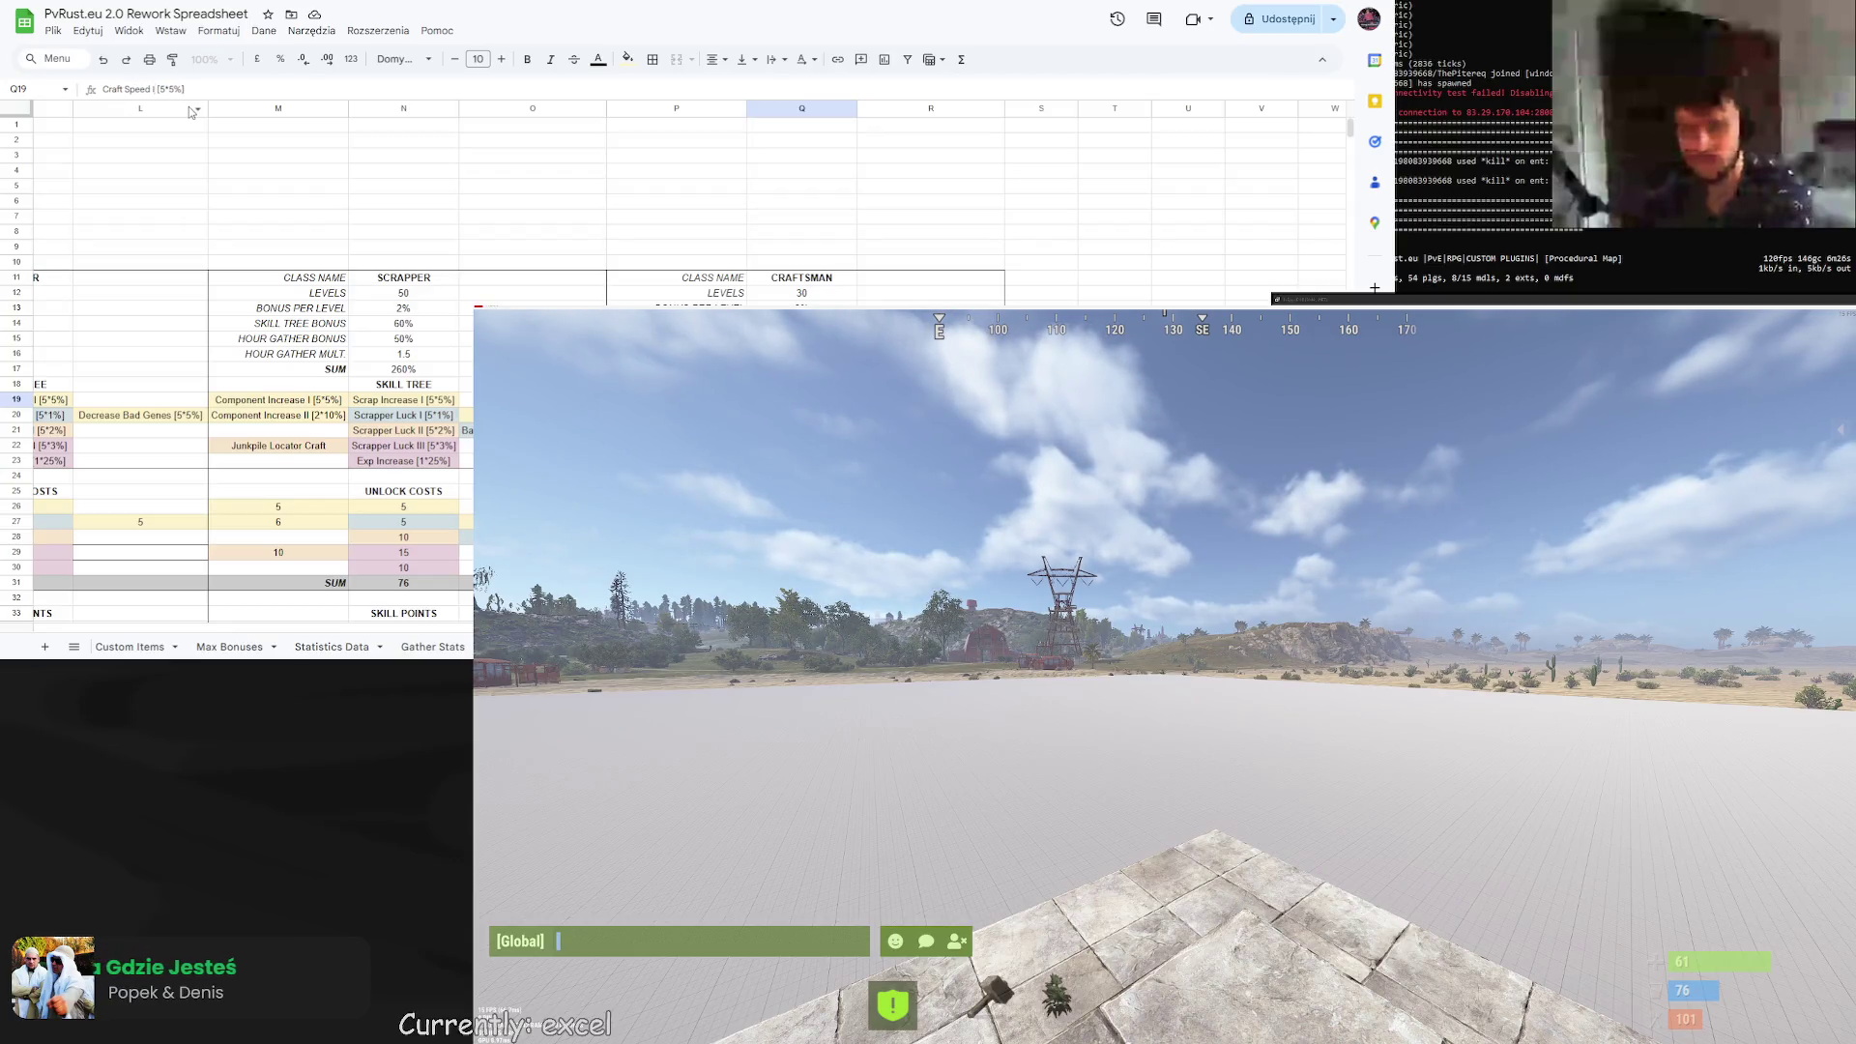
Rename the Craftsman skill in Q19 from Craft Speed I [5*5%] to Craft Speed [5*3%].
key("Delete")
key("Delete")
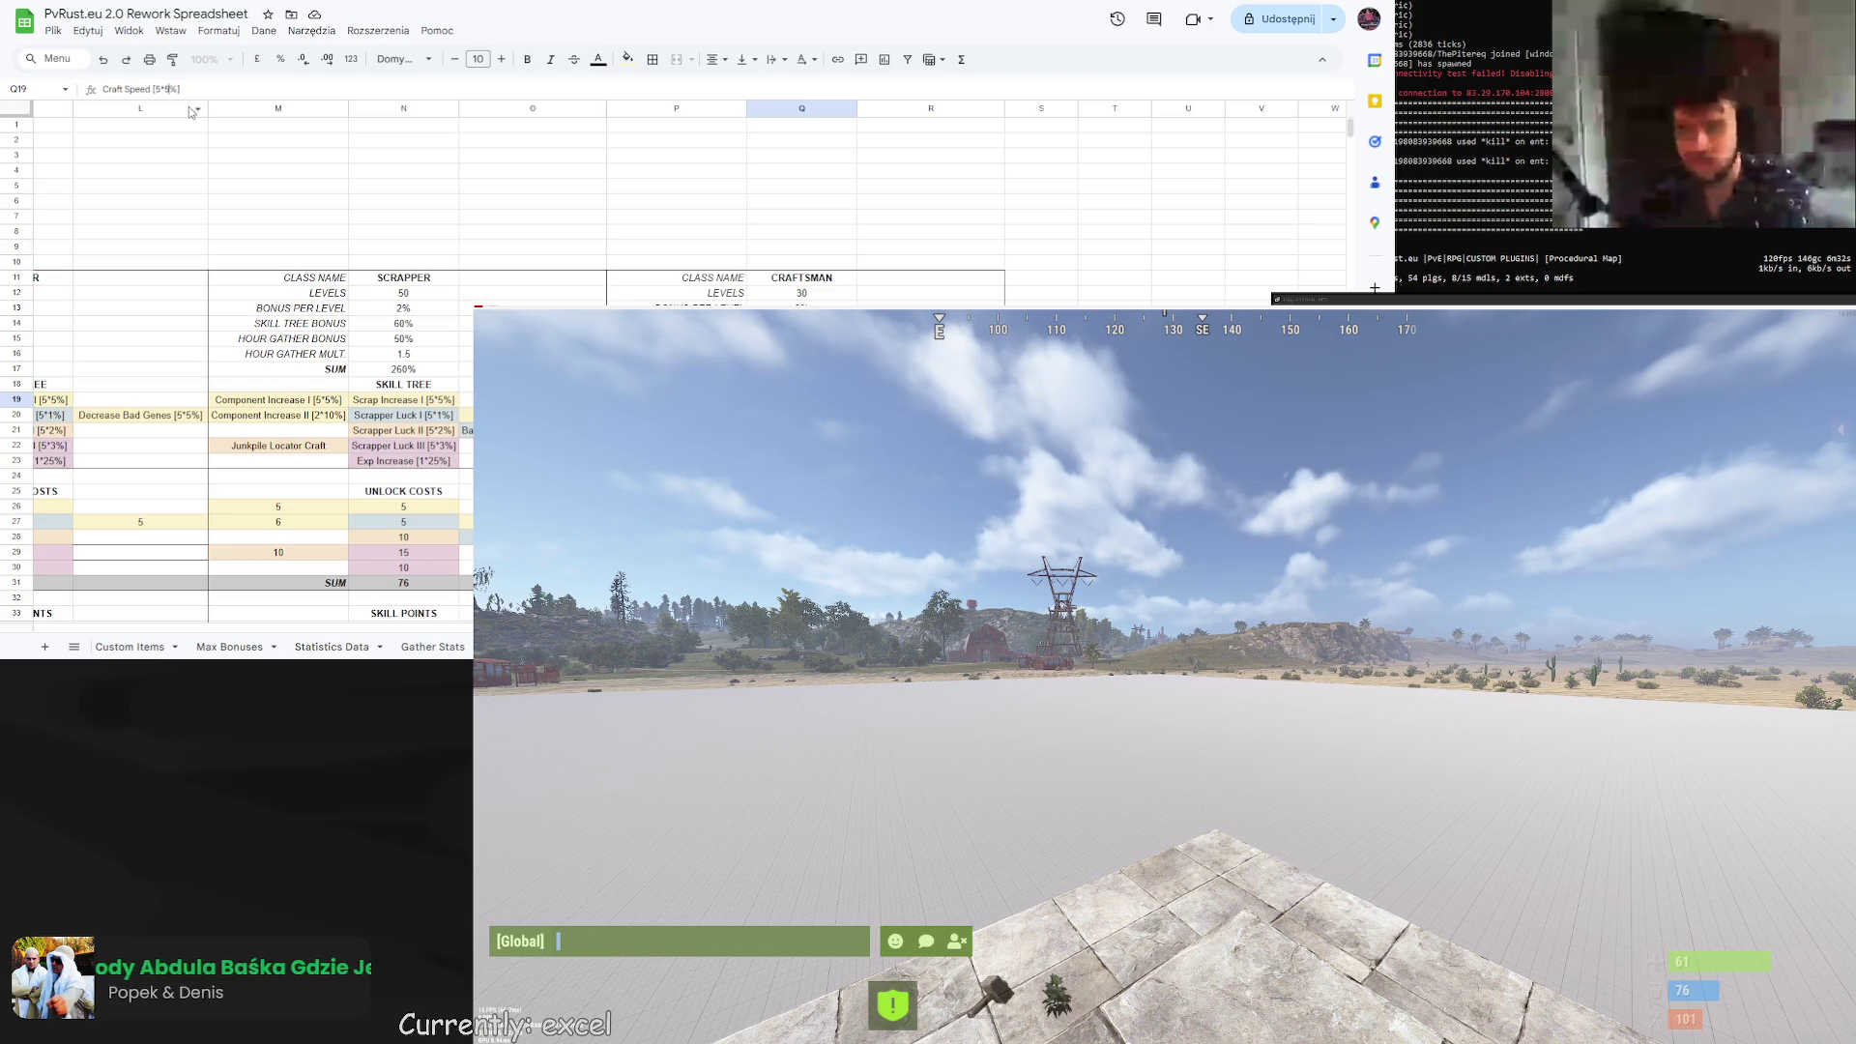
key("BackSpace")
type("3")
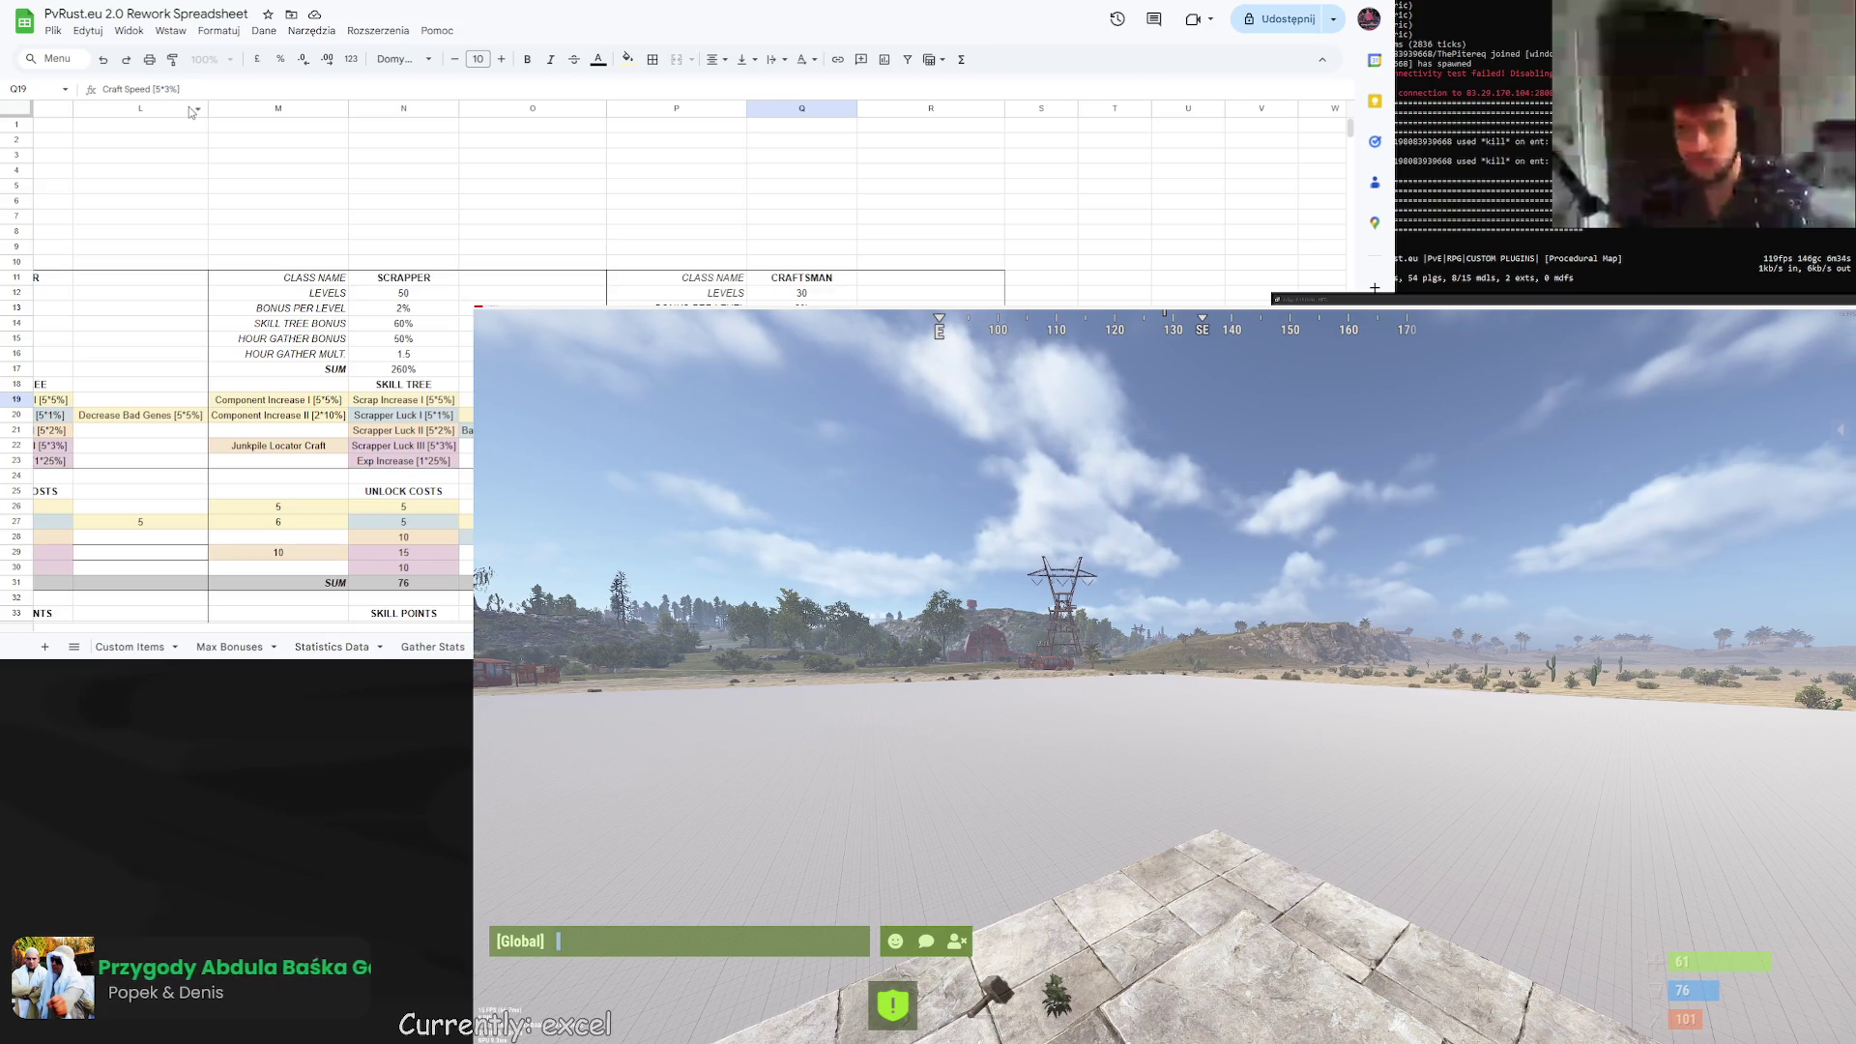
left_click(931, 323)
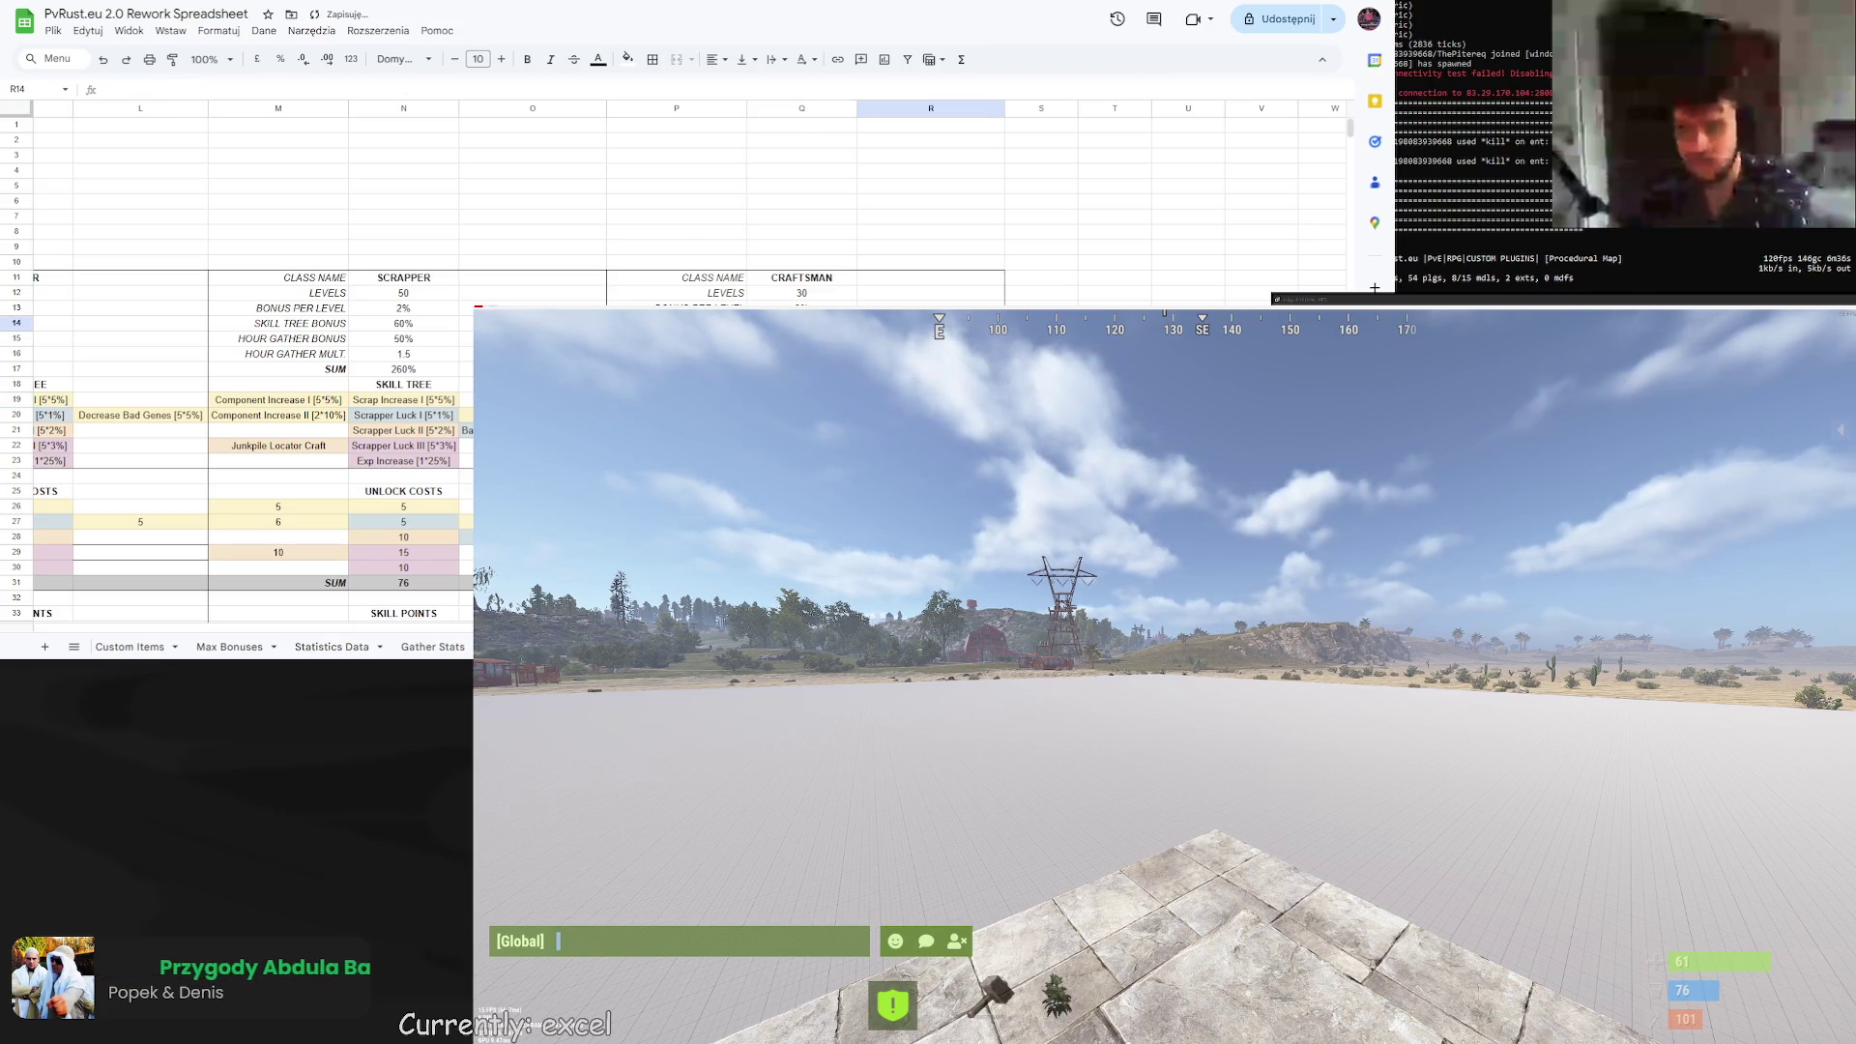
Adjust the CRAFTSMAN skill tree bonus and hour gather bonus cells in Q14–Q16.
left_click(801, 323)
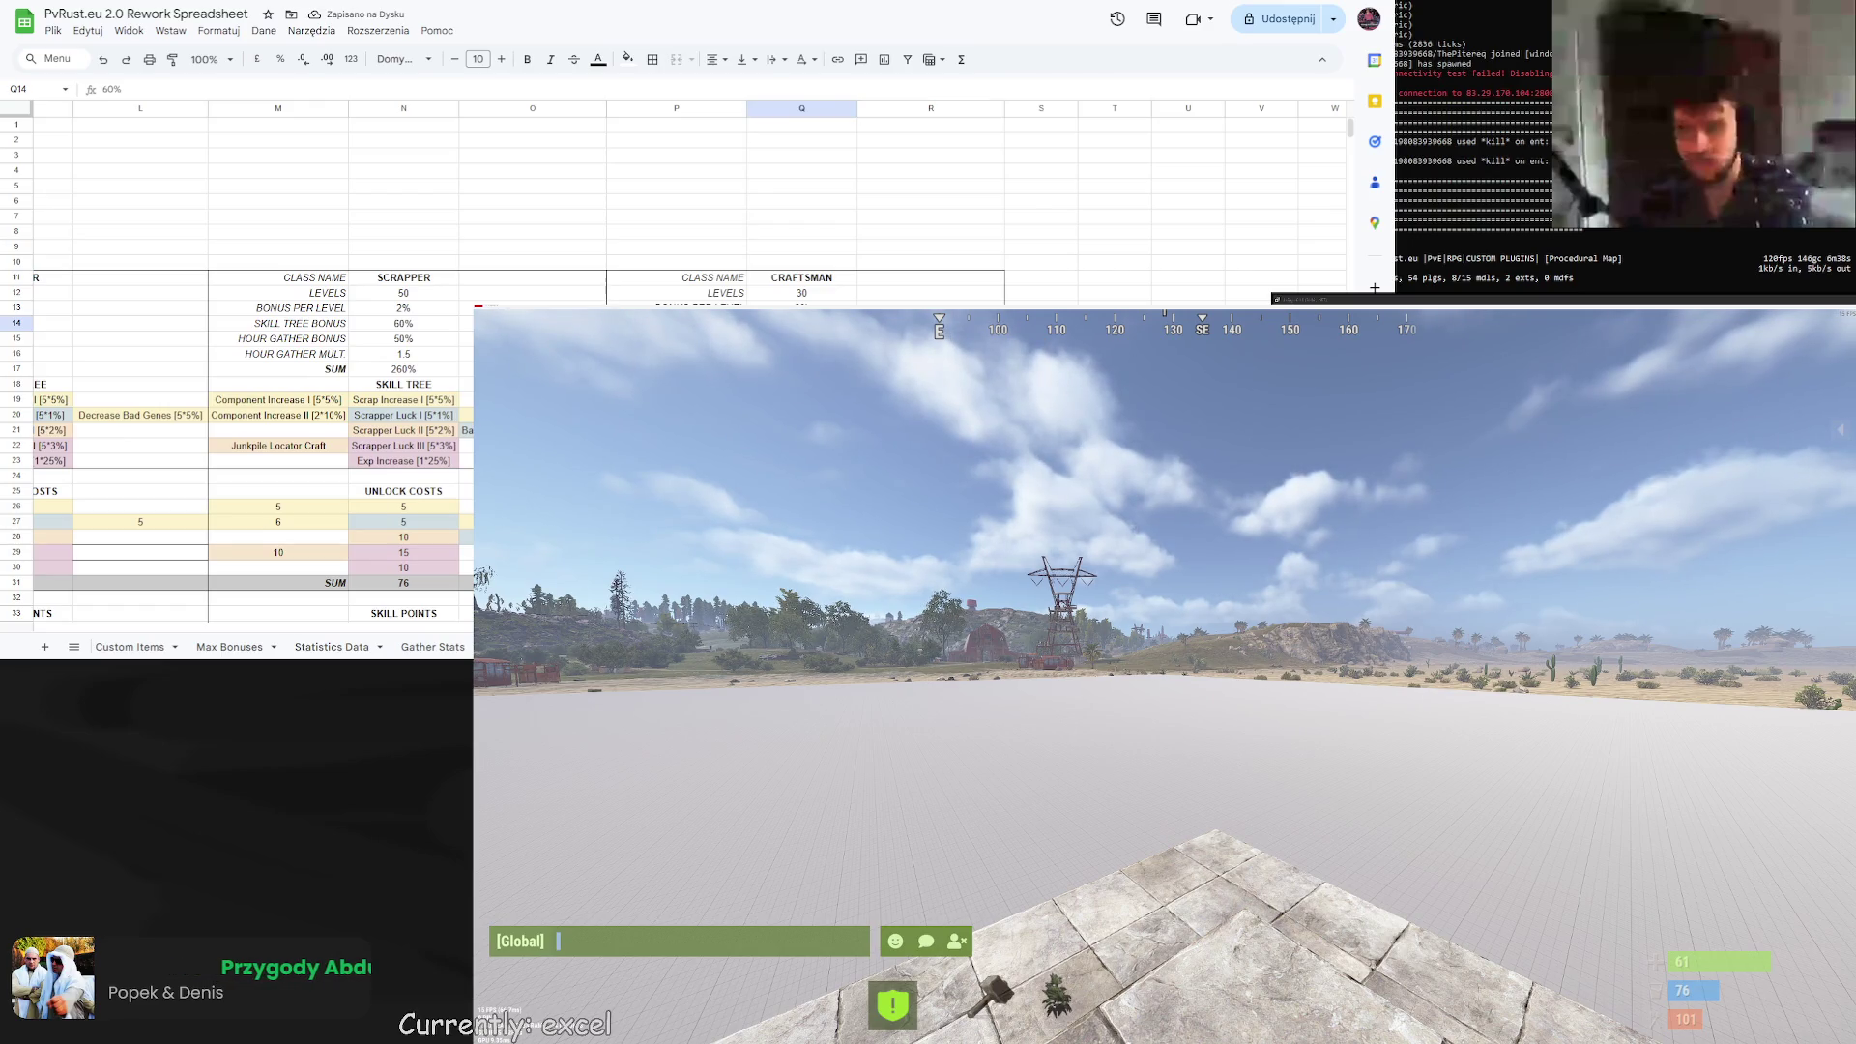
left_click(930, 338)
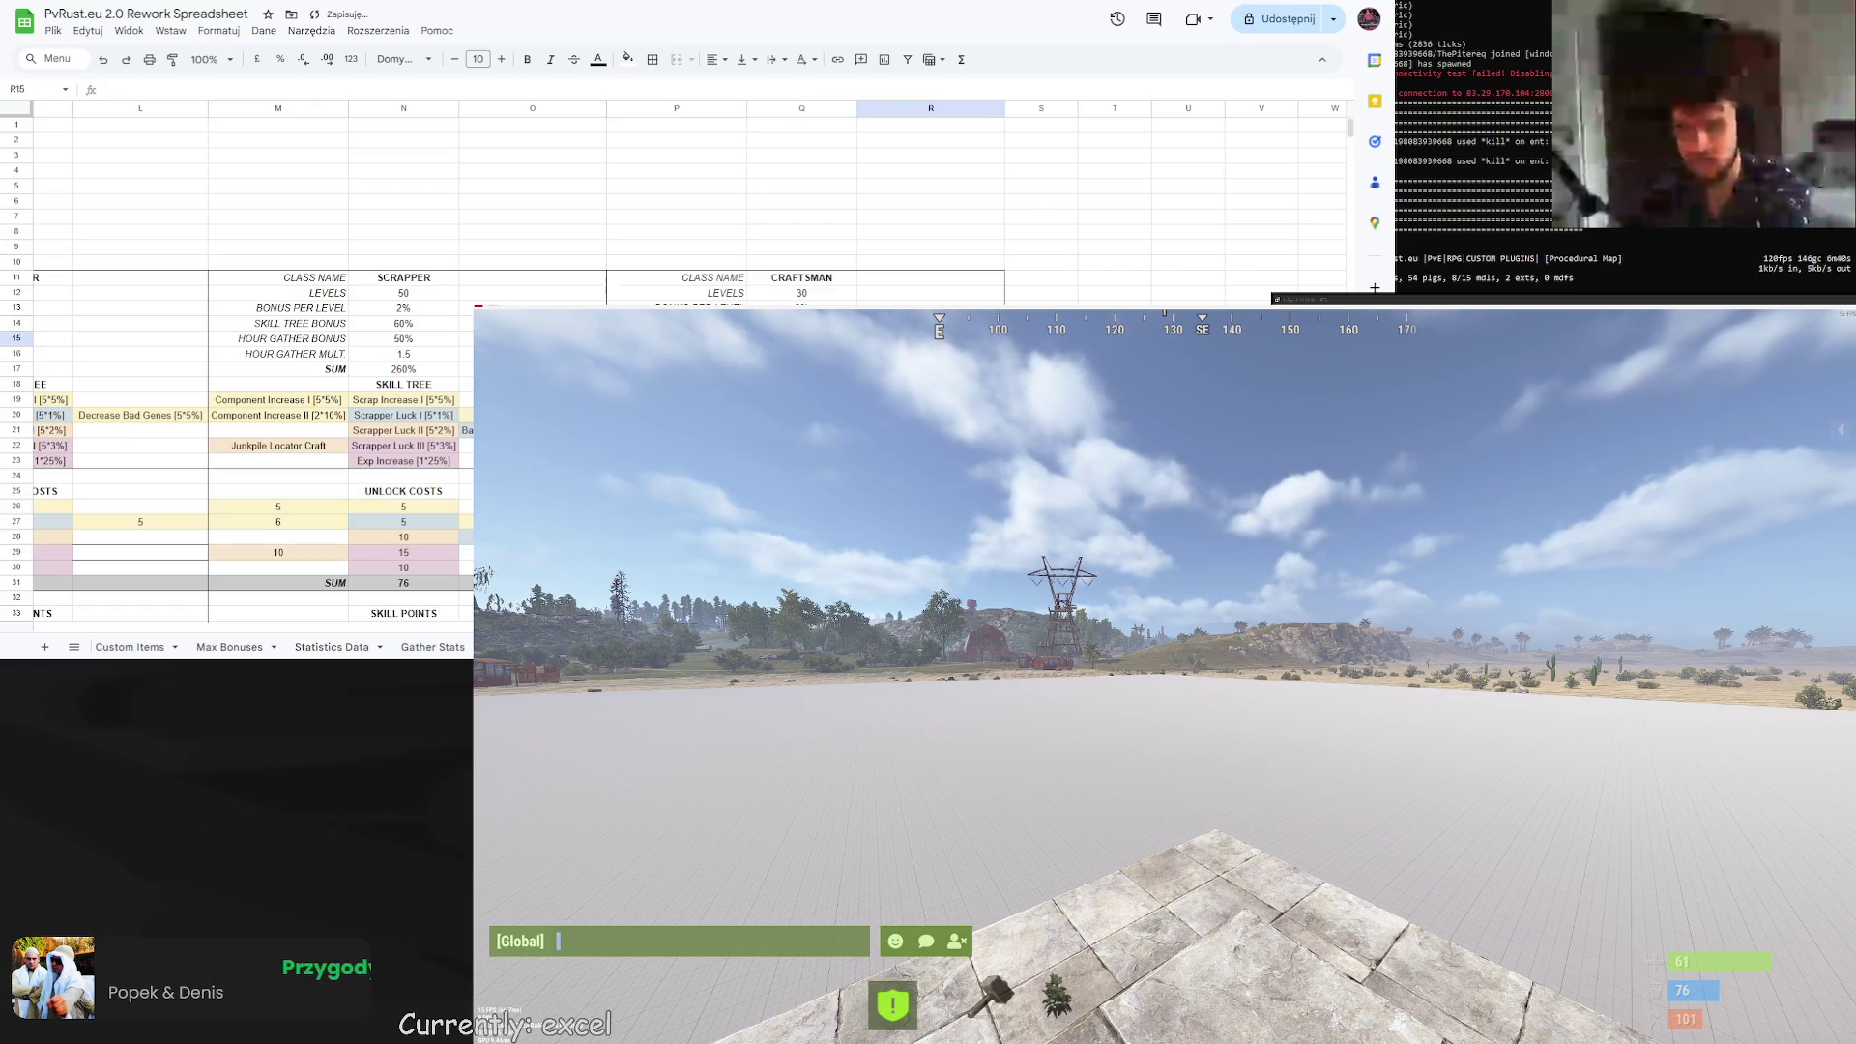
left_click(801, 339)
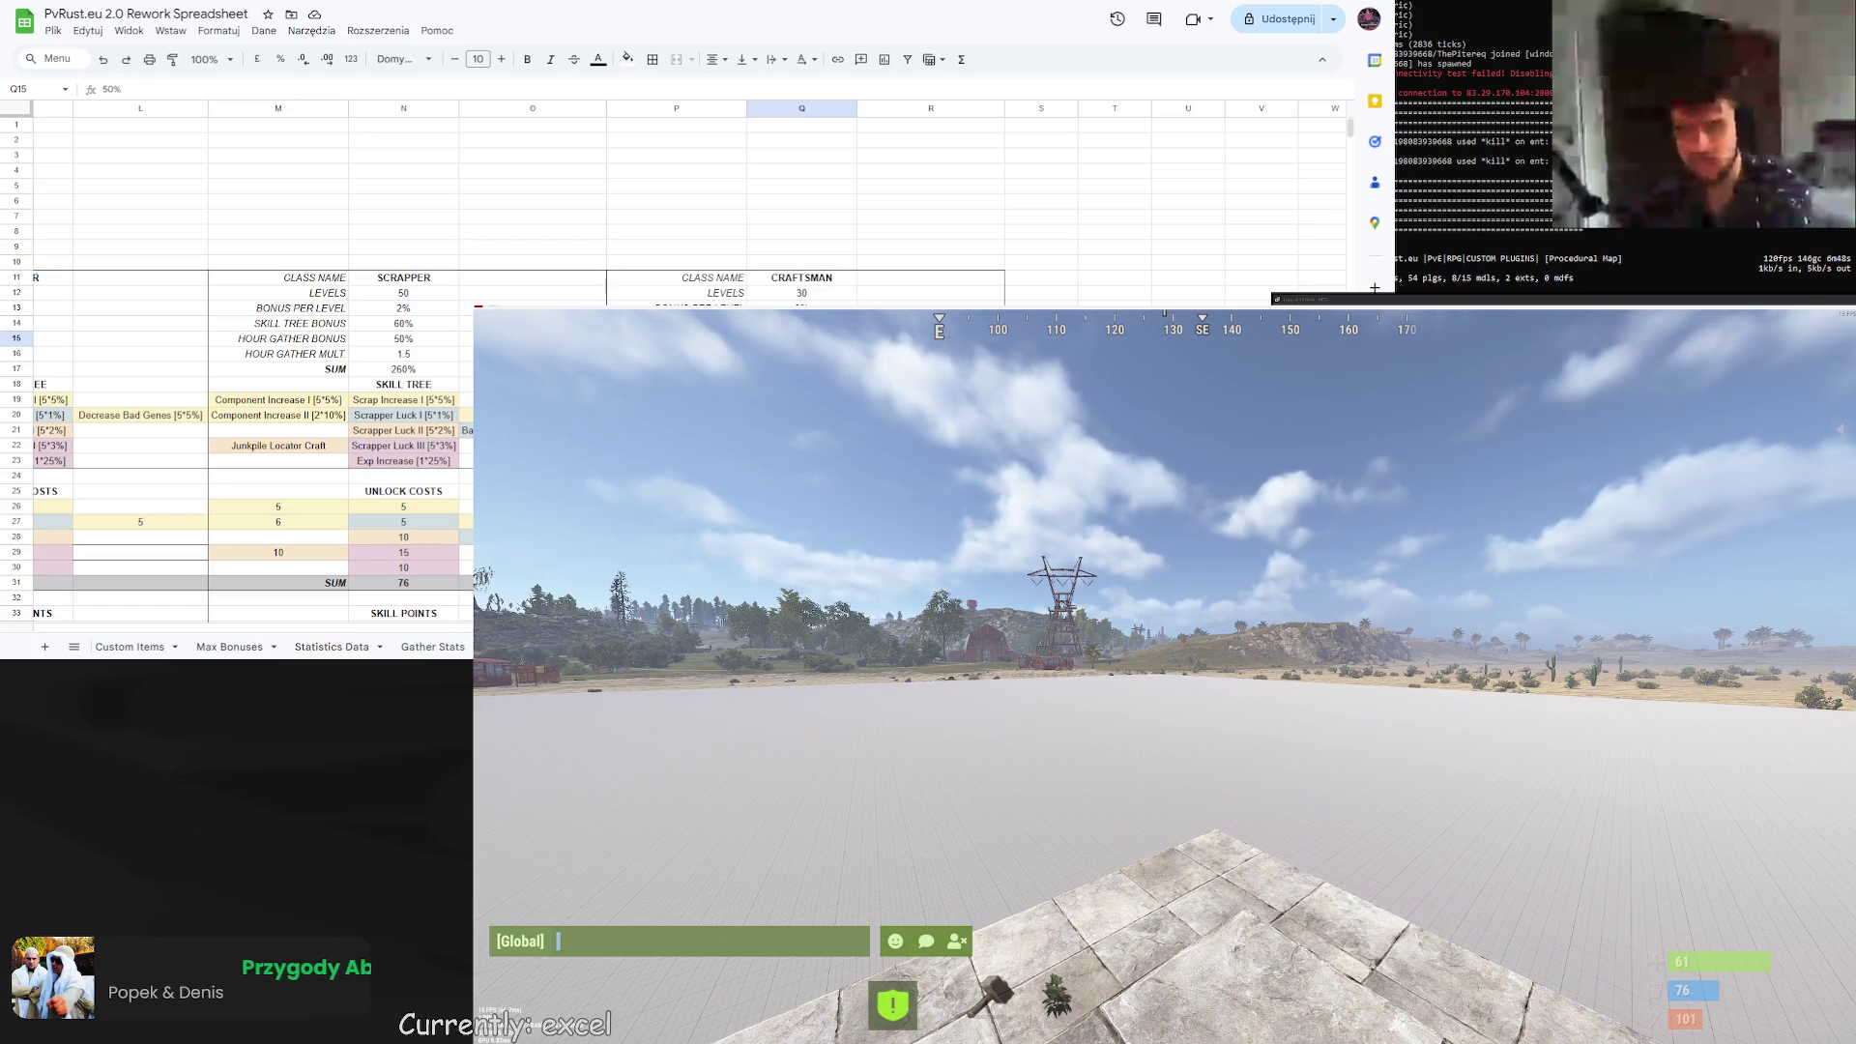
scroll(251, 445, "right", 2)
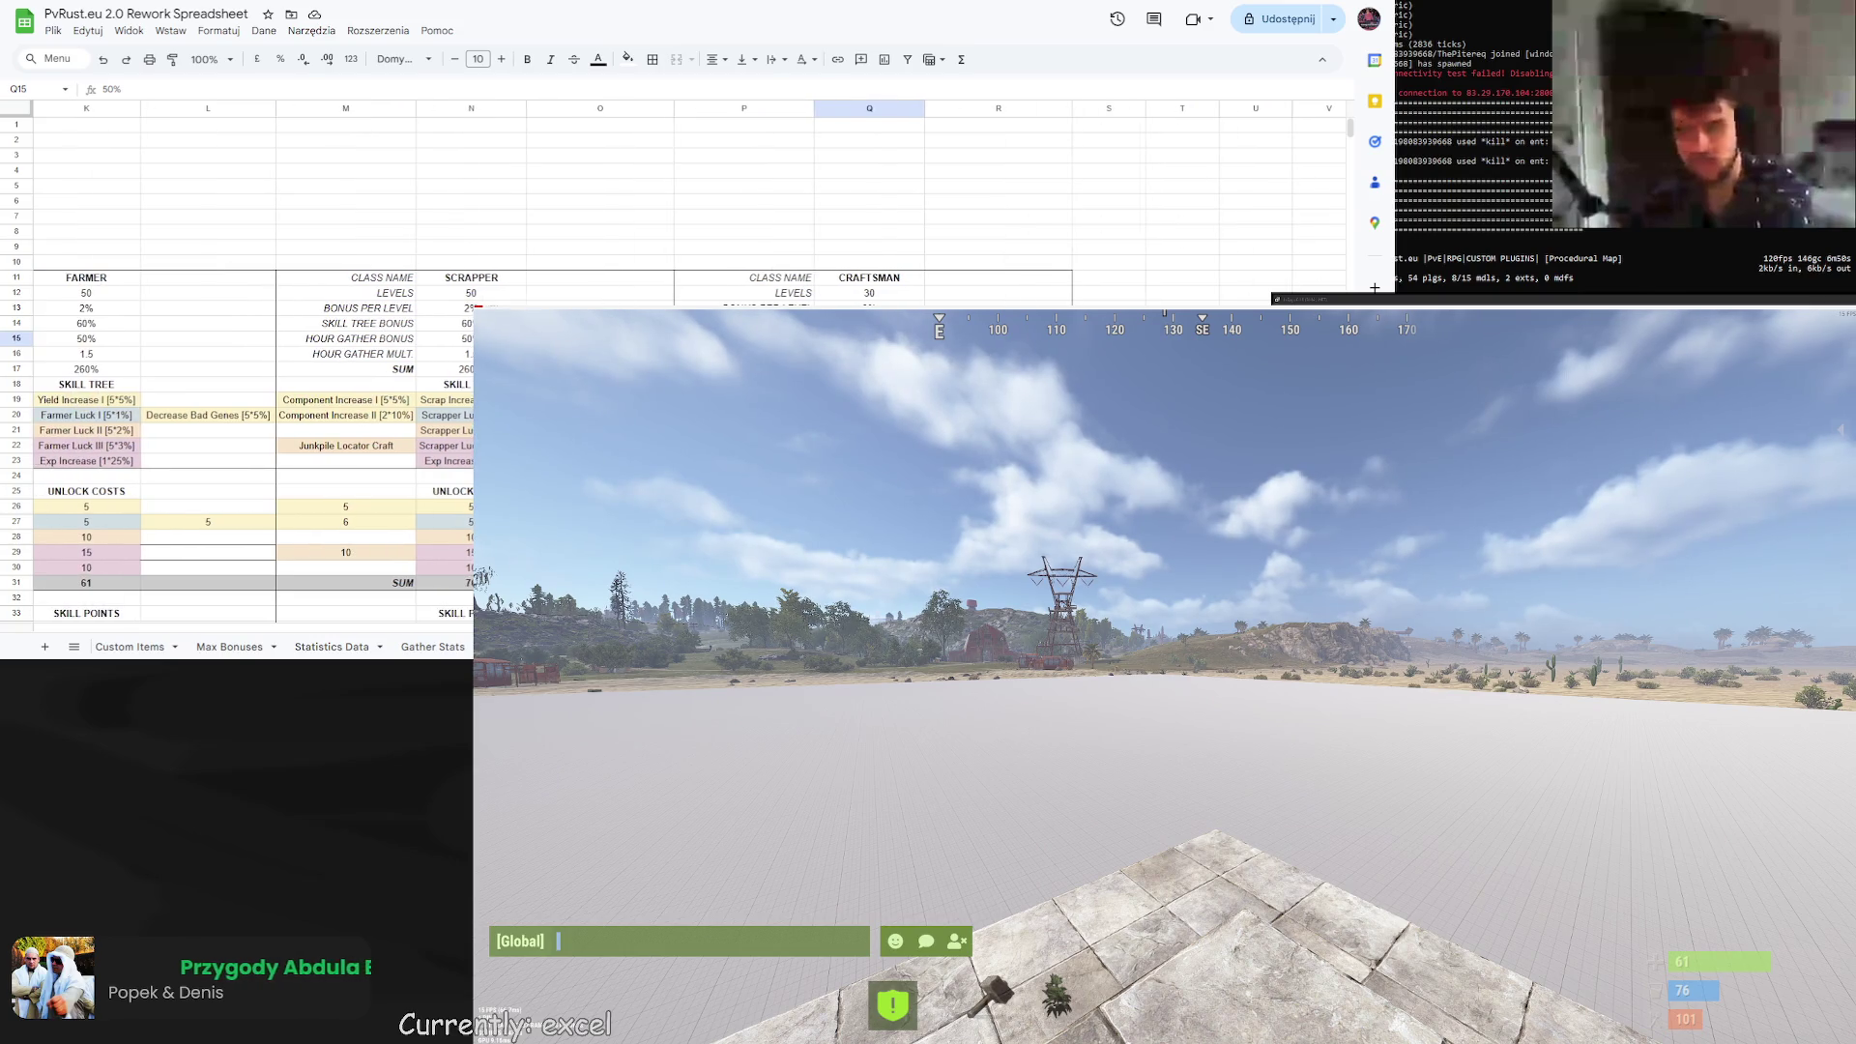
key("Down")
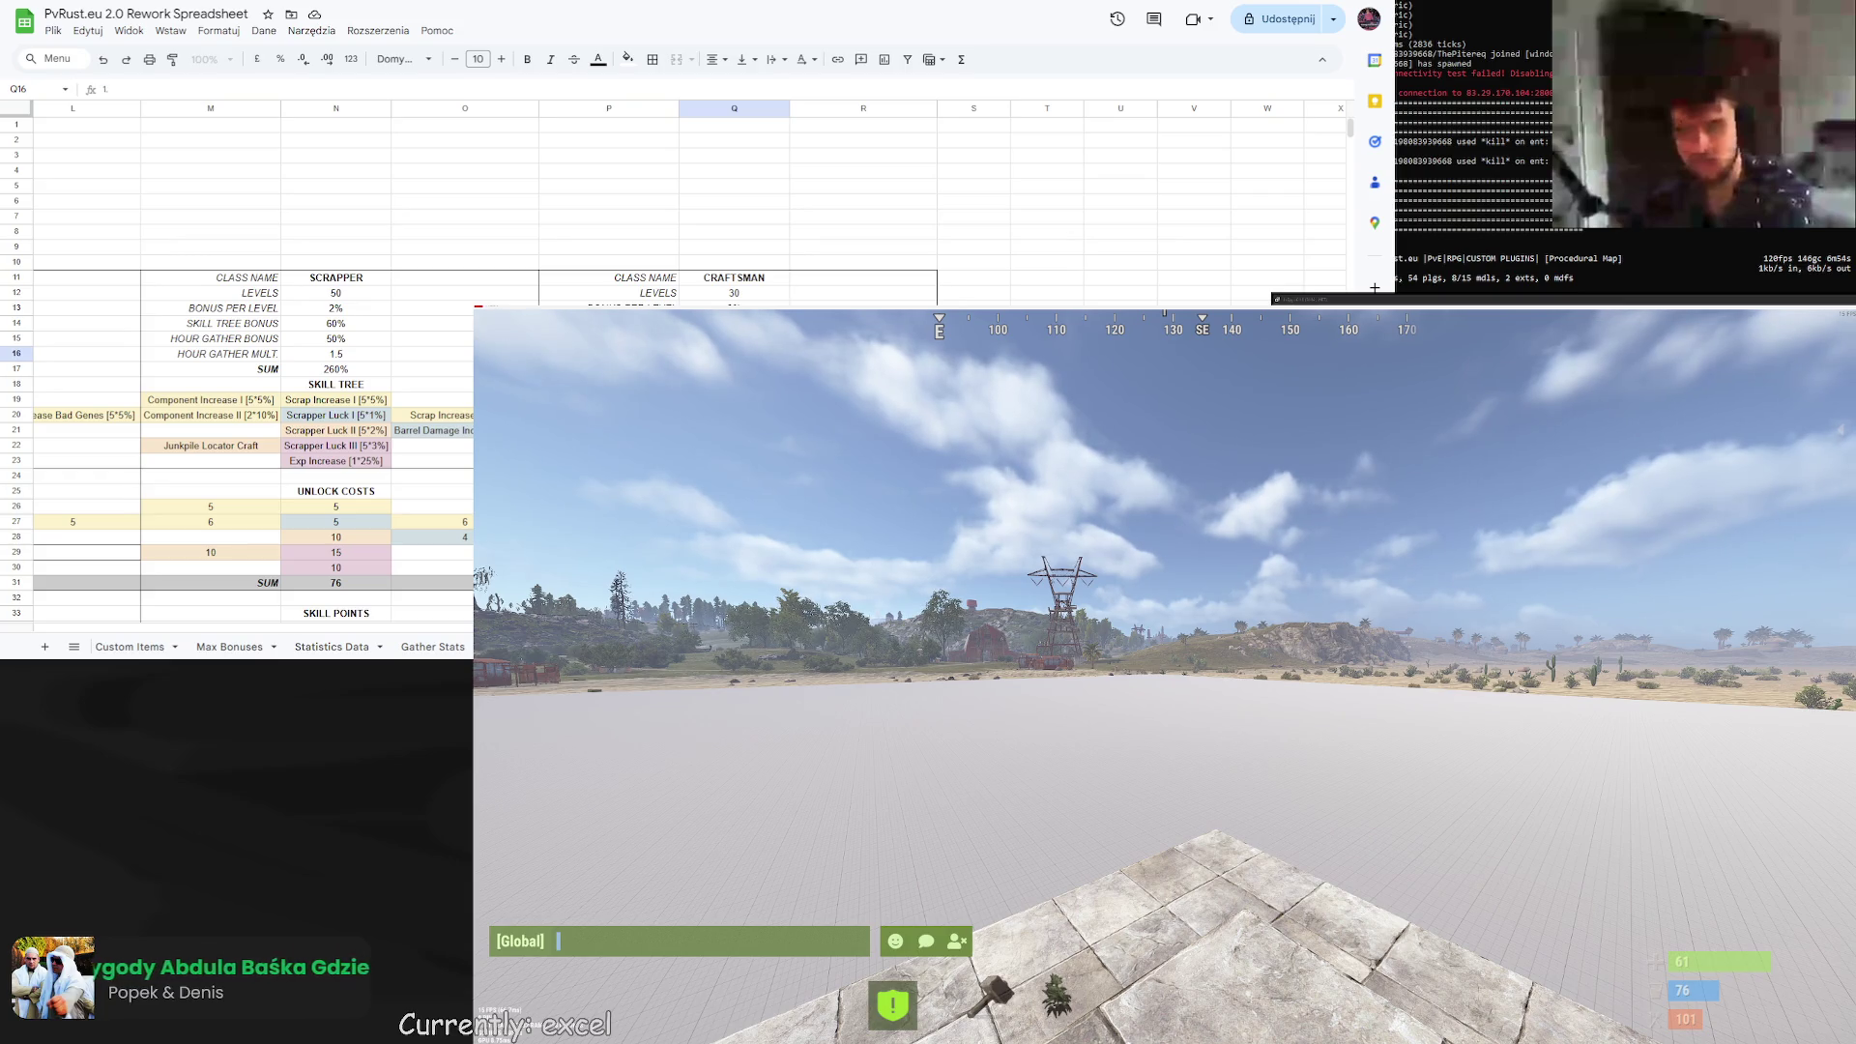
key("Return")
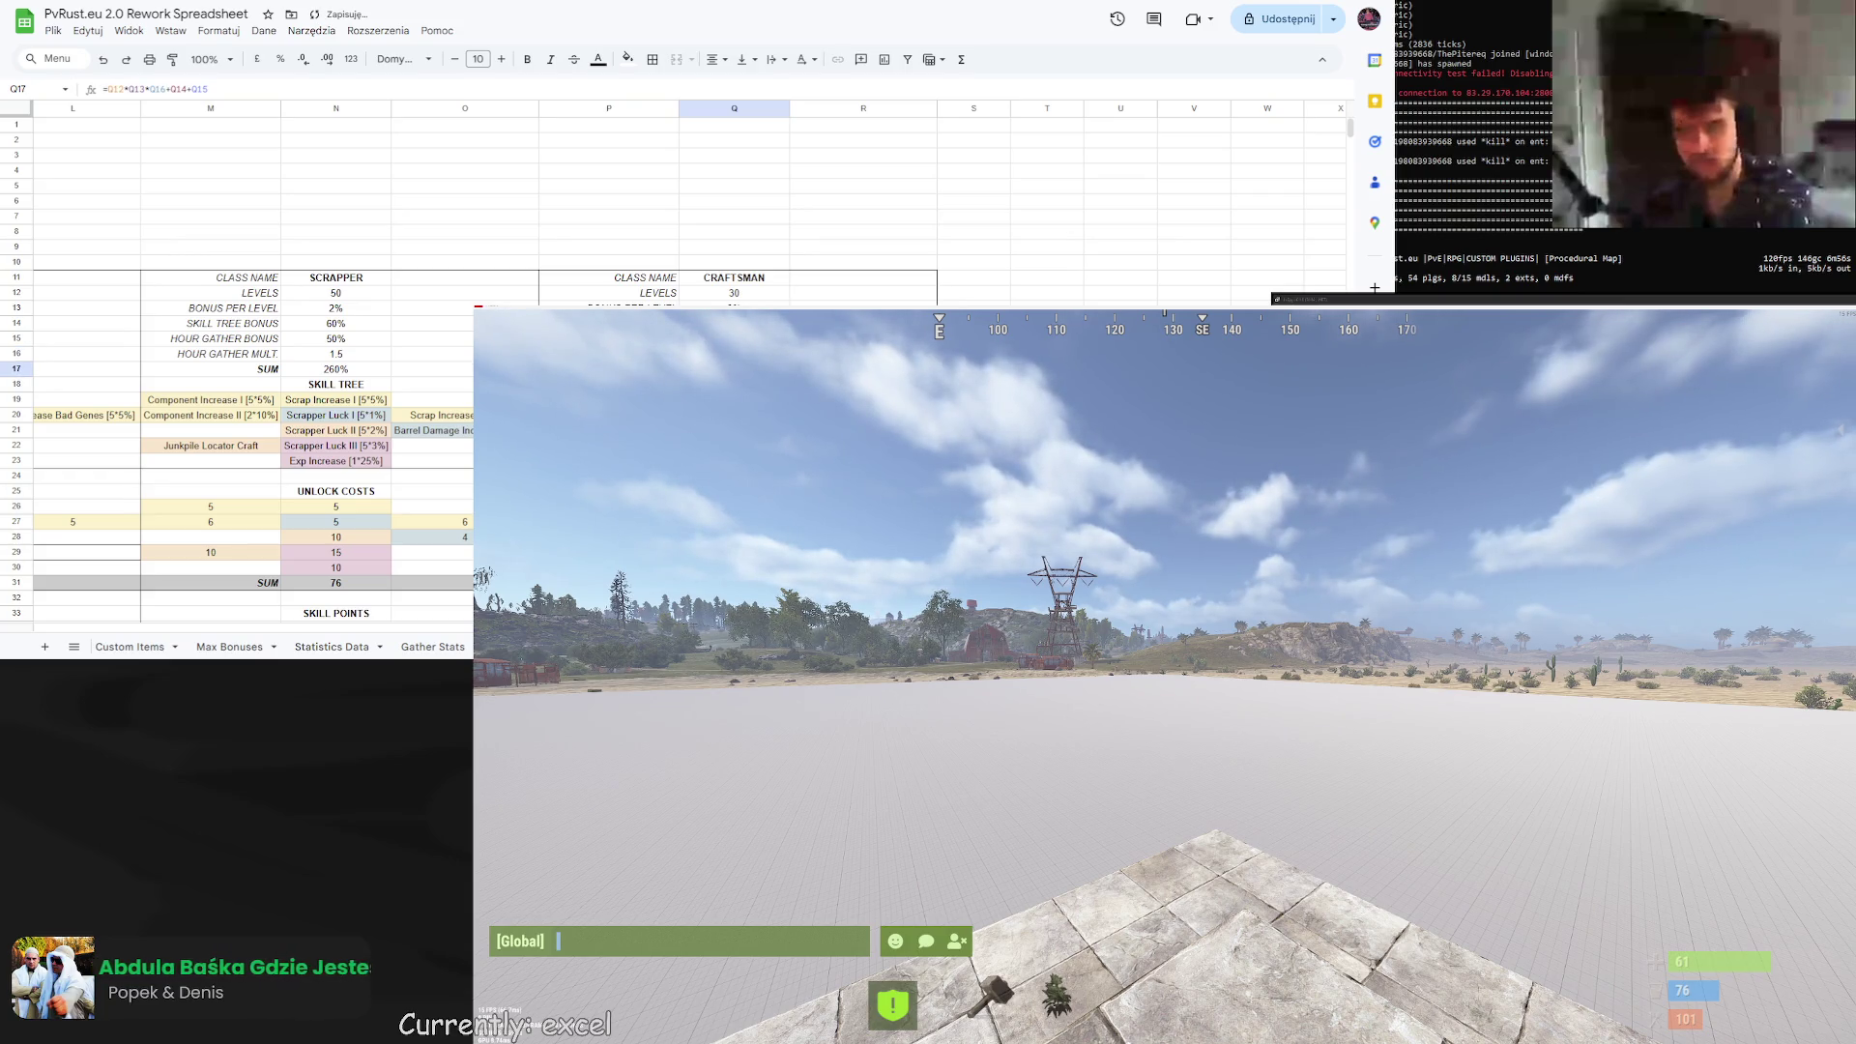
key("Up")
key("Up")
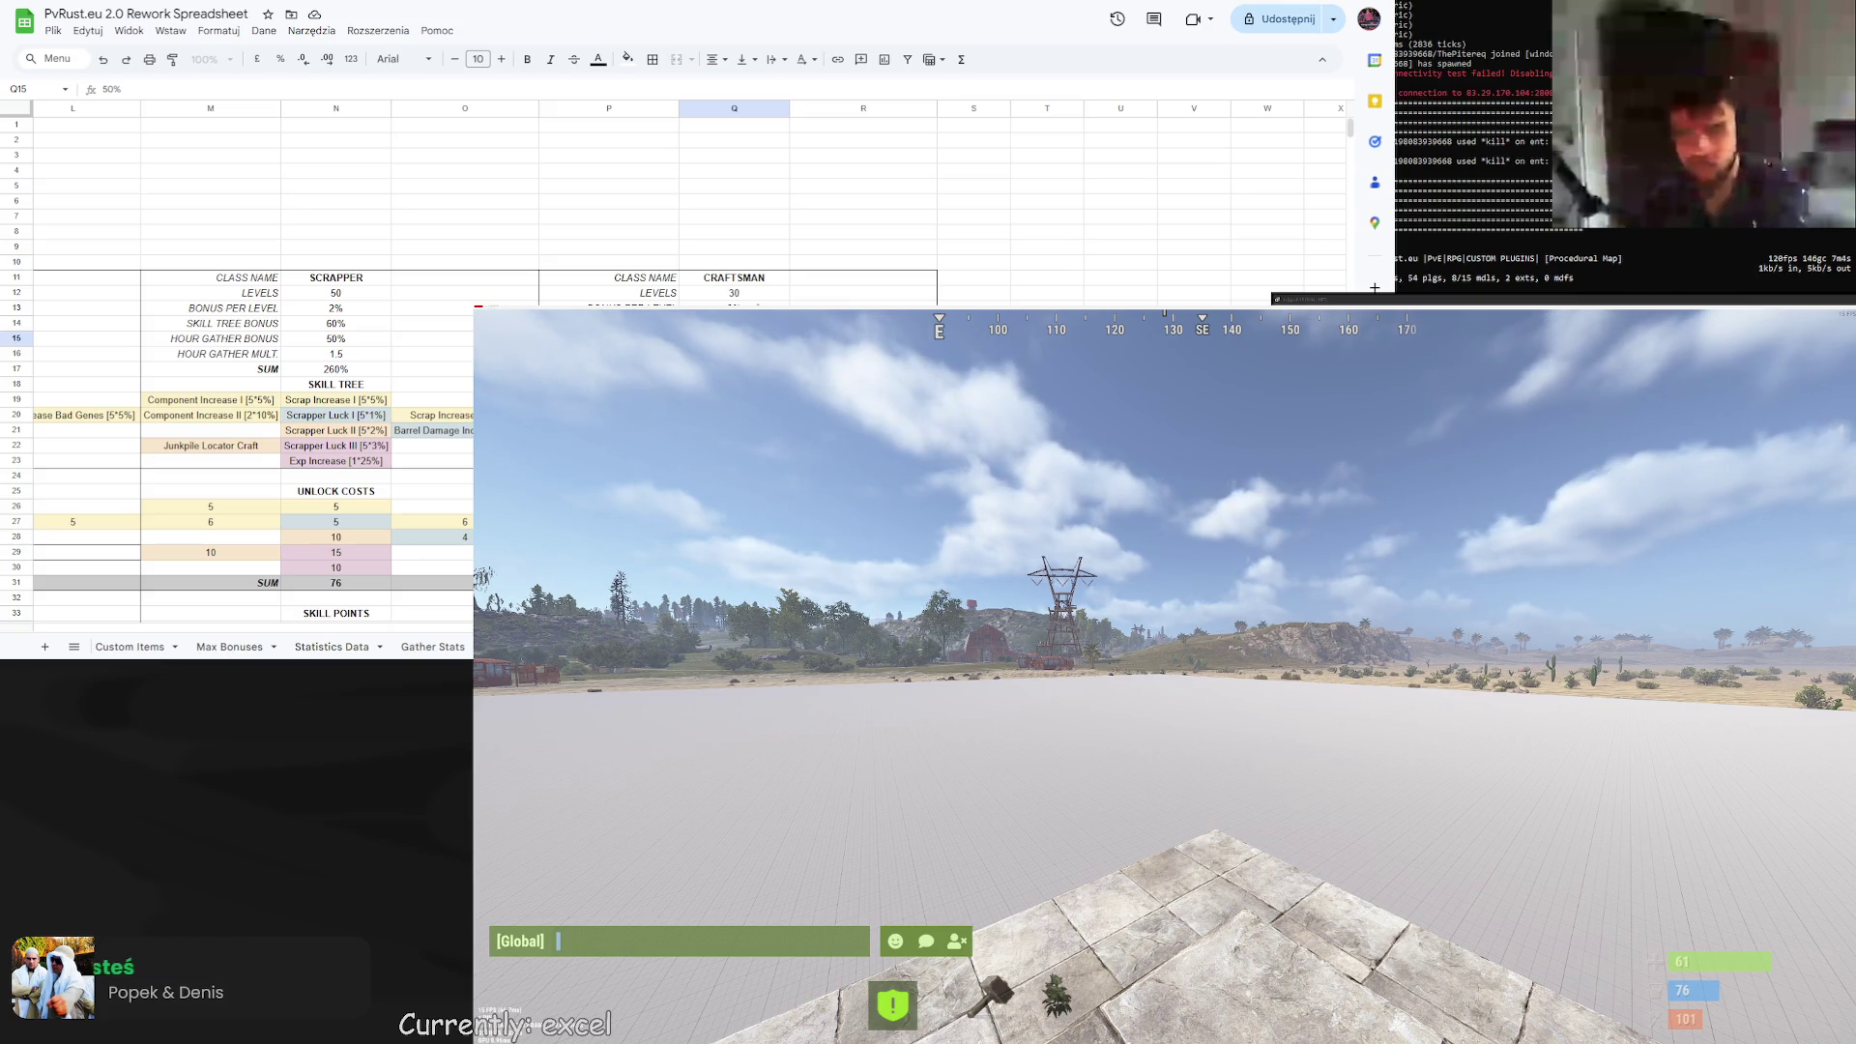
key("Return")
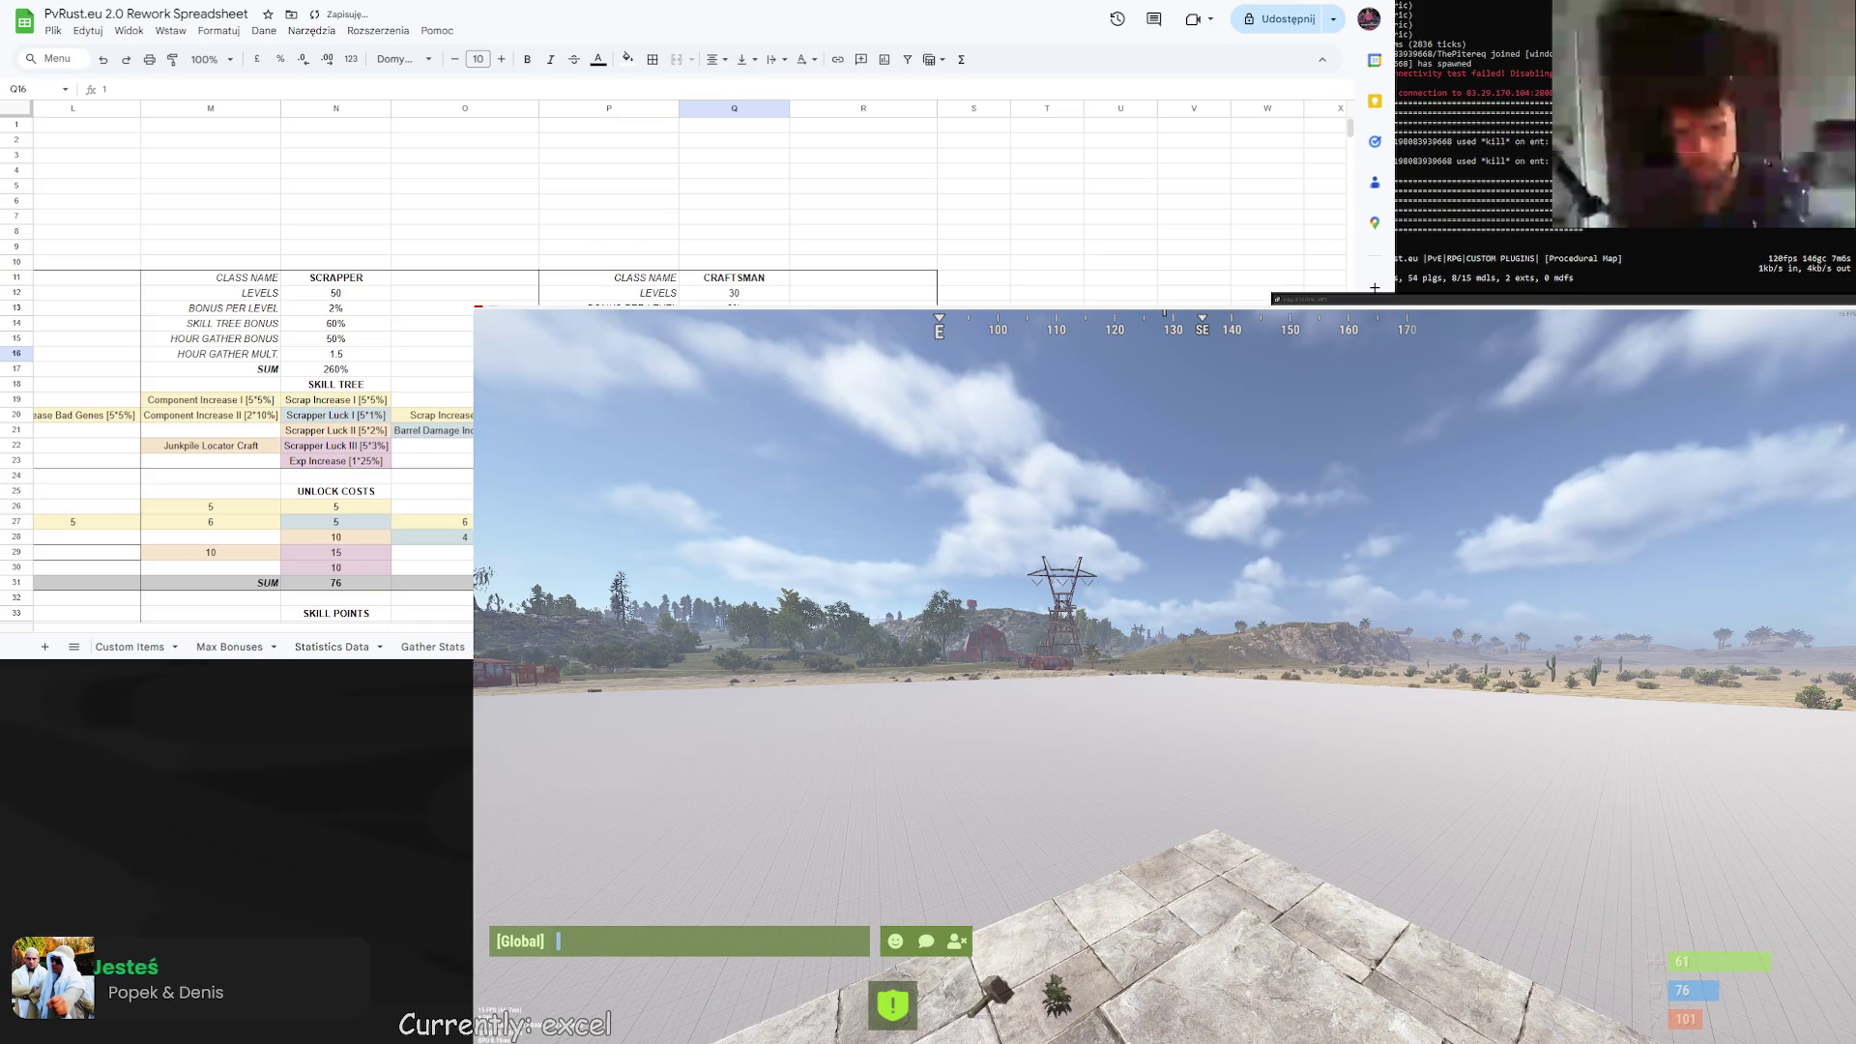
Set the CRAFTSMAN levels value in Q12 to 20.
left_click(750, 298)
type("20")
left_click(821, 296)
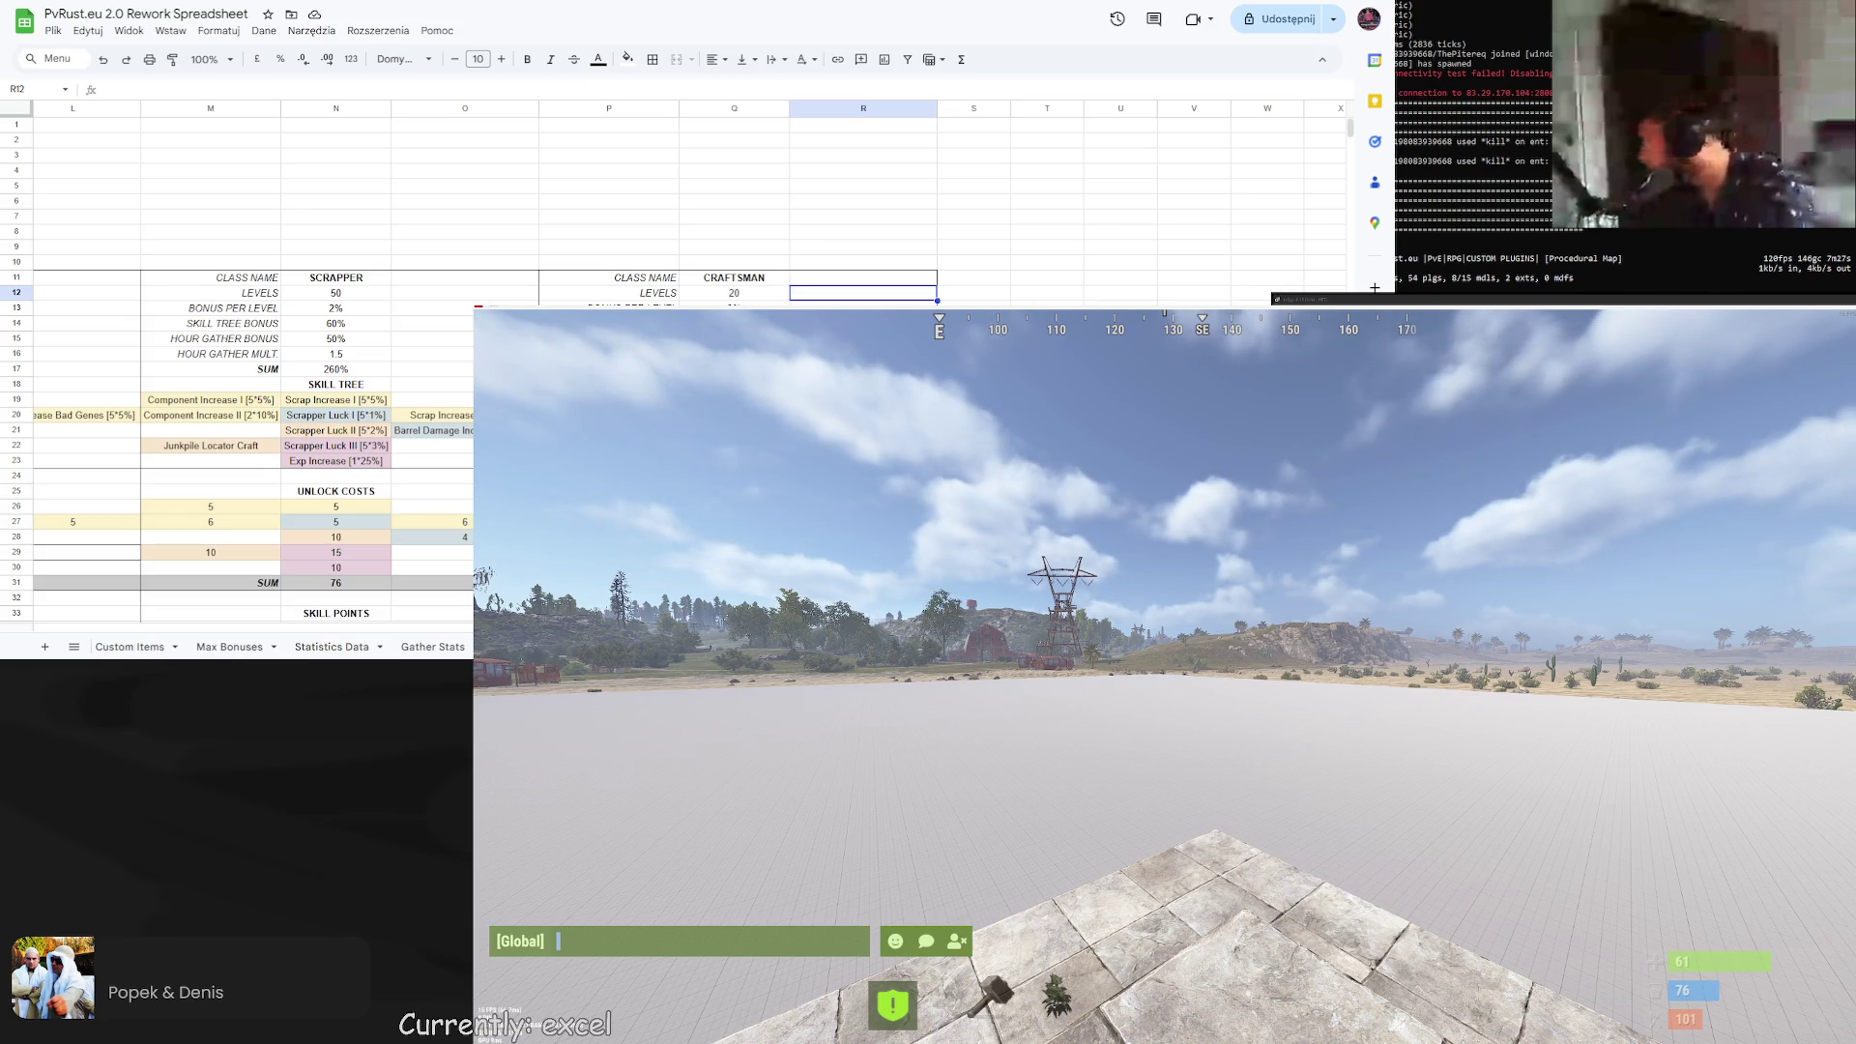
Move the Craft Speed [5*3%] skill from Q19 to R20, undoing and then redoing the move.
left_click(734, 400)
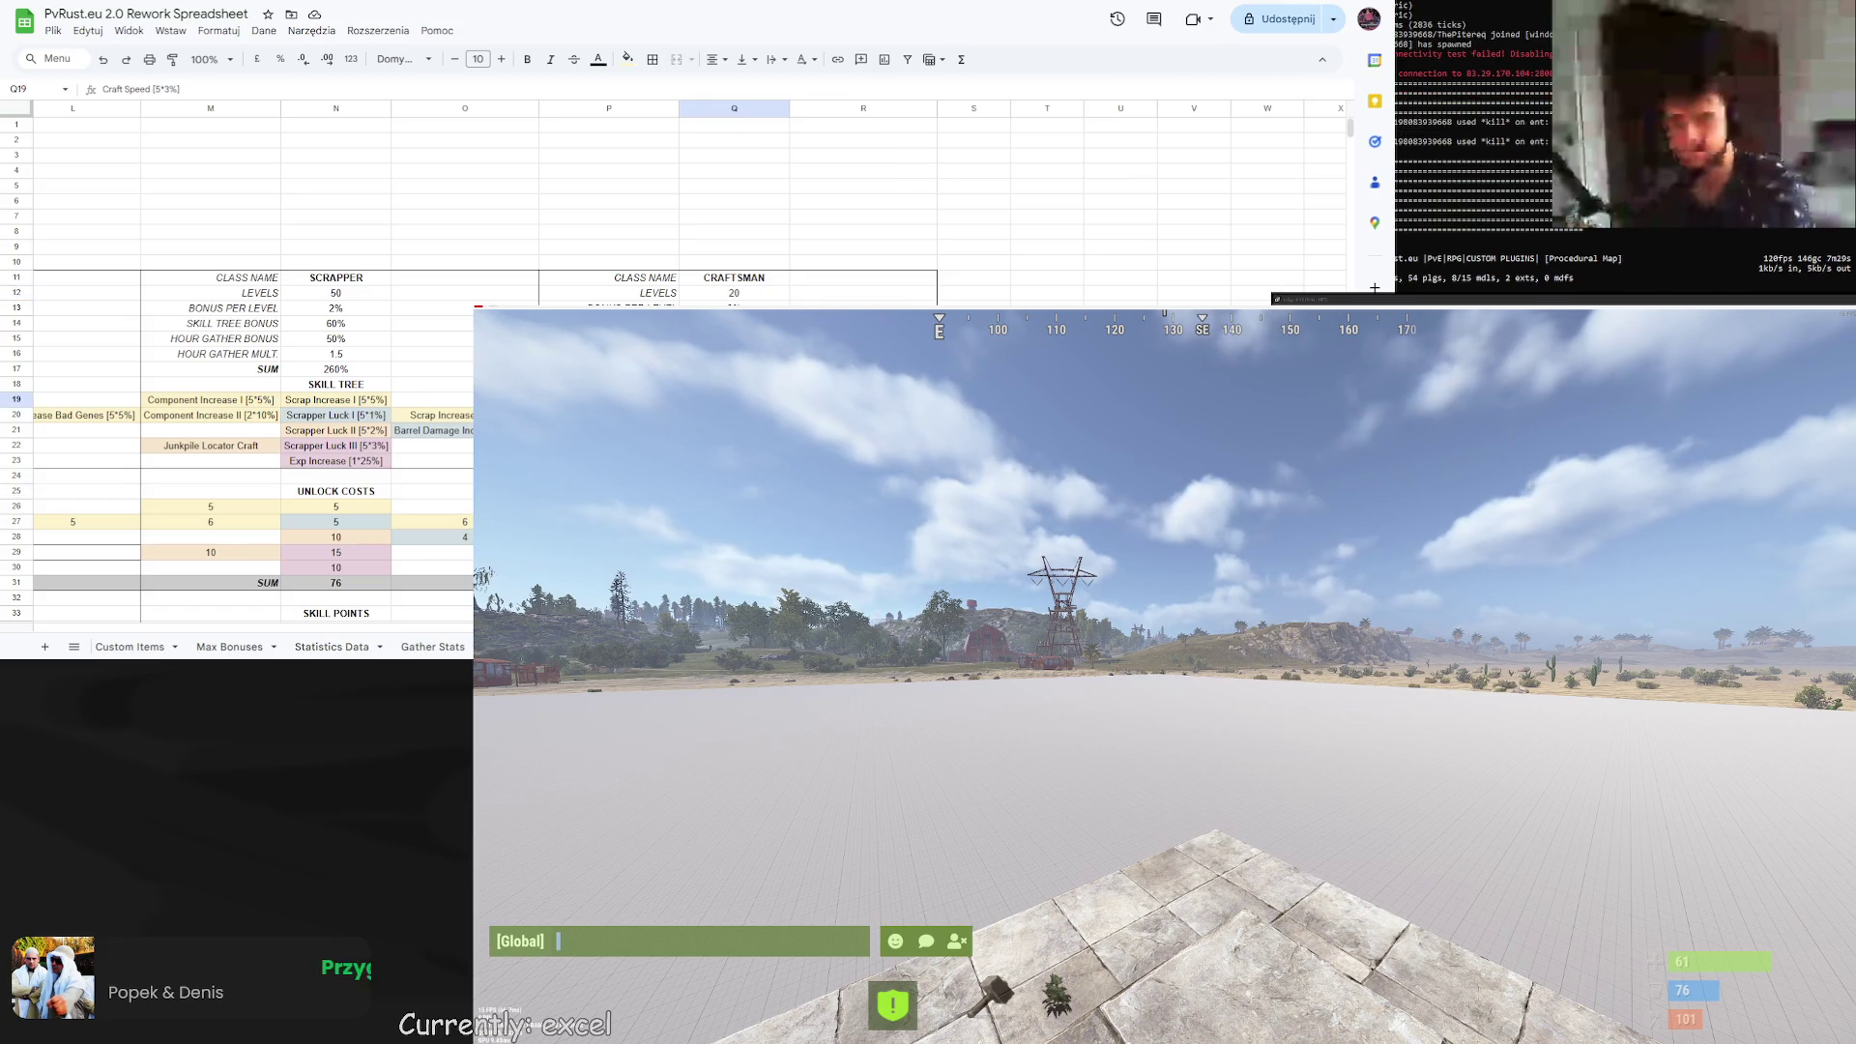
left_click_drag(734, 400, 863, 414)
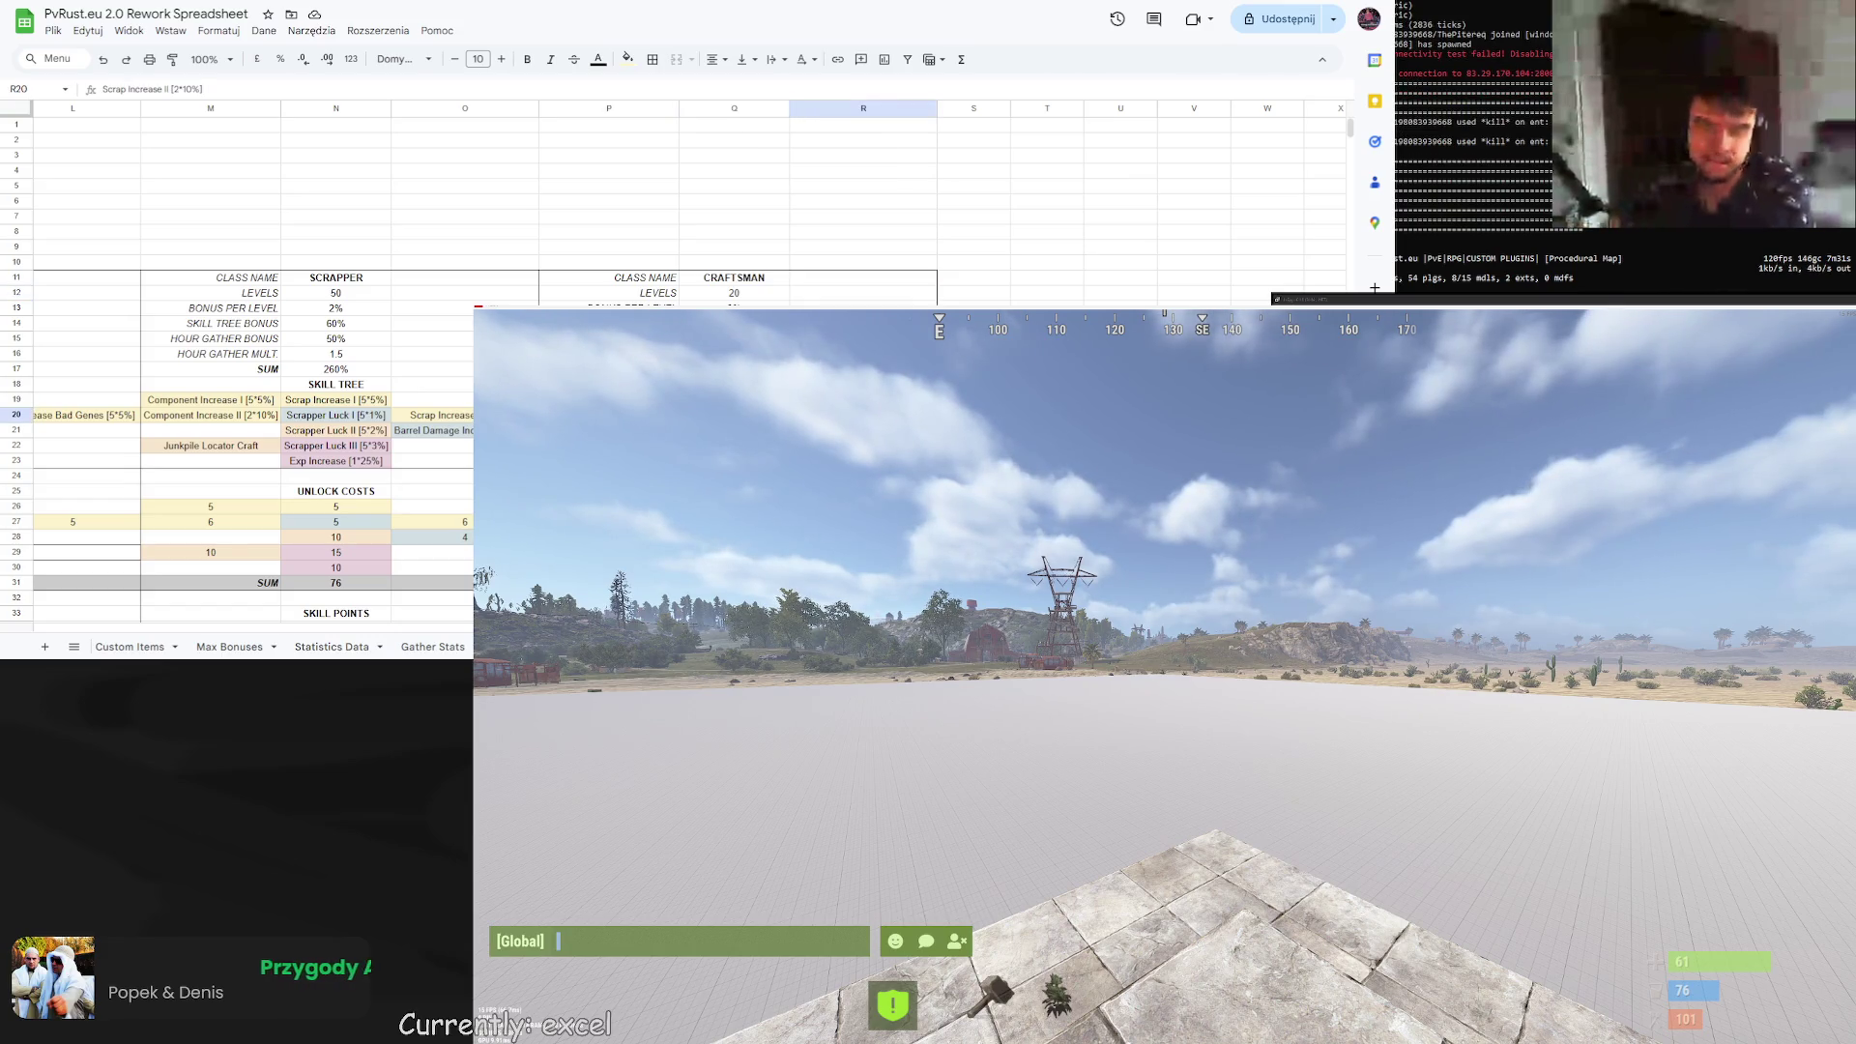
key("ctrl+z")
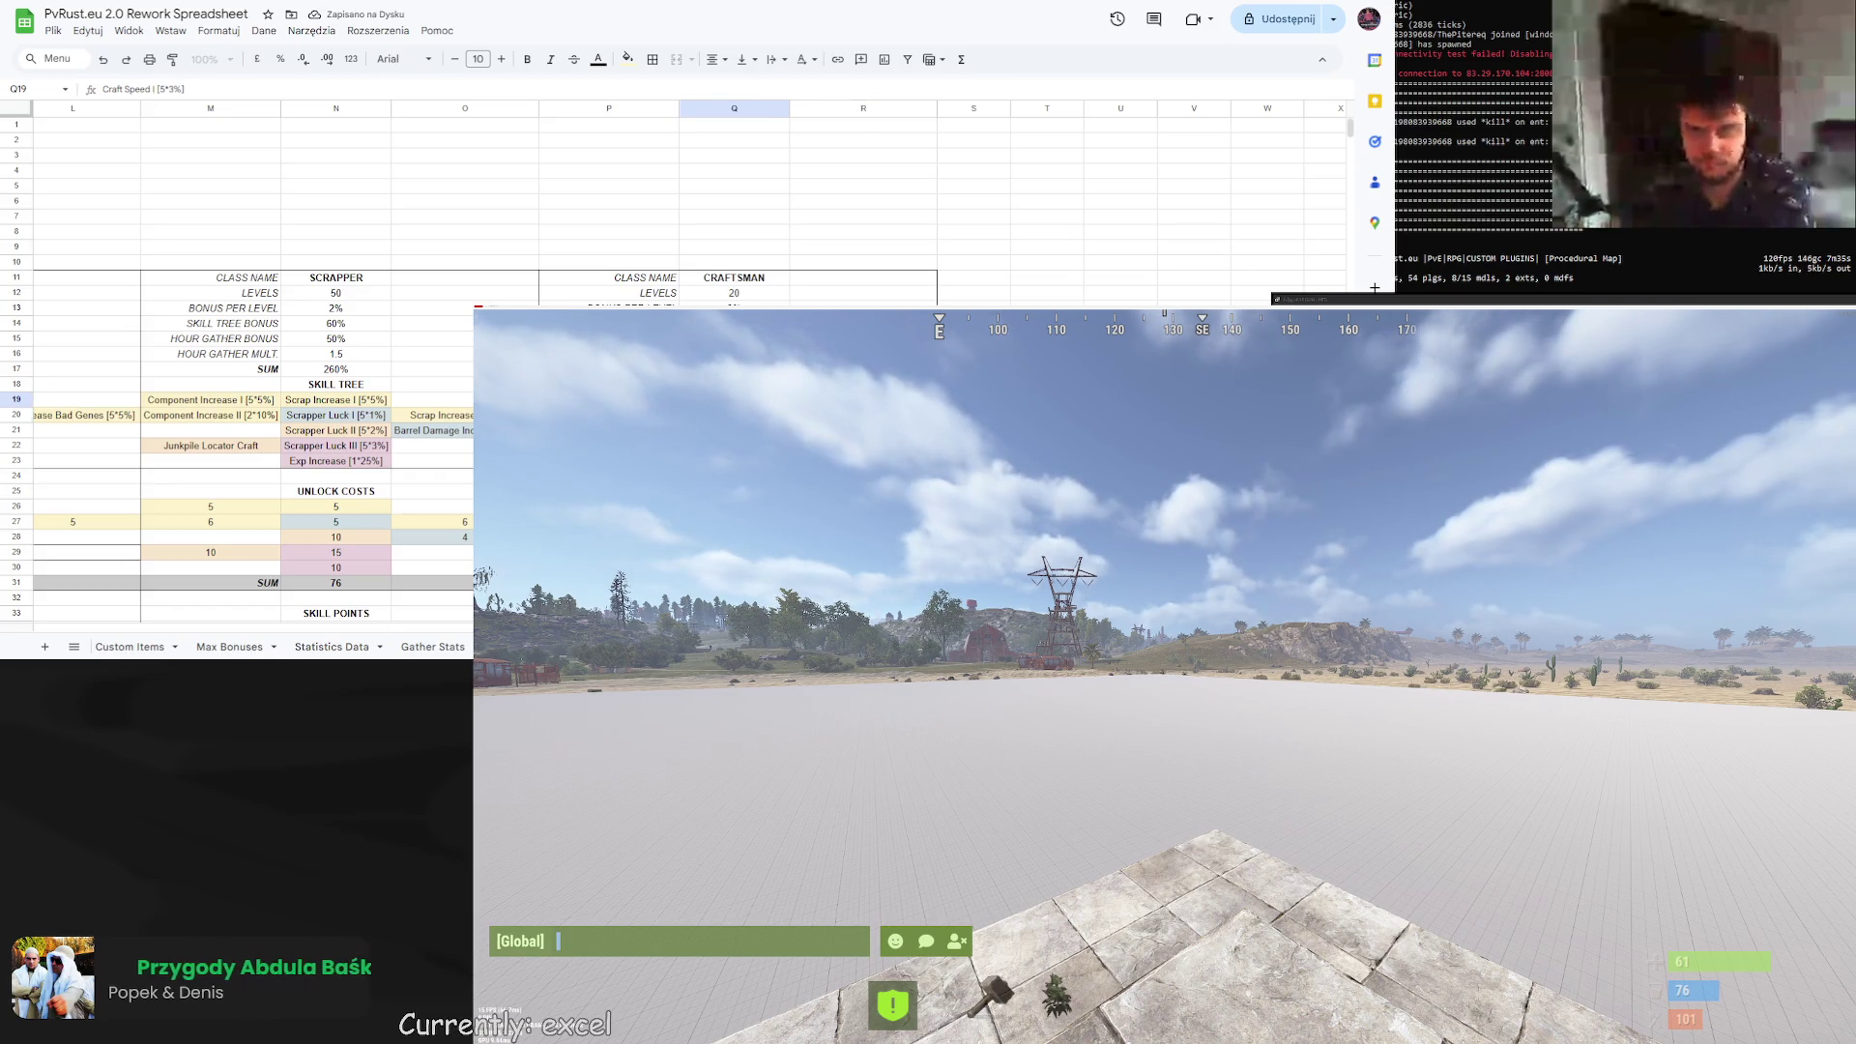
key("ctrl+y")
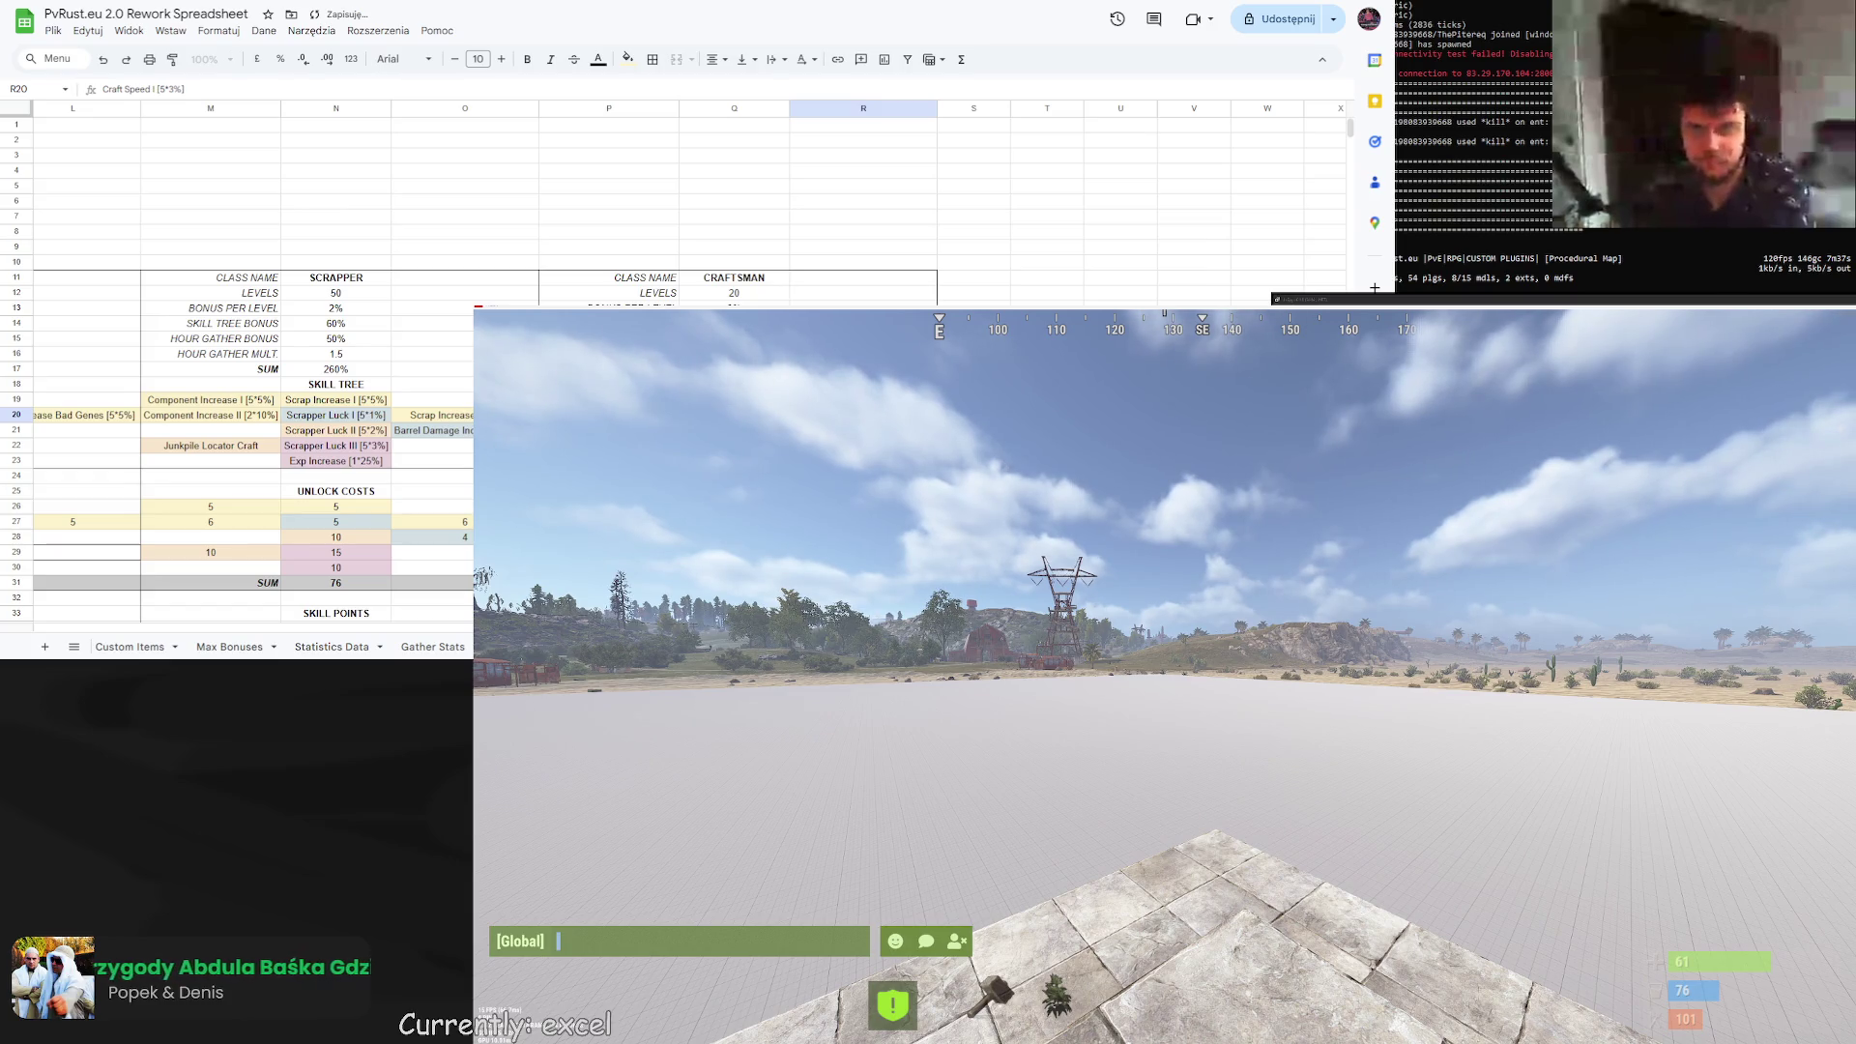
Commit the Craftsman skill tree bonus edit in Q14 and select the hour gather multiplier.
key("ctrl+y")
key("ctrl+y")
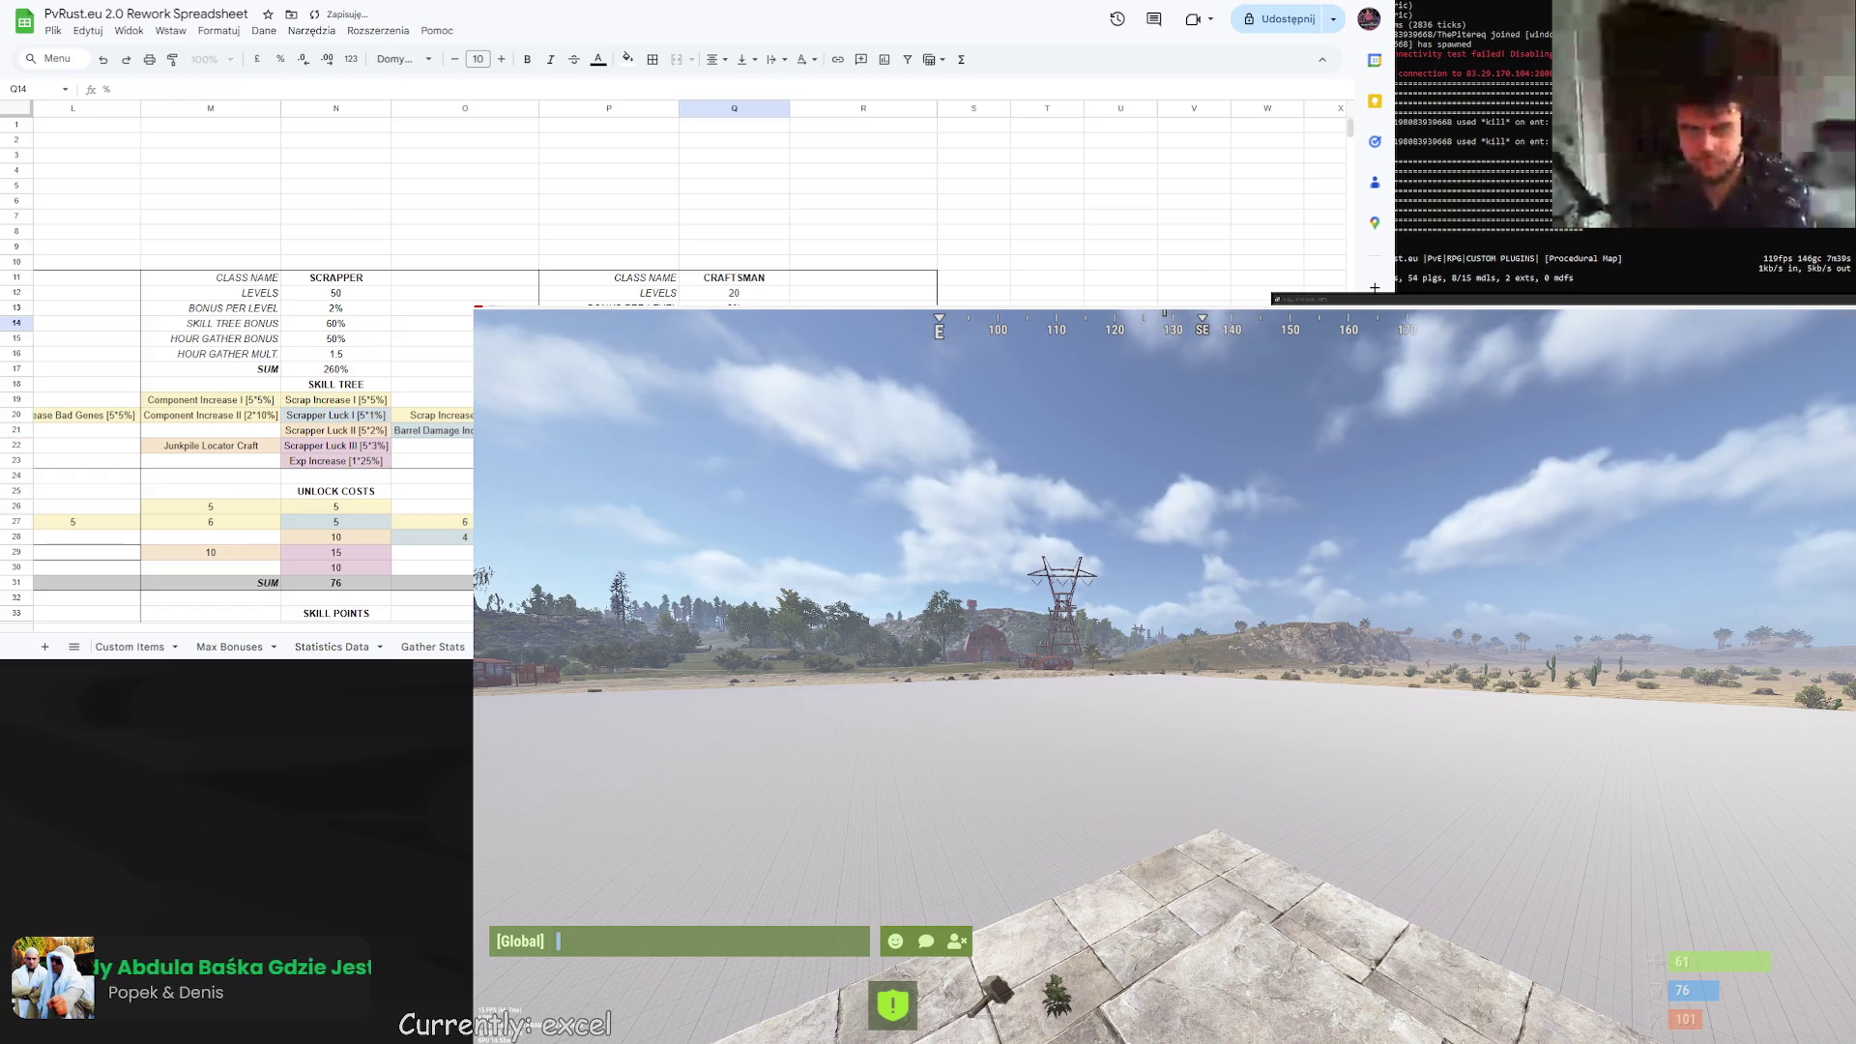
key("Return")
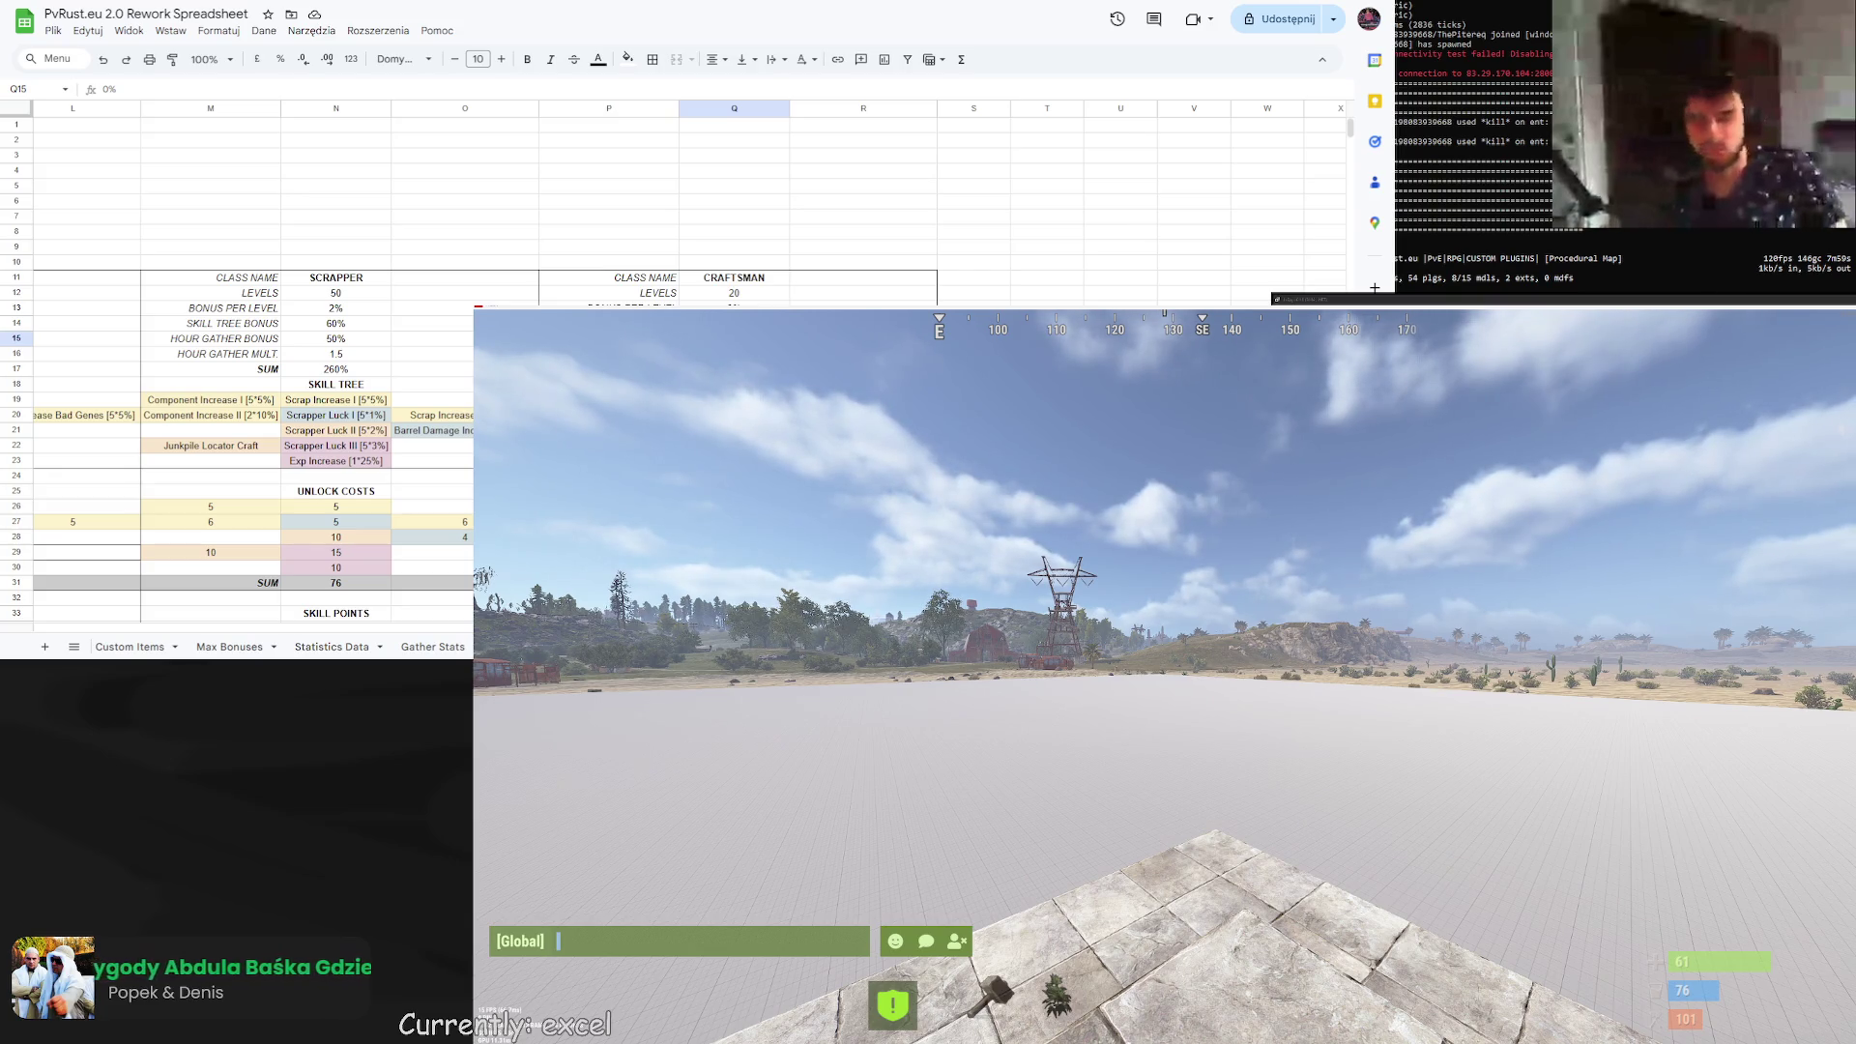
left_click(734, 353)
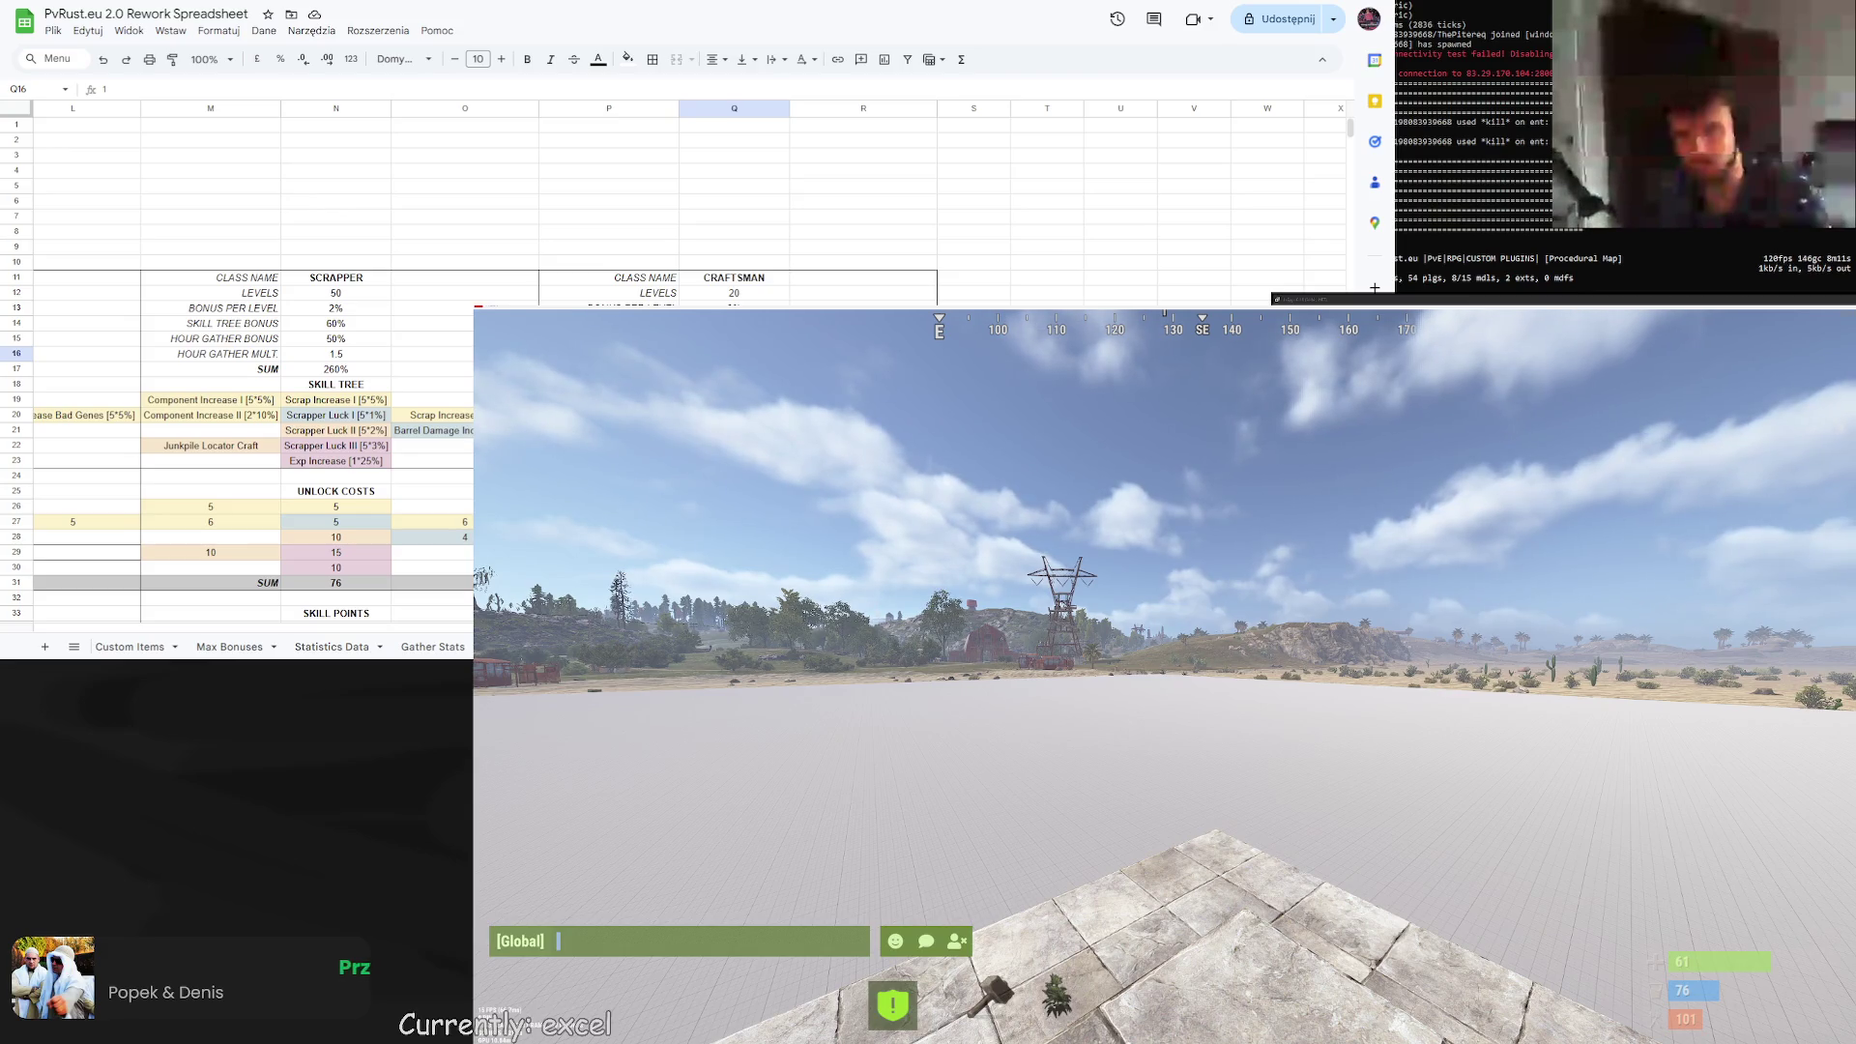
Rename the Scrapper Luck I skill in Q20 to Double Craft.
left_click(609, 384)
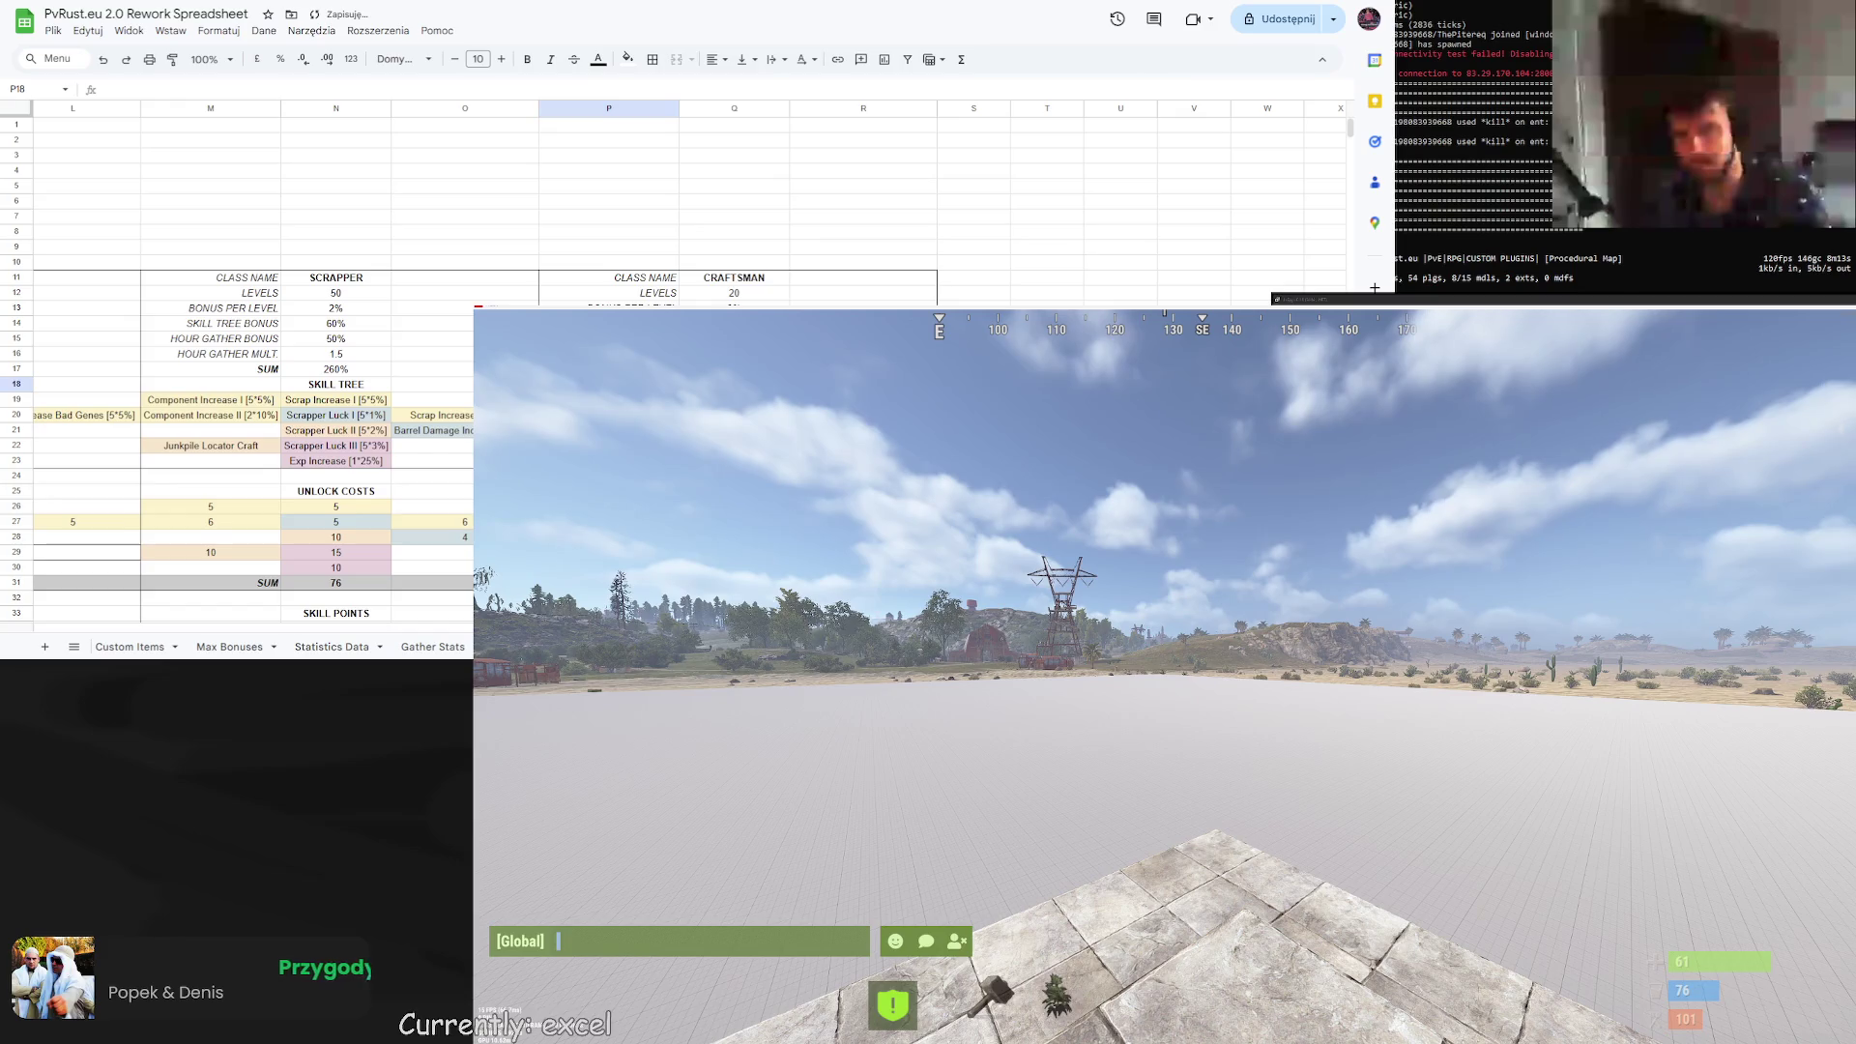
scroll(120, 552, "left", 10)
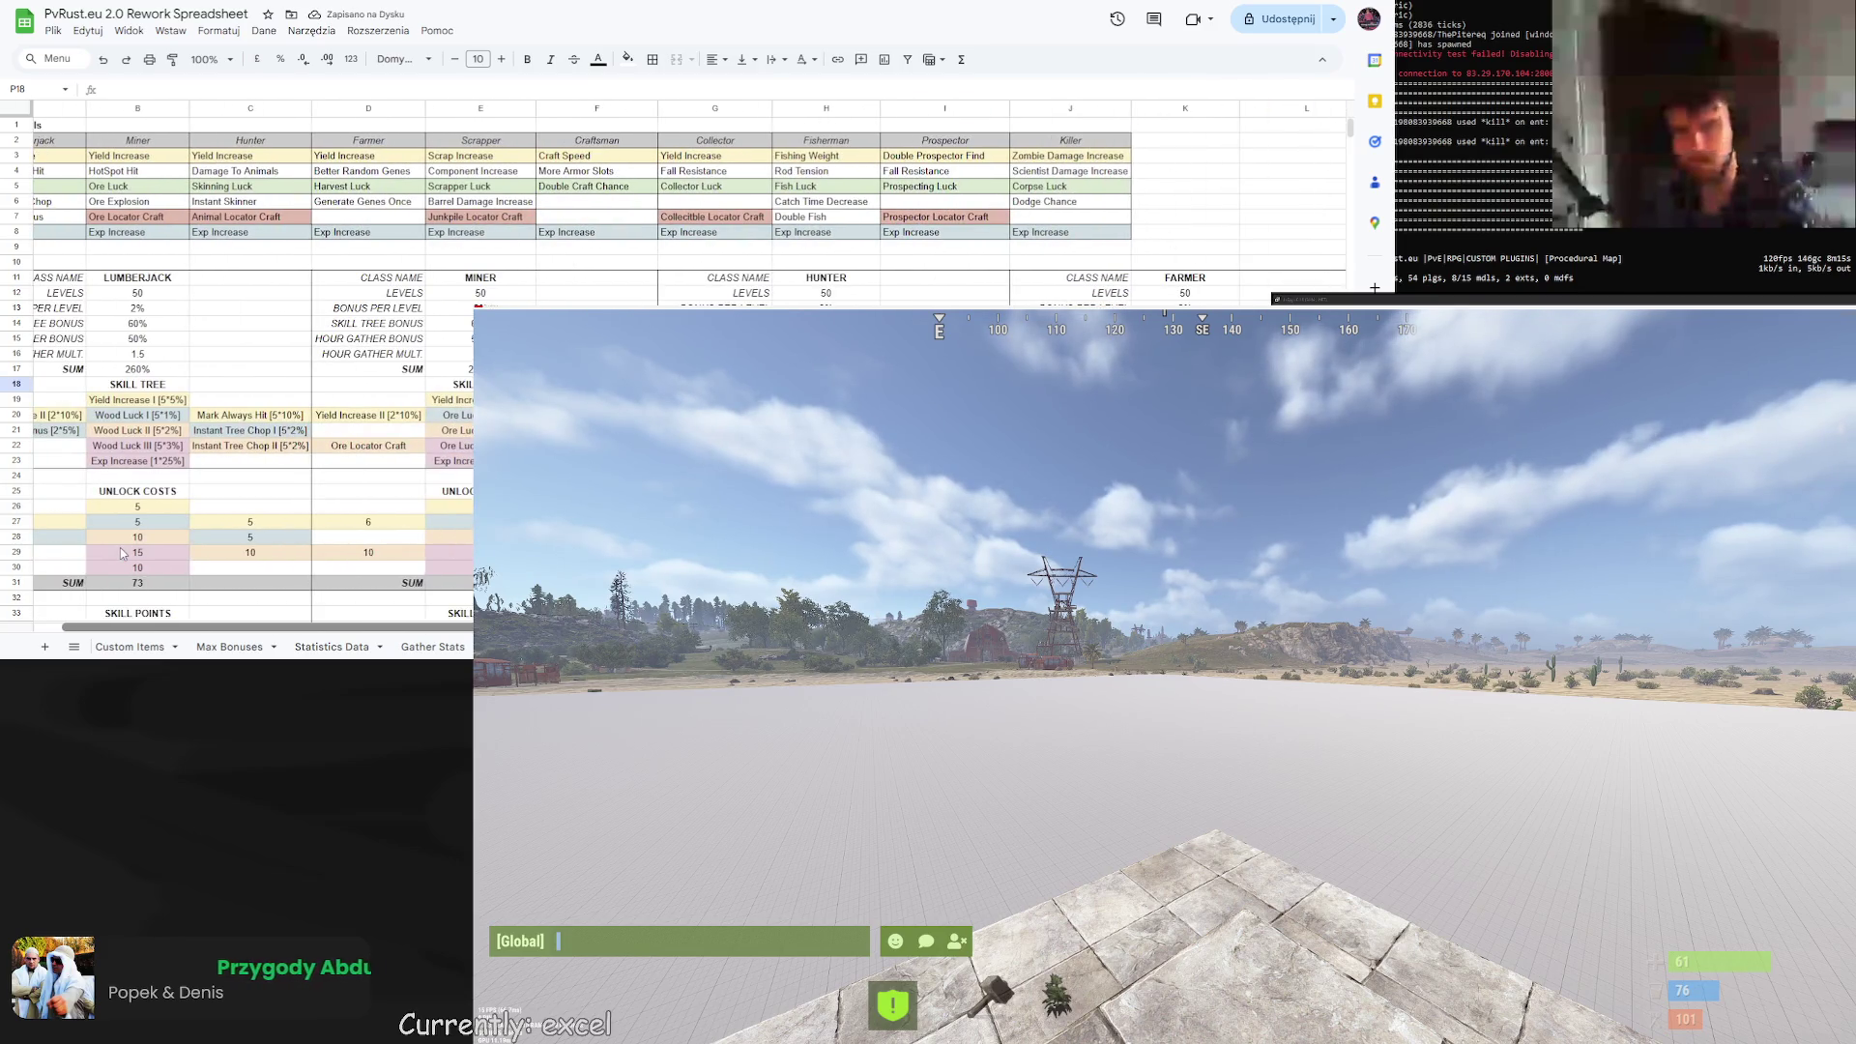
scroll(120, 547, "left", 1)
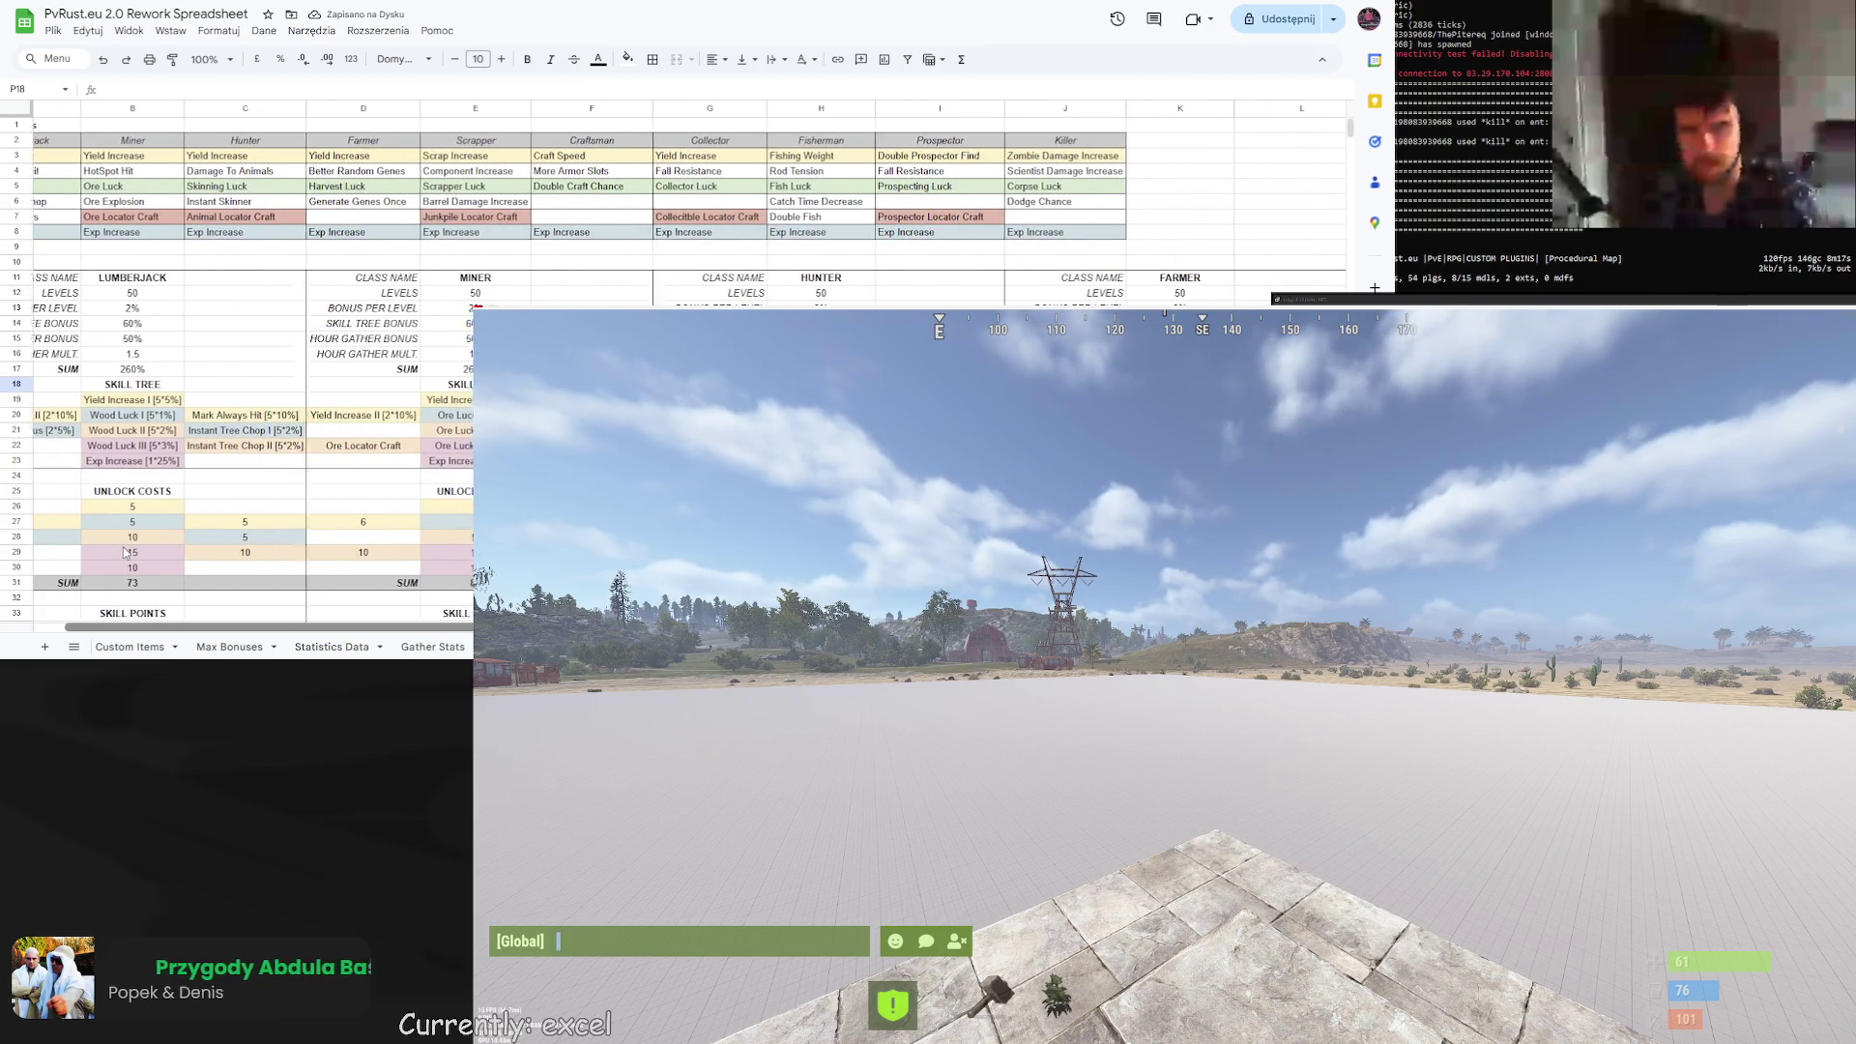
scroll(125, 551, "right", 2)
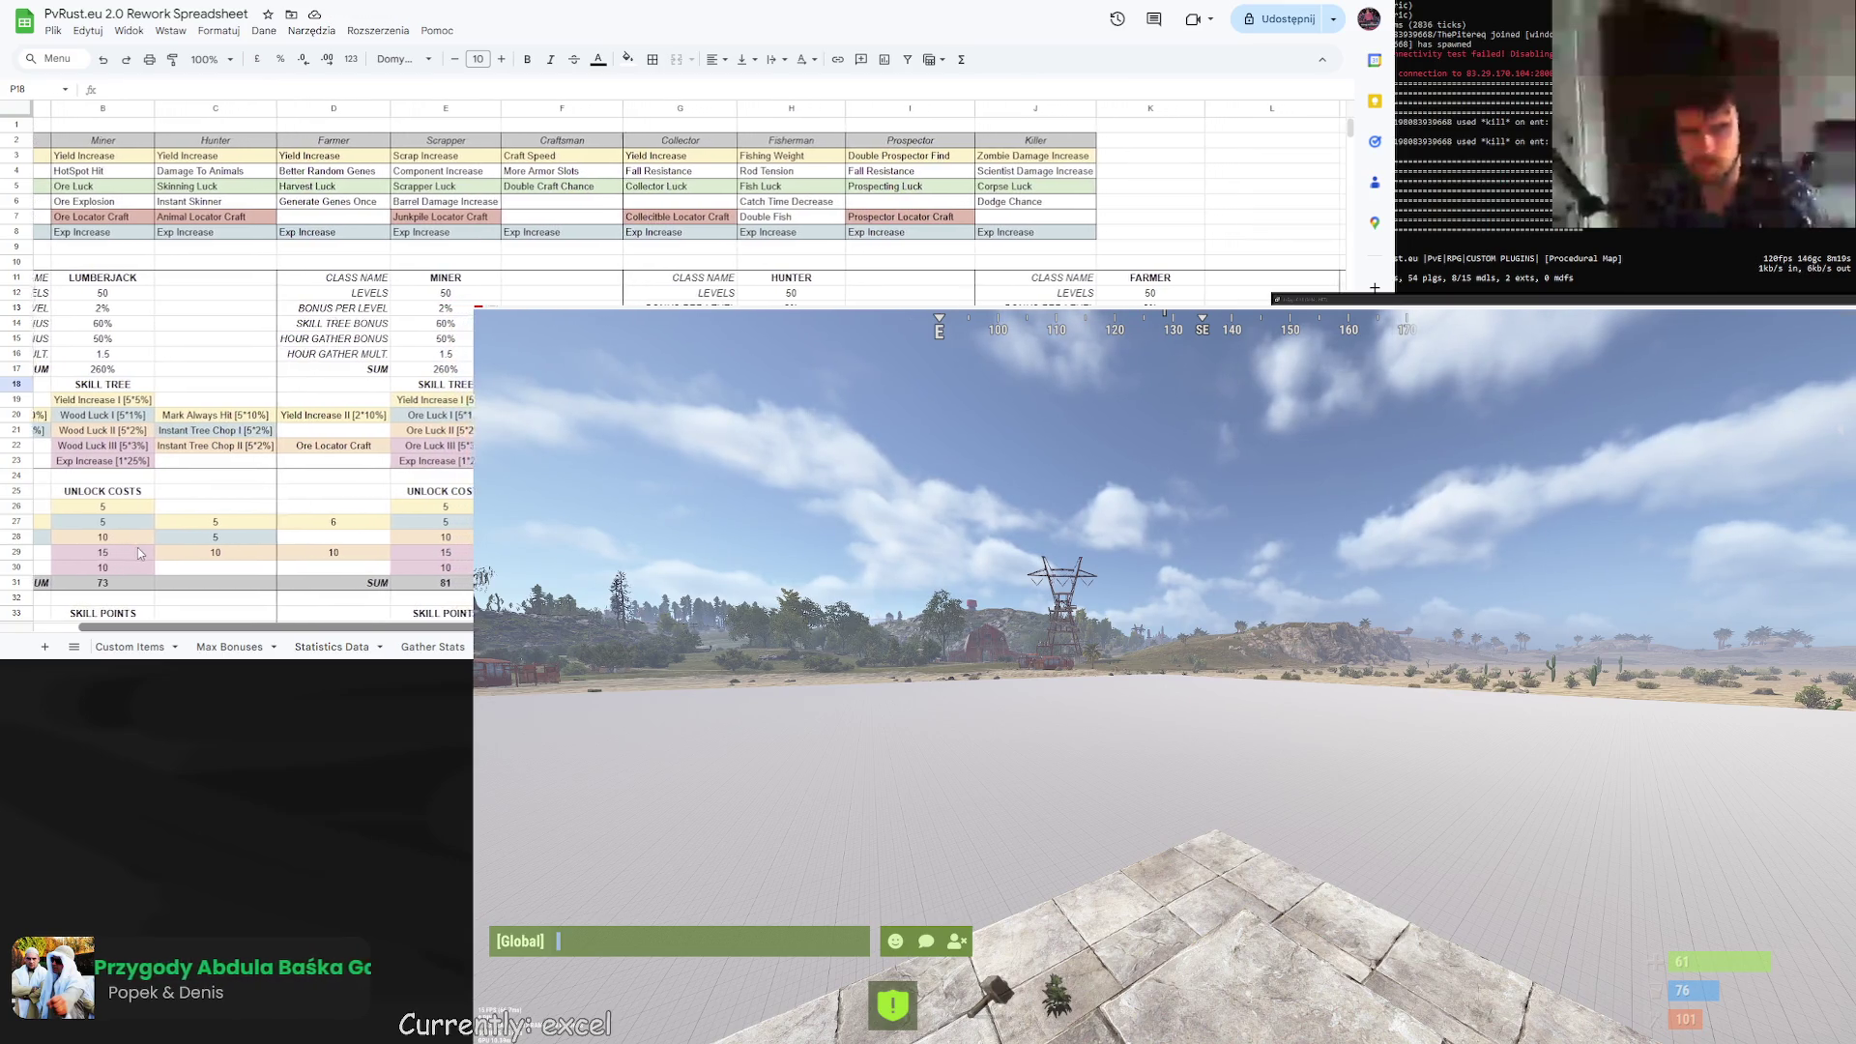
scroll(151, 553, "right", 6)
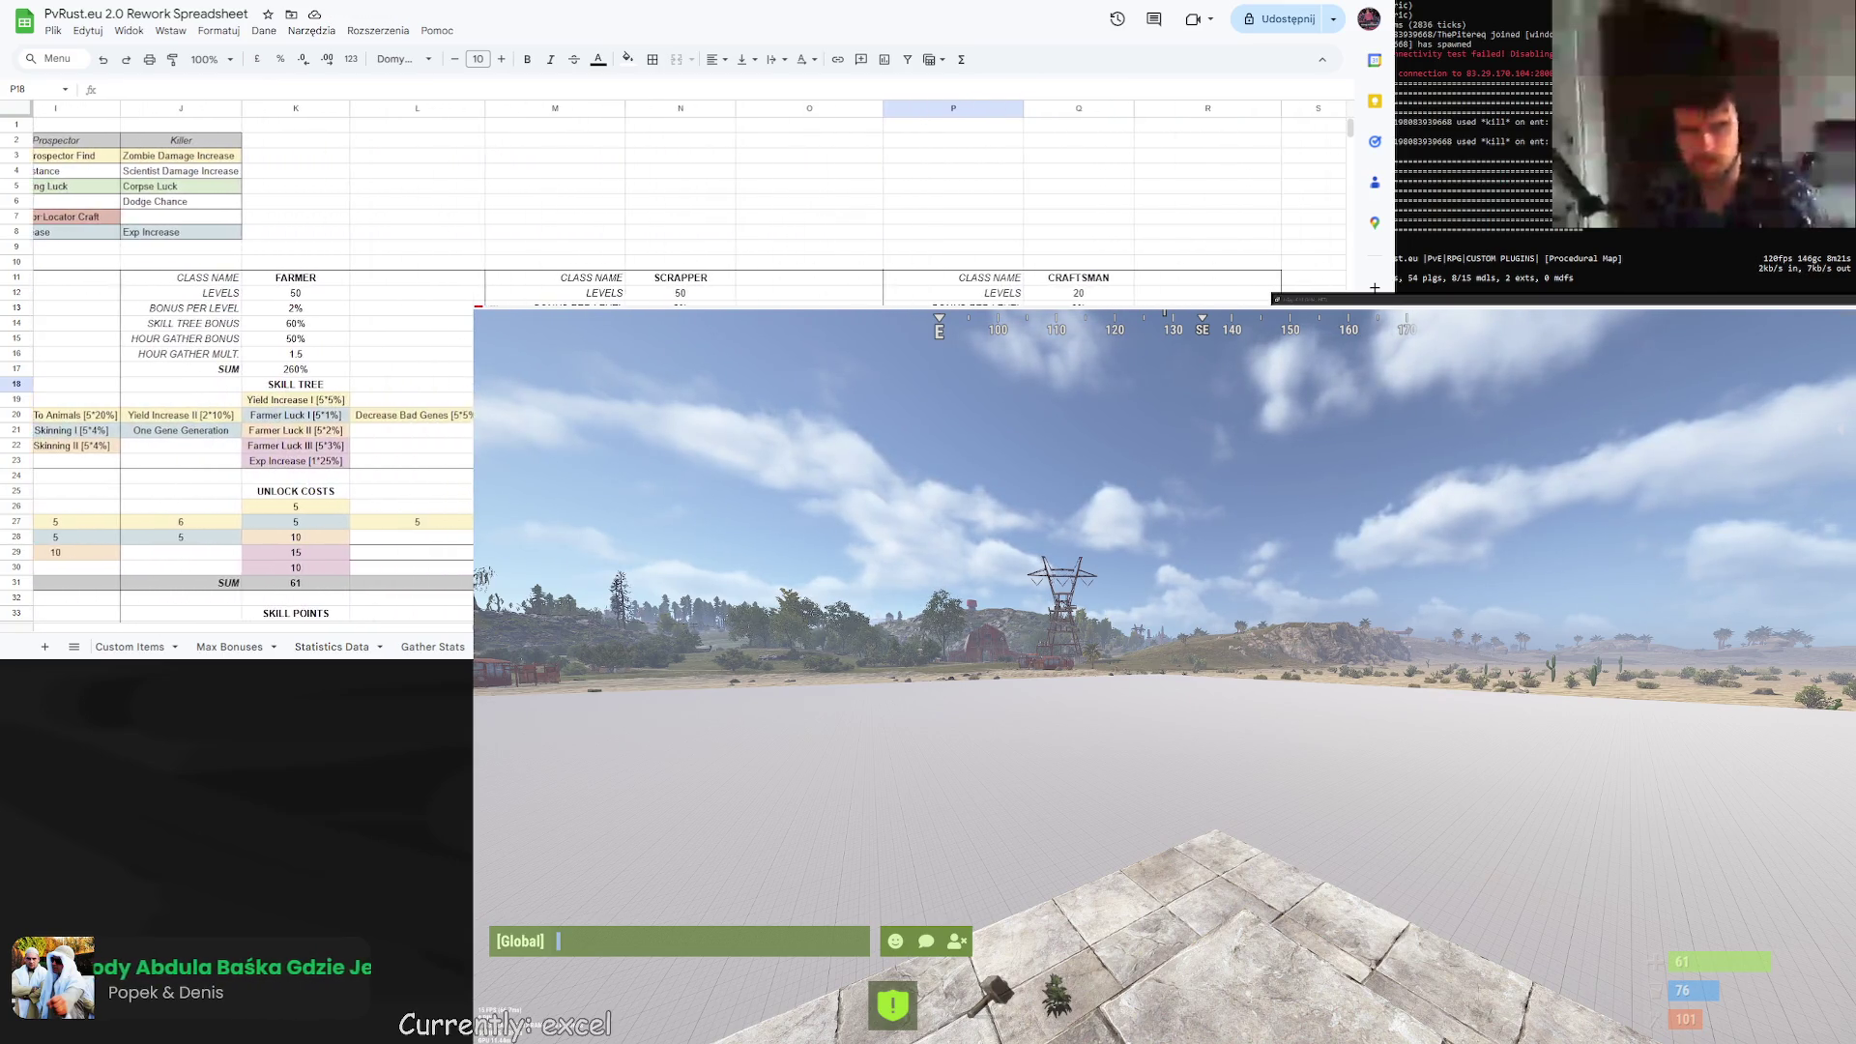
scroll(230, 541, "right", 20)
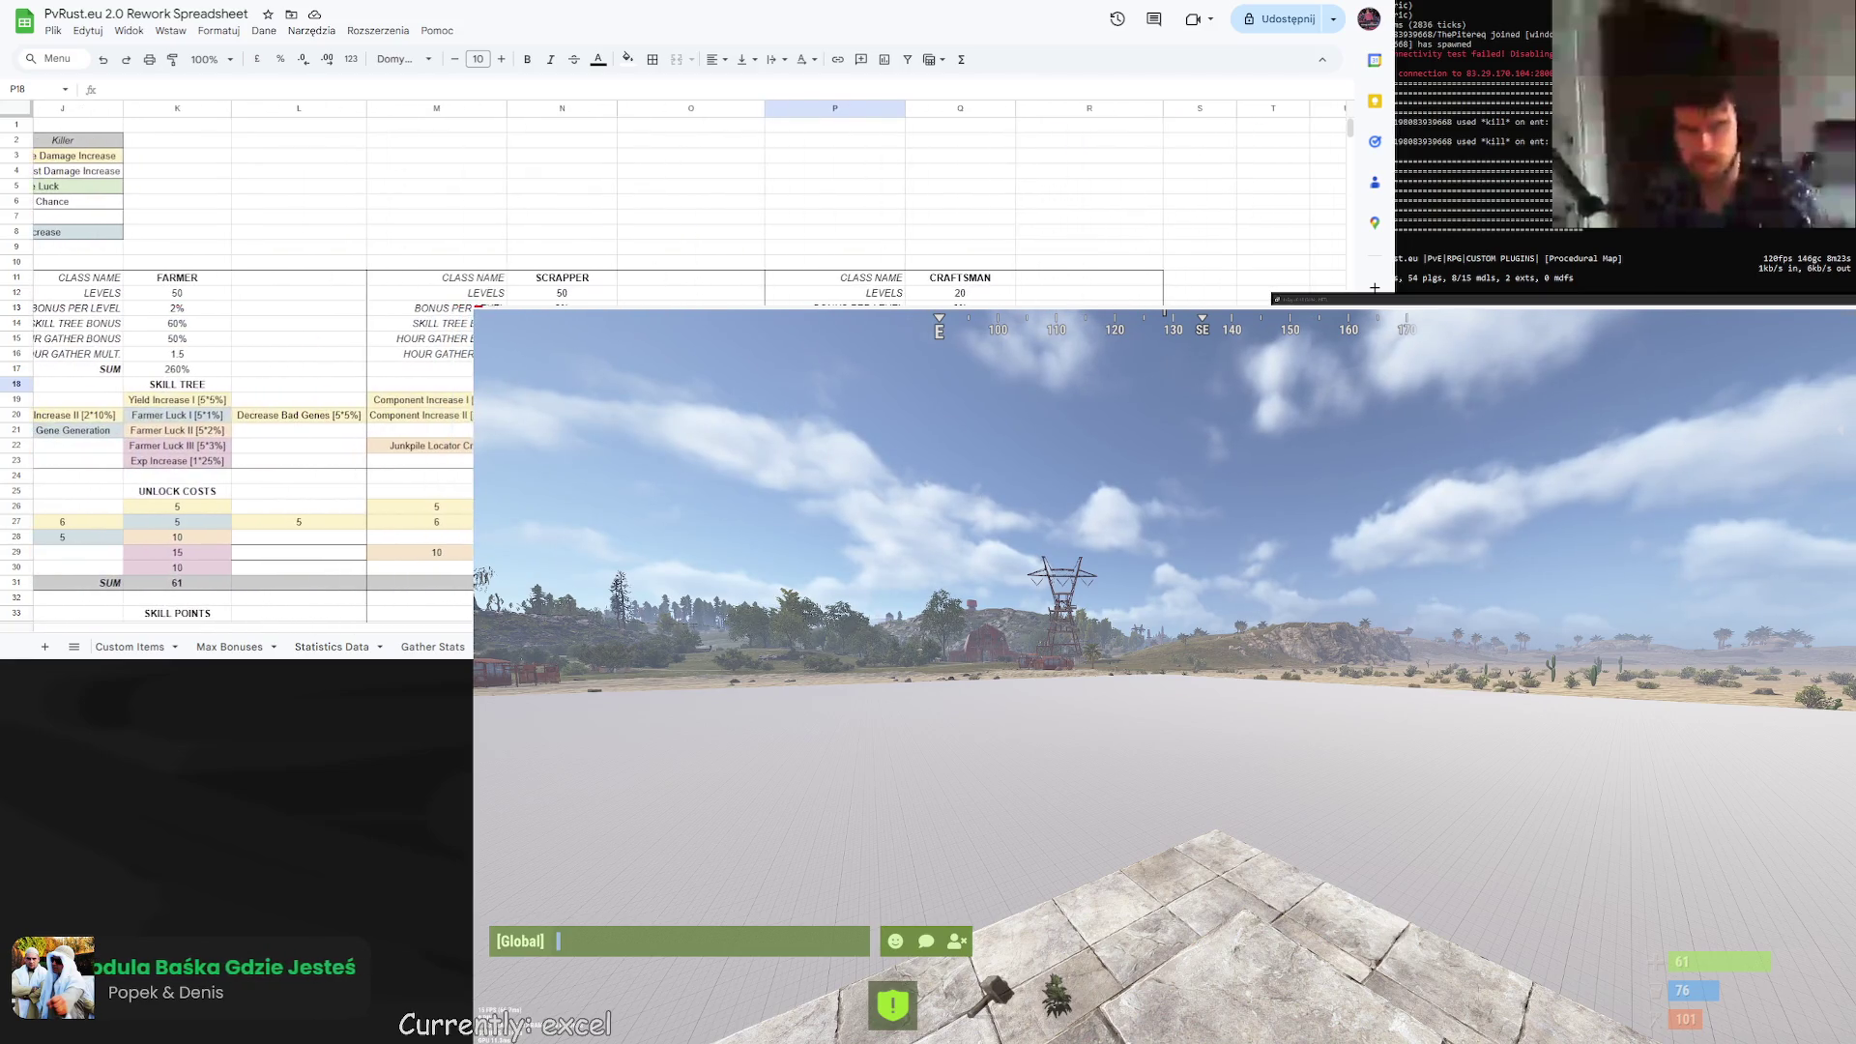
scroll(230, 541, "left", 10)
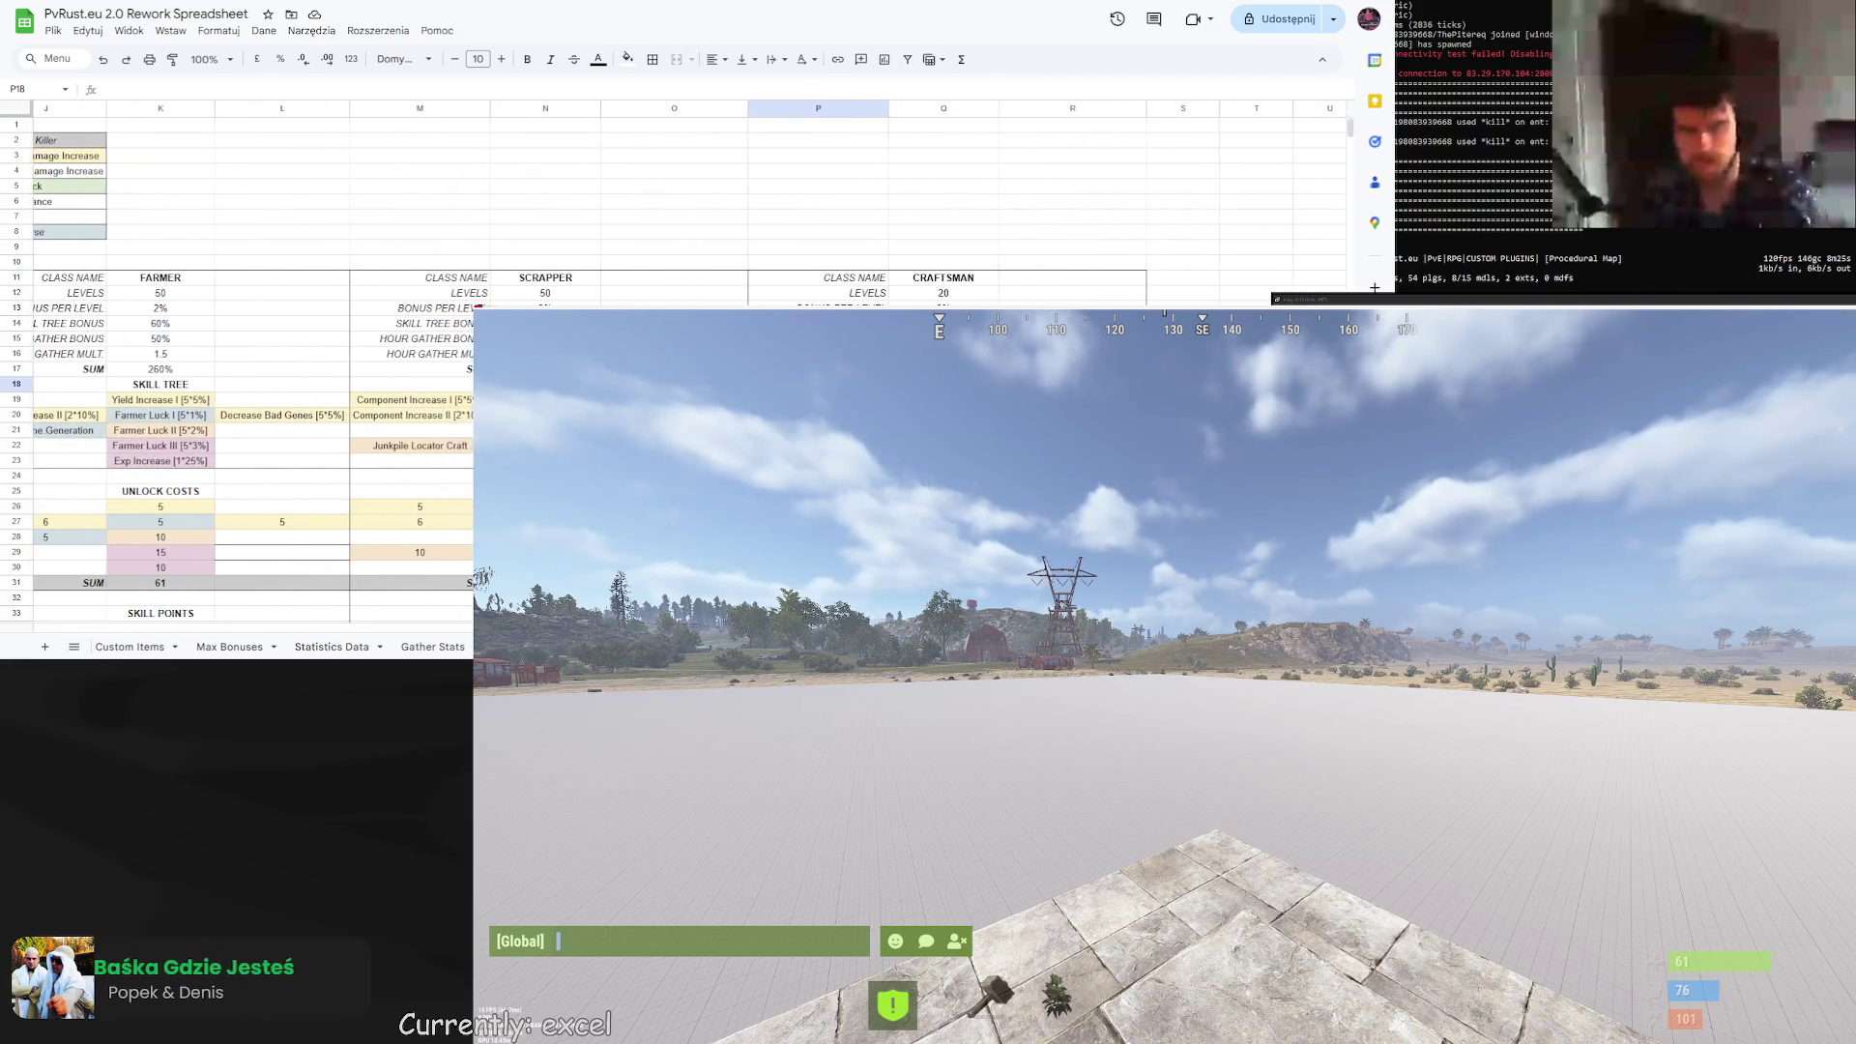
scroll(230, 541, "right", 10)
left_click(883, 414)
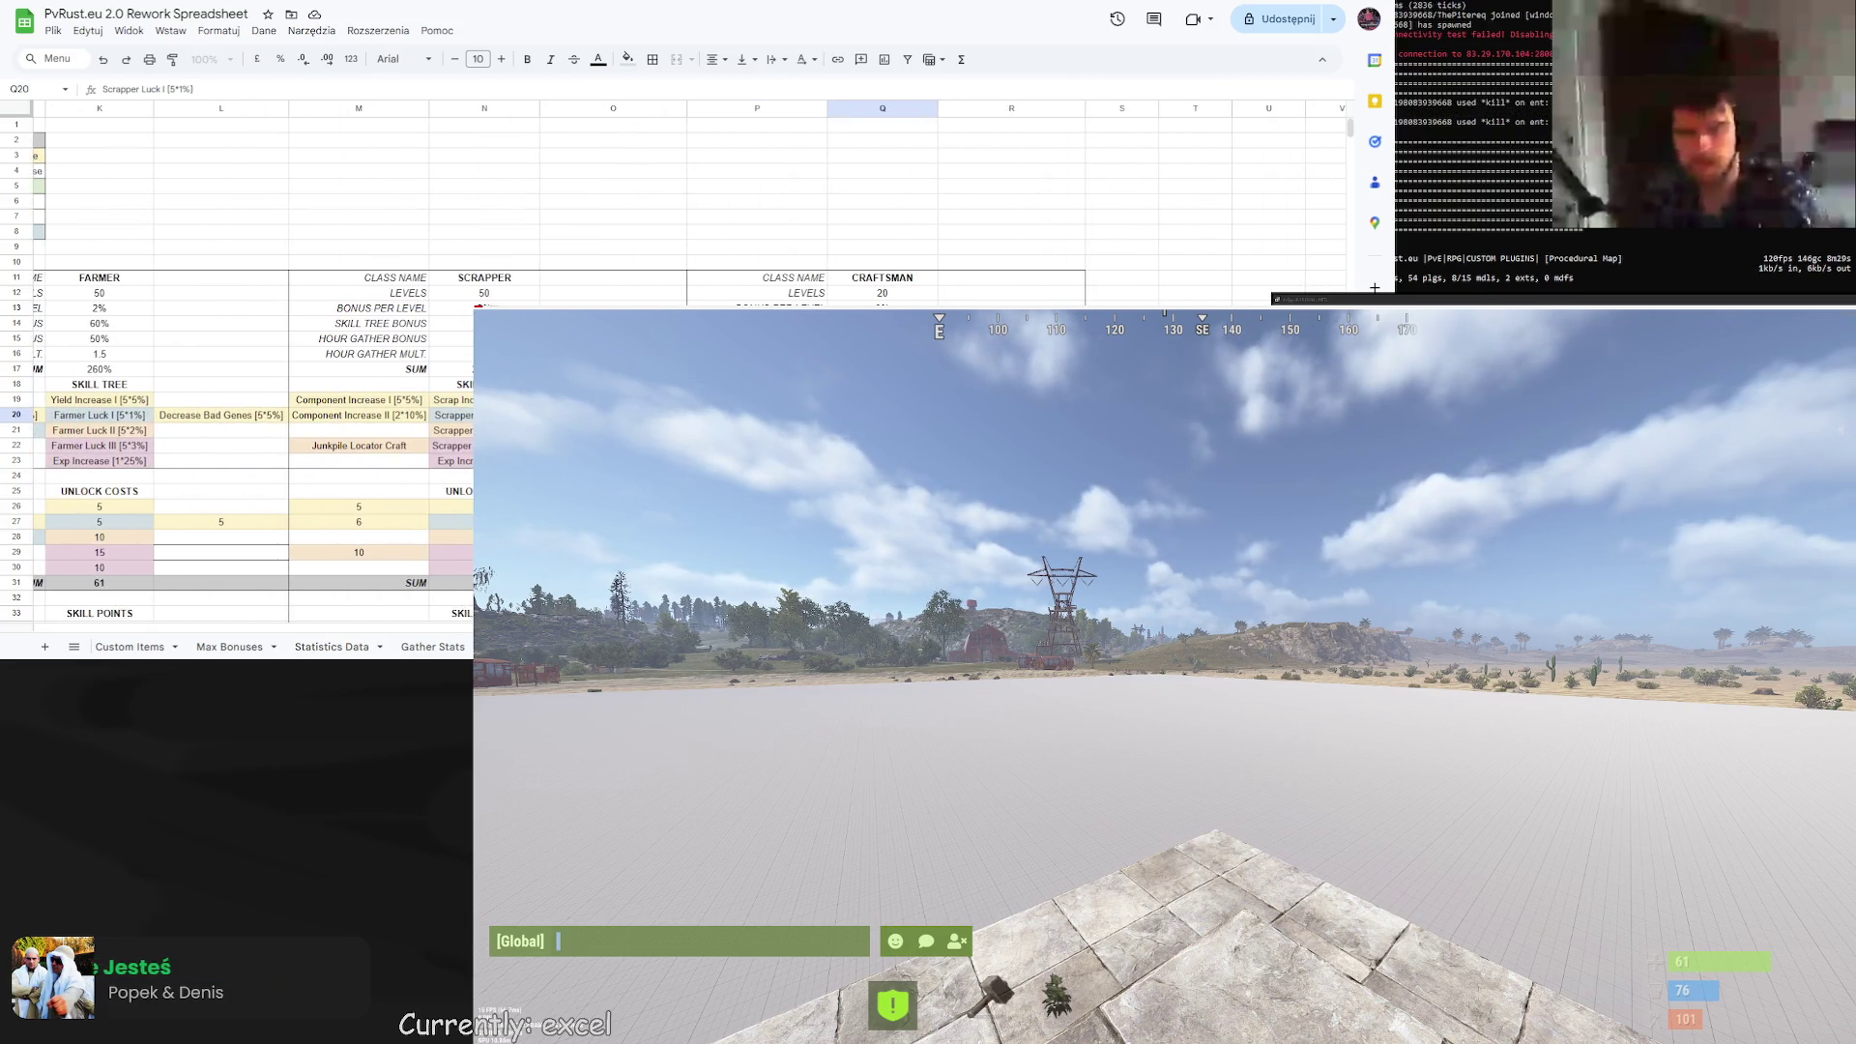
type("Double Craft")
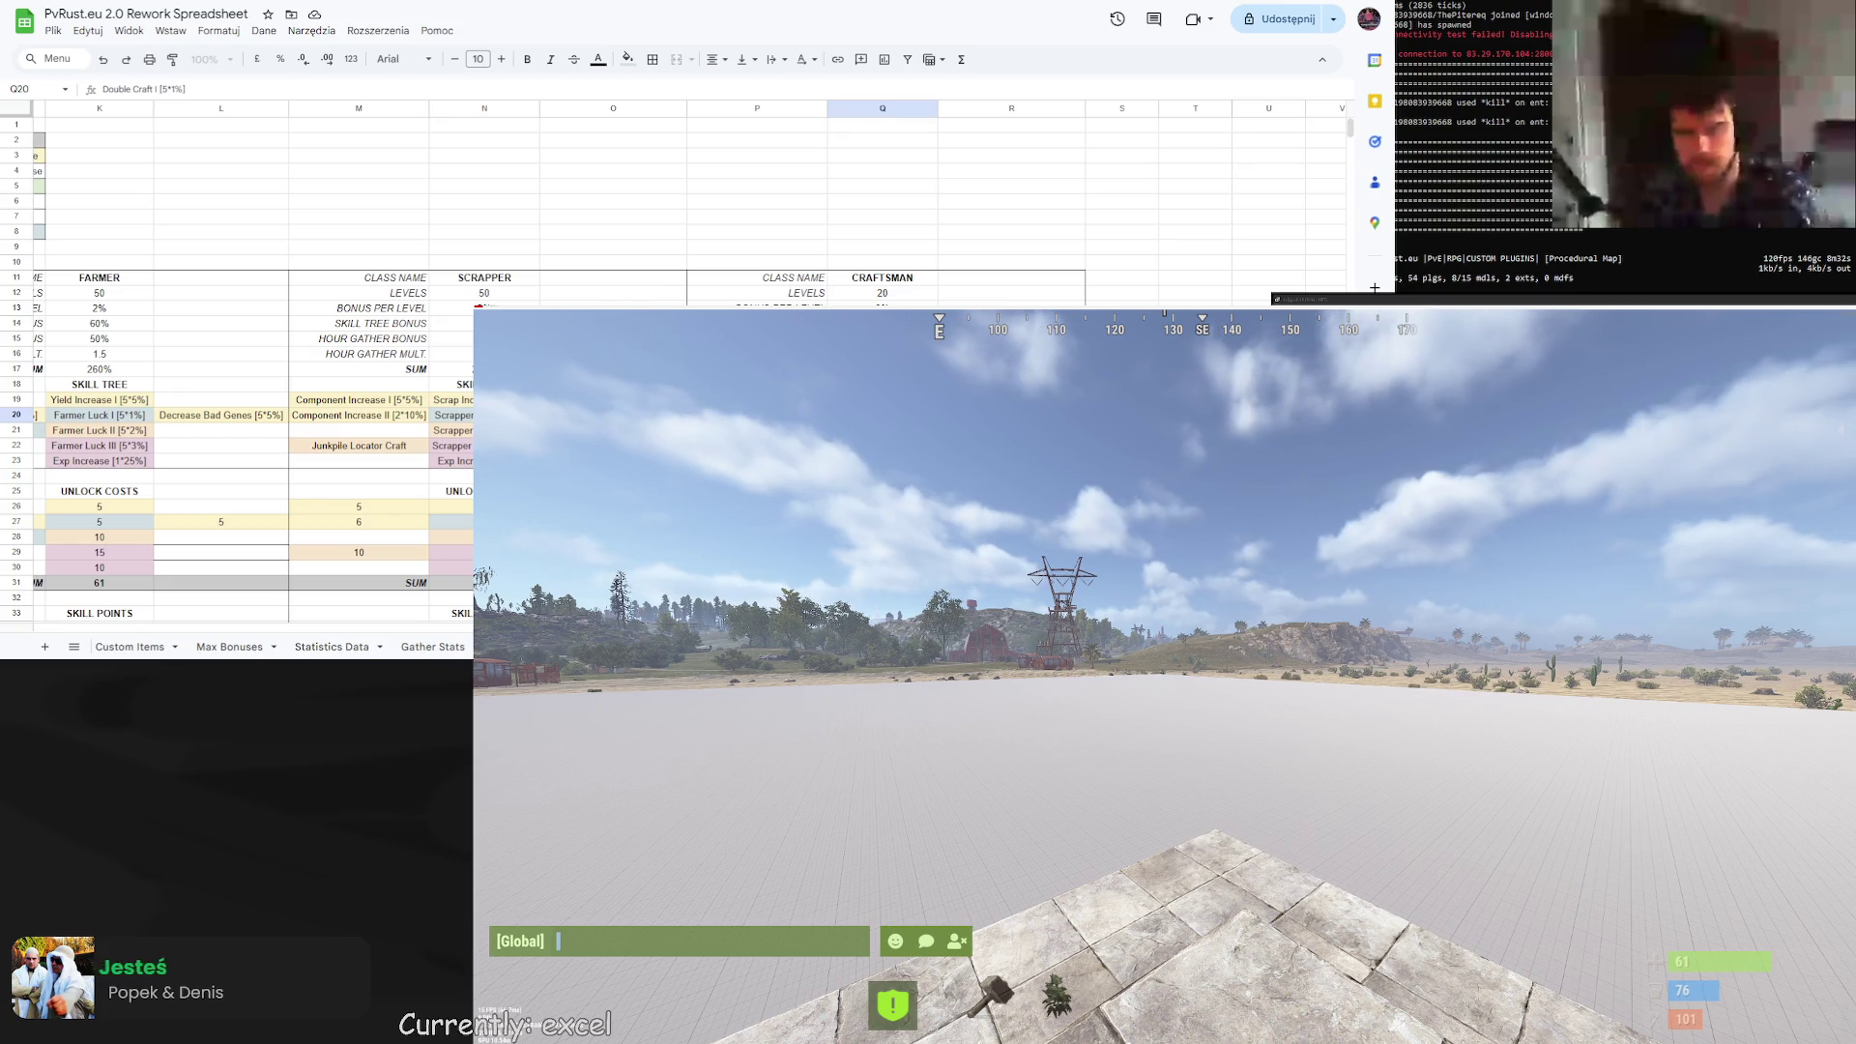
key("Return")
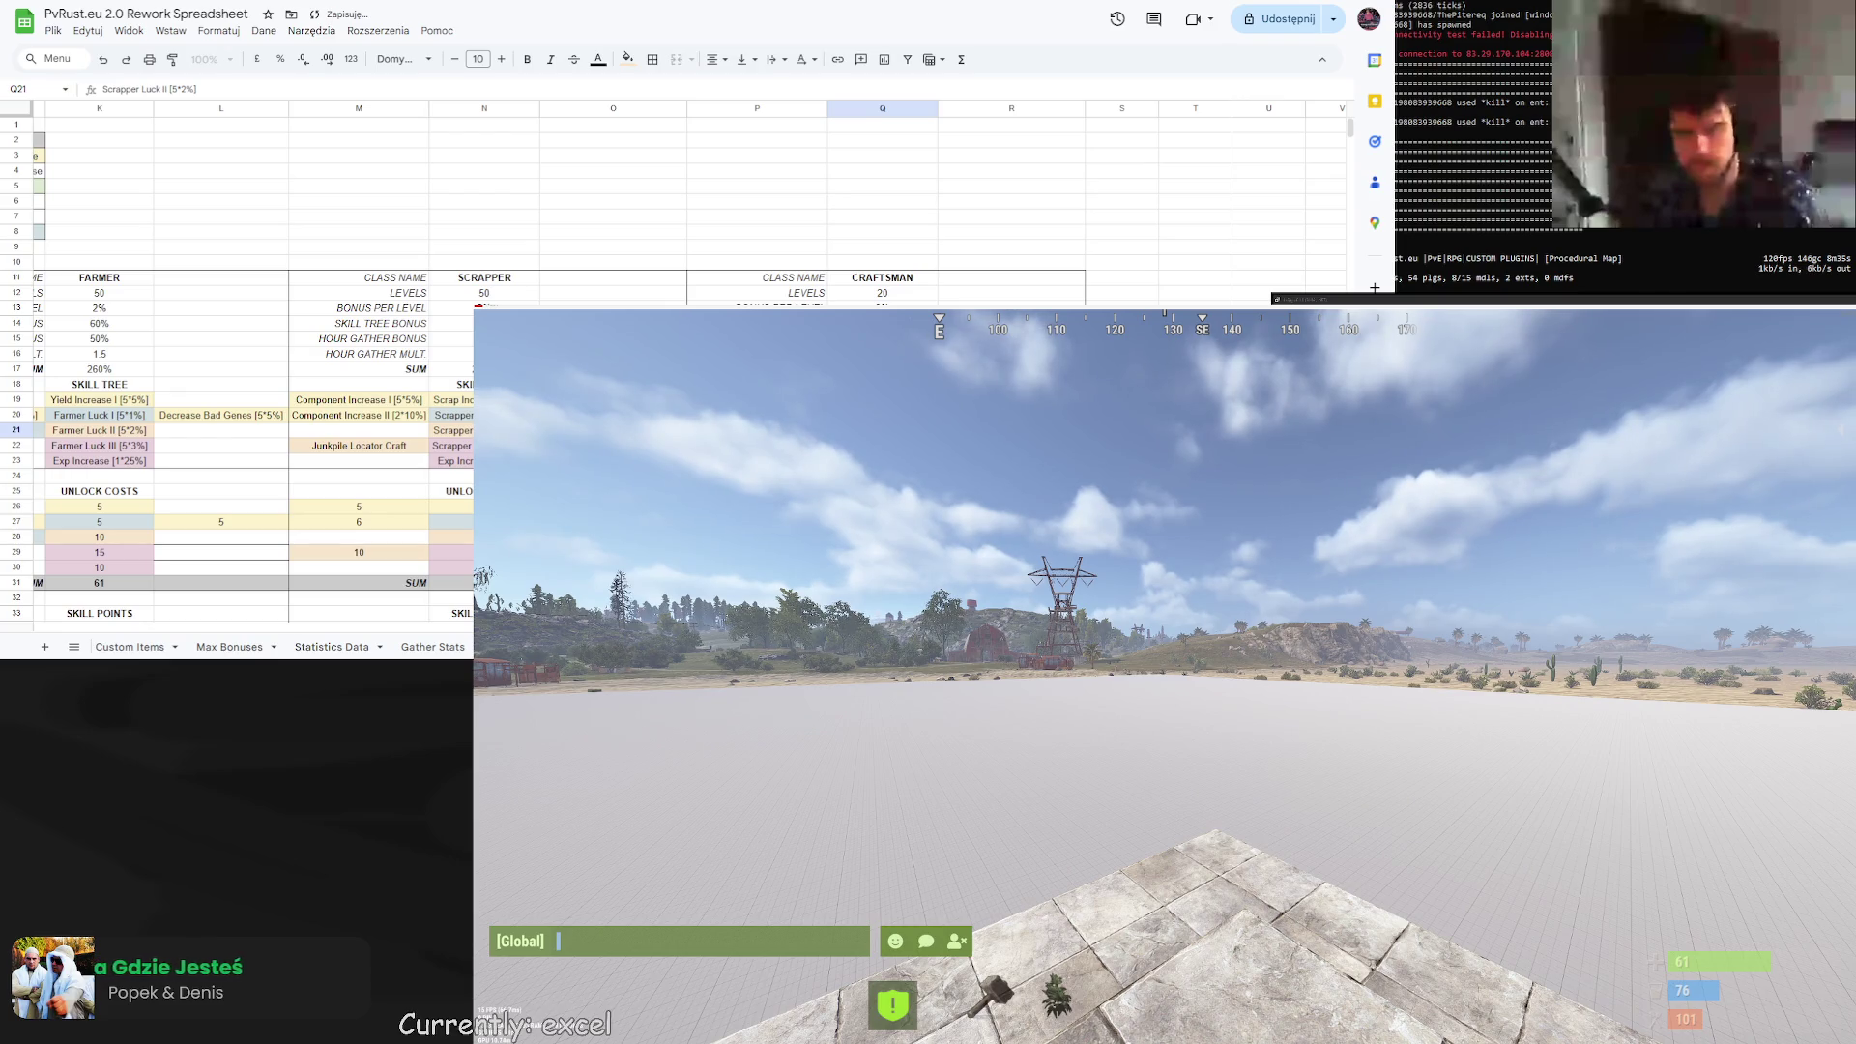
Rename the skill in Q21 to Double Craft II [5*2%].
type("Double")
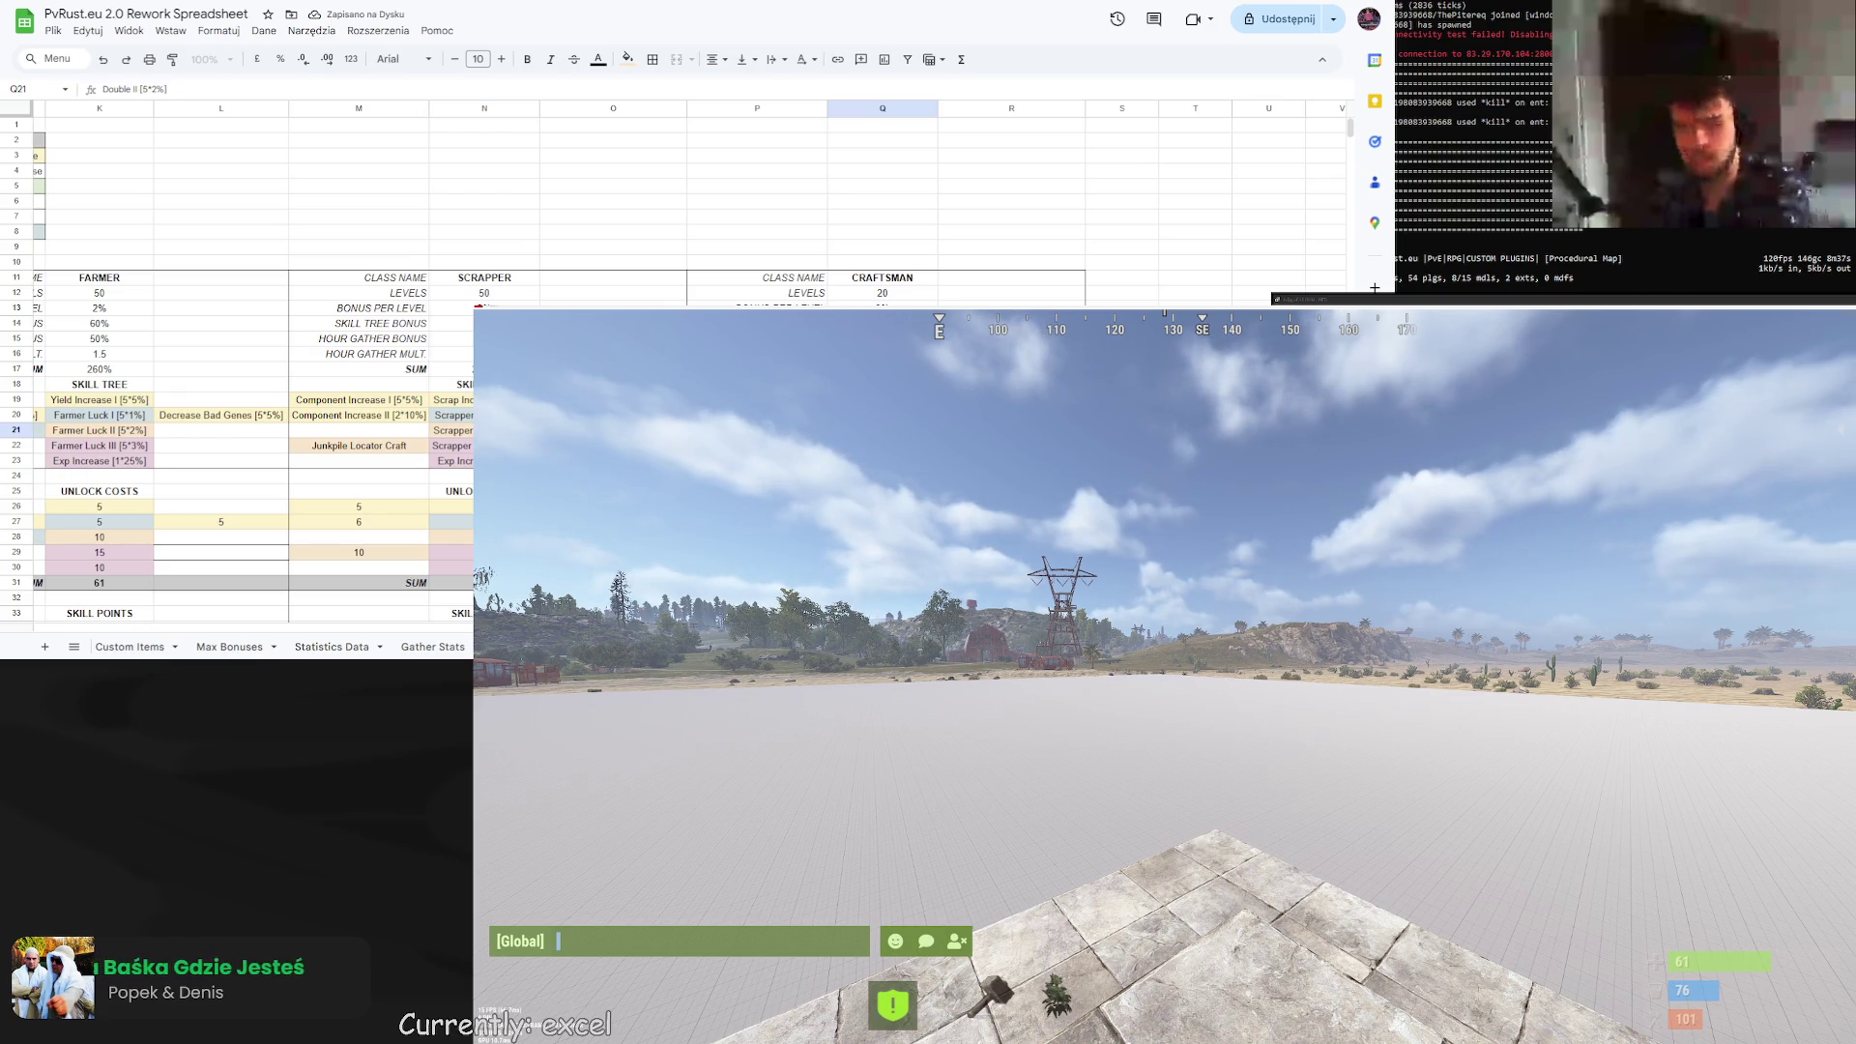
type(" Craft")
key("Return")
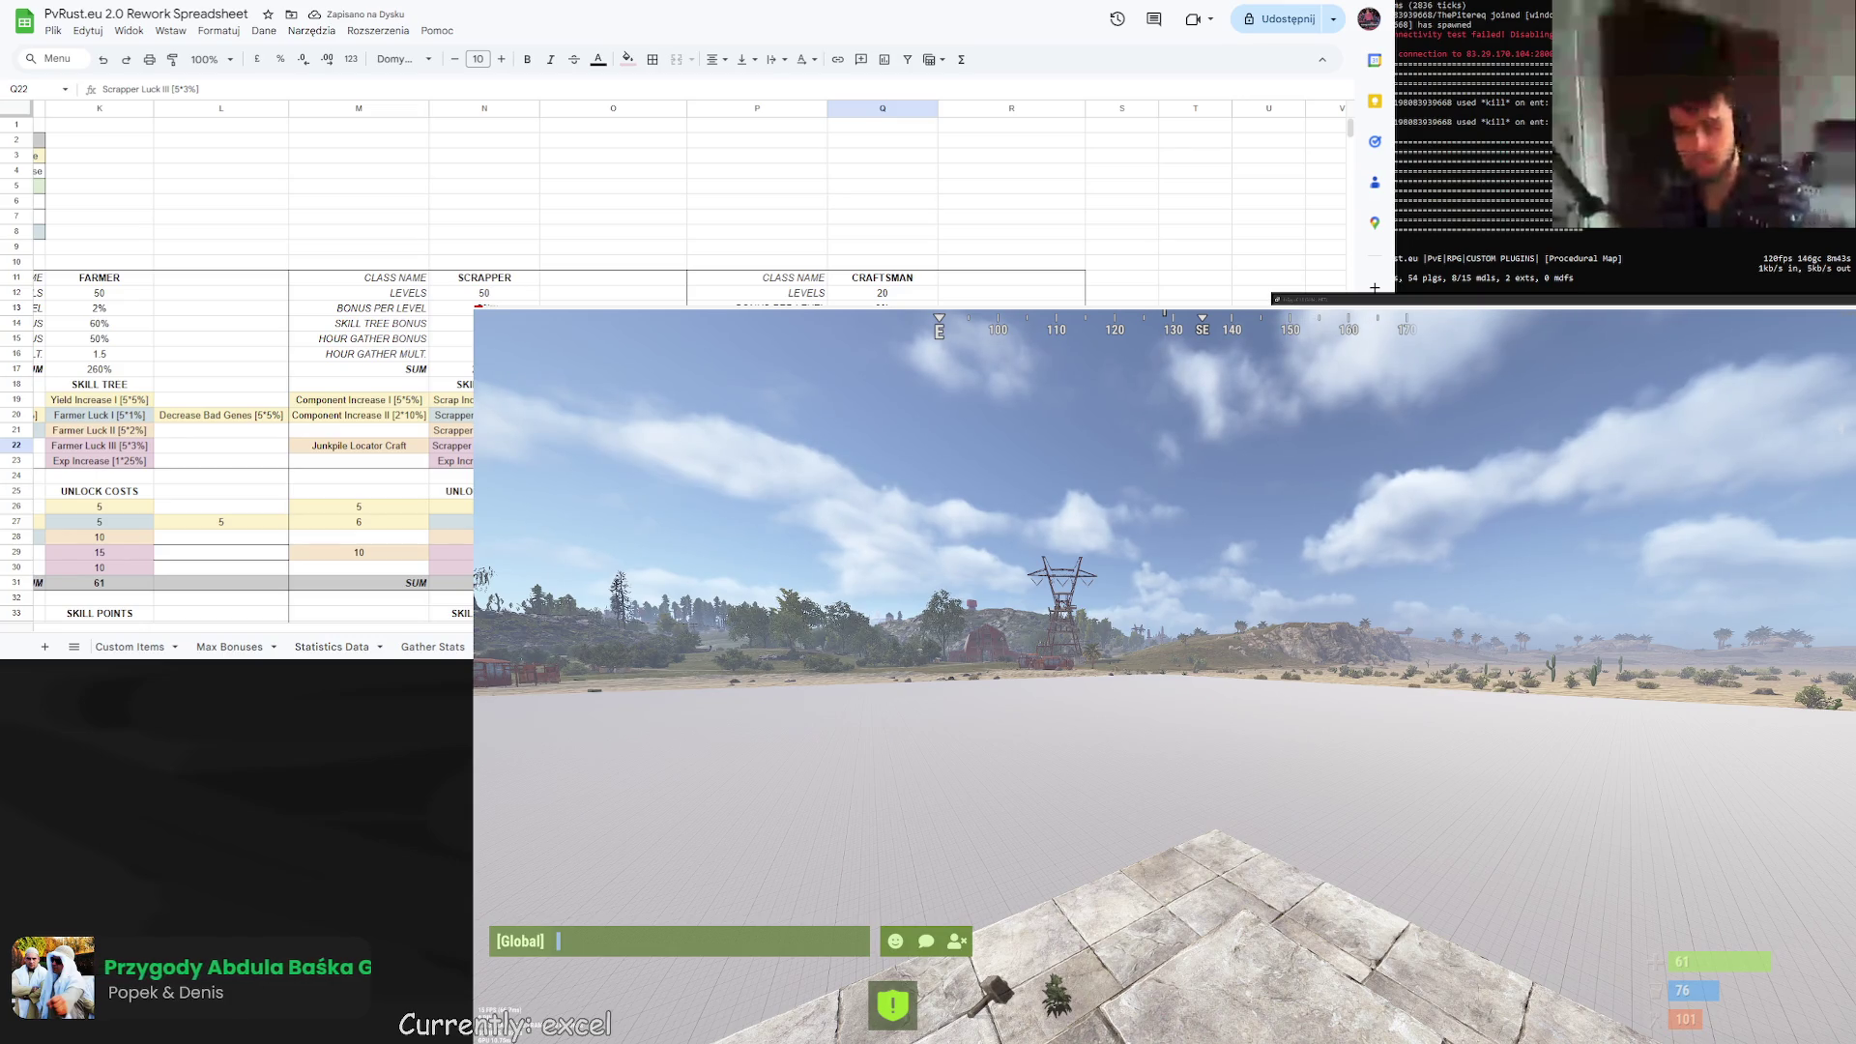
scroll(251, 445, "left", 2)
scroll(185, 592, "left", 10)
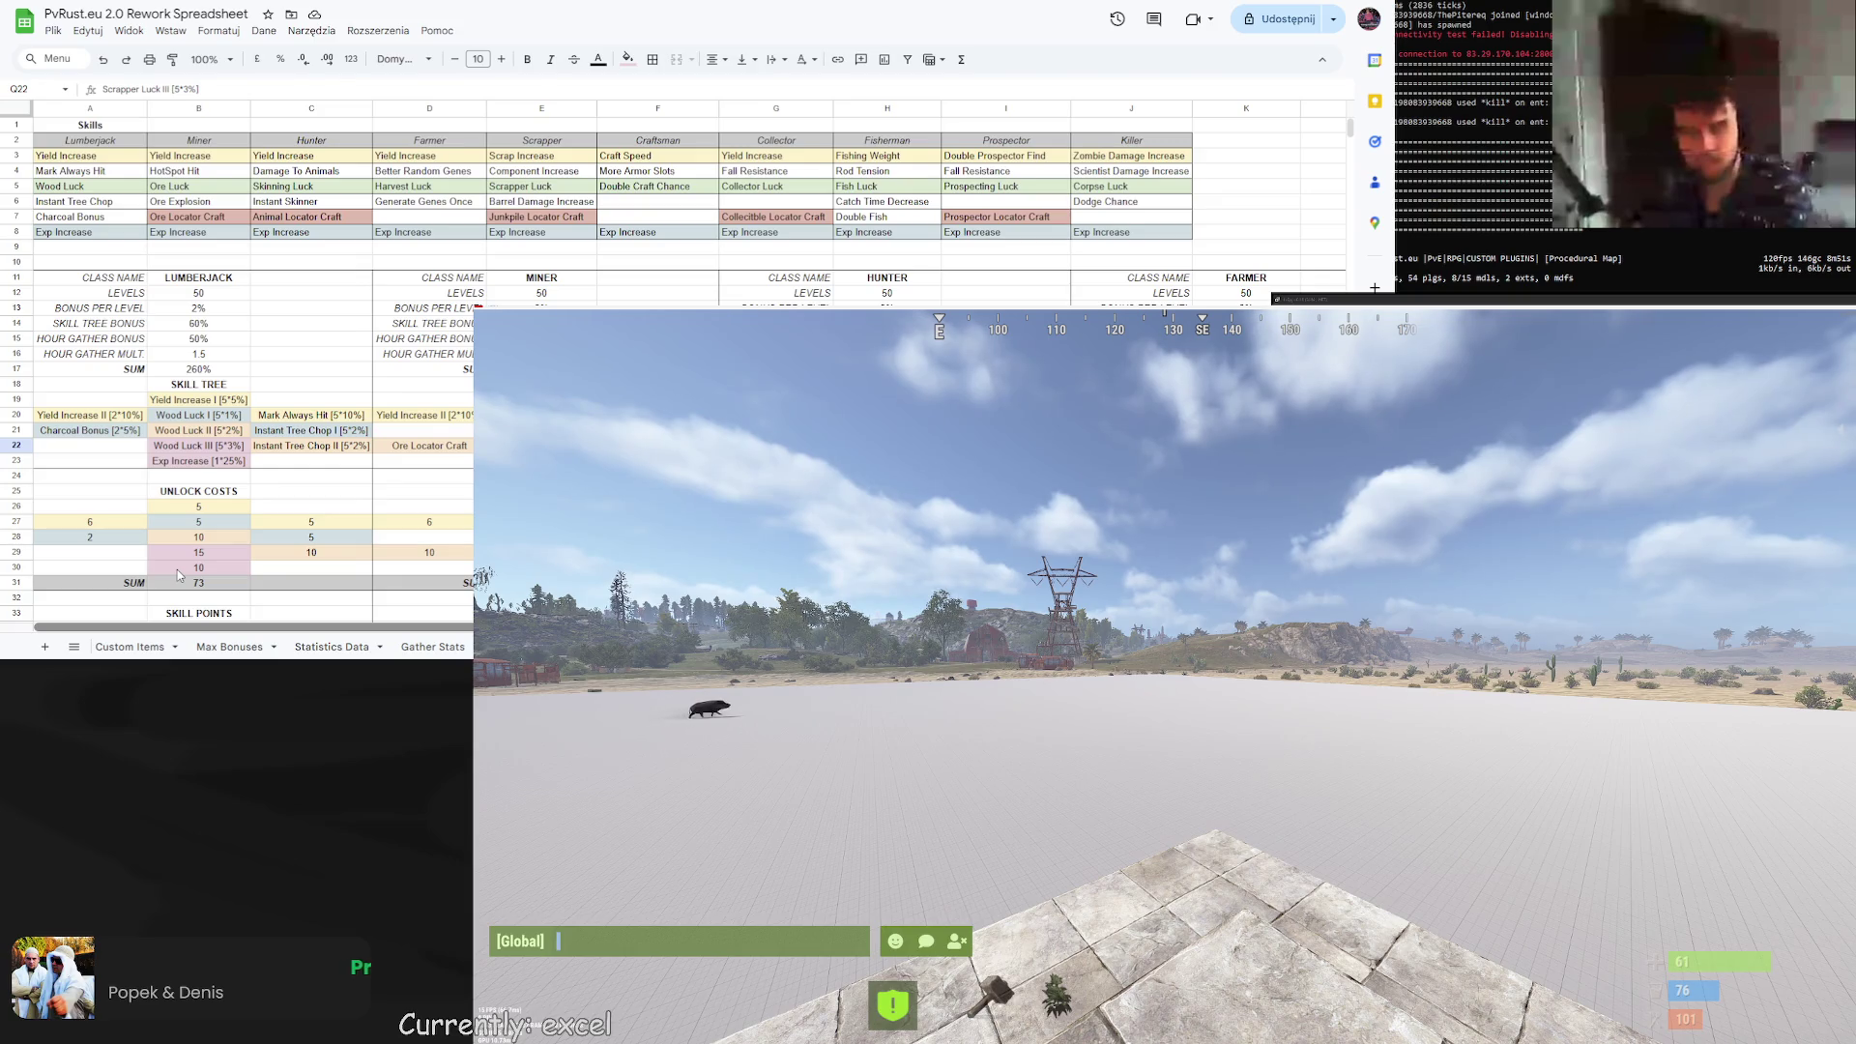
Enter More Armor Slots [1*100%] in cell P22 of the Craftsman tree.
scroll(177, 570, "right", 8)
scroll(177, 570, "right", 3)
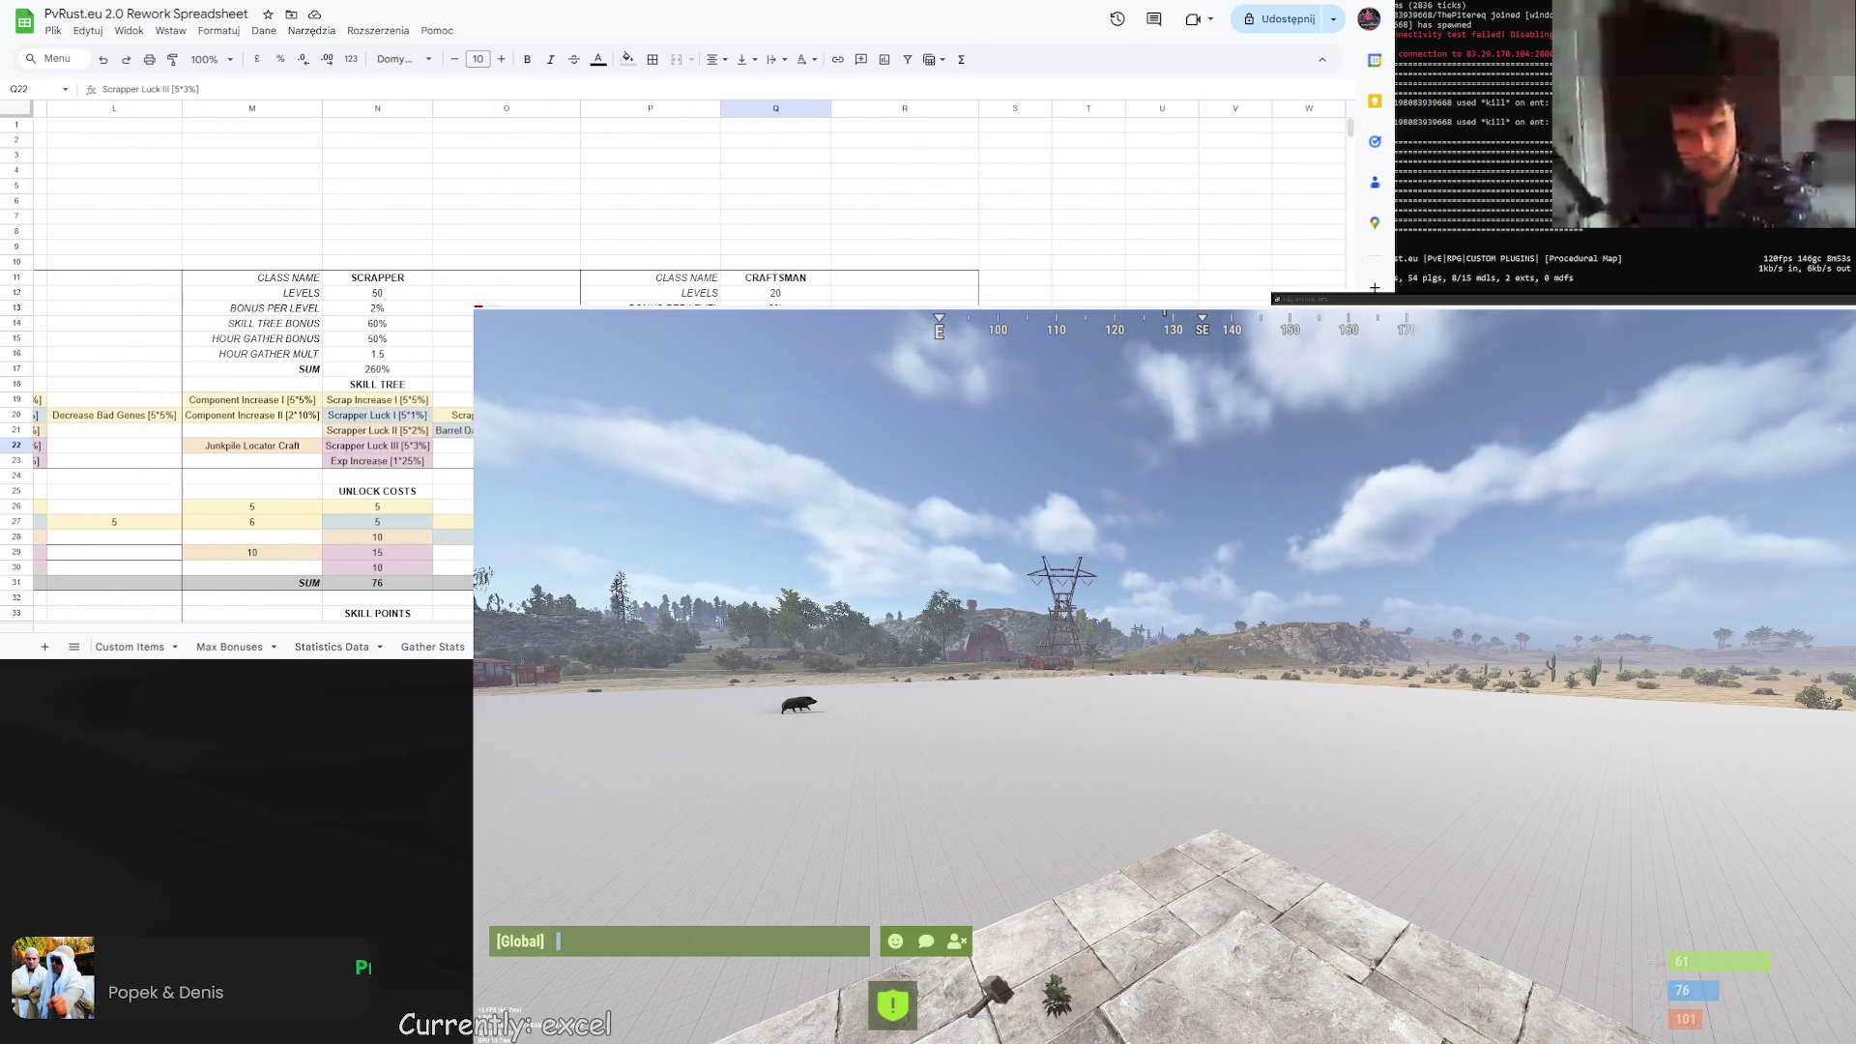
key("Left")
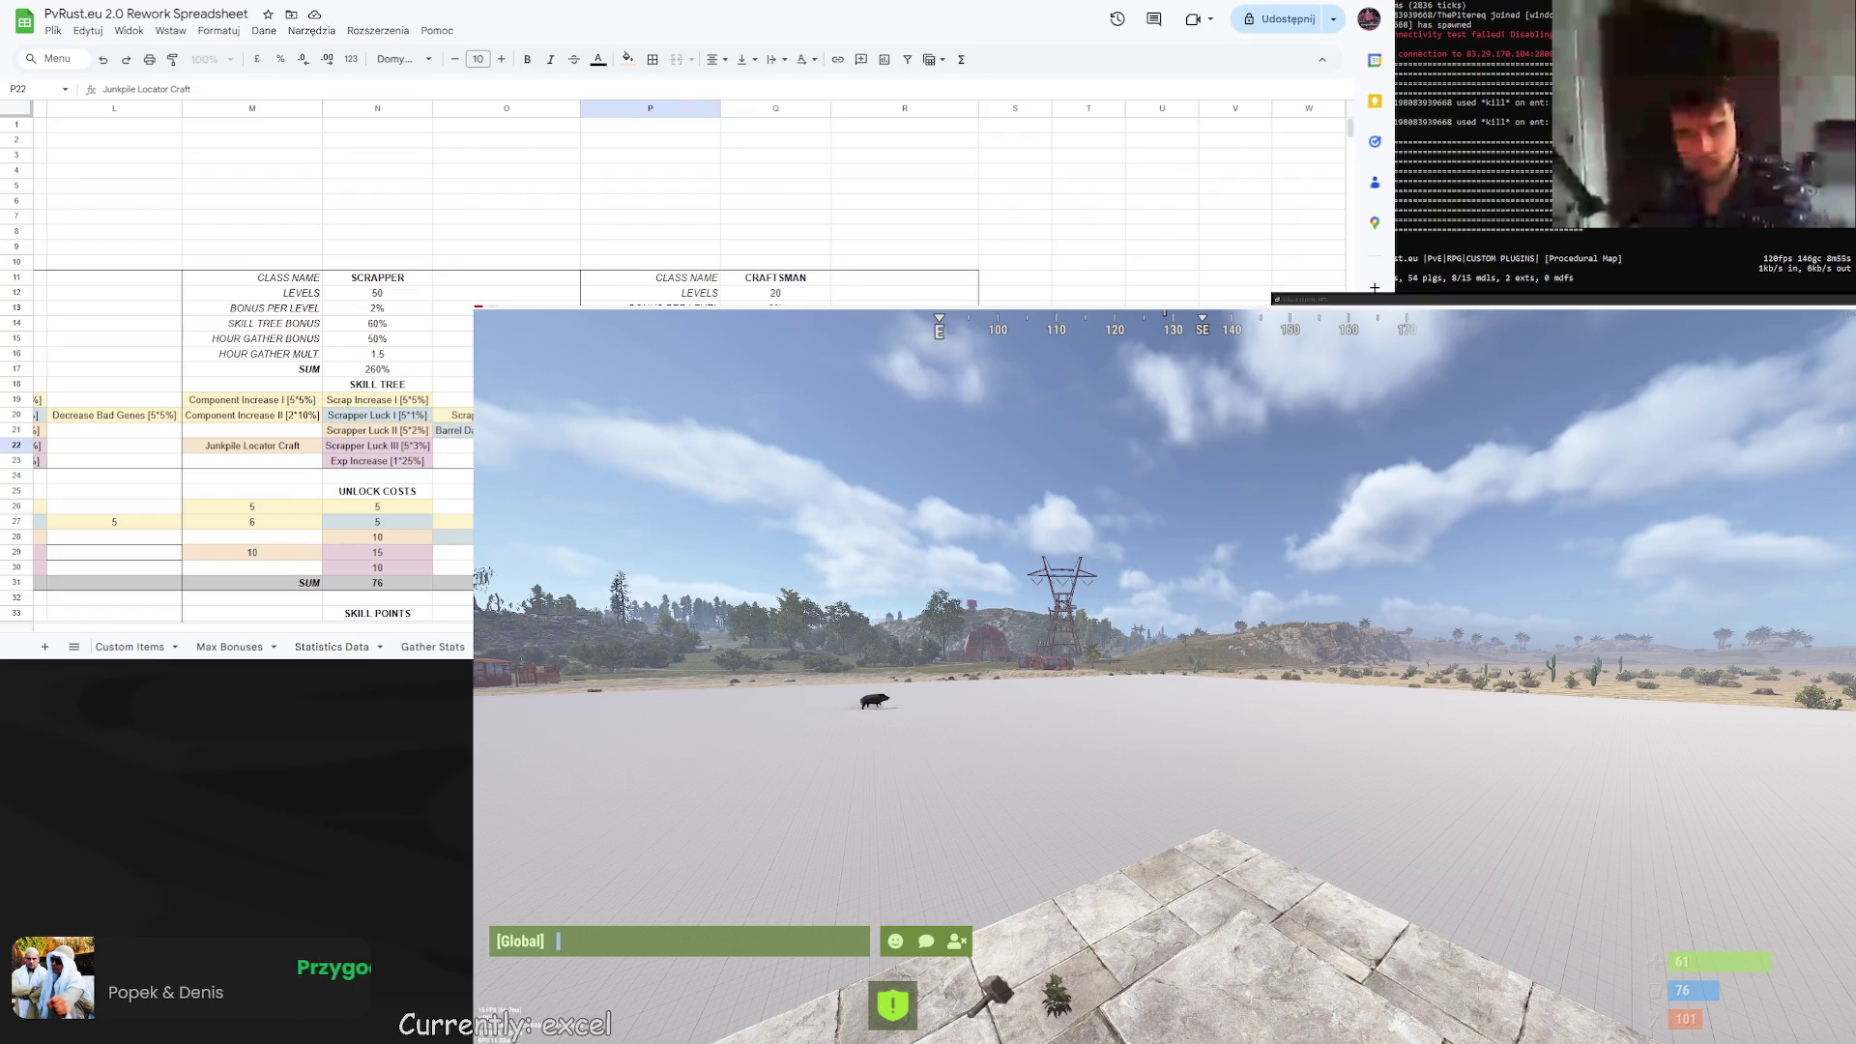
type("More A")
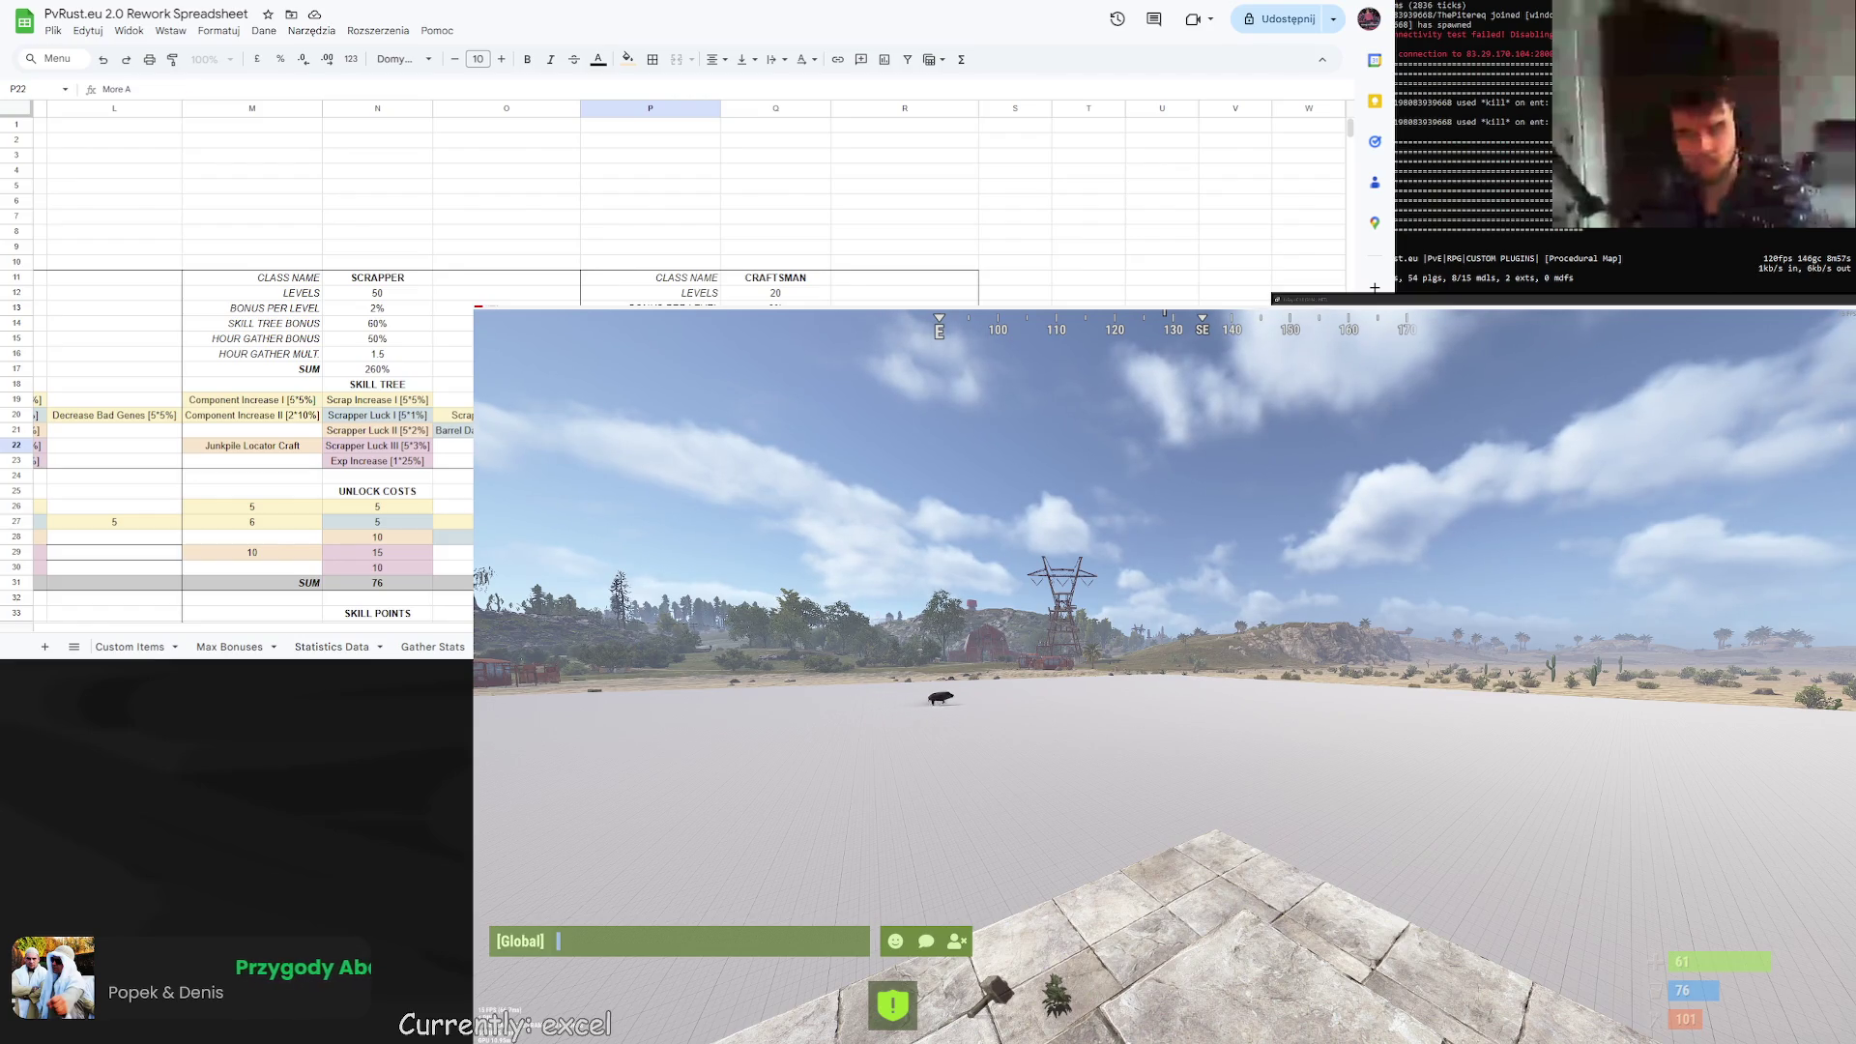
type("rmor Slots (")
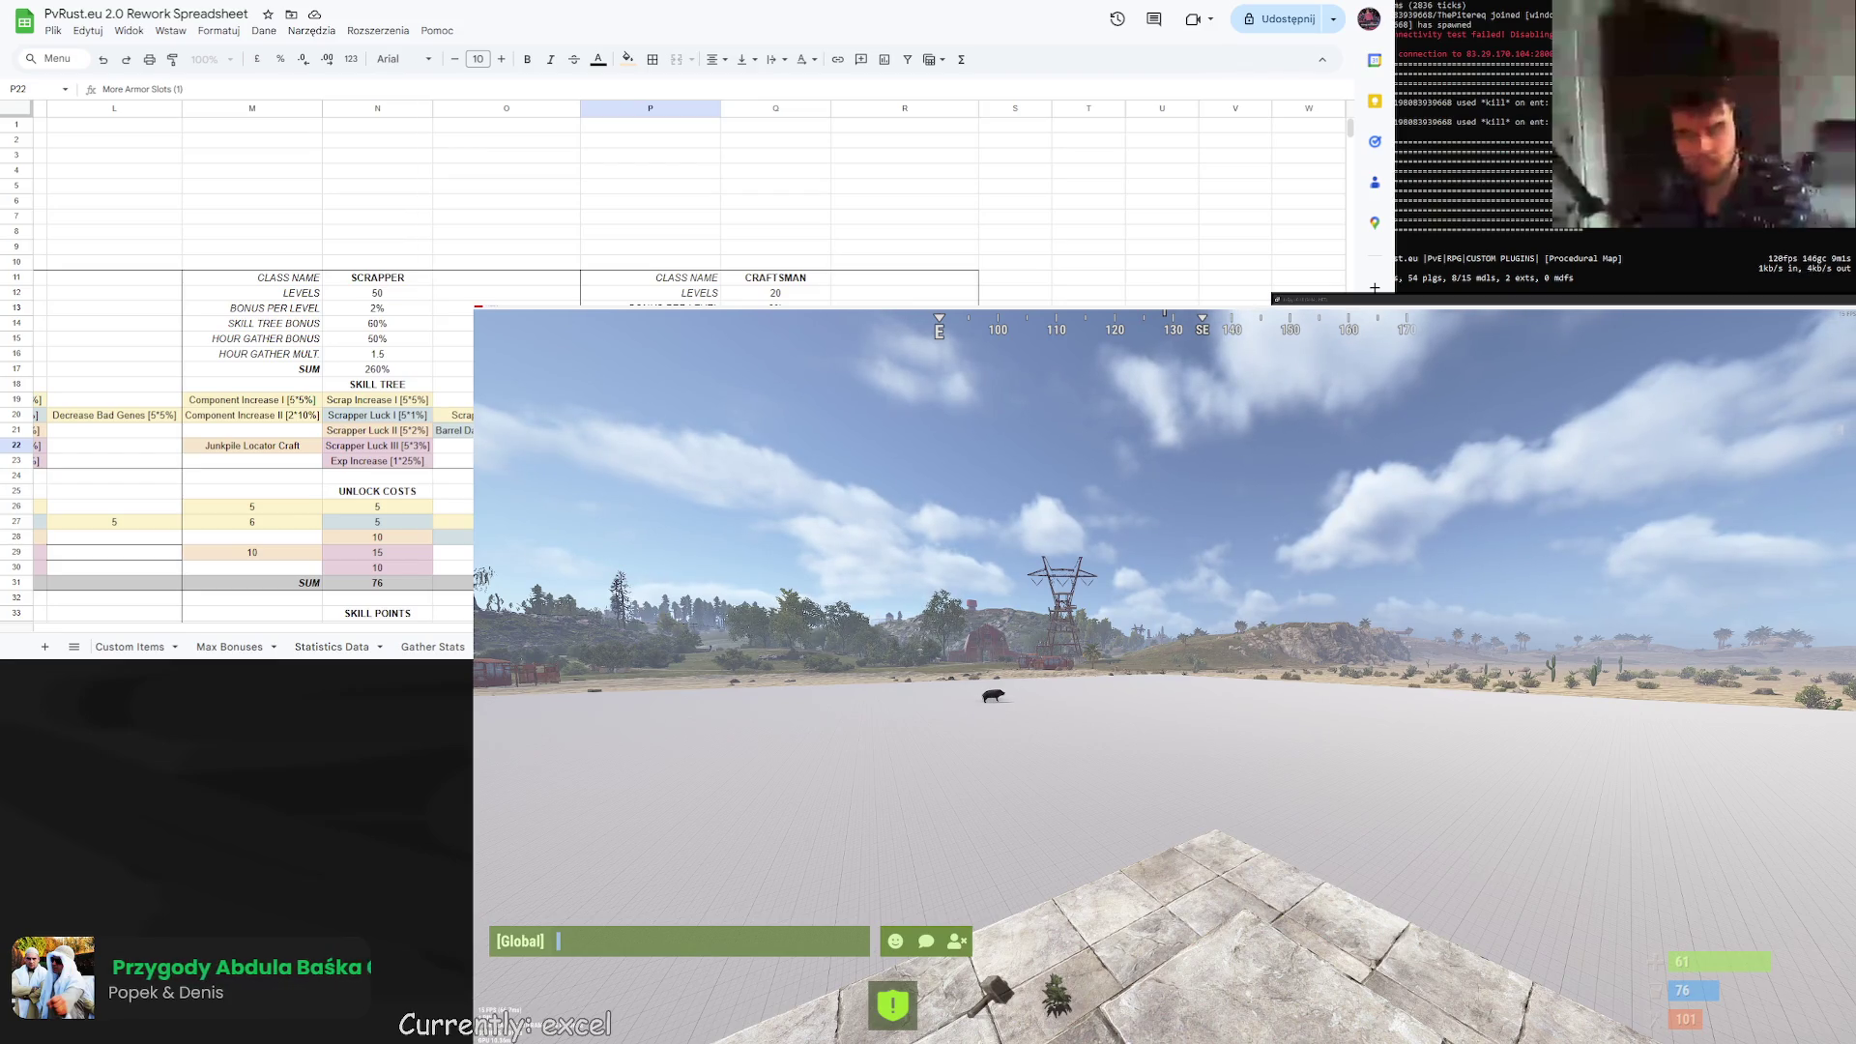
key("Return")
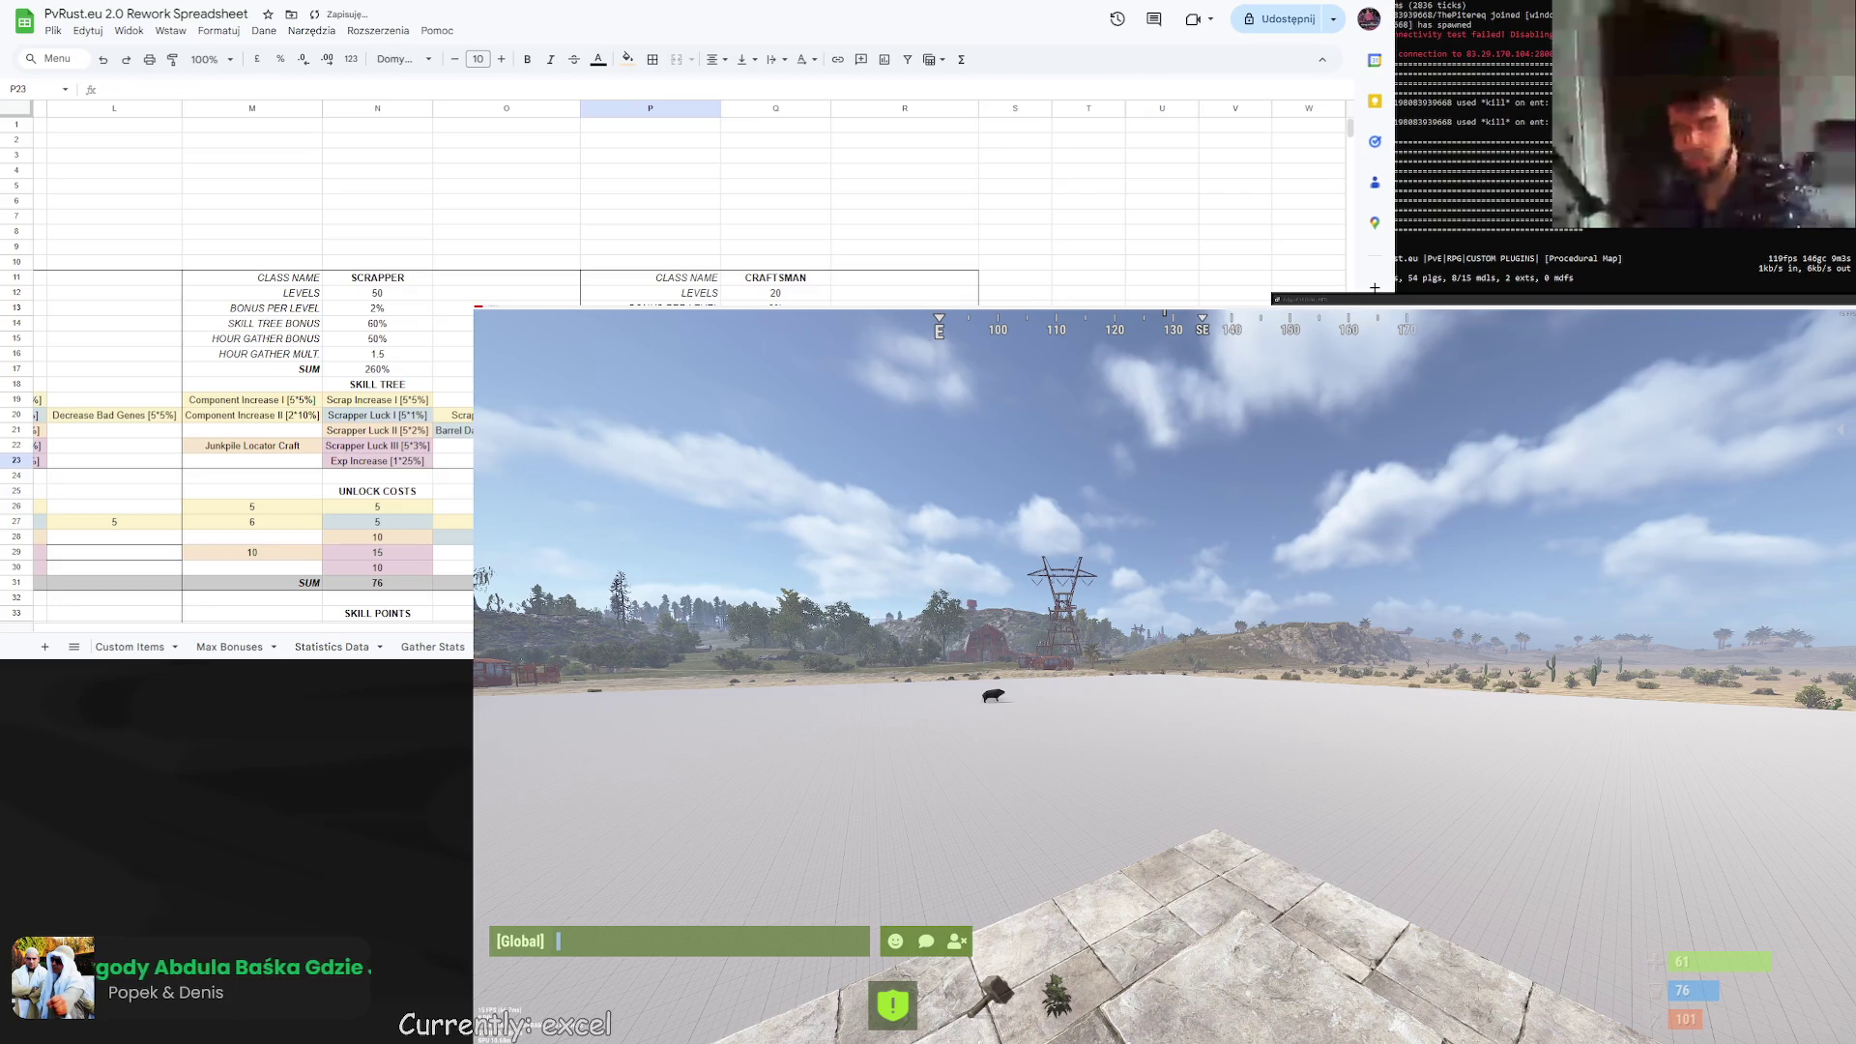
key("Up")
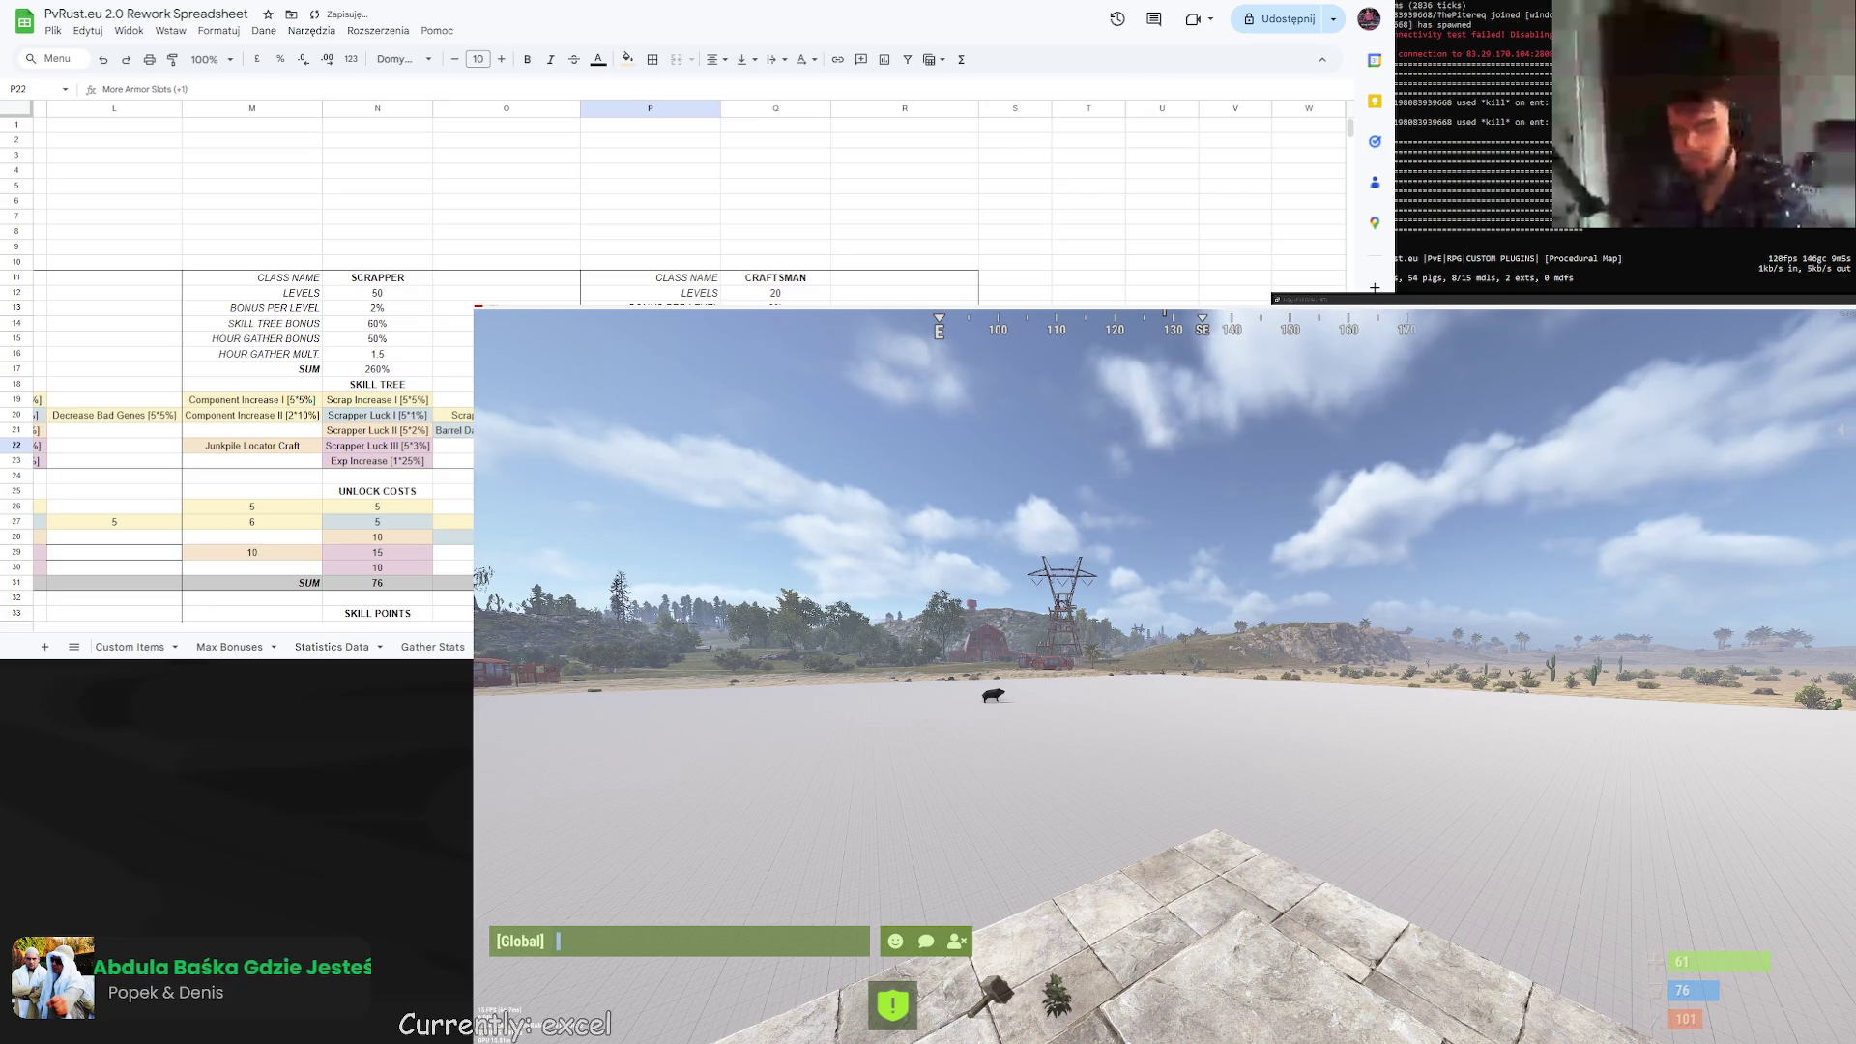
key("Return")
key("Left")
key("Left")
key("BackSpace")
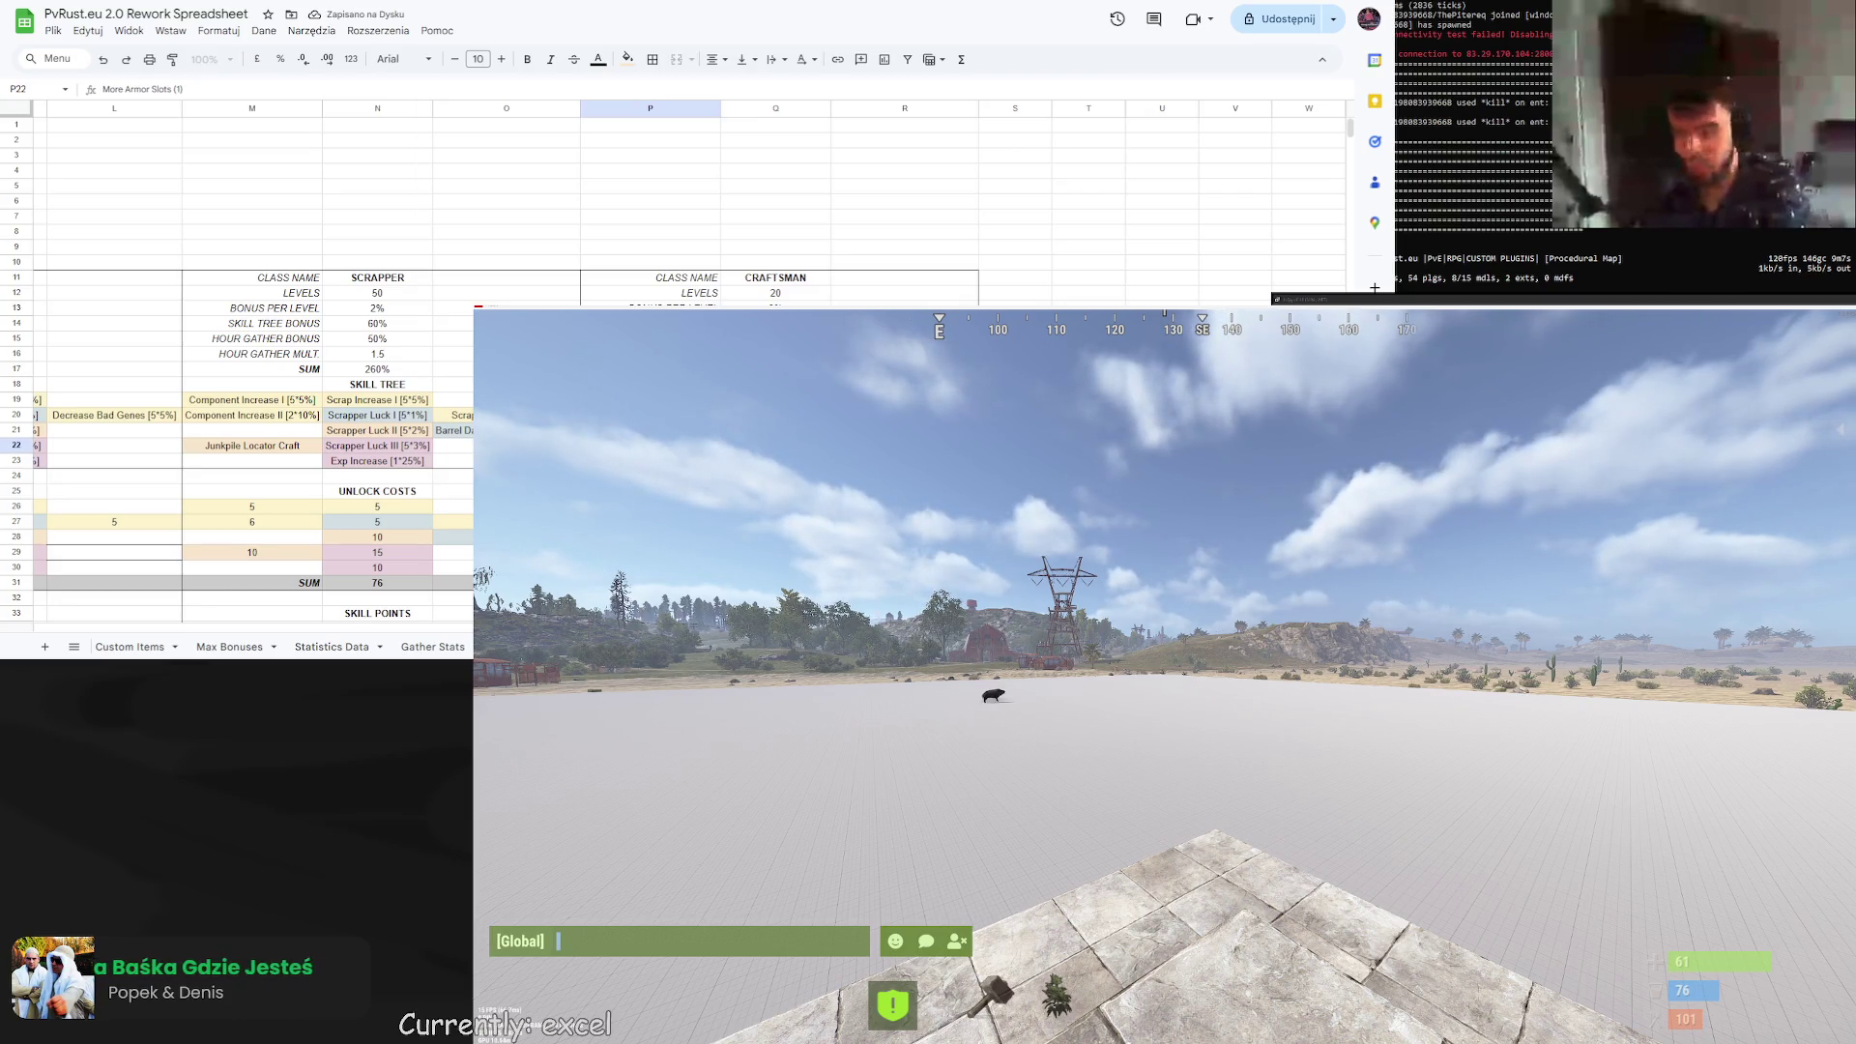
type("*")
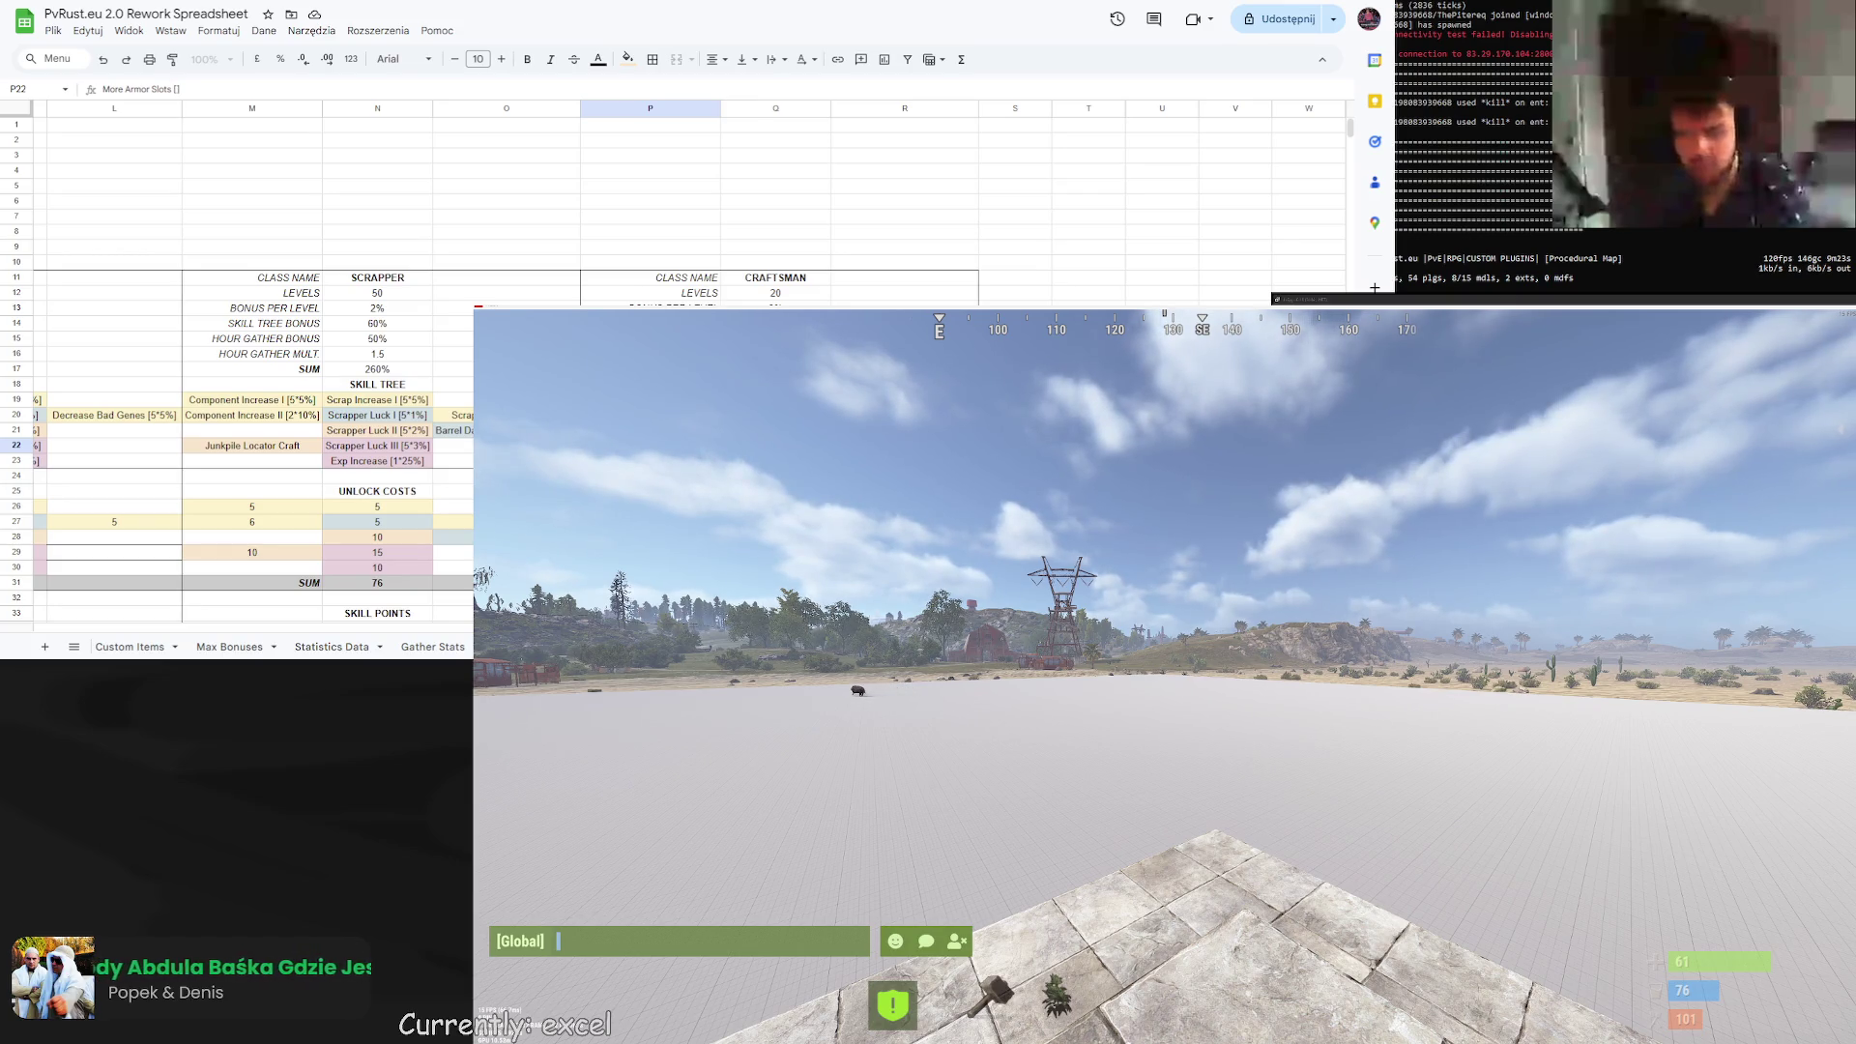
type("100")
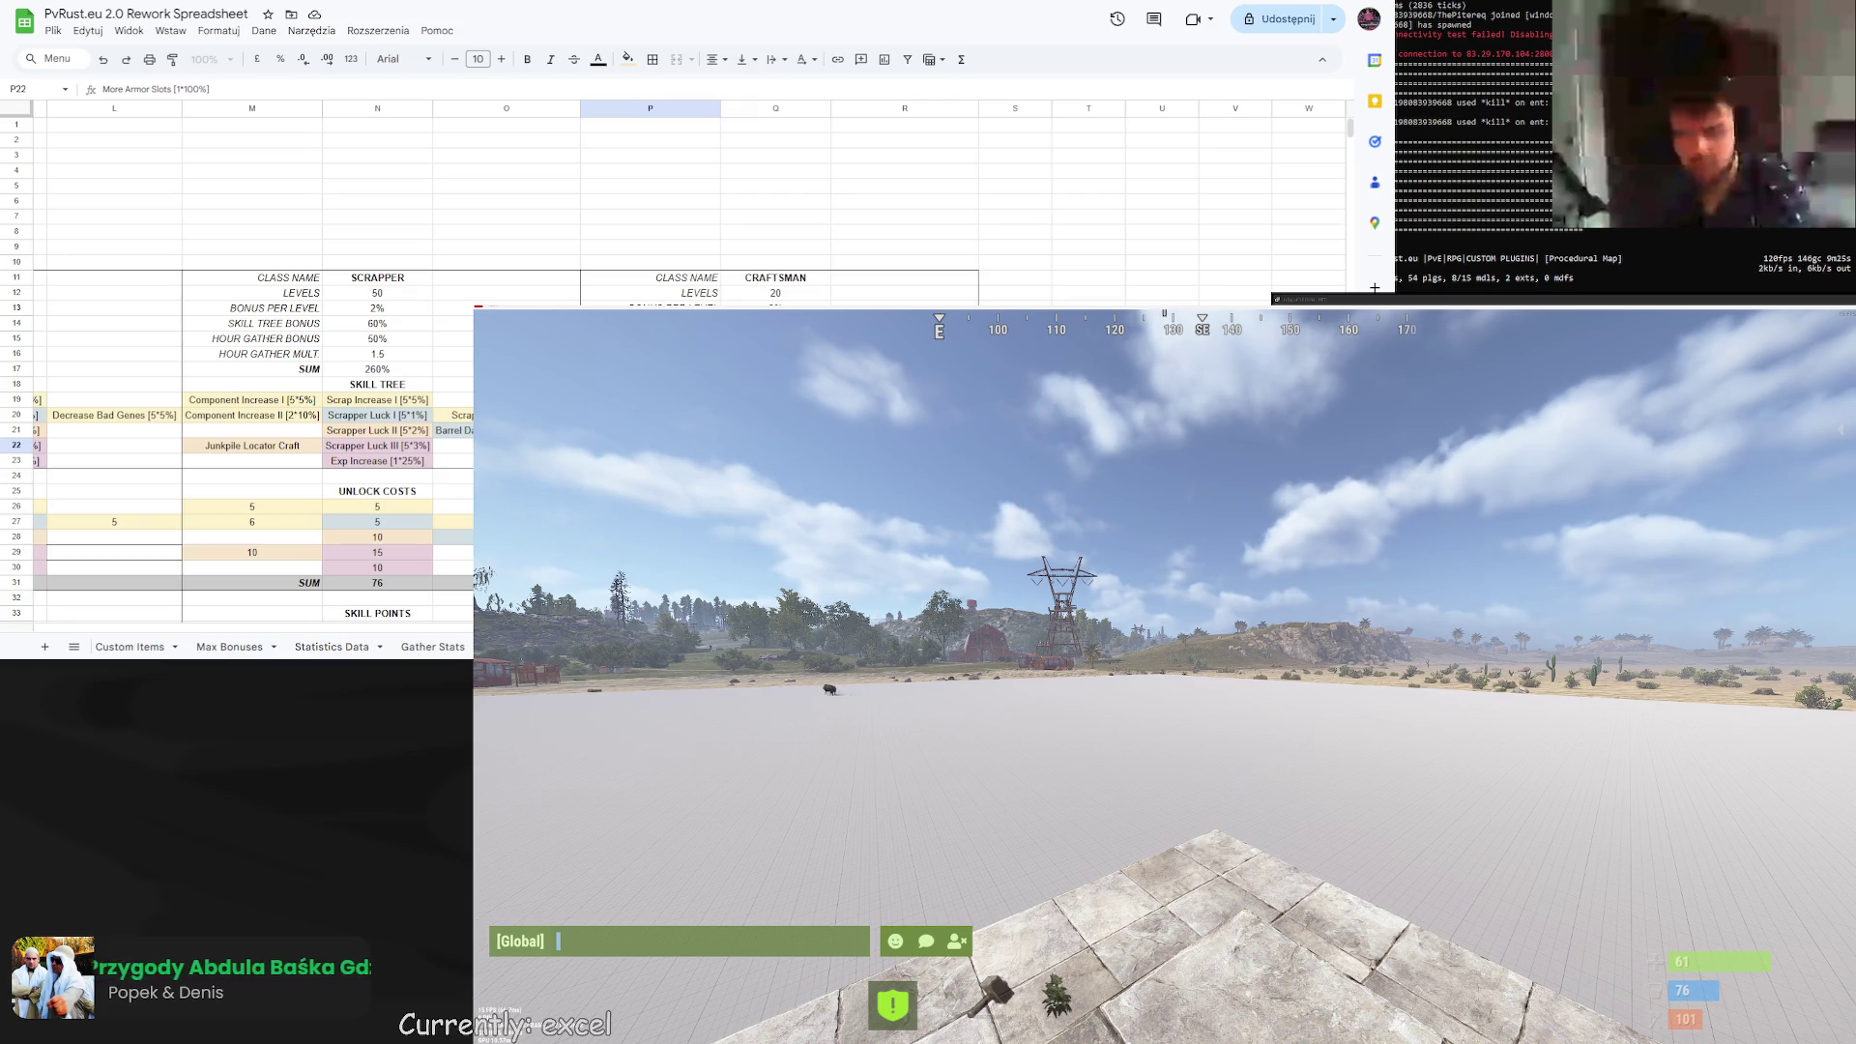
key("Return")
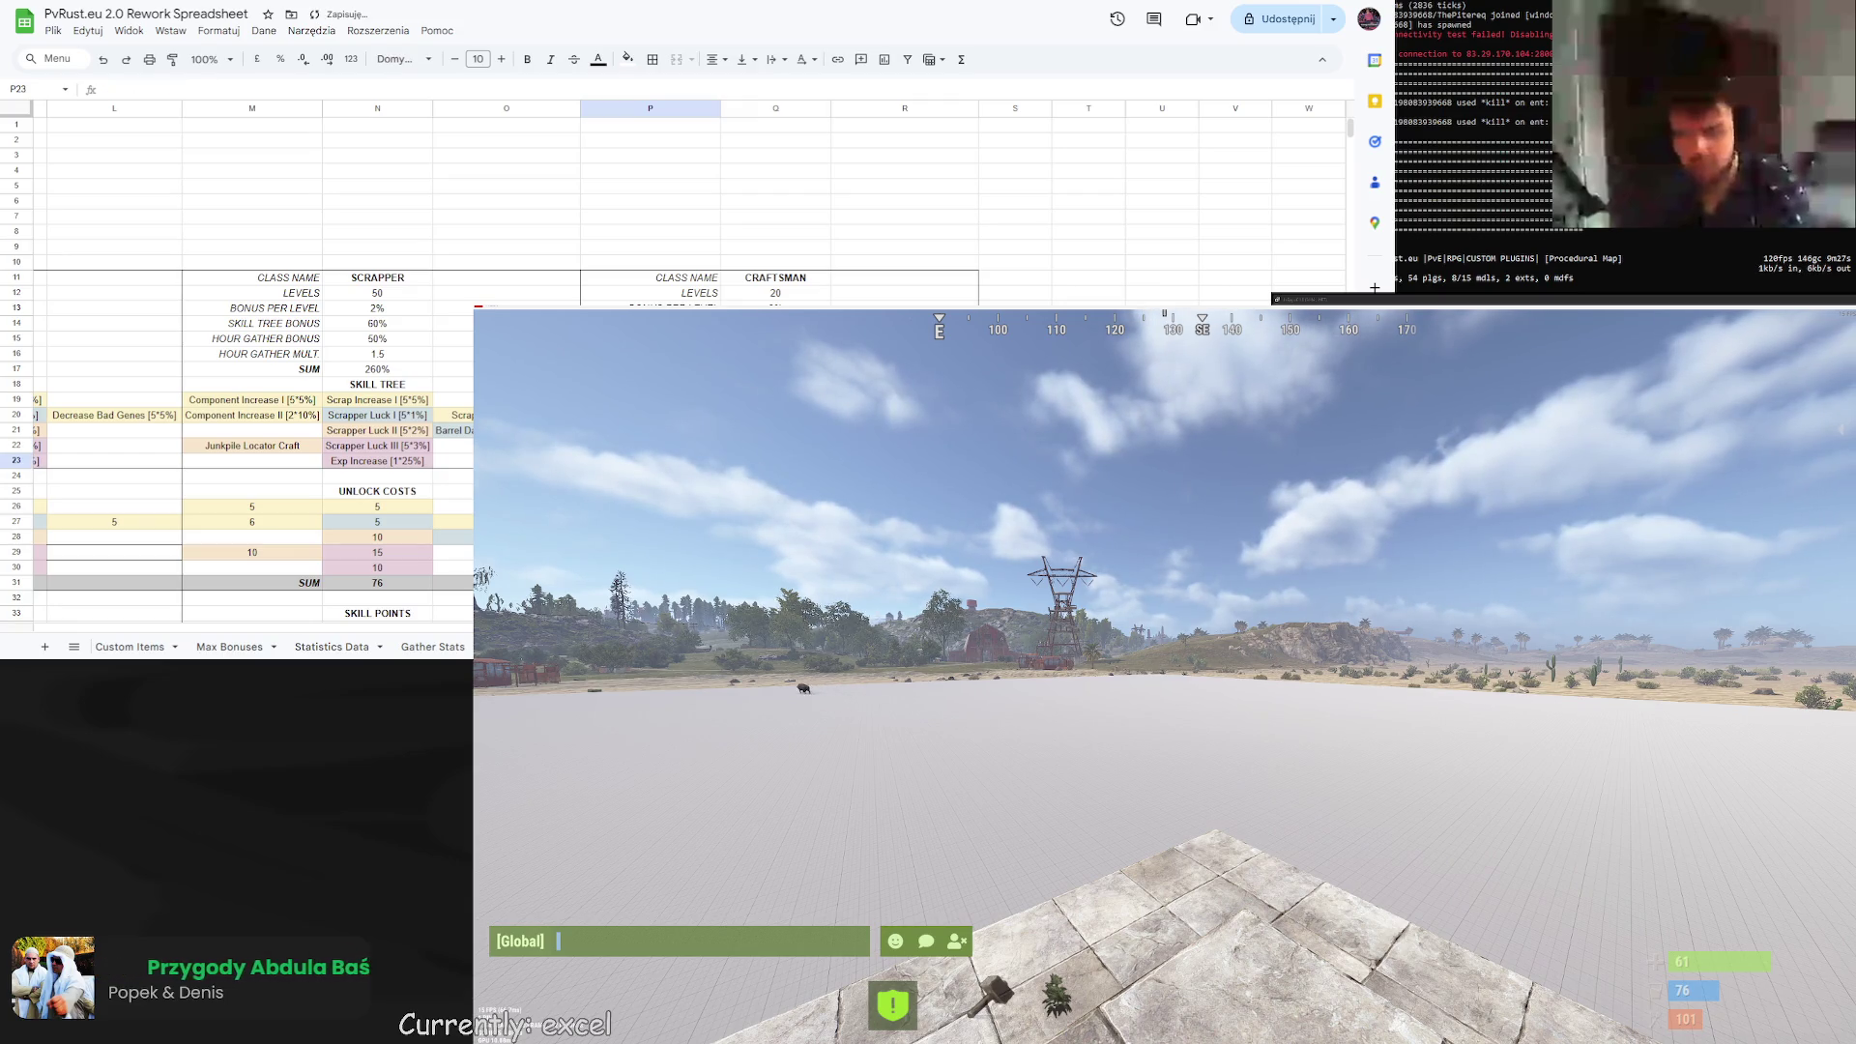
Review the Craftsman entries in Q21–Q23 and try copying the Double Craft II text.
left_click(775, 446)
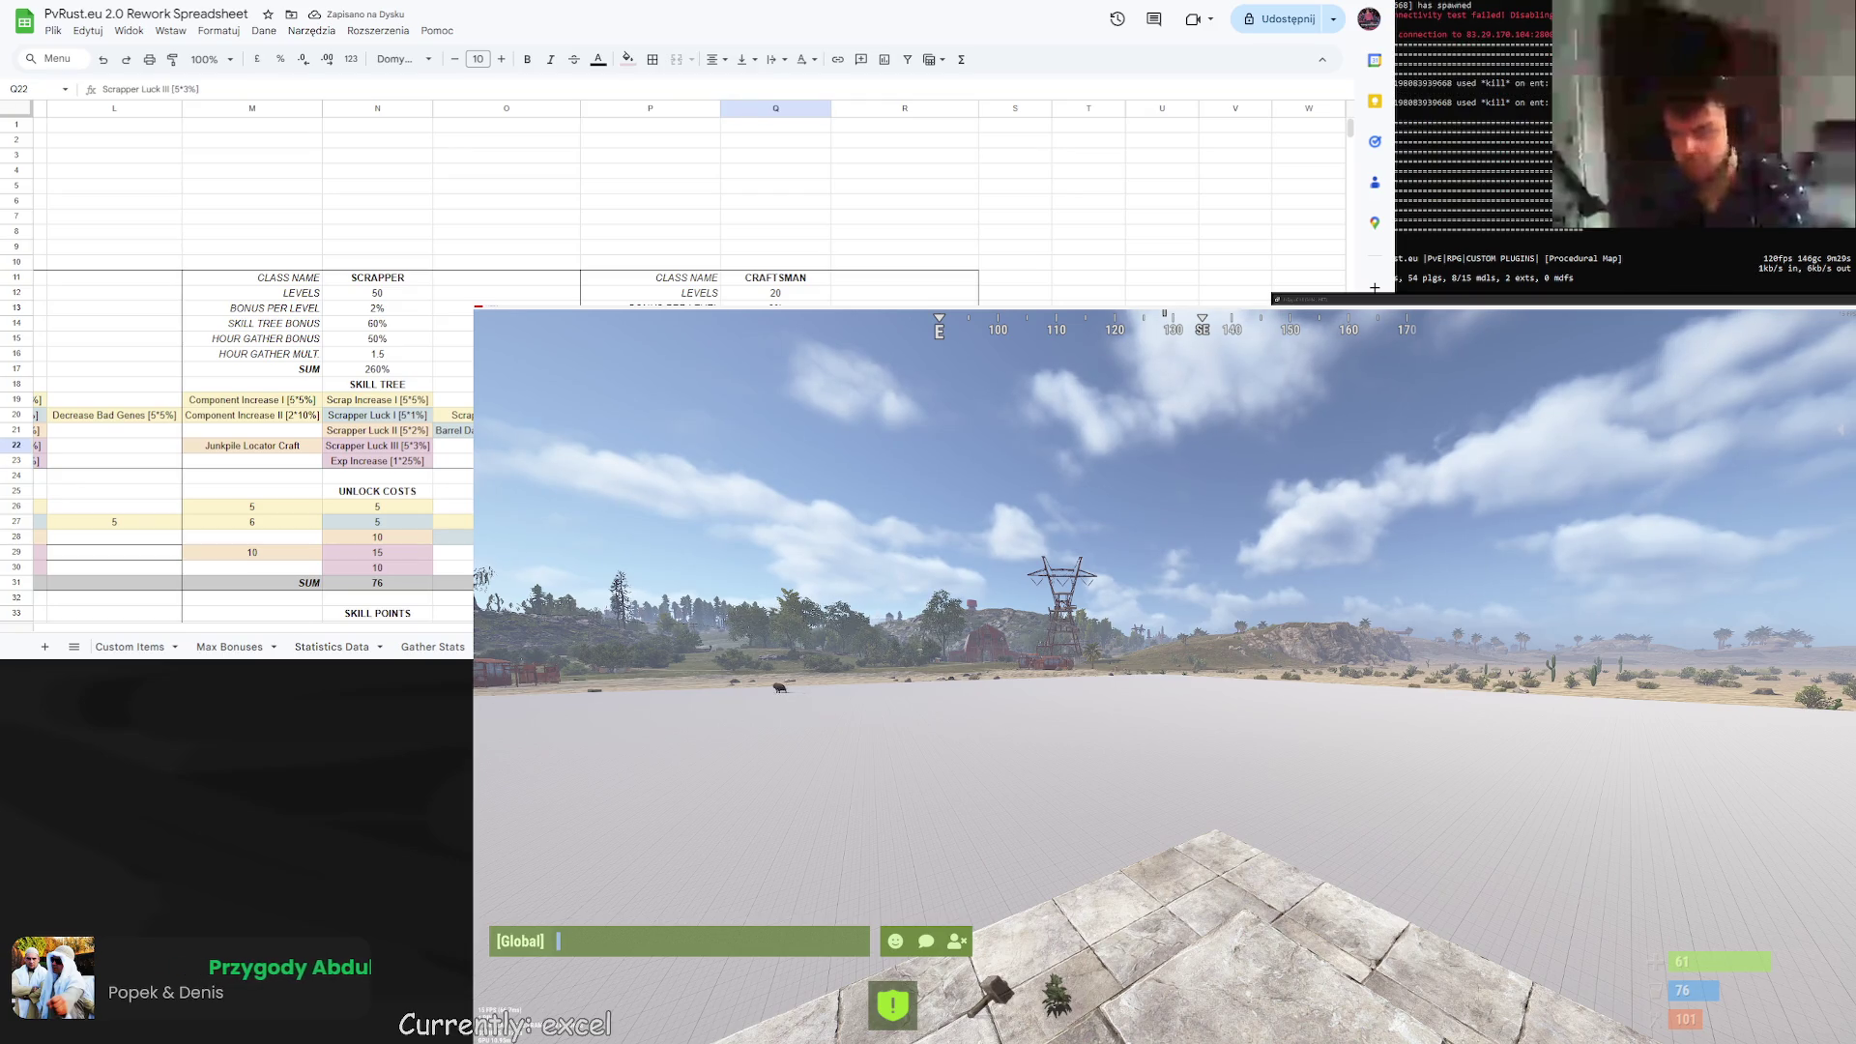
left_click(775, 461)
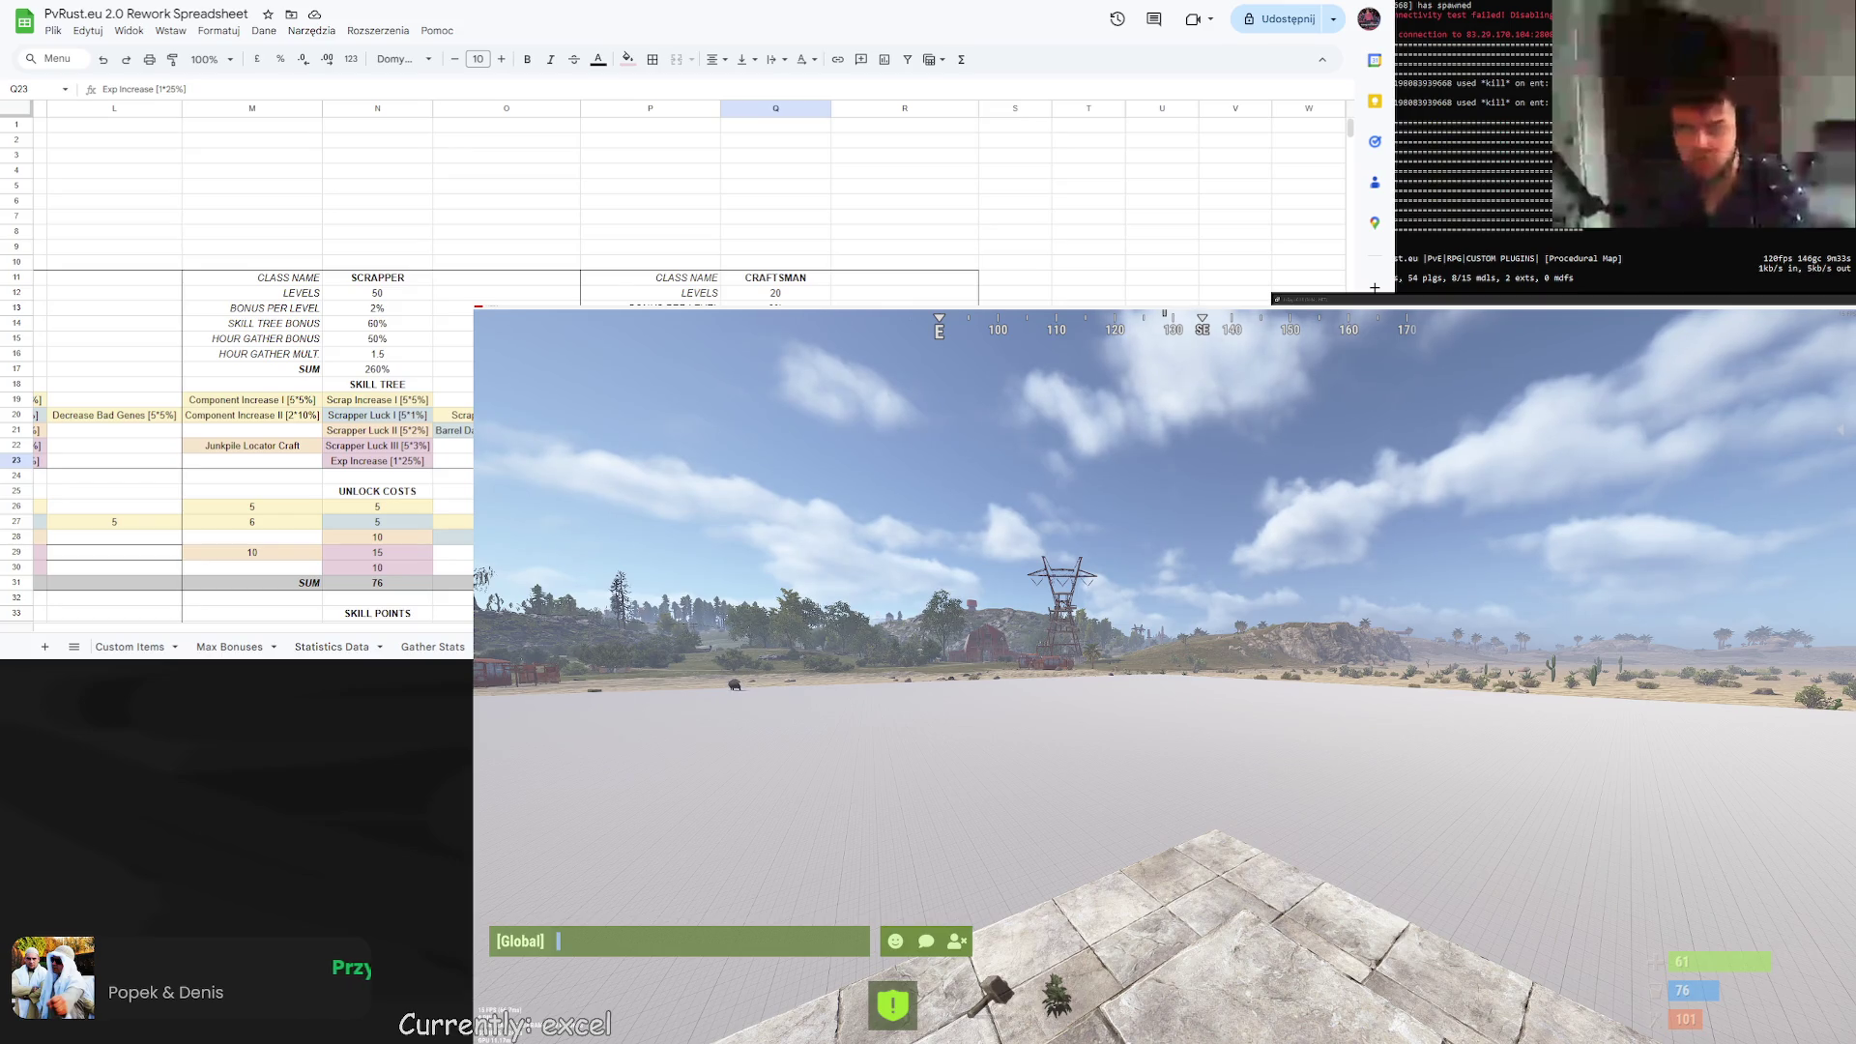
left_click(775, 430)
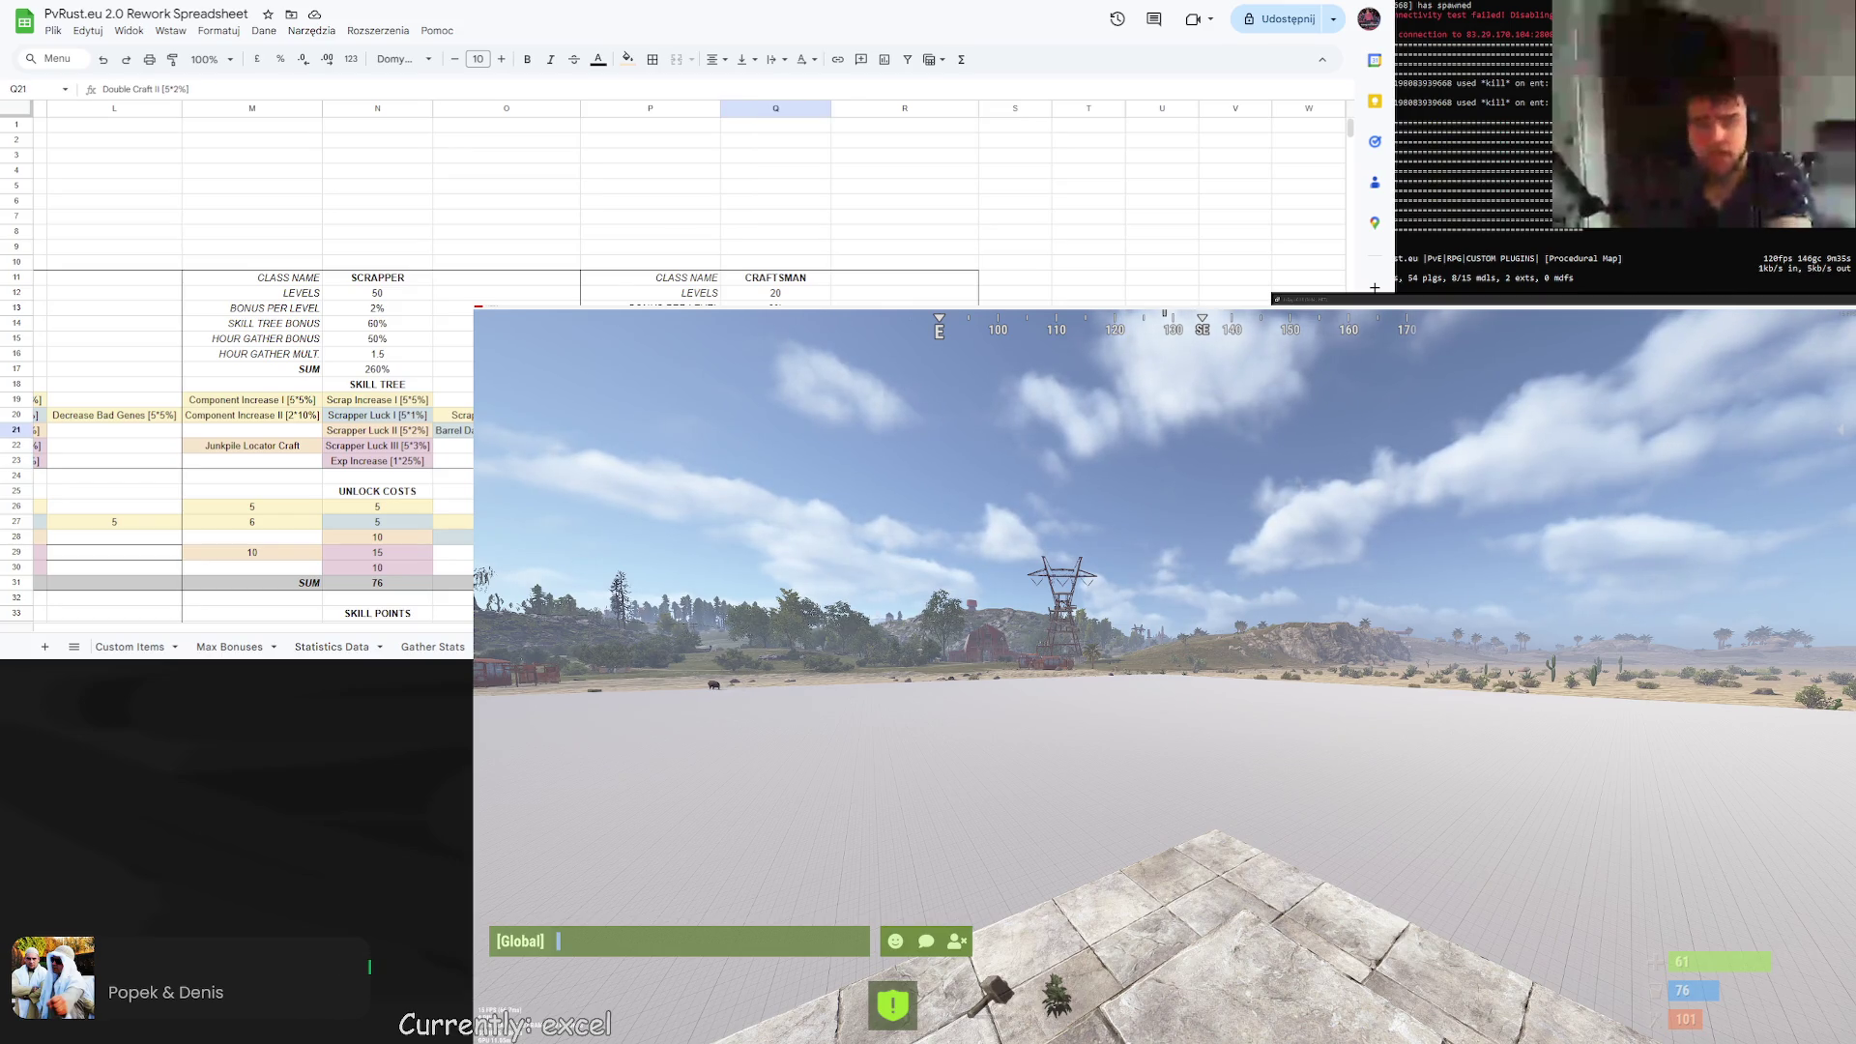
left_click(775, 445)
left_click(775, 461)
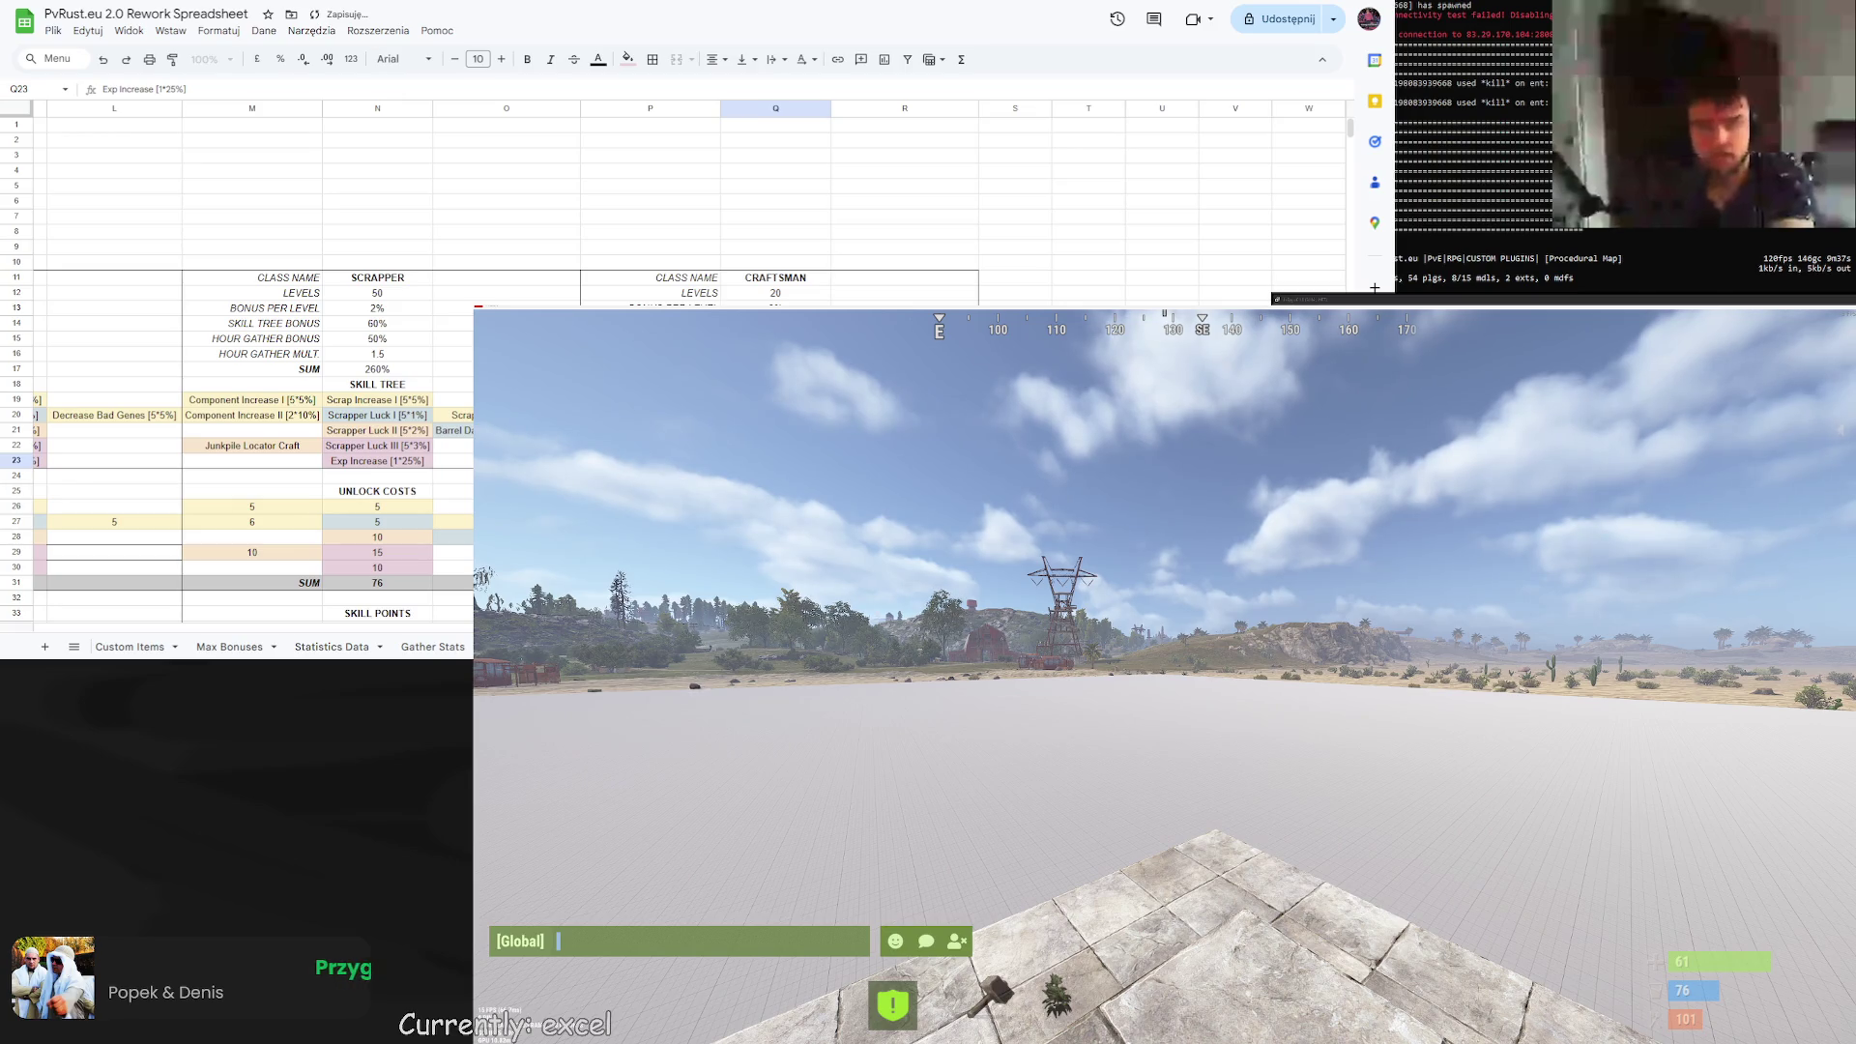
left_click(776, 446)
key("ctrl+a")
key("ctrl+c")
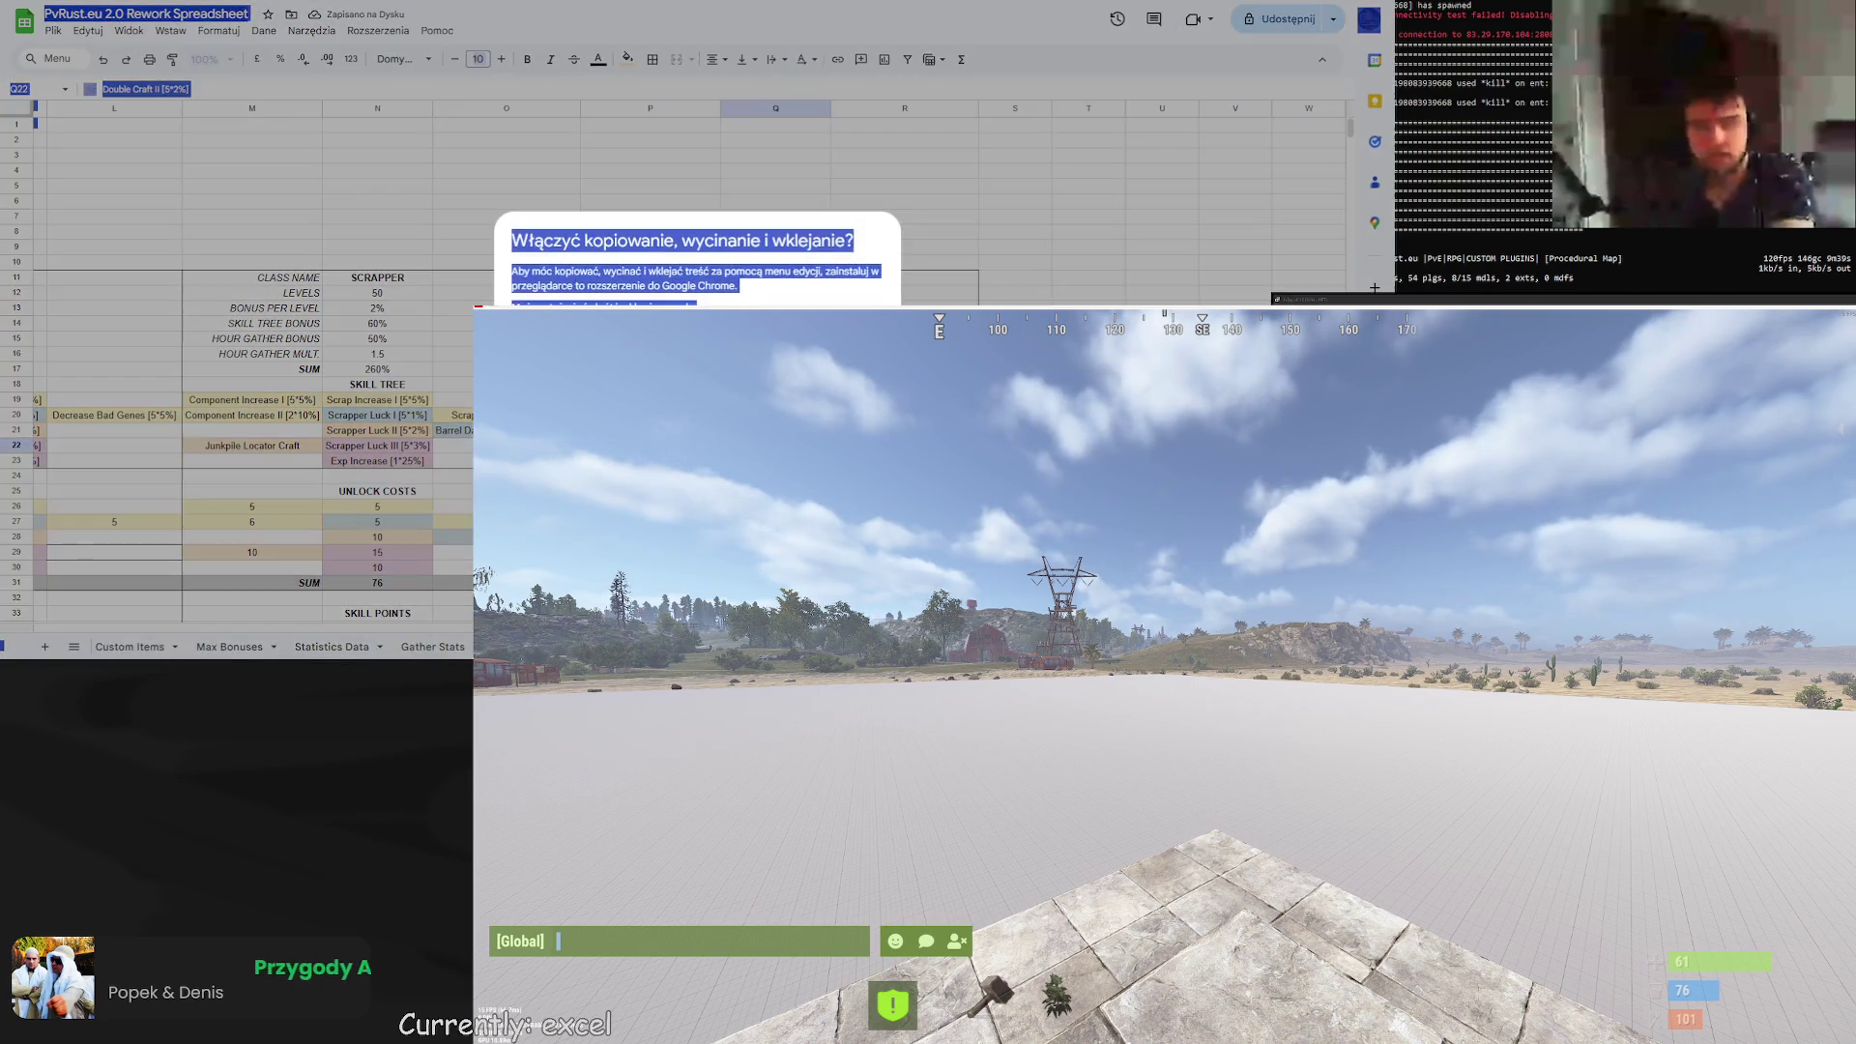
key("Escape")
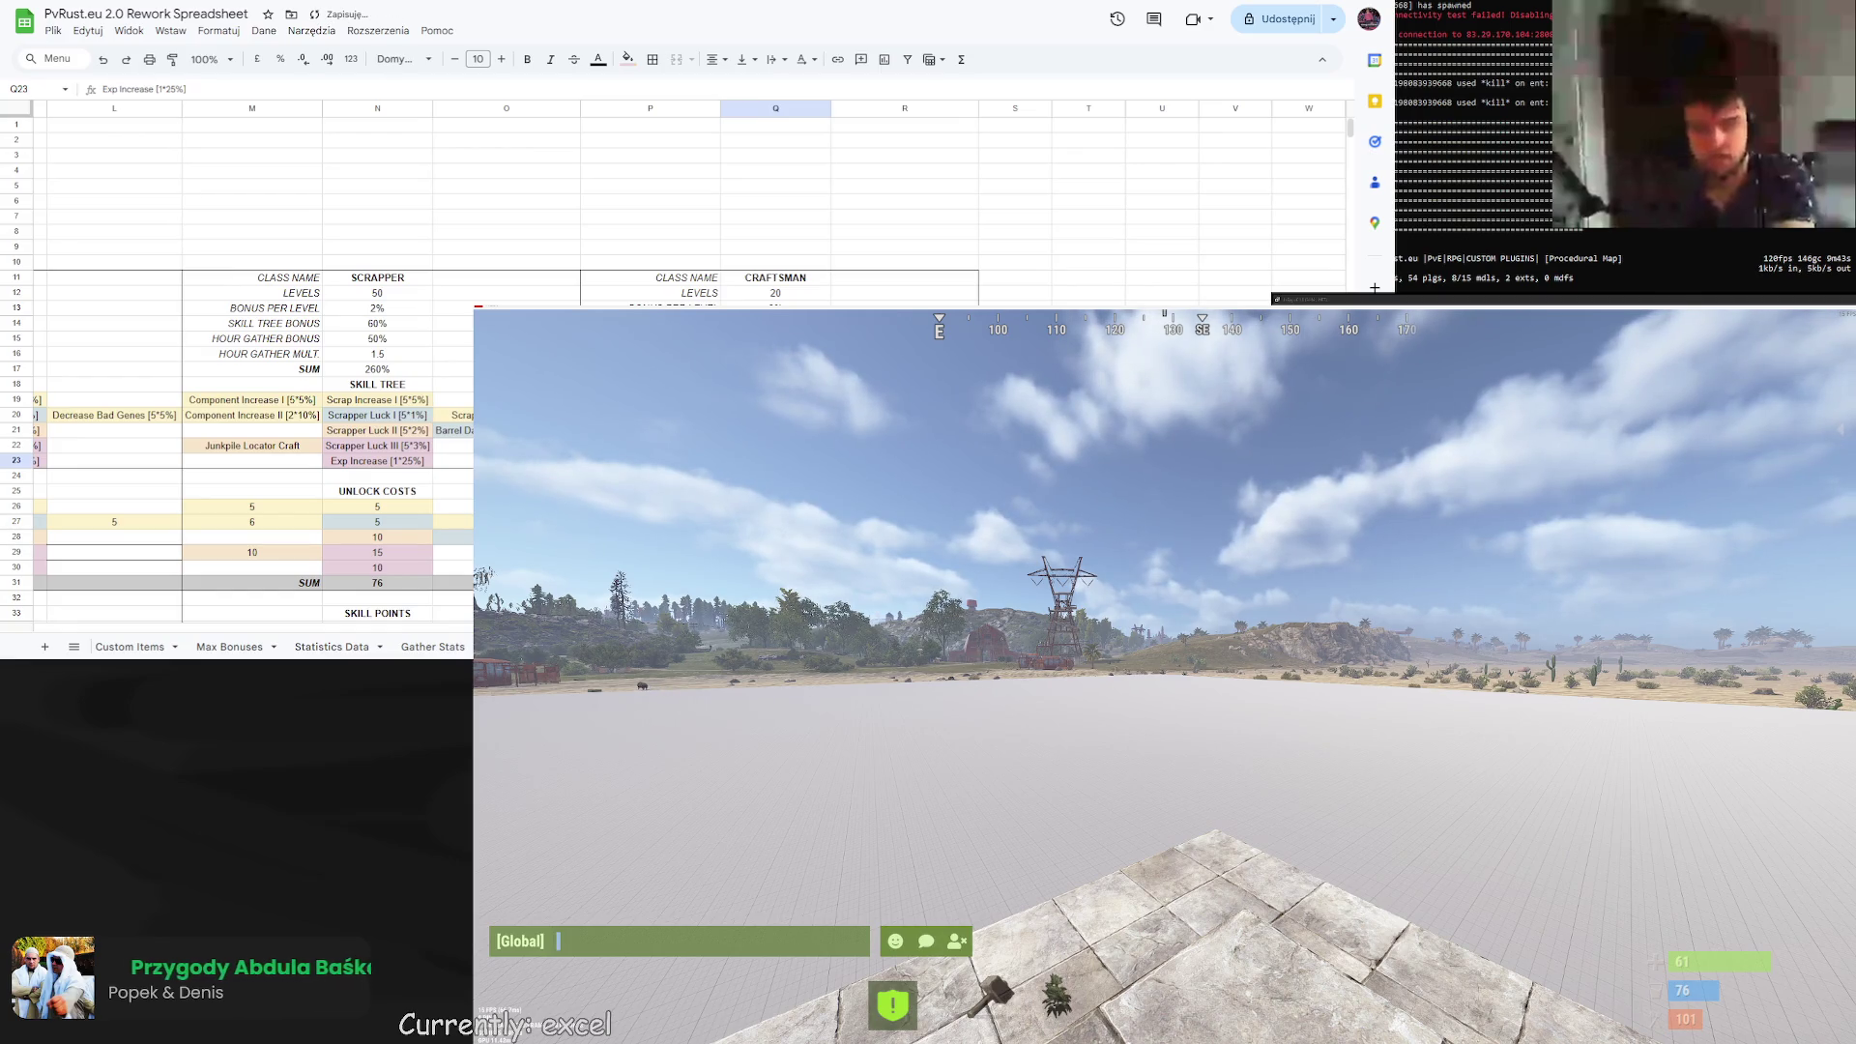
Apply a border to cell R20 in the Craftsman skill tree.
left_click(905, 460)
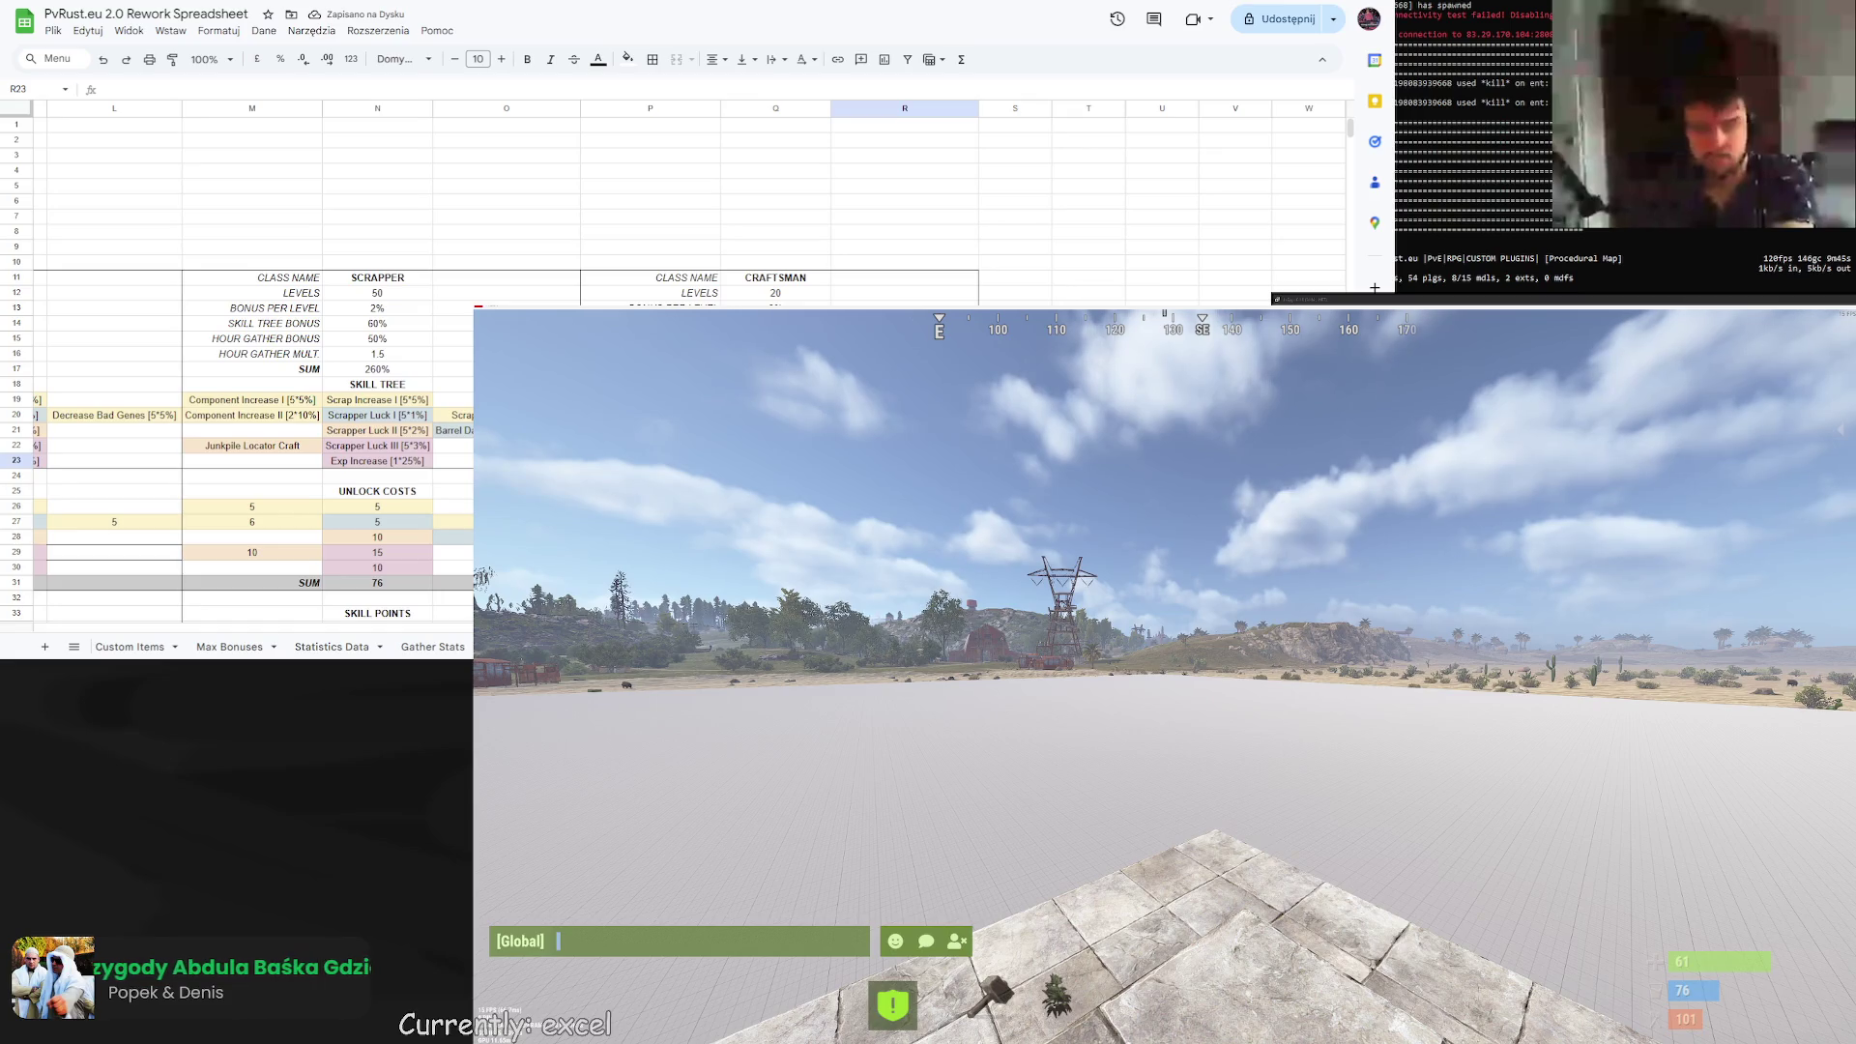
key("Up")
key("Left")
key("Left")
key("Right")
key("Right")
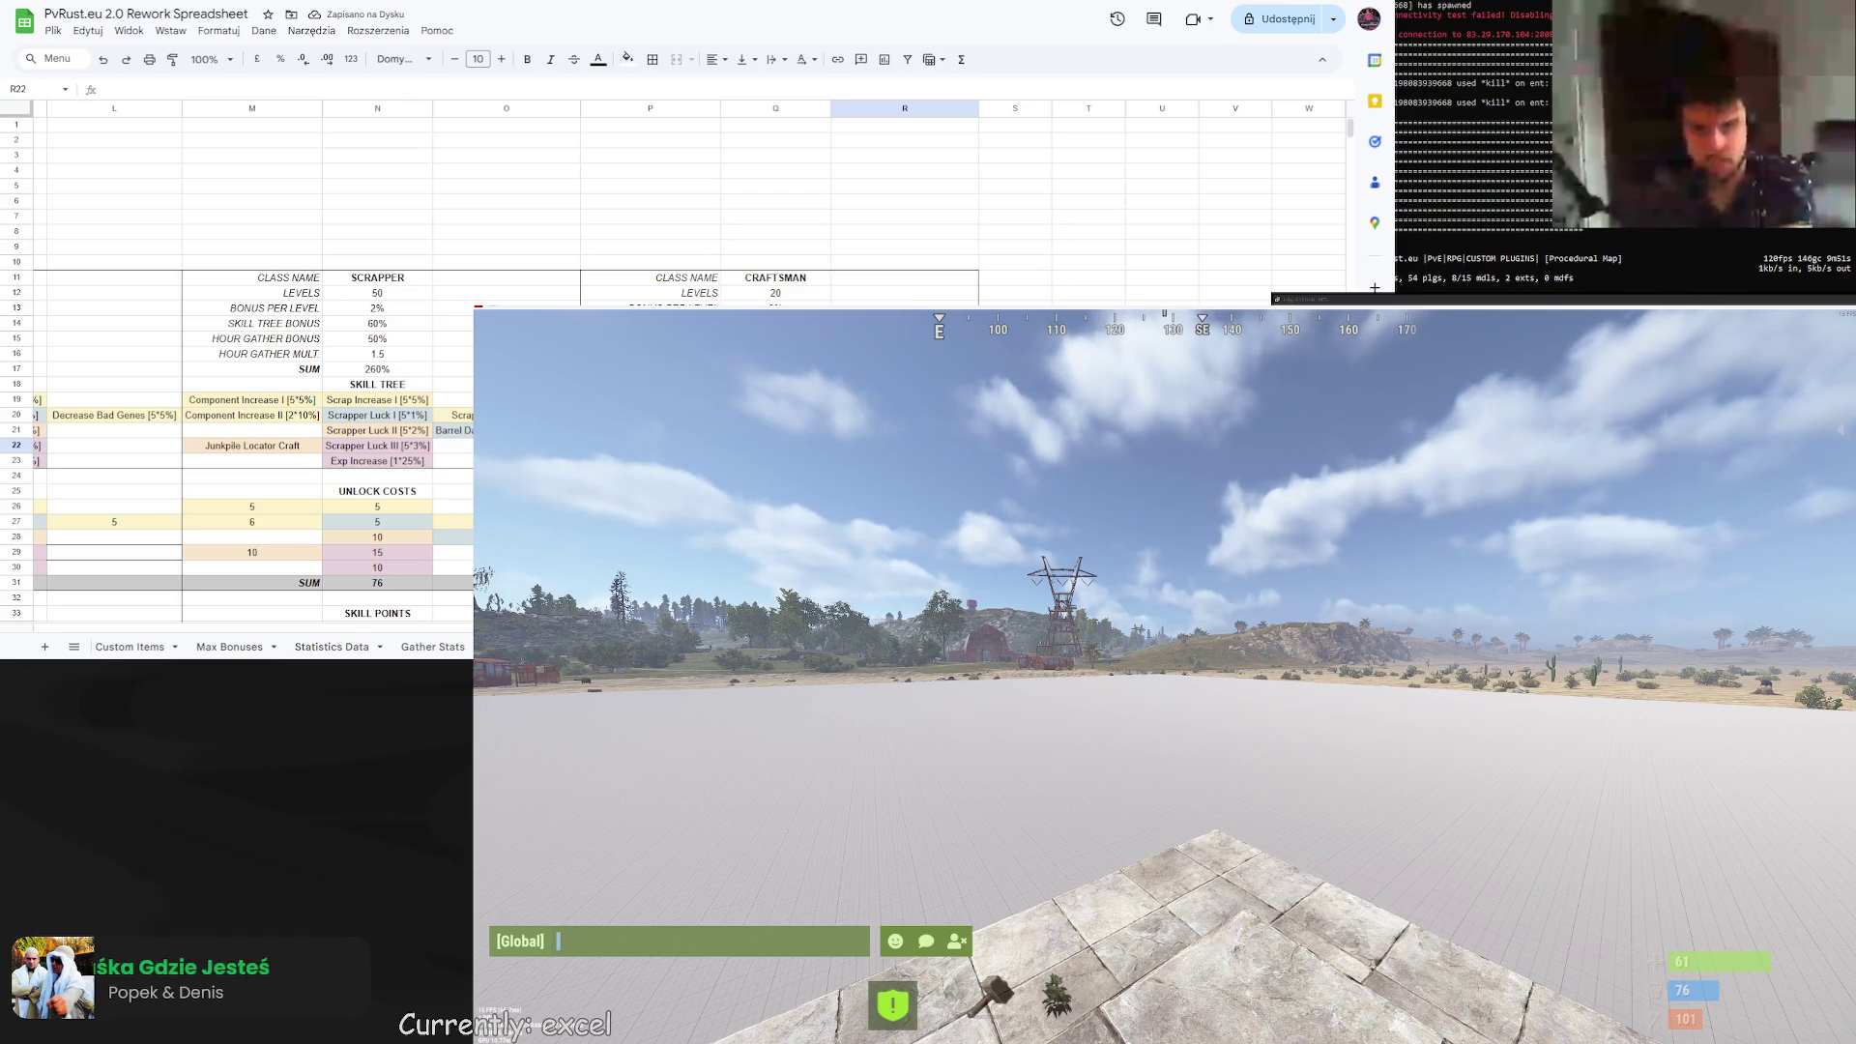
key("Up")
key("Up")
key("Up")
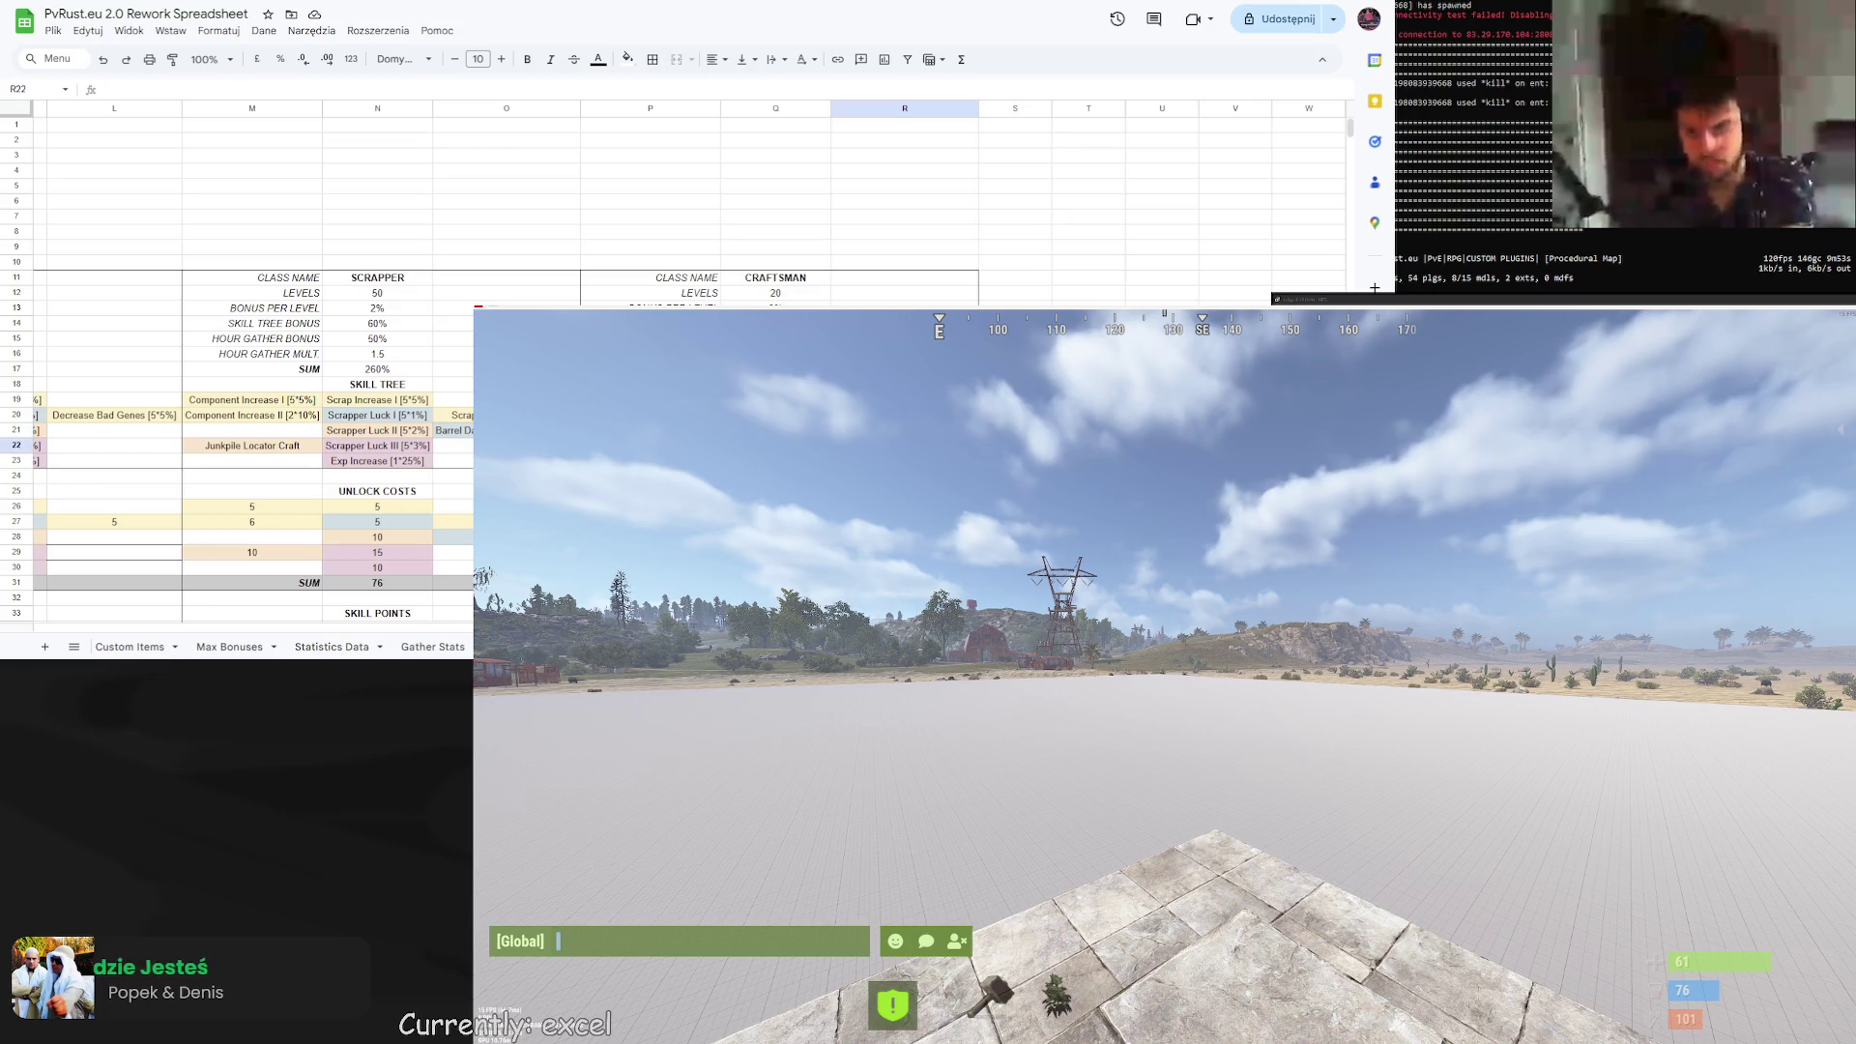
key("Right")
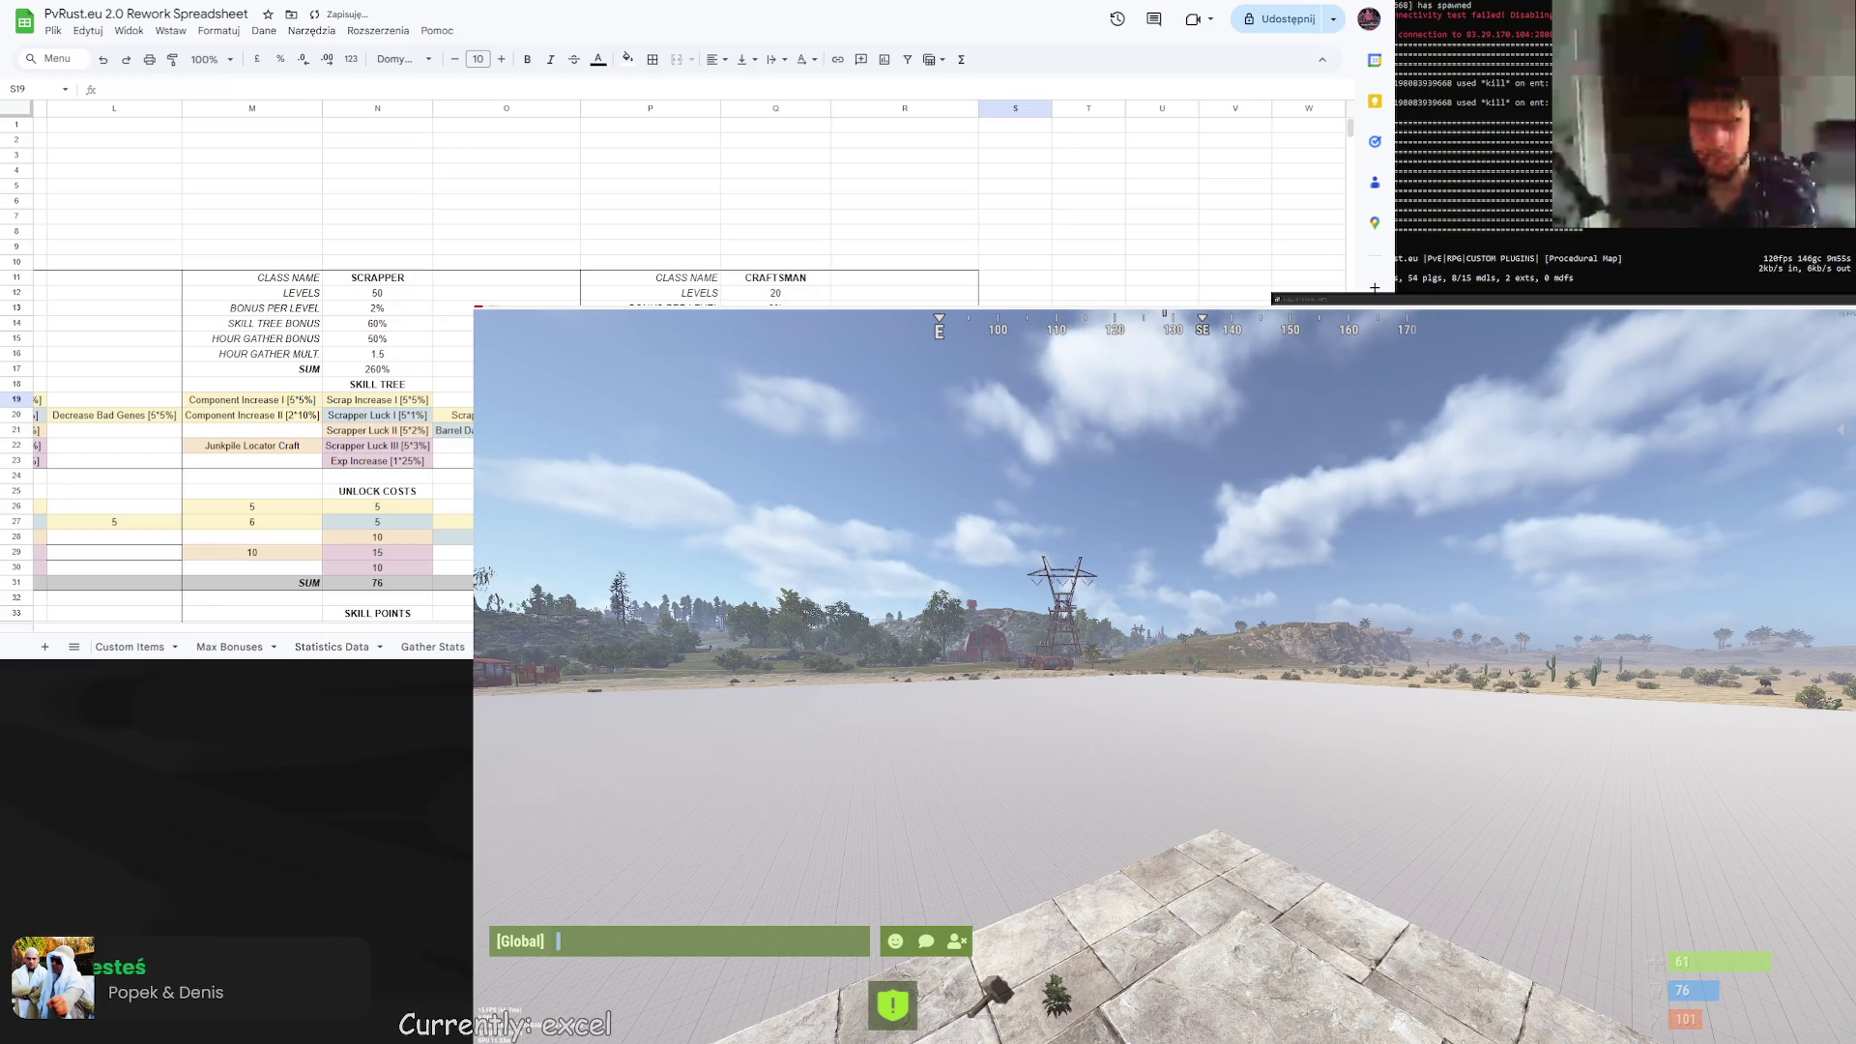
left_click(905, 415)
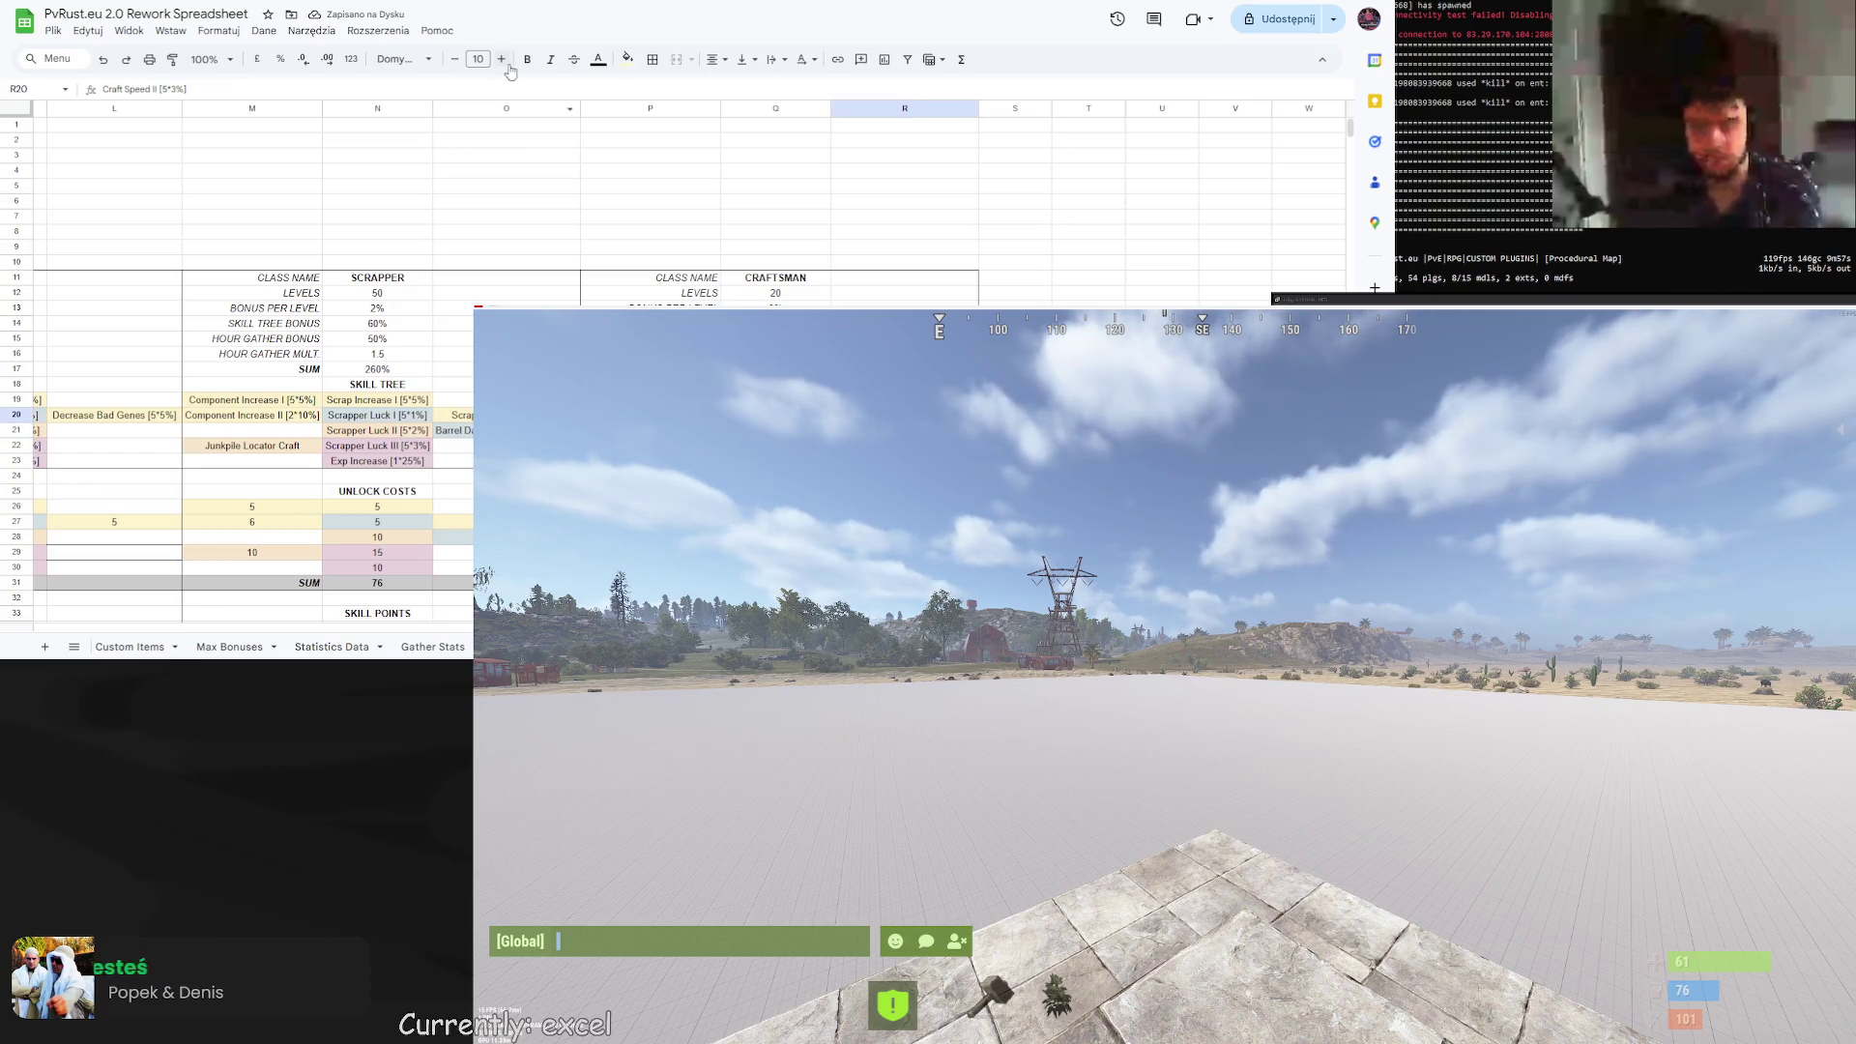
left_click(652, 59)
left_click(709, 115)
left_click(706, 180)
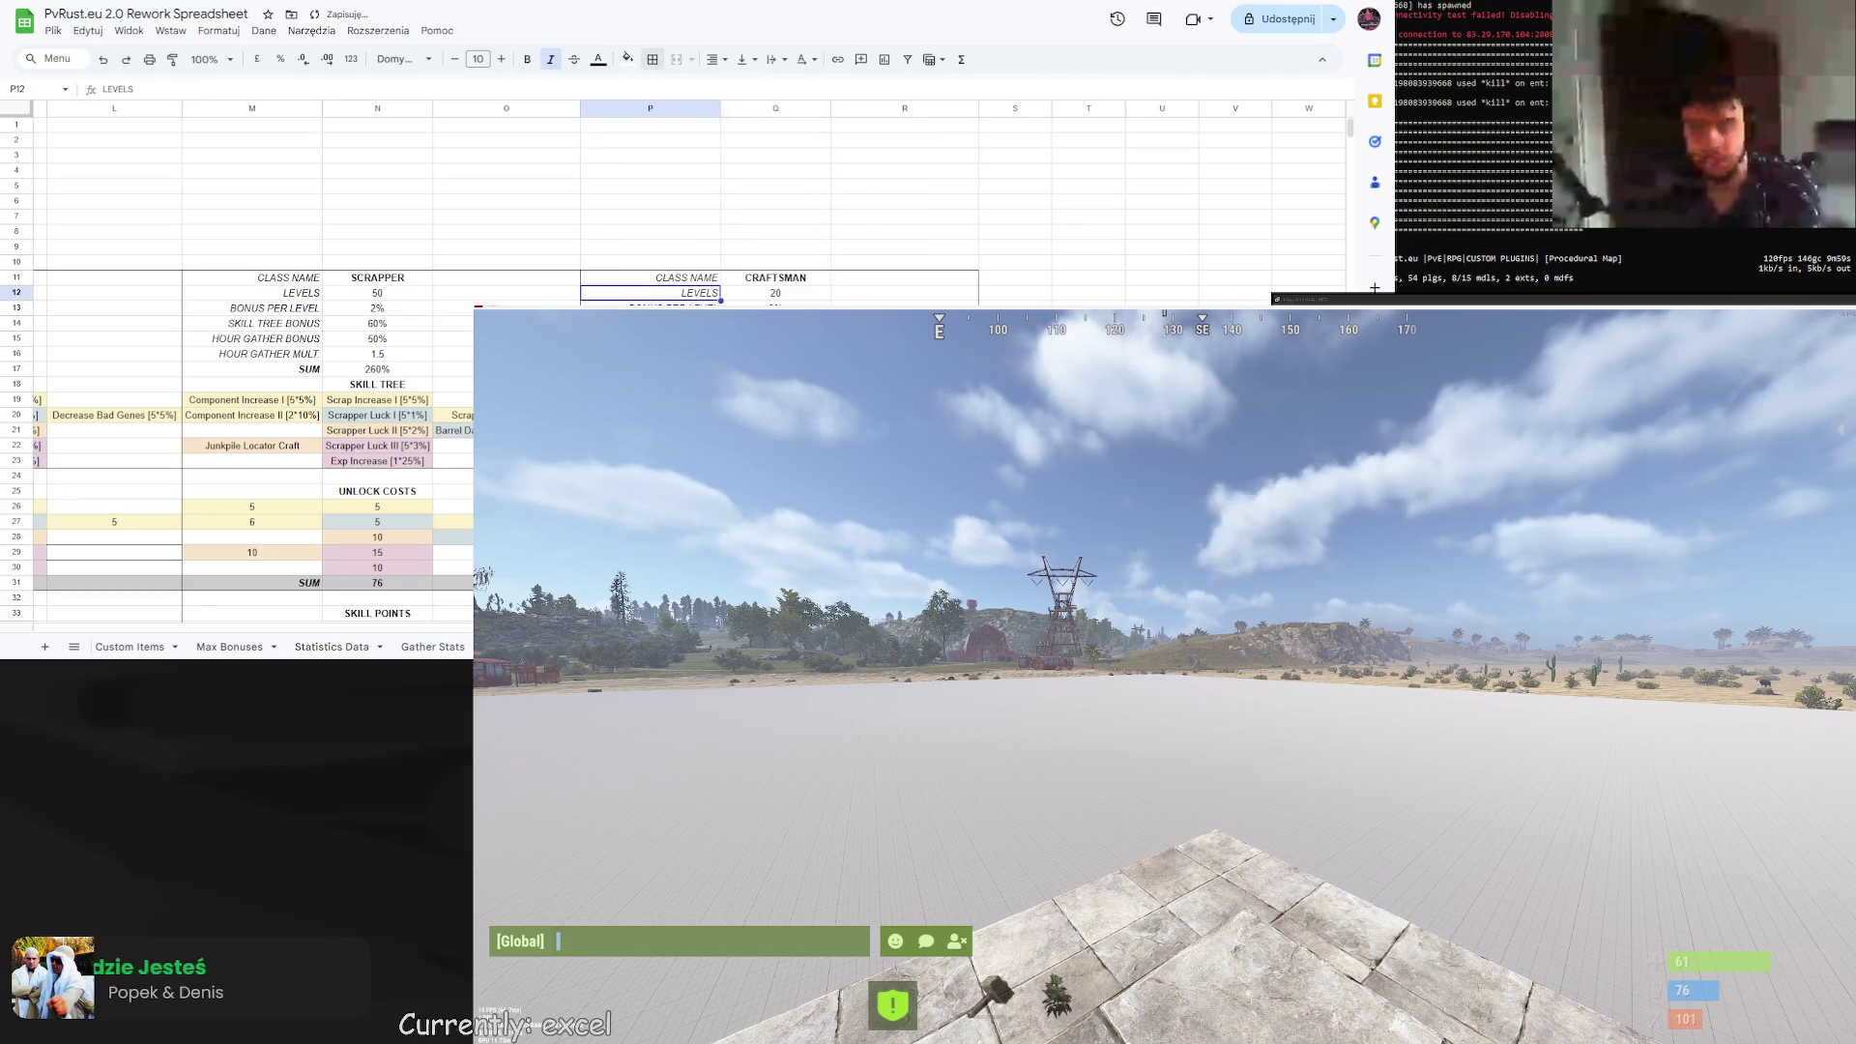
left_click(1088, 322)
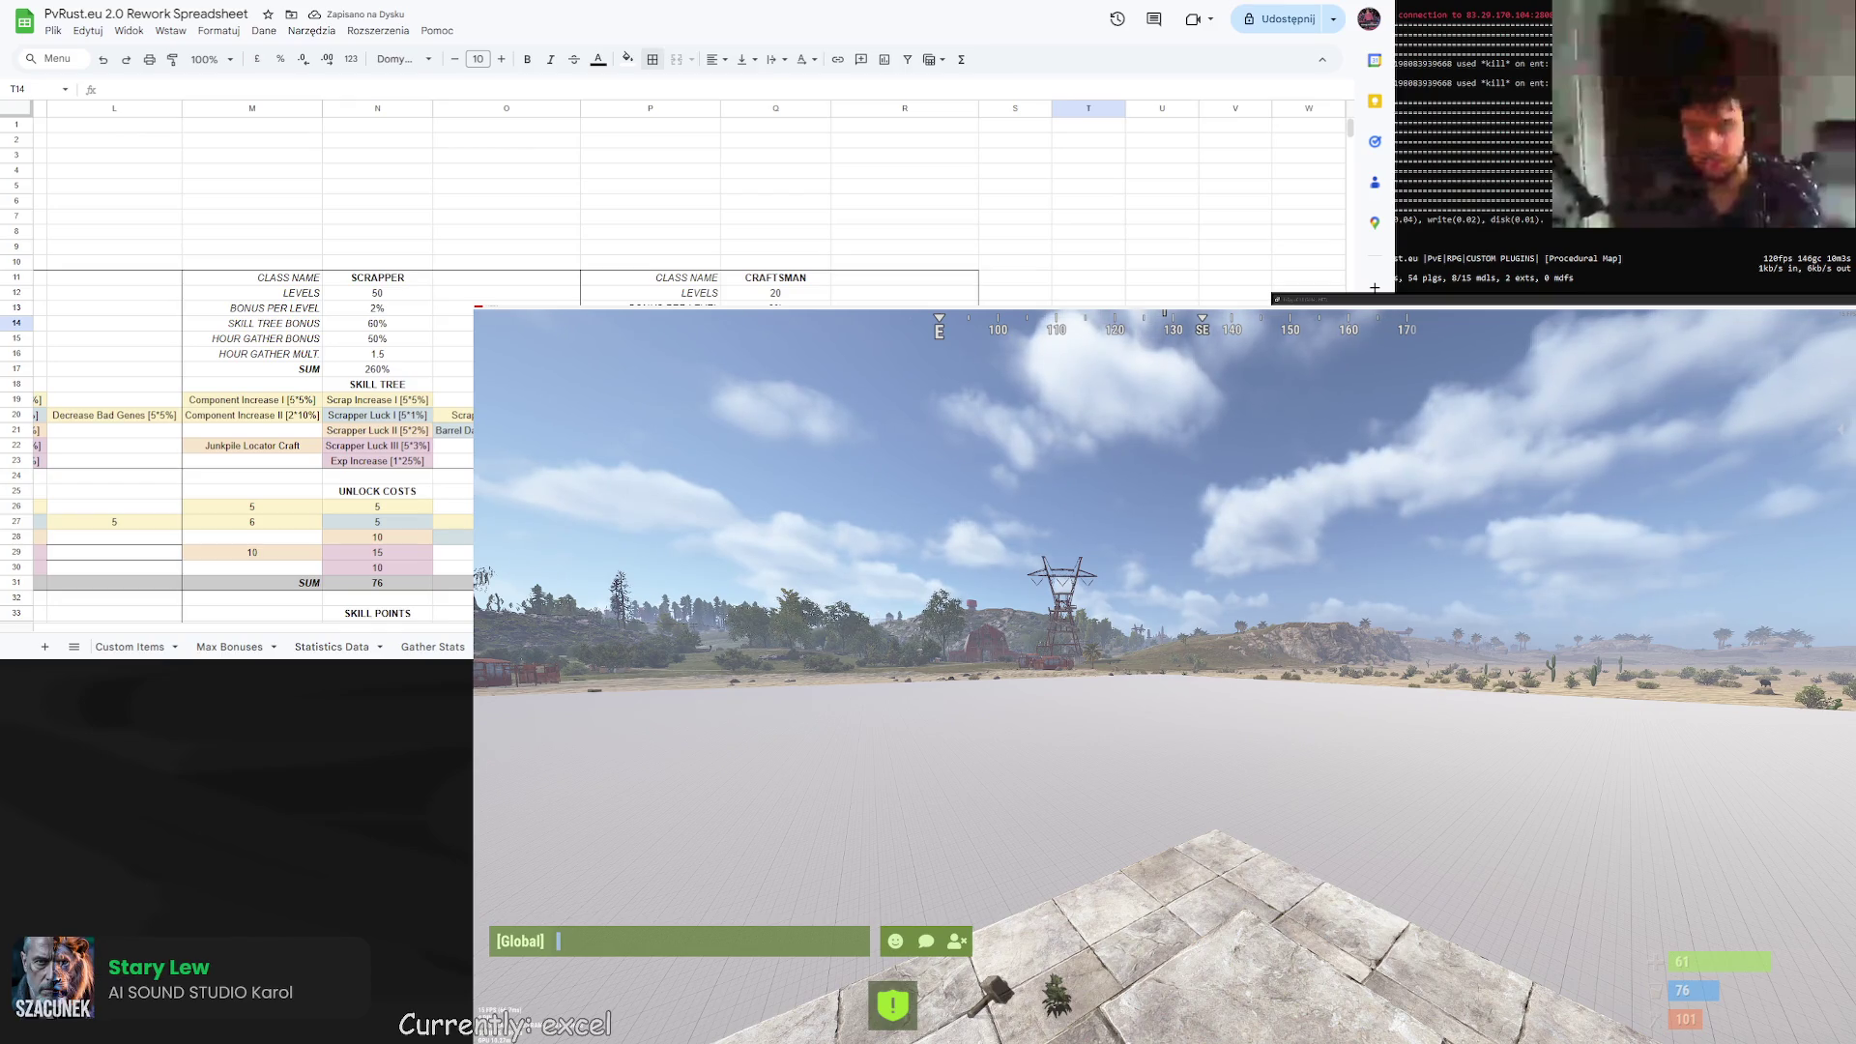
Paste the More Armor Slots [1*100%] skill into cell P21.
left_click(649, 415)
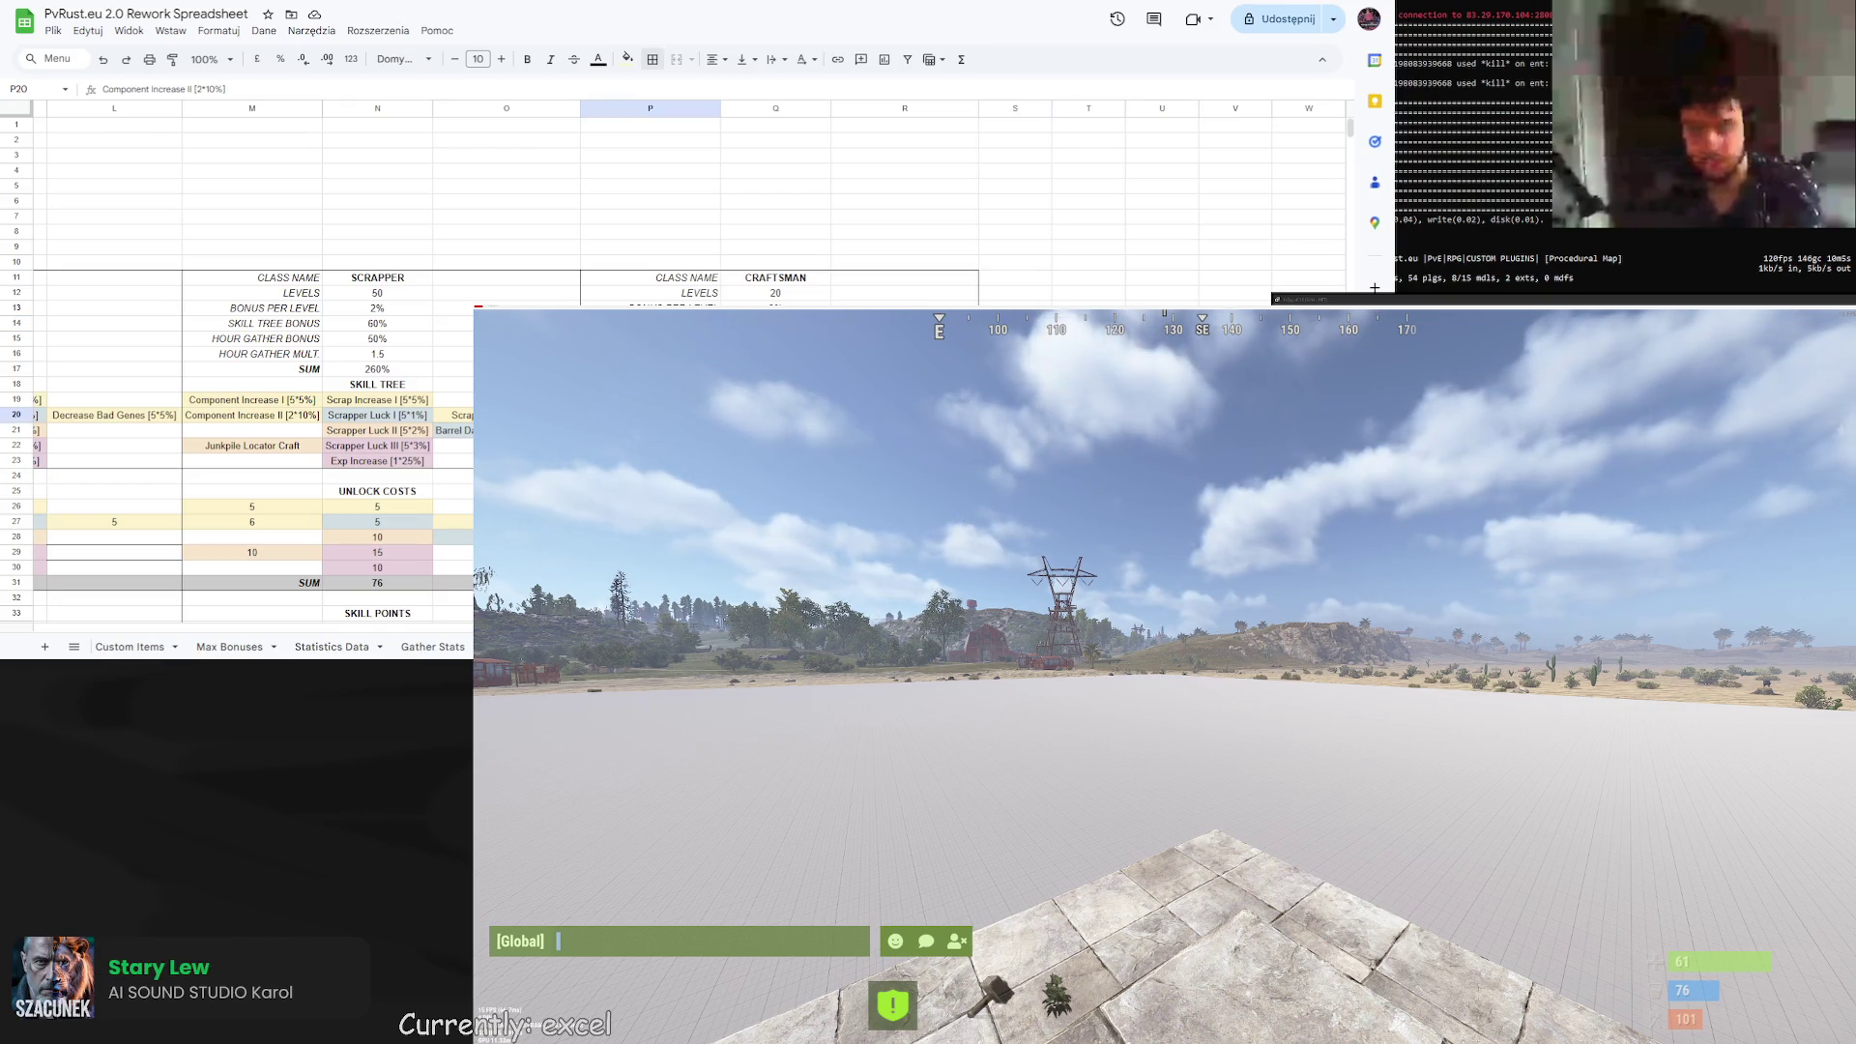
left_click(904, 430)
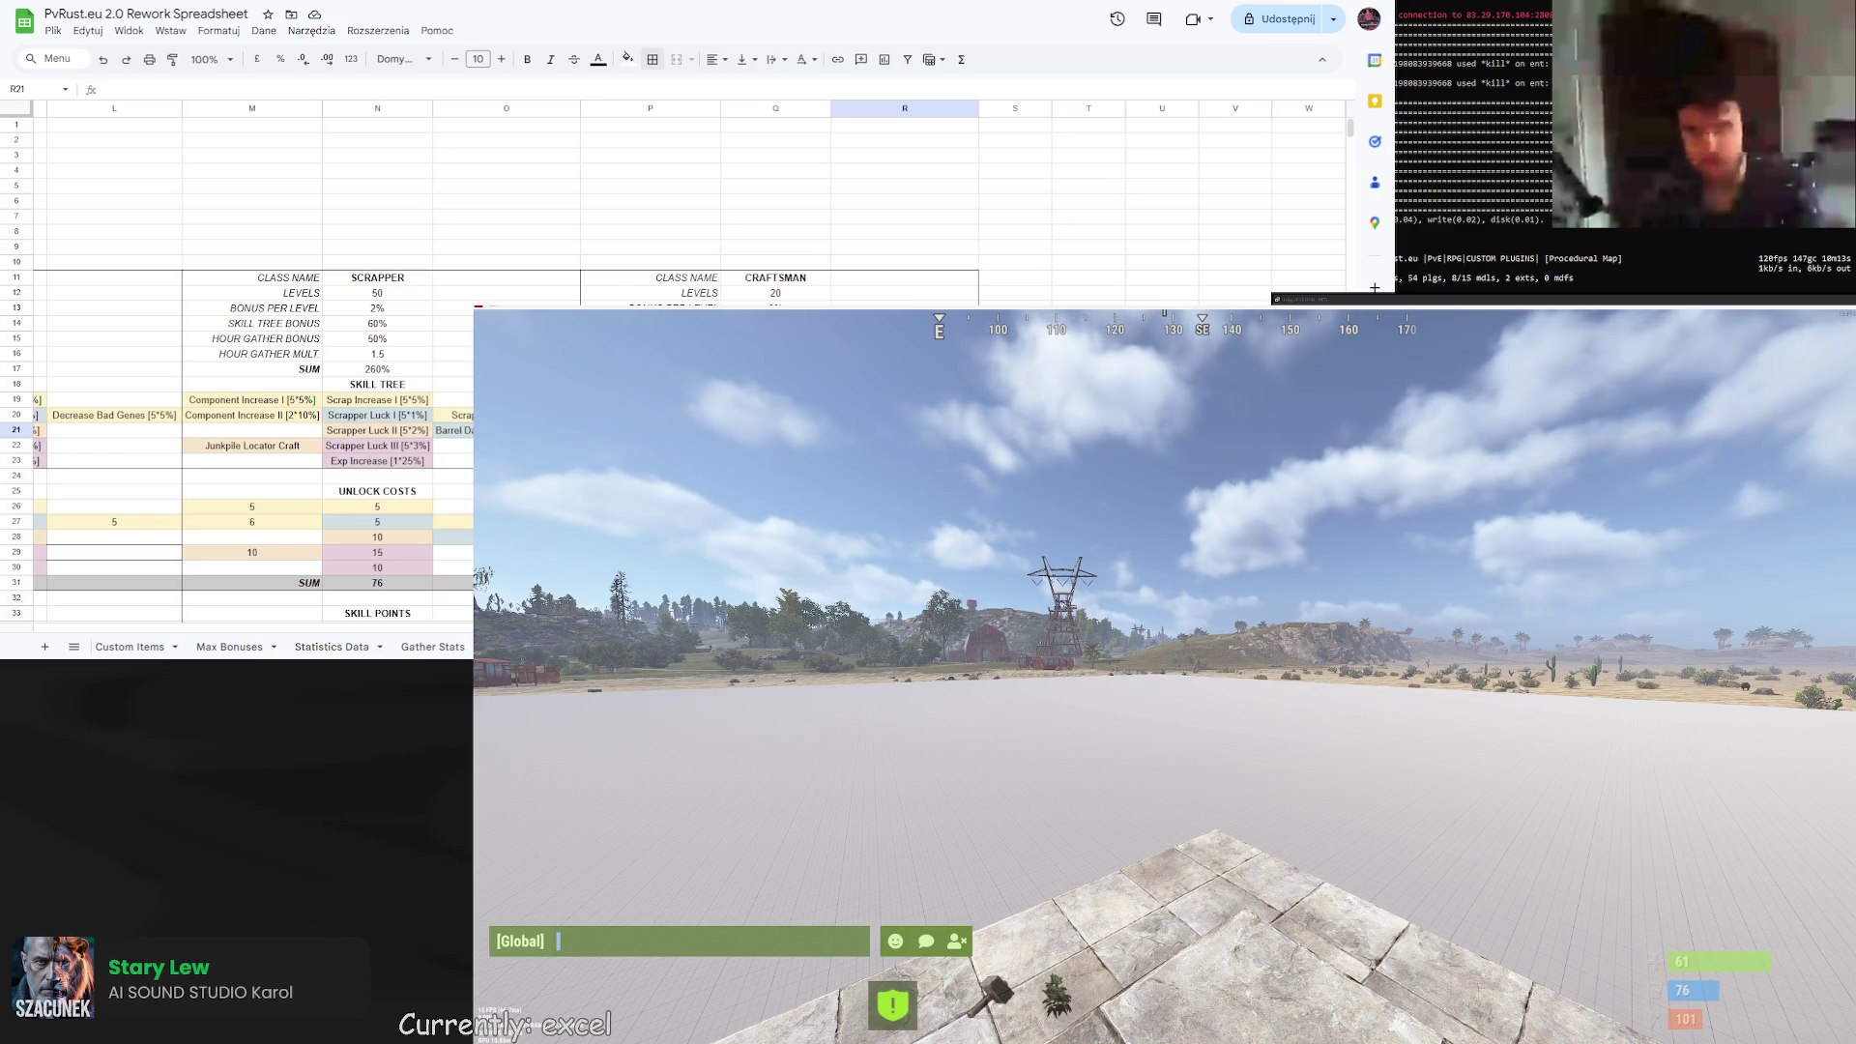
left_click(650, 430)
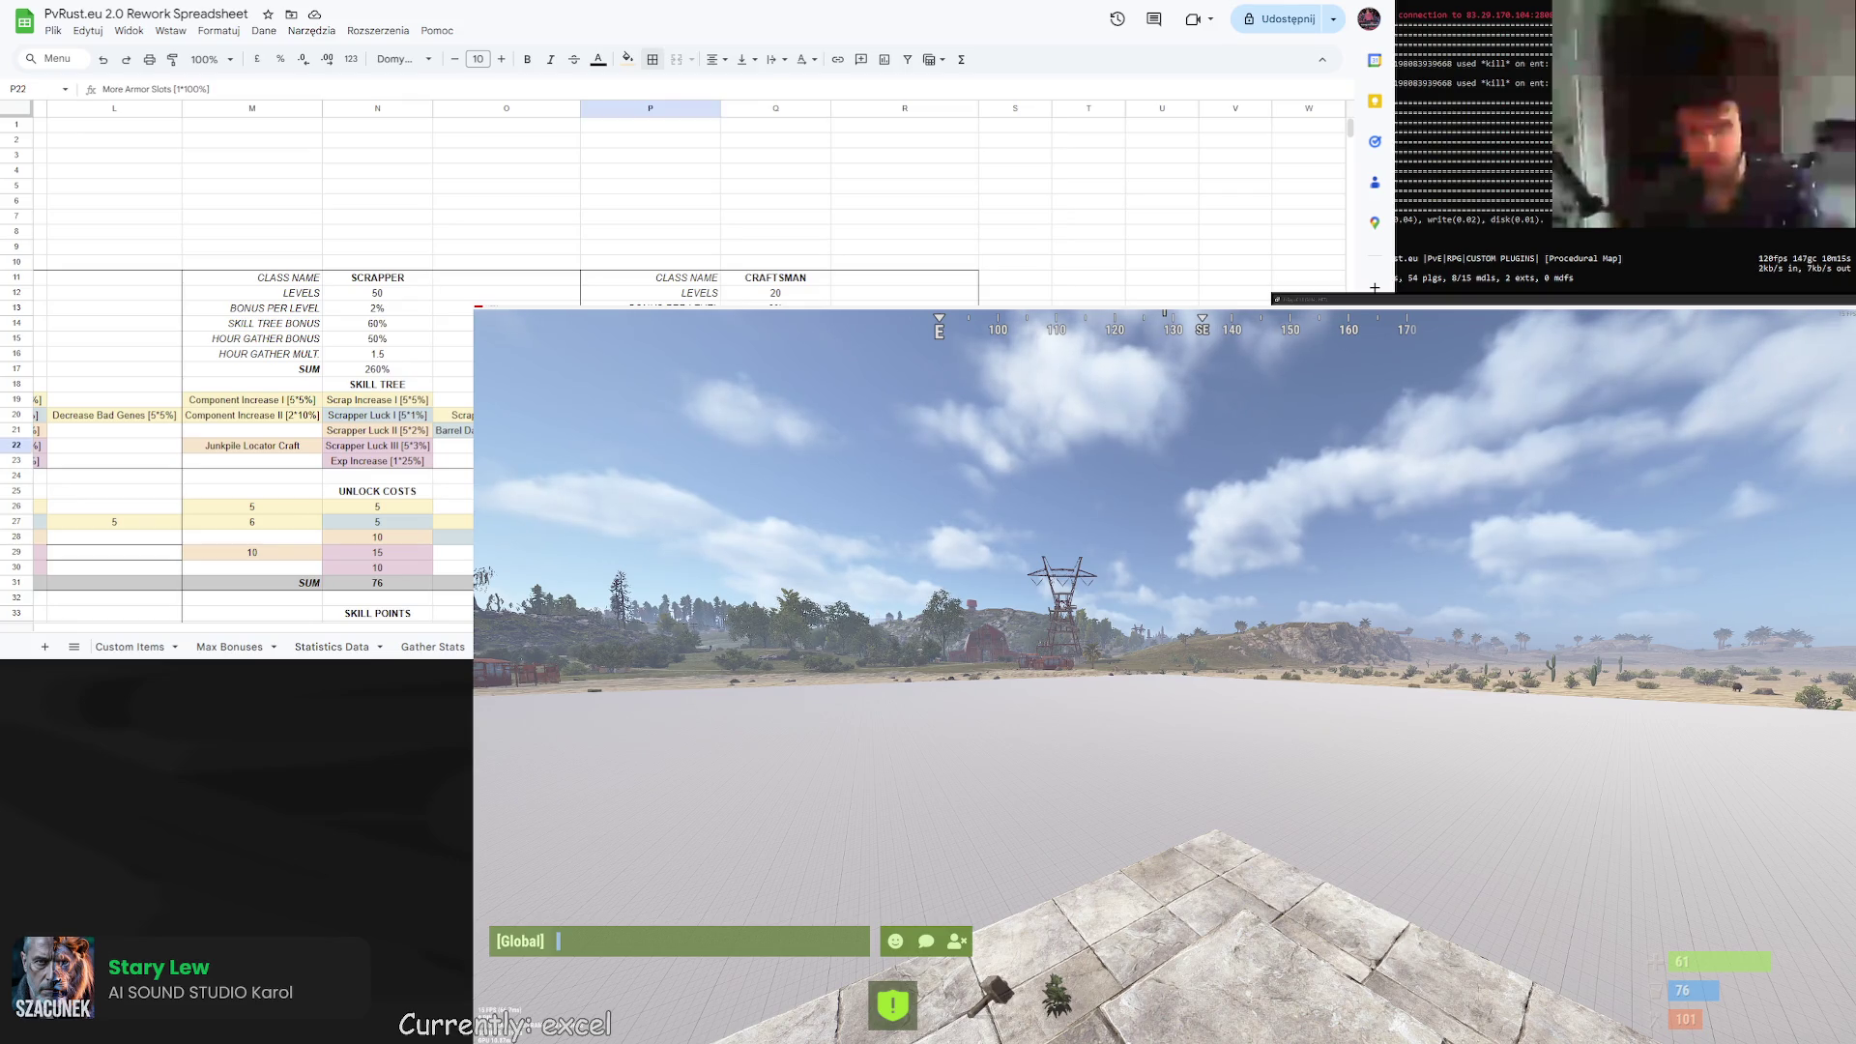
type("More Armor Slots [1*100%]")
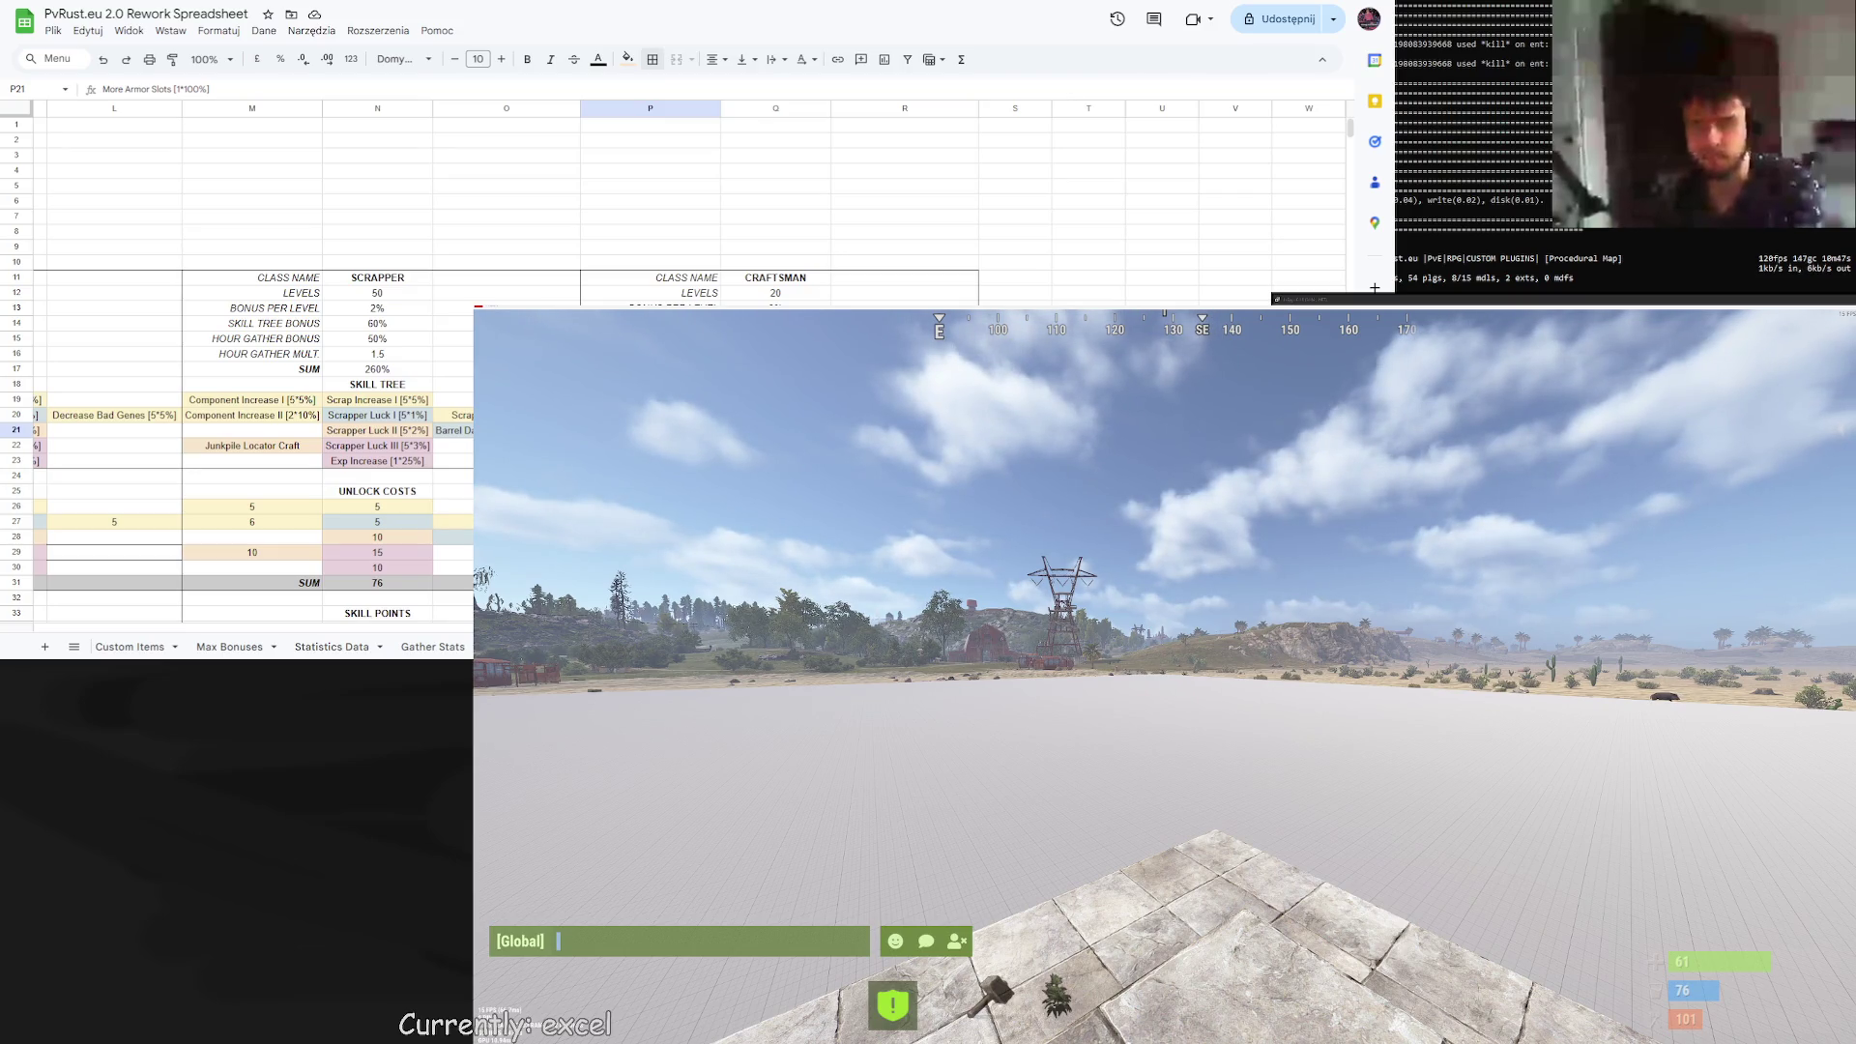
scroll(236, 464, "down", 1)
Fill the More Armor Slots cell P21 with a colour from the Fill colour palette.
left_click(904, 342)
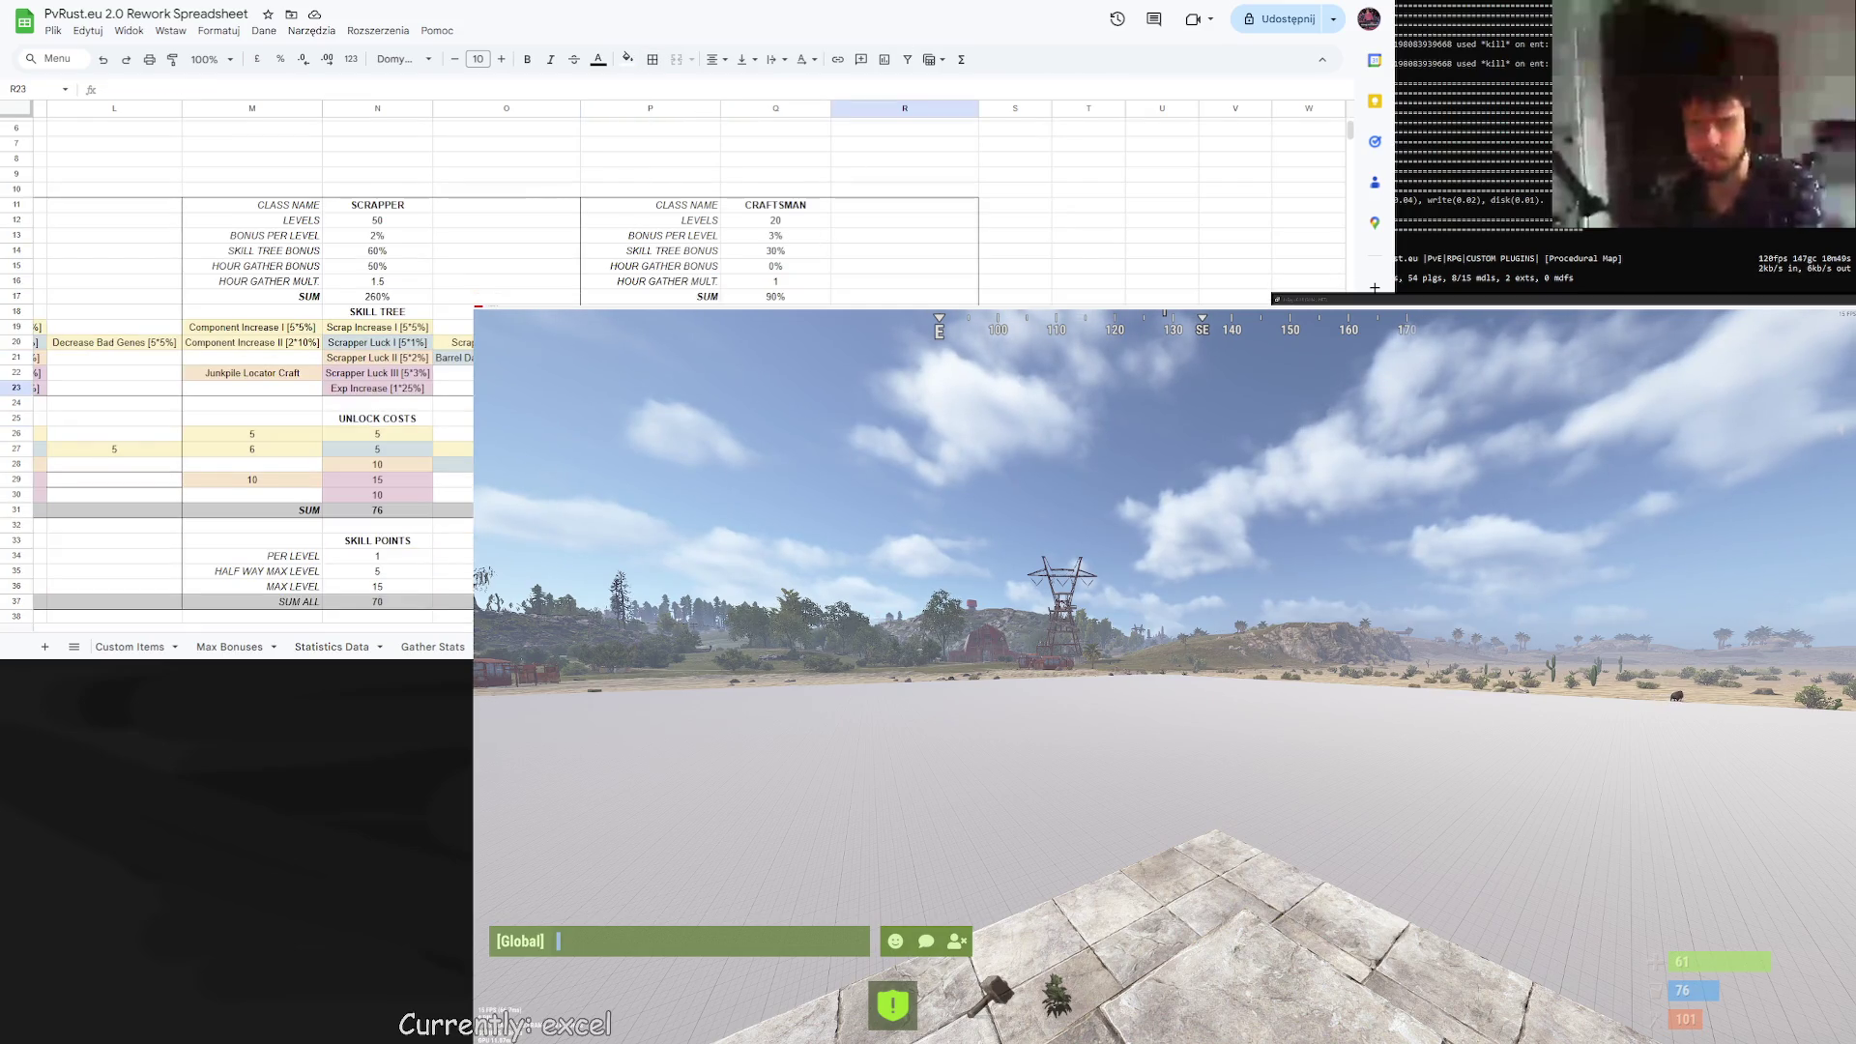
left_click(775, 342)
left_click(627, 59)
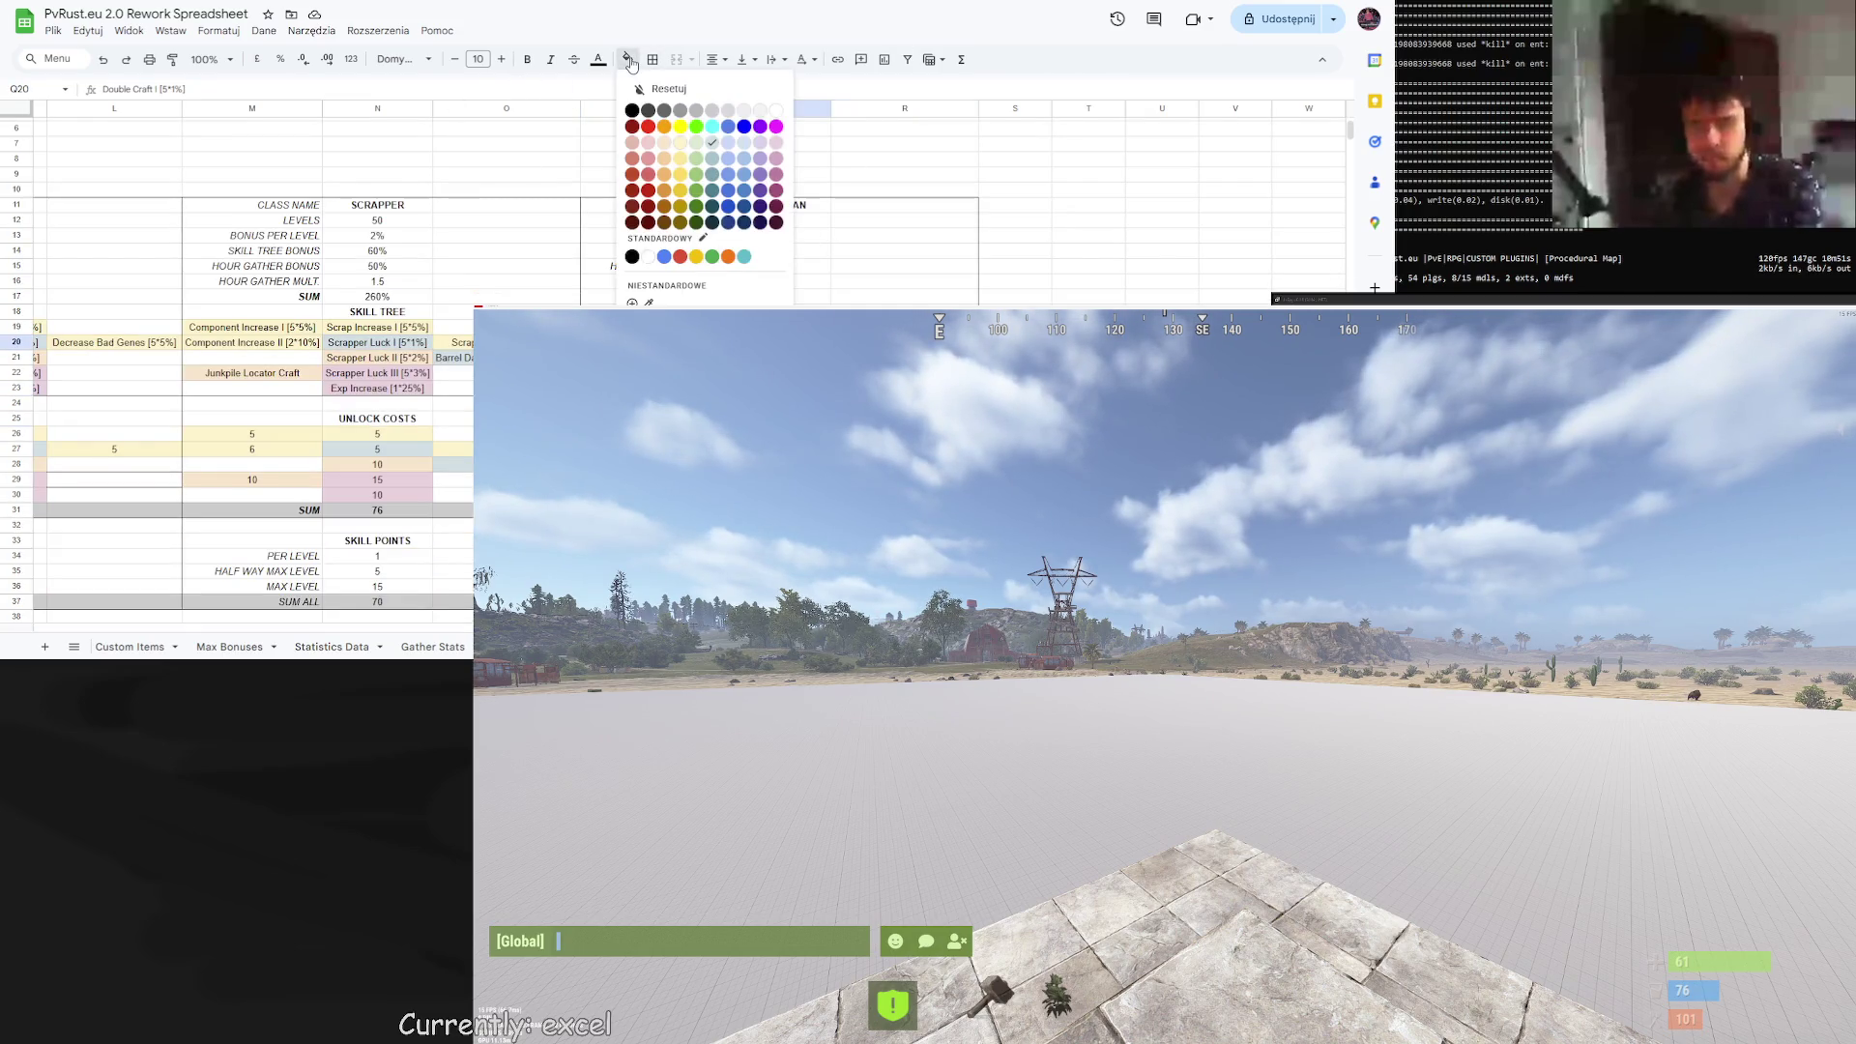
left_click(555, 227)
key("ctrl+z")
left_click(627, 59)
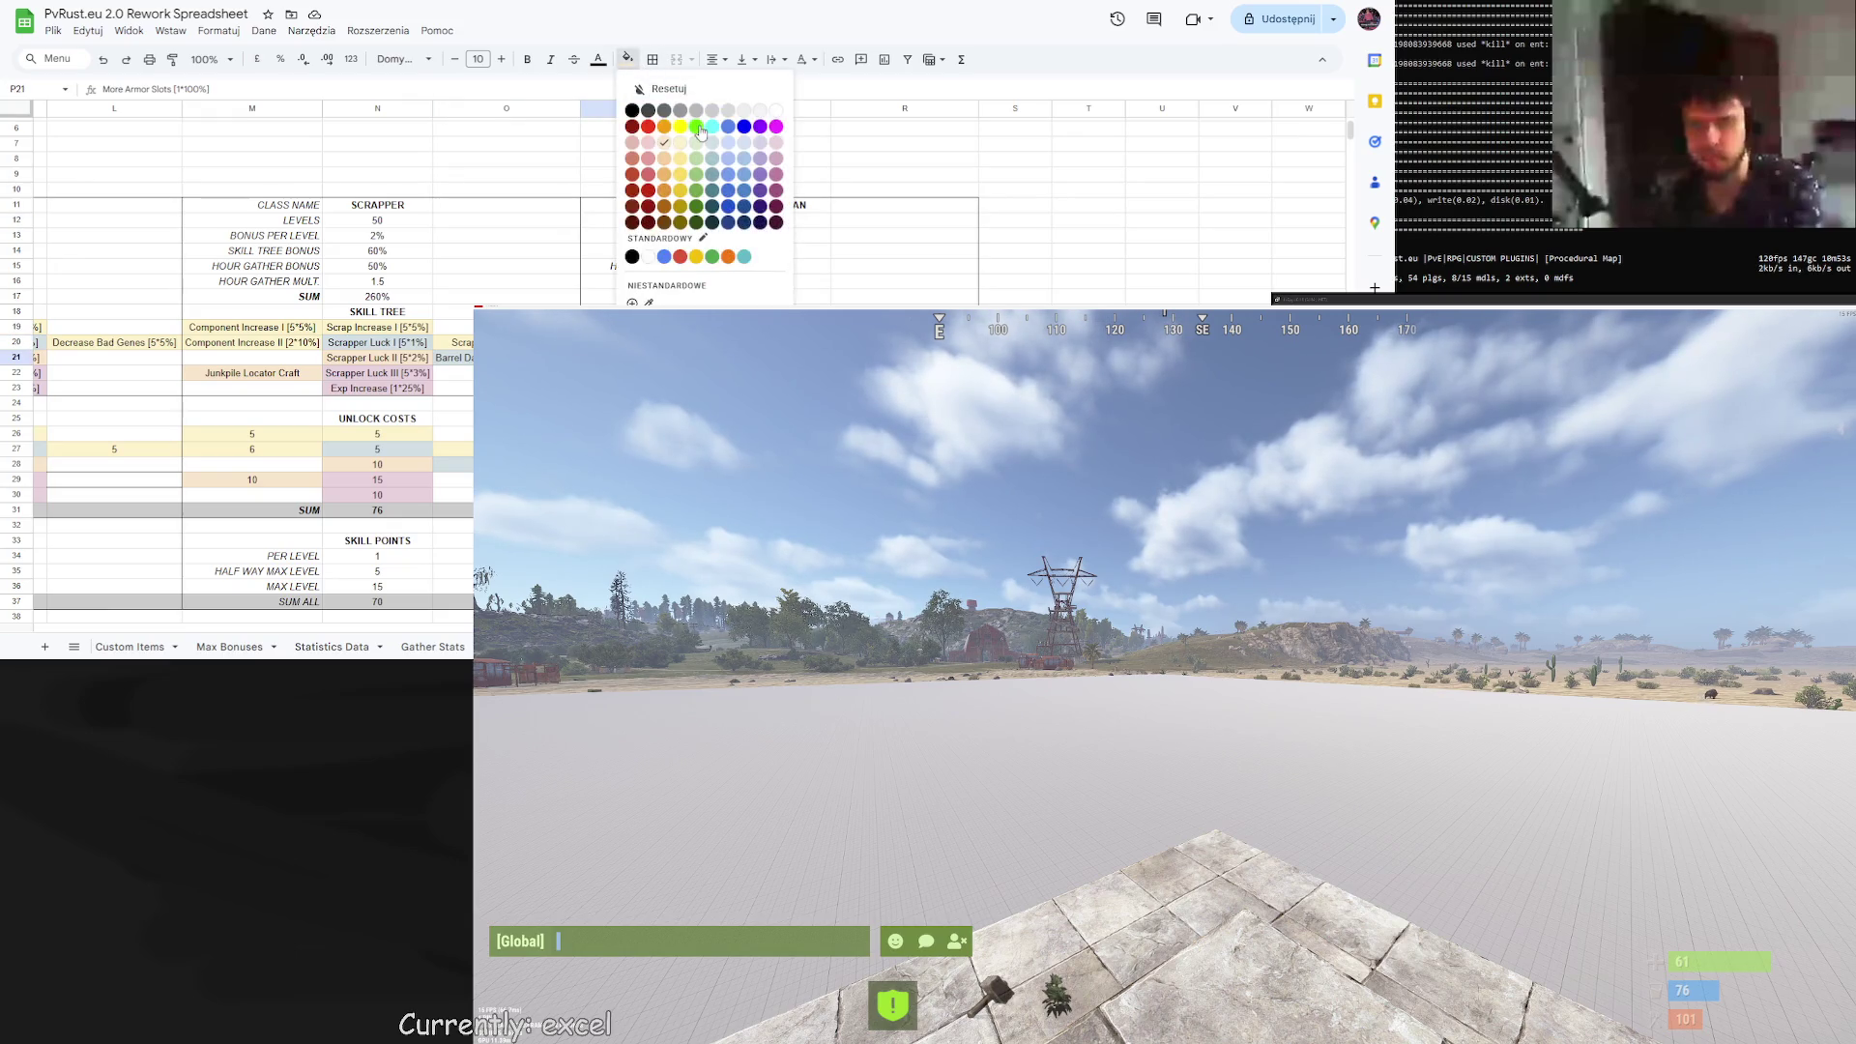
left_click(716, 144)
left_click(1007, 289)
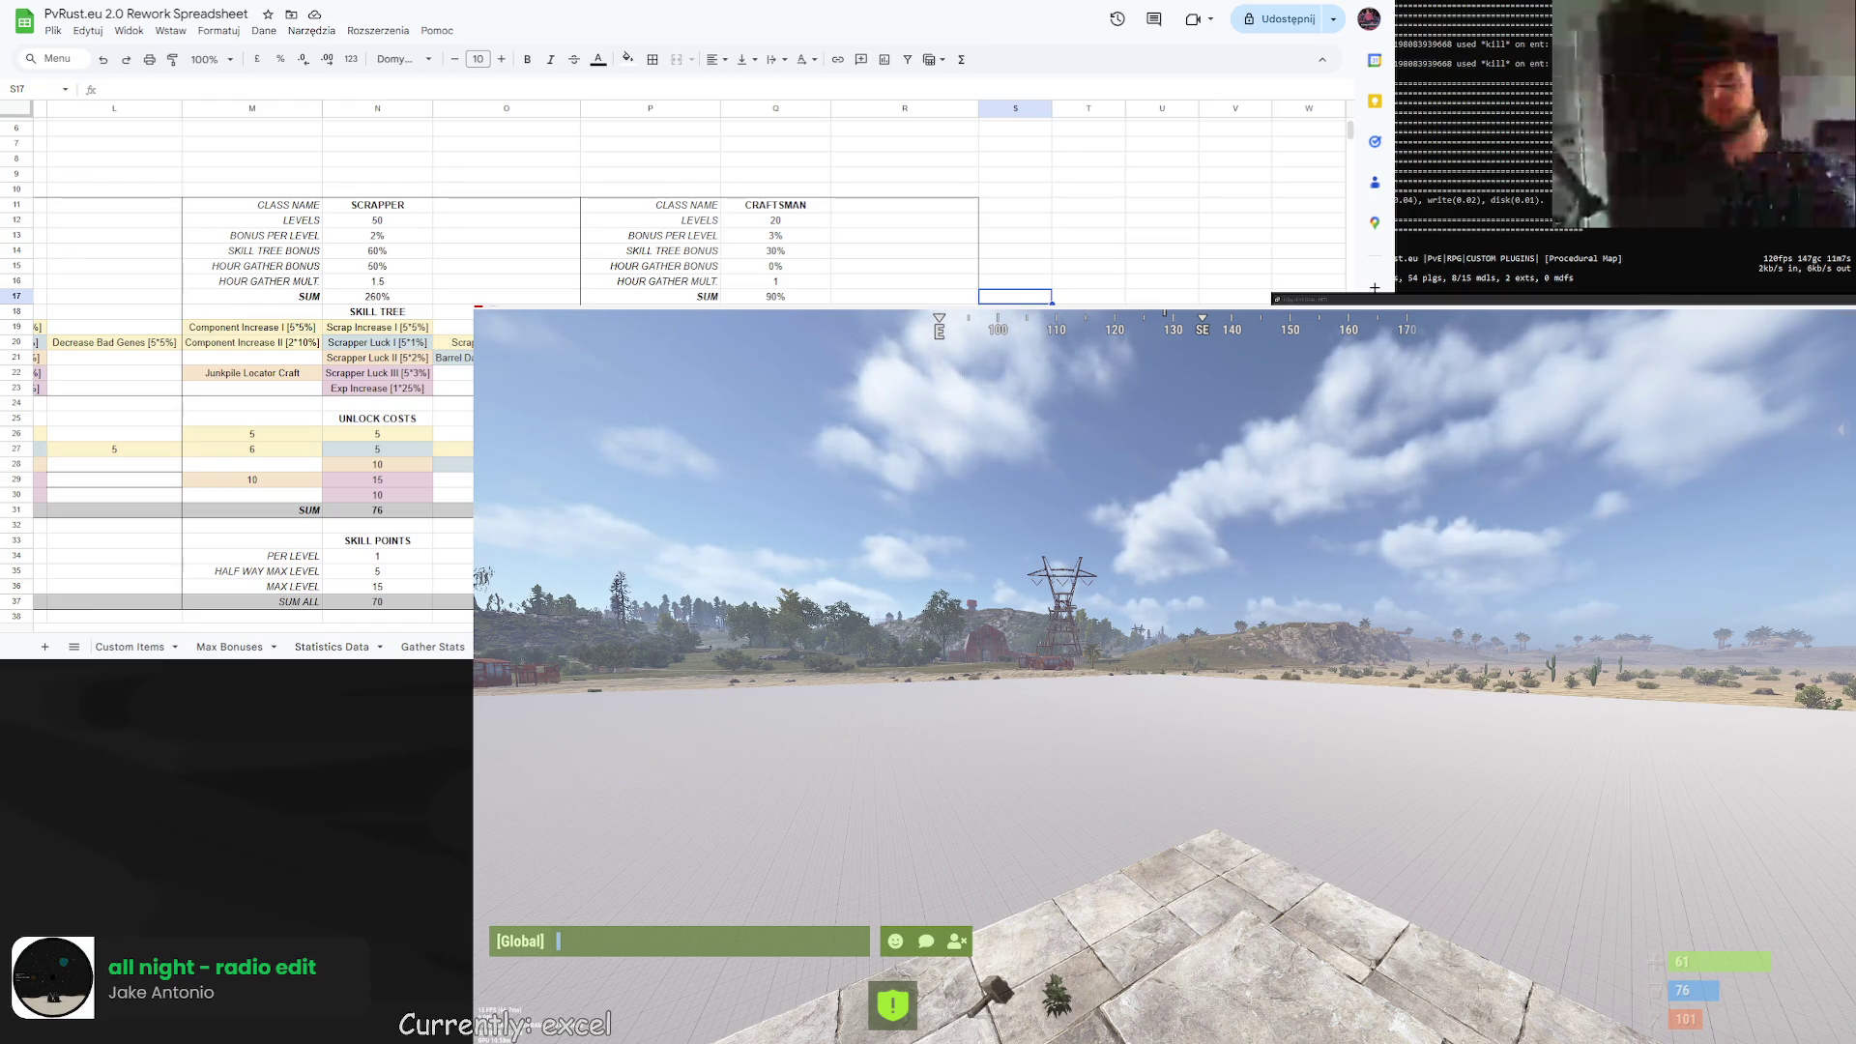
Select the Craftsman skill-tree ranges and clear the unlock-cost cell Q30.
left_click_drag(650, 311, 905, 387)
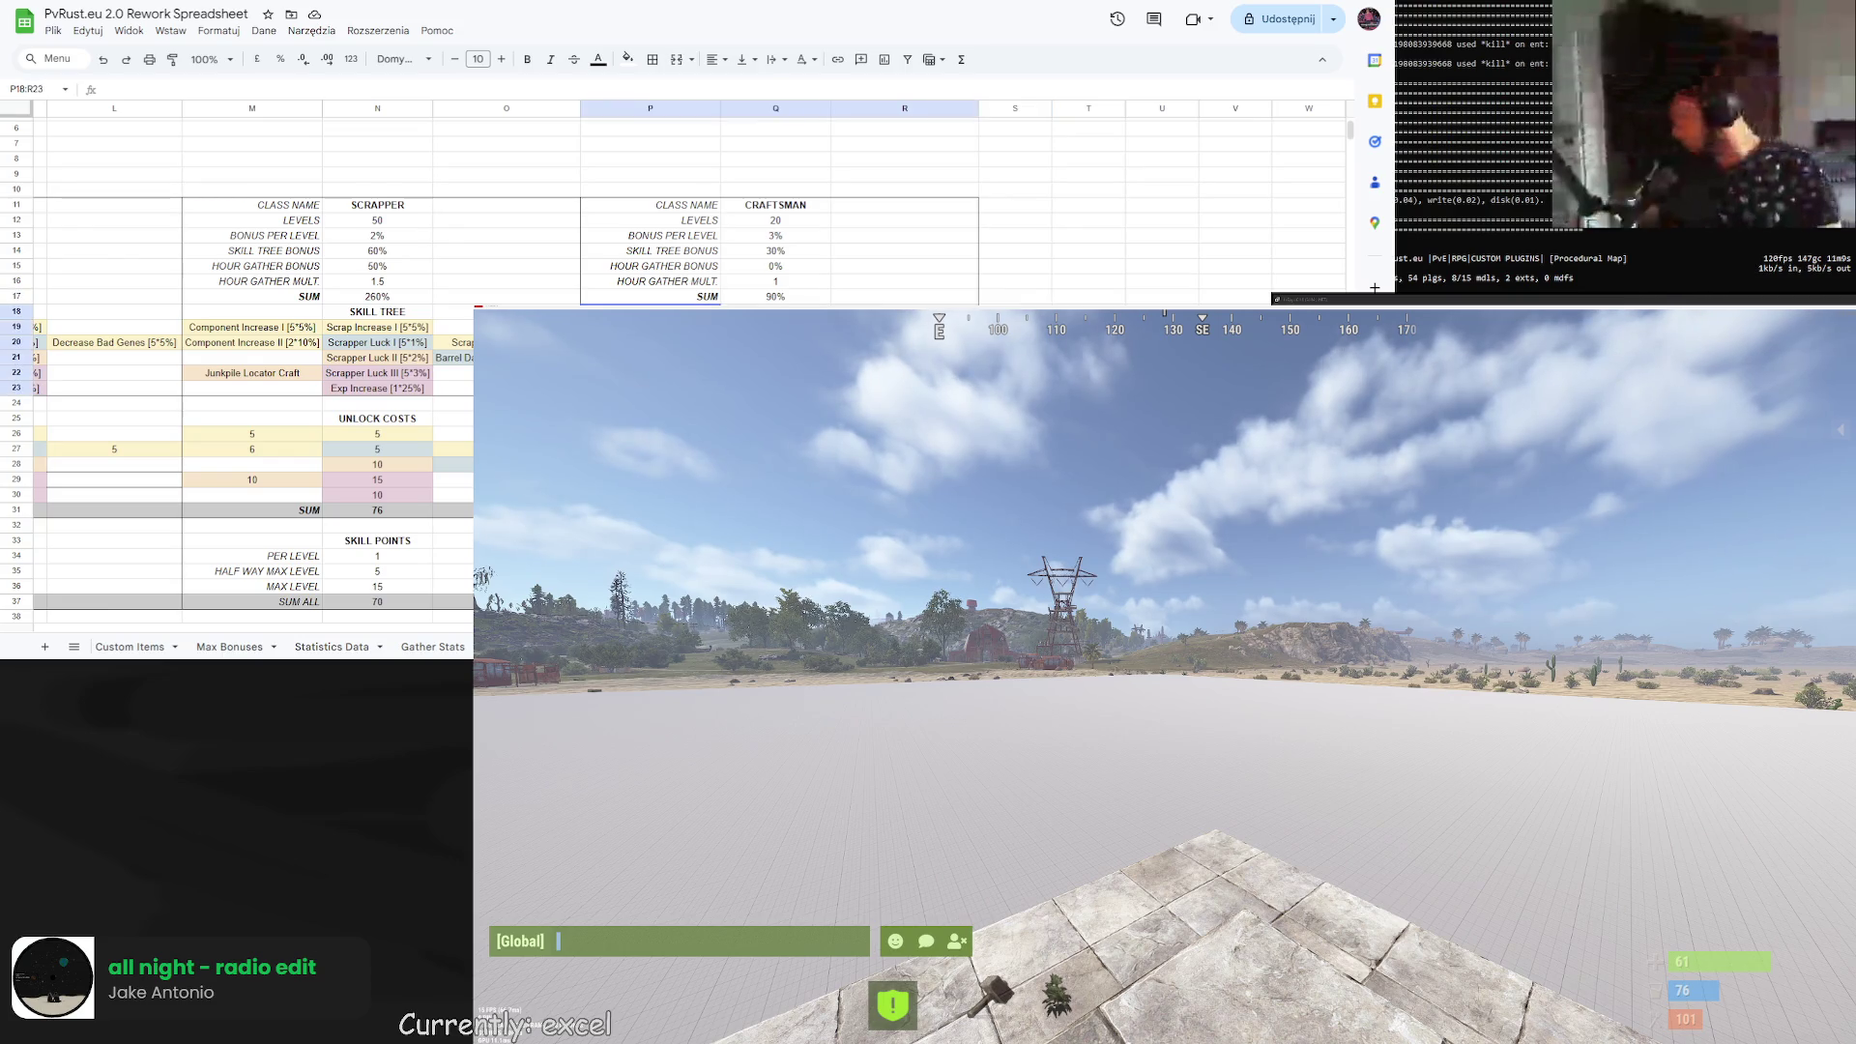
left_click(904, 402)
left_click_drag(649, 327, 905, 372)
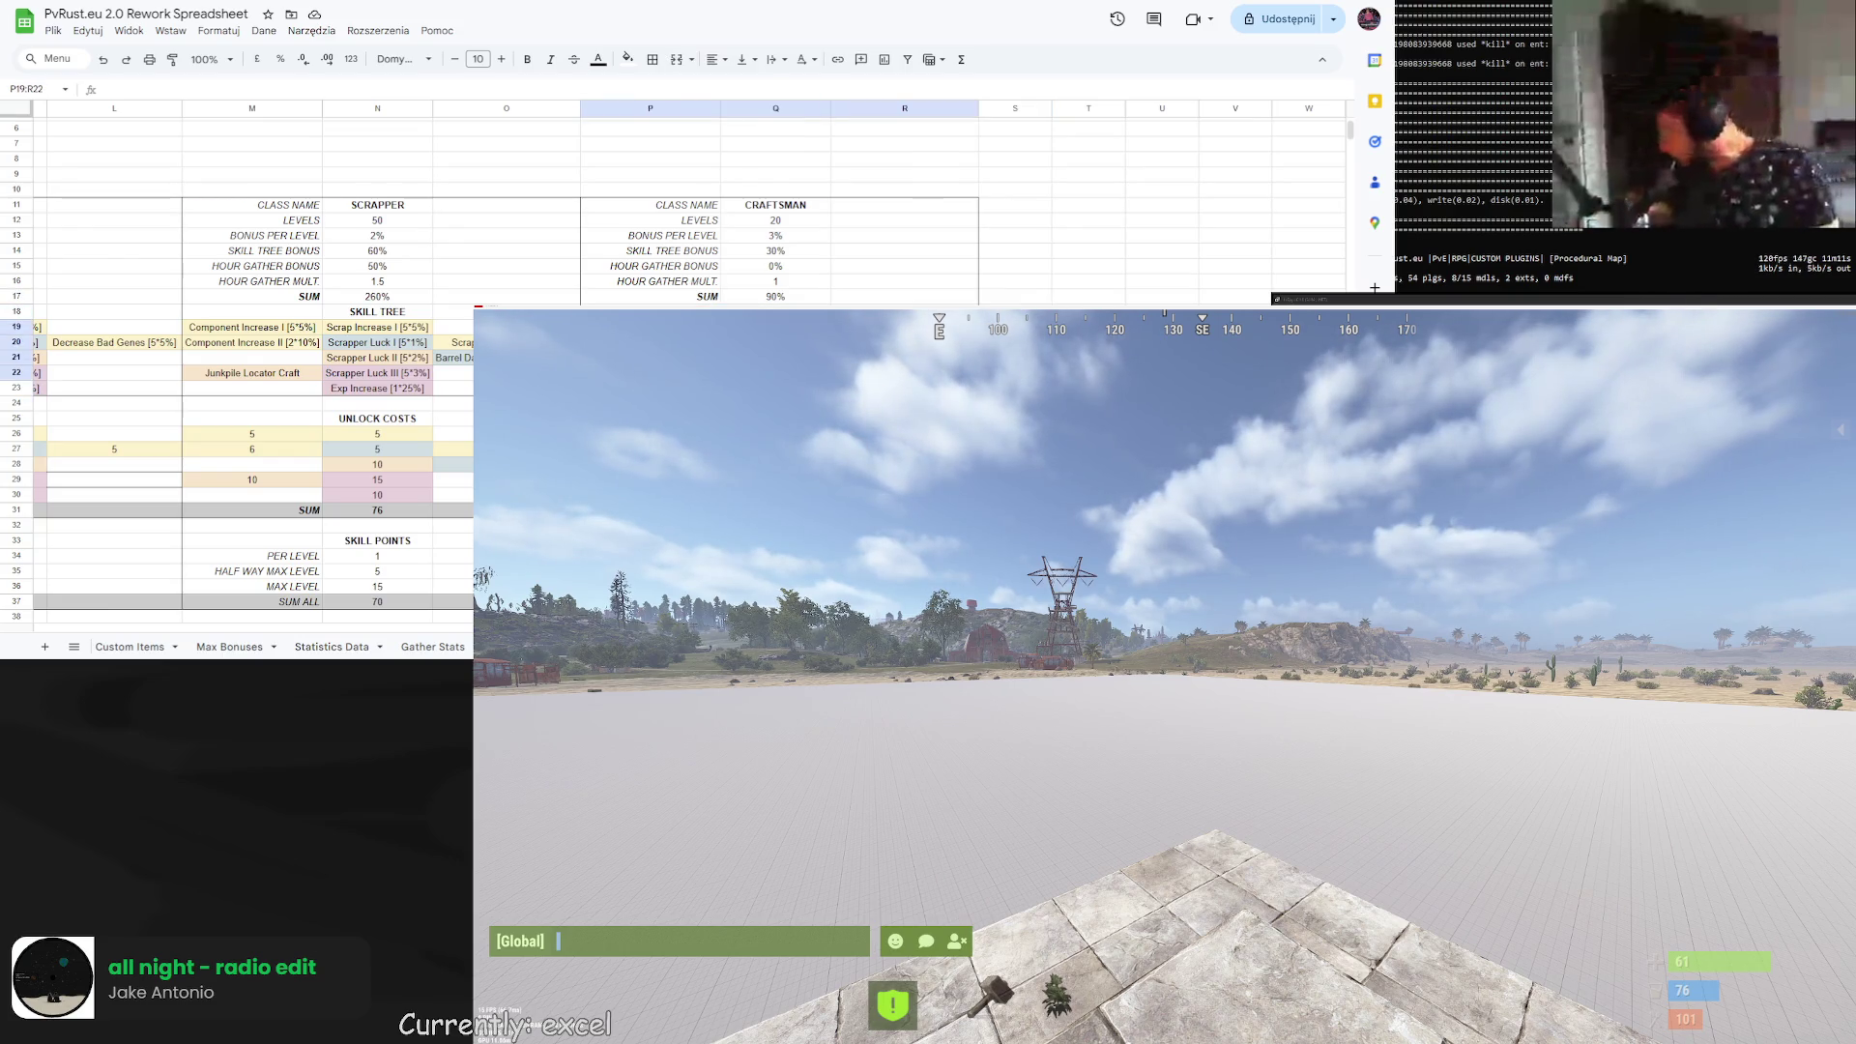
left_click(775, 494)
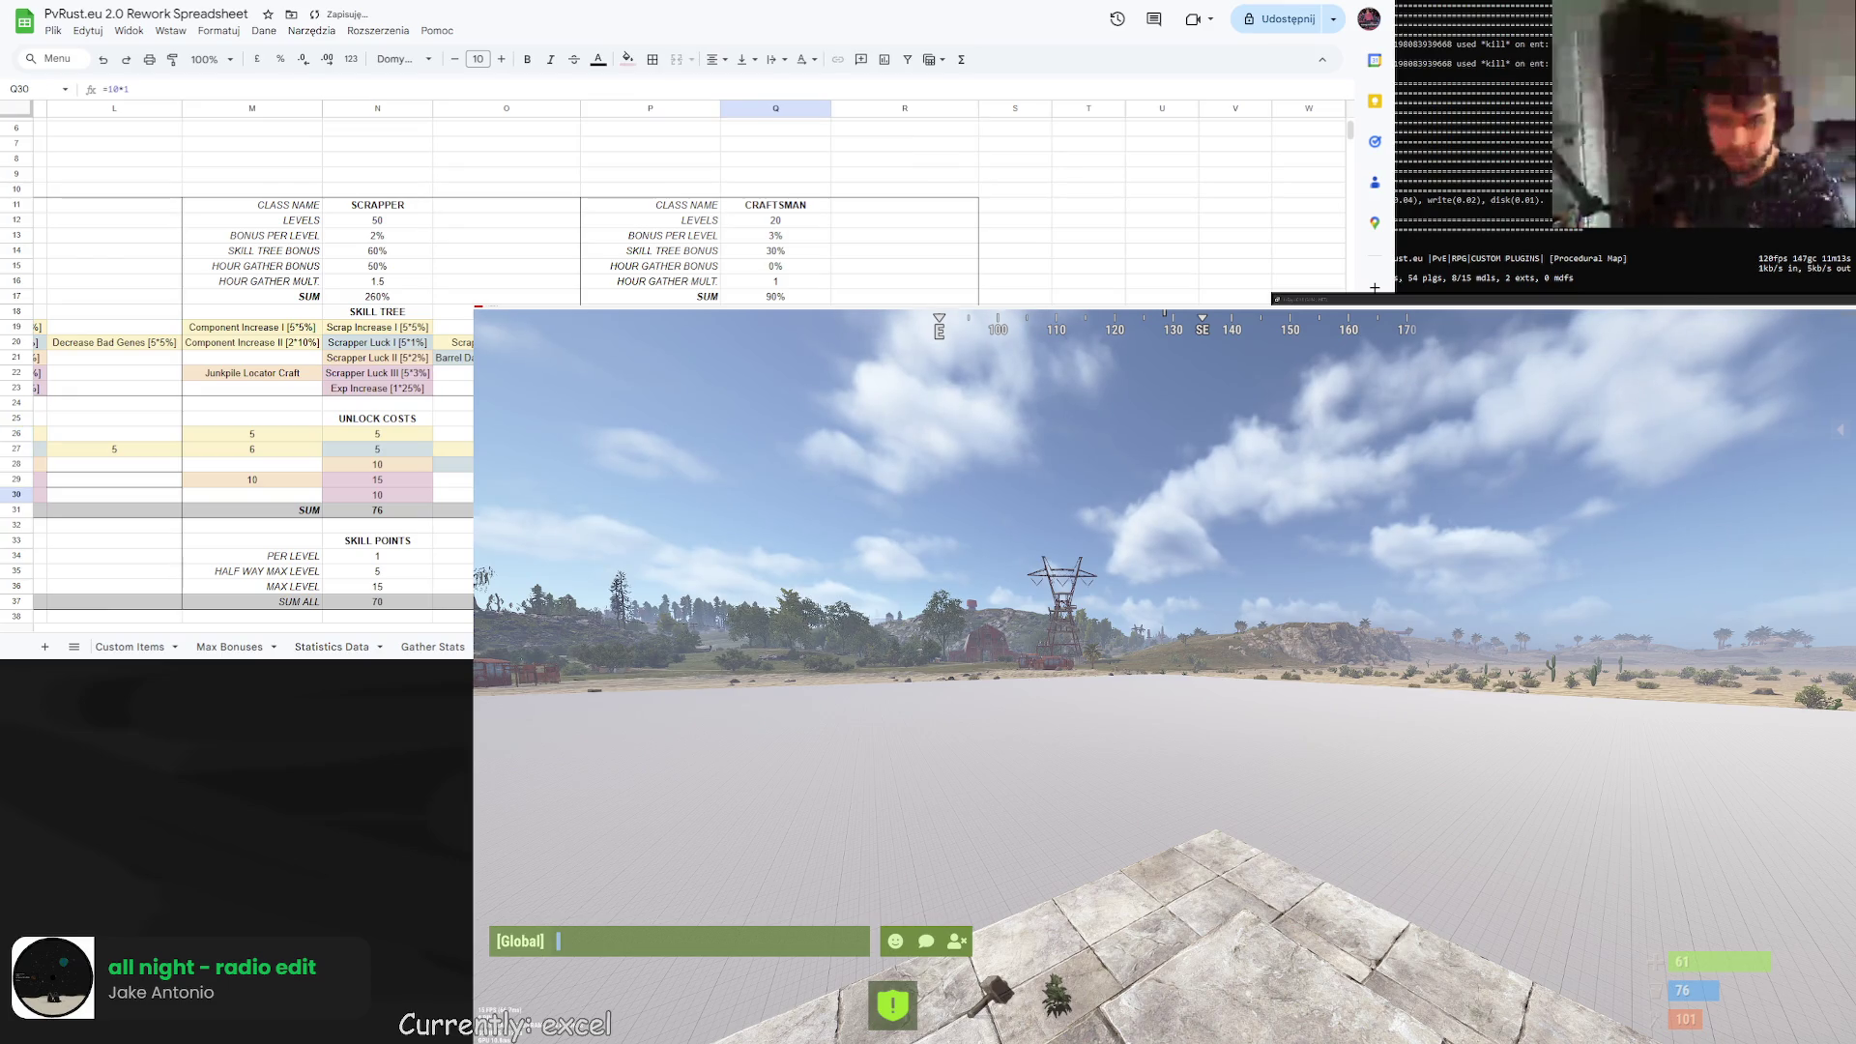
left_click(627, 59)
left_click(677, 106)
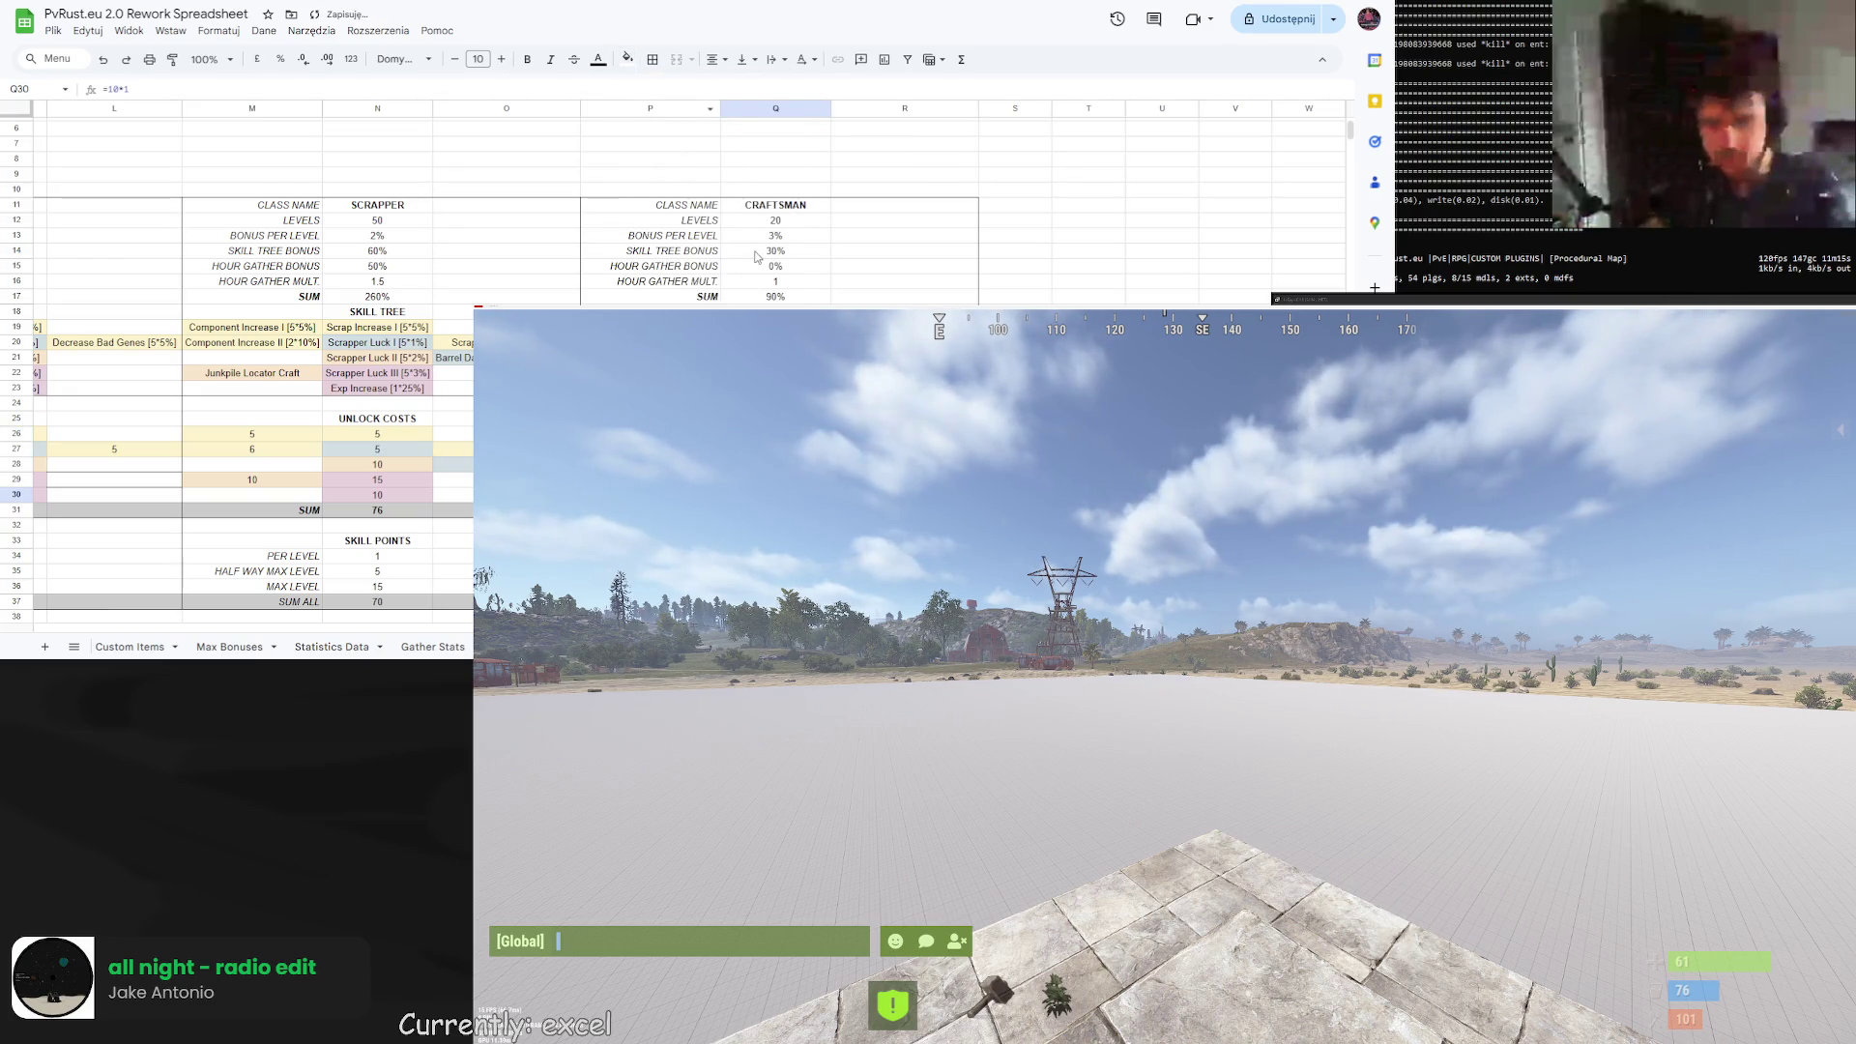
key("Delete")
left_click(904, 479)
Clear the copied Craft Speed I name from cost cell Q26.
left_click(775, 433)
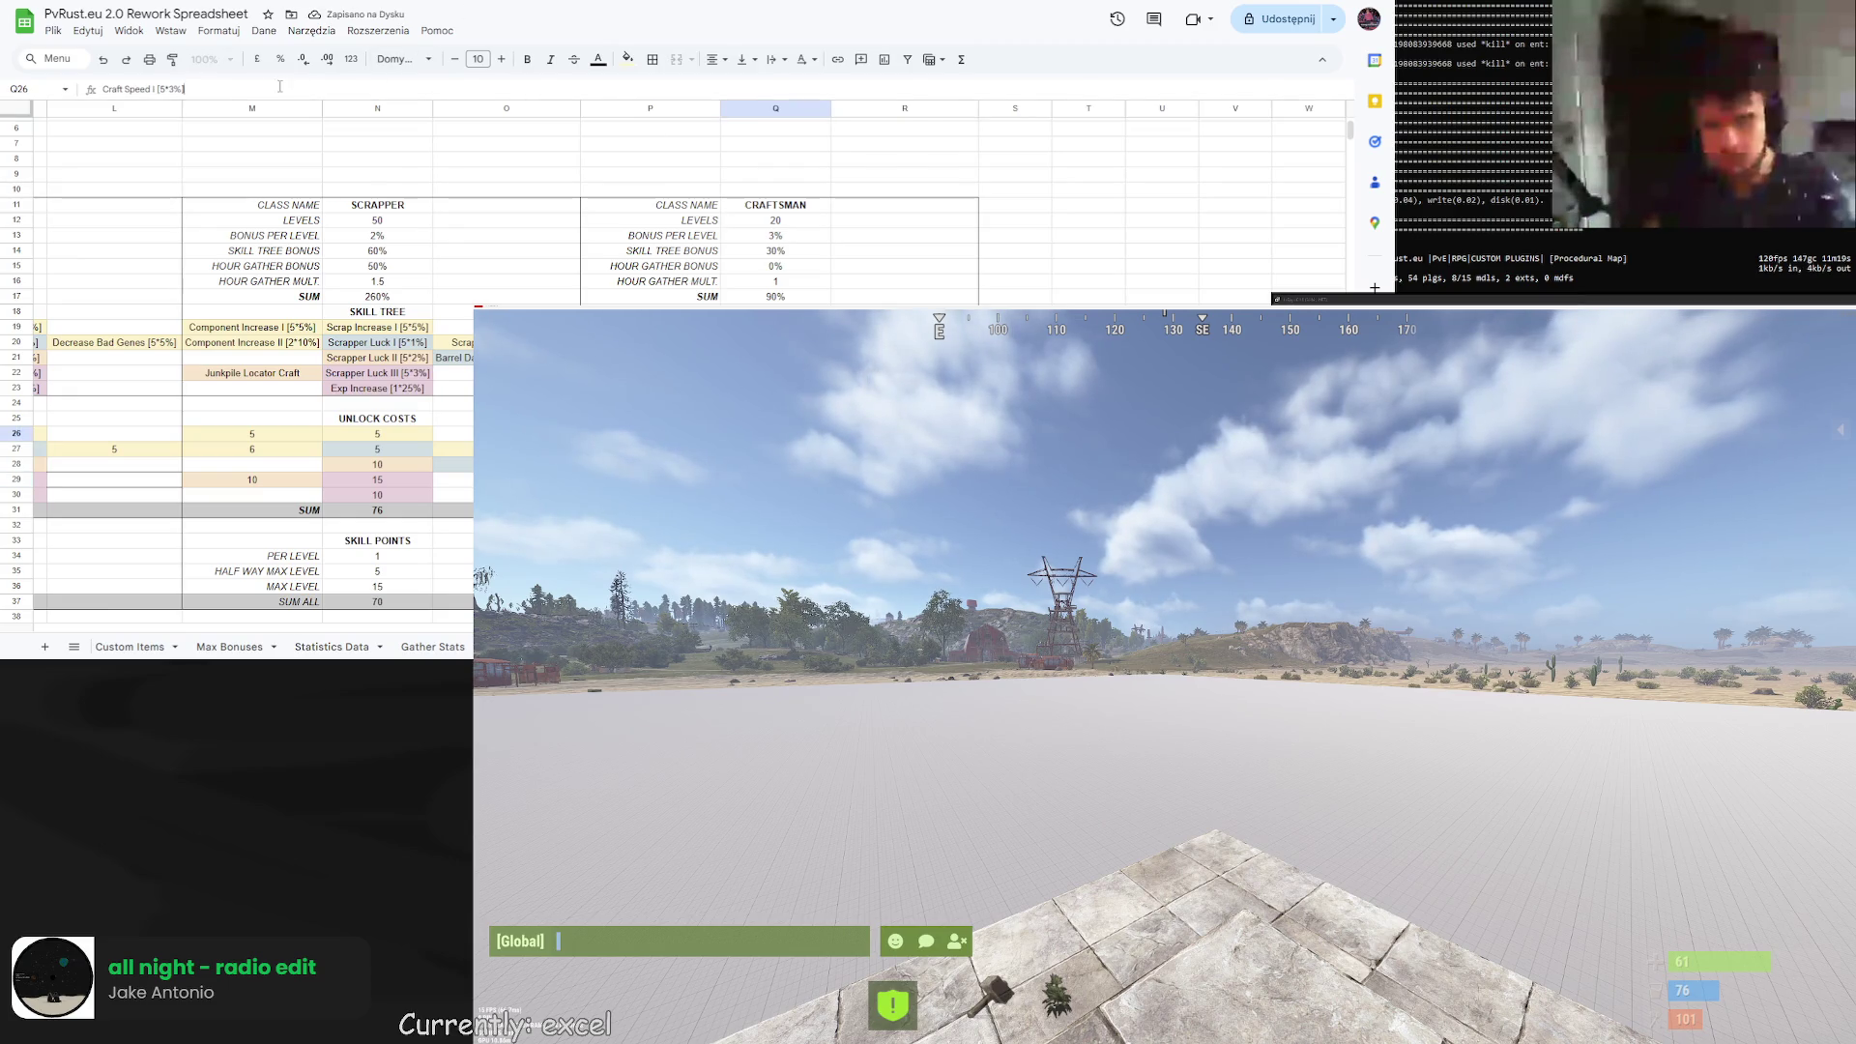
triple_click(143, 89)
key("BackSpace")
type("=5*4")
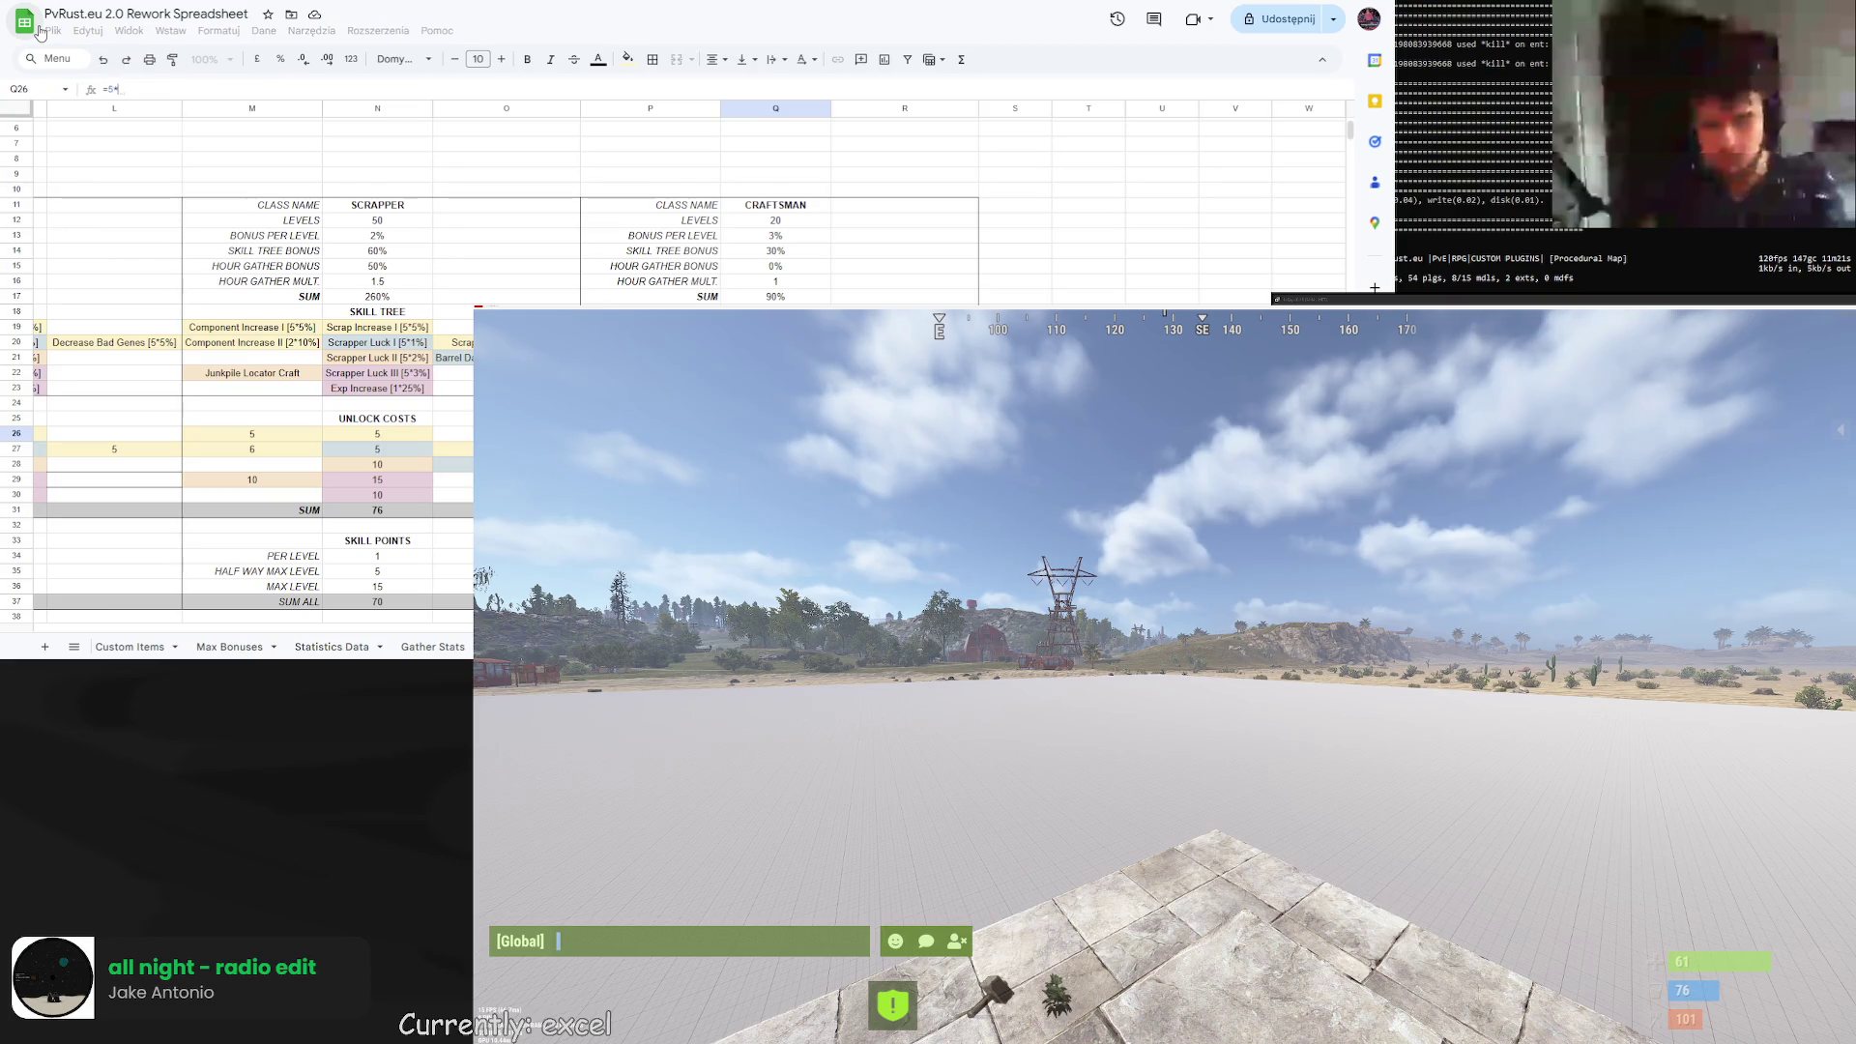
key("Return")
left_click(385, 441)
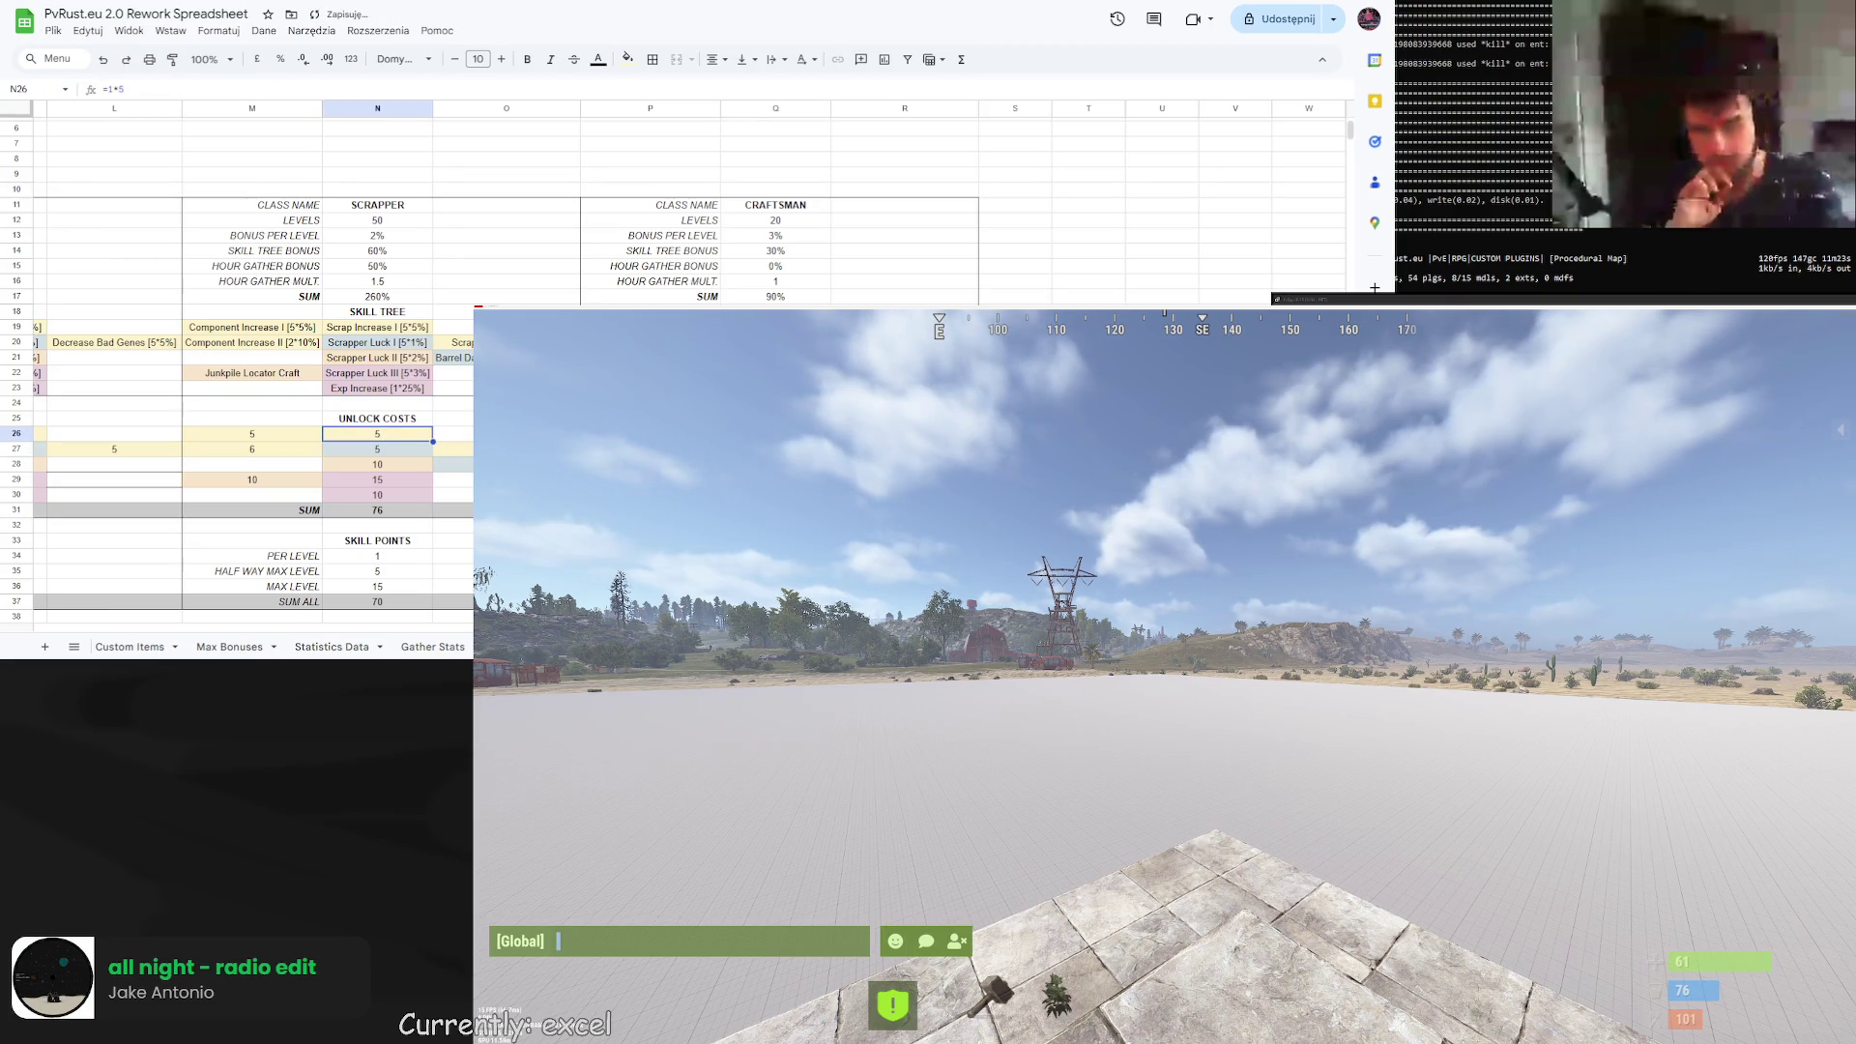
key("Right")
key("Right")
key("Right")
triple_click(114, 89)
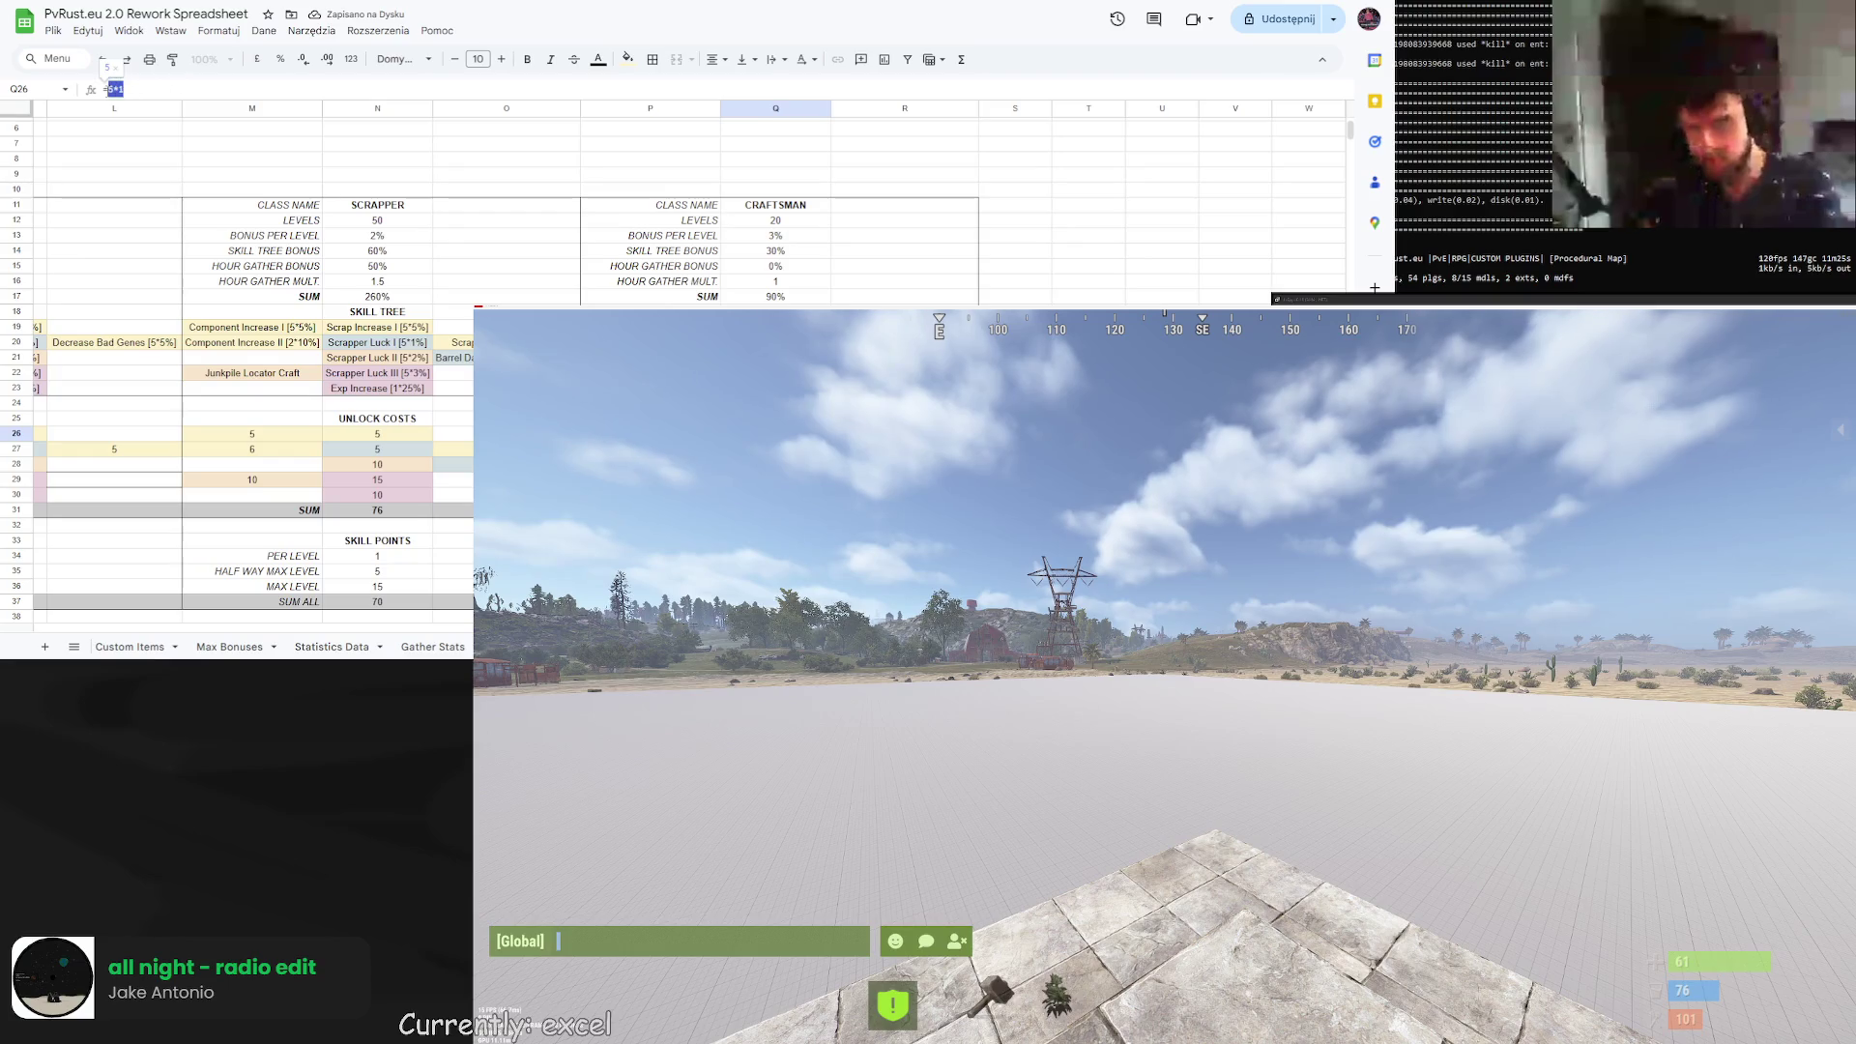
key("BackSpace")
key("Return")
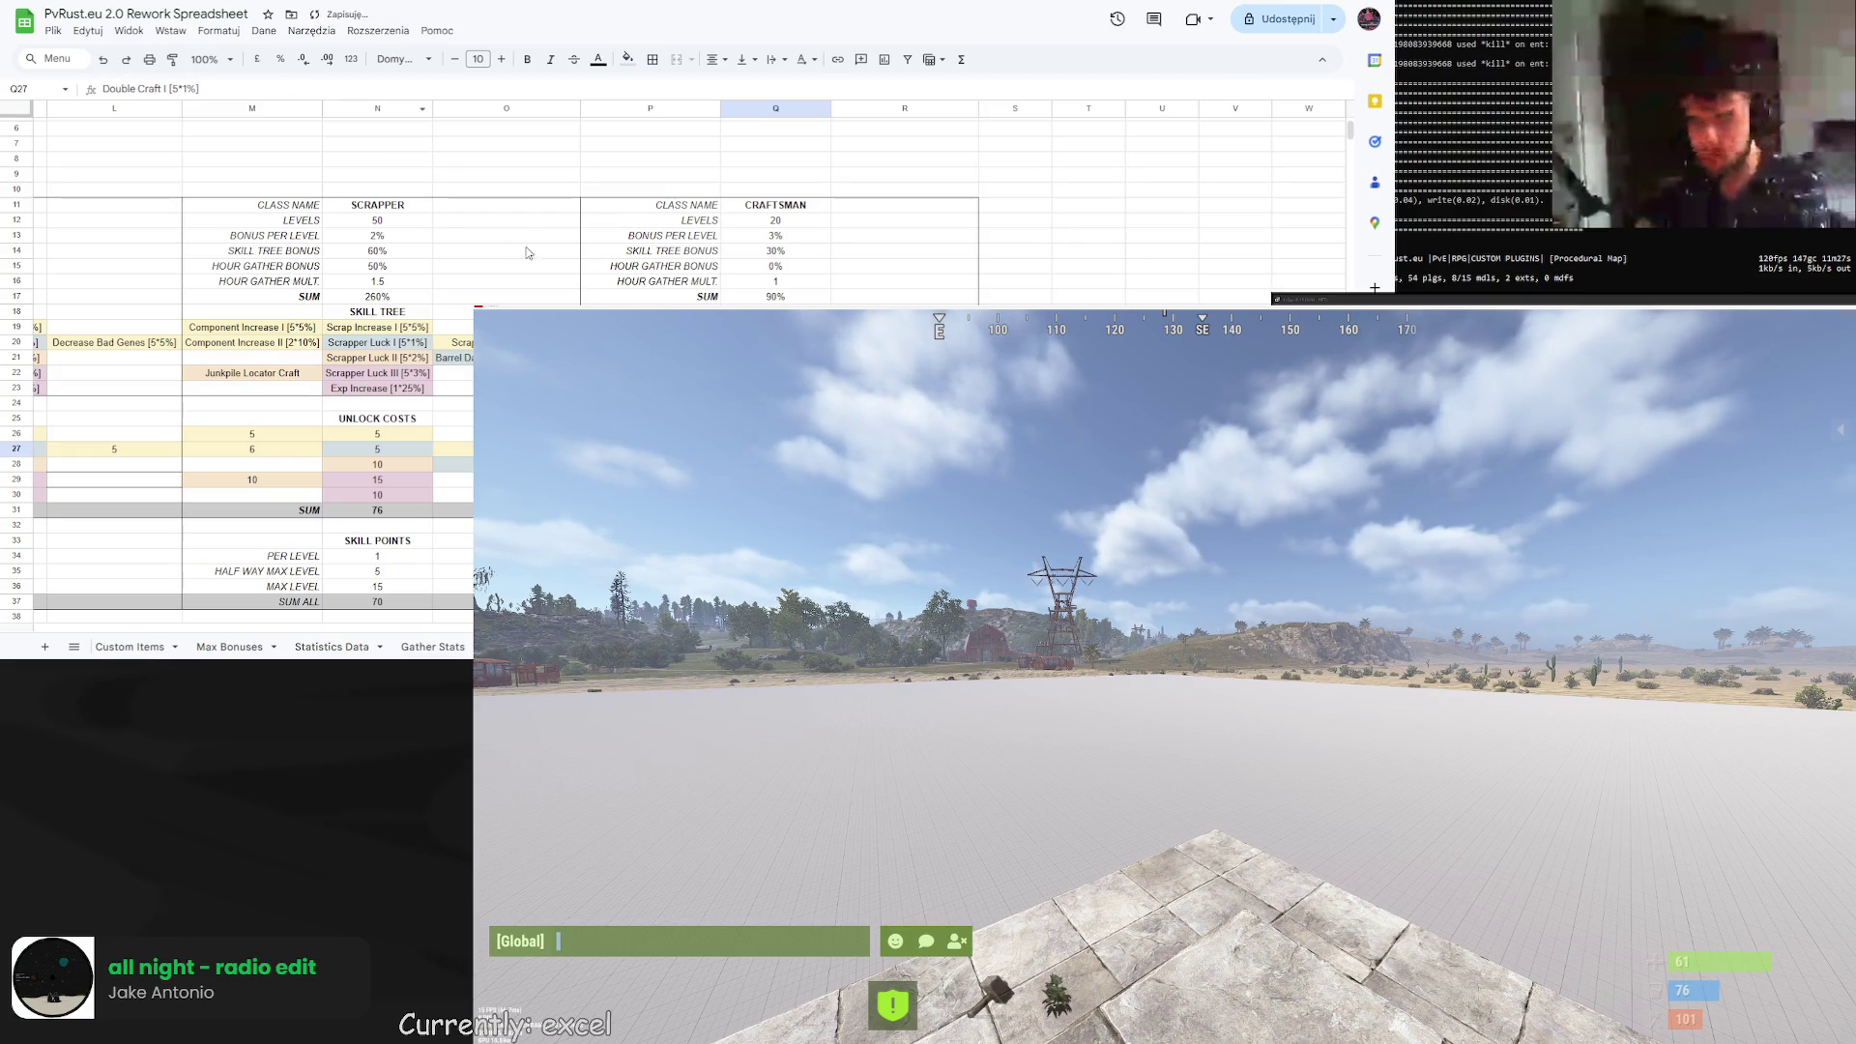
Work down Q27–Q29 and enter the cost formula =10*1 in Q29.
triple_click(148, 88)
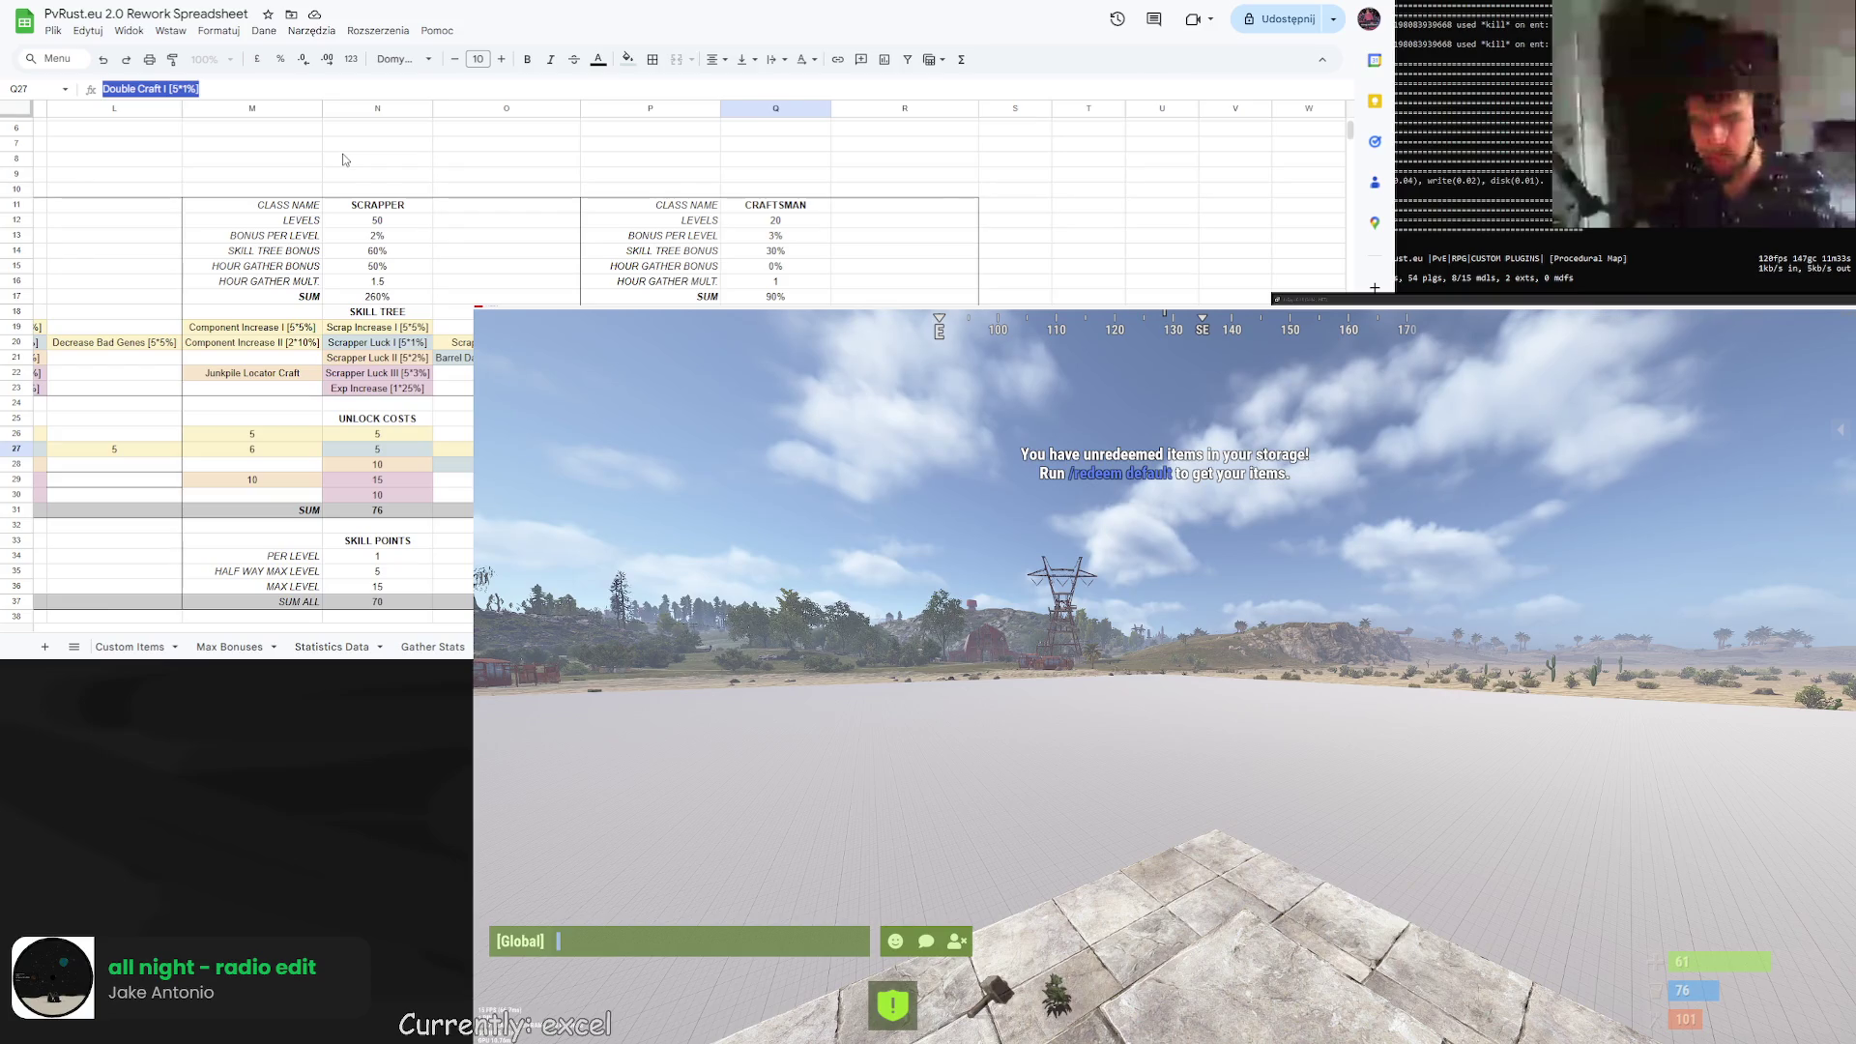
key("Return")
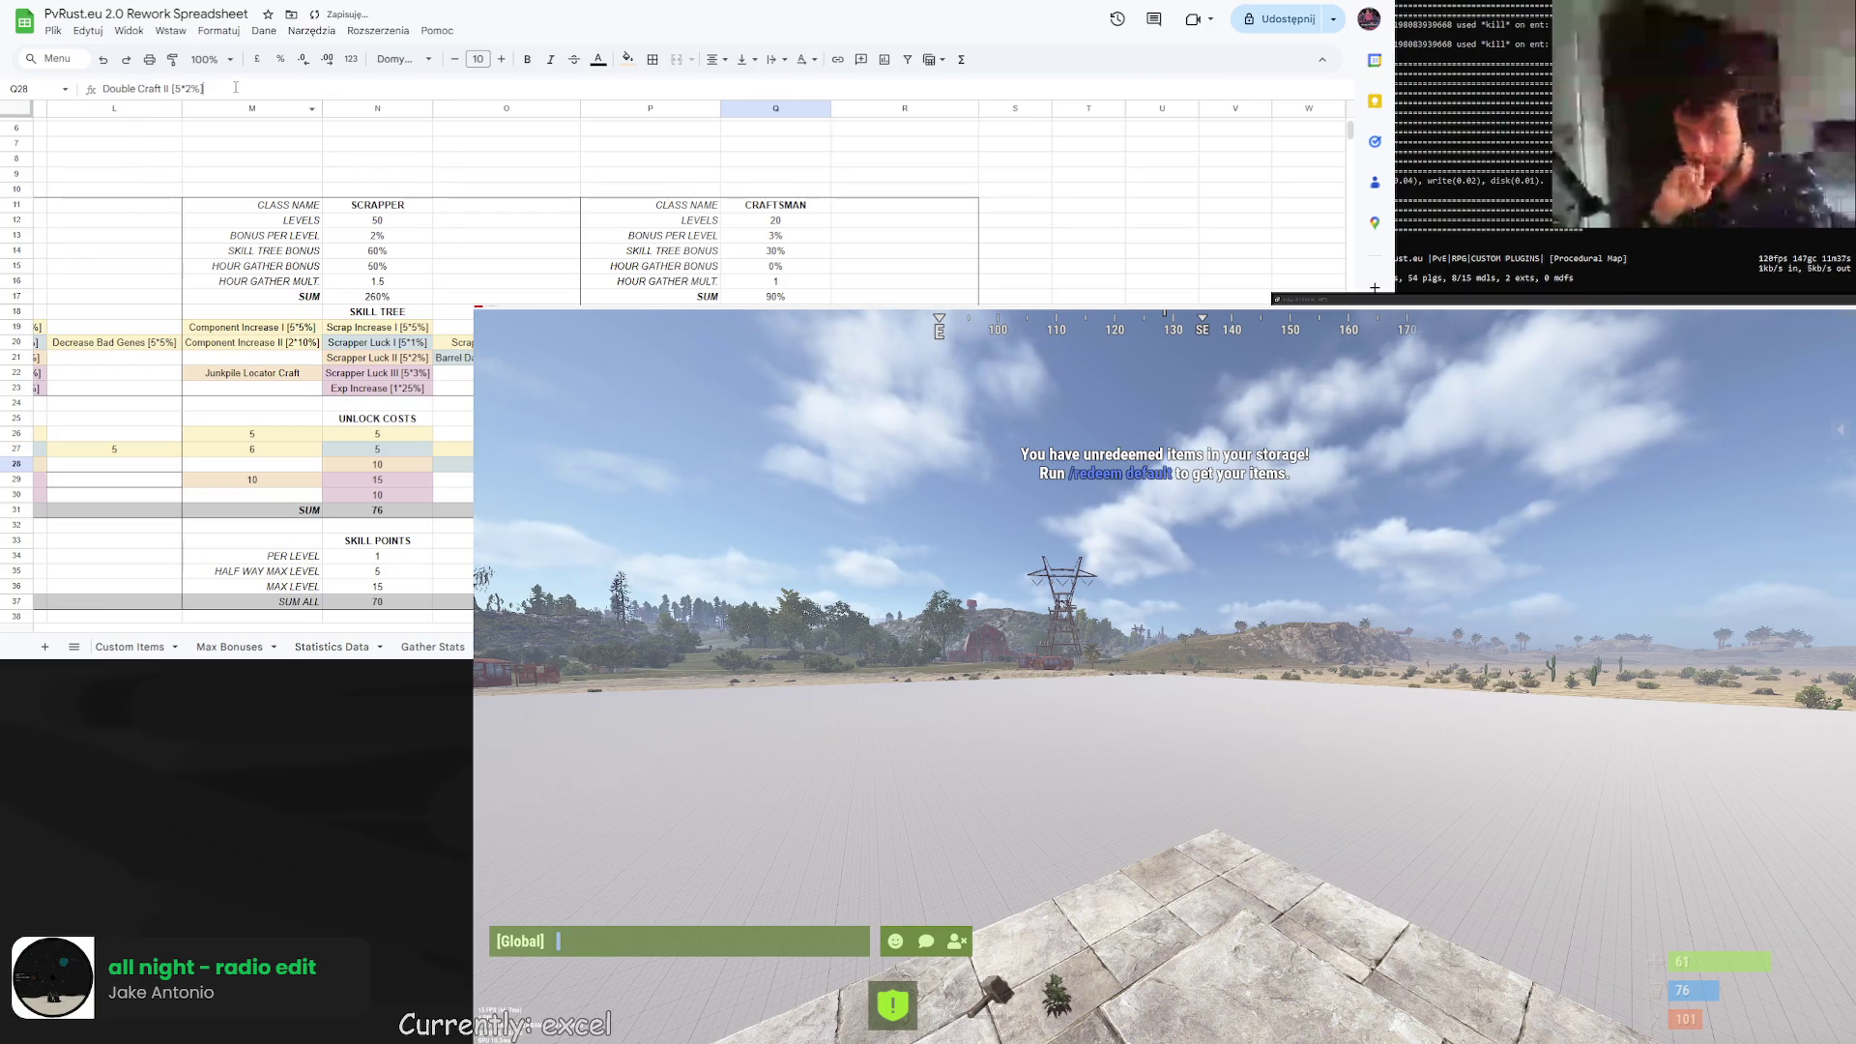
type("=")
key("Escape")
key("Down")
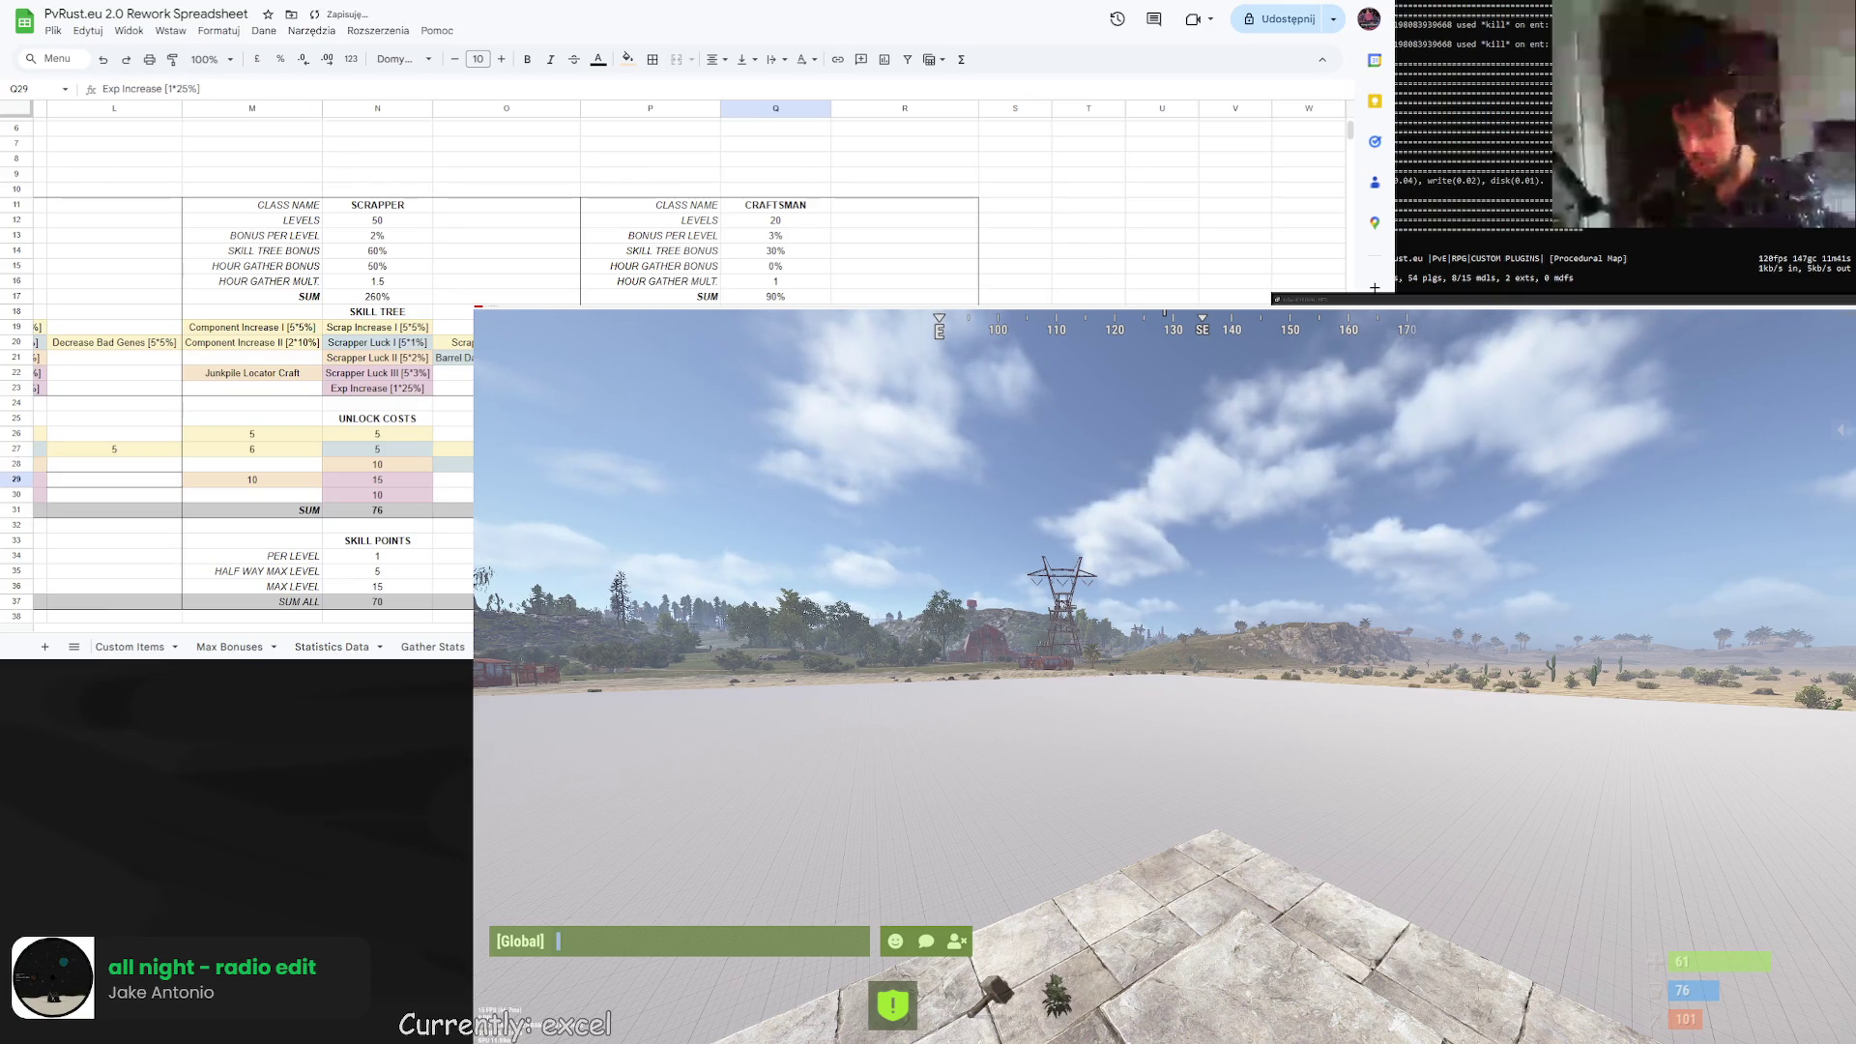
triple_click(150, 88)
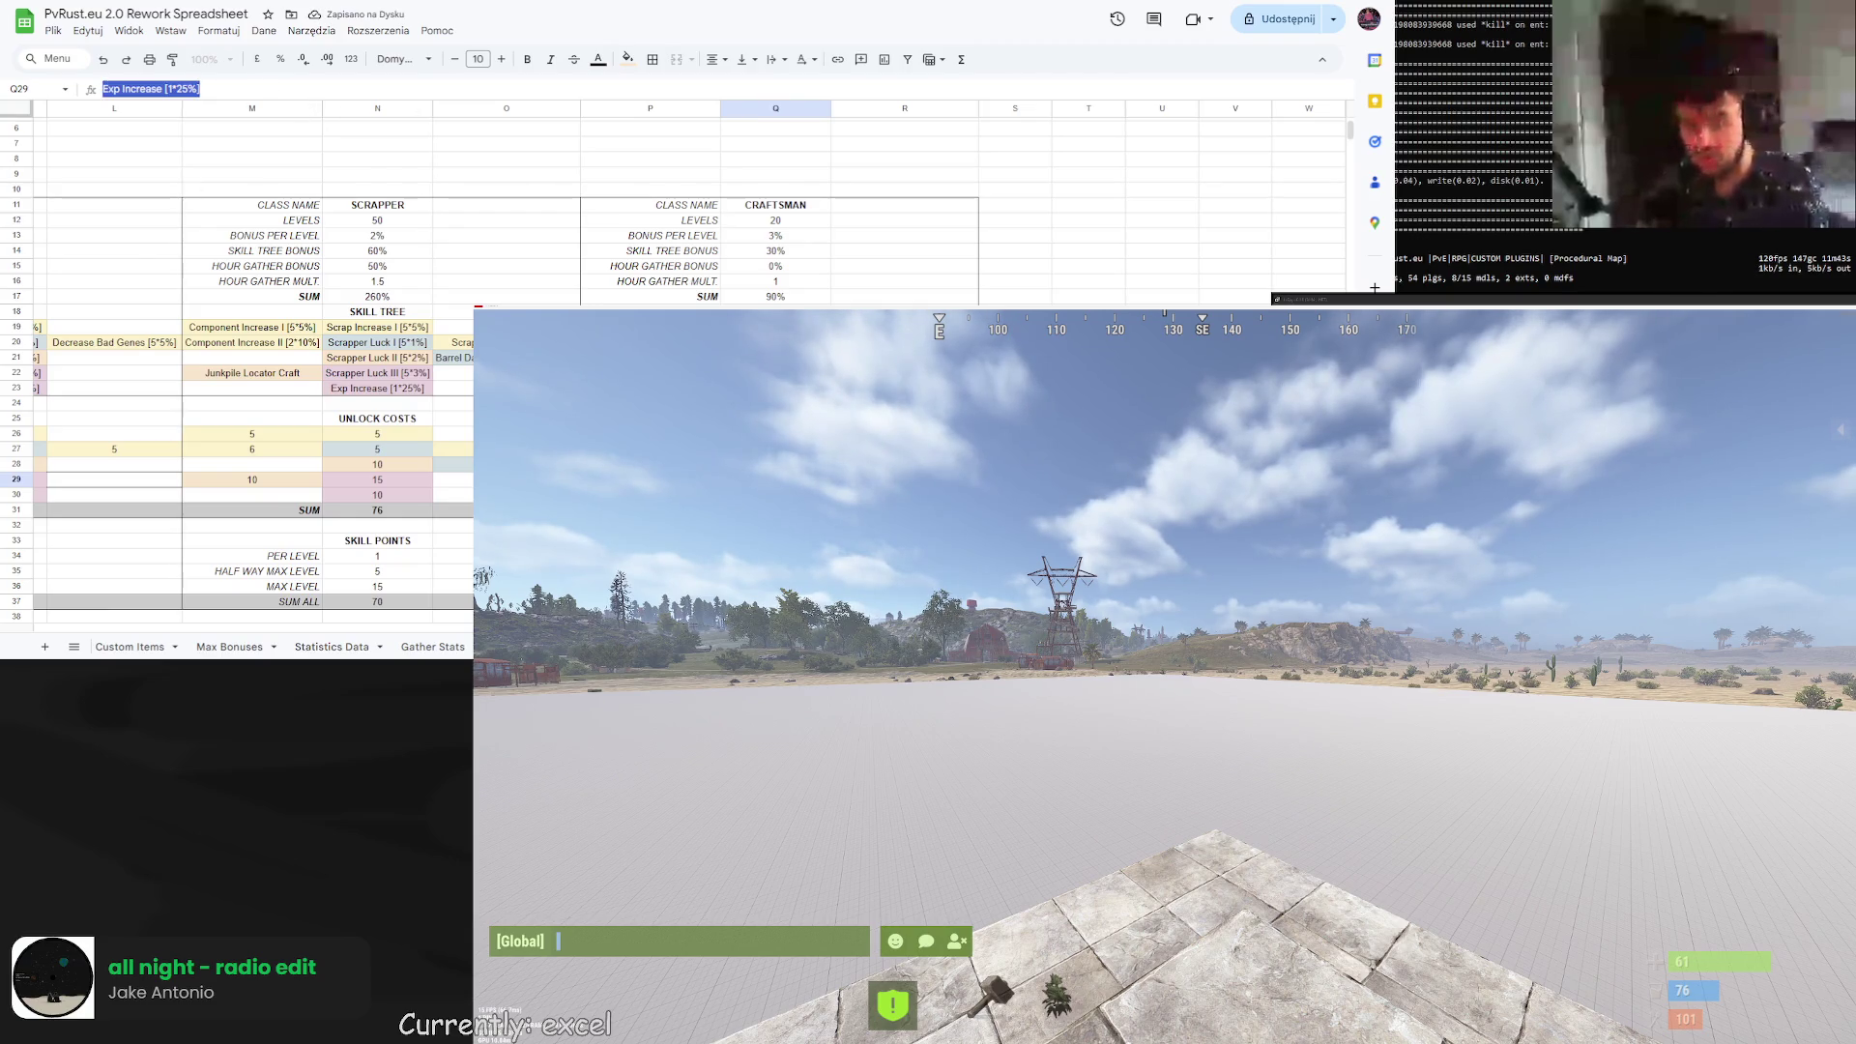
key("Escape")
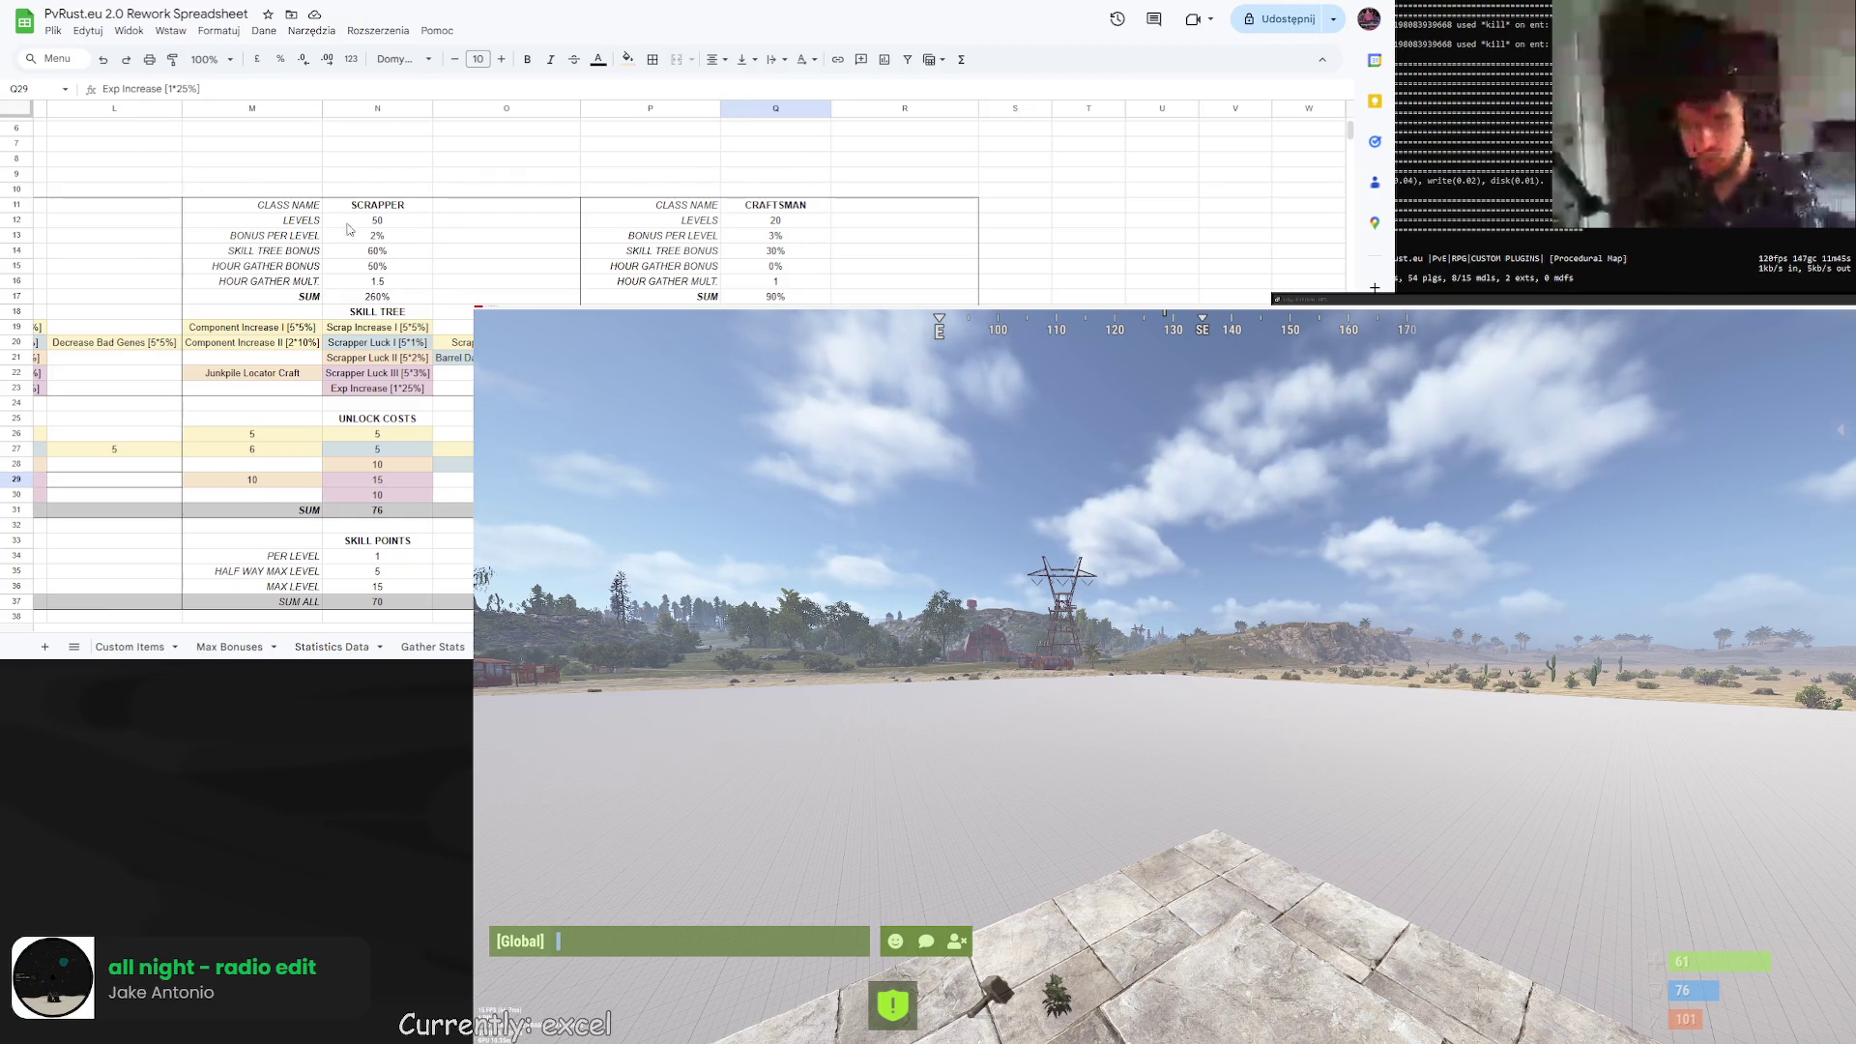
type("=10*1")
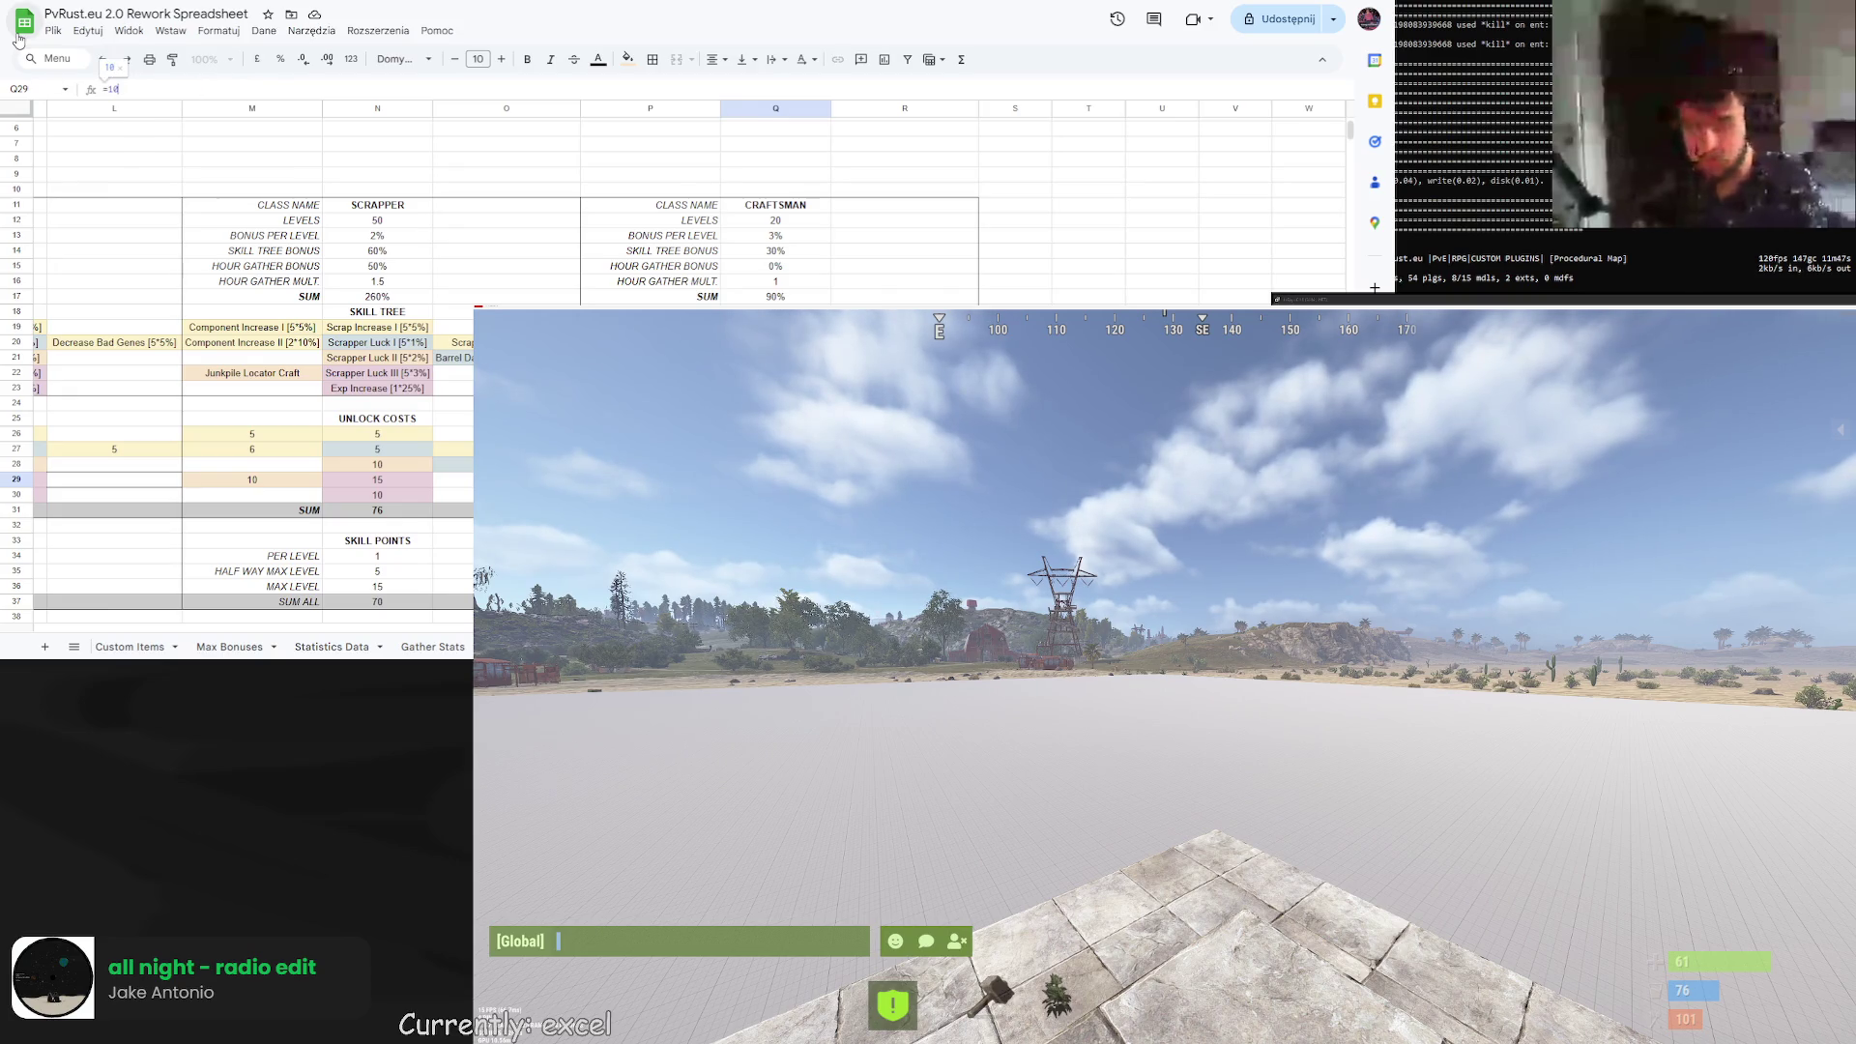
key("Return")
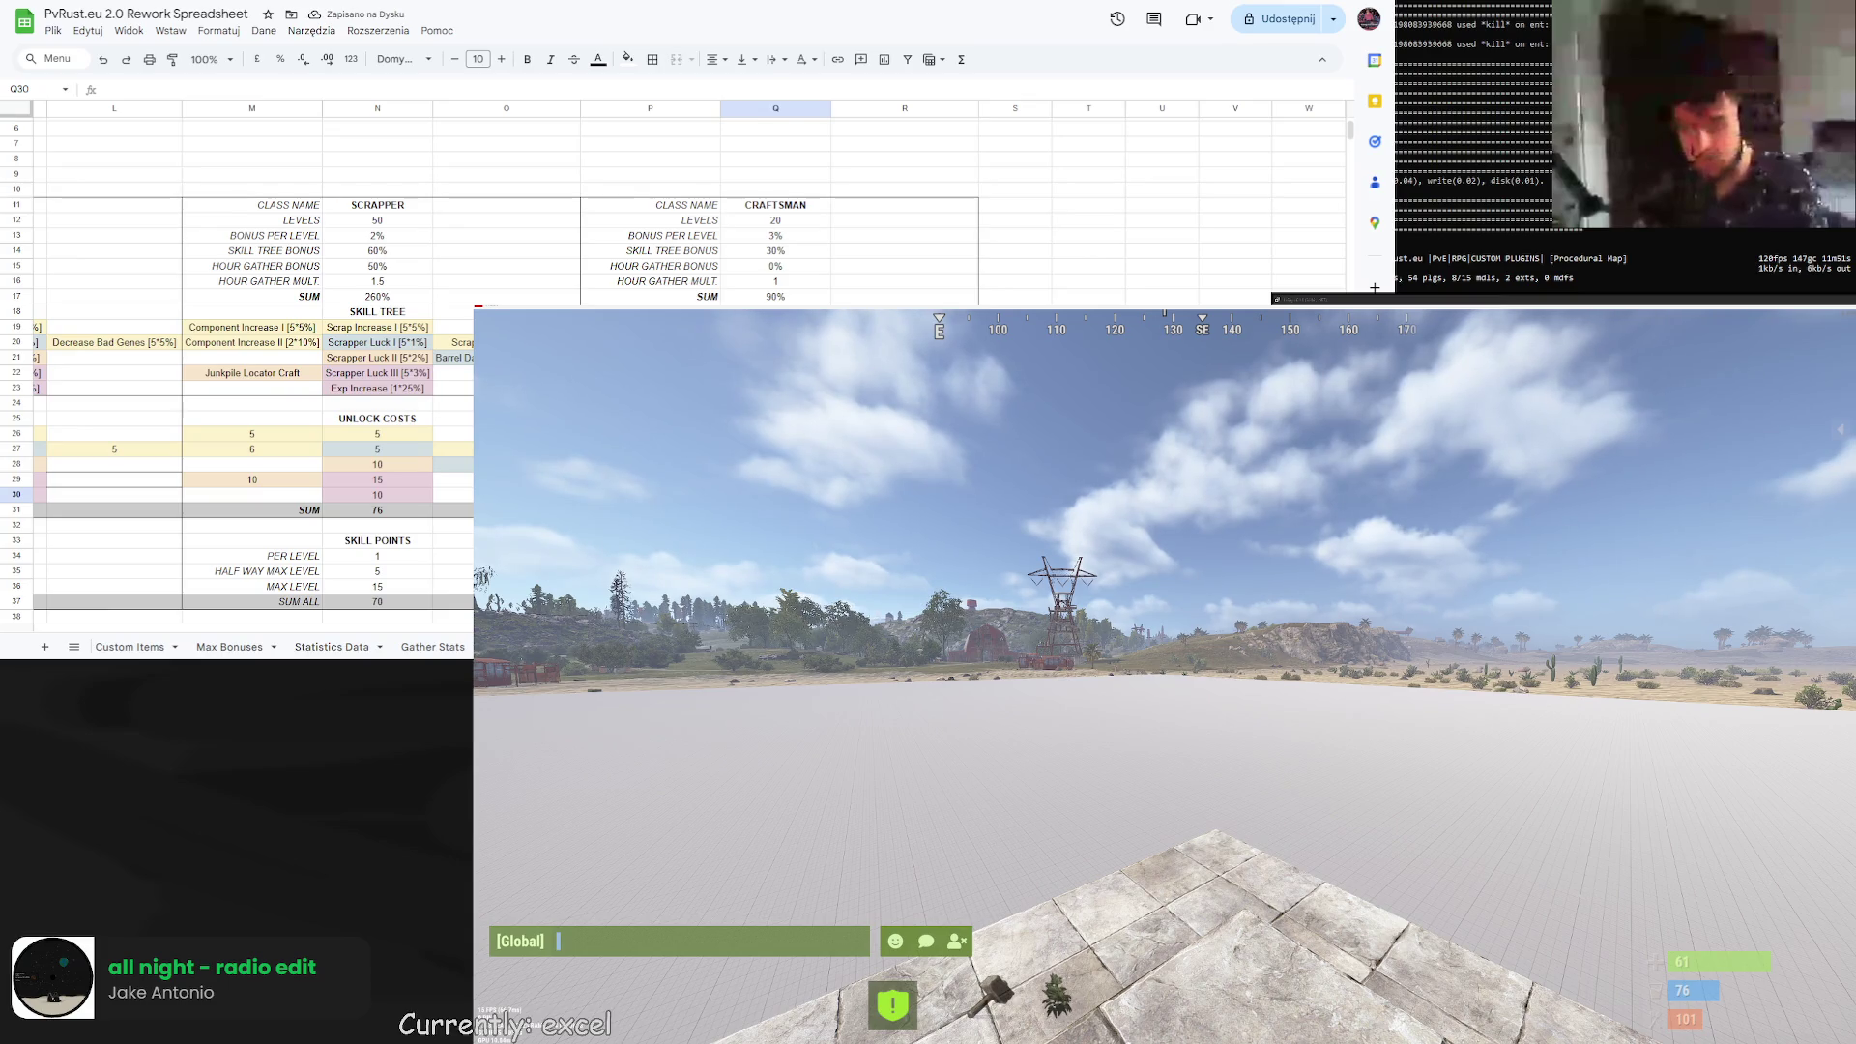
Leave cost cell P28 empty, abandoning a started formula.
key("Left")
key("Up")
key("Up")
type("=")
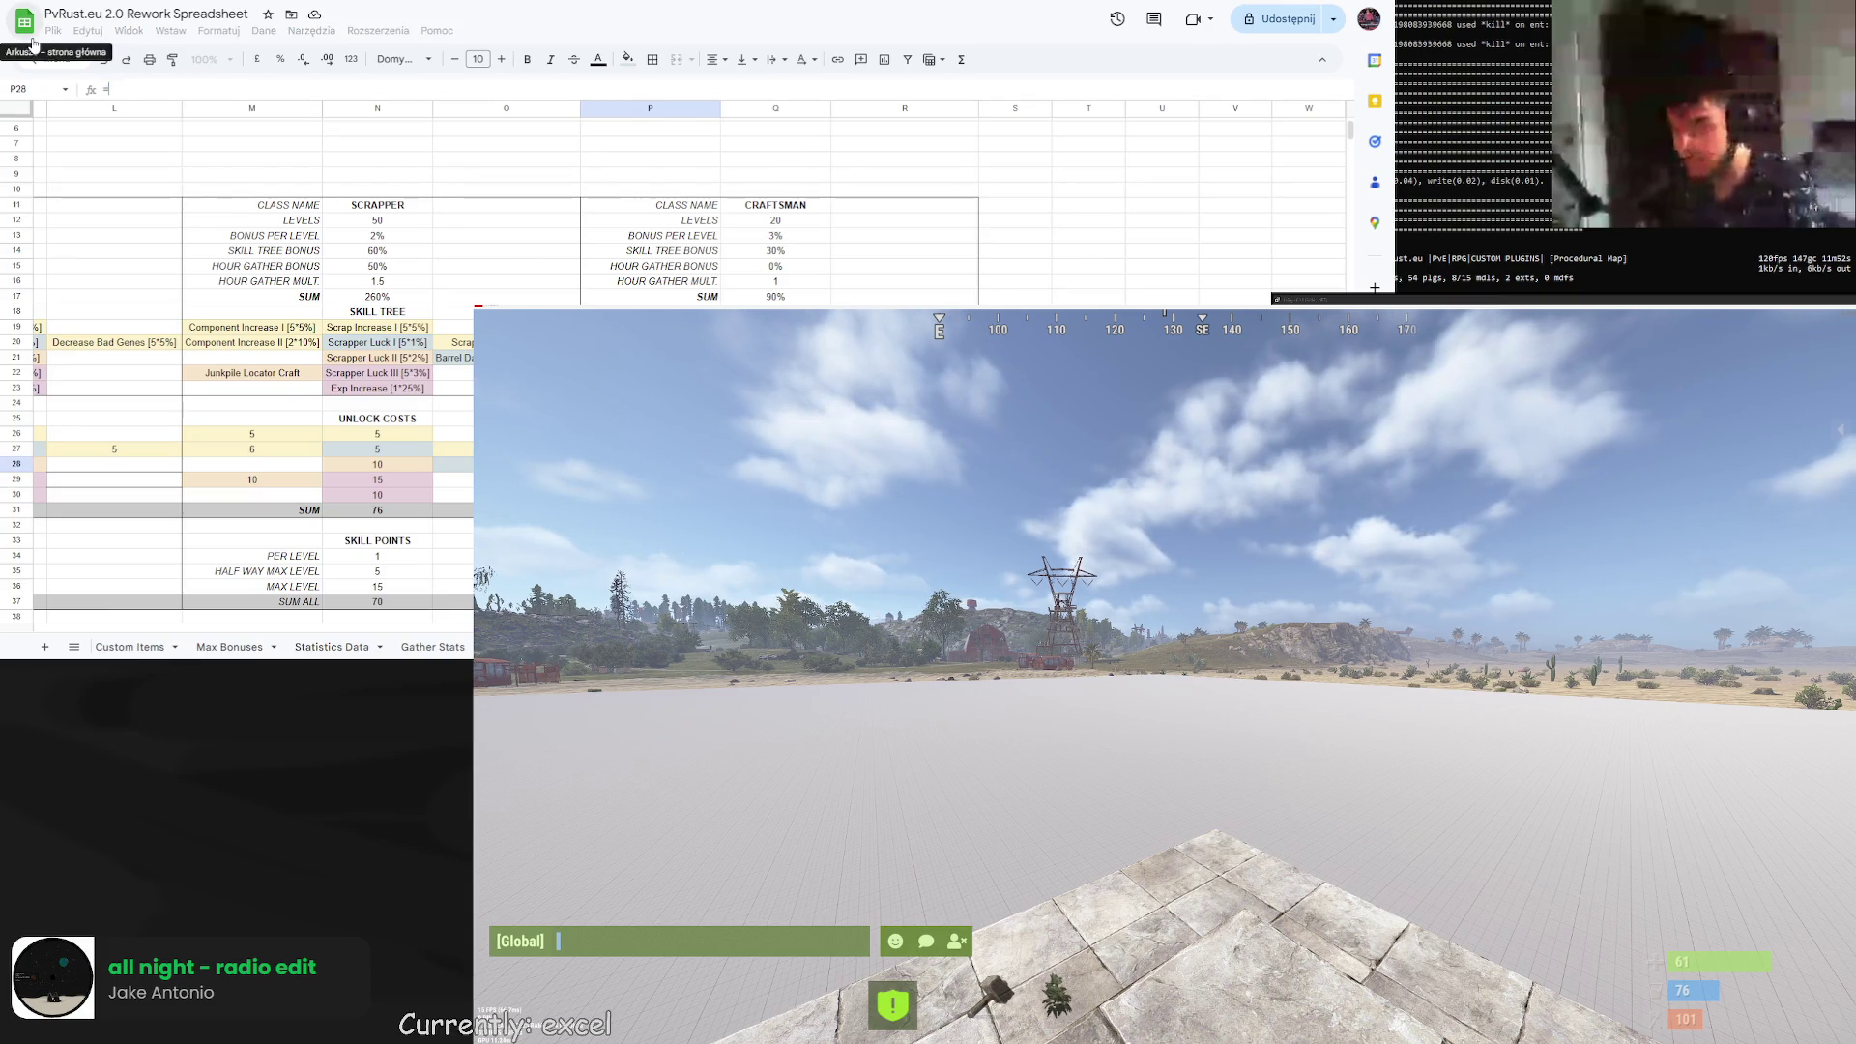
key("BackSpace")
key("Return")
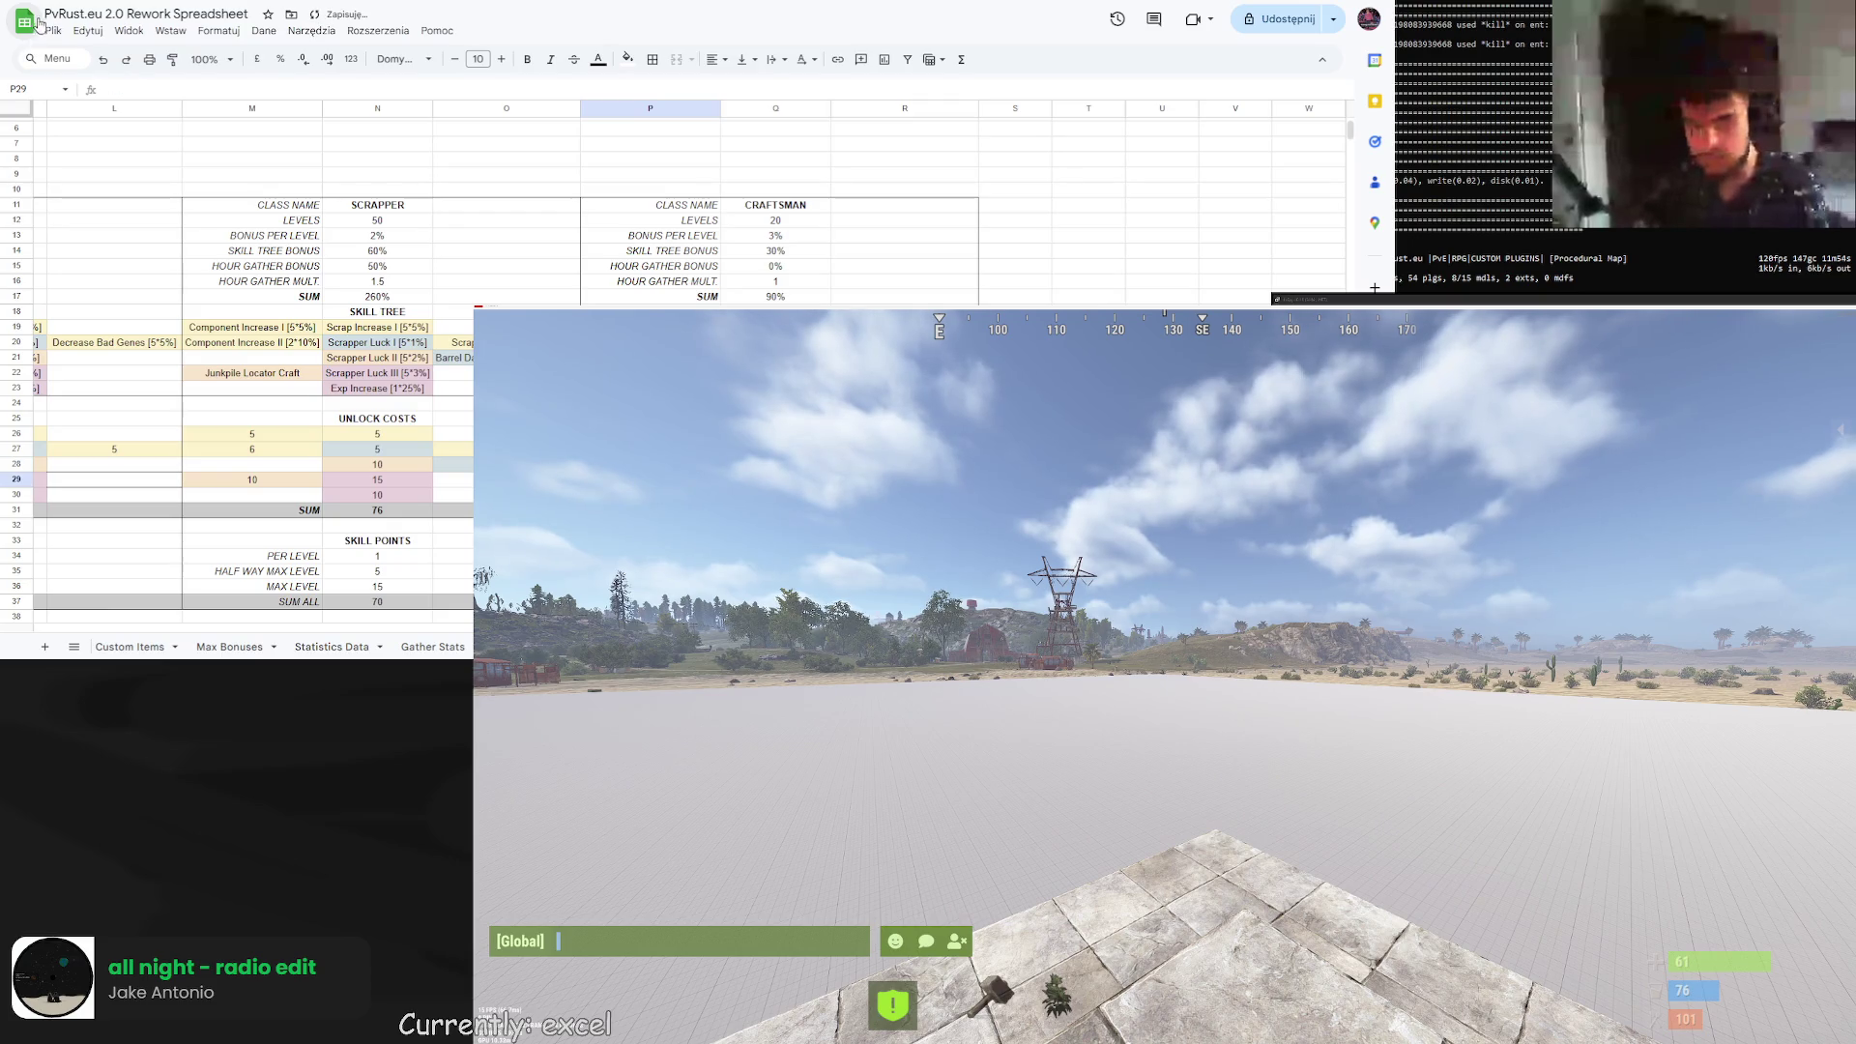
Check the N26 and O27 cost formulas, then clear the copied Craft Speed II name from R27.
key("Up")
key("Up")
key("Right")
key("Right")
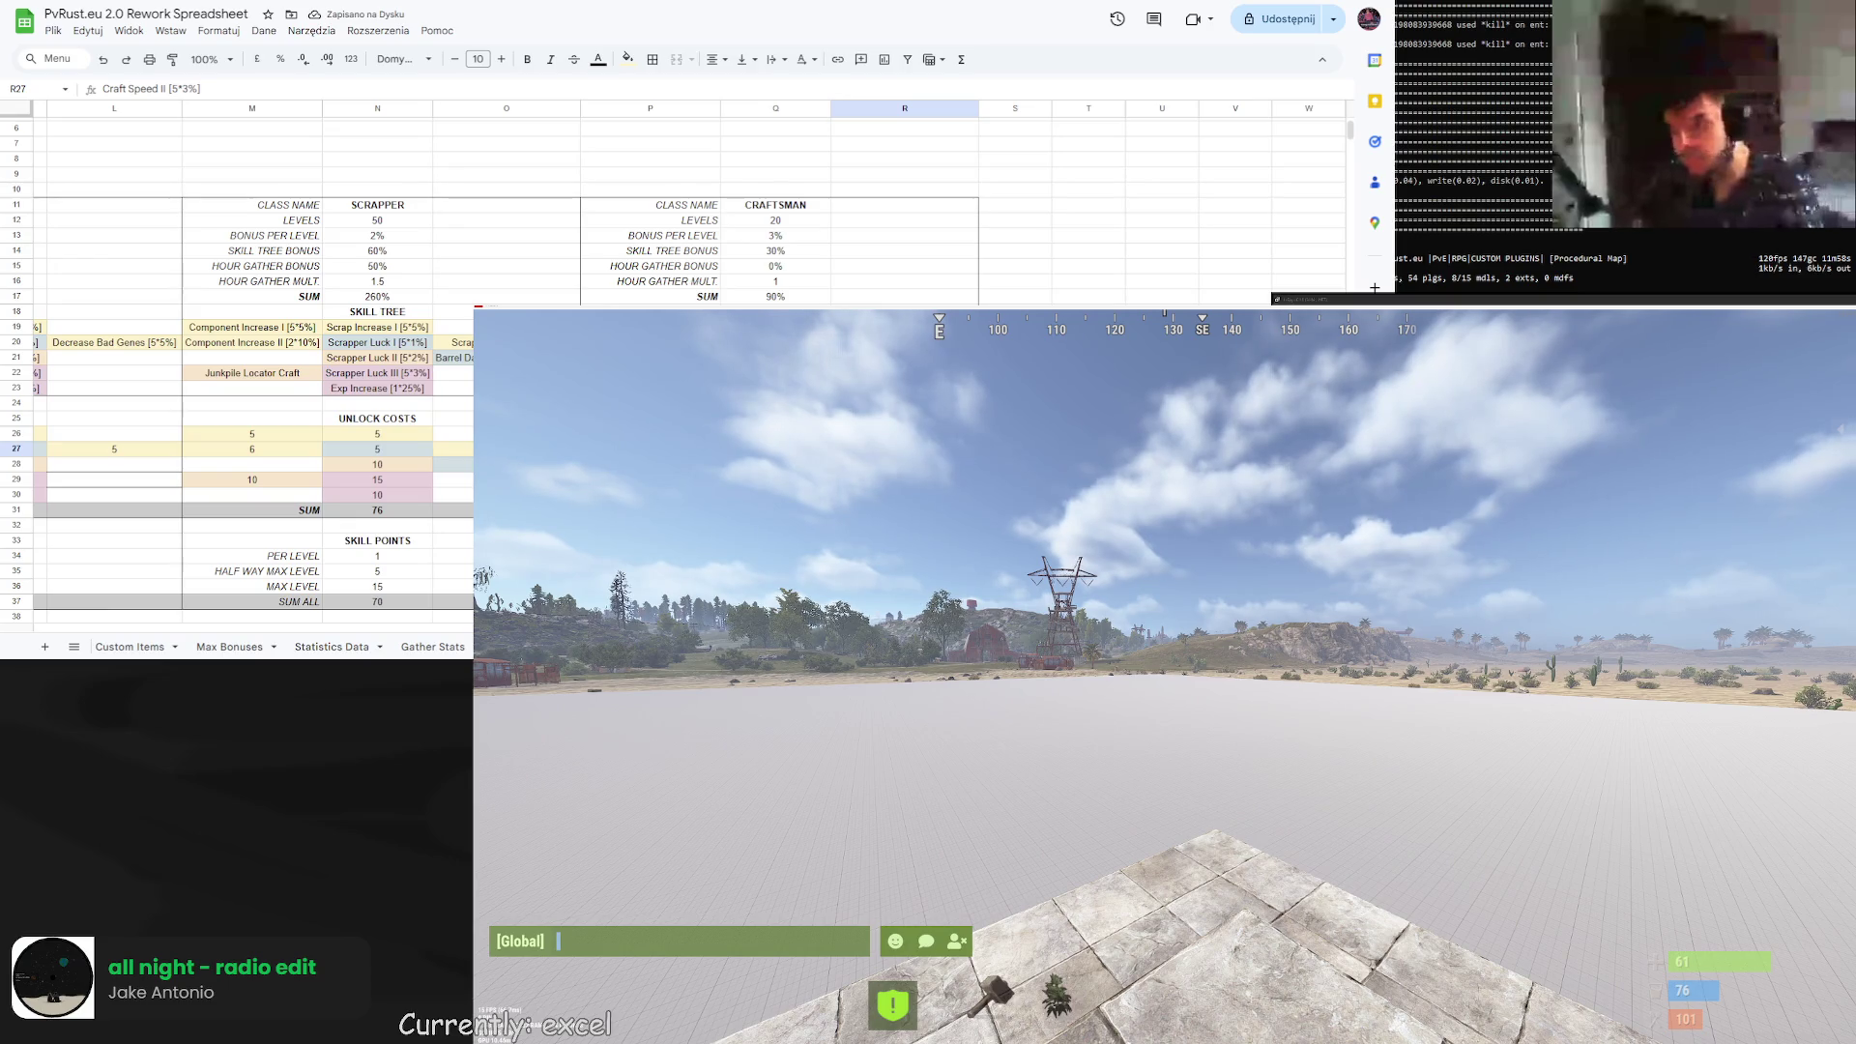
left_click(400, 437)
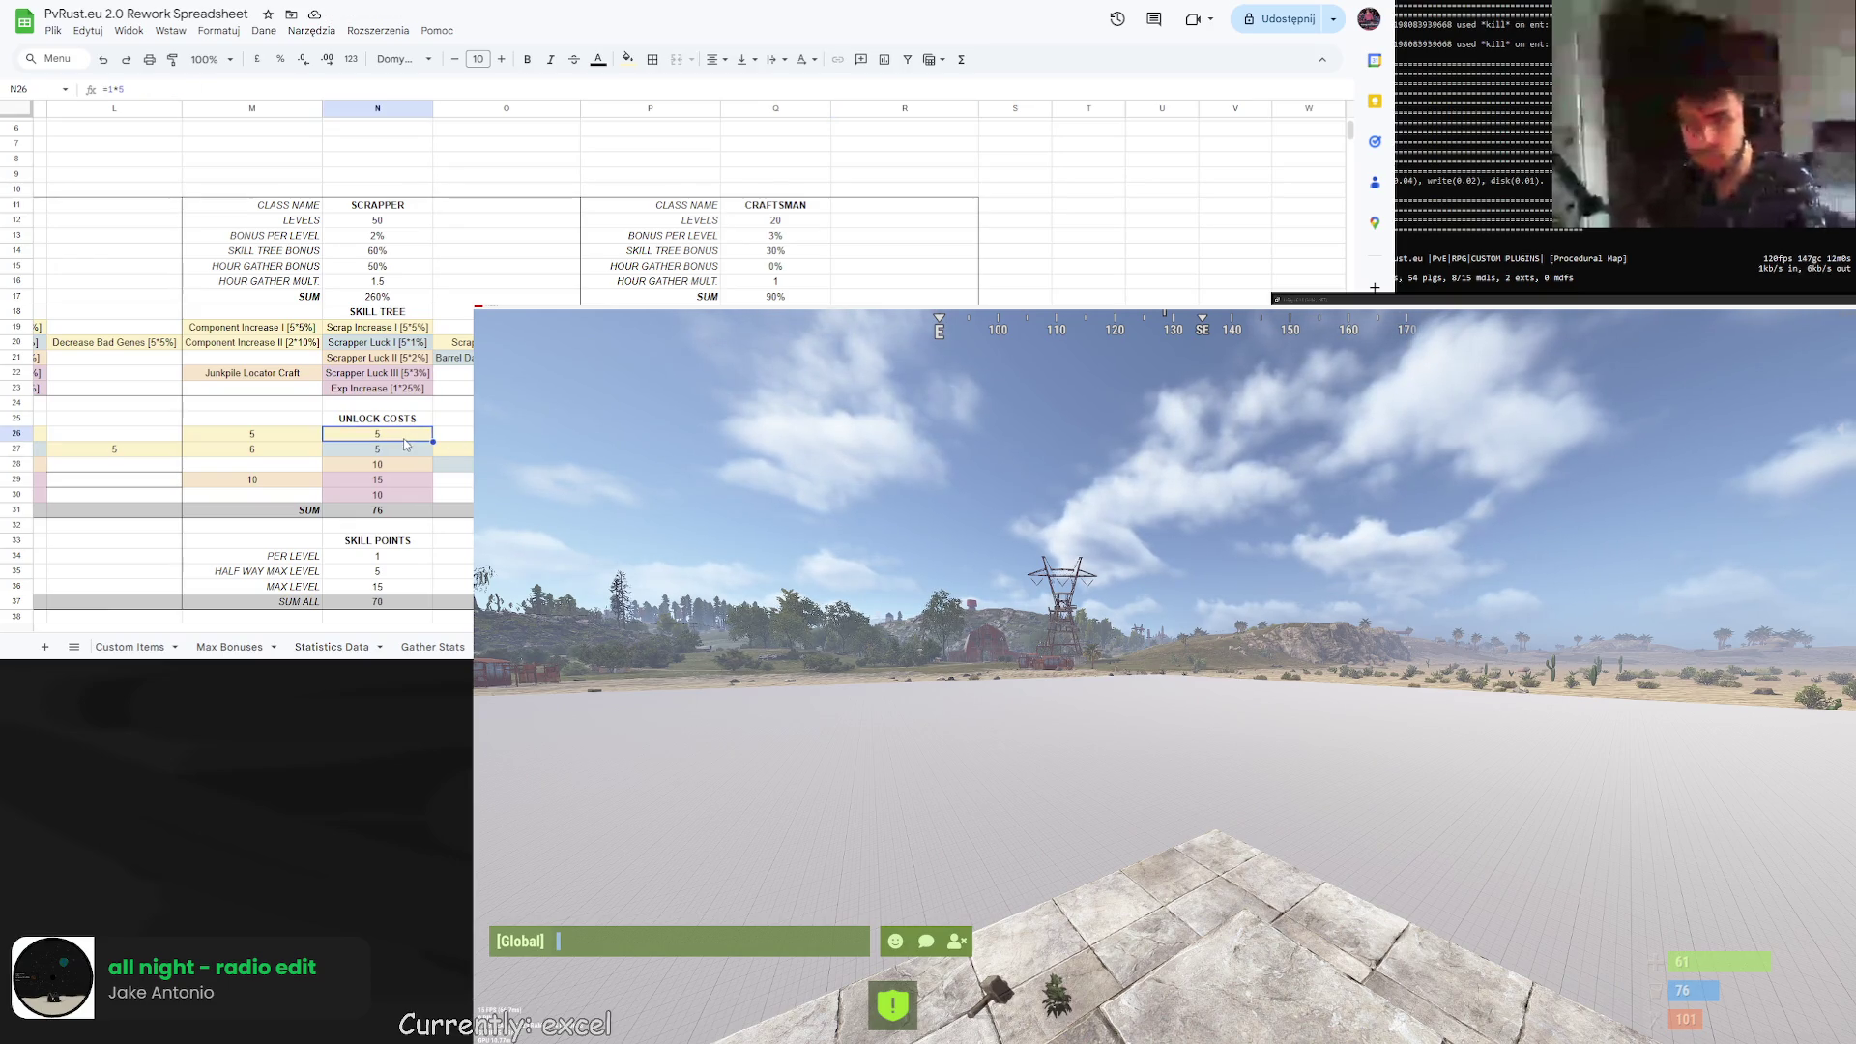
left_click(452, 449)
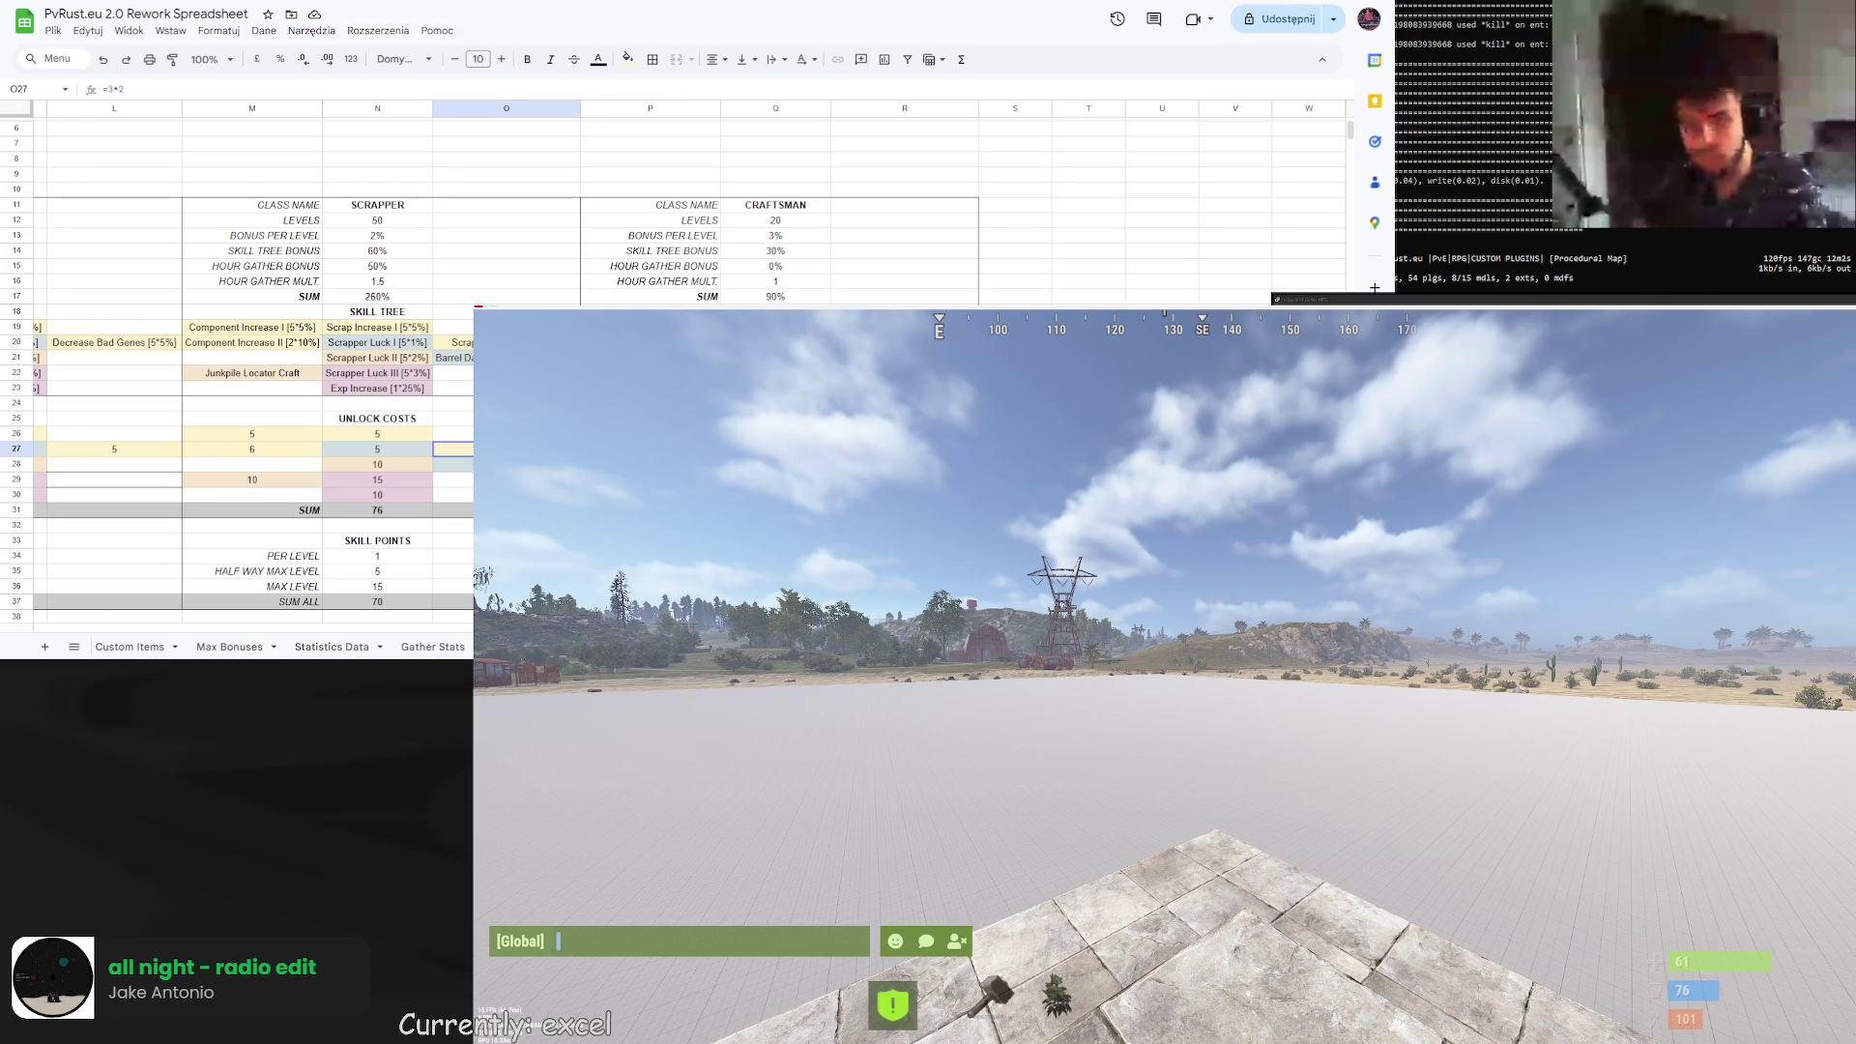
key("Right")
key("Right")
key("Left")
key("Right")
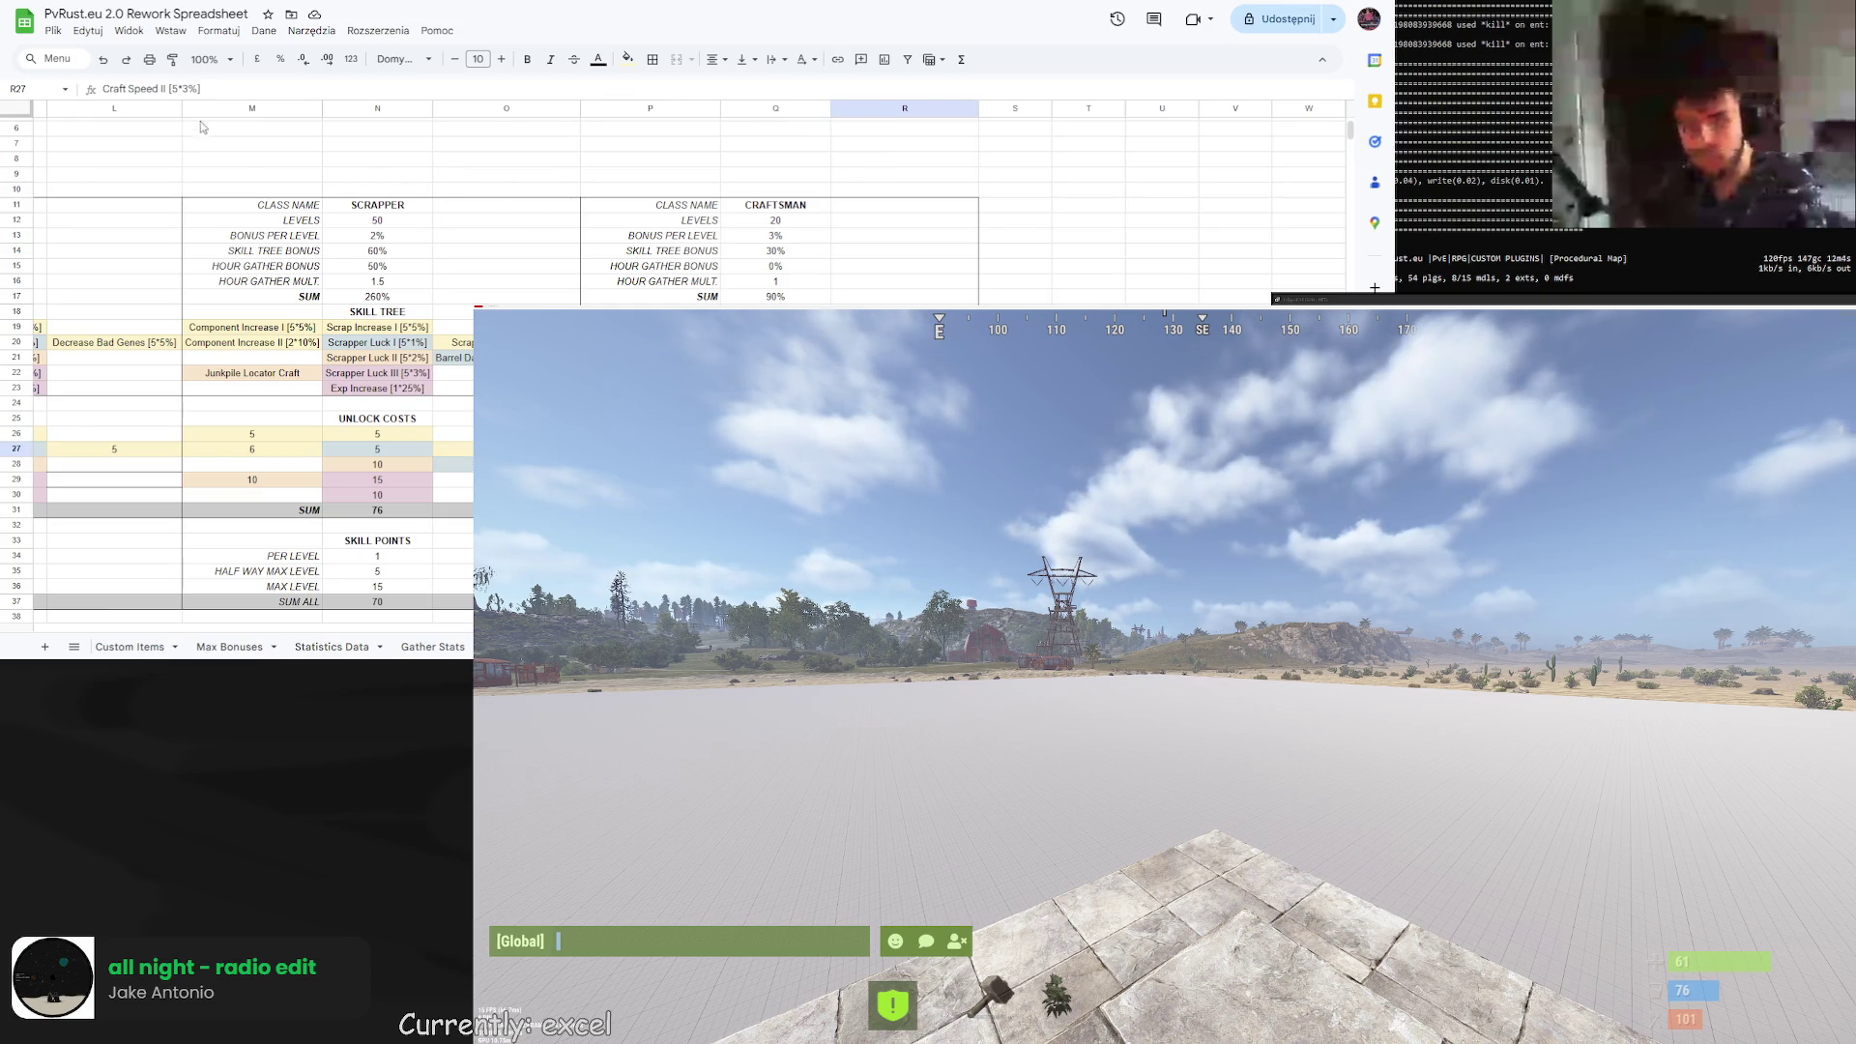
triple_click(174, 88)
key("BackSpace")
key("Return")
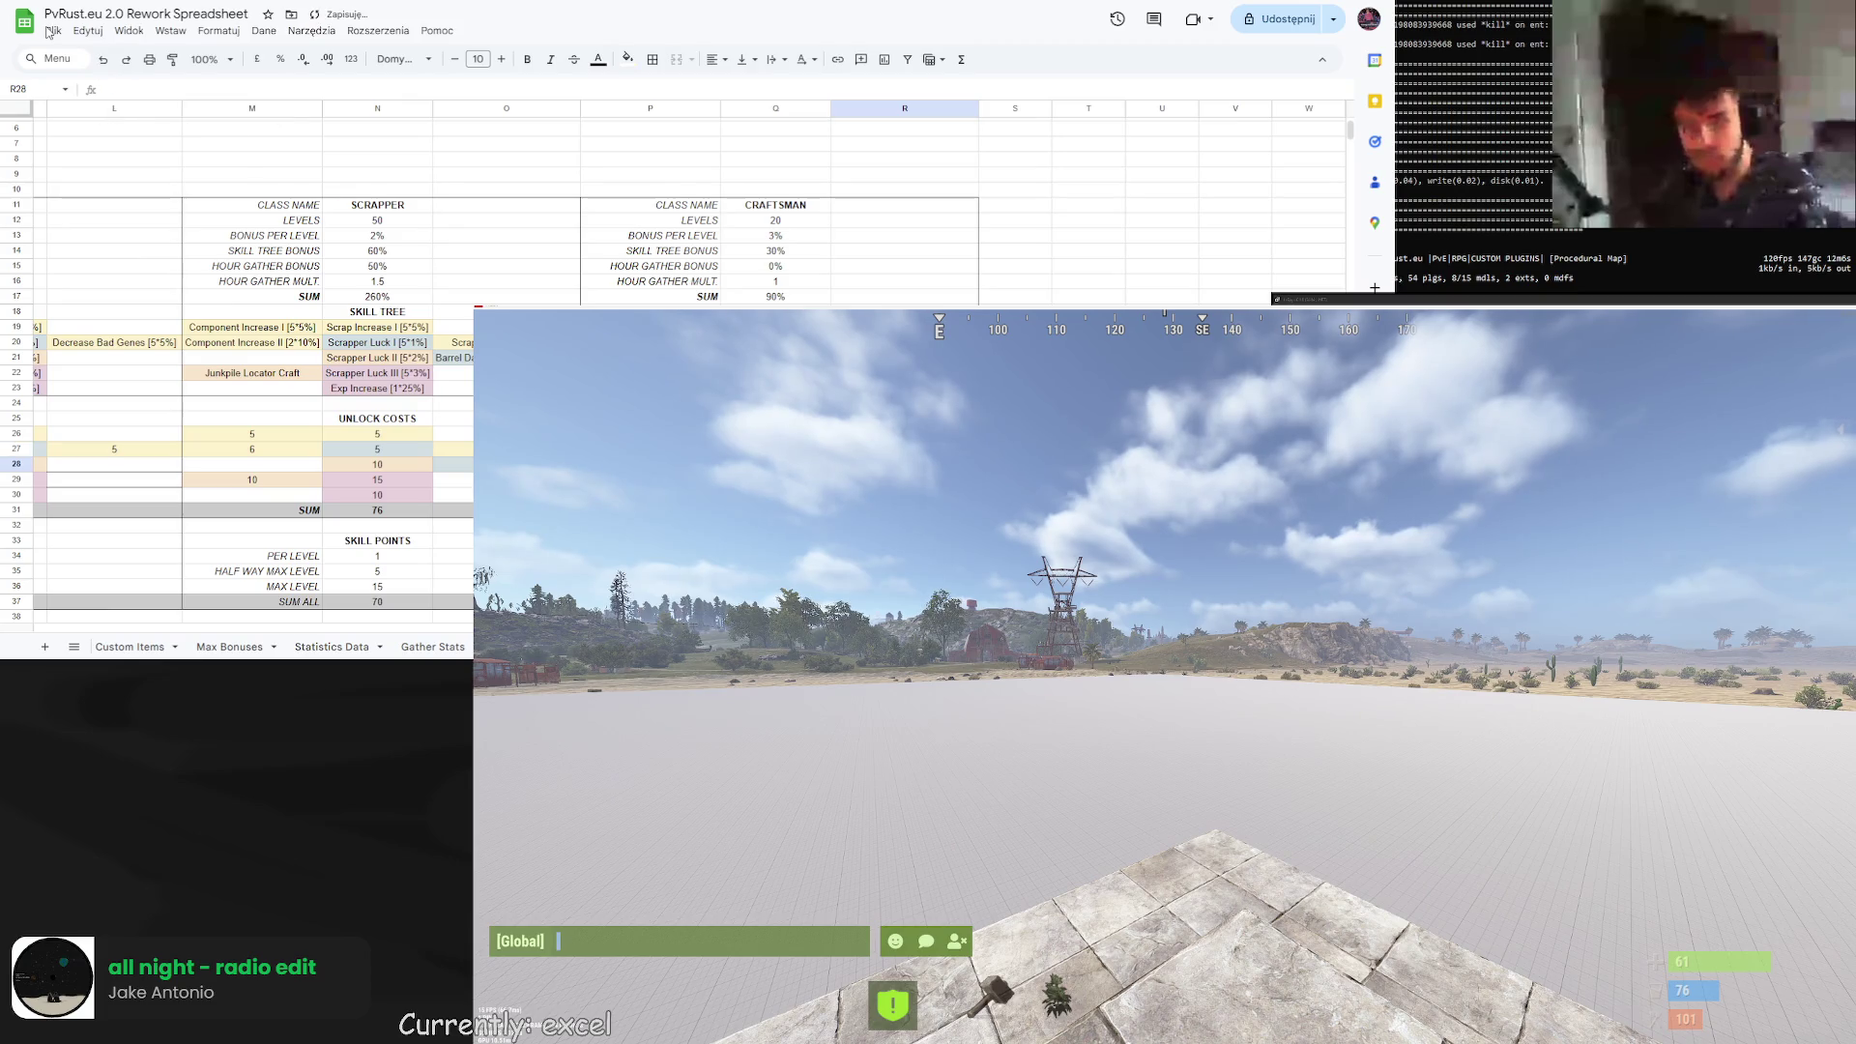
scroll(237, 386, "down", 2)
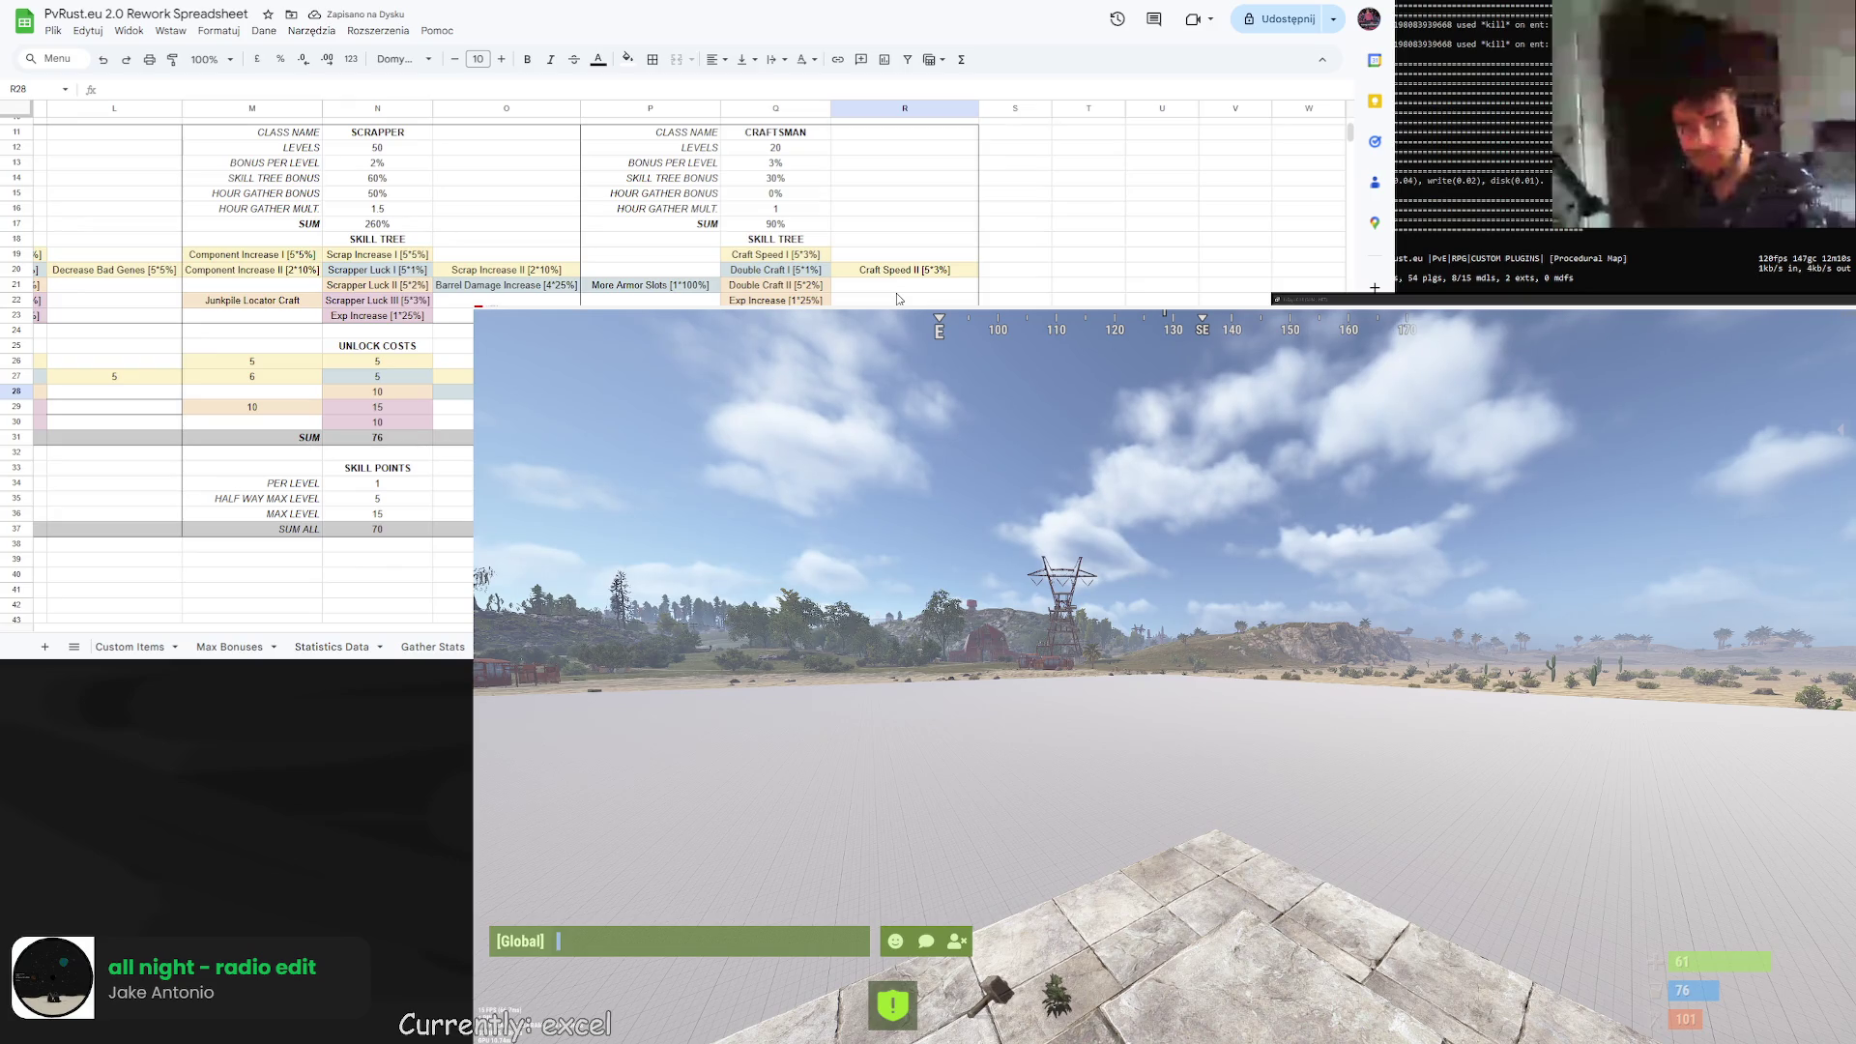
scroll(897, 290, "down", 5)
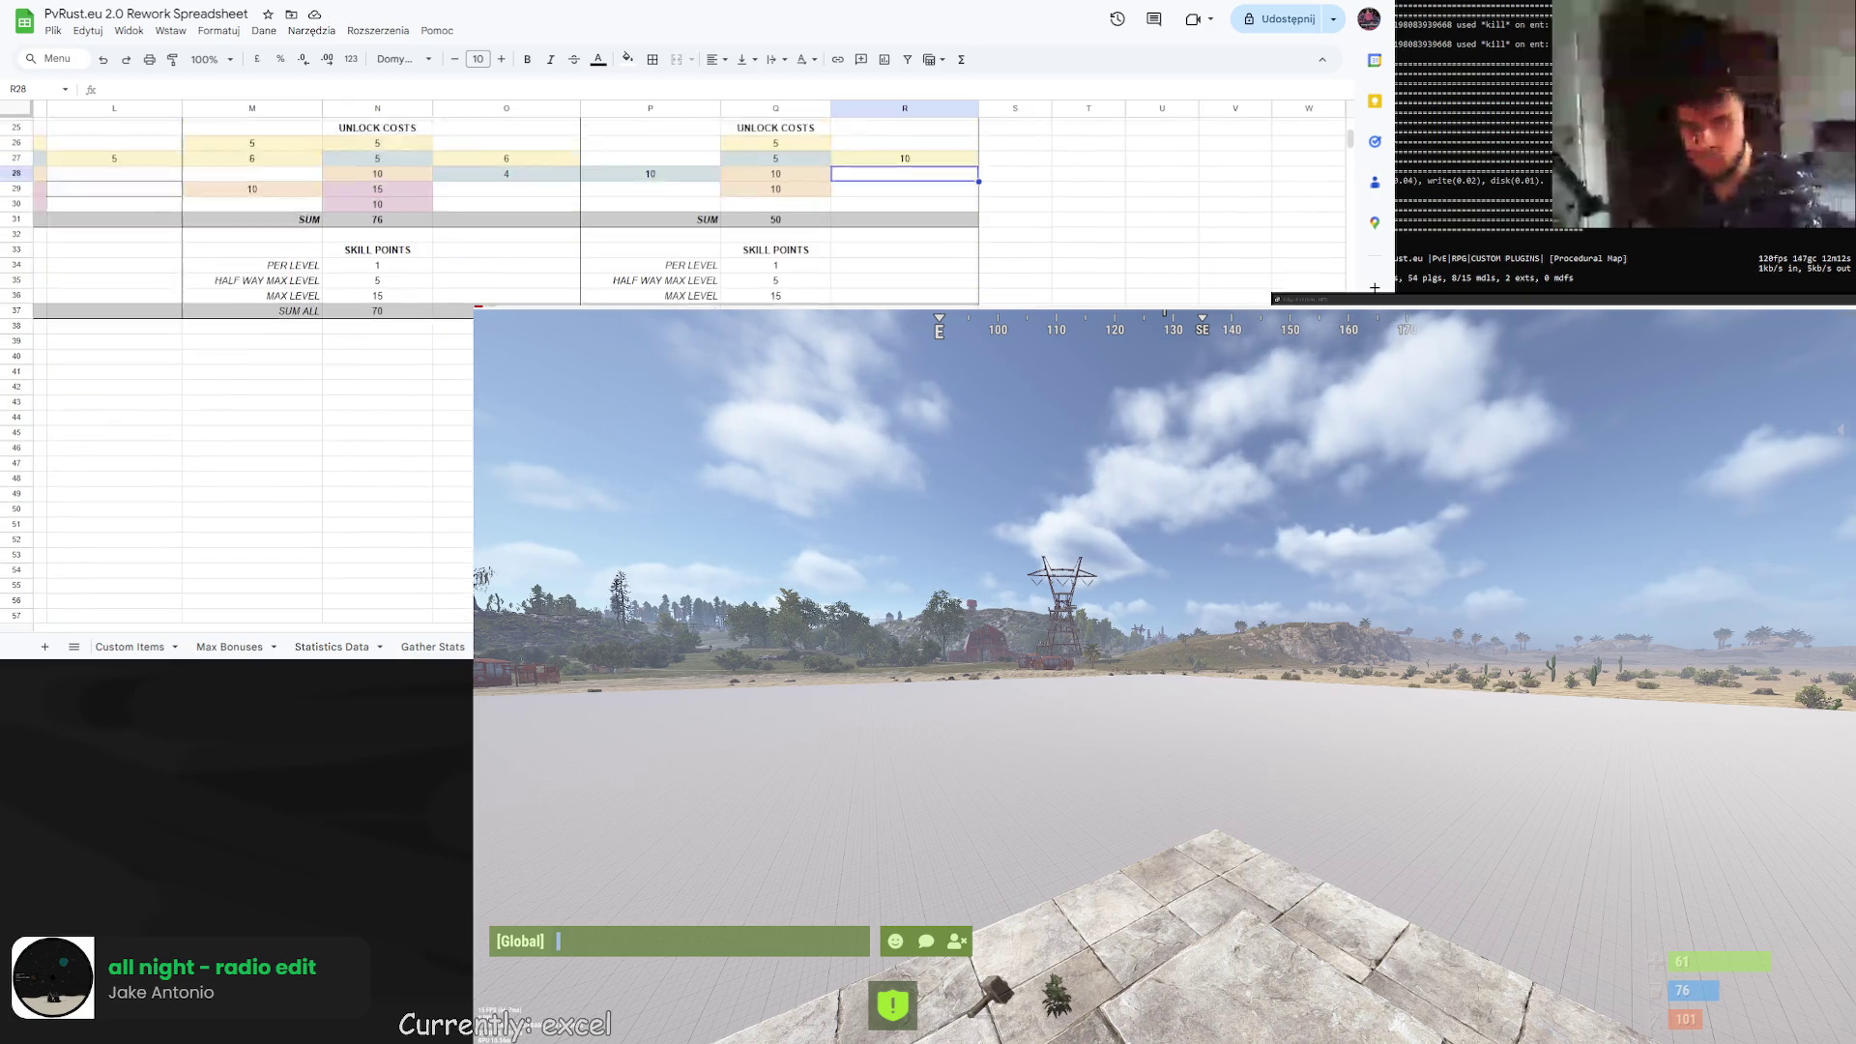
scroll(247, 485, "up", 2)
scroll(247, 485, "left", 5)
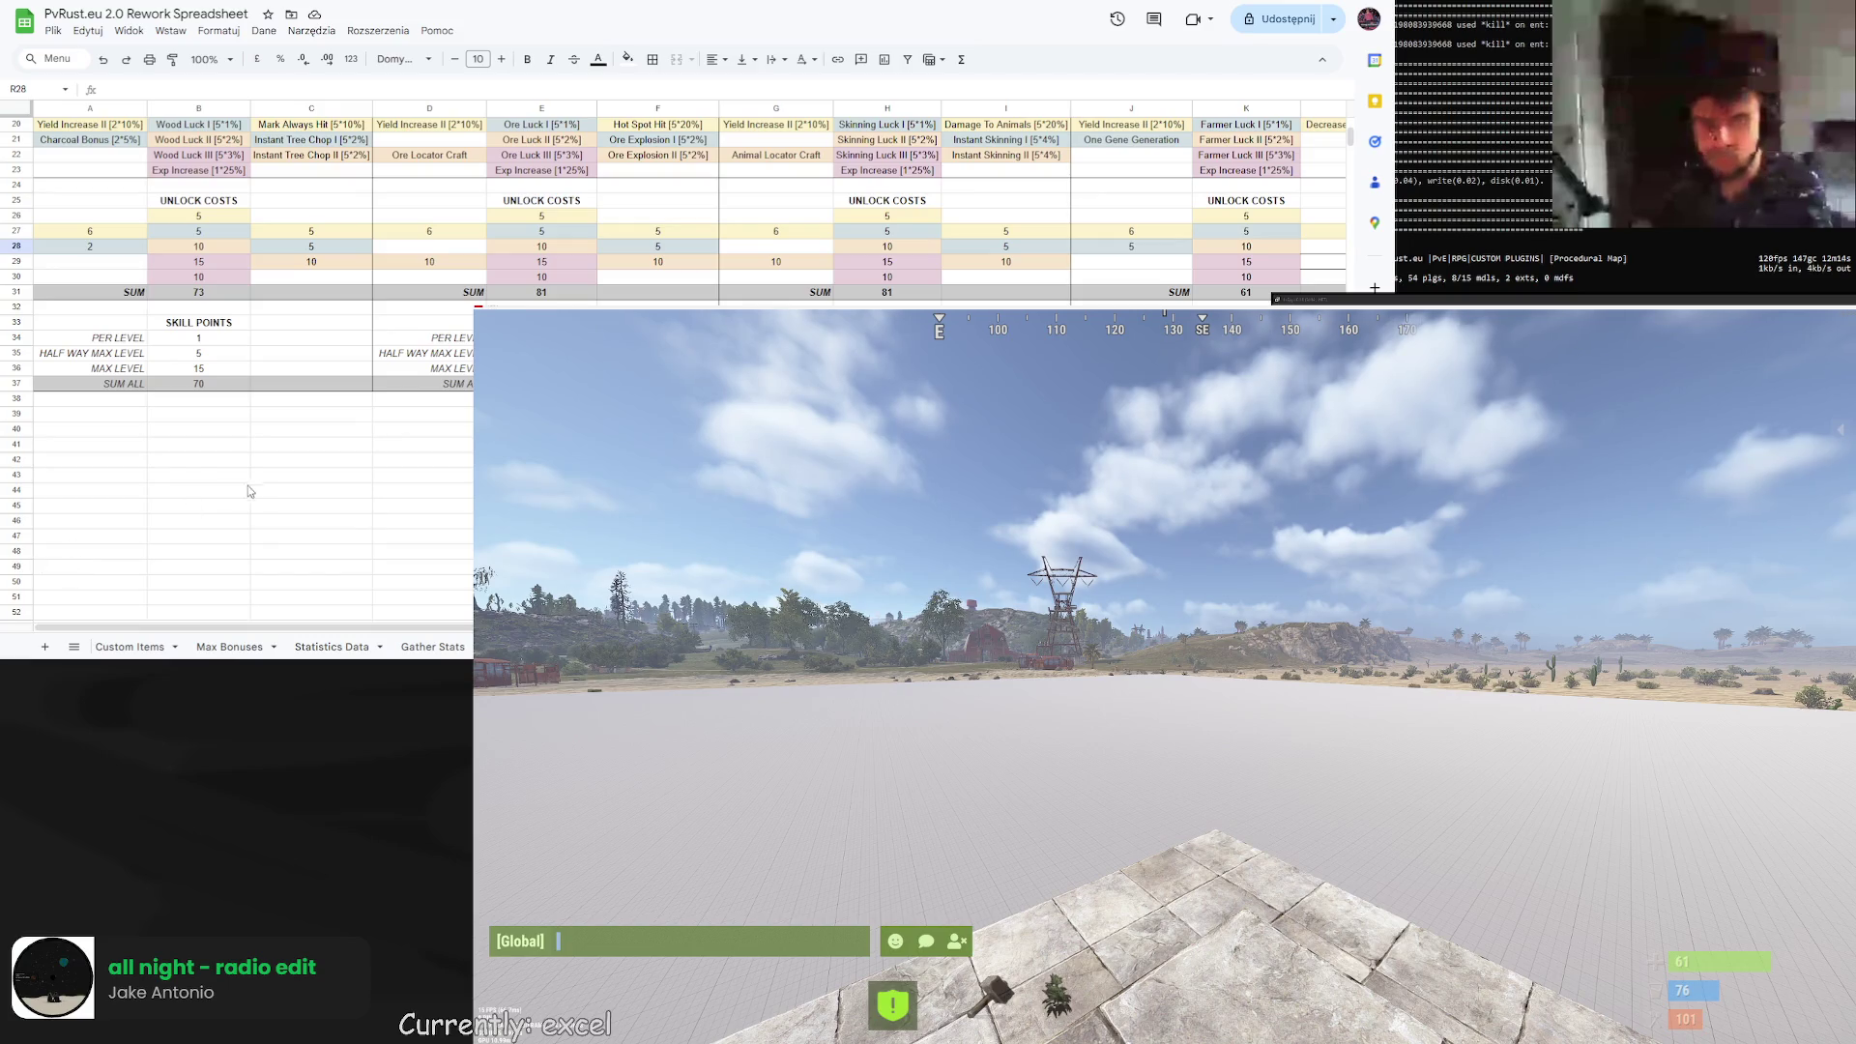
scroll(248, 485, "up", 3)
scroll(247, 485, "right", 5)
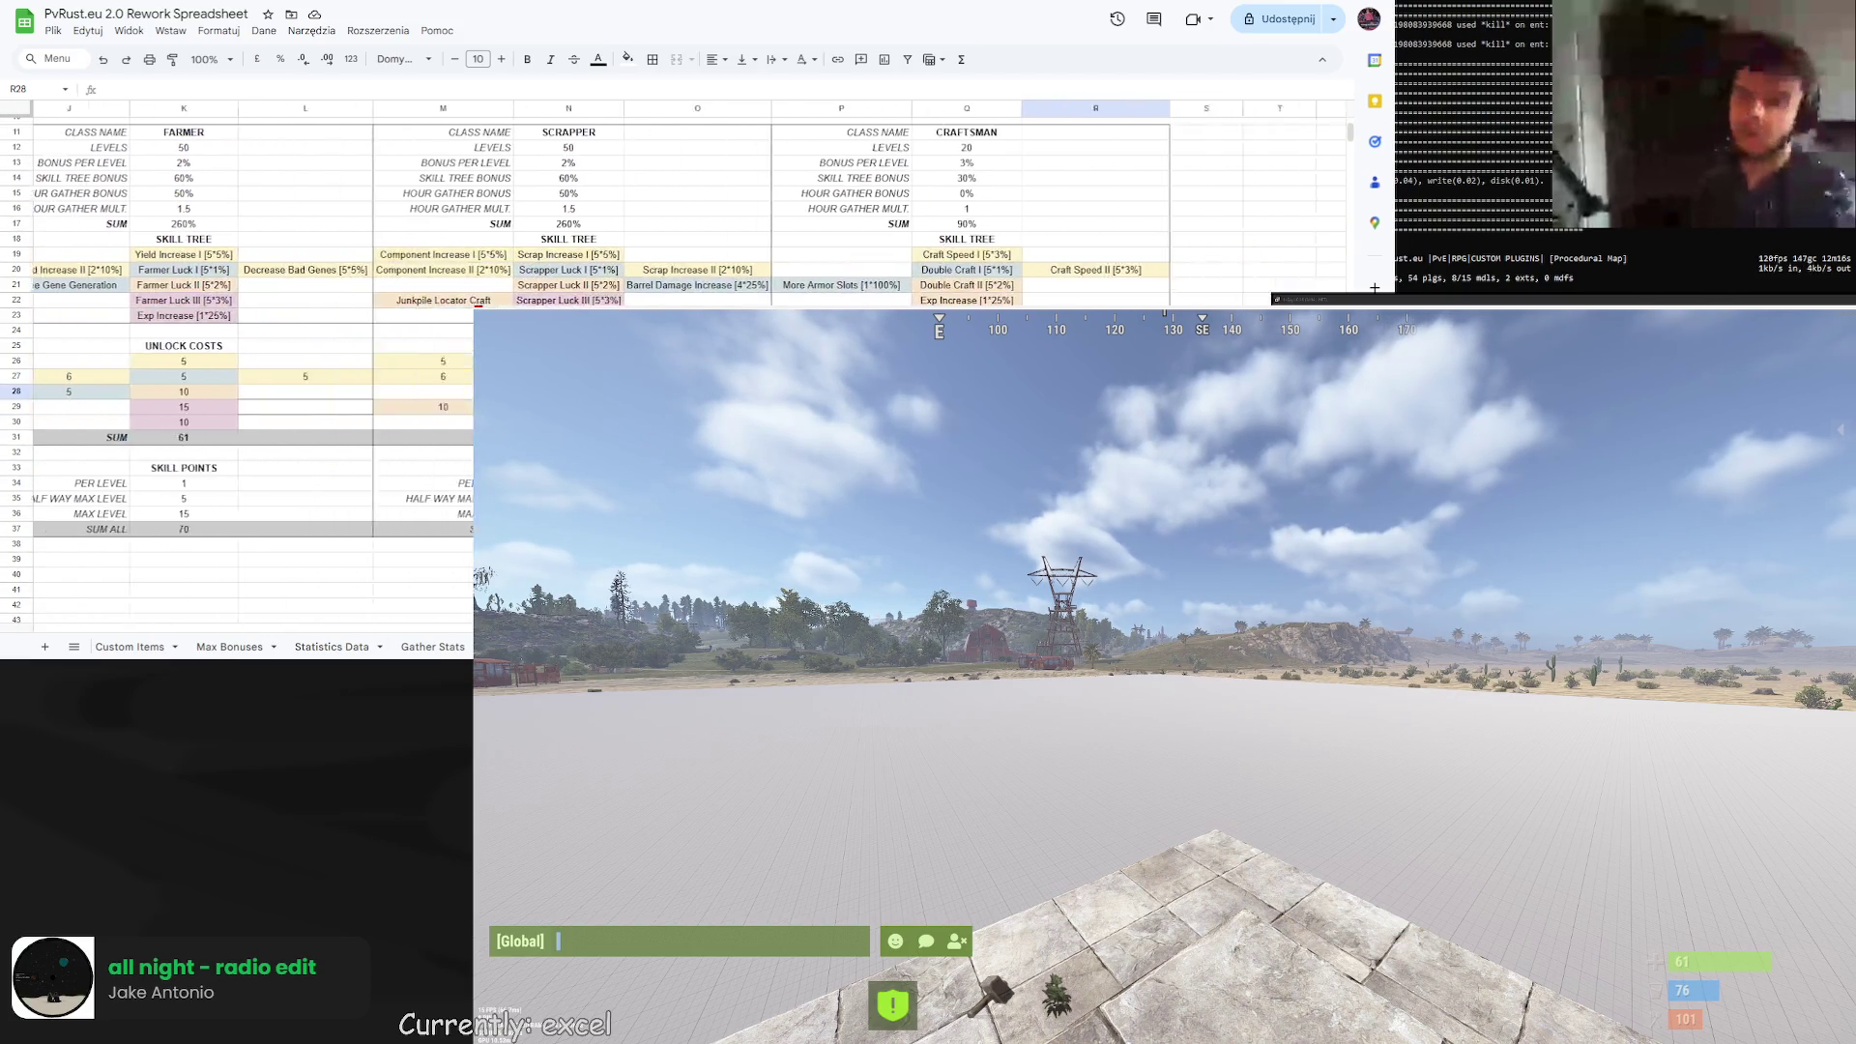
scroll(247, 485, "right", 2)
scroll(248, 485, "up", 2)
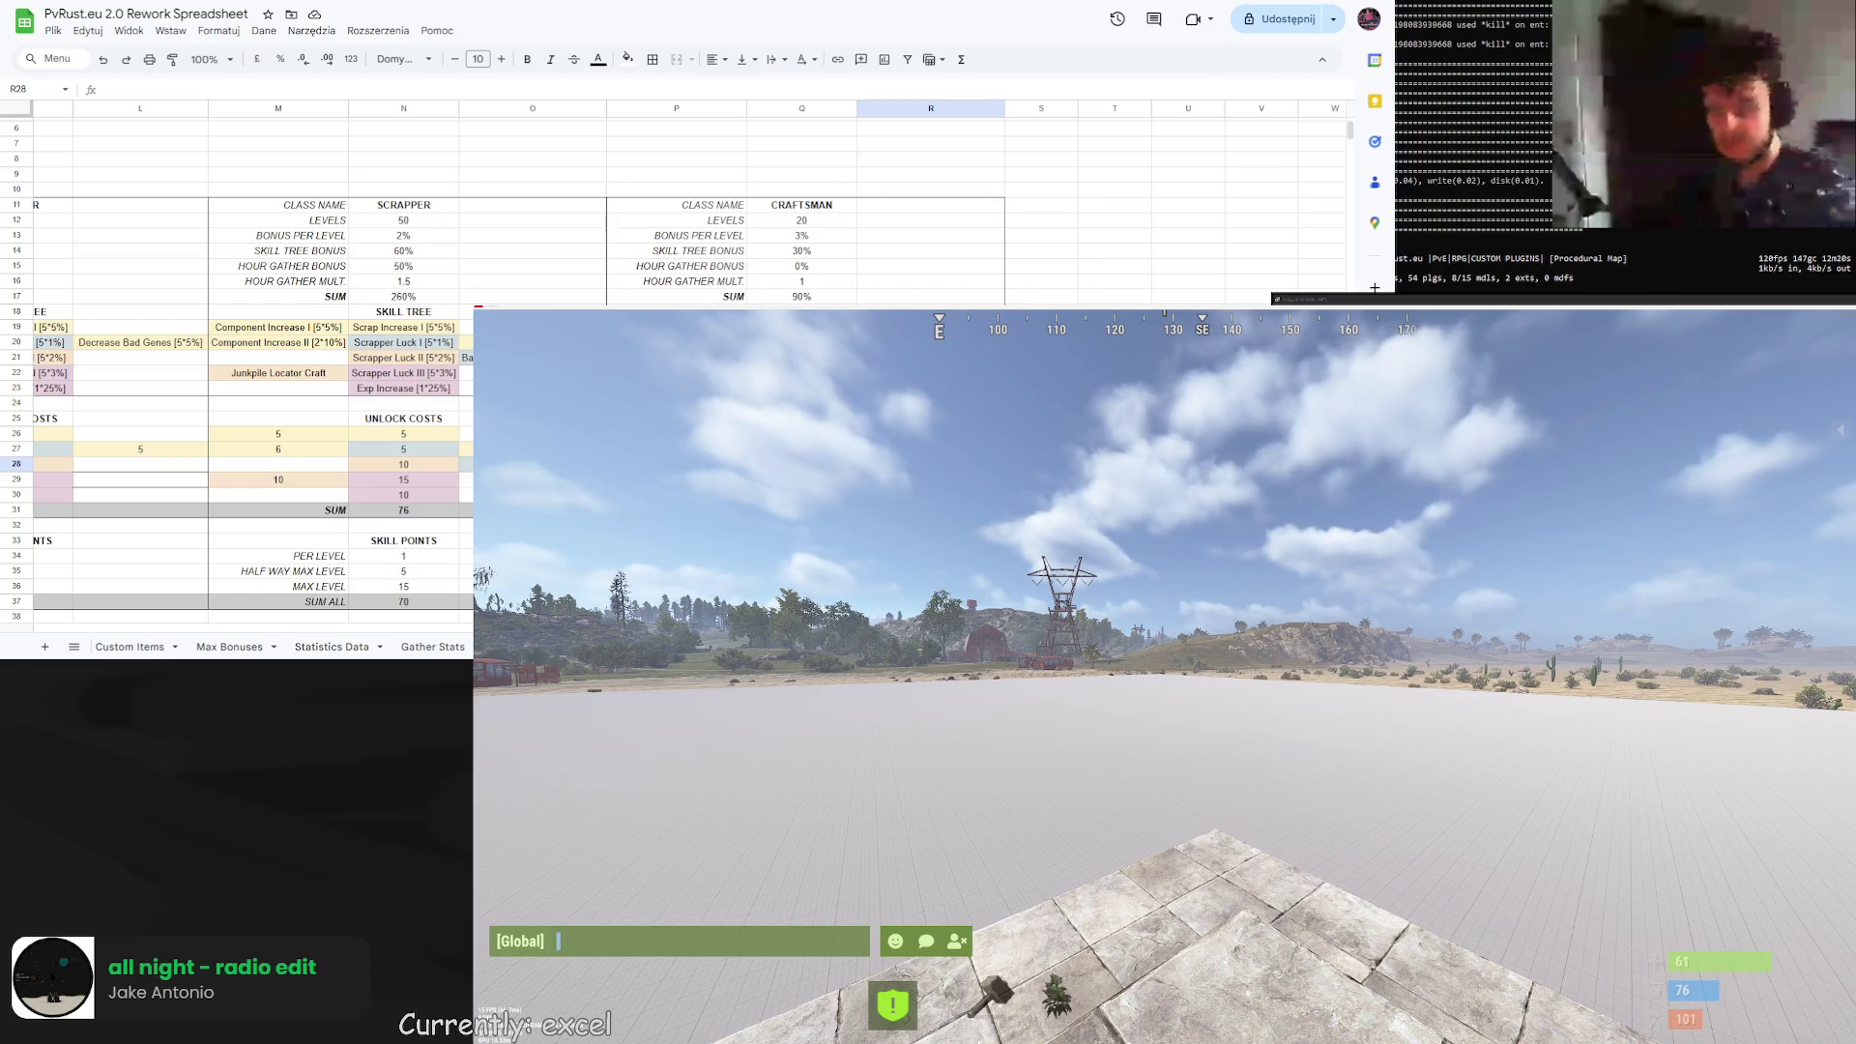
left_click(801, 586)
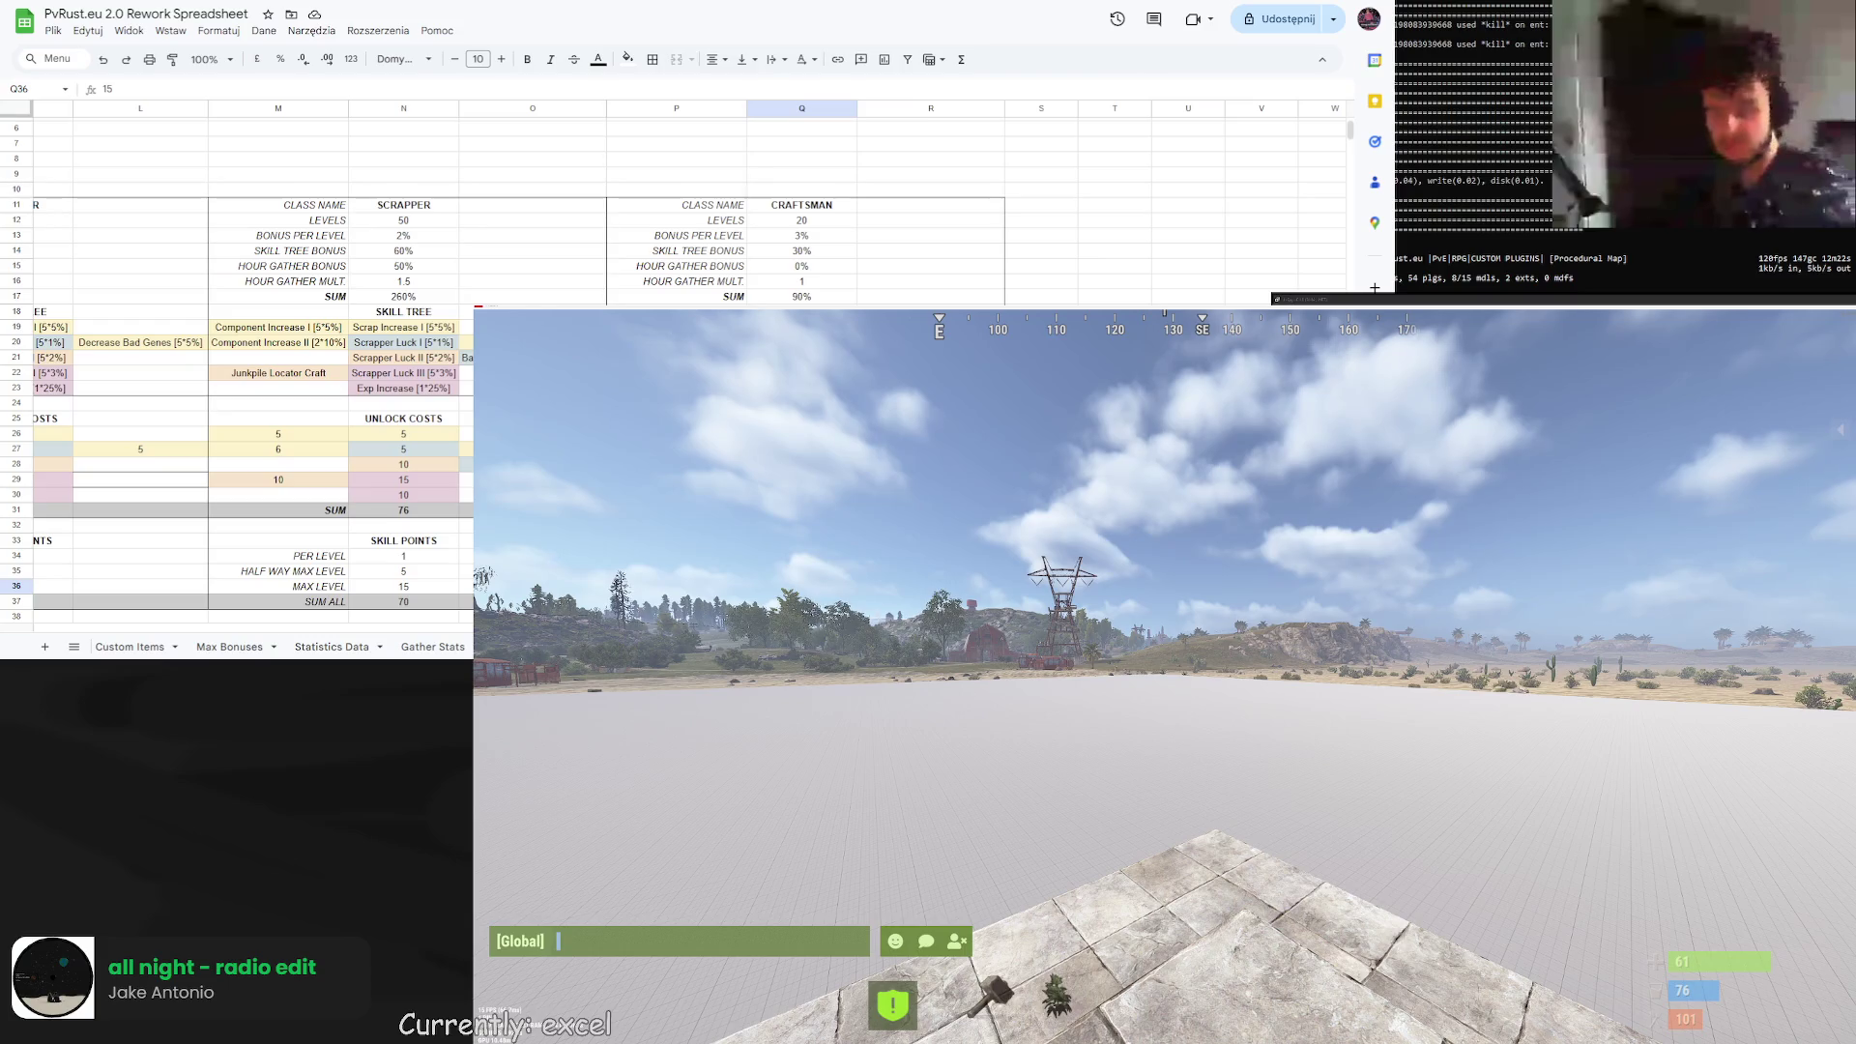
left_click(802, 556)
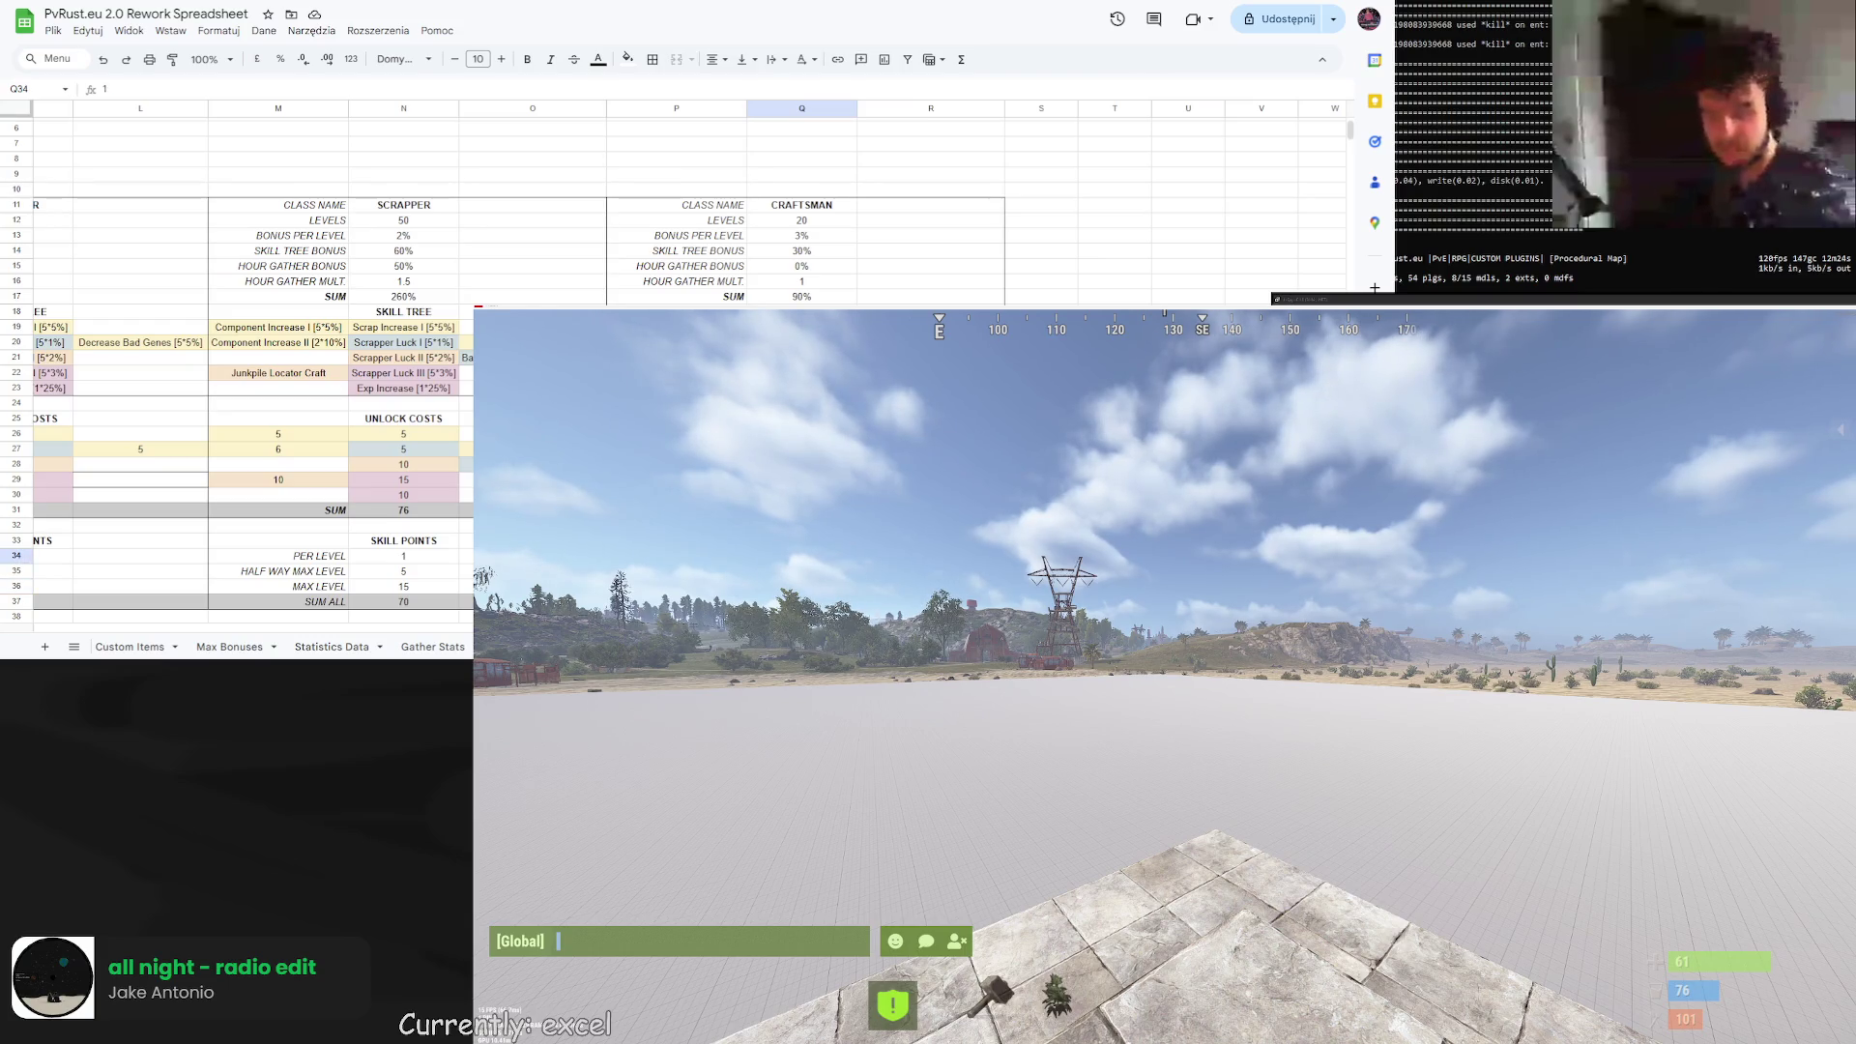
scroll(676, 212, "down", 2)
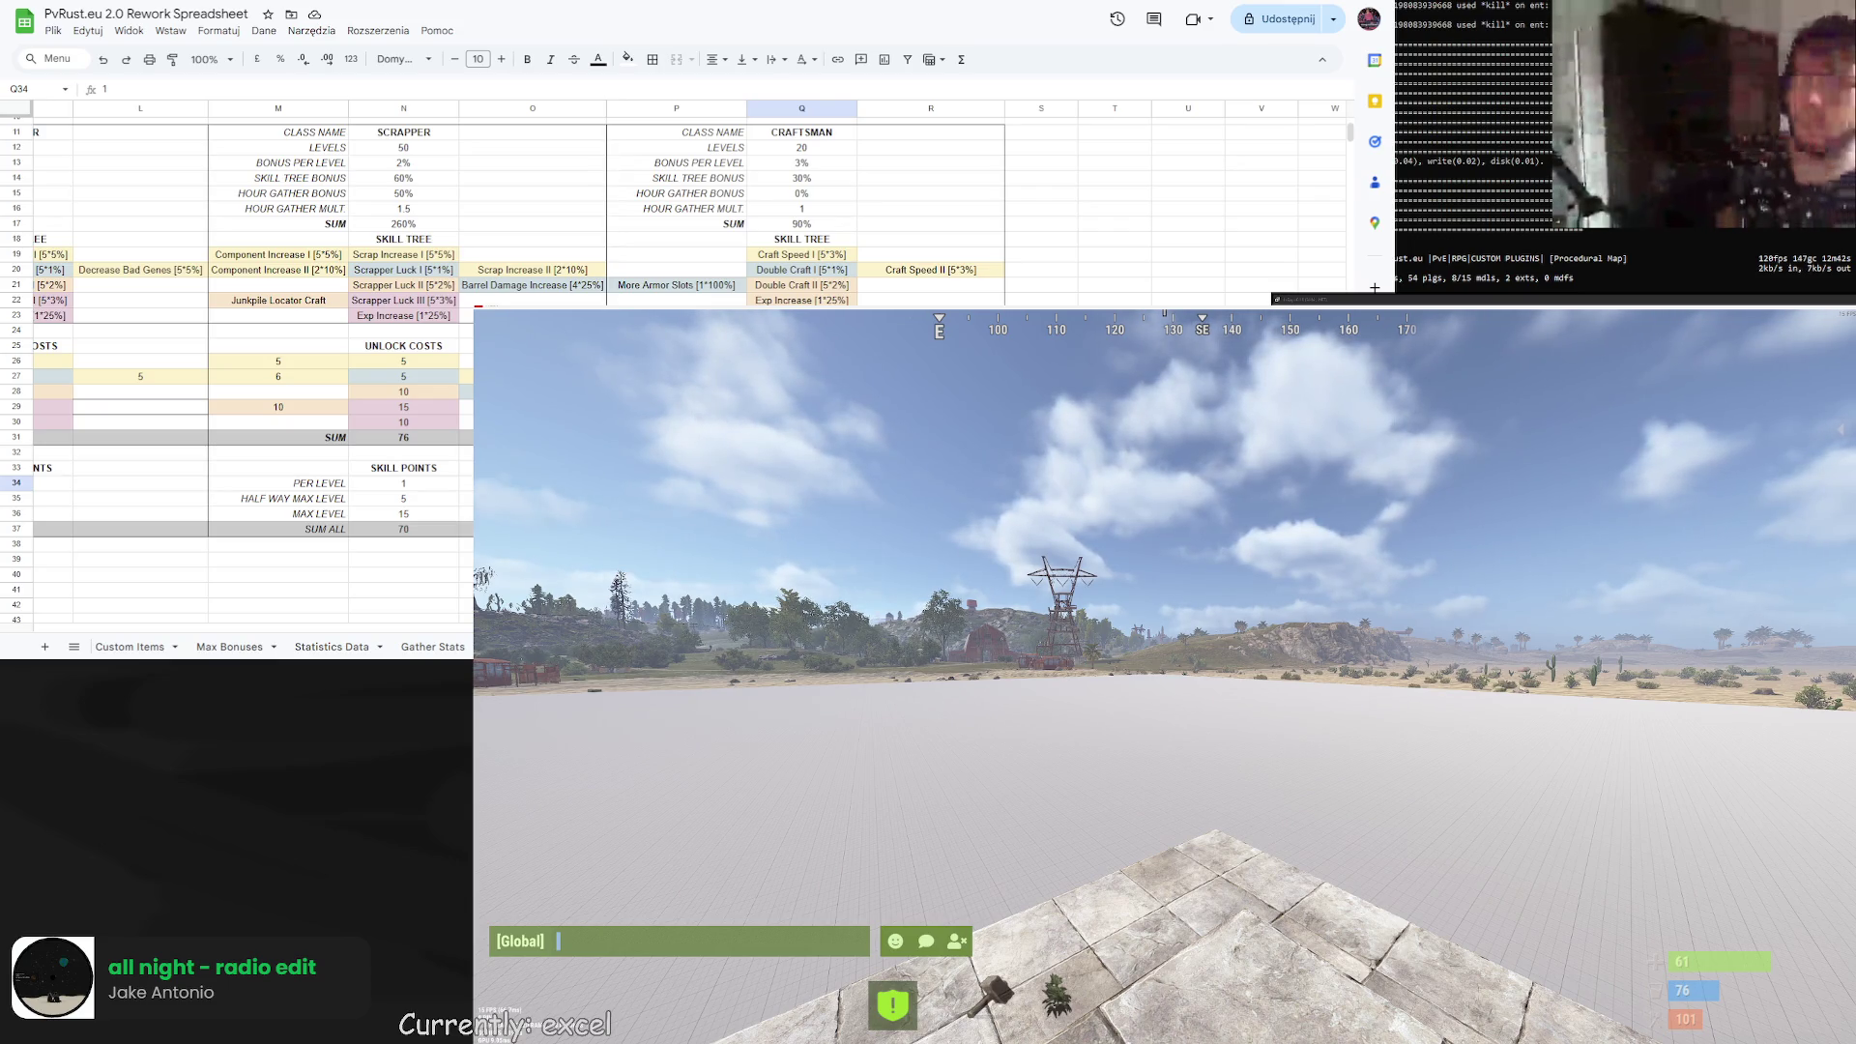
scroll(908, 266, "up", 1)
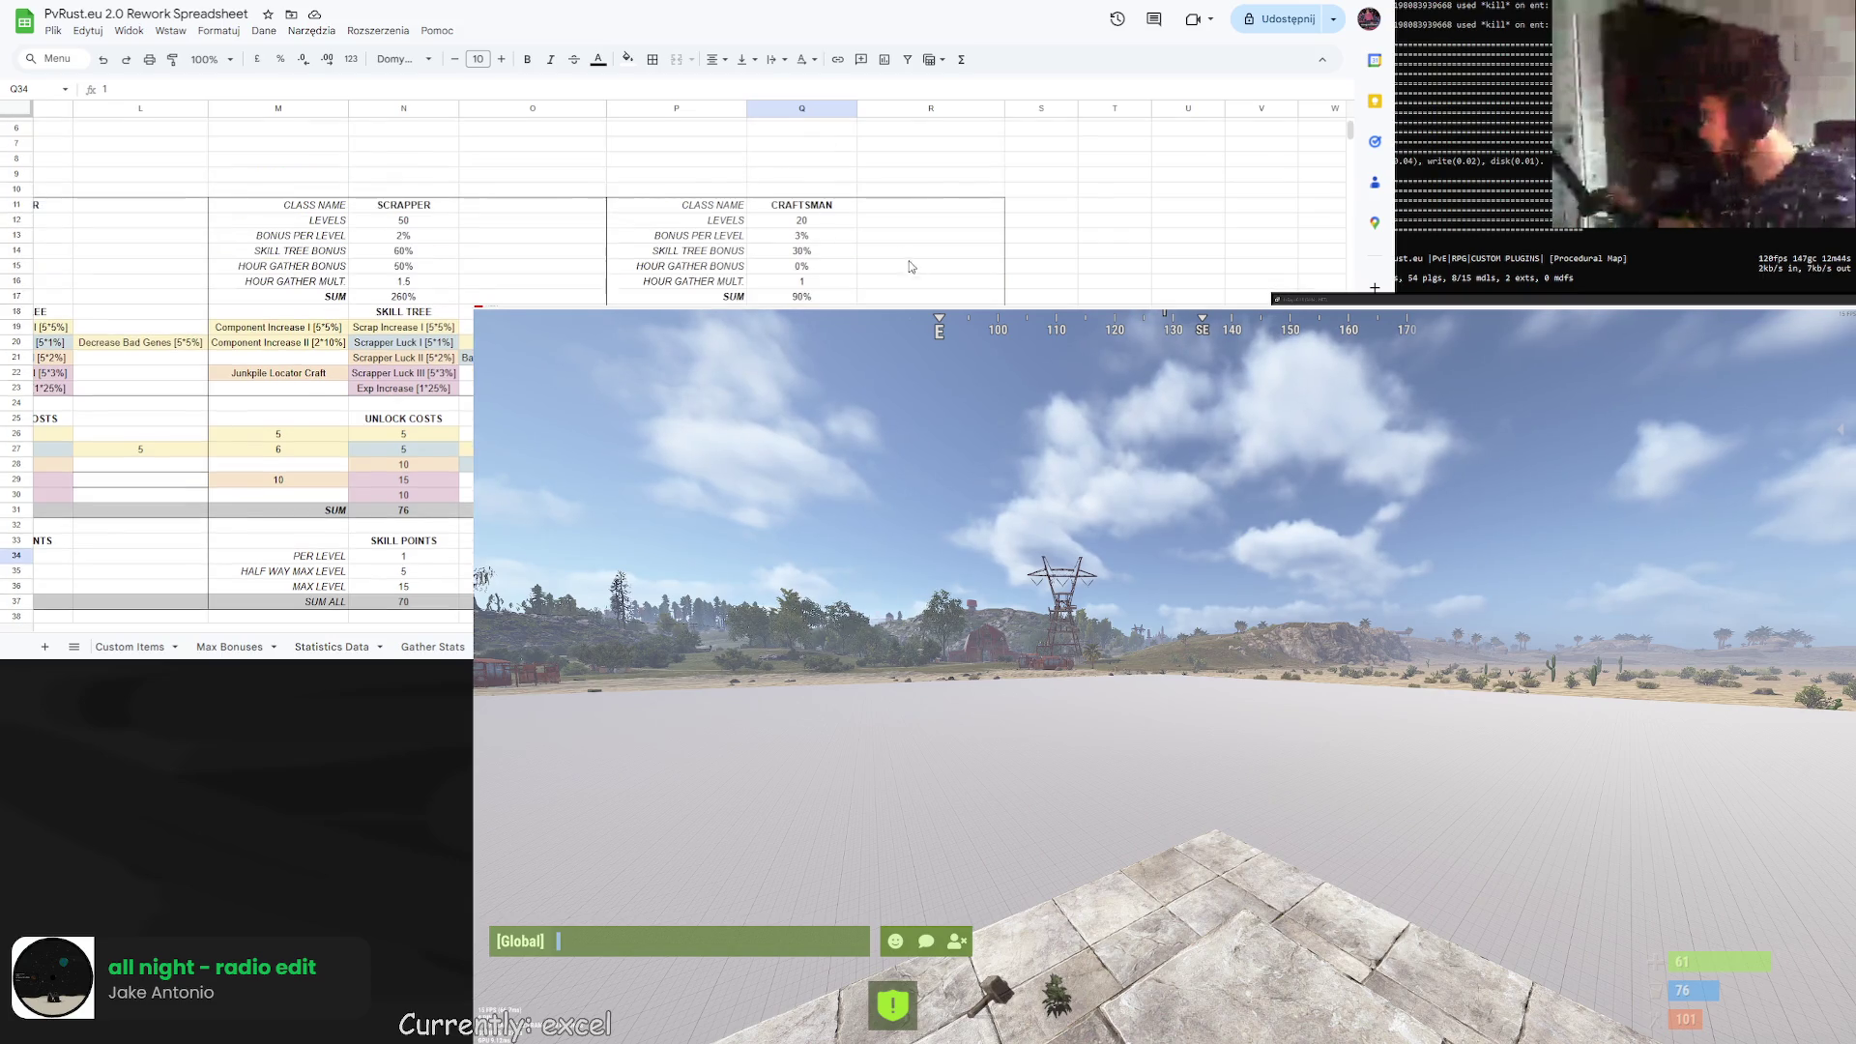
scroll(914, 295, "down", 1)
scroll(914, 295, "up", 1)
scroll(130, 491, "left", 1)
scroll(131, 491, "right", 1)
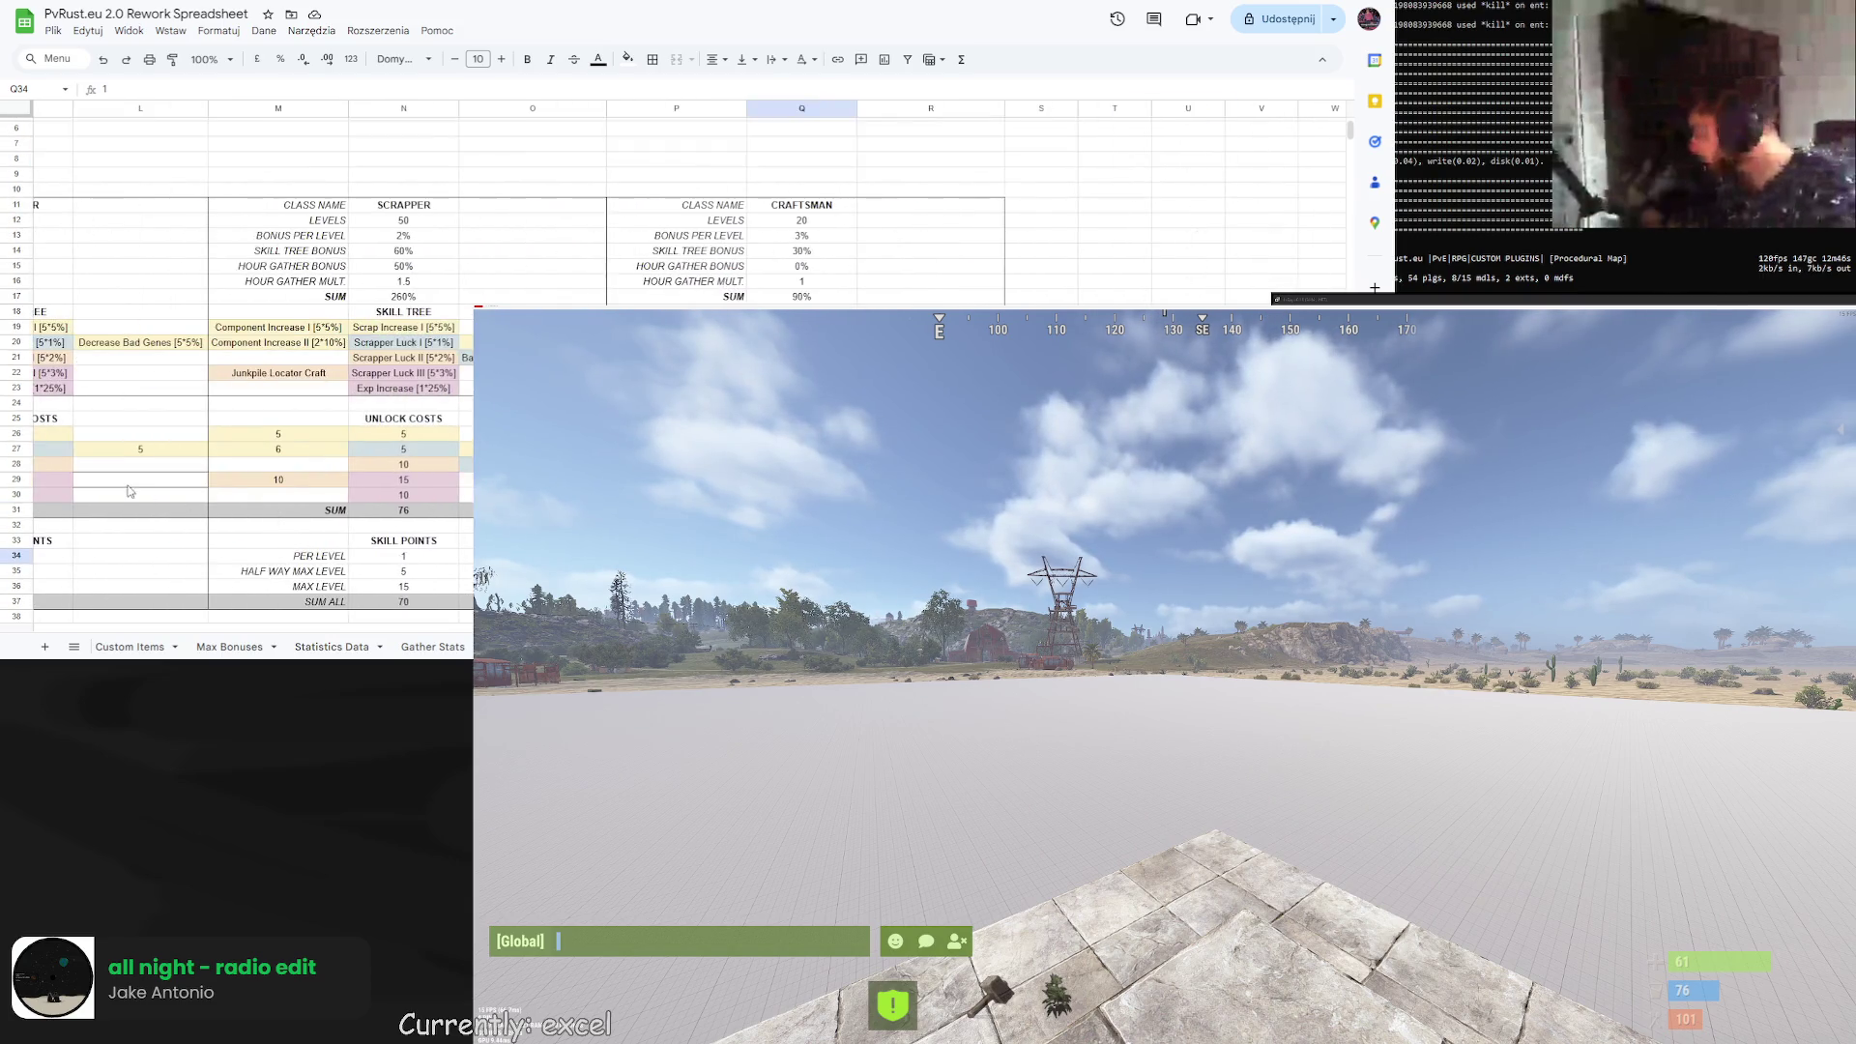
scroll(175, 525, "left", 10)
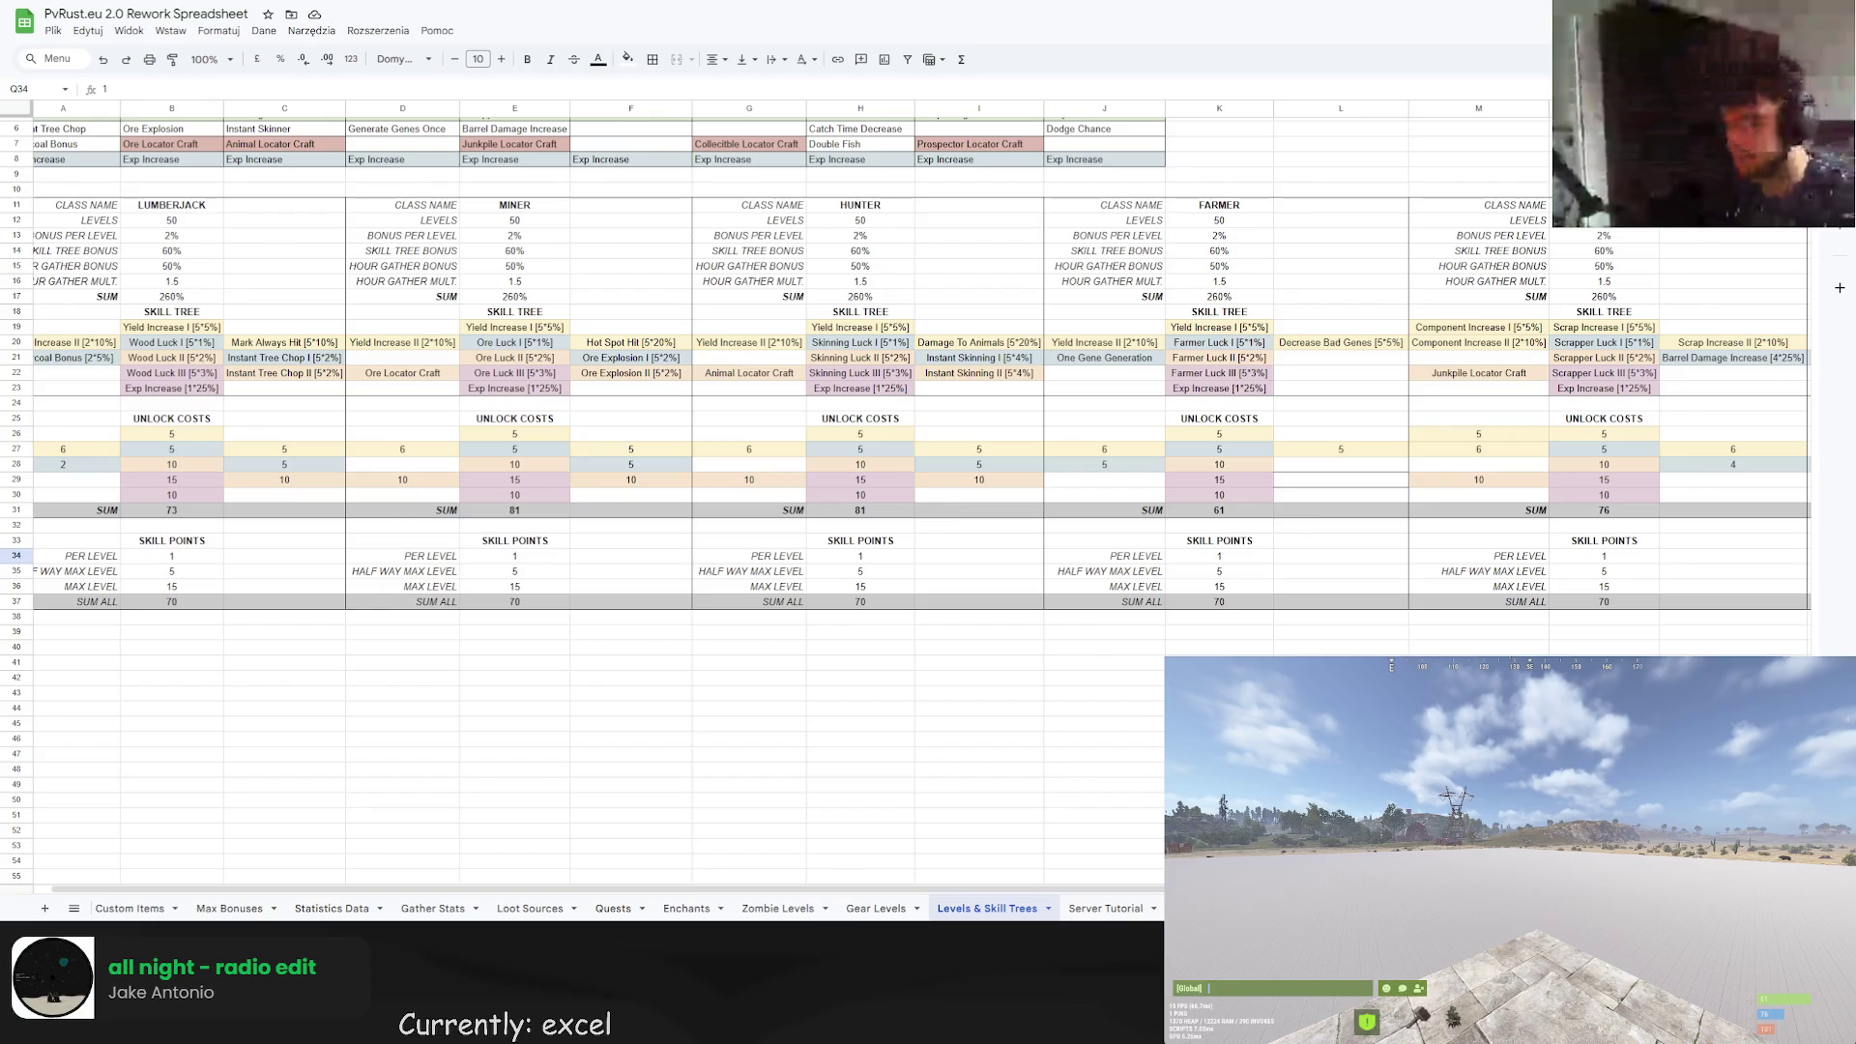
Move the Earnings sheet tab in front of Levels & Skill Trees and return to Levels & Skill Trees.
left_click_drag(1341, 250, 1218, 295)
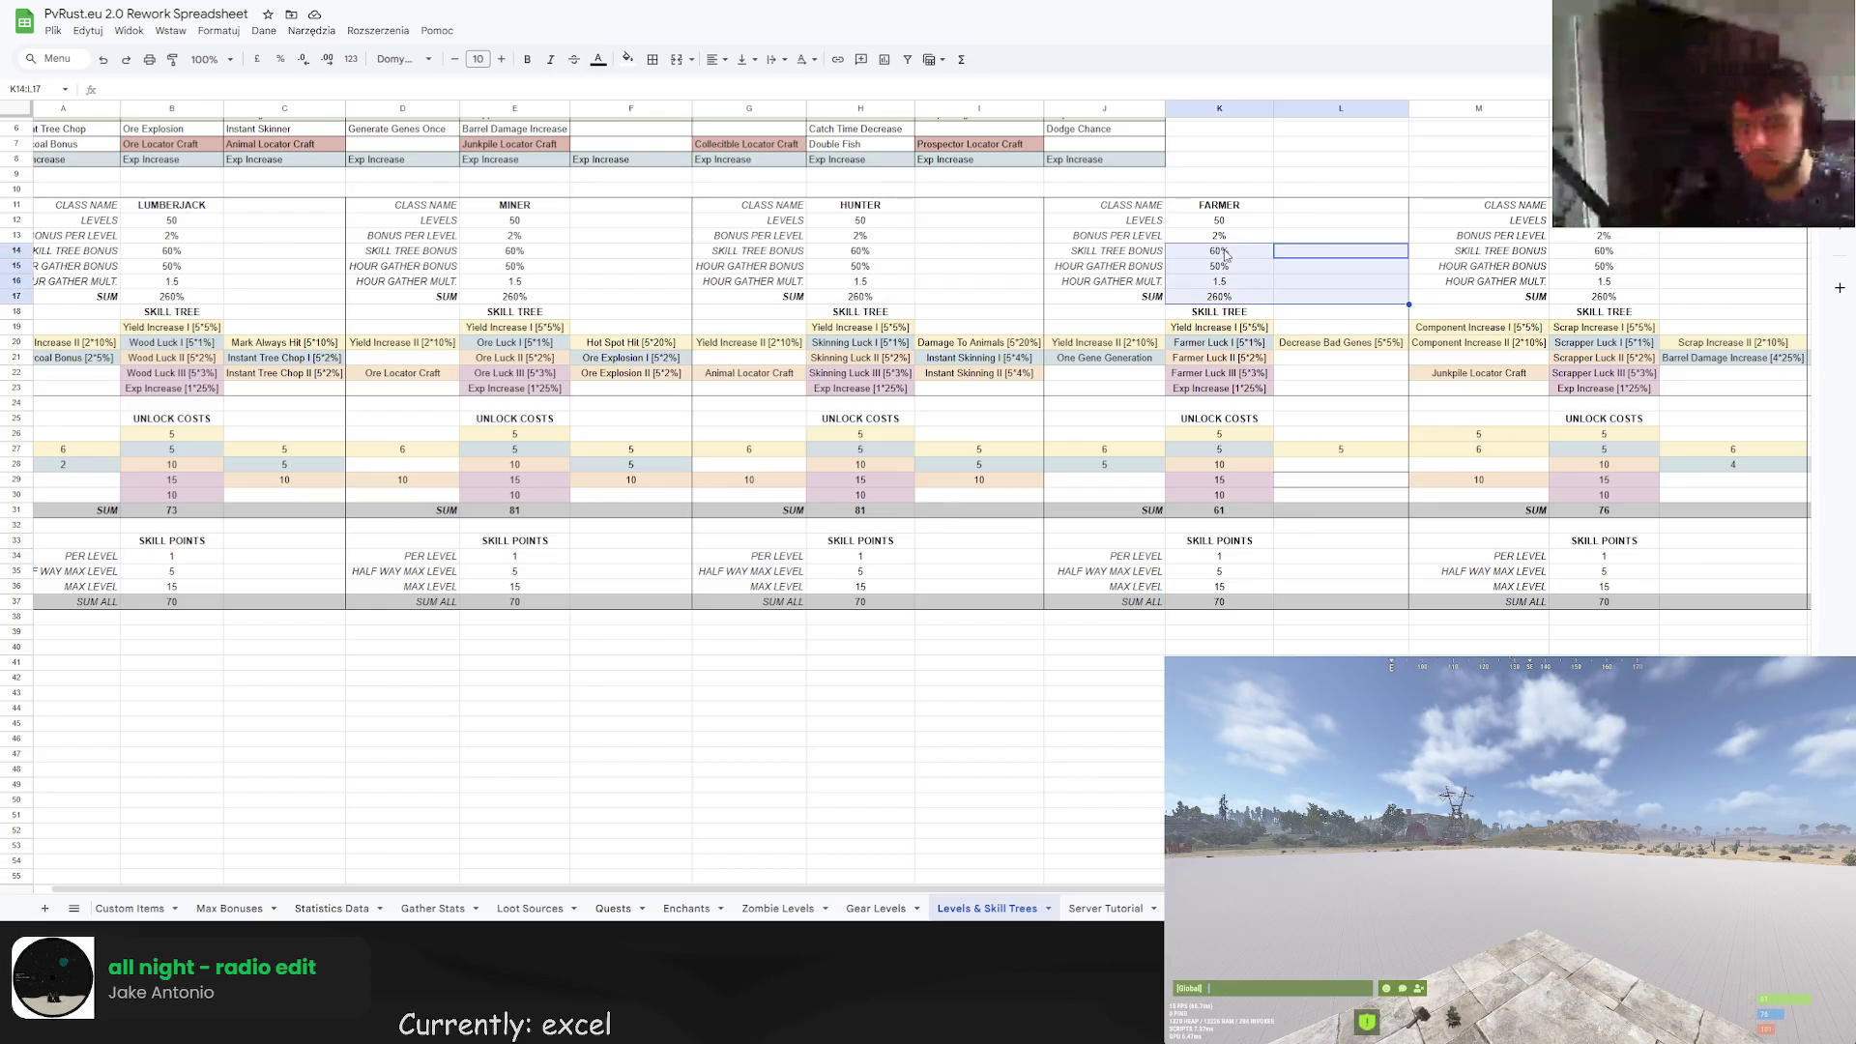
left_click(1218, 220)
scroll(1219, 220, "up", 2)
scroll(909, 484, "right", 5)
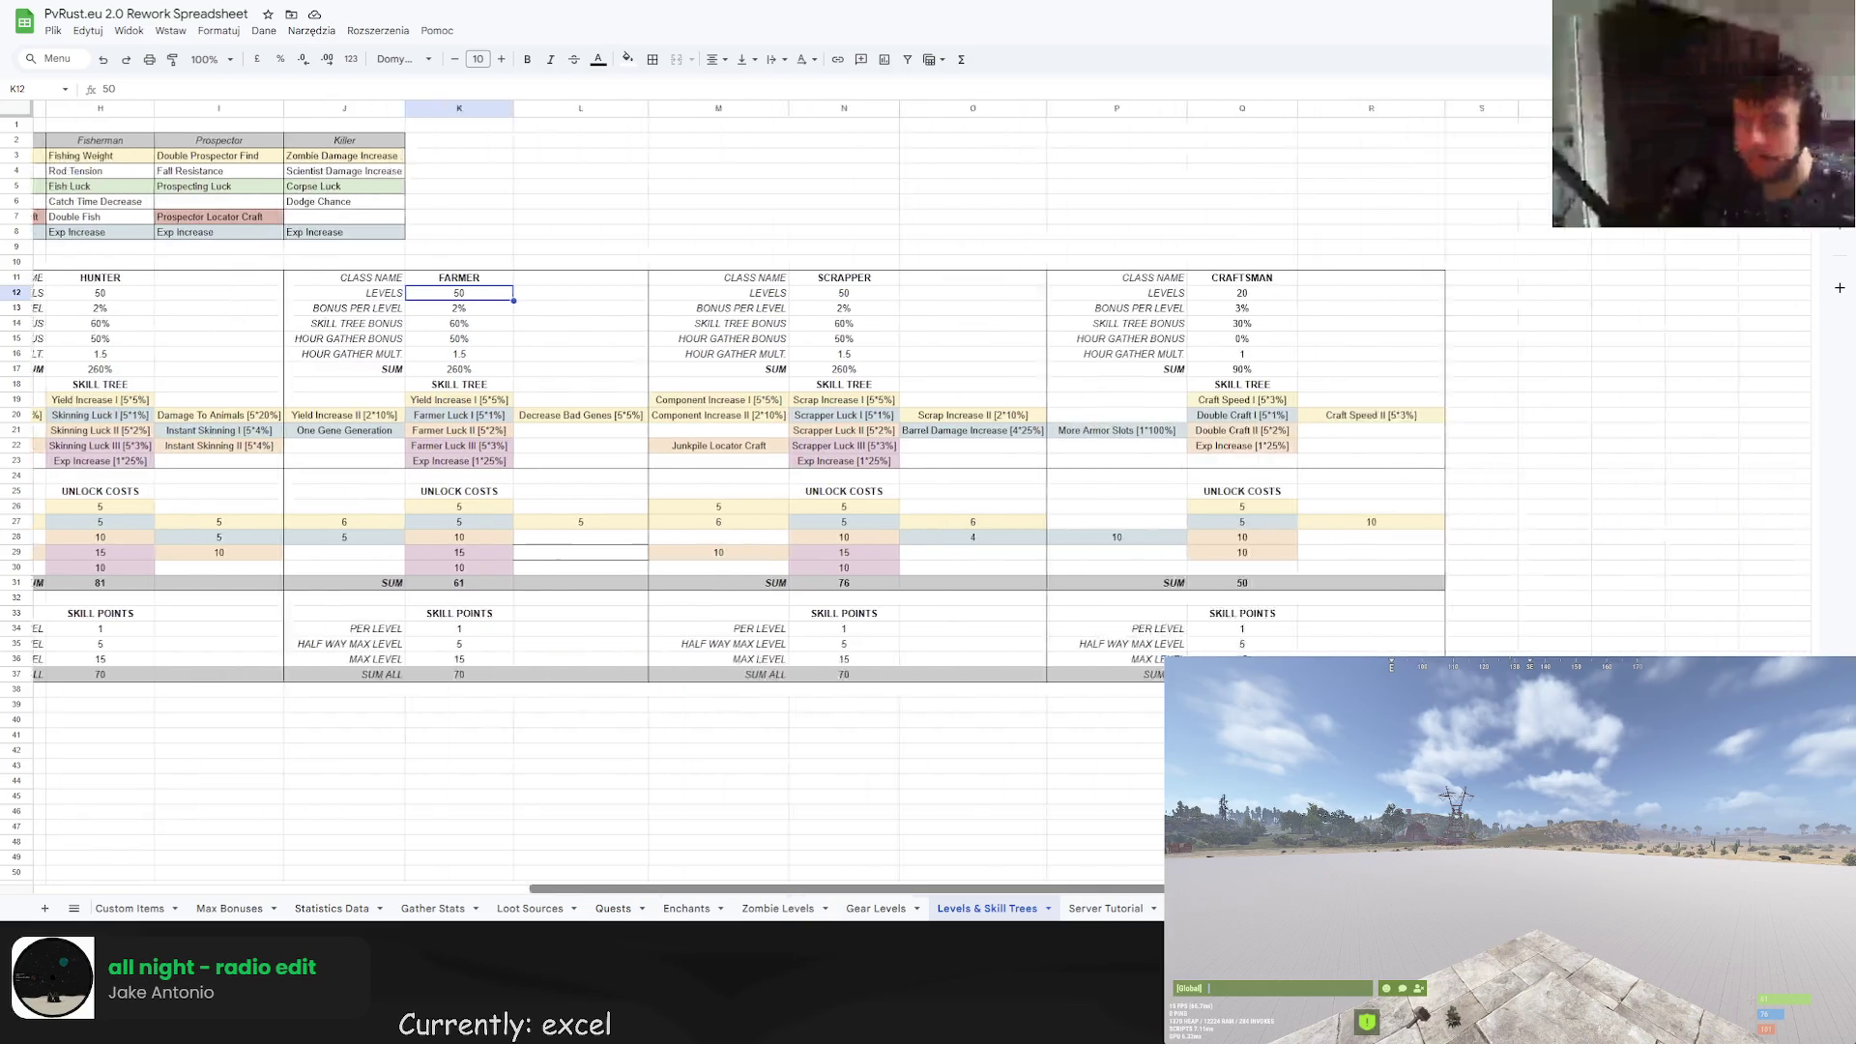
left_click_drag(1208, 908, 1028, 914)
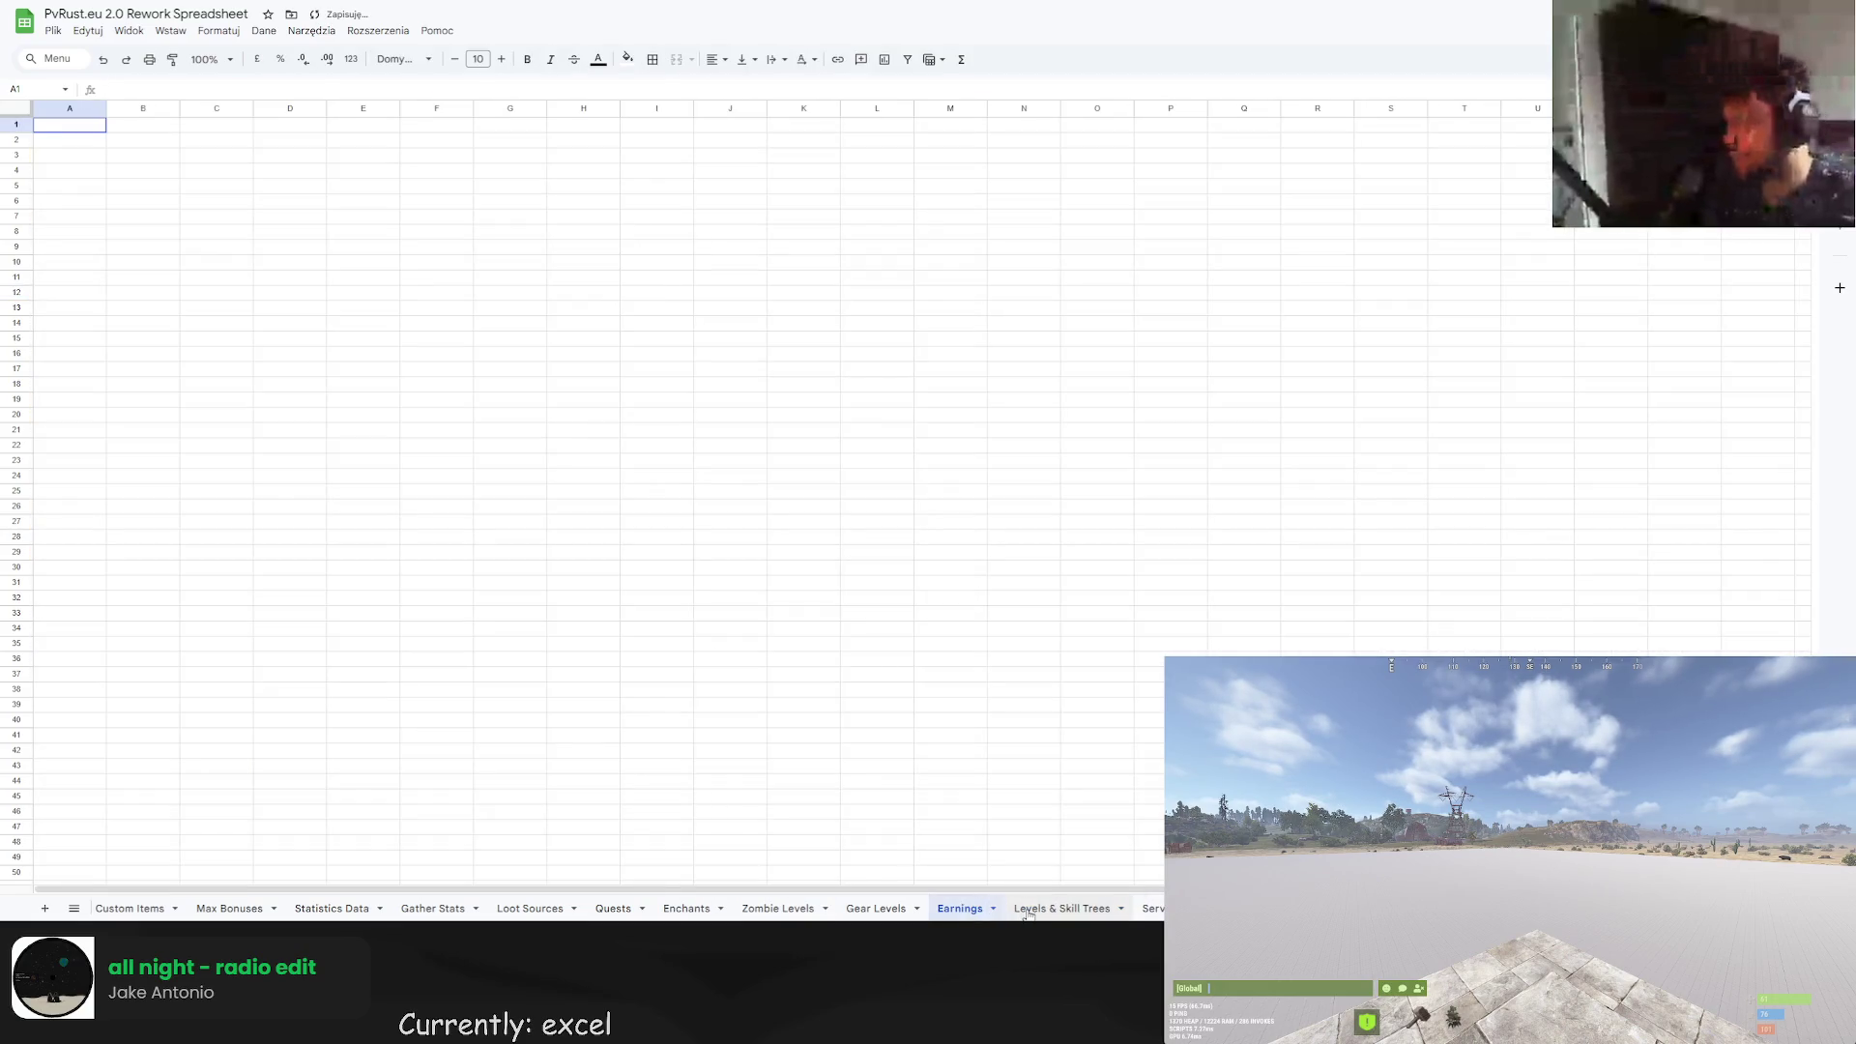
left_click(1028, 908)
Copy the Scrapper block (M11:O36) and paste it at S11, right of Craftsman.
scroll(384, 828, "left", 5)
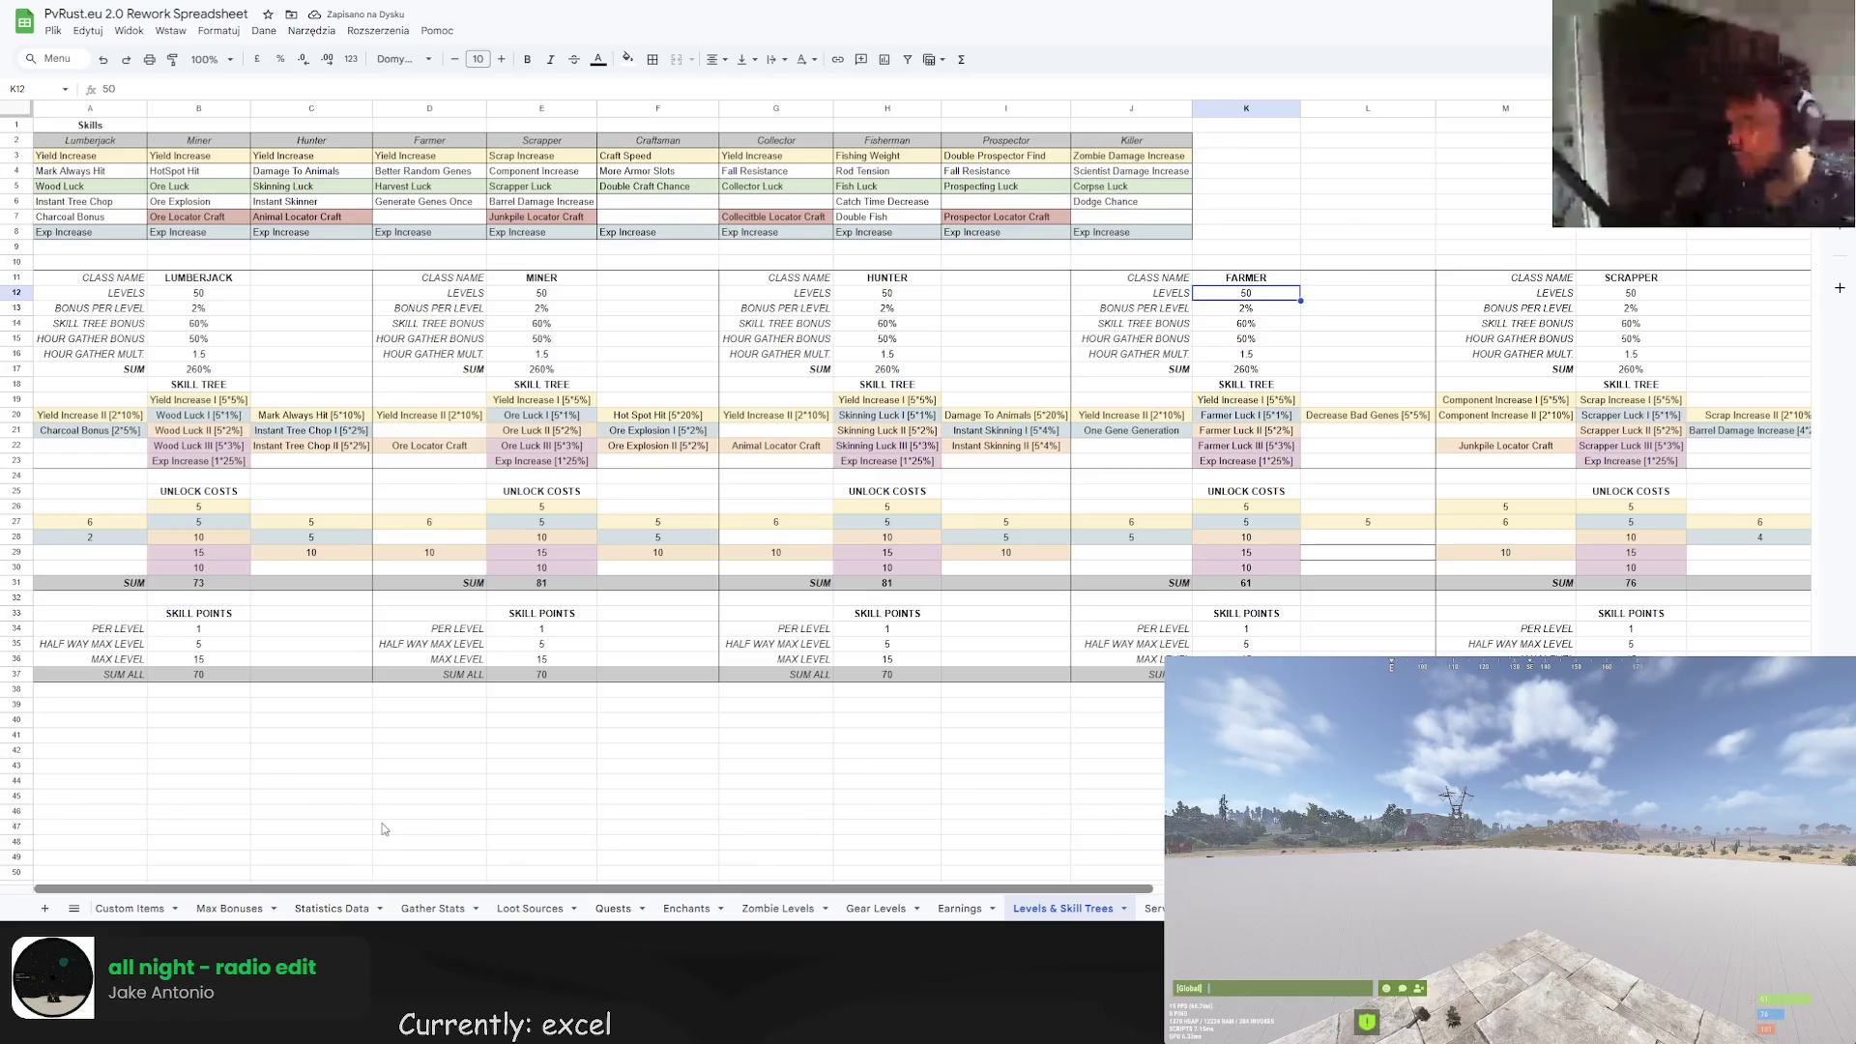
scroll(435, 821, "right", 10)
scroll(522, 812, "left", 8)
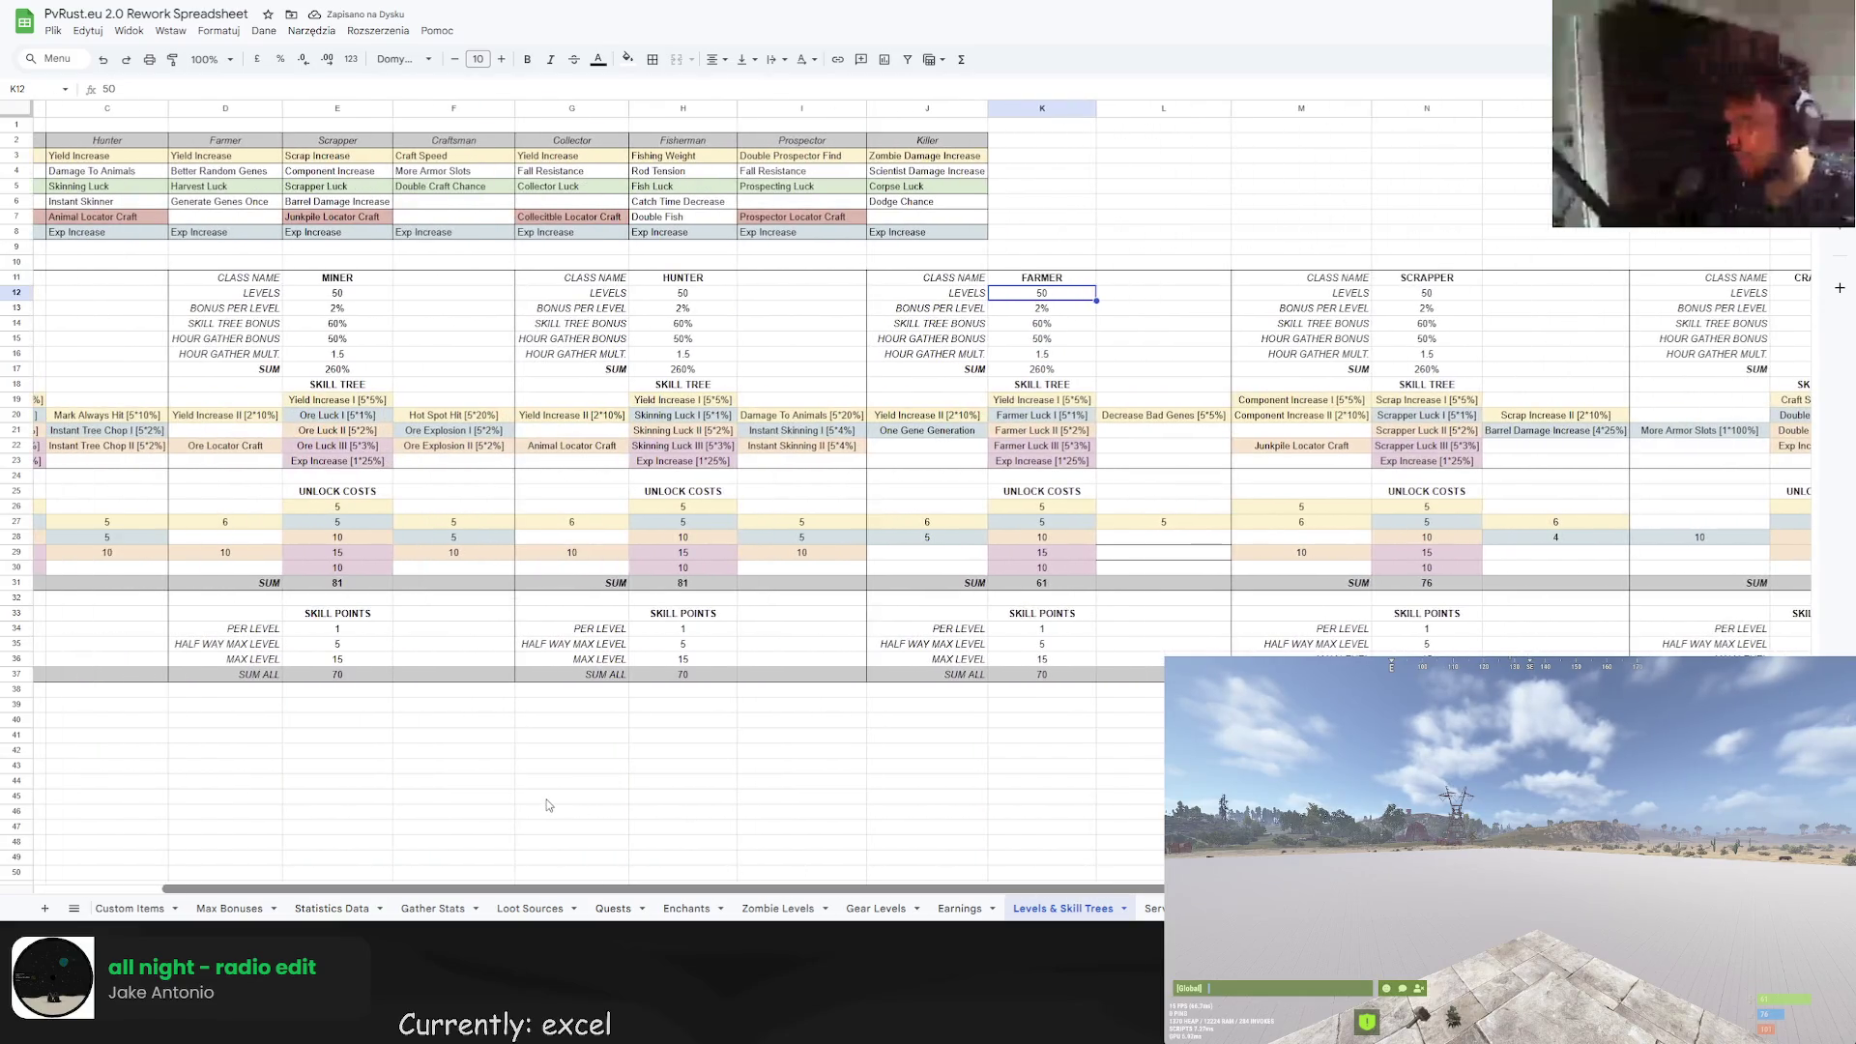
scroll(548, 805, "right", 6)
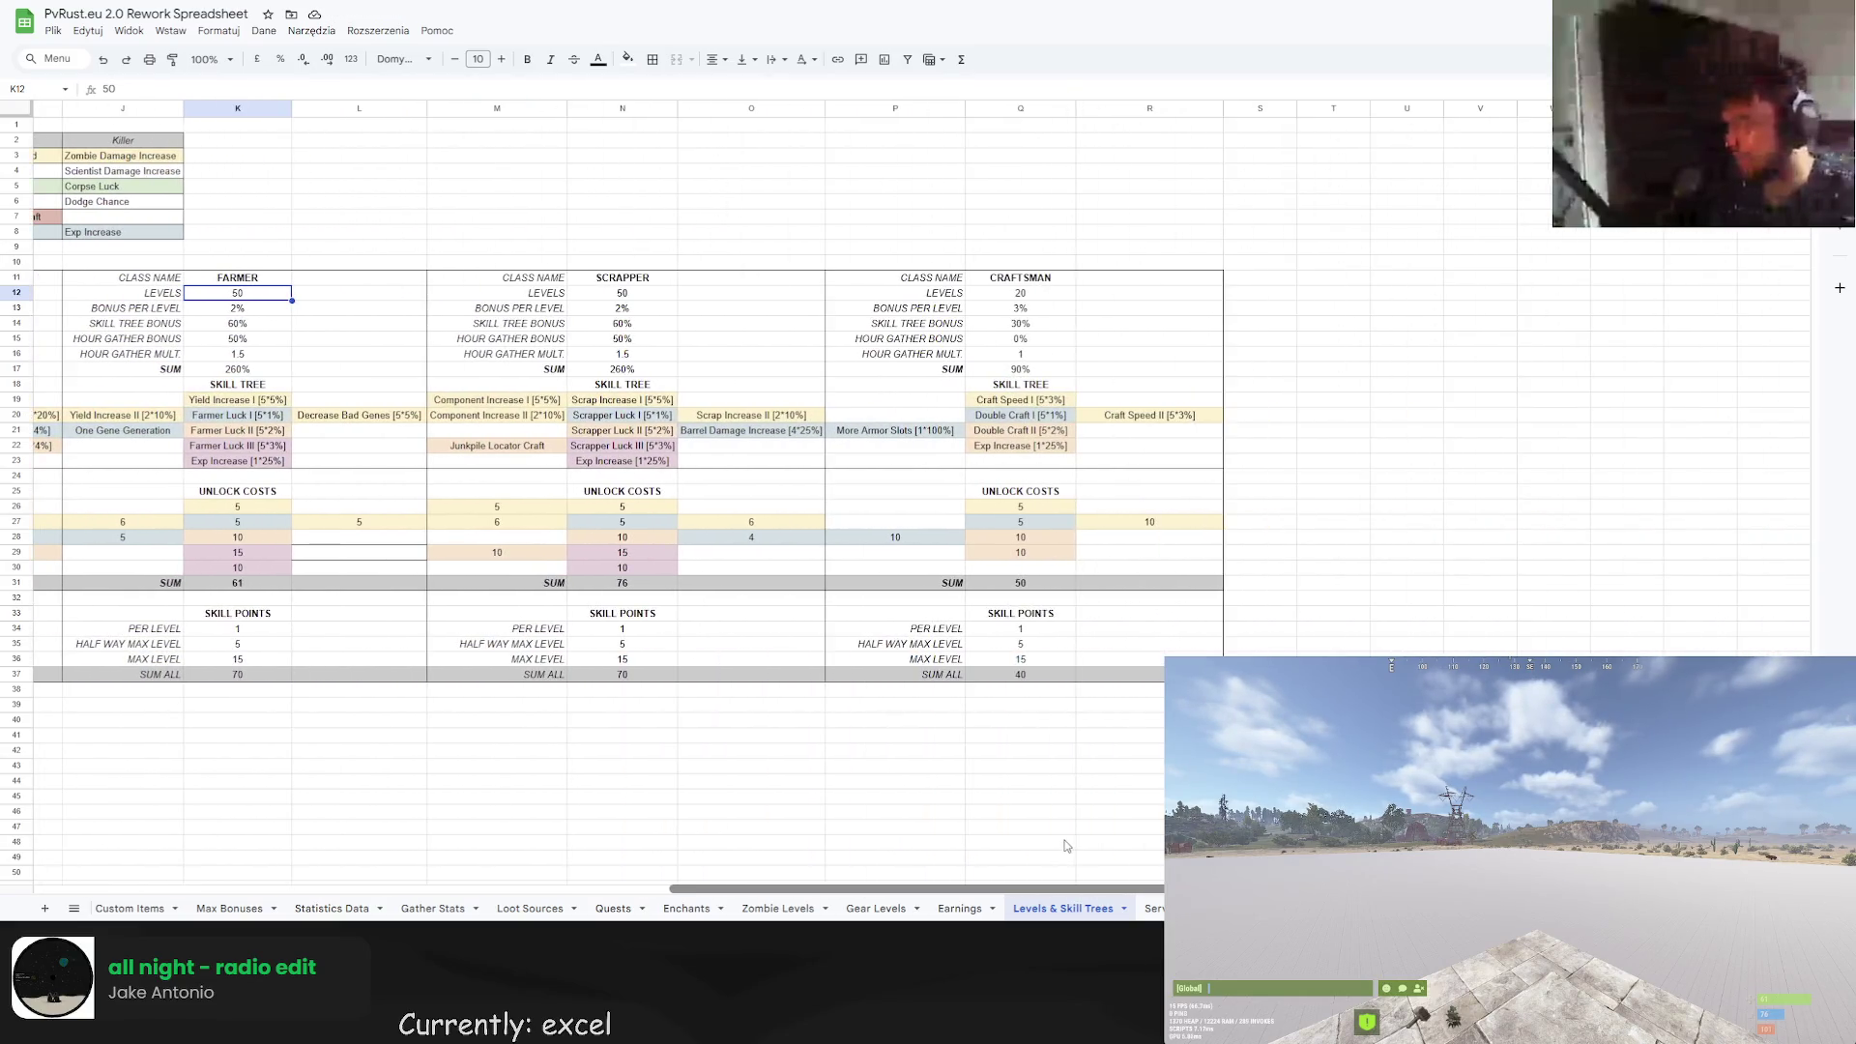
mouse_move(896, 281)
left_mouse_down()
mouse_move(1140, 643)
mouse_move(1102, 612)
left_mouse_up()
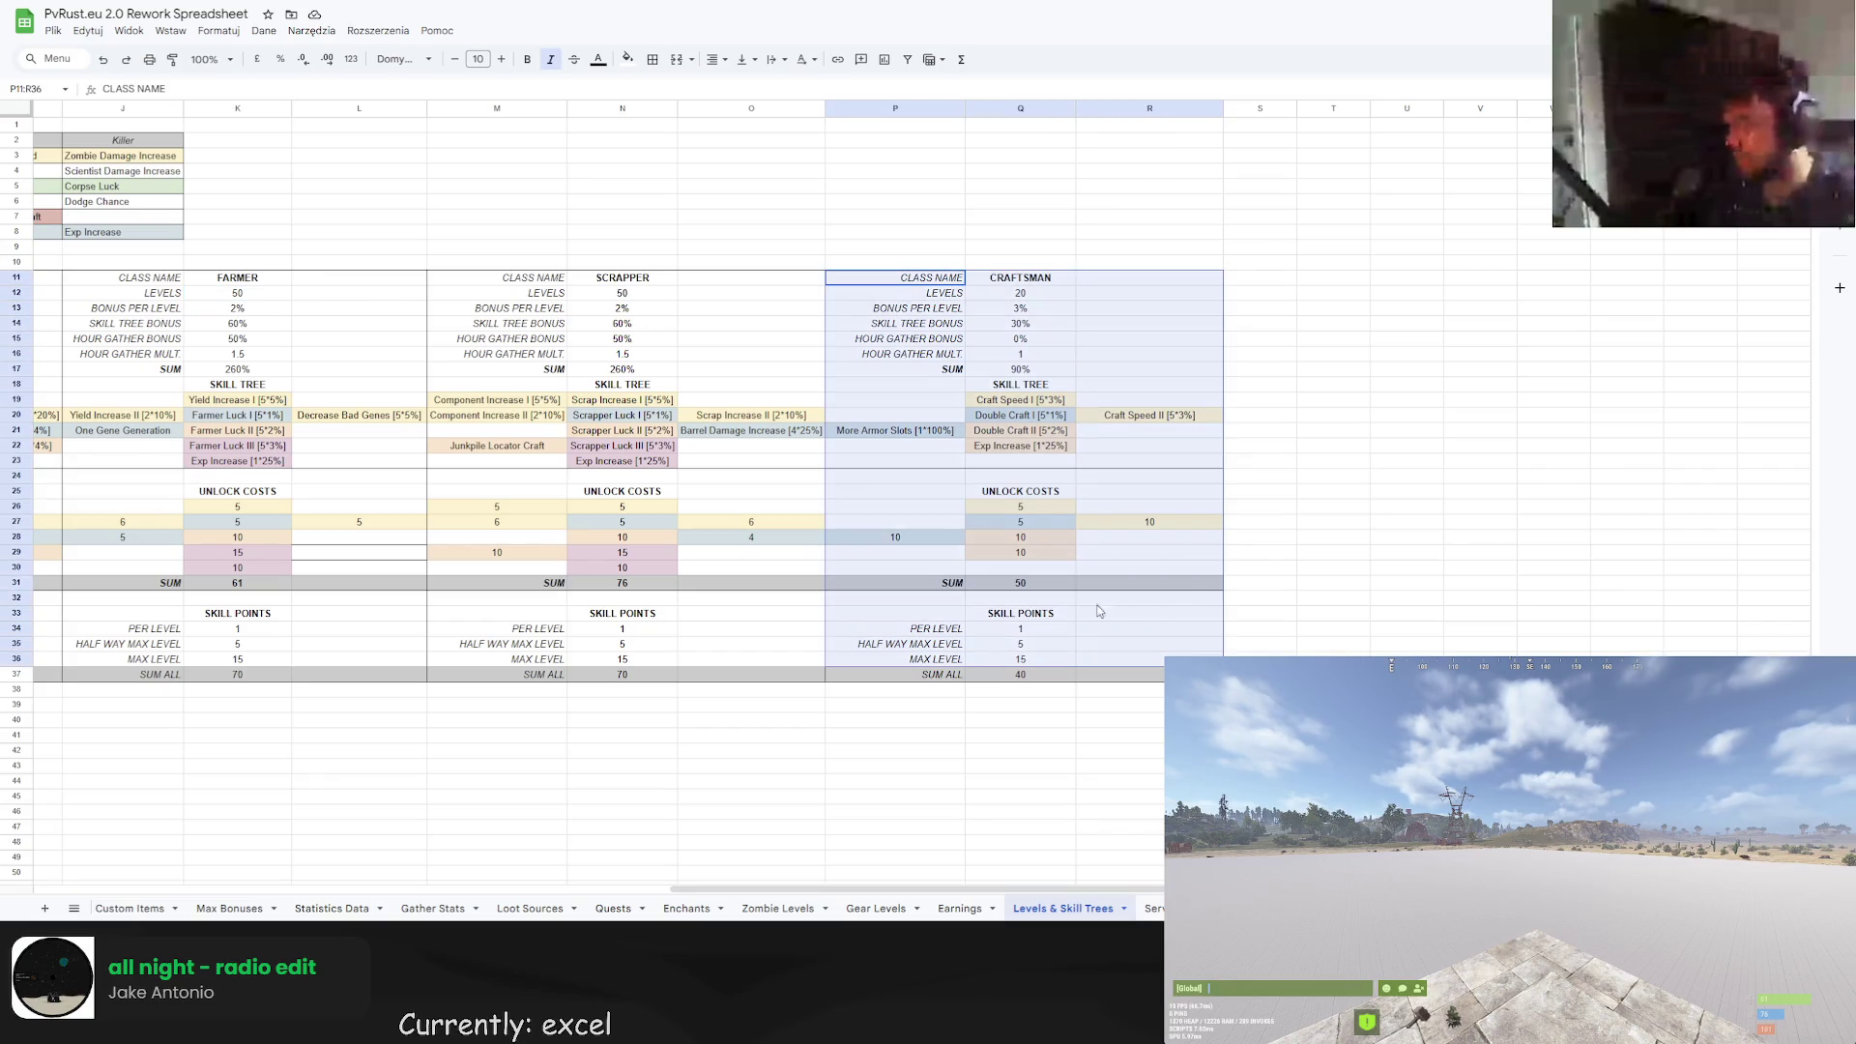
mouse_move(443, 278)
left_mouse_down()
mouse_move(628, 435)
mouse_move(772, 675)
left_mouse_up()
key("ctrl+c")
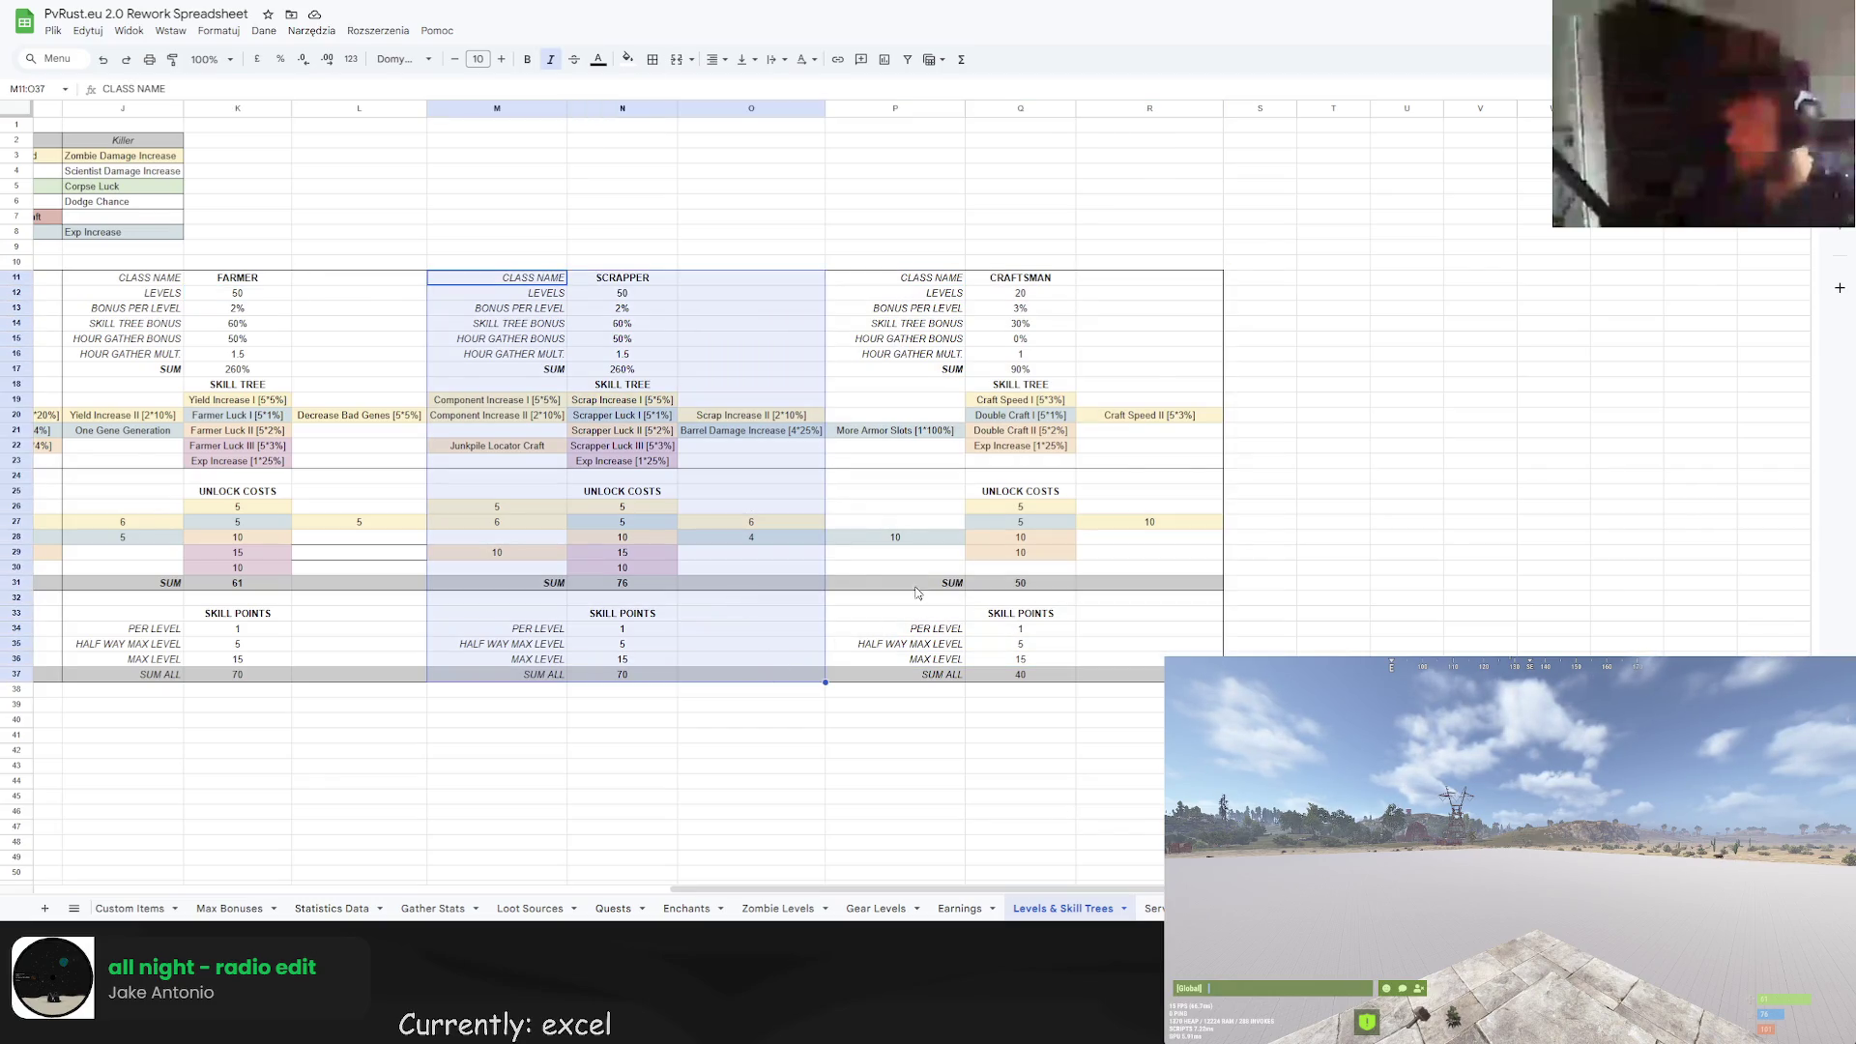
left_click(1249, 281)
key("ctrl+v")
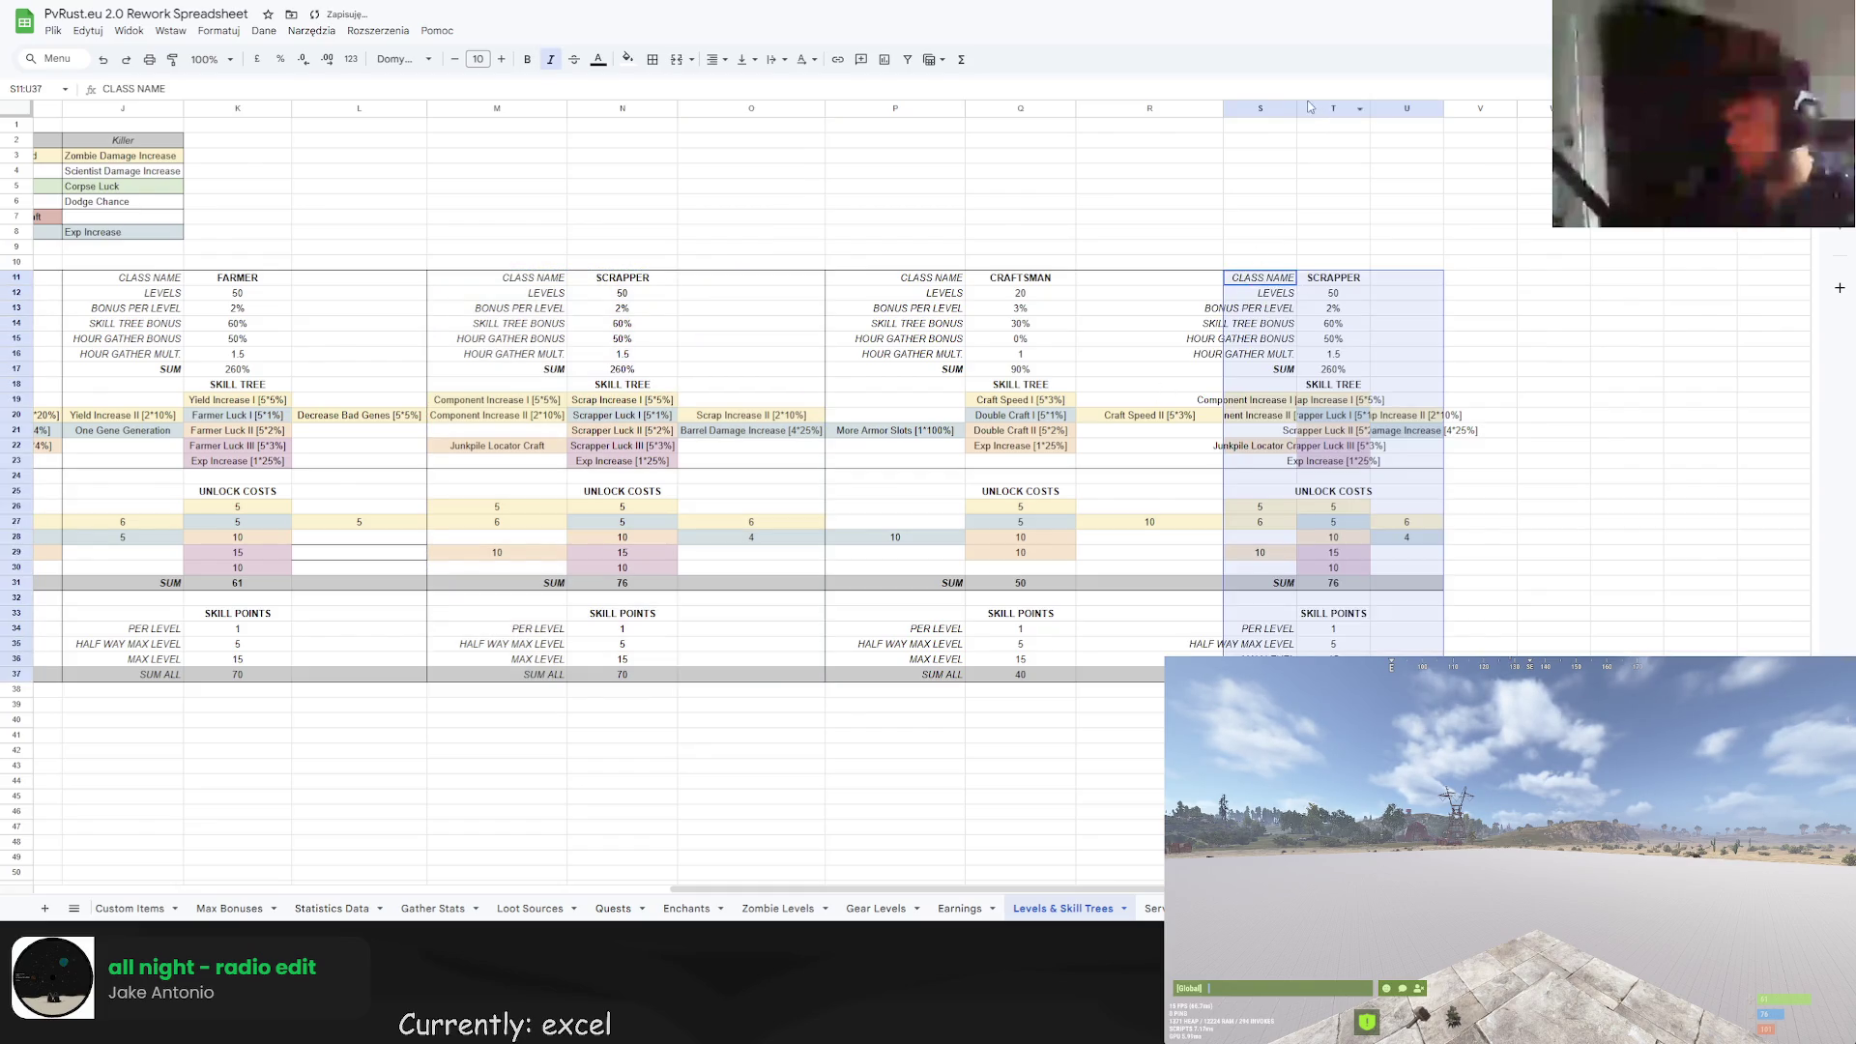
Autofit columns S, T and U and rename the copied block COLLECTOR.
double_click(1297, 108)
double_click(1436, 108)
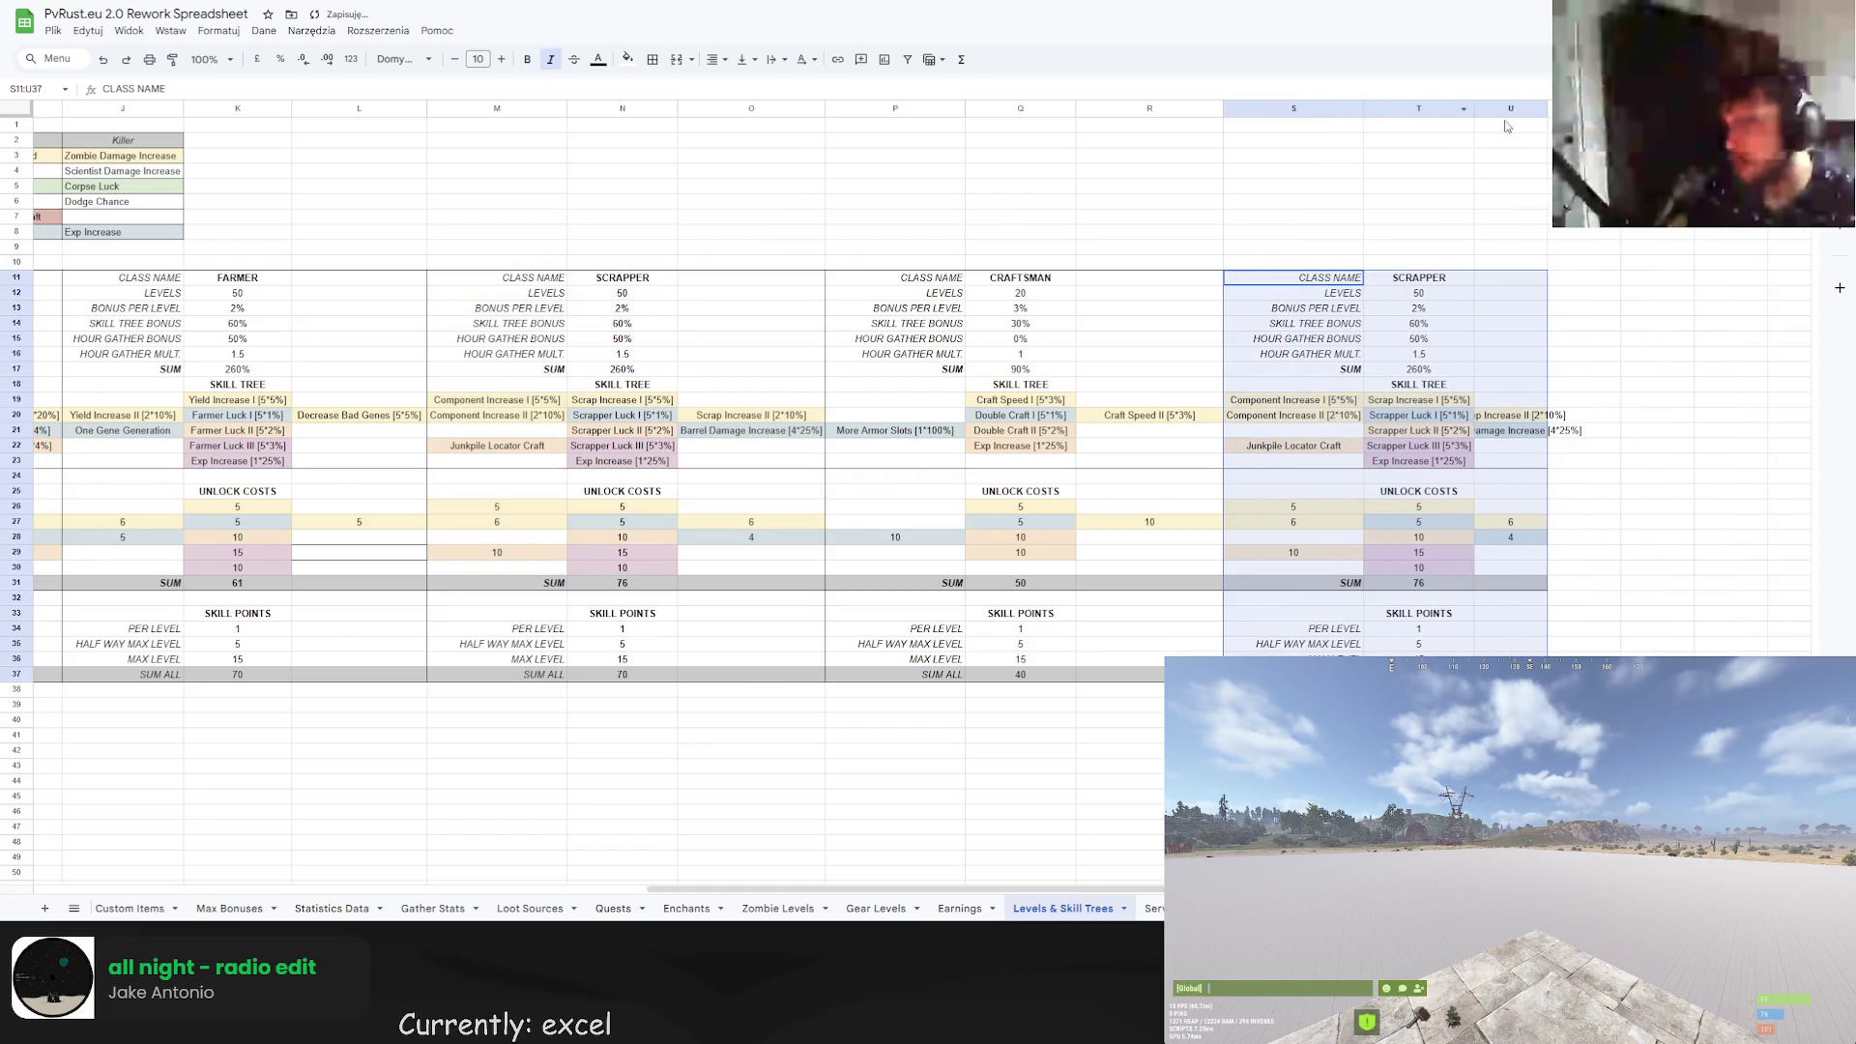
double_click(1548, 107)
left_click(1427, 278)
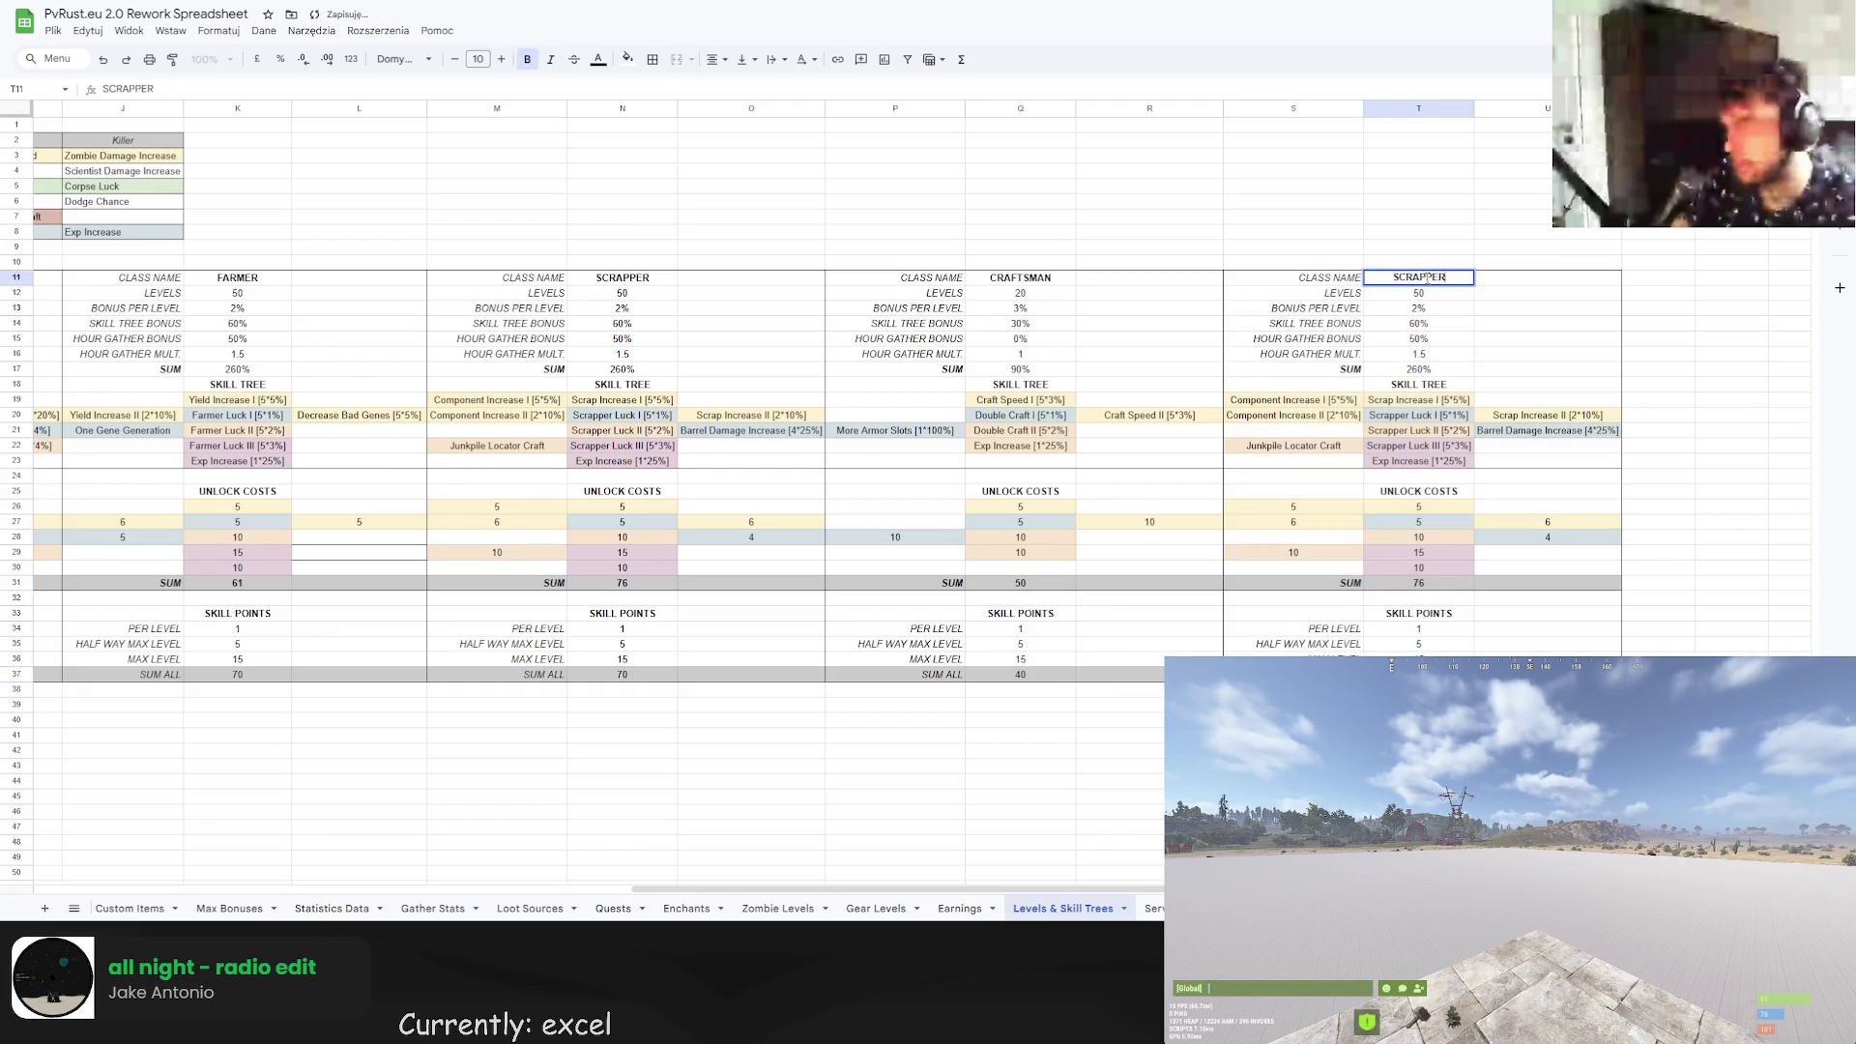
type("COLLECTOR")
key("Up")
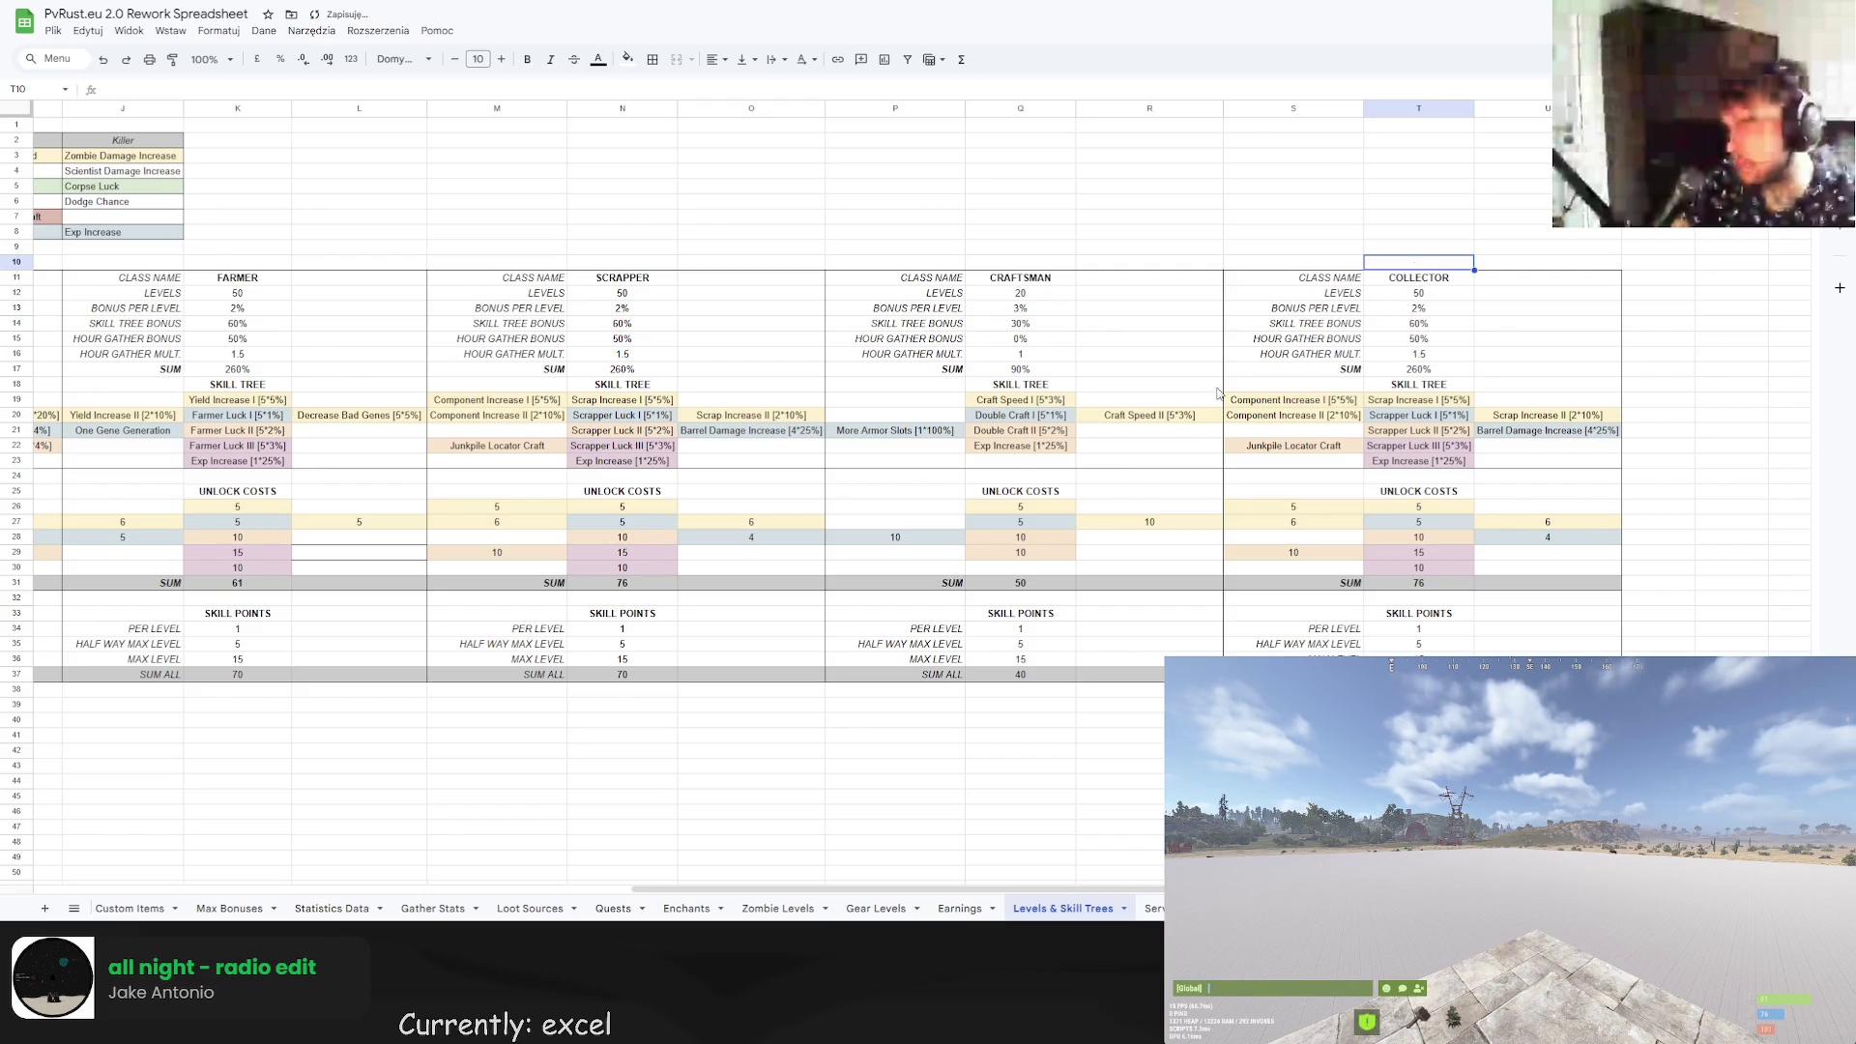
left_click(217, 913)
scroll(656, 842, "left", 10)
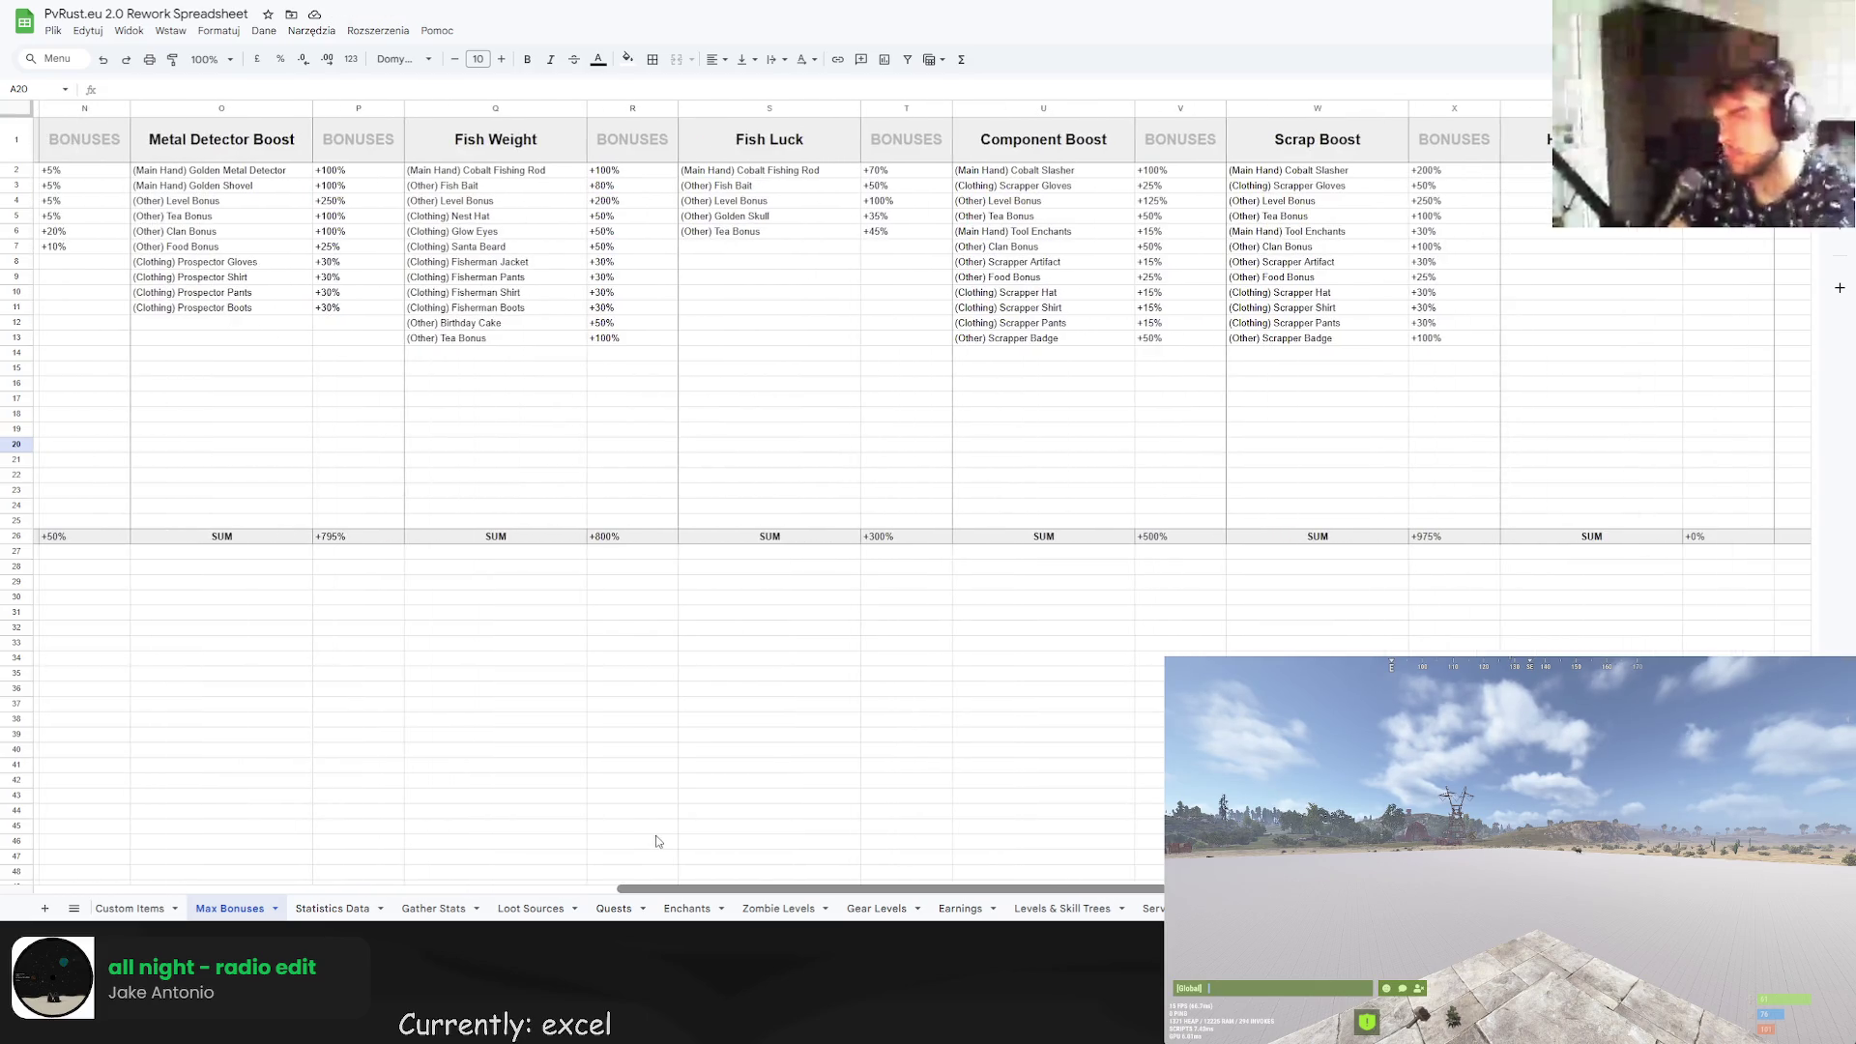
scroll(657, 841, "left", 15)
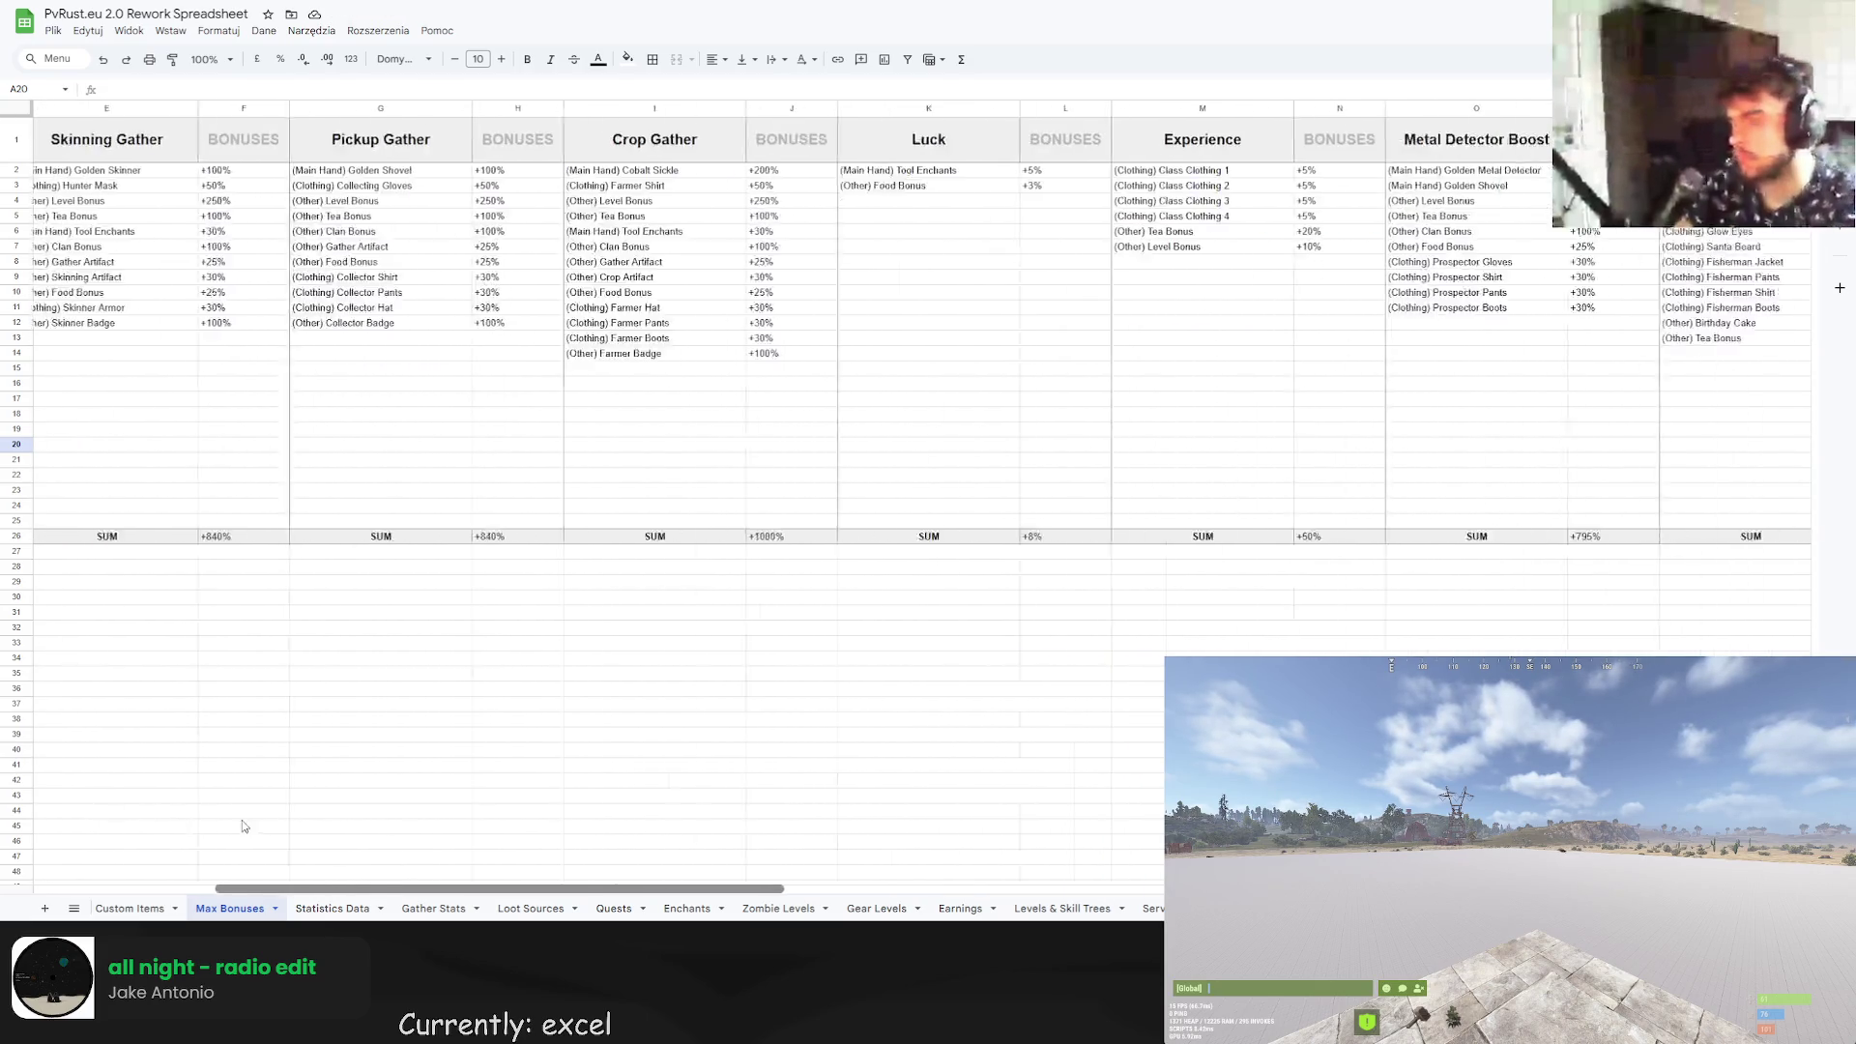
scroll(243, 826, "left", 5)
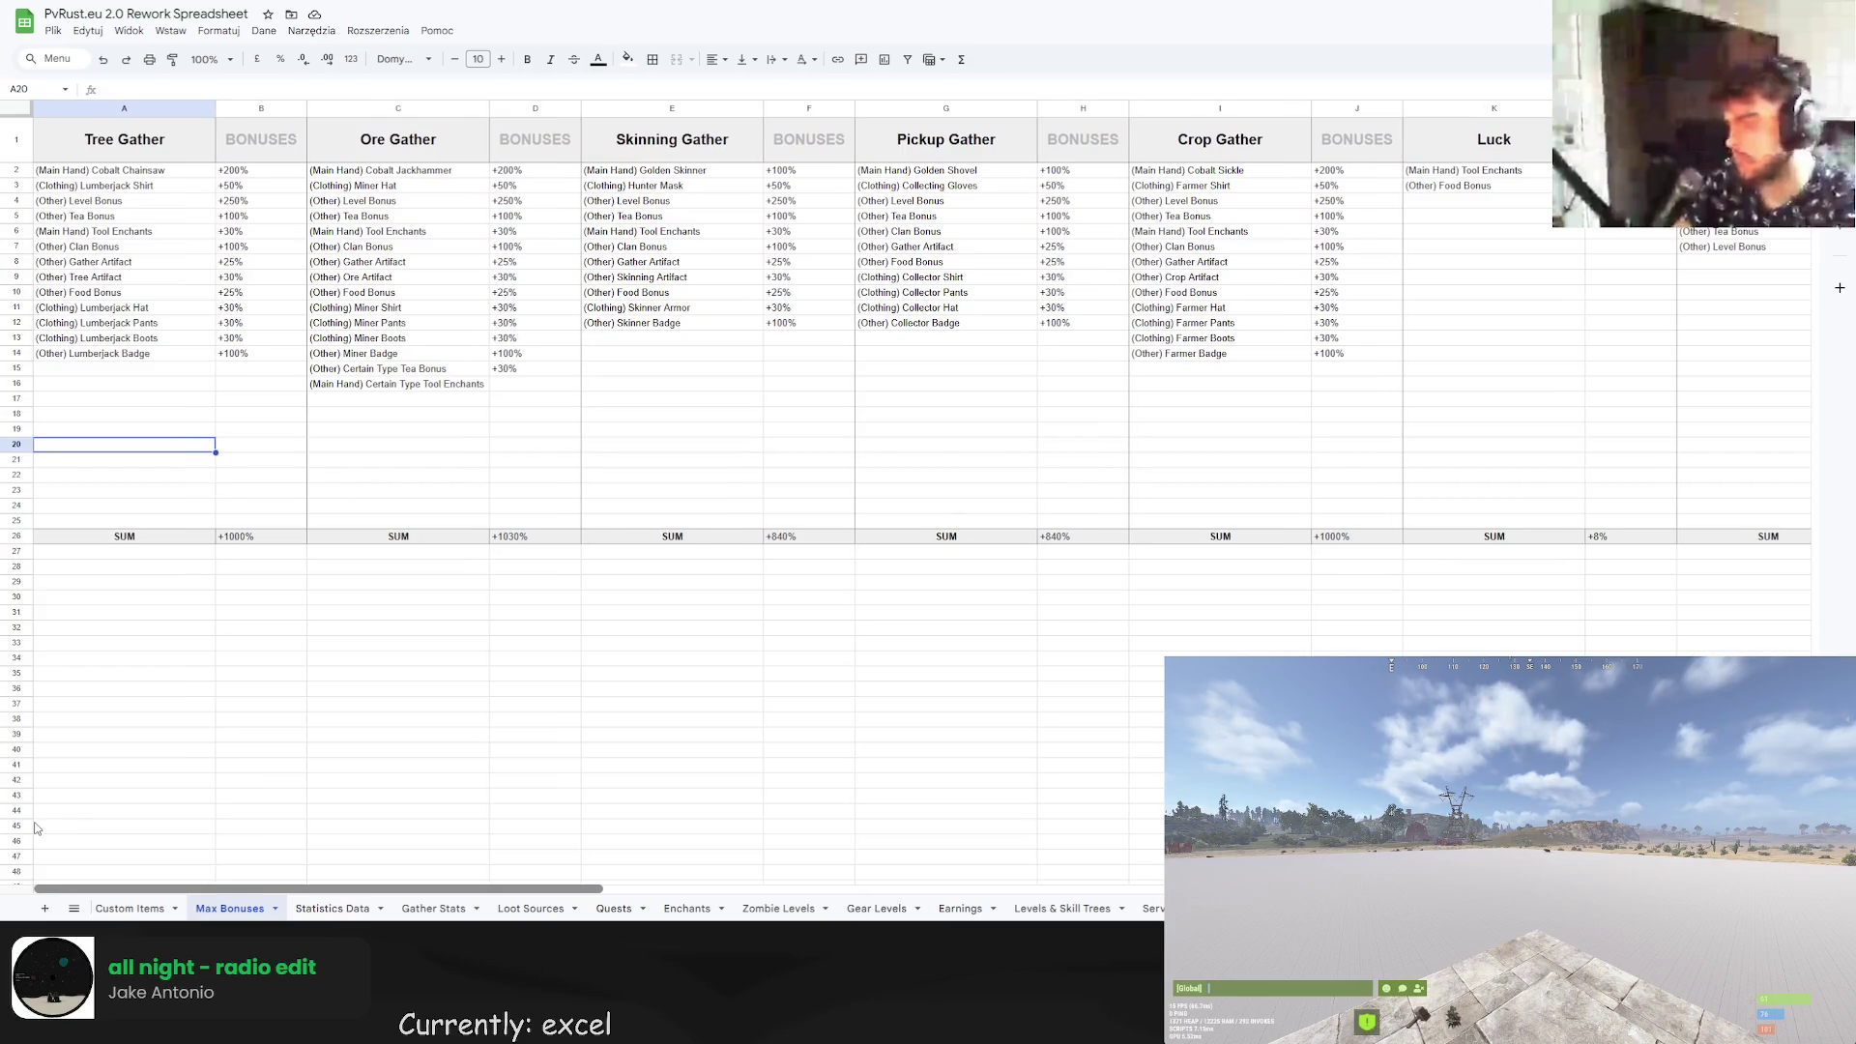
scroll(56, 828, "right", 1)
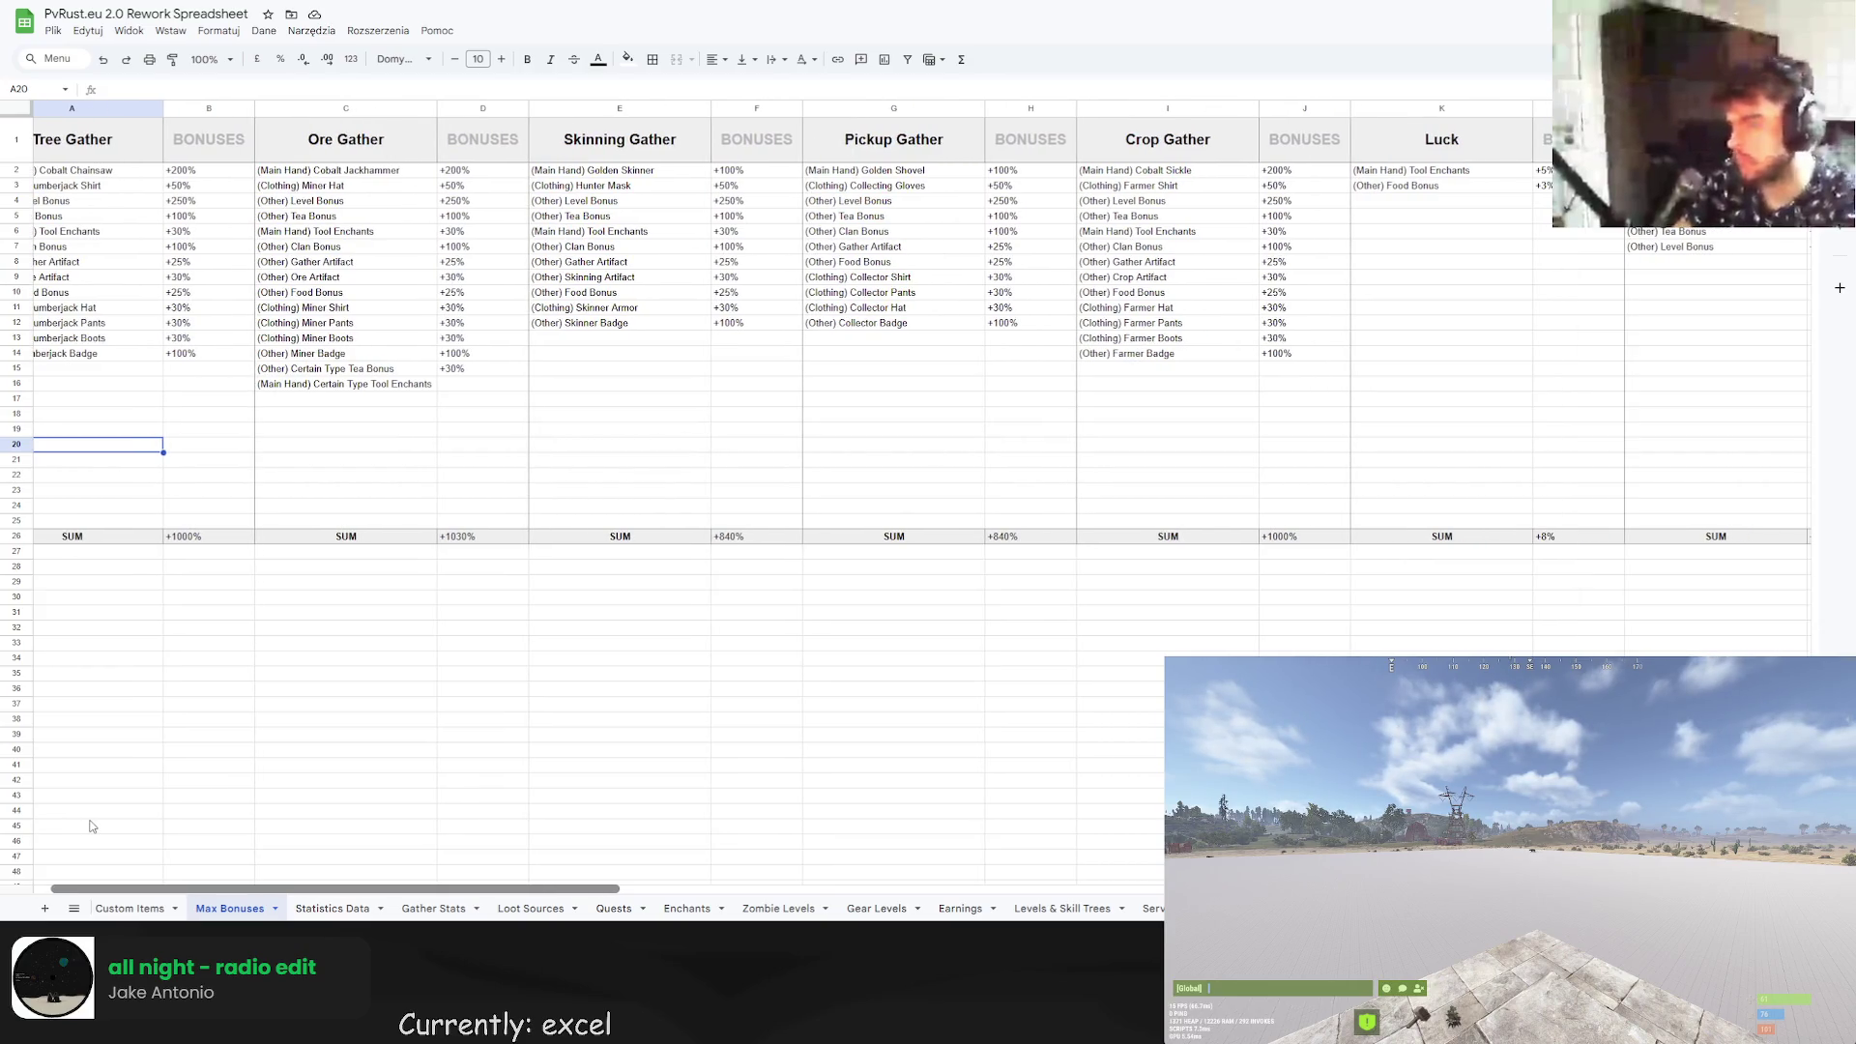
scroll(91, 823, "right", 15)
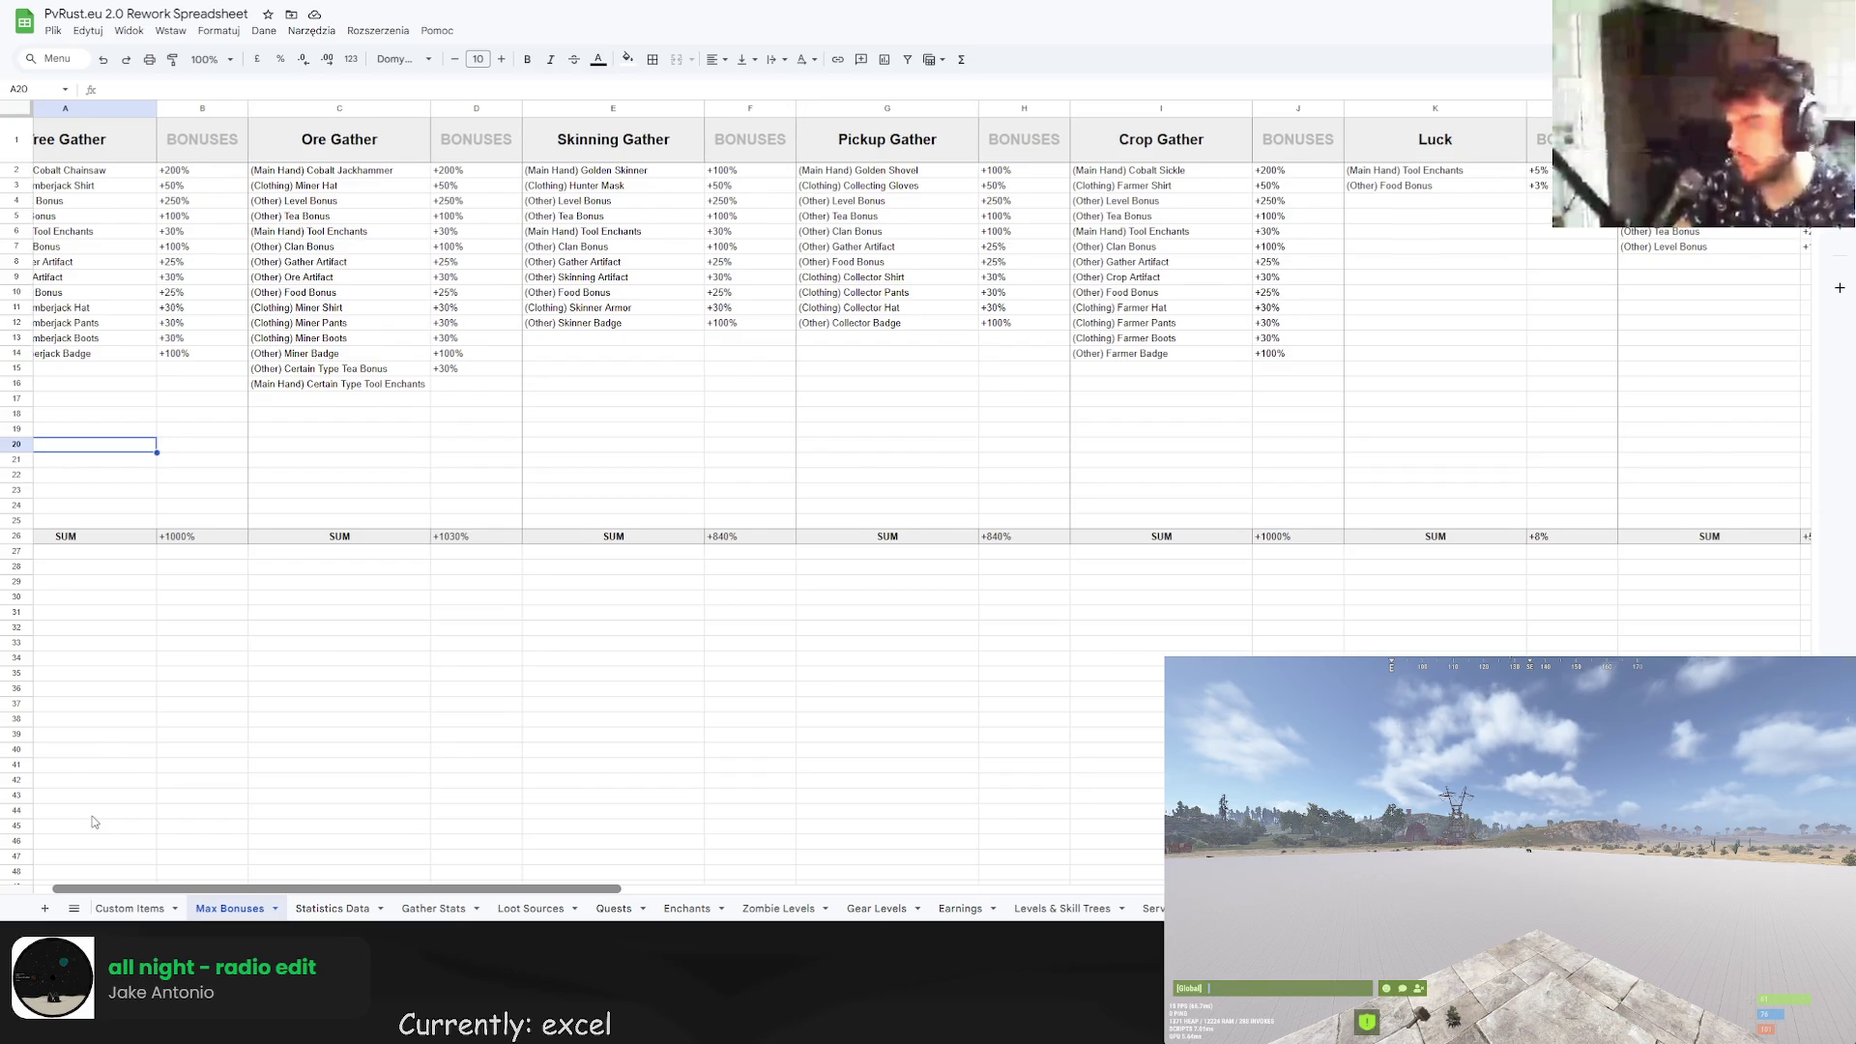
scroll(392, 823, "right", 15)
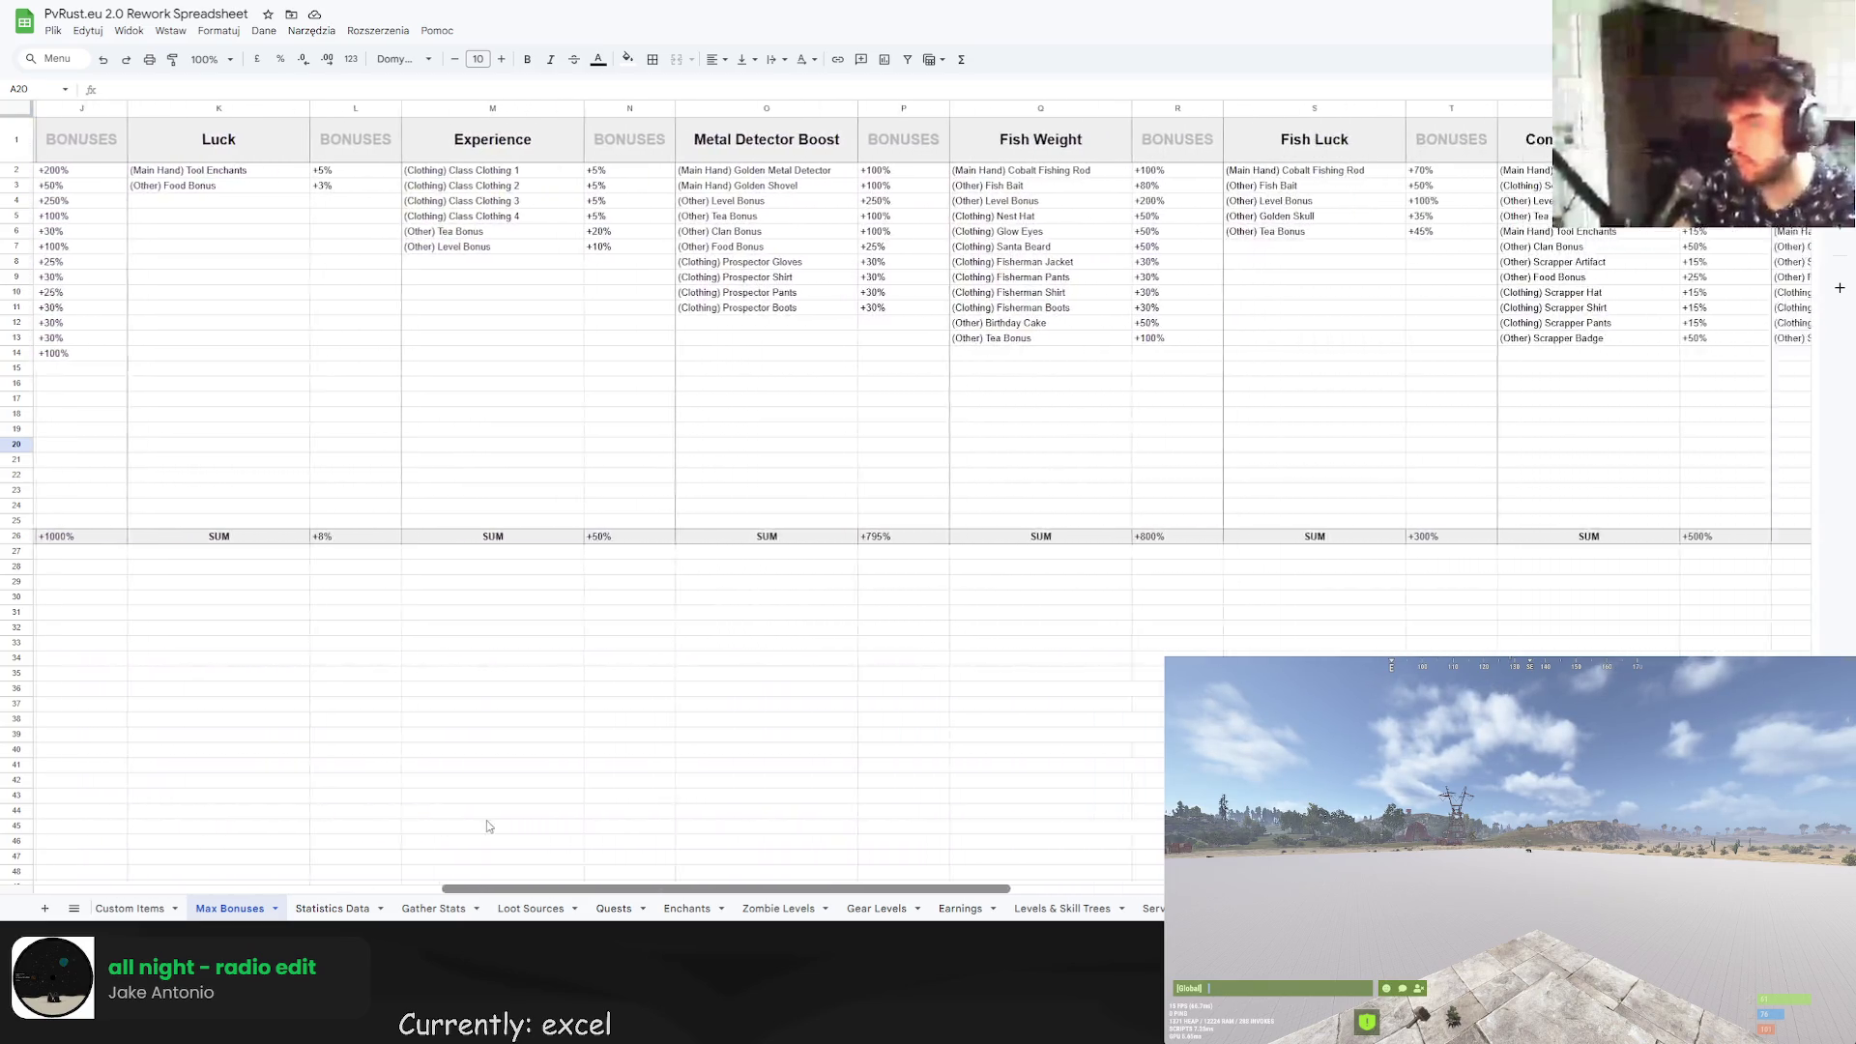
scroll(840, 836, "right", 5)
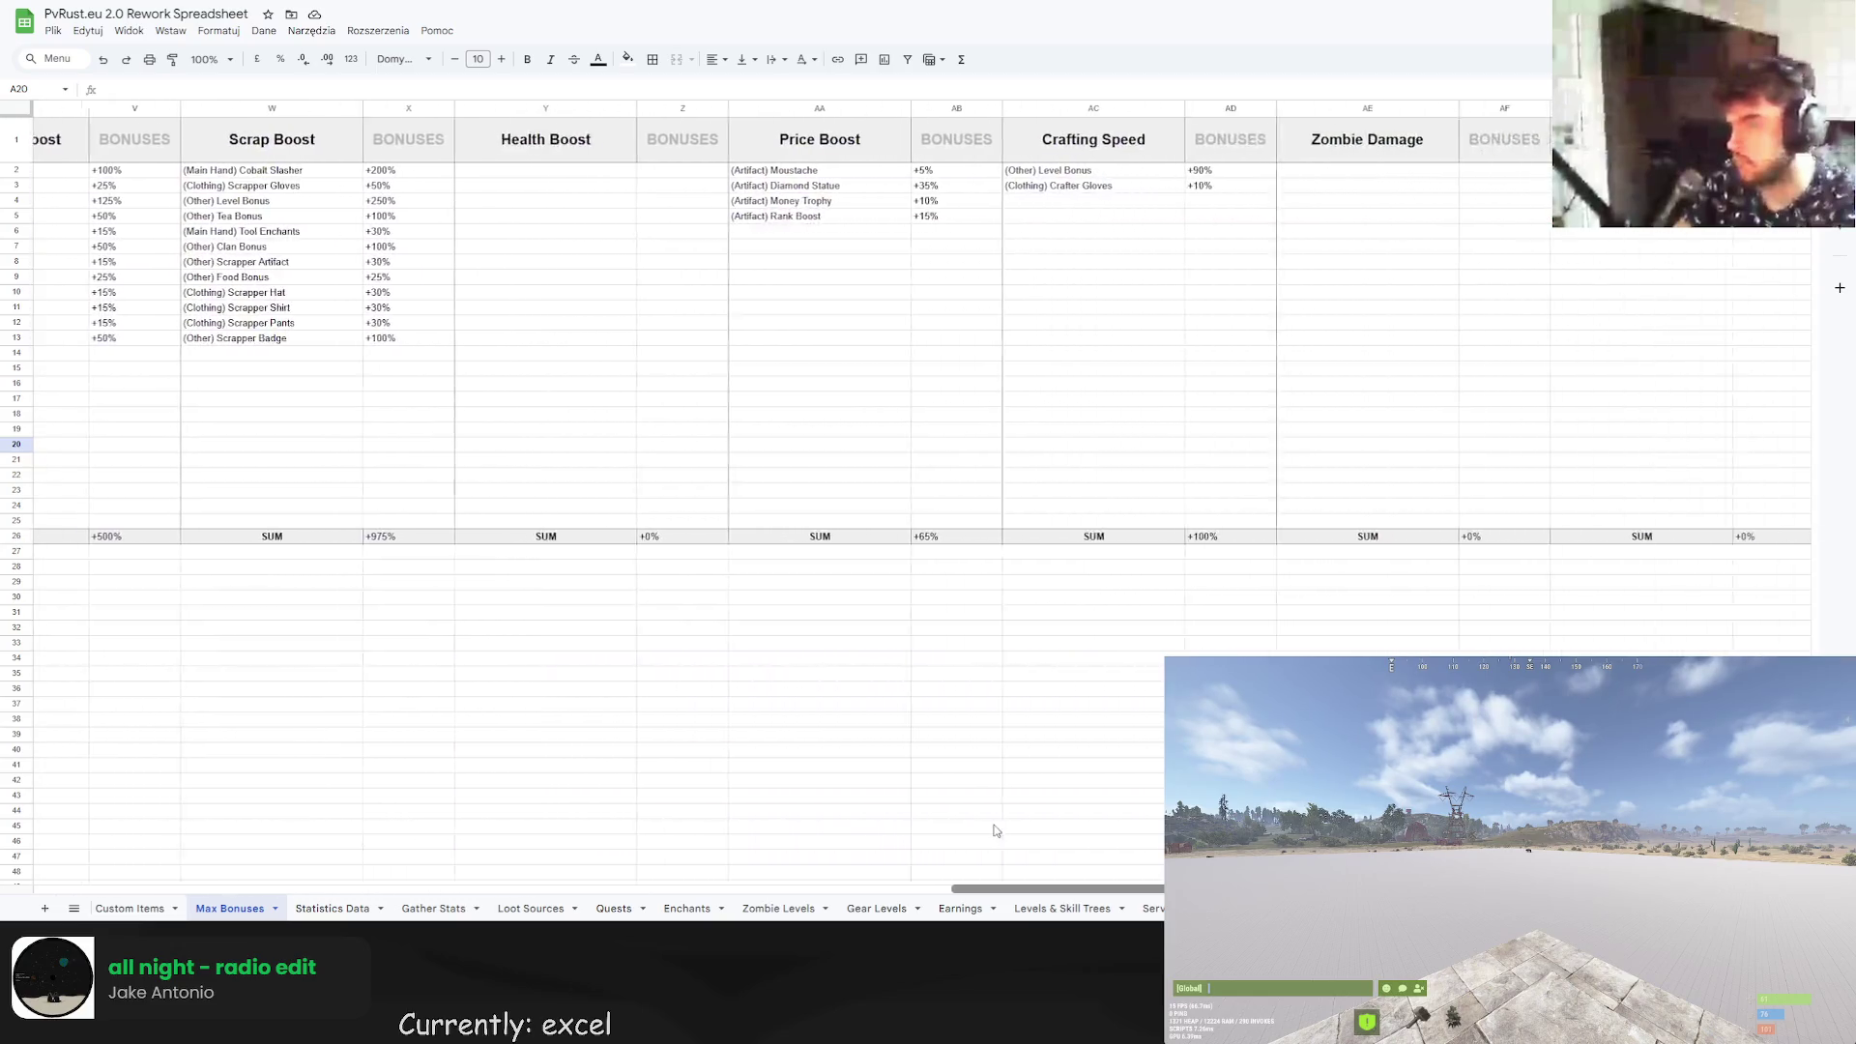
scroll(464, 801, "left", 15)
scroll(449, 800, "left", 10)
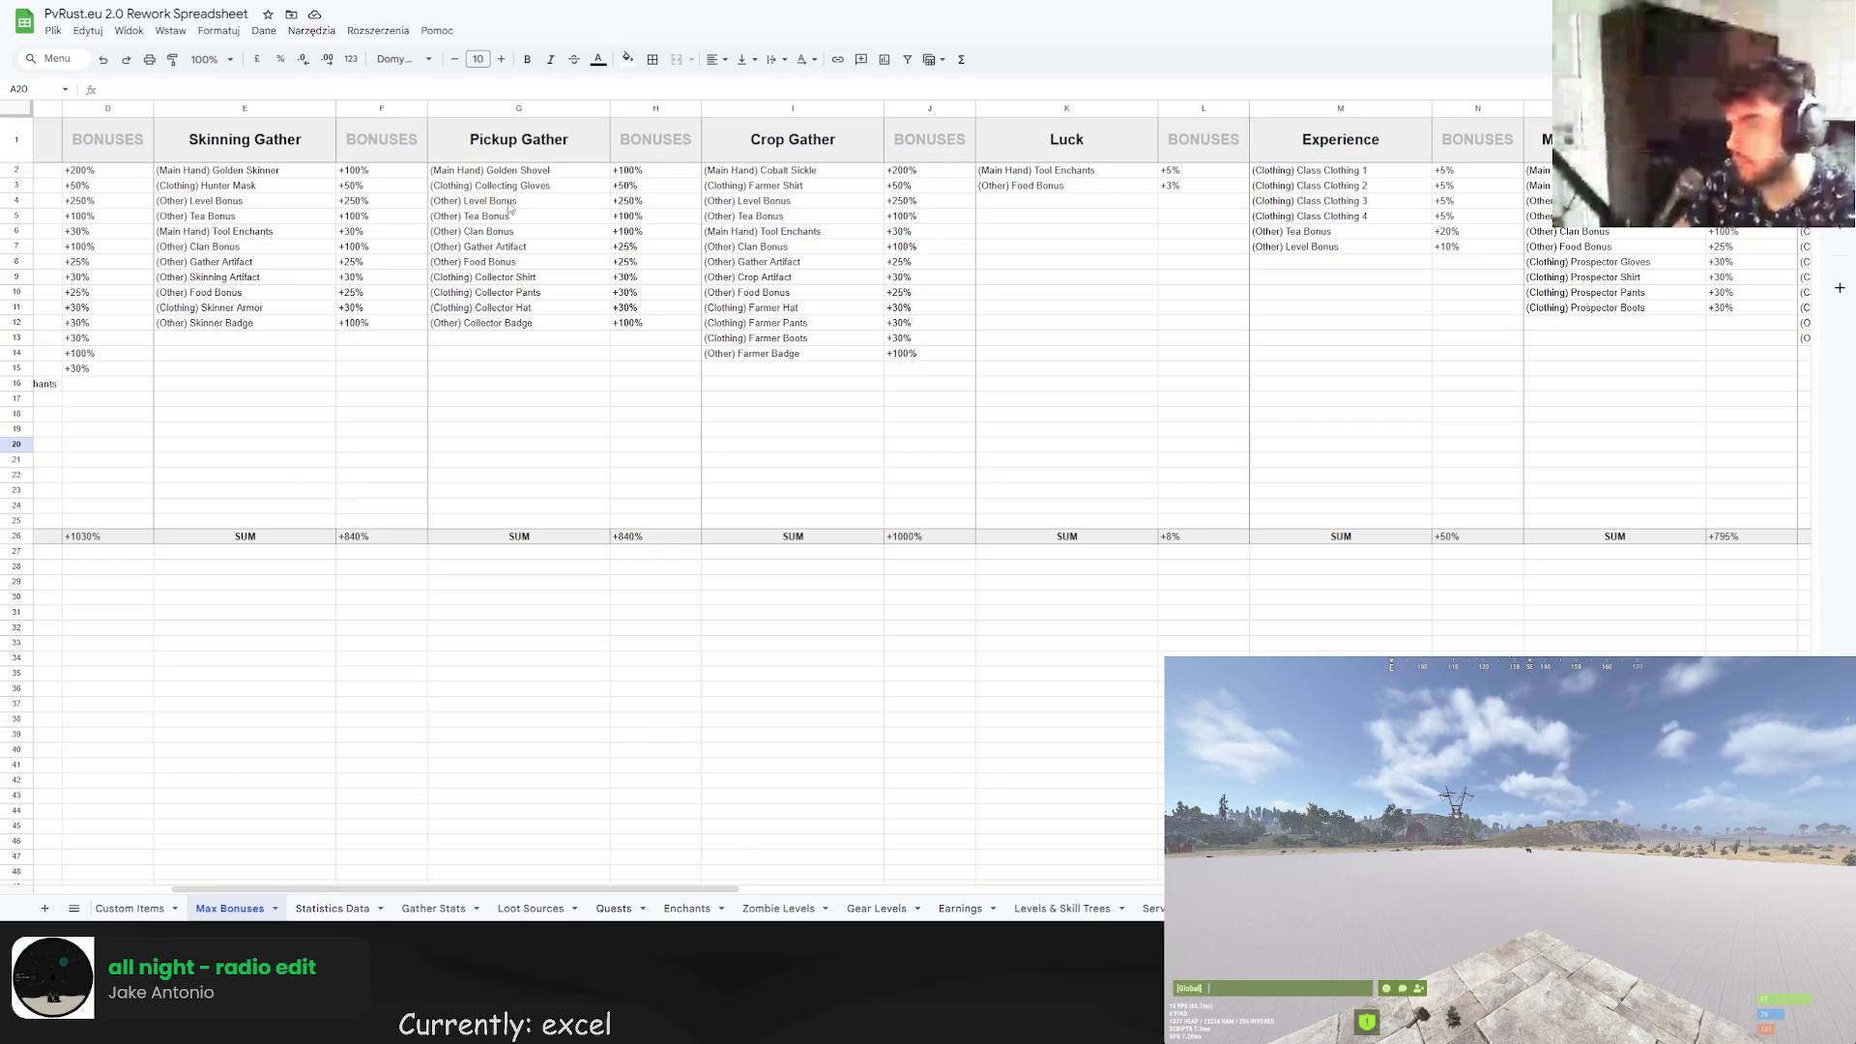
left_click(522, 200)
left_click(614, 201)
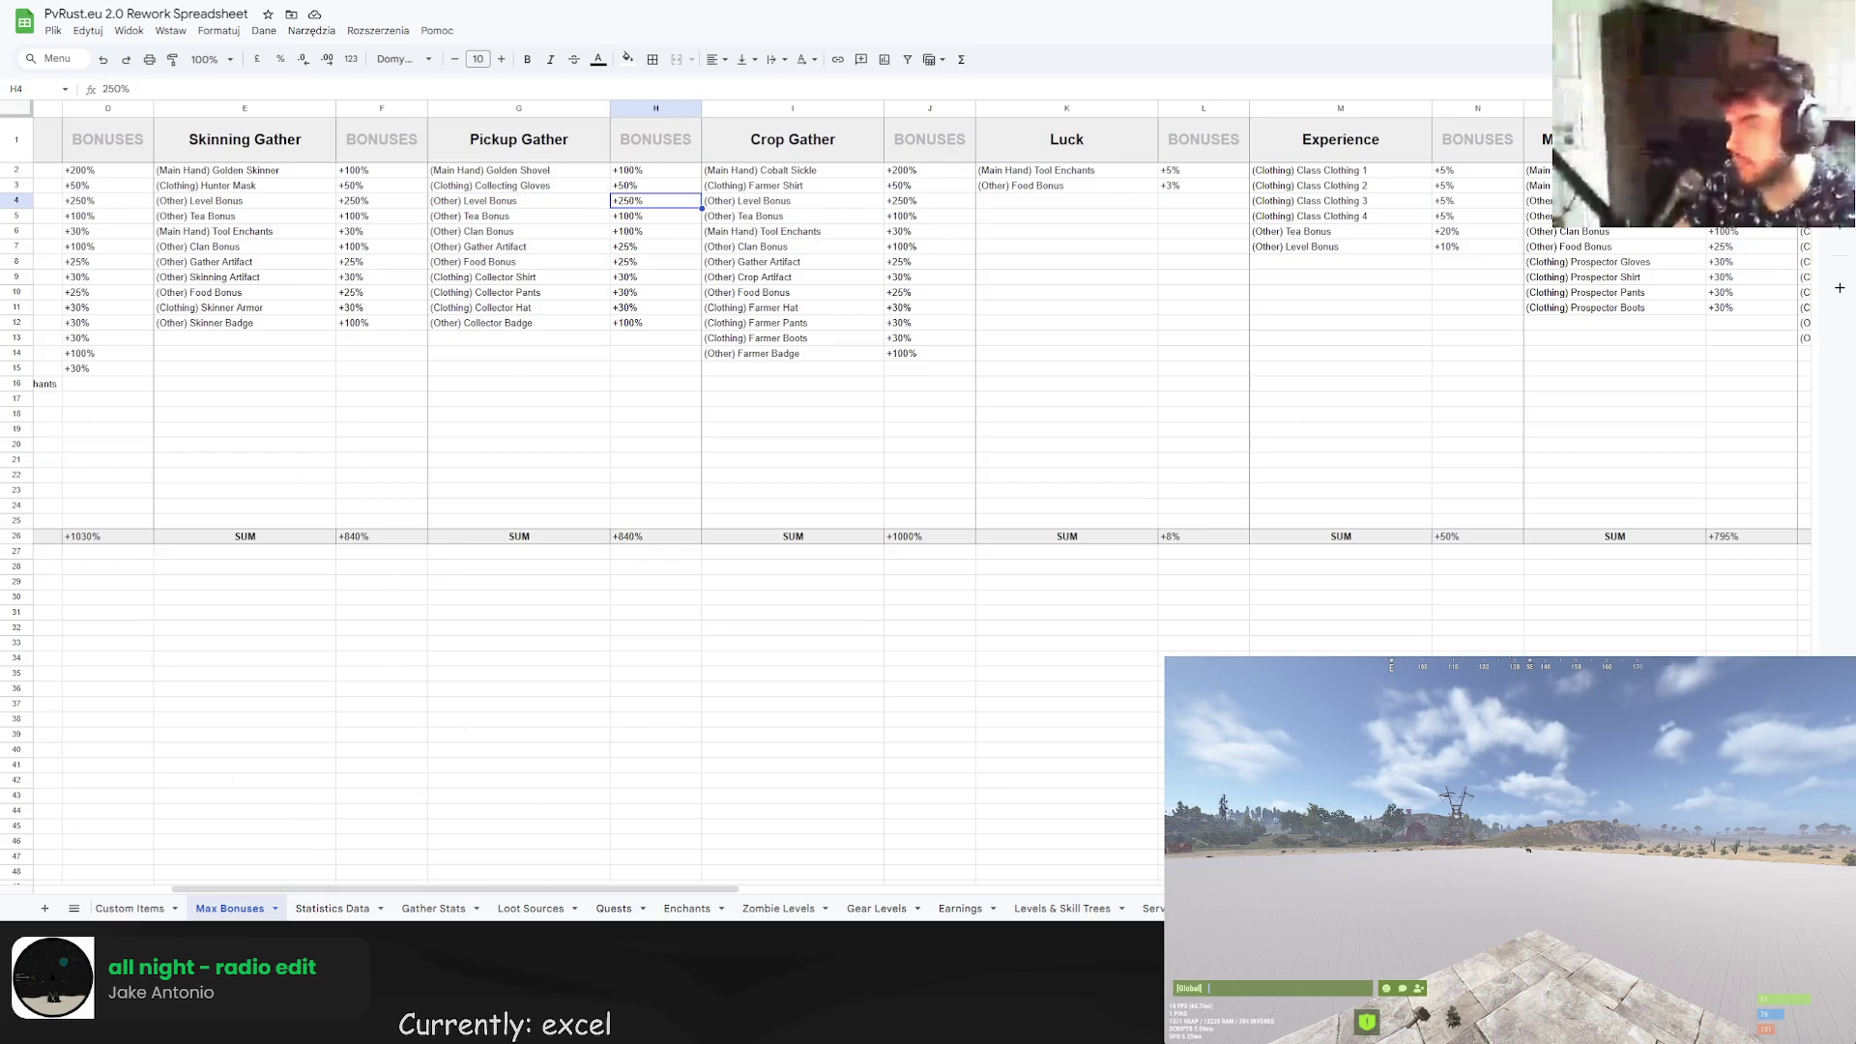
scroll(243, 200, "left", 5)
Set Tree Gather's level bonus to +260%.
double_click(243, 200)
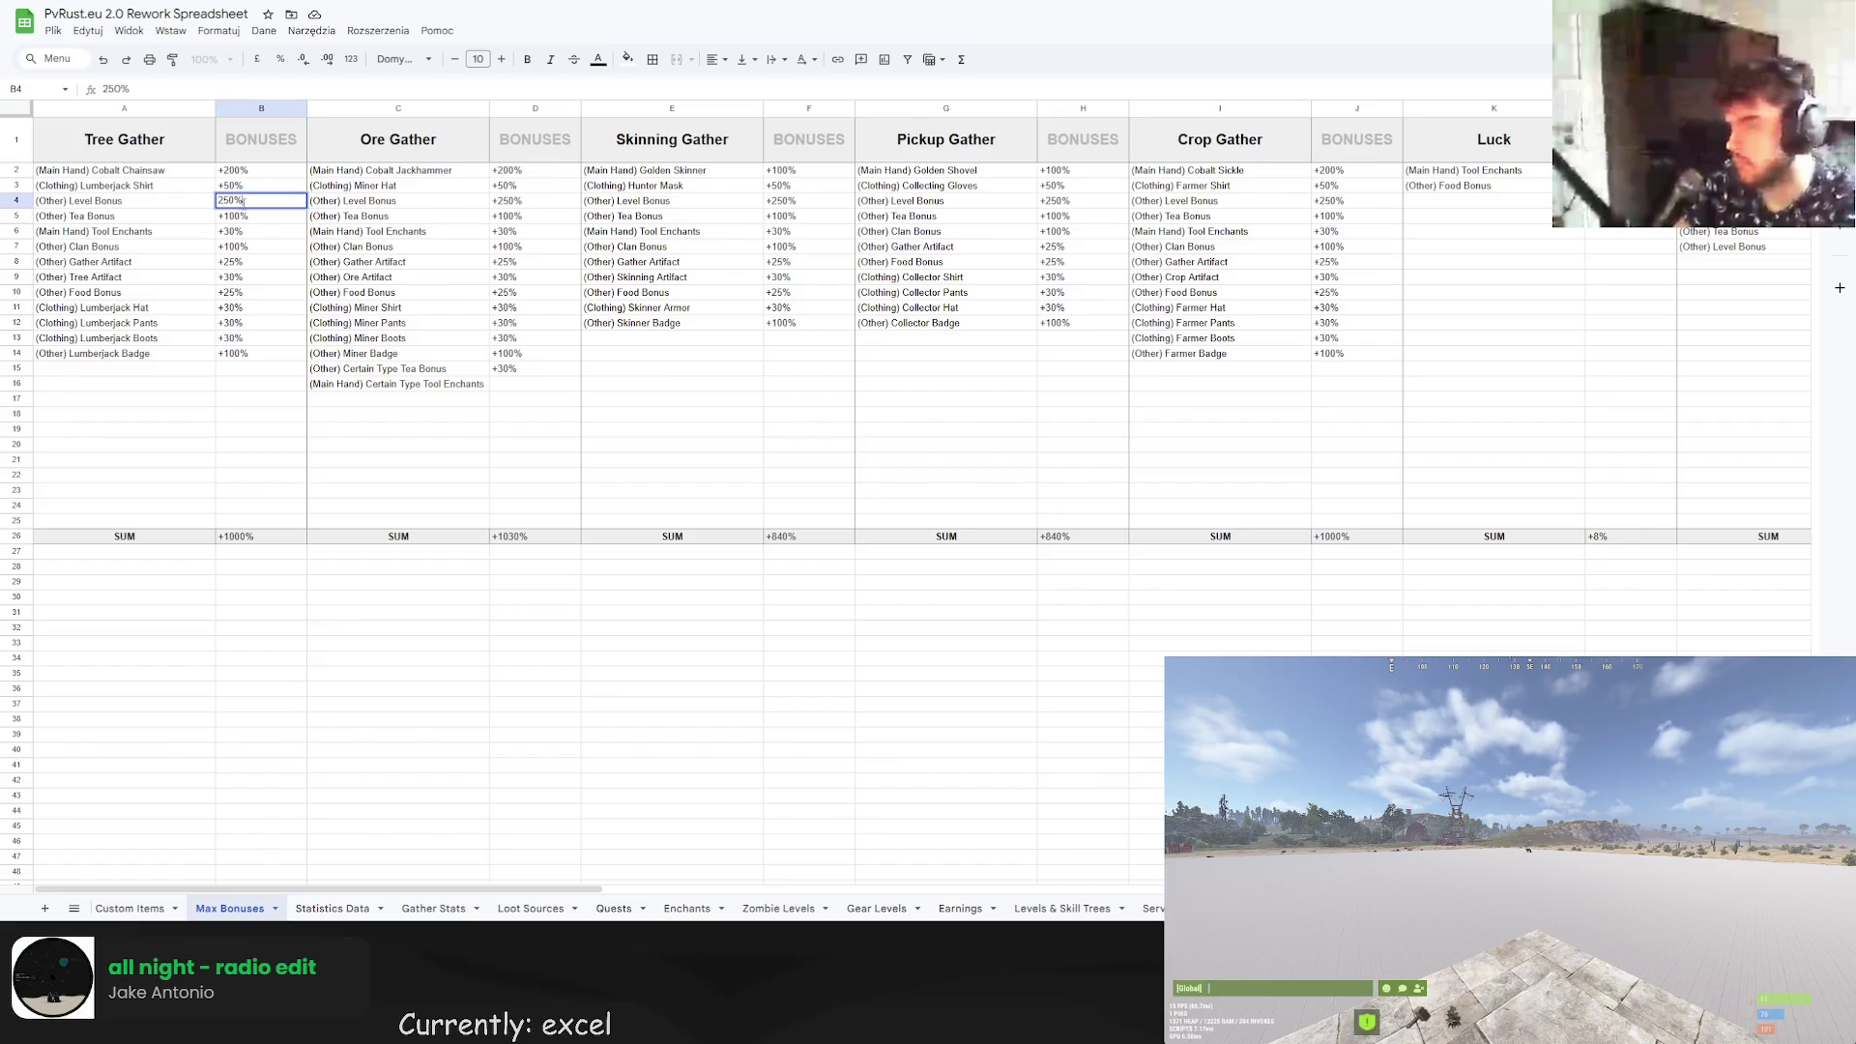
key("Return")
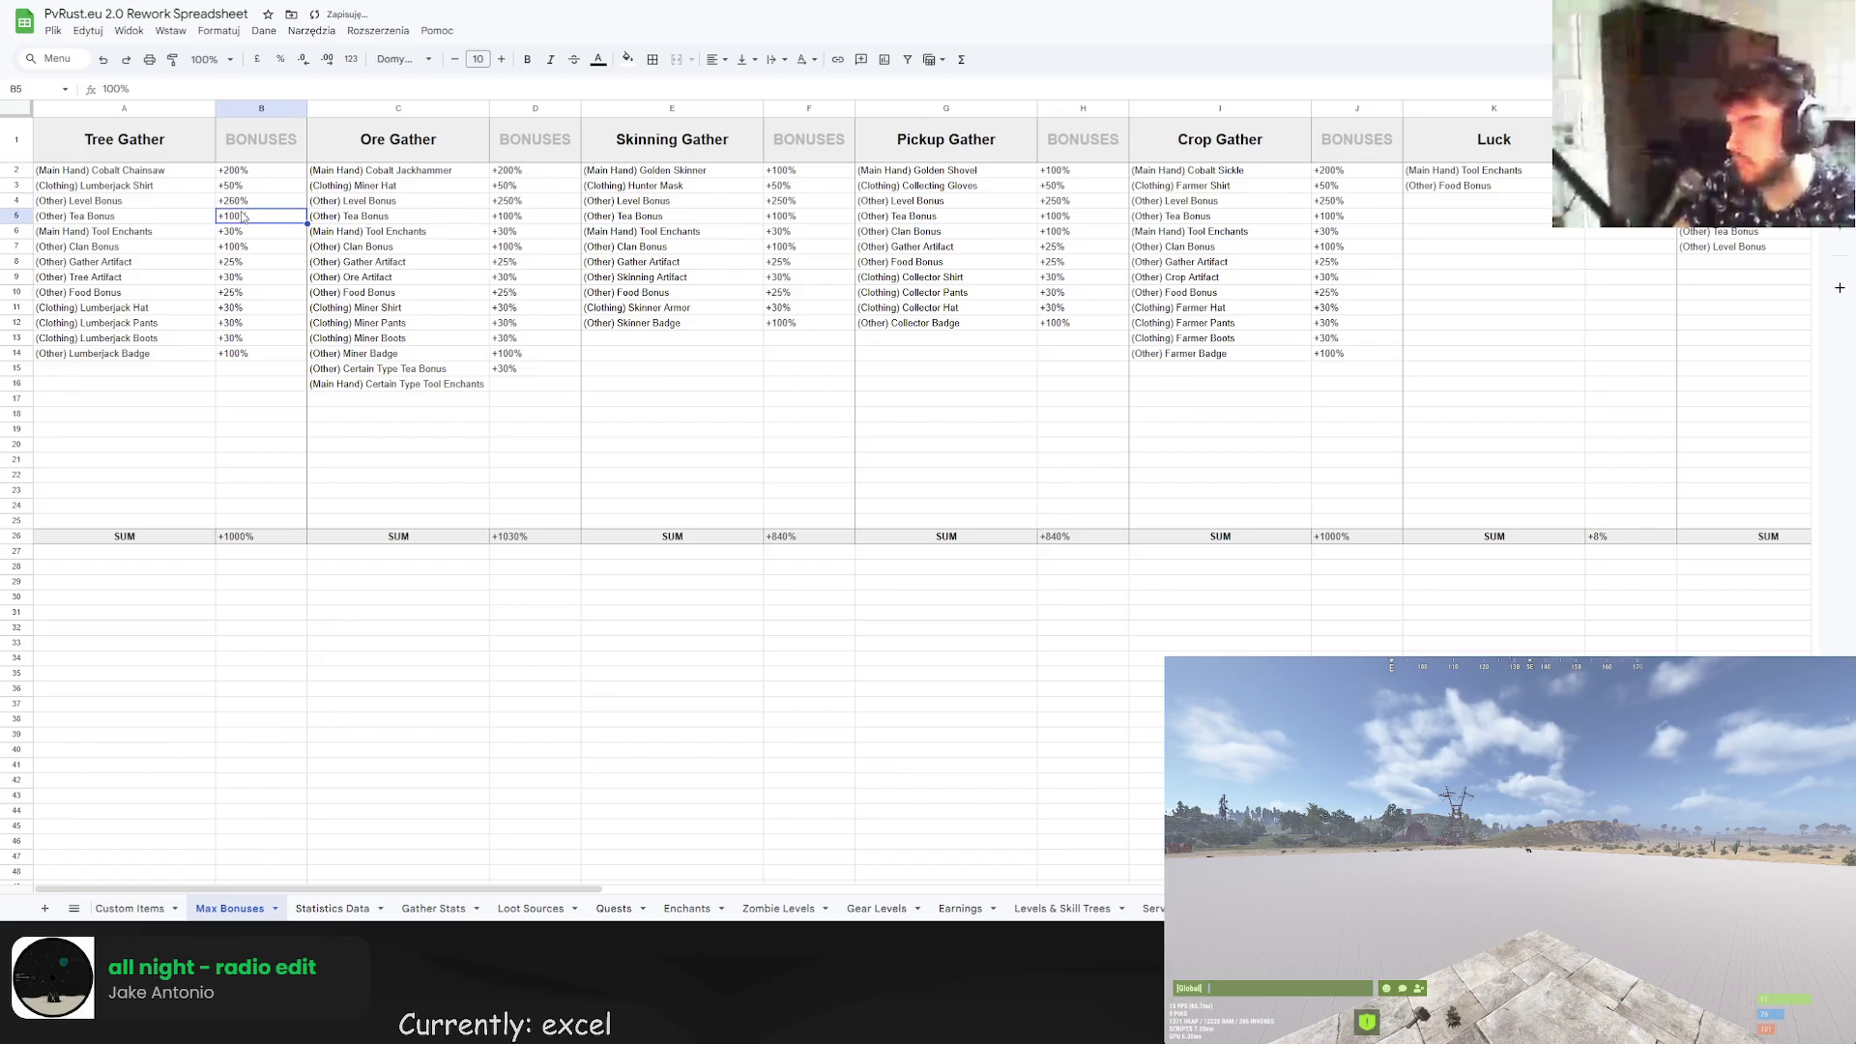
key("Up")
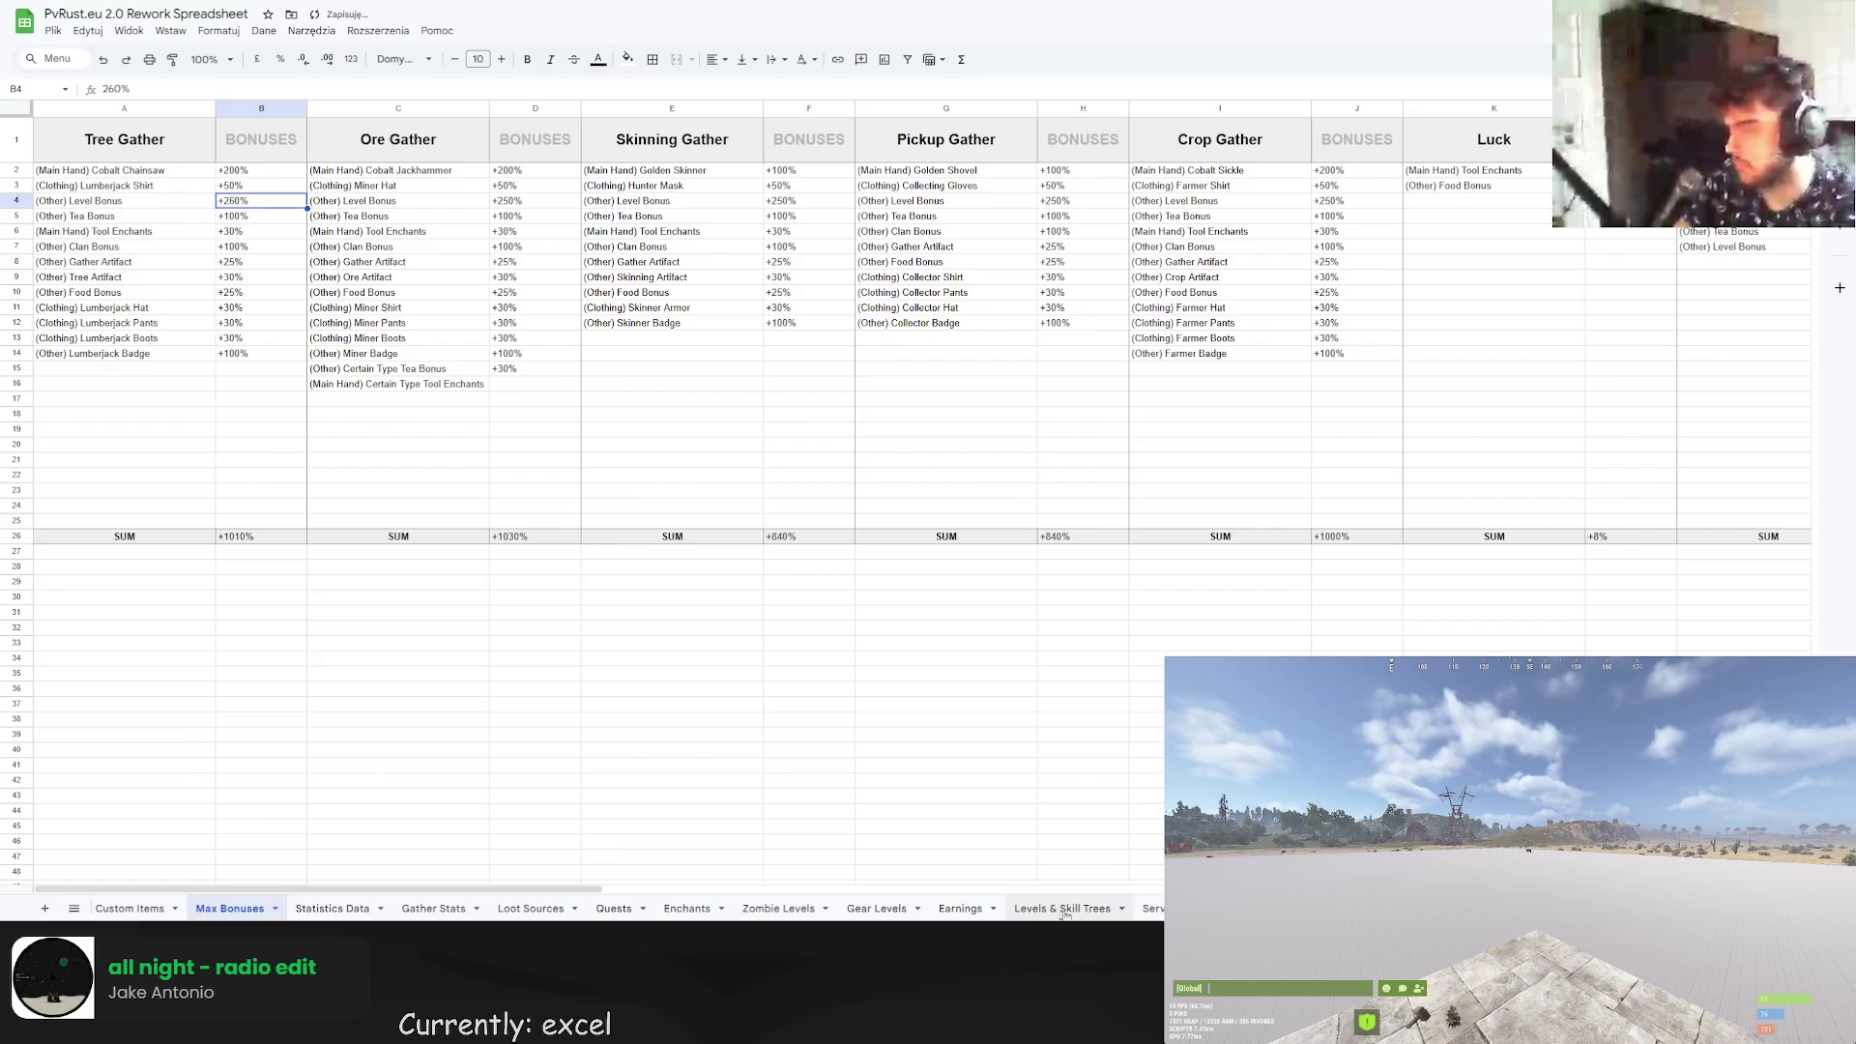
left_click(1063, 908)
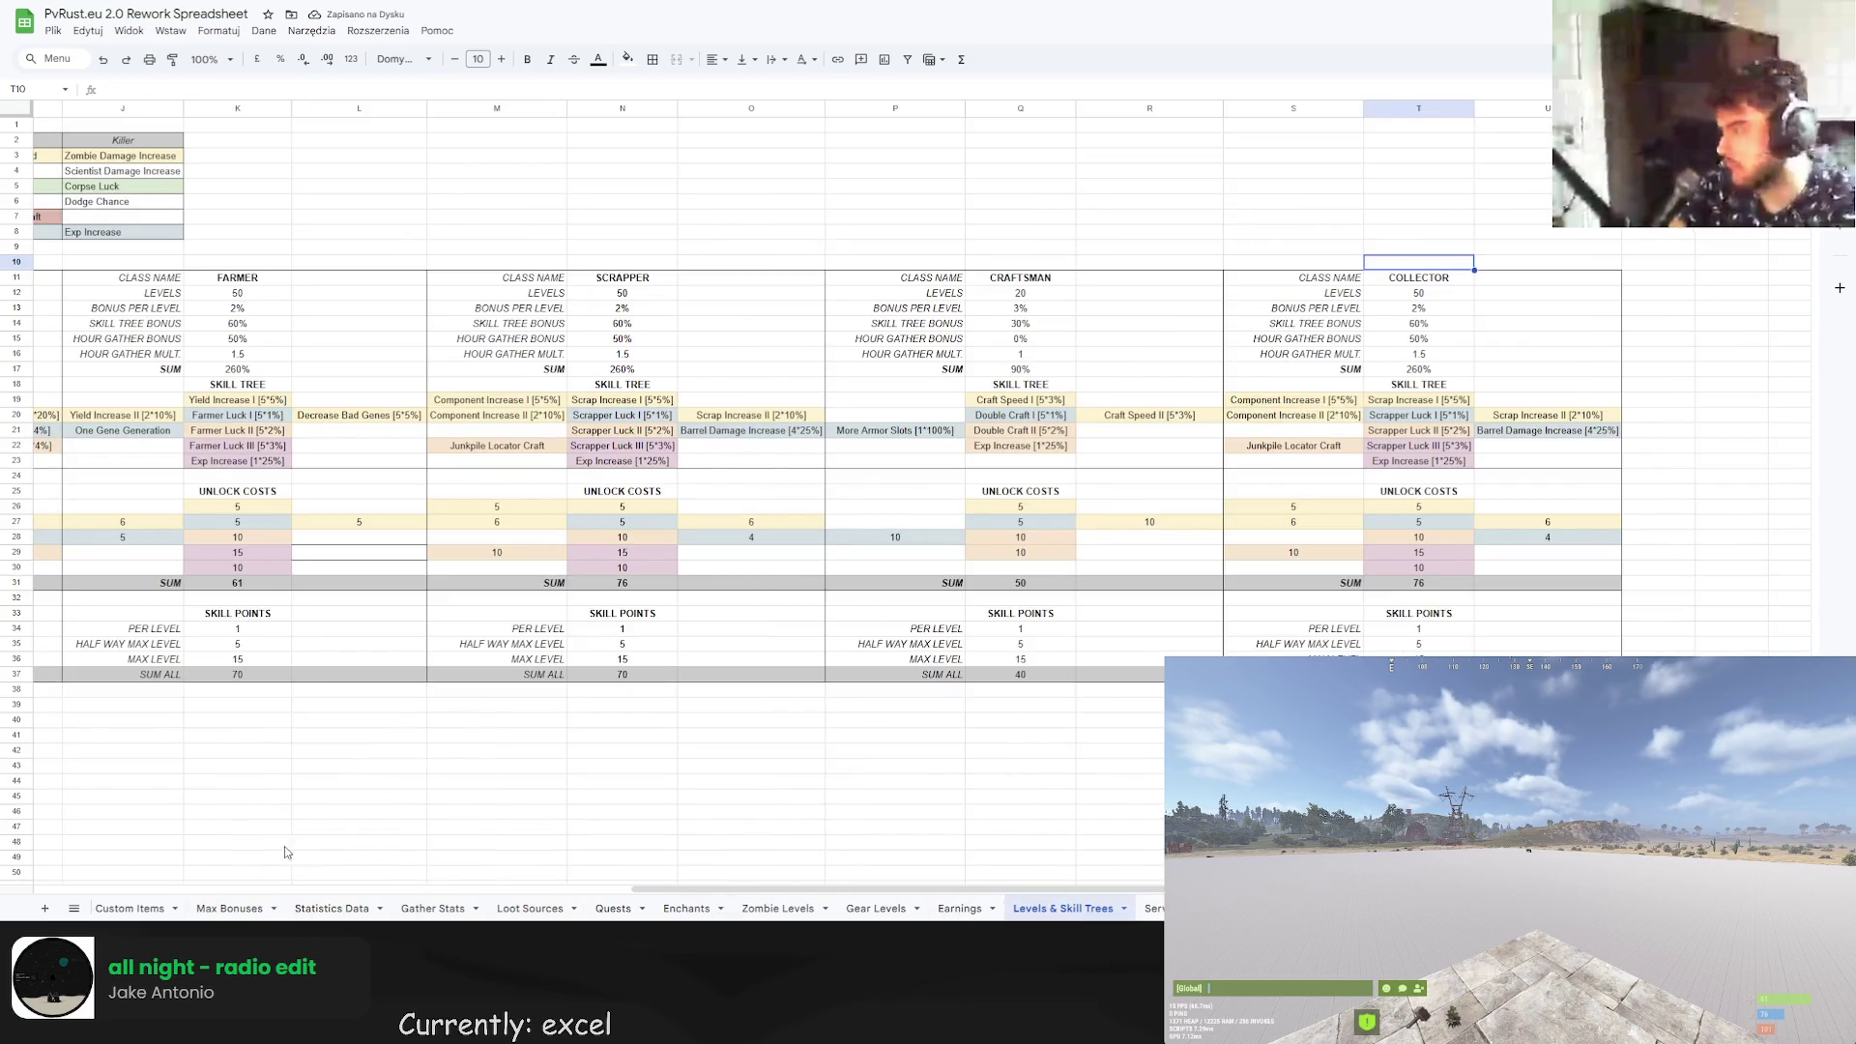
left_click_drag(971, 887, 380, 882)
scroll(380, 881, "right", 5)
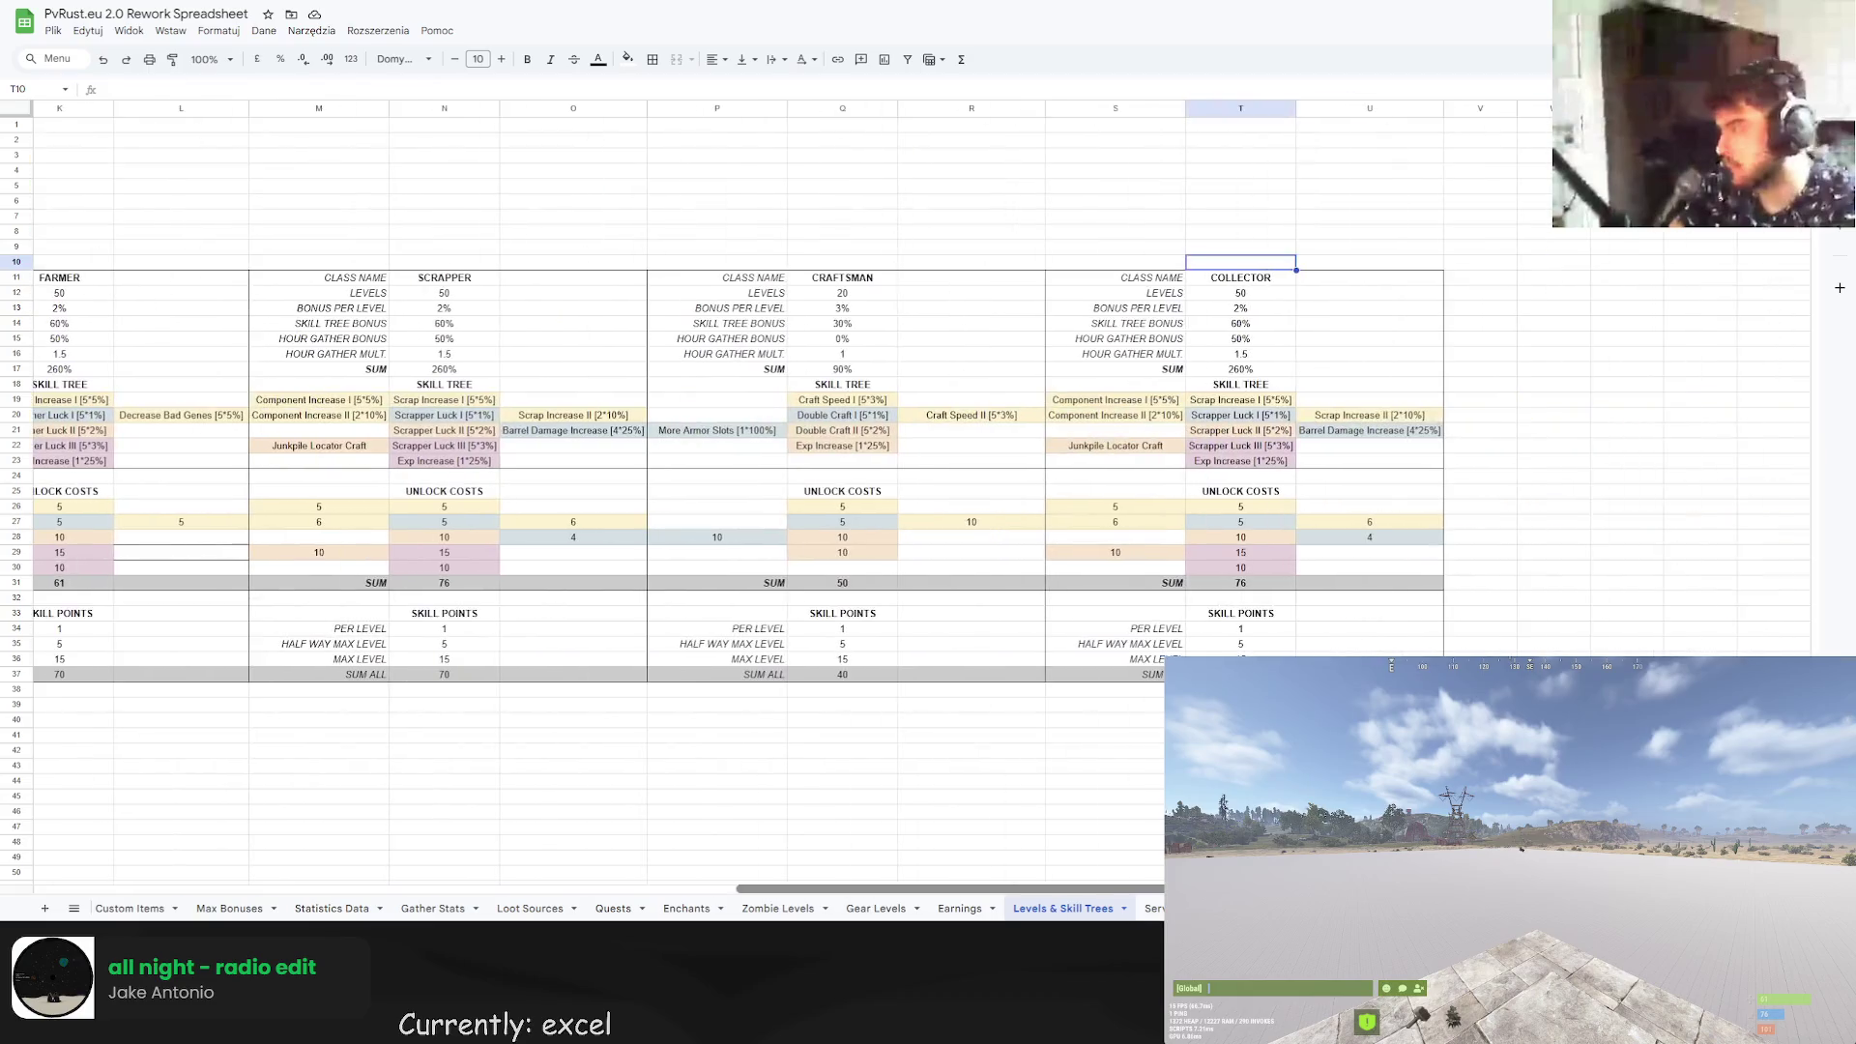
left_click(205, 908)
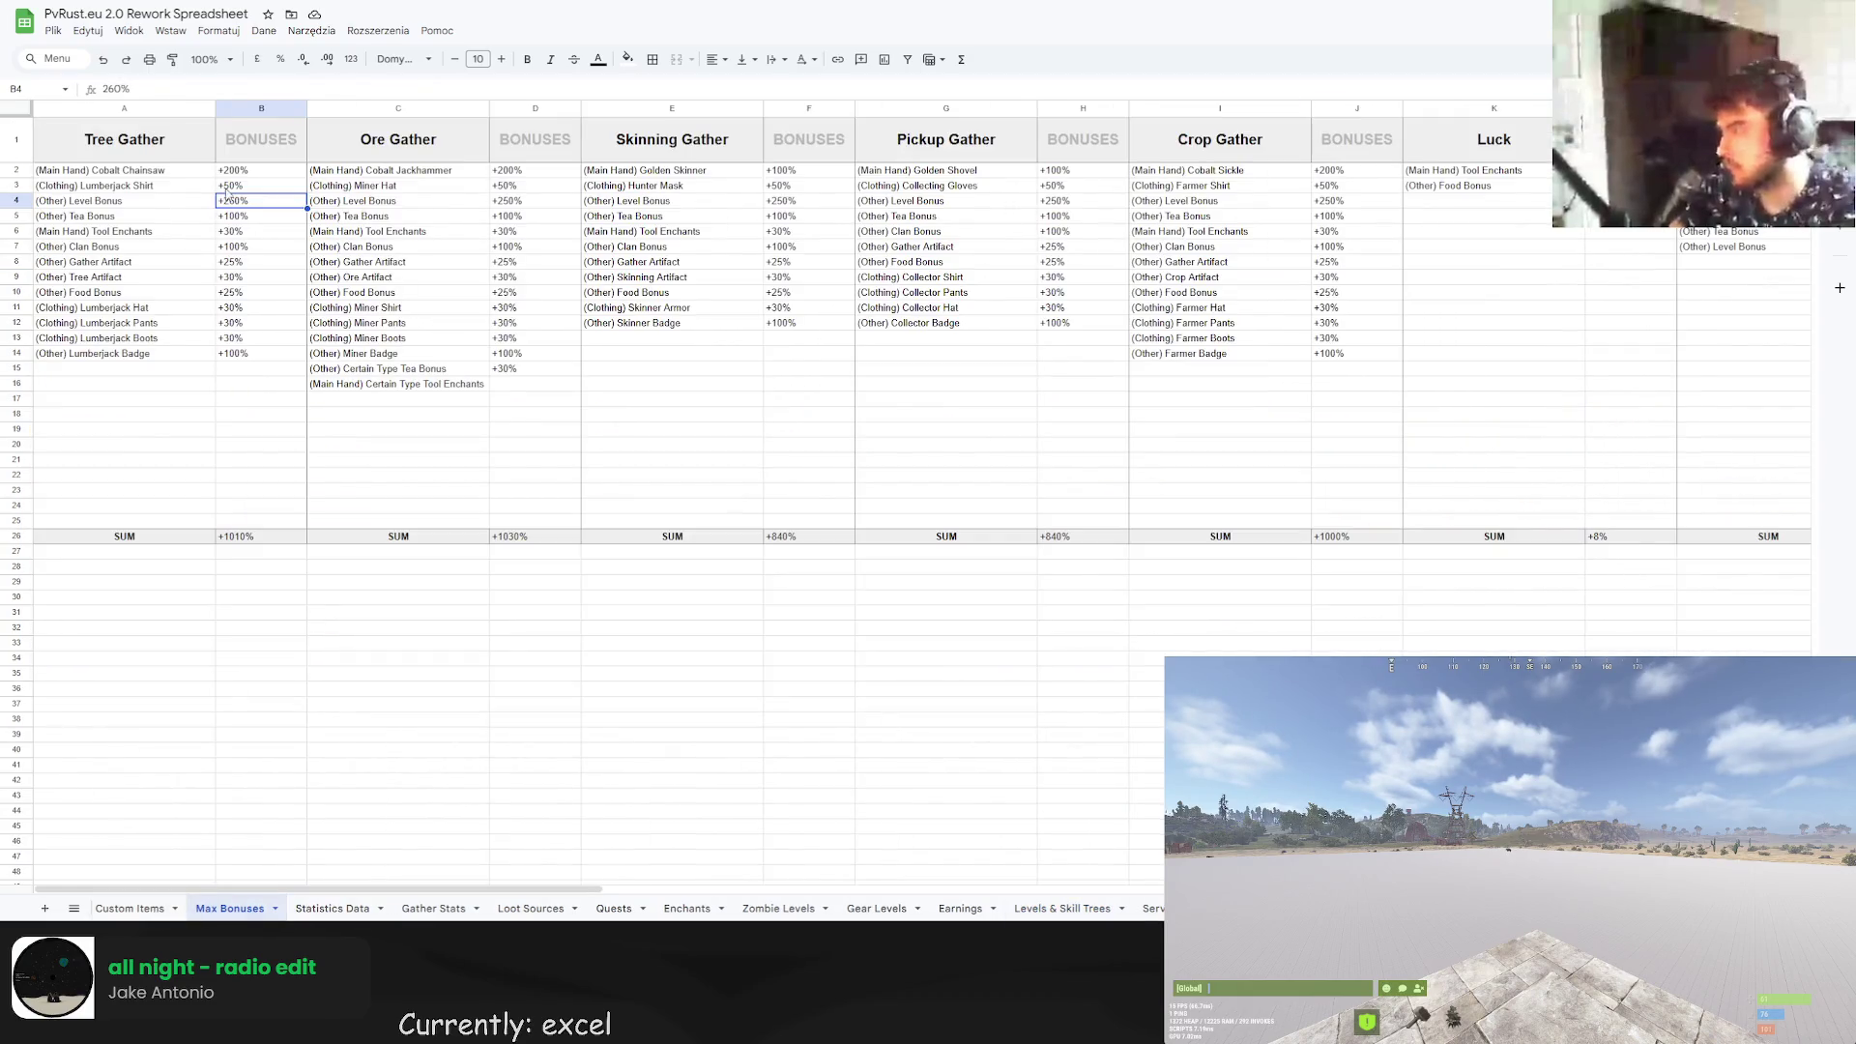
Paste +260% into the Ore, Skinning, Pickup and Crop Gather level bonuses.
key("ctrl+c")
left_click(498, 201)
key("ctrl+v")
left_click(821, 203)
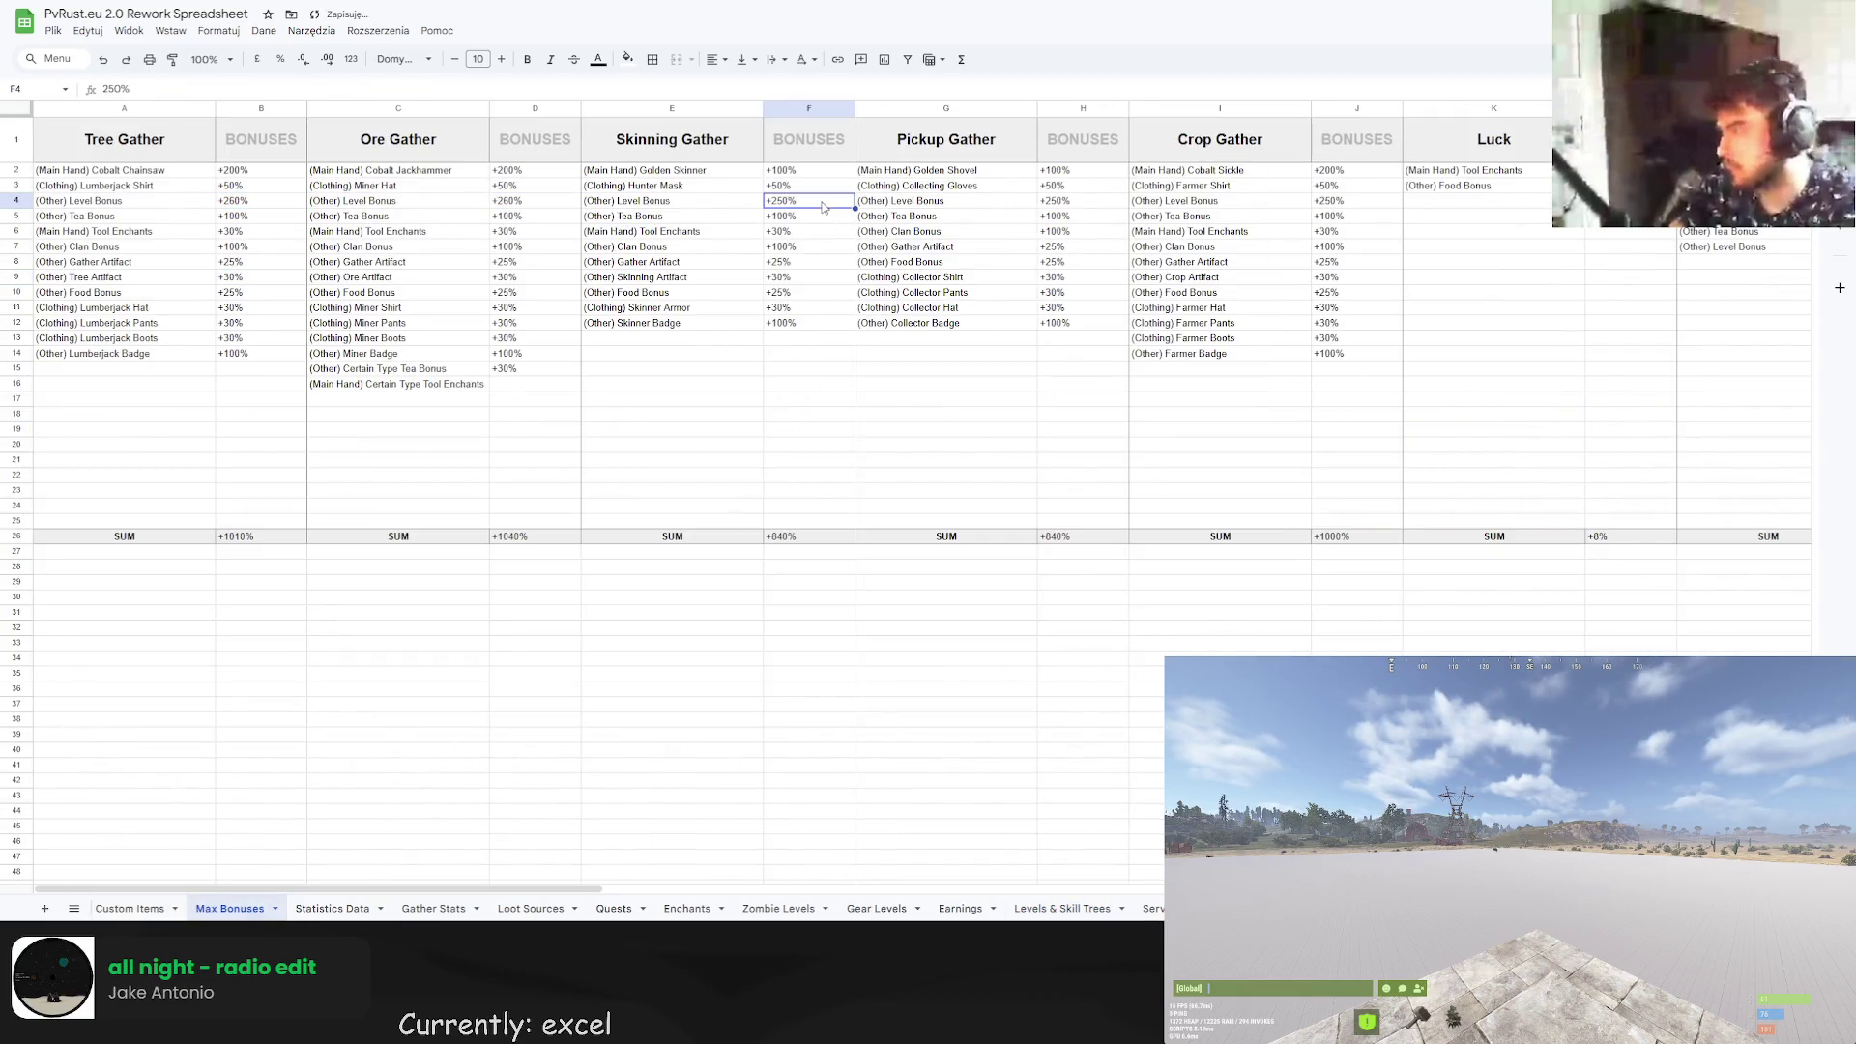
key("ctrl+v")
left_click(1060, 203)
key("ctrl+v")
left_click(1379, 217)
key("Up")
key("ctrl+v")
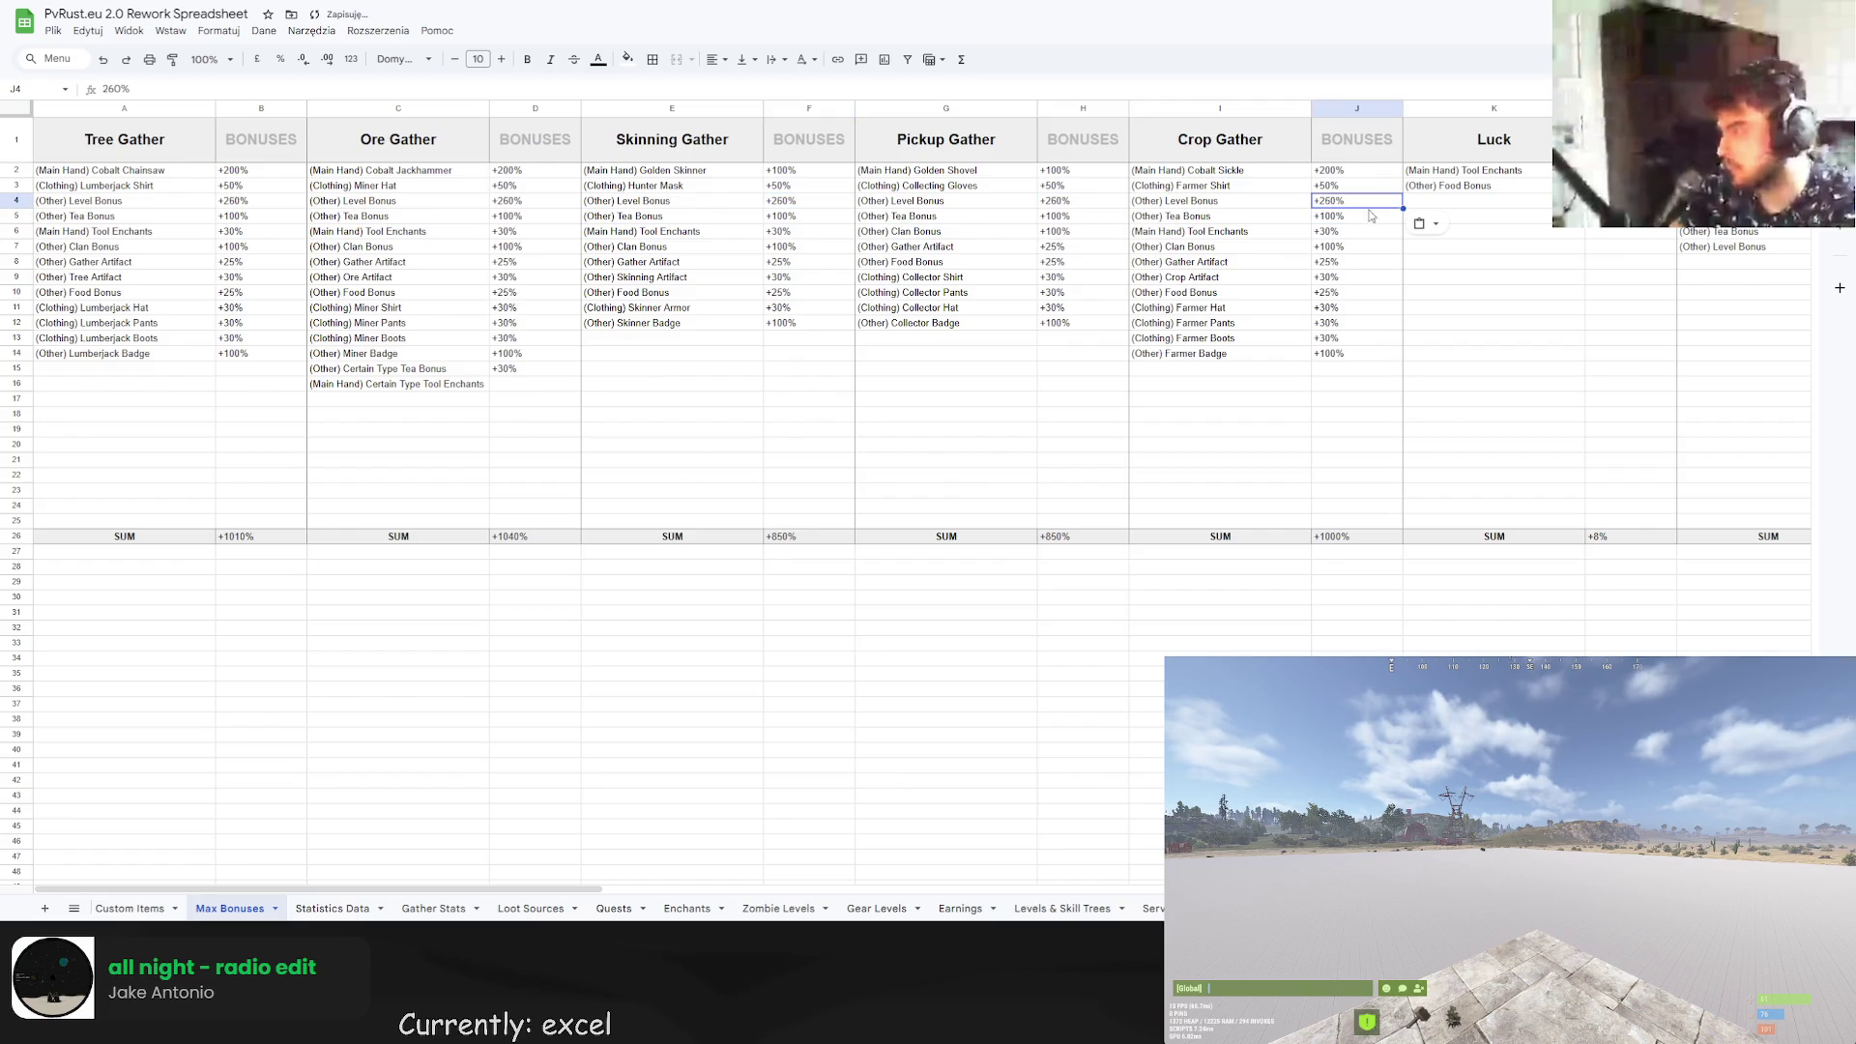
Paste +260% into the Metal Detector Boost, Fish Weight and Scrap Boost level bonuses.
left_click_drag(474, 888, 872, 916)
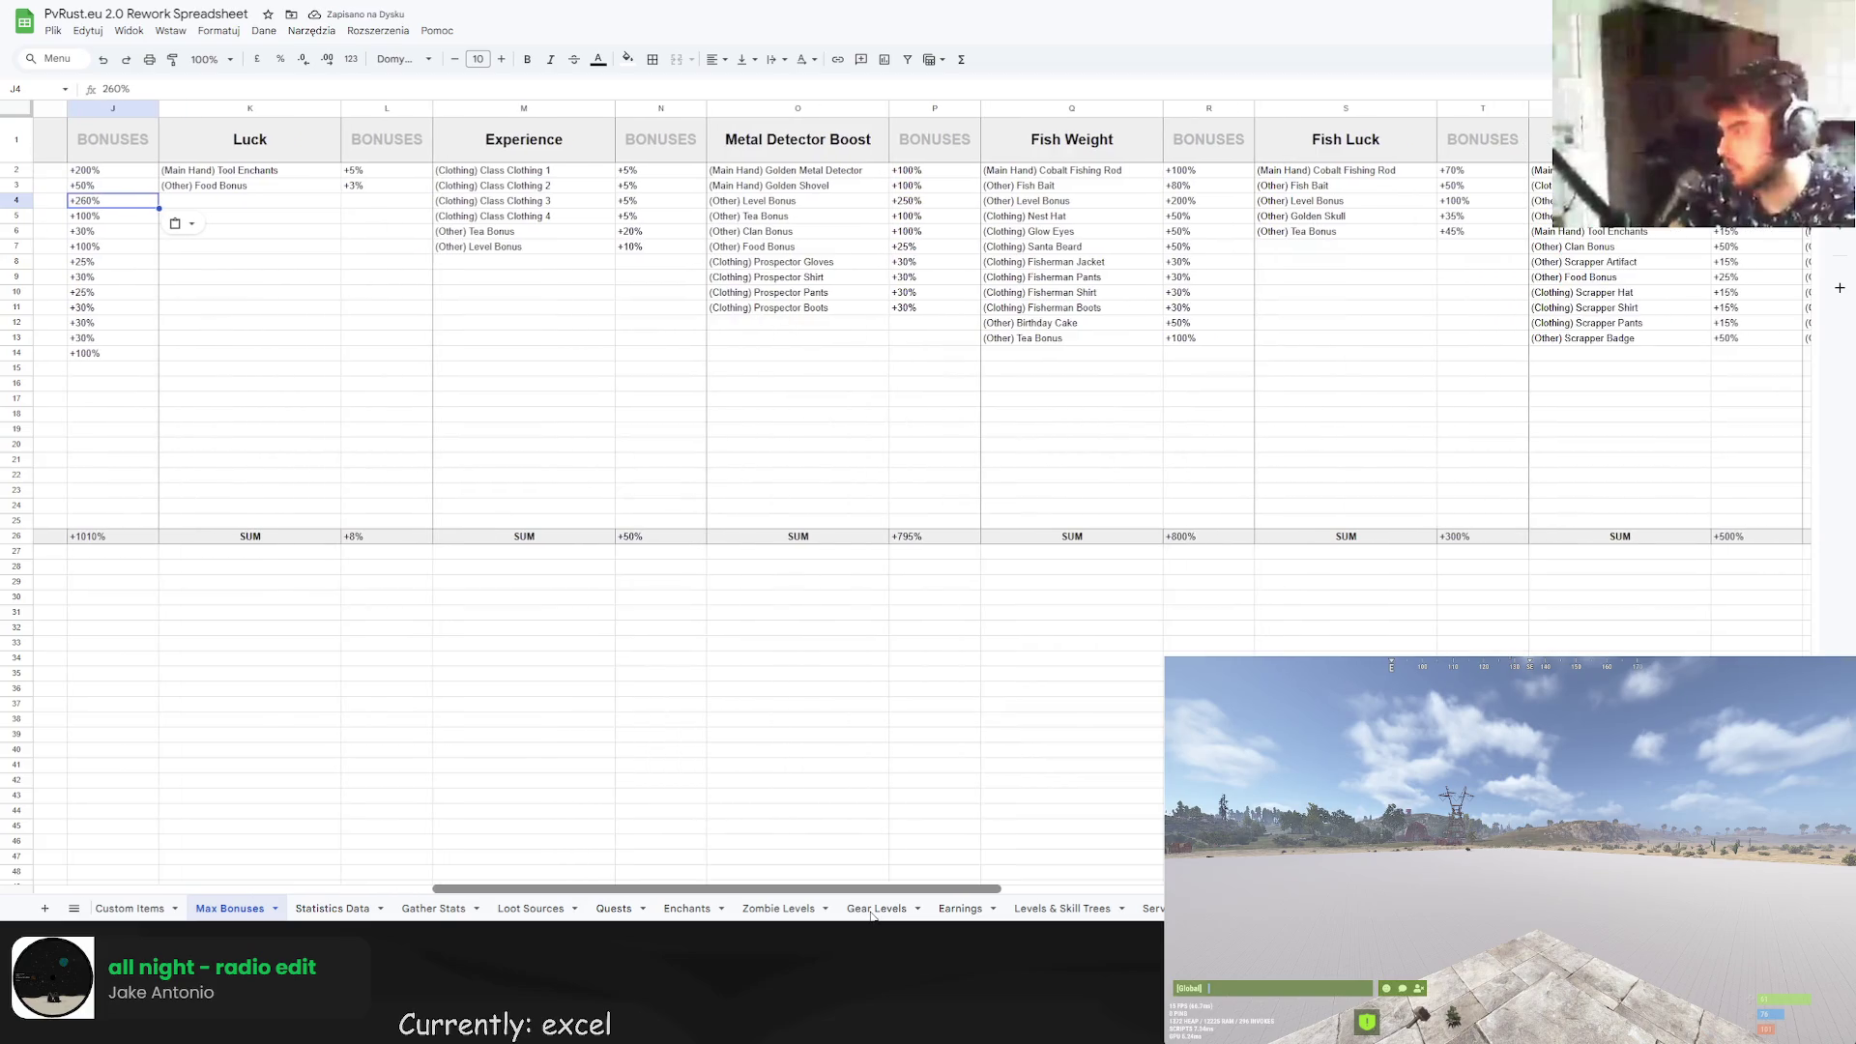
left_click(962, 202)
key("ctrl+v")
left_click(1216, 203)
key("ctrl+v")
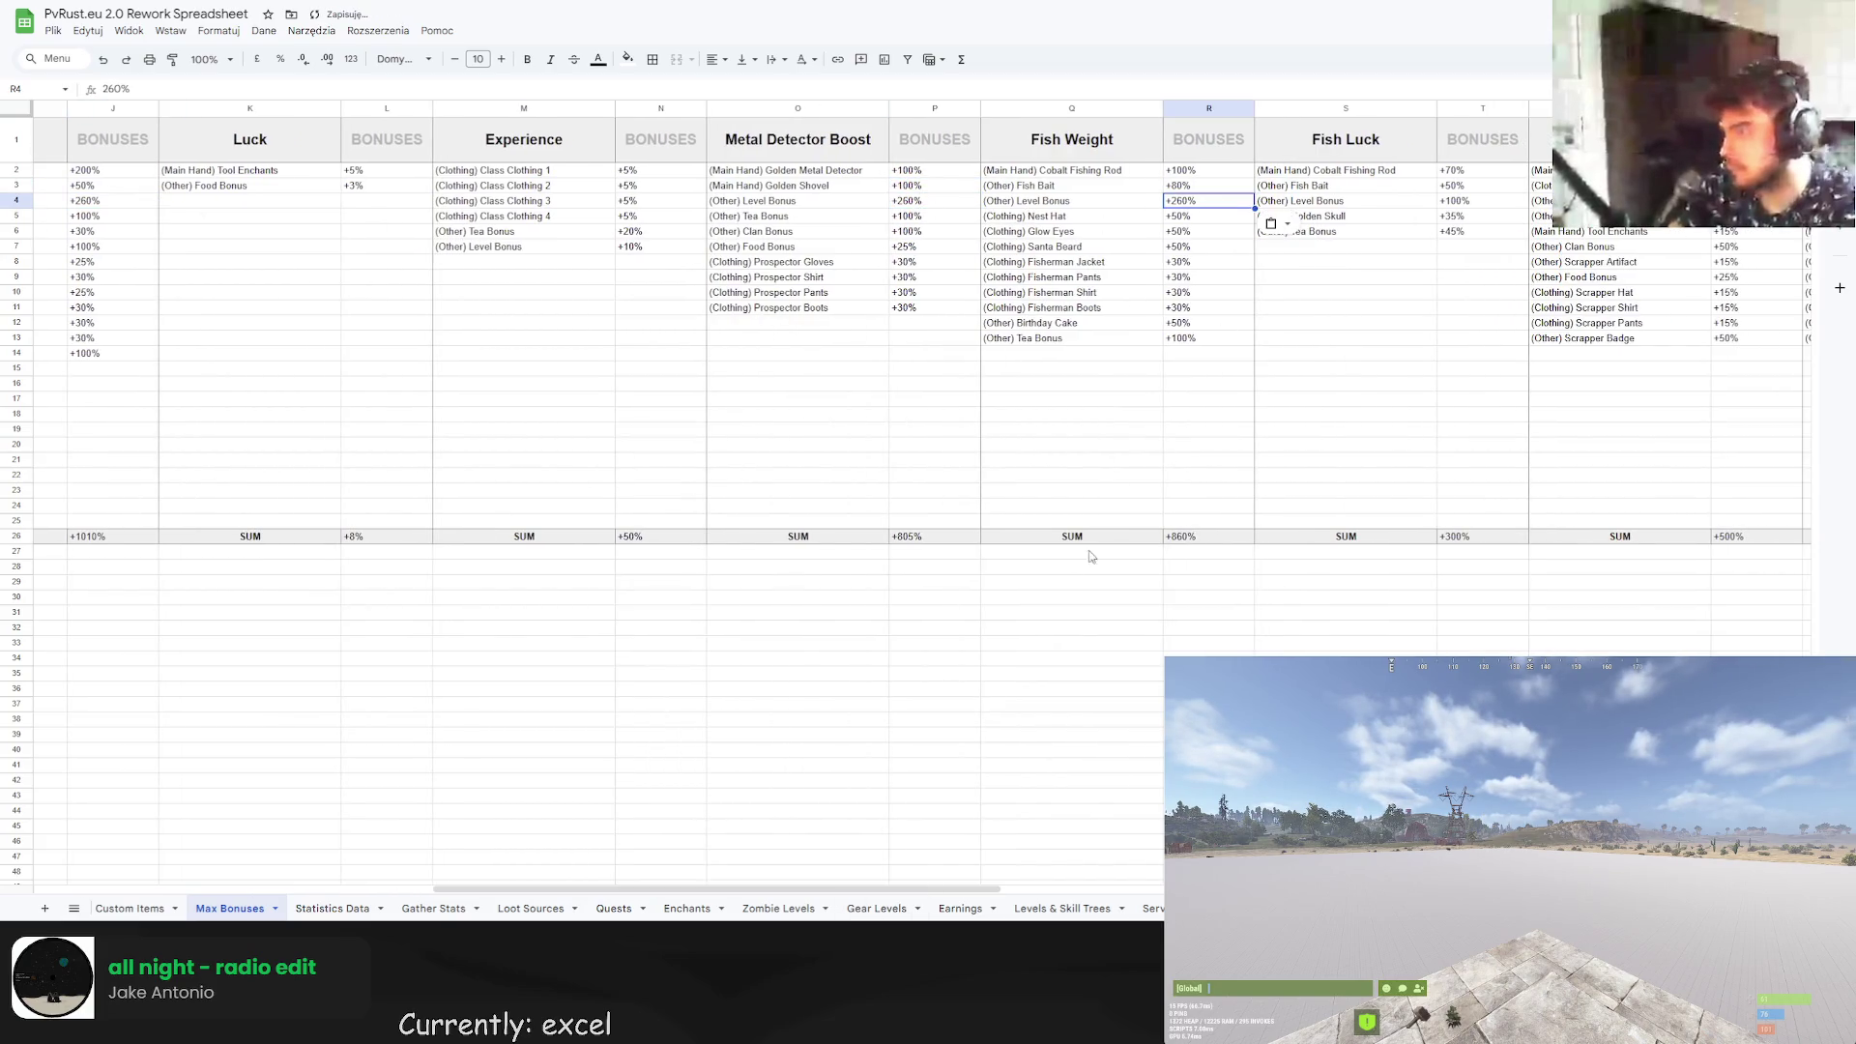
left_click_drag(849, 897, 997, 903)
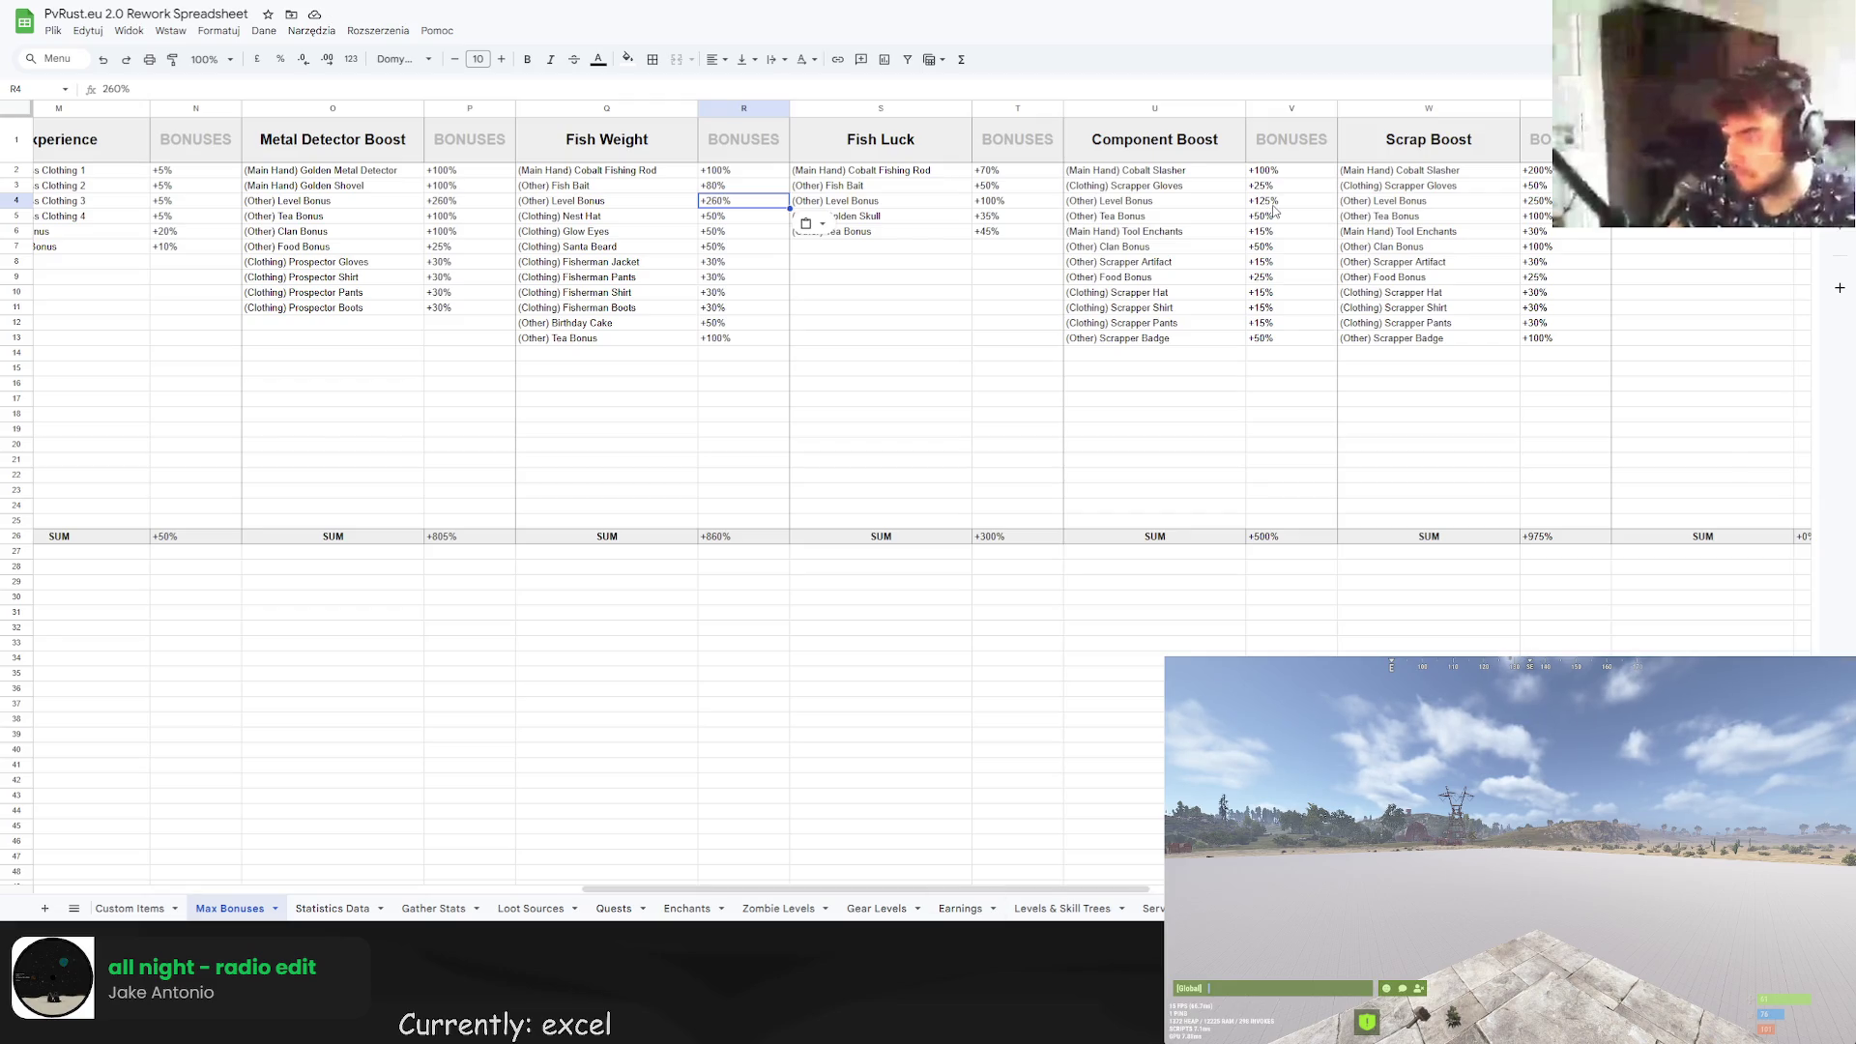
left_click(1532, 200)
key("ctrl+v")
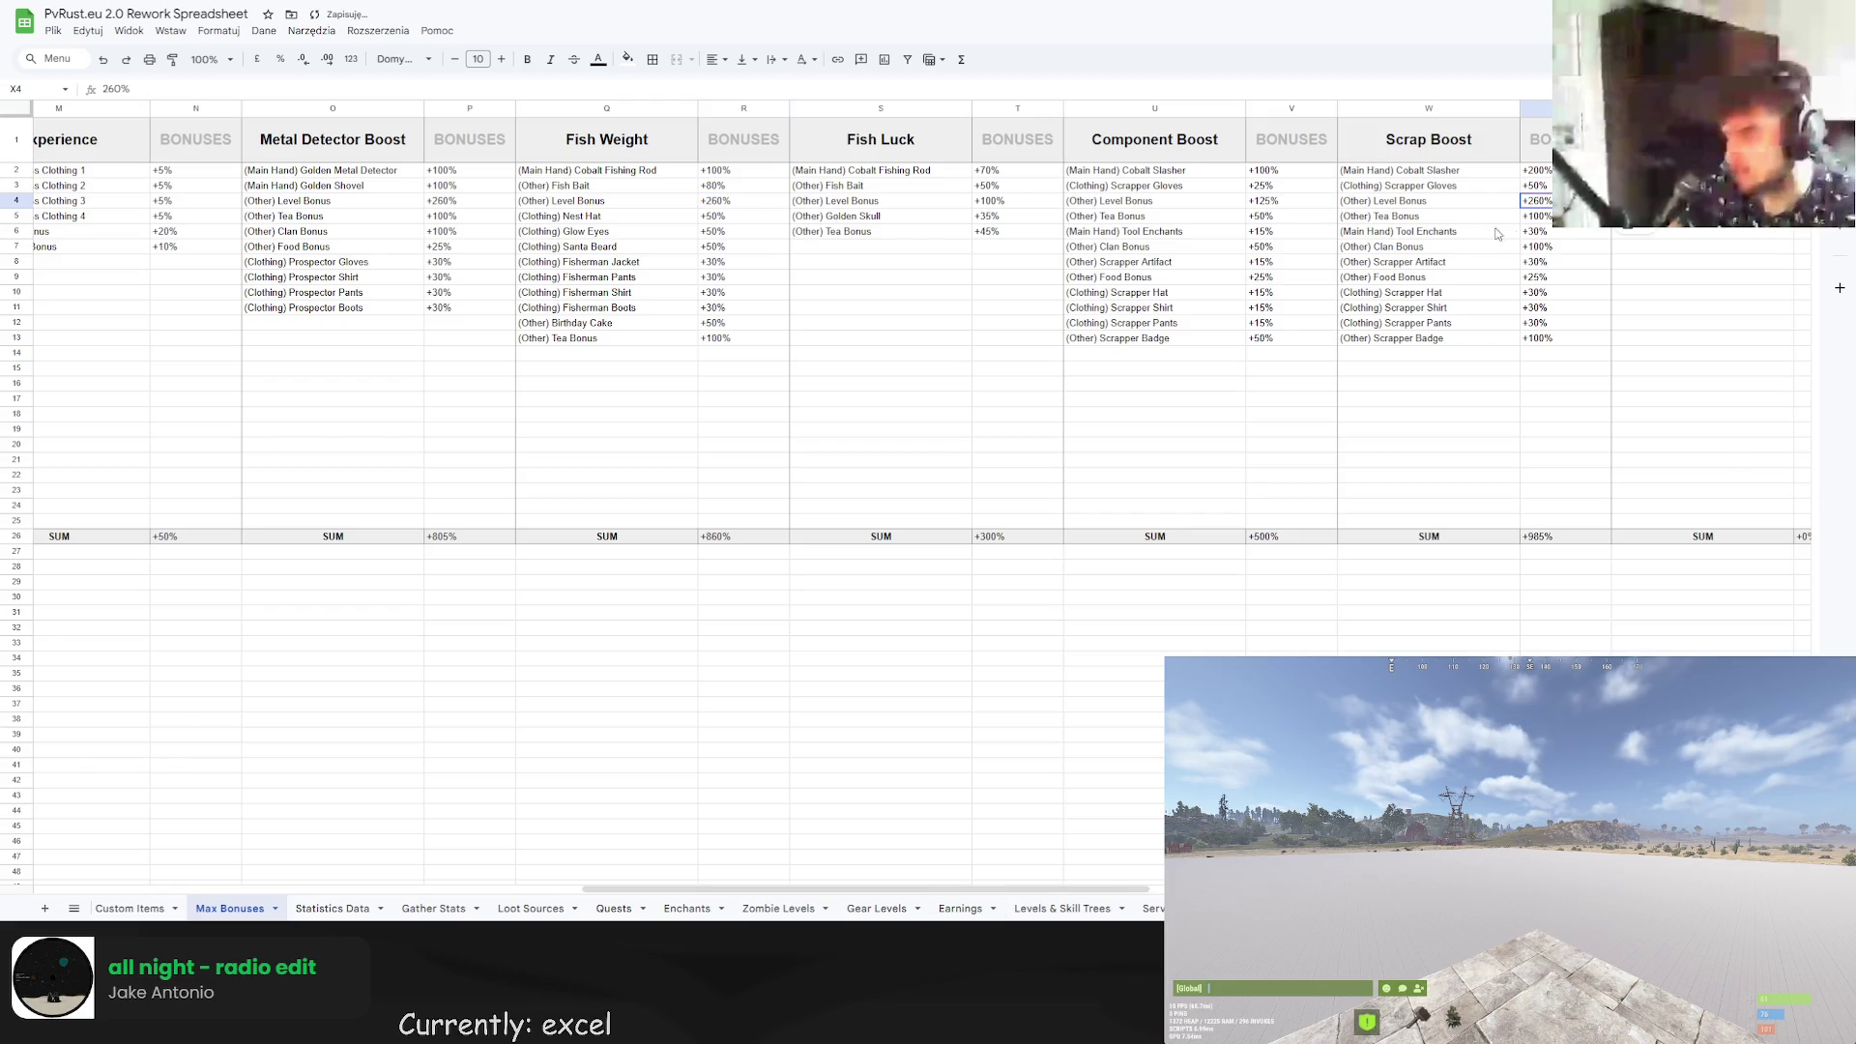
Change Component Boost's level bonus to +130%.
left_click_drag(1024, 889, 1144, 909)
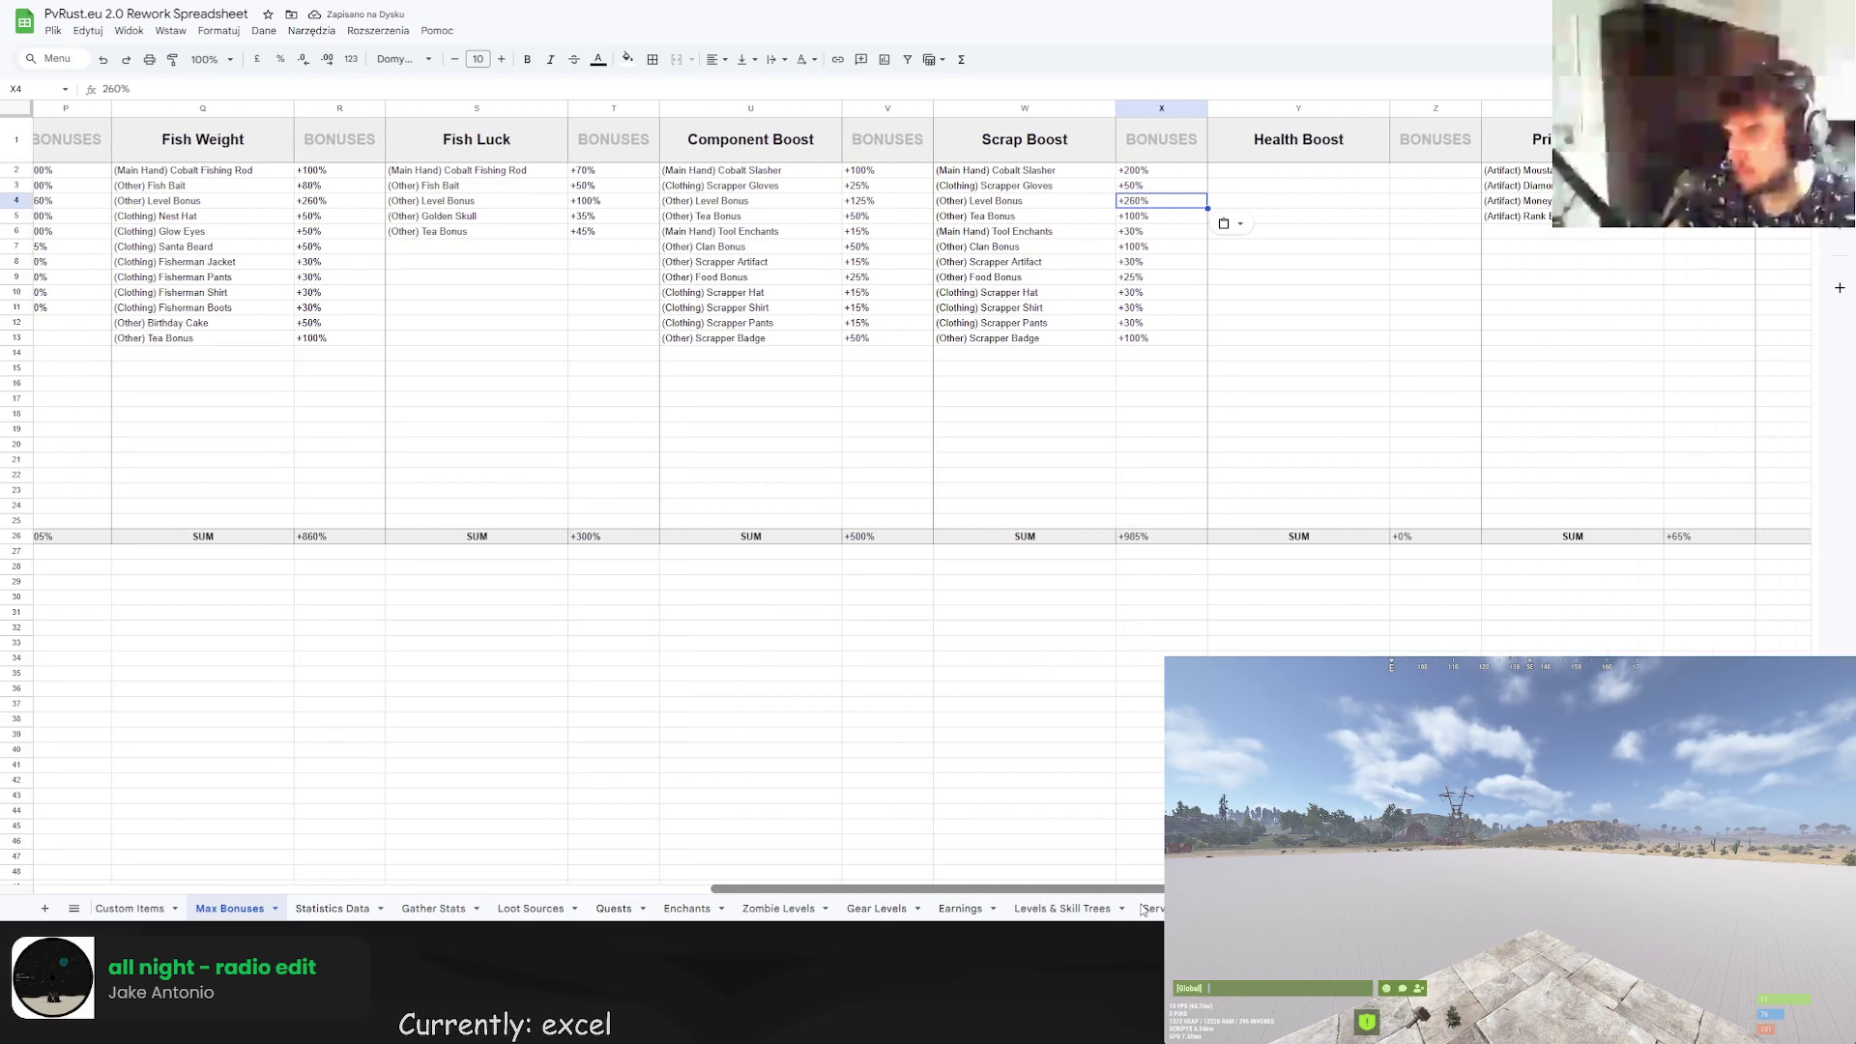
double_click(867, 200)
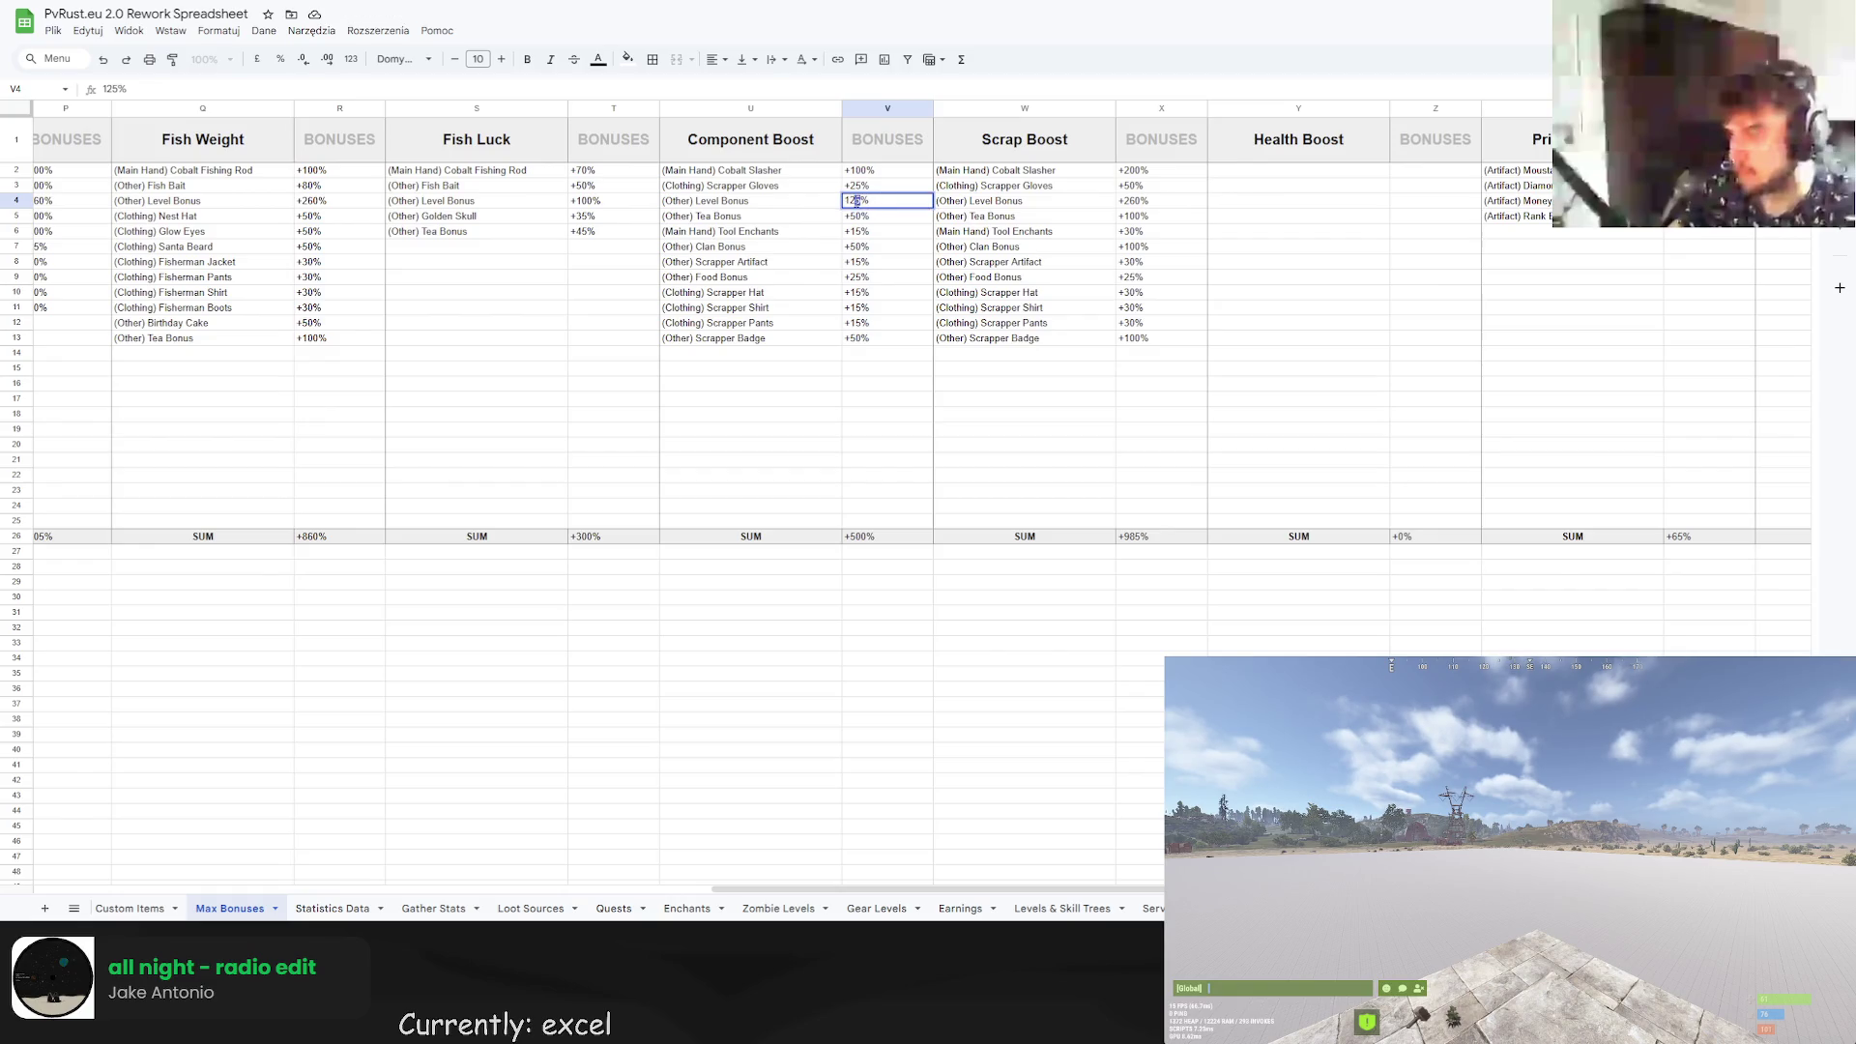
type("130")
key("Return")
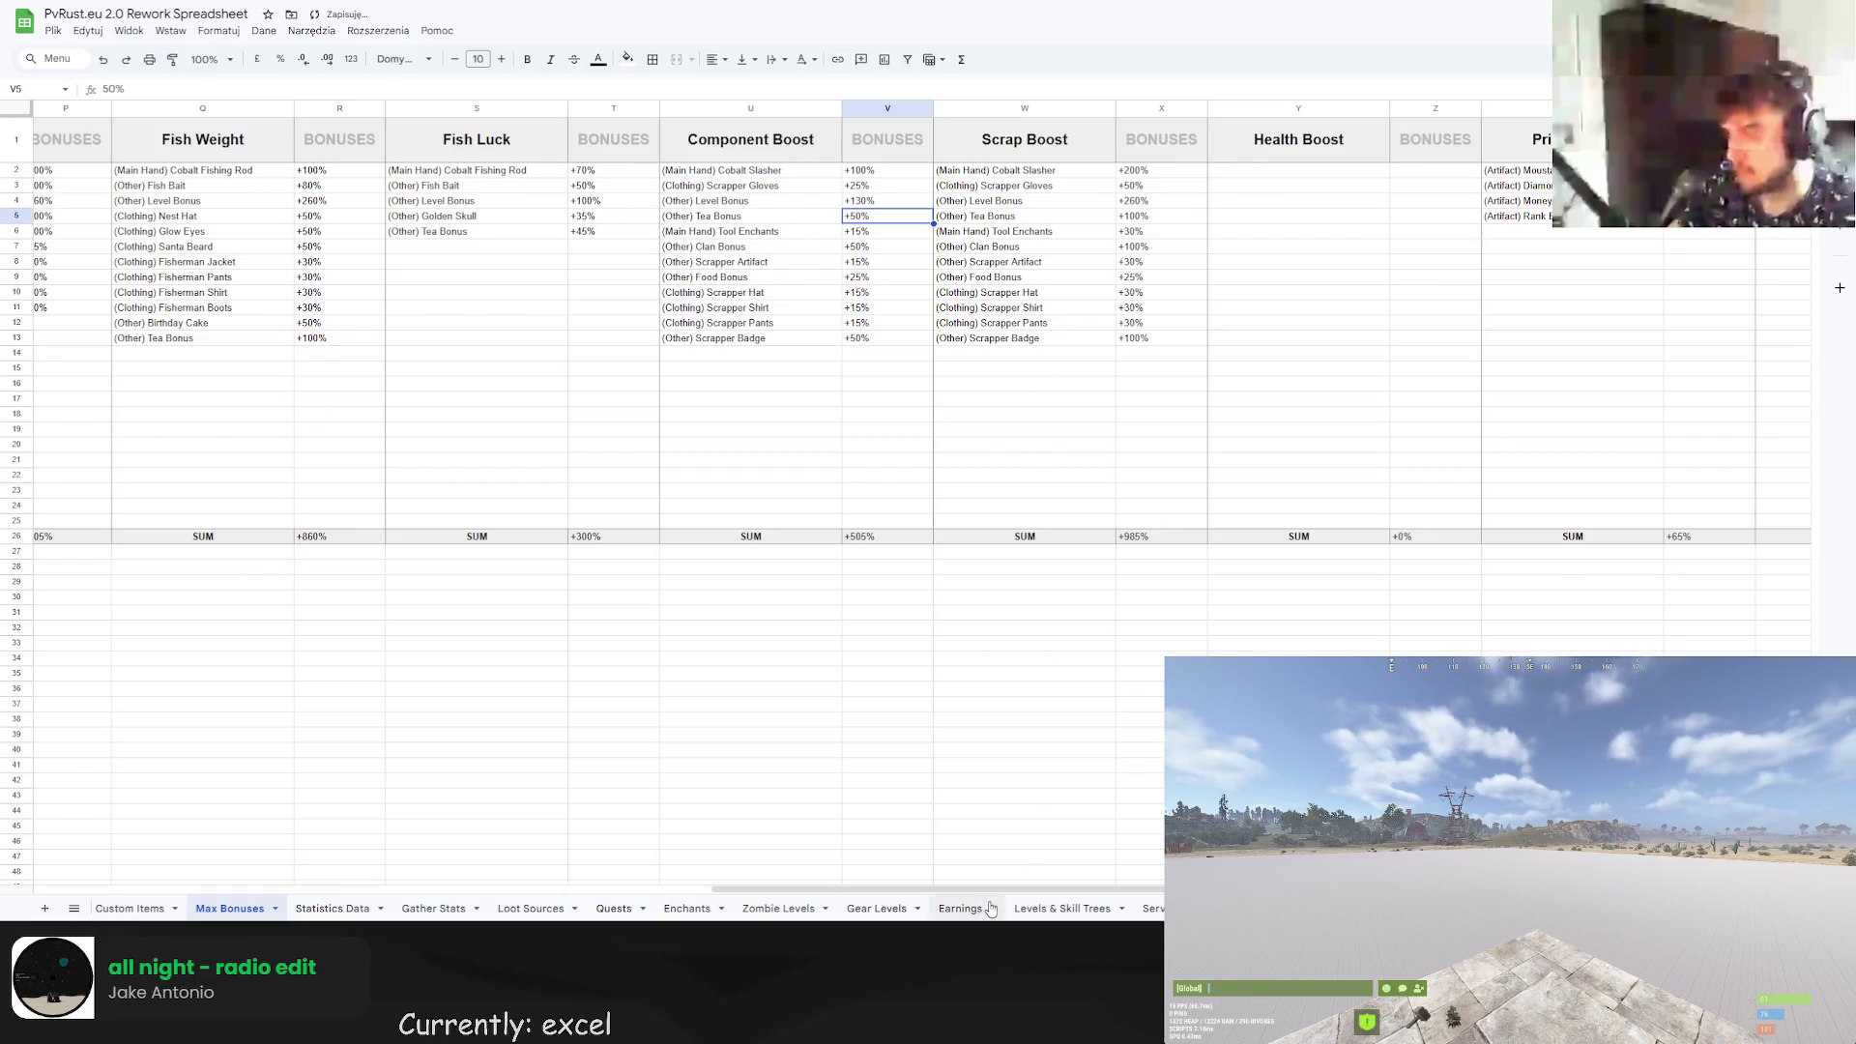
mouse_move(960, 893)
left_mouse_down()
mouse_move(1269, 895)
mouse_move(696, 821)
mouse_move(334, 825)
left_mouse_up()
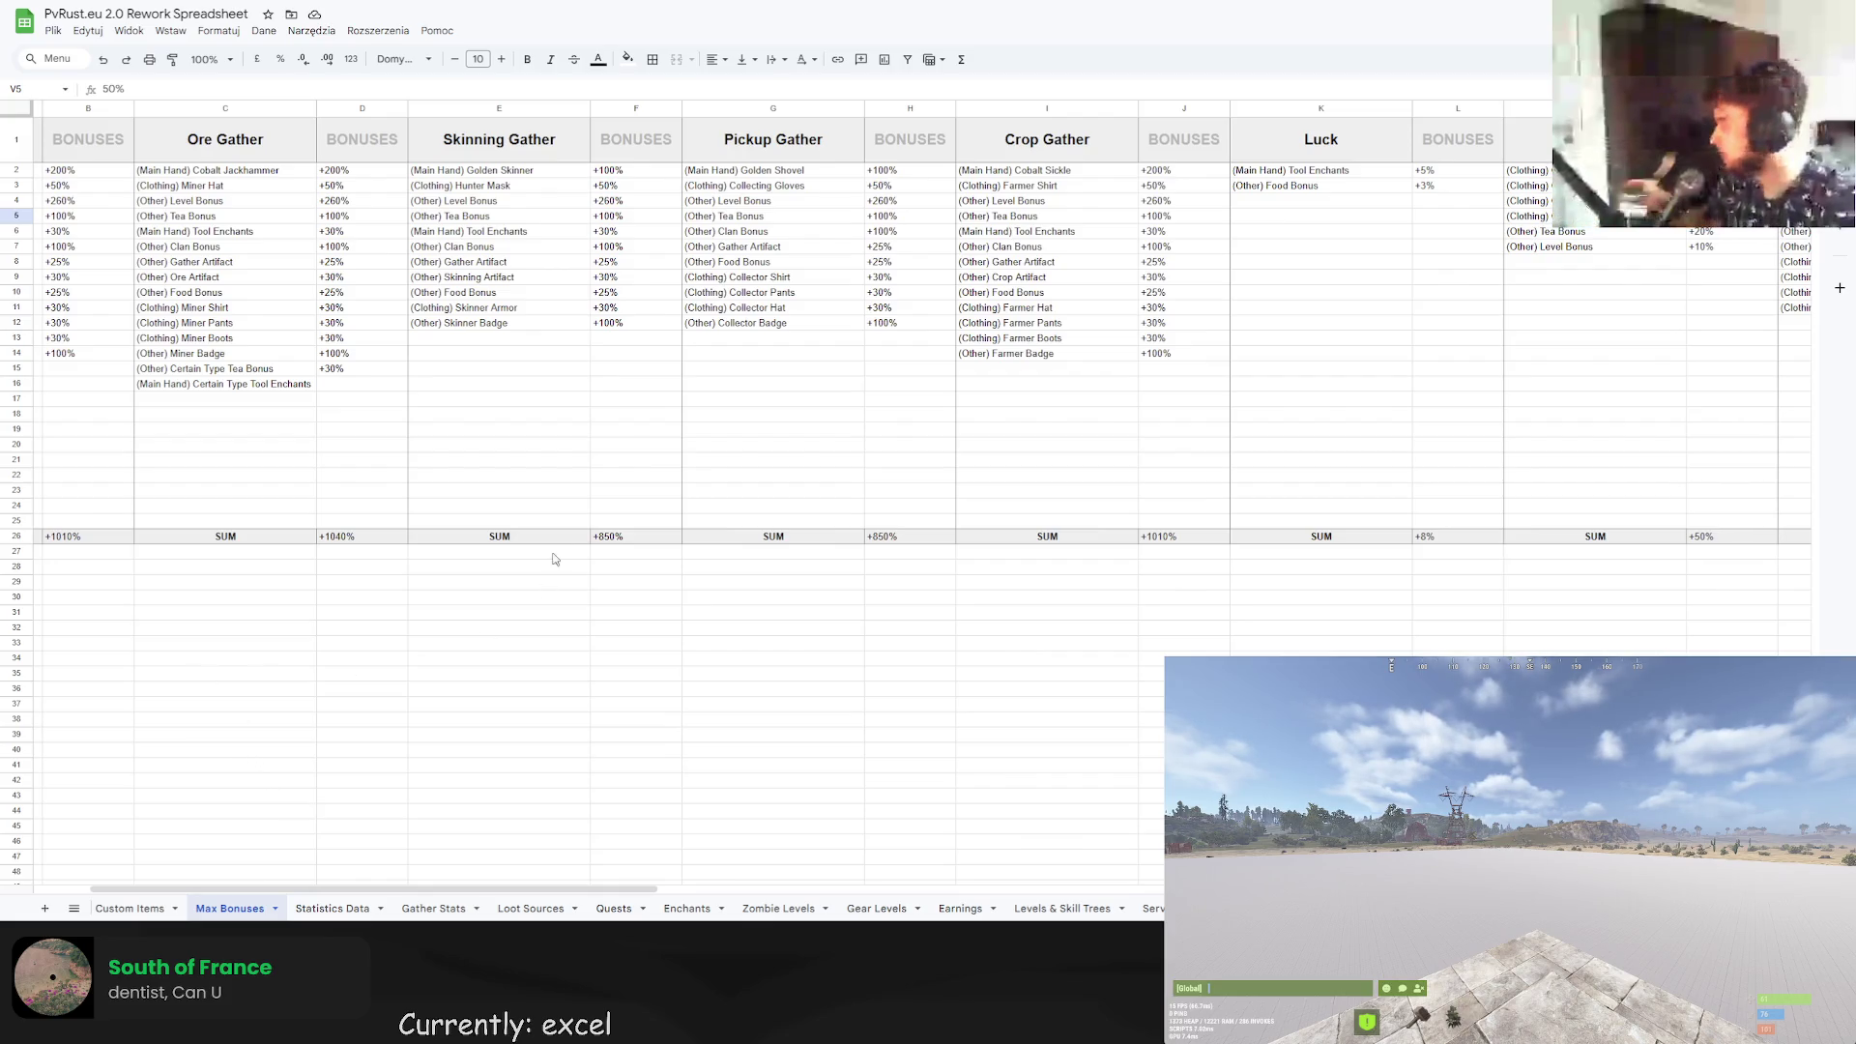
left_click(1063, 909)
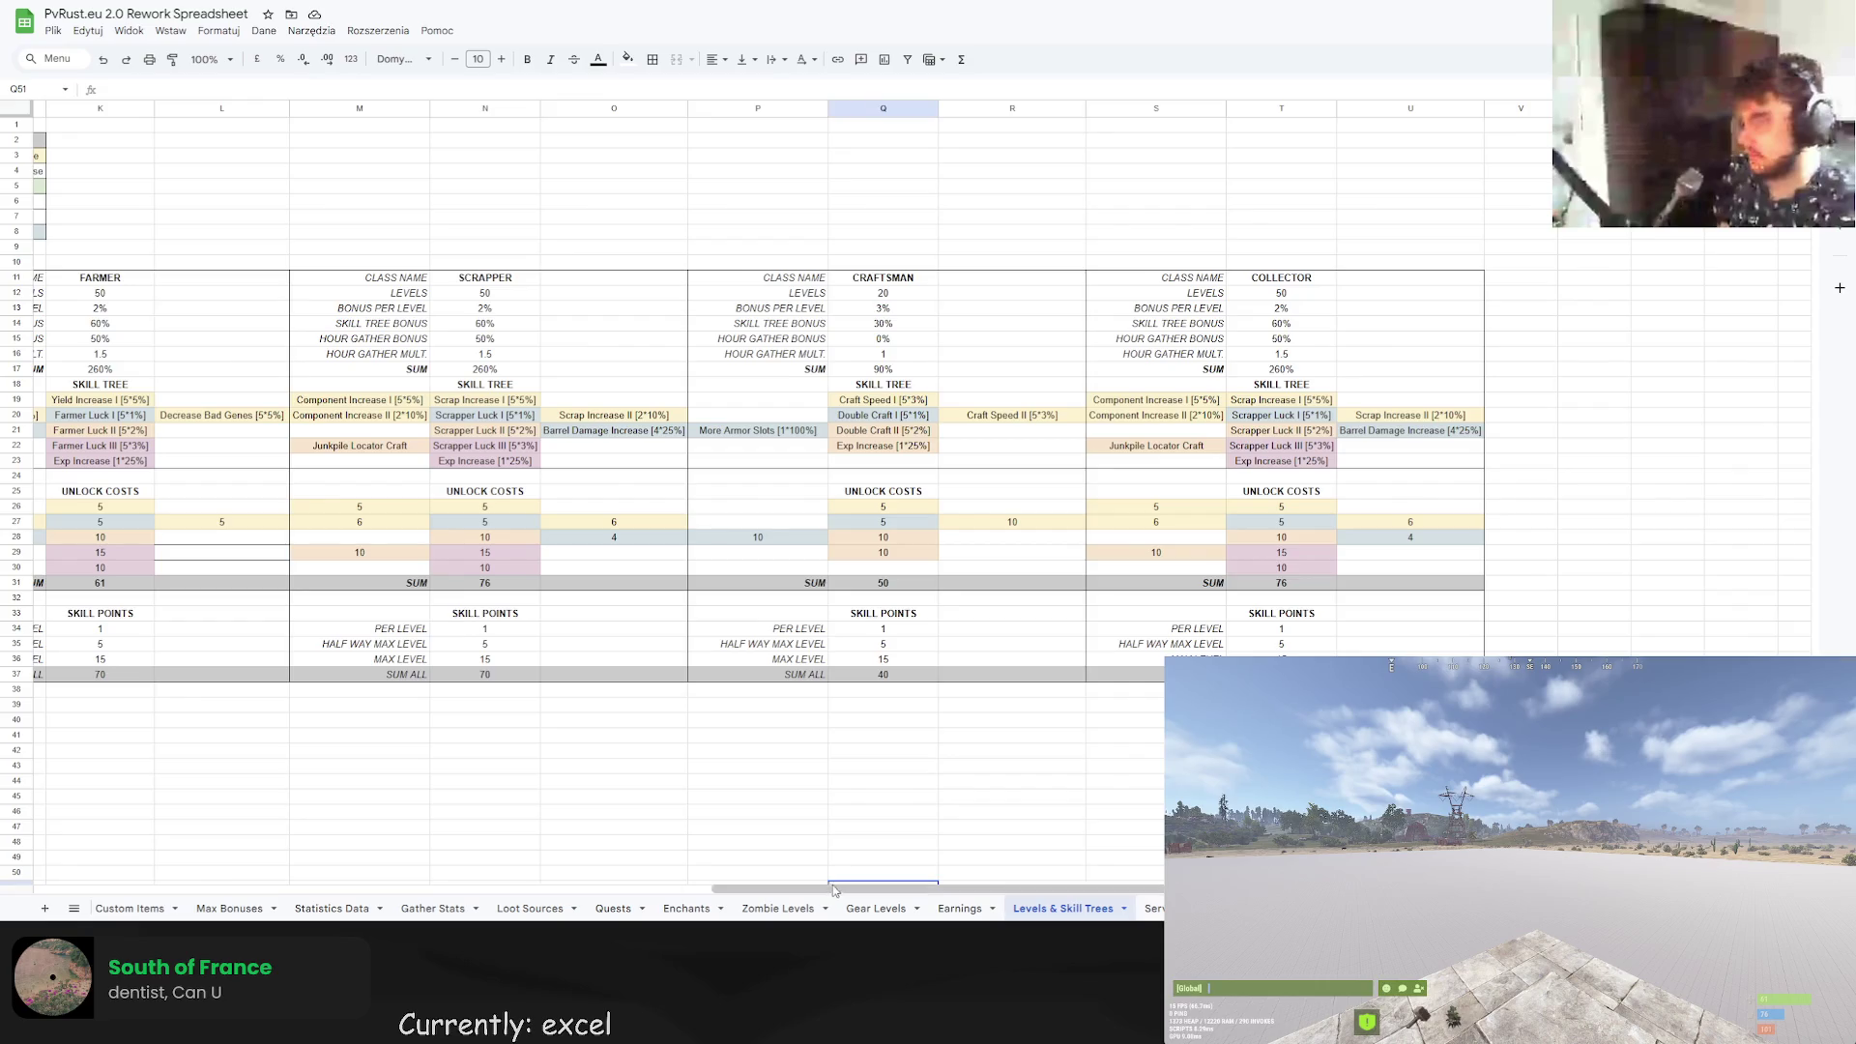
Scroll across the Levels & Skill Trees sheet to review the Craftsman and Collector tables.
mouse_move(837, 887)
left_mouse_down()
mouse_move(275, 805)
mouse_move(92, 835)
left_mouse_up()
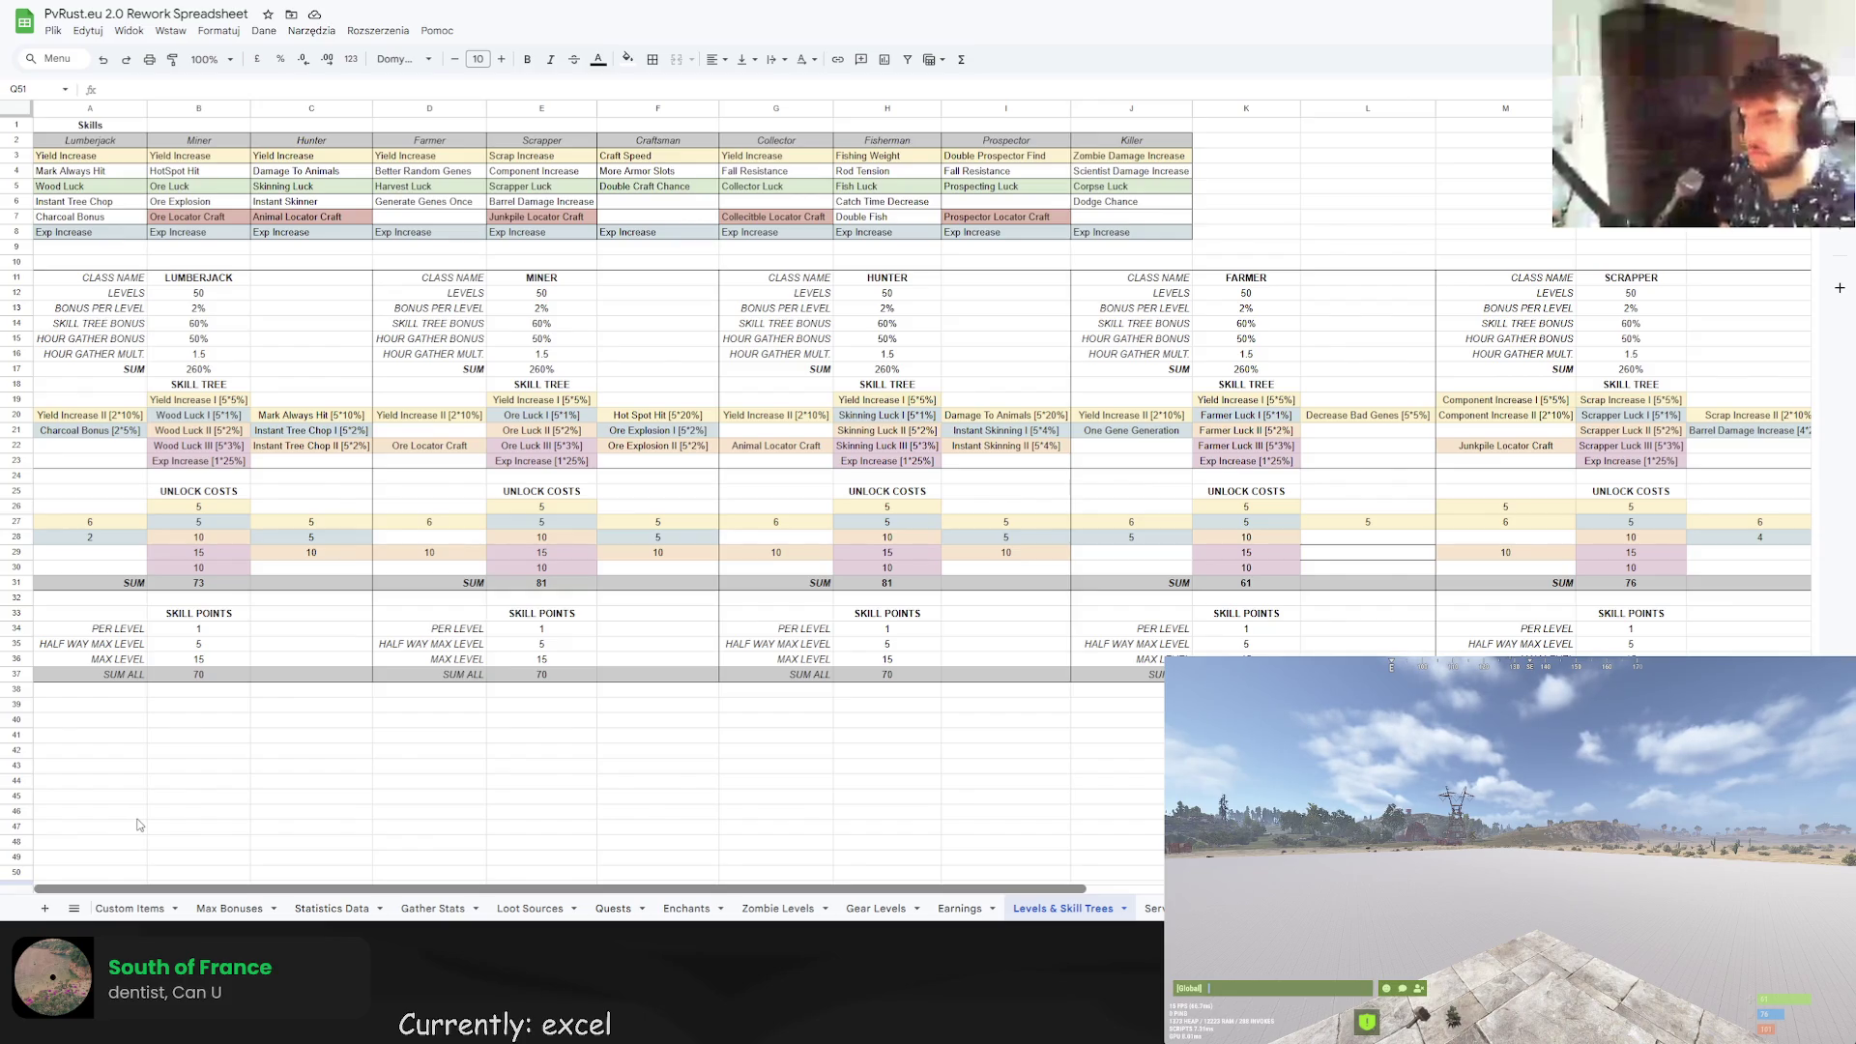
mouse_move(145, 826)
left_mouse_down()
mouse_move(696, 870)
mouse_move(861, 914)
mouse_move(159, 840)
mouse_move(312, 836)
left_mouse_up()
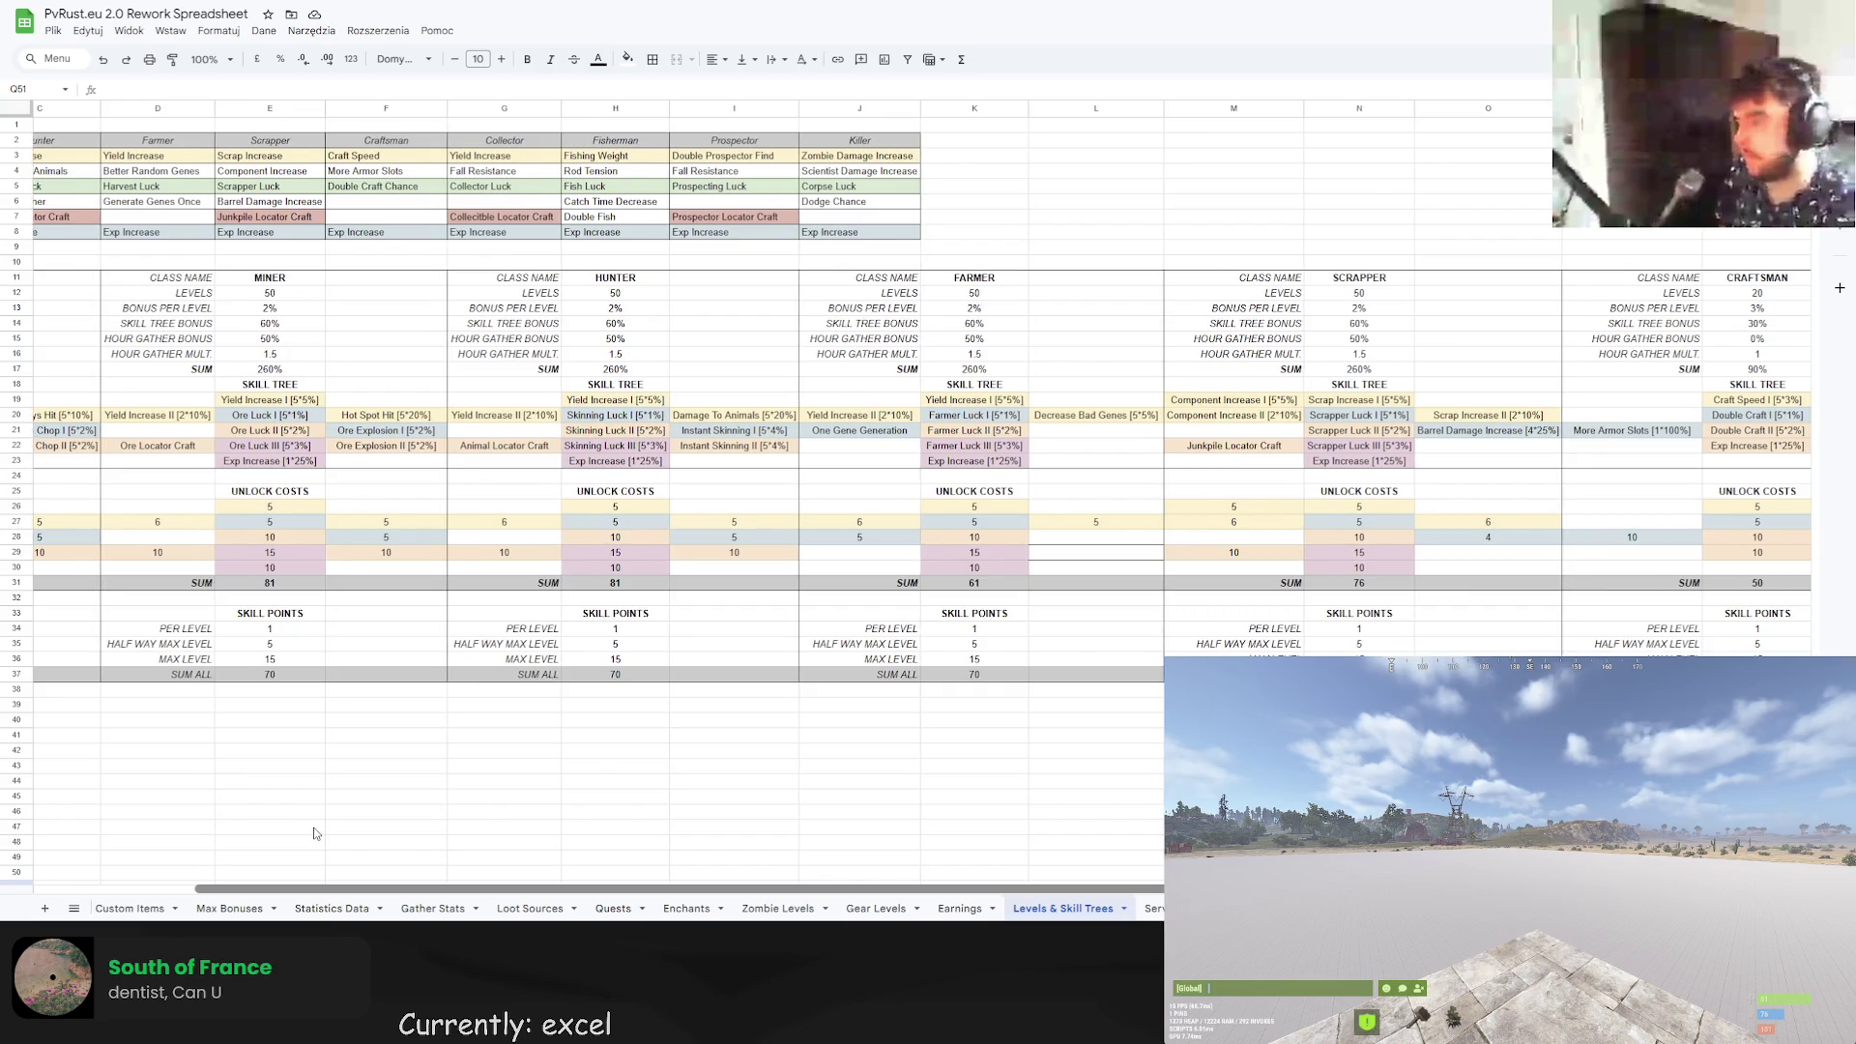
left_click_drag(312, 836, 335, 833)
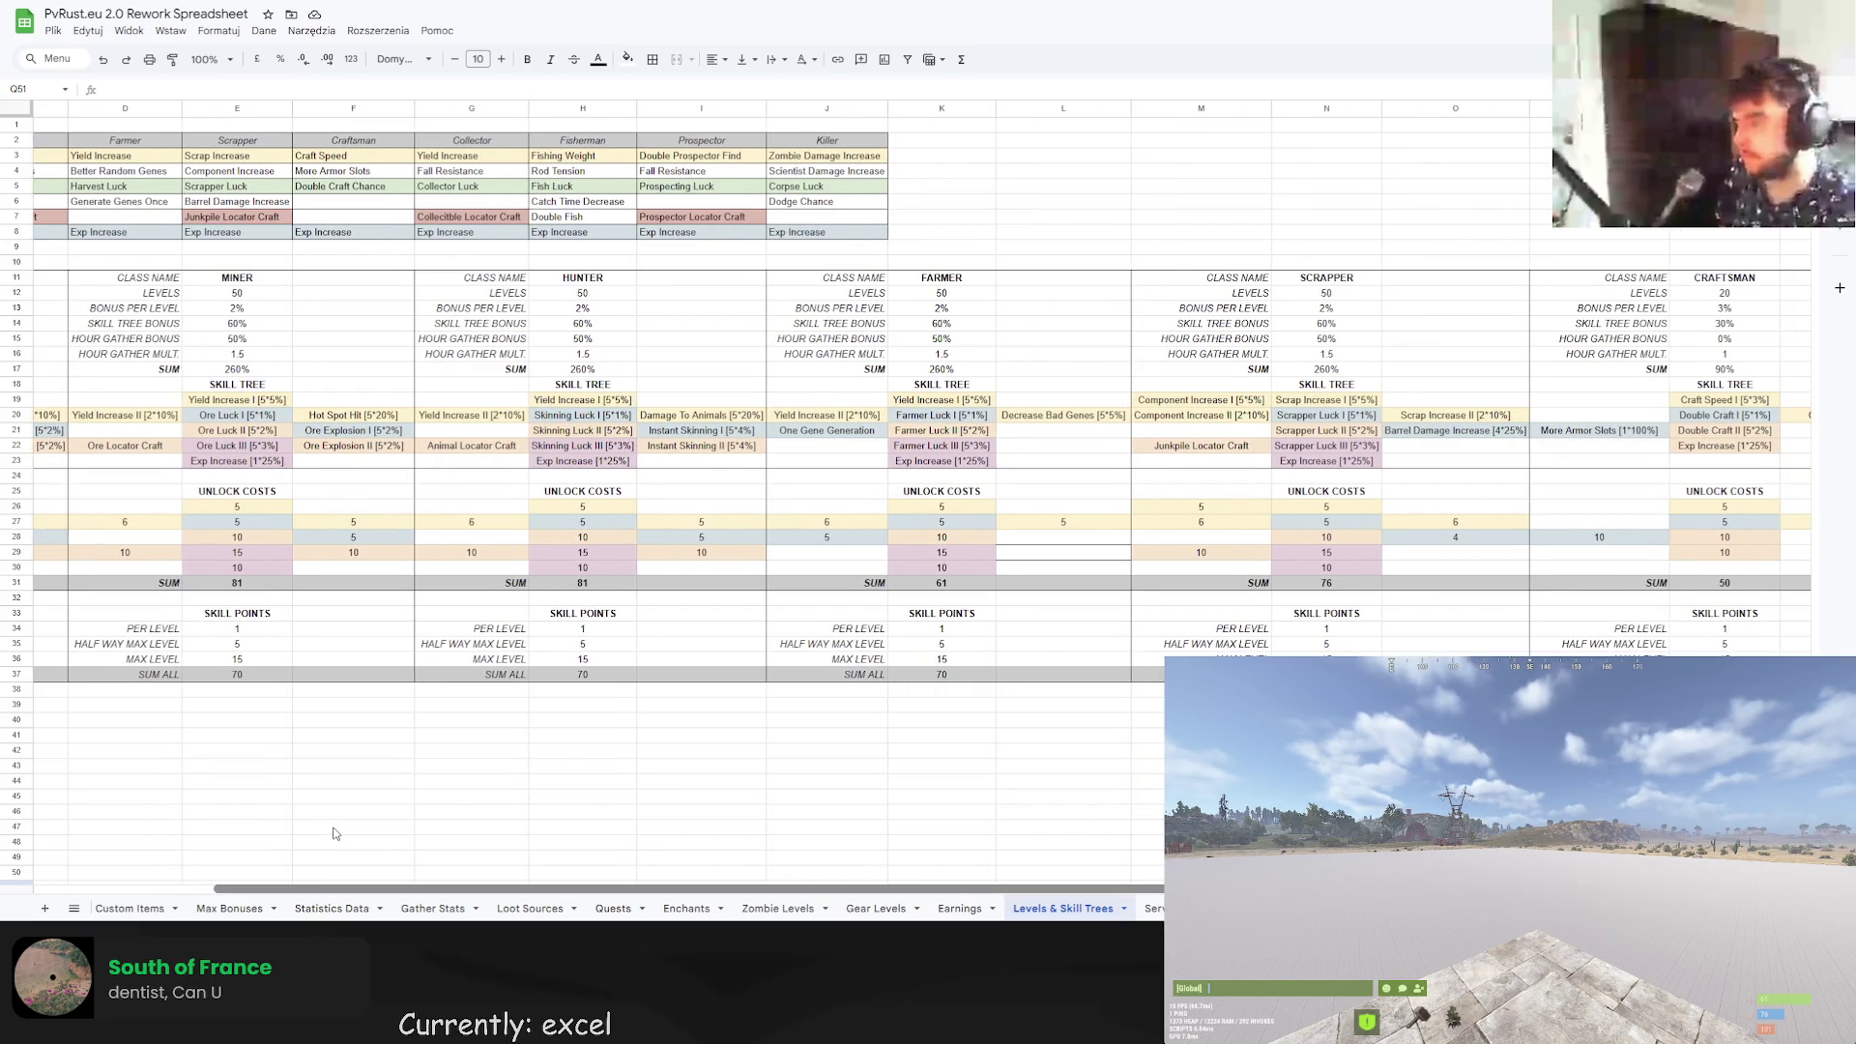
scroll(334, 833, "right", 2)
scroll(360, 824, "right", 2)
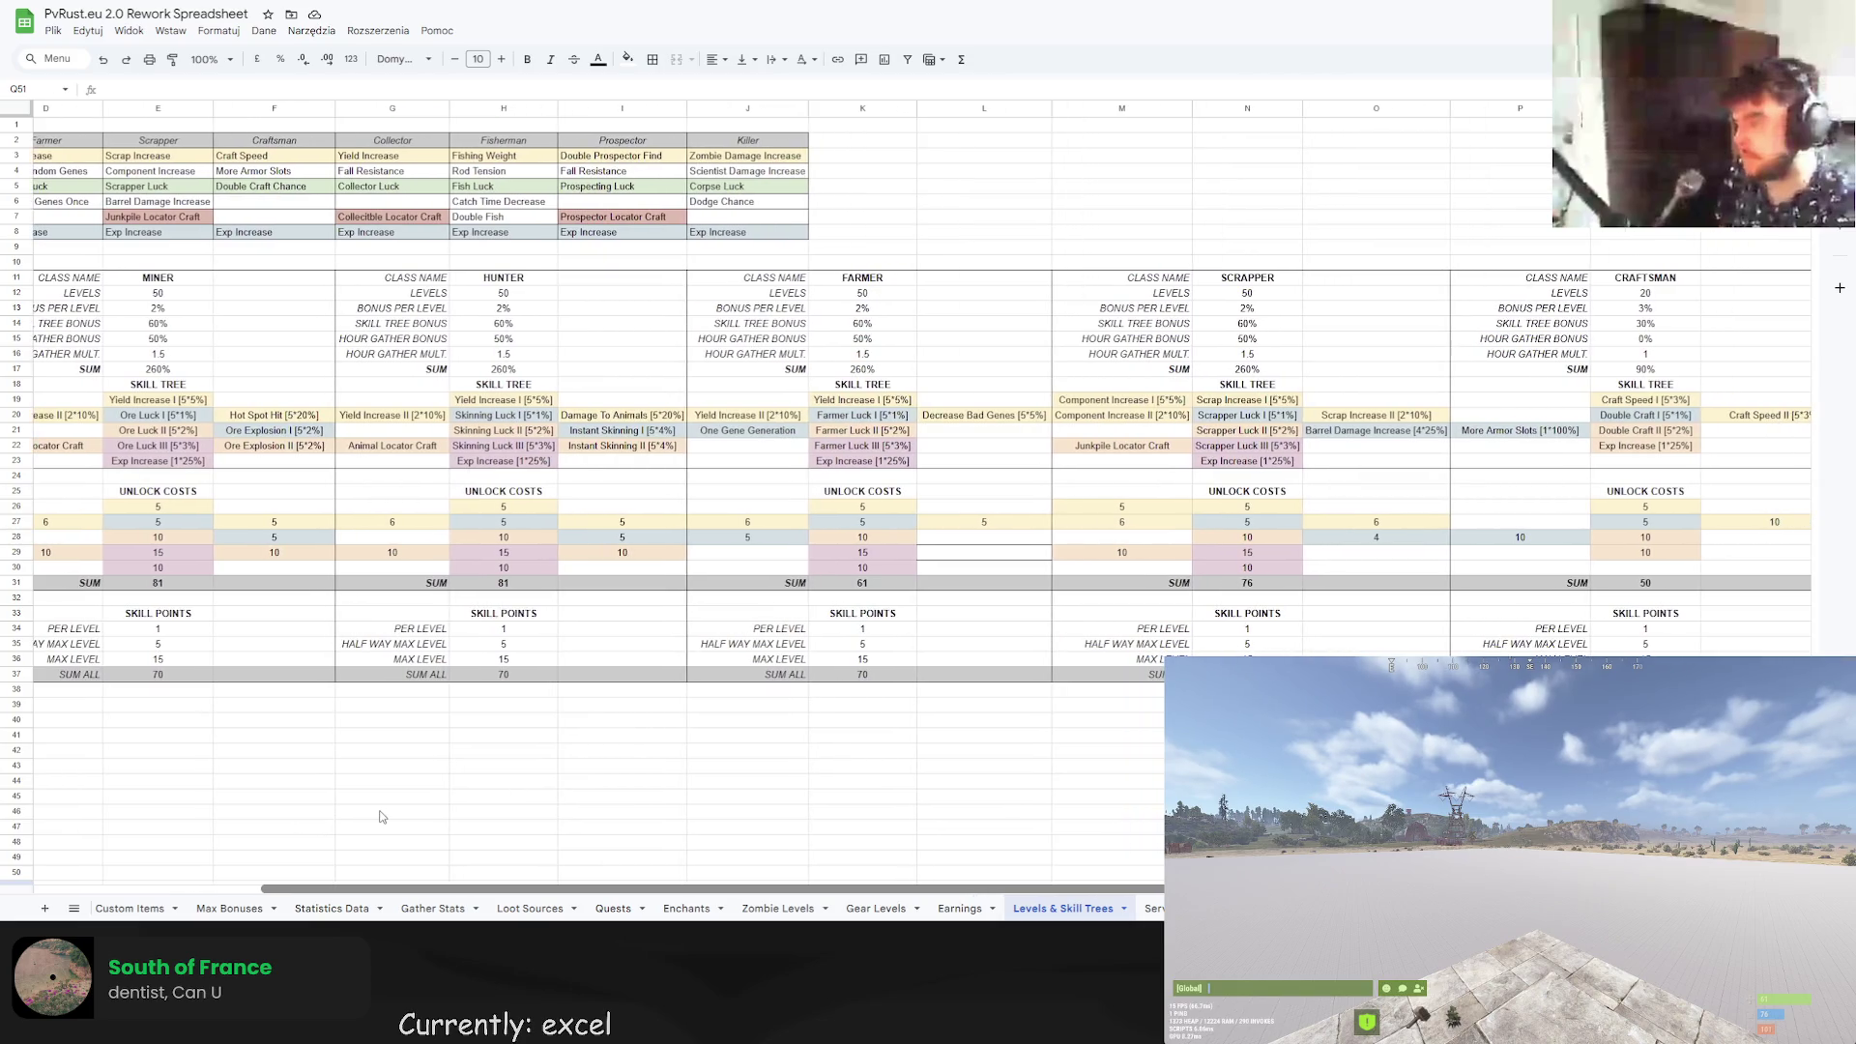
scroll(384, 817, "right", 15)
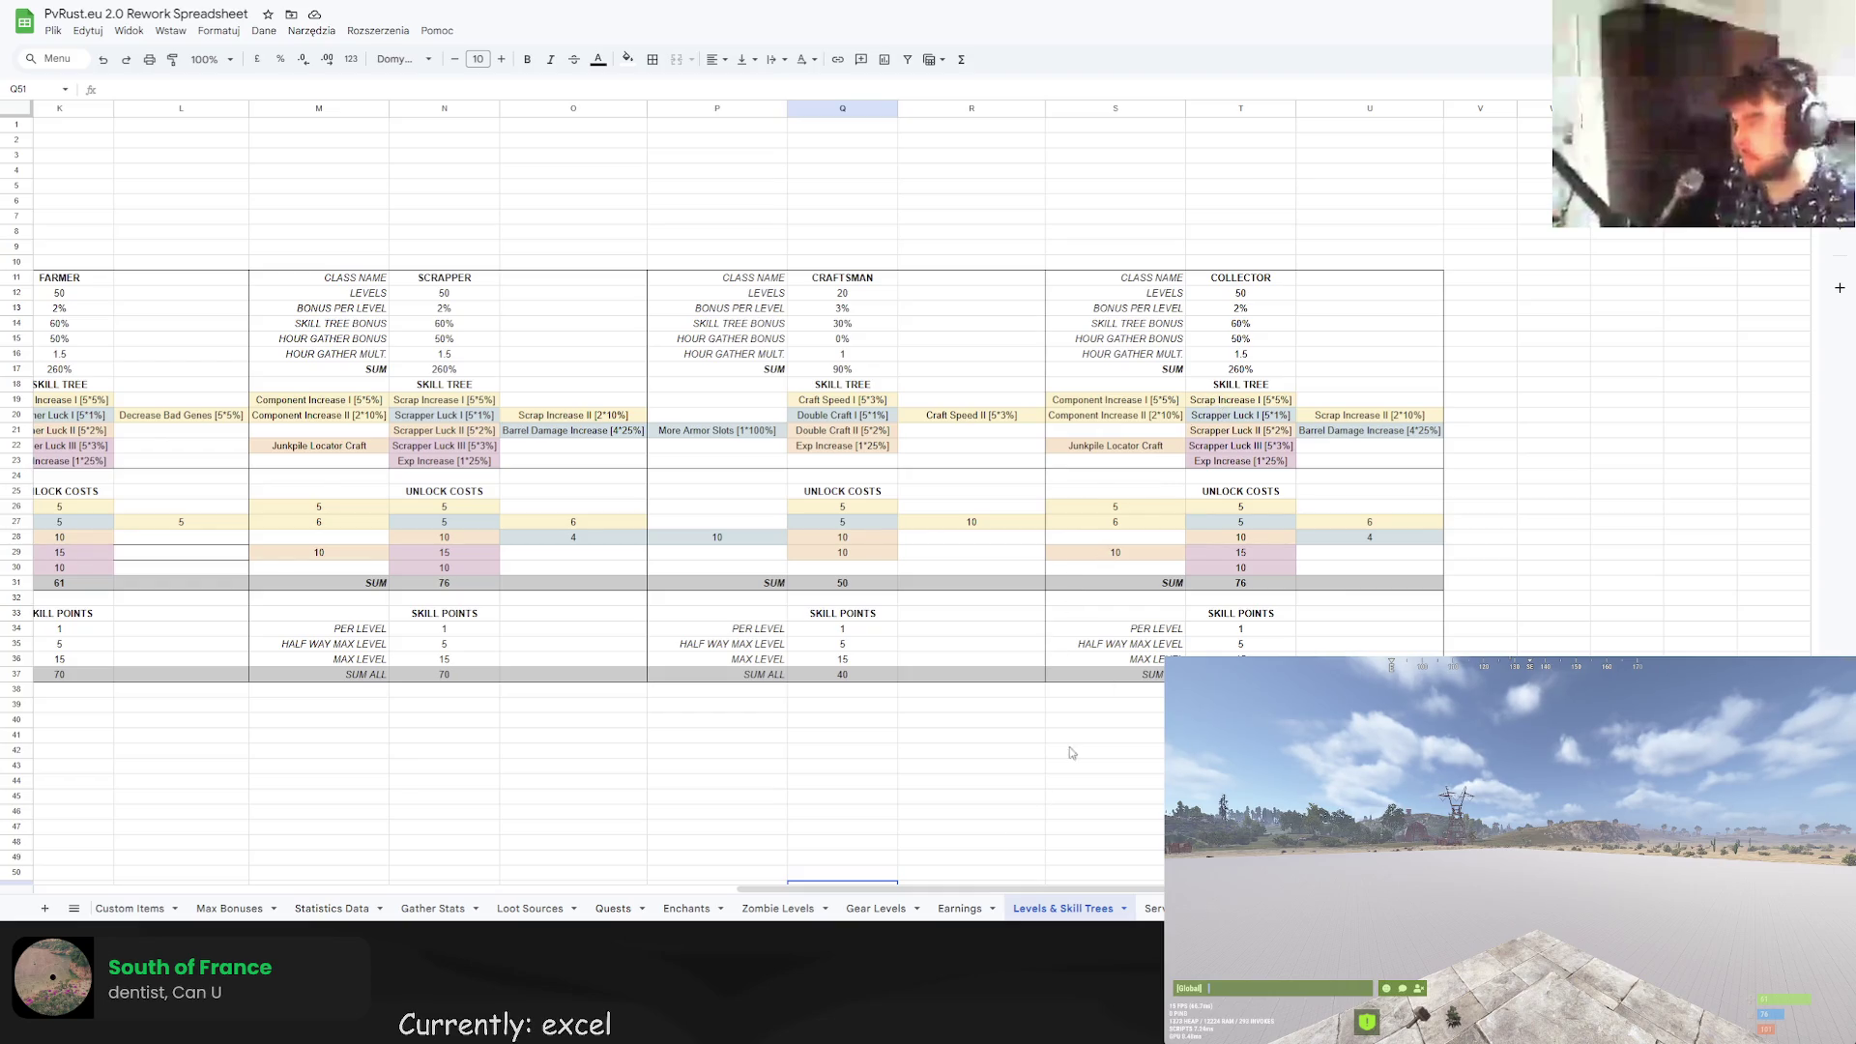
mouse_move(870, 888)
left_mouse_down()
mouse_move(422, 884)
mouse_move(405, 863)
mouse_move(311, 861)
left_mouse_up()
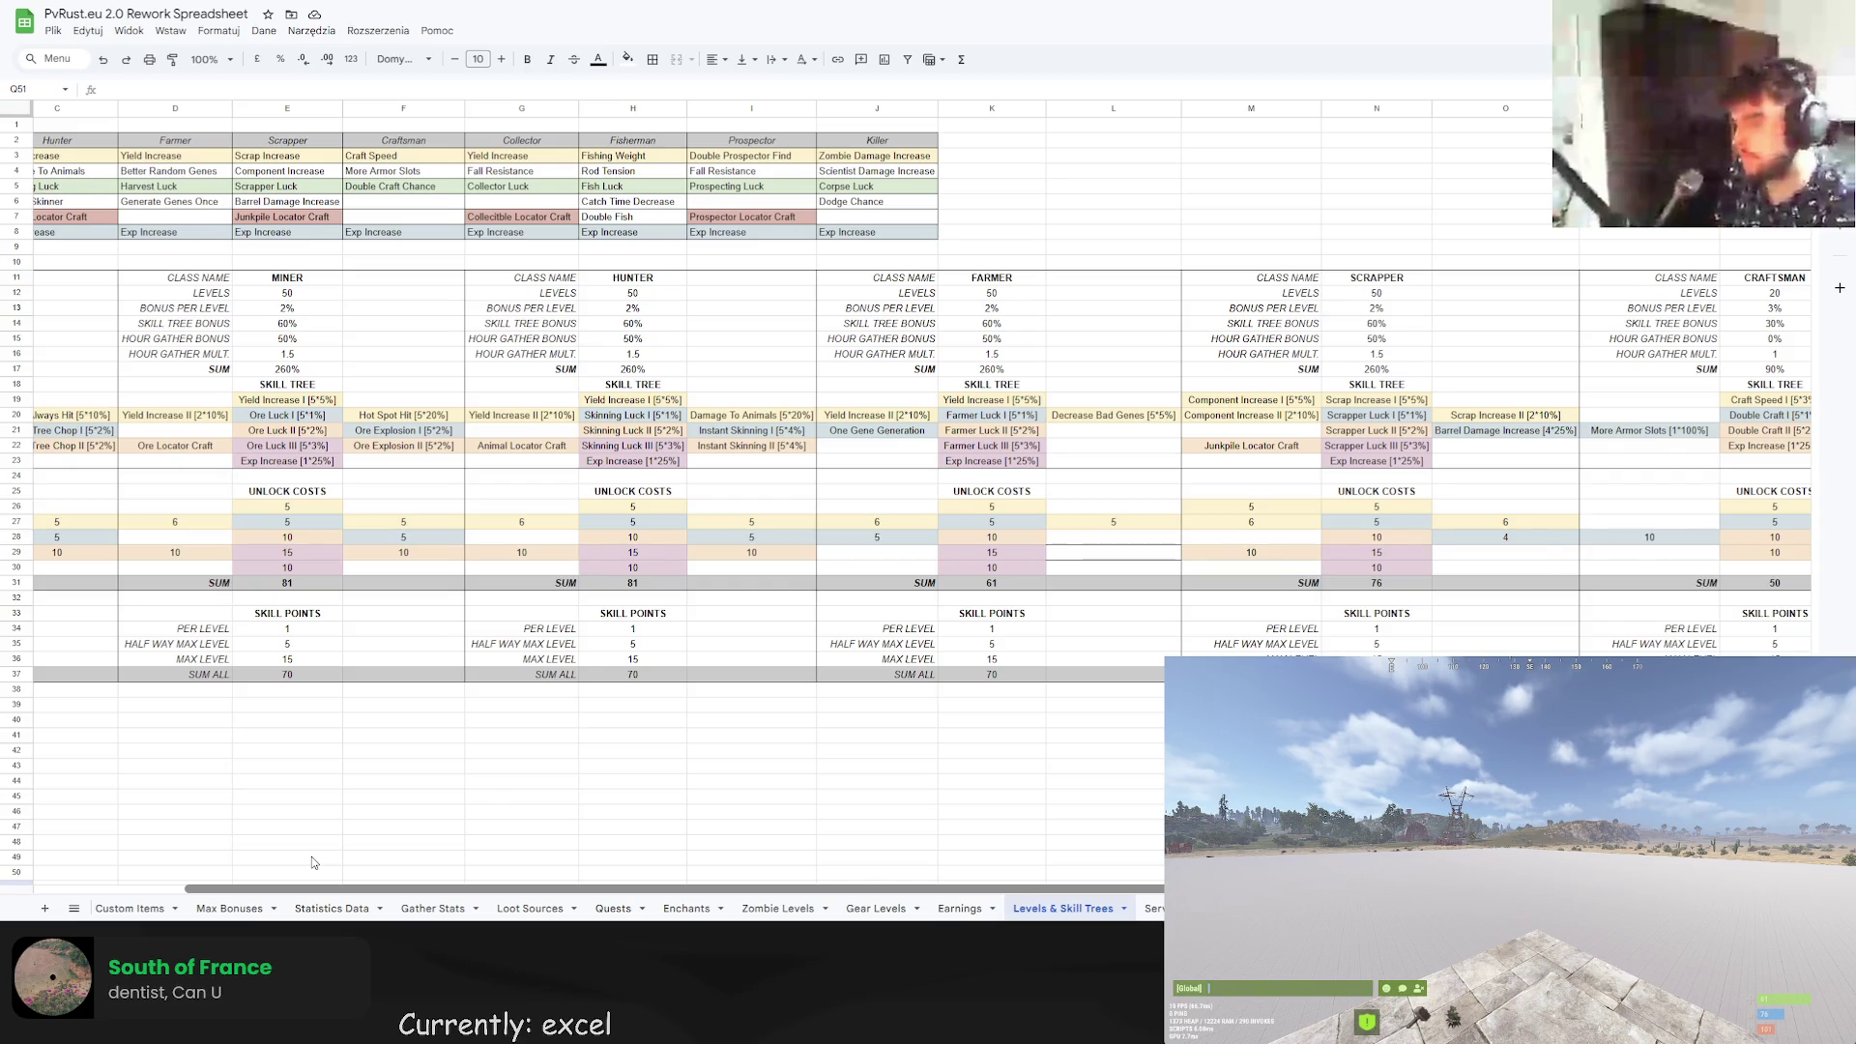
Rename the Collector's first skill from Scrap to Yield Increase I.
scroll(311, 857, "right", 15)
double_click(1295, 399)
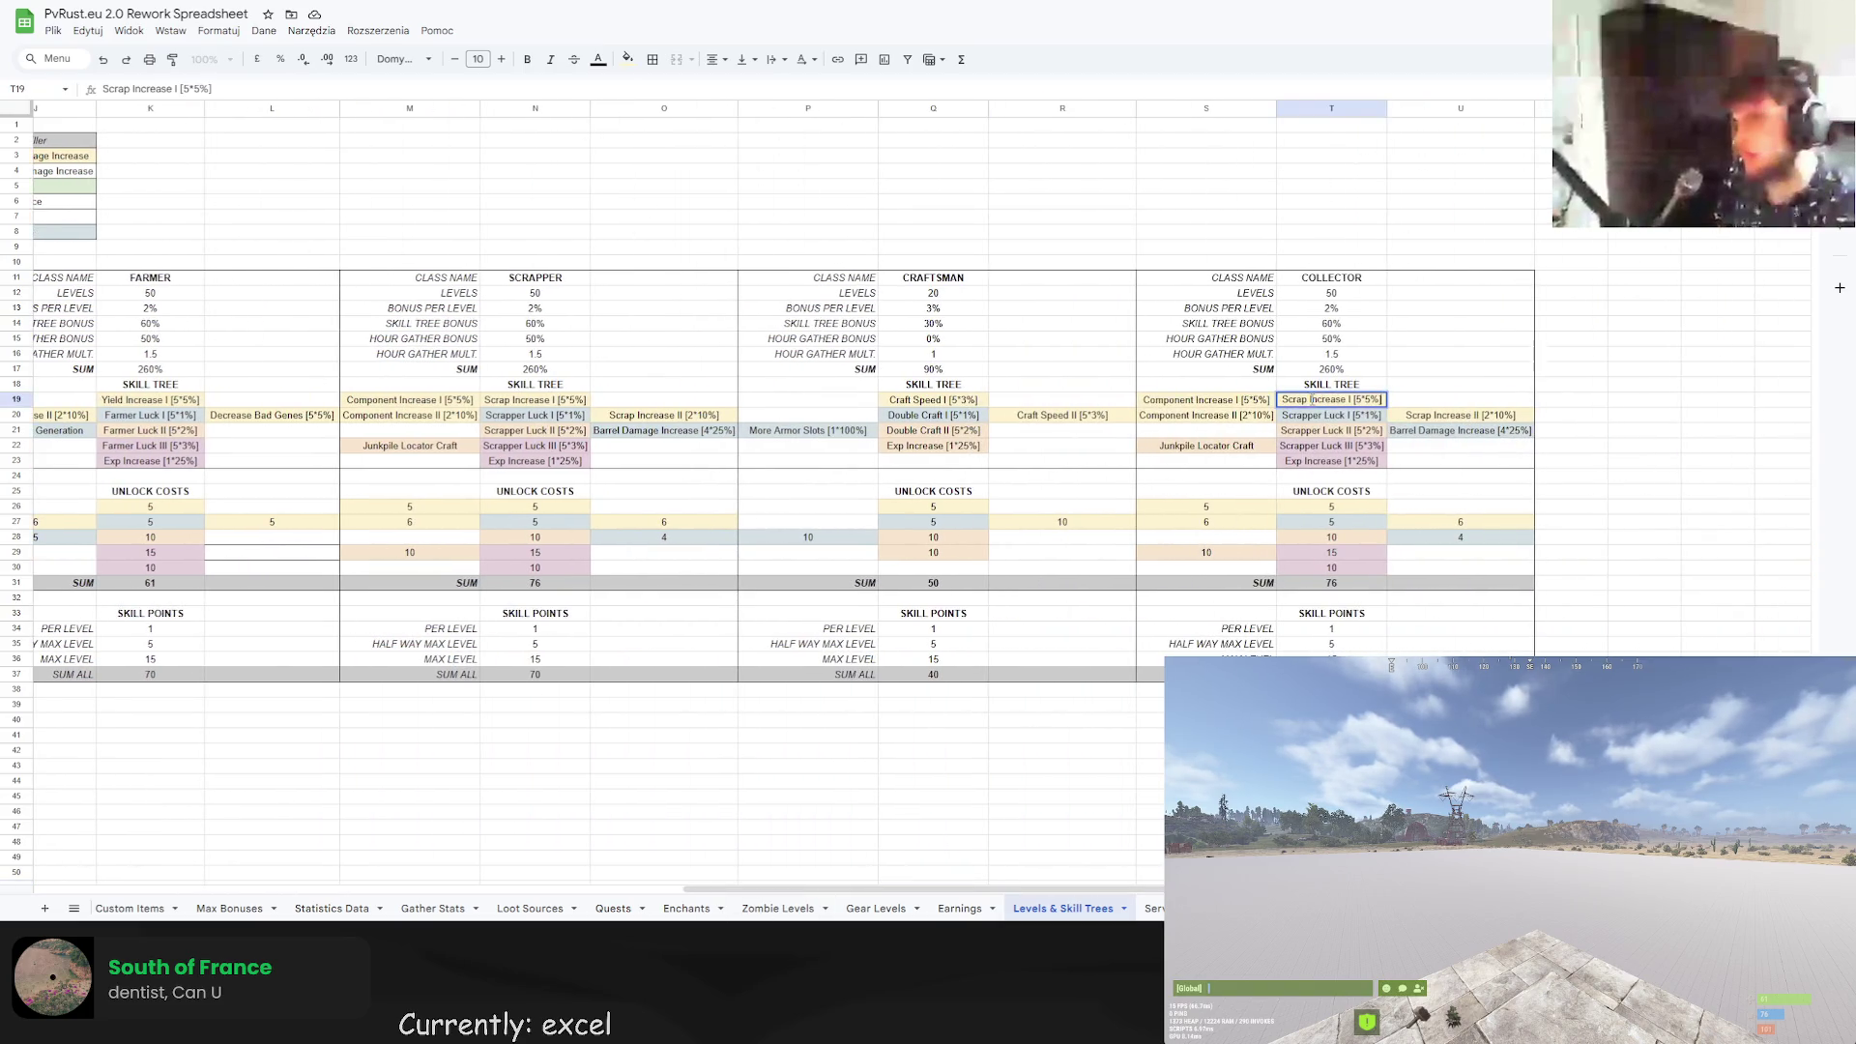
left_click_drag(1304, 399, 1278, 404)
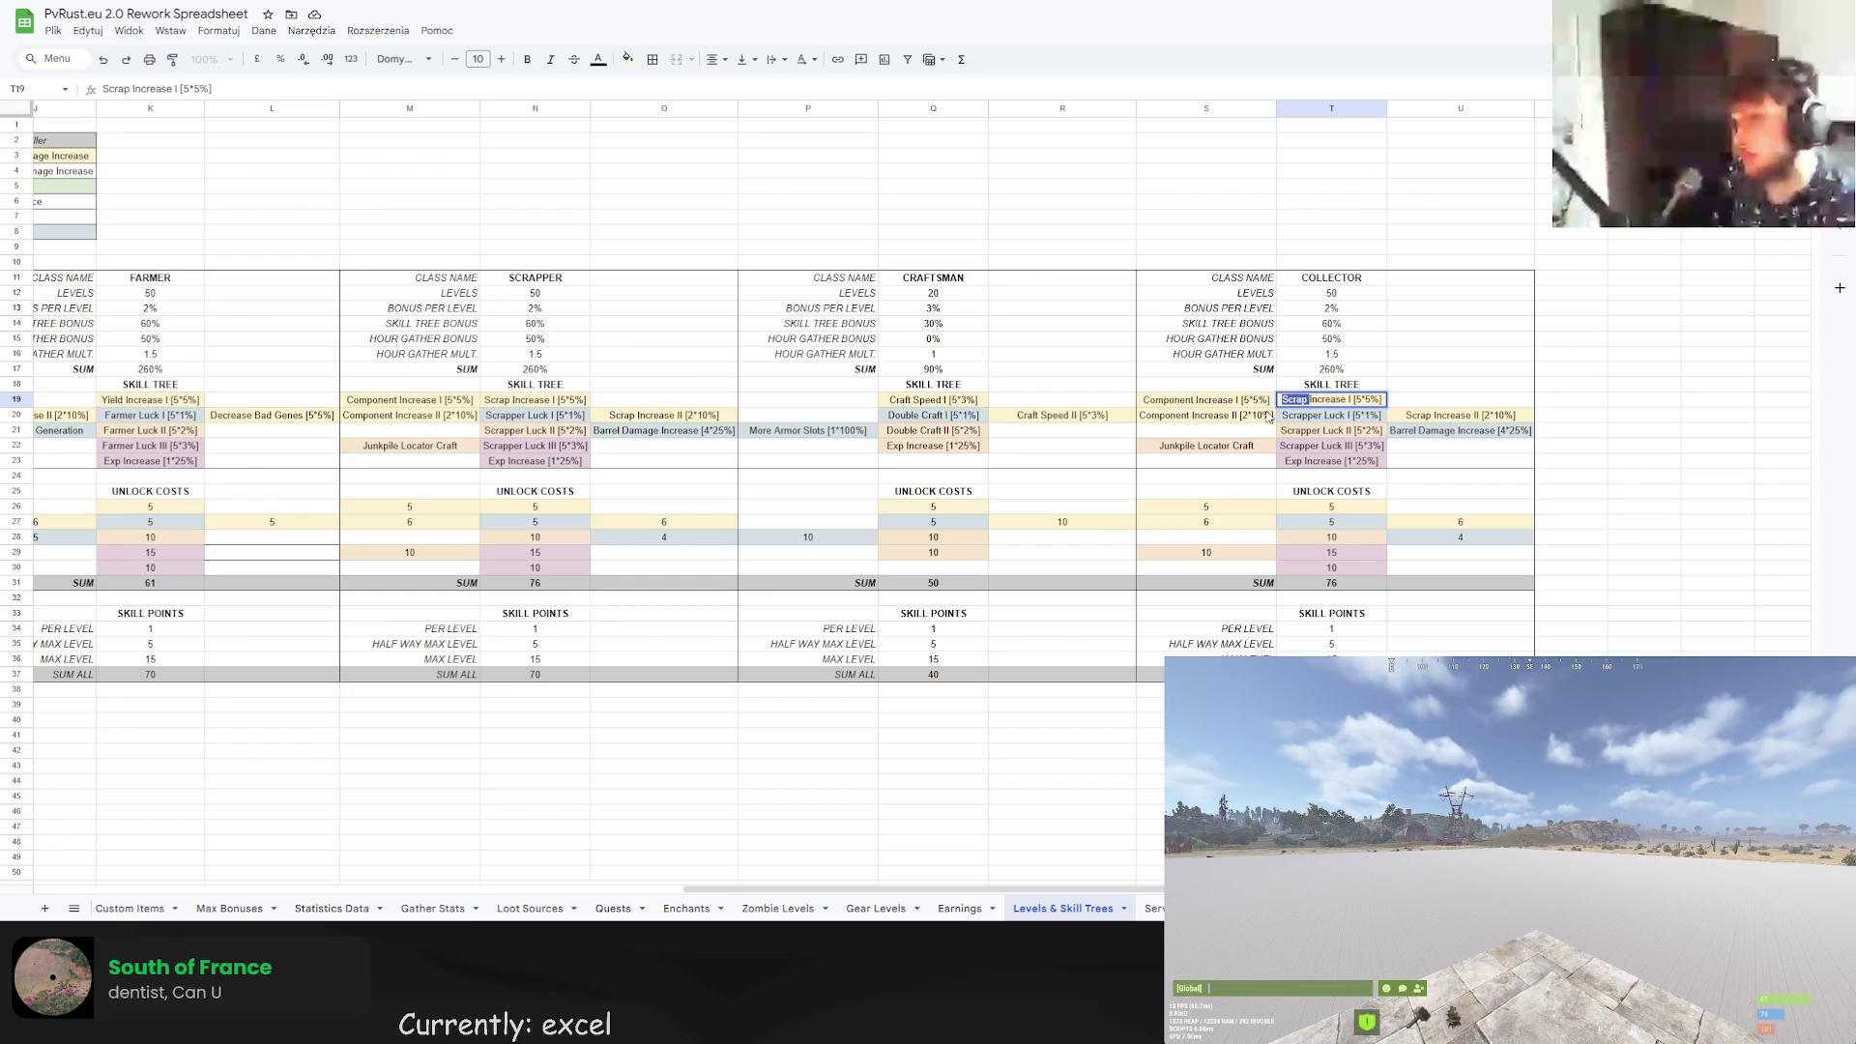
type("Yield")
key("Return")
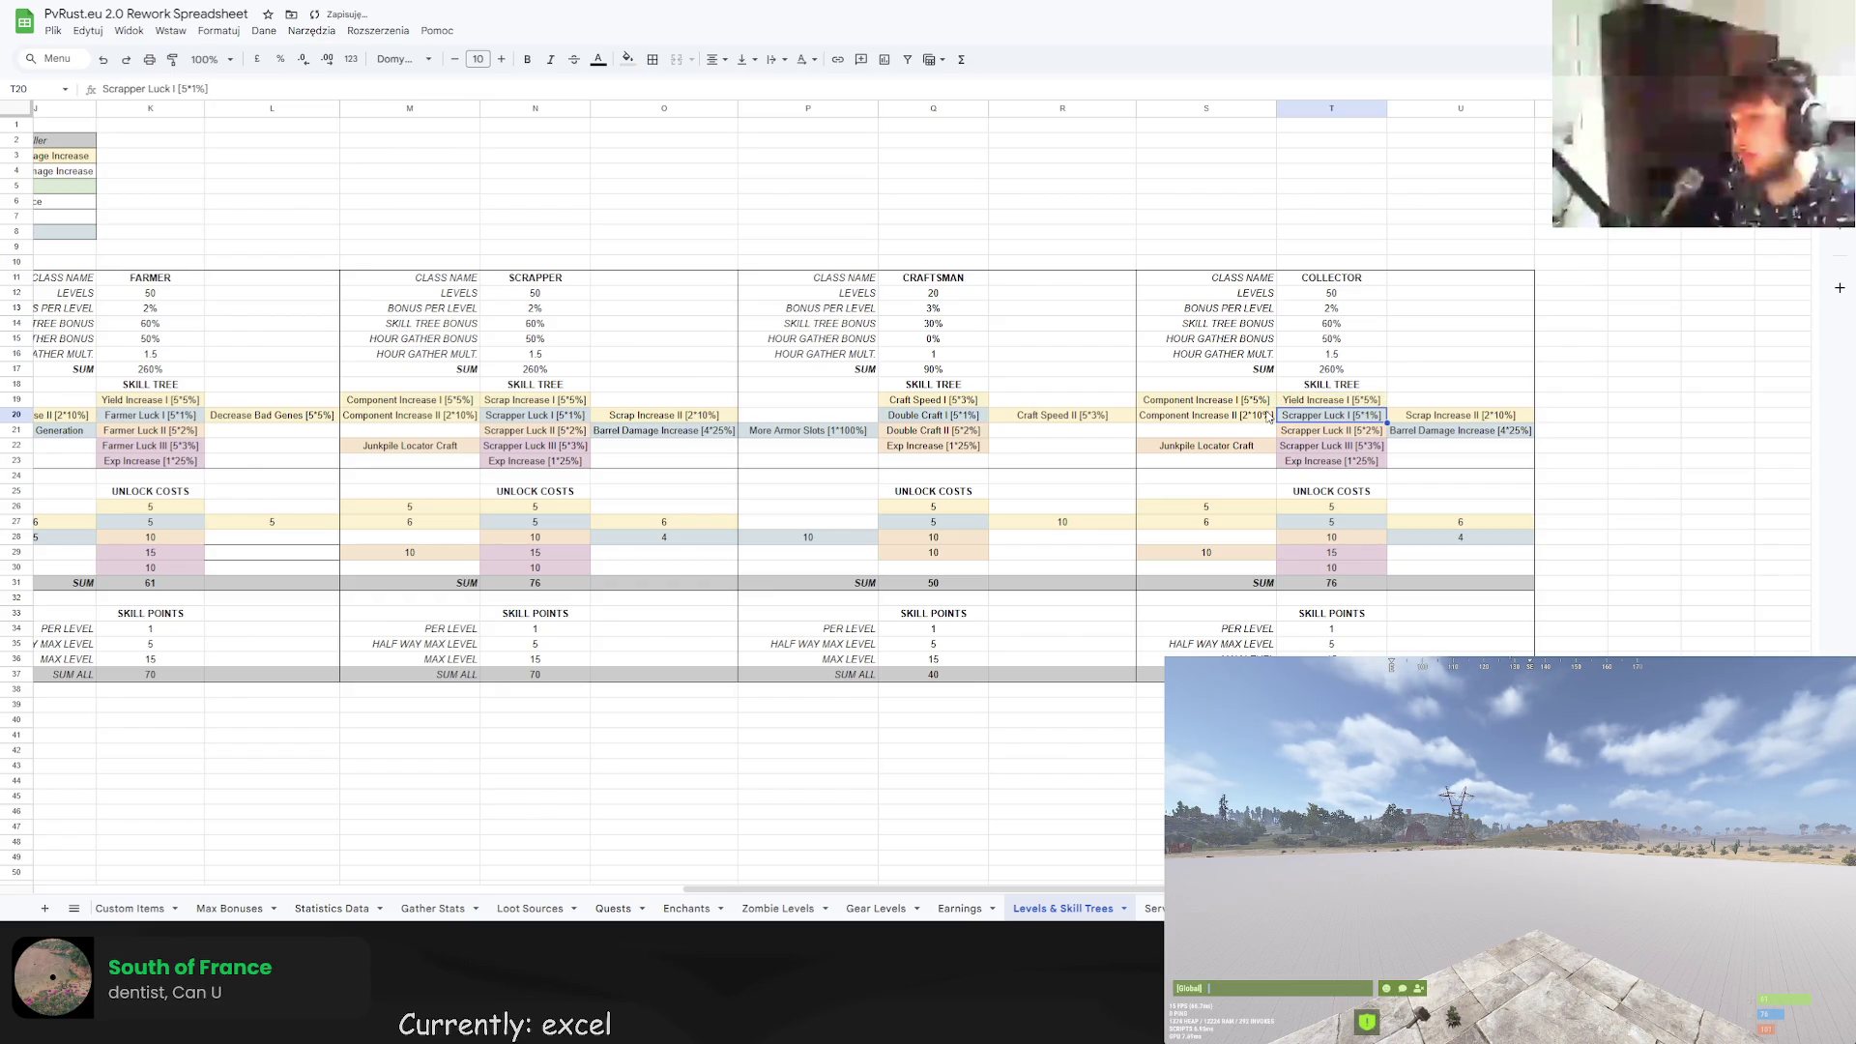
Copy the Farmer skill tree entries and unlock costs into the Collector block.
left_click_drag(809, 887, 698, 886)
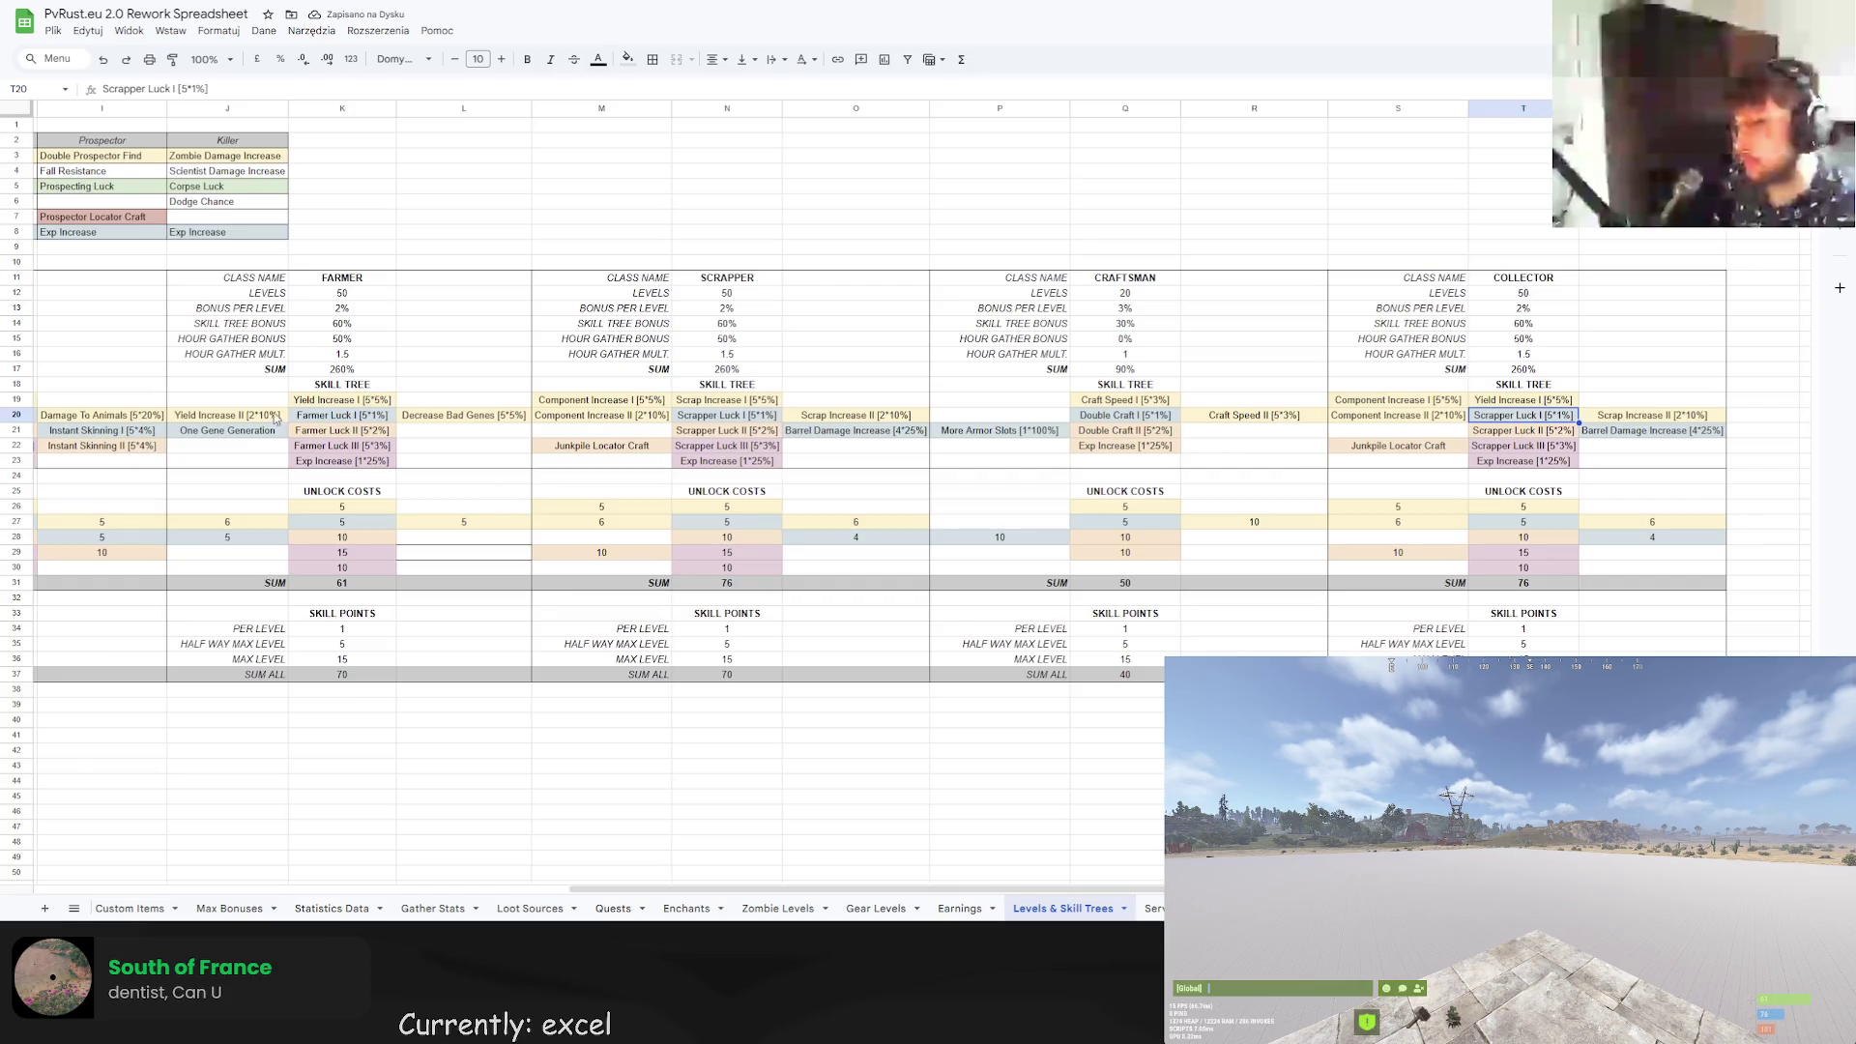
mouse_move(271, 400)
left_mouse_down()
mouse_move(449, 478)
mouse_move(450, 462)
left_mouse_up()
key("ctrl+c")
left_click(1397, 400)
key("ctrl+v")
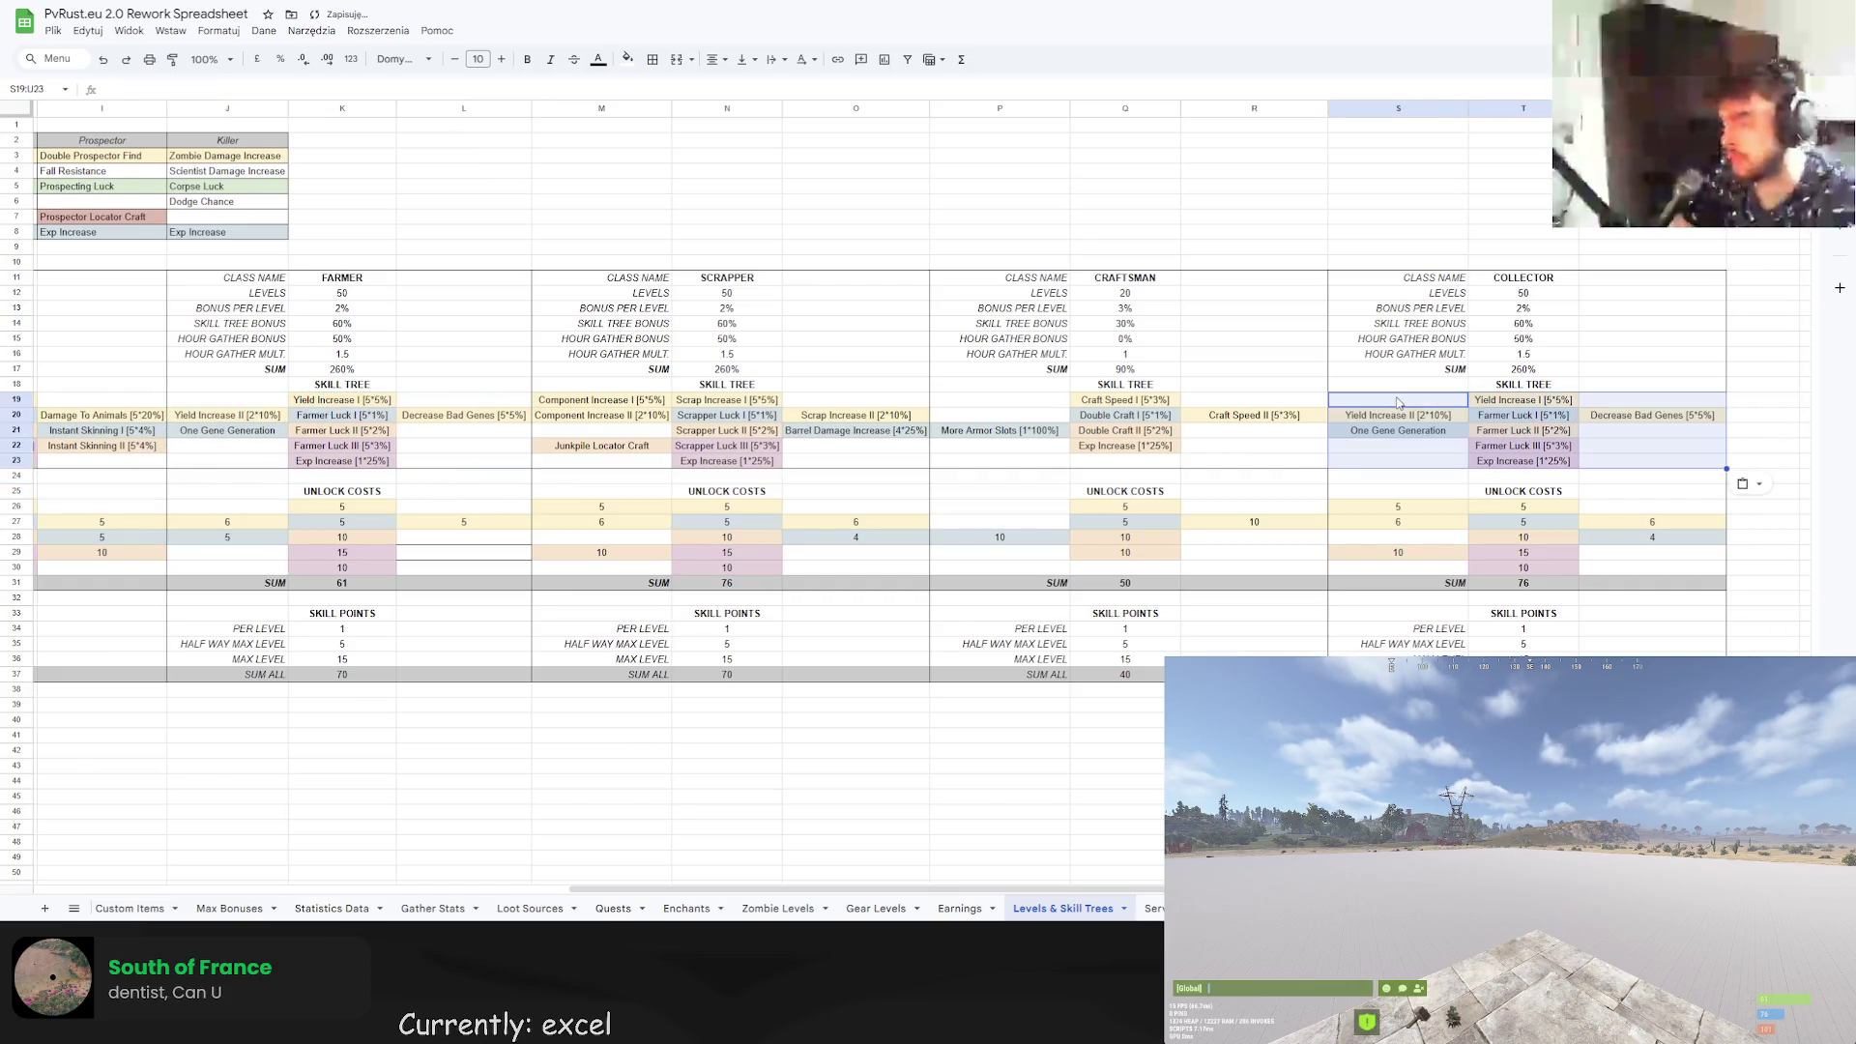
left_click_drag(237, 512, 464, 568)
key("ctrl+c")
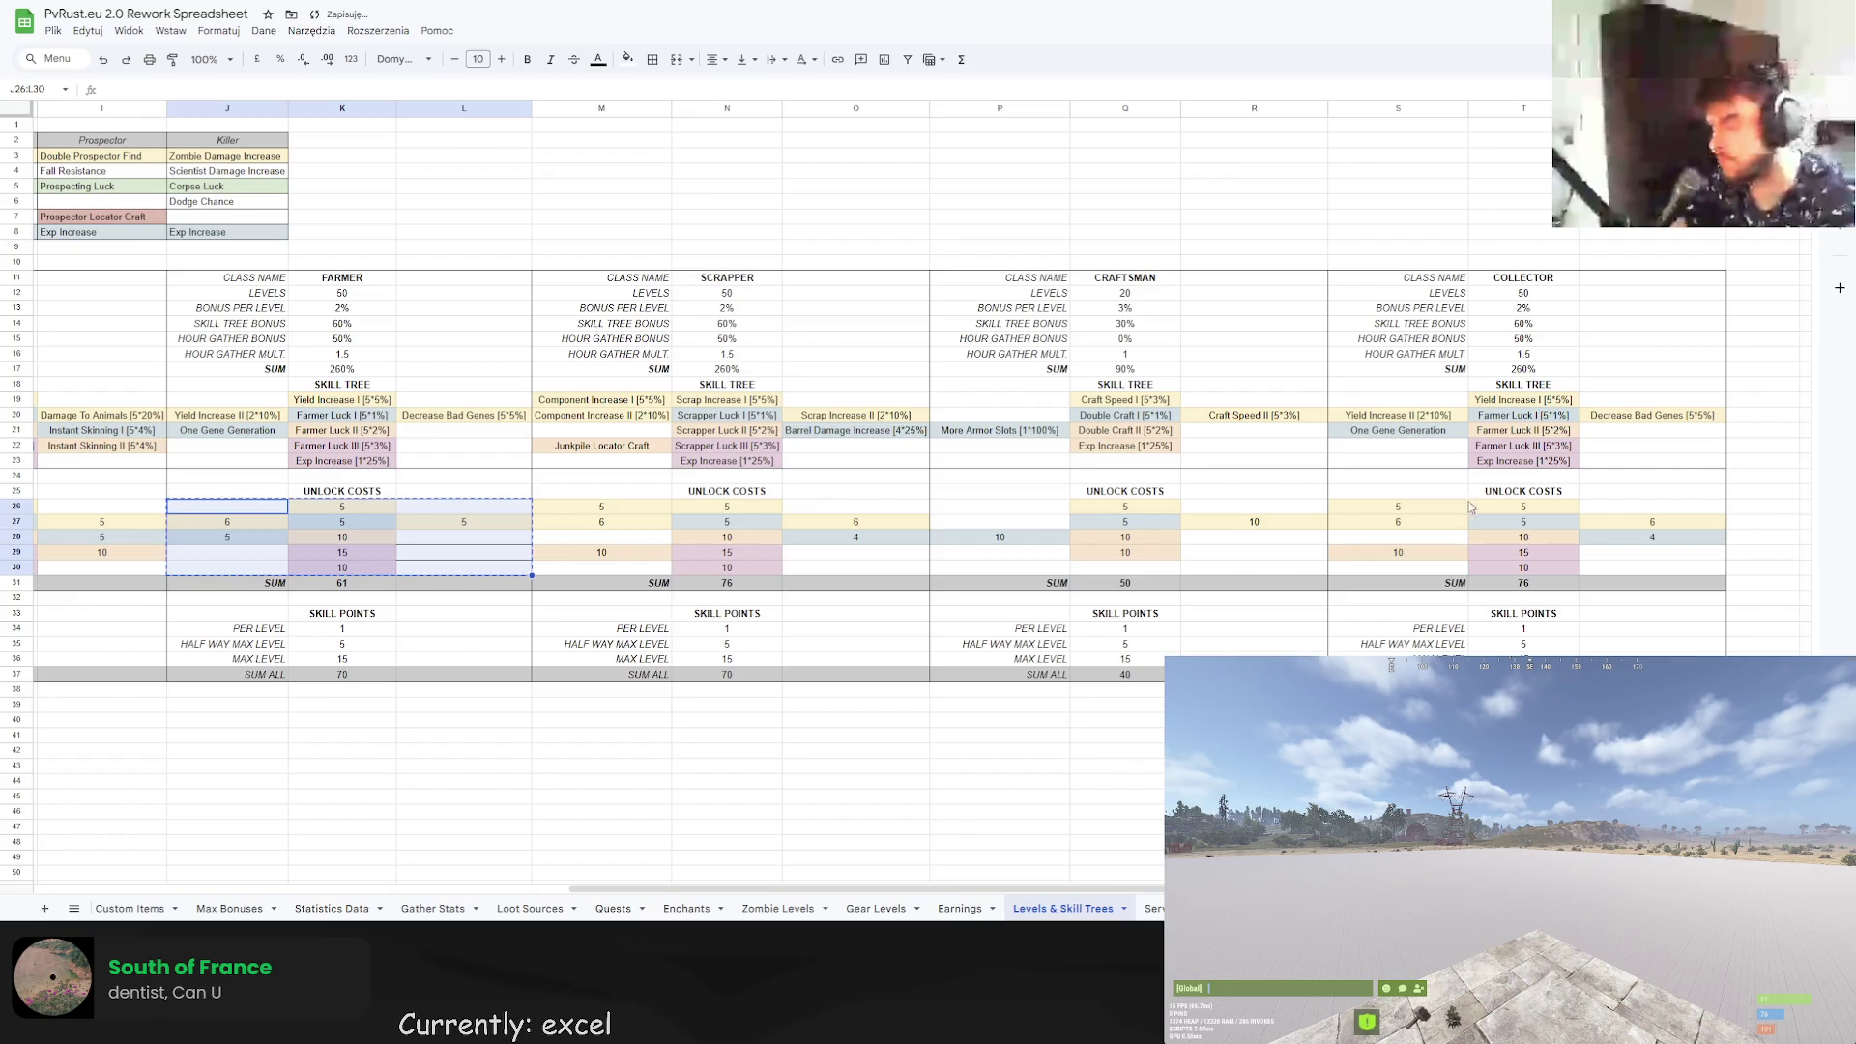
left_click(1398, 507)
key("ctrl+v")
left_click(1474, 507)
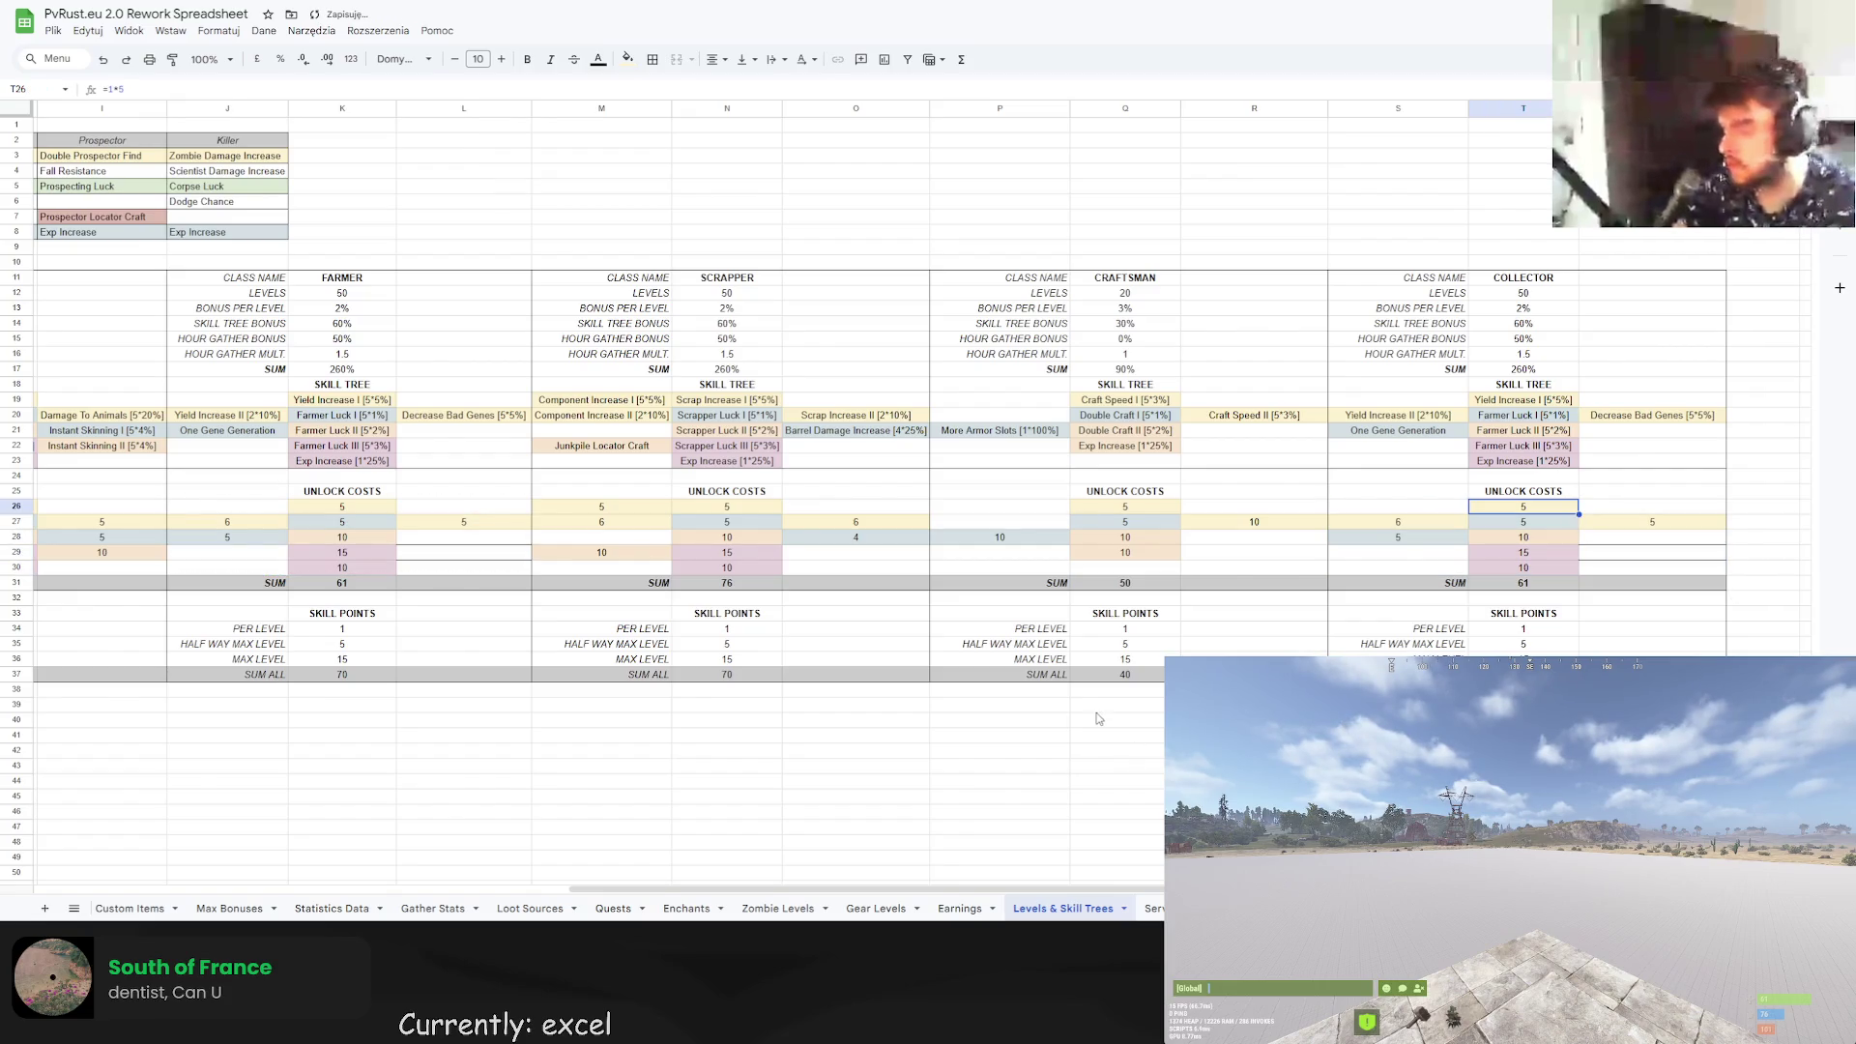
scroll(1378, 473, "right", 3)
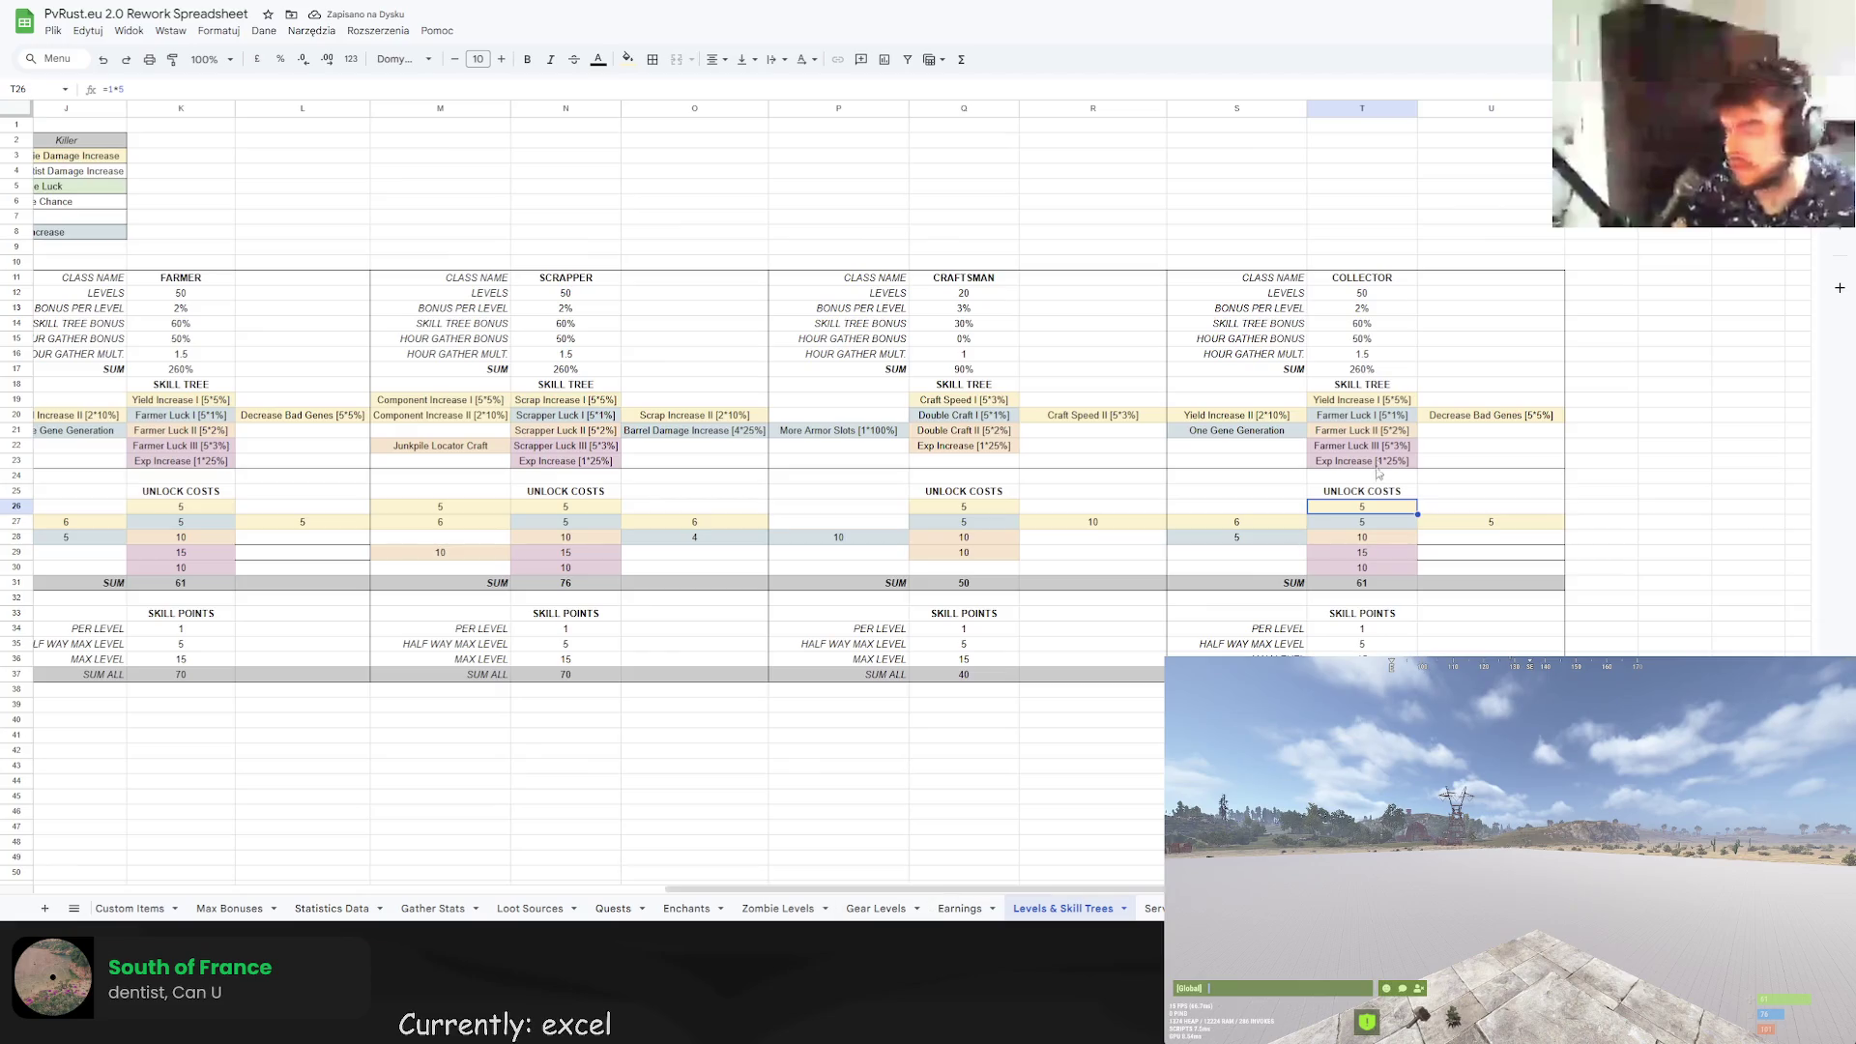
Rename Farmer Luck I, II and III to Collect Luck I, II and III.
left_click(1339, 415)
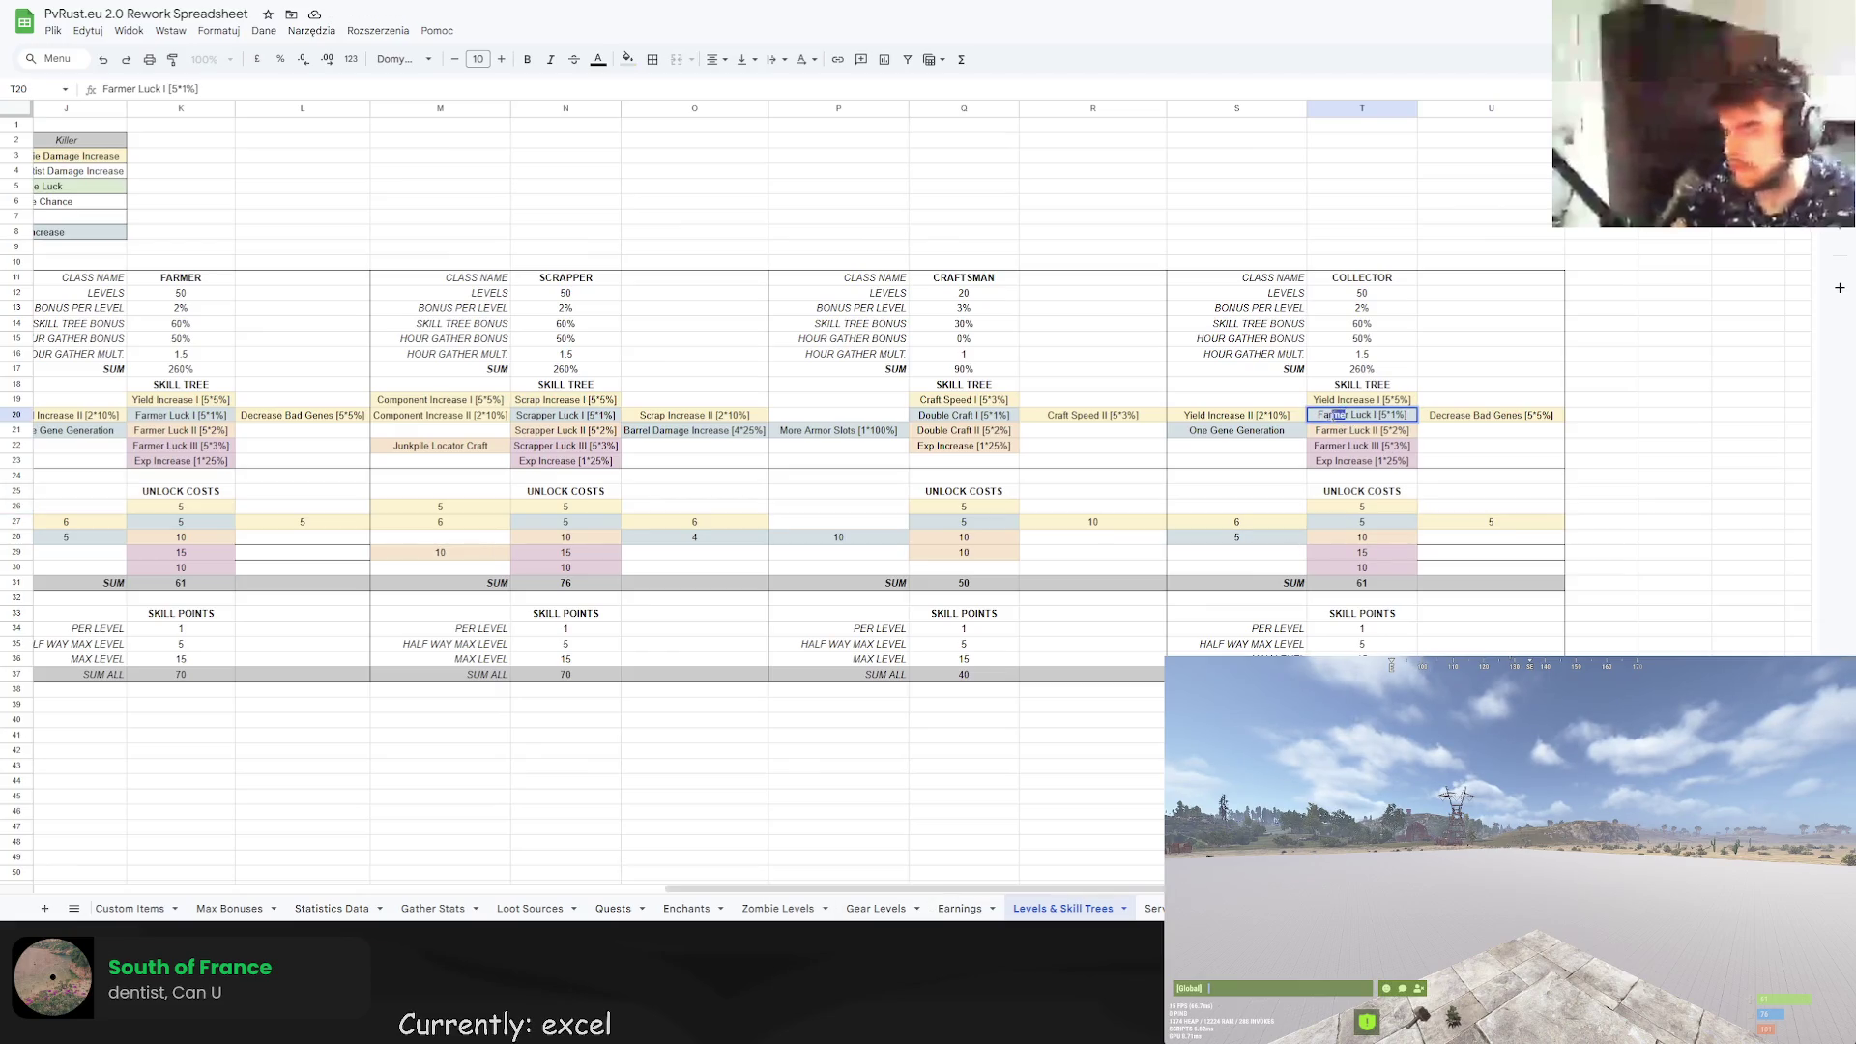
type("Collec")
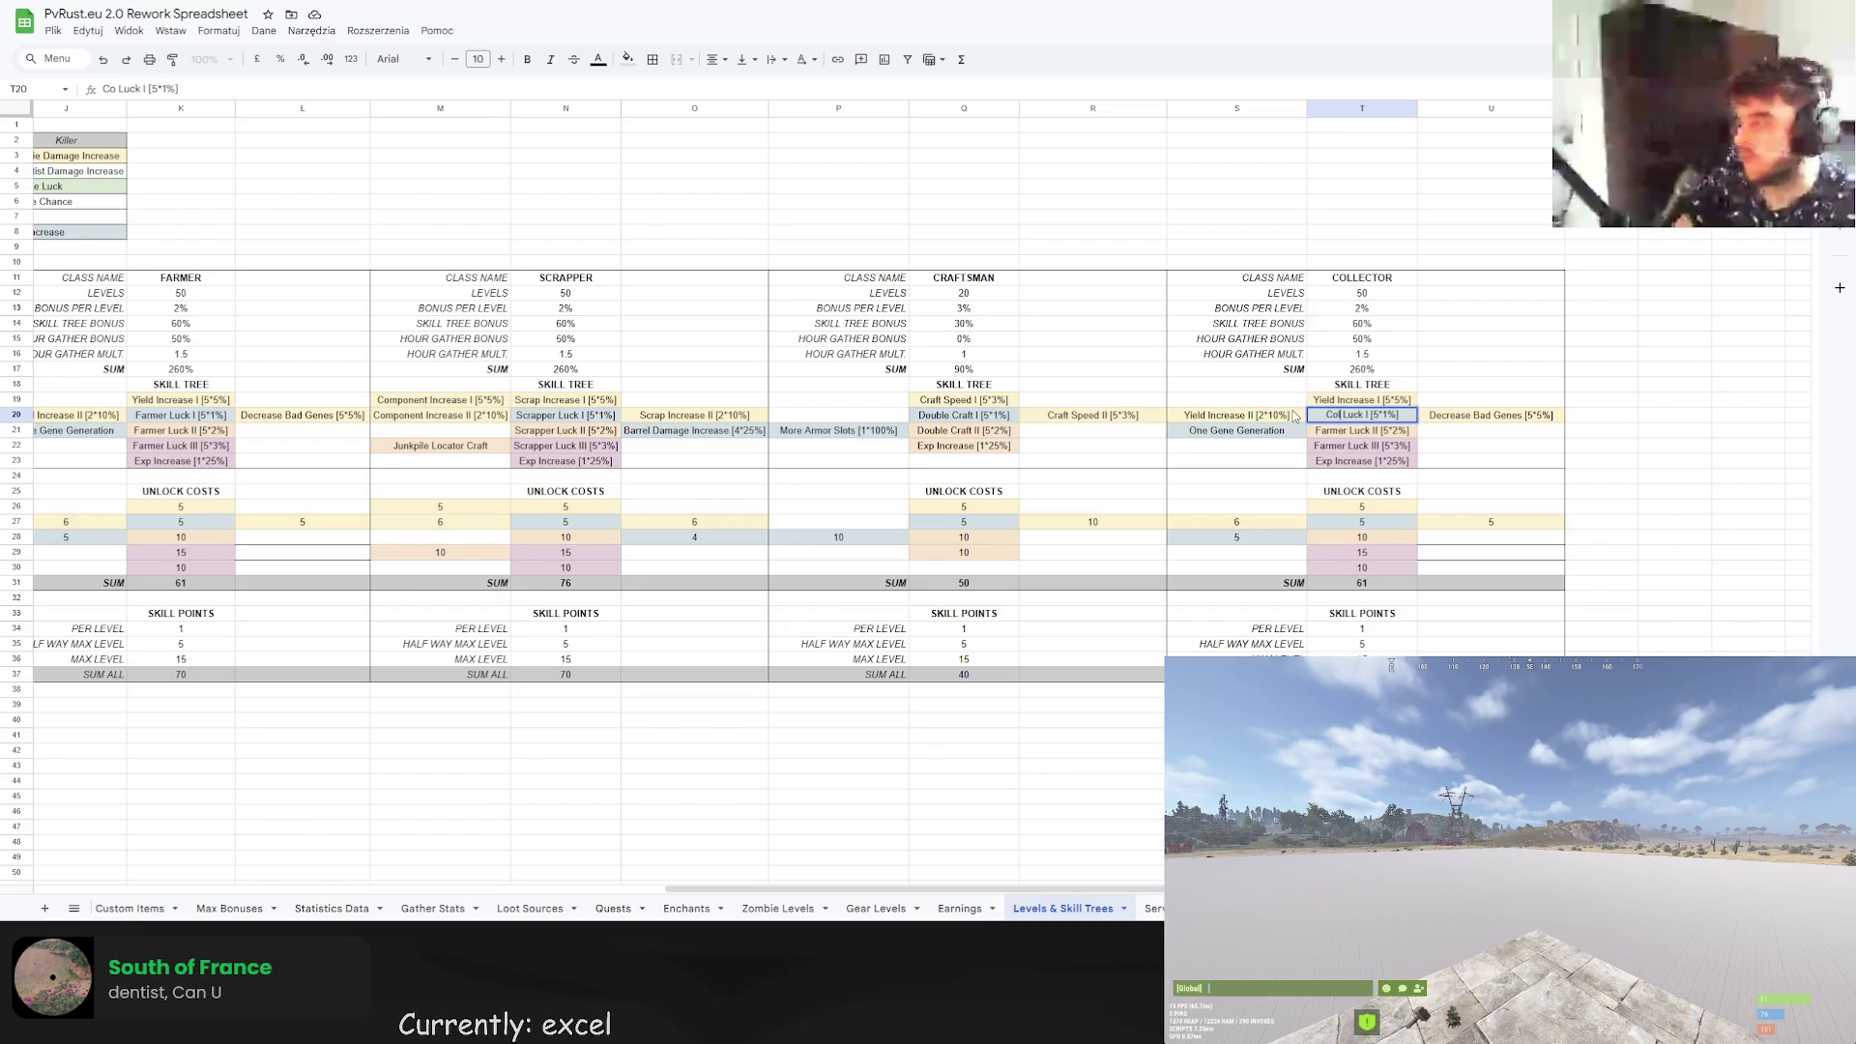
type("t")
left_click(1343, 430)
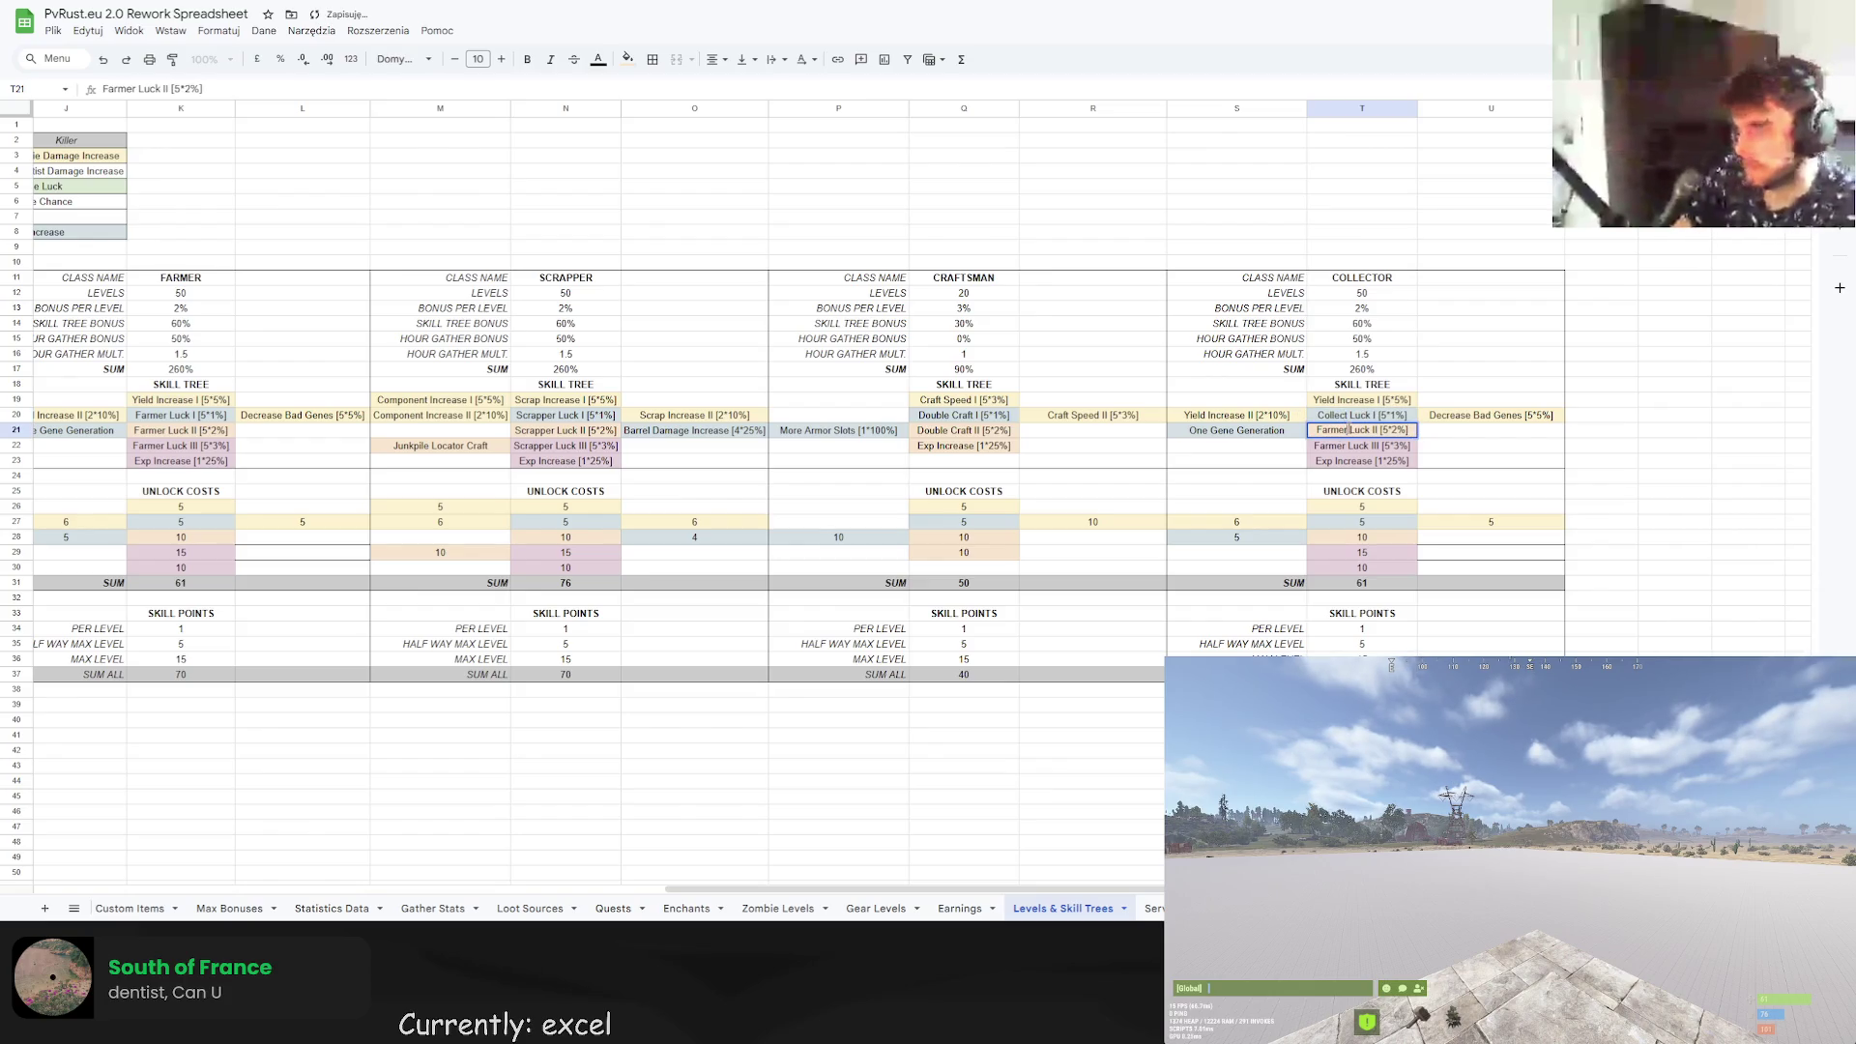
double_click(1329, 430)
type("Collect")
key("Return")
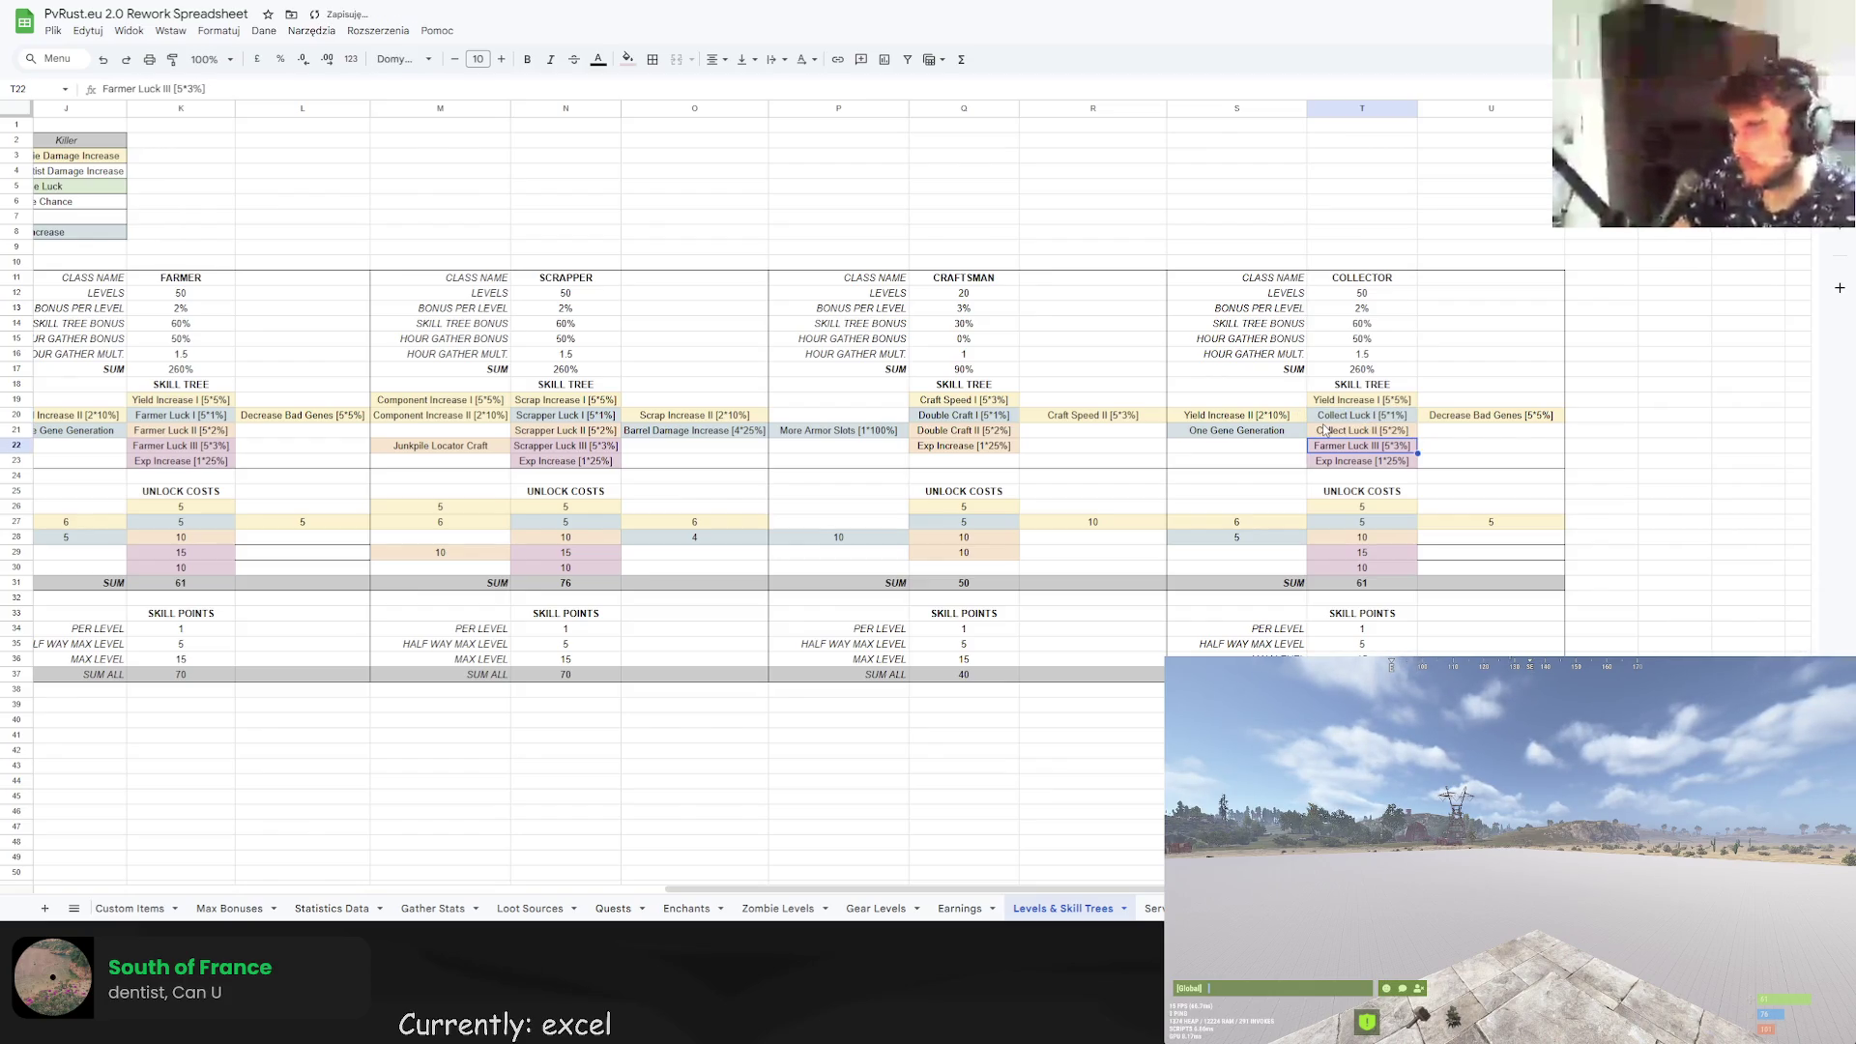
double_click(1344, 446)
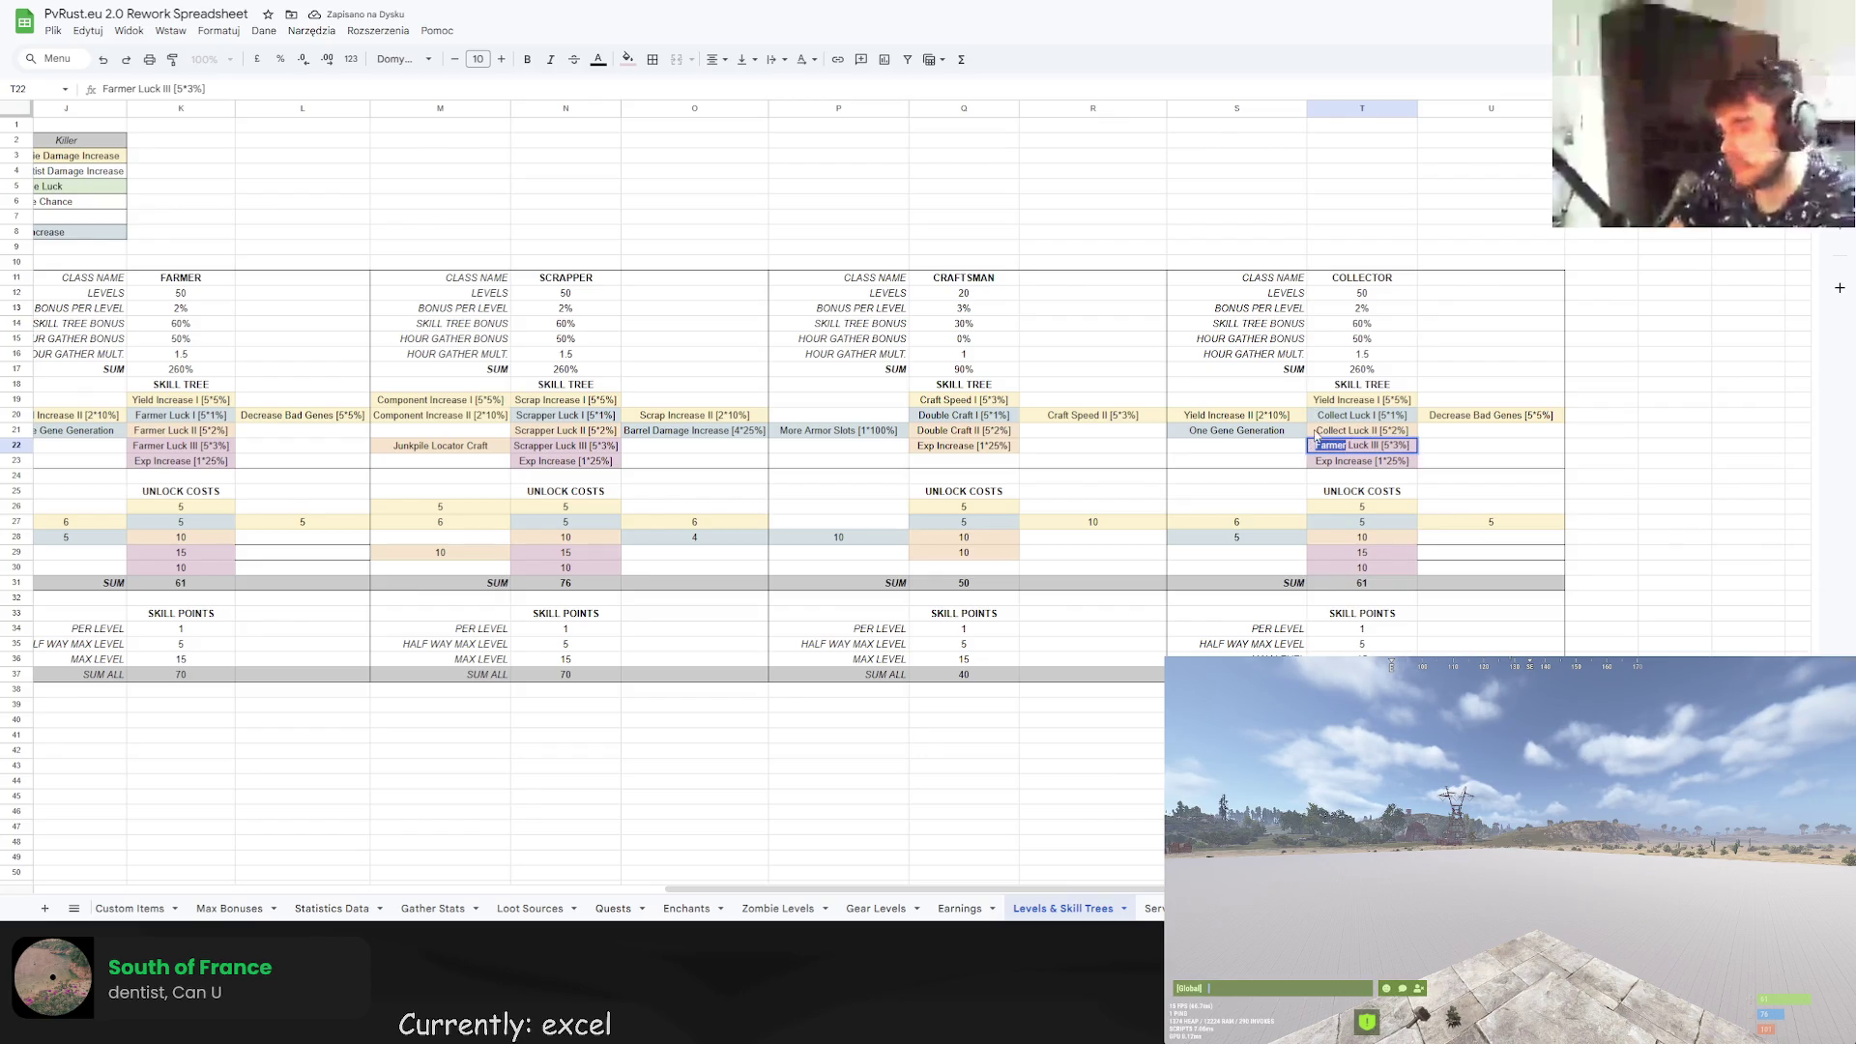
type("Colle")
type("ct")
key("Return")
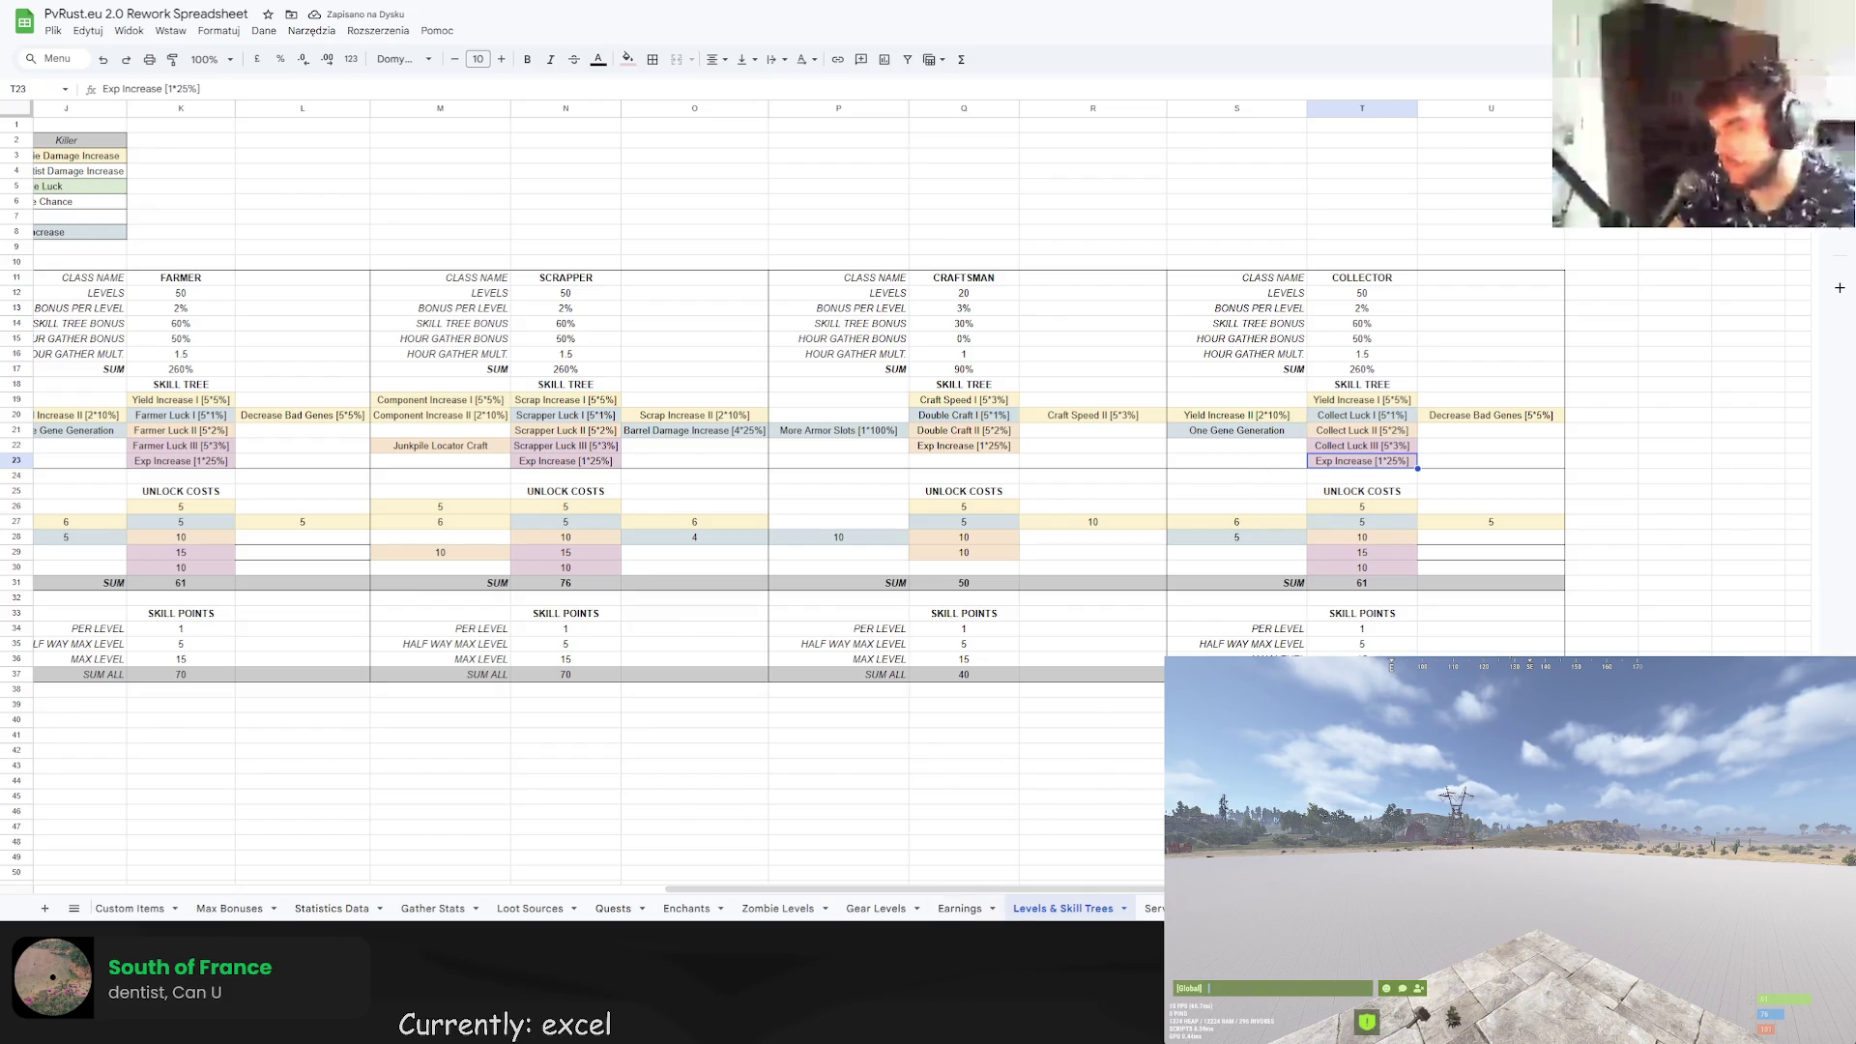
scroll(558, 845, "left", 7)
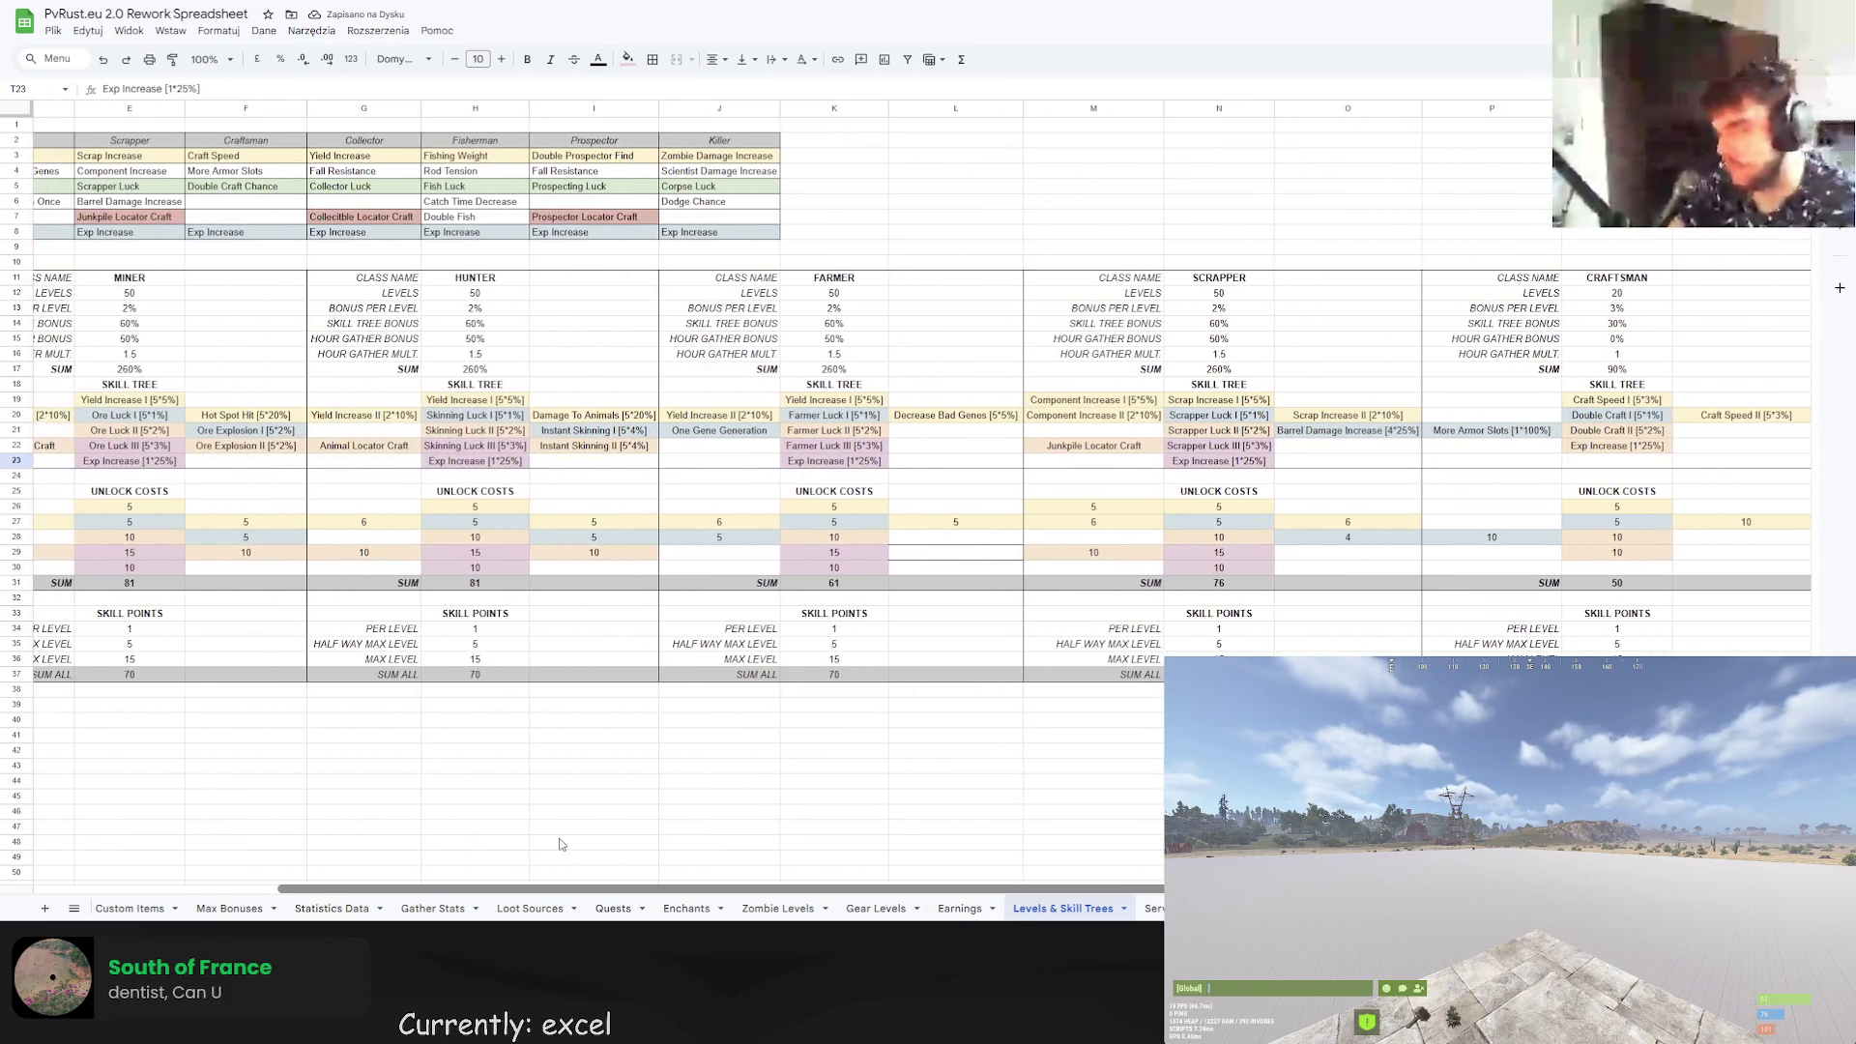
Overwrite the Collector's Decrease Bad Genes skill with Fall Resistance [5*10%].
mouse_move(558, 886)
left_mouse_down()
mouse_move(926, 886)
mouse_move(585, 842)
mouse_move(889, 676)
mouse_move(1395, 477)
left_mouse_up()
left_click(1435, 418)
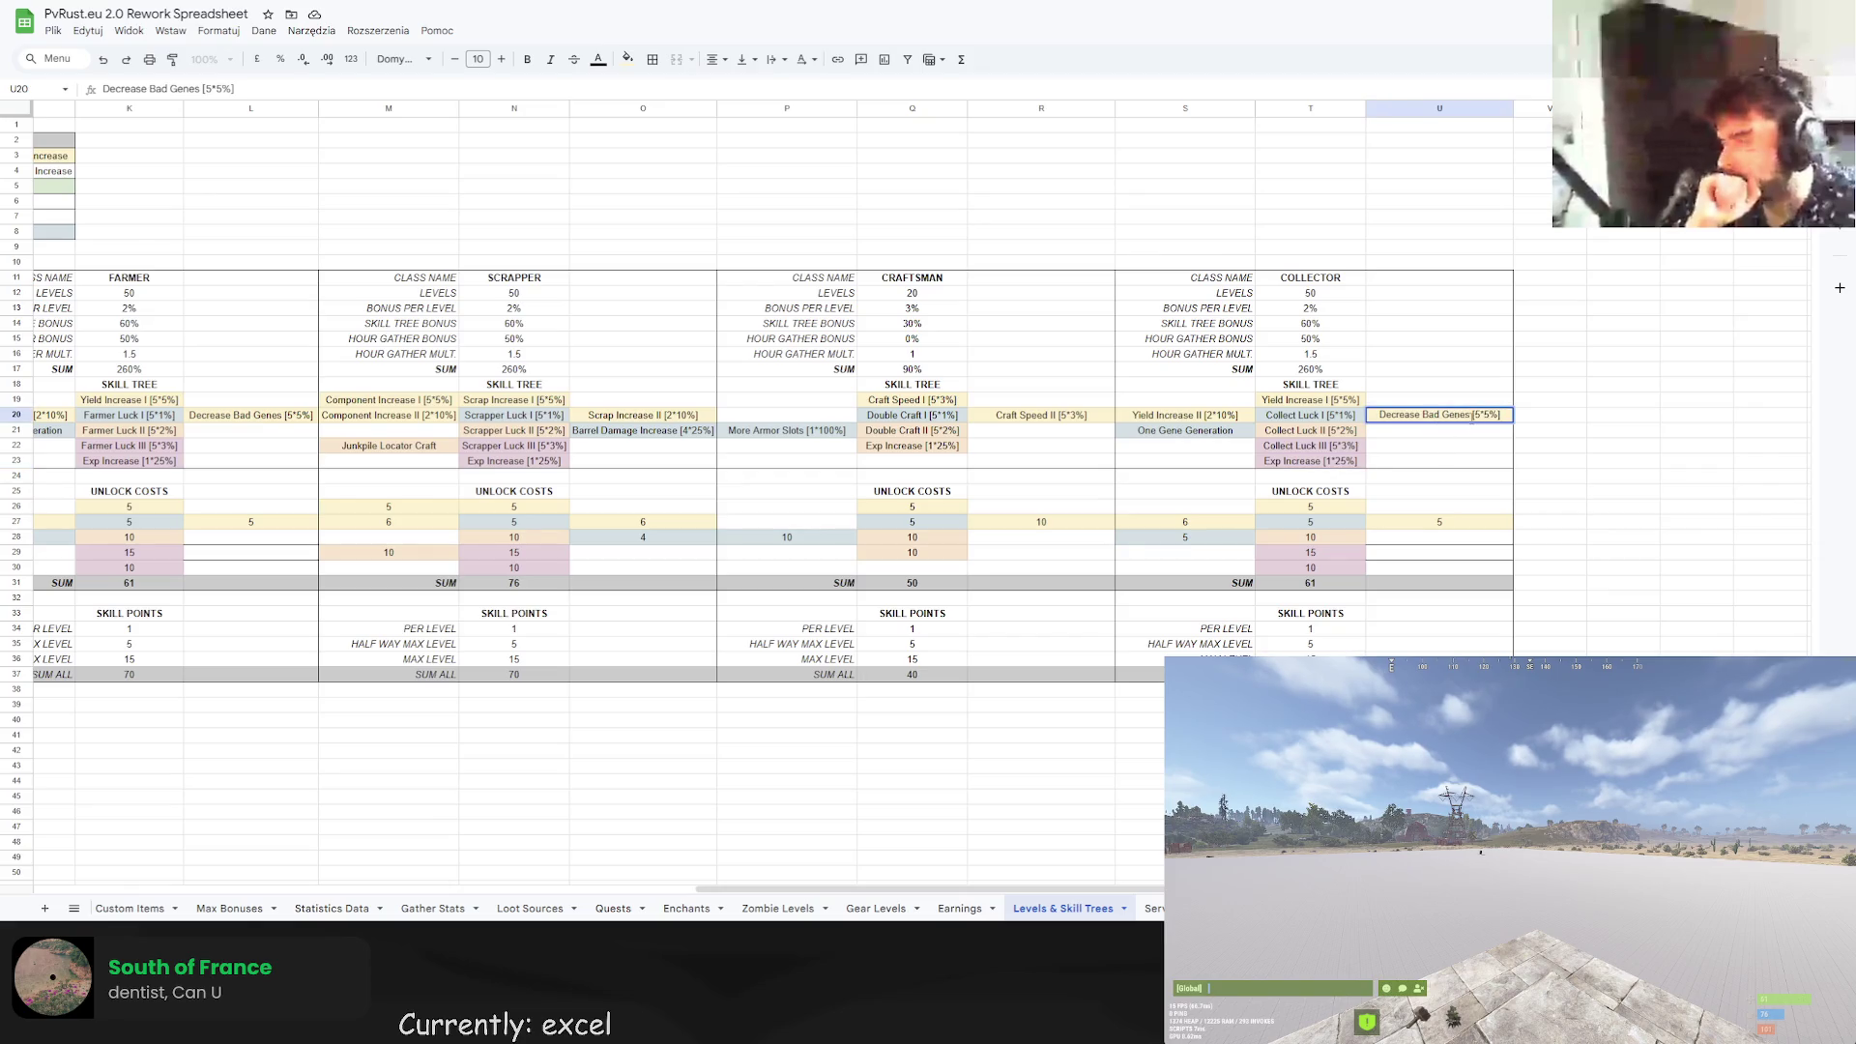
left_click_drag(1471, 416, 1377, 413)
type("Fall Resistanc")
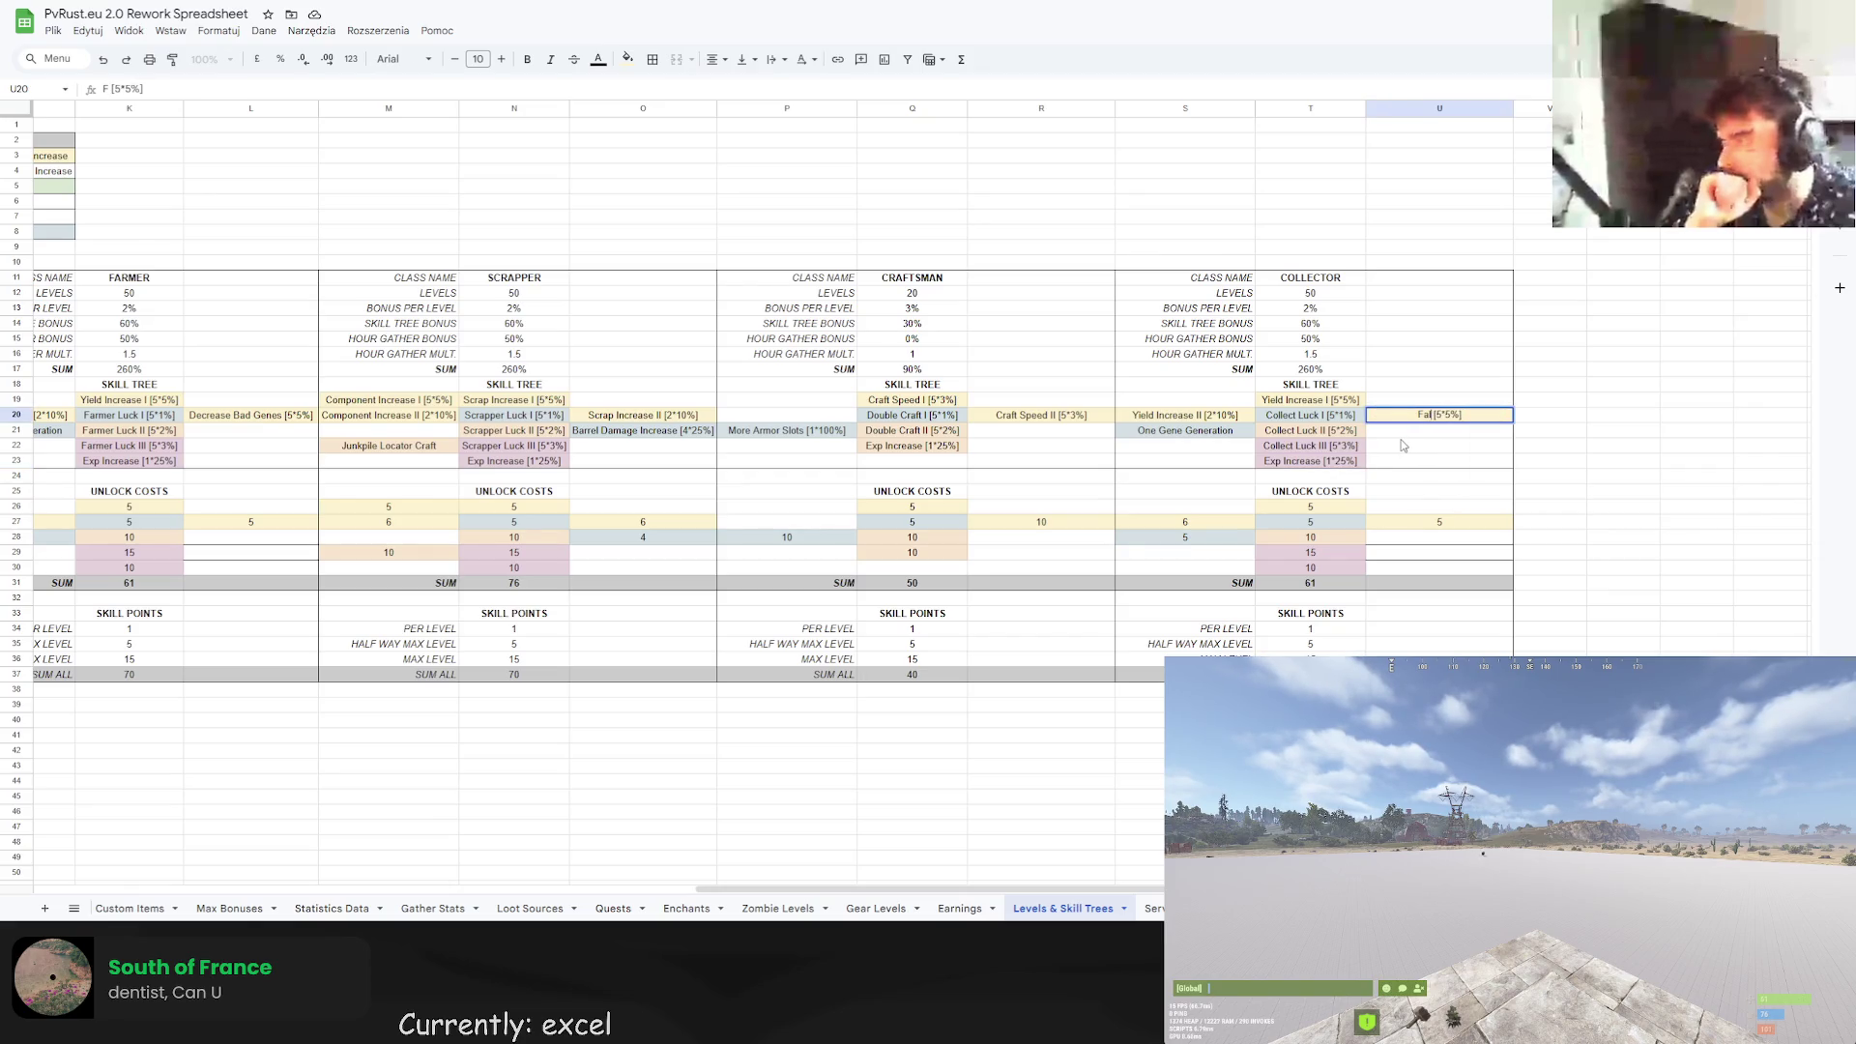
type("e")
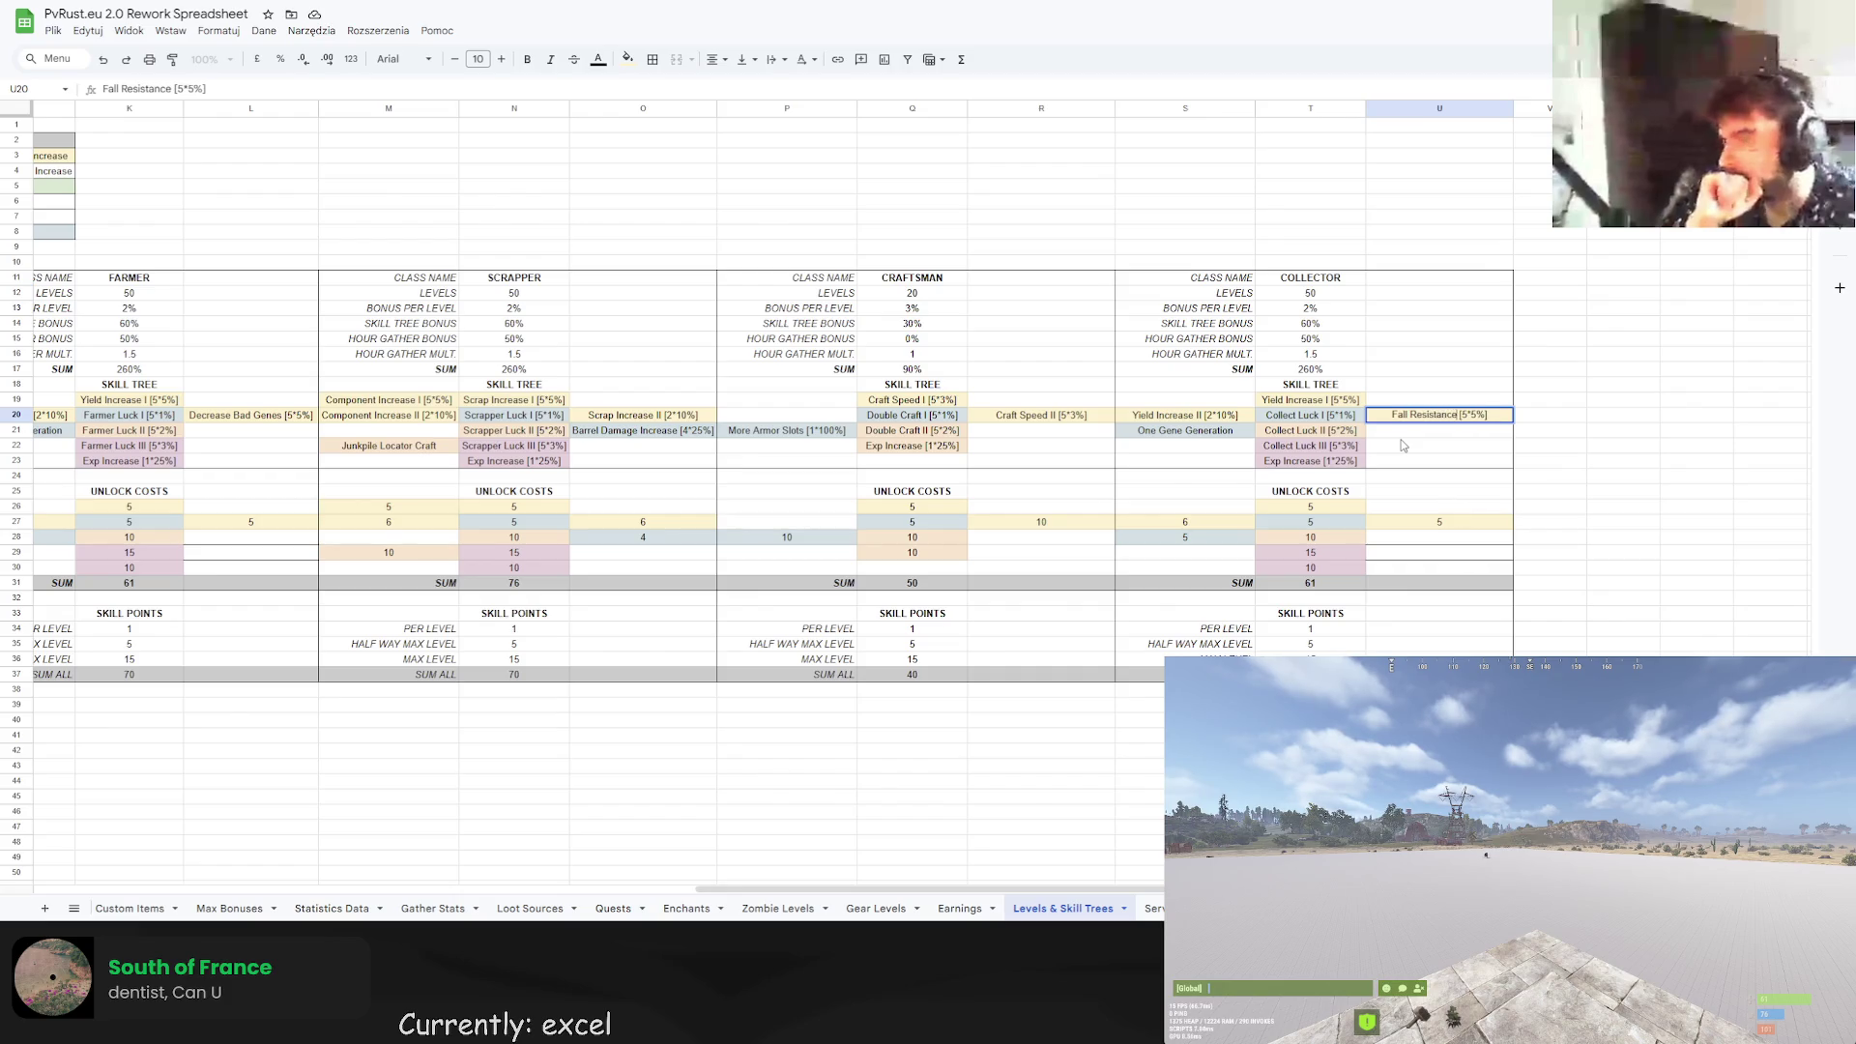
key("BackSpace")
type("10")
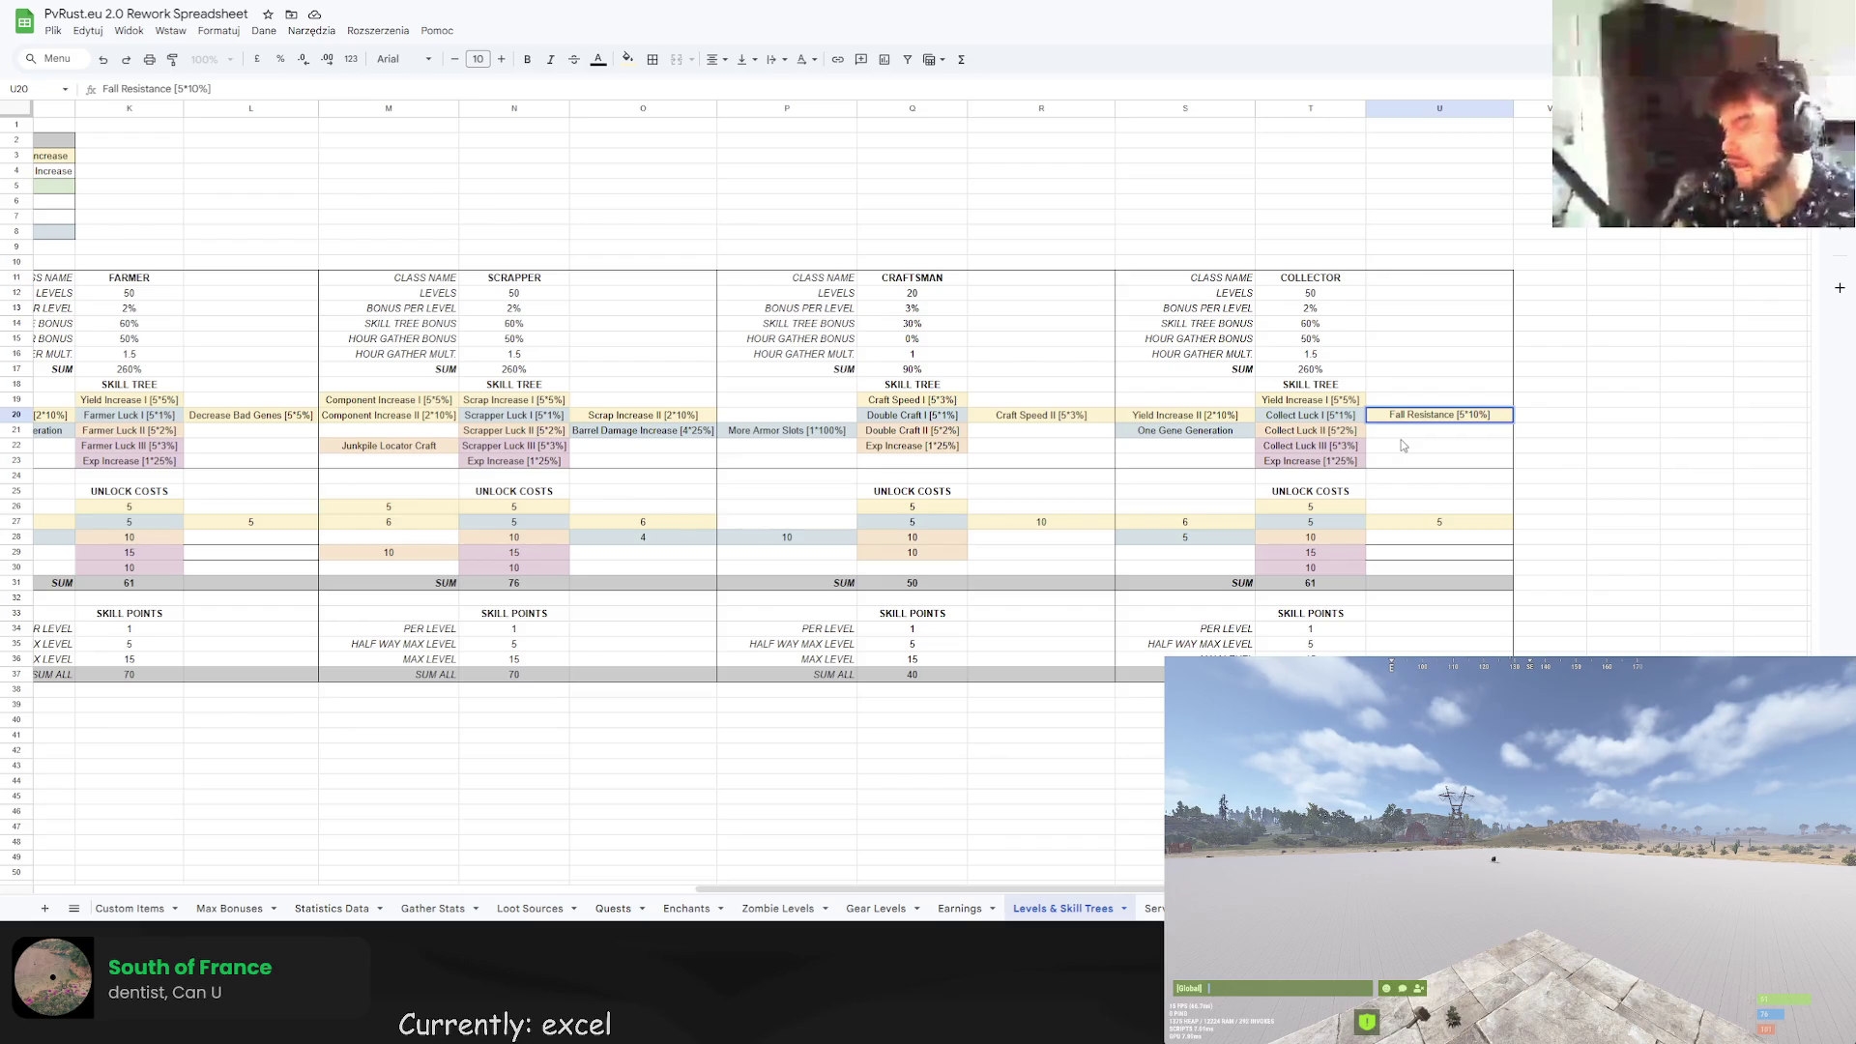
key("Return")
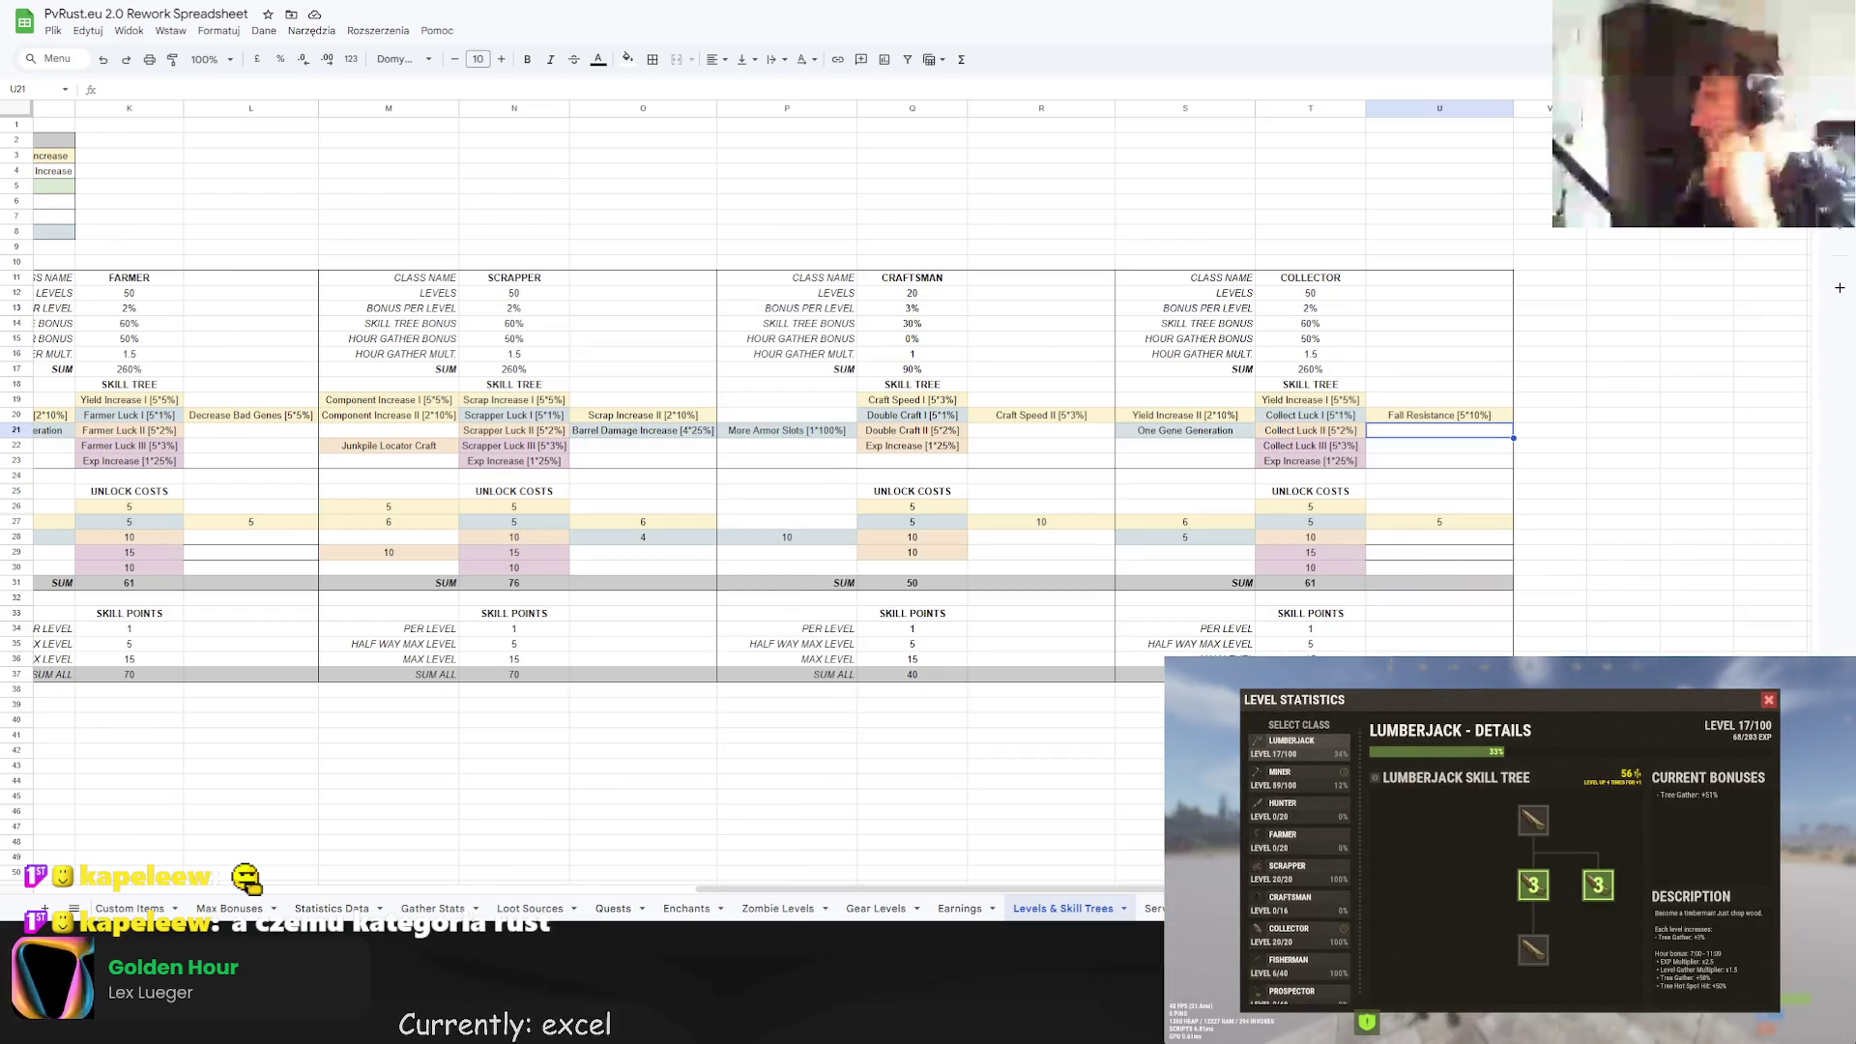
left_click(805, 235)
left_click(1342, 379)
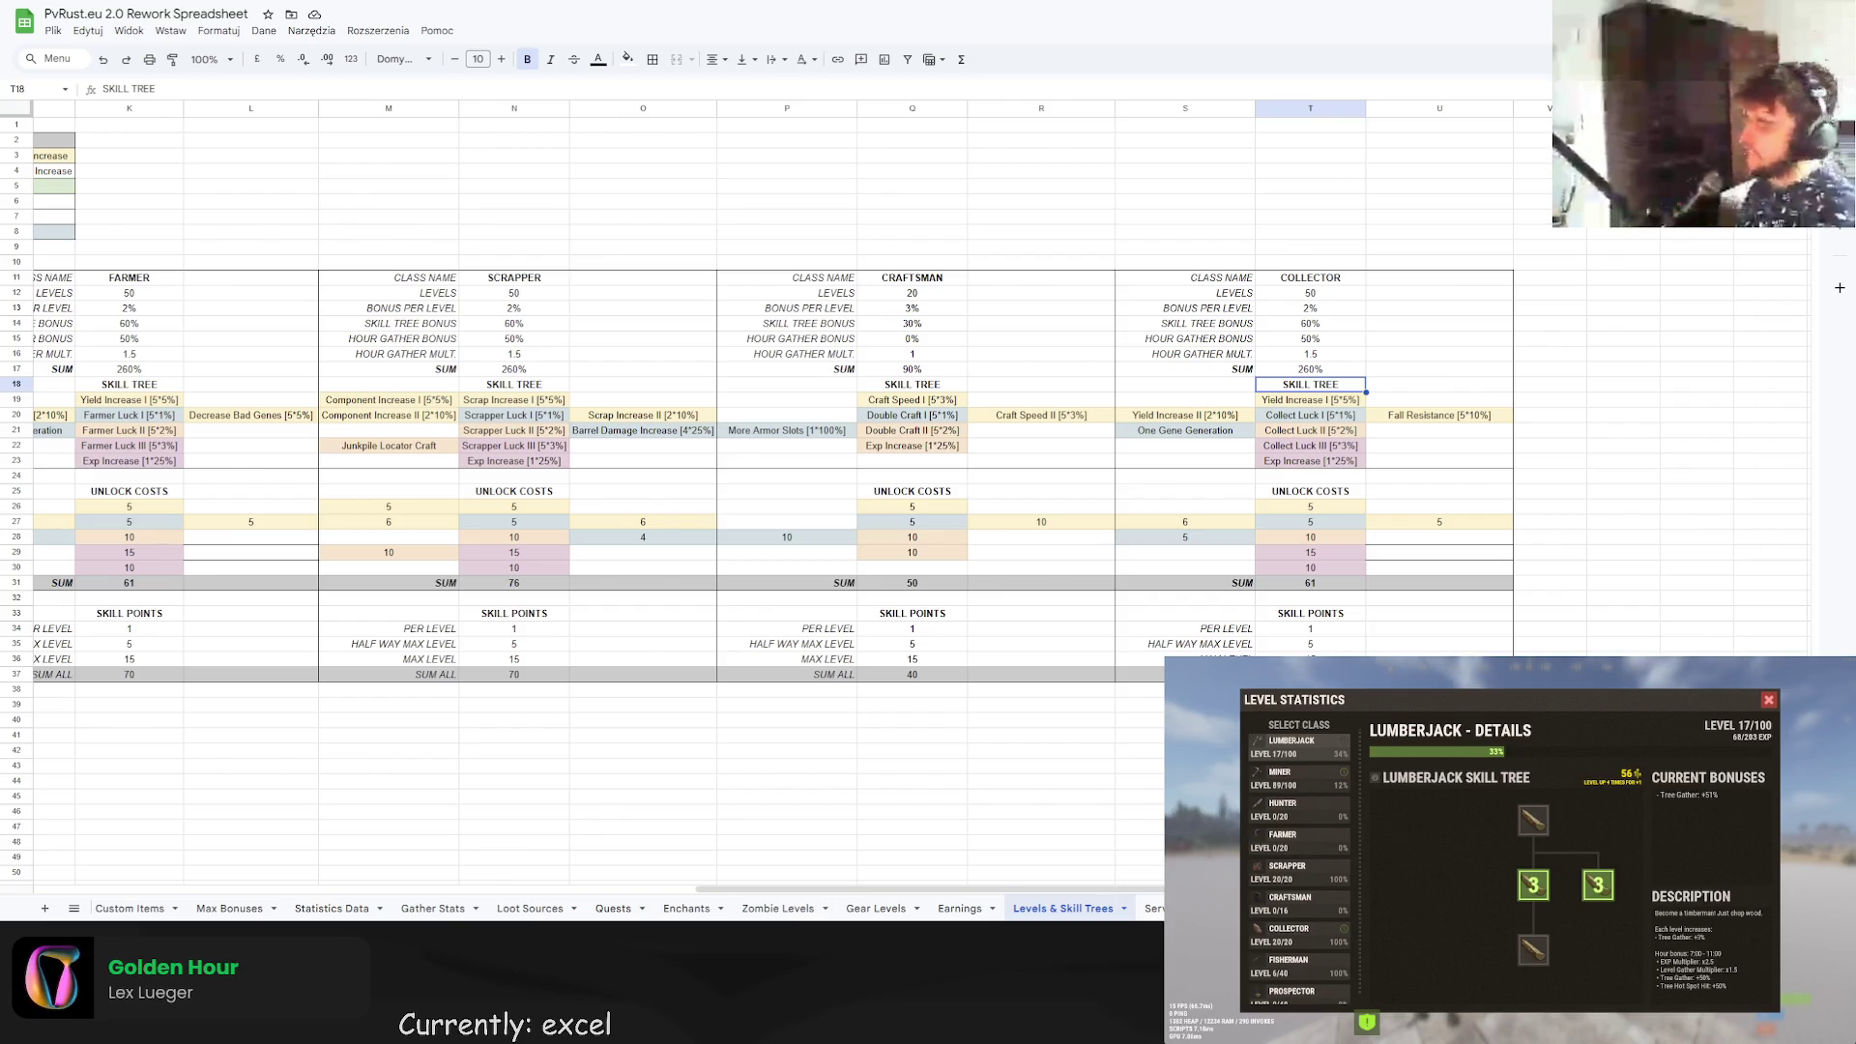
left_click(727, 781)
left_click(724, 769)
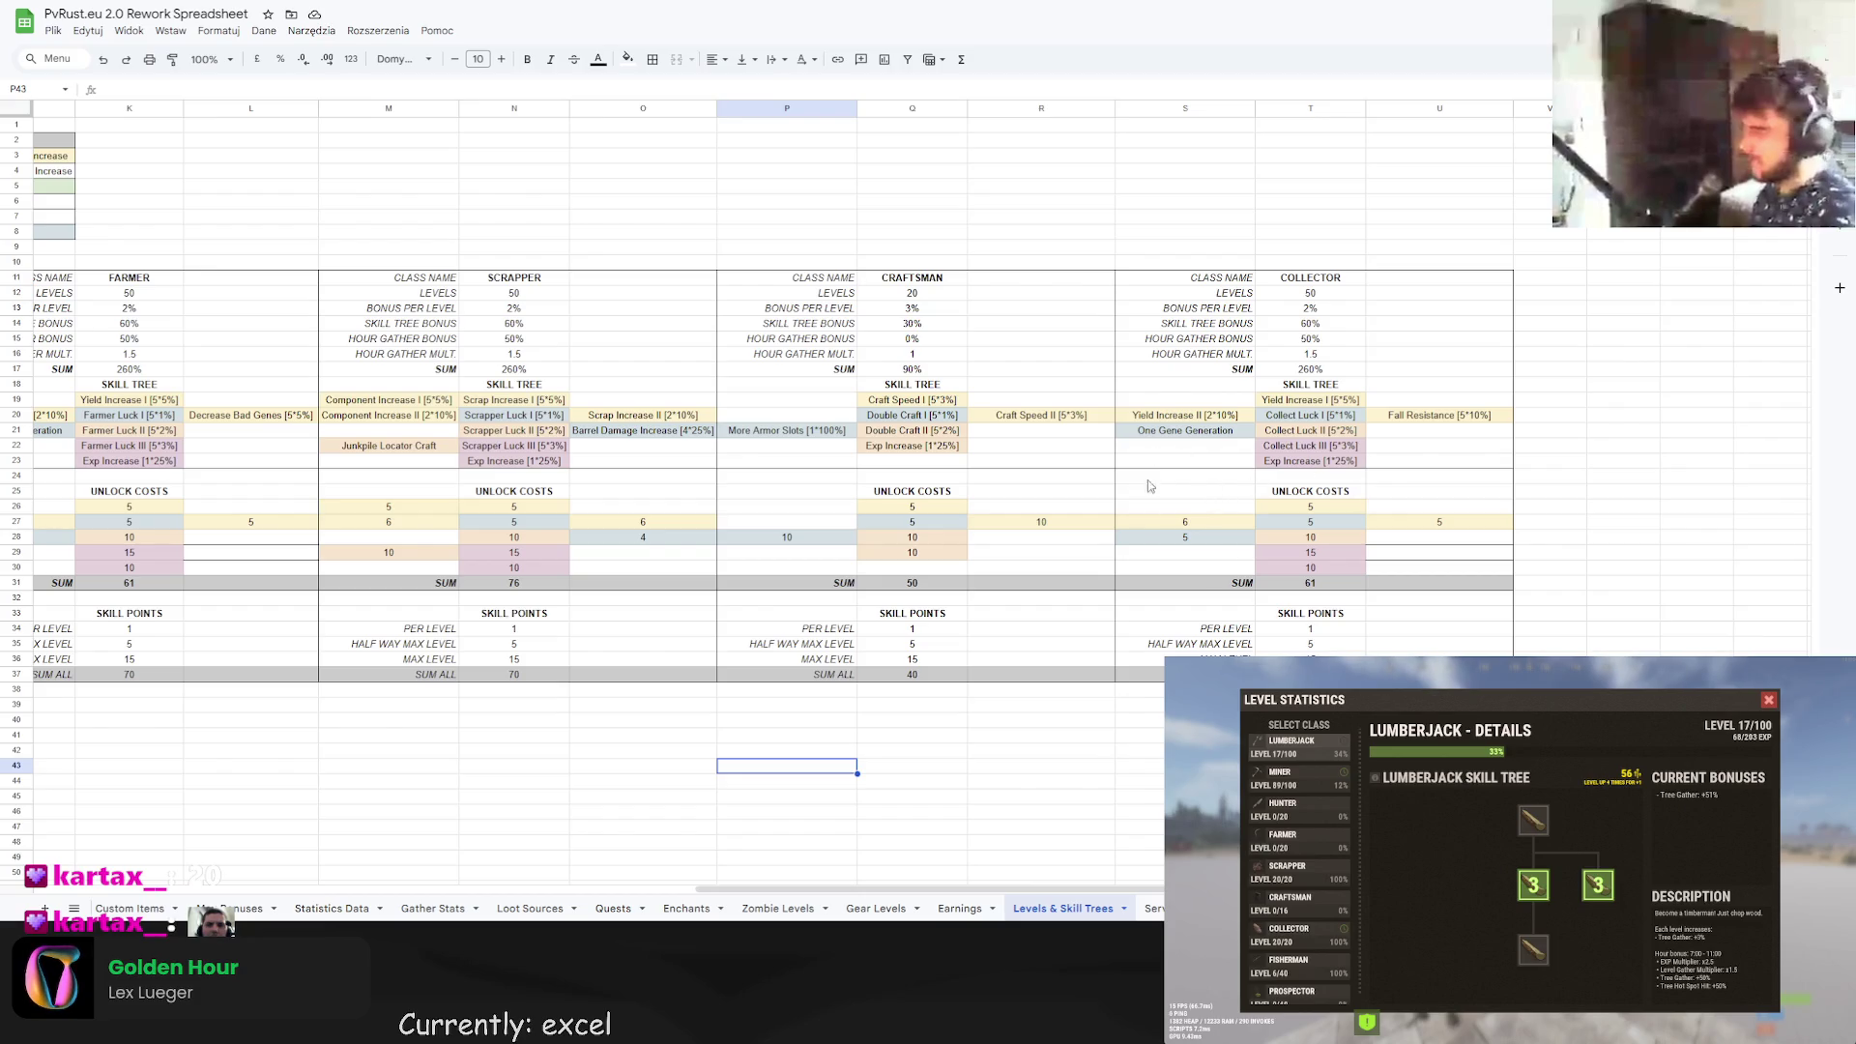
Copy Junkpile Locator Craft into the empty Collector slot below One Gene Generation.
mouse_move(870, 889)
left_mouse_down()
mouse_move(542, 868)
mouse_move(316, 821)
left_mouse_up()
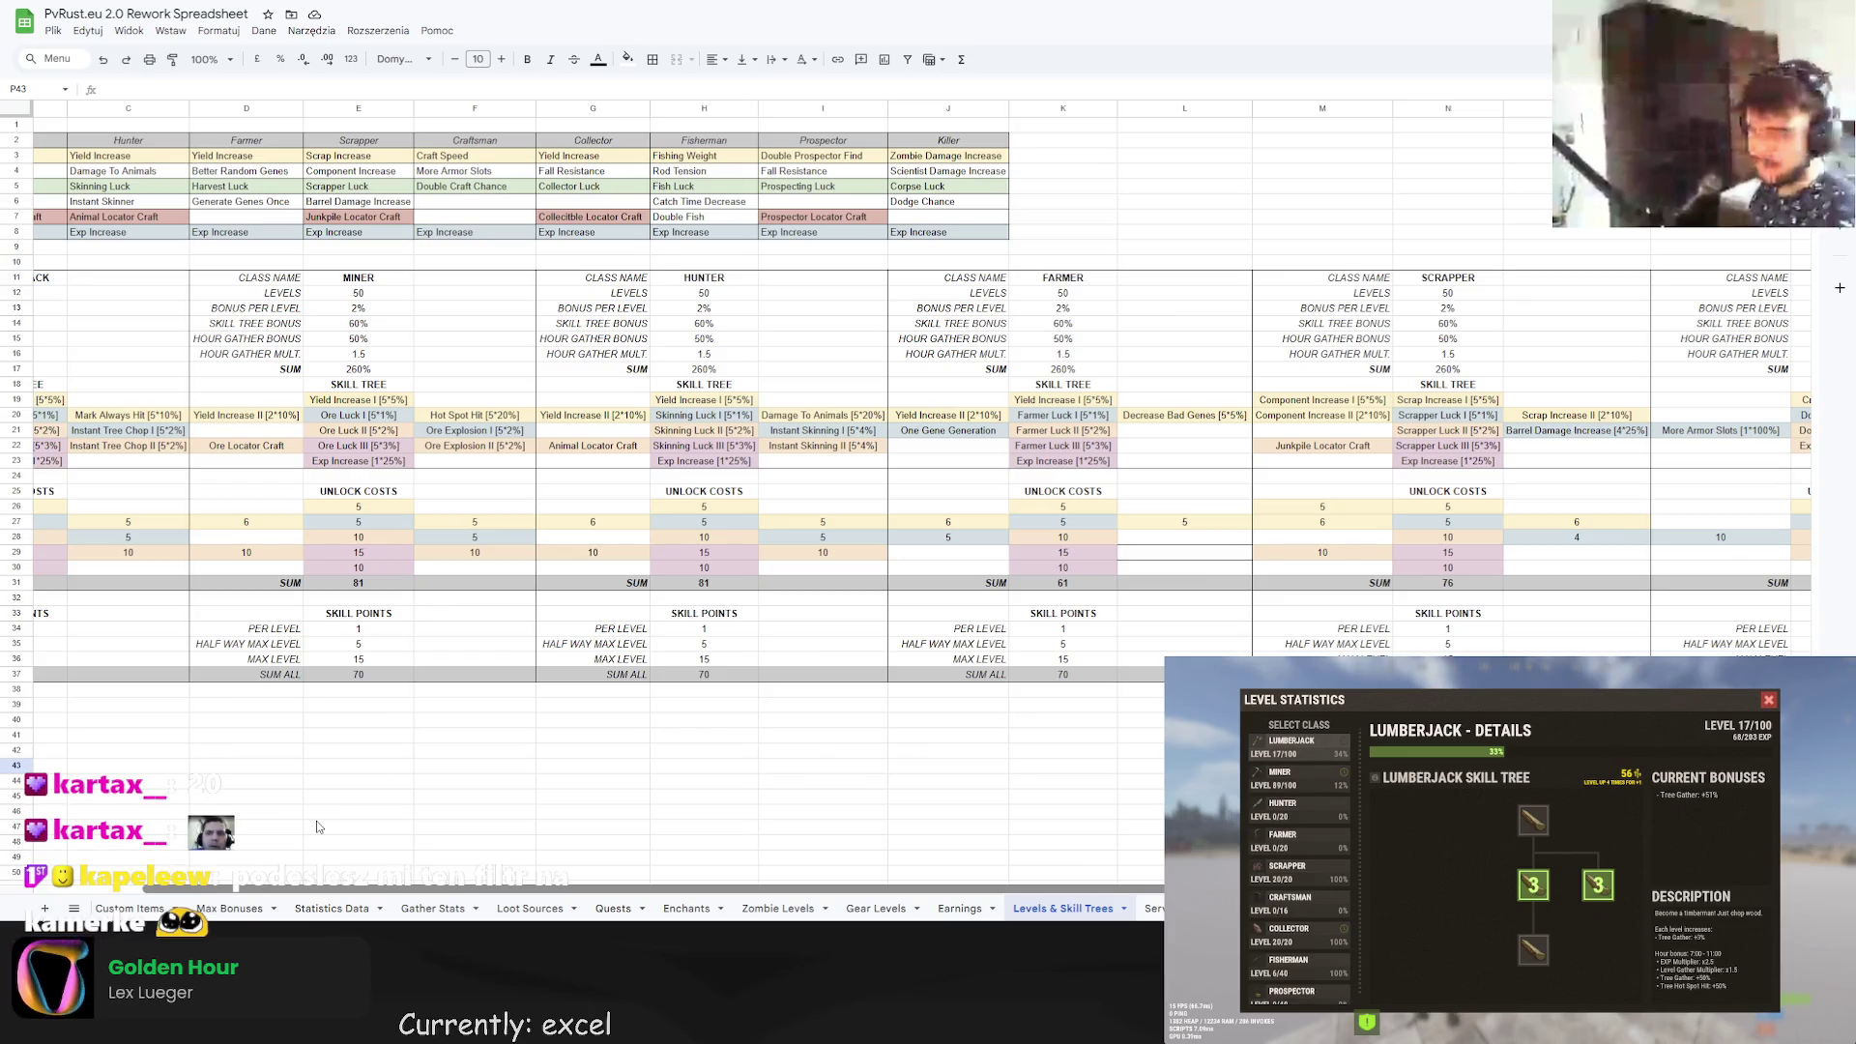
left_click_drag(319, 888, 880, 888)
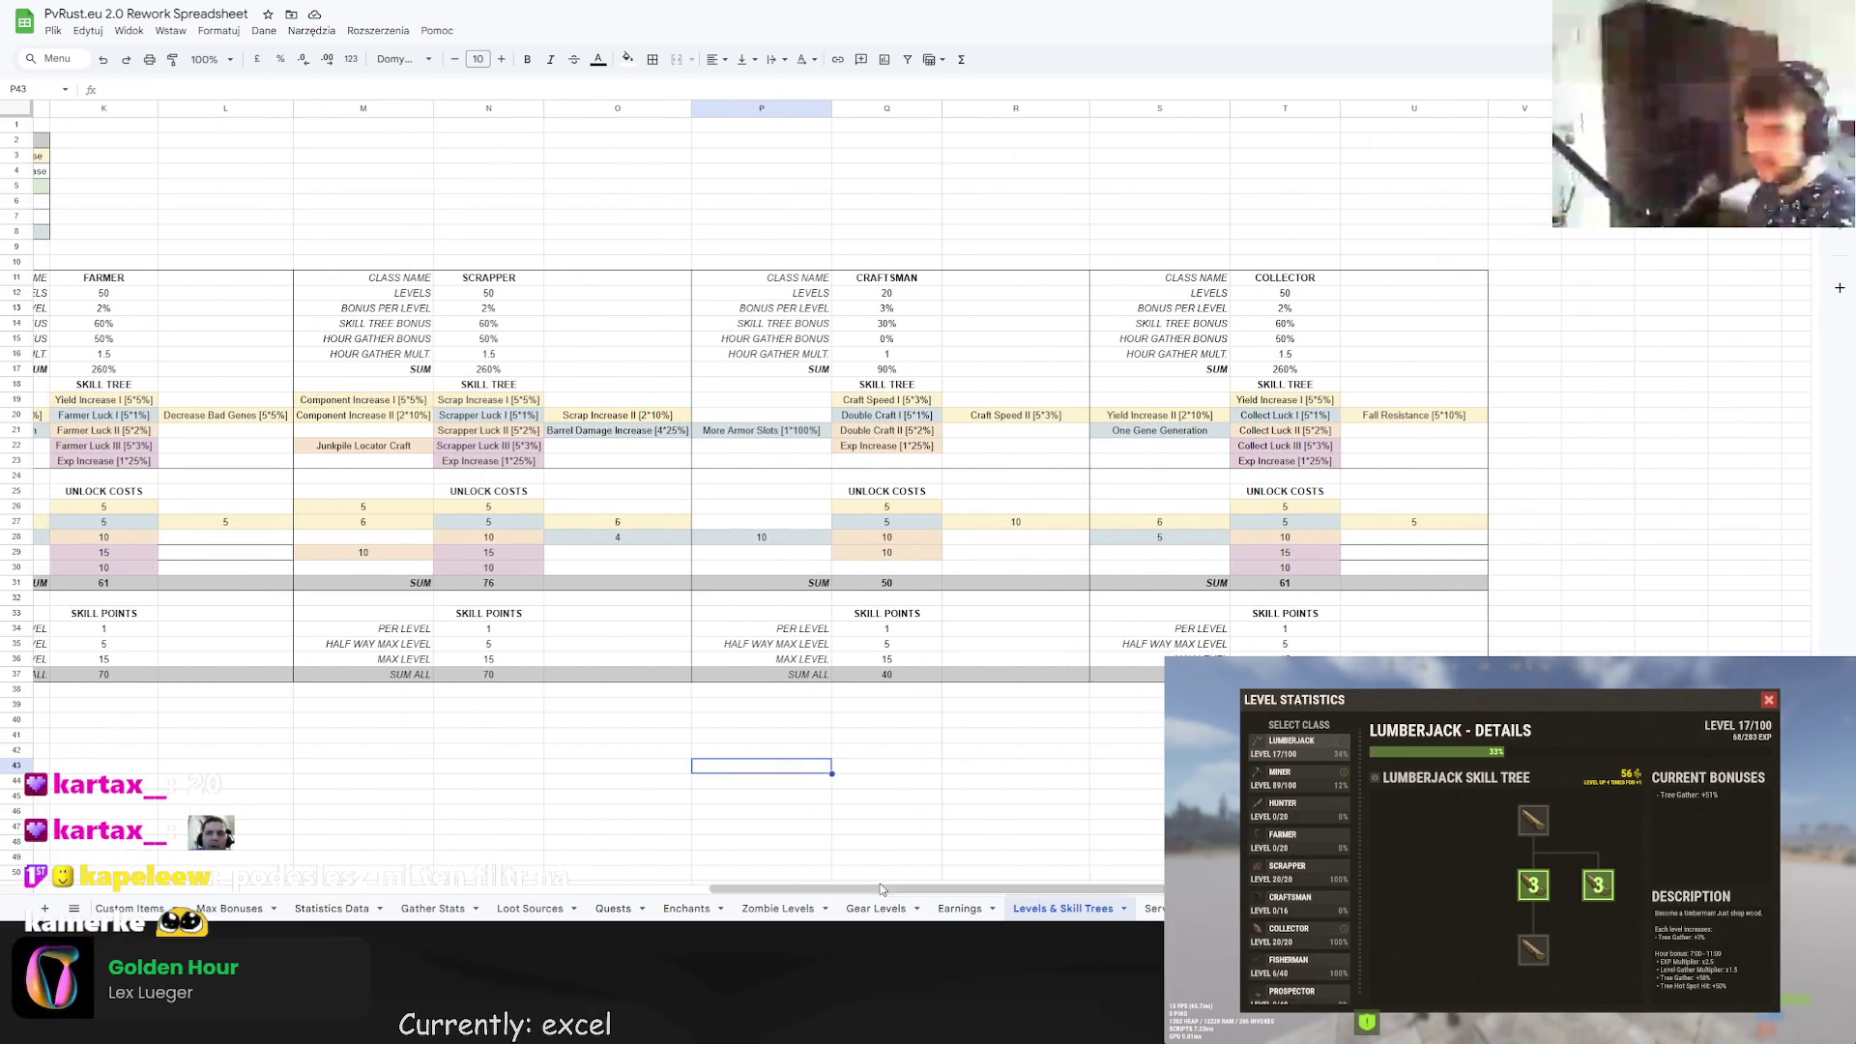
left_click(392, 449)
key("ctrl+c")
left_click(1133, 449)
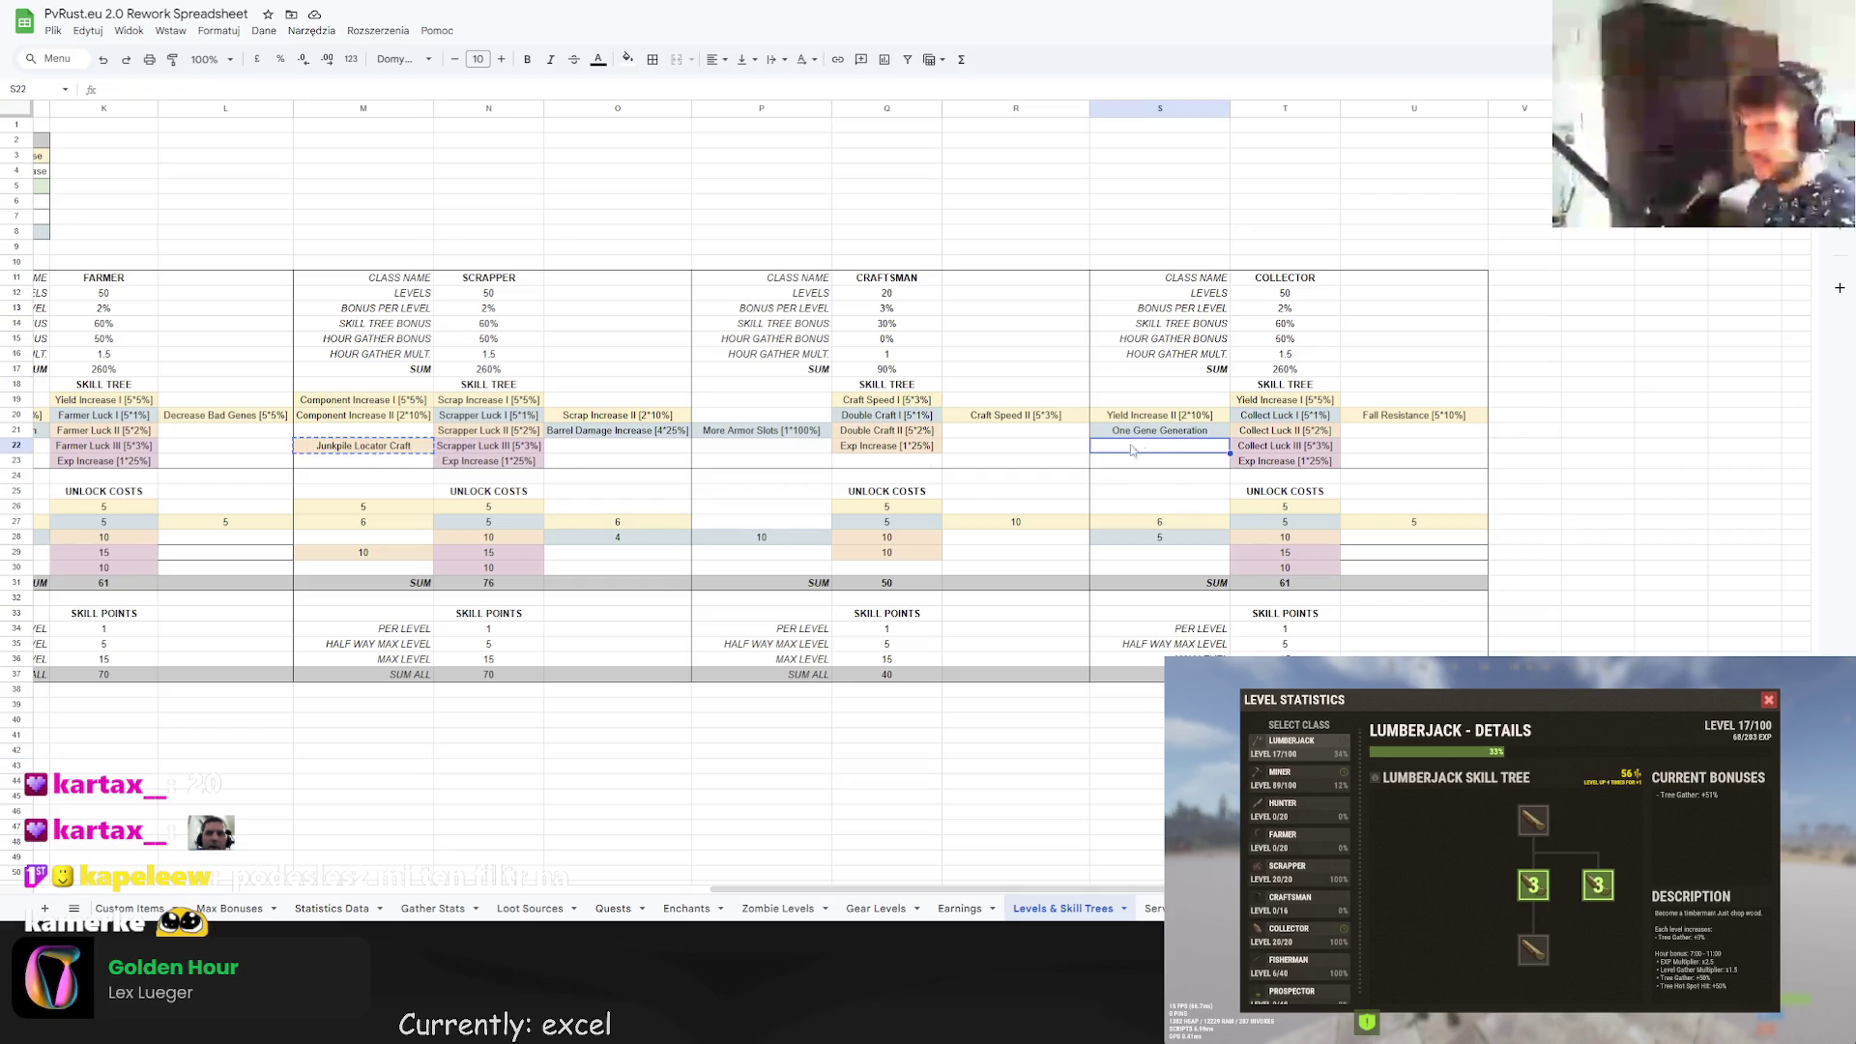
key("ctrl+v")
Rename the pasted entry to Collectible Locator Craft.
left_click(725, 423)
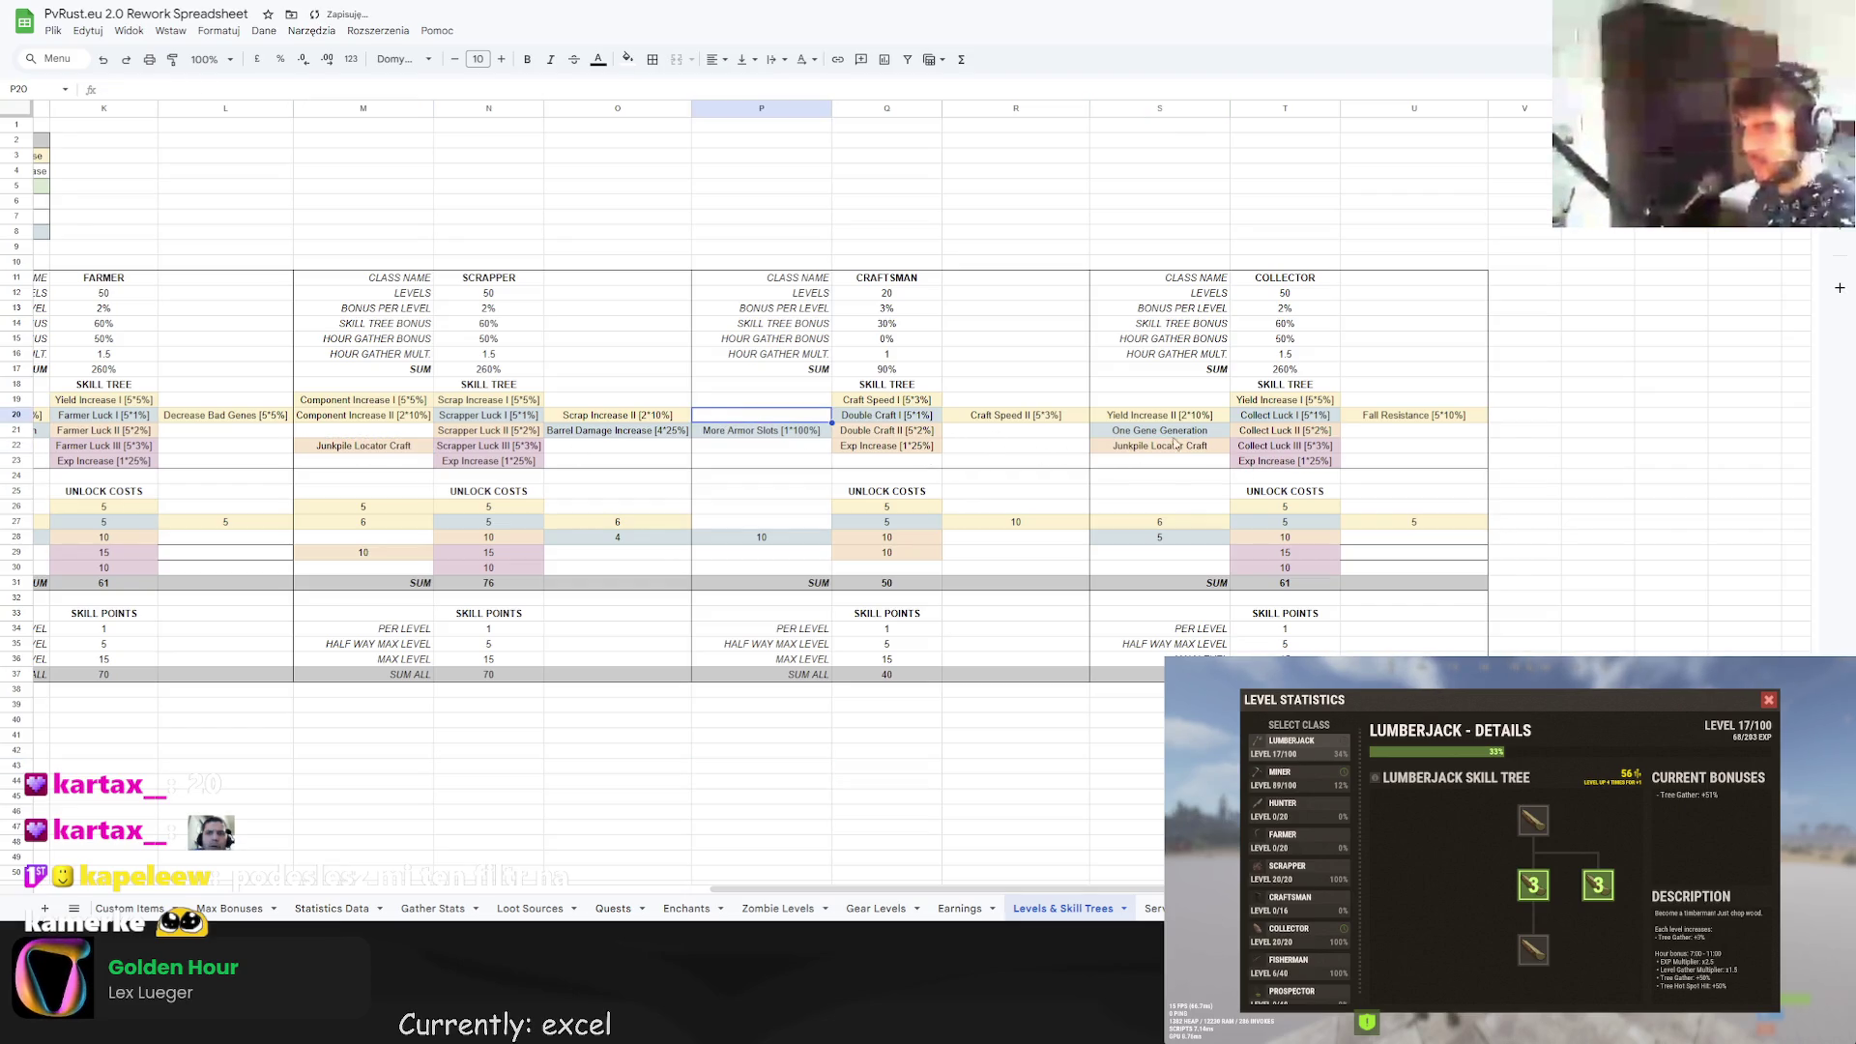
left_click(1176, 445)
double_click(1172, 446)
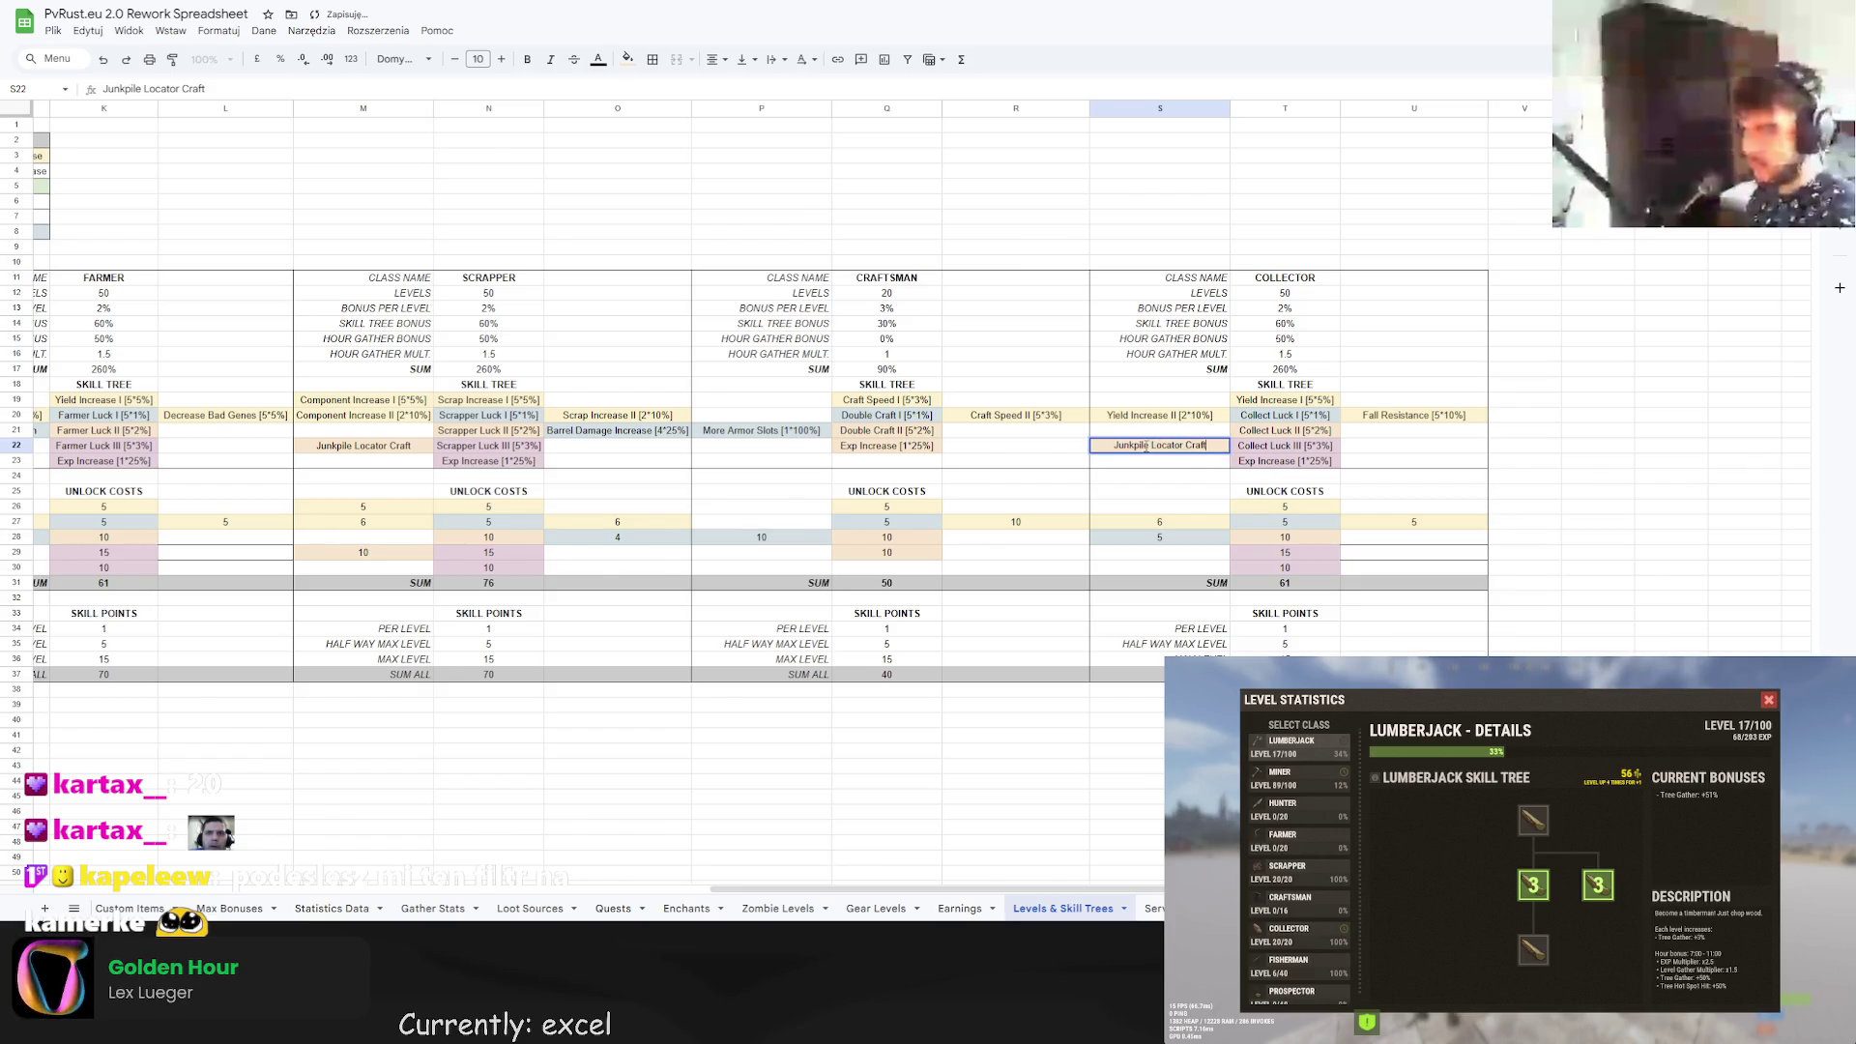
left_click_drag(1152, 446, 1095, 437)
type("Col")
type("lectible")
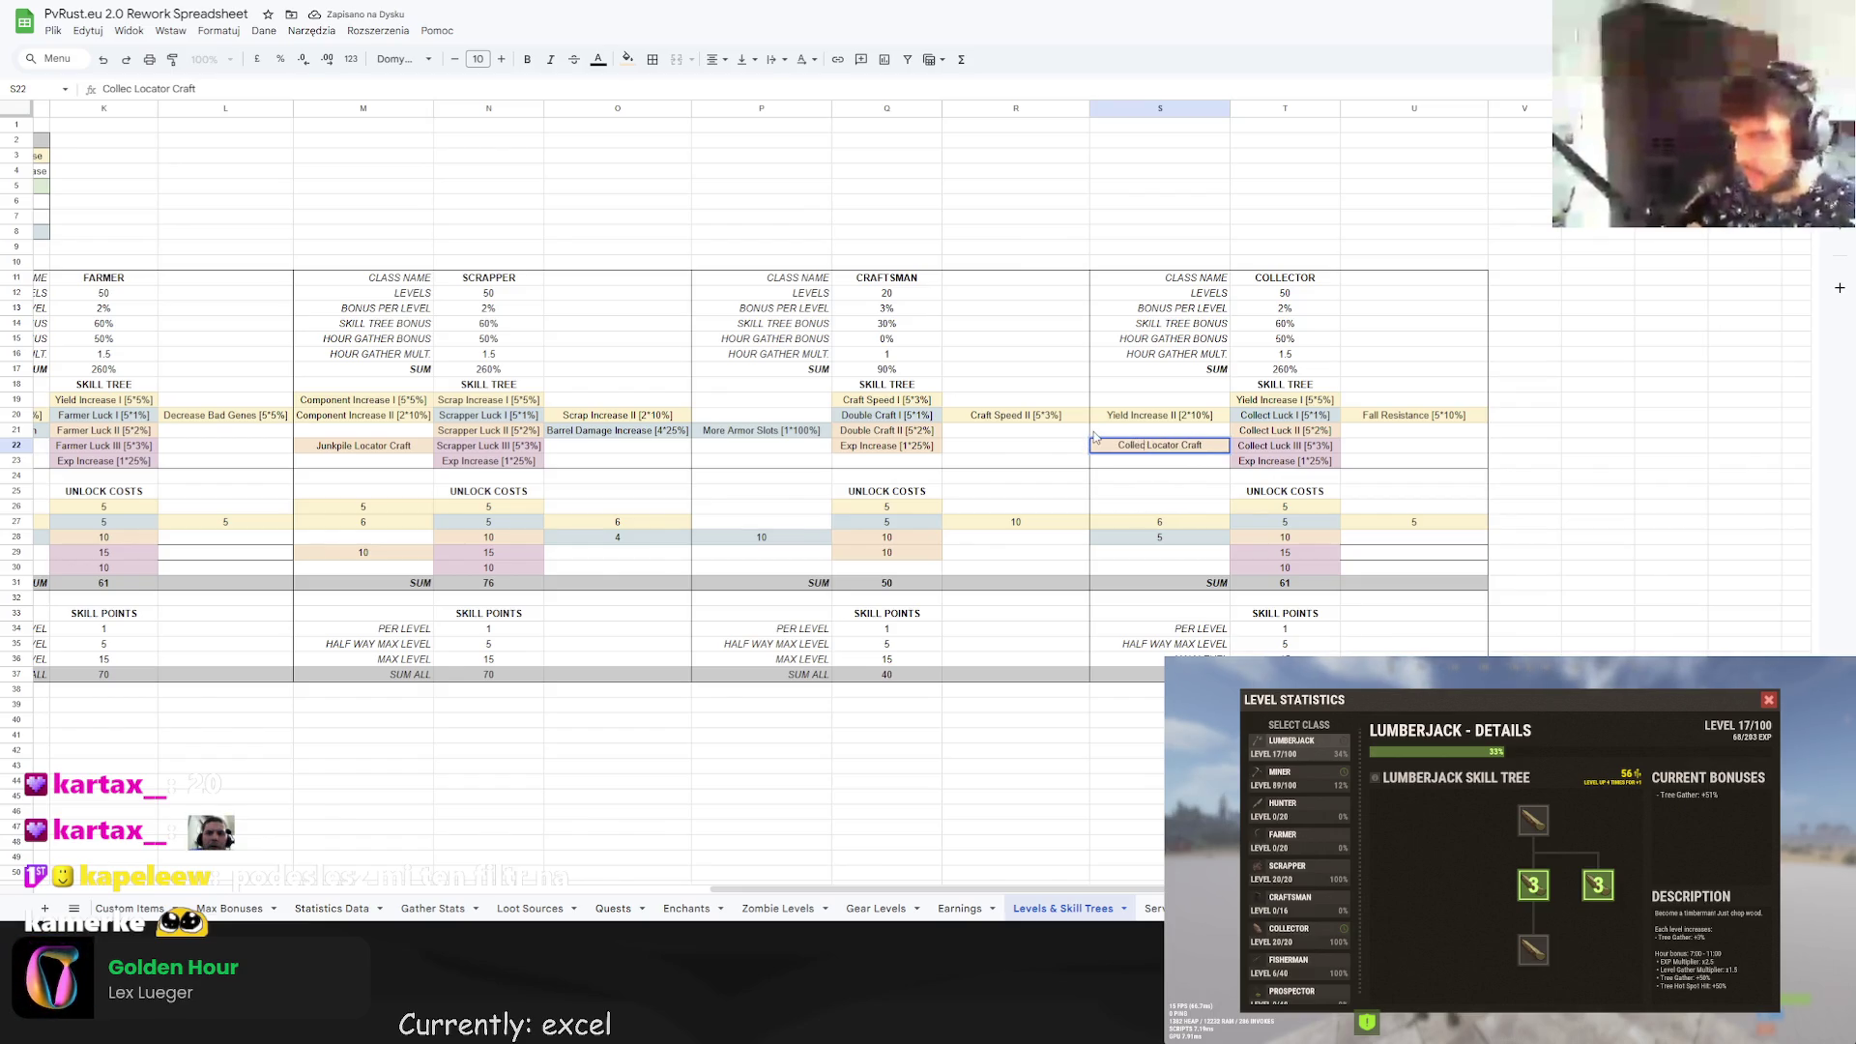
key("Return")
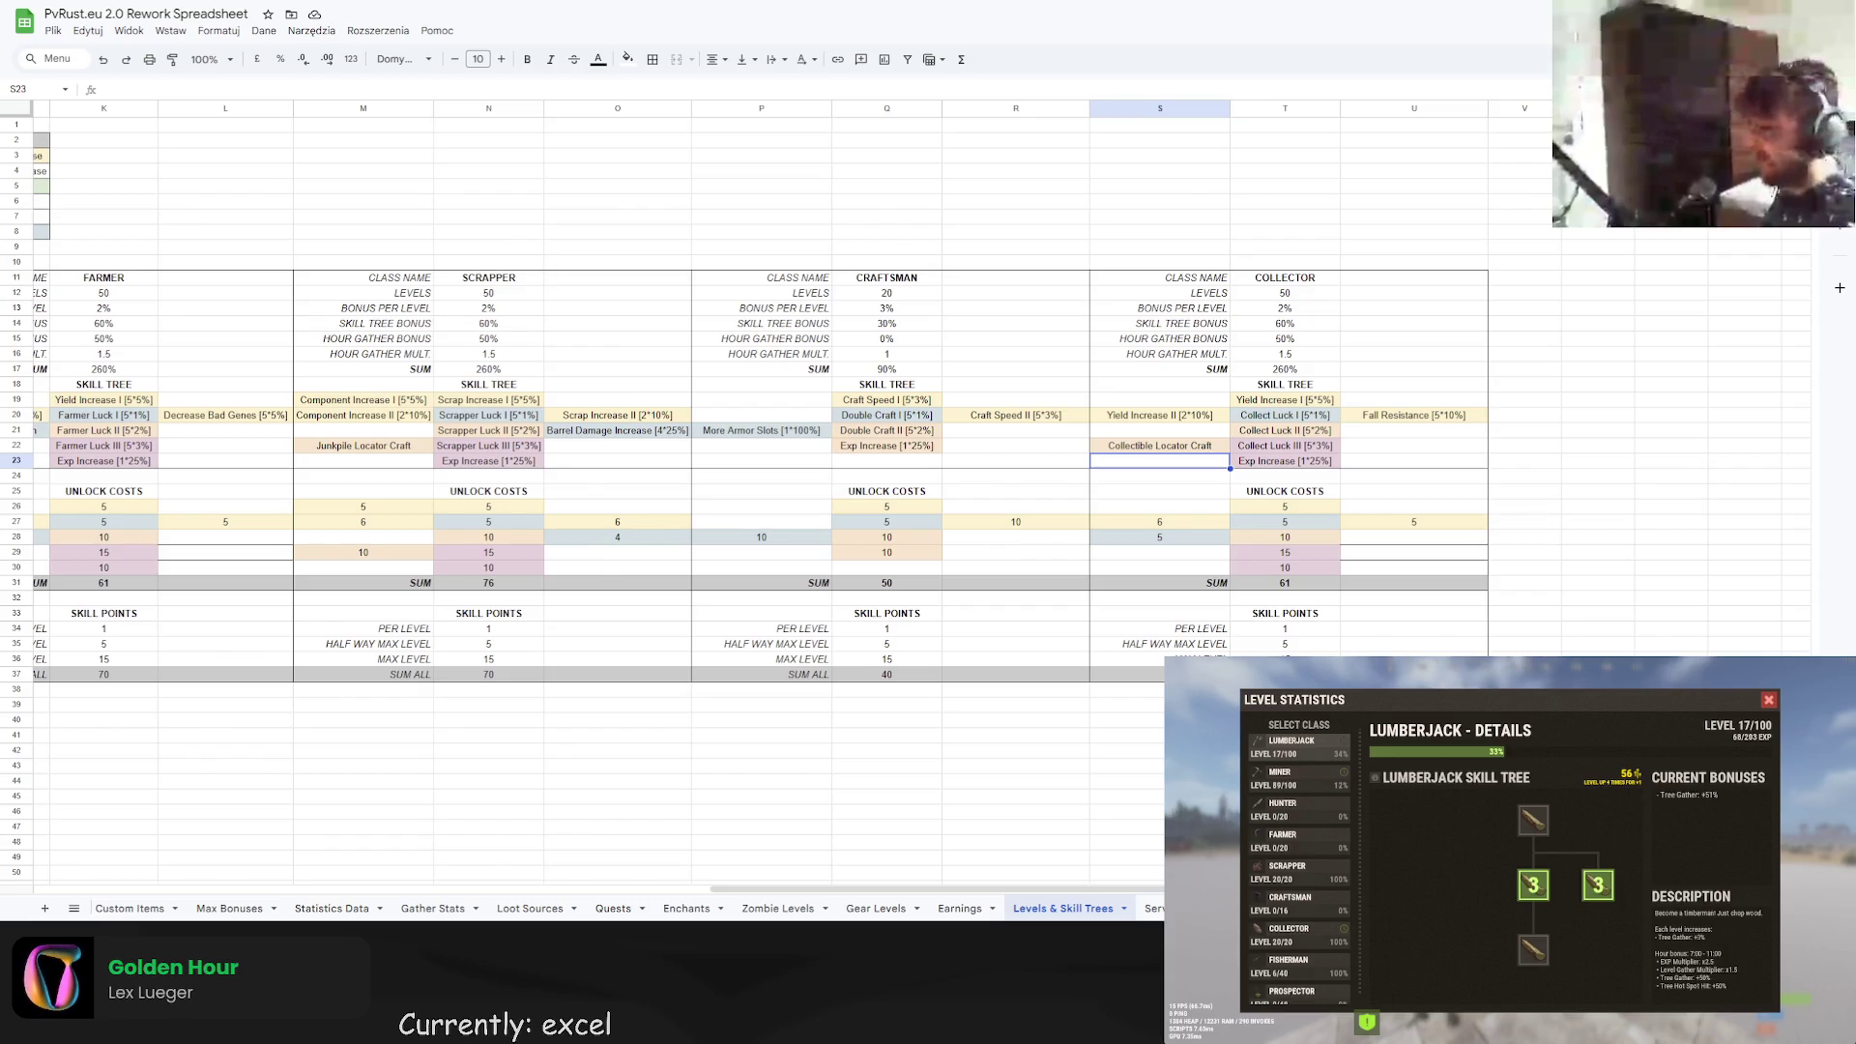
left_click(1028, 171)
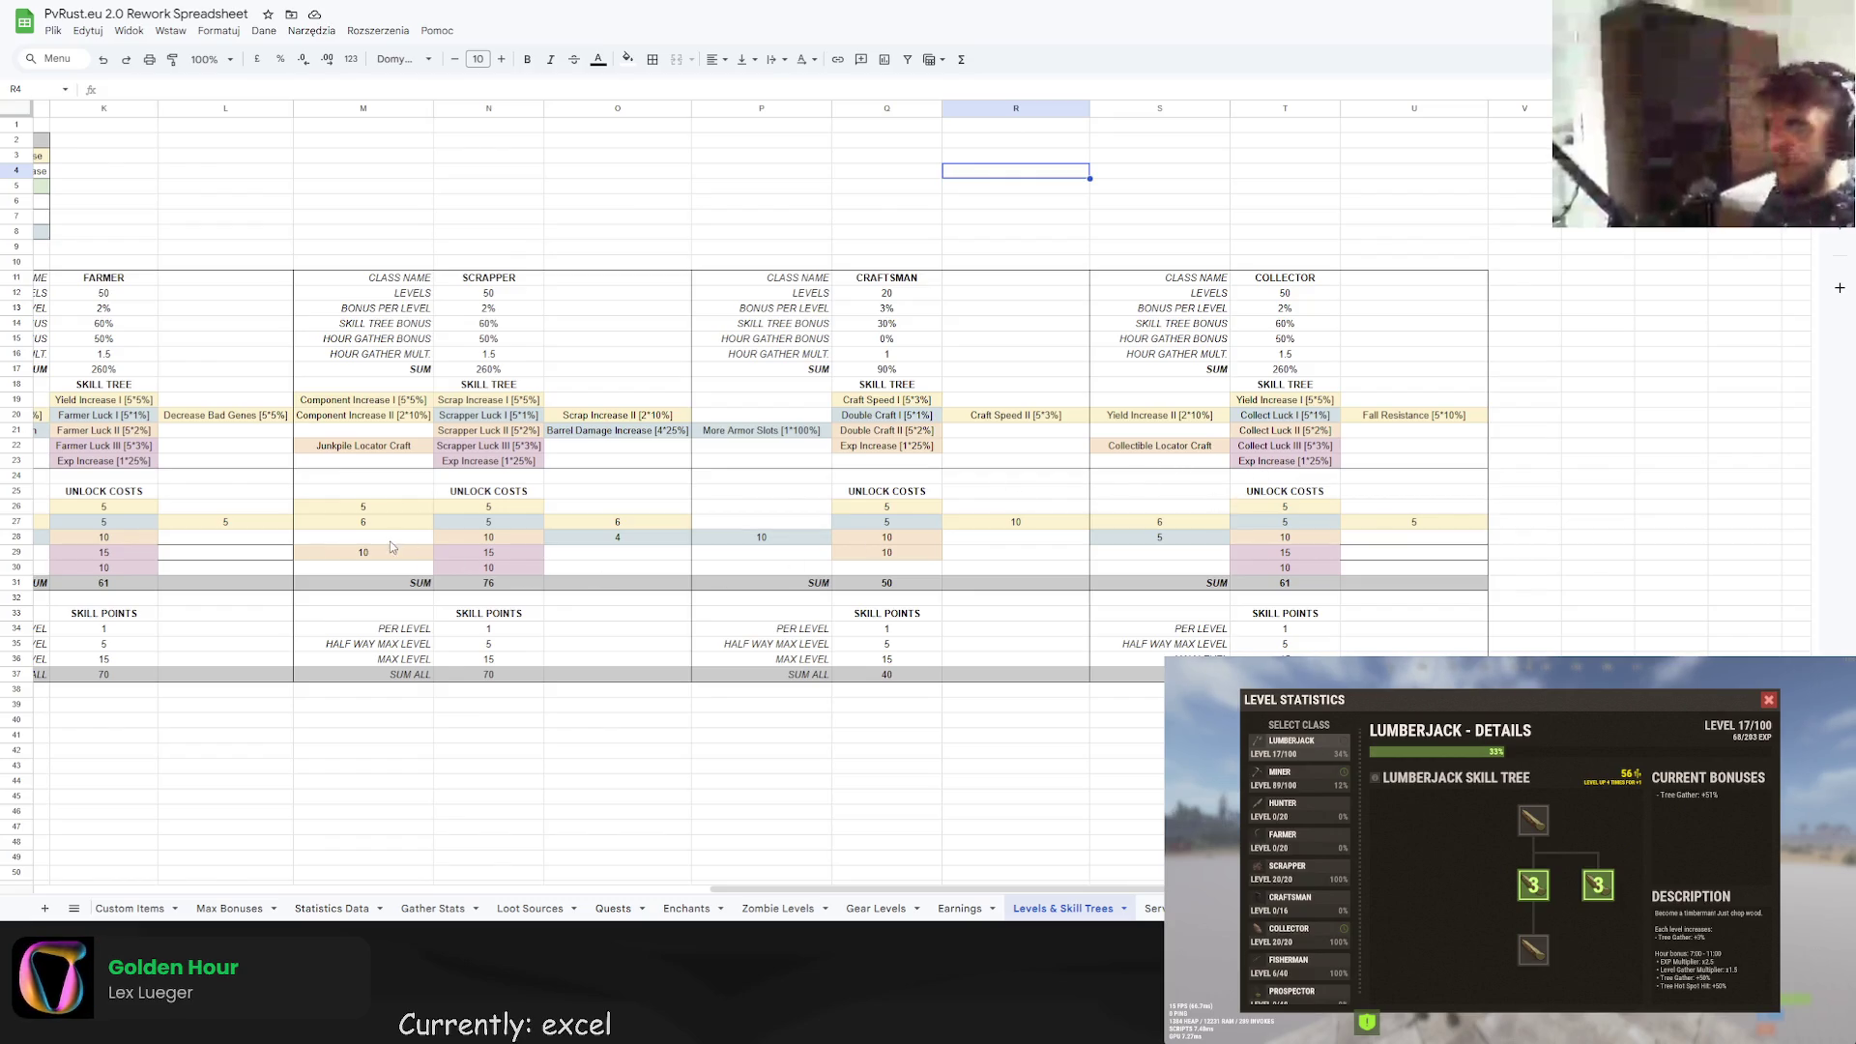
left_click(364, 556)
key("ctrl+c")
left_click(1150, 555)
key("ctrl+v")
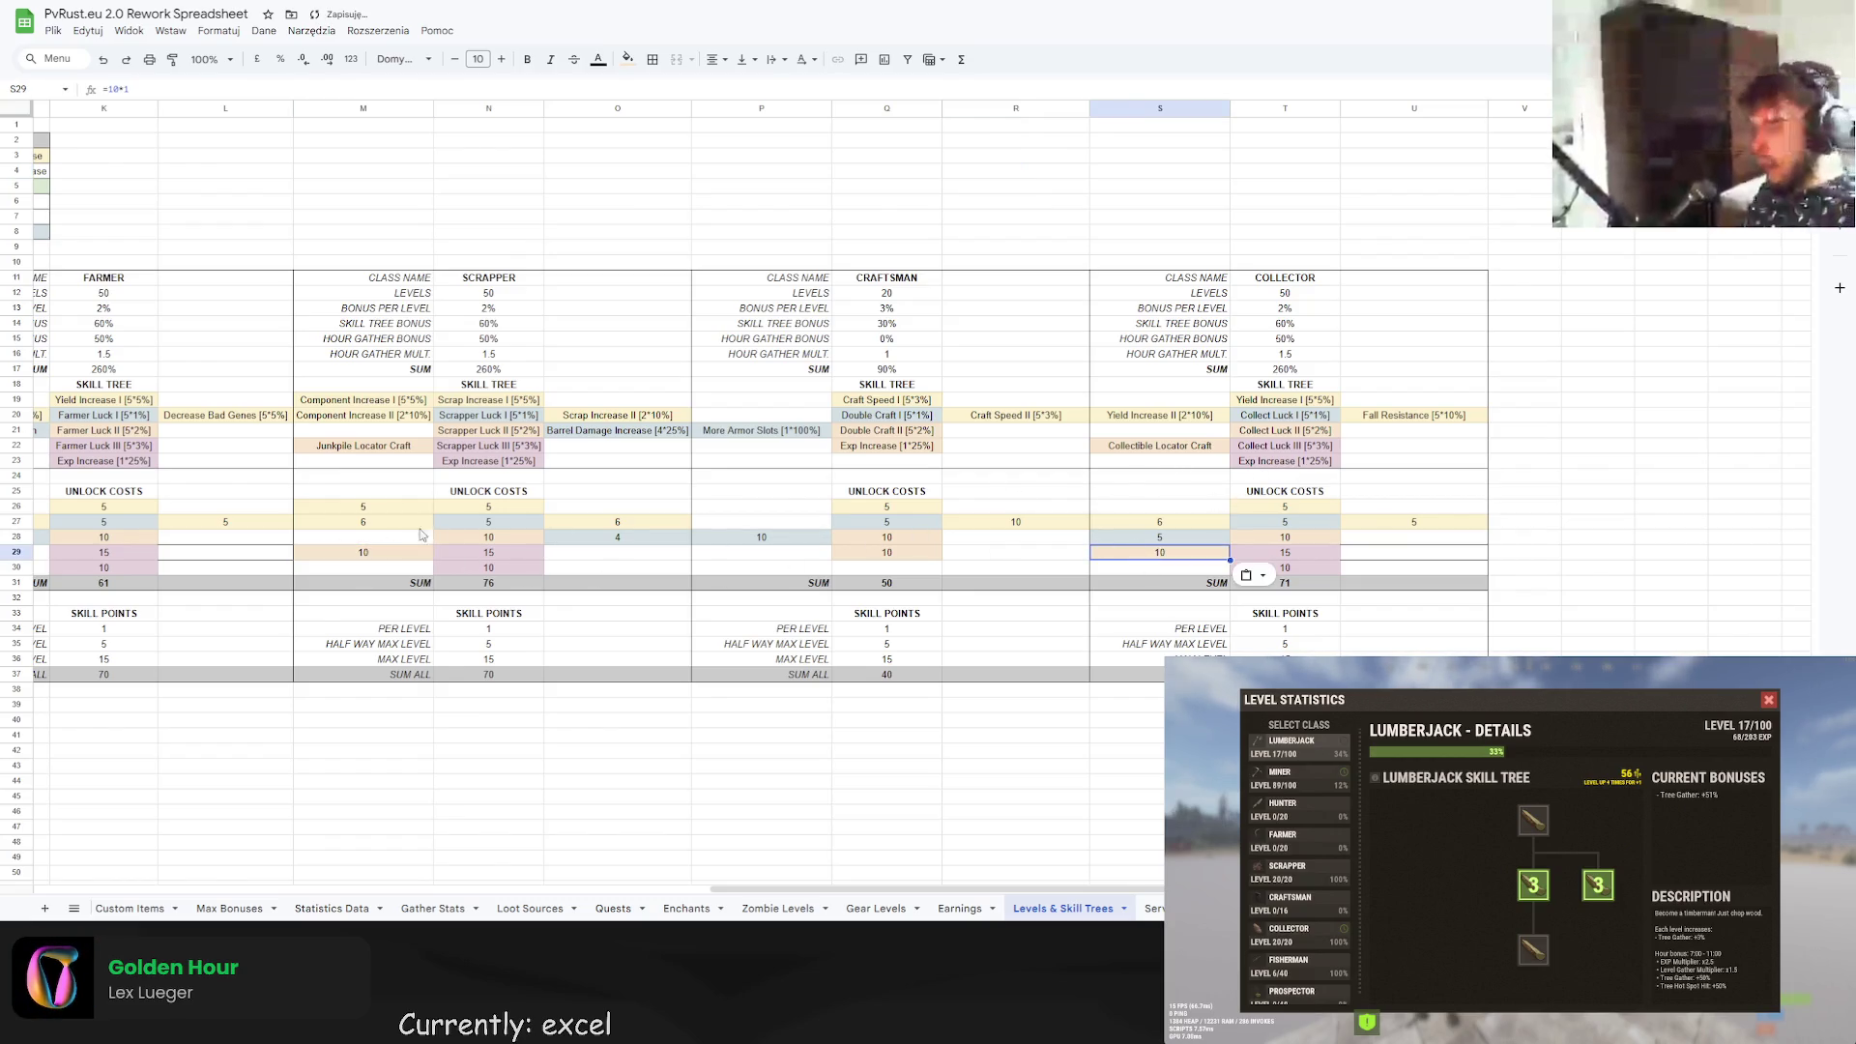
left_click(422, 535)
left_click(1160, 538)
key("Delete")
left_click(1184, 491)
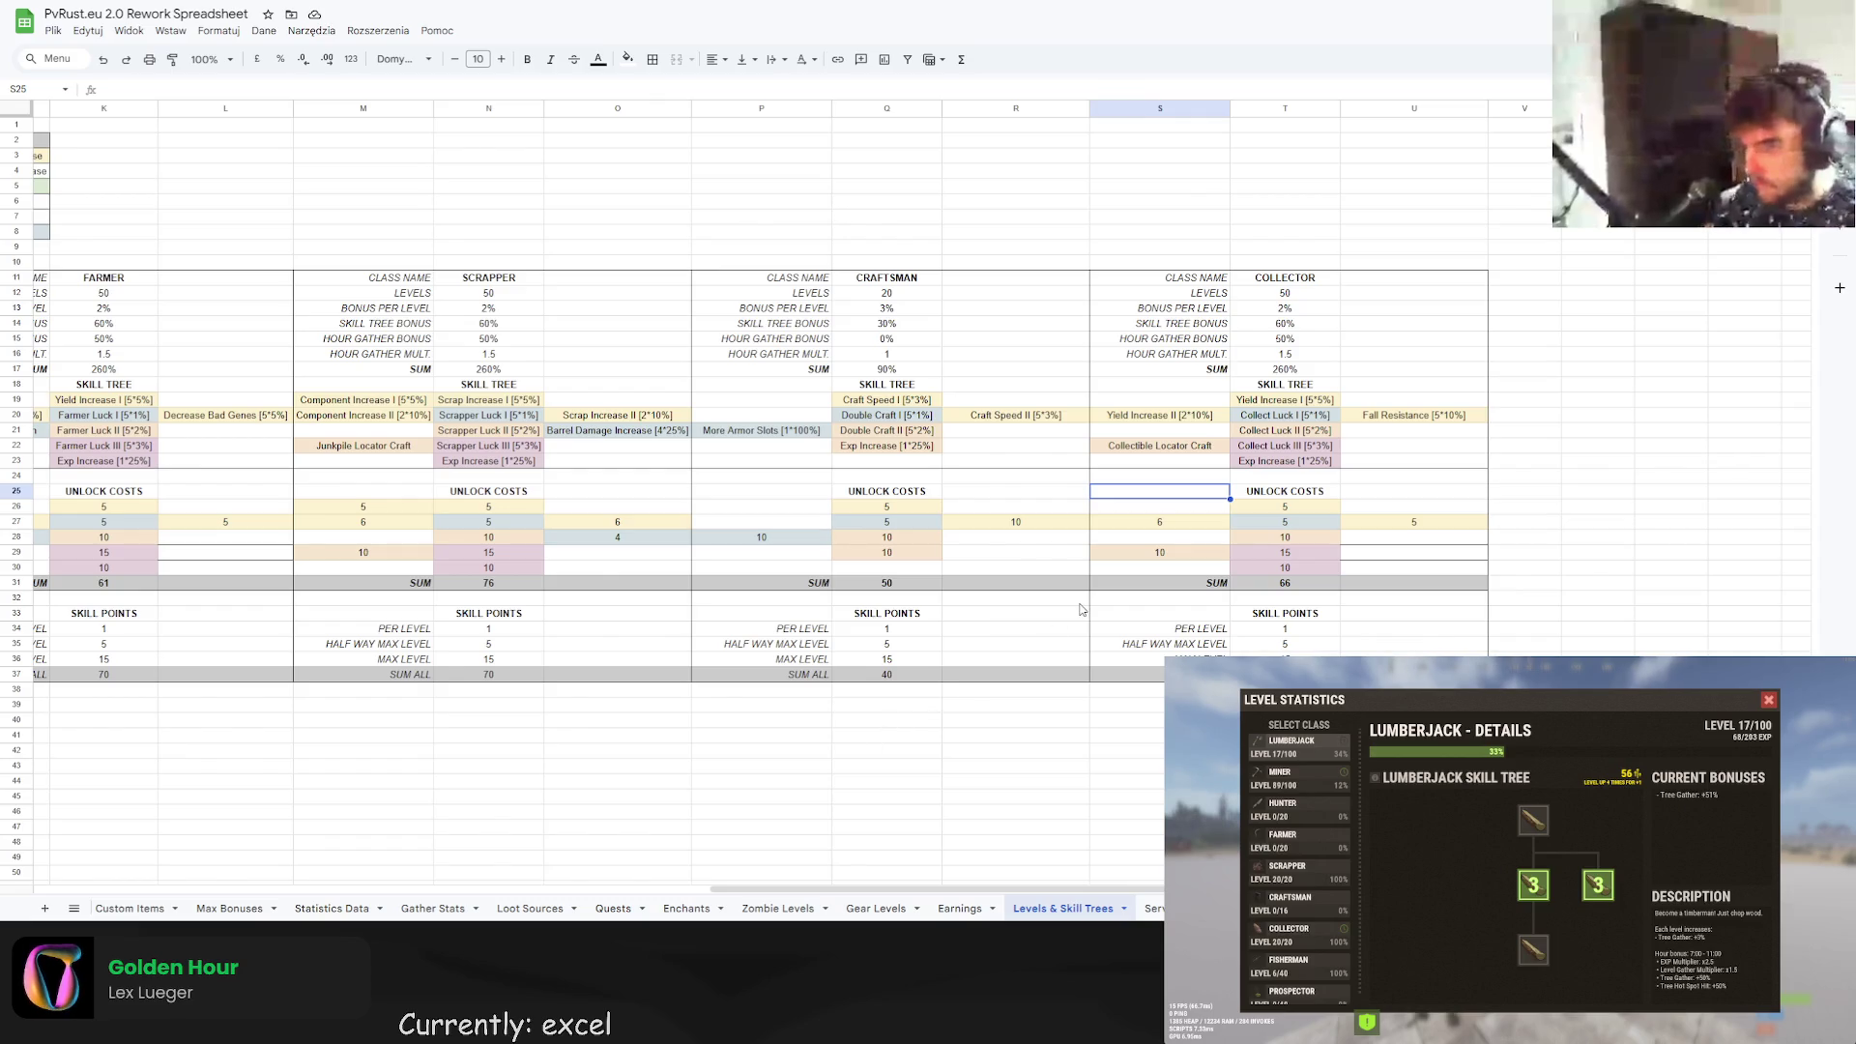
left_click(1413, 522)
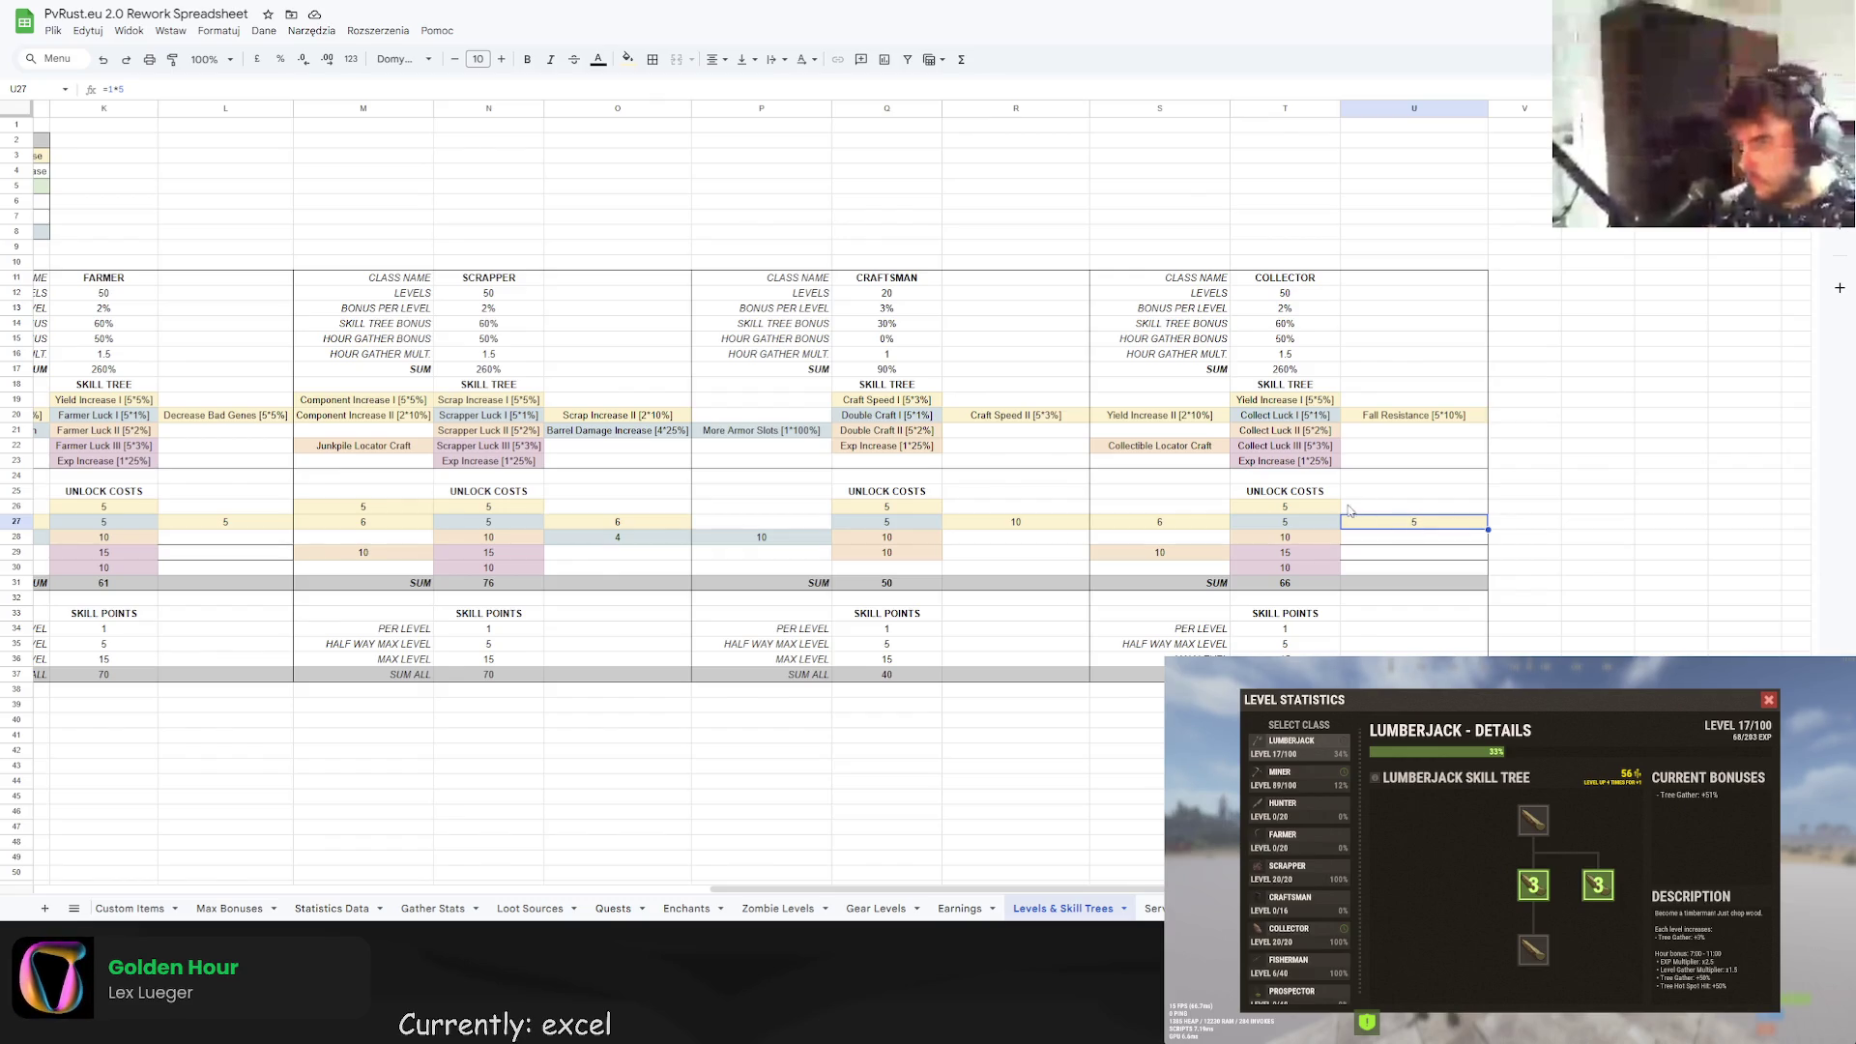
left_click(1175, 525)
left_click(1251, 524)
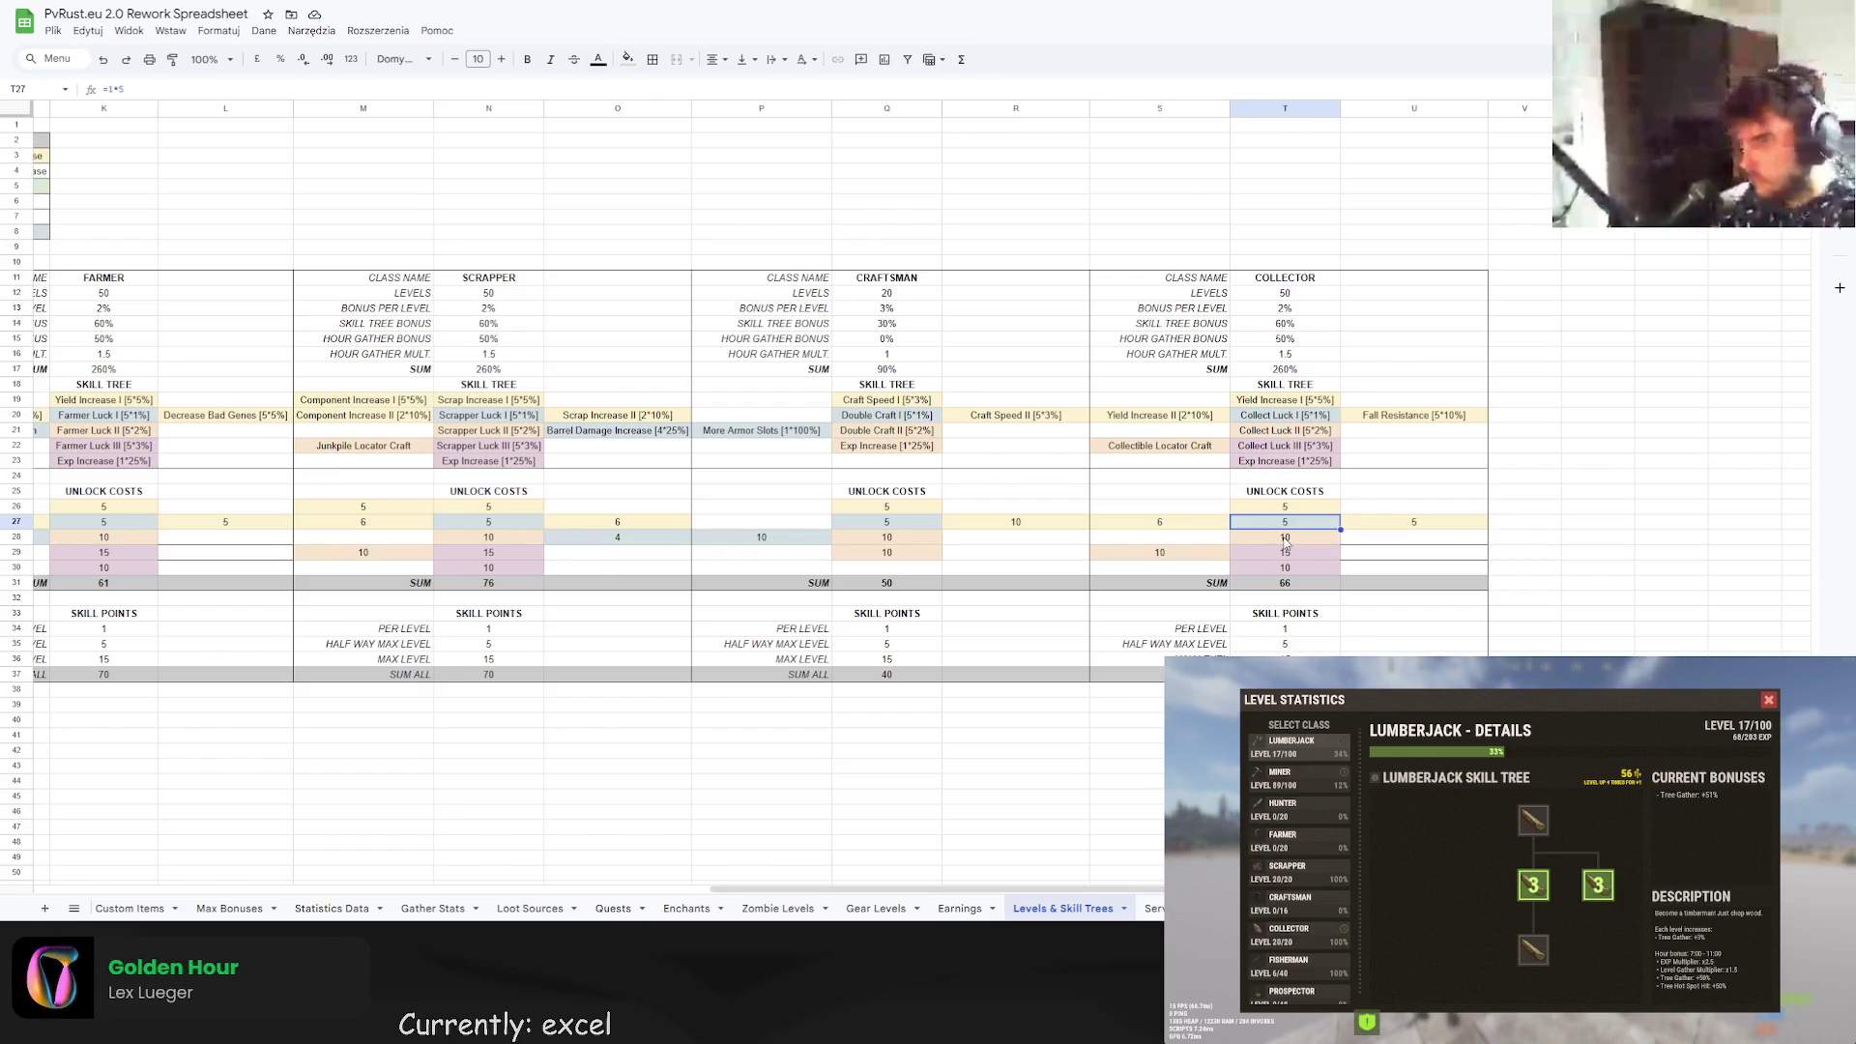
left_click(1283, 538)
left_click(1286, 553)
left_click(1276, 569)
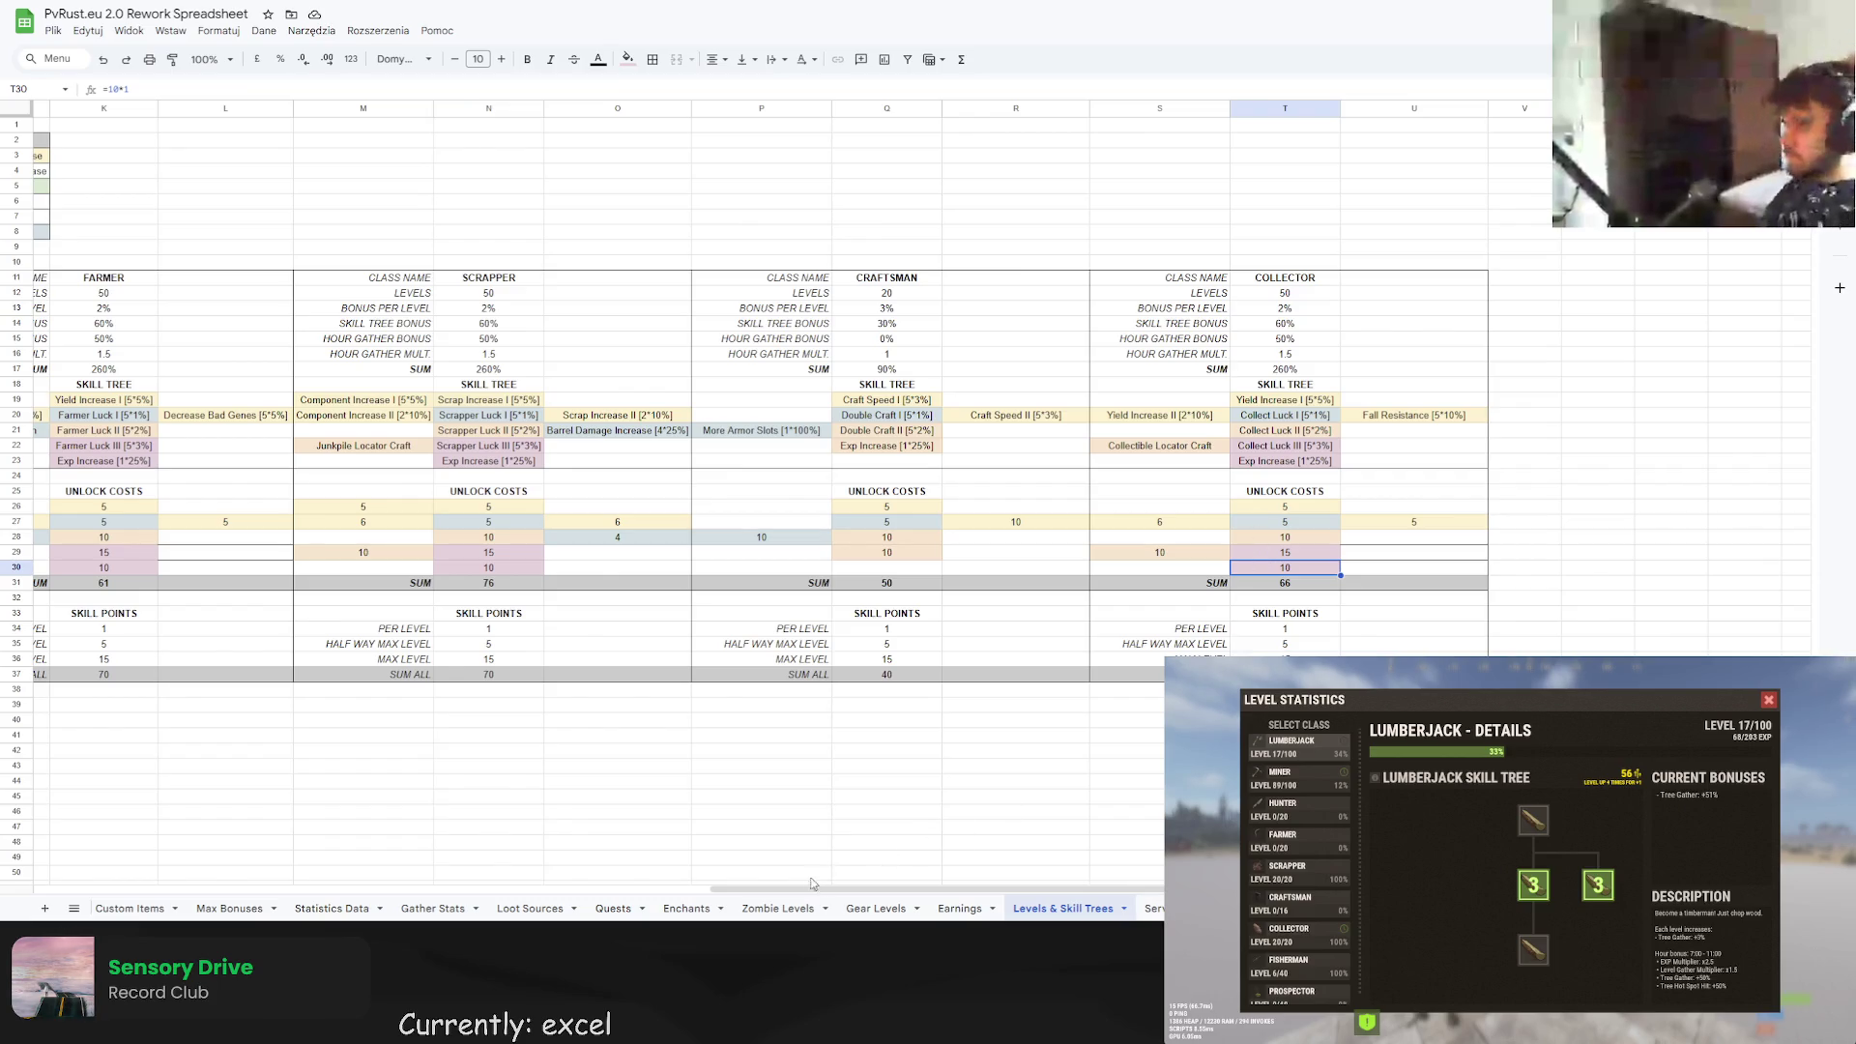
Move the Exp Increase [1*25%] skill from B23 up into A22.
left_click_drag(815, 887, 138, 887)
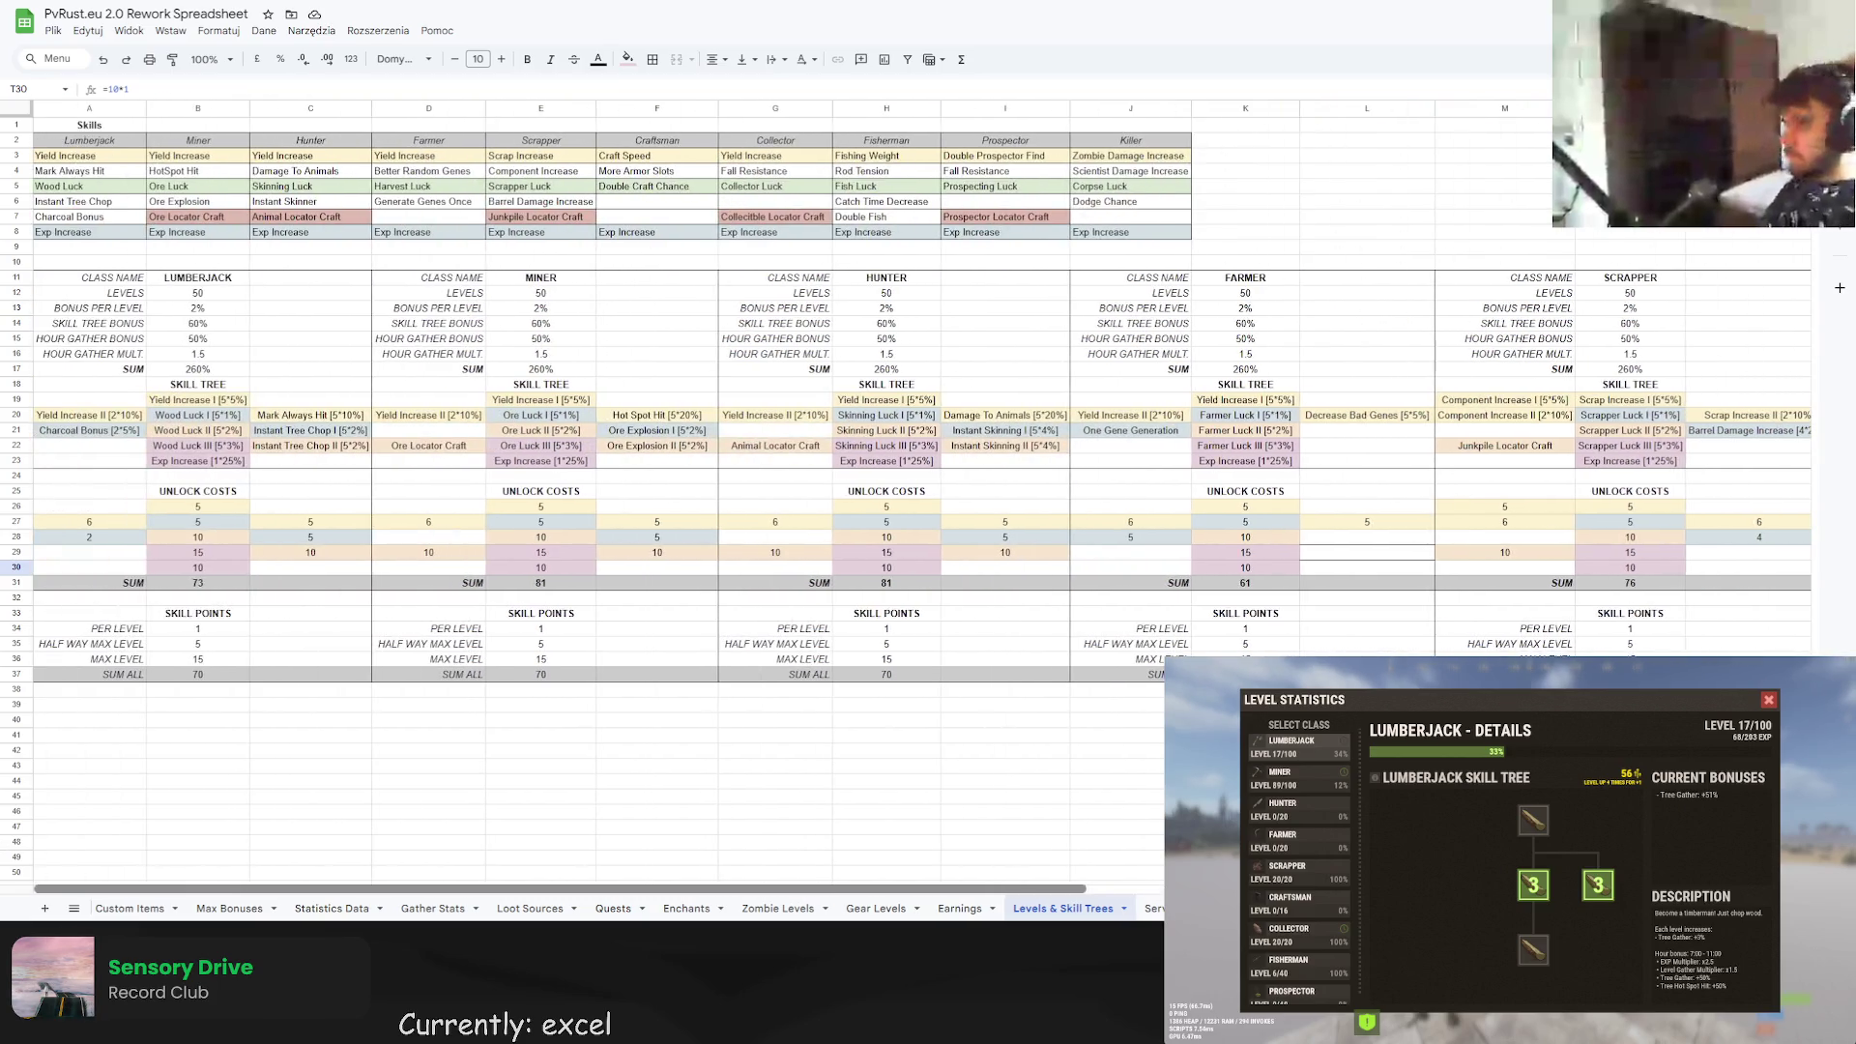
left_click(189, 462)
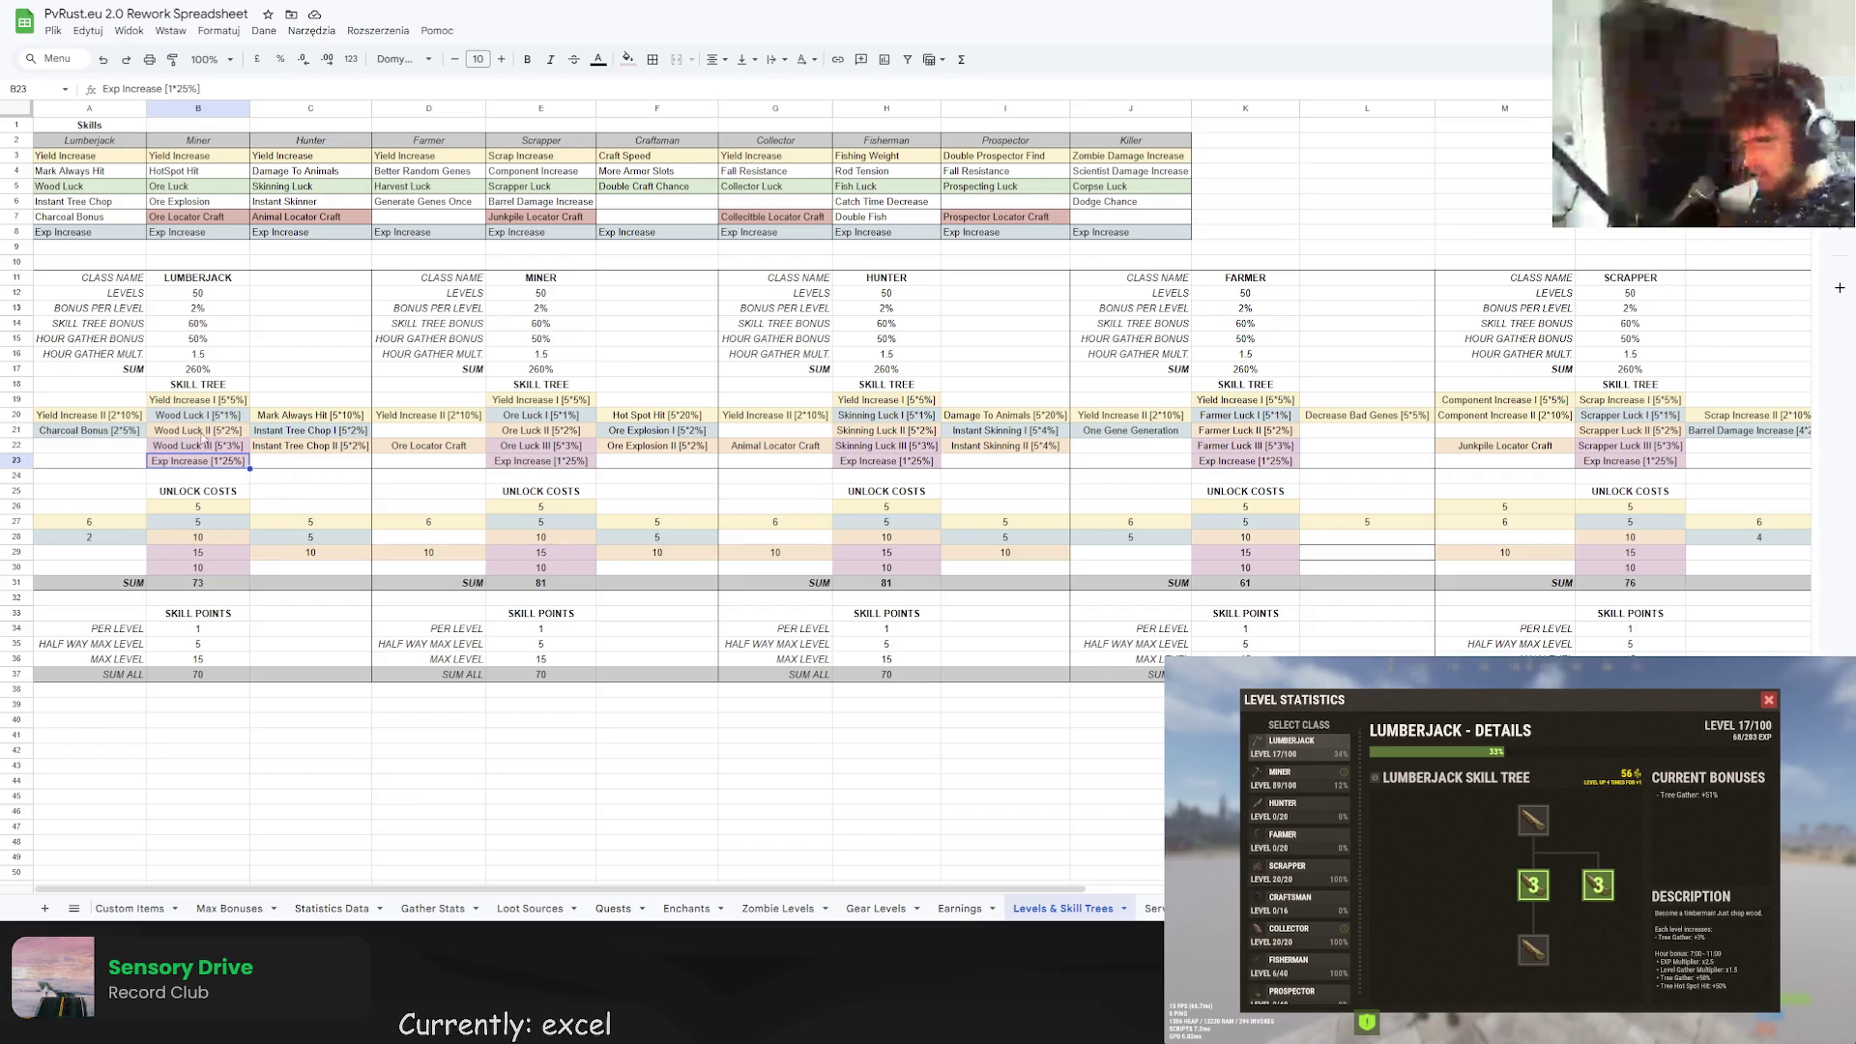
left_click_drag(151, 455, 89, 446)
left_click(259, 465)
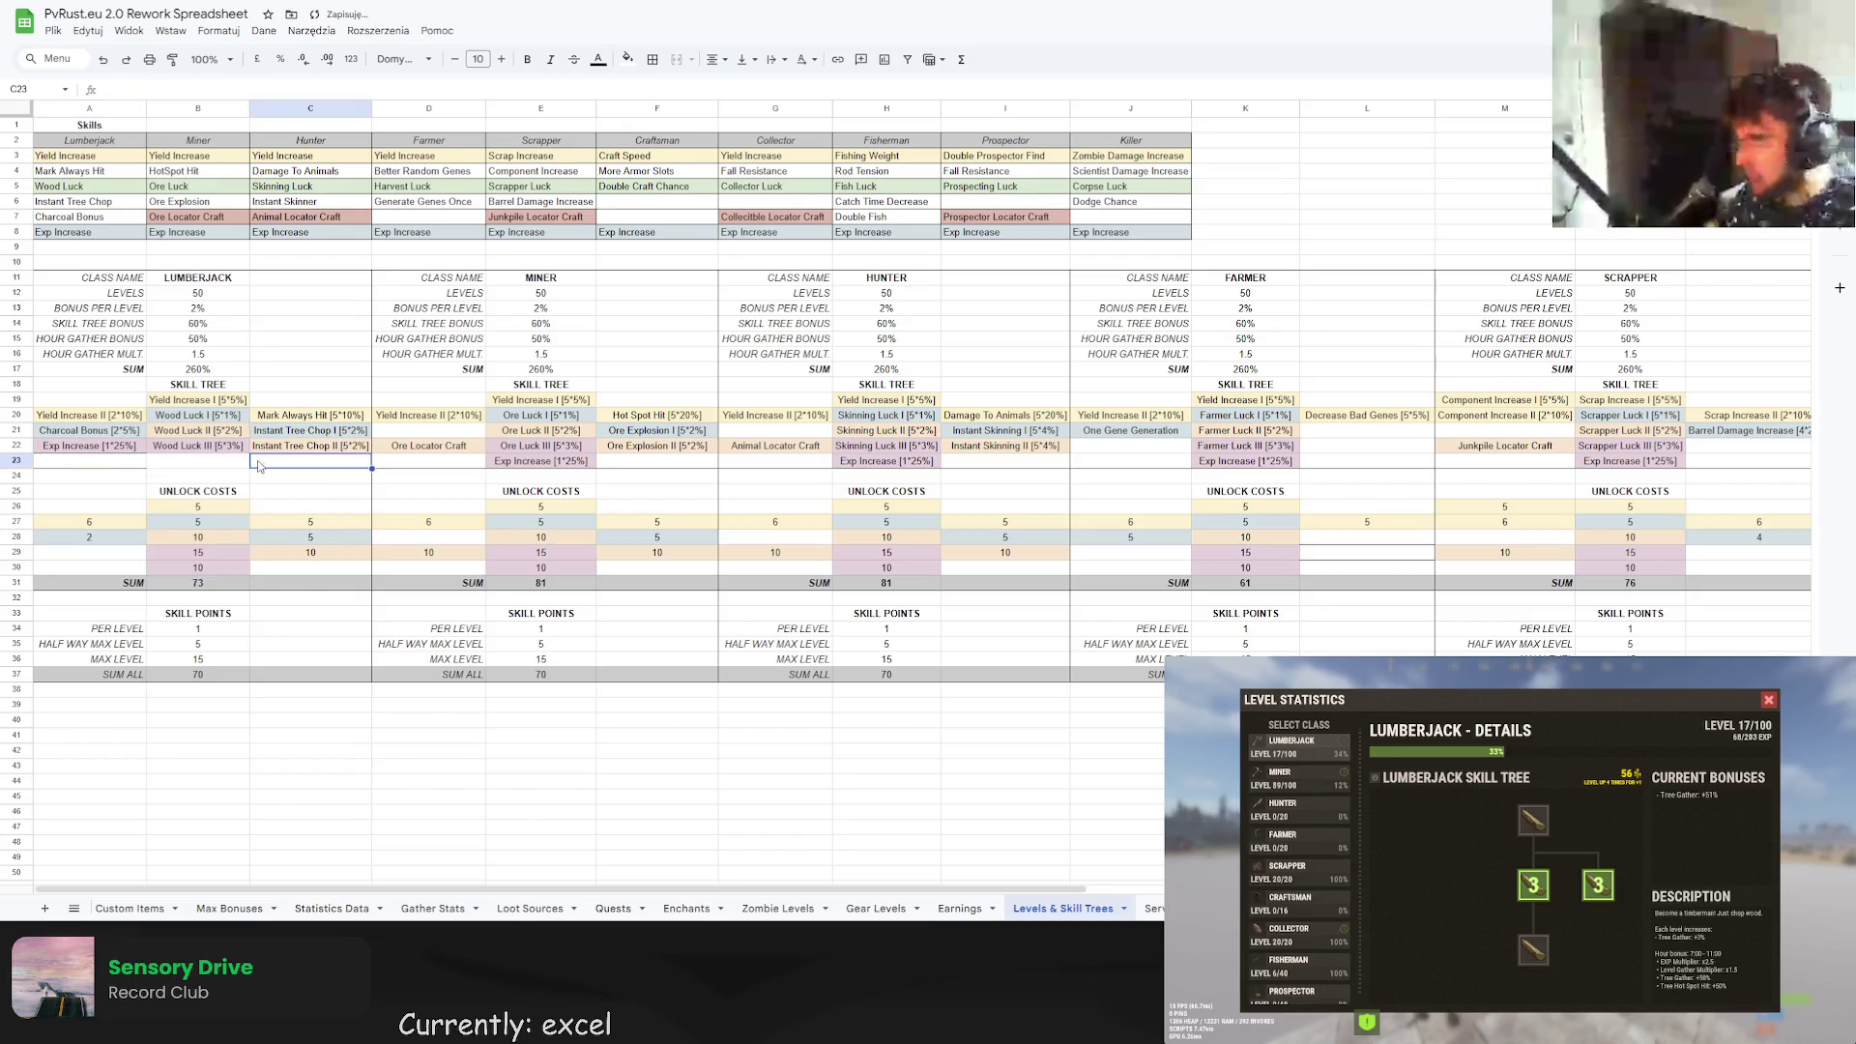
left_click(237, 465)
Adjust the borders on A22 and the emptied B23.
left_click(143, 448)
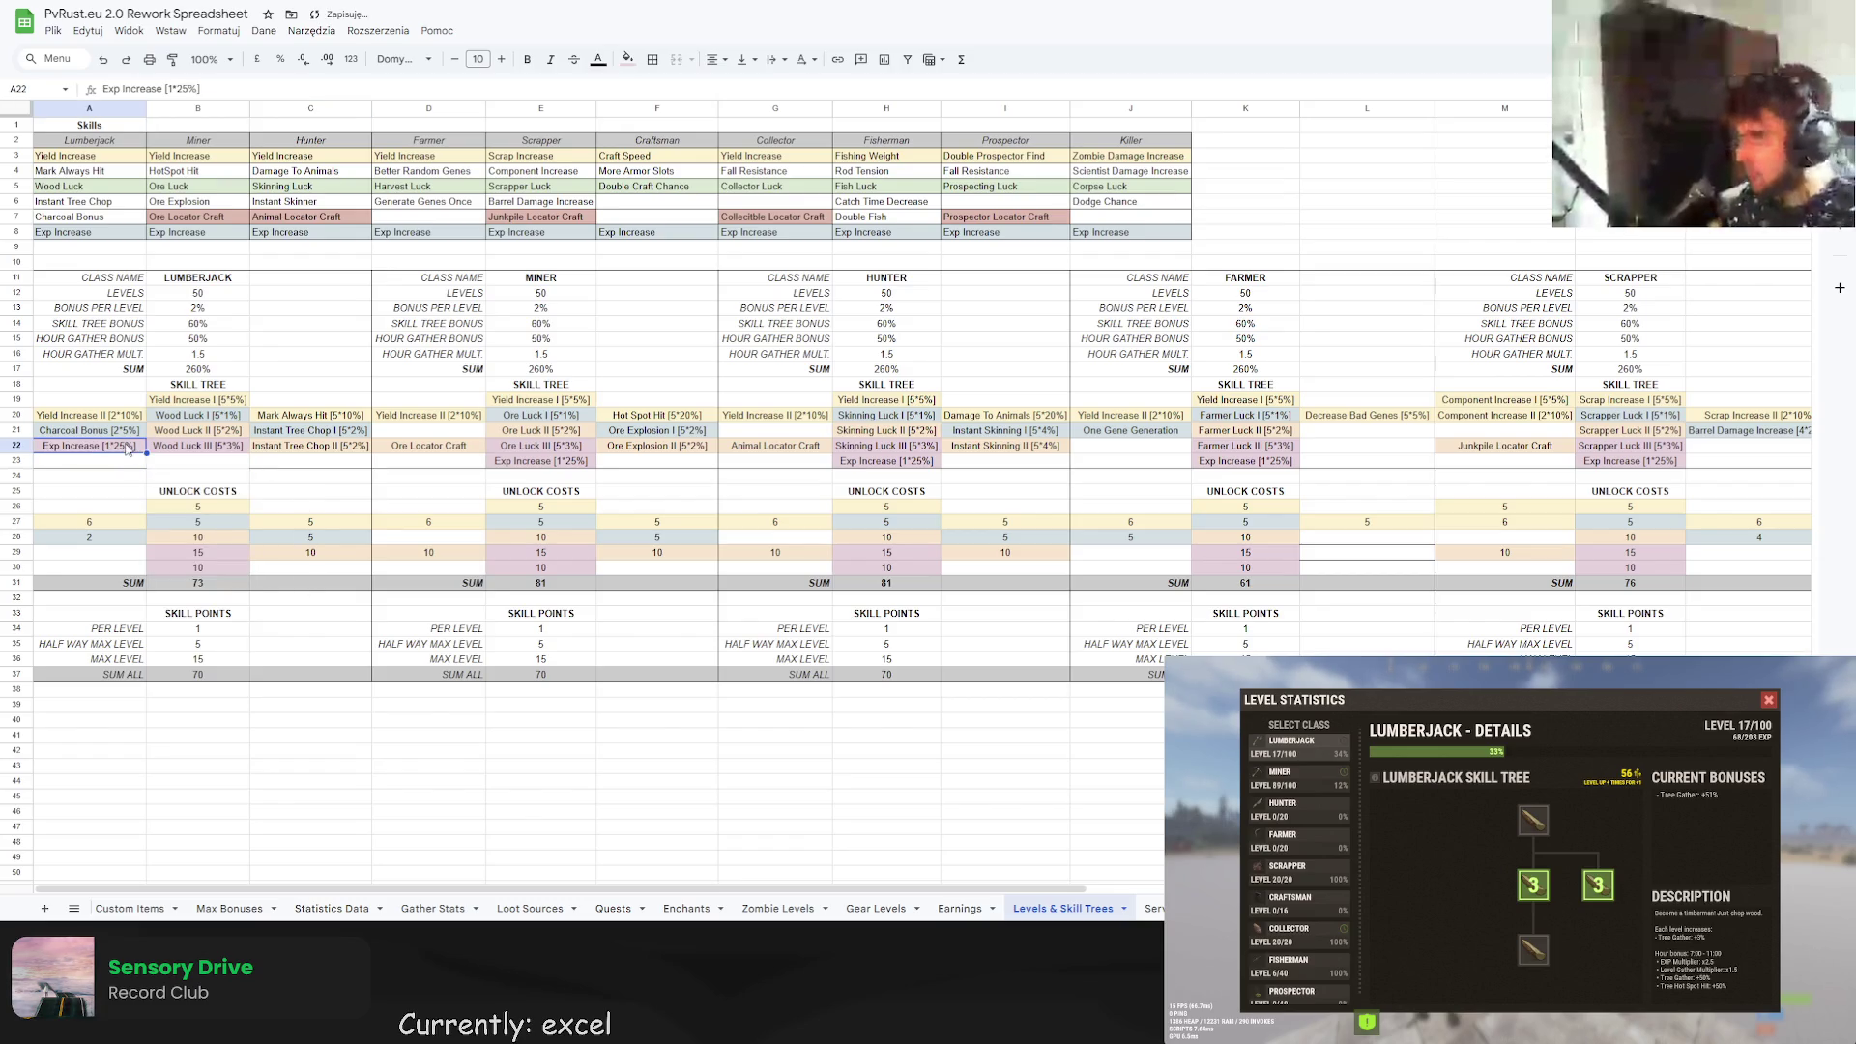
left_click(656, 64)
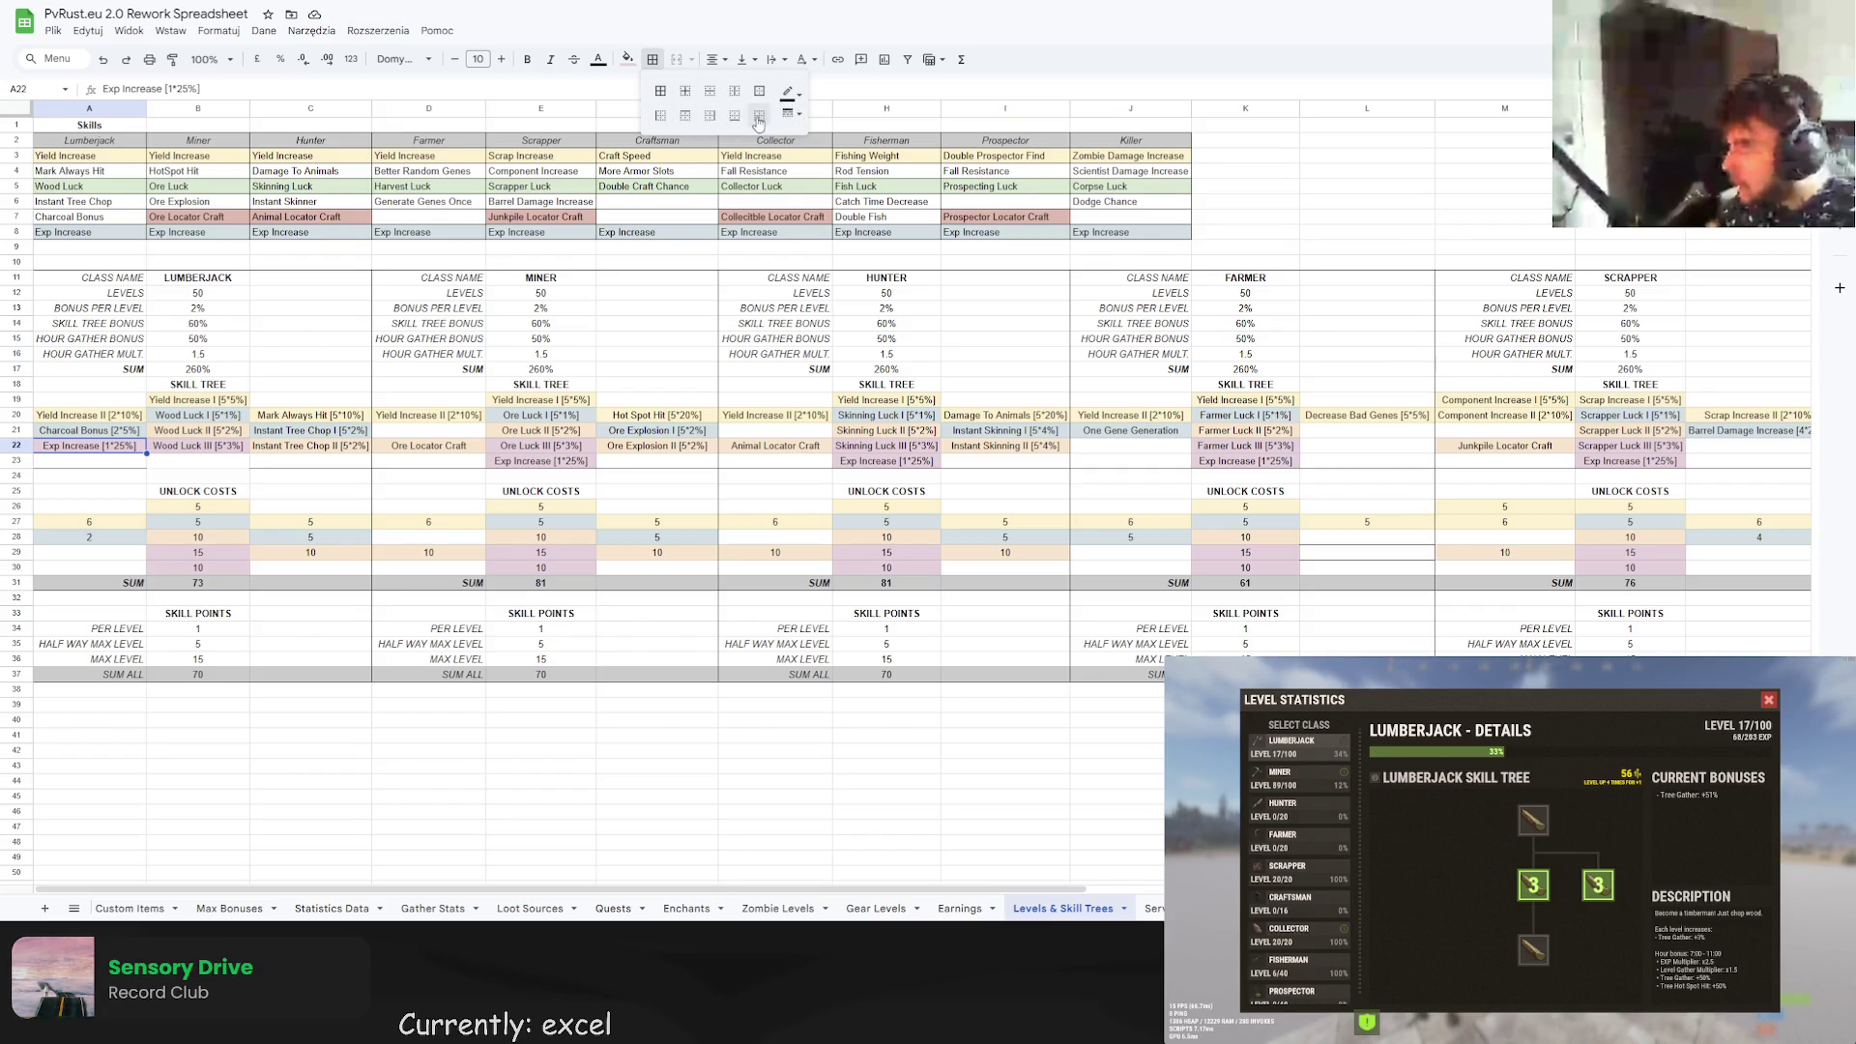
left_click(758, 117)
left_click(191, 462)
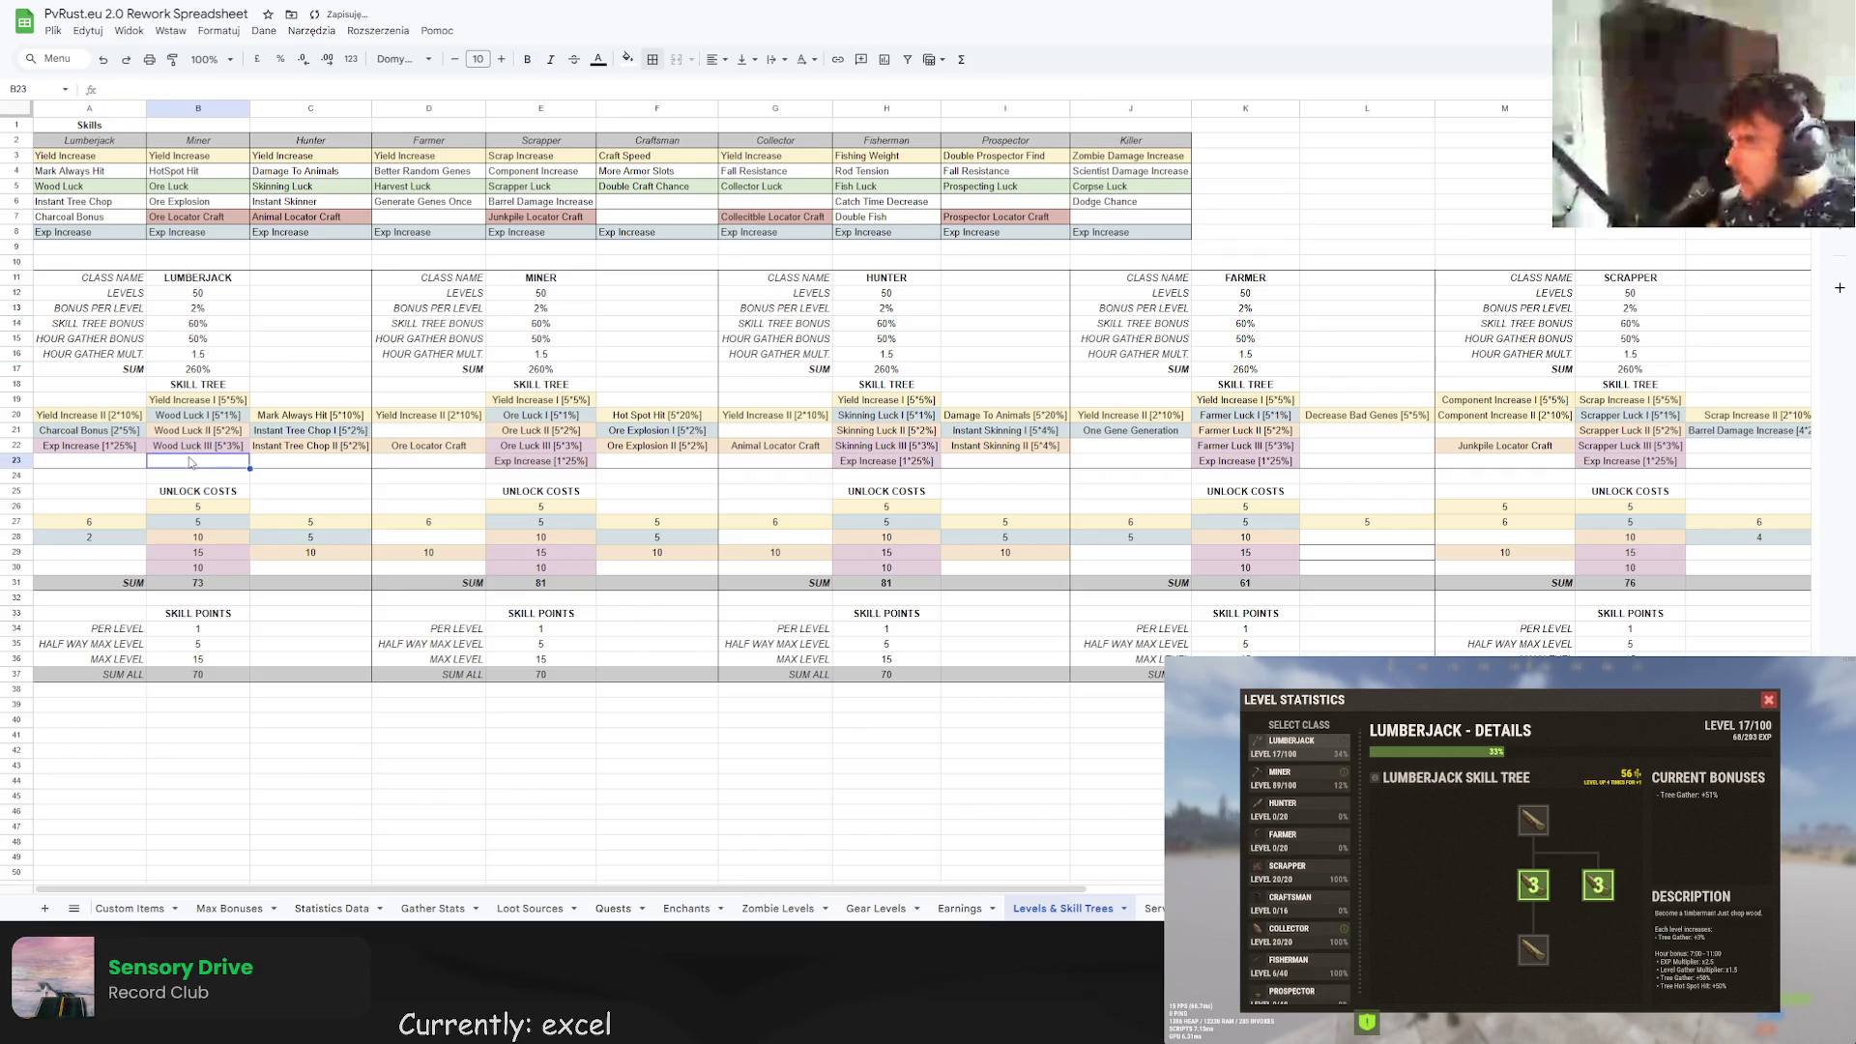
left_click(652, 60)
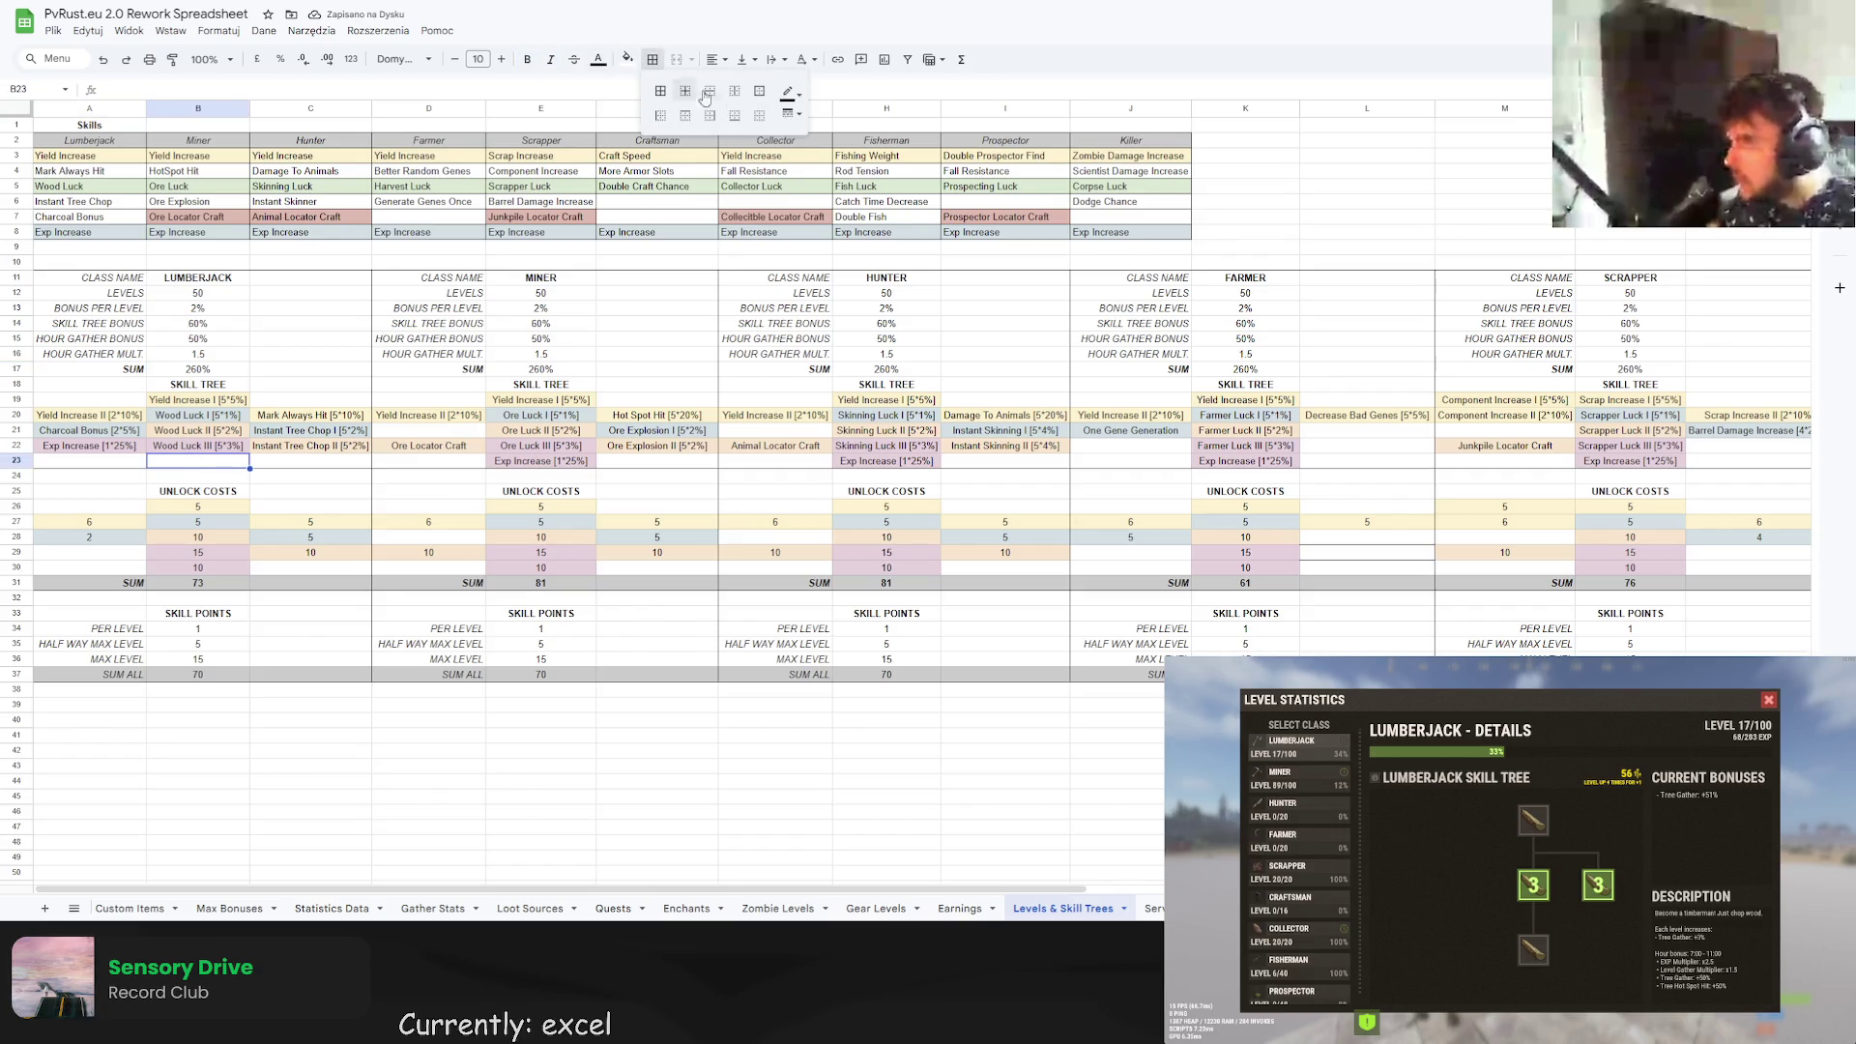
left_click(740, 126)
Give A22 the same pink fill colour as Wood Luck III in B22.
left_click(314, 449)
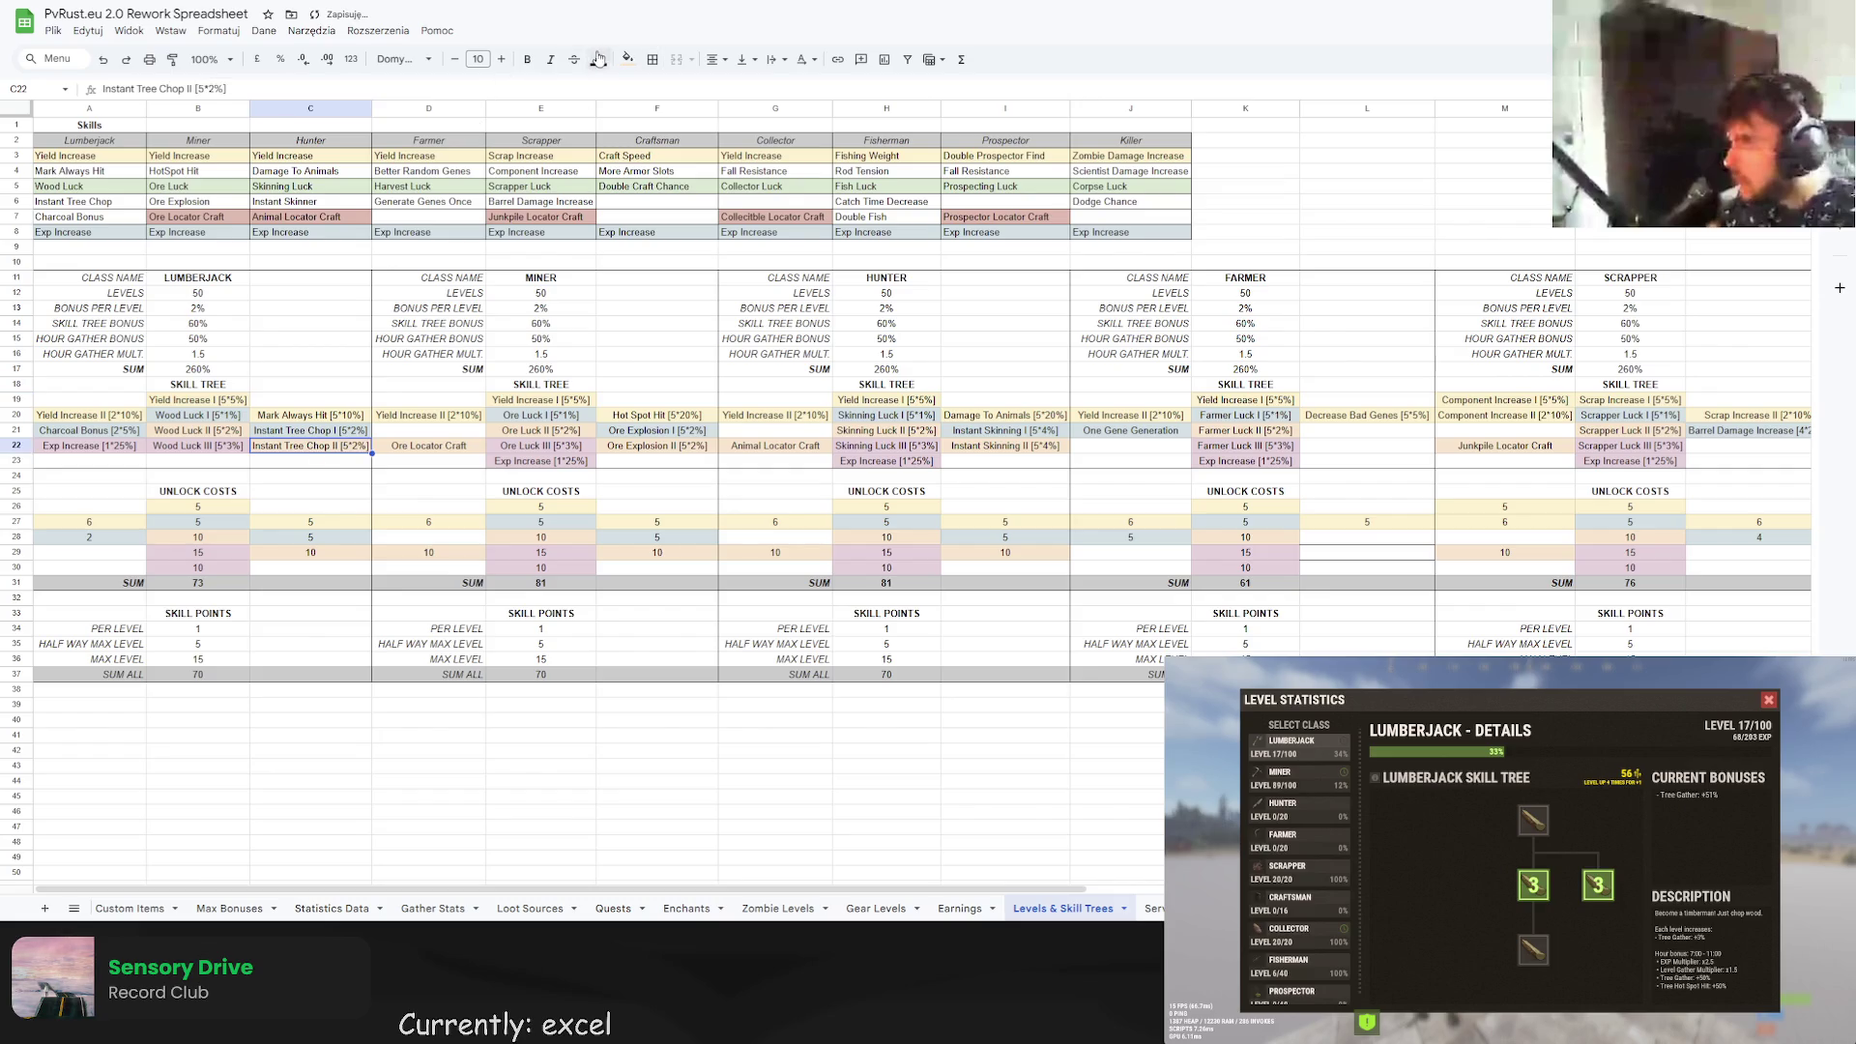
left_click(627, 59)
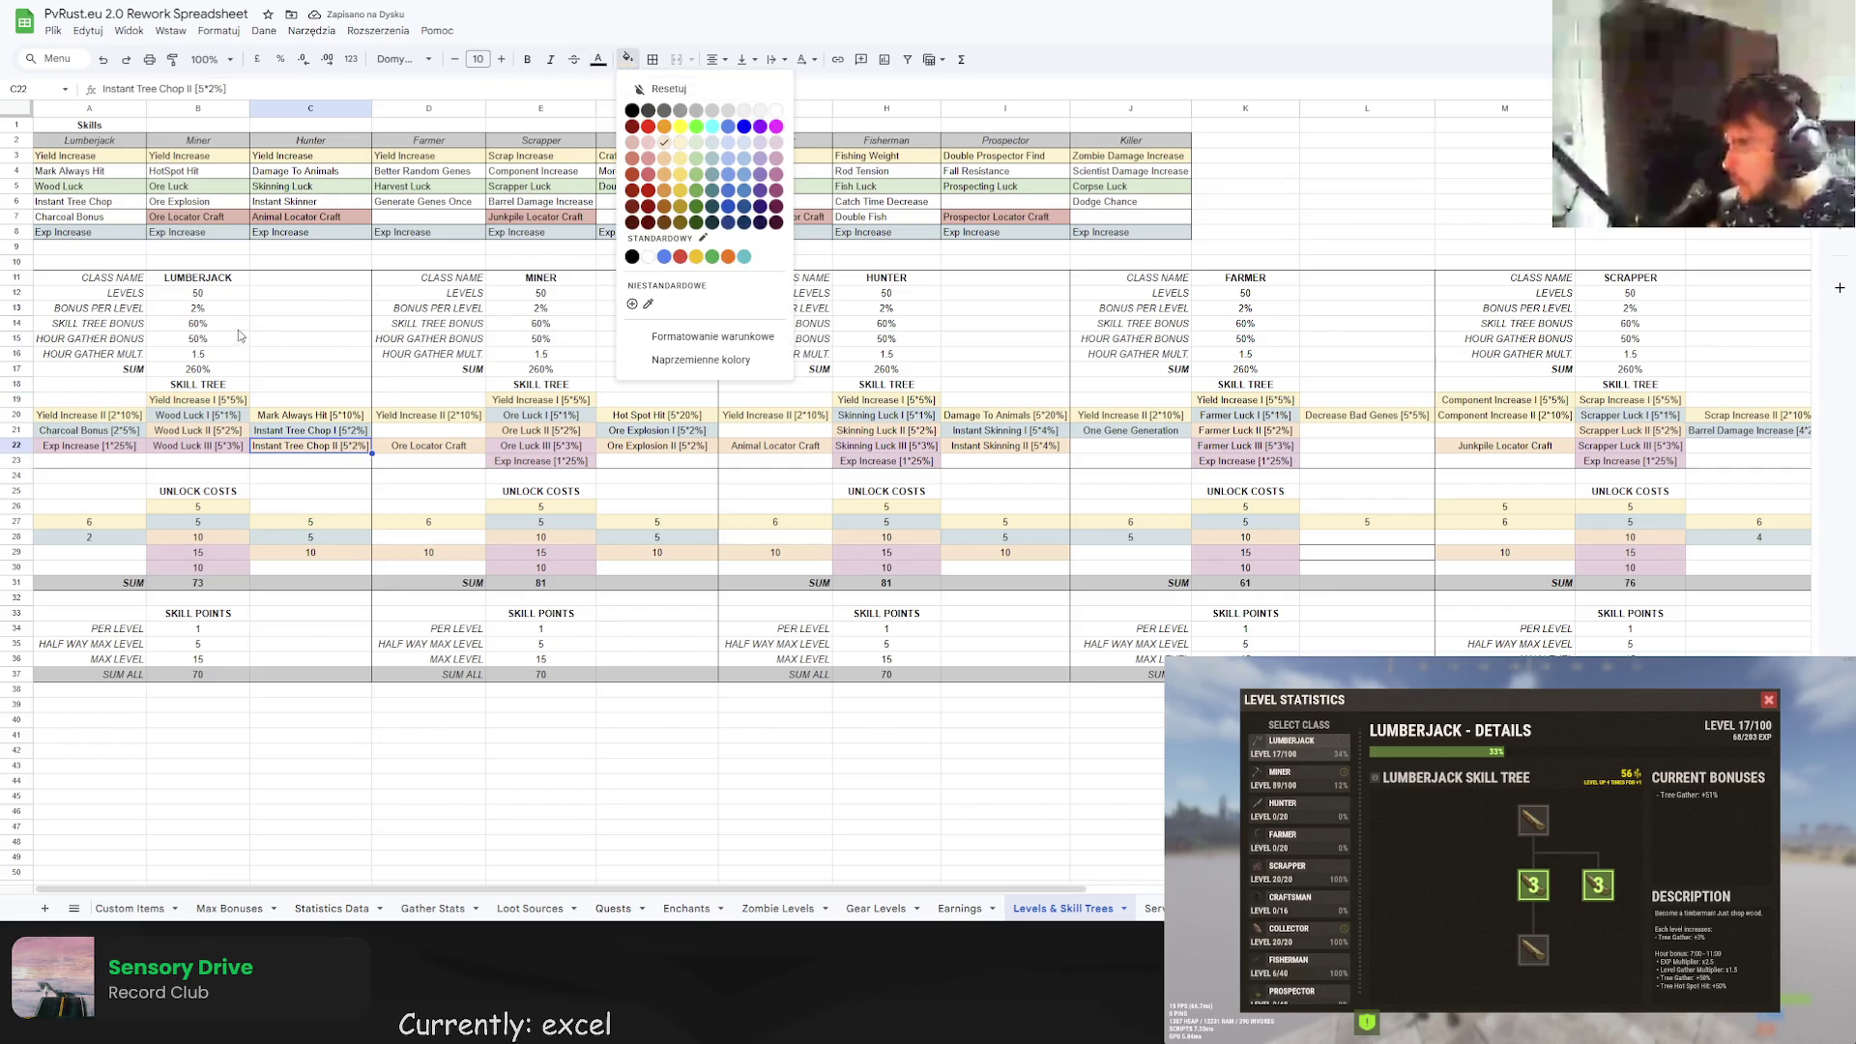
left_click(190, 448)
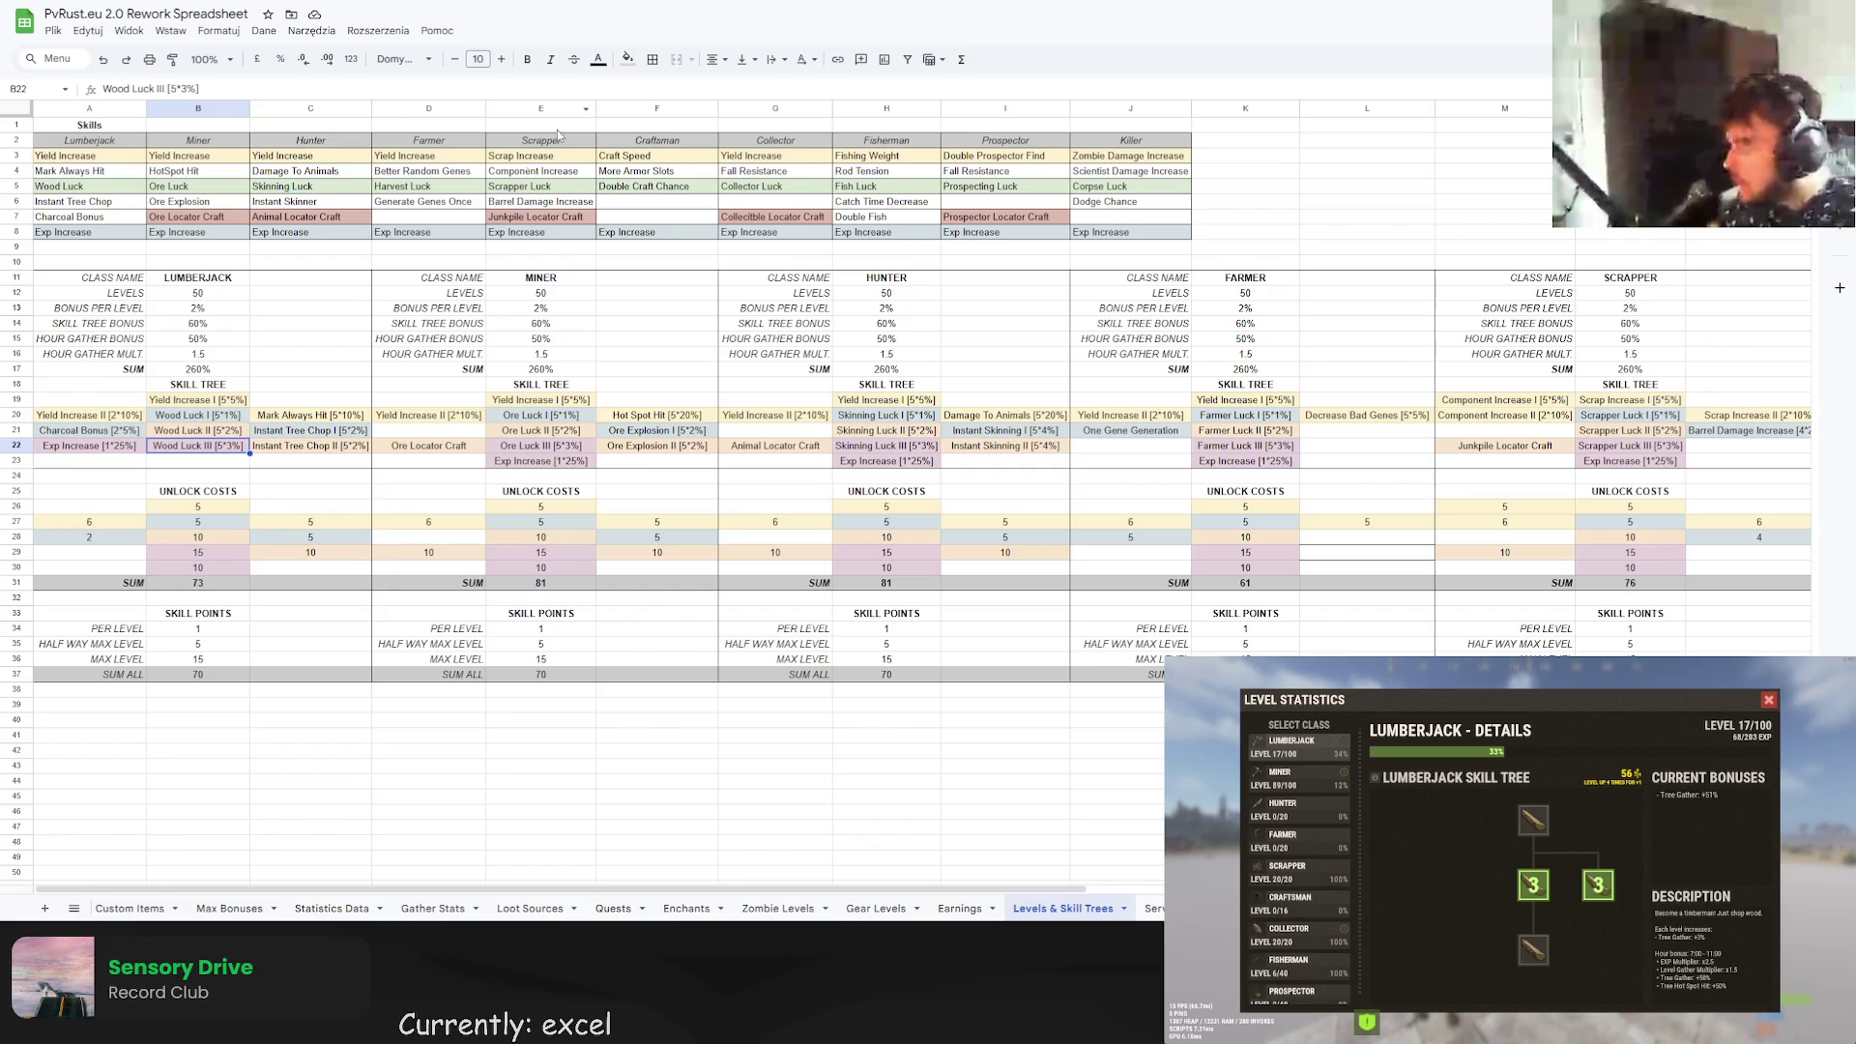
left_click(627, 59)
left_click(300, 369)
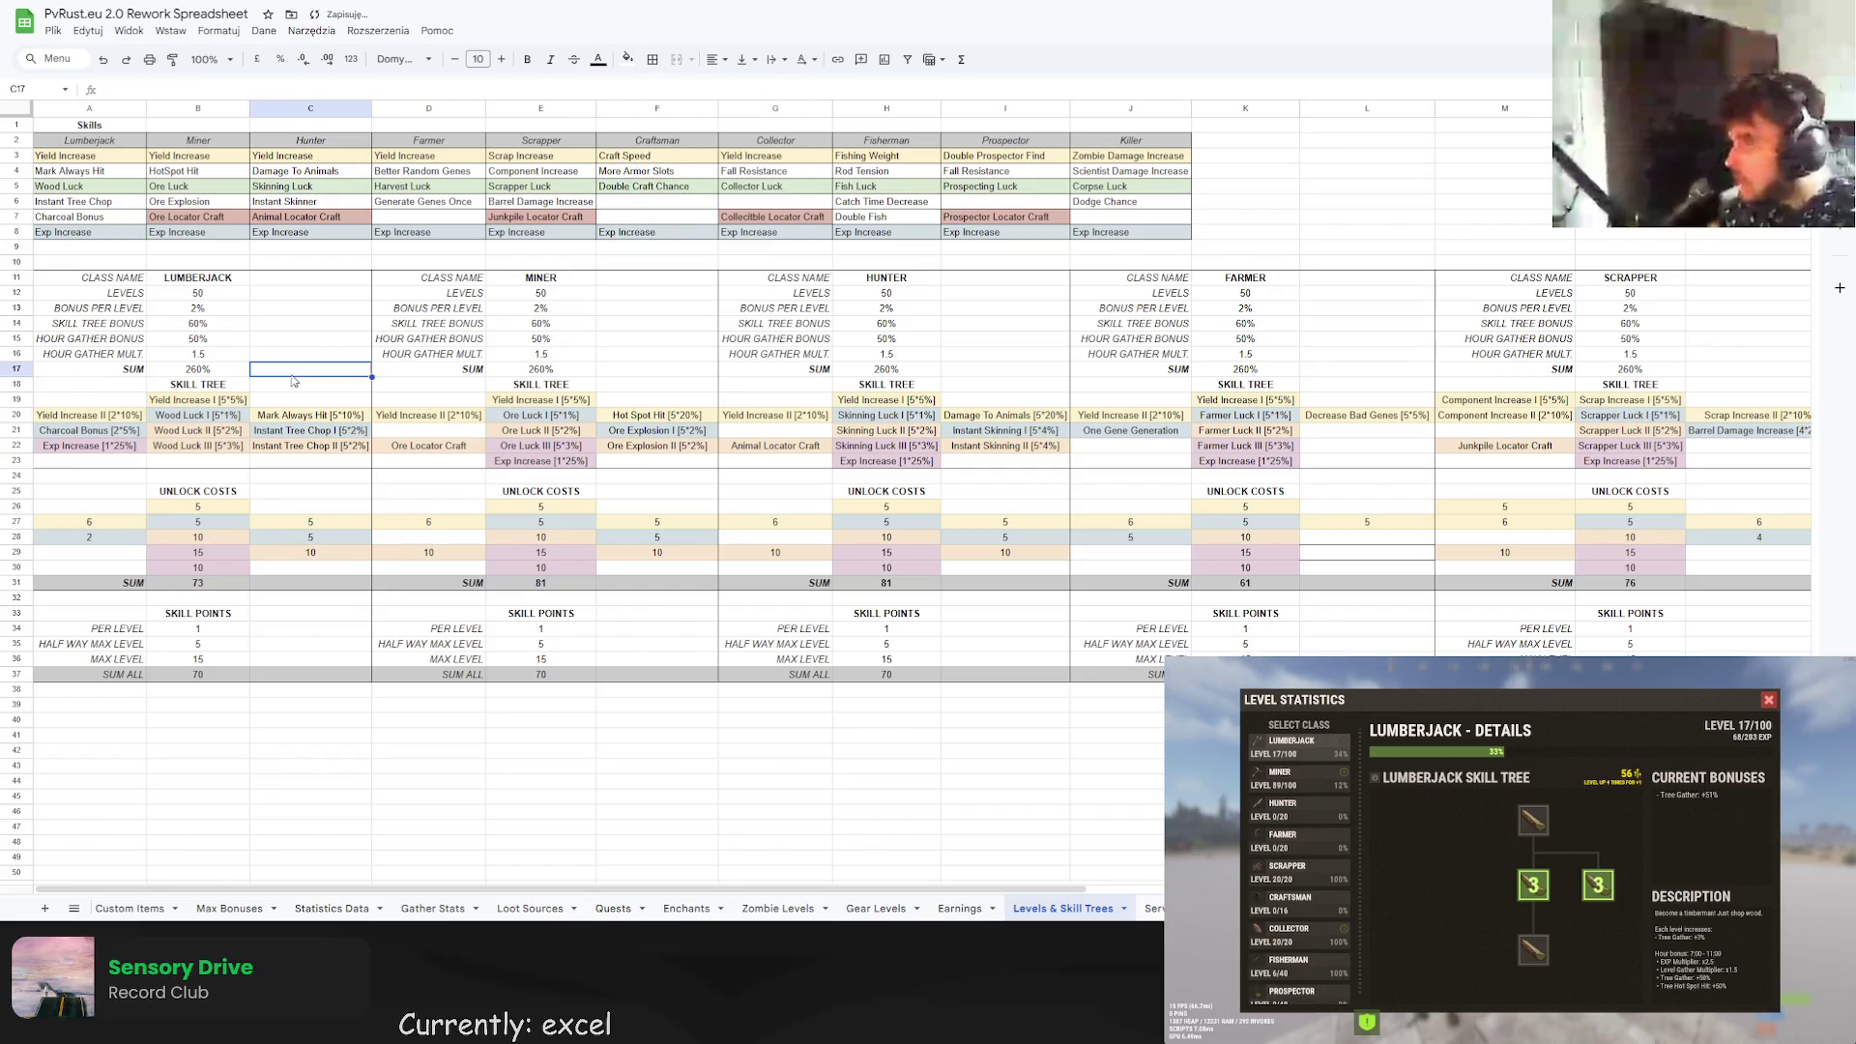
left_click(122, 448)
left_click(627, 59)
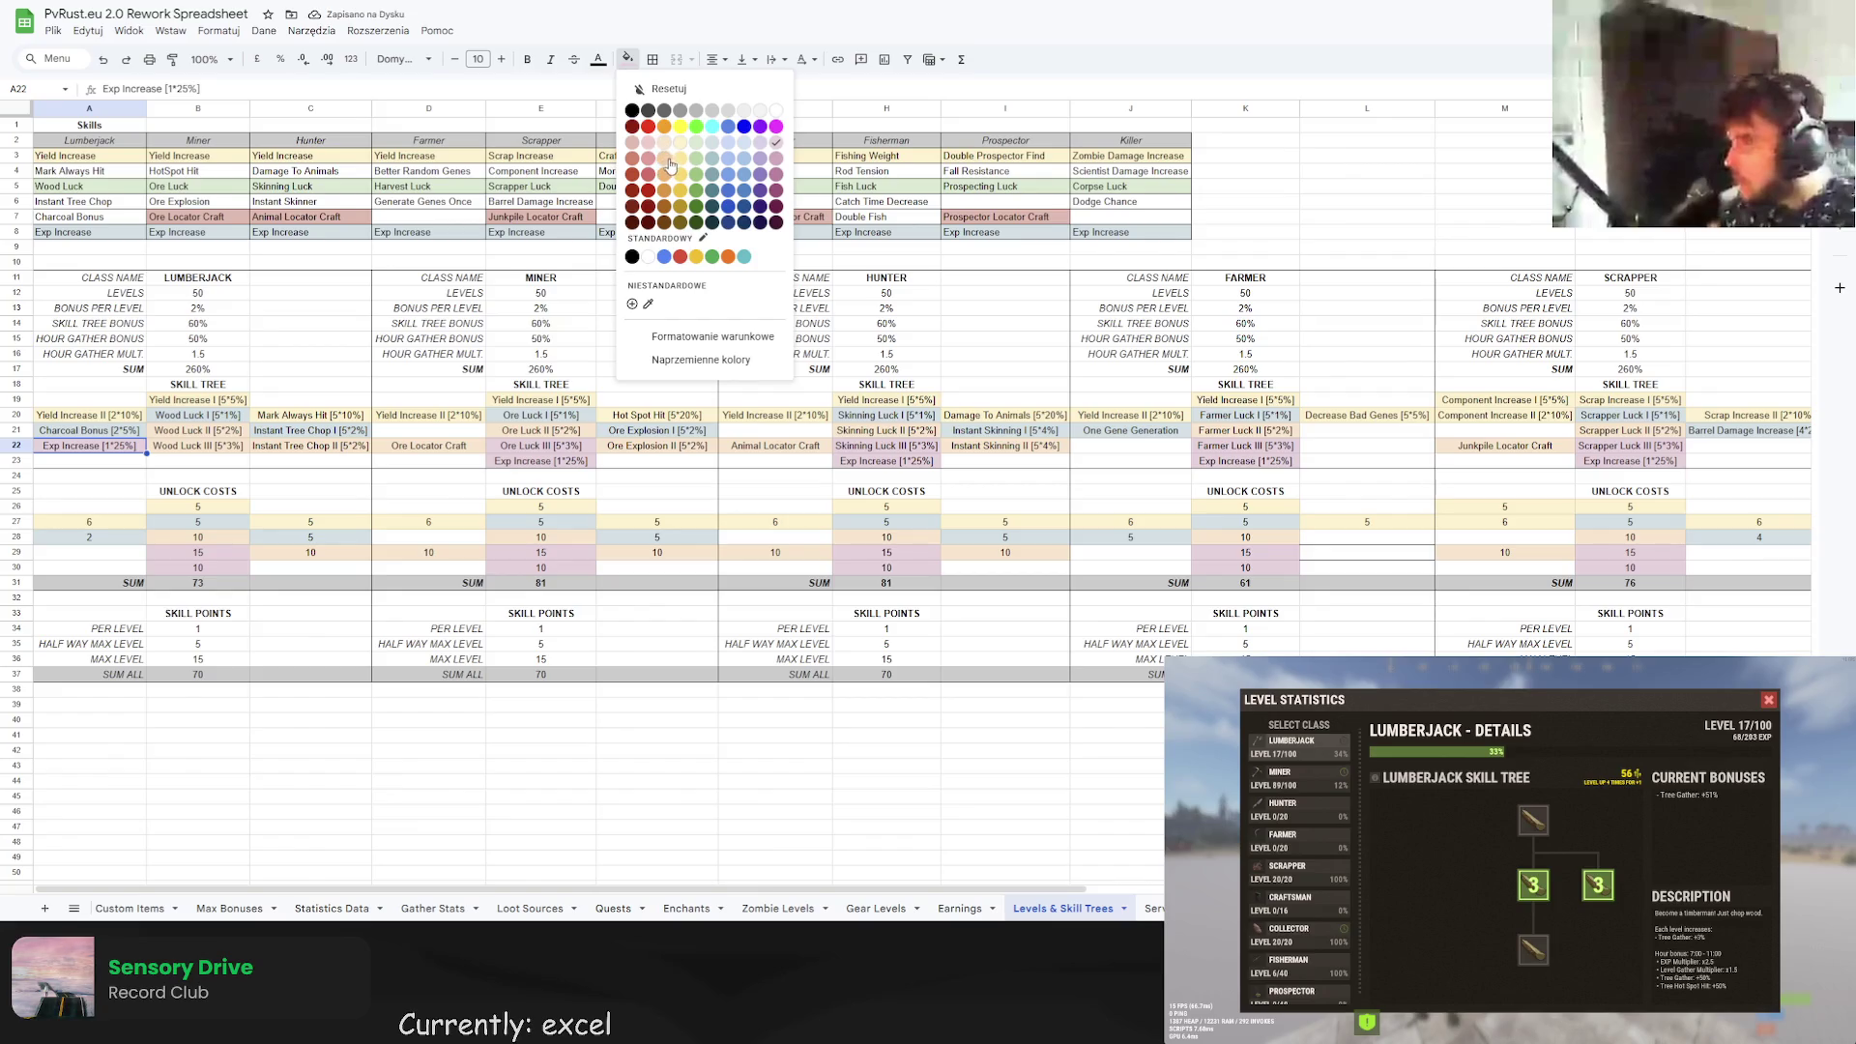
left_click(670, 161)
left_click(221, 447)
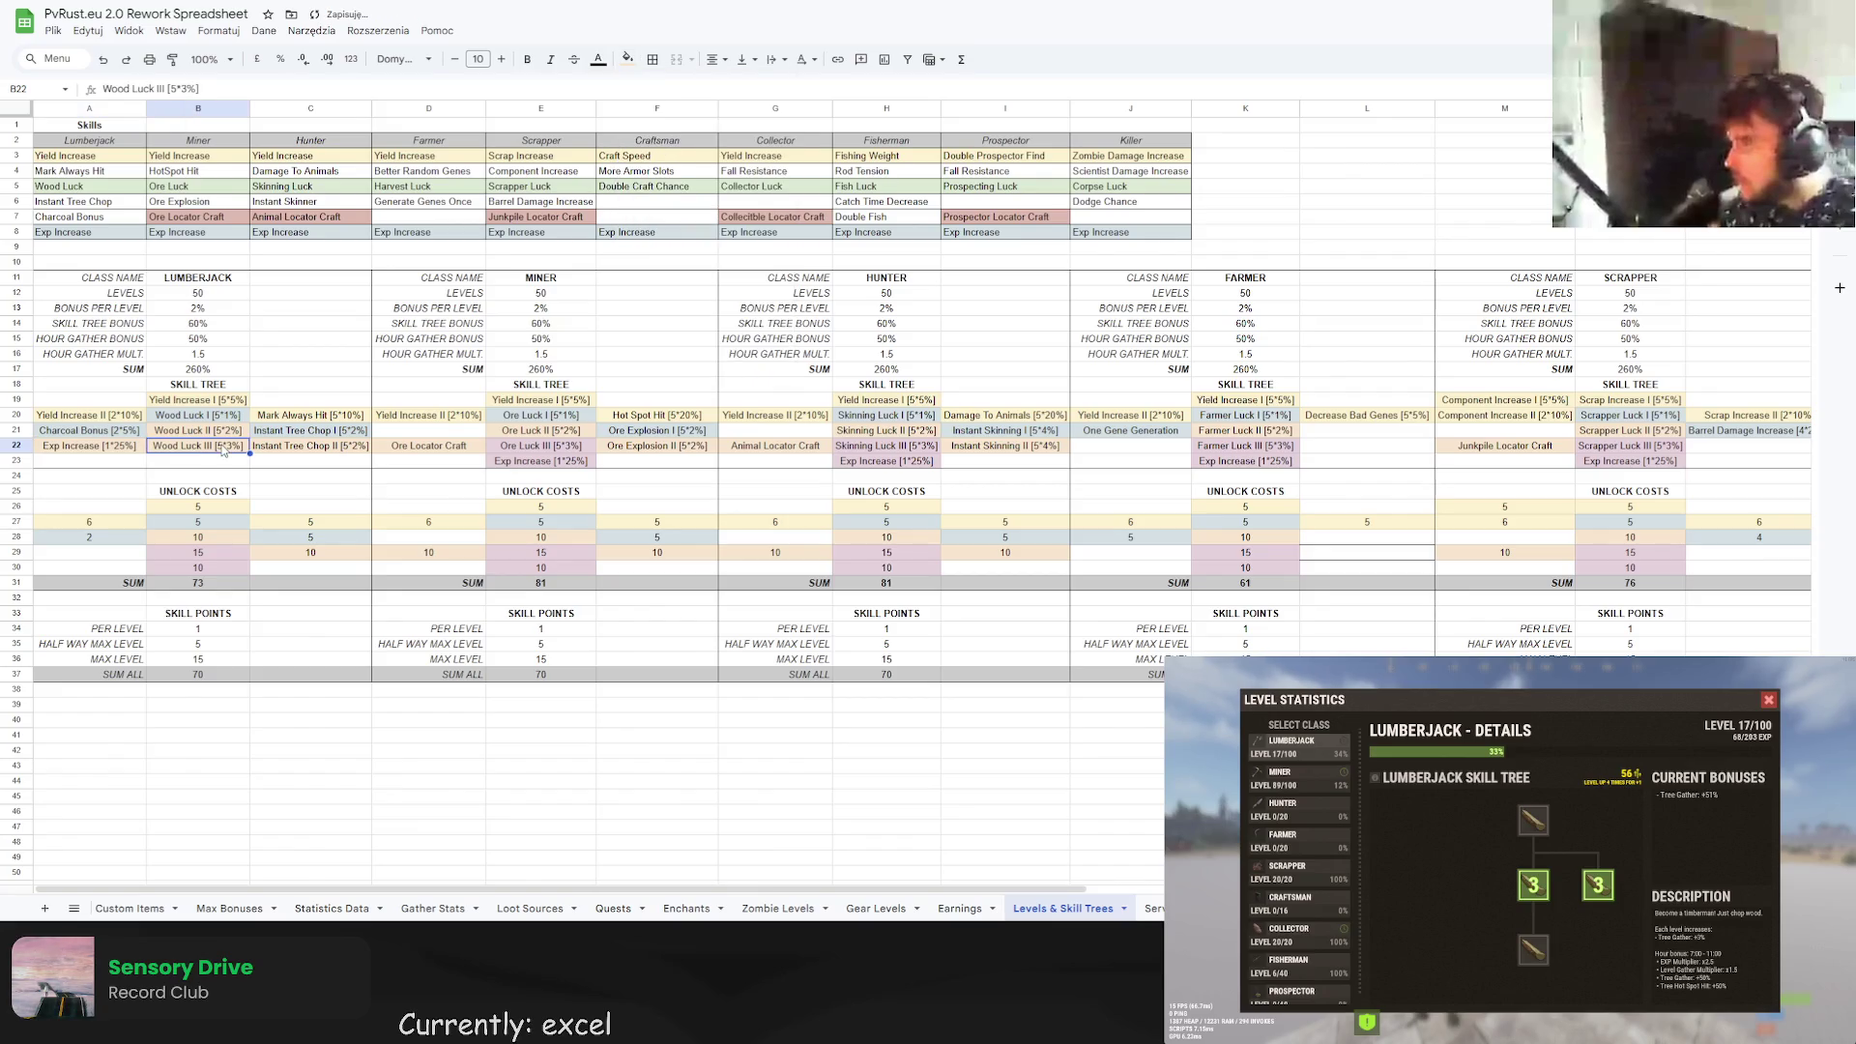
left_click(82, 450)
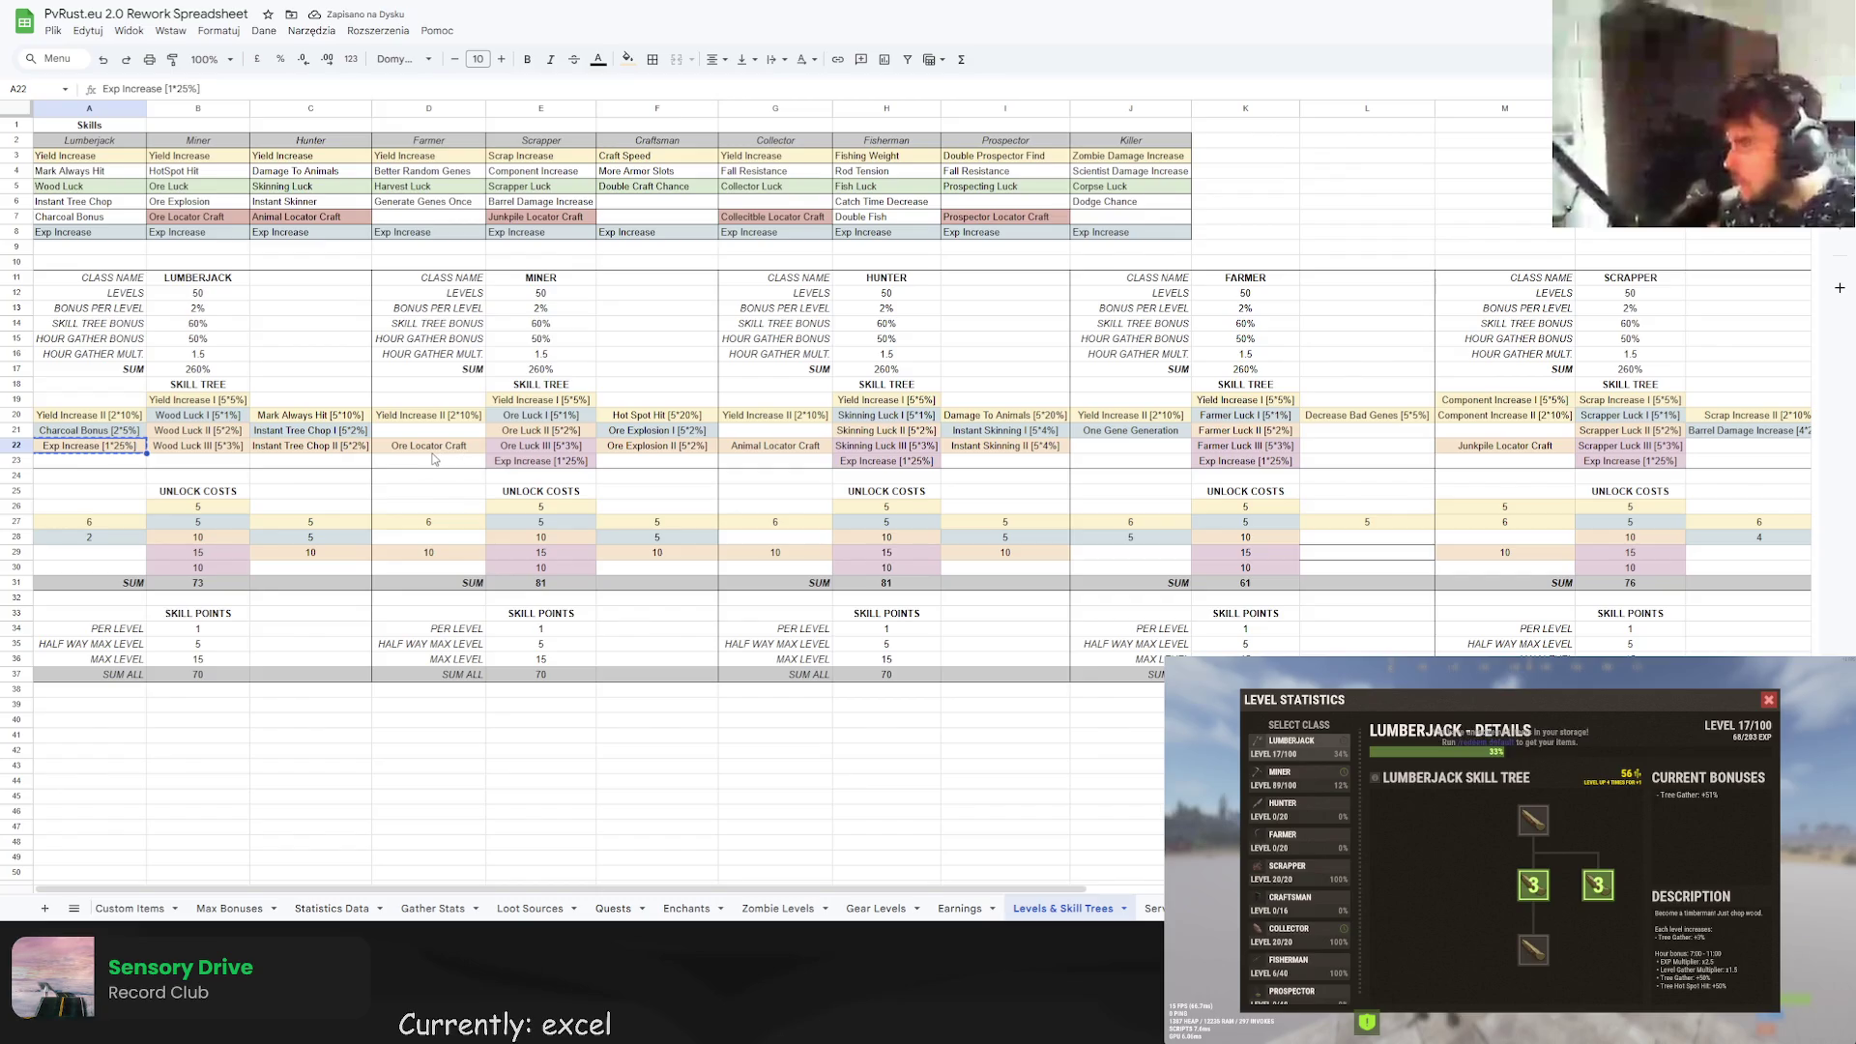
Test-paste the Exp Increase cell over D22, then undo the change.
key("ctrl+c")
left_click(462, 451)
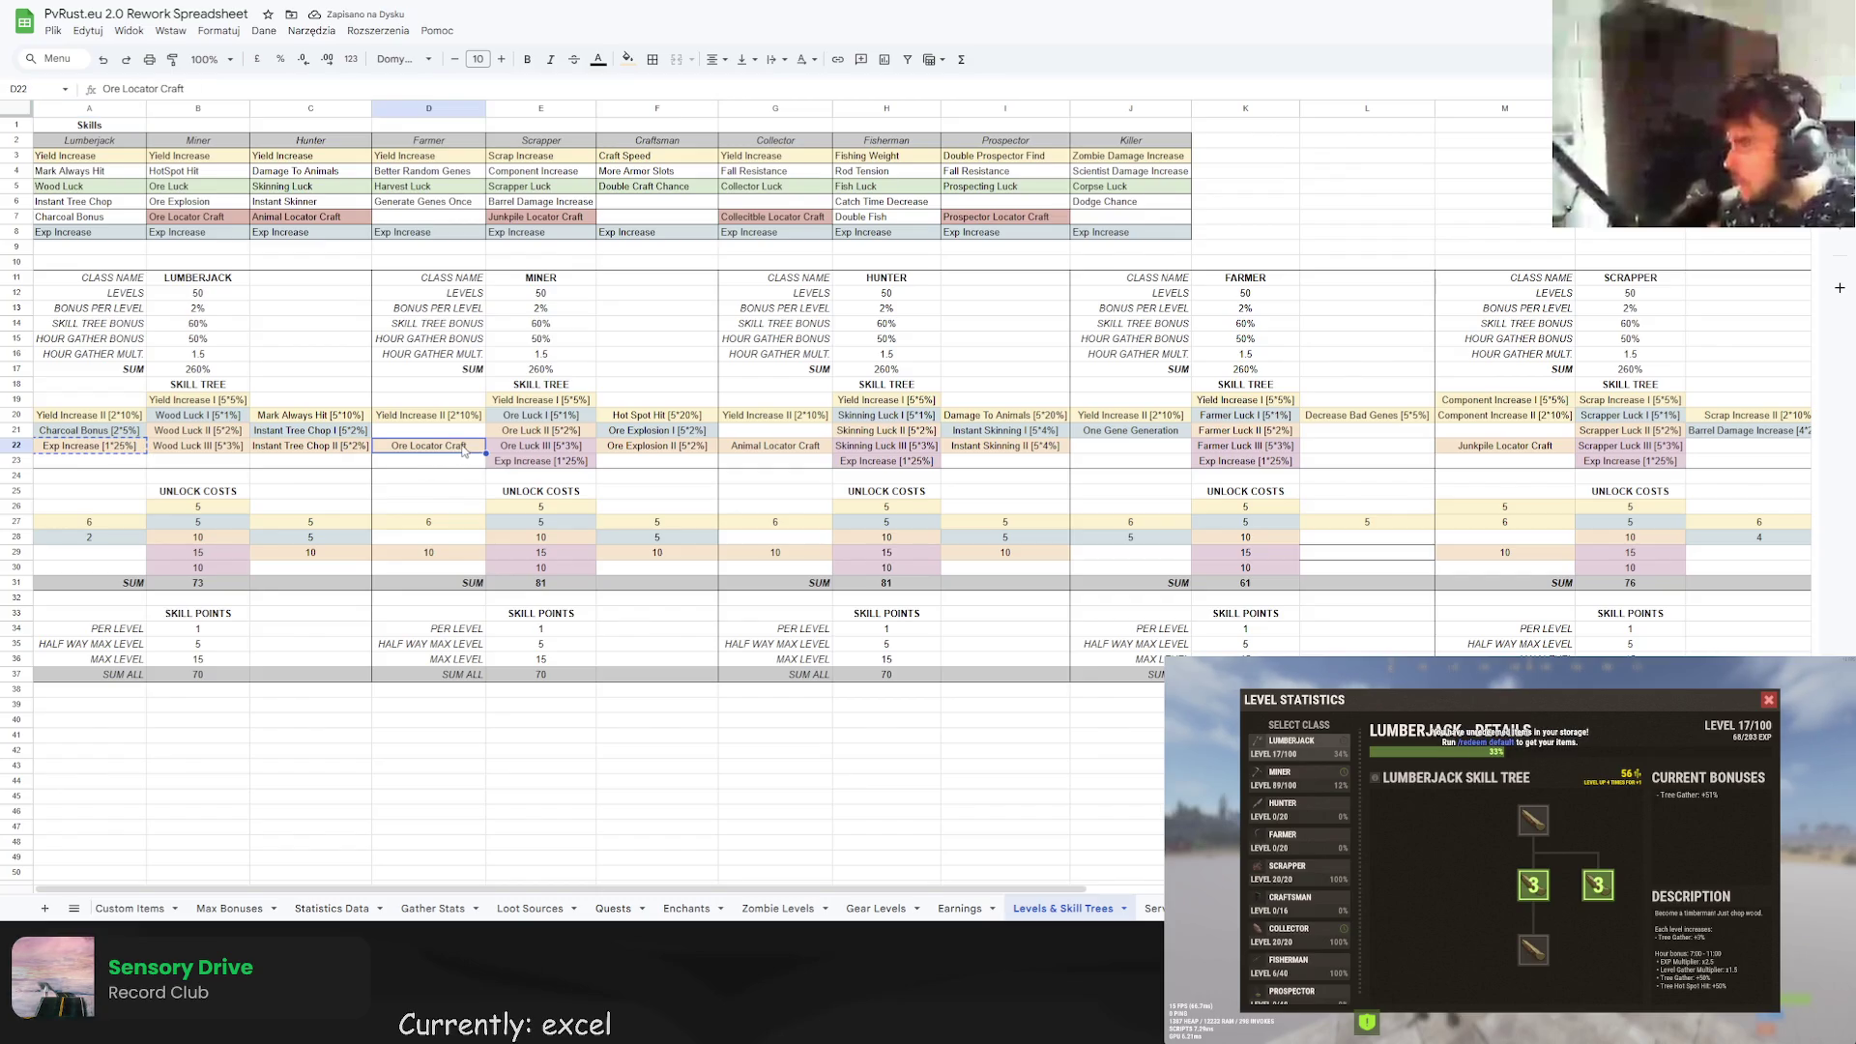
key("ctrl+v")
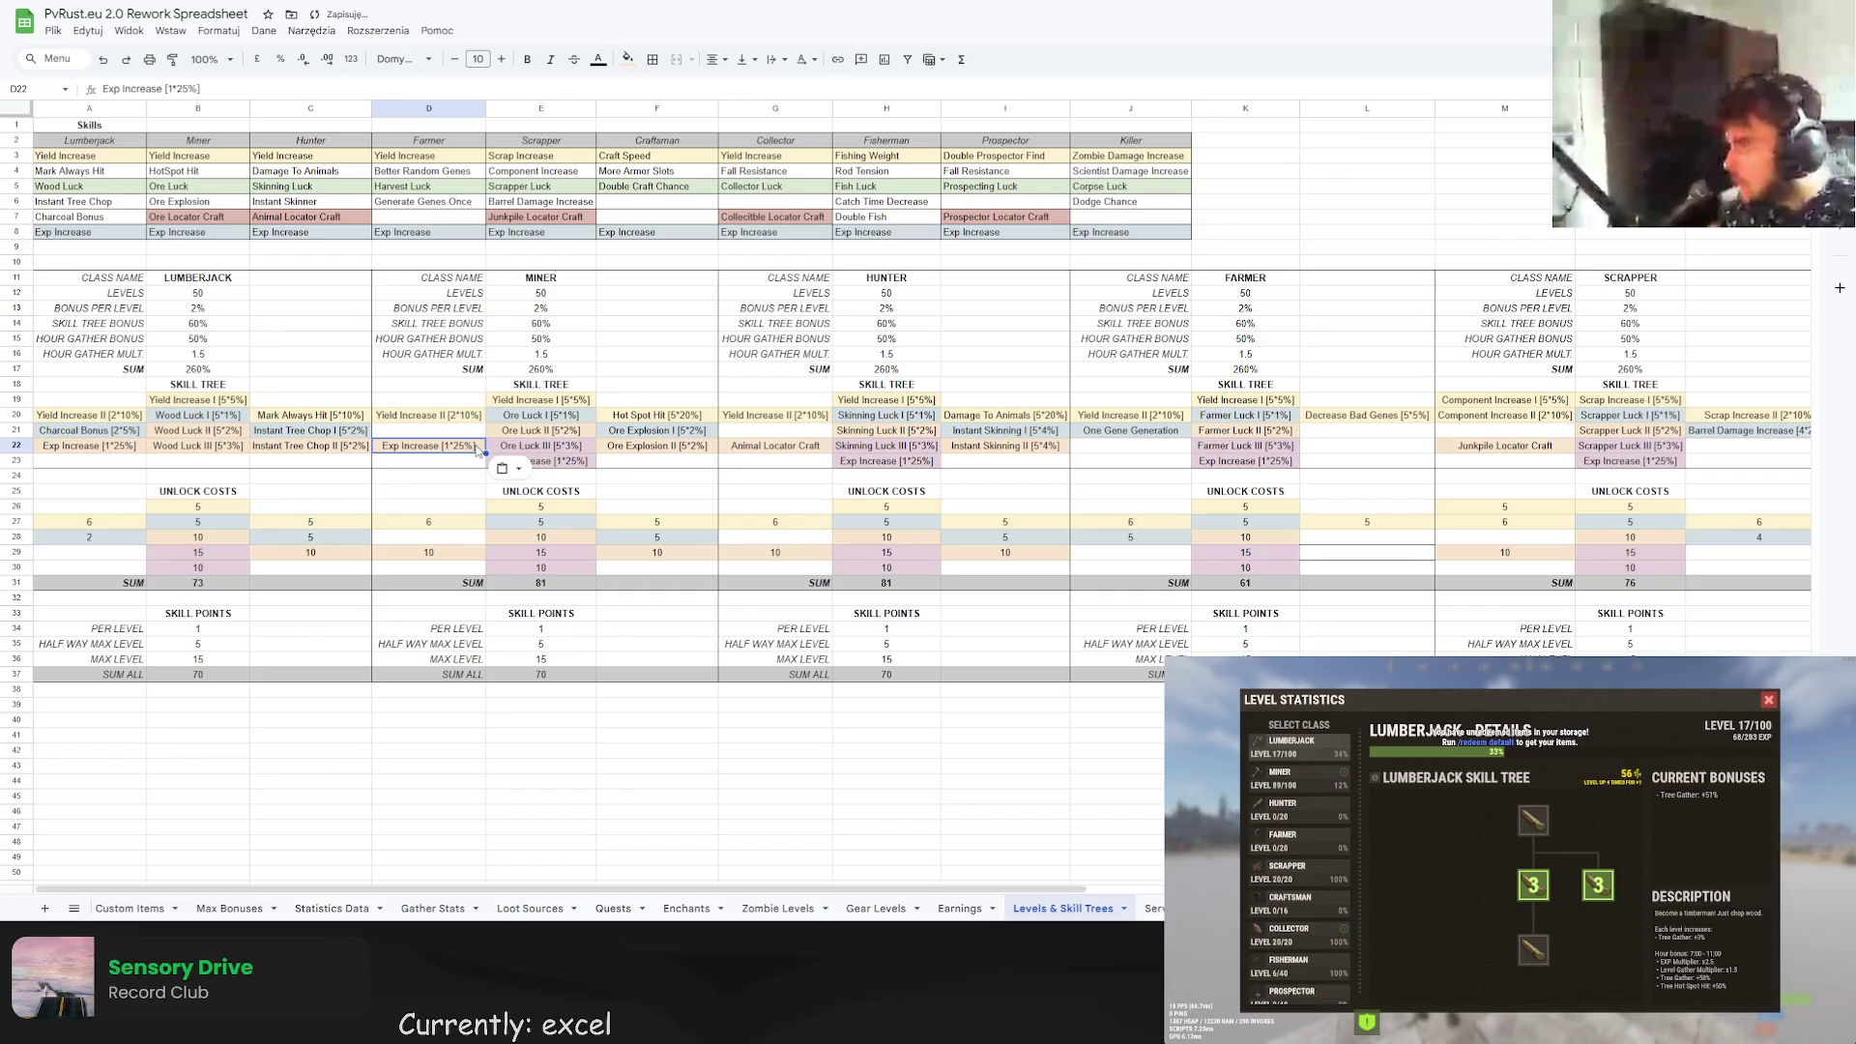
left_click(784, 451)
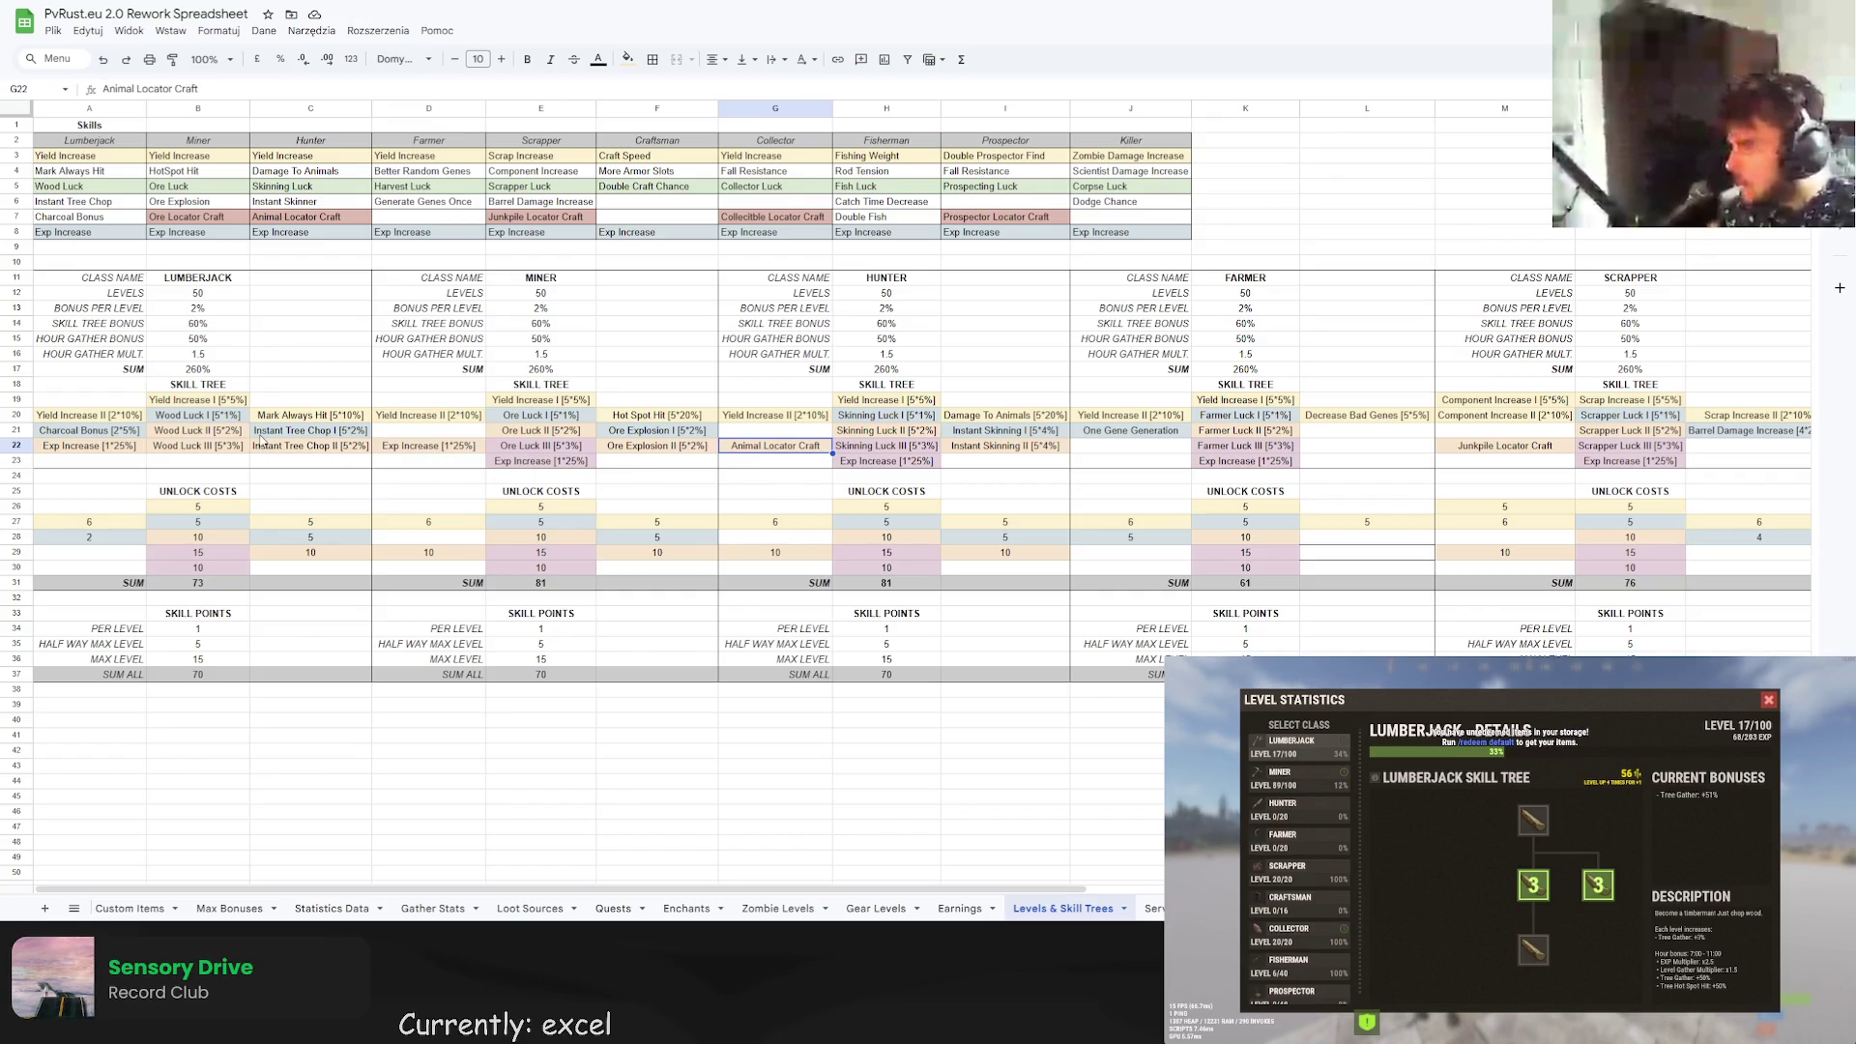
key("ctrl+z")
key("ctrl+z")
key("ctrl+z")
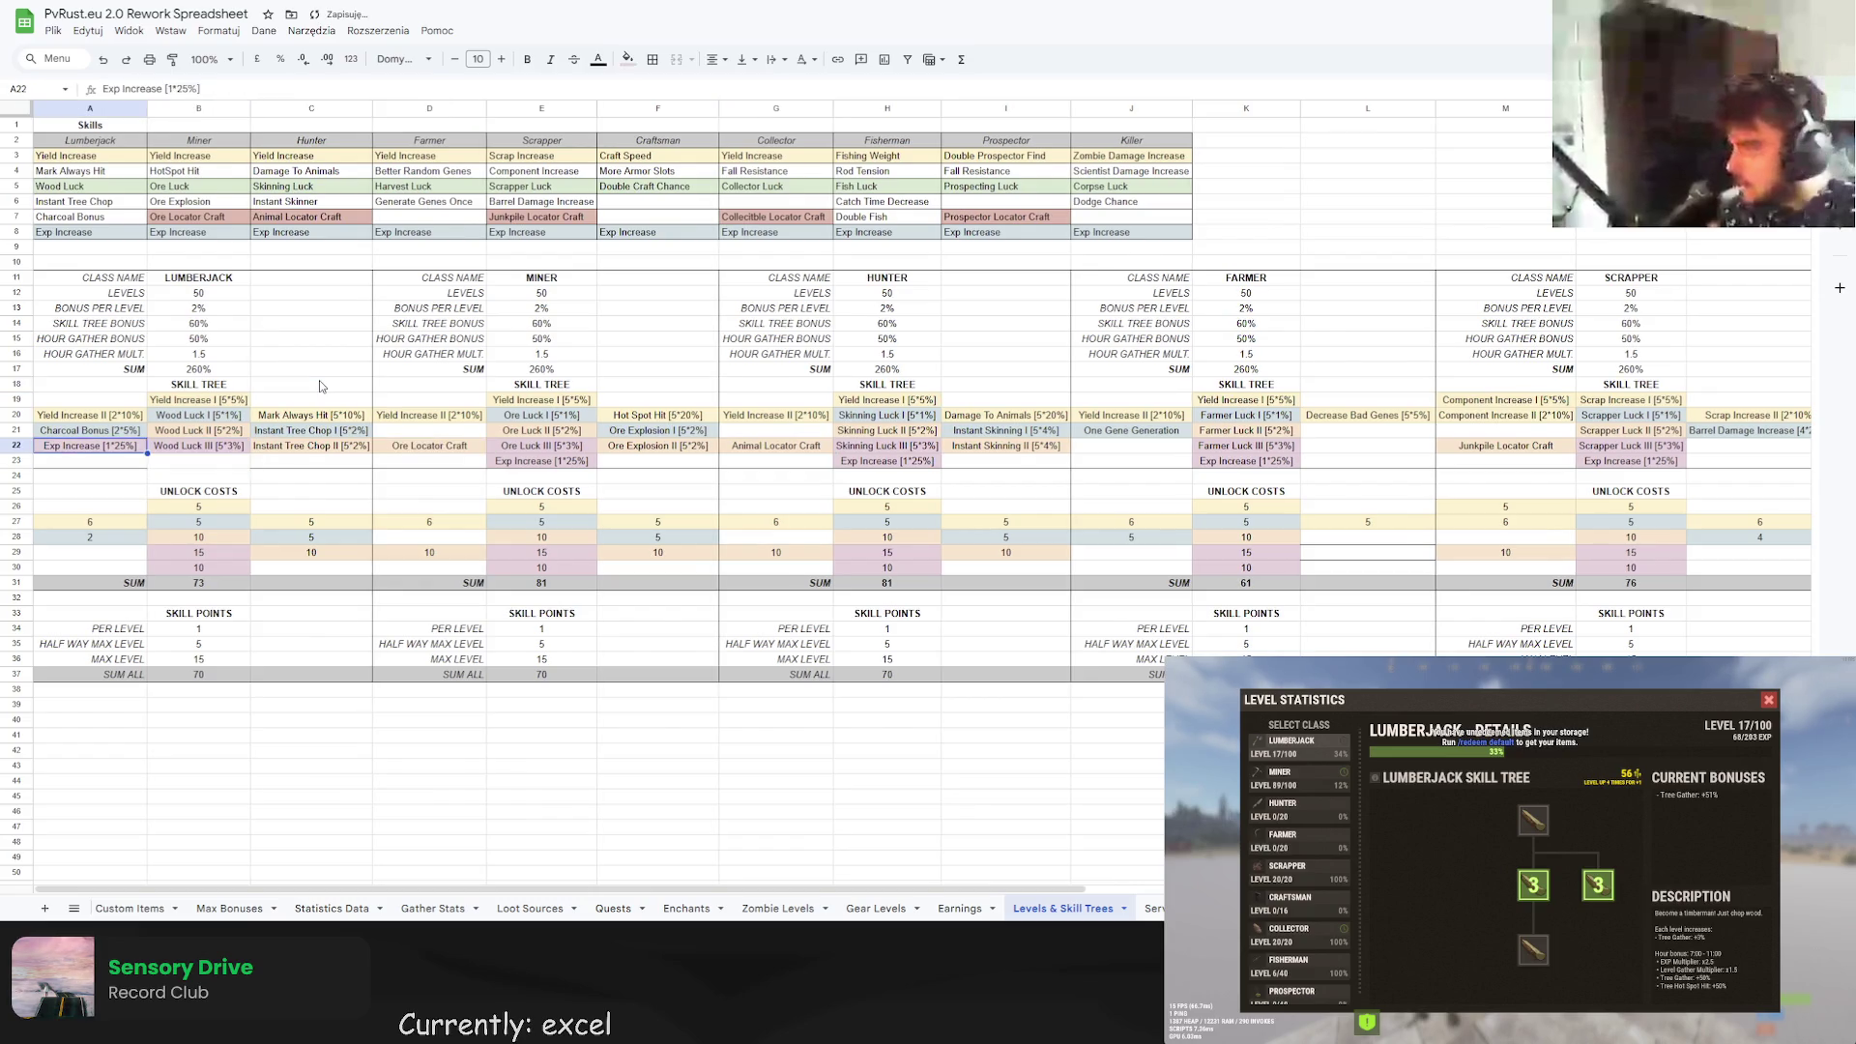
key("ctrl+z")
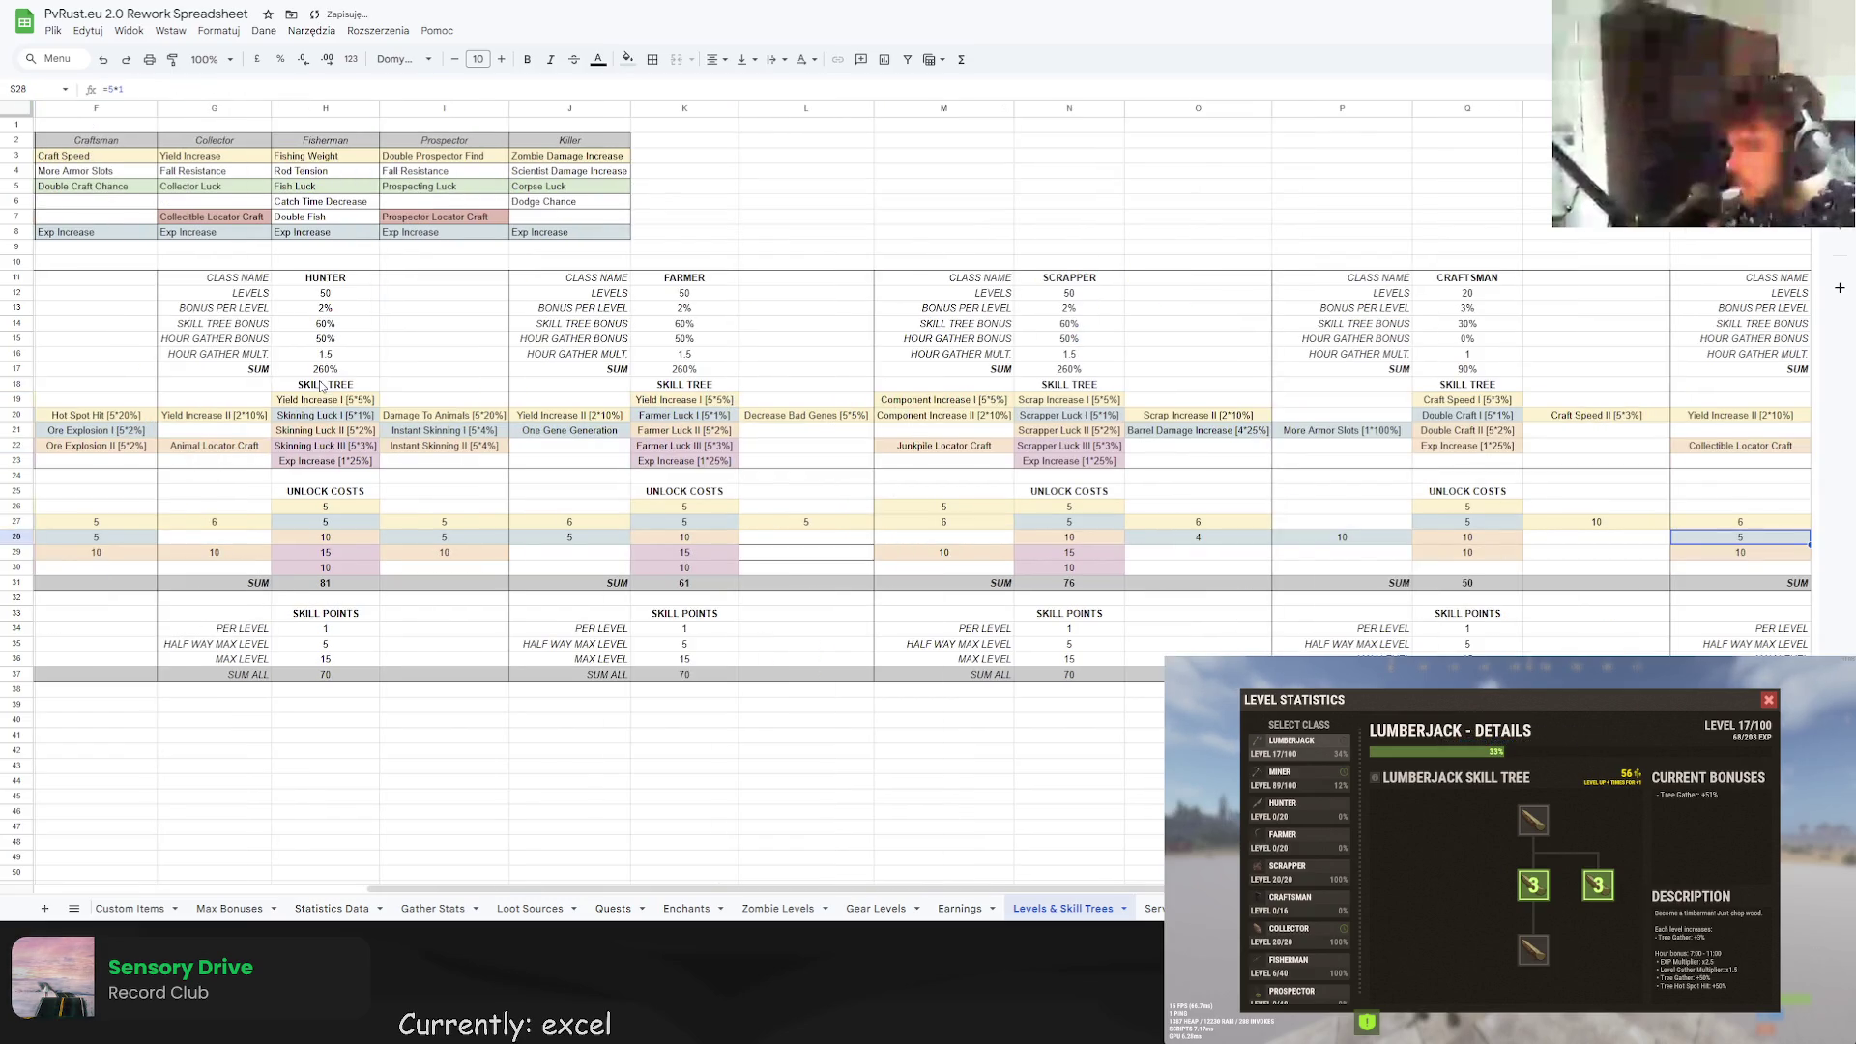
Clear the stray 5 from S28.
key("ctrl+z")
scroll(746, 903, "right", 3)
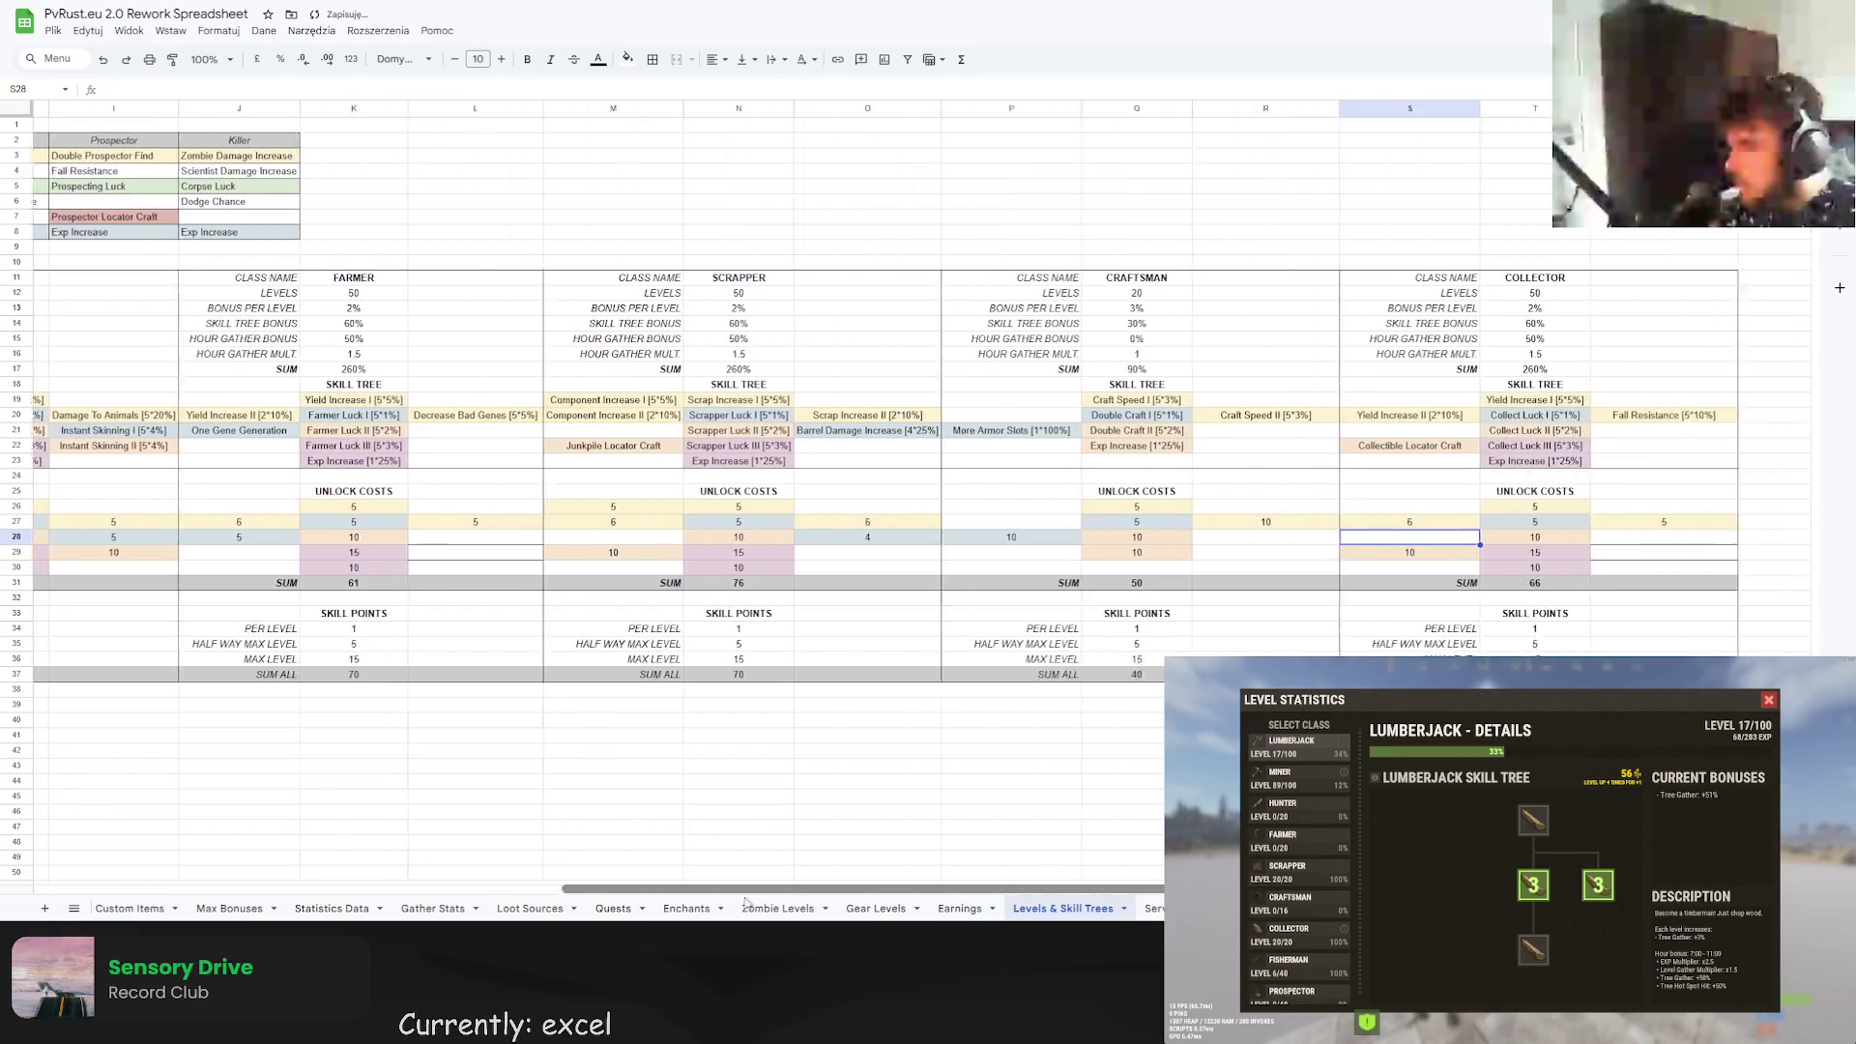
scroll(746, 902, "right", 2)
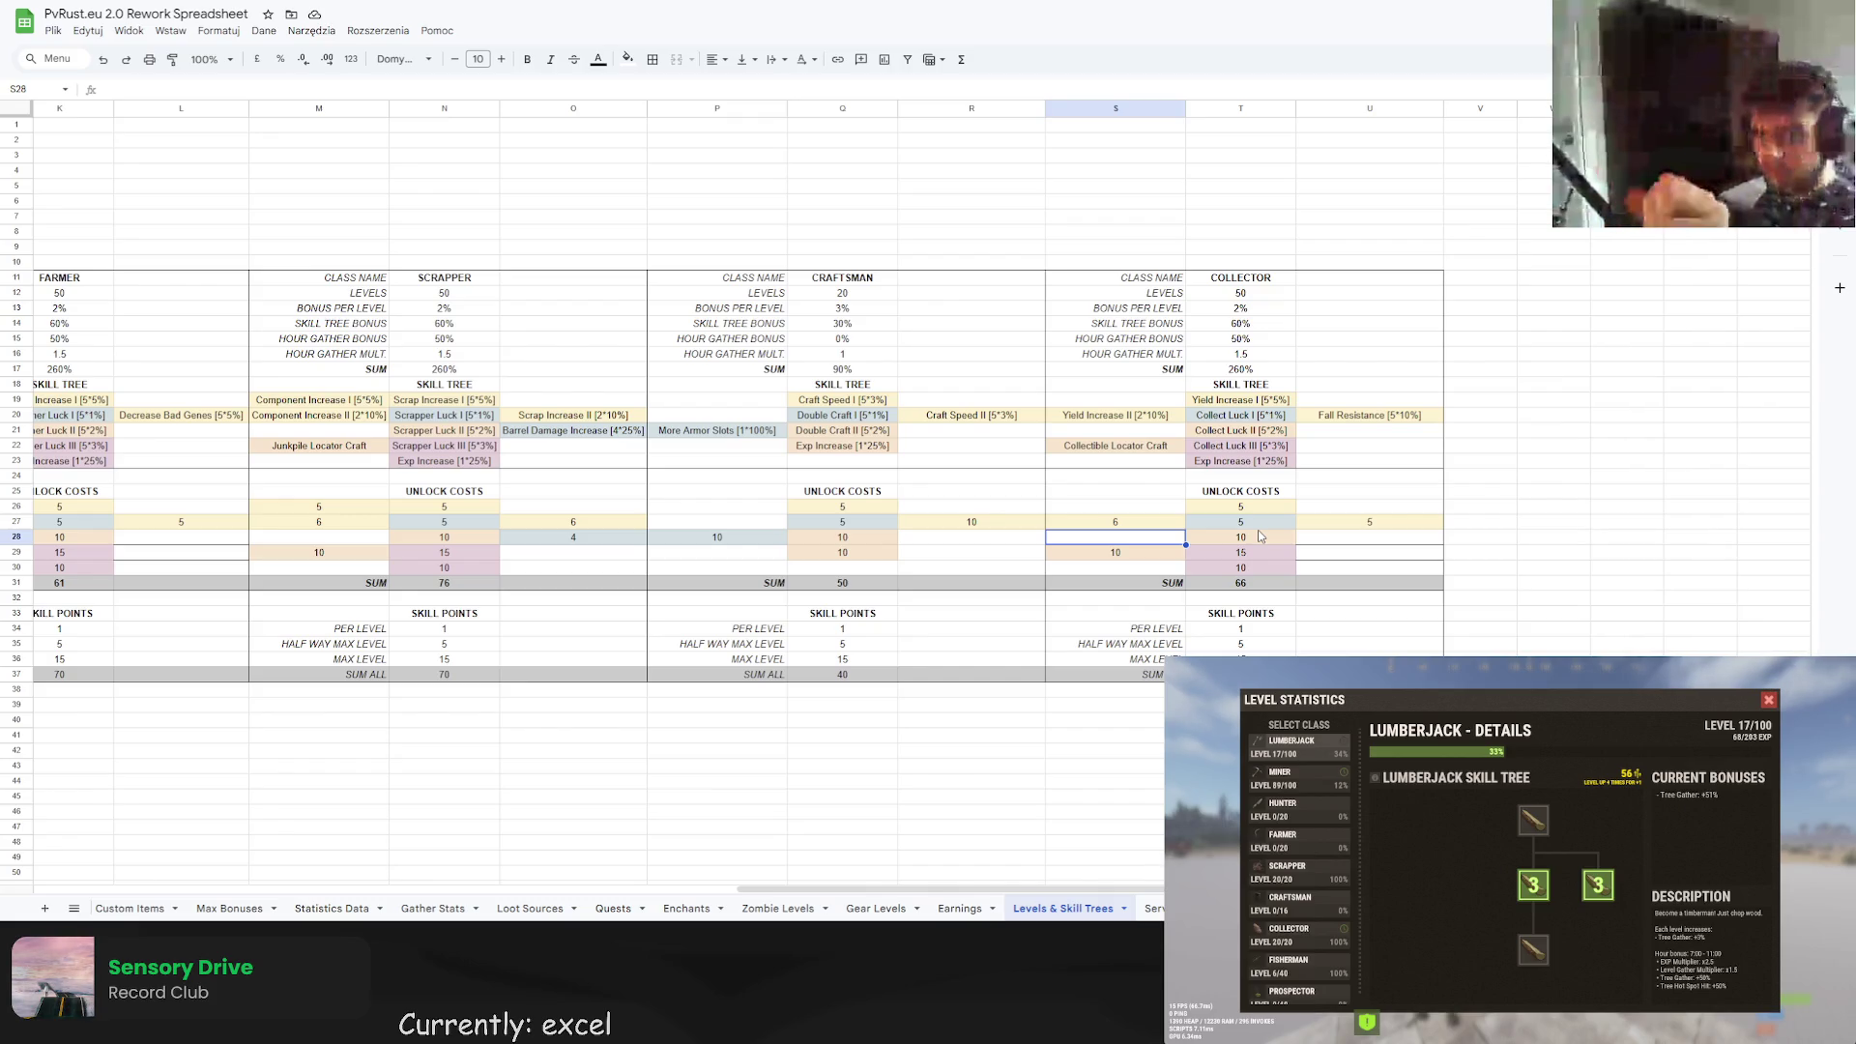
Paste the COLLECTOR block at V11 and rename the copy FISHERMAN.
left_click(1479, 277)
key("ctrl+v")
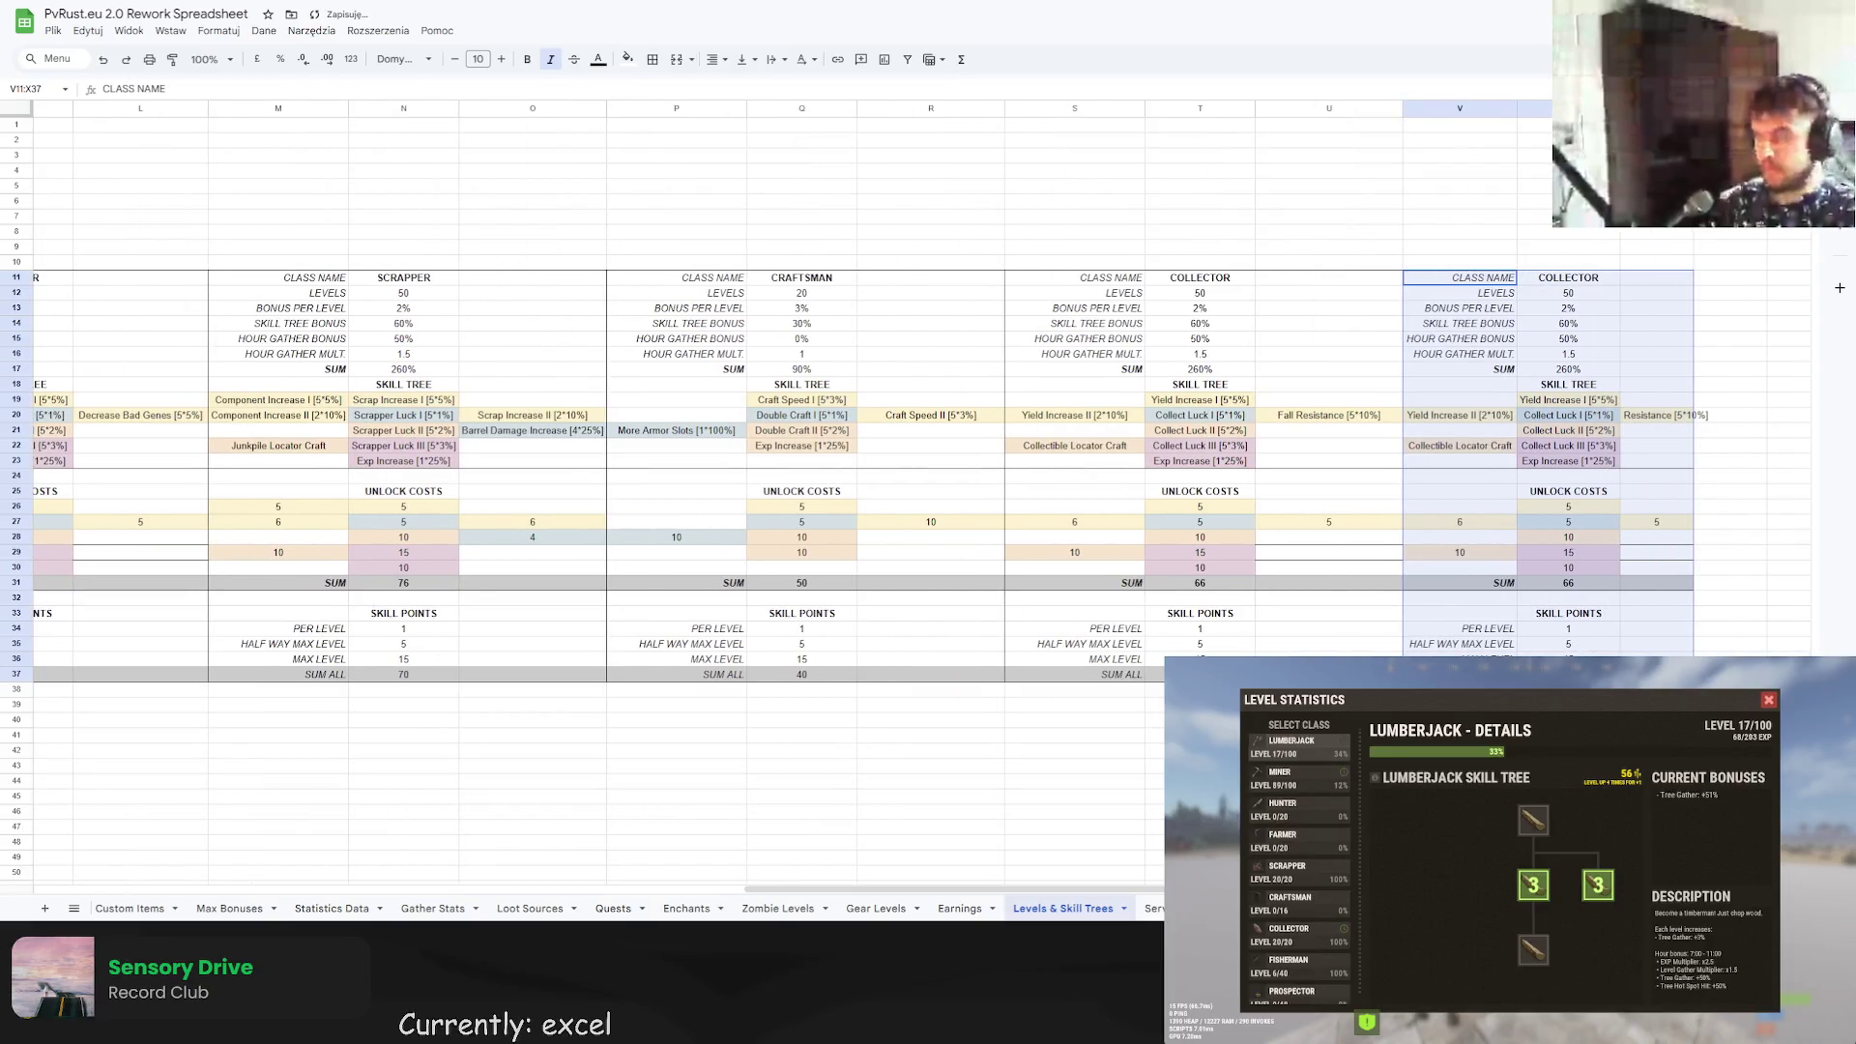
left_click(1553, 280)
type("FISHERMAN")
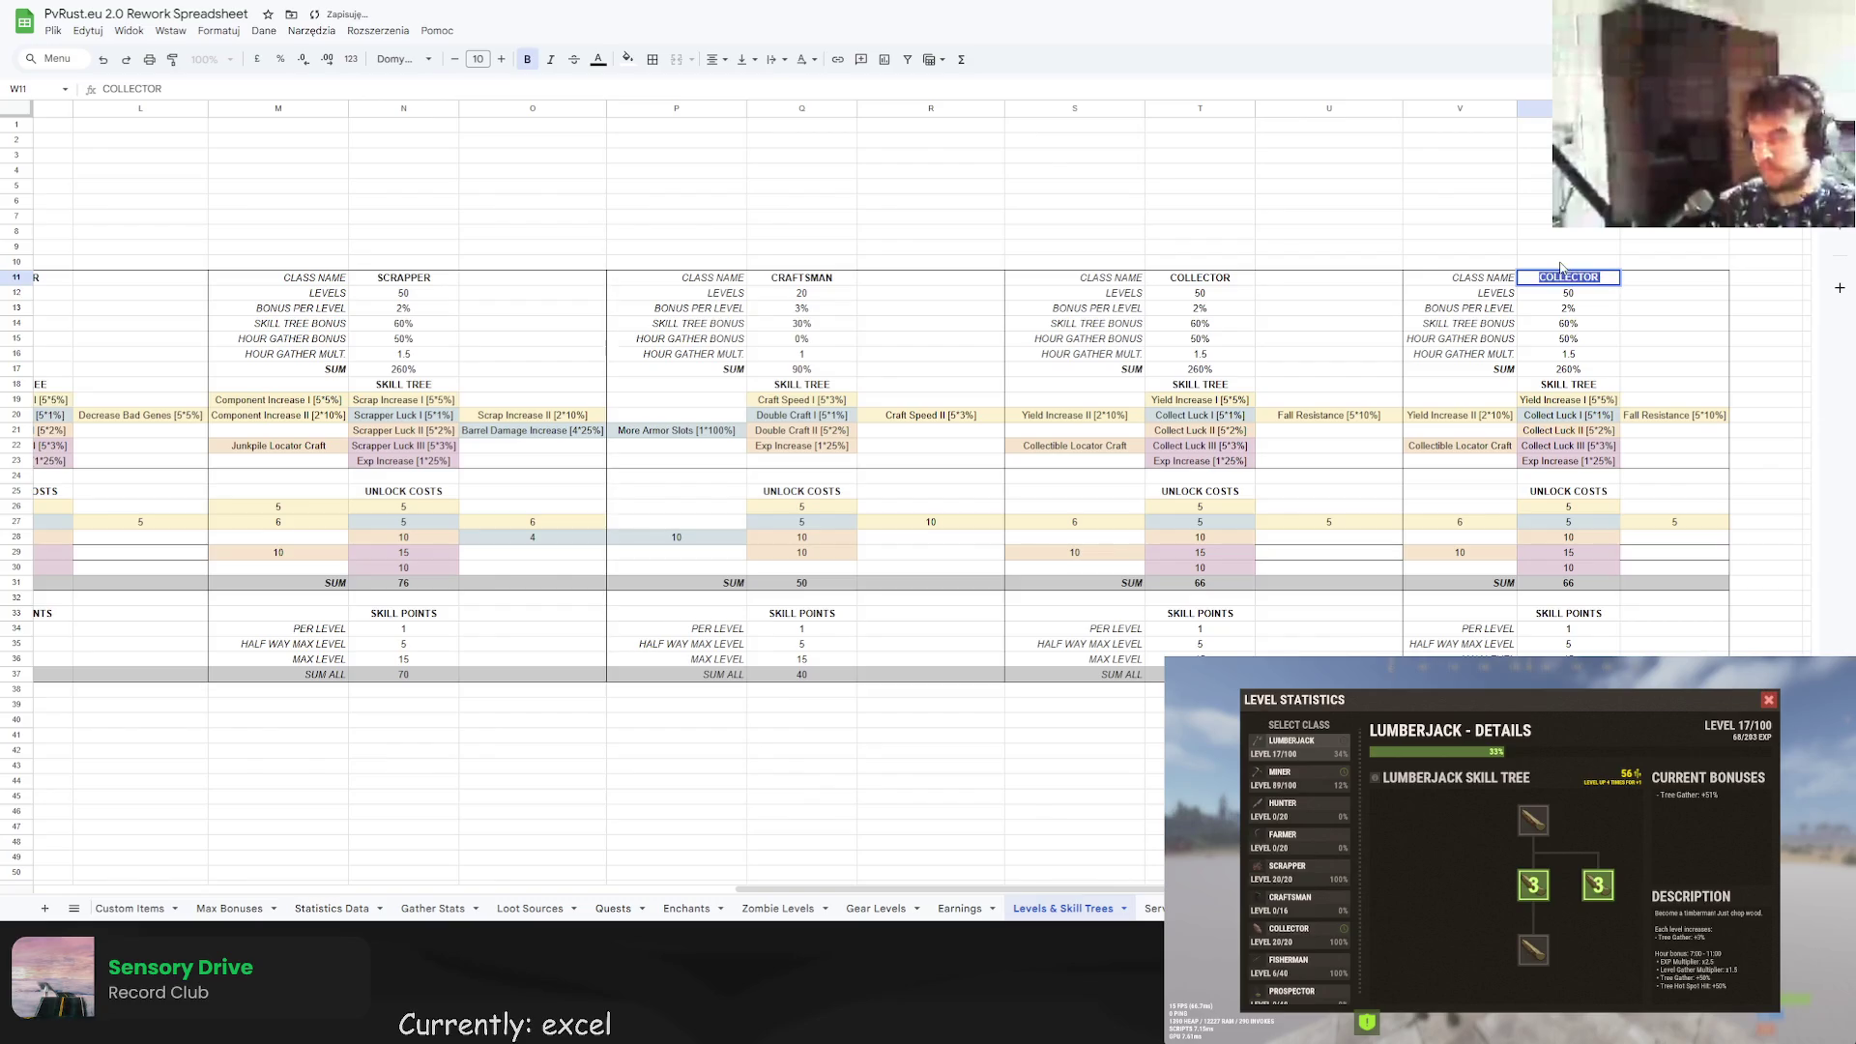
key("Return")
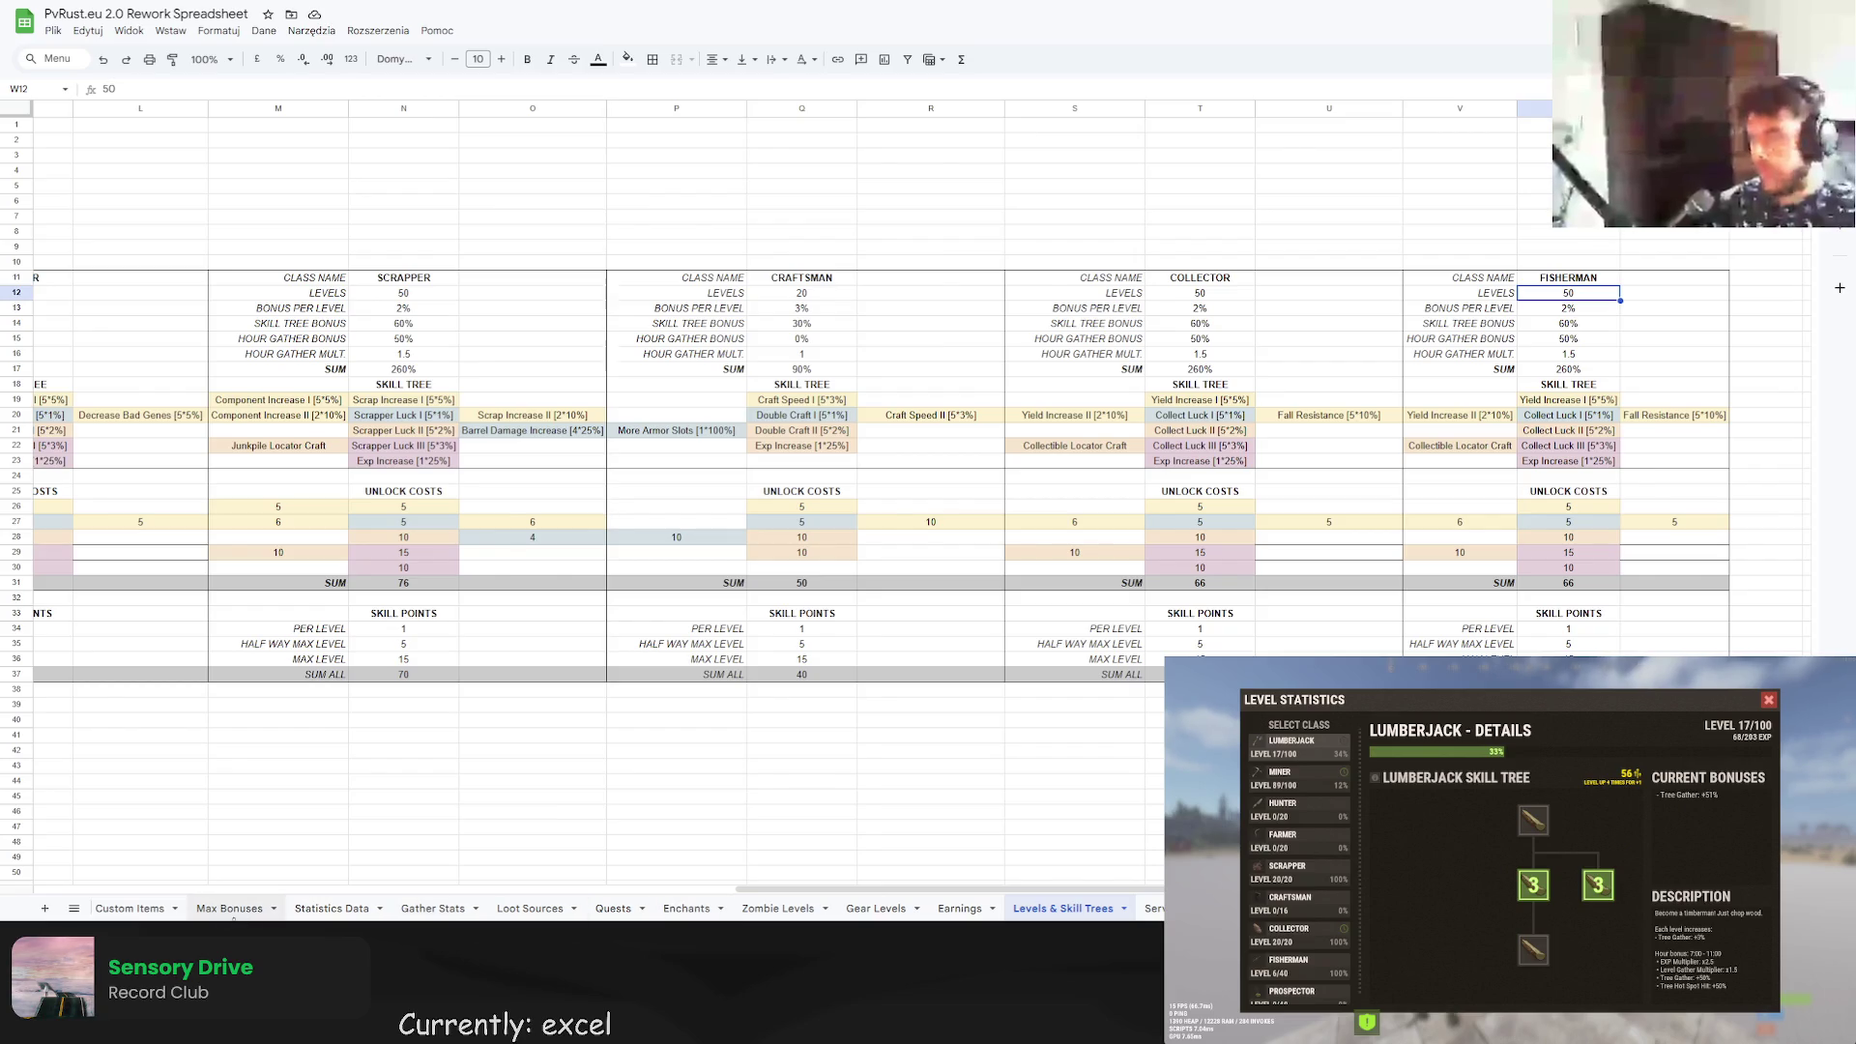
Check the Fish Weight and Fish Luck values on Max Bonuses, then go to Levels & Skill Trees.
left_click(242, 906)
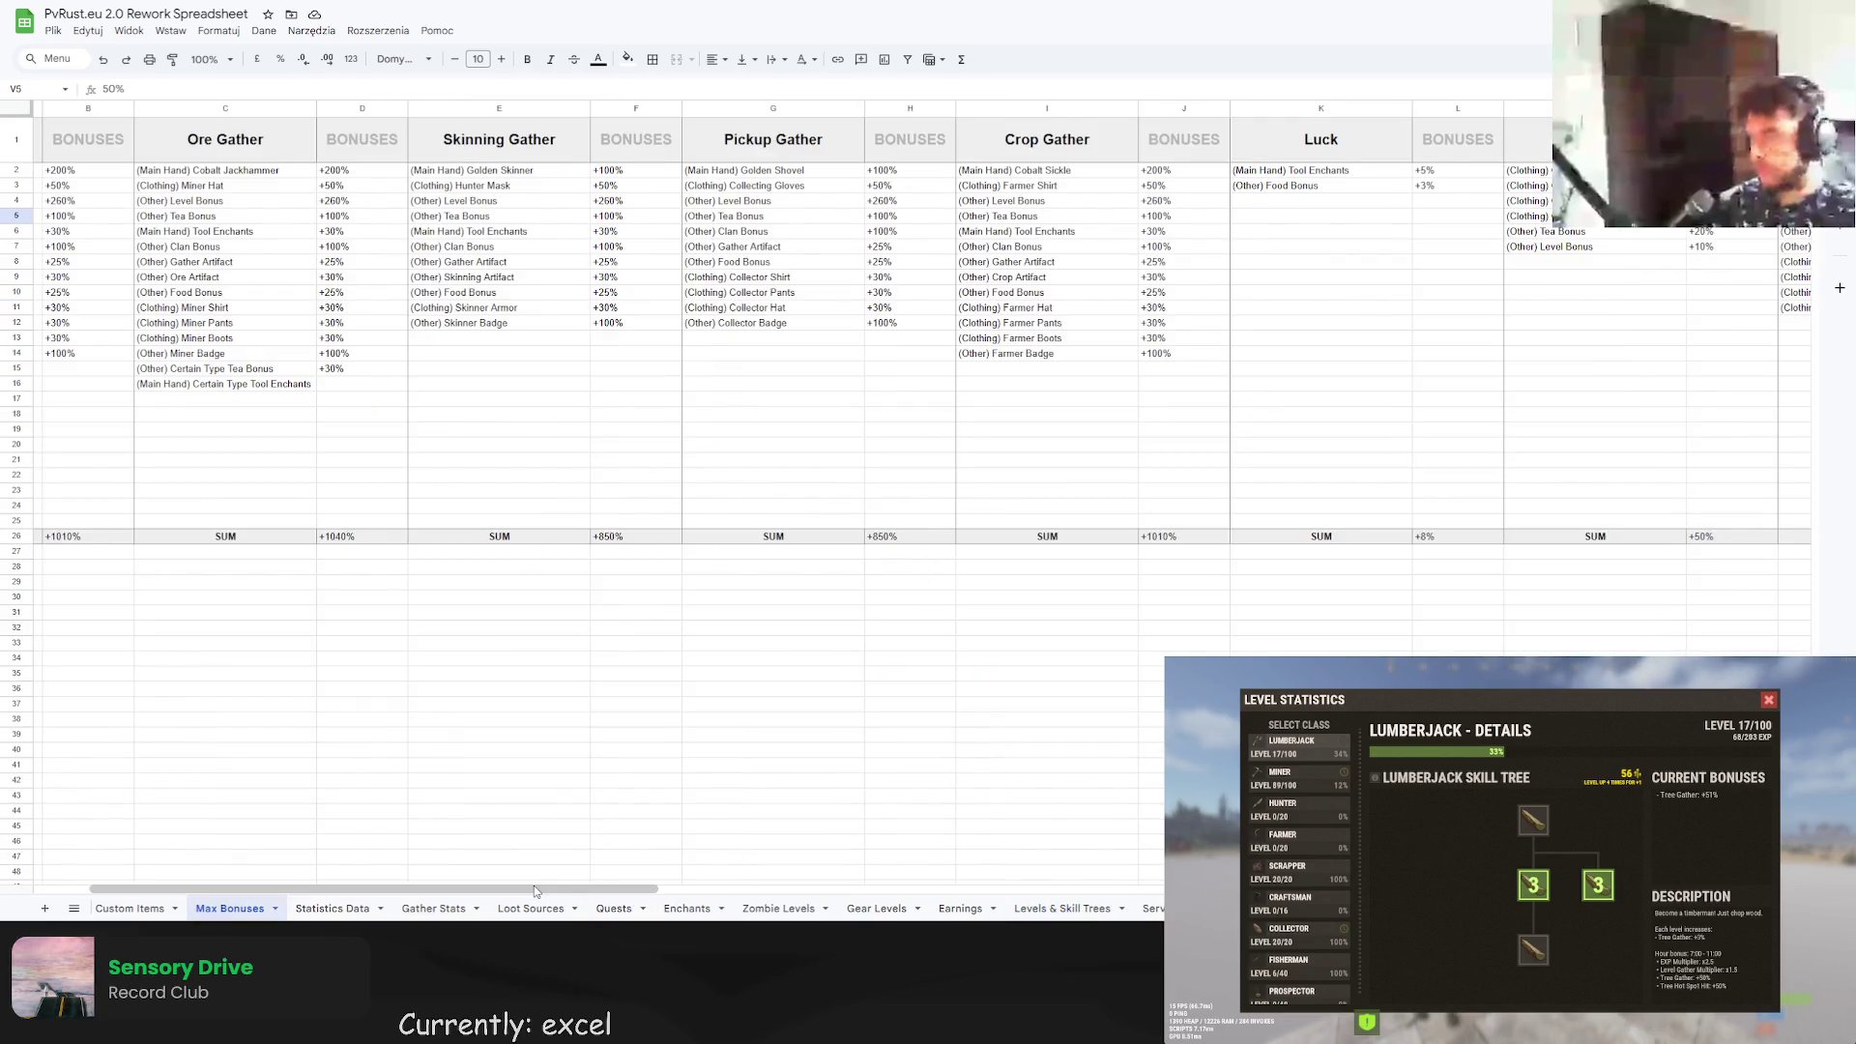
left_click_drag(539, 889, 1005, 911)
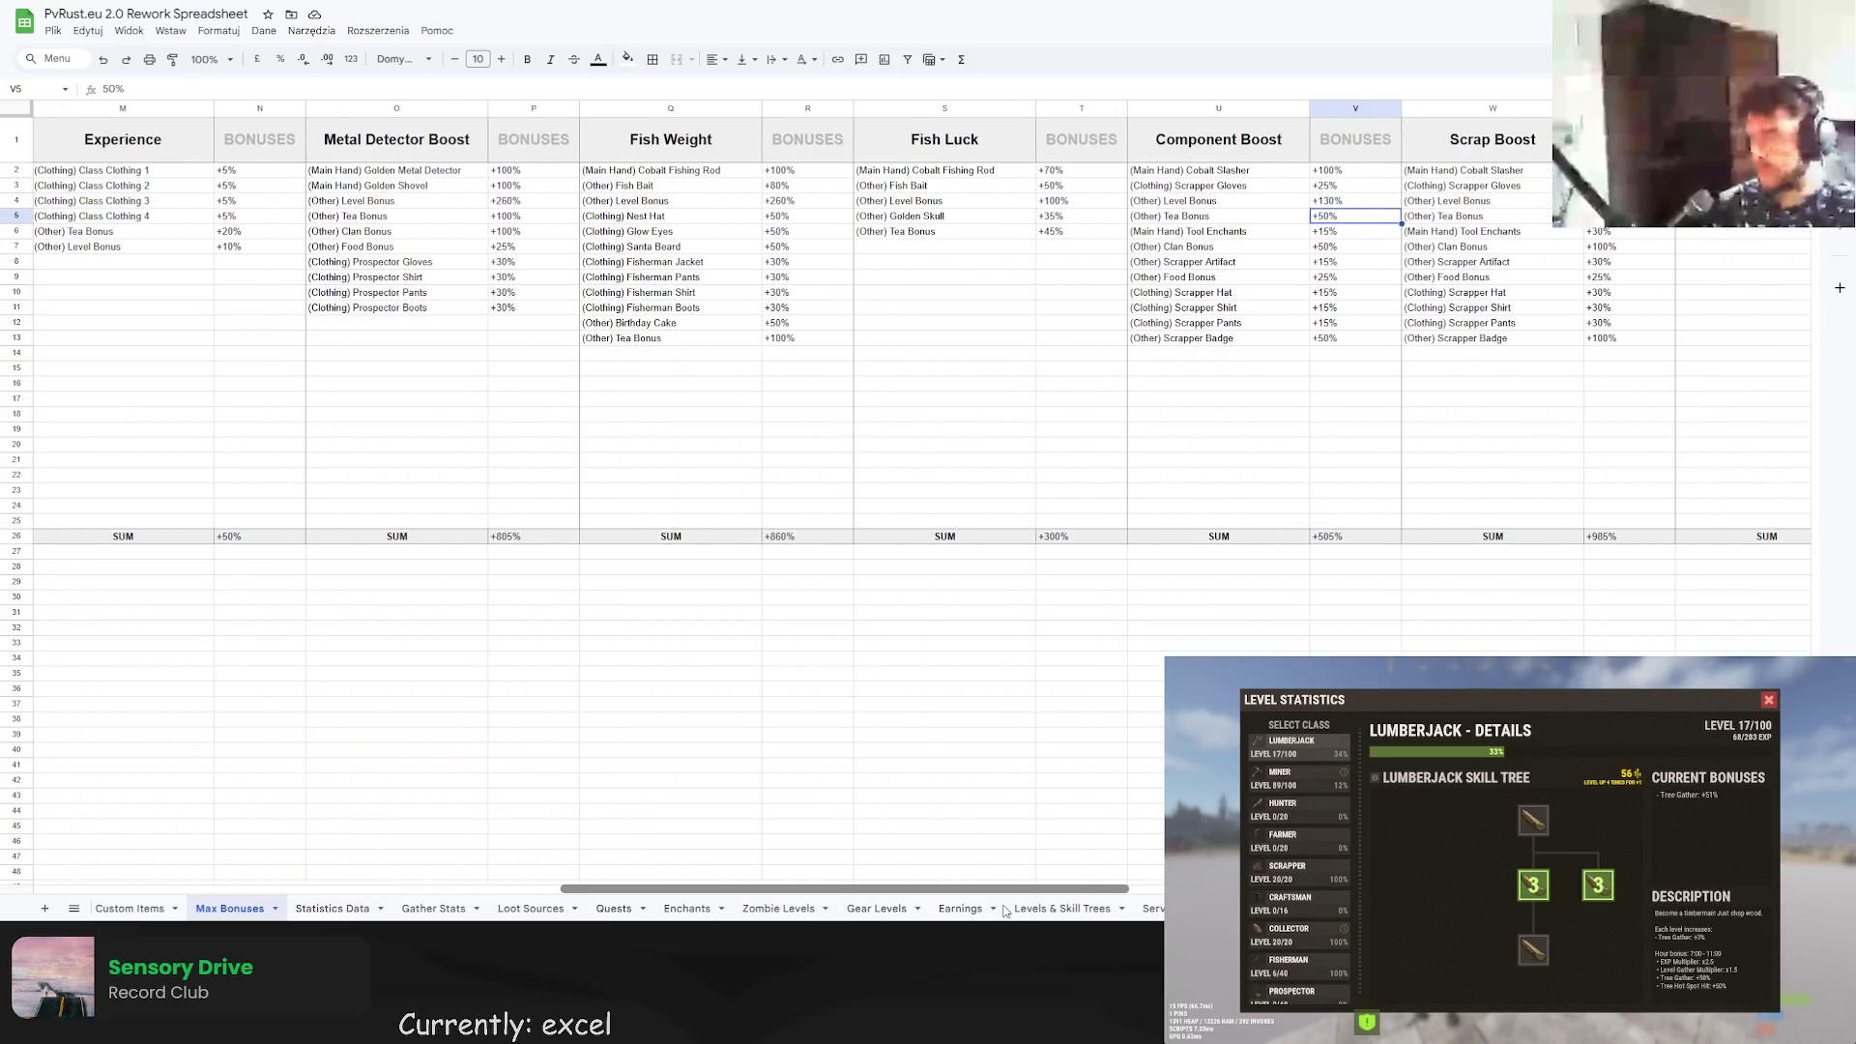
left_click(783, 200)
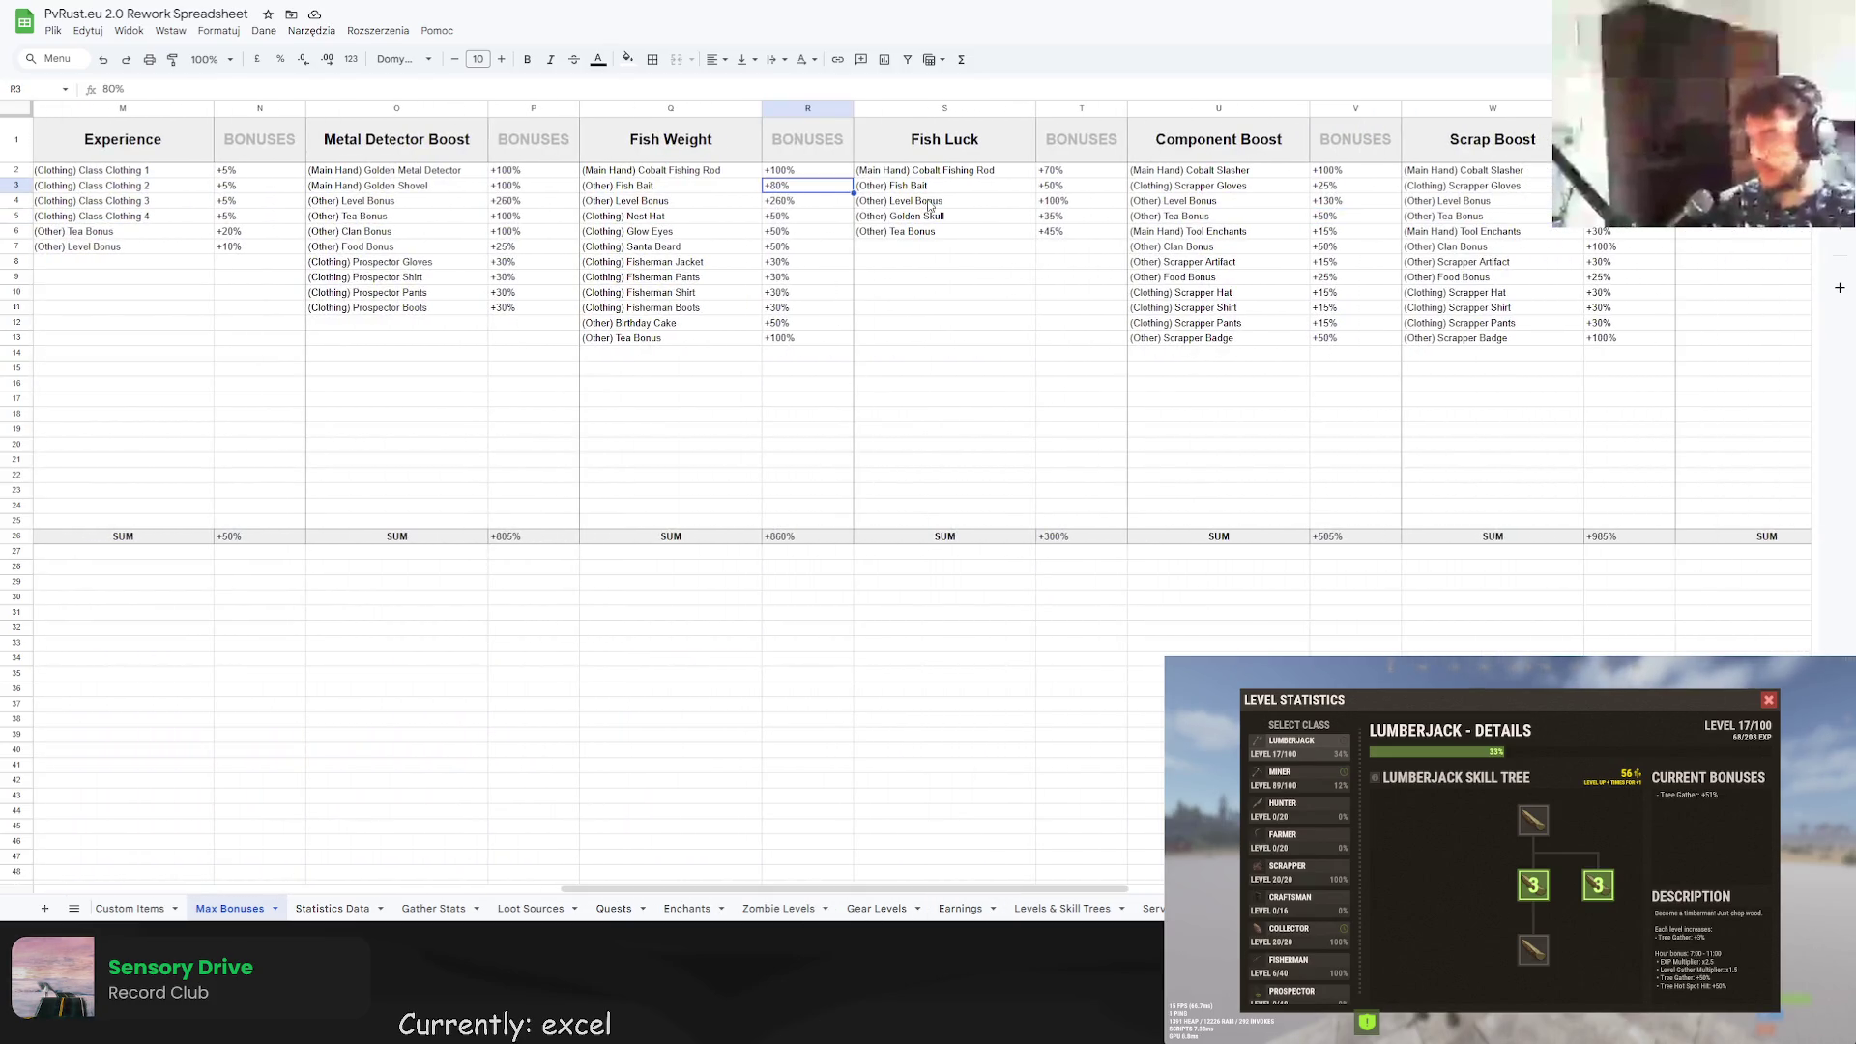
left_click(1086, 209)
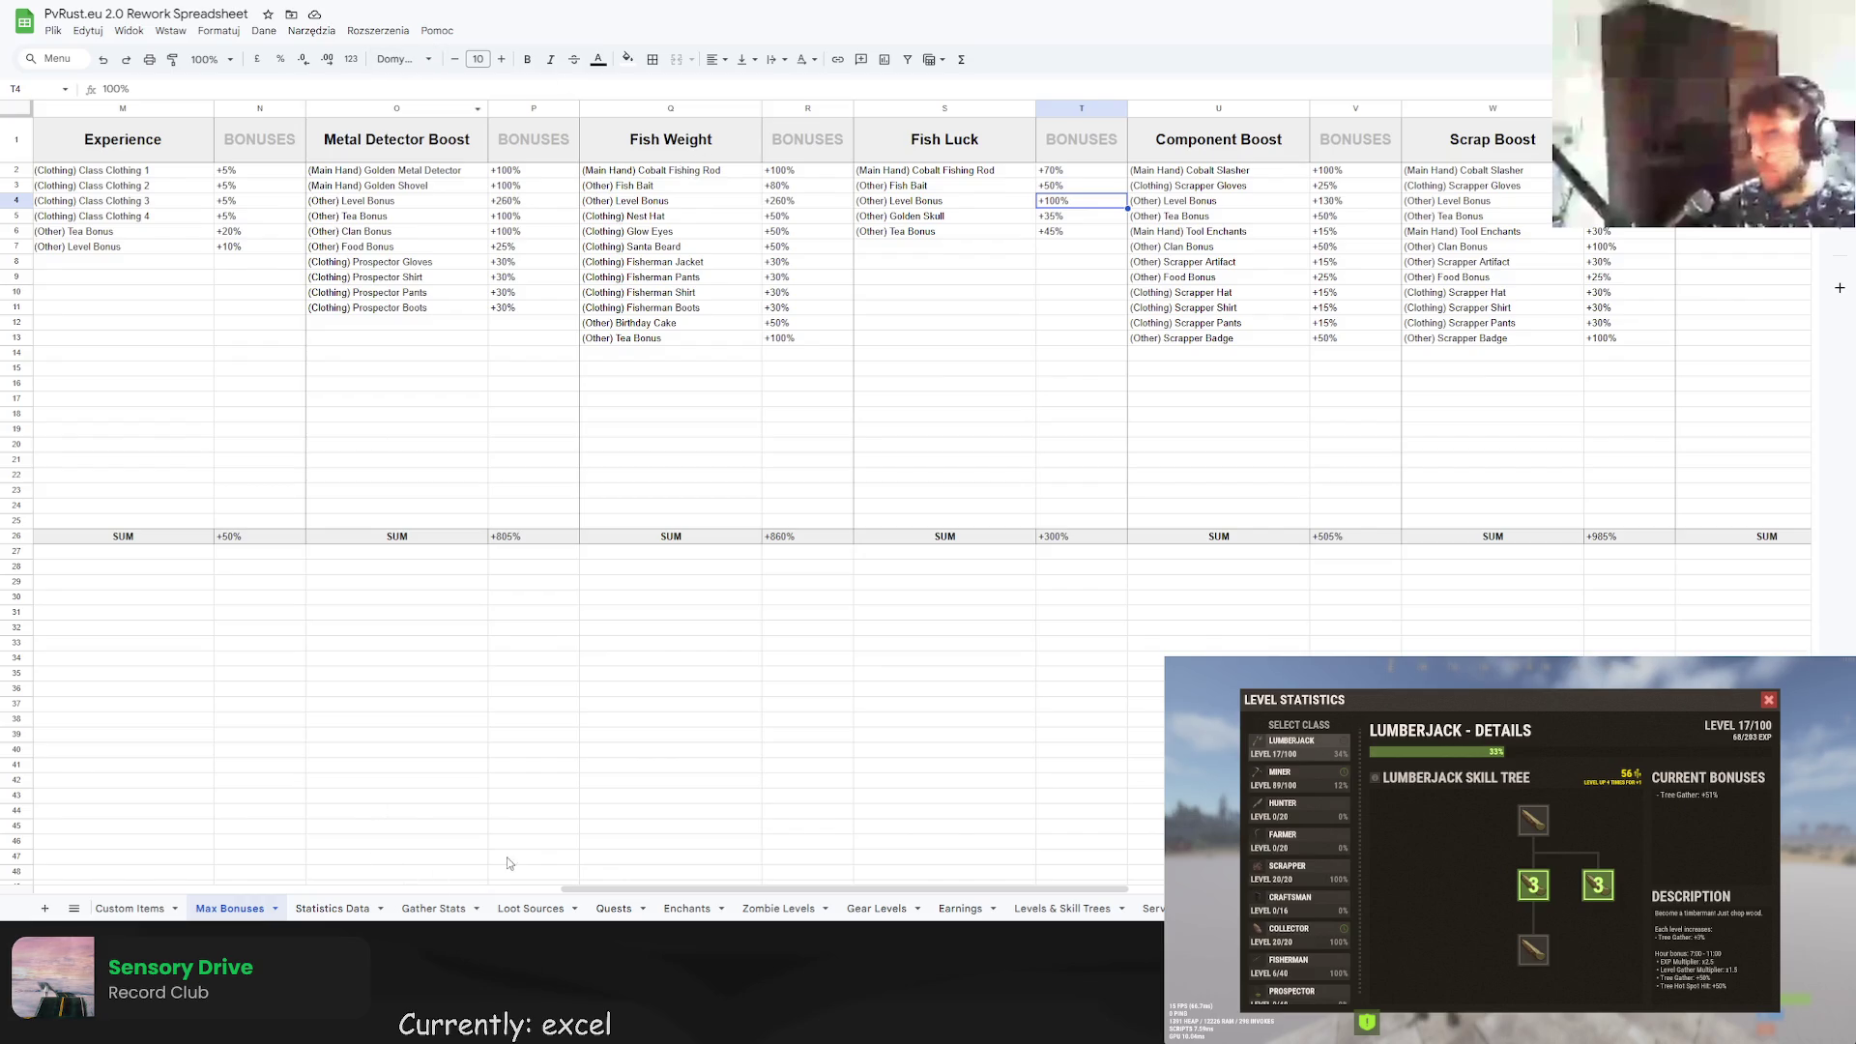
left_click(155, 908)
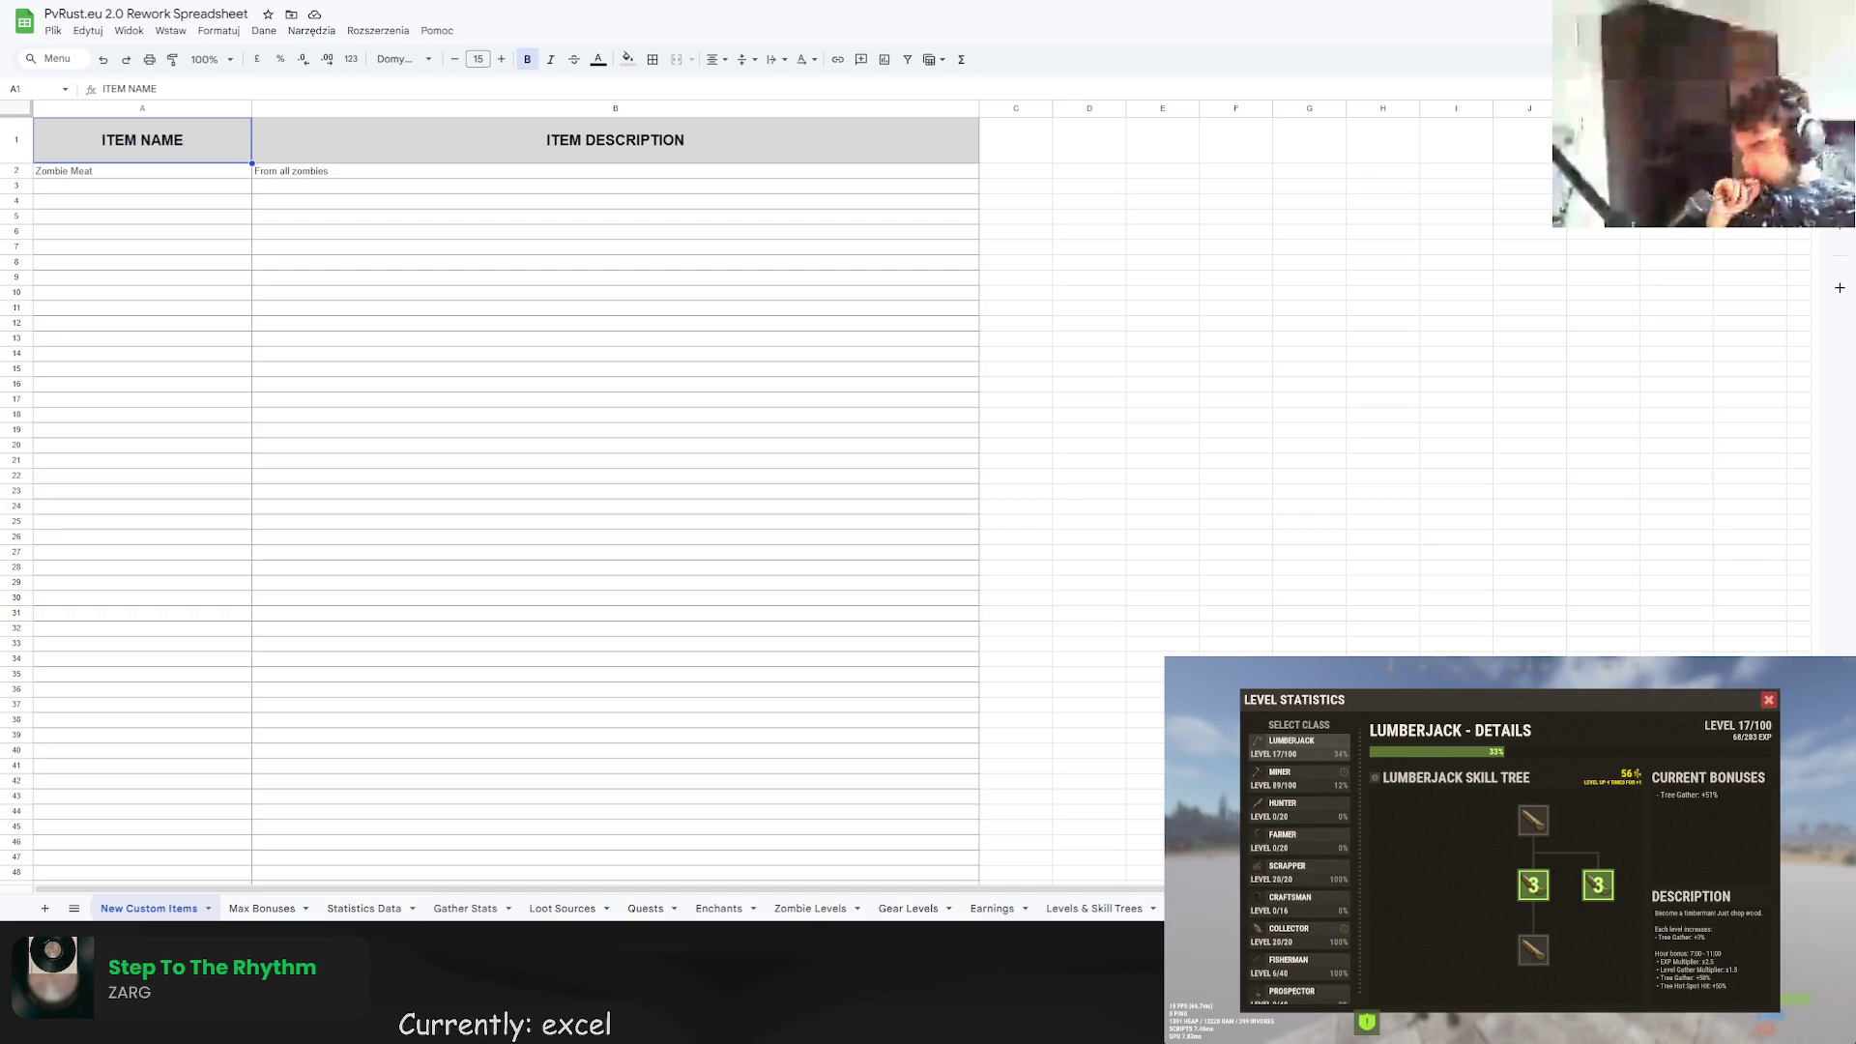
left_click(1093, 908)
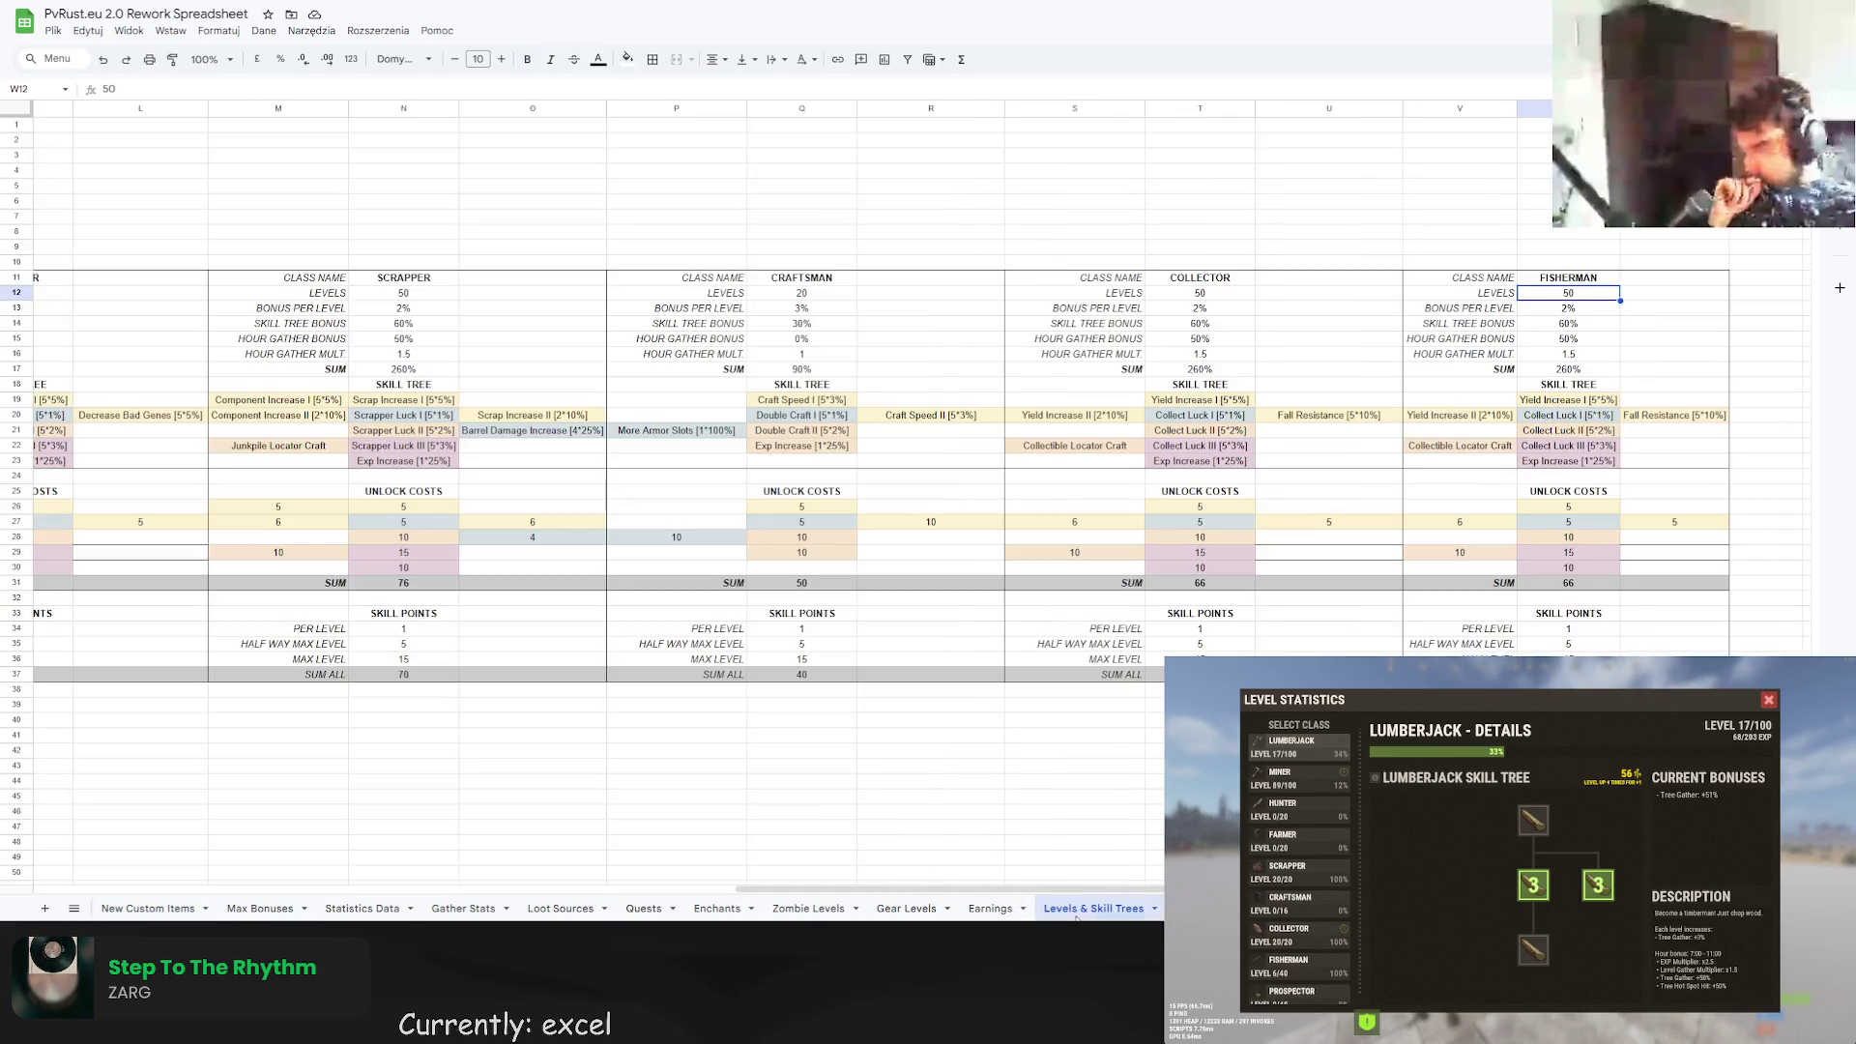
Head column X12 'LUCK' beside FISHERMAN and enter 1% per level in X13.
left_click(1646, 309)
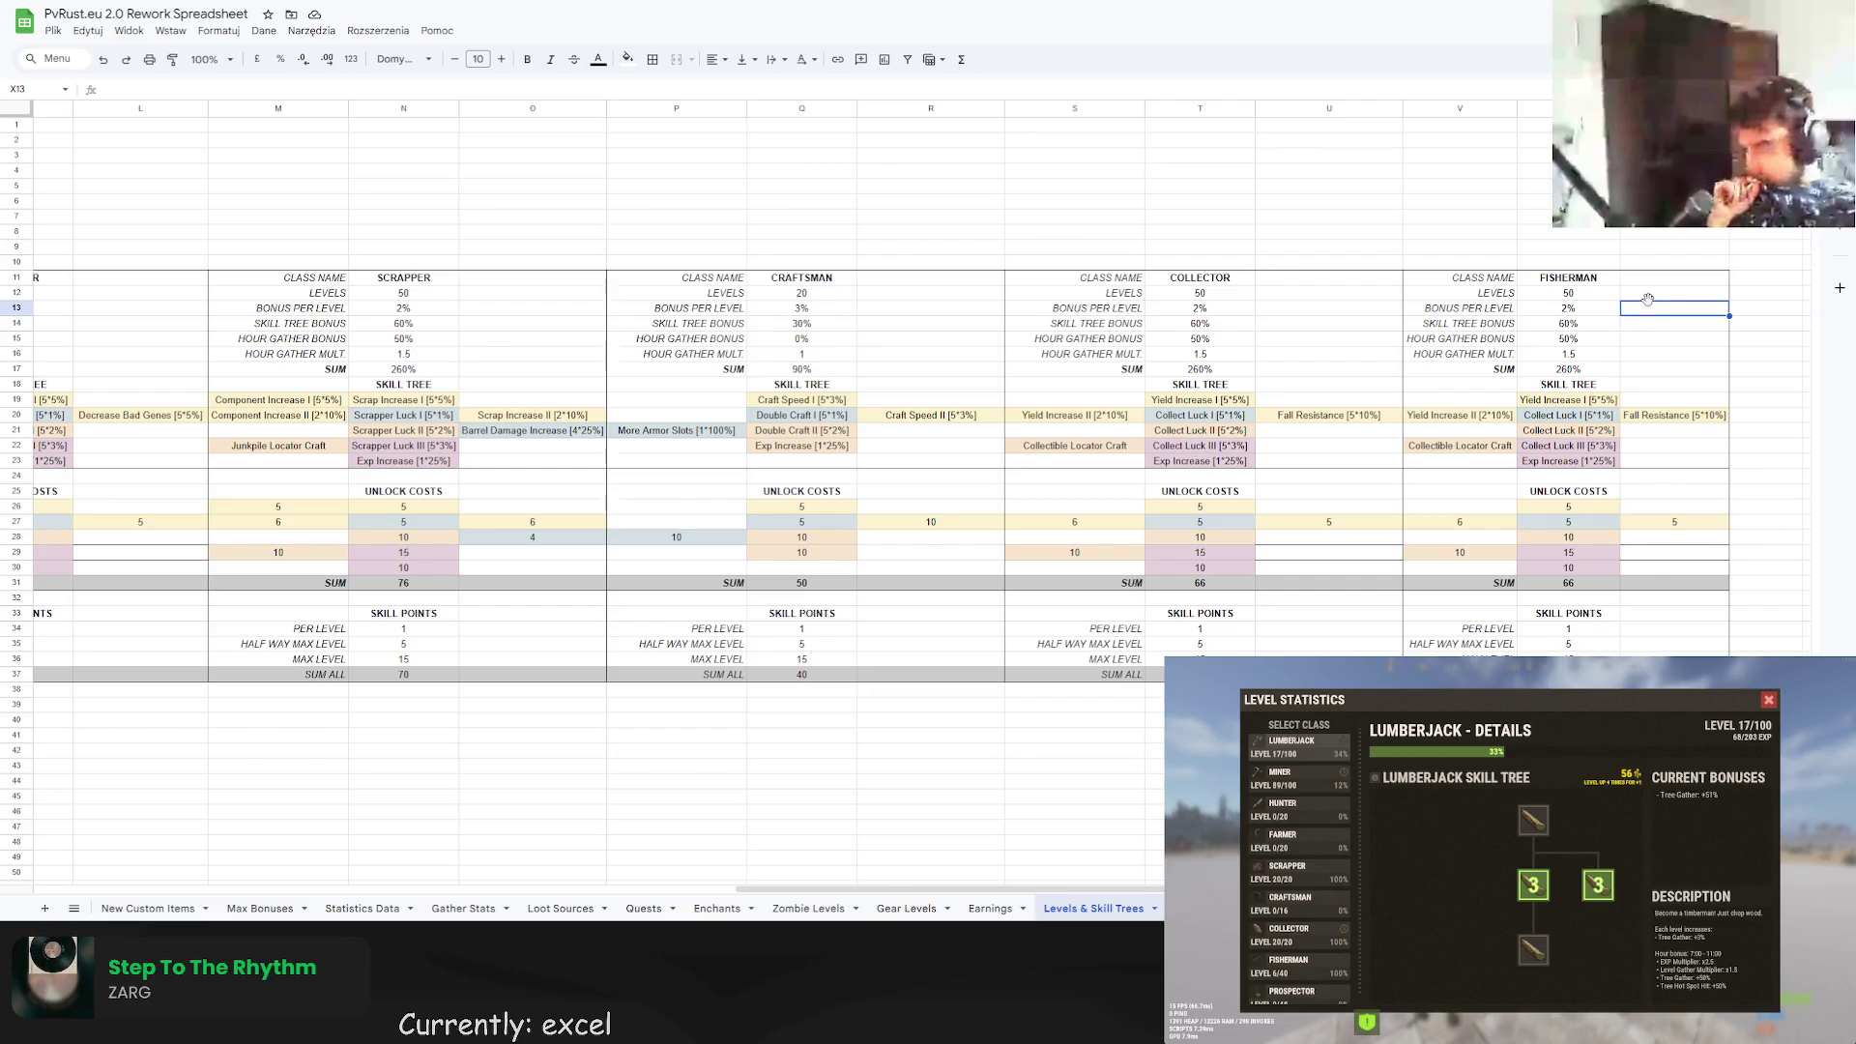
left_click(1649, 295)
double_click(1658, 293)
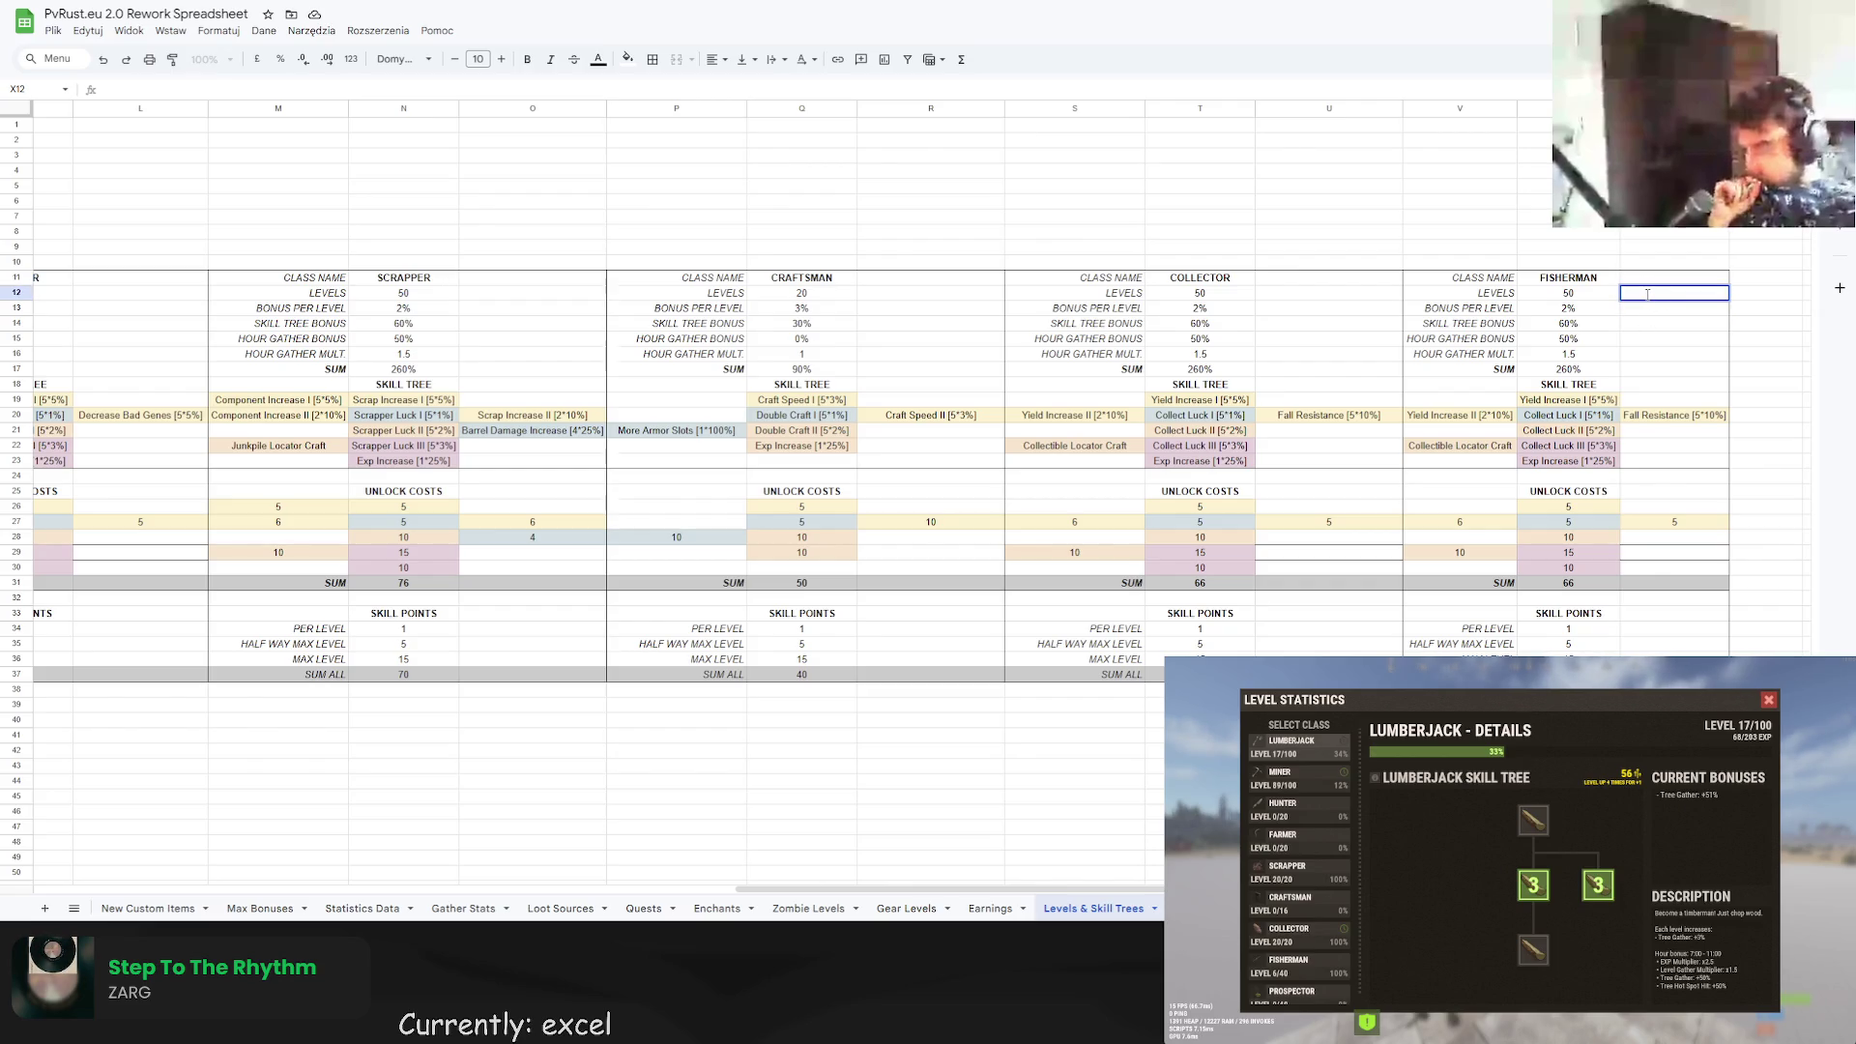
type("LuCKJ")
key("Return")
double_click(1649, 295)
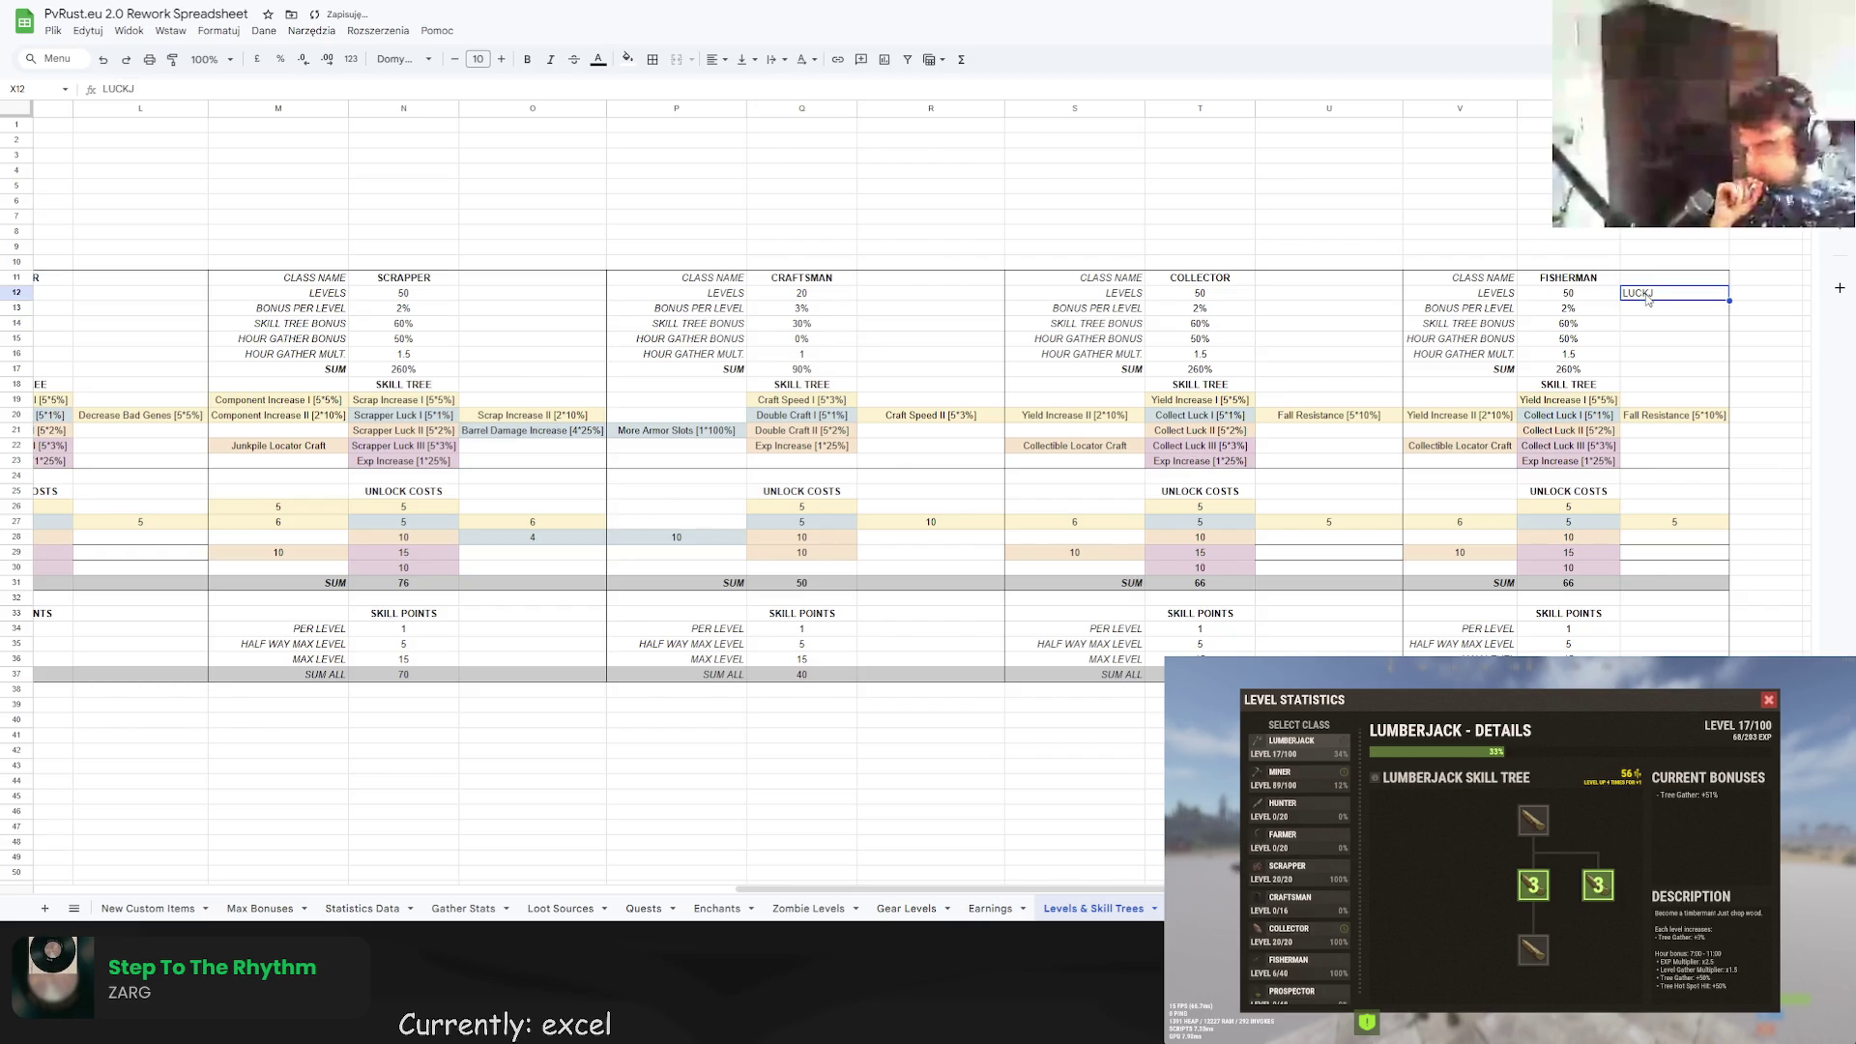
key("BackSpace")
key("Return")
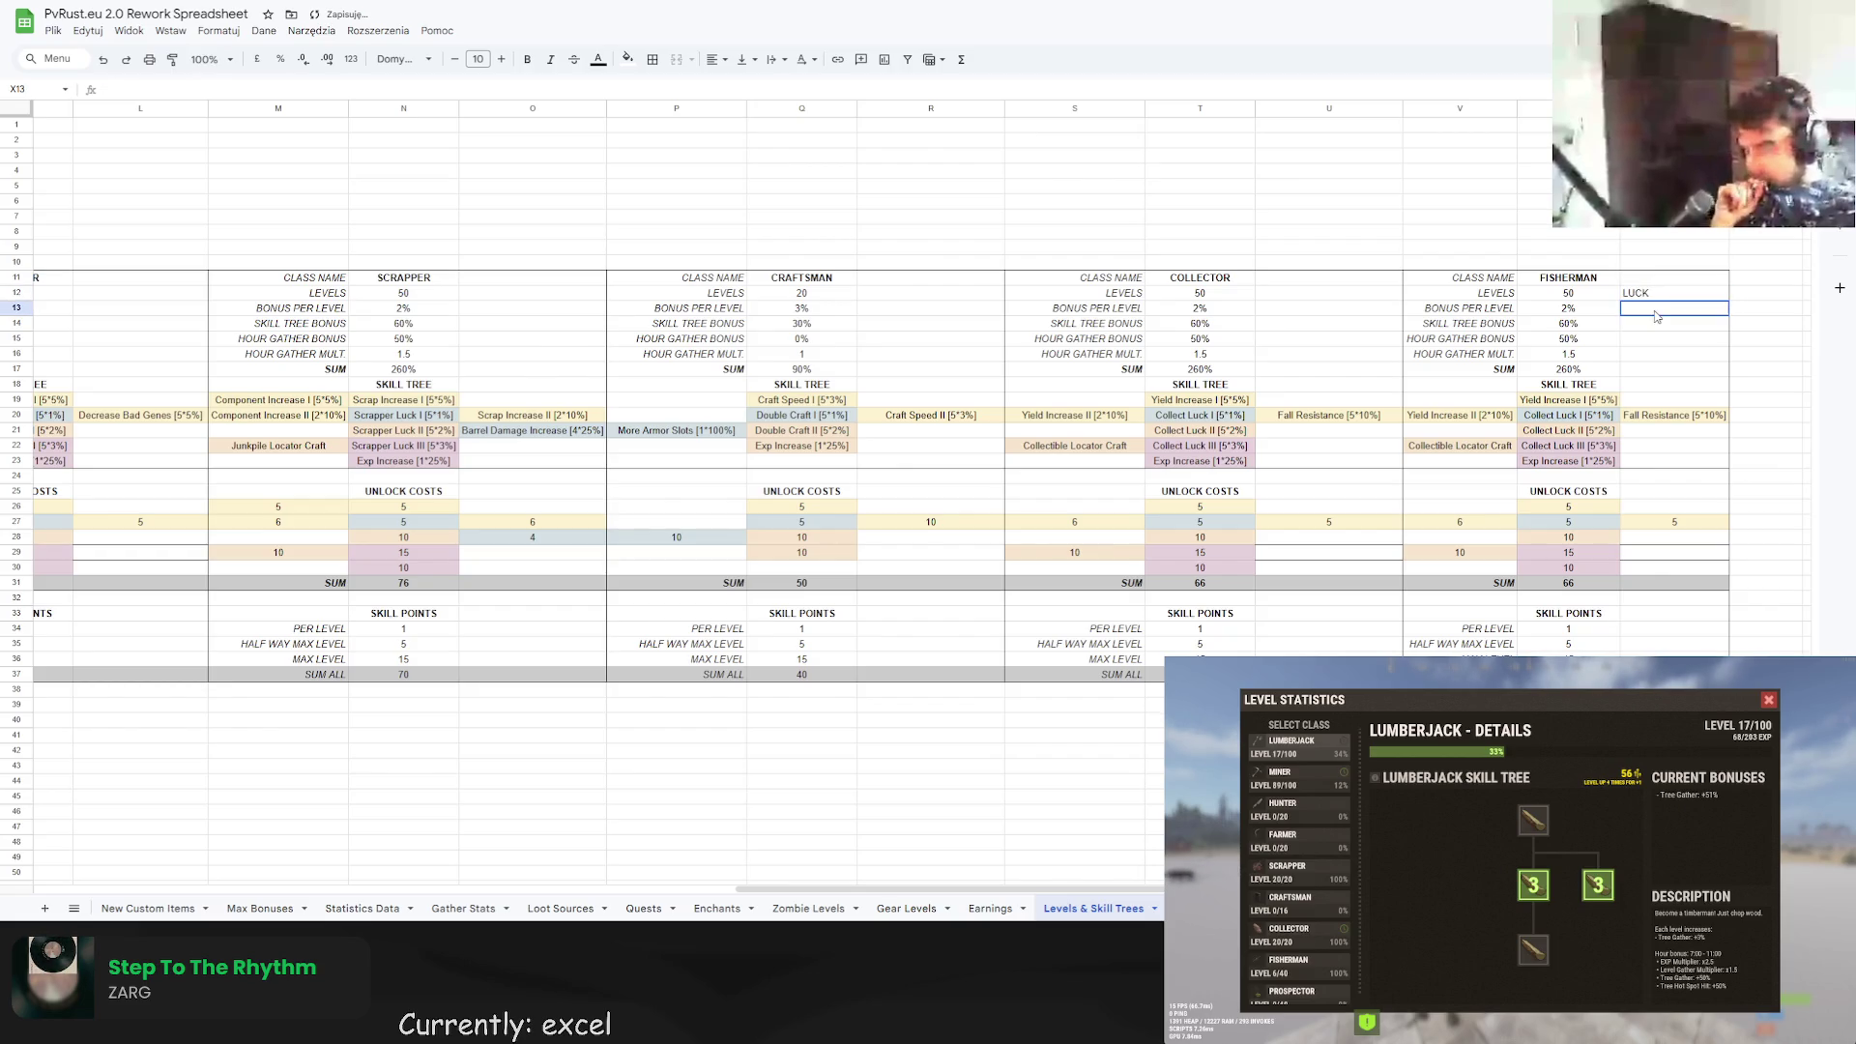
double_click(1655, 310)
type("1%")
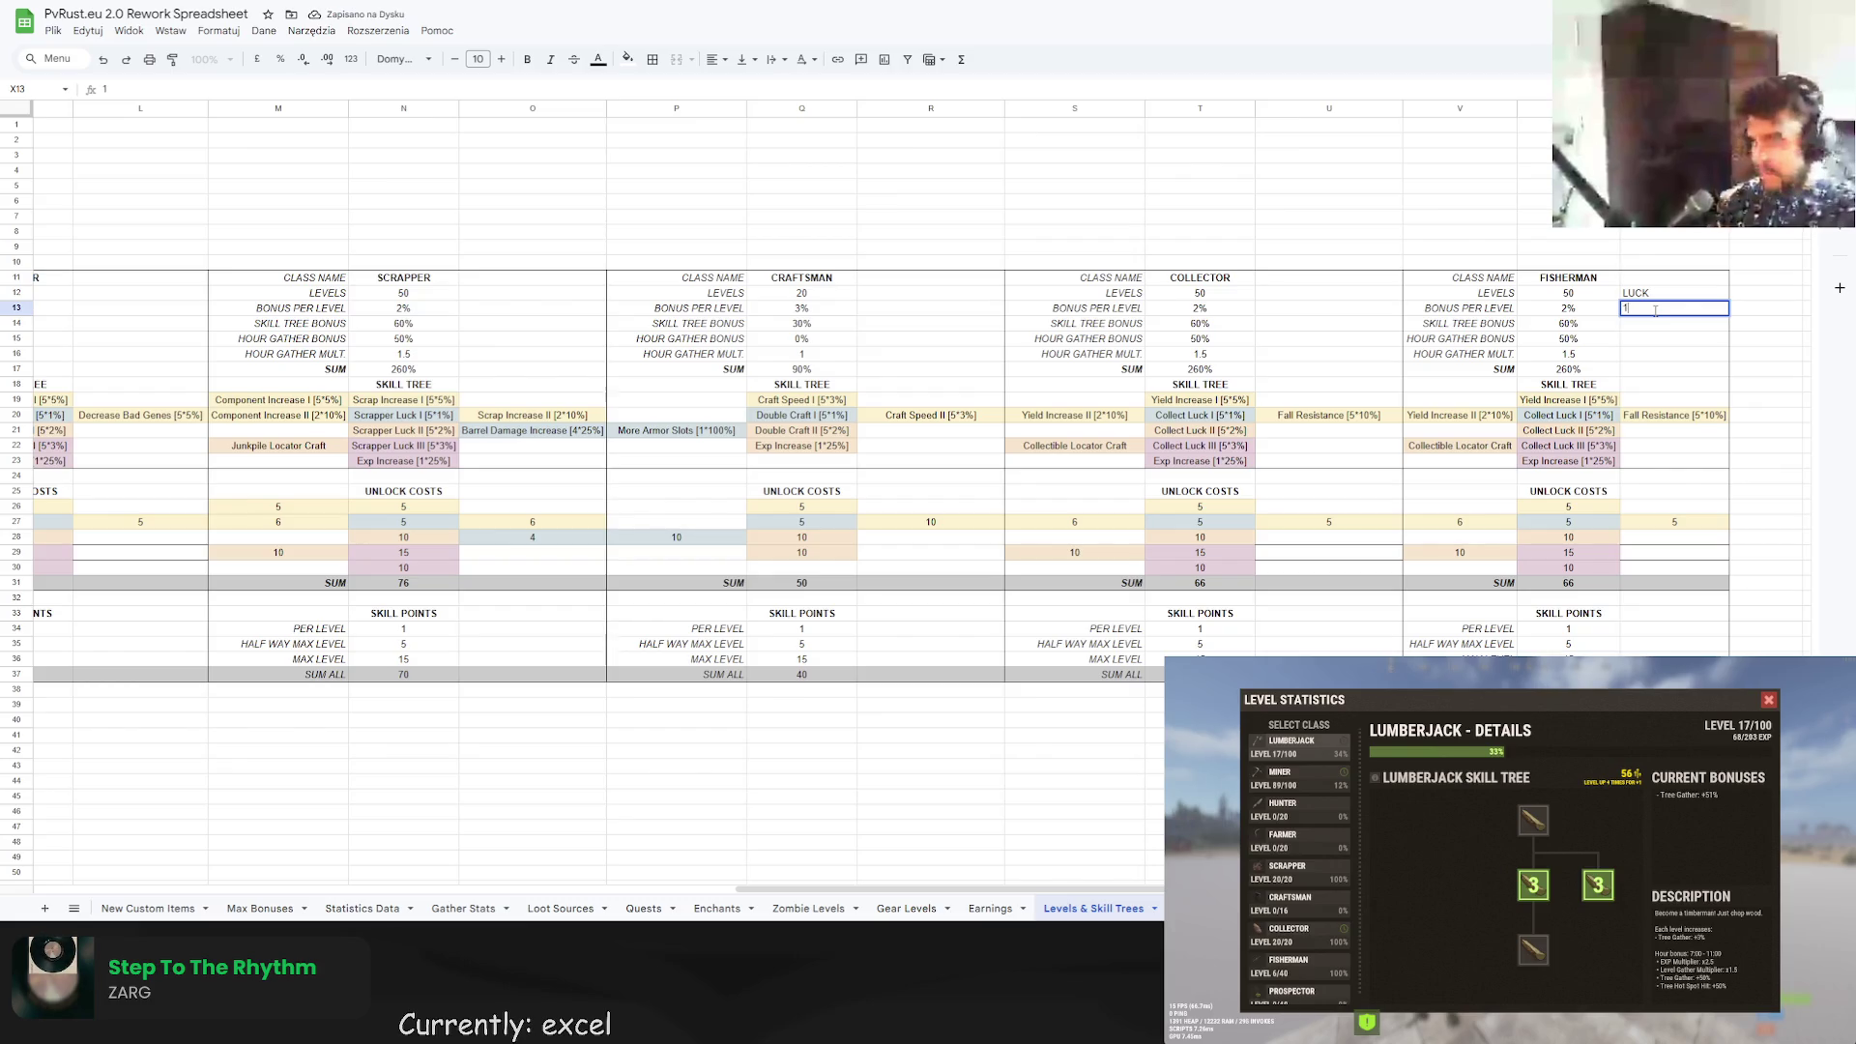
key("Return")
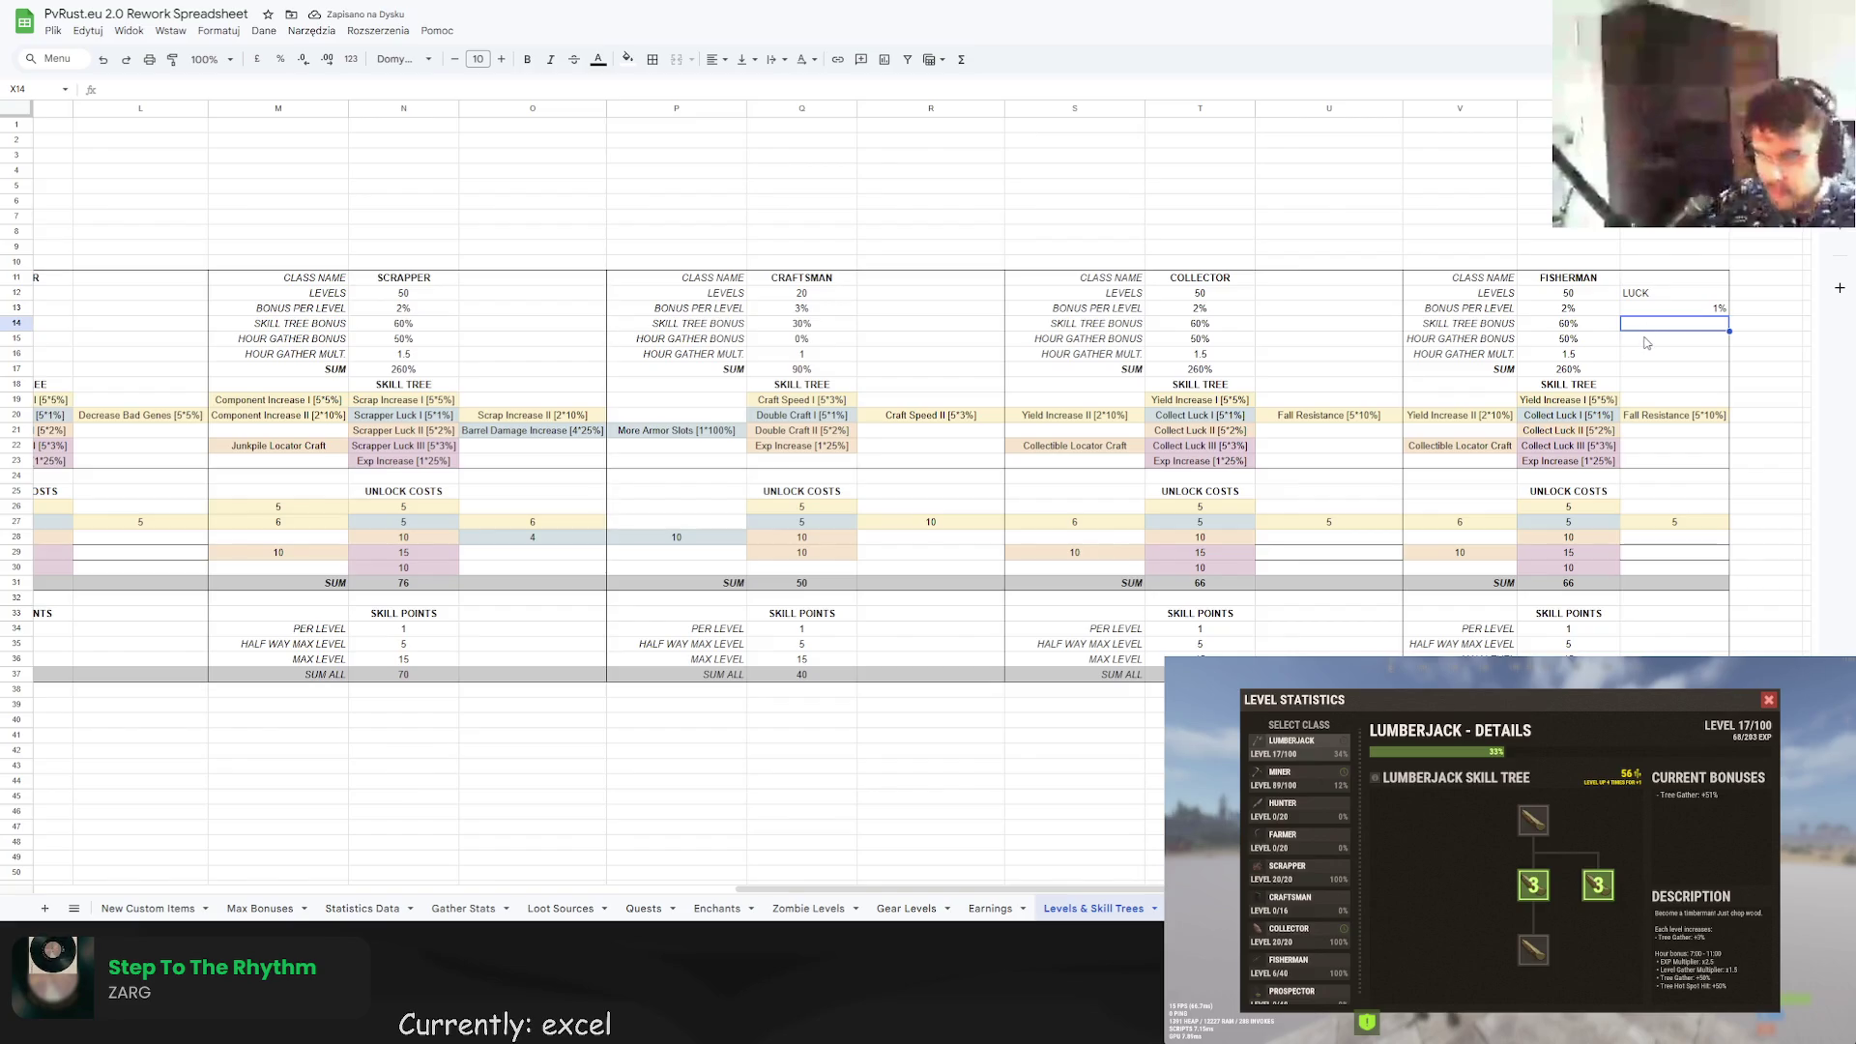
Paste the FISHERMAN sum formula into X17, with multiplier 1 in X16 and 20% gather bonus in X15.
left_click(1607, 374)
left_click(1656, 380)
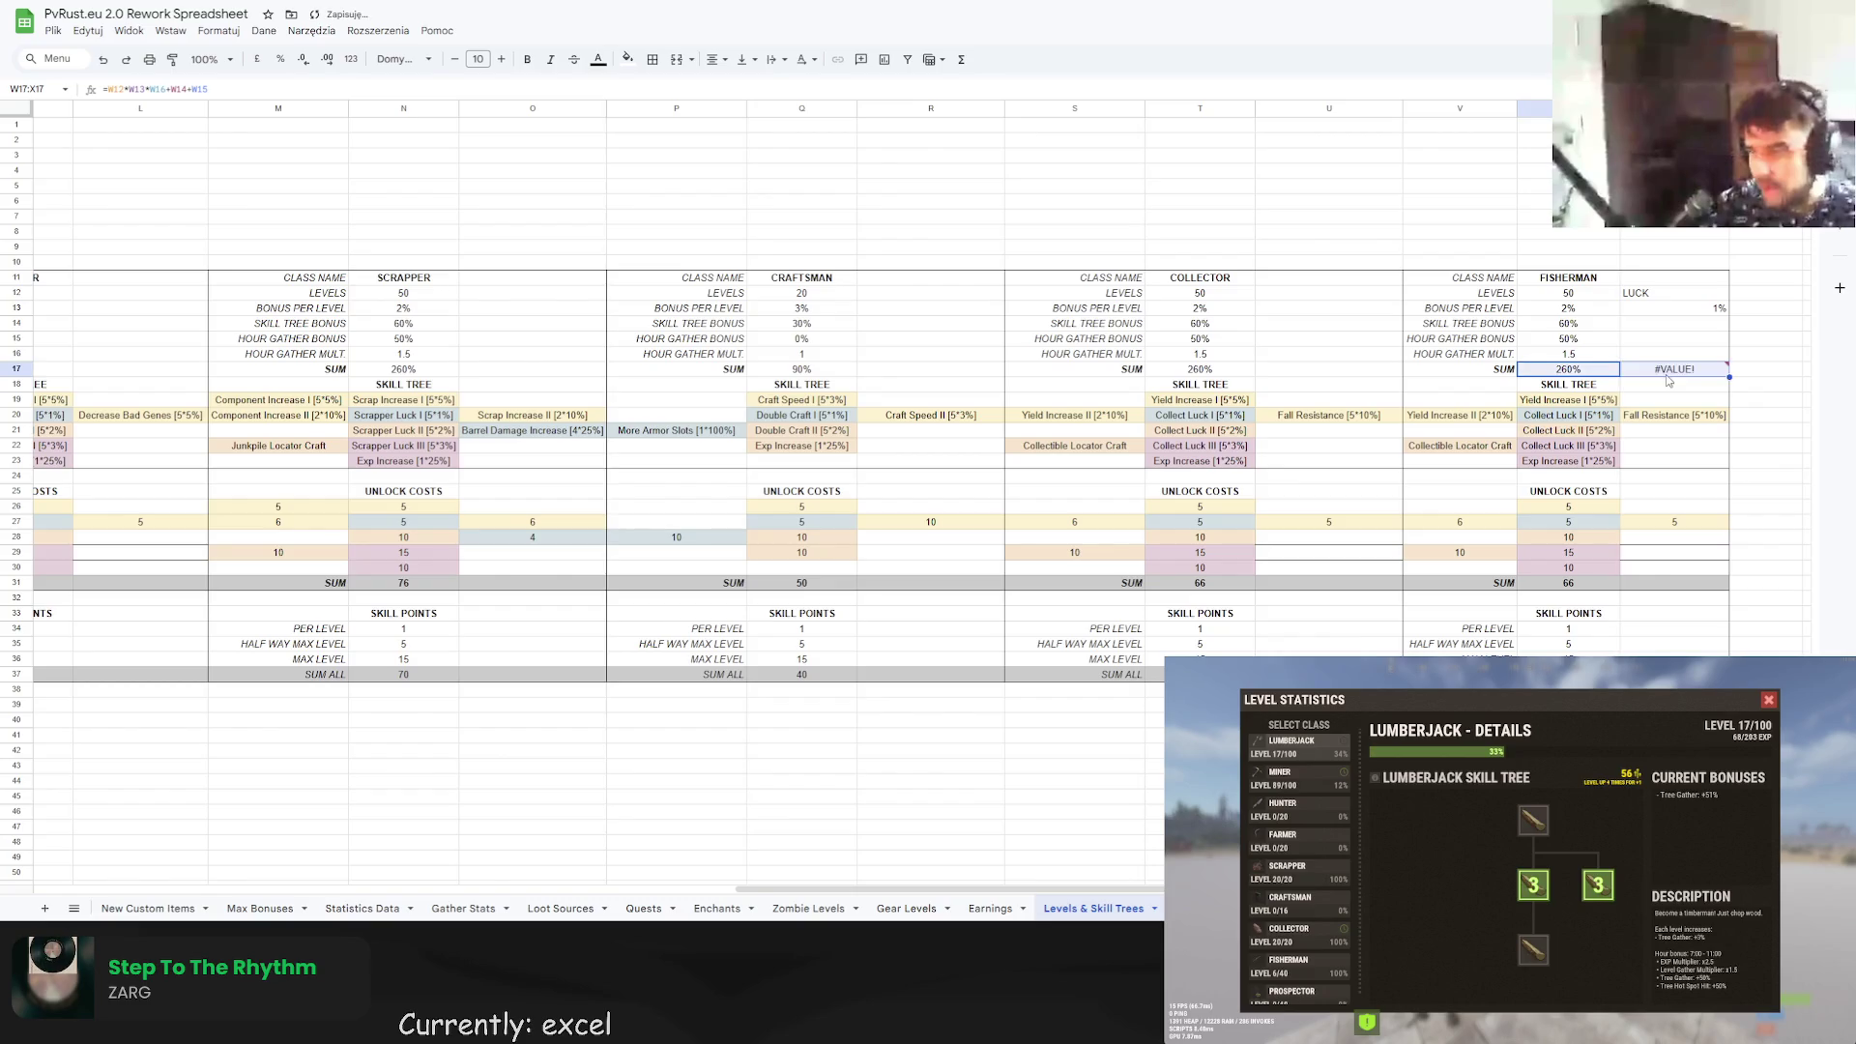
key("ctrl+v")
left_click(1670, 358)
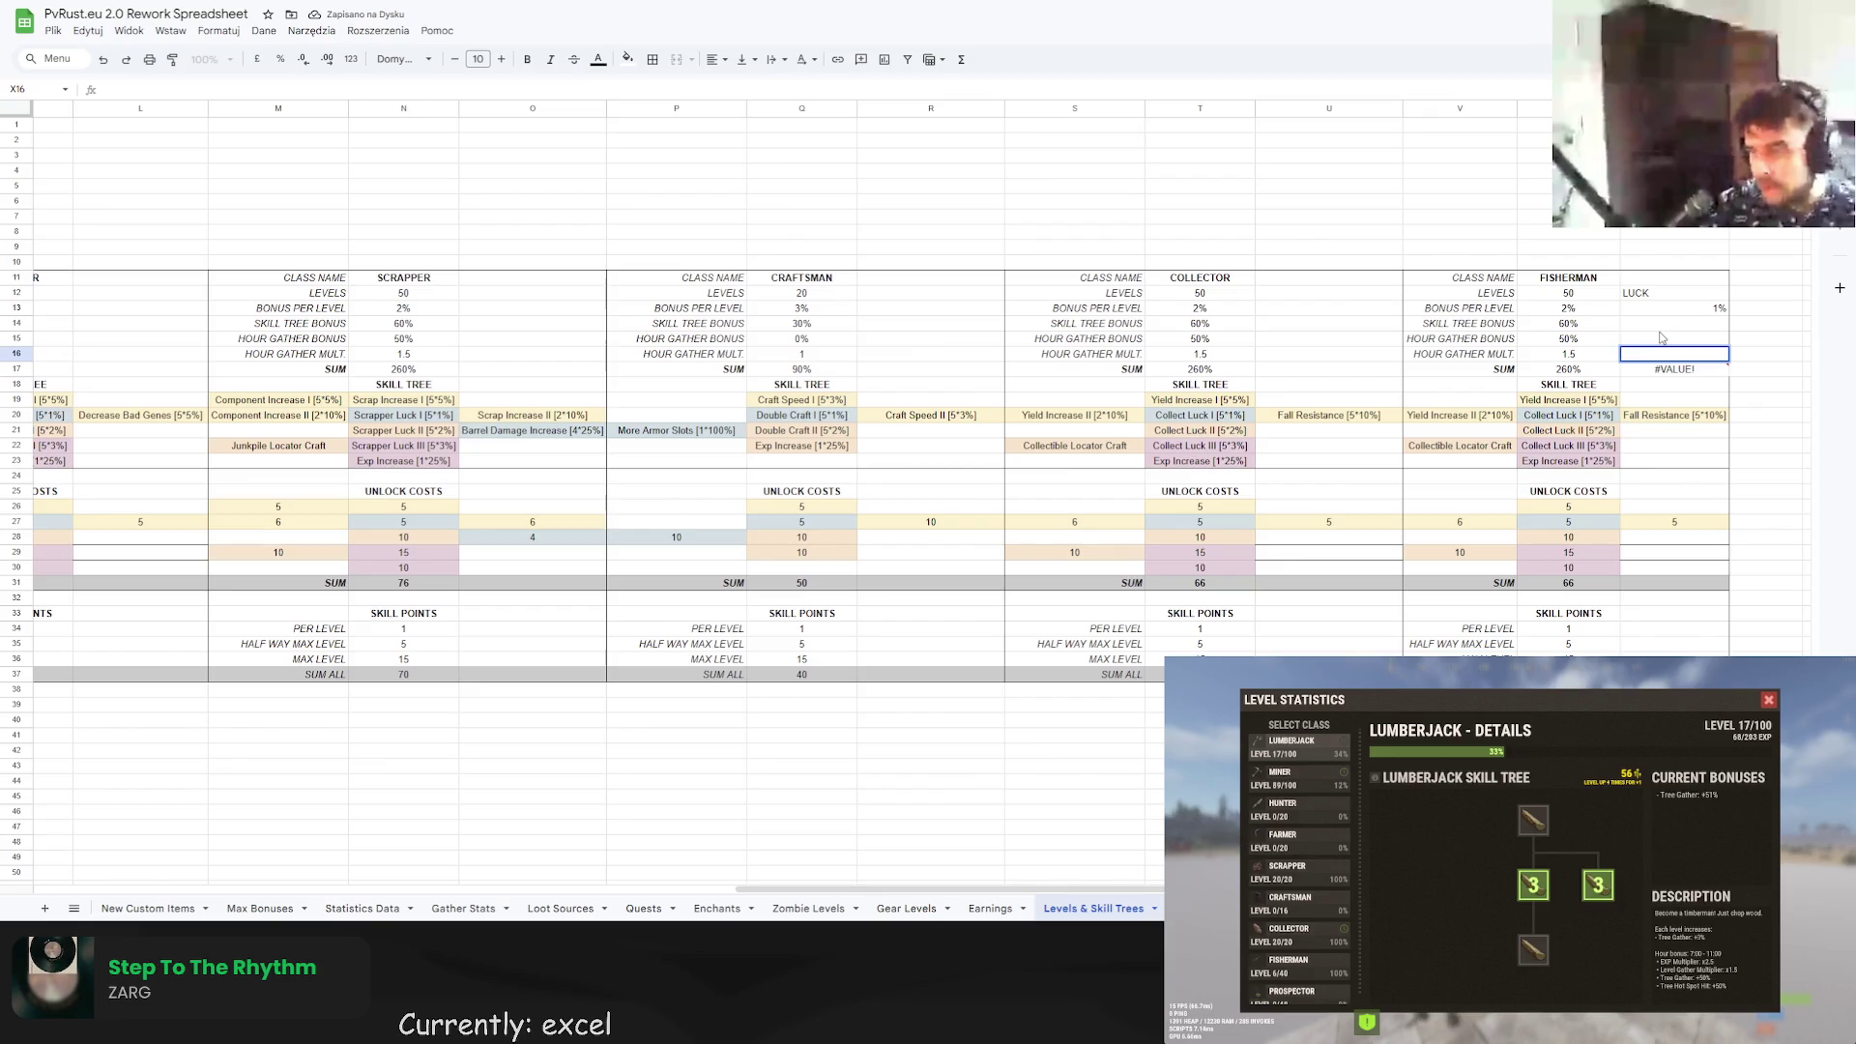
left_click(1662, 337)
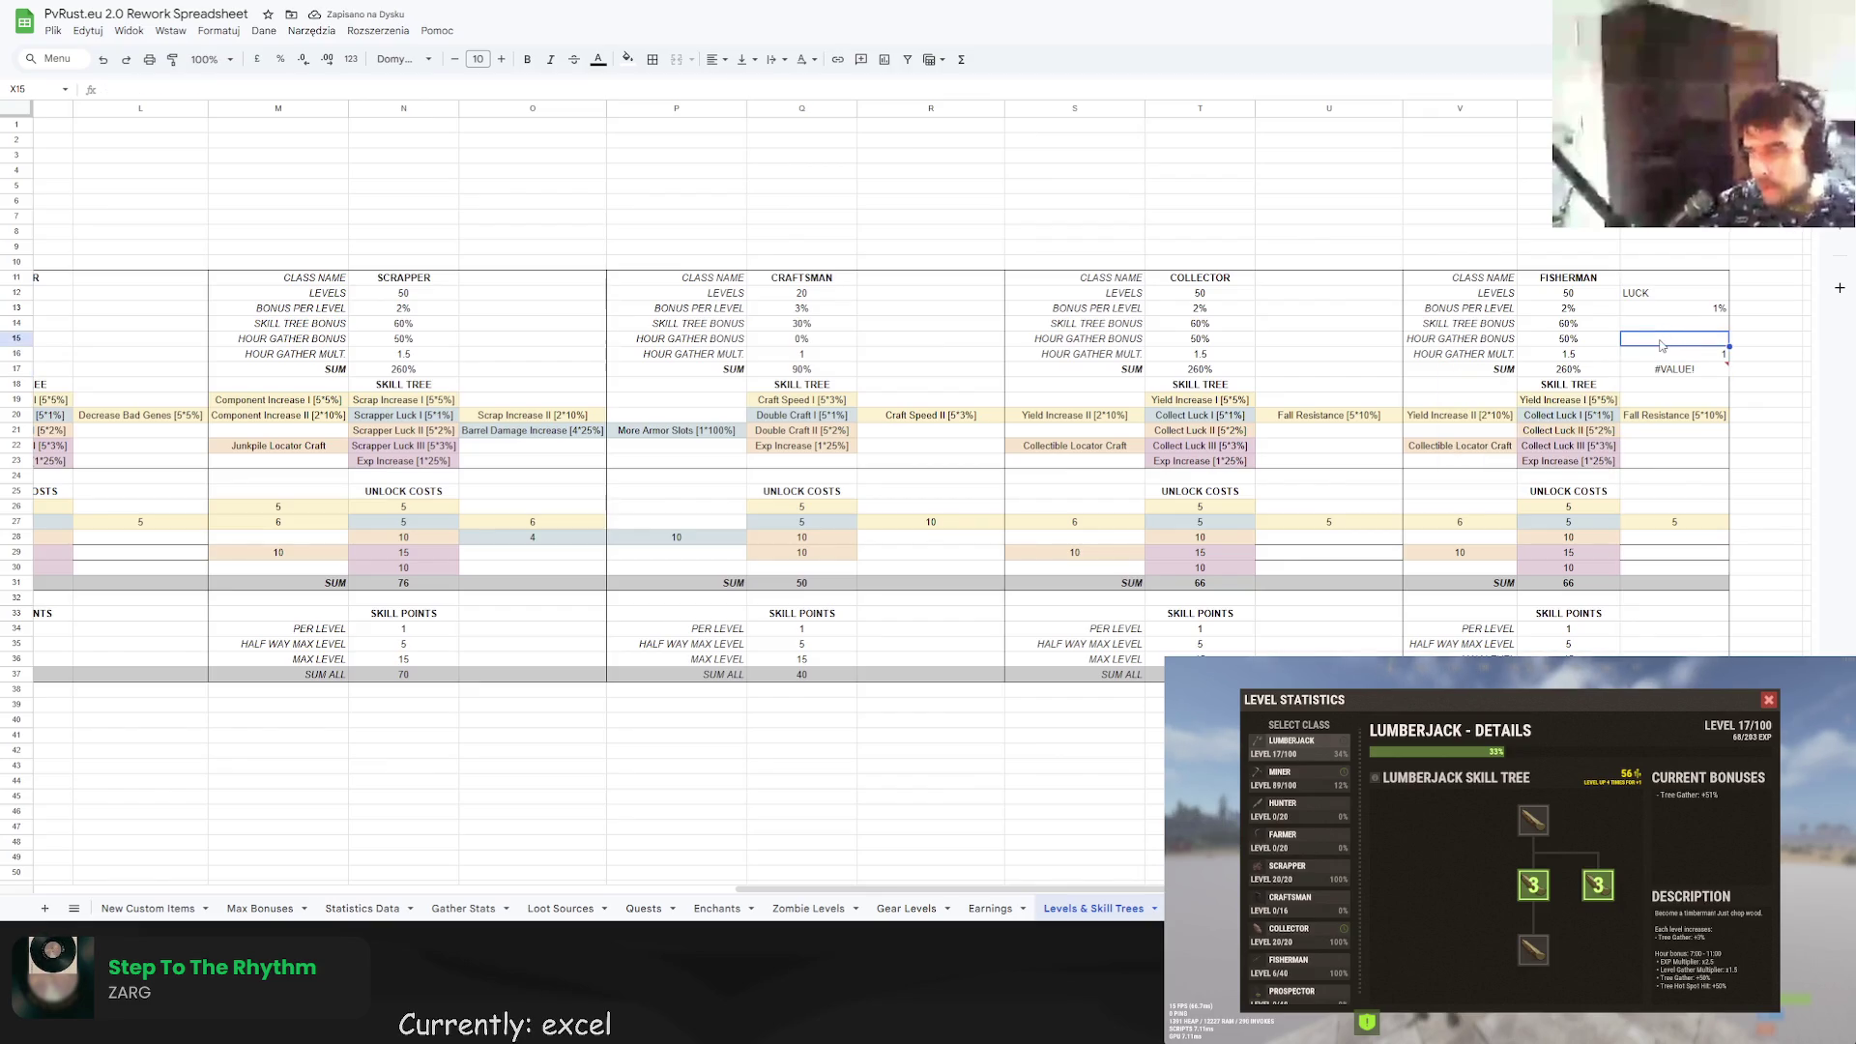
double_click(1684, 339)
type("20")
key("Return")
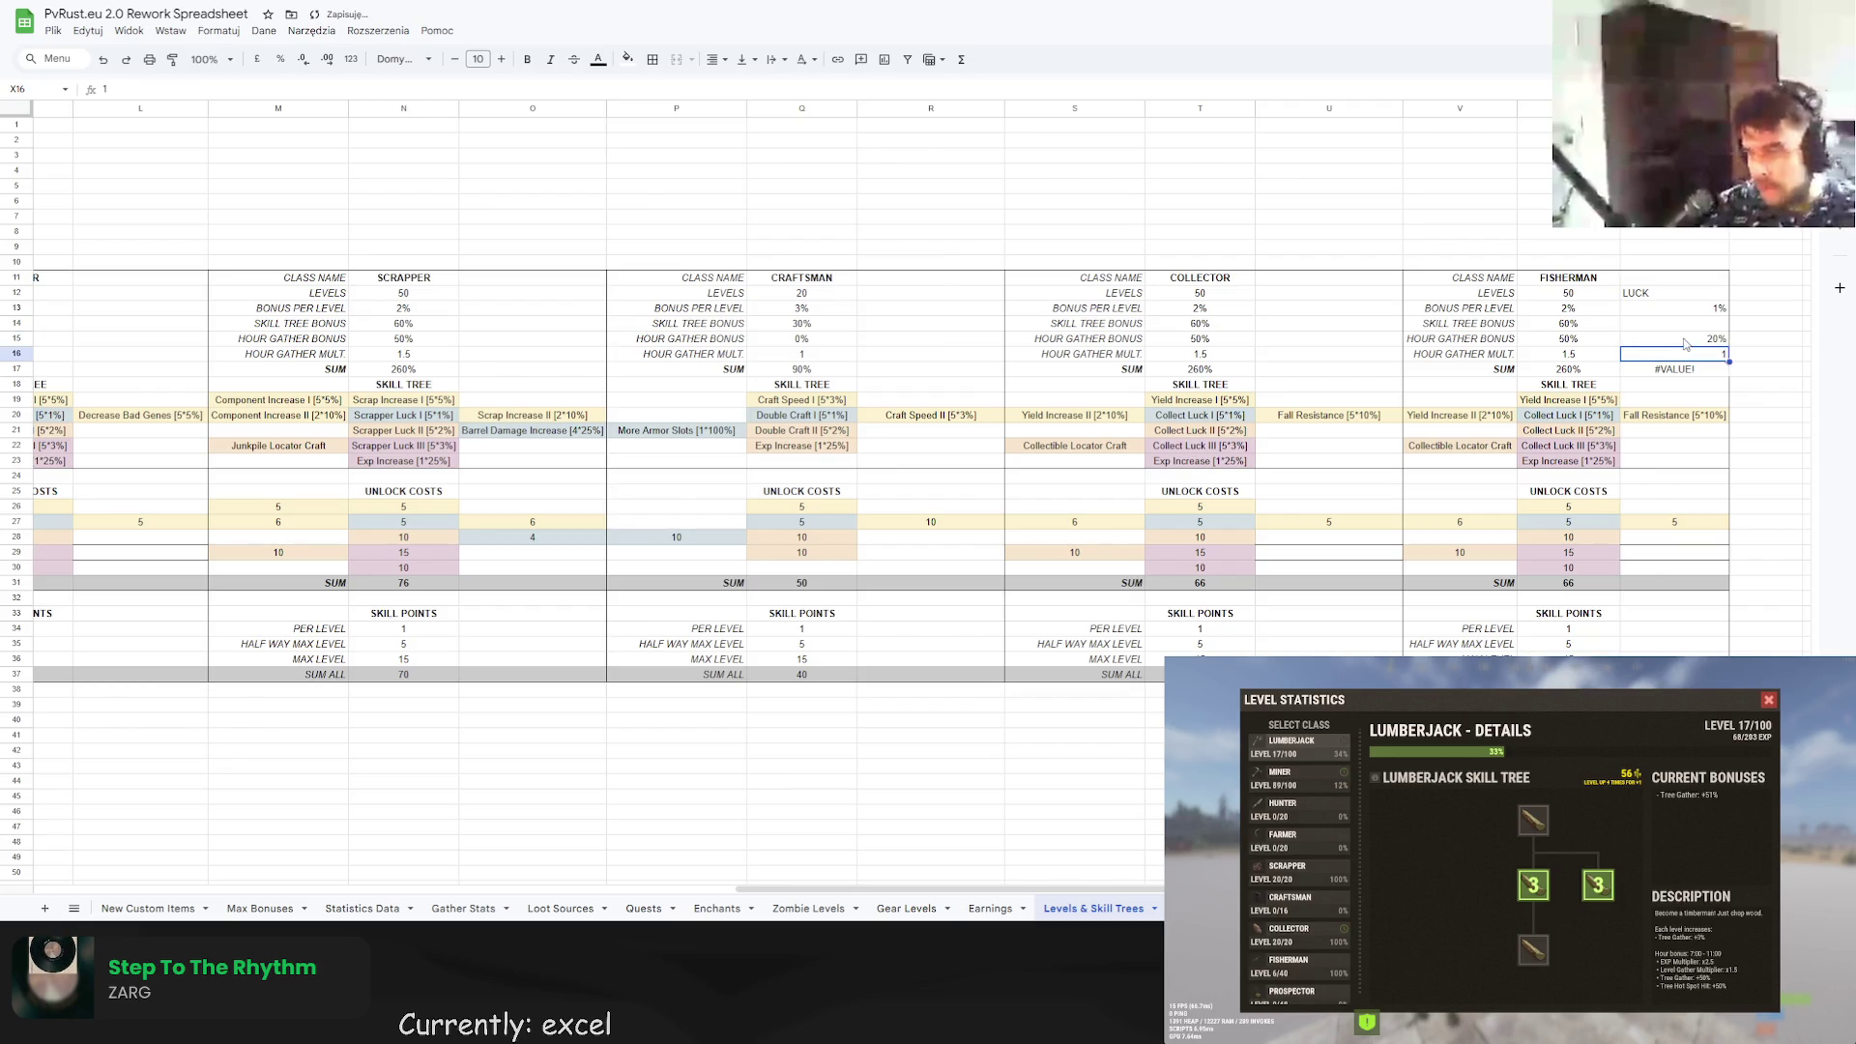
left_click(1675, 371)
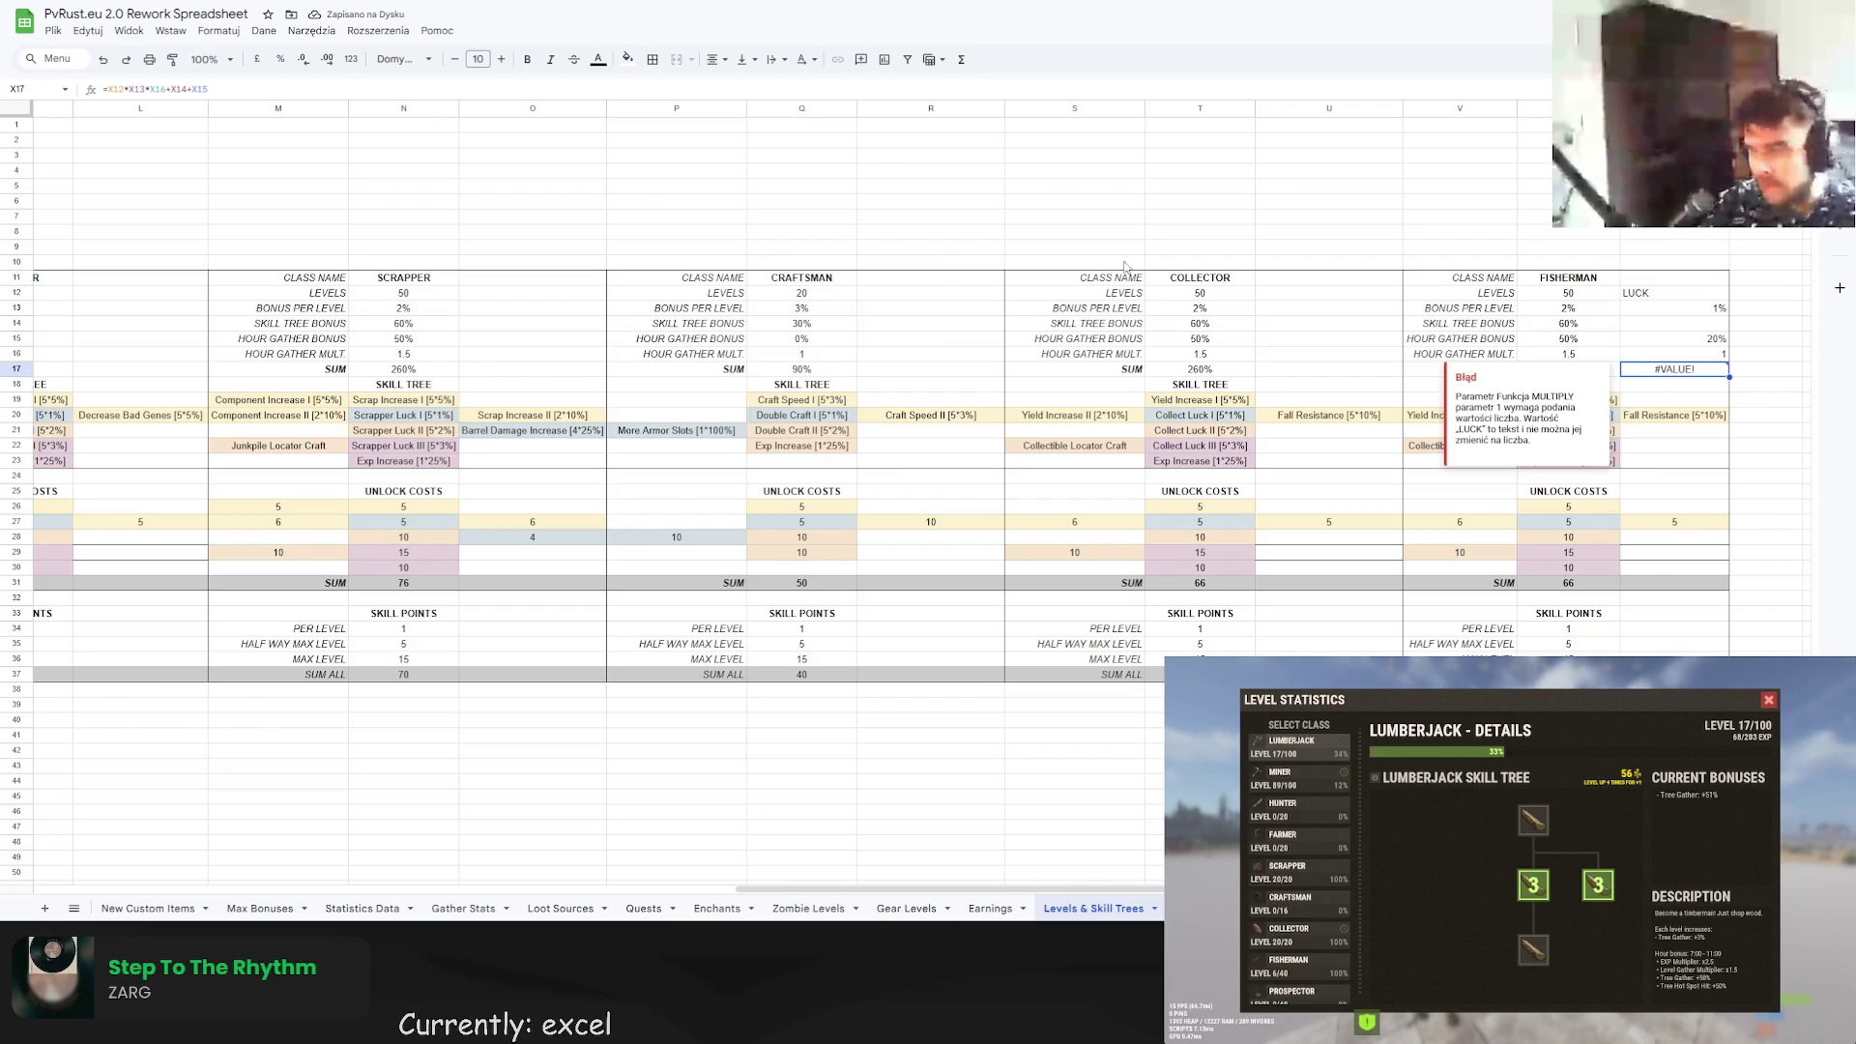
Point X17's sum formula at the LUCK cells and enter a 30% skill tree bonus in X14.
key("Return")
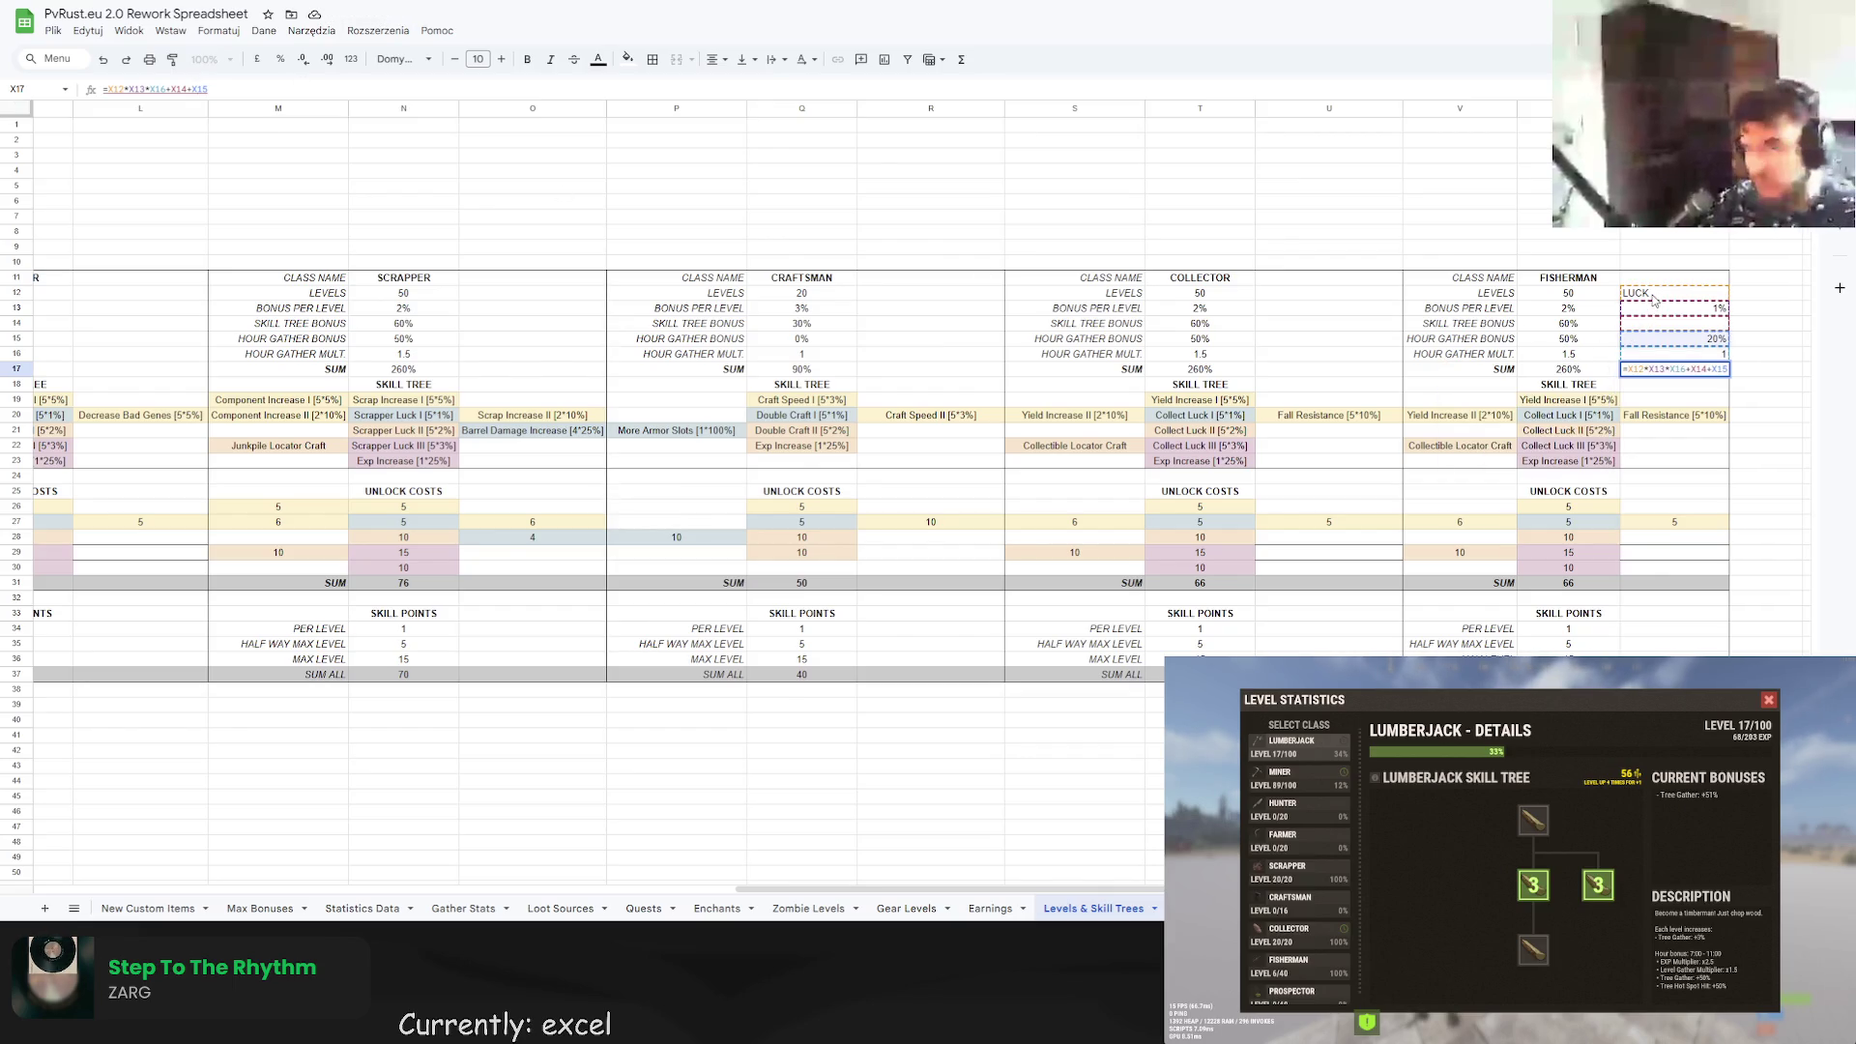
left_click(108, 90)
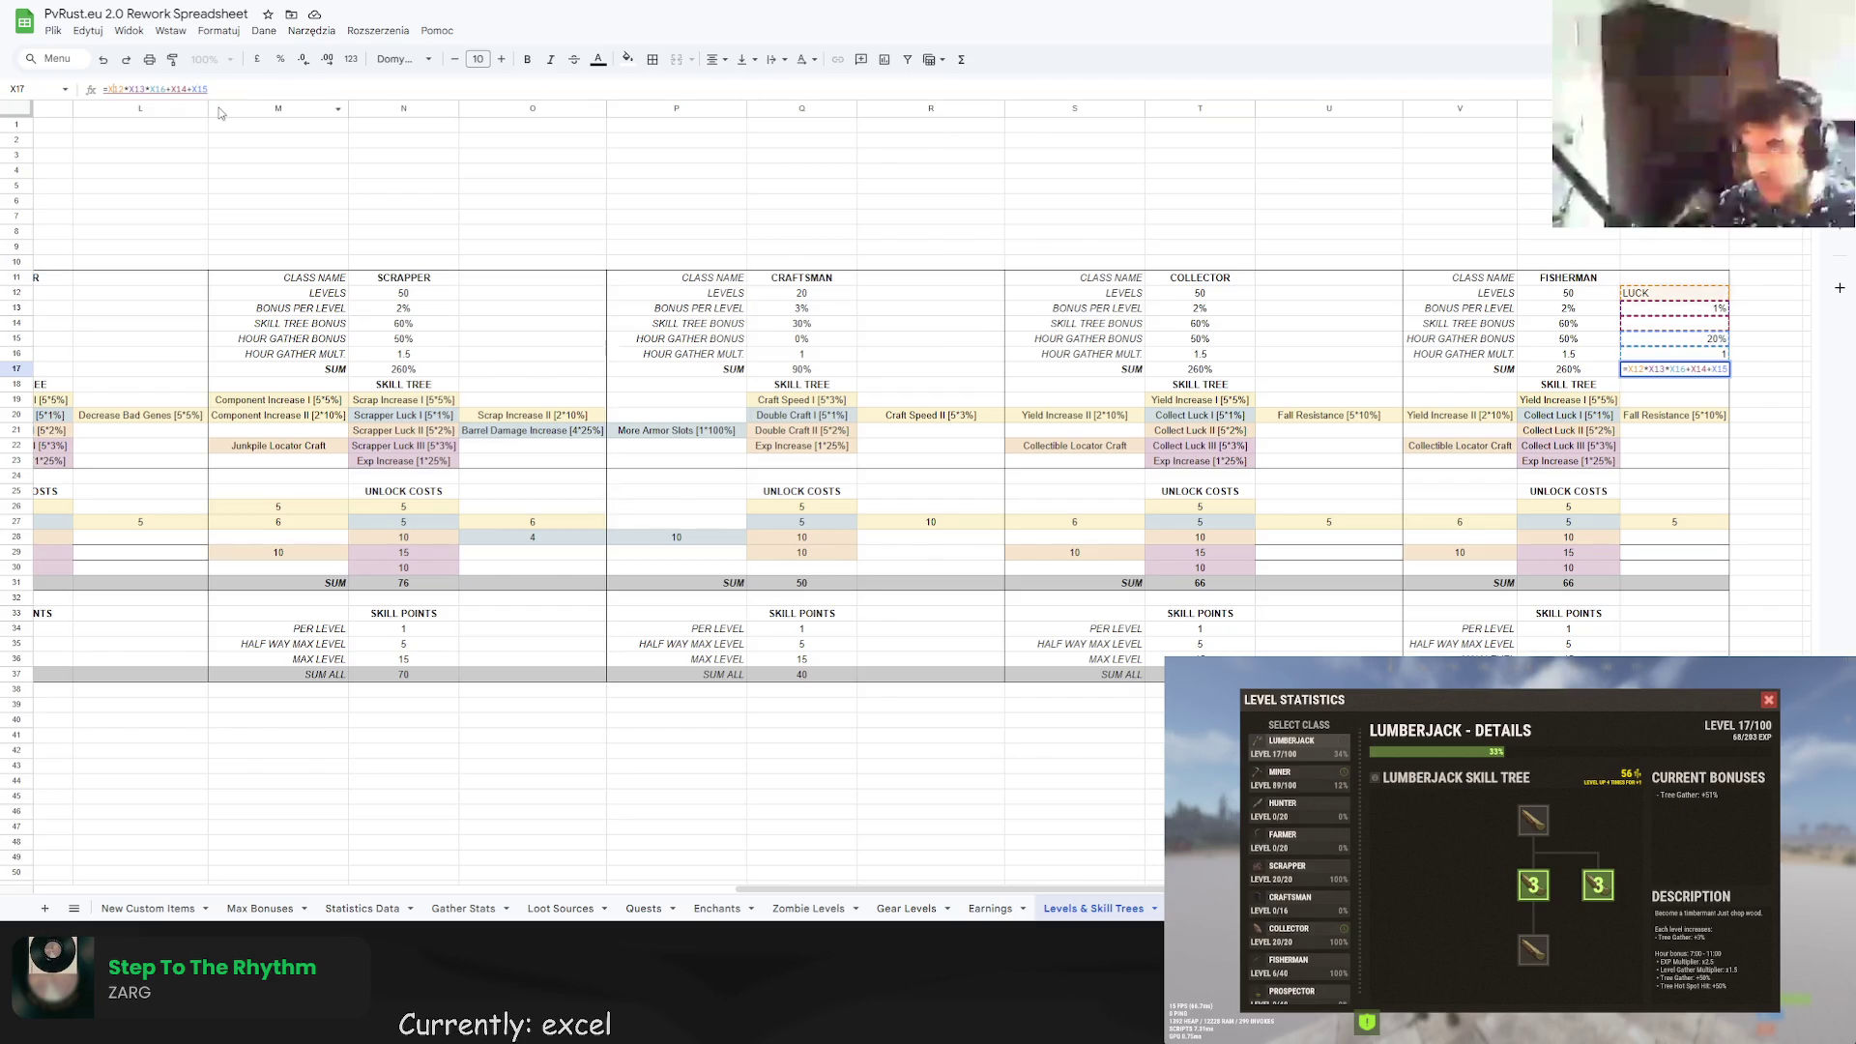
type("W")
key("Return")
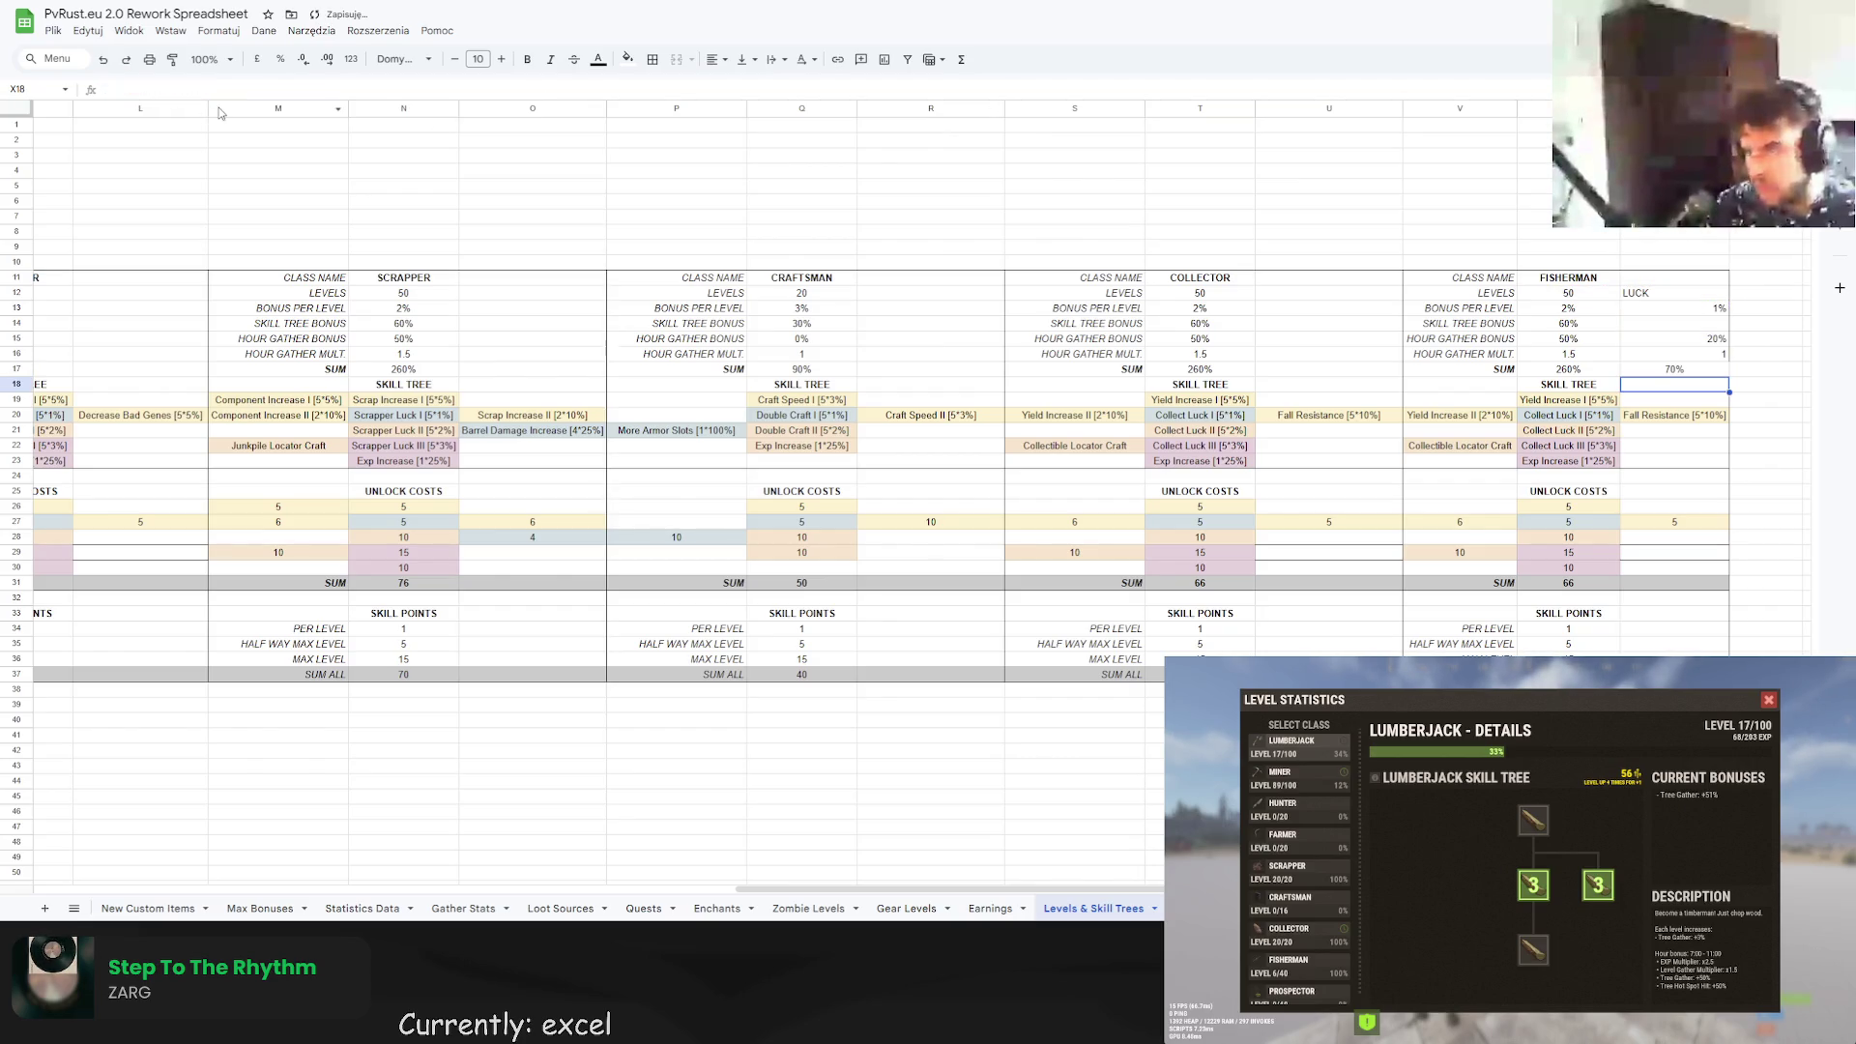
left_click(1661, 325)
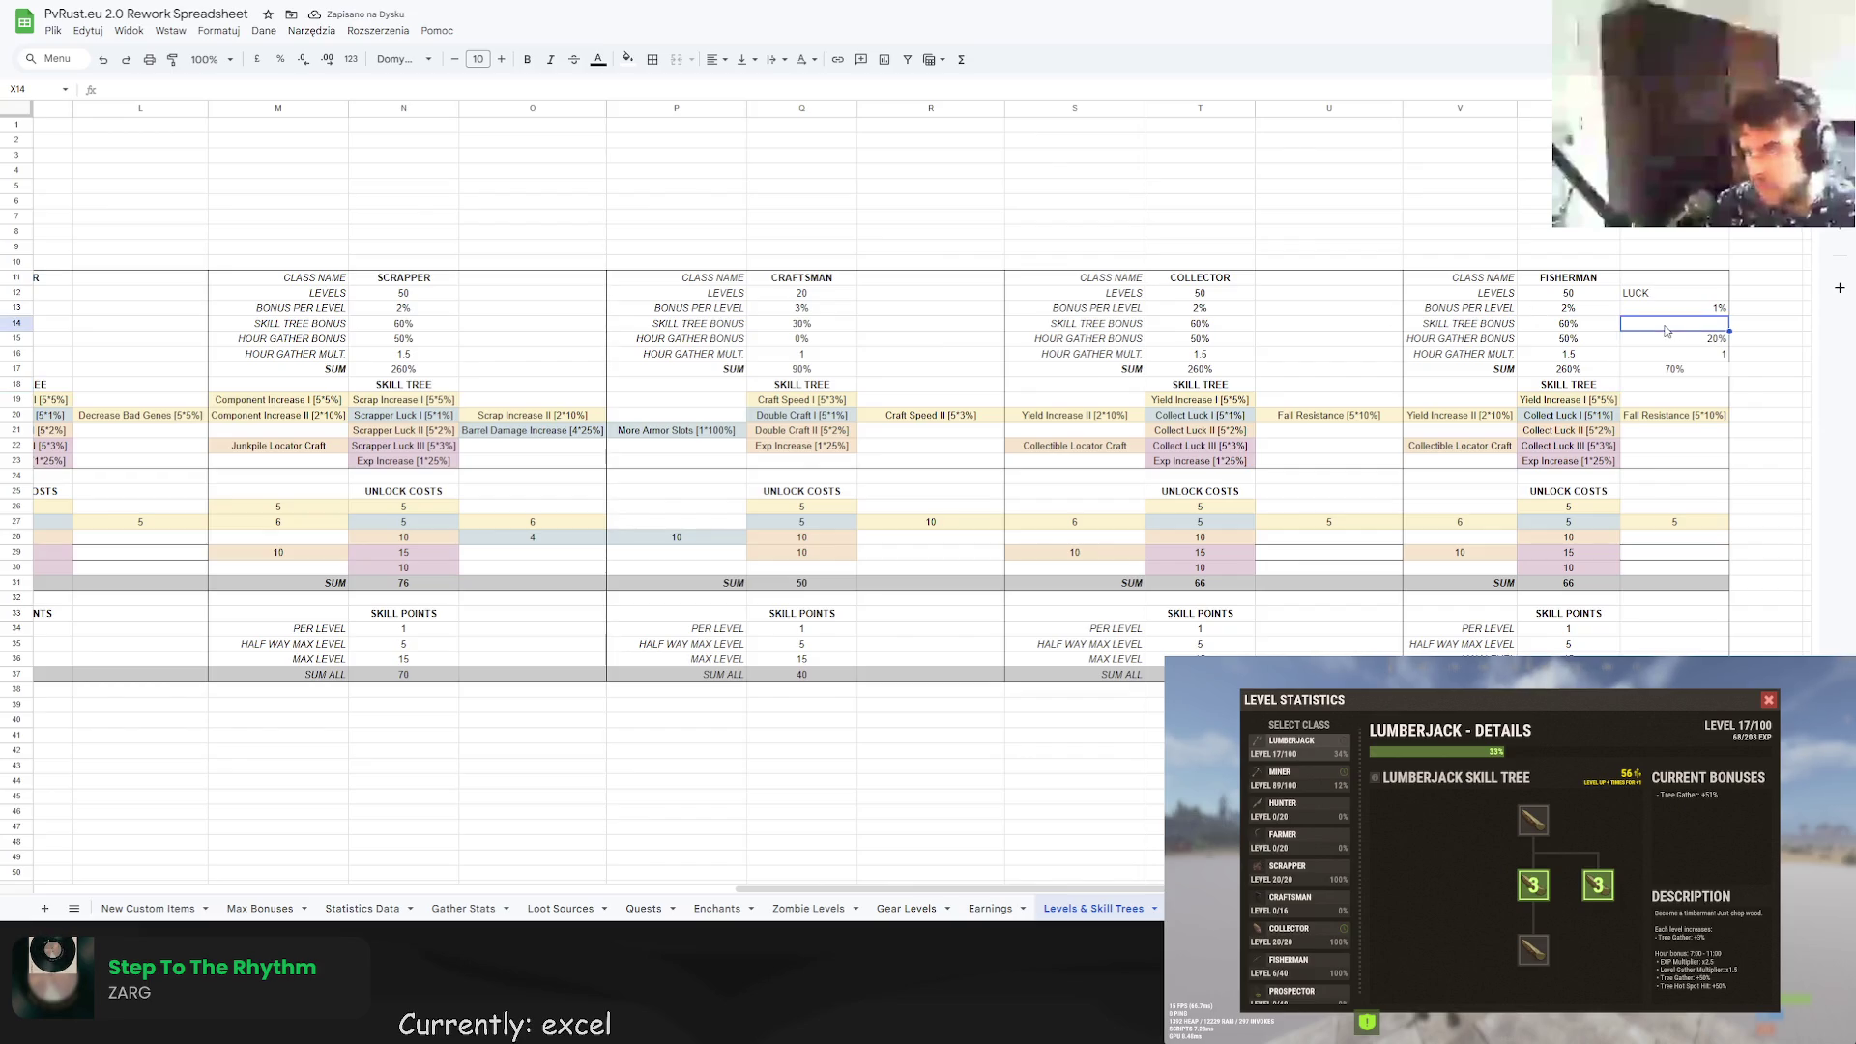
left_click(274, 89)
type("30")
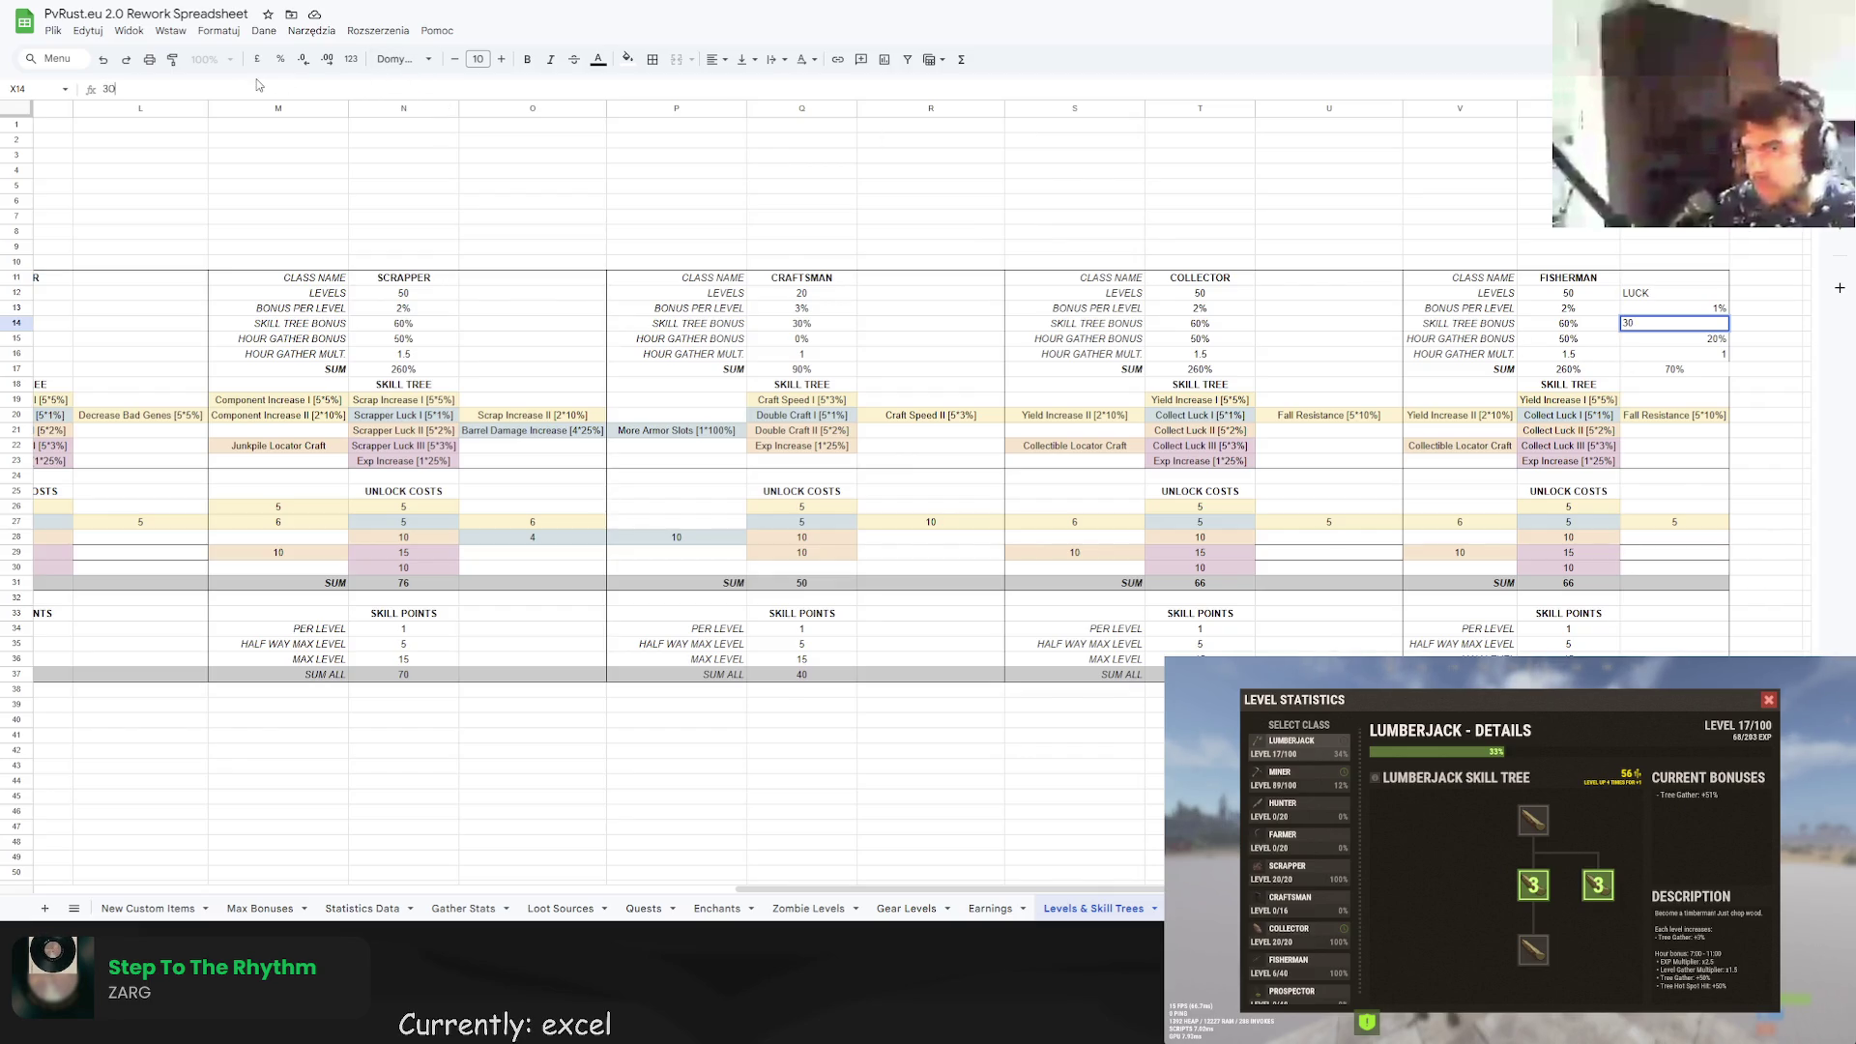
key("Return")
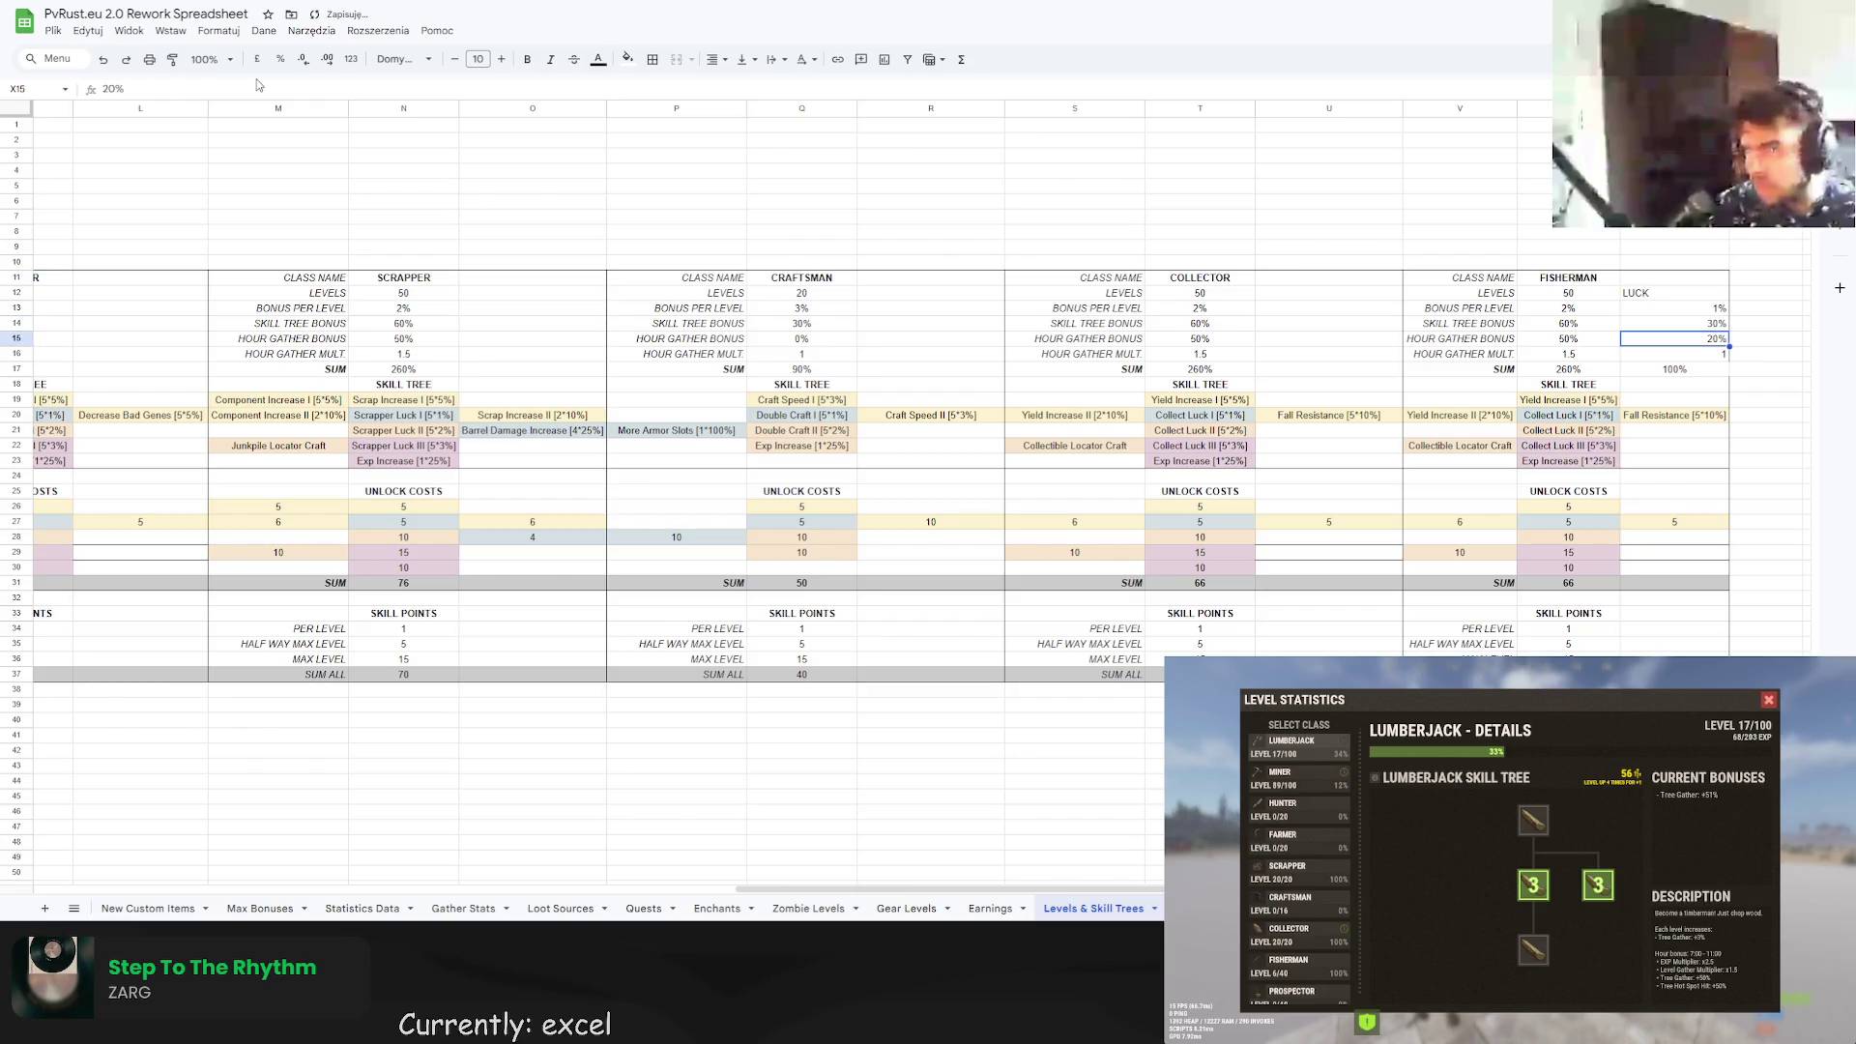
key("Down")
key("Down")
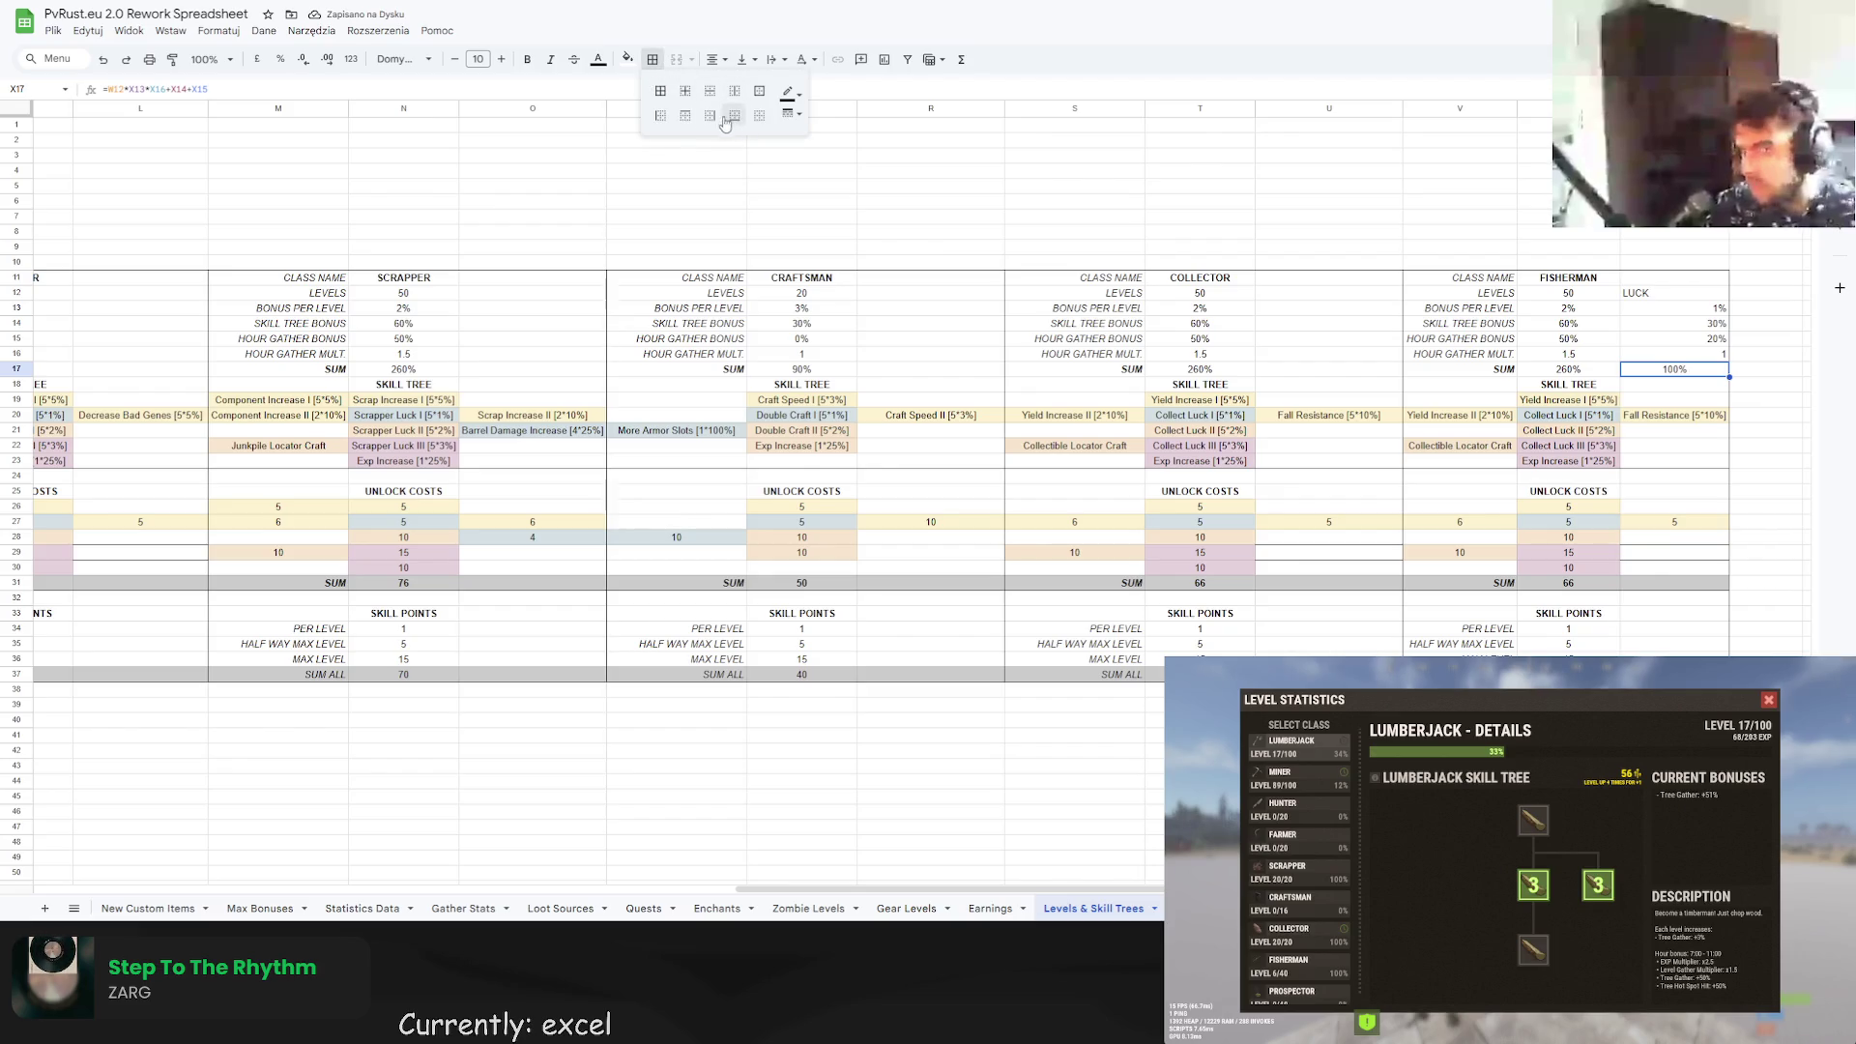
key("Up")
key("Up")
Centre-align the LUCK column X12:X17 and italicize the LUCK heading.
left_click_drag(1694, 312, 1697, 372)
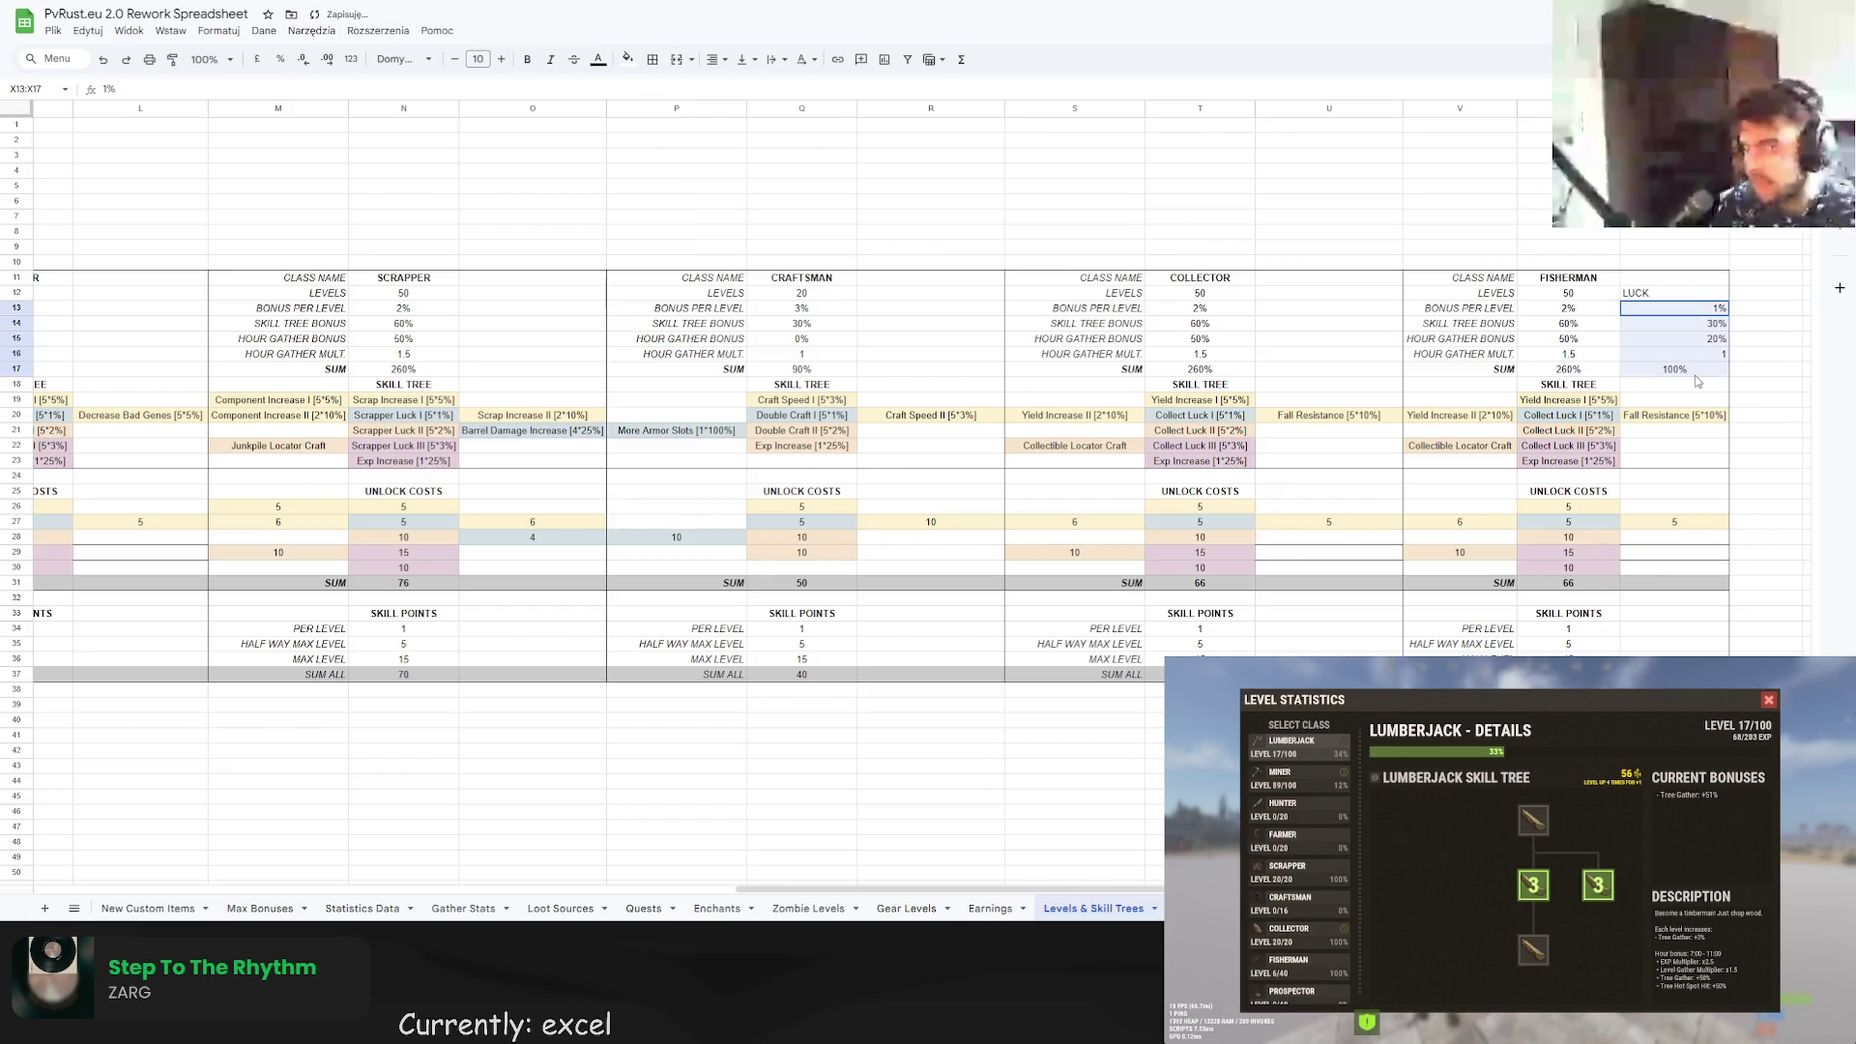
left_click(708, 61)
left_click(741, 87)
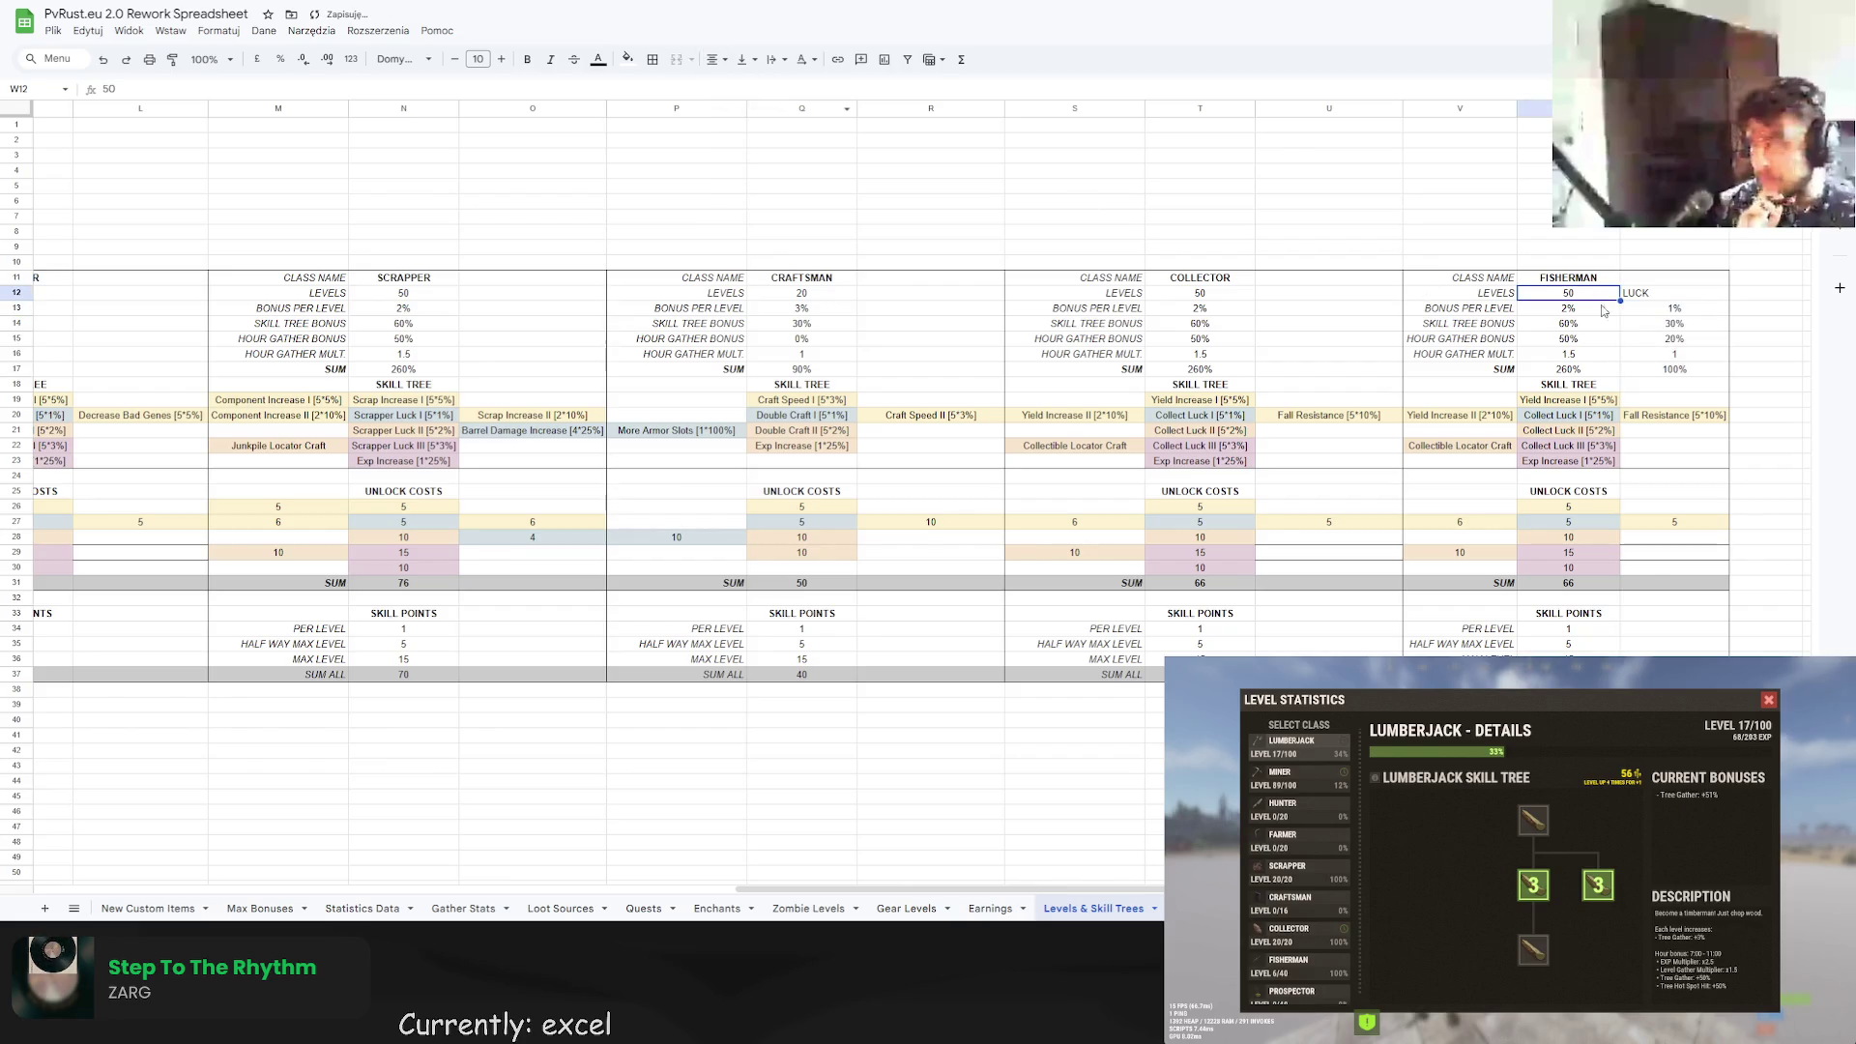
key("Up")
left_click(711, 59)
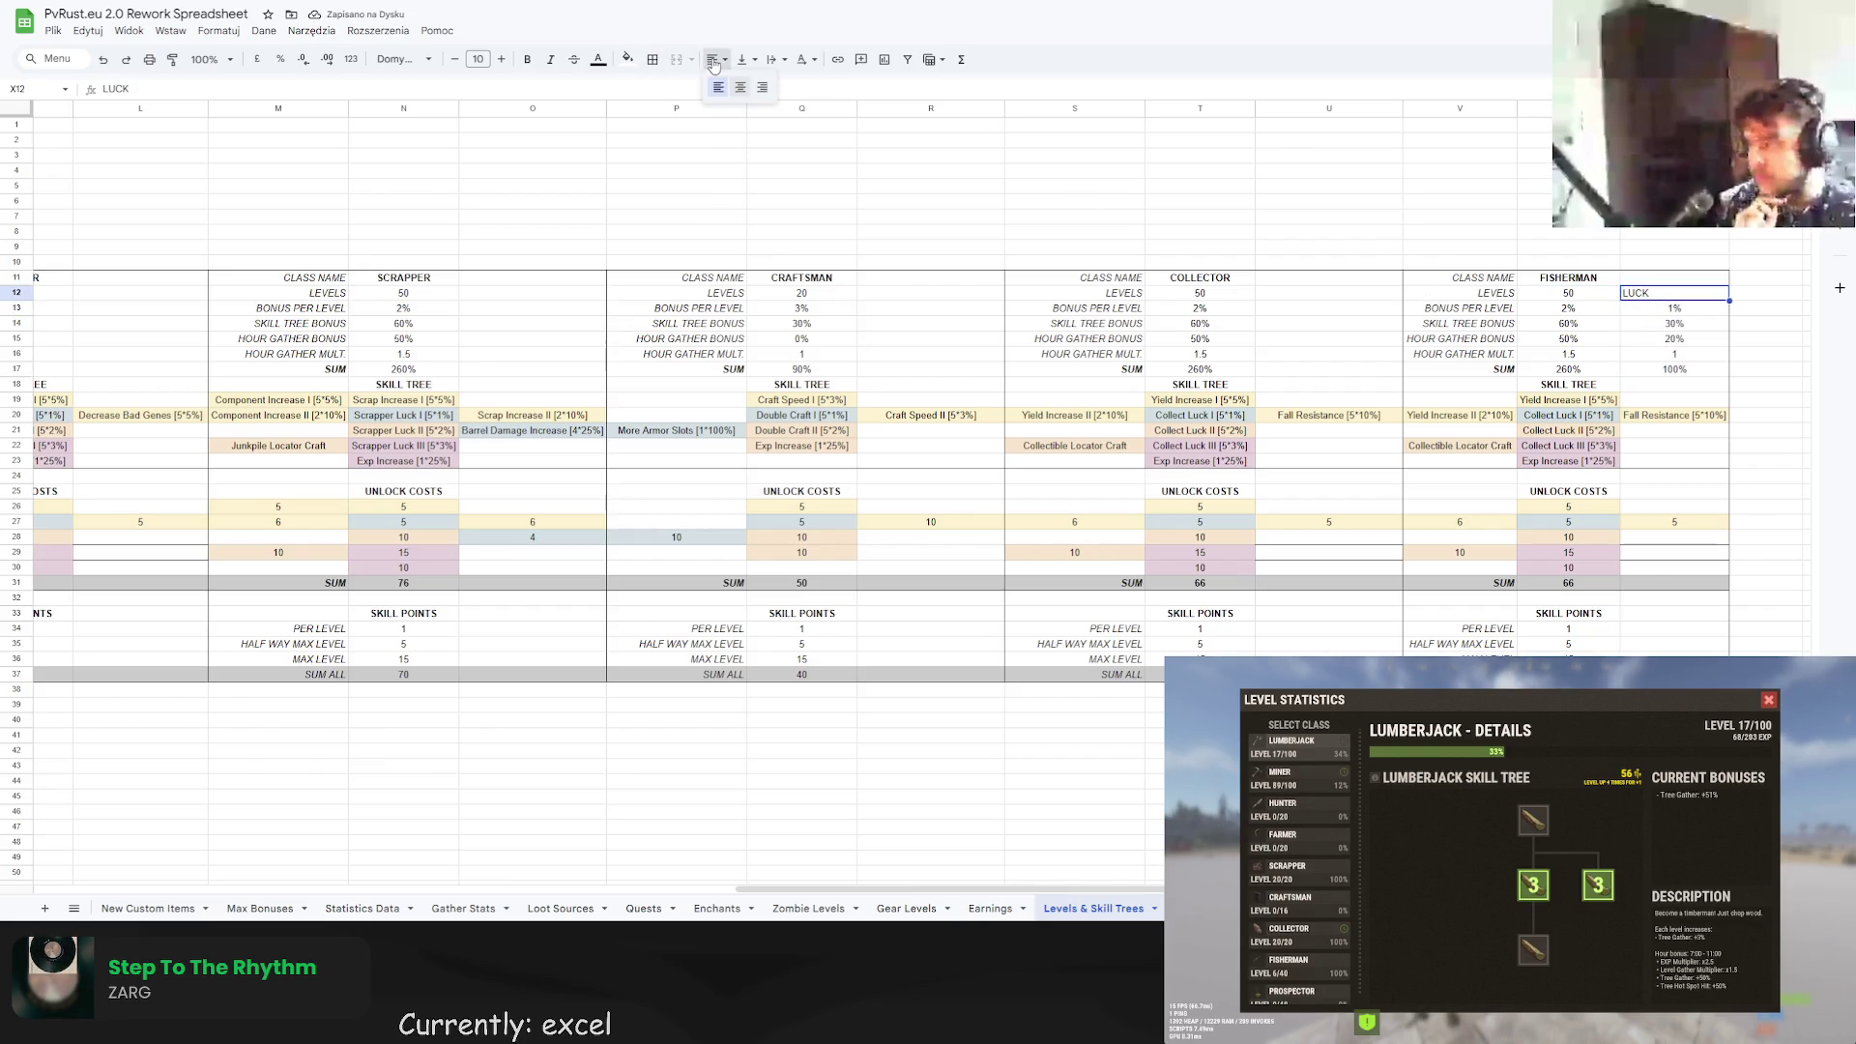
left_click(740, 87)
left_click(550, 60)
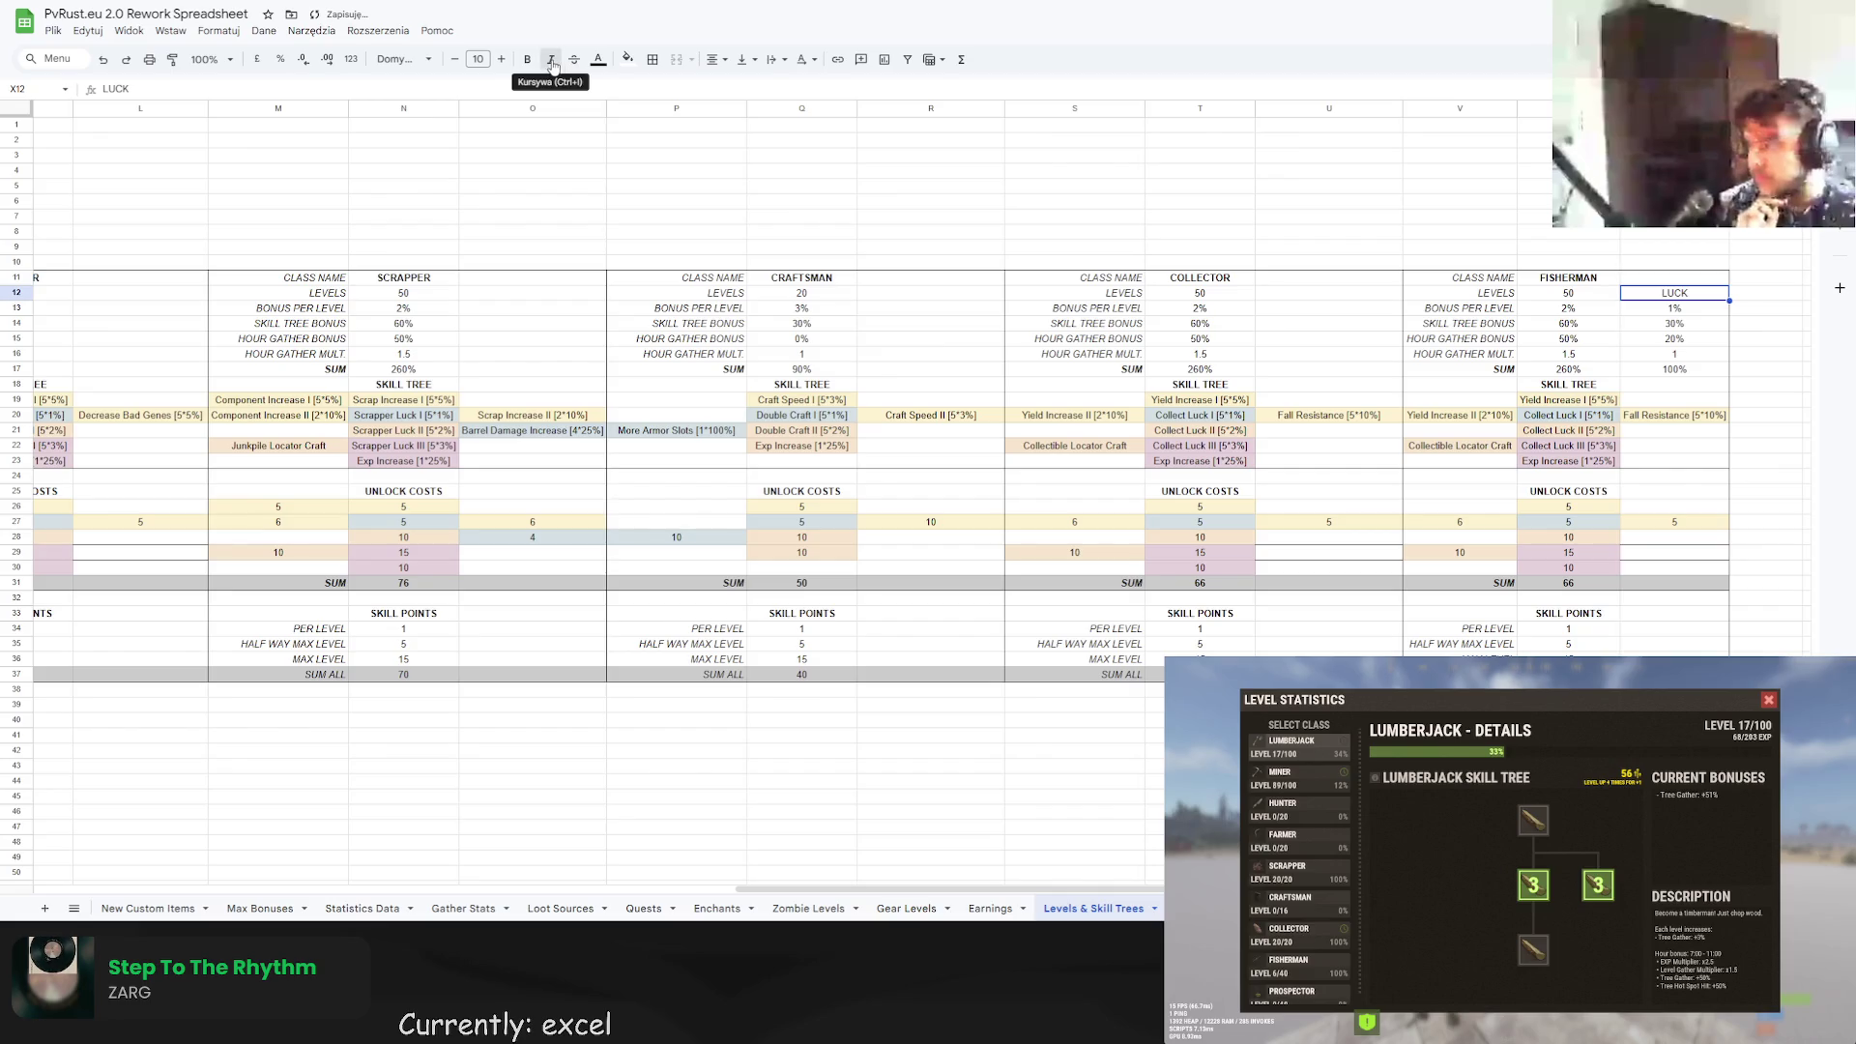
left_click(1460, 200)
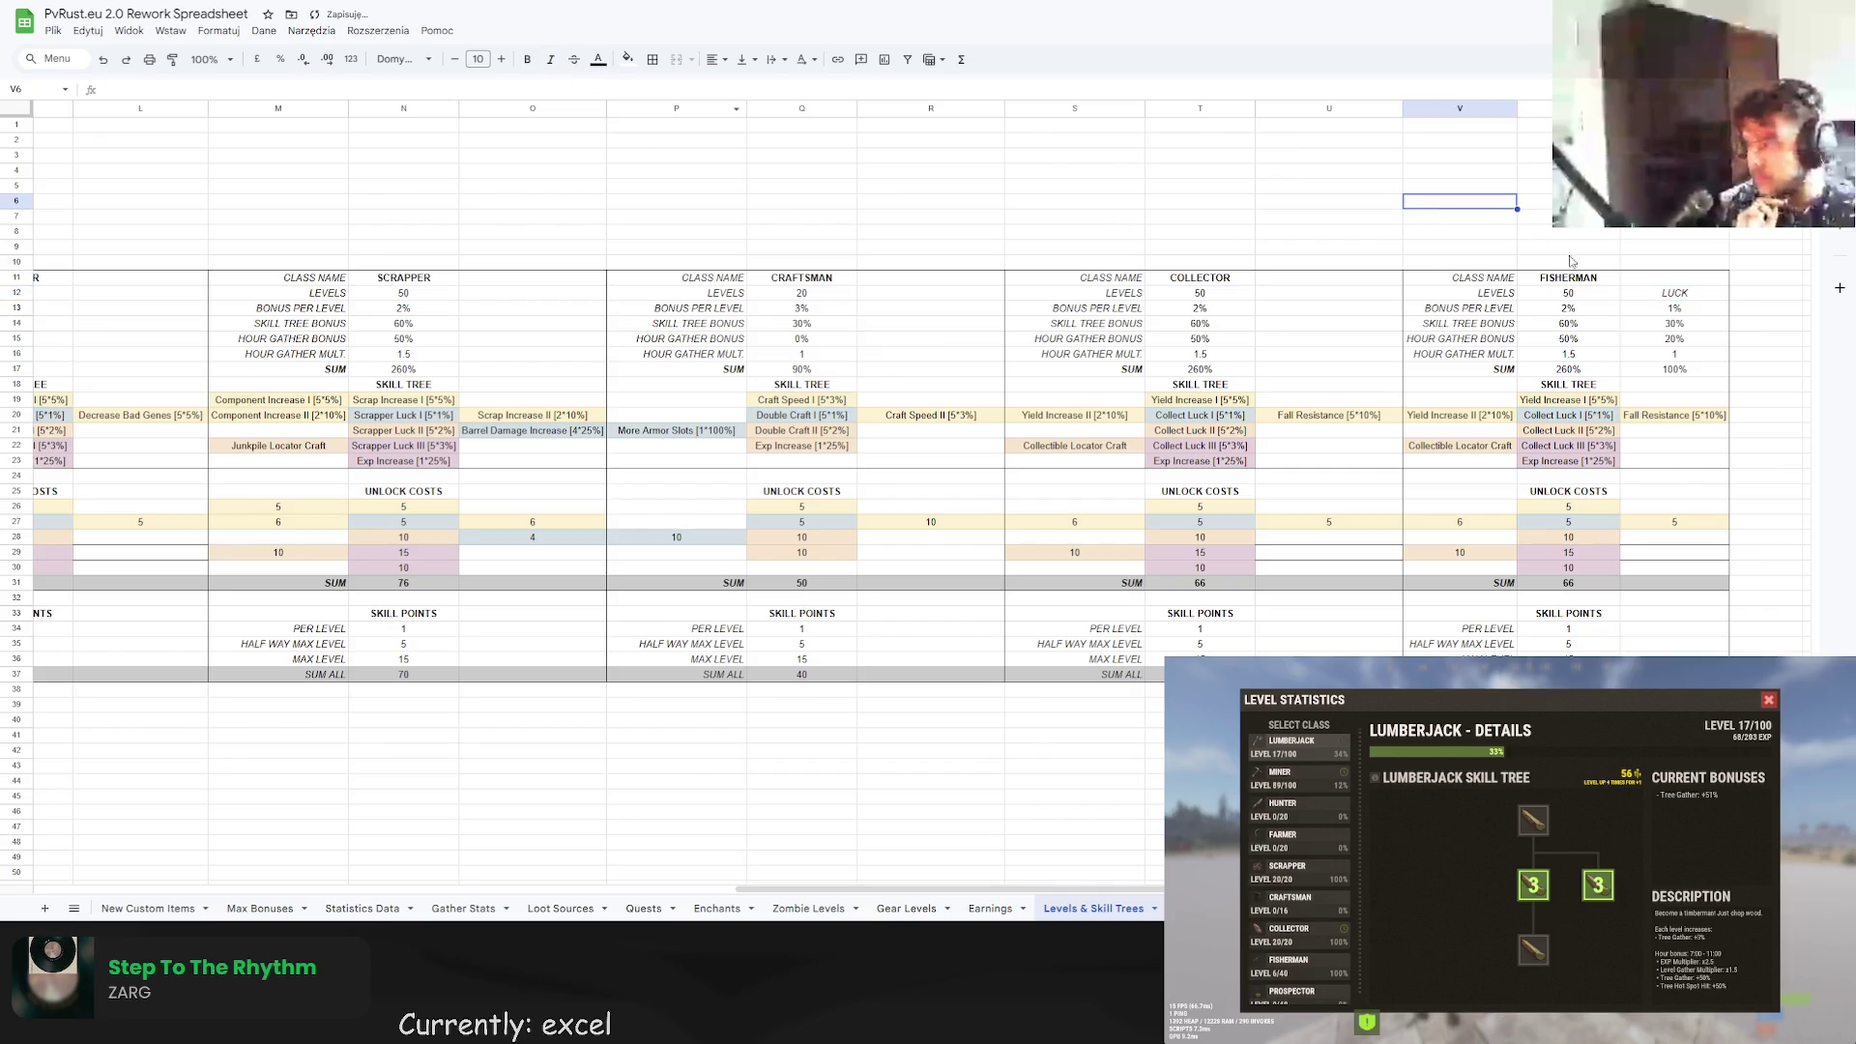
left_click(1663, 297)
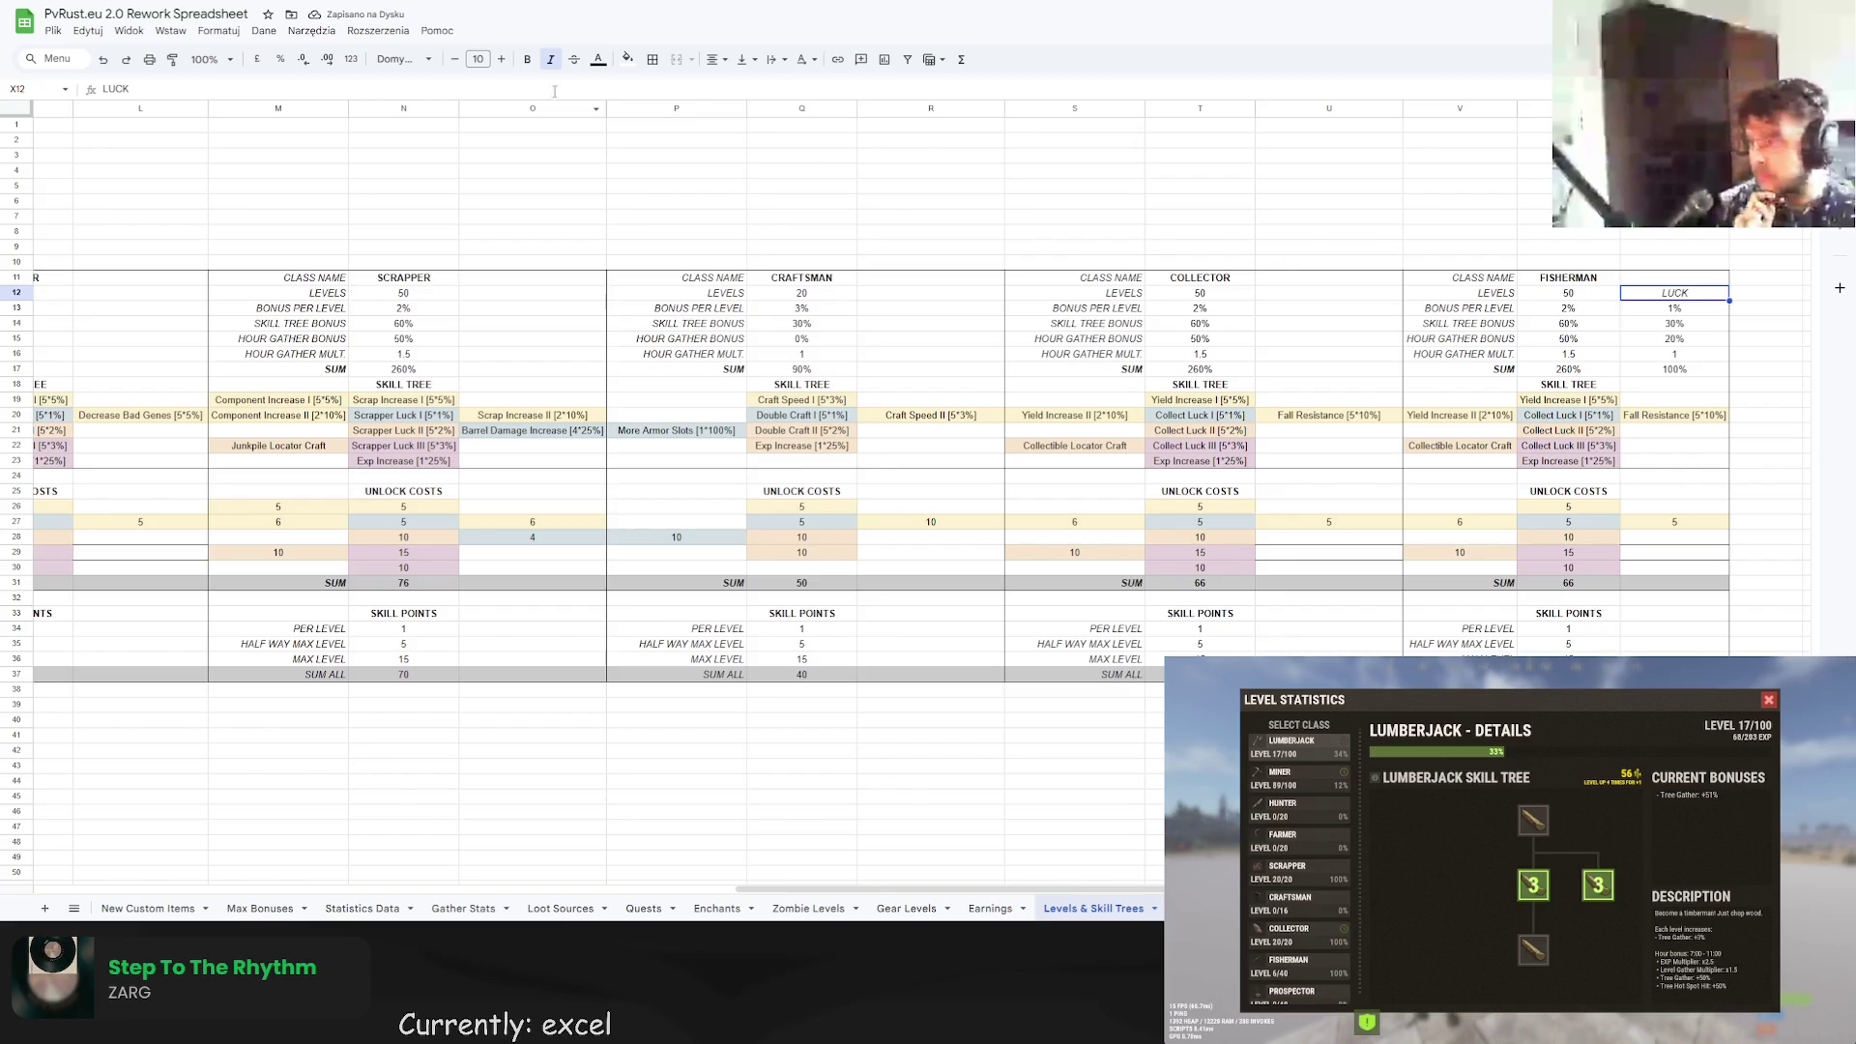
left_click(978, 159)
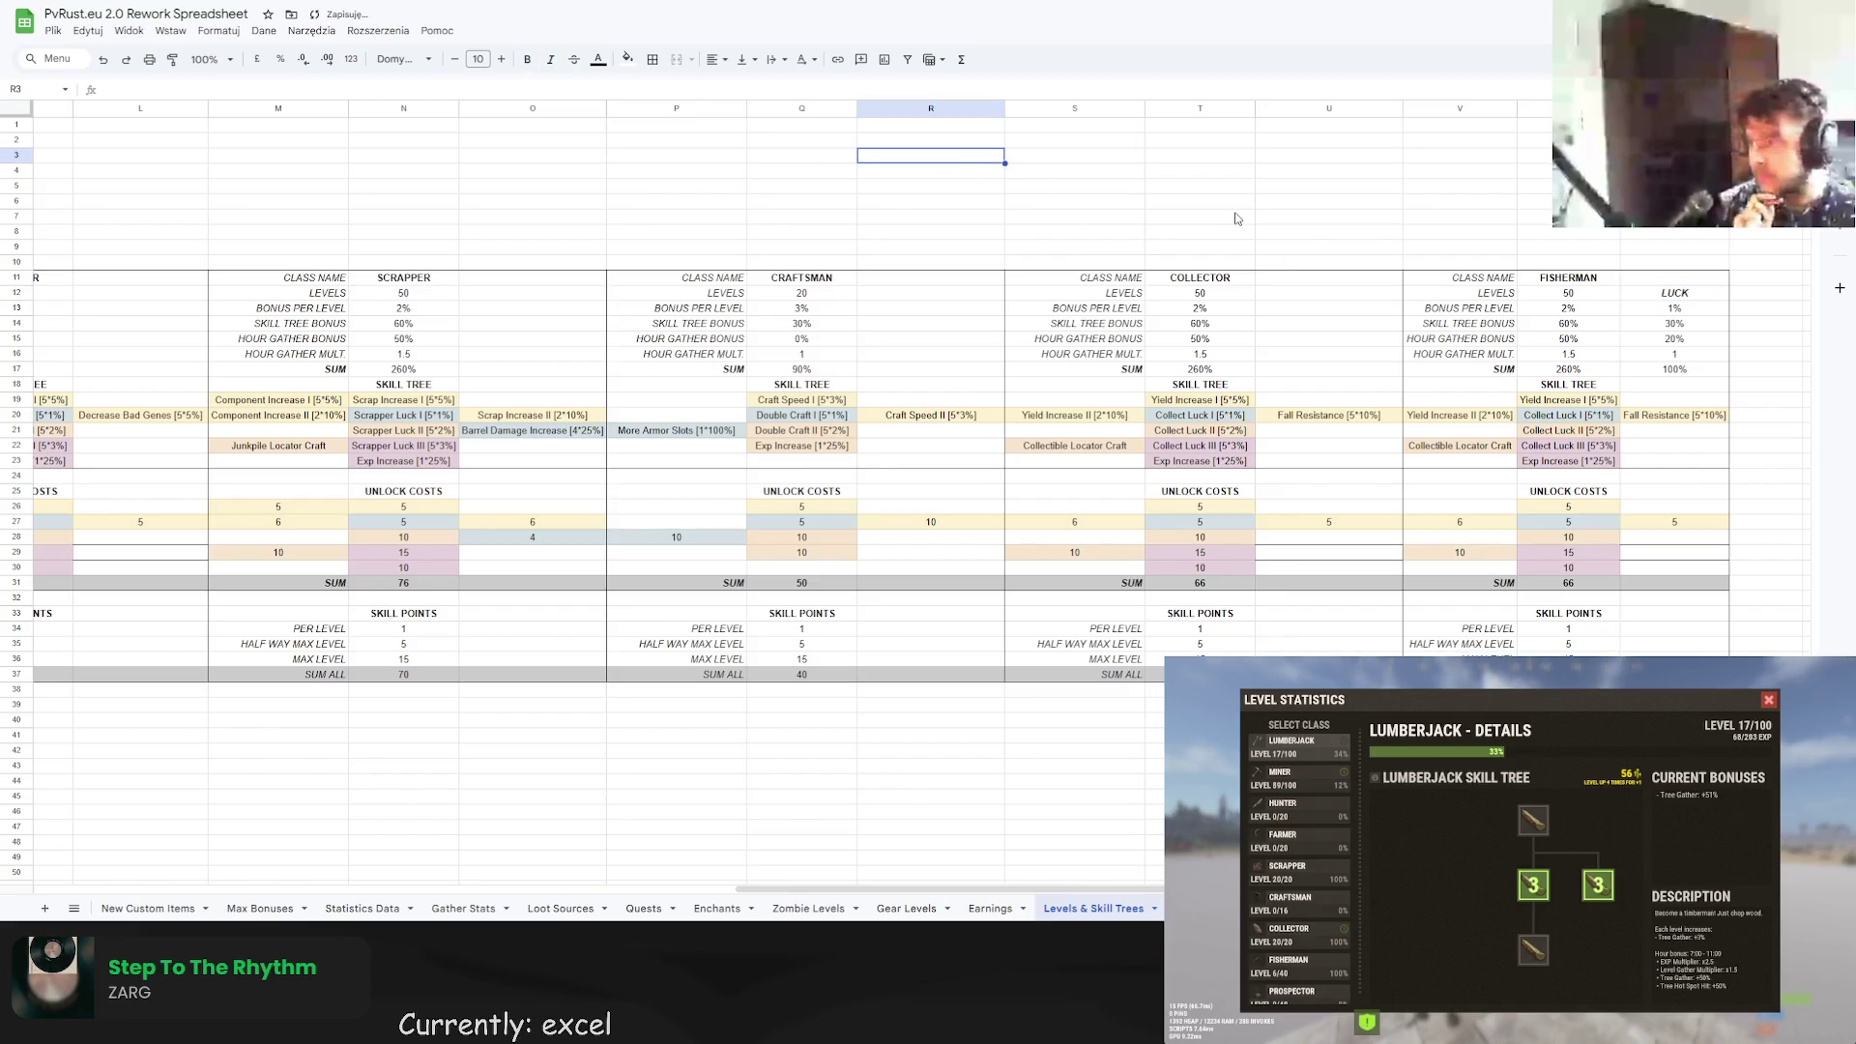
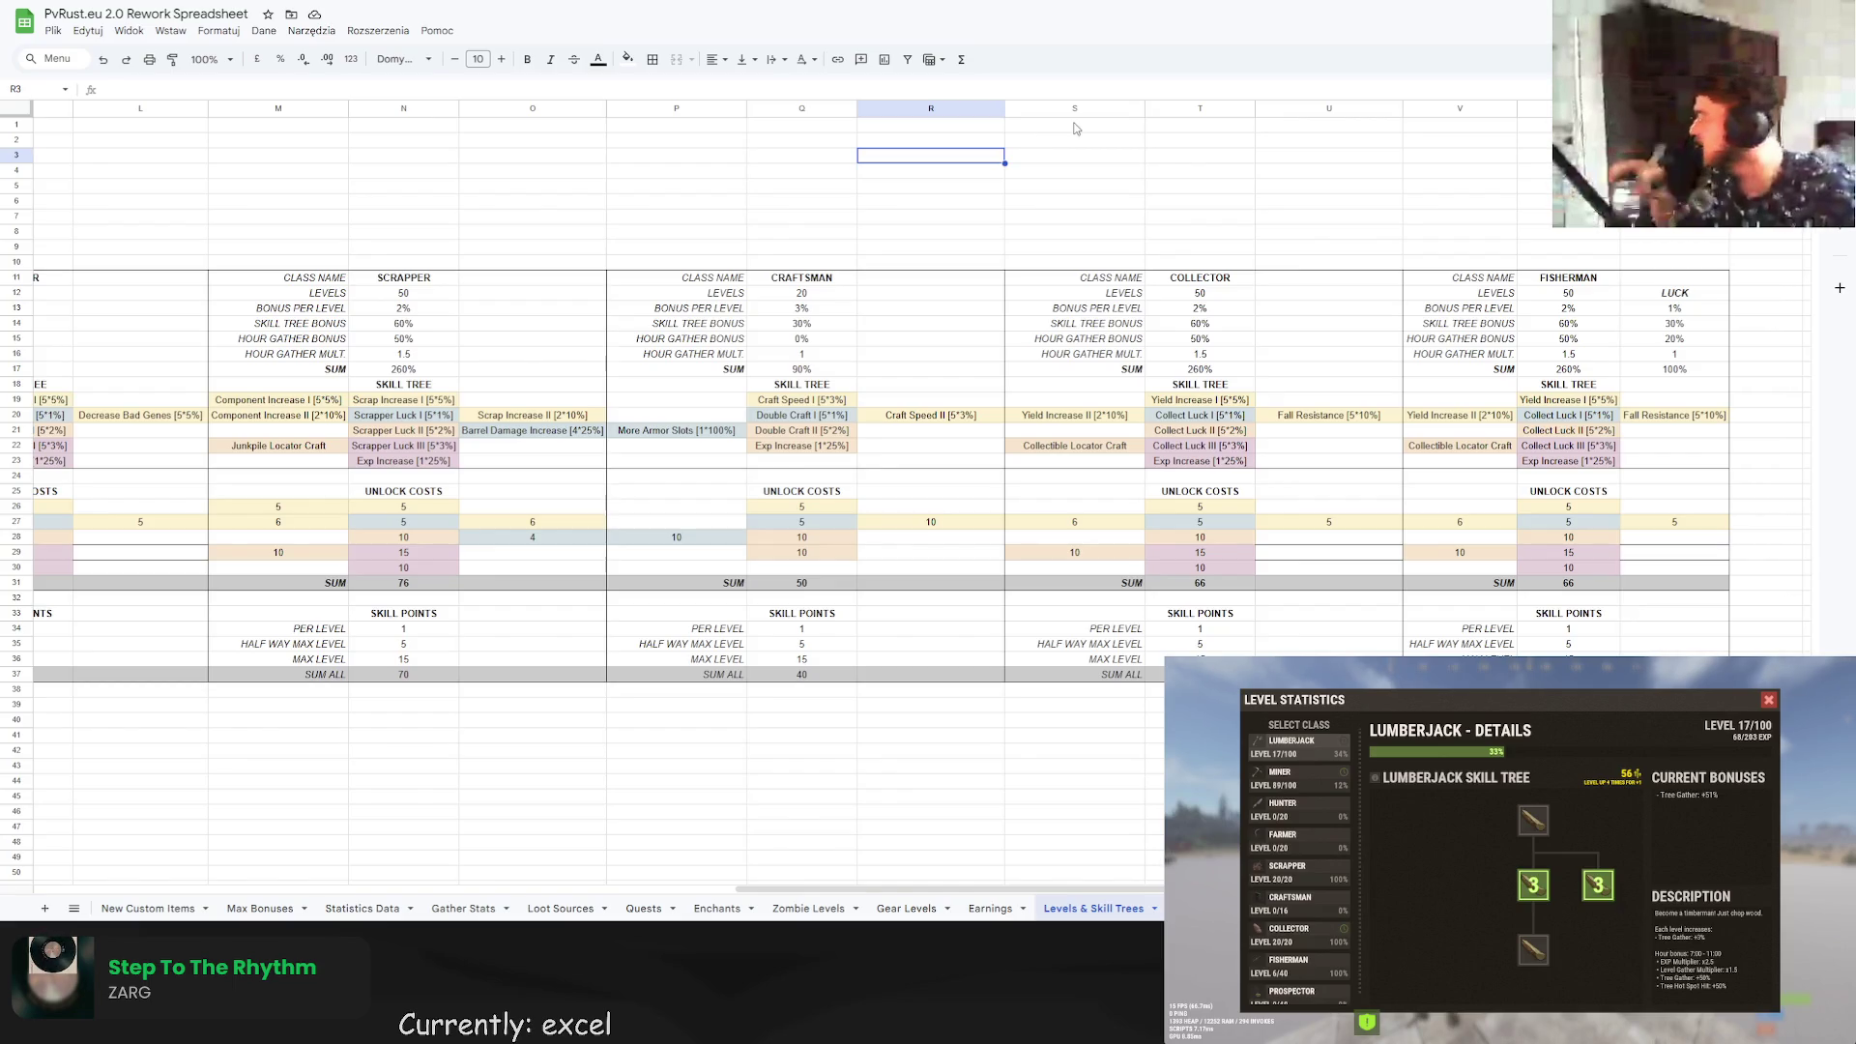
Paste the six Fisherman skills, Fishing Weight through Exp Increase, from H3:H8 into W2.
left_click(1647, 554)
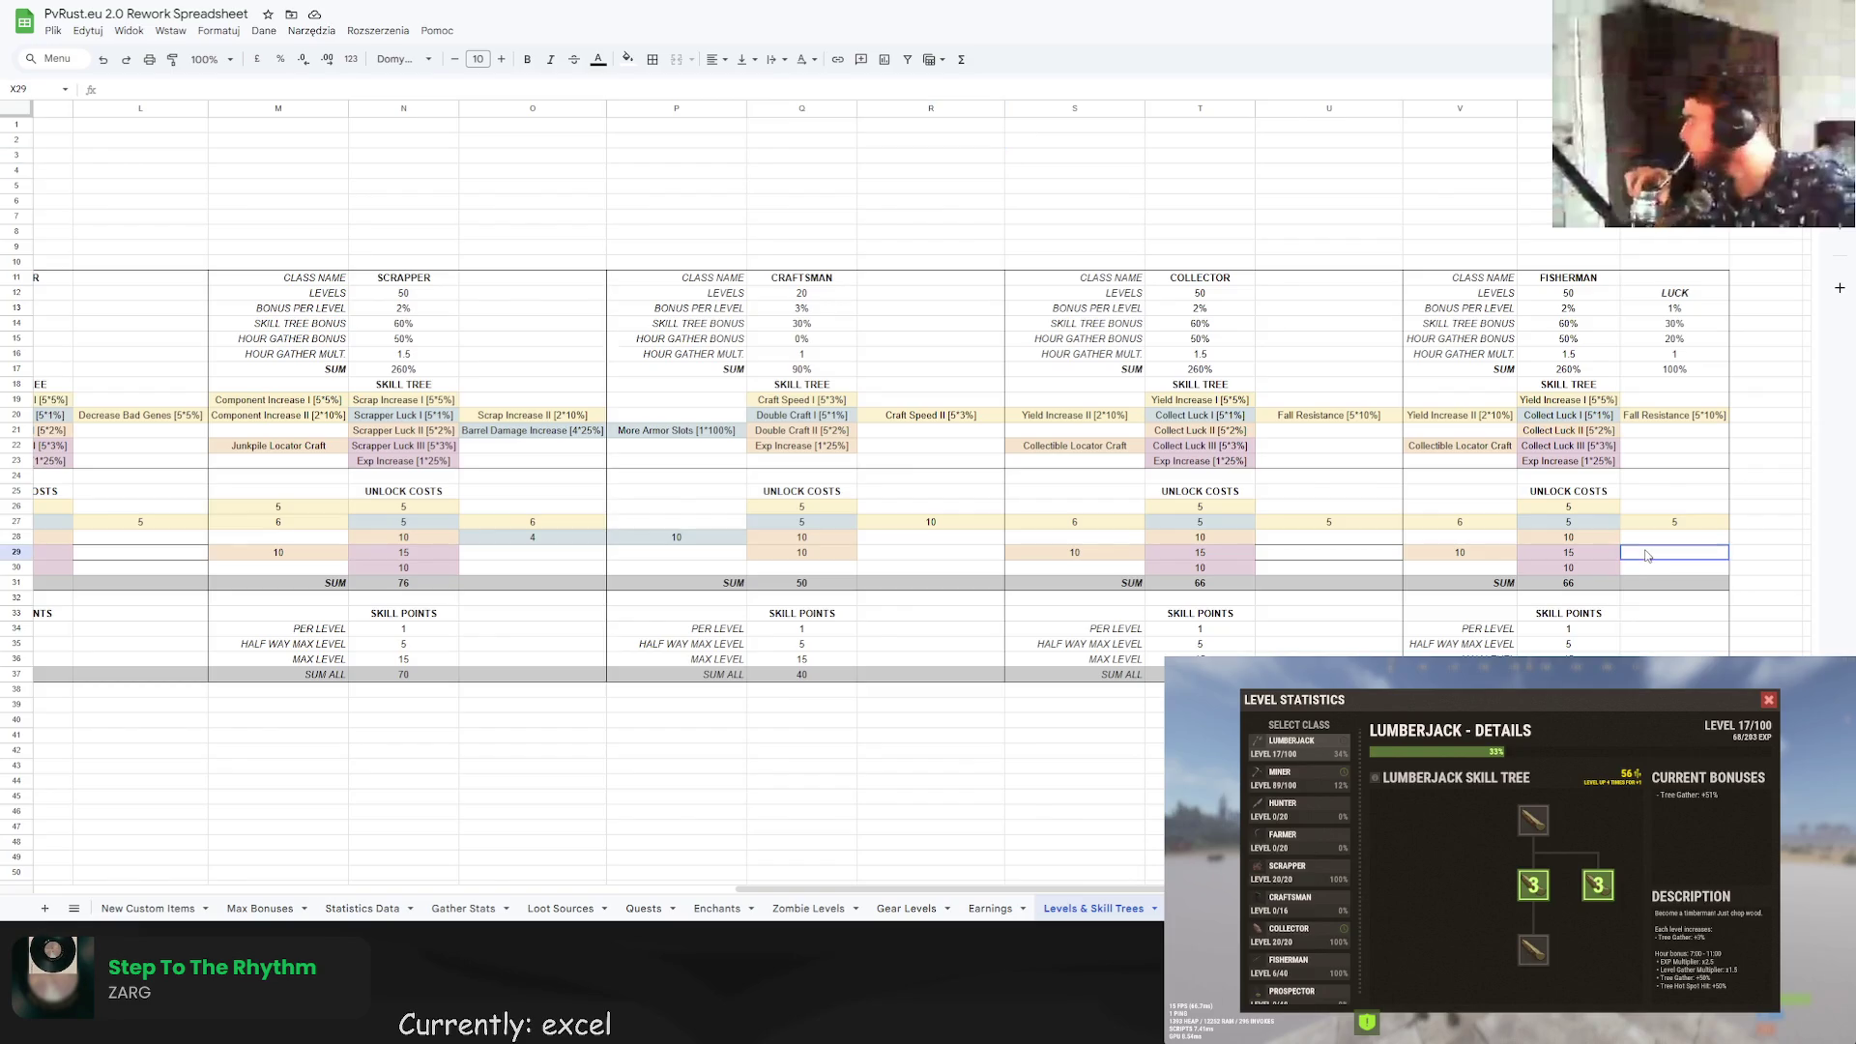
scroll(1623, 599, "down", 3)
scroll(1547, 619, "up", 3)
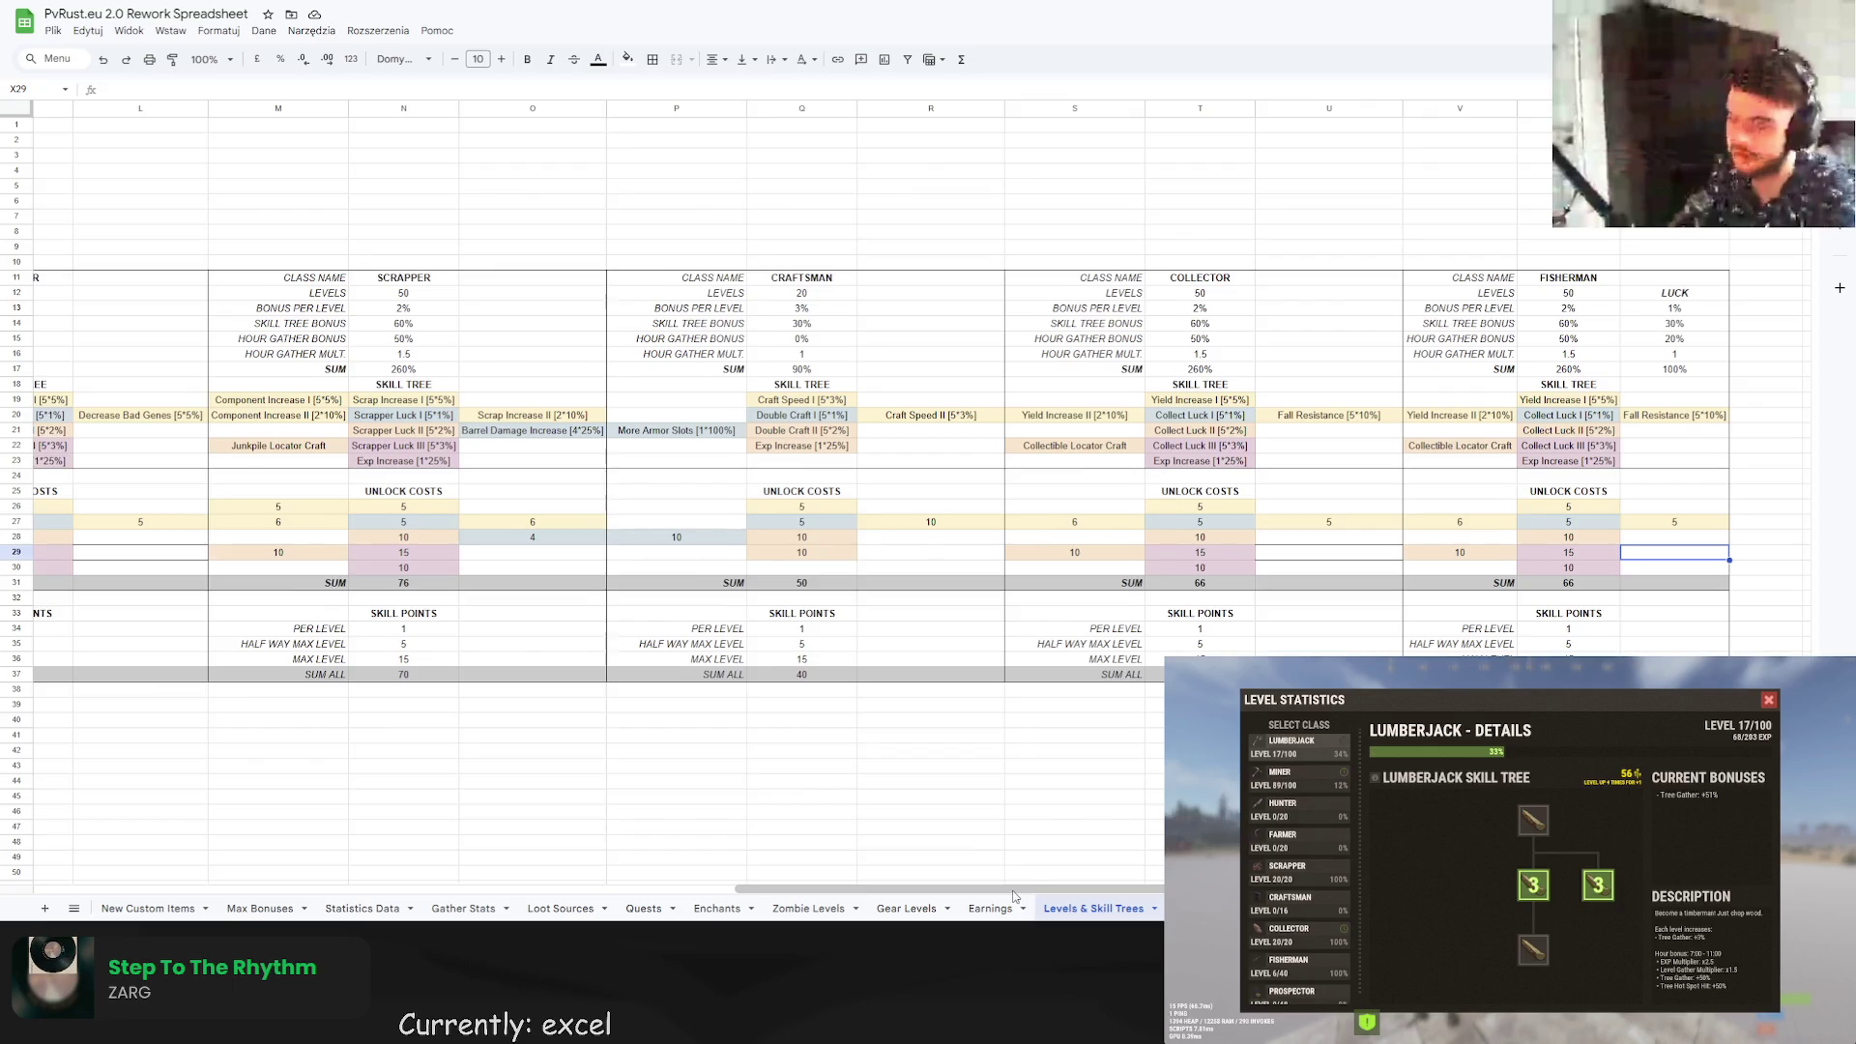
scroll(1091, 894, "right", 2)
left_click(1527, 403)
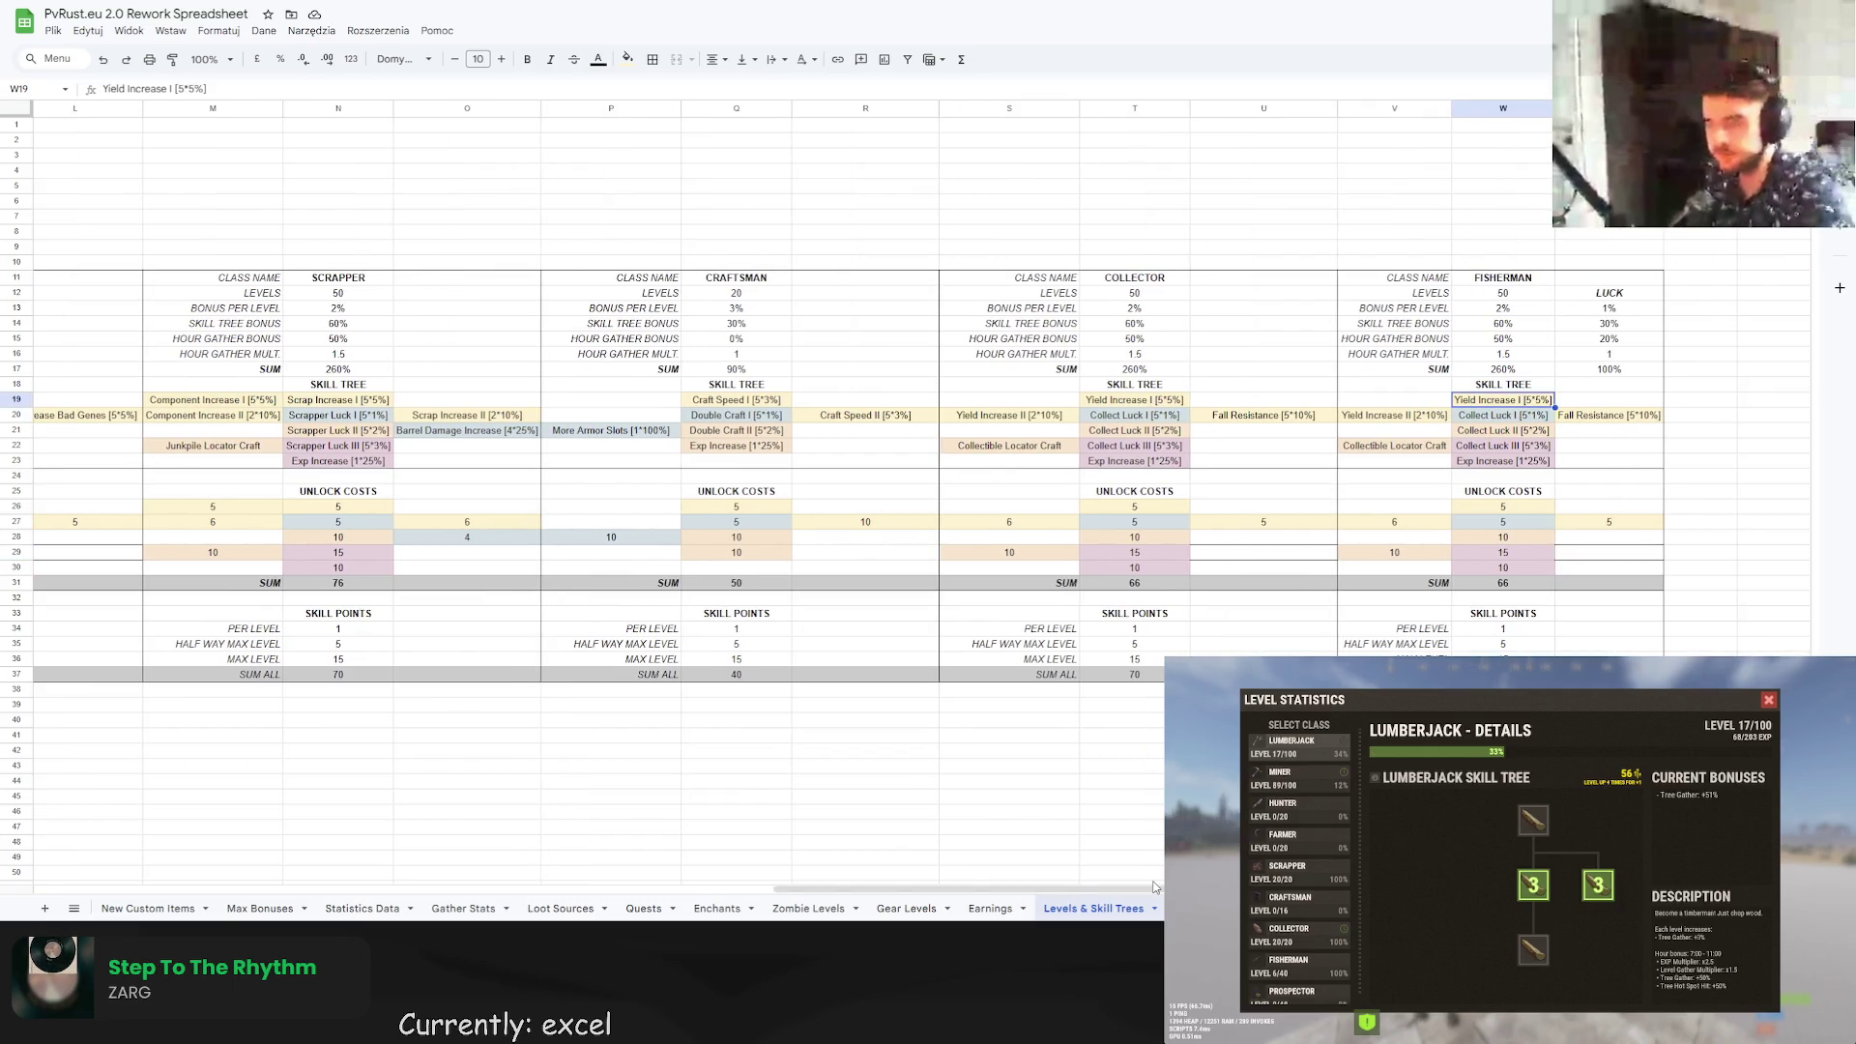
left_click_drag(1153, 886, 423, 808)
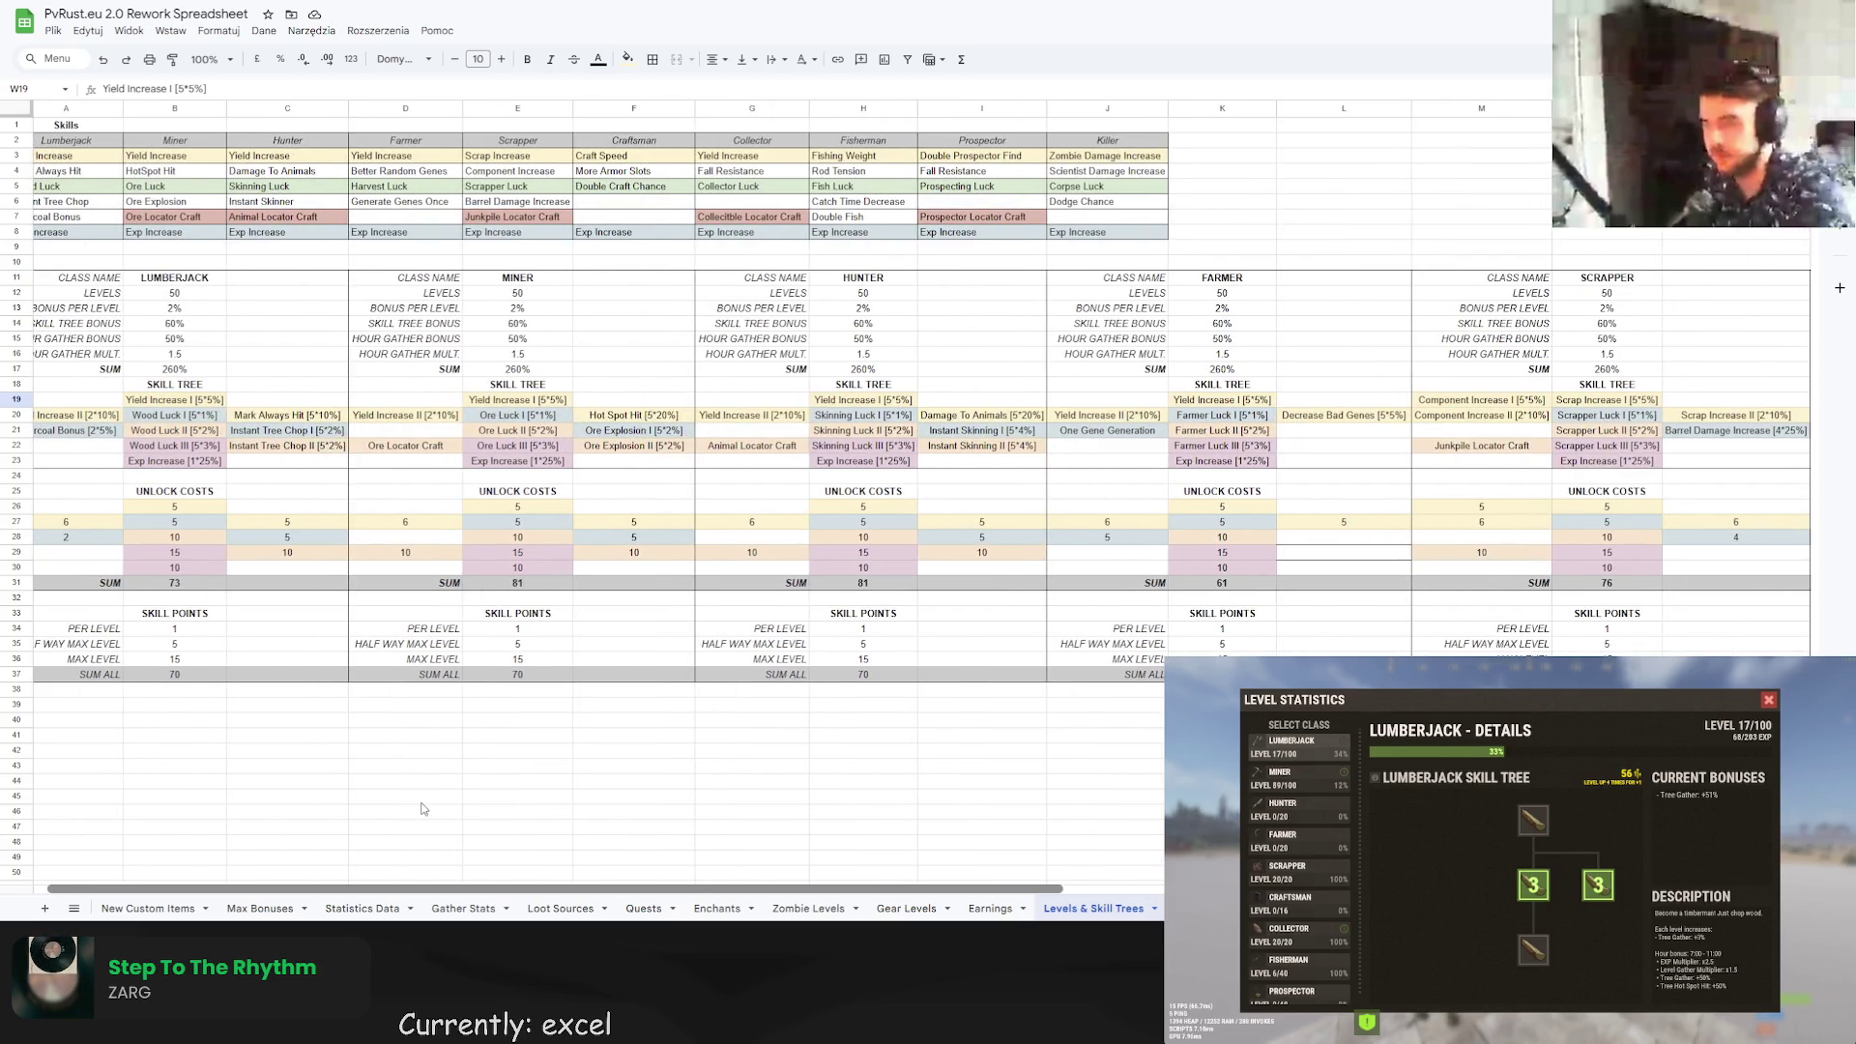
left_click_drag(858, 156, 860, 234)
key("ctrl+c")
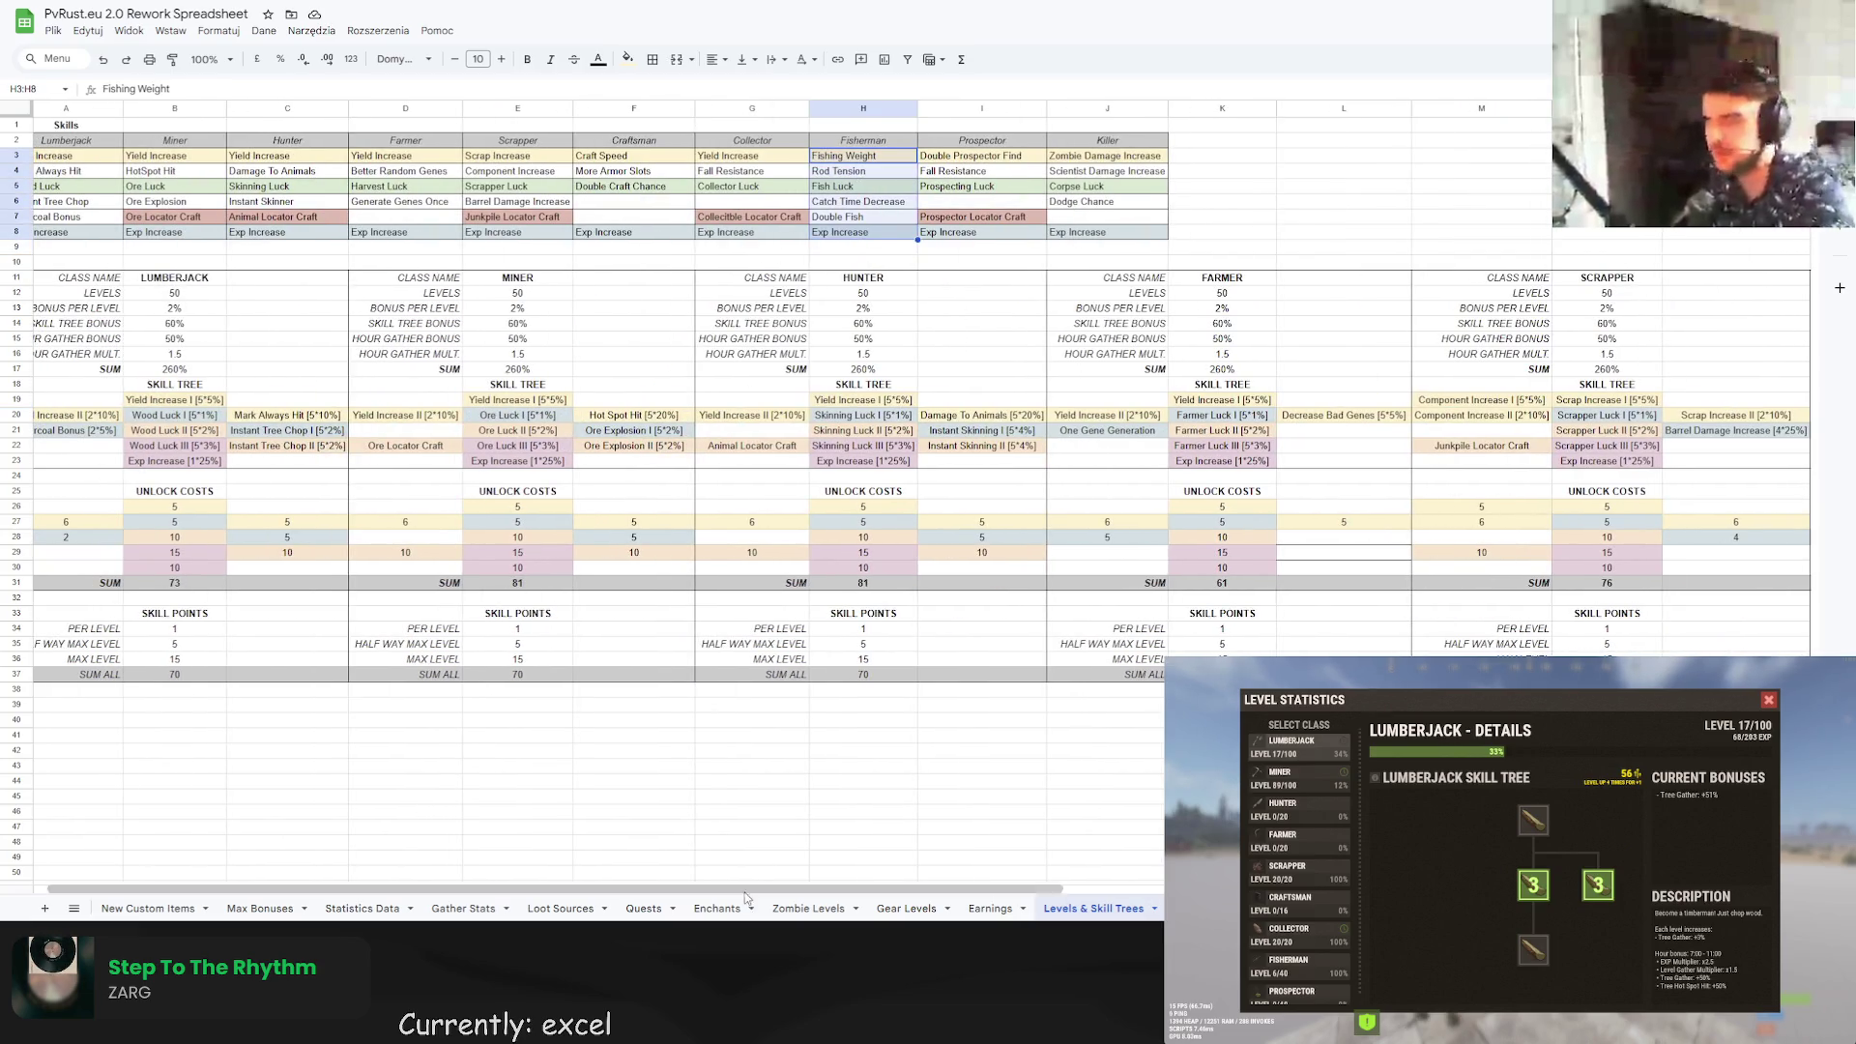
left_click_drag(746, 889, 1044, 889)
left_click(1520, 148)
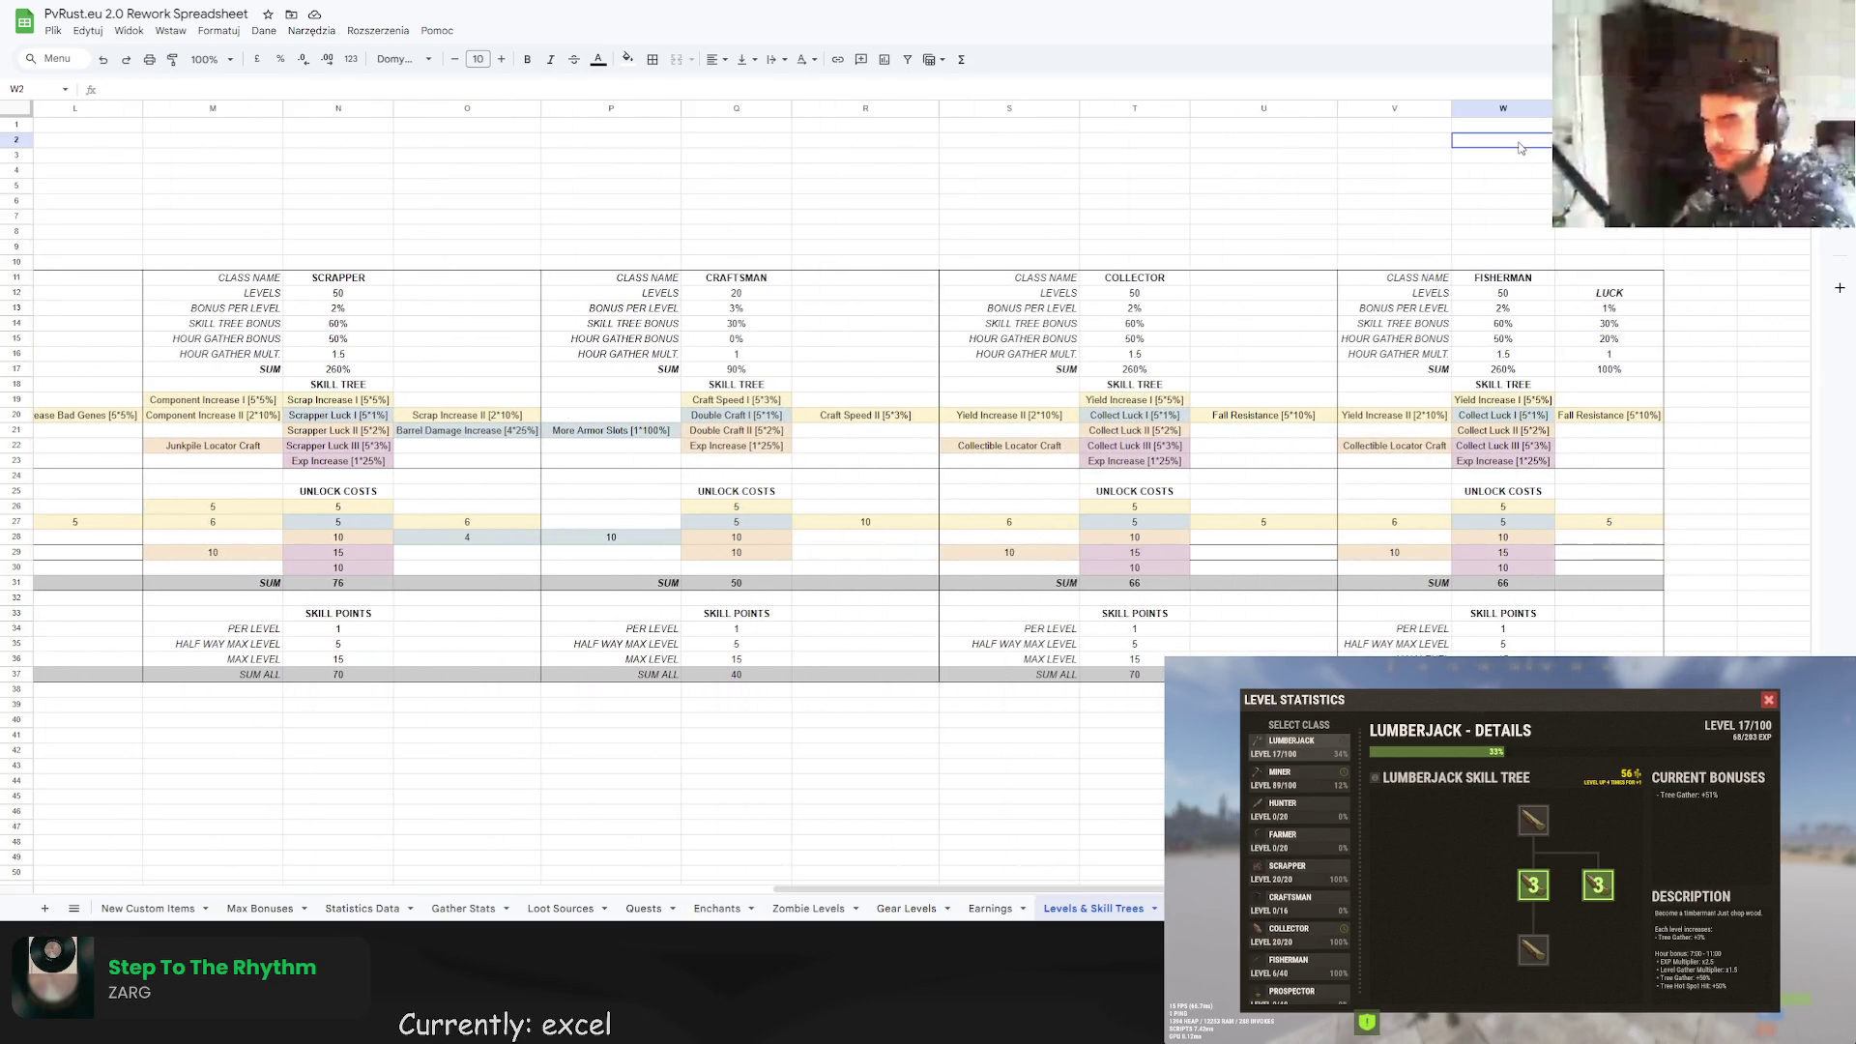
key("ctrl+v")
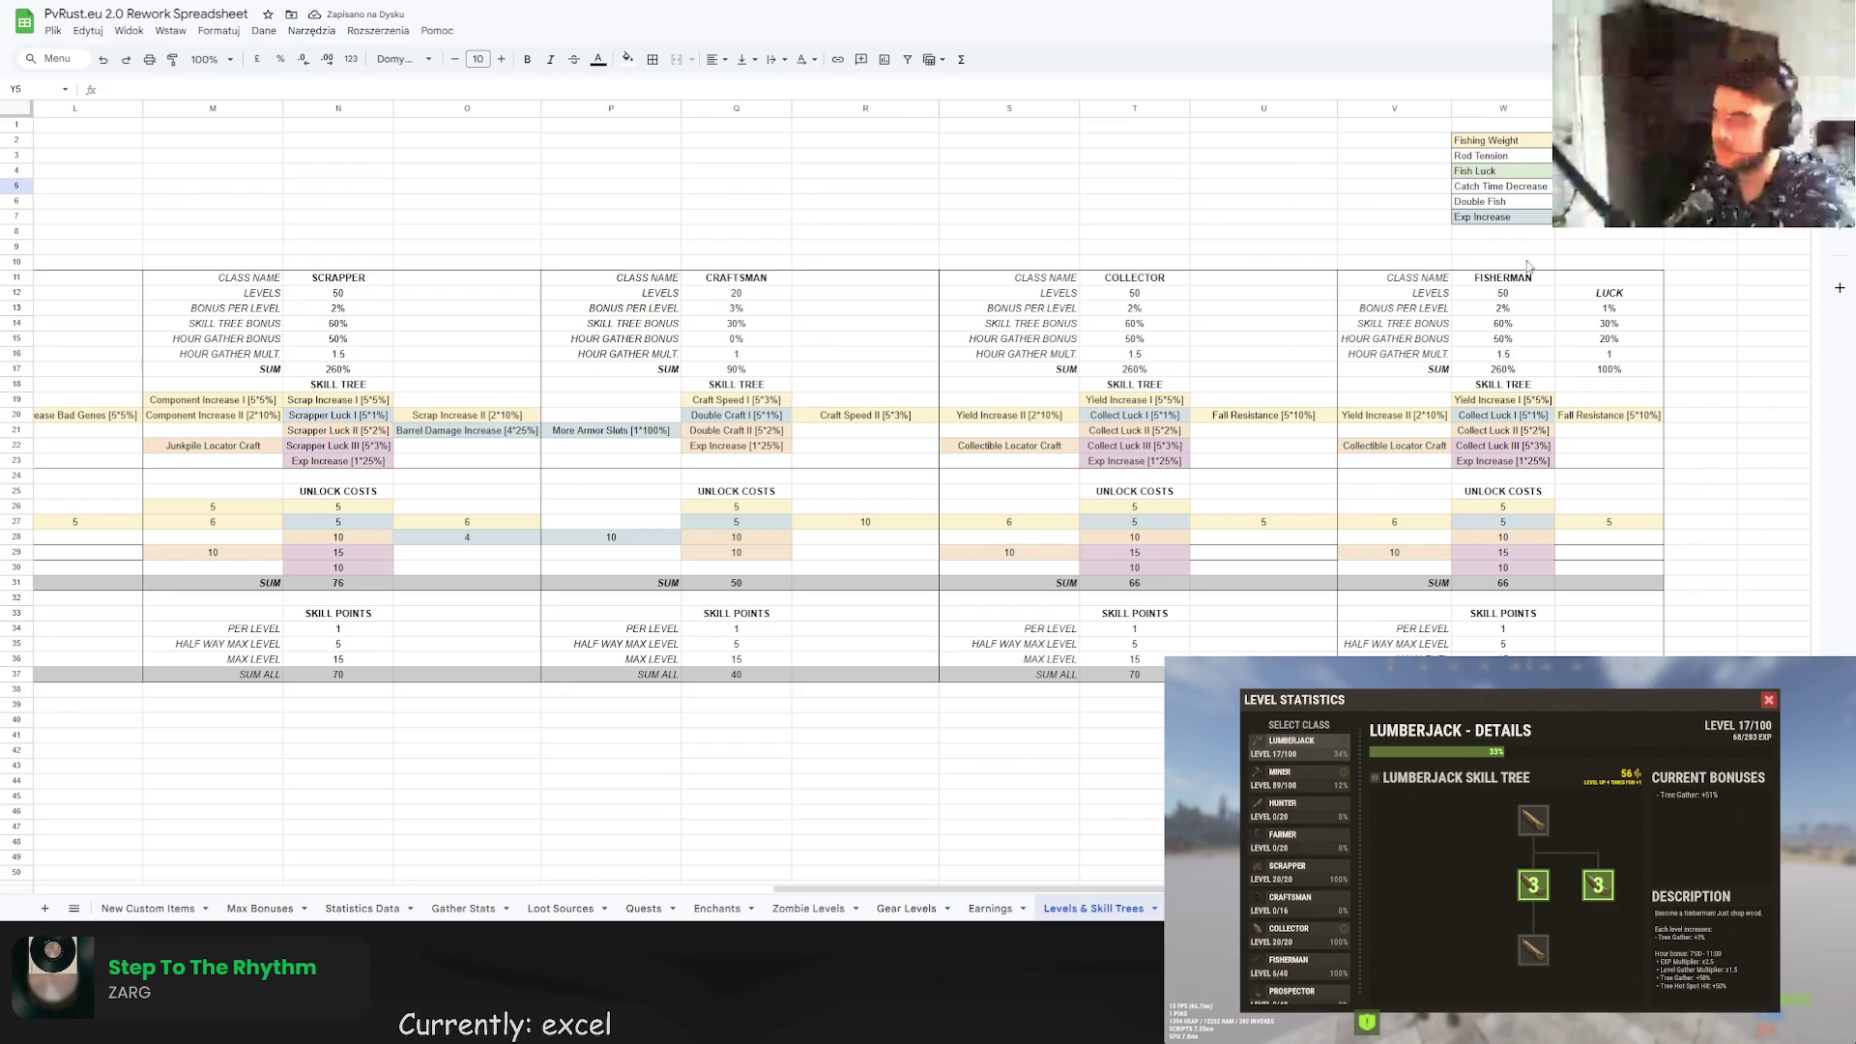
Select the Scrapper skill tree together with its unlock costs.
left_click(1512, 400)
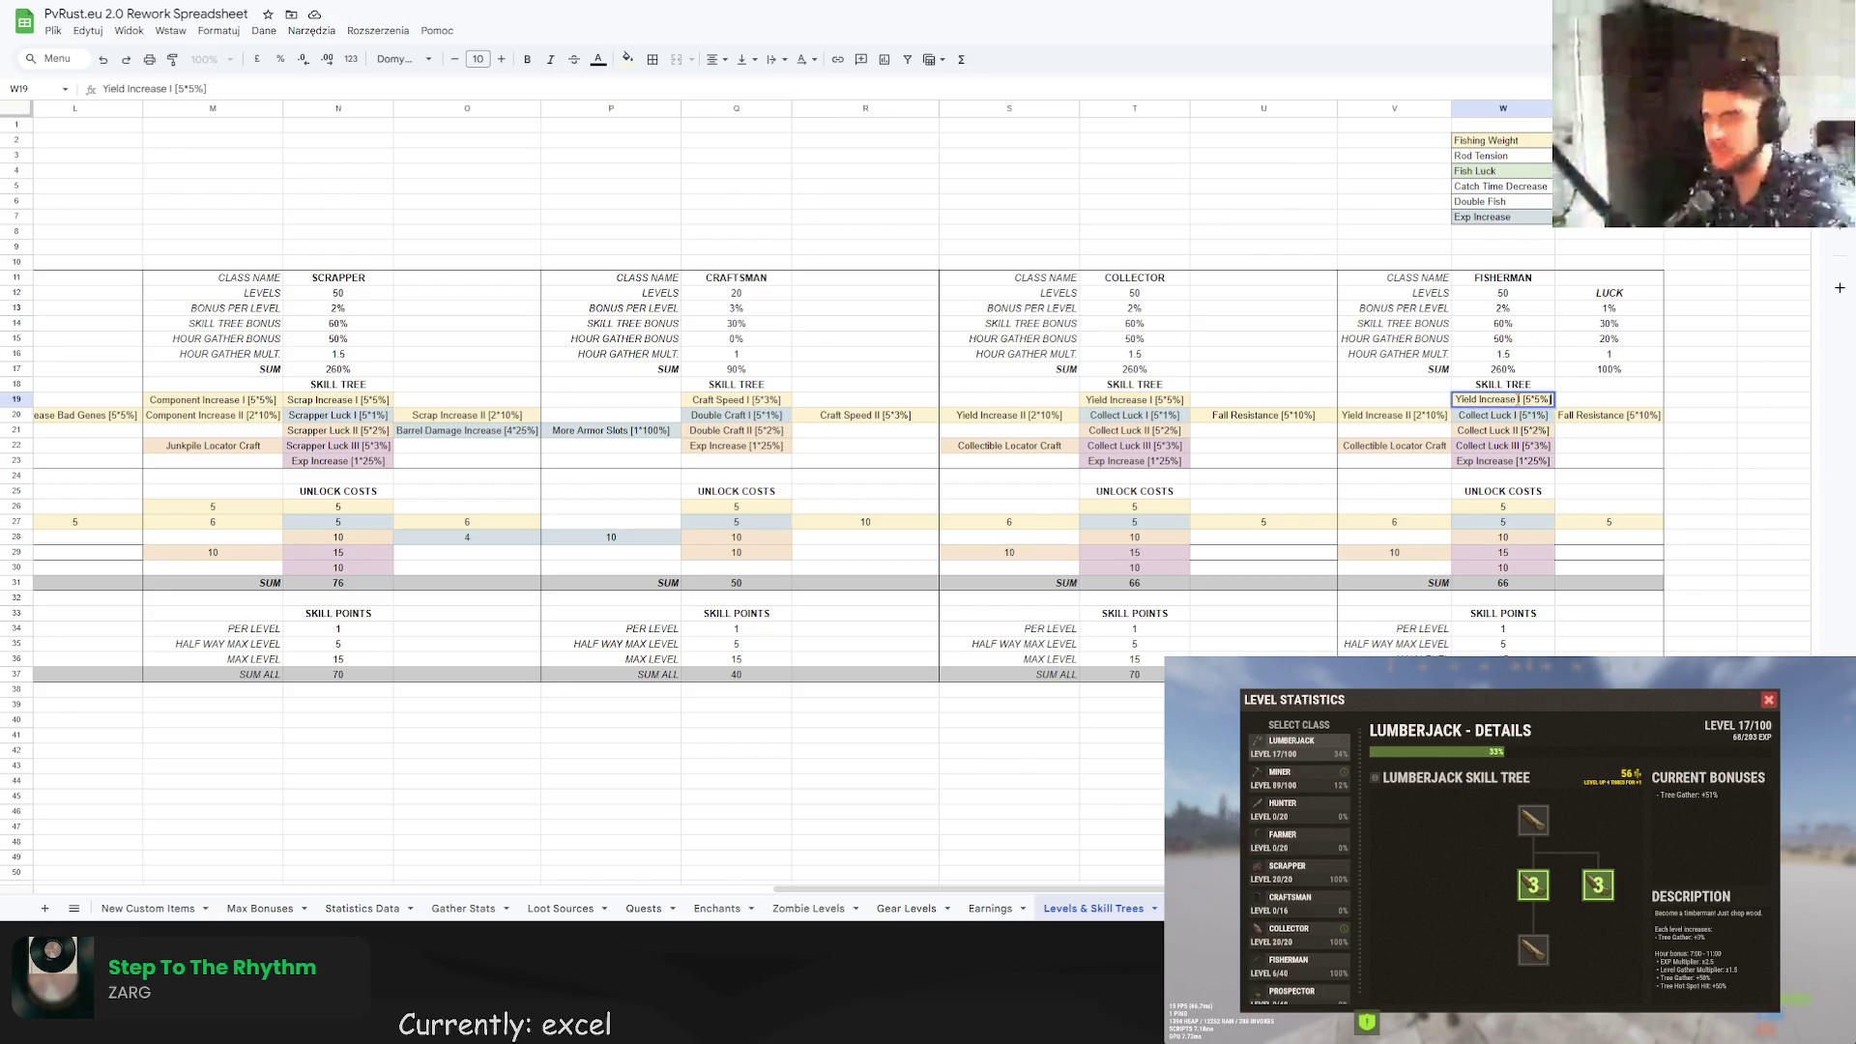
scroll(774, 888, "left", 5)
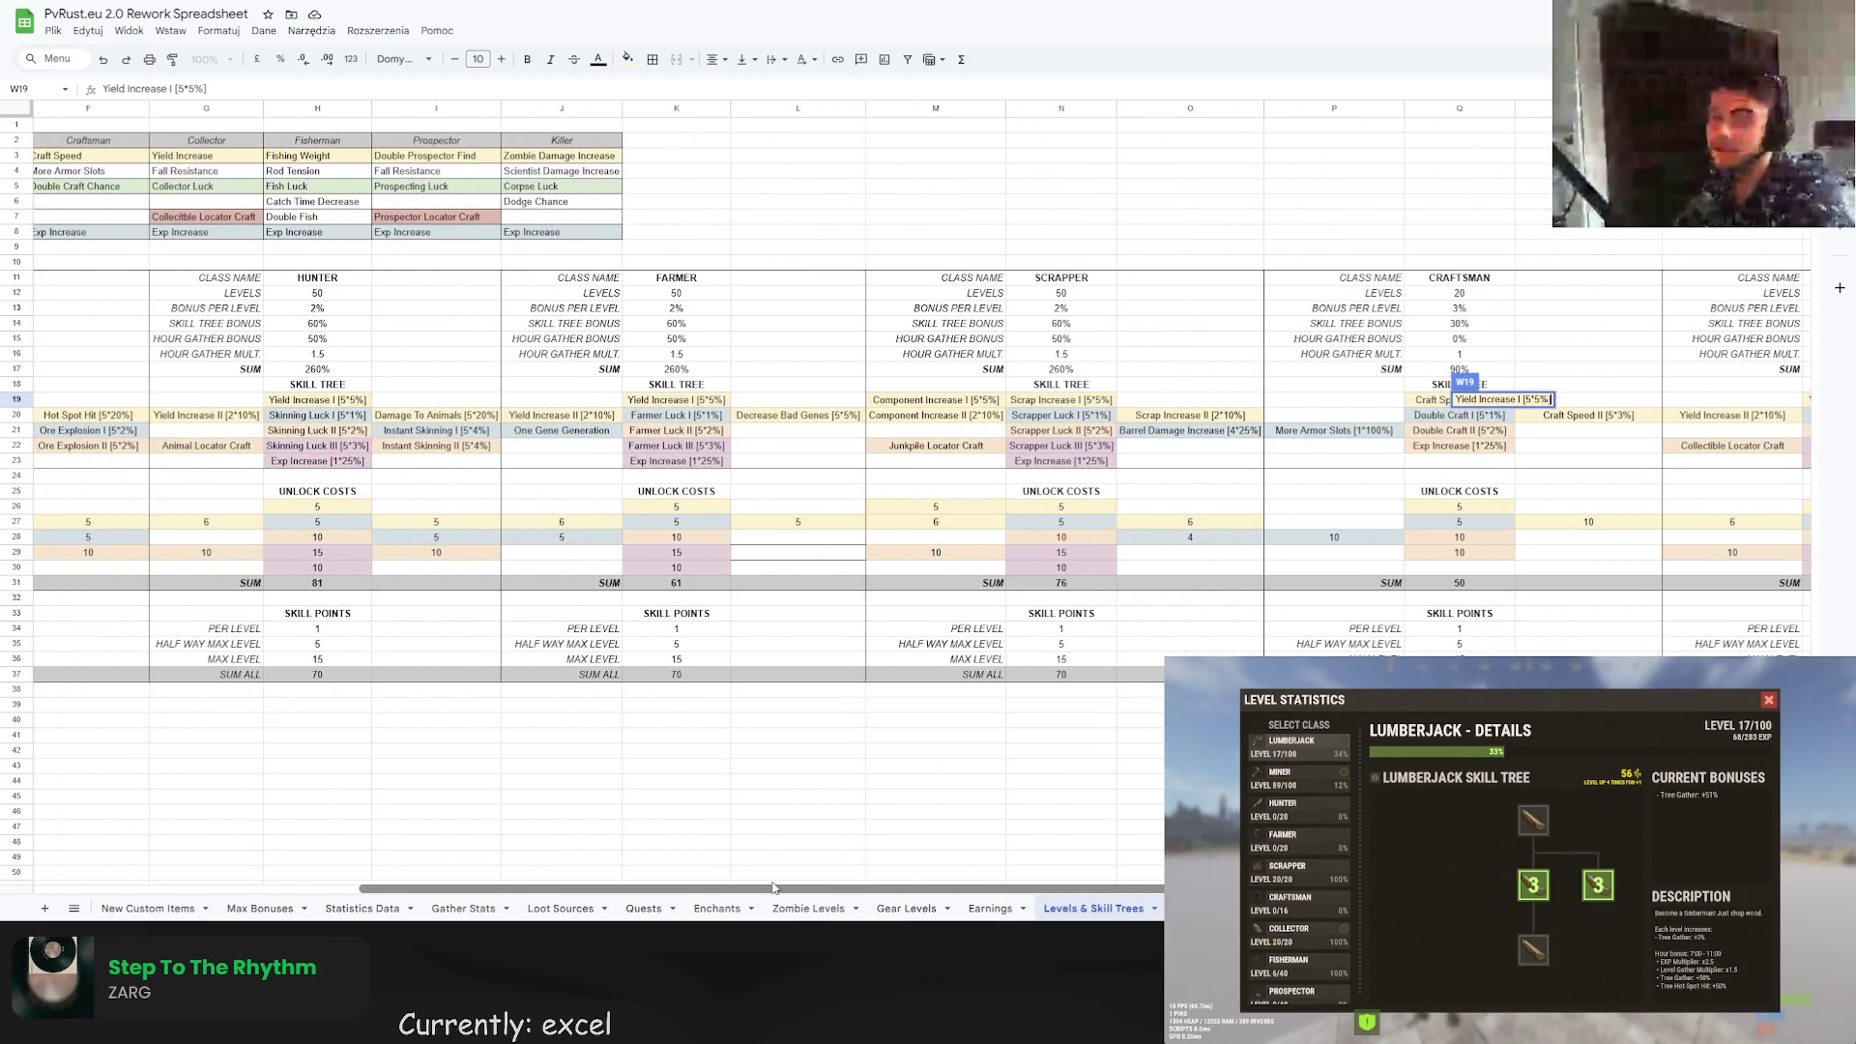
left_click_drag(947, 400, 1214, 572)
Paste the Scrapper tree over the Fisherman tree at V19 and autofit columns V–X.
key("ctrl+c")
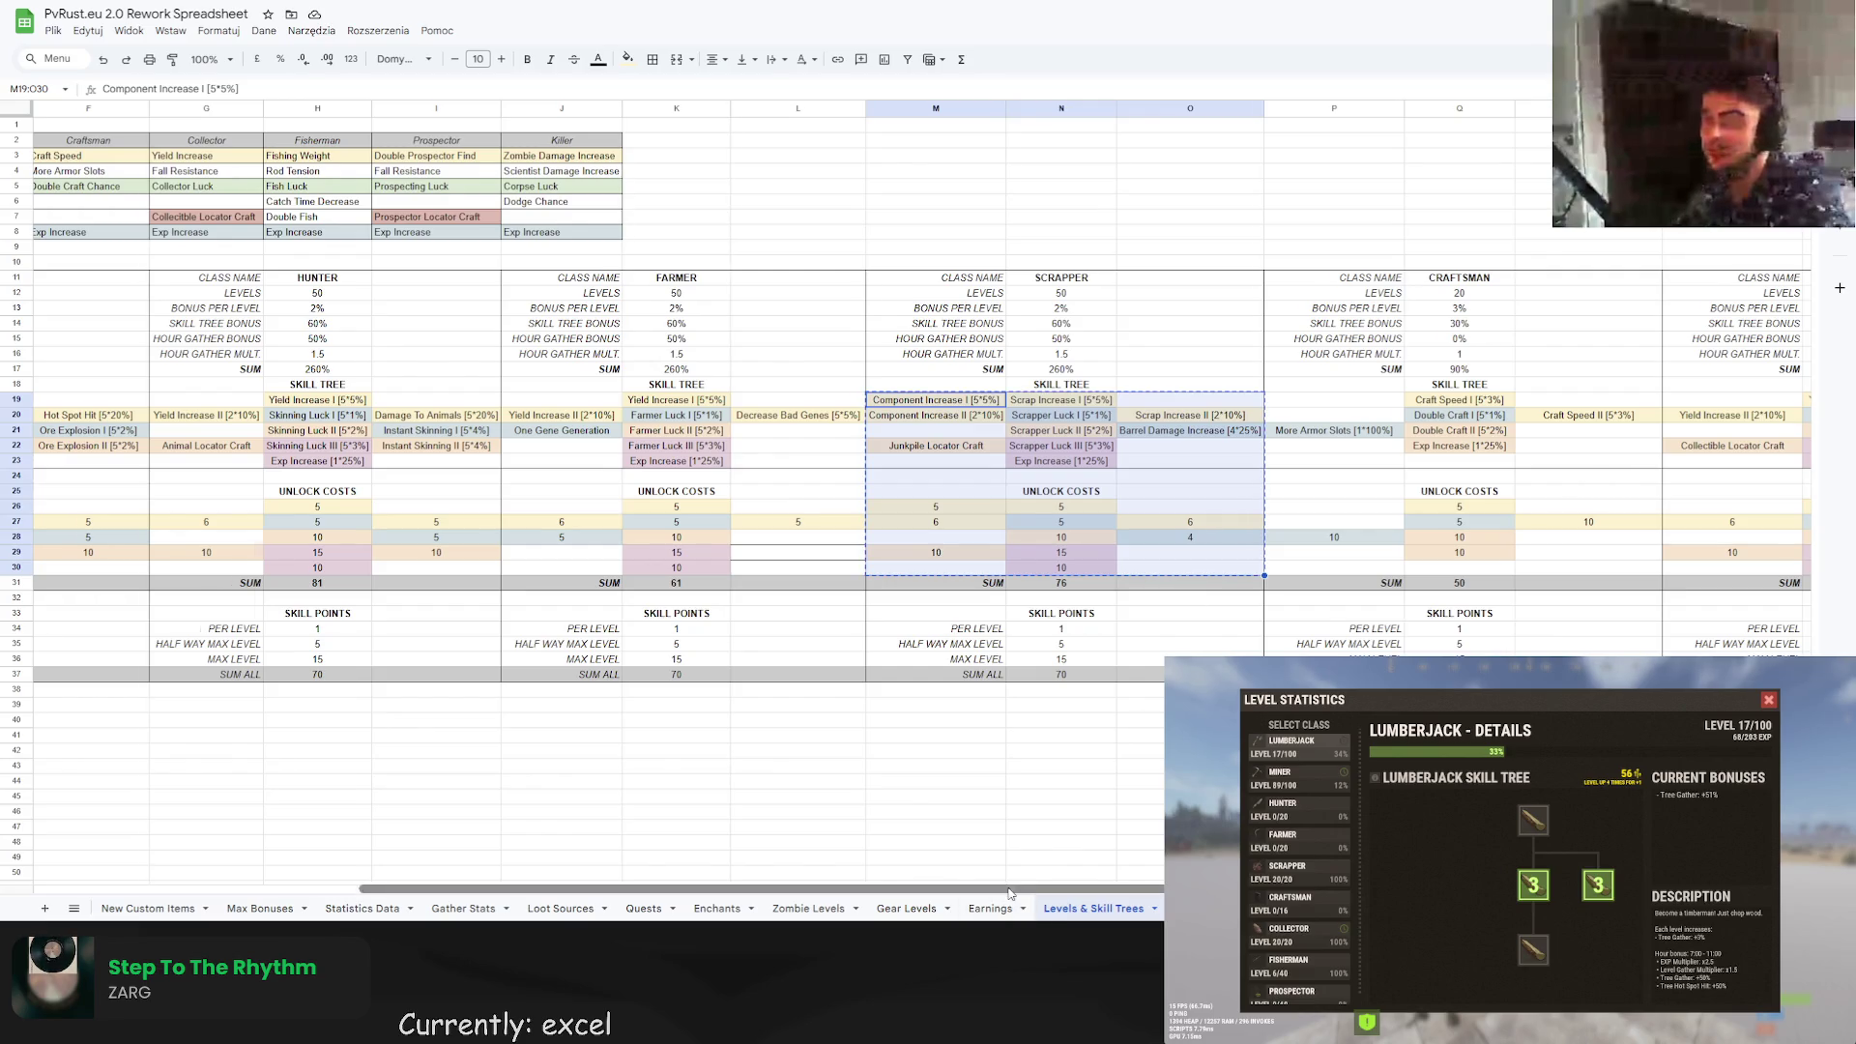
scroll(1008, 887, "right", 5)
left_click(1421, 400)
key("ctrl+v")
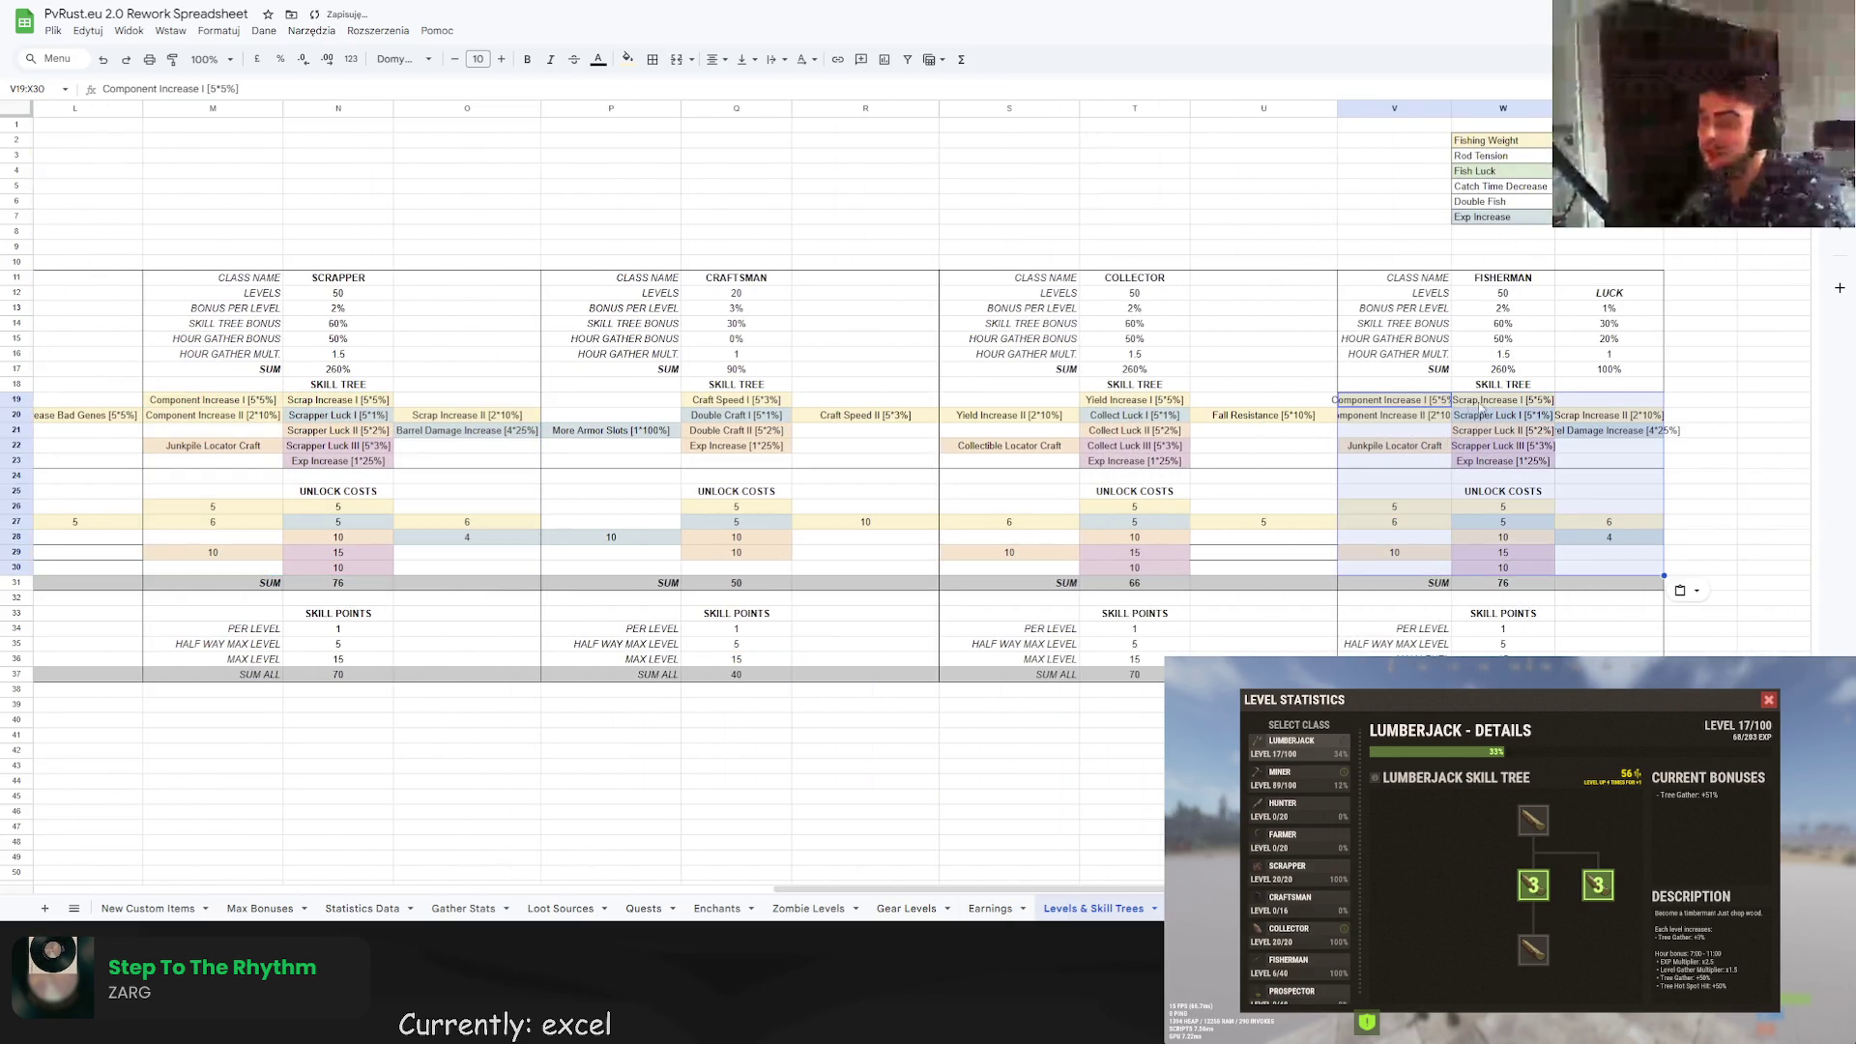
double_click(1451, 108)
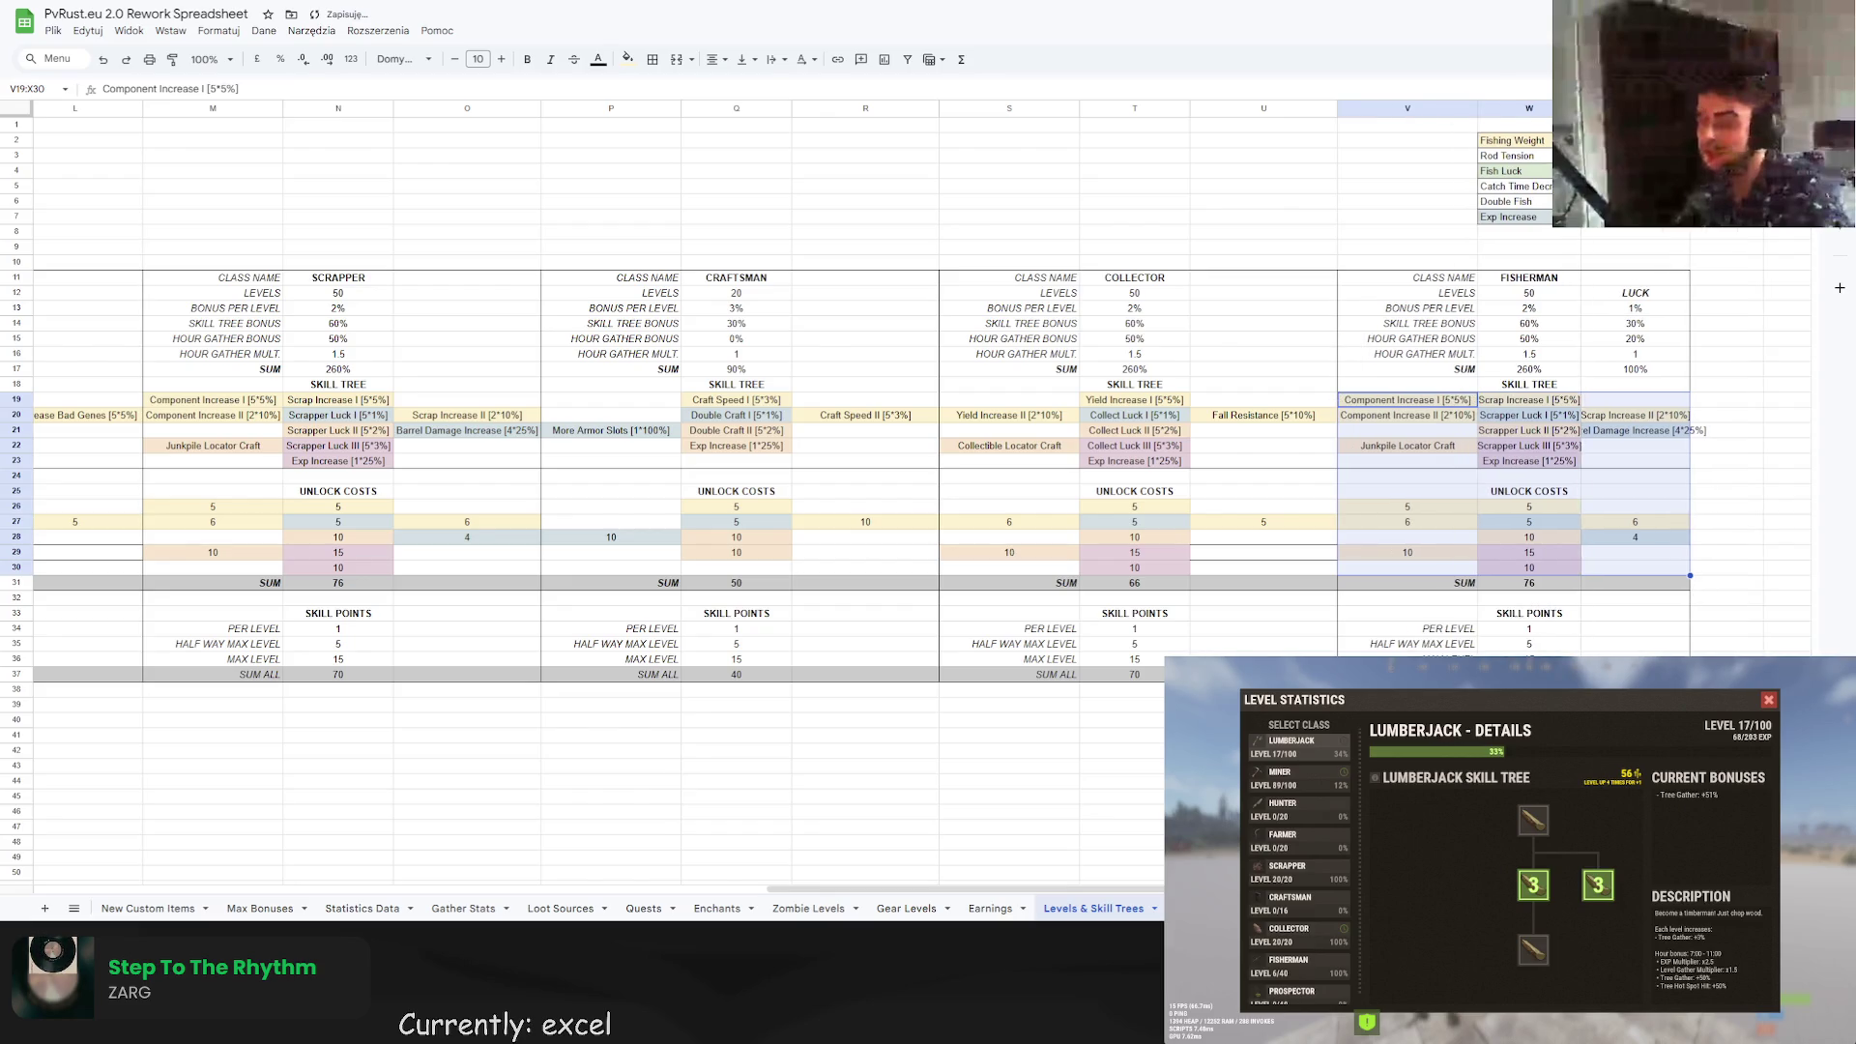
double_click(1580, 109)
double_click(1697, 108)
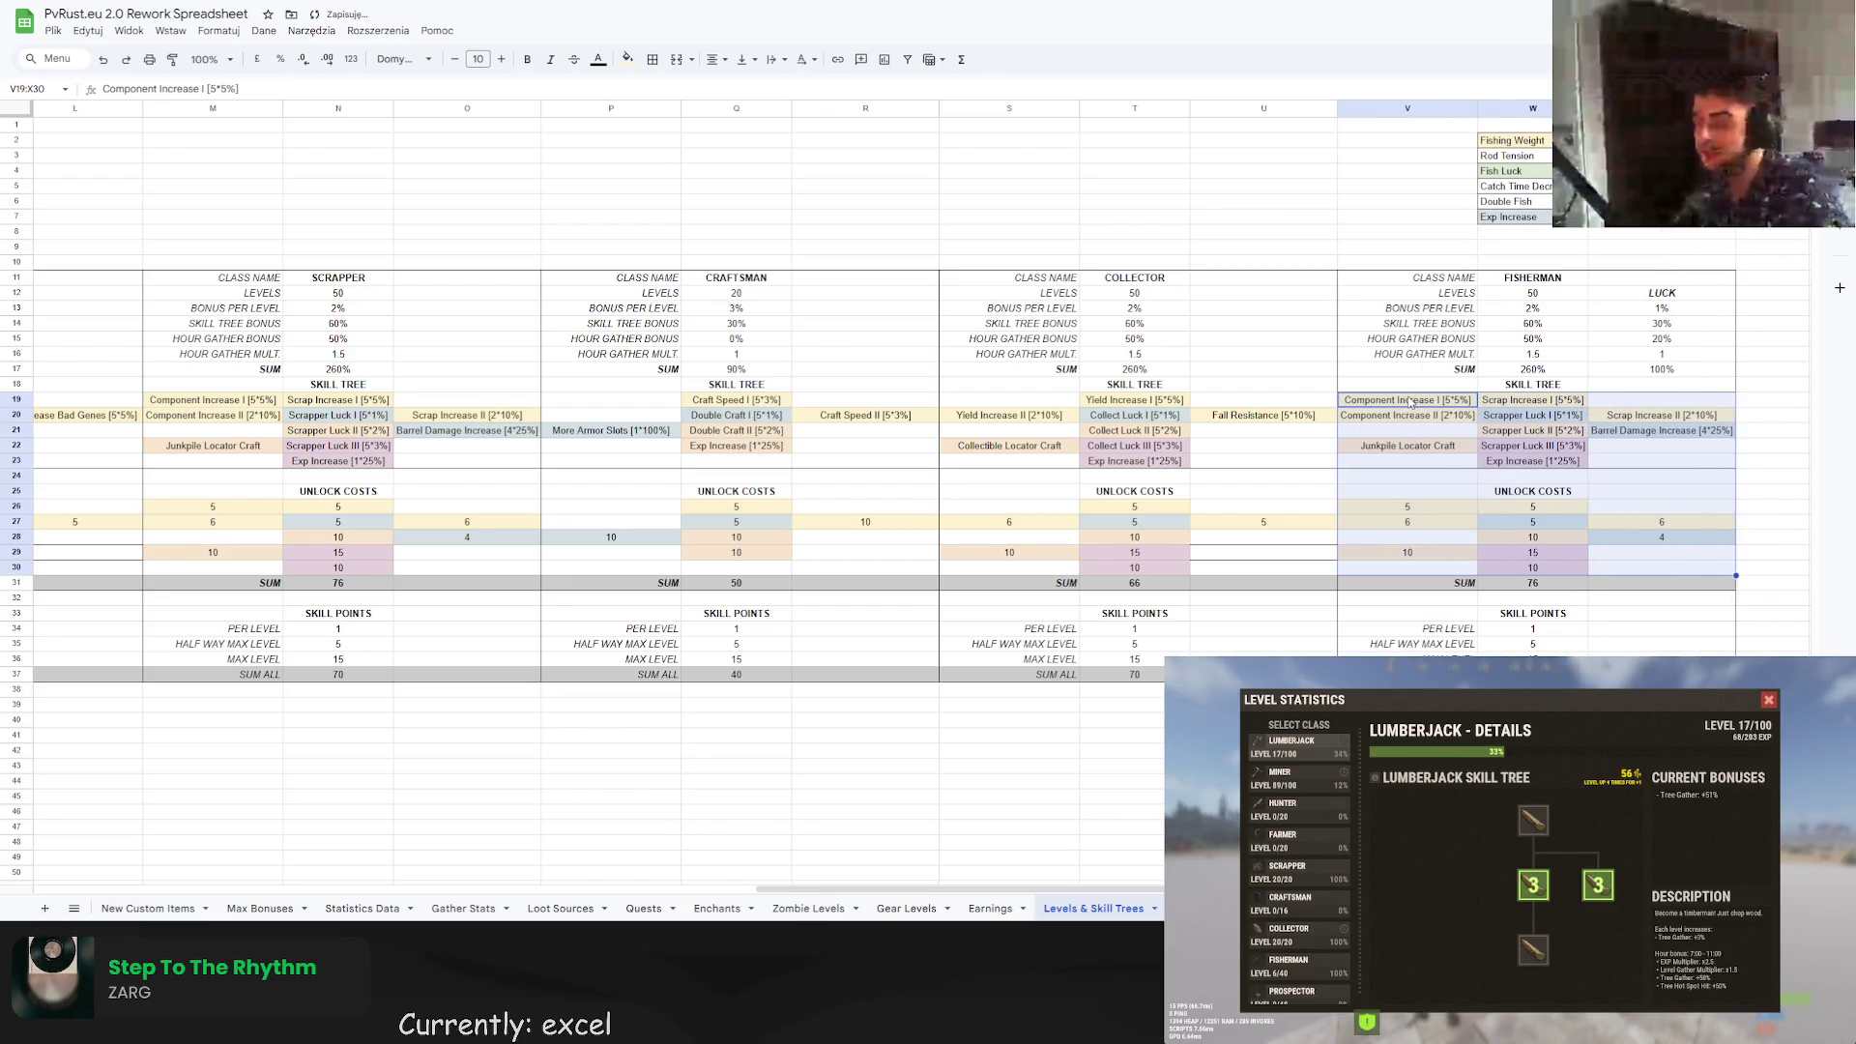
Rename the first two pasted skills Luck Increase I and Luck Increase II.
left_click(1410, 401)
double_click(1394, 398)
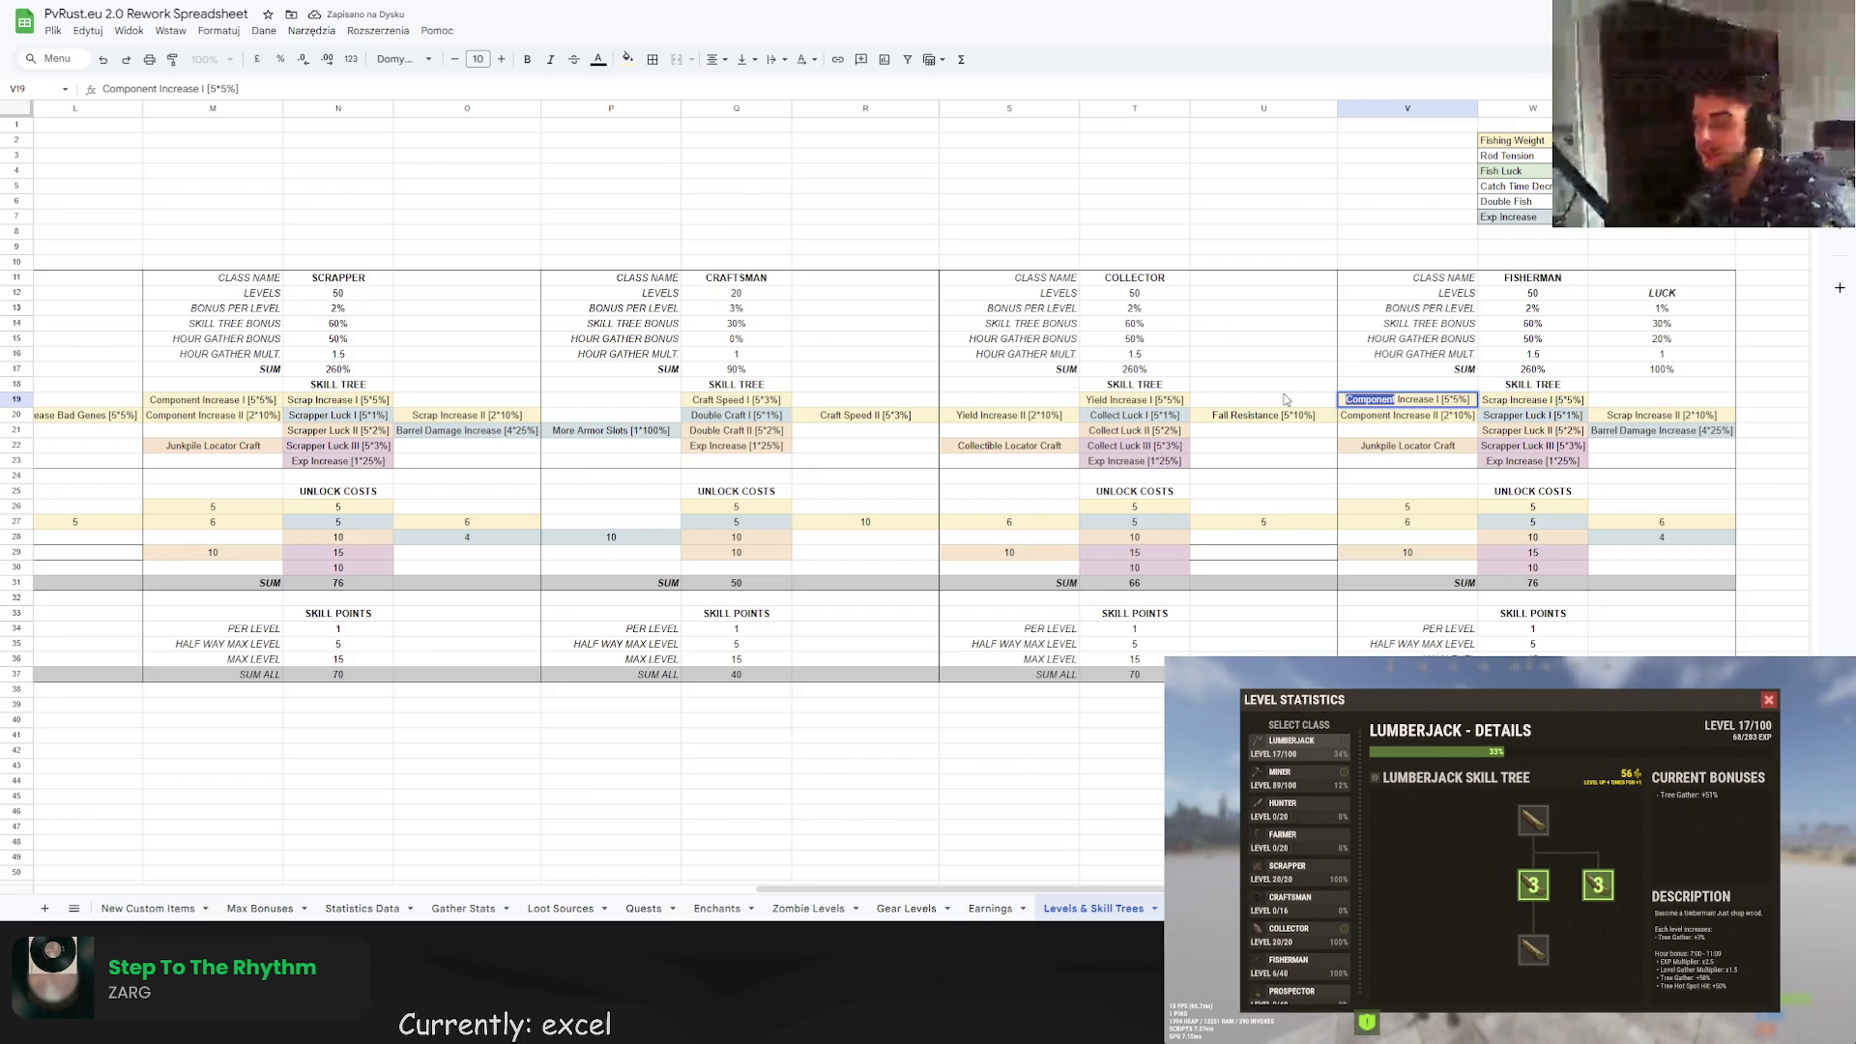
type("Luck")
key("Return")
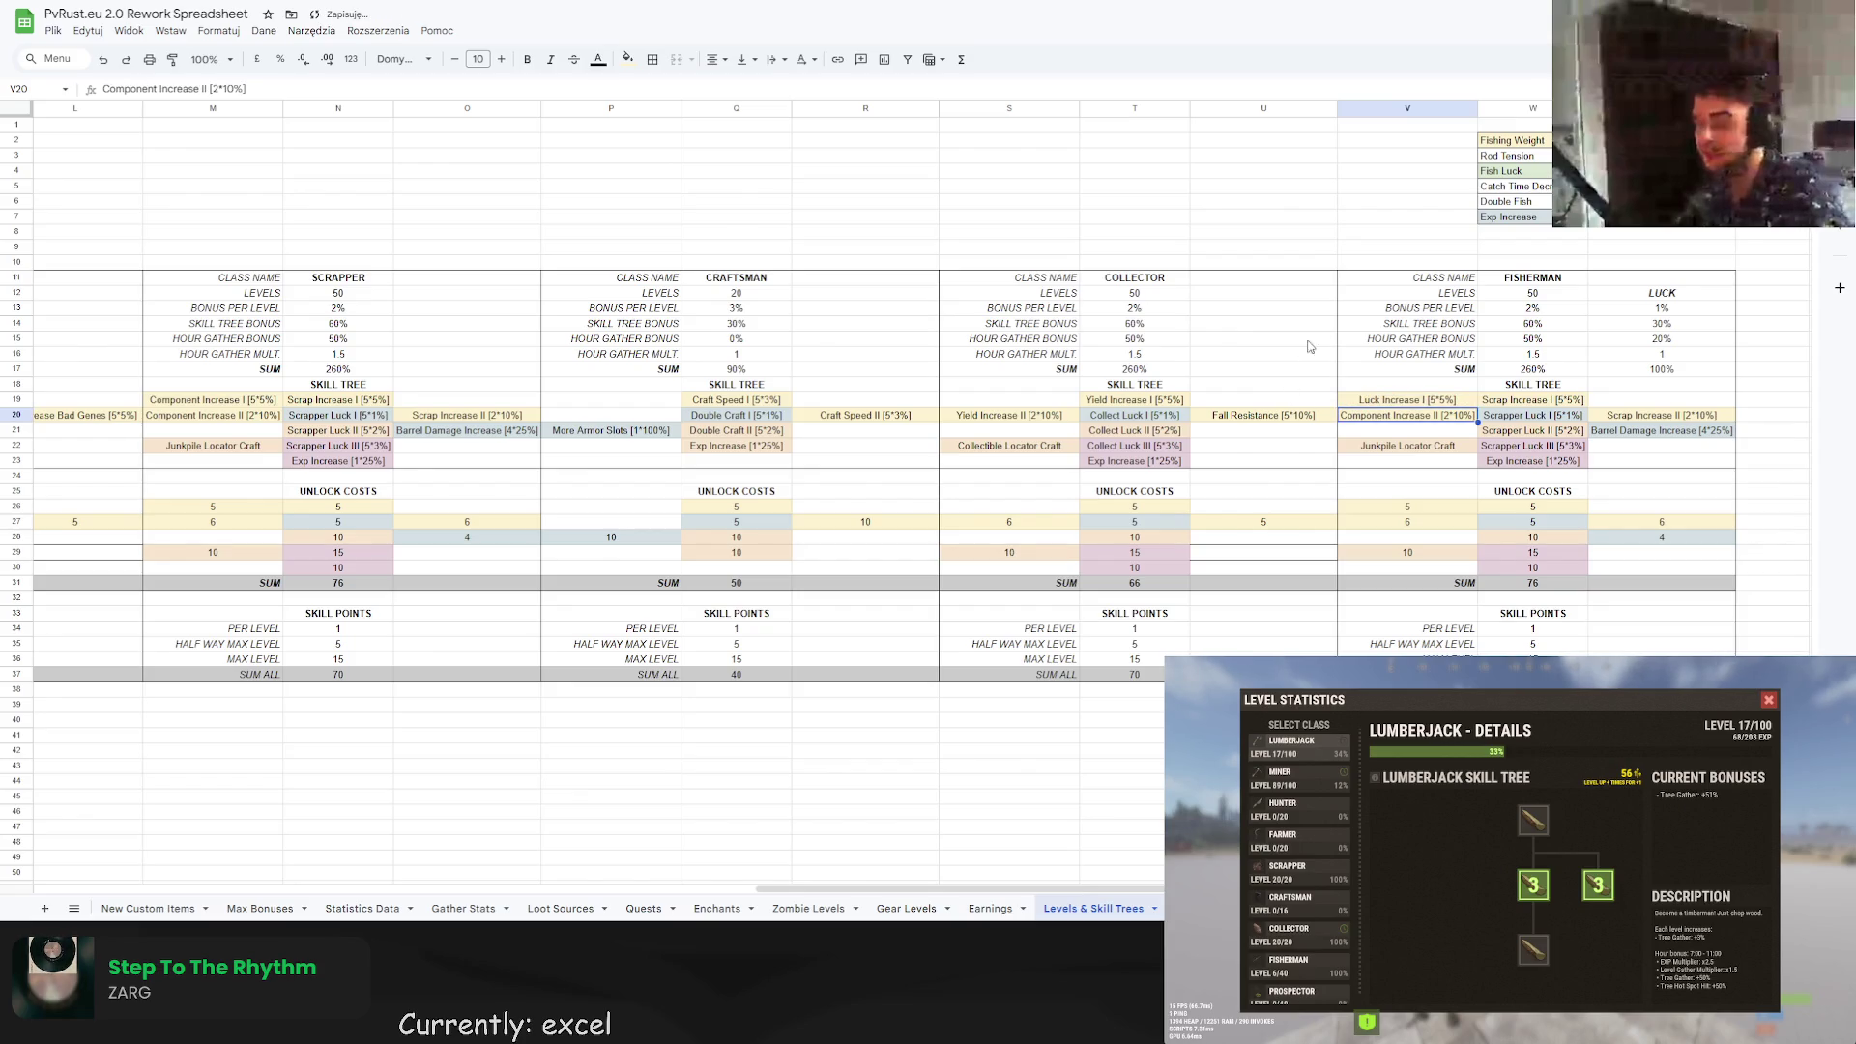
double_click(1382, 418)
left_click_drag(1389, 418, 1319, 421)
type("Luck")
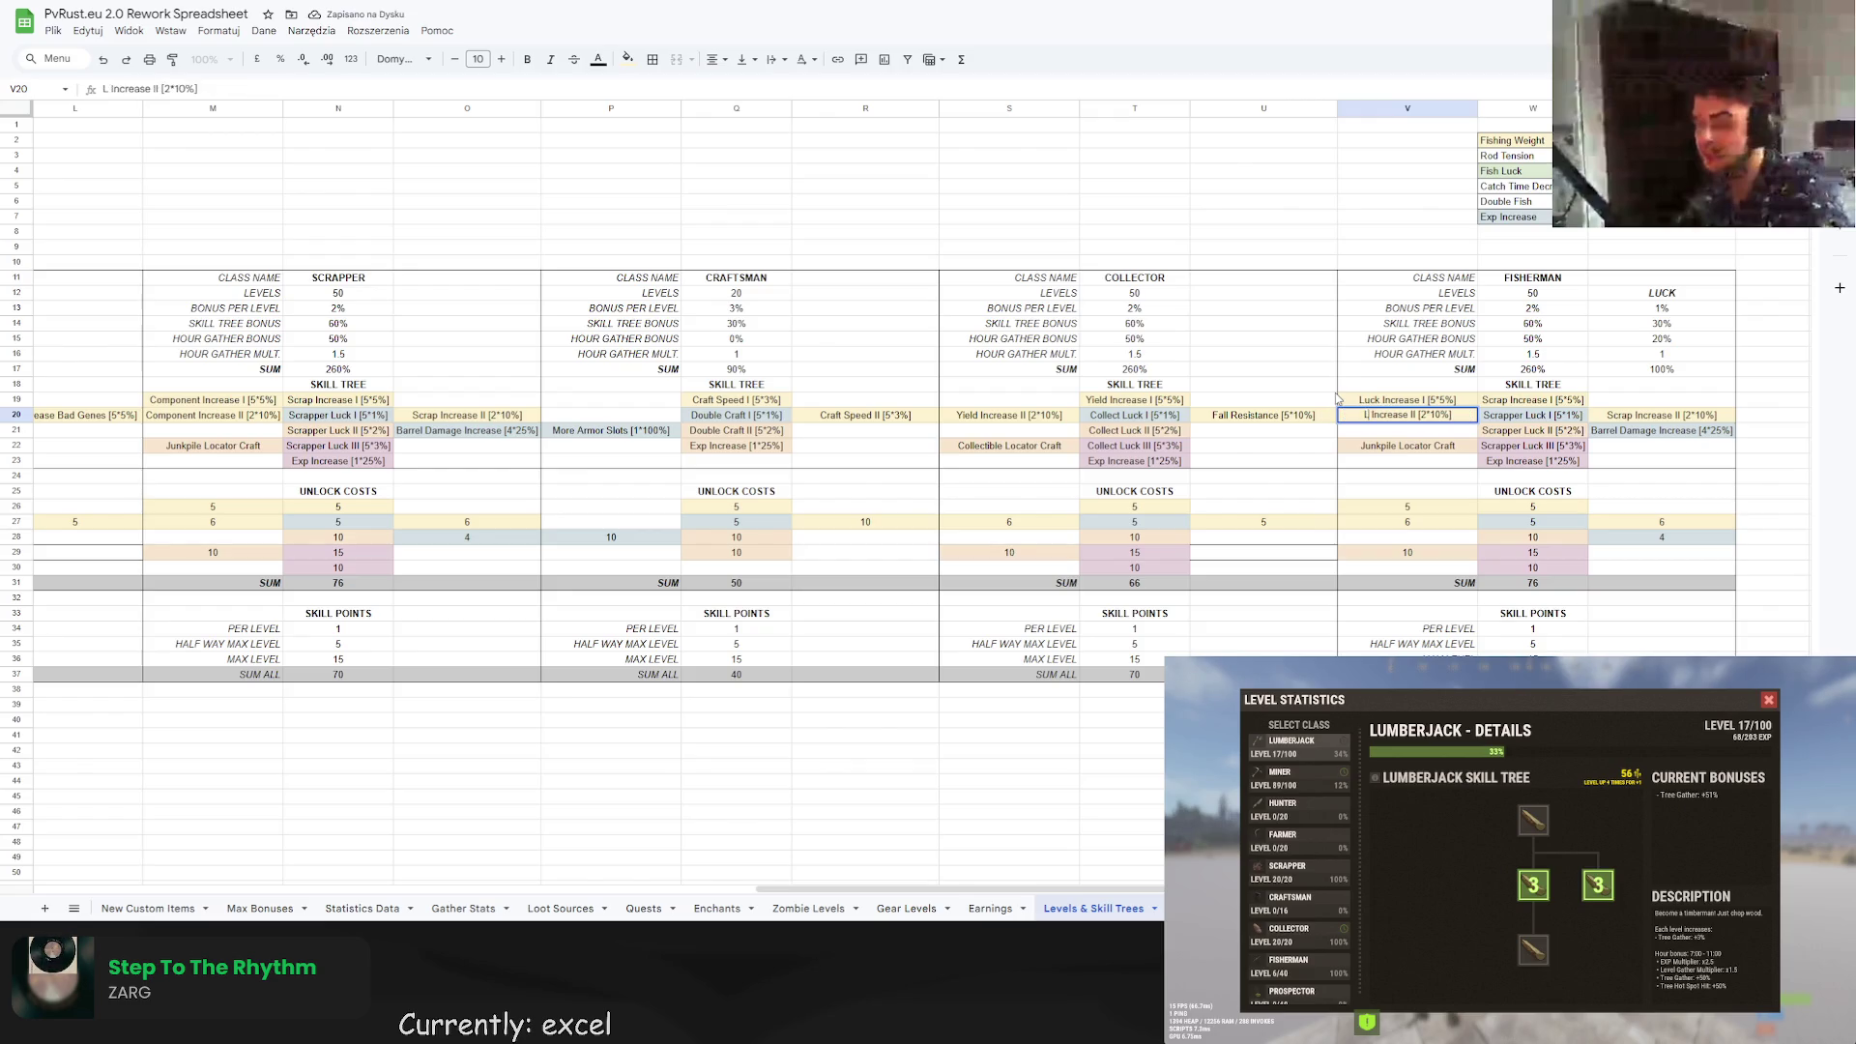
key("Return")
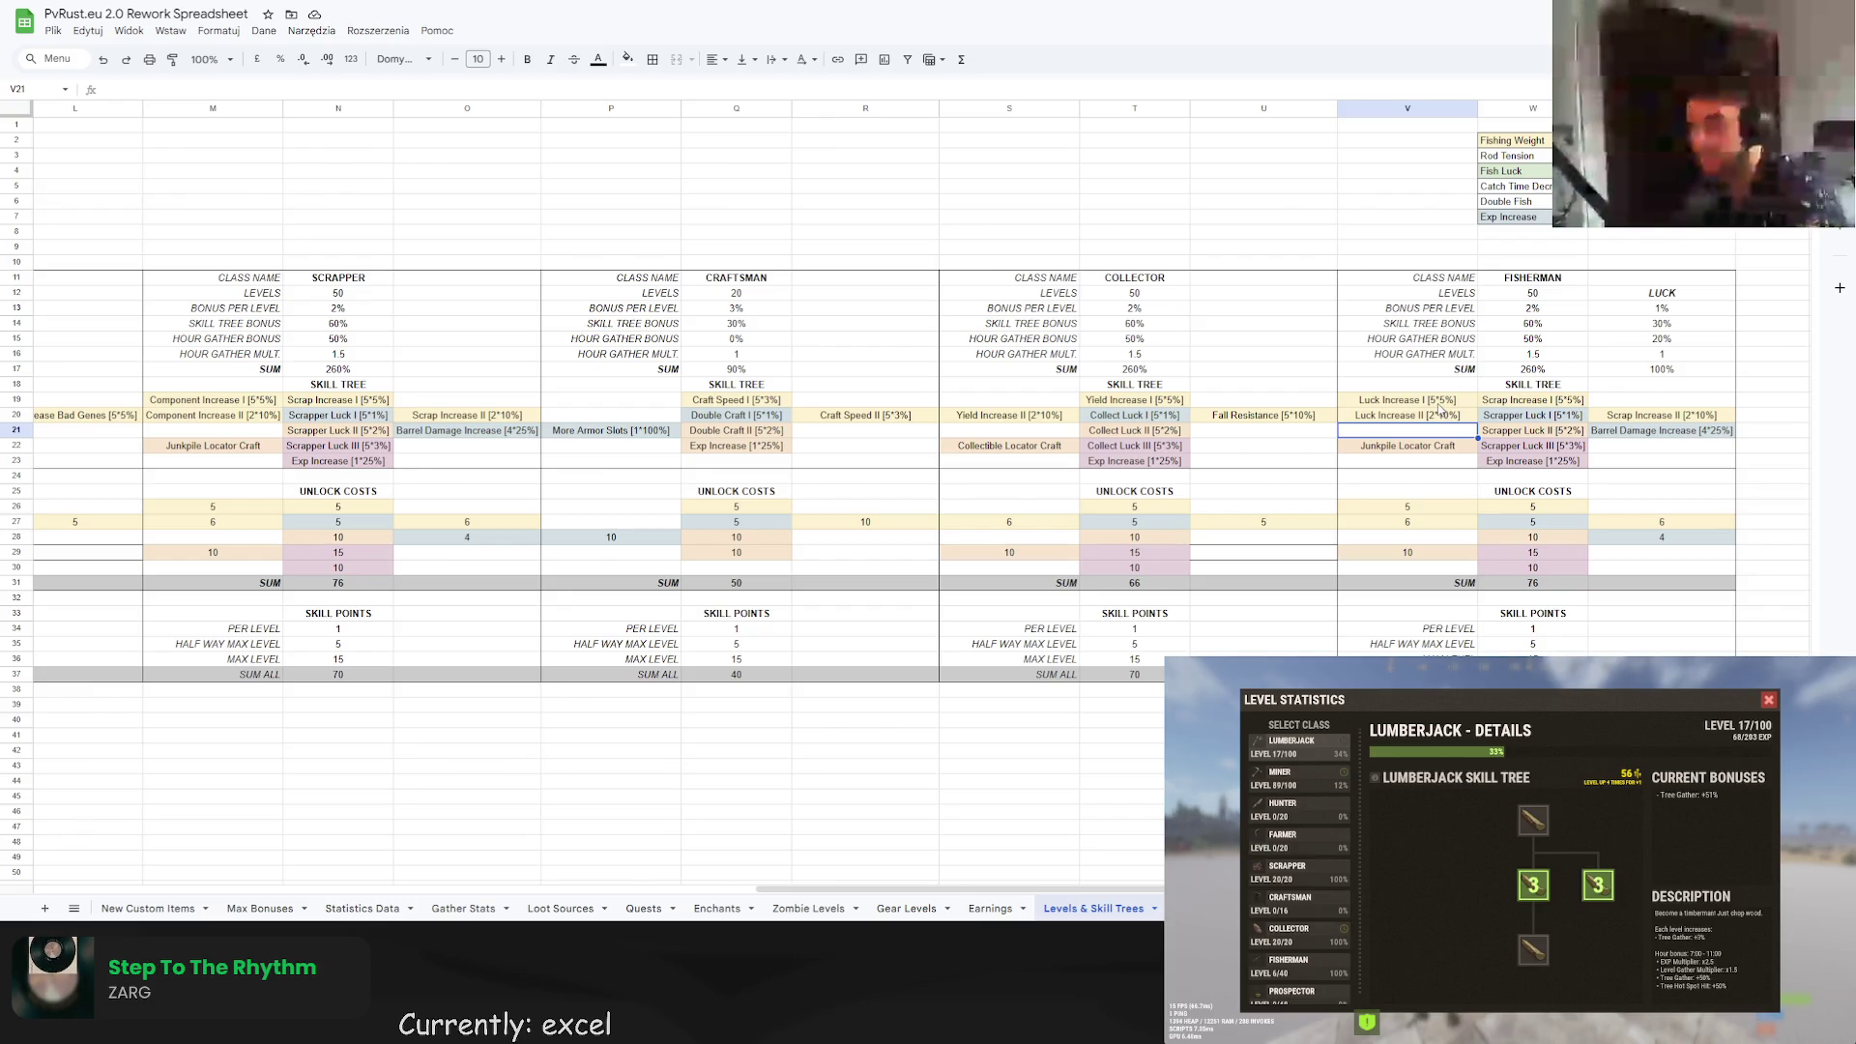
left_click(1441, 399)
double_click(1441, 399)
key("Delete")
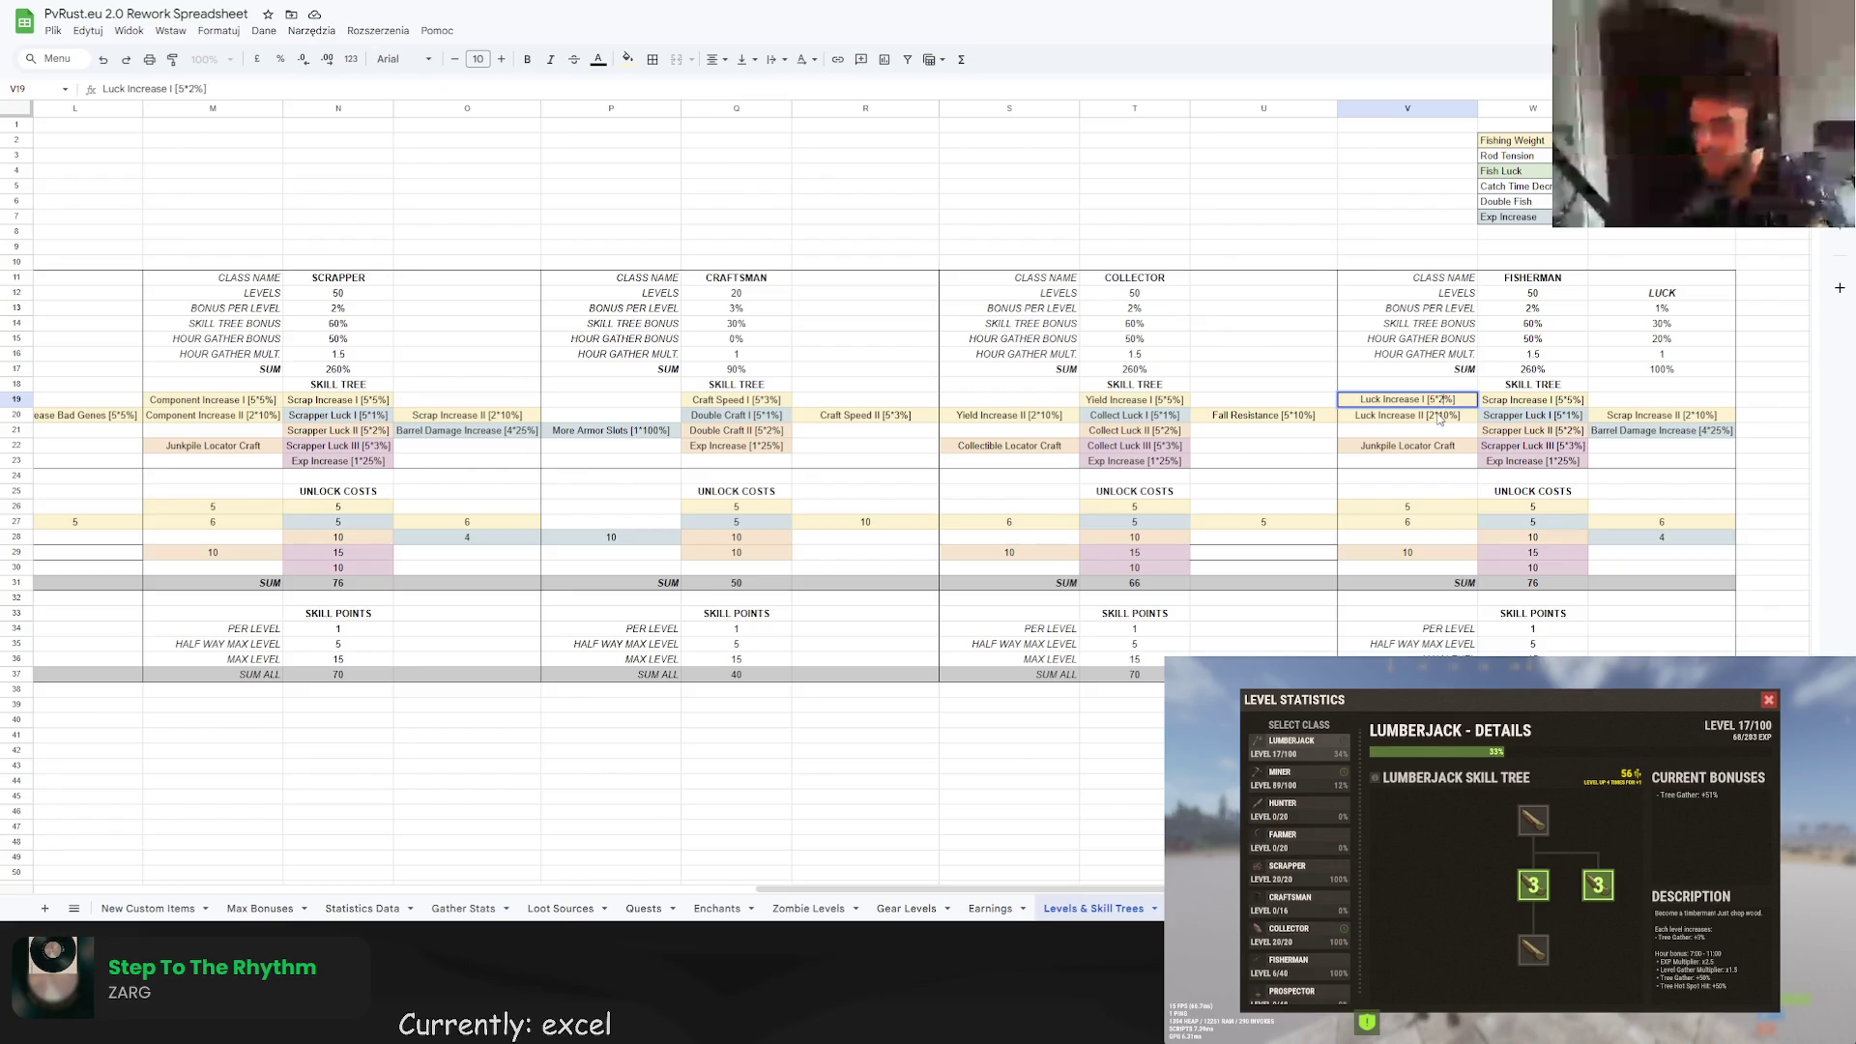
Set Luck Increase I to [5*2%] and Luck Increase II to [5*4%].
type("2")
left_click(1438, 413)
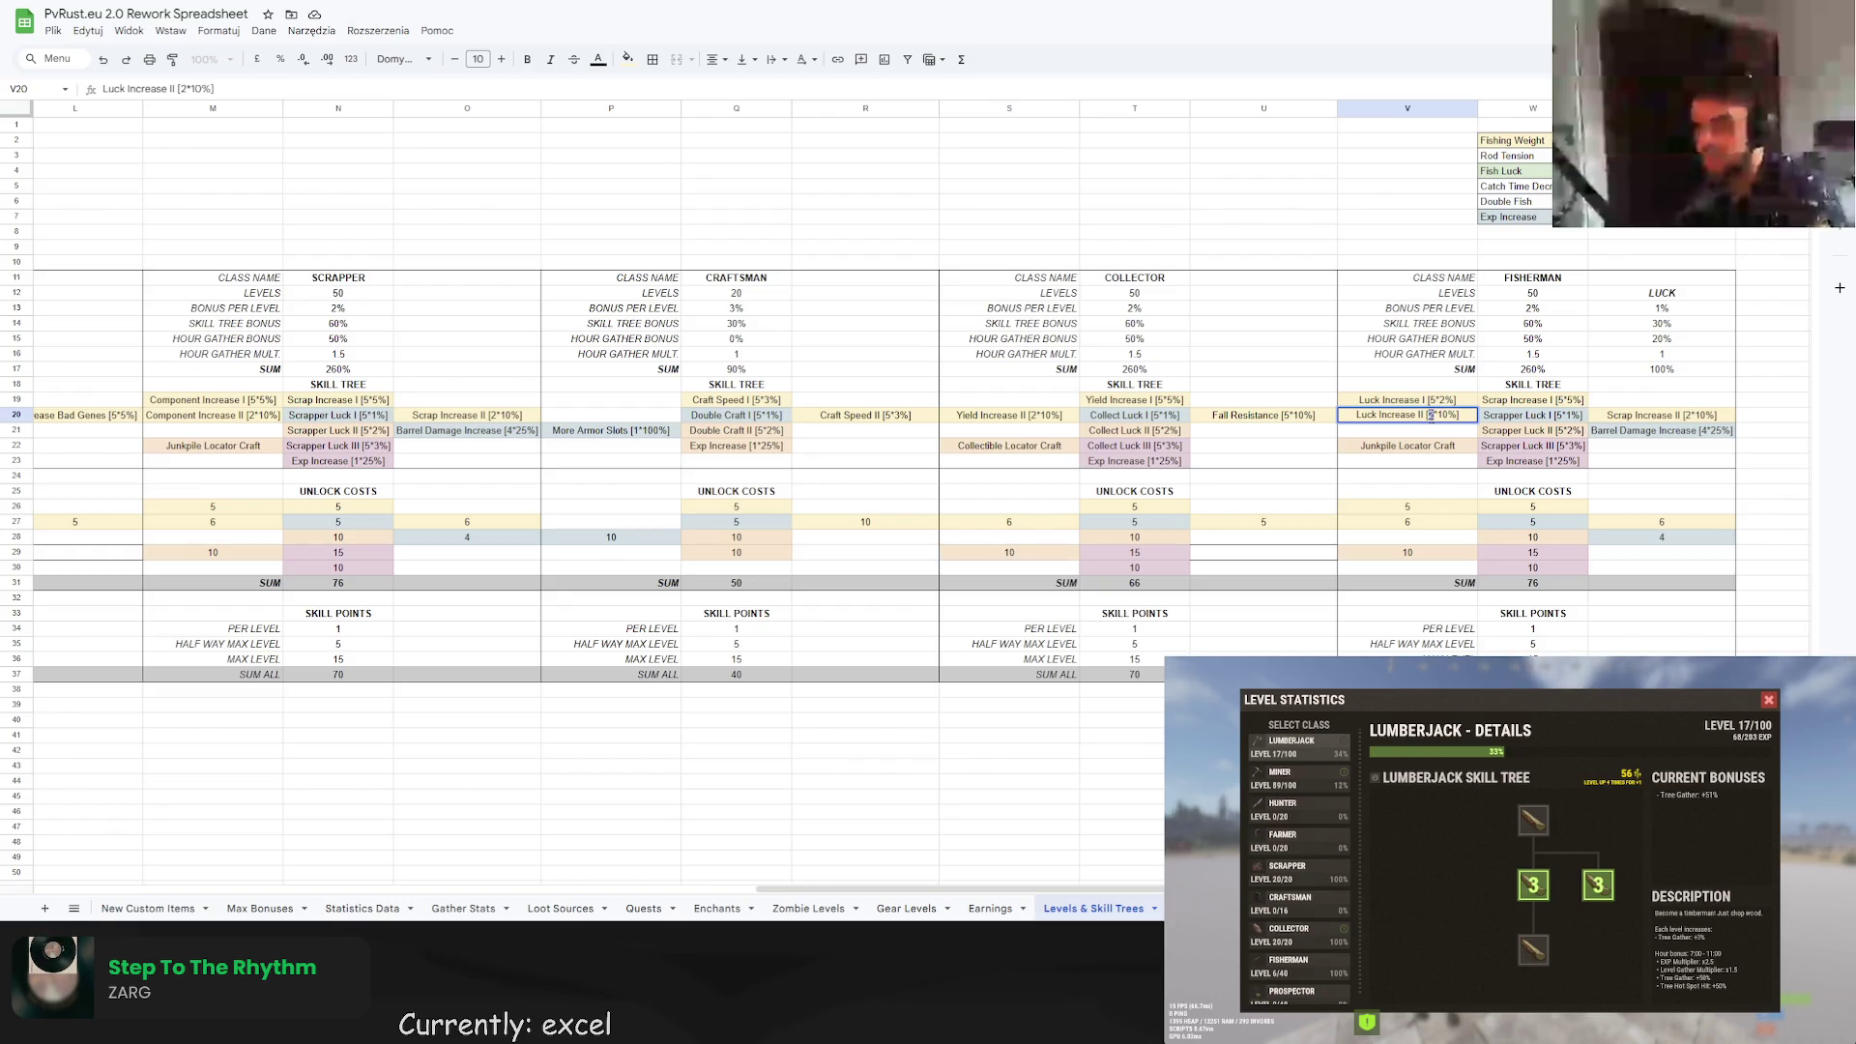
type("54")
left_click(1466, 404)
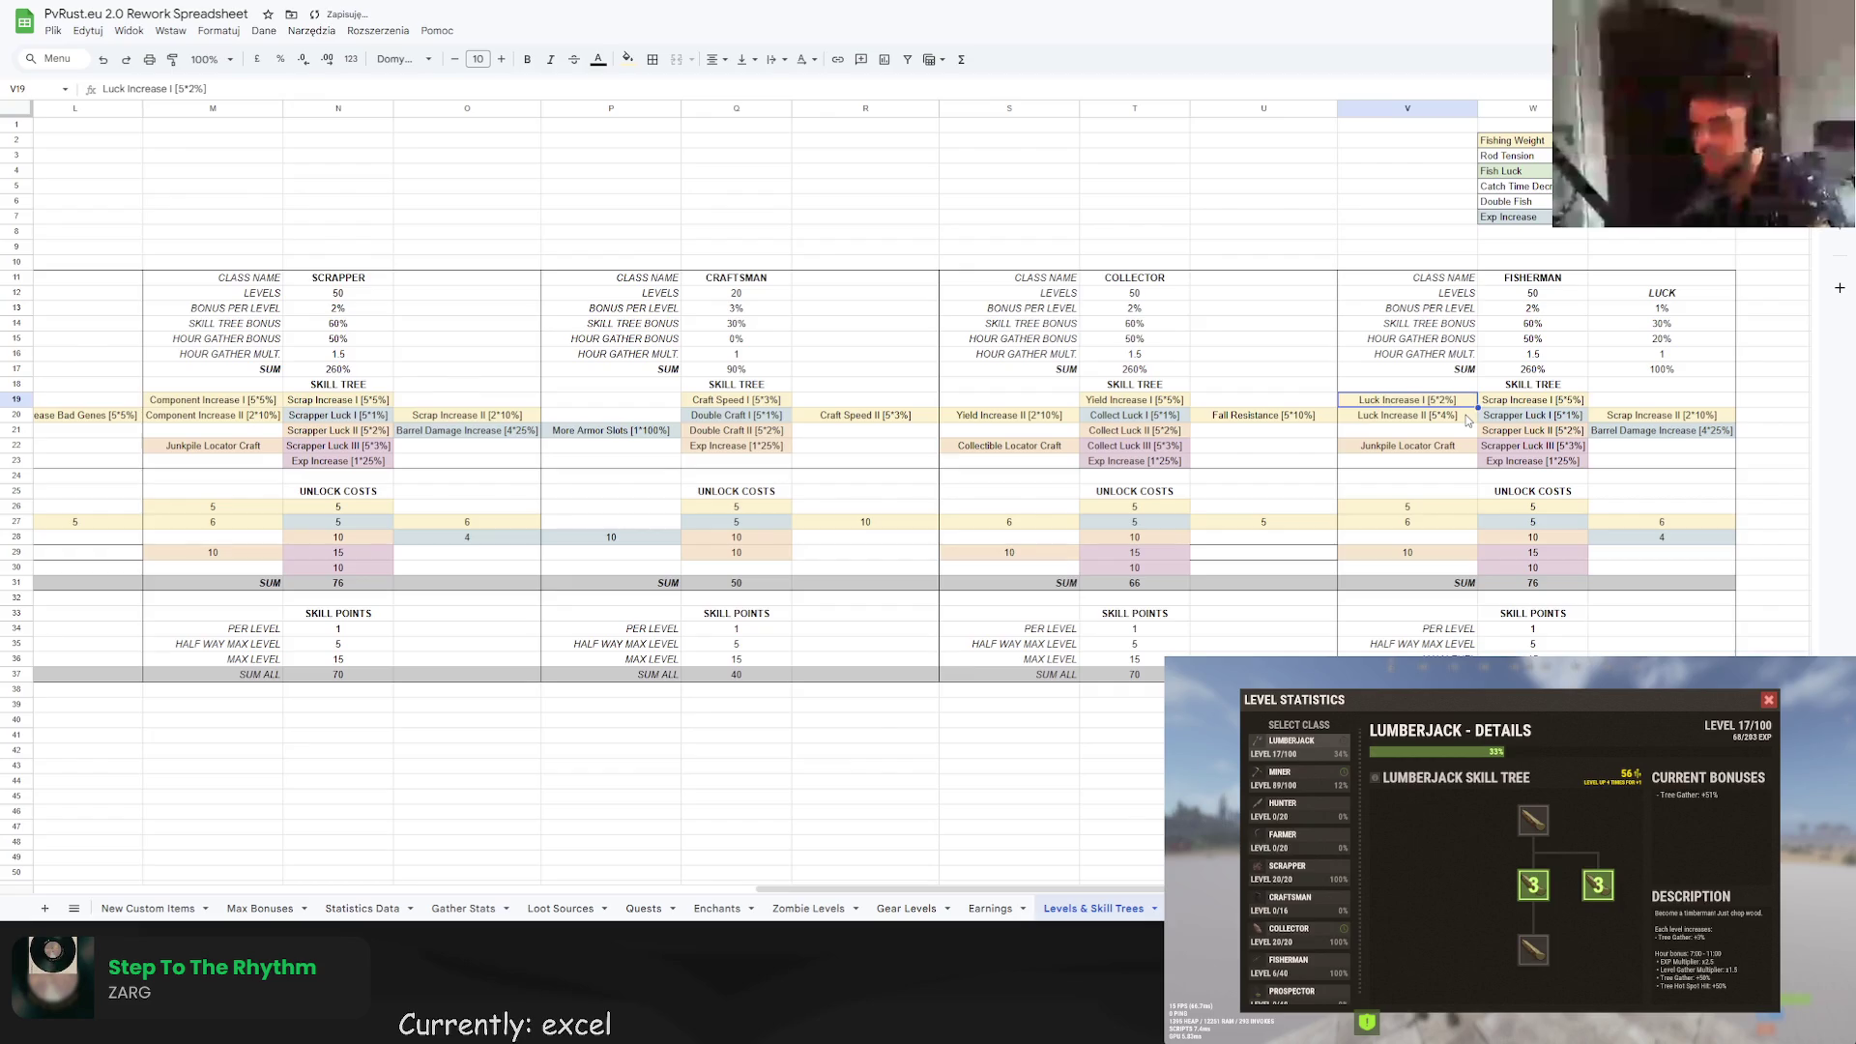
left_click(1466, 420)
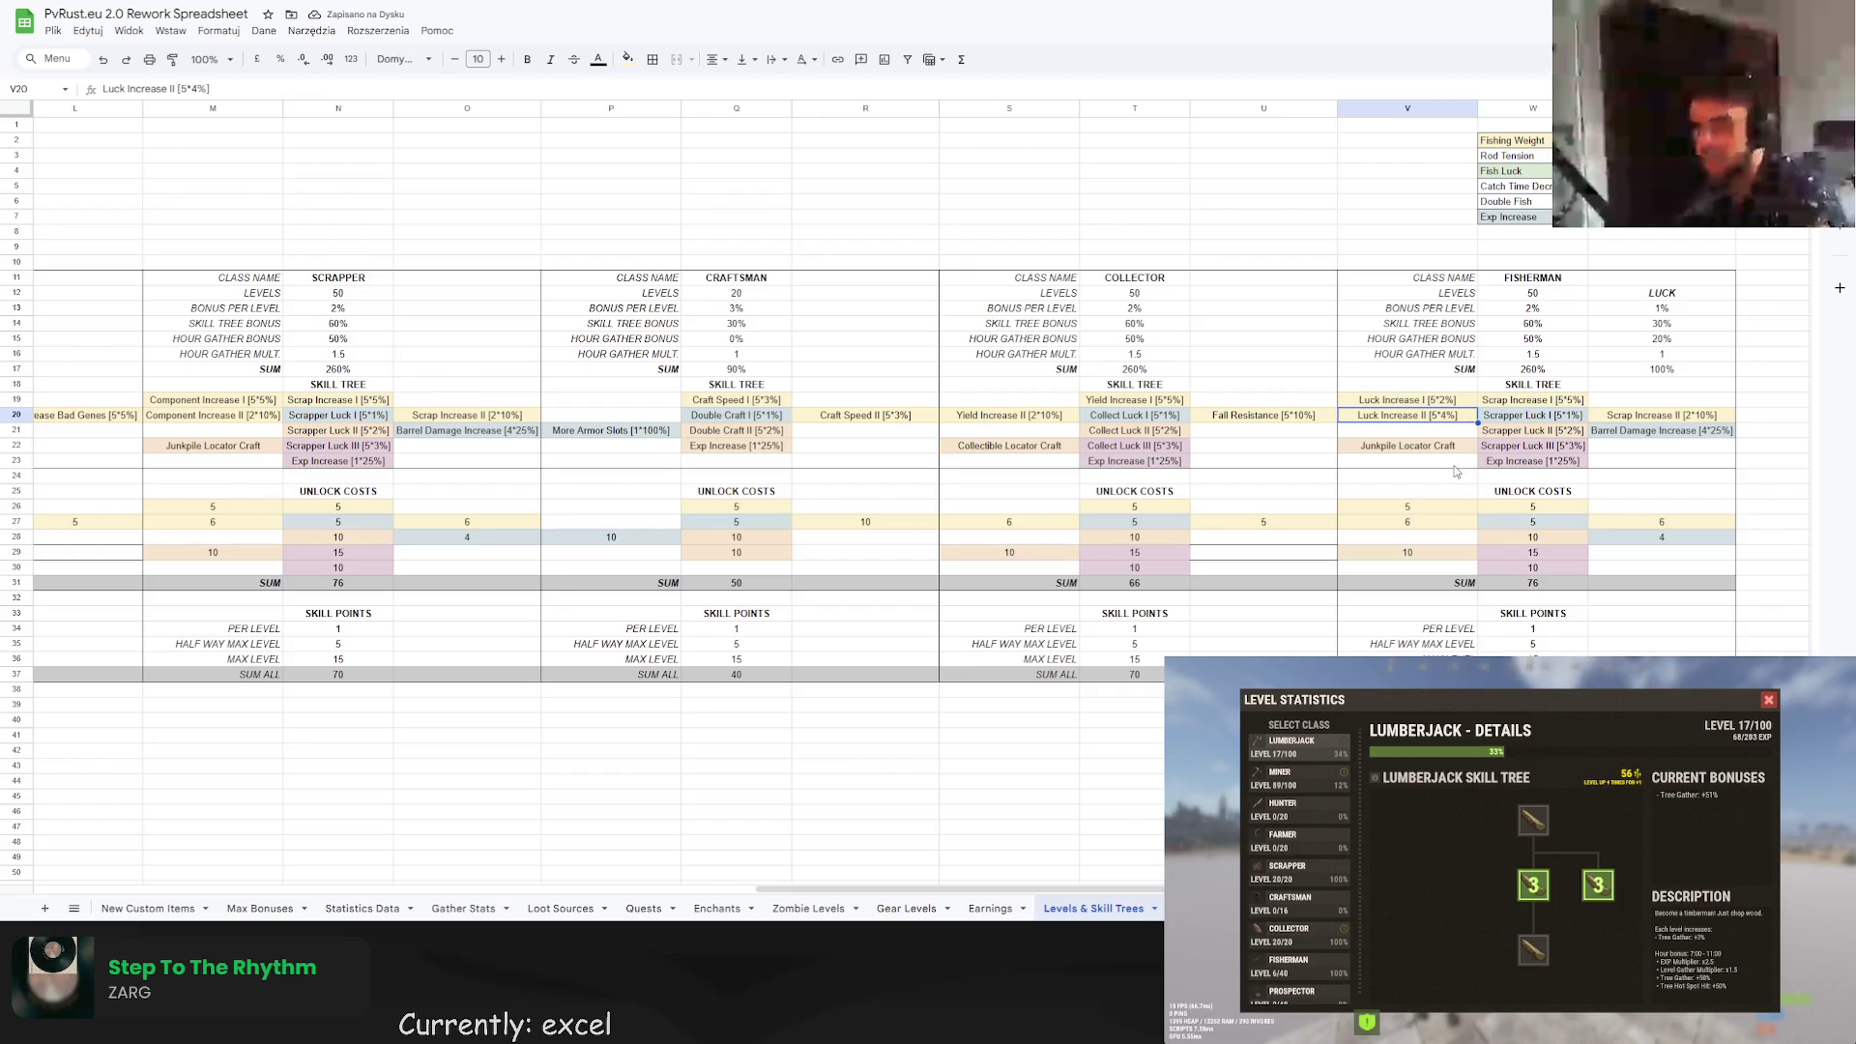
Set Scrap Increase I to [5*4%] and Scrap Increase II to [5*8%].
left_click(1526, 400)
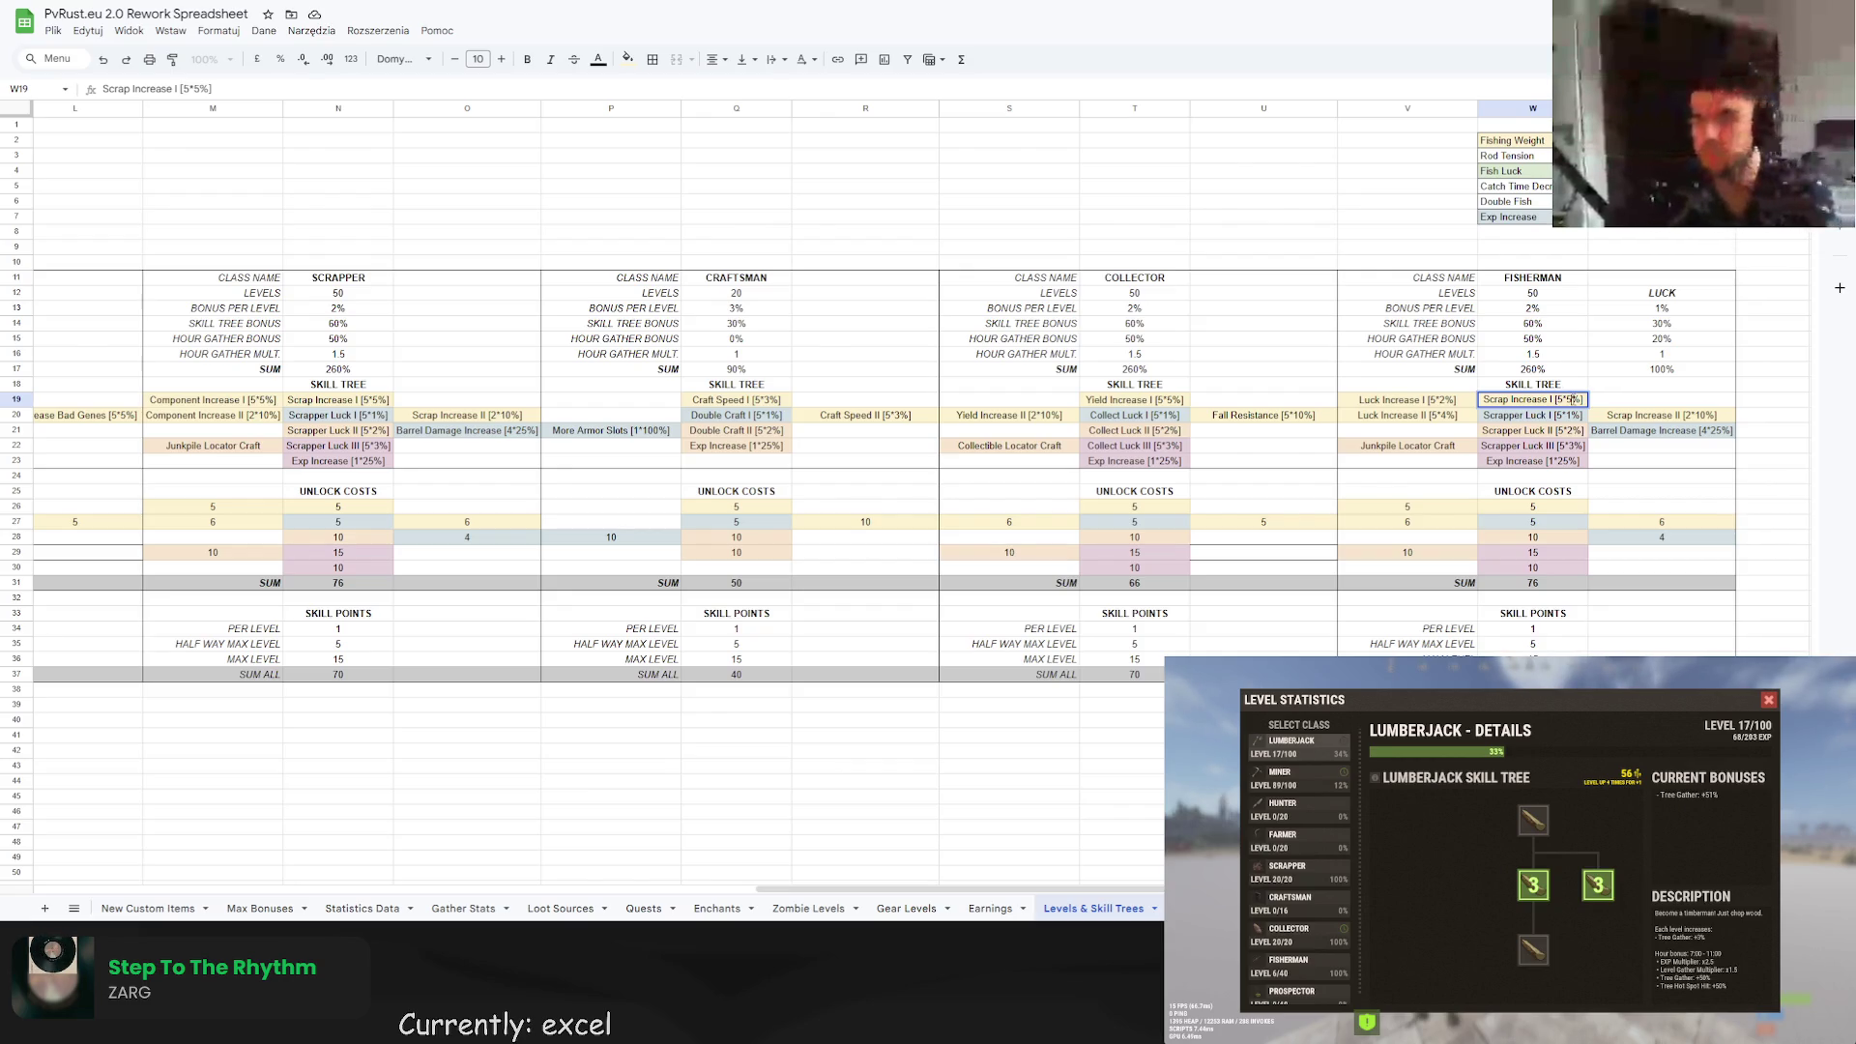
type("4")
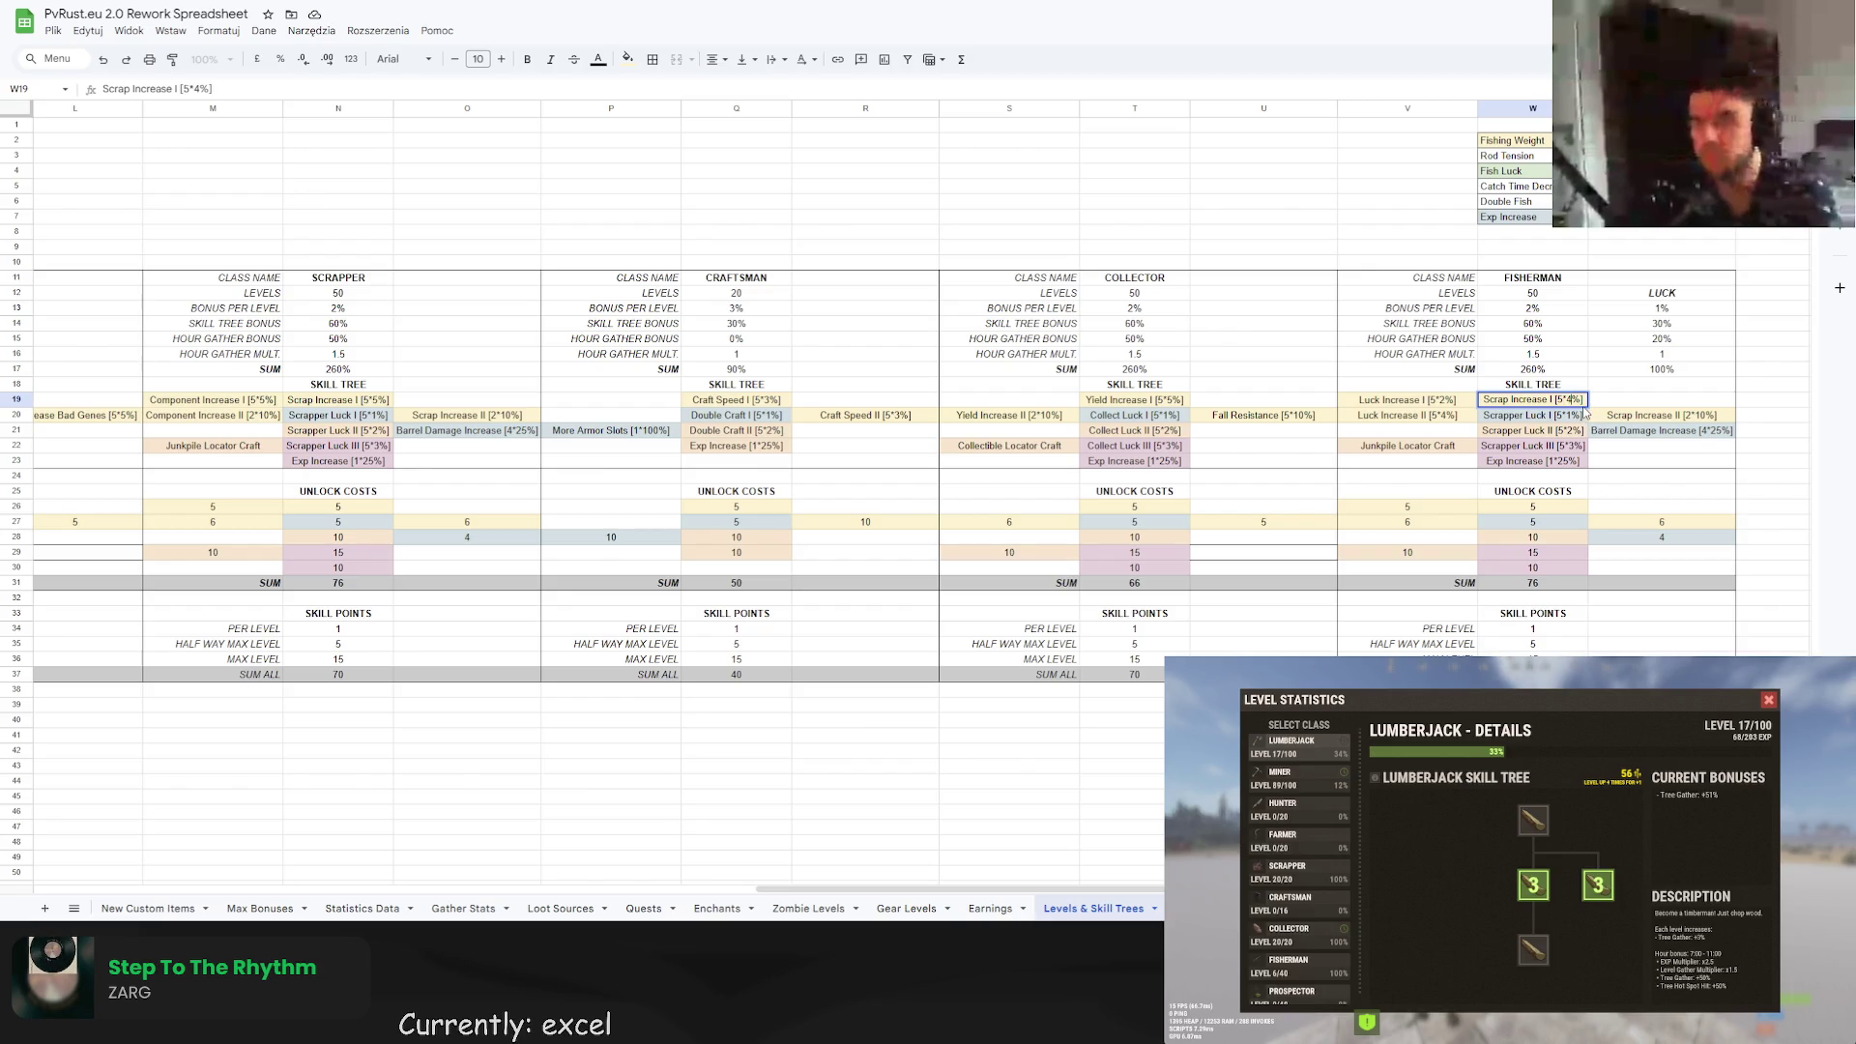
left_click(1687, 415)
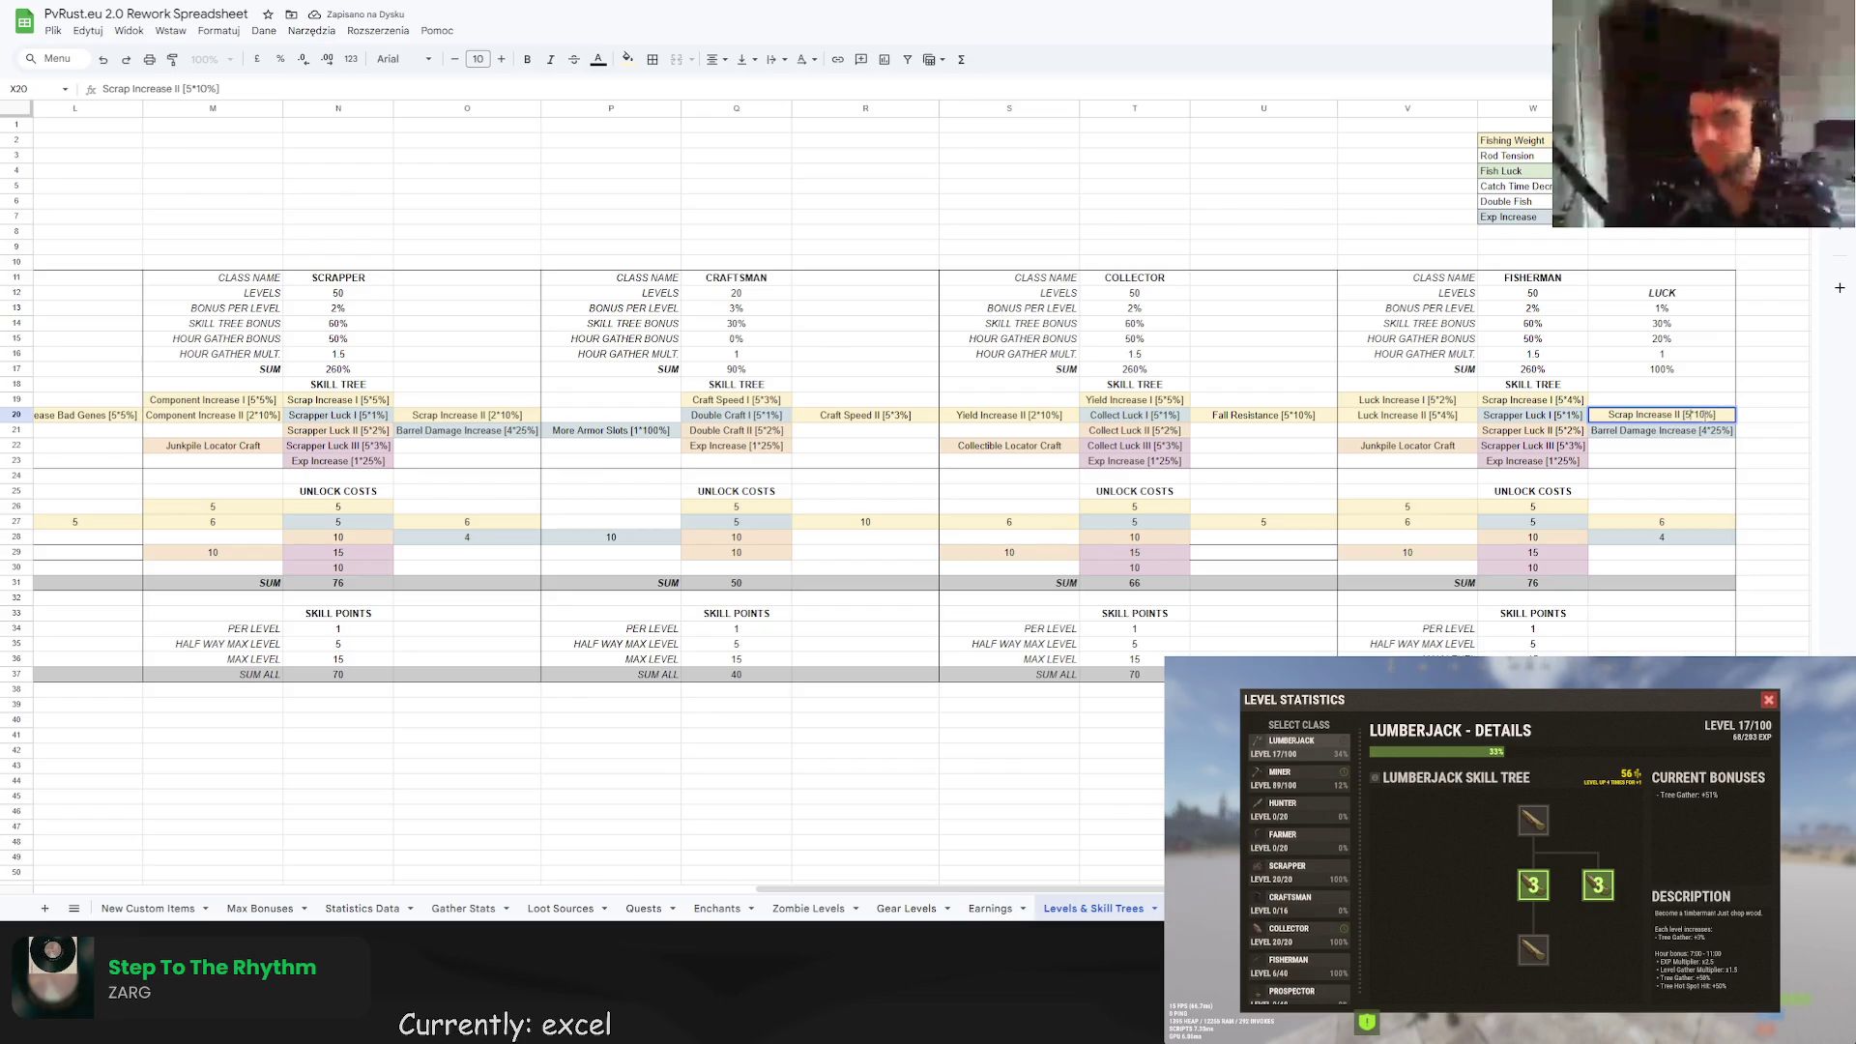
double_click(1687, 416)
type("5")
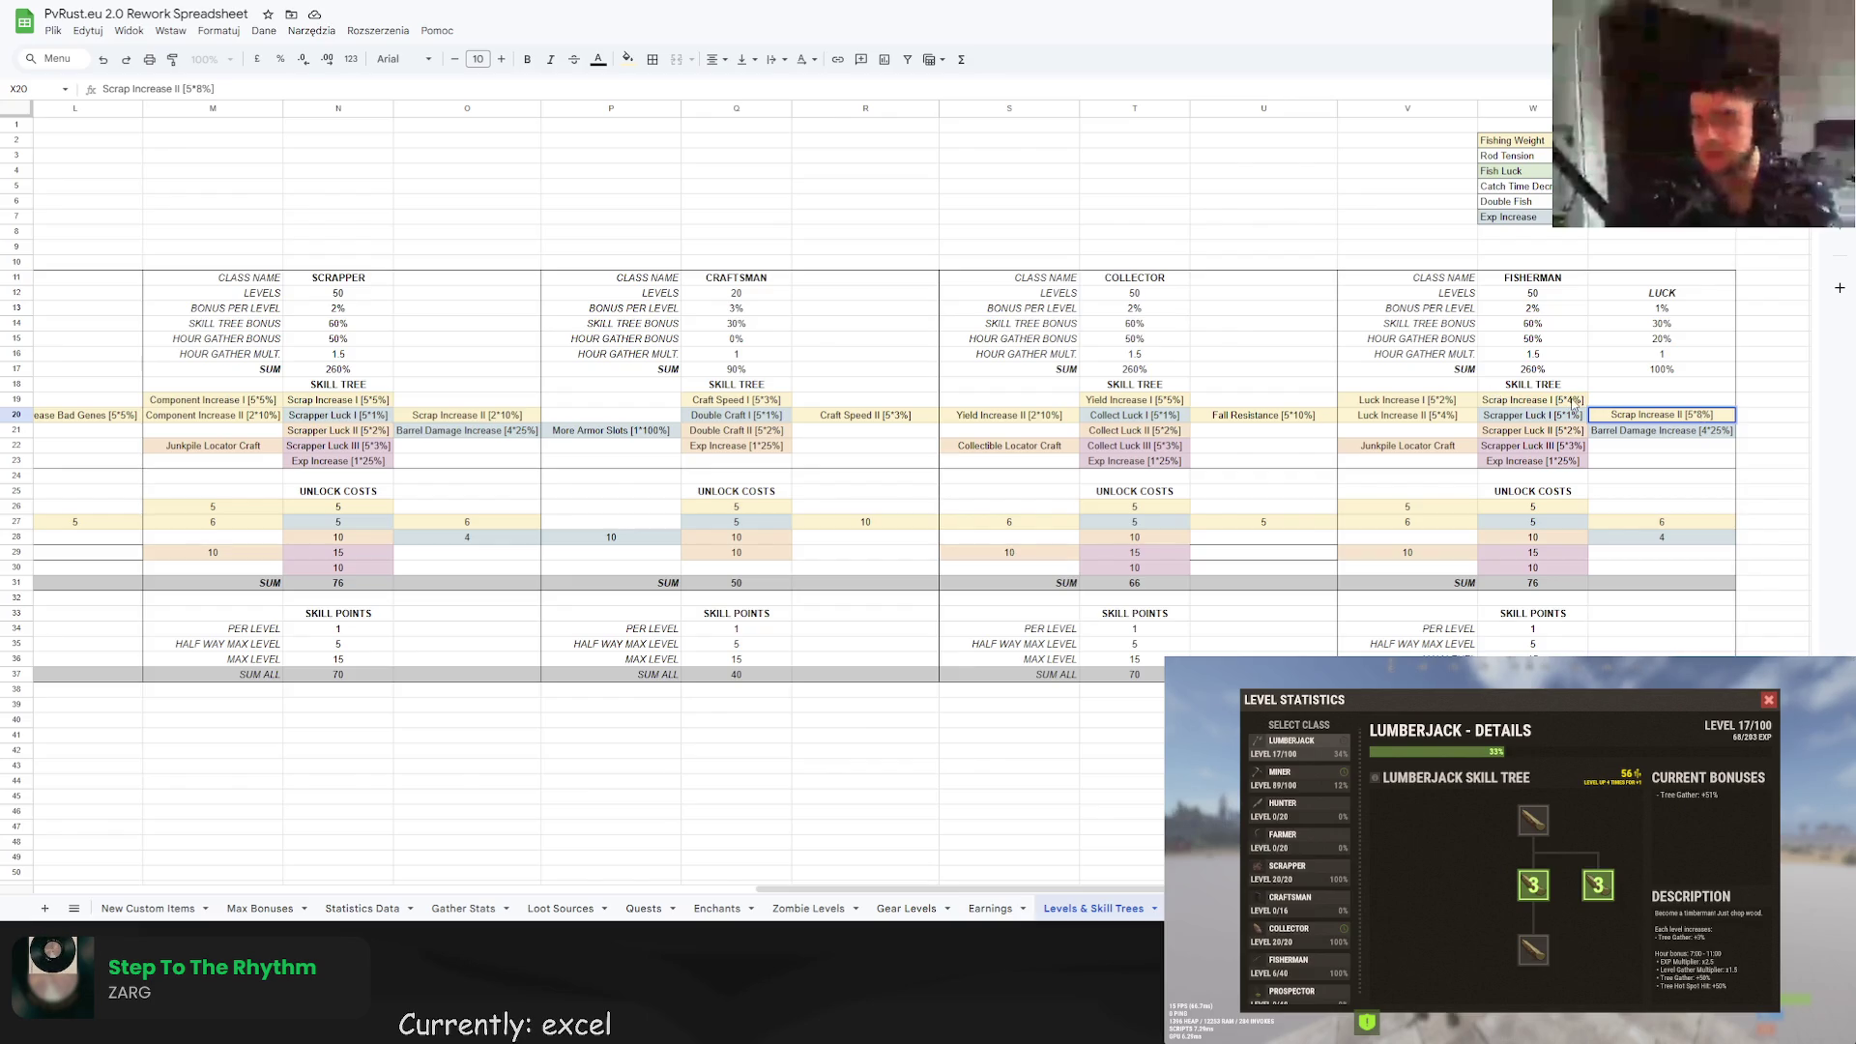
key("shift+Return")
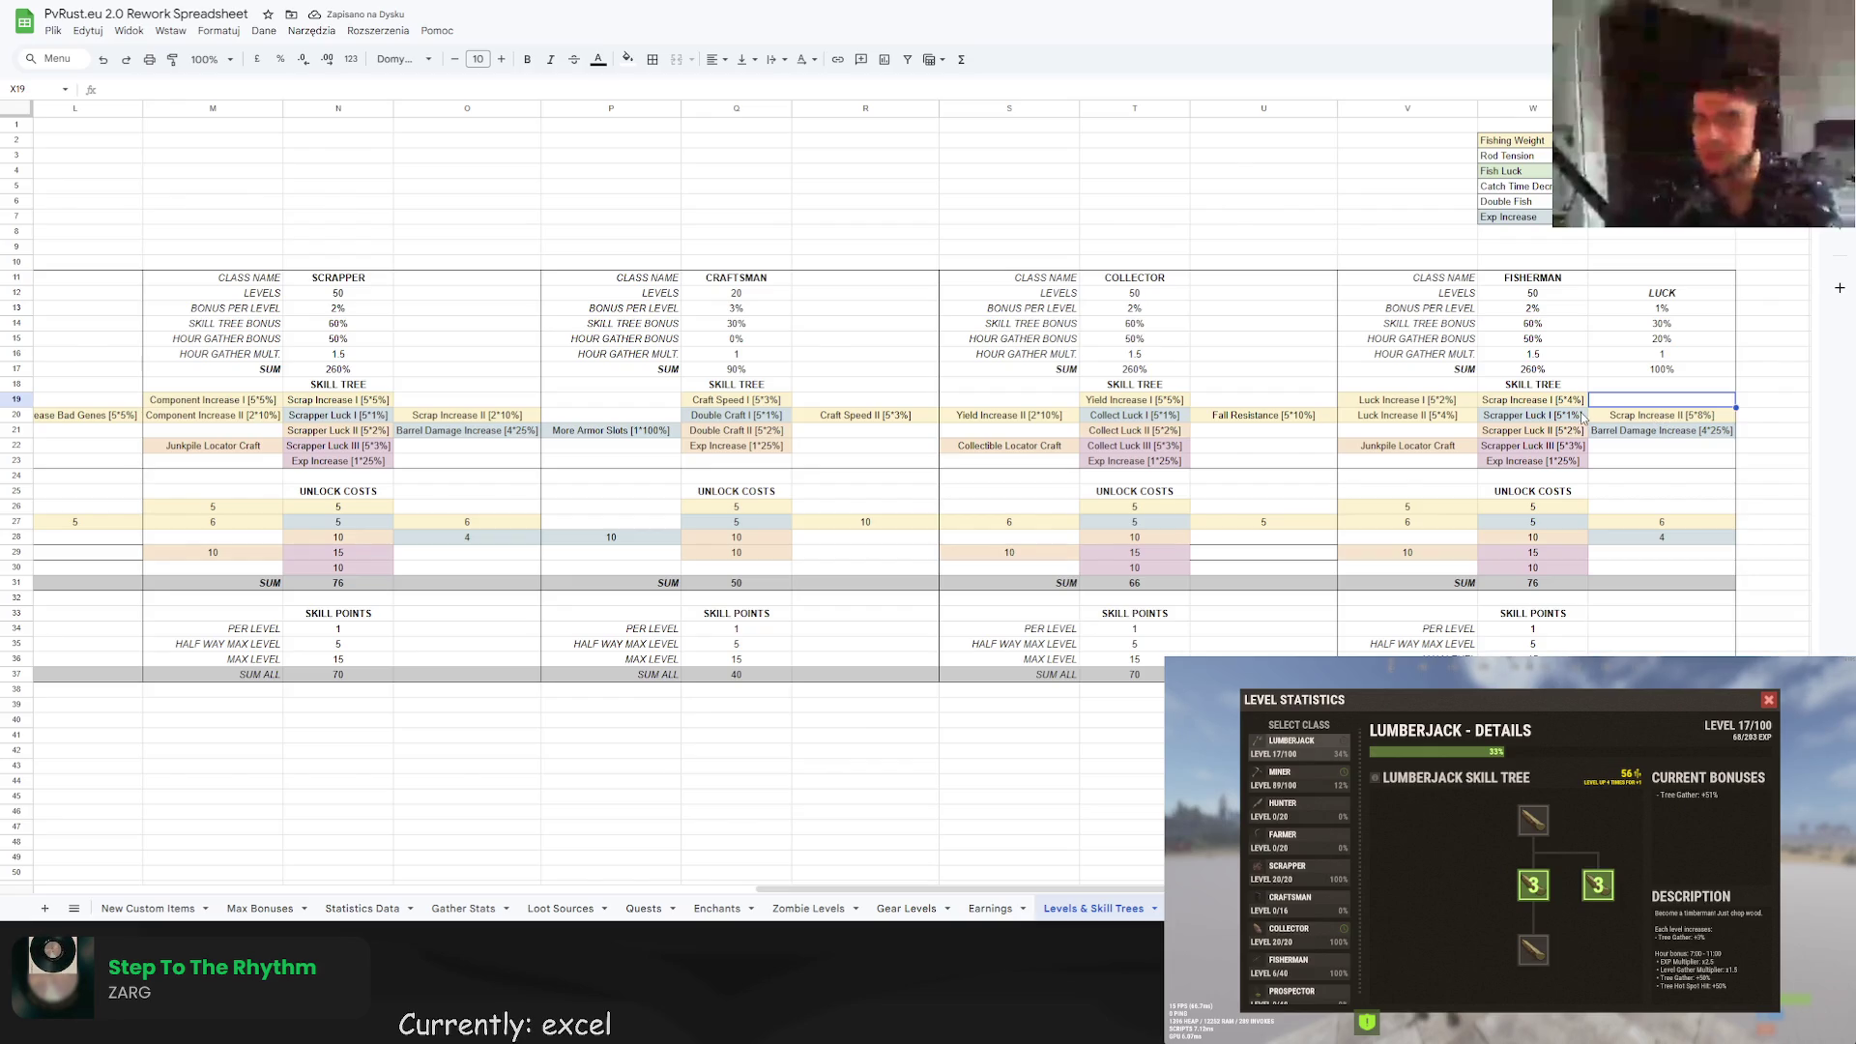
left_click(1527, 415)
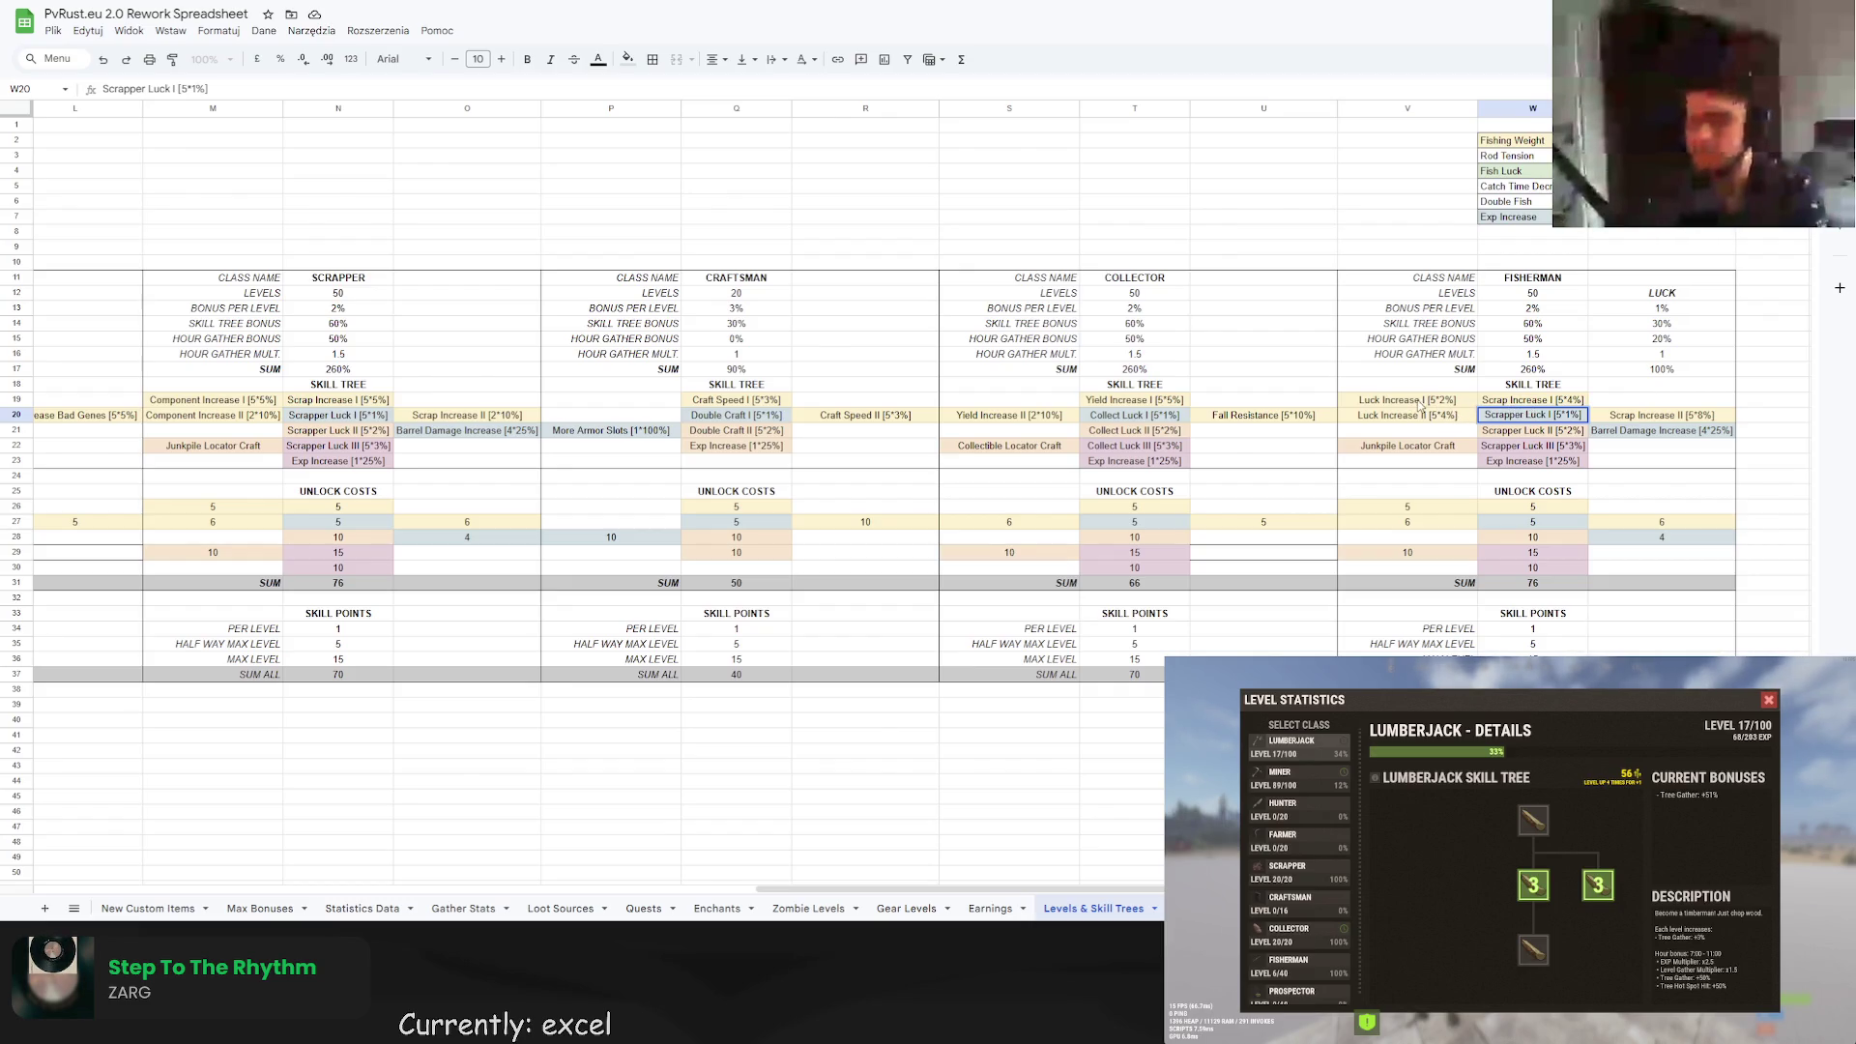
Replace Scrapper Luck I and II in column W with Luck Increase I and II.
double_click(1419, 400)
key("ctrl+a")
key("ctrl+c")
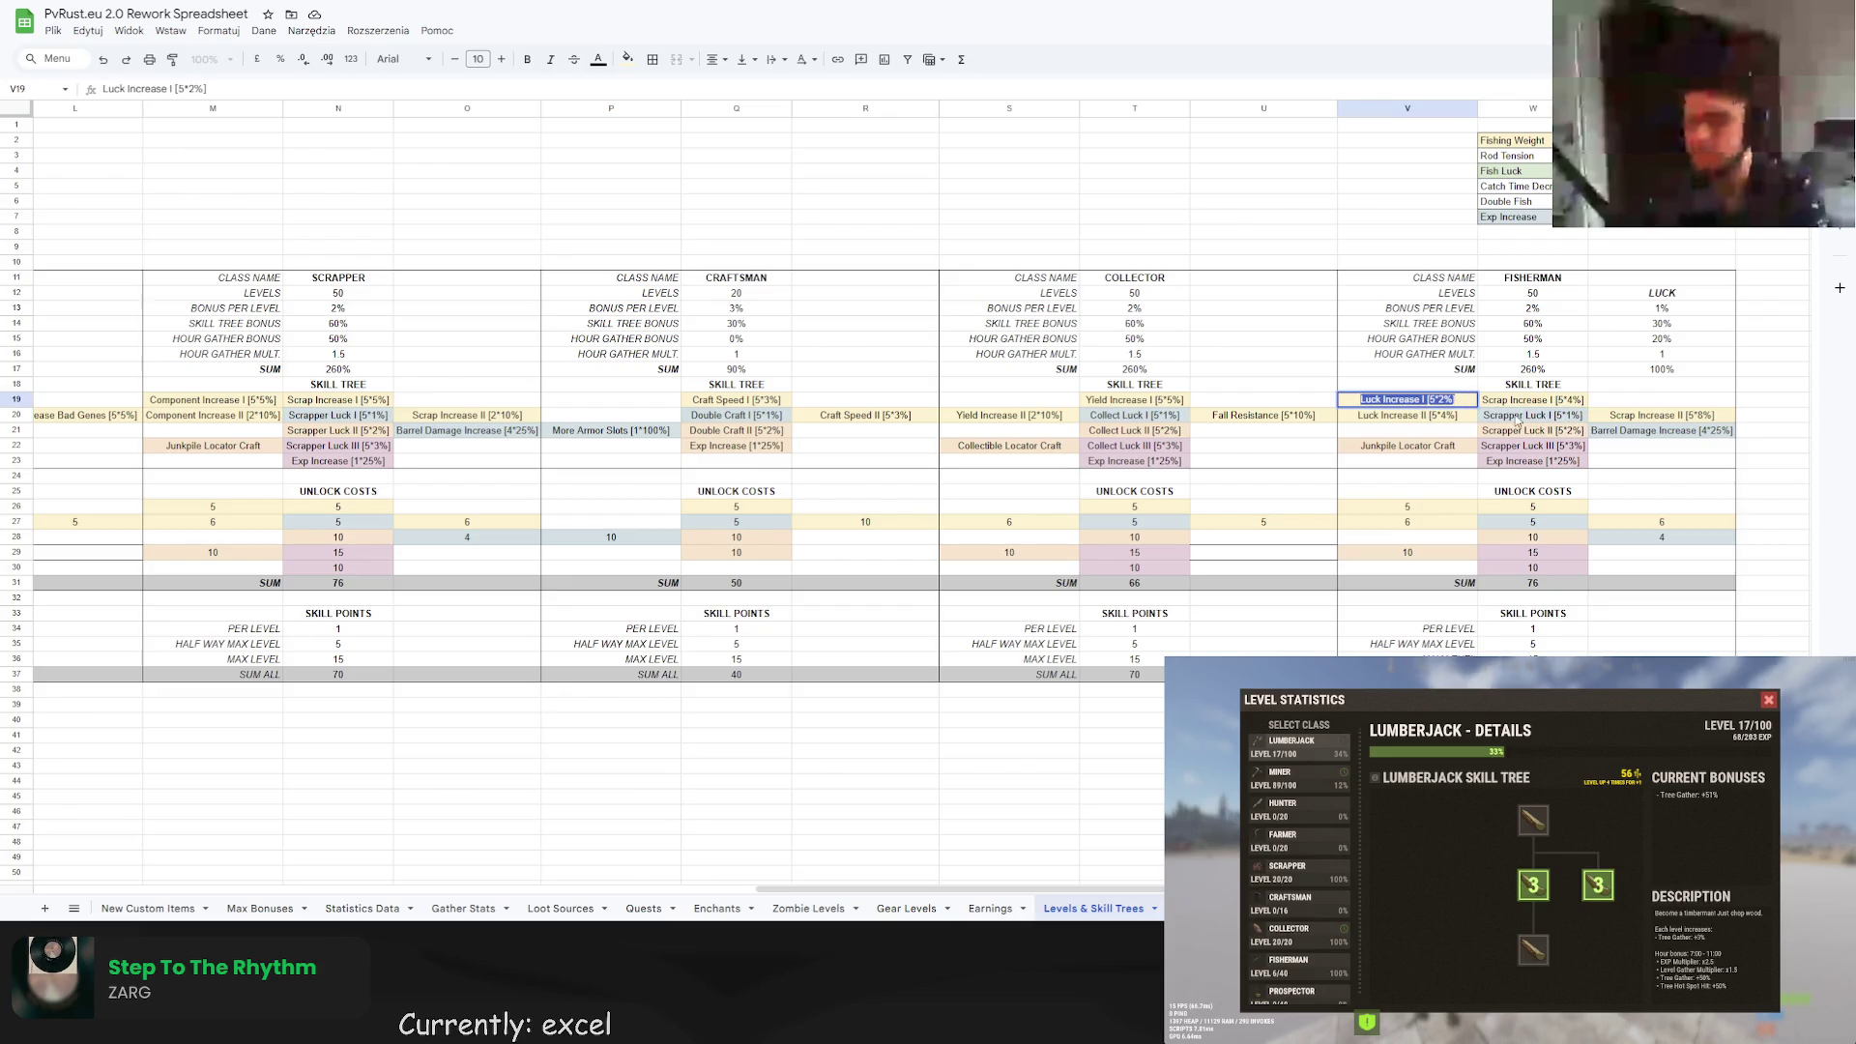
left_click(1556, 414)
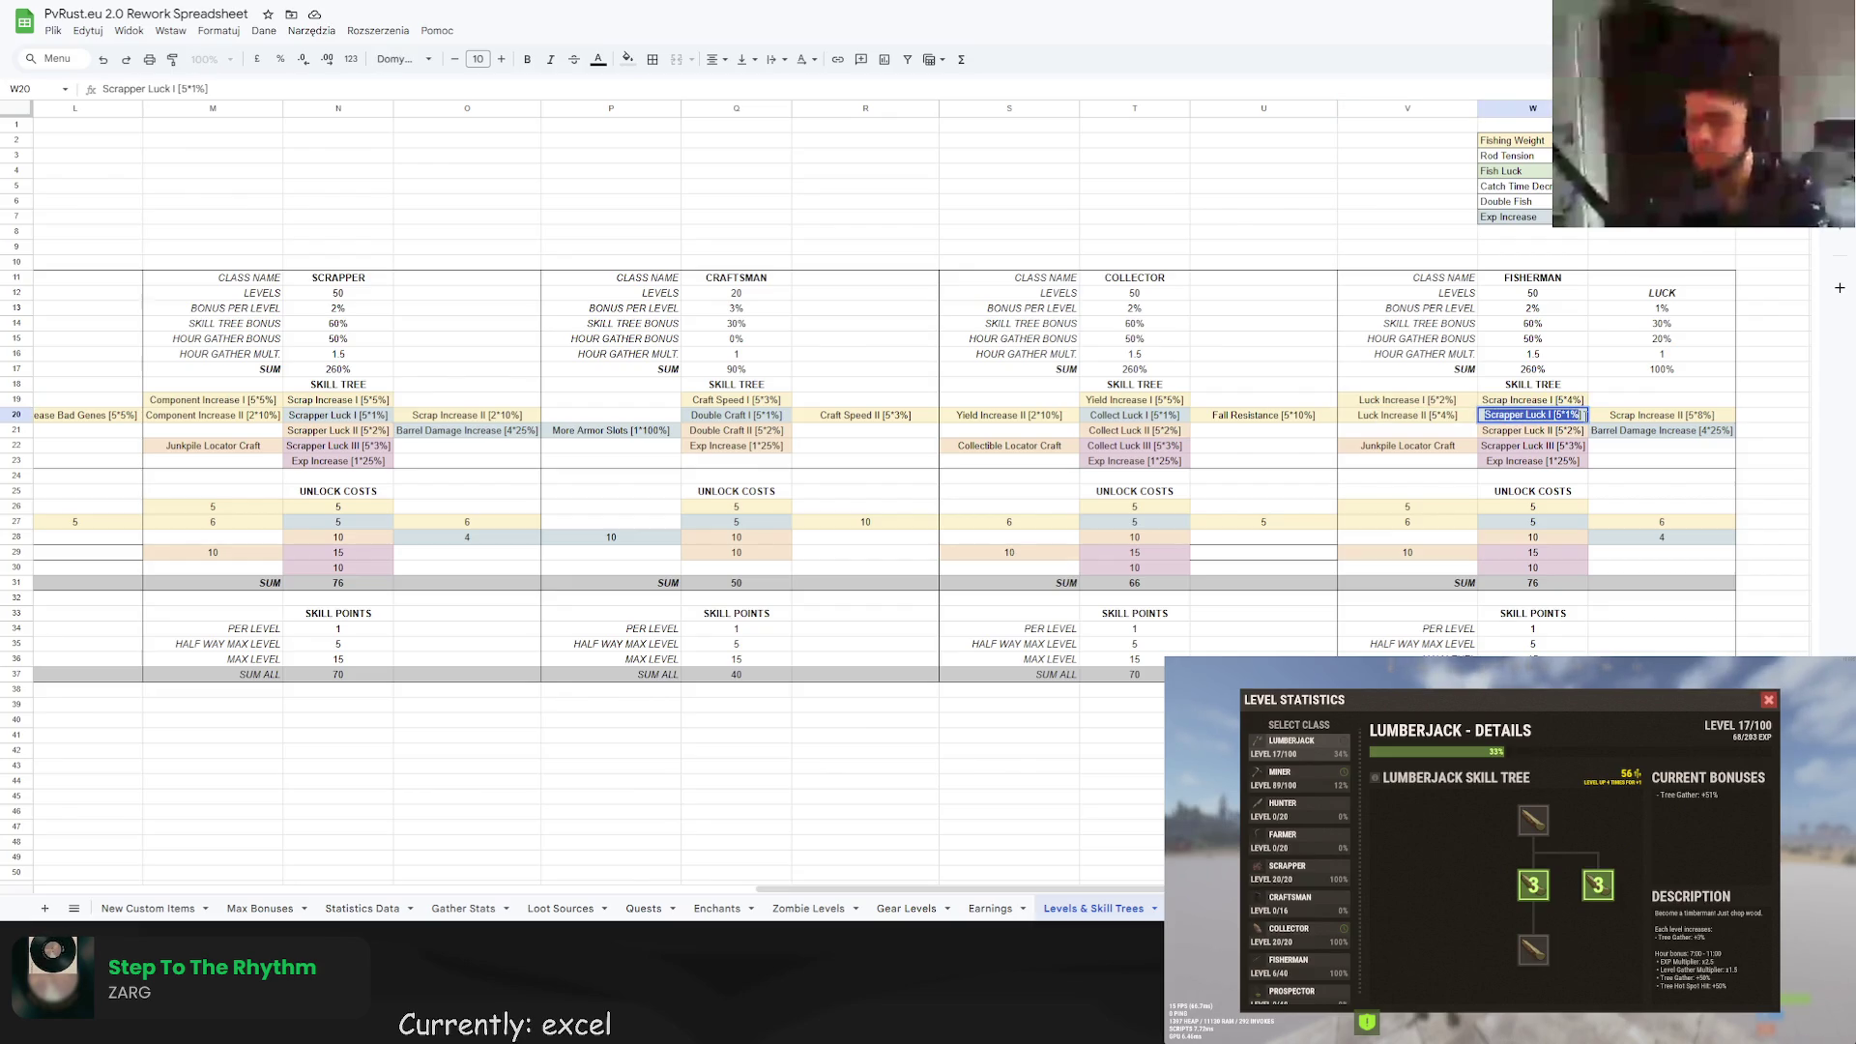
key("ctrl+v")
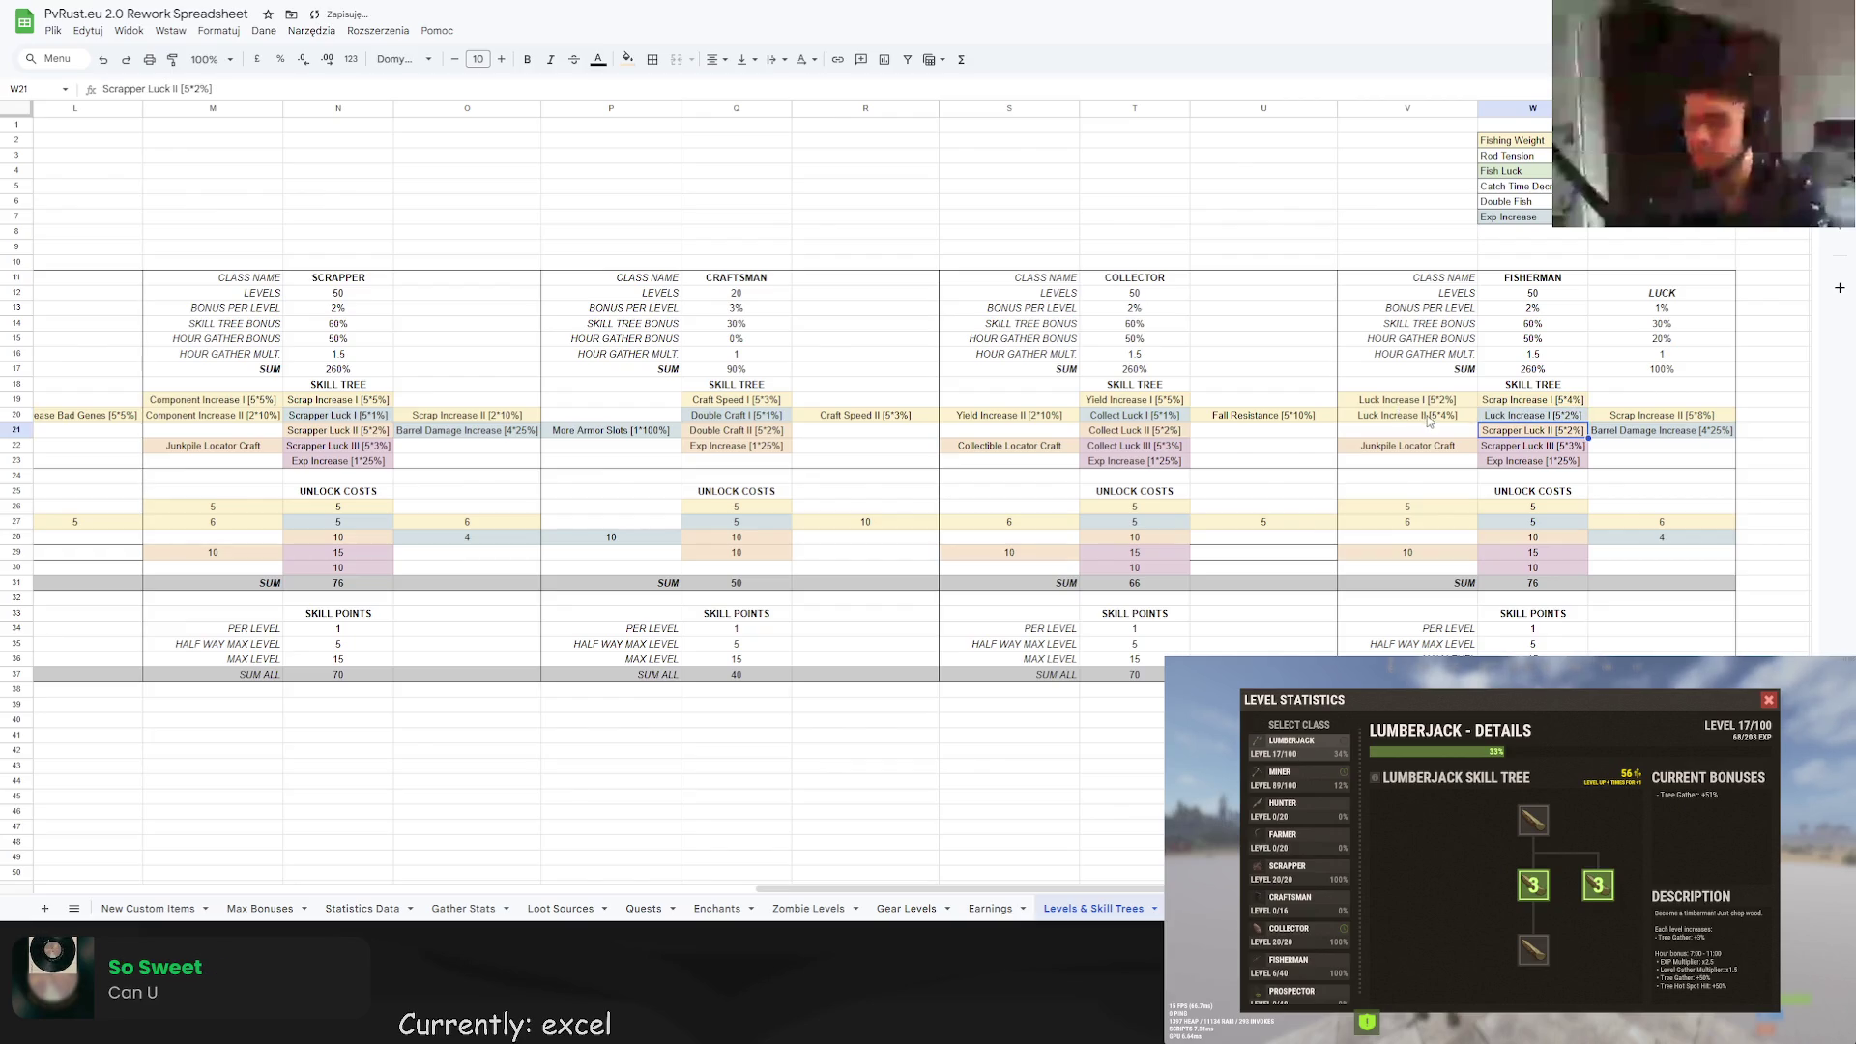
double_click(1402, 414)
key("ctrl+a")
key("ctrl+c")
left_click(1532, 430)
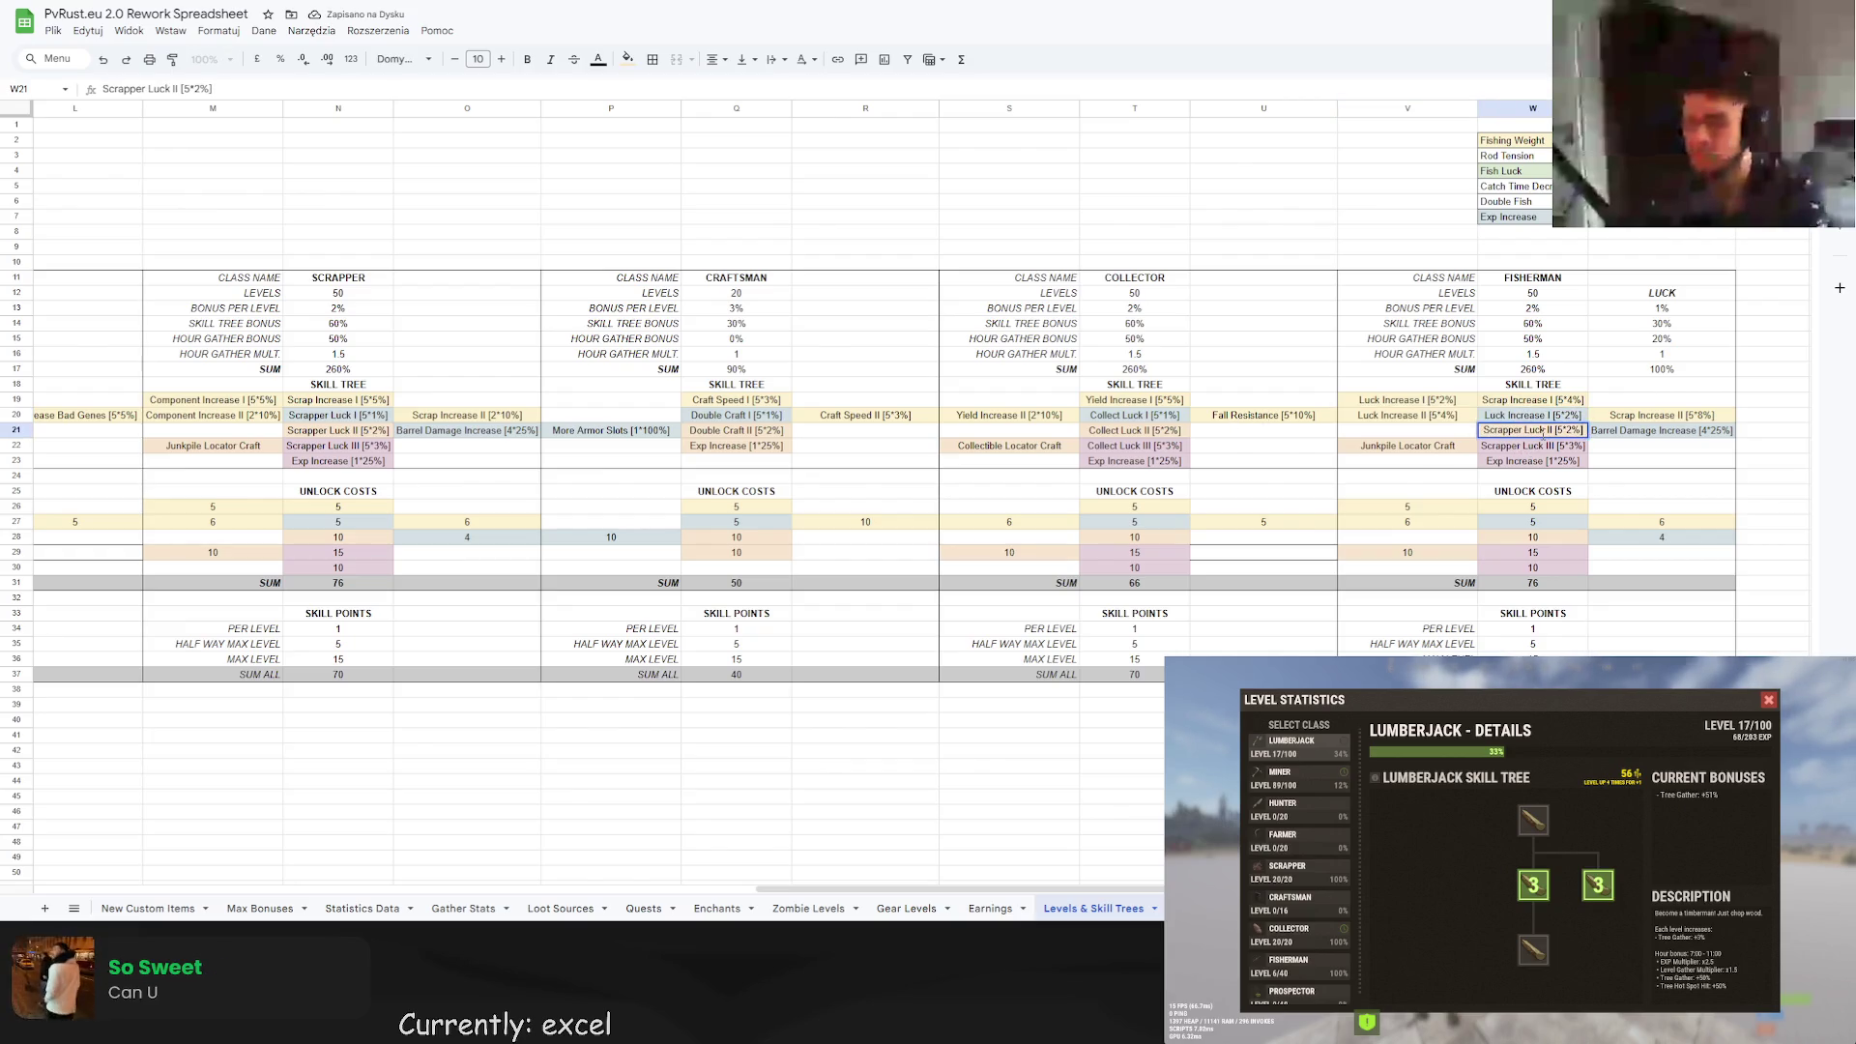
key("ctrl+v")
left_click(1576, 413)
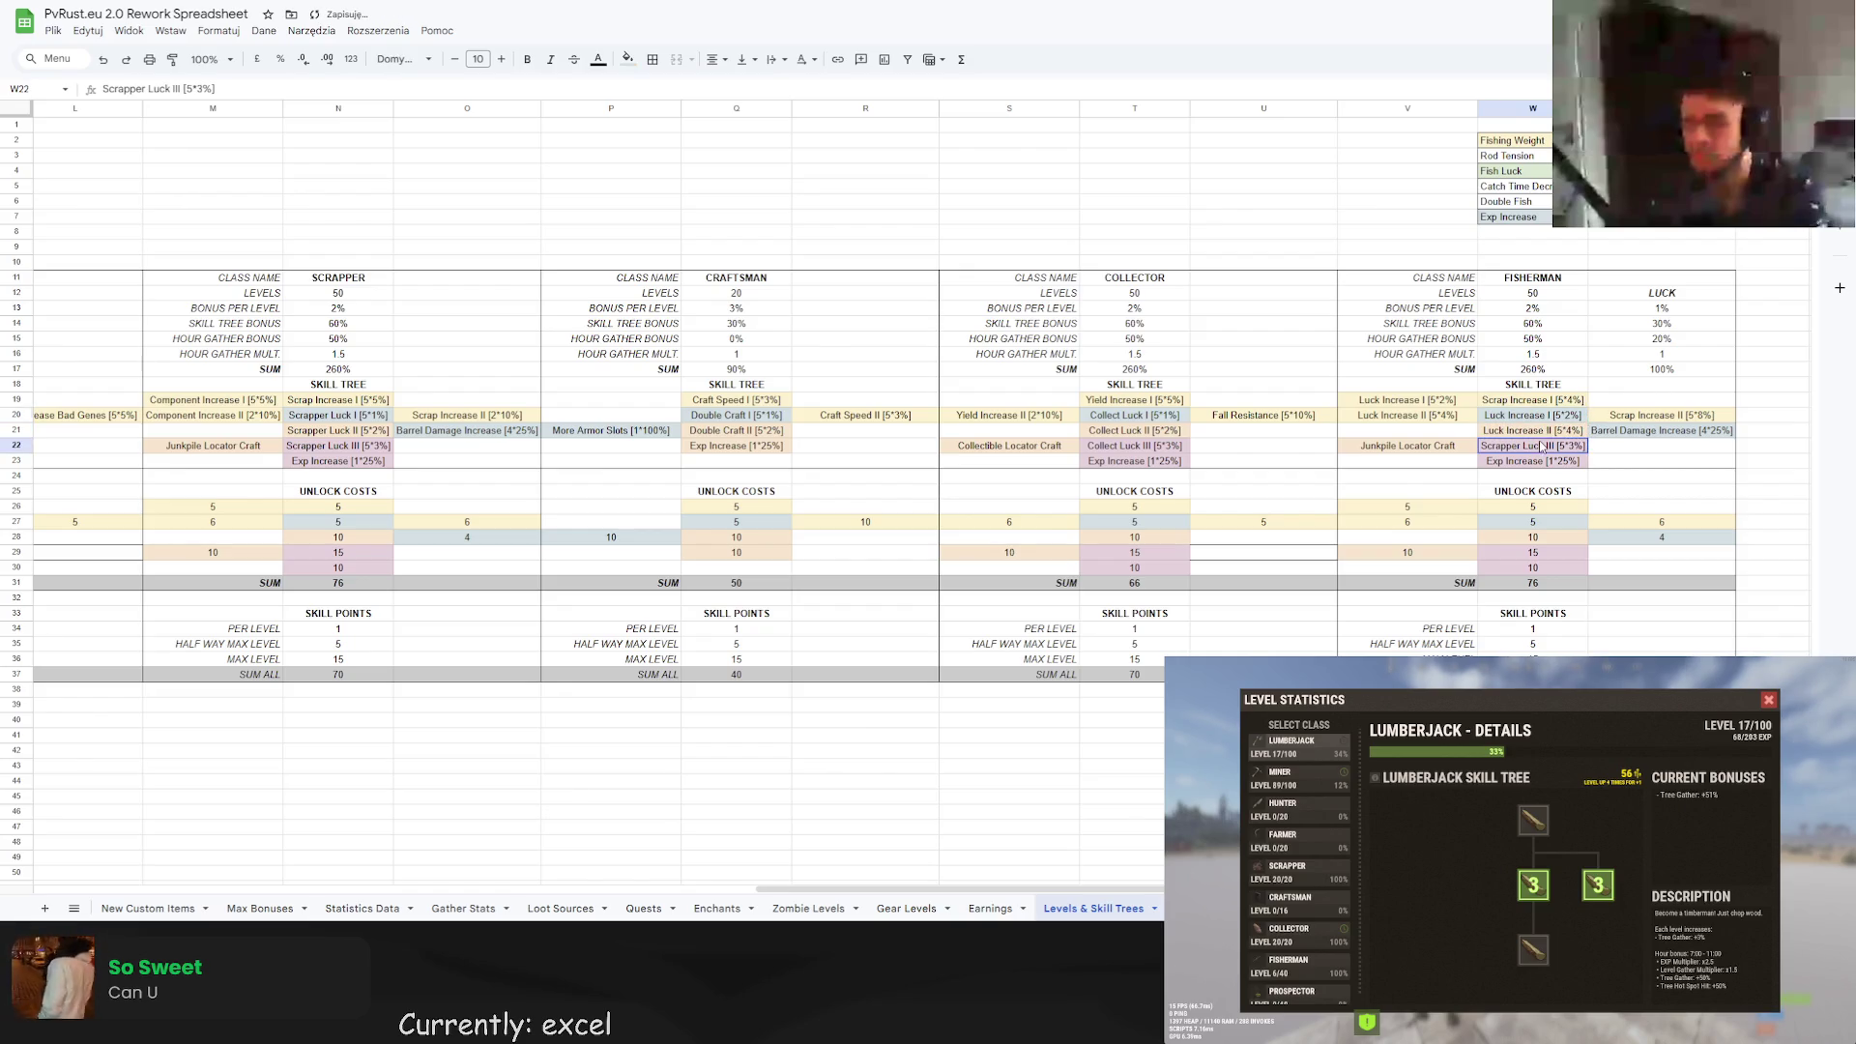
Rename Luck Increase I in V19 to Catch Time Decrease [5*10%].
left_click(1431, 404)
double_click(1430, 401)
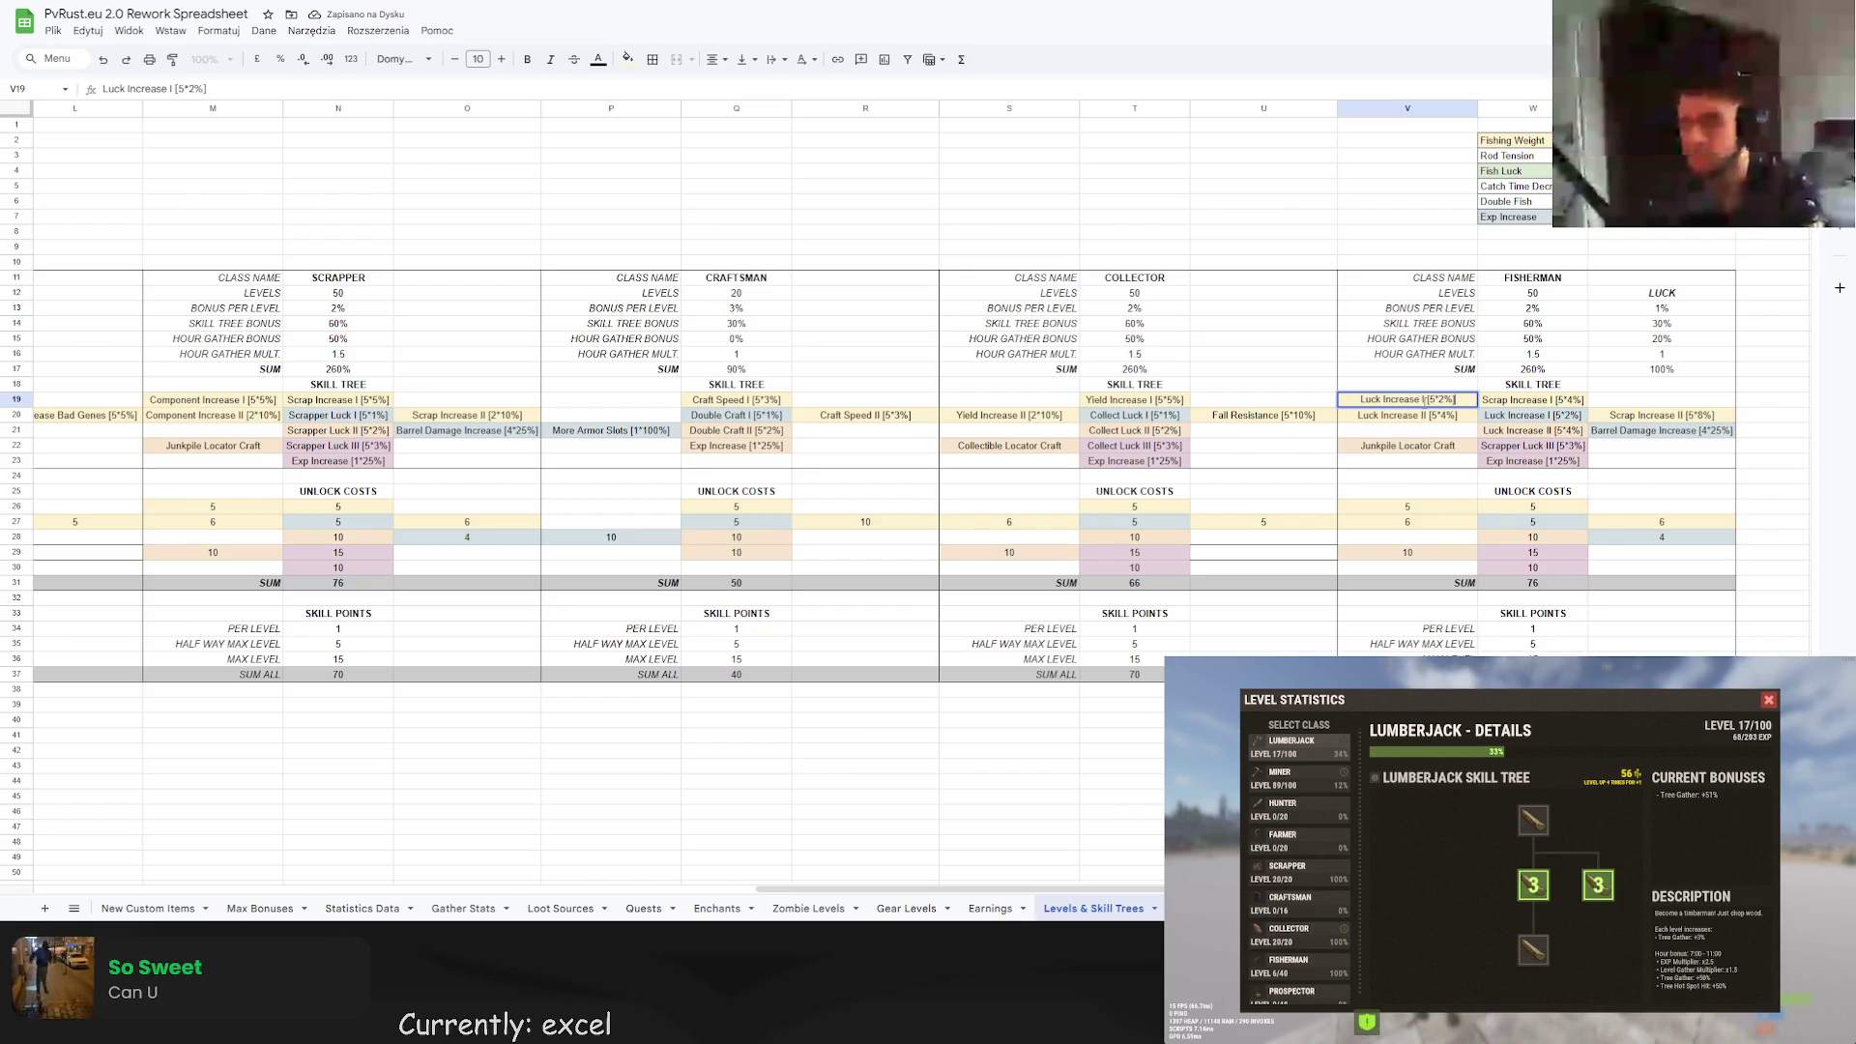
left_click_drag(1424, 399, 1332, 399)
type("Catch")
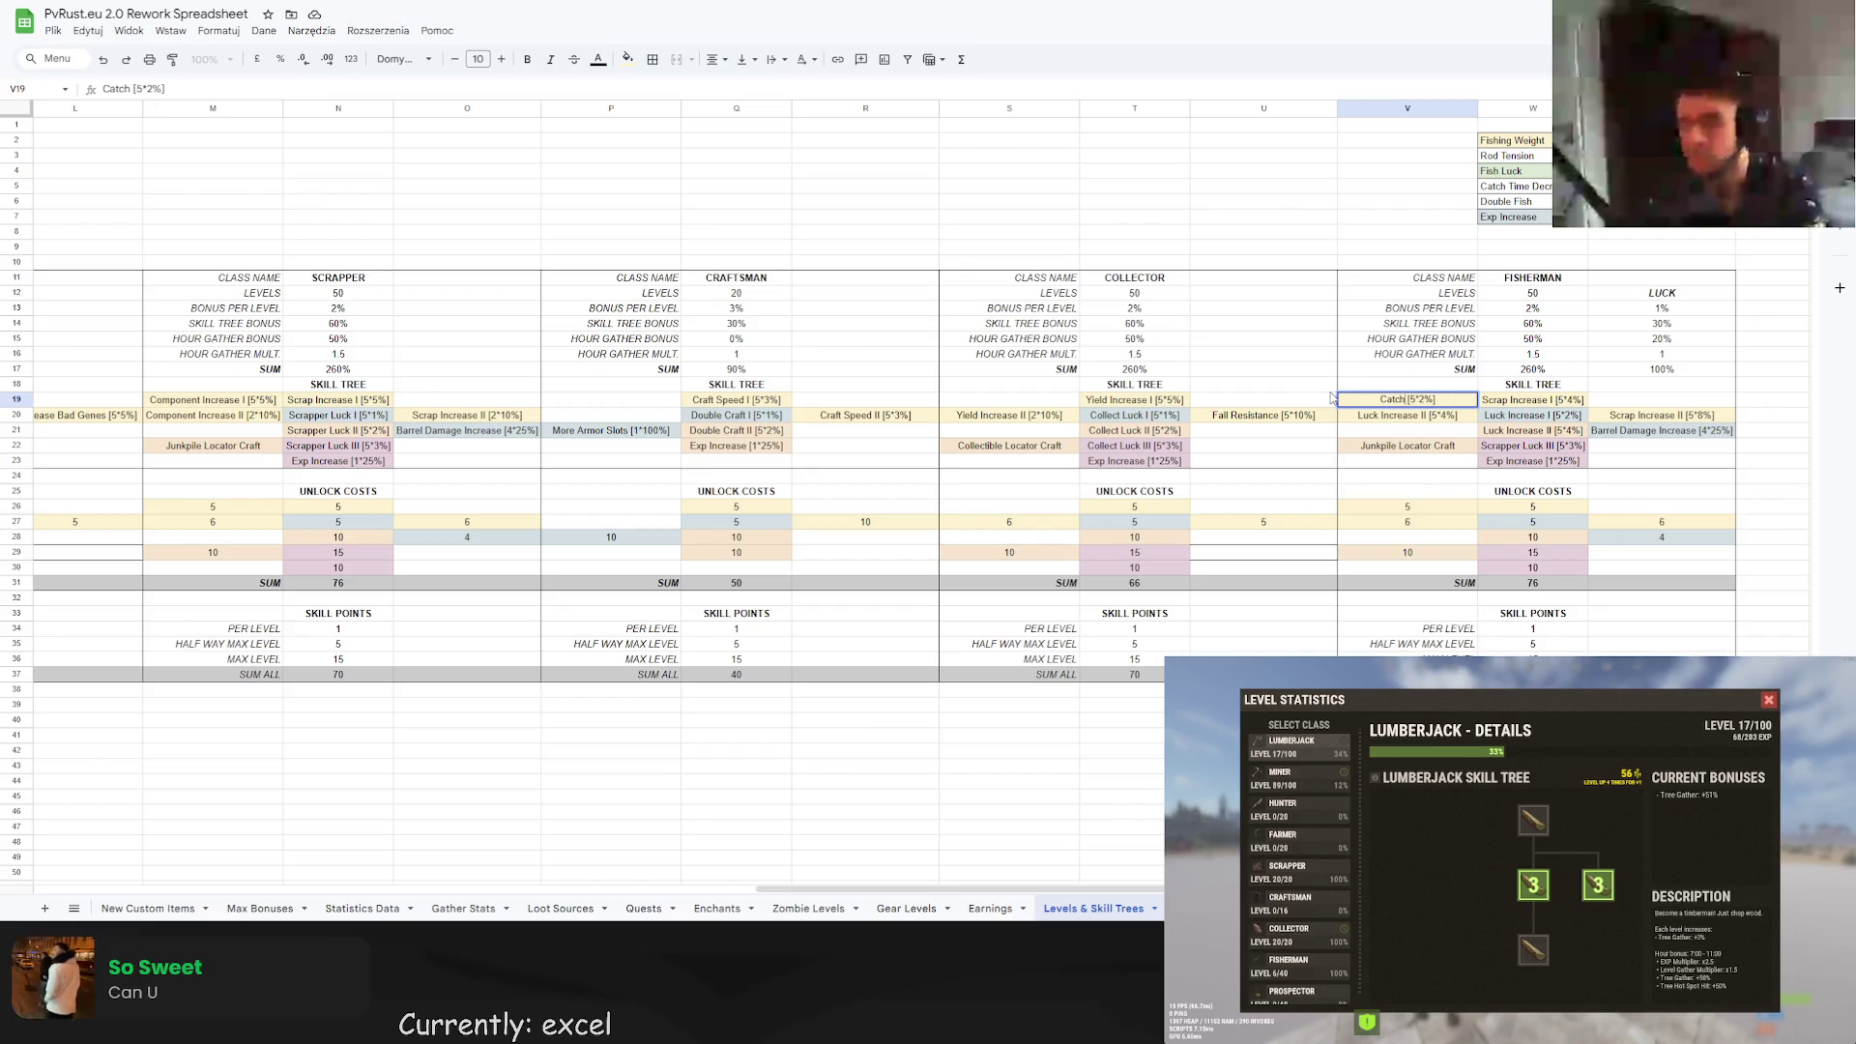
type(" Time De")
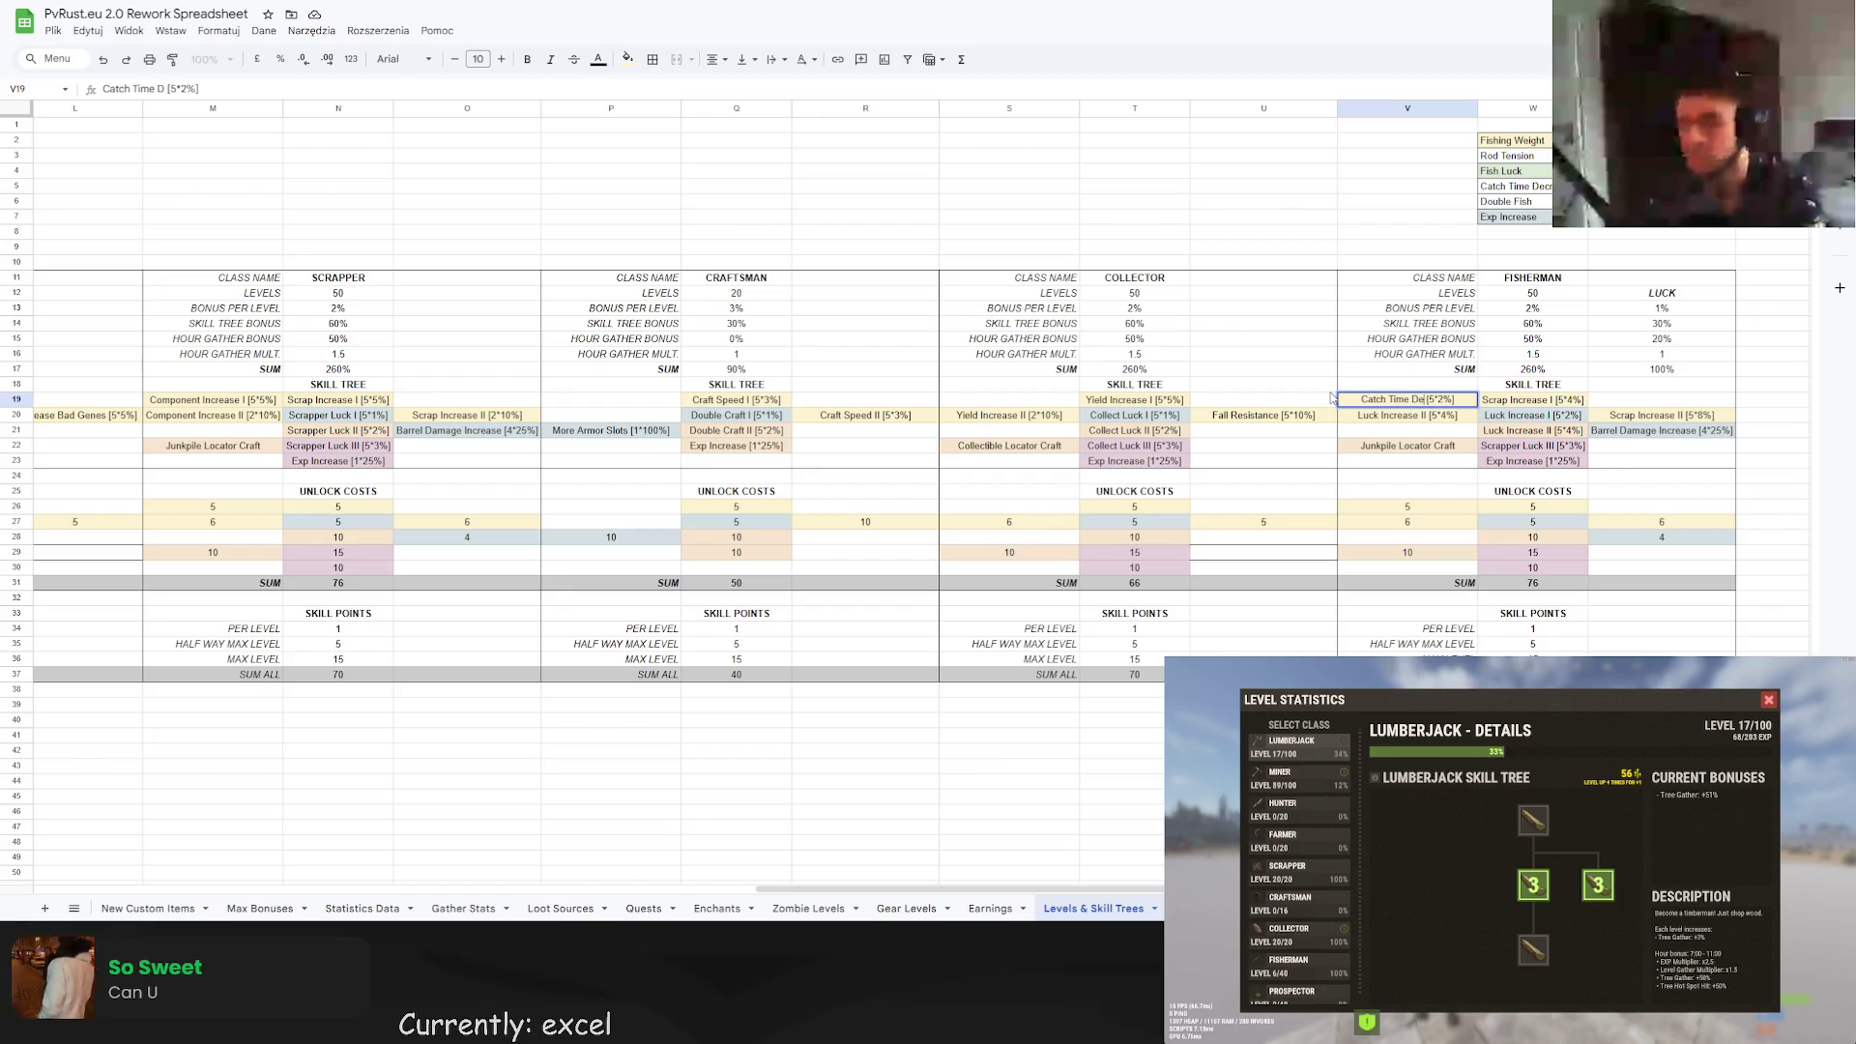
type("crease")
key("Return")
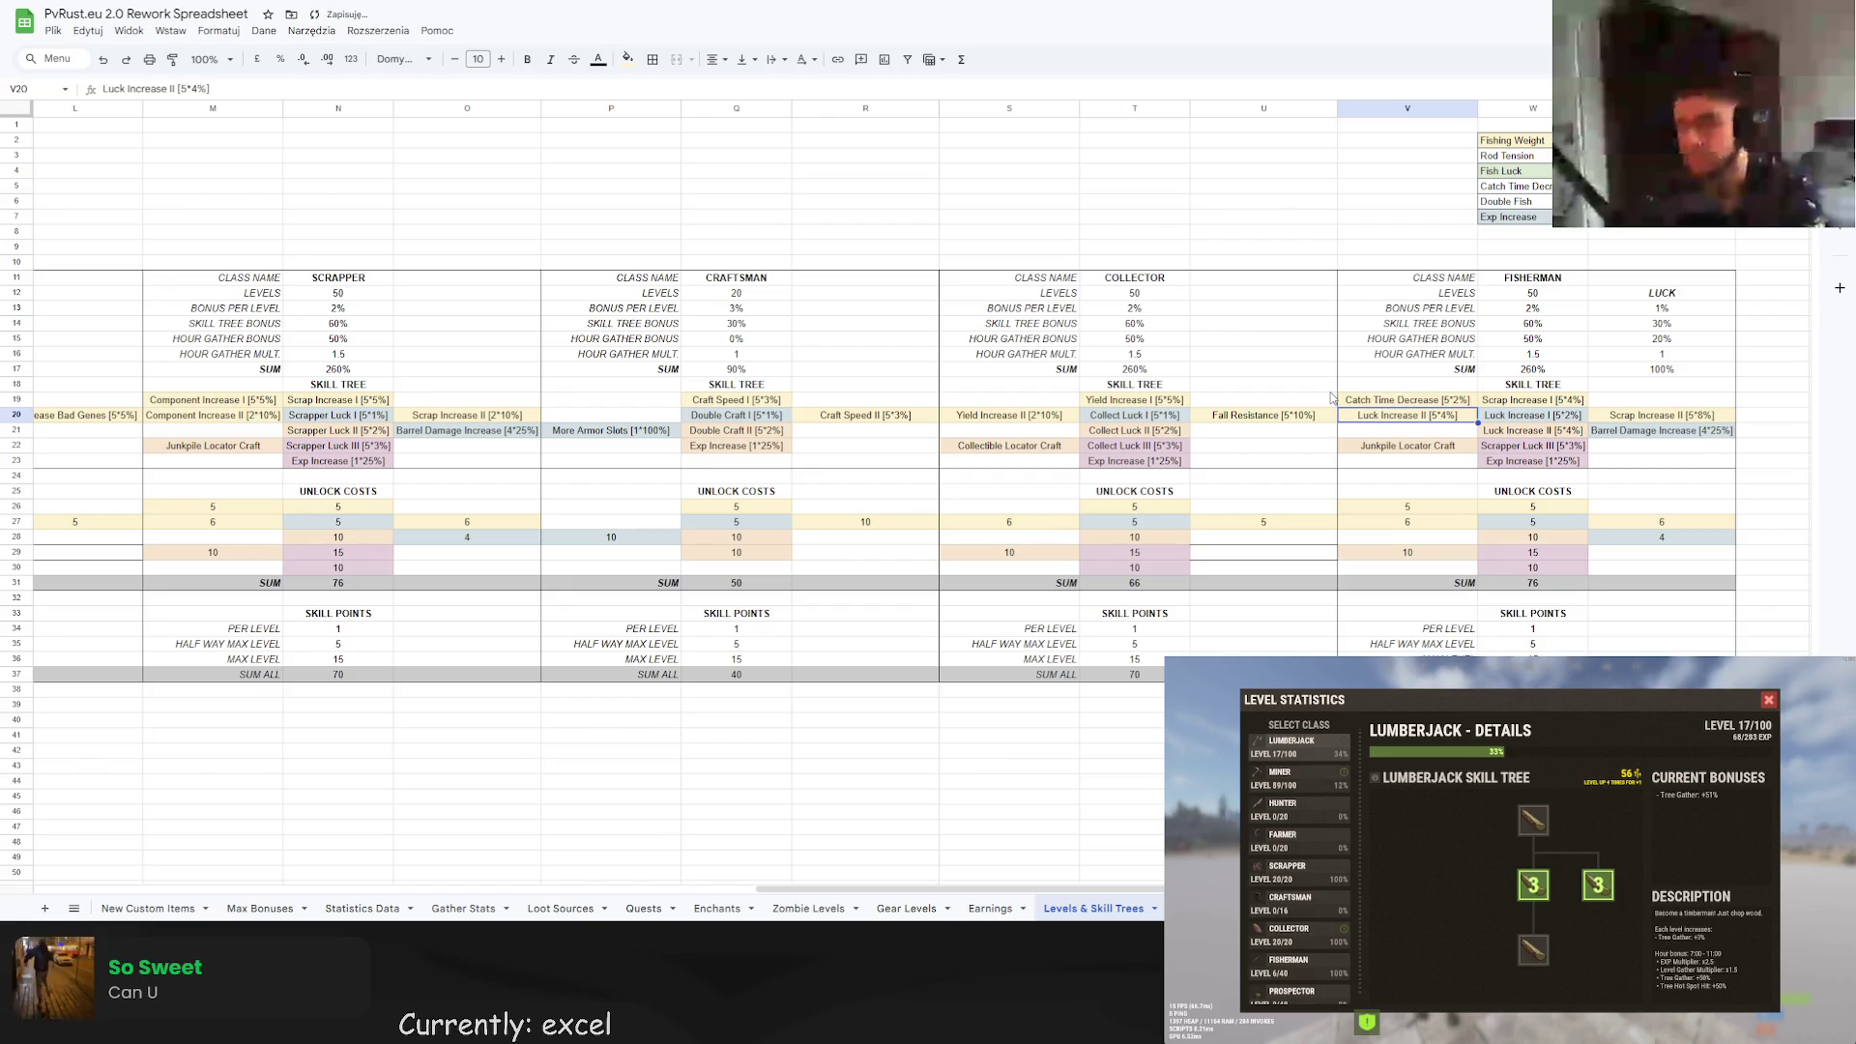
double_click(1462, 404)
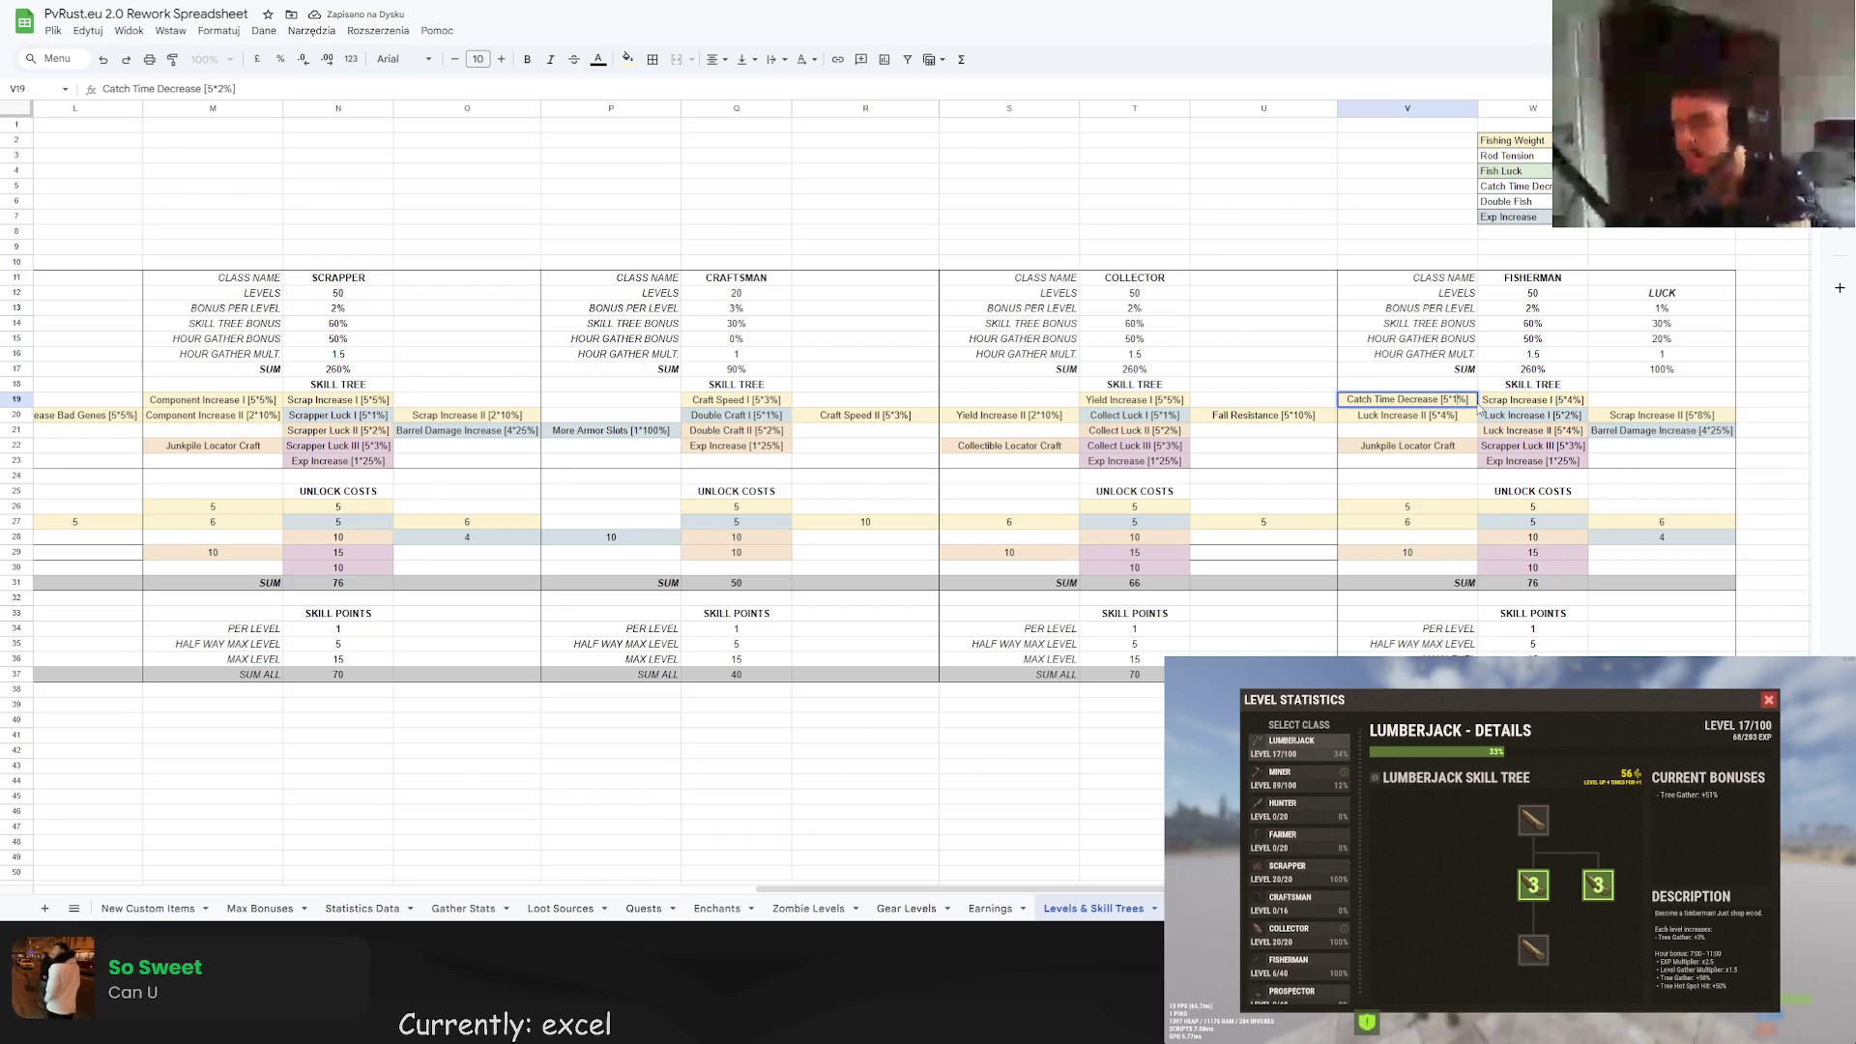
type("0")
key("Return")
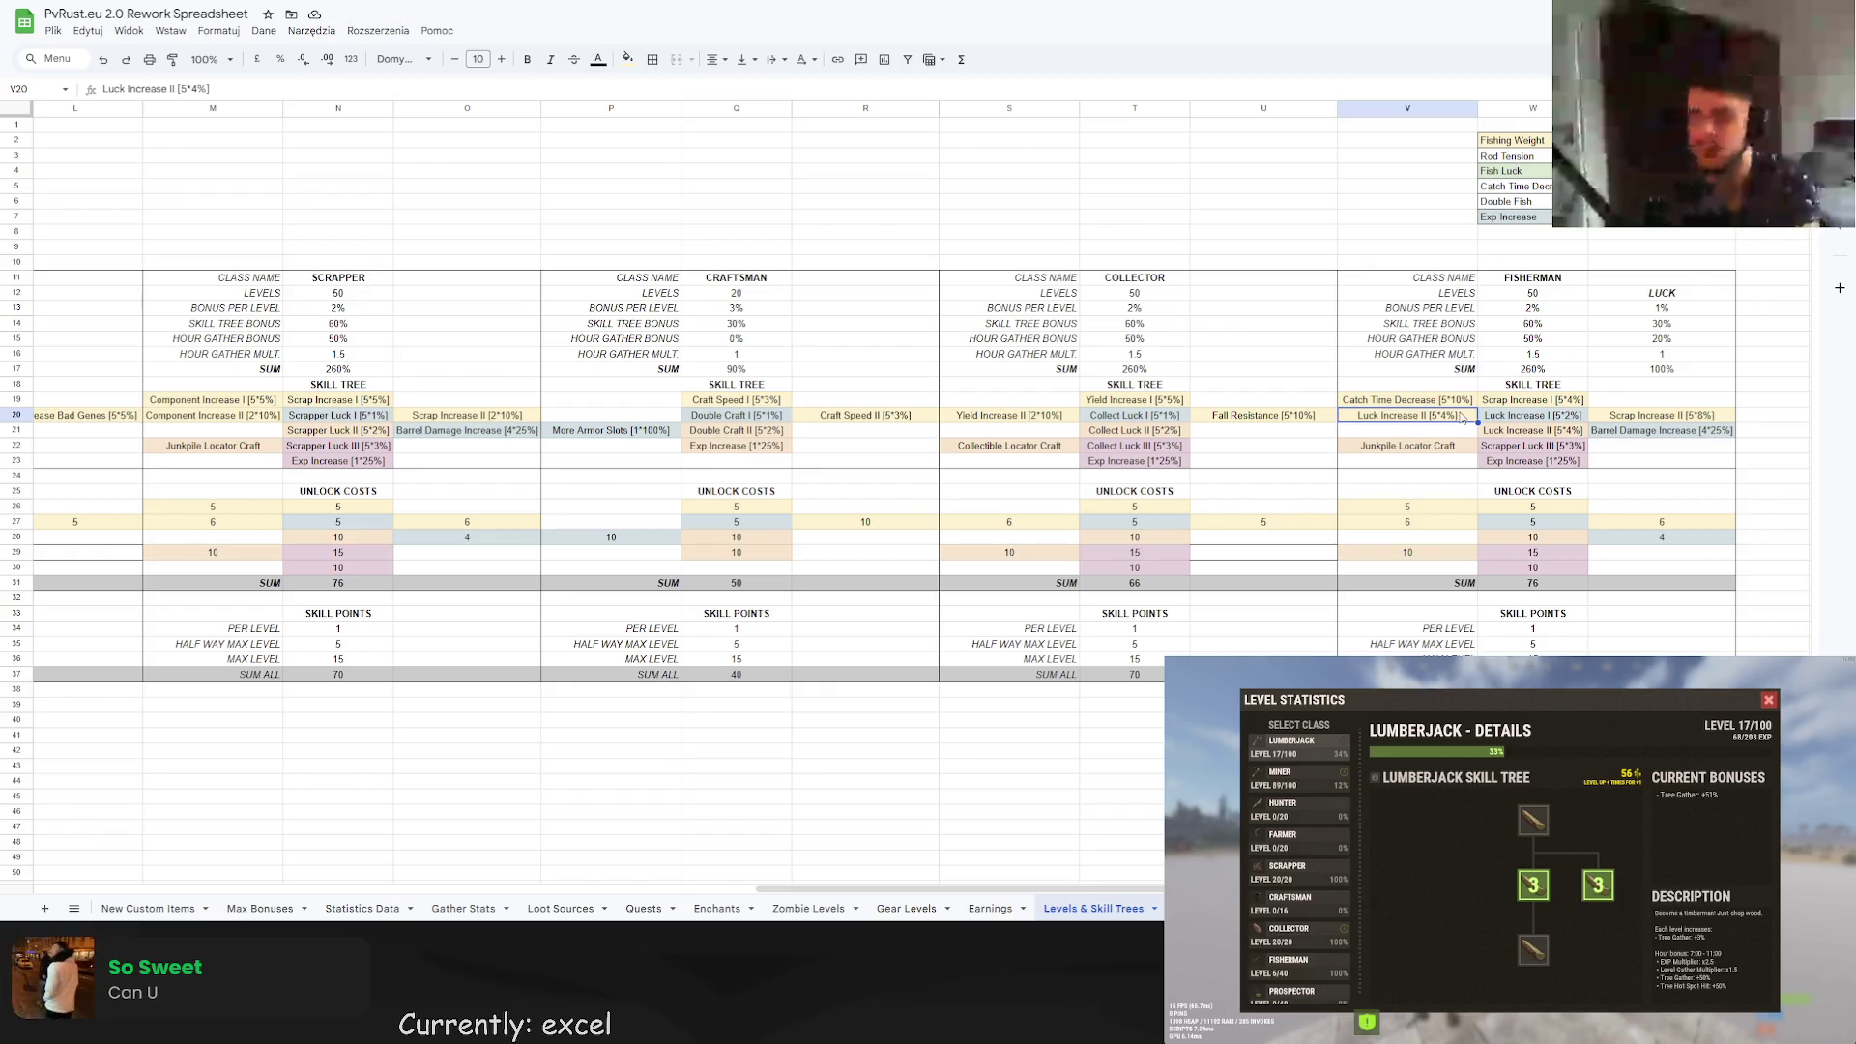
Change V20 to Rod Tension I [5*2%] with a light pink fill.
double_click(1408, 415)
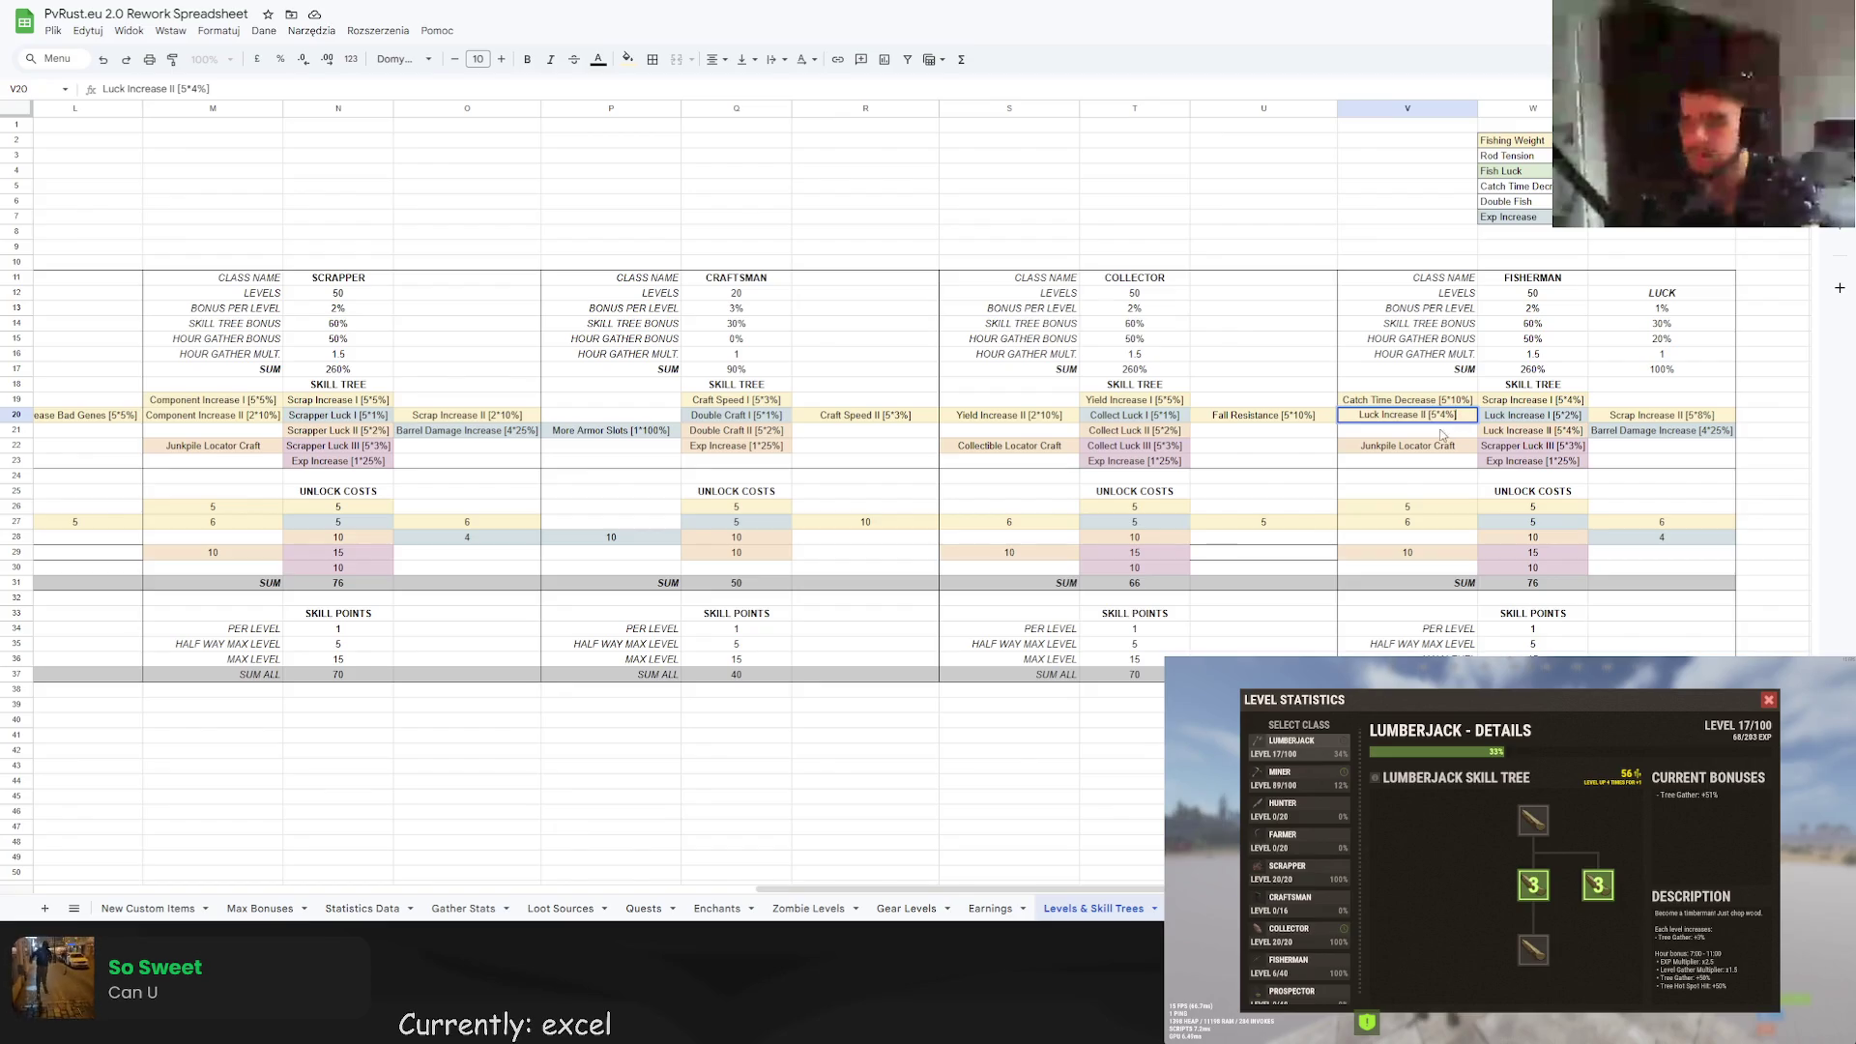
left_click_drag(1430, 414, 1328, 416)
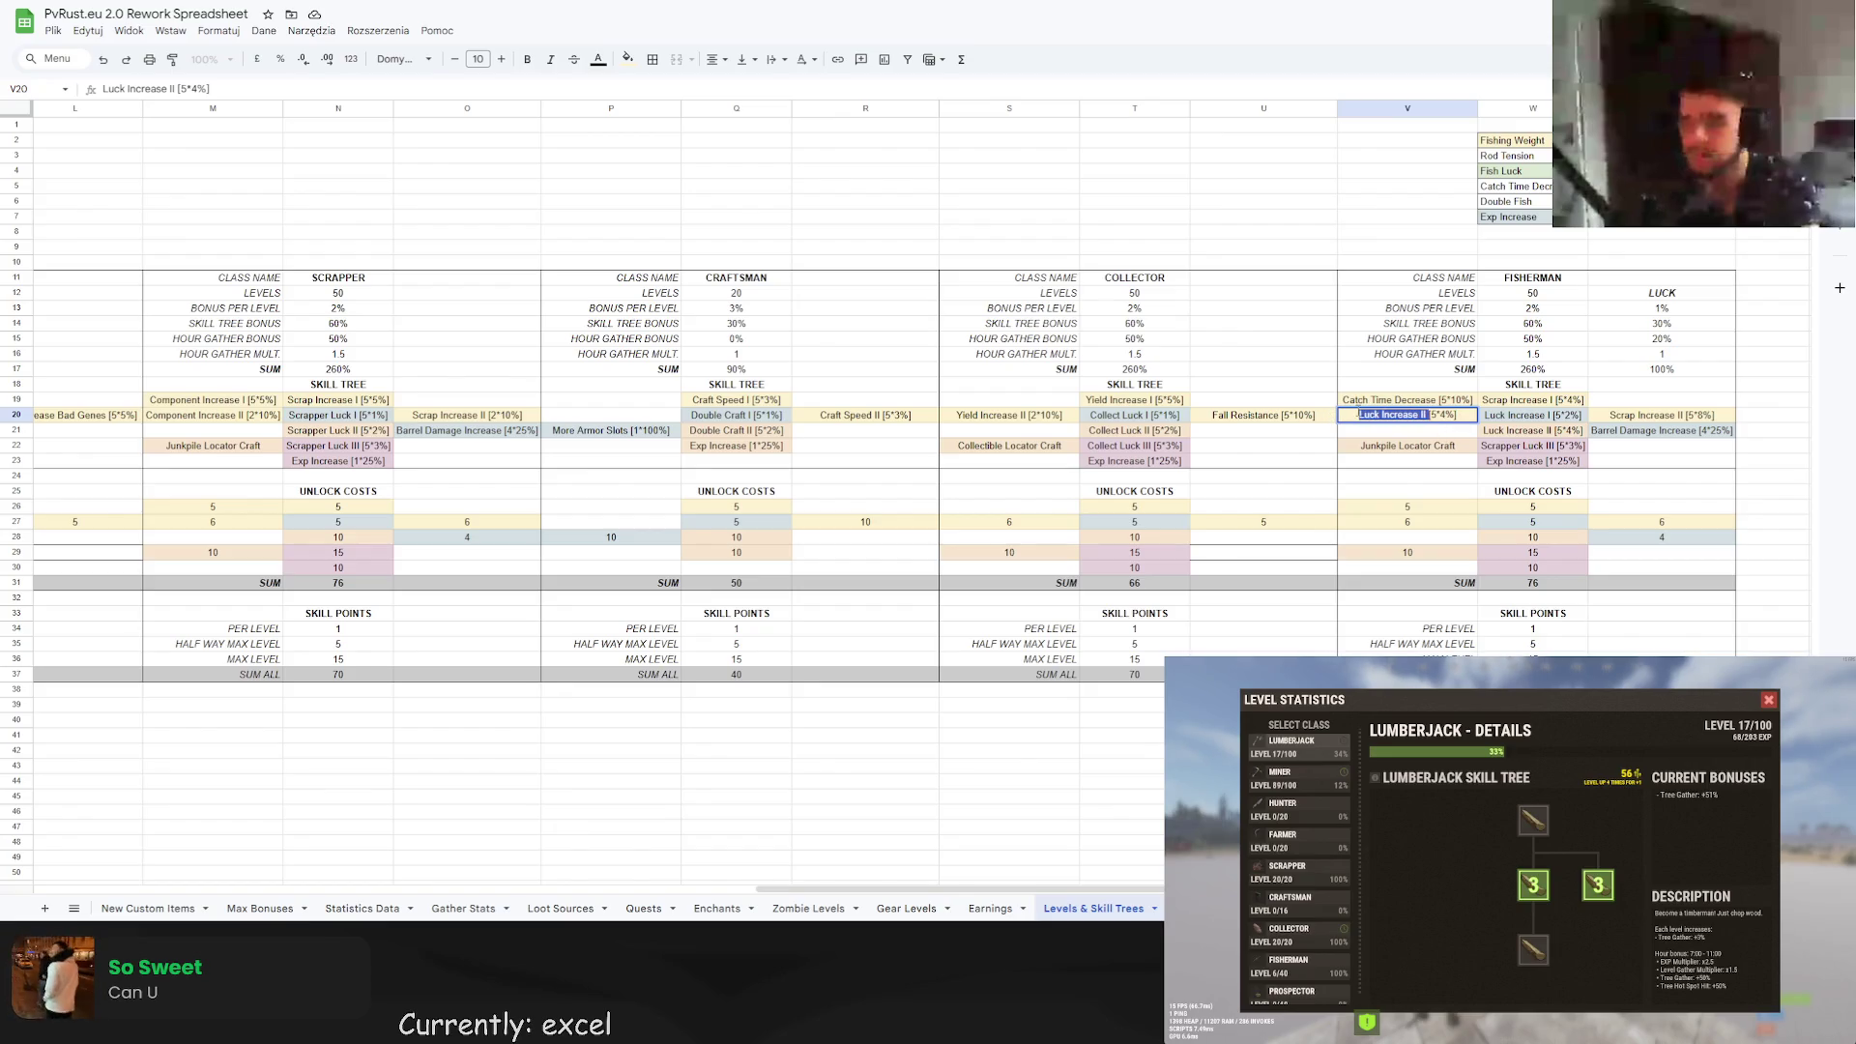
type("Rod Tension I")
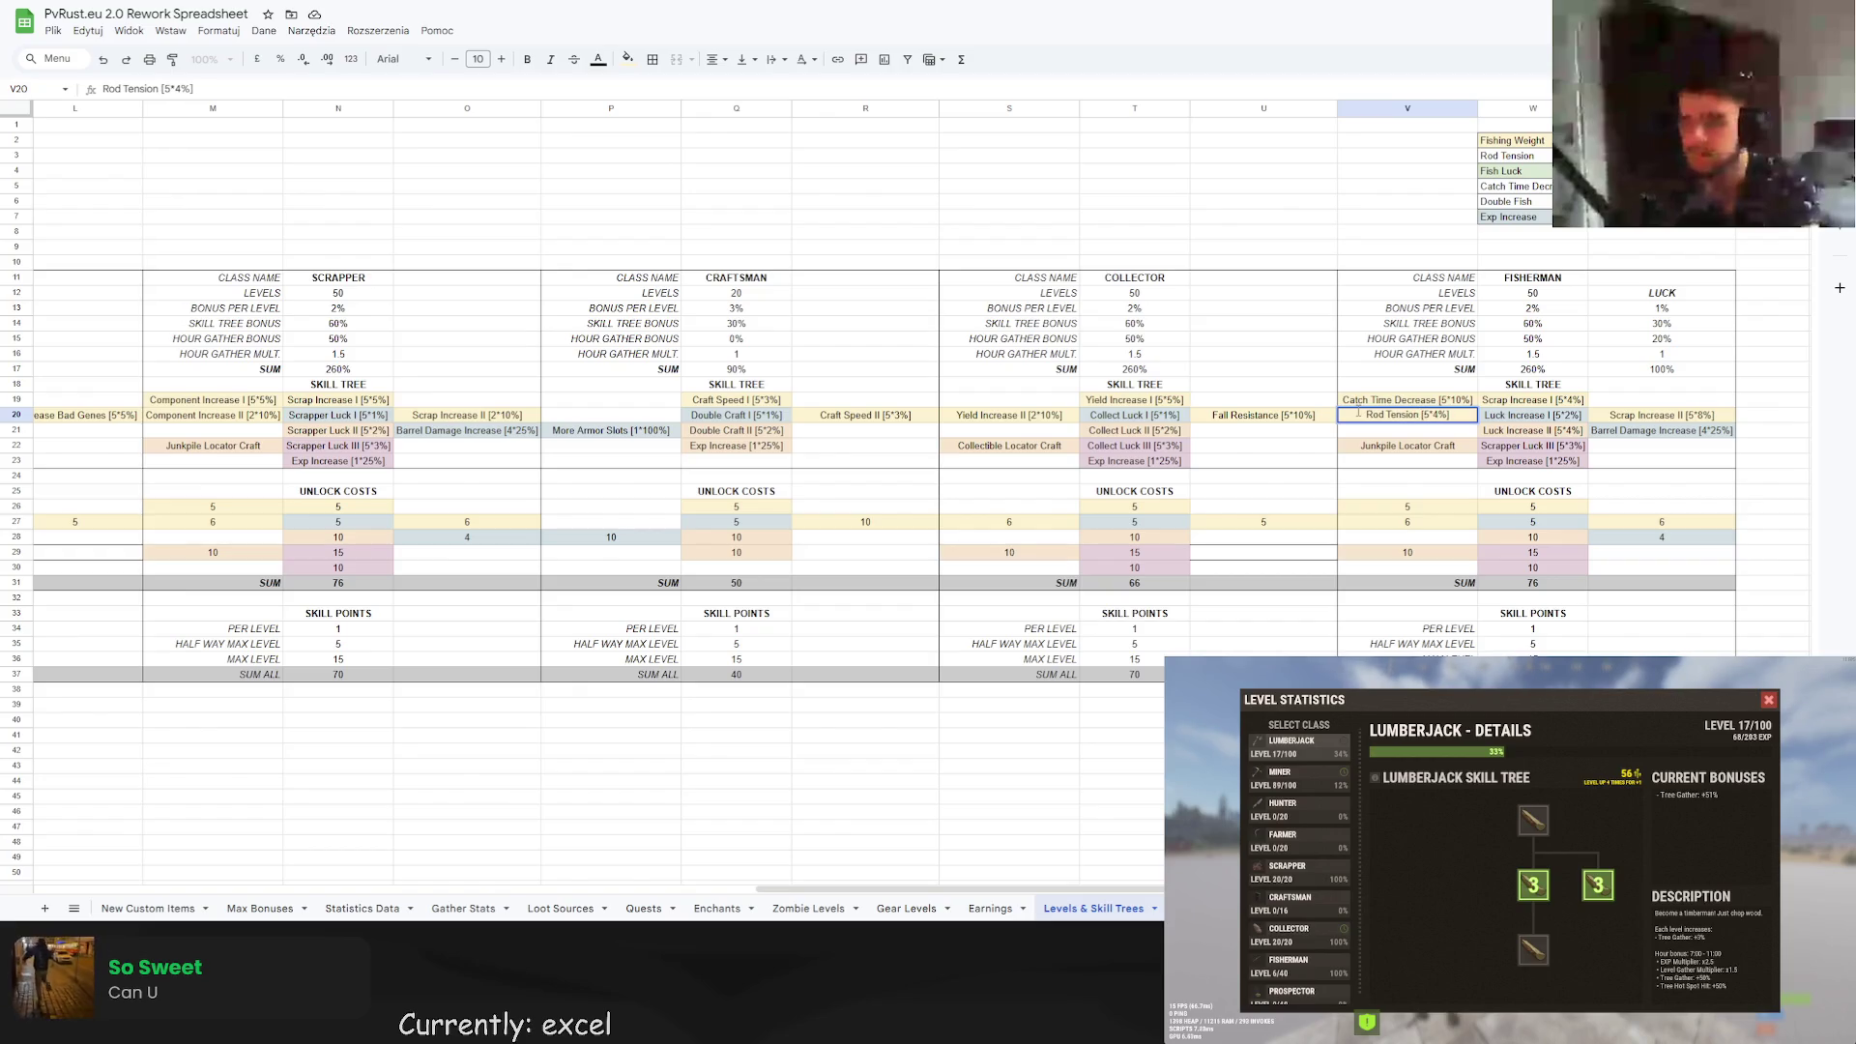
type(" I")
key("BackSpace")
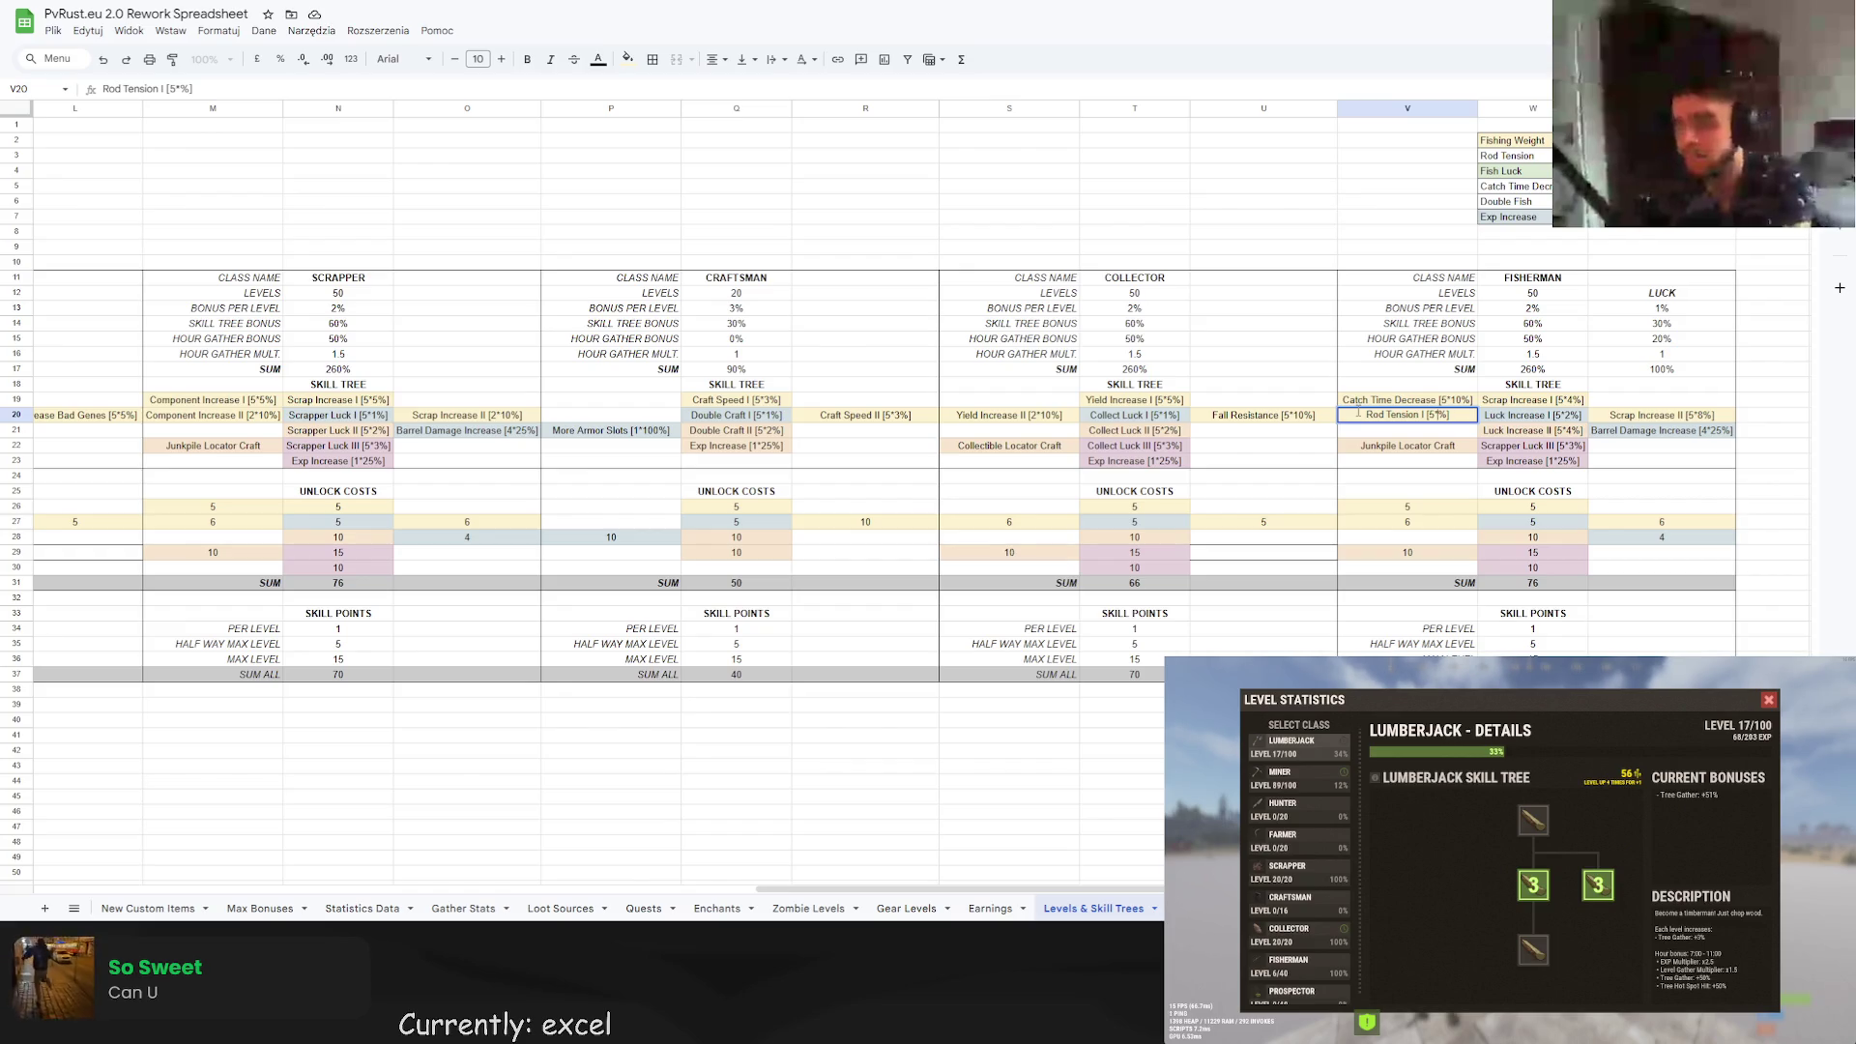
type("2")
key("Return")
key("Up")
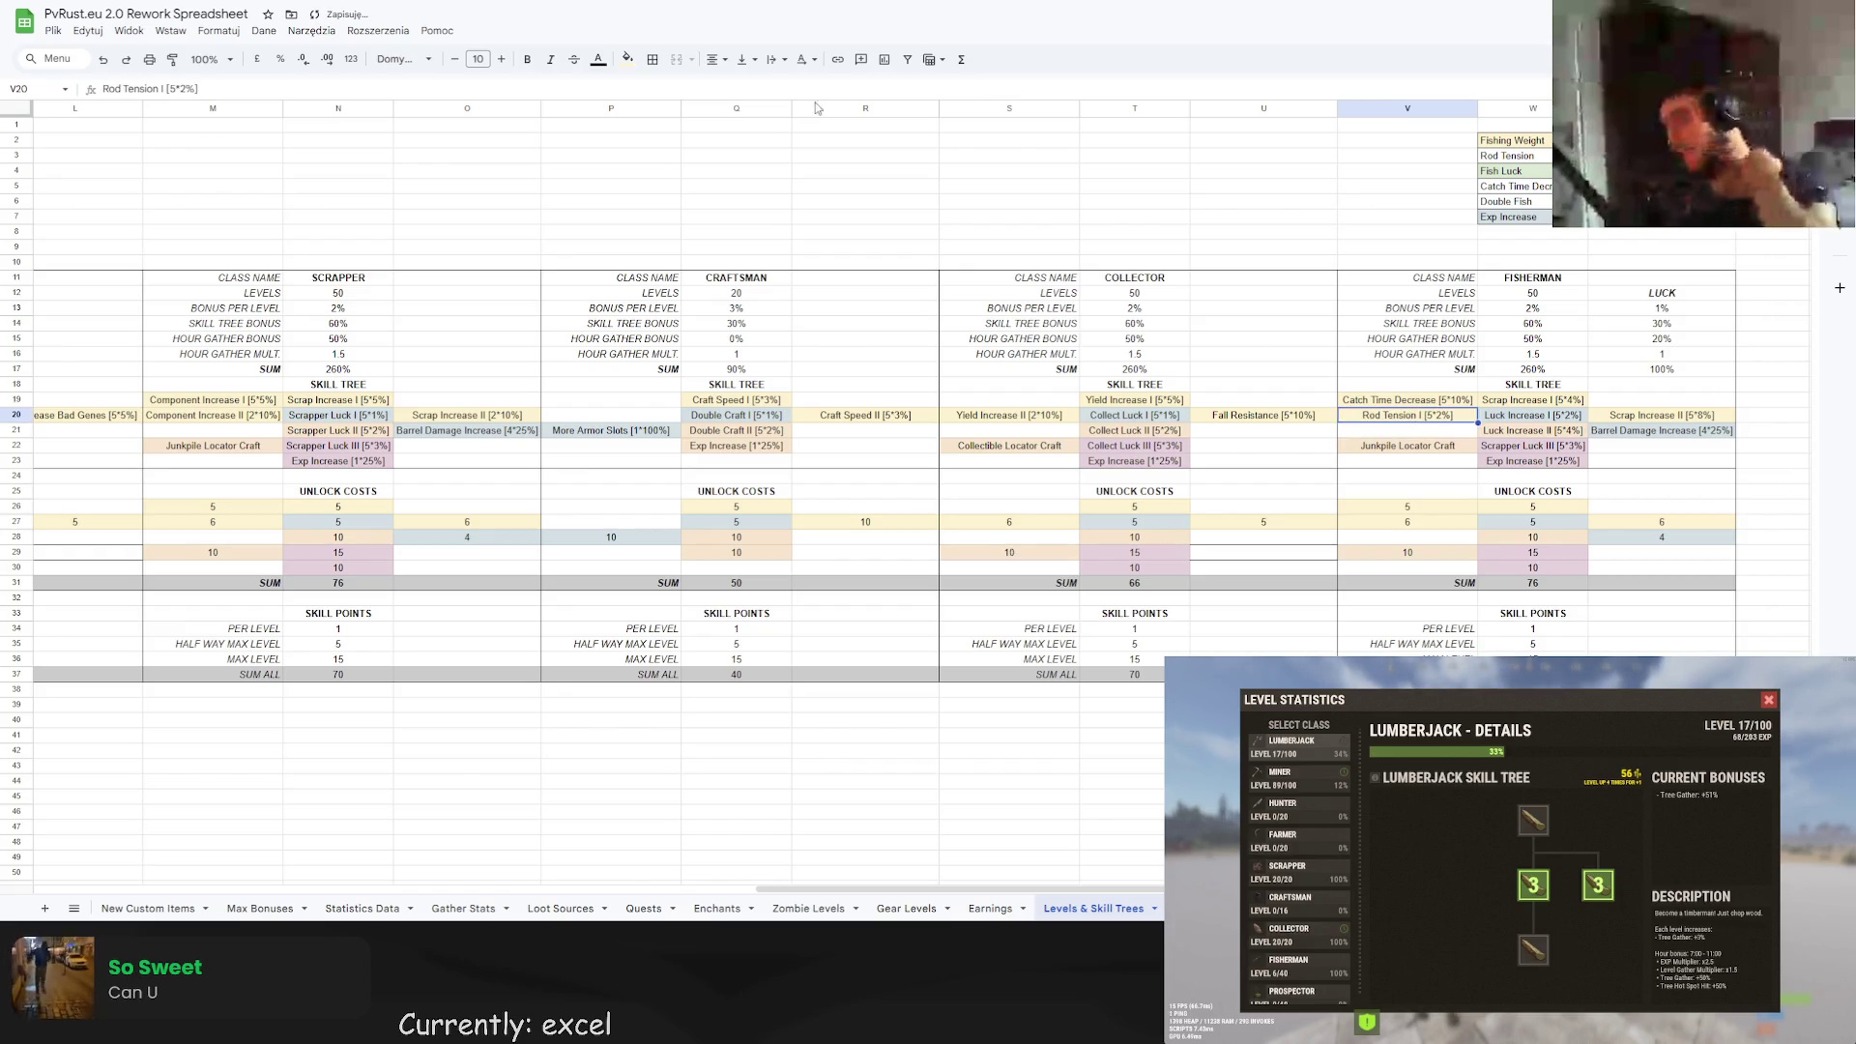
left_click(627, 59)
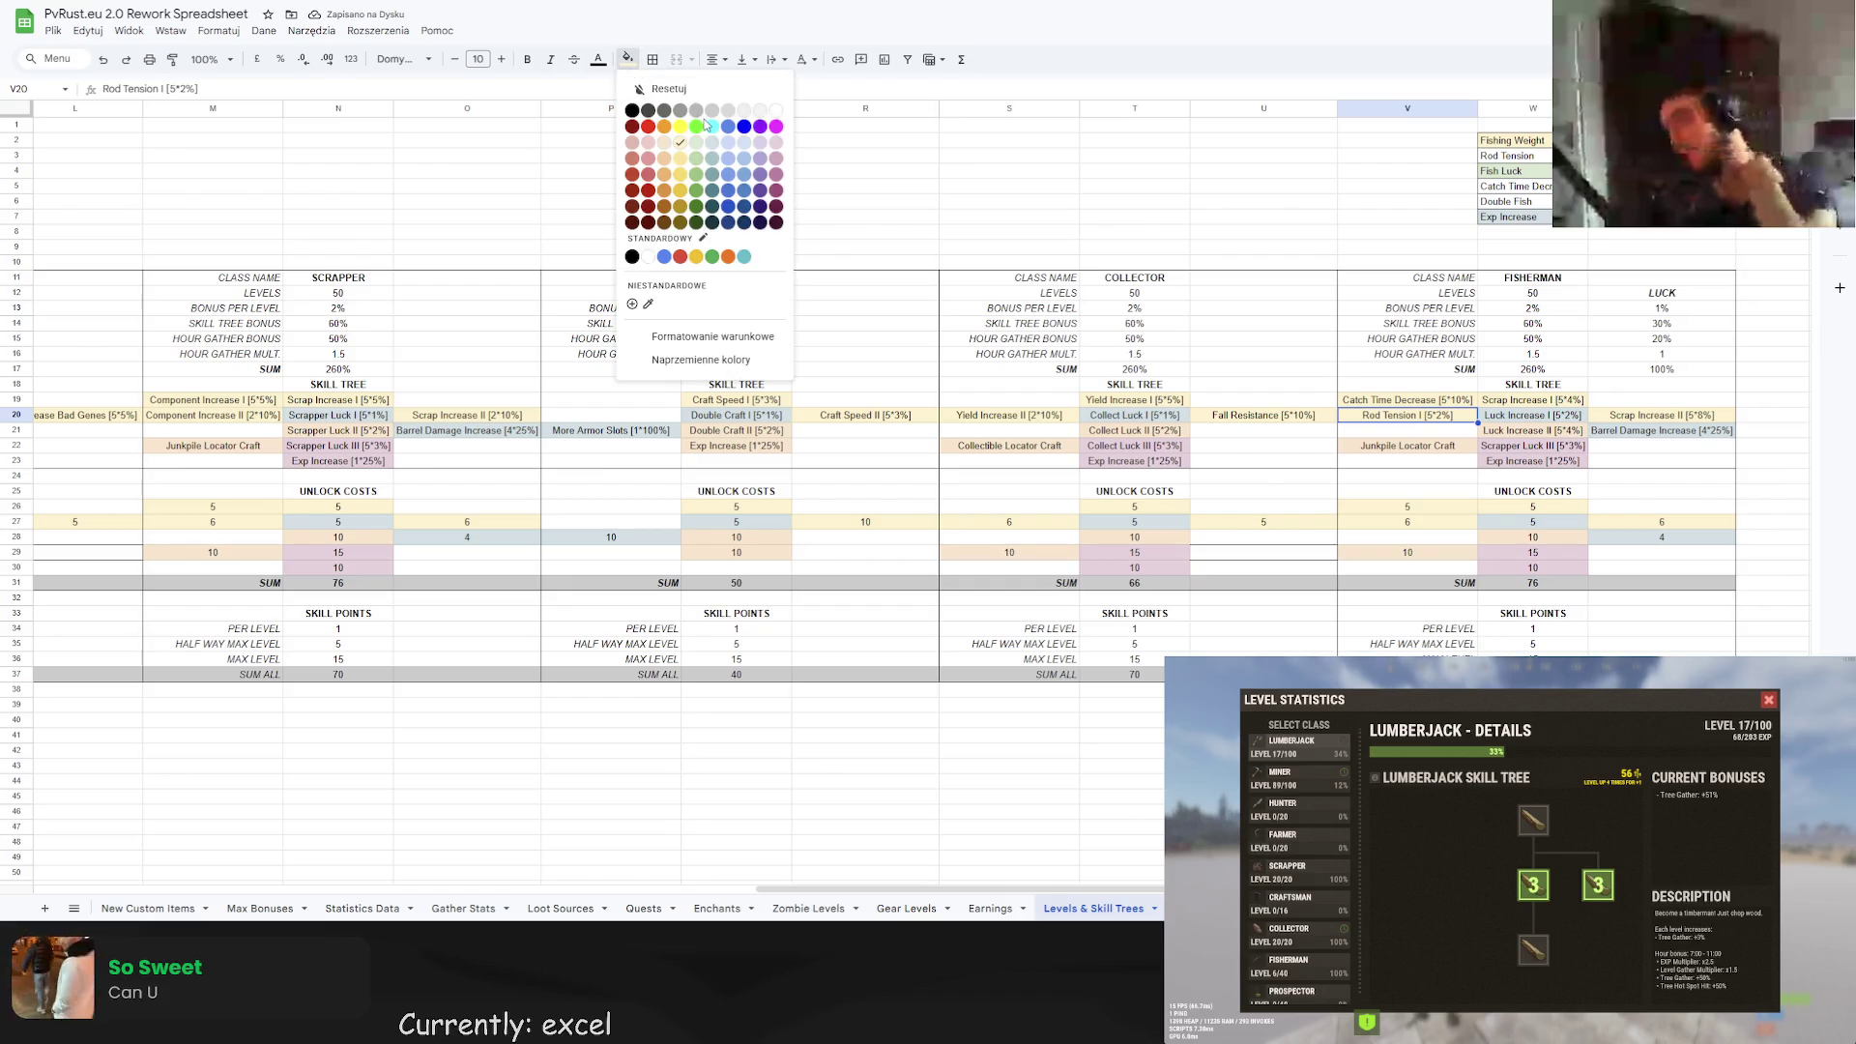
left_click(632, 143)
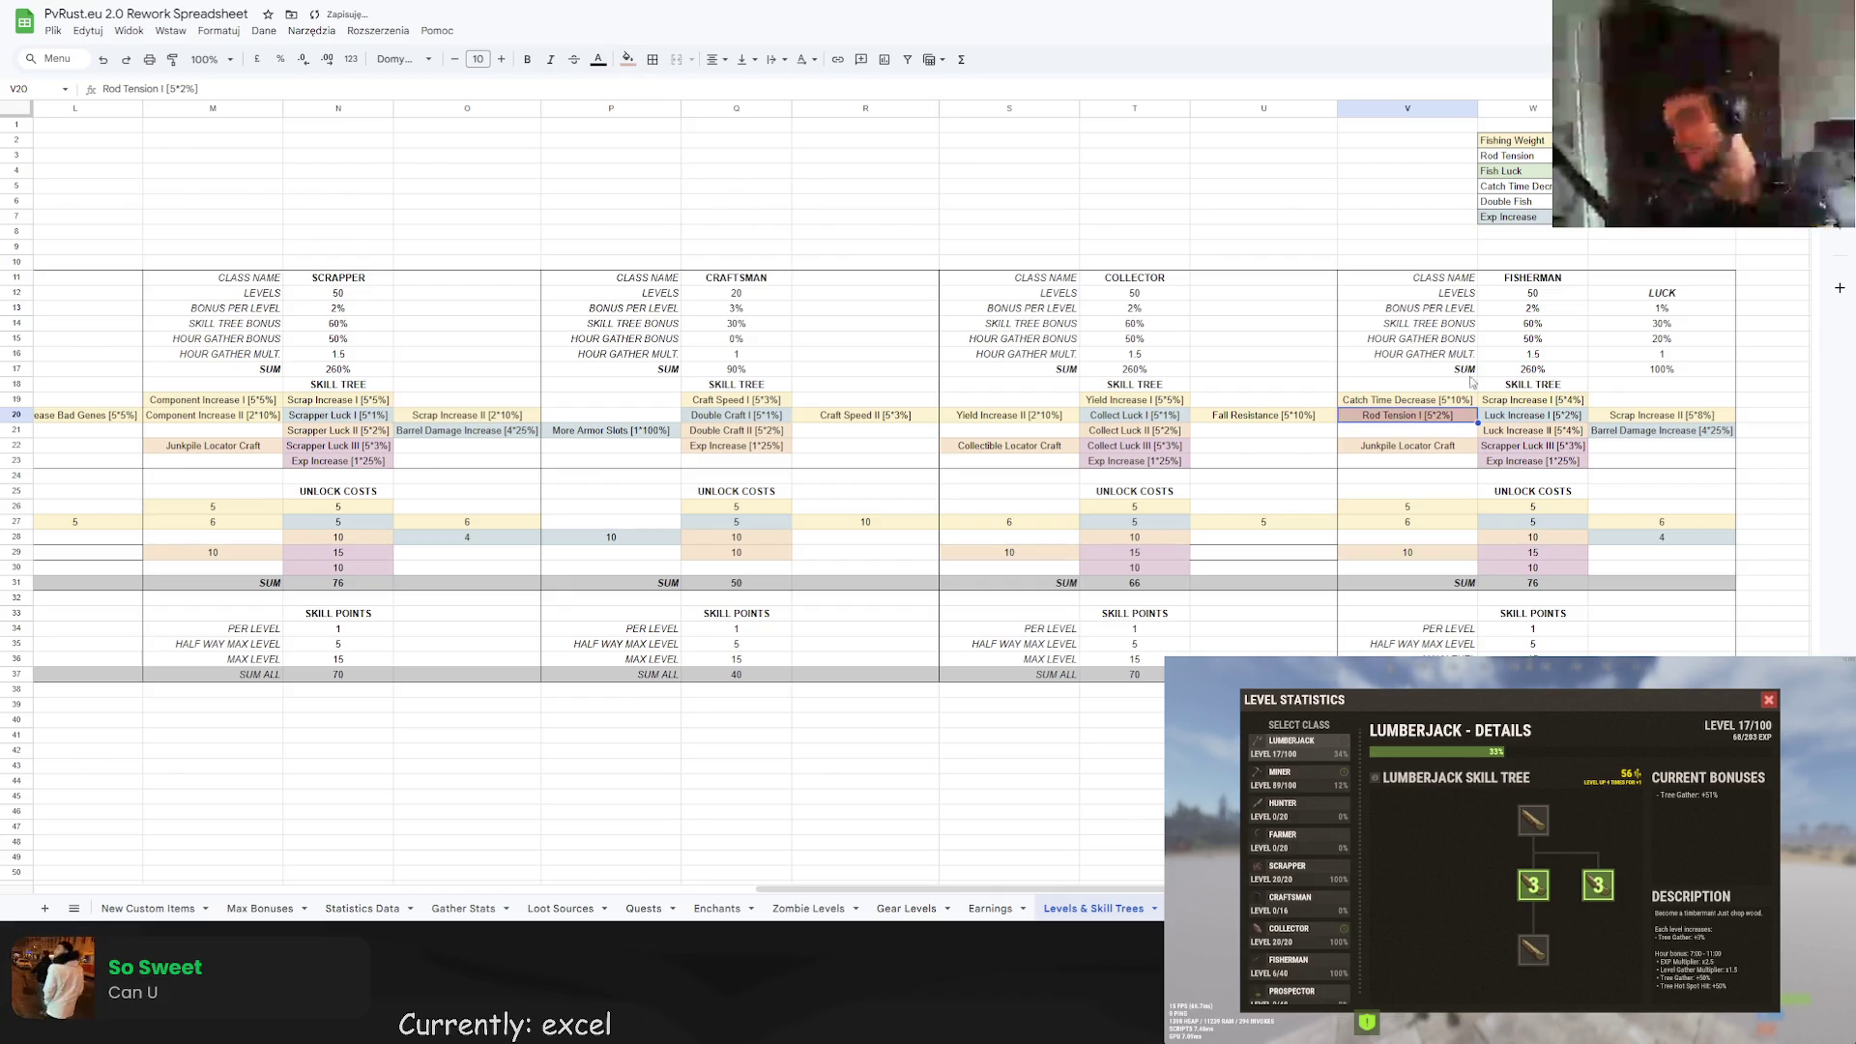
Add a pink Rod Tension II [5*4%] in V21 below Rod Tension I.
key("ctrl+c")
left_click(1421, 430)
key("ctrl+v")
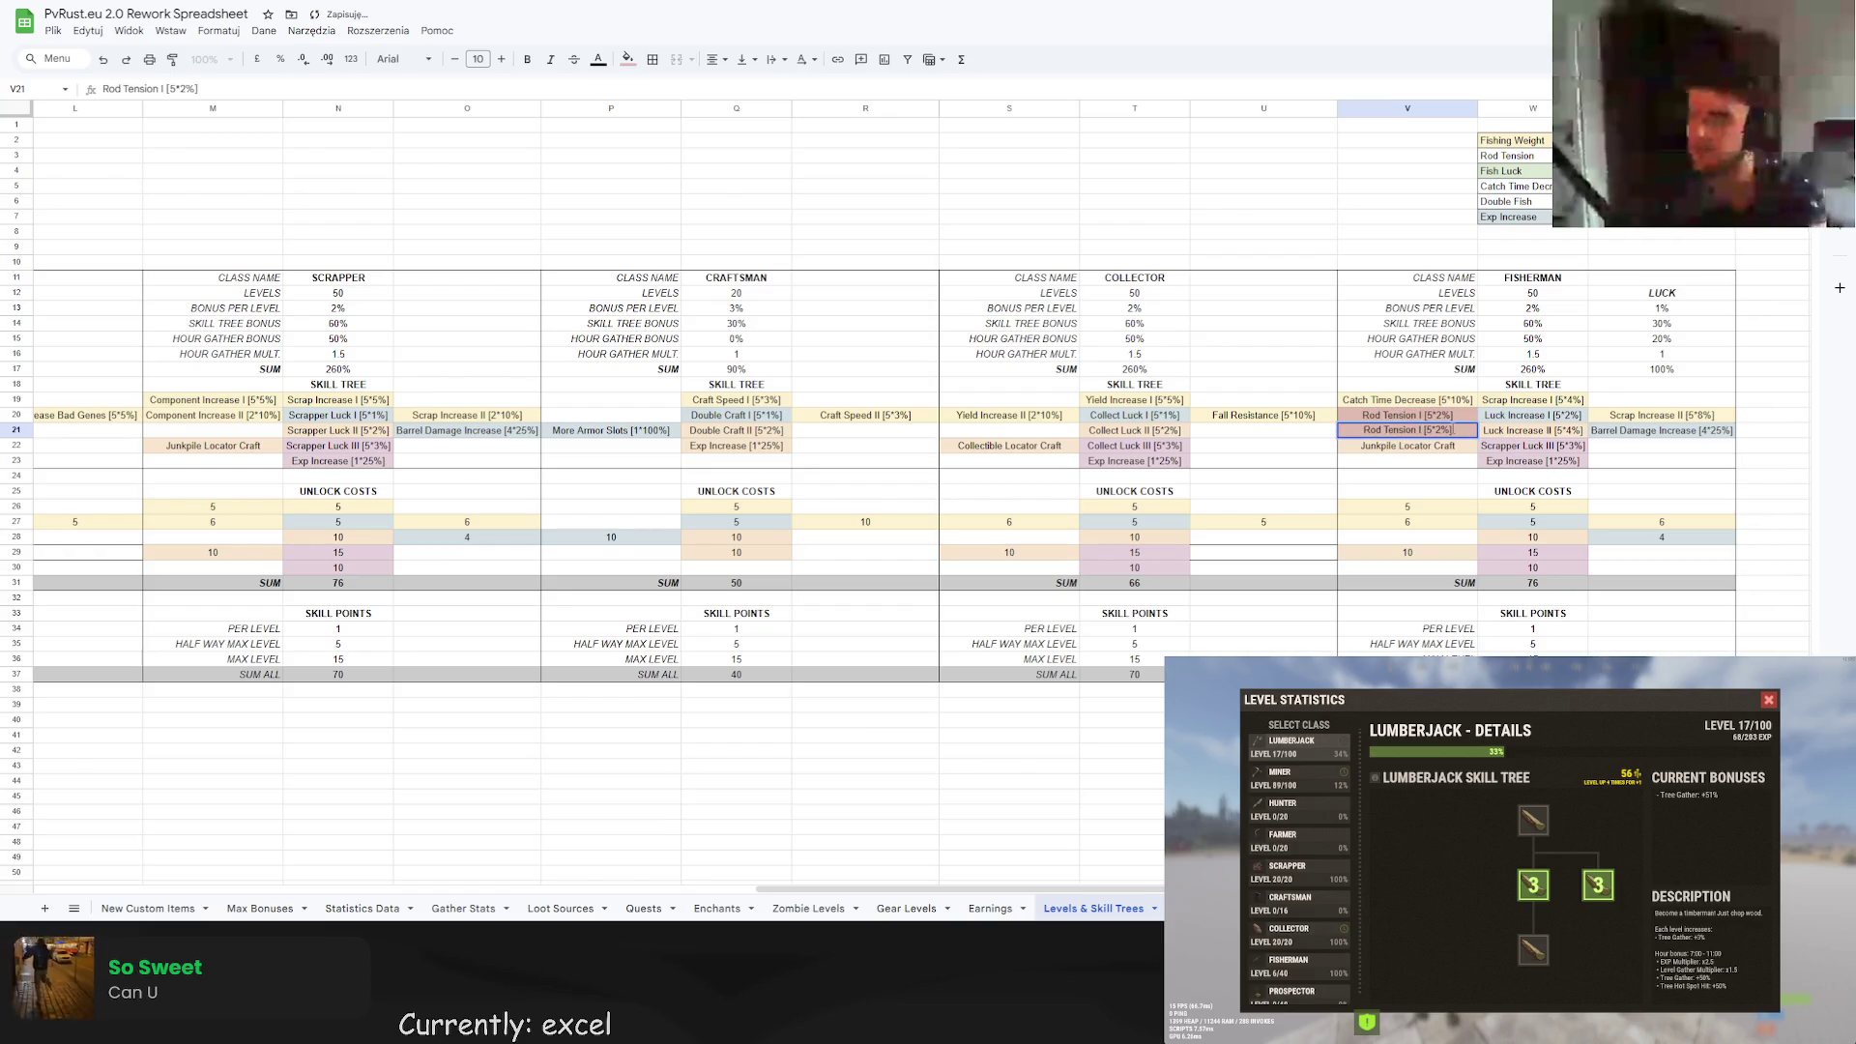
type("I")
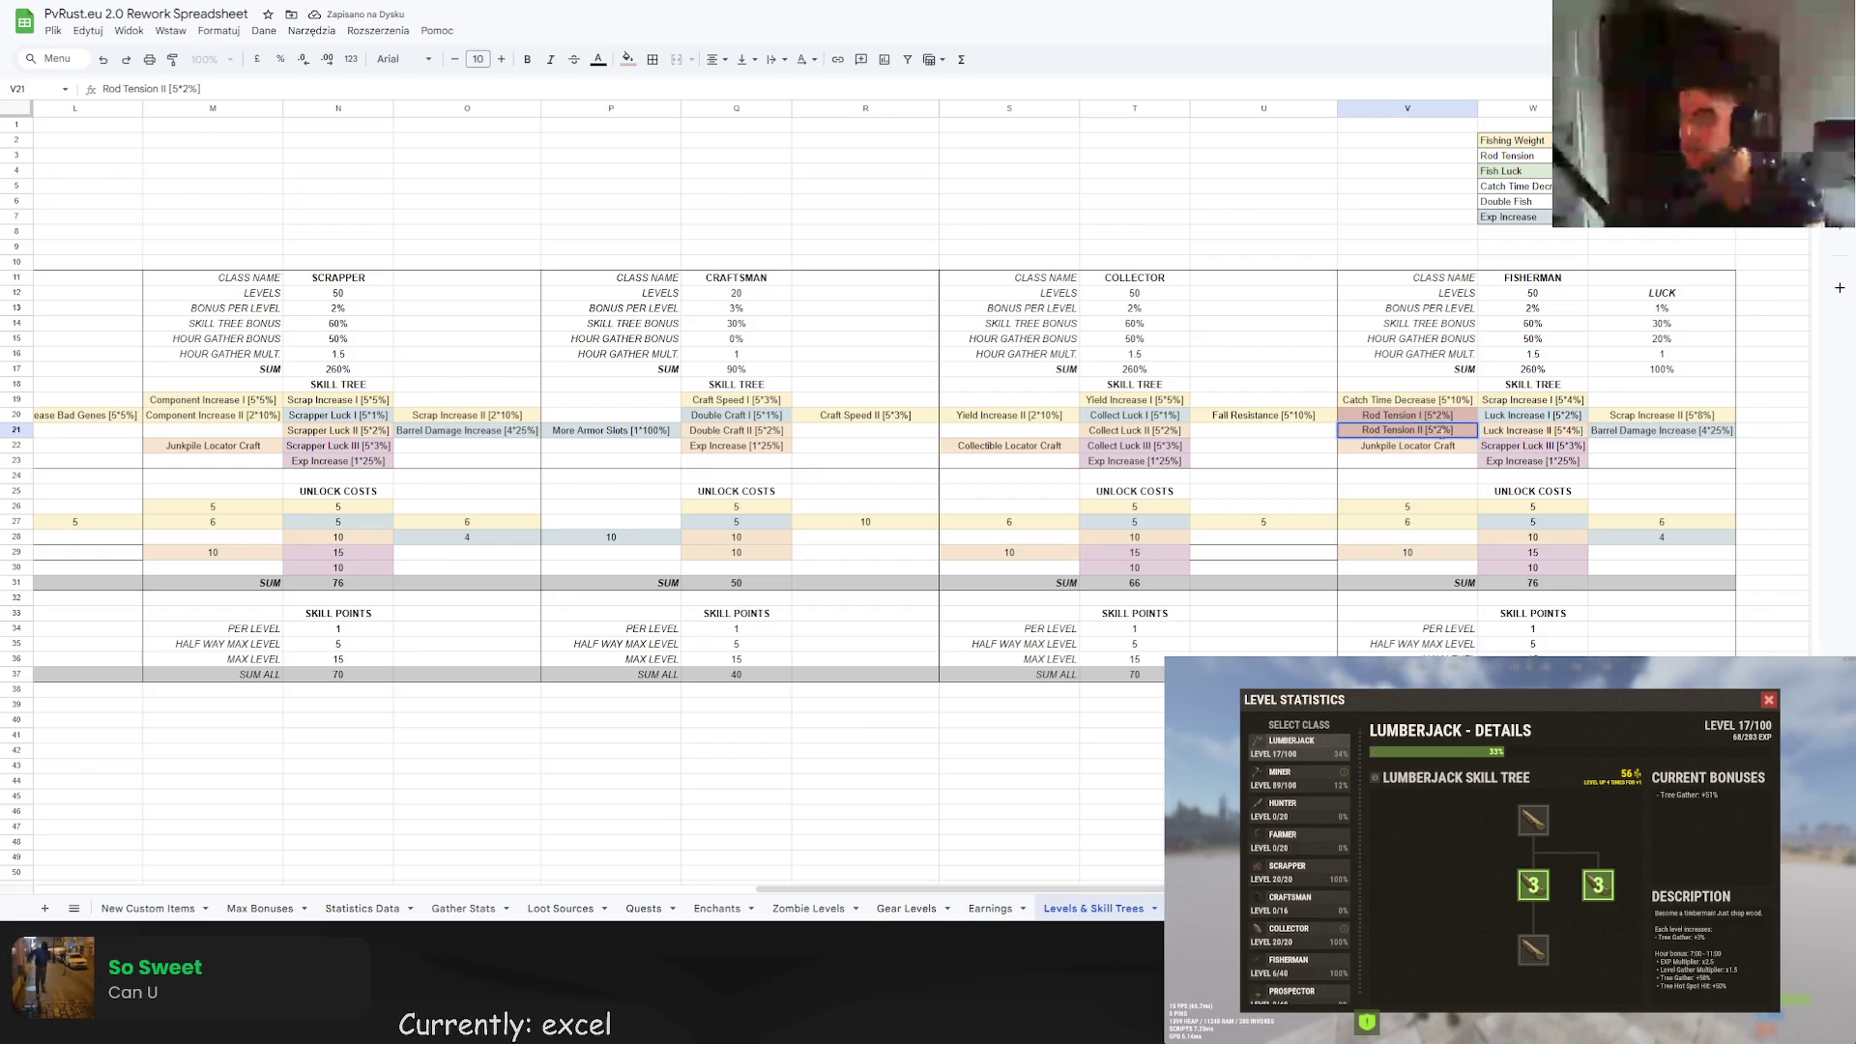
key("BackSpace")
type("4")
left_click(1454, 417)
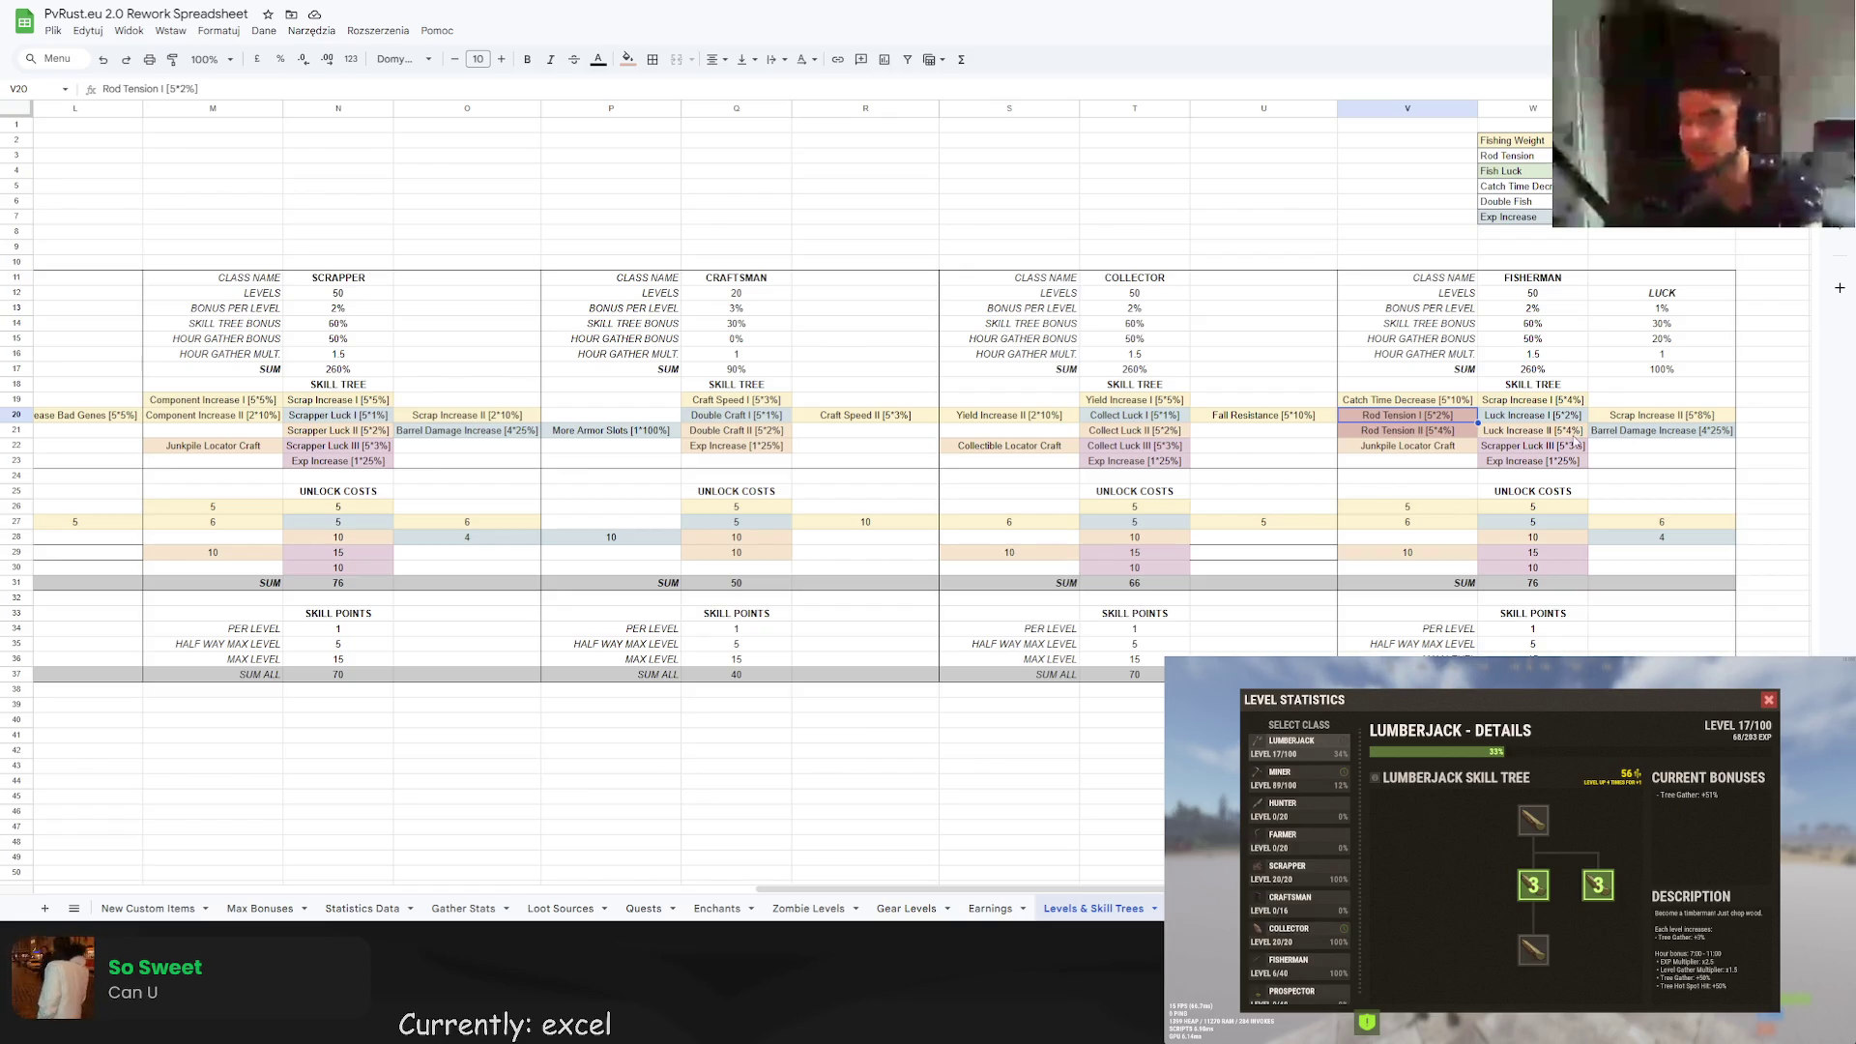
Replace Junkpile Locator Craft with Double Fish Chance [5*2%].
double_click(1469, 445)
left_click_drag(1469, 445, 1320, 450)
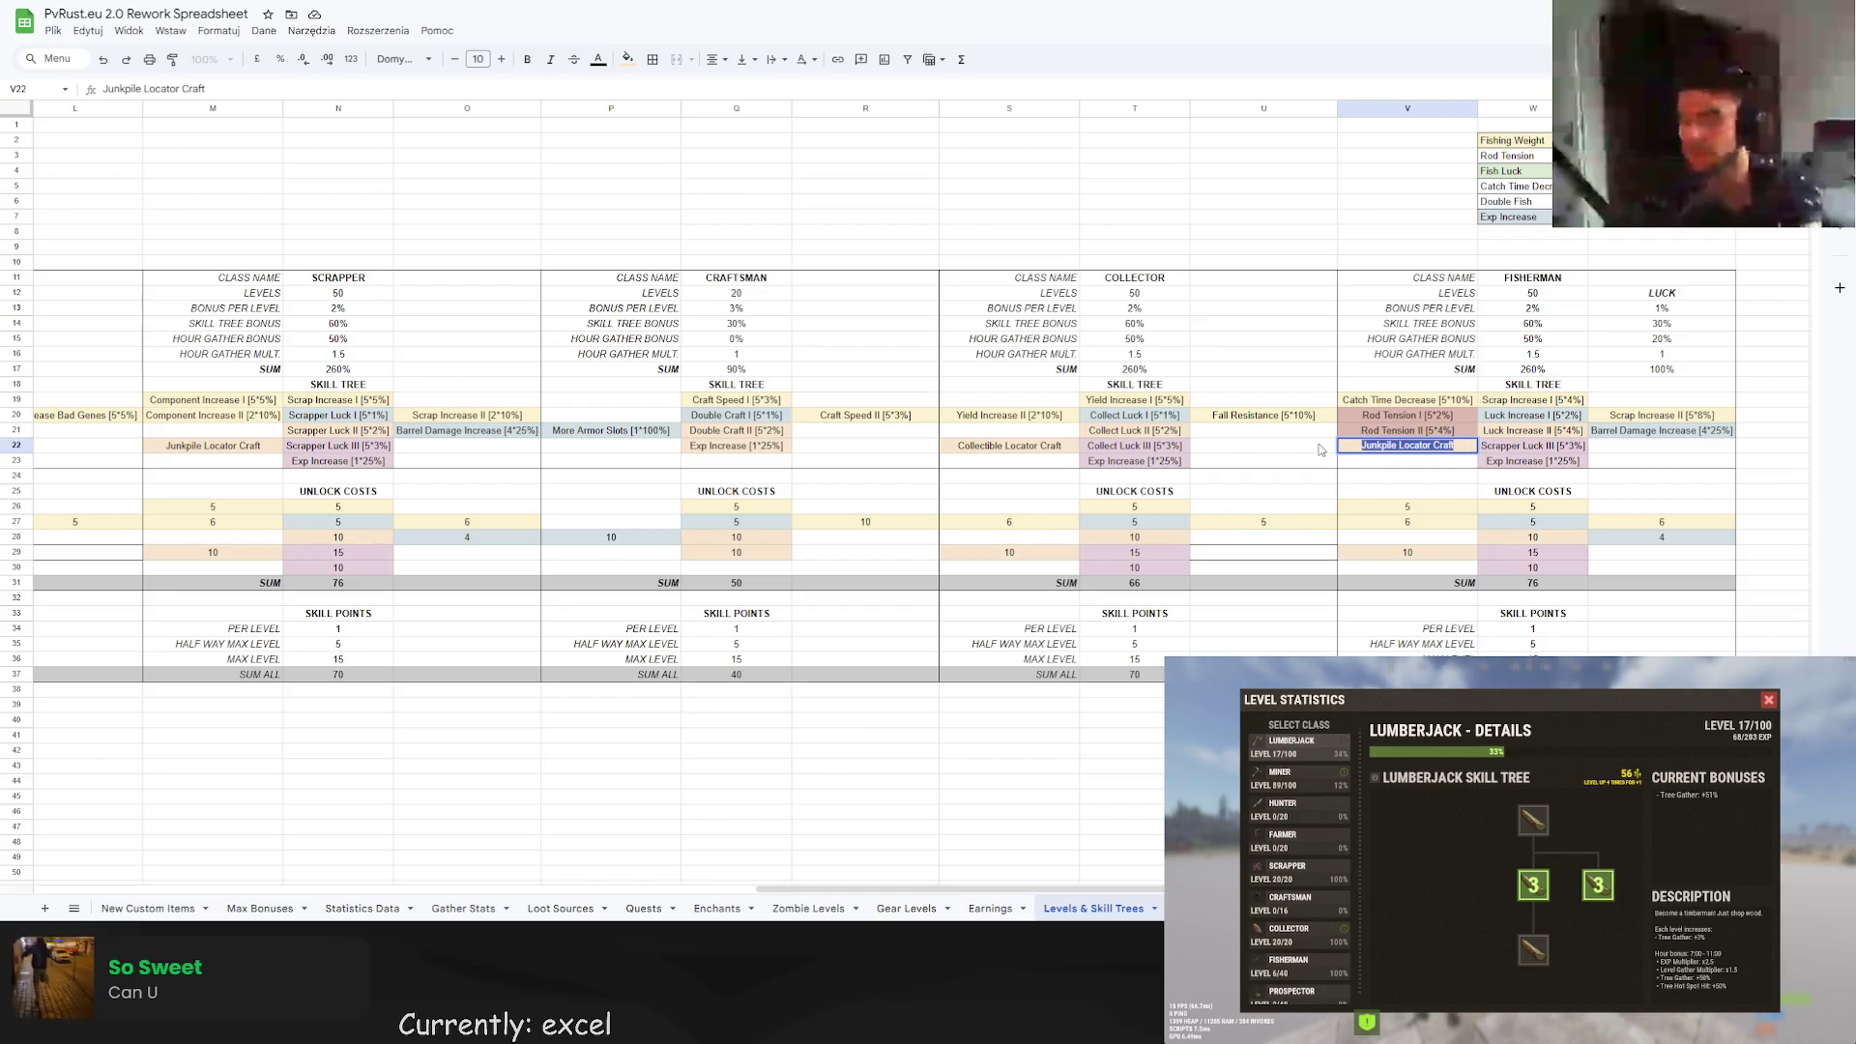
type("Doubl")
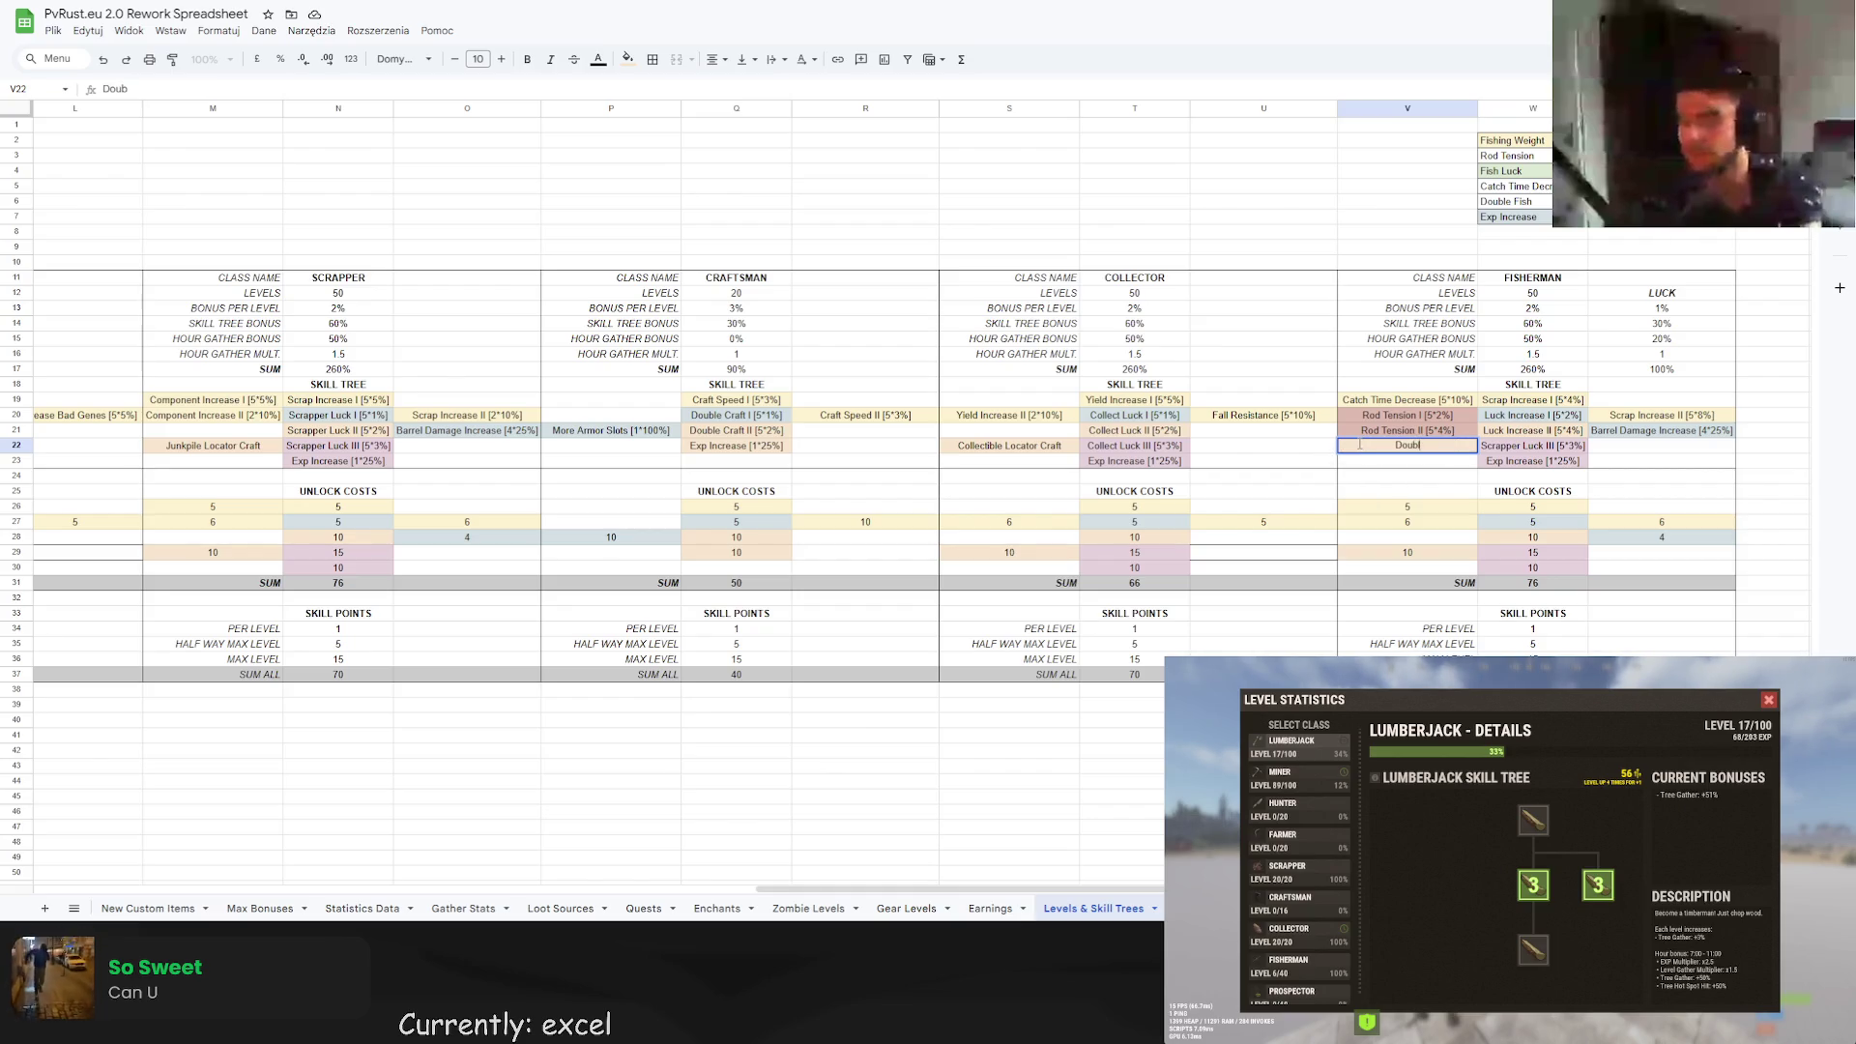
type("e Fish Chance")
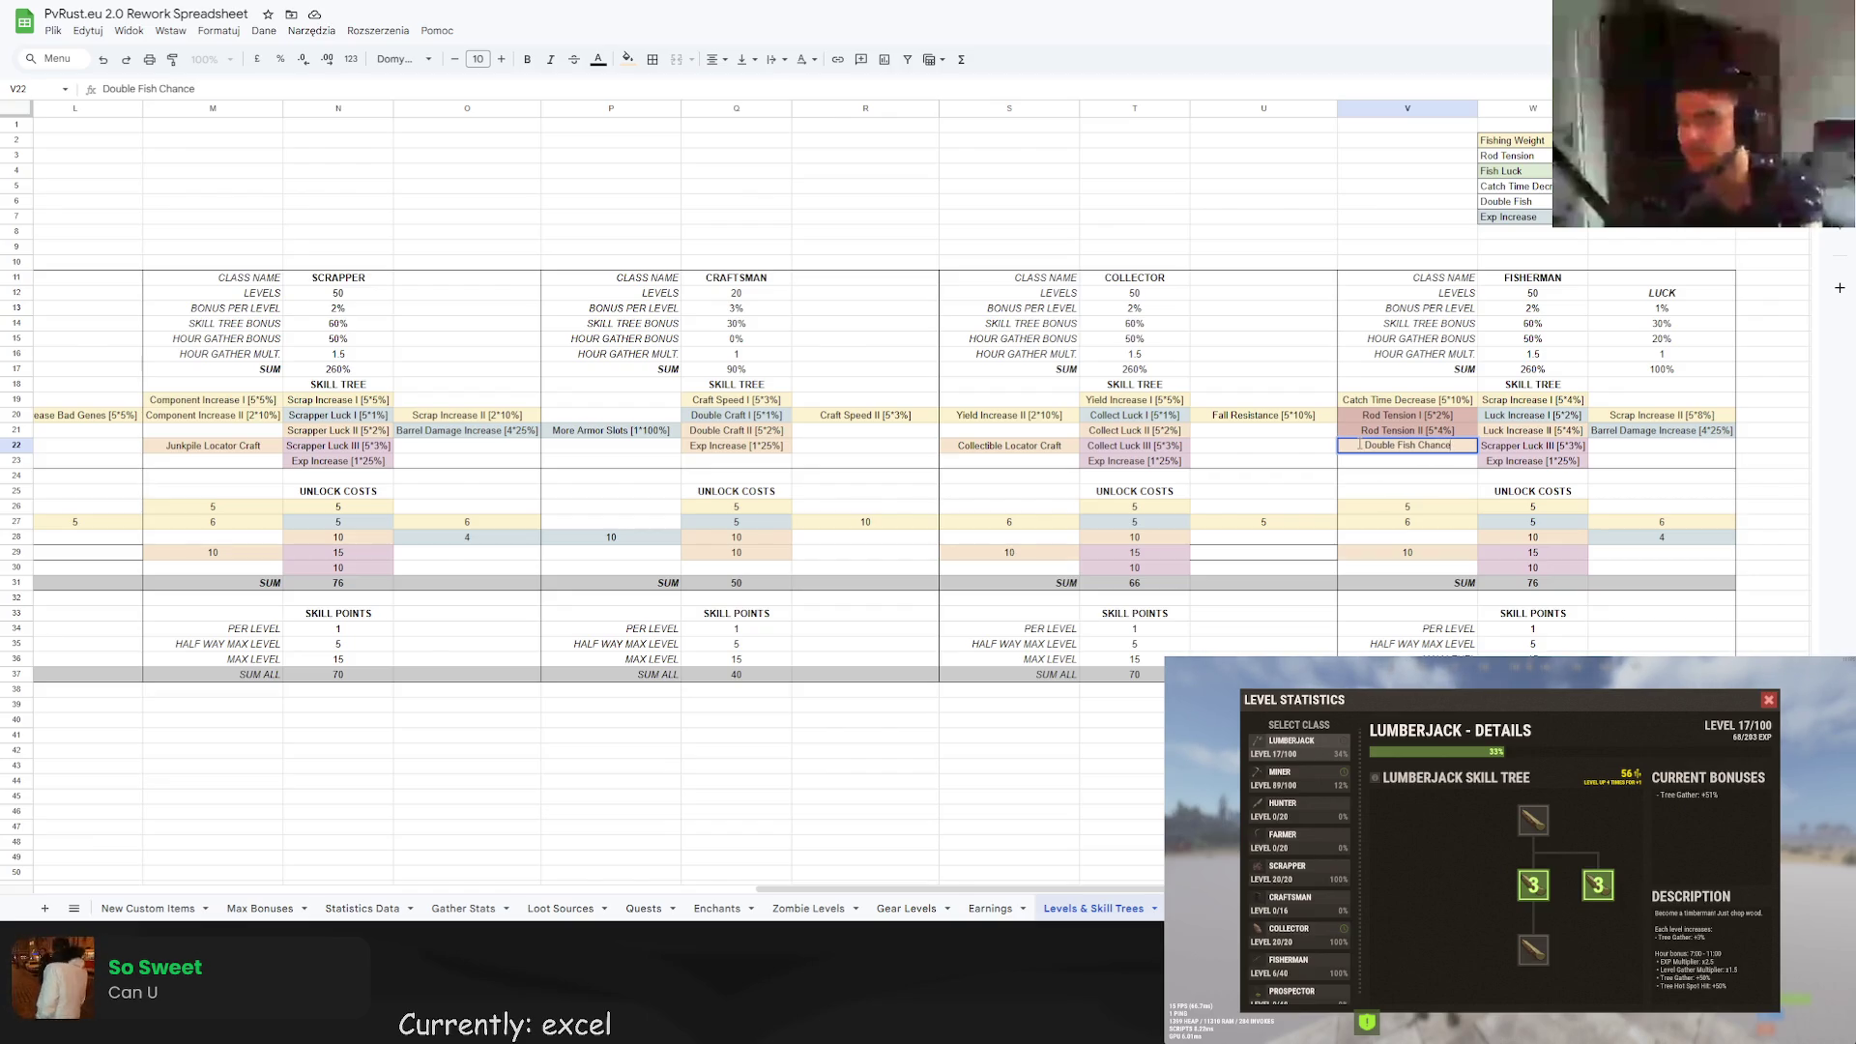
type(" []")
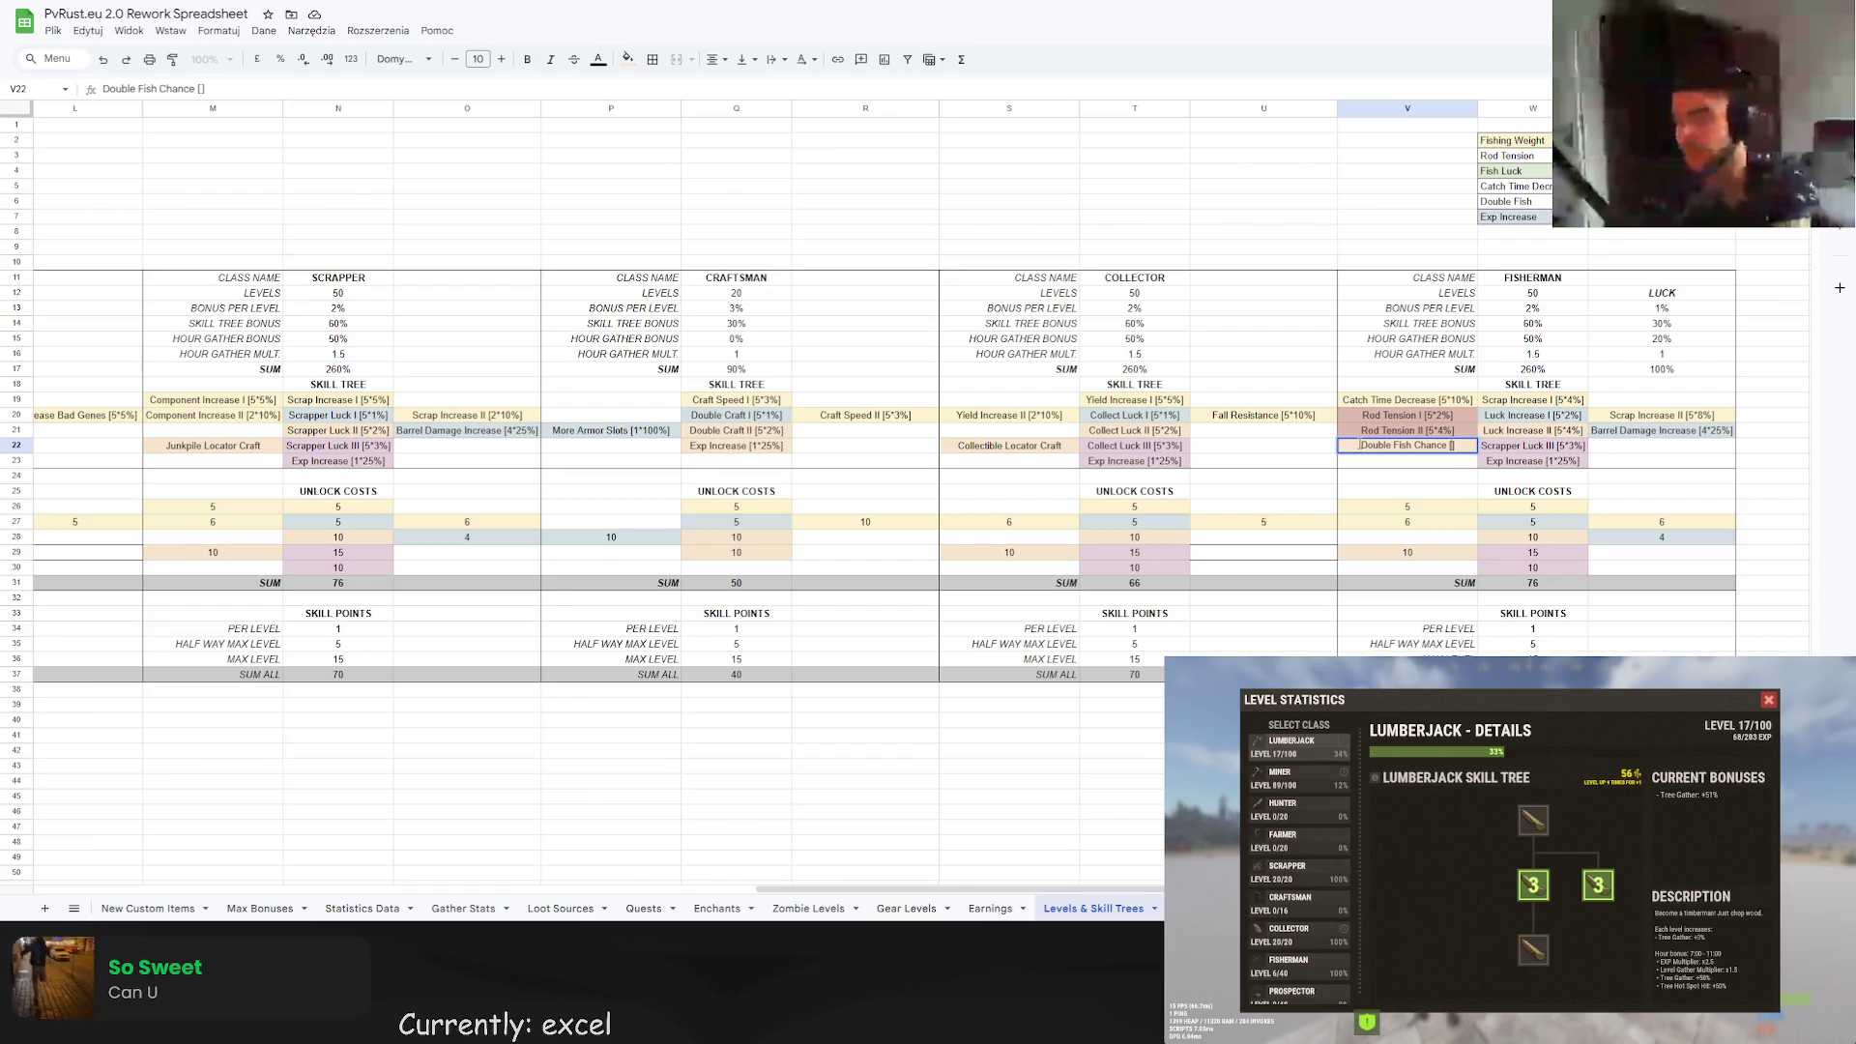
type("5*2%")
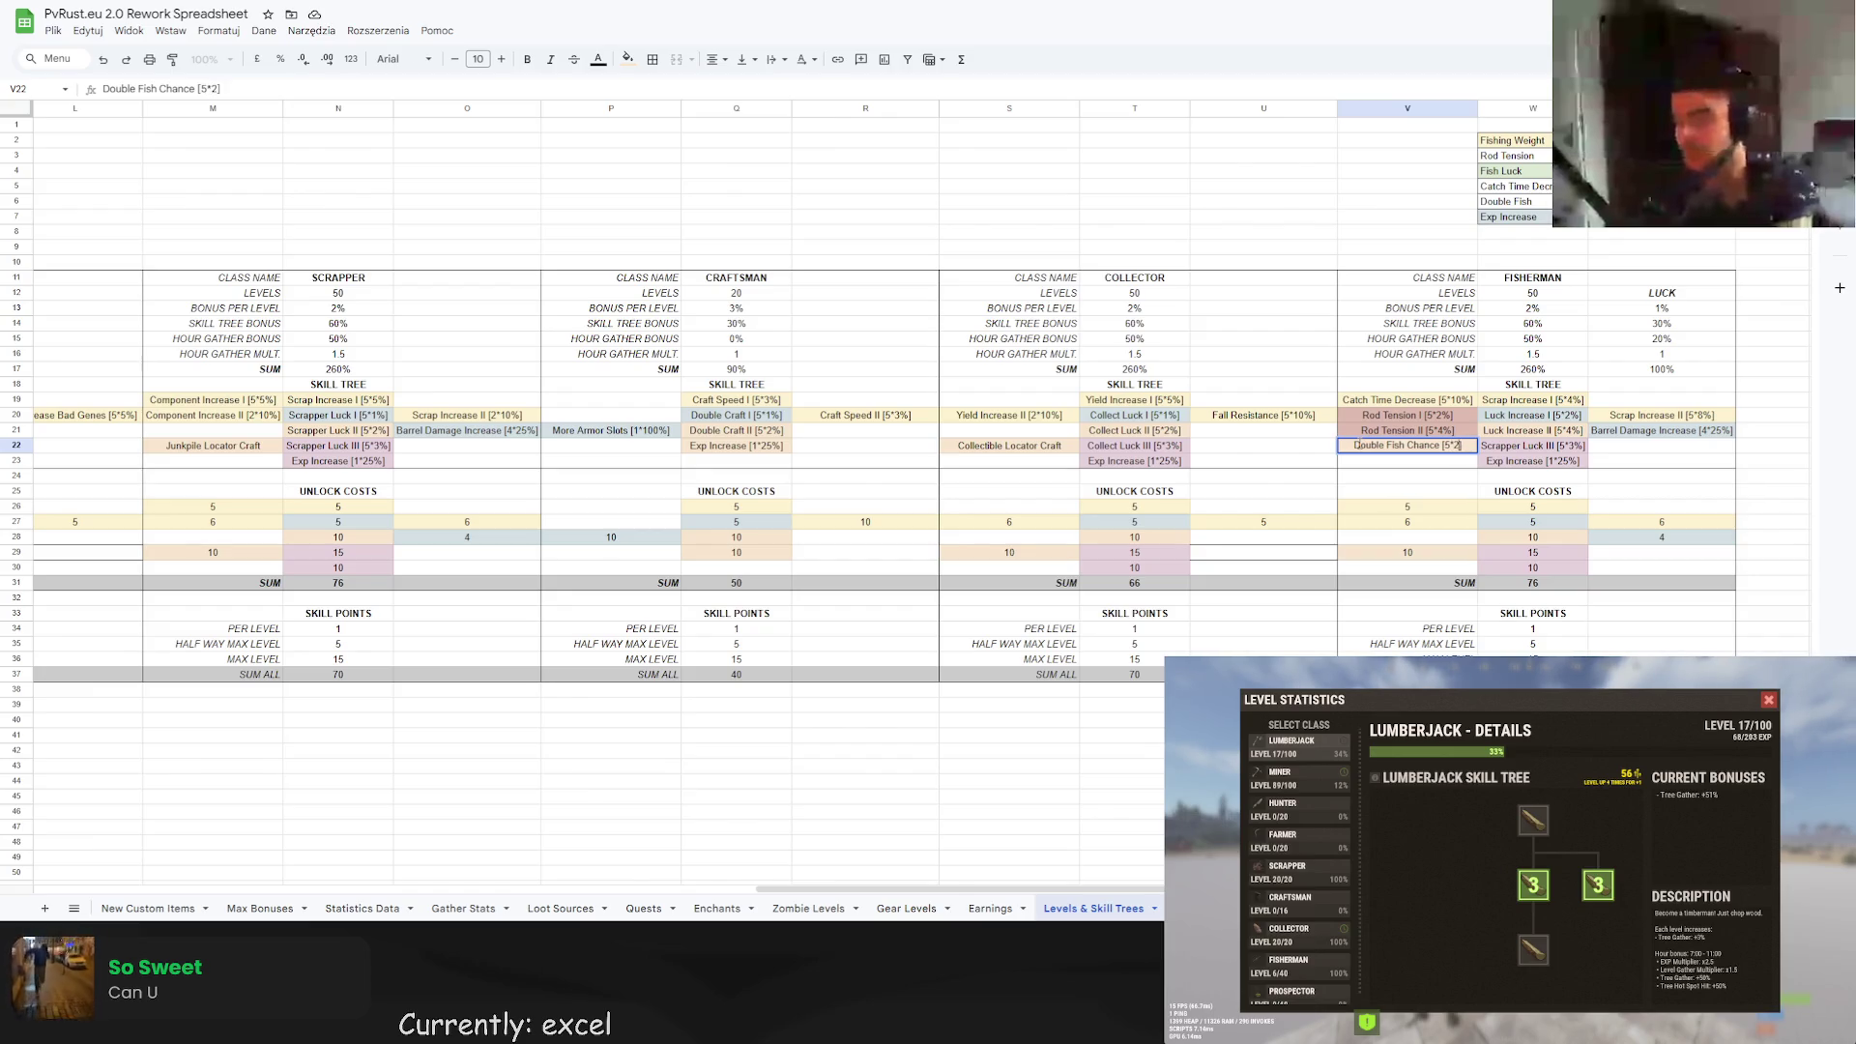
key("Return")
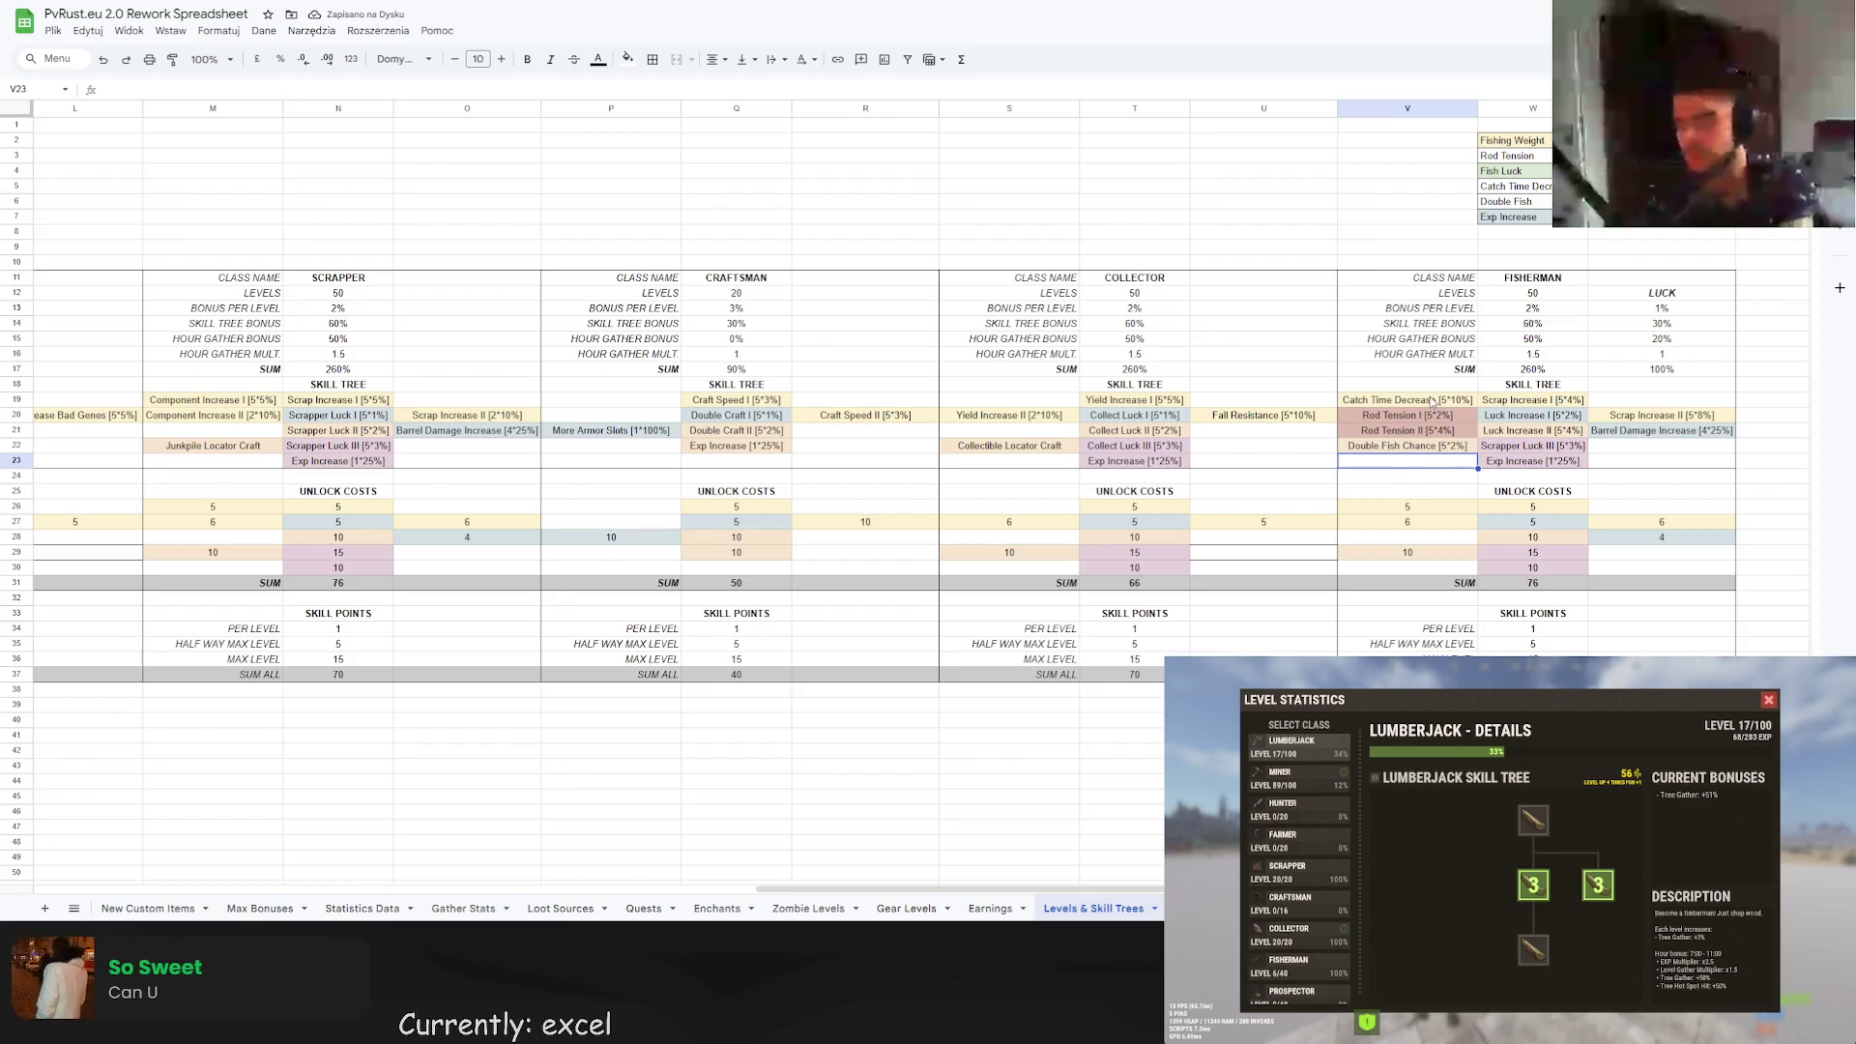
Copy the Fisherman skill block V19:X22 into the unlock-cost rows and put a 5-point cost in W26.
left_click_drag(1431, 401, 1678, 454)
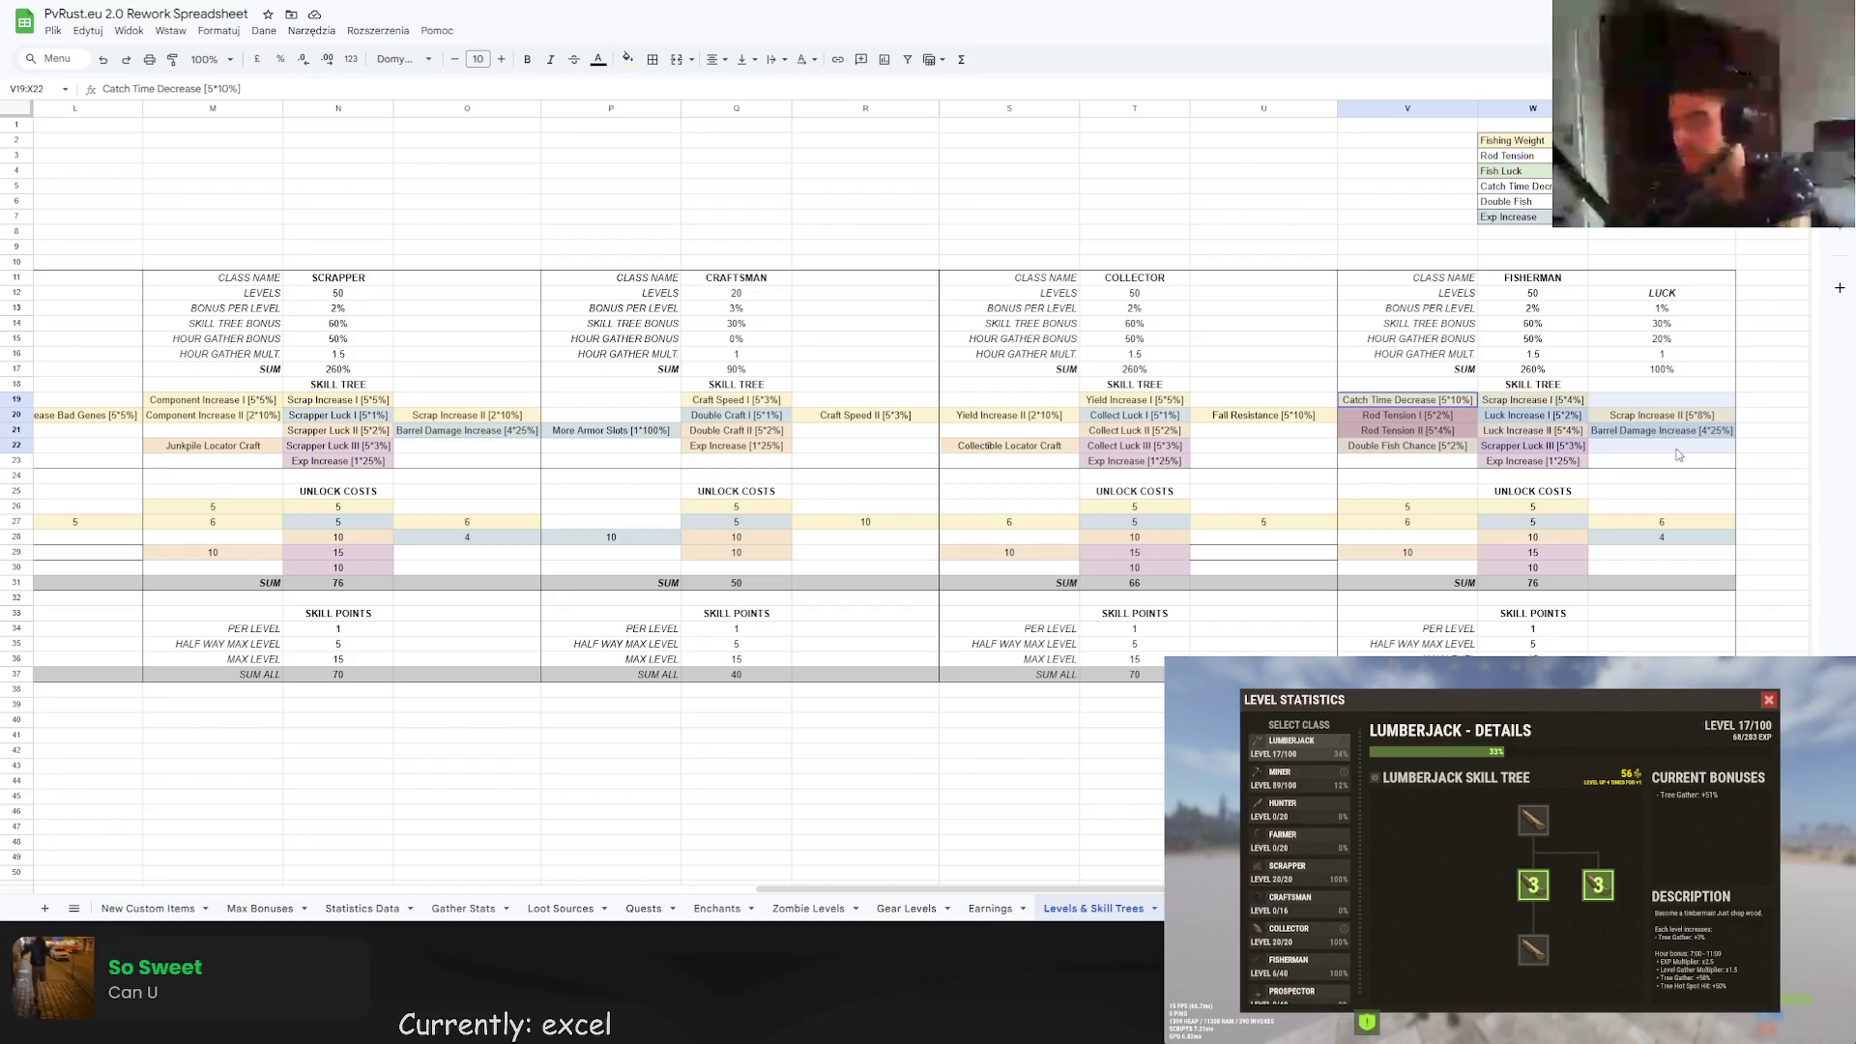
key("ctrl+c")
left_click(1392, 508)
key("ctrl+v")
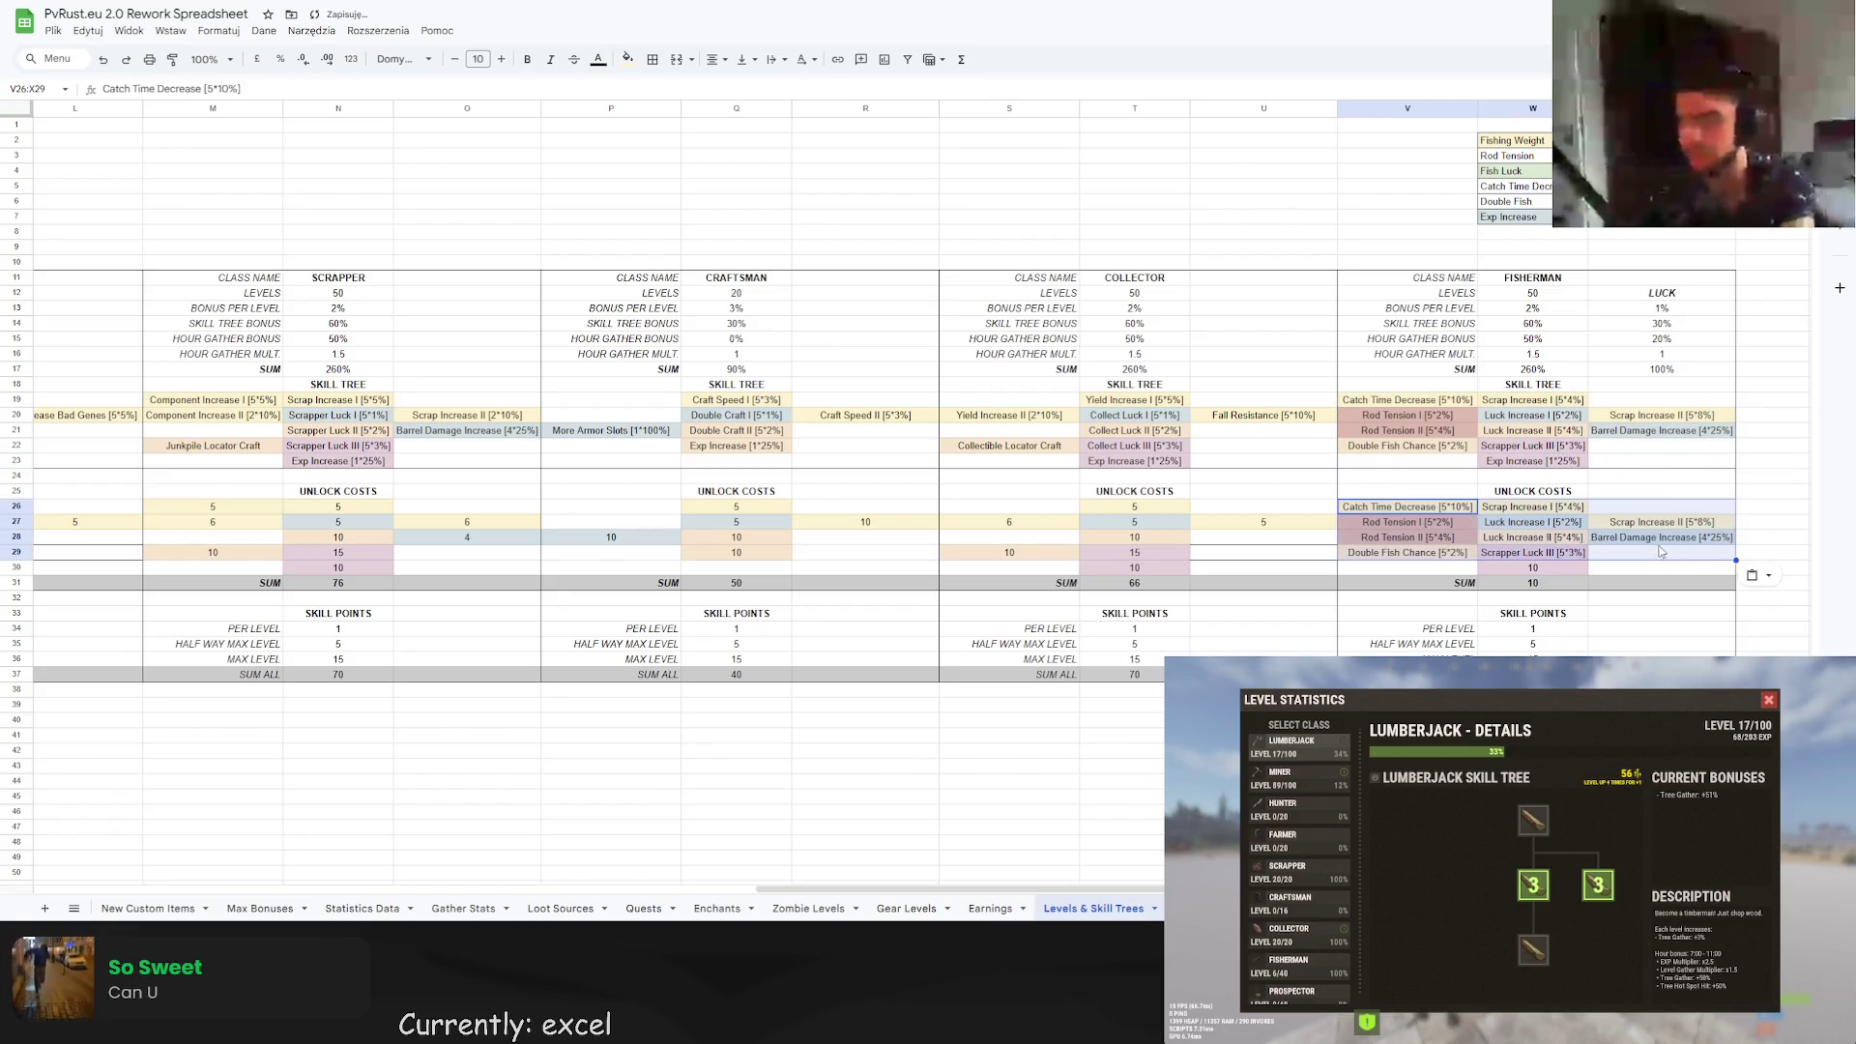
left_click(1661, 551)
left_click(1401, 508)
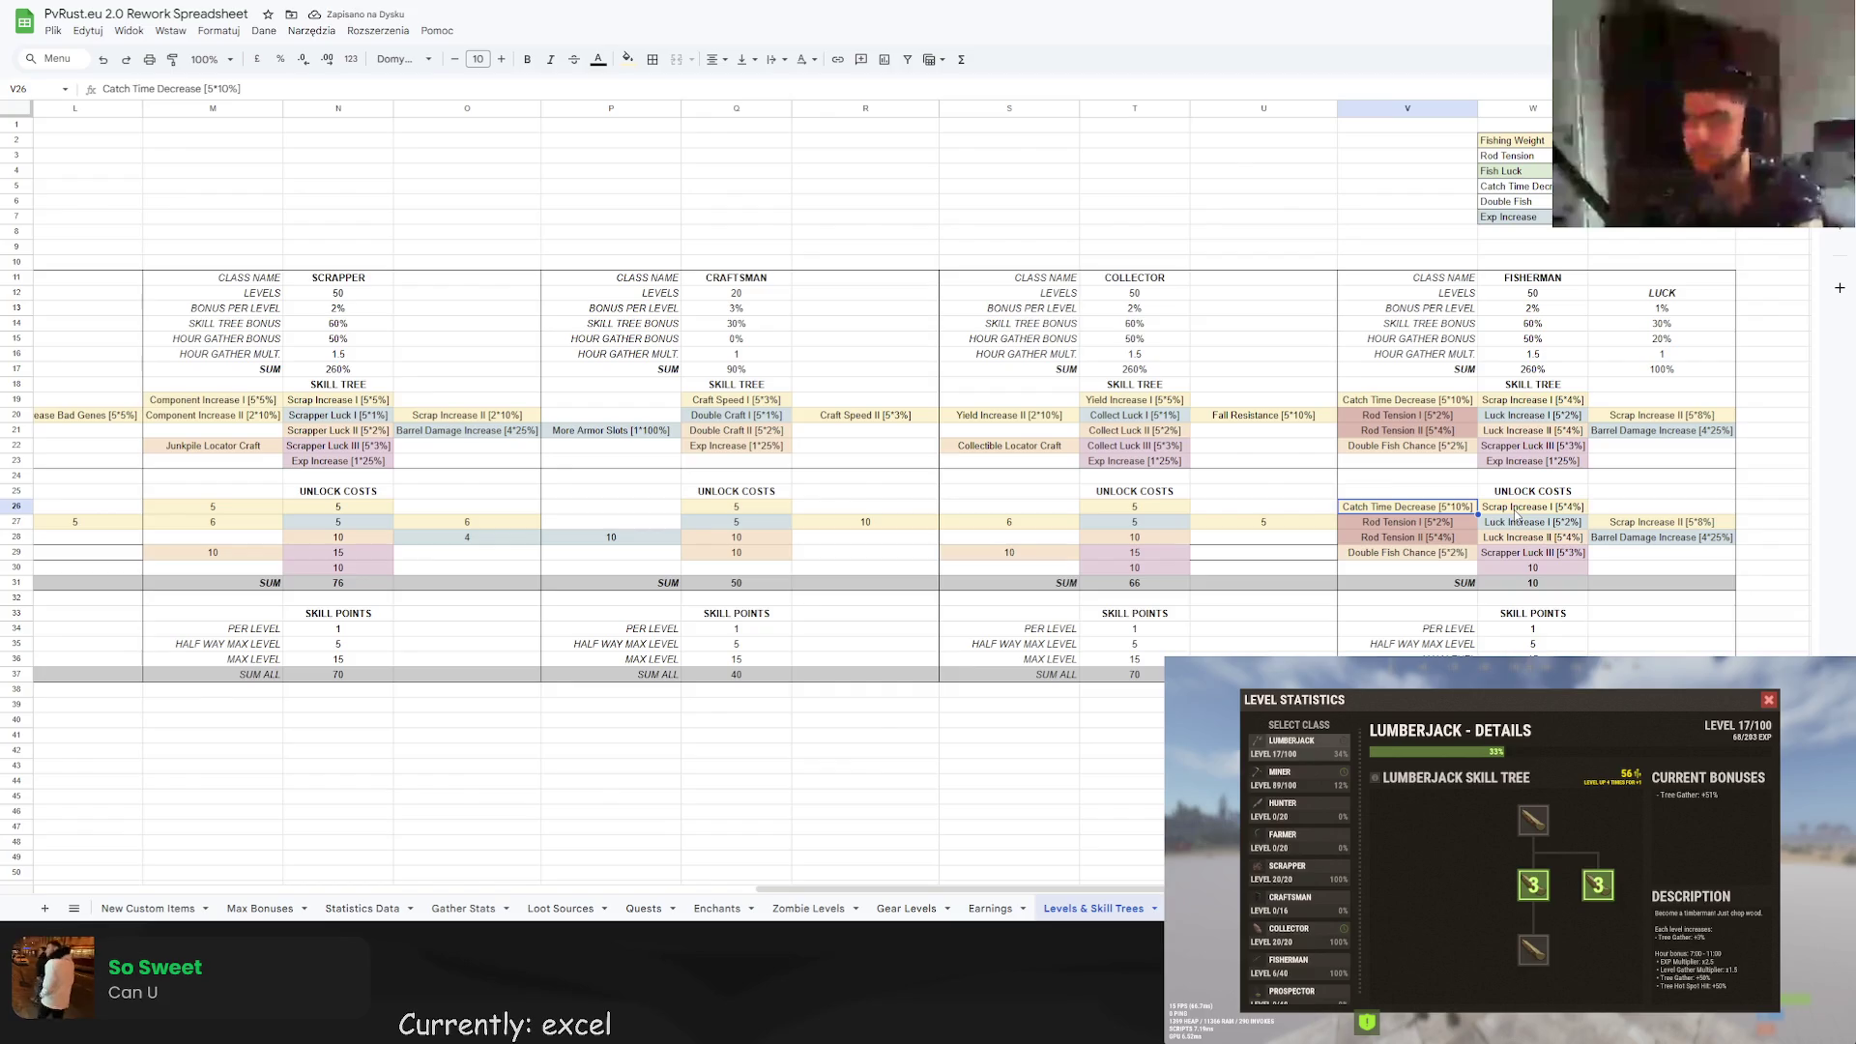
left_click(1132, 507)
key("ctrl+c")
key("Right")
key("Right")
key("Right")
key("ctrl+v")
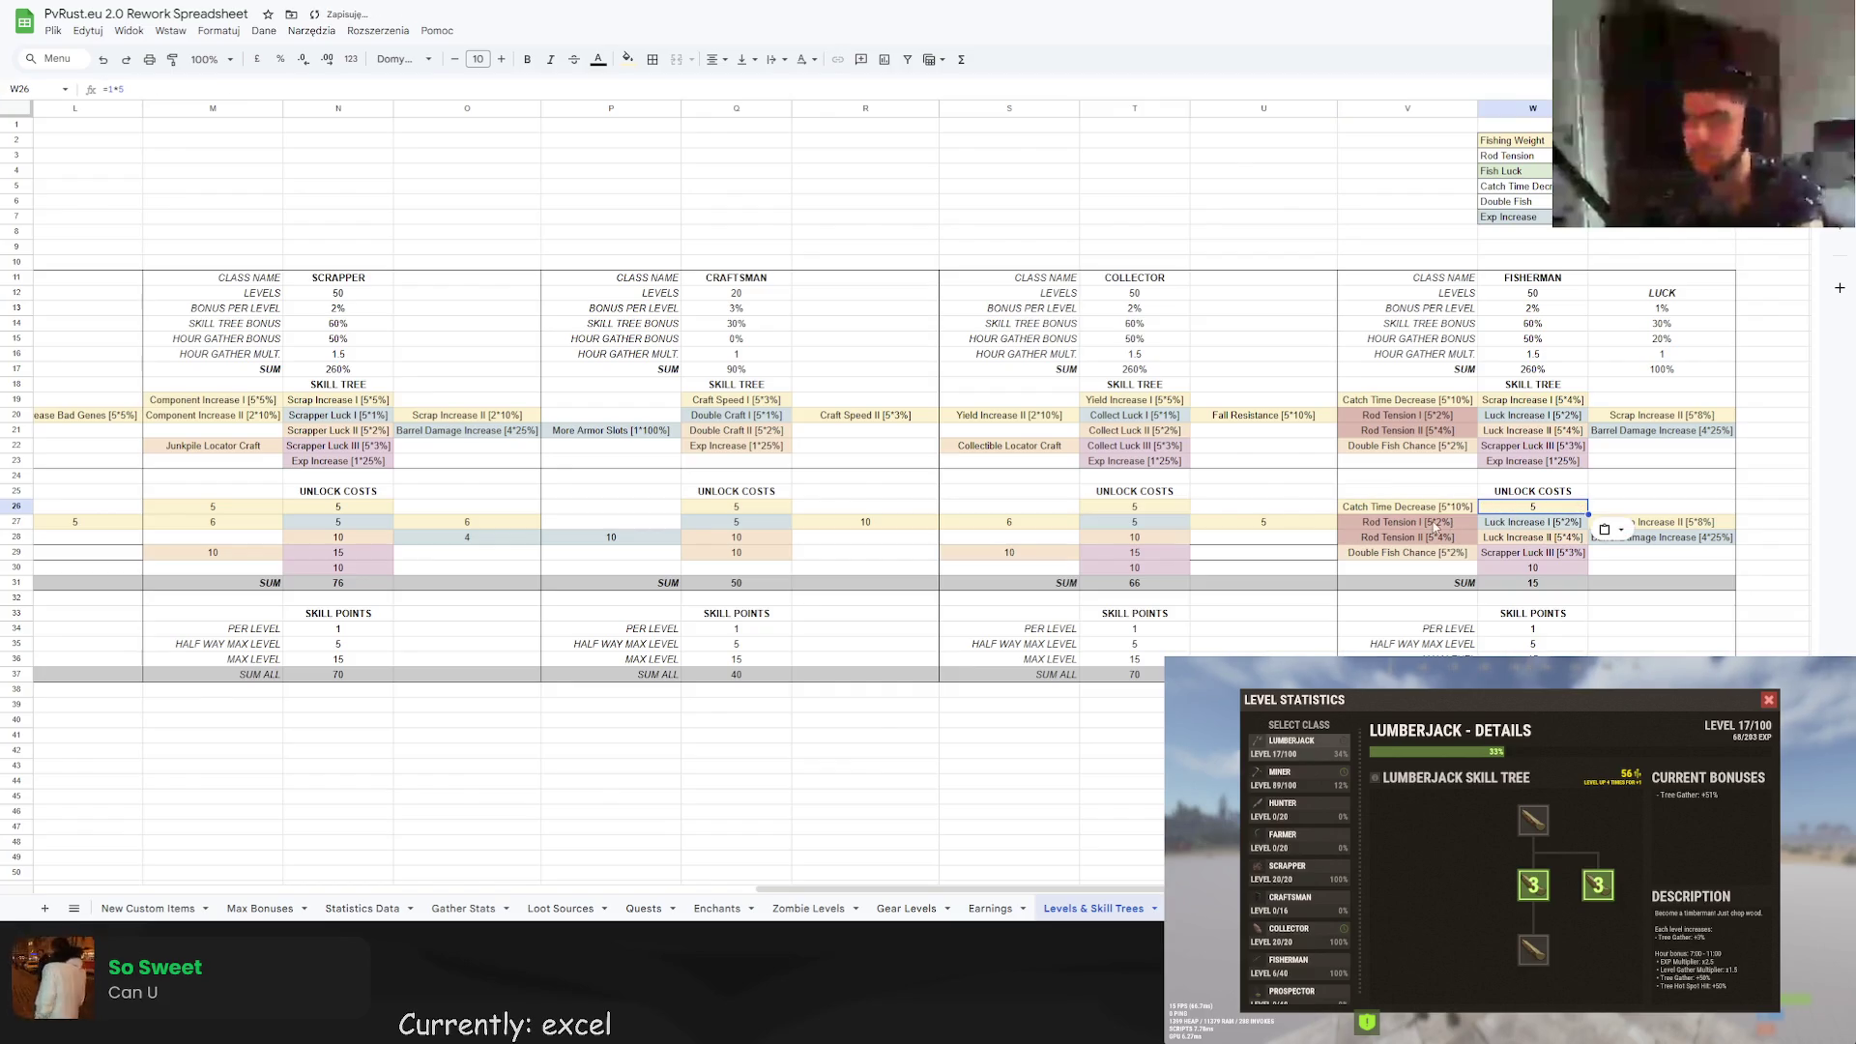
left_click(1256, 522)
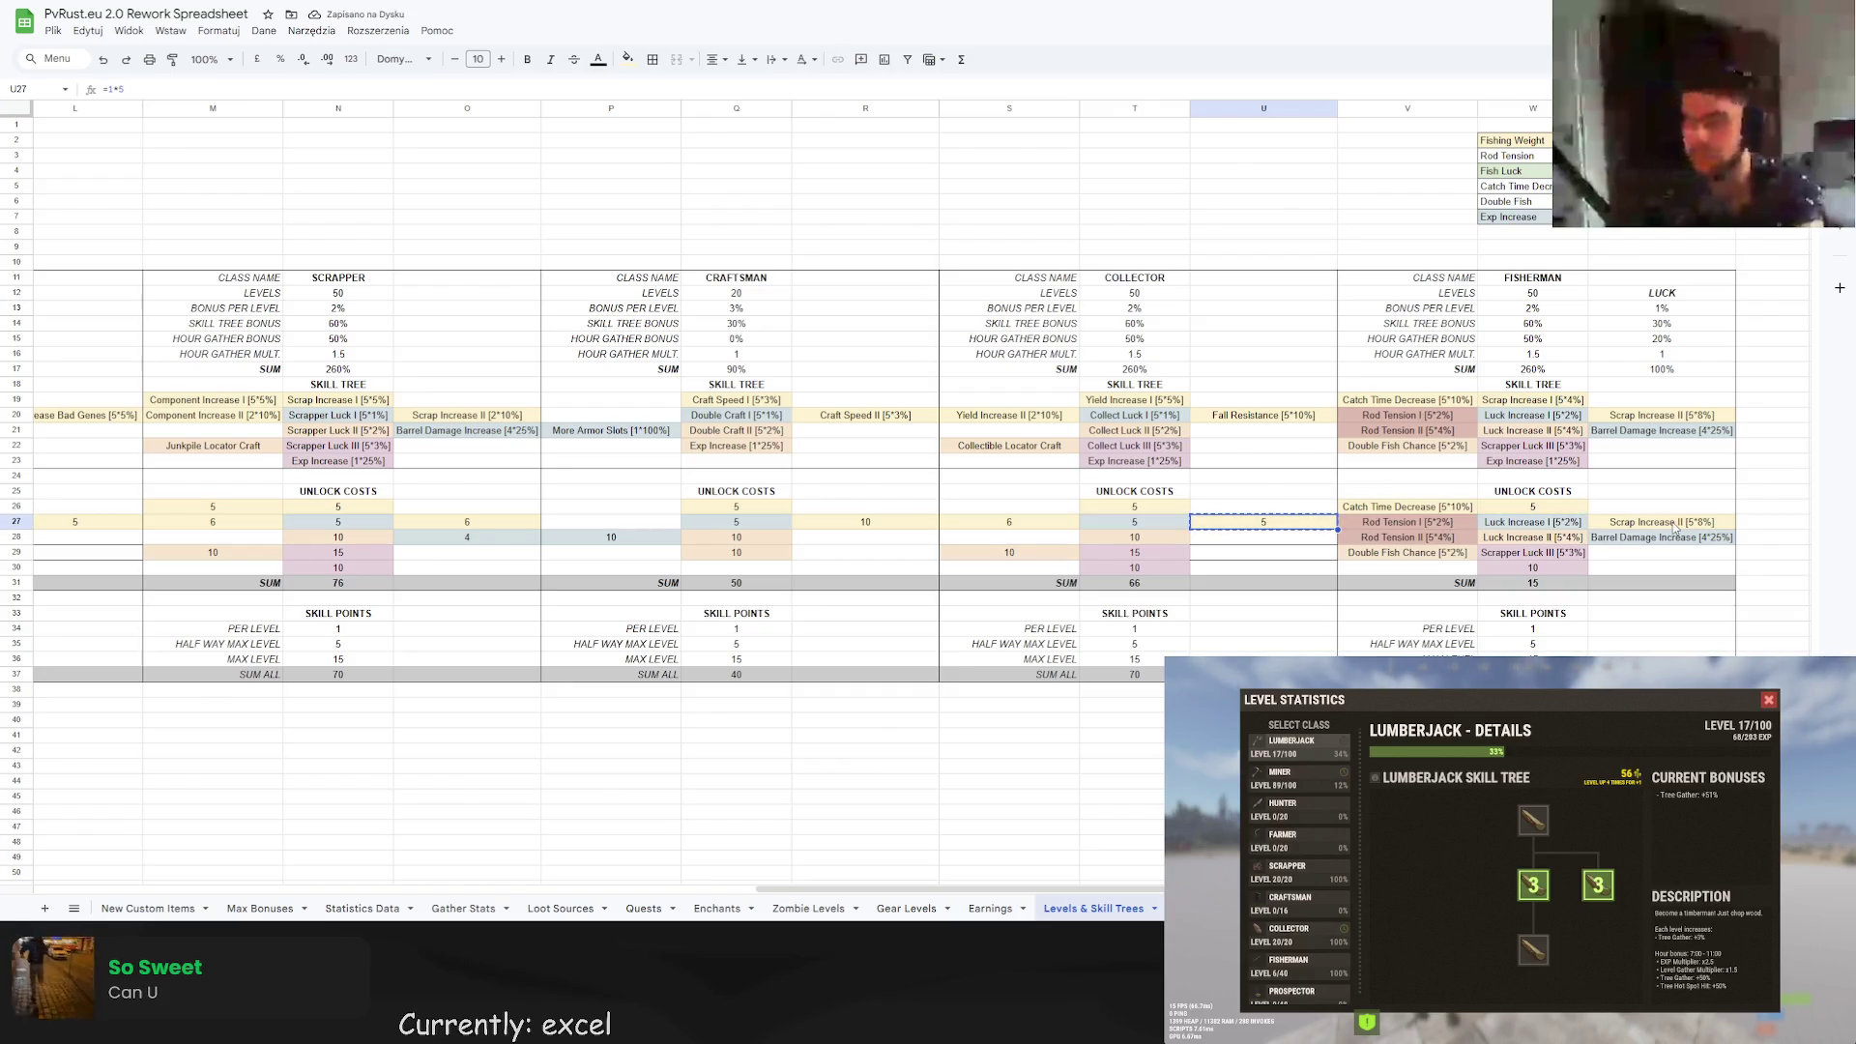
left_click(1504, 506)
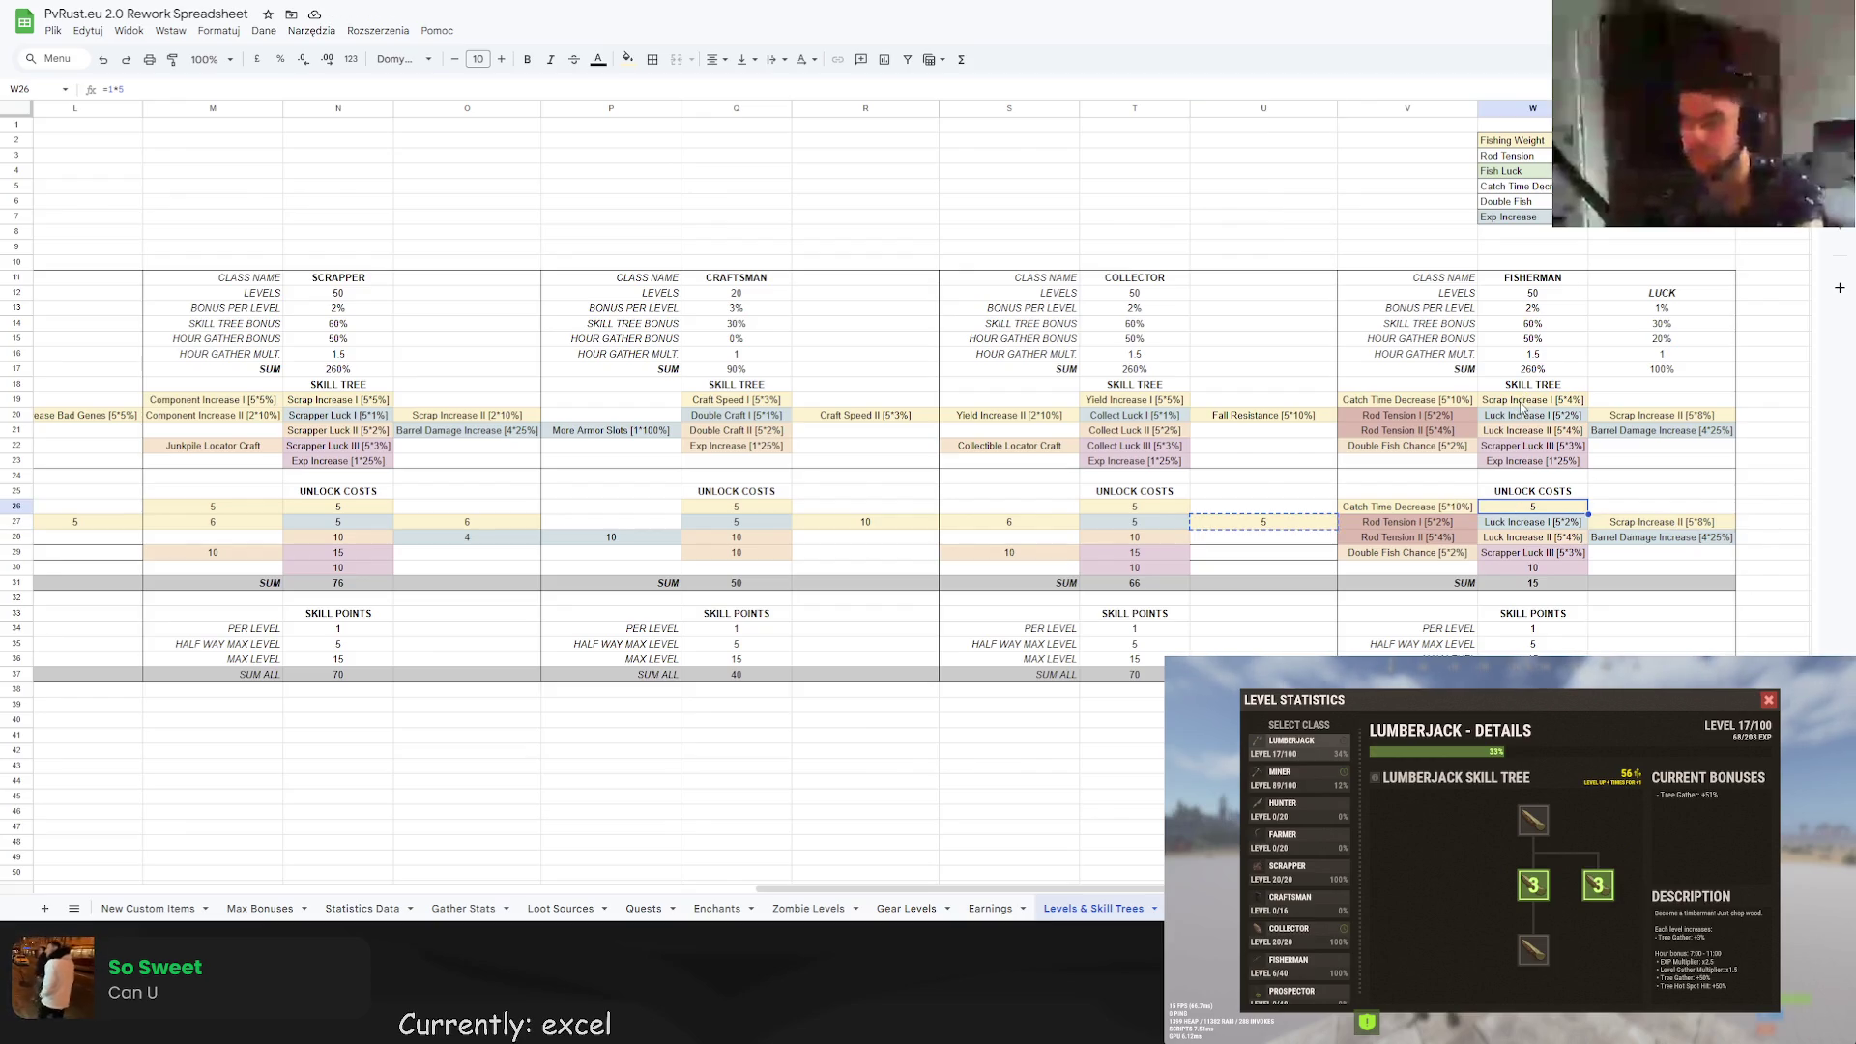
Rename the Scrap Increase skills to Weight Increase I [5*4%] and II, and clear Barrel Damage Increase.
left_click(1517, 399)
type("Weight Increase I [5*4%]")
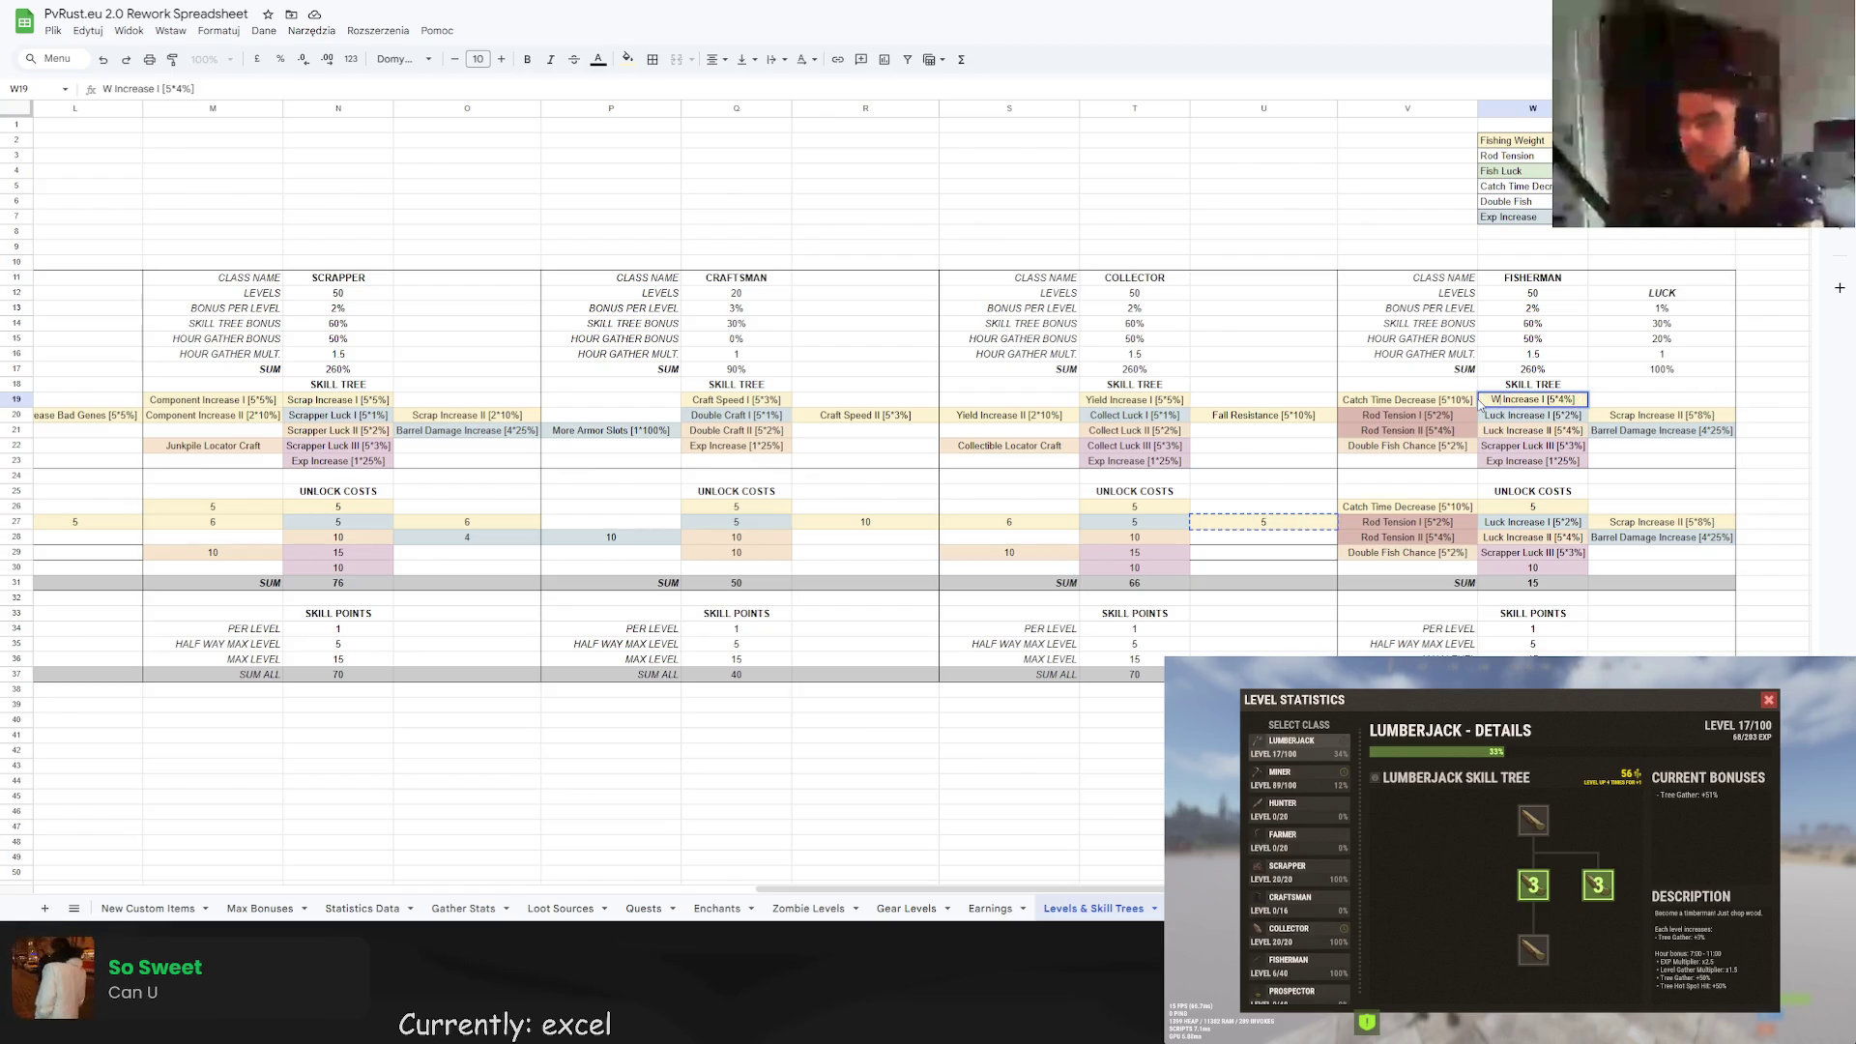
key("Return")
left_click(1631, 416)
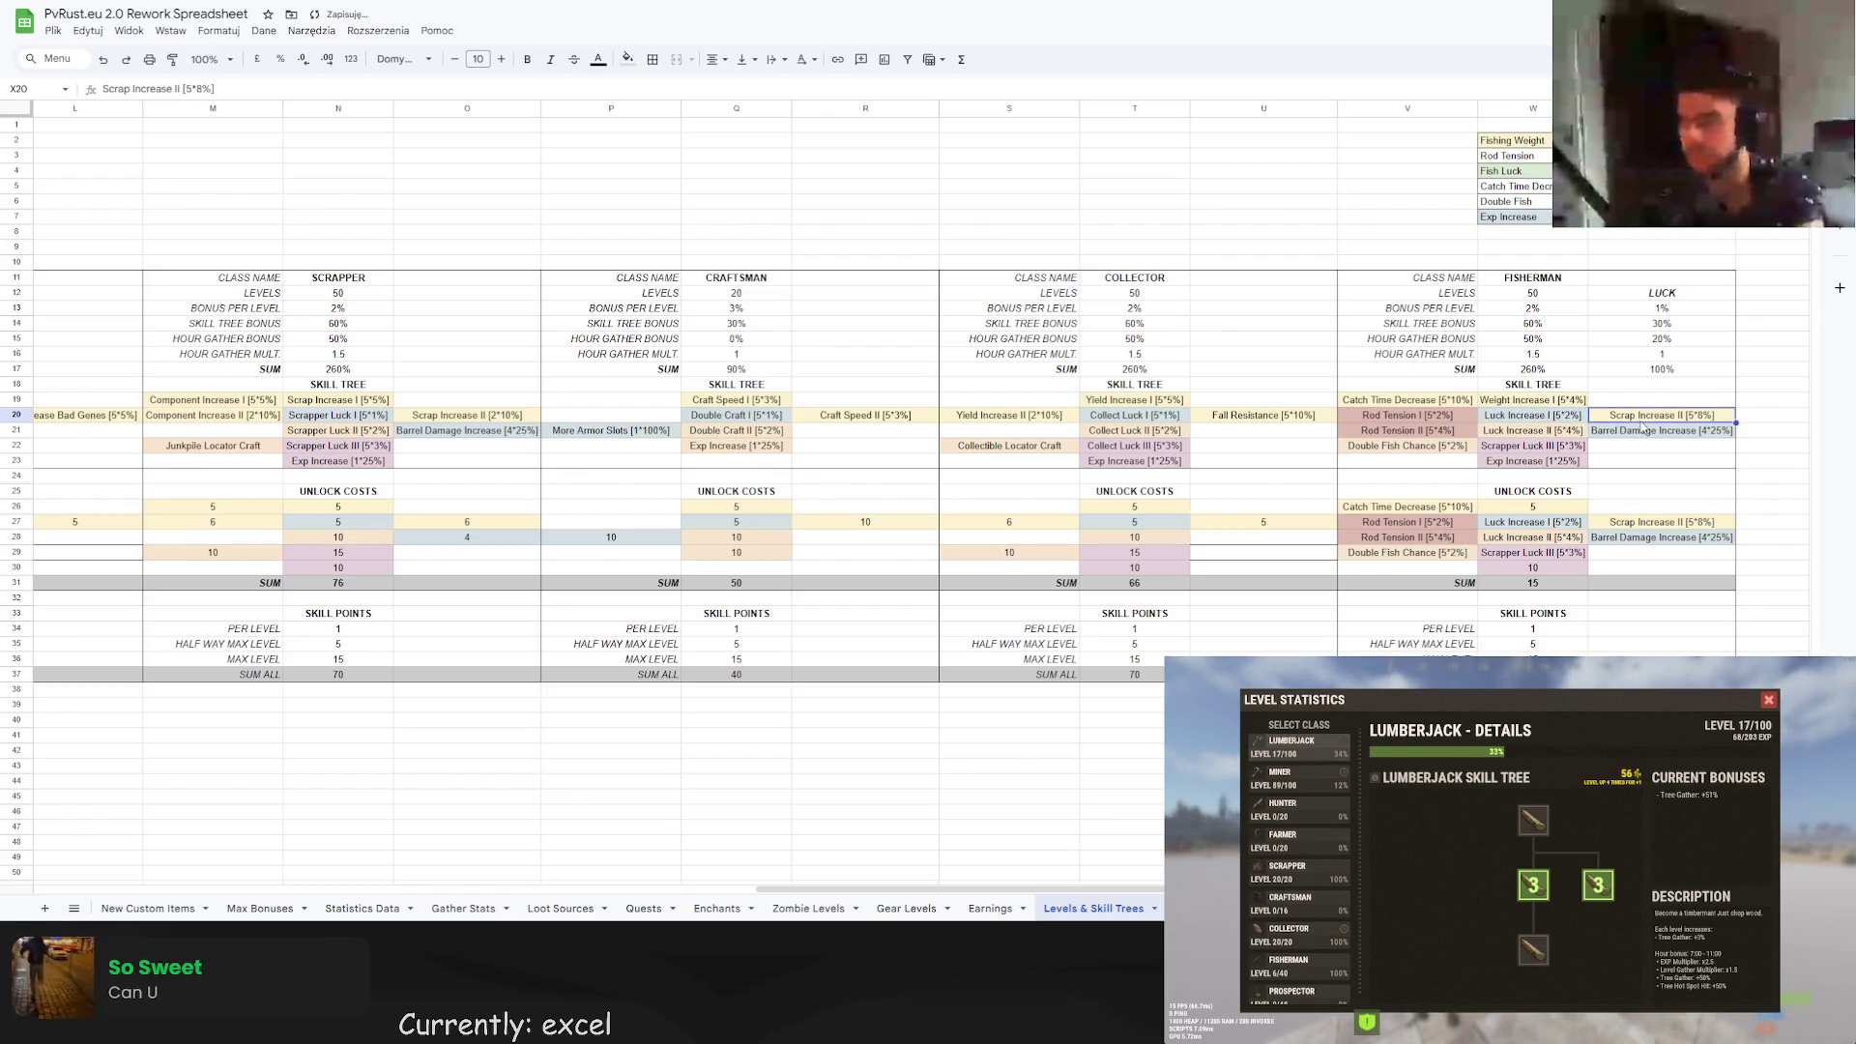
type("Weight")
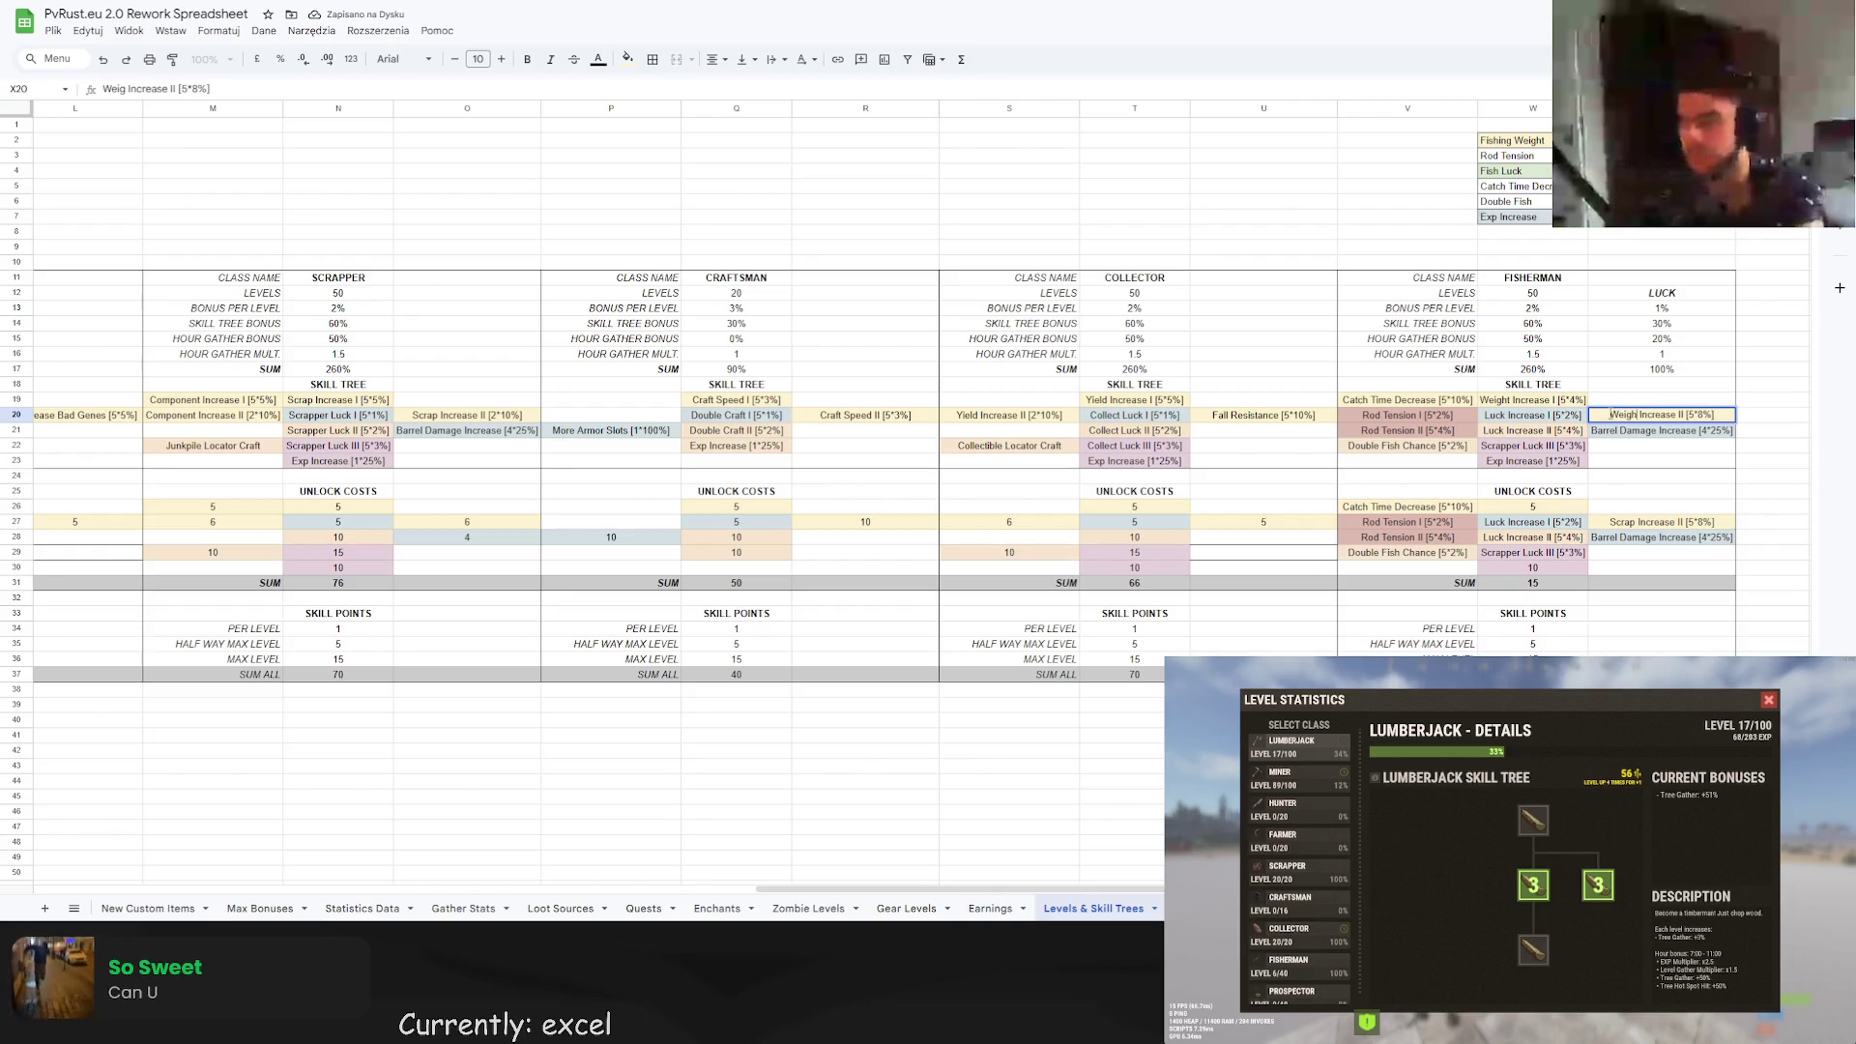
key("Return")
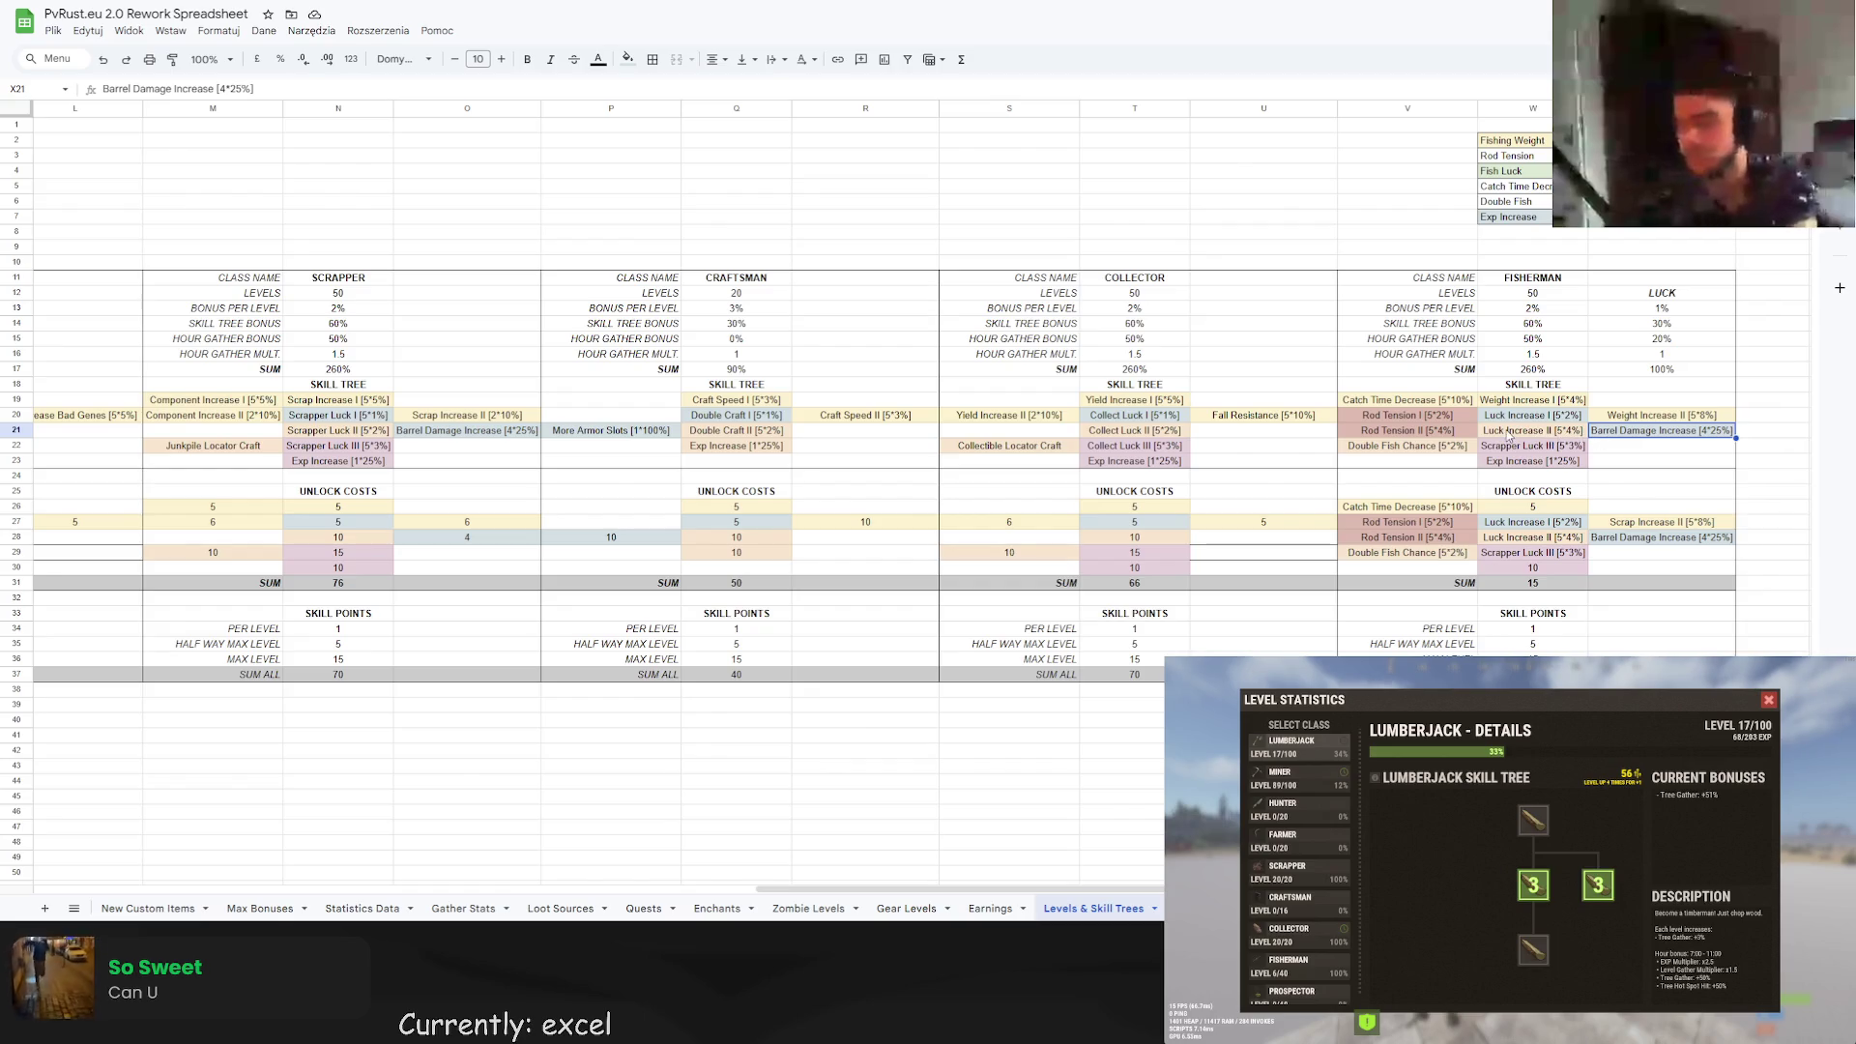
left_click(1663, 444)
key("ctrl+z")
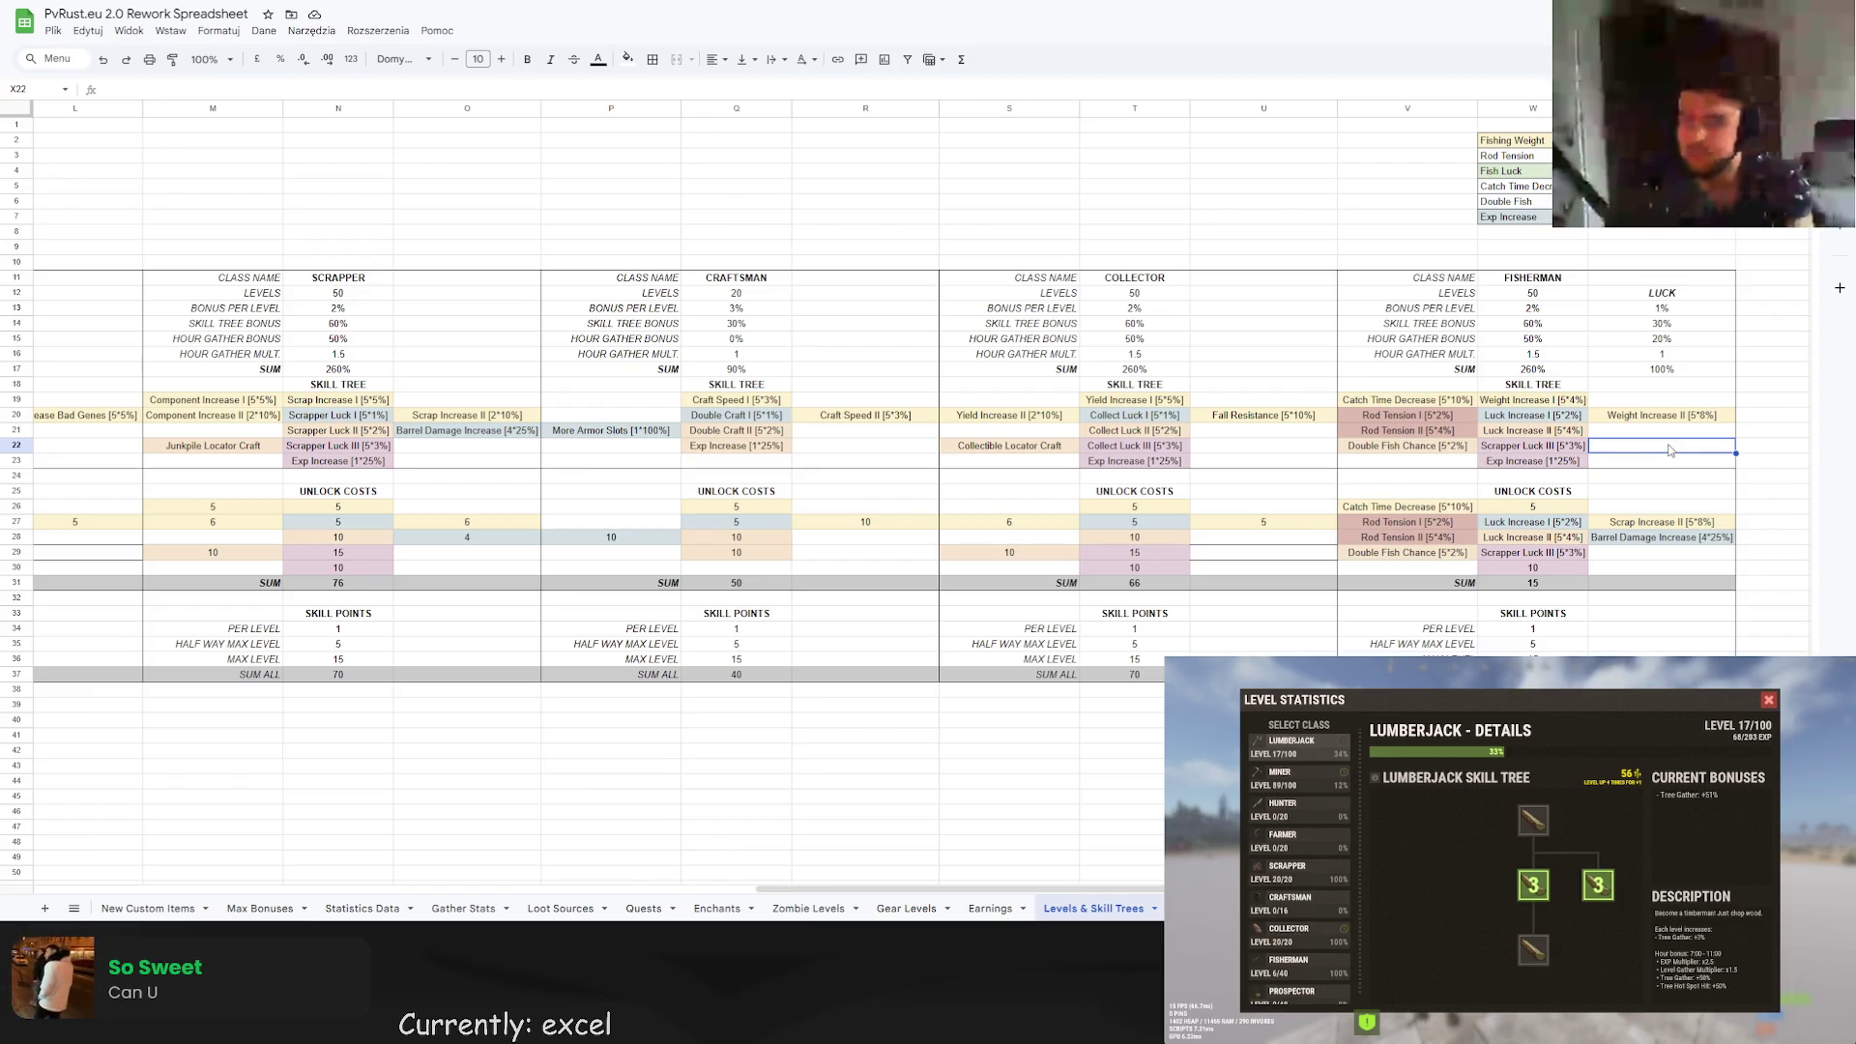
Clear the Barrel Damage Increase cost and replace the Scrap Increase II entry in X27 with a cost formula.
left_click(1706, 538)
key("Delete")
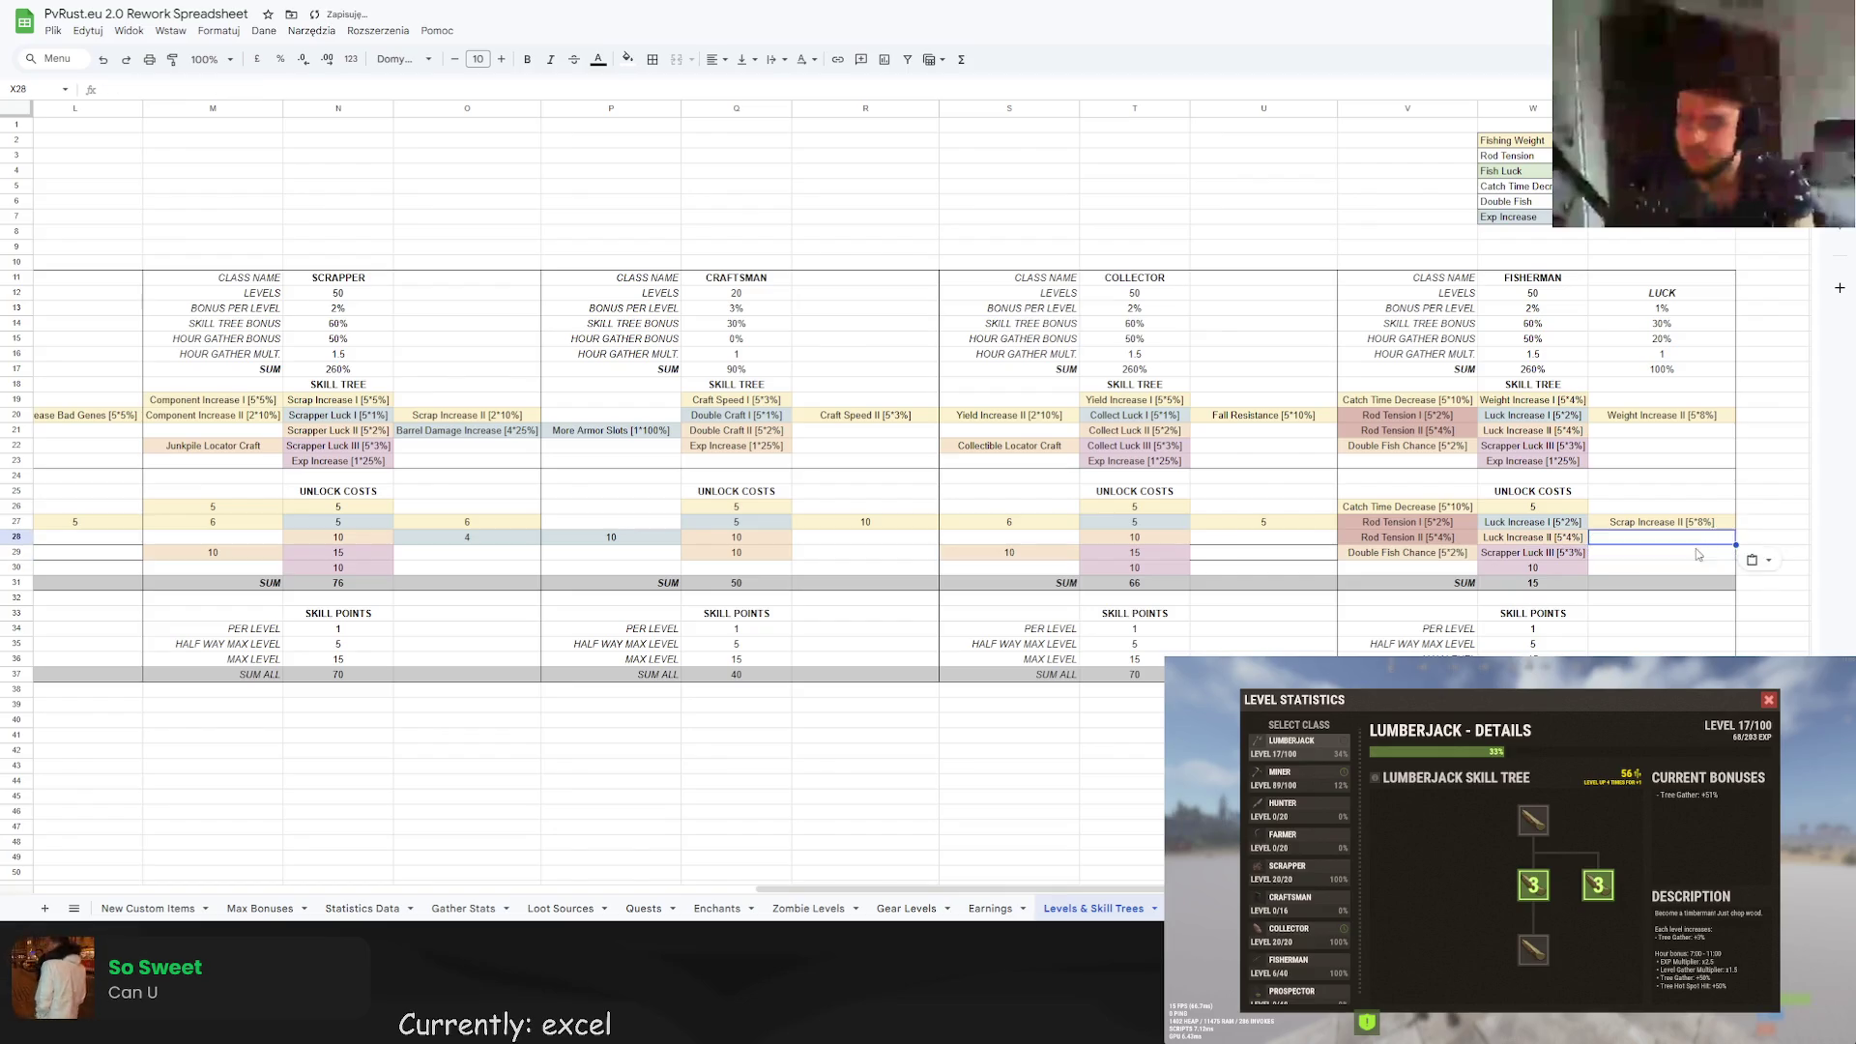
left_click(1640, 526)
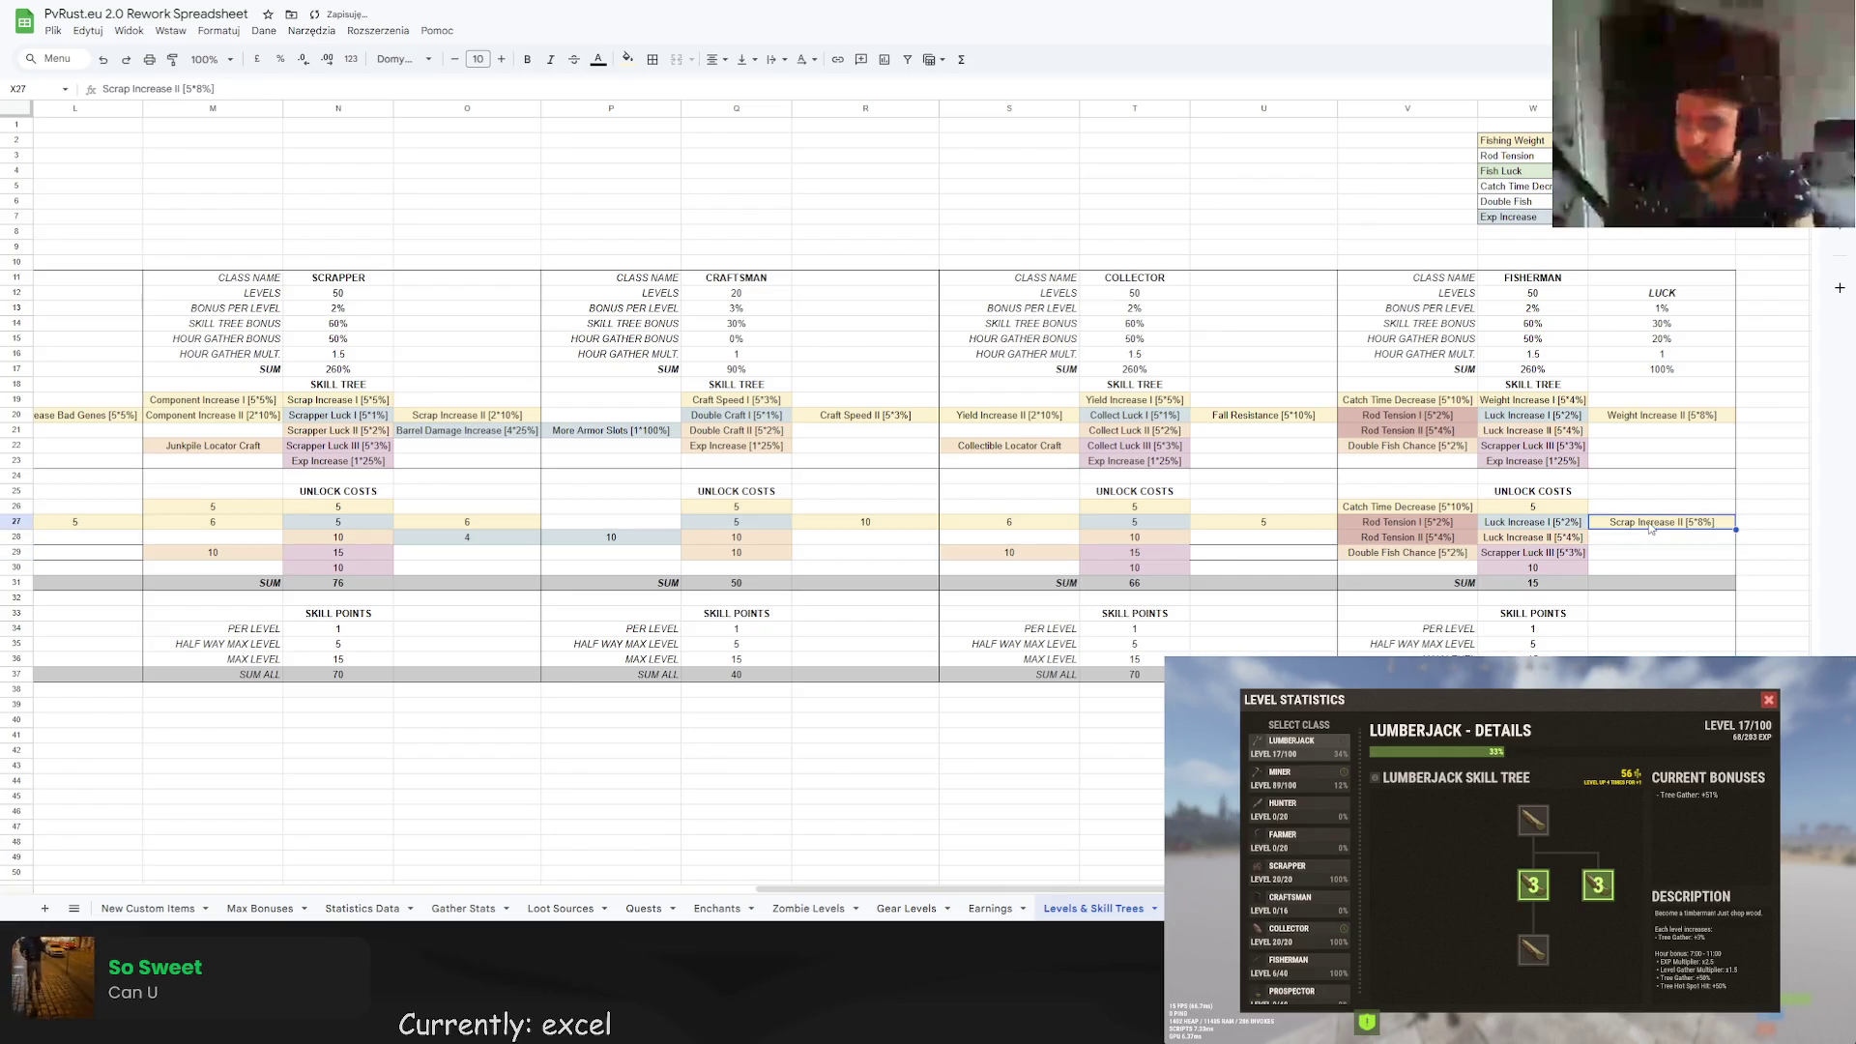
double_click(1650, 528)
key("ctrl+a")
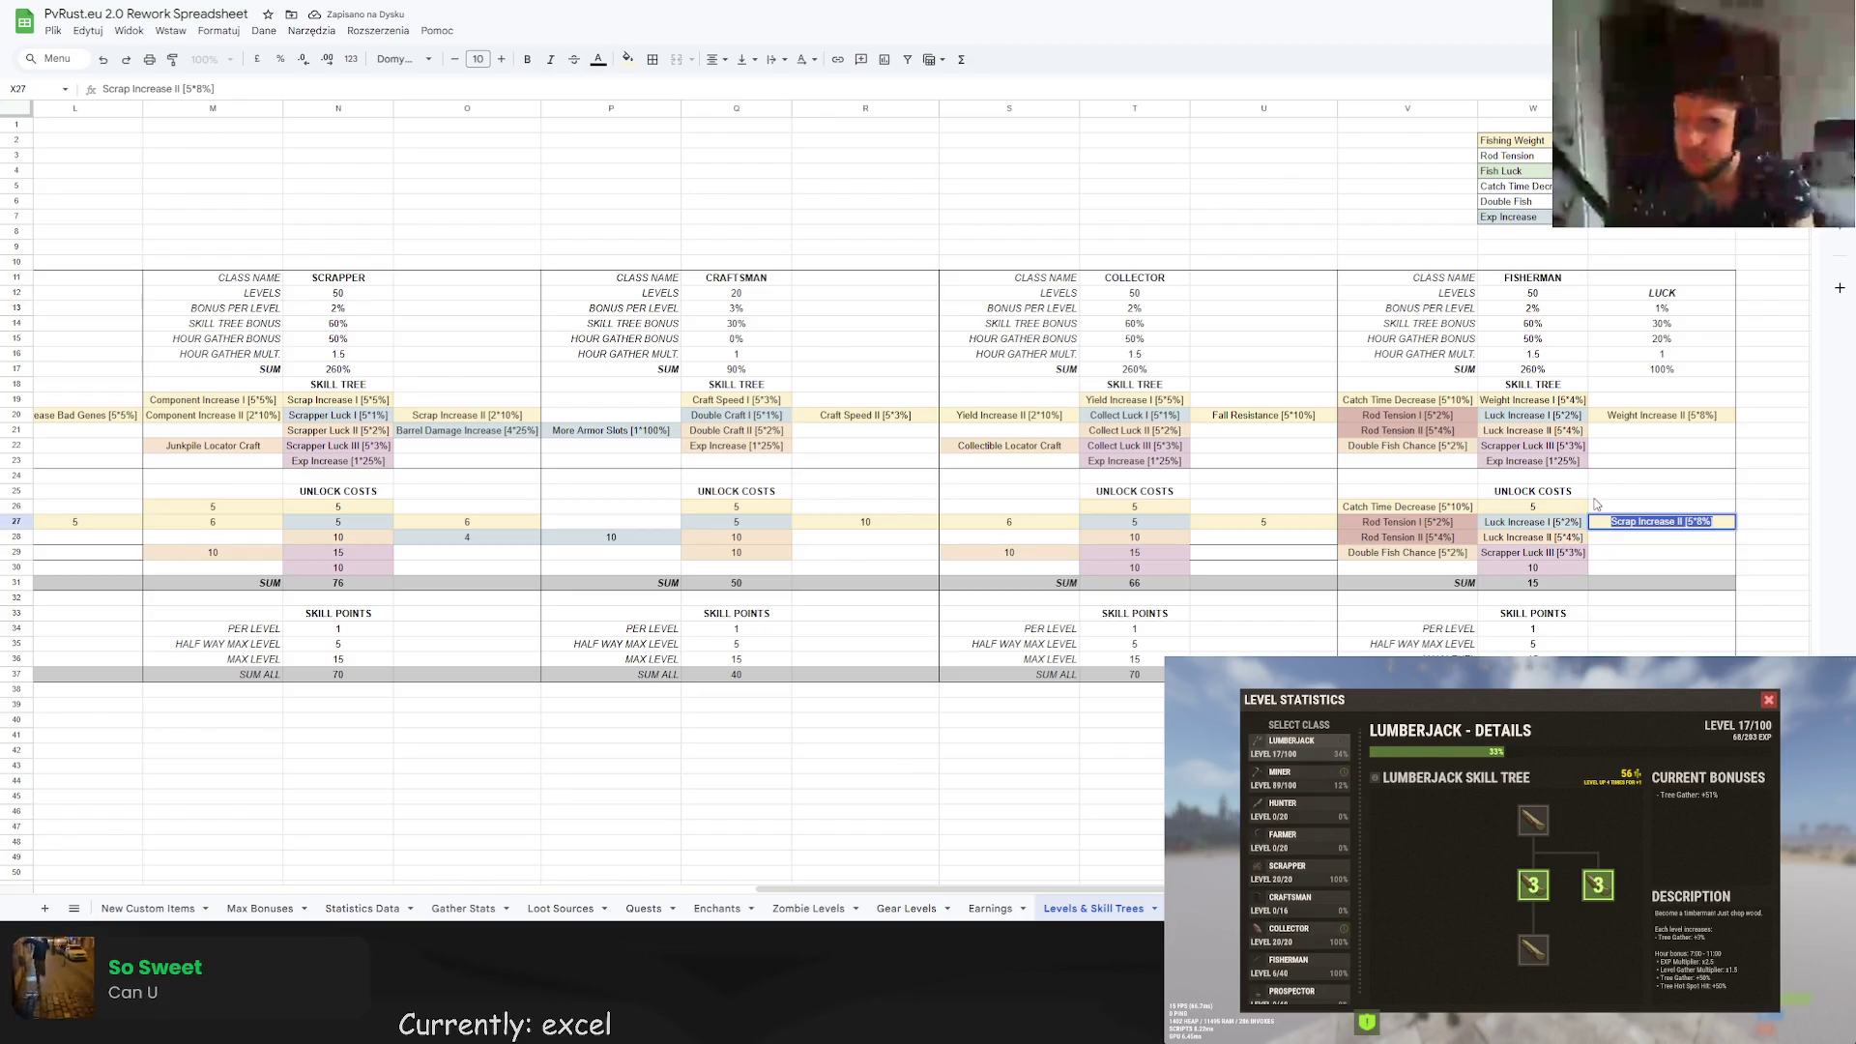
type("=")
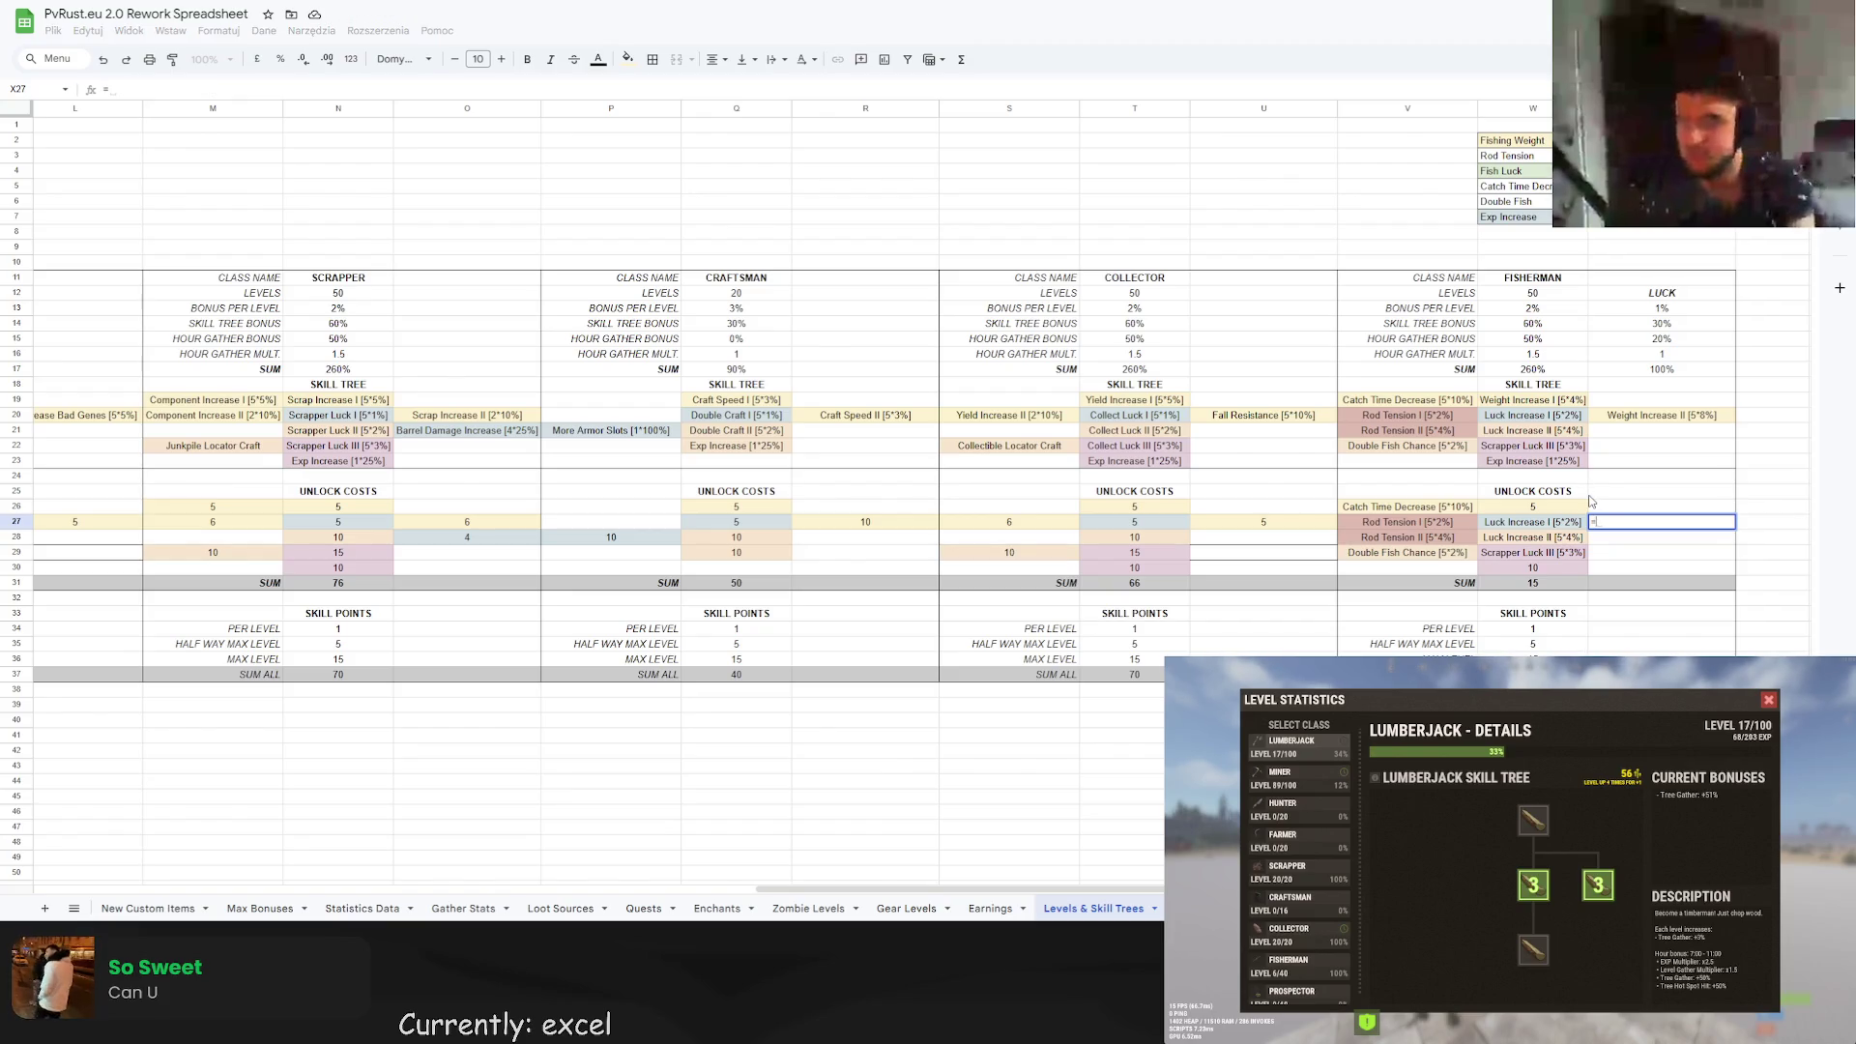
type("10")
key("Return")
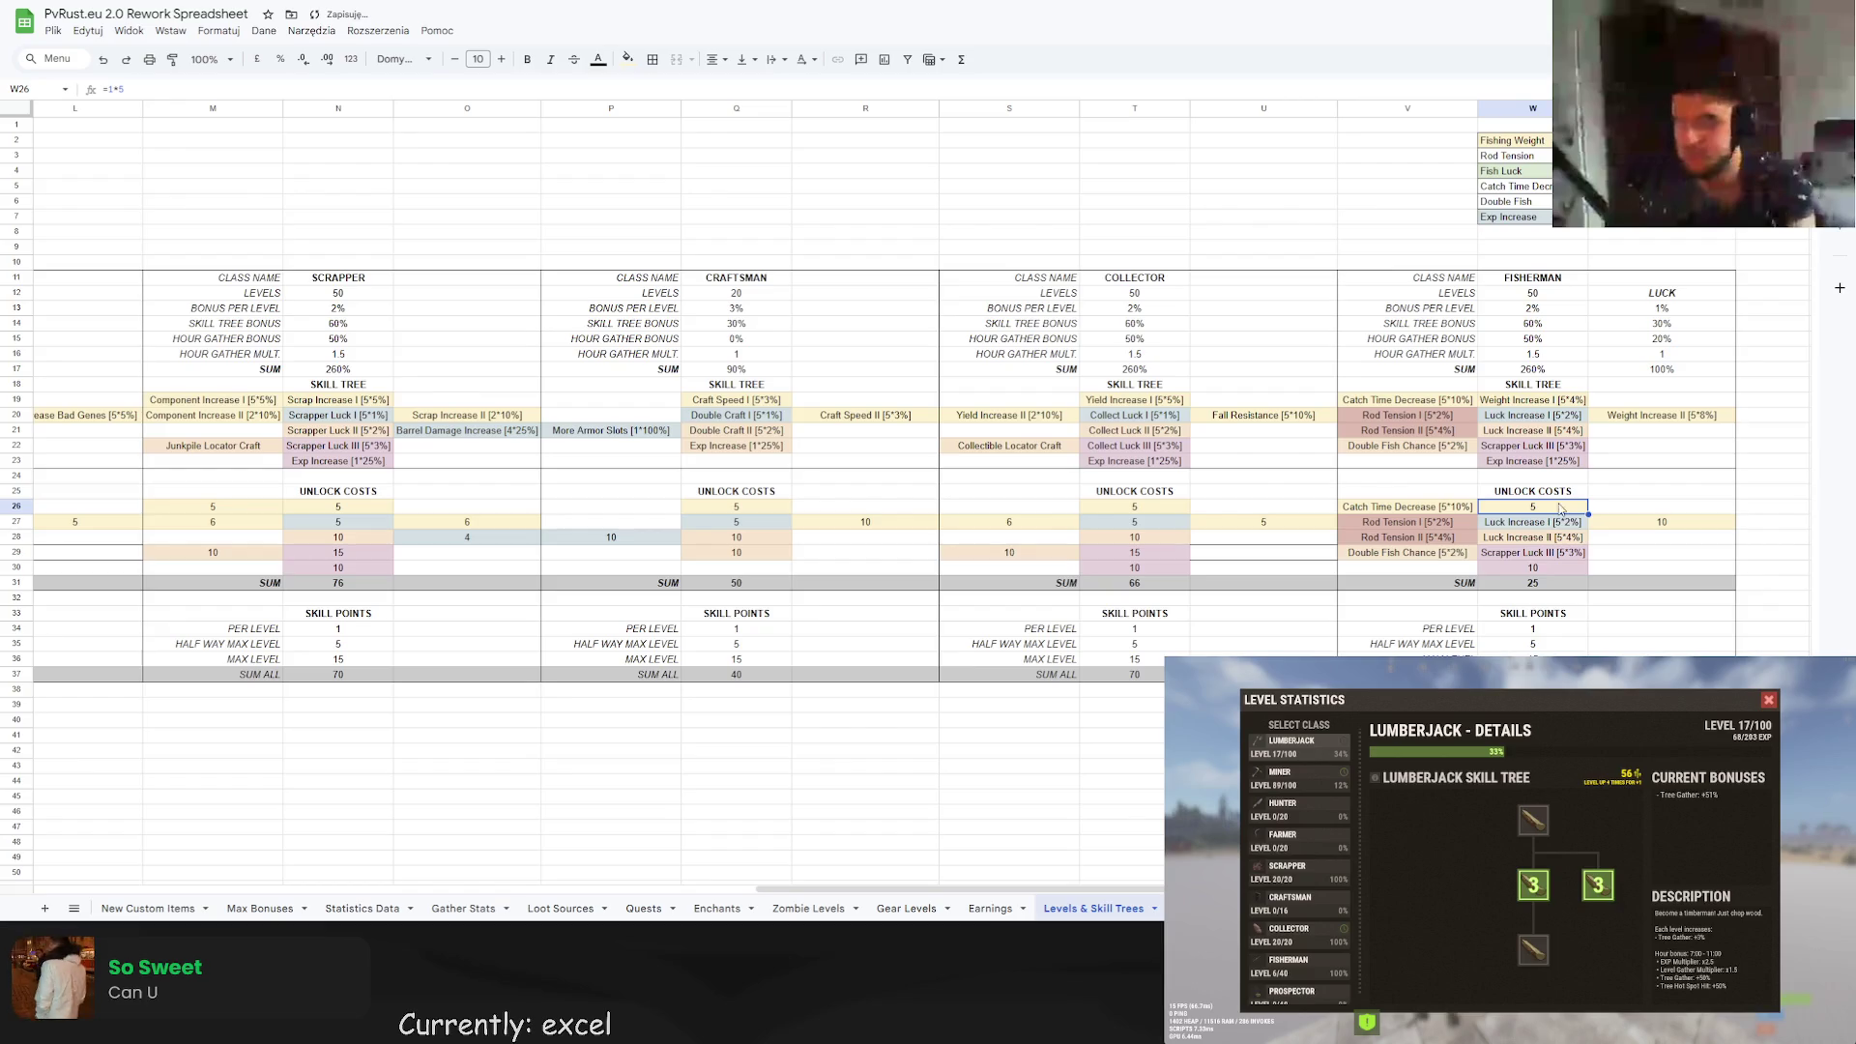
left_click(1646, 523)
type("=28")
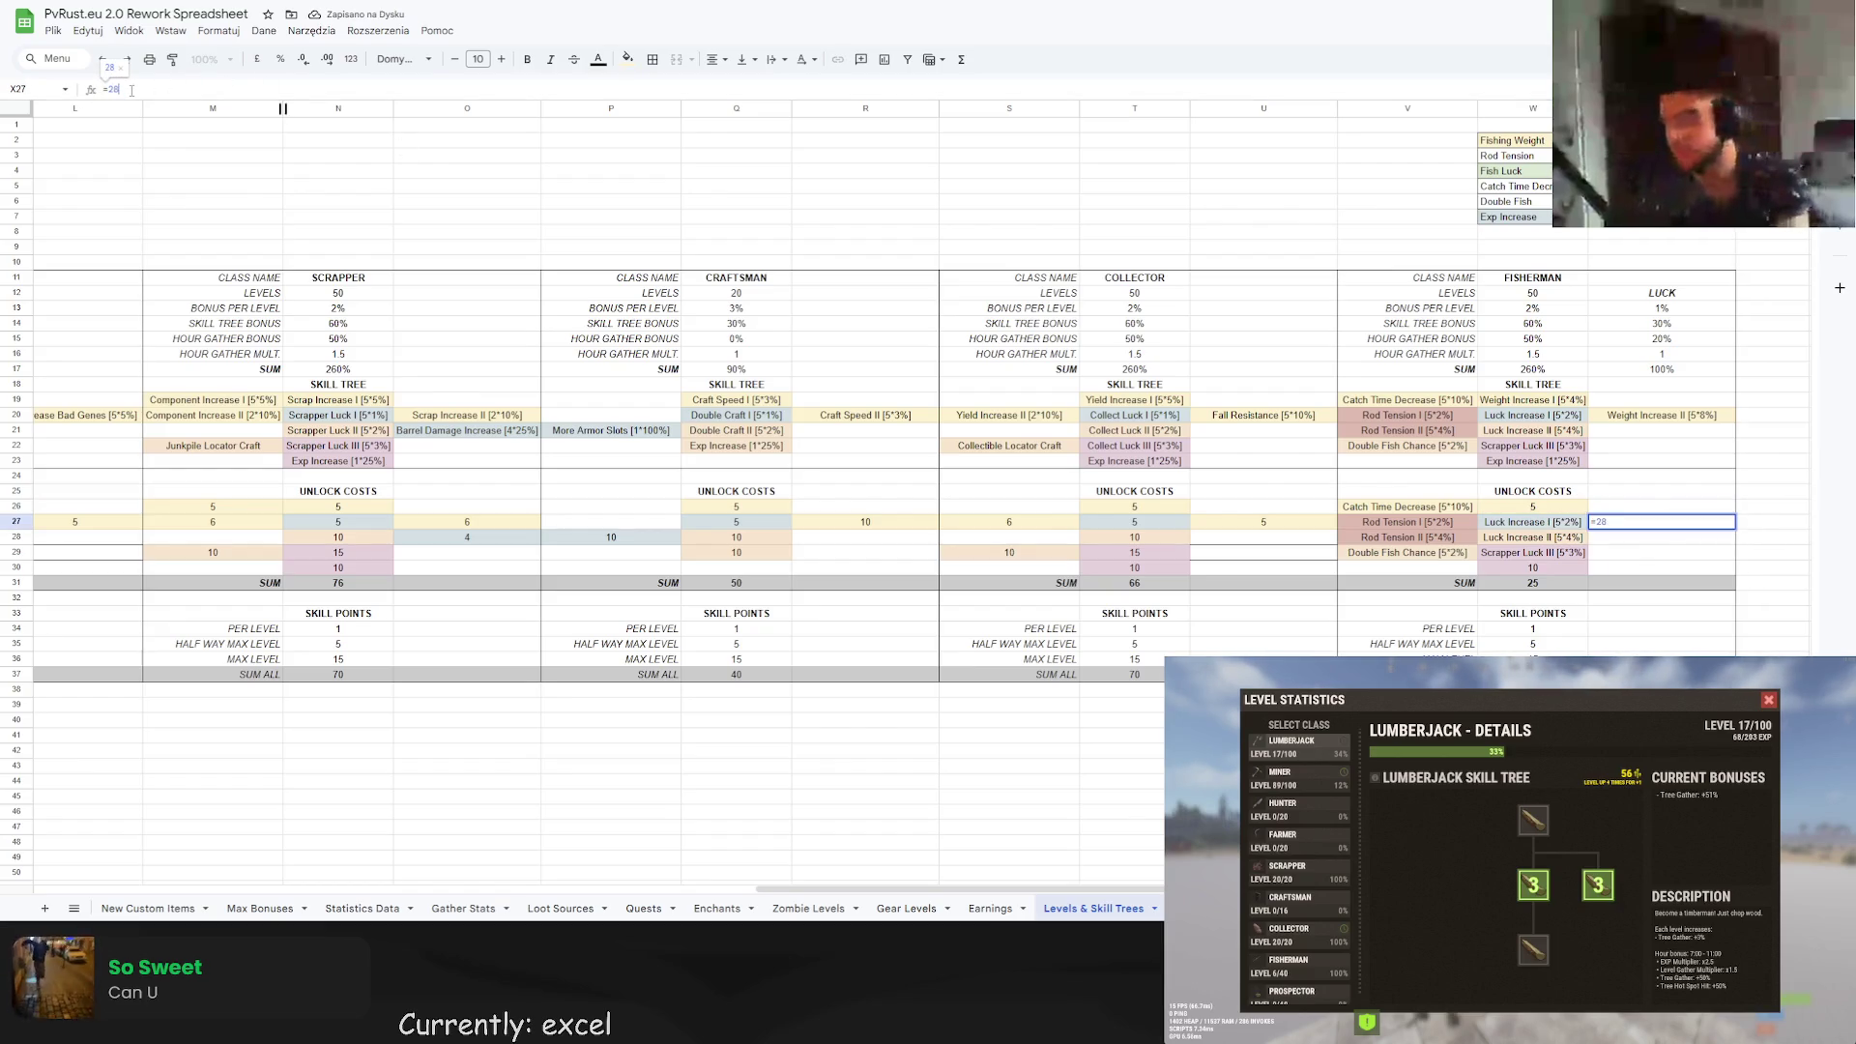
type("*5")
key("Return")
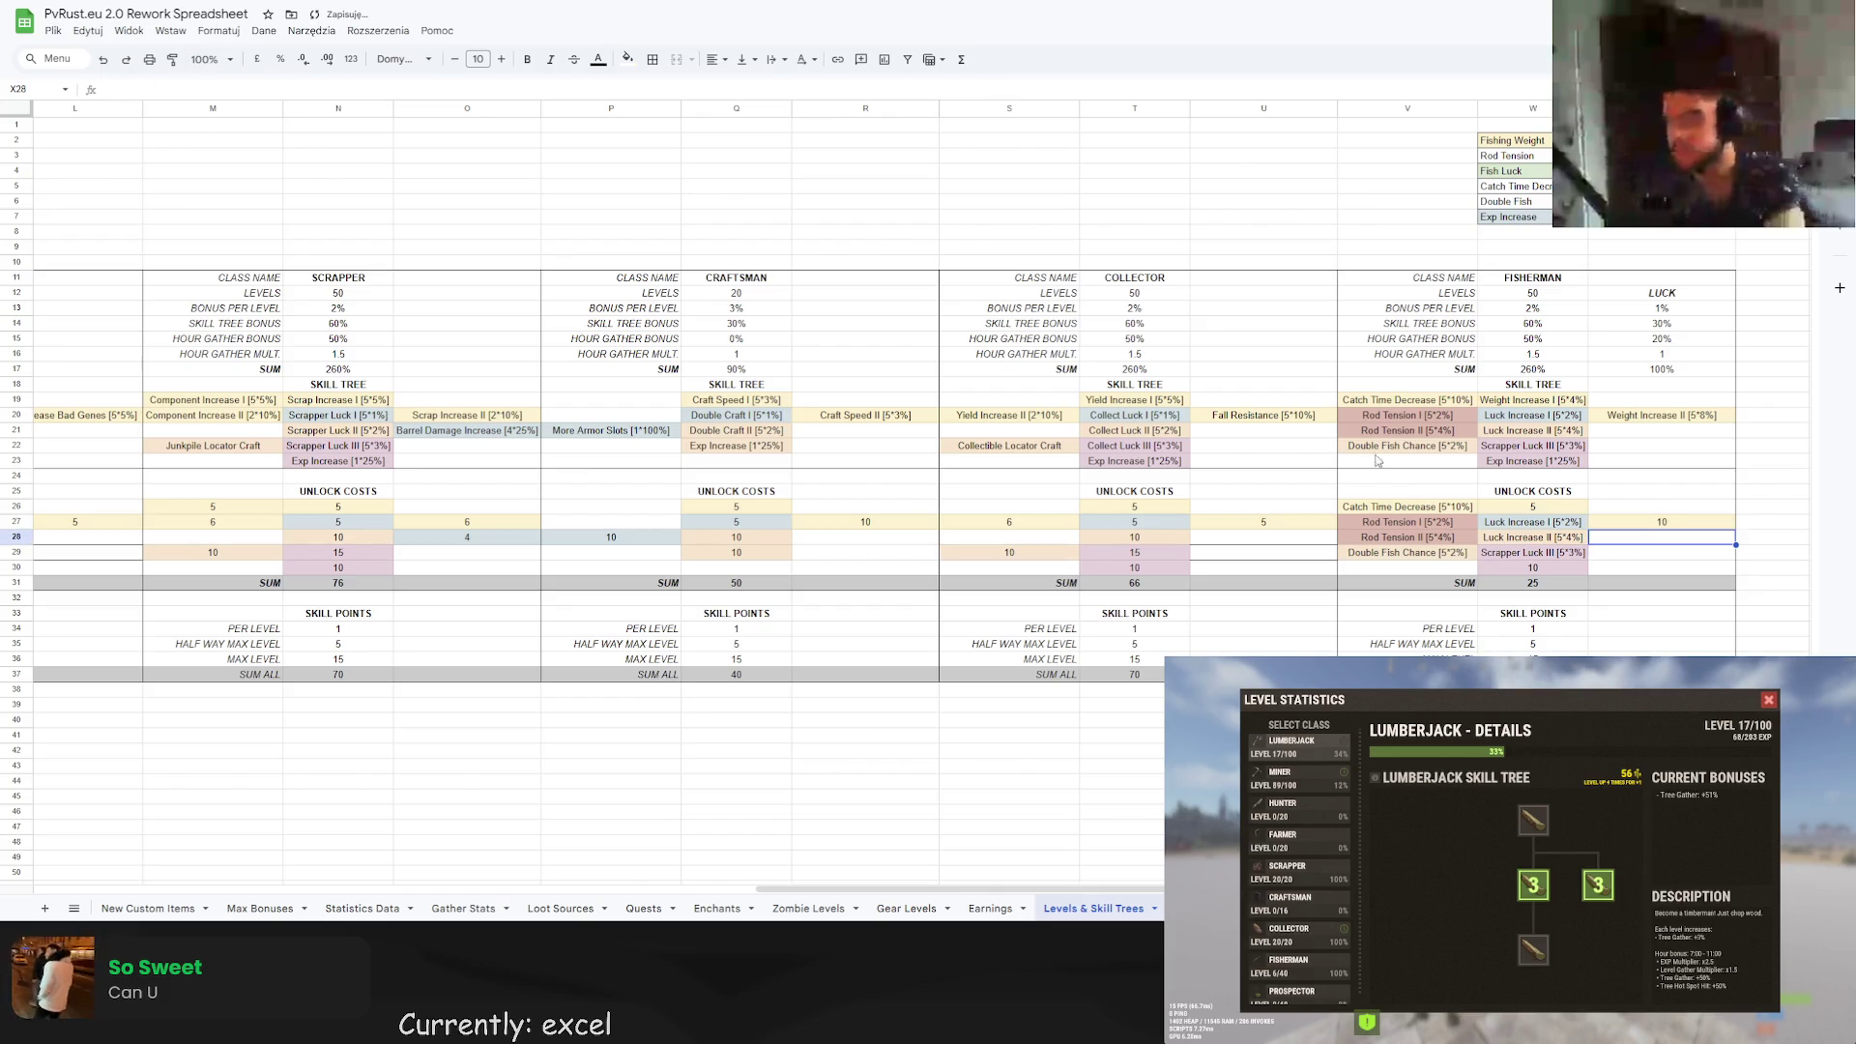
Enter costs of 5, 5, 10, 5 and 10 for Catch Time, Rod Tension I/II and Luck Increase I/II.
left_click(1412, 512)
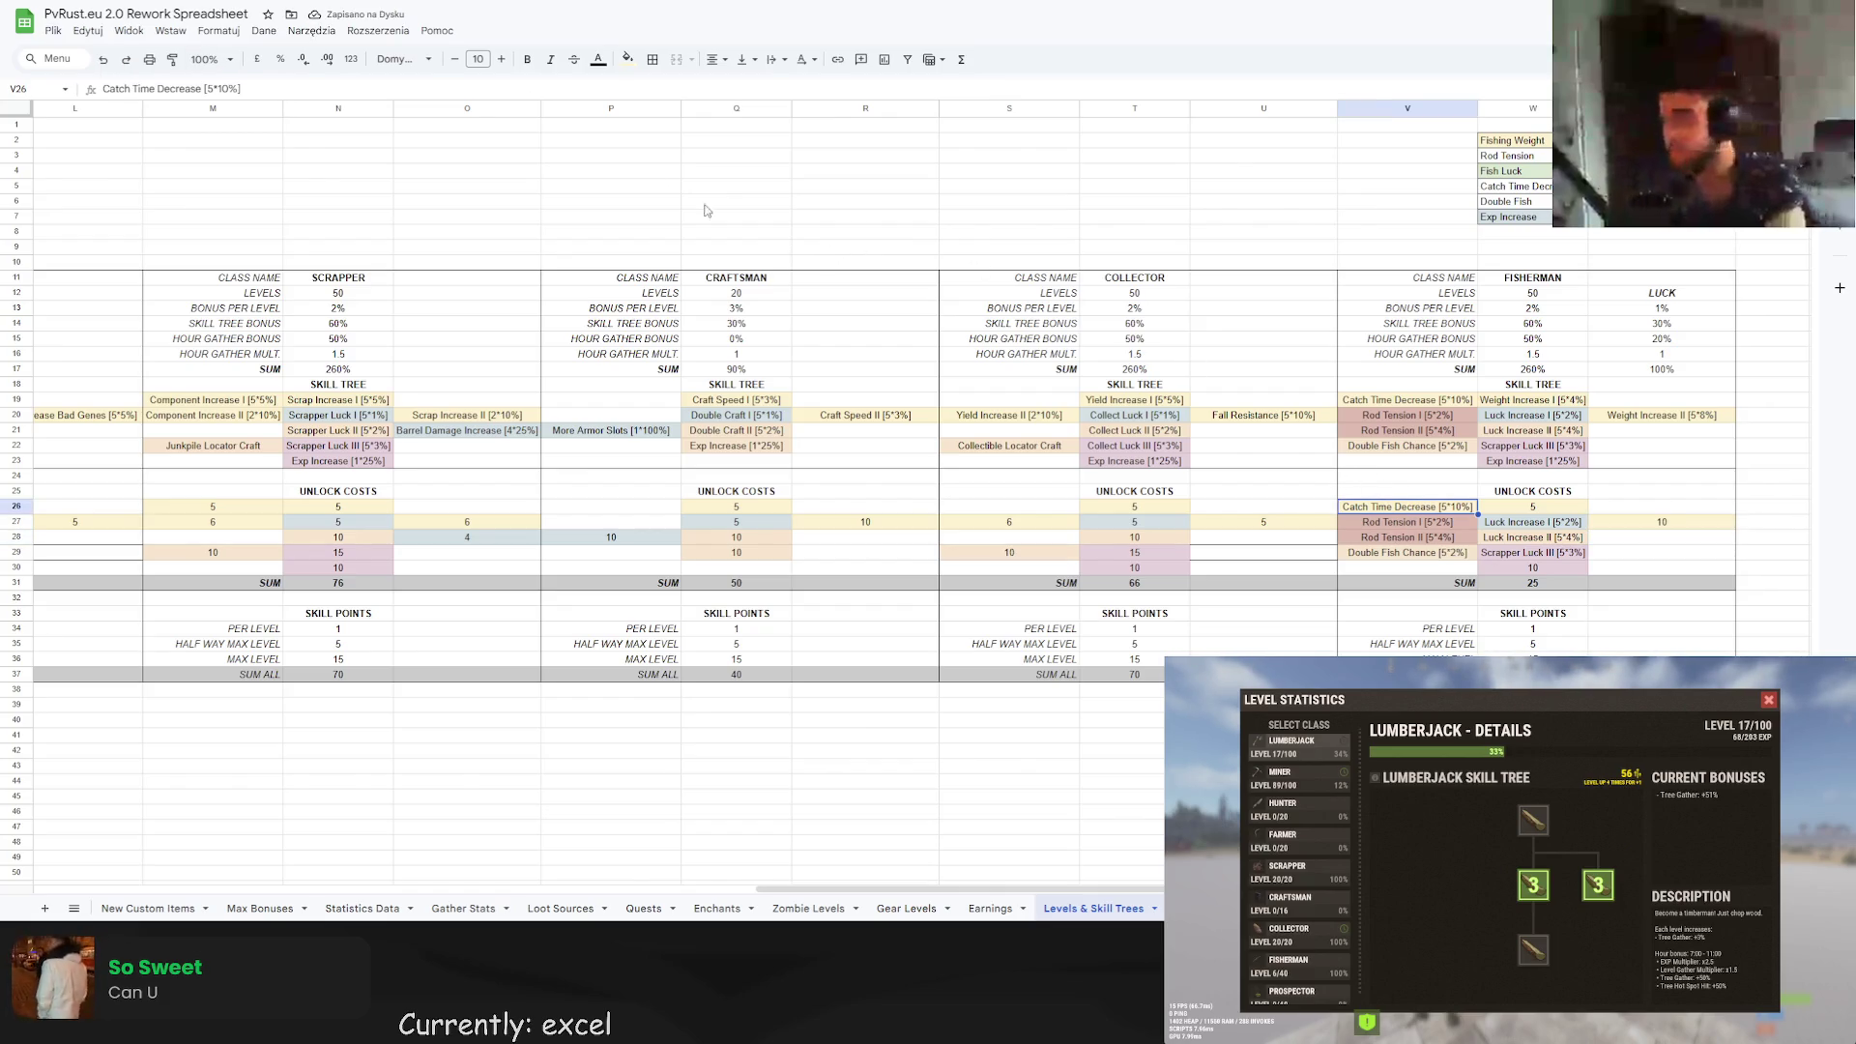
type("=1*")
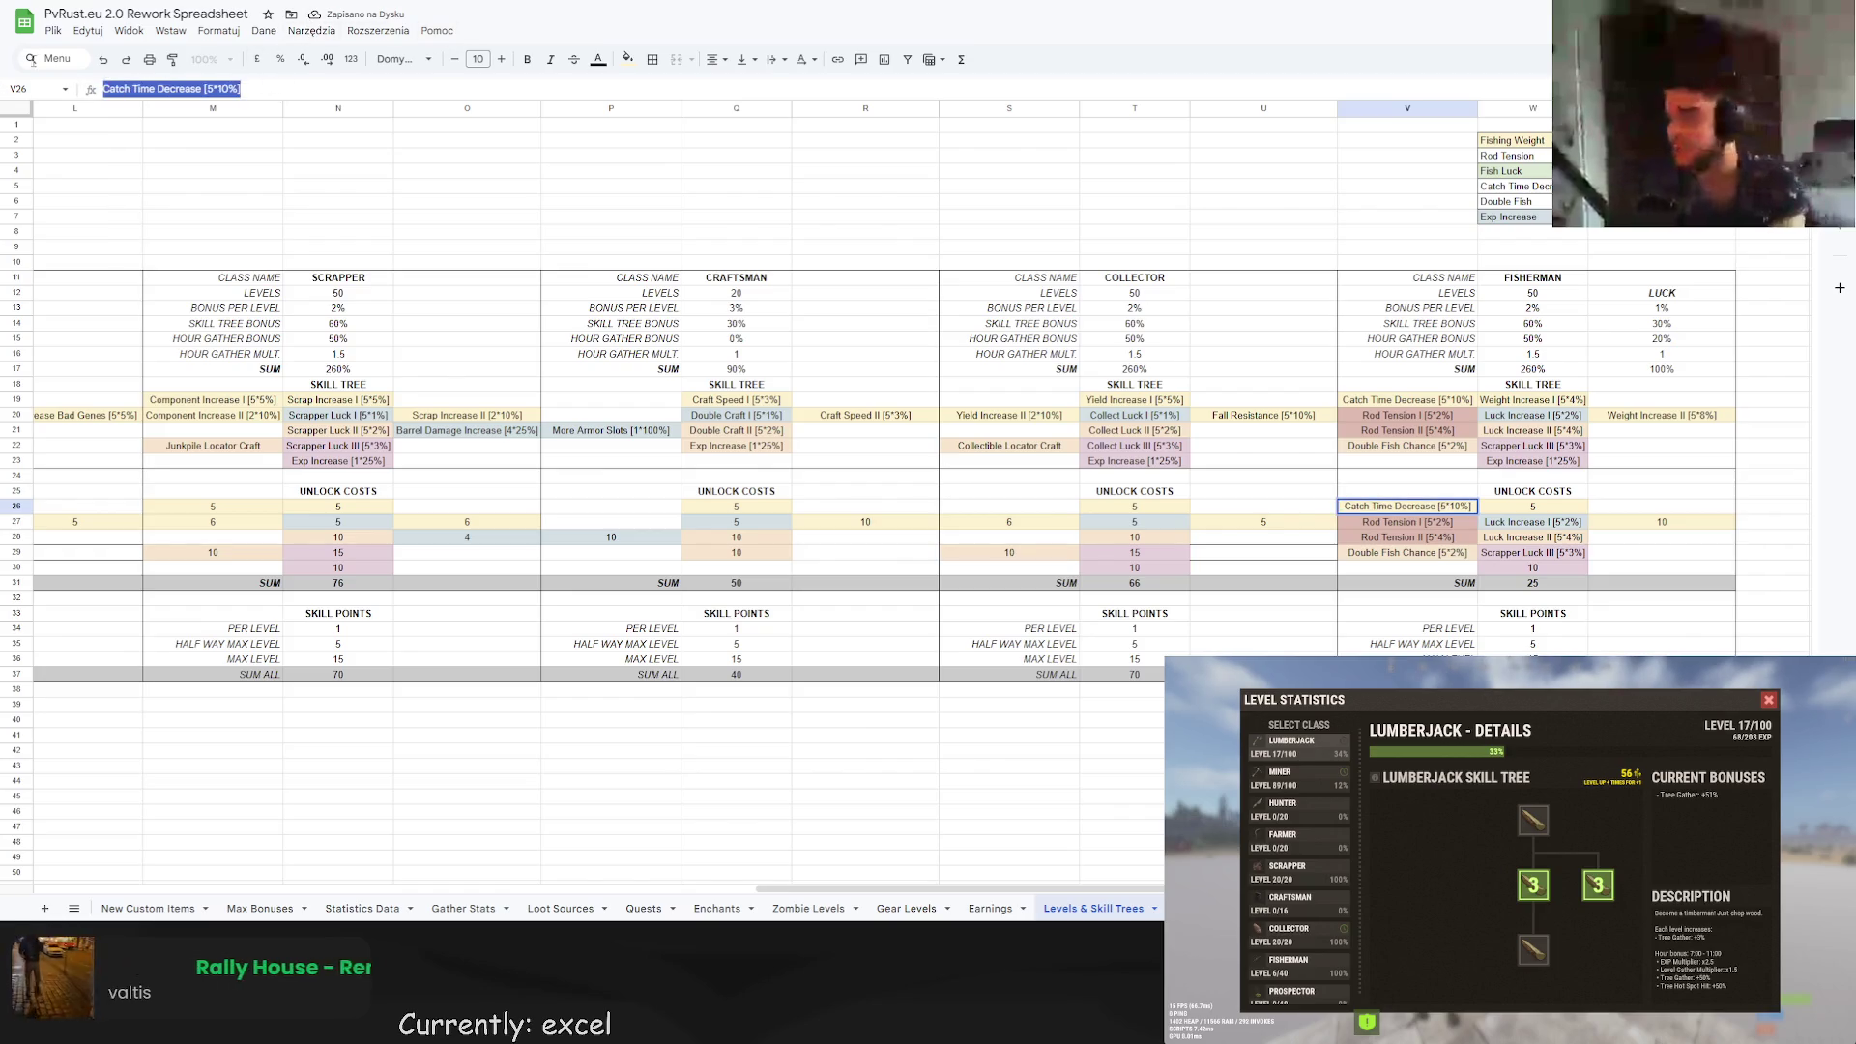
type("5")
key("Return")
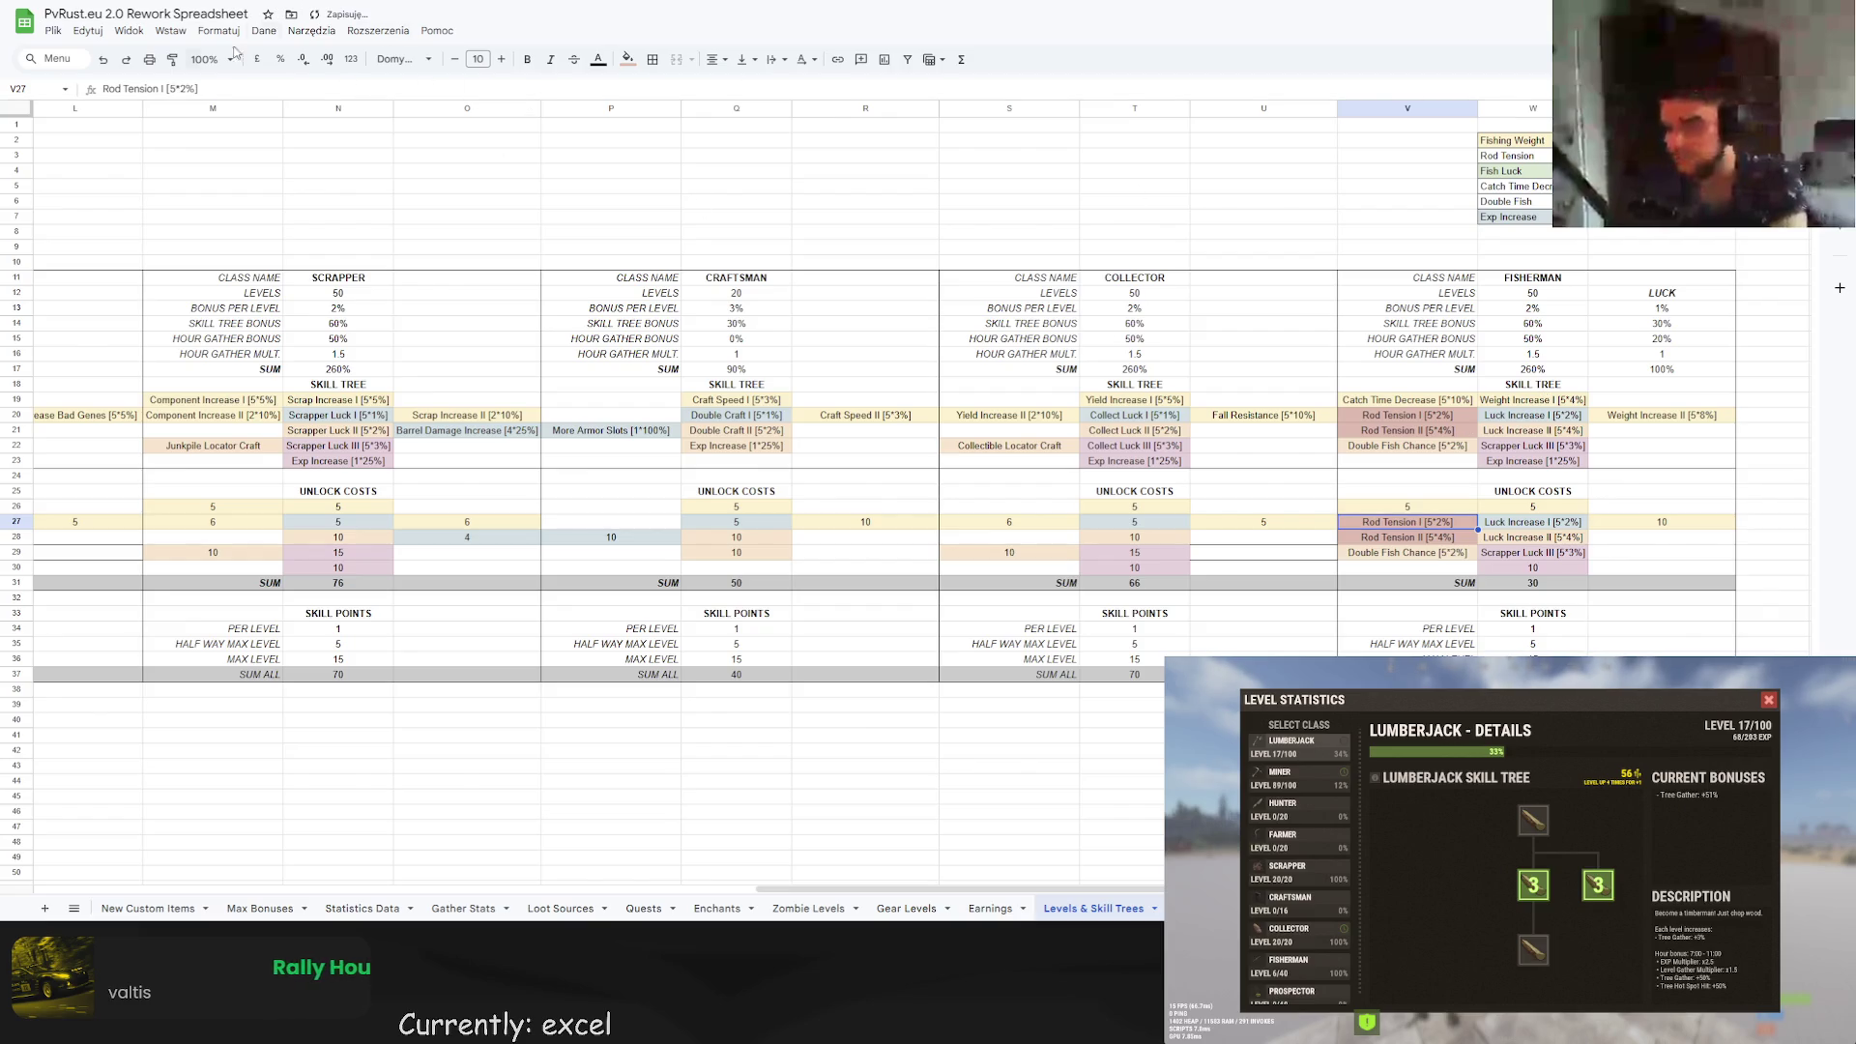
type("1=*5")
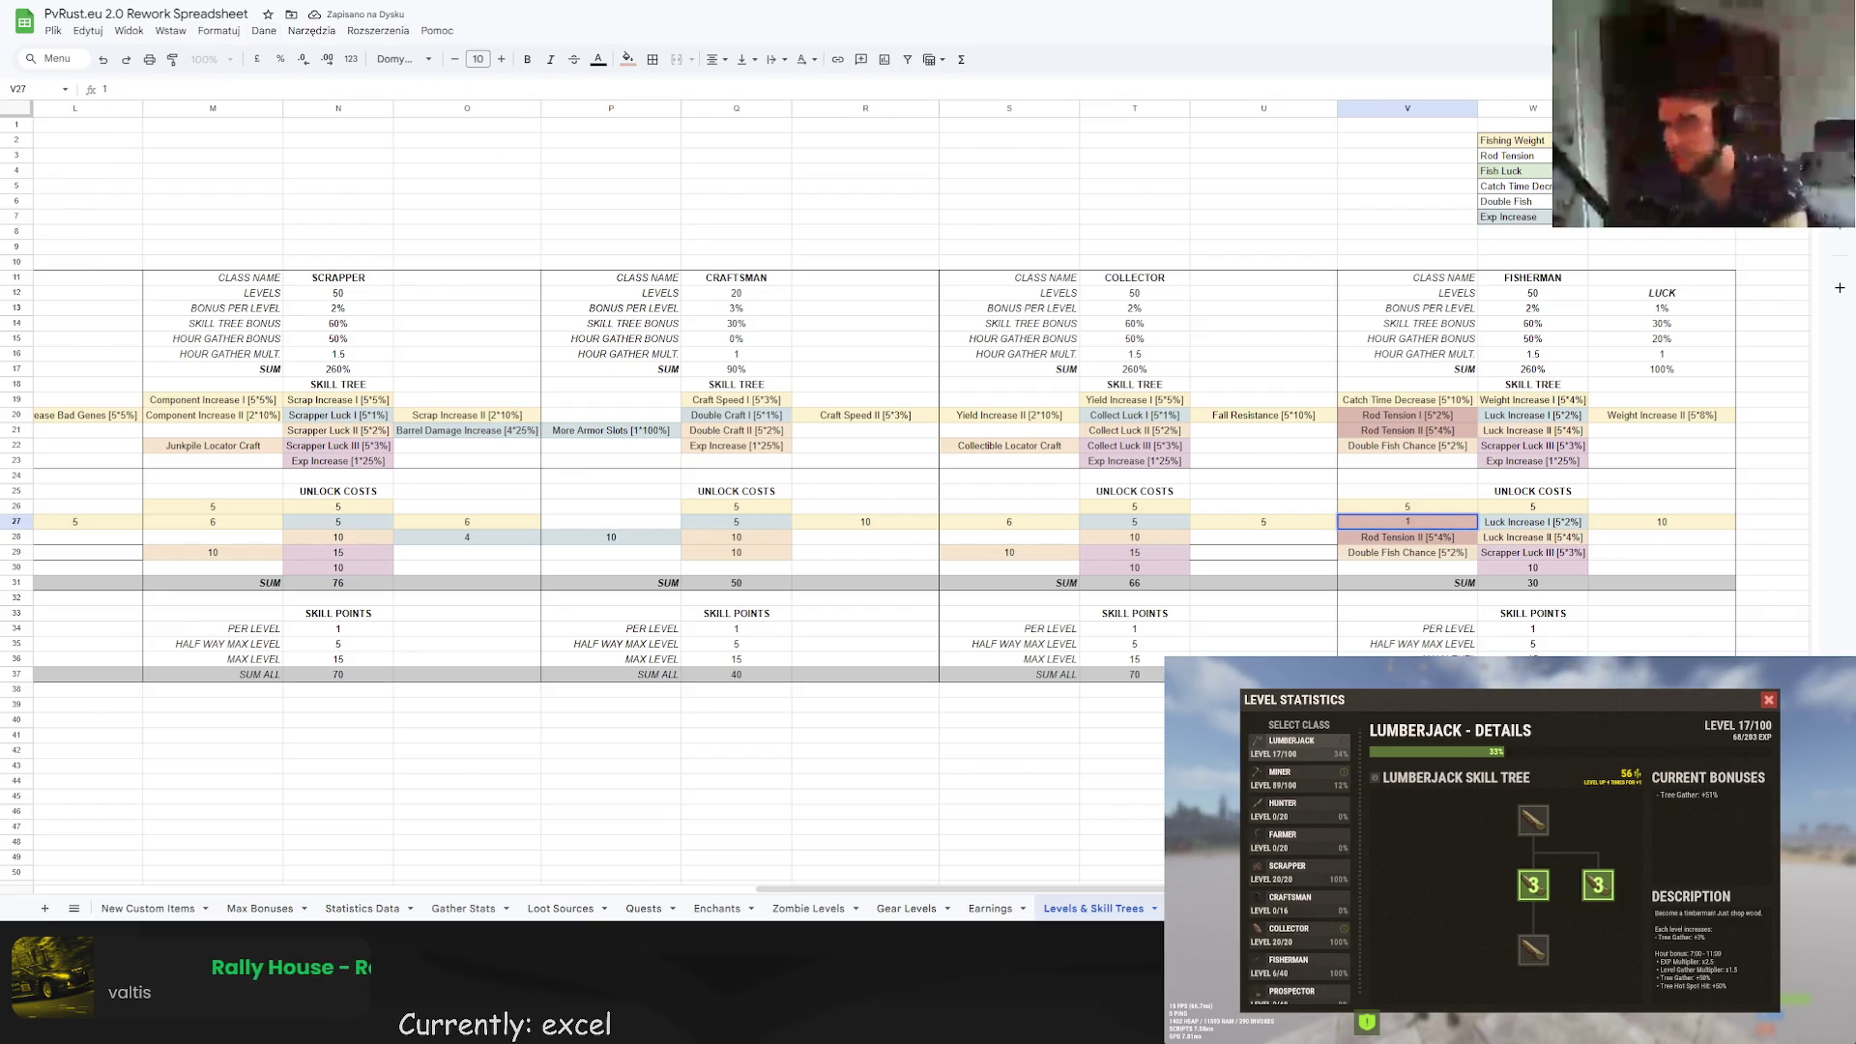
key("Return")
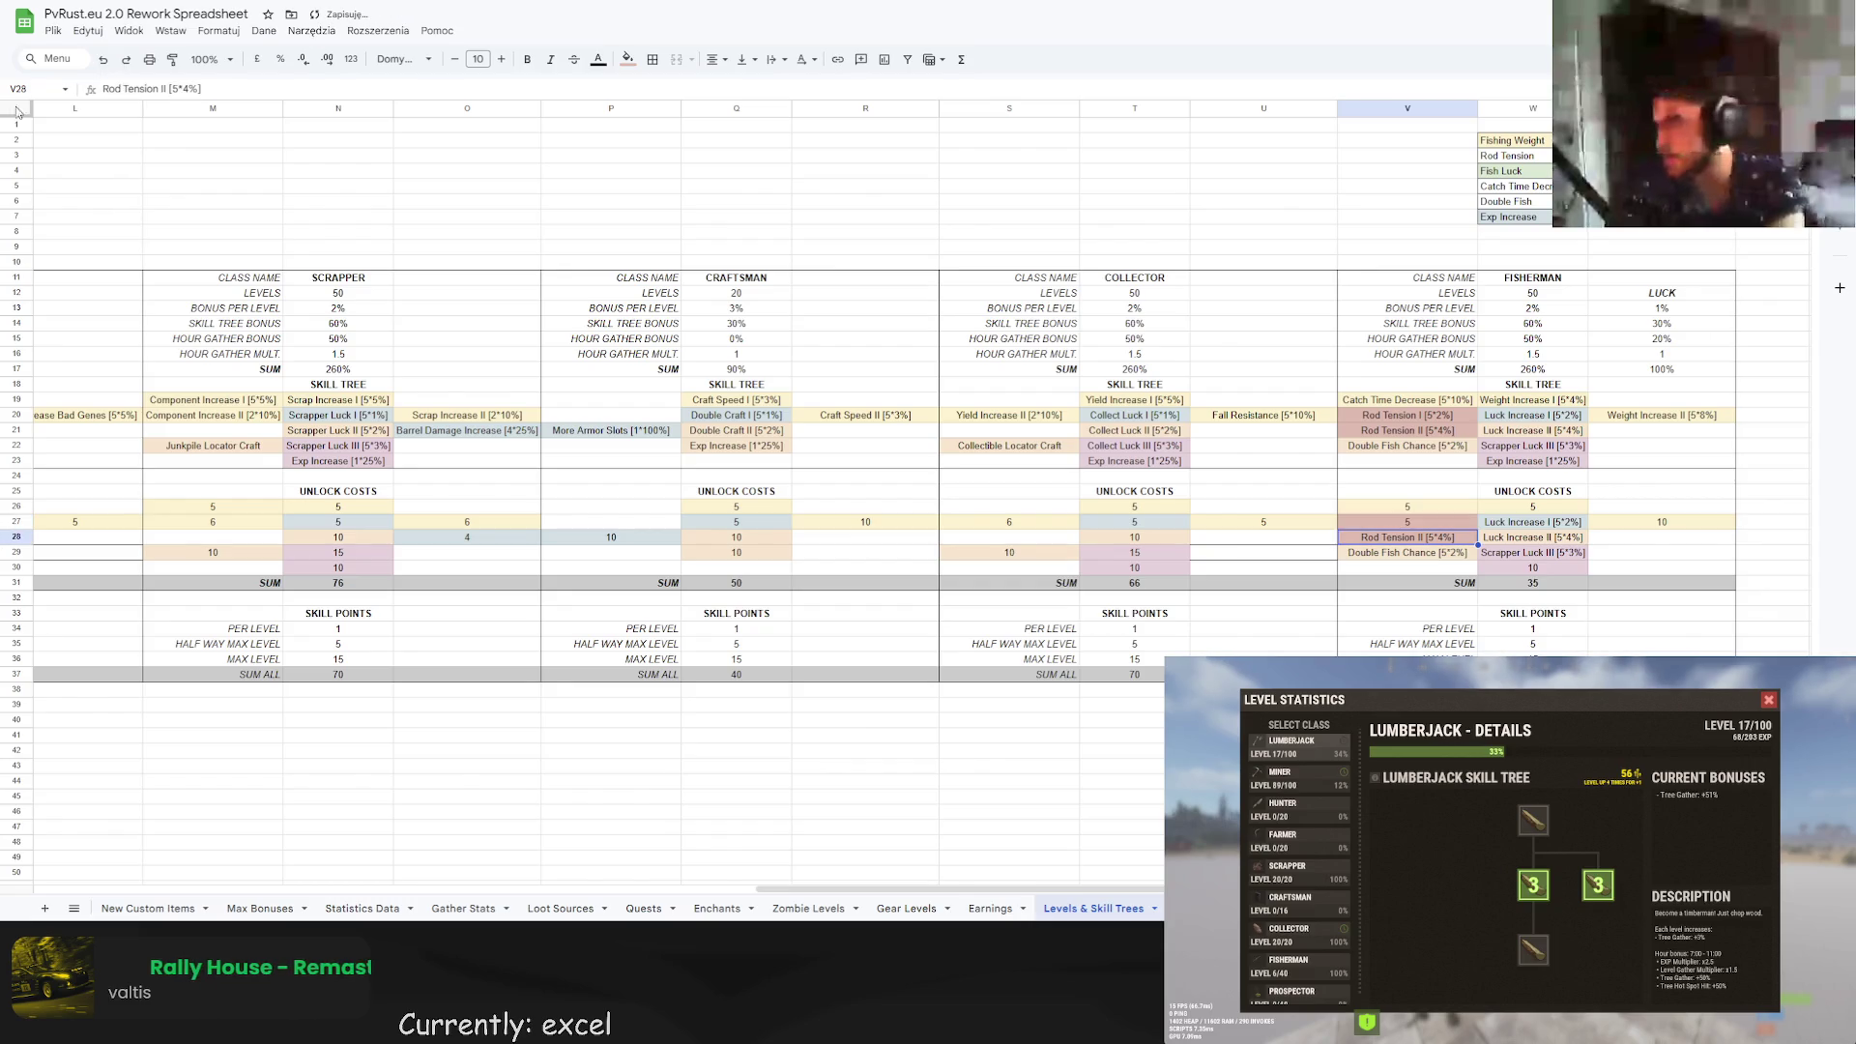
type("=2*5")
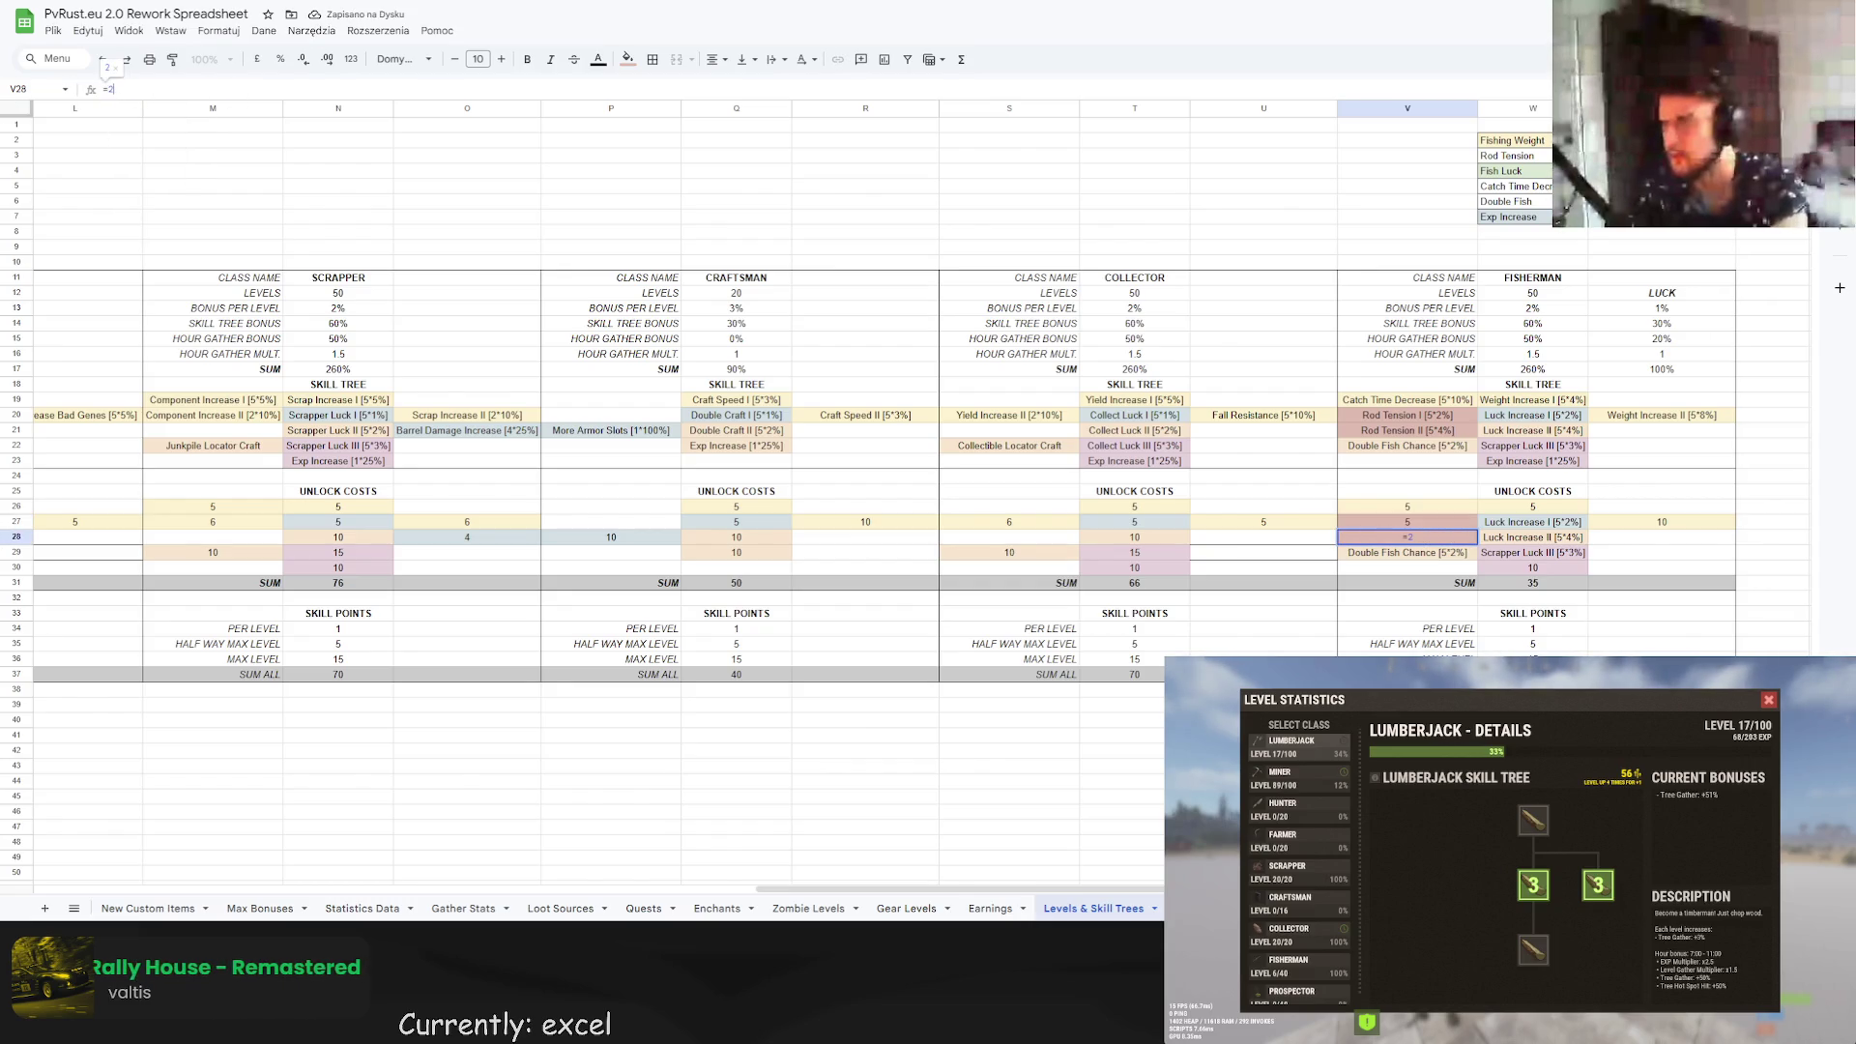
key("Return")
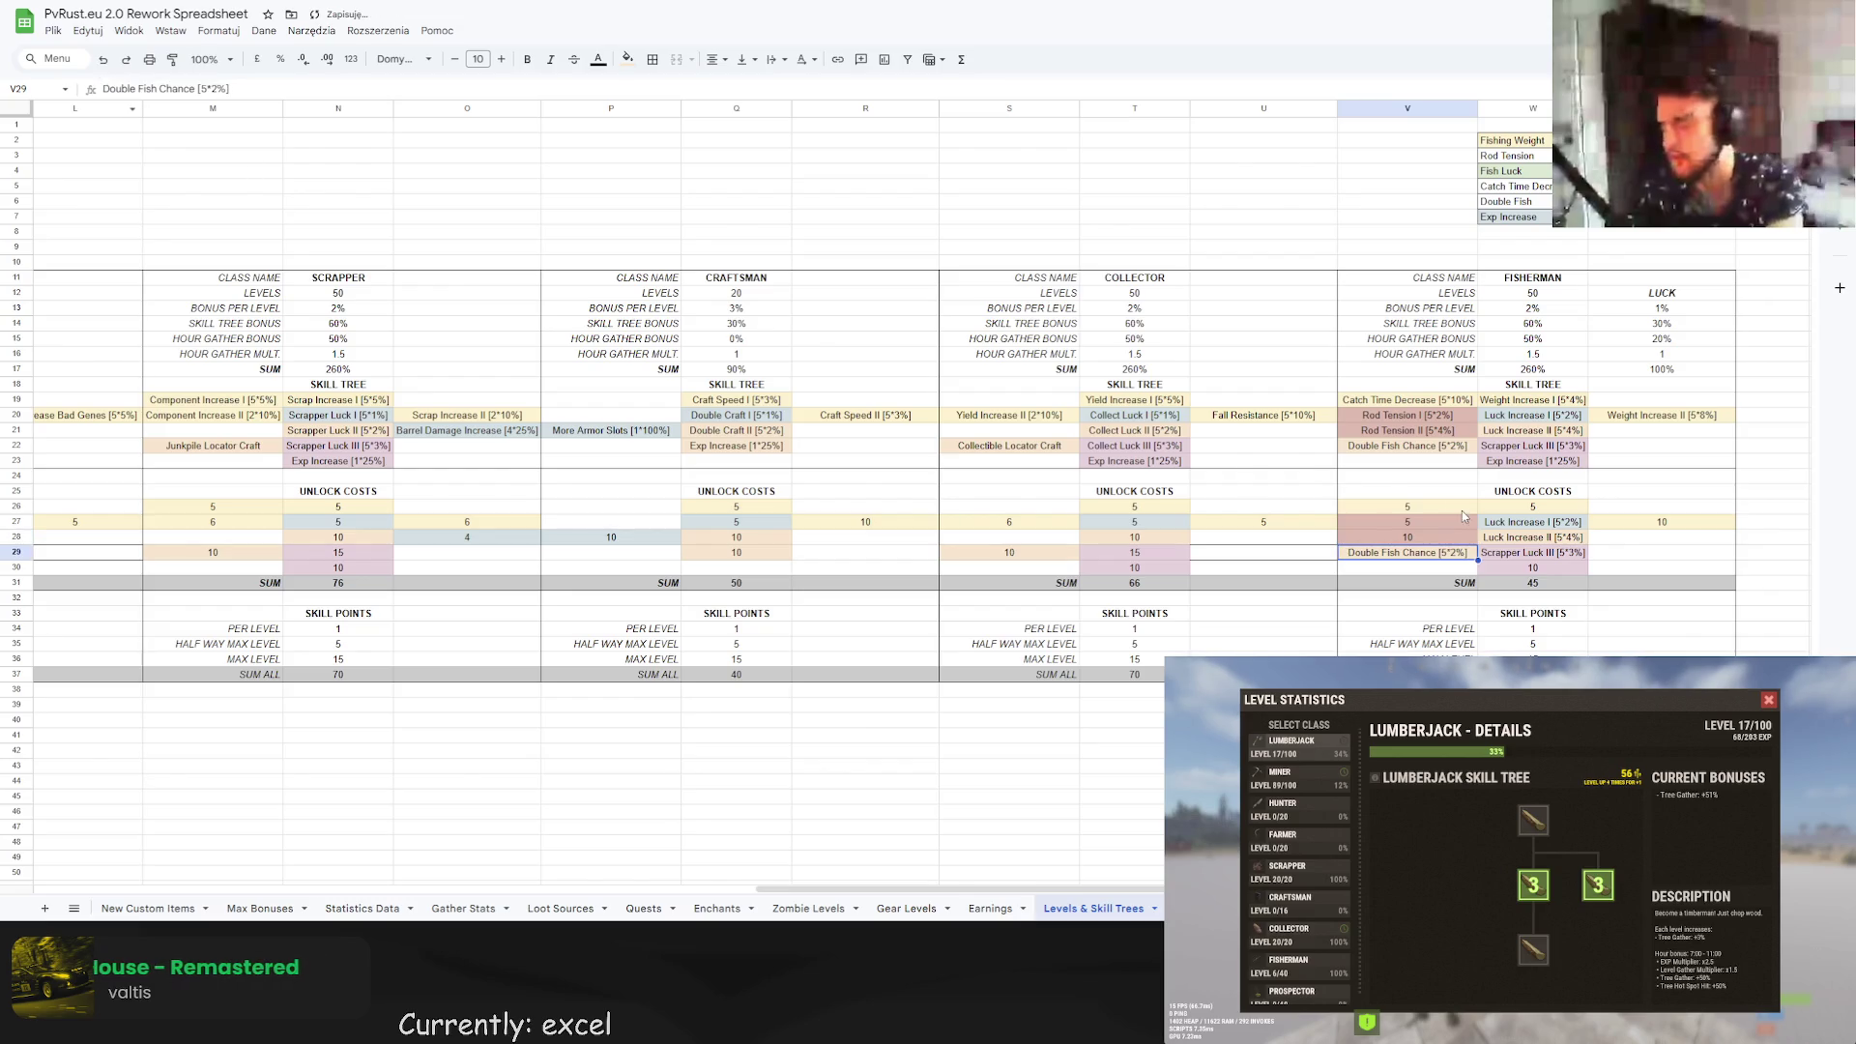
left_click(1501, 520)
type("1*")
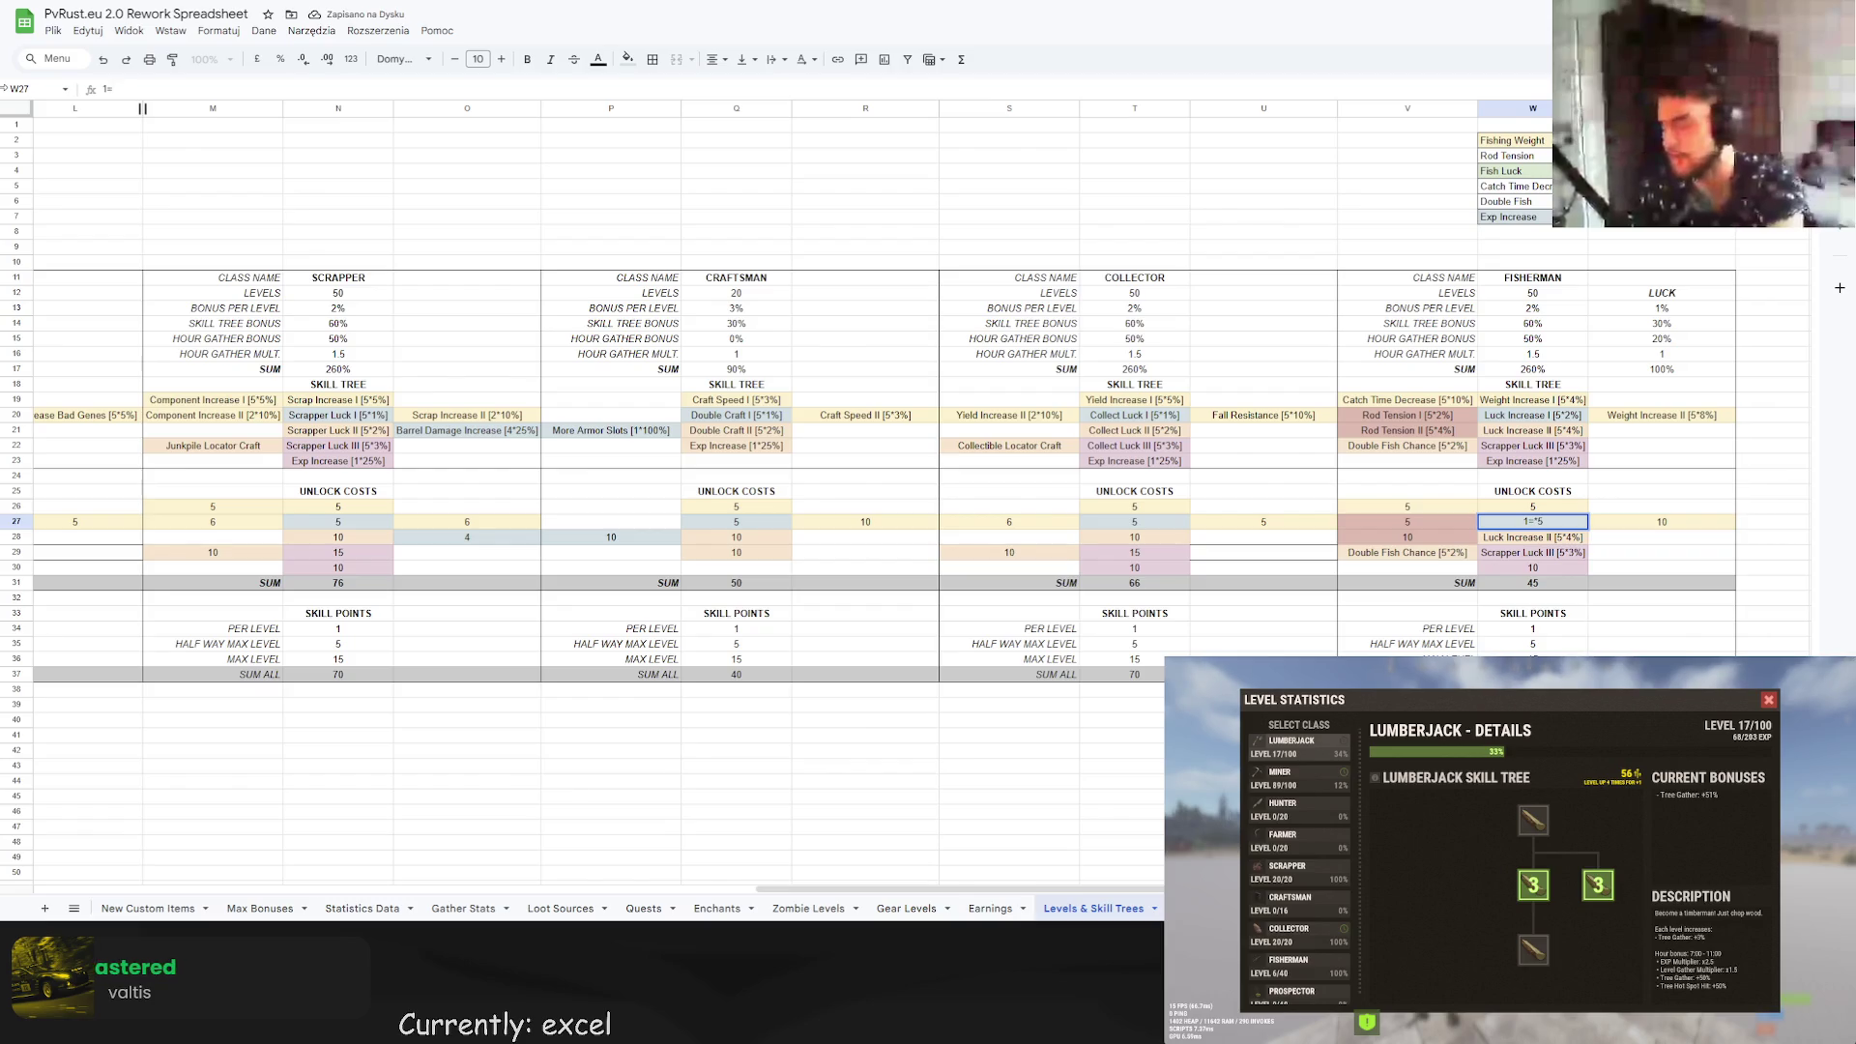
key("Return")
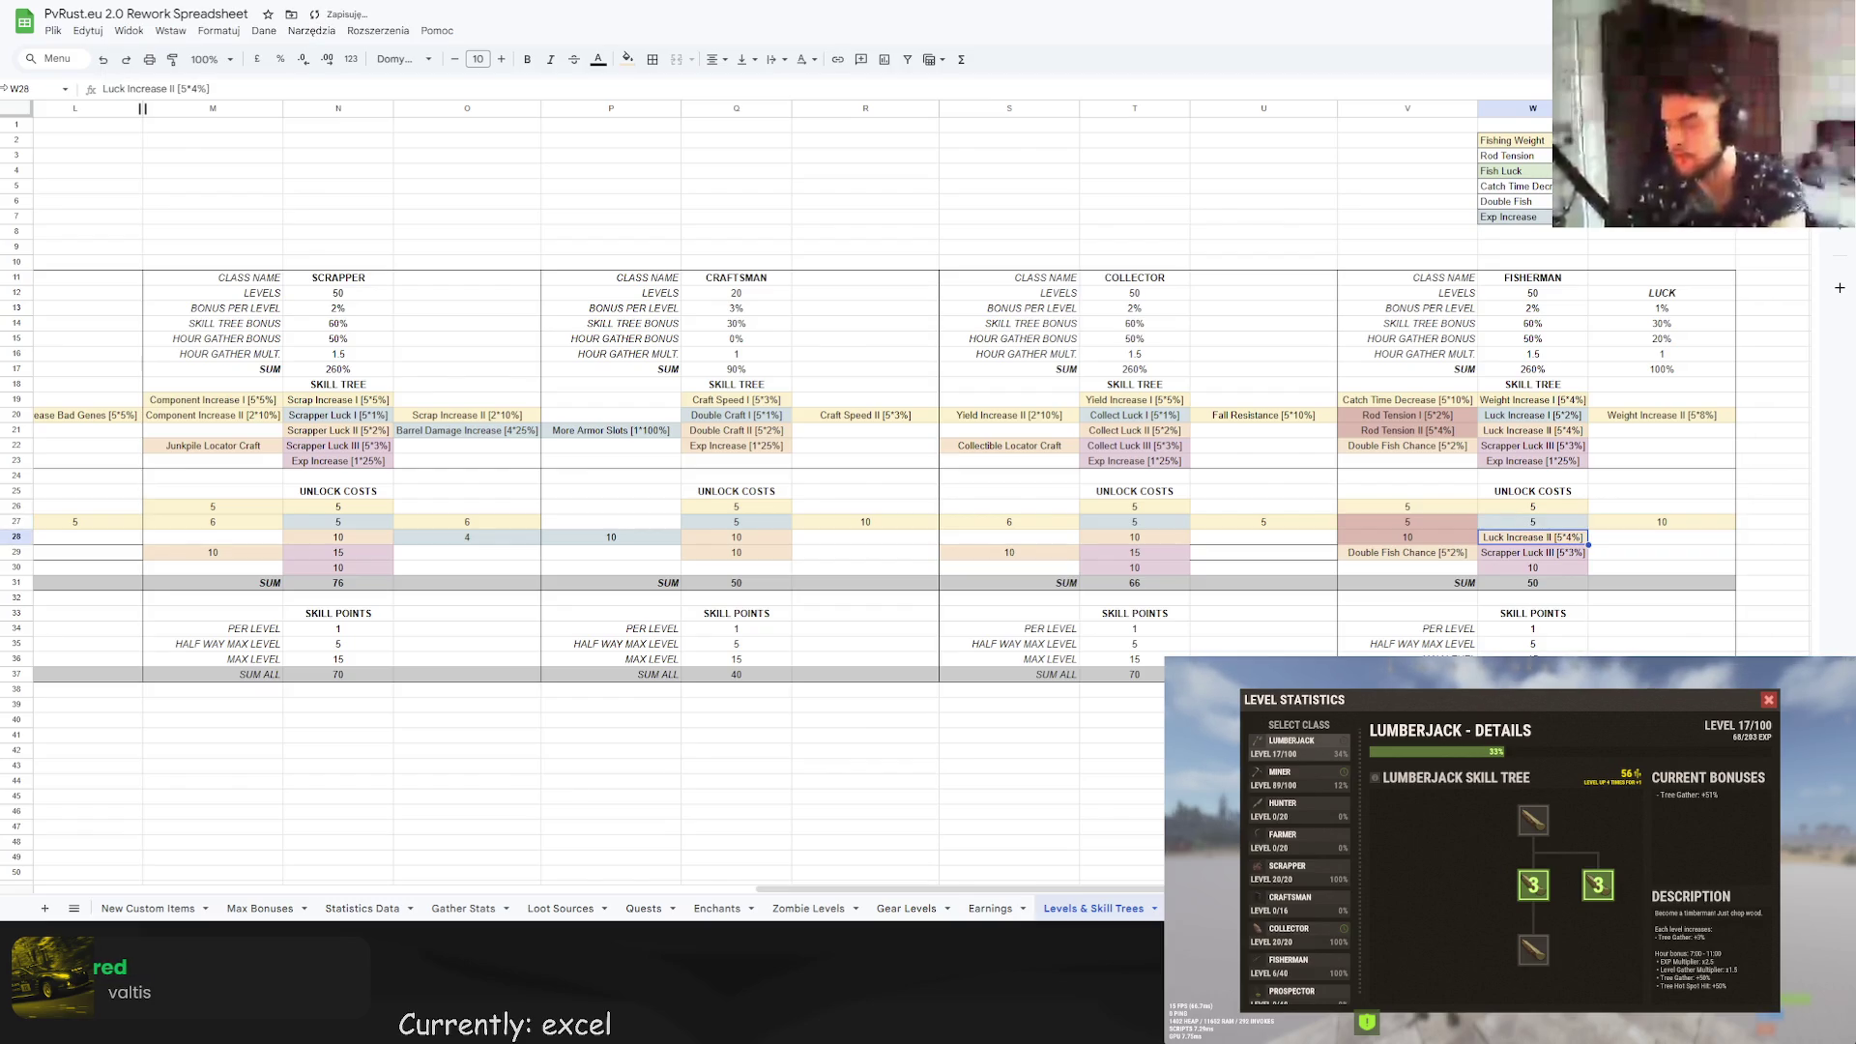
type("10")
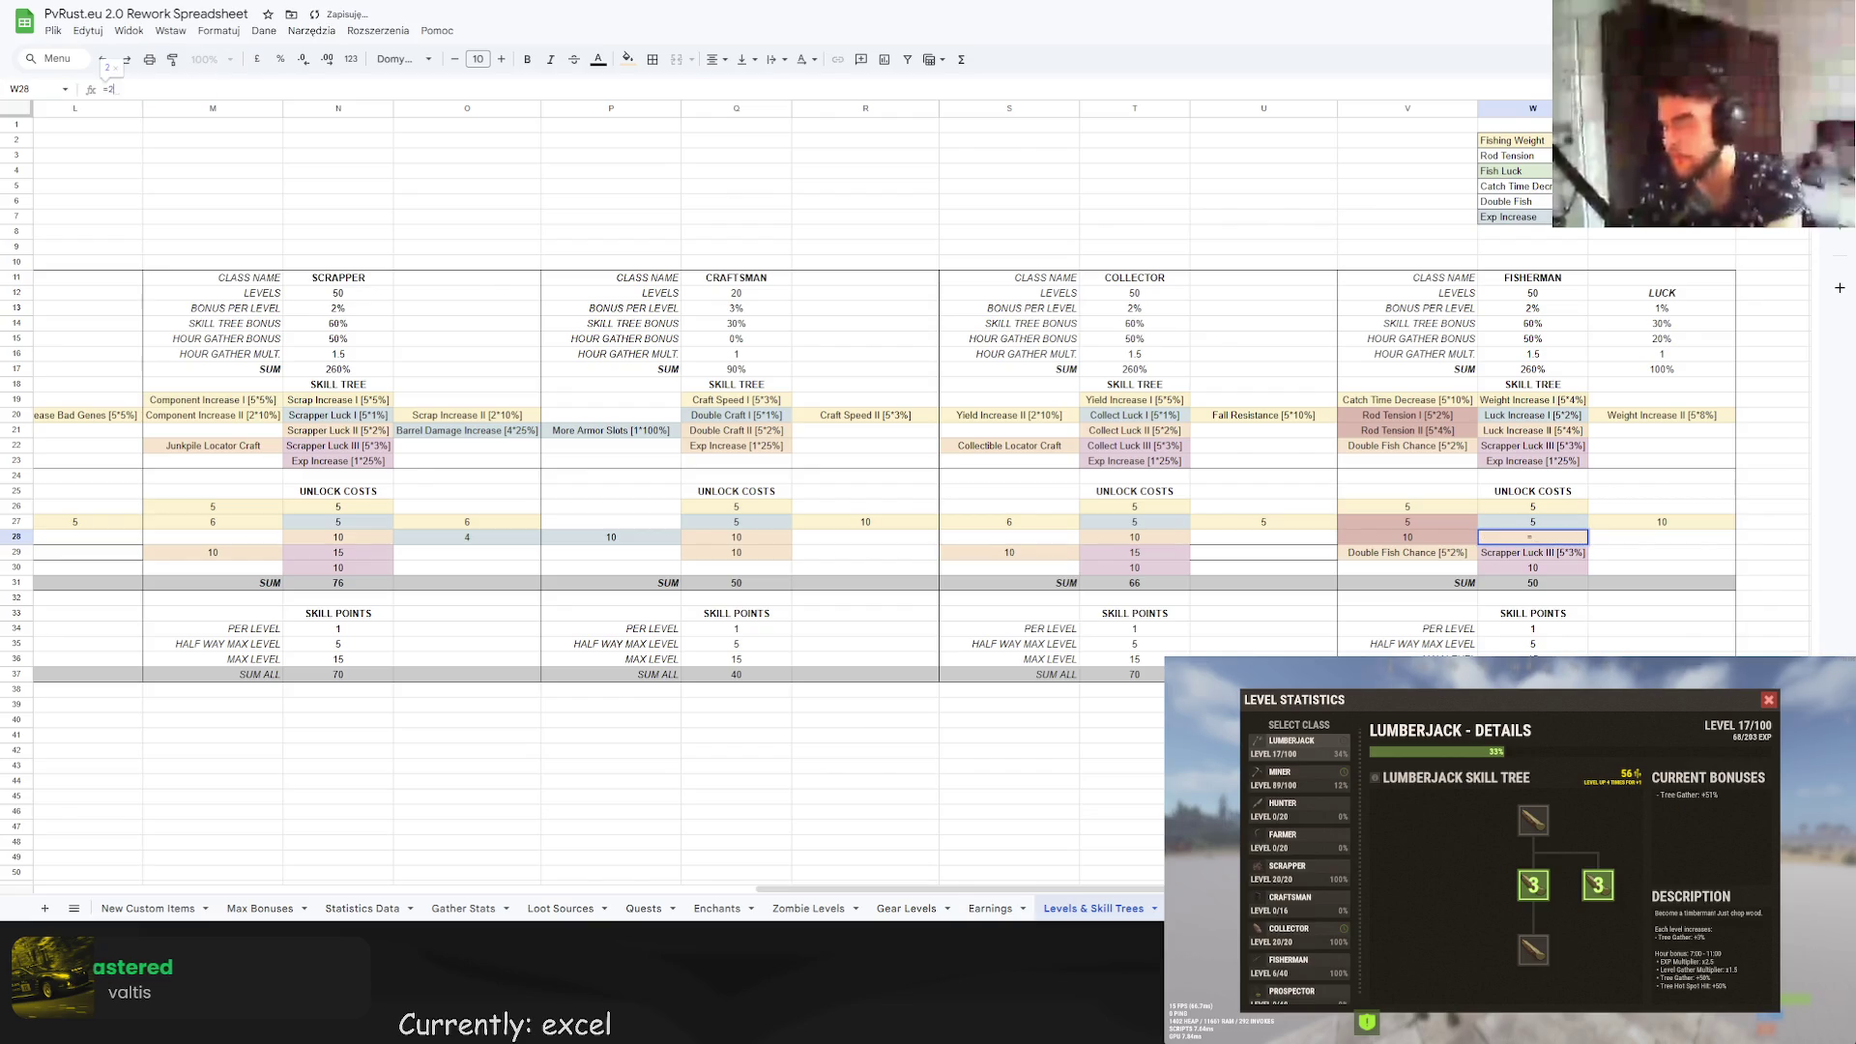
key("Return")
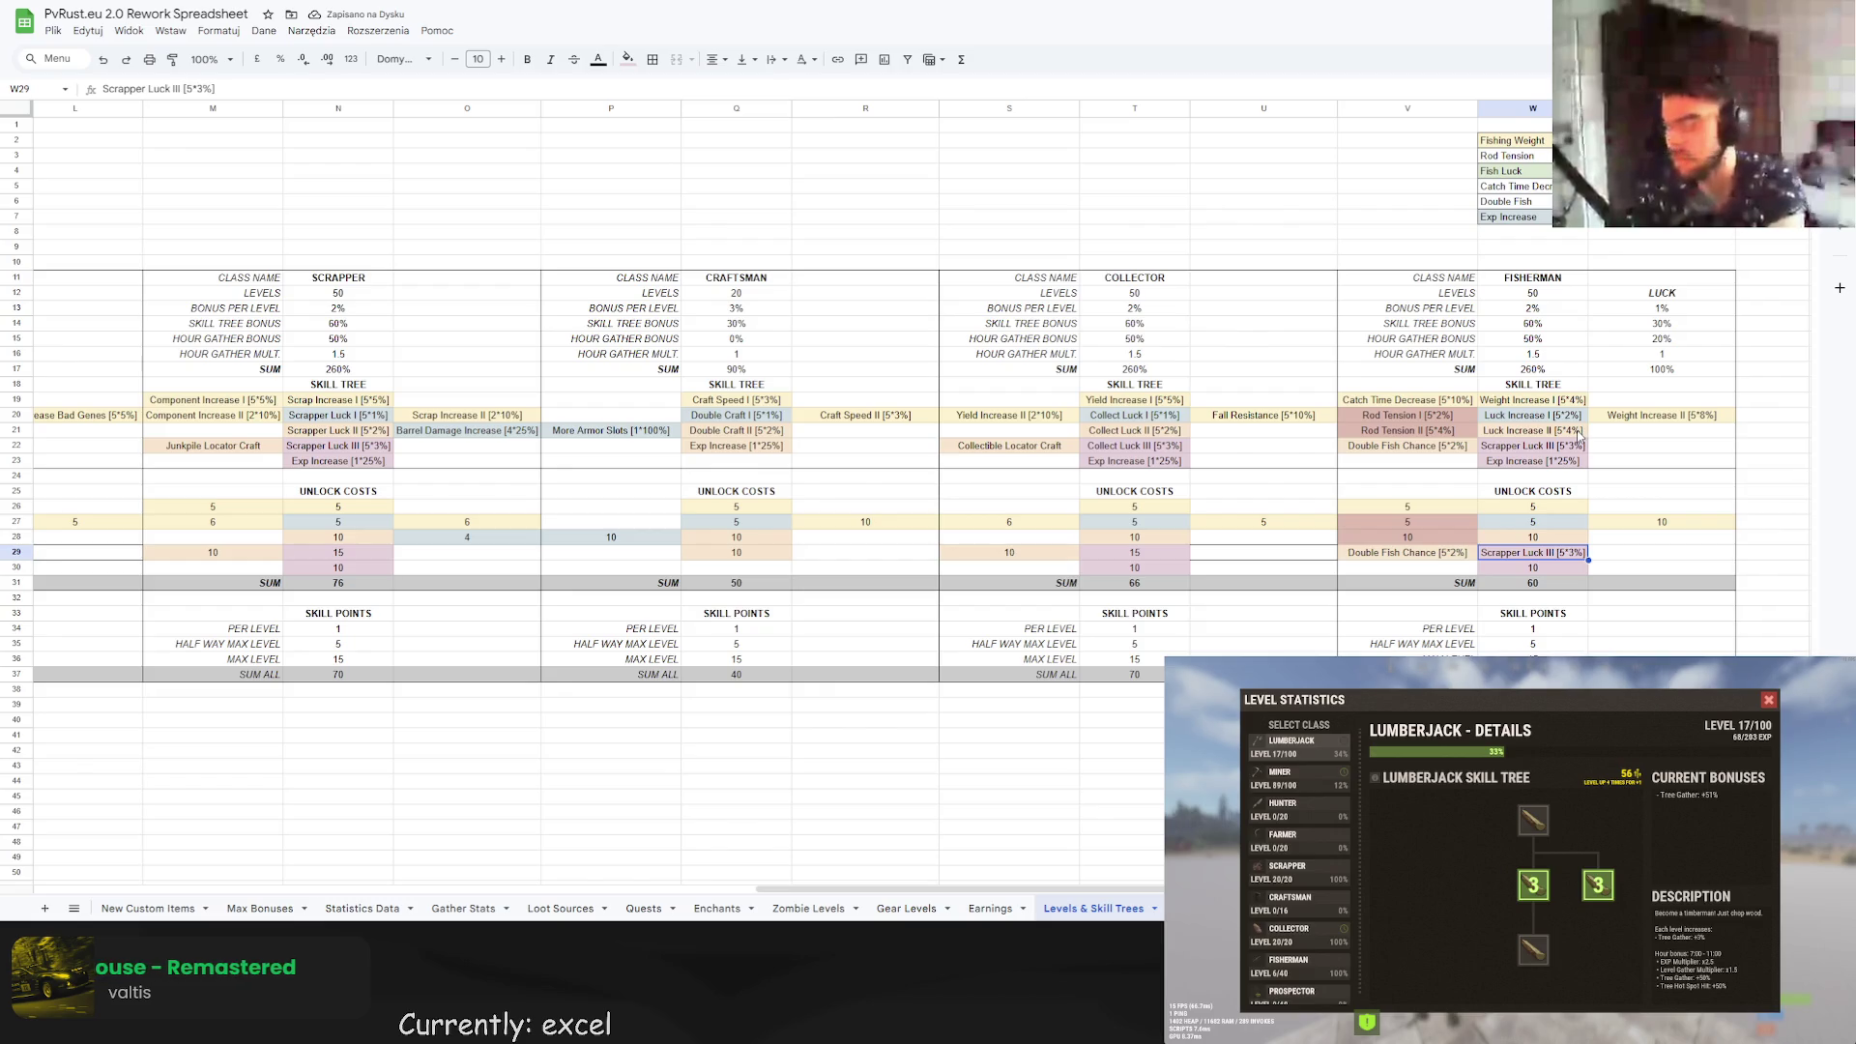
left_click(1576, 448)
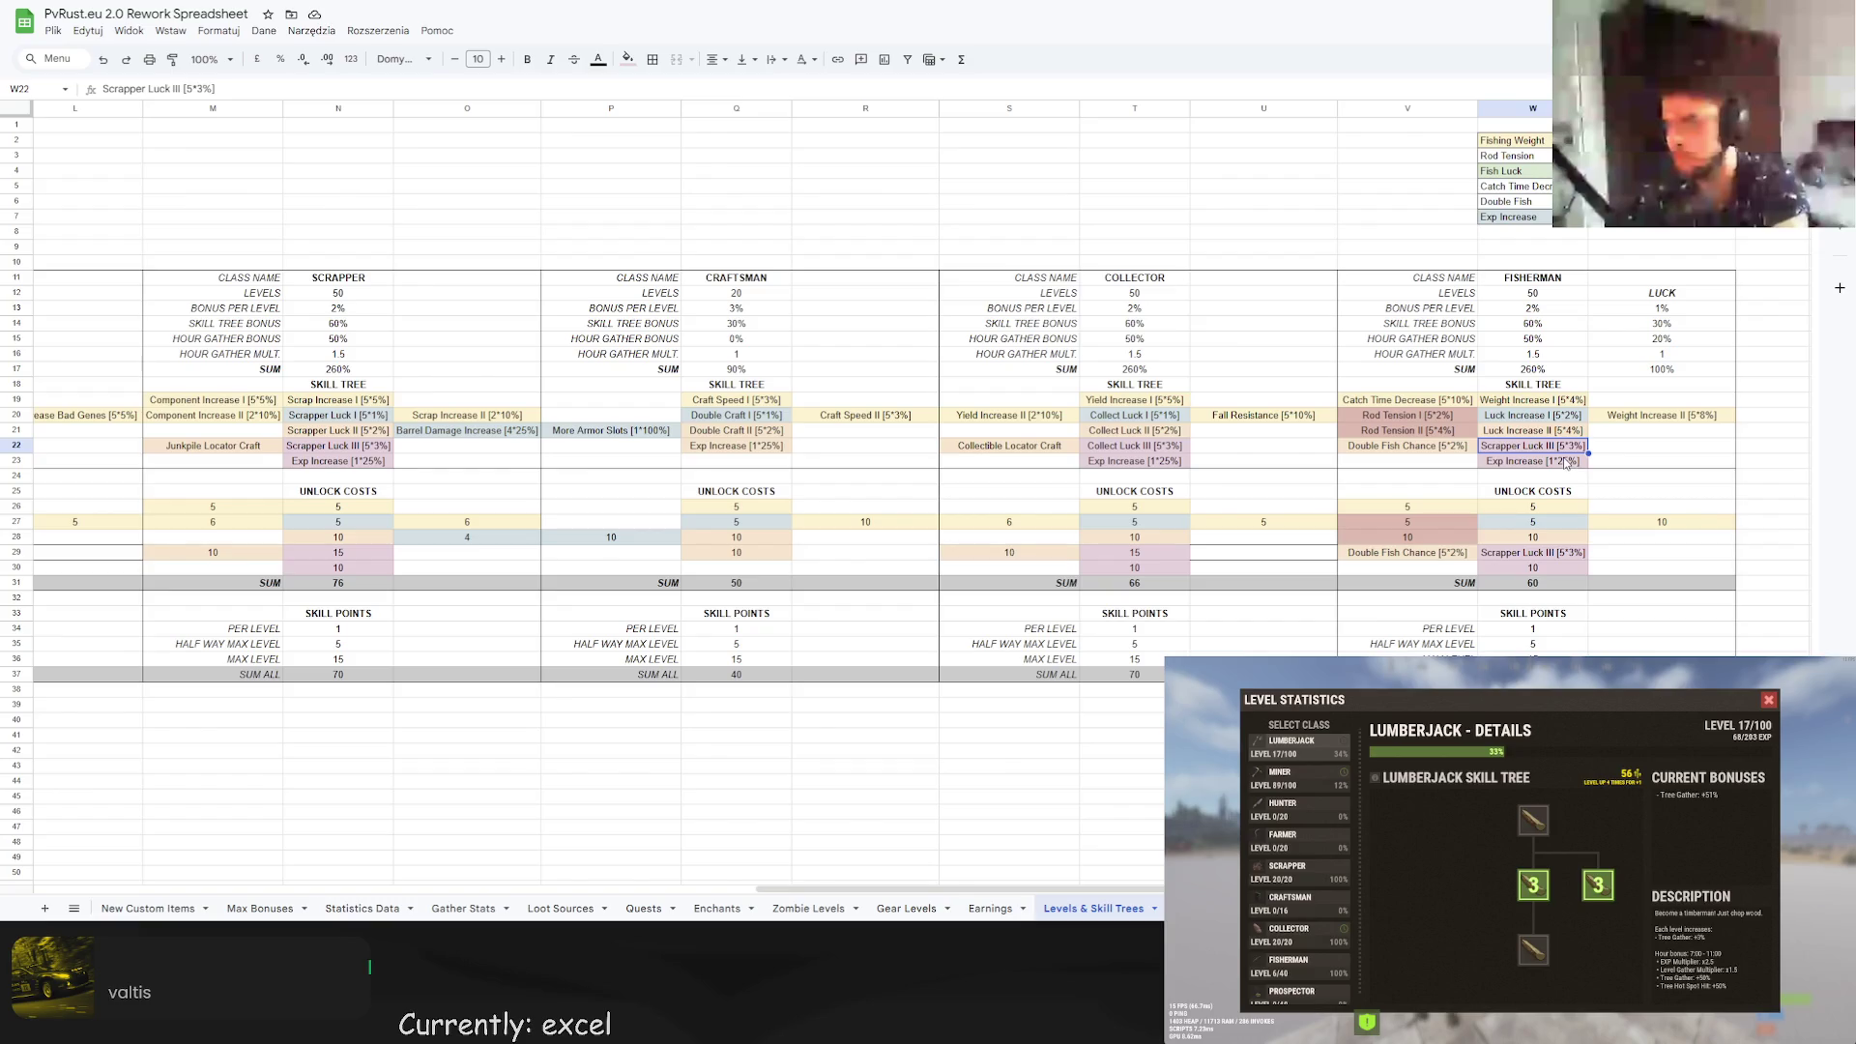
Replace the Scrapper Luck III entry with Exp Increase [1*25%].
left_click(1569, 462)
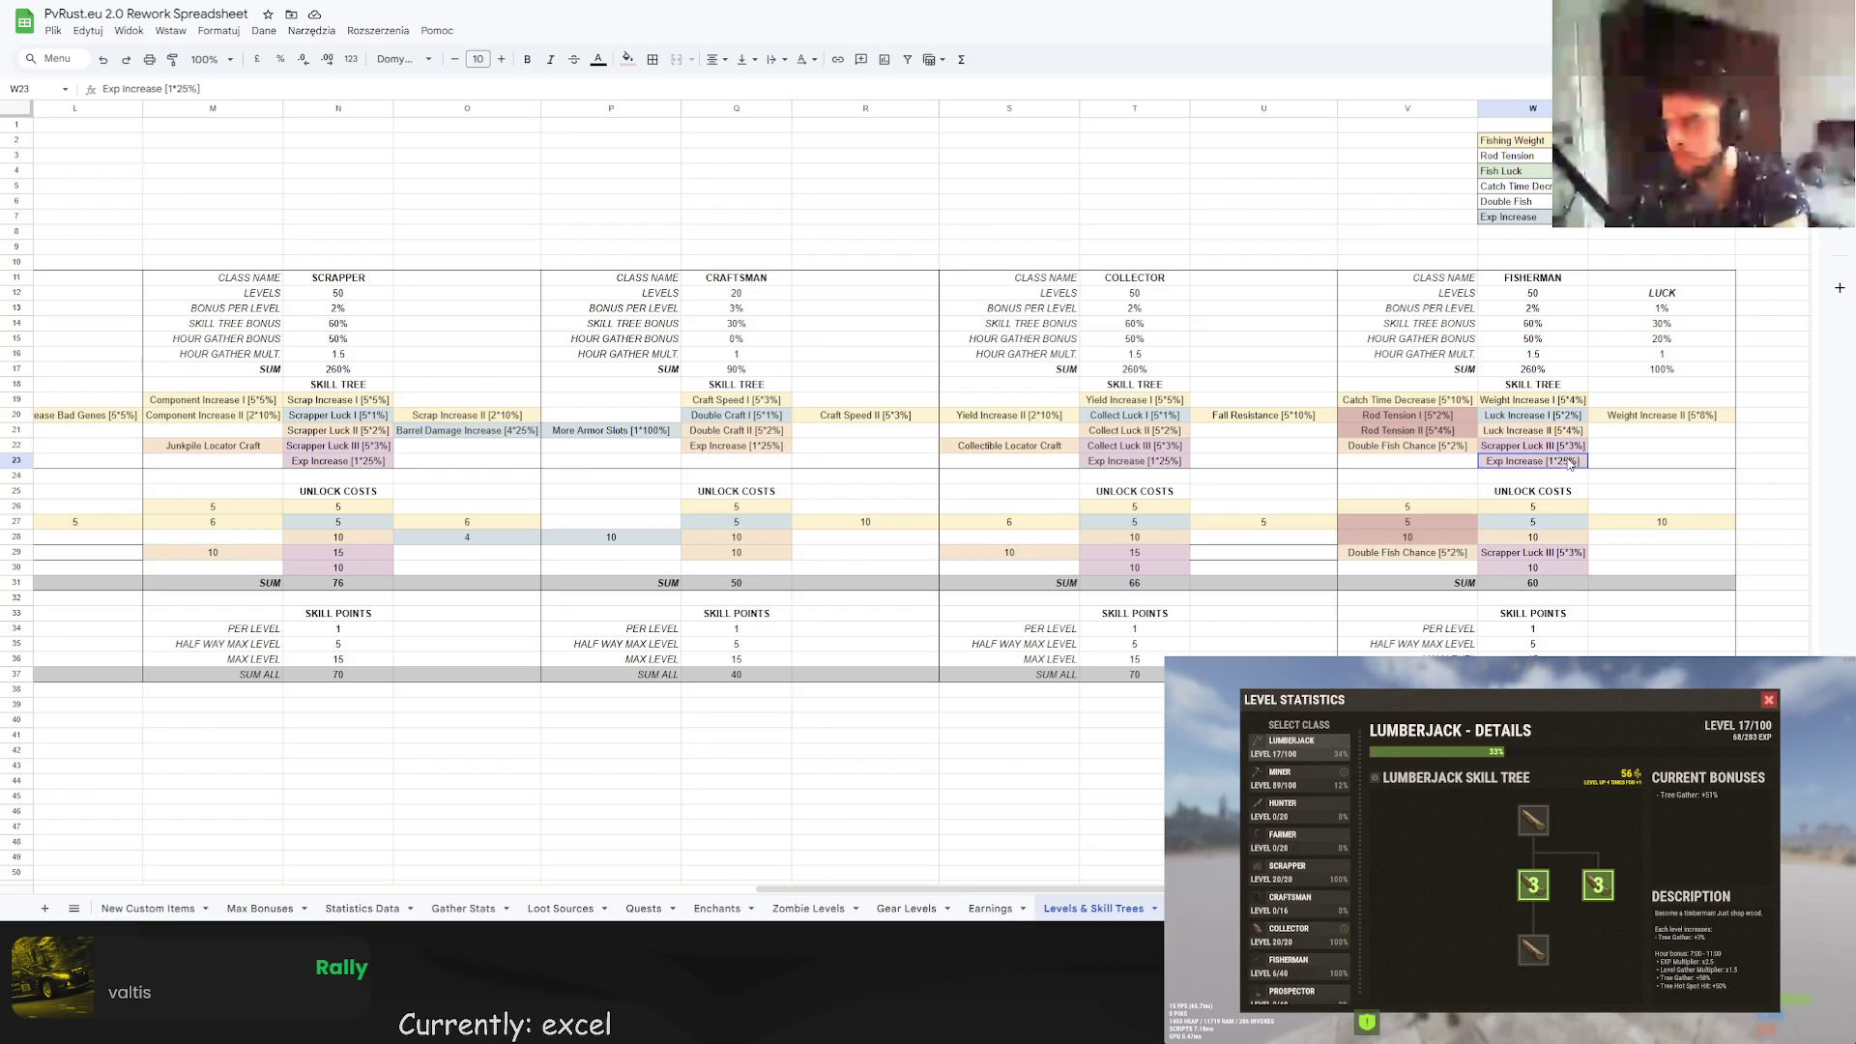
double_click(1558, 458)
key("ctrl+c")
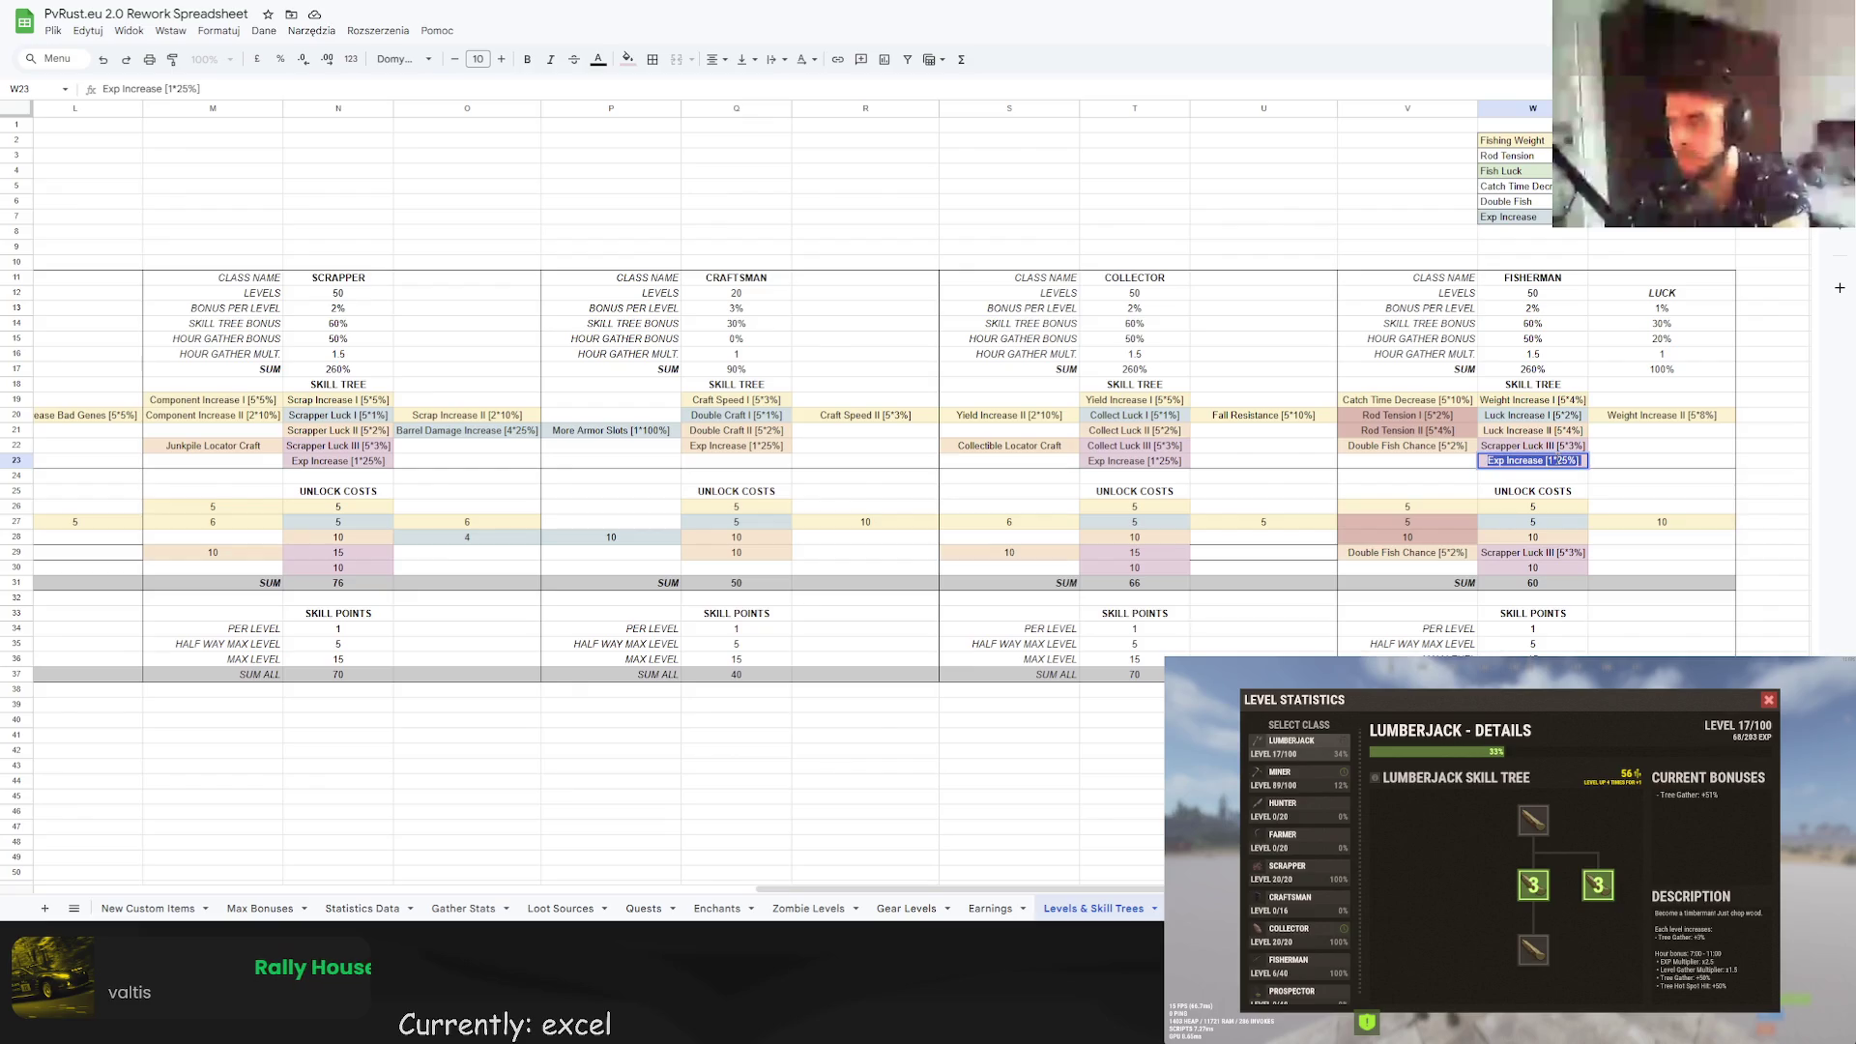
left_click(1564, 447)
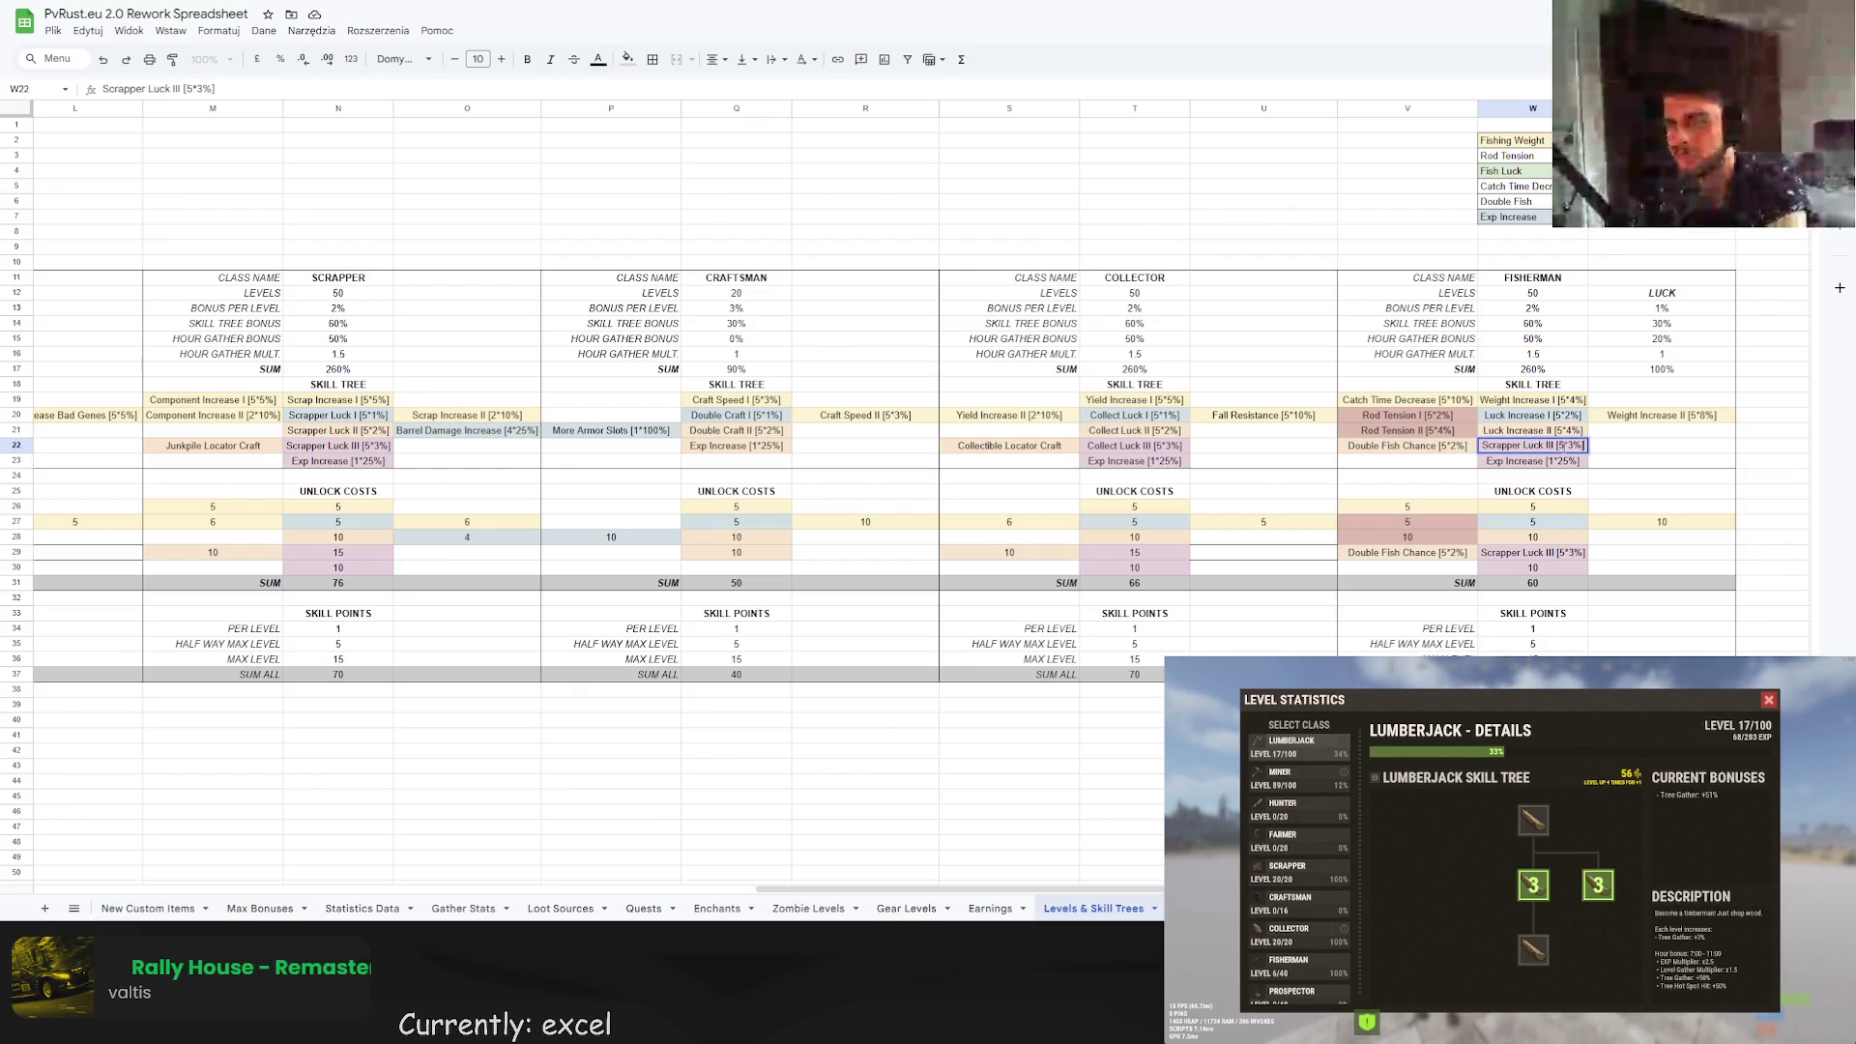
key("ctrl+v")
key("Tab")
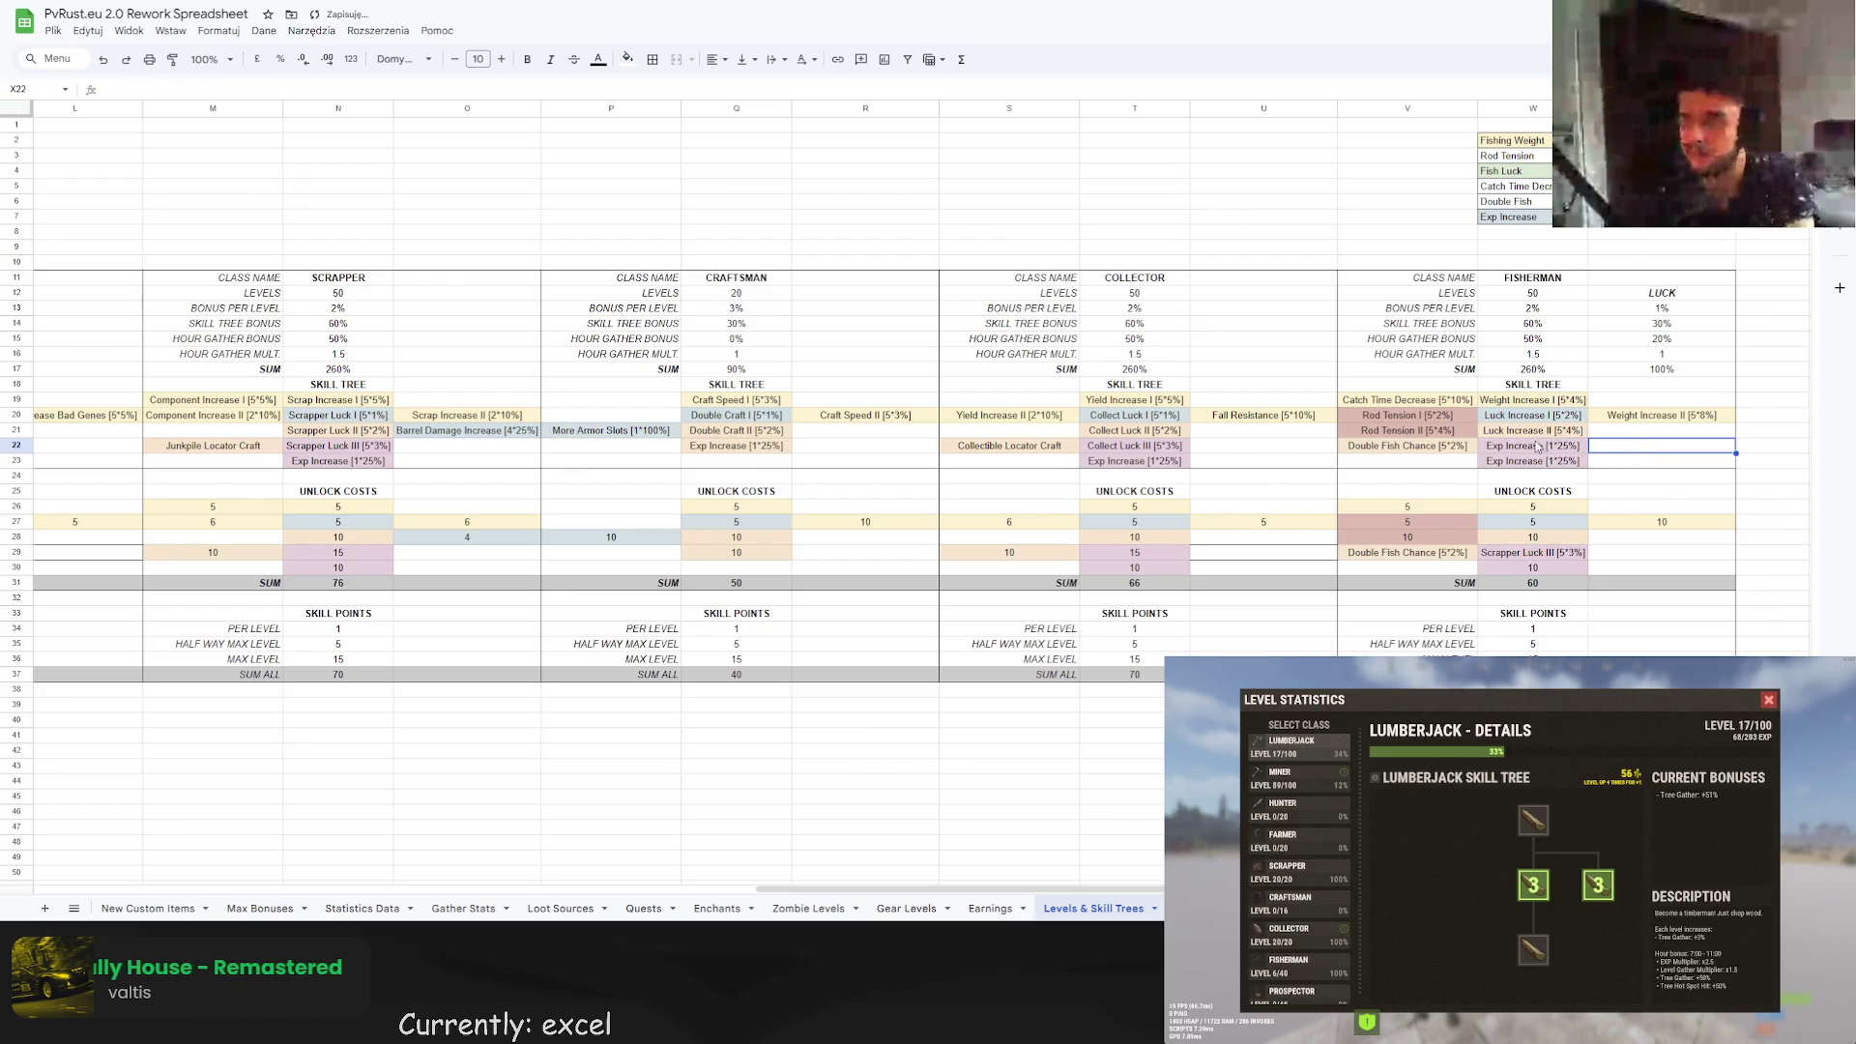
Give the empty slot X21 under Weight Increase II a light blue fill.
left_click(1455, 451)
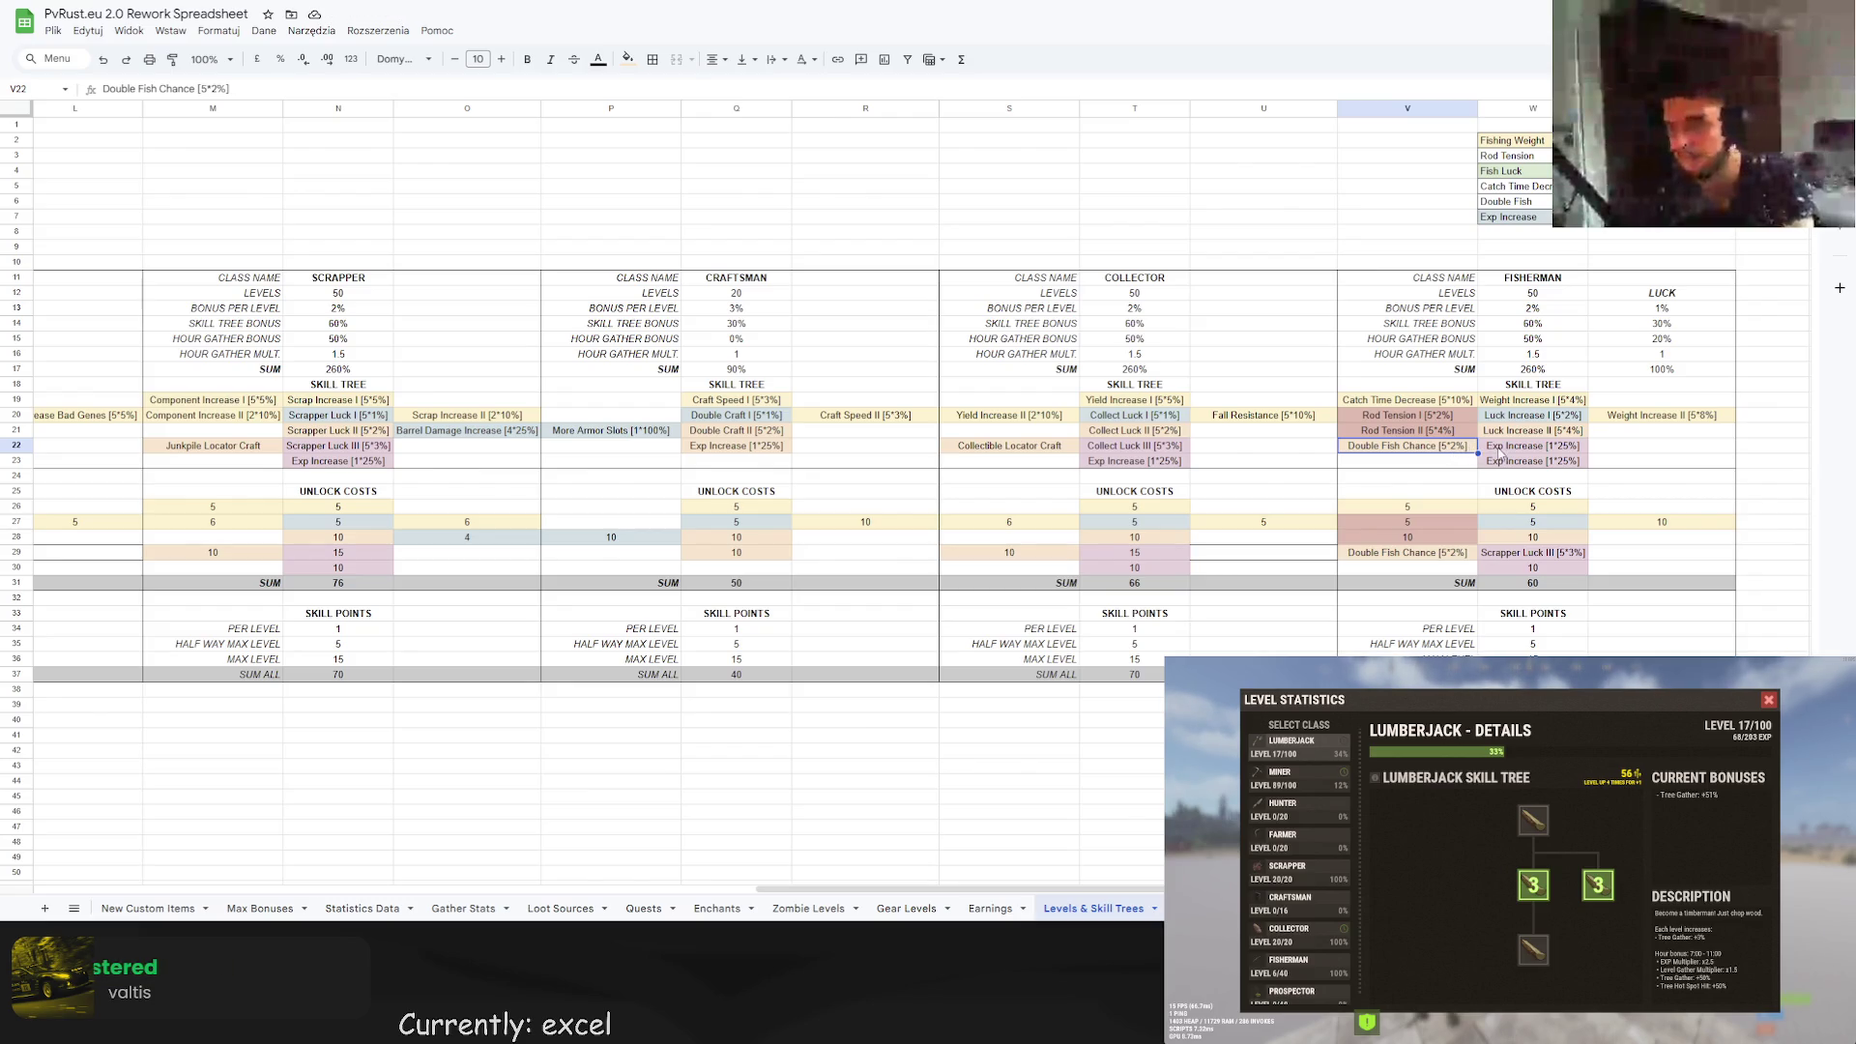
left_click(1601, 432)
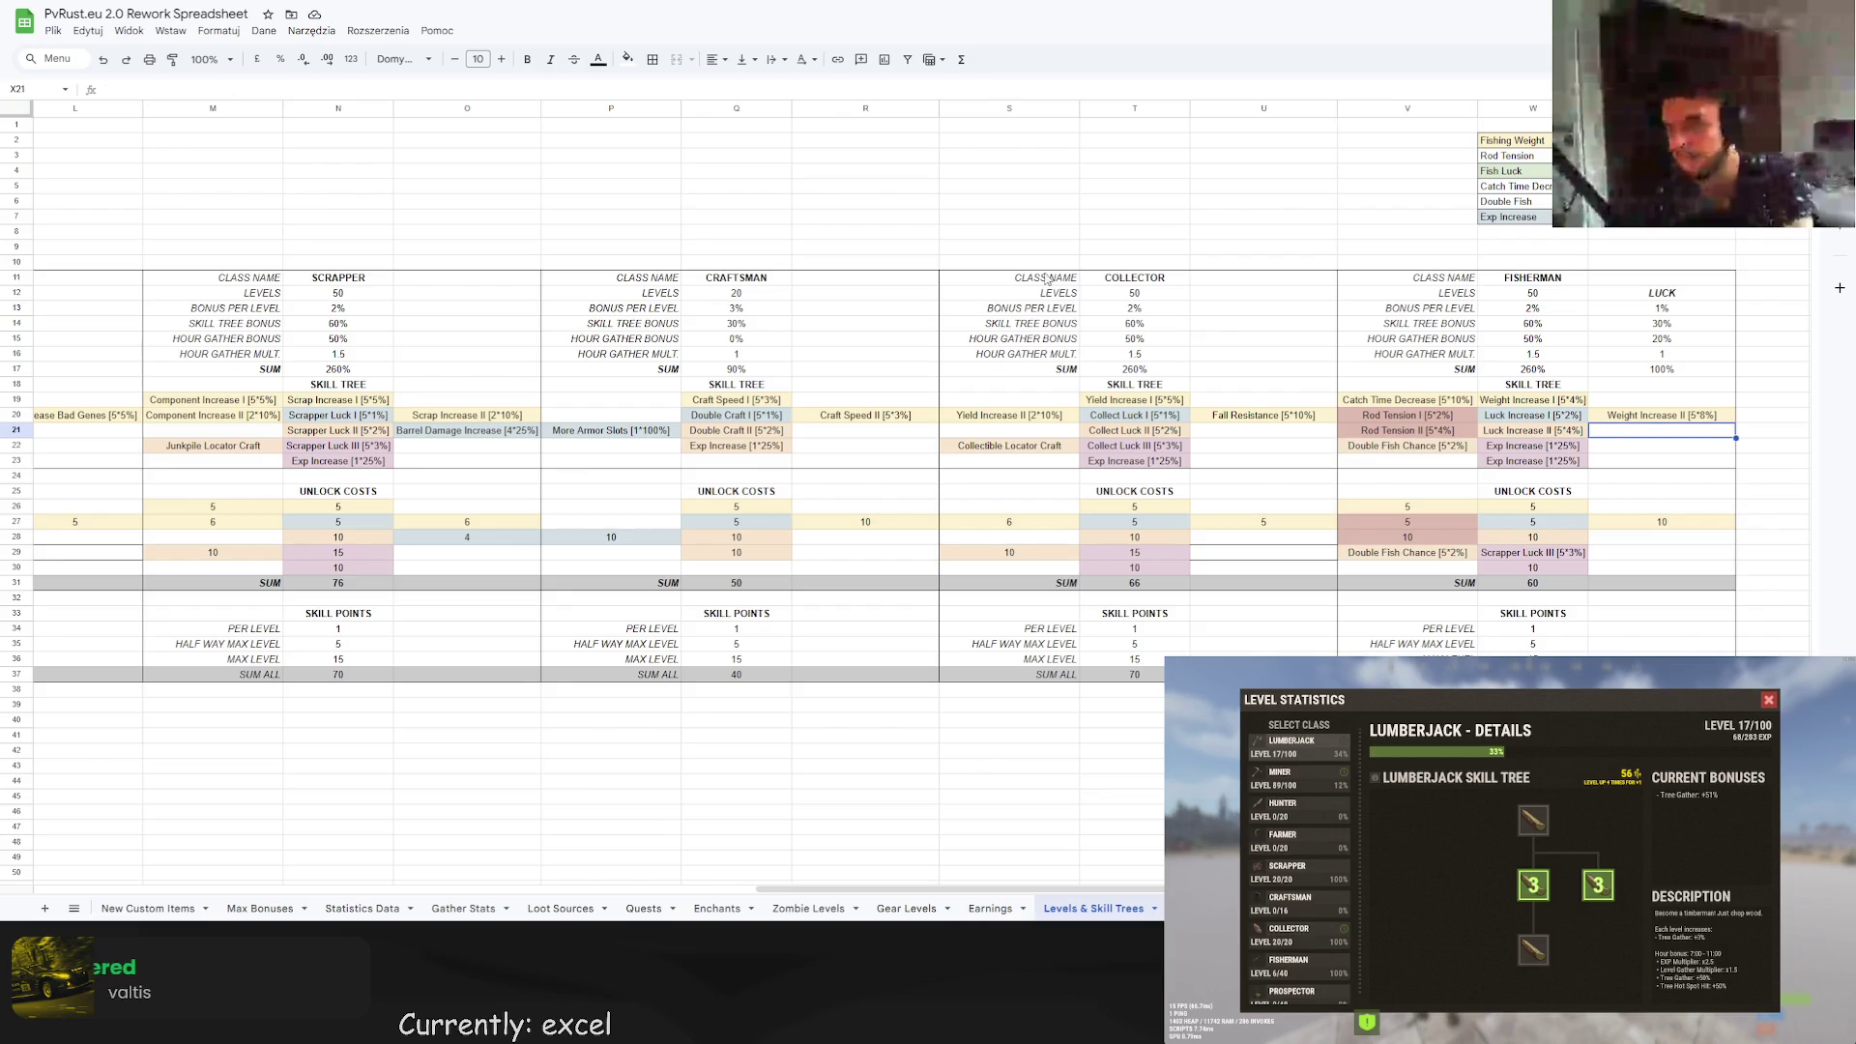
left_click(629, 59)
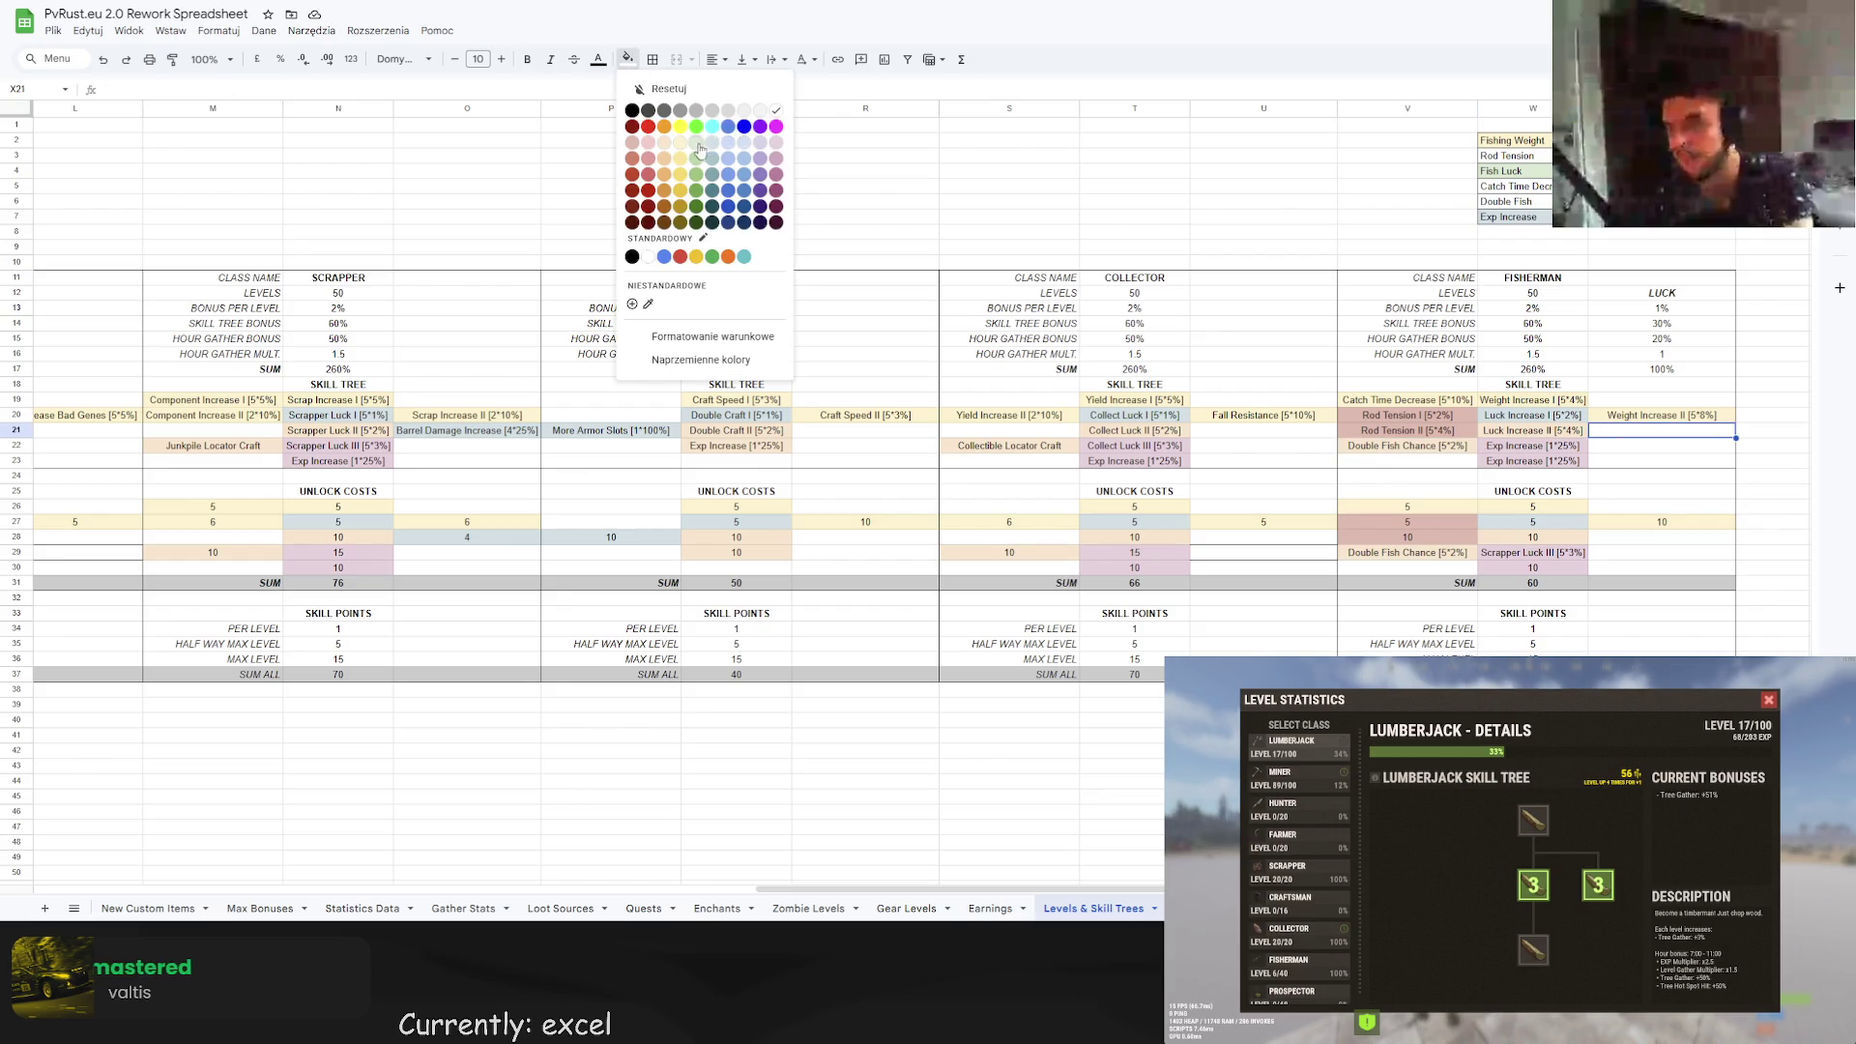
left_click(699, 151)
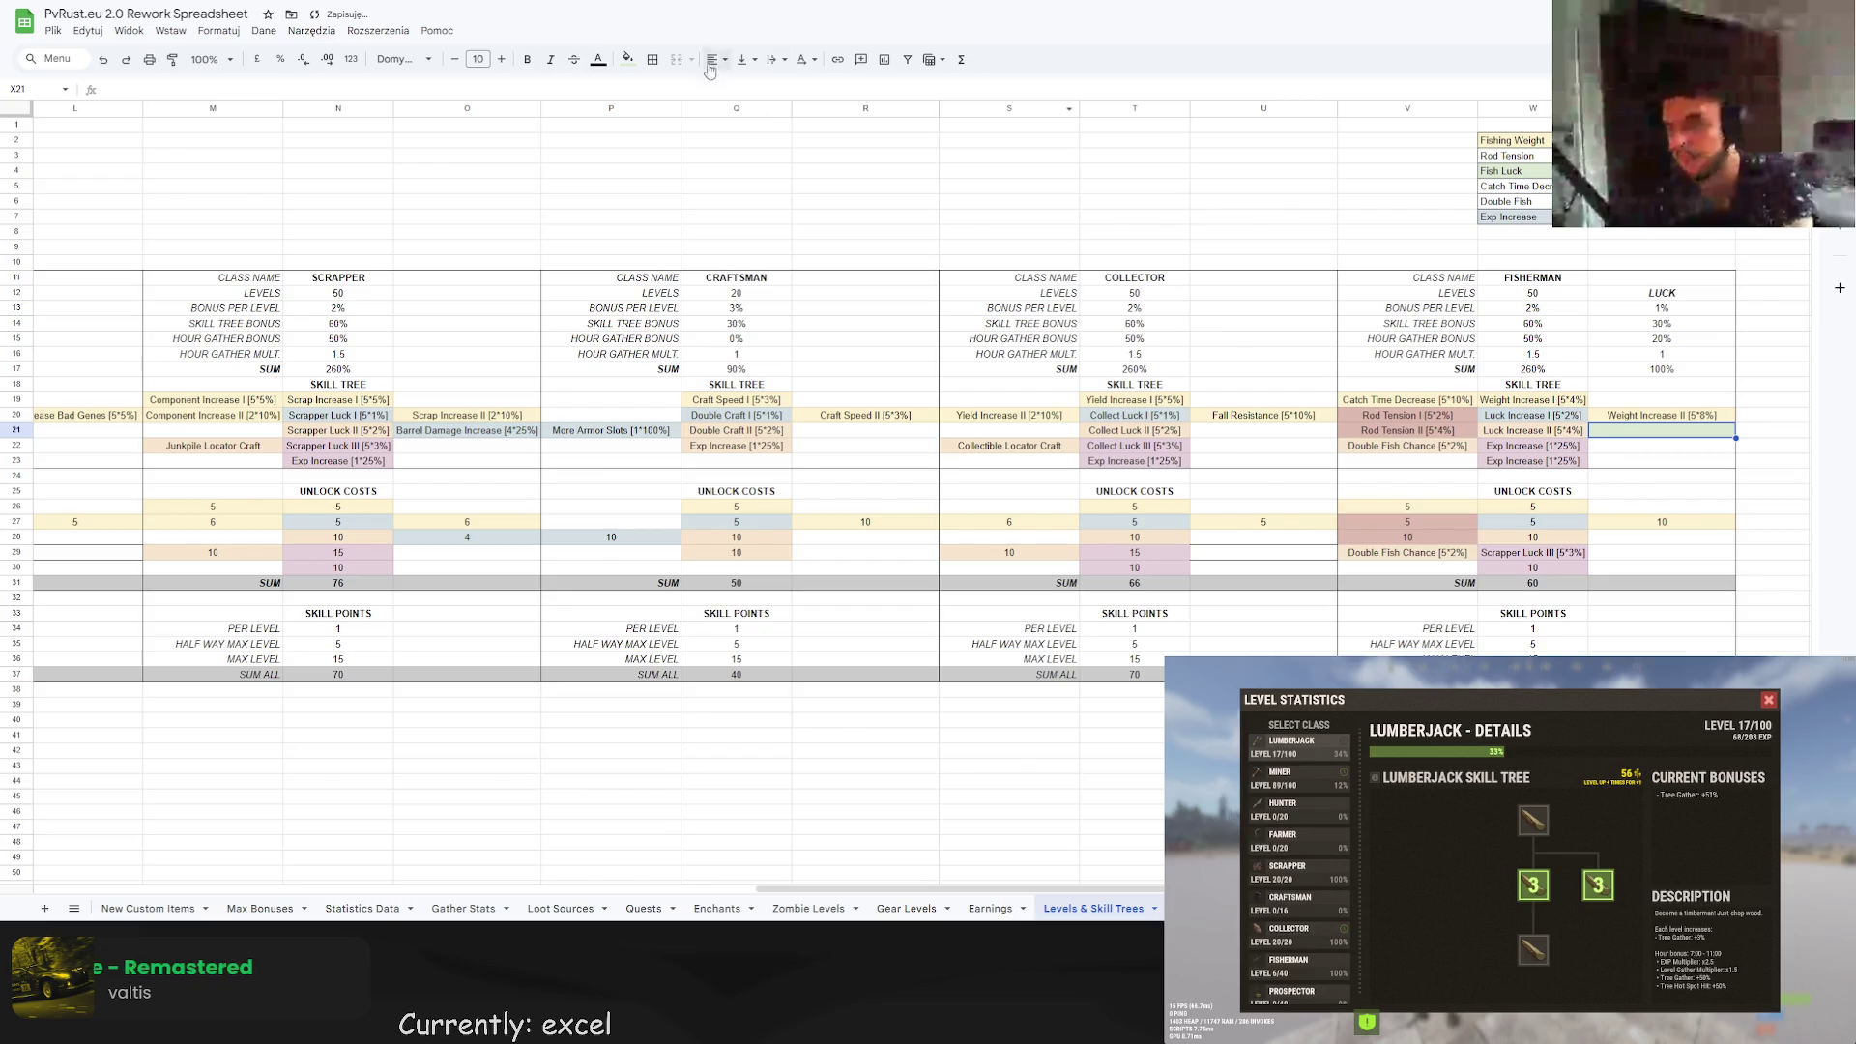
left_click(628, 59)
left_click(713, 144)
left_click(1407, 369)
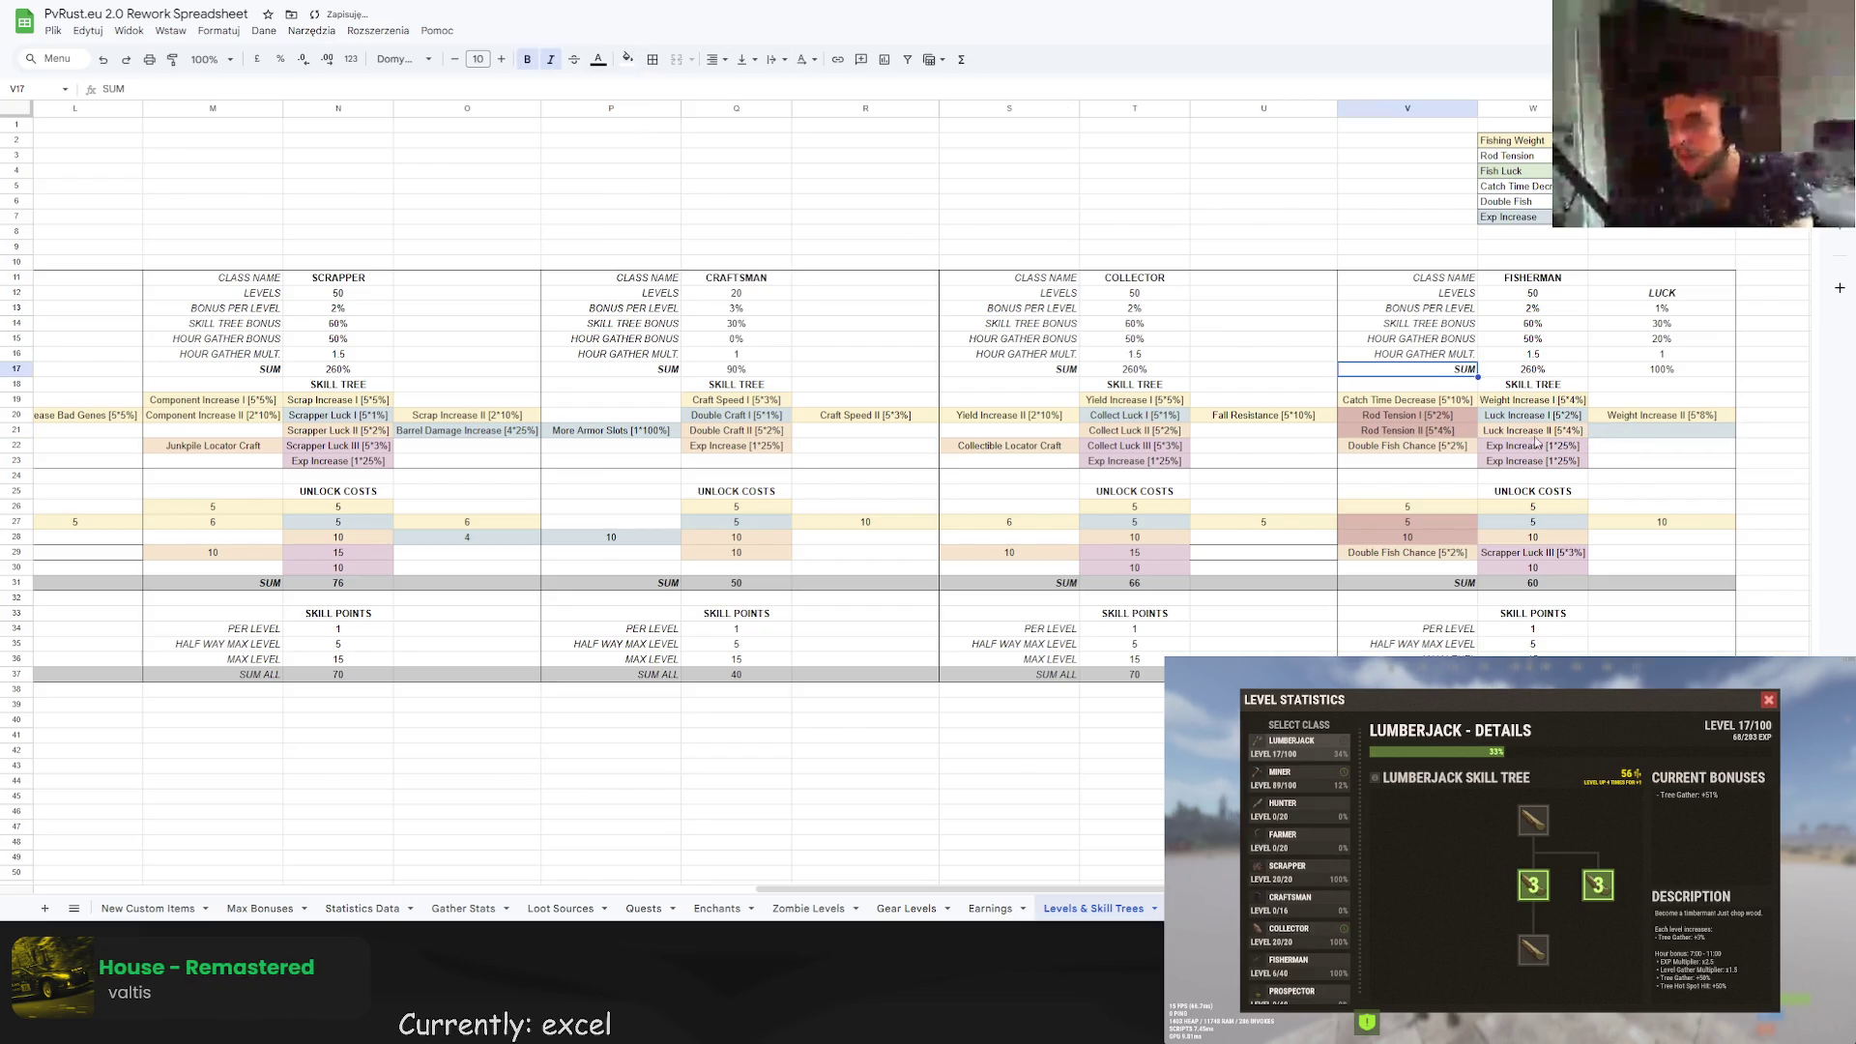
Copy the Double Fish Chance [5*2%] text from V22 into X21.
left_click(1428, 447)
key("ctrl+c")
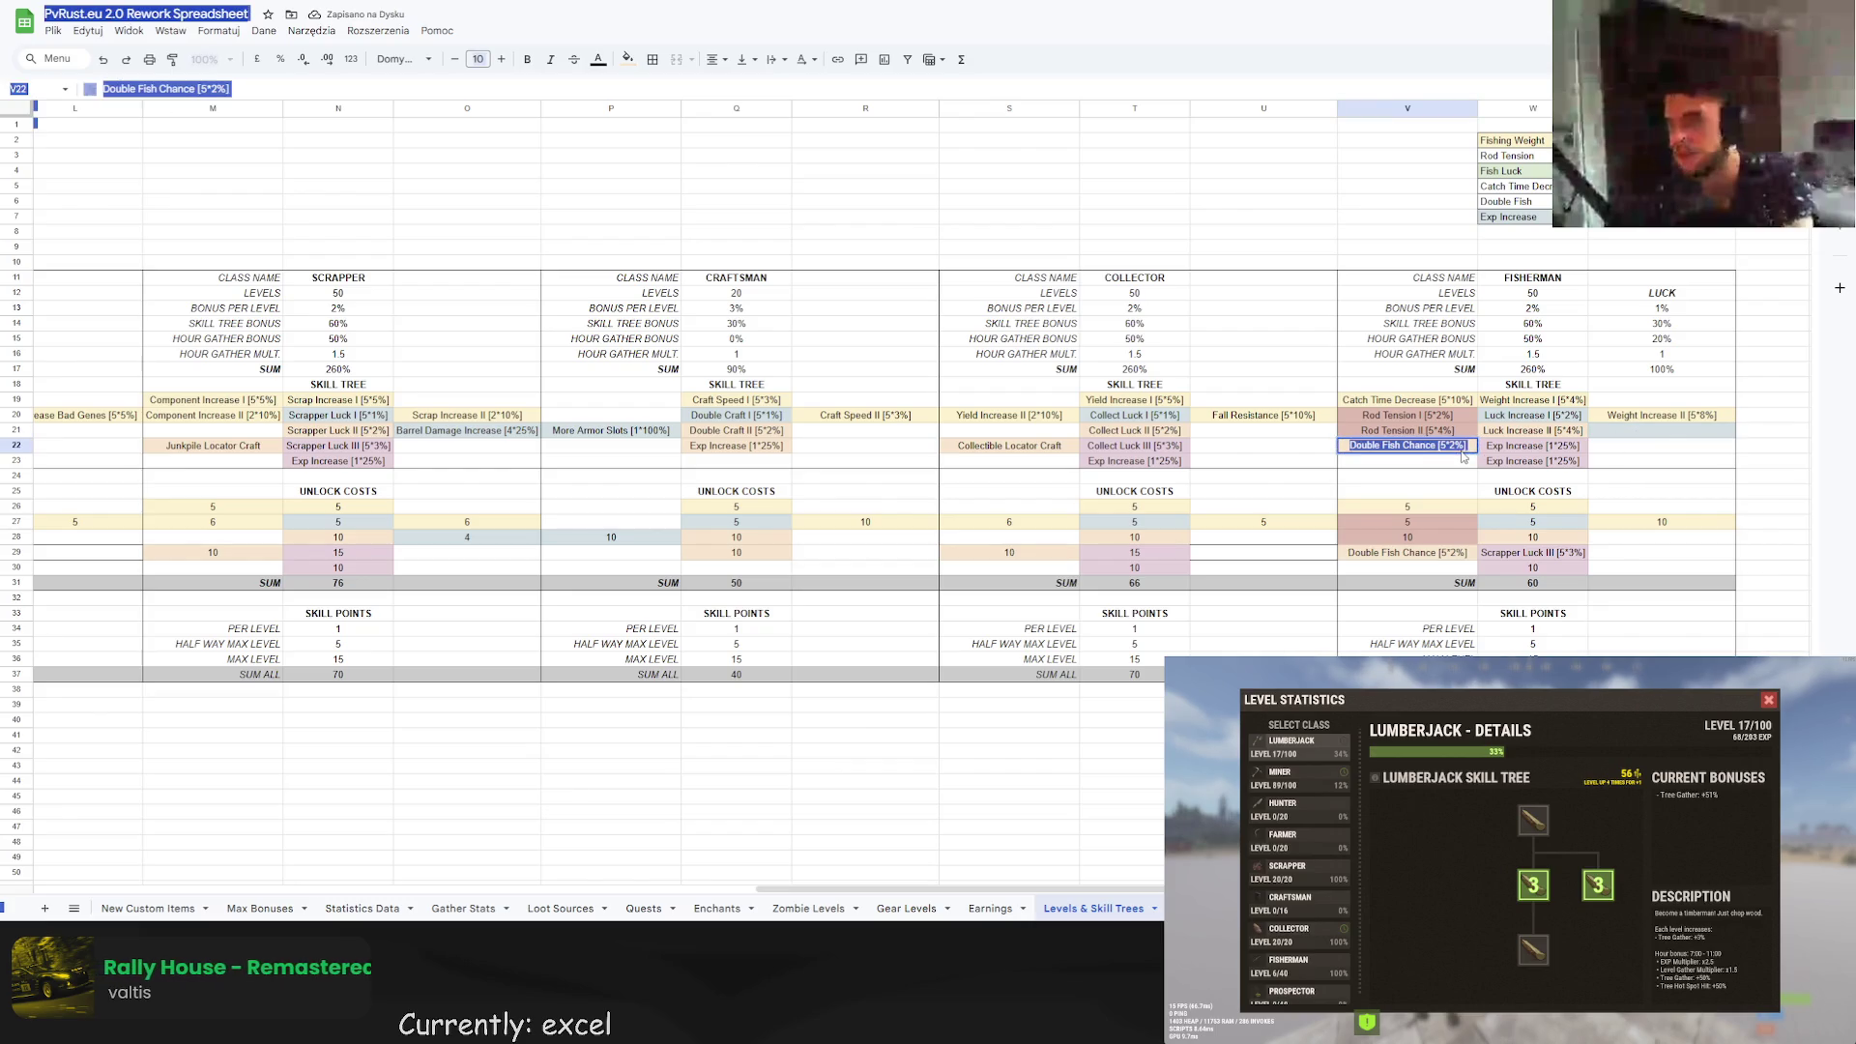
left_click(1669, 429)
key("ctrl+v")
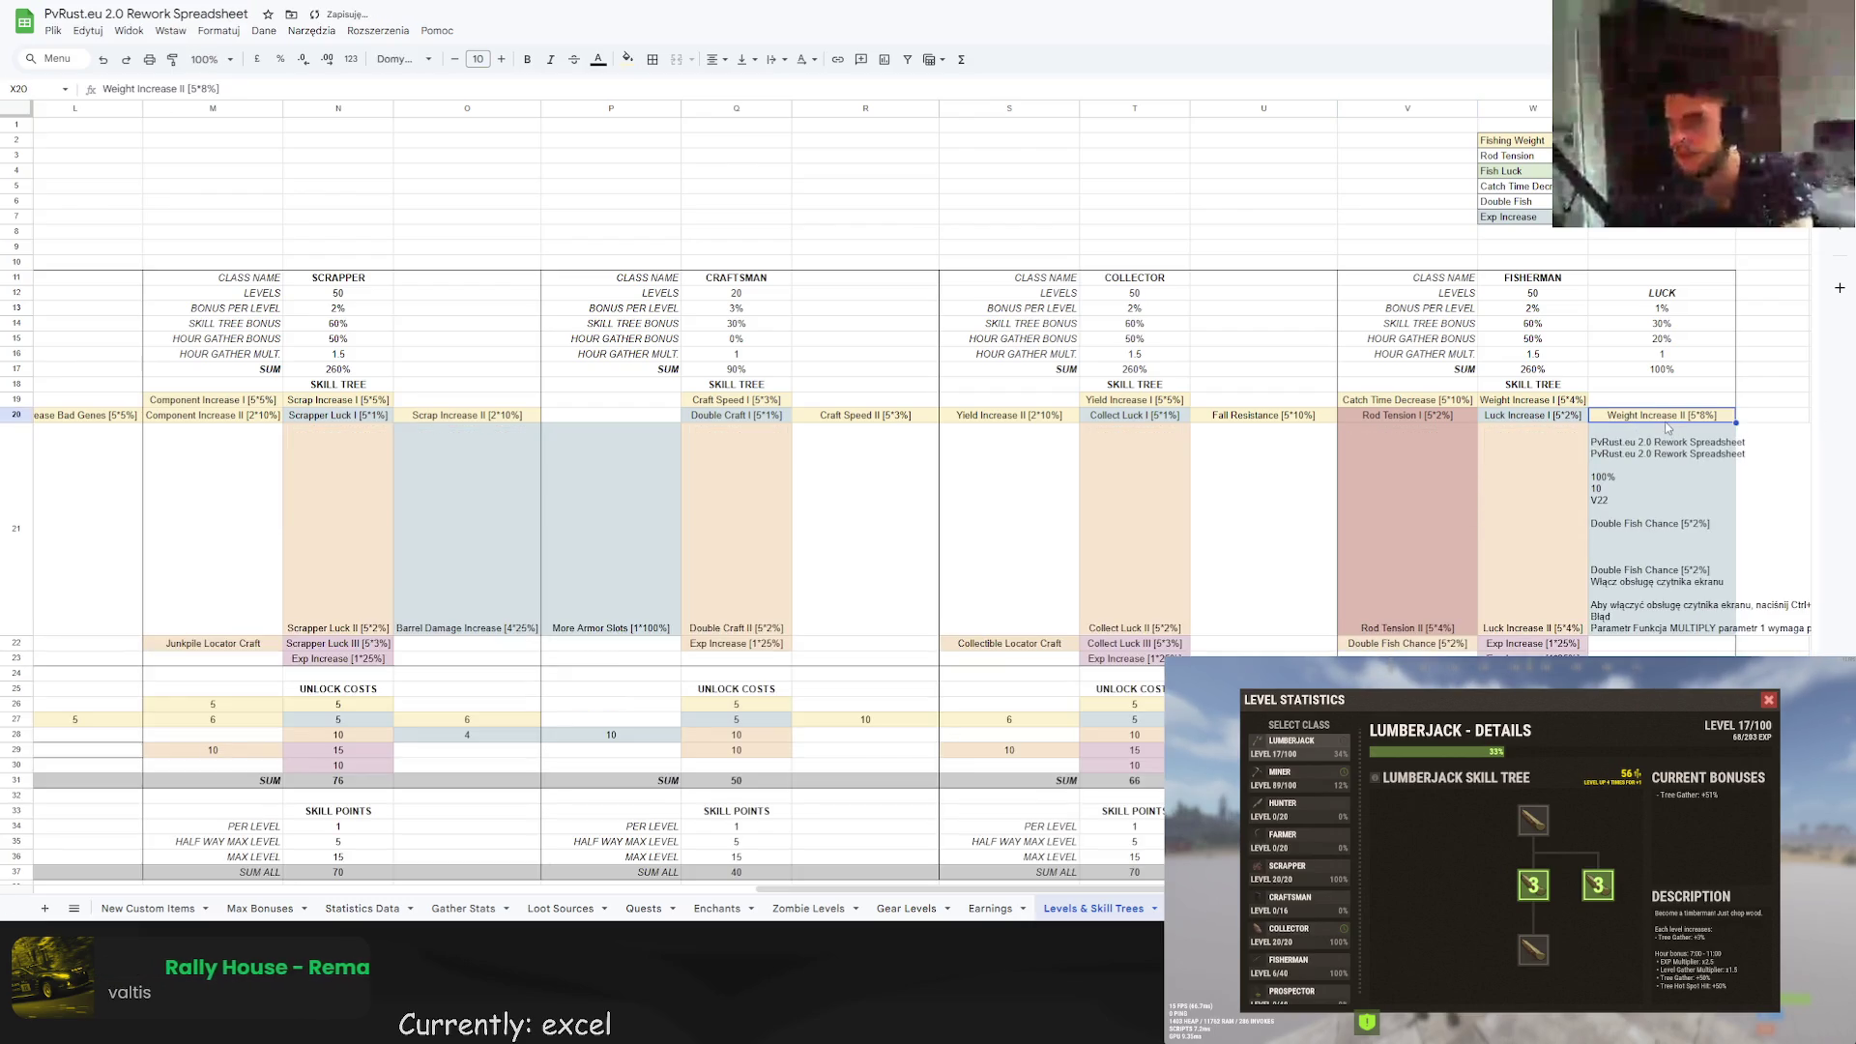
key("ctrl+z")
double_click(1407, 446)
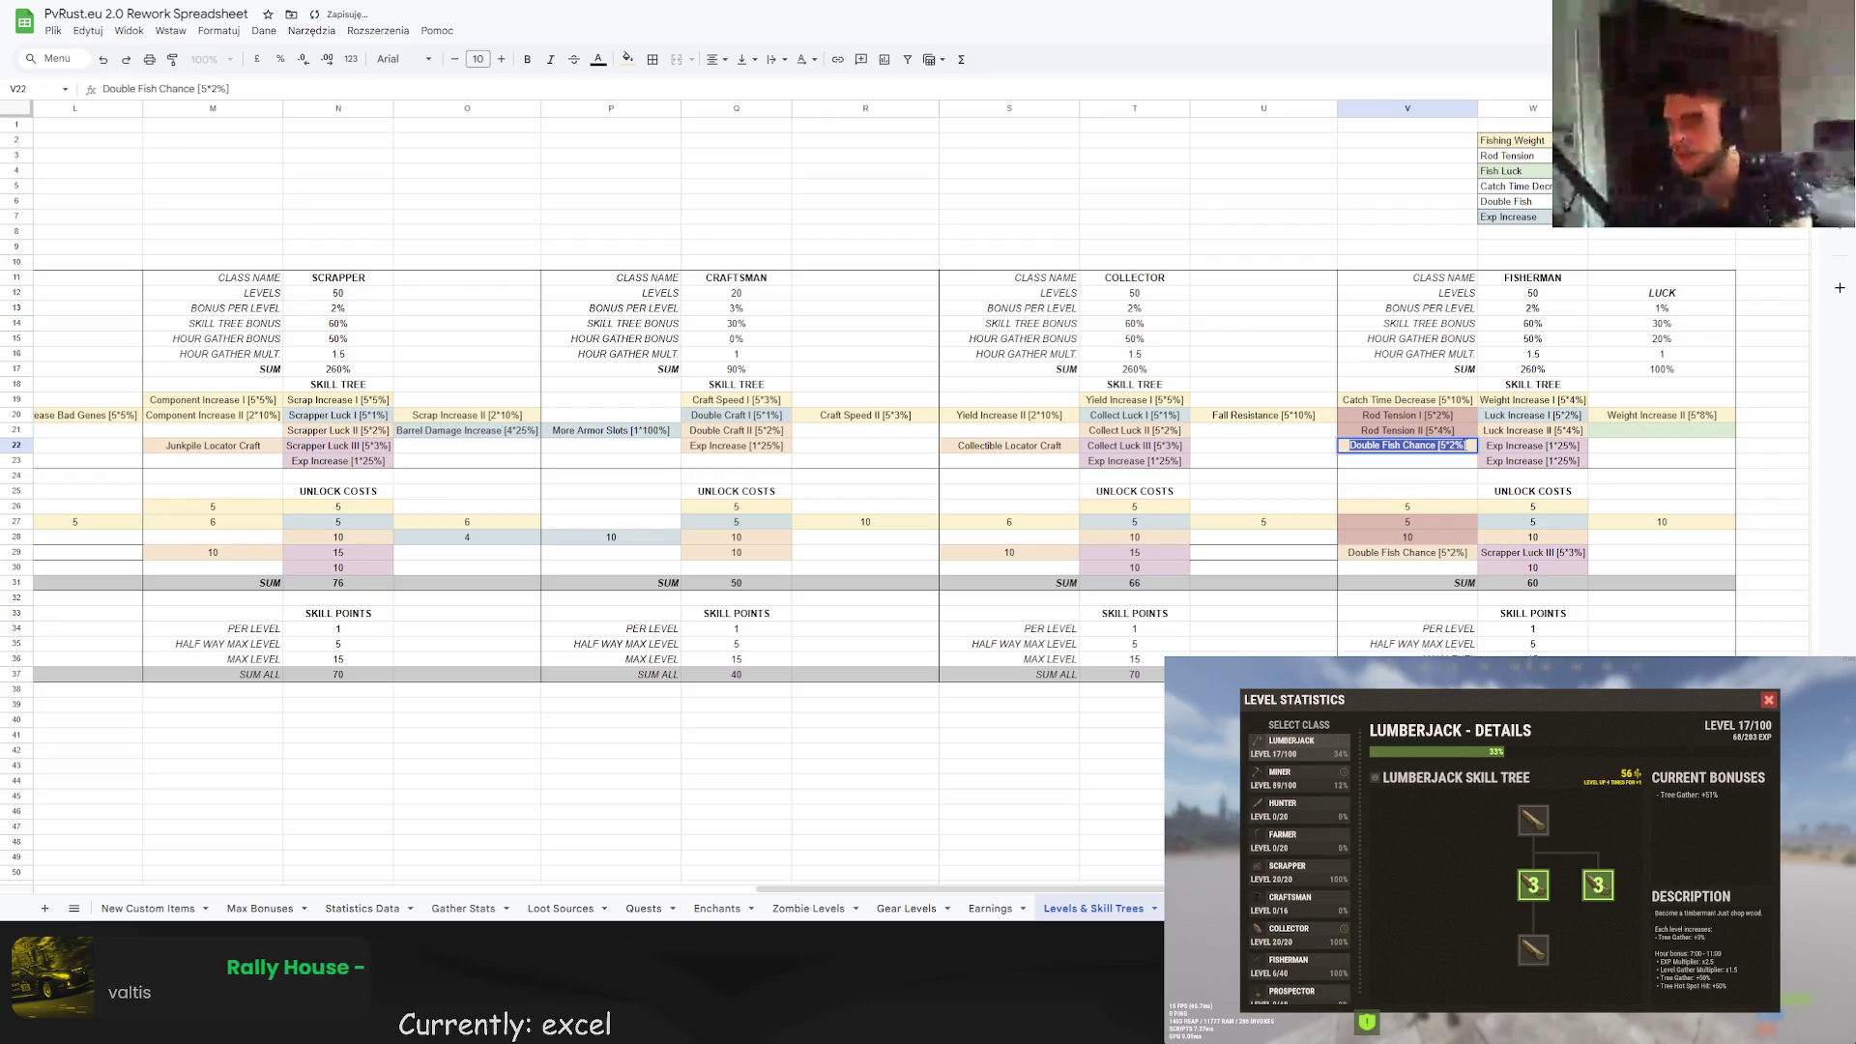
key("ctrl+c")
left_click(1648, 429)
key("ctrl+v")
key("Return")
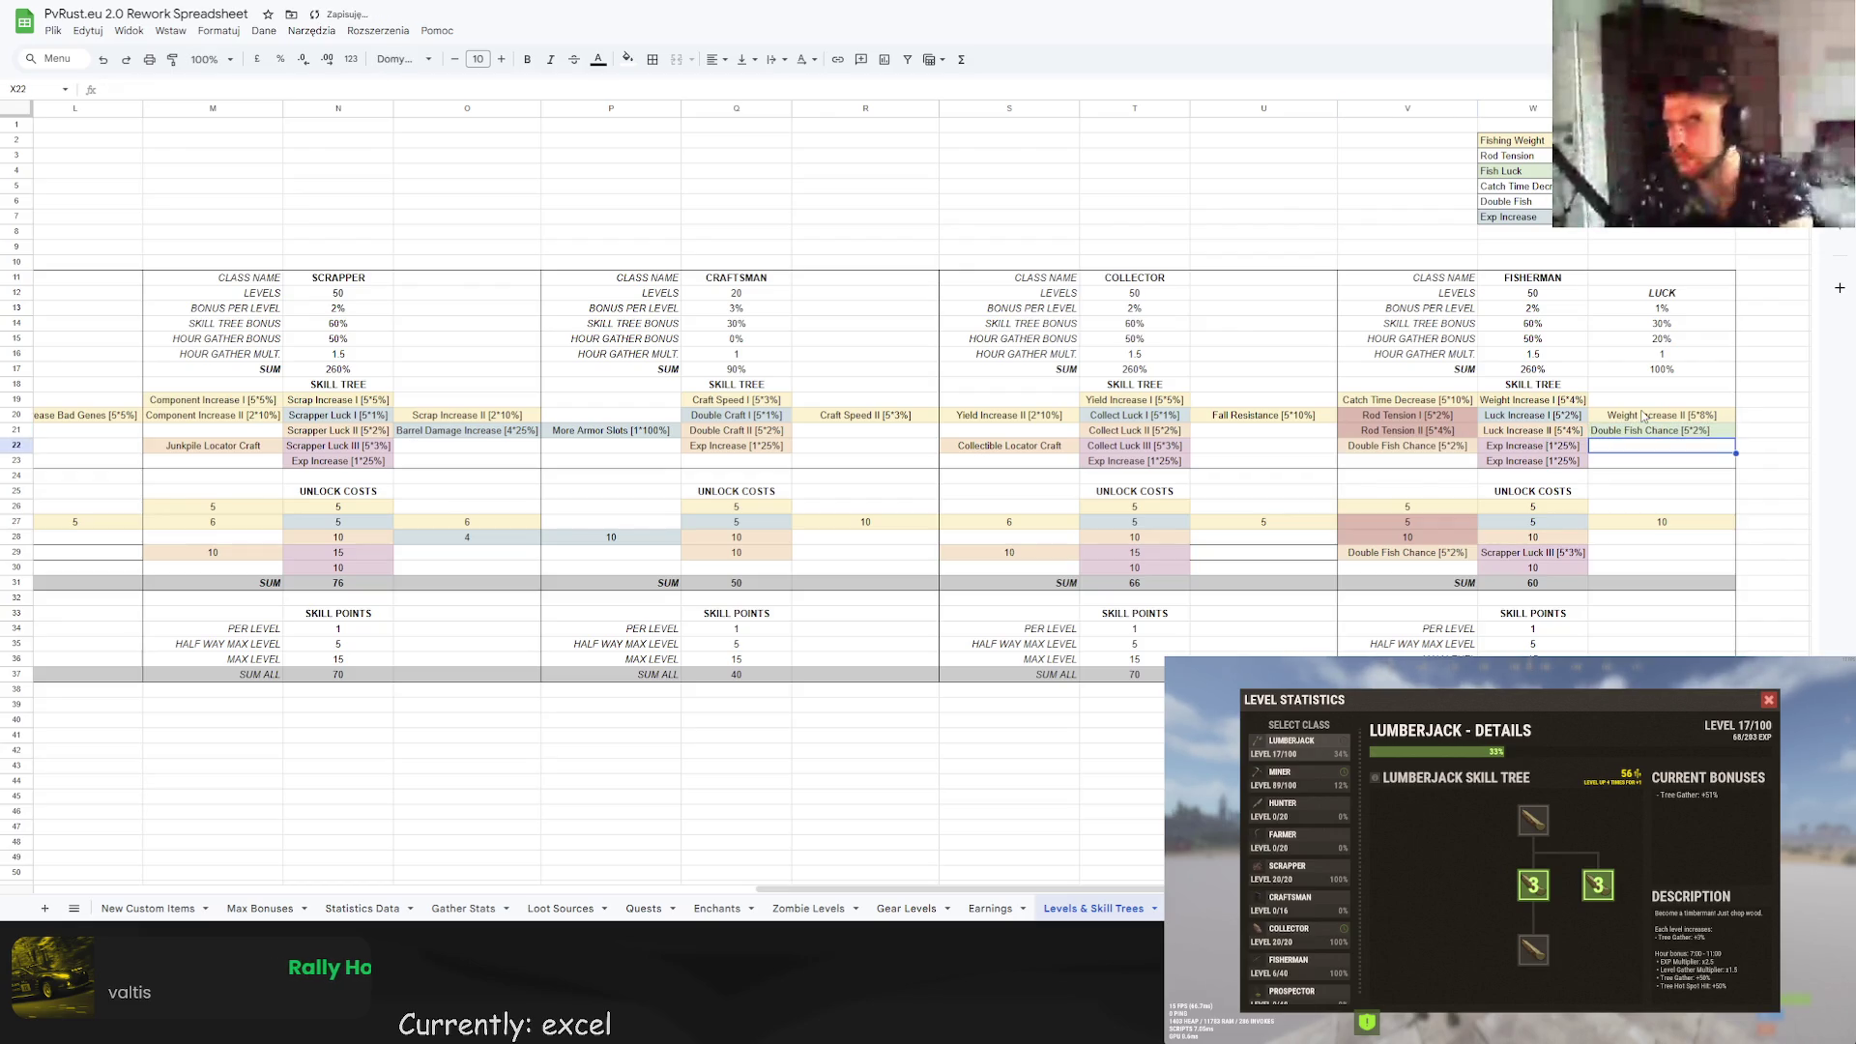
Centre the Double Fish Chance text in X21.
left_click(1647, 430)
left_click(717, 59)
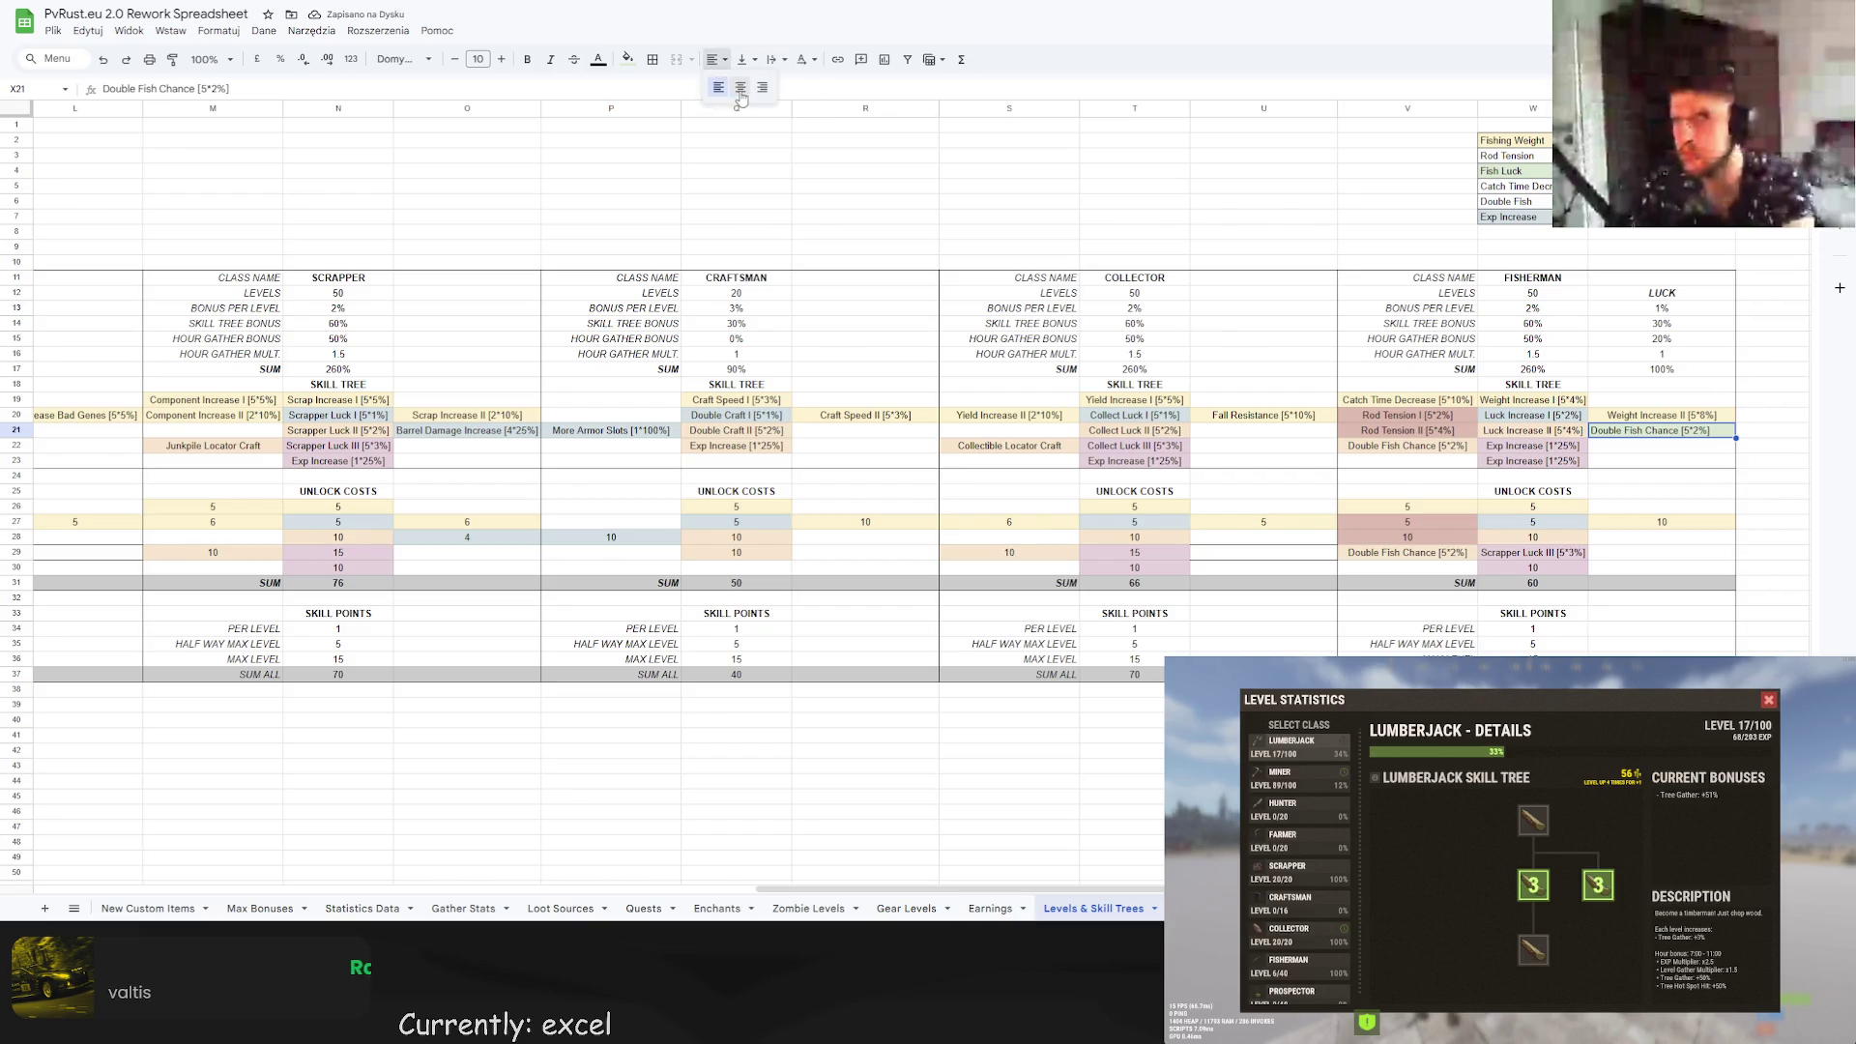
left_click(740, 88)
left_click(1264, 262)
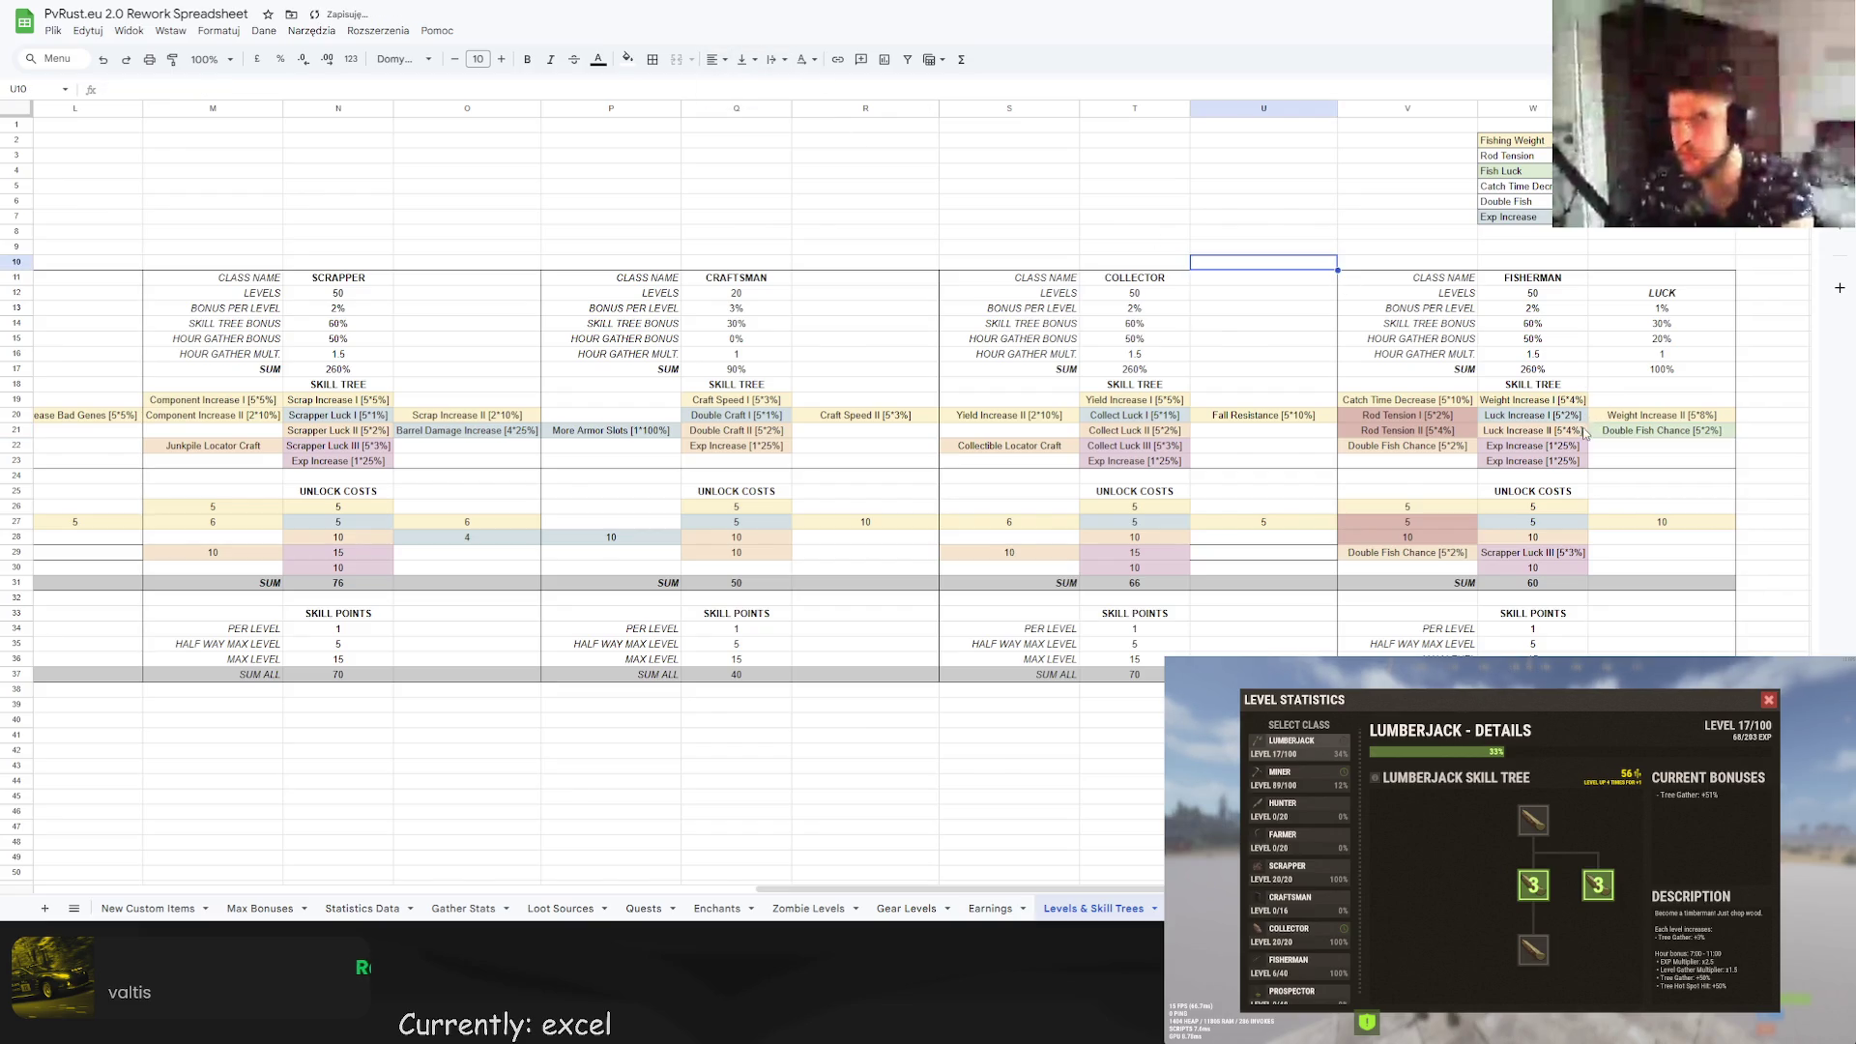
Clear the old Double Fish Chance entry in V22 and its cost label in V29.
left_click(1426, 441)
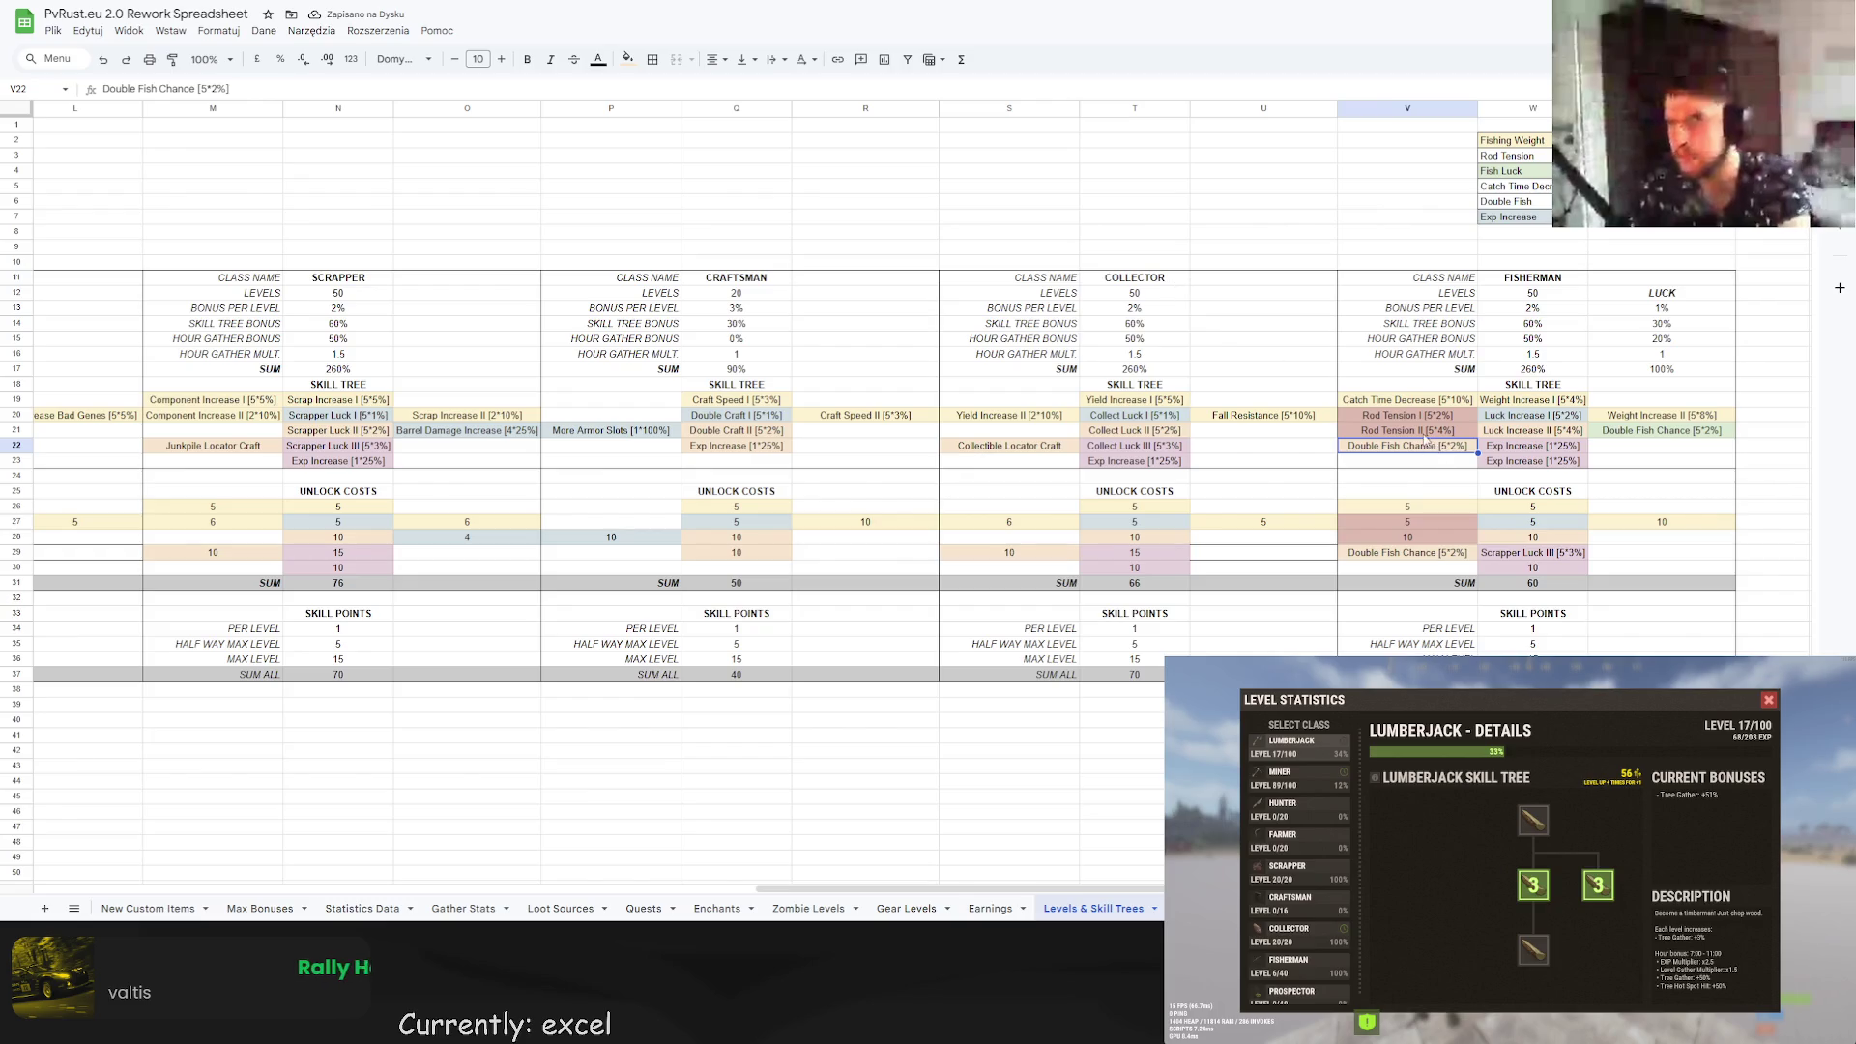
key("Up")
key("Up")
key("Up")
key("ctrl+c")
key("Down")
key("Down")
key("Down")
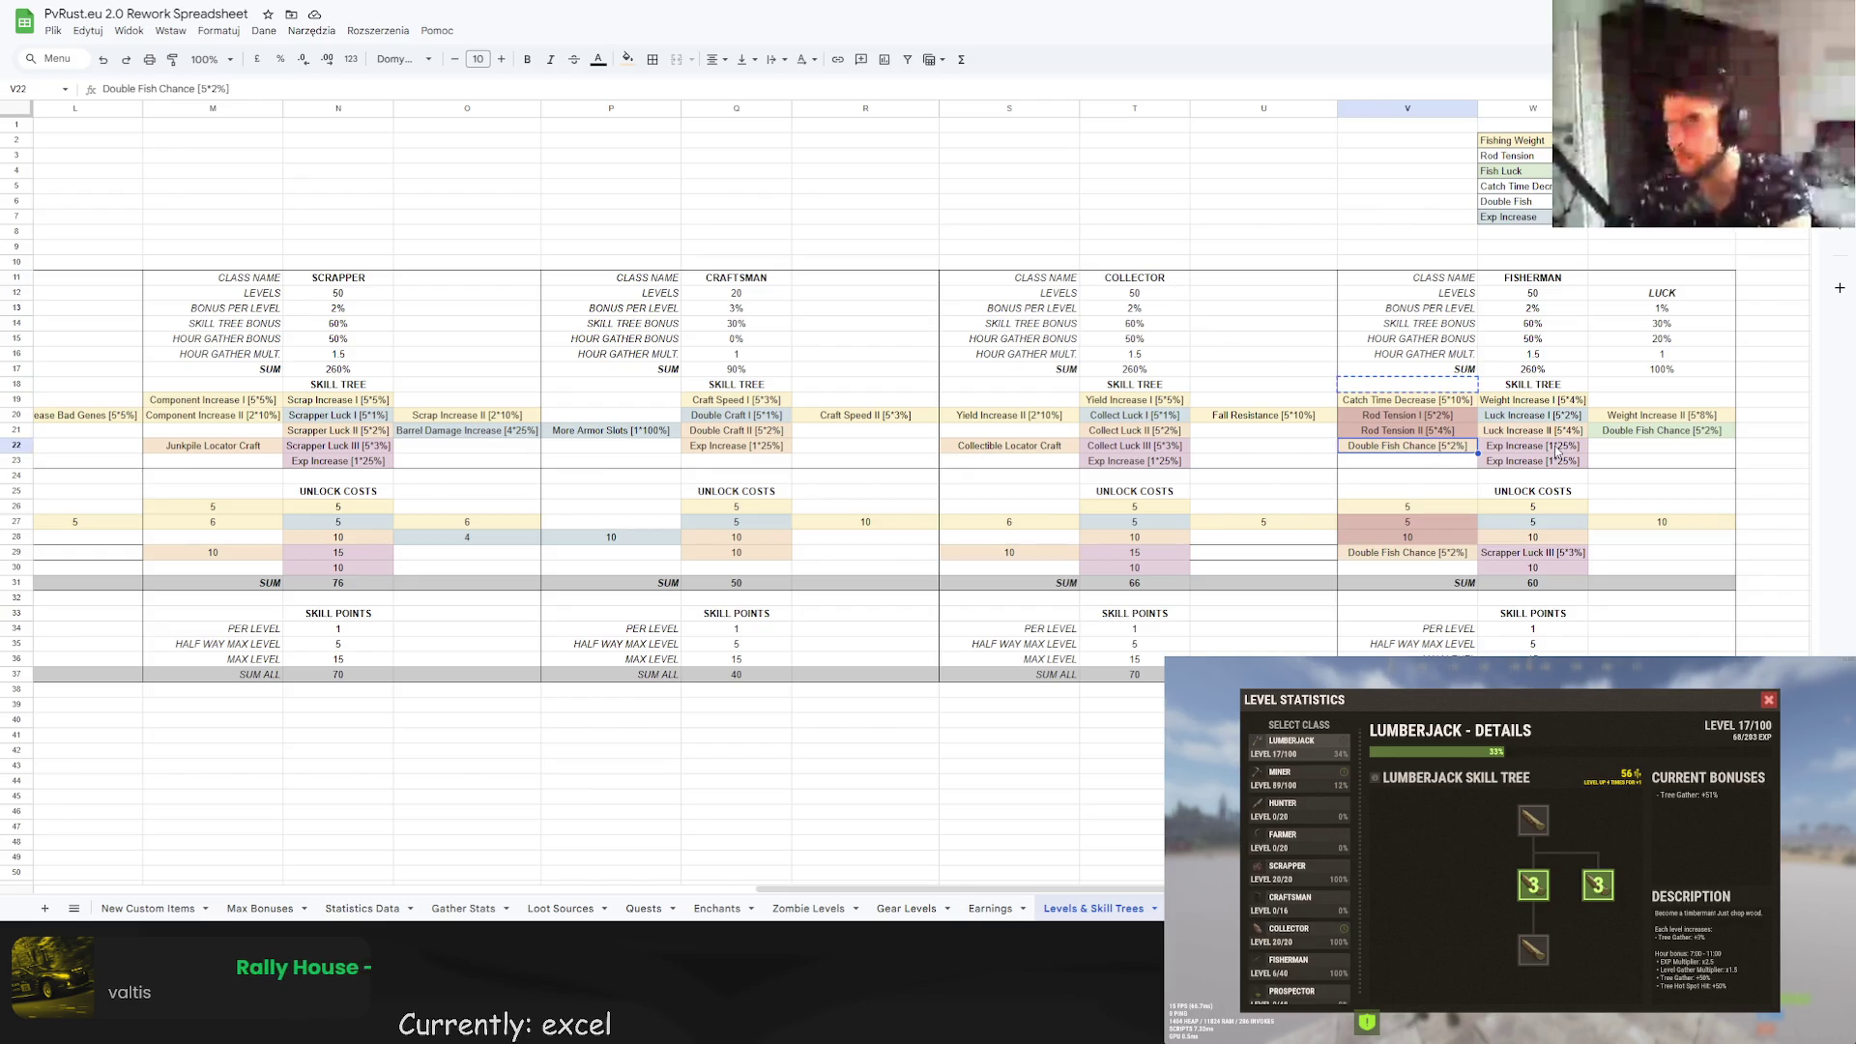
key("Delete")
left_click(1423, 554)
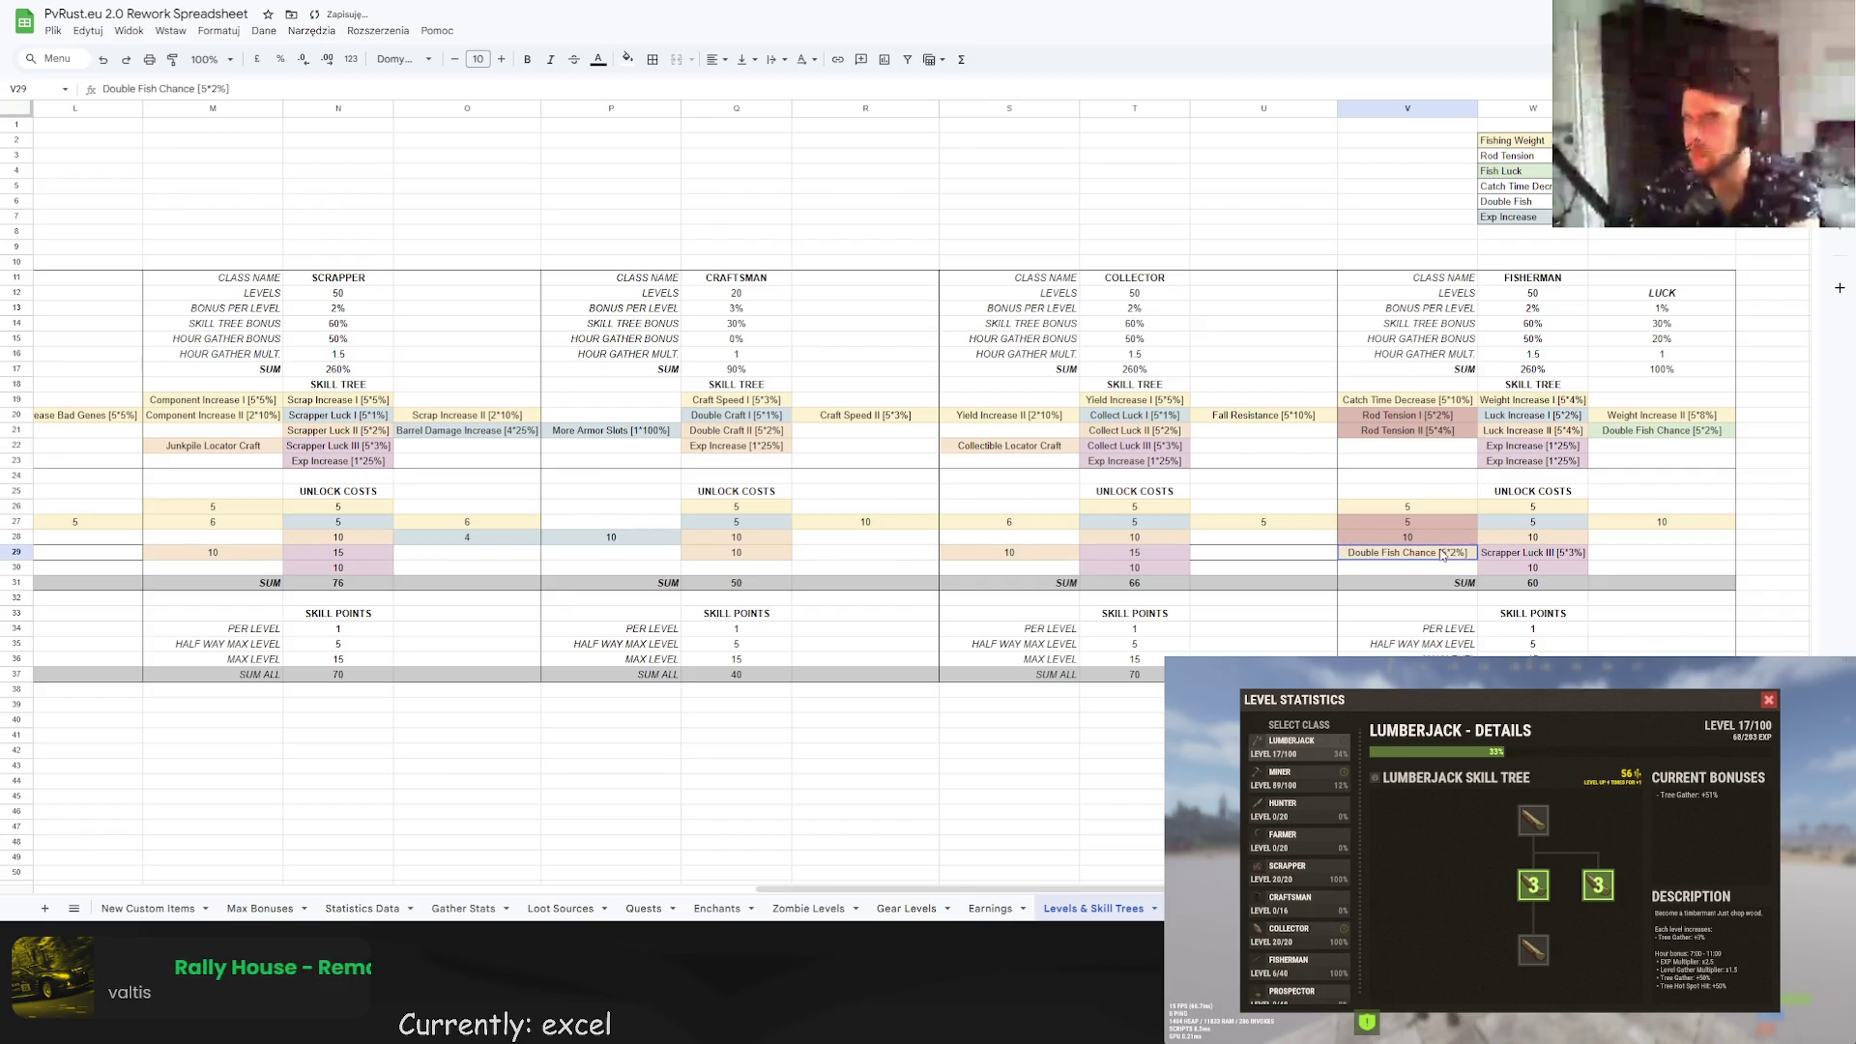
key("Delete")
left_click(1661, 538)
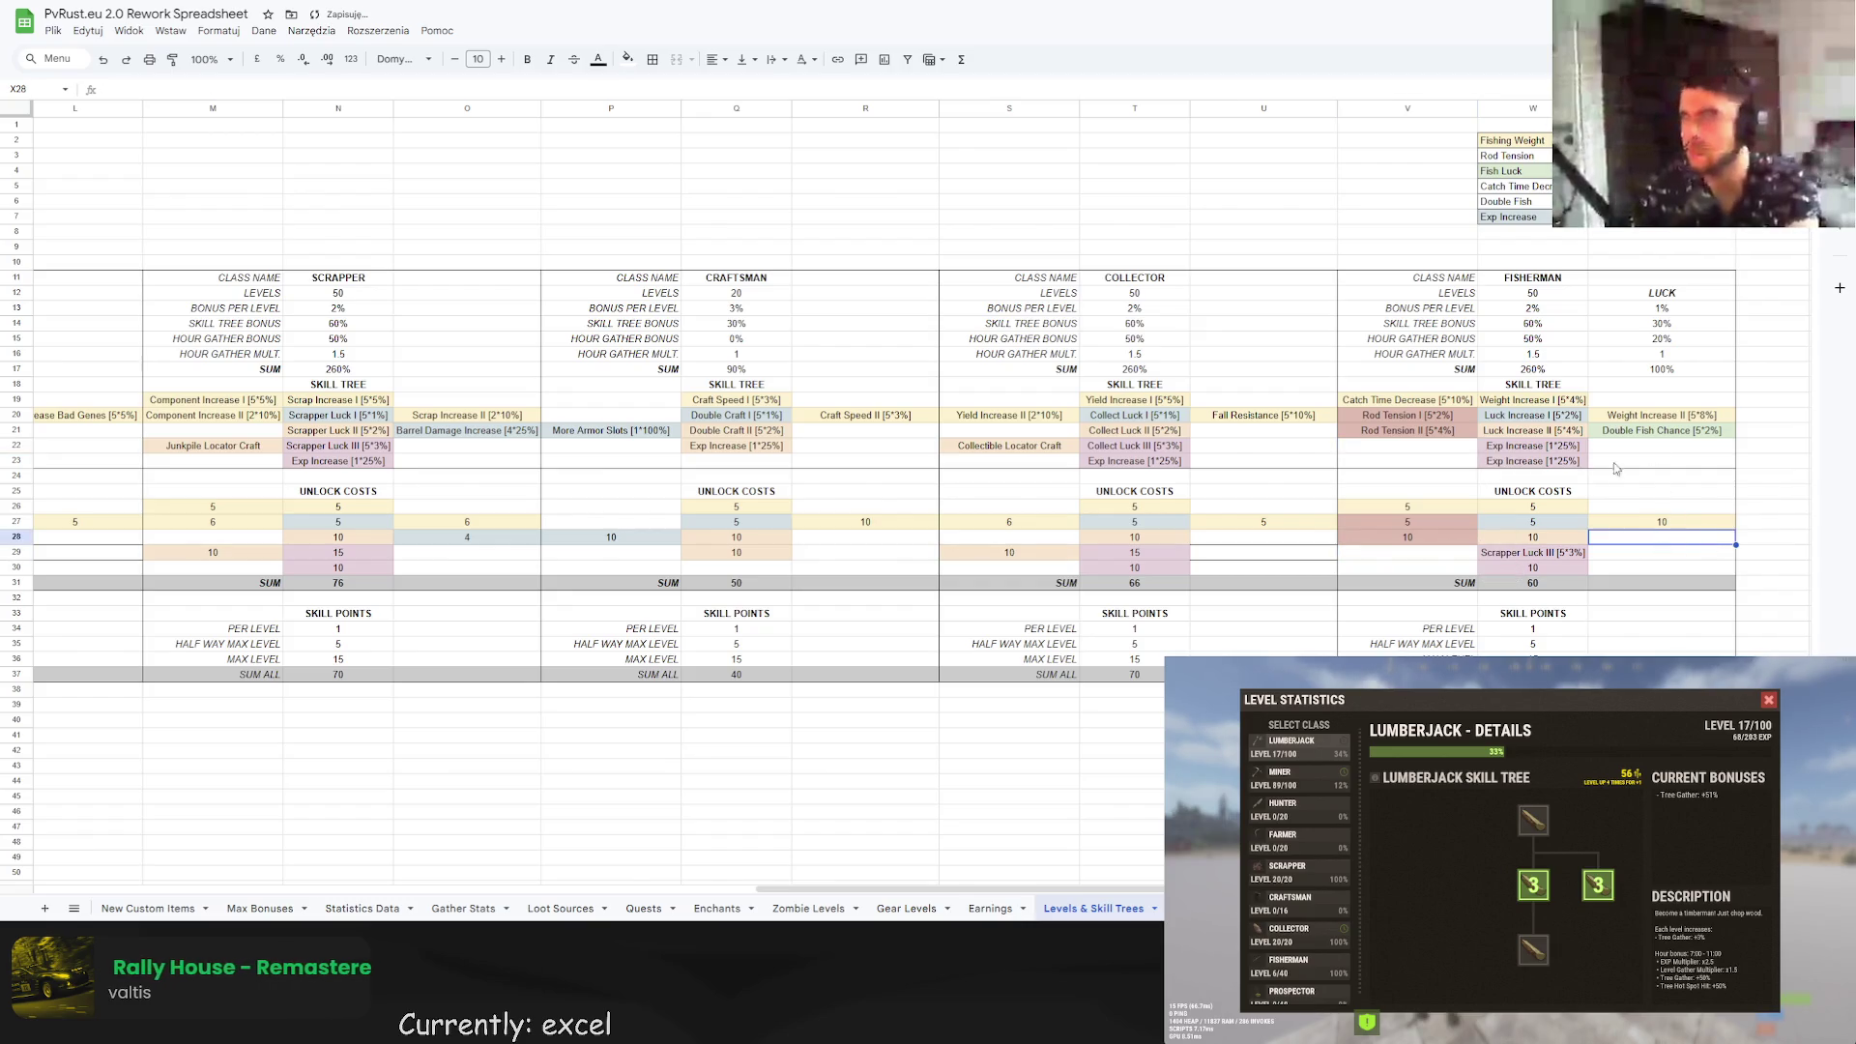
Reapply a light fill colour to X21.
left_click(627, 59)
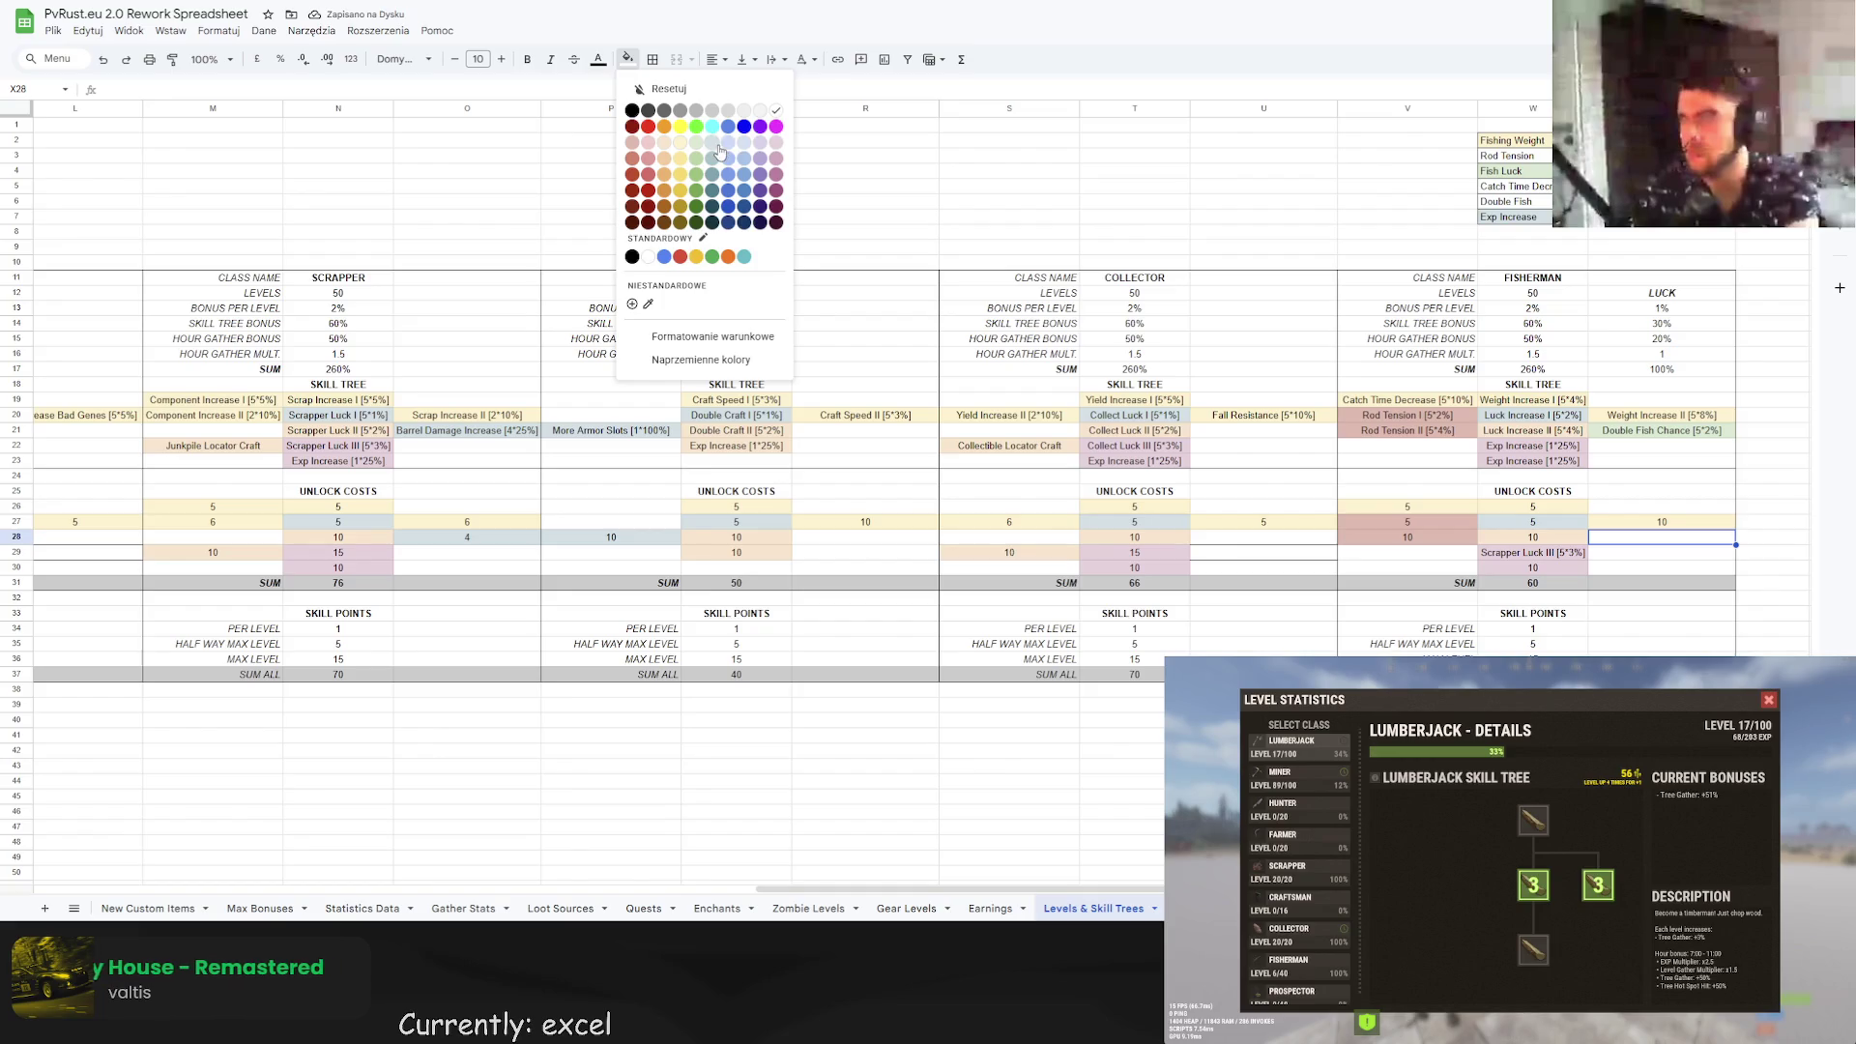
left_click(1430, 355)
left_click(1661, 430)
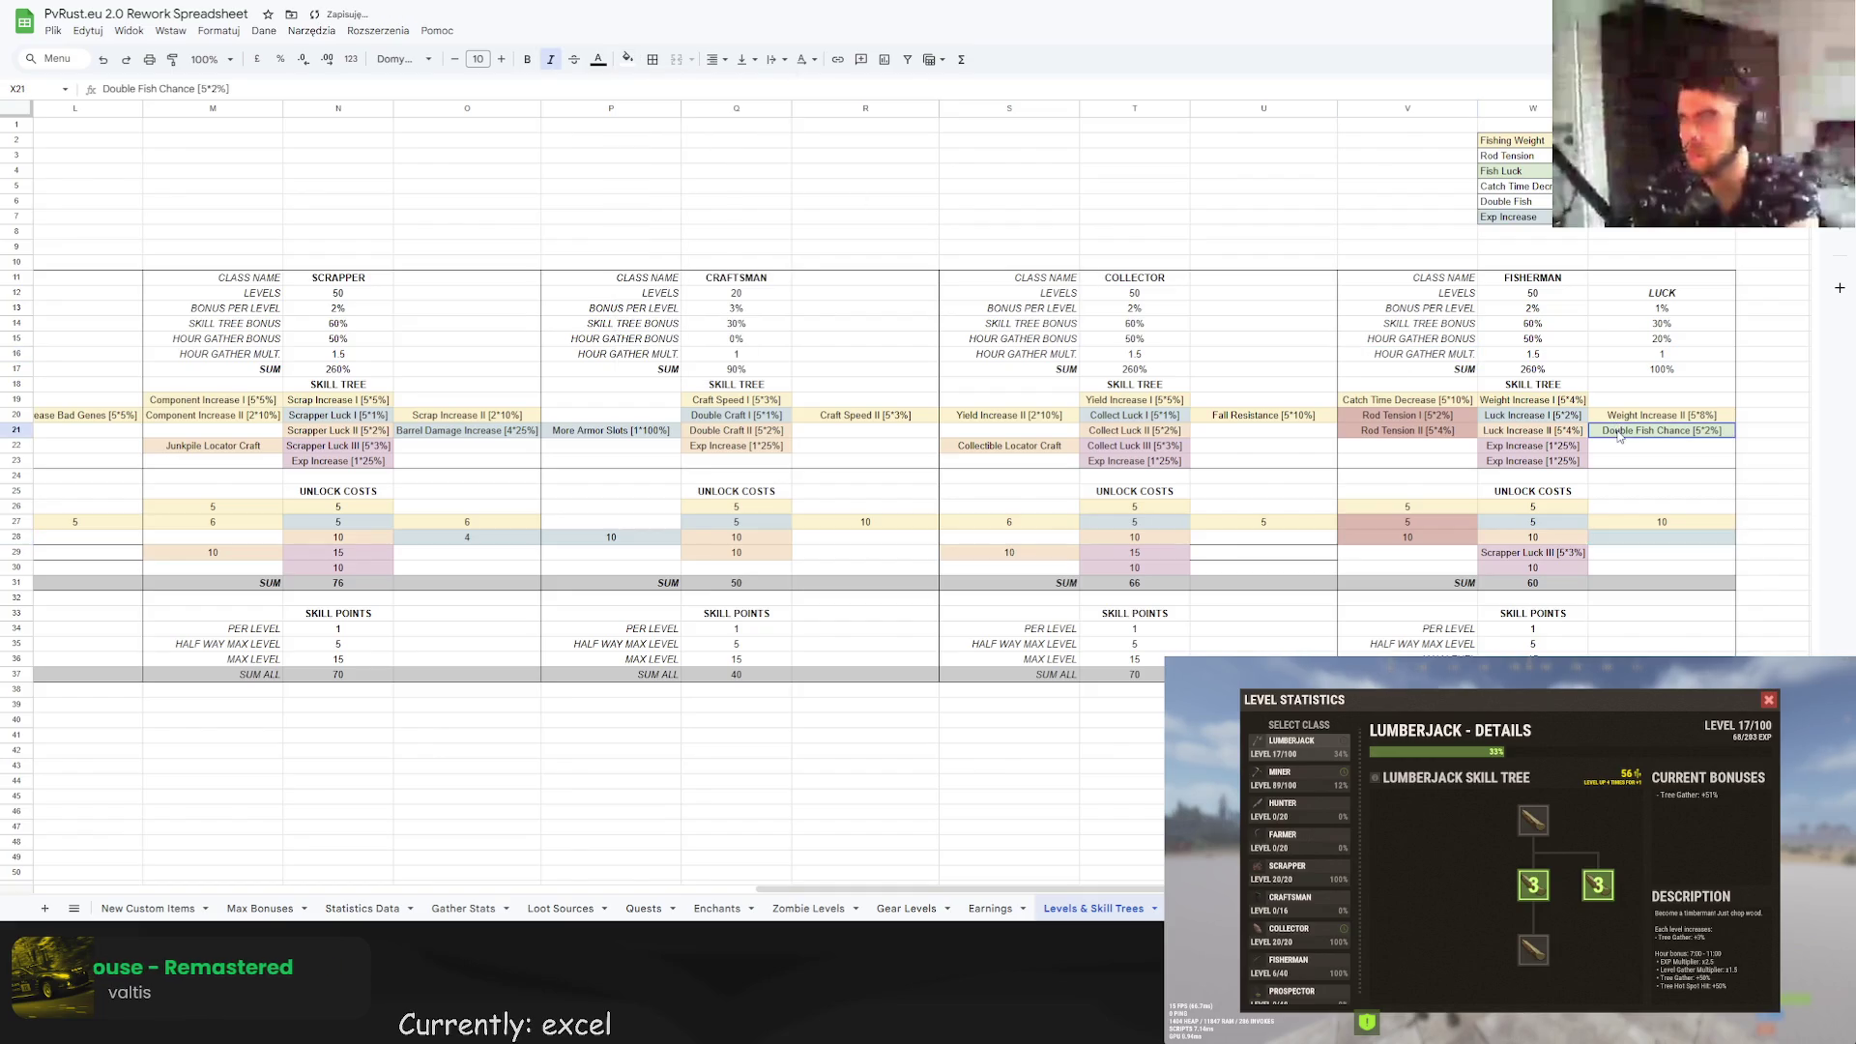
left_click(628, 59)
left_click(723, 146)
left_click(1397, 308)
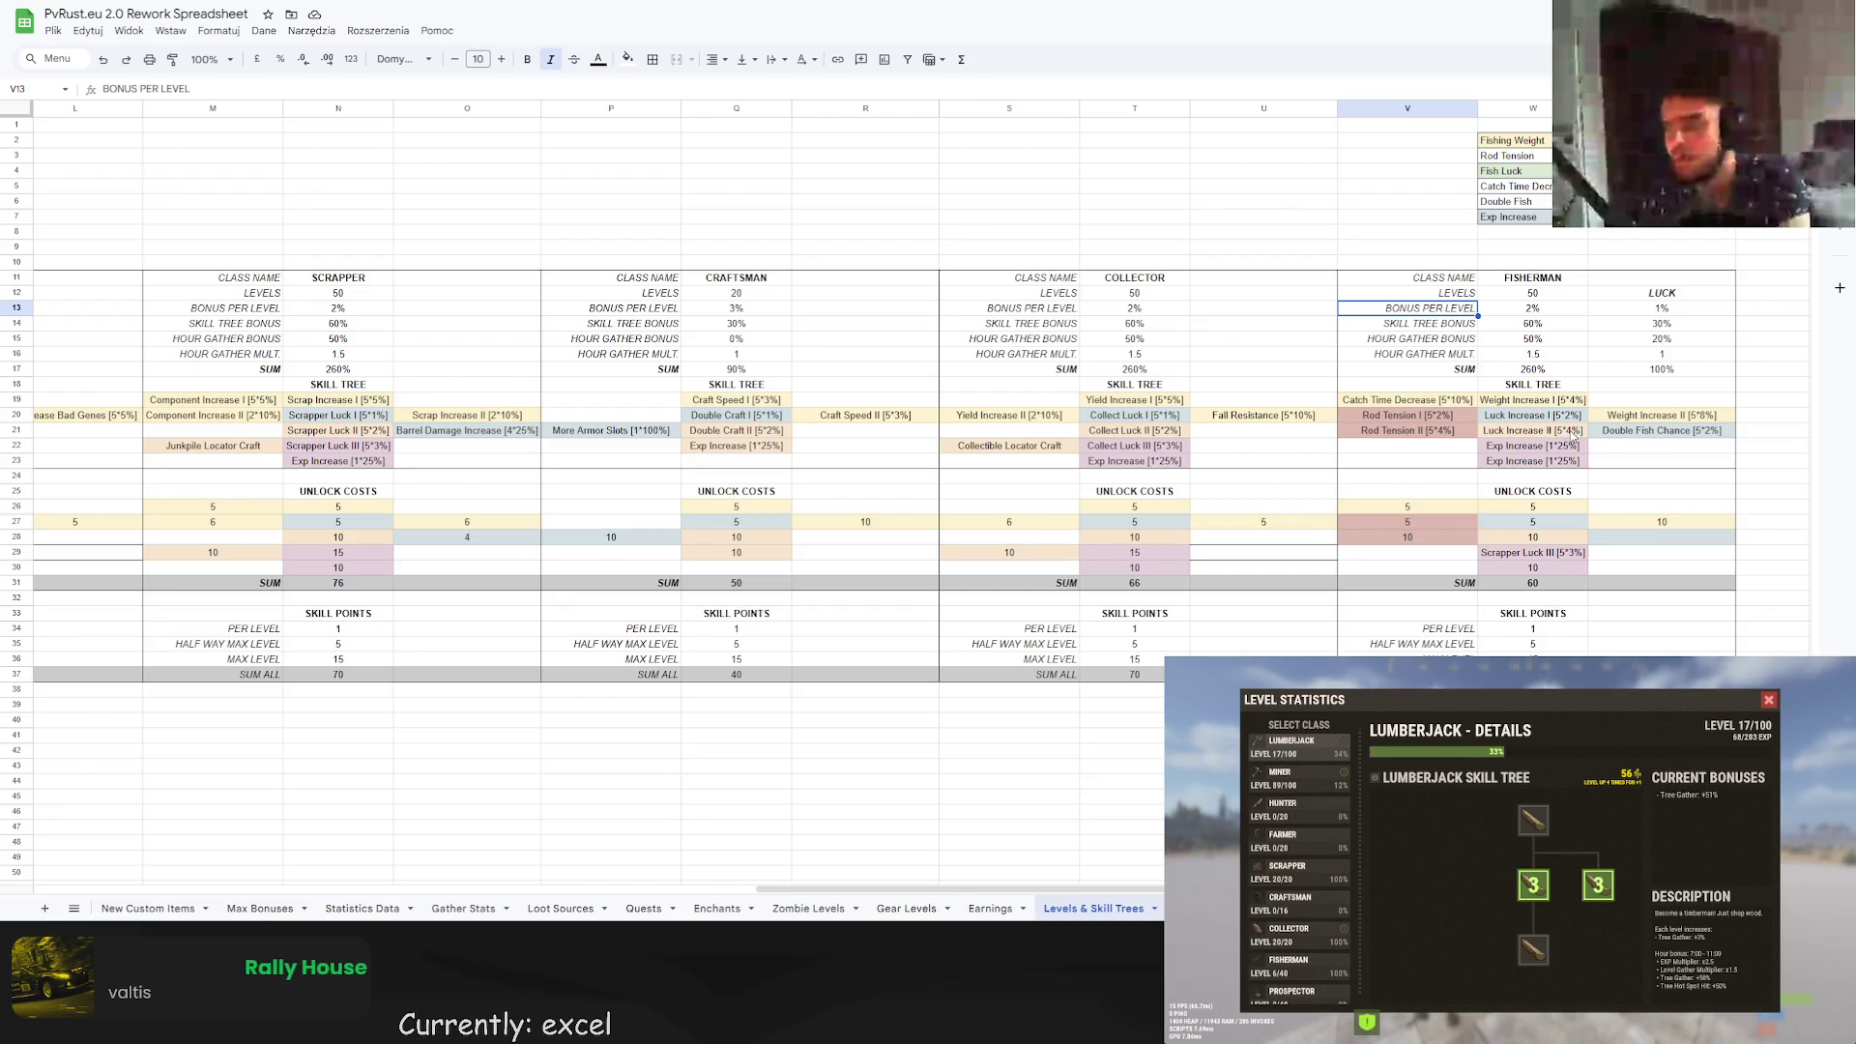
left_click(1567, 419)
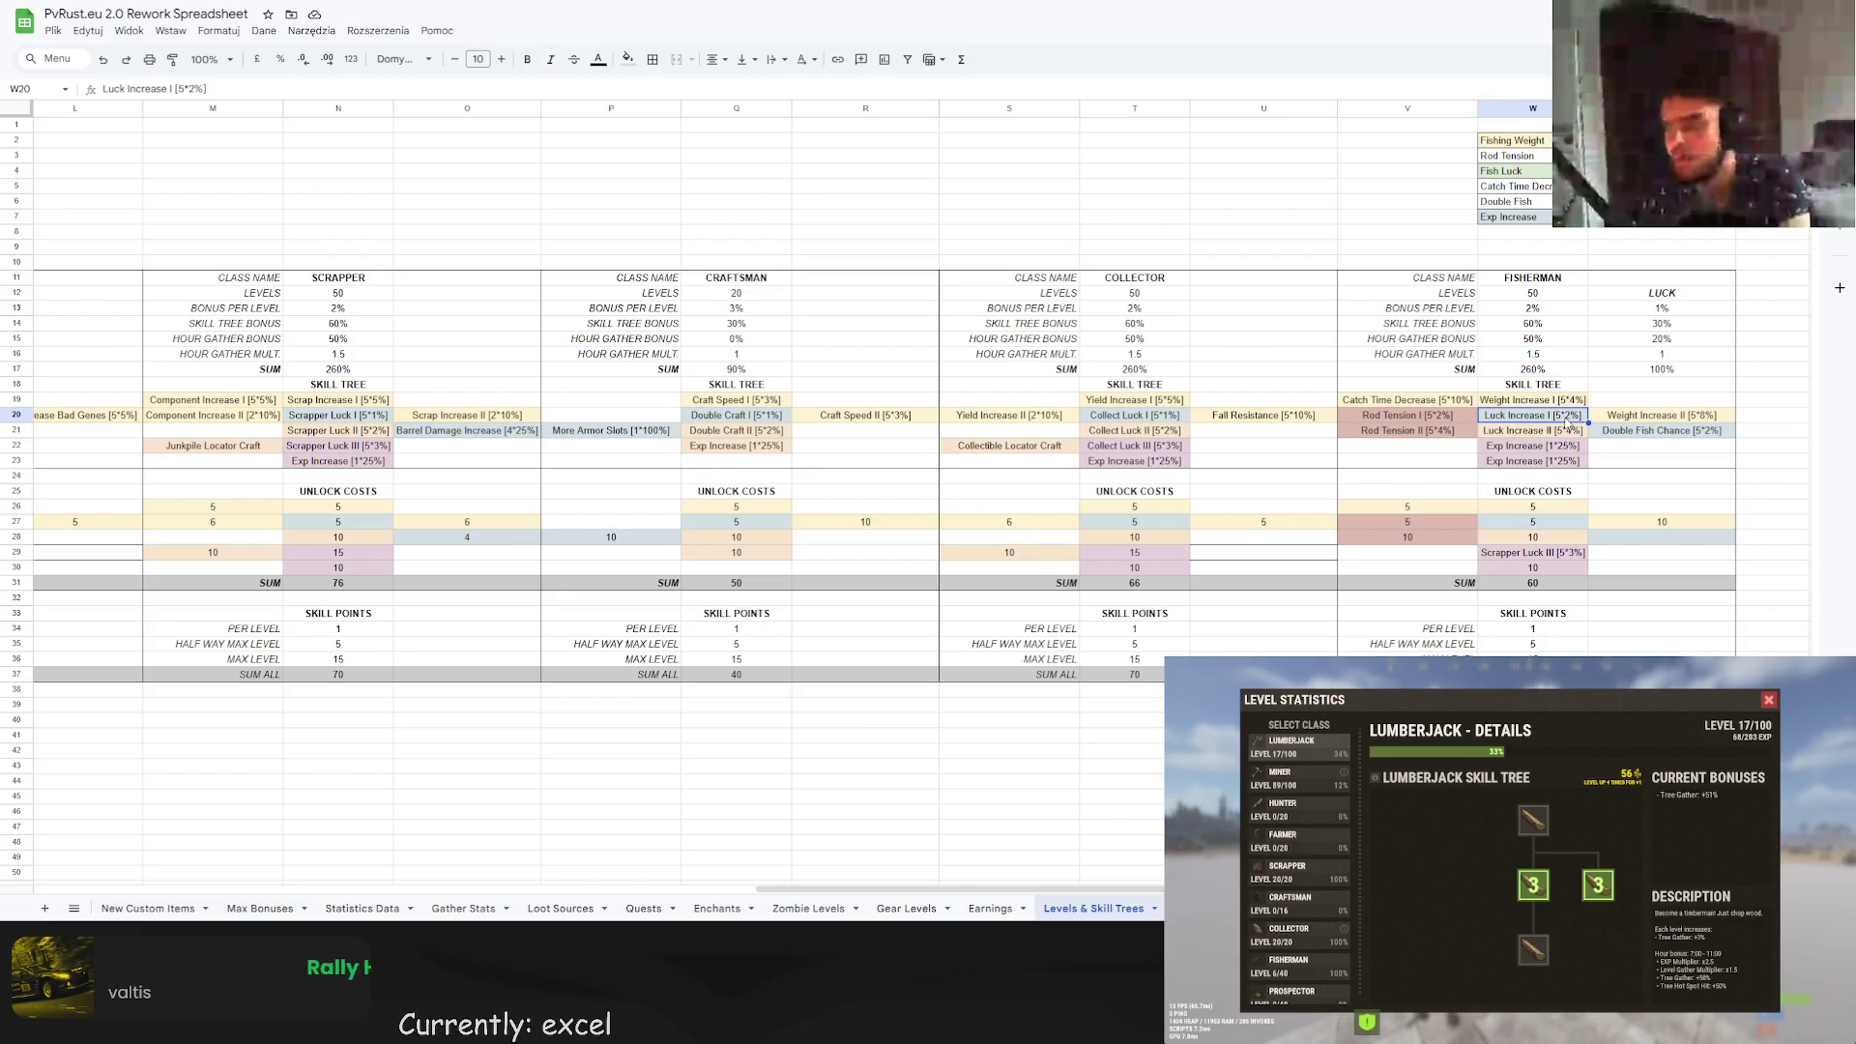
double_click(1567, 419)
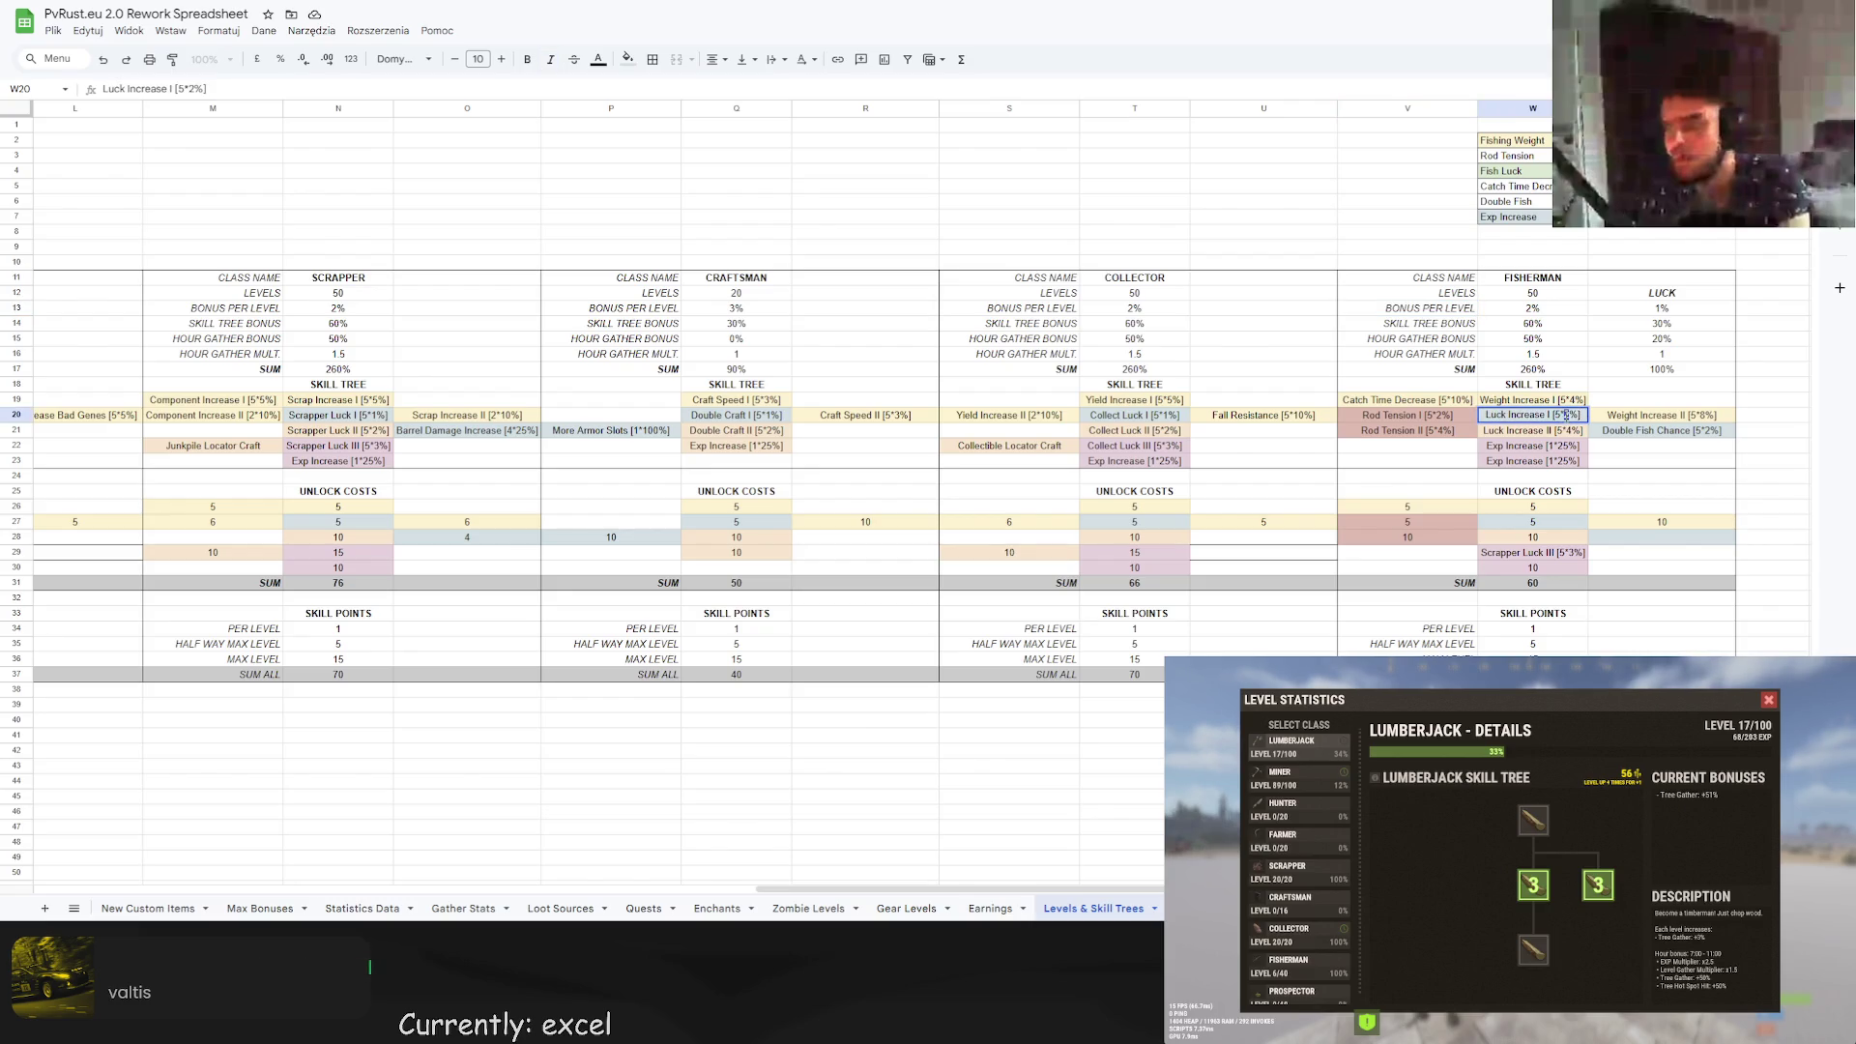
key("BackSpace")
type("1")
left_click(1574, 431)
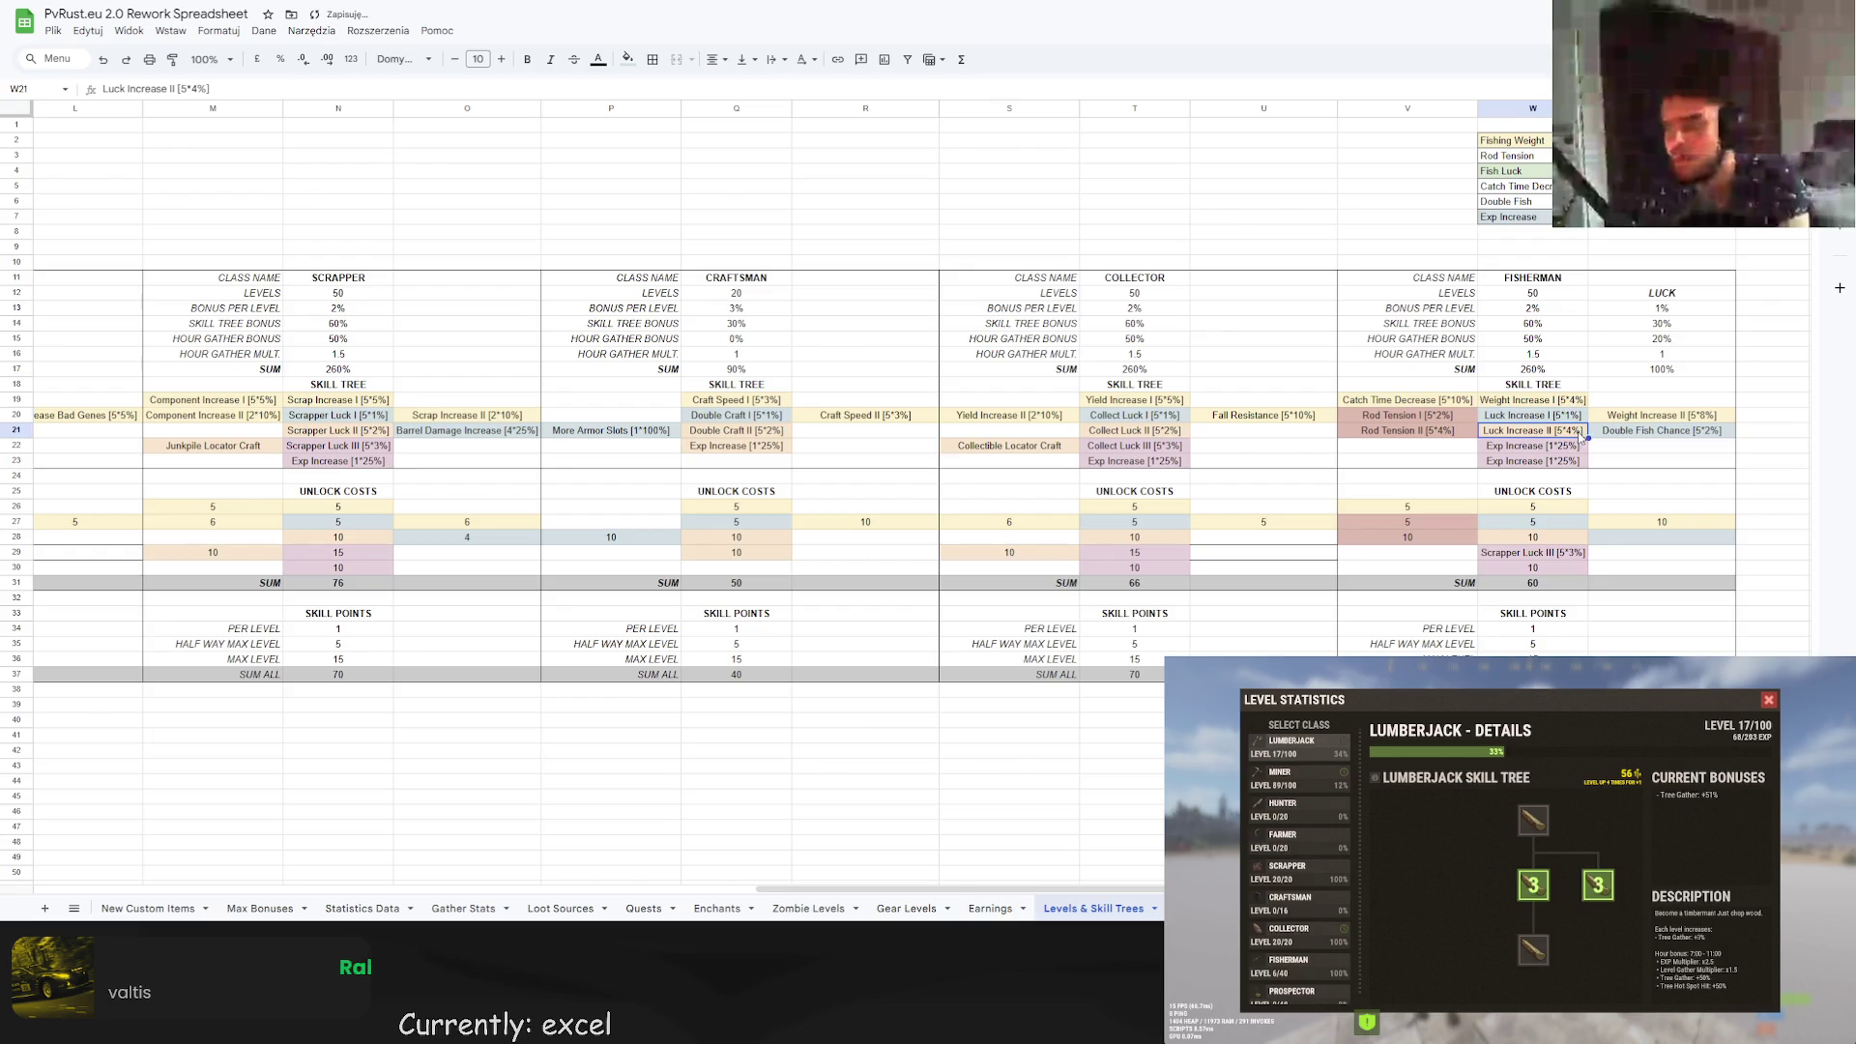
double_click(1574, 432)
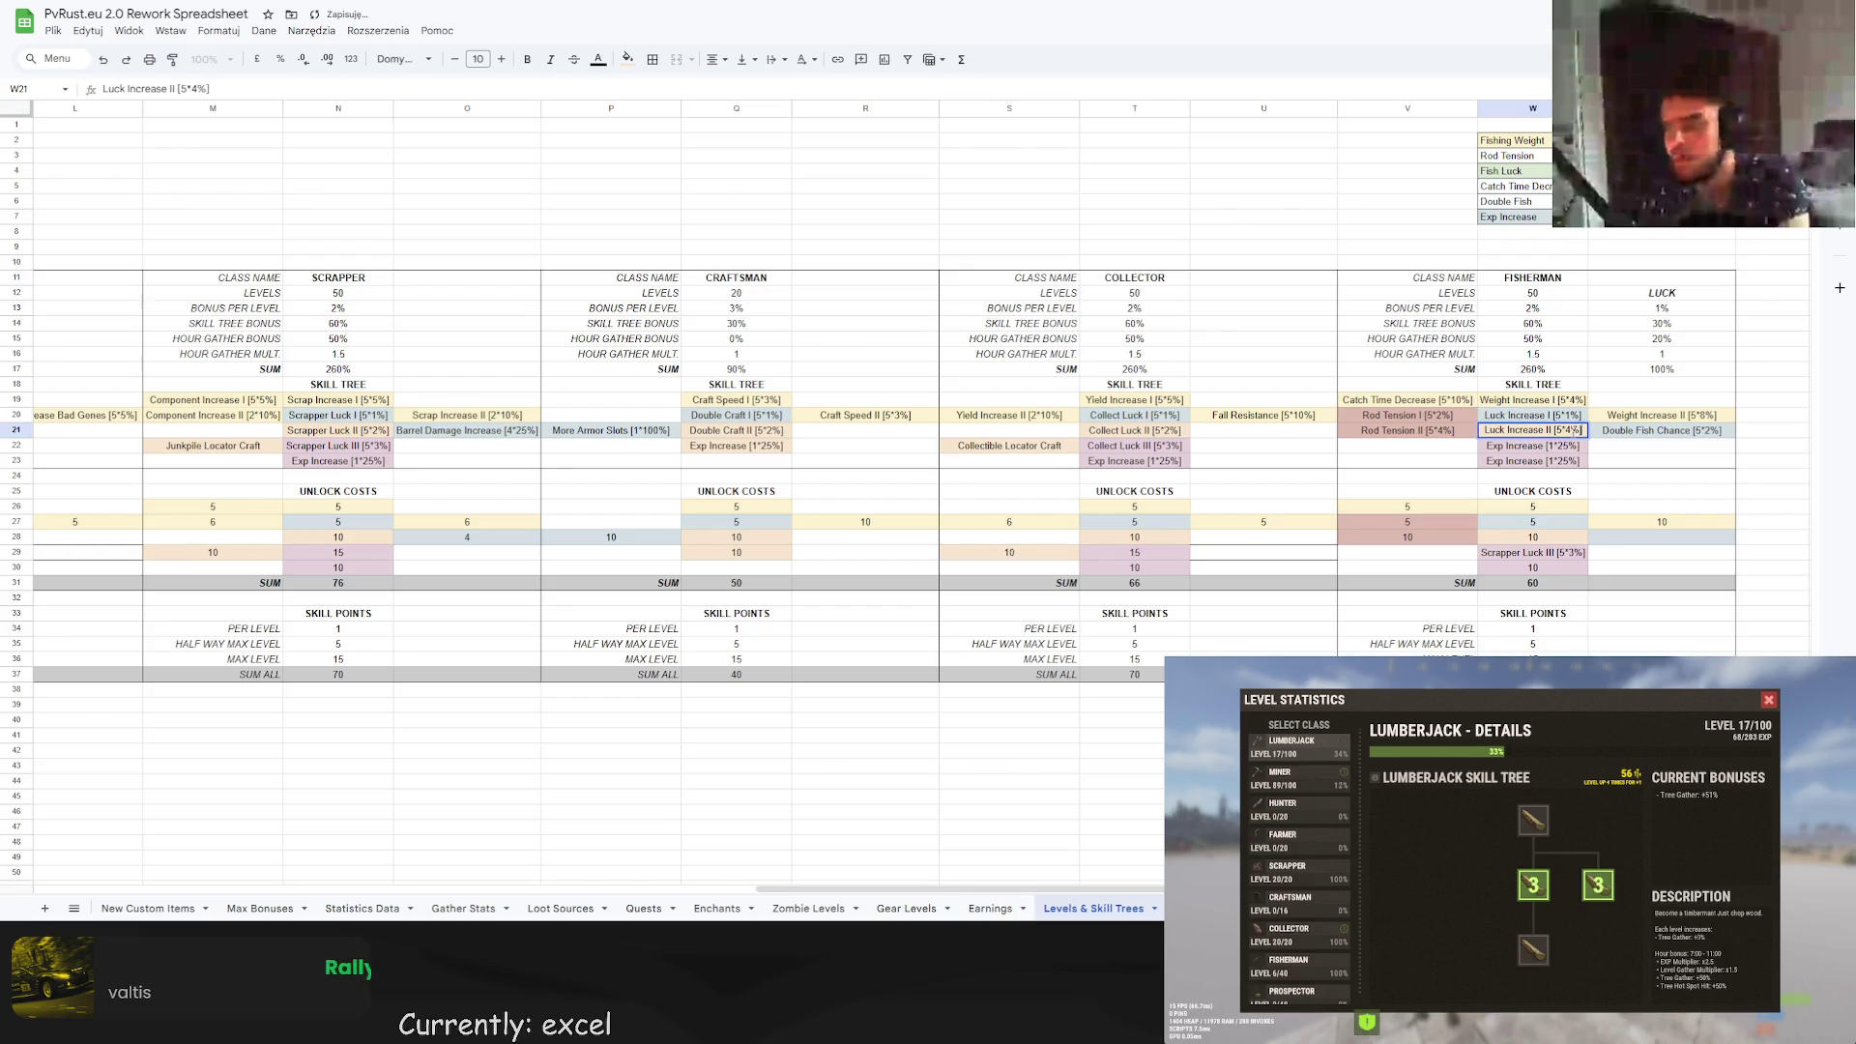
left_click(1567, 416)
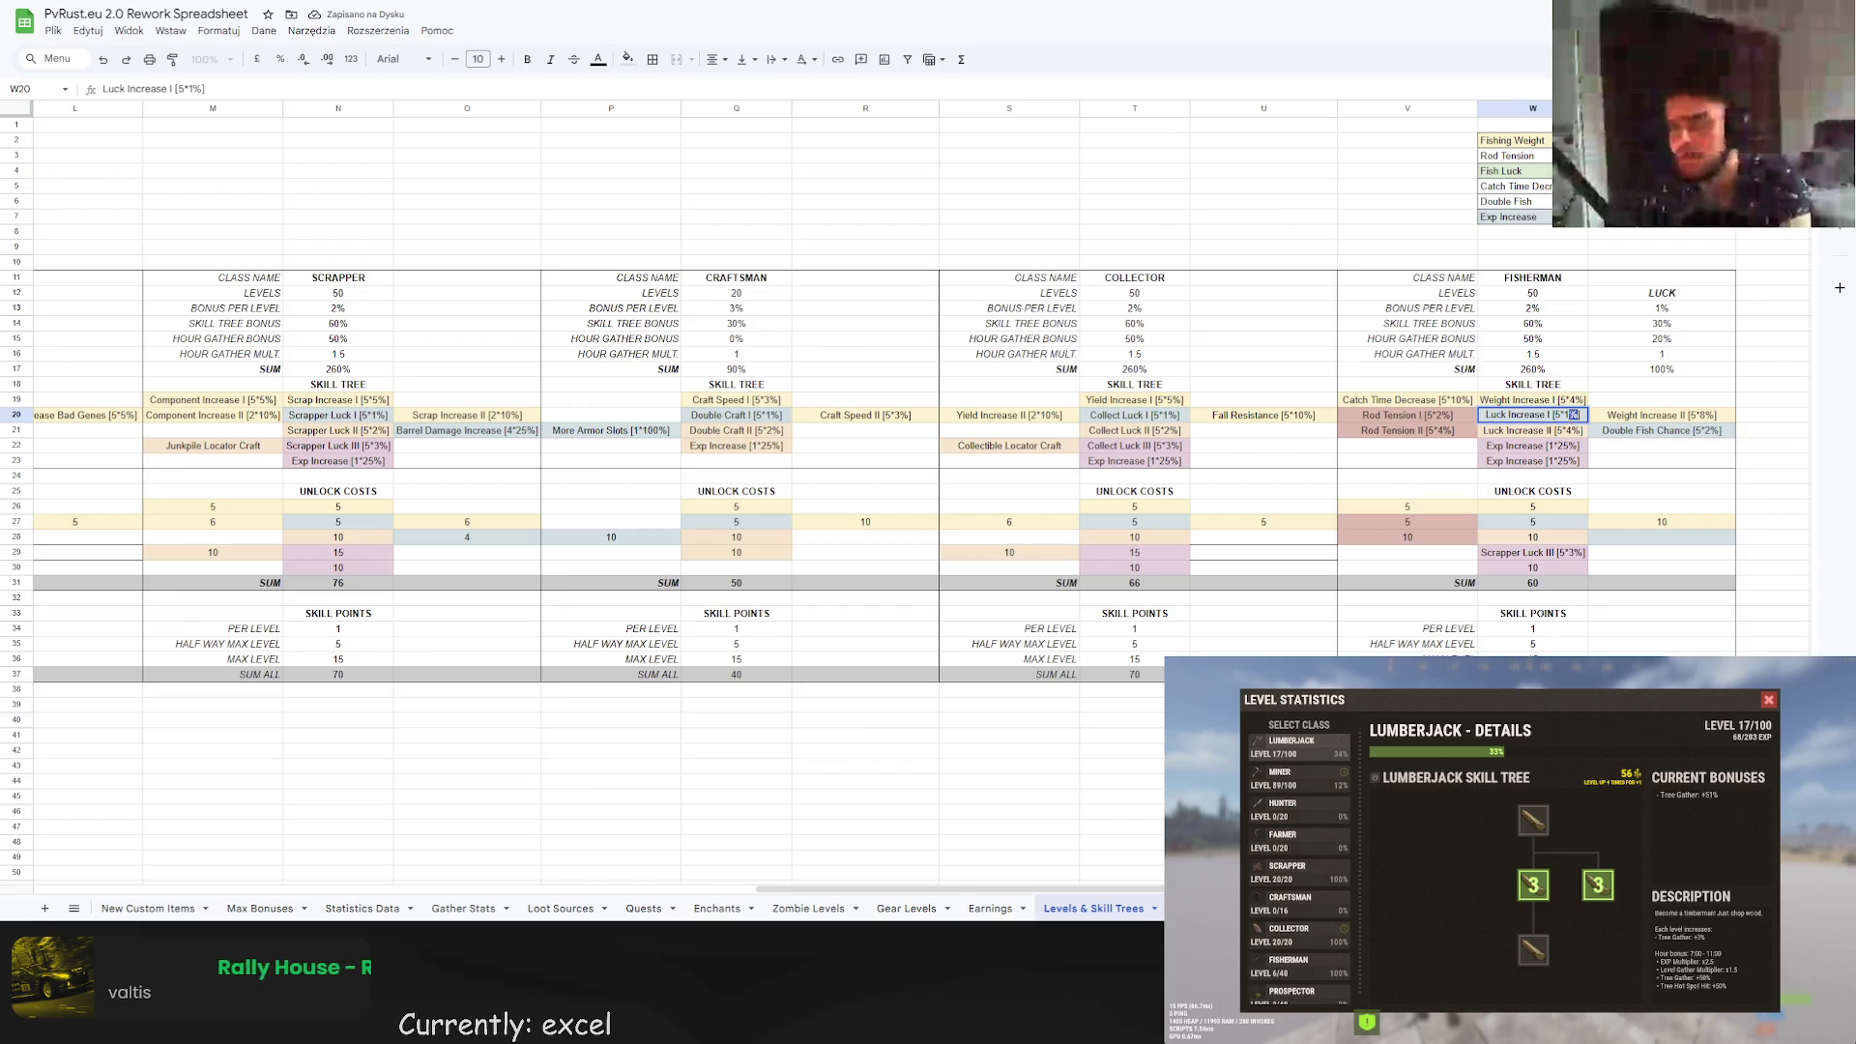
type("2")
key("Return")
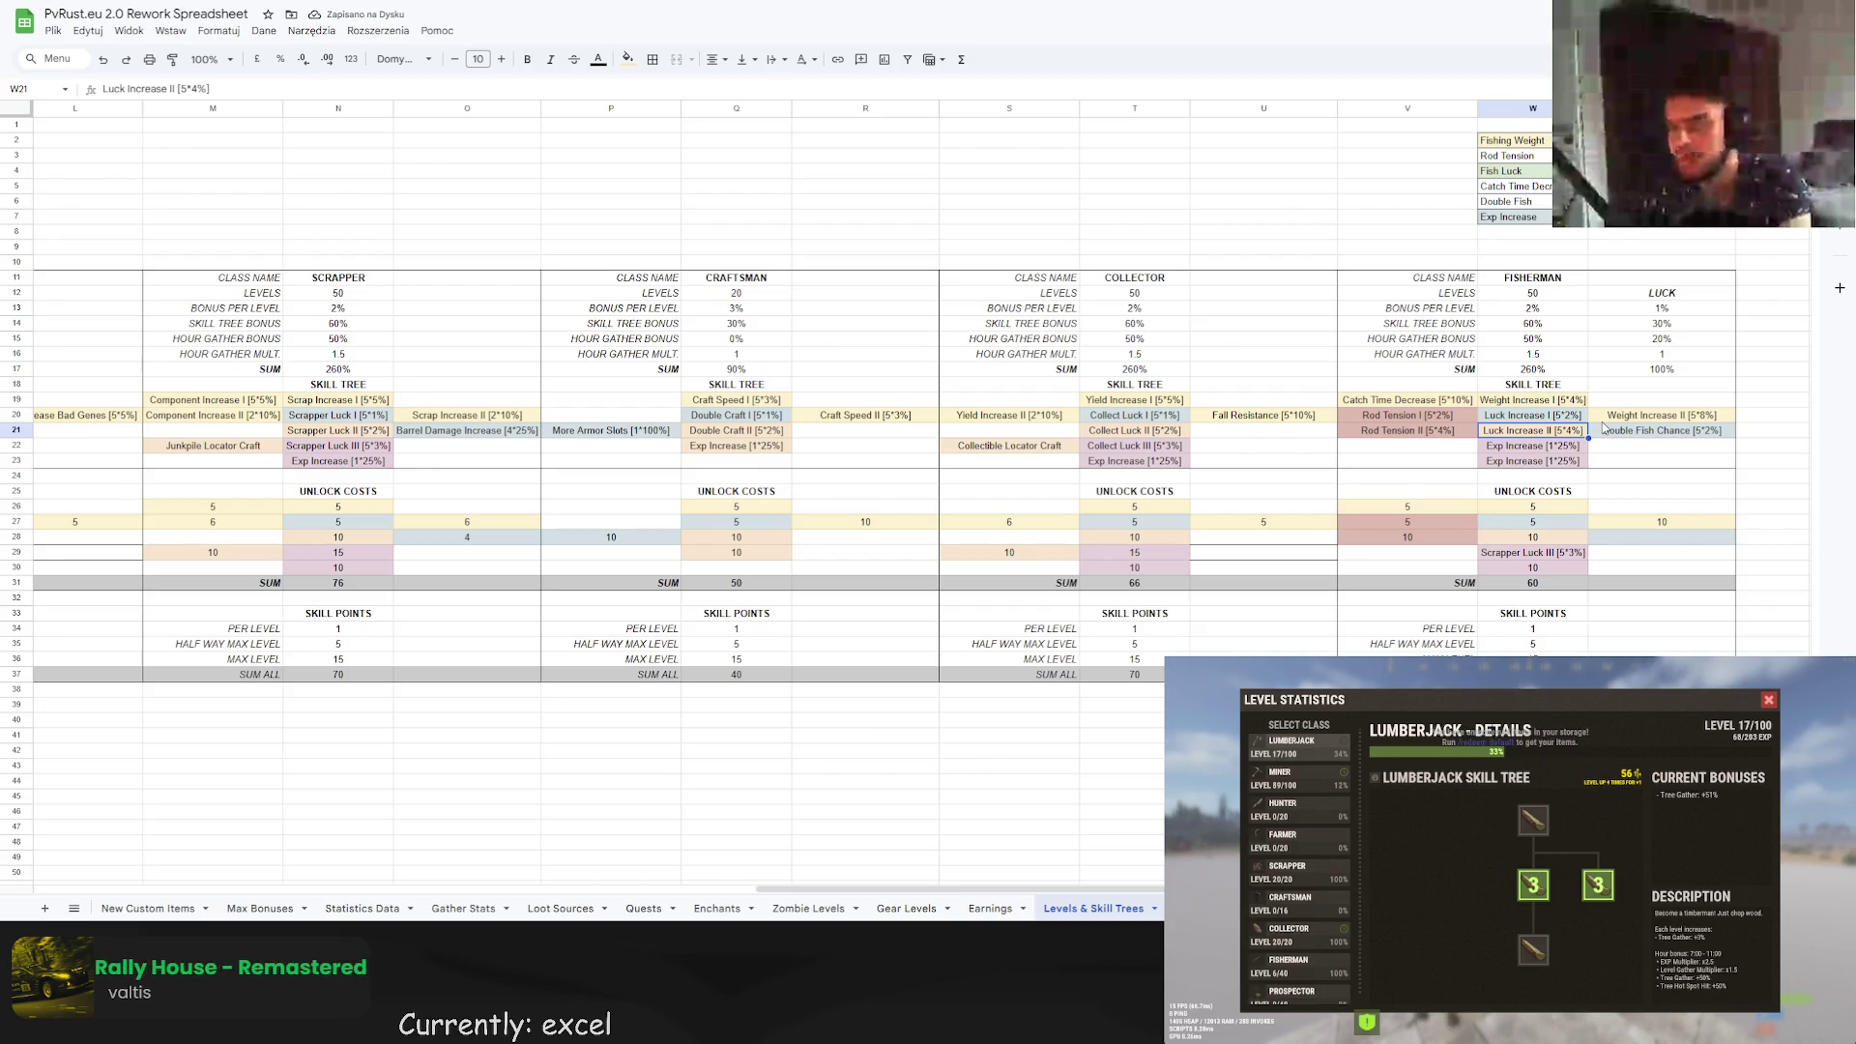
Enter a cost formula giving 10 in X28 and centre it.
left_click(1605, 537)
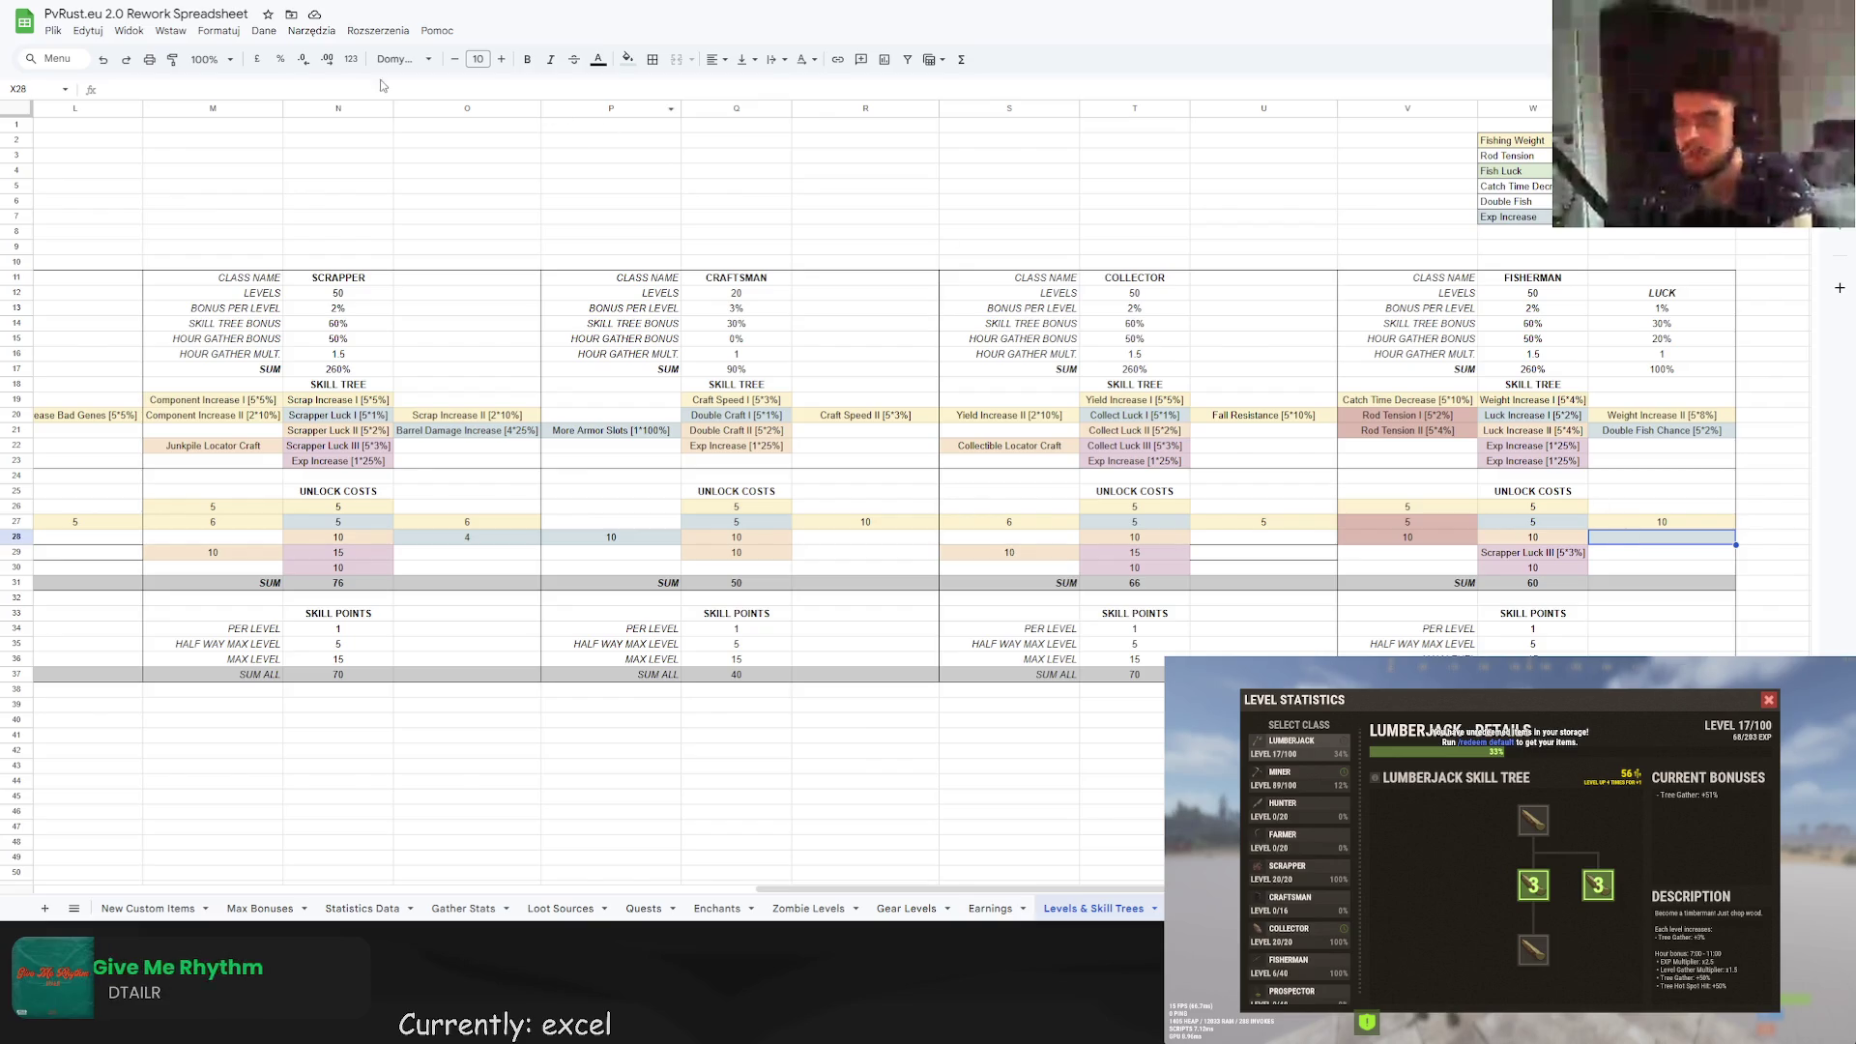
type("=2")
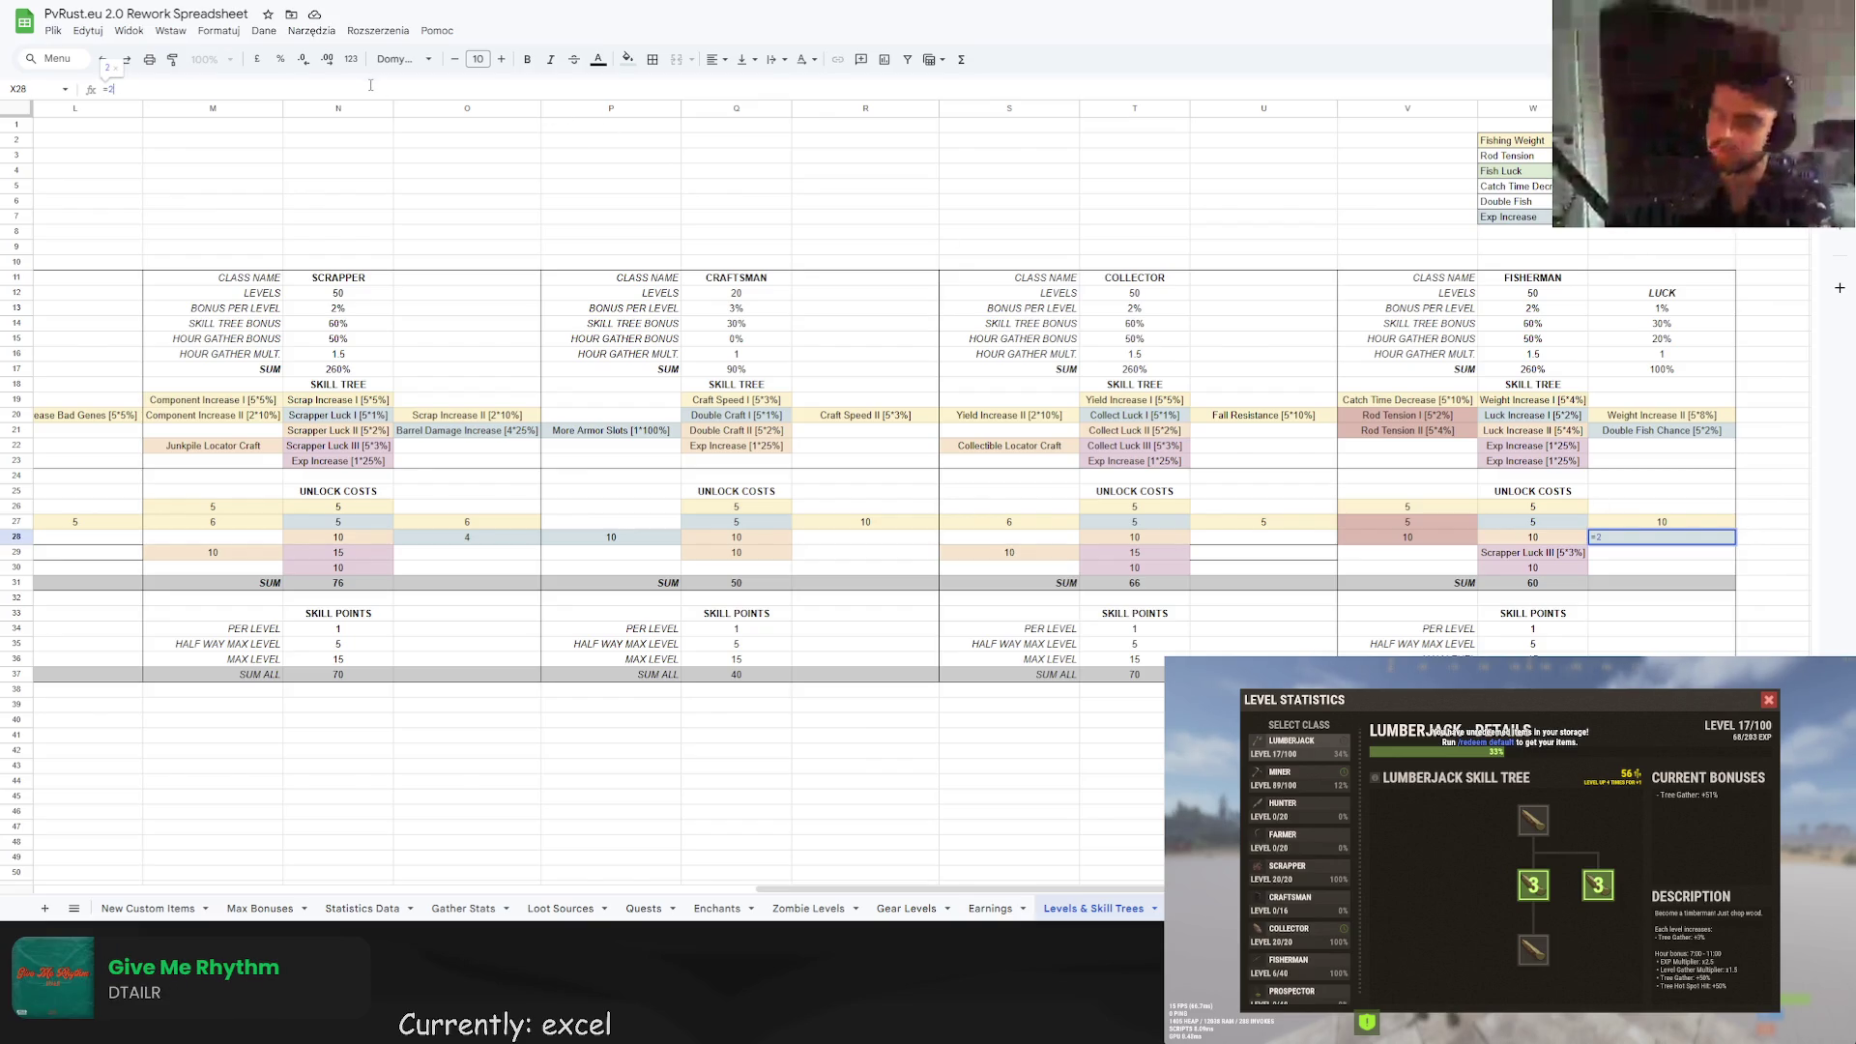
key("Left")
key("Return")
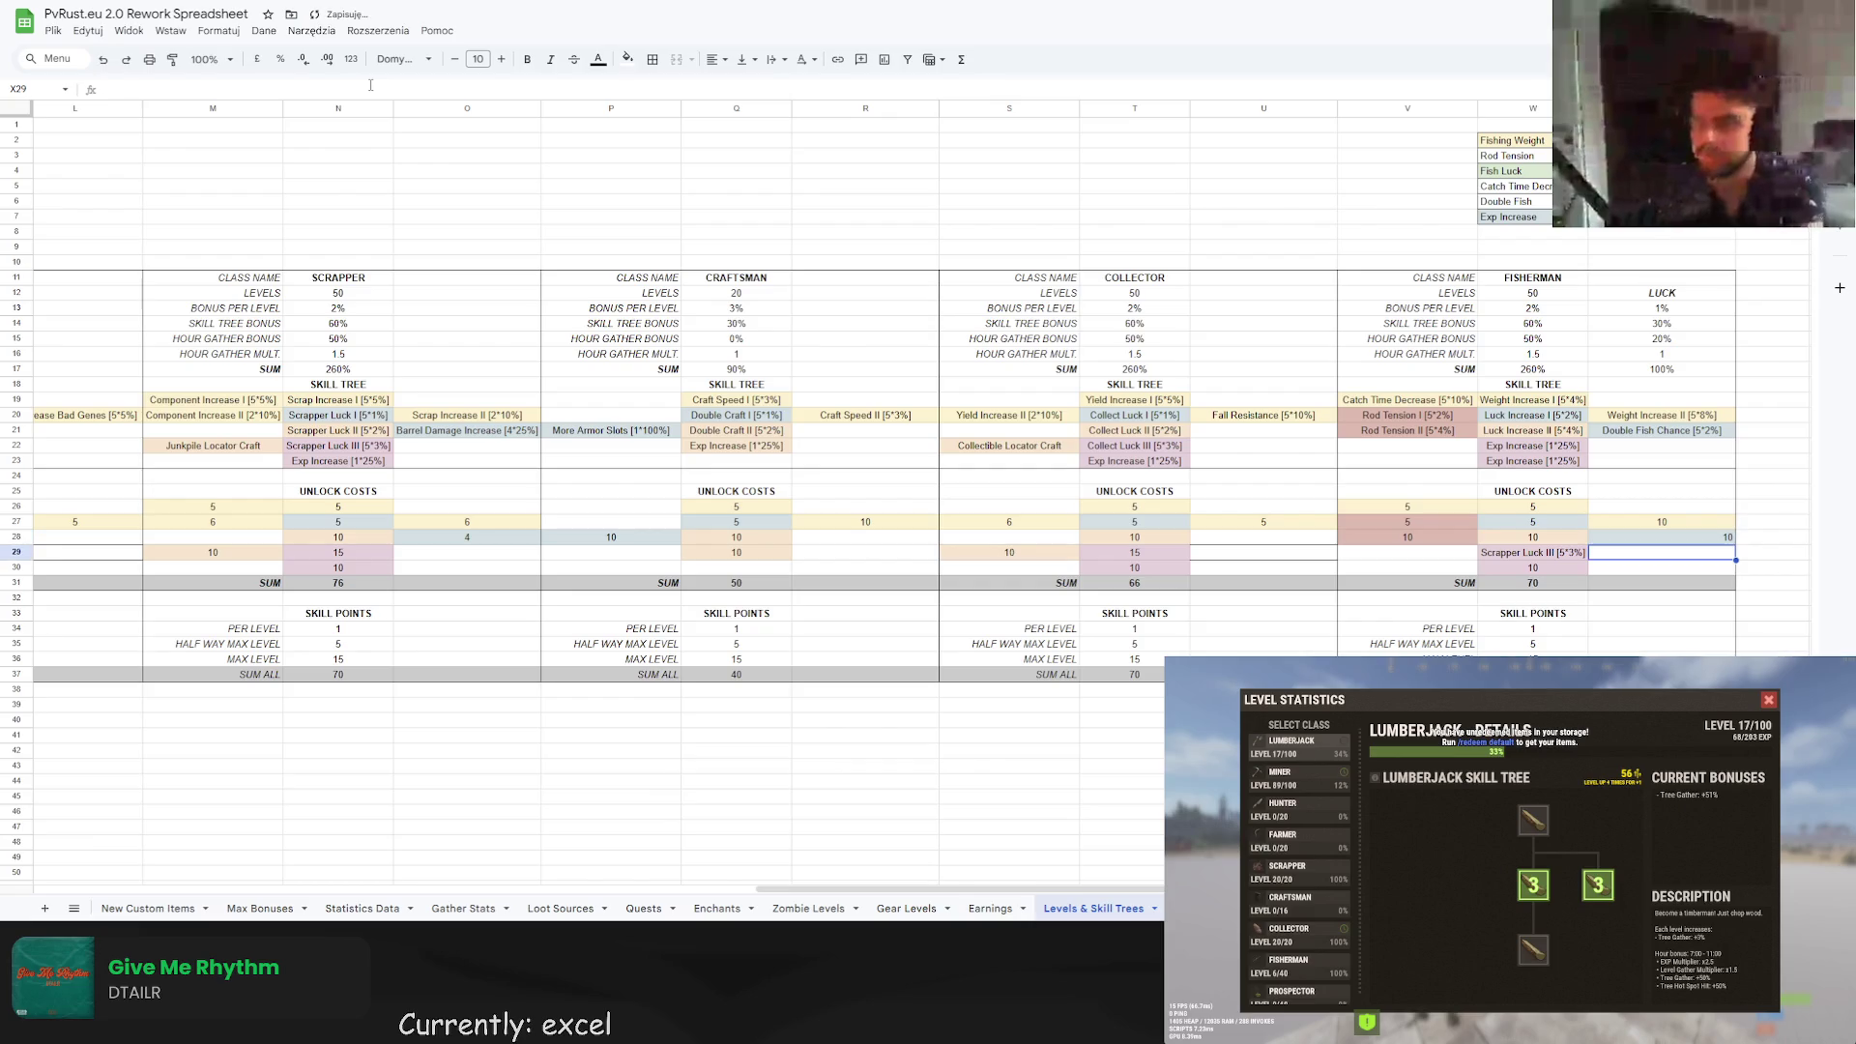
key("Up")
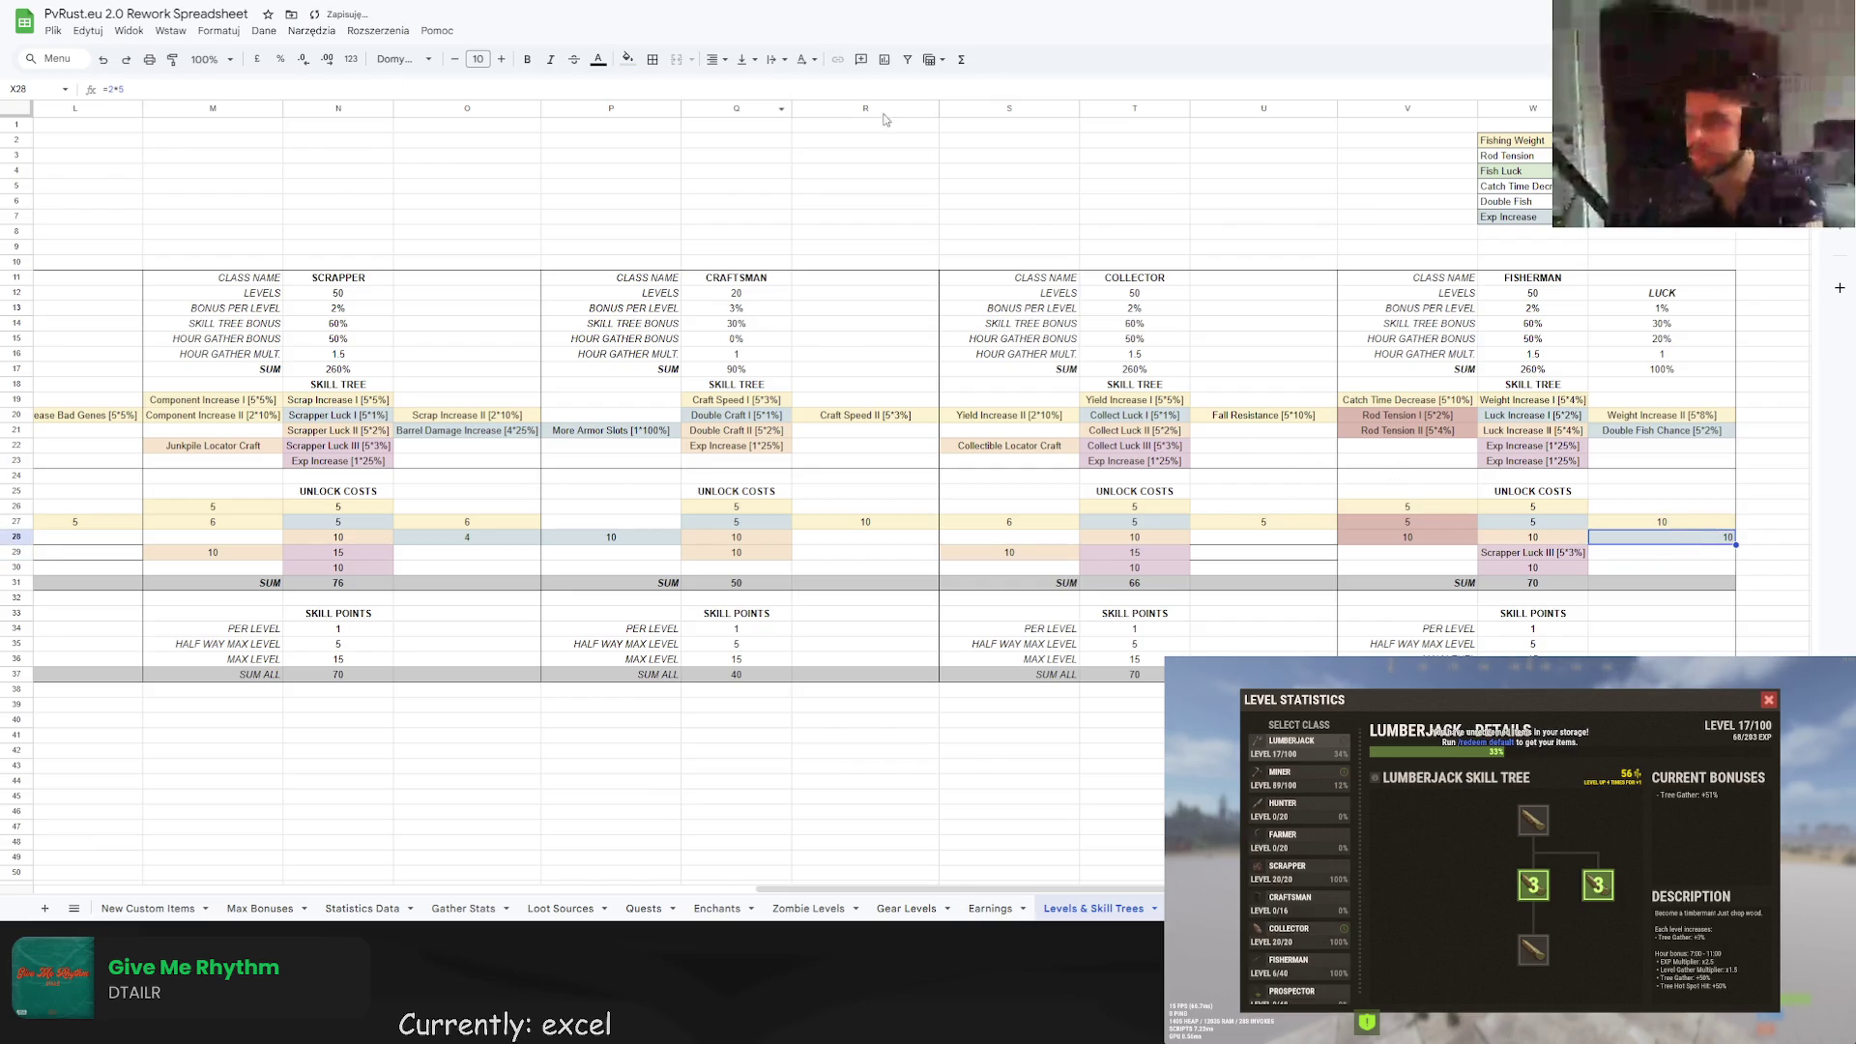
left_click(713, 59)
left_click(740, 90)
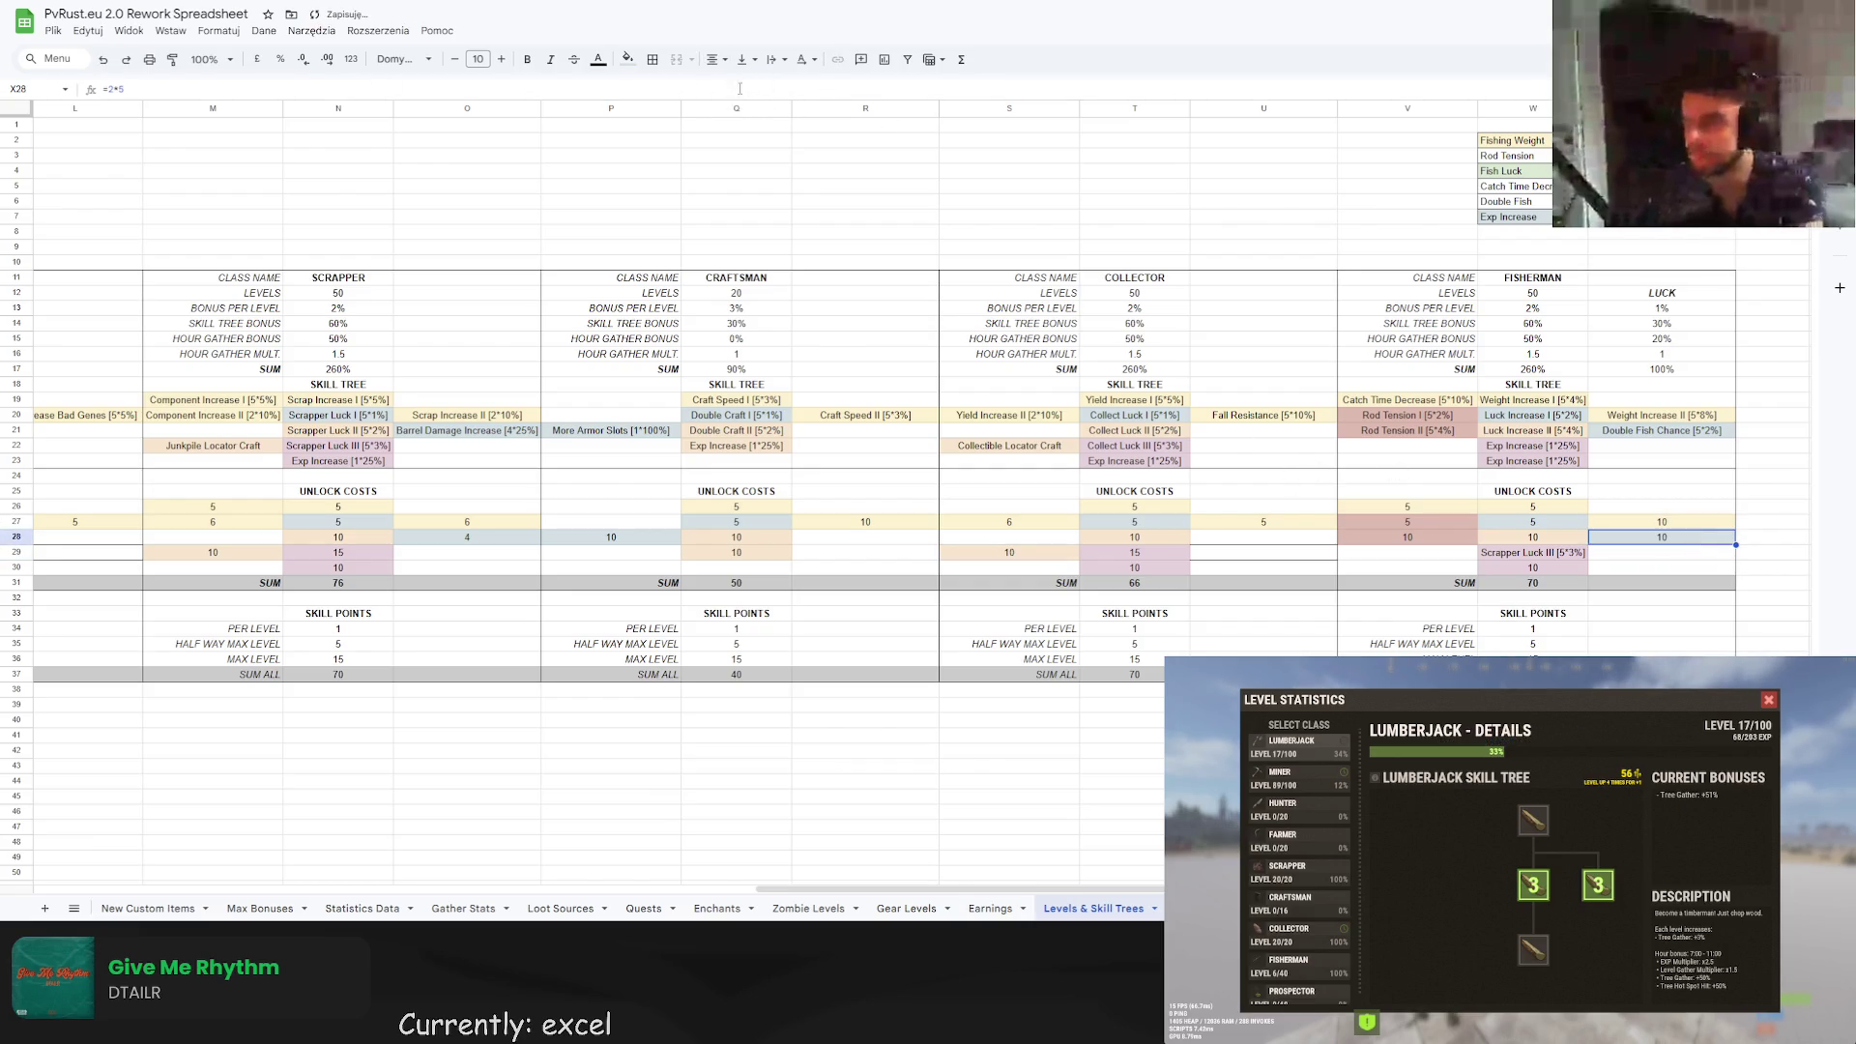
left_click(1662, 415)
Delete the Fisherman's duplicate Exp Increase, undoing a stray paste in the Collector tree.
left_click(1660, 521)
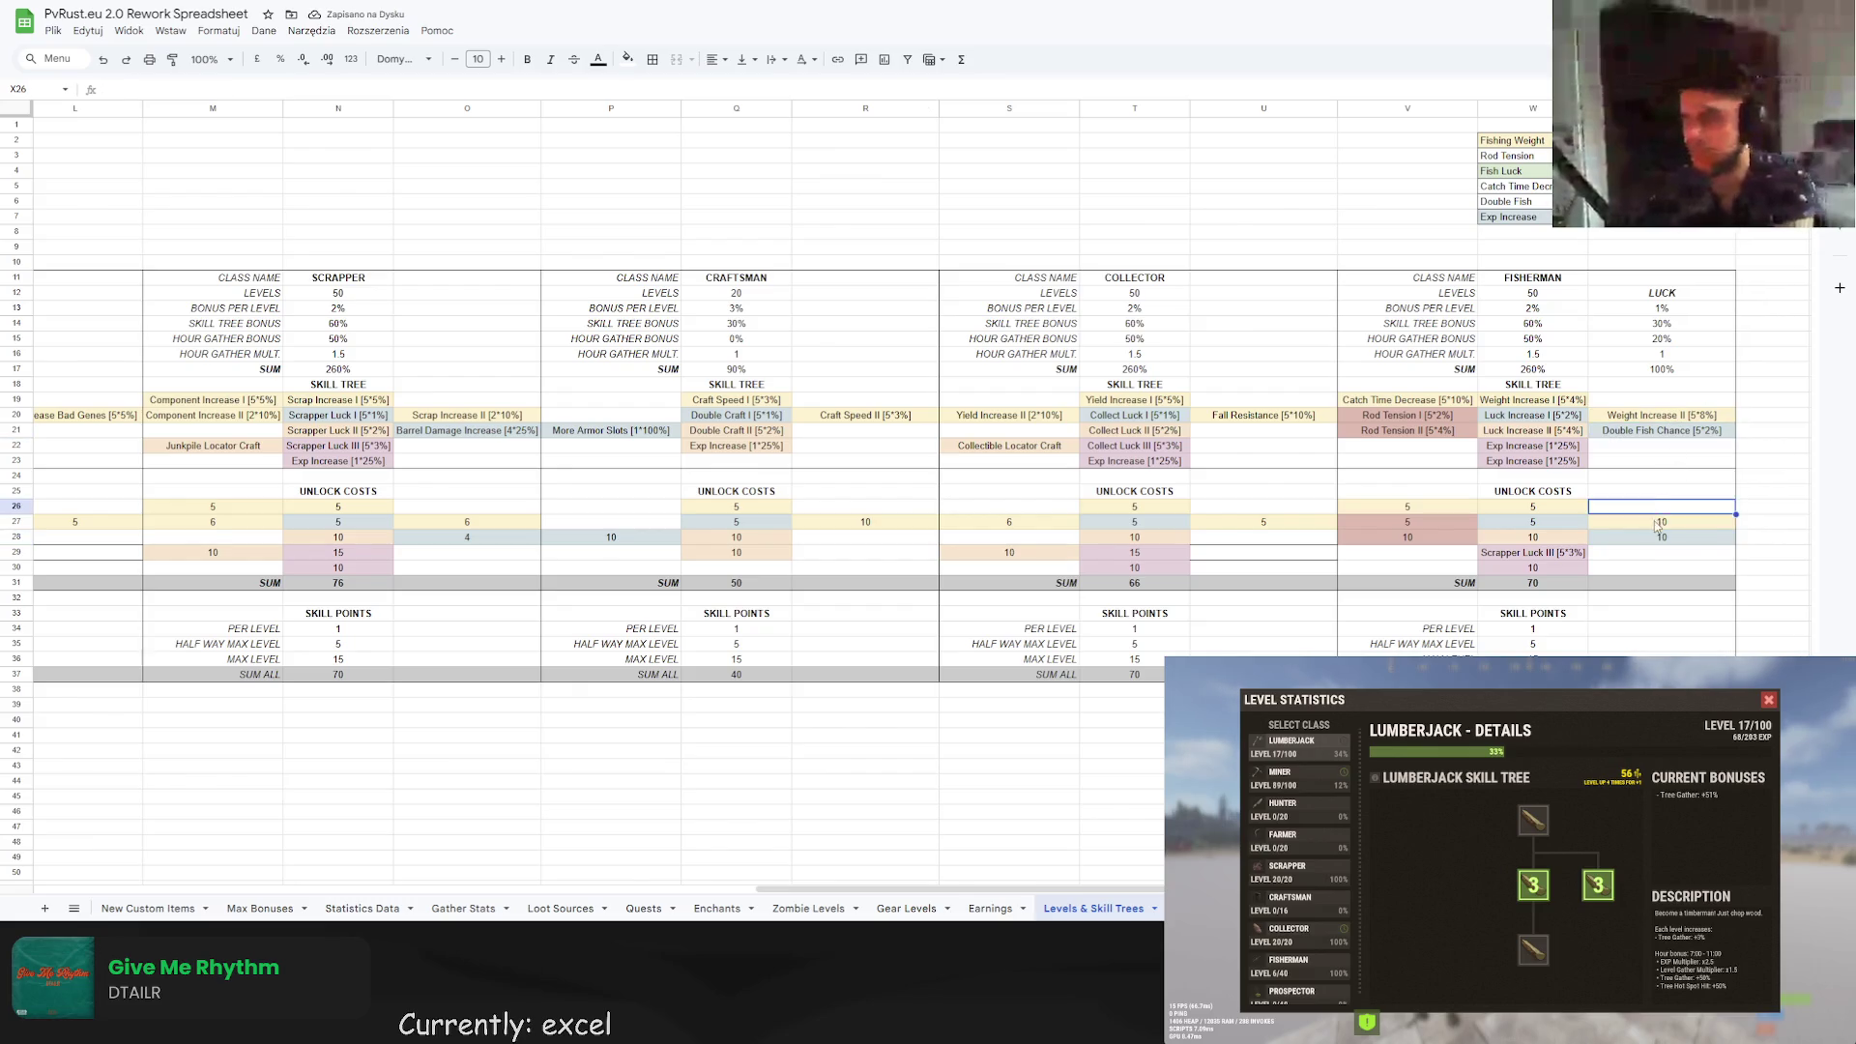
left_click(1537, 537)
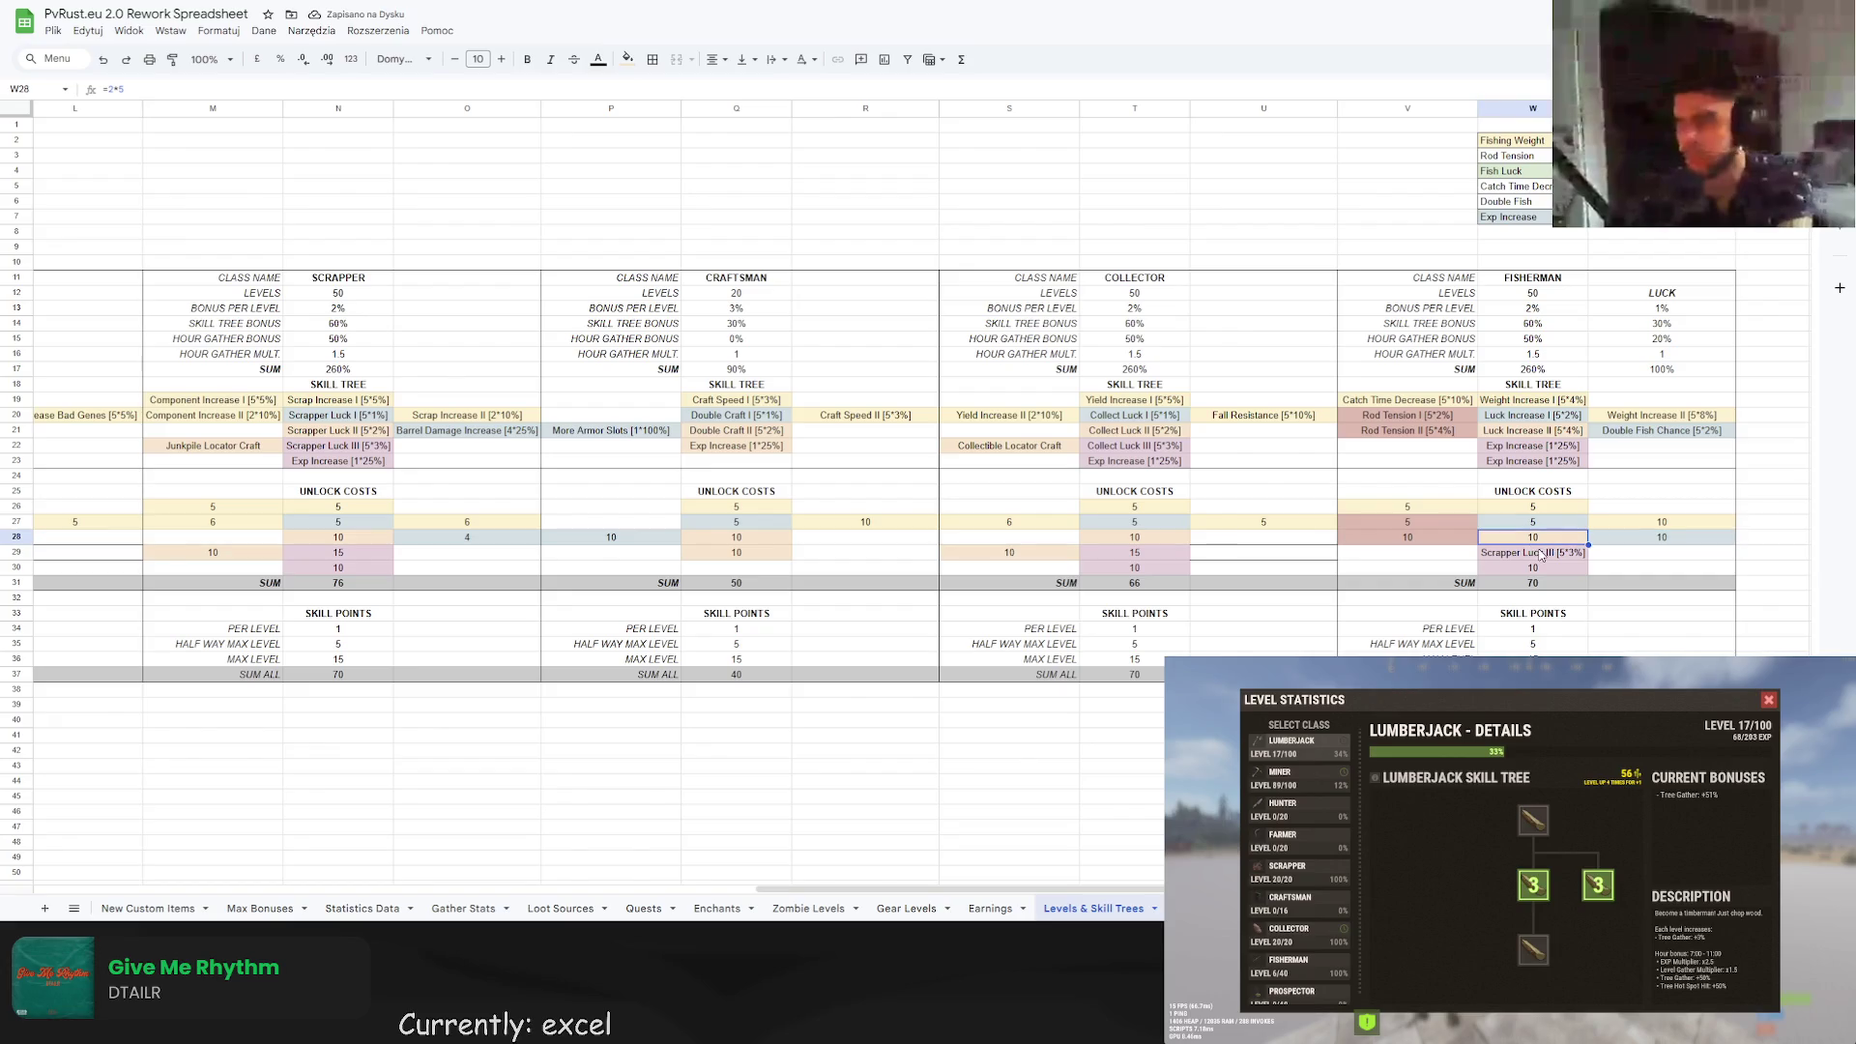
left_click(1542, 556)
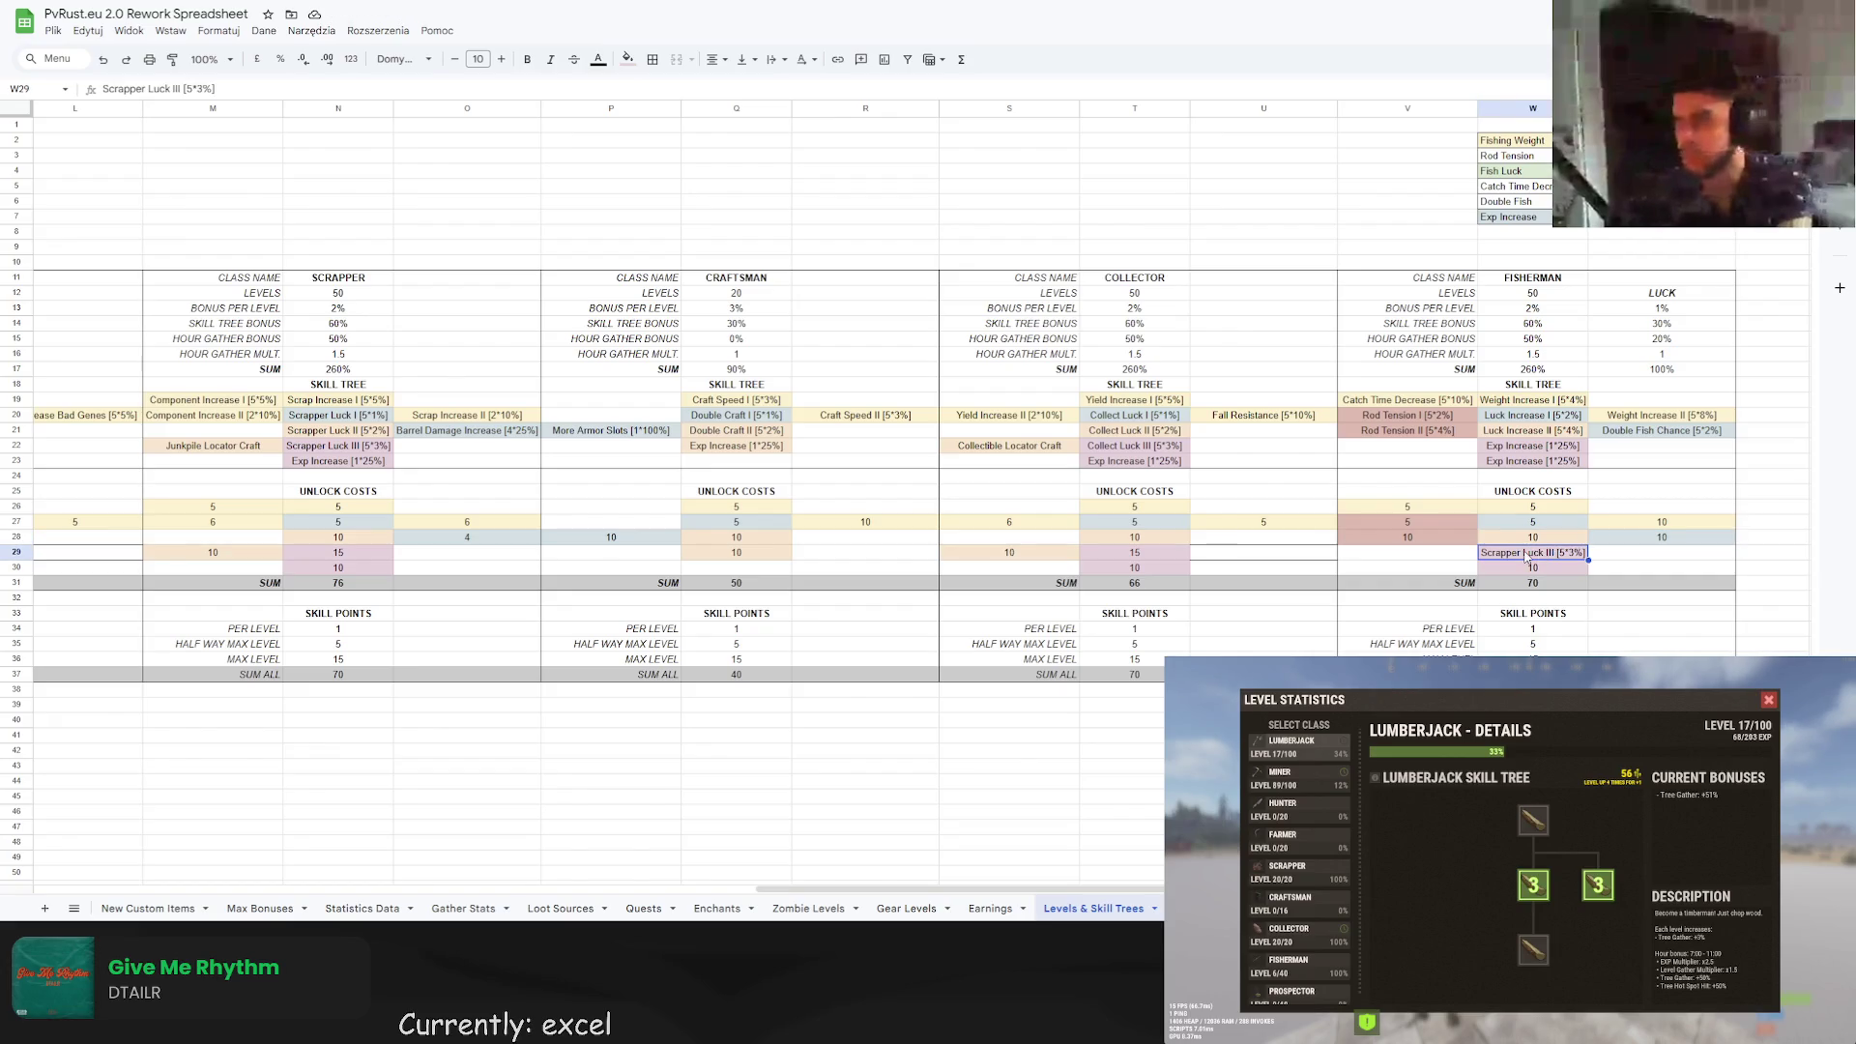
left_click(1549, 463)
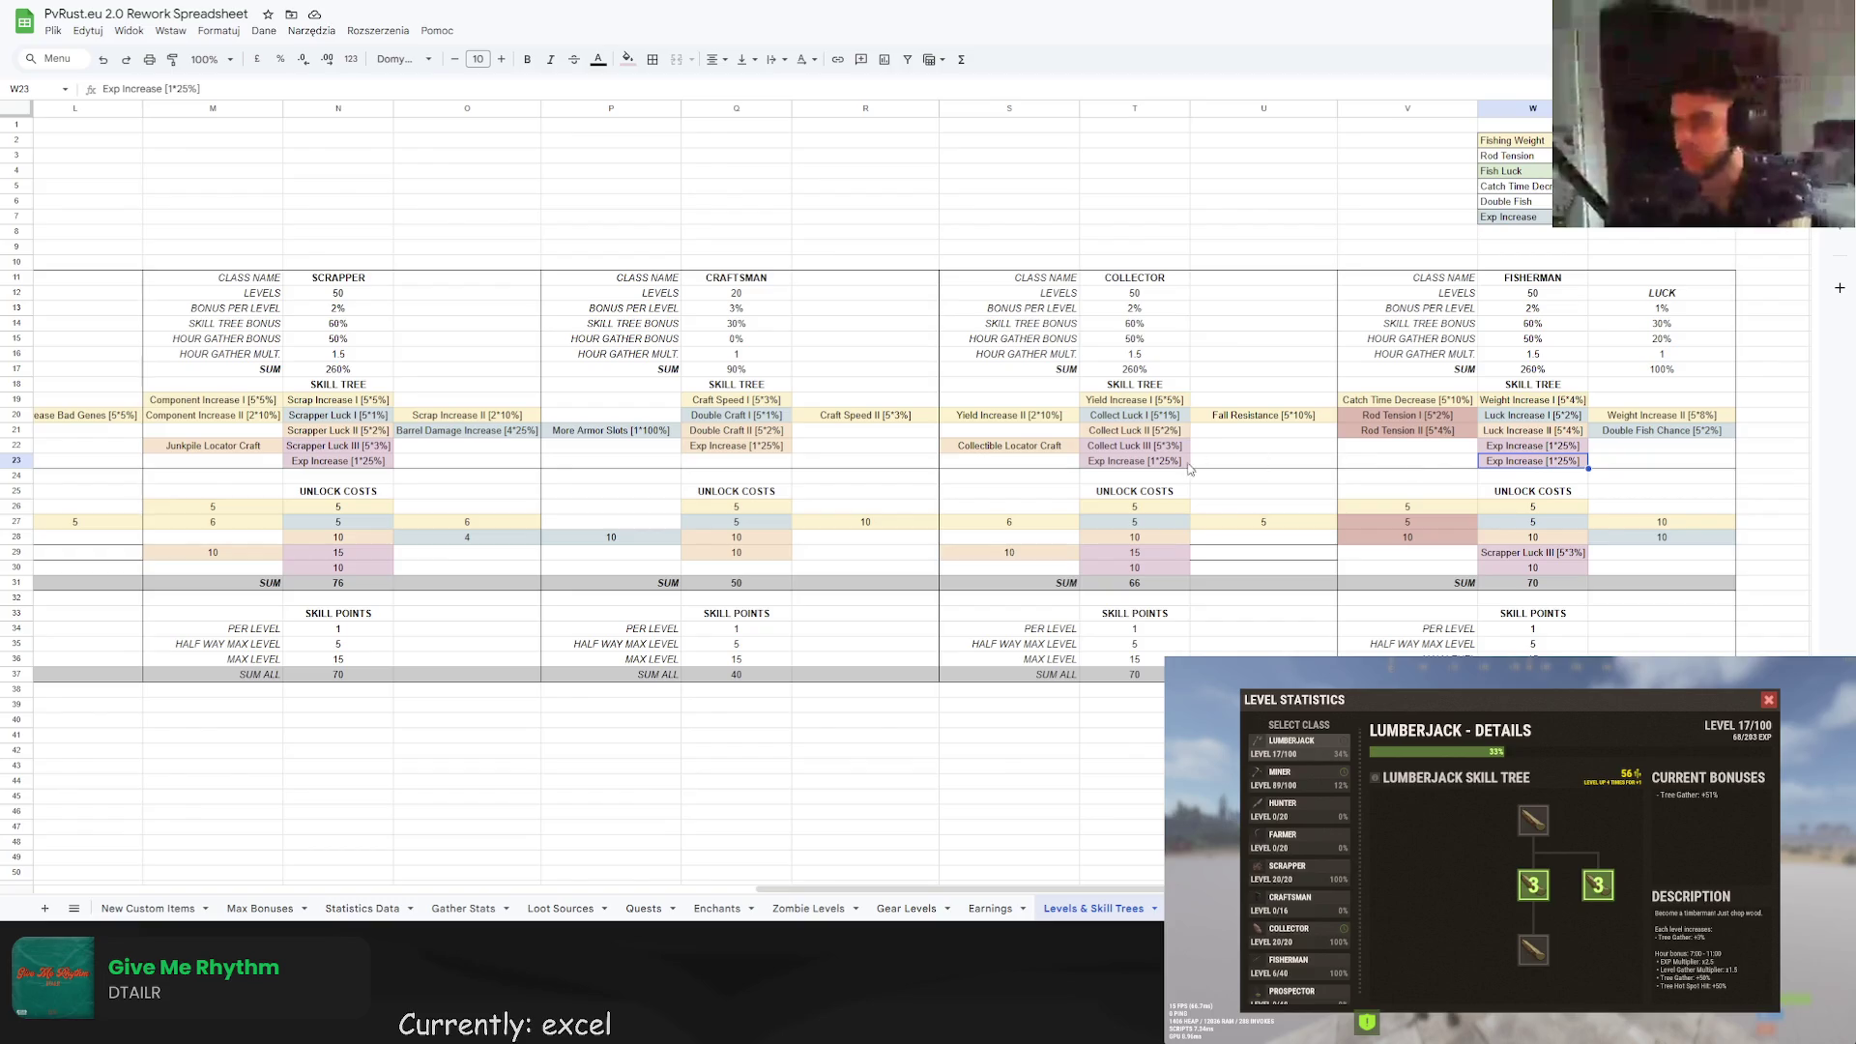
left_click(1025, 460)
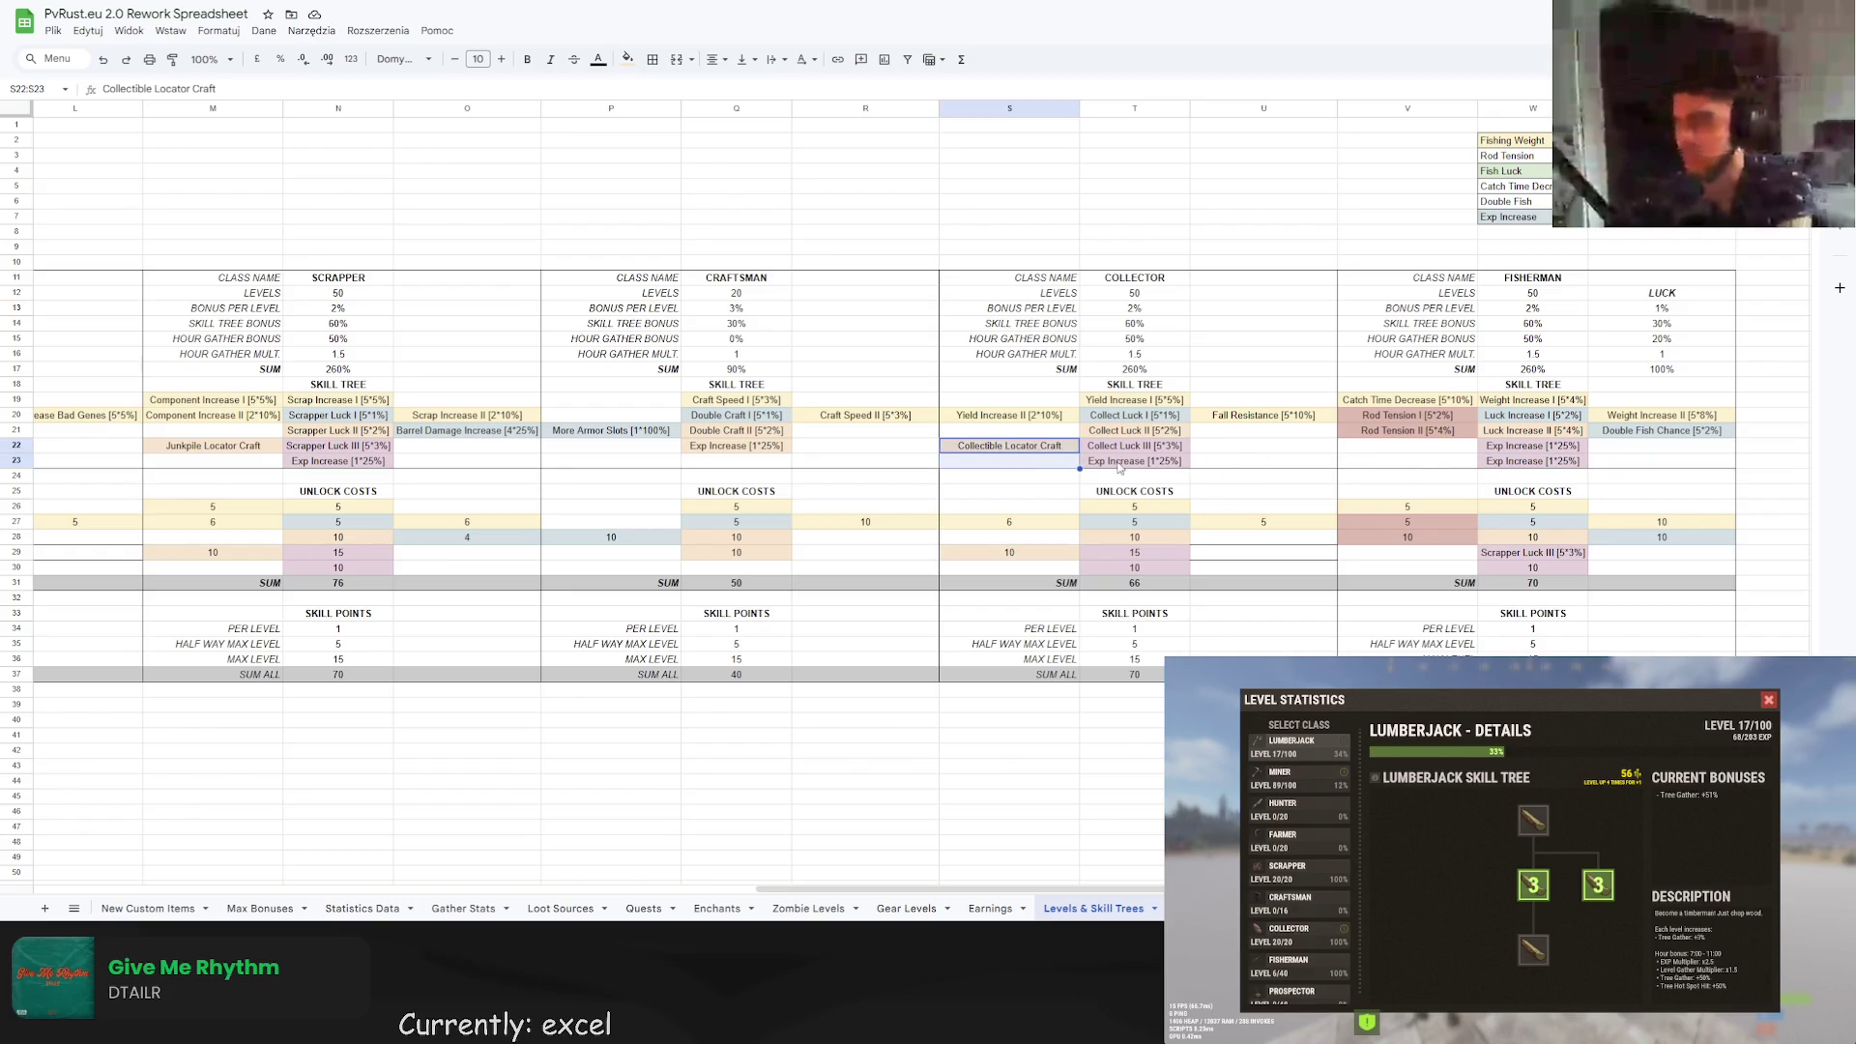
key("ctrl+c")
left_click(1170, 468)
key("ctrl+v")
left_click(1565, 458)
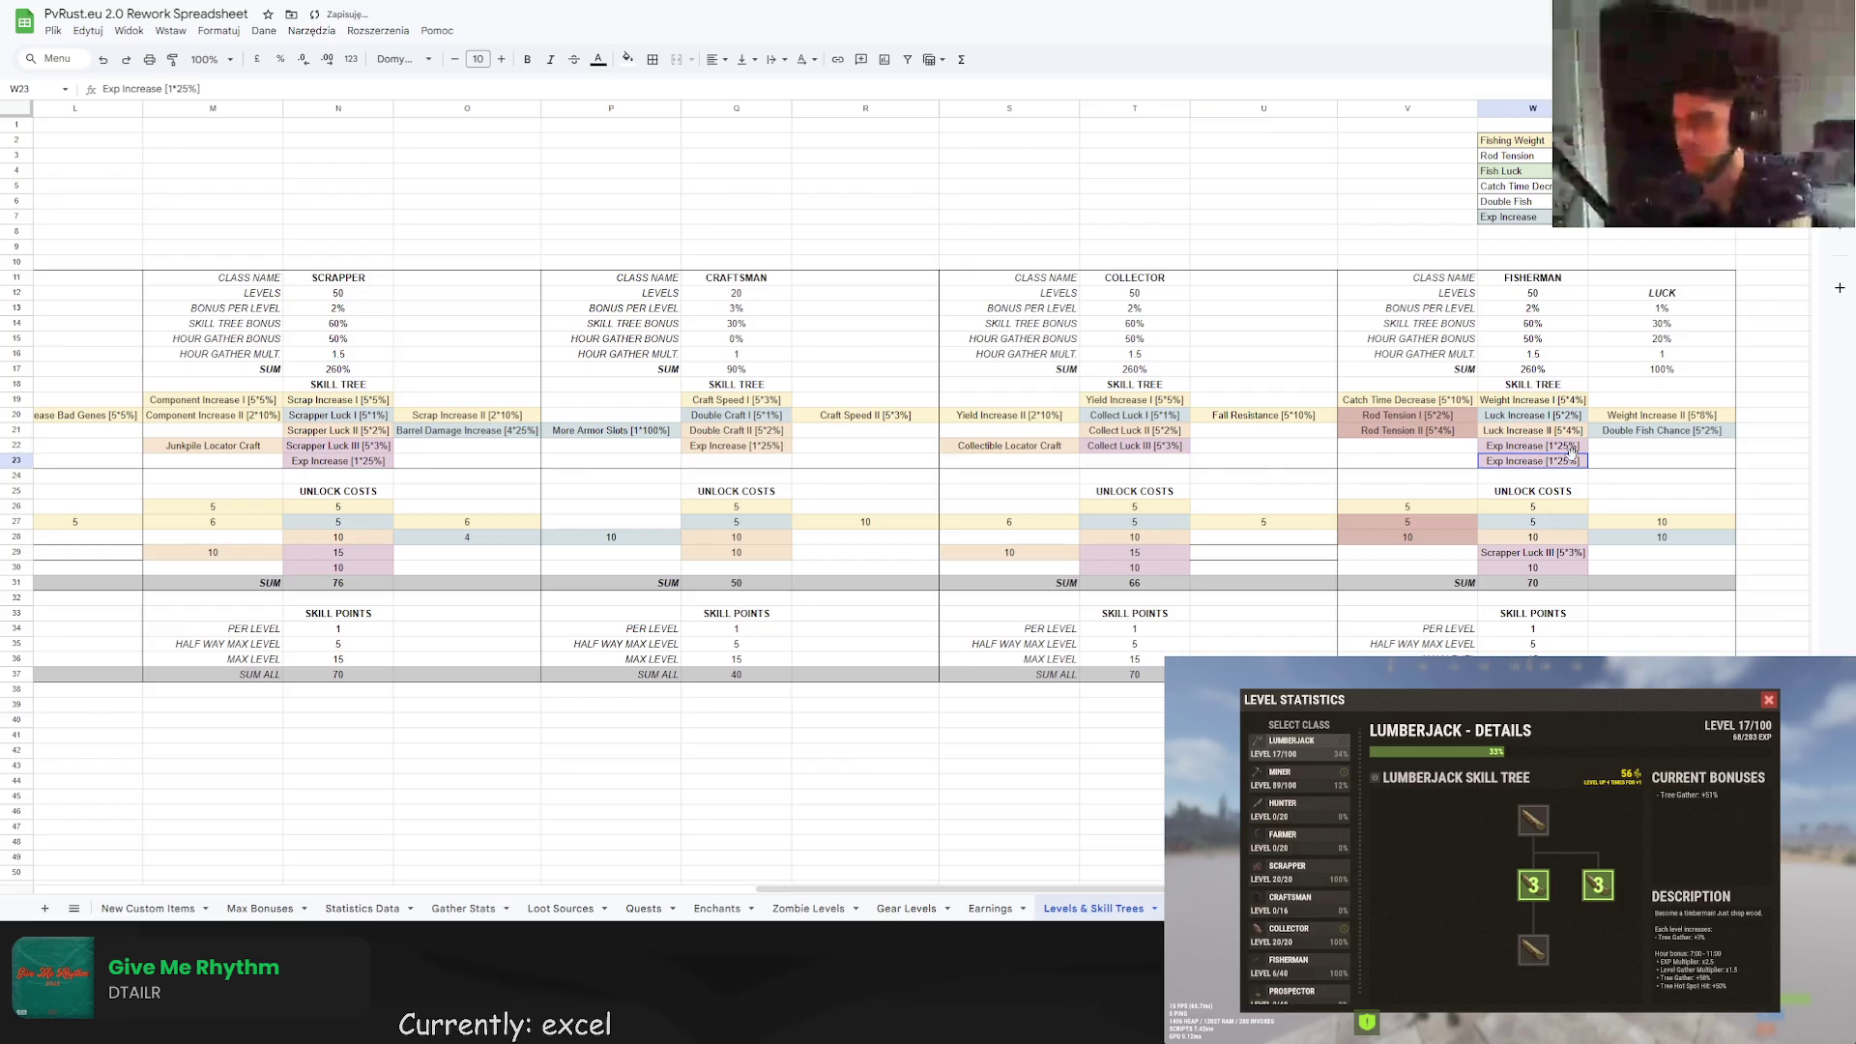
key("ctrl+z")
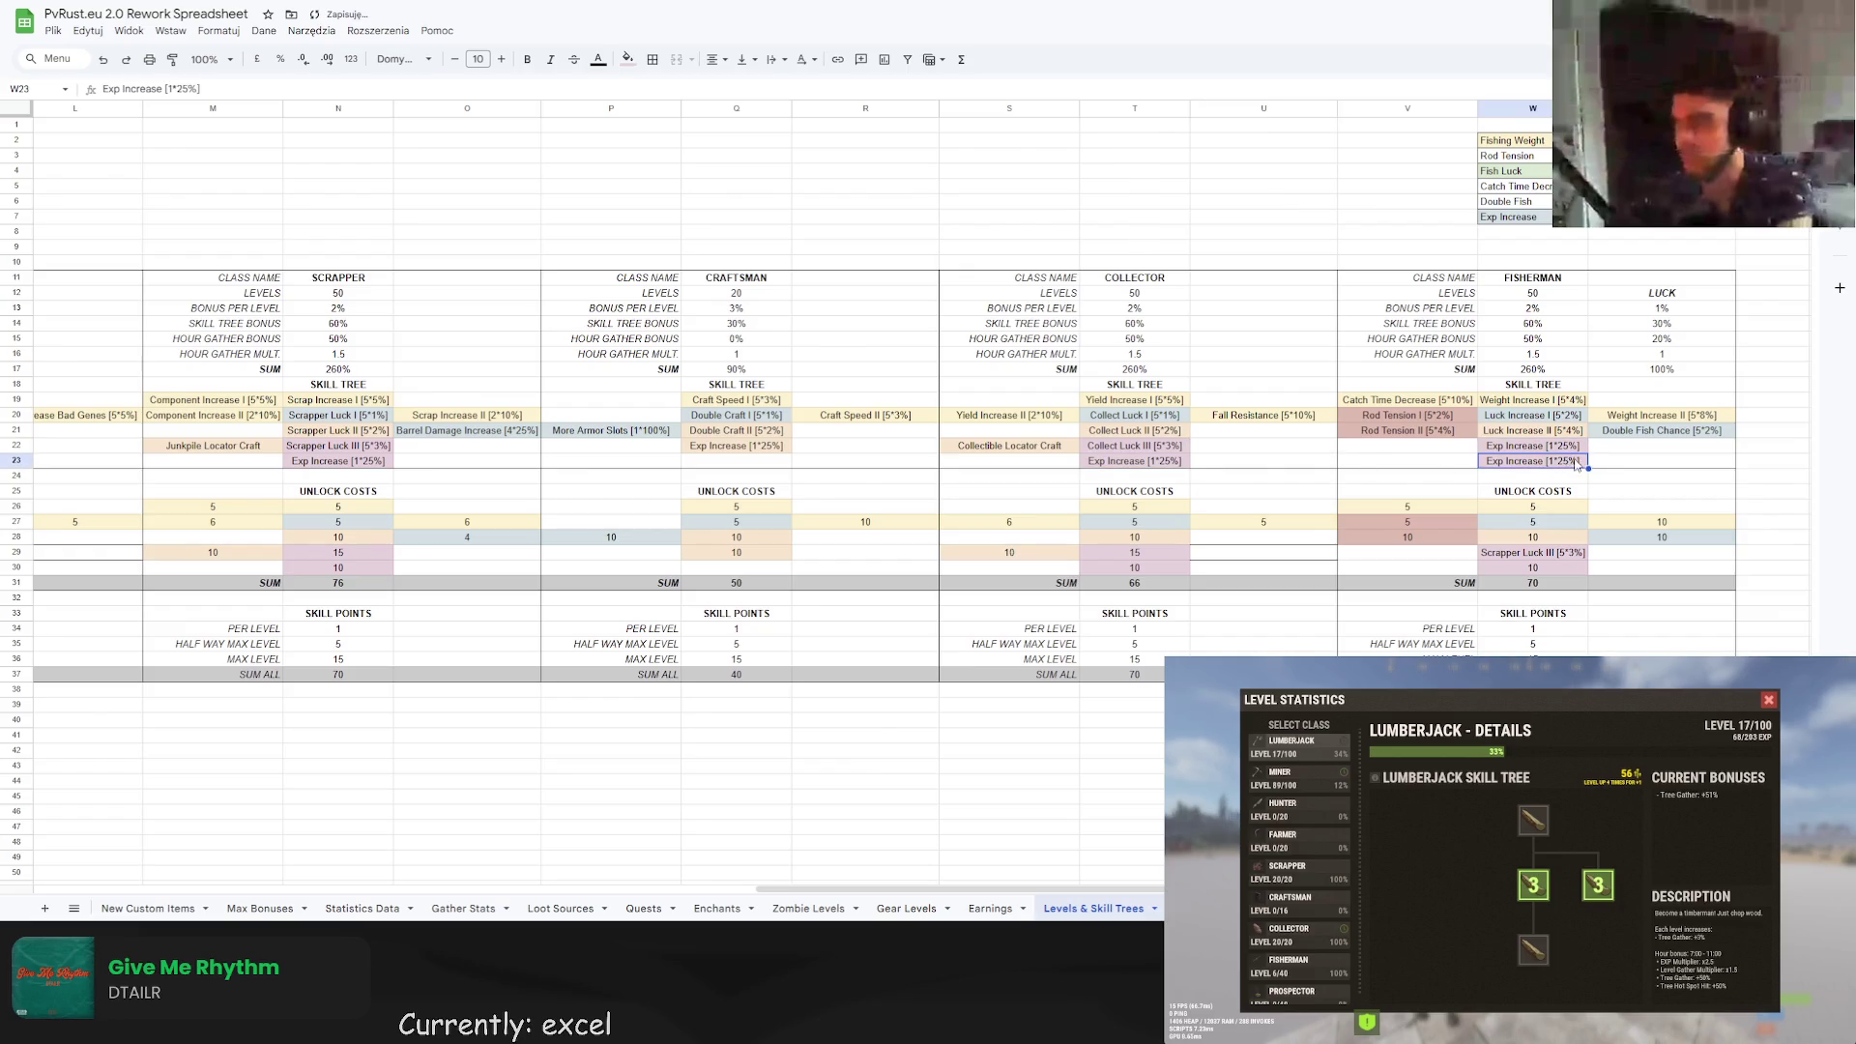
key("Delete")
Delete the extra 10 unlock cost, dropping the Fisherman sum to 60.
left_click(1604, 445)
left_click(1558, 571)
key("Delete")
left_click(1661, 540)
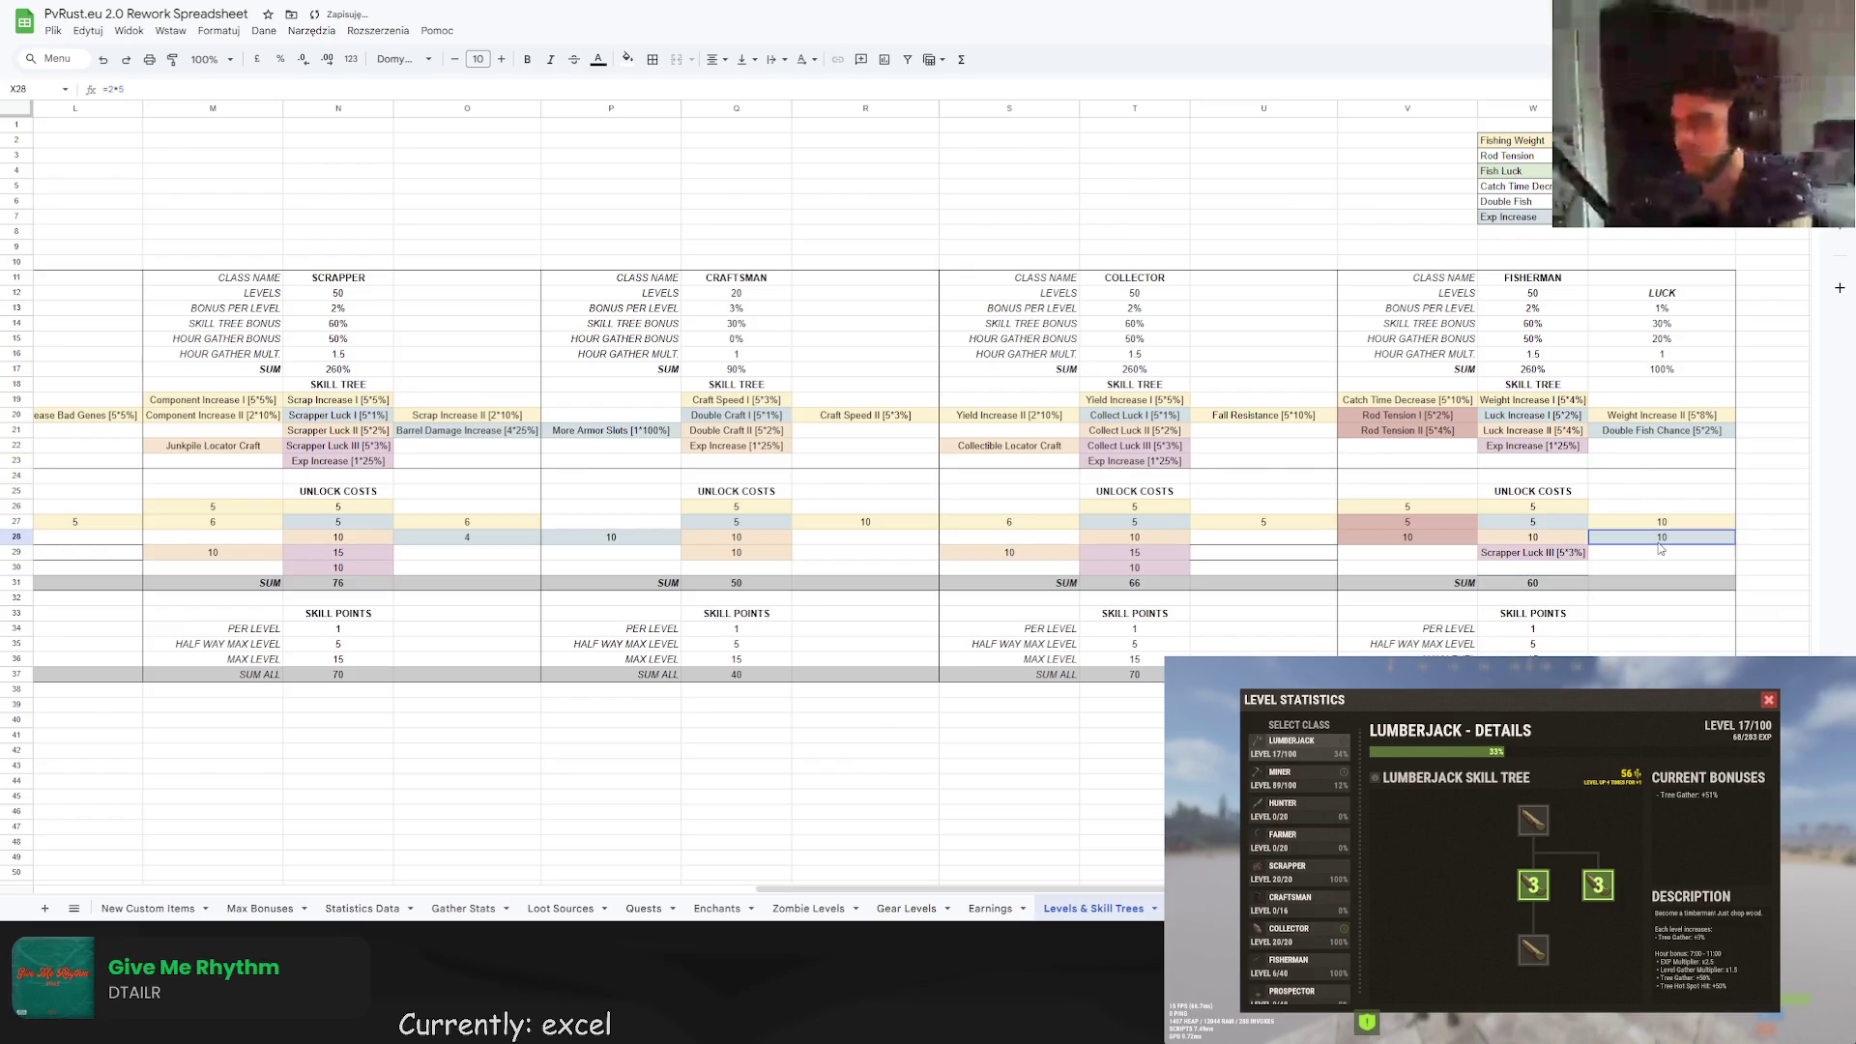
left_click(1583, 568)
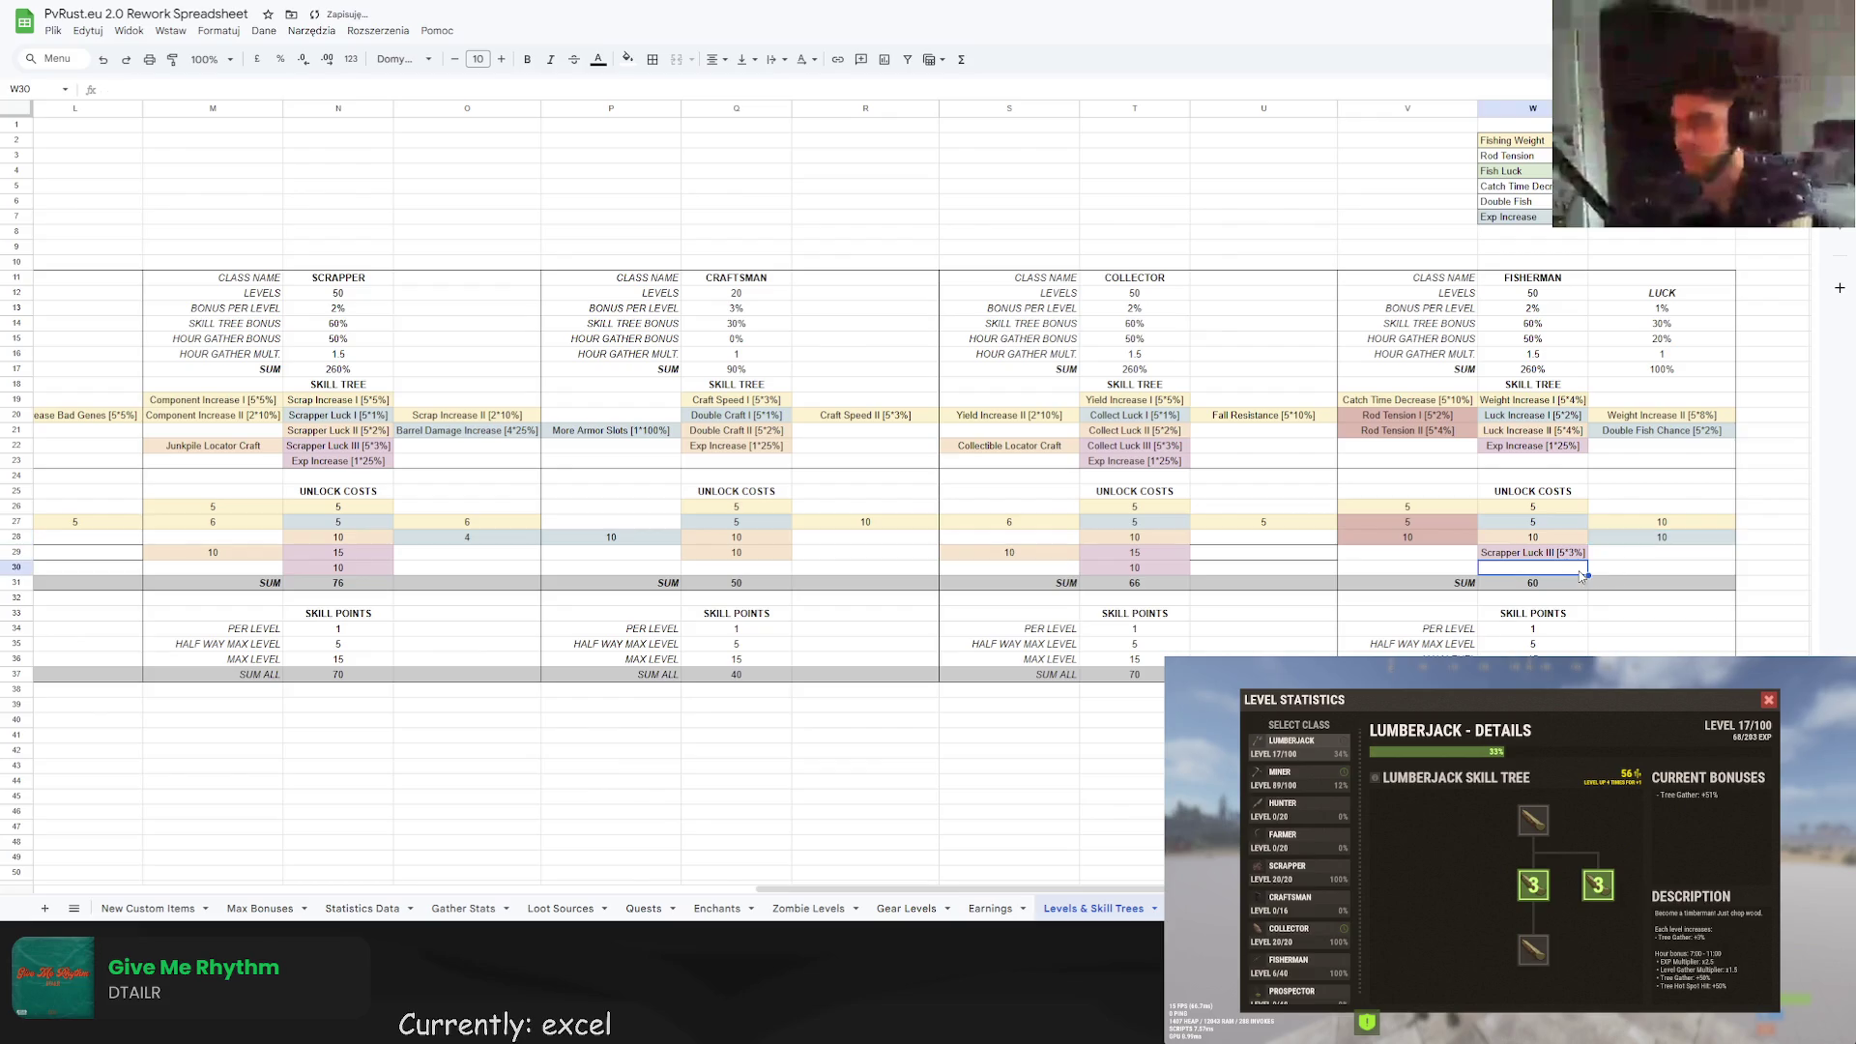
Add a border to cost cell W30 and give the Exp Increase cell W22 a light fill.
left_click(652, 59)
left_click(735, 118)
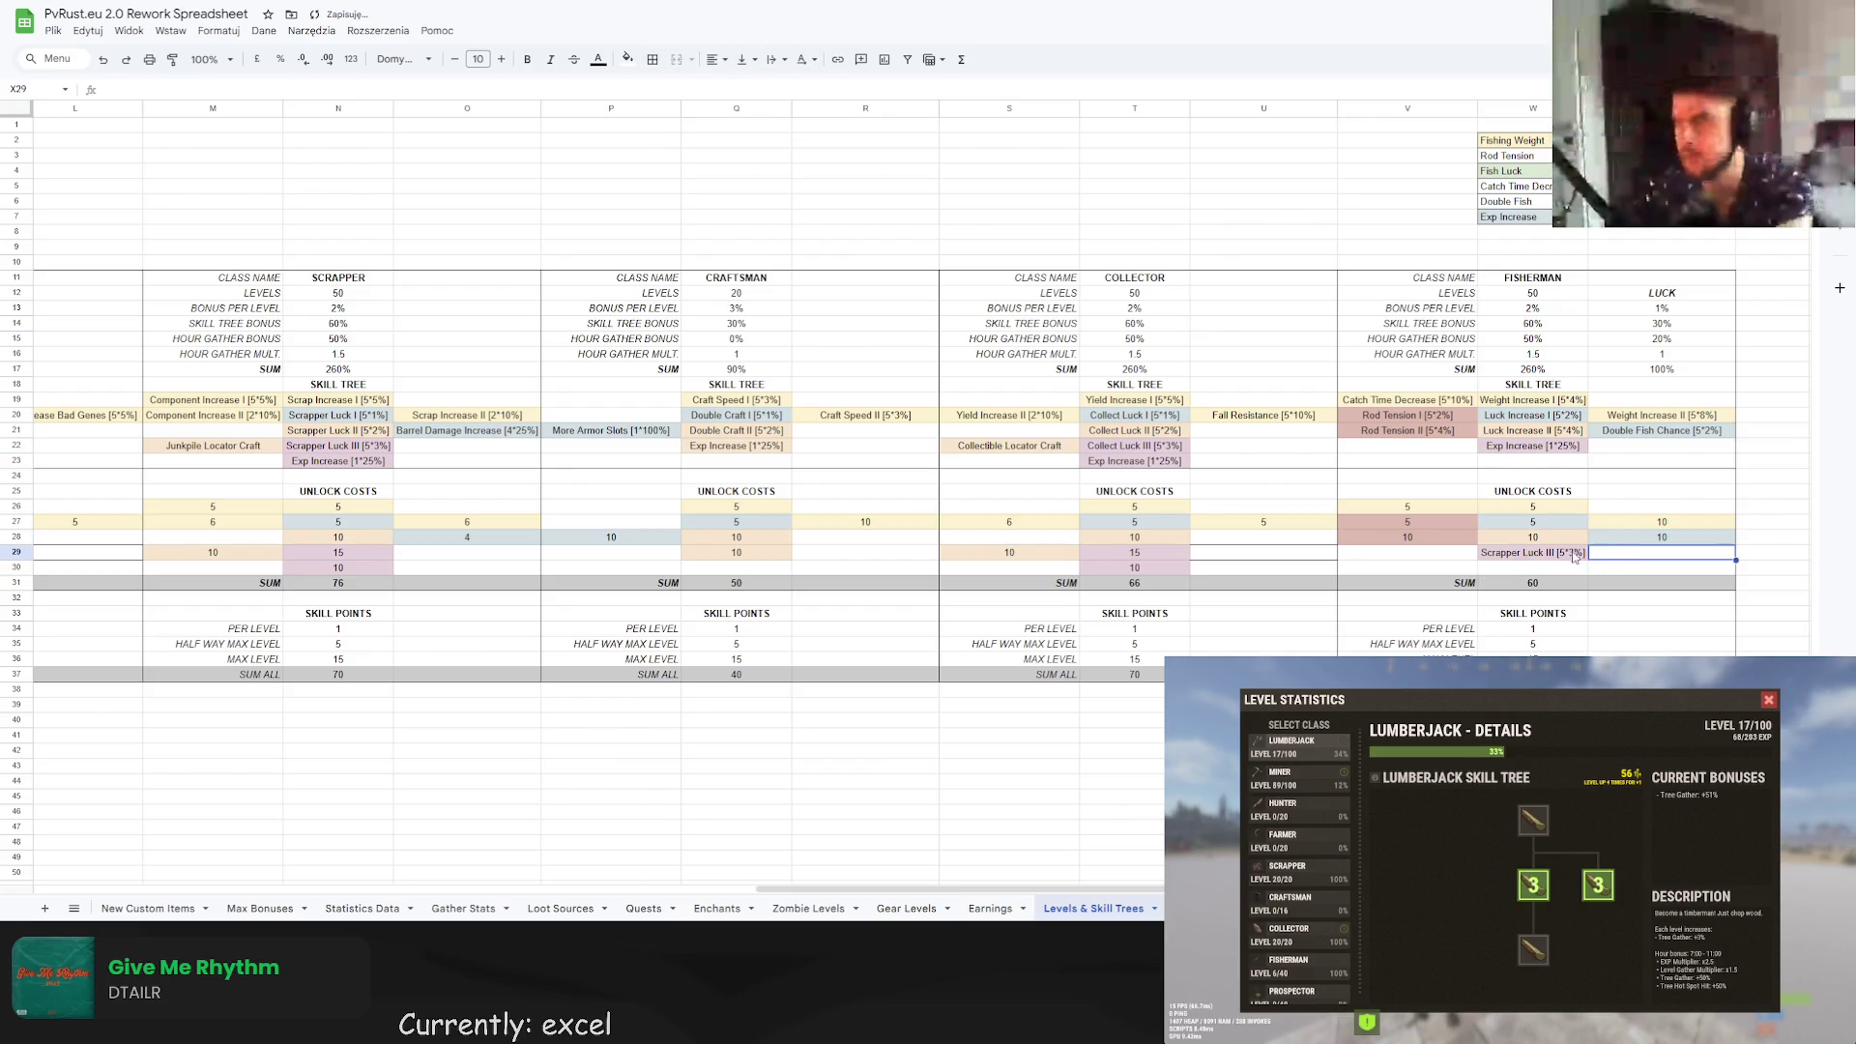
left_click(1561, 555)
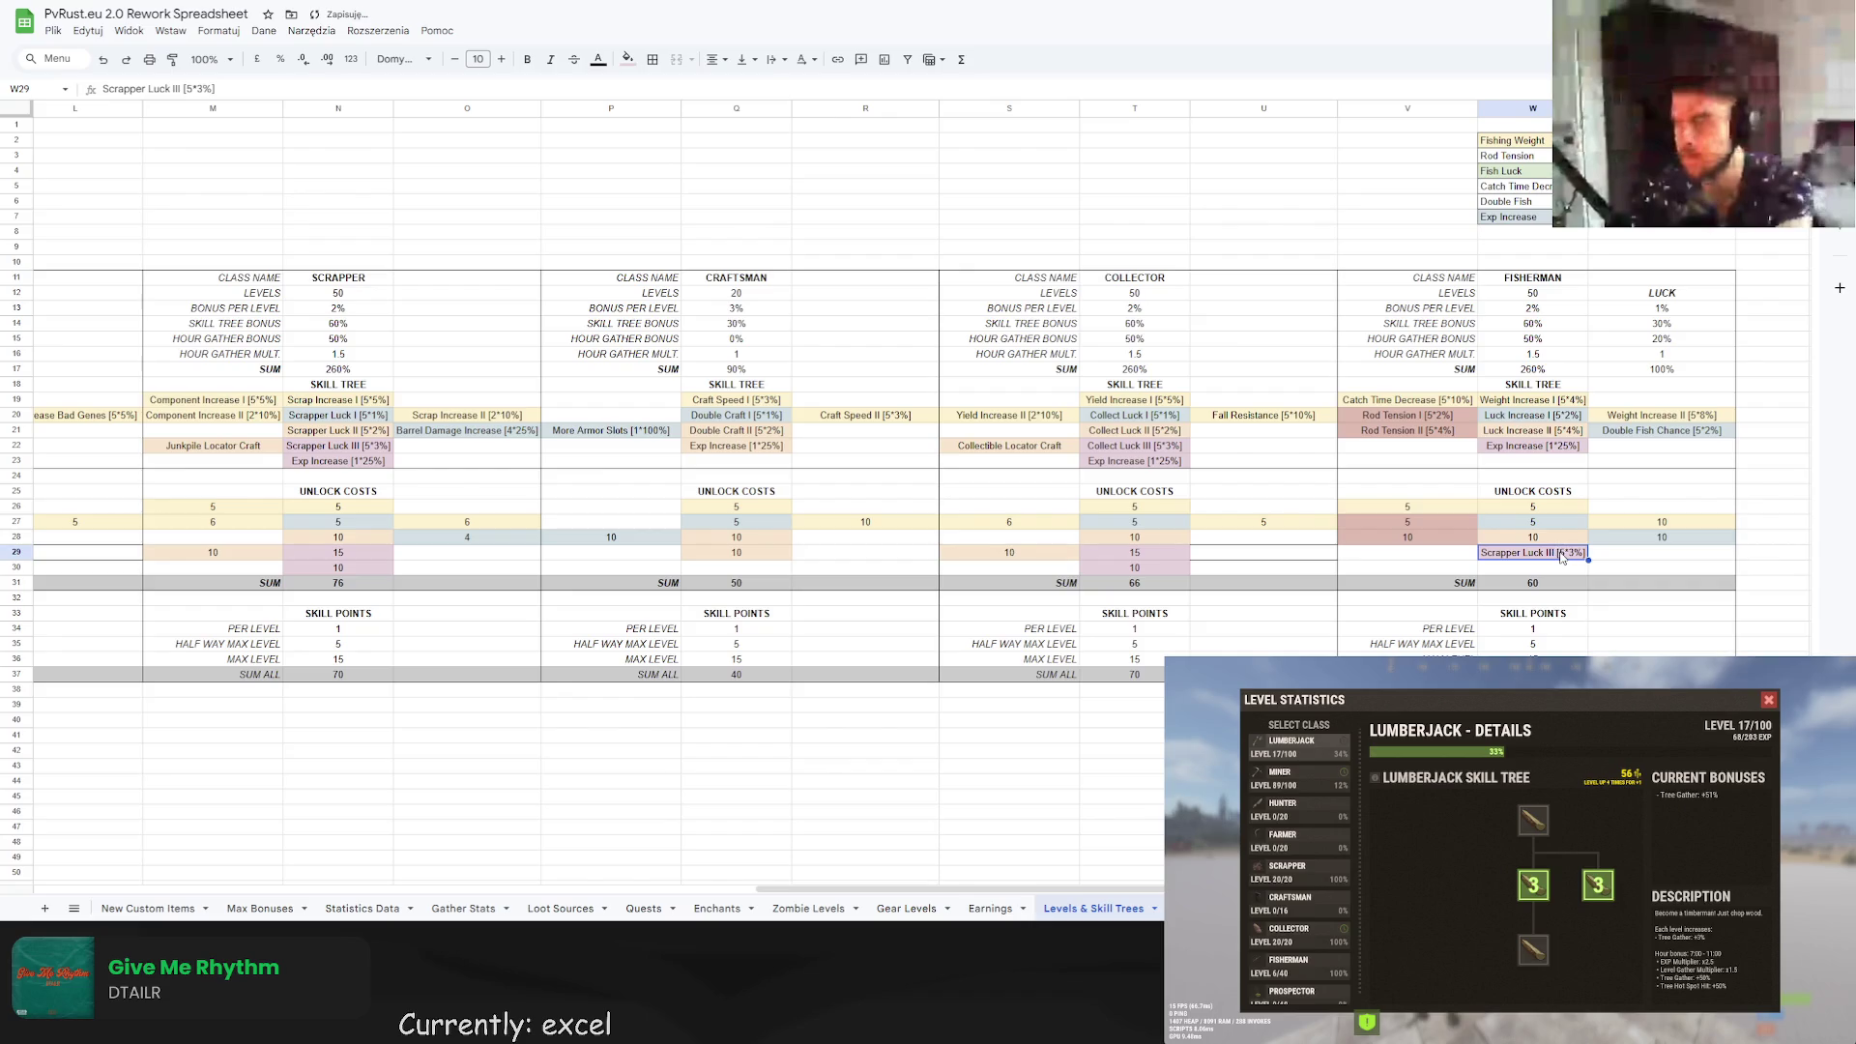
left_click(1535, 432)
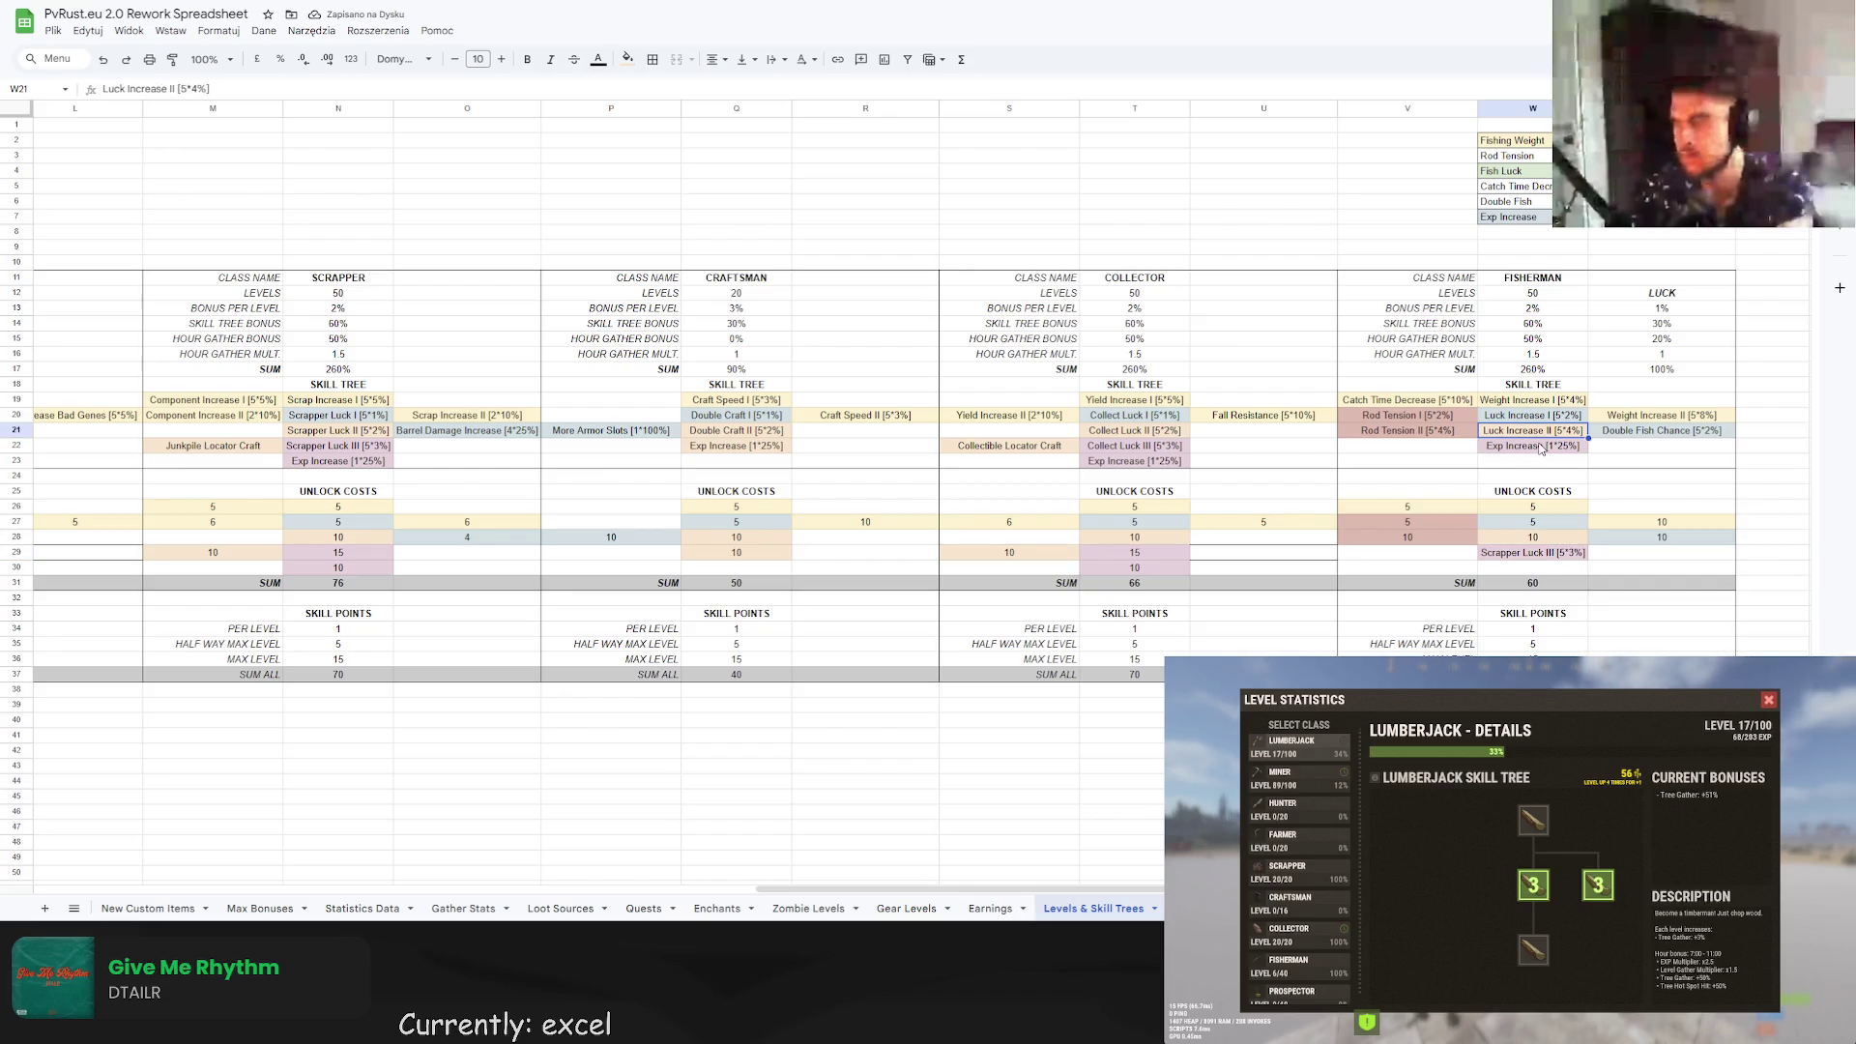
left_click(1537, 446)
left_click(627, 59)
left_click(676, 150)
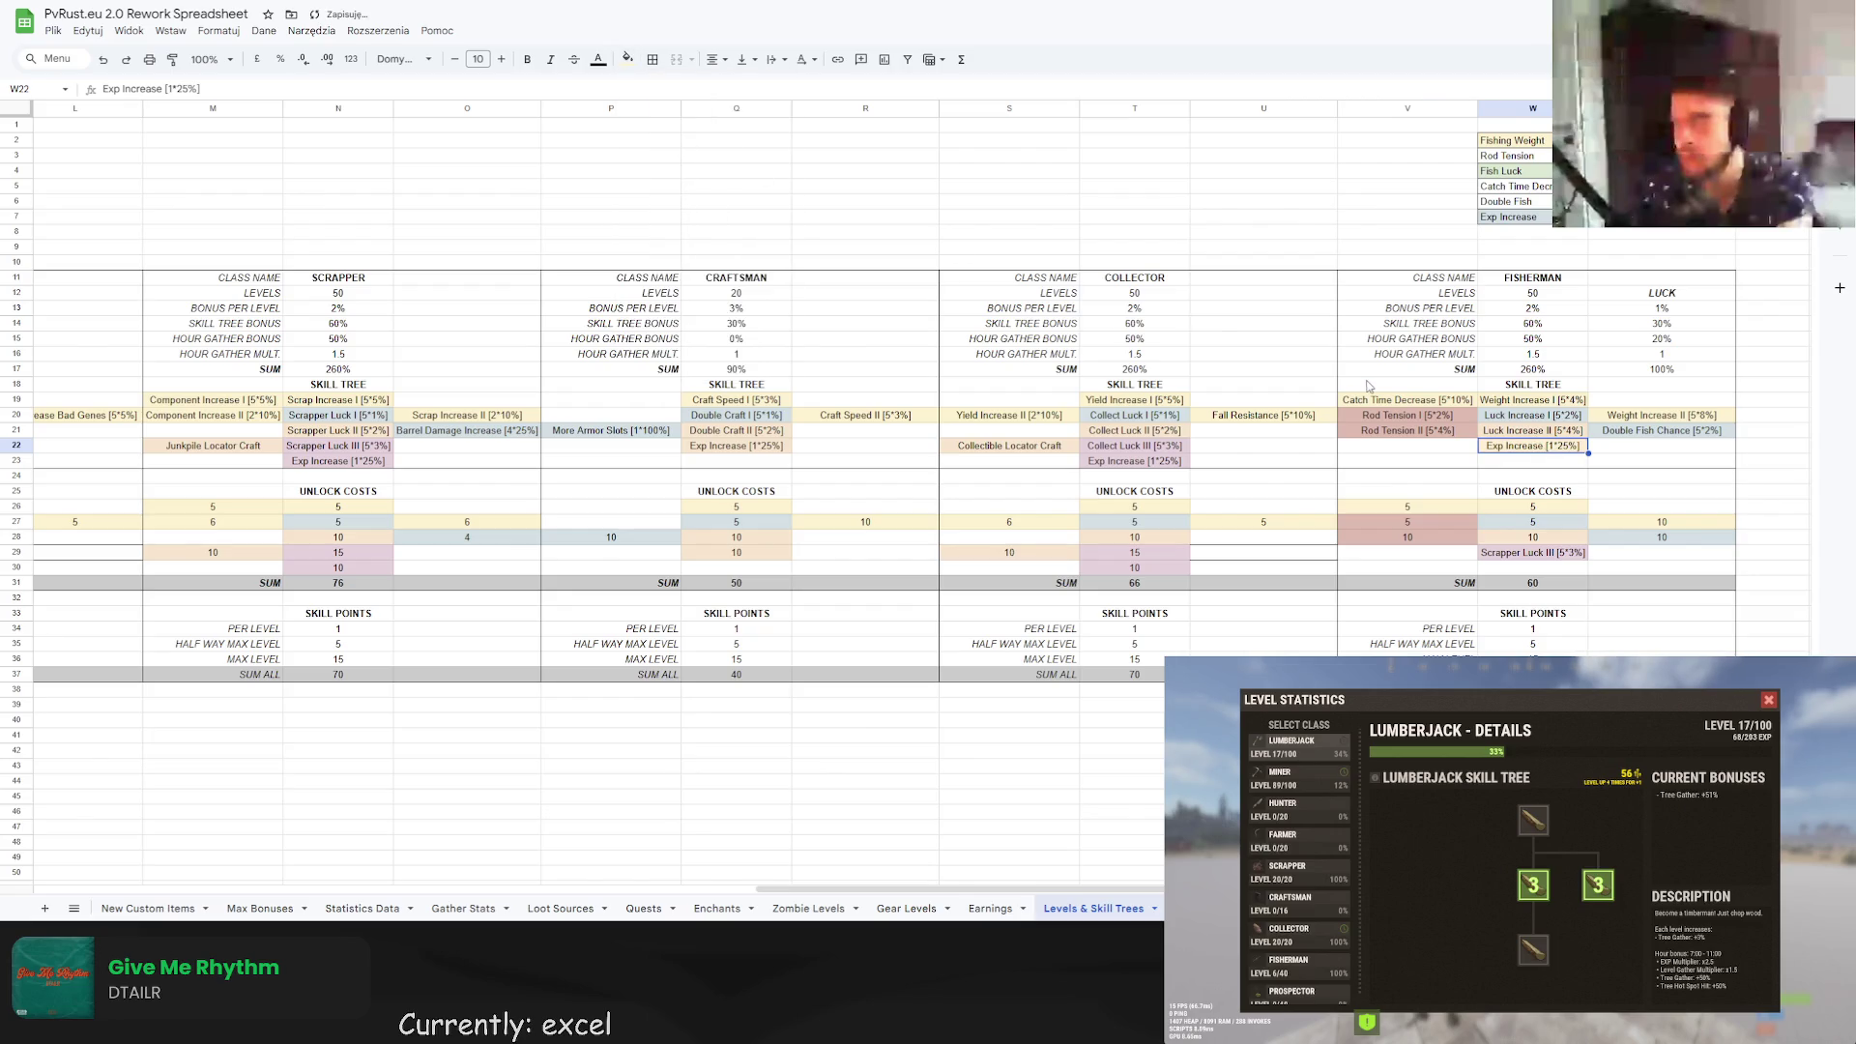
left_click(1407, 386)
left_click(627, 59)
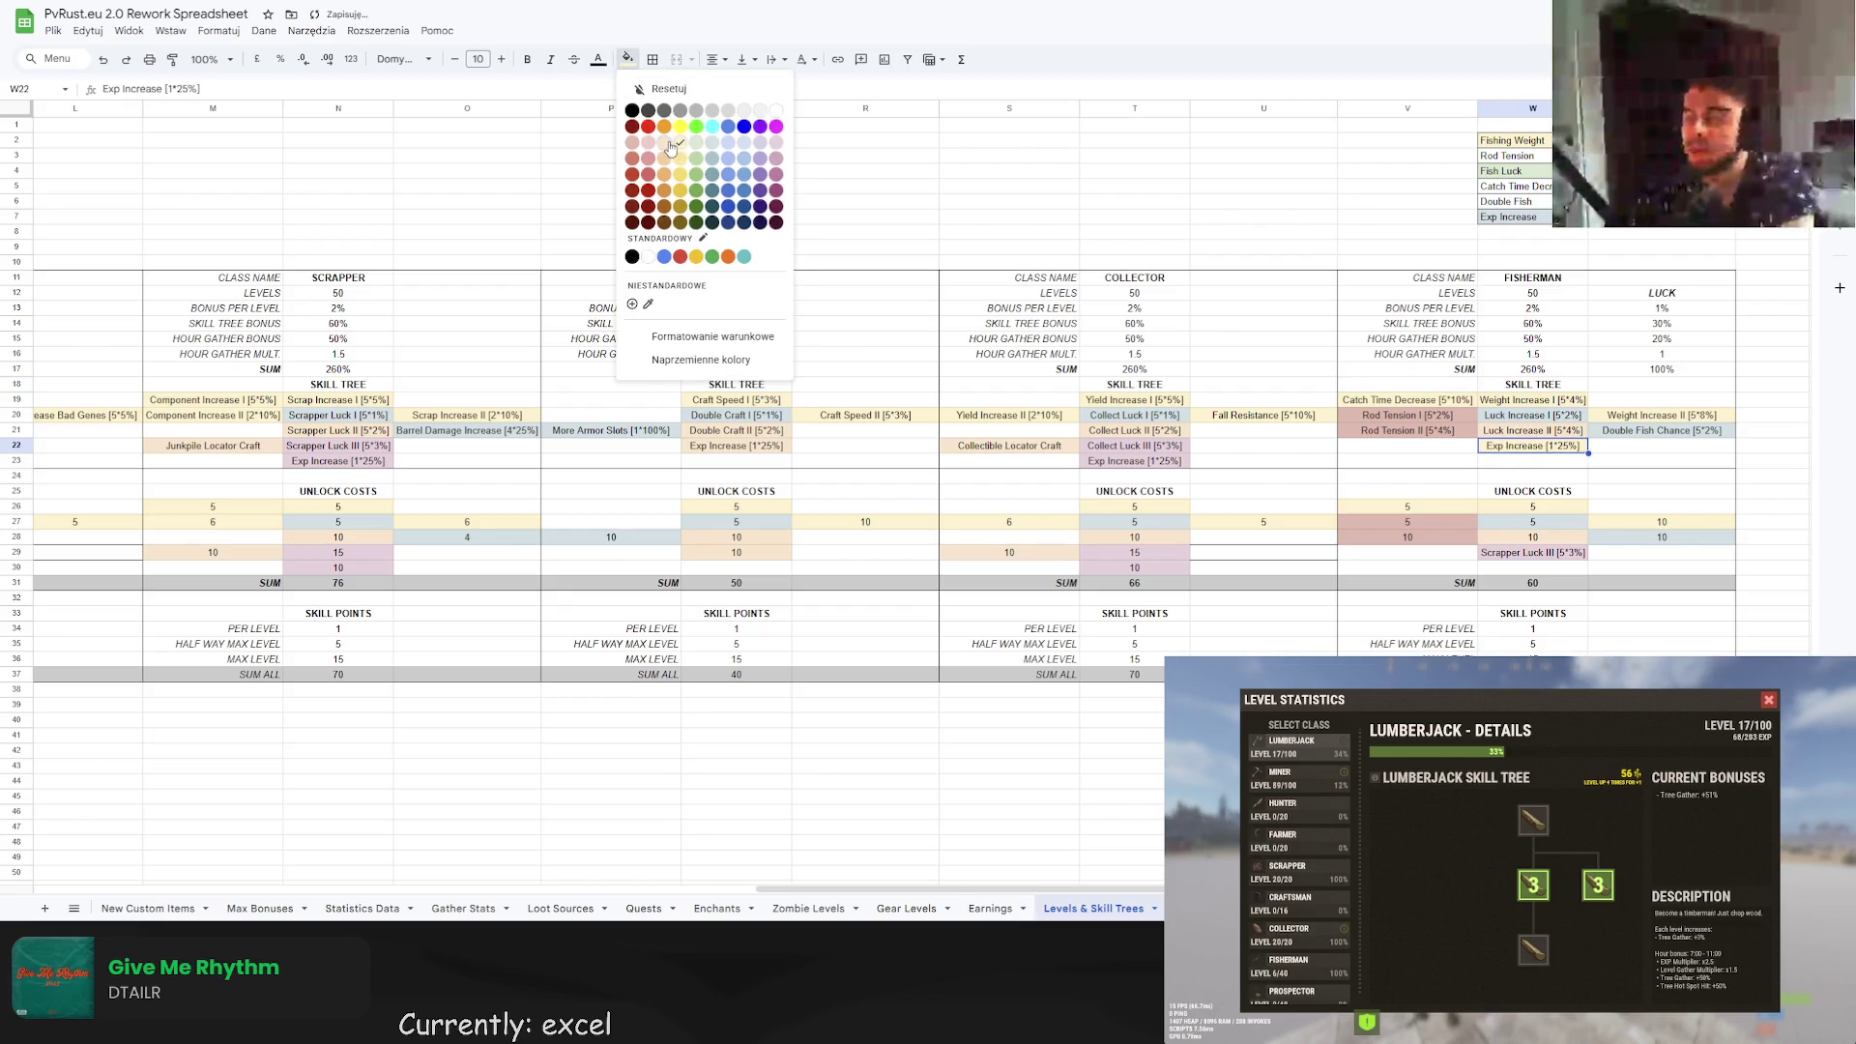
left_click(1506, 353)
Change the fill colour of the stray Scrapper Luck III cell W29.
left_click(1558, 557)
left_click(627, 59)
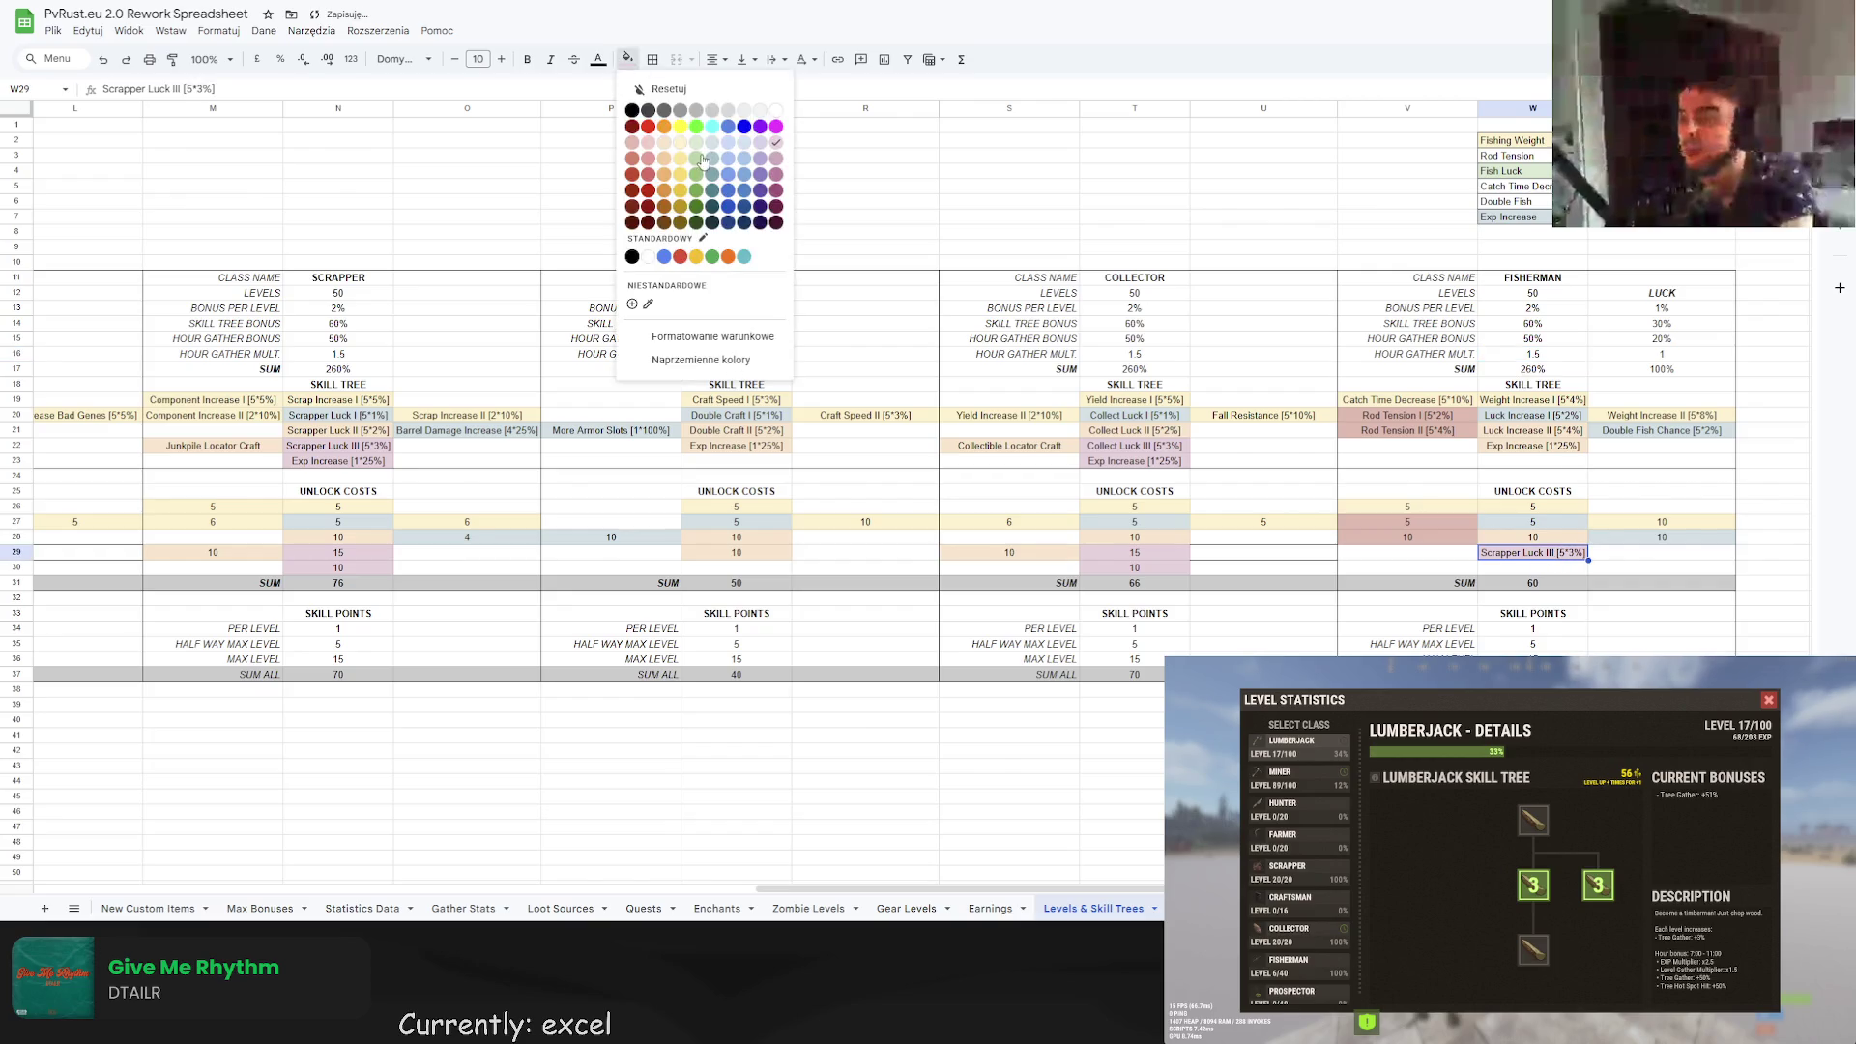
left_click(687, 155)
left_click(1632, 525)
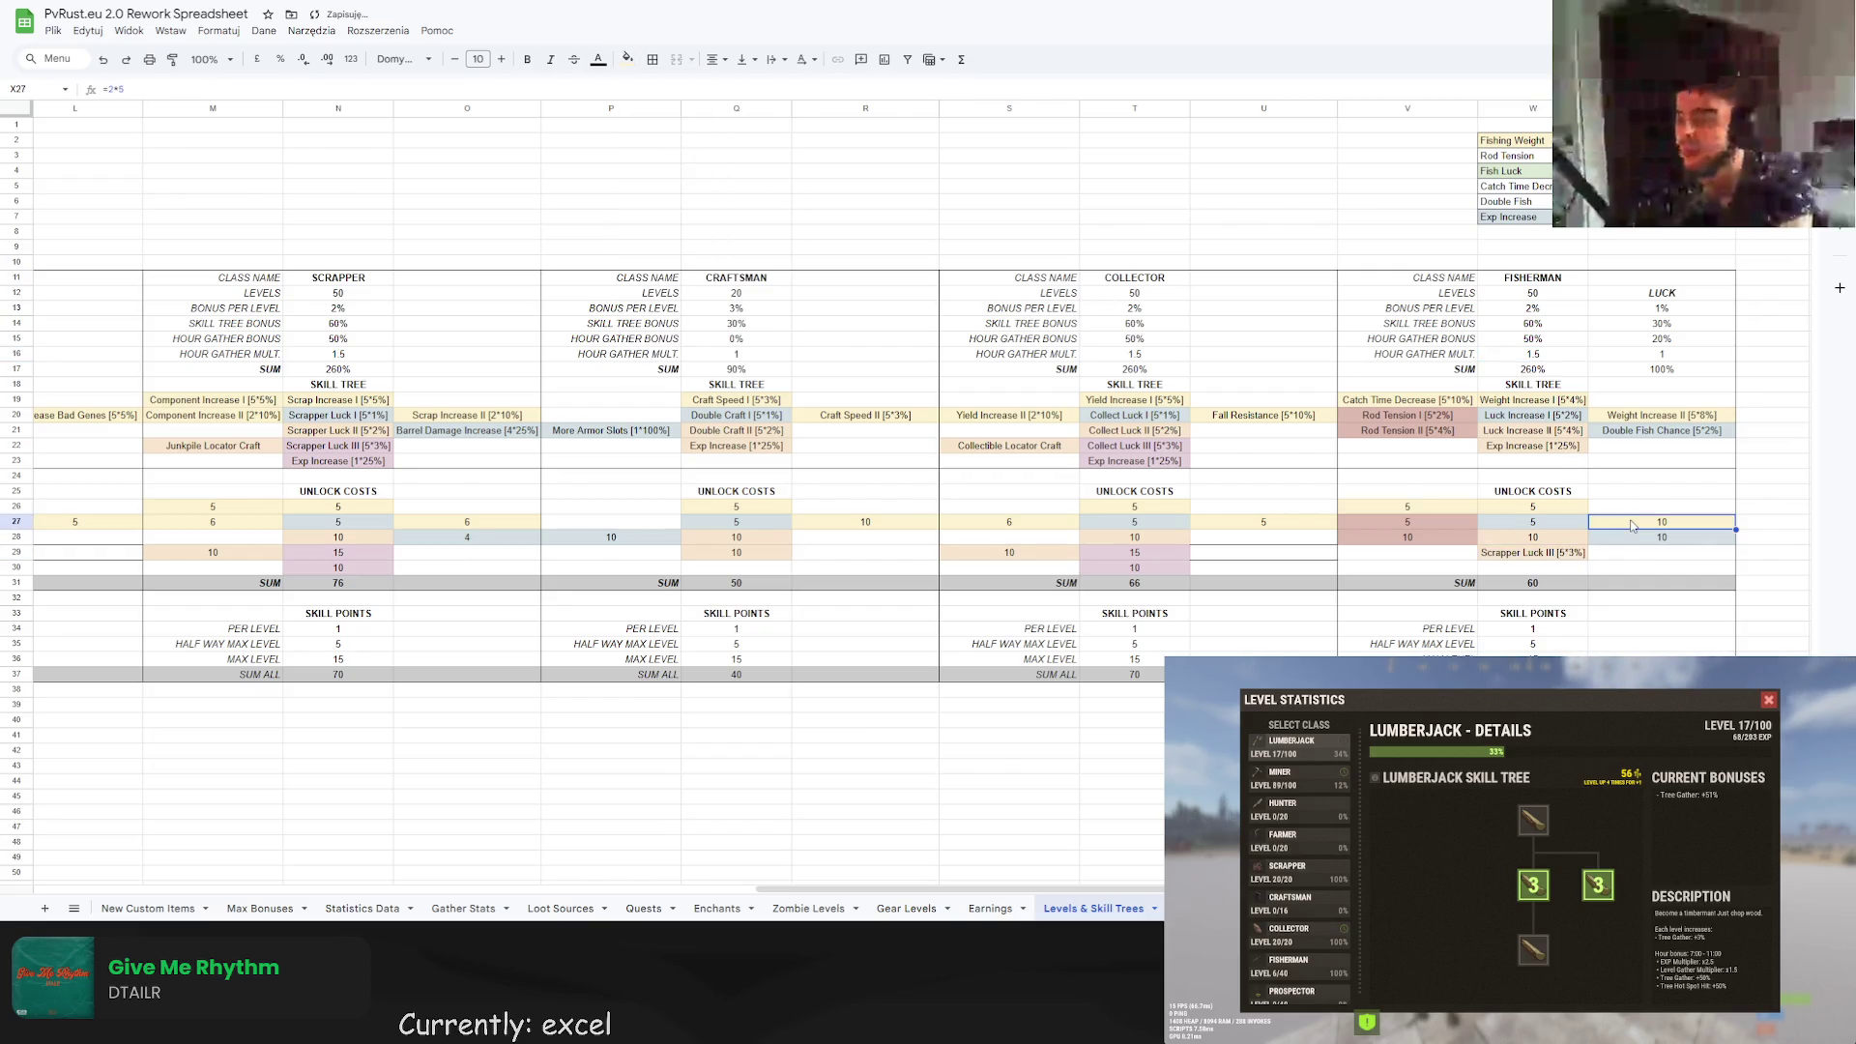
Replace W29's Scrapper Luck III text with 10, restoring the sum to 70.
left_click(1567, 557)
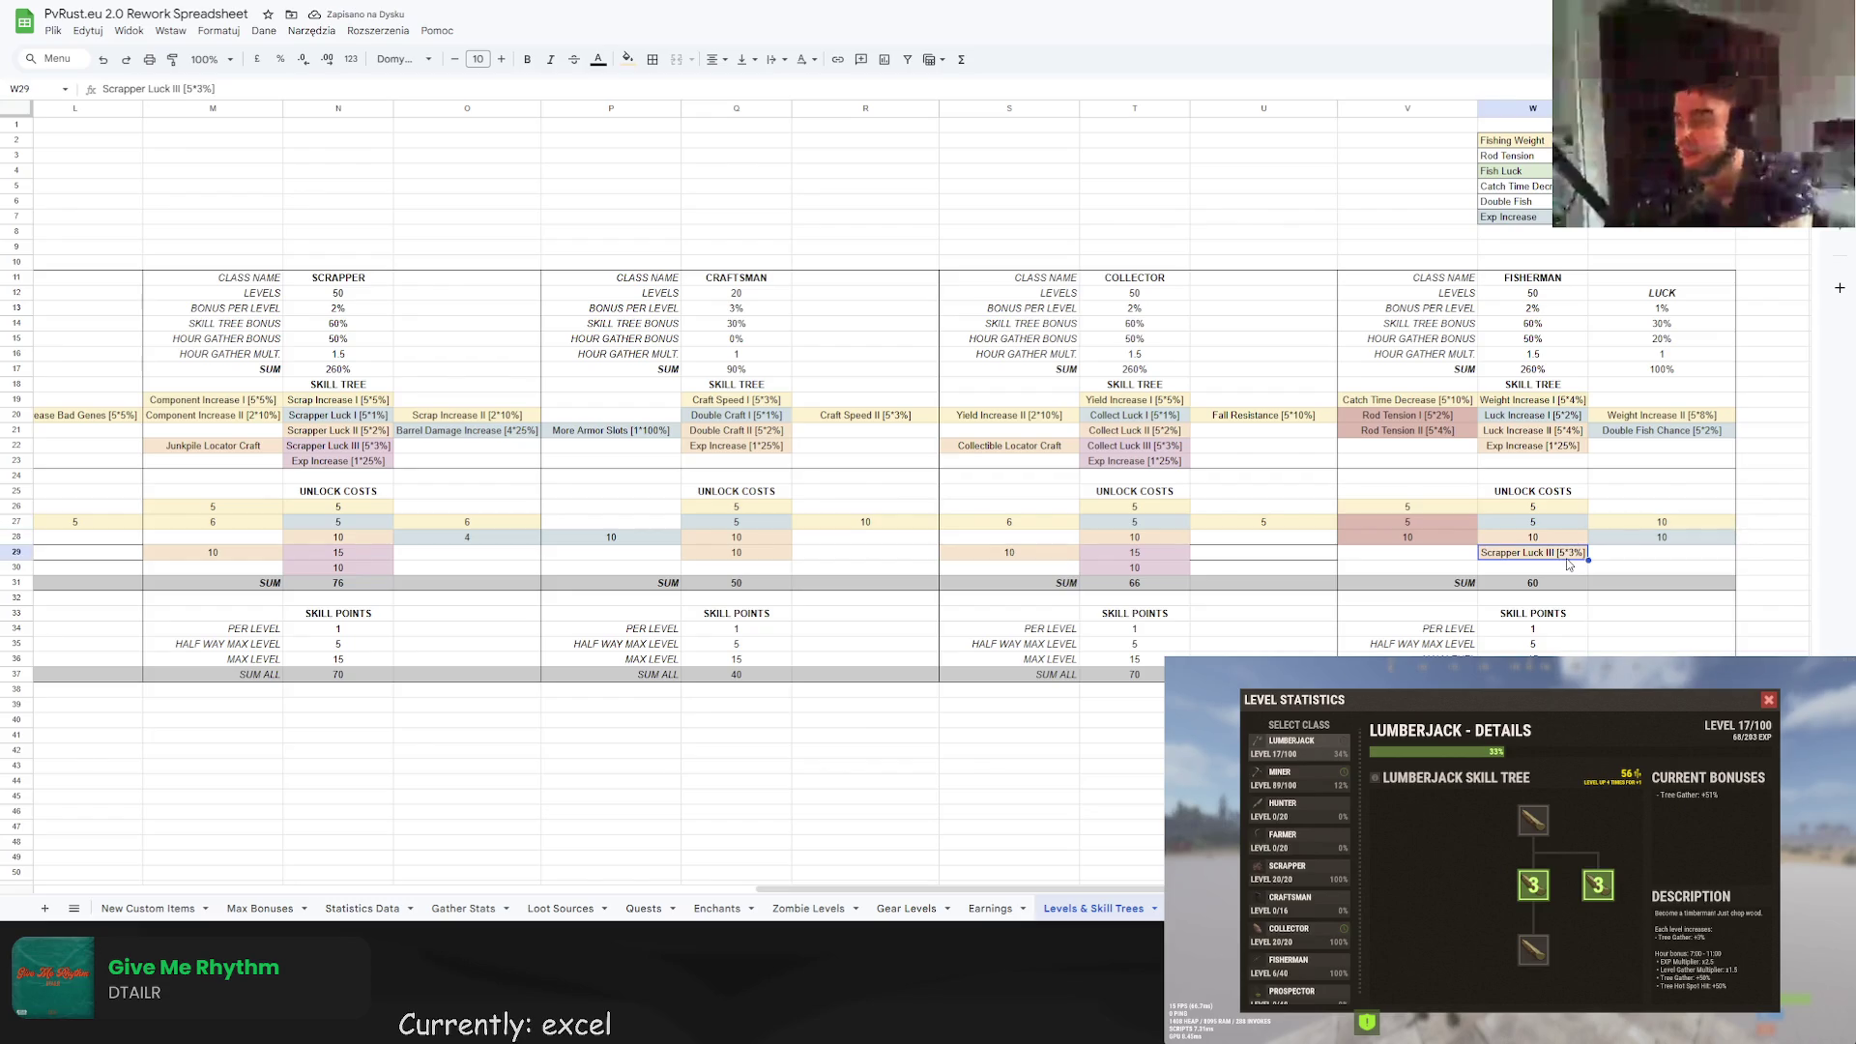
left_click(1123, 463)
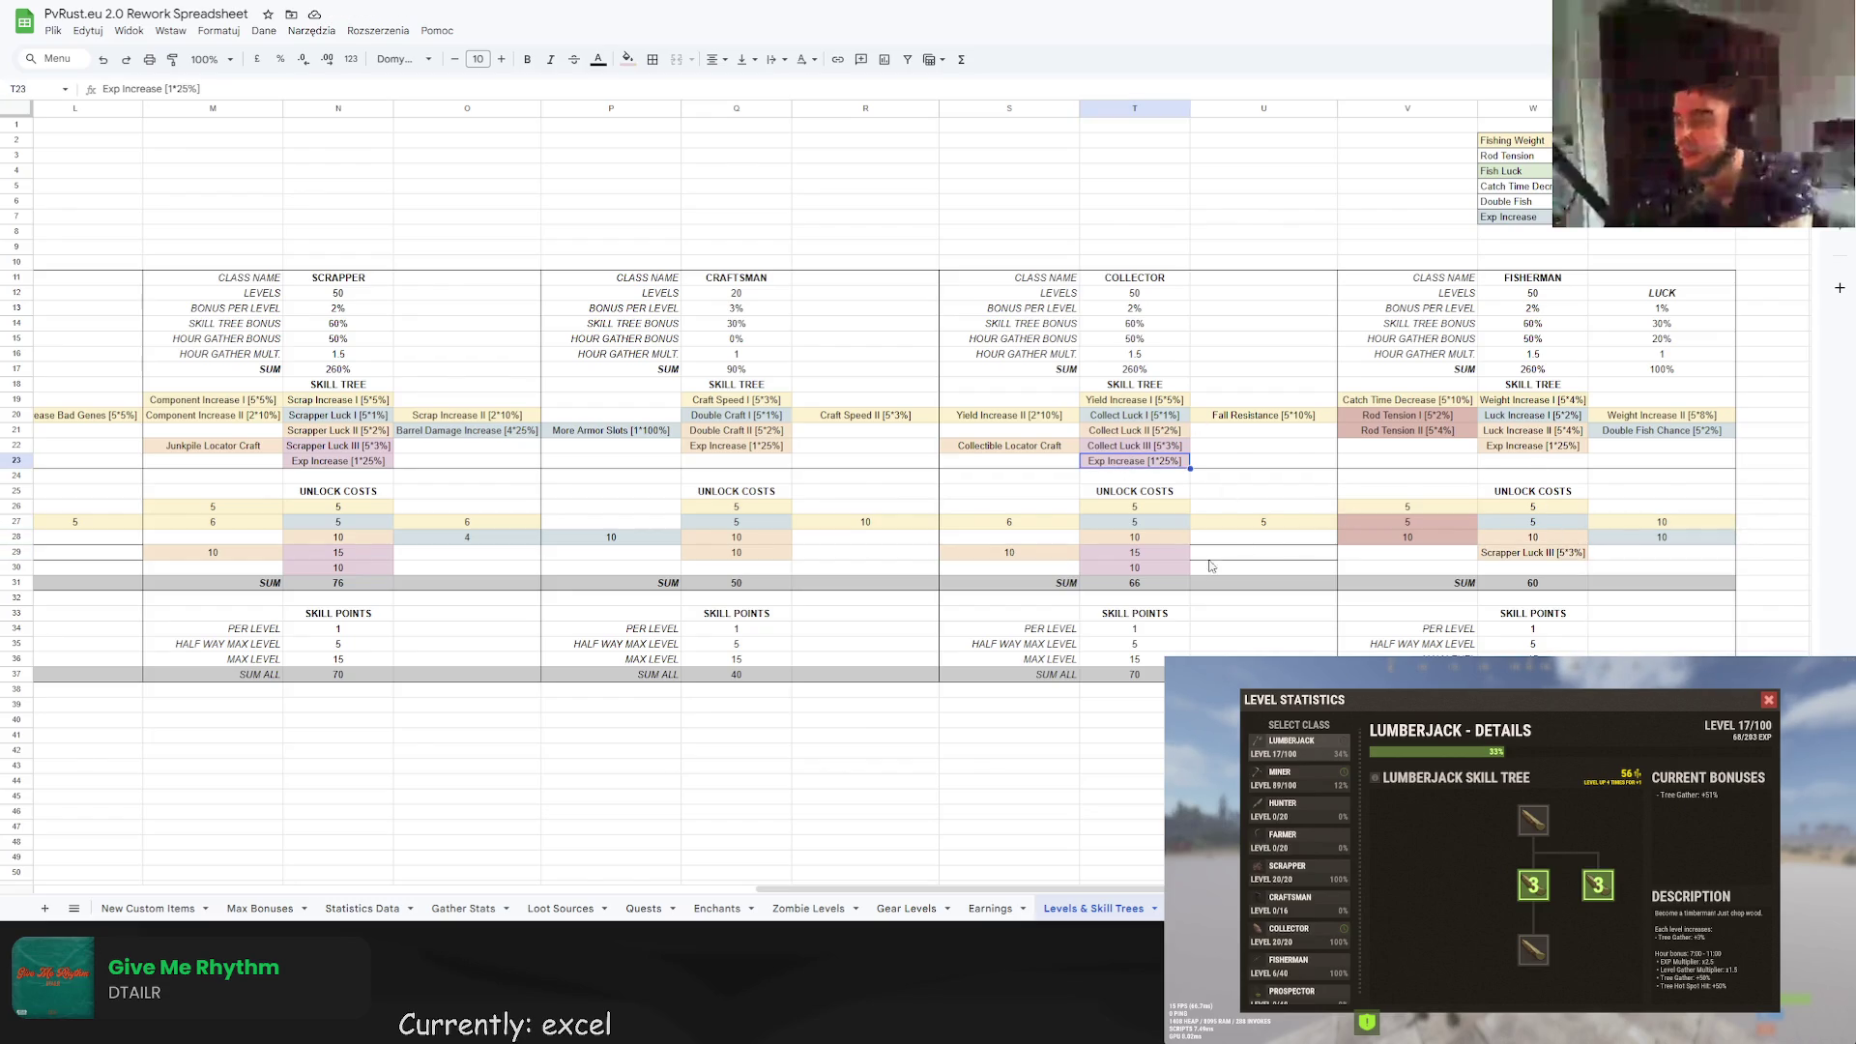
left_click(1507, 559)
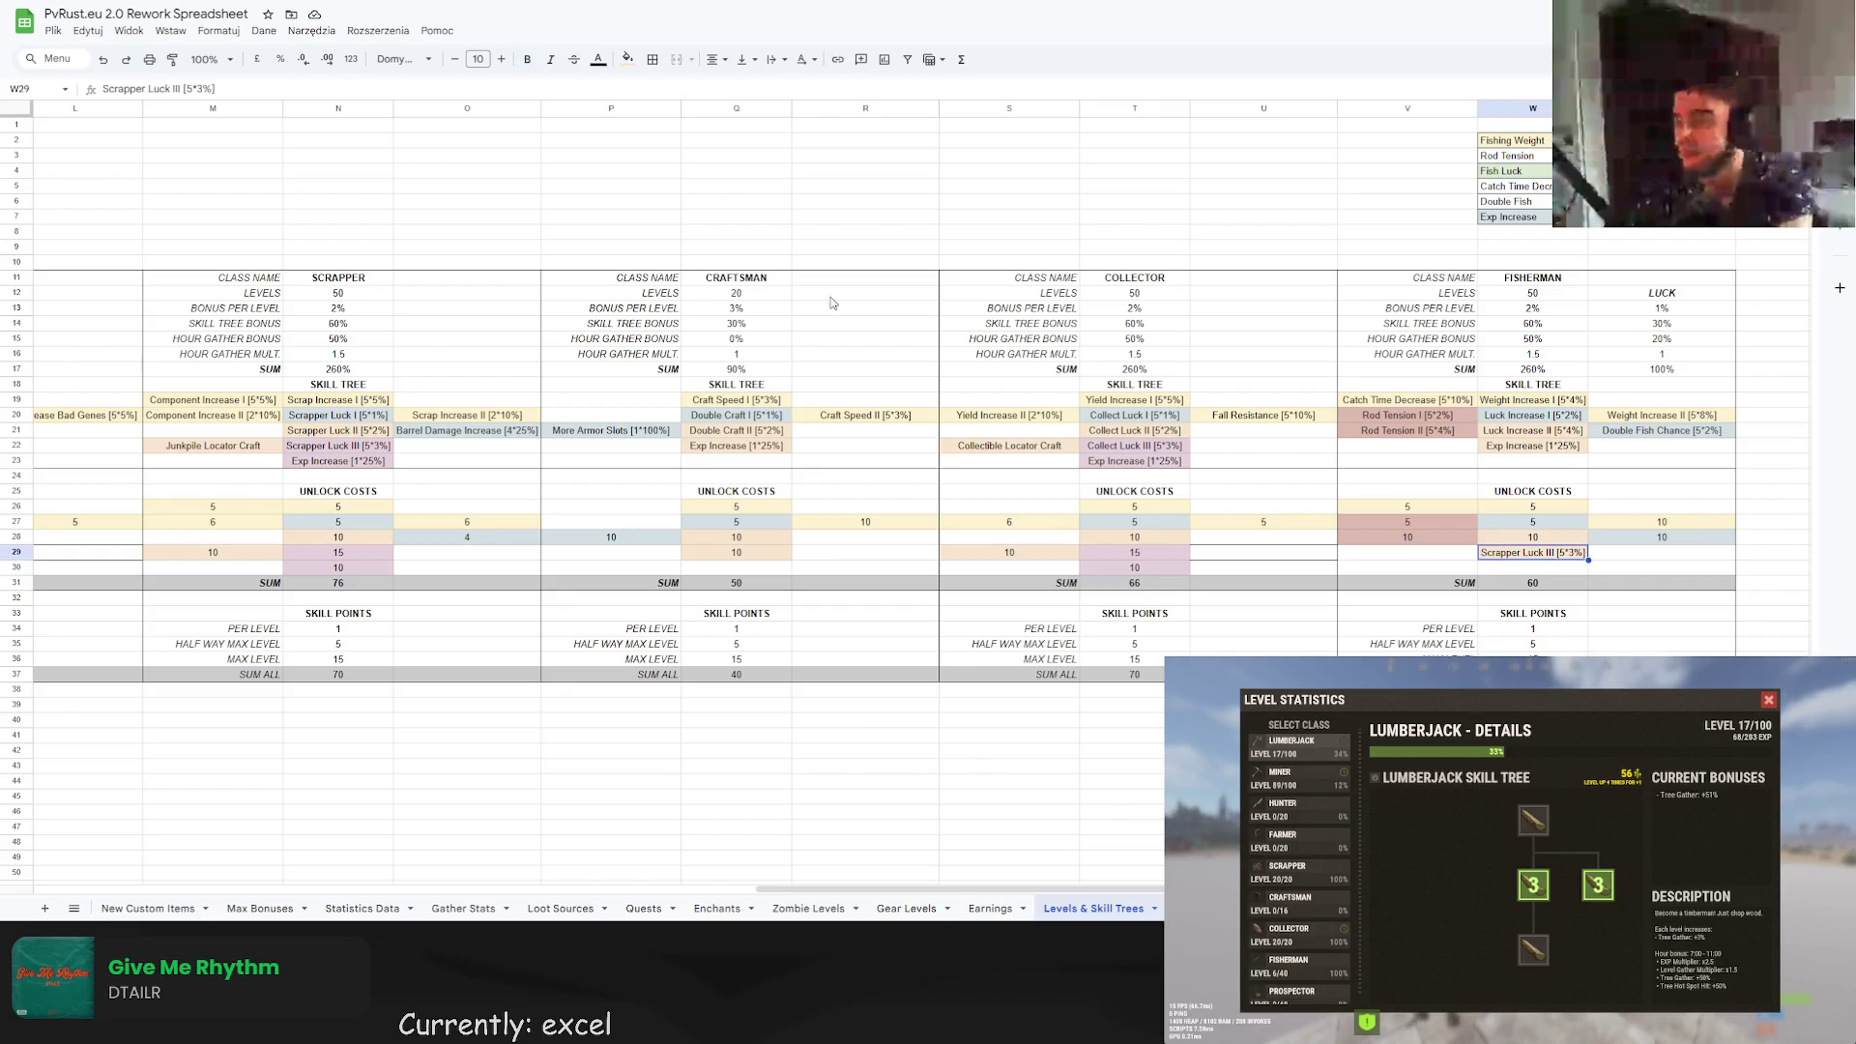
triple_click(190, 89)
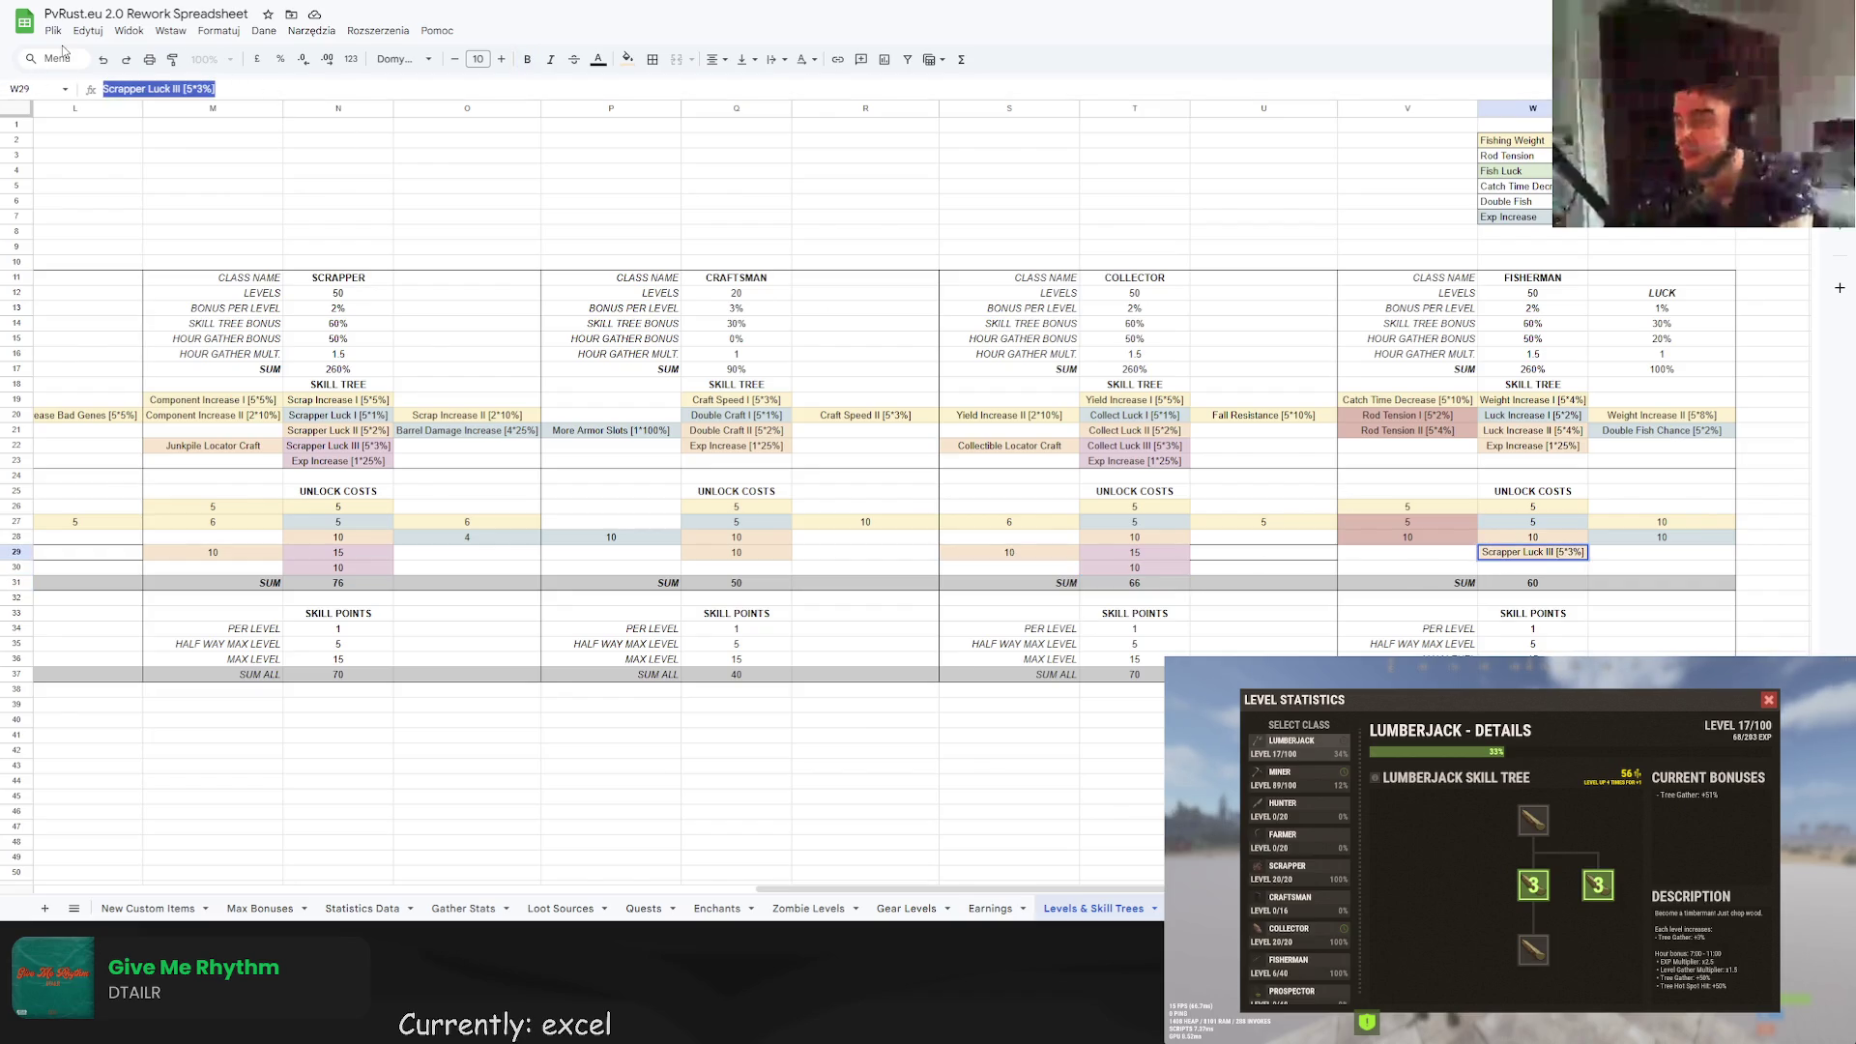
type("10")
key("Return")
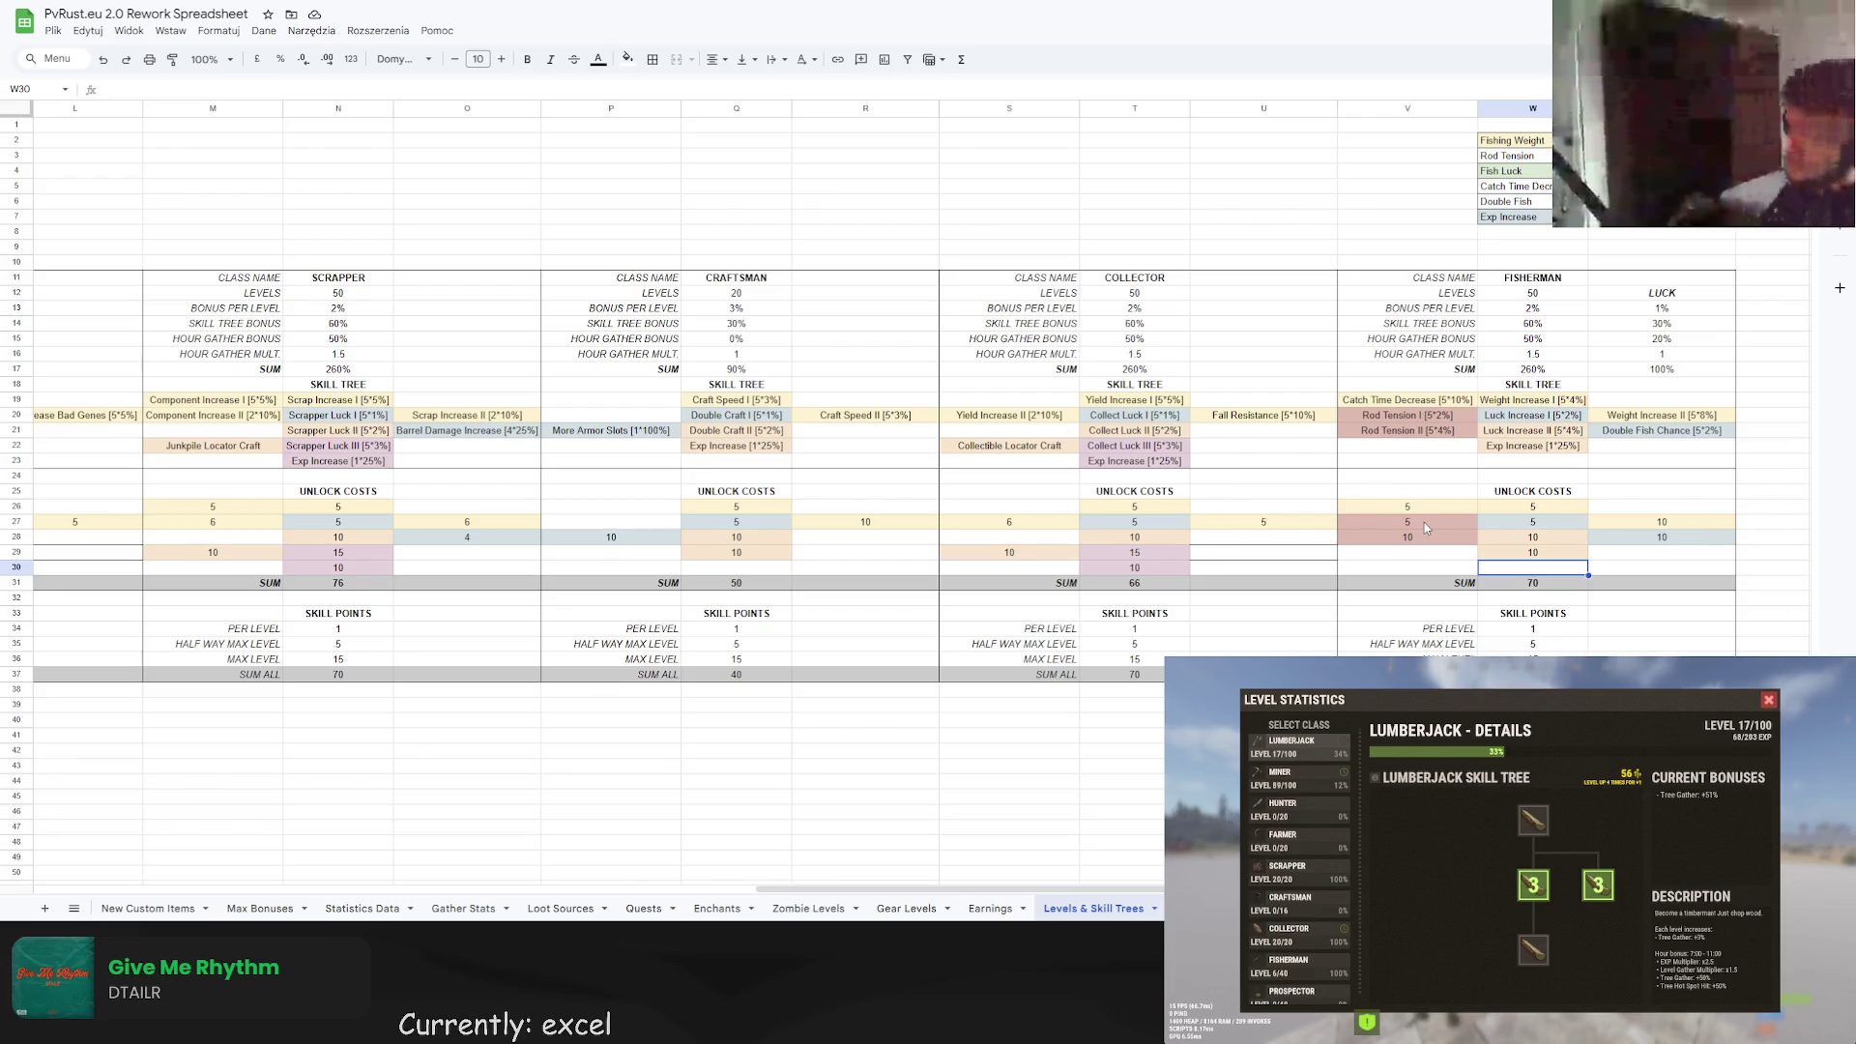
scroll(1424, 522, "down", 2)
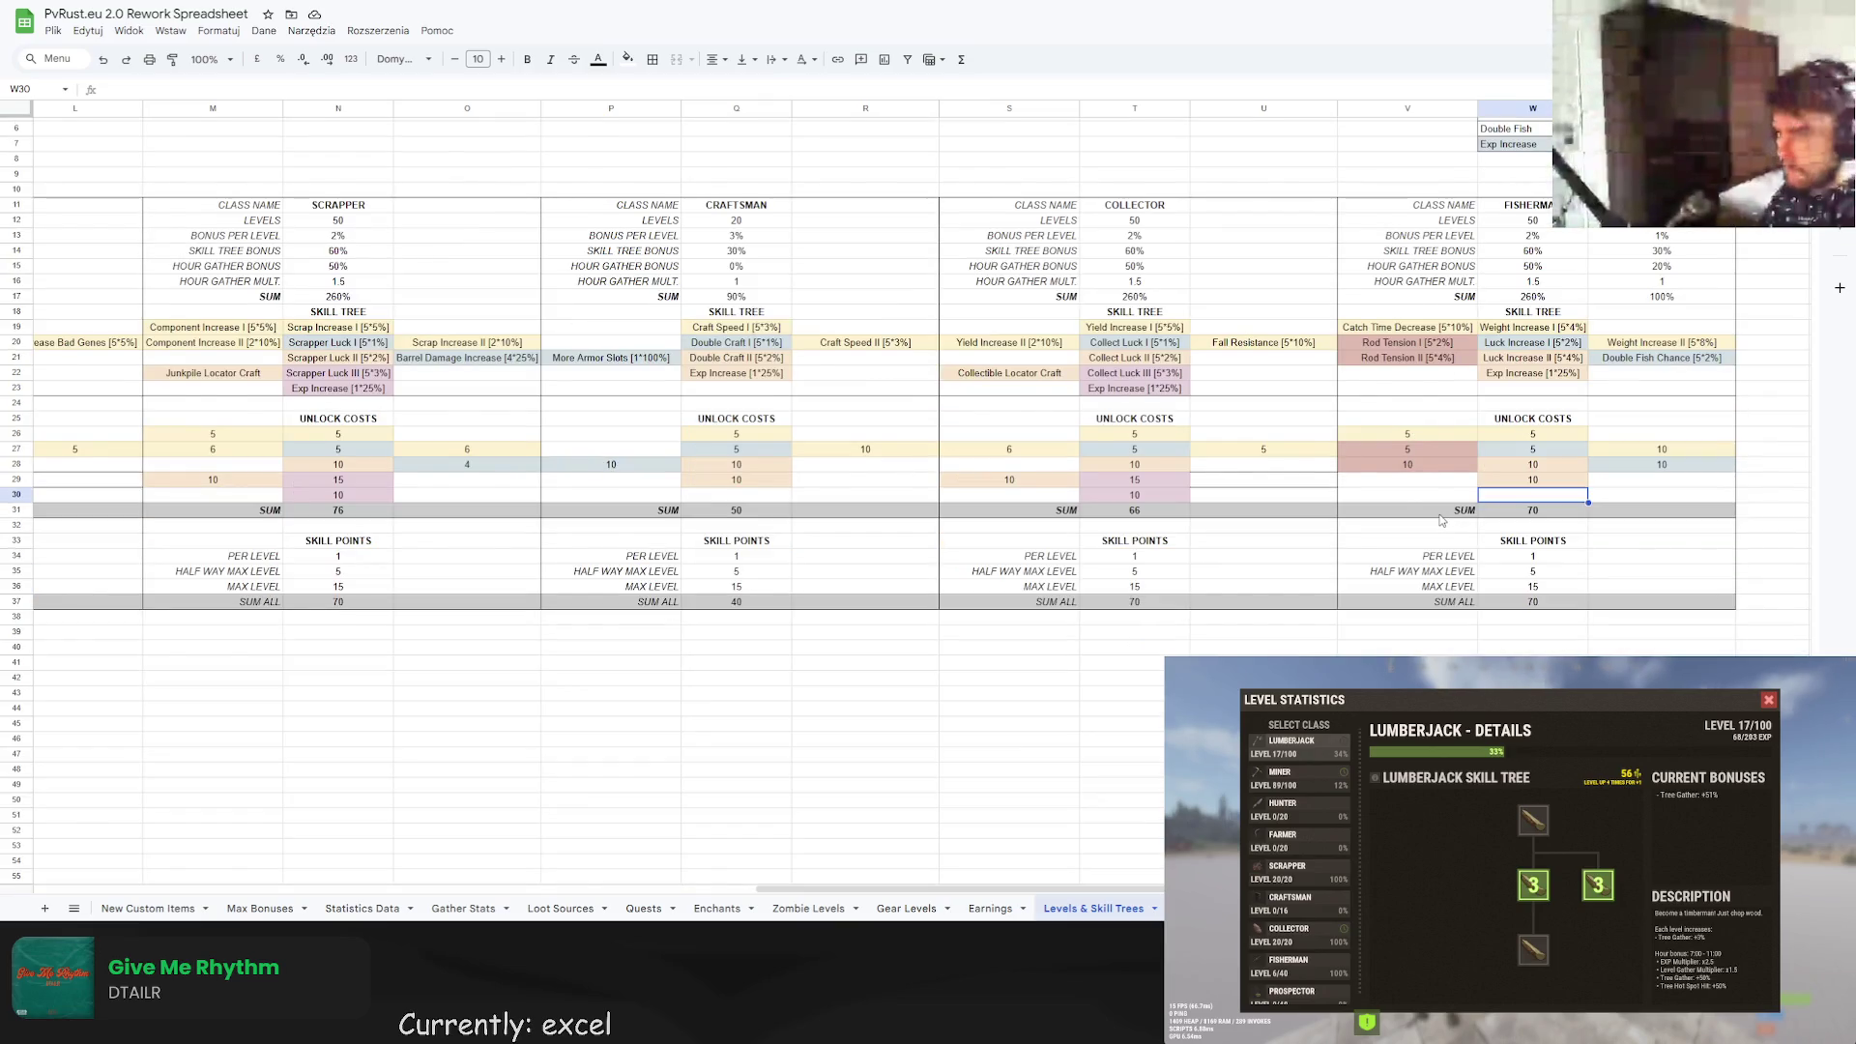
Copy the Fisherman block and paste it into the empty columns Y–AA.
scroll(1440, 520, "up", 2)
mouse_move(971, 898)
left_mouse_down()
mouse_move(1090, 891)
mouse_move(1068, 893)
left_mouse_up()
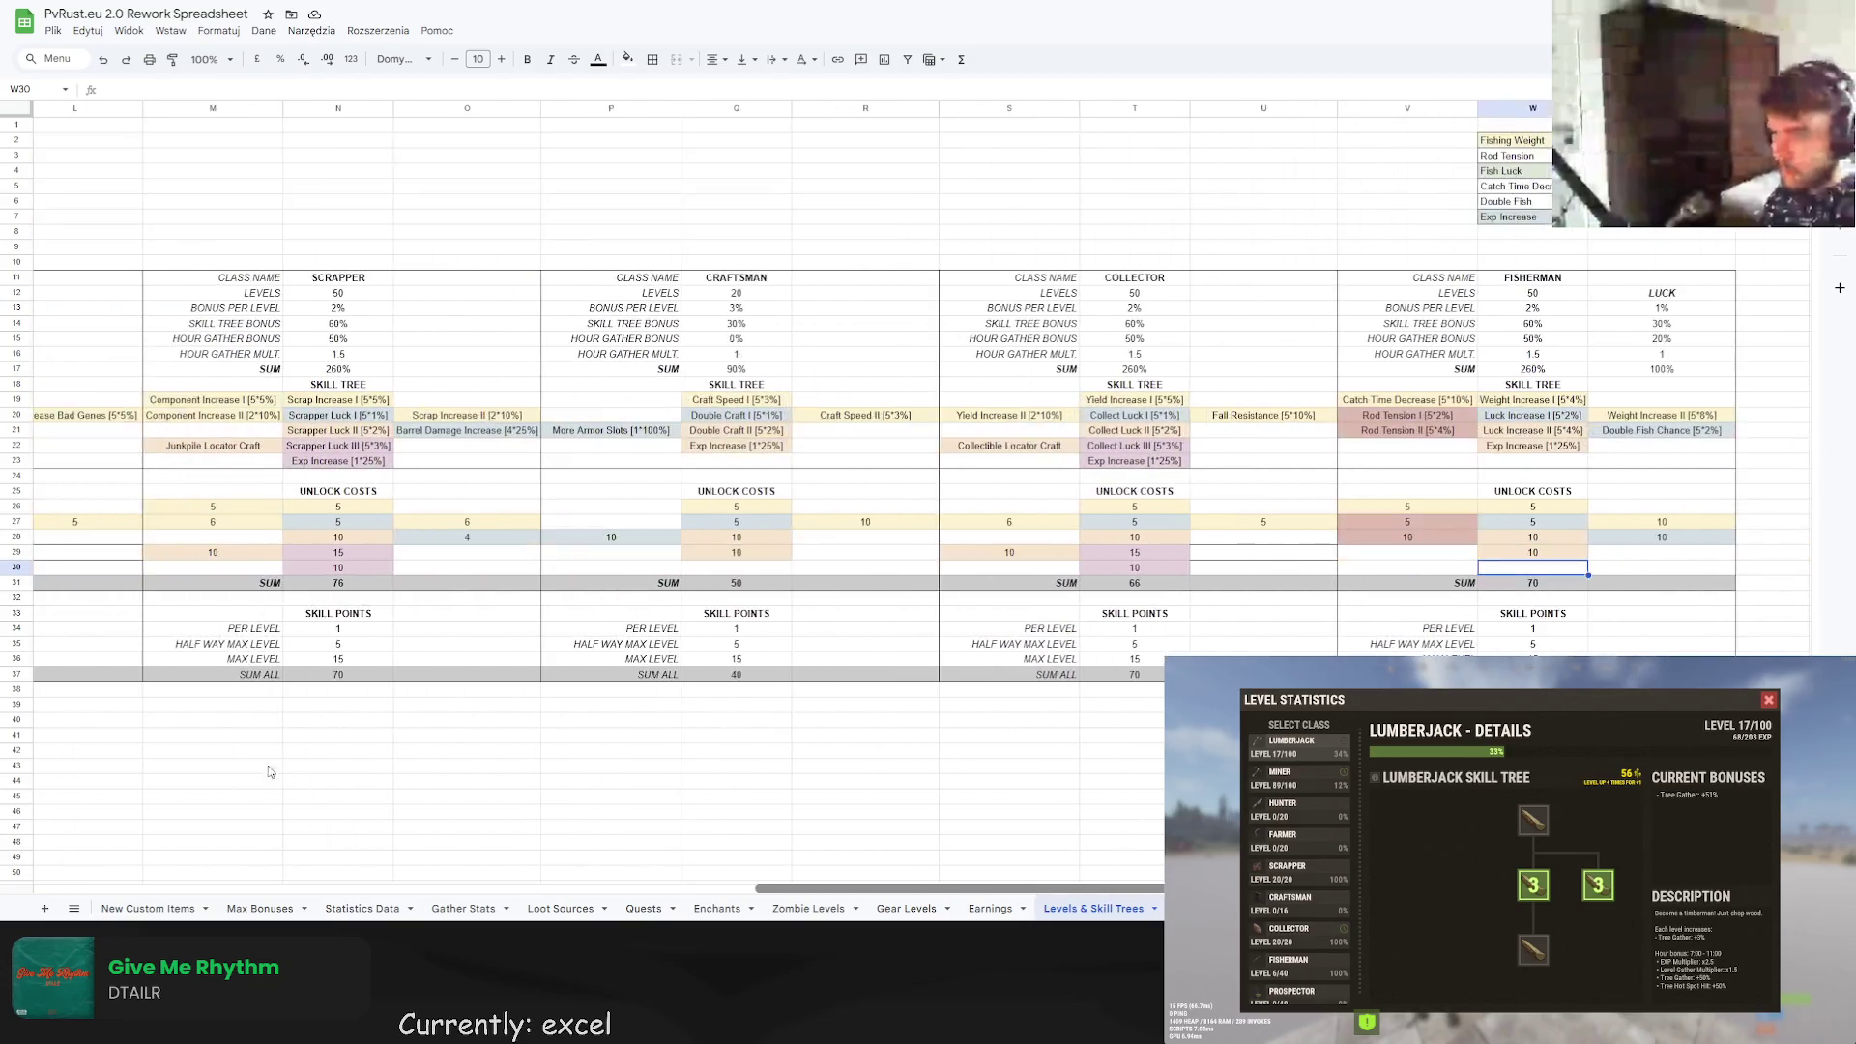
scroll(402, 848, "left", 6)
scroll(405, 853, "right", 6)
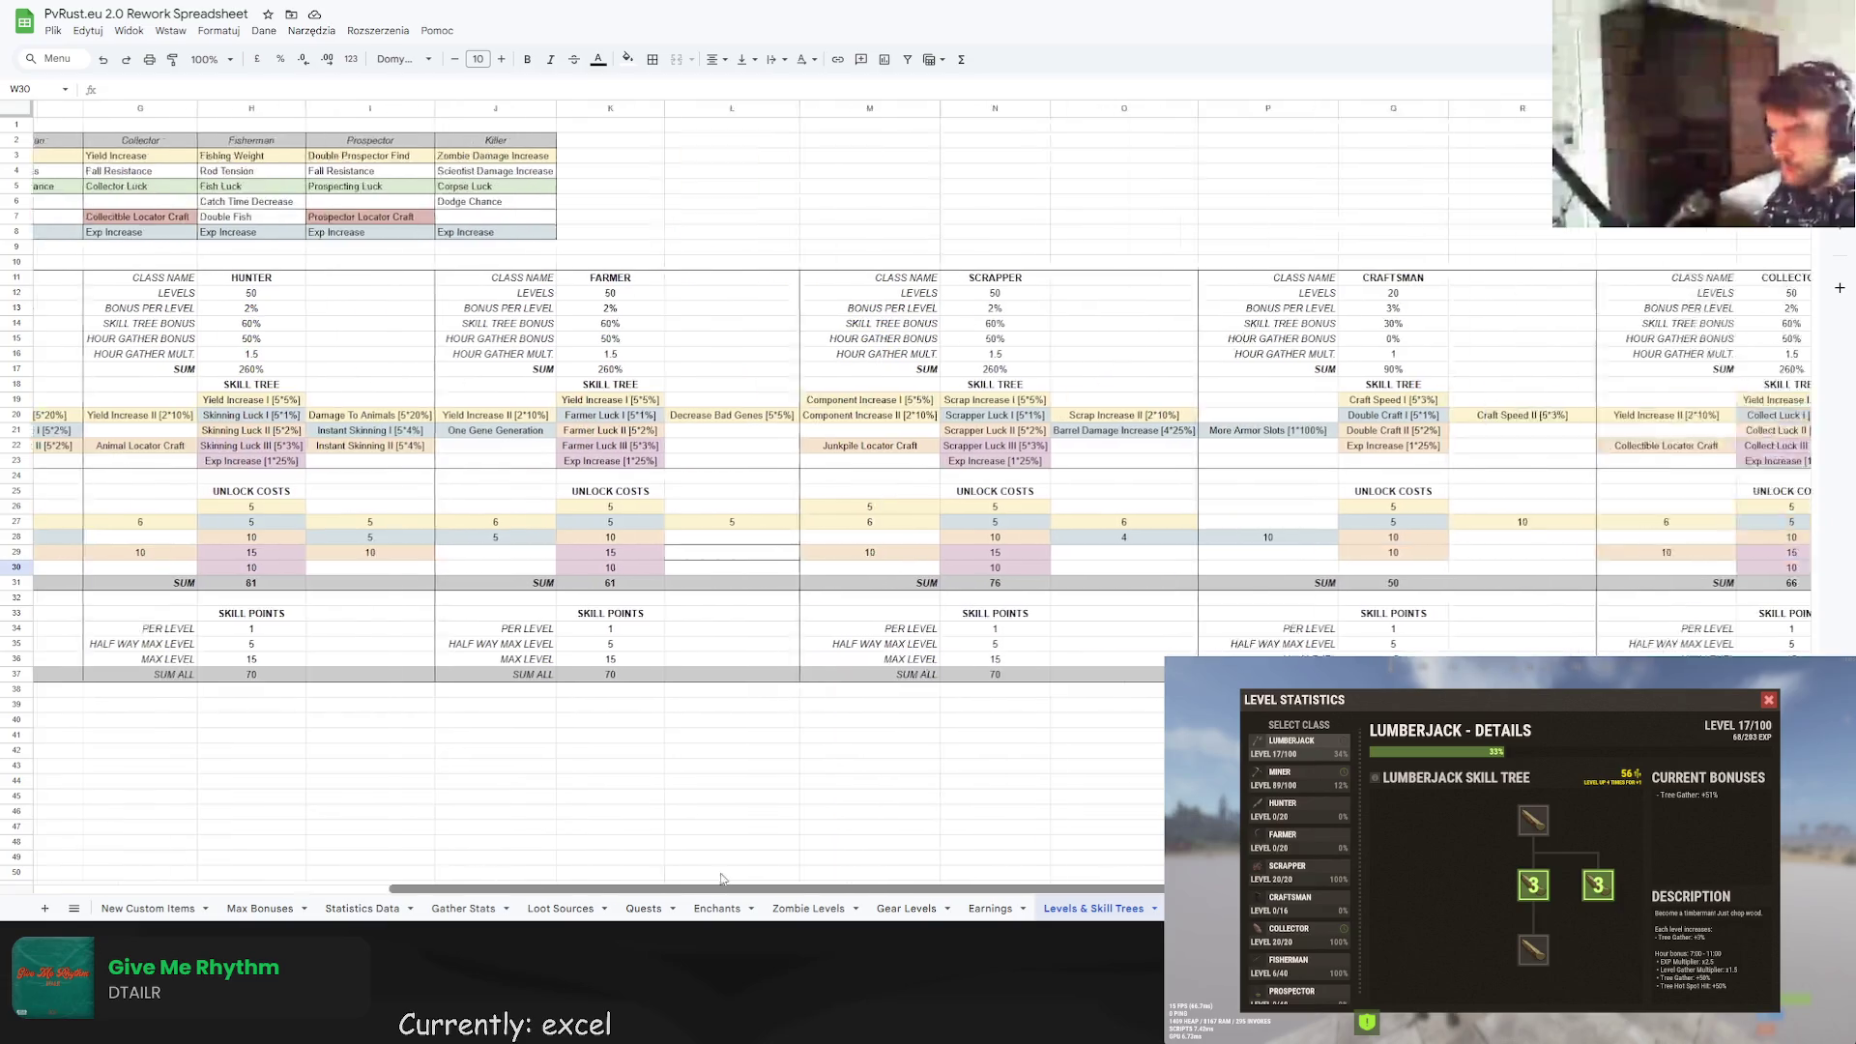
mouse_move(1355, 280)
left_mouse_down()
mouse_move(1513, 377)
mouse_move(1652, 642)
left_mouse_up()
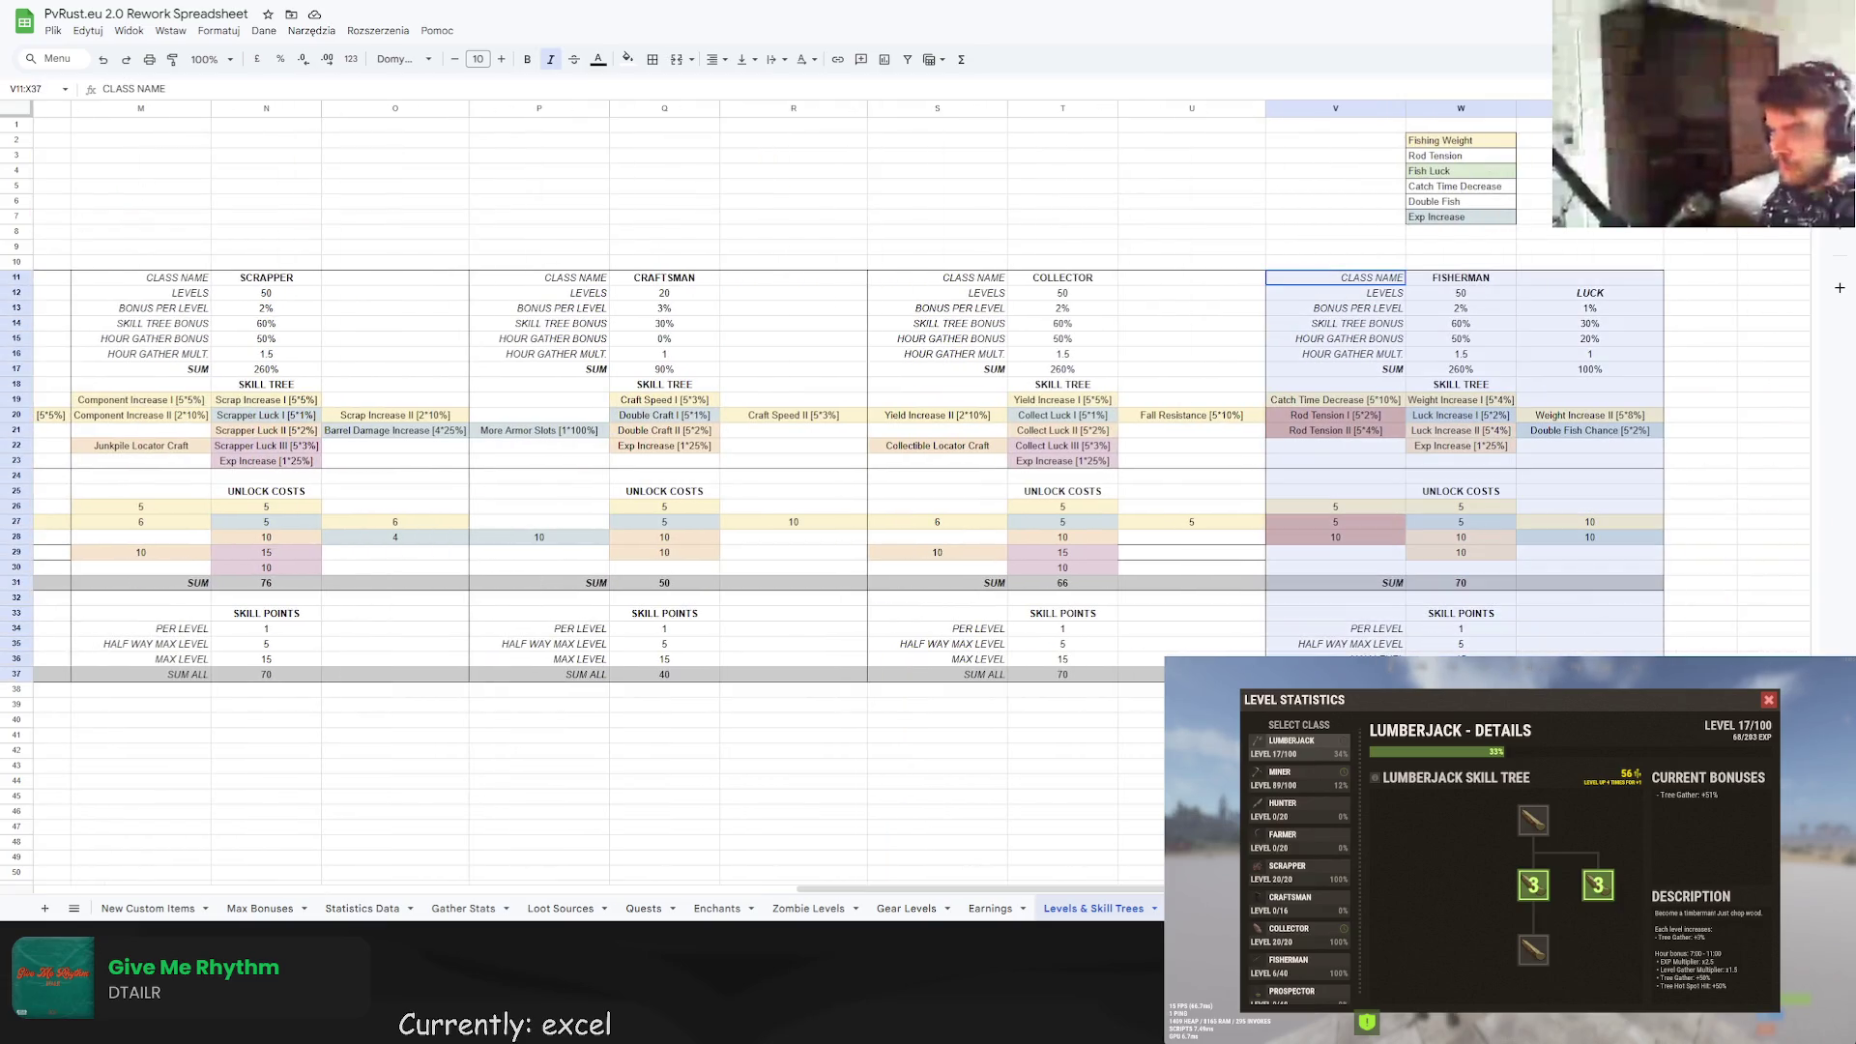
key("ctrl+c")
left_click(1693, 280)
key("ctrl+v")
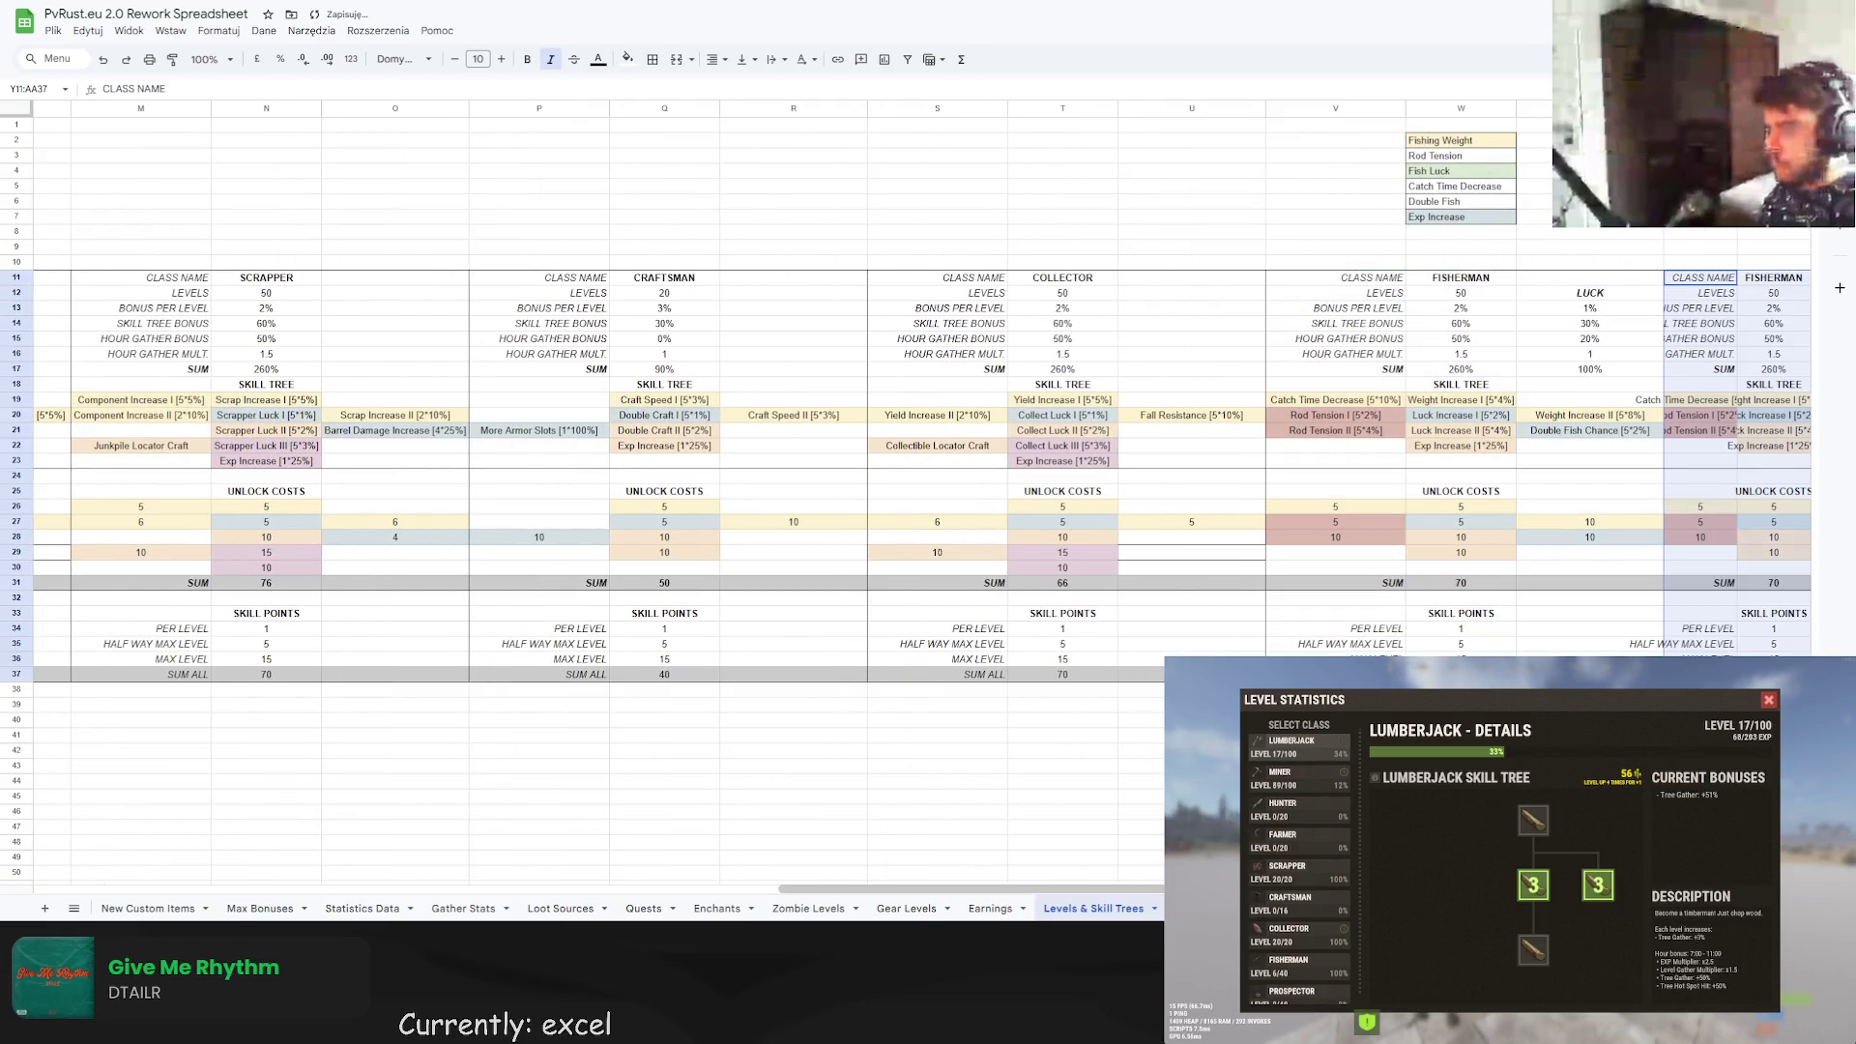
Auto-fit the column widths of the Fisherman block and its copy.
scroll(1693, 280, "right", 1)
double_click(1663, 109)
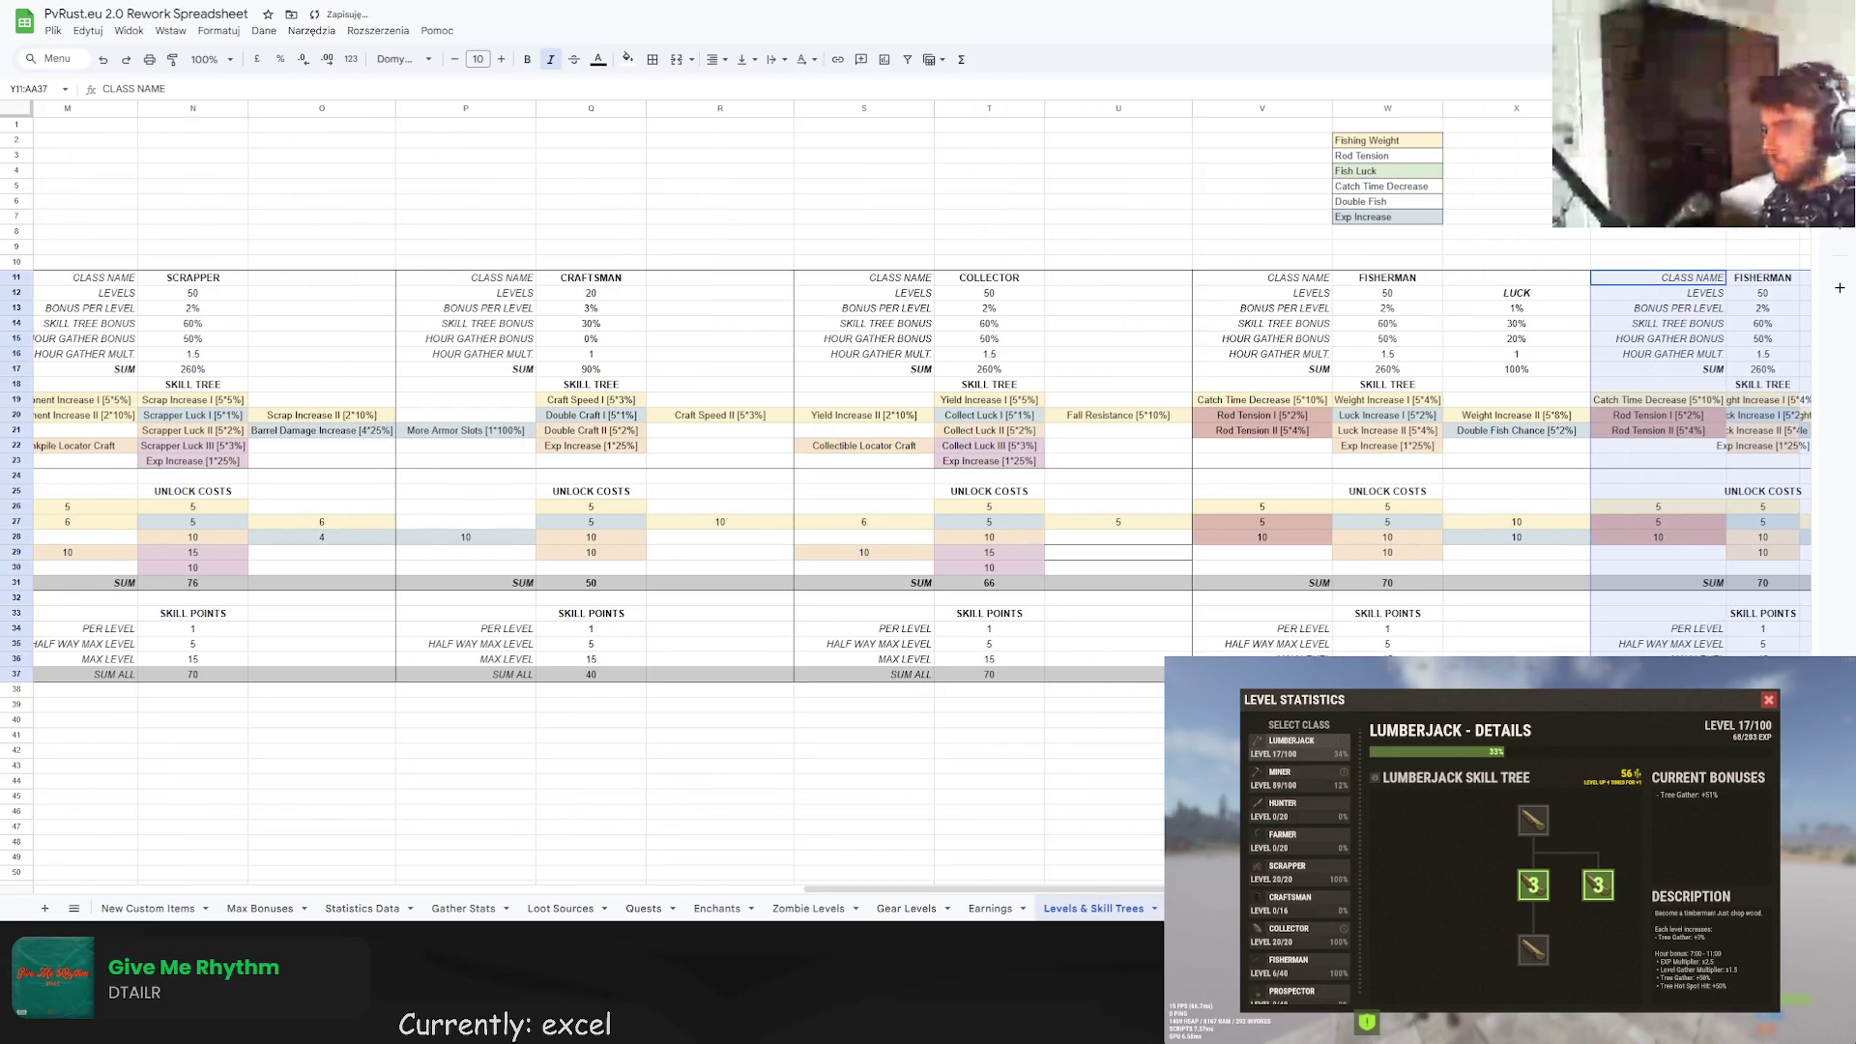
double_click(1441, 109)
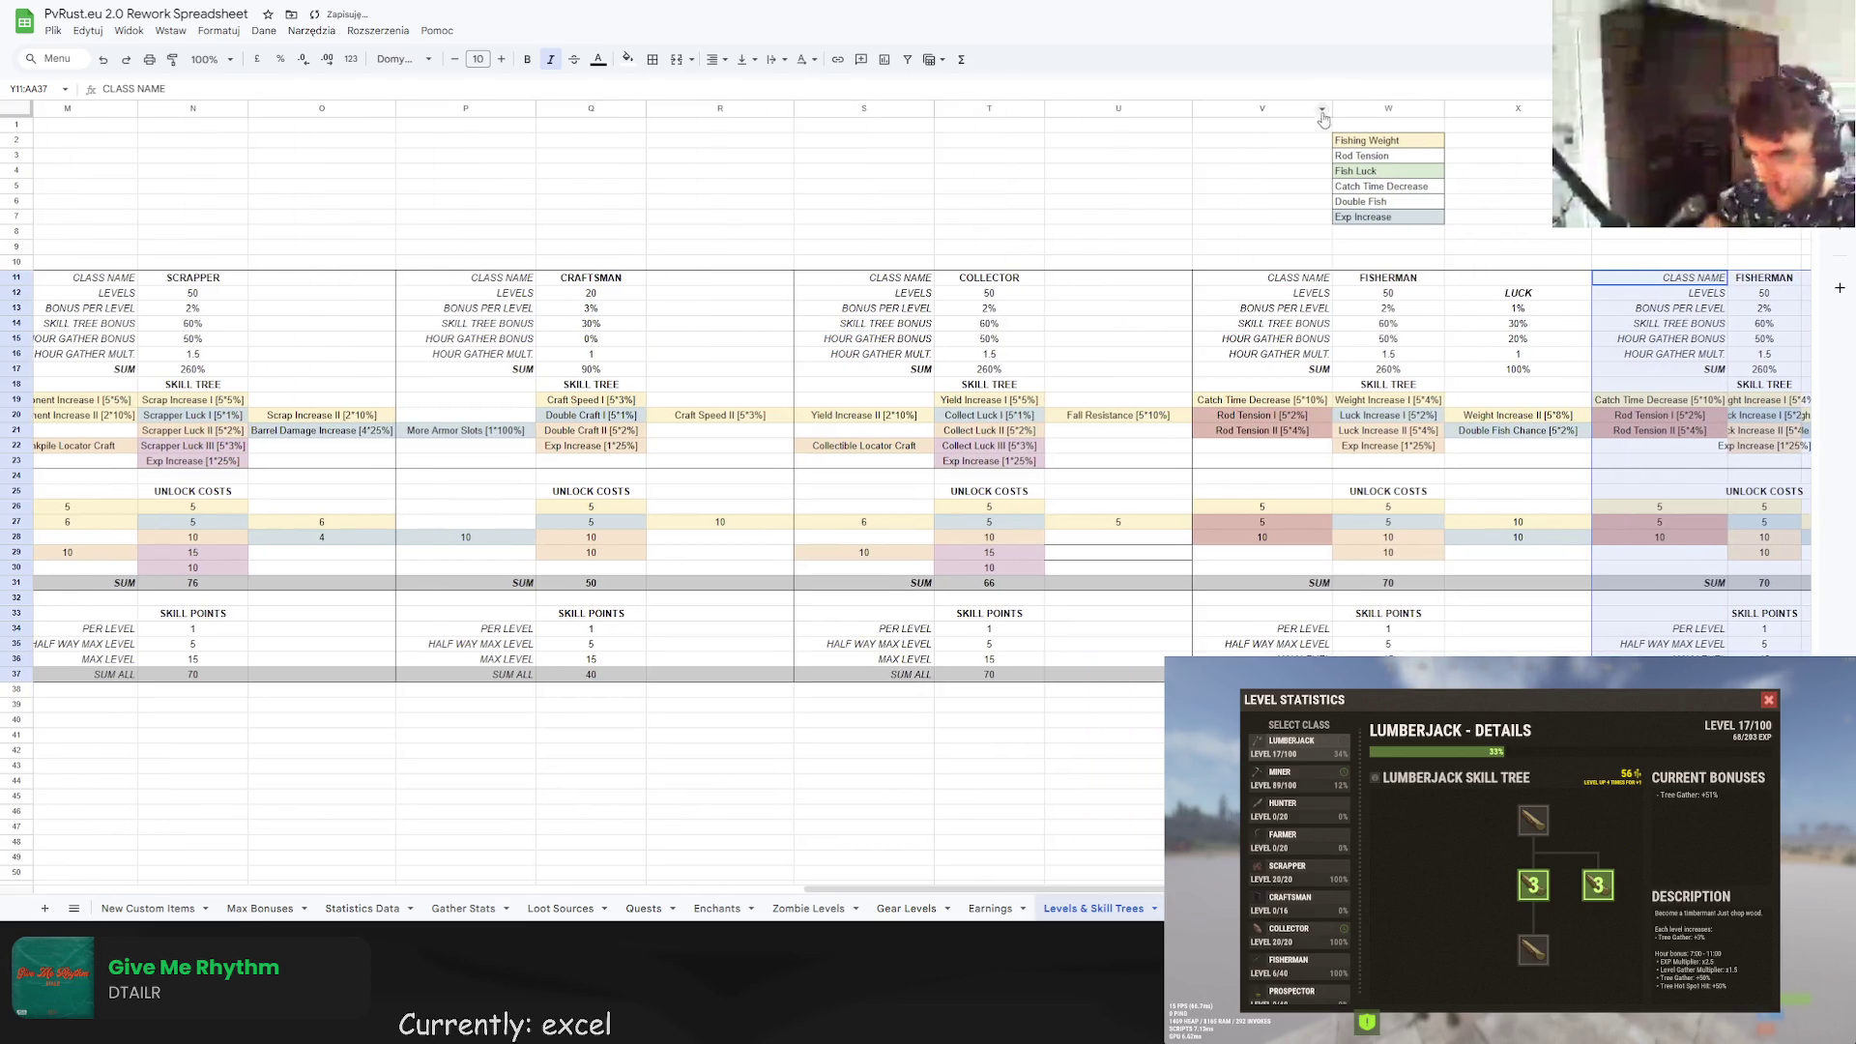
double_click(1330, 109)
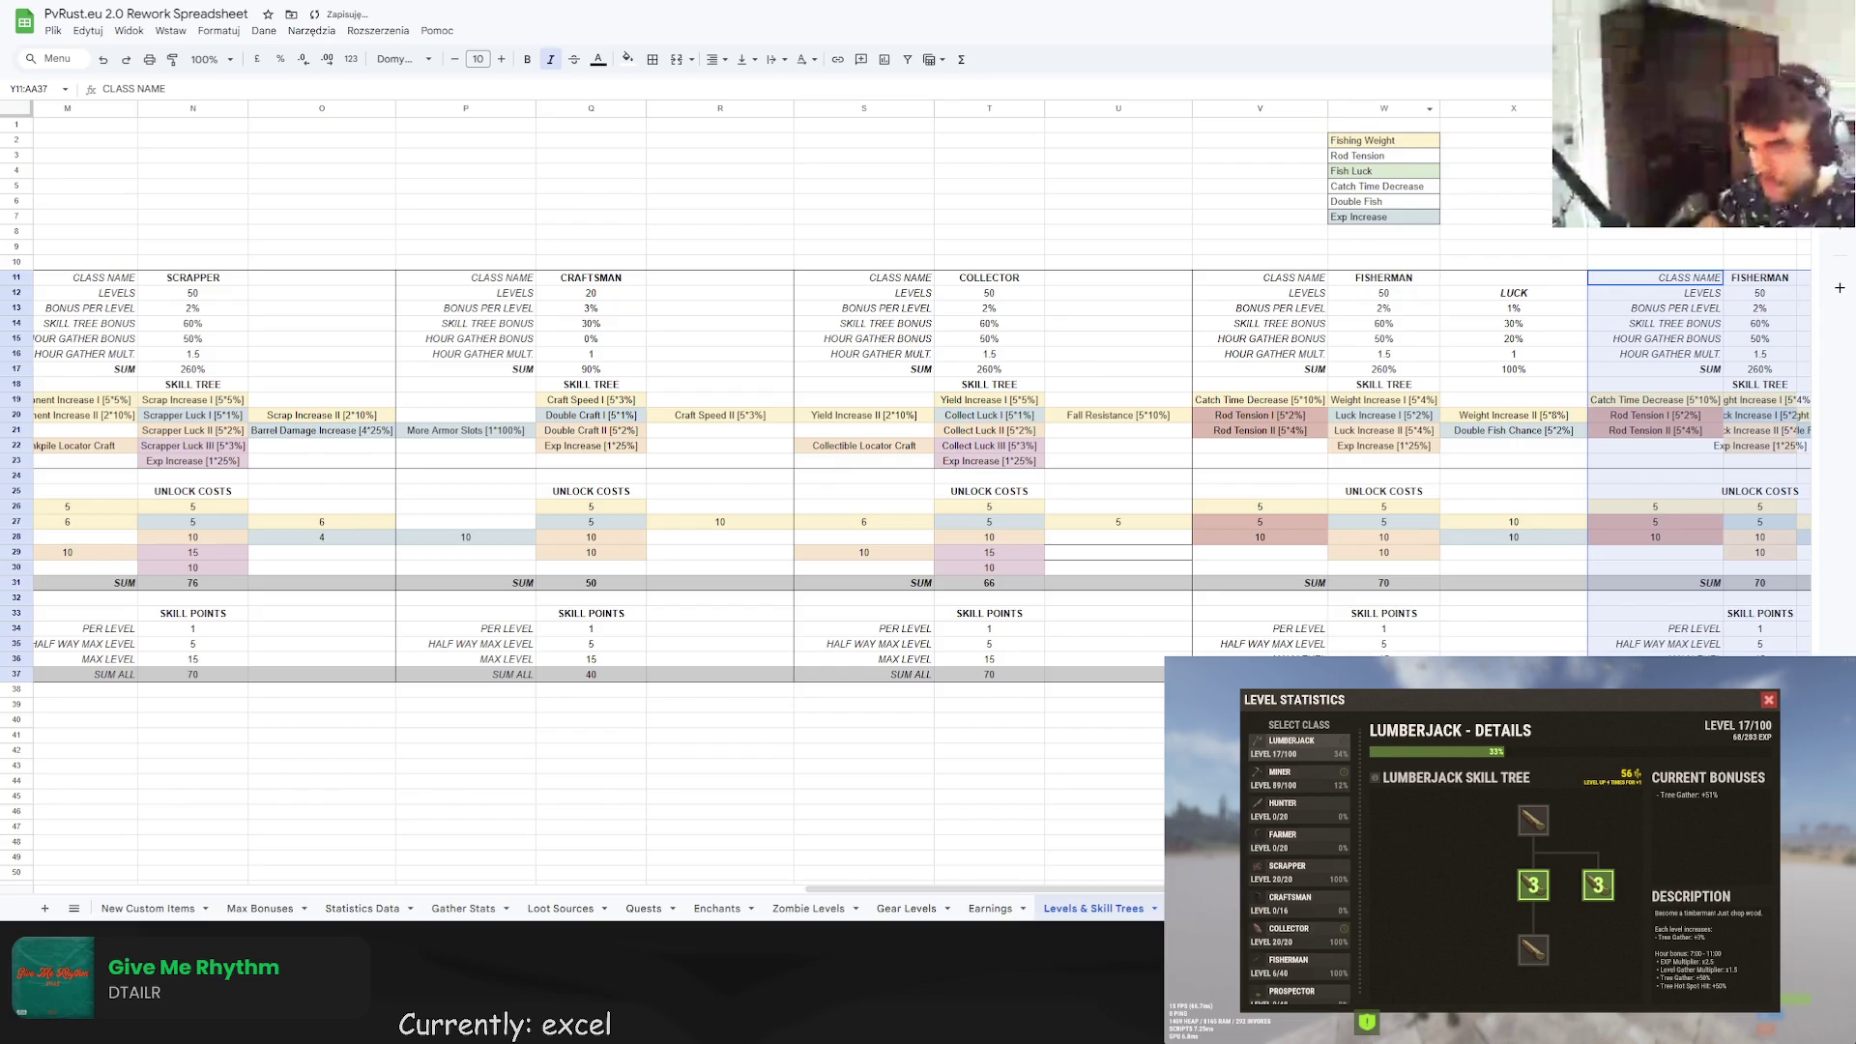
double_click(1587, 109)
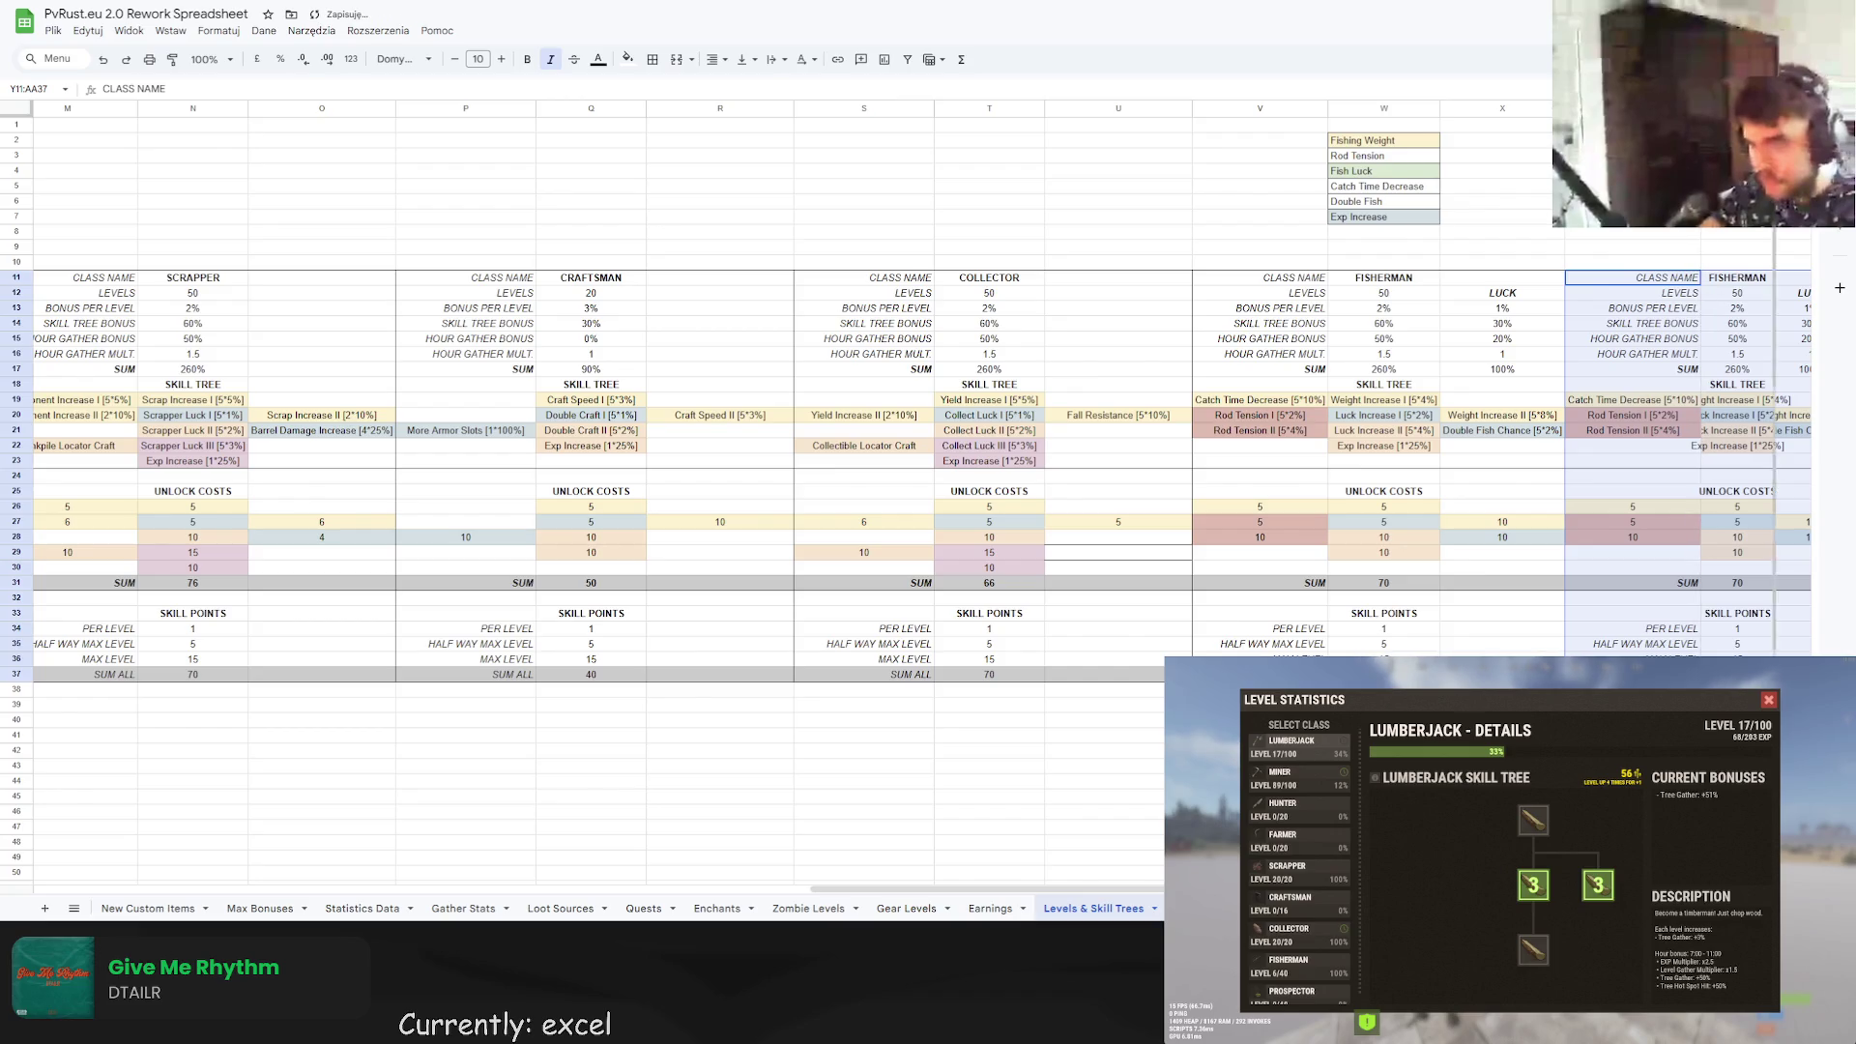
double_click(1775, 108)
Clear the six-skill legend labels above and select the copy's class name in Z11.
scroll(1839, 287, "right", 1)
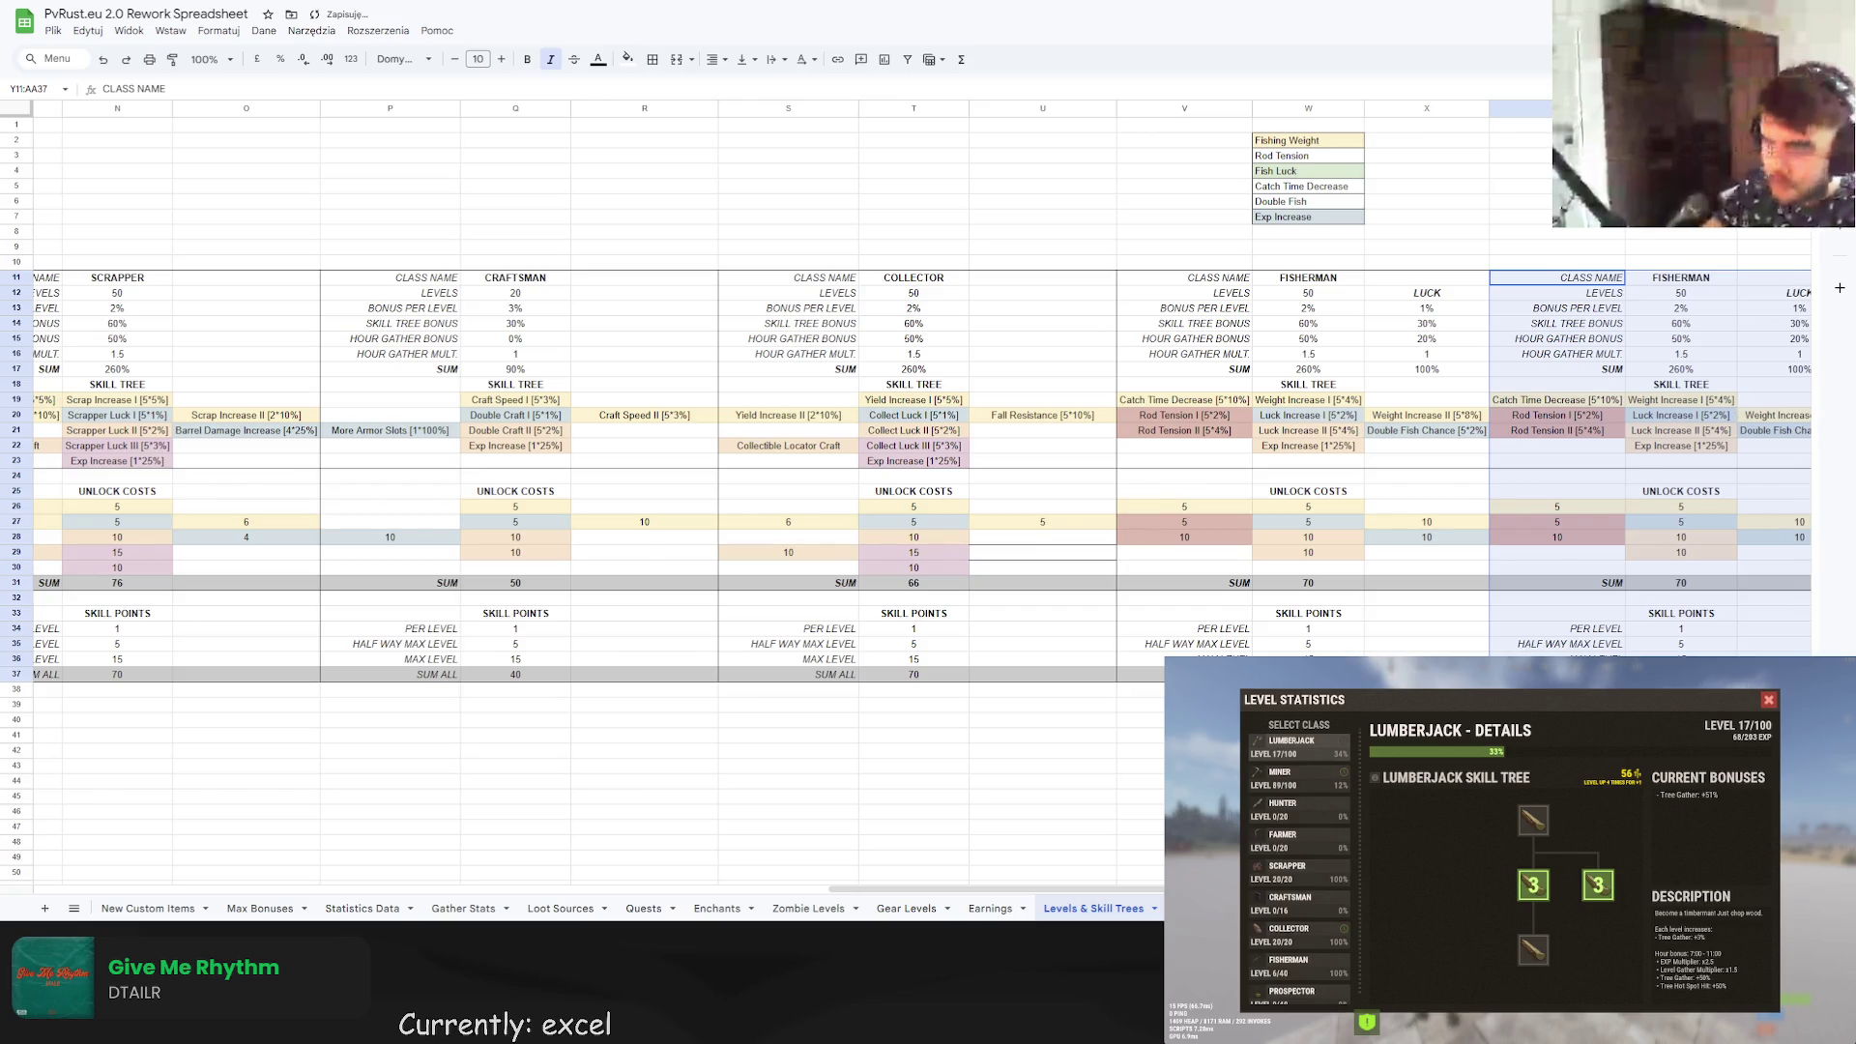
scroll(1839, 287, "right", 1)
left_click_drag(1129, 140, 1129, 227)
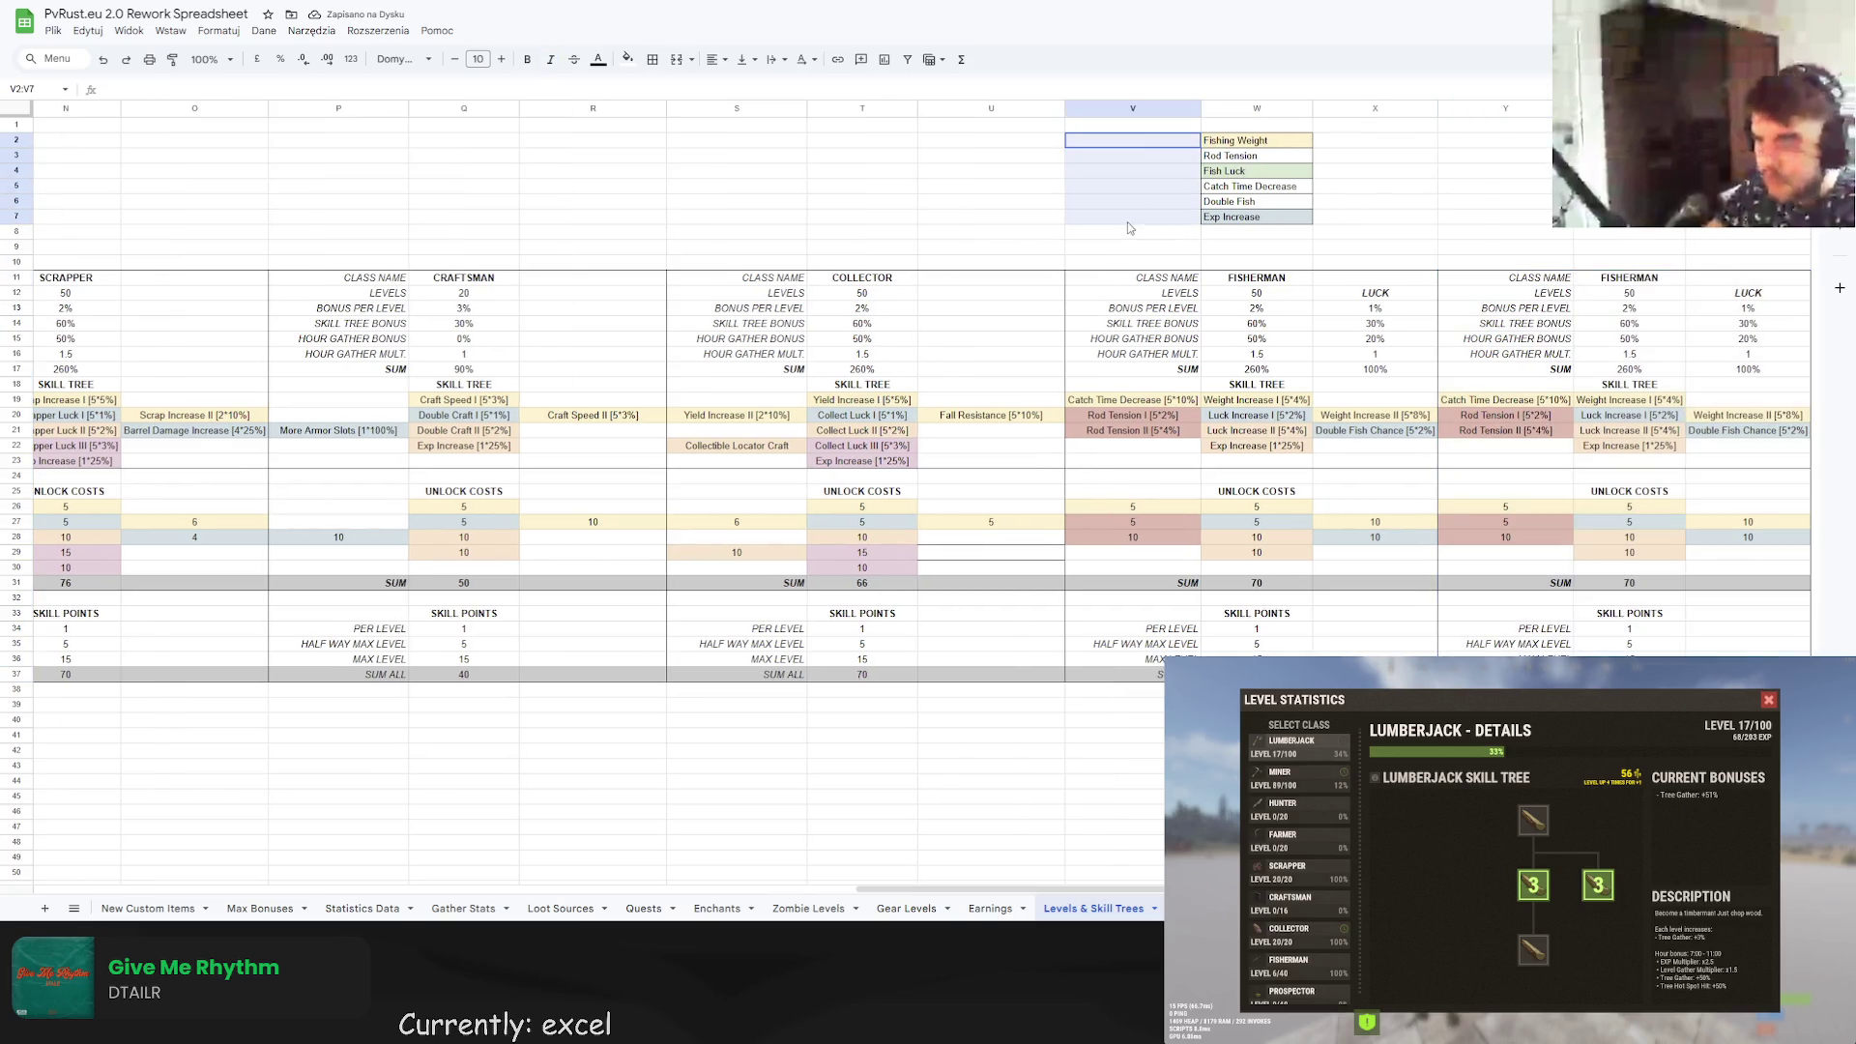
left_click_drag(1256, 140, 1256, 217)
key("Delete")
left_click(1375, 185)
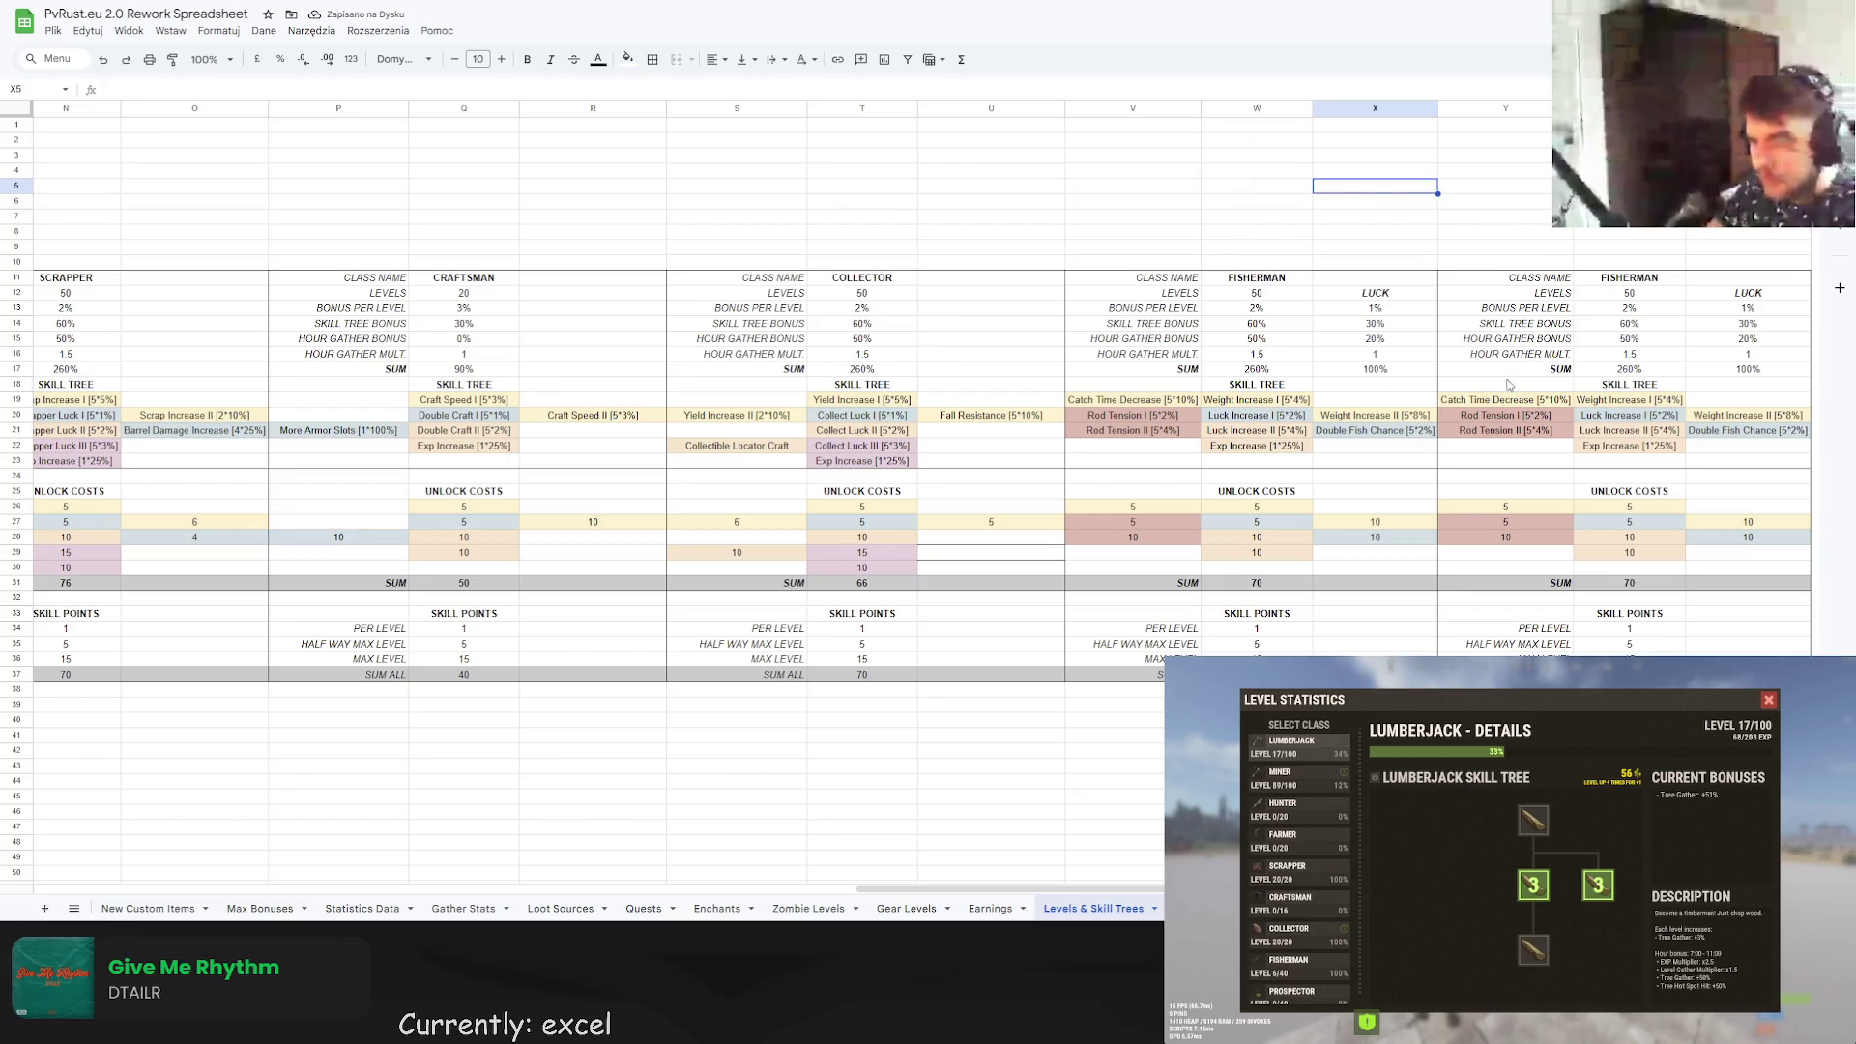
left_click(1626, 283)
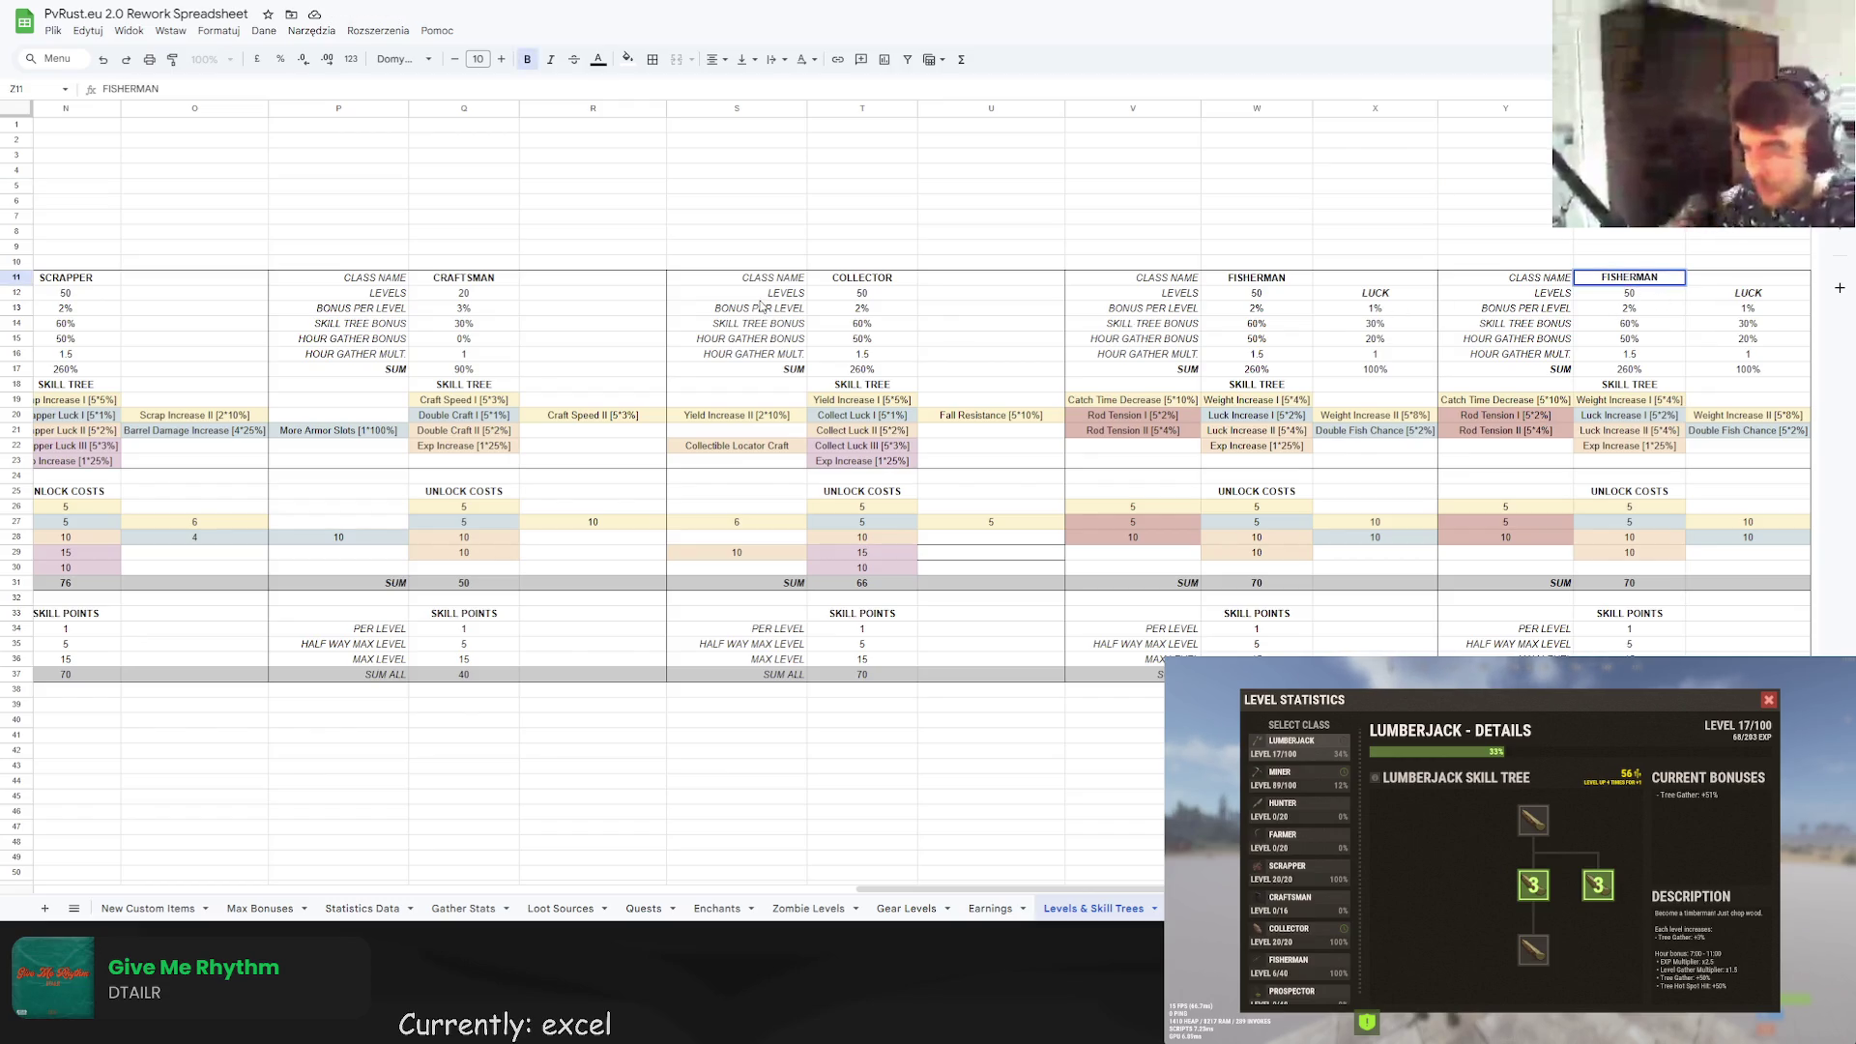
Auto-fit the skill-tree columns, including S and T, to their contents.
mouse_move(763, 278)
left_mouse_down()
mouse_move(773, 345)
mouse_move(1006, 673)
left_mouse_up()
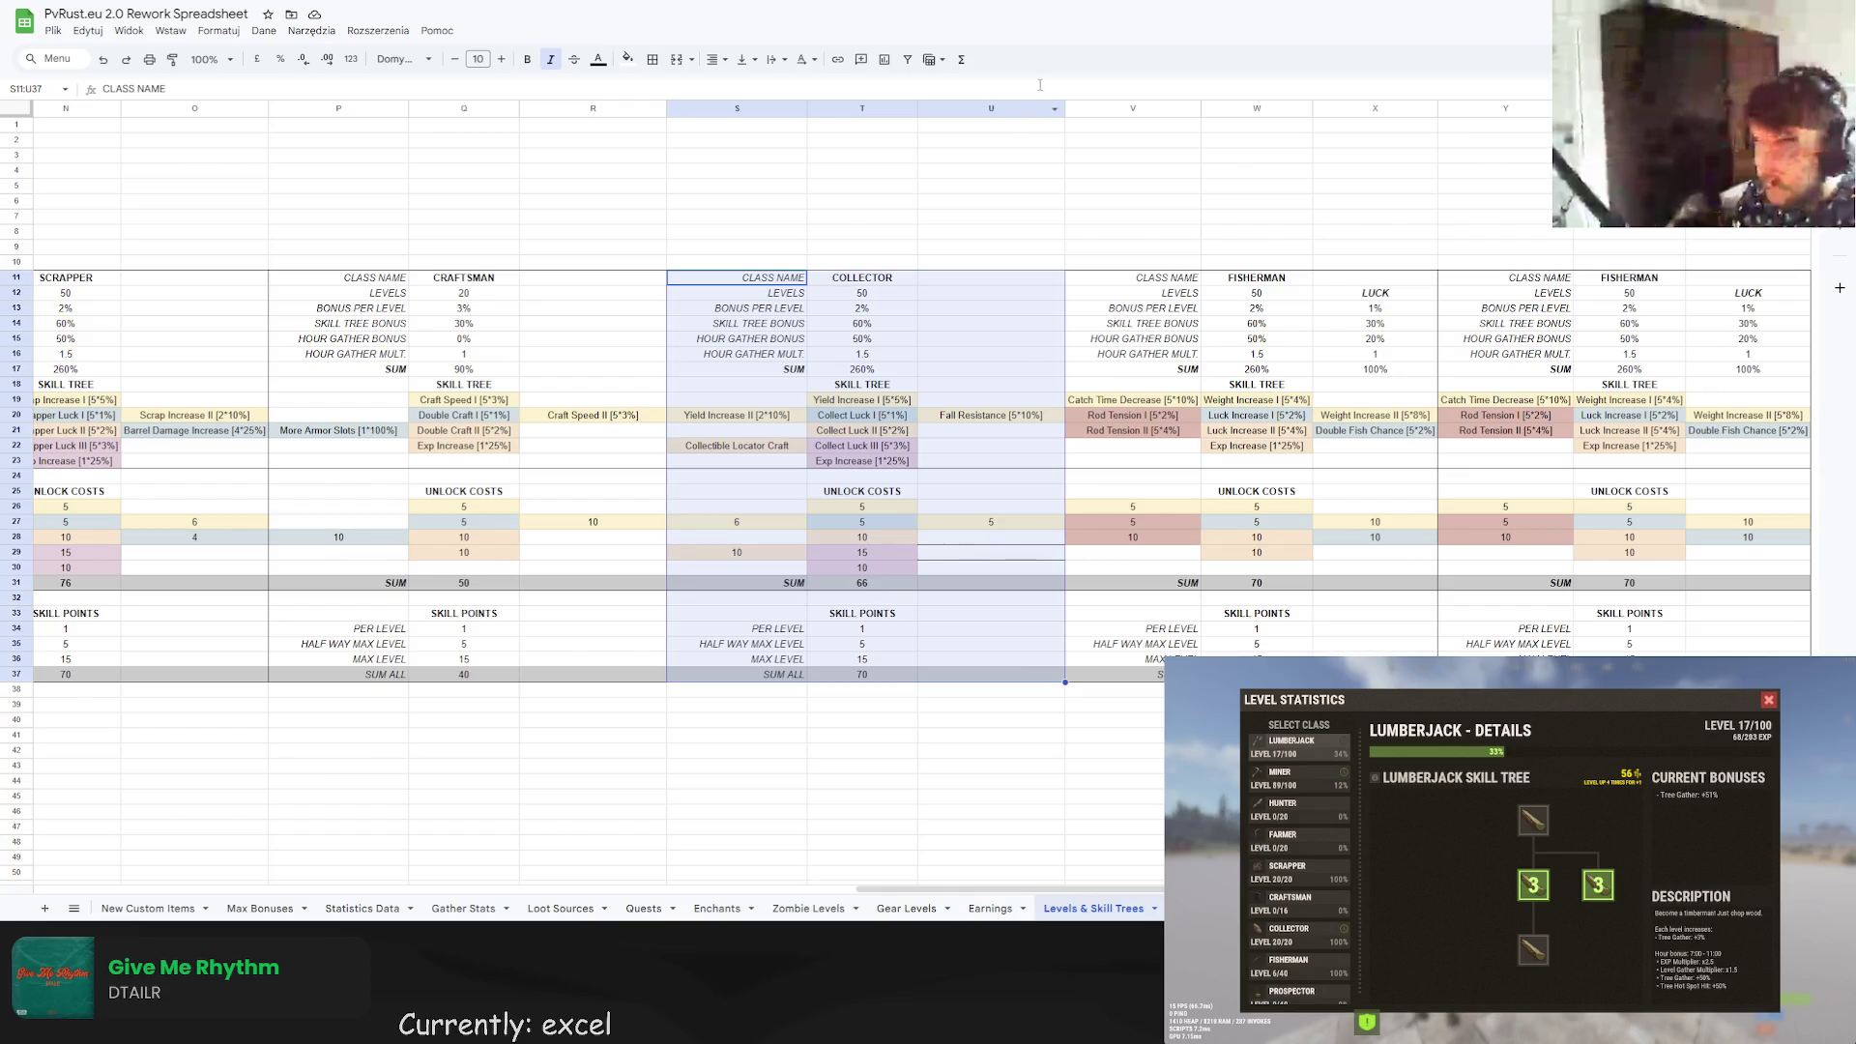
double_click(1065, 108)
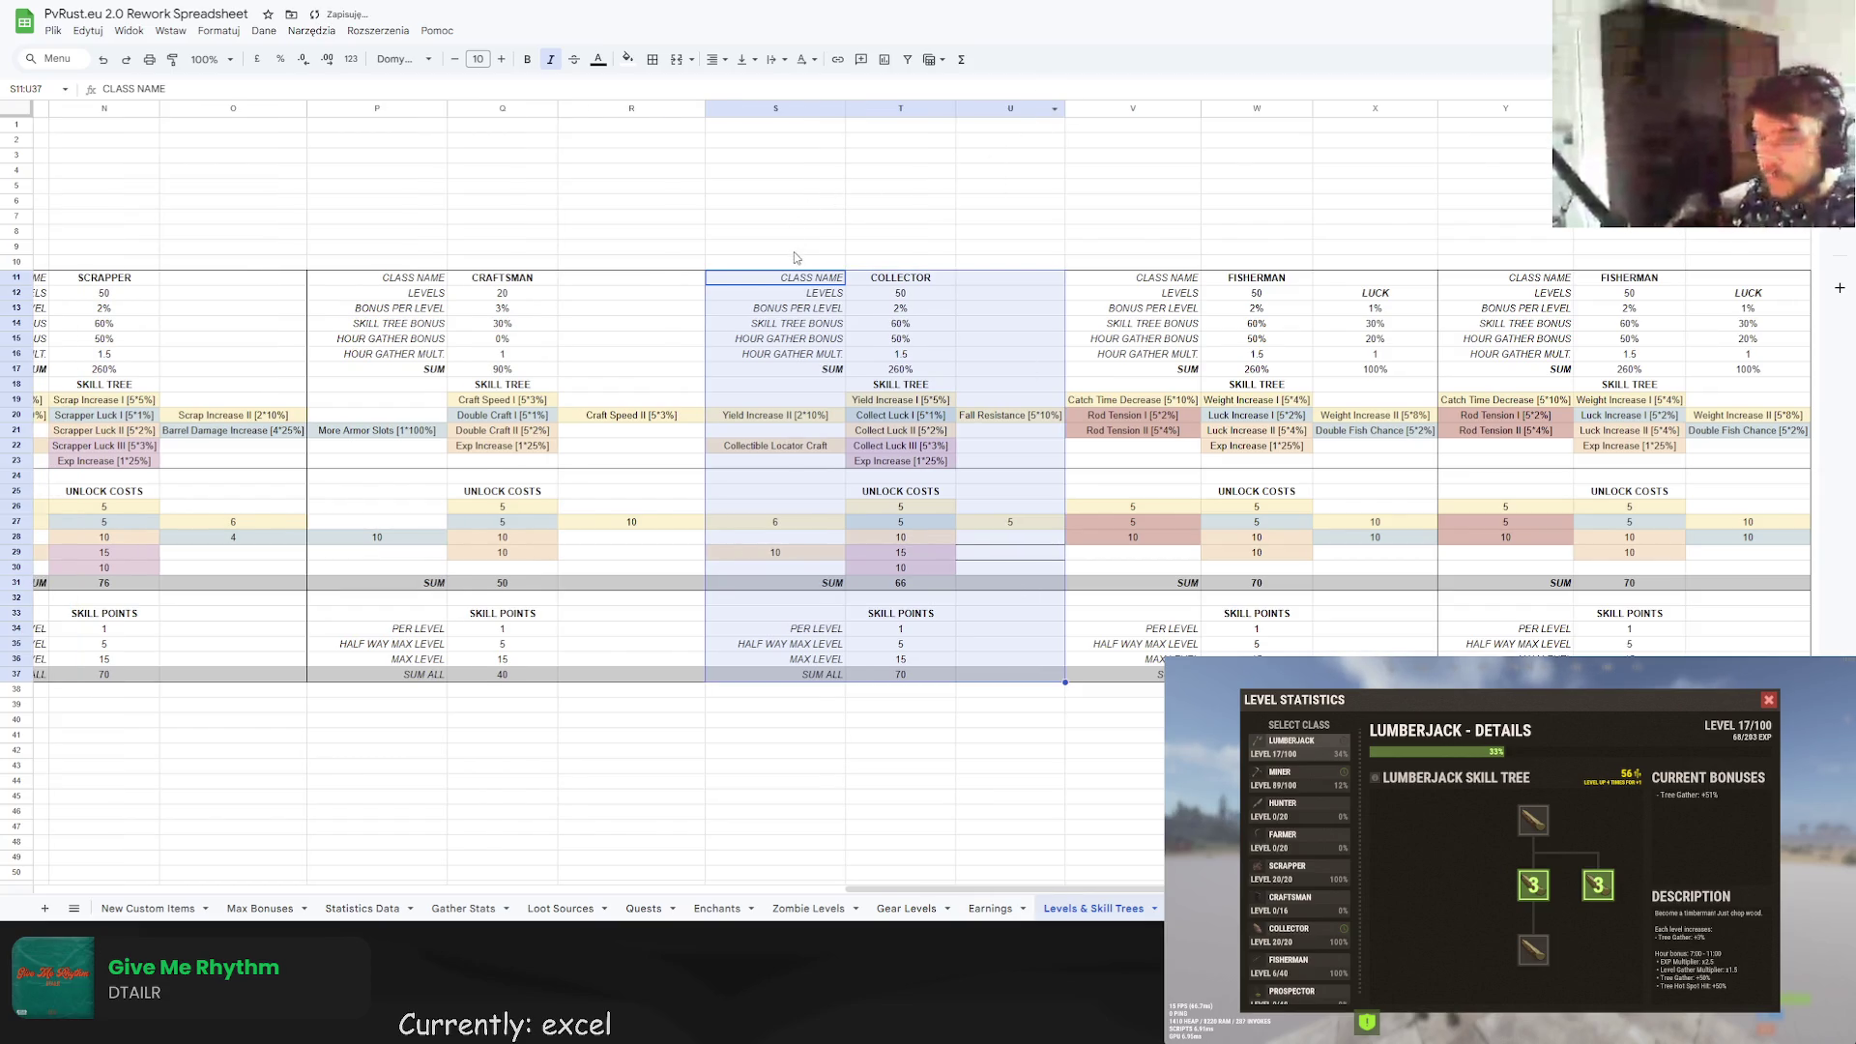
double_click(705, 107)
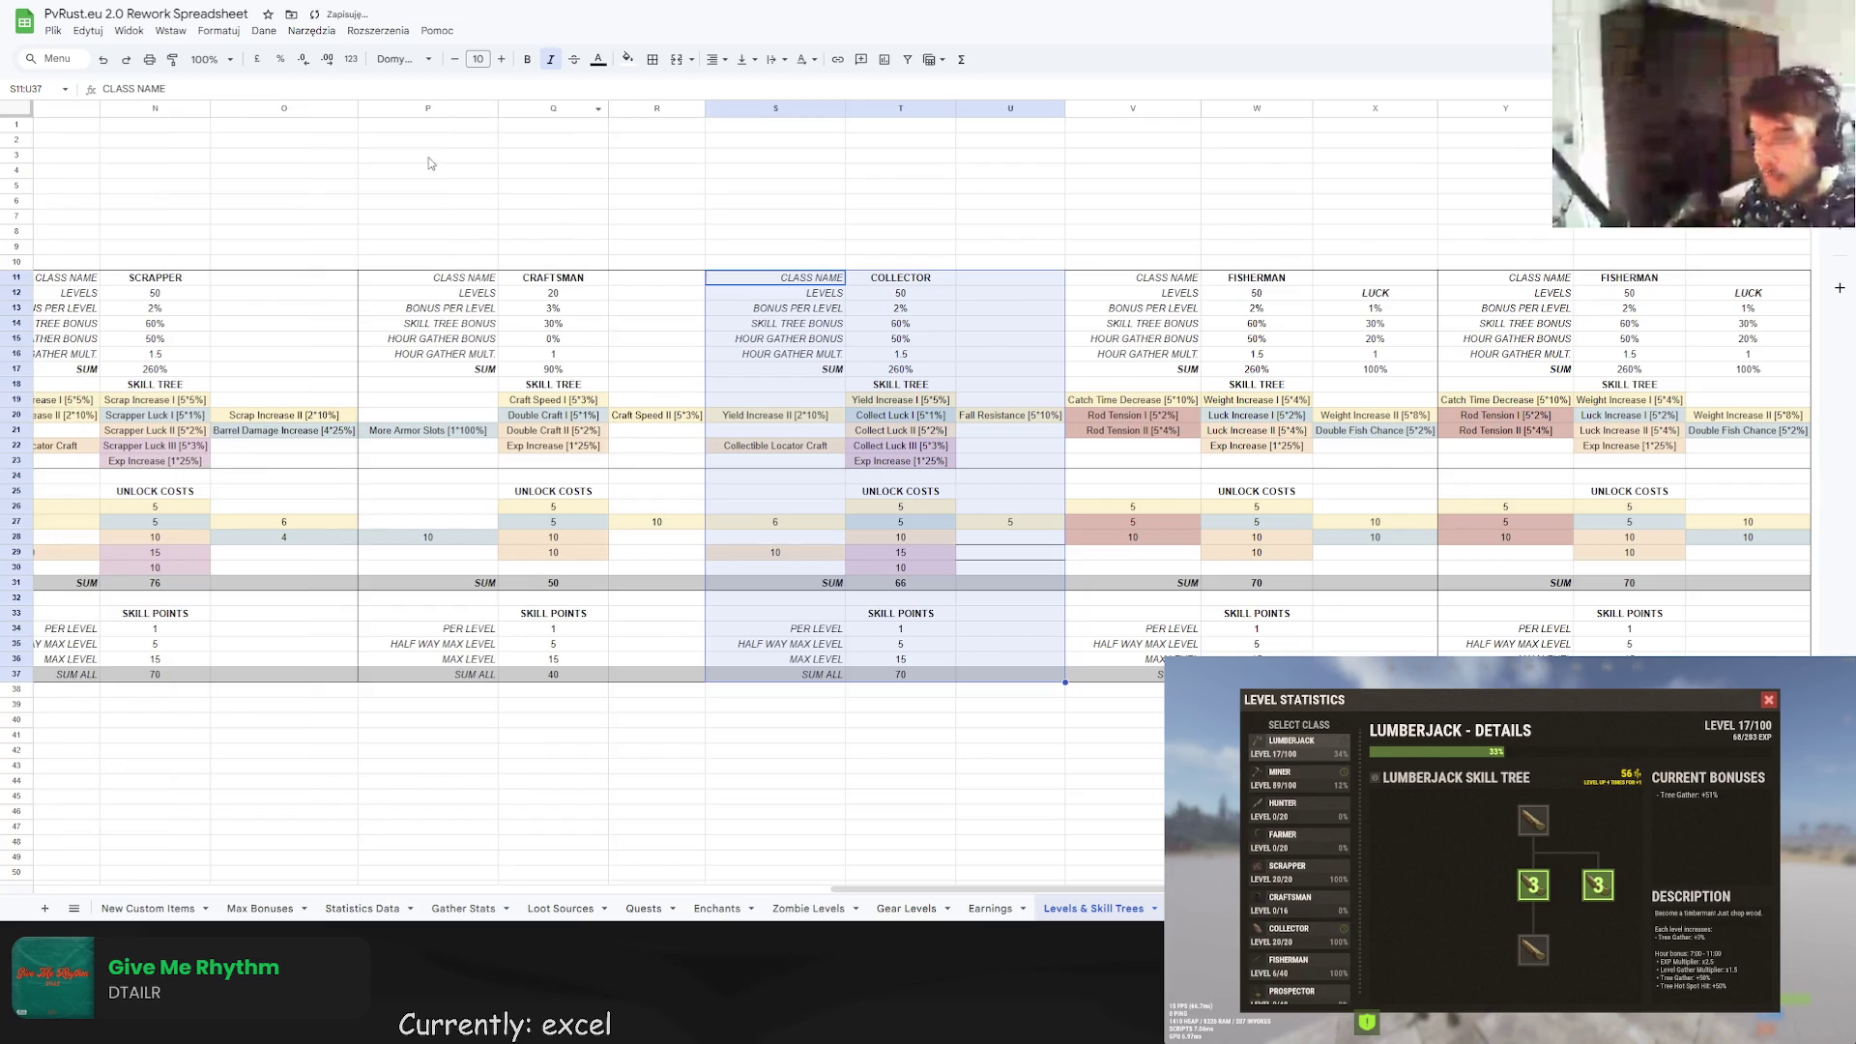
double_click(499, 107)
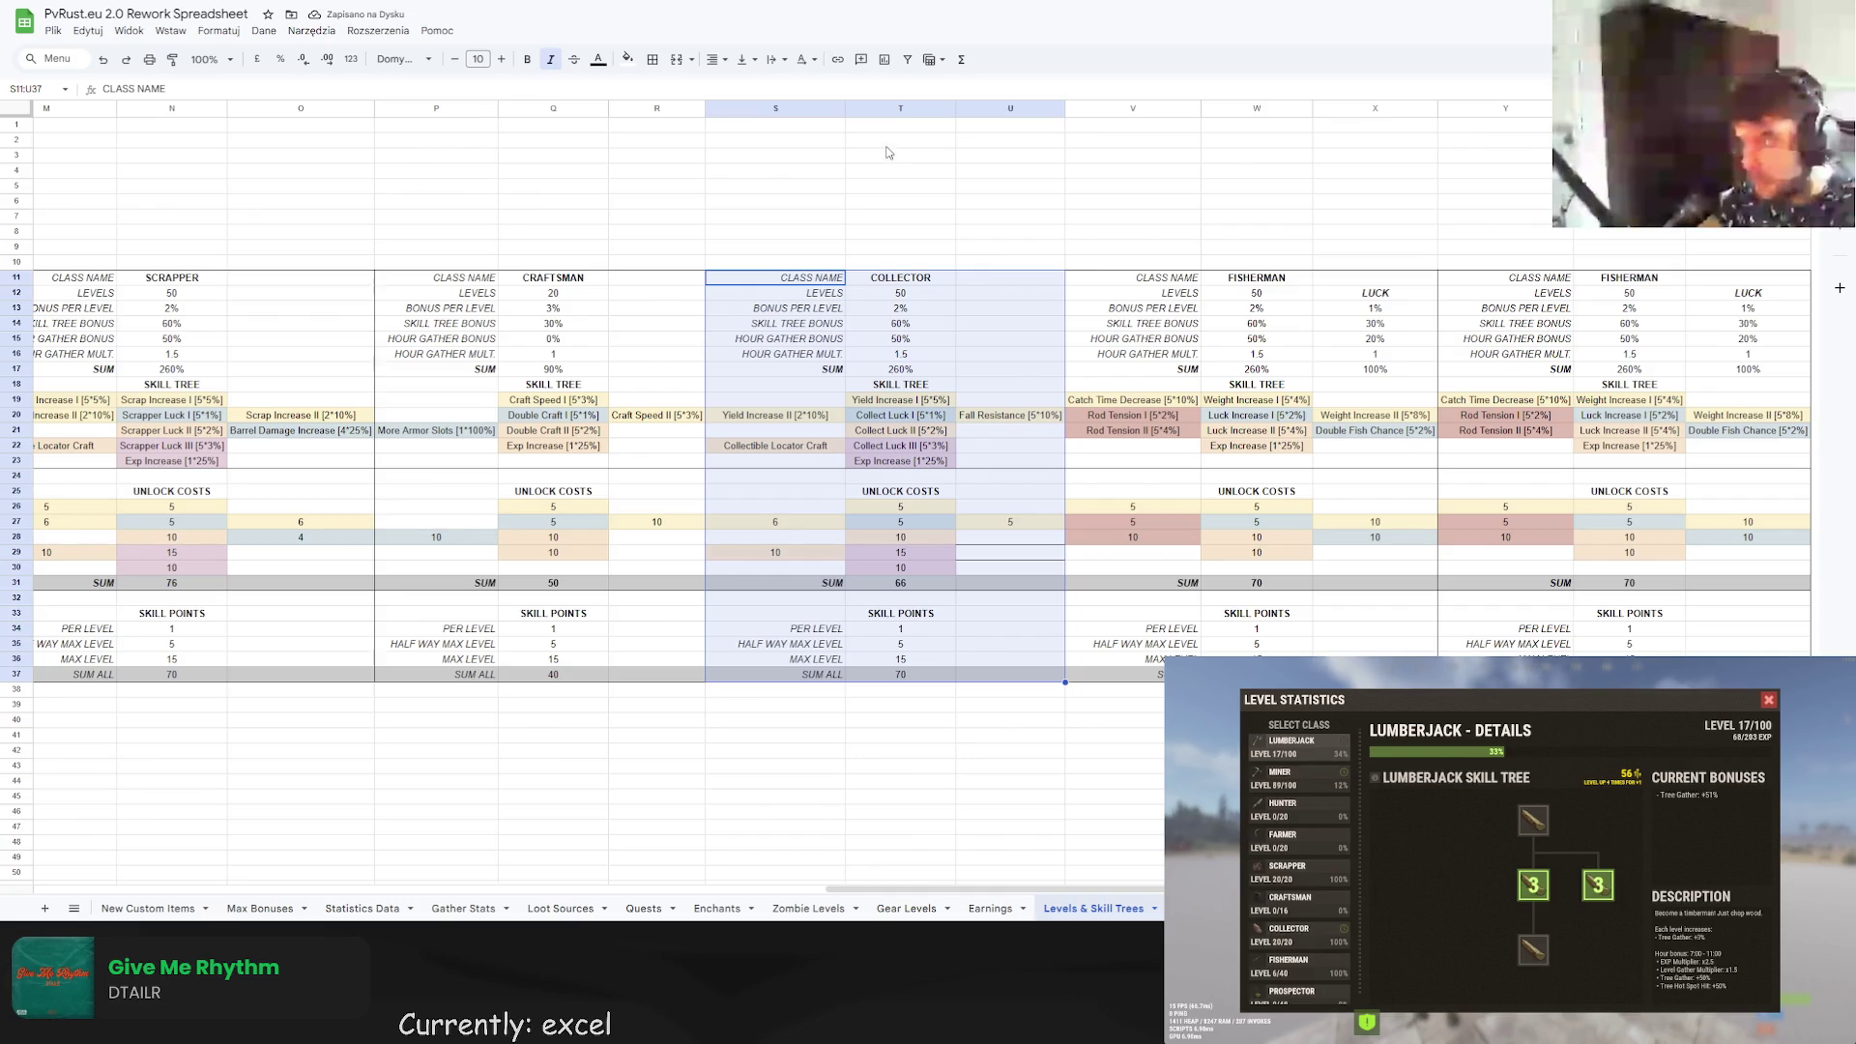
double_click(846, 108)
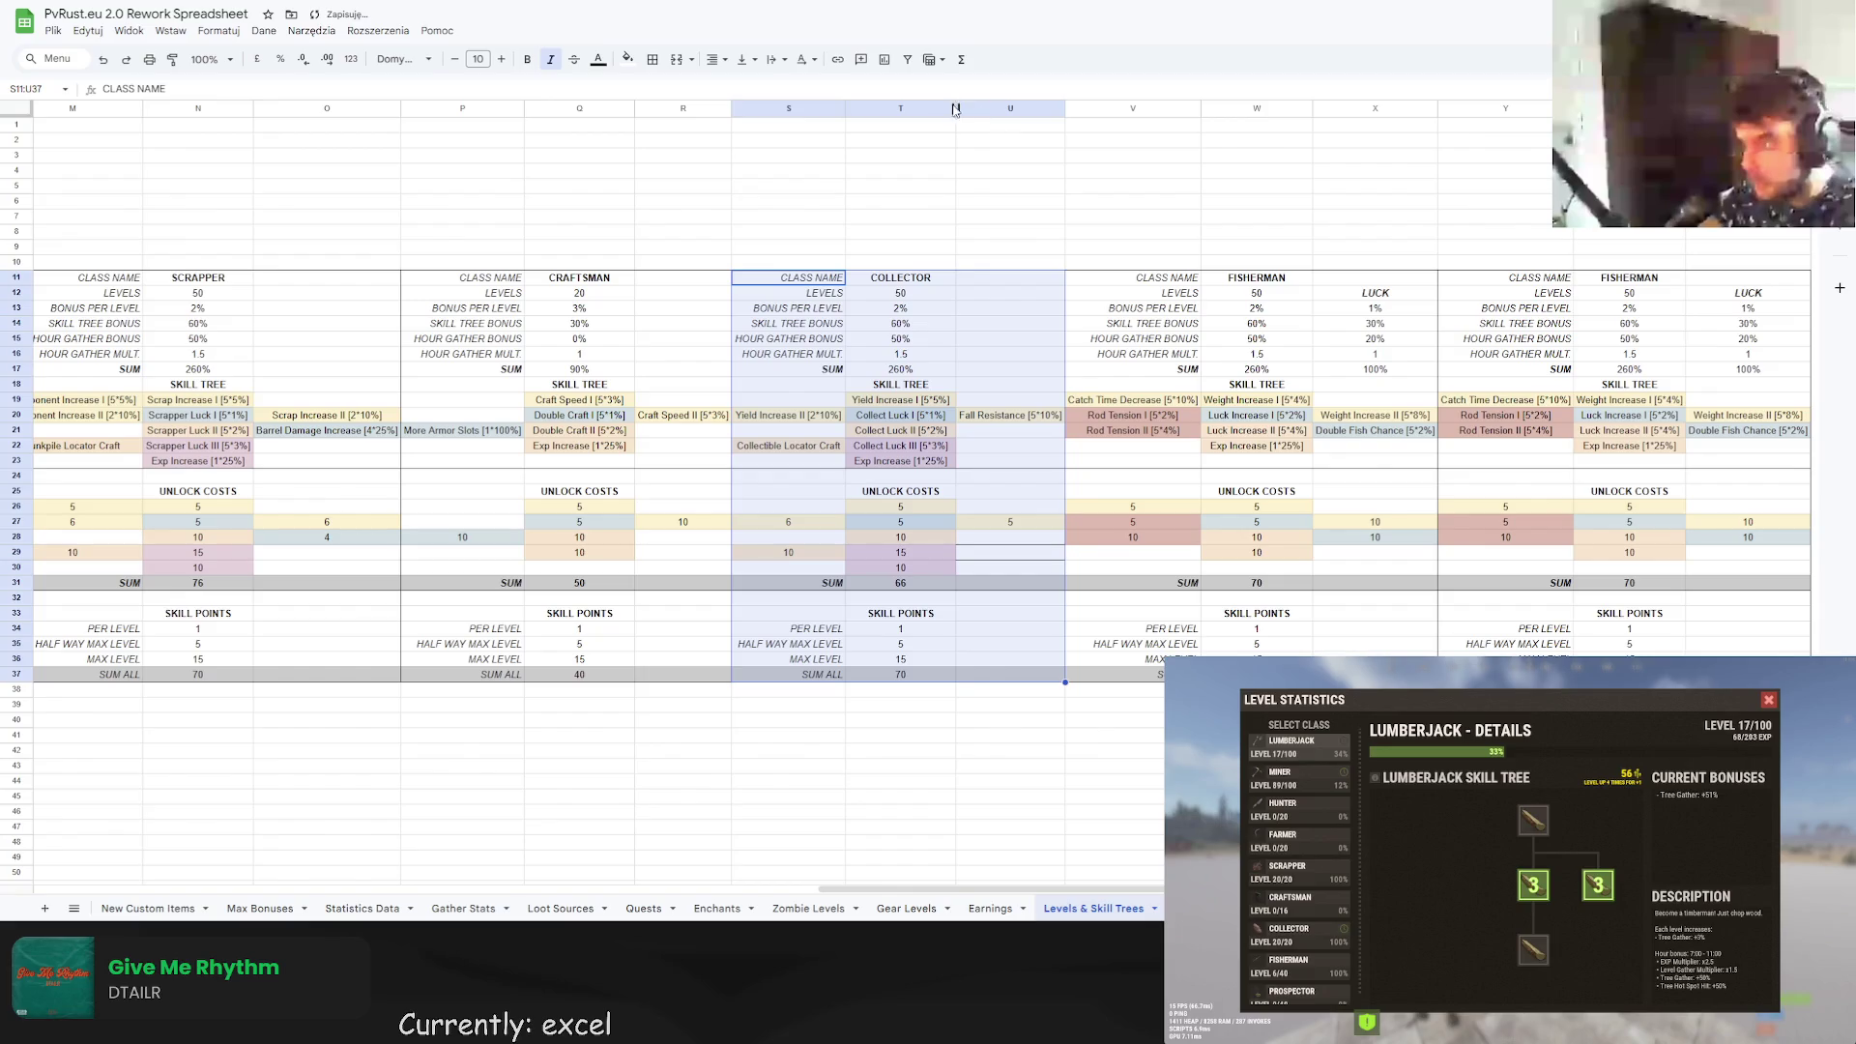
double_click(955, 108)
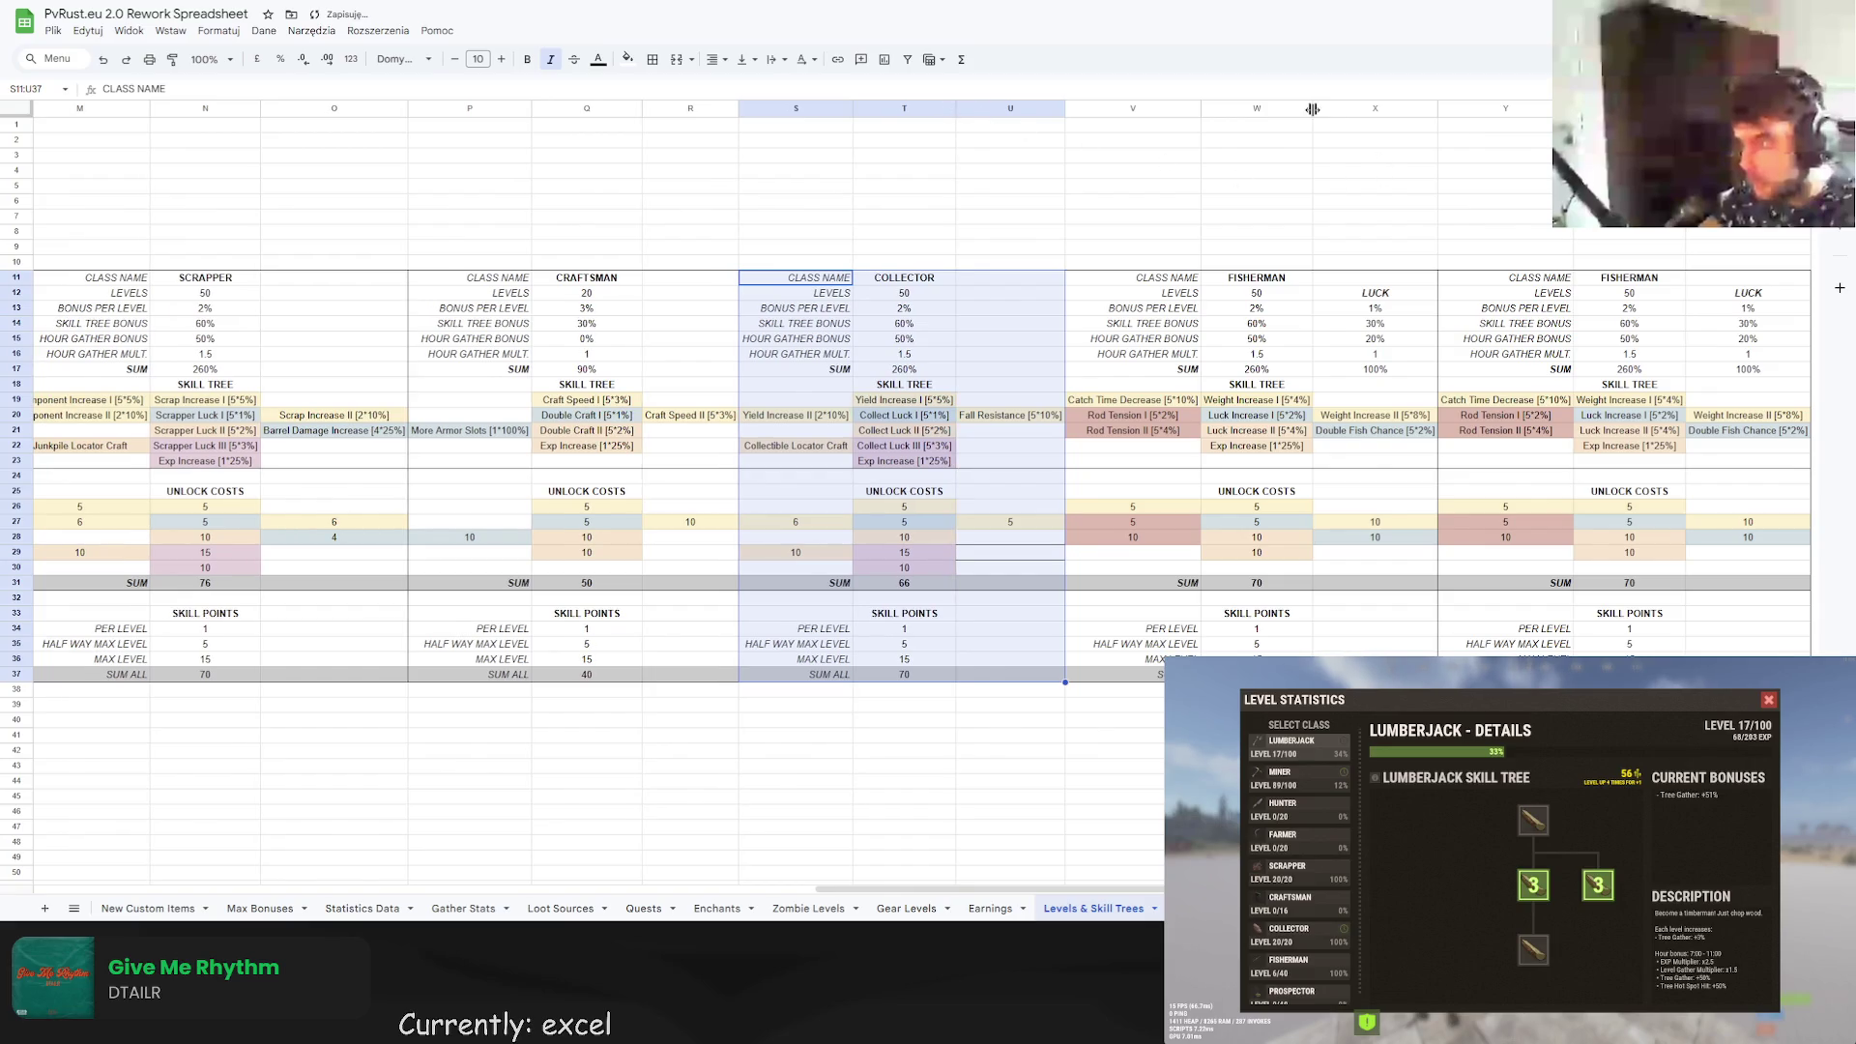
Paste a copy of the Collector block S11:U37 at Y11.
left_click(746, 419)
left_click_drag(795, 281, 998, 674)
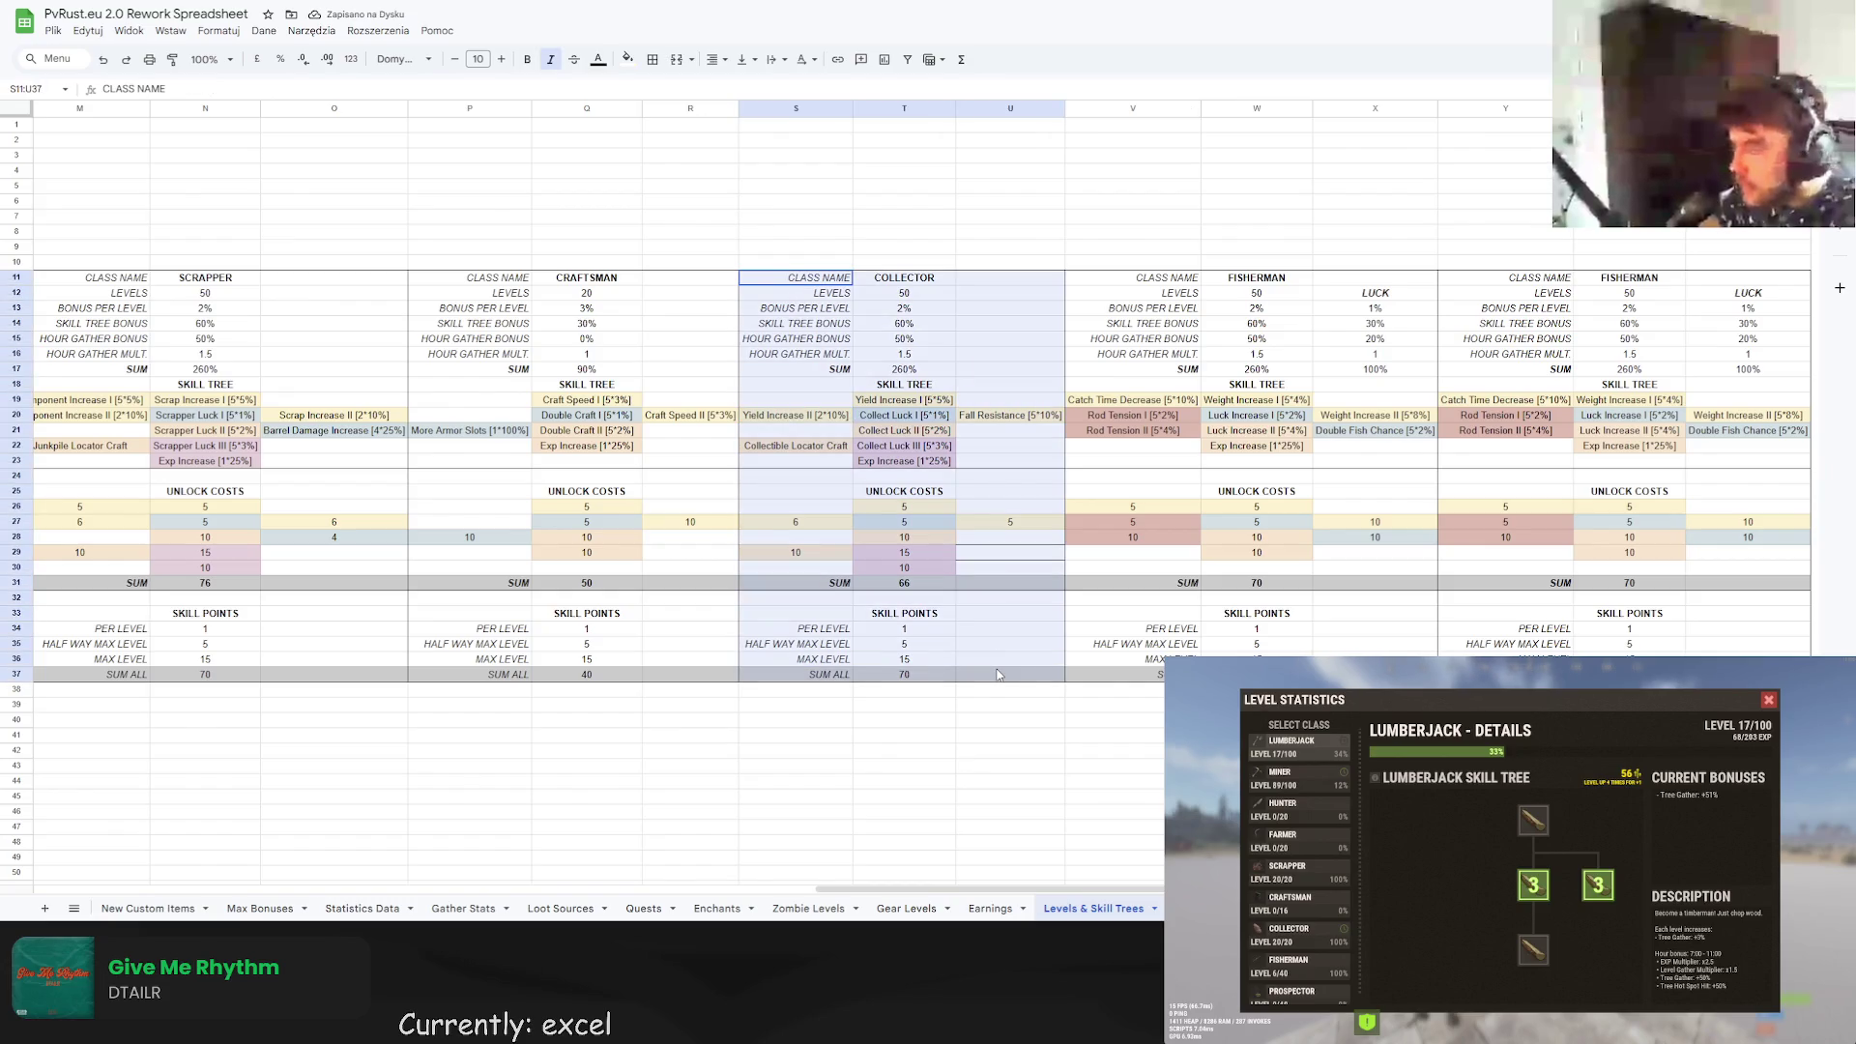
scroll(364, 803, "left", 10)
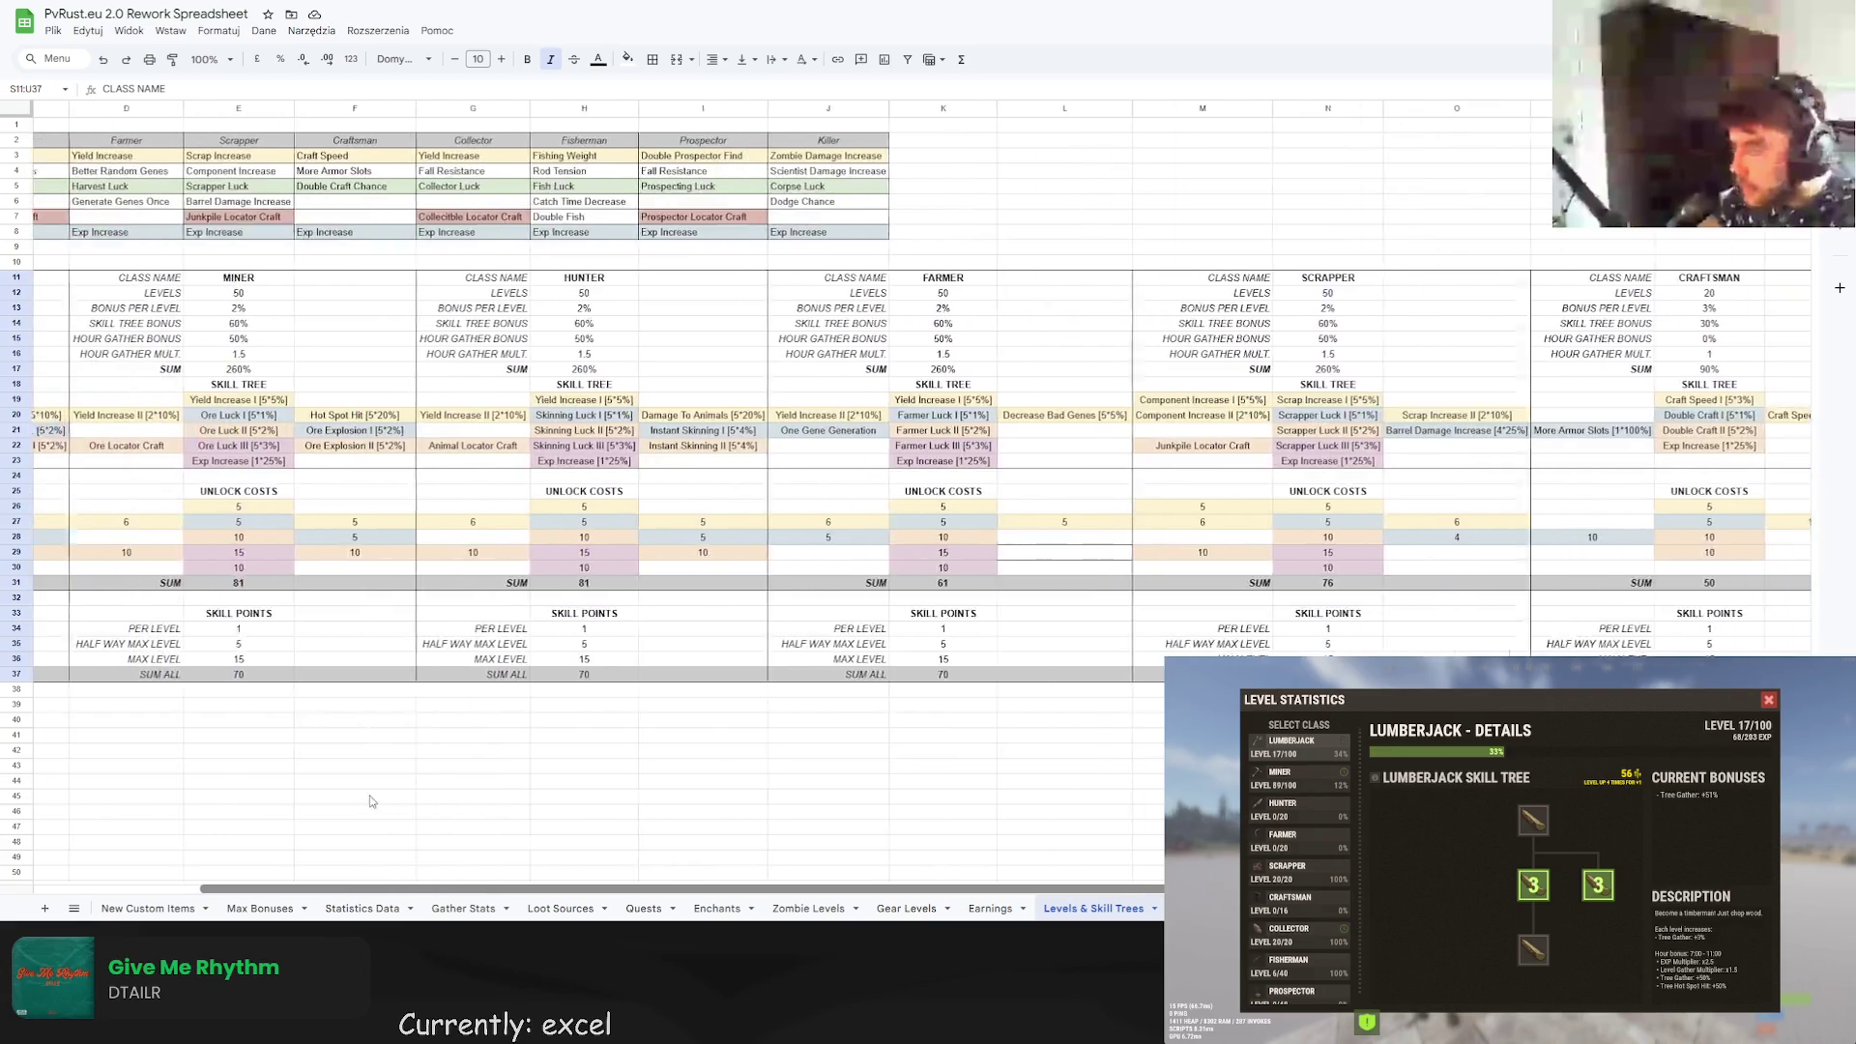
scroll(363, 840, "right", 1)
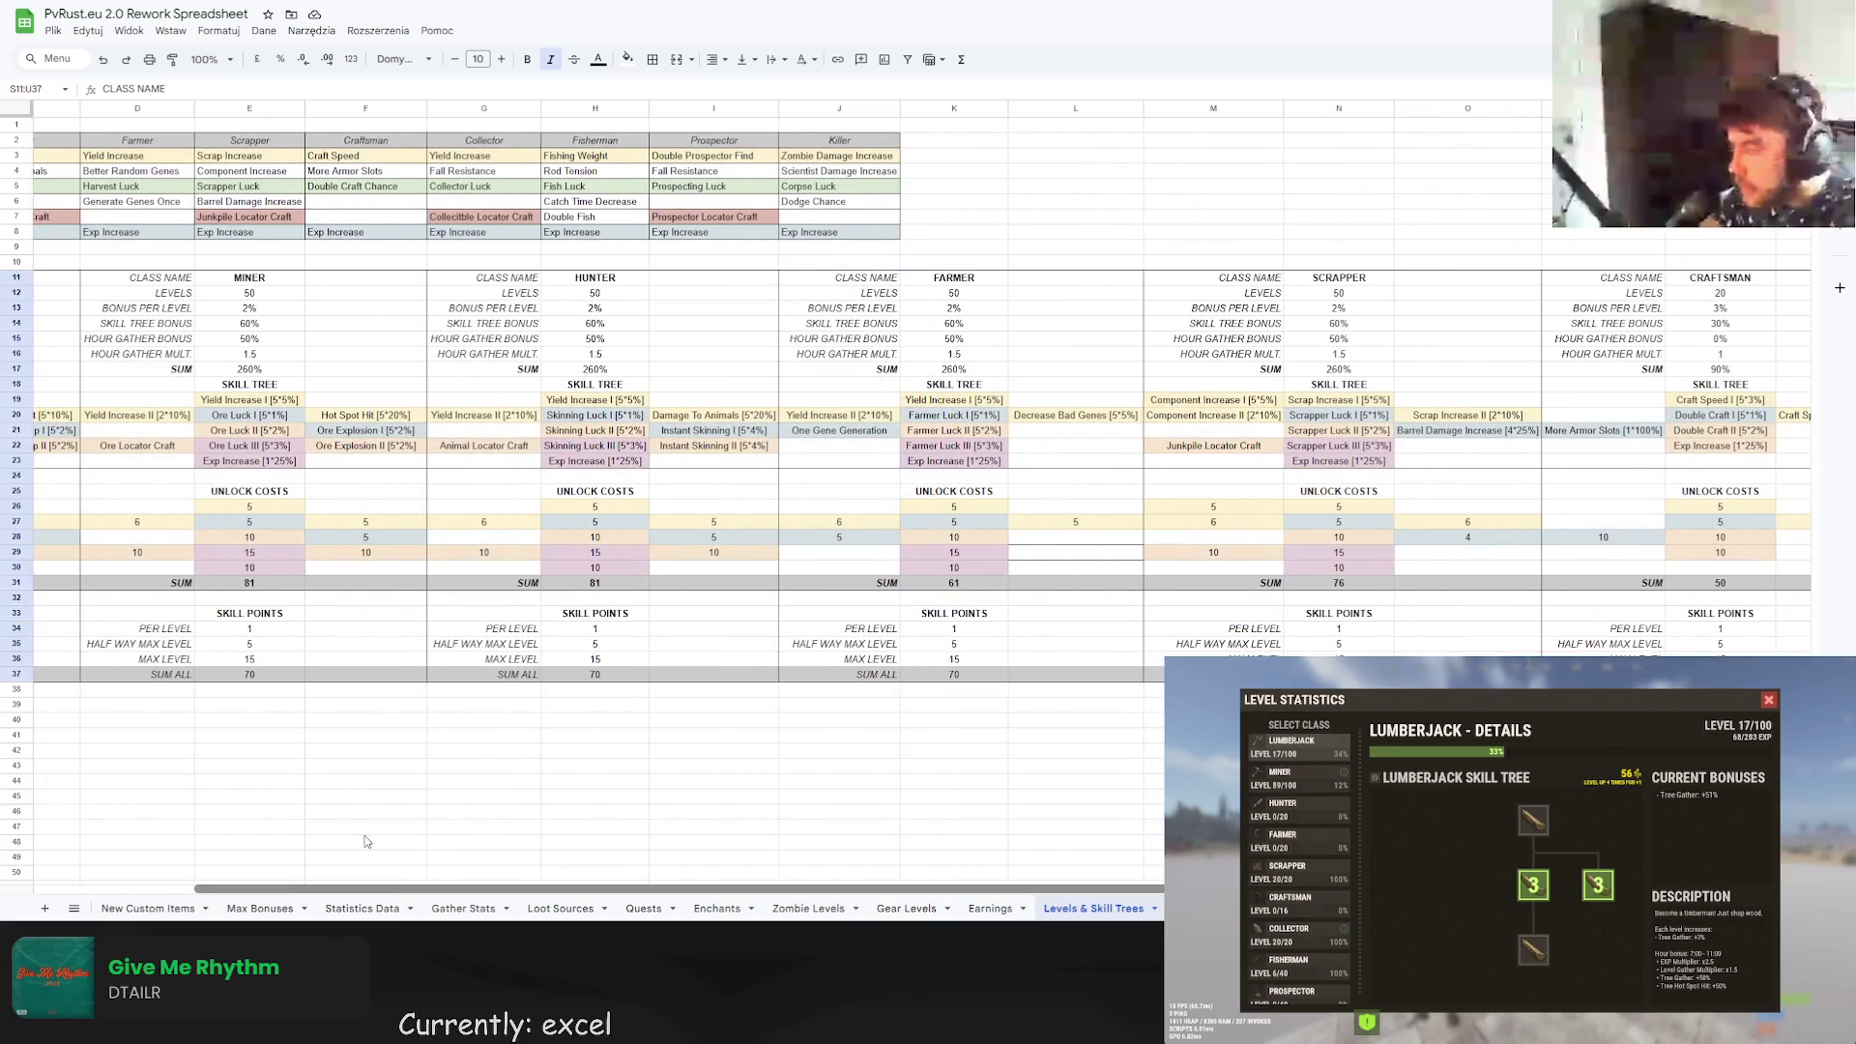
scroll(367, 840, "right", 10)
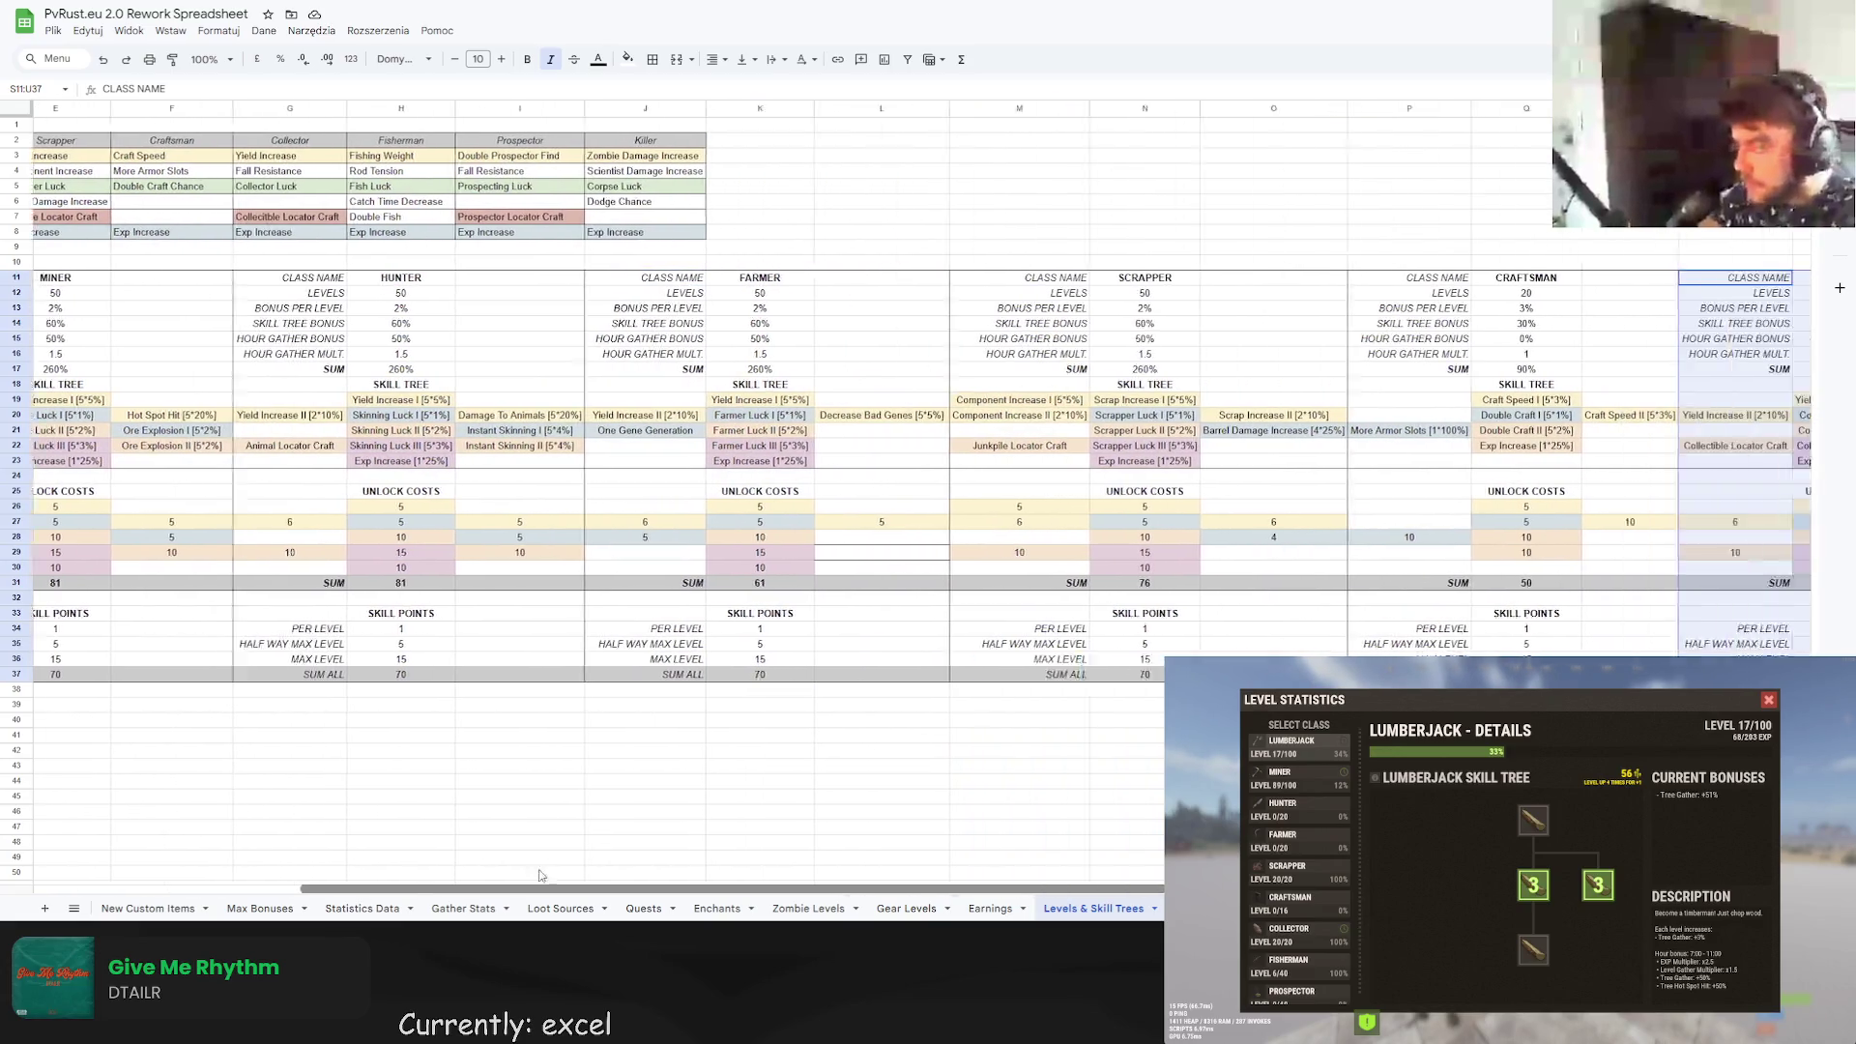
left_click(1527, 280)
key("ctrl+v")
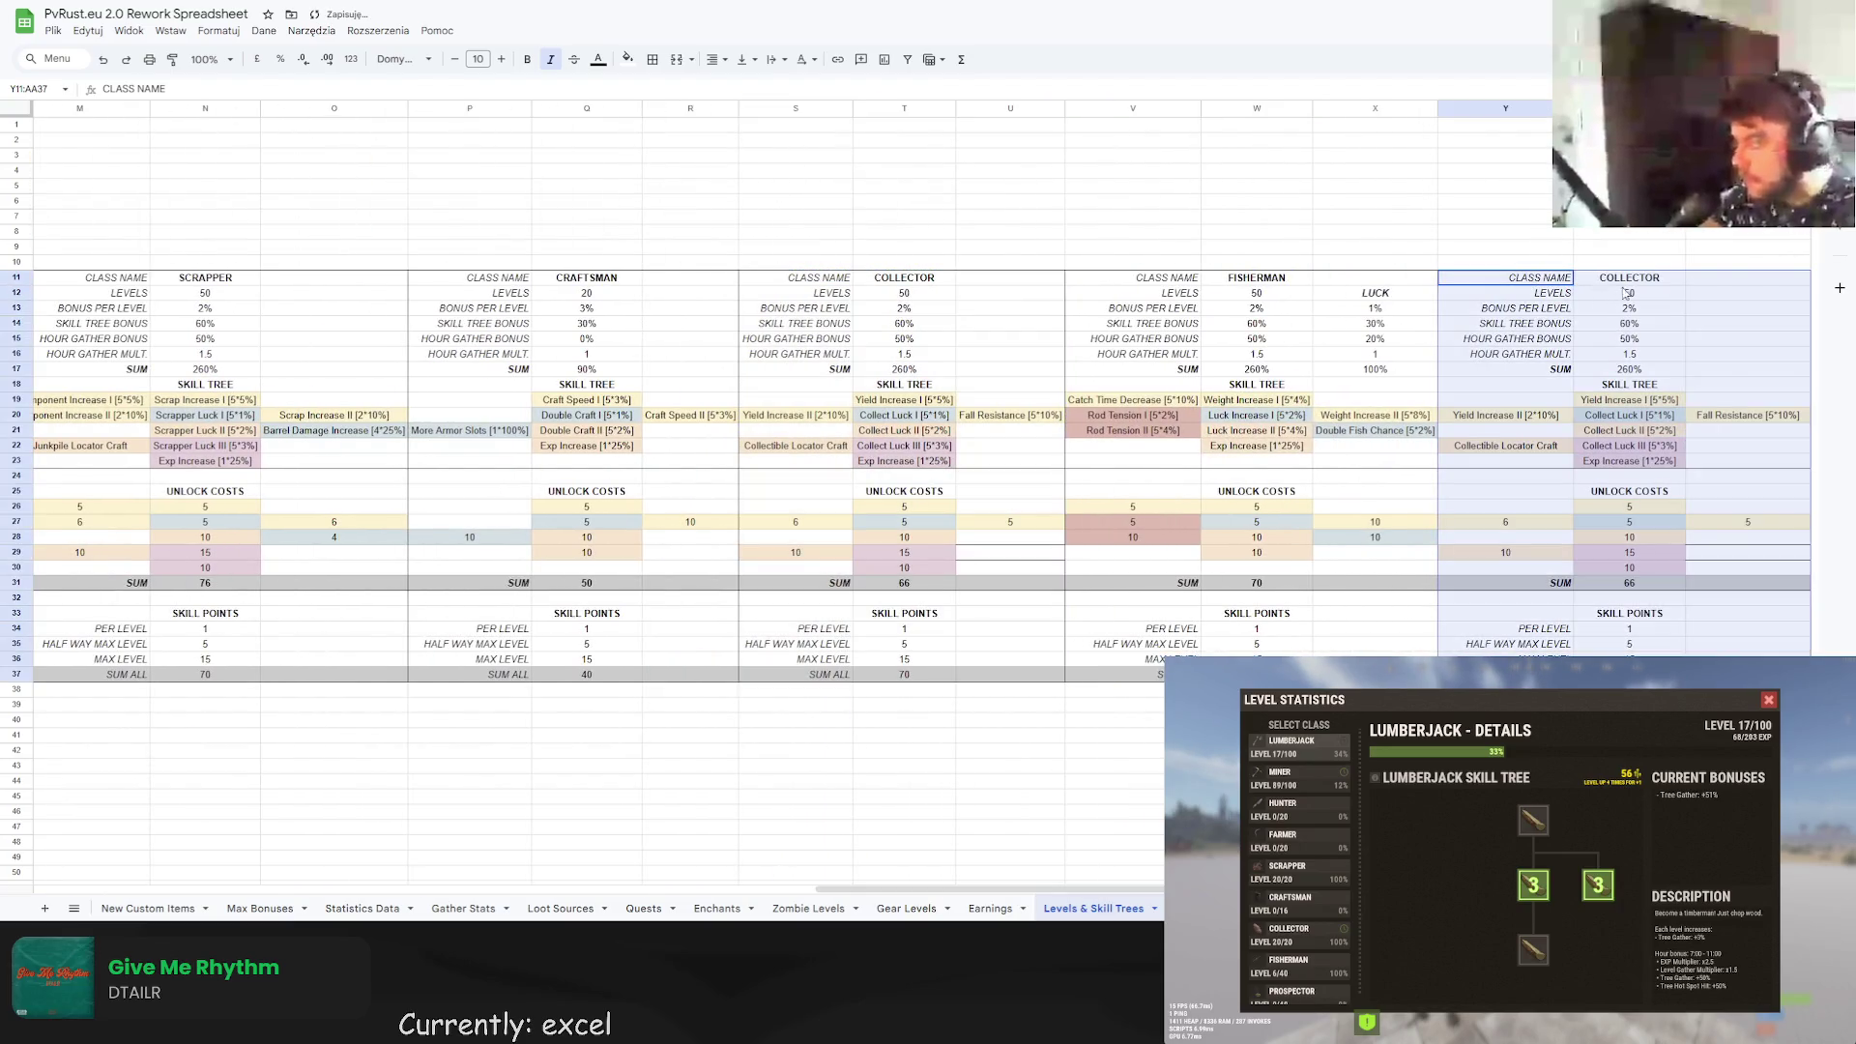
Rename the copied block's class name in Z11 to PROSPECTOR.
left_click(1600, 280)
double_click(1631, 282)
type("PRO")
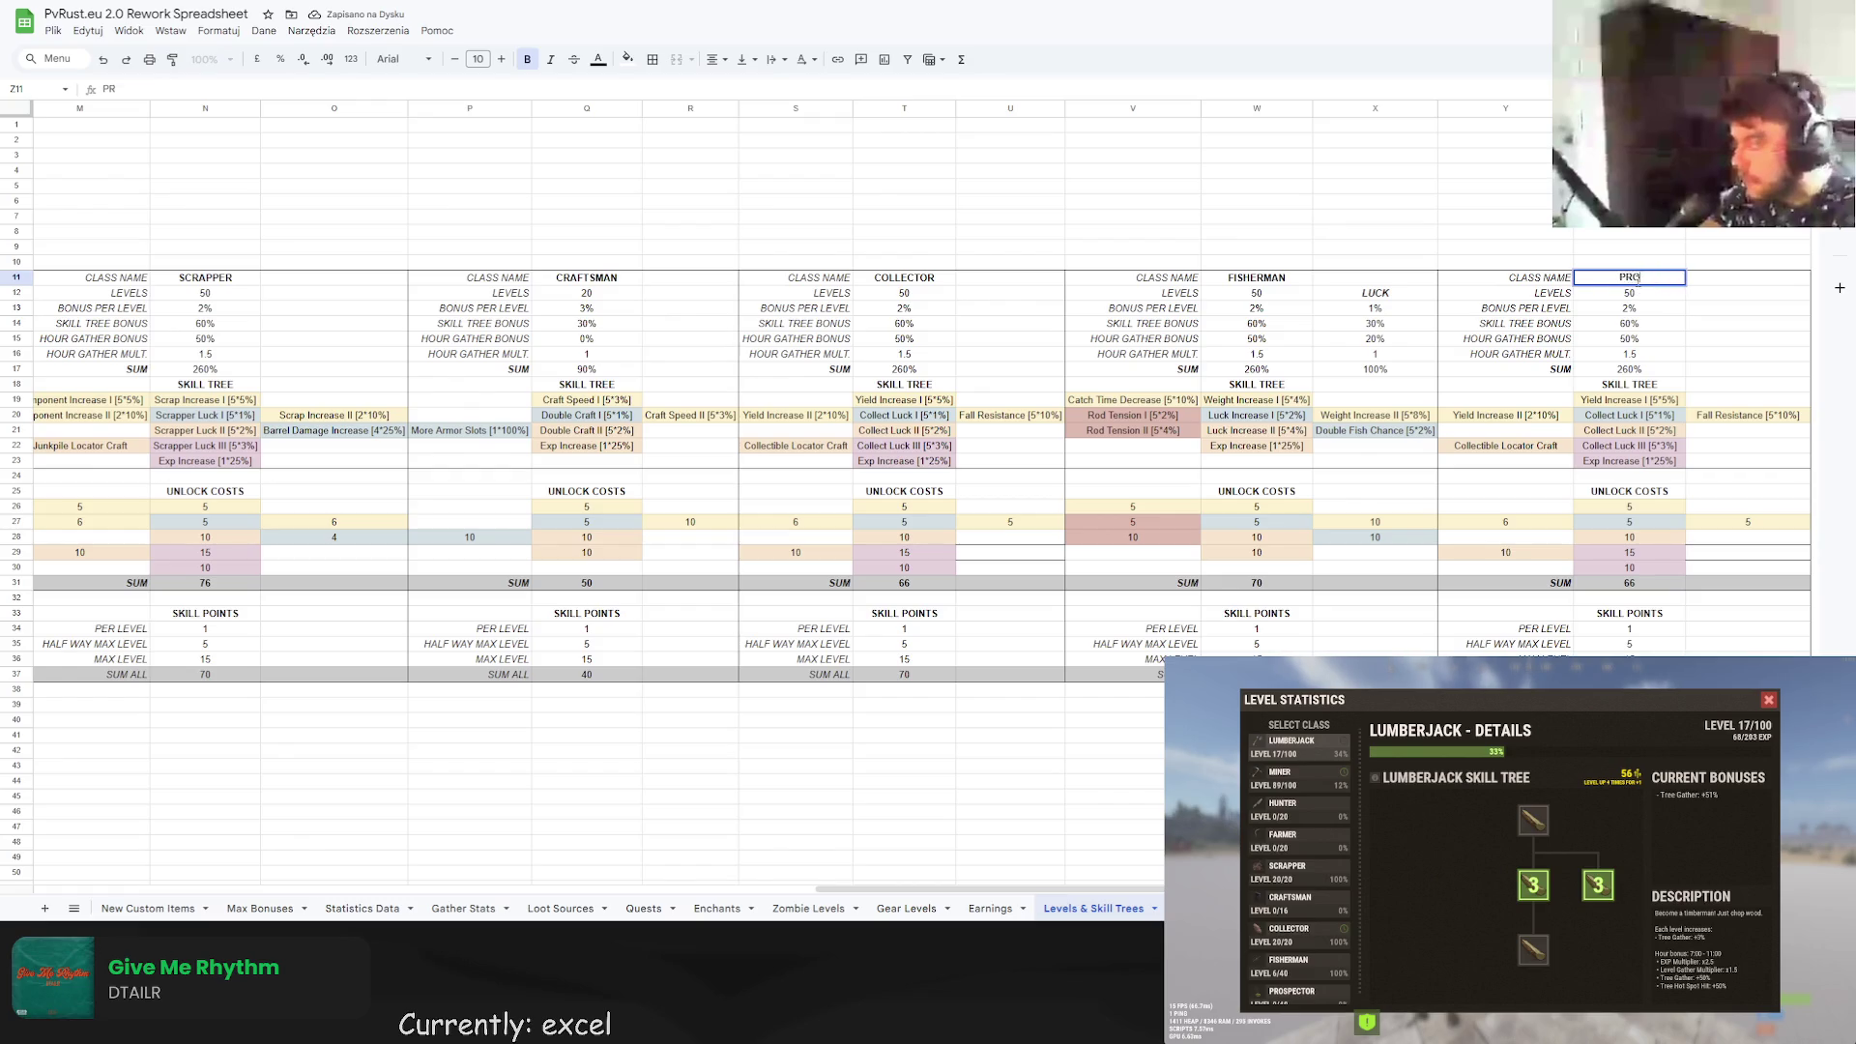
type("SPECTOR")
key("Return")
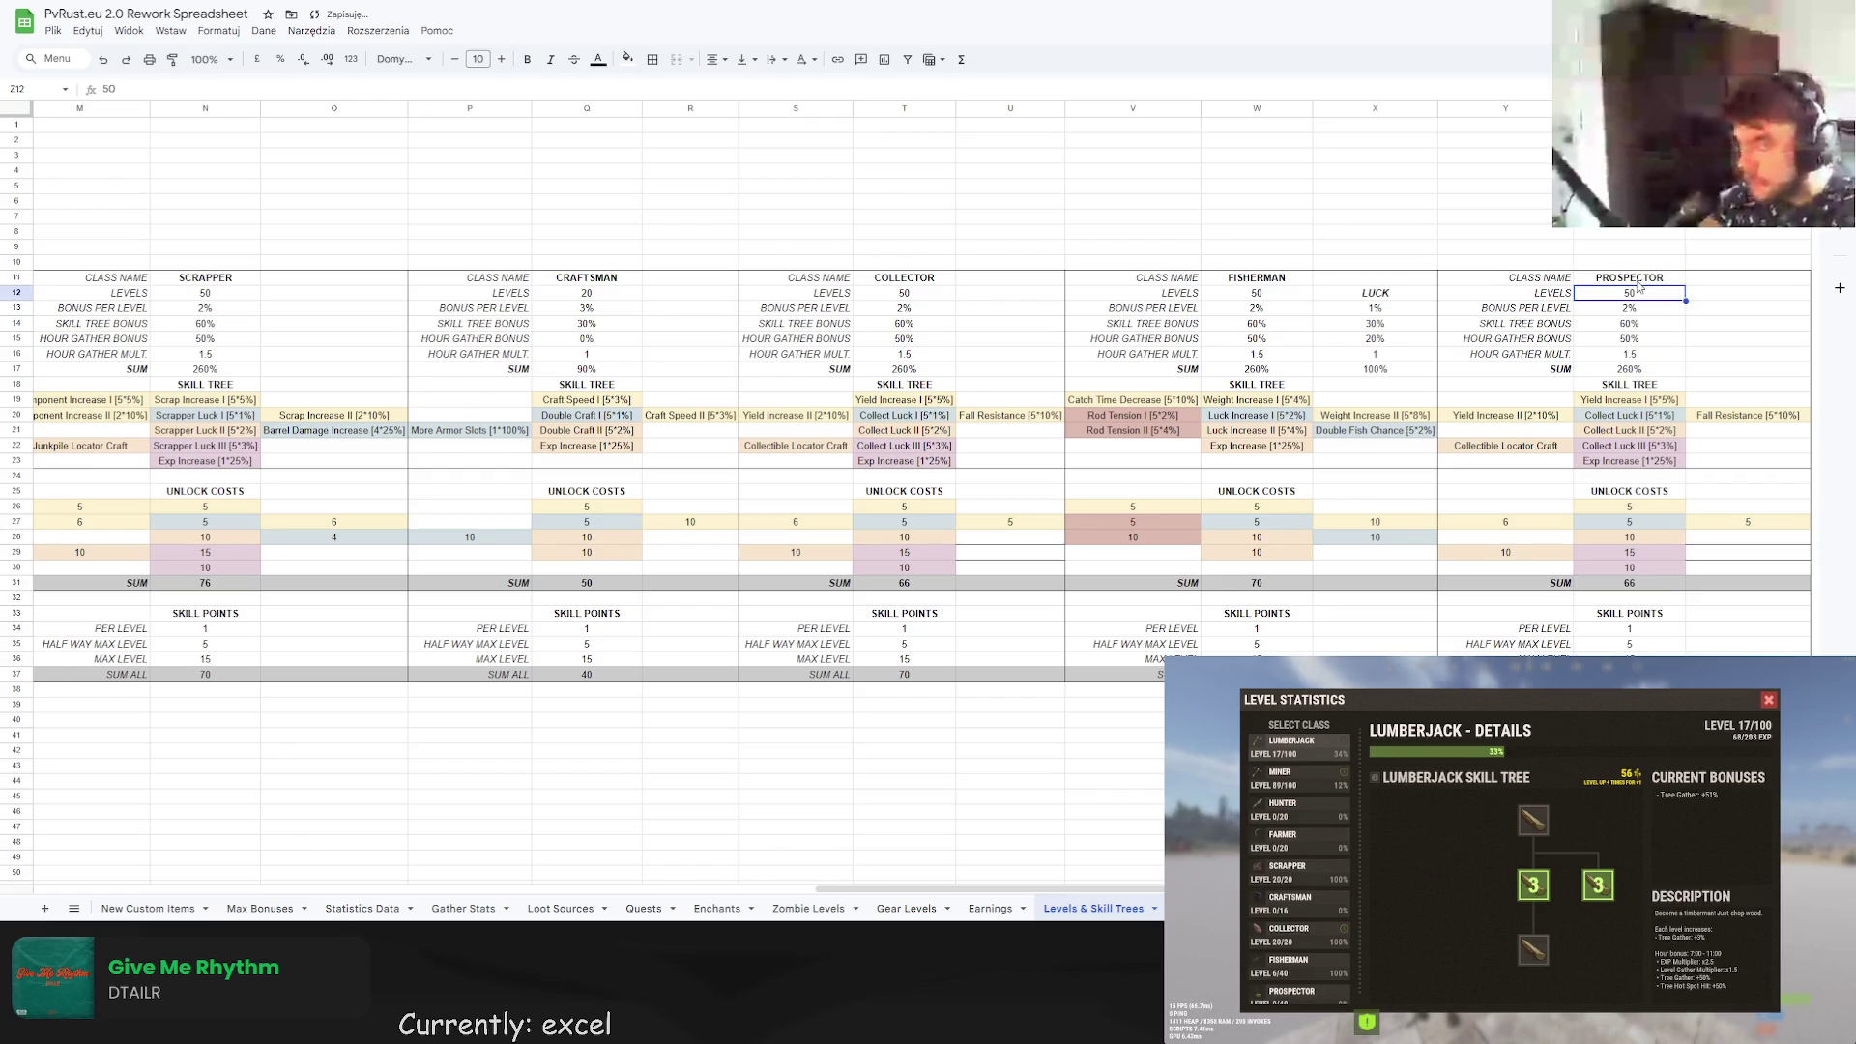
key("ctrl+shift+Page_Down")
key("ctrl+shift+Page_Down")
key("ctrl+shift+Page_Down")
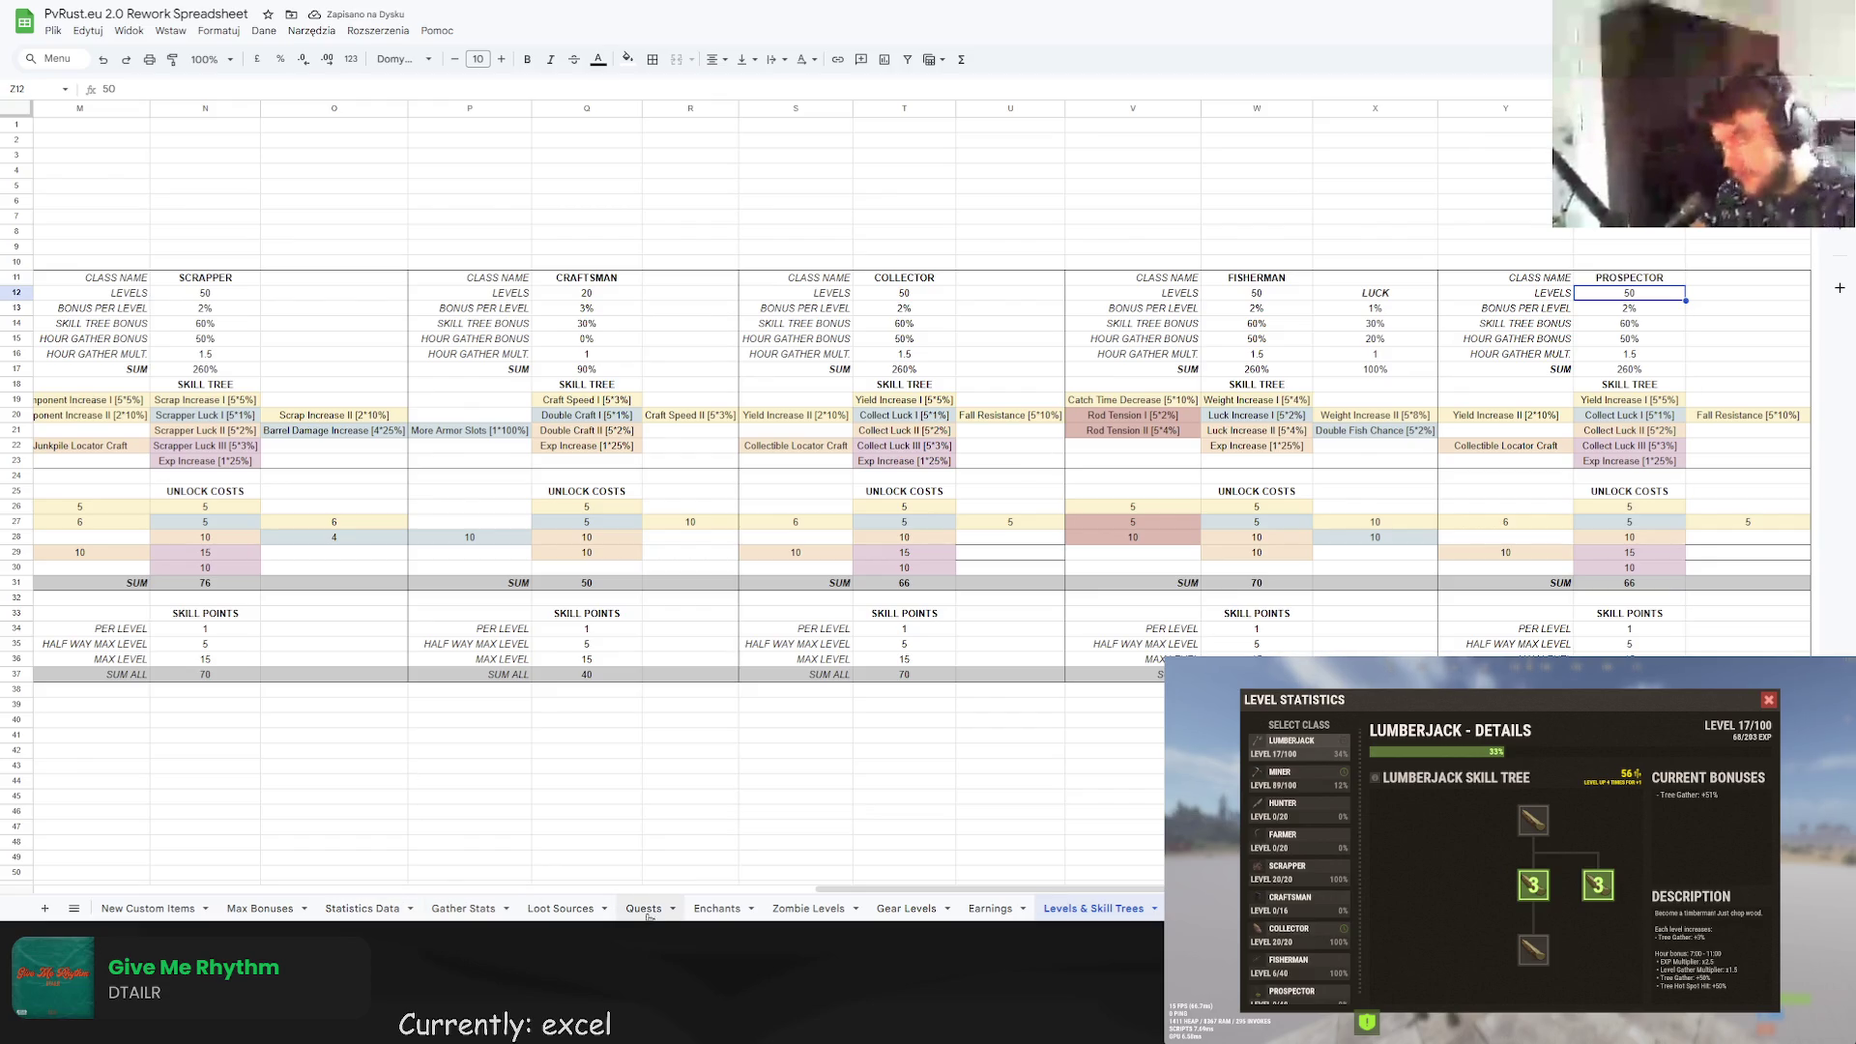
left_click(260, 907)
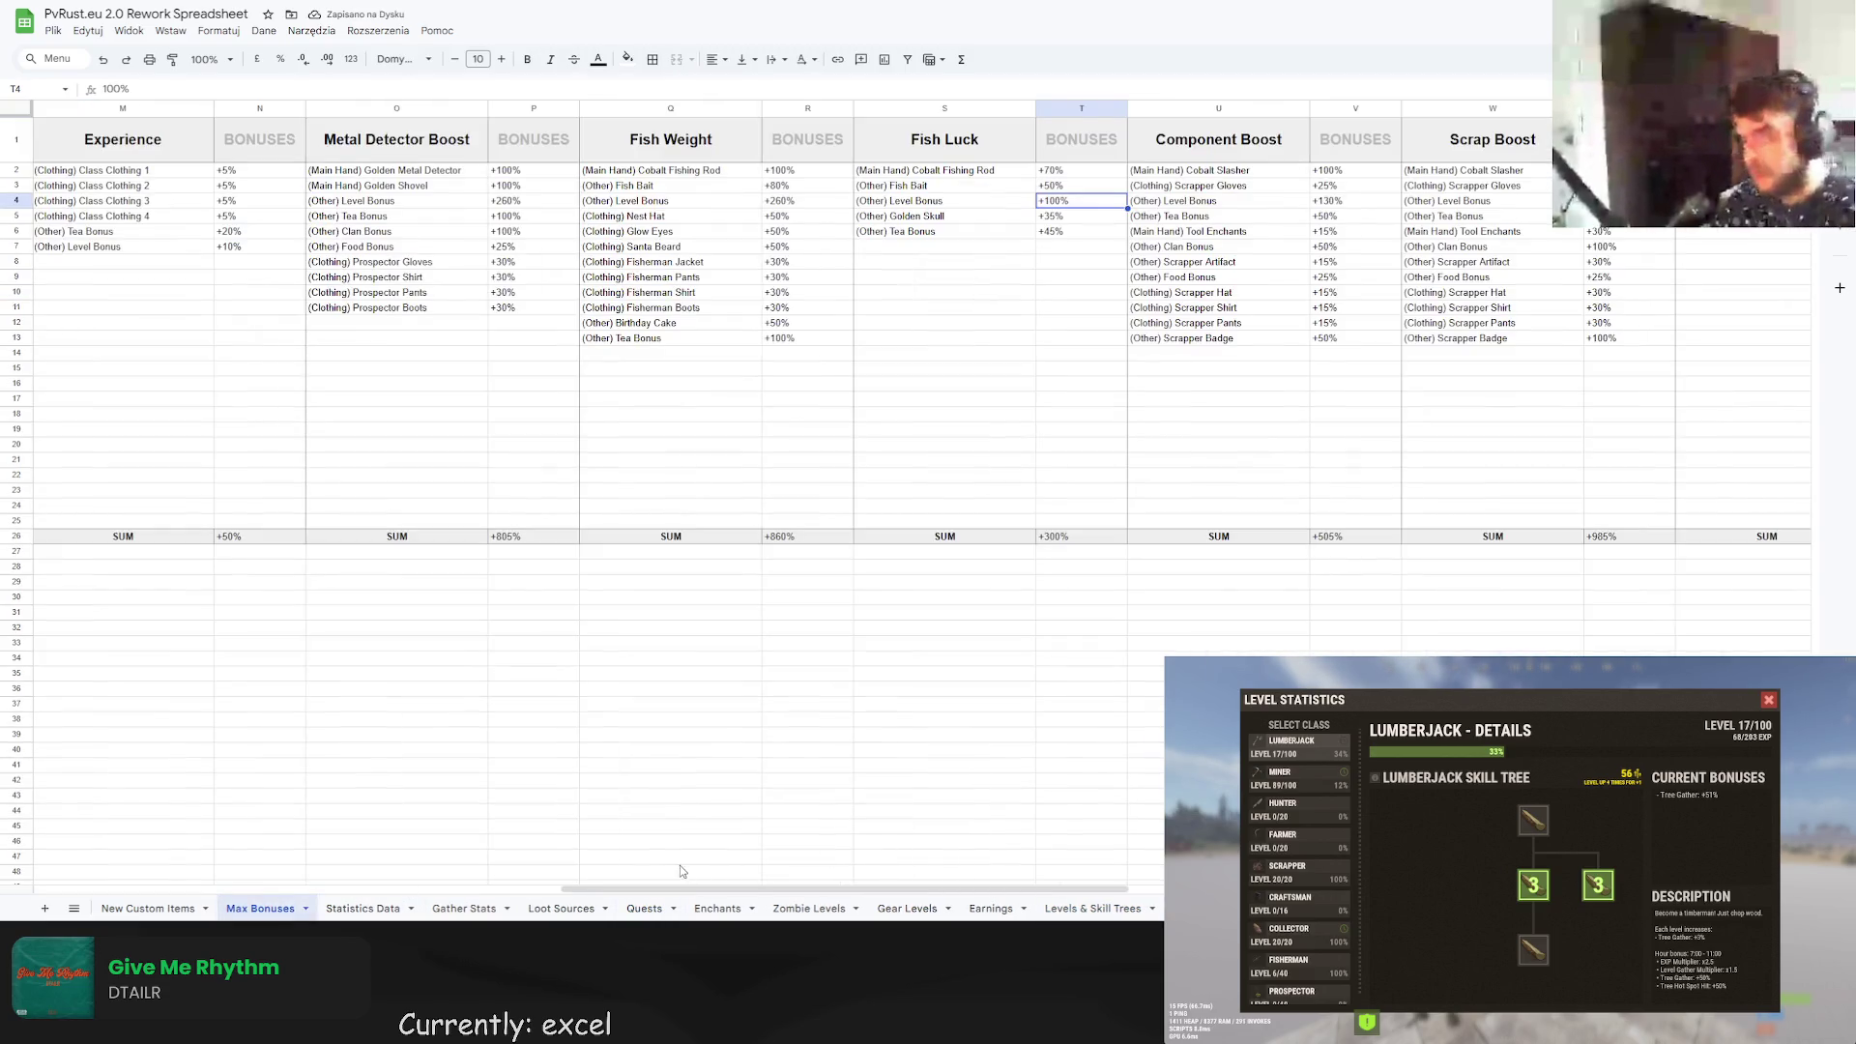
scroll(833, 908, "right", 5)
scroll(841, 915, "right", 10)
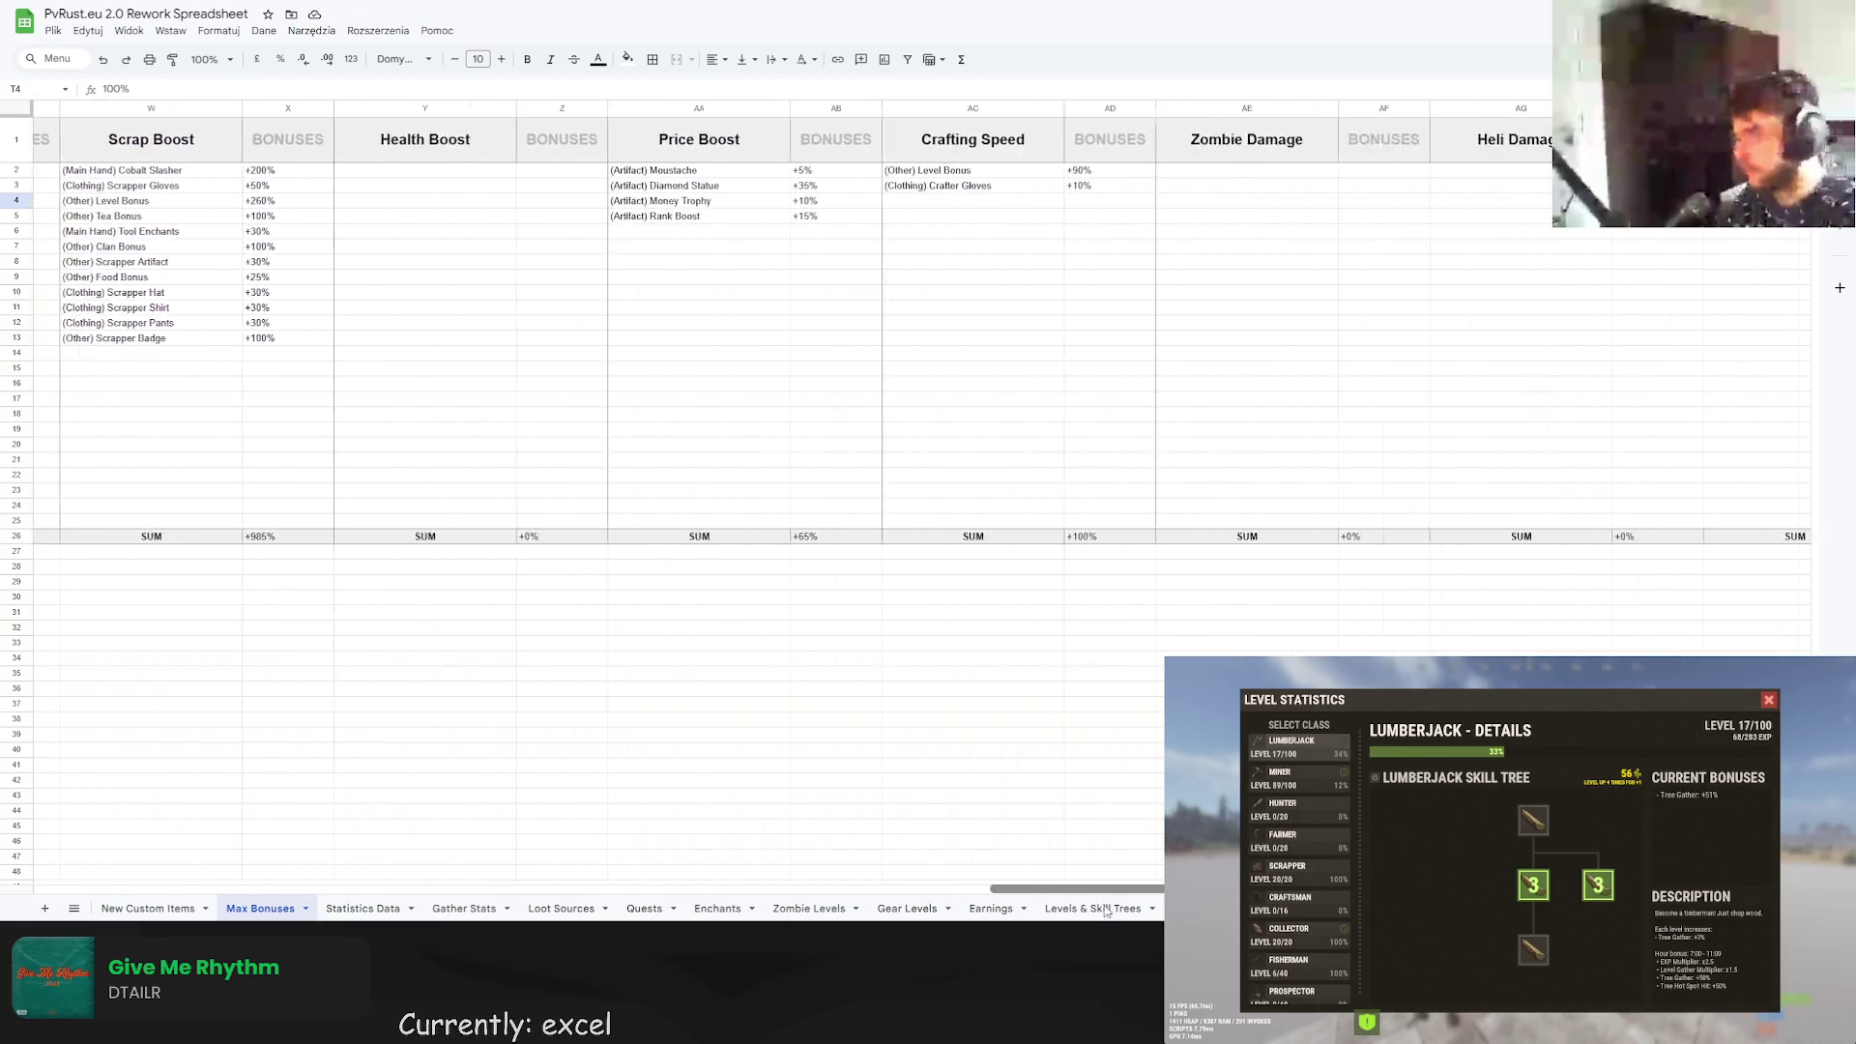
scroll(886, 911, "left", 8)
scroll(885, 911, "left", 10)
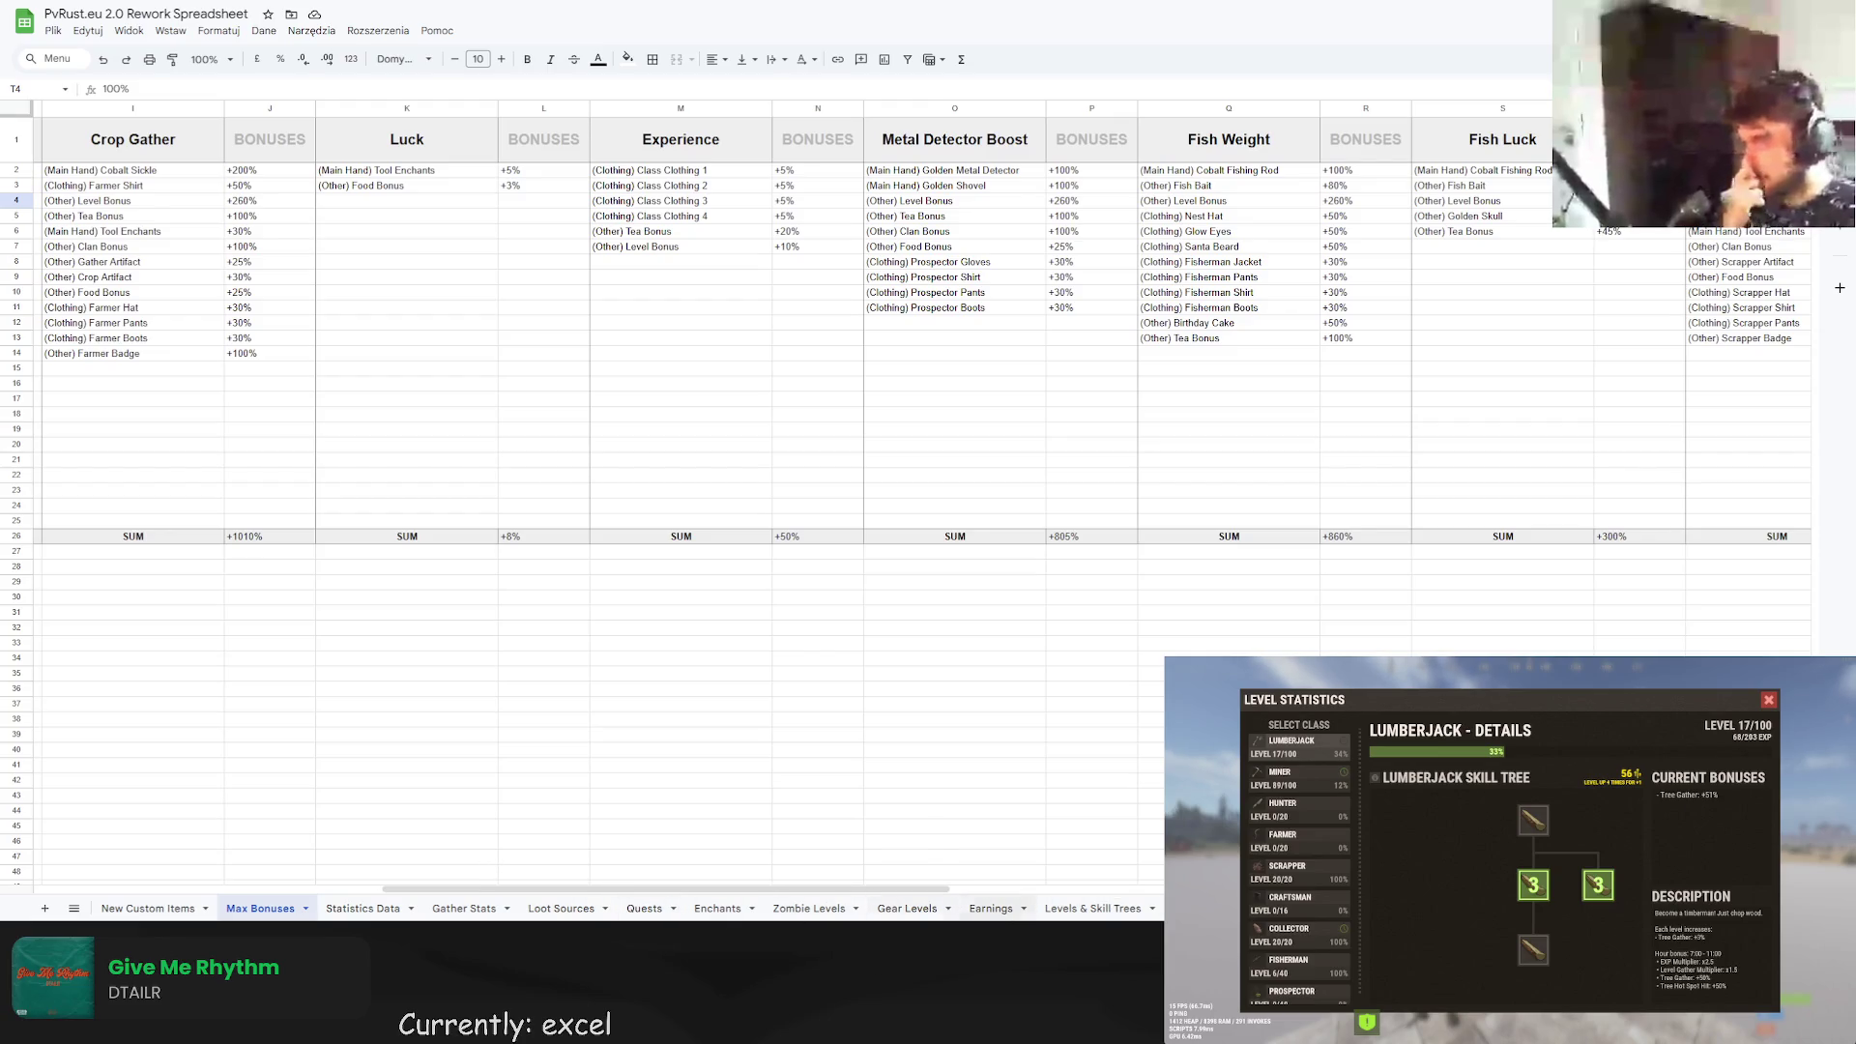
left_click(1092, 908)
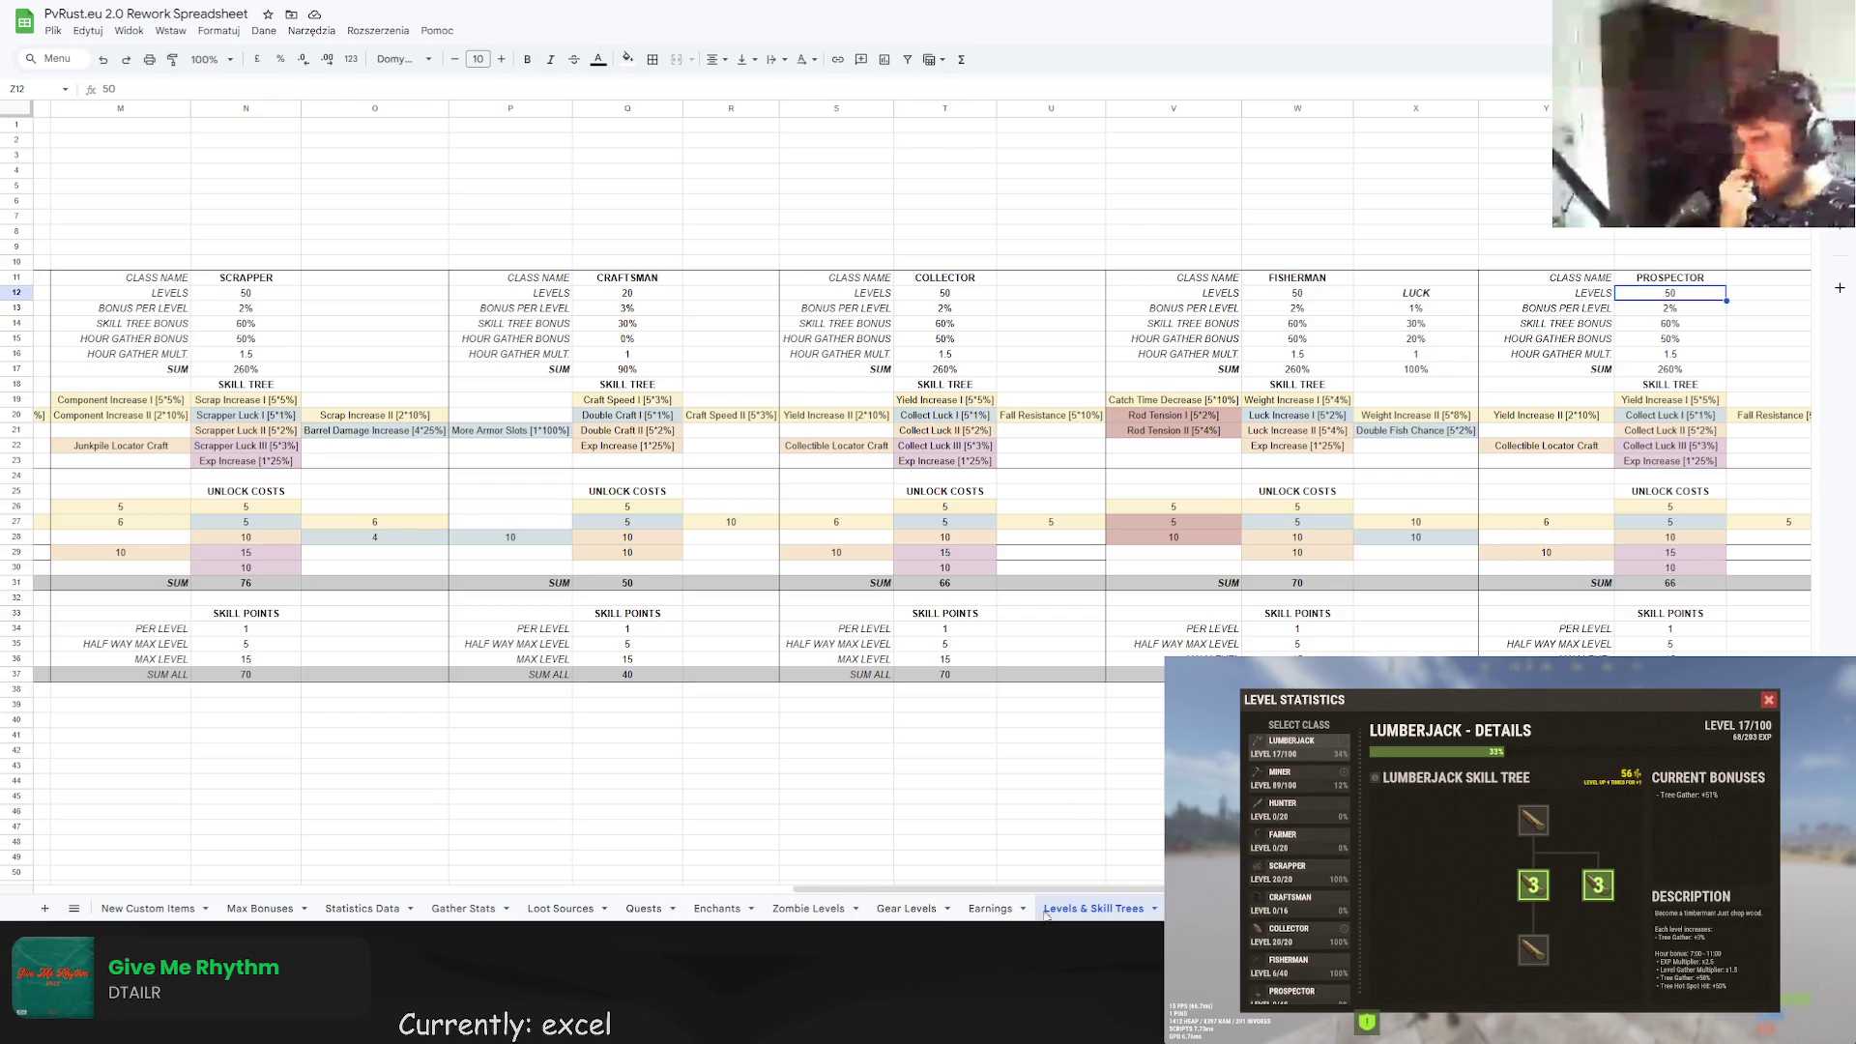
scroll(963, 889, "right", 1)
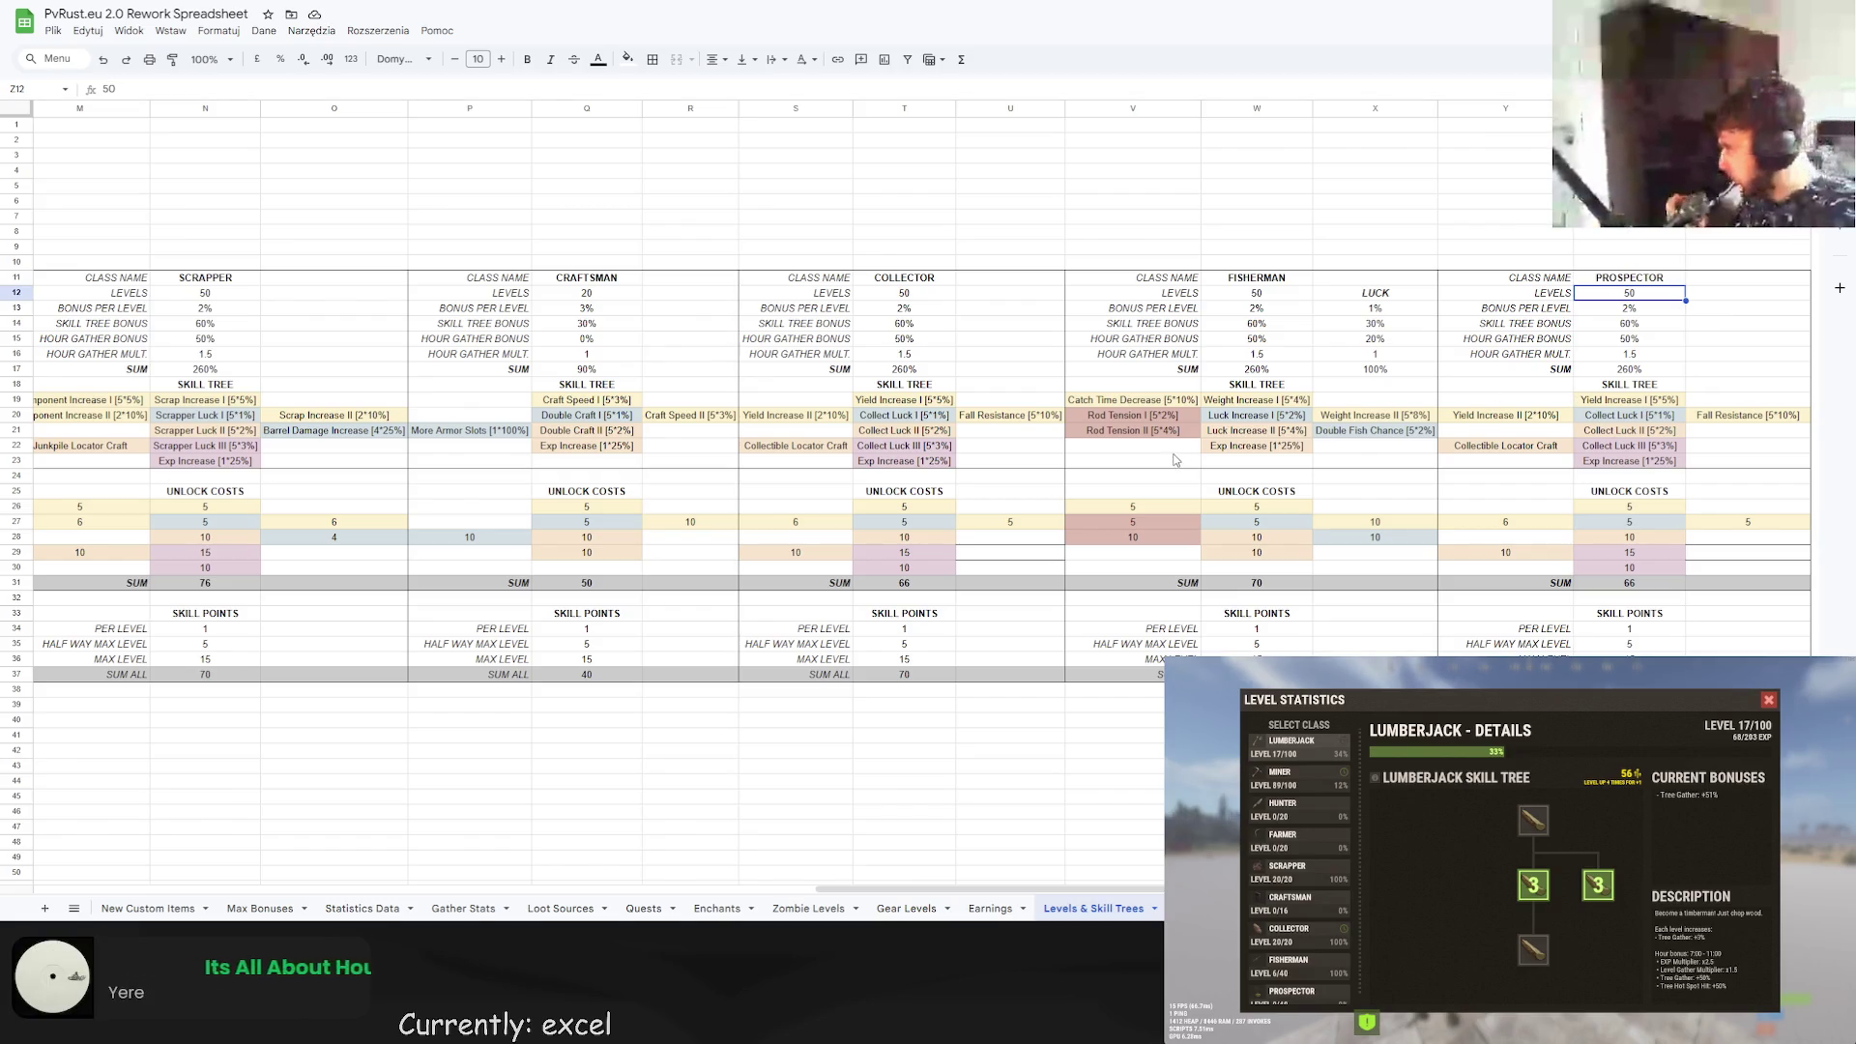
scroll(817, 253, "left", 10)
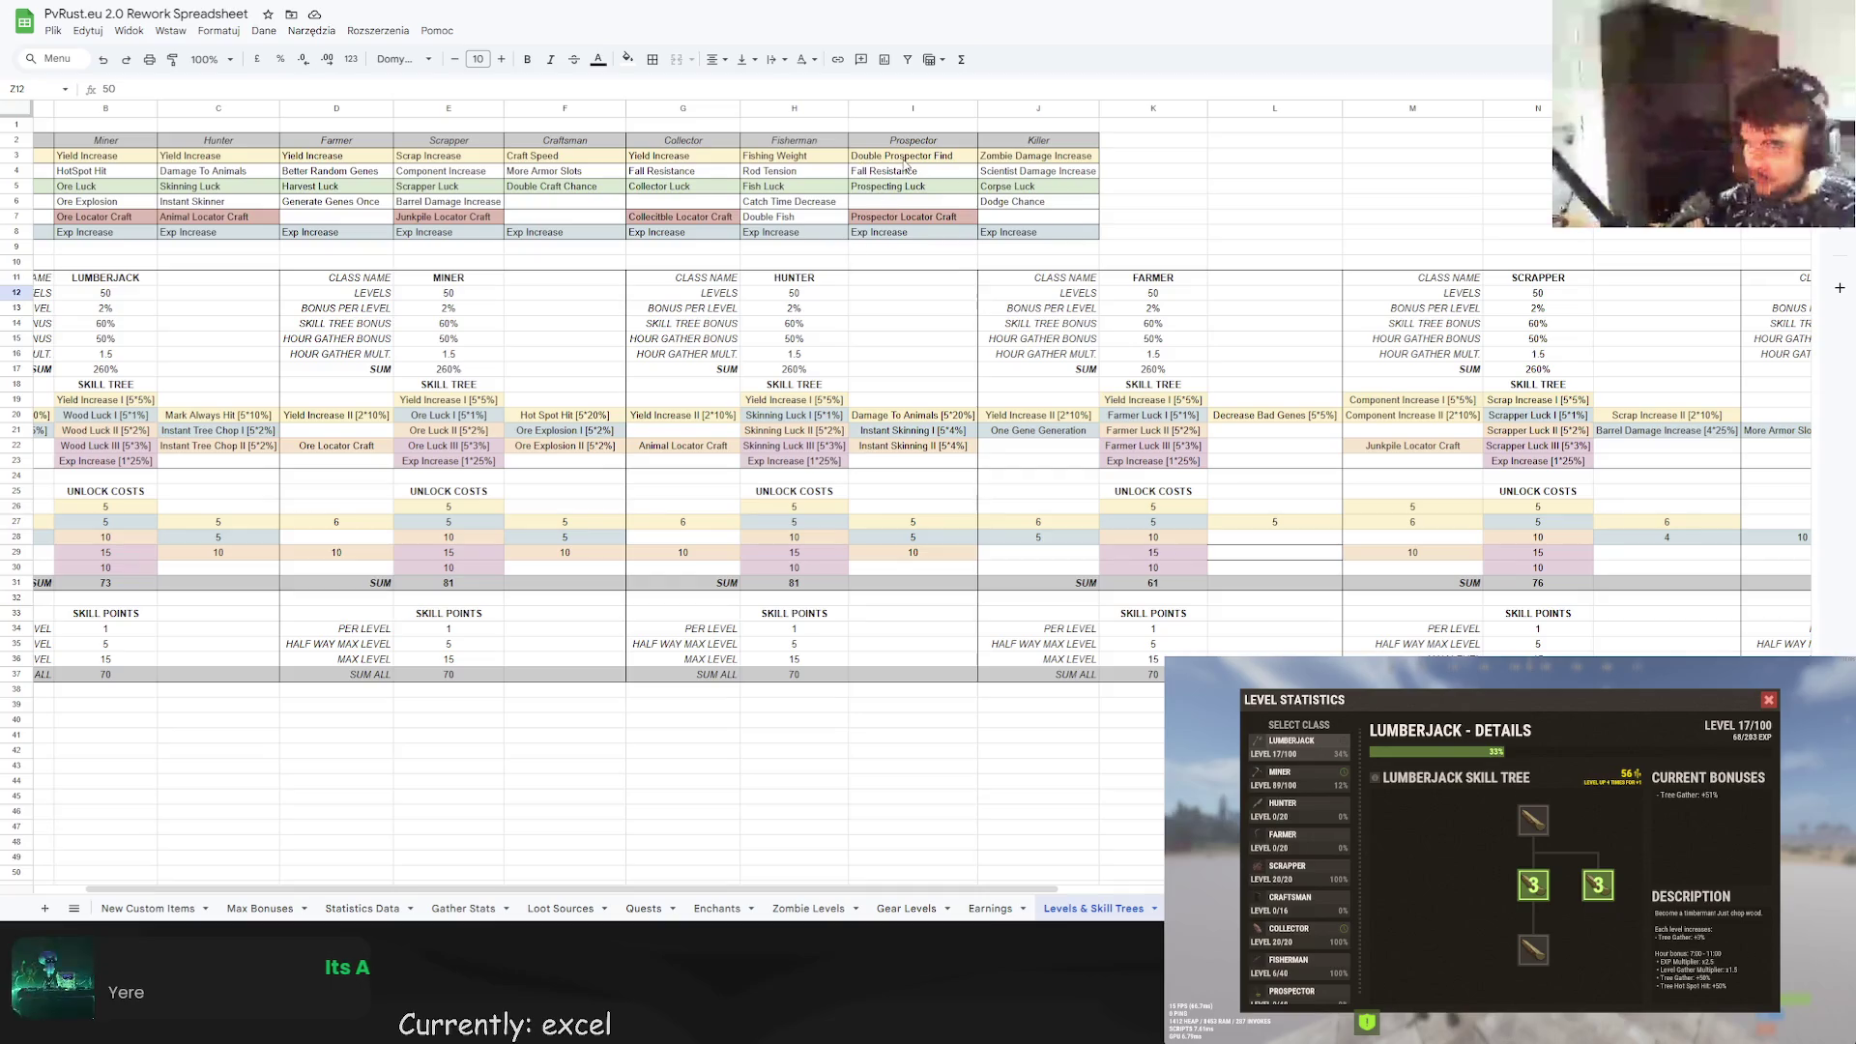
left_click_drag(913, 155, 912, 232)
key("ctrl+c")
scroll(882, 893, "right", 10)
left_click(1493, 170)
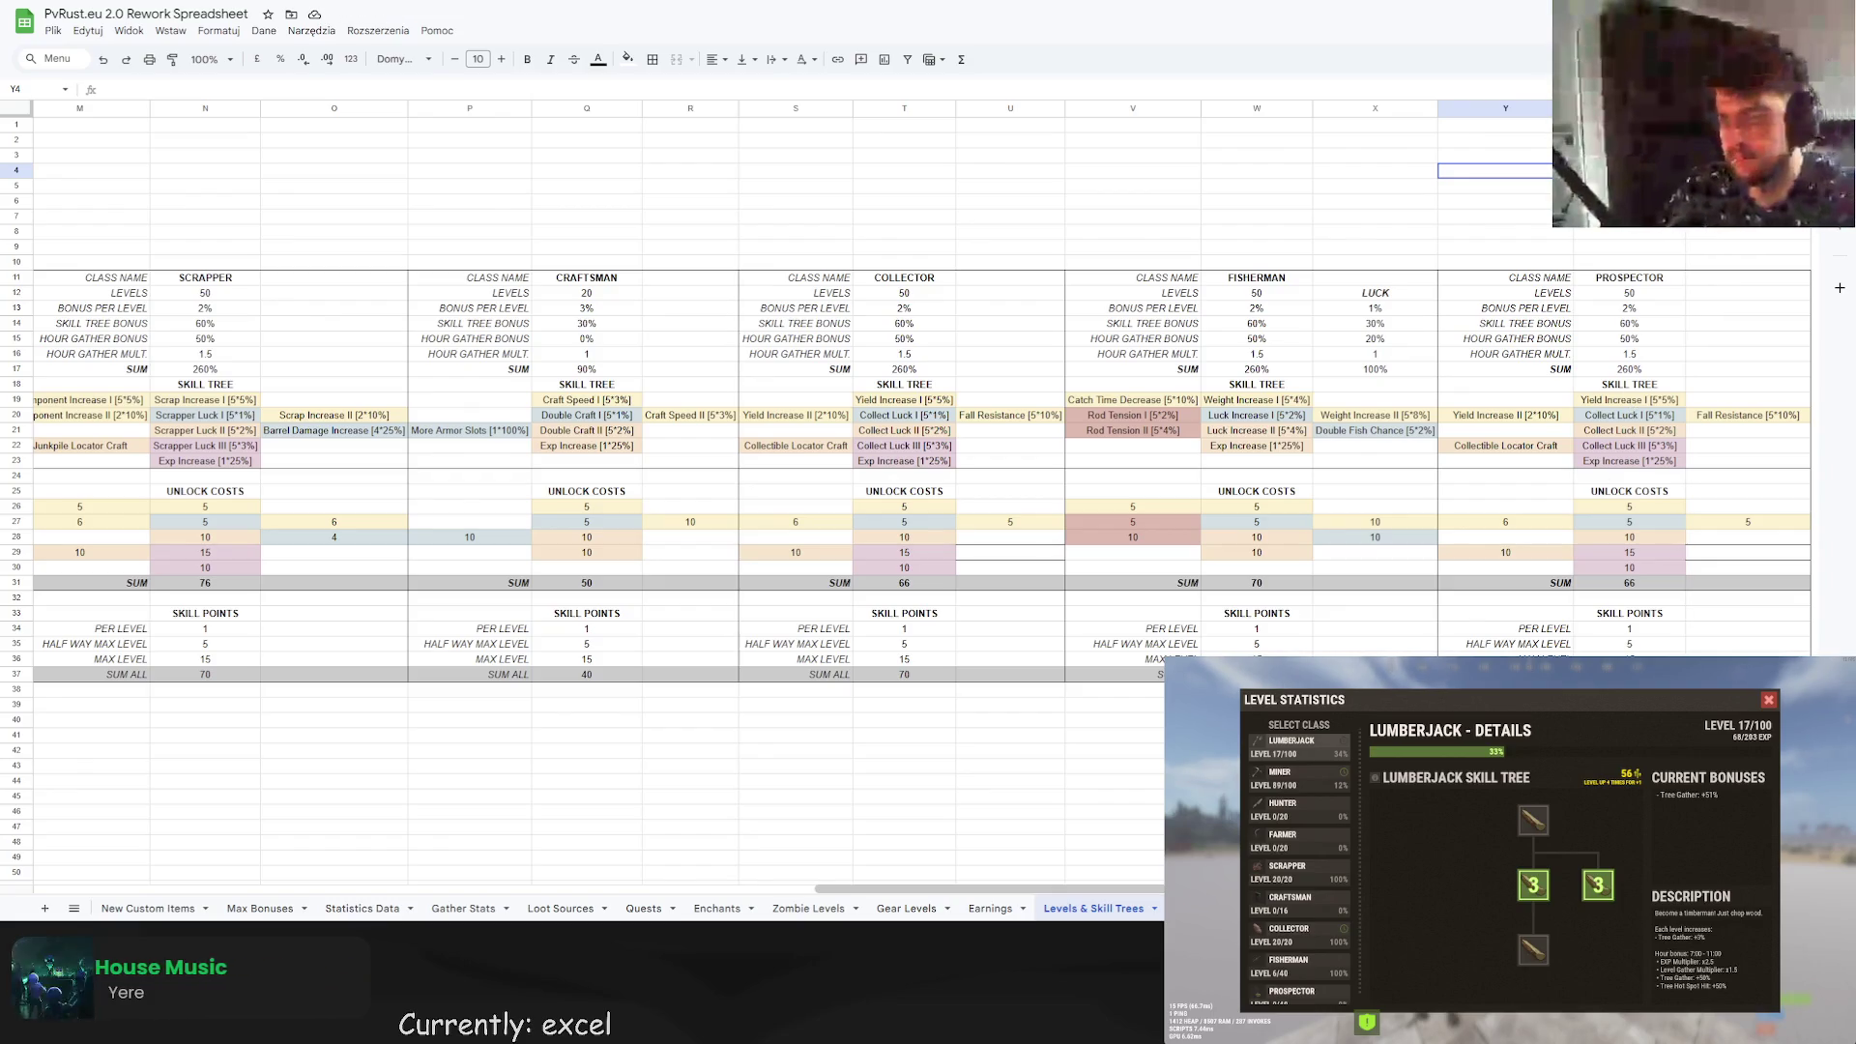
scroll(682, 868, "left", 10)
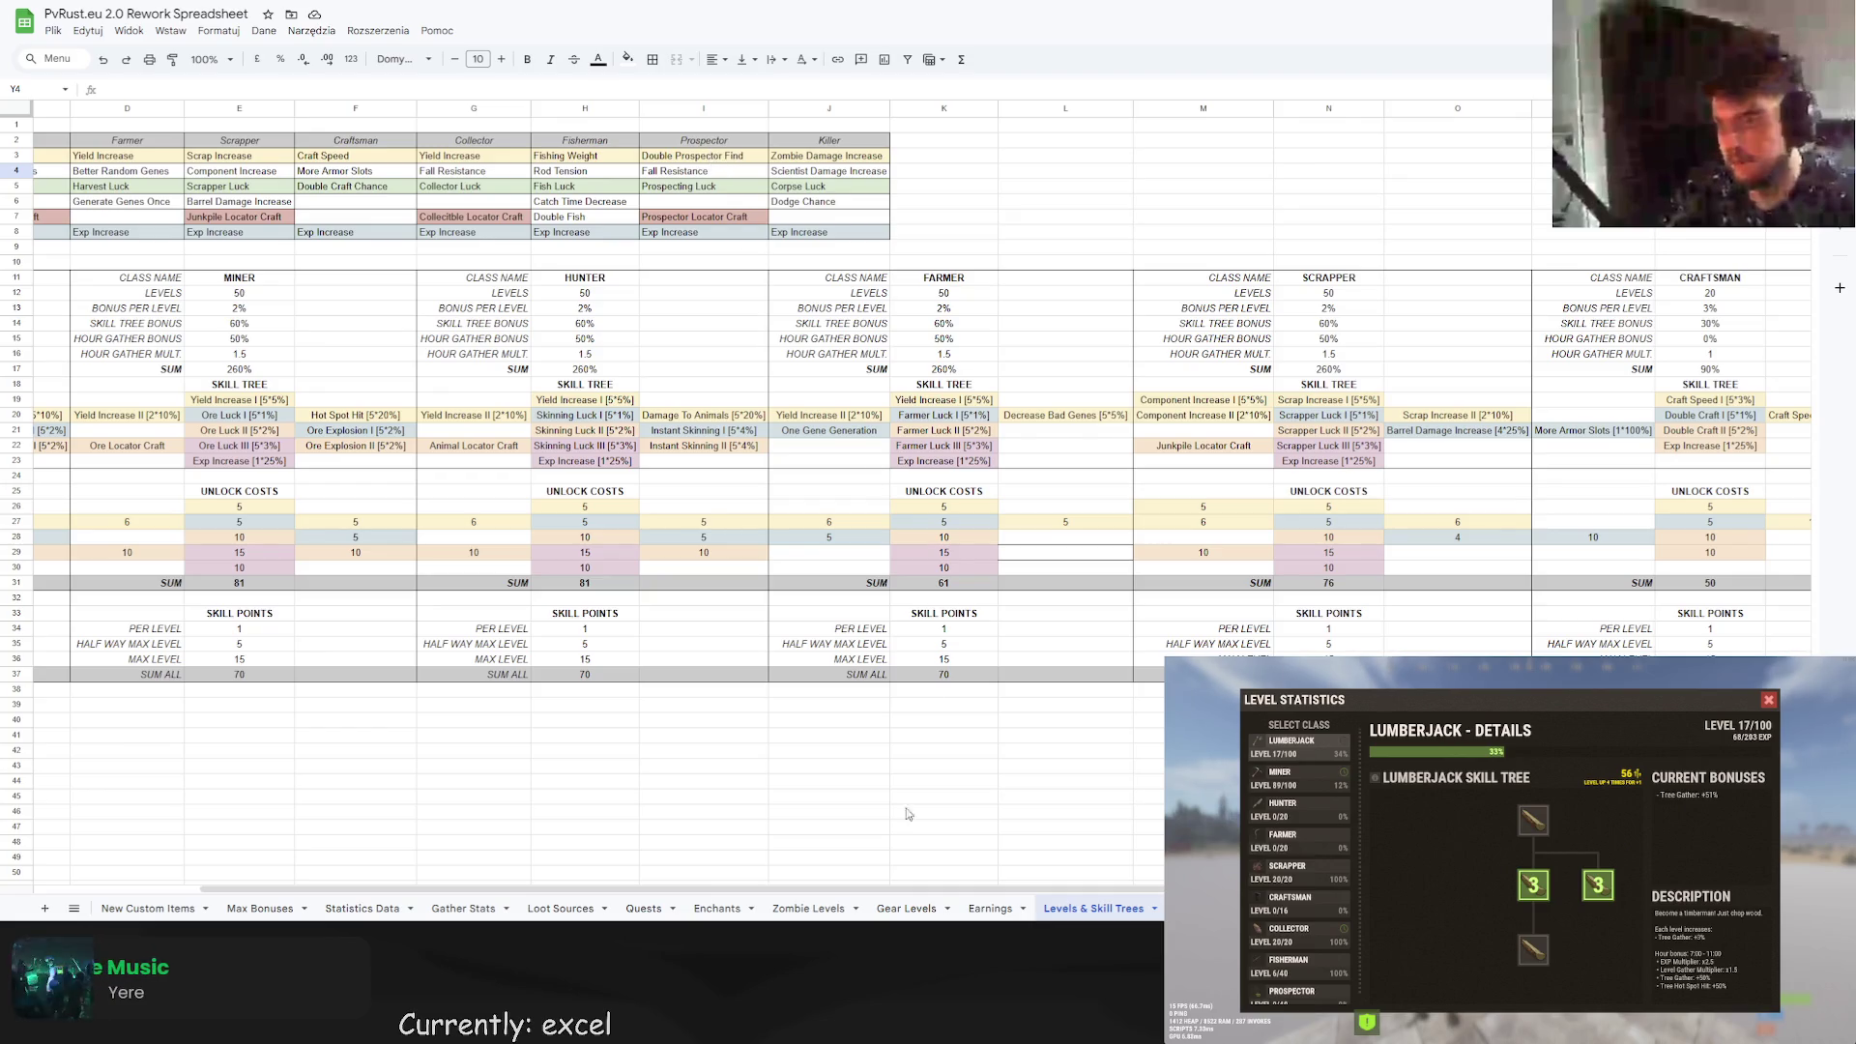
scroll(854, 894, "right", 10)
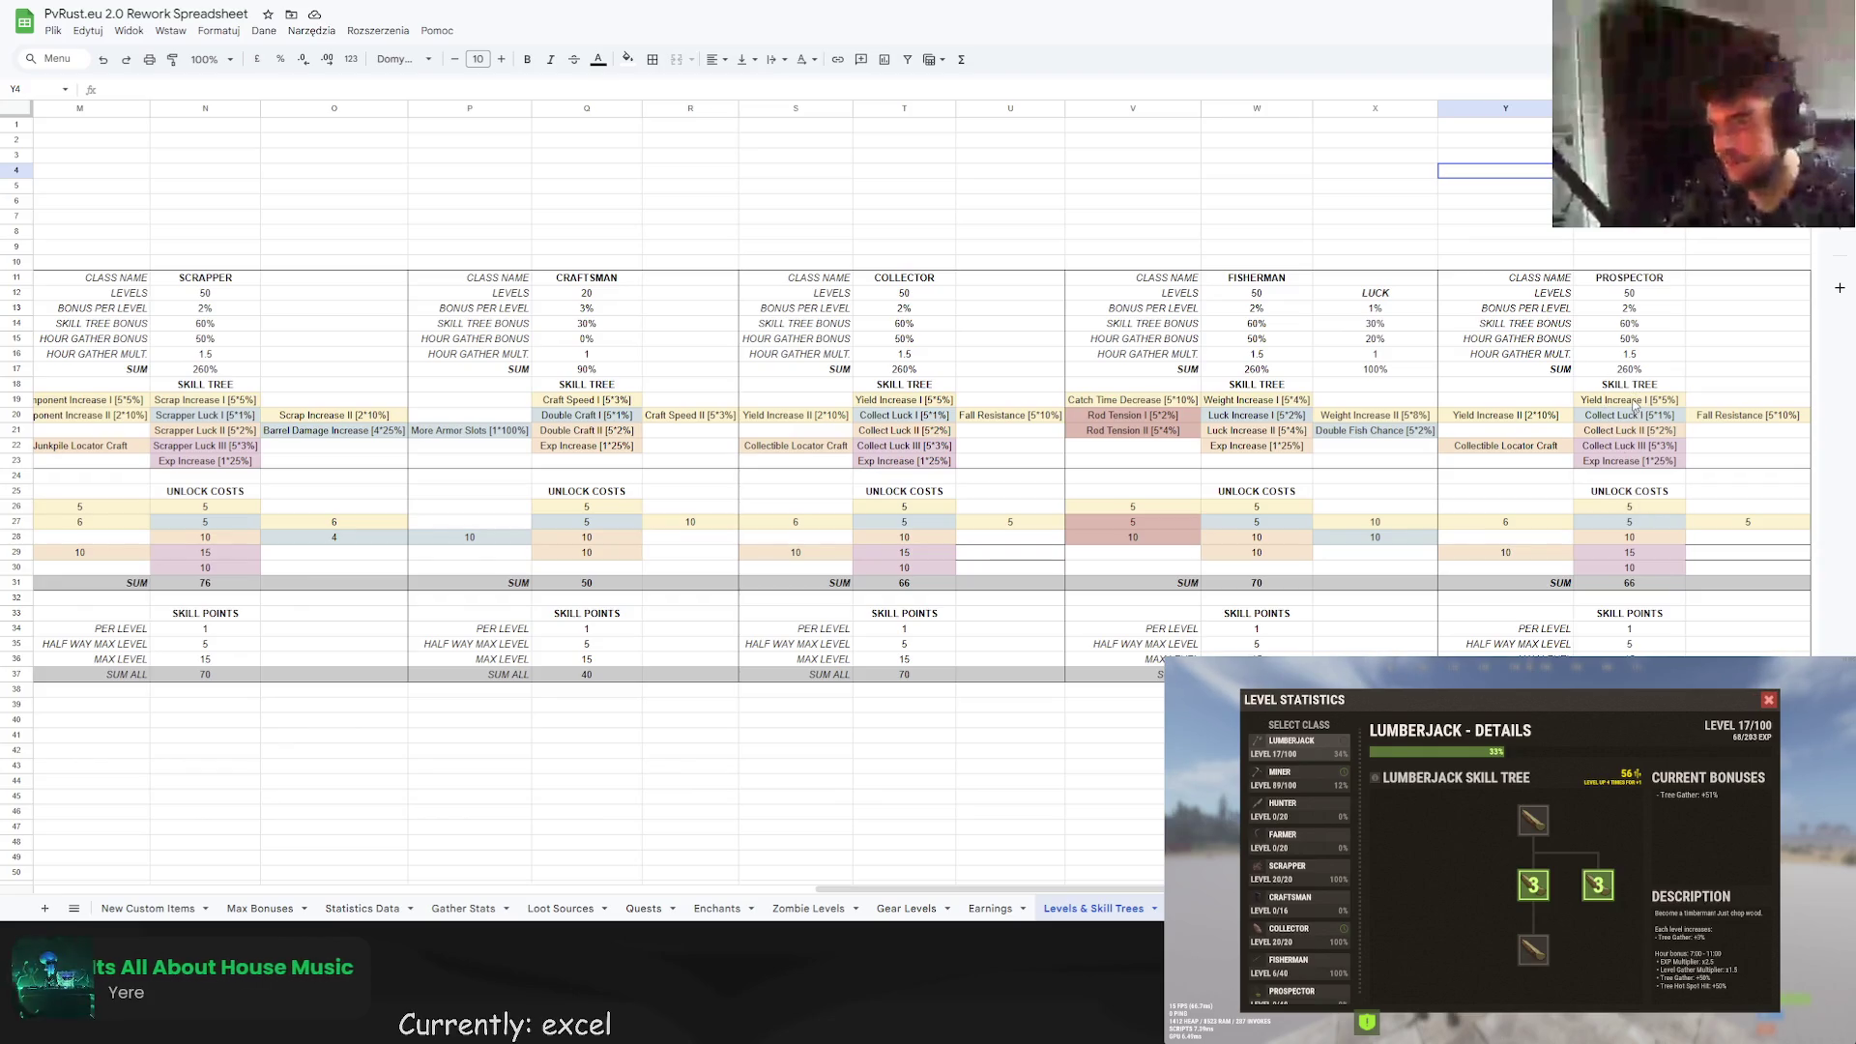
left_click(1630, 400)
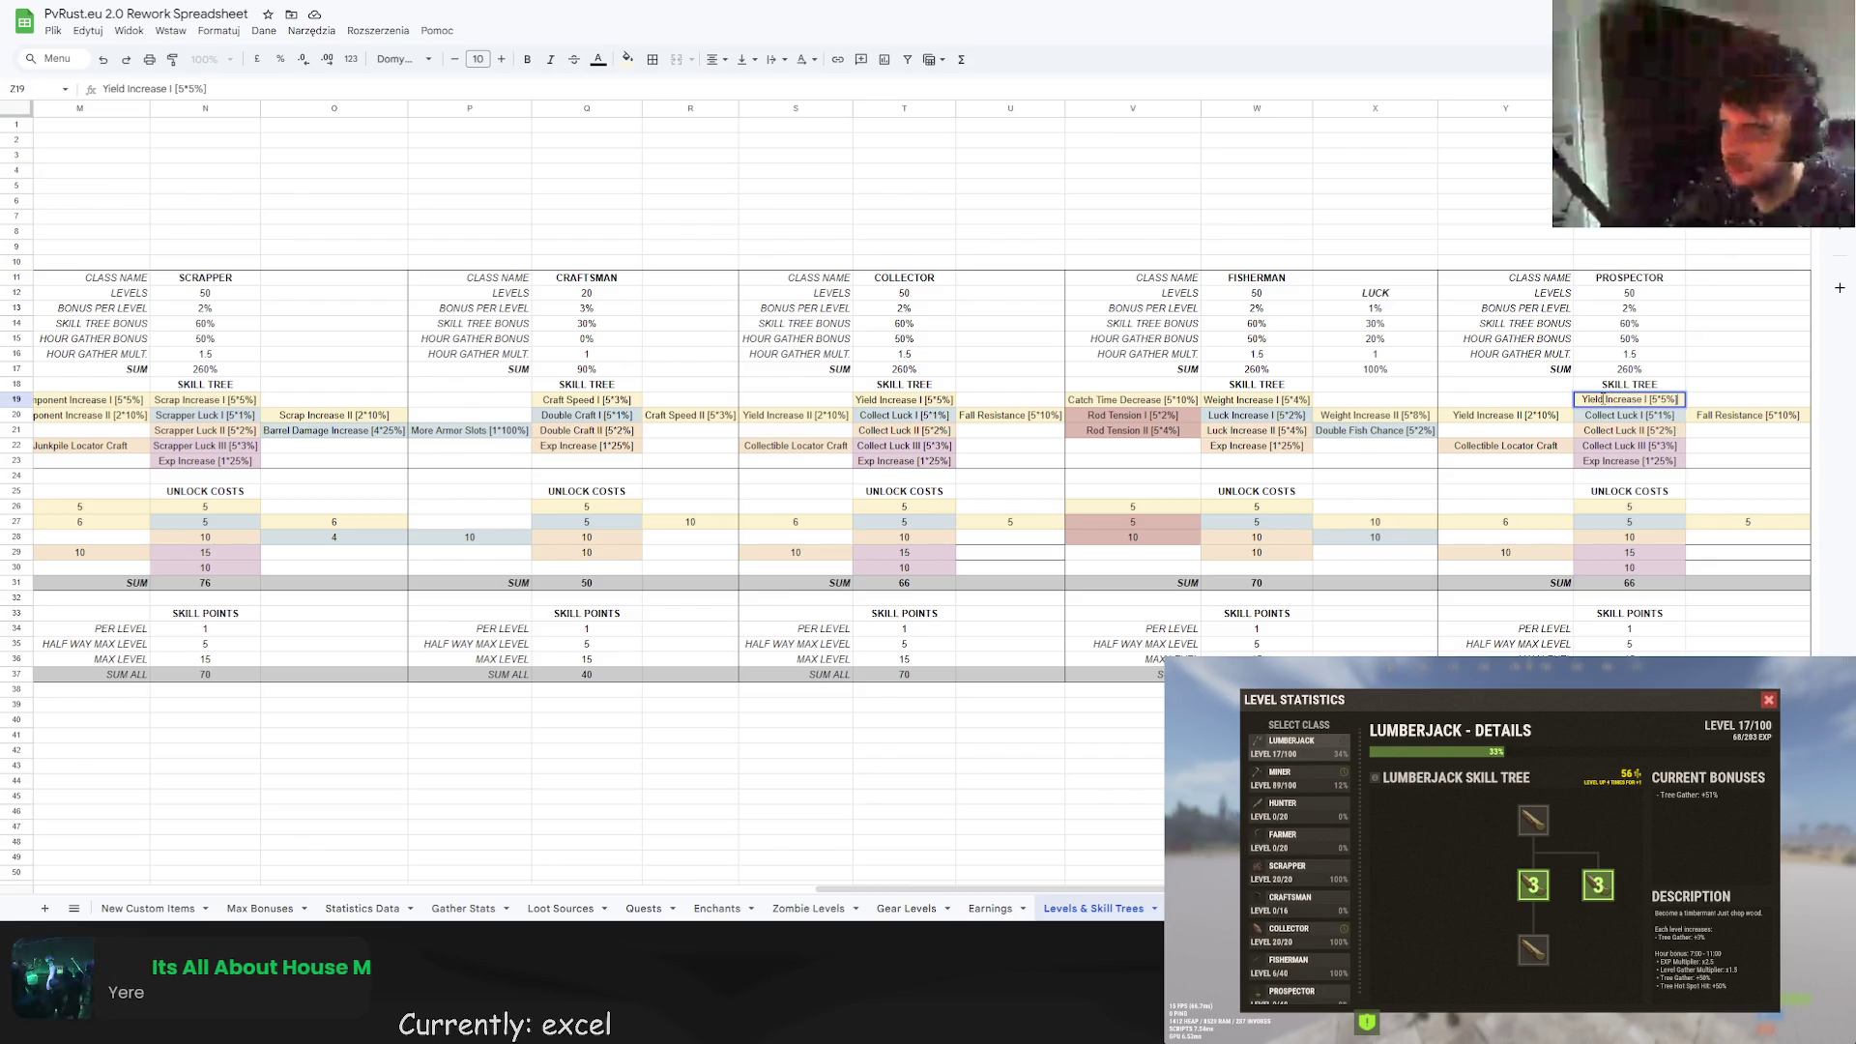
Change Z19 and Y20 to Luck Increase I [5*5%] and Luck Increase II [2*10%].
left_click_drag(1608, 399, 1576, 413)
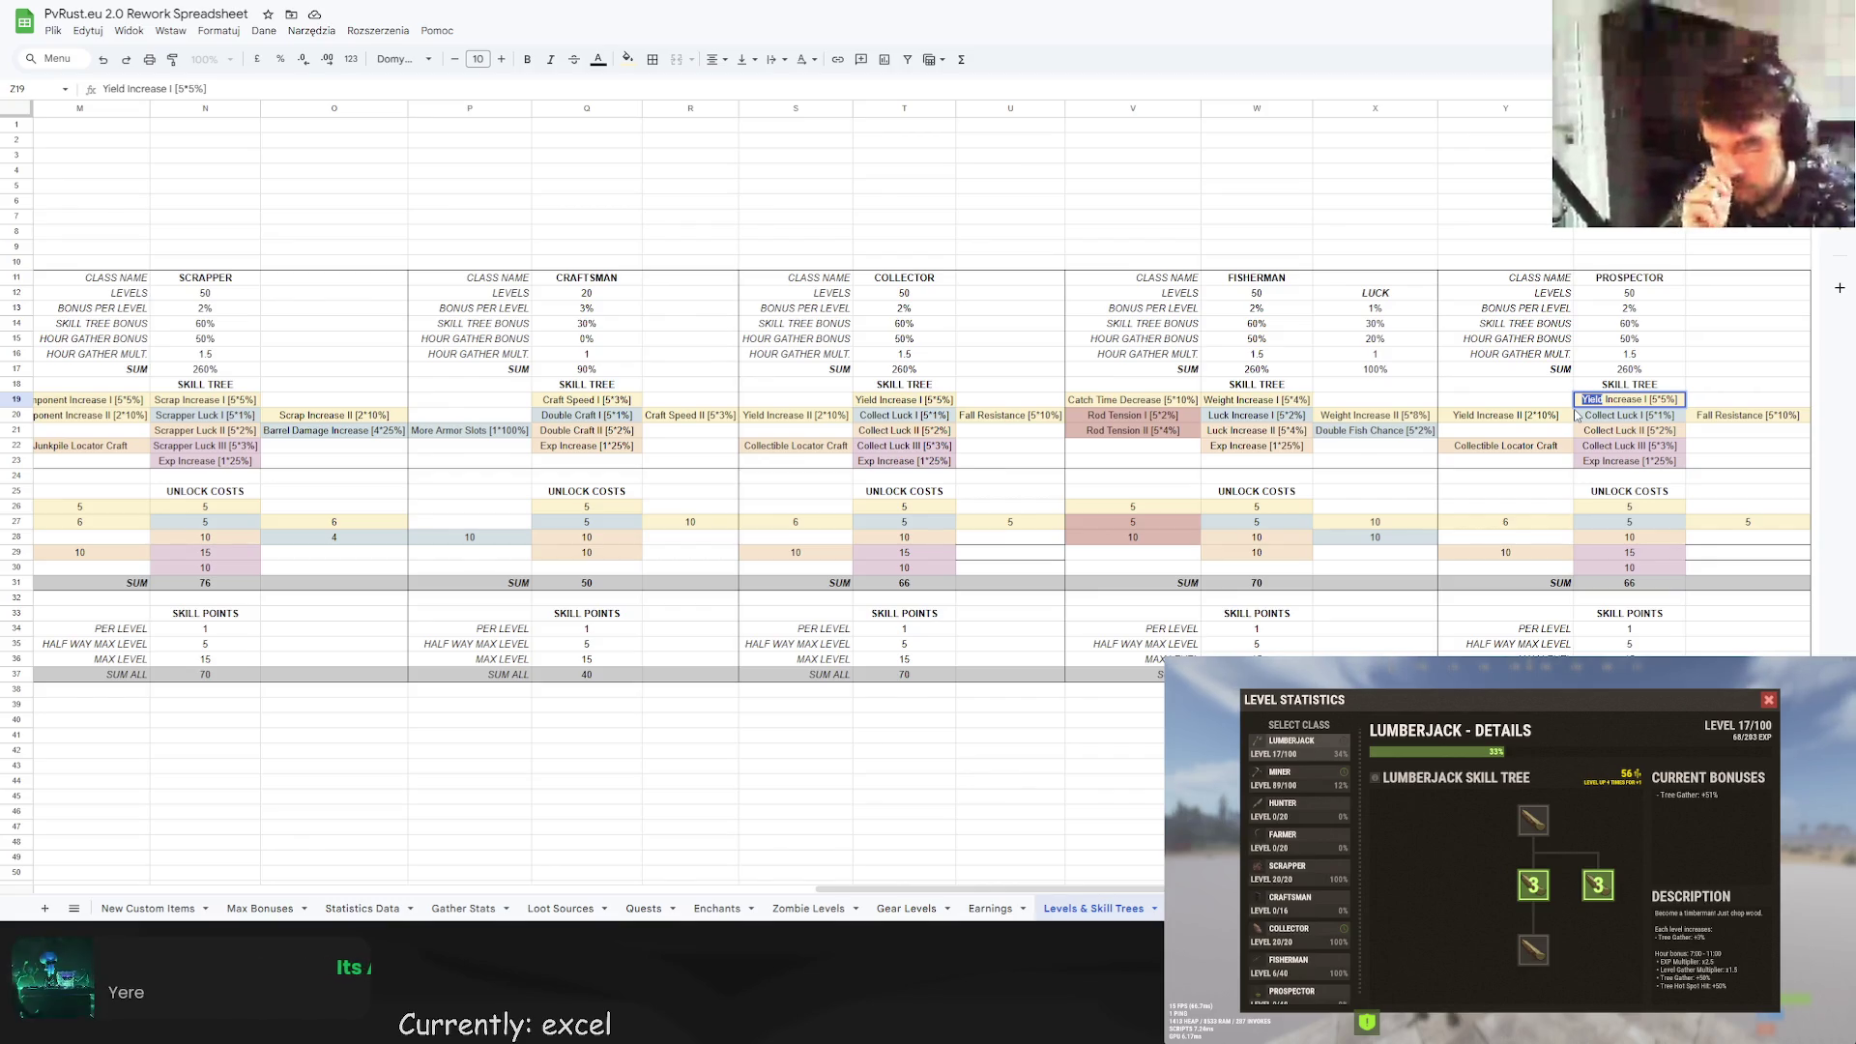
type("Luck")
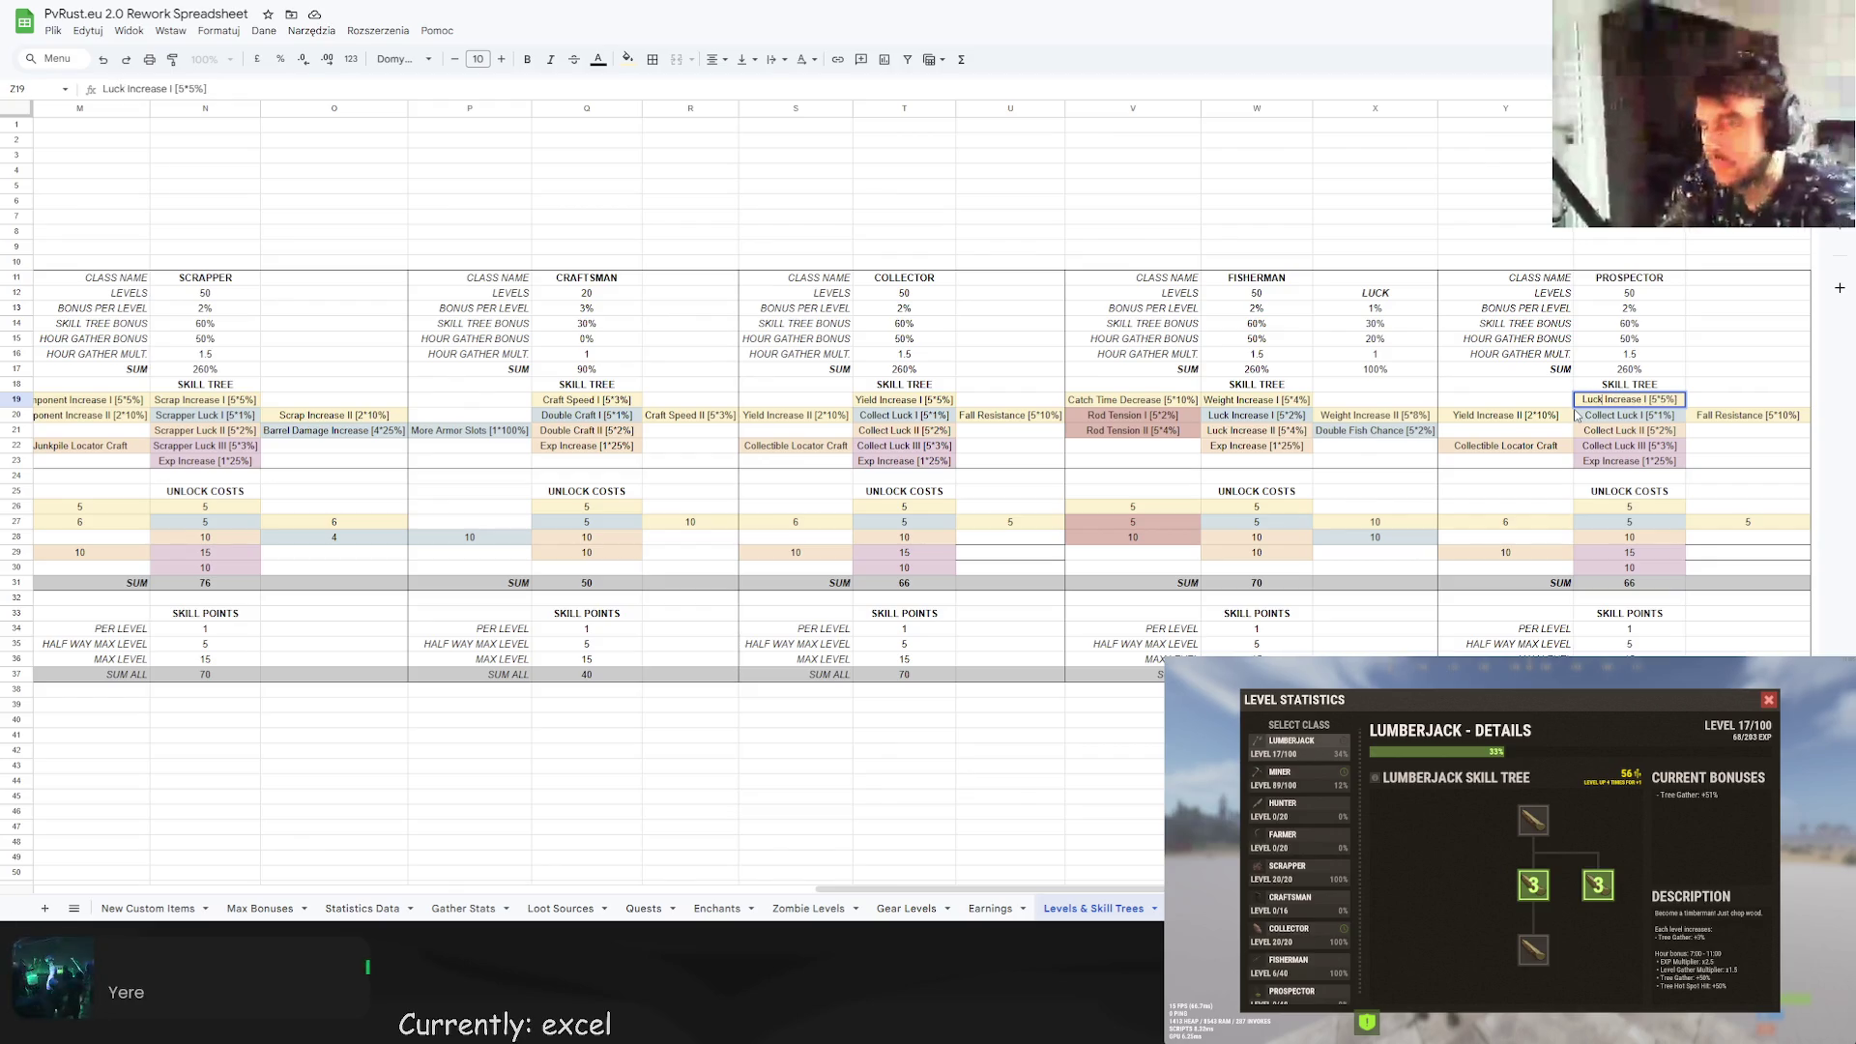
left_click(1711, 416)
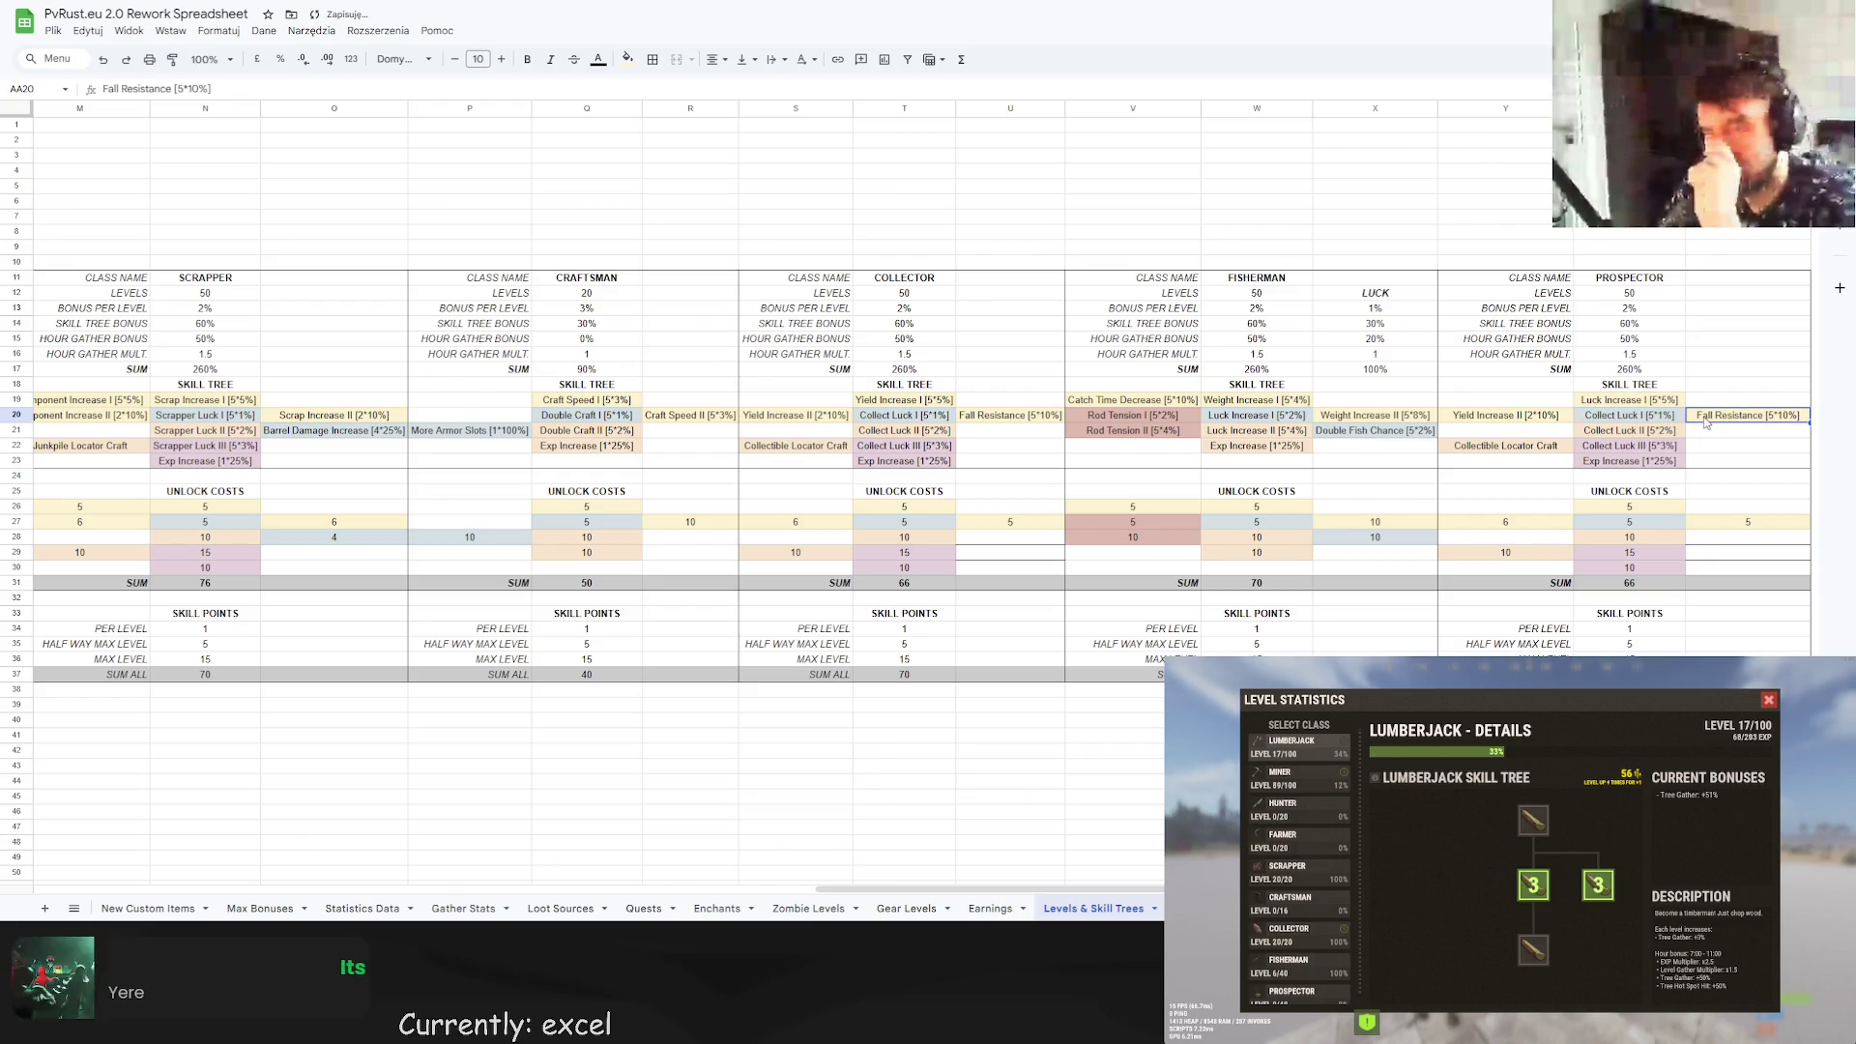
double_click(1478, 419)
double_click(1469, 416)
type("Luck")
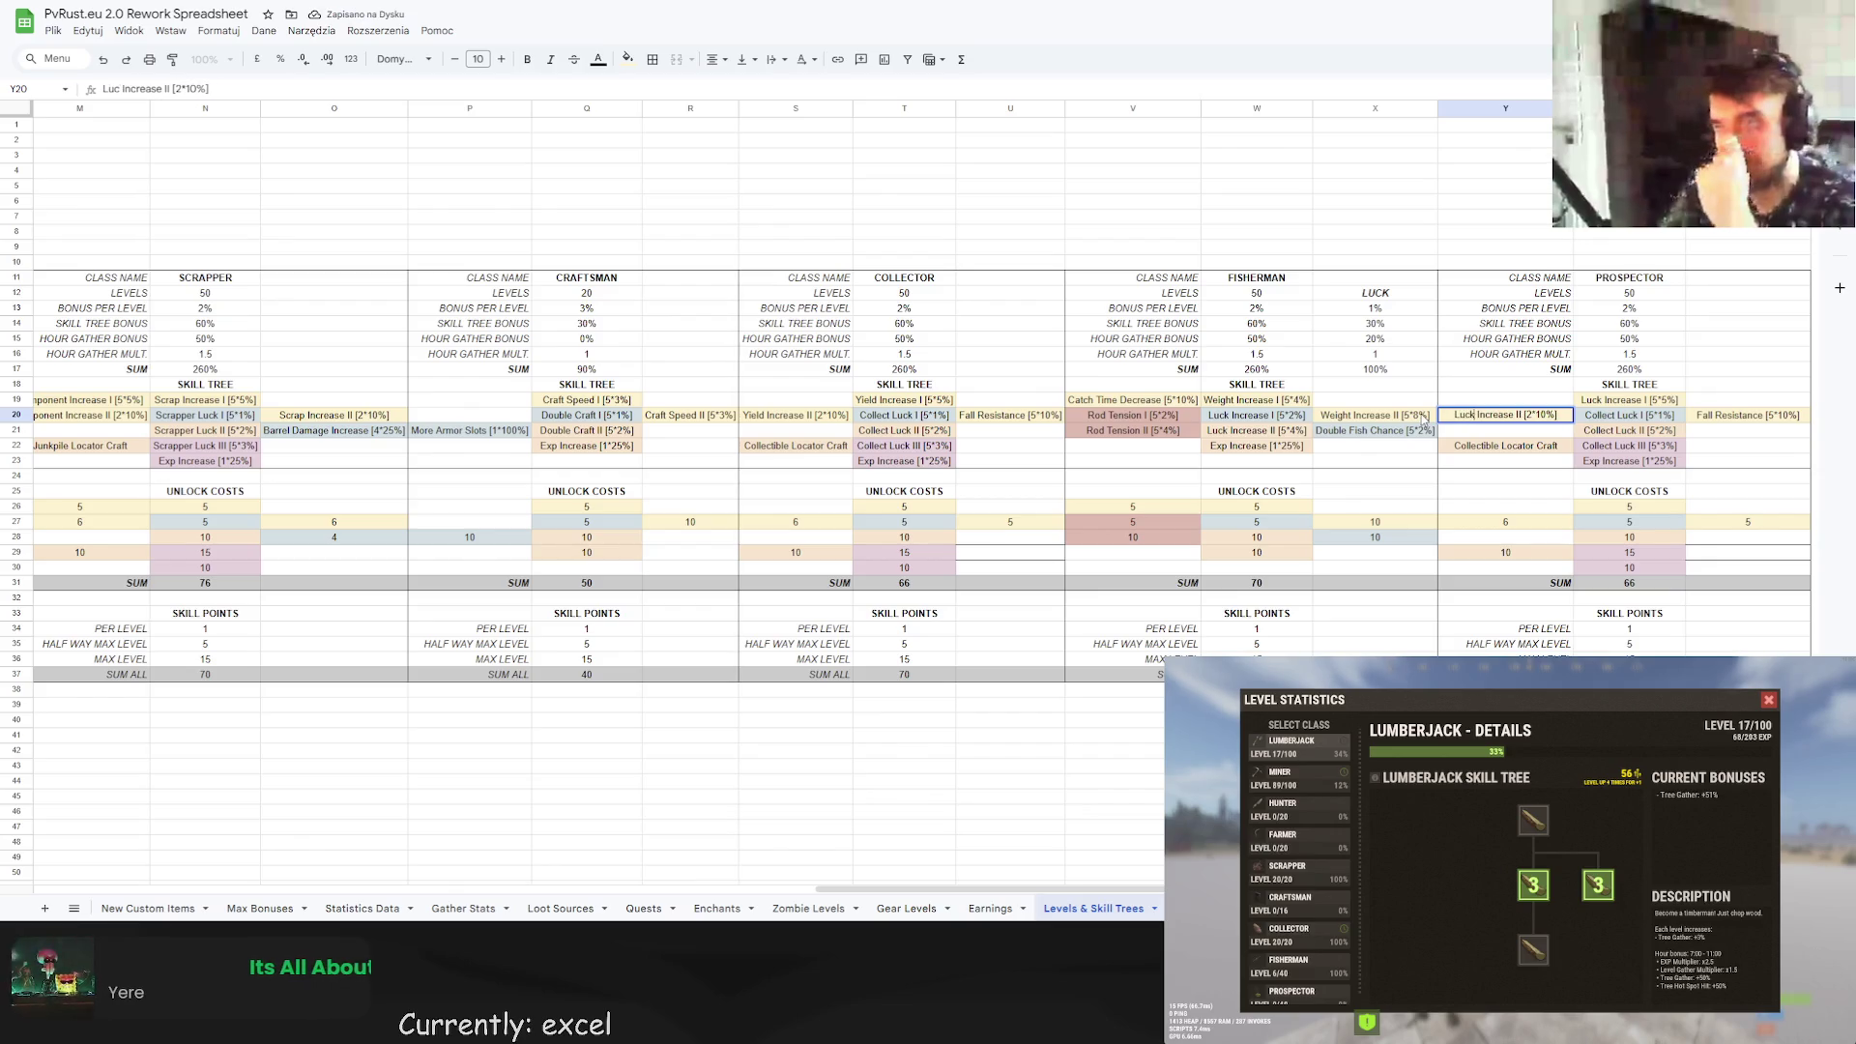
key("Return")
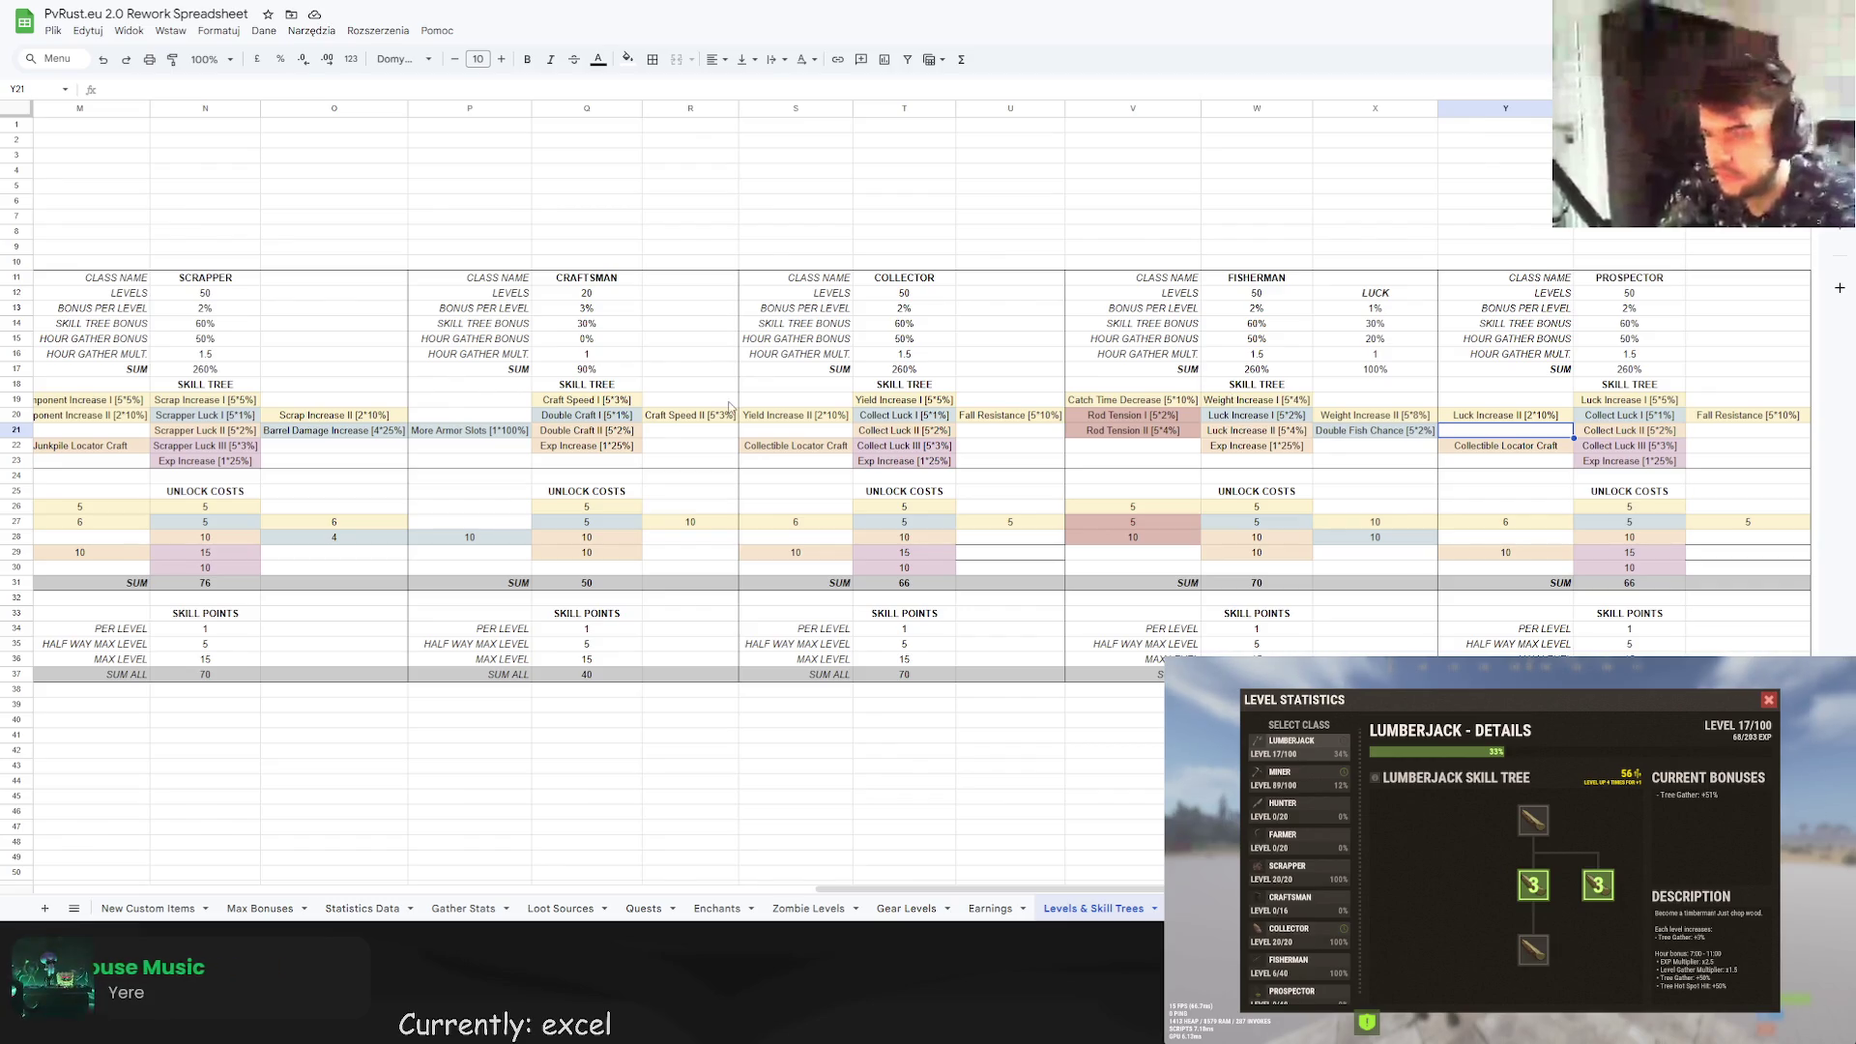
Scroll left from S14 back to column A to show the Lumberjack block.
left_click(816, 327)
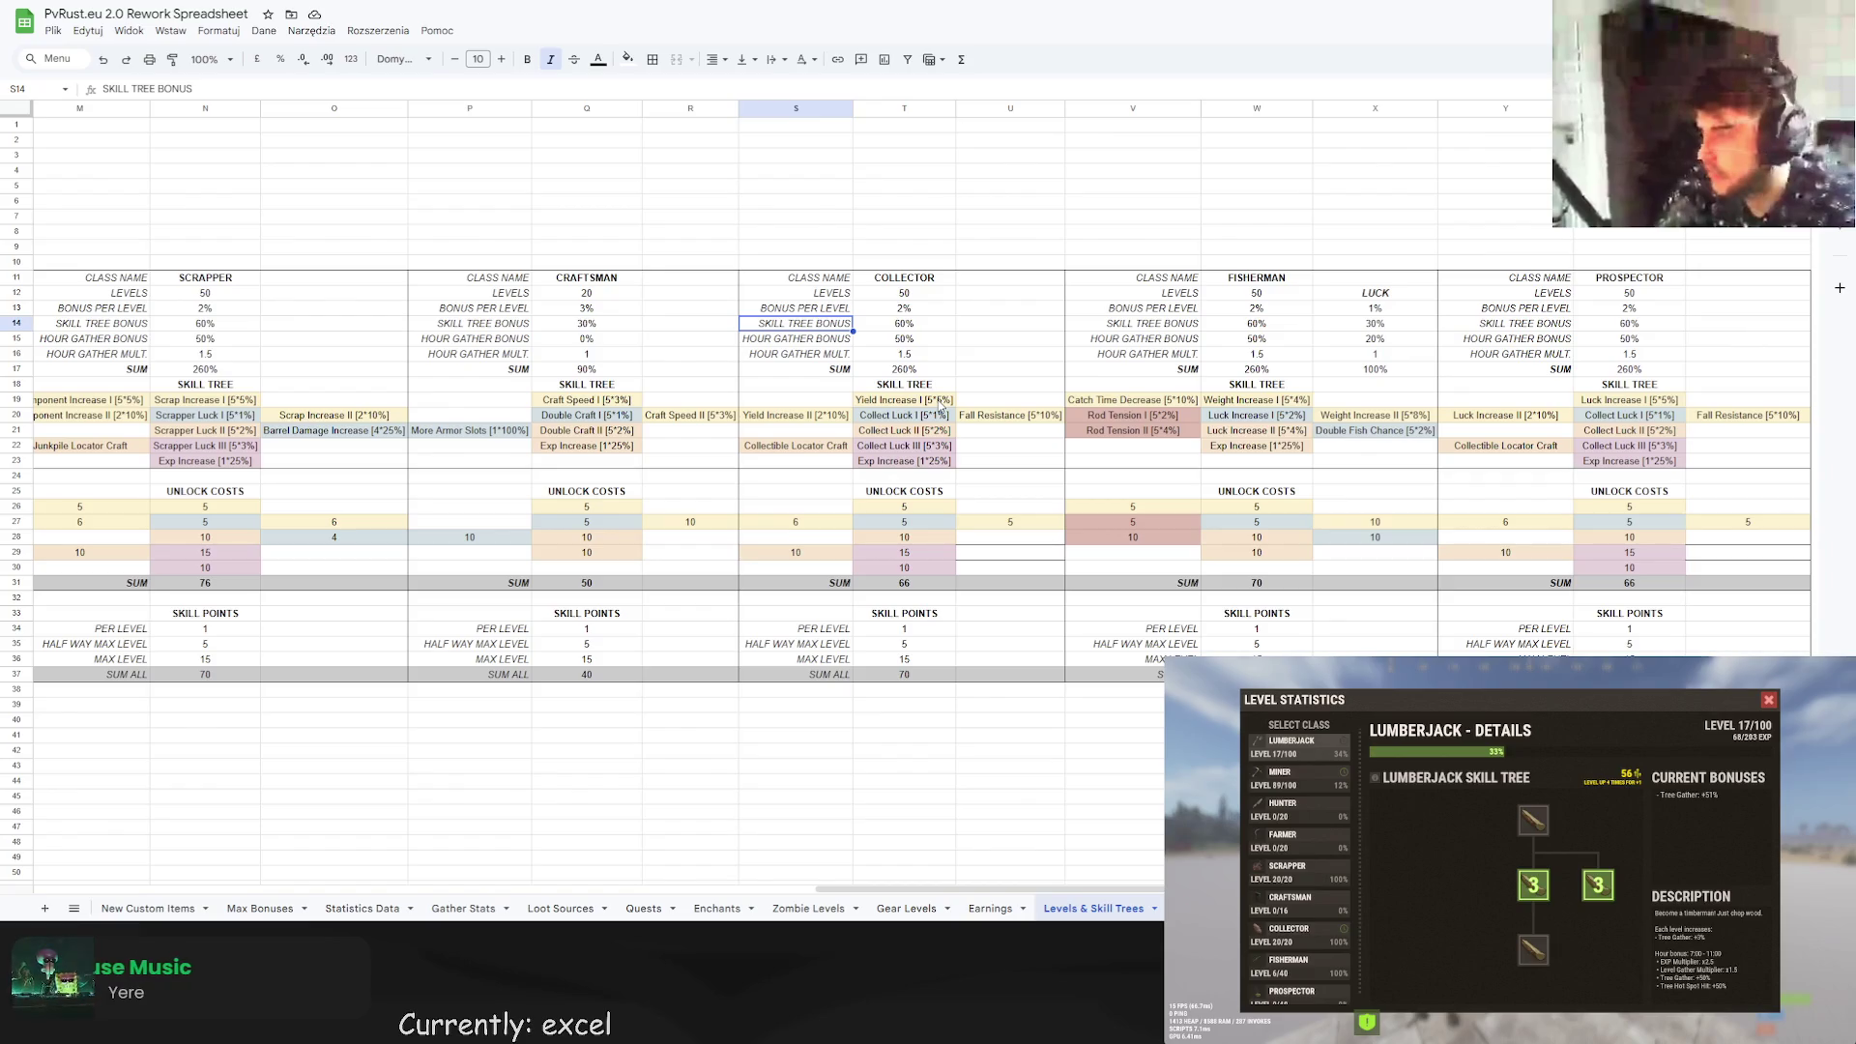
left_click_drag(931, 887, 401, 831)
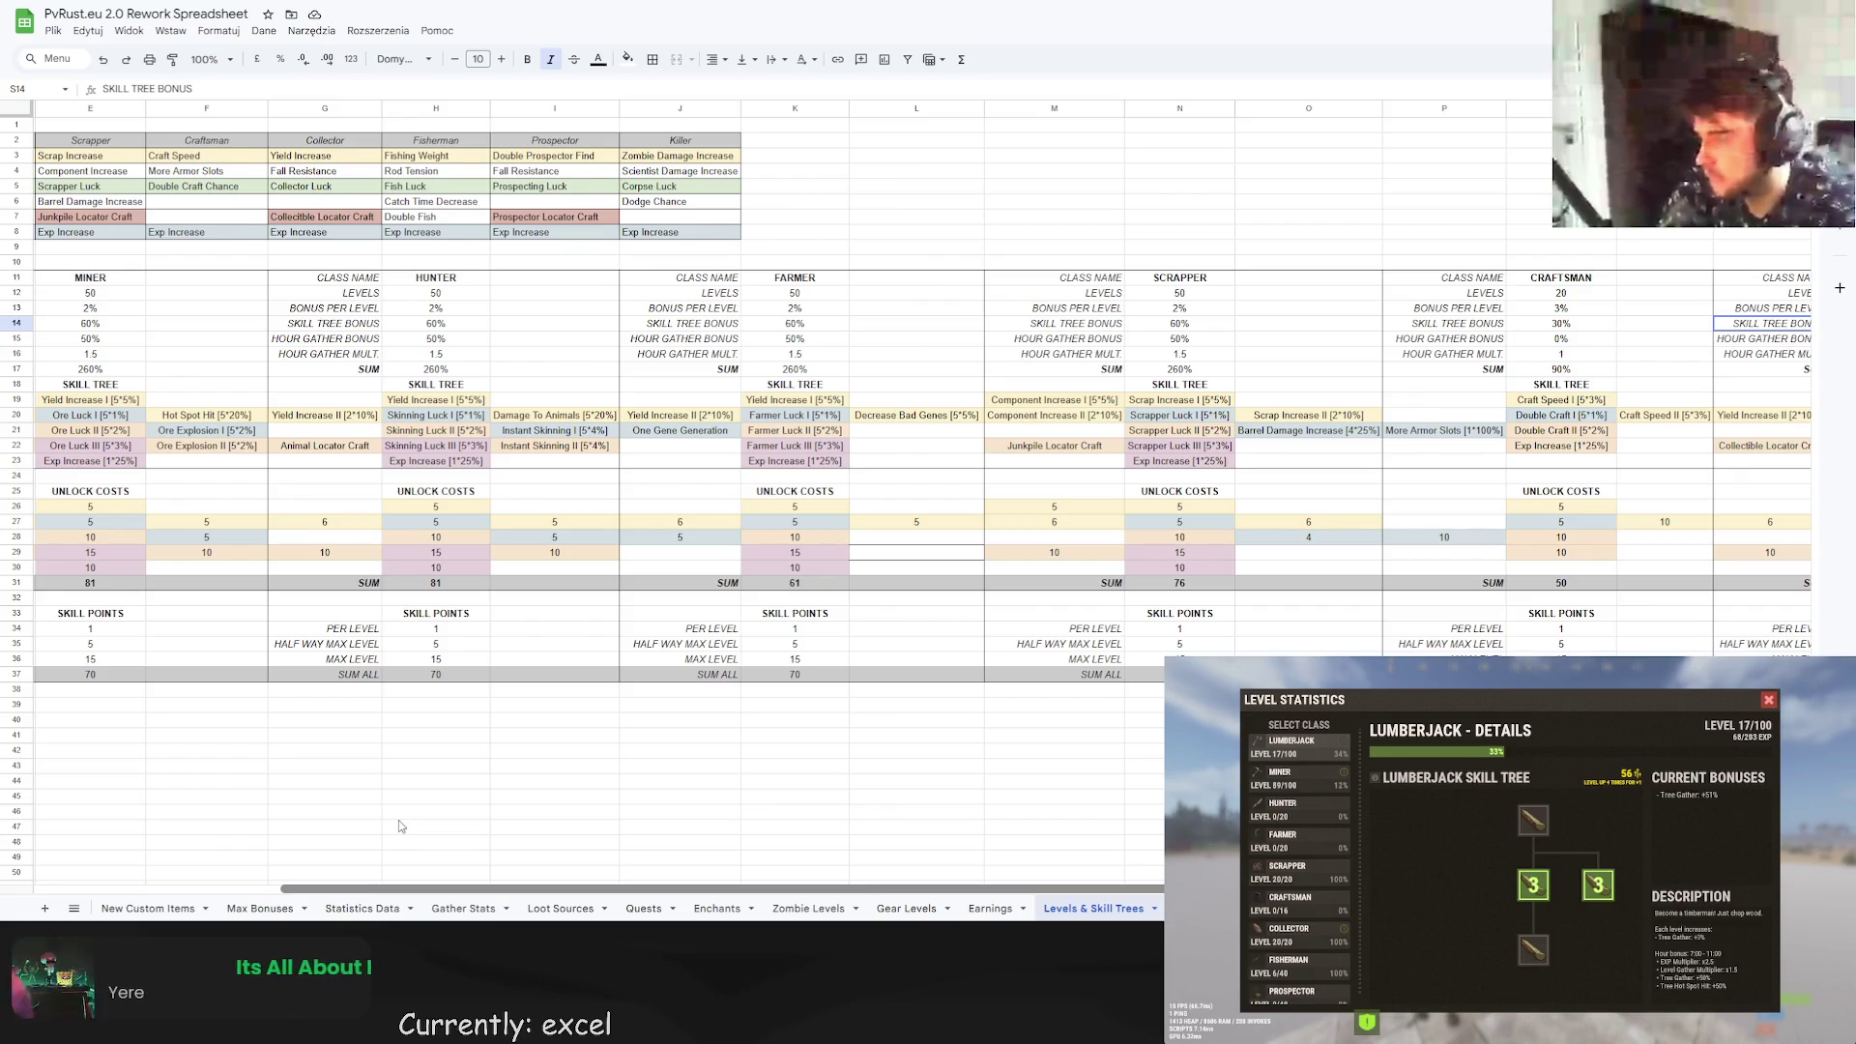
scroll(398, 819, "left", 1)
scroll(394, 836, "left", 8)
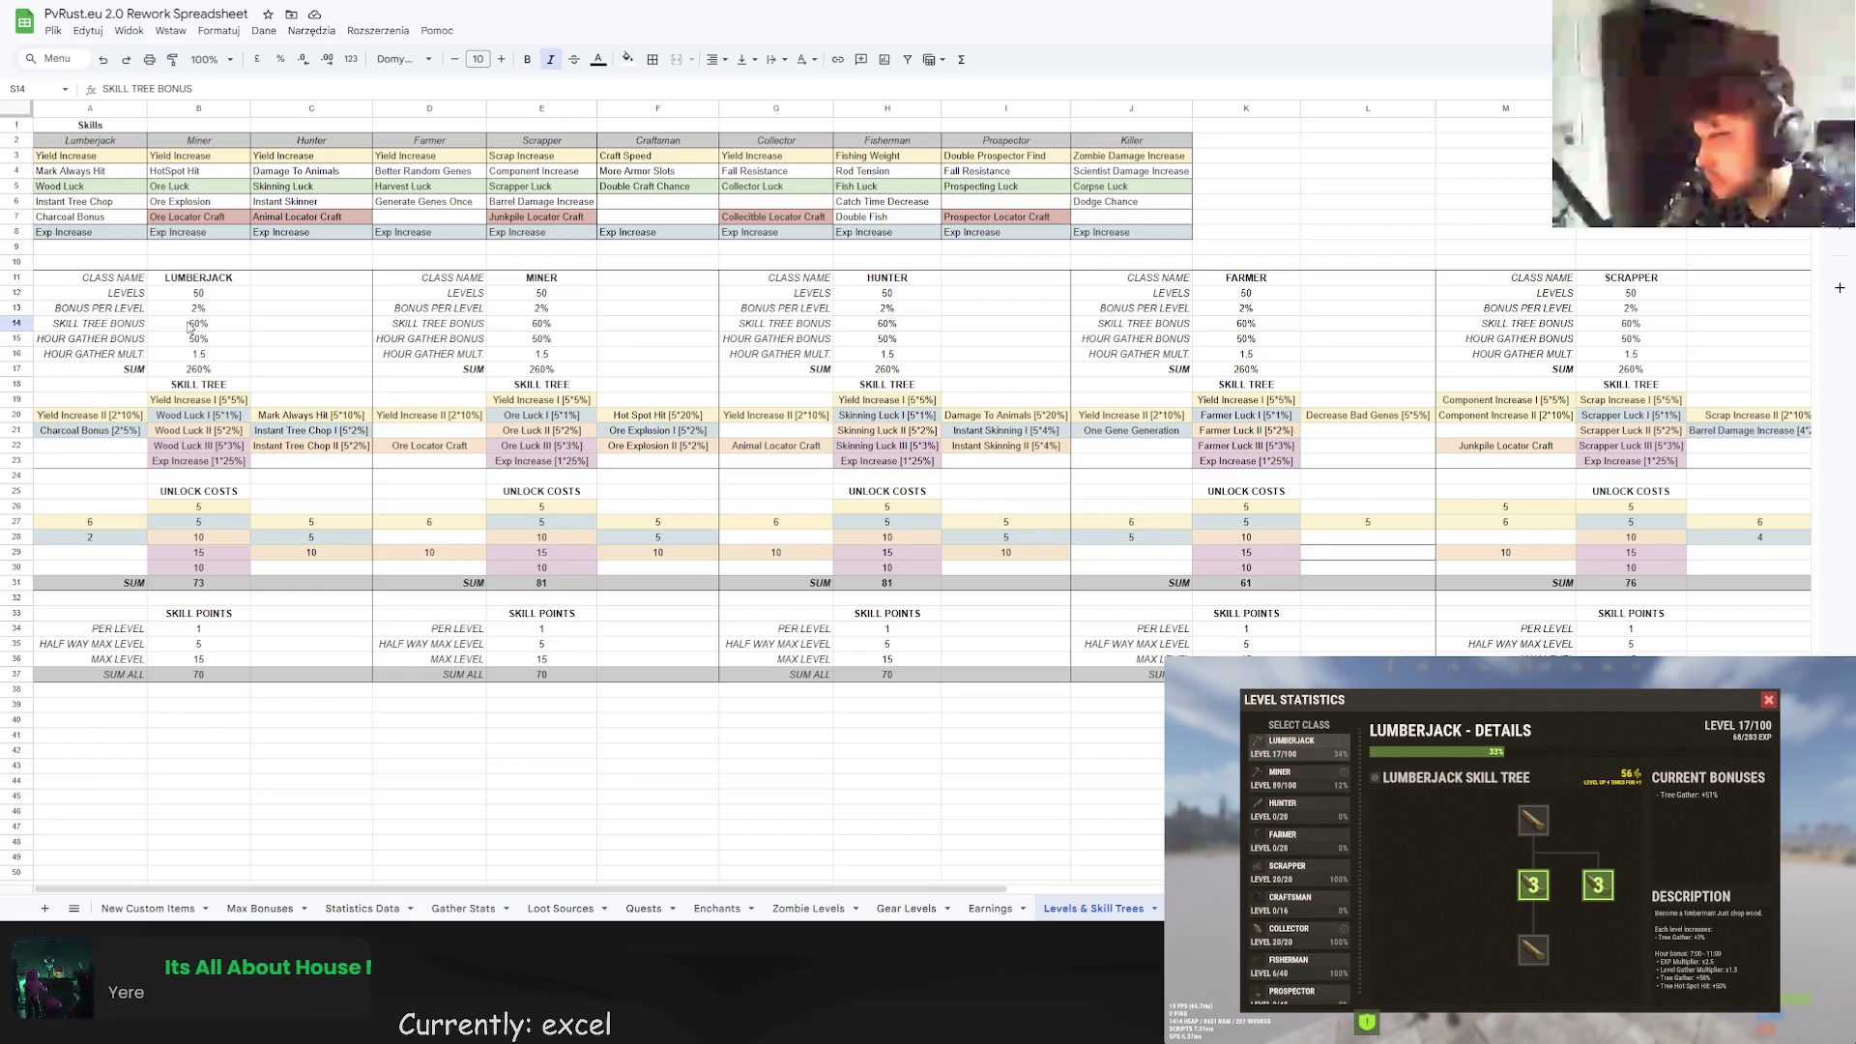
left_click(190, 327)
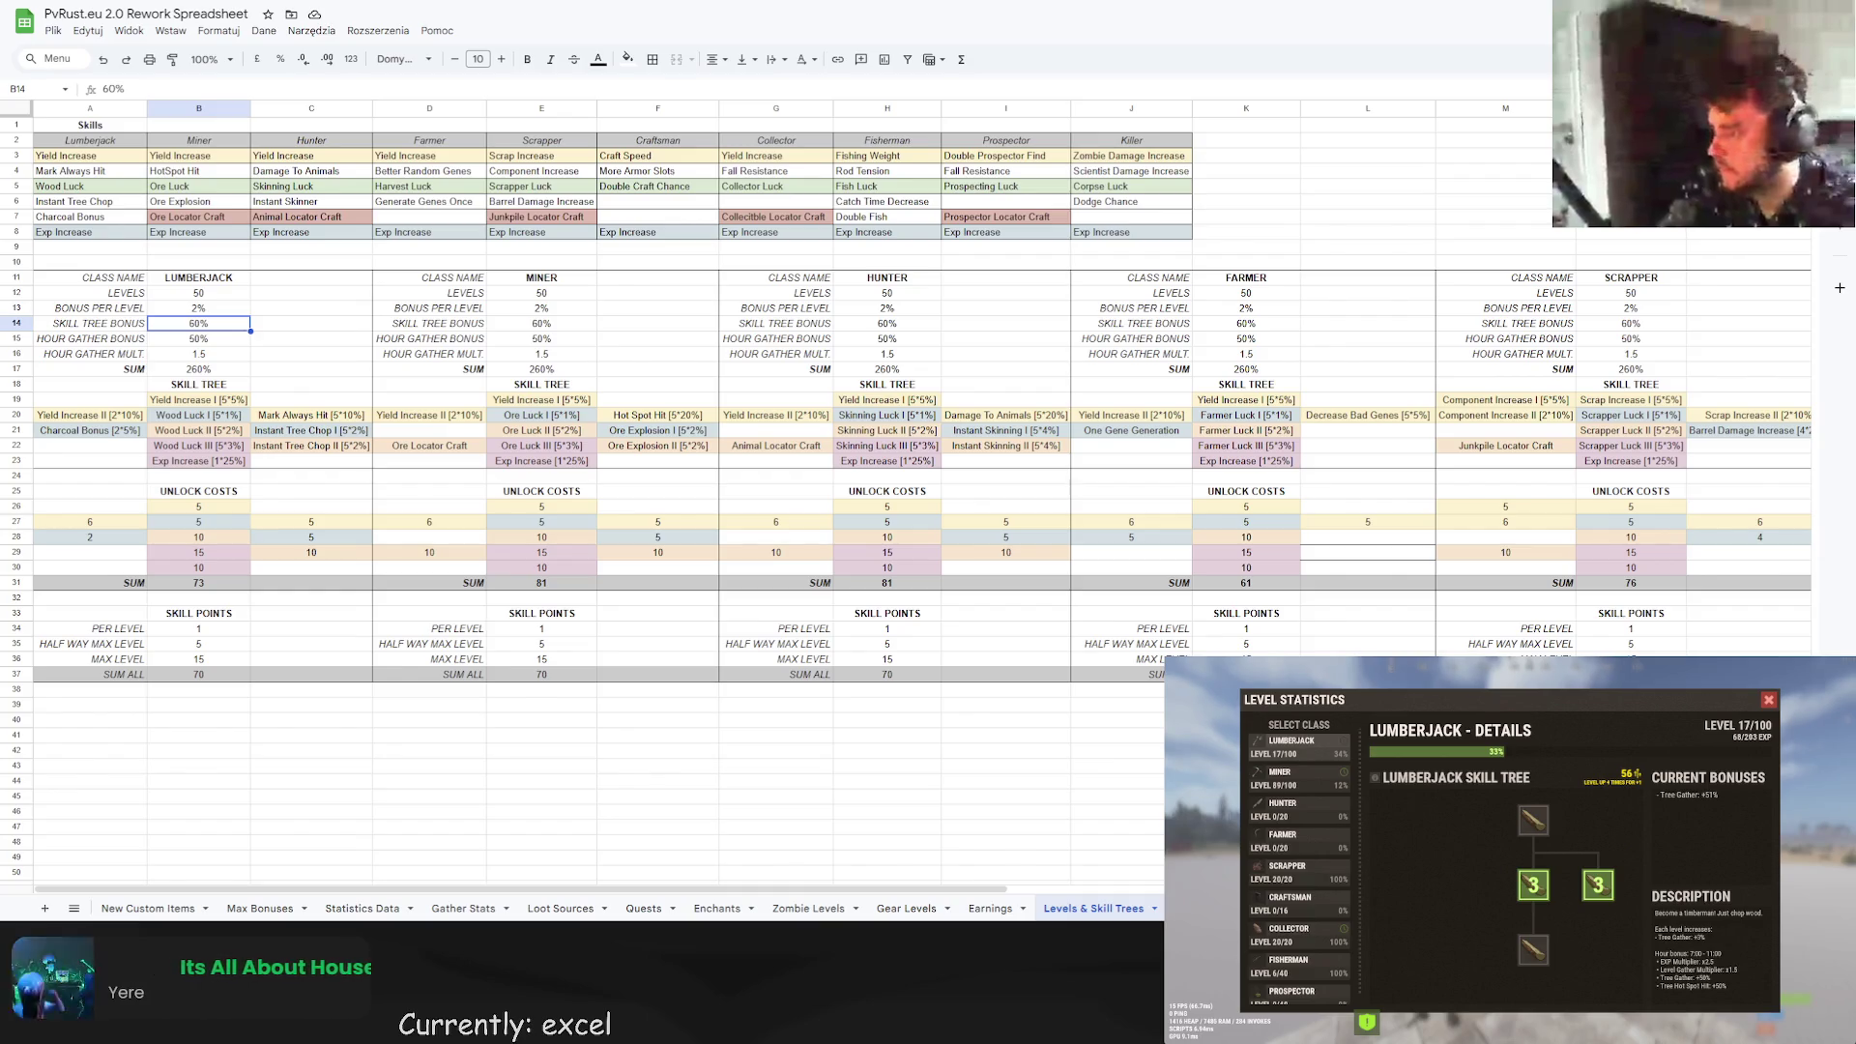
left_click(234, 400)
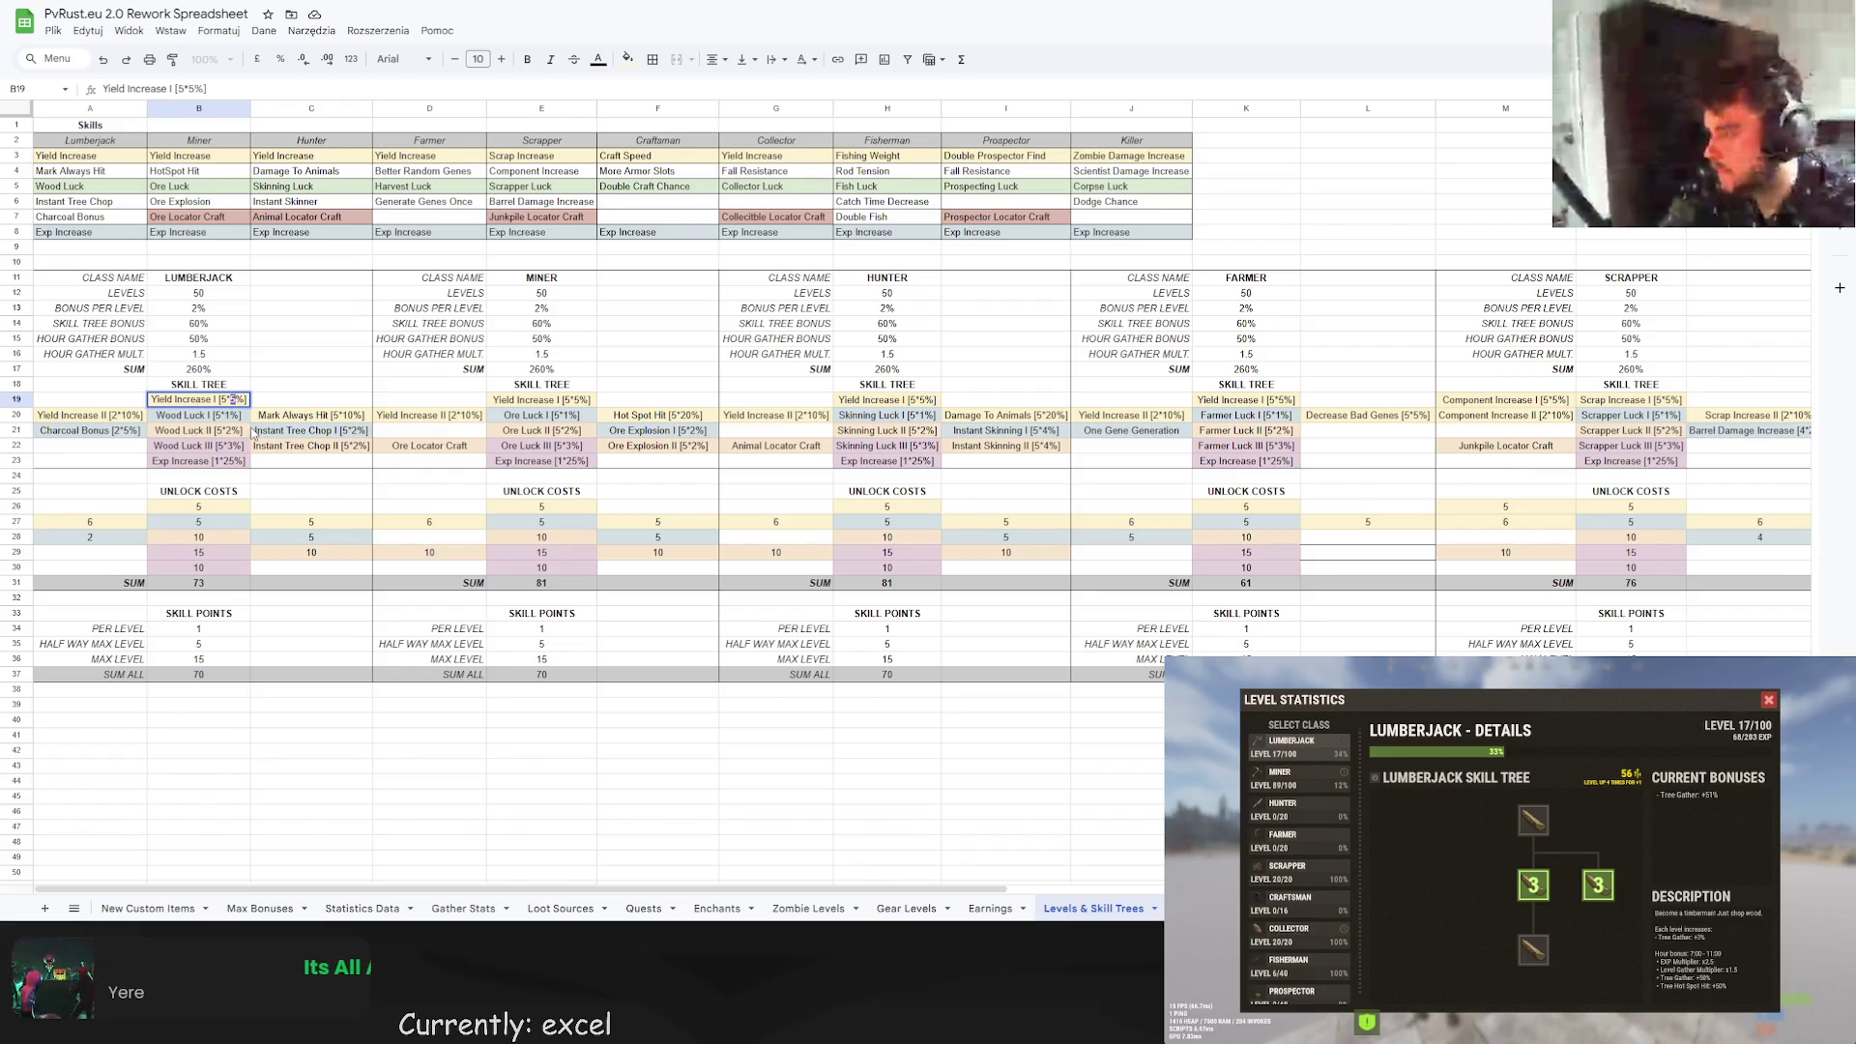
type("6")
Set Lumberjack's Yield Increase II to [3*10%] with an unlock cost of =3*3 (9).
left_click(128, 415)
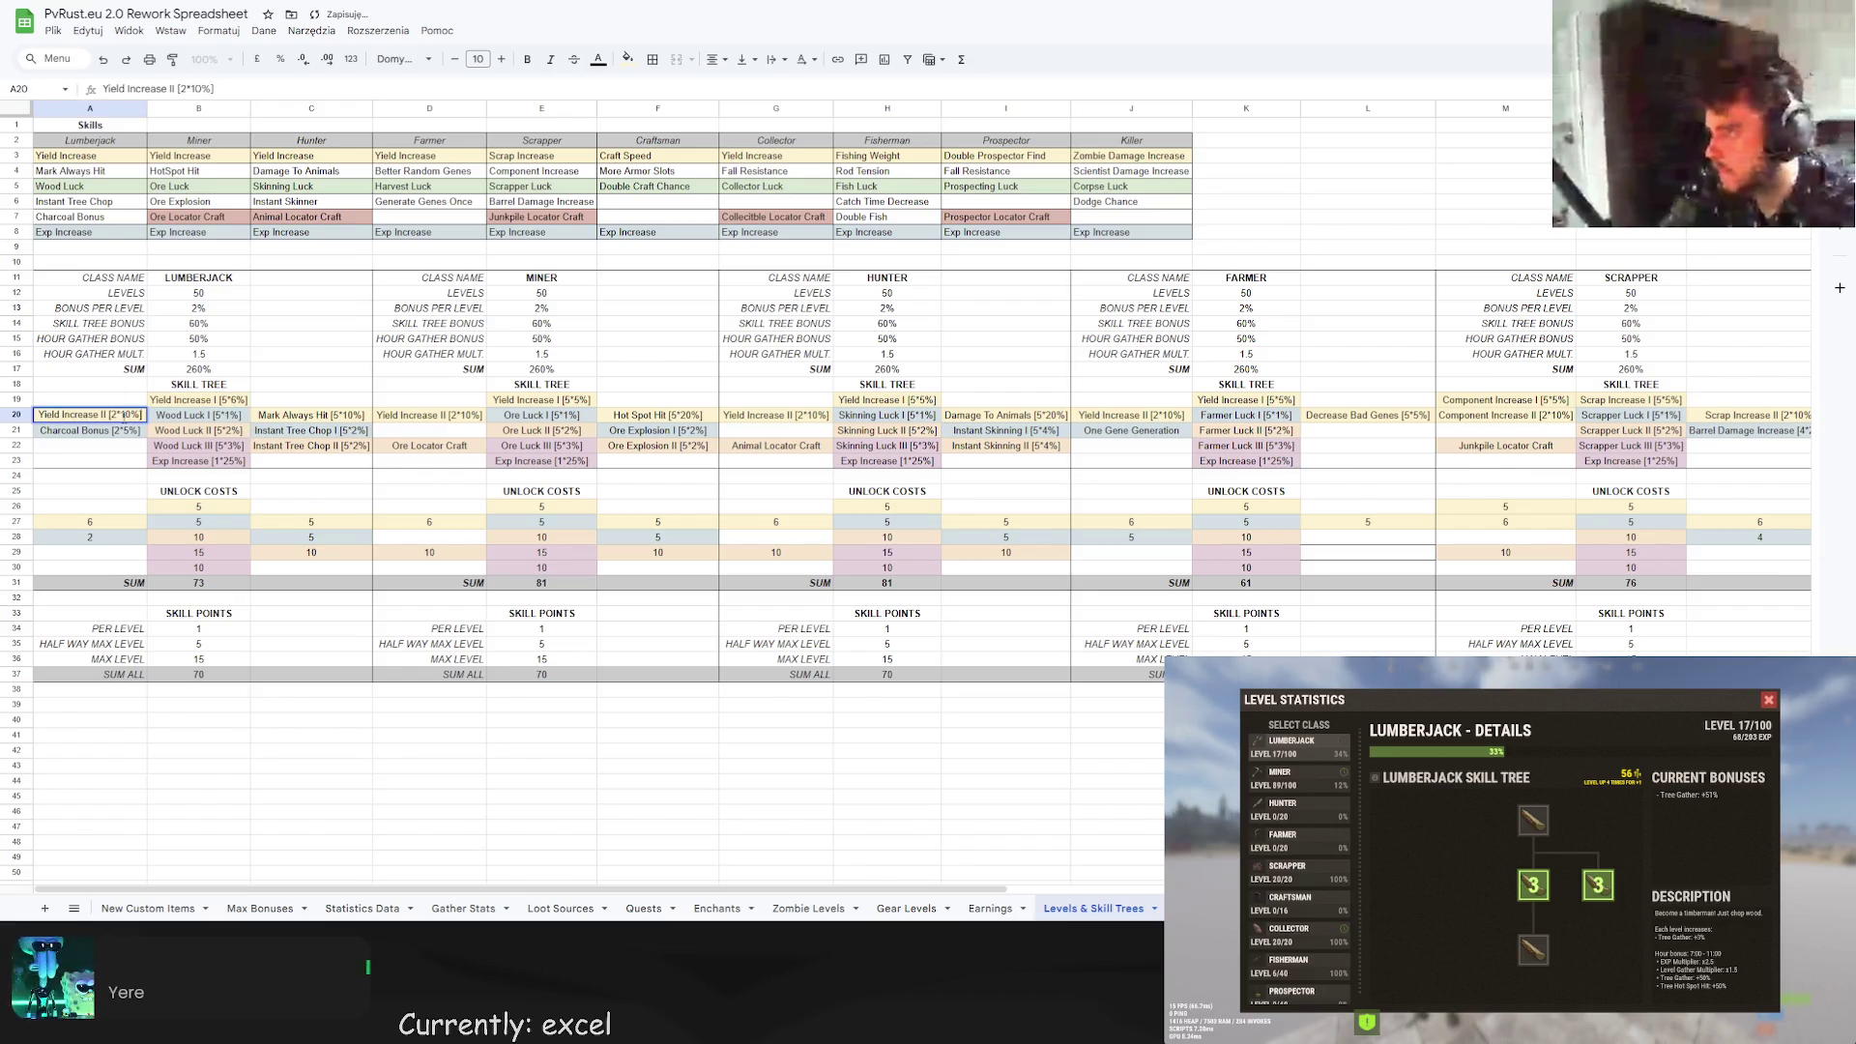
type("3")
key("shift+Return")
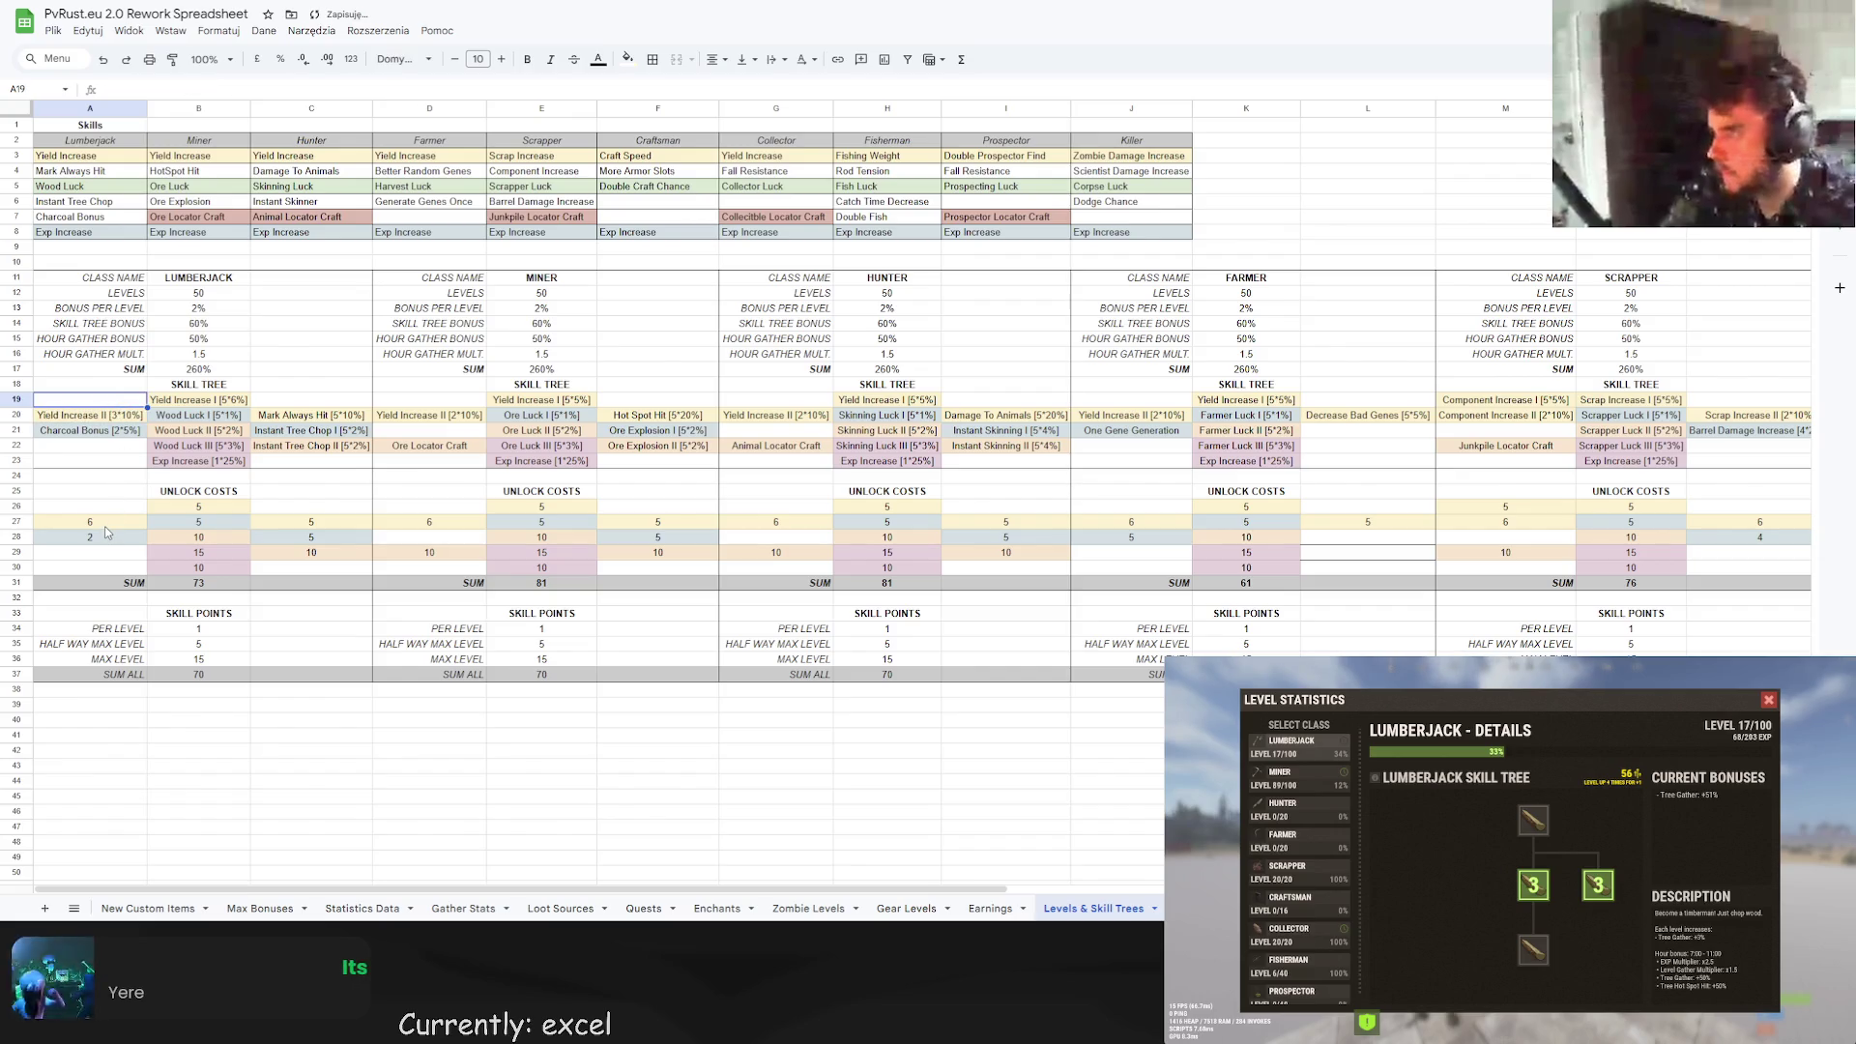
left_click(105, 526)
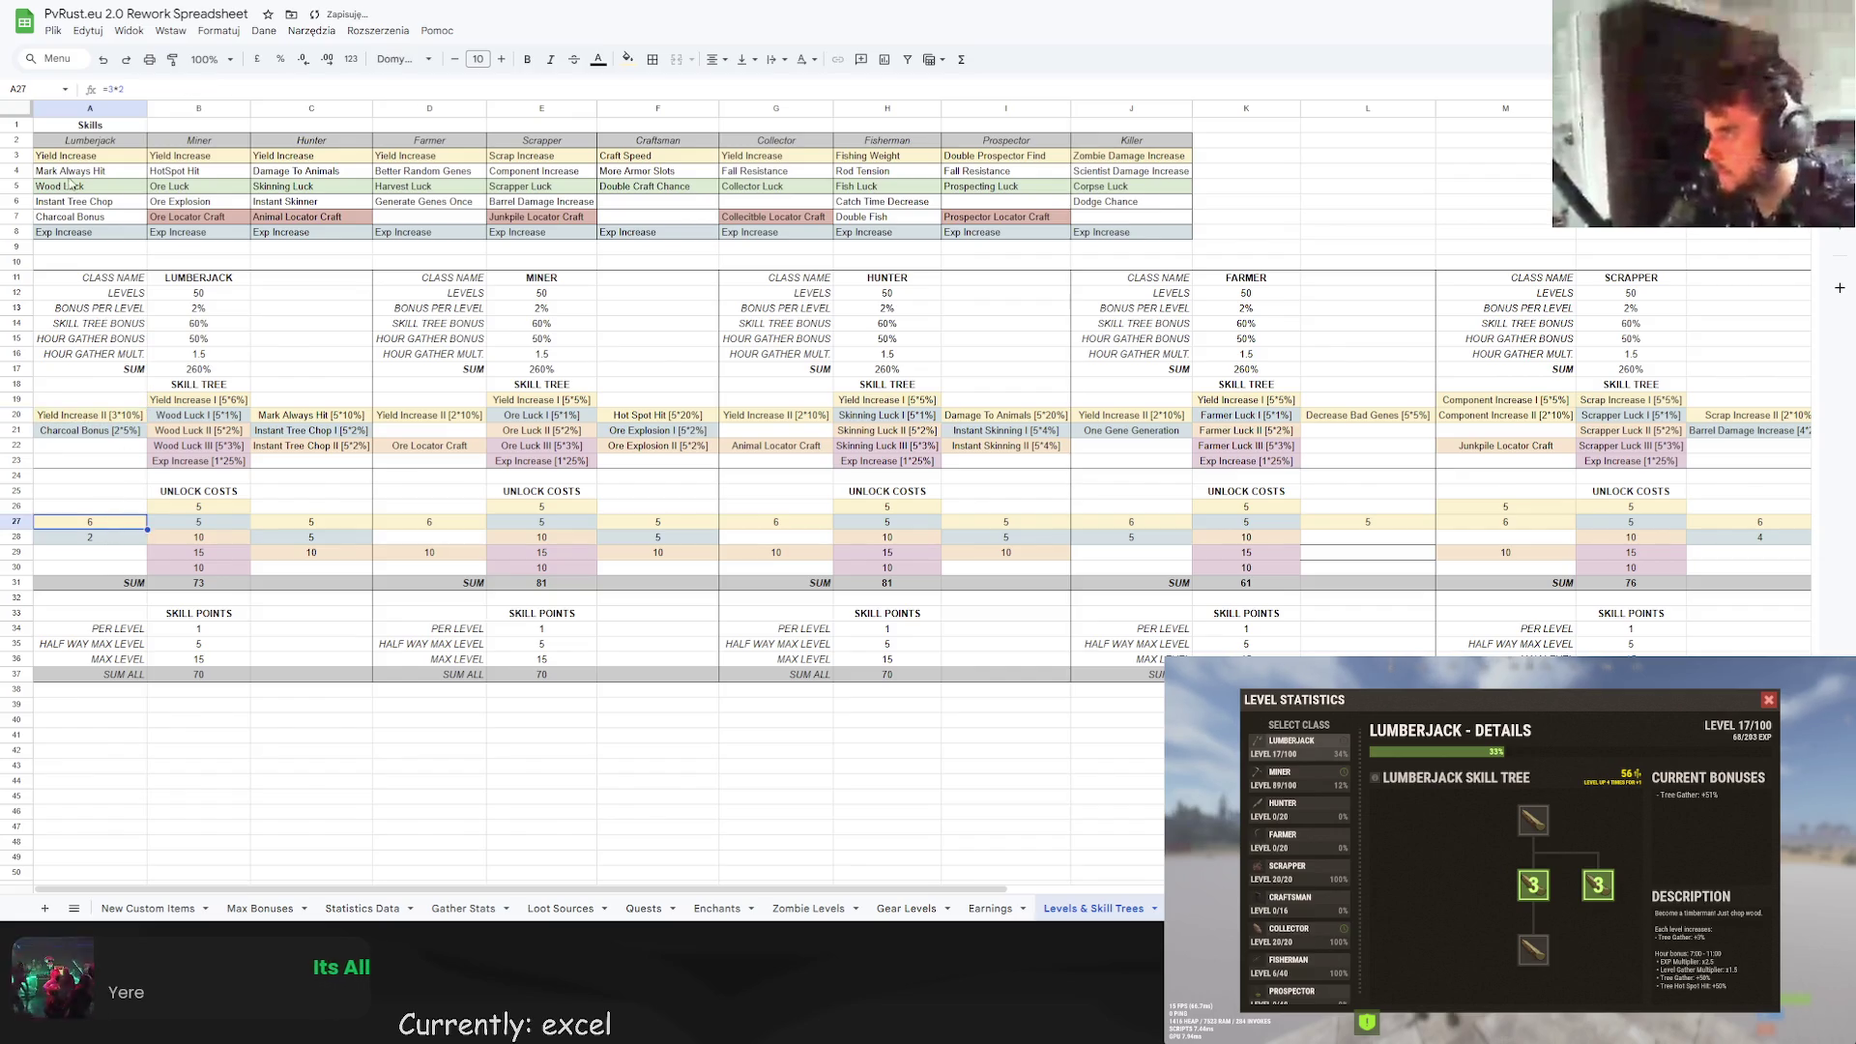
left_click(116, 89)
key("BackSpace")
type("3")
key("Return")
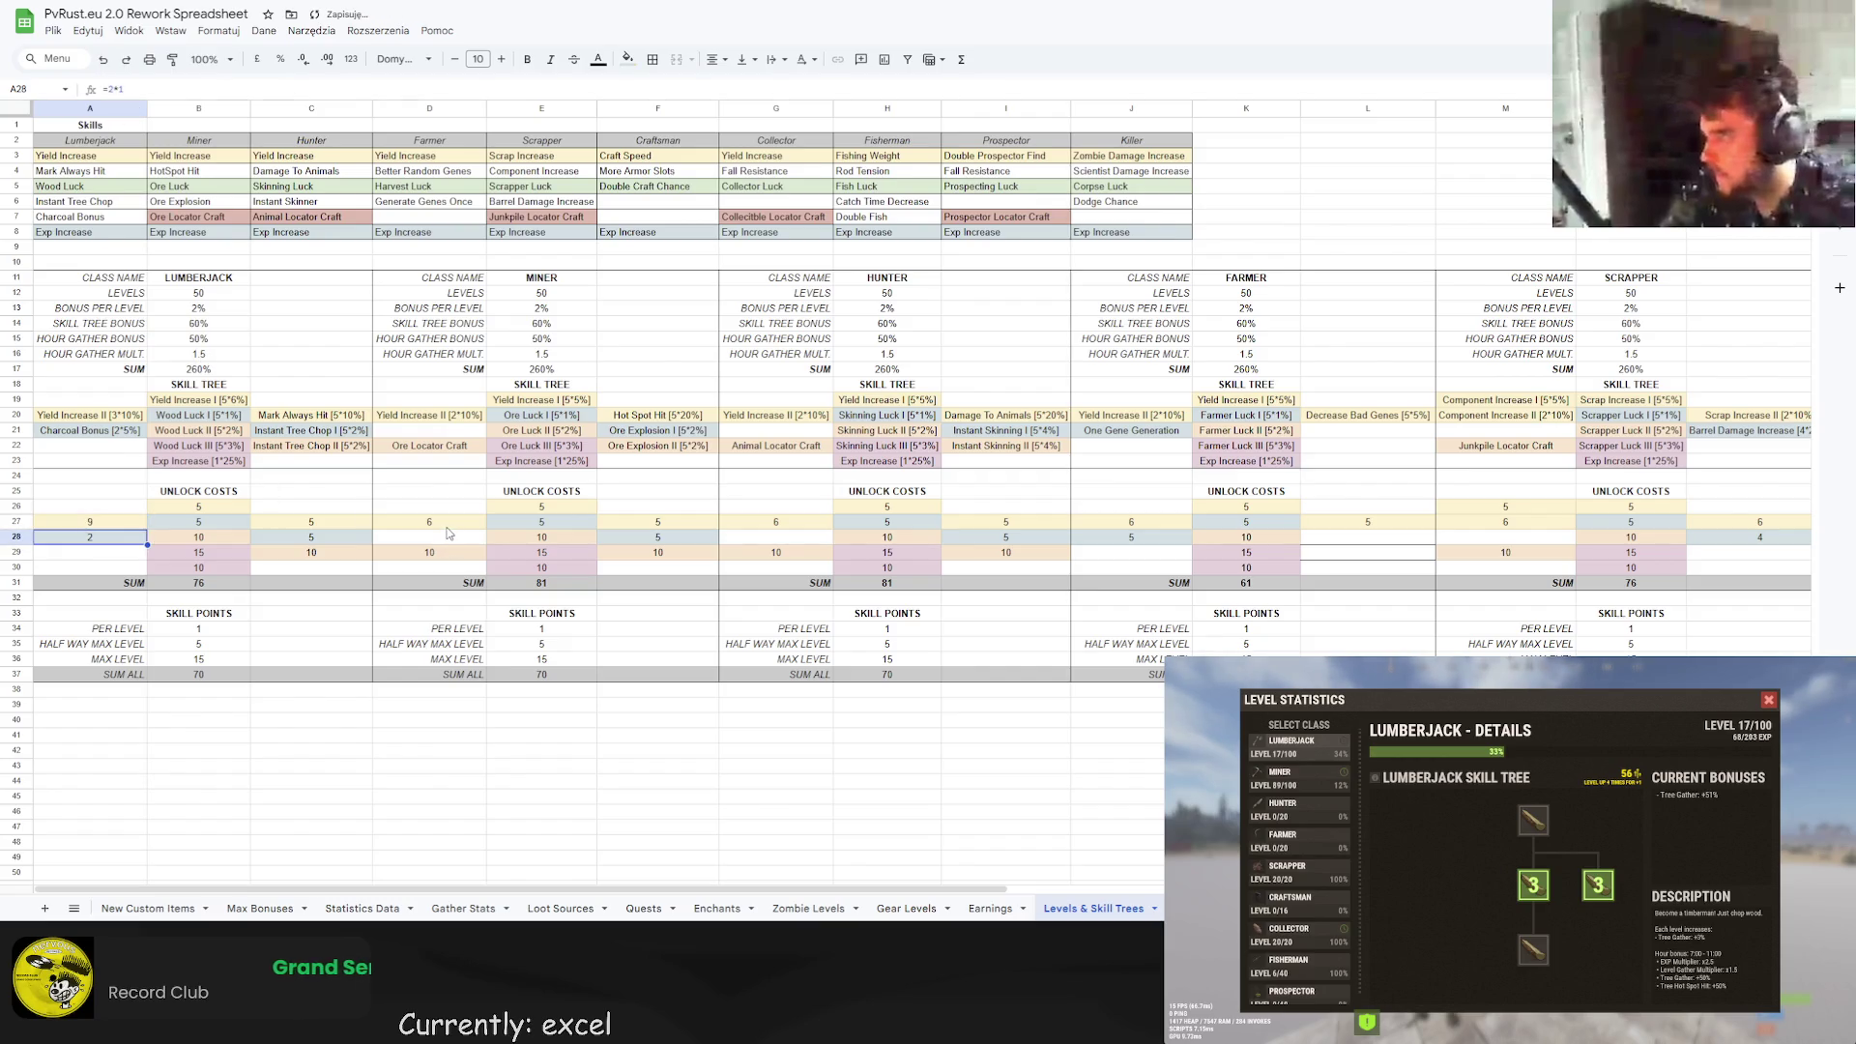
Set Miner's Yield Increase II to [3*10%] and its unlock cost to 9.
left_click(458, 414)
double_click(458, 415)
key("BackSpace")
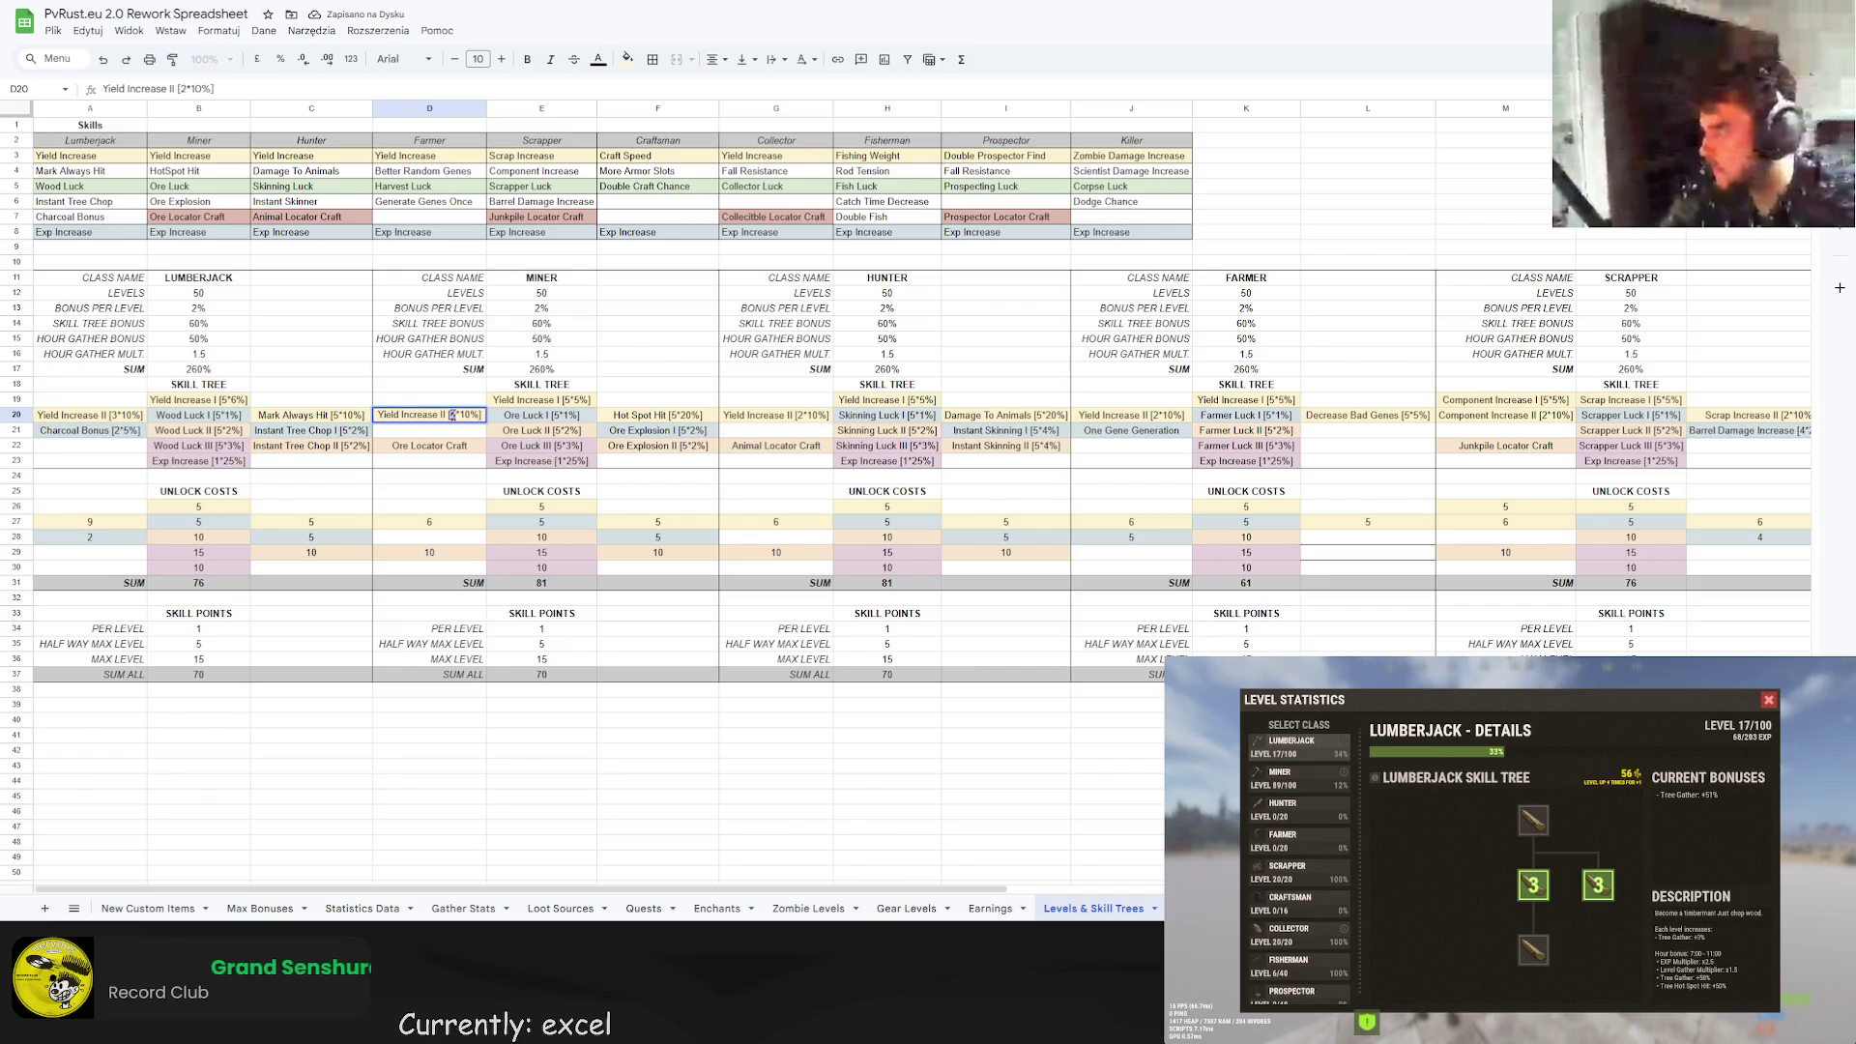
type("3")
left_click(541, 399)
left_click(429, 522)
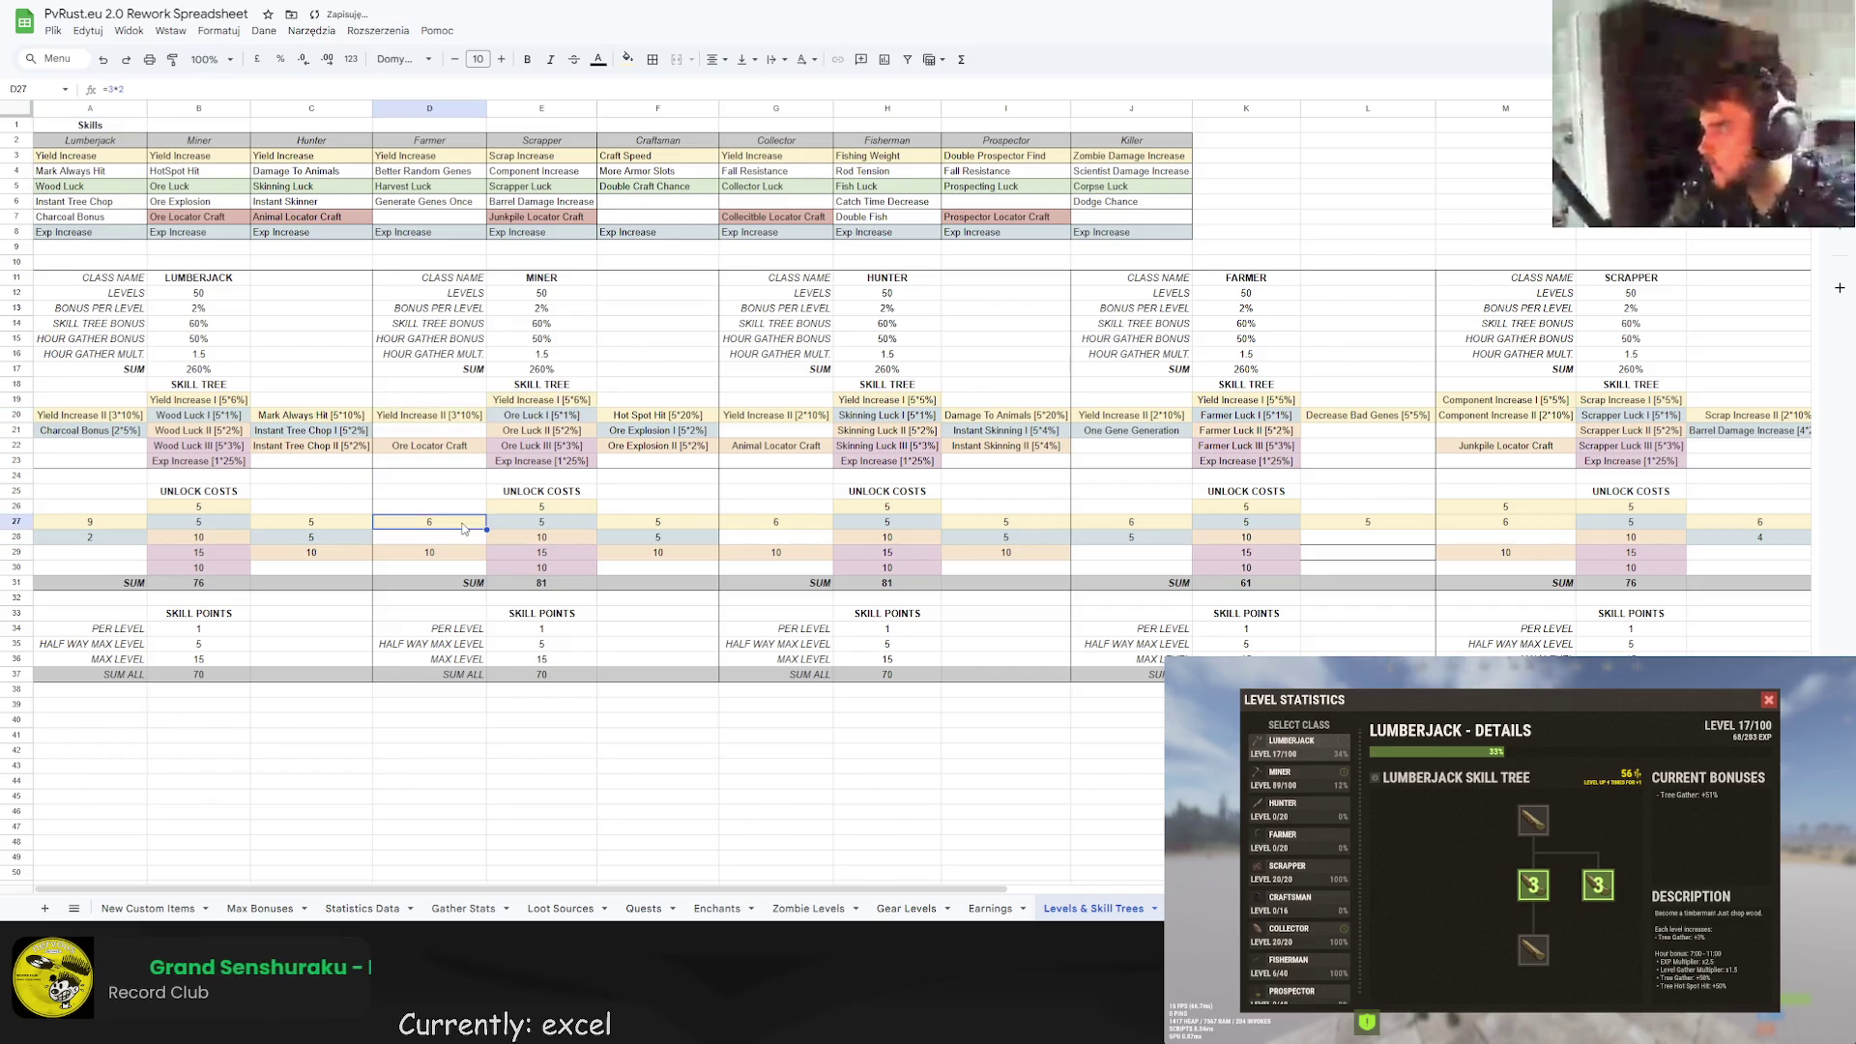
type("=3*2")
key("Tab")
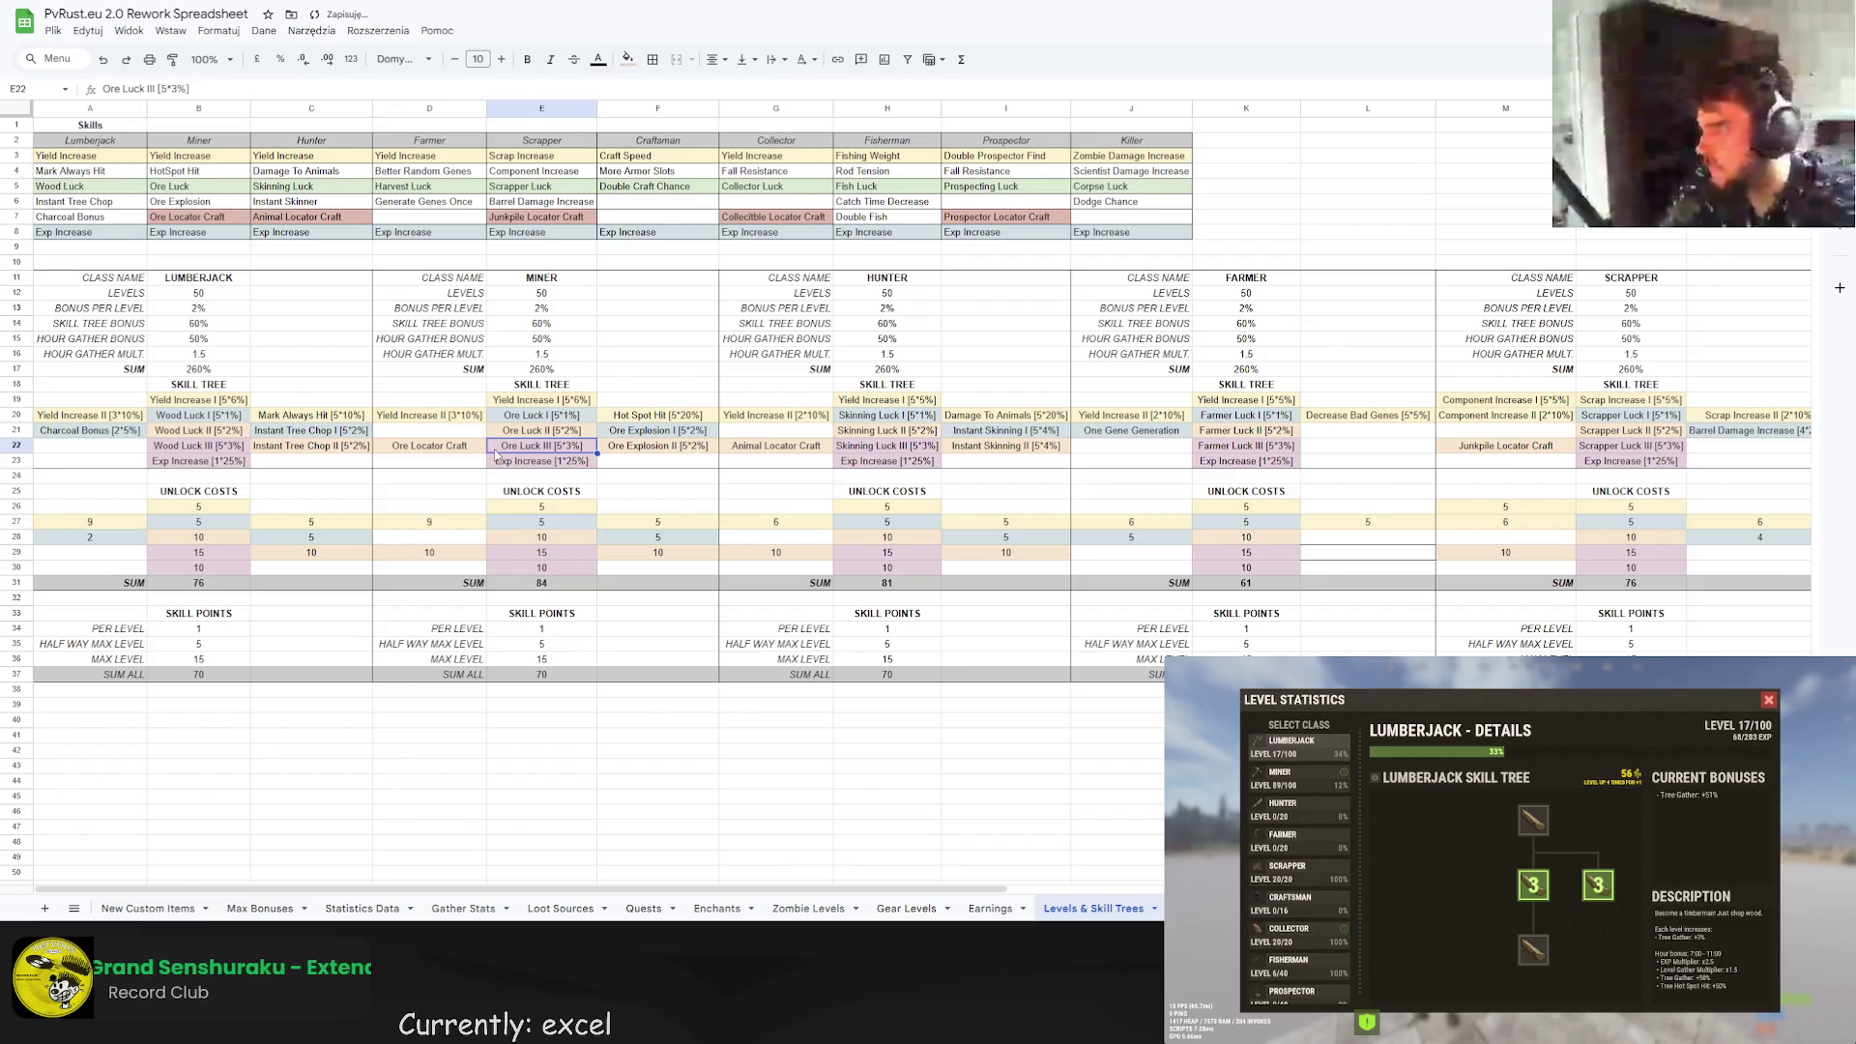
Give Hunter Yield Increase II [3*10%] costing 9 and Yield Increase I [5*6%].
left_click(773, 415)
left_click(187, 89)
key("Tab")
key("Up")
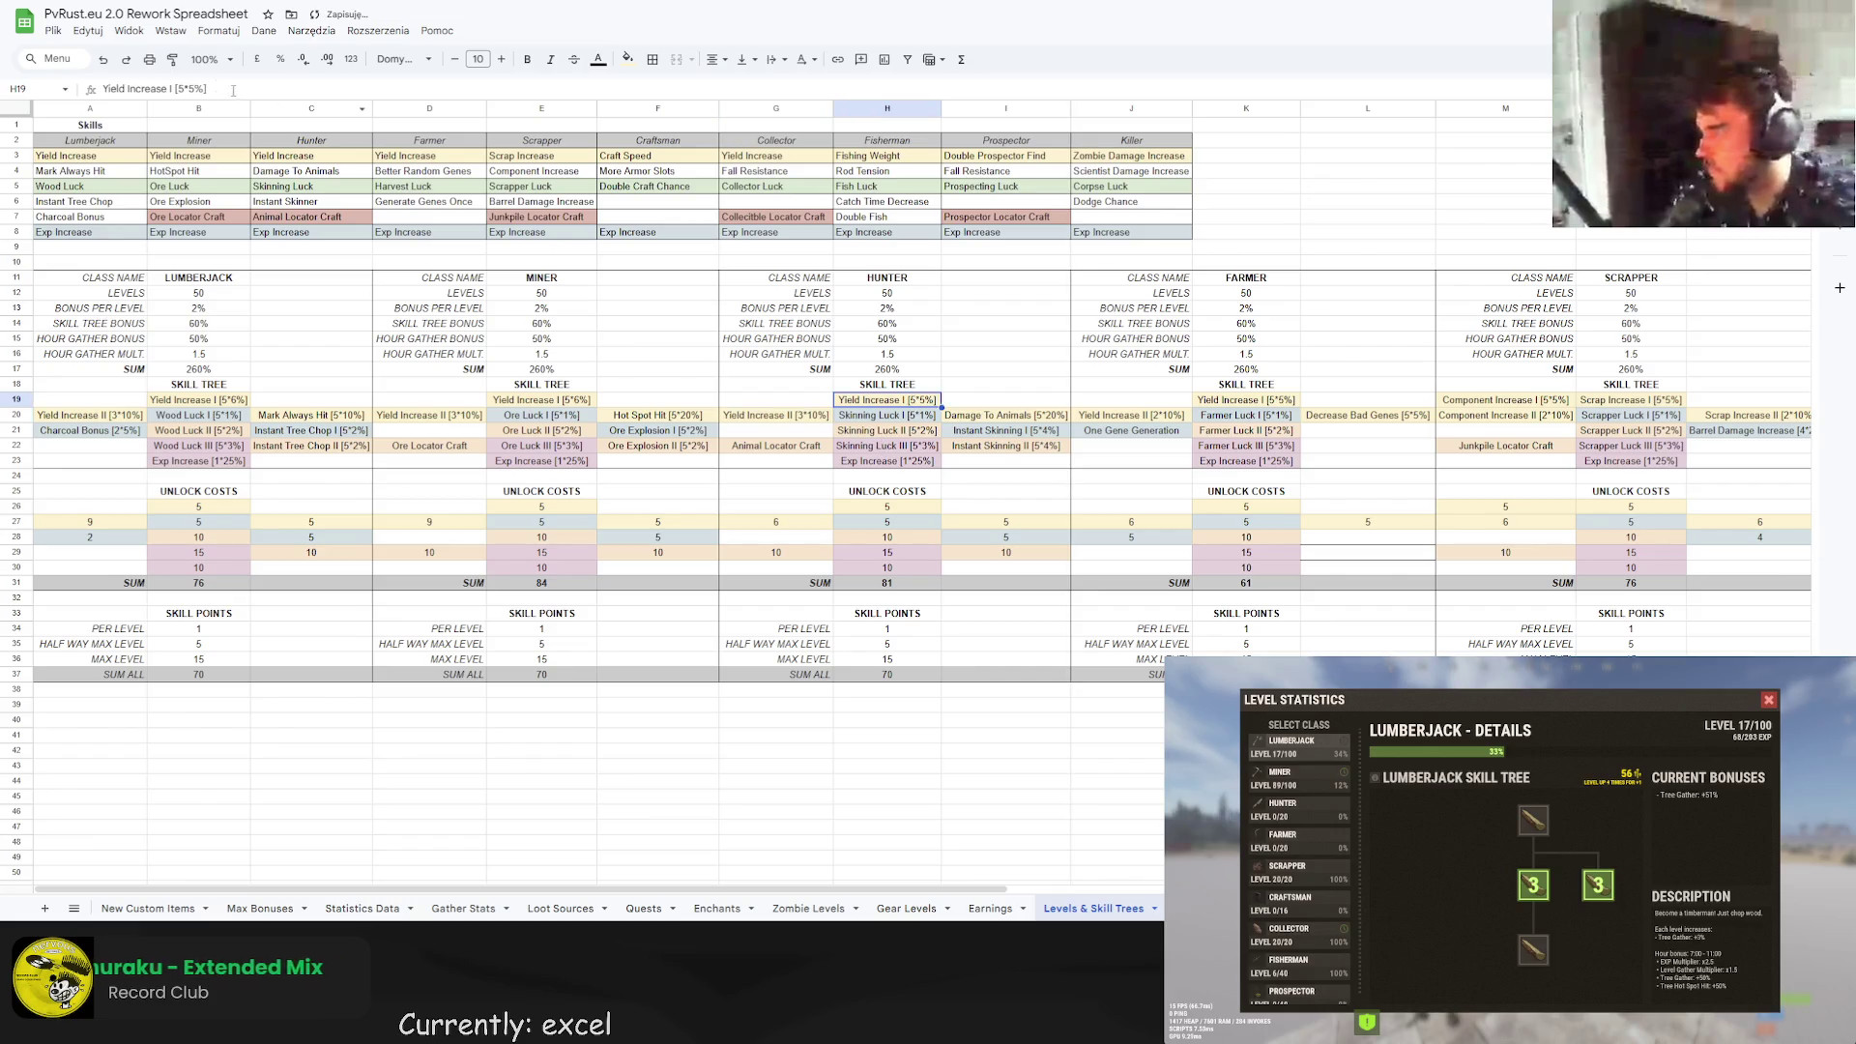
left_click(200, 89)
key("BackSpace")
type("6")
key("Return")
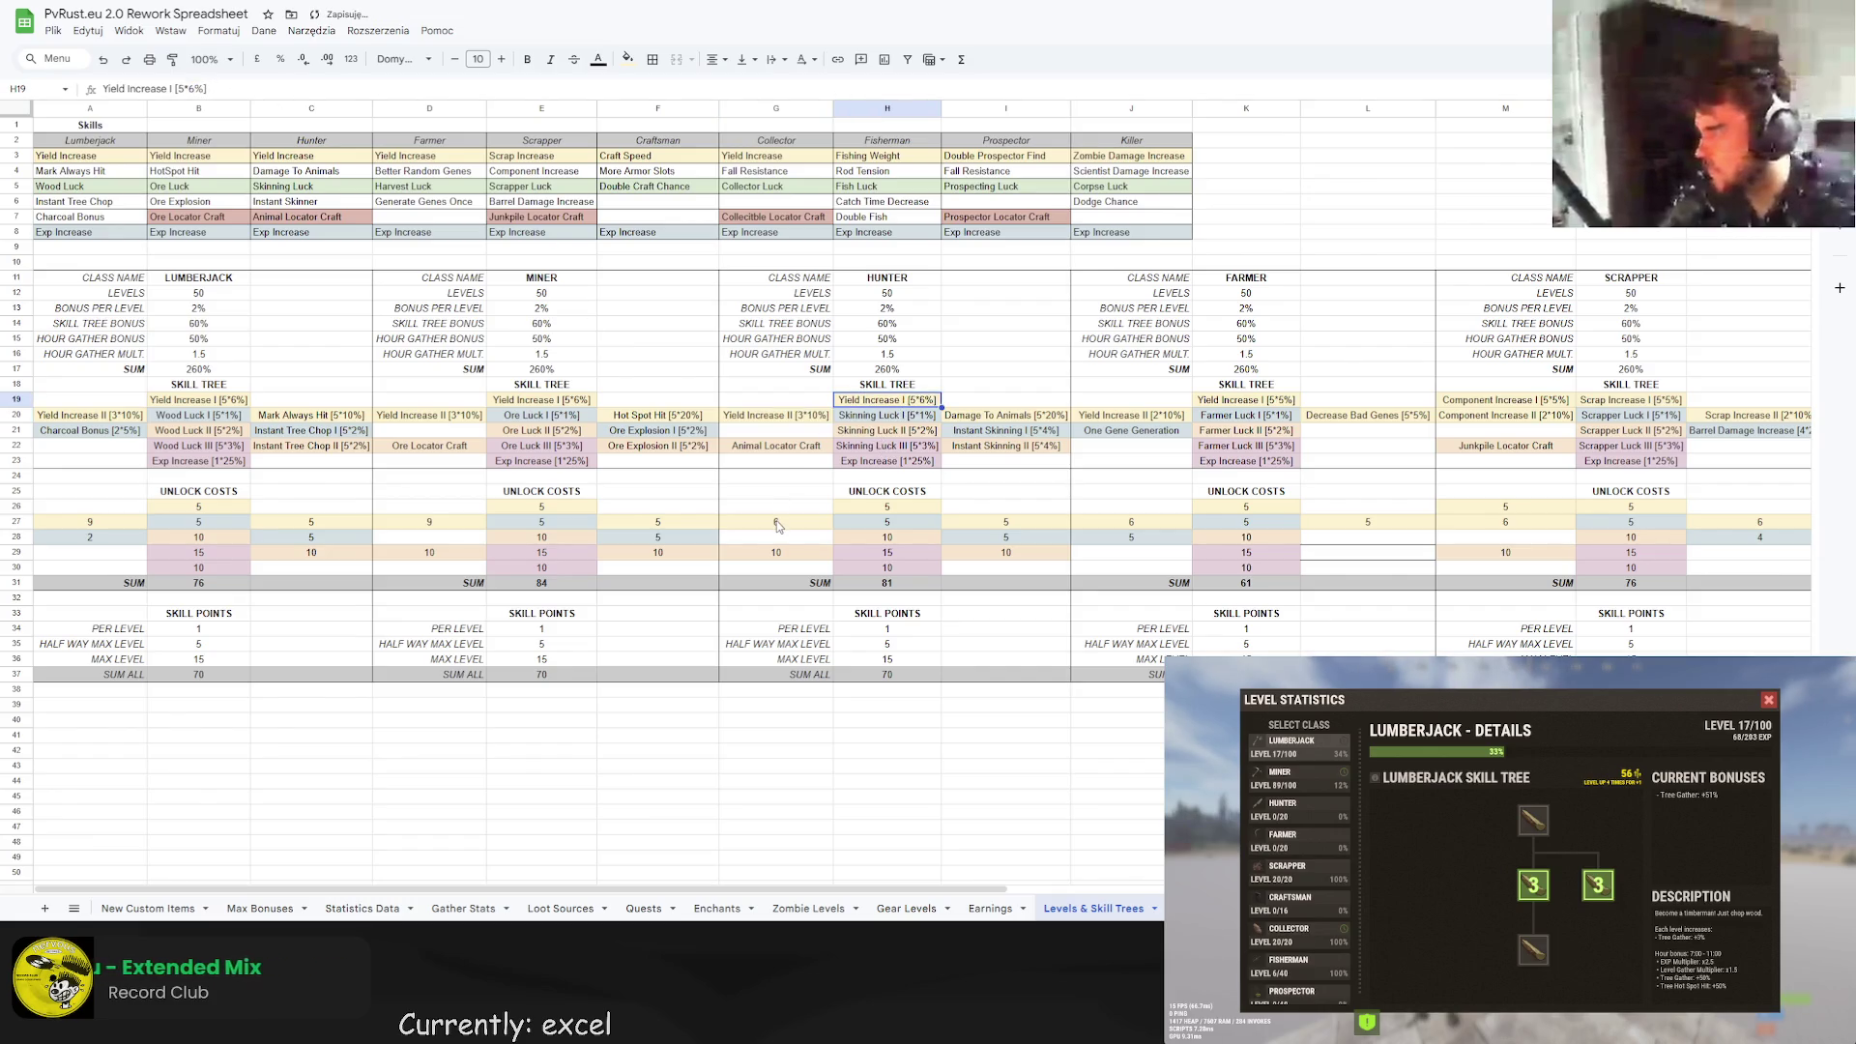
left_click(778, 523)
type("9")
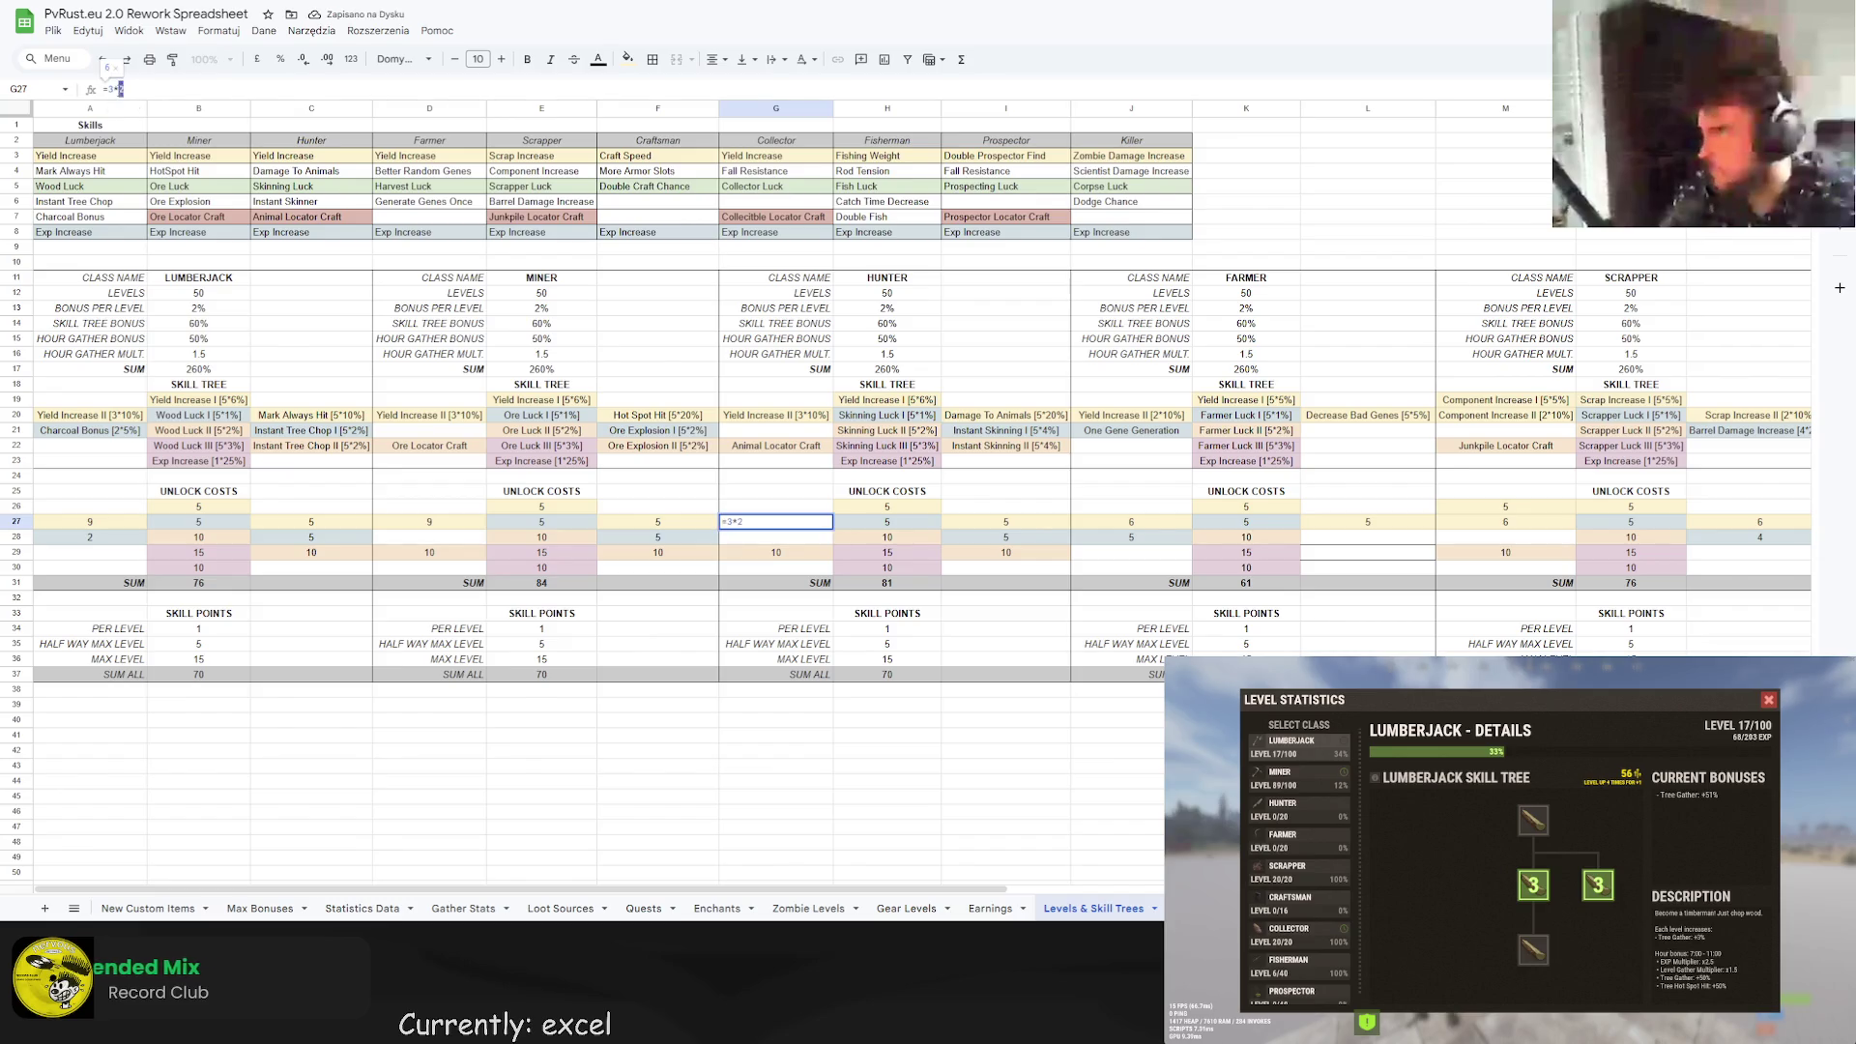
left_click(1010, 446)
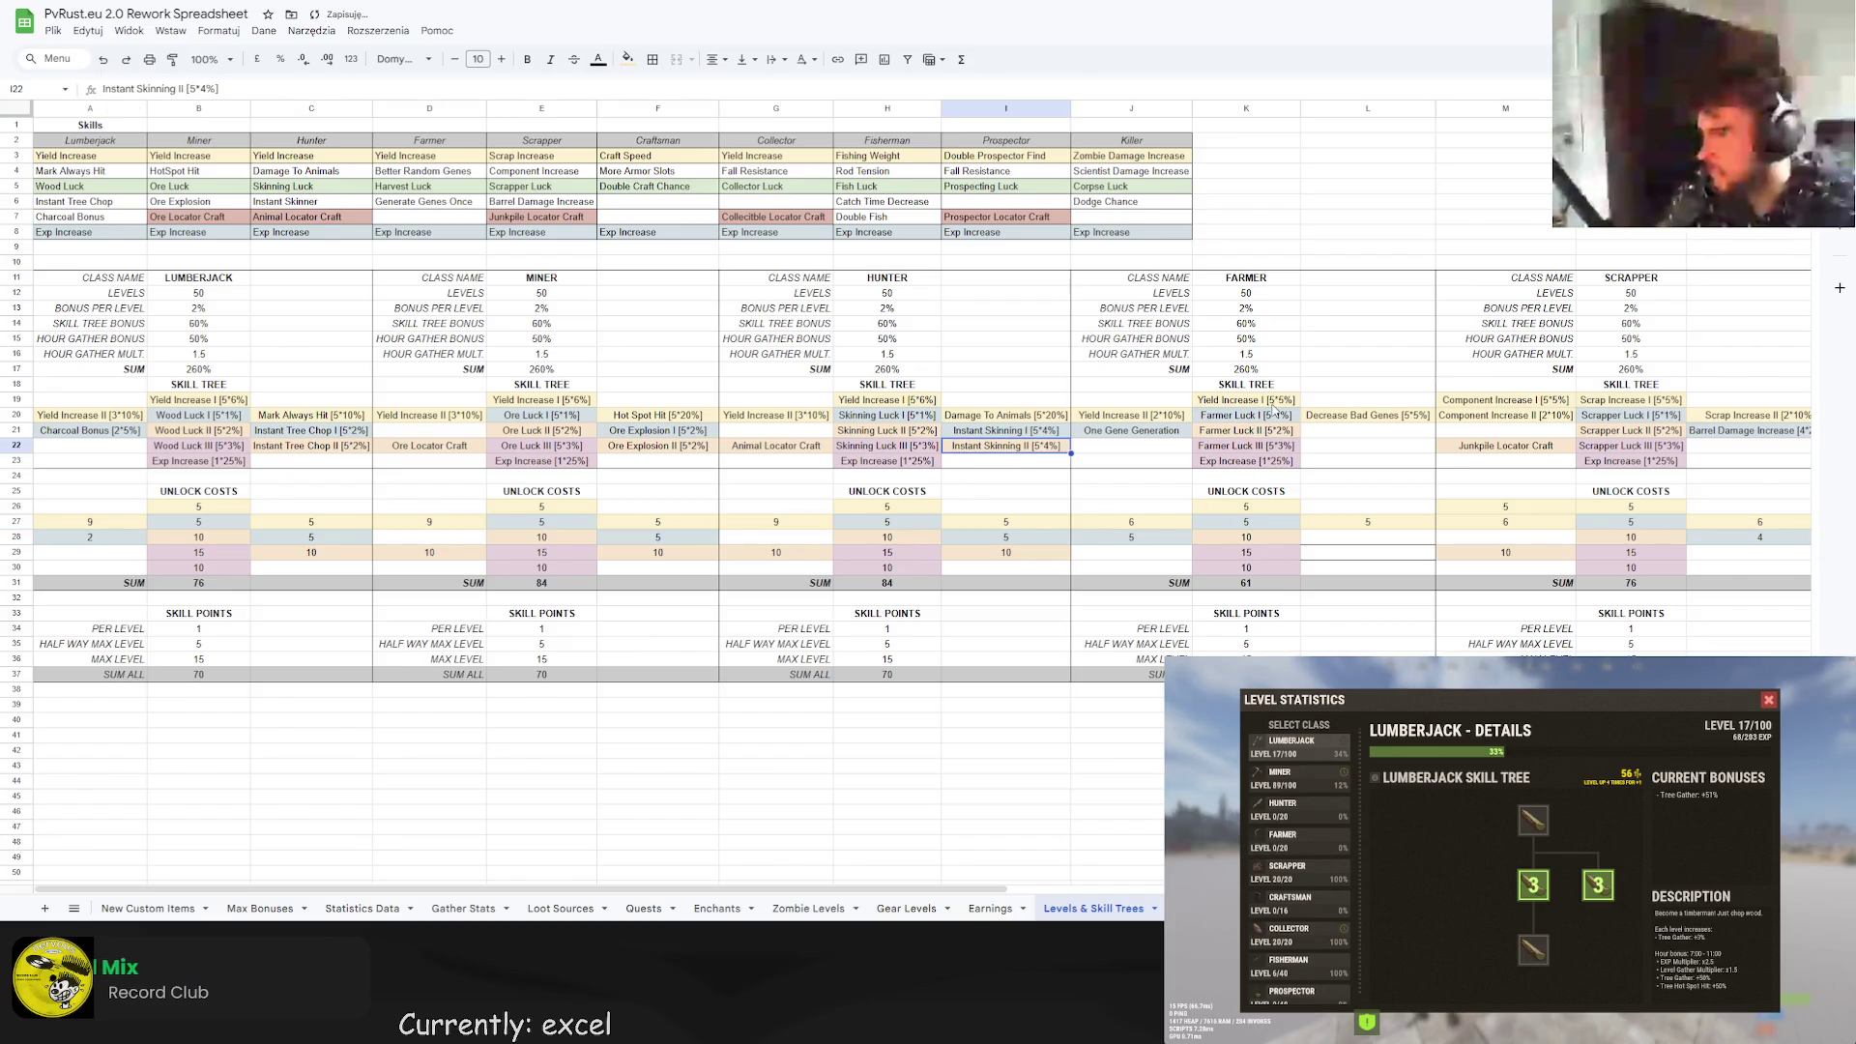
Give Farmer Yield Increase I [5*6%] and Yield Increase II [3*10%] with unlock cost =3*3.
left_click(1293, 399)
left_click(1284, 399)
key("BackSpace")
type("6")
left_click(1158, 415)
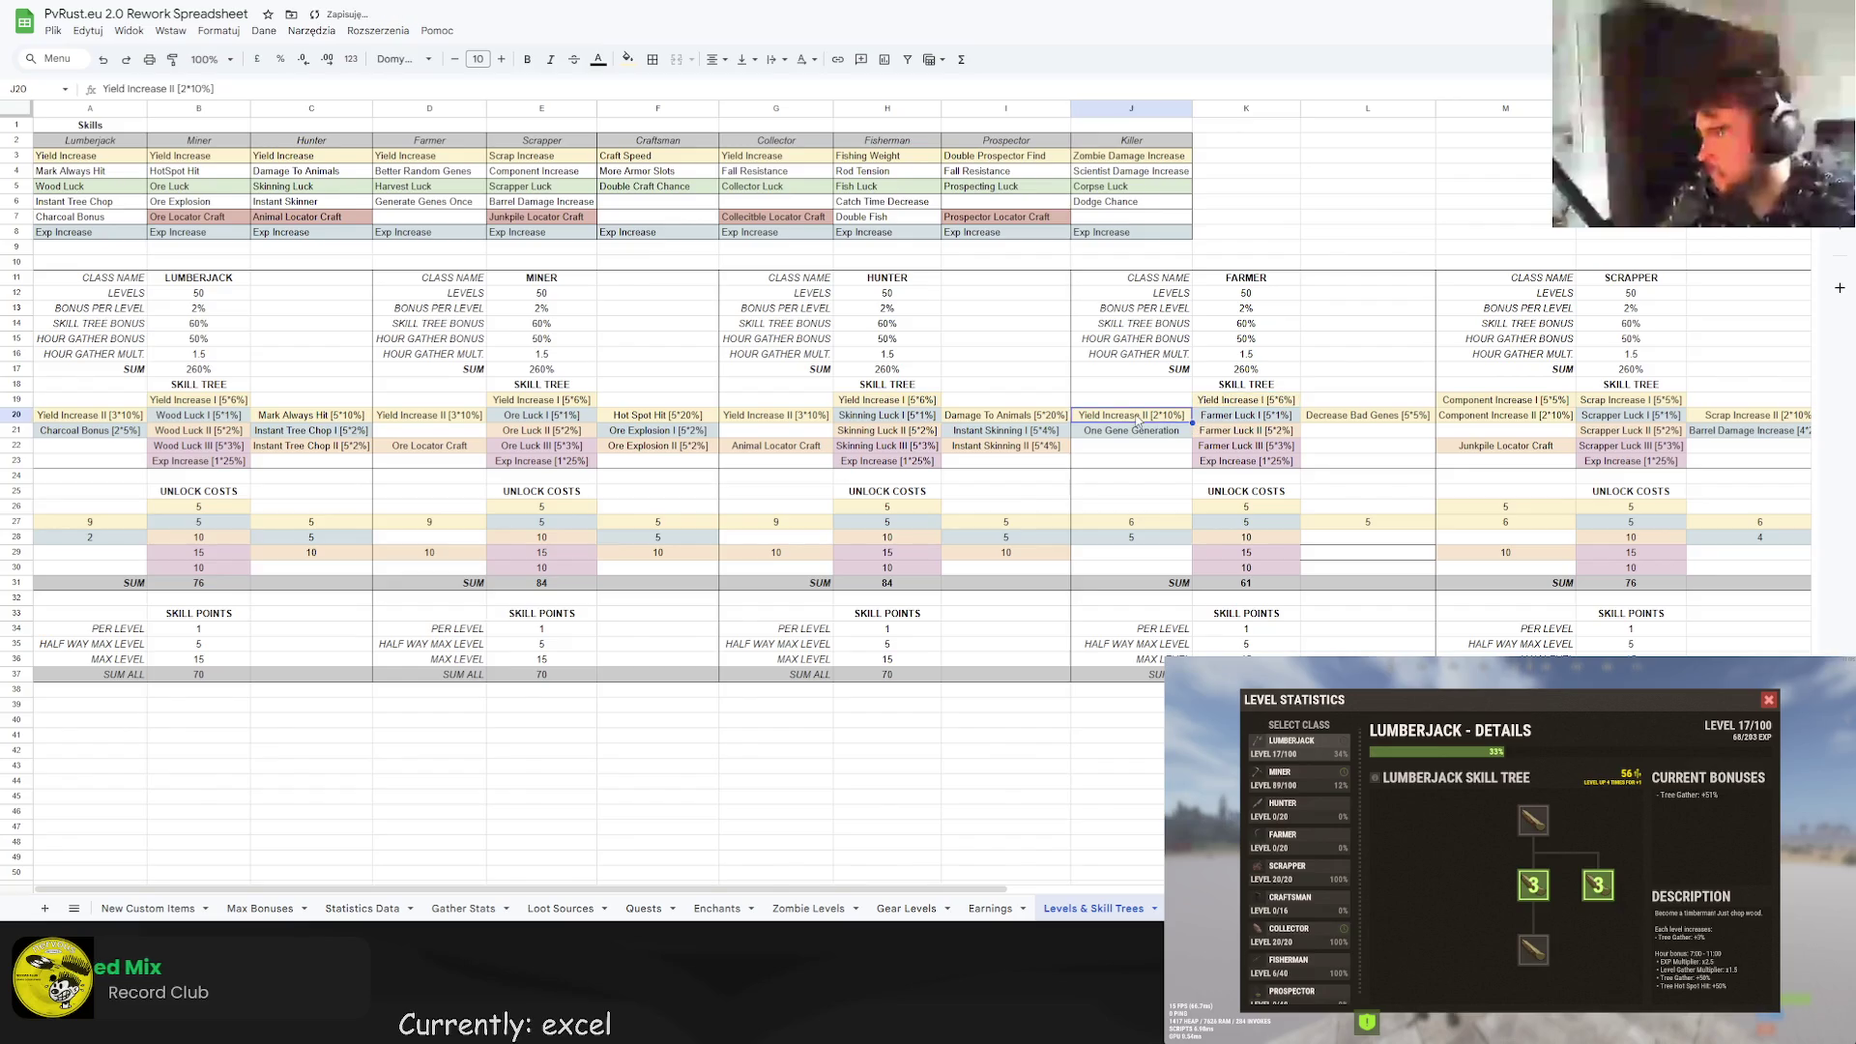
double_click(1156, 414)
key("BackSpace")
type("3")
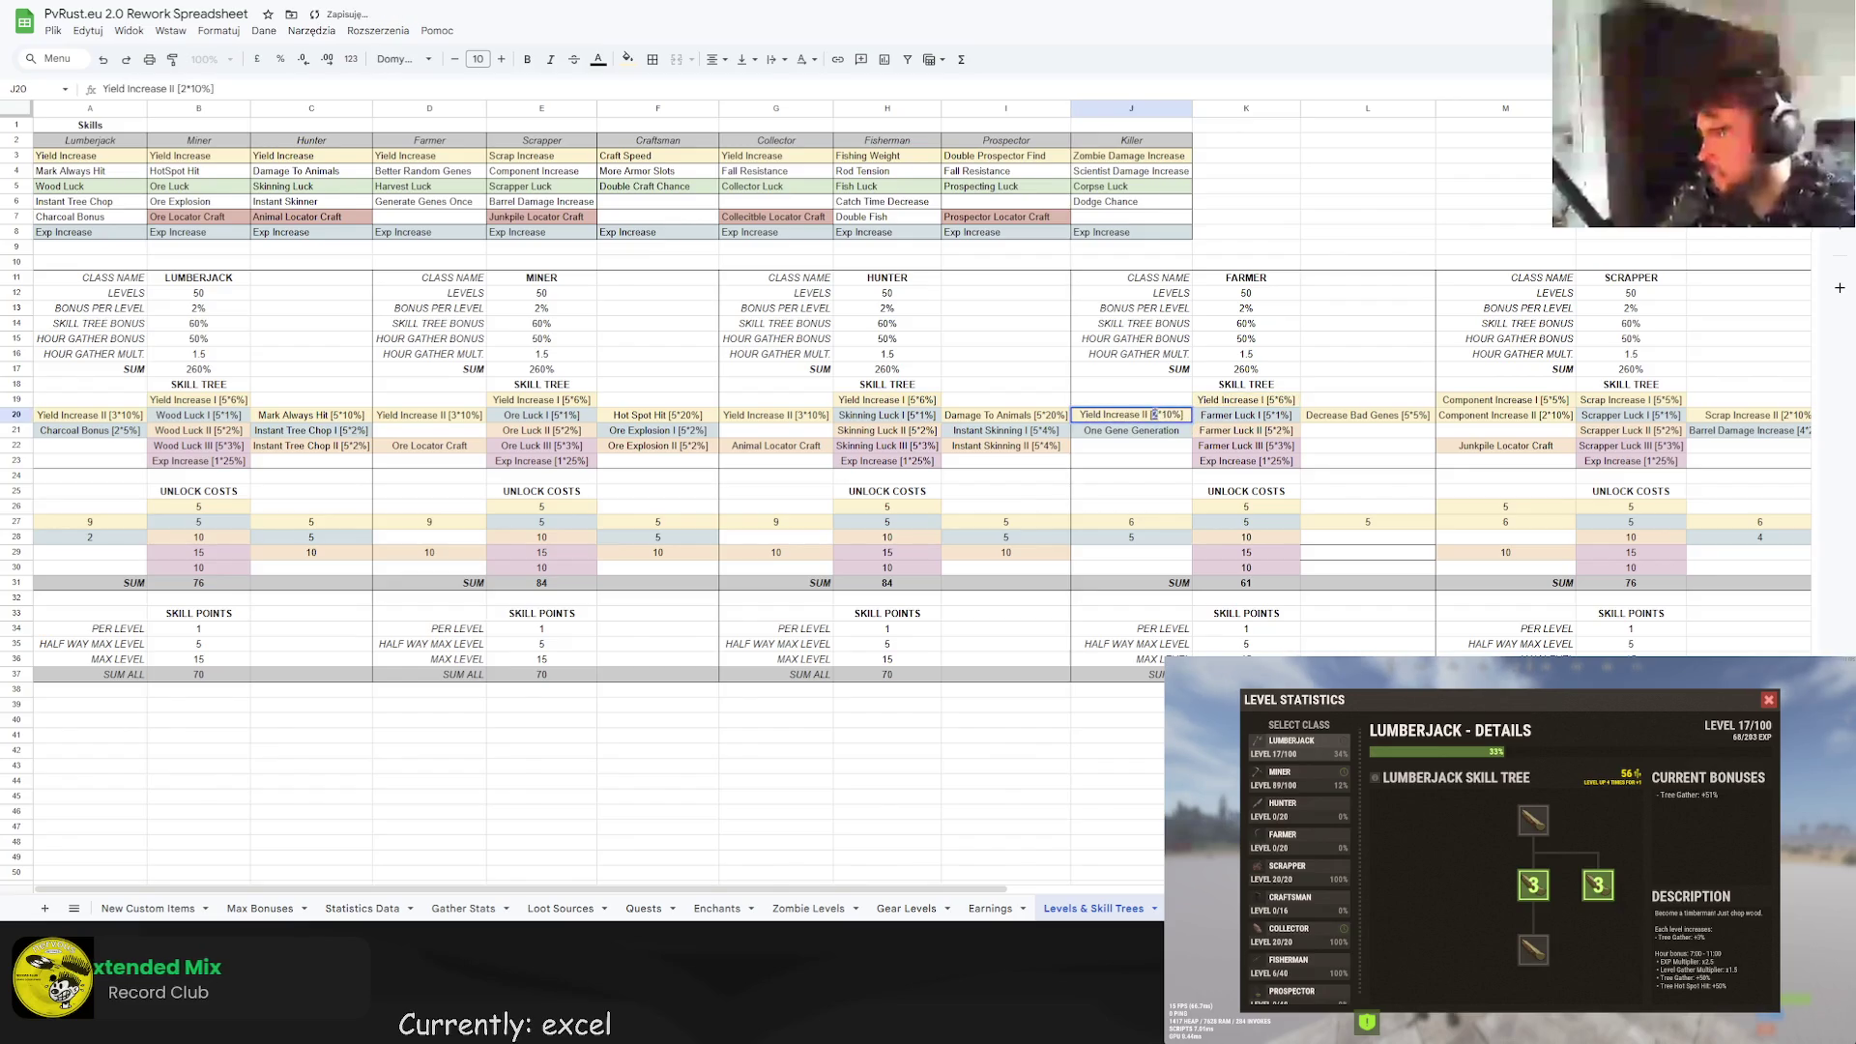
left_click(1148, 519)
type("=3*2")
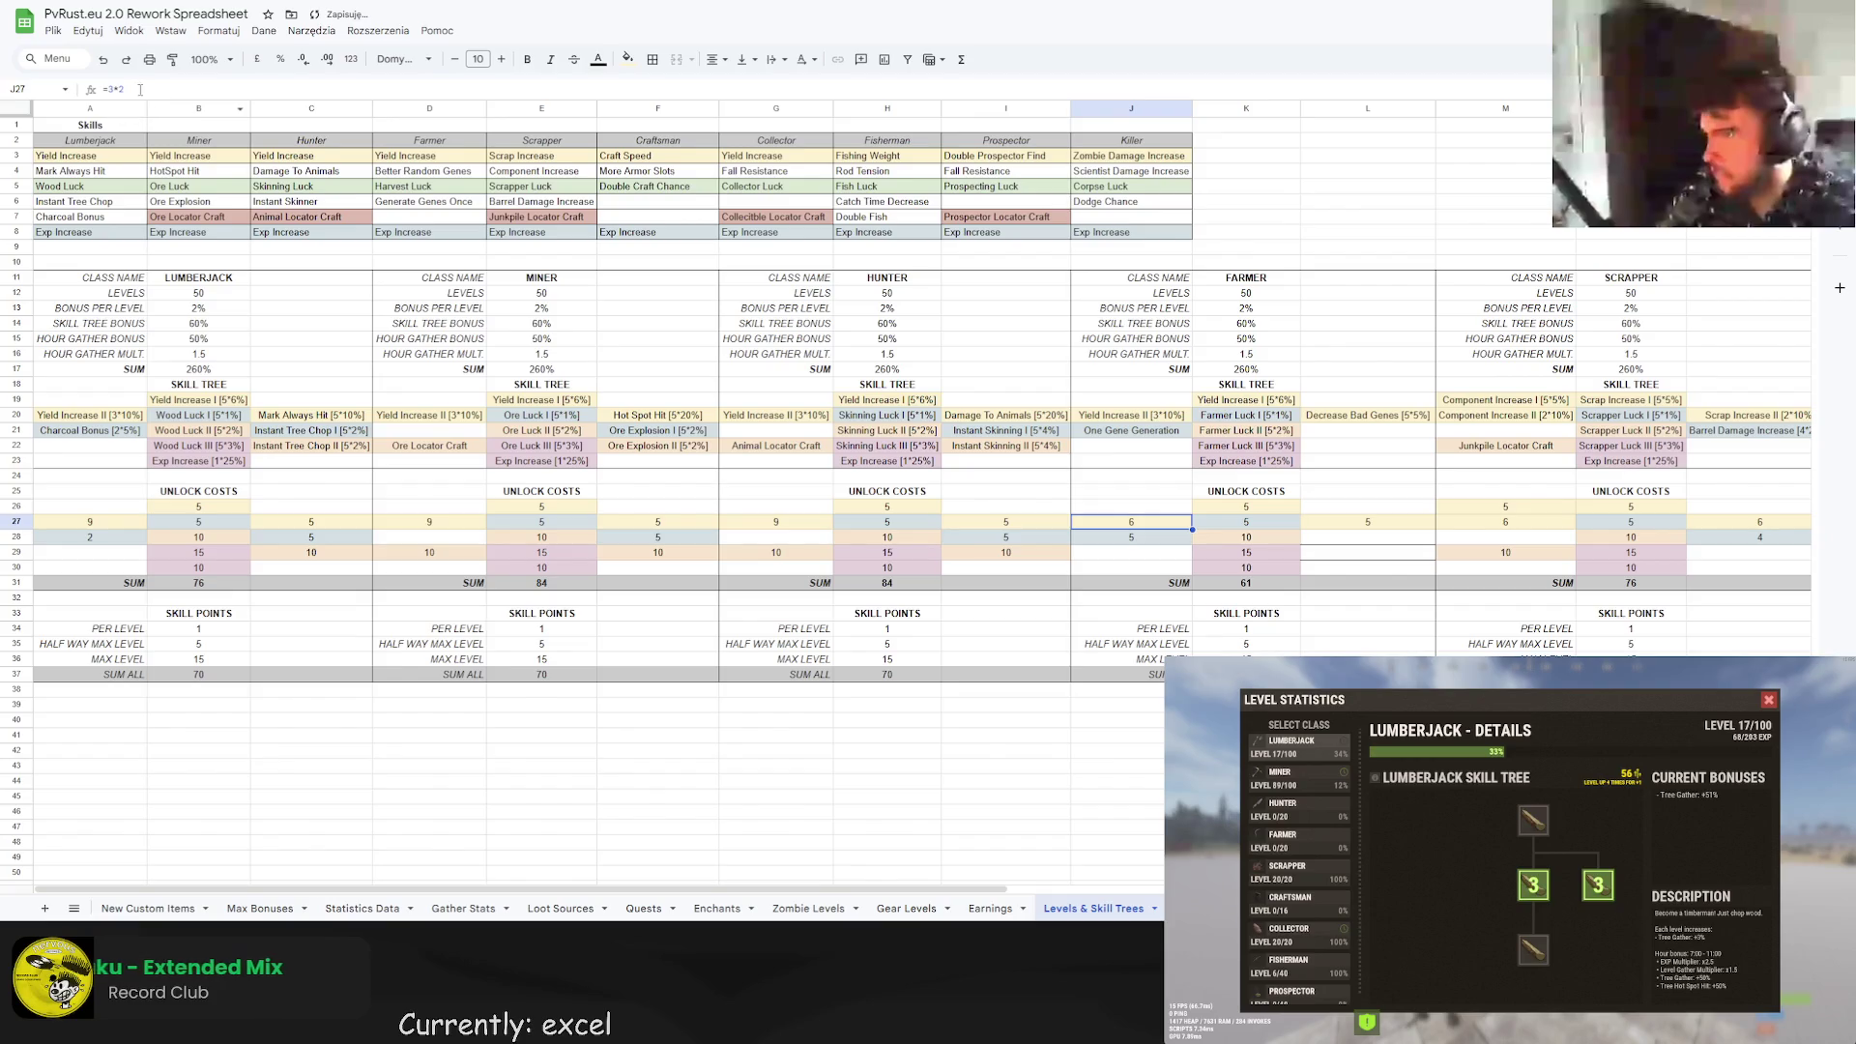
key("BackSpace")
type("3")
key("Return")
left_click(1005, 430)
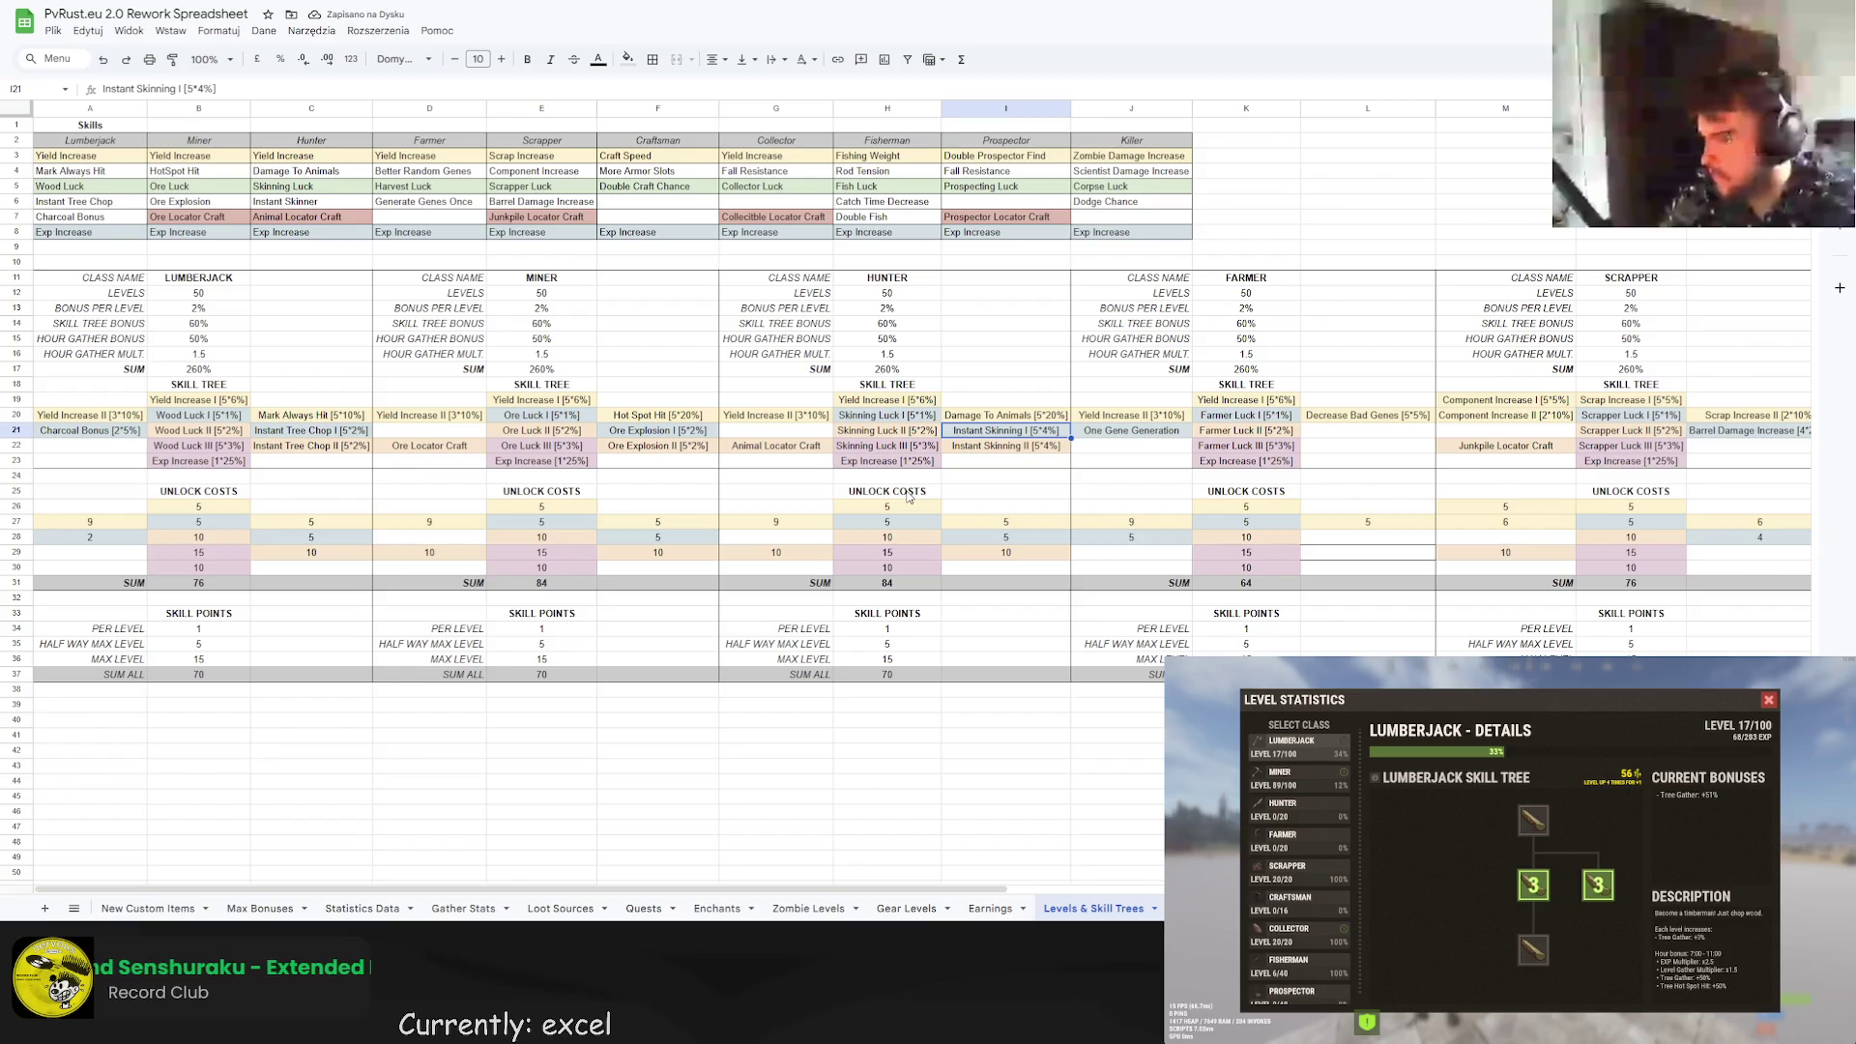
left_click(1218, 522)
left_click(1170, 527)
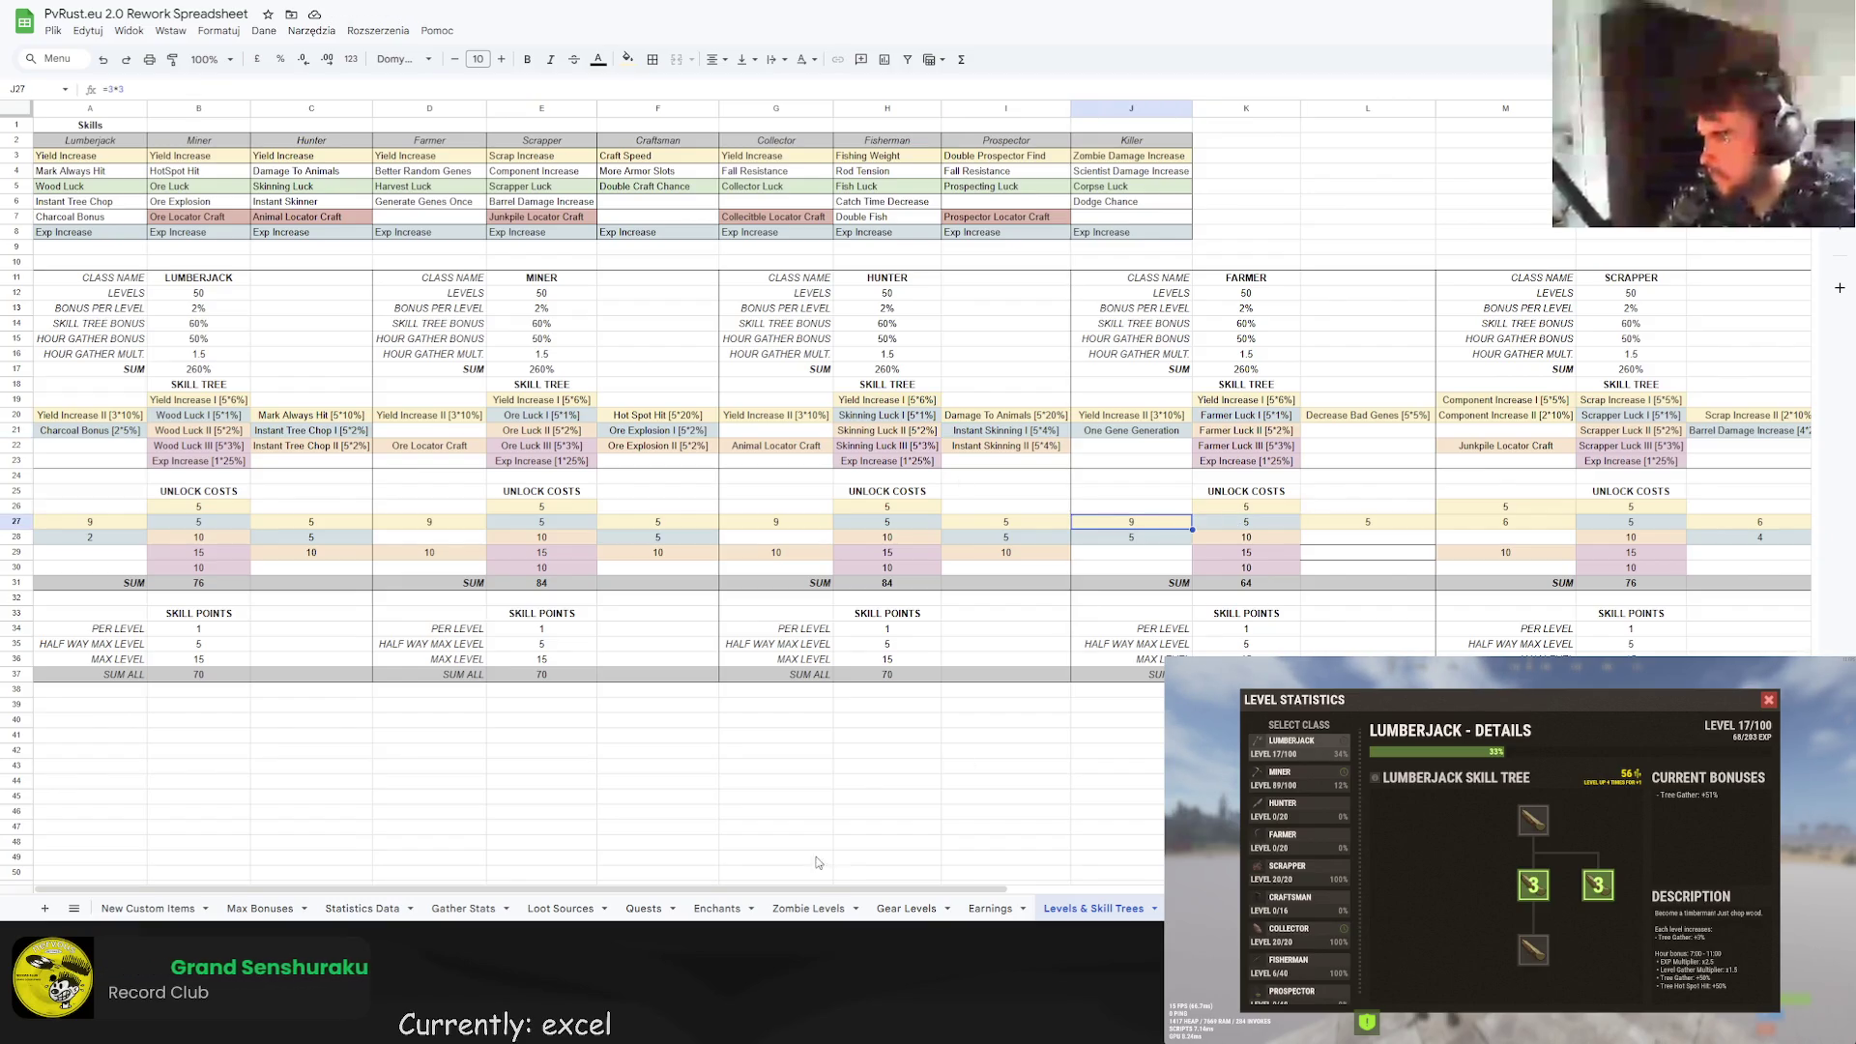
left_click_drag(800, 896, 1000, 904)
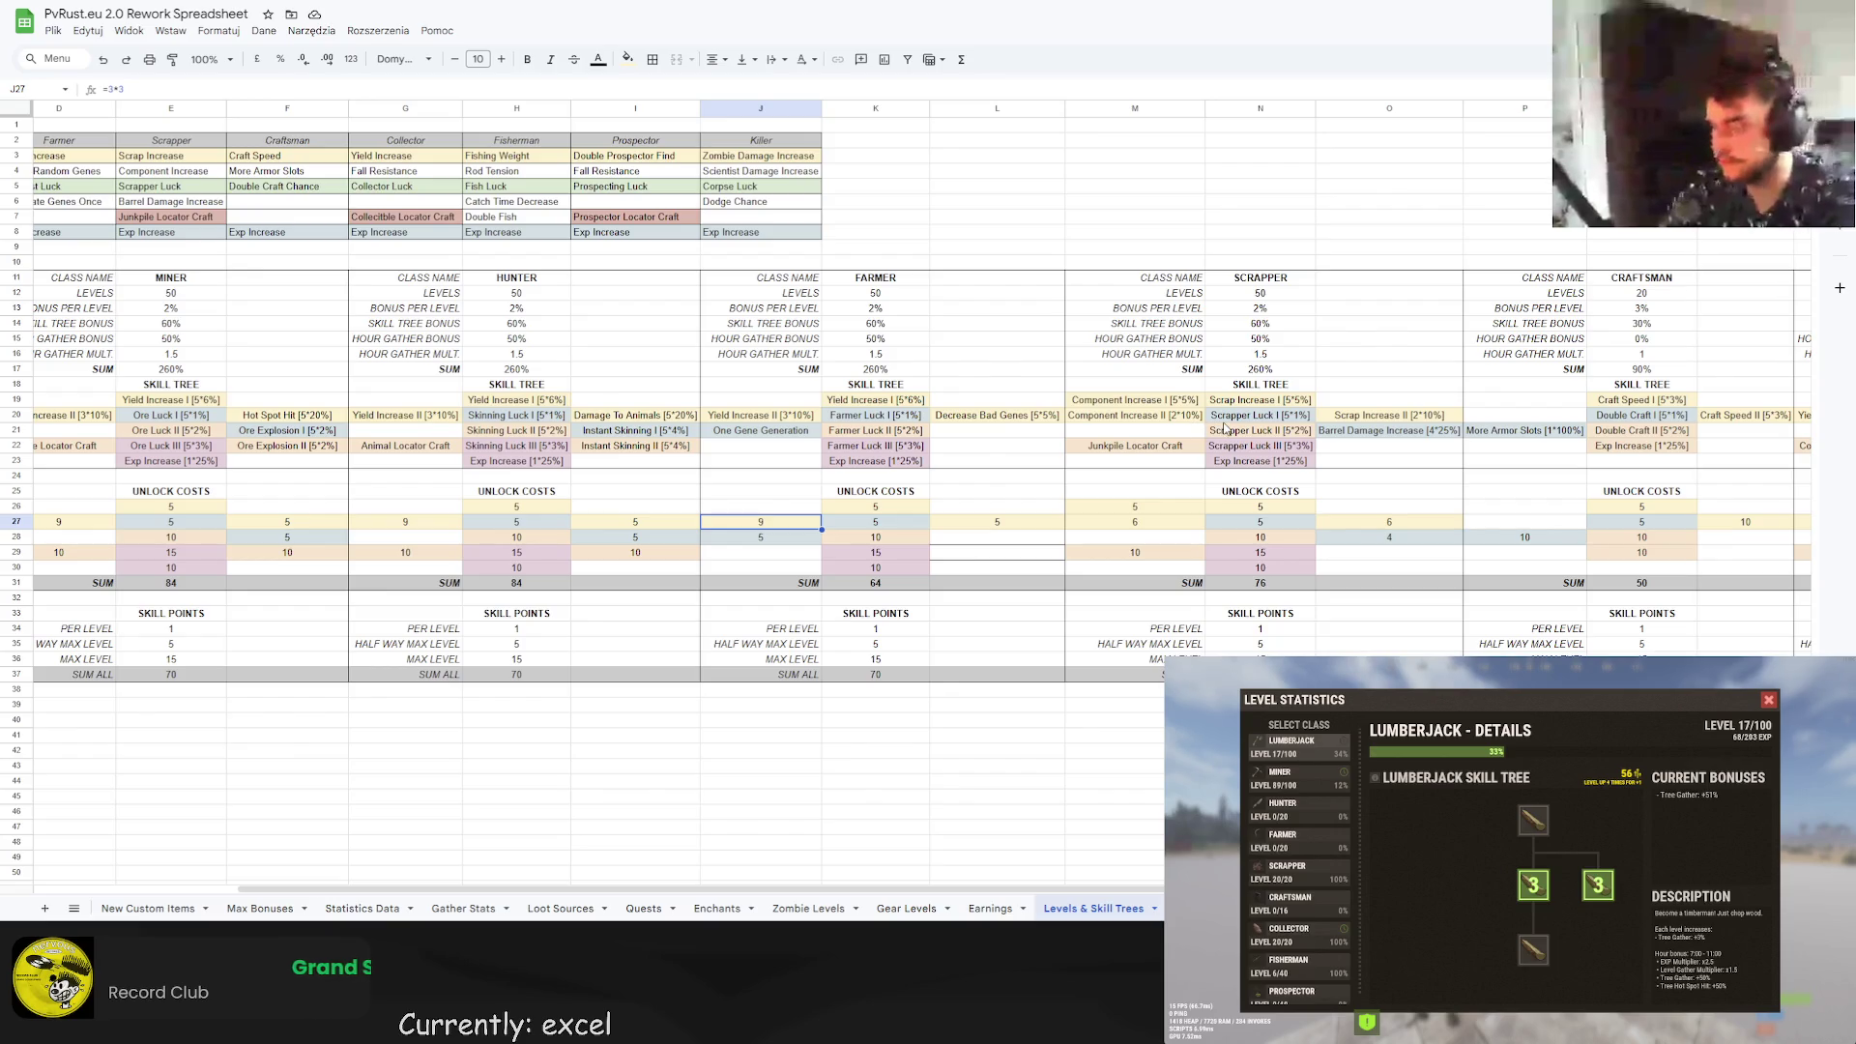
Set Scrapper's Scrap Increase II to [3*10%] with an unlock cost of 9.
left_click(1256, 399)
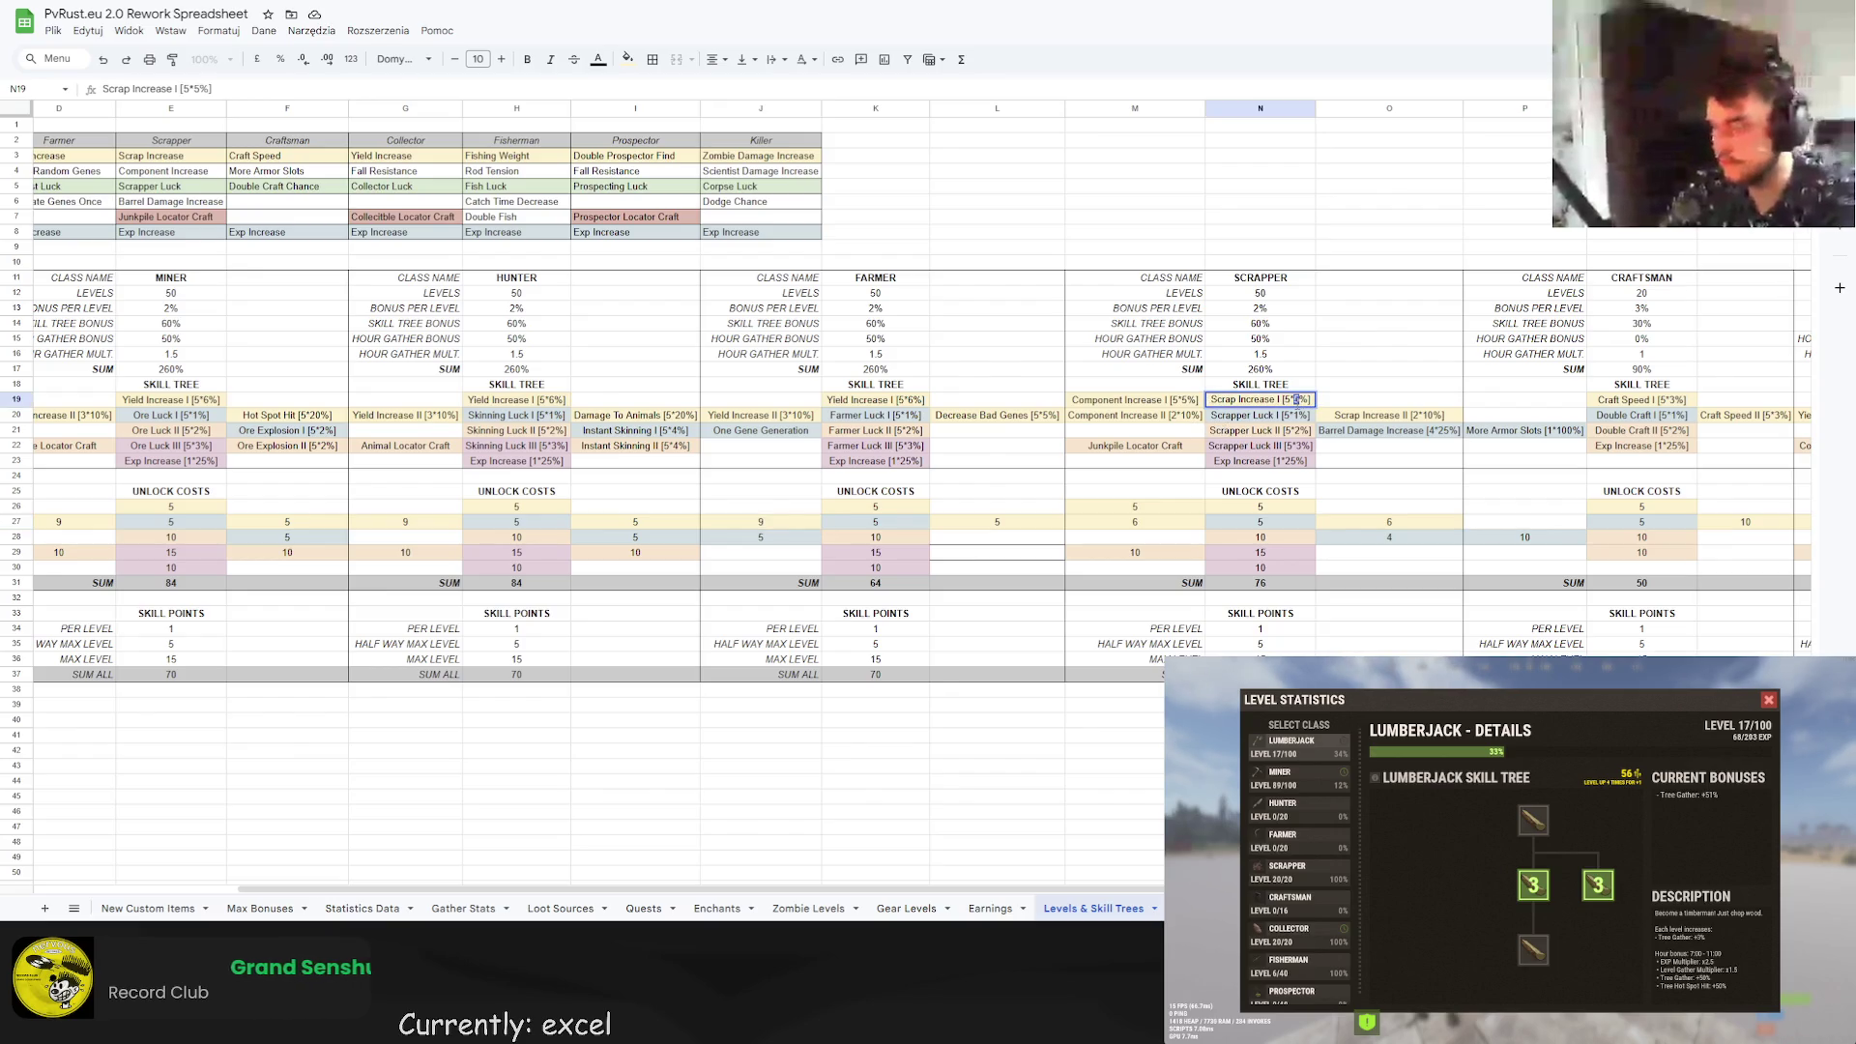
type("6")
left_click(1437, 416)
double_click(1416, 415)
type("3")
left_click(1389, 522)
type("9")
key("Up")
key("Left")
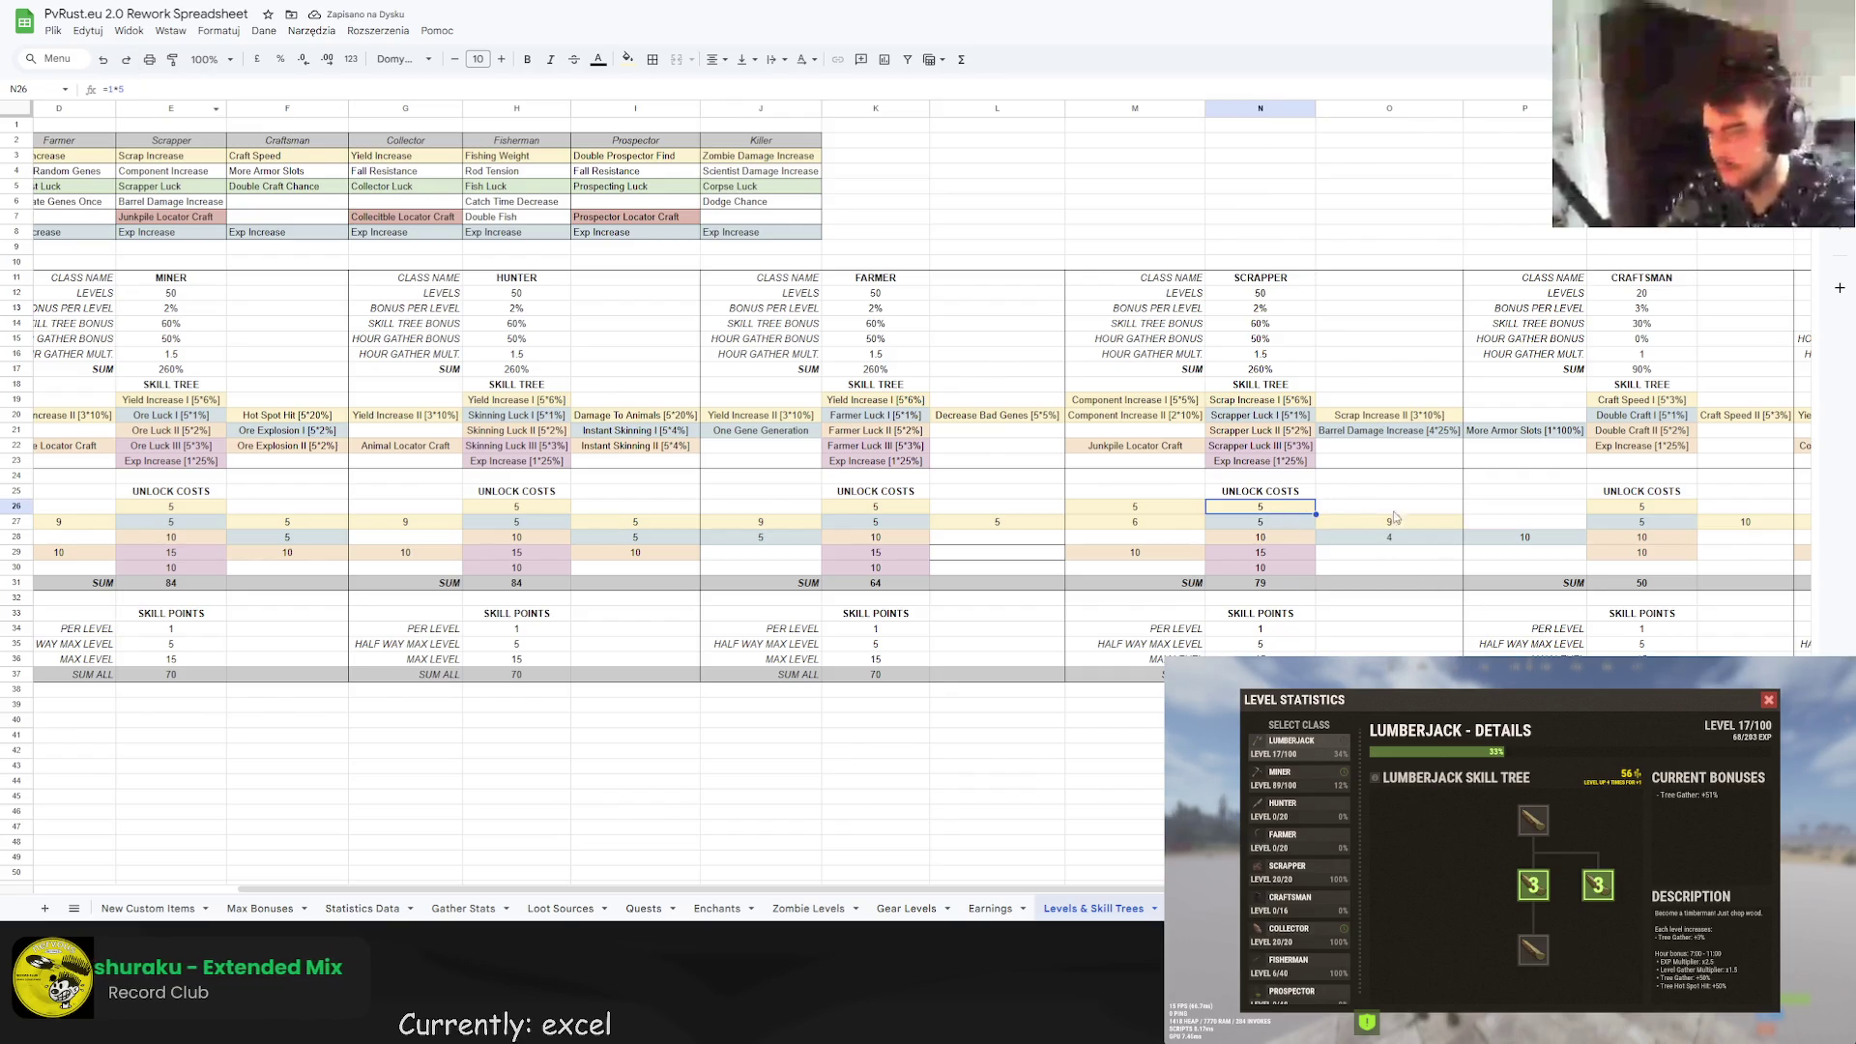
Edit Component Increase I and change Component Increase II to [3*5%].
left_click(1179, 404)
key("BackSpace")
type("3")
key("Return")
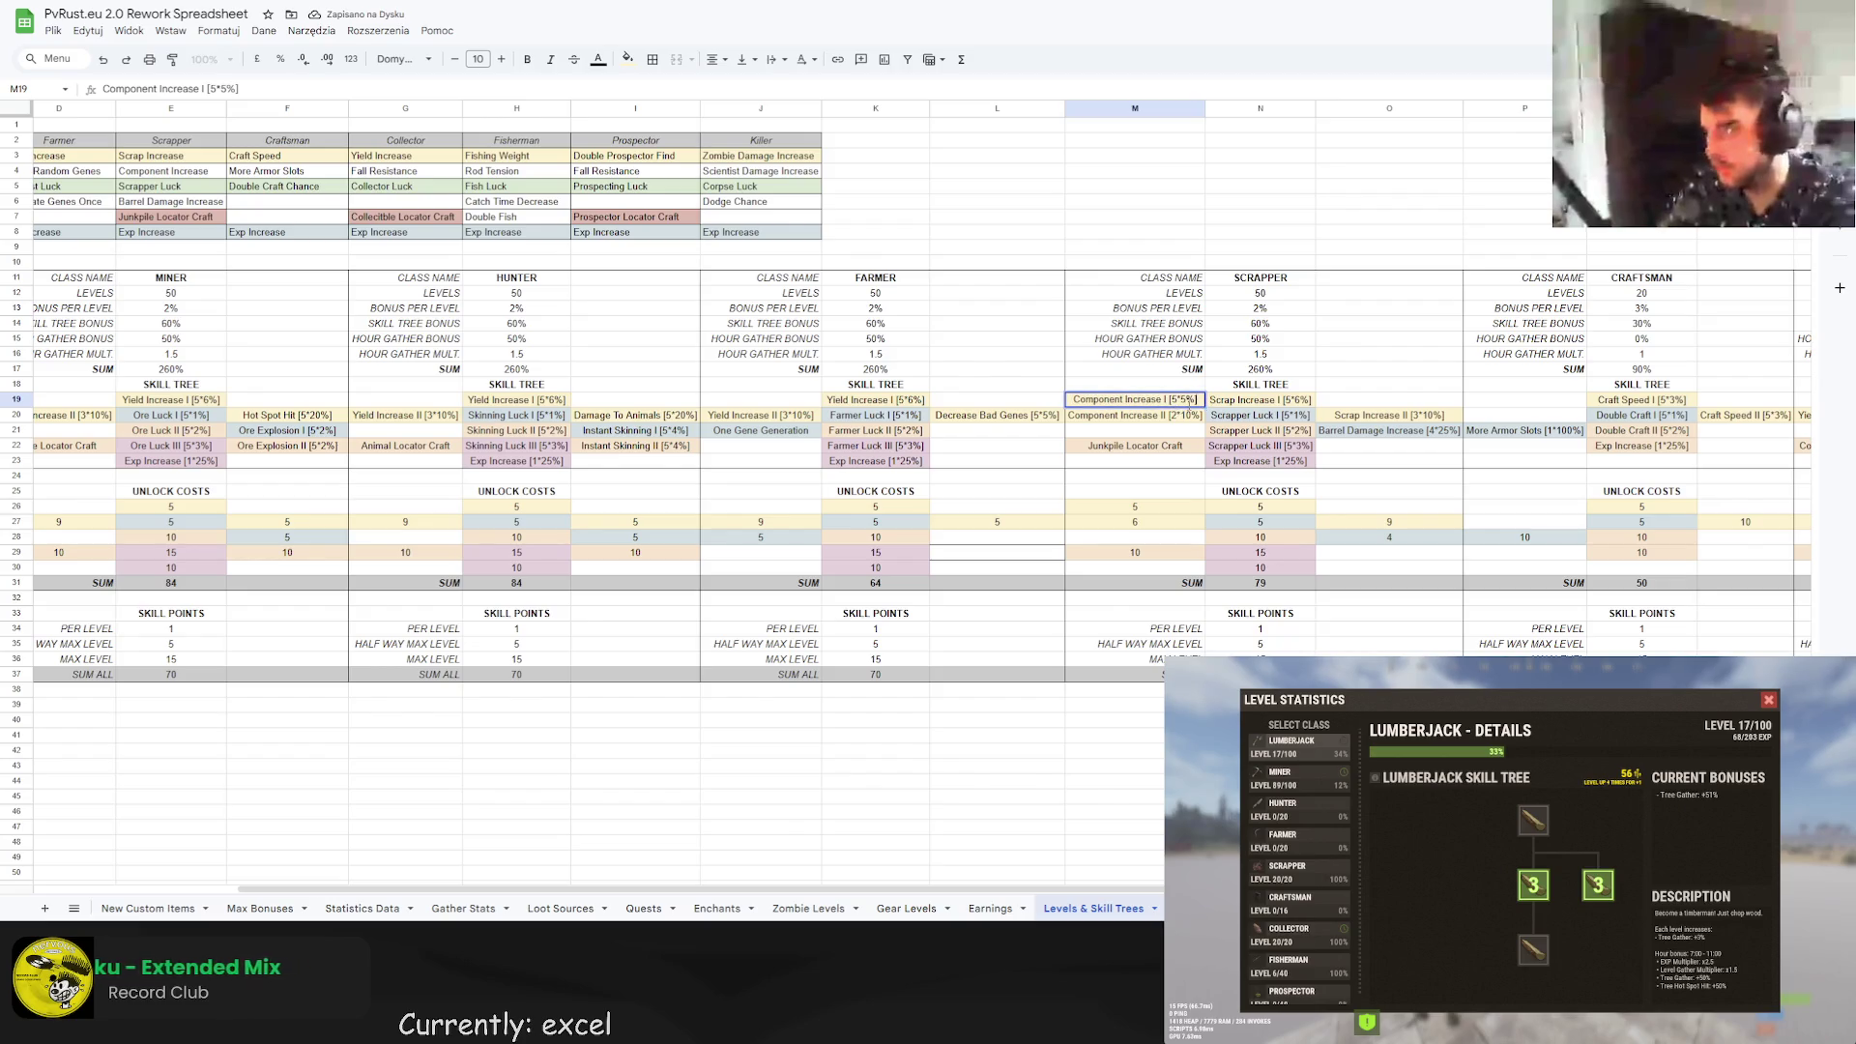
double_click(1183, 418)
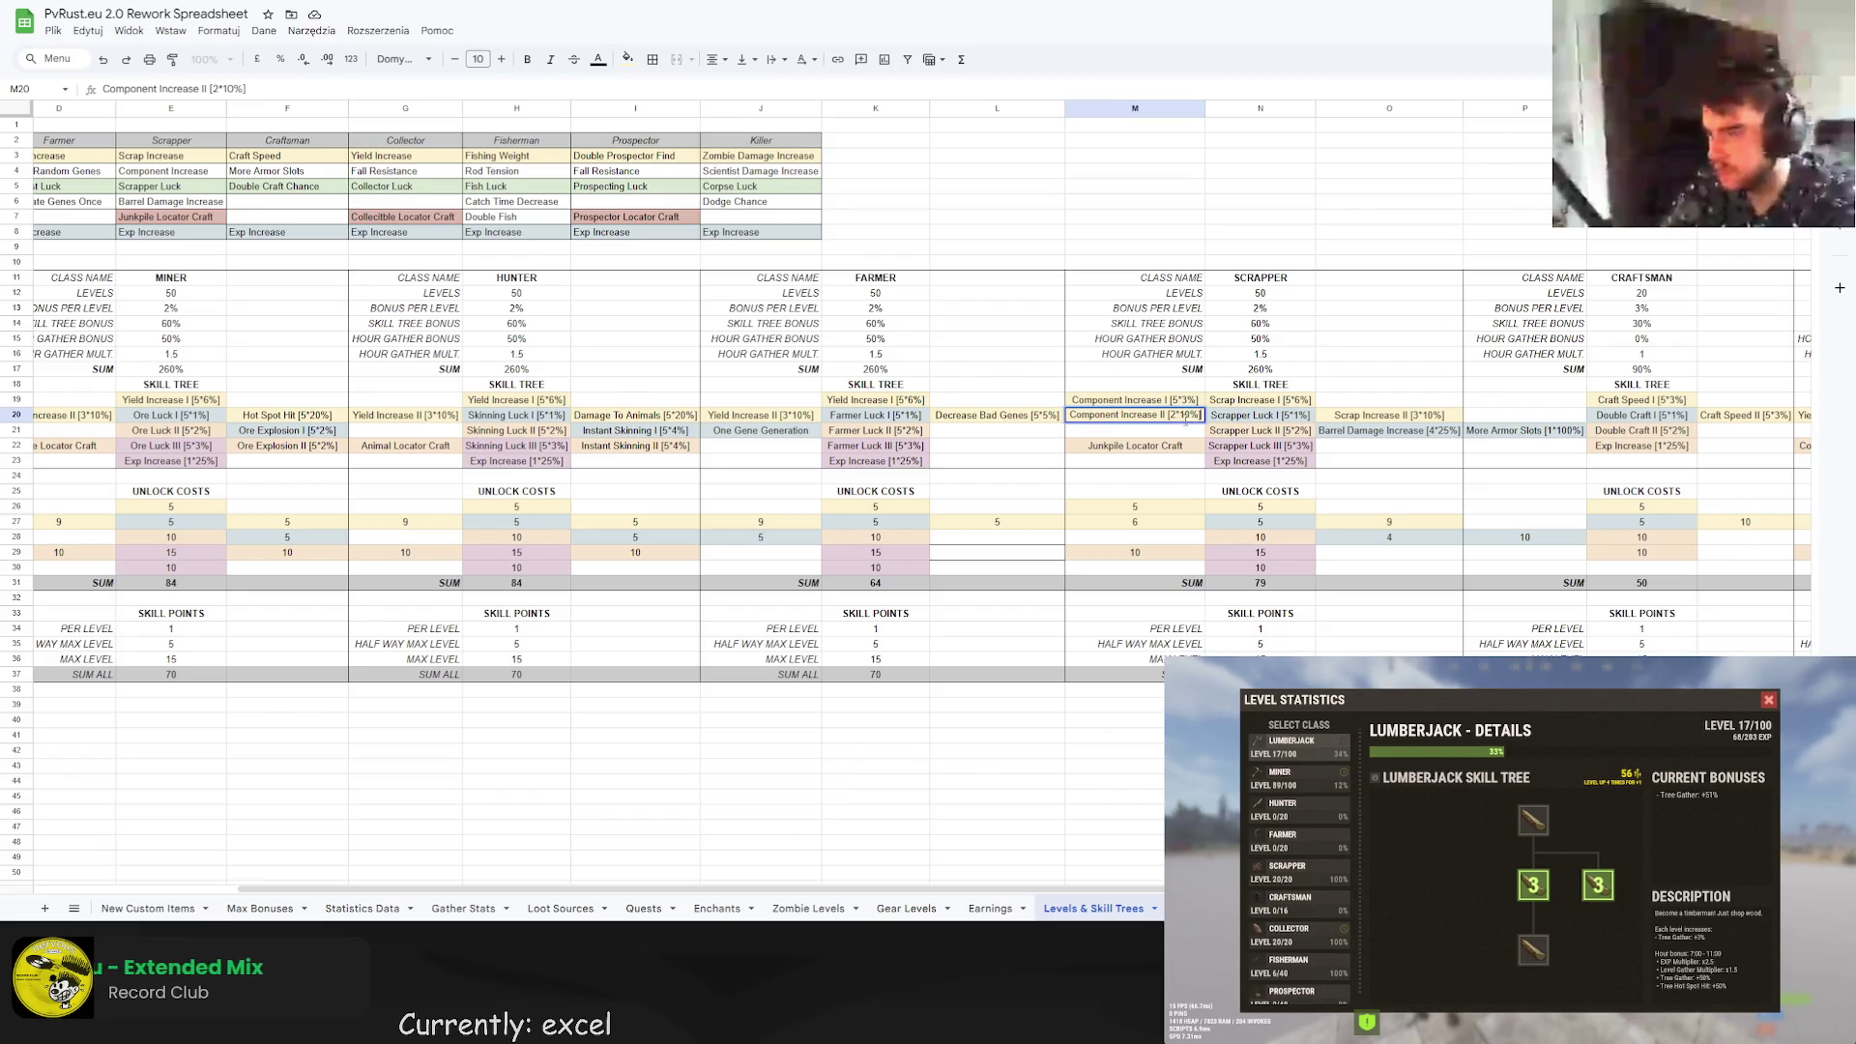
double_click(1173, 415)
type("3")
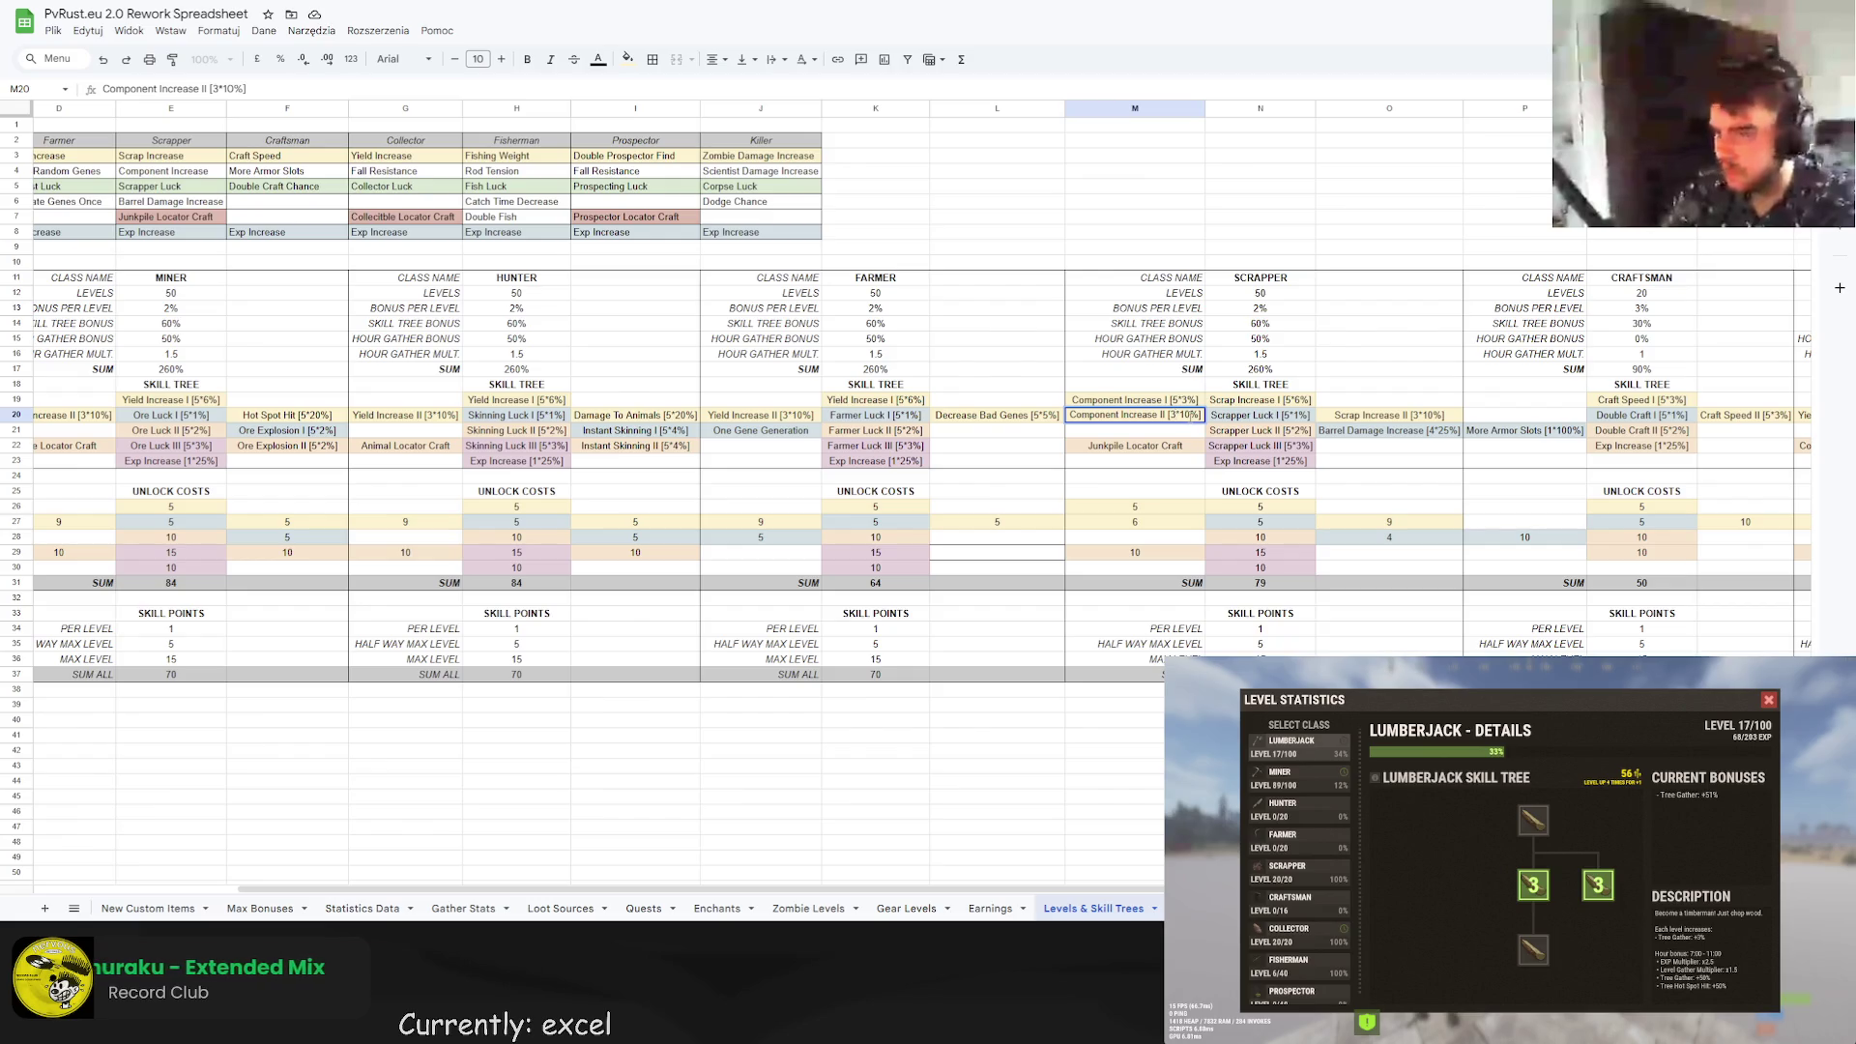
key("BackSpace")
key("BackSpace")
type("5")
key("Return")
Set Component Increase II's unlock cost to =3*3 (9) and review the Scrapper cost cells.
left_click(1138, 522)
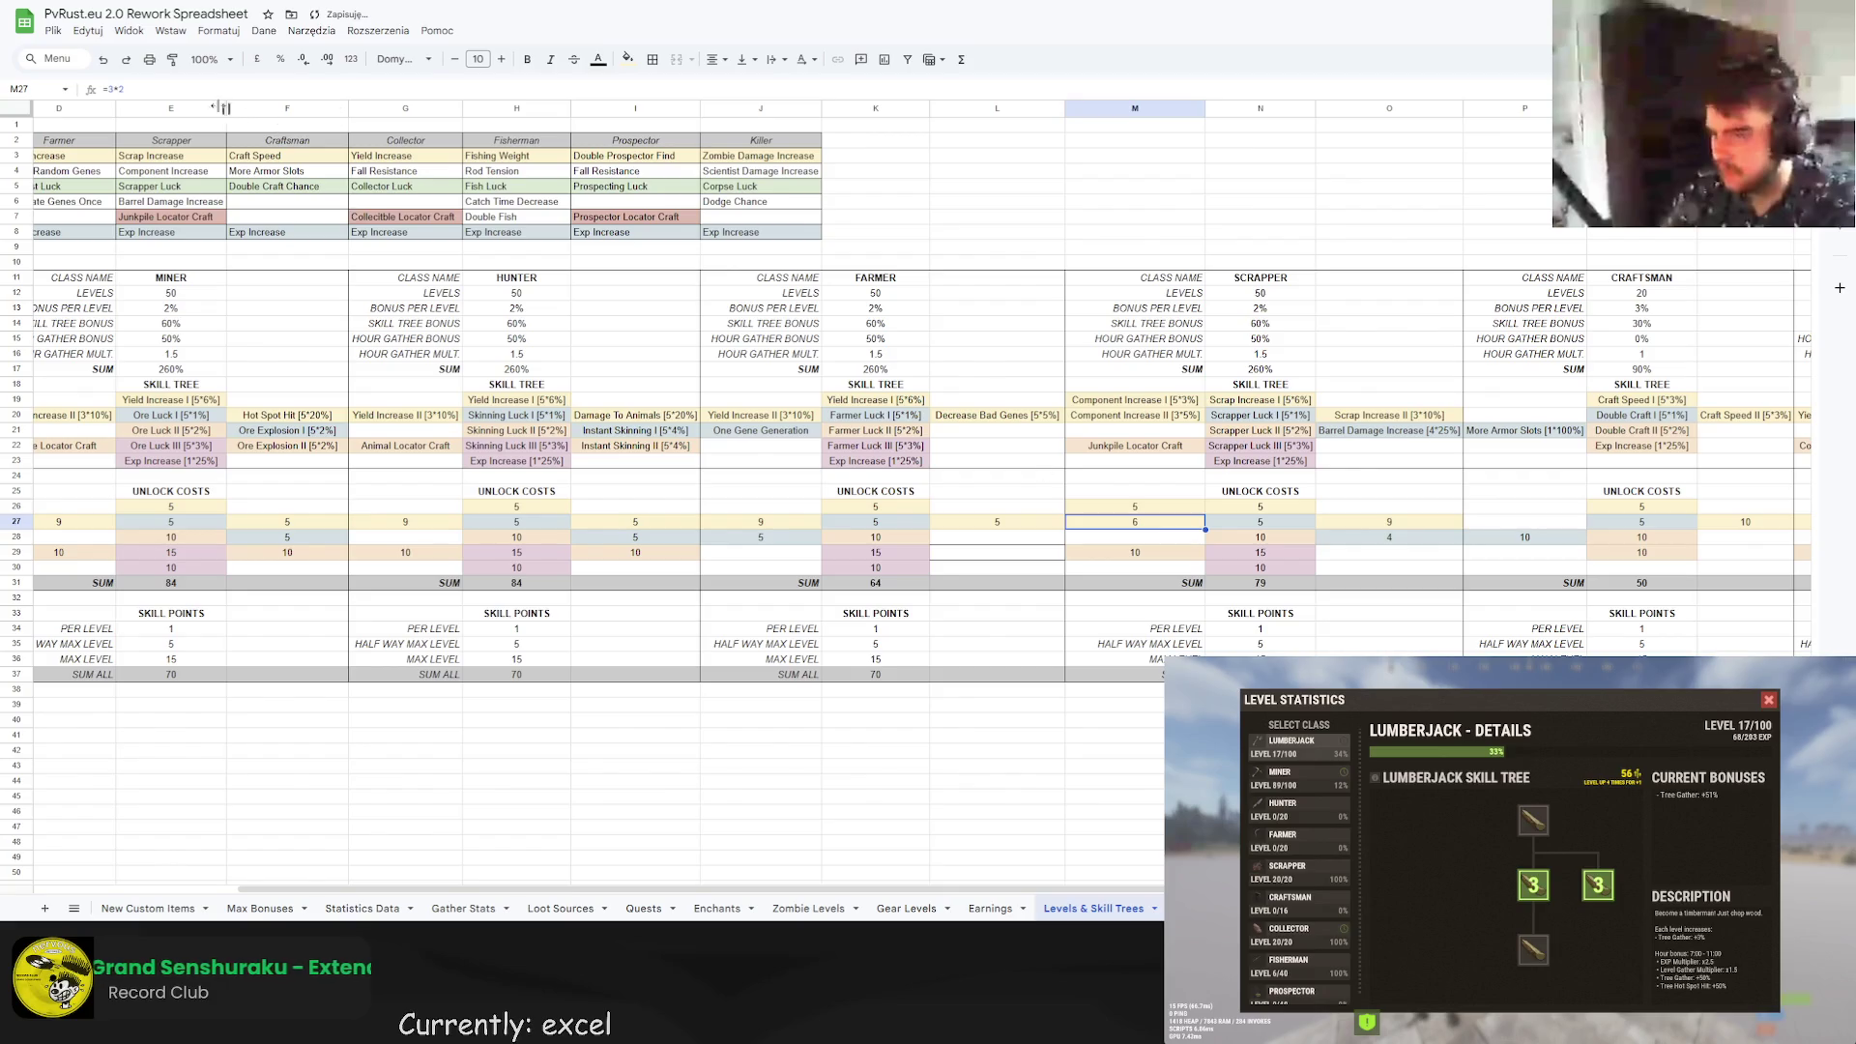
type("=3*3")
left_click(1269, 511)
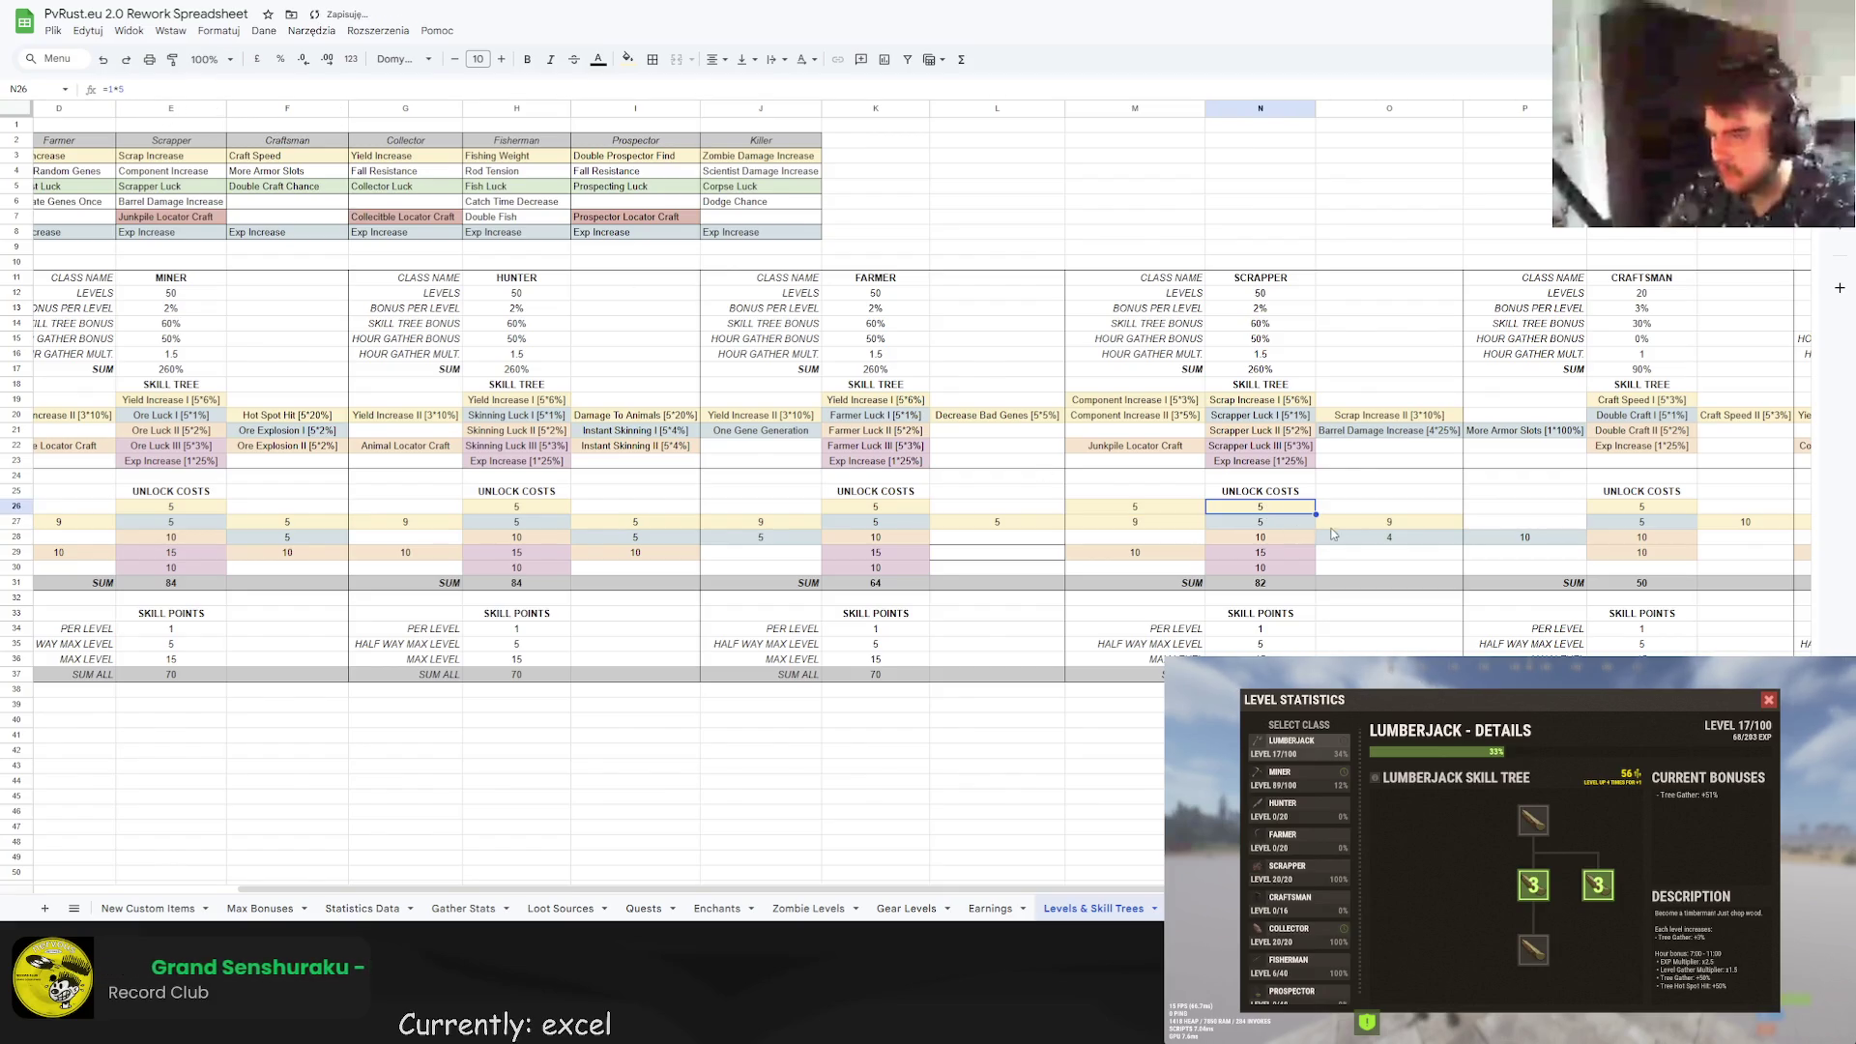
left_click(1329, 535)
left_click(1153, 523)
left_click(1246, 511)
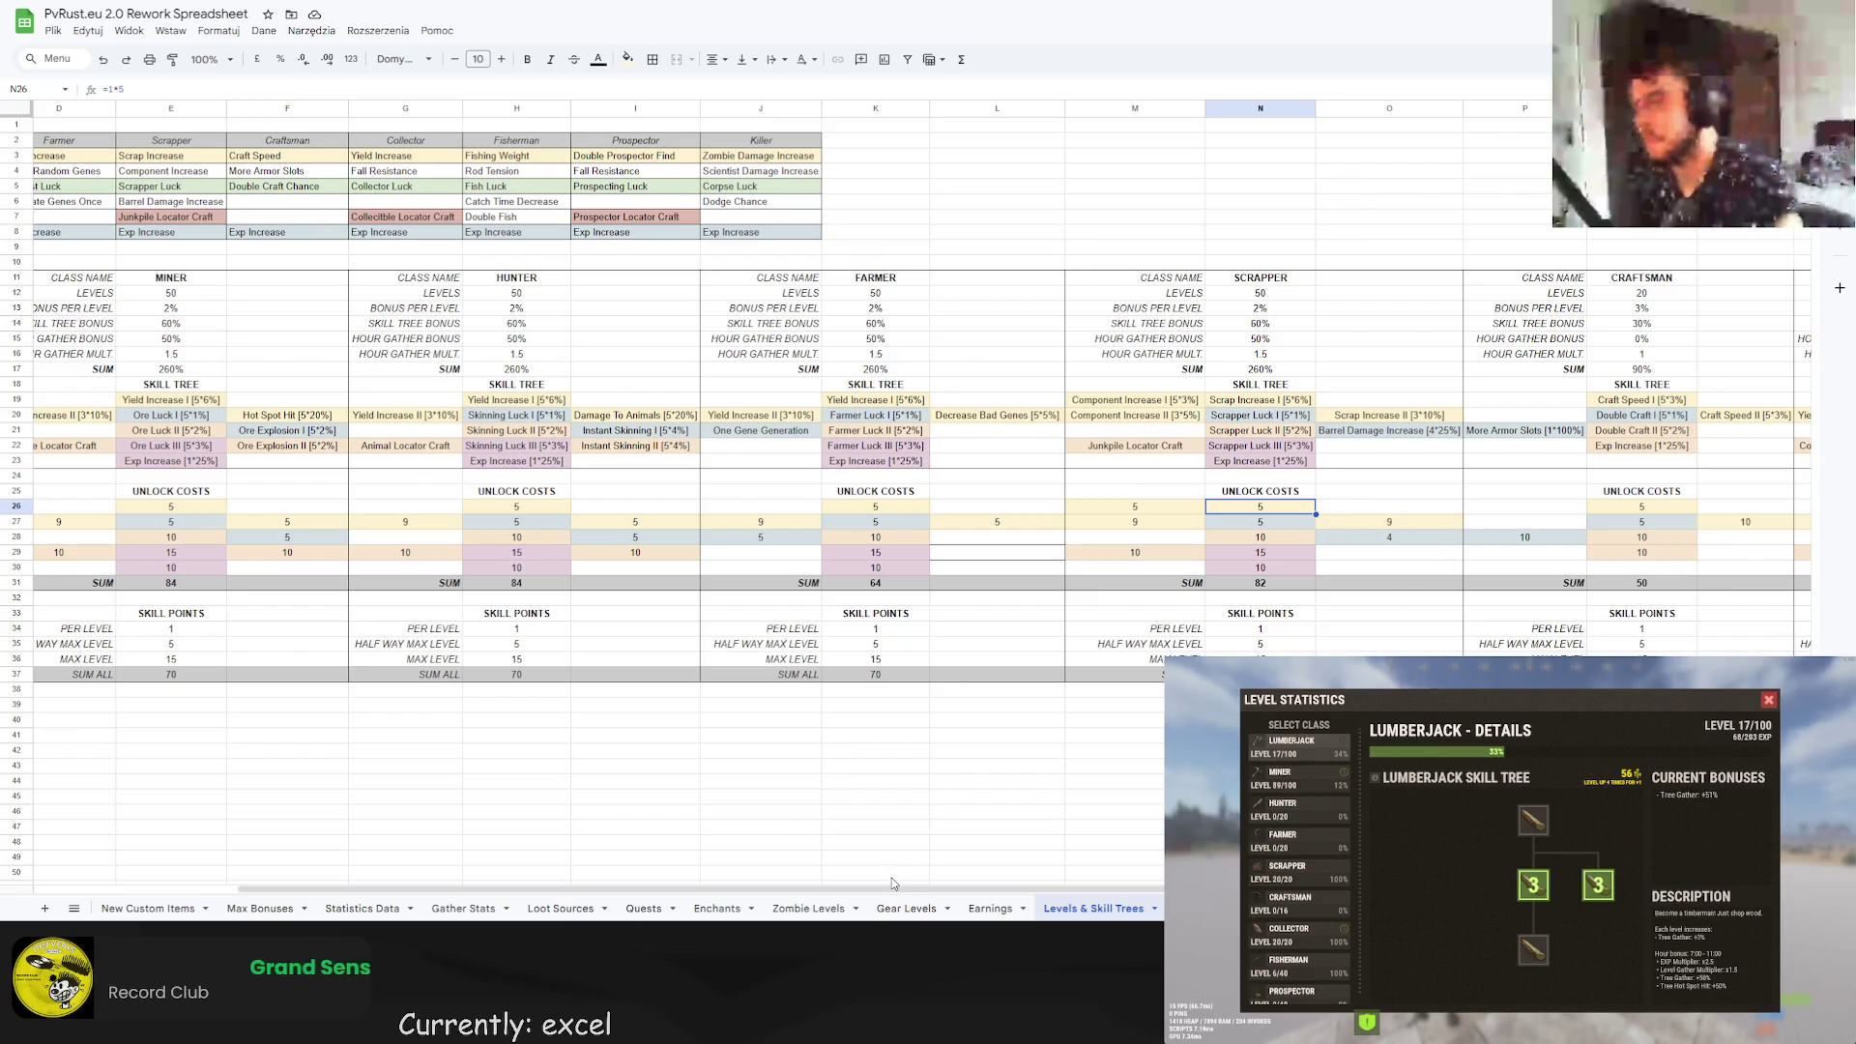
left_click_drag(894, 883, 1187, 884)
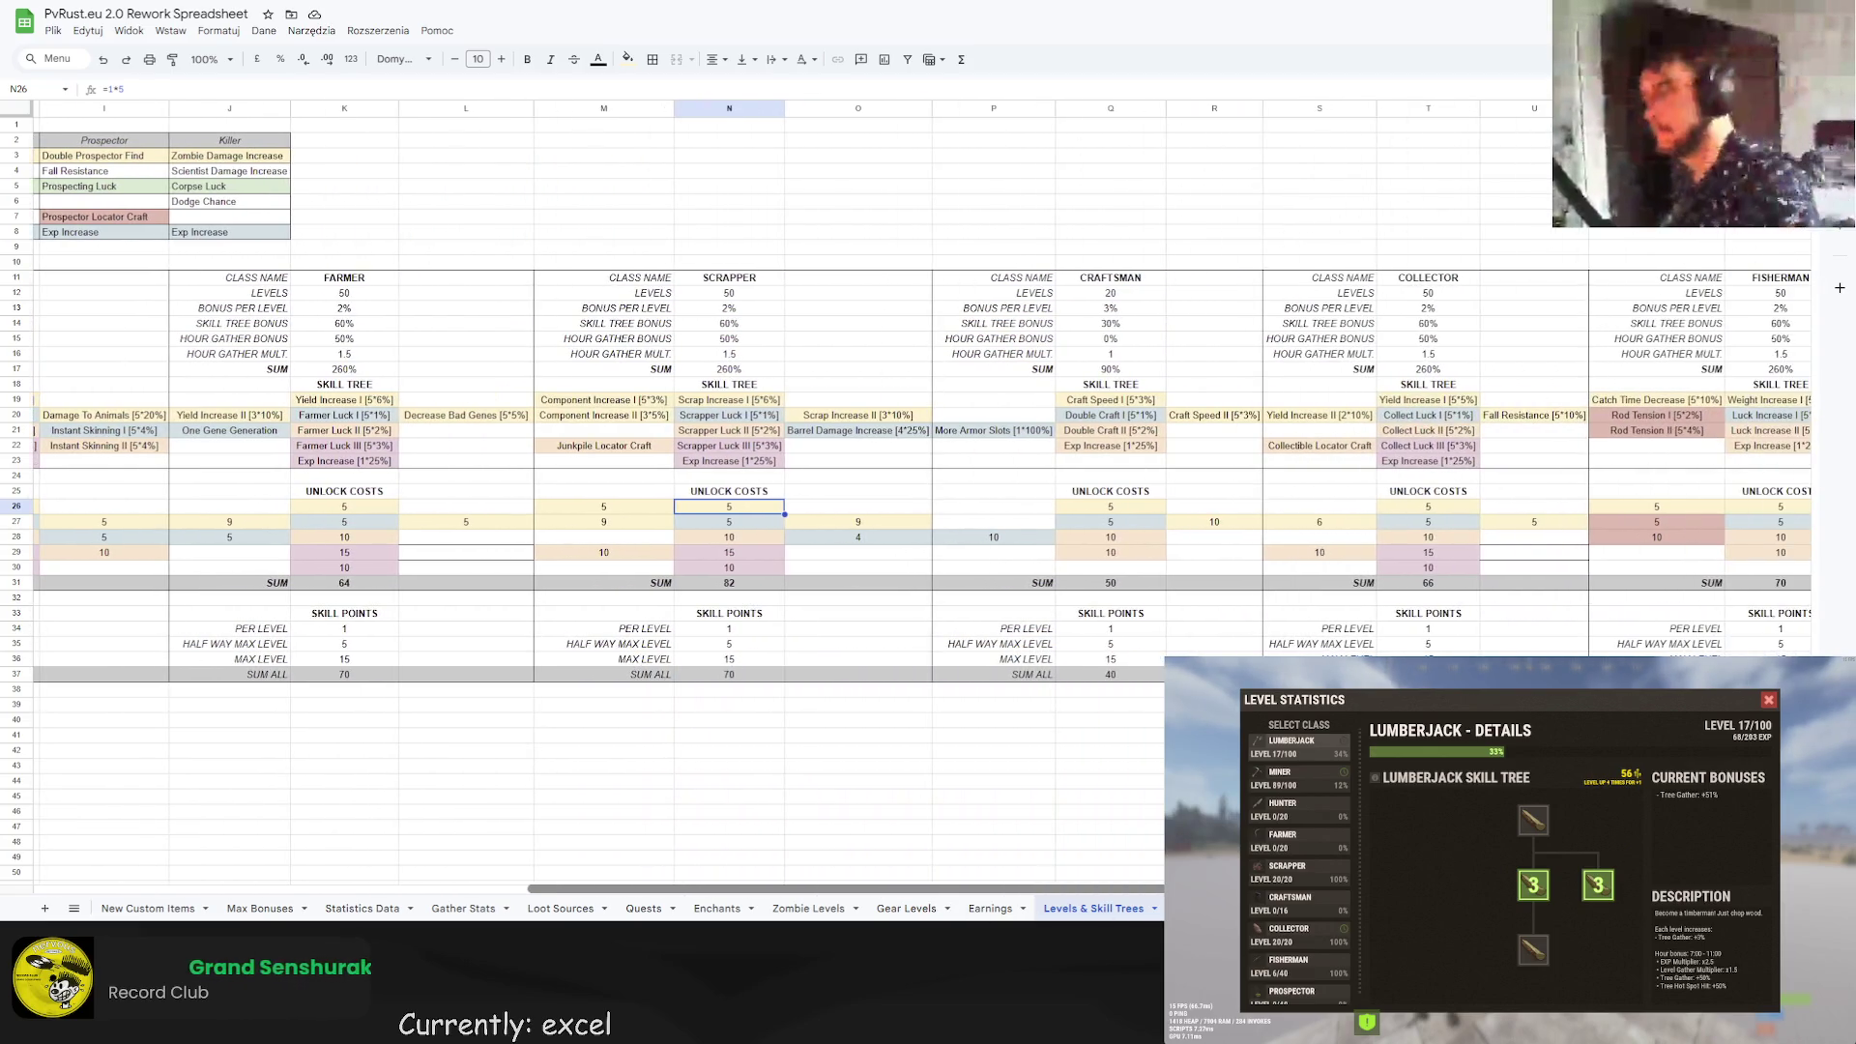
Set Collector's Yield Increase I to [5*6%] and its Yield Increase II cost to =3*3 (9).
left_click(1463, 399)
key("BackSpace")
type("6")
left_click(1341, 416)
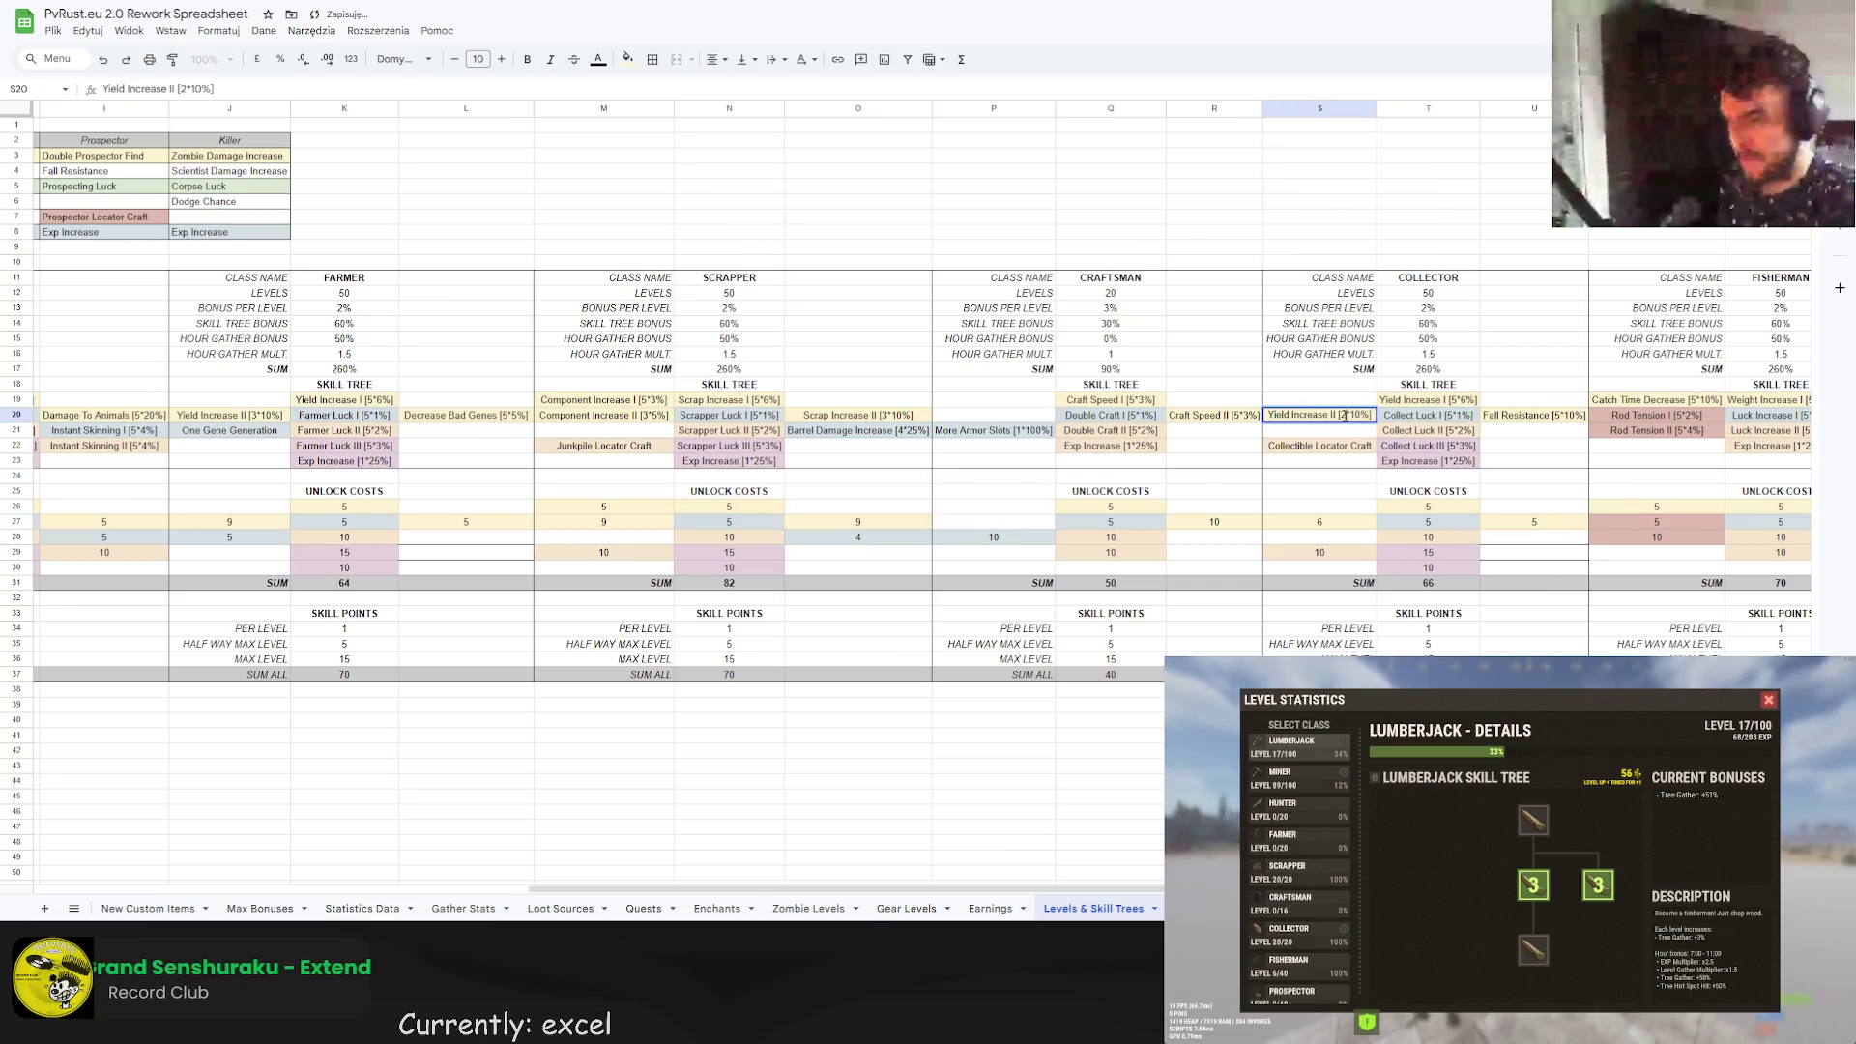
left_click(1319, 522)
left_click(124, 89)
key("BackSpace")
type("3*2")
key("Tab")
Scroll right to the Fisherman's Weight Increase I entry.
left_click_drag(967, 889, 1112, 903)
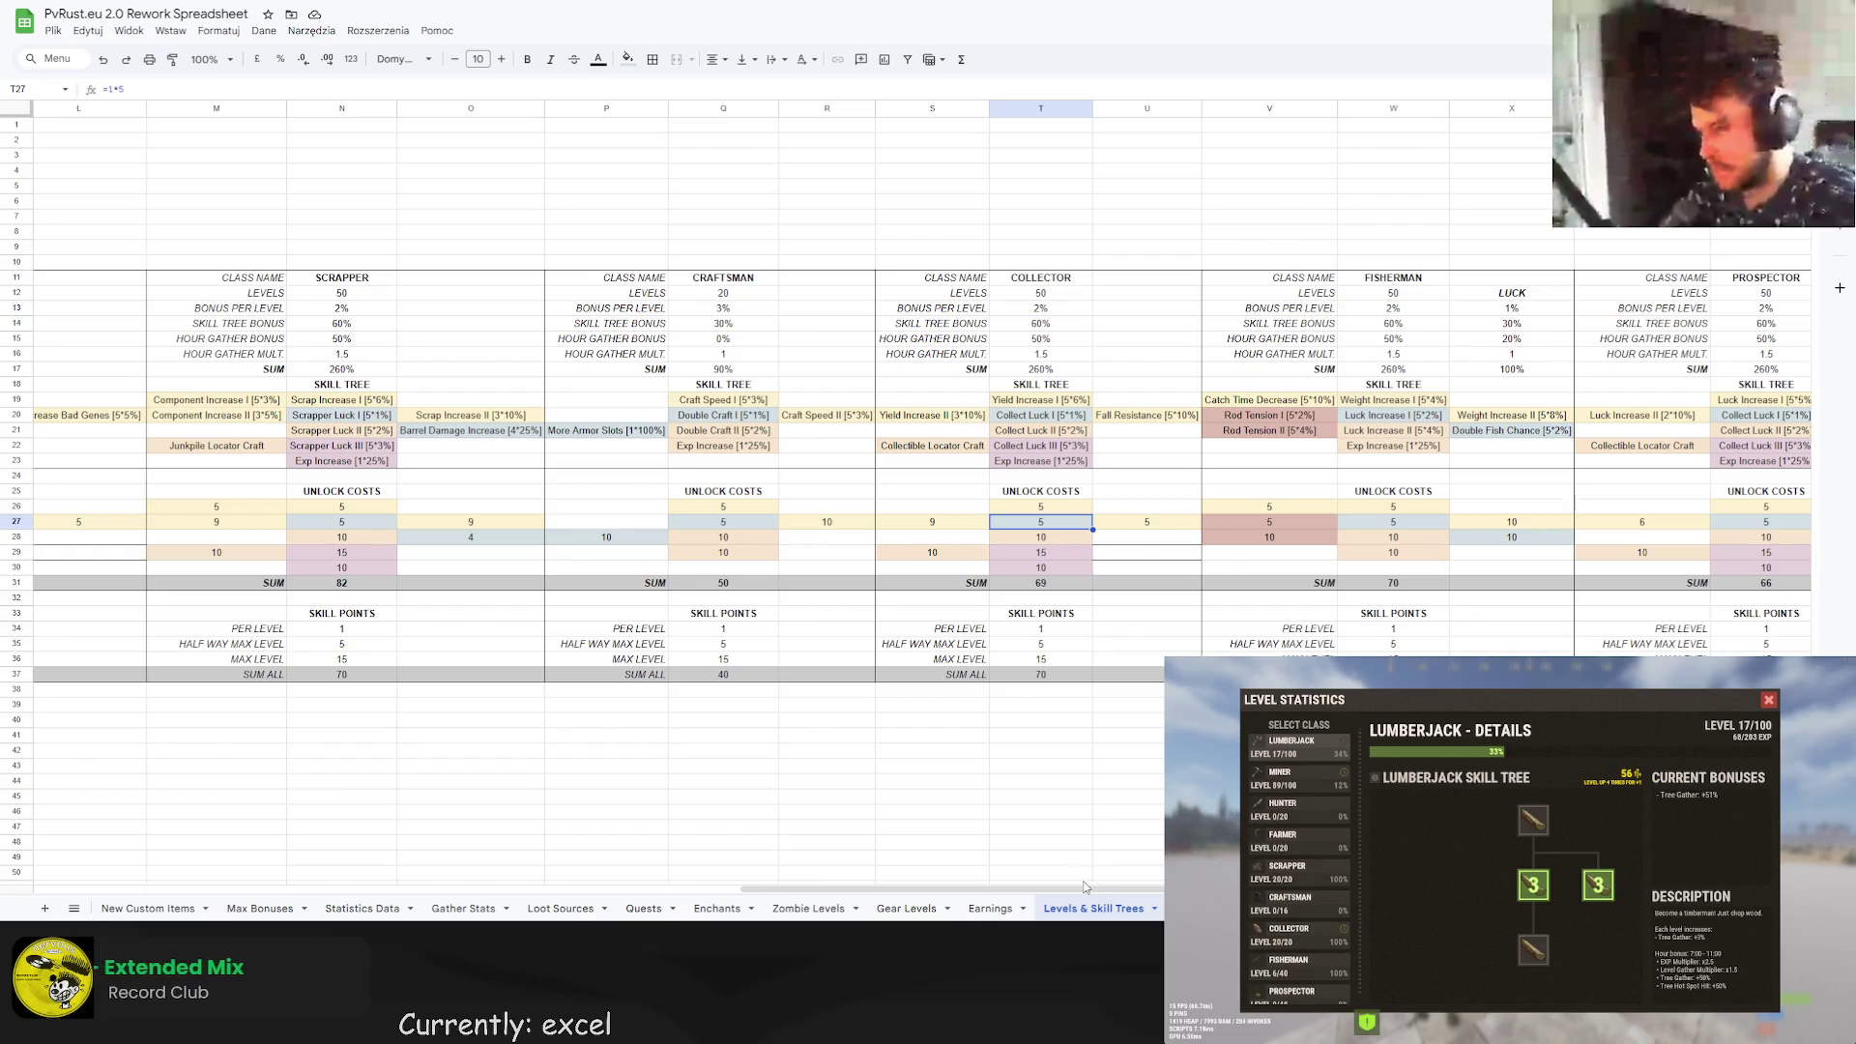
scroll(1049, 887, "right", 1)
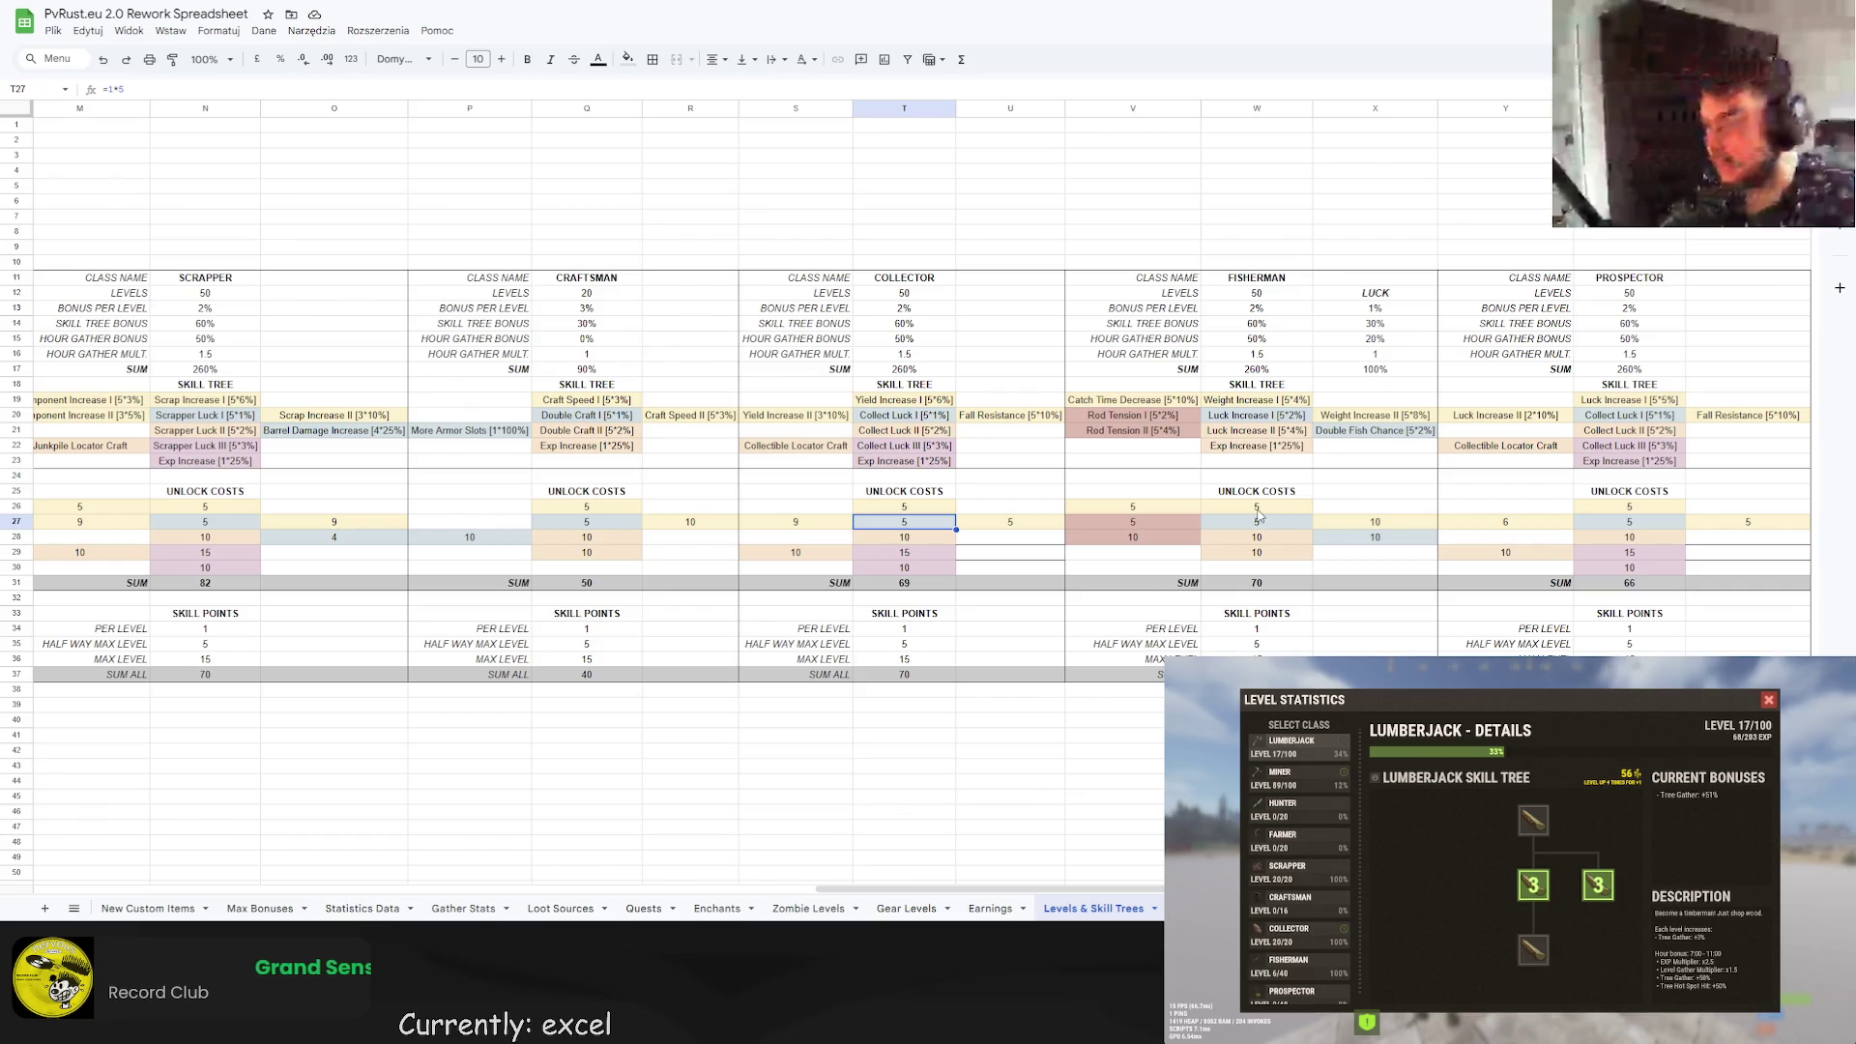
left_click(1288, 397)
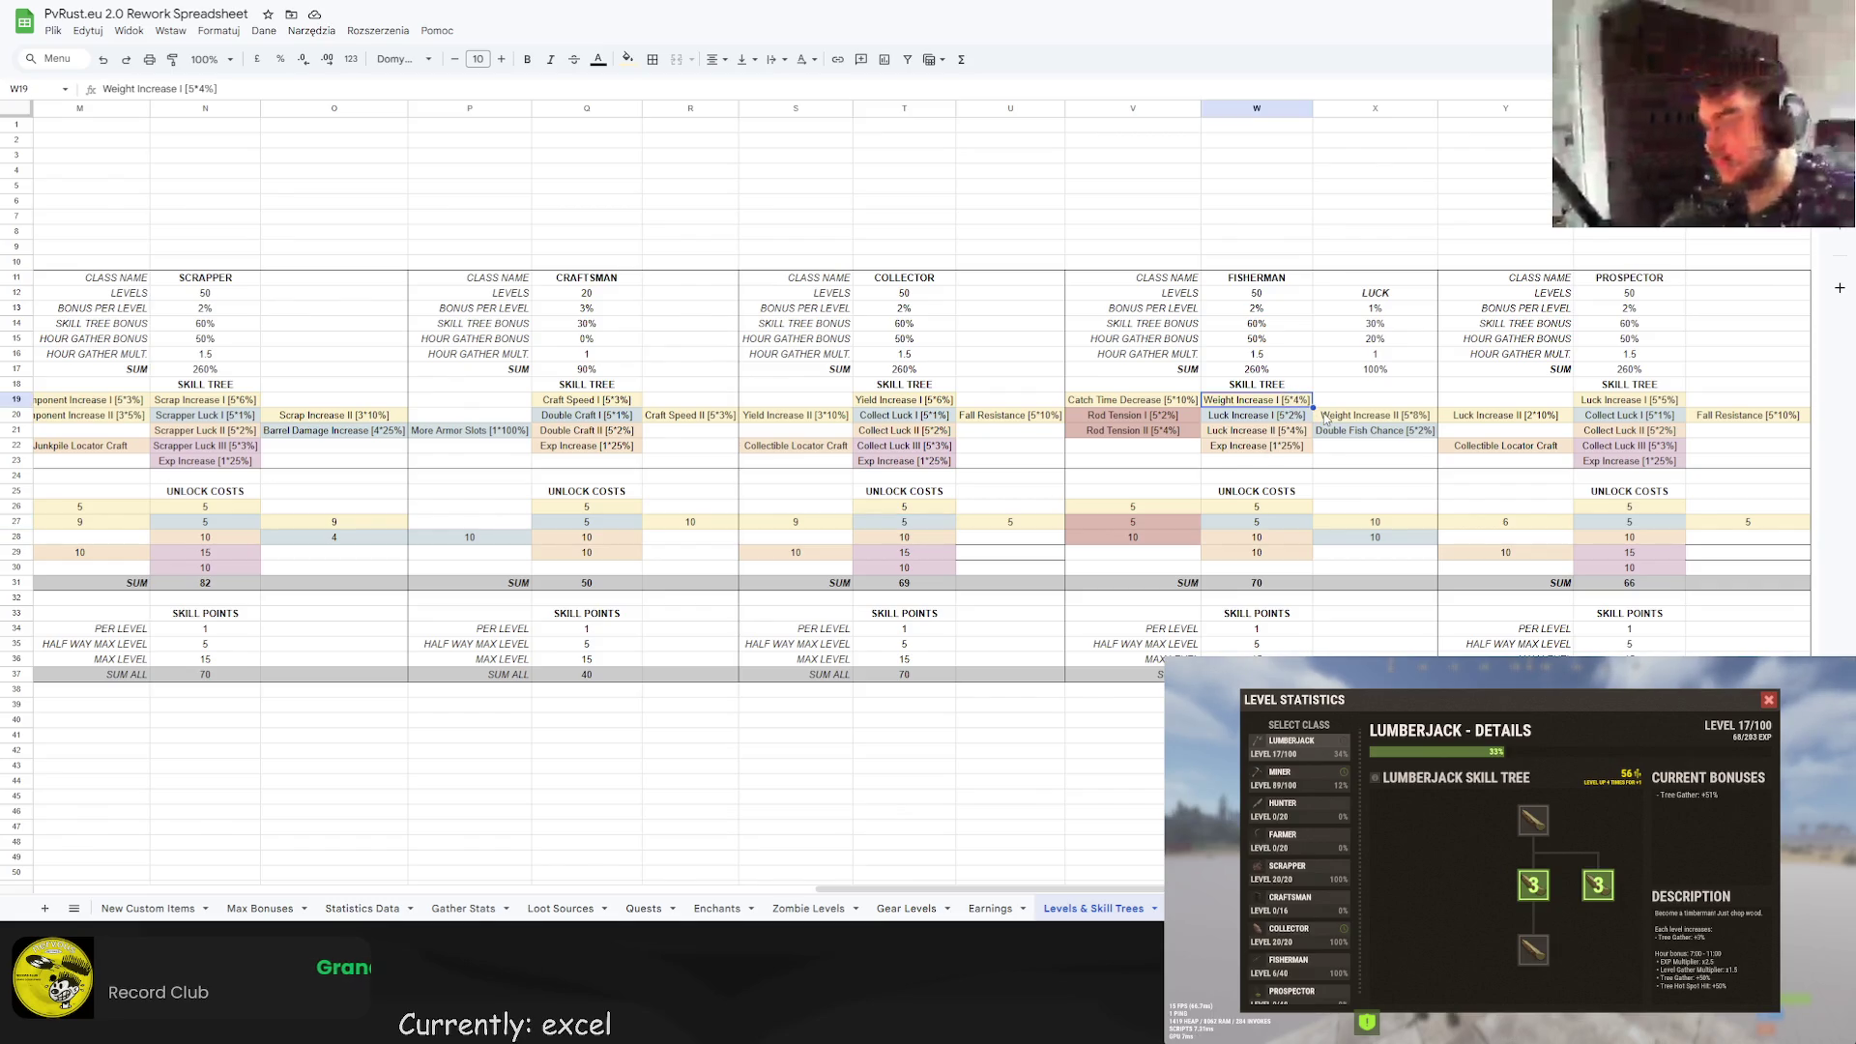
left_click(1363, 421)
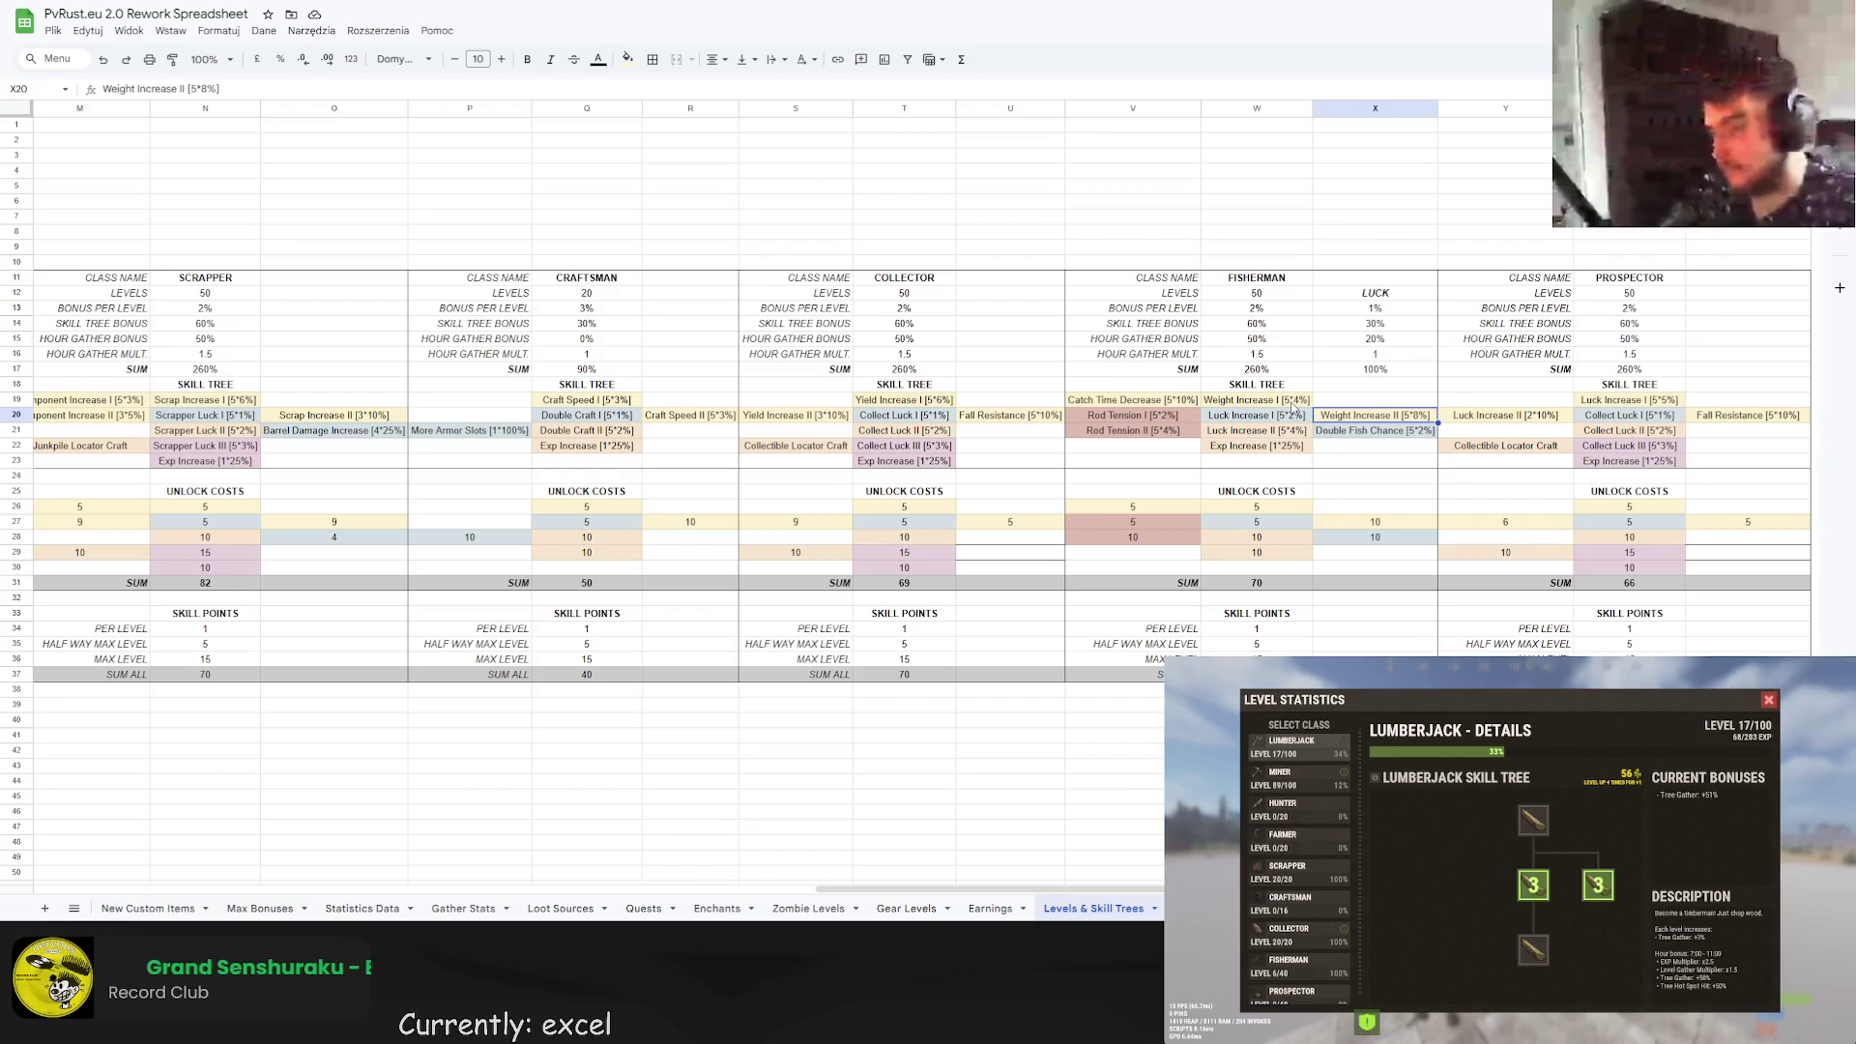
left_click(1292, 401)
double_click(1294, 400)
key("BackSpace")
type("6")
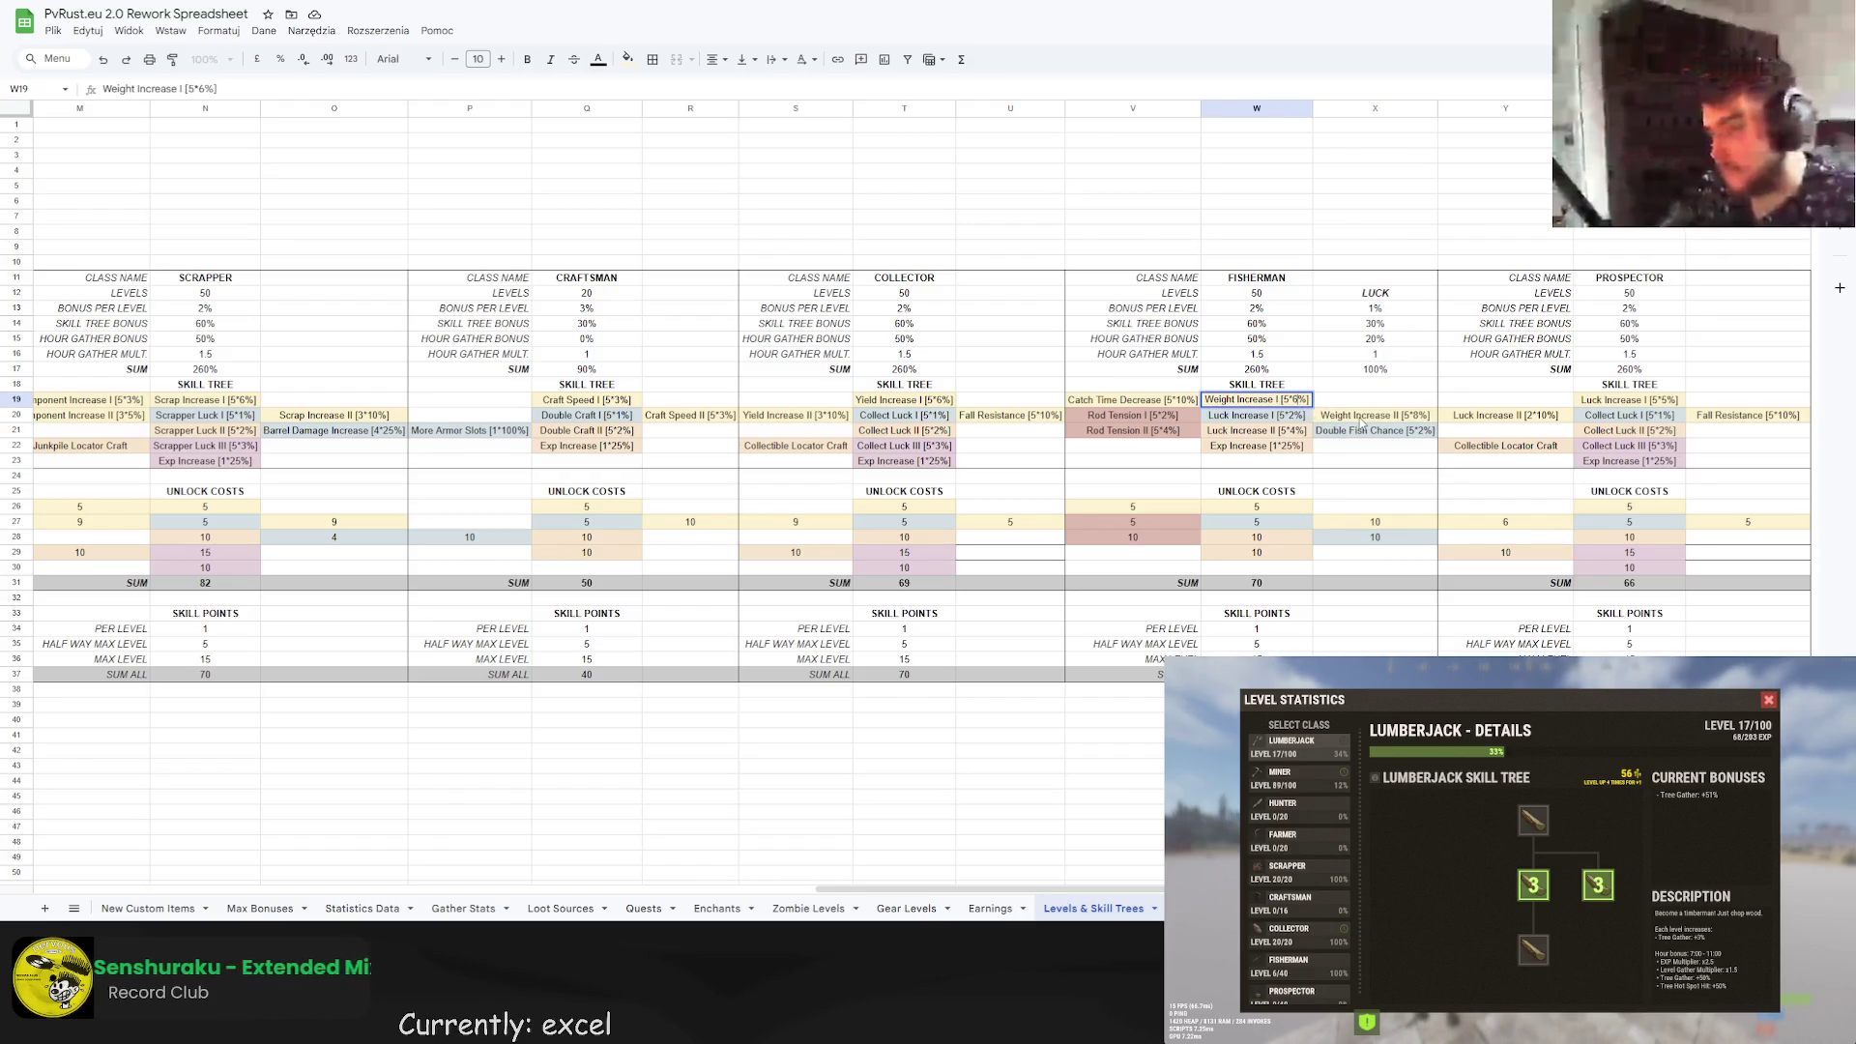
left_click(1364, 418)
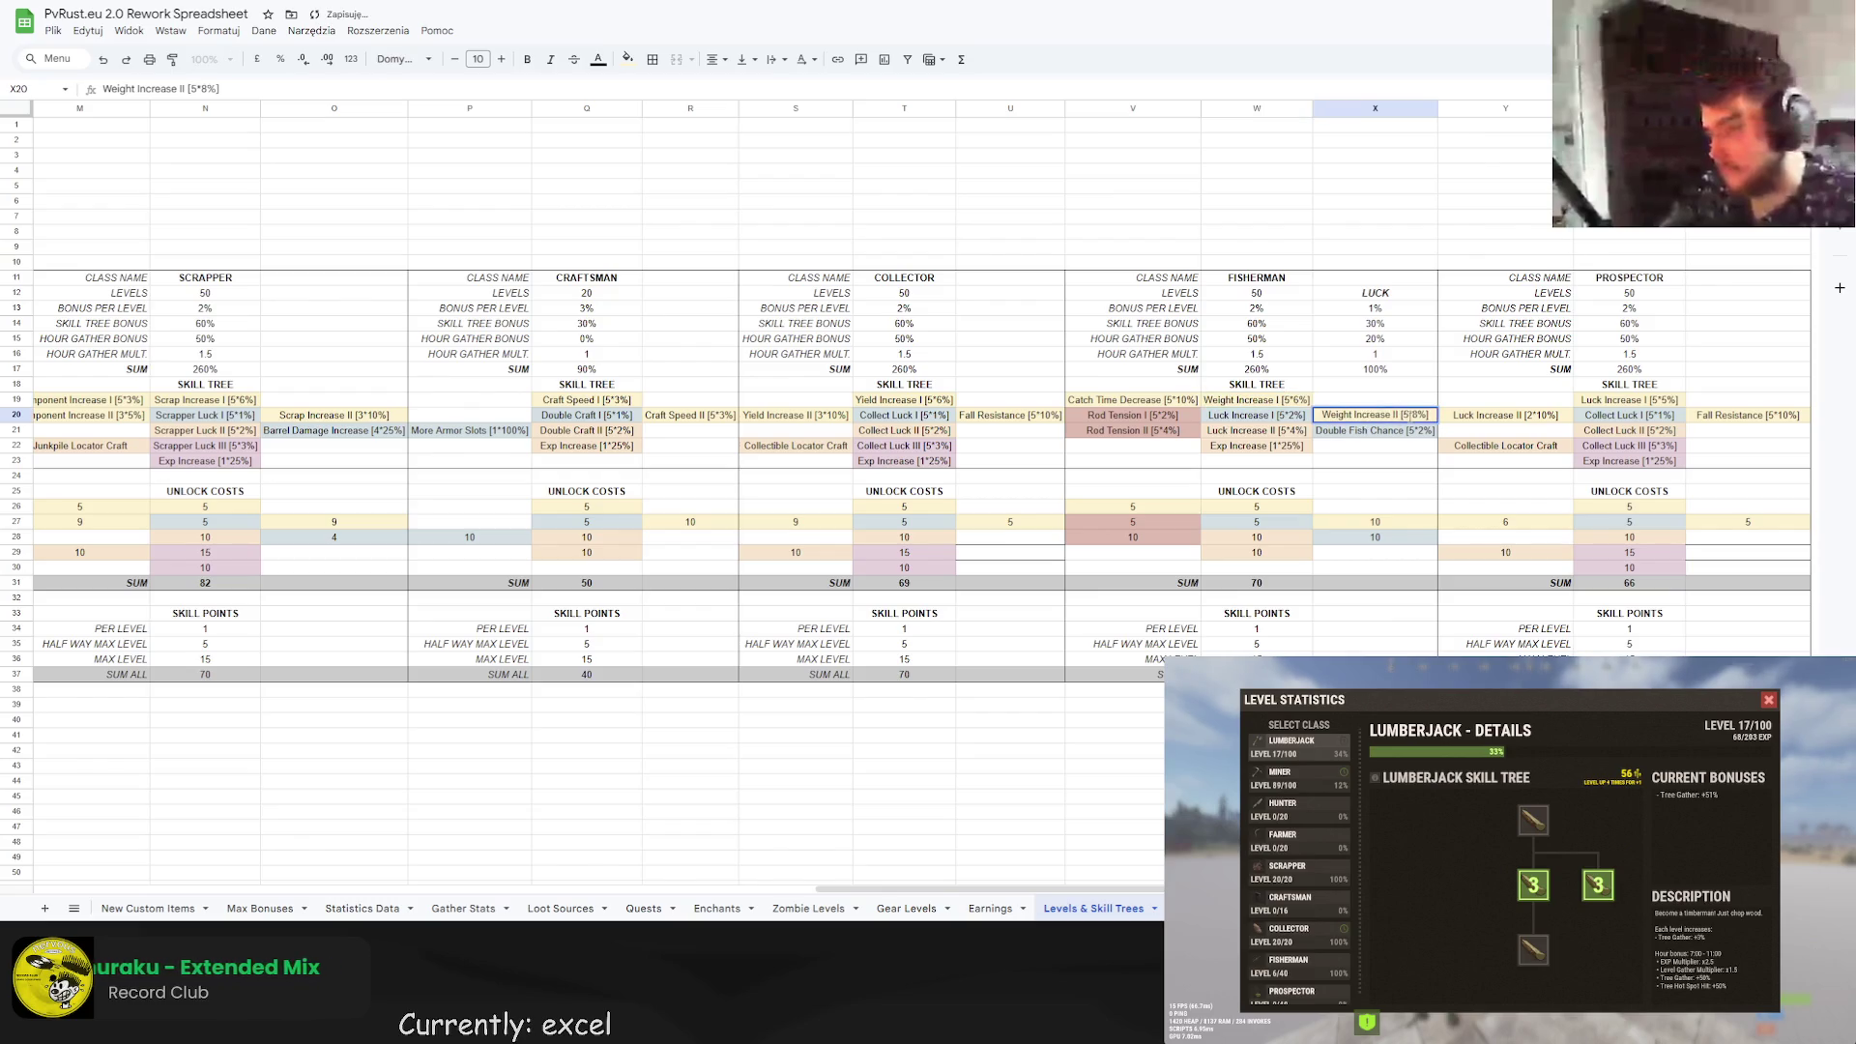
double_click(1404, 415)
key("BackSpace")
key("BackSpace")
type("3")
key("BackSpace")
type("[5")
key("Escape")
key("ctrl+z")
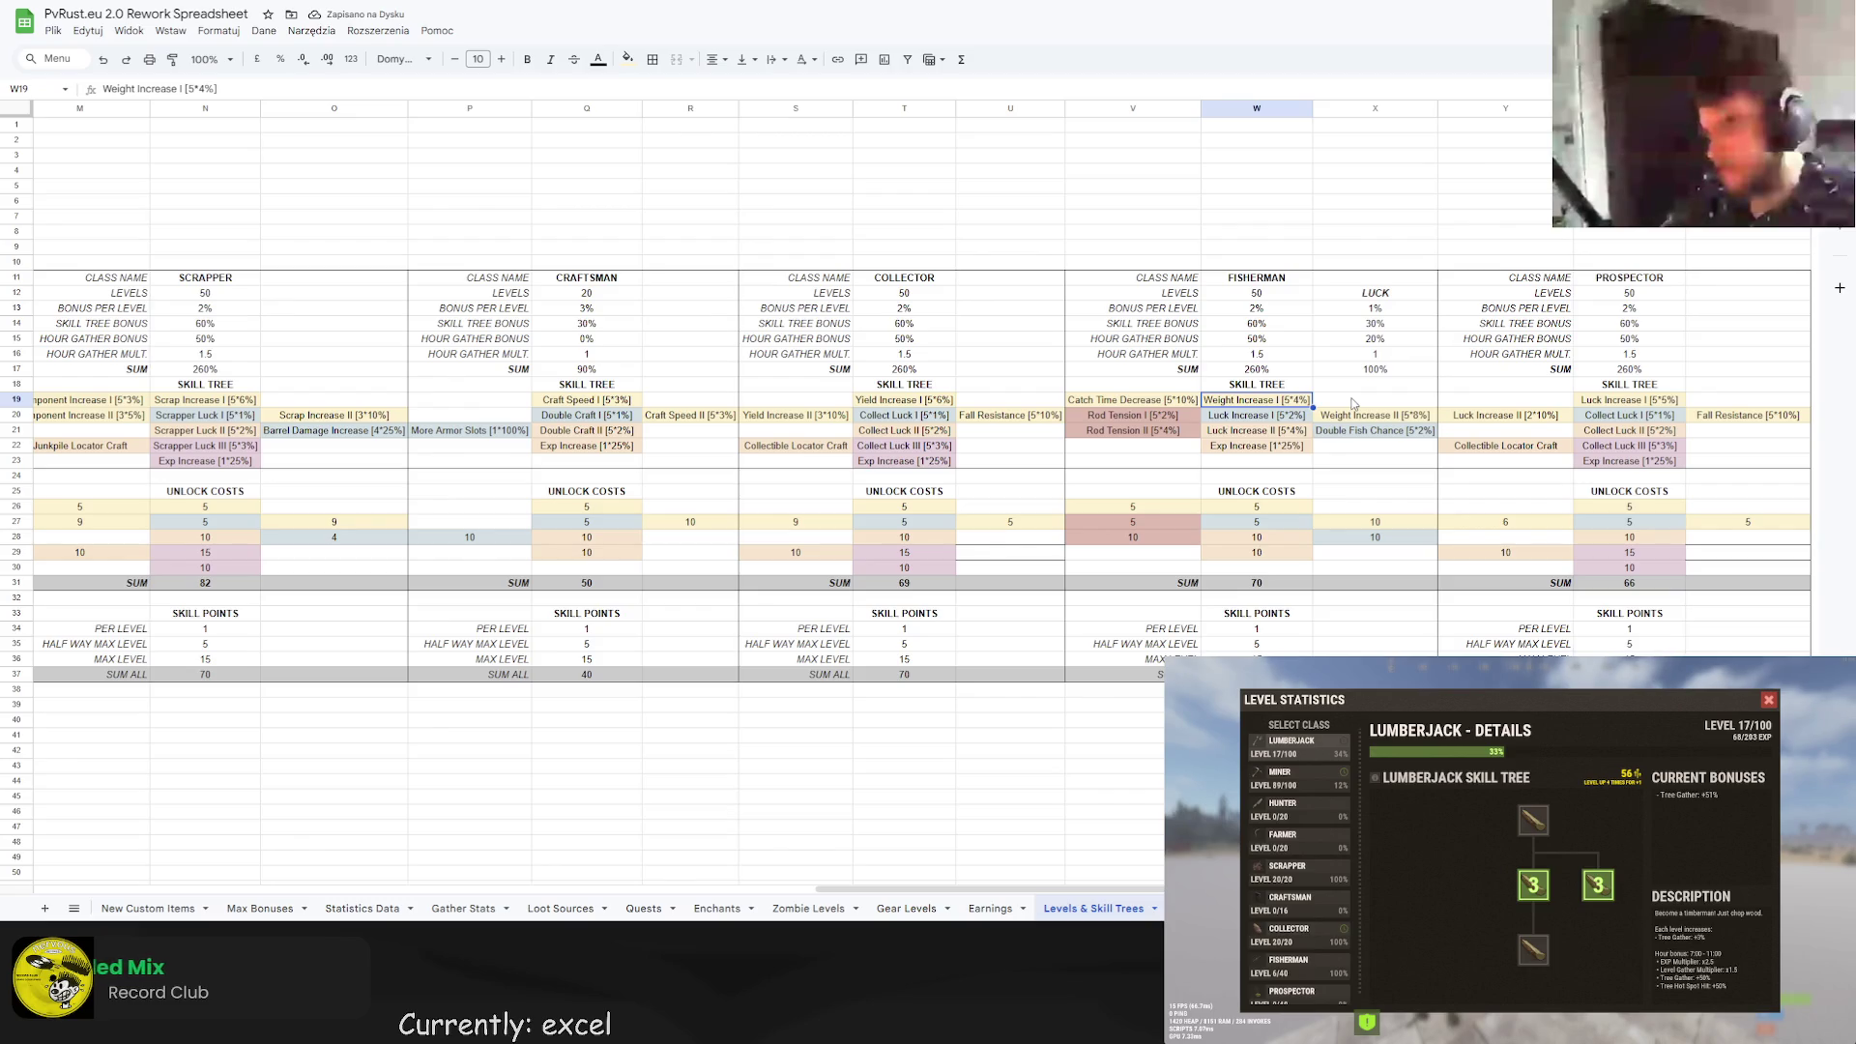
left_click(1345, 373)
left_click(1353, 397)
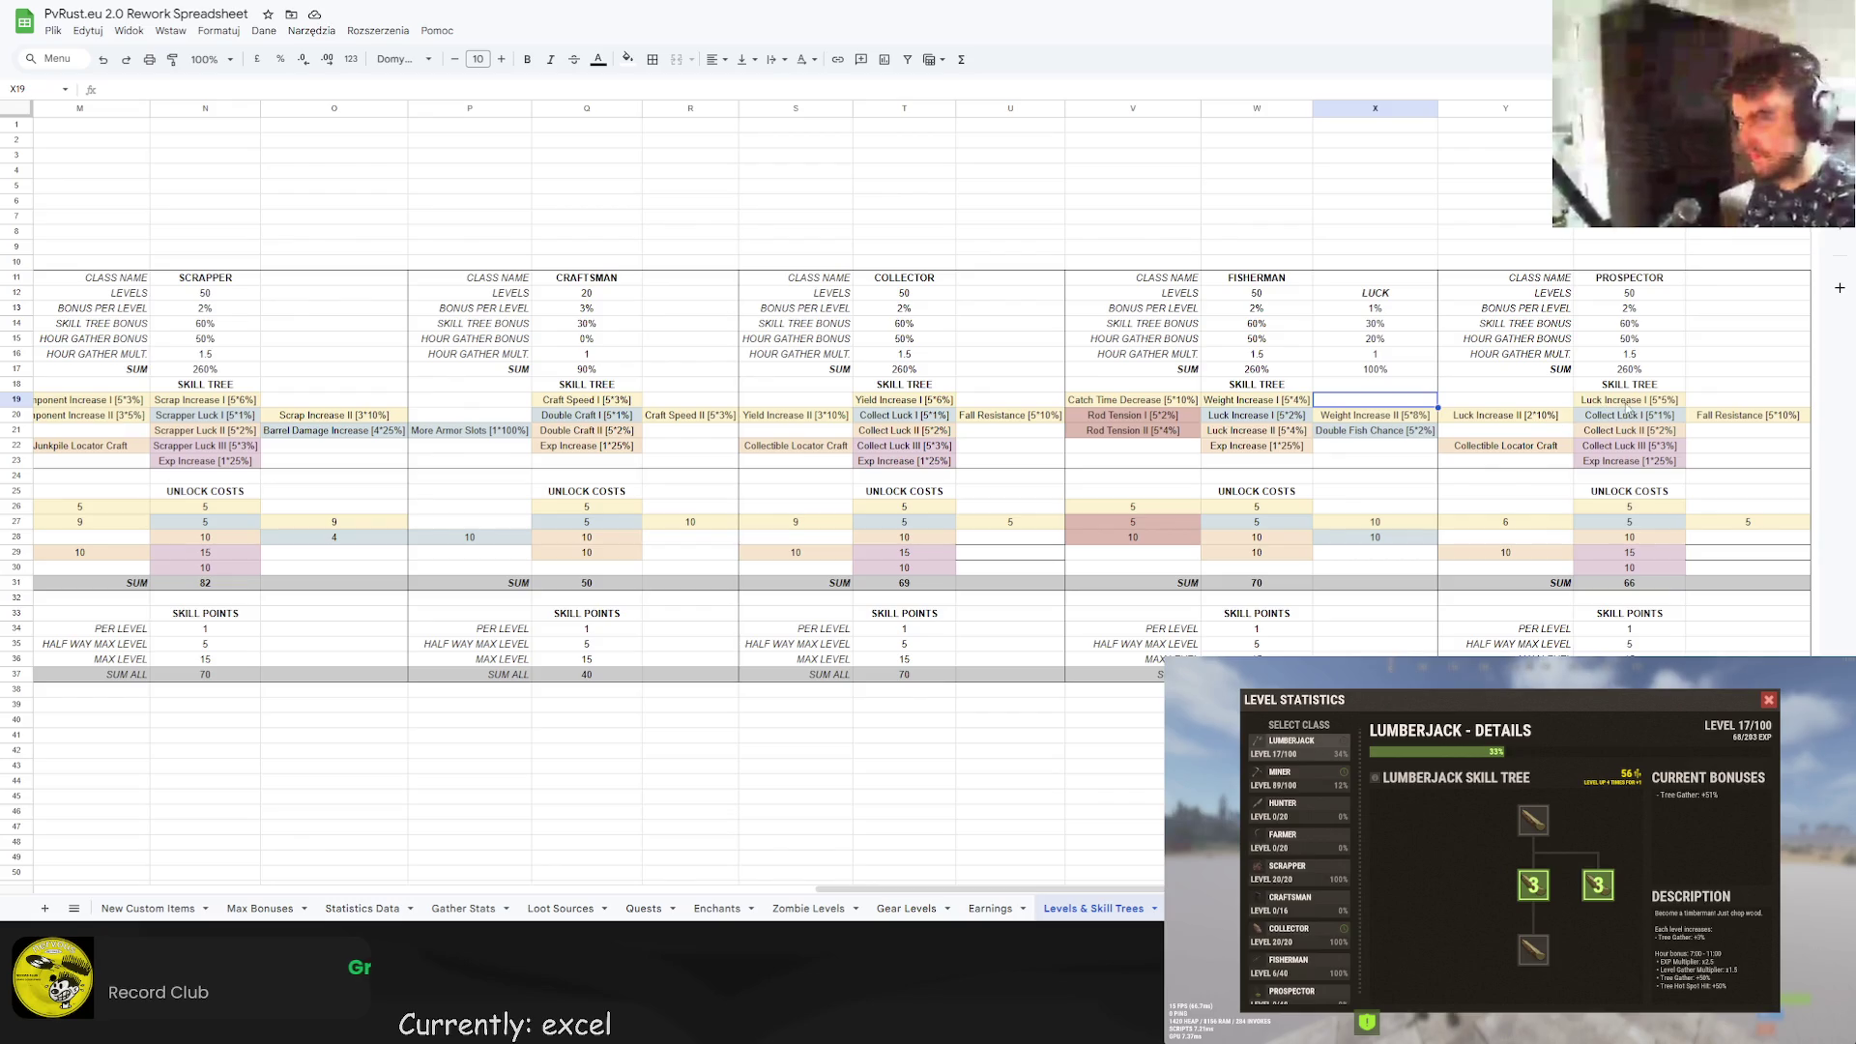
Set Luck Increase I to [5*6%], Luck Increase II to [3*10%], and its cost to =3*3.
left_click(1662, 410)
double_click(1663, 404)
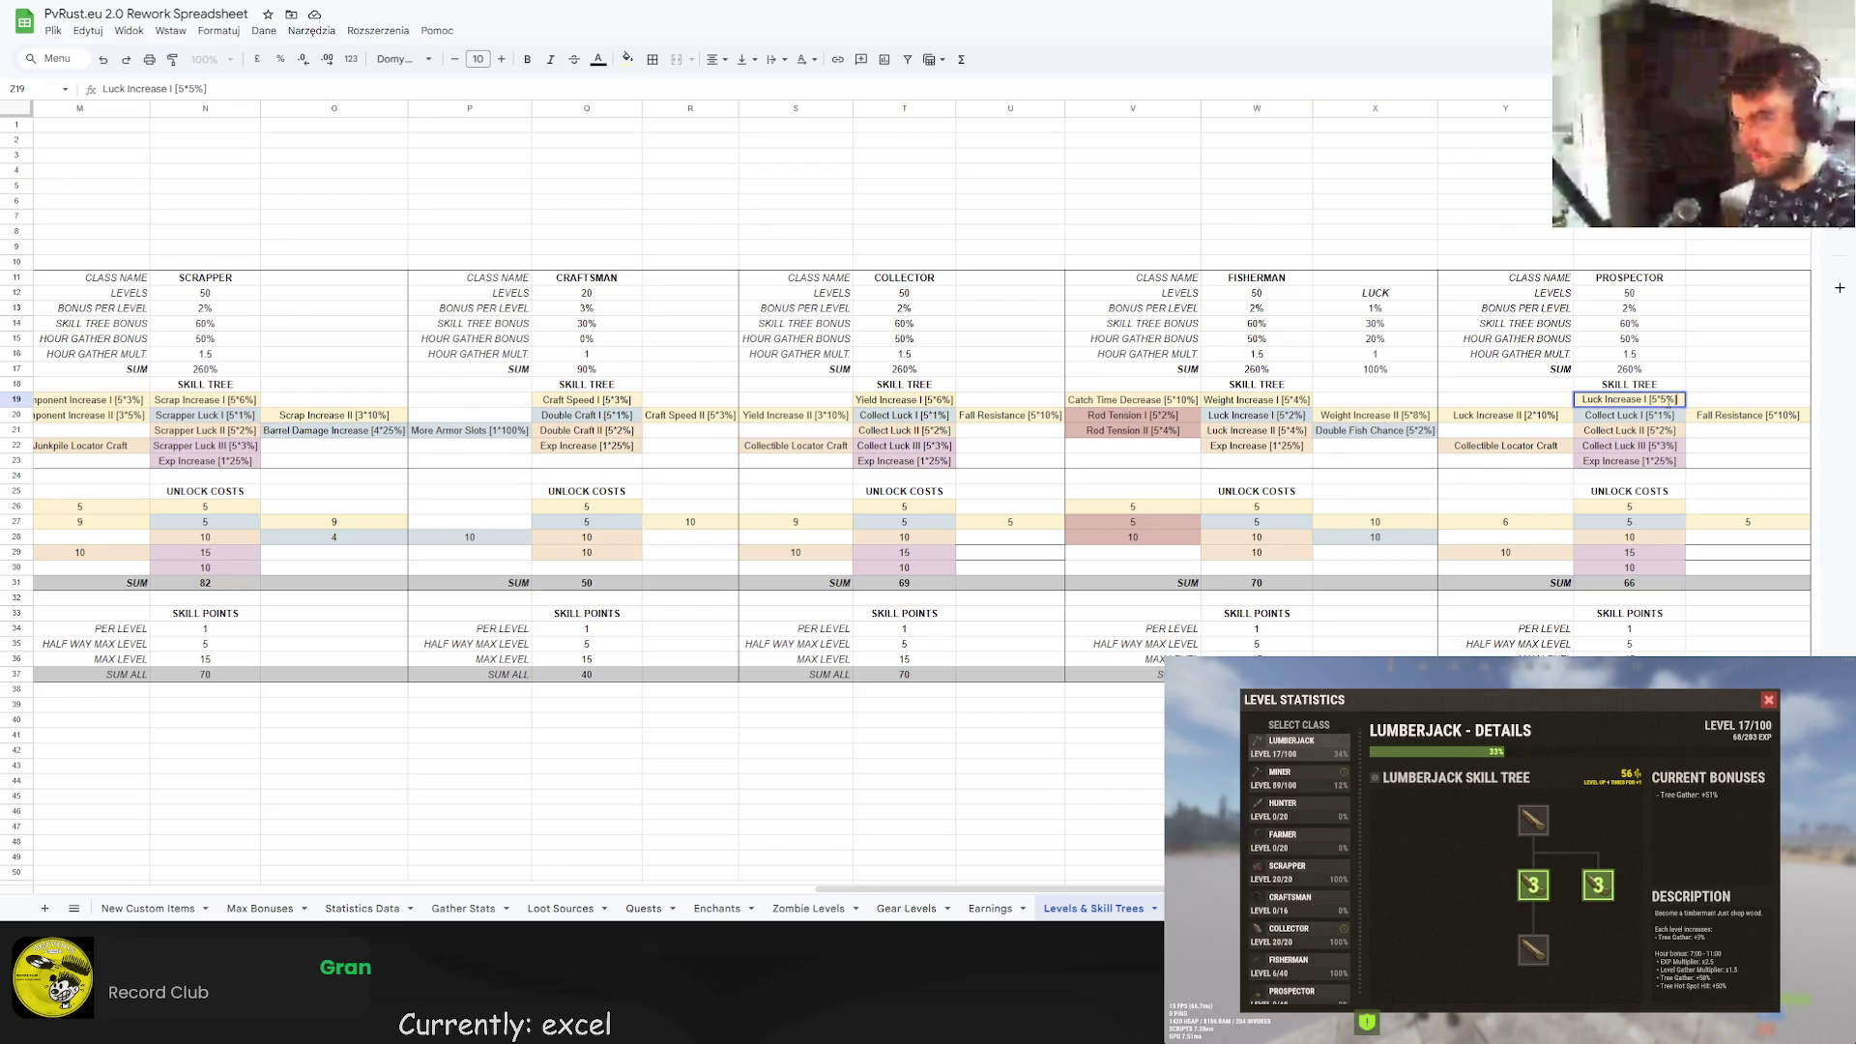
type("6")
double_click(1533, 414)
type("3")
left_click(1544, 405)
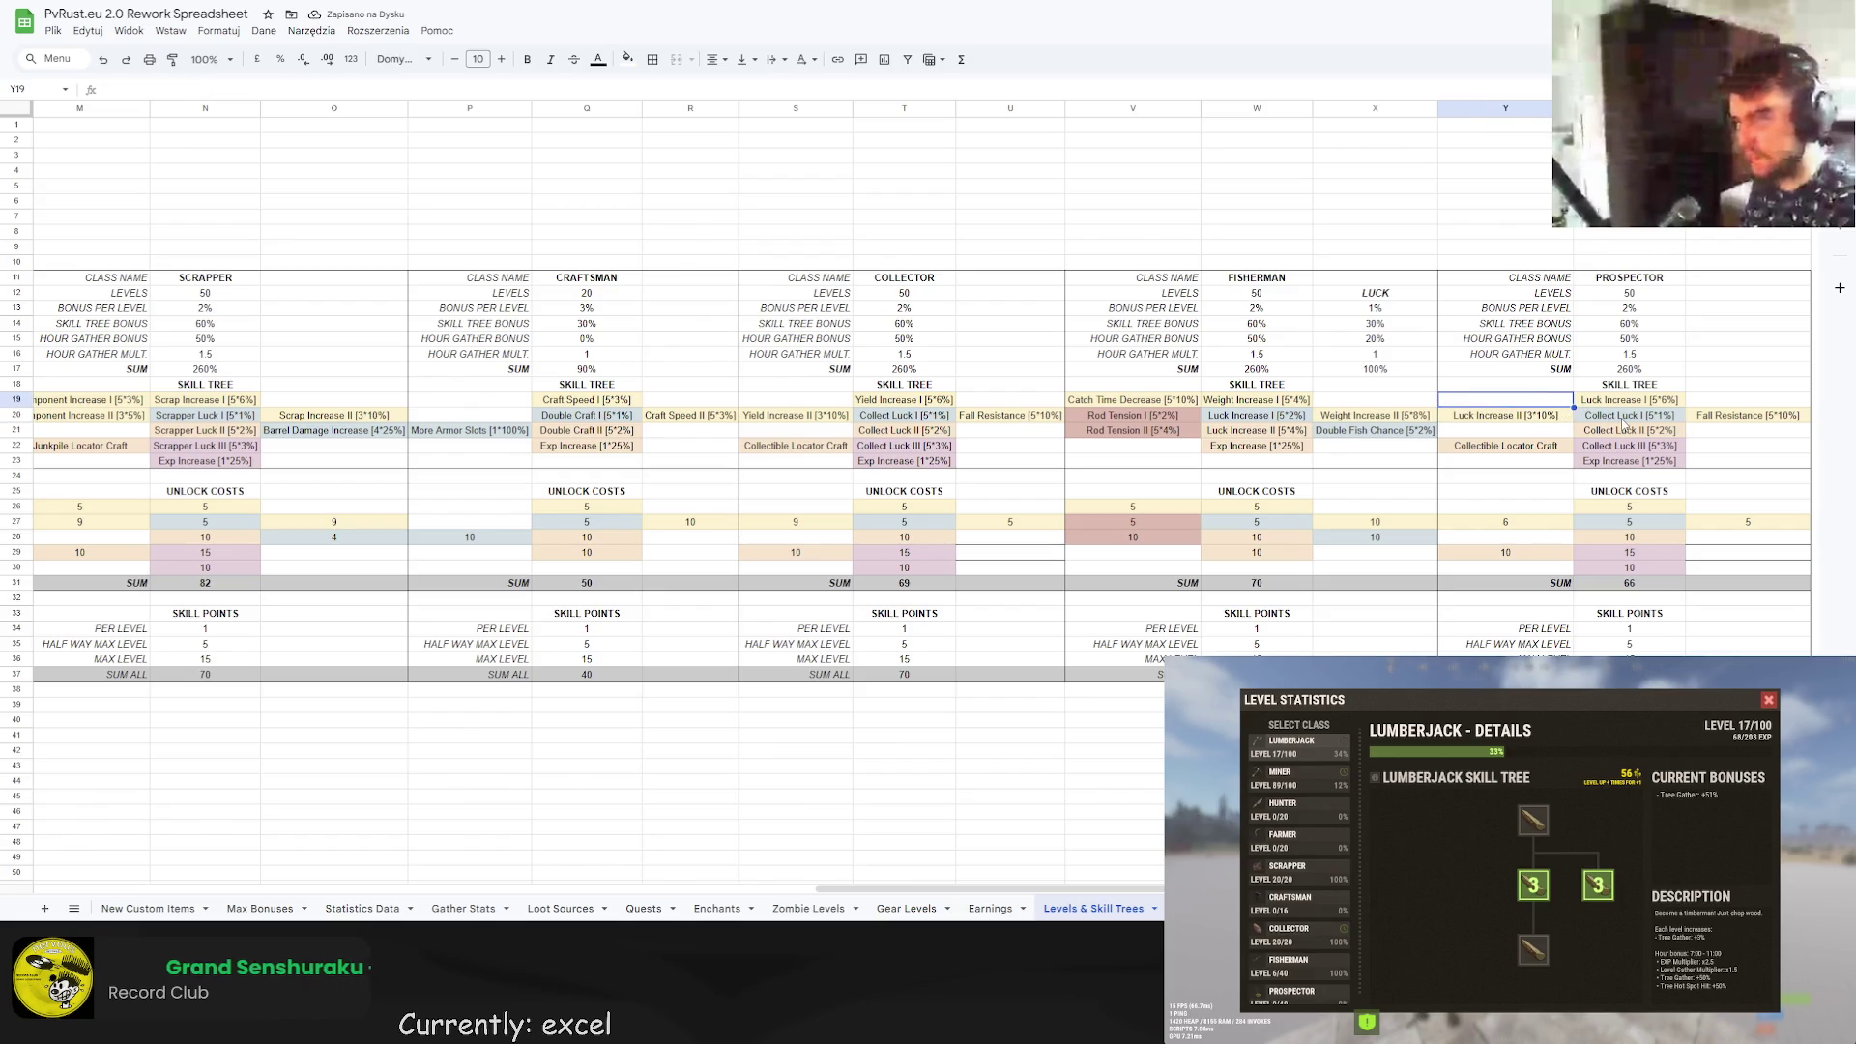
left_click(1519, 528)
double_click(1520, 529)
key("BackSpace")
type("3*3")
left_click(1518, 508)
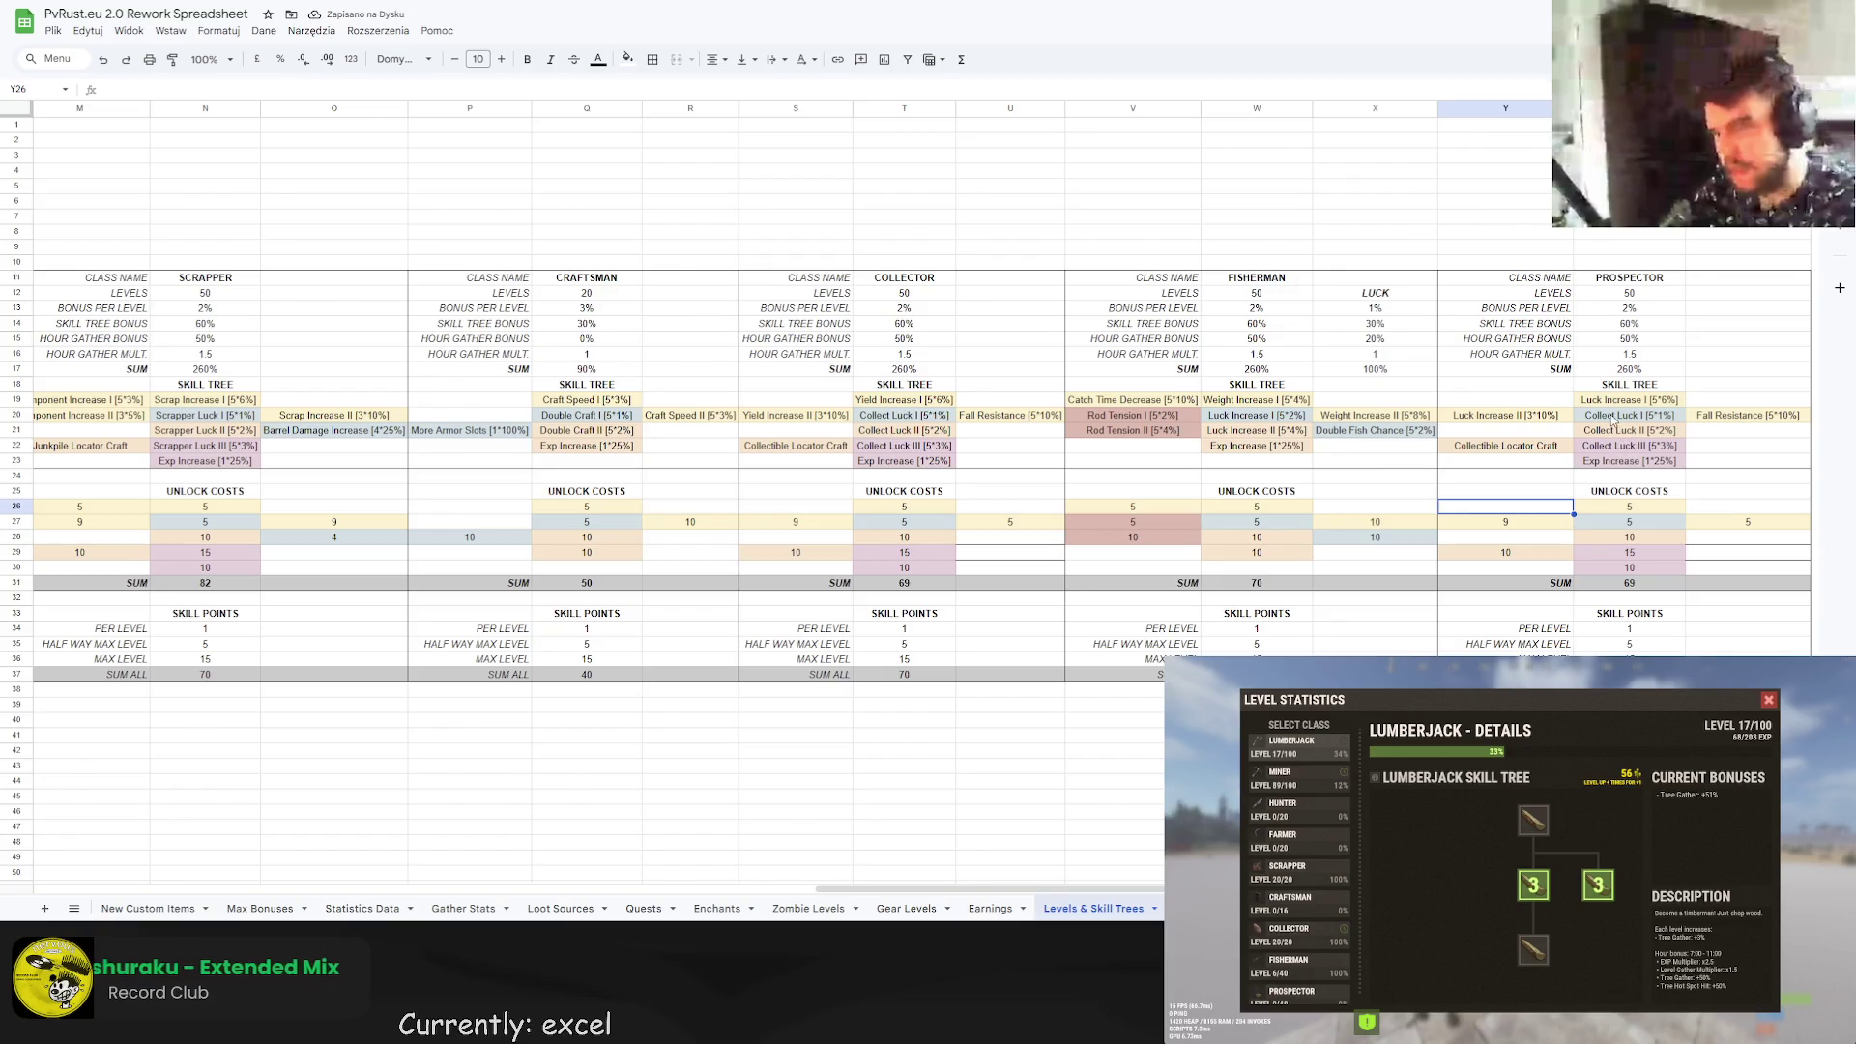
left_click(1749, 139)
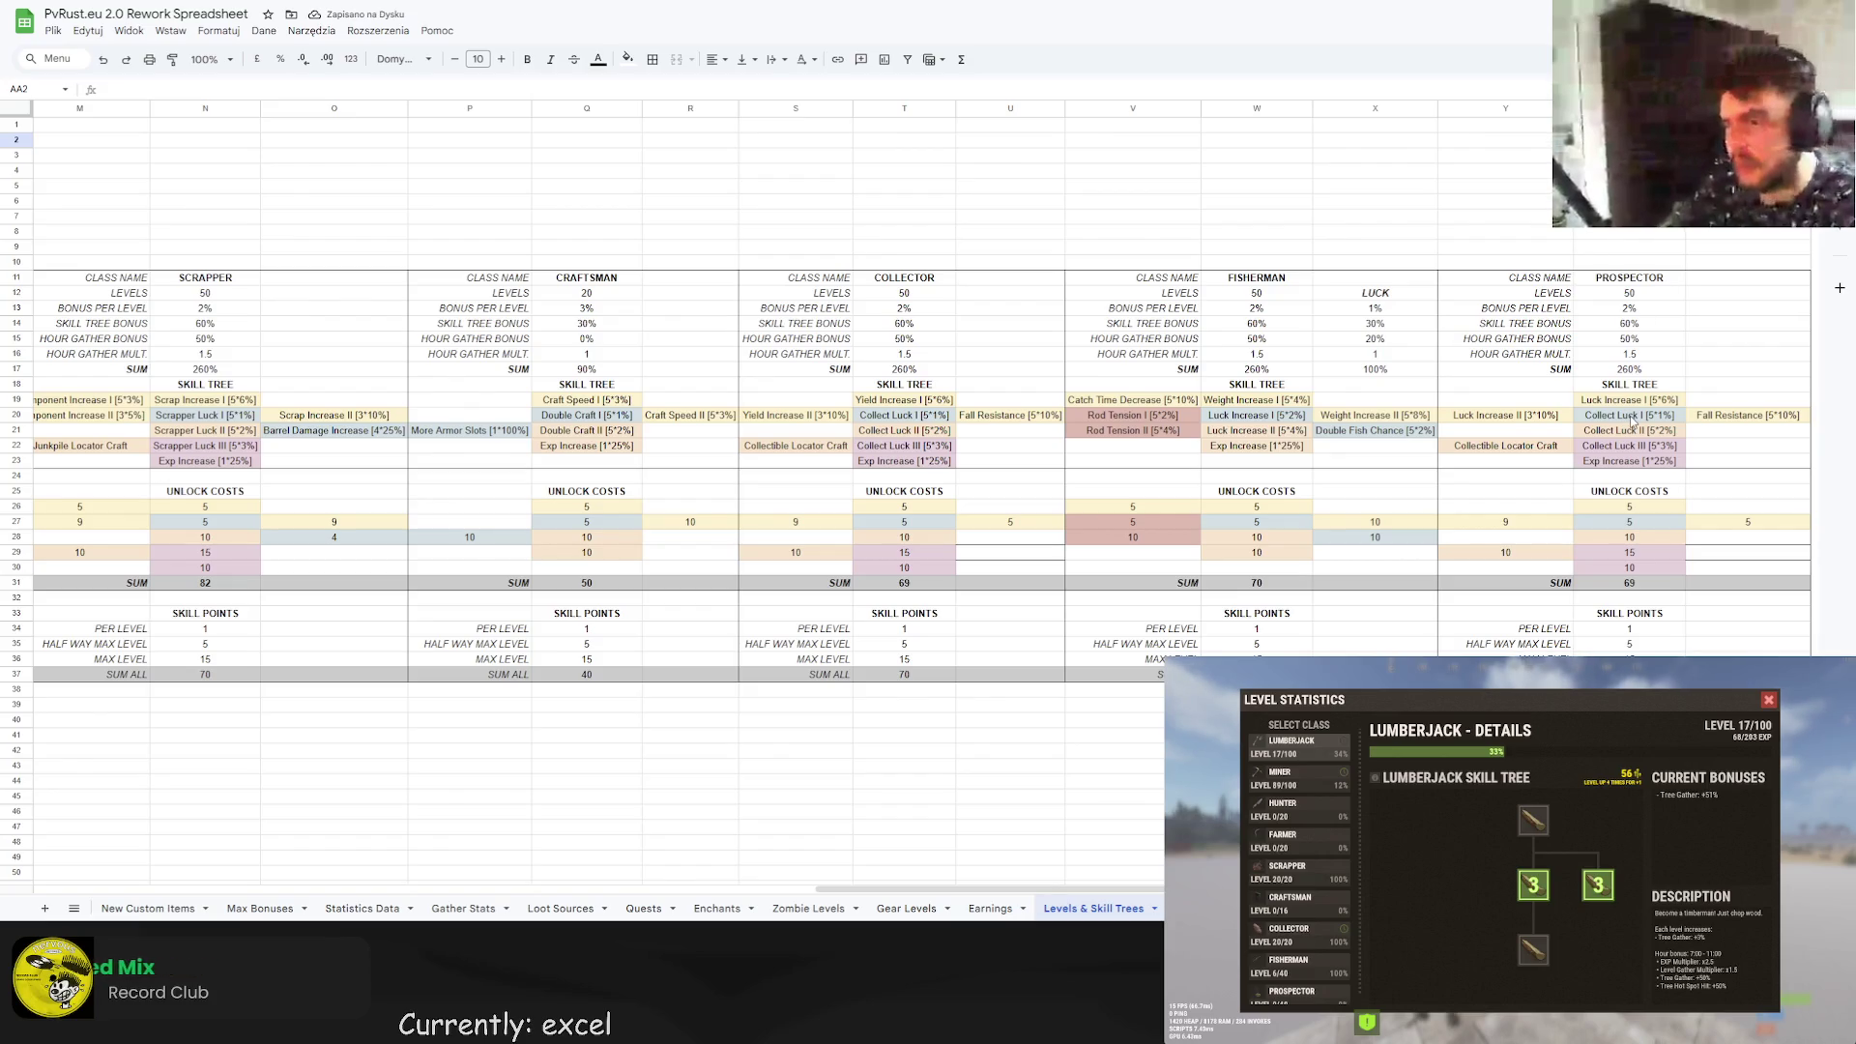
Rename Collectible Locator Craft to Prospector Locator Craft.
double_click(1498, 446)
double_click(1468, 439)
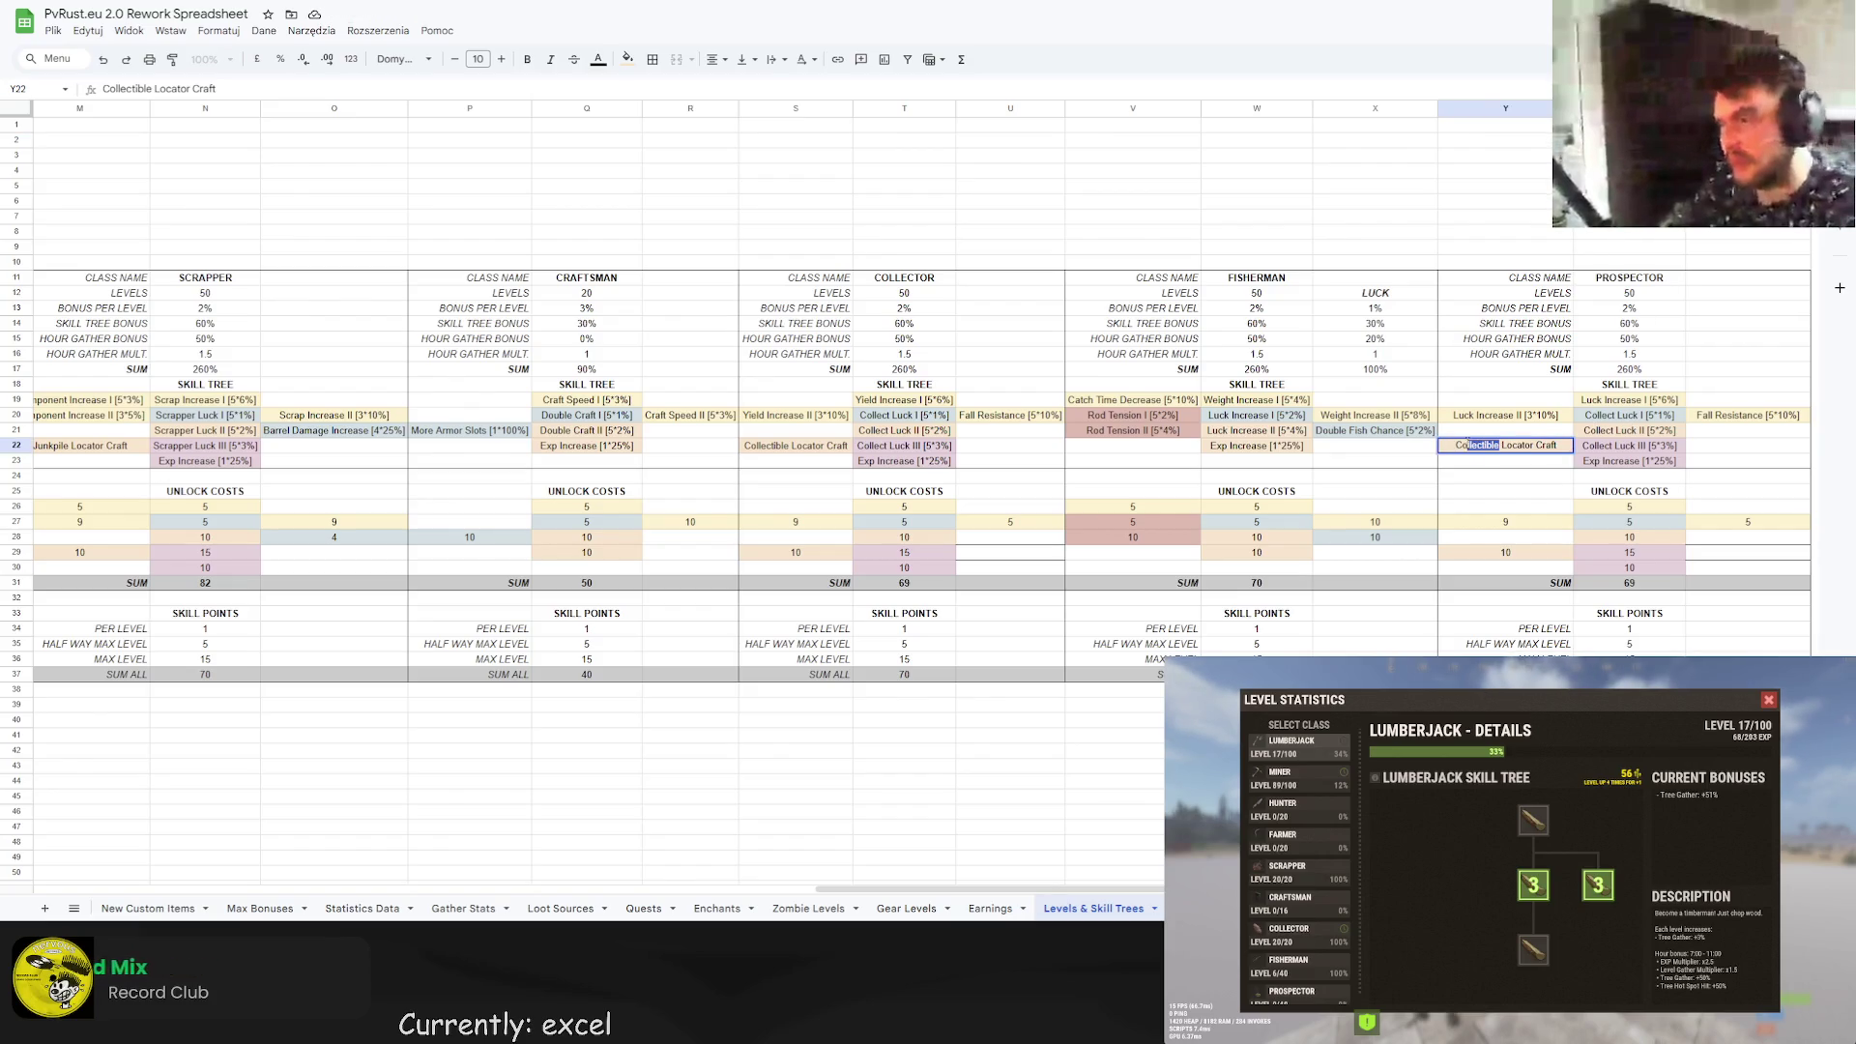
type("Prospector")
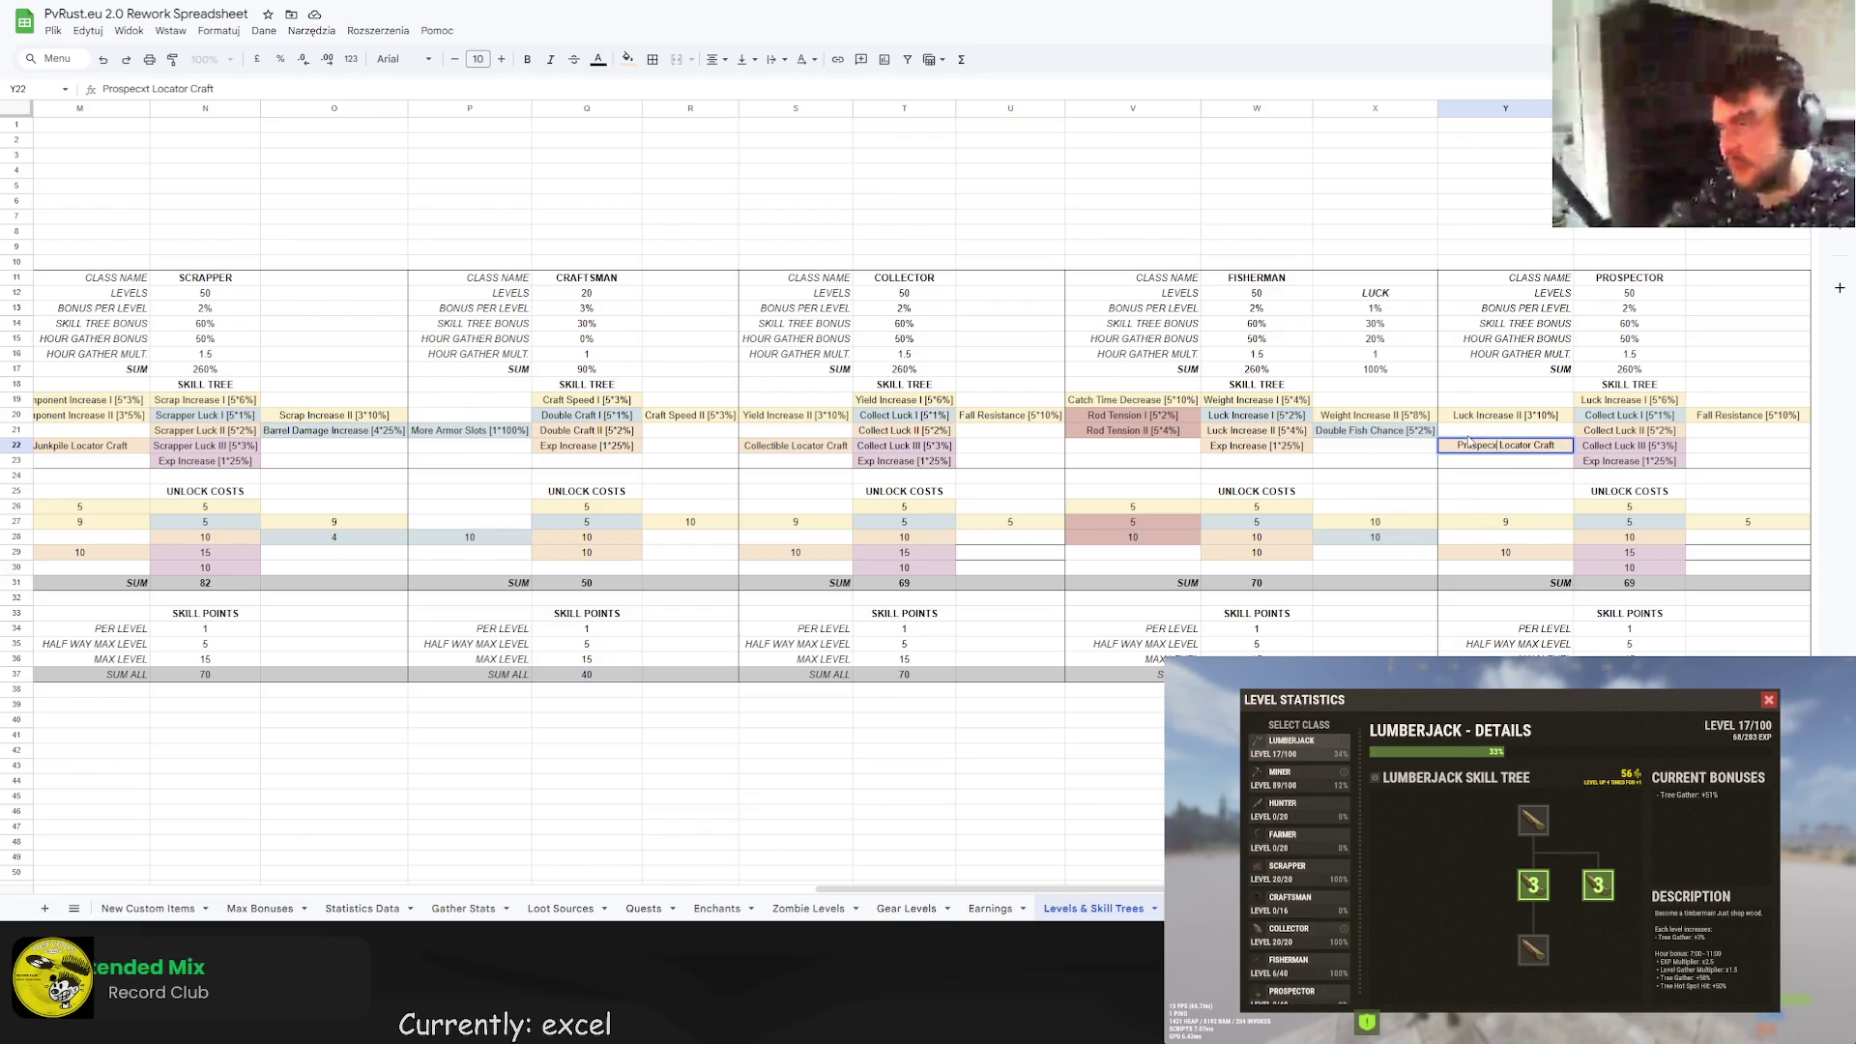
key("Return")
left_click(1525, 449)
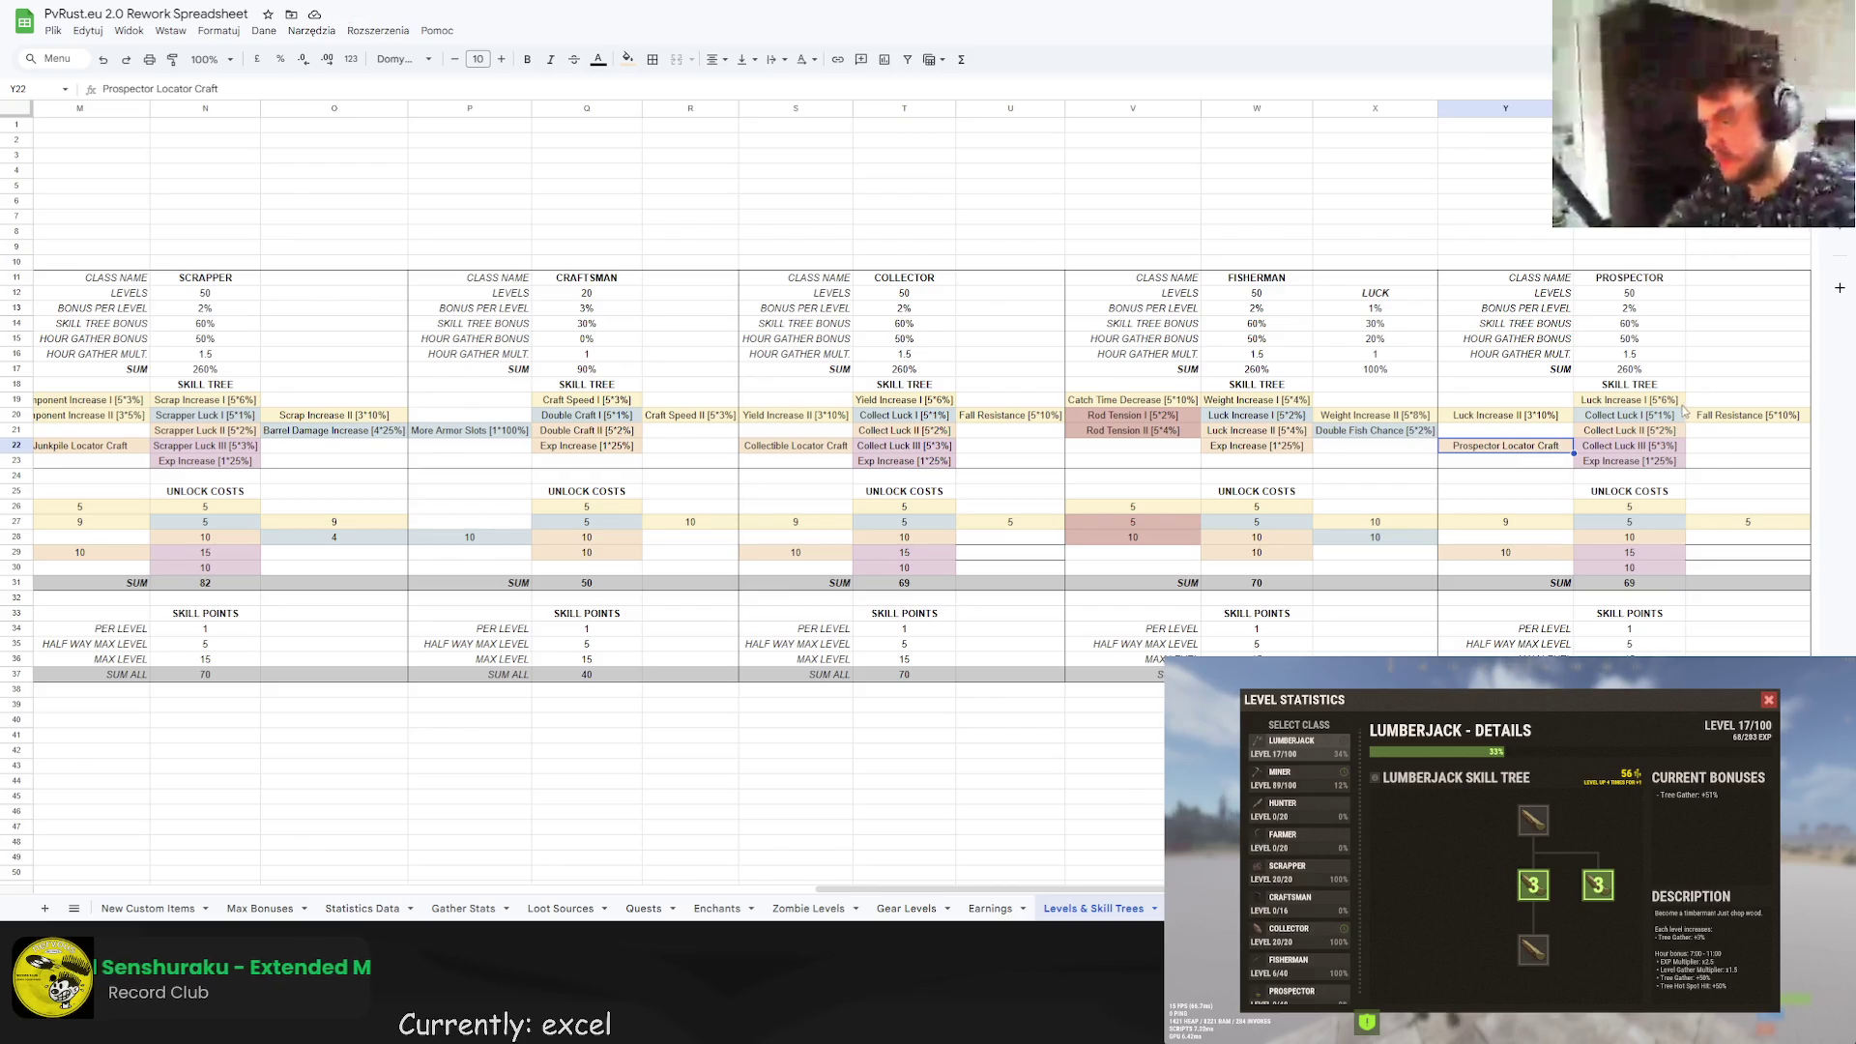
left_click(1748, 139)
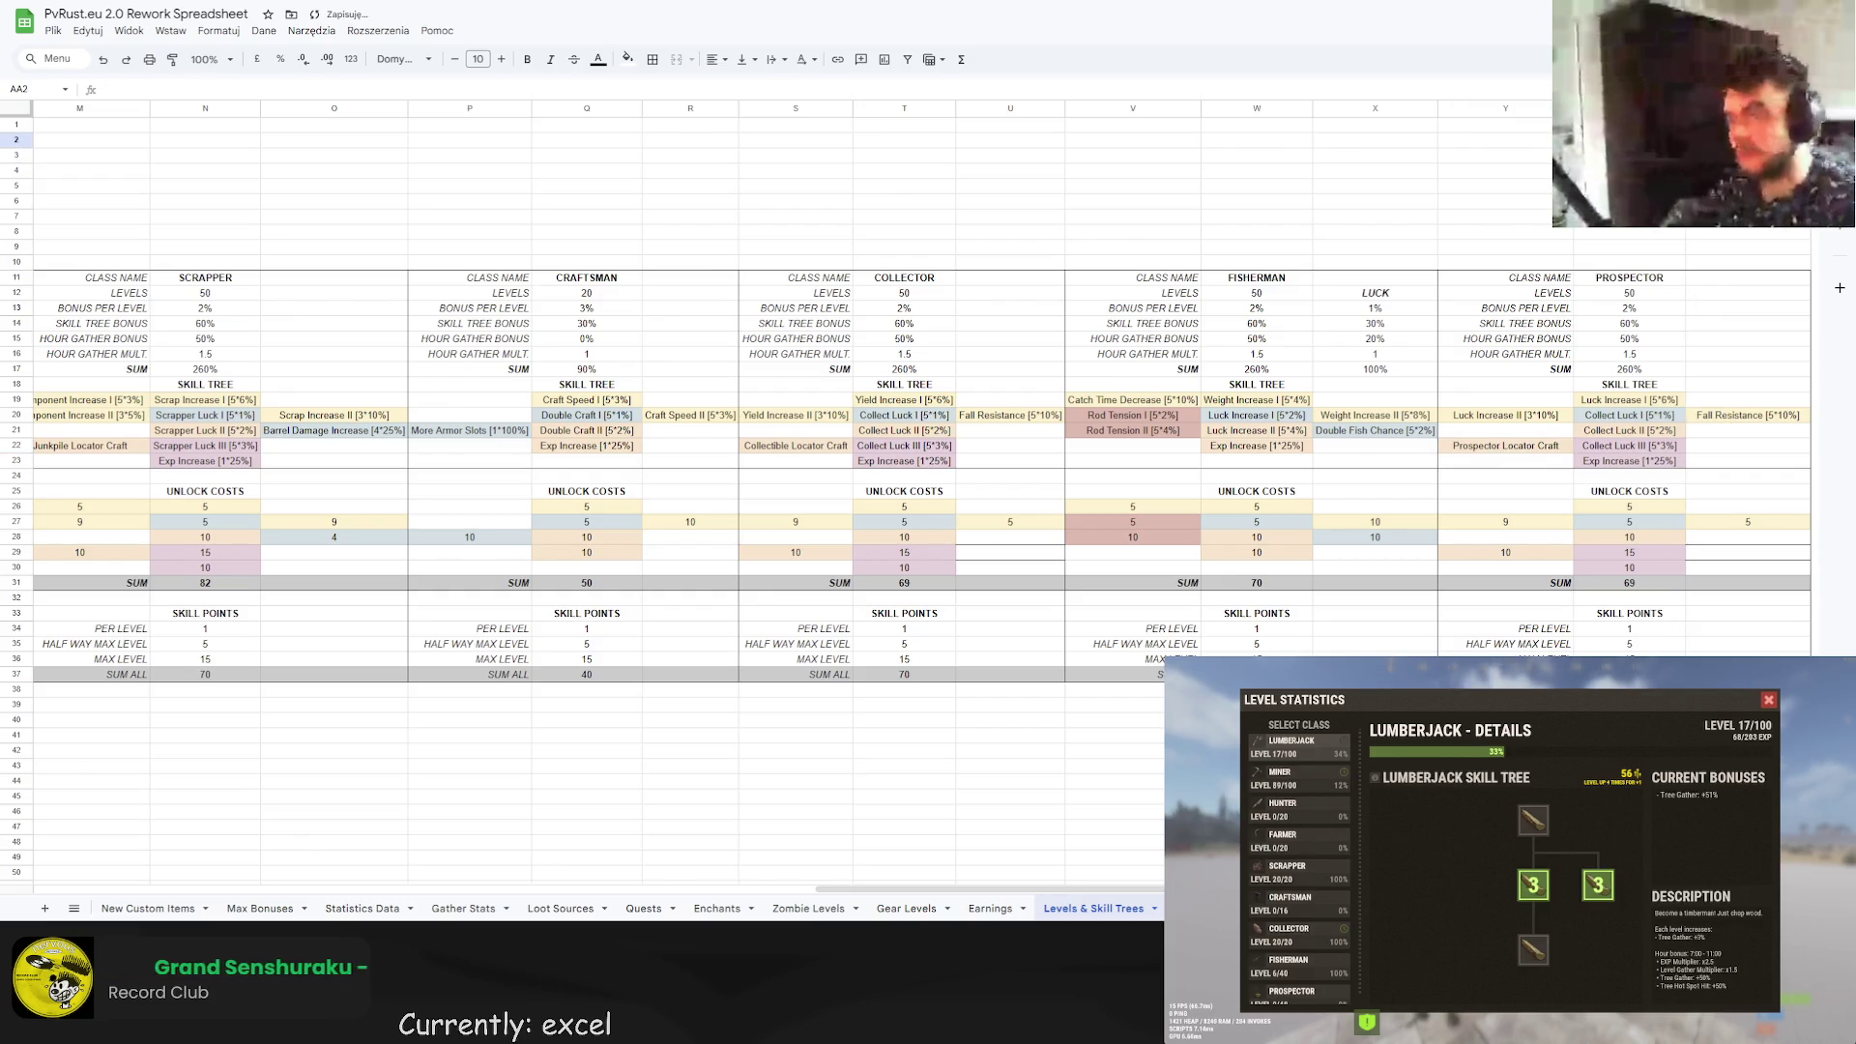
Move Prospector Locator Craft up one row and give it a light green fill.
left_click(1566, 446)
key("ctrl+x")
key("Up")
key("ctrl+v")
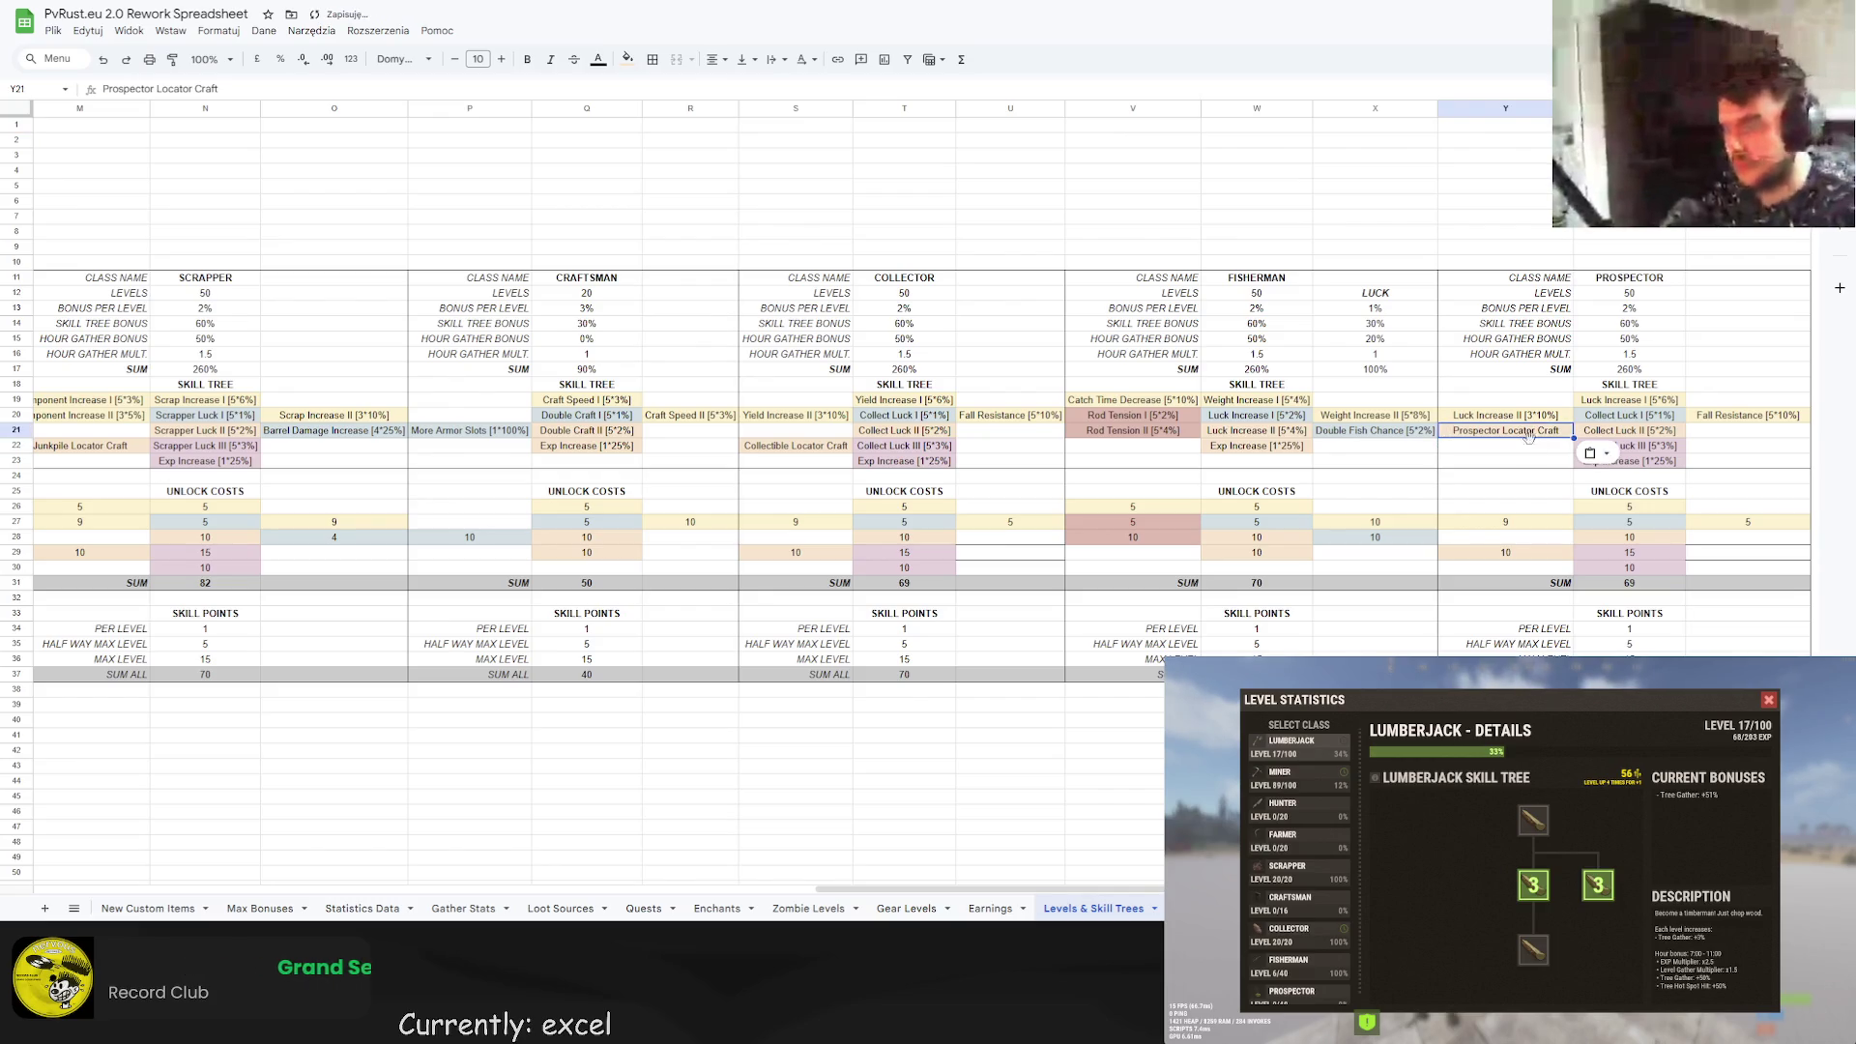
left_click(628, 59)
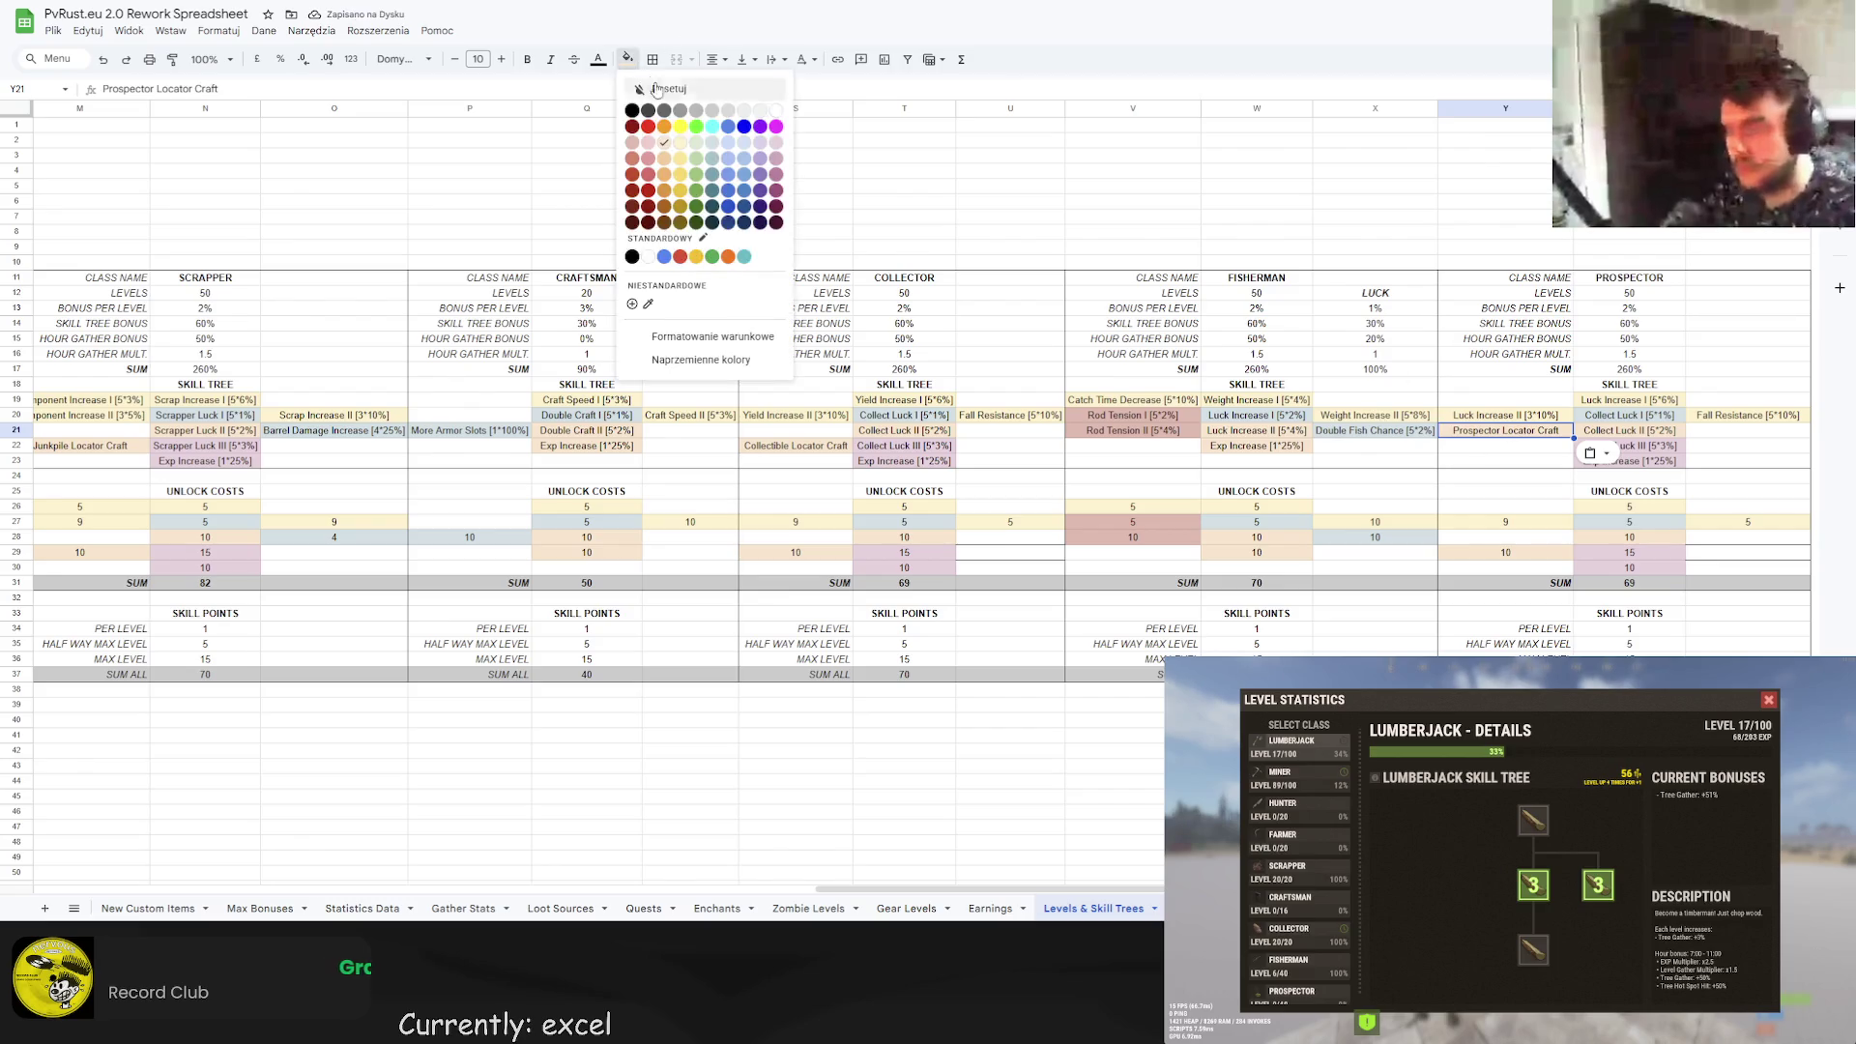
left_click(698, 145)
left_click(1568, 356)
left_click(1546, 432)
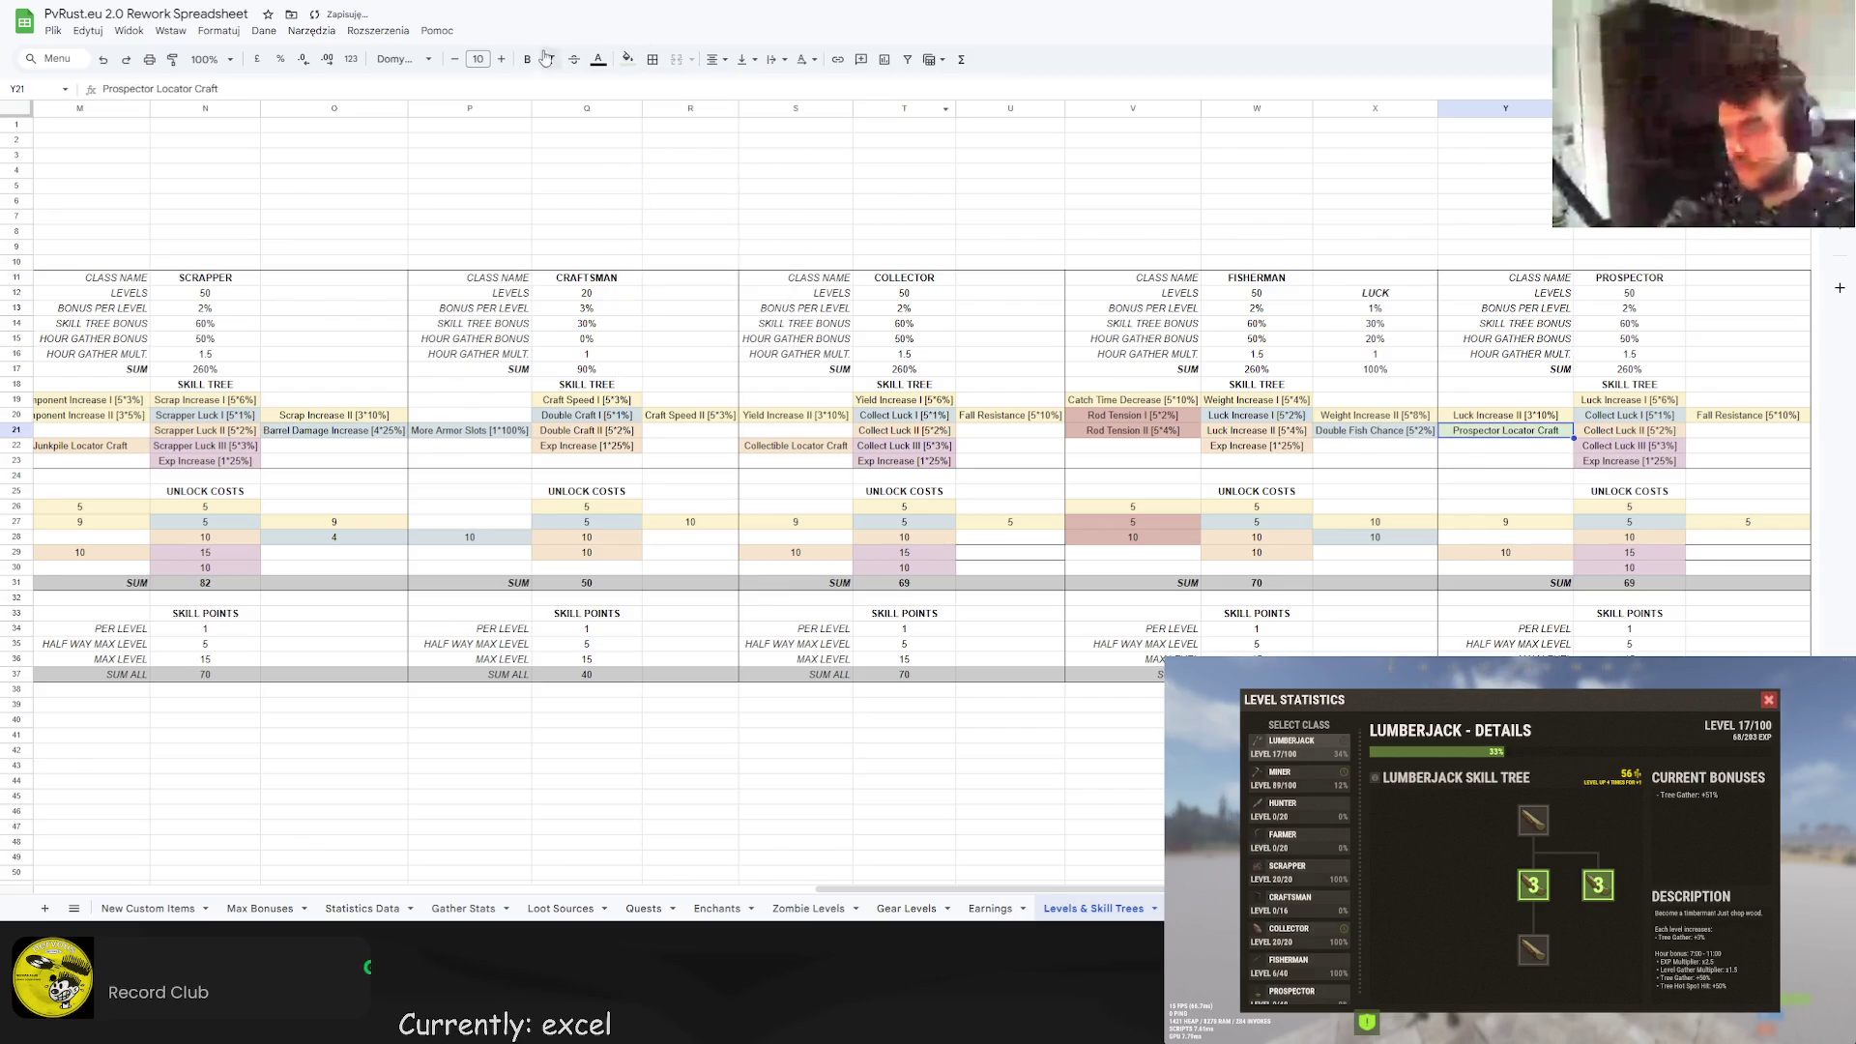
left_click(627, 59)
left_click(713, 145)
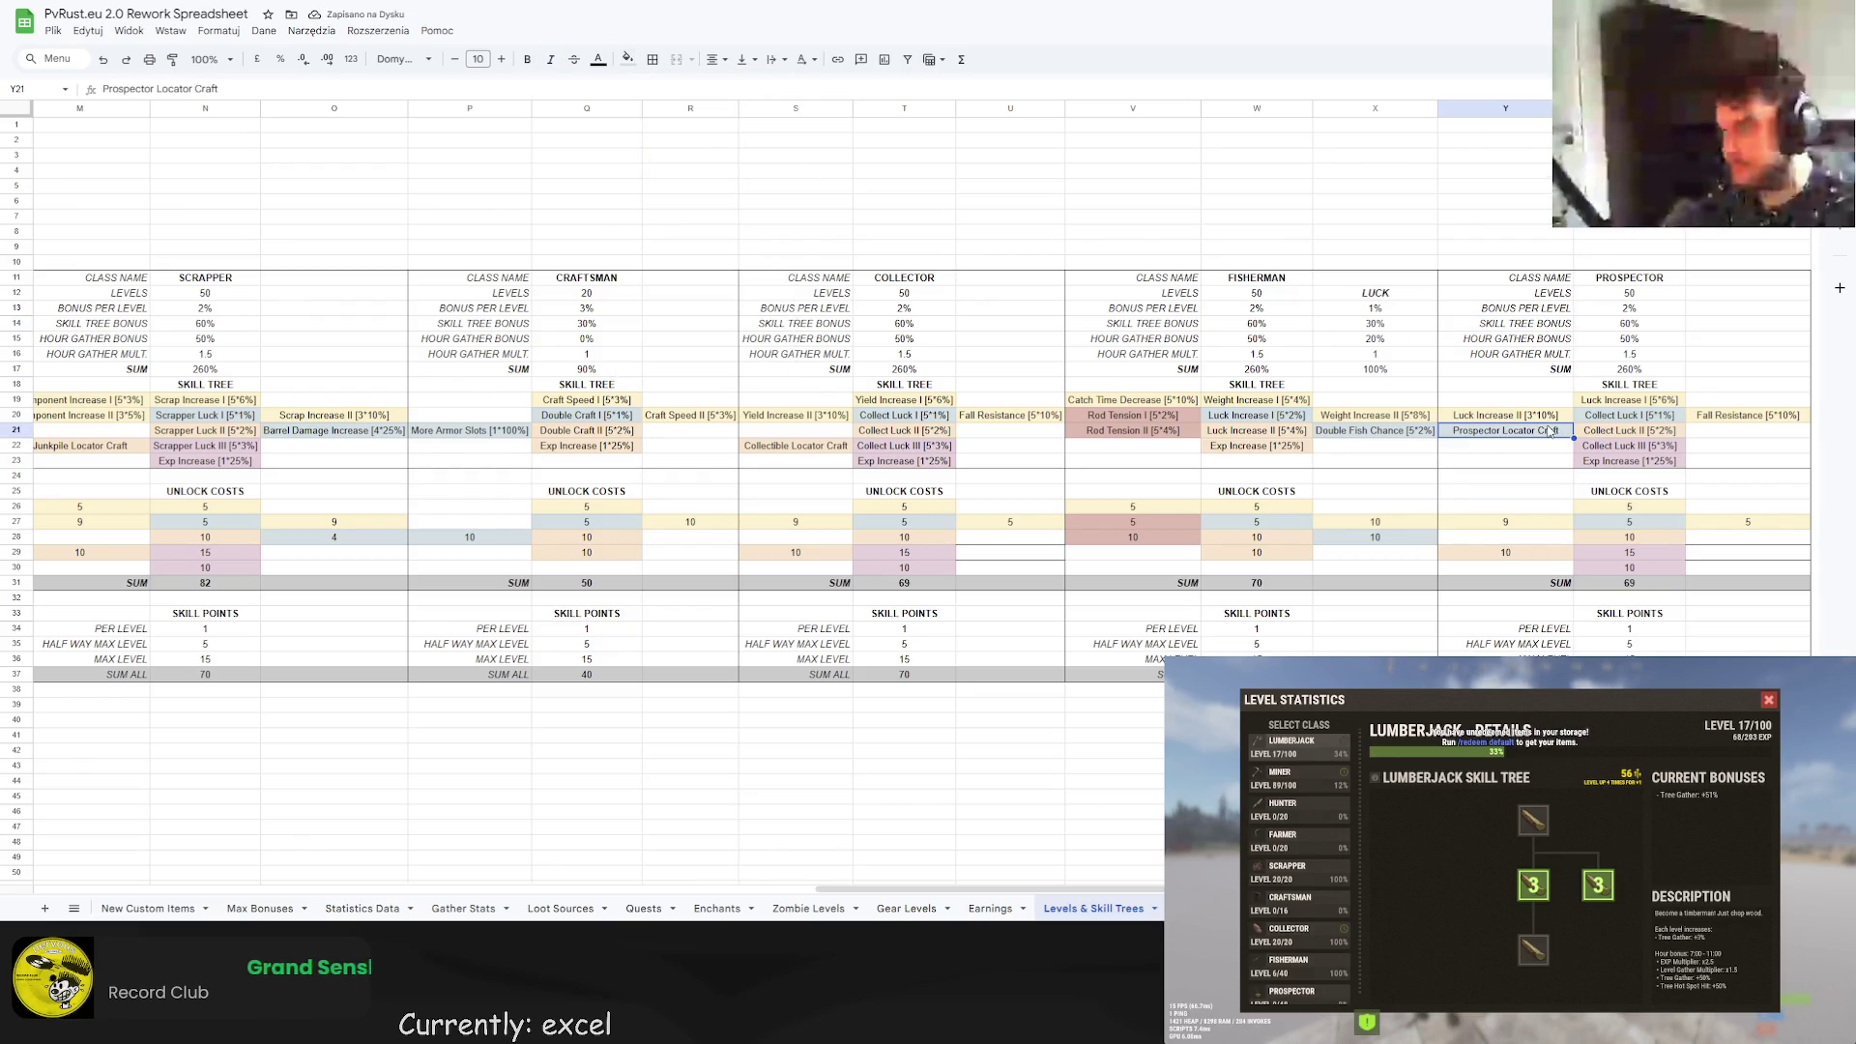
Move the craft's unlock cost to the matching new row and set it to 10.
left_click(1514, 537)
key("ctrl+v")
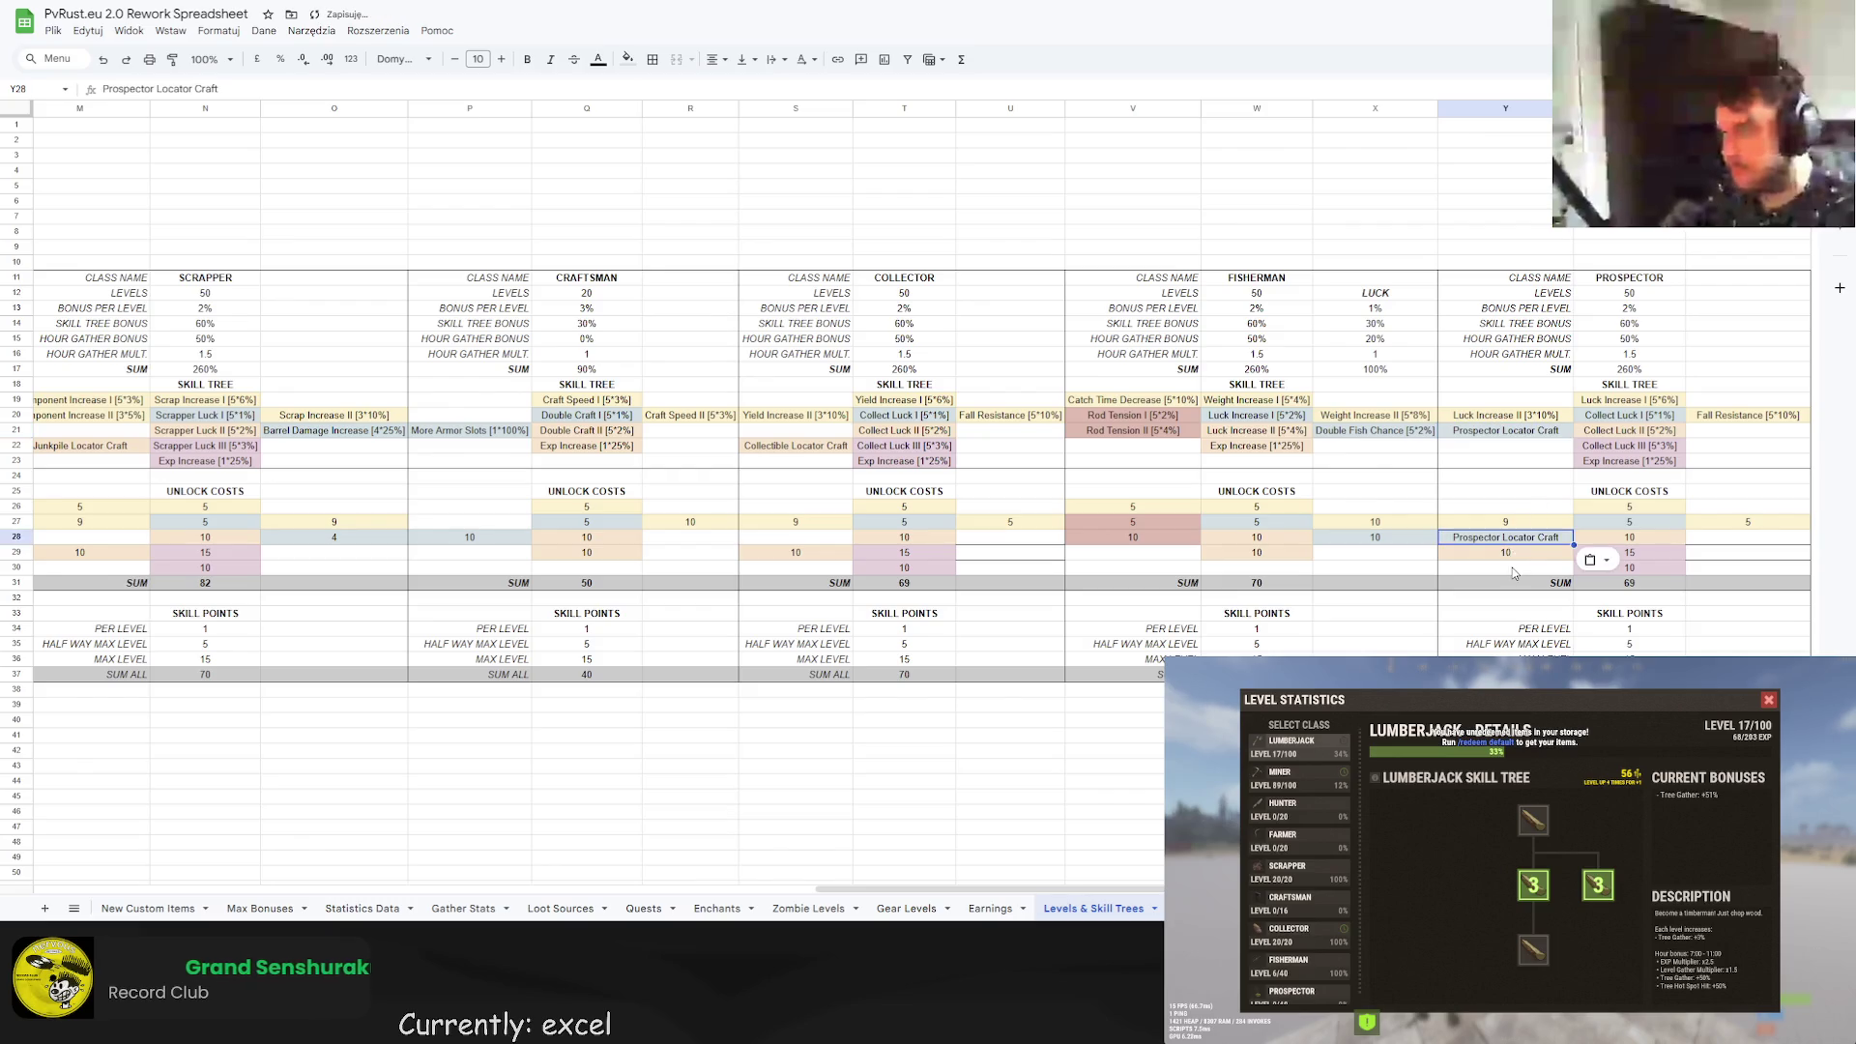
left_click(1512, 553)
key("Delete")
double_click(1525, 539)
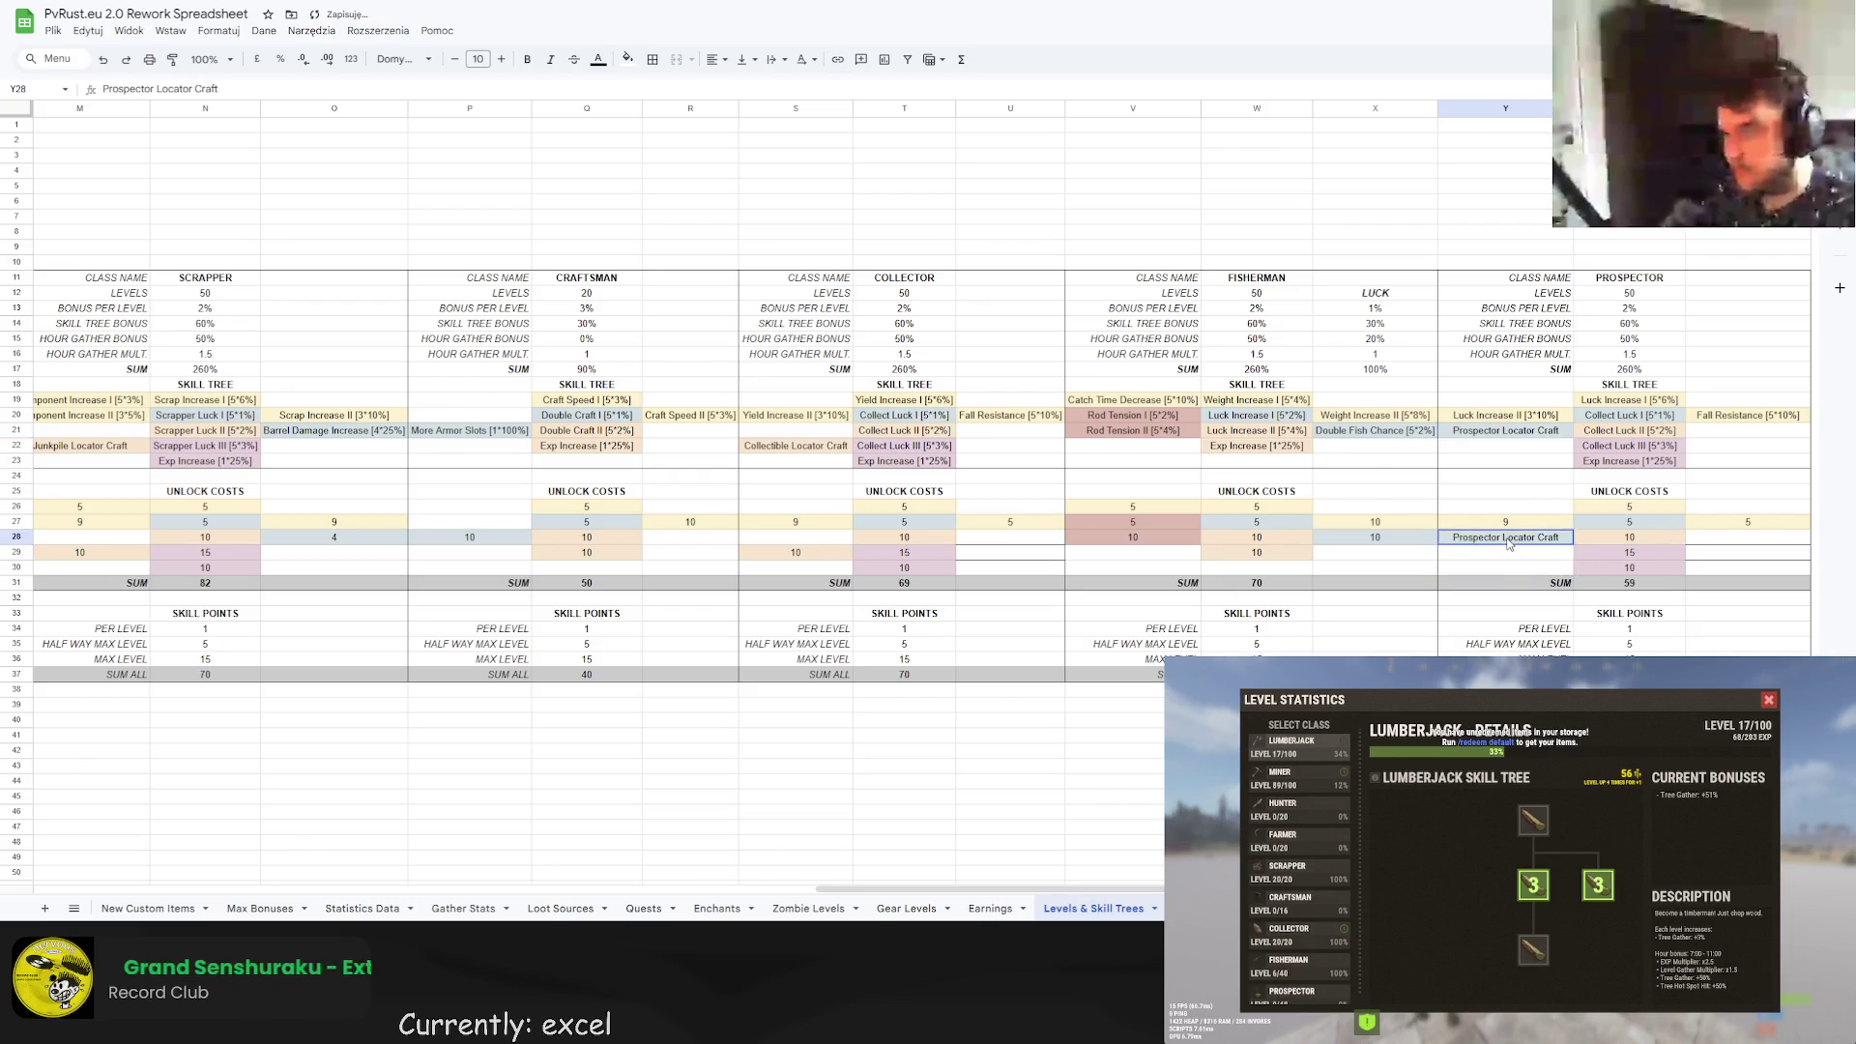
key("ctrl+a")
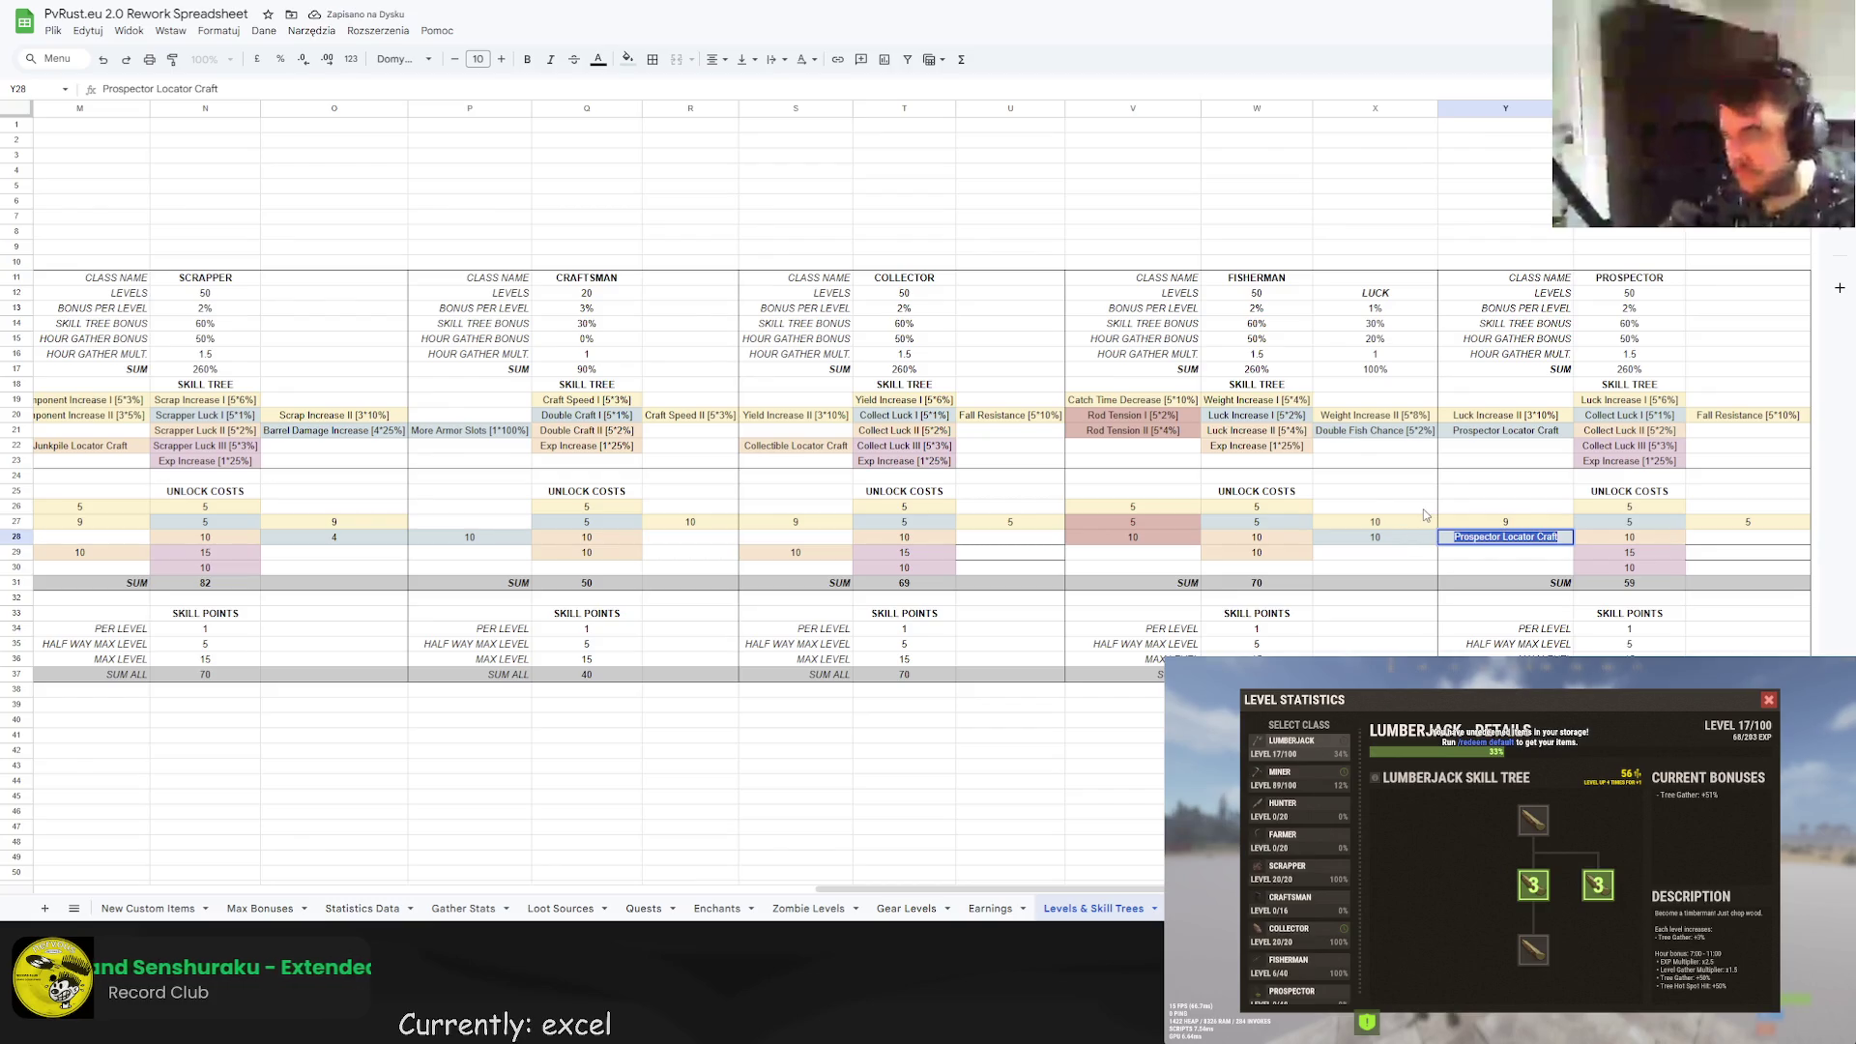
type("=")
type("0")
key("Return")
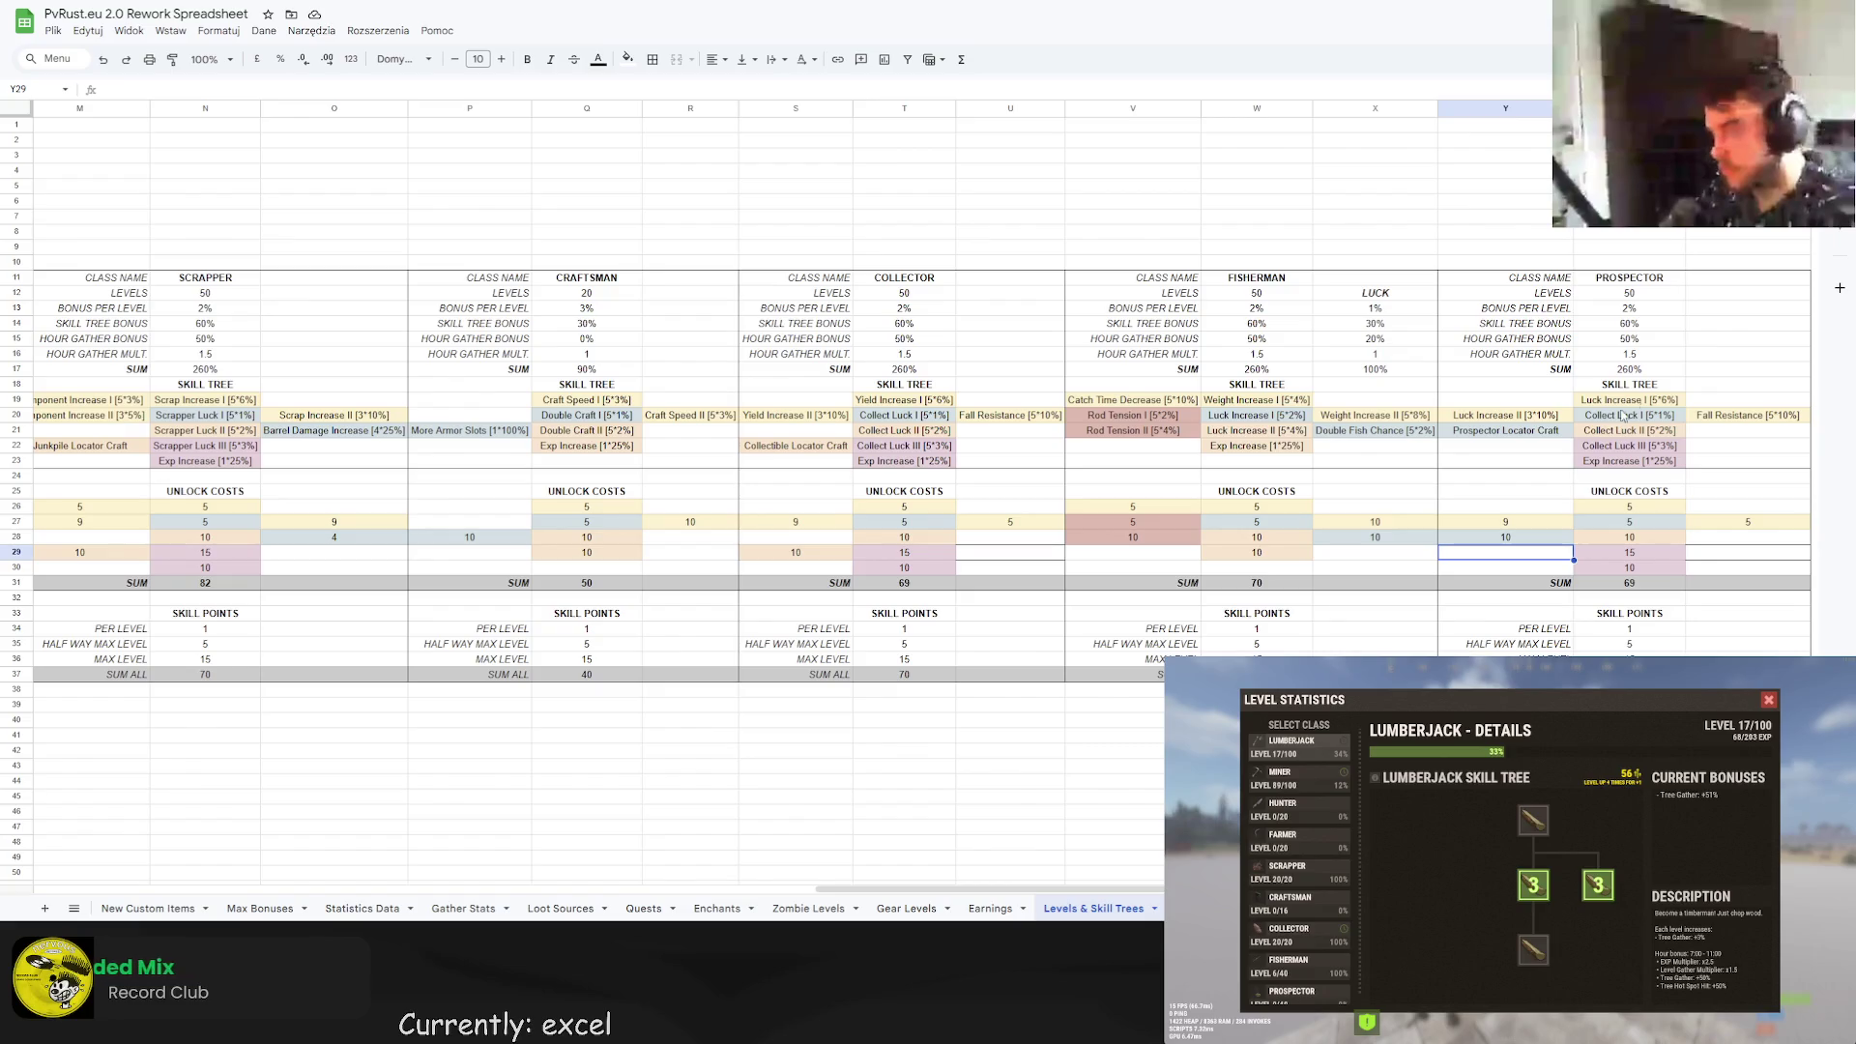
Rename the Prospector's Collect Luck I and II entries to Double Find I and Double Find II.
left_click(1748, 215)
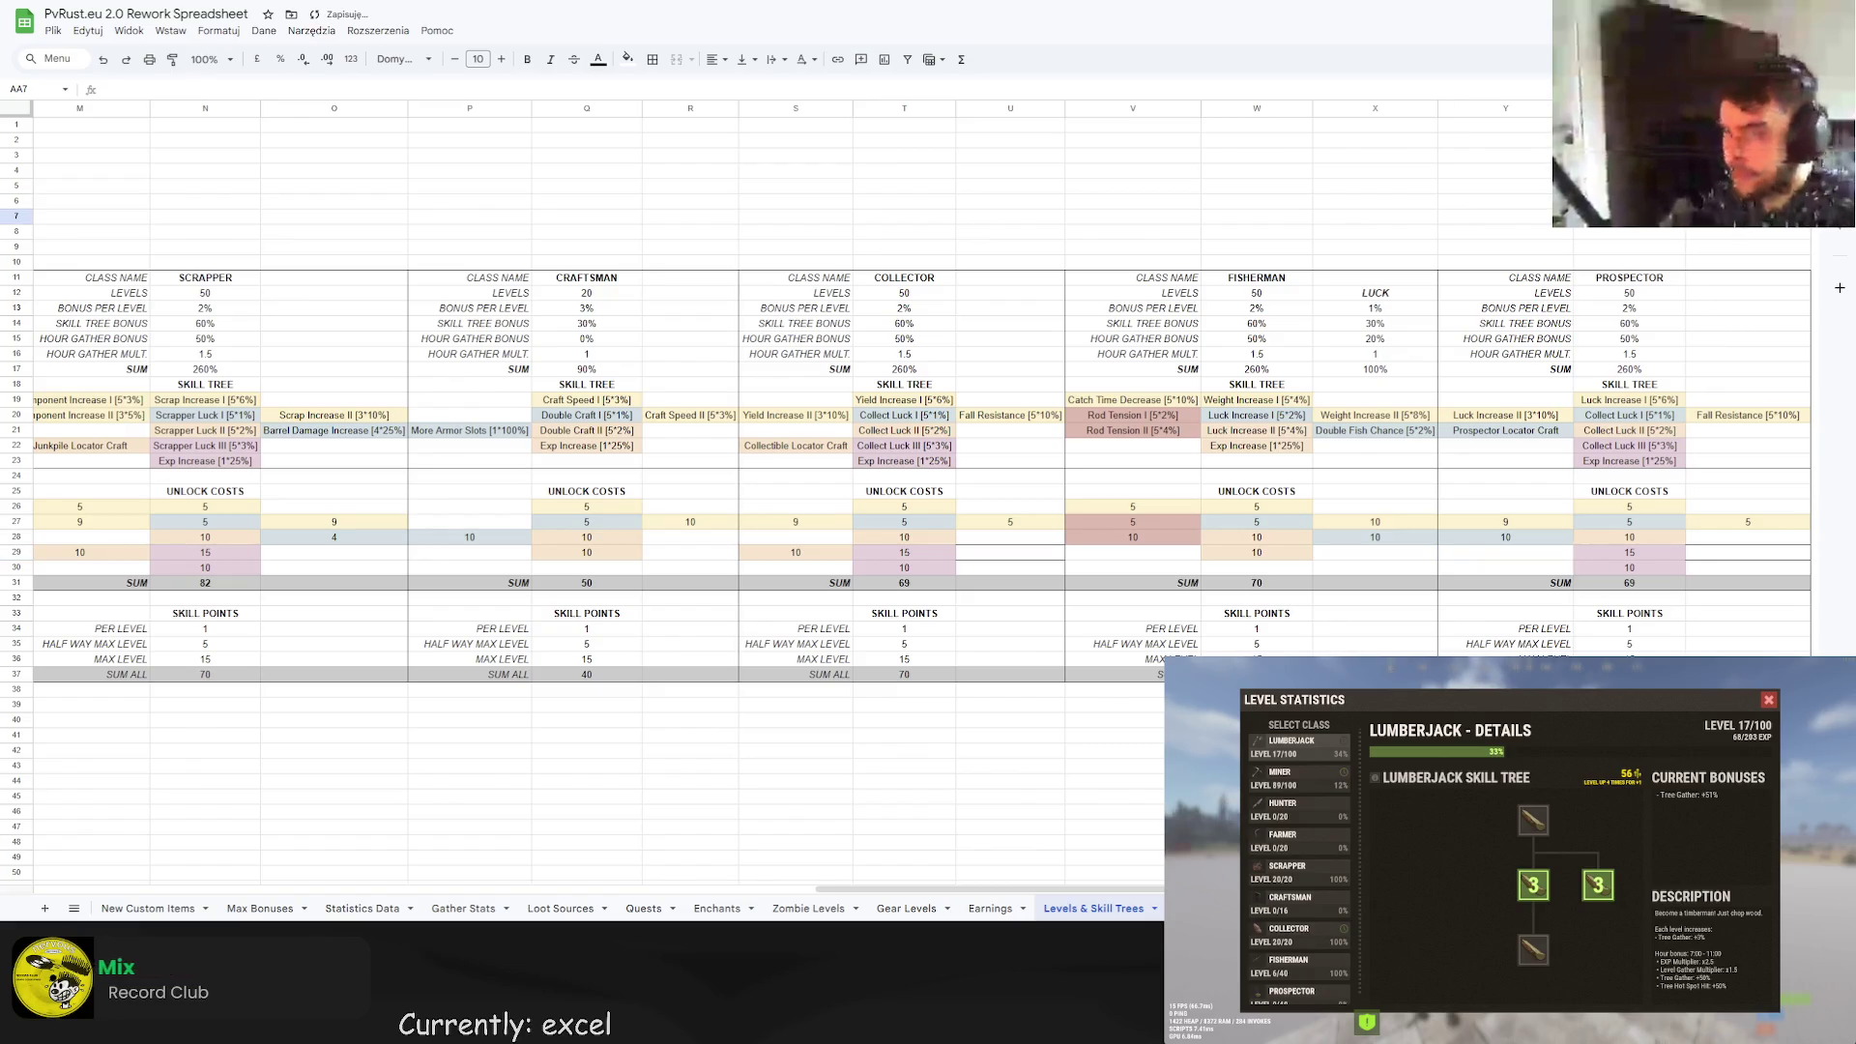
left_click(1631, 415)
double_click(1631, 414)
key("BackSpace")
key("BackSpace")
key("BackSpace")
type("Double Find")
key("Return")
double_click(1633, 430)
key("BackSpace")
key("BackSpace")
key("BackSpace")
type("Double Find")
key("Return")
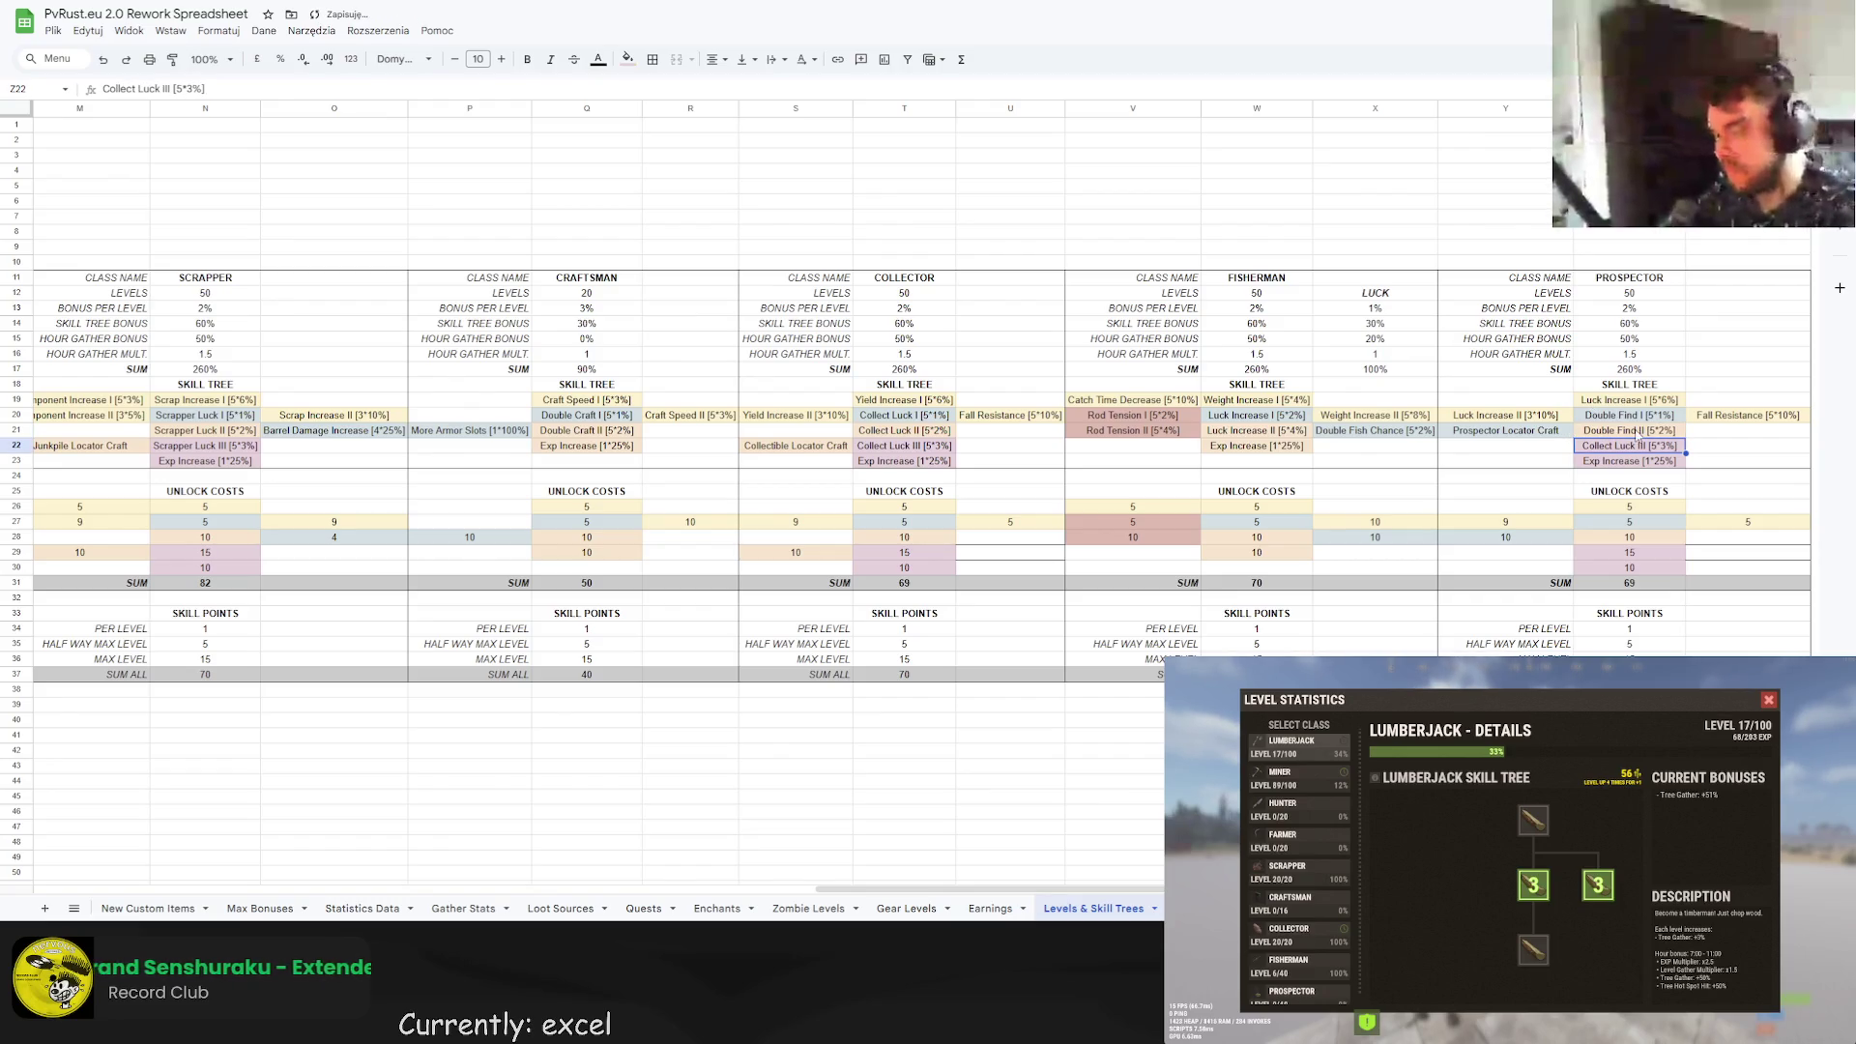
Overwrite Collect Luck III with the Craftsman's Exp Increase entry and clear the duplicate below.
left_click(628, 451)
key("ctrl+c")
left_click(1581, 447)
key("ctrl+v")
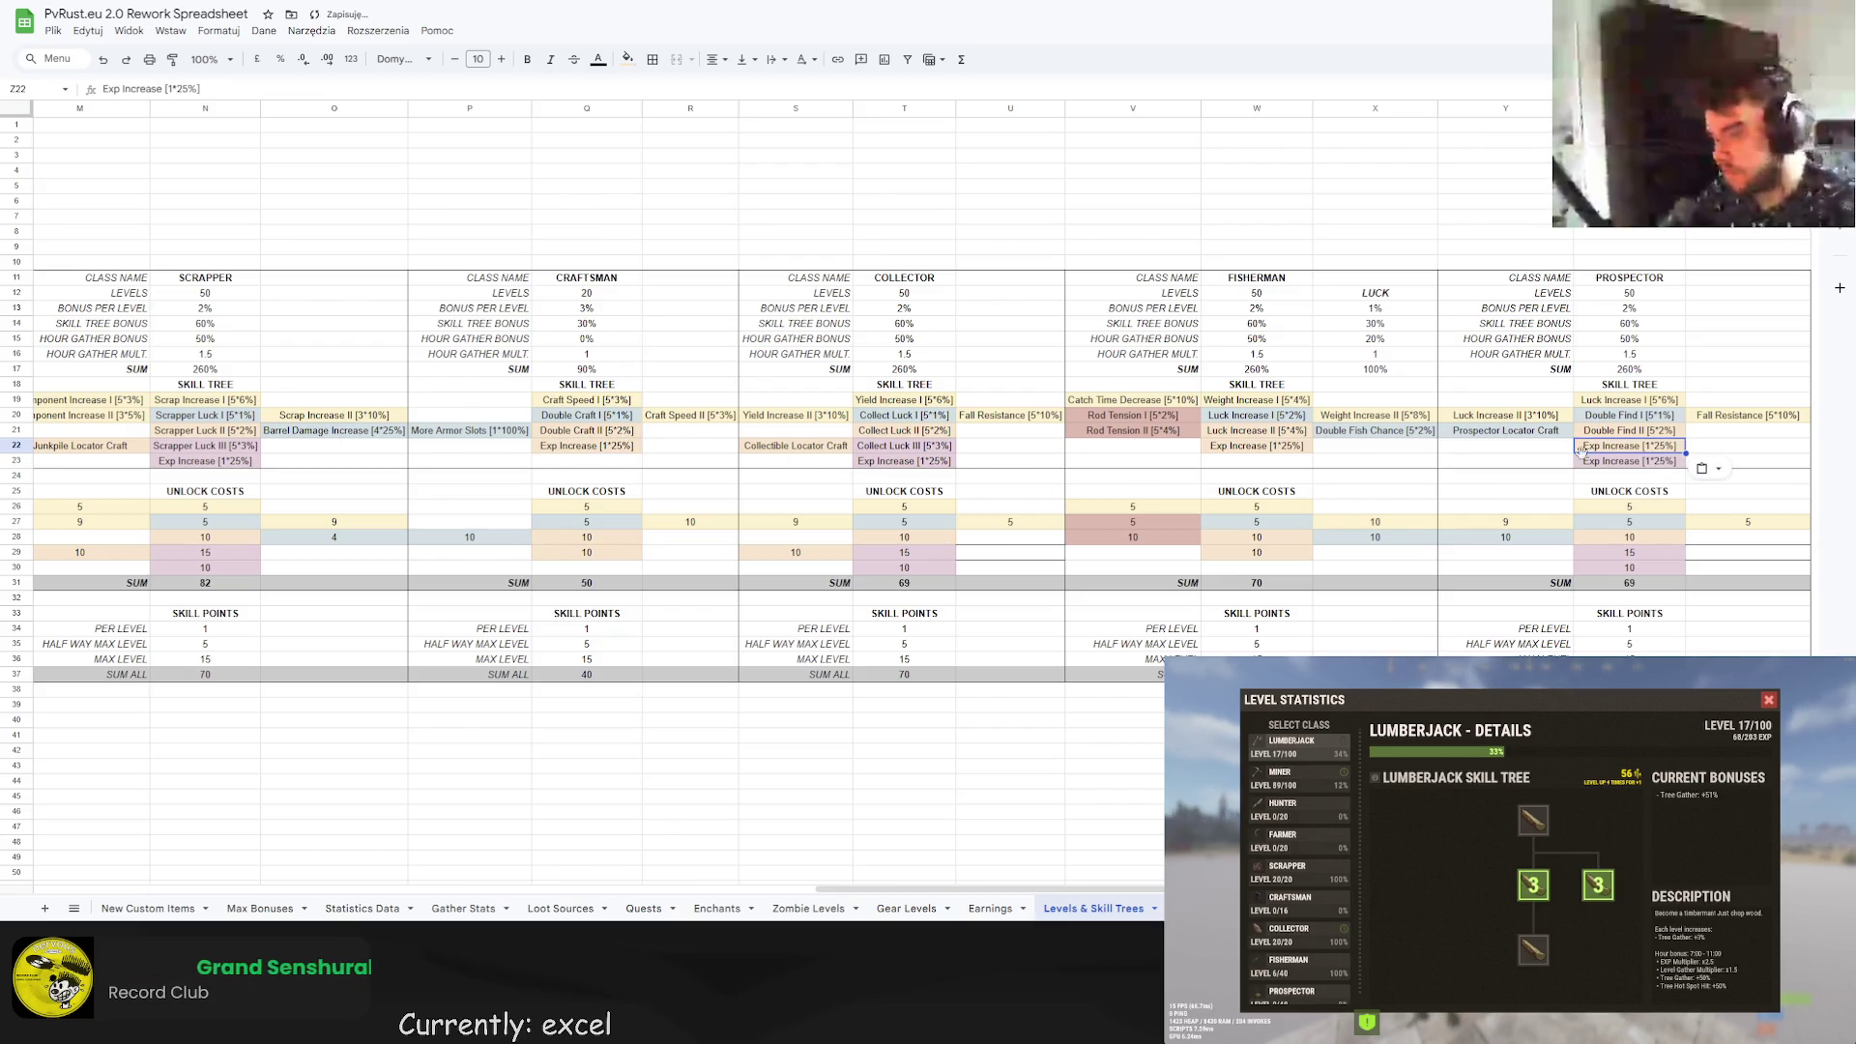
left_click(1630, 461)
key("Delete")
Clear the extra Prospector unlock cost and set the last cost to =10, totalling 54.
left_click(1740, 445)
key("ctrl+c")
left_click(1614, 568)
key("ctrl+v")
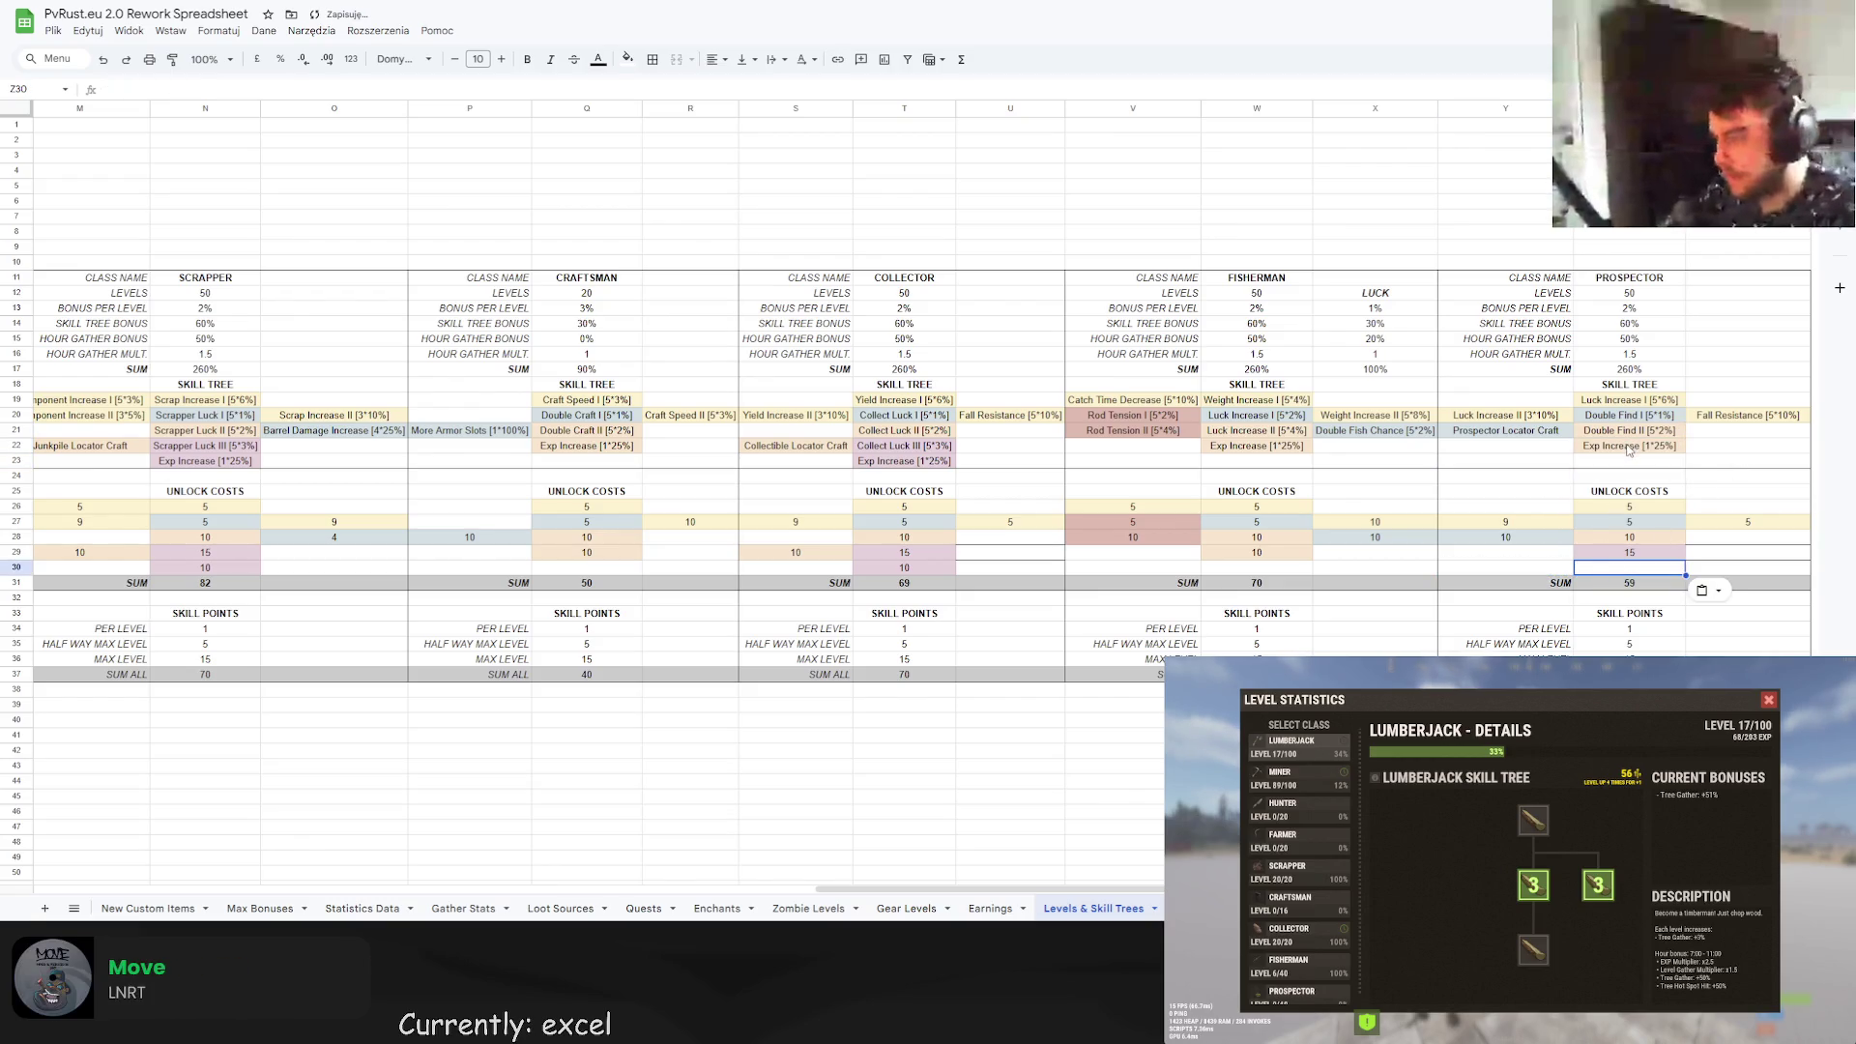
left_click(1629, 448)
key("ctrl+c")
left_click(1647, 555)
key("ctrl+v")
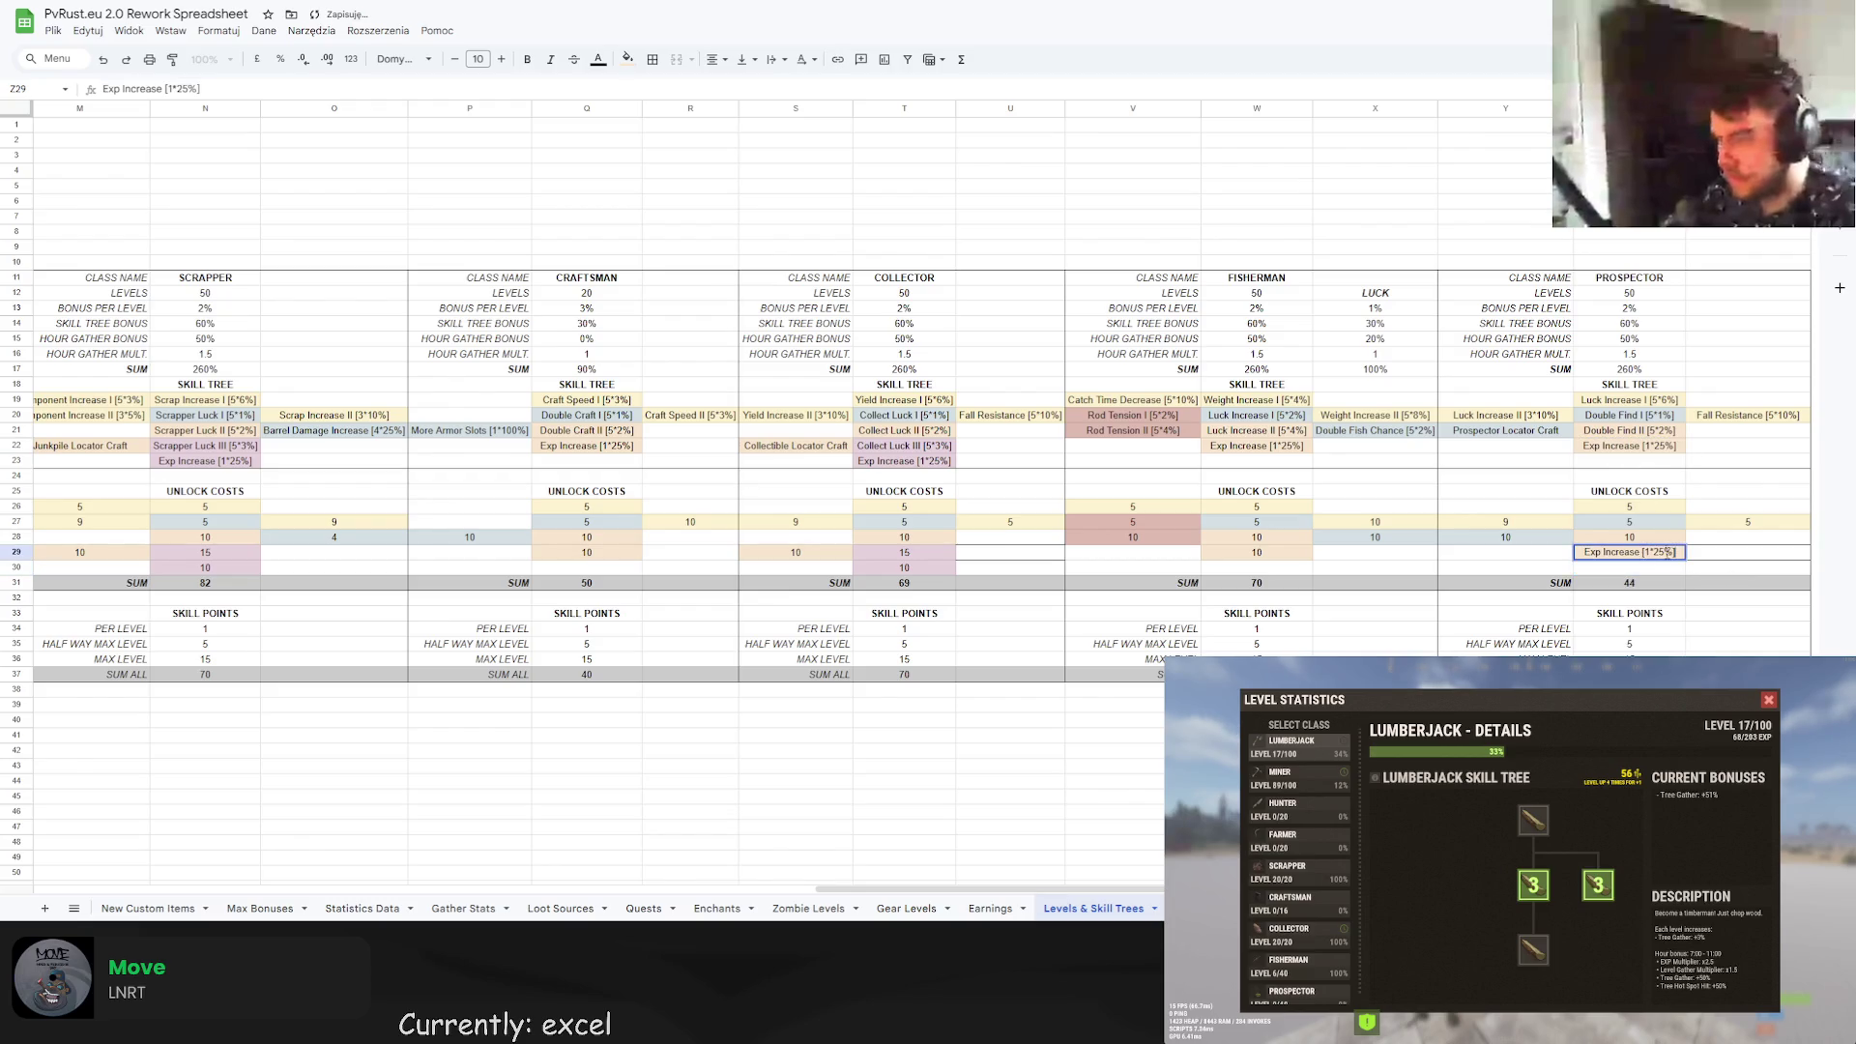
type("=10")
key("Return")
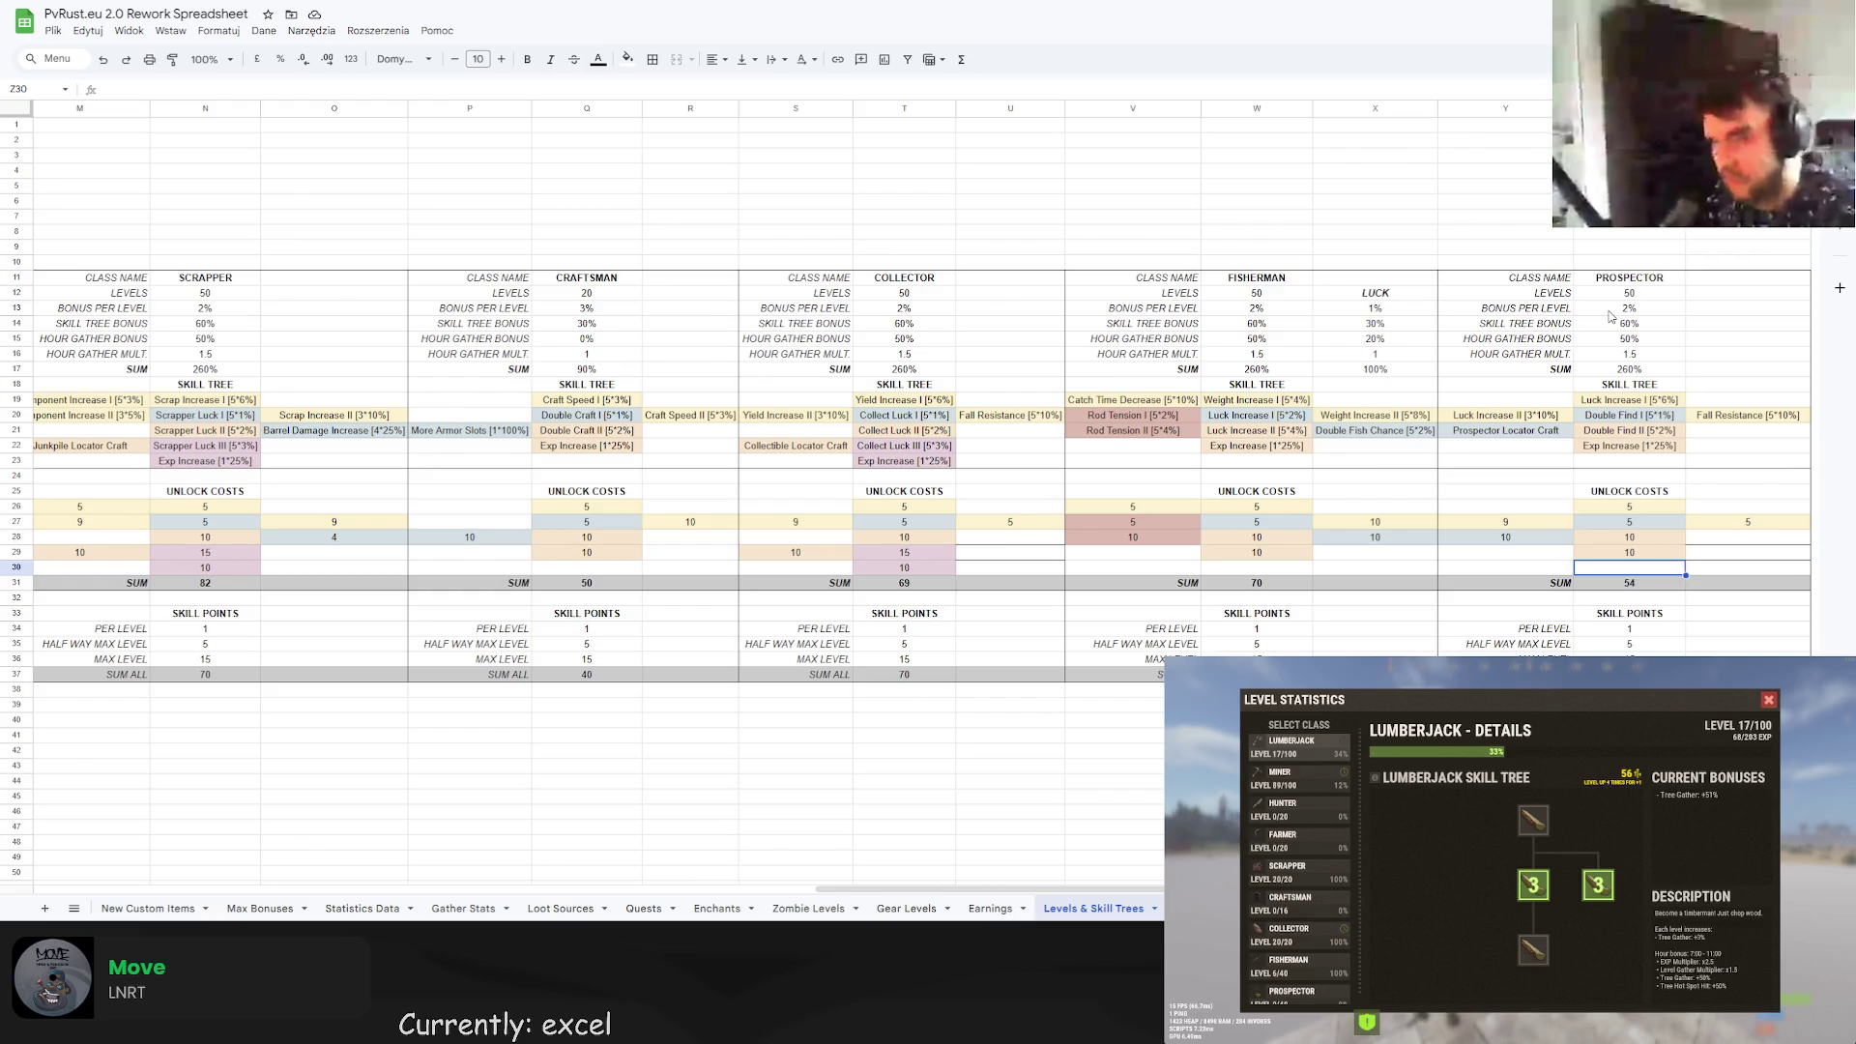
left_click(1656, 430)
left_click(1655, 556)
left_click(1649, 542)
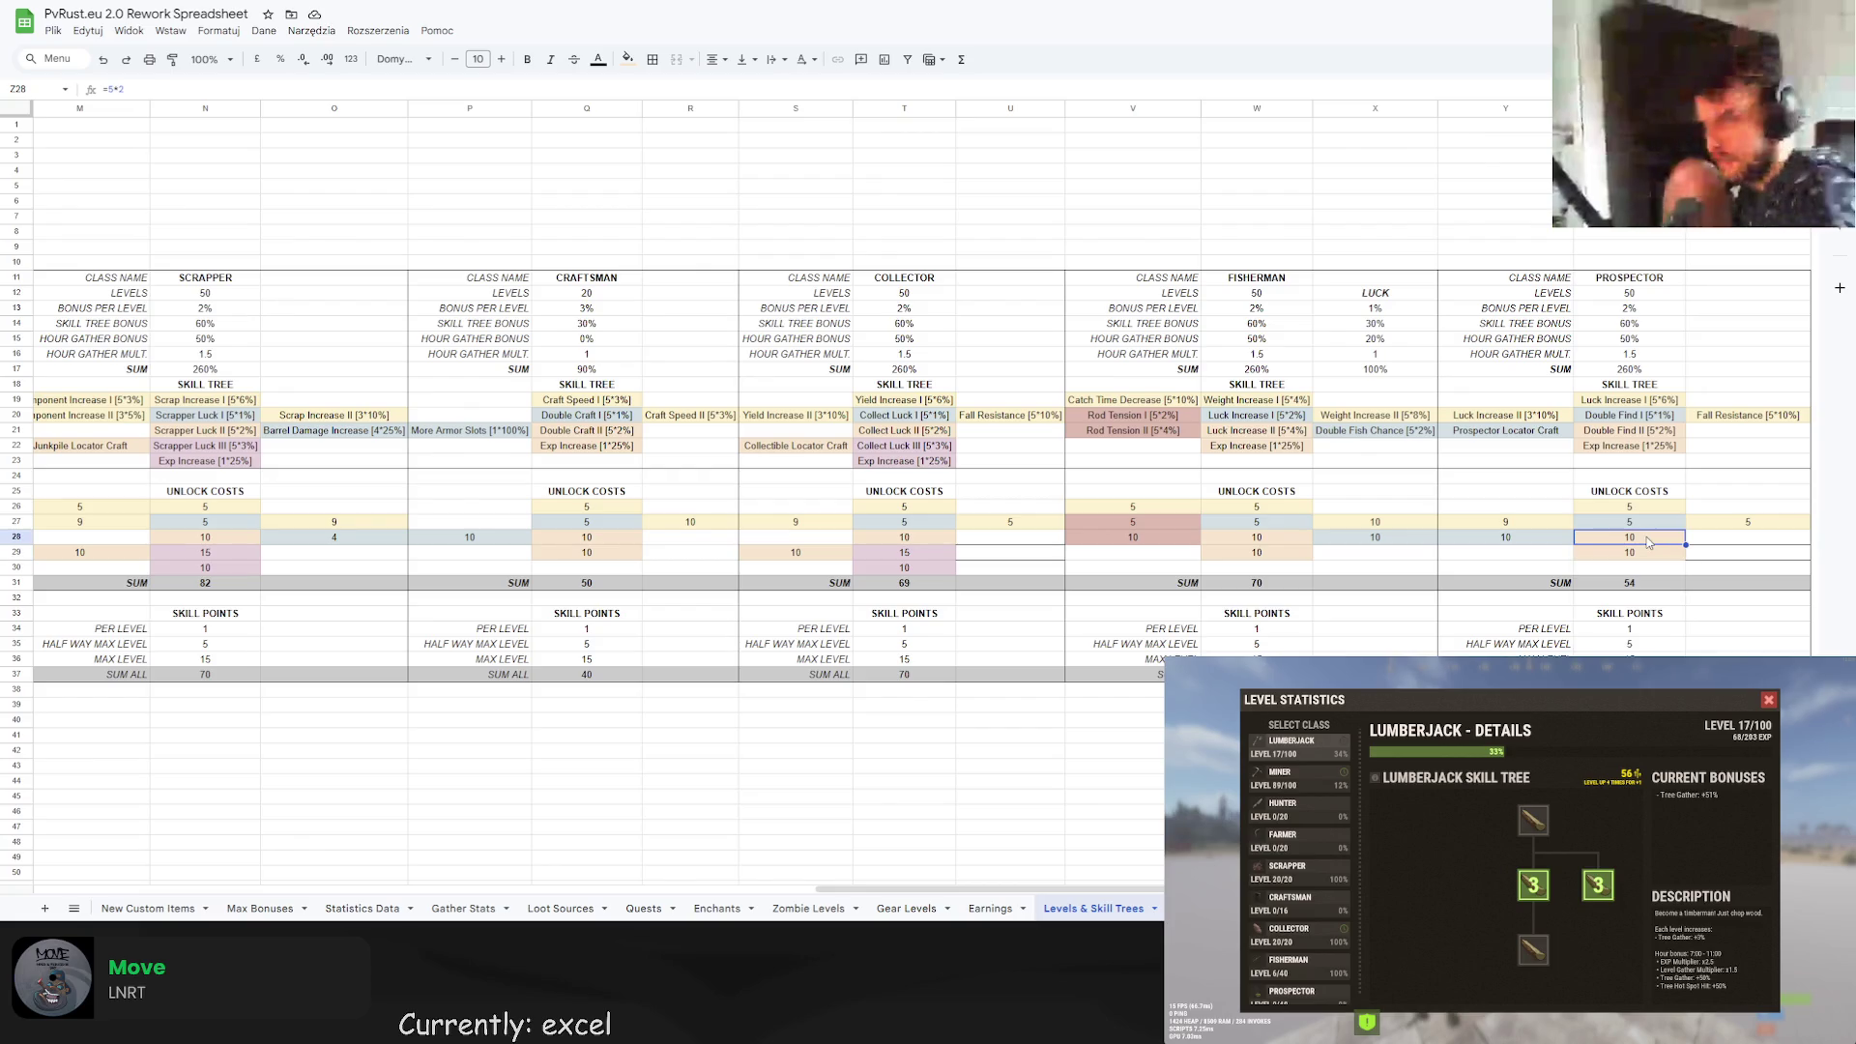
left_click(1642, 523)
left_click(1537, 513)
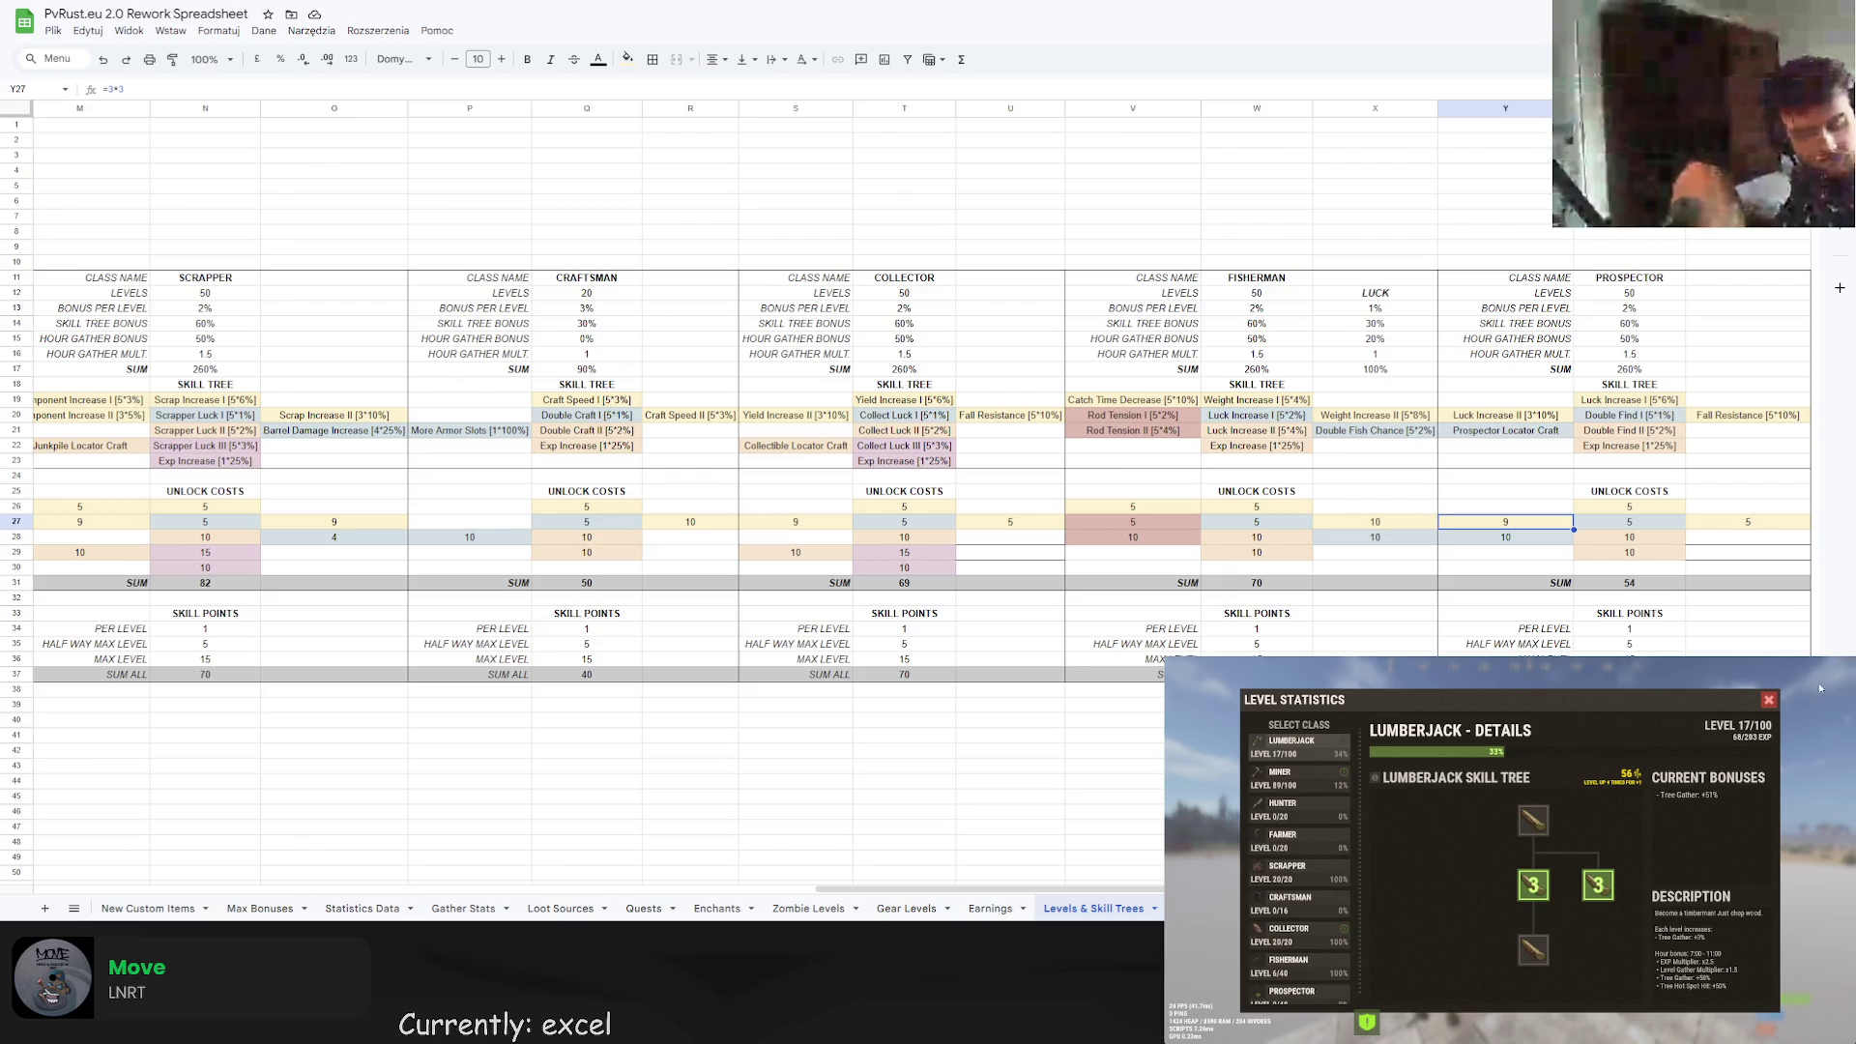
left_click(1768, 700)
key("q")
left_click(1385, 787)
left_click(1383, 765)
left_click(1384, 783)
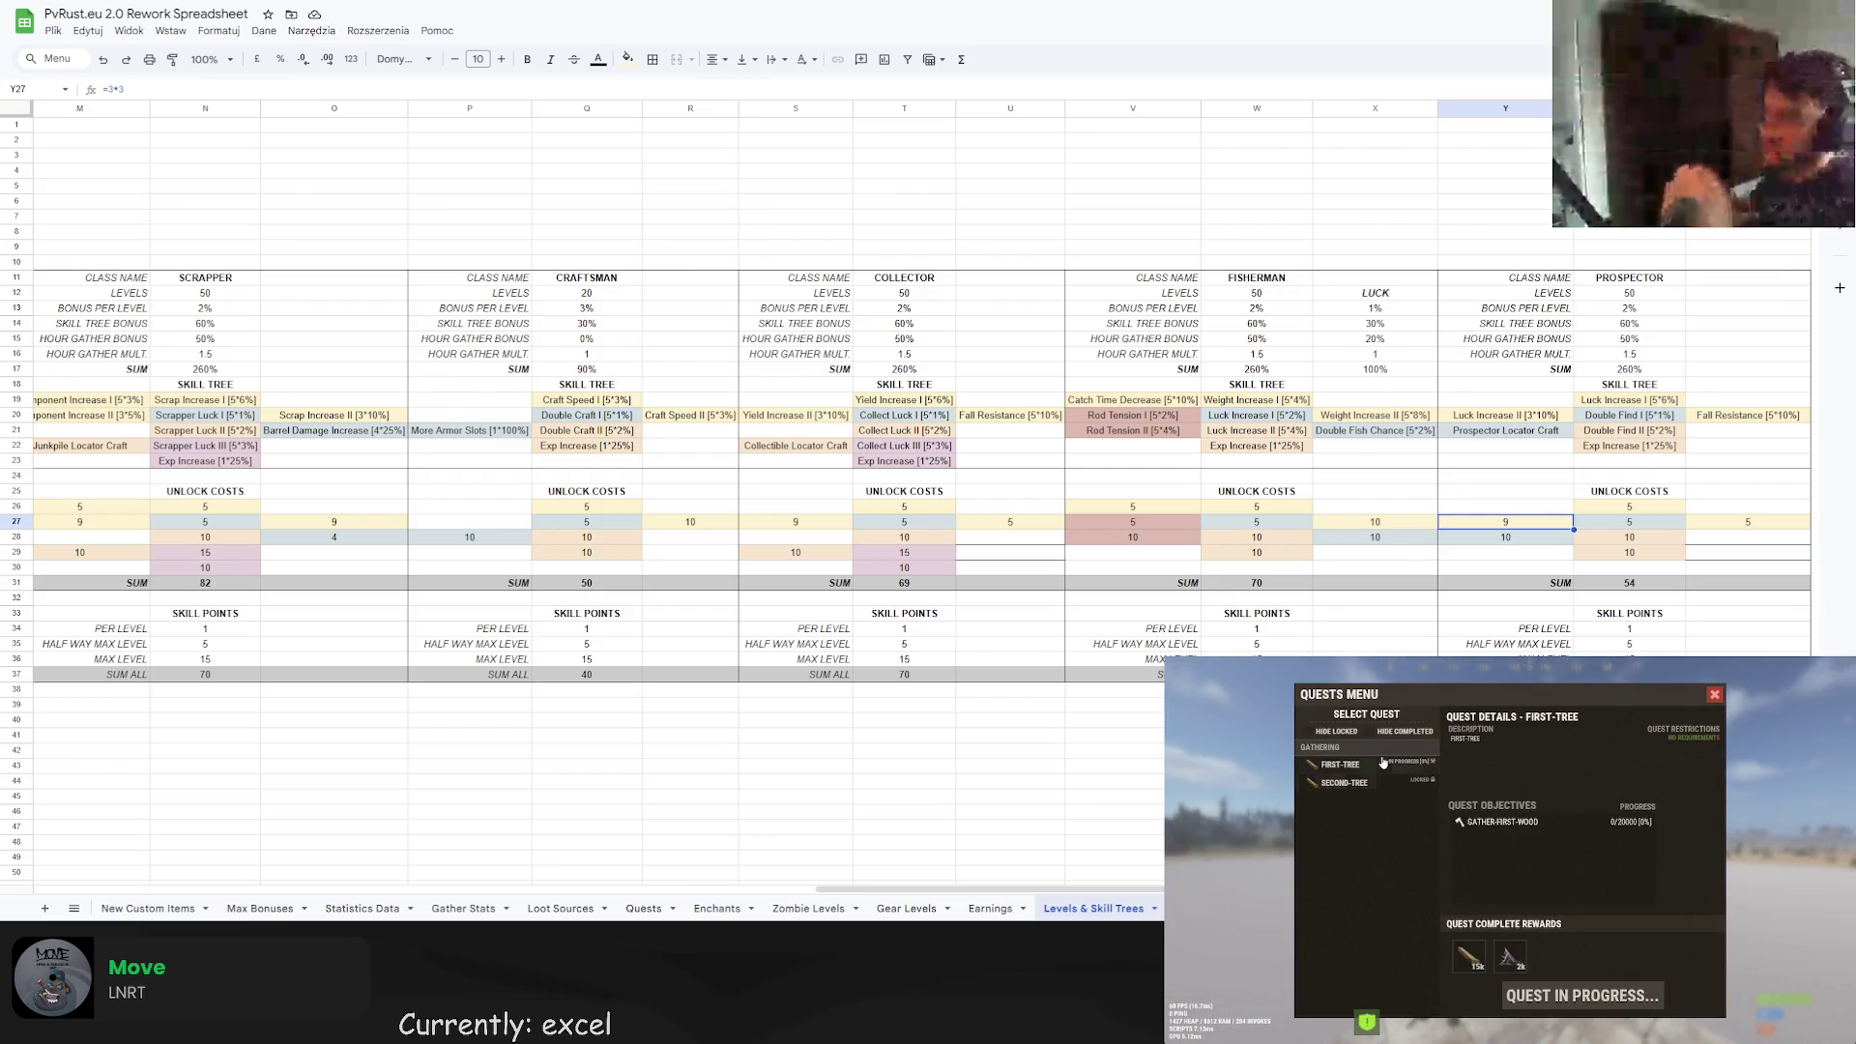
left_click(1383, 765)
left_click(1377, 784)
left_click(1377, 764)
left_click(1377, 783)
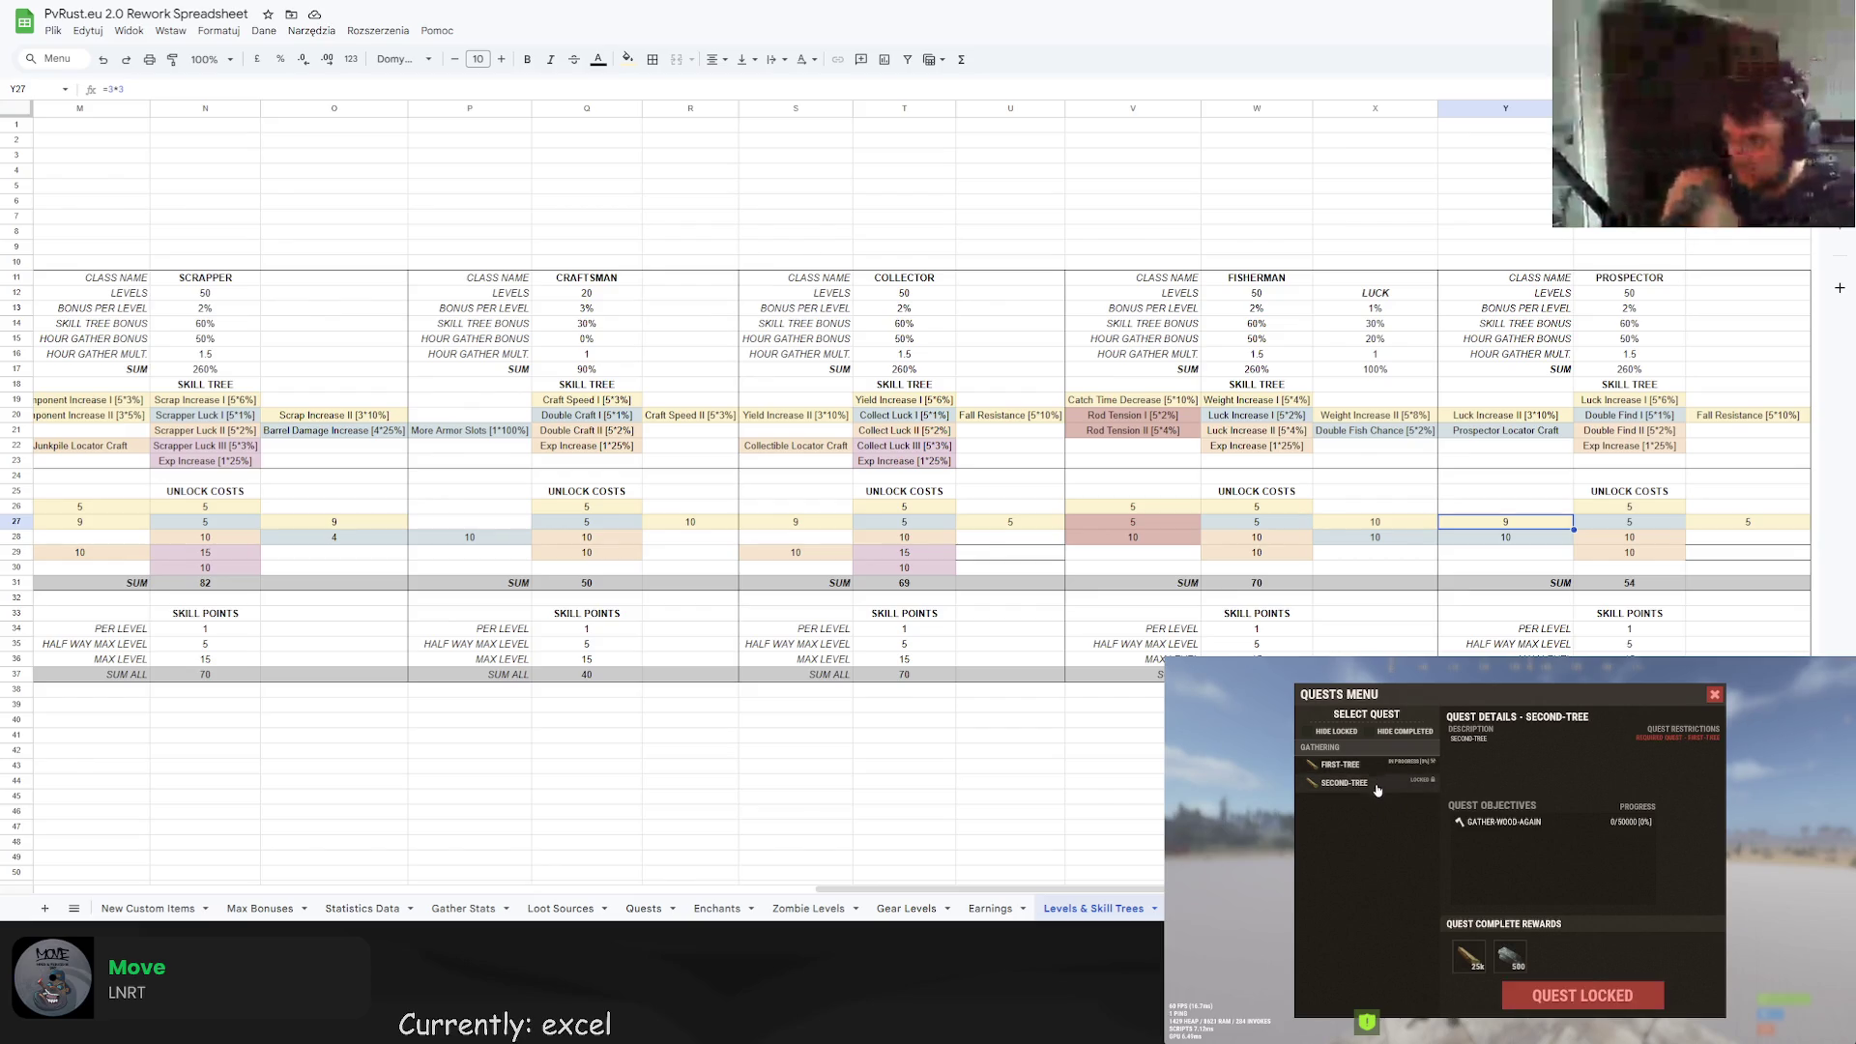
left_click(1379, 766)
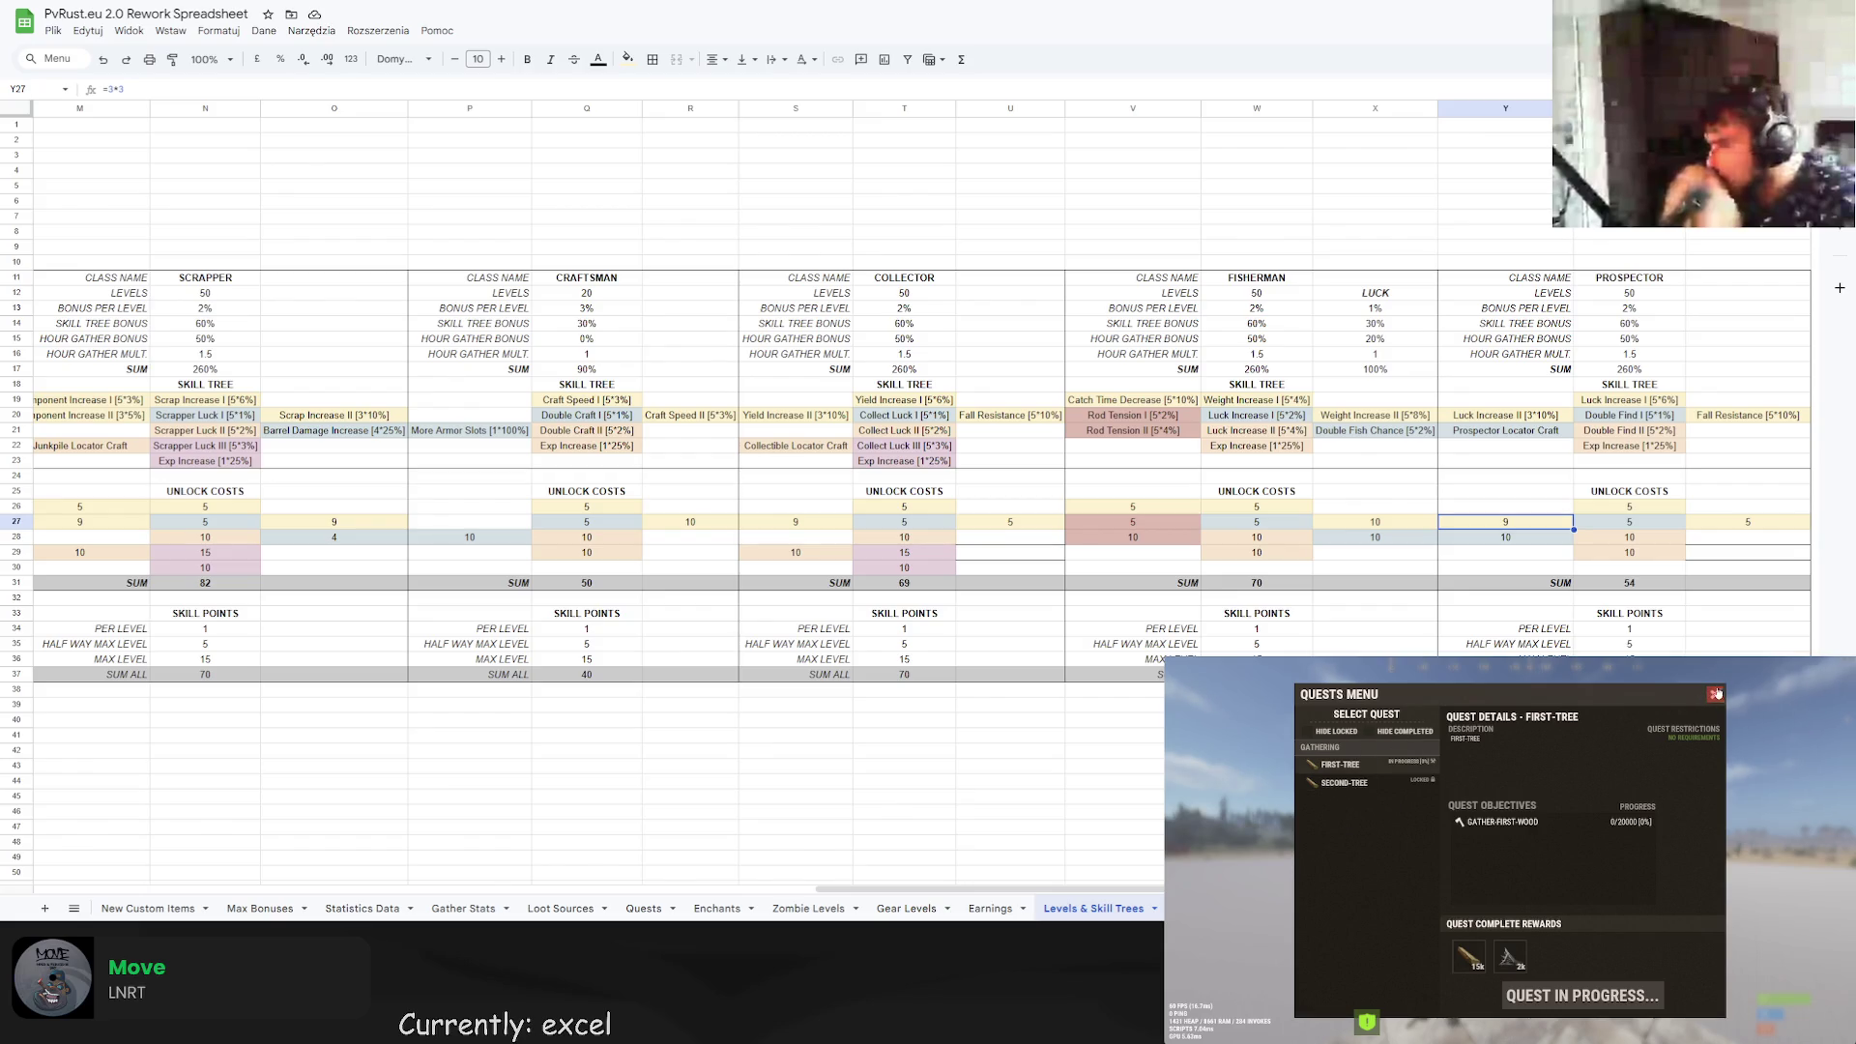
left_click(1369, 783)
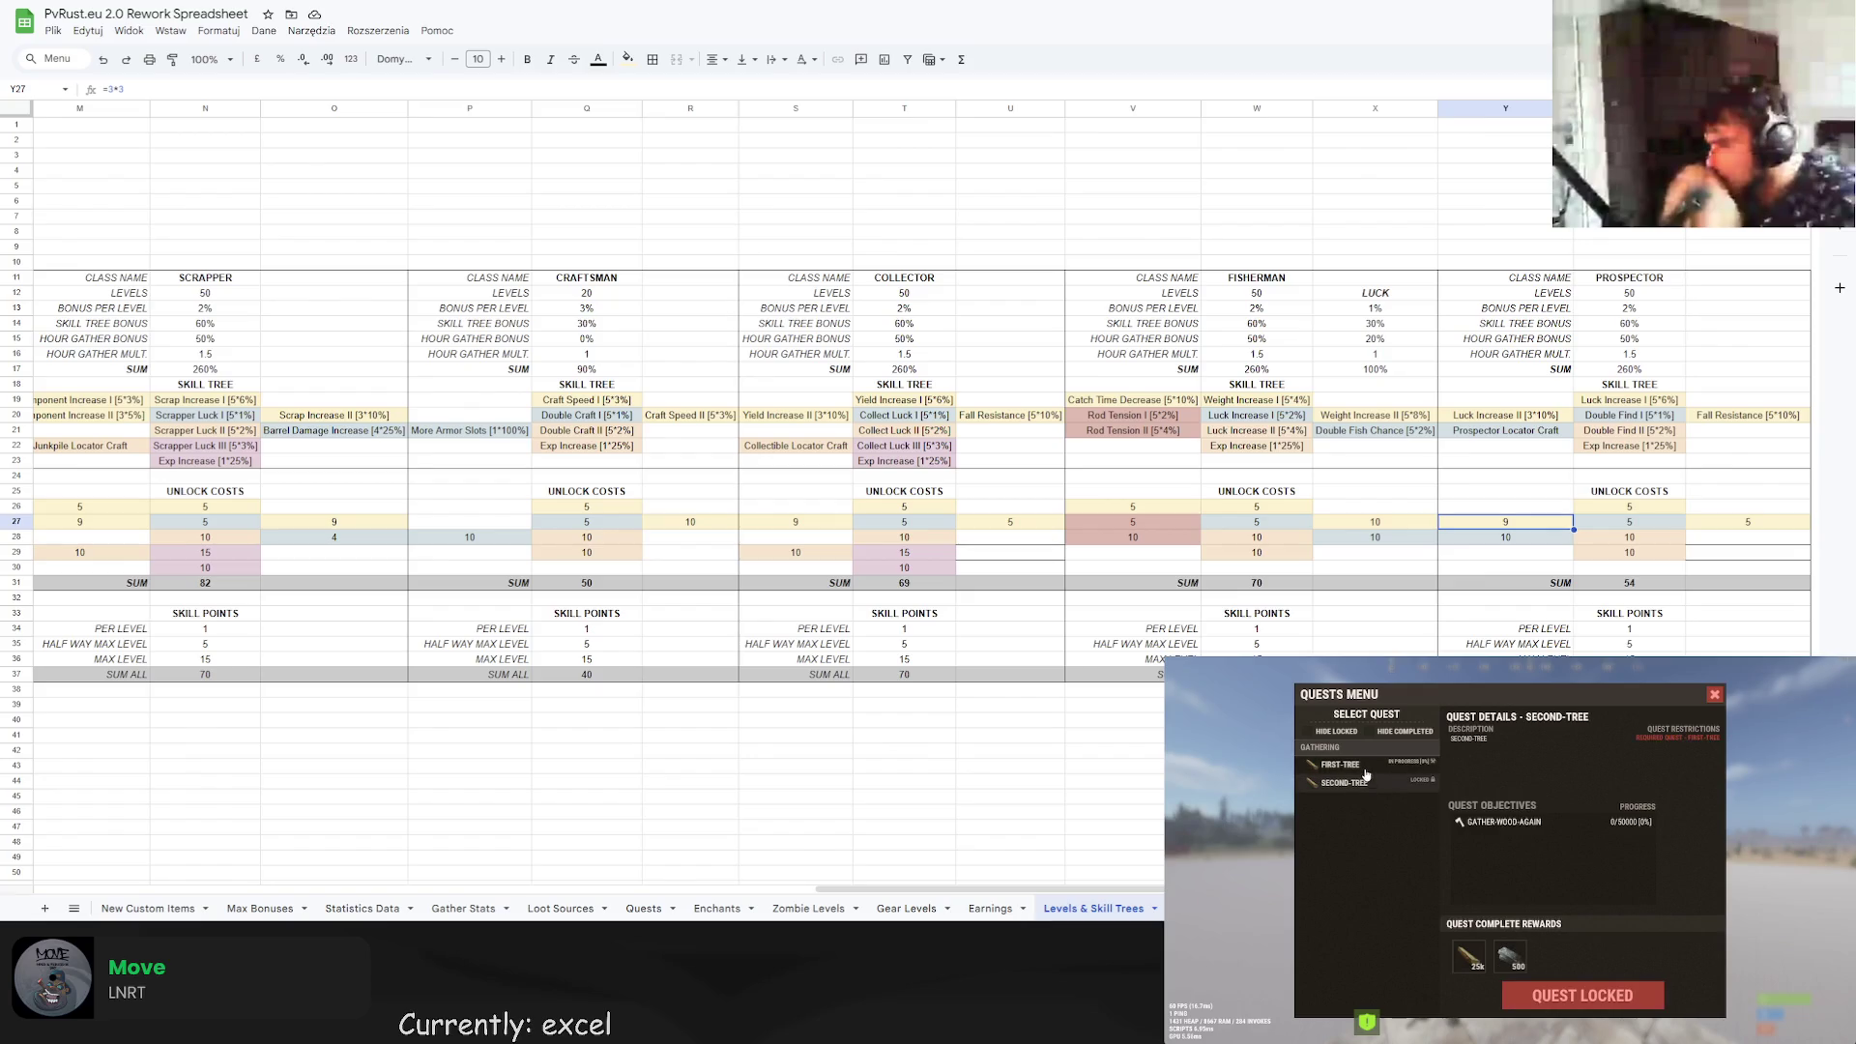
left_click(1365, 766)
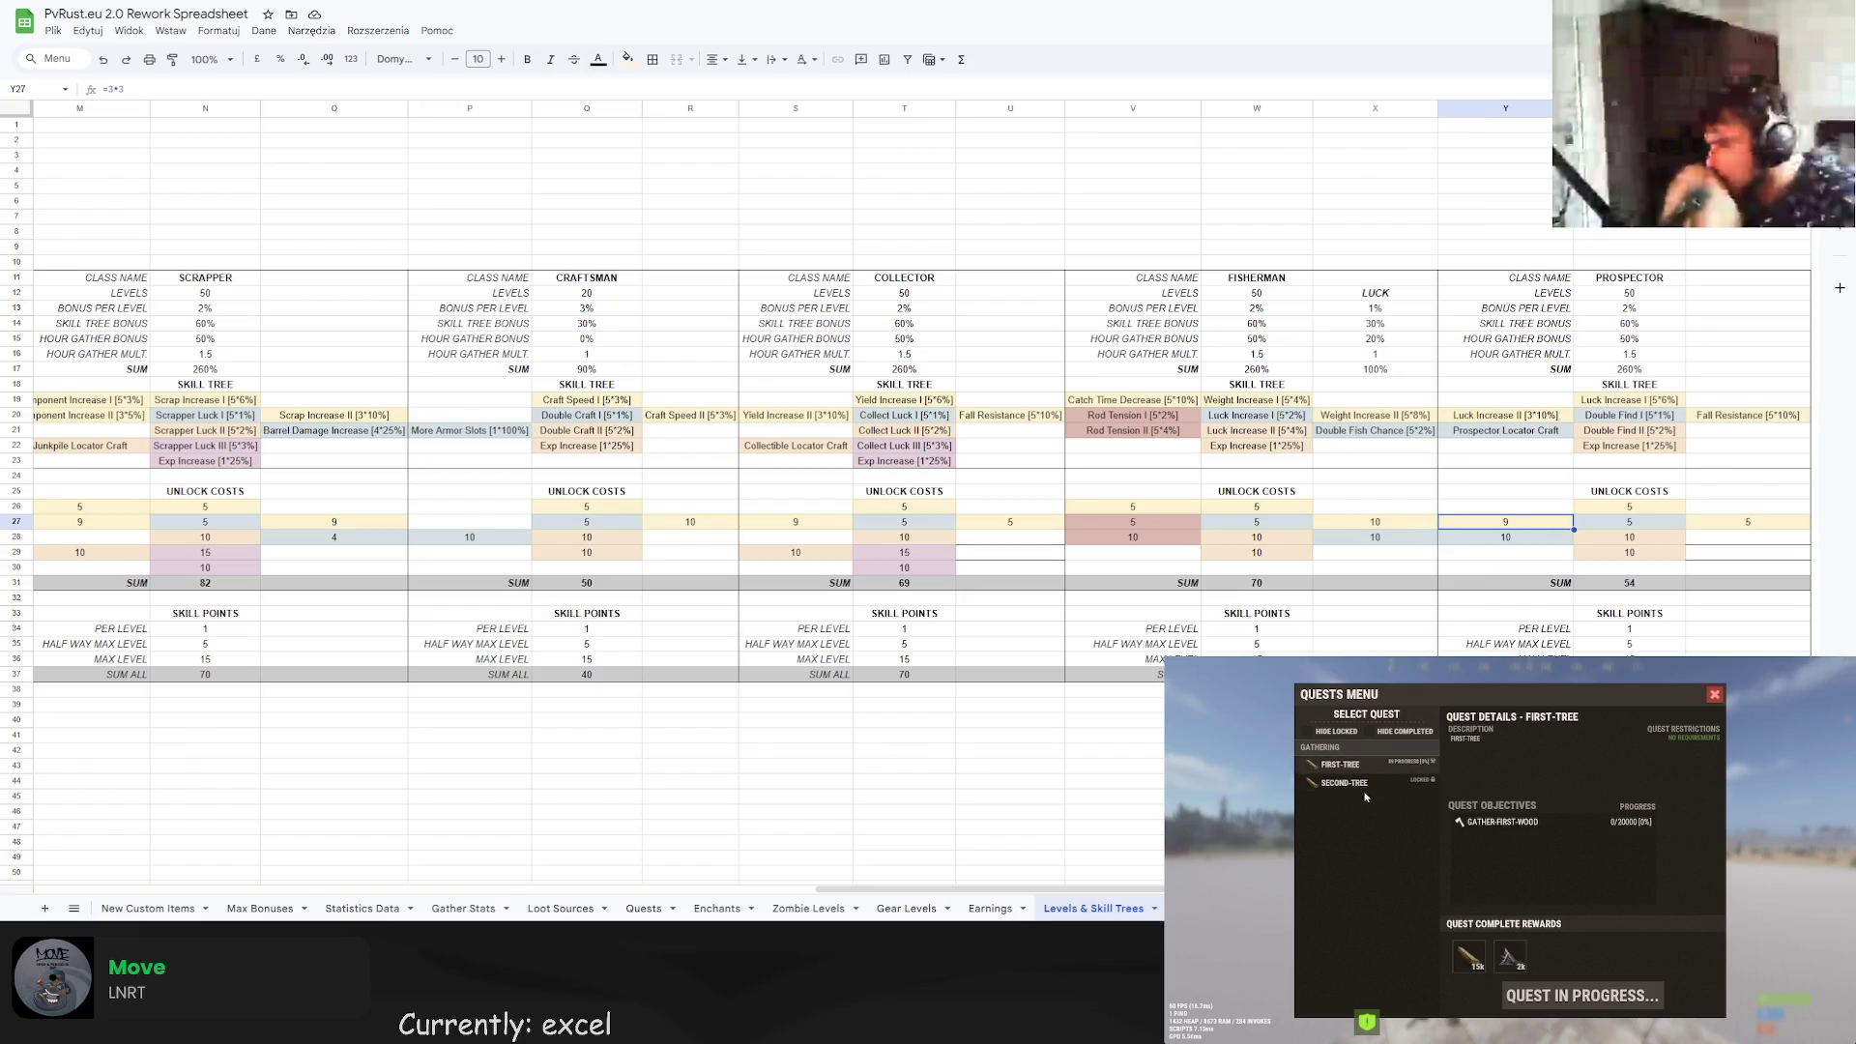
left_click(1364, 785)
left_click(1366, 767)
left_click(1360, 782)
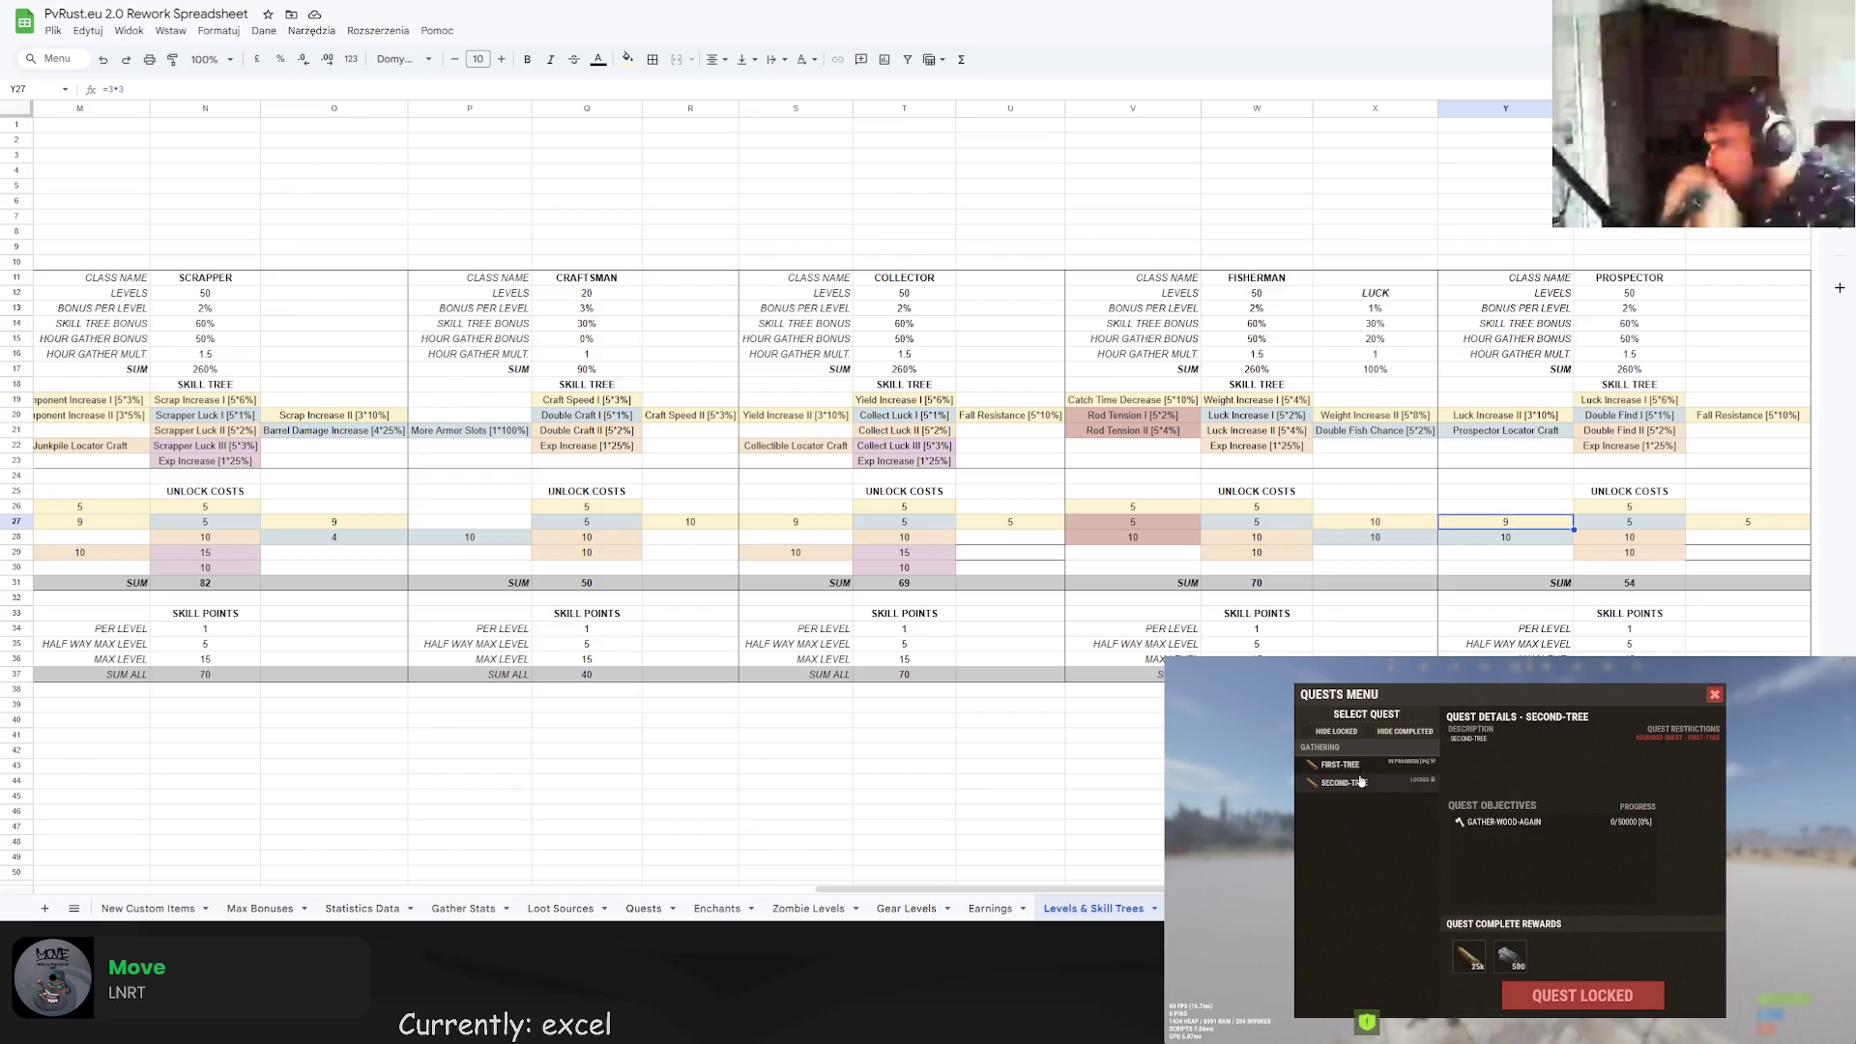
left_click(1712, 694)
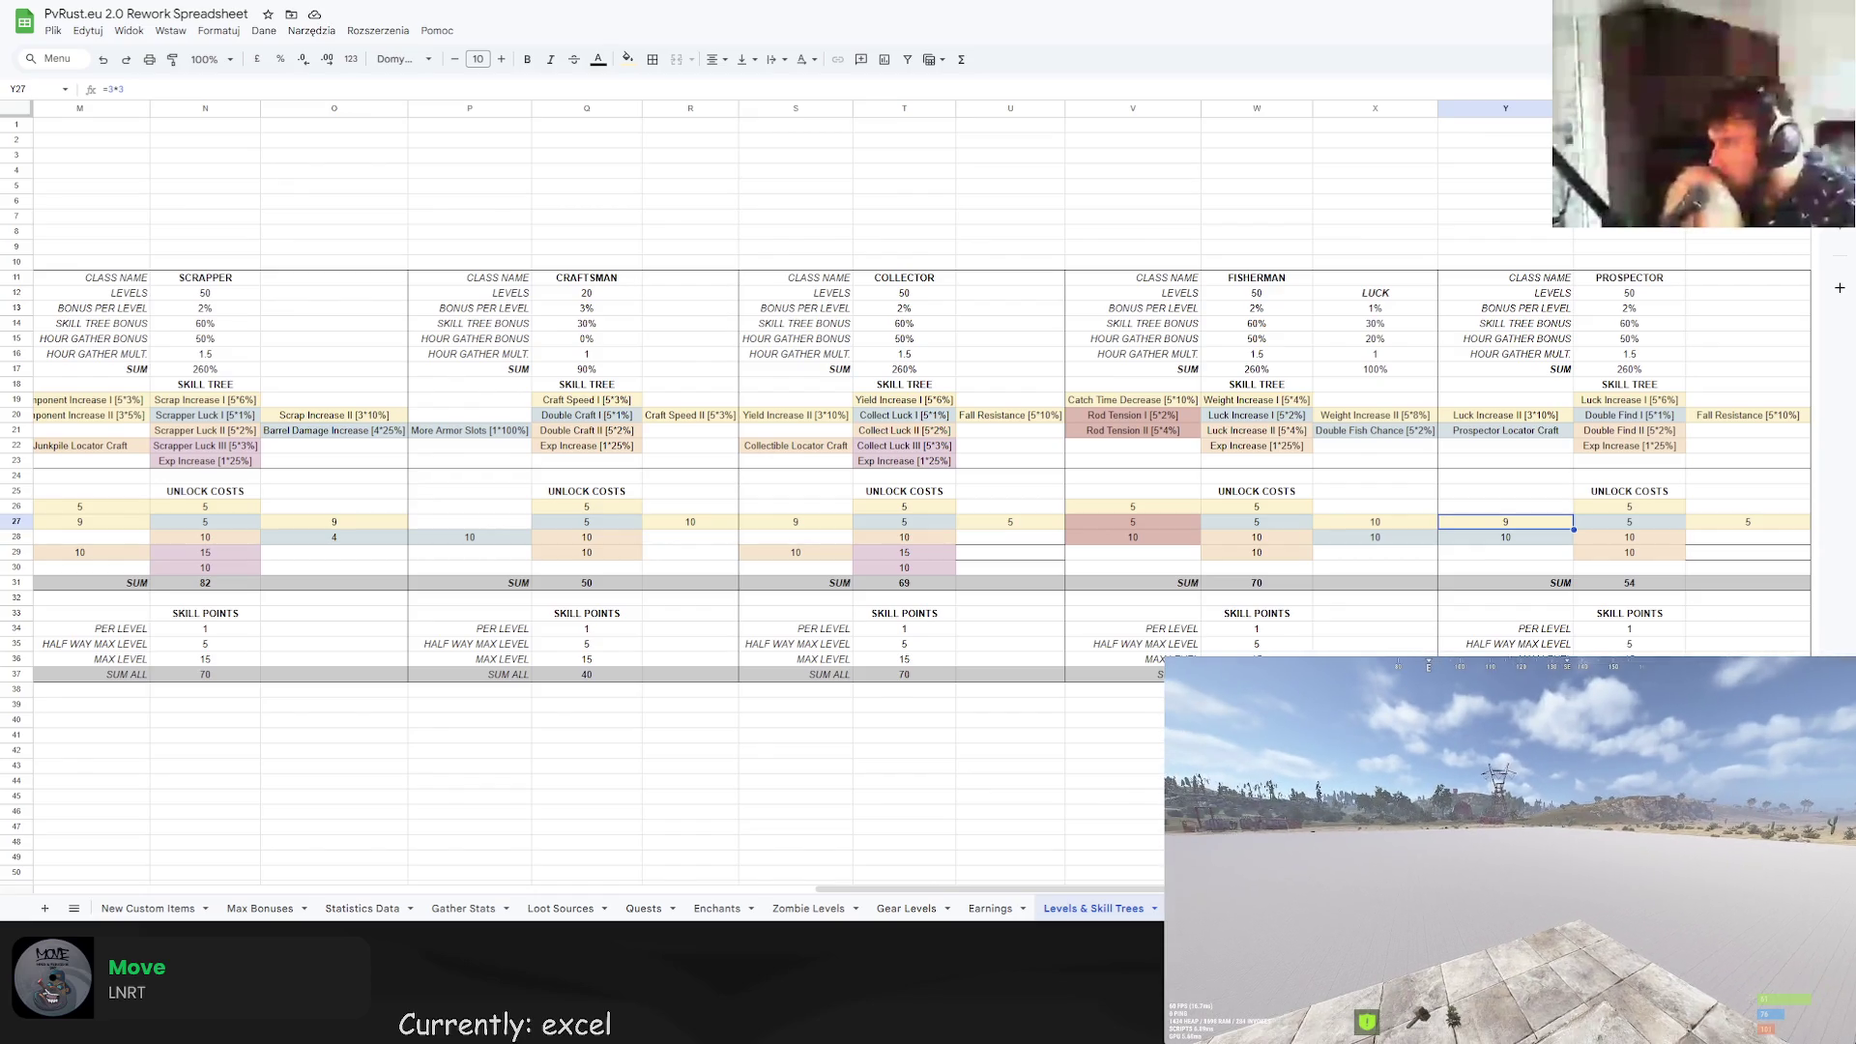
left_click(1546, 539)
left_click(1551, 556)
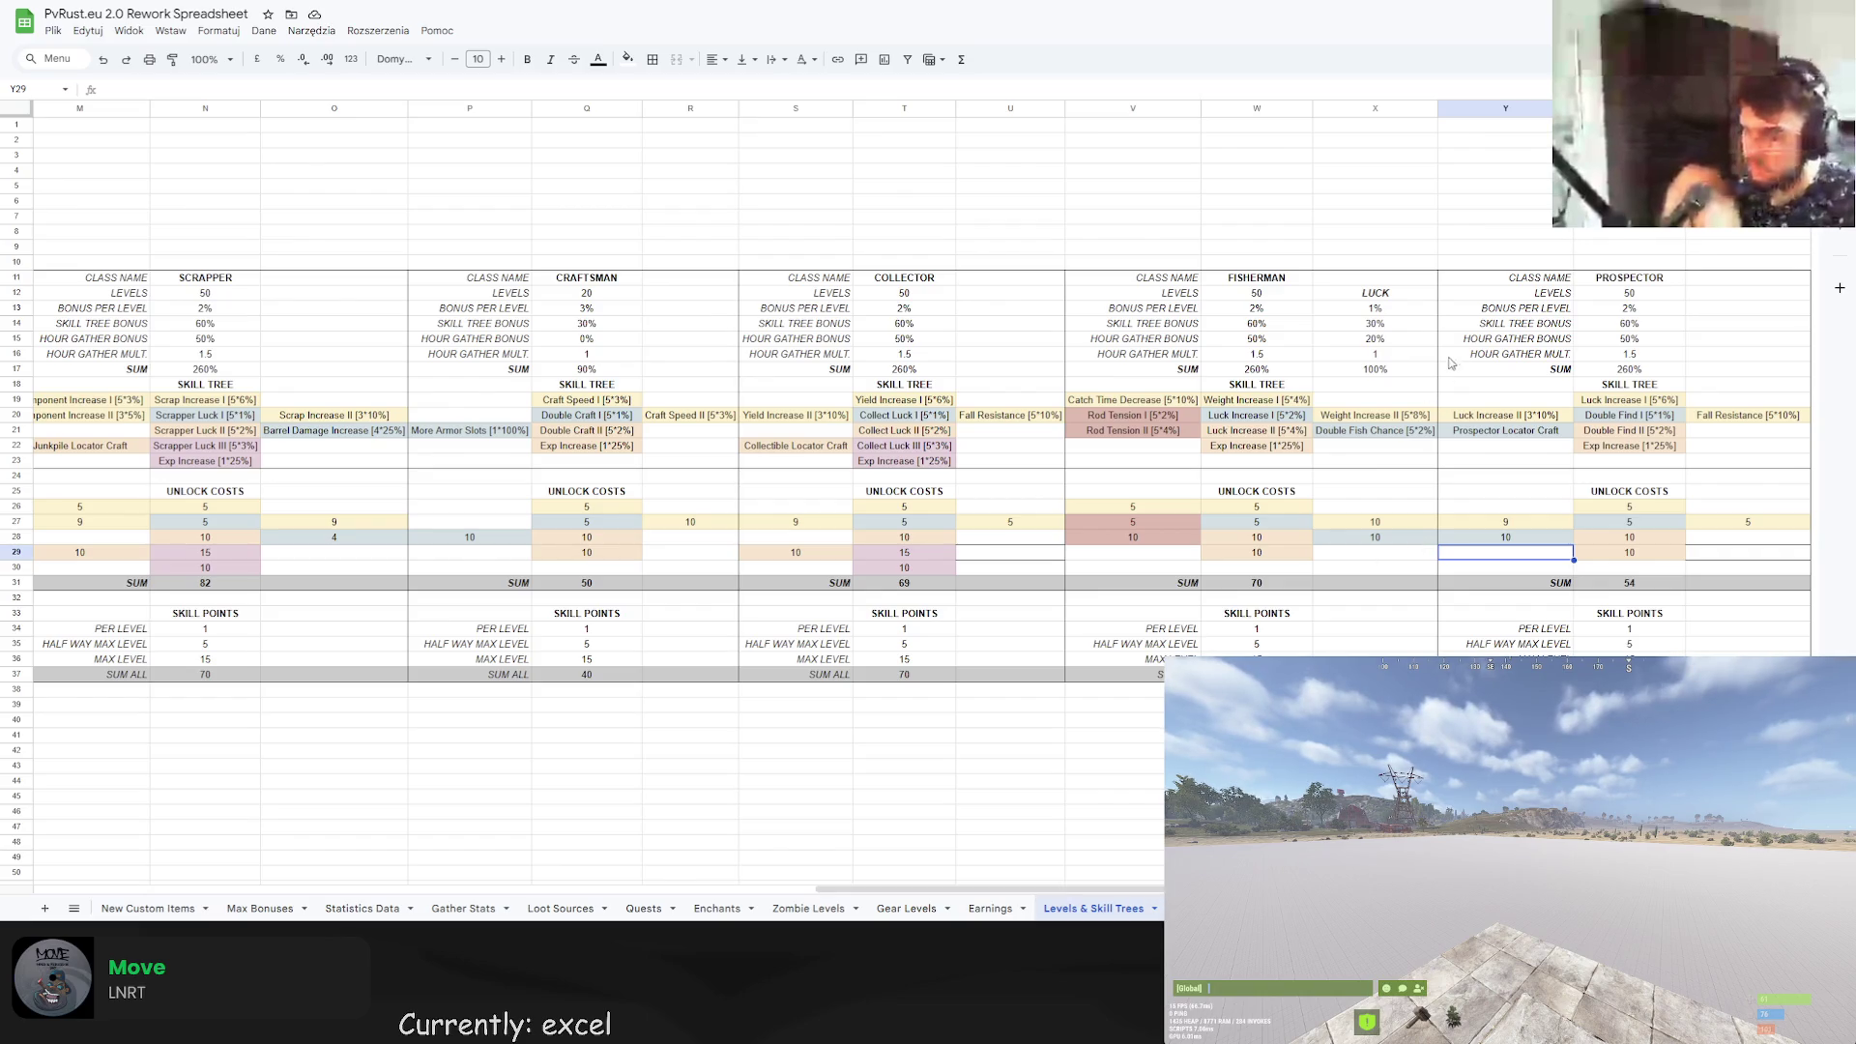
left_click(1748, 140)
Paste the copied content into AA2:AA7.
key("ctrl+v")
scroll(801, 476, "left", 1)
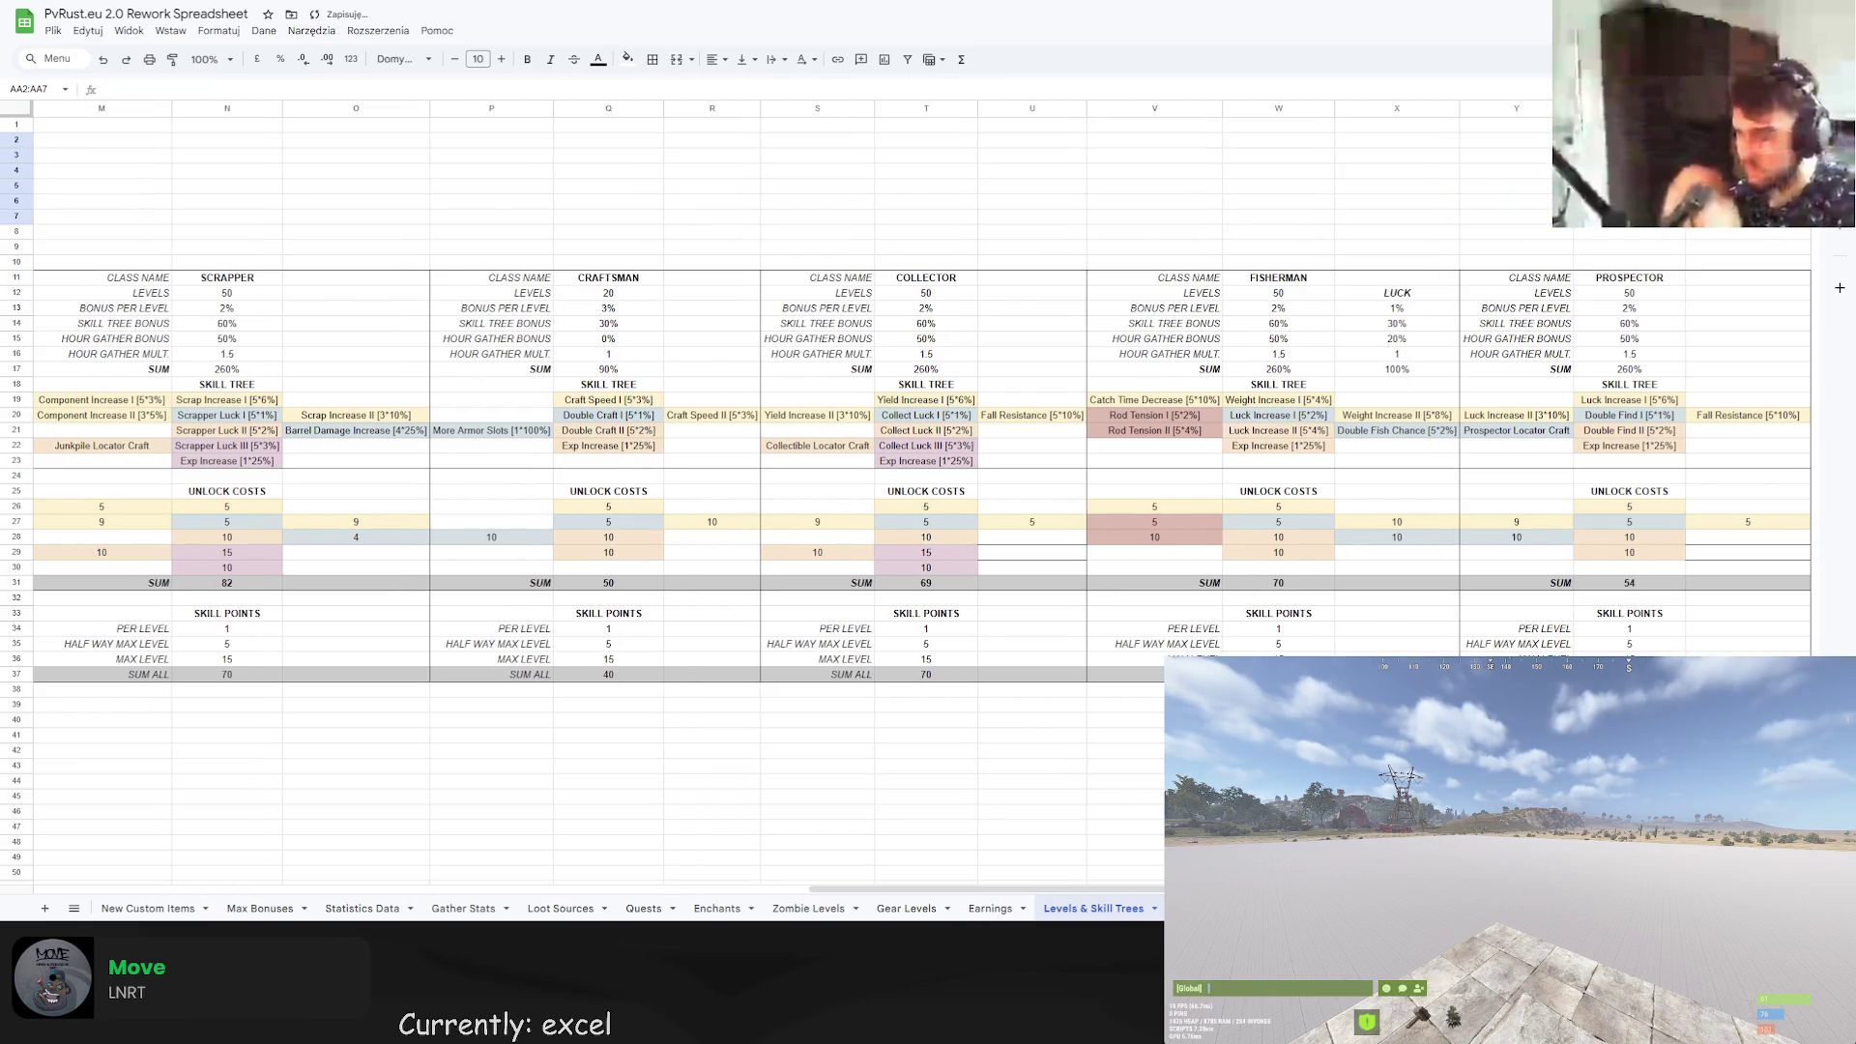
scroll(921, 479, "left", 1)
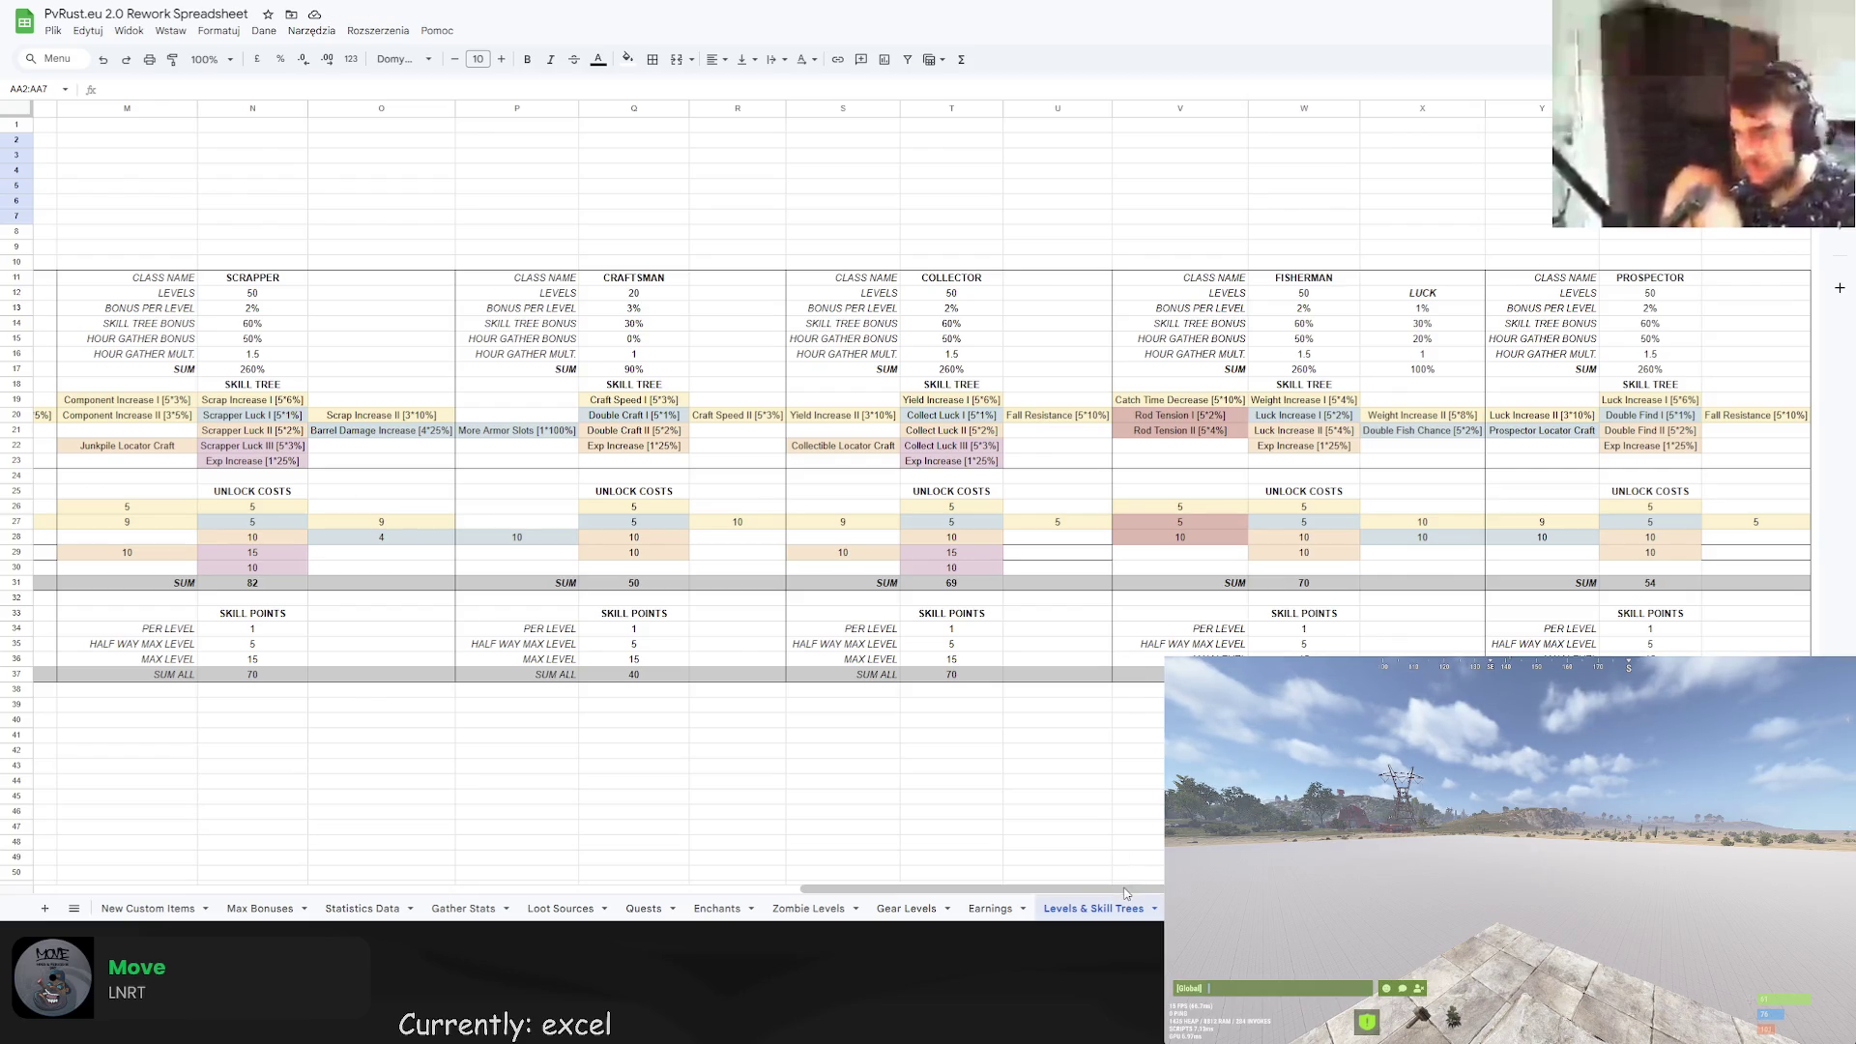
scroll(1126, 870, "left", 5)
Insert one blank column to the right of column AA.
key("Up")
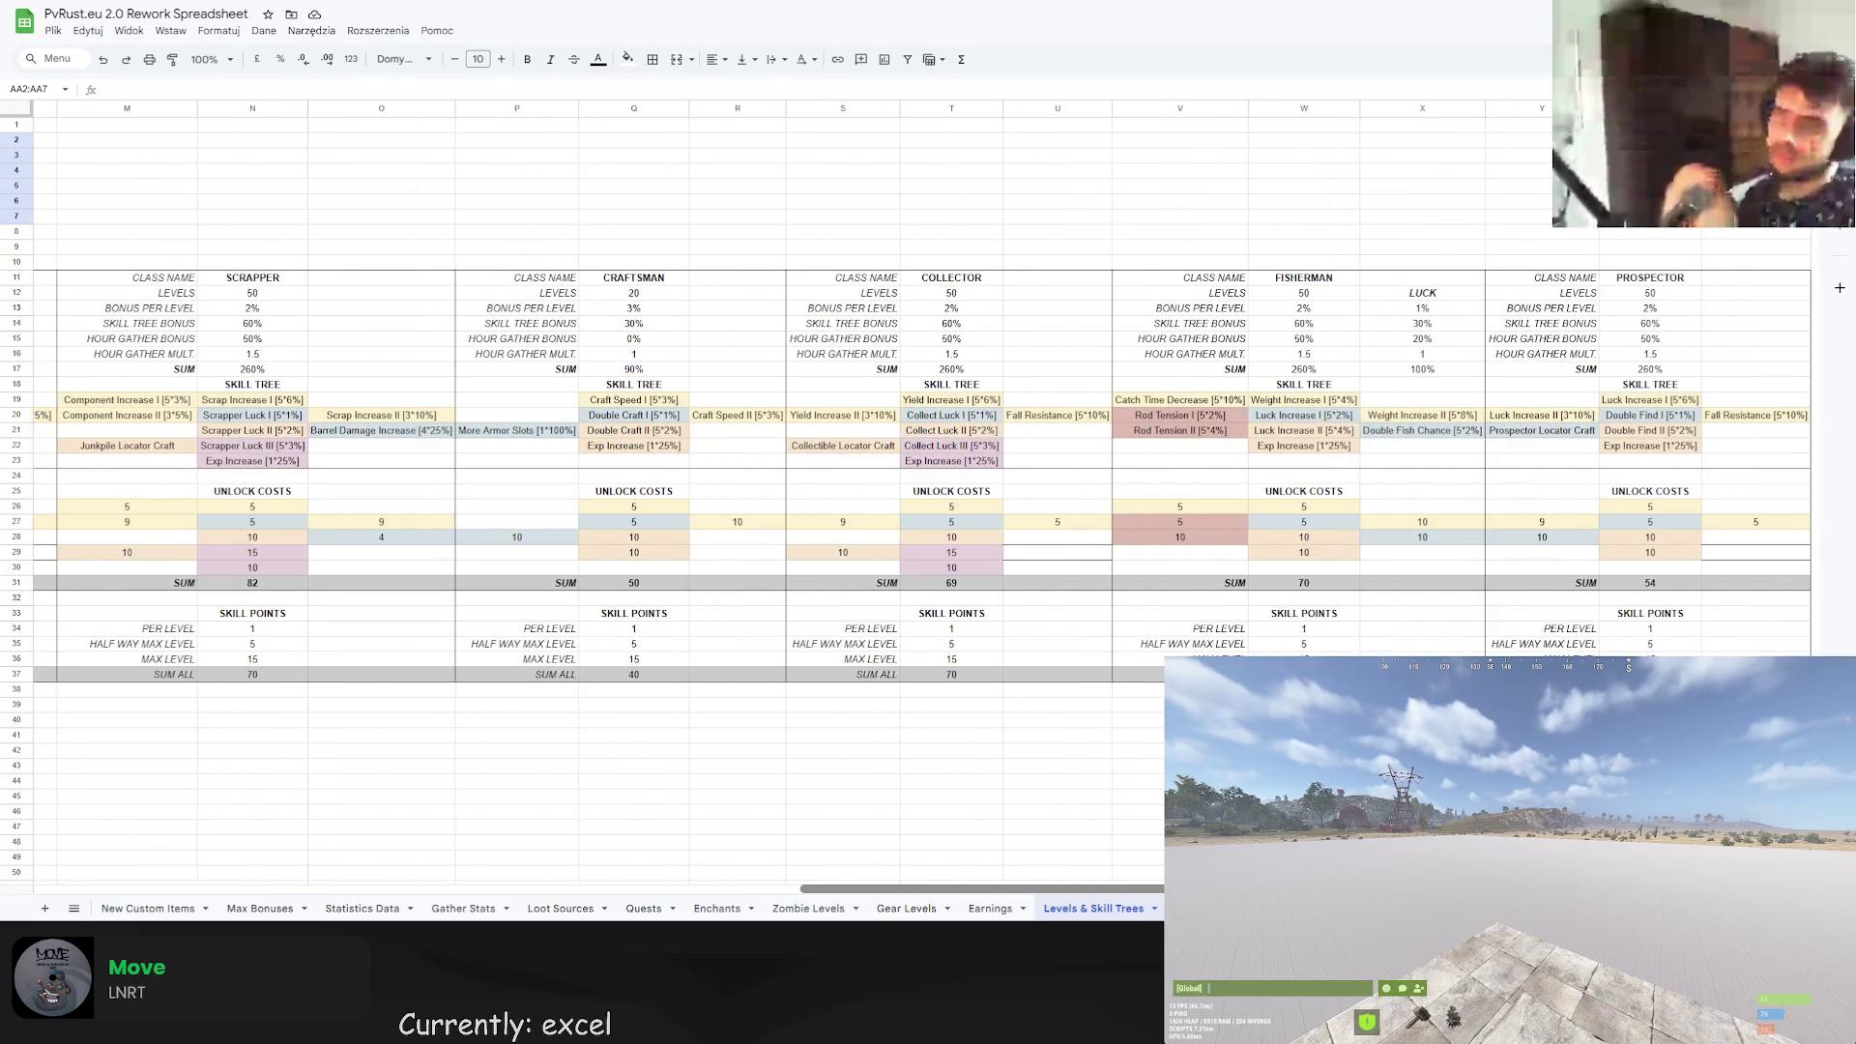
right_click(1757, 124)
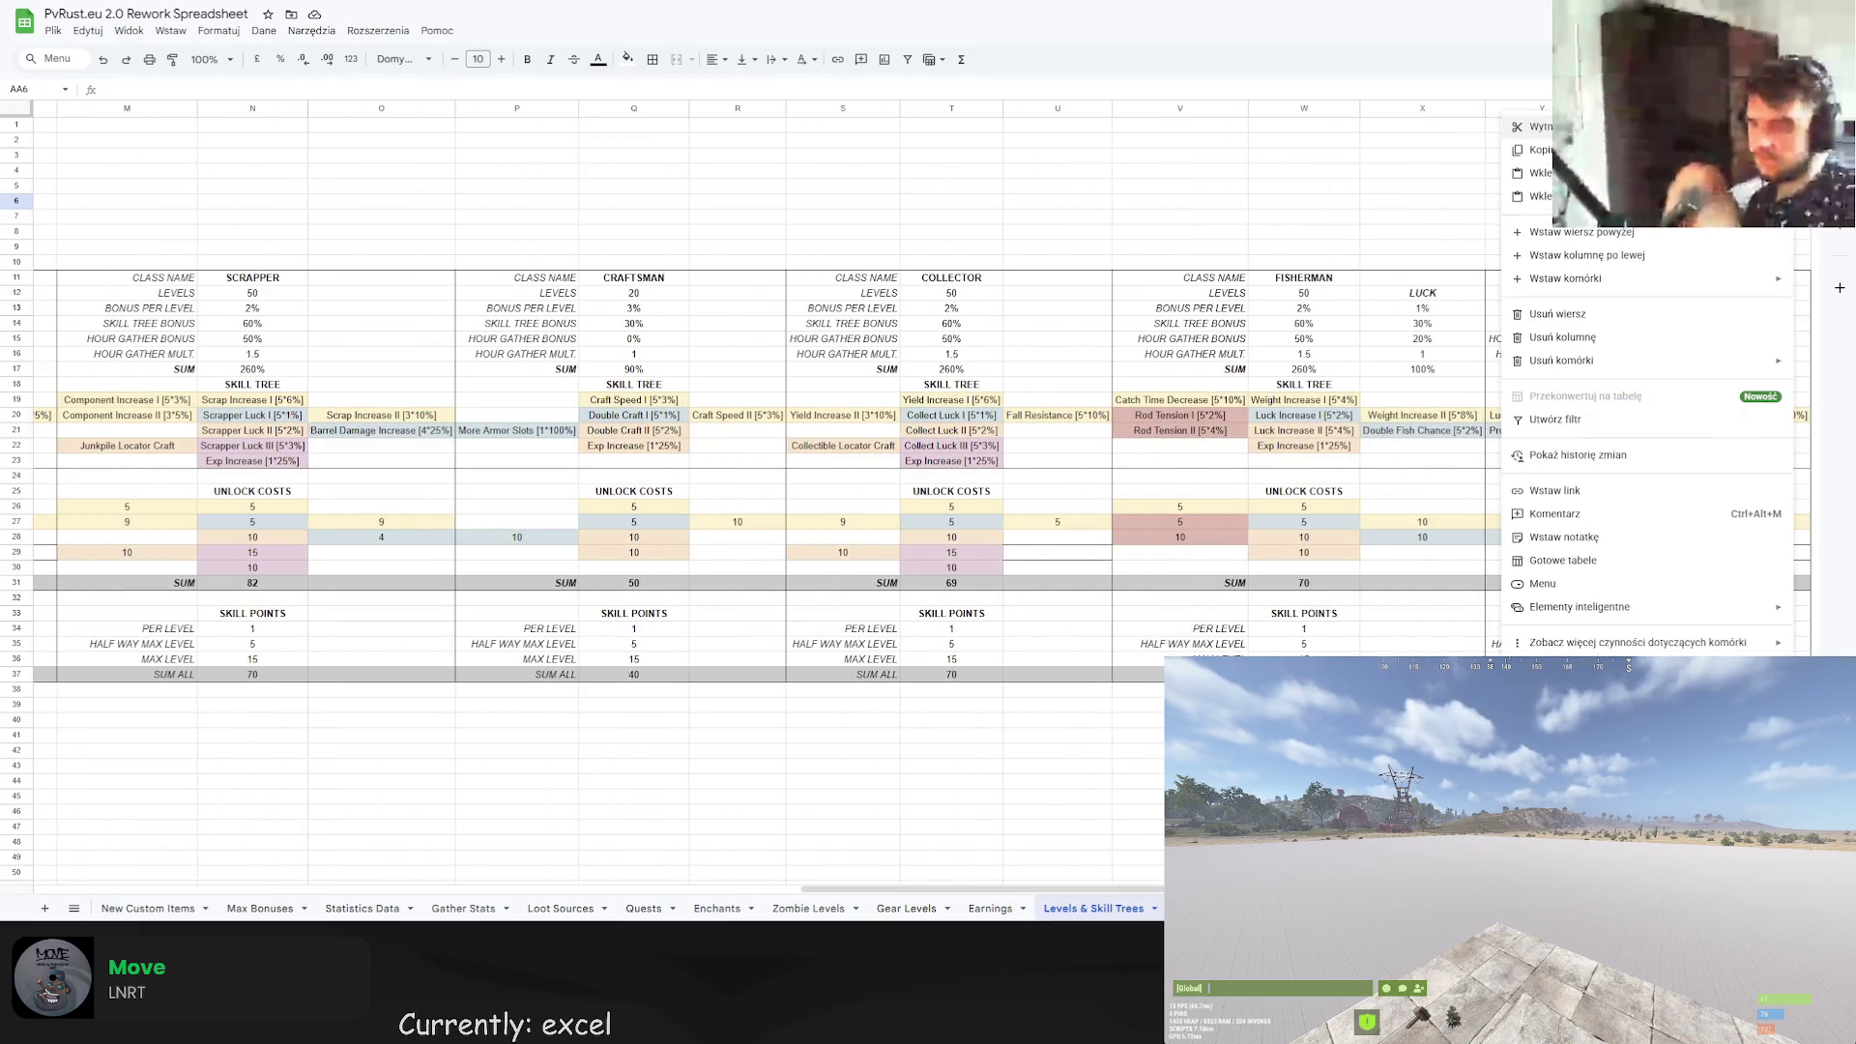
right_click(1757, 108)
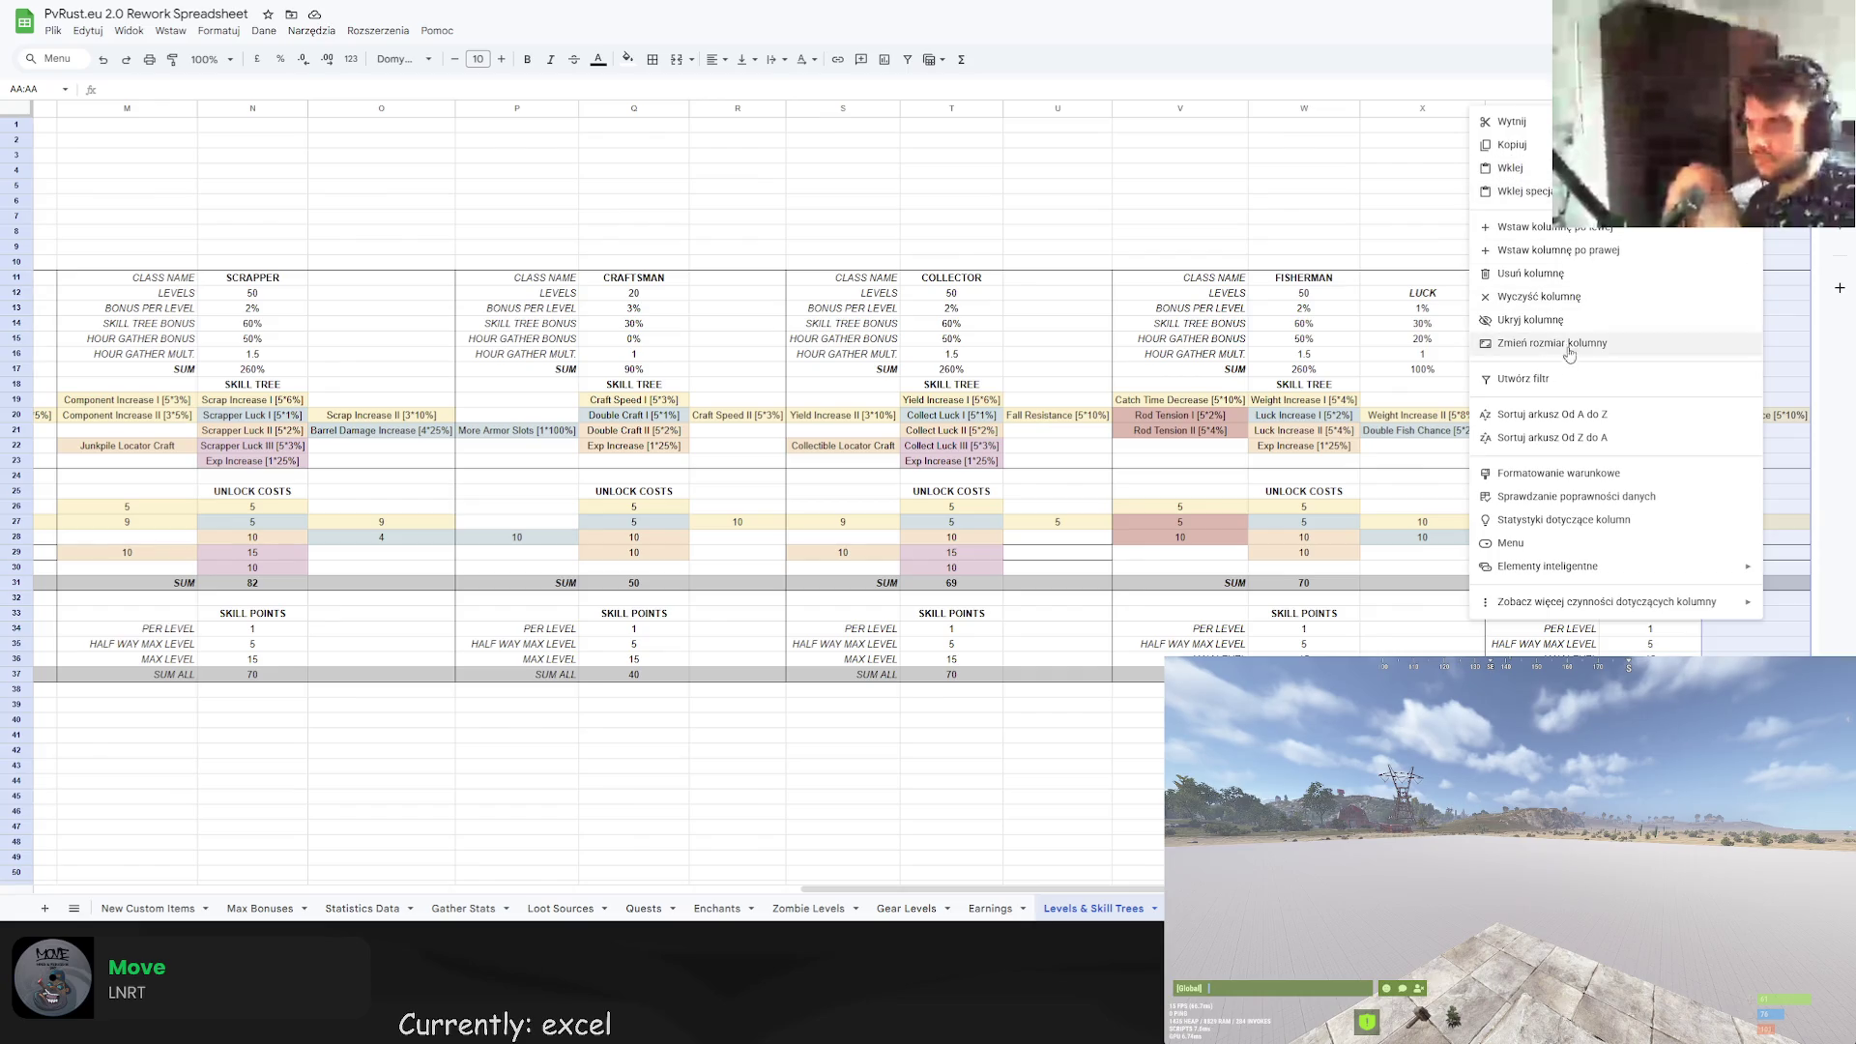
left_click(1575, 251)
left_click(1647, 200)
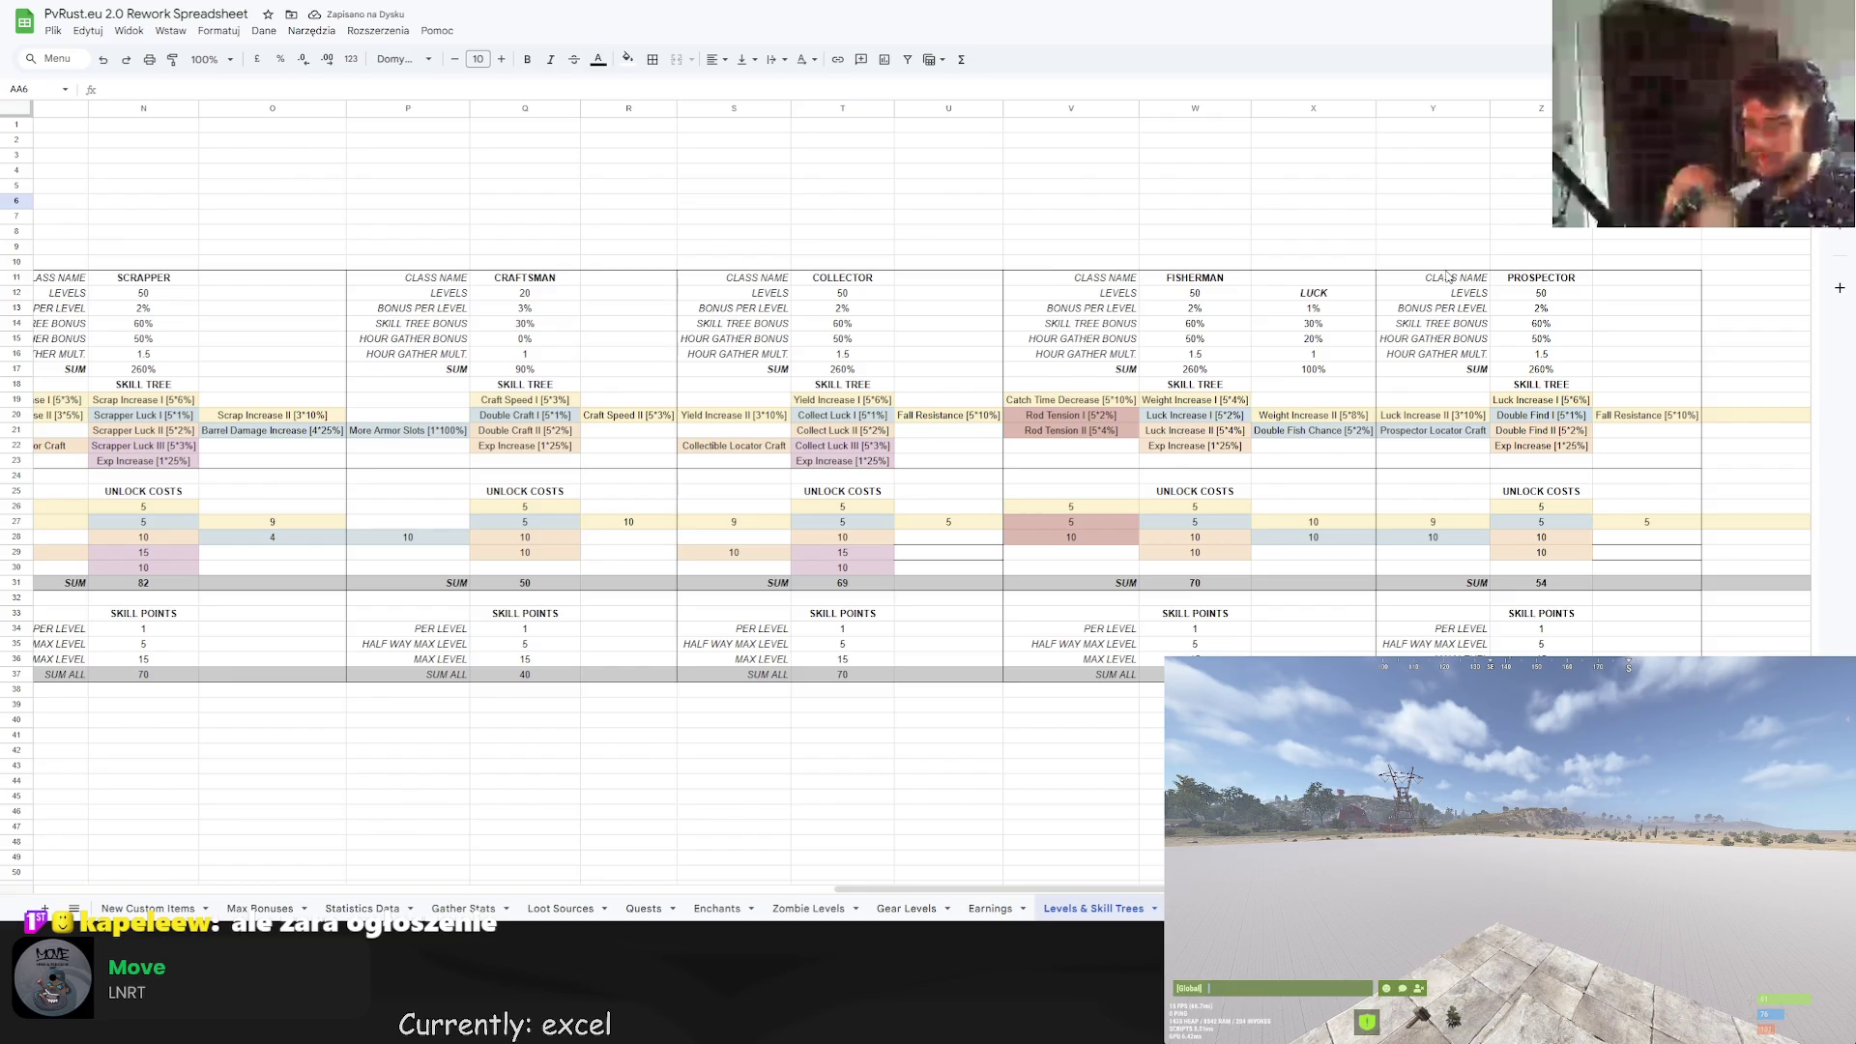
scroll(482, 858, "left", 10)
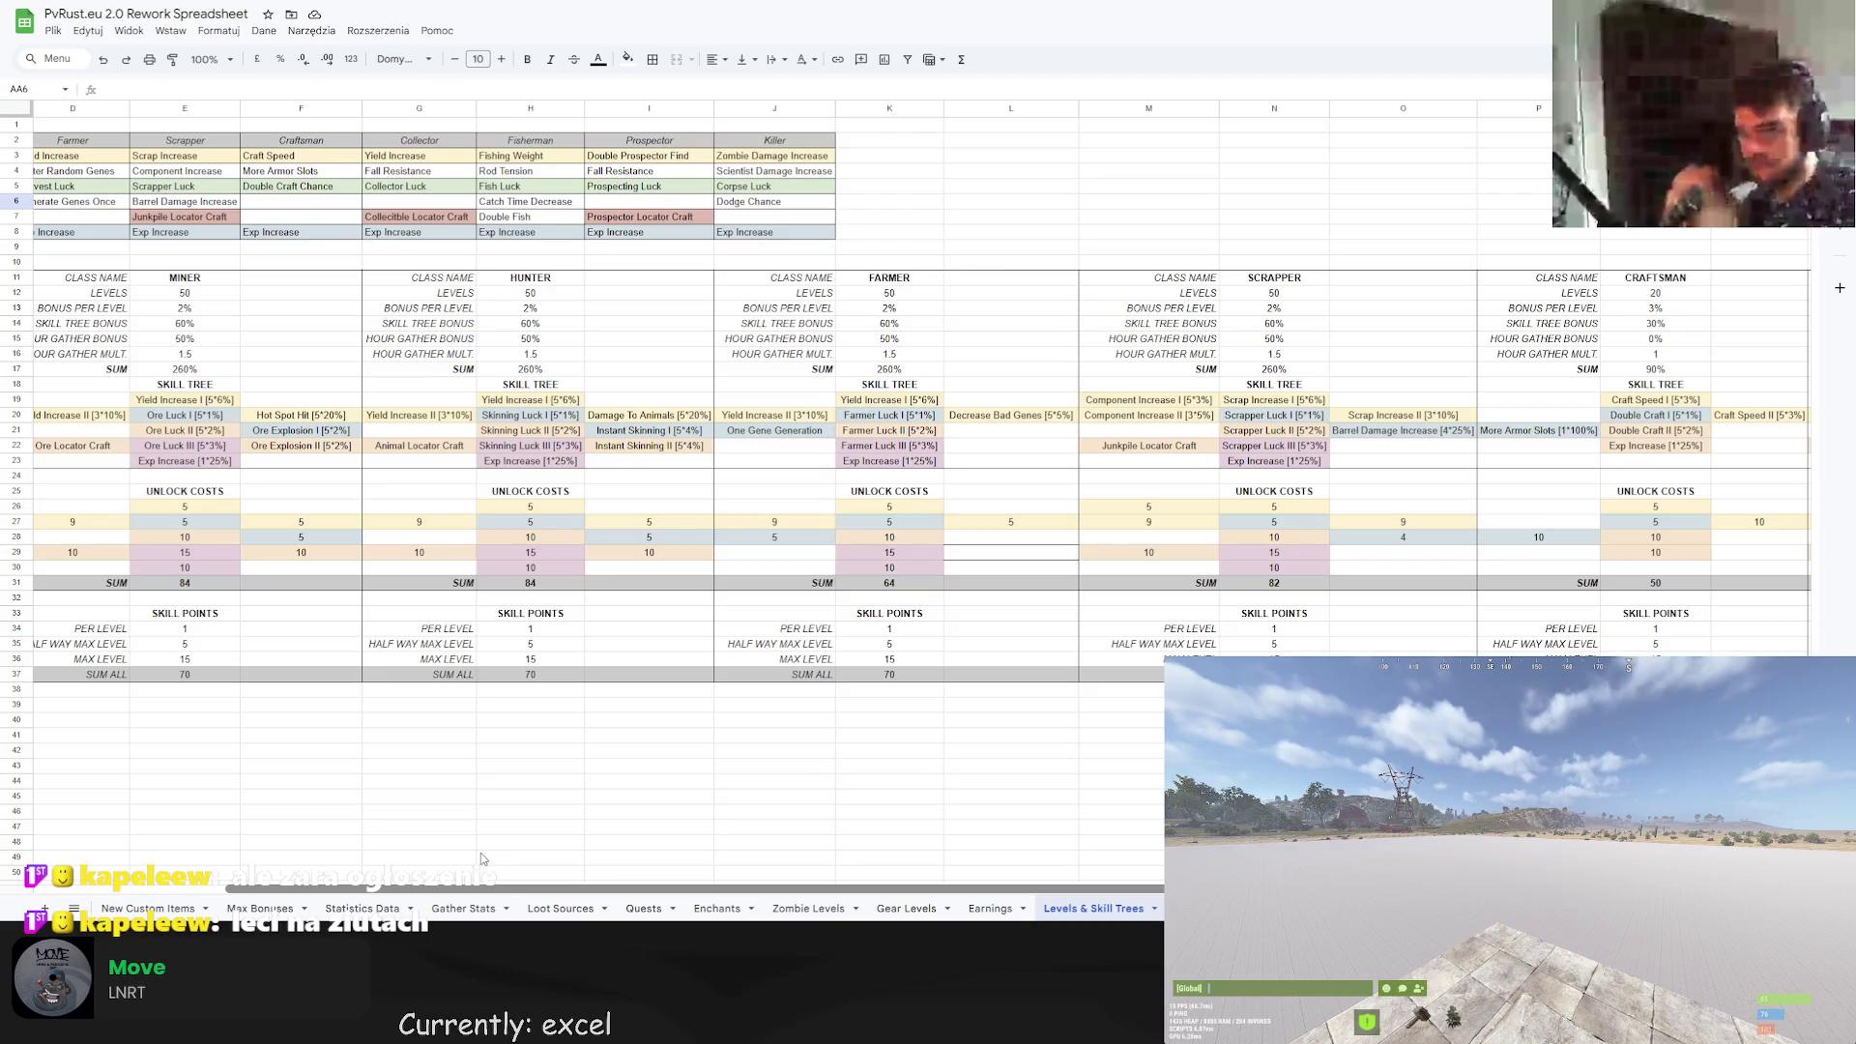
scroll(482, 858, "left", 3)
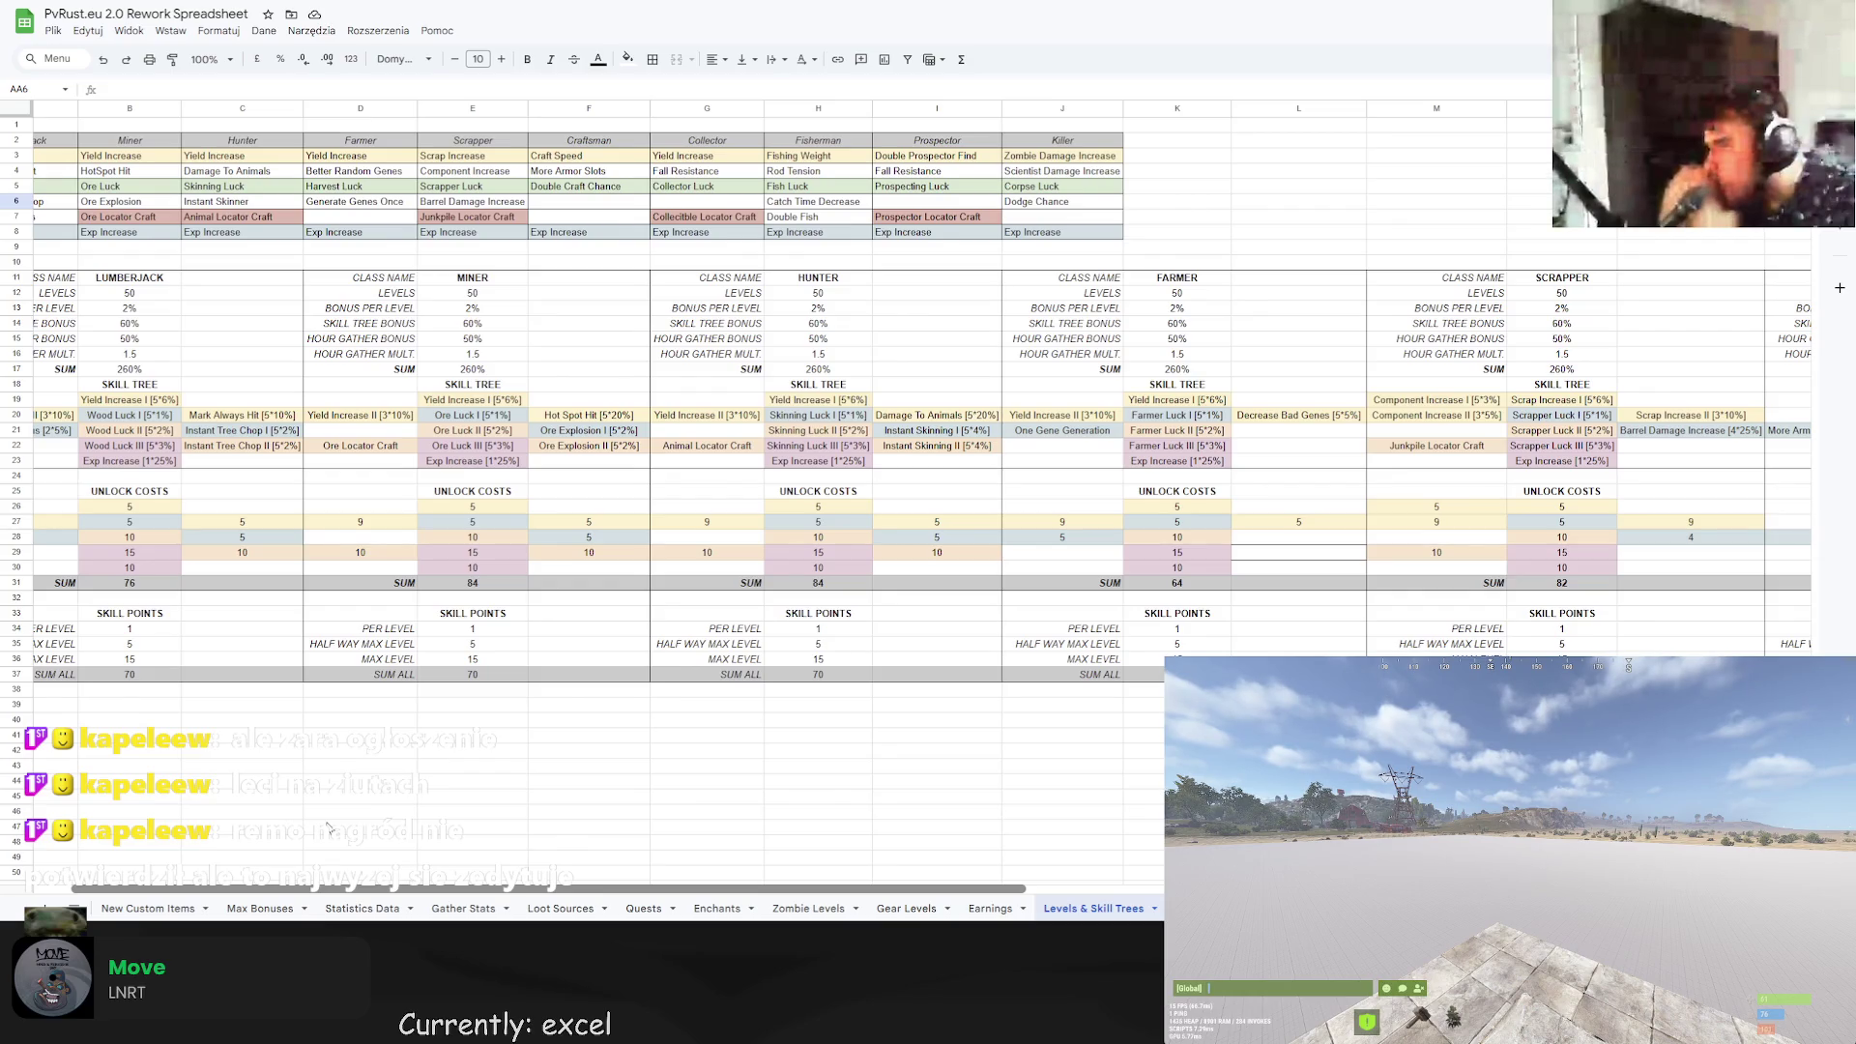
scroll(606, 281, "right", 10)
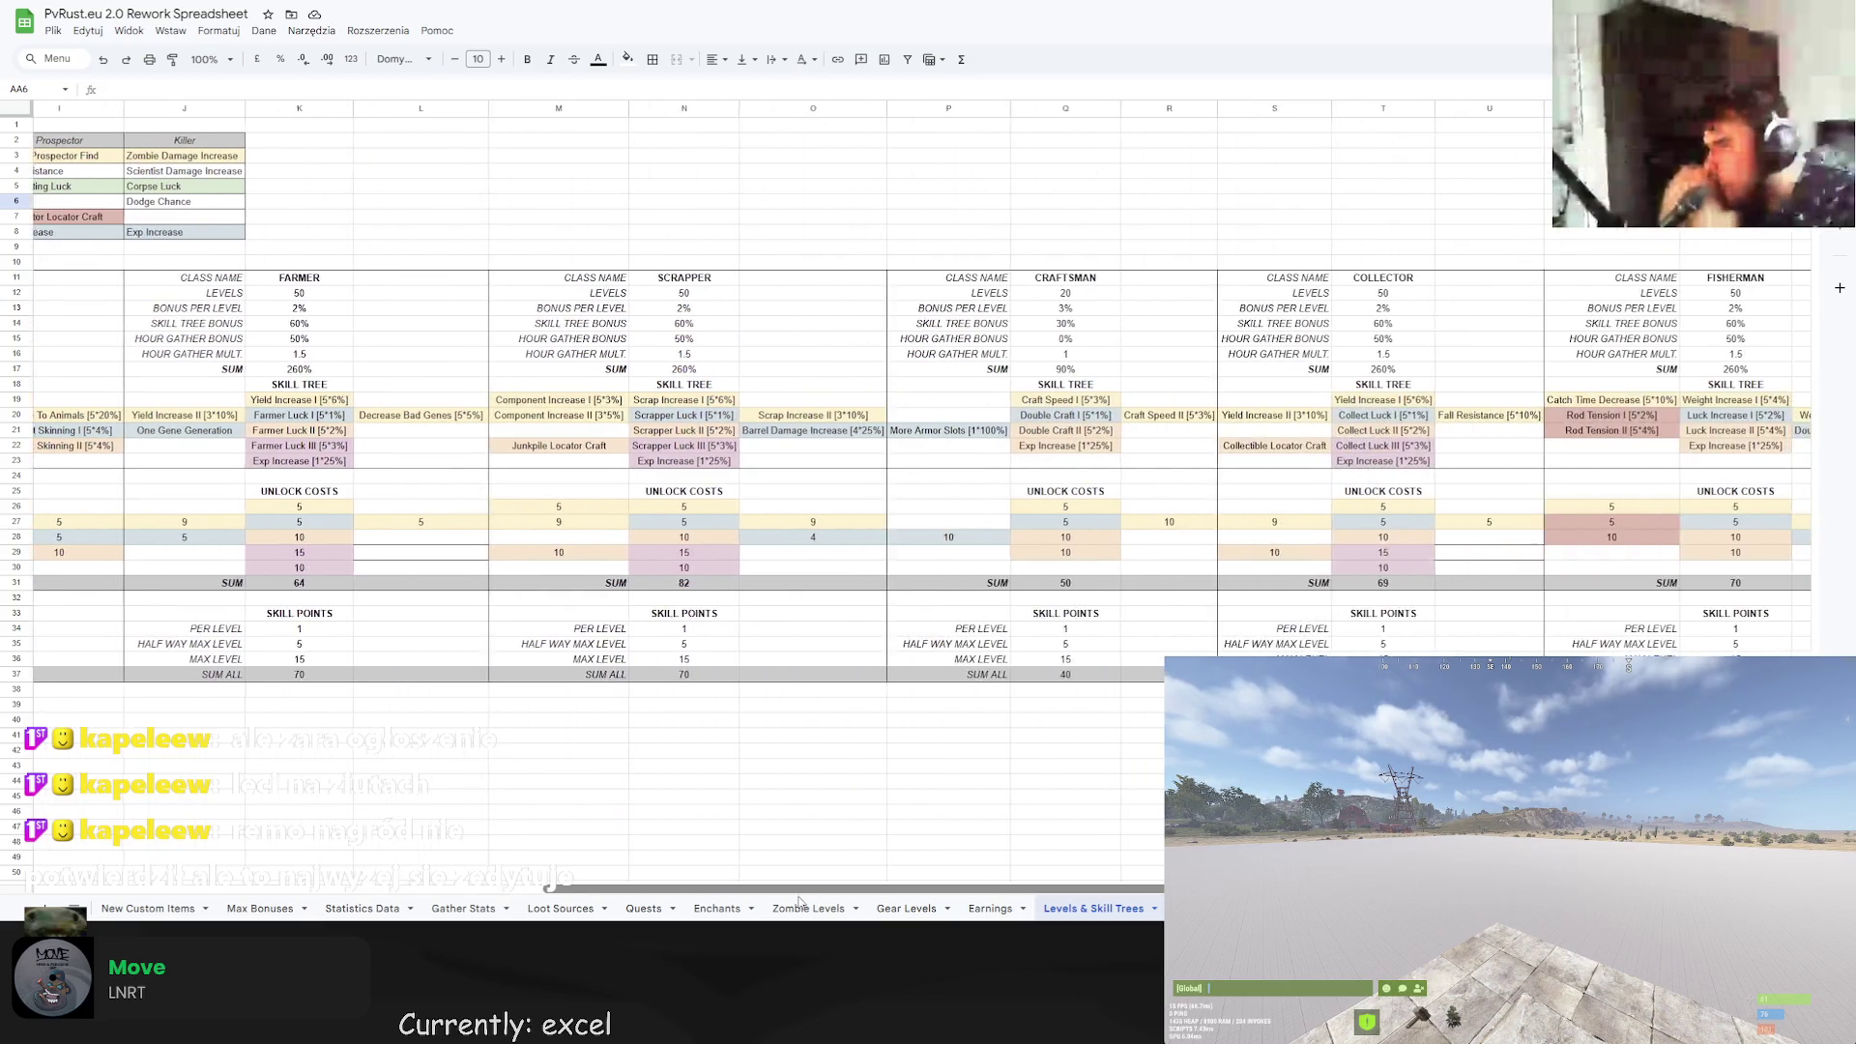
Copy the Scrapper class block M11:O37 and paste it at AB11.
left_click_drag(606, 280, 870, 674)
key("ctrl+c")
scroll(821, 888, "right", 5)
left_click(1721, 279)
key("ctrl+v")
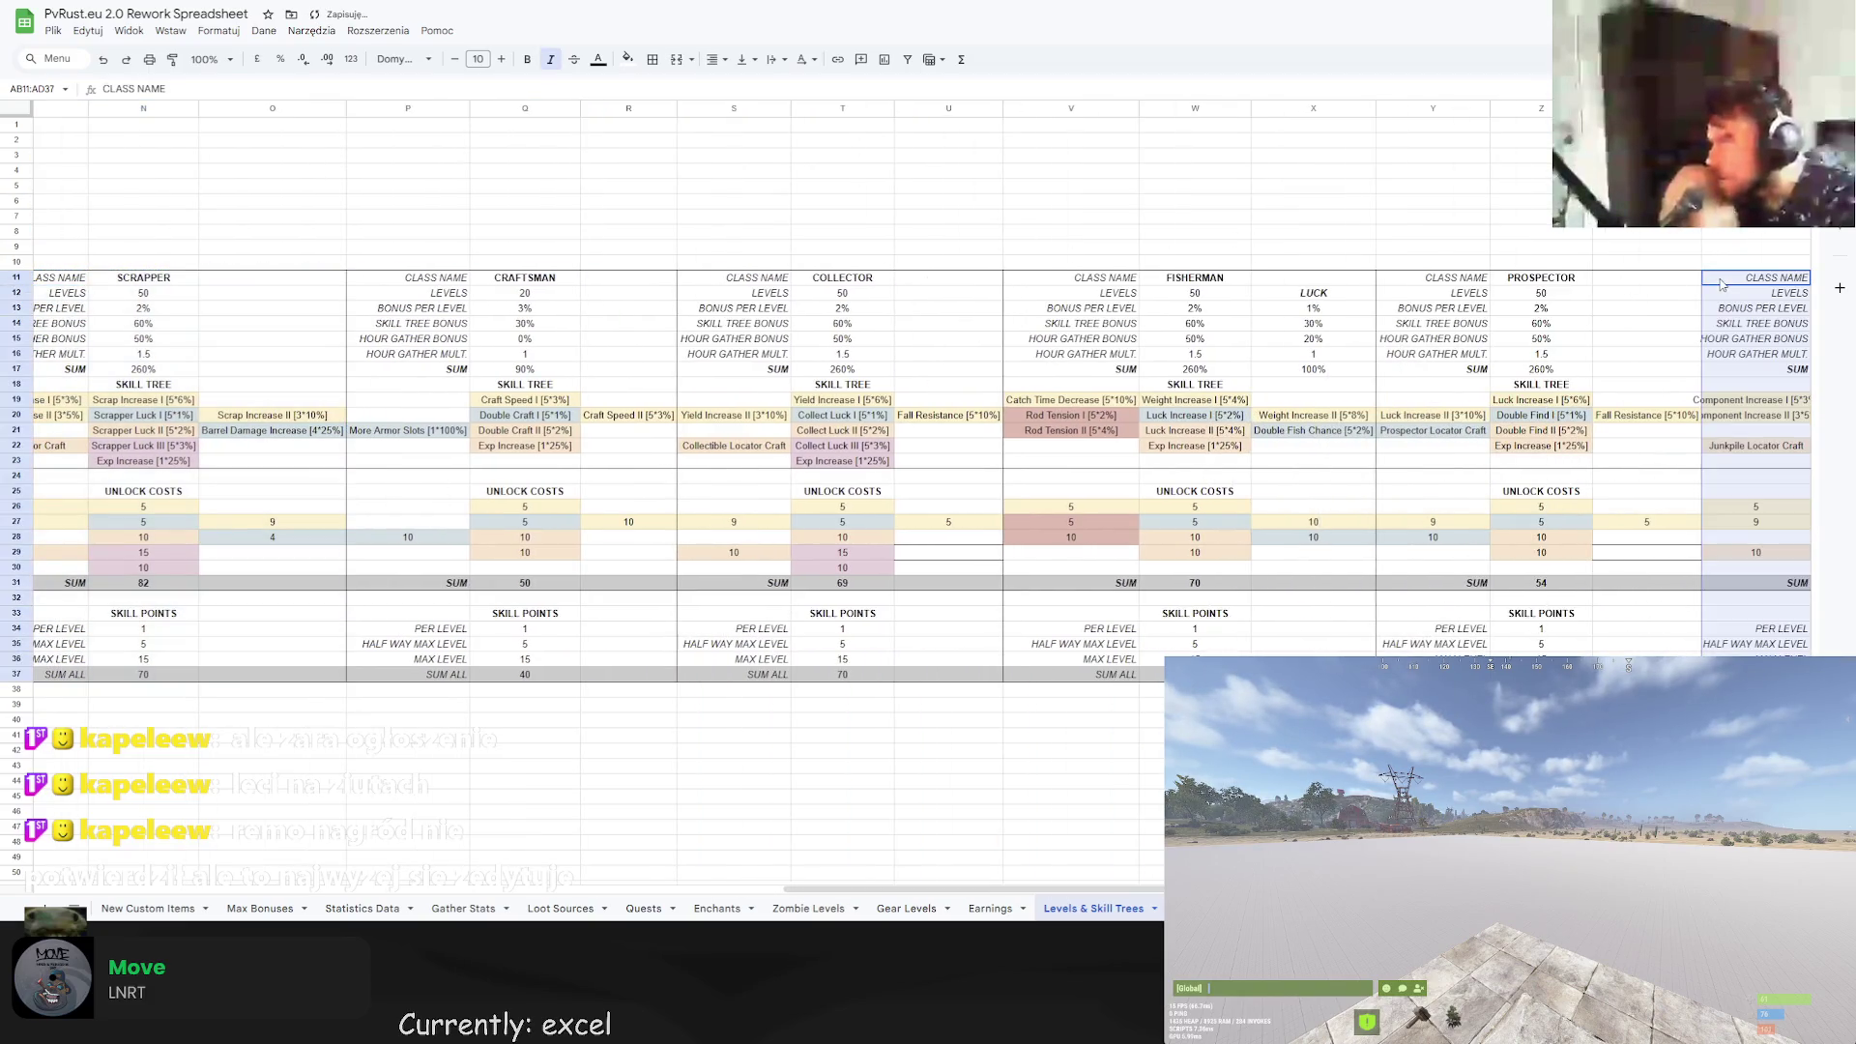
scroll(922, 496, "right", 3)
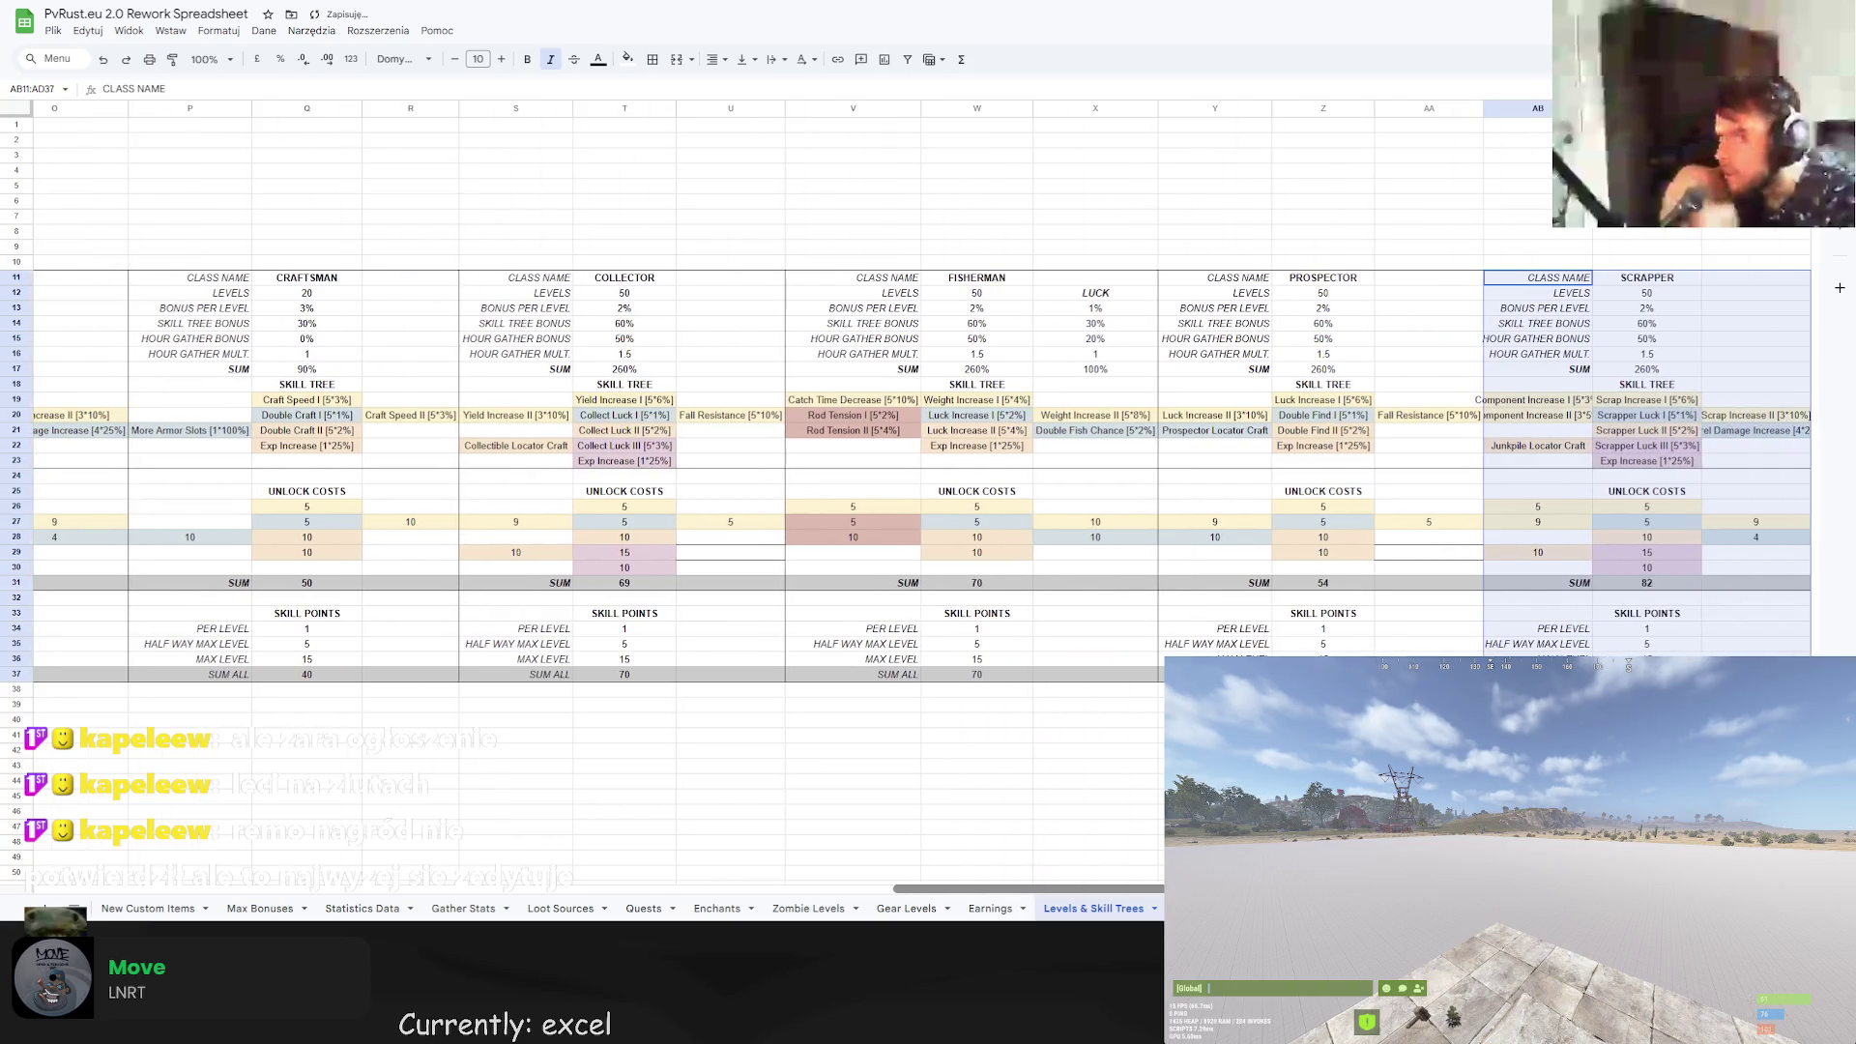
Autofit column AB so the pasted block's labels fit.
left_click(1537, 338)
double_click(1592, 108)
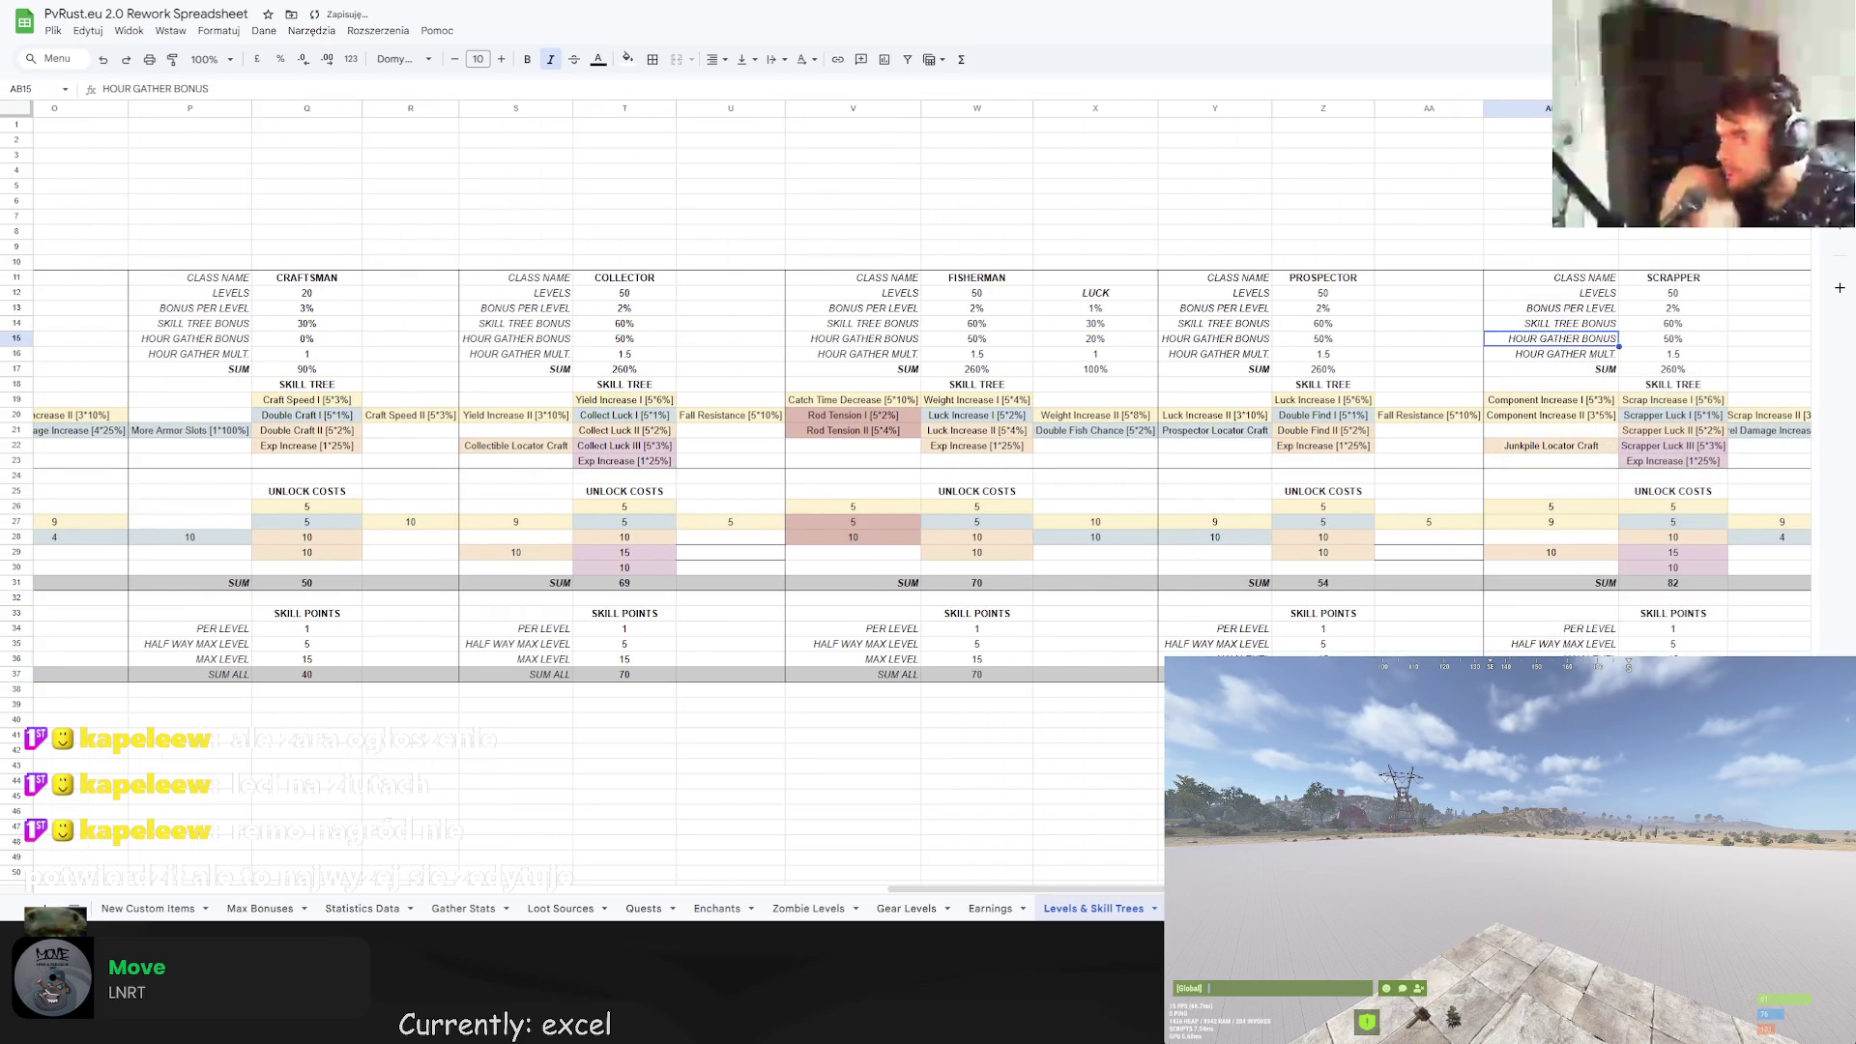
left_click(1770, 108)
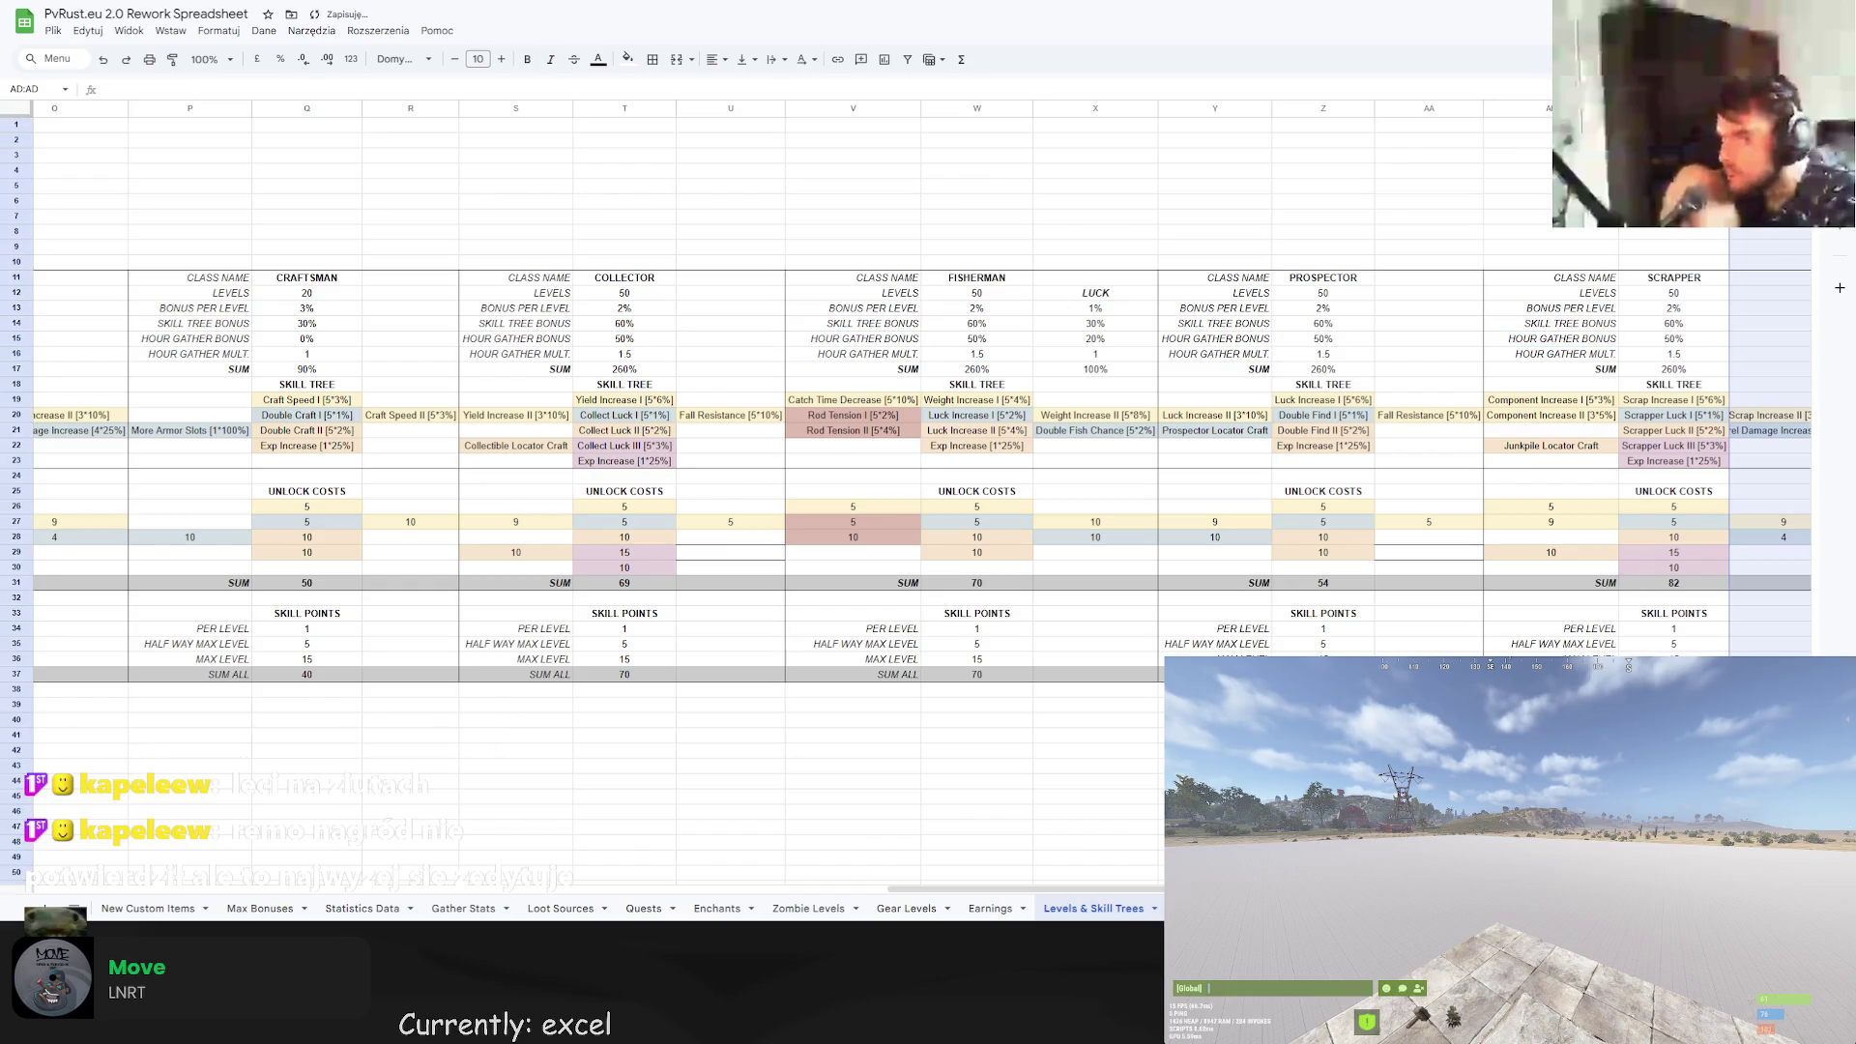
scroll(922, 579, "right", 1)
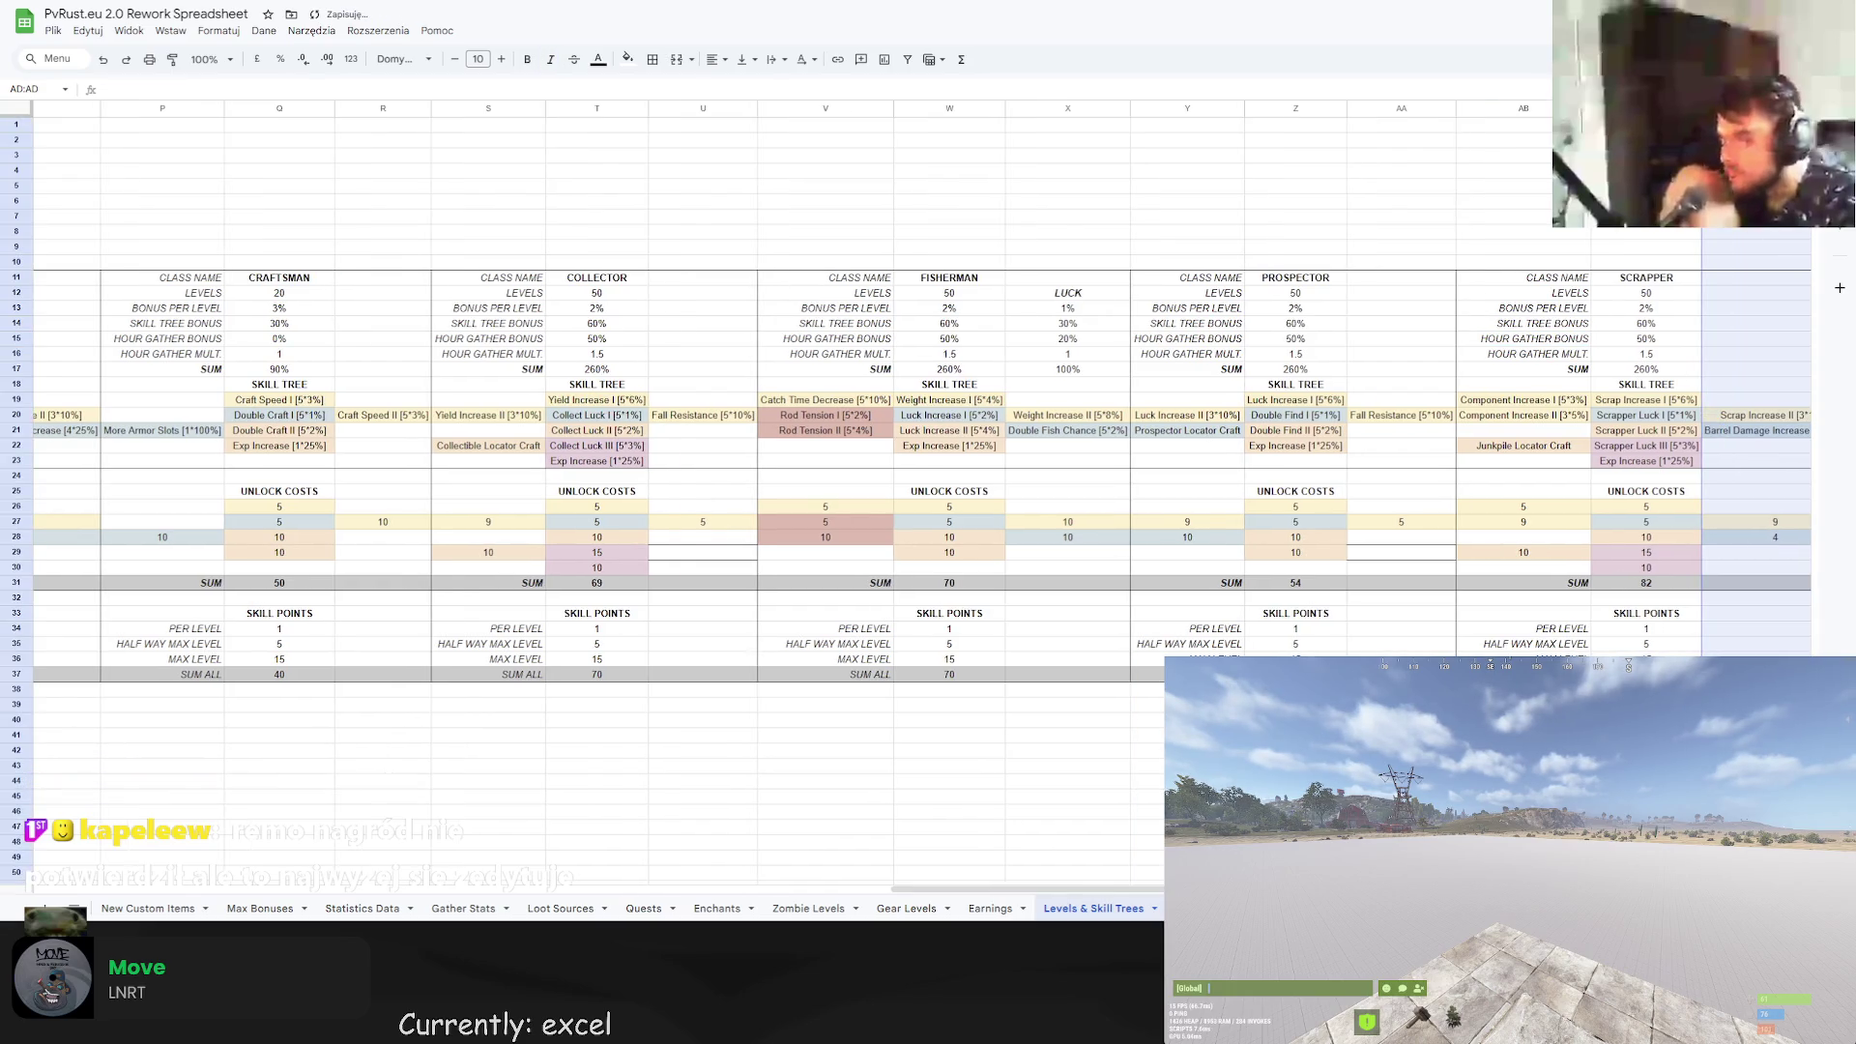
left_click(1682, 309)
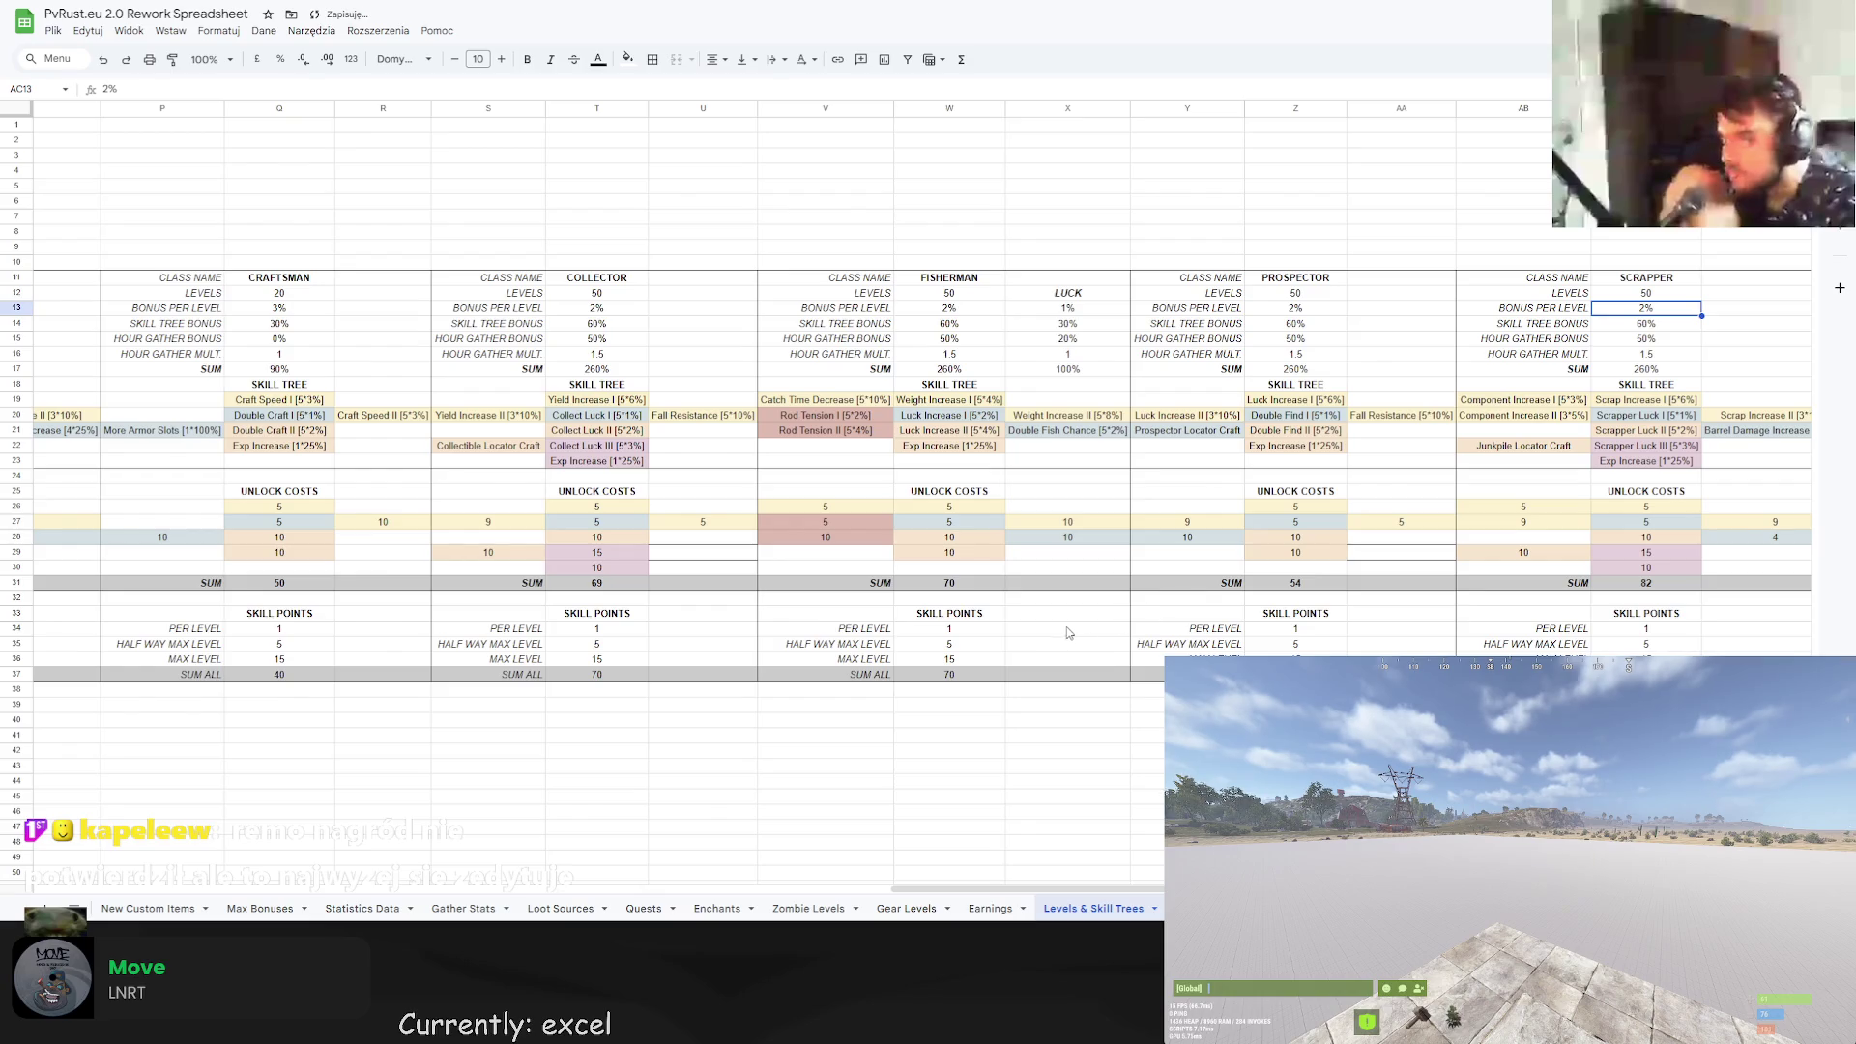
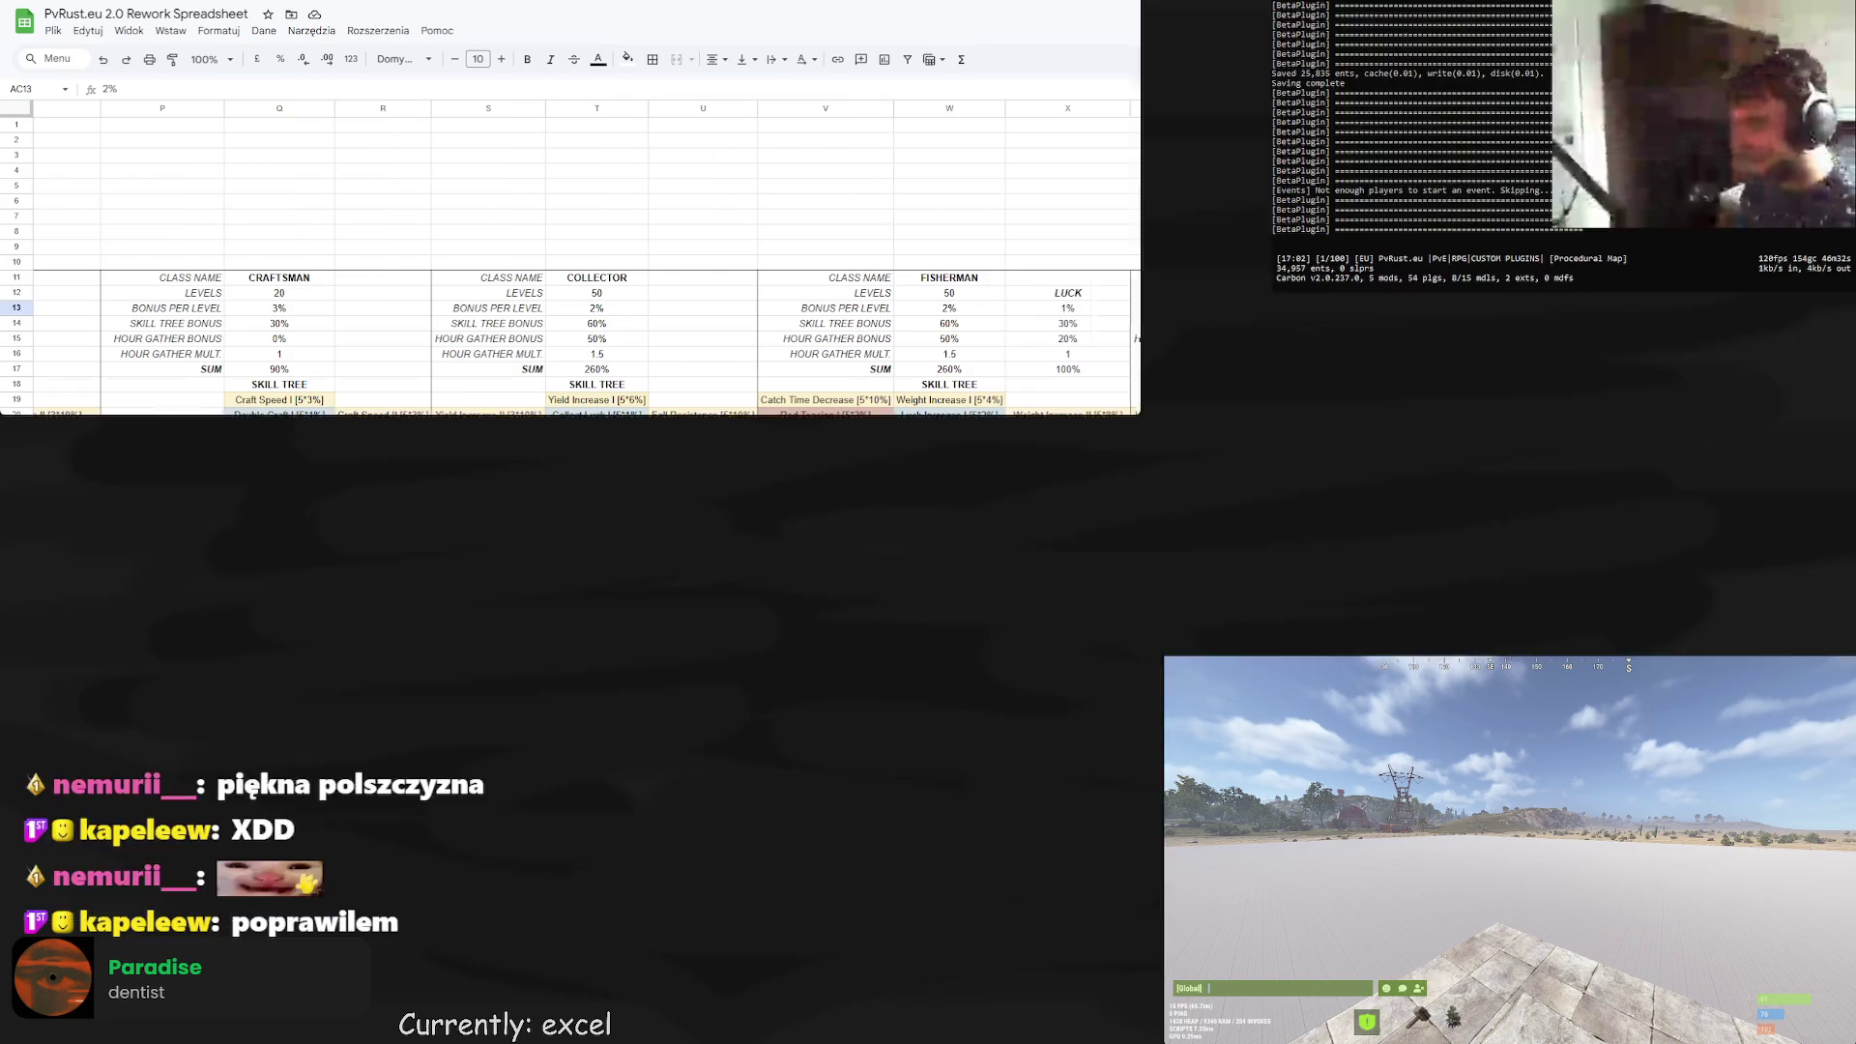
Open a new Chrome tab on the Google start page, leaving the spreadsheet.
key("ctrl+t")
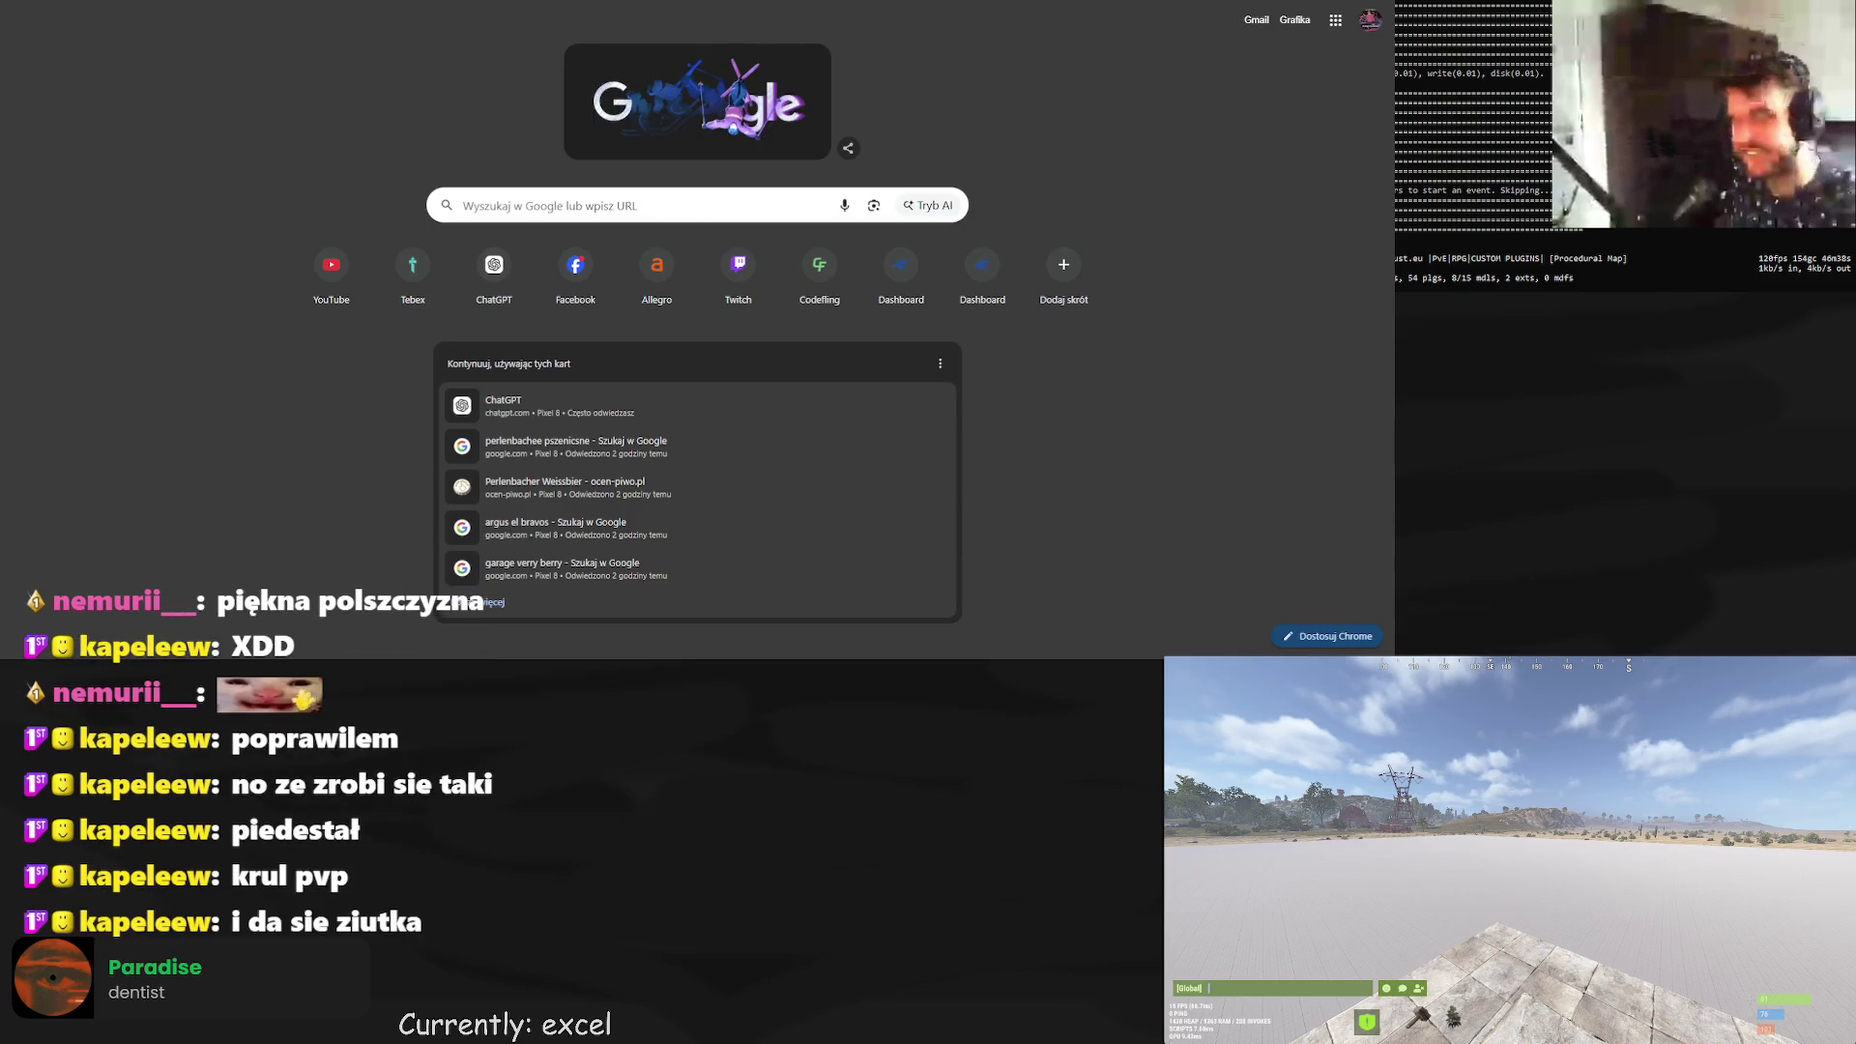
Ask ChatGPT whether the prize-pool sentence needs 'tę' or 'tą', then paste the full announcement.
type("chat")
key("Return")
key("ctrl+v")
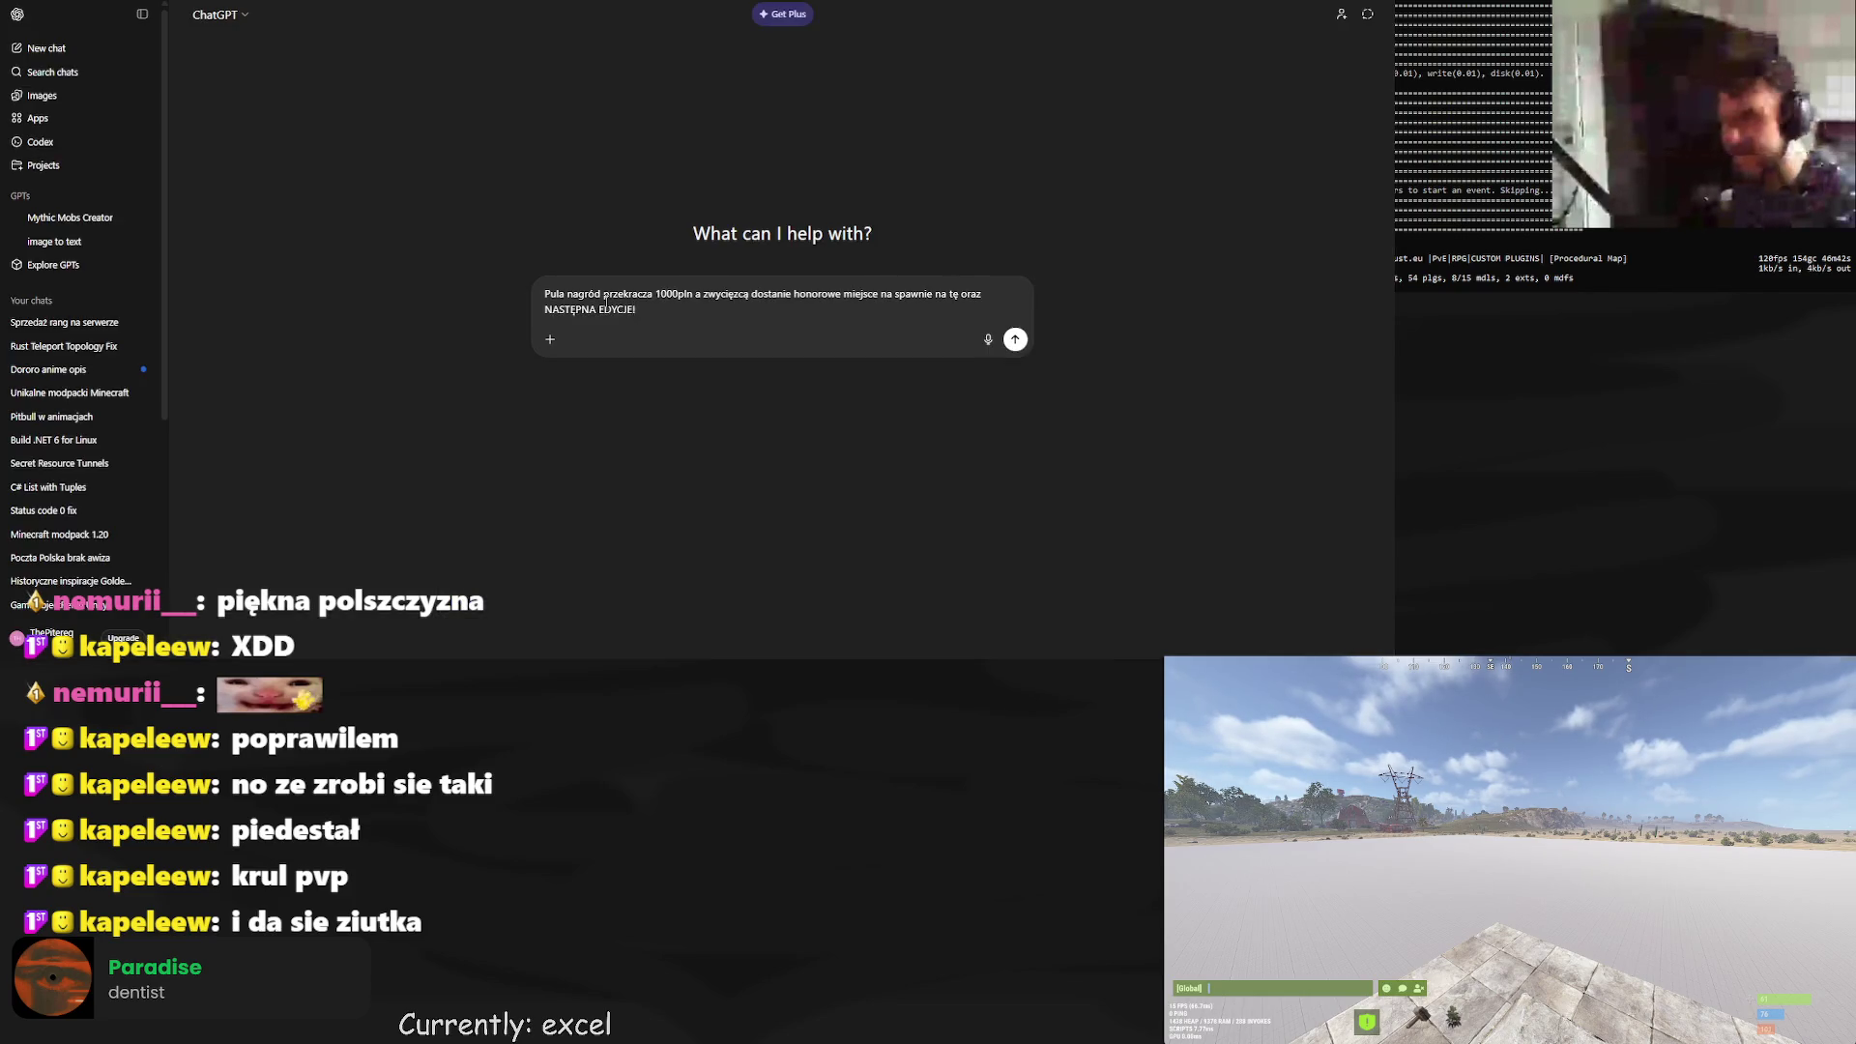
type("ię tę czy tą")
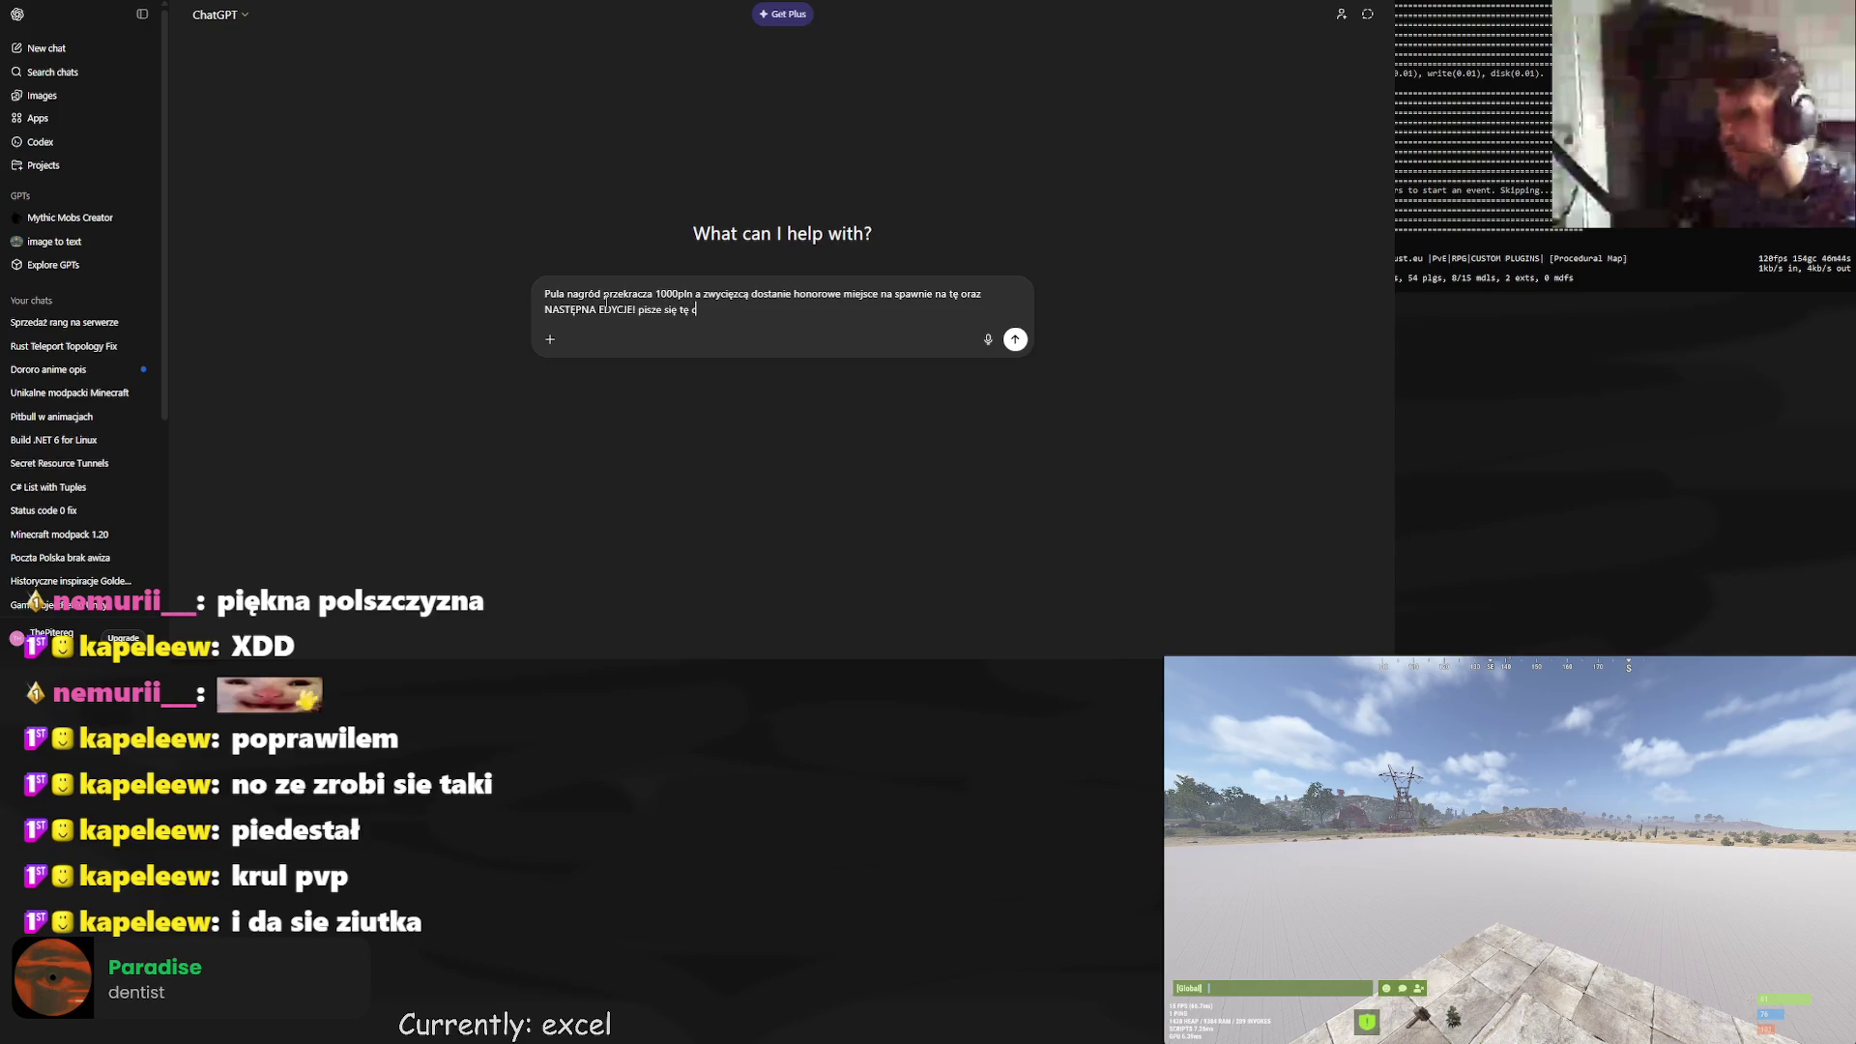
key("Return")
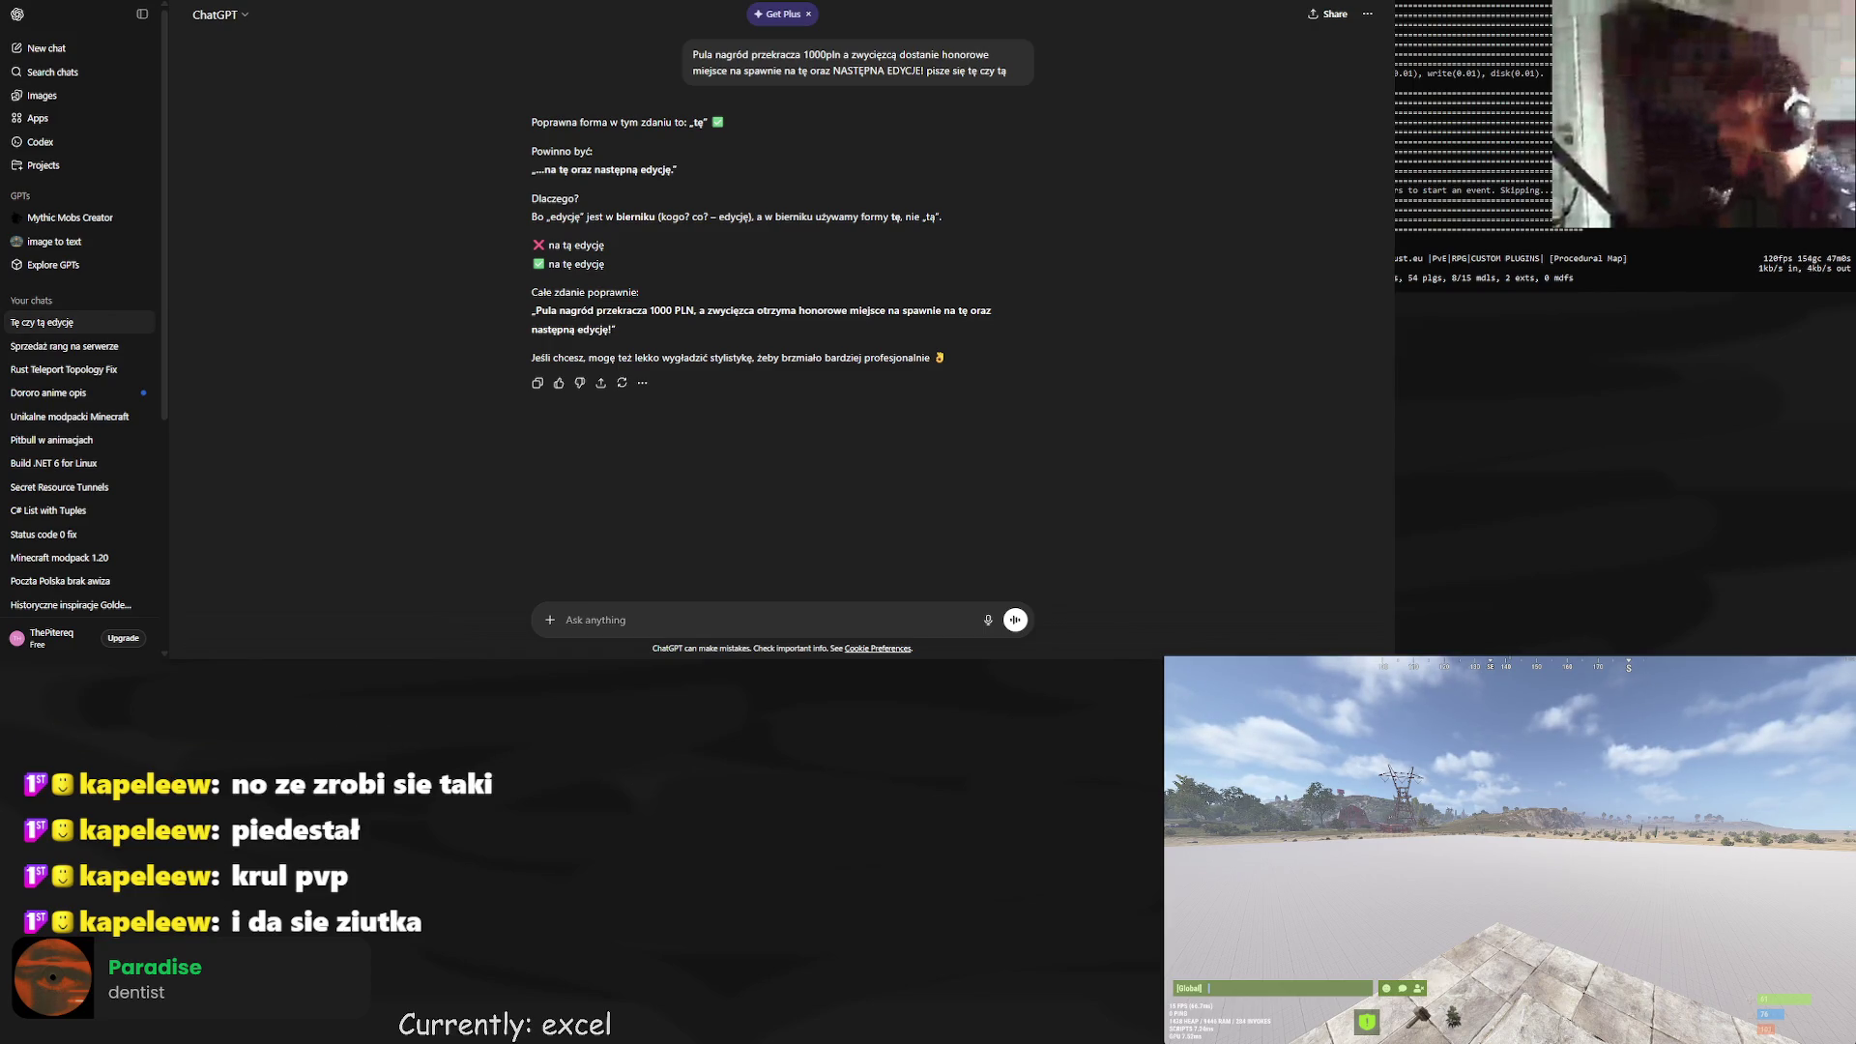
type("Co tu jest nie ta")
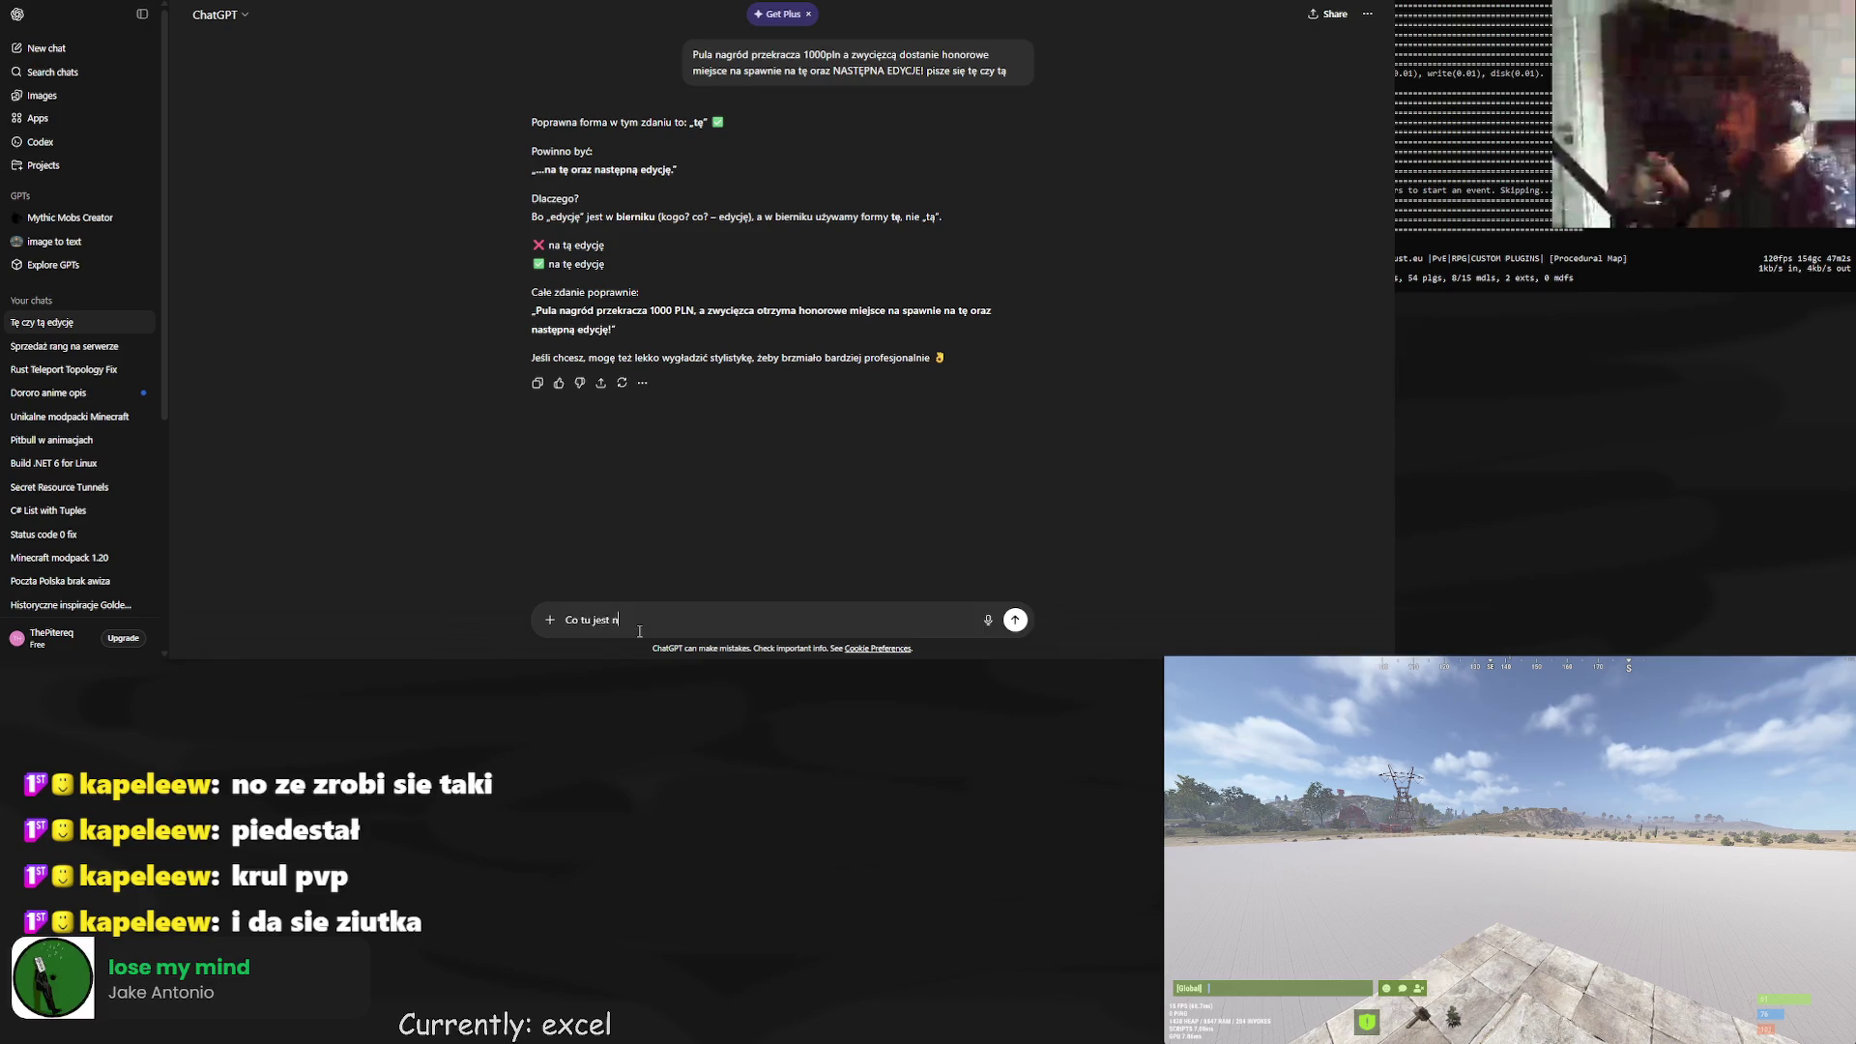
key("ctrl+v")
Send the tournament announcement for proofreading, read ChatGPT's corrections, then return to the spreadsheet.
key("Return")
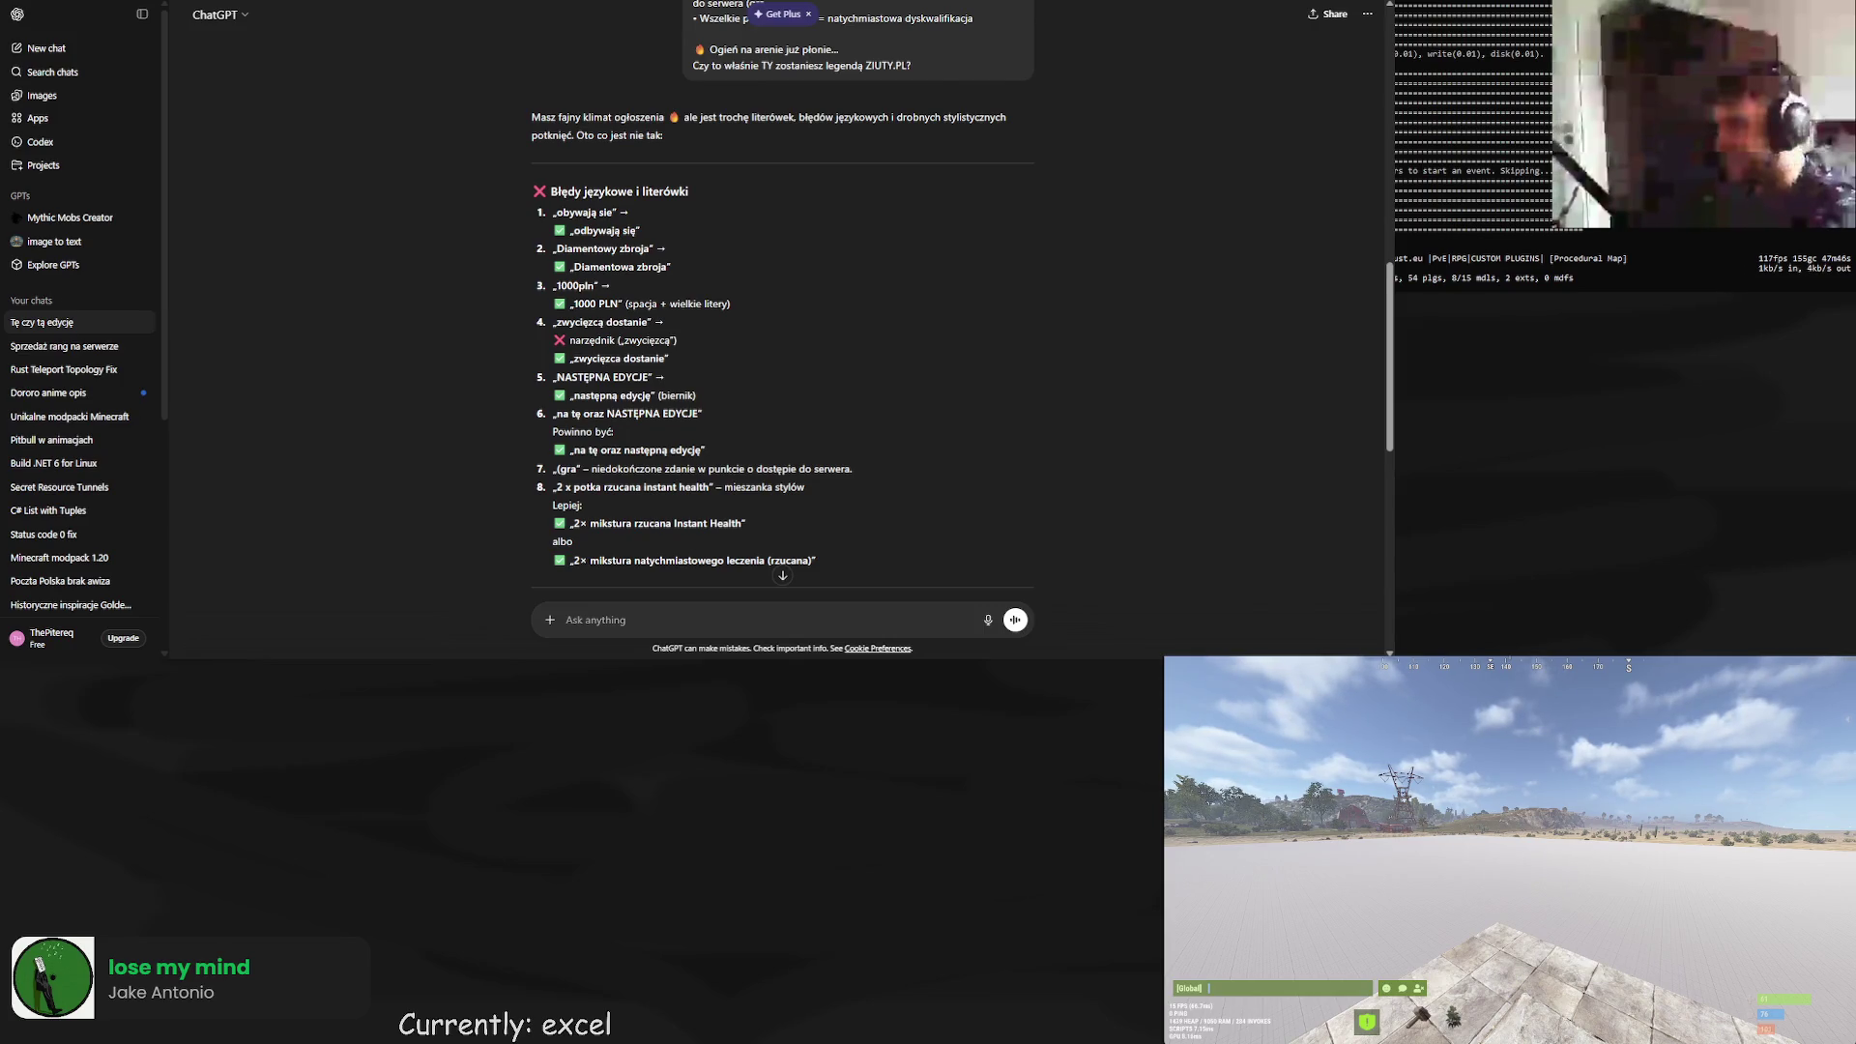
scroll(782, 319, "down", 1)
scroll(783, 319, "down", 2)
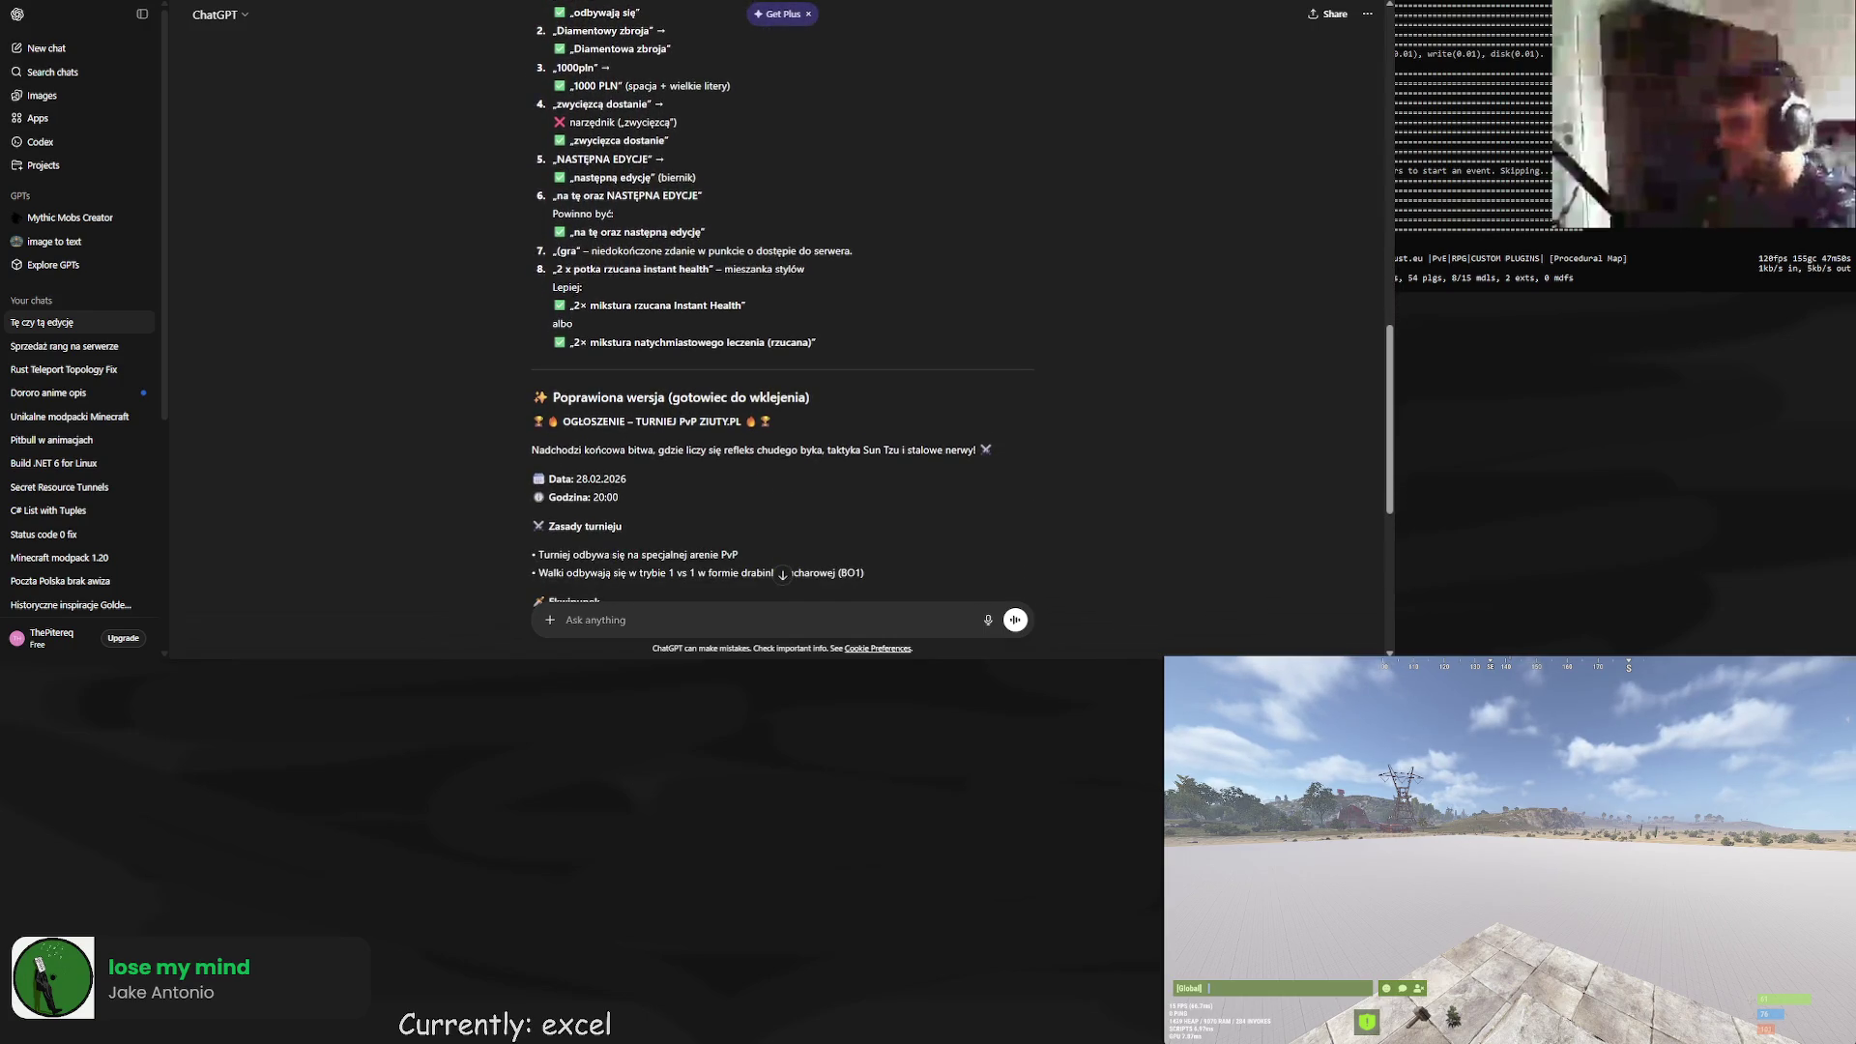
scroll(782, 319, "up", 1)
scroll(782, 319, "up", 3)
left_click_drag(822, 598, 533, 263)
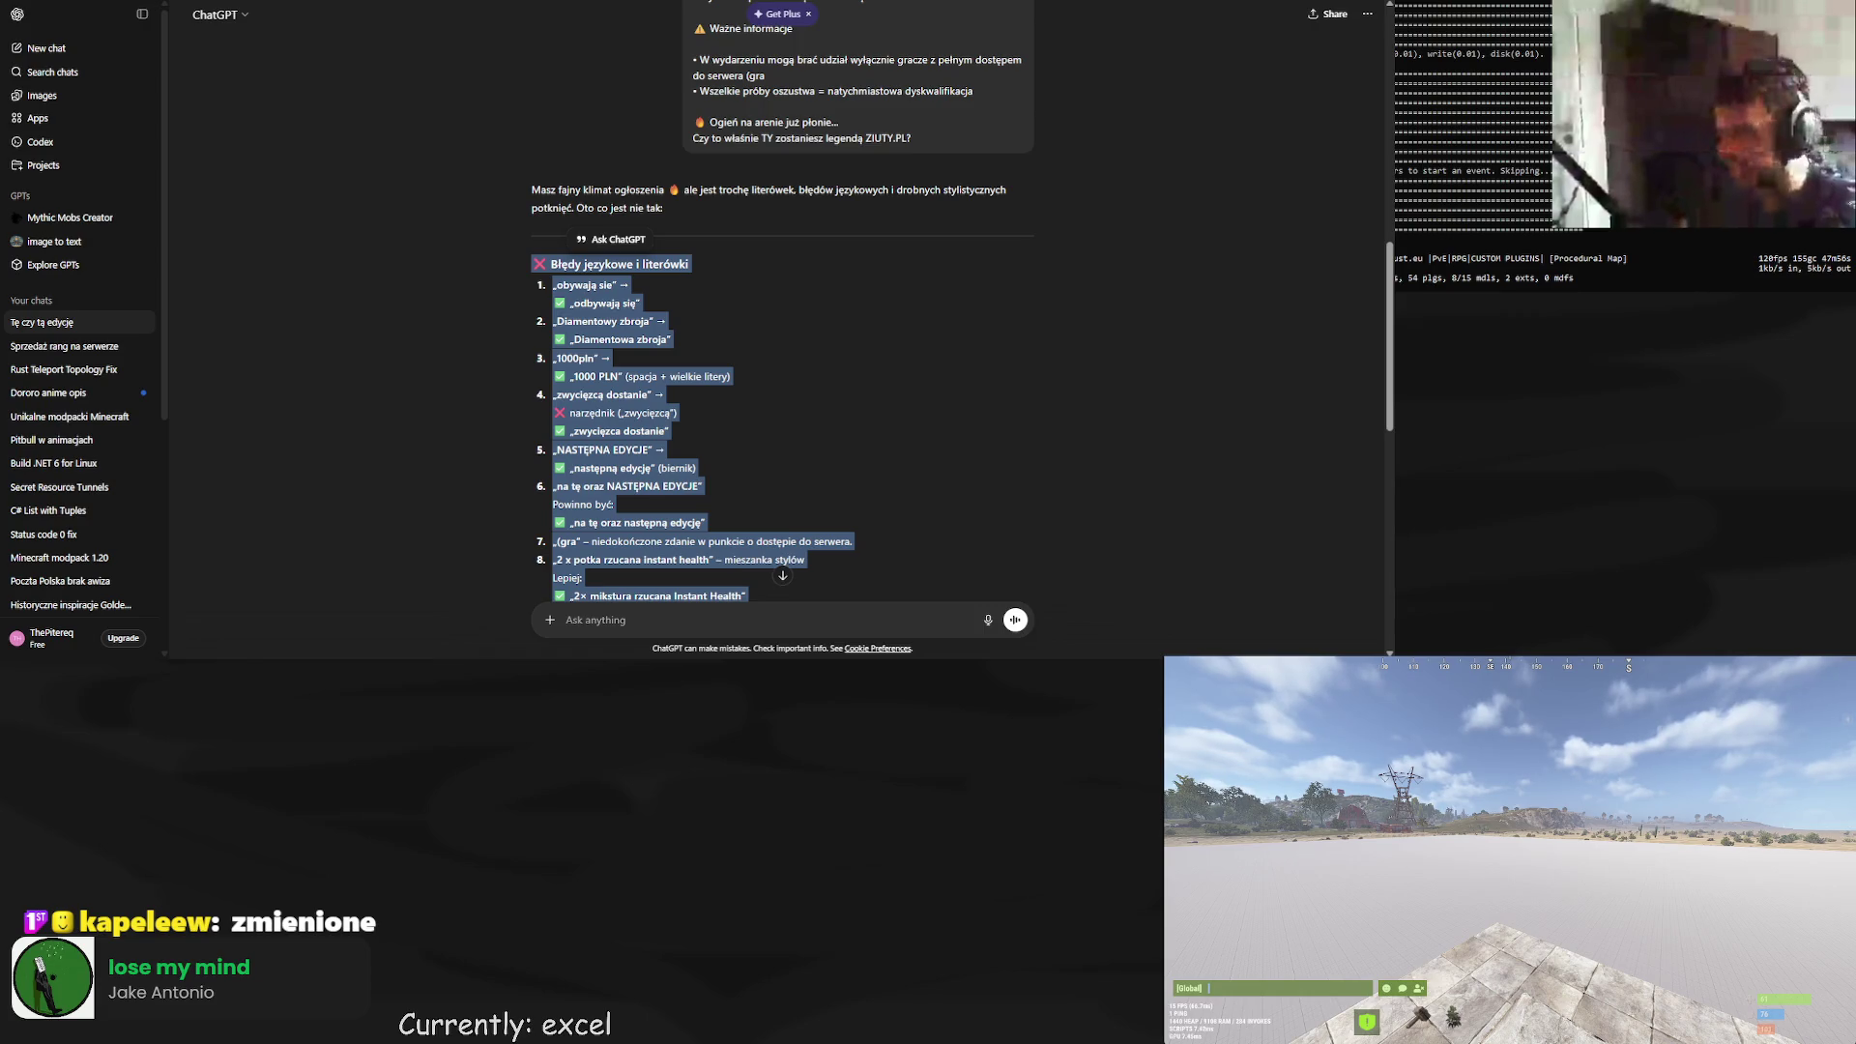
left_click(814, 349)
scroll(814, 350, "up", 1)
scroll(814, 355, "down", 3)
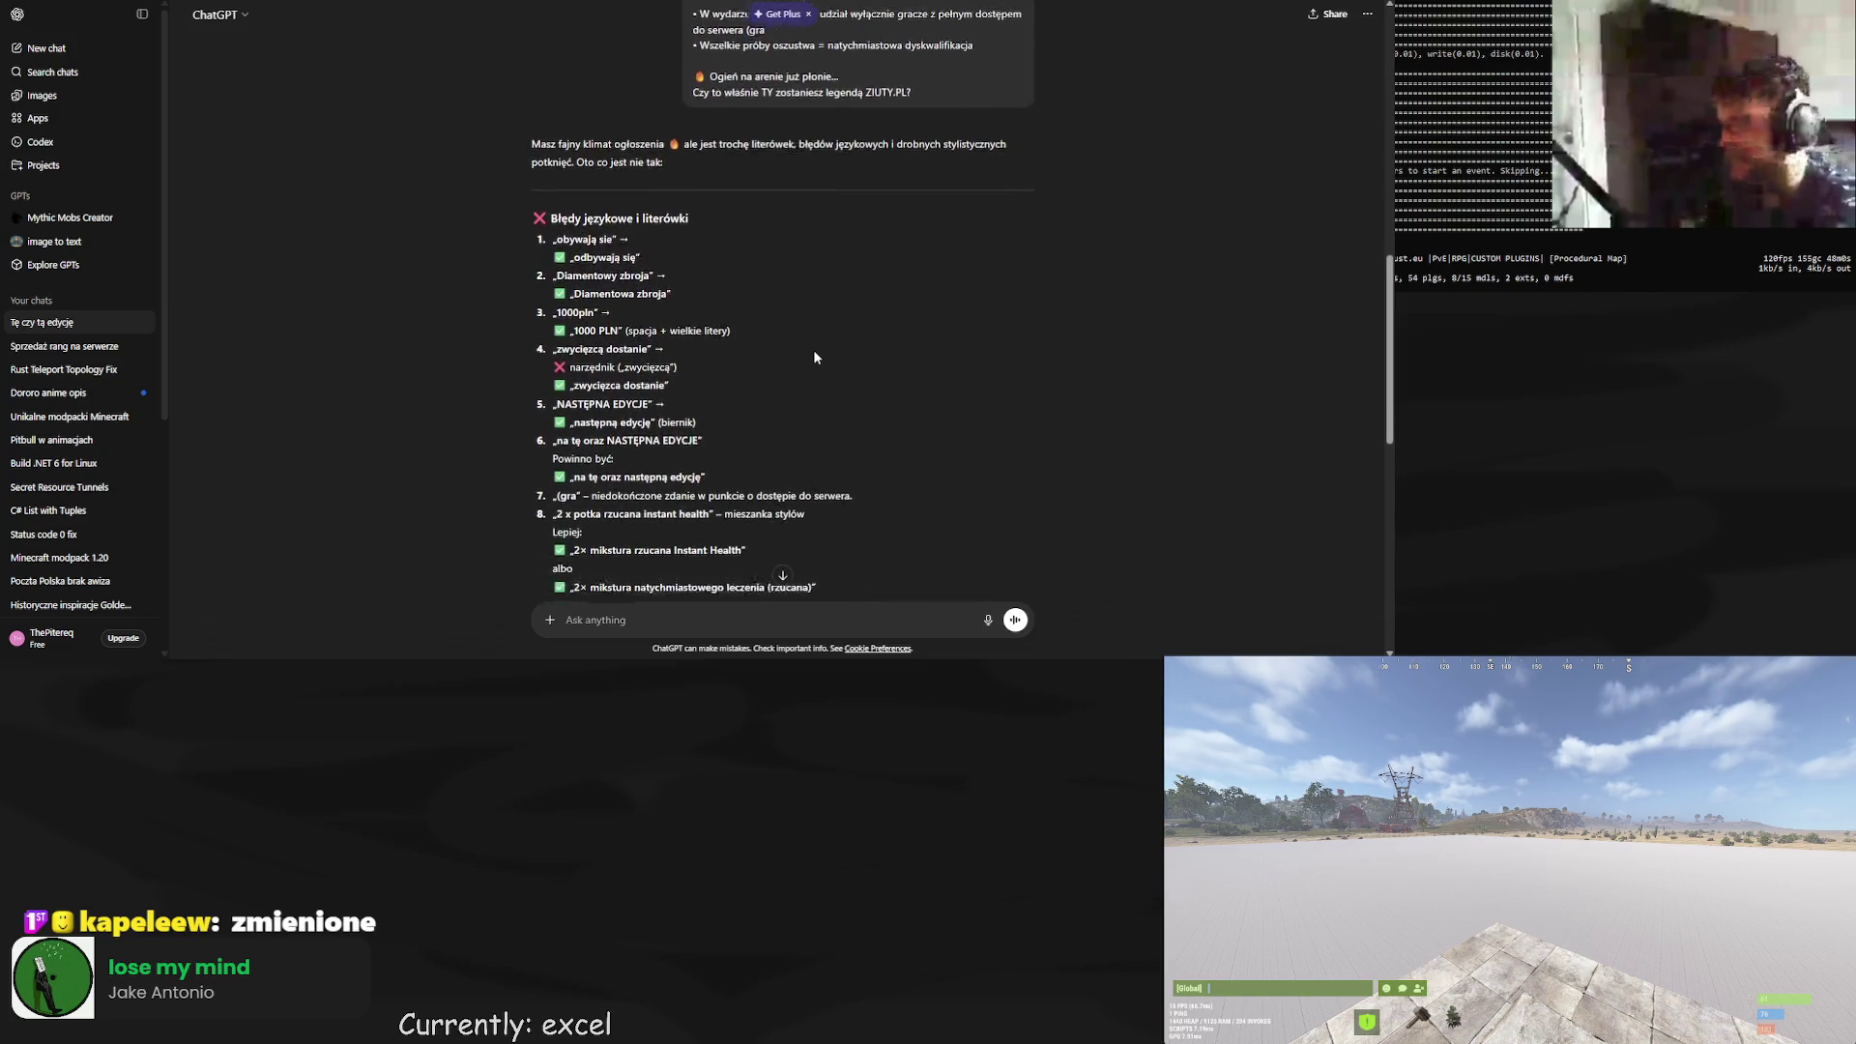
scroll(785, 359, "up", 1)
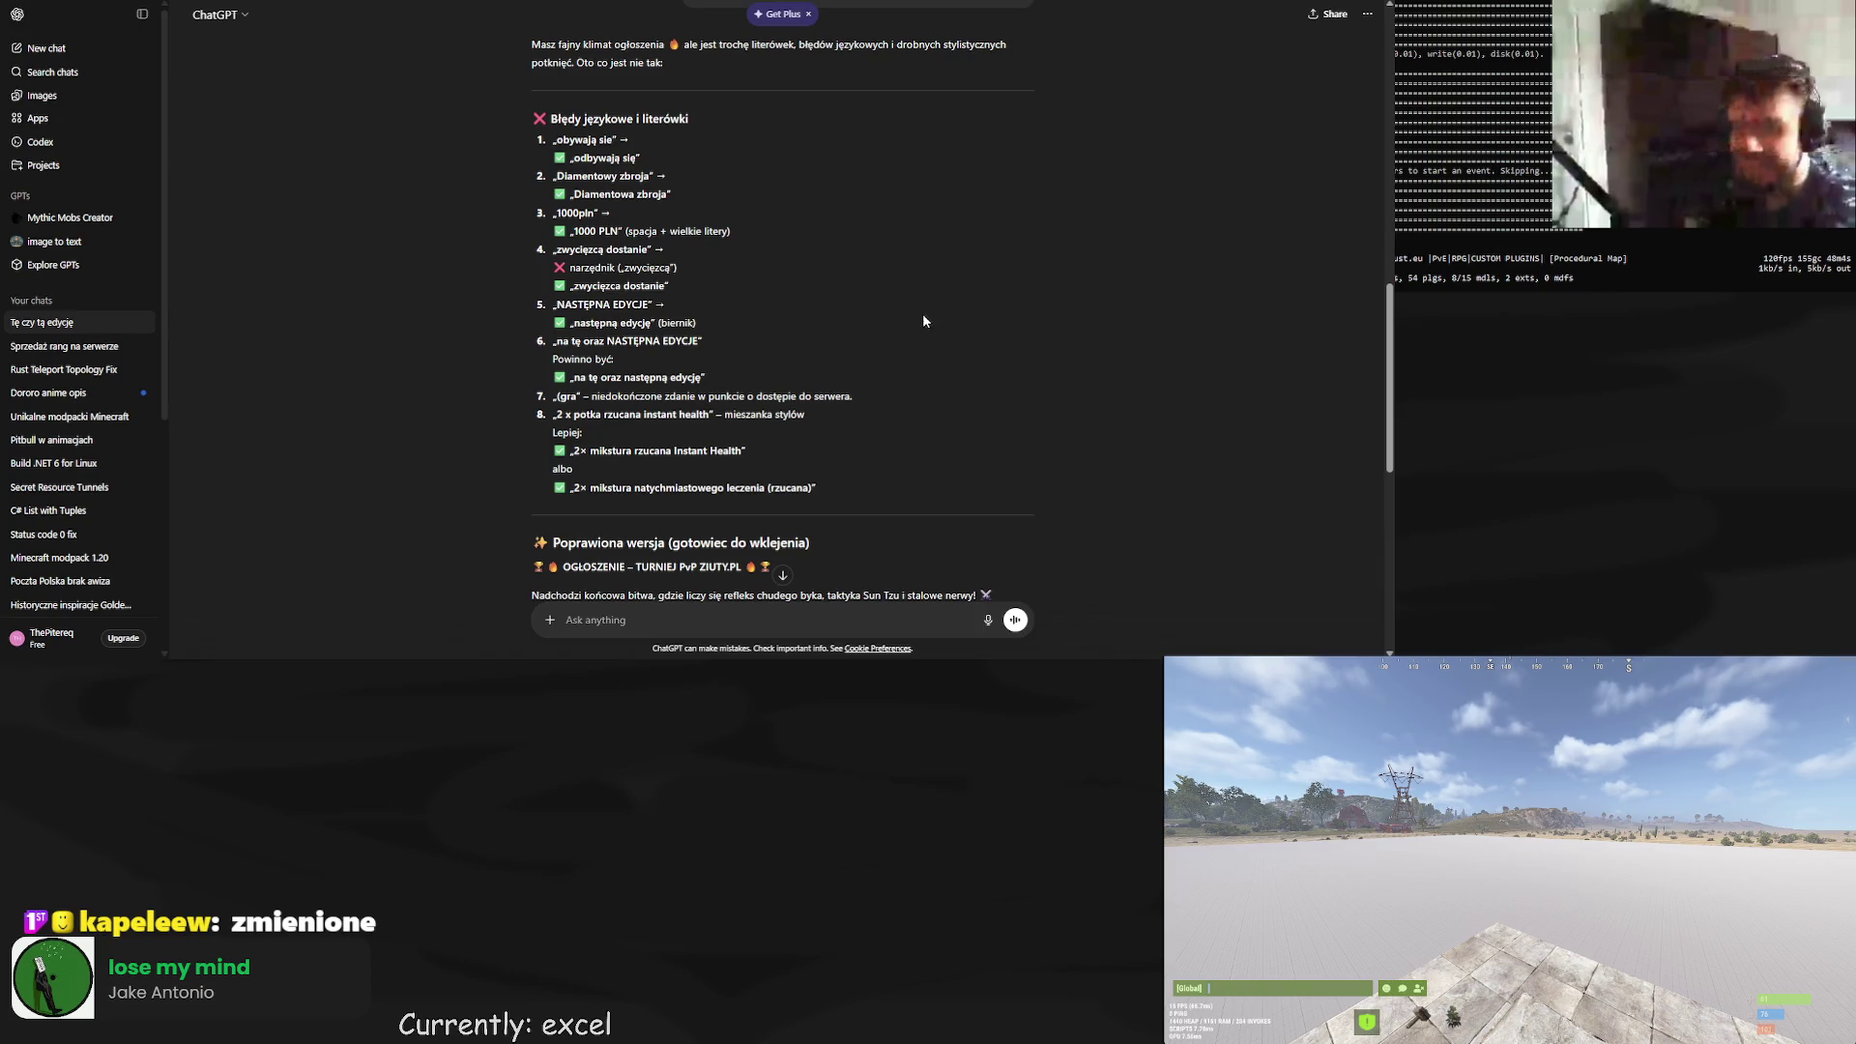
scroll(922, 313, "up", 10)
scroll(896, 334, "down", 10)
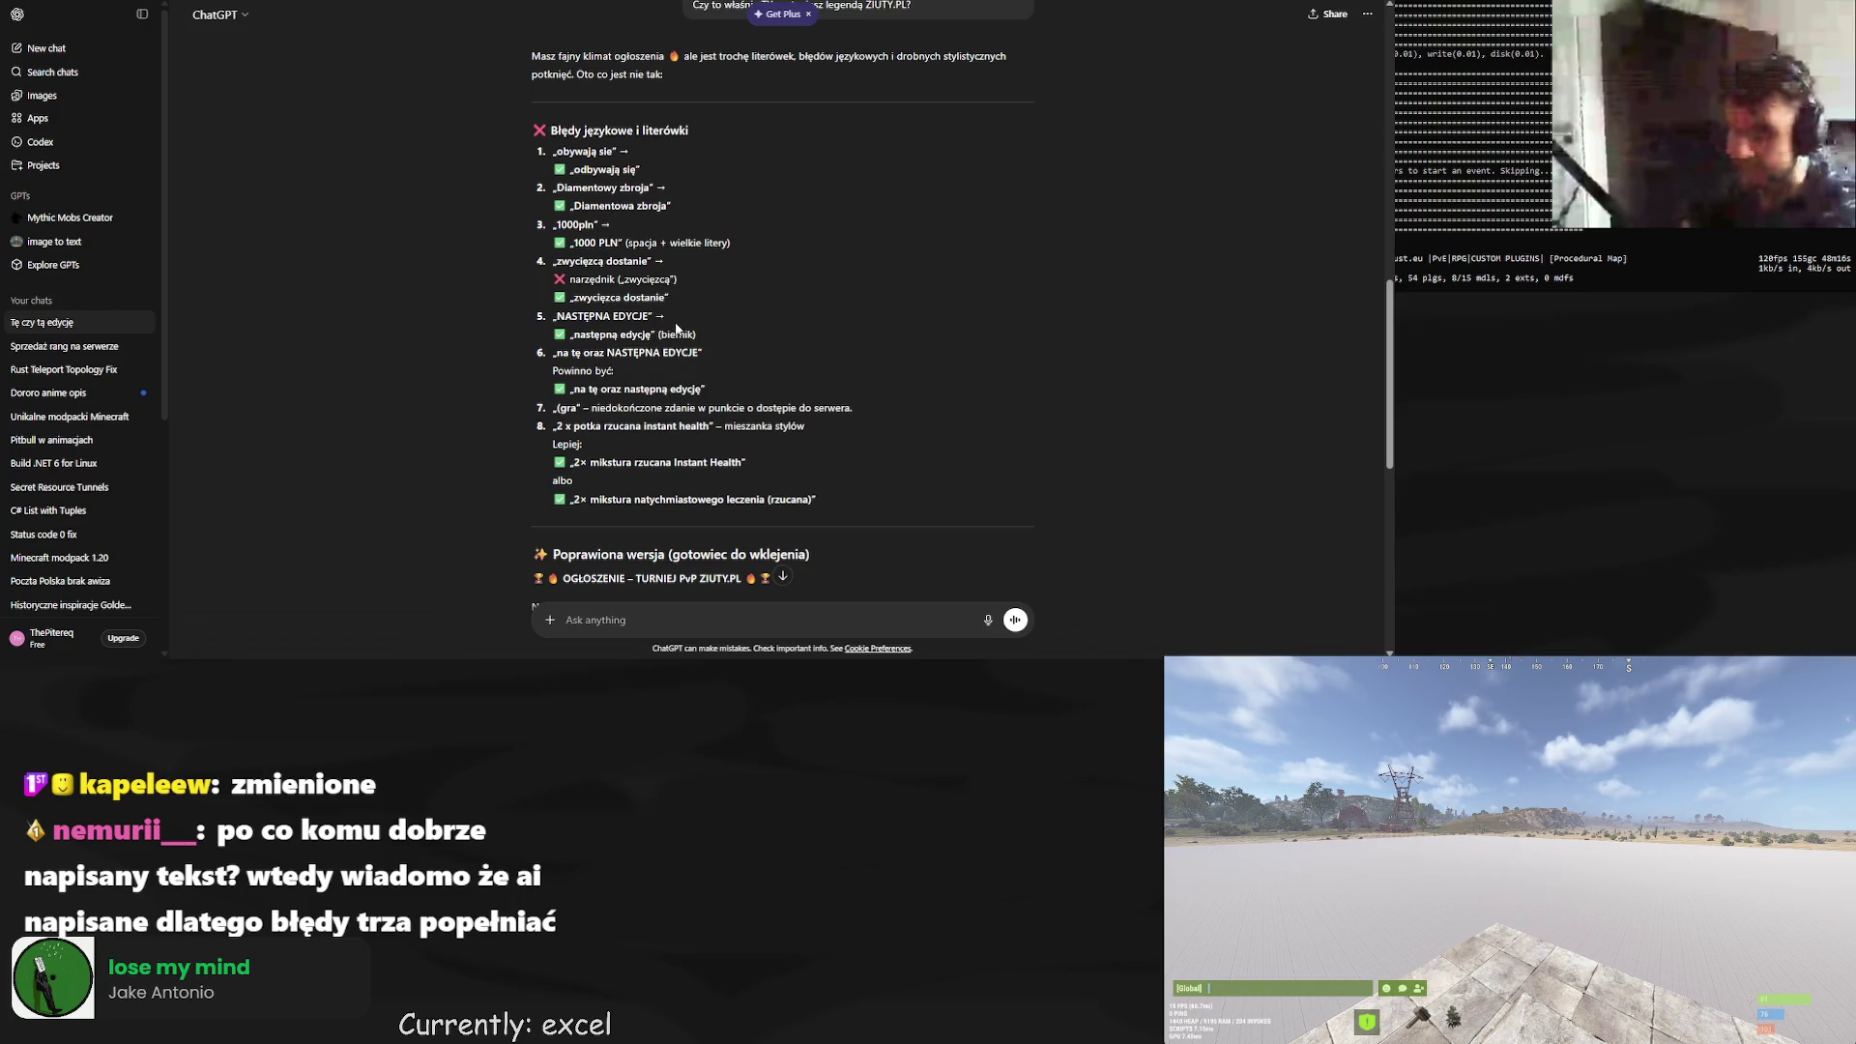
scroll(615, 382, "down", 4)
scroll(615, 383, "down", 2)
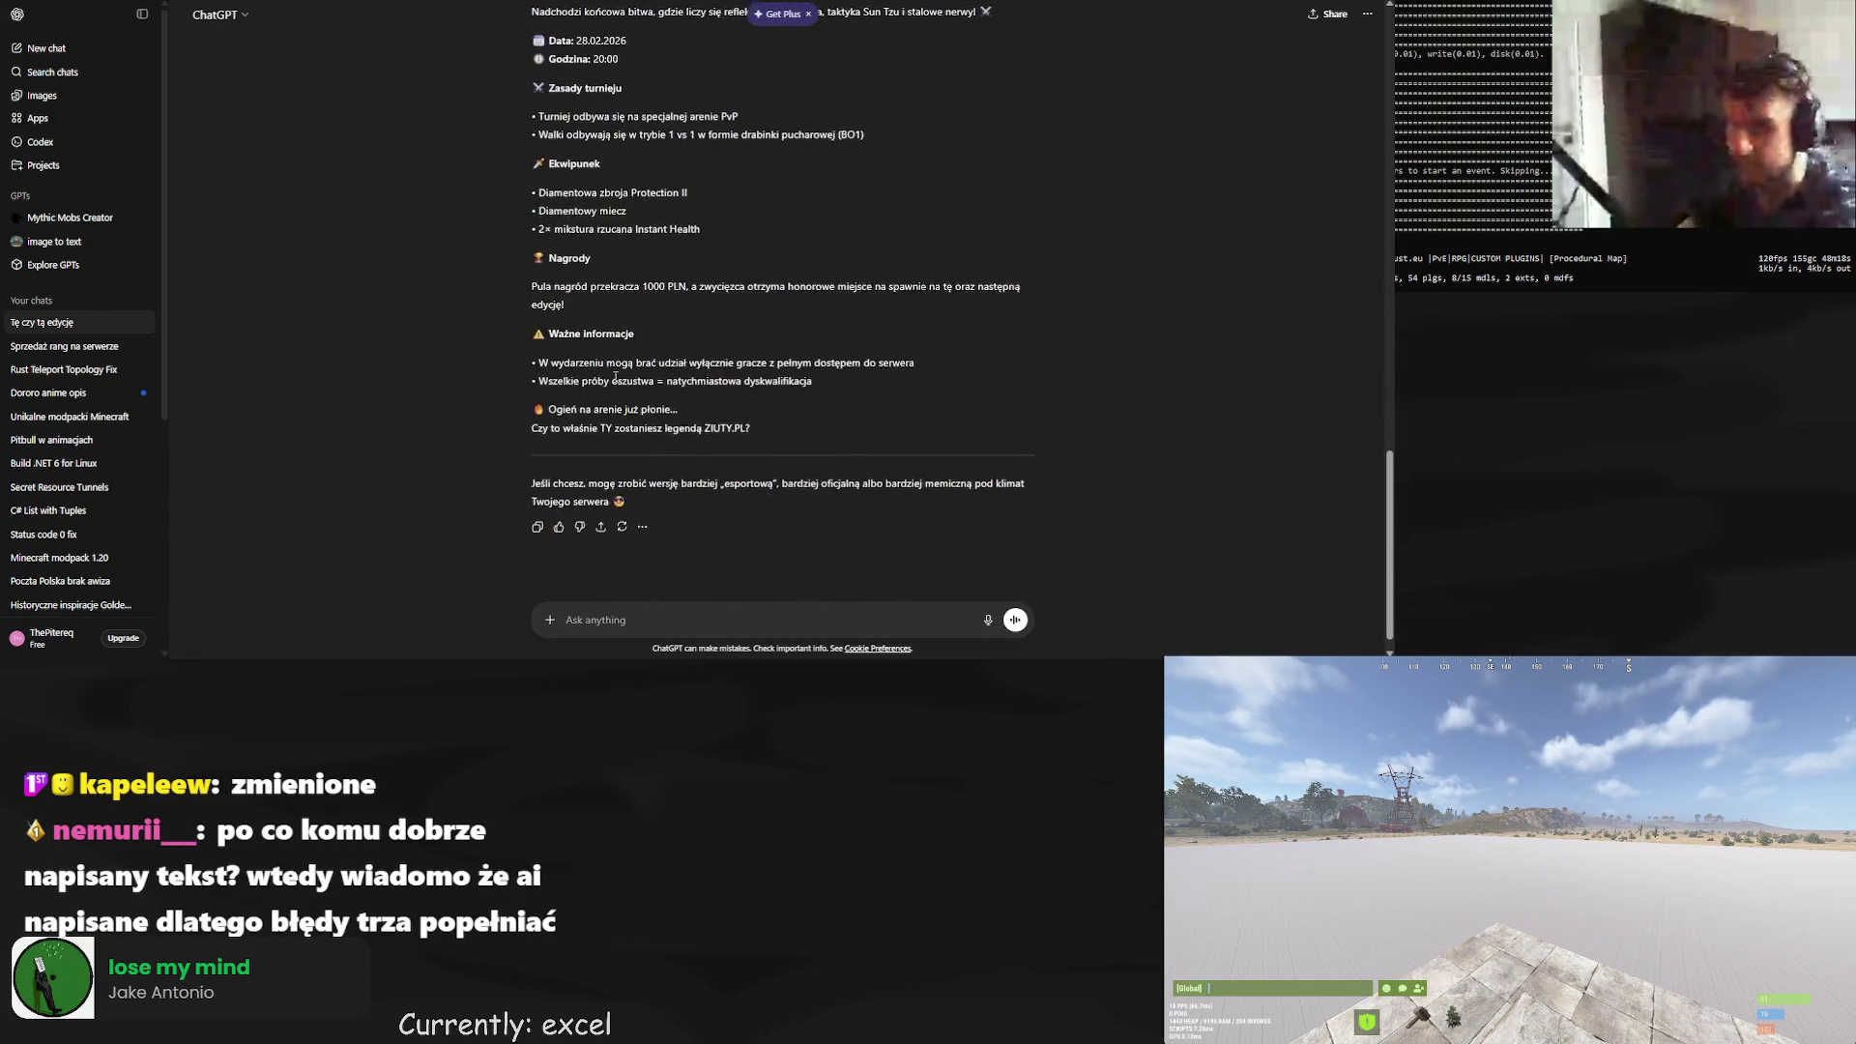
scroll(615, 377, "up", 6)
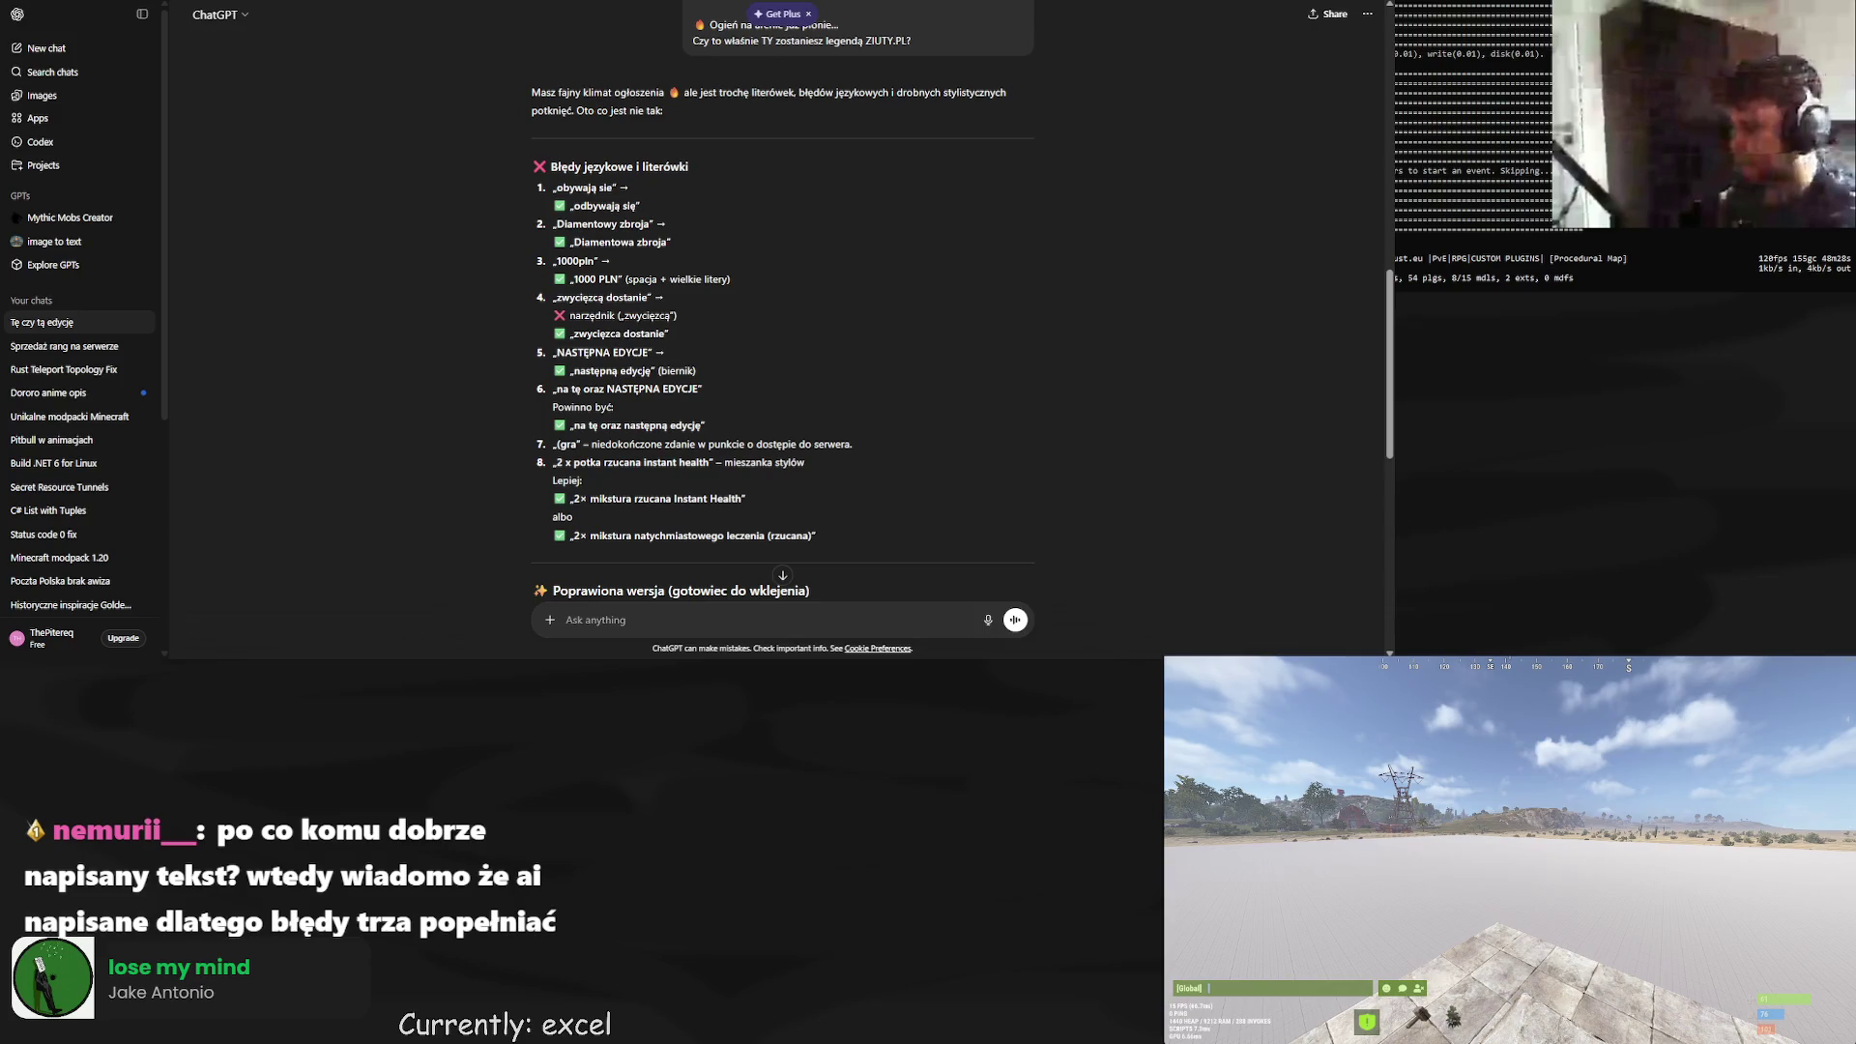
key("alt+Tab")
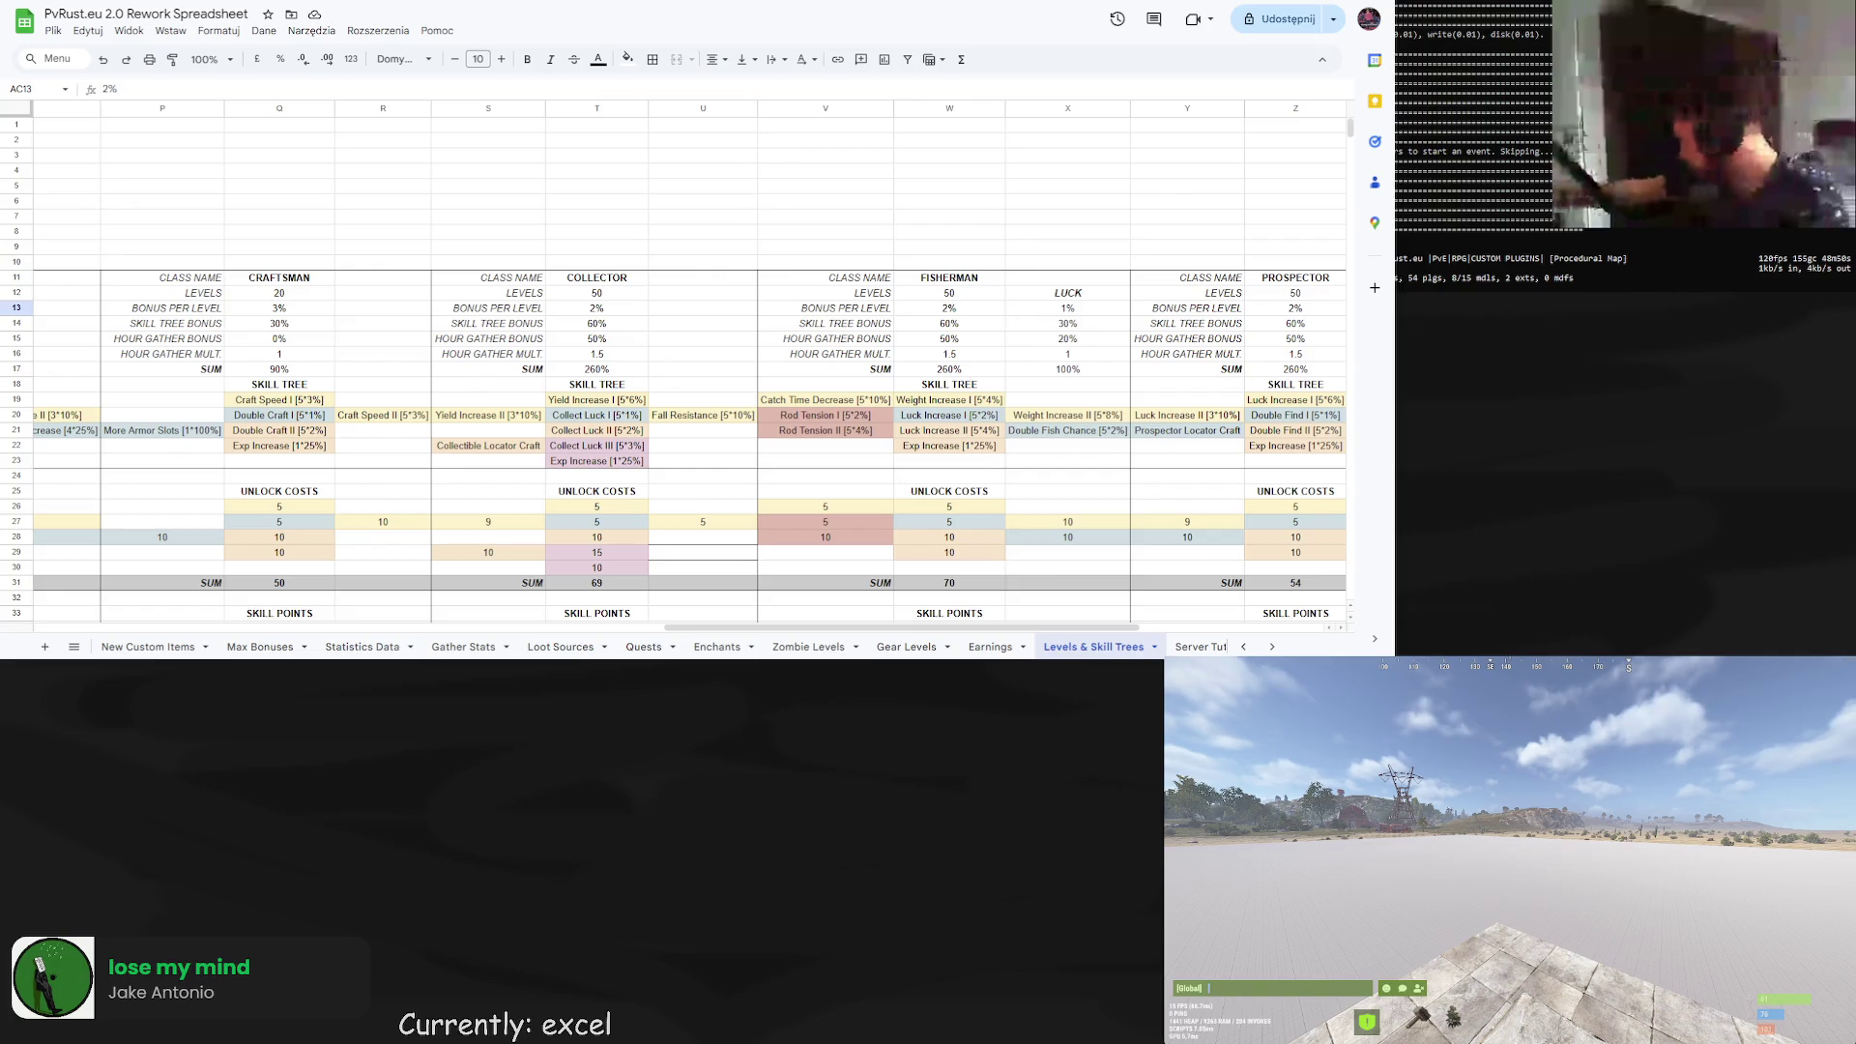
Scroll the Levels & Skill Trees sheet right to bring the Scrapper class table into view.
left_click_drag(676, 627, 858, 627)
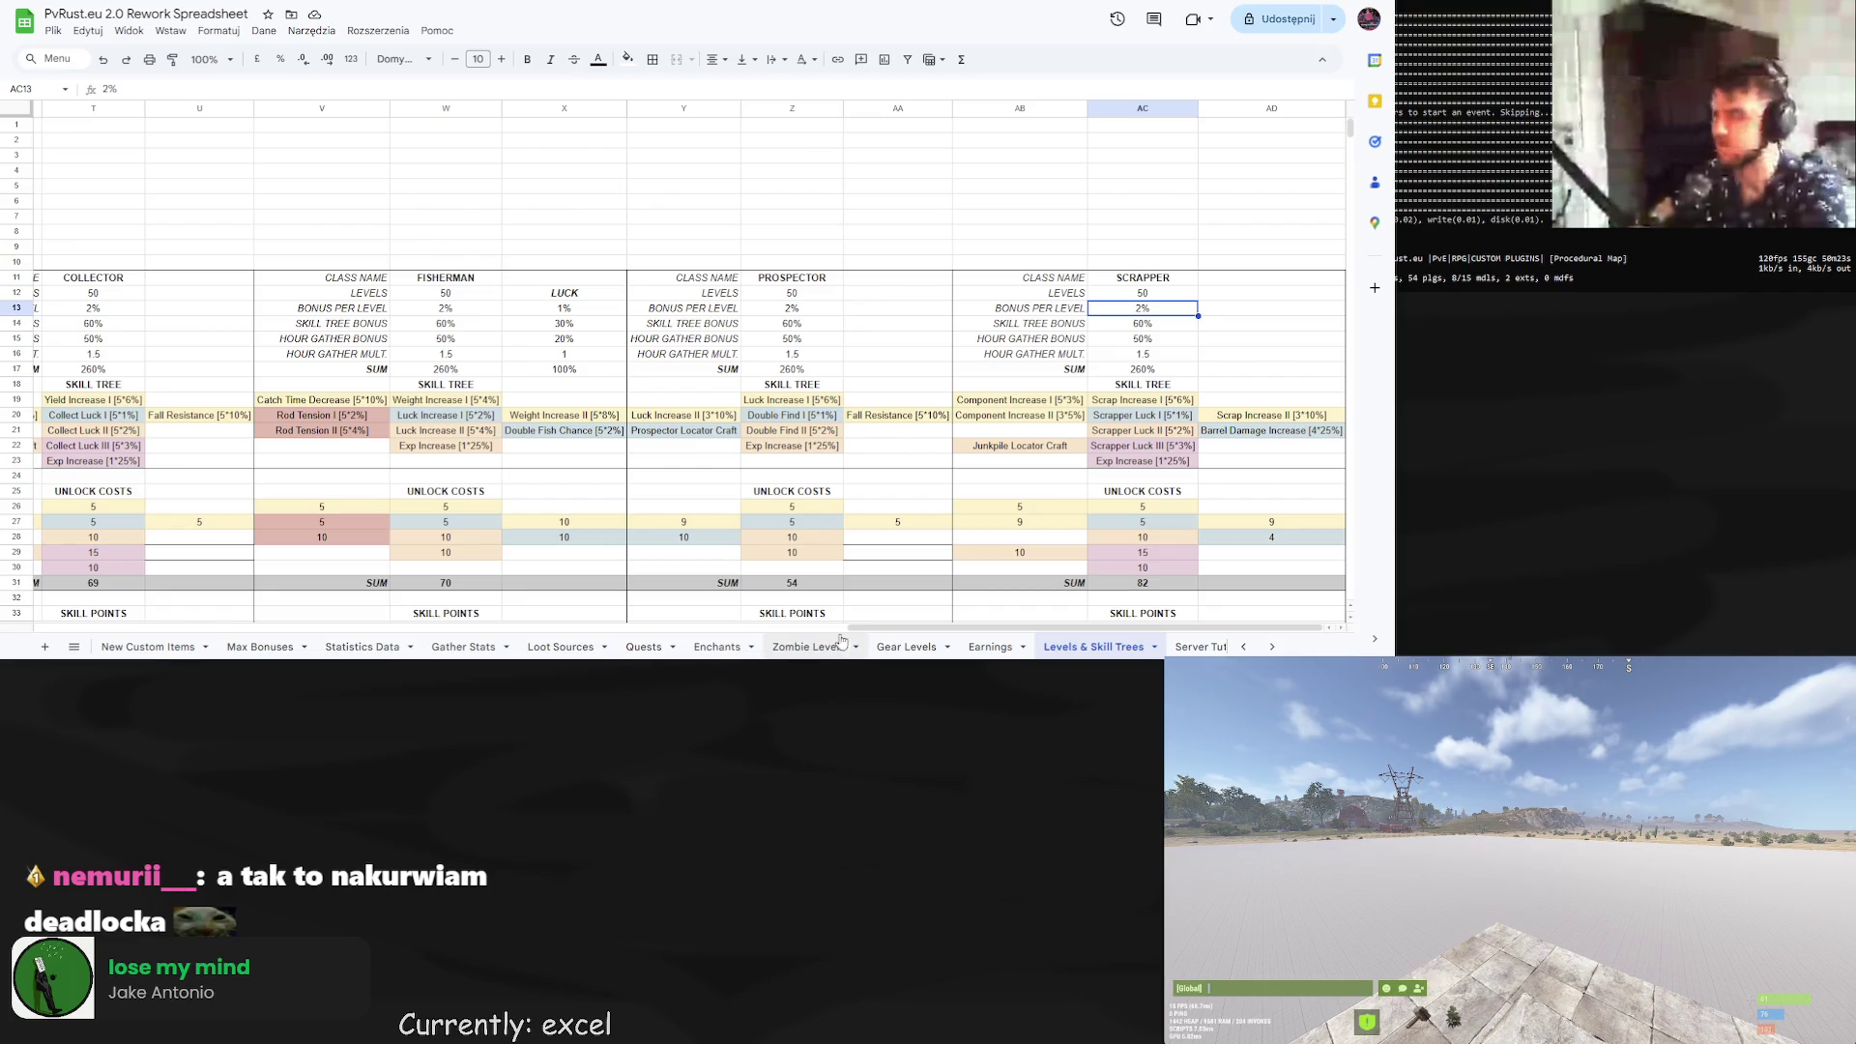
Rename the copied Scrapper class name cell to KILLER.
left_click(1146, 282)
double_click(1146, 281)
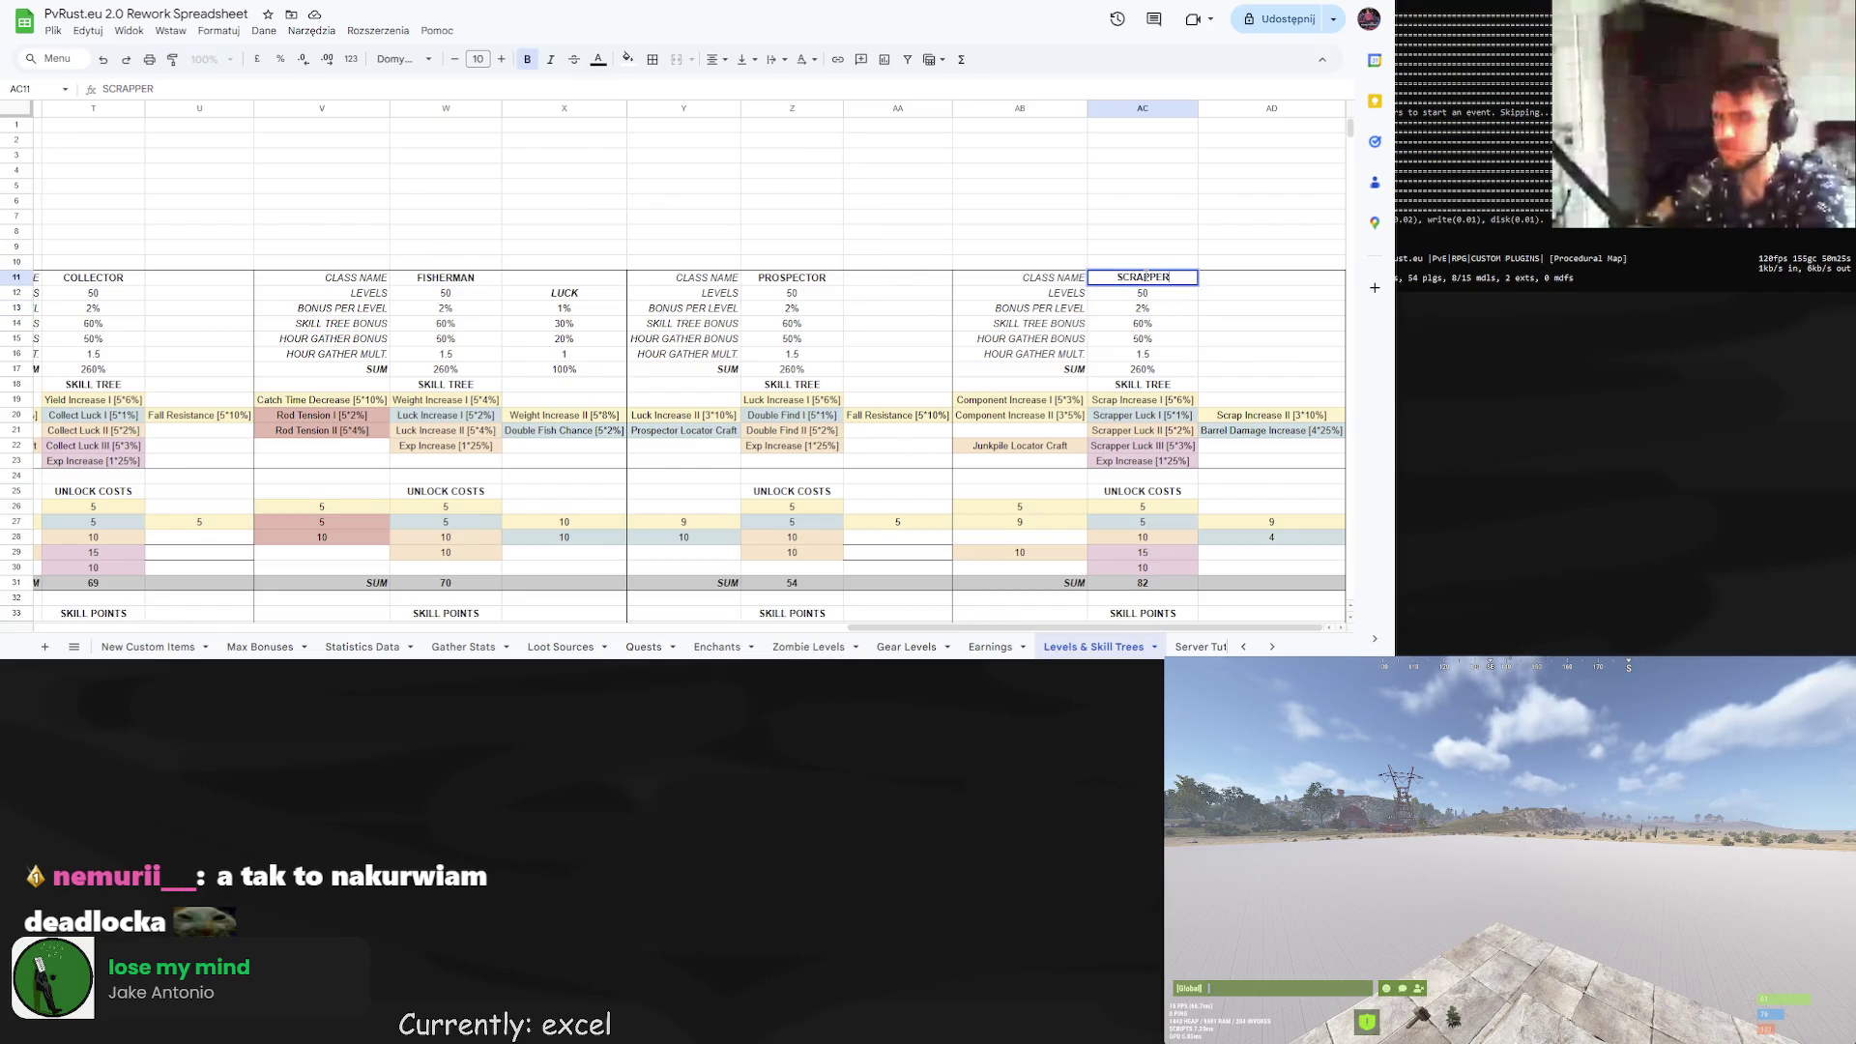
double_click(1146, 277)
type("KILLER")
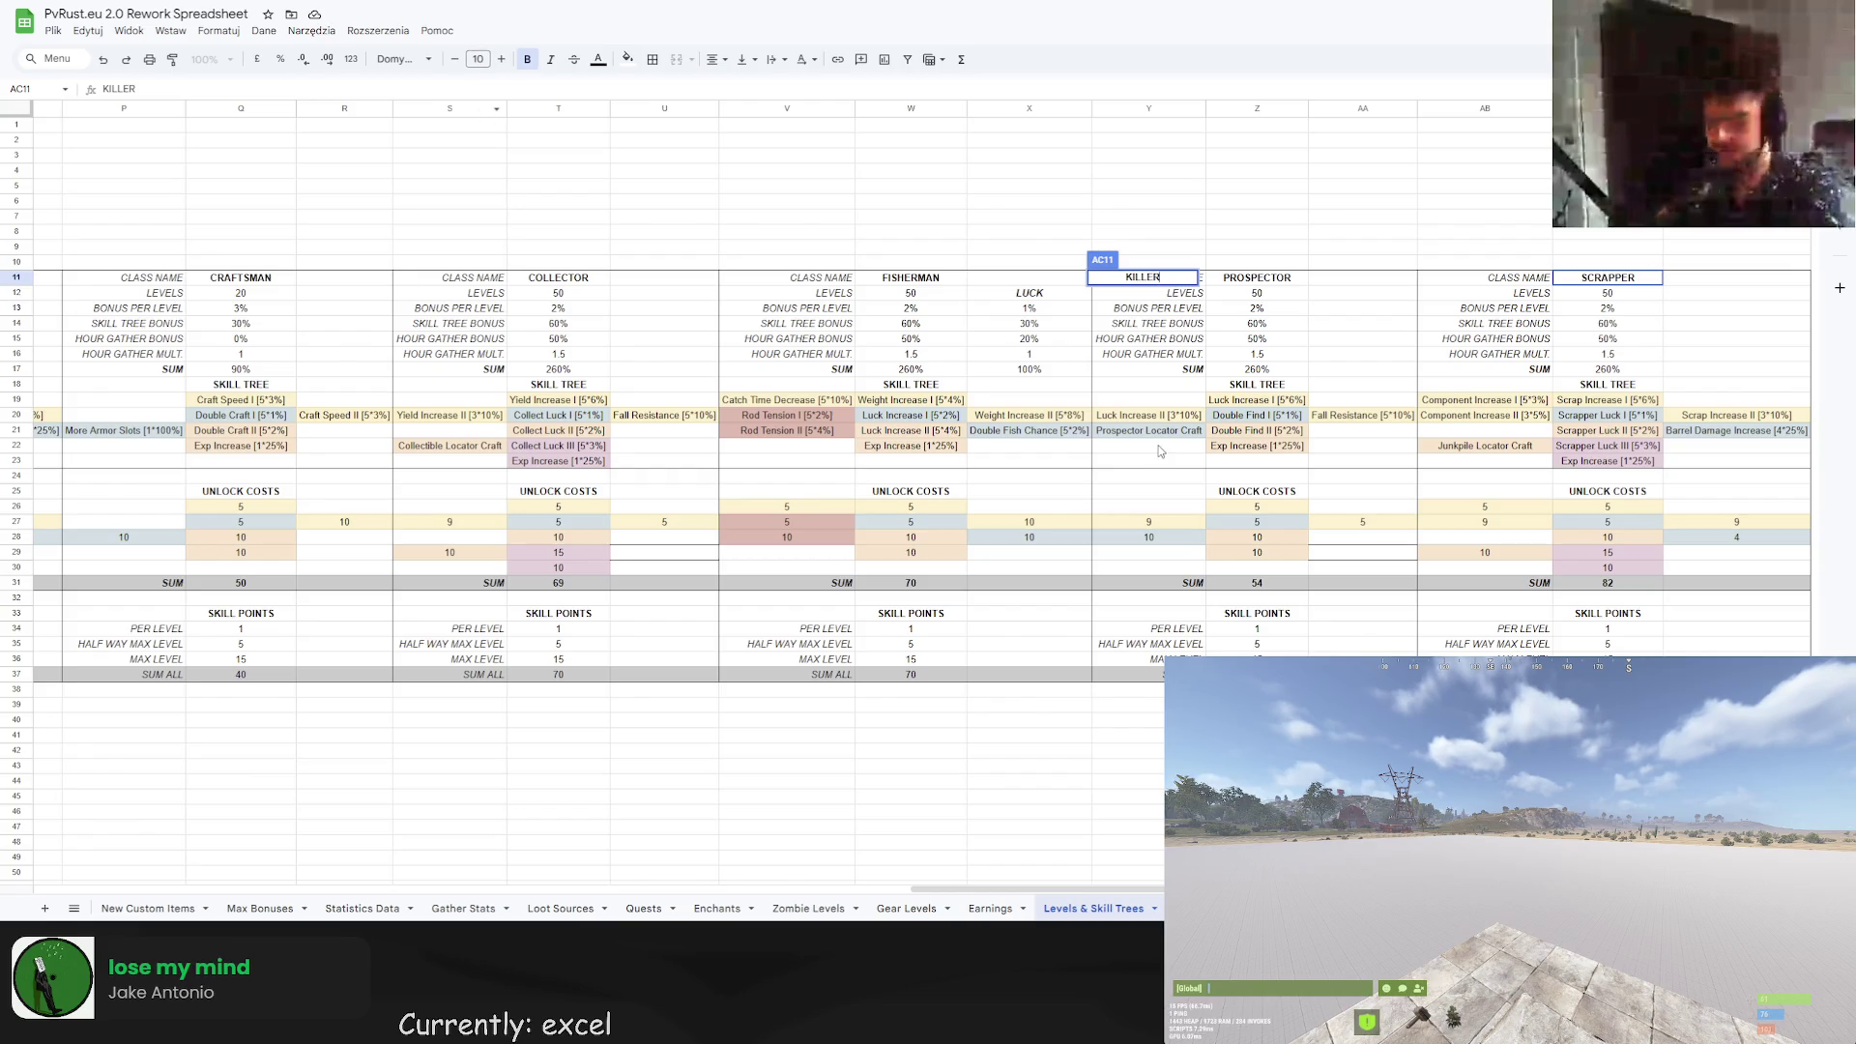
key("Return")
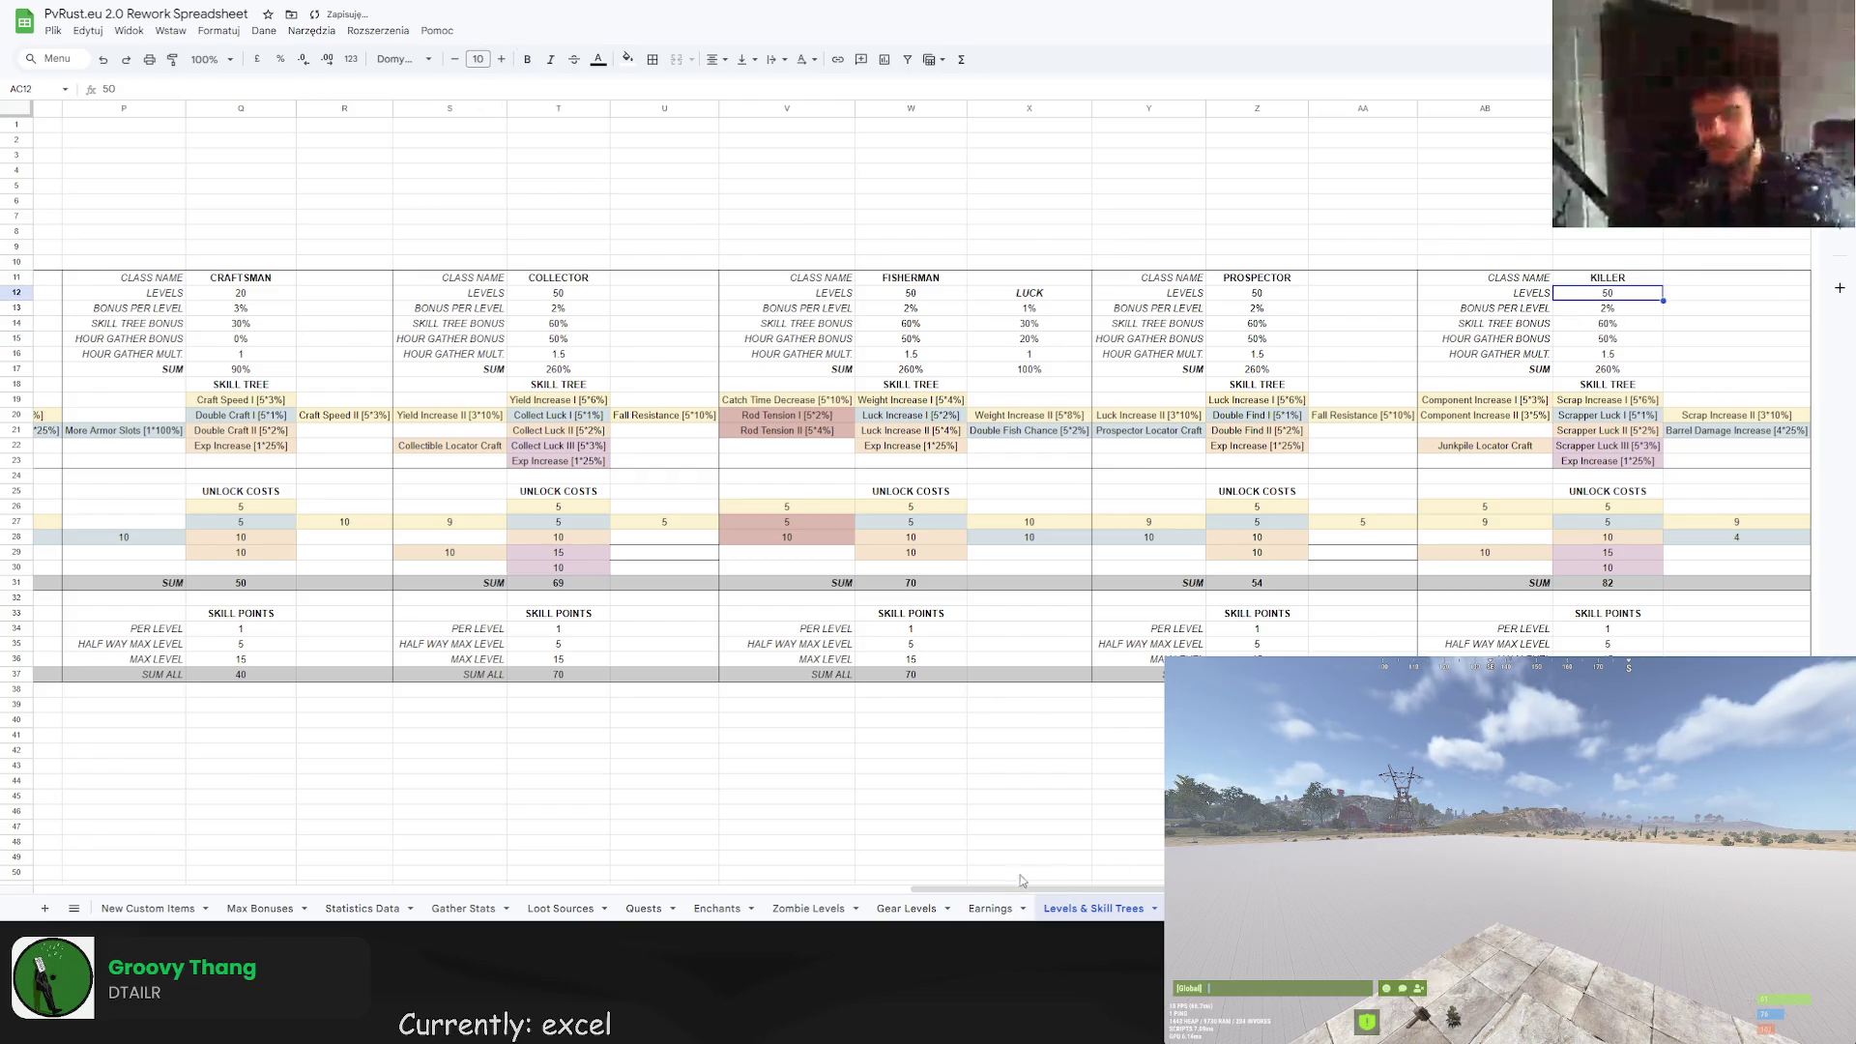
Check the Max Bonuses and Zombie Levels sheets, then undo KILLER back to 1% per level.
scroll(483, 725, "left", 2)
scroll(290, 764, "right", 2)
scroll(268, 775, "left", 2)
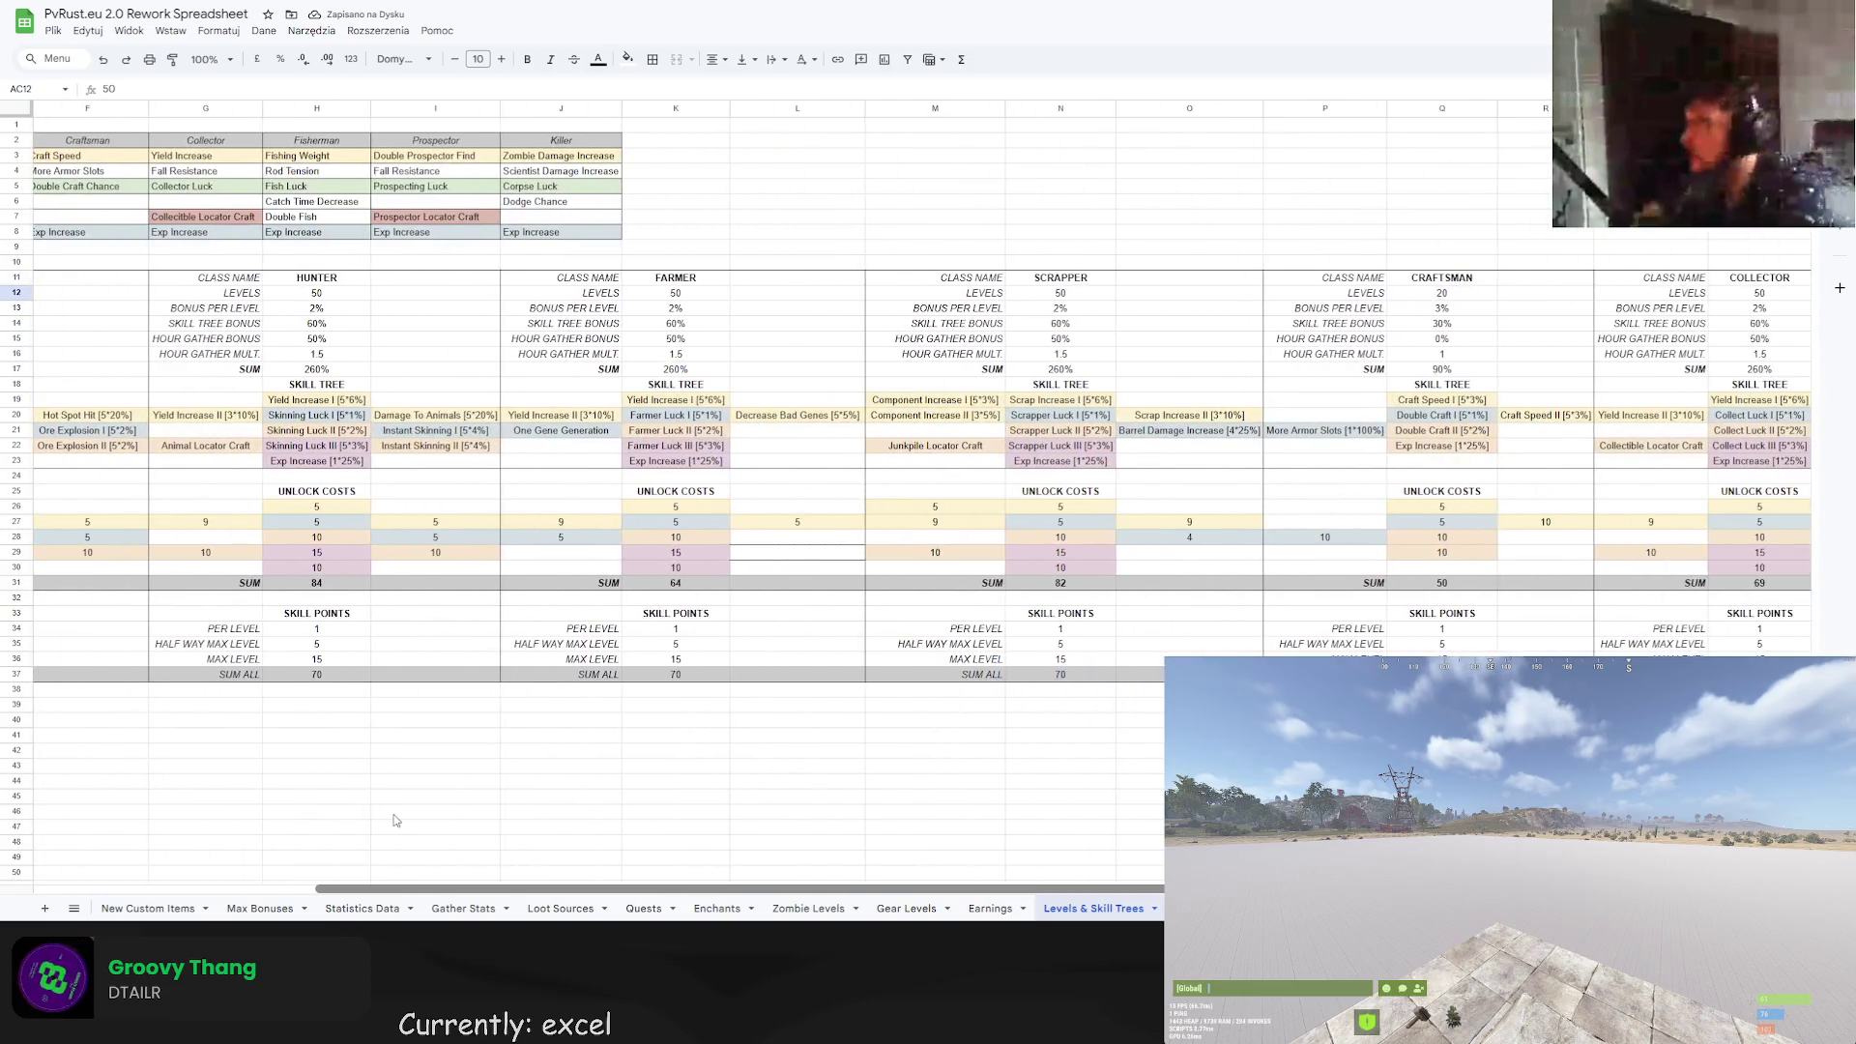
scroll(268, 774, "right", 2)
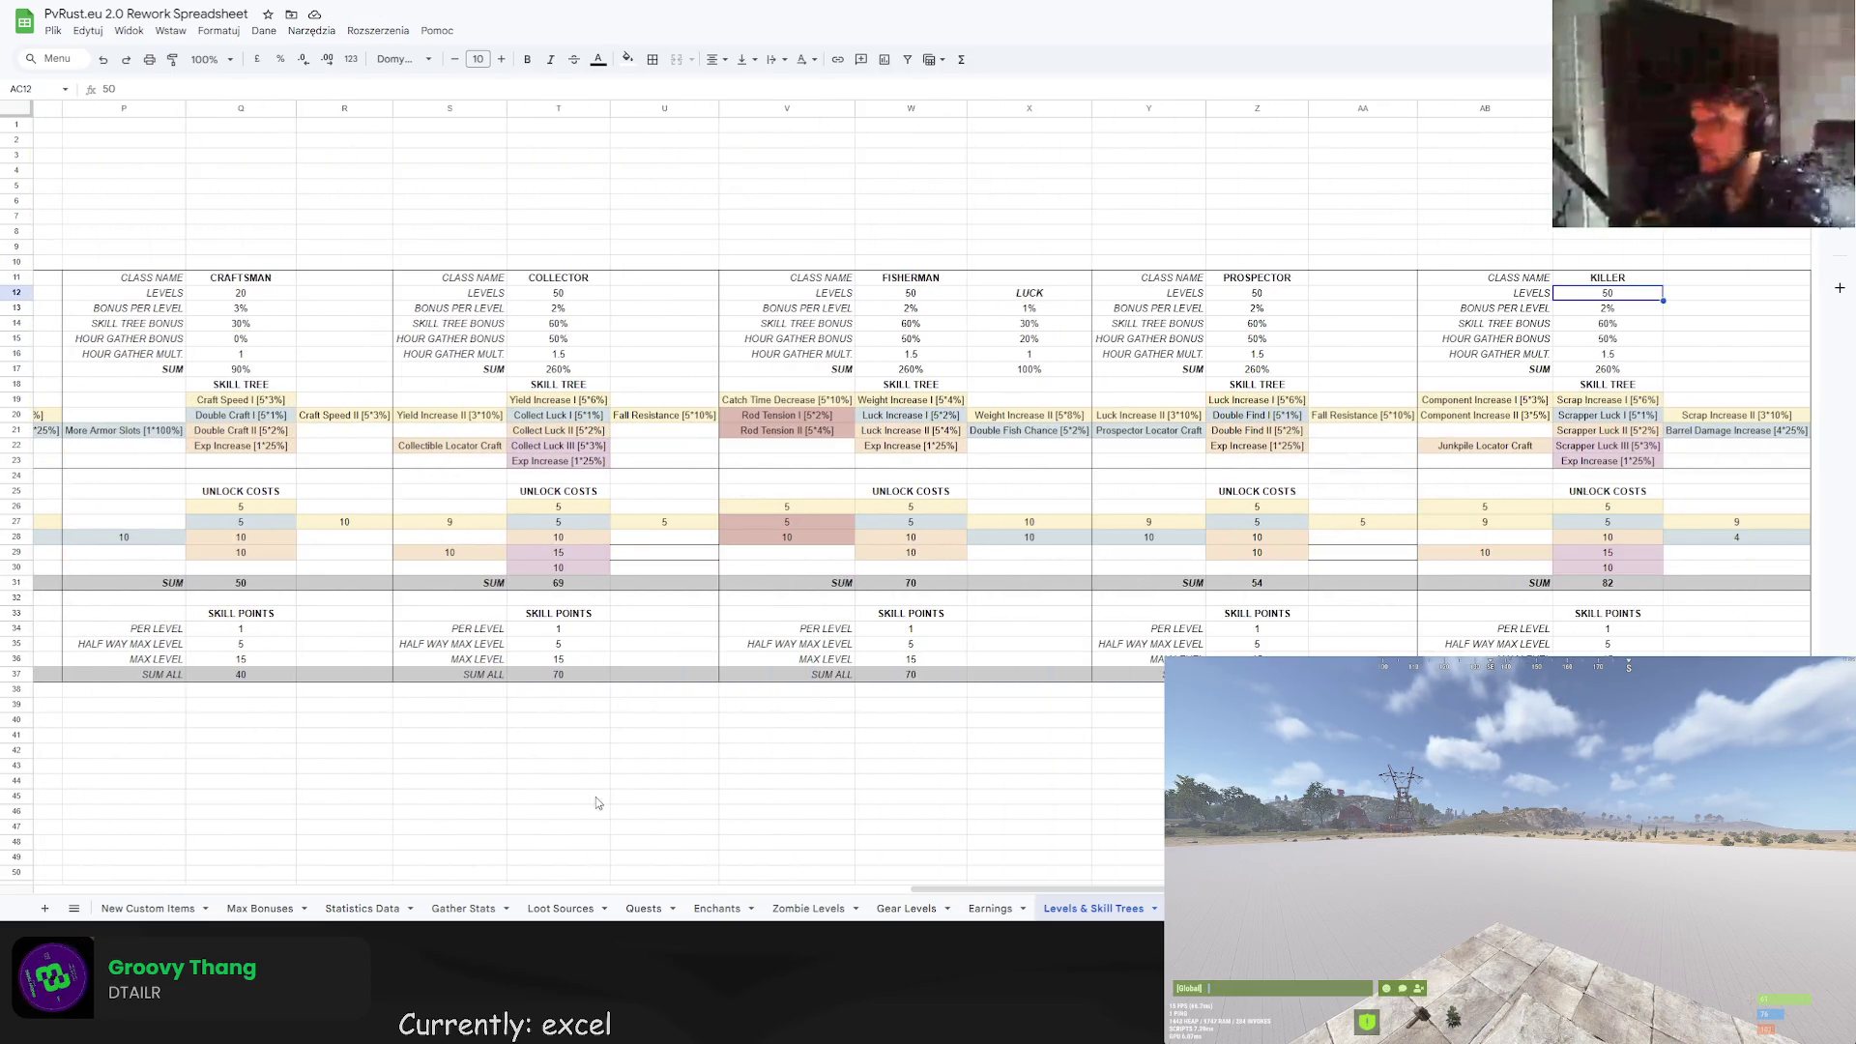
left_click(280, 911)
mouse_move(483, 888)
left_mouse_down()
mouse_move(1213, 888)
mouse_move(972, 875)
mouse_move(923, 852)
mouse_move(1512, 855)
left_mouse_up()
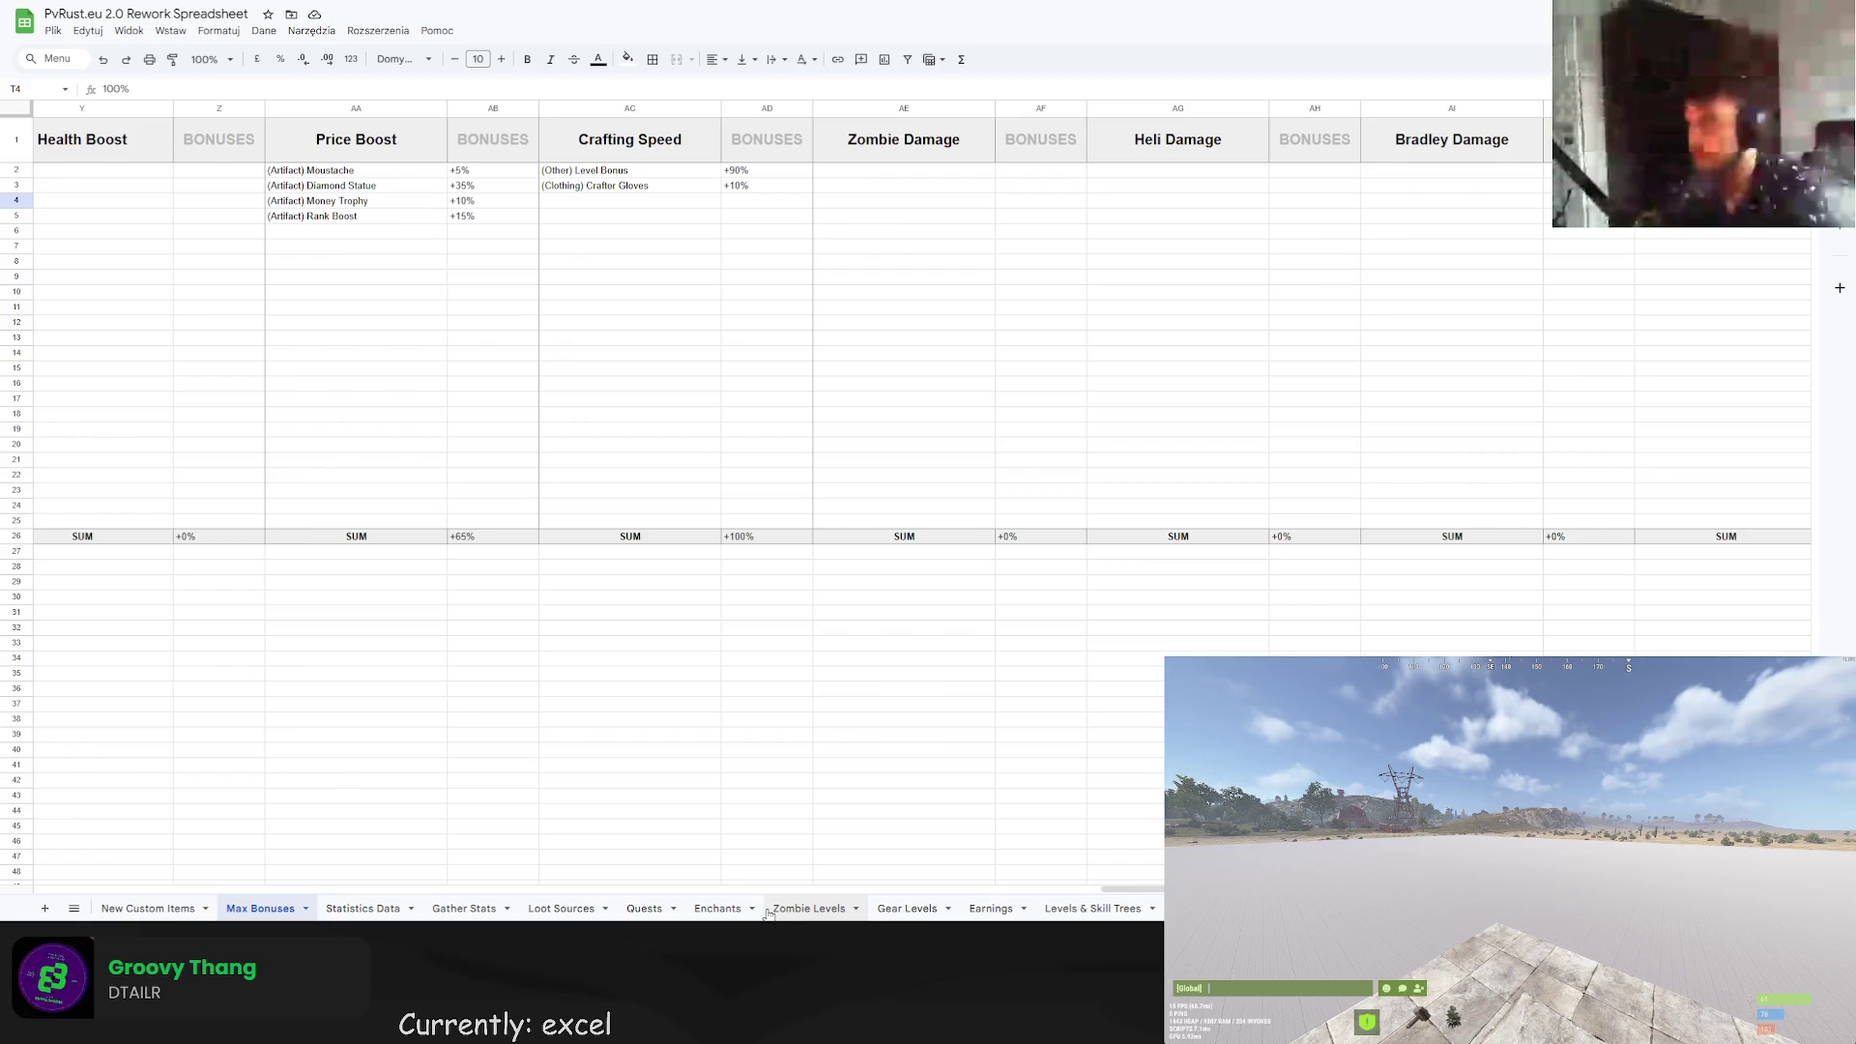
left_click(835, 903)
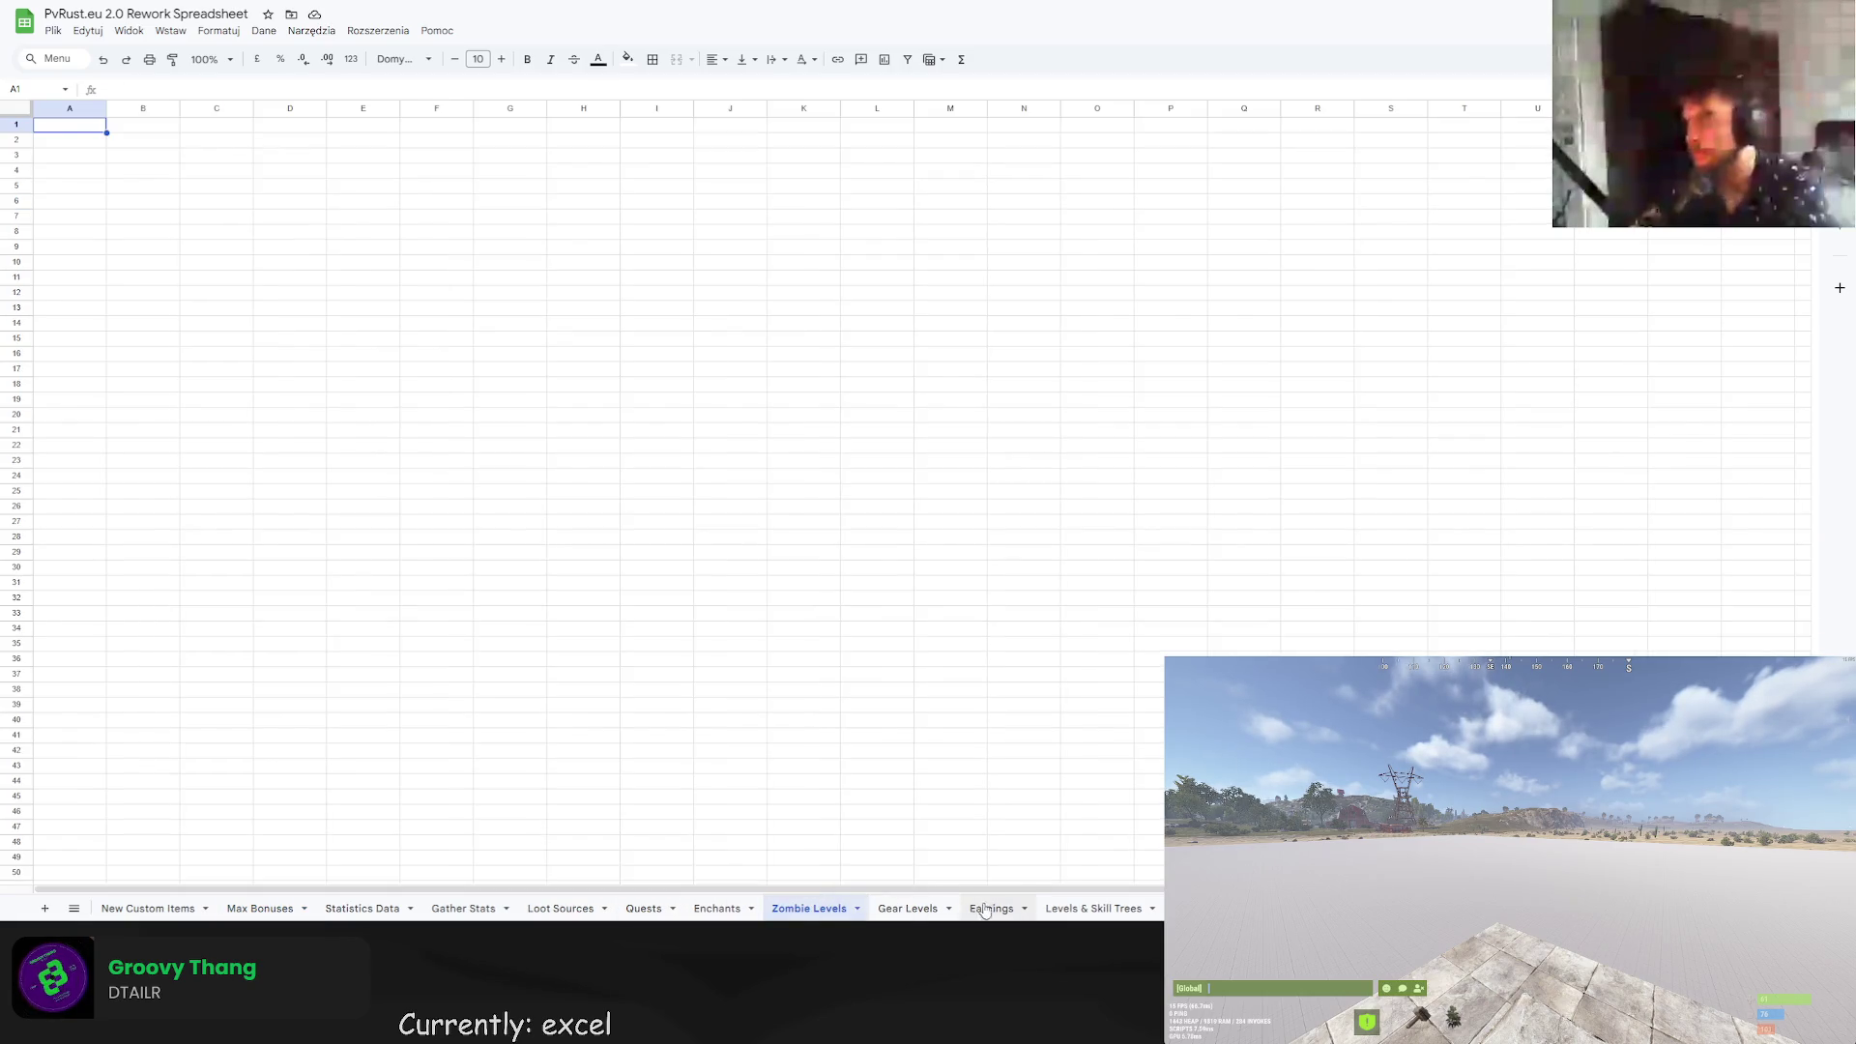
left_click(1092, 907)
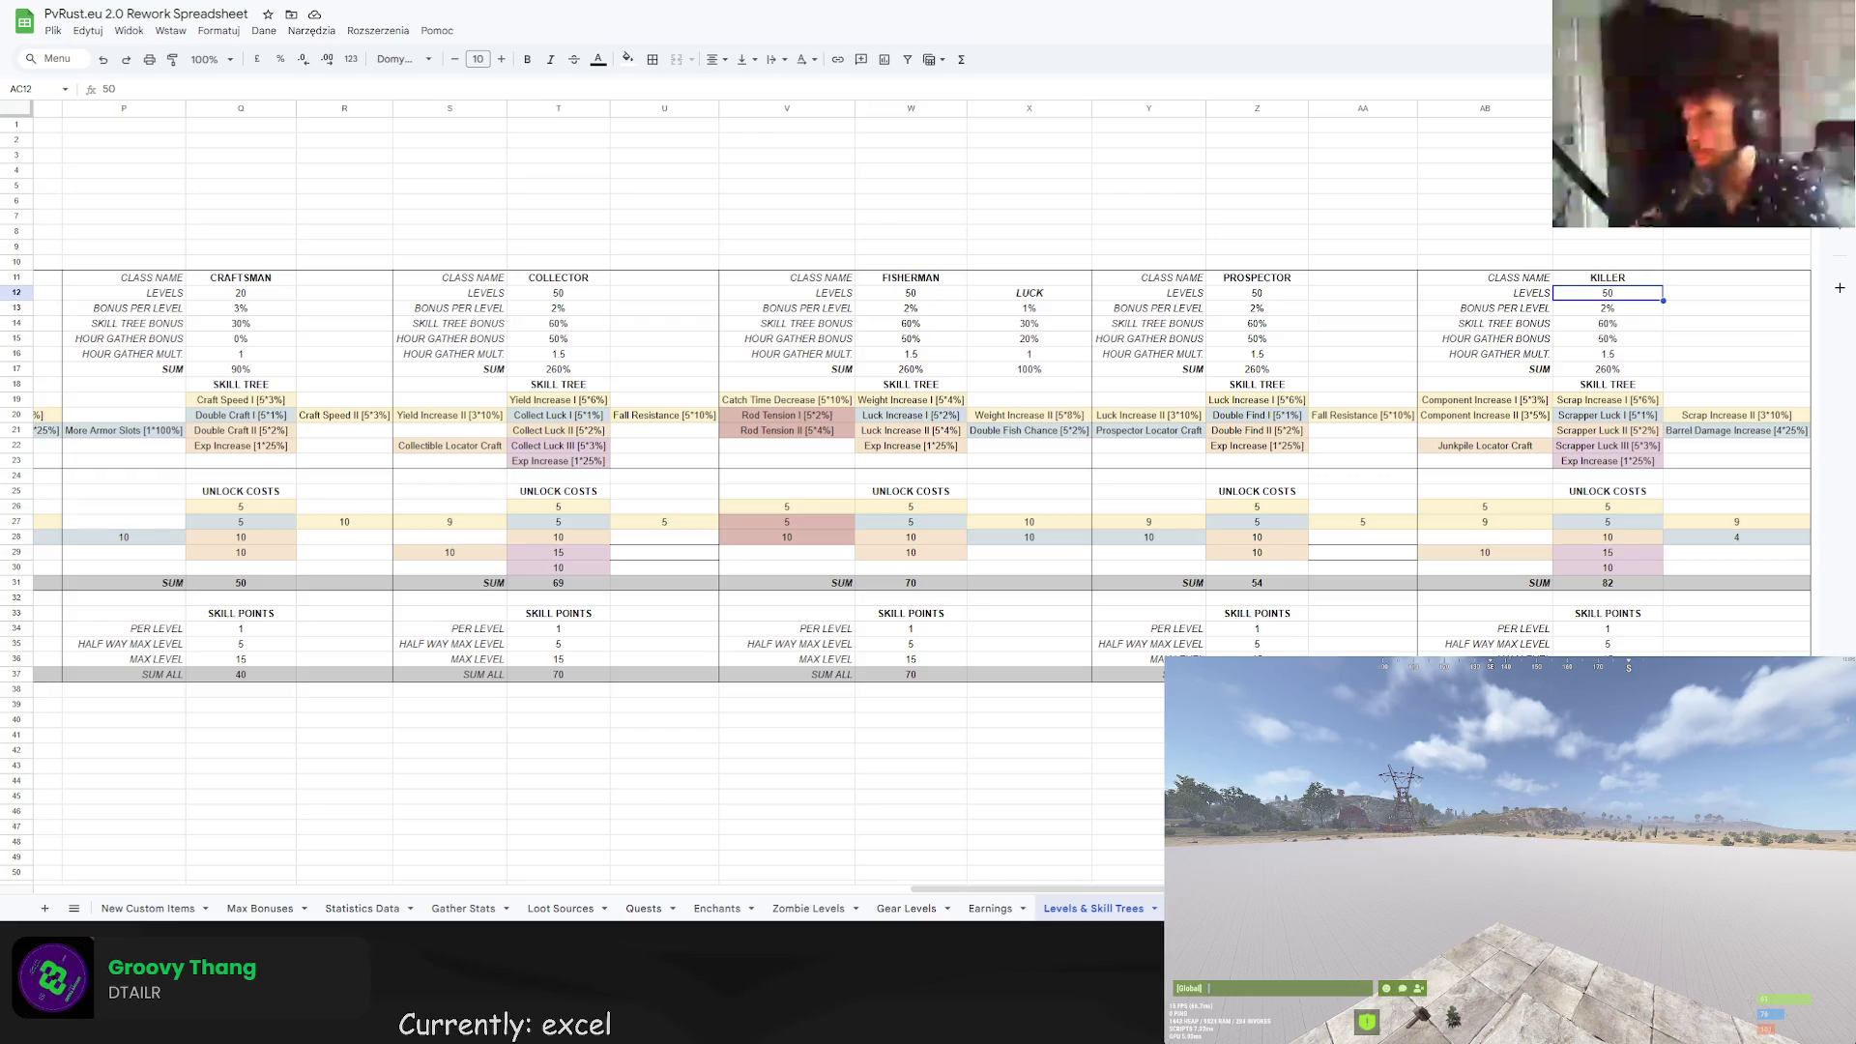
key("ctrl+z")
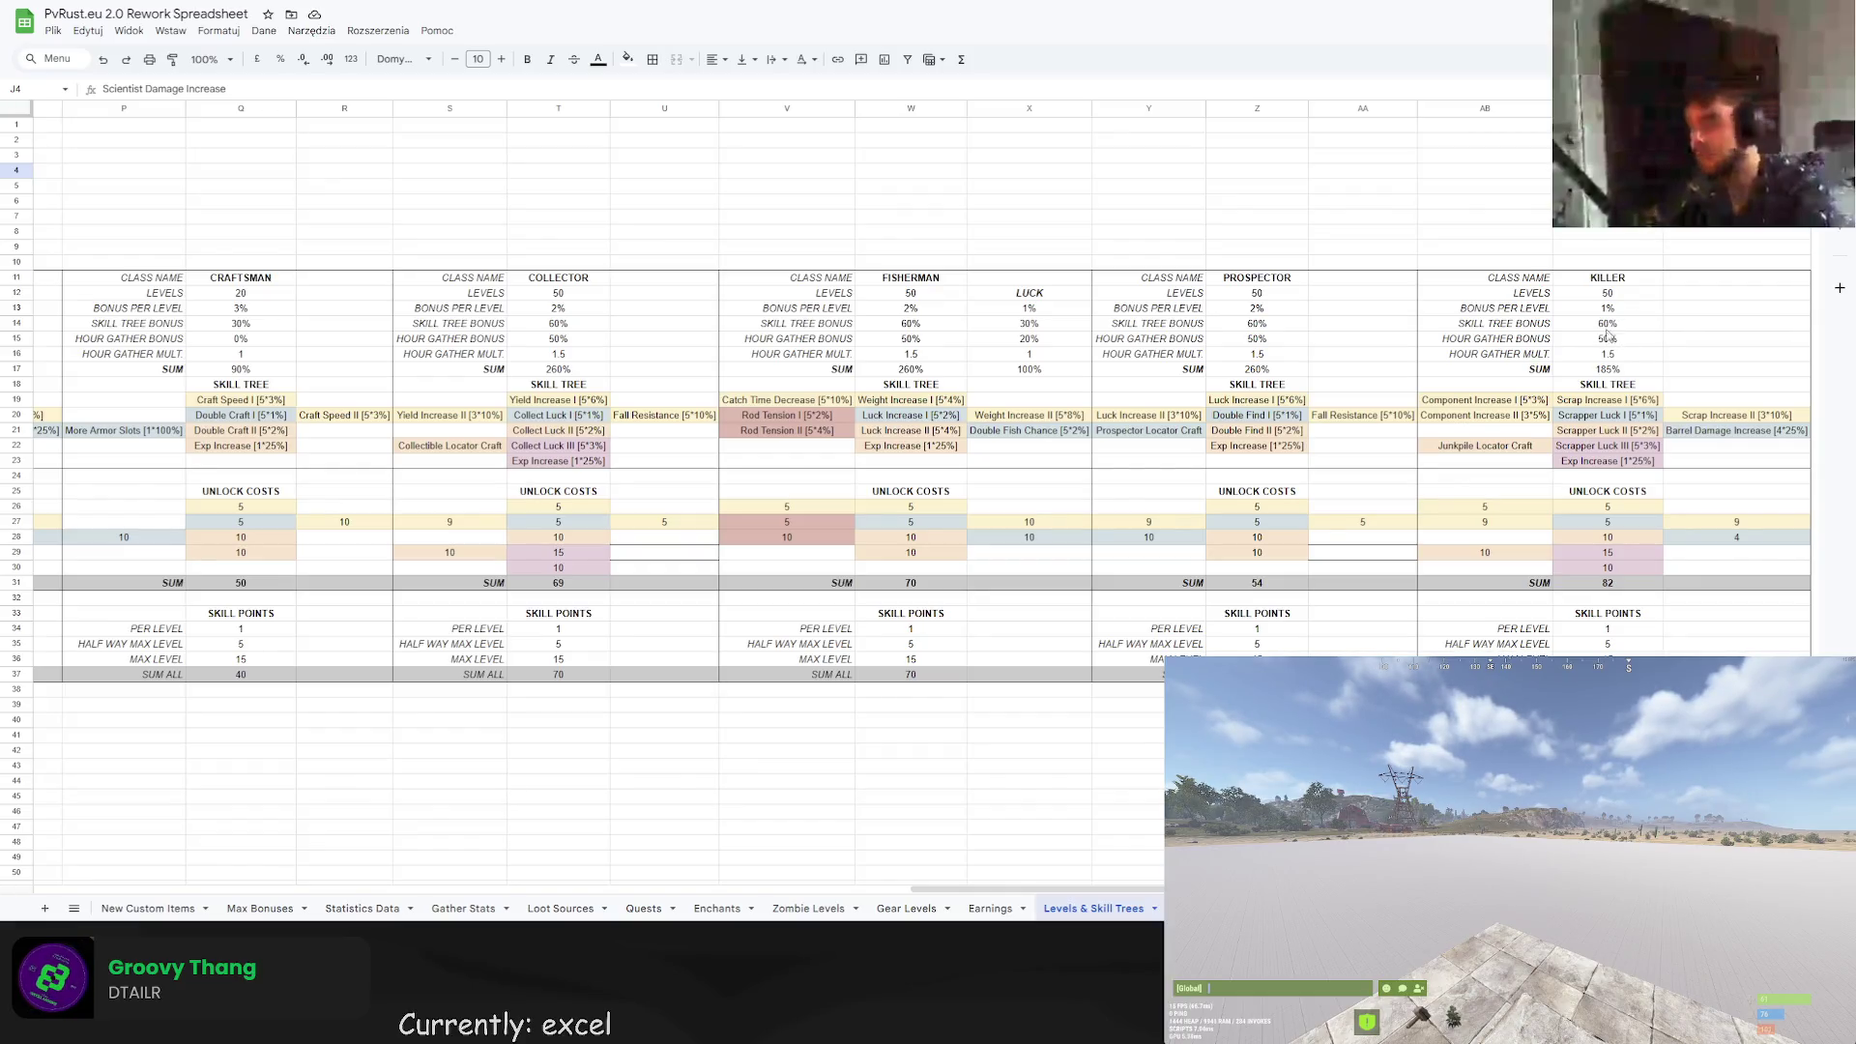
Set KILLER's hour gather bonus to 0%, gather multiplier to 1 and bonus per level to 2%.
left_click(1611, 339)
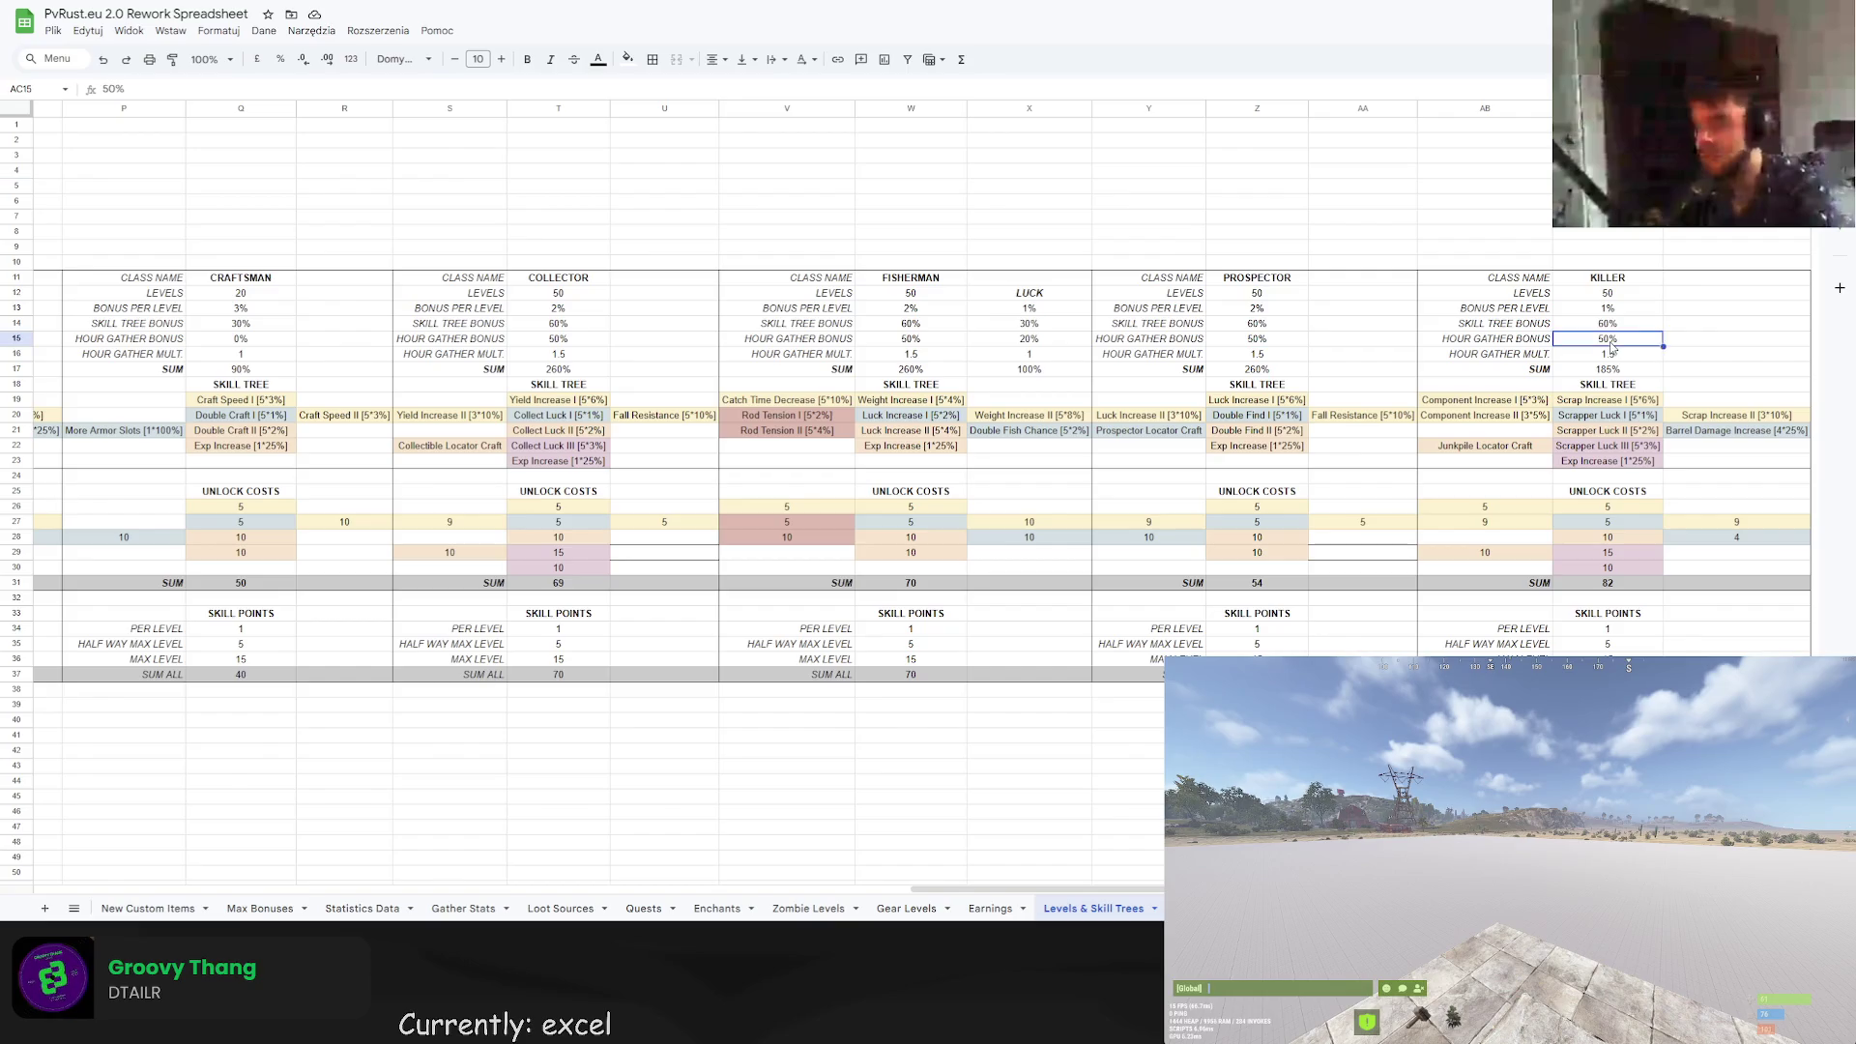
double_click(1610, 339)
type("0")
key("Return")
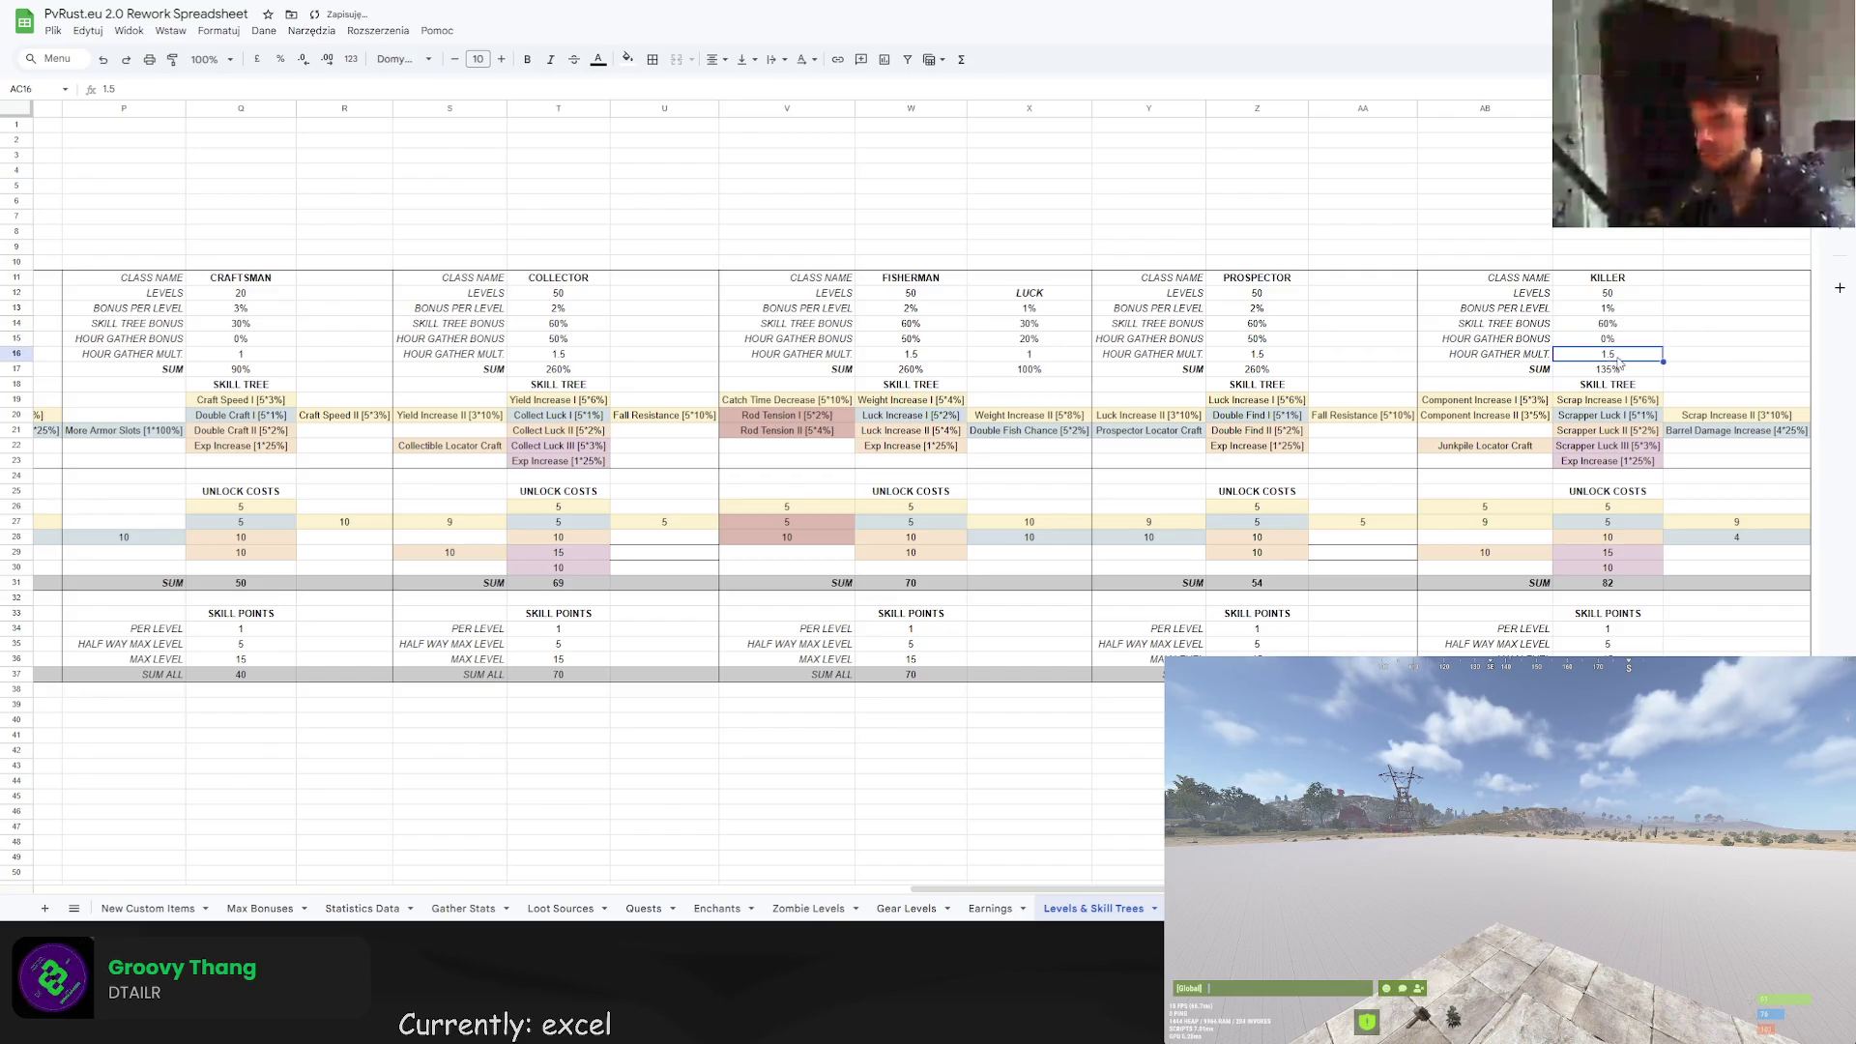
type("1")
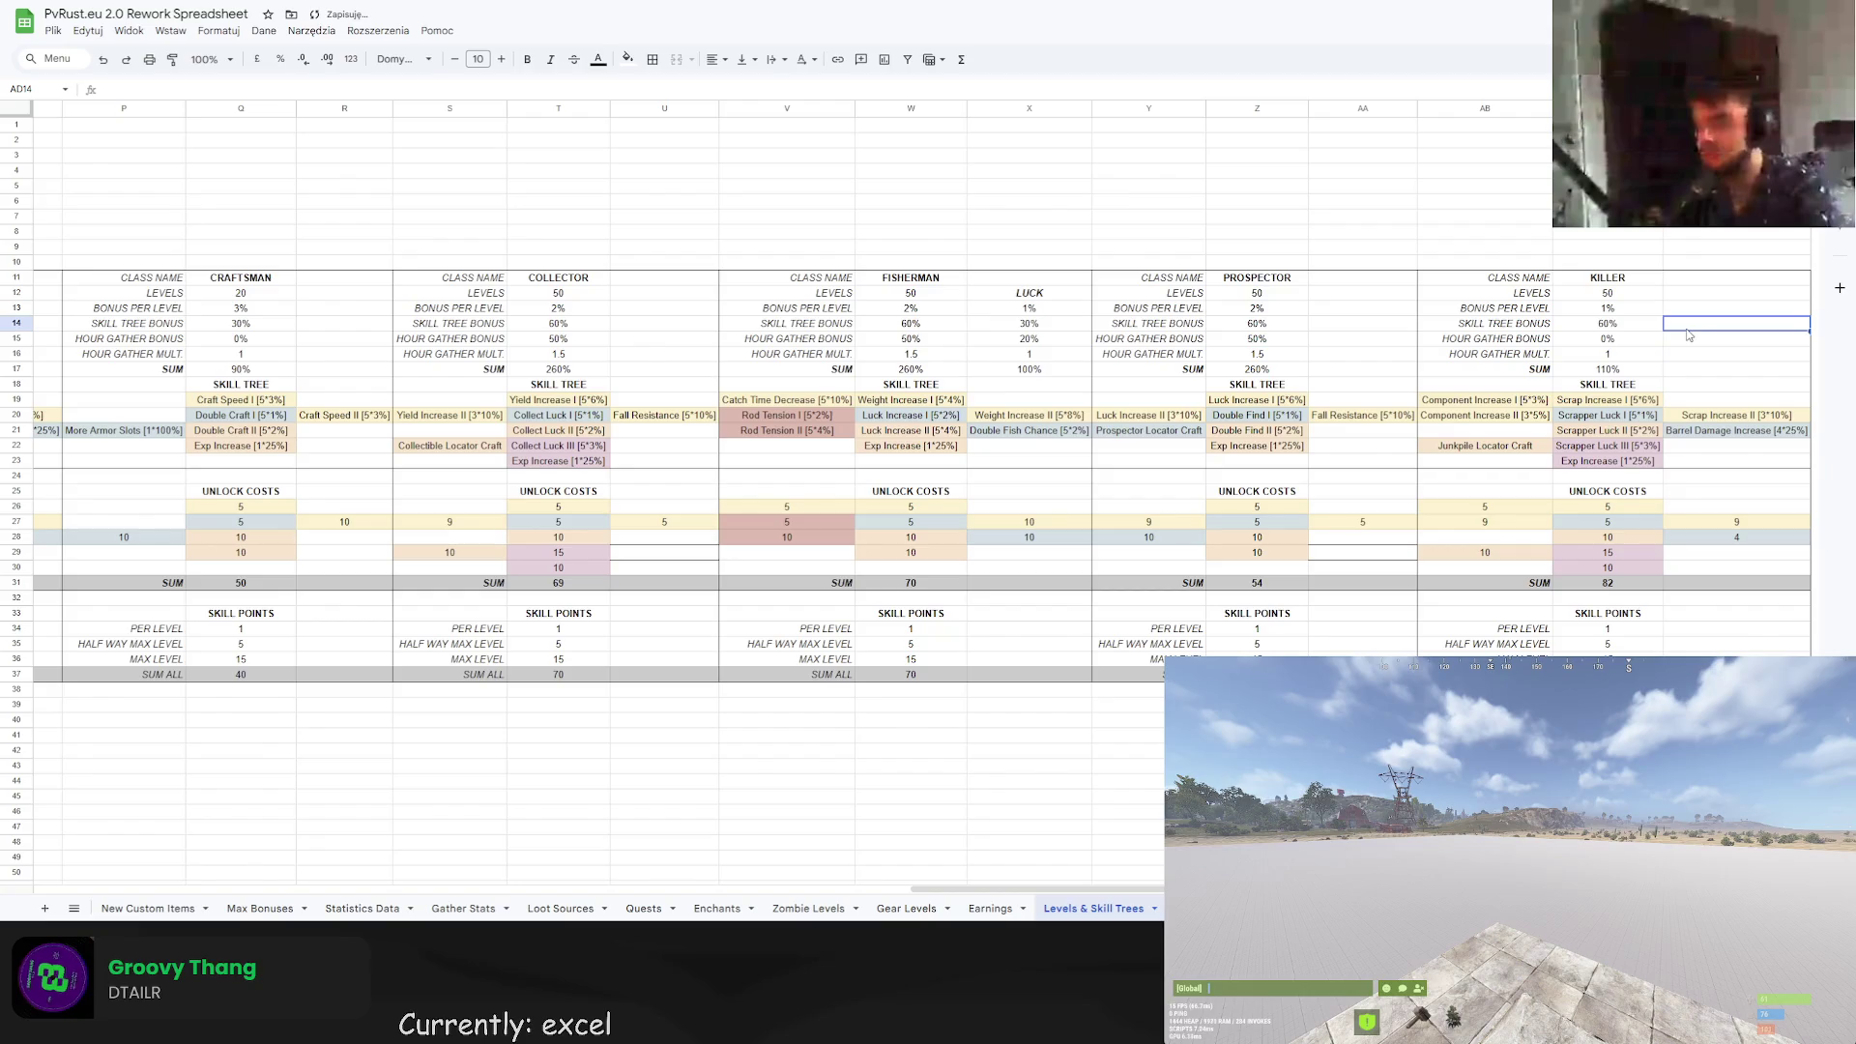
left_click(1612, 324)
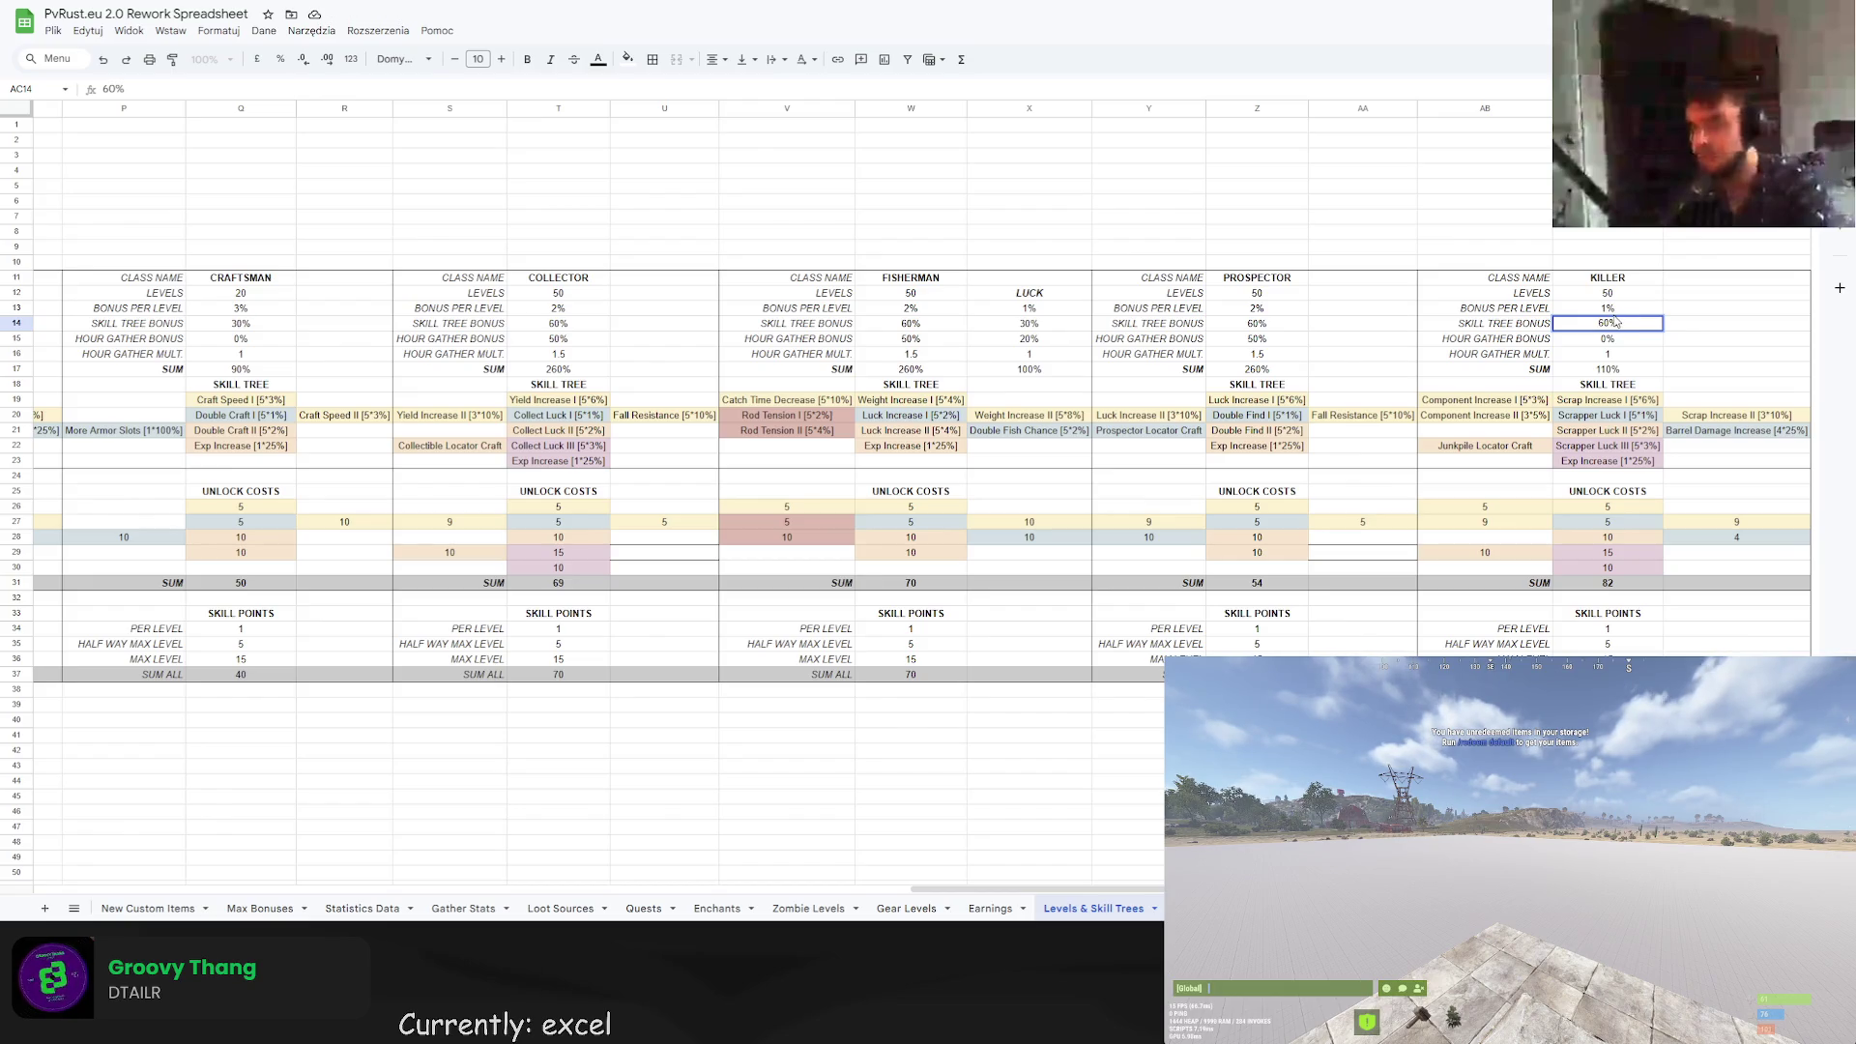
left_click(1607, 310)
type("2")
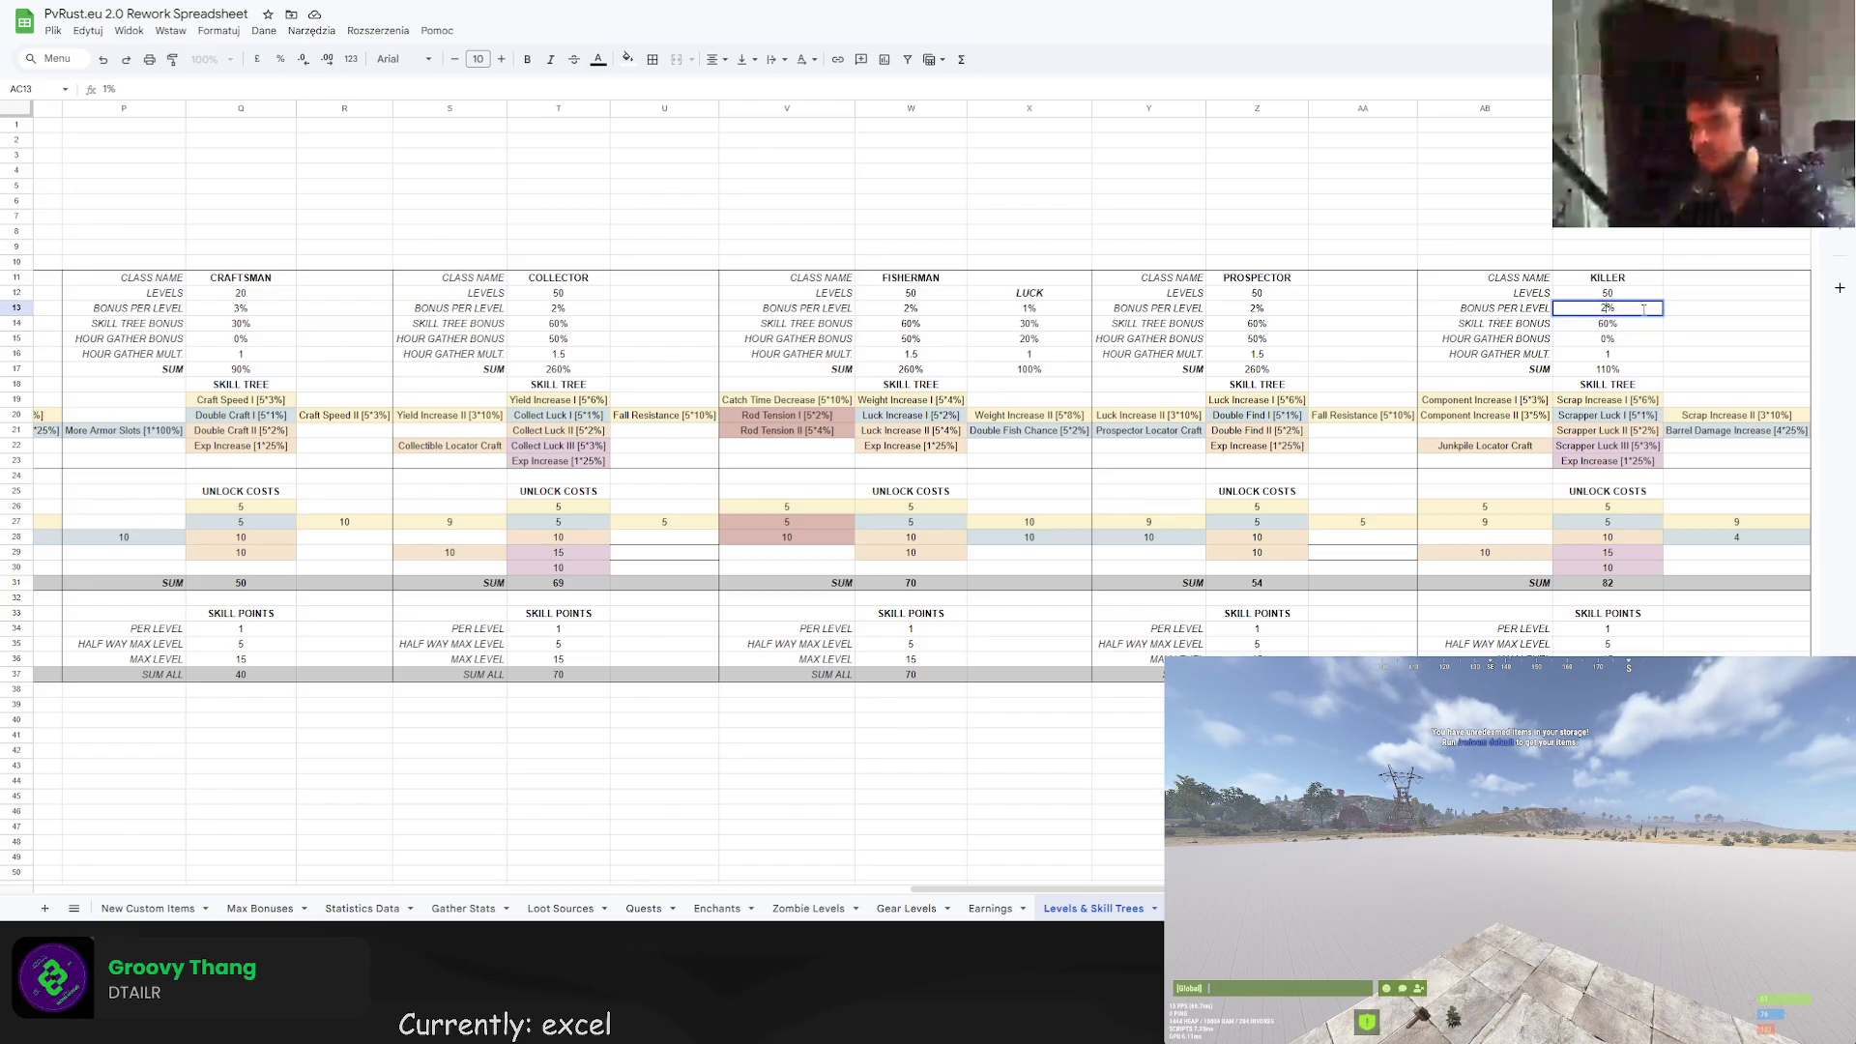
key("Return")
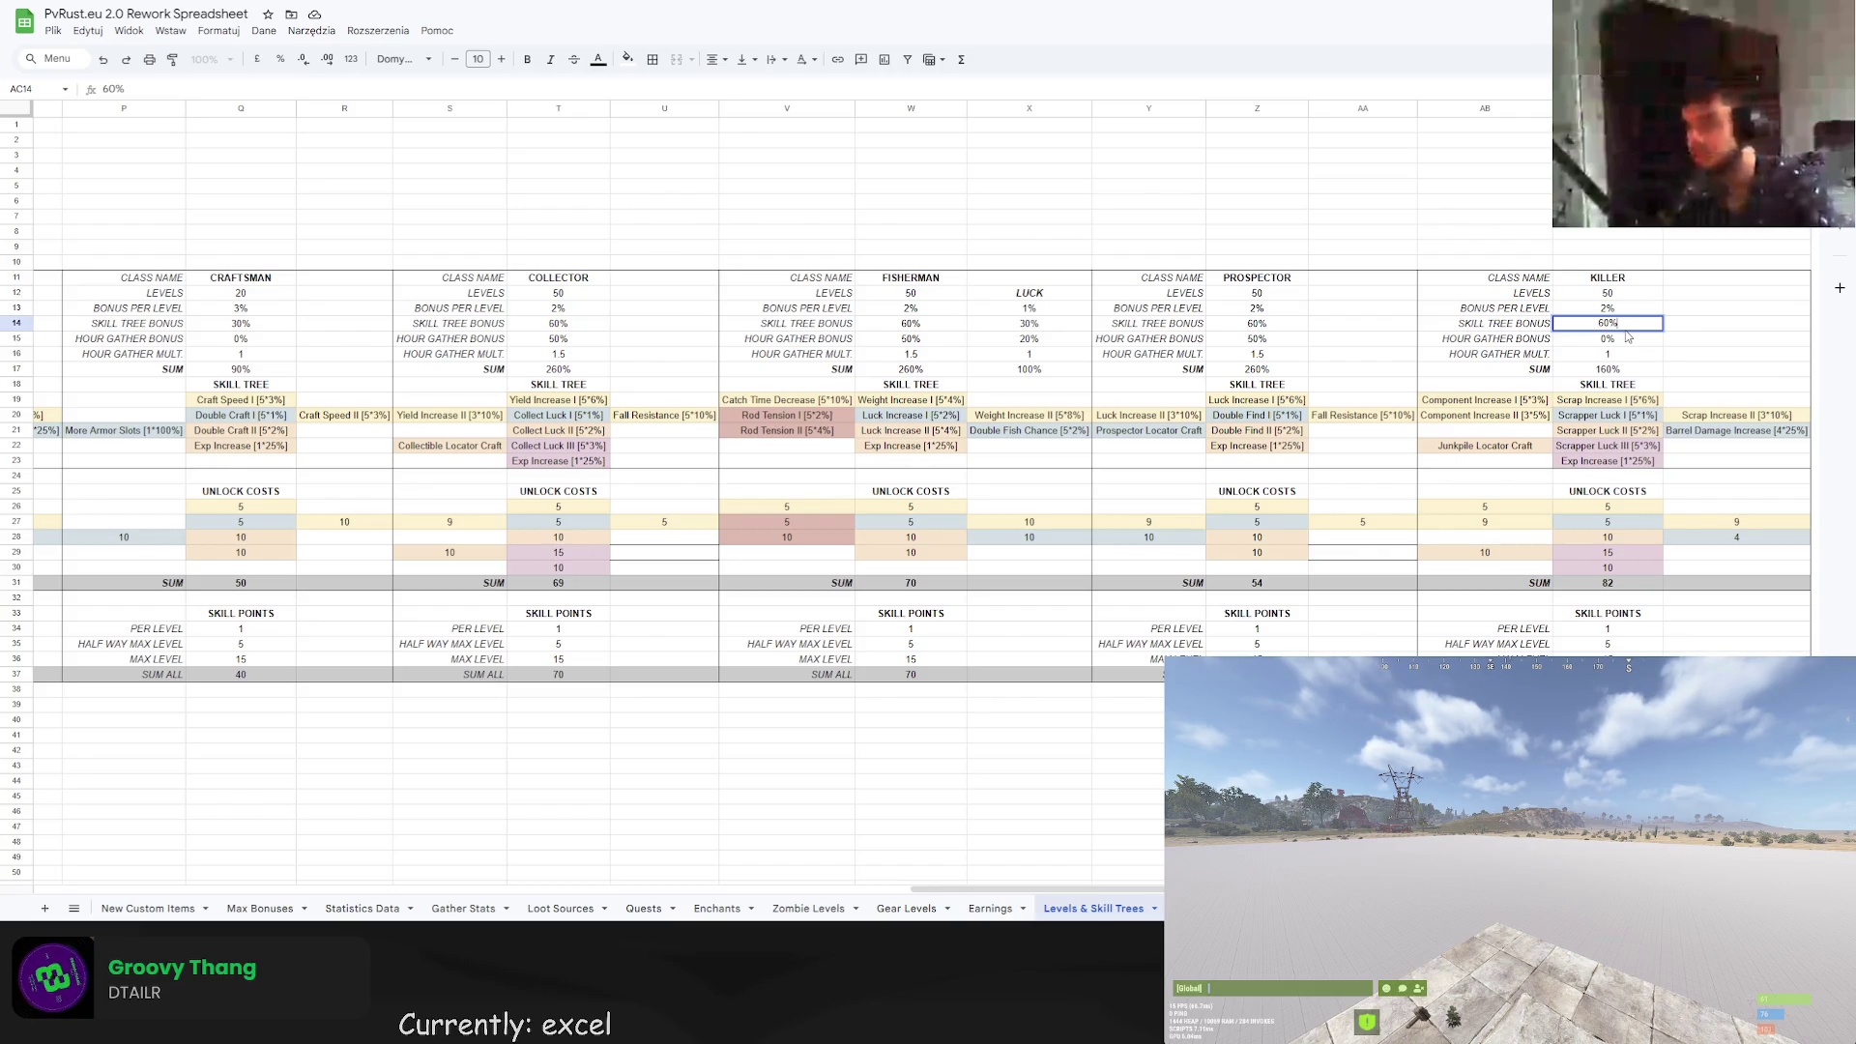
Change KILLER's skill tree bonus from 50% to 100%.
type("5")
left_click(1664, 329)
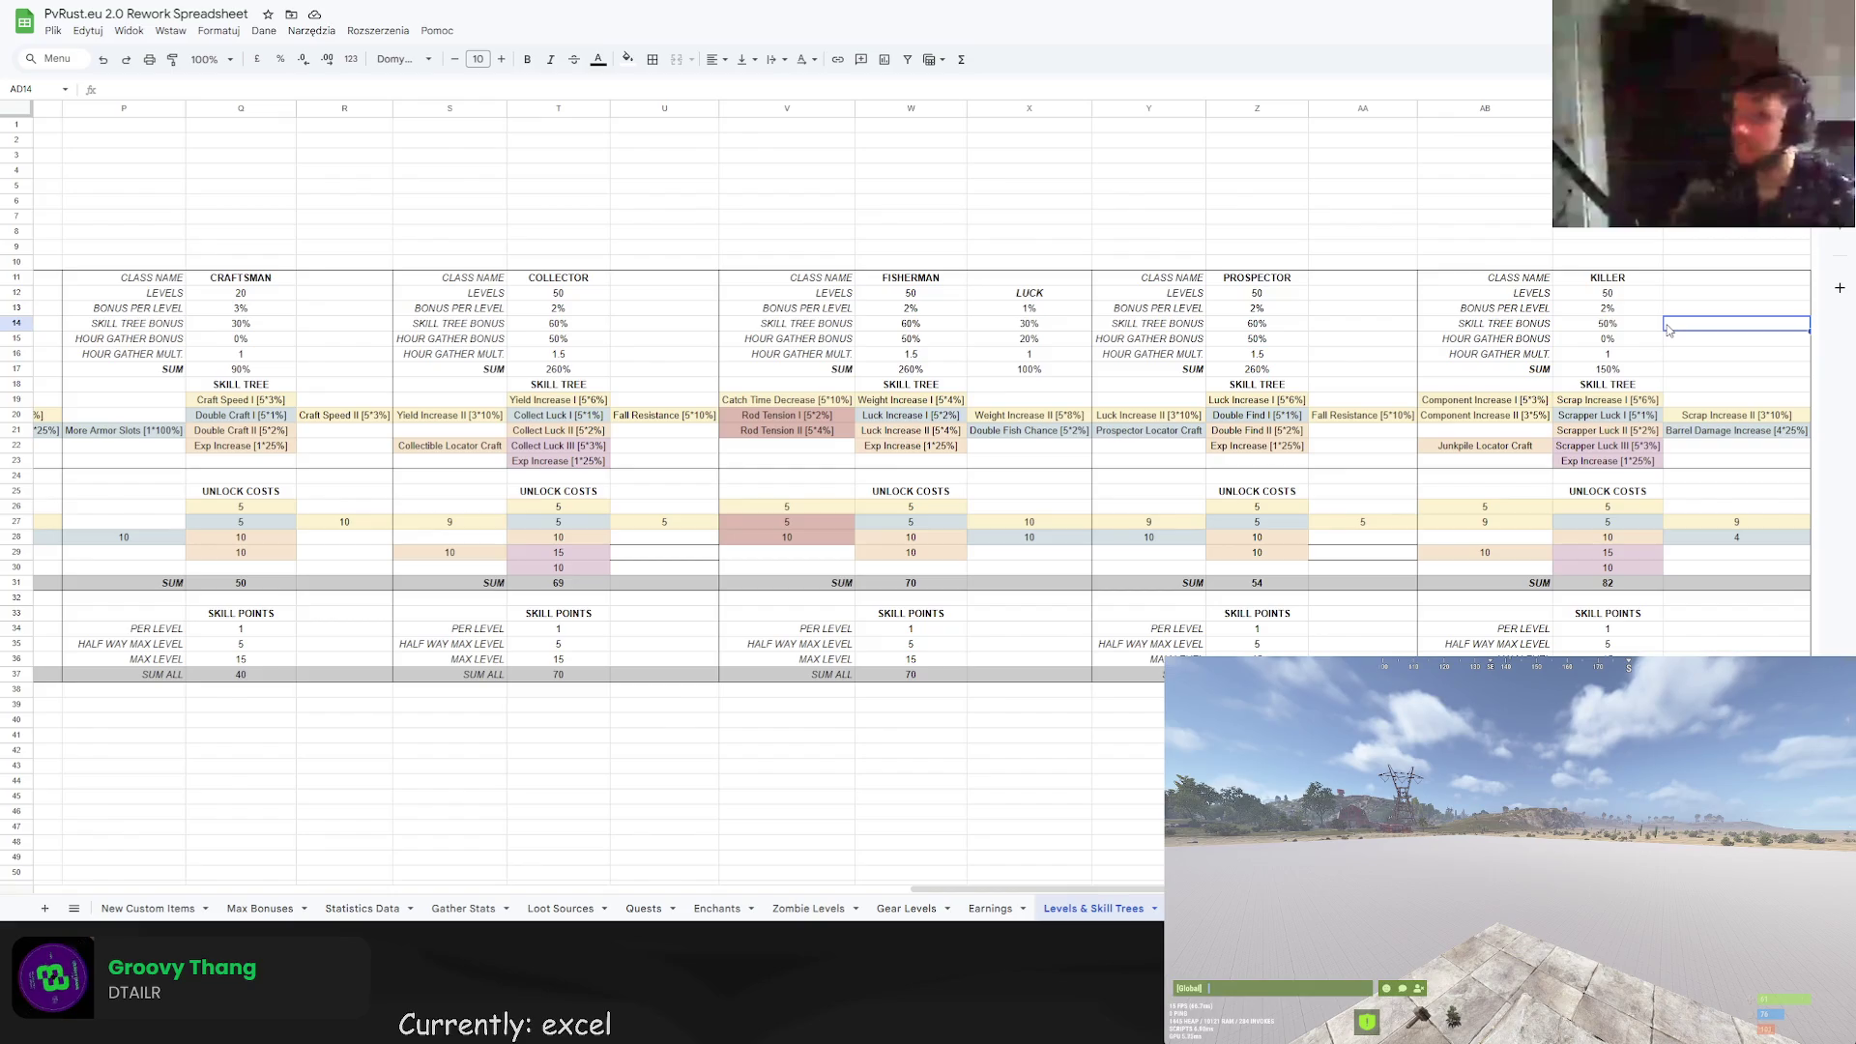
left_click(1602, 325)
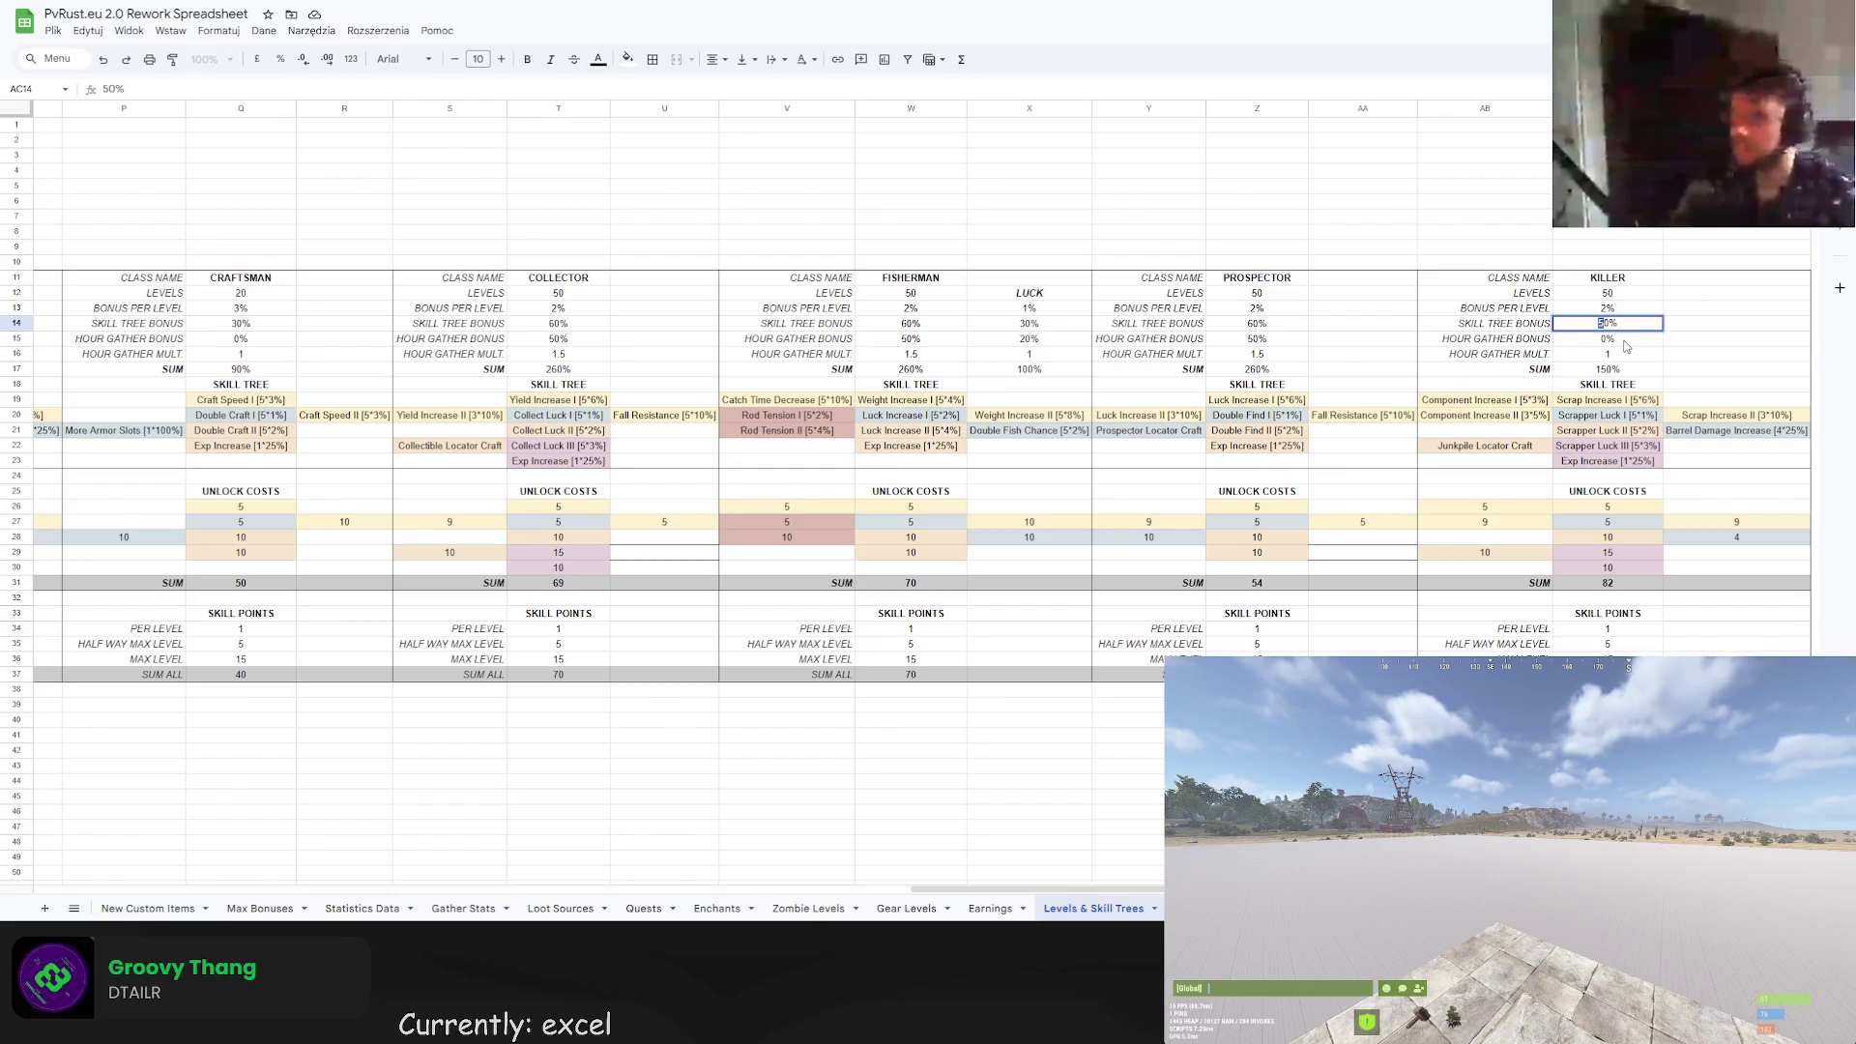
type("0")
key("Return")
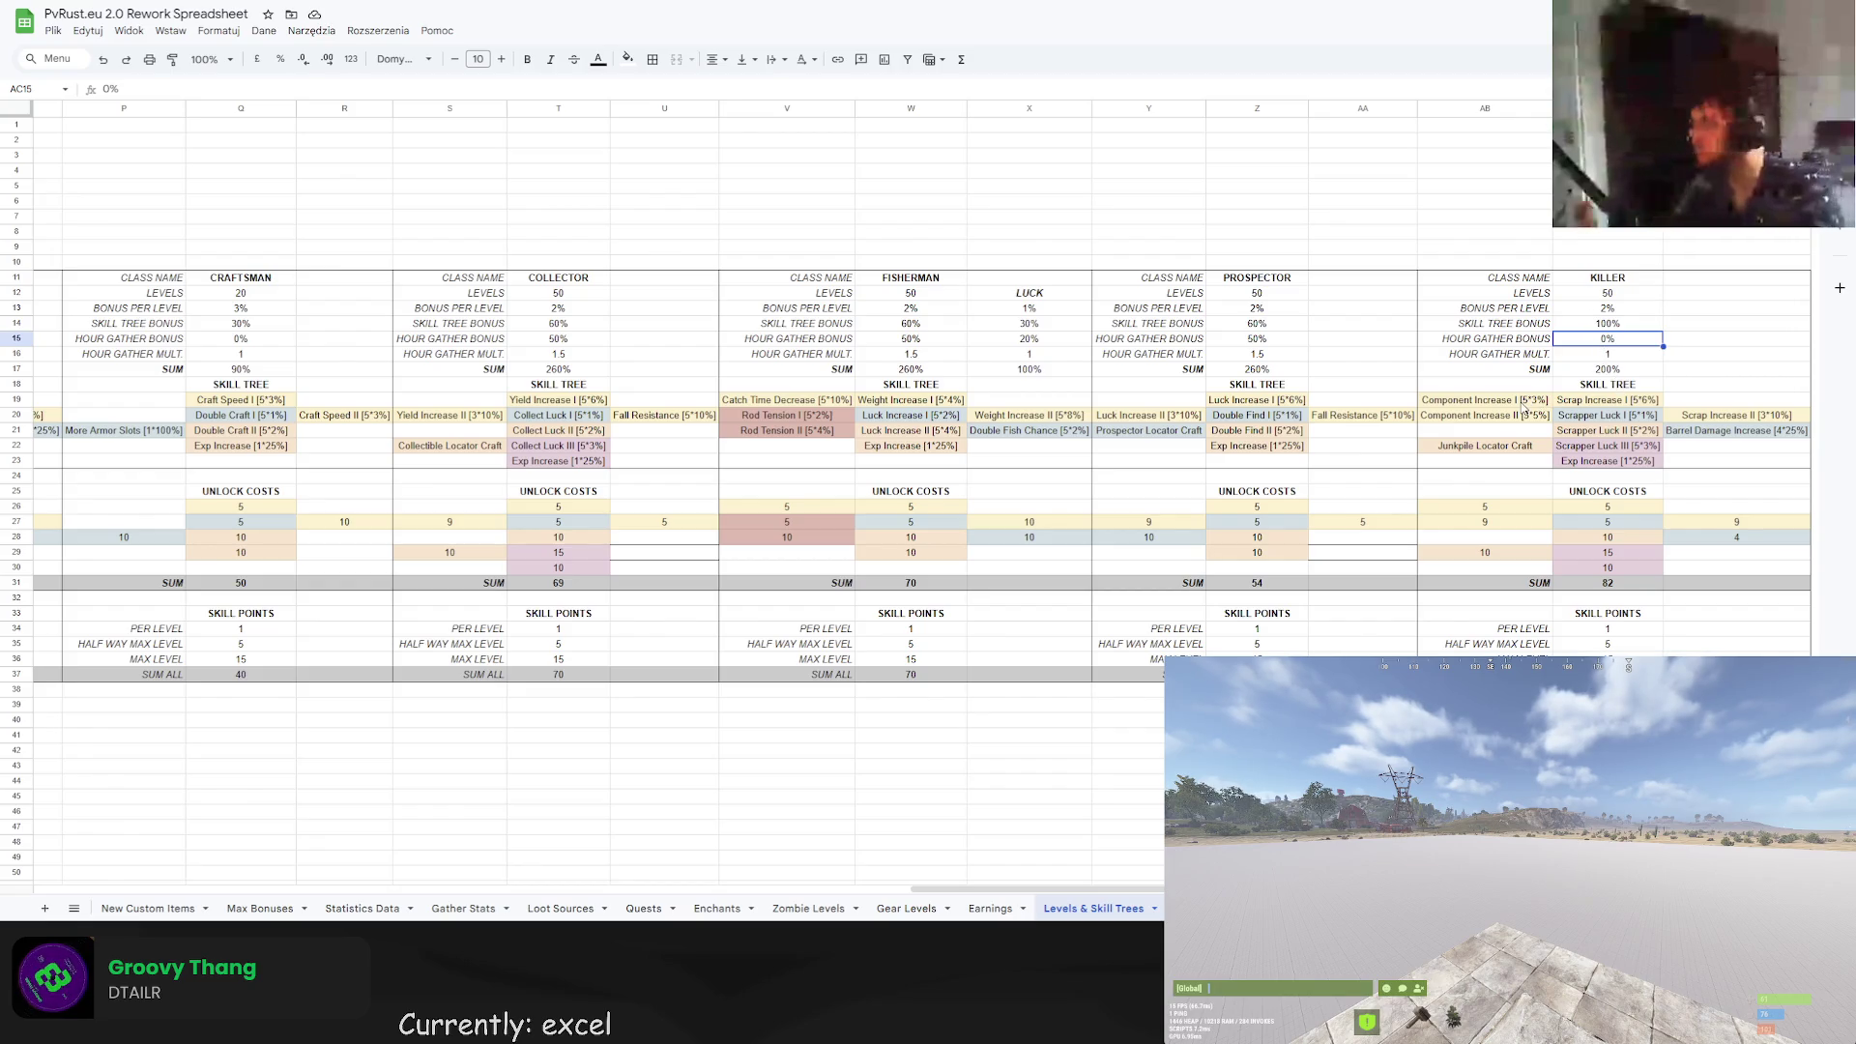
Rename KILLER's Scrap Increase I perk to Zombie Damage I.
left_click(1581, 402)
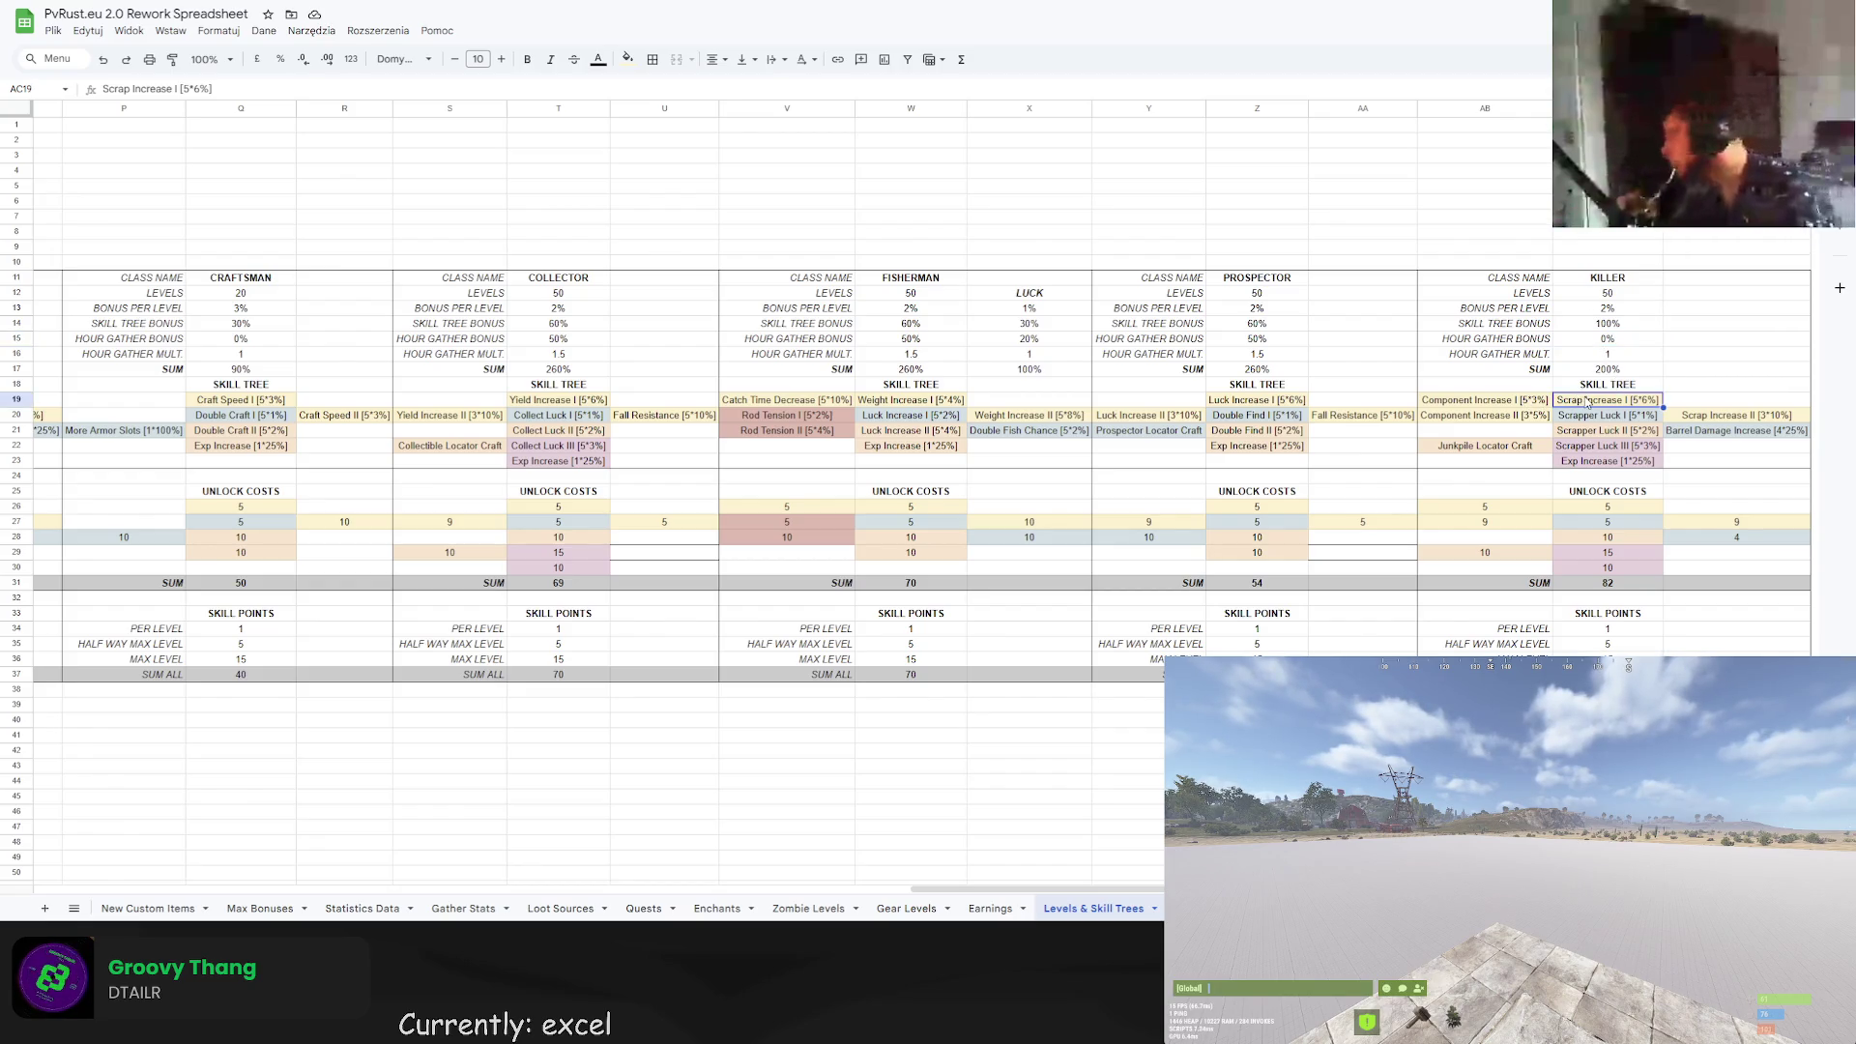
scroll(551, 770, "left", 10)
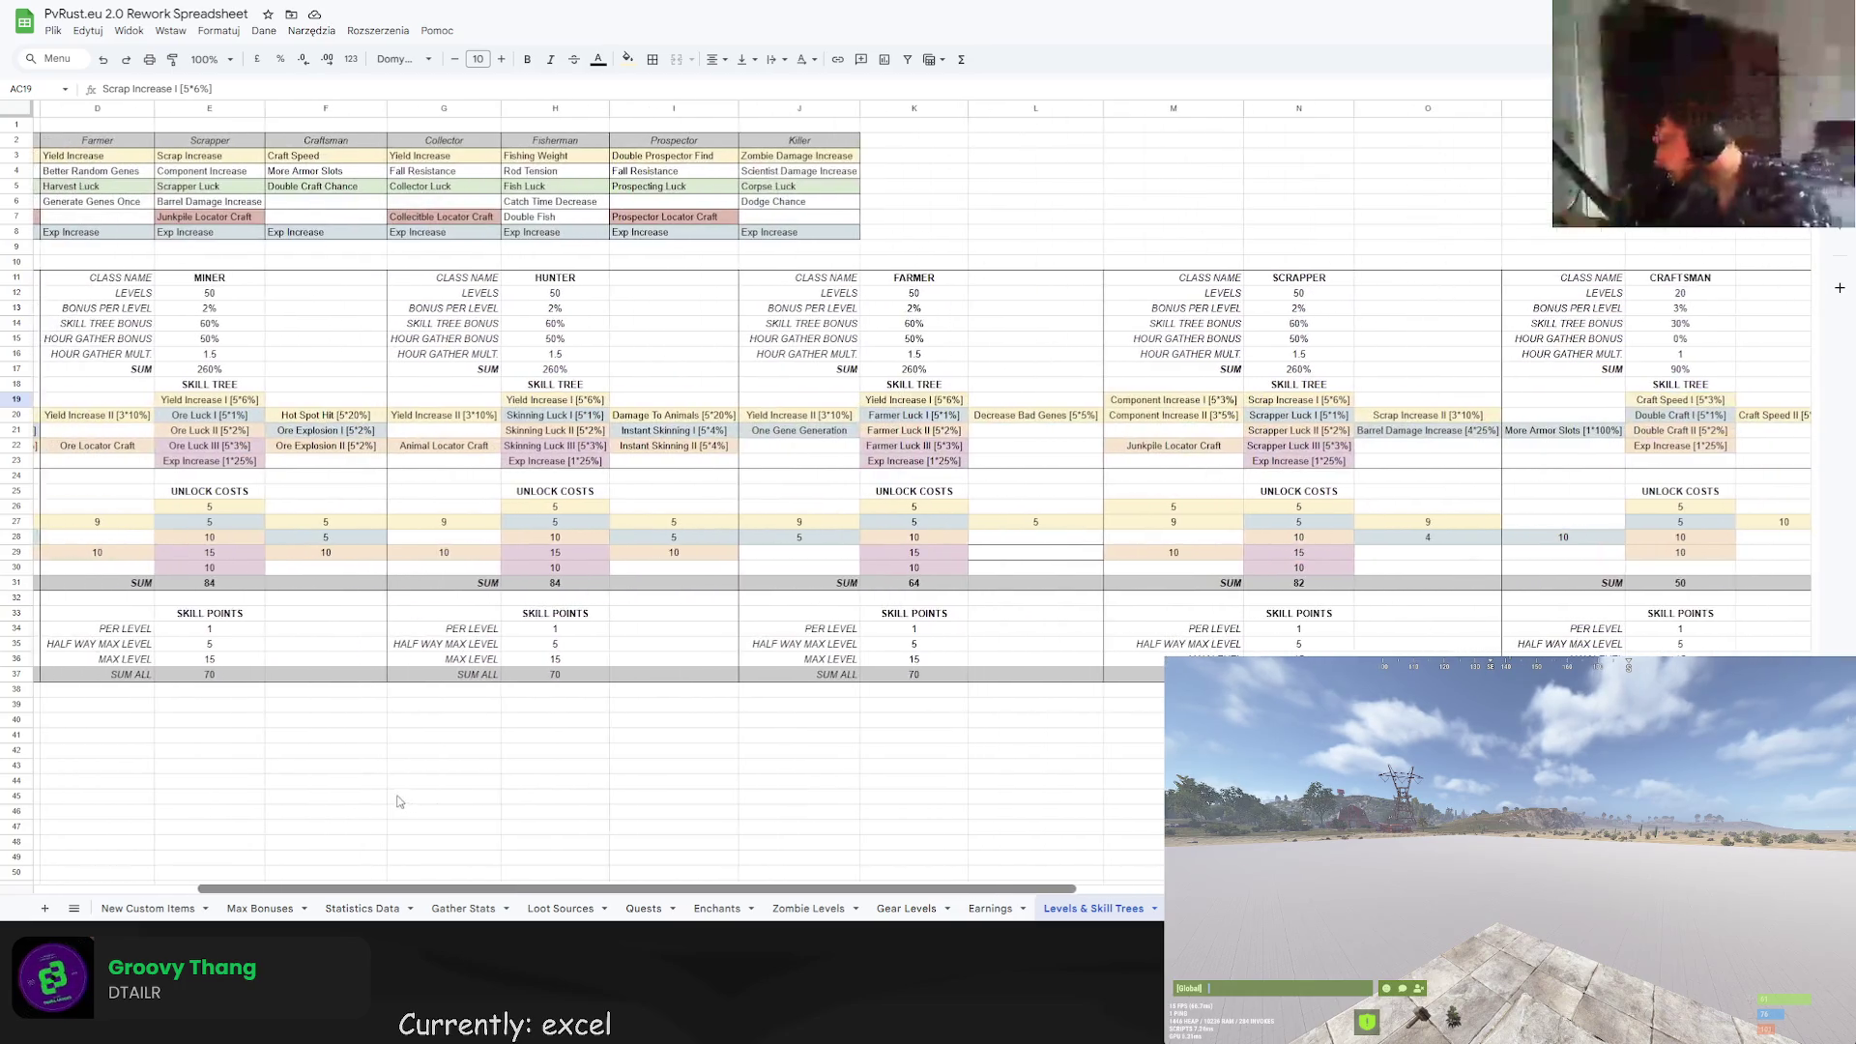
left_click_drag(794, 155, 794, 232)
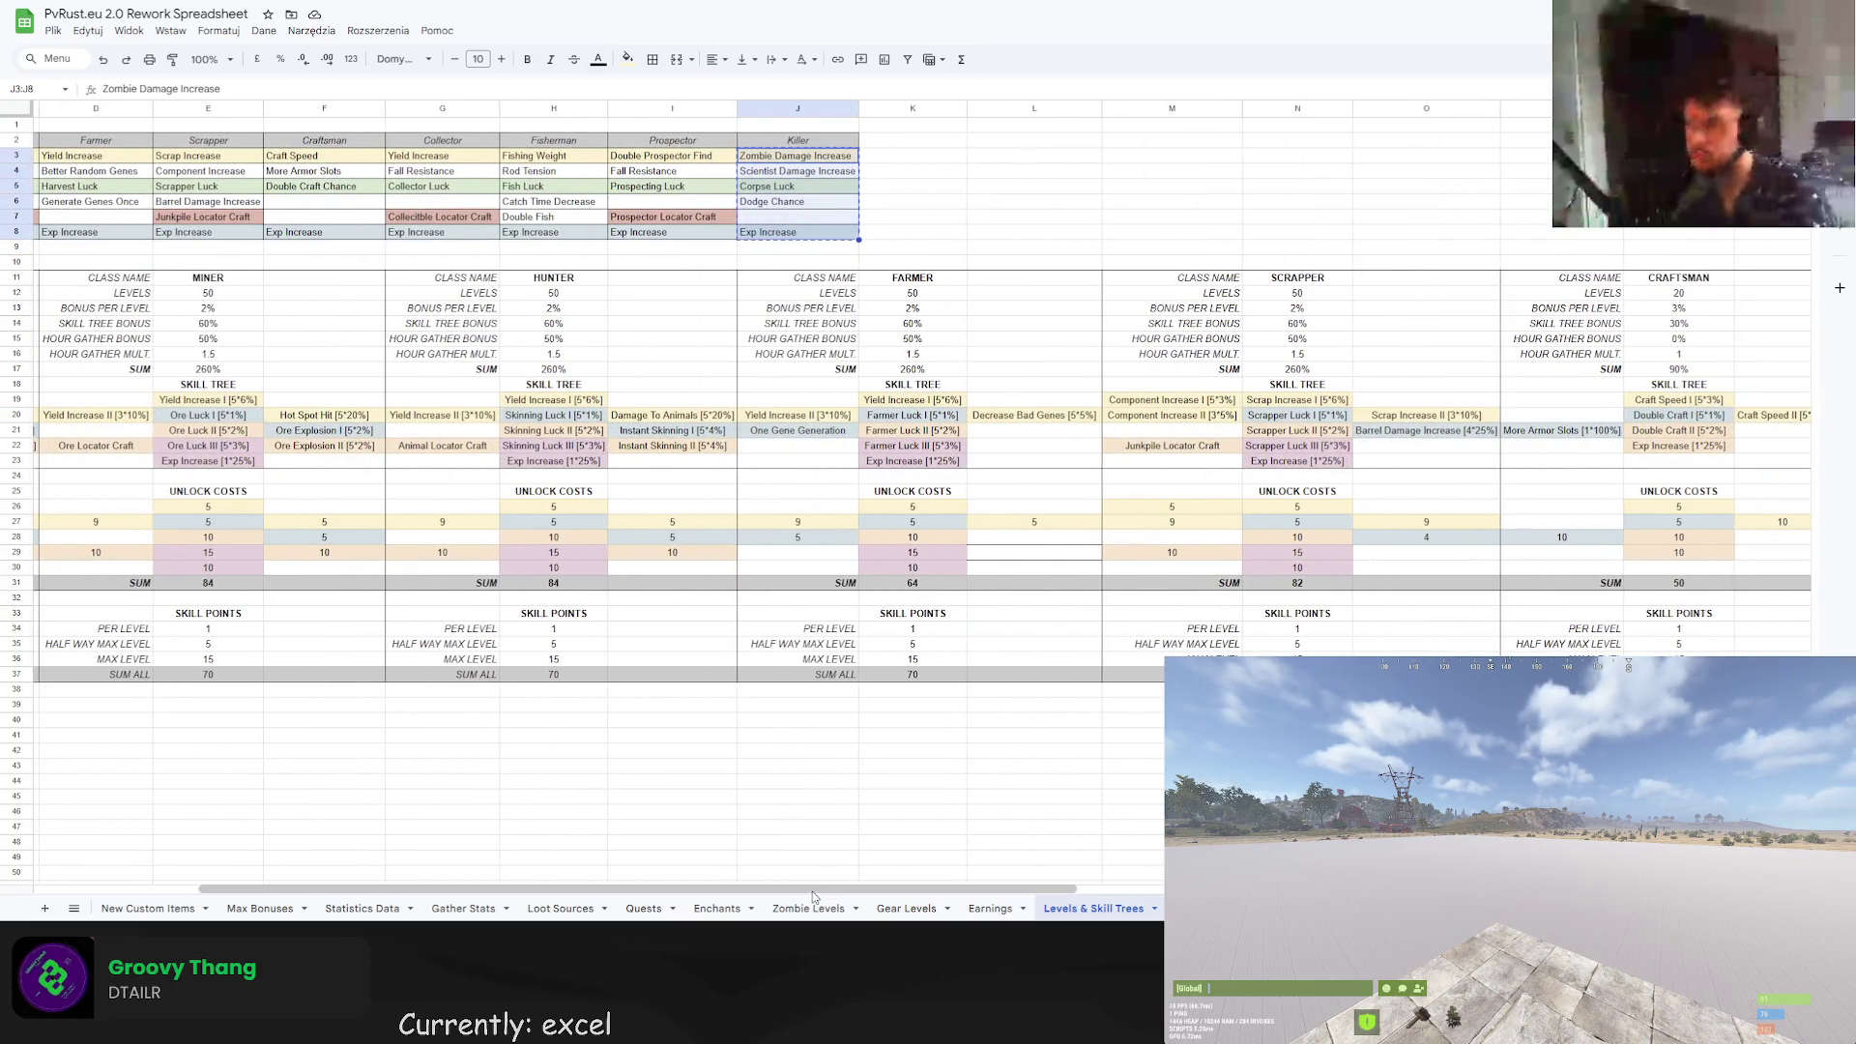
scroll(794, 232, "right", 10)
left_click(1726, 237)
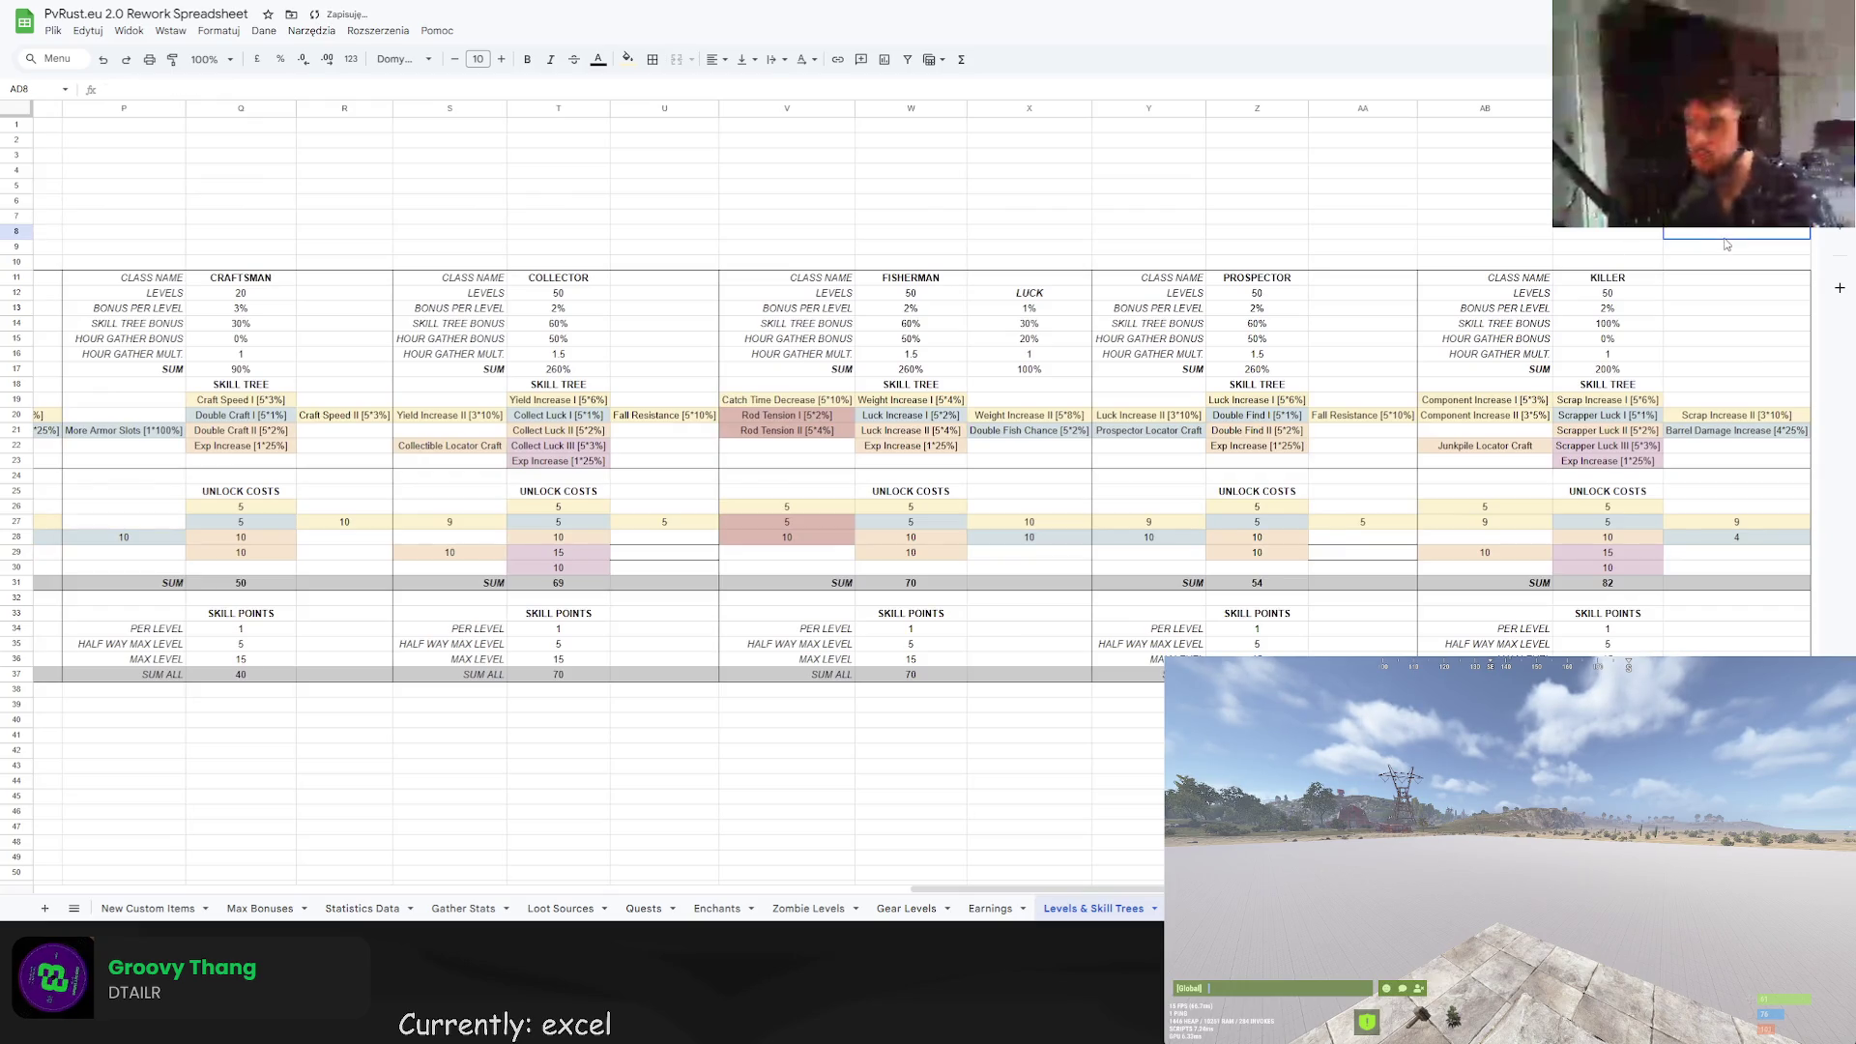
left_click(1586, 400)
left_click_drag(1586, 401, 1549, 404)
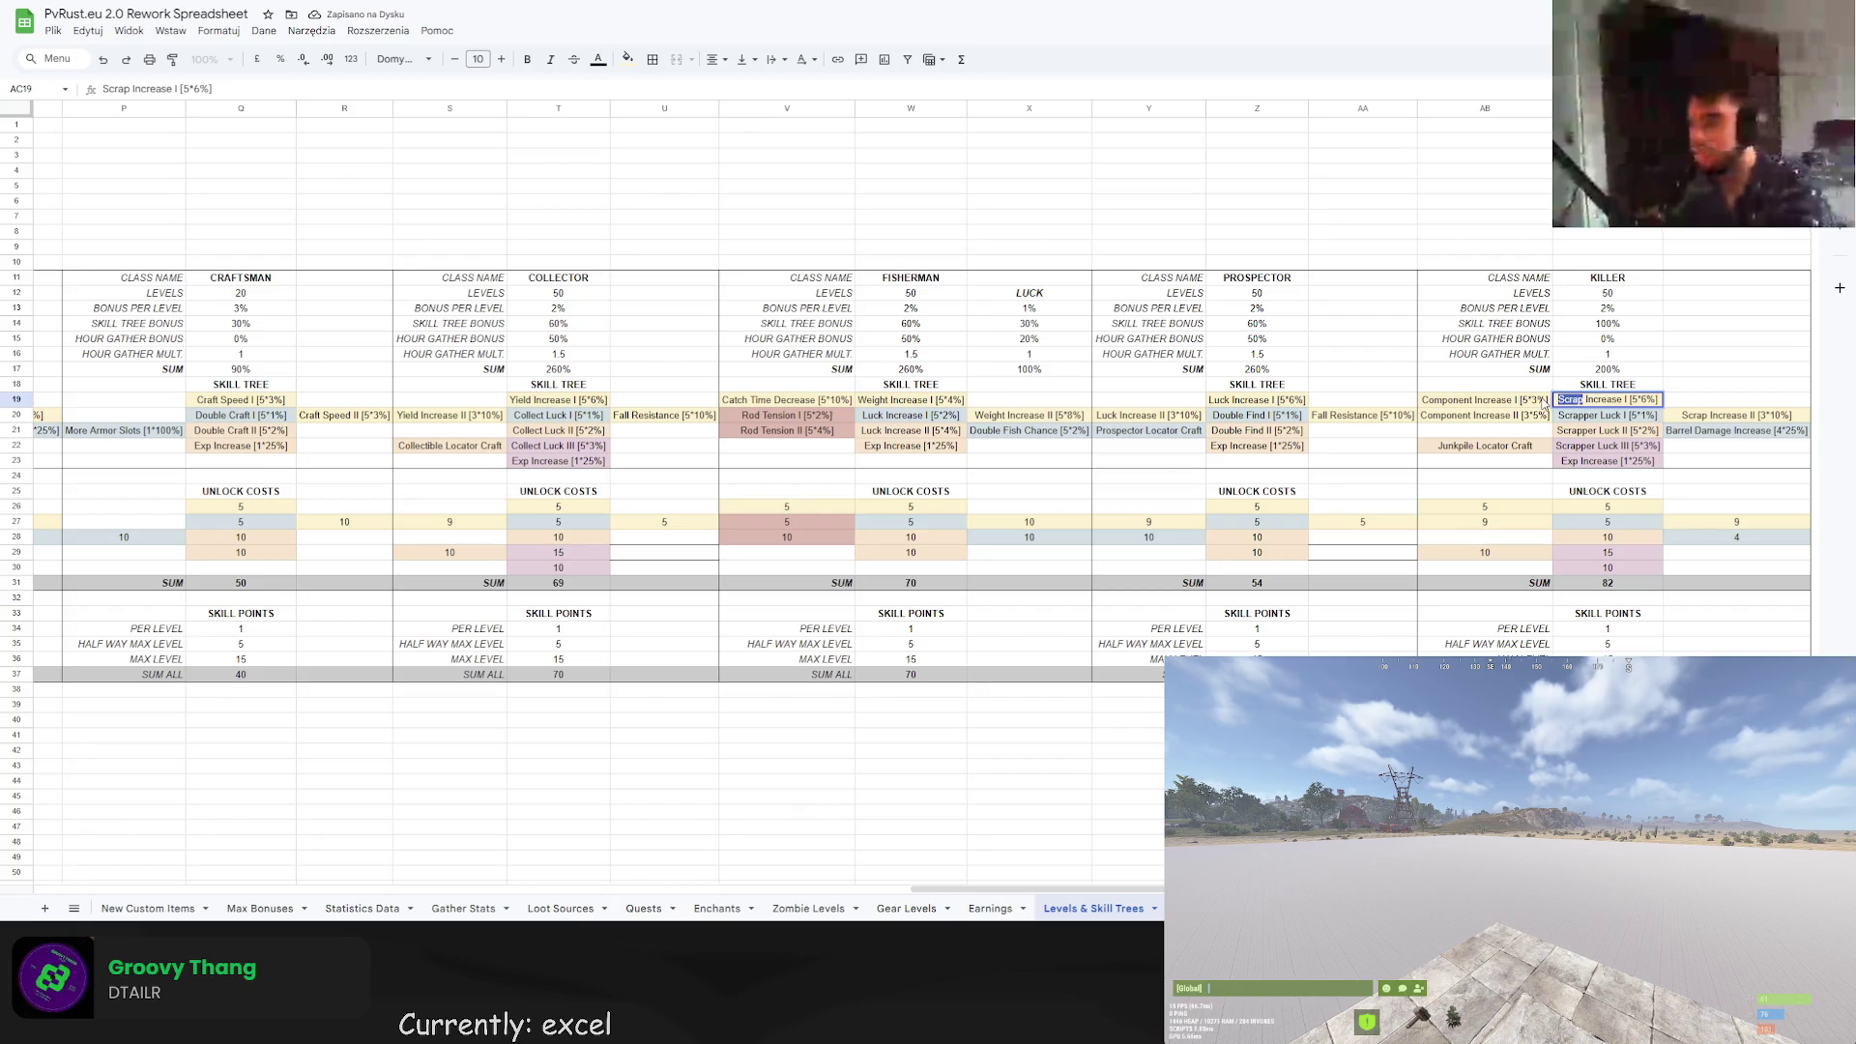
type("Zombie Dmg")
key("Return")
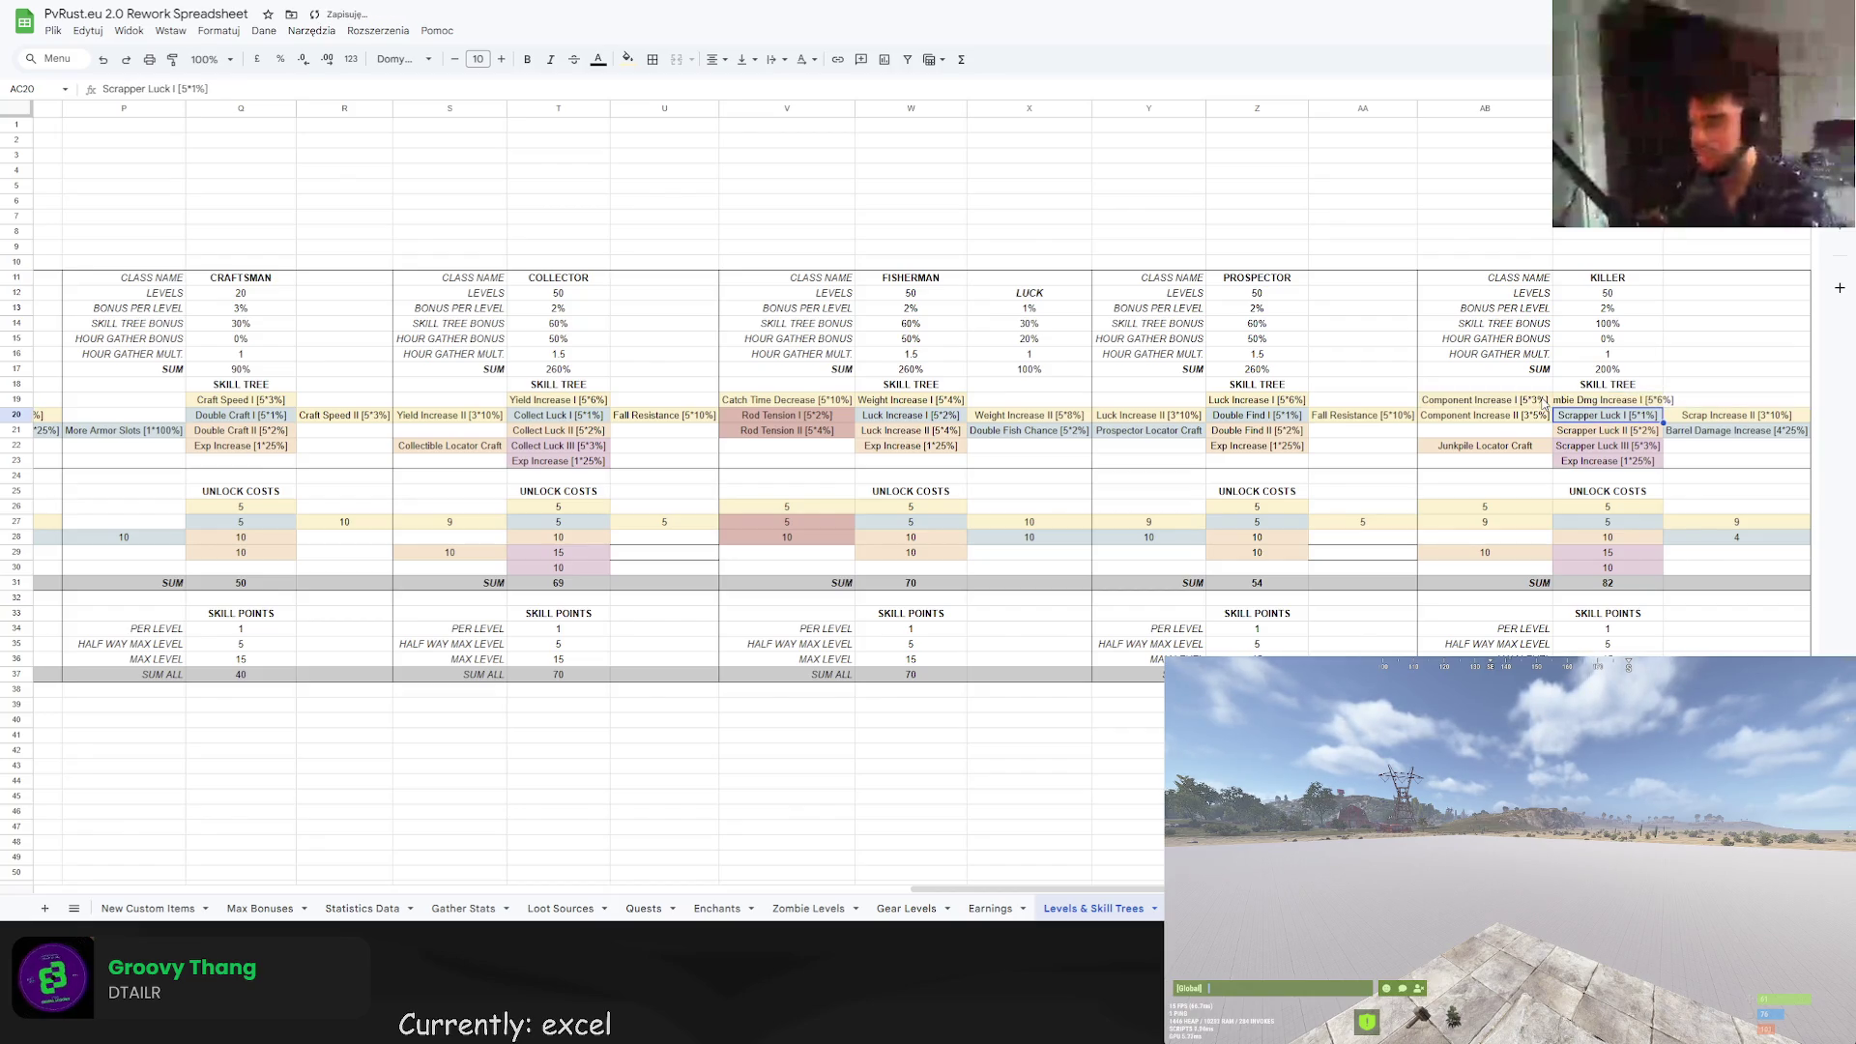
left_click(1573, 396)
double_click(1586, 400)
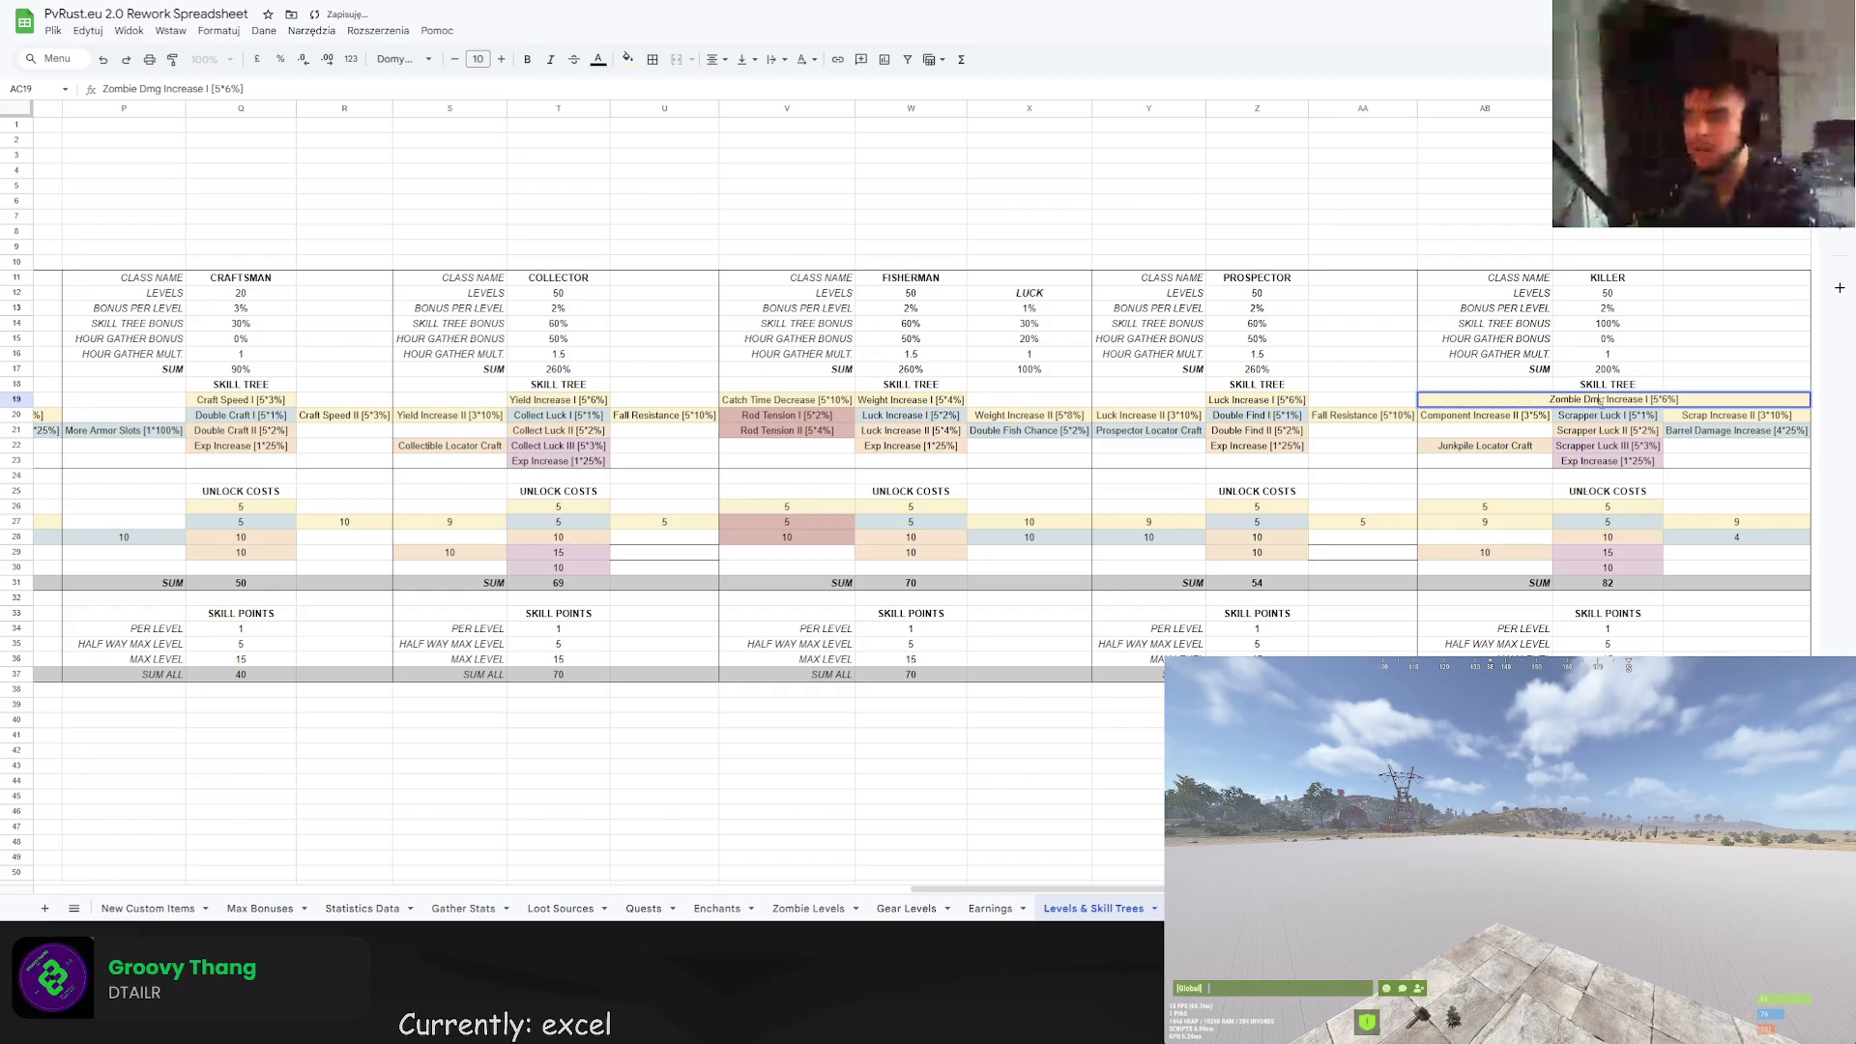
type("amage")
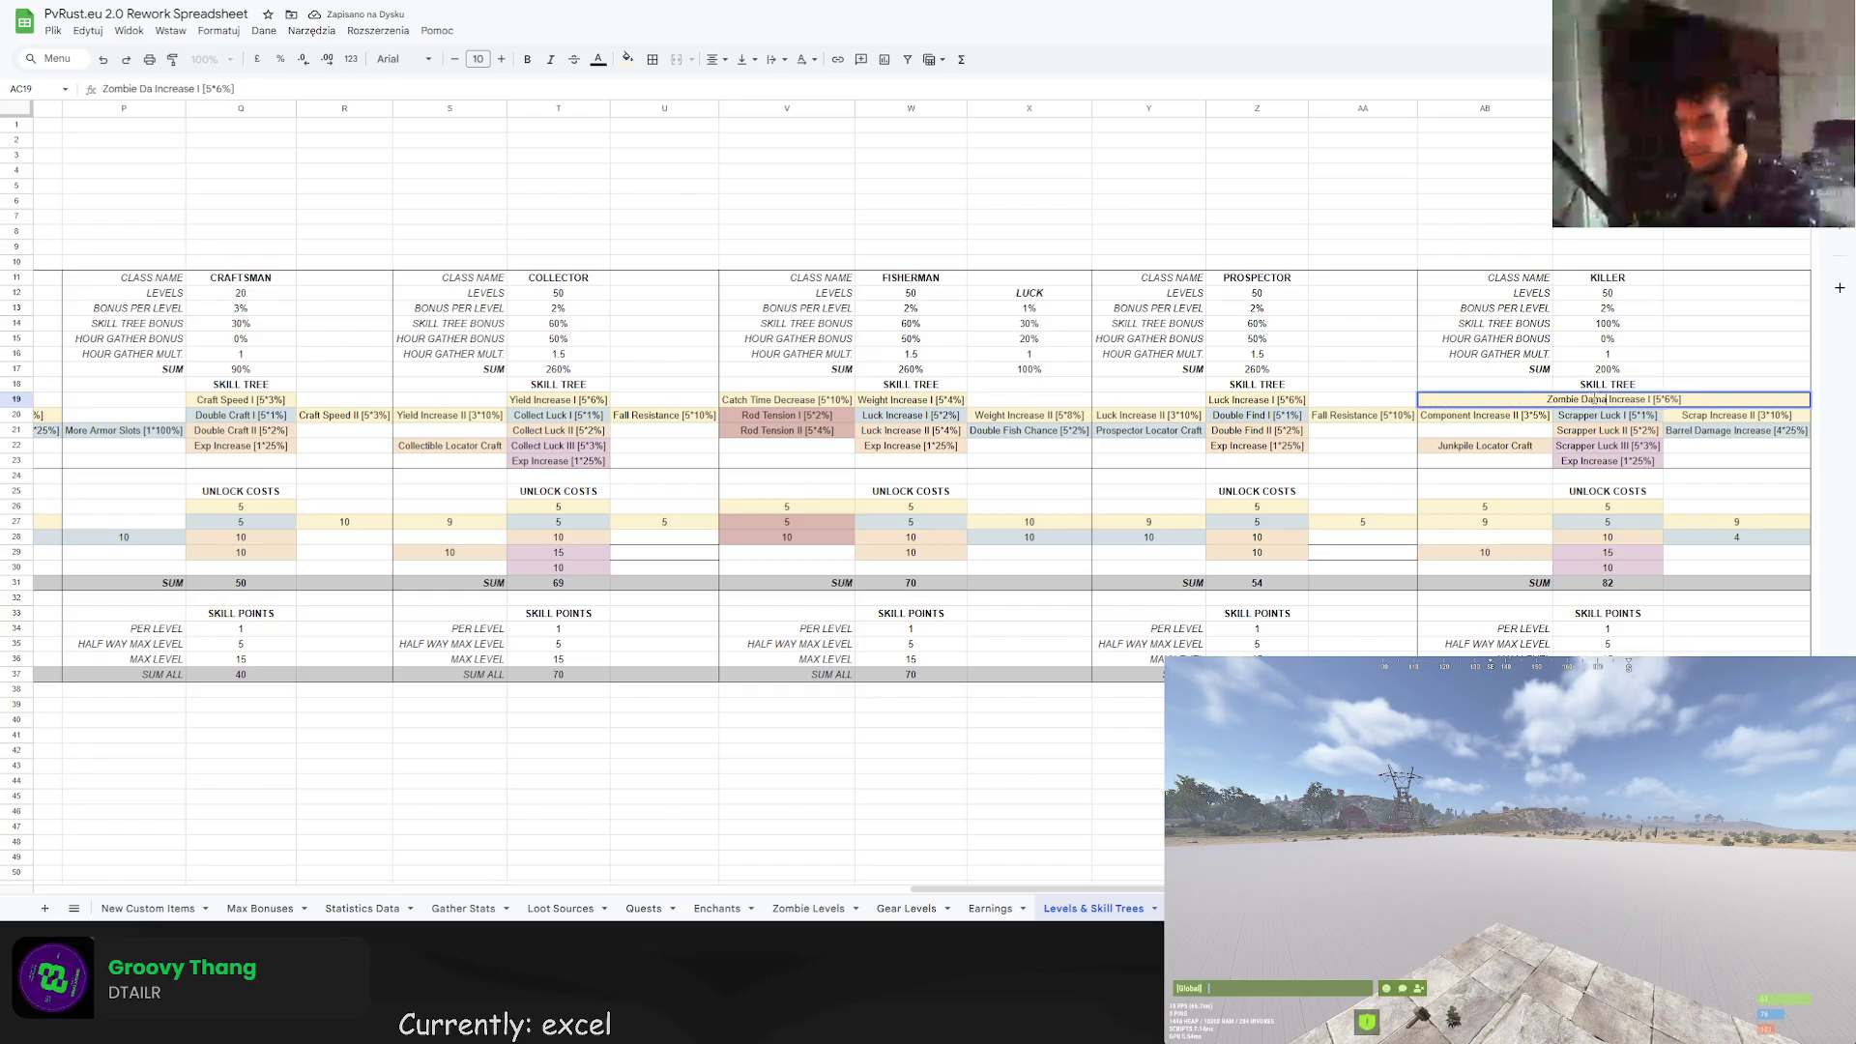
key("BackSpace")
key("BackSpace")
key("BackSpace")
type("mag")
left_click(1498, 411)
Rename Component Increase I and II to Scientist Damage I and II.
left_click(1500, 397)
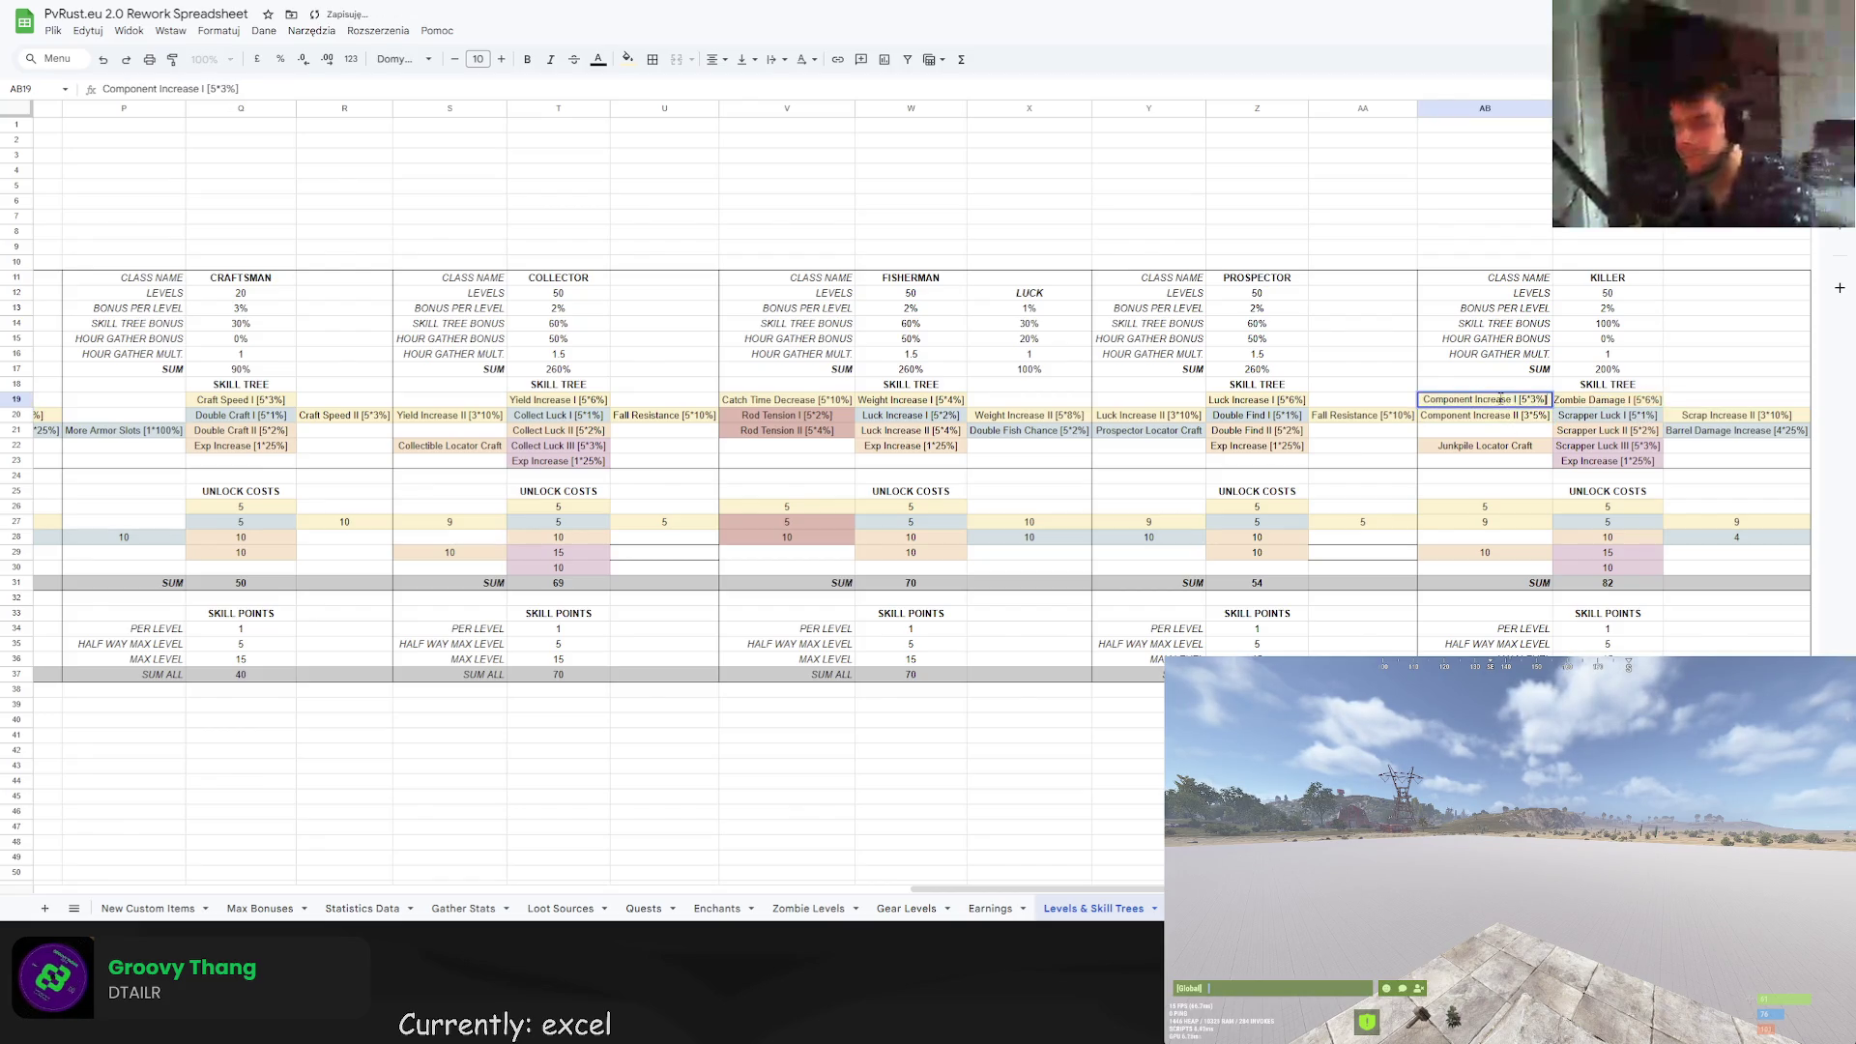
double_click(1506, 399)
left_click_drag(1506, 399, 1421, 399)
type("Scientist Da")
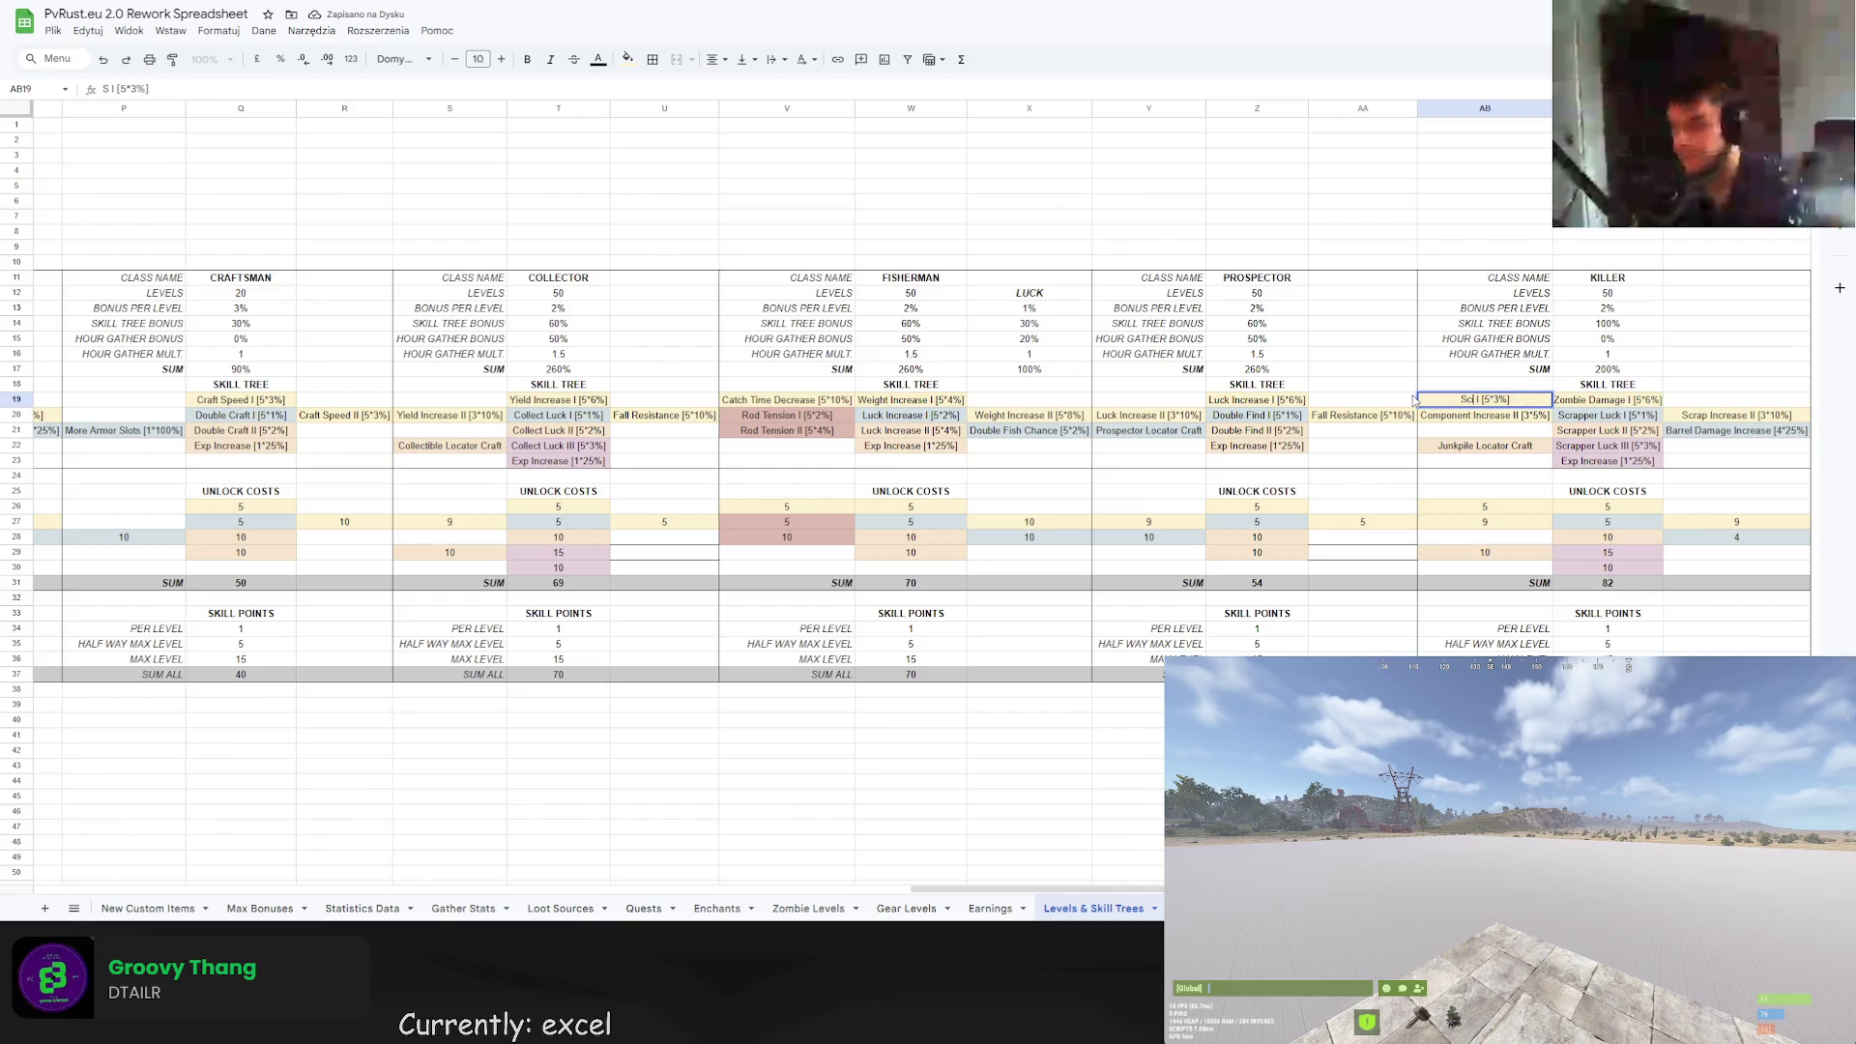
type("mage")
key("Return")
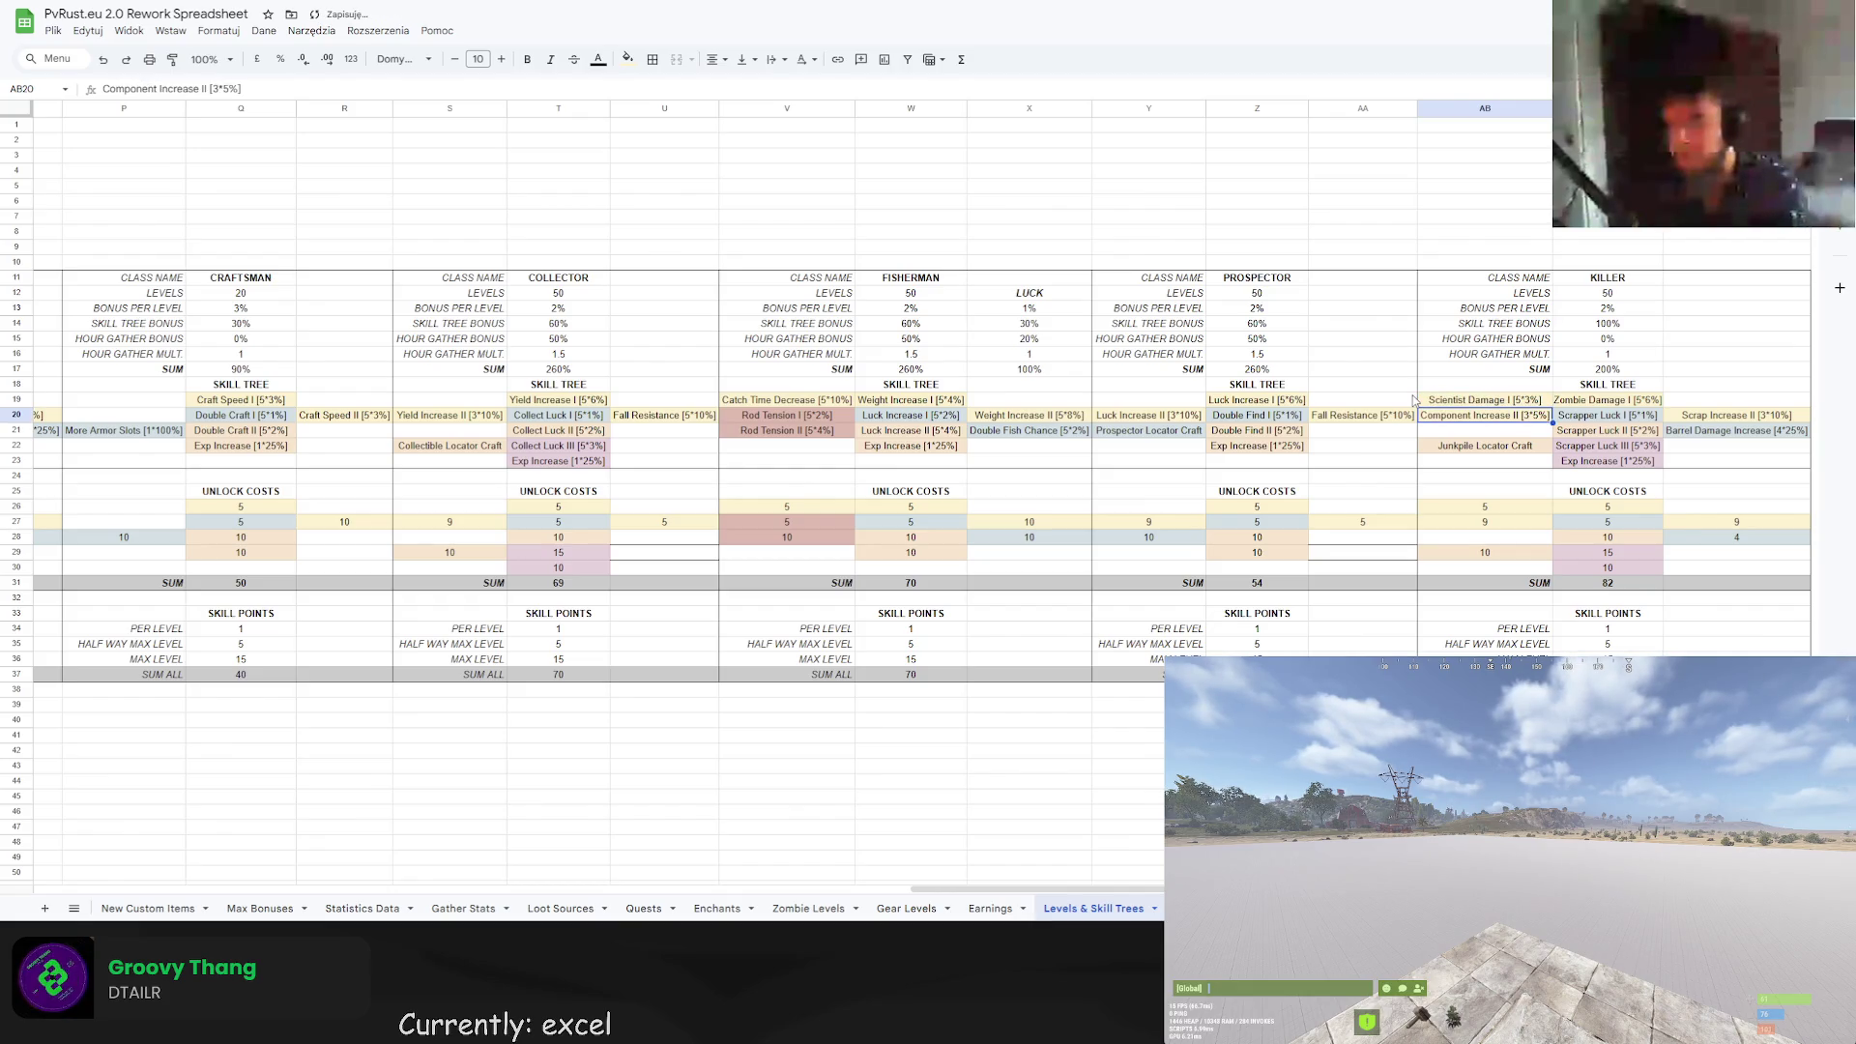
double_click(1504, 417)
left_click_drag(1504, 418, 1399, 417)
type("Scientis")
type("t Damage")
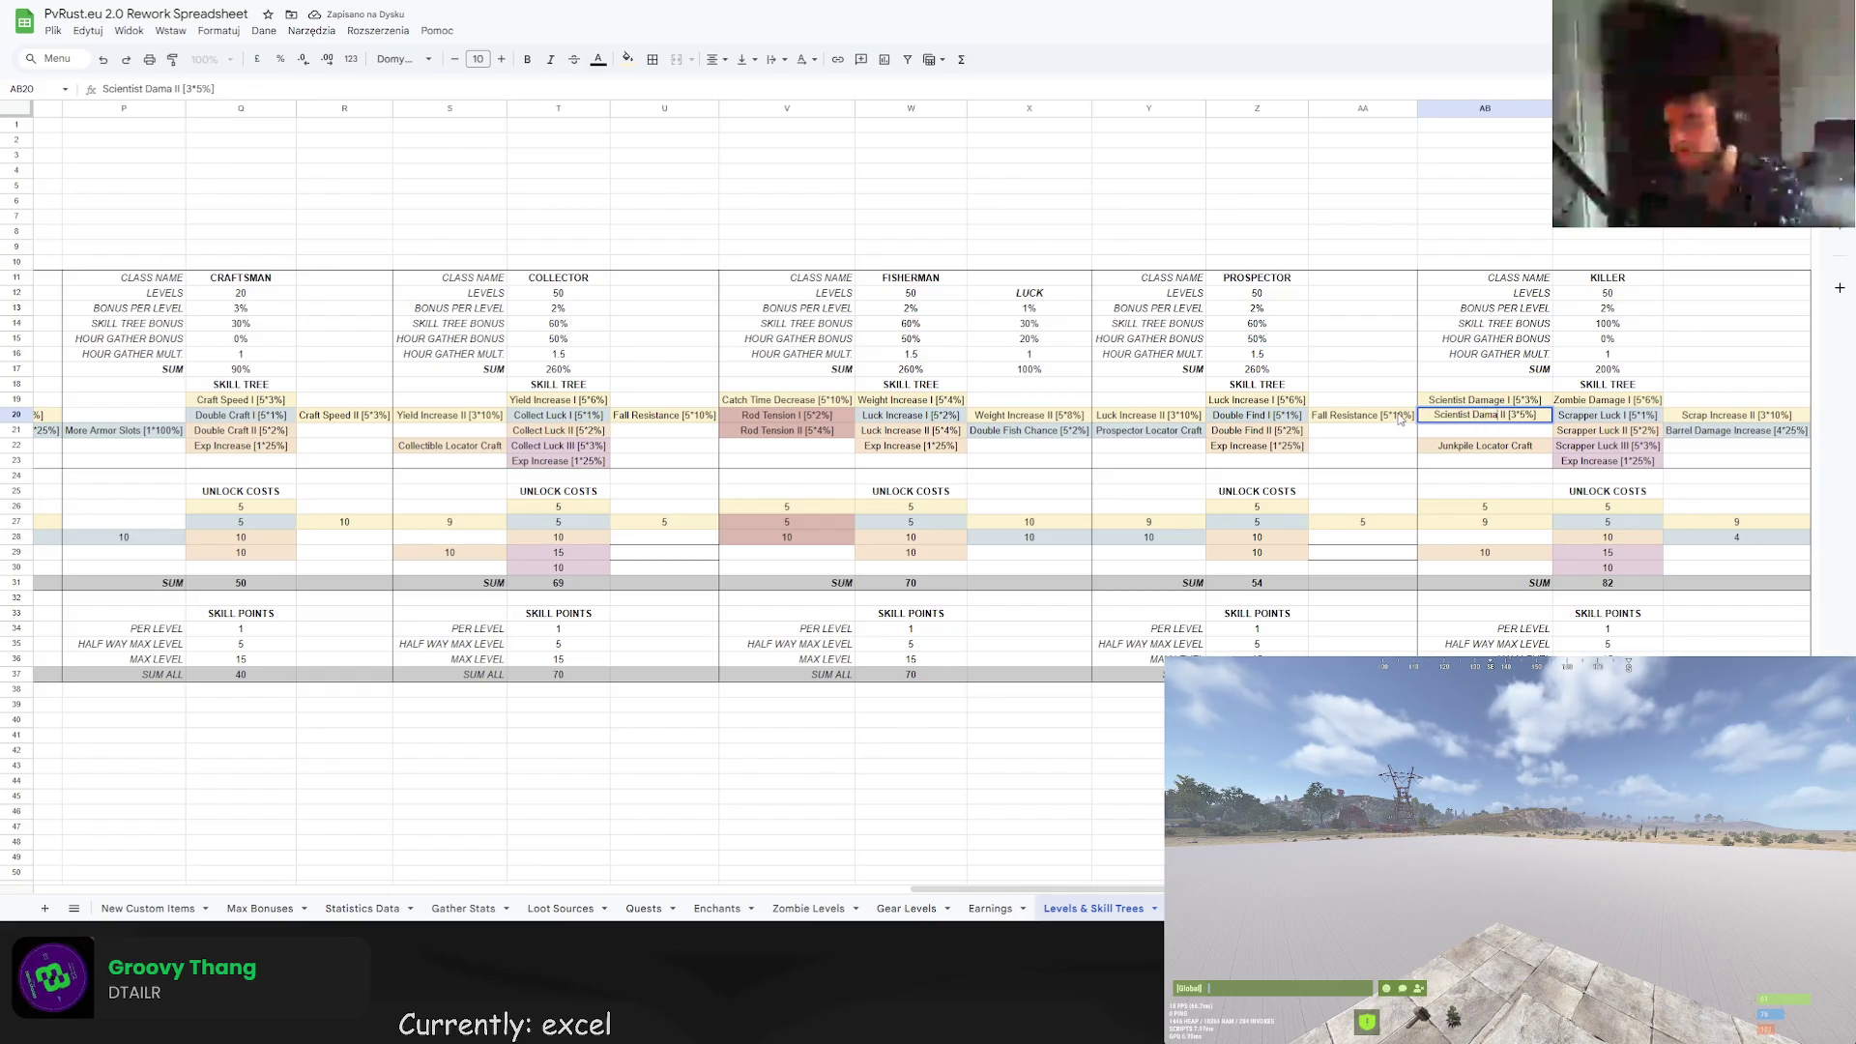
key("Return")
Rename Scrapper Luck I–III to Corpse Luck I–III.
double_click(1550, 414)
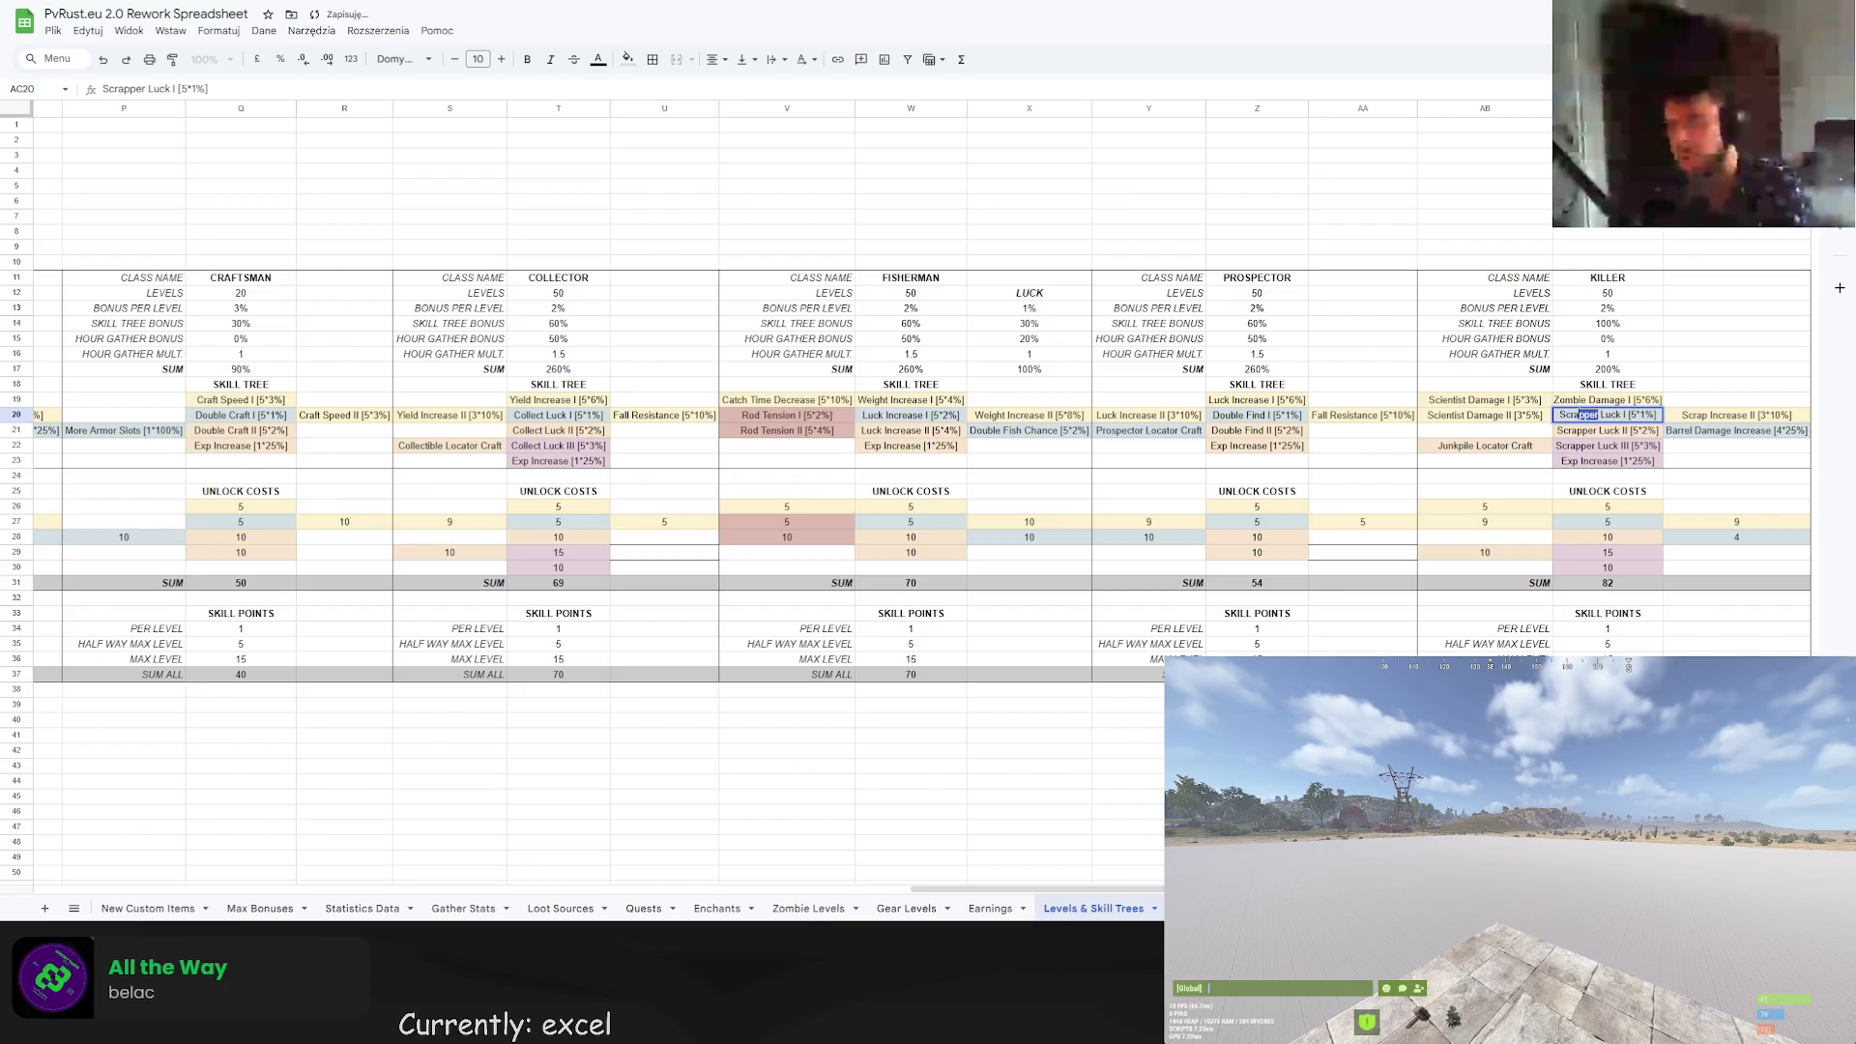
double_click(1550, 415)
type("Corpse")
key("Return")
double_click(1612, 435)
double_click(1575, 430)
type("Corpse")
key("Return")
double_click(1559, 443)
type("Corpse")
key("Return")
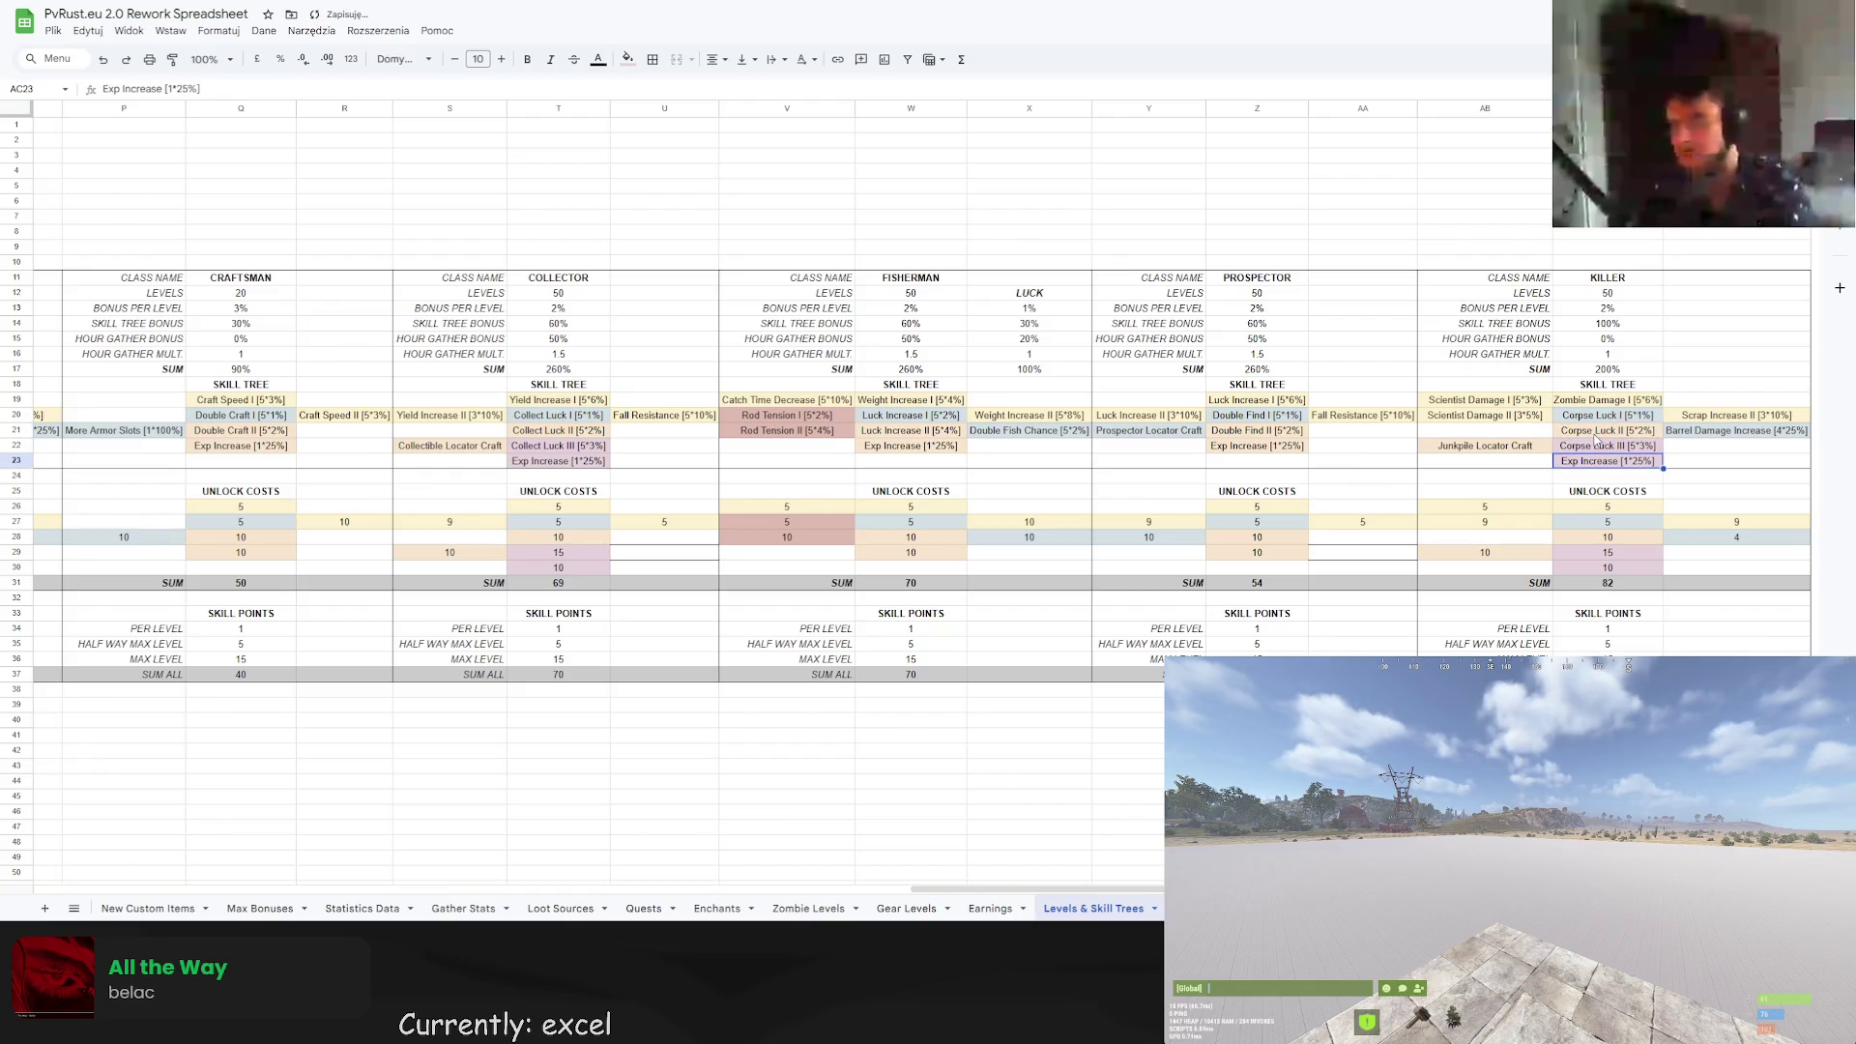
left_click(1676, 437)
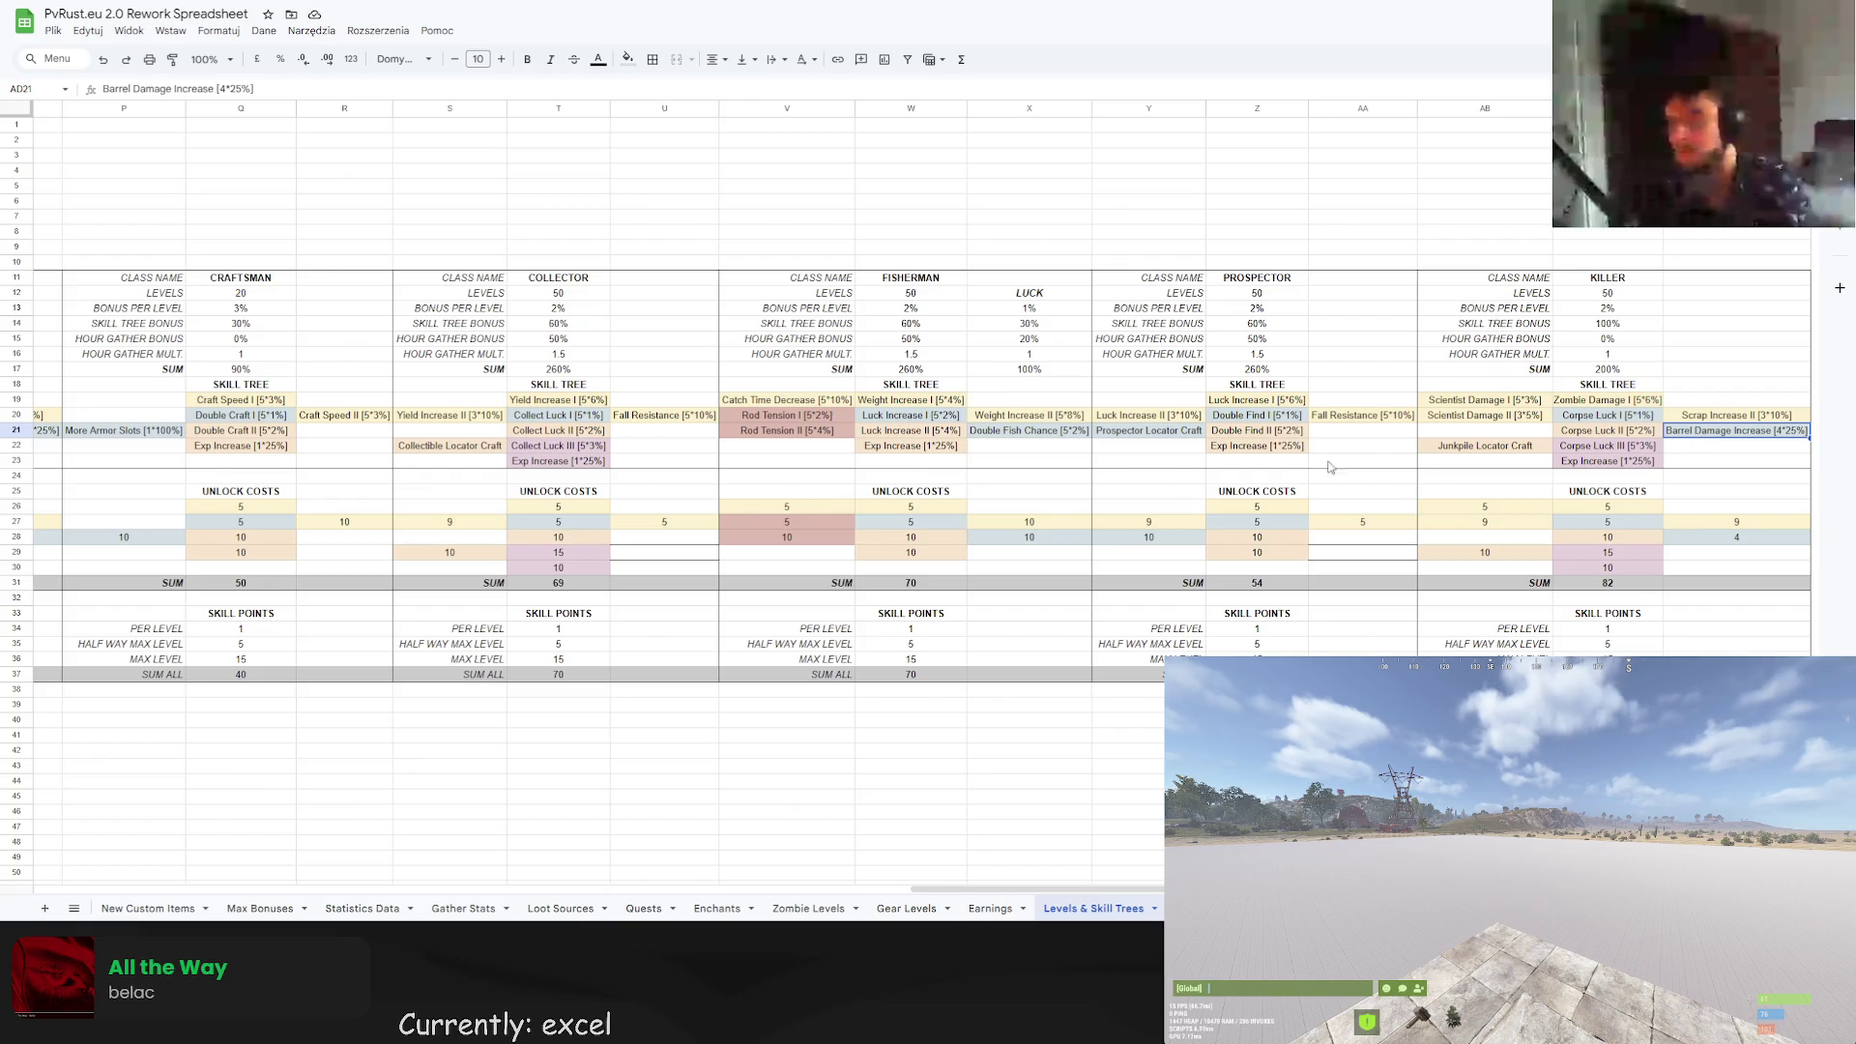
Copy Fisherman's Rod Tension I and II over KILLER's Junkpile Locator Craft.
left_click_drag(812, 415, 834, 436)
key("ctrl+c")
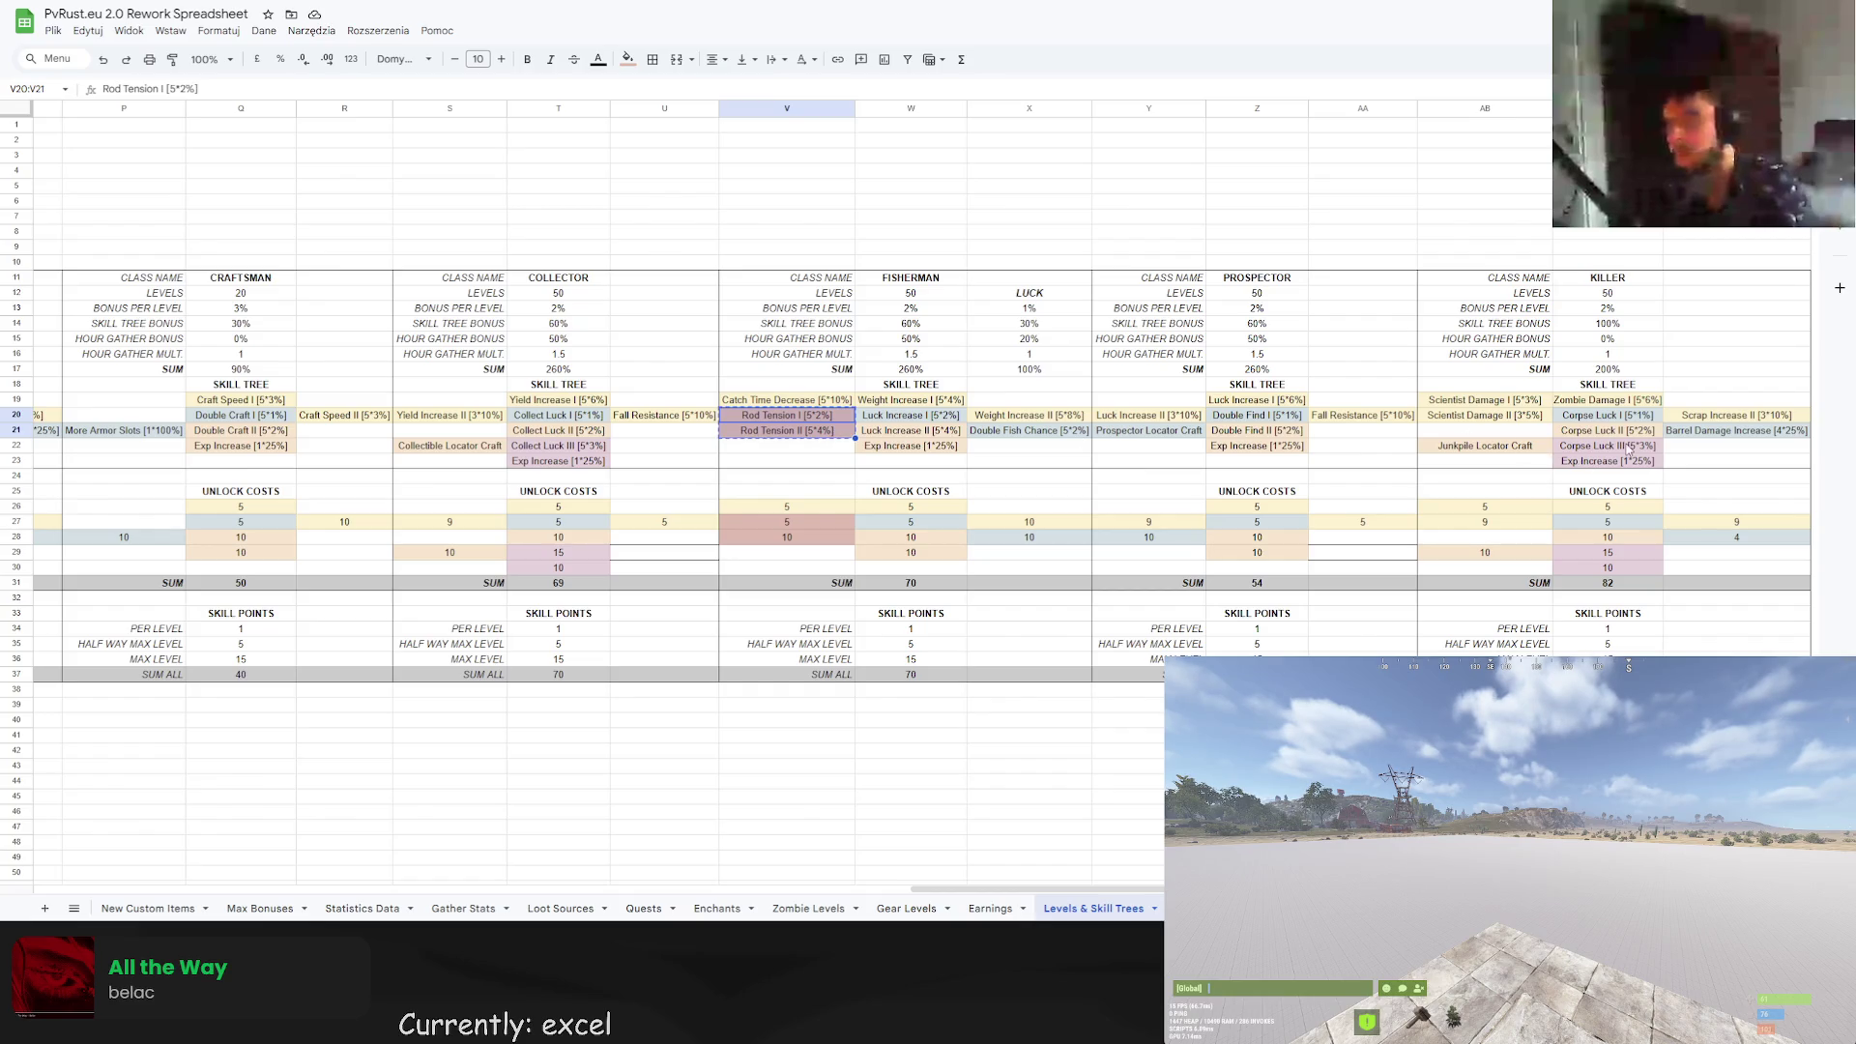
left_click(1705, 436)
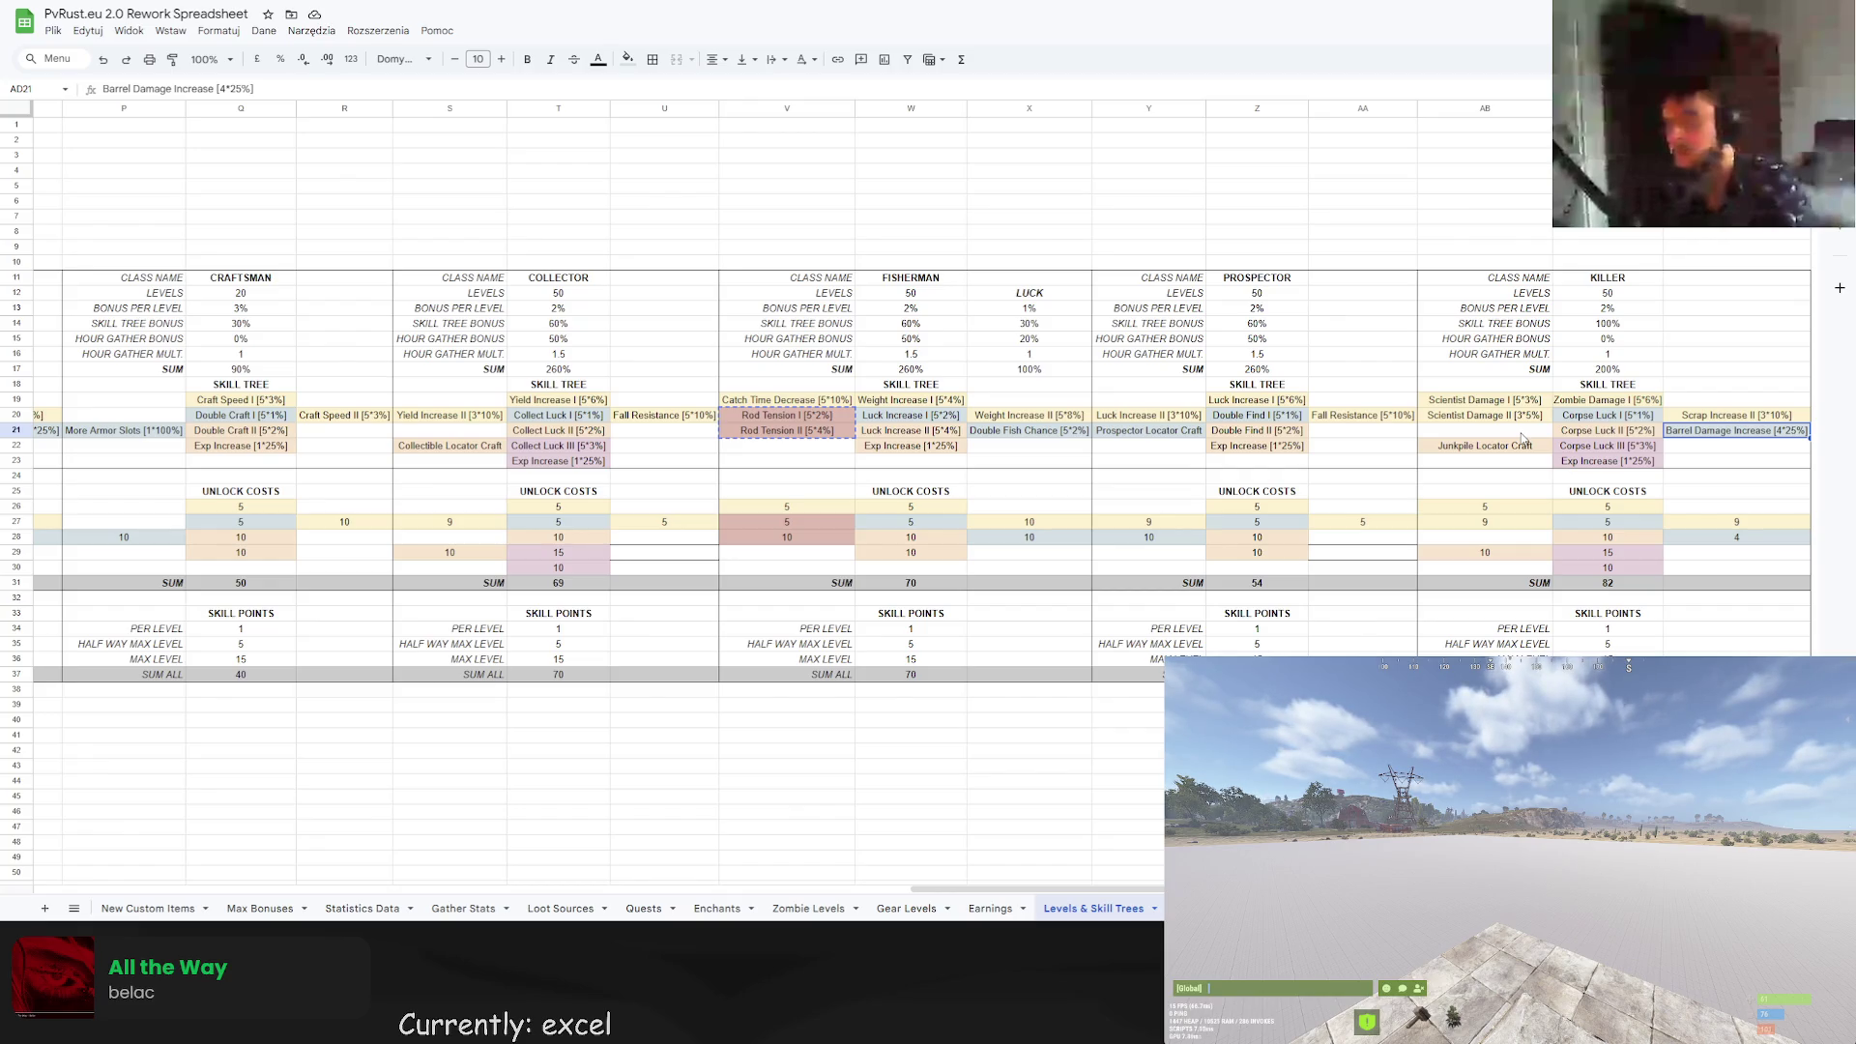
left_click(1517, 433)
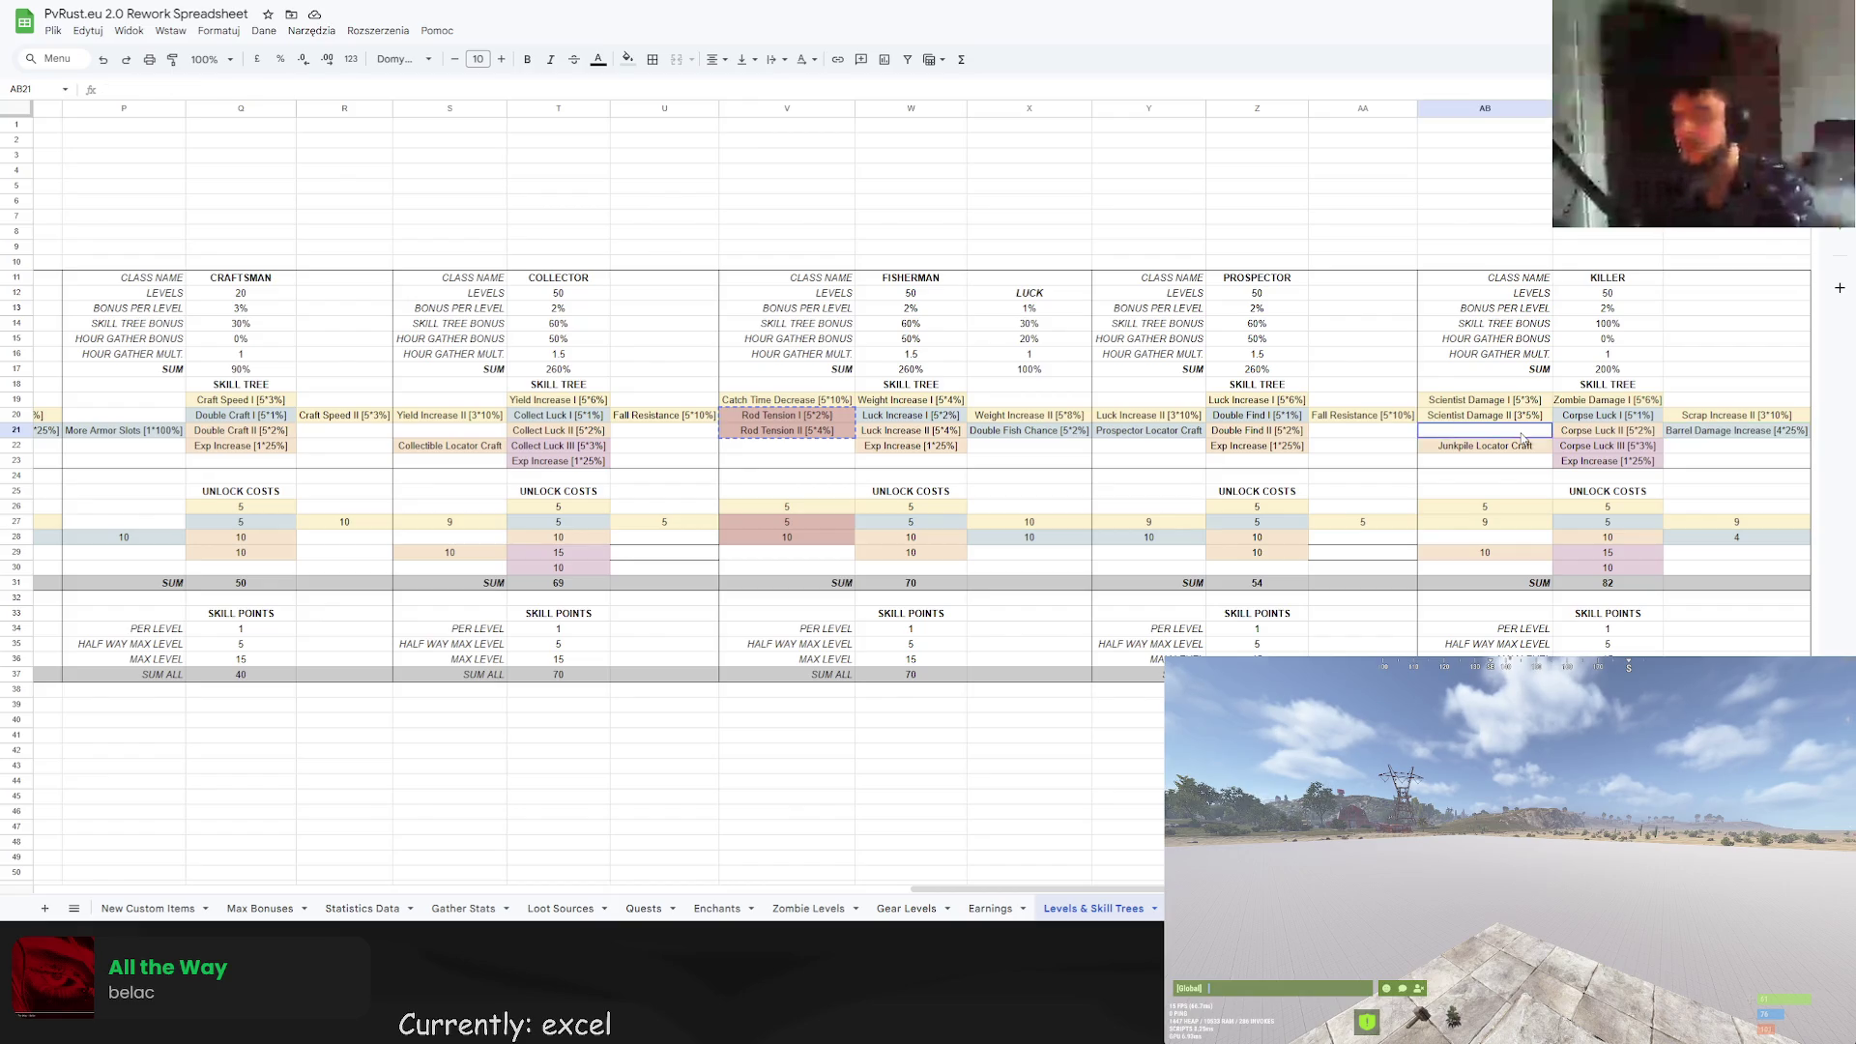
key("ctrl+v")
Clear the Barrel Damage Increase perk from the KILLER tree.
left_click(1698, 443)
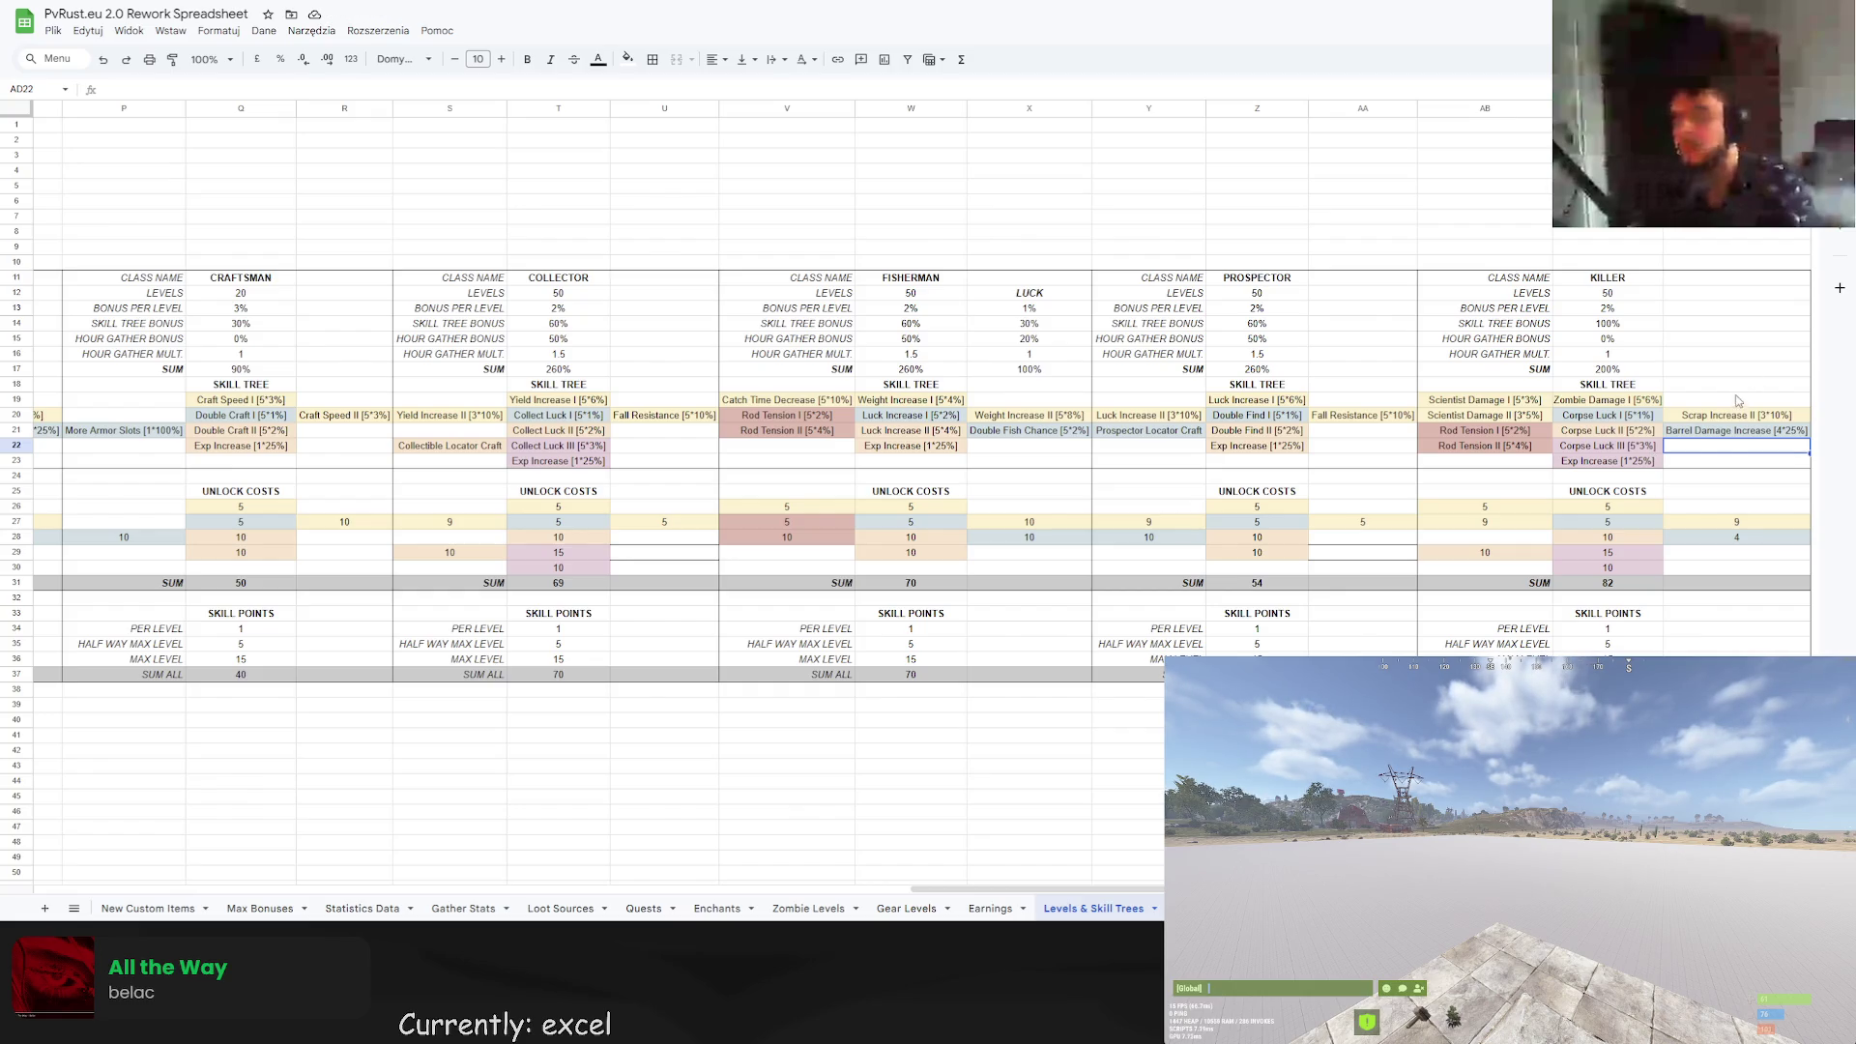
key("ctrl+v")
key("Up")
key("Delete")
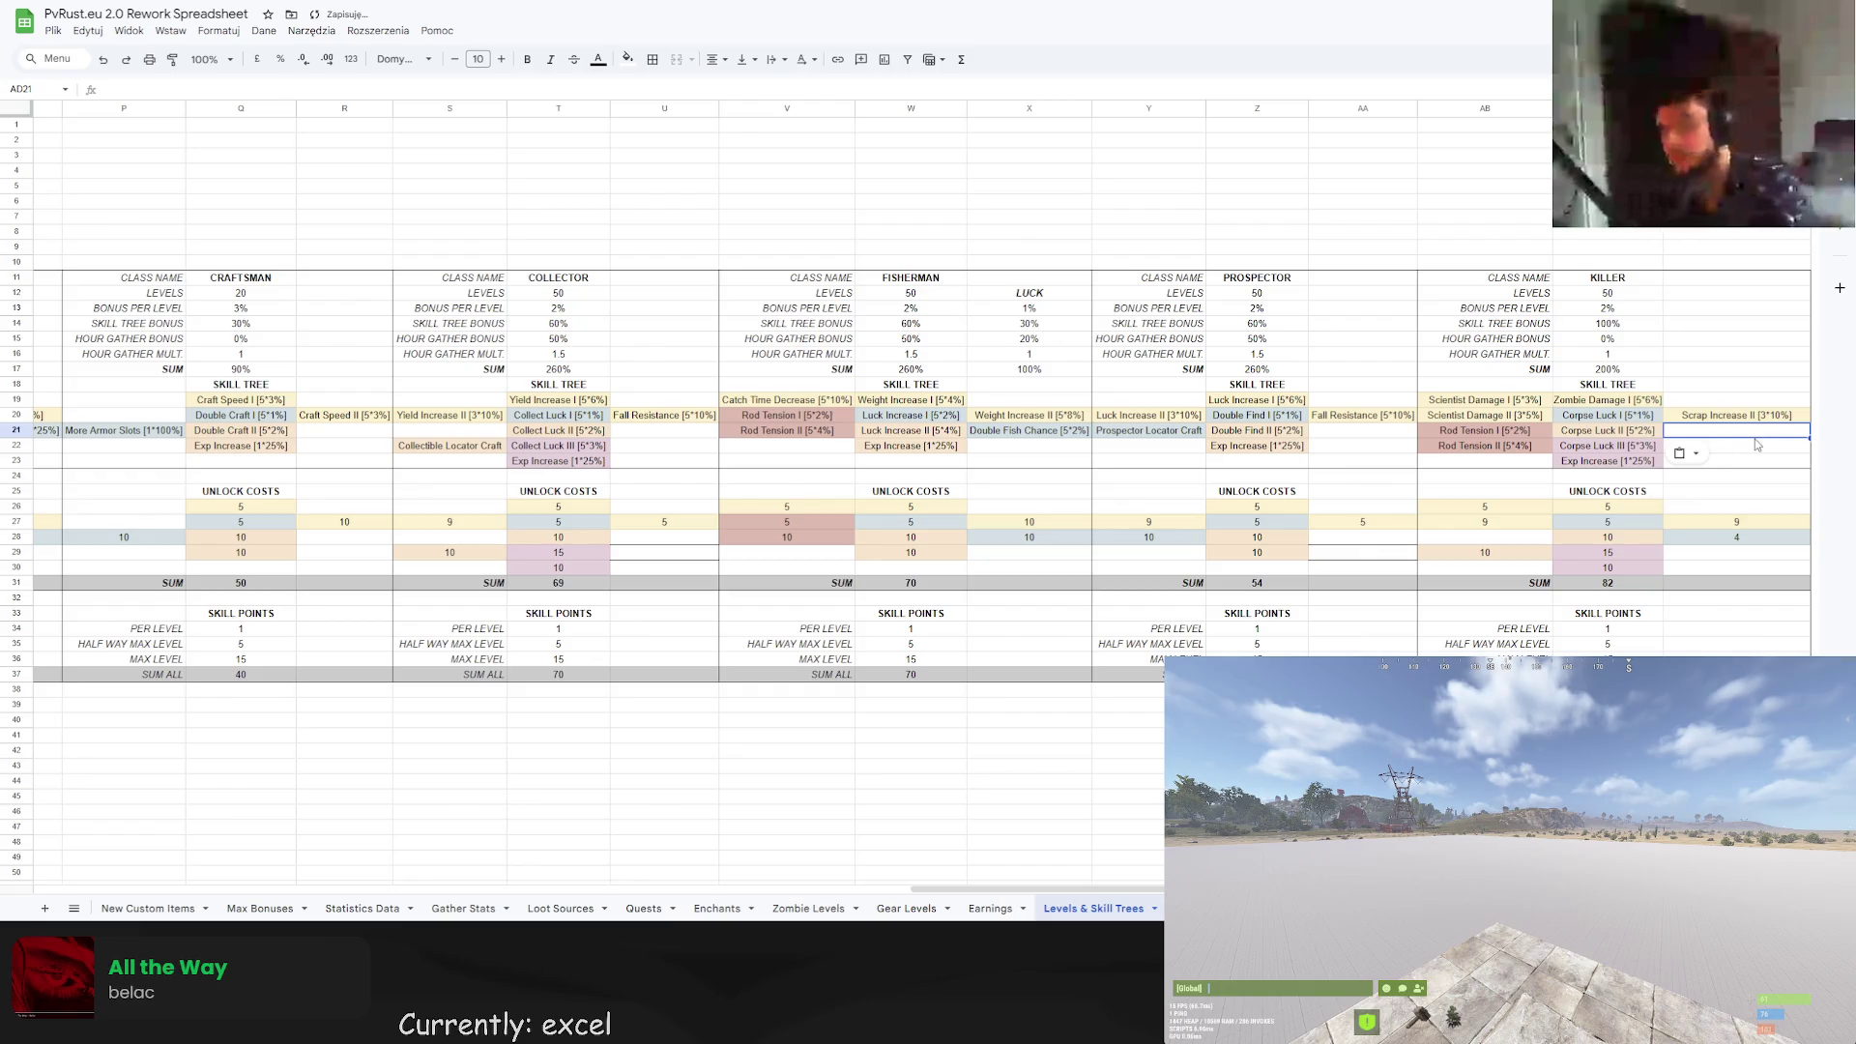
Rename Scrap Increase II to Zombie Damage II.
left_click(1748, 415)
key("ctrl+BackSpace")
key("ctrl+BackSpace")
type("Zombie Damage")
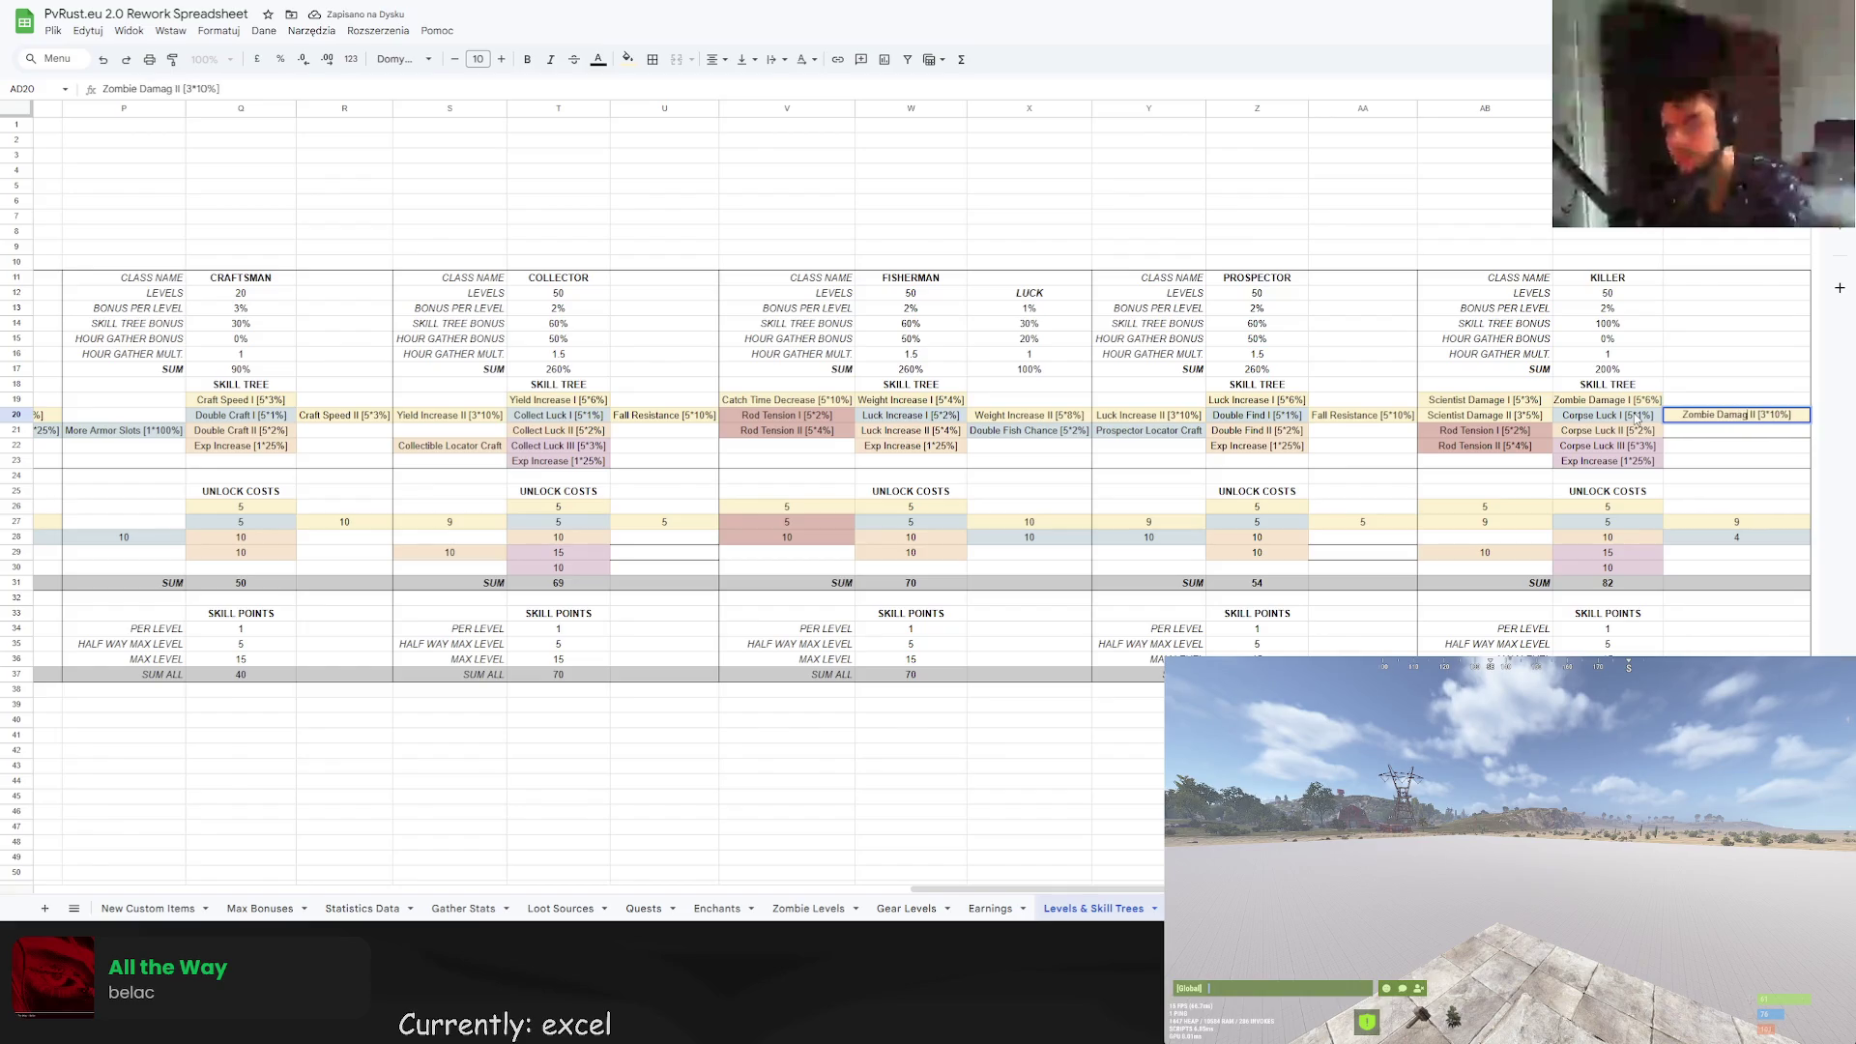
key("Return")
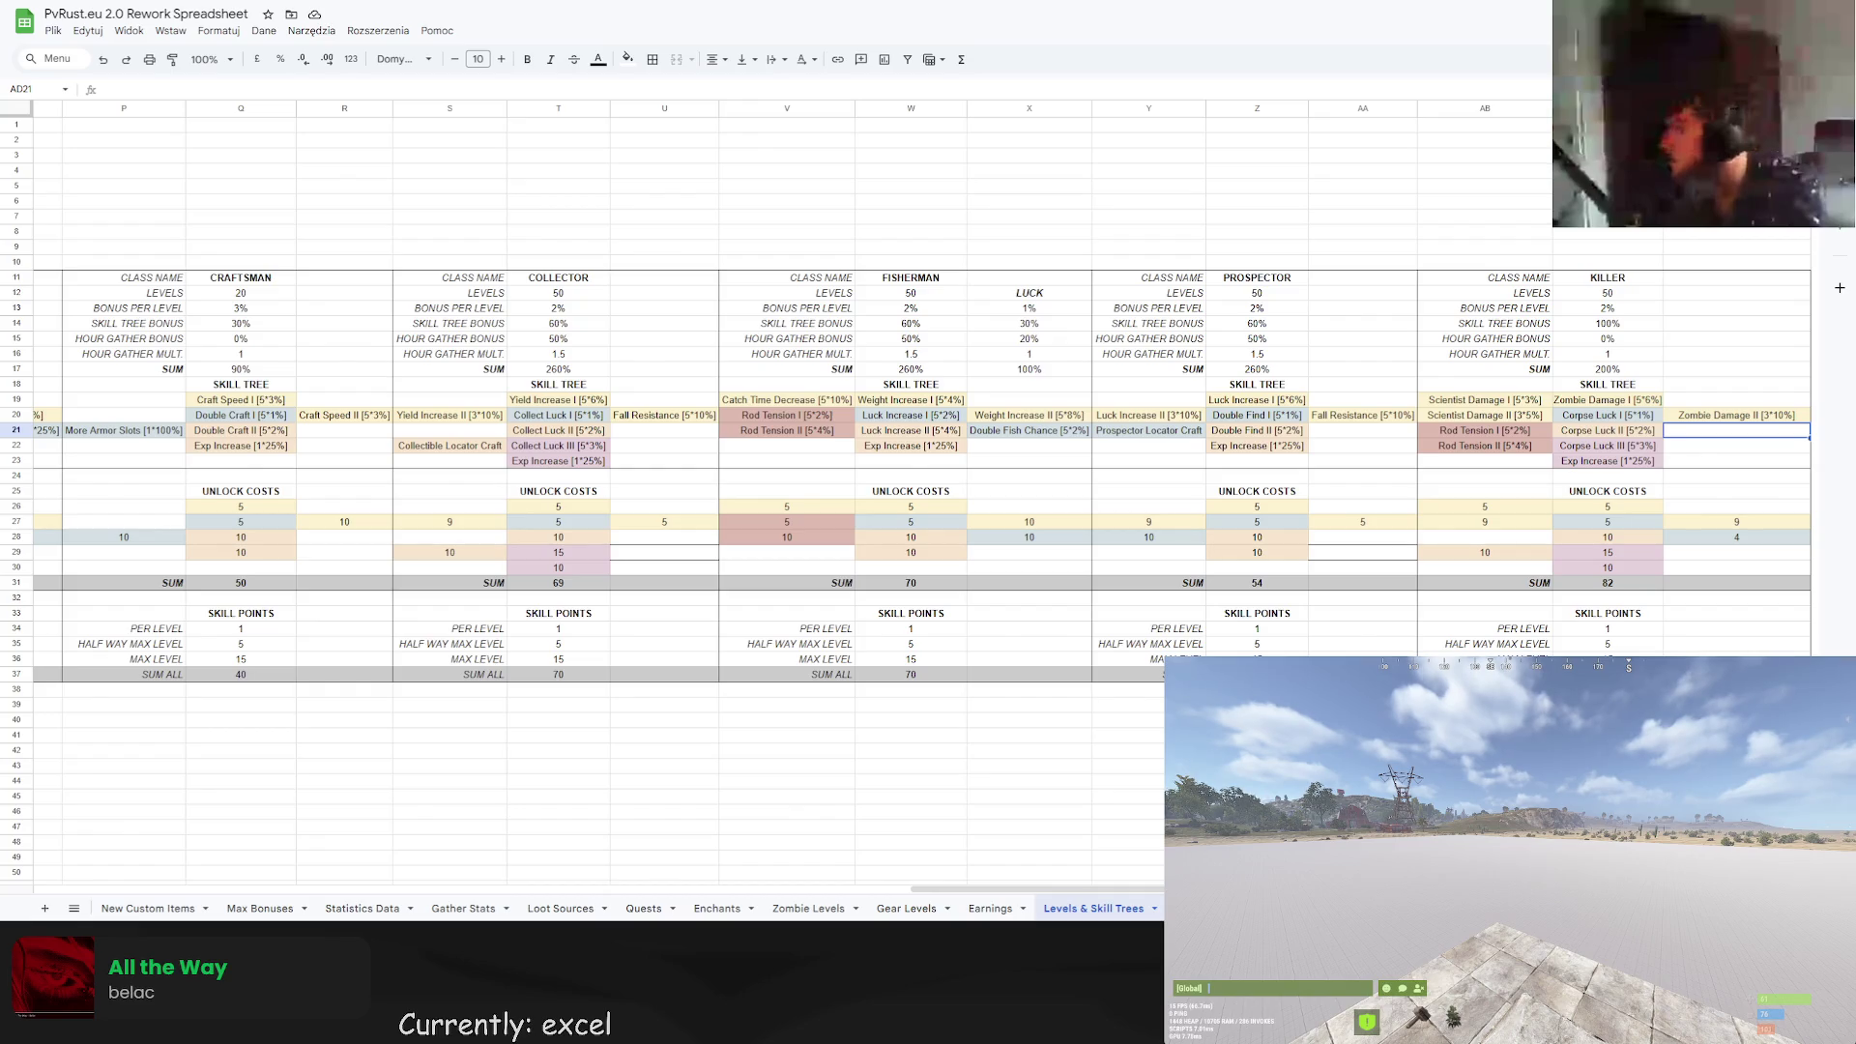
left_click(1356, 248)
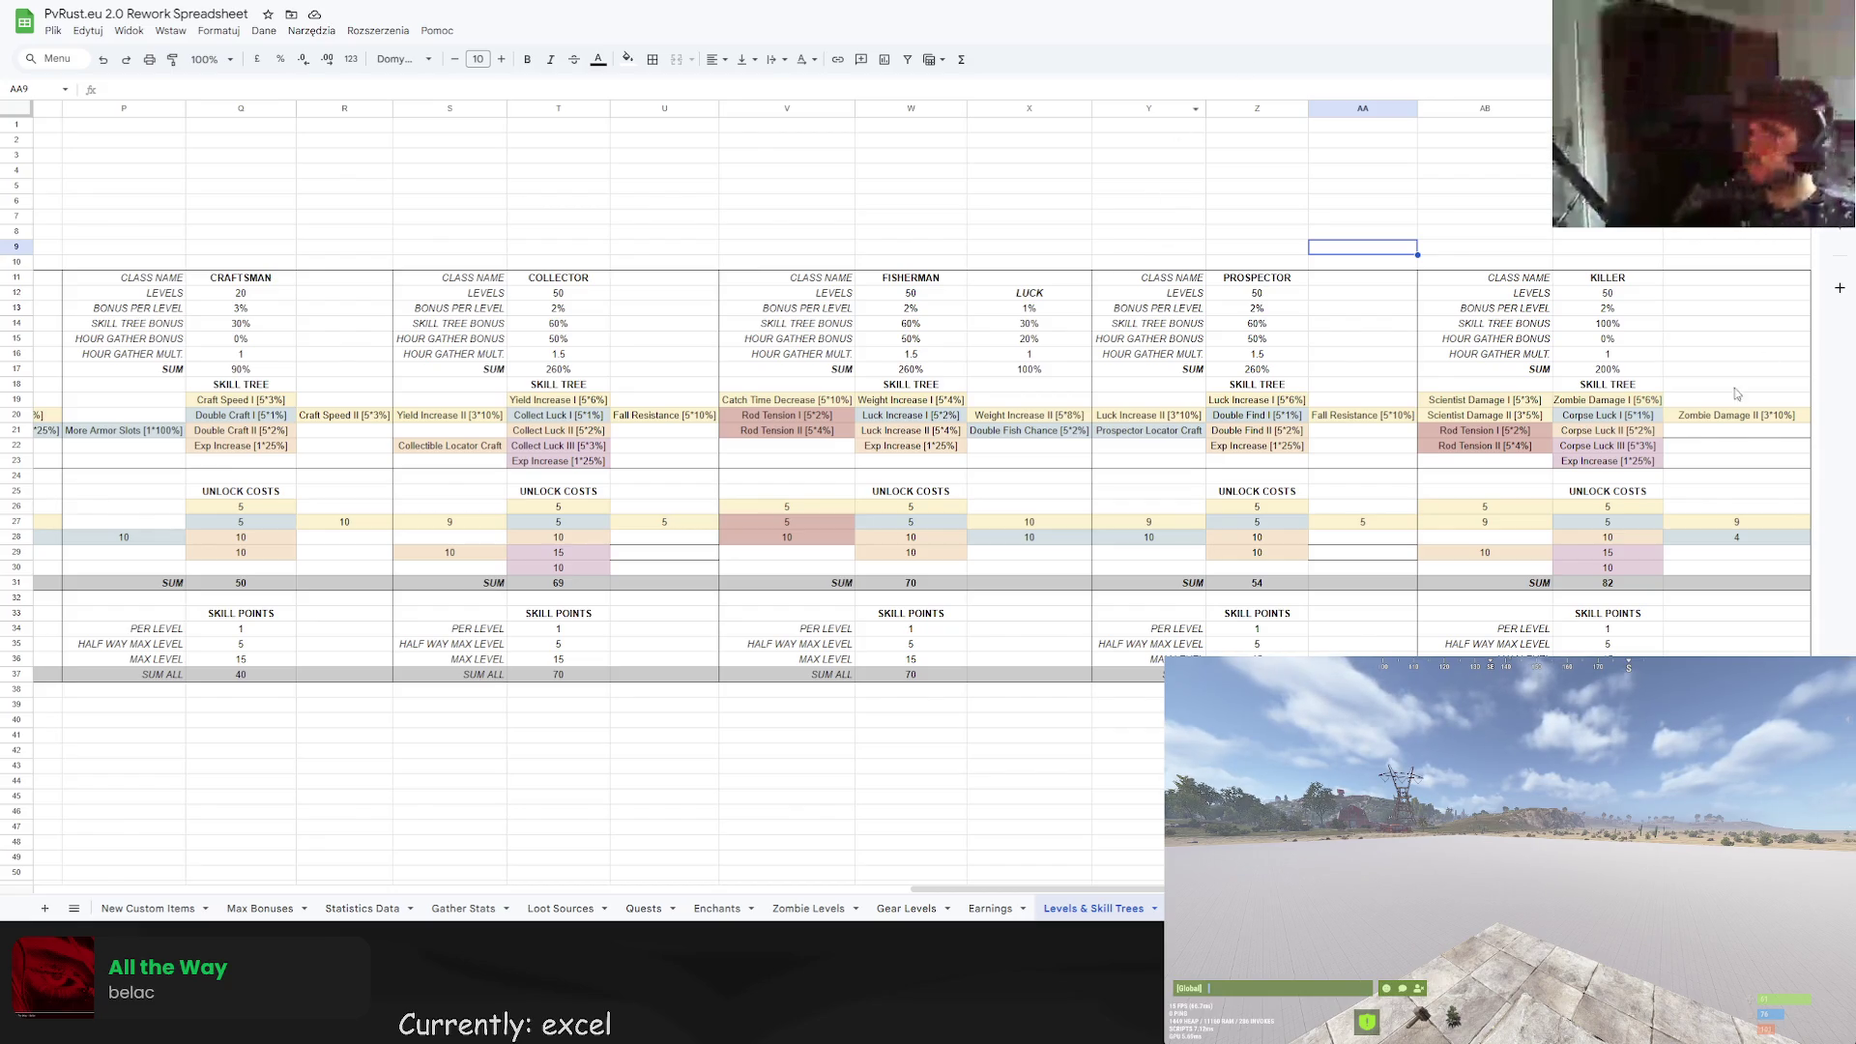
Paste the clipboard entry into the empty cell under Zombie Damage II.
left_click(1707, 441)
left_click(1727, 390)
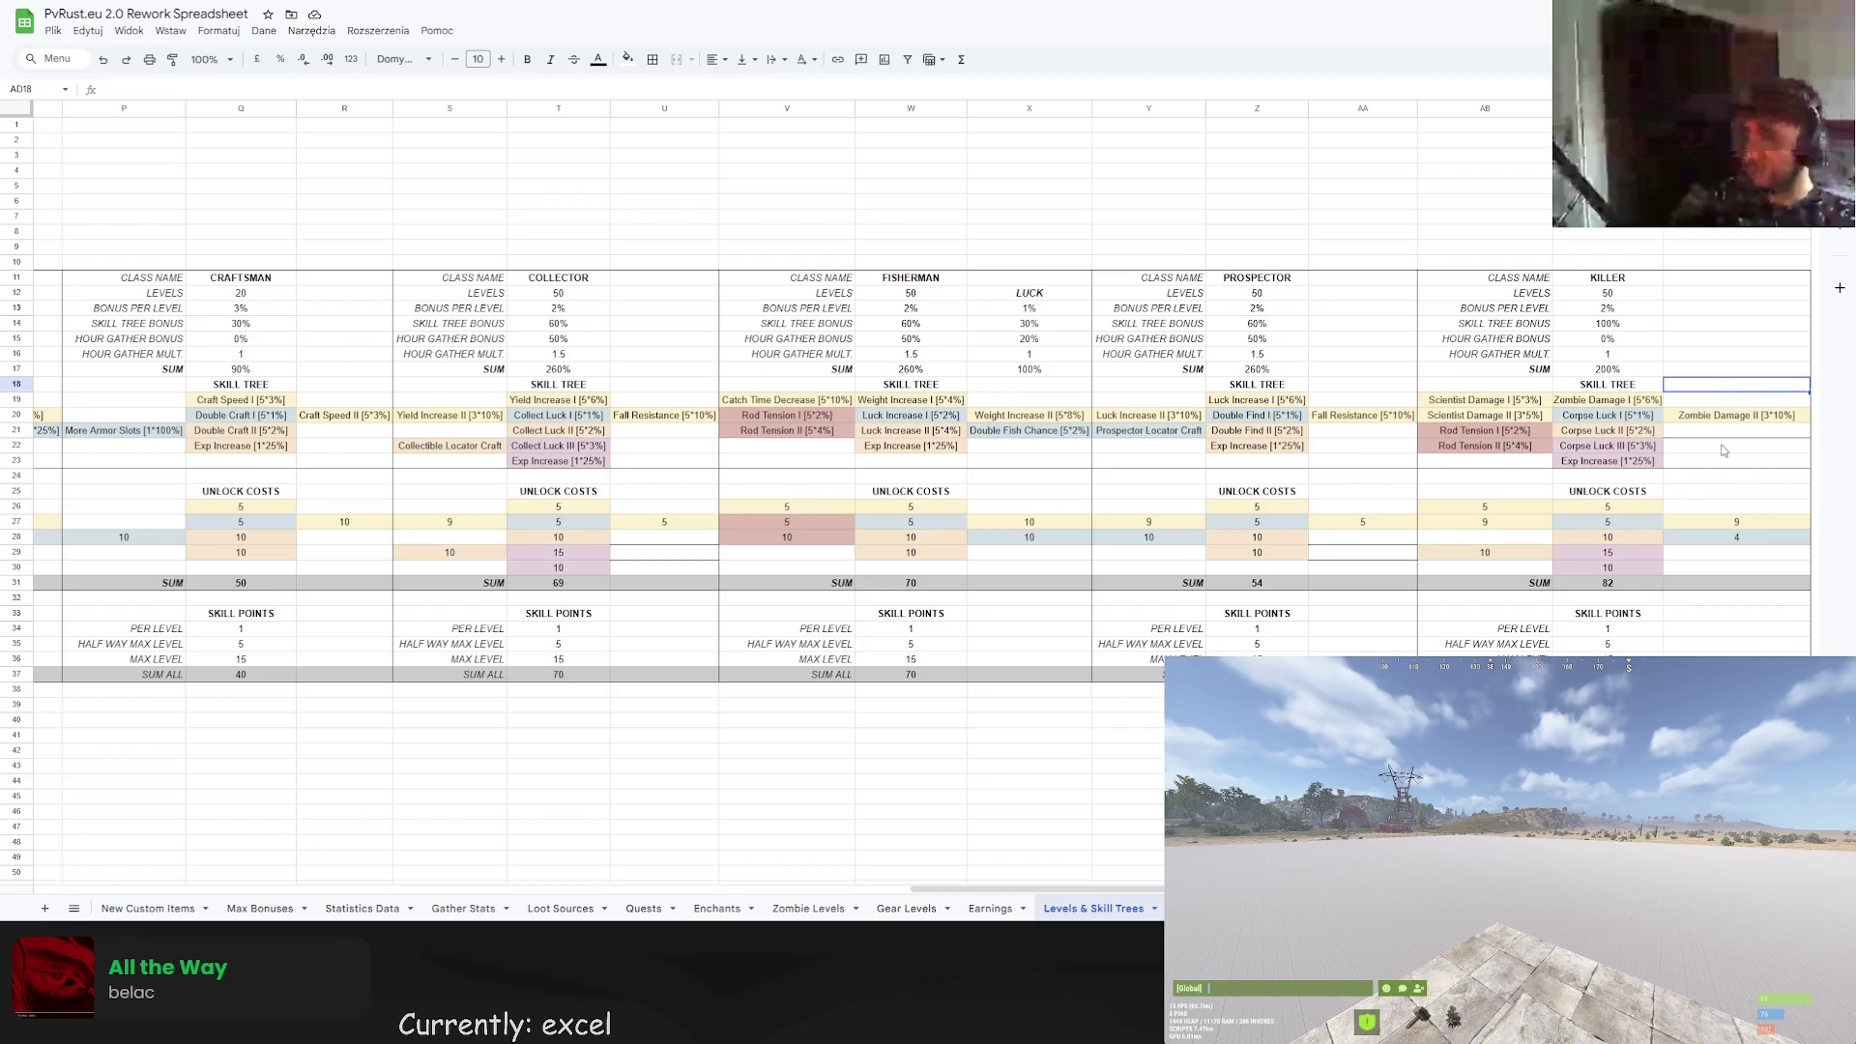
left_click(1726, 430)
key("ctrl+v")
left_click(1730, 356)
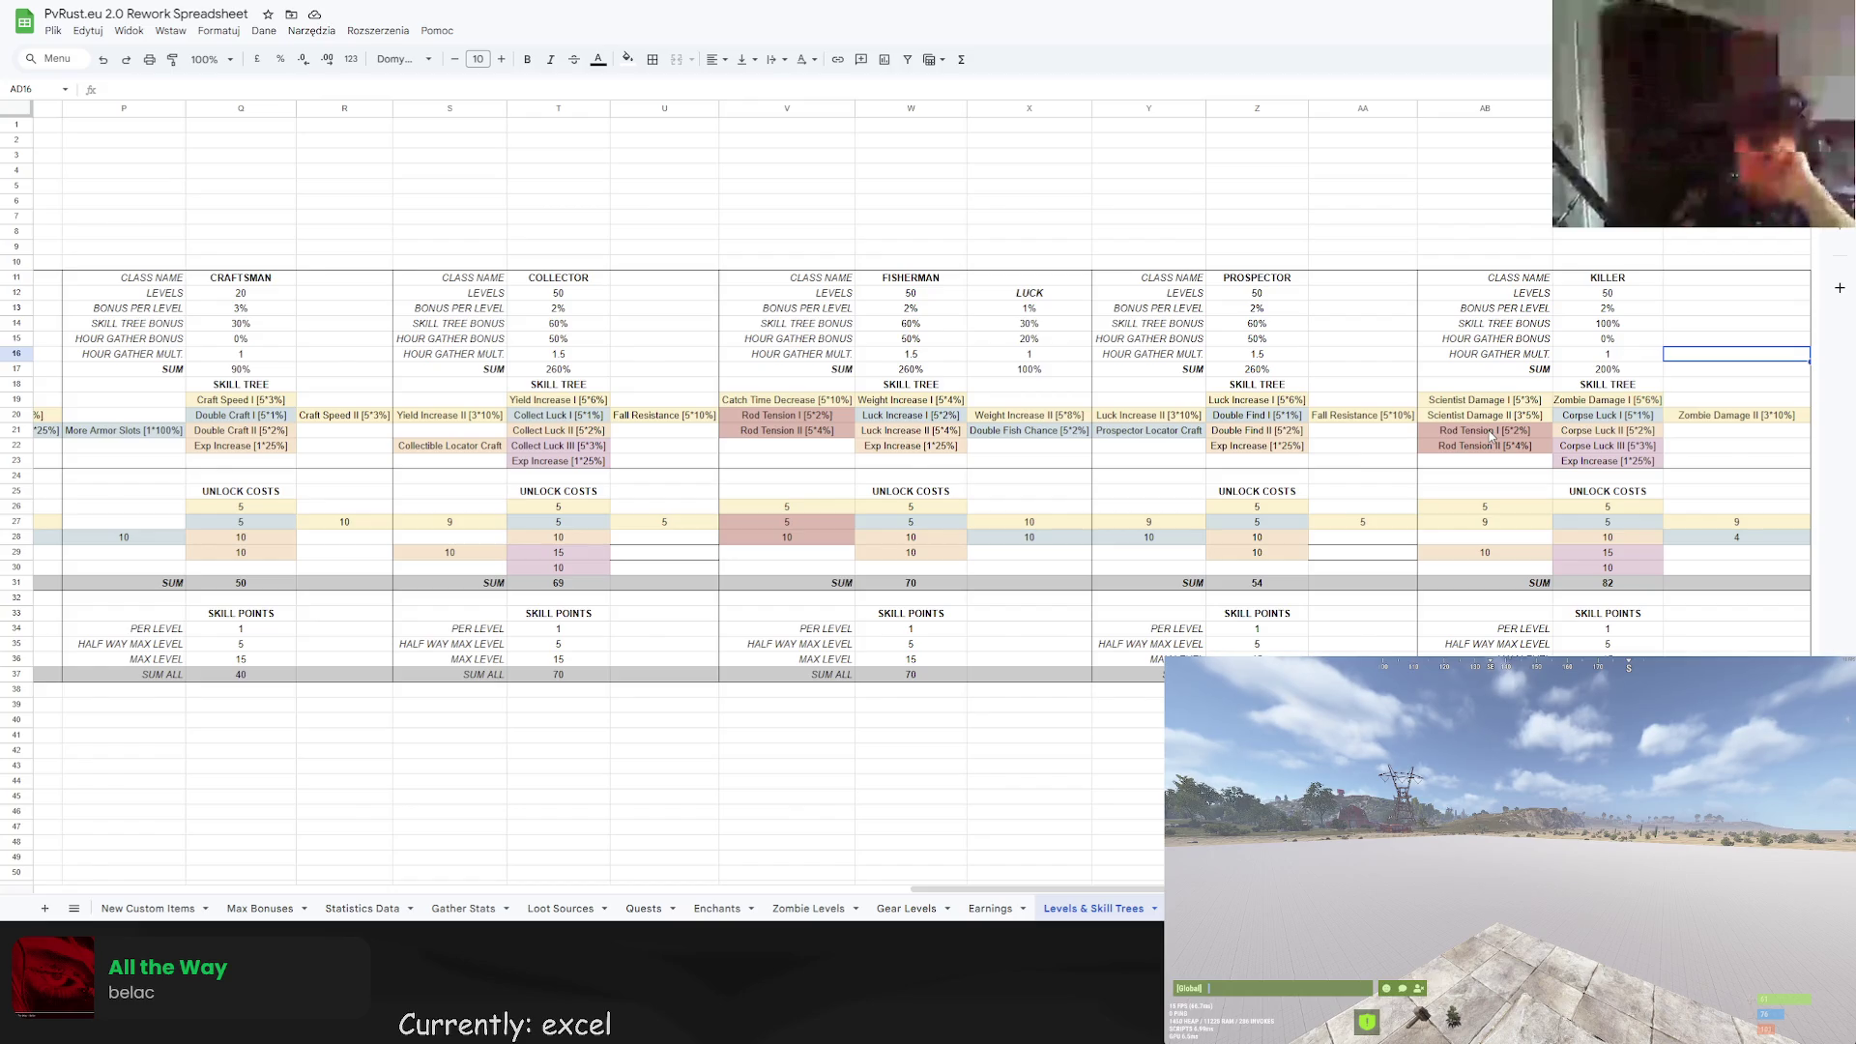
Turn the KILLER copy of Rod Tension I into Dodge Chance [5*1%].
left_click(1485, 431)
double_click(1494, 429)
left_click_drag(1494, 429, 1452, 430)
type("Dodge Chance")
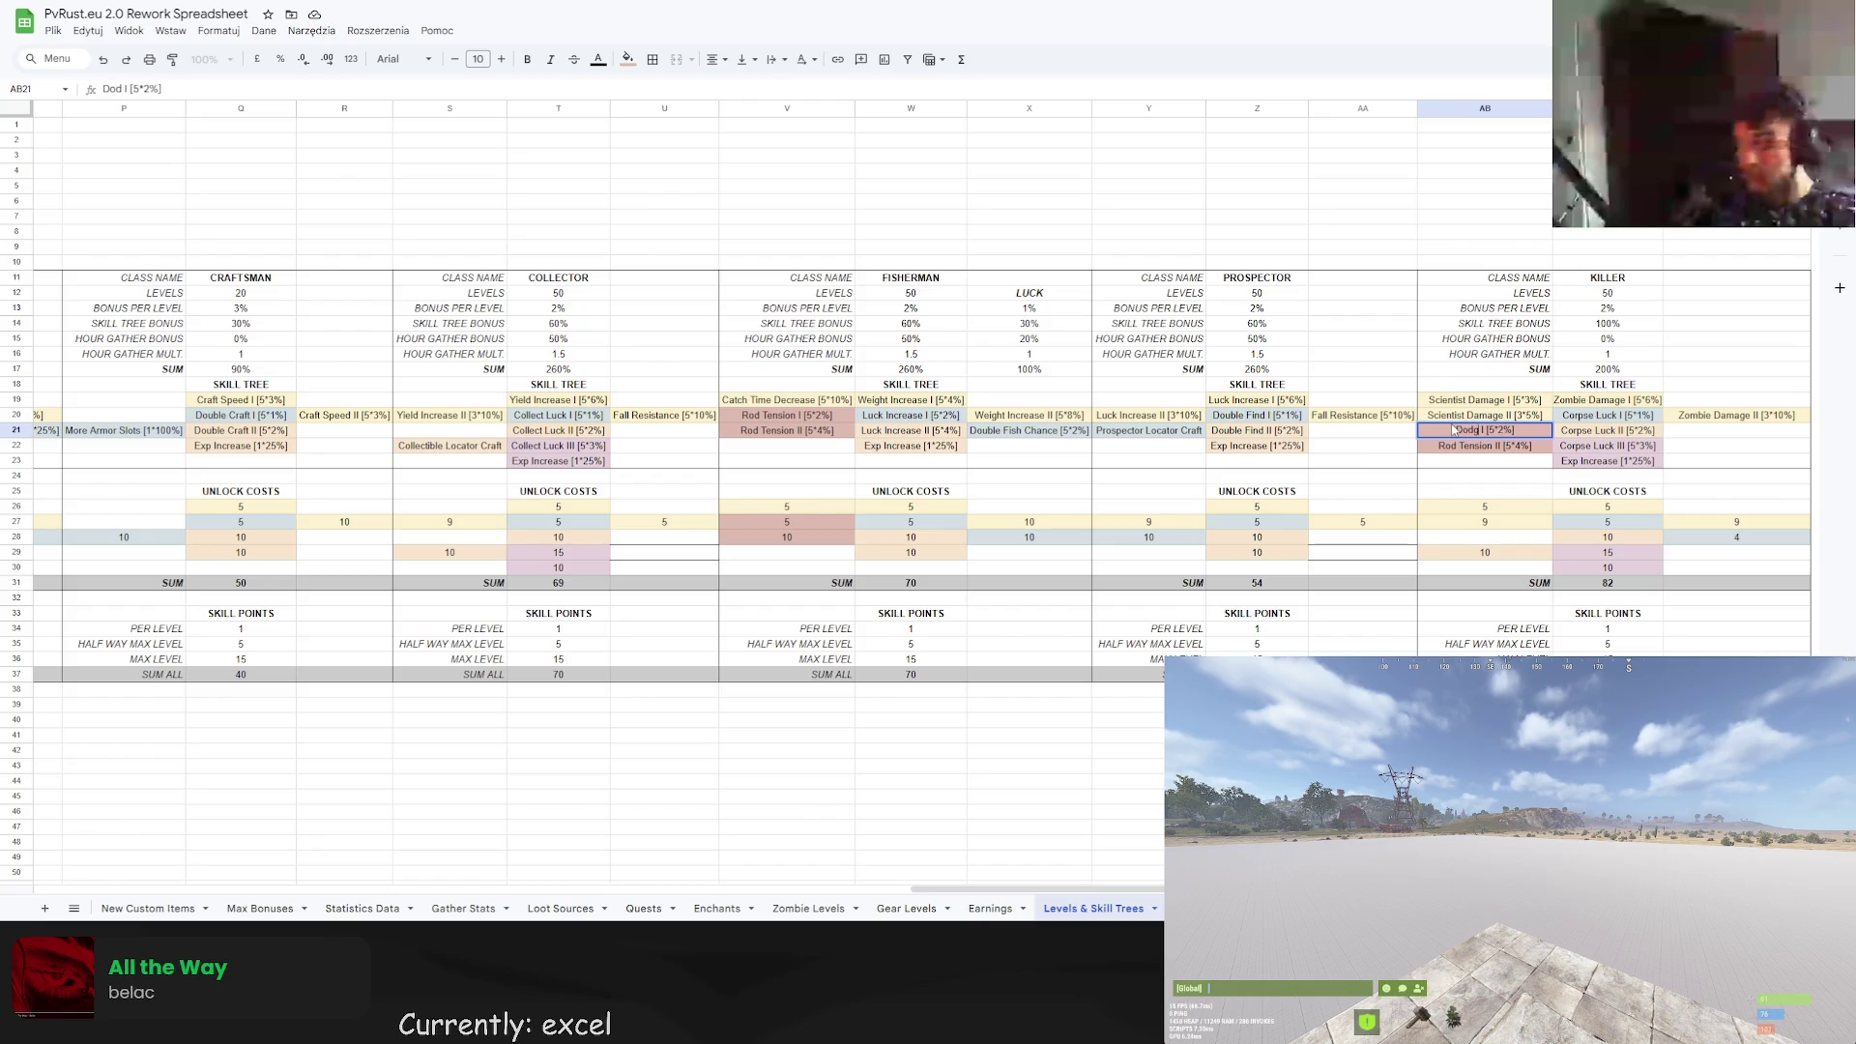
key("Return")
double_click(1514, 431)
key("BackSpace")
type("1")
key("Return")
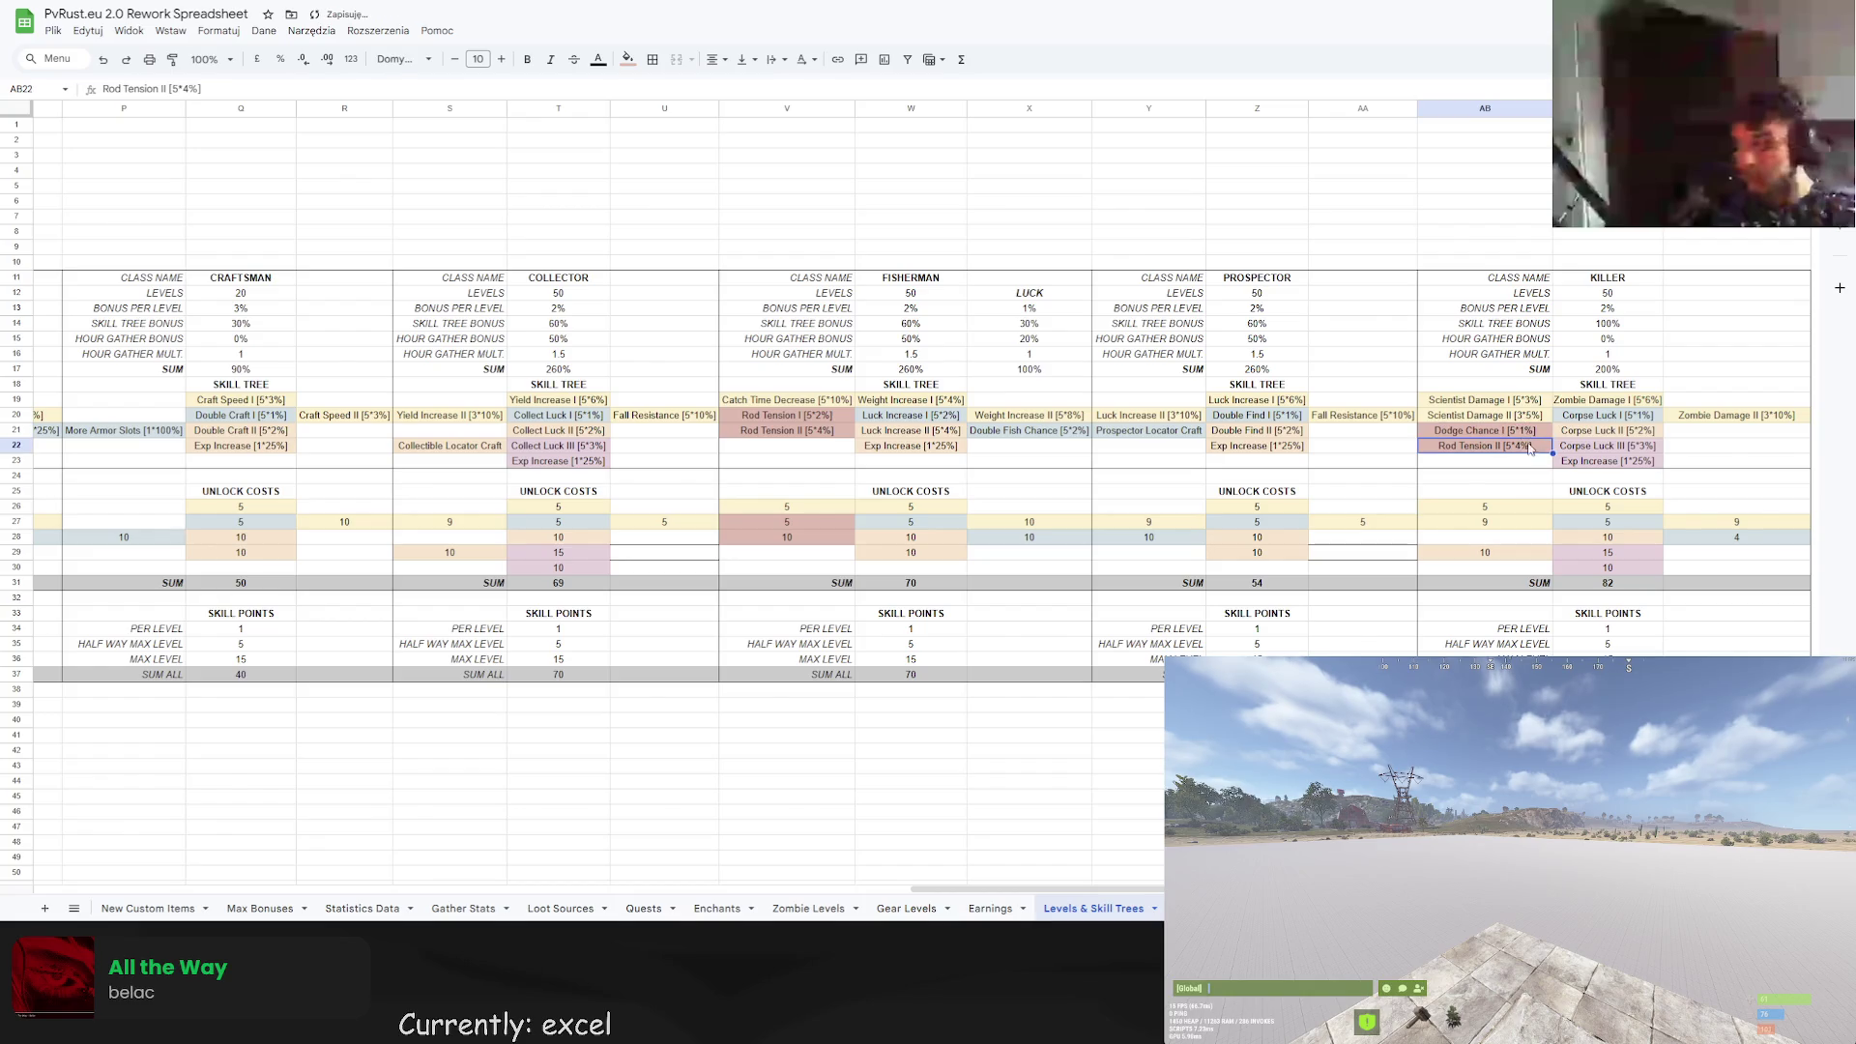
double_click(1505, 429)
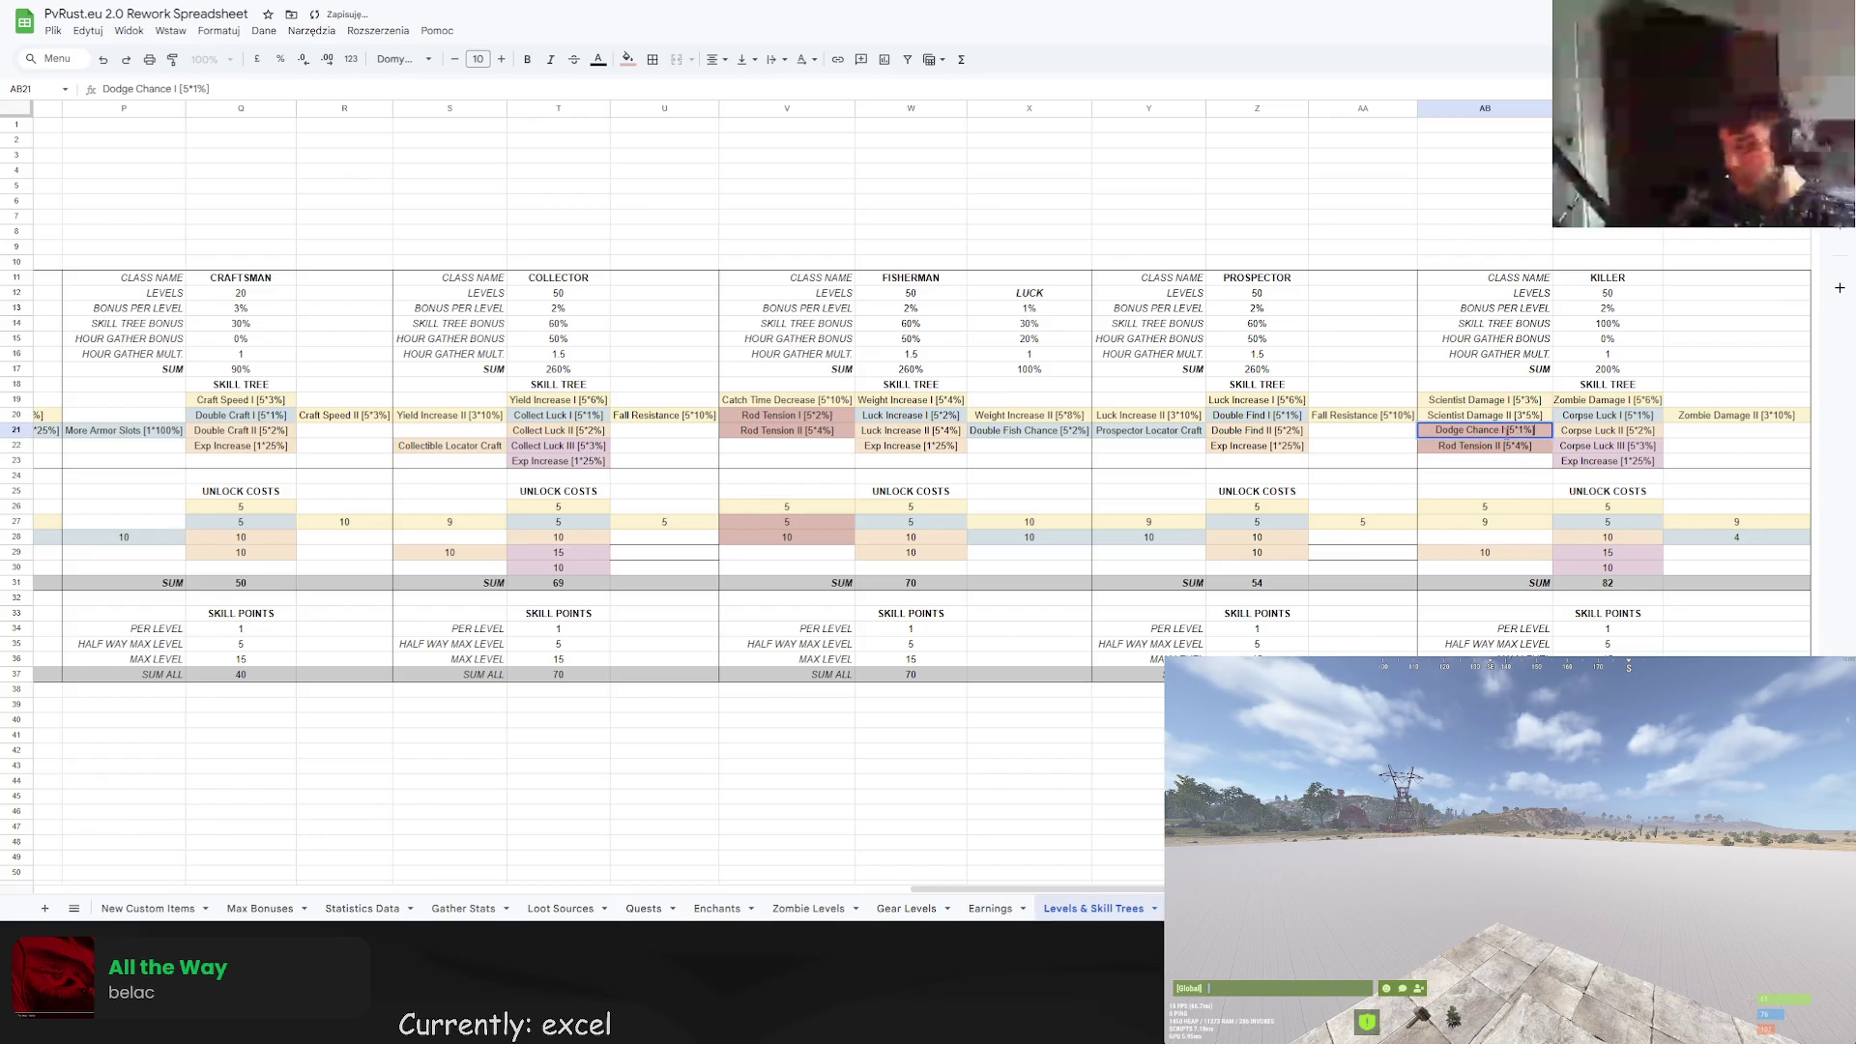
key("BackSpace")
key("BackSpace")
left_click(1524, 417)
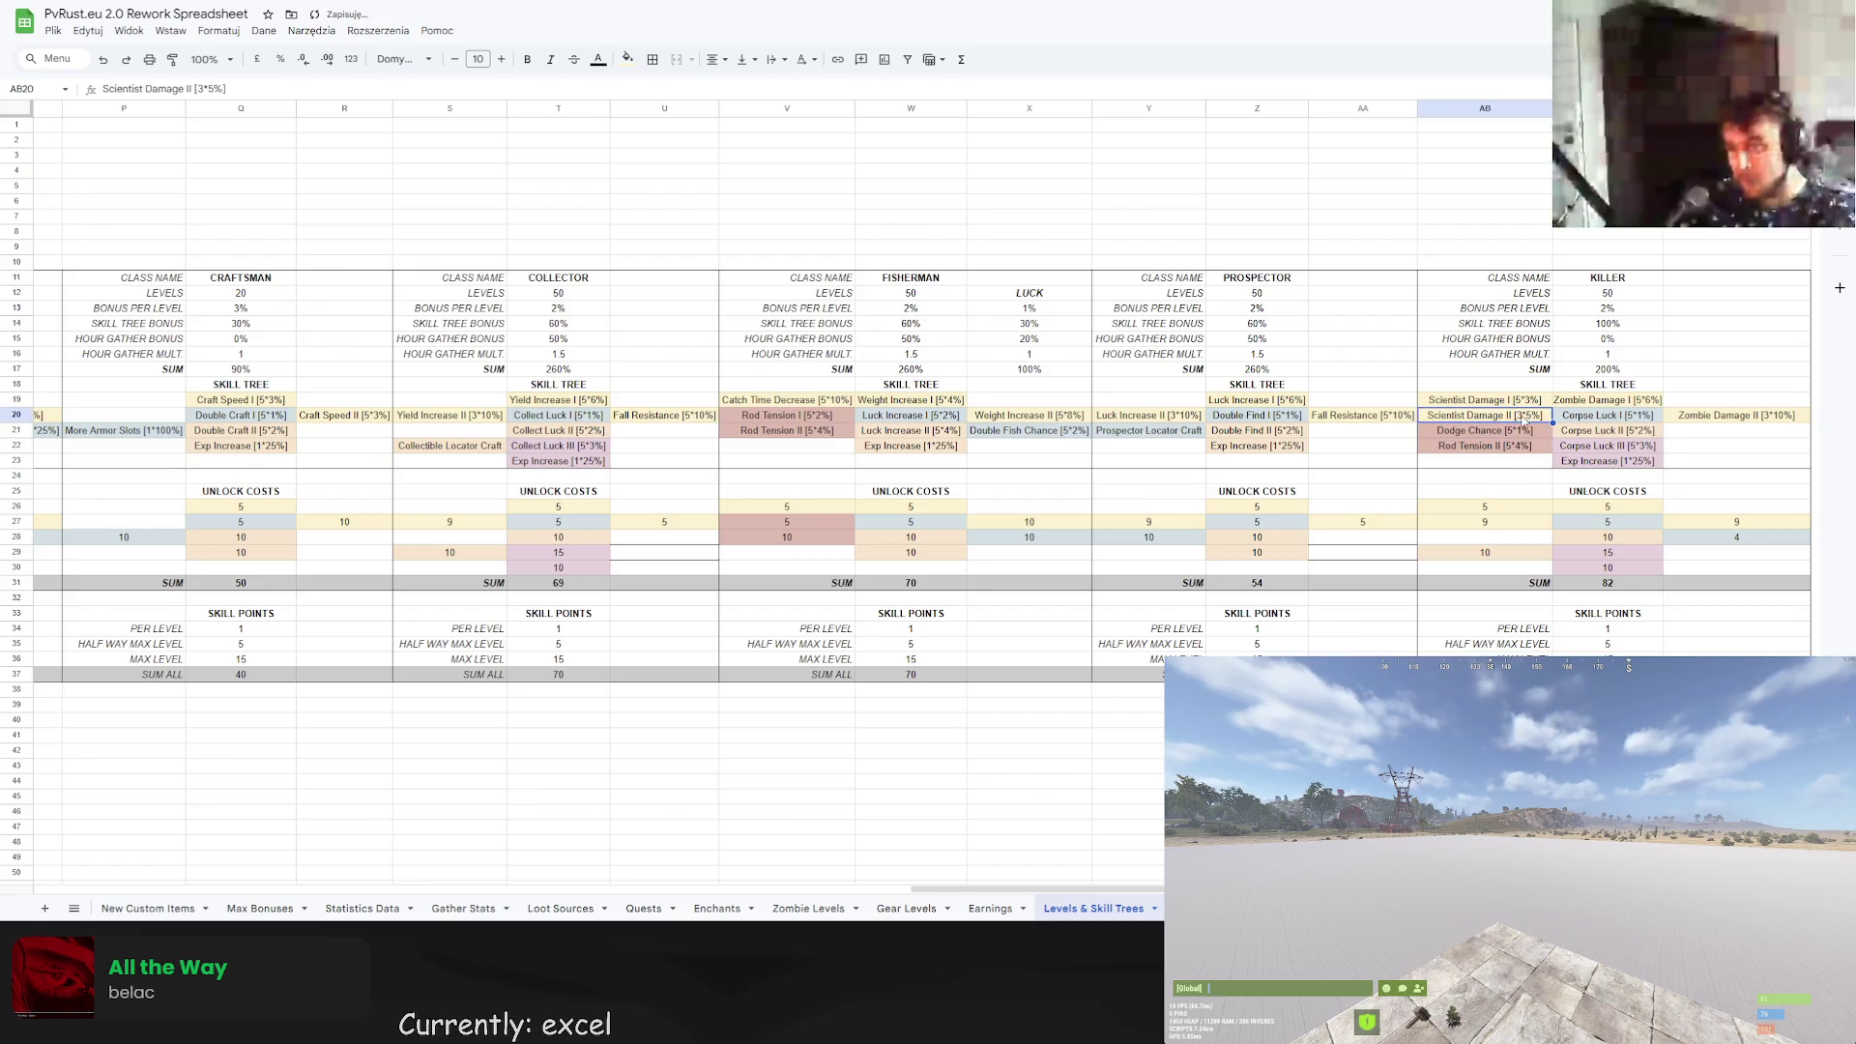
Move Dodge Chance beside Corpse Luck III and clear the Rod Tension II entry.
left_click(1521, 432)
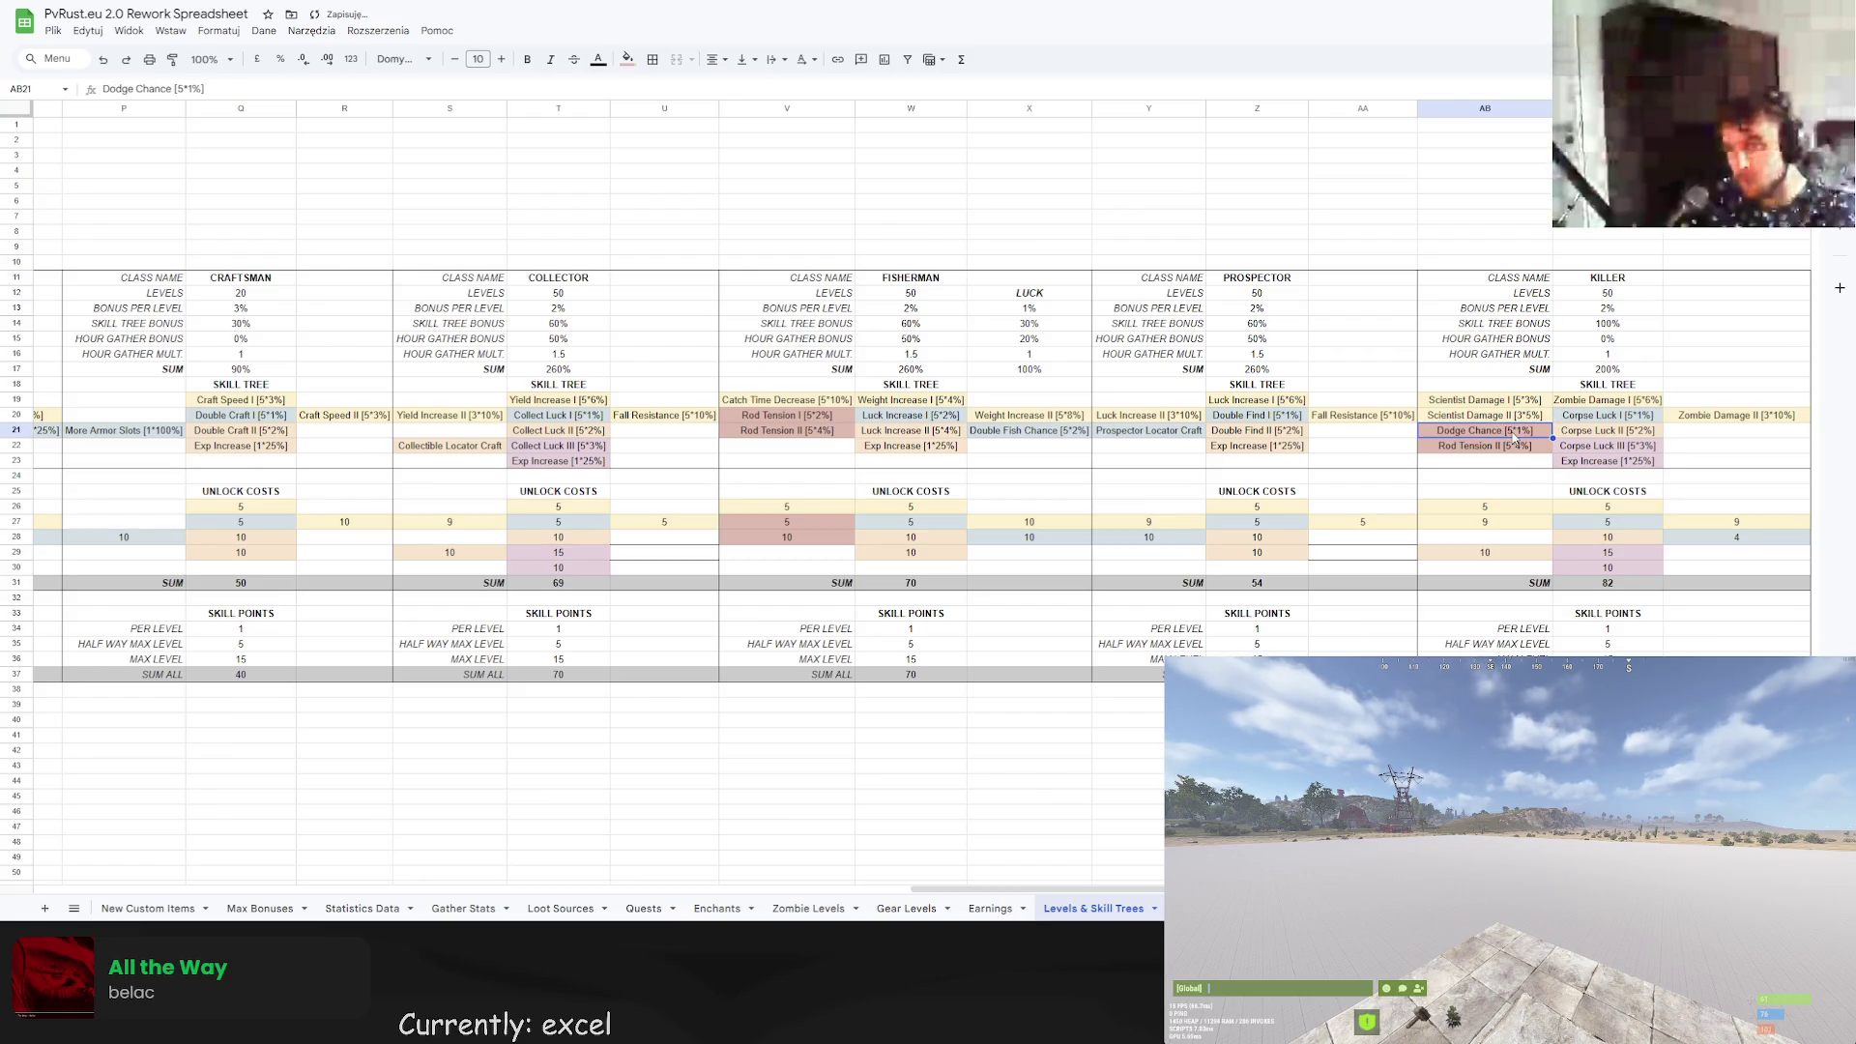
left_click(1706, 449)
type("Dodge Chance [5*1%]")
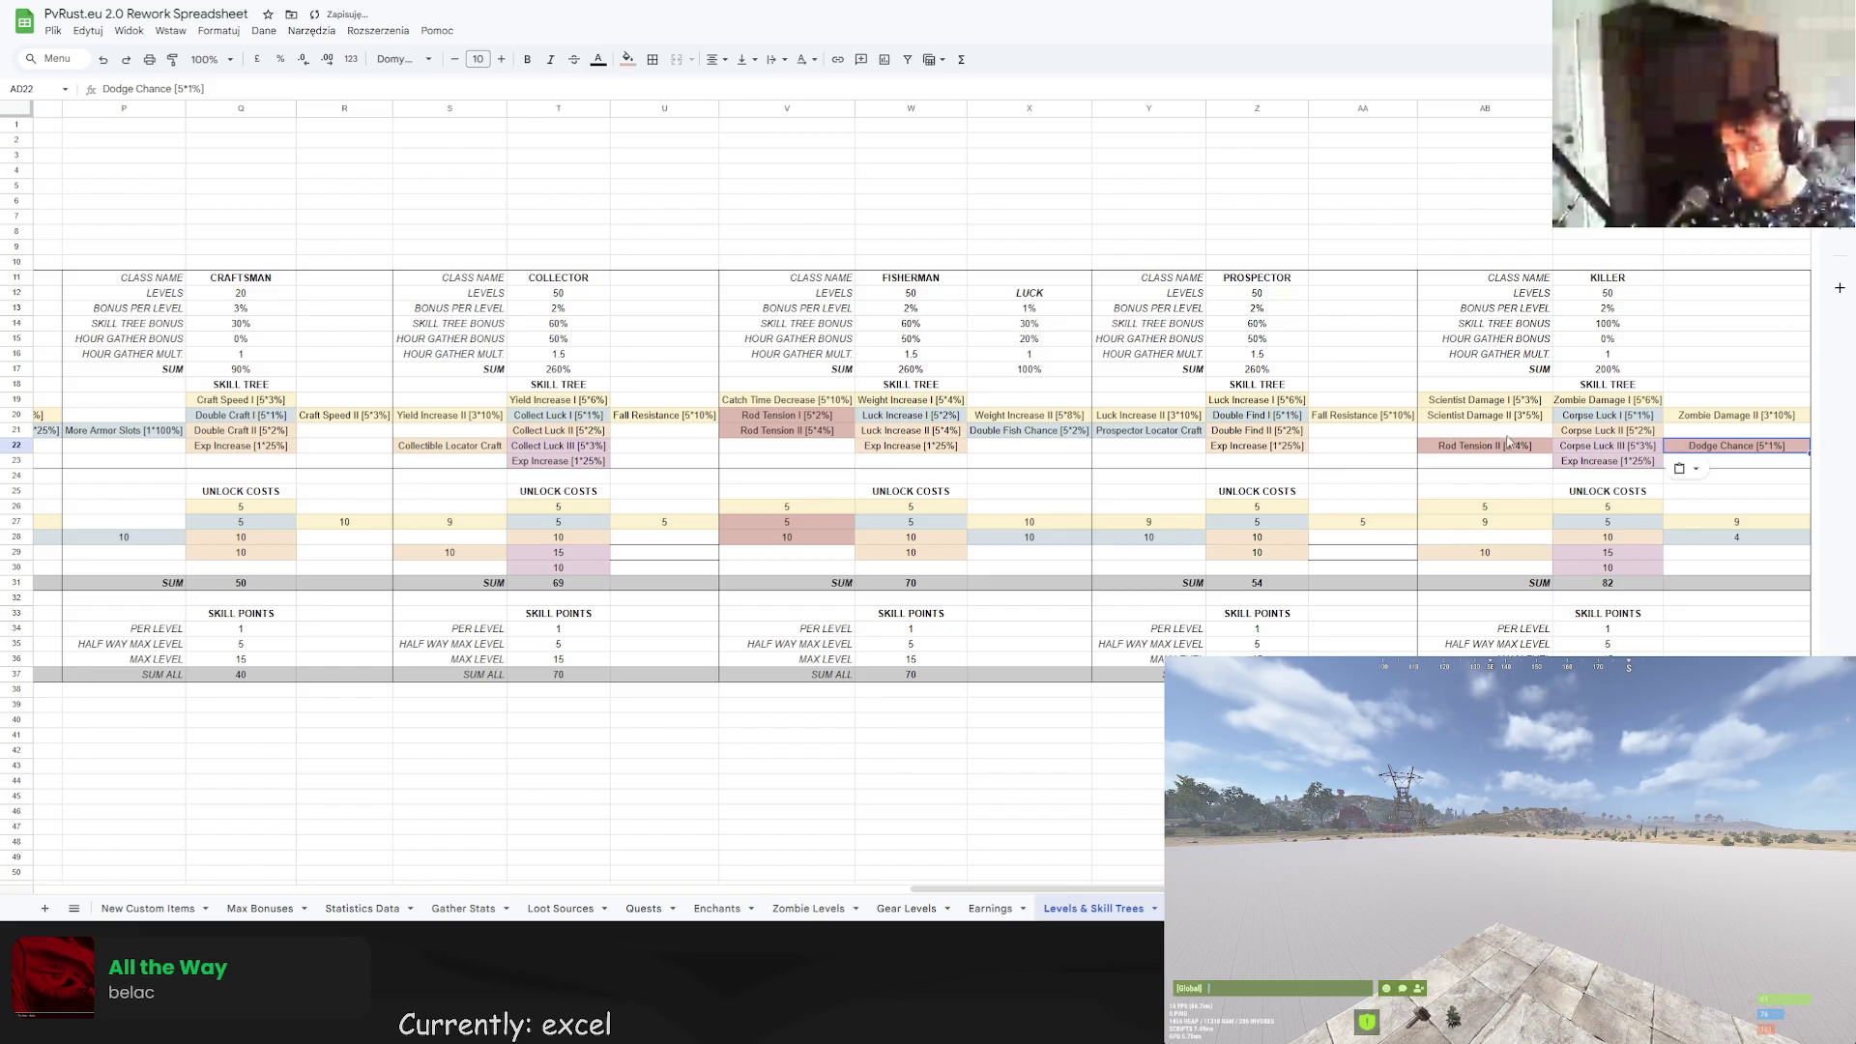
left_click(1508, 435)
key("ctrl+c")
left_click(1484, 450)
key("ctrl+v")
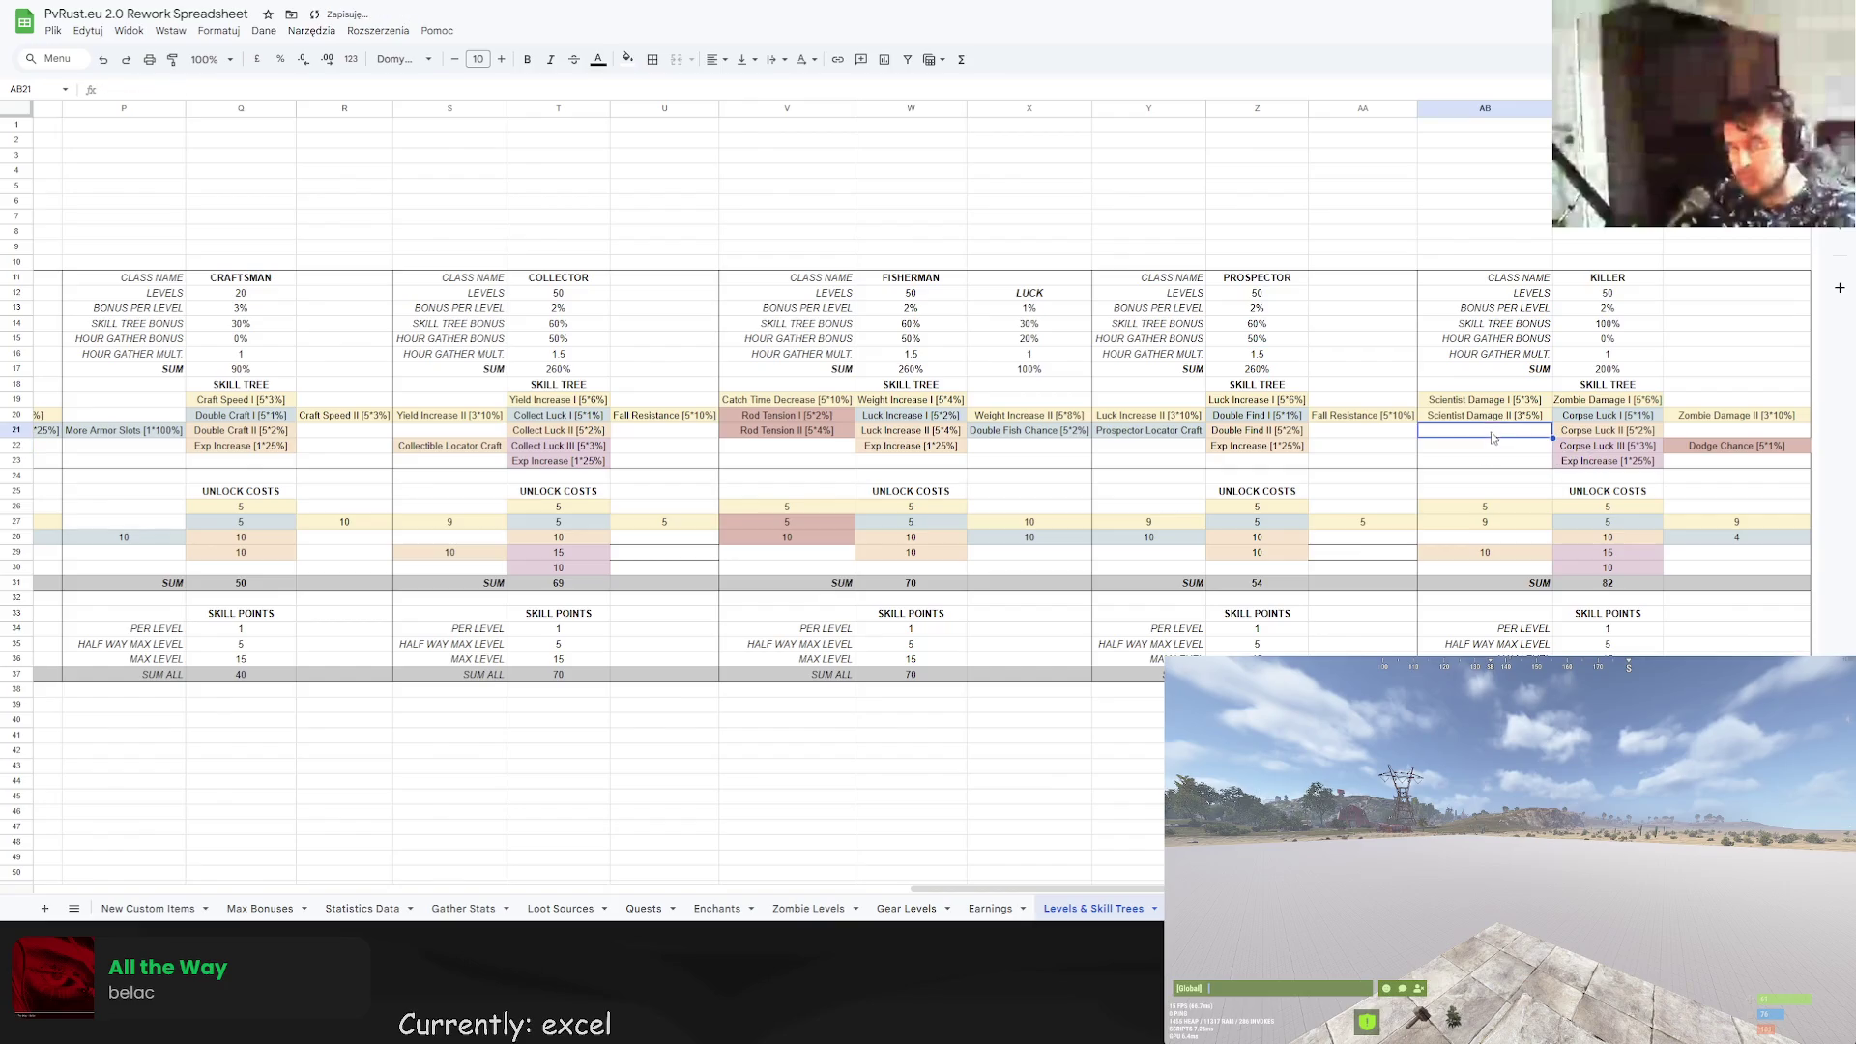
left_click(1677, 436)
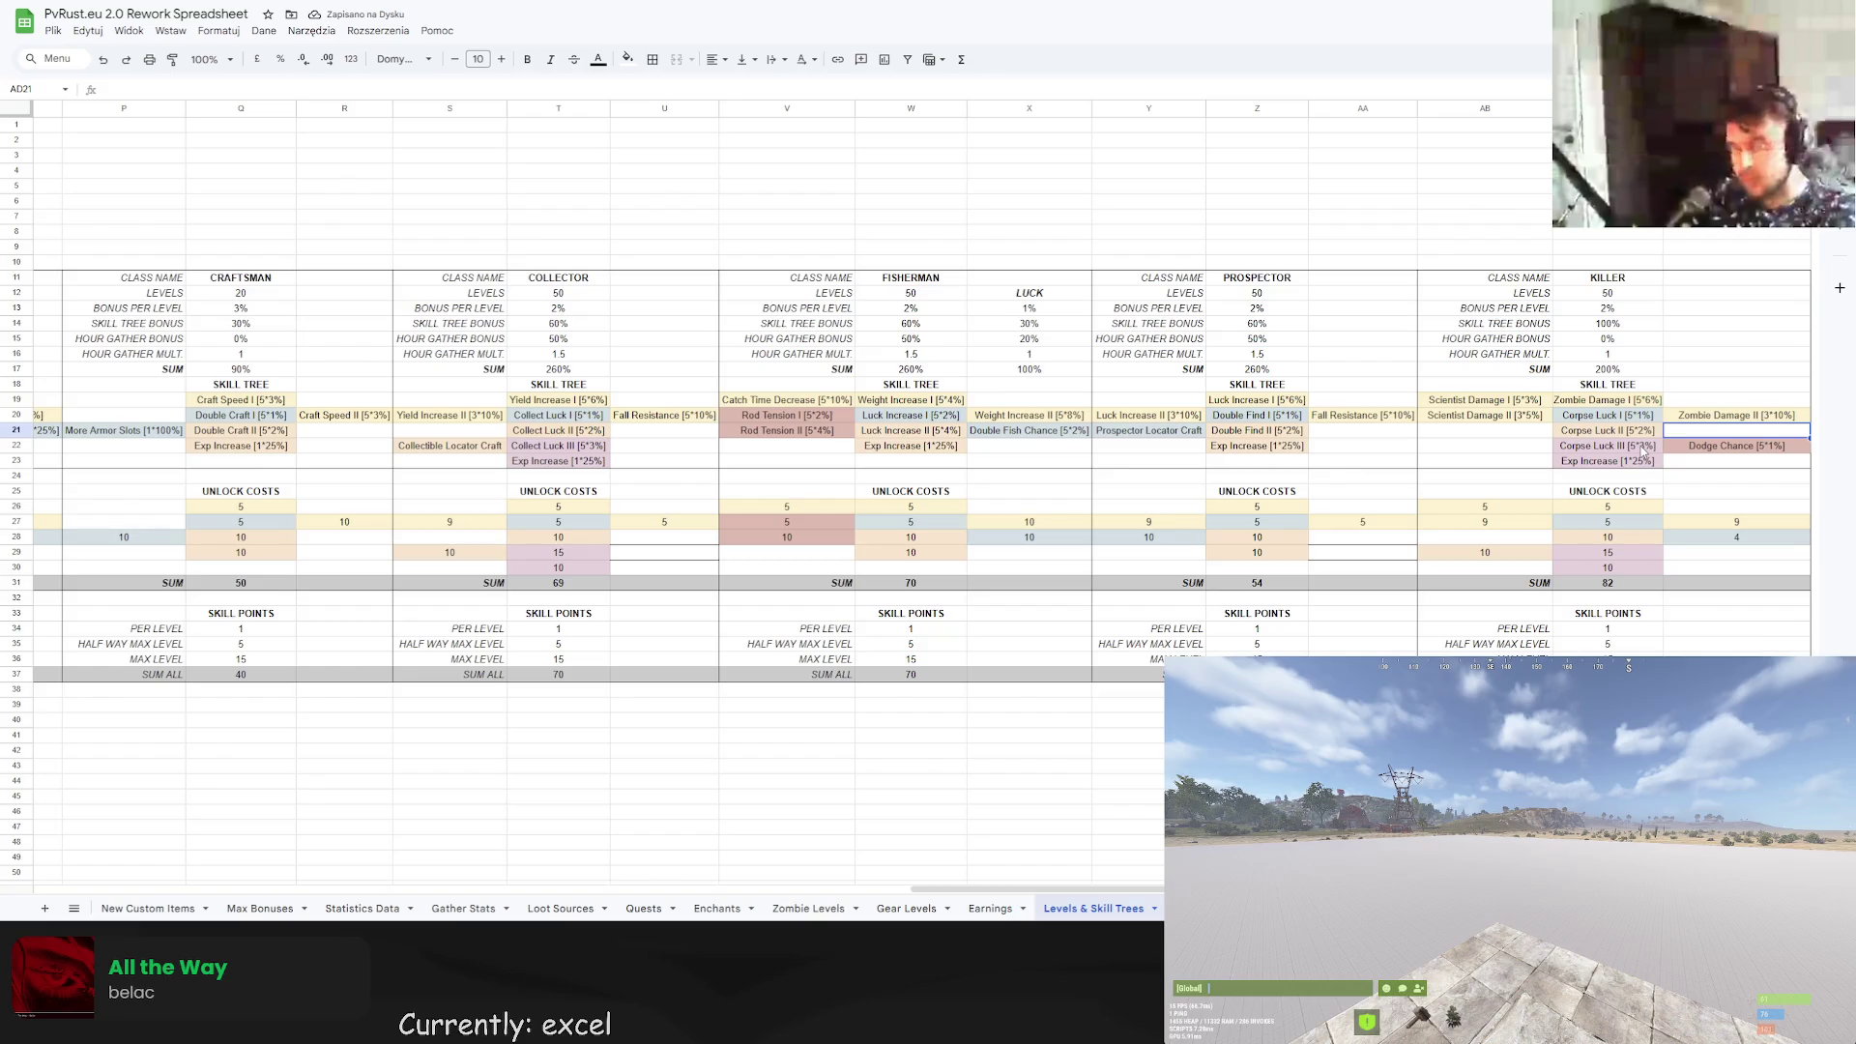
left_click(1638, 434)
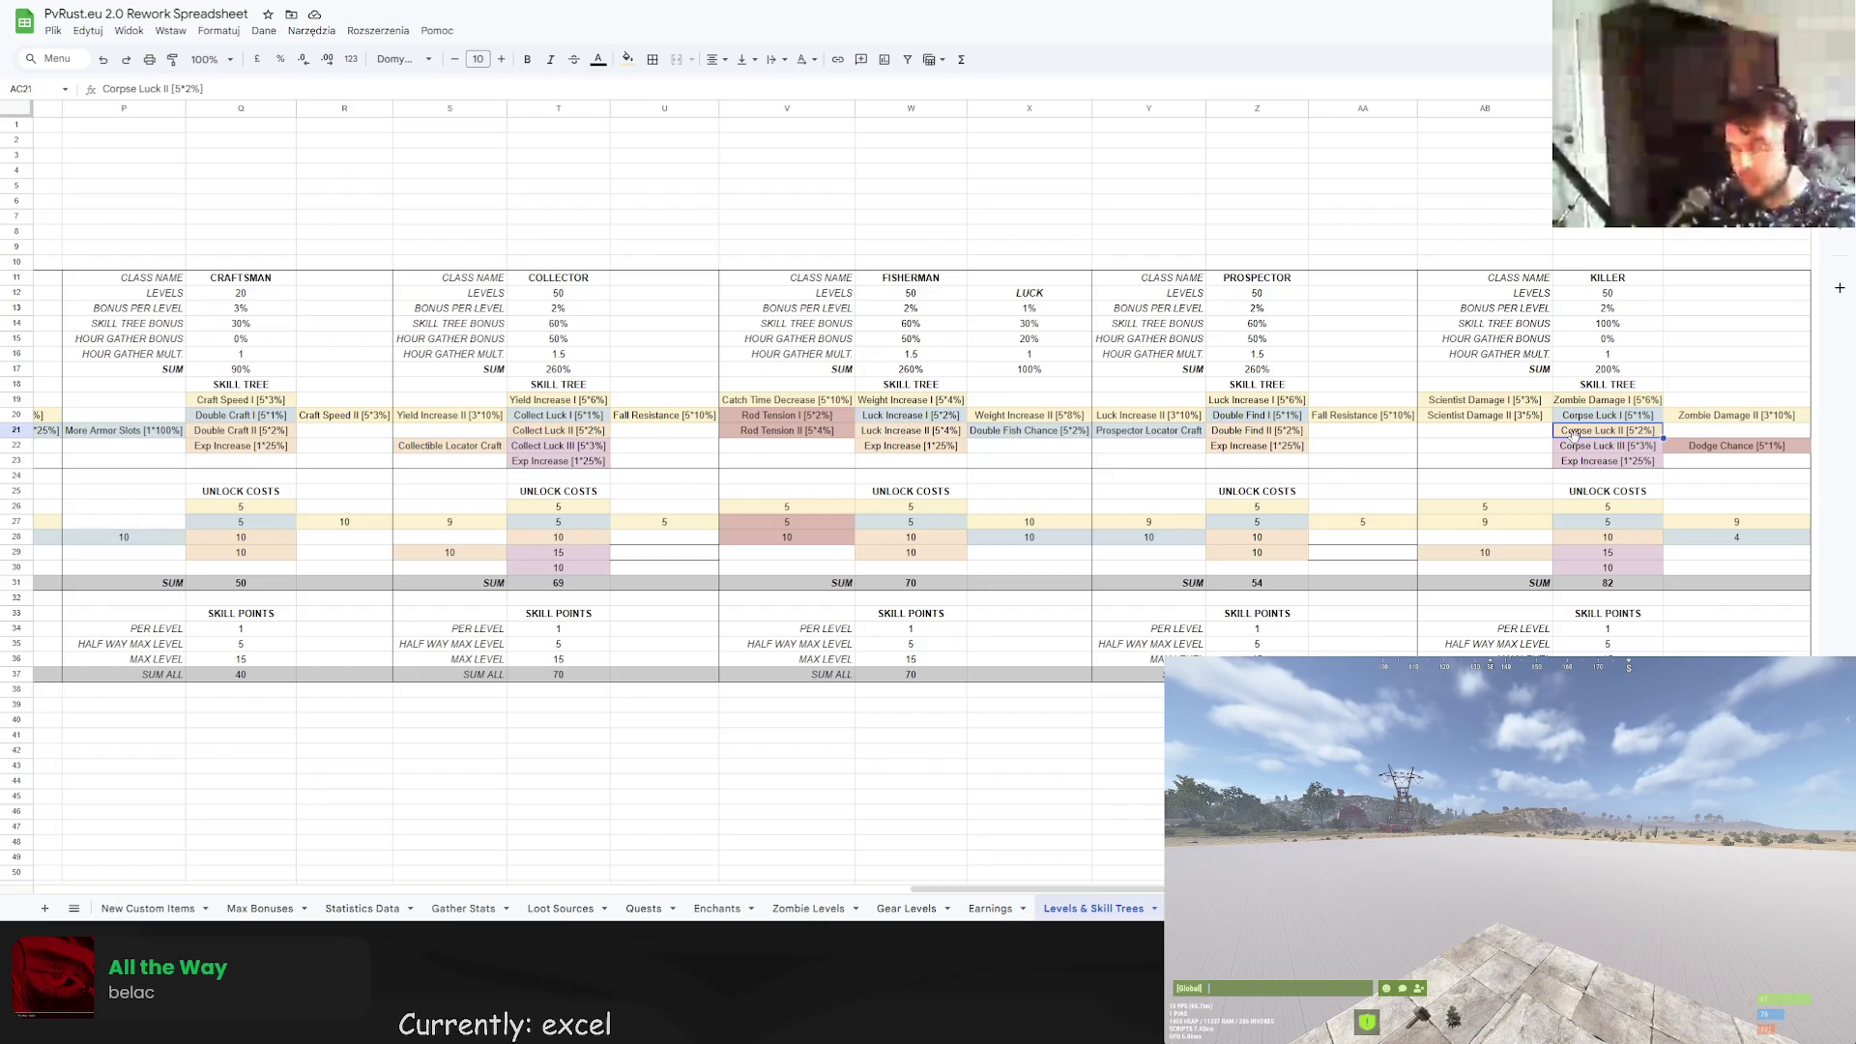
Tint the Dodge Chance cell light yellow, then change its fill to light peach.
left_click_drag(1736, 445, 1607, 446)
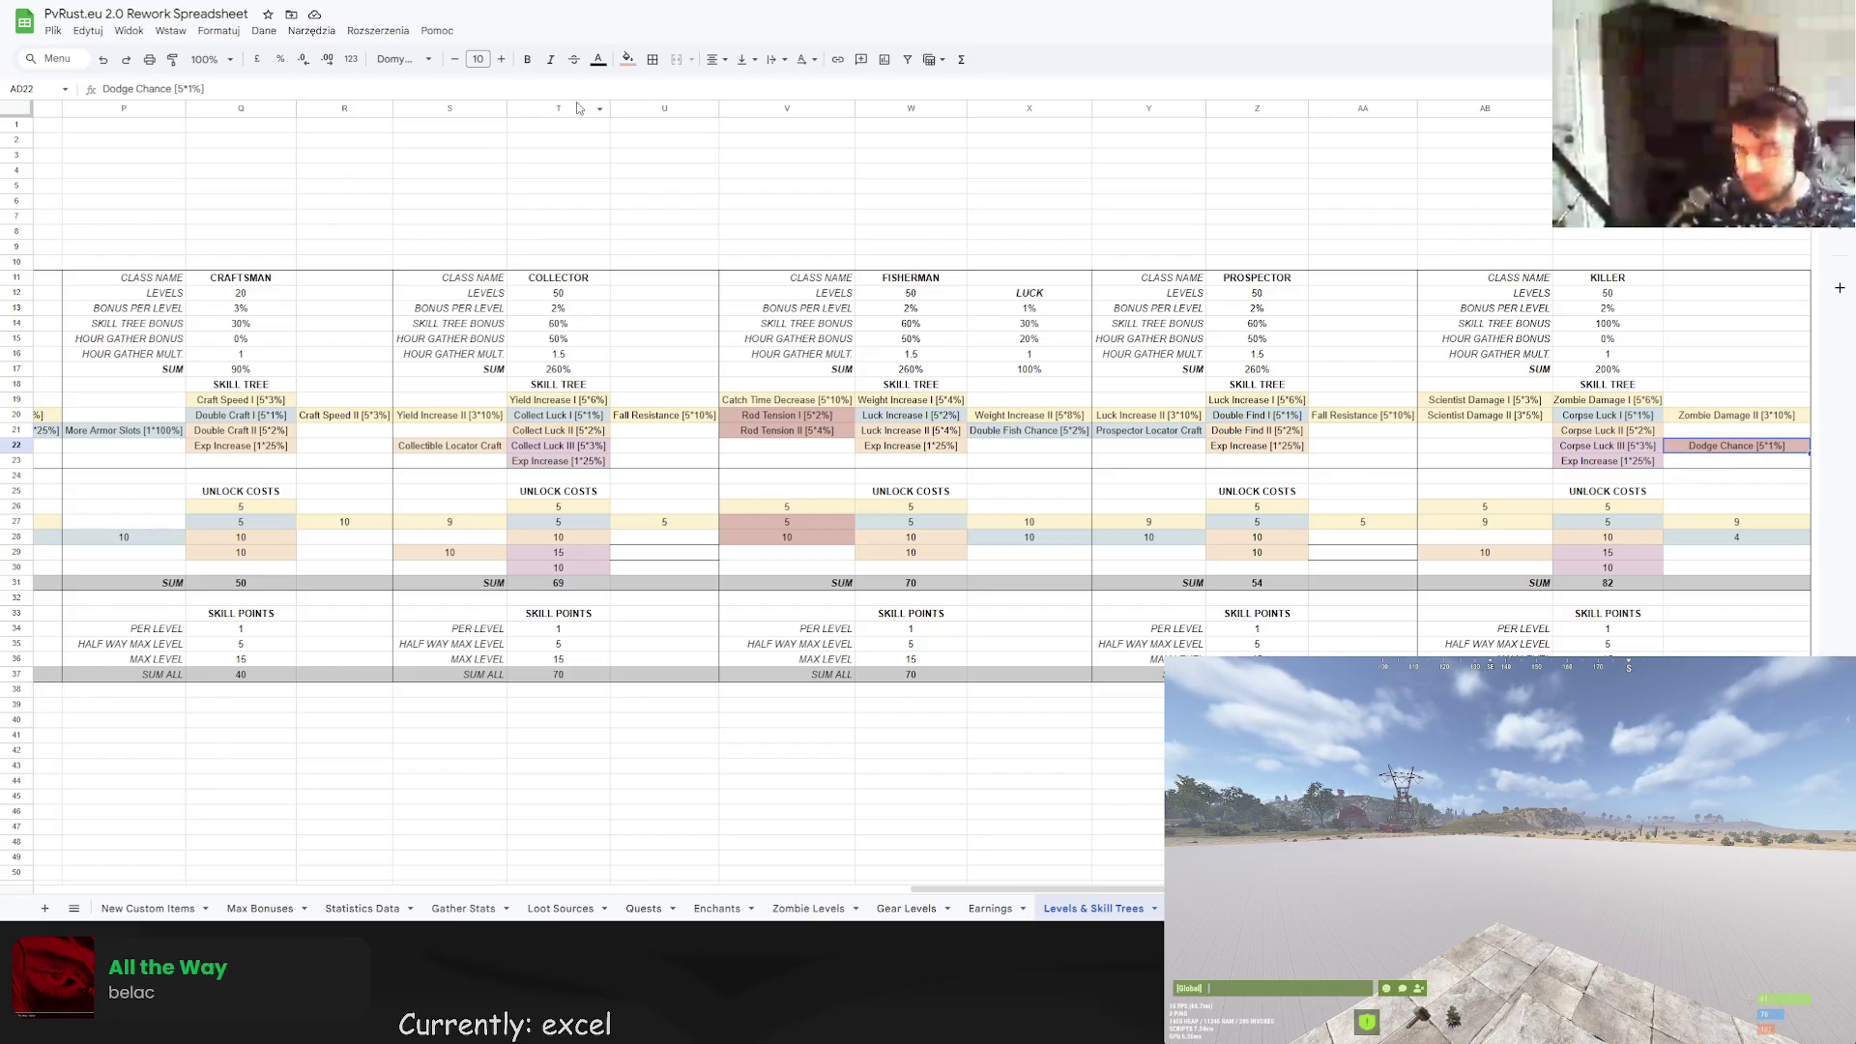
left_click(627, 59)
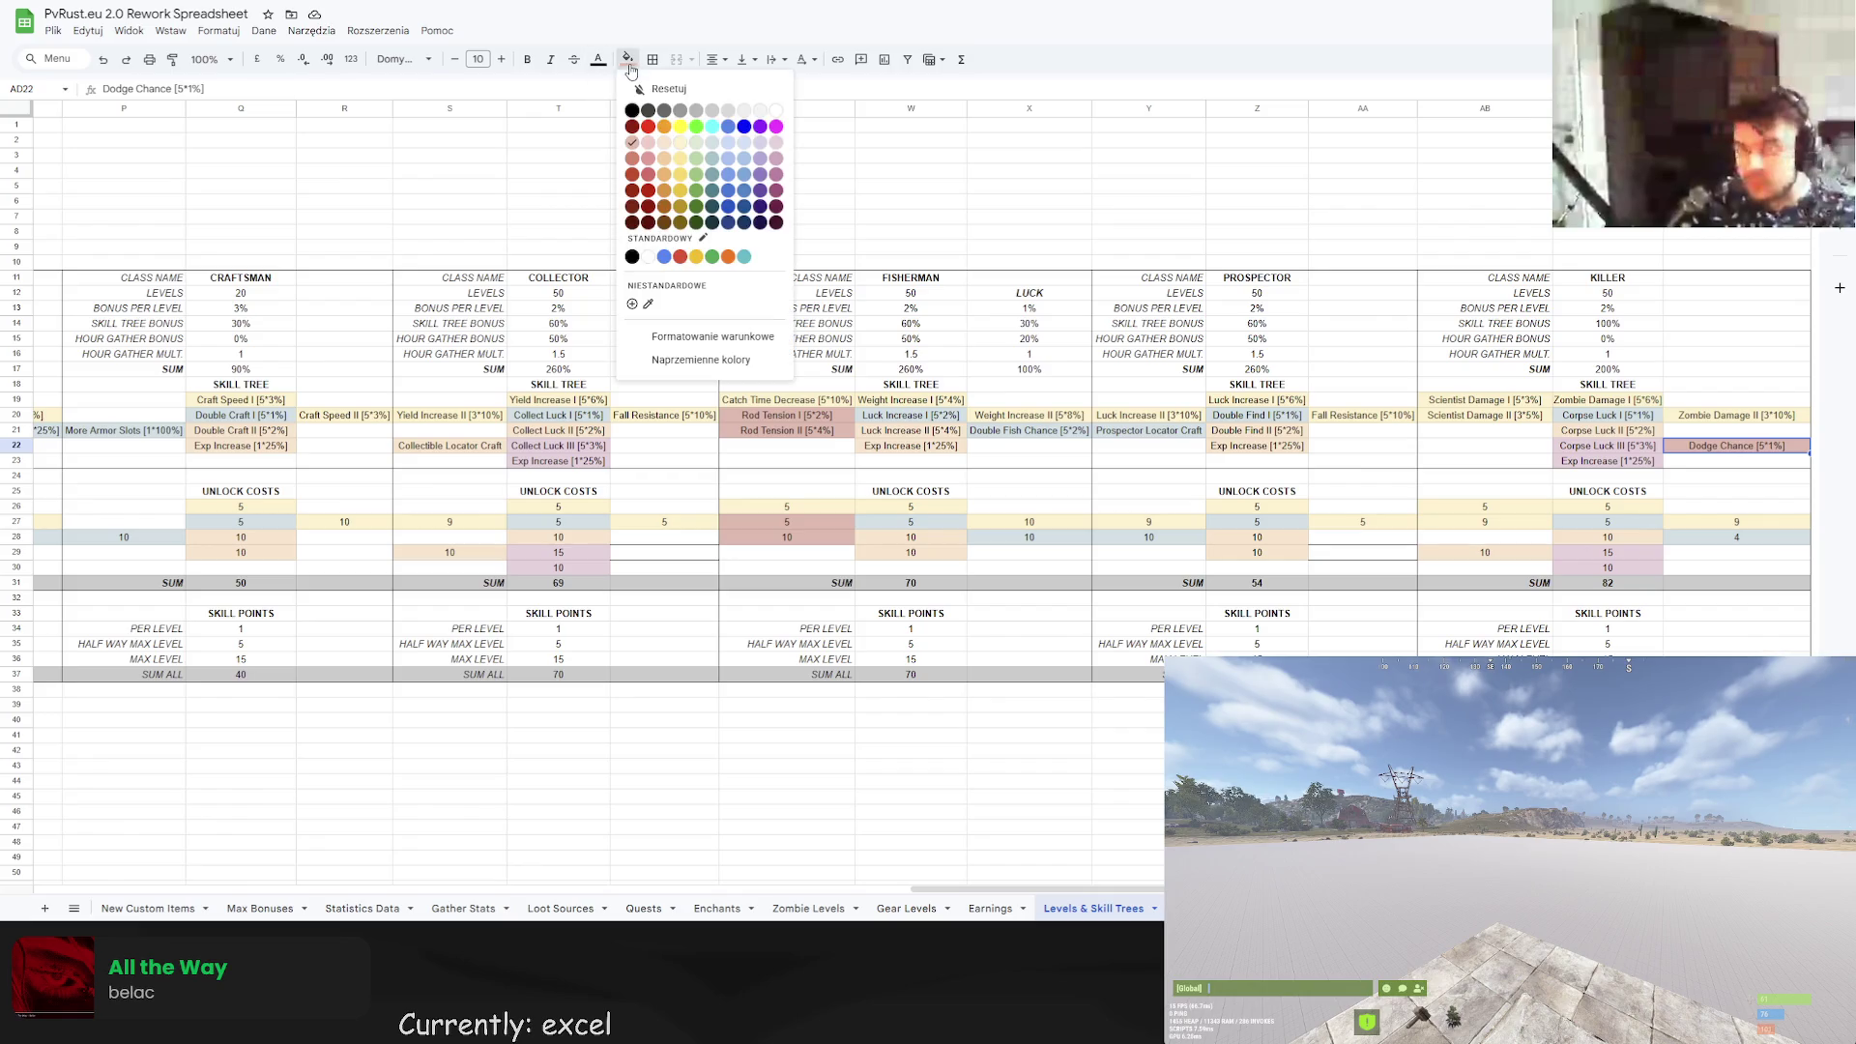
left_click(681, 144)
left_click(1528, 378)
left_click(1701, 432)
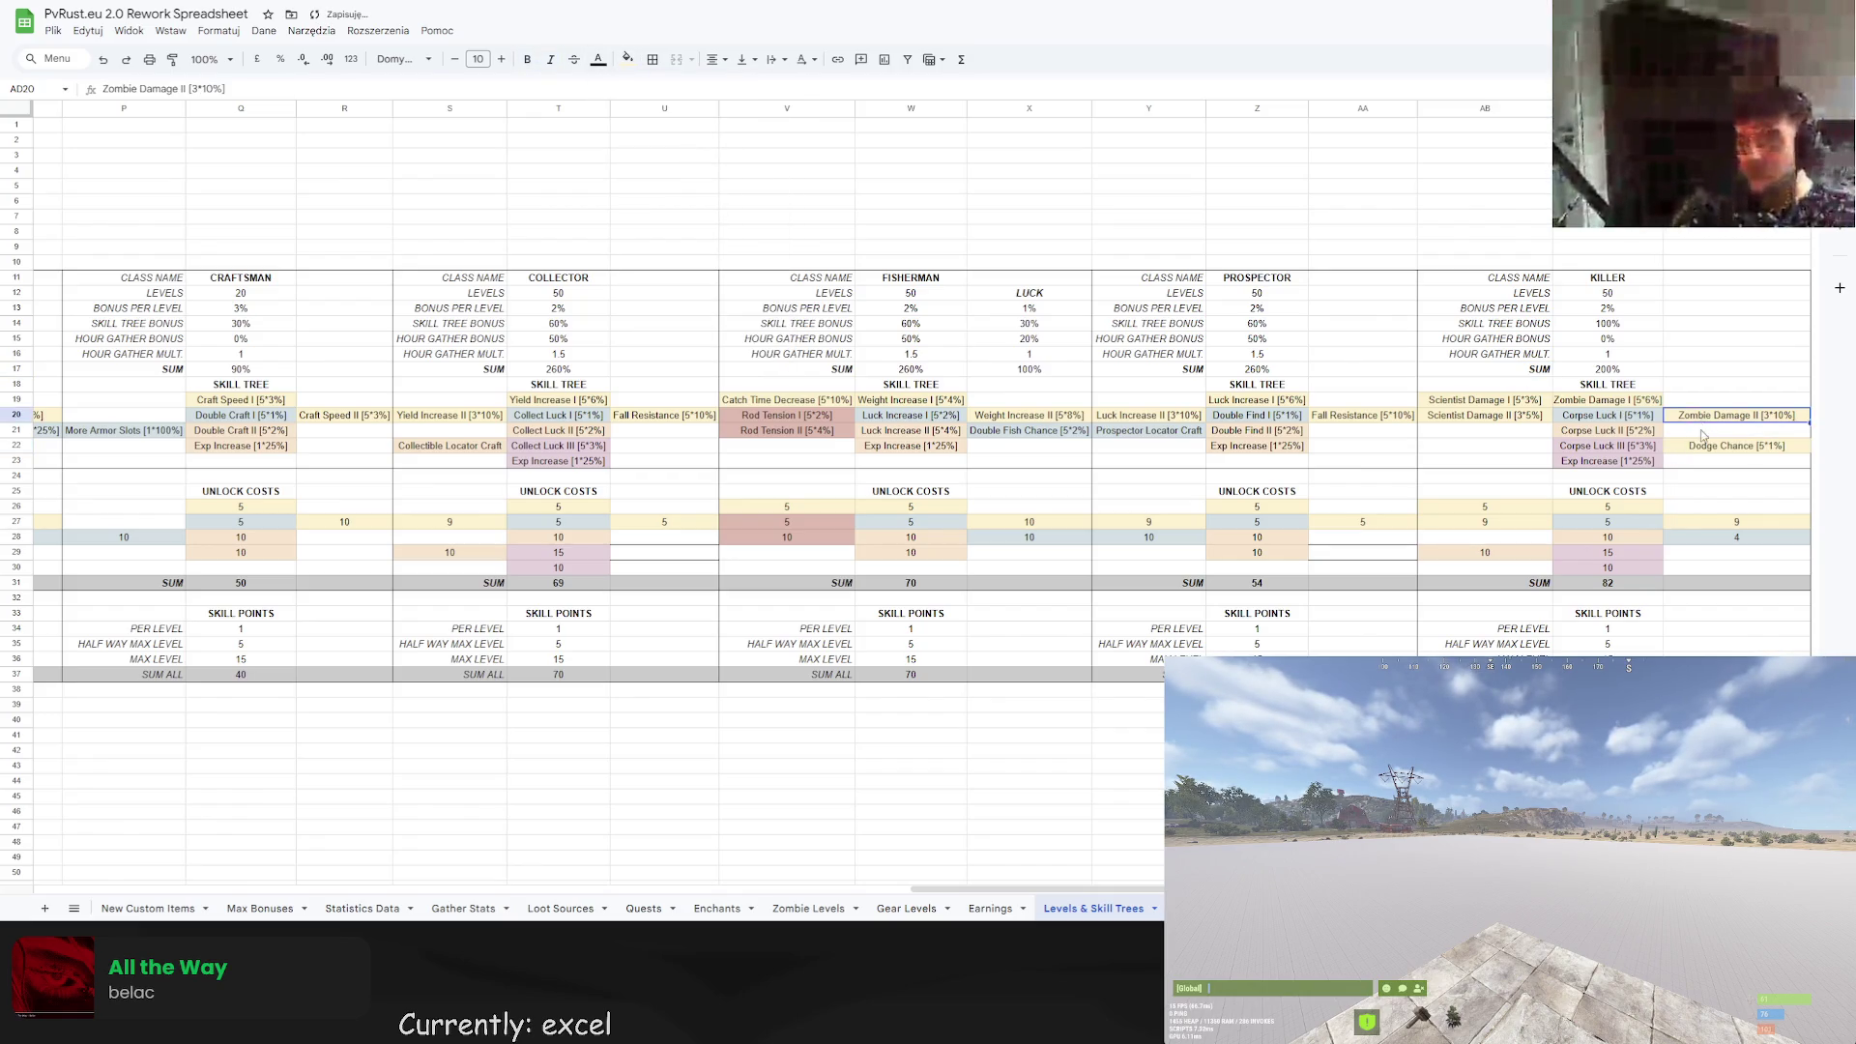
left_click(1704, 387)
left_click(1703, 446)
left_click(627, 59)
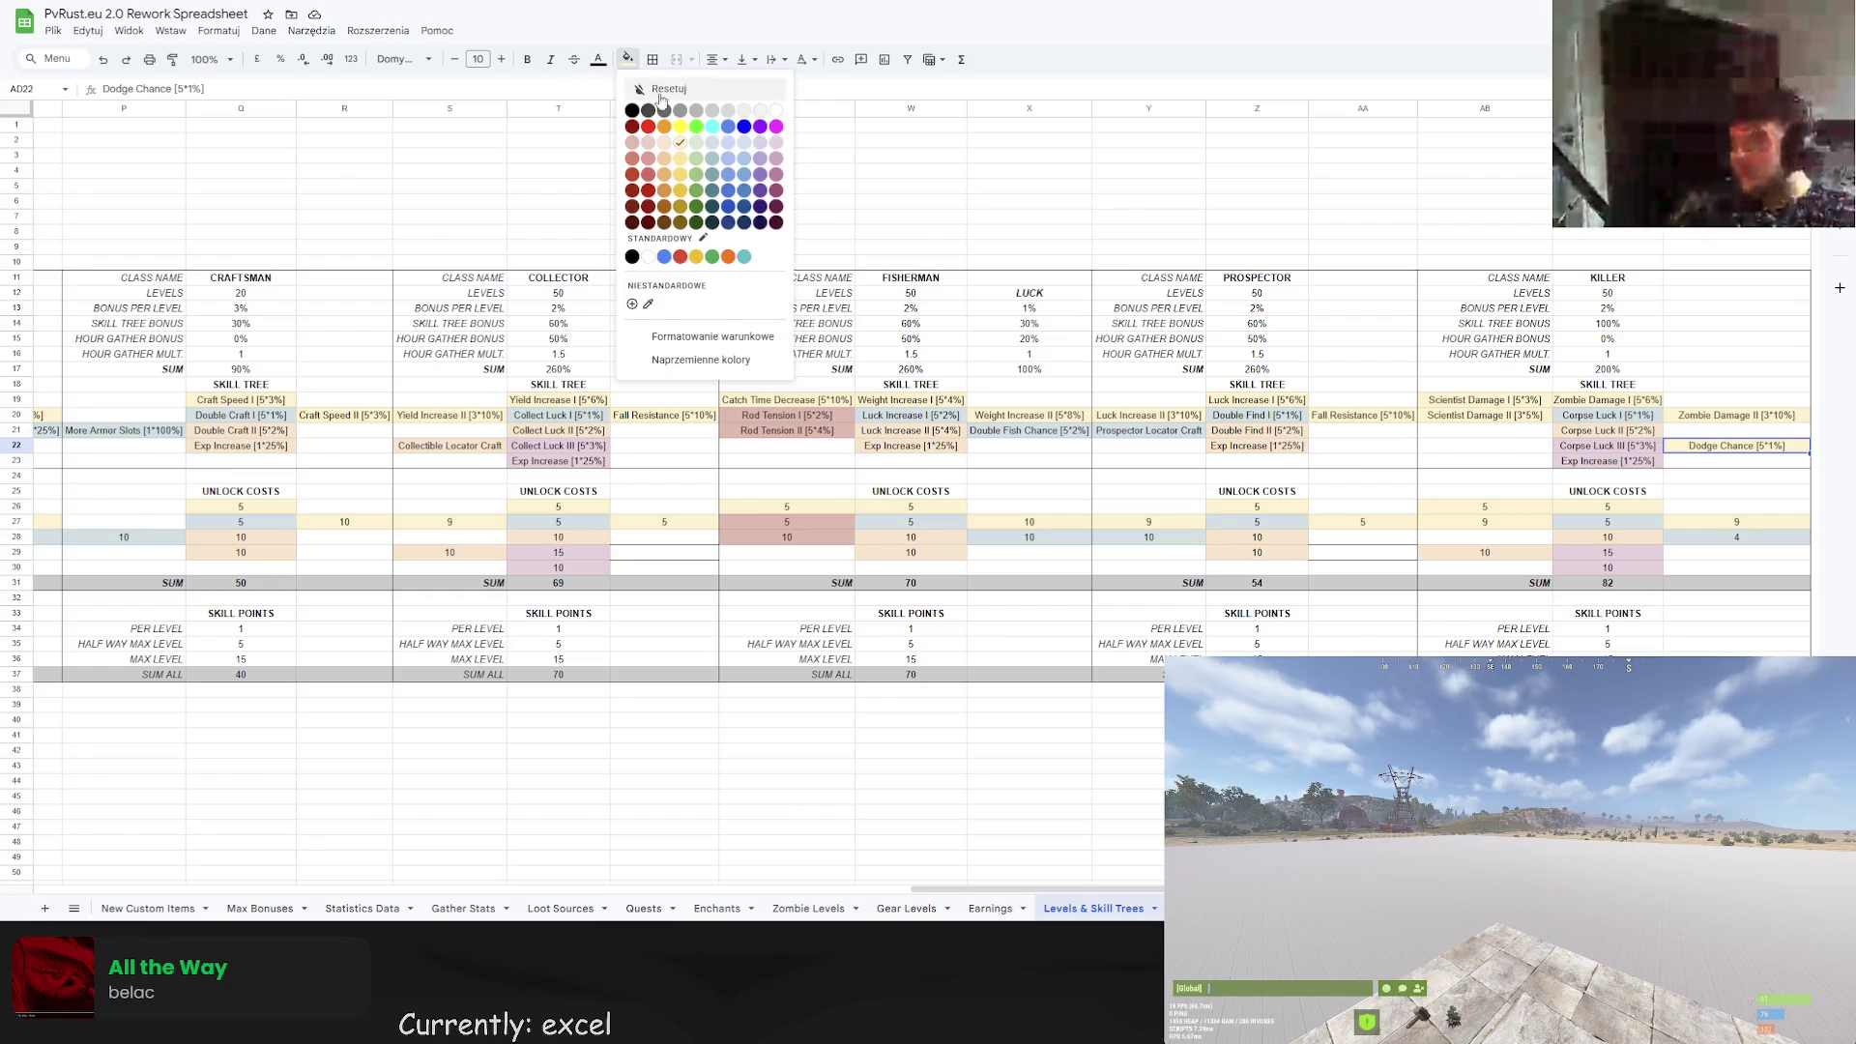
left_click(666, 148)
left_click(1738, 372)
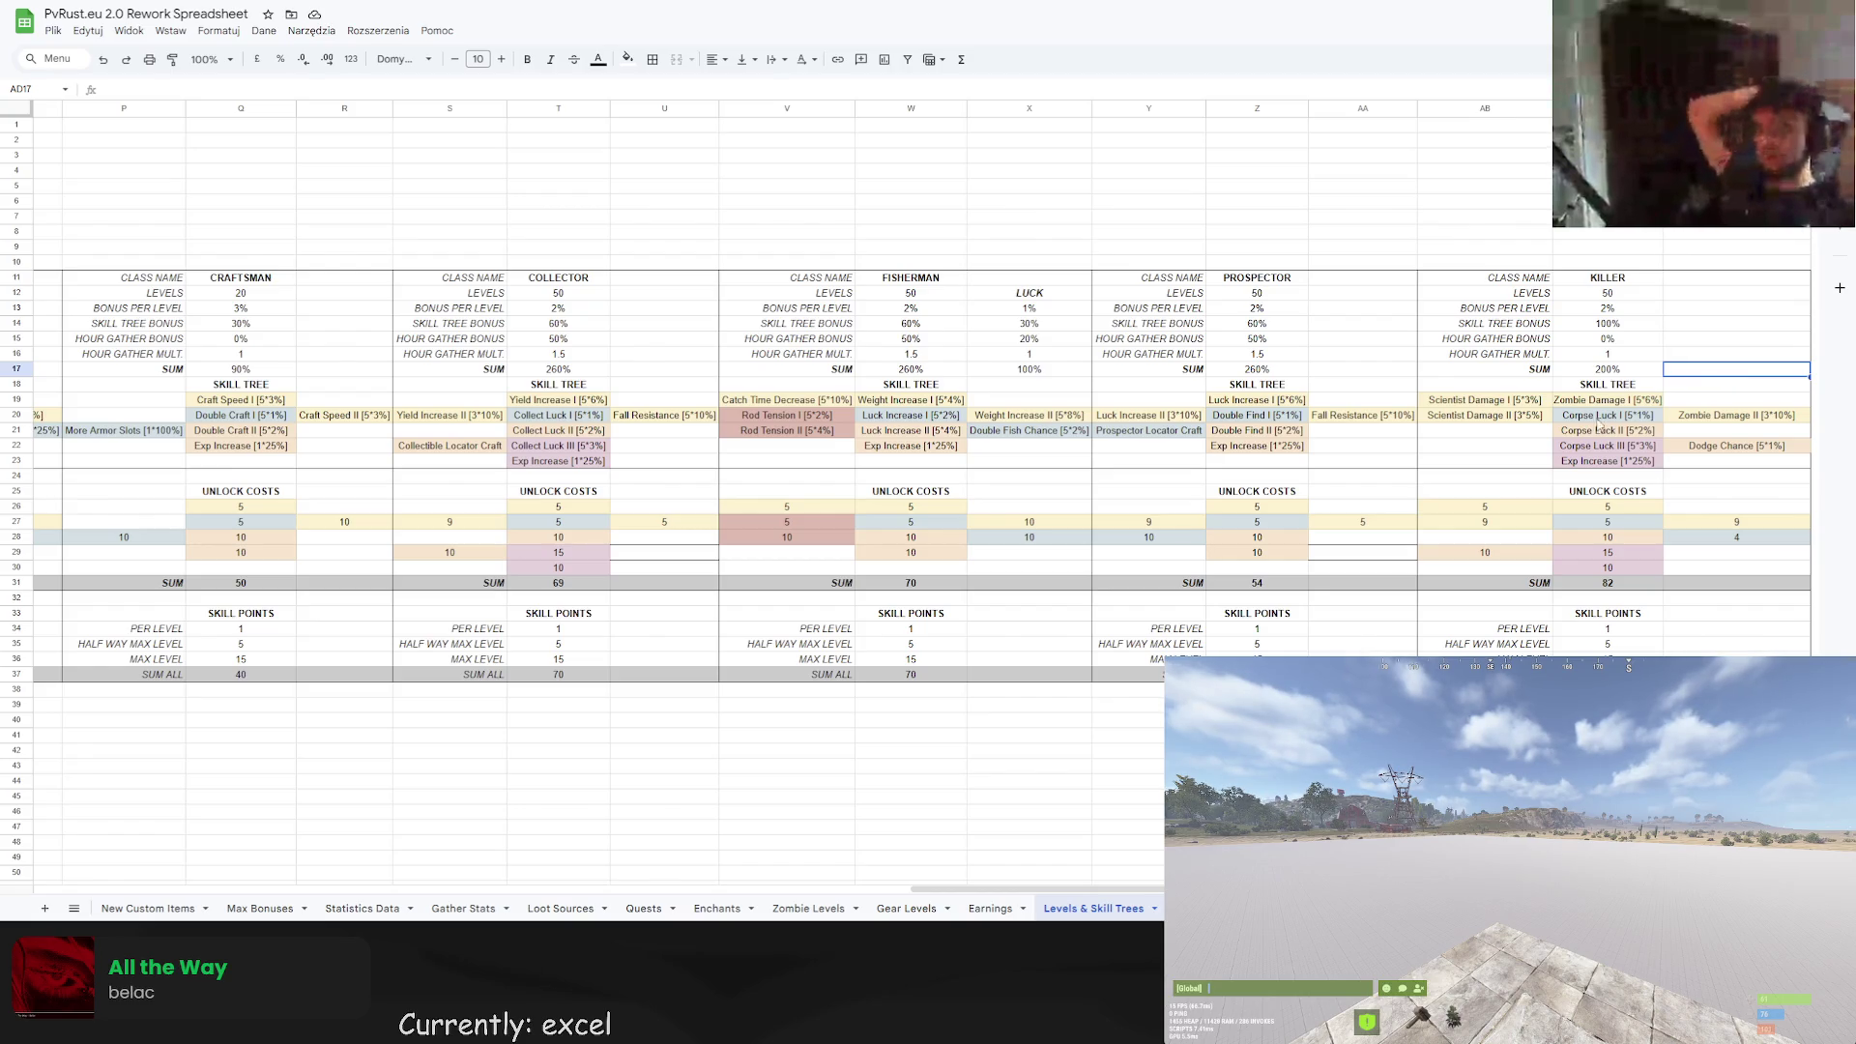
Copy the Killer skill tree block AB19:AD22 into the unlock-cost grid at AB26.
mouse_move(1488, 399)
left_mouse_down()
mouse_move(1740, 444)
mouse_move(1739, 462)
left_mouse_up()
key("ctrl+c")
left_click(1563, 411)
left_click_drag(1489, 399, 1740, 445)
key("ctrl+c")
left_click(1524, 508)
key("ctrl+v")
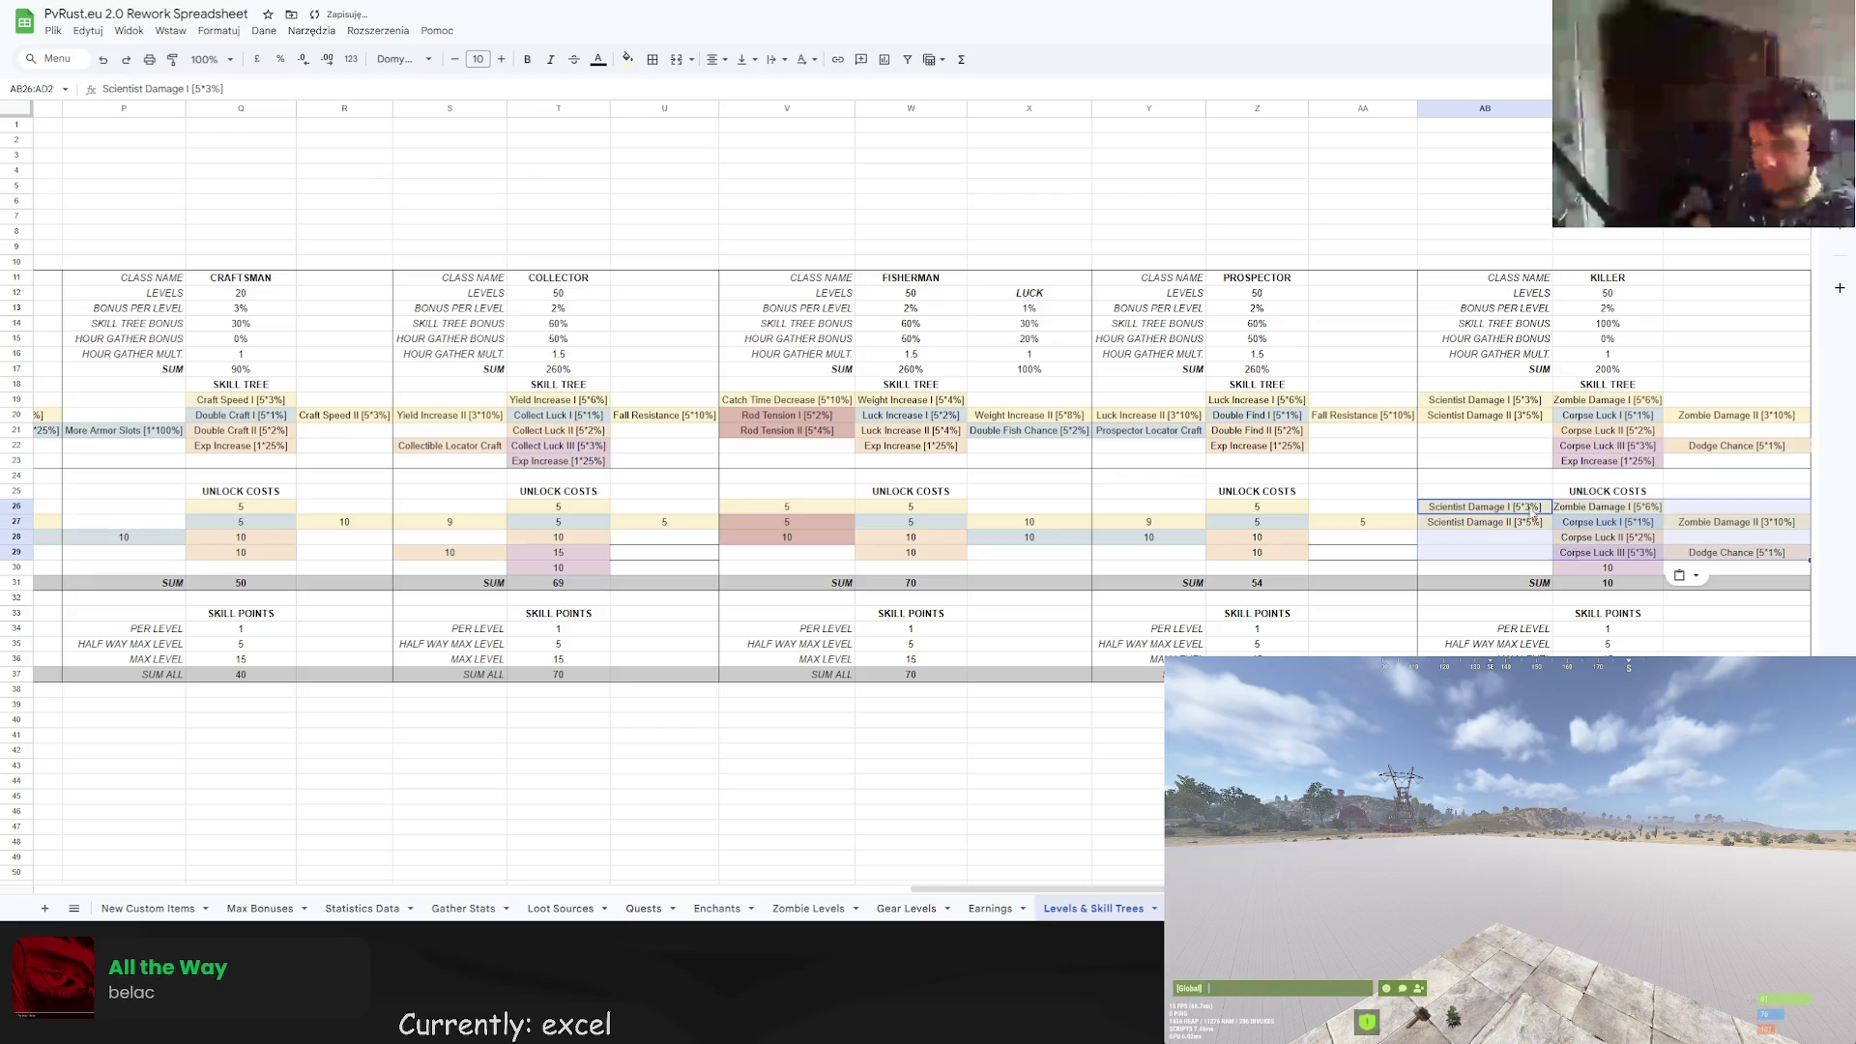
Enter a cost of 5 for Scientist Damage I, Zombie Damage I and Corpse Luck I.
left_click(1543, 507)
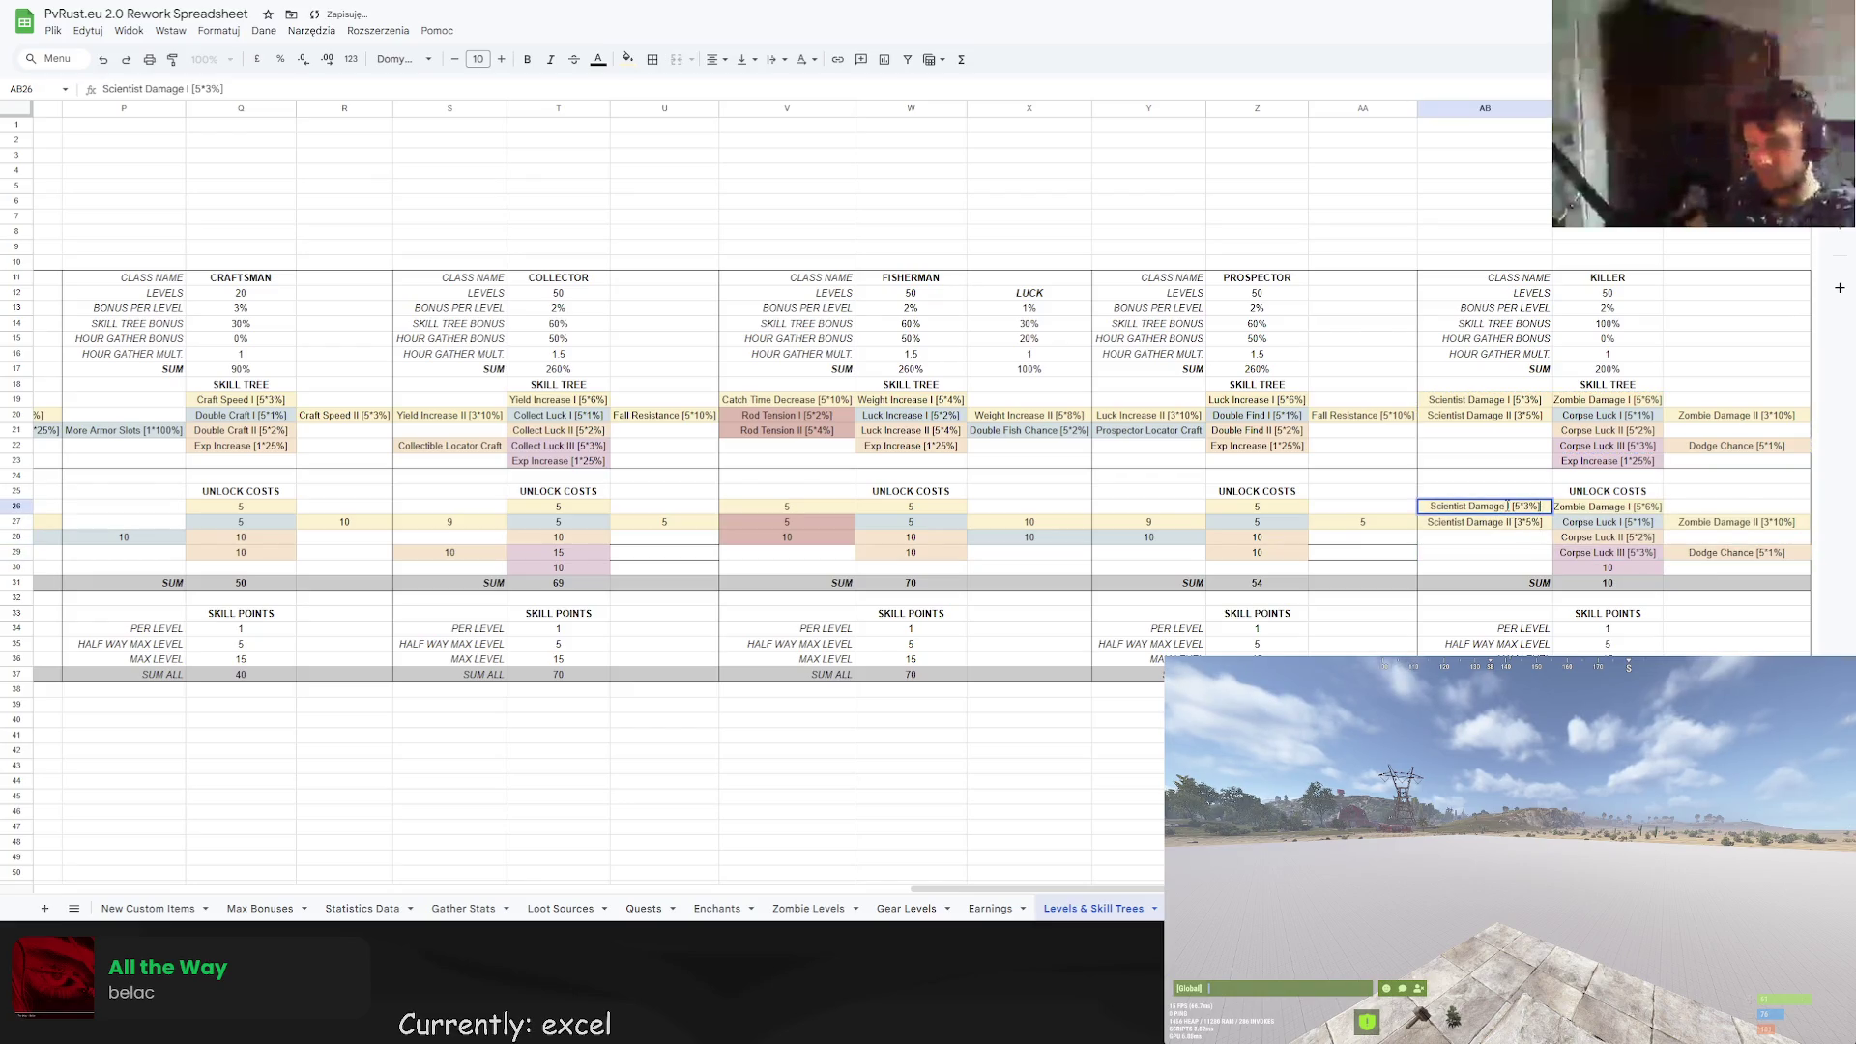
type("=1*5")
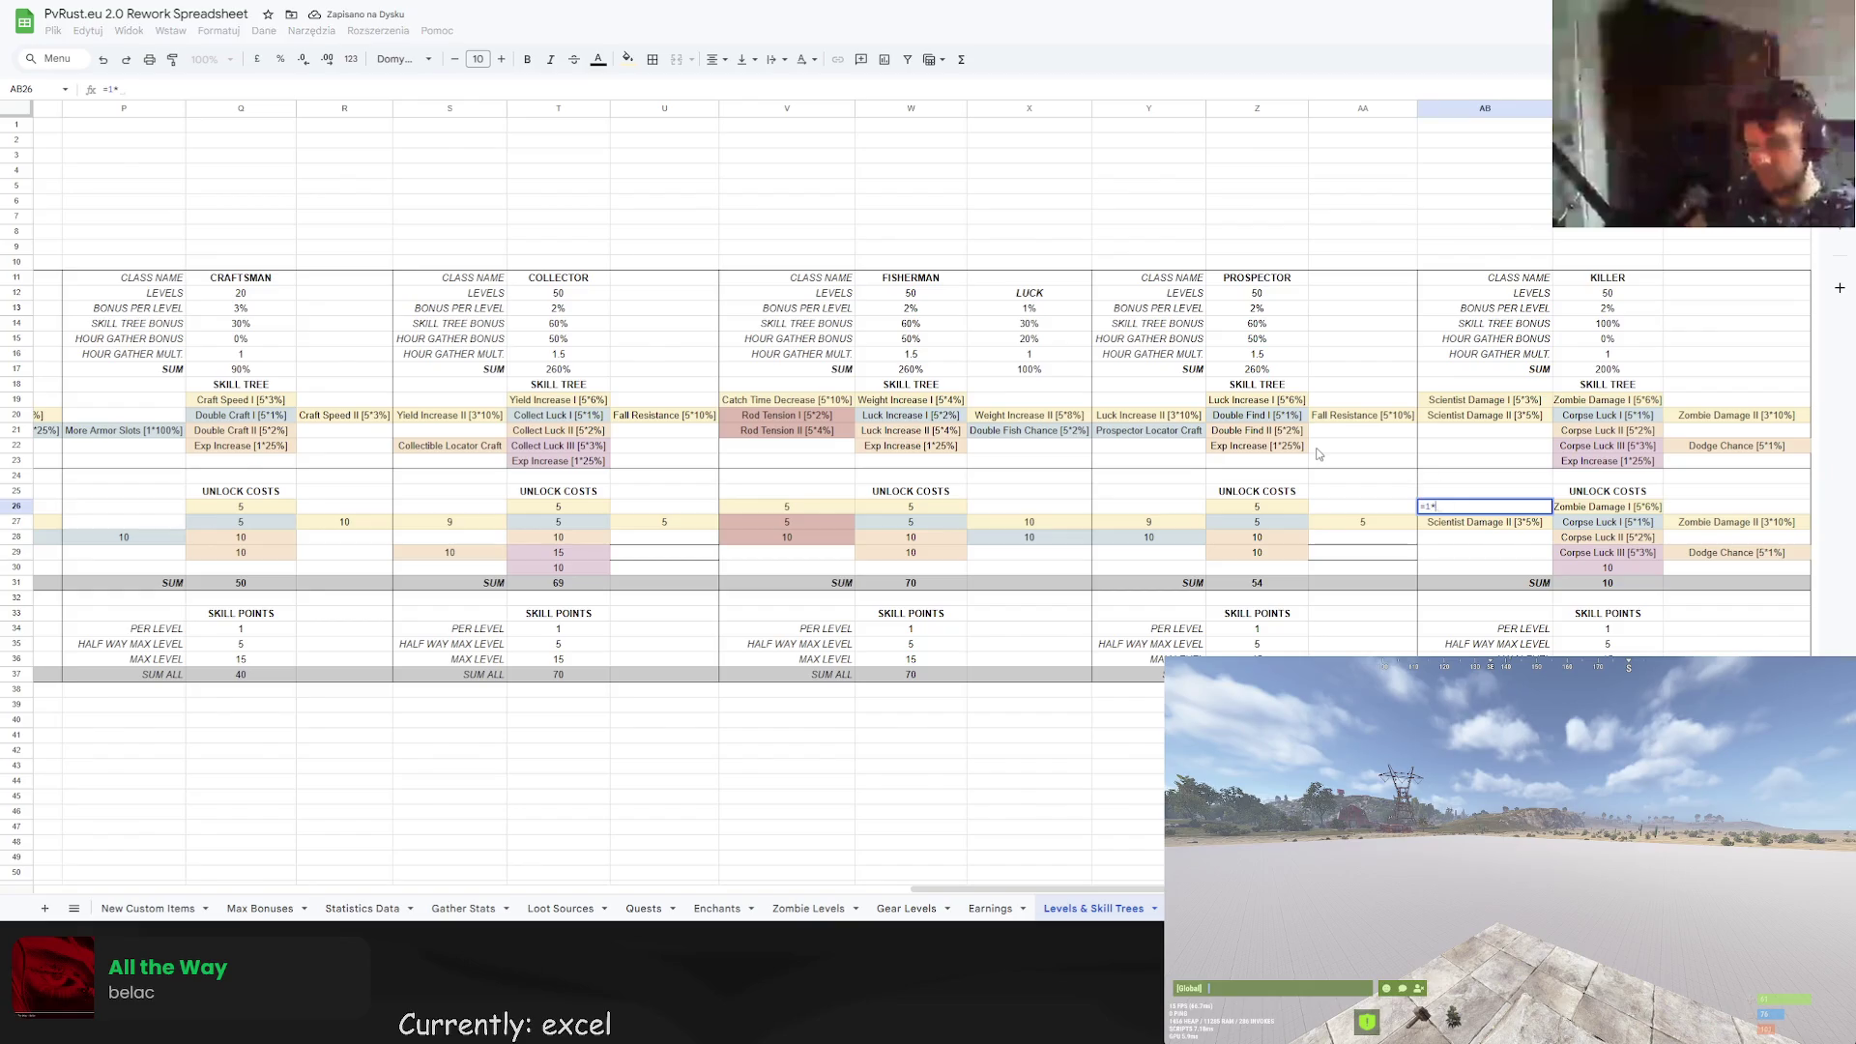
key("Return")
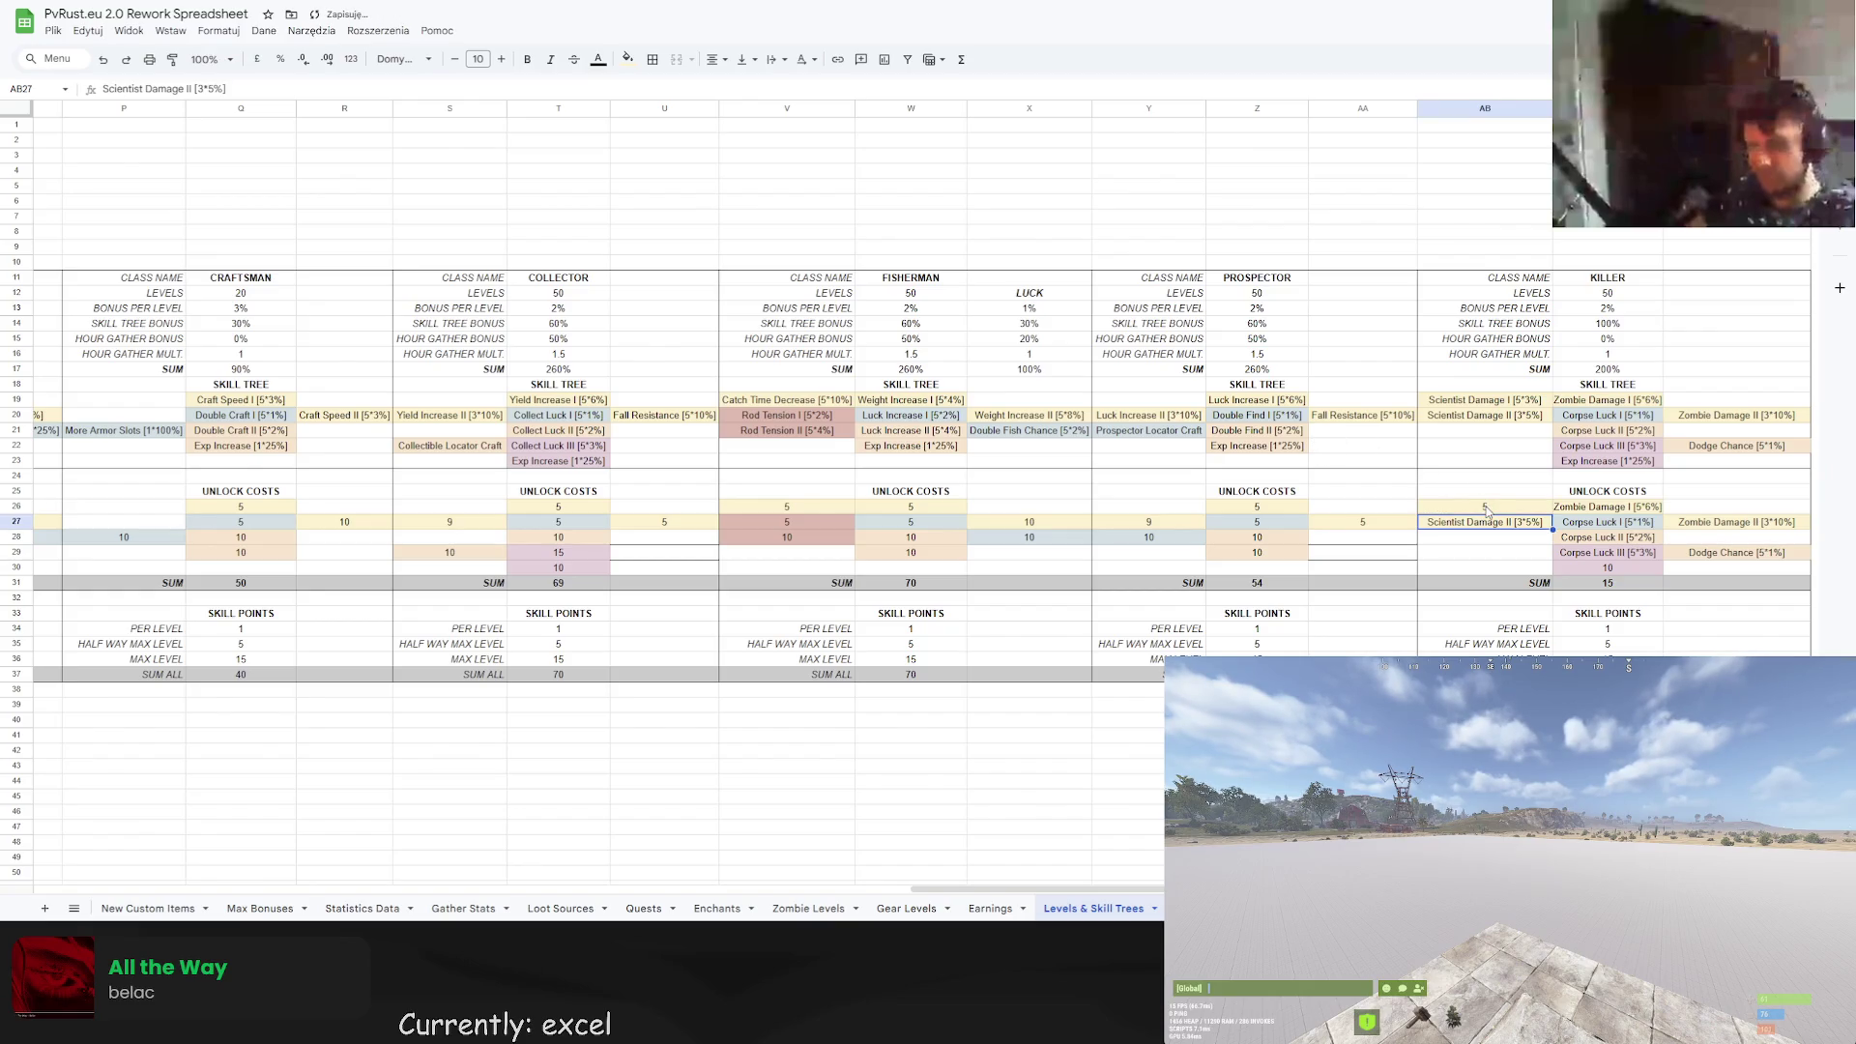
left_click(1546, 509)
left_click_drag(1552, 513, 1607, 513)
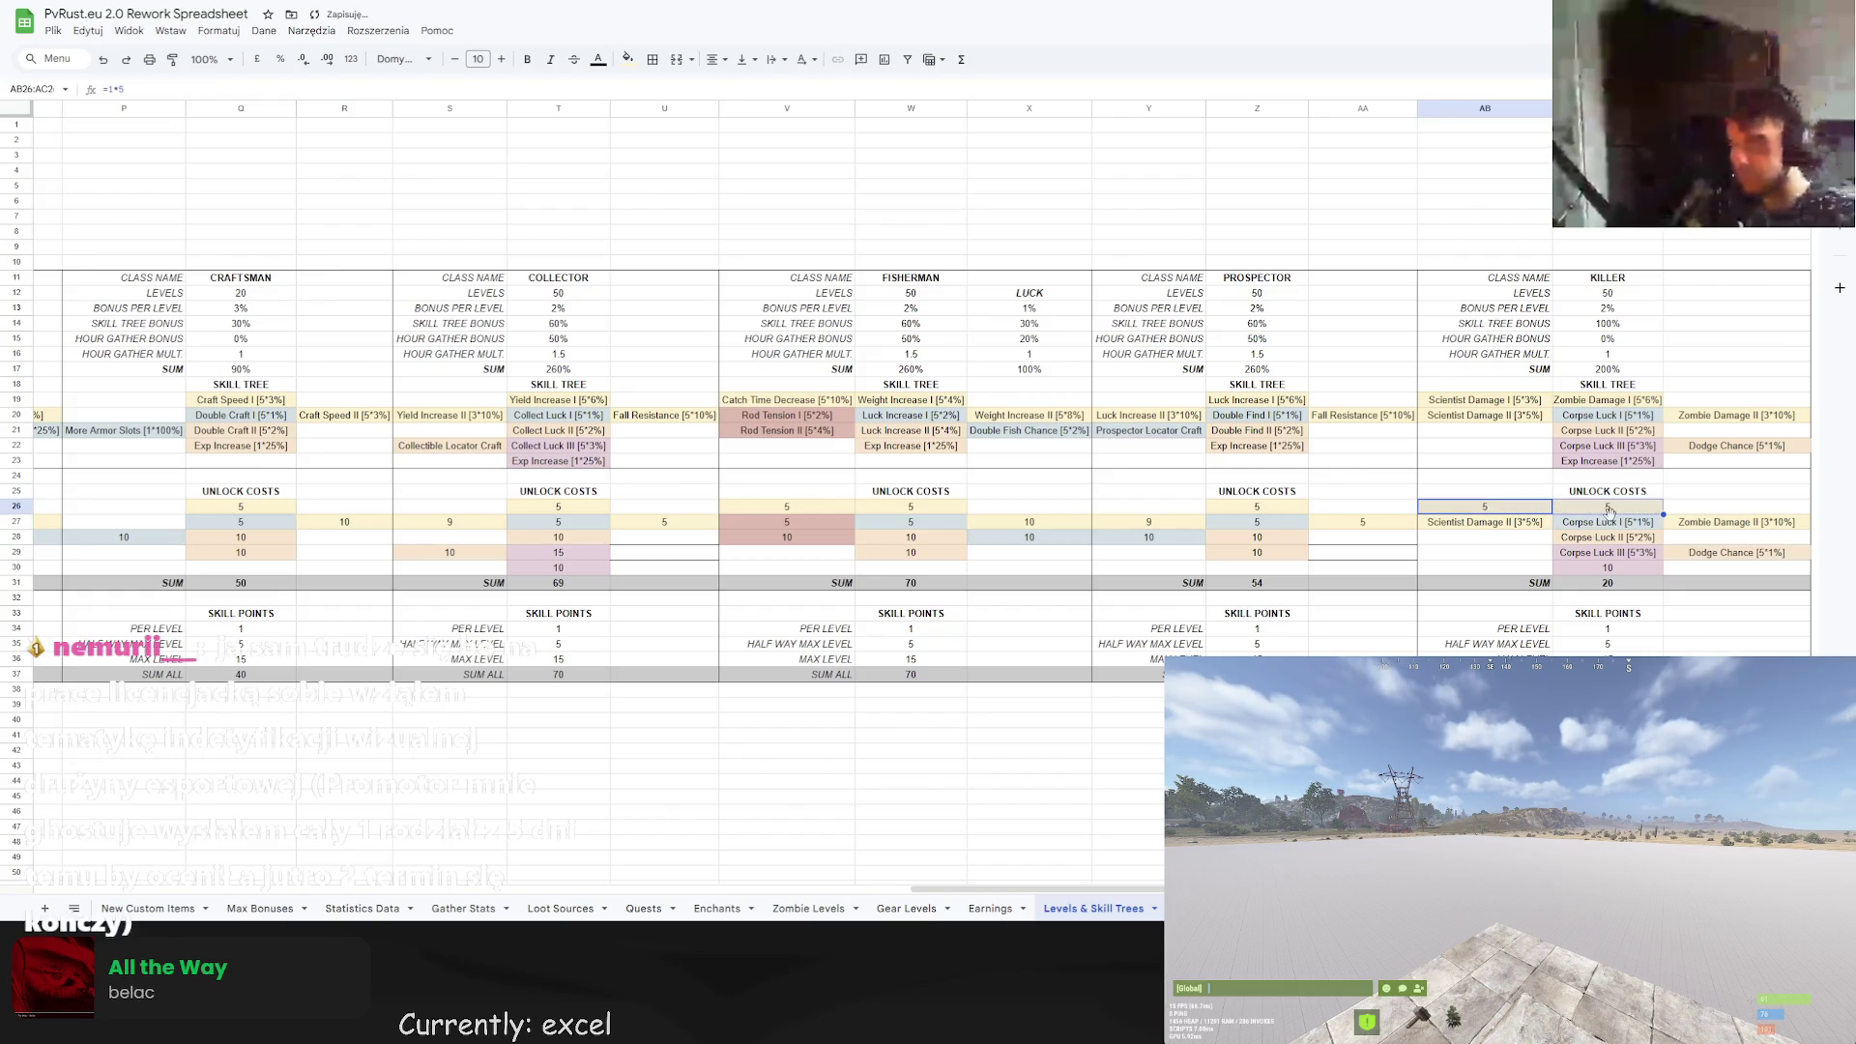
left_click(1607, 512)
key("ctrl+c")
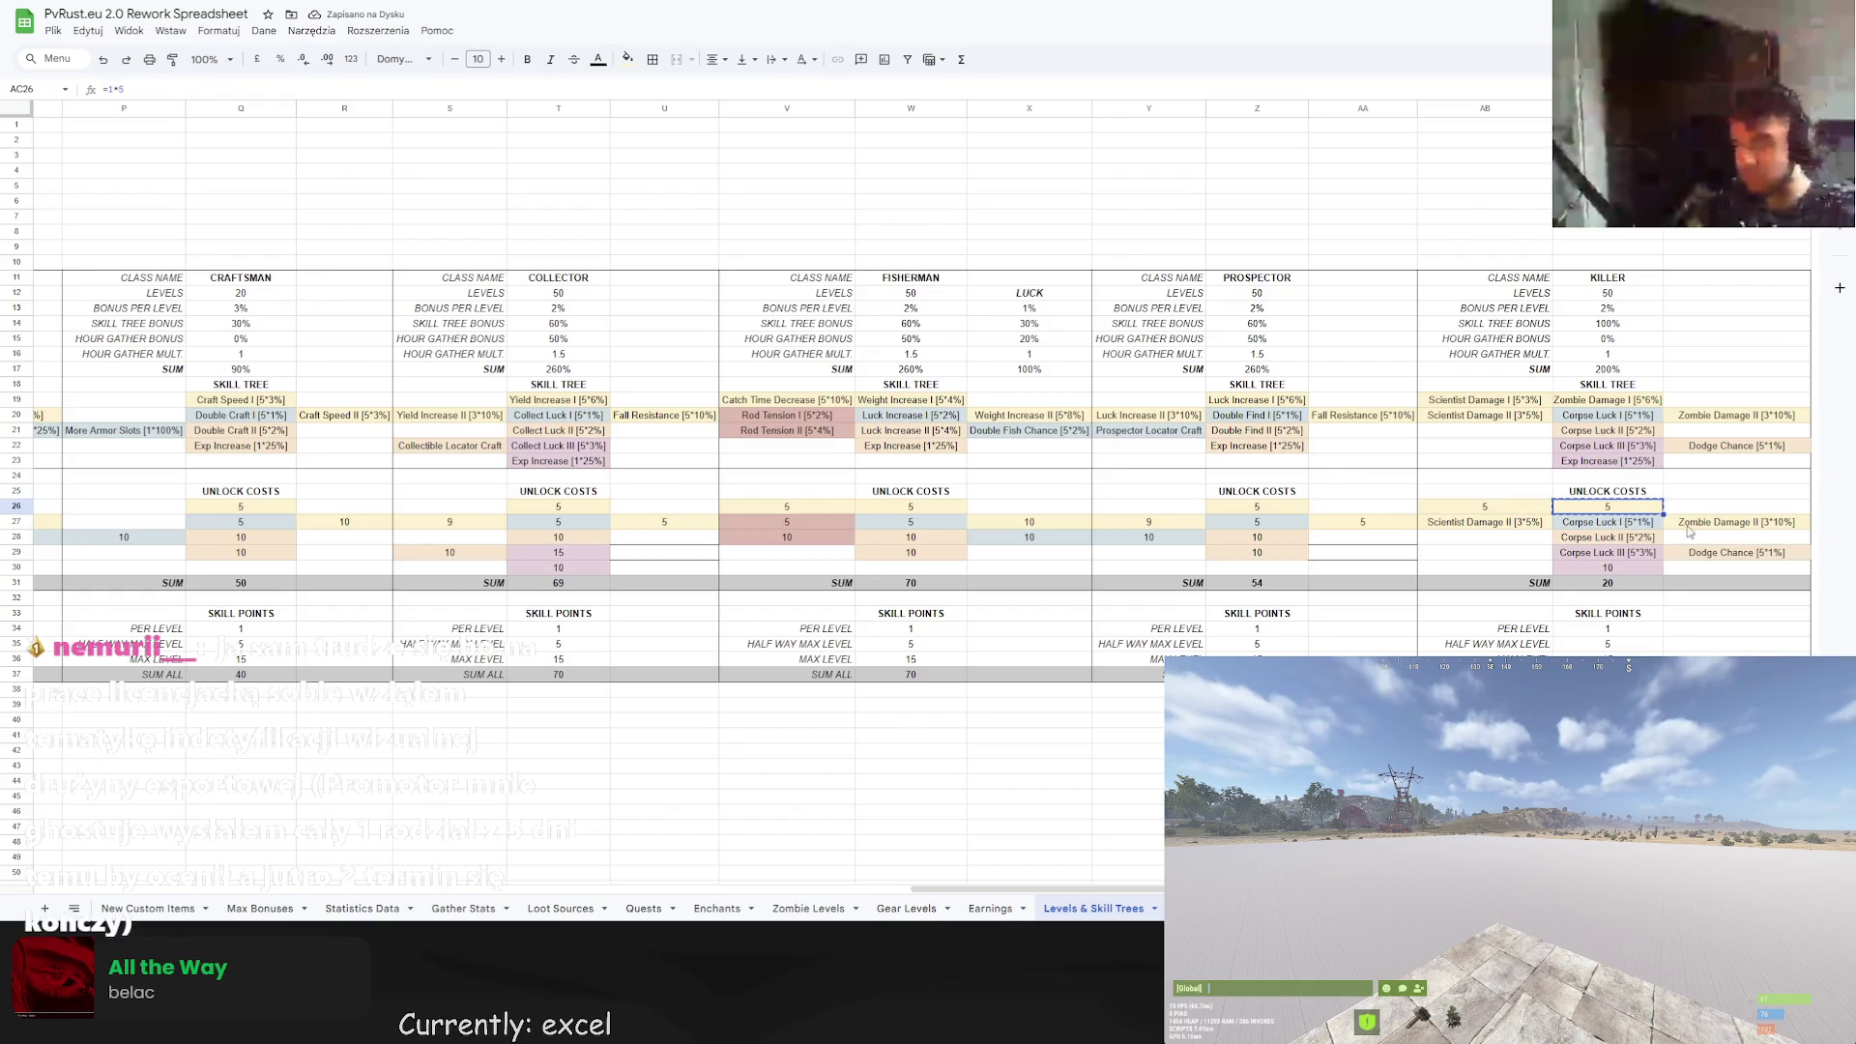
left_click(1631, 524)
key("ctrl+v")
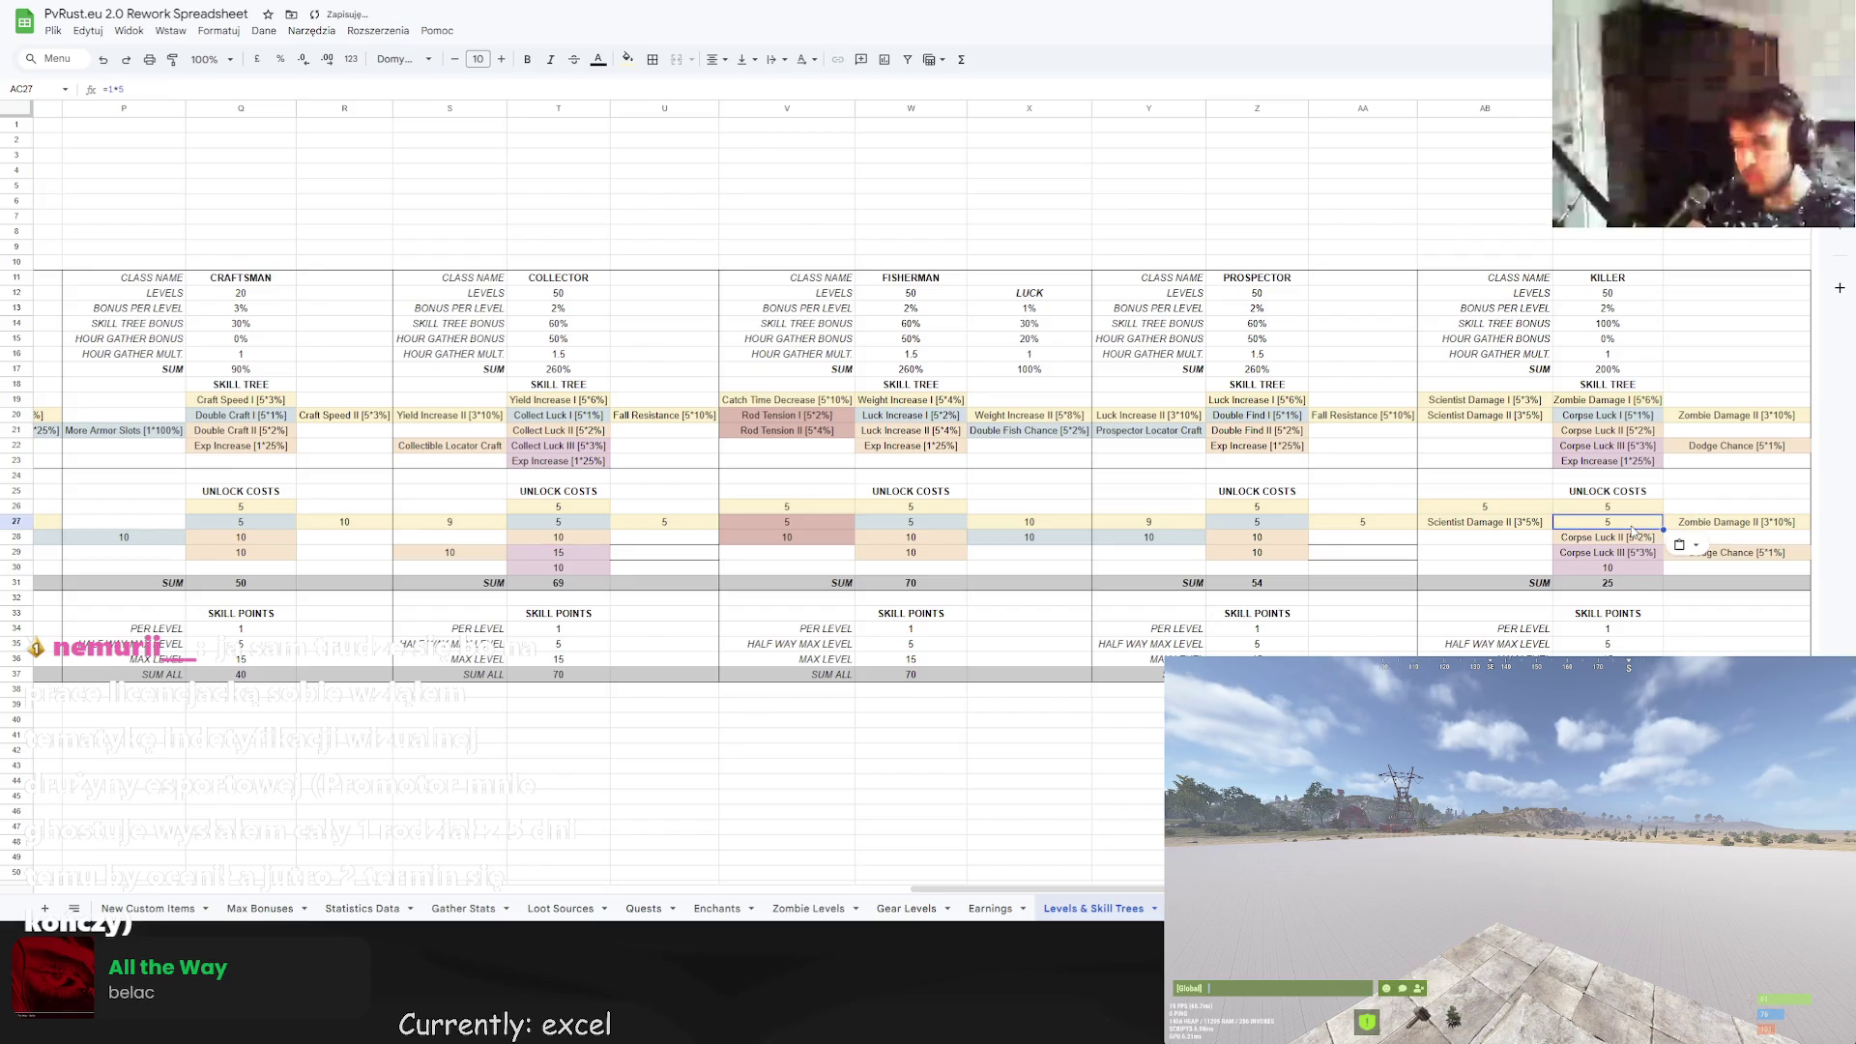
key("ctrl+z")
key("ctrl+v")
key("Down")
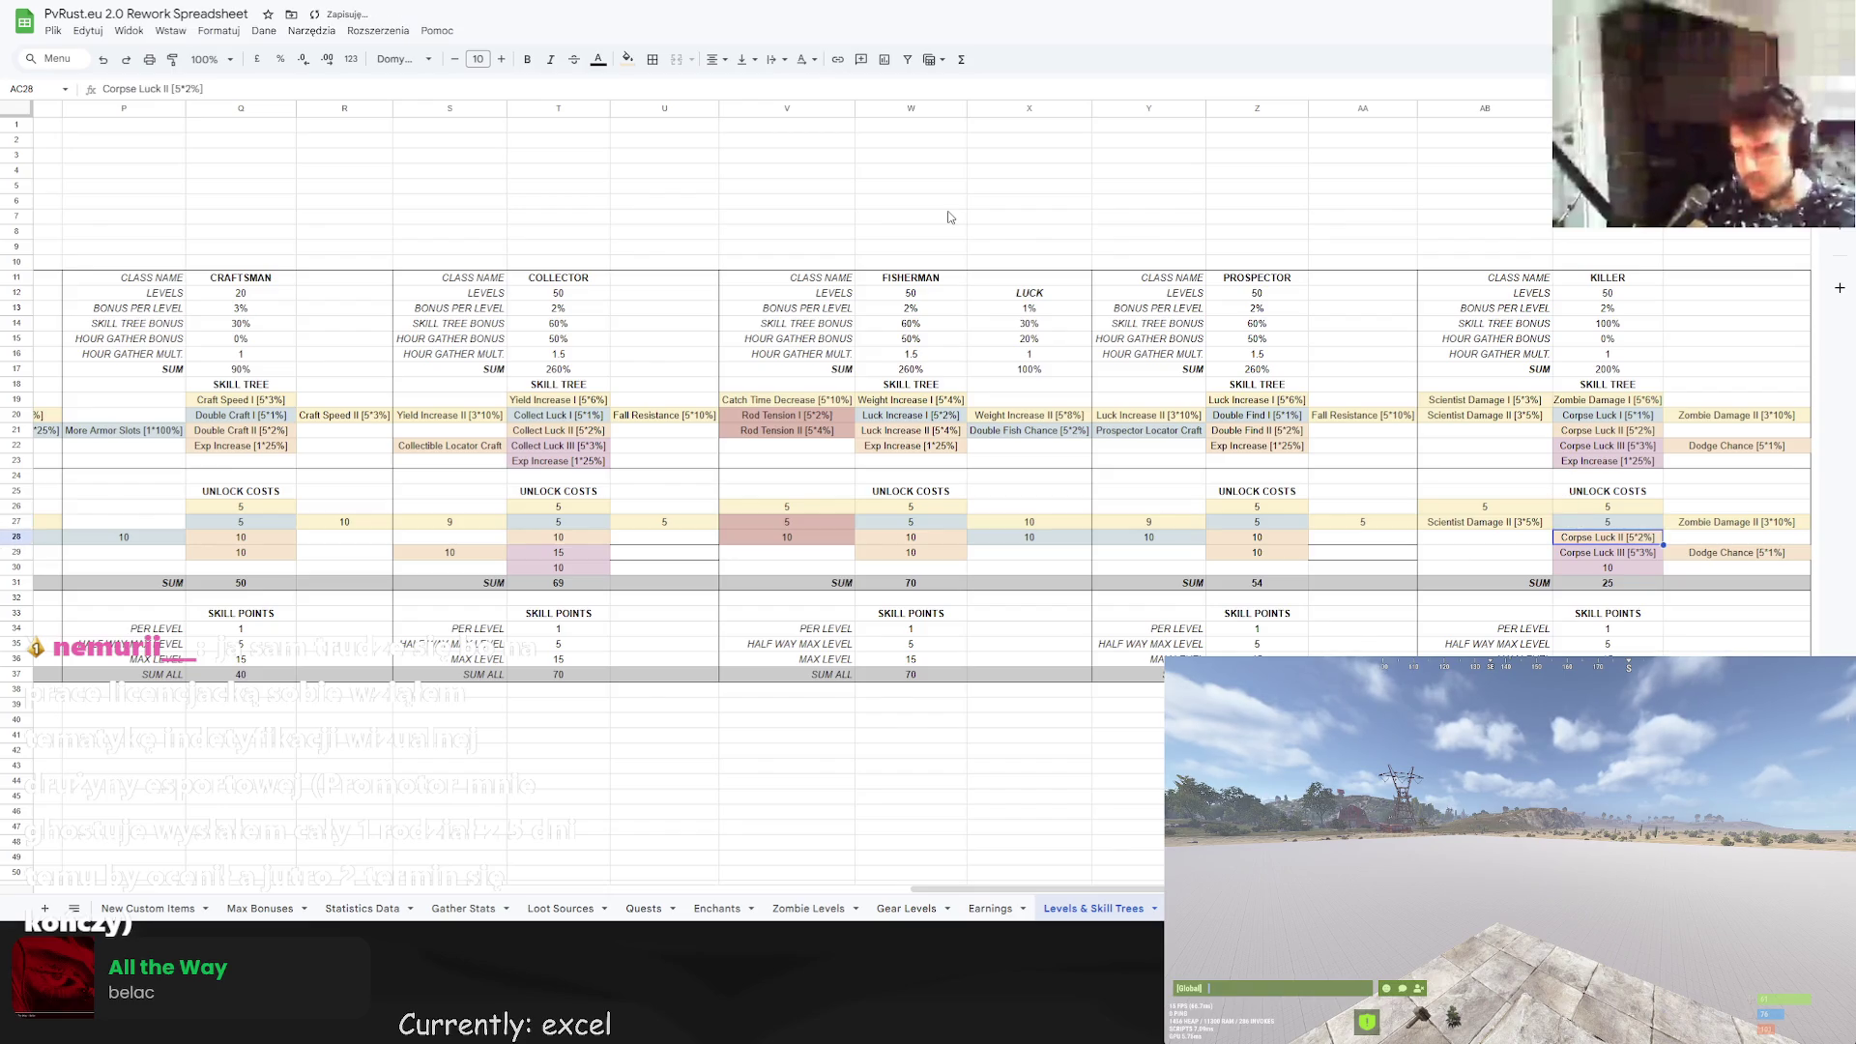
Set costs of 9 for both Damage II skills, 10 for Corpse Luck II, 15 for Corpse Luck III.
left_click(1482, 520)
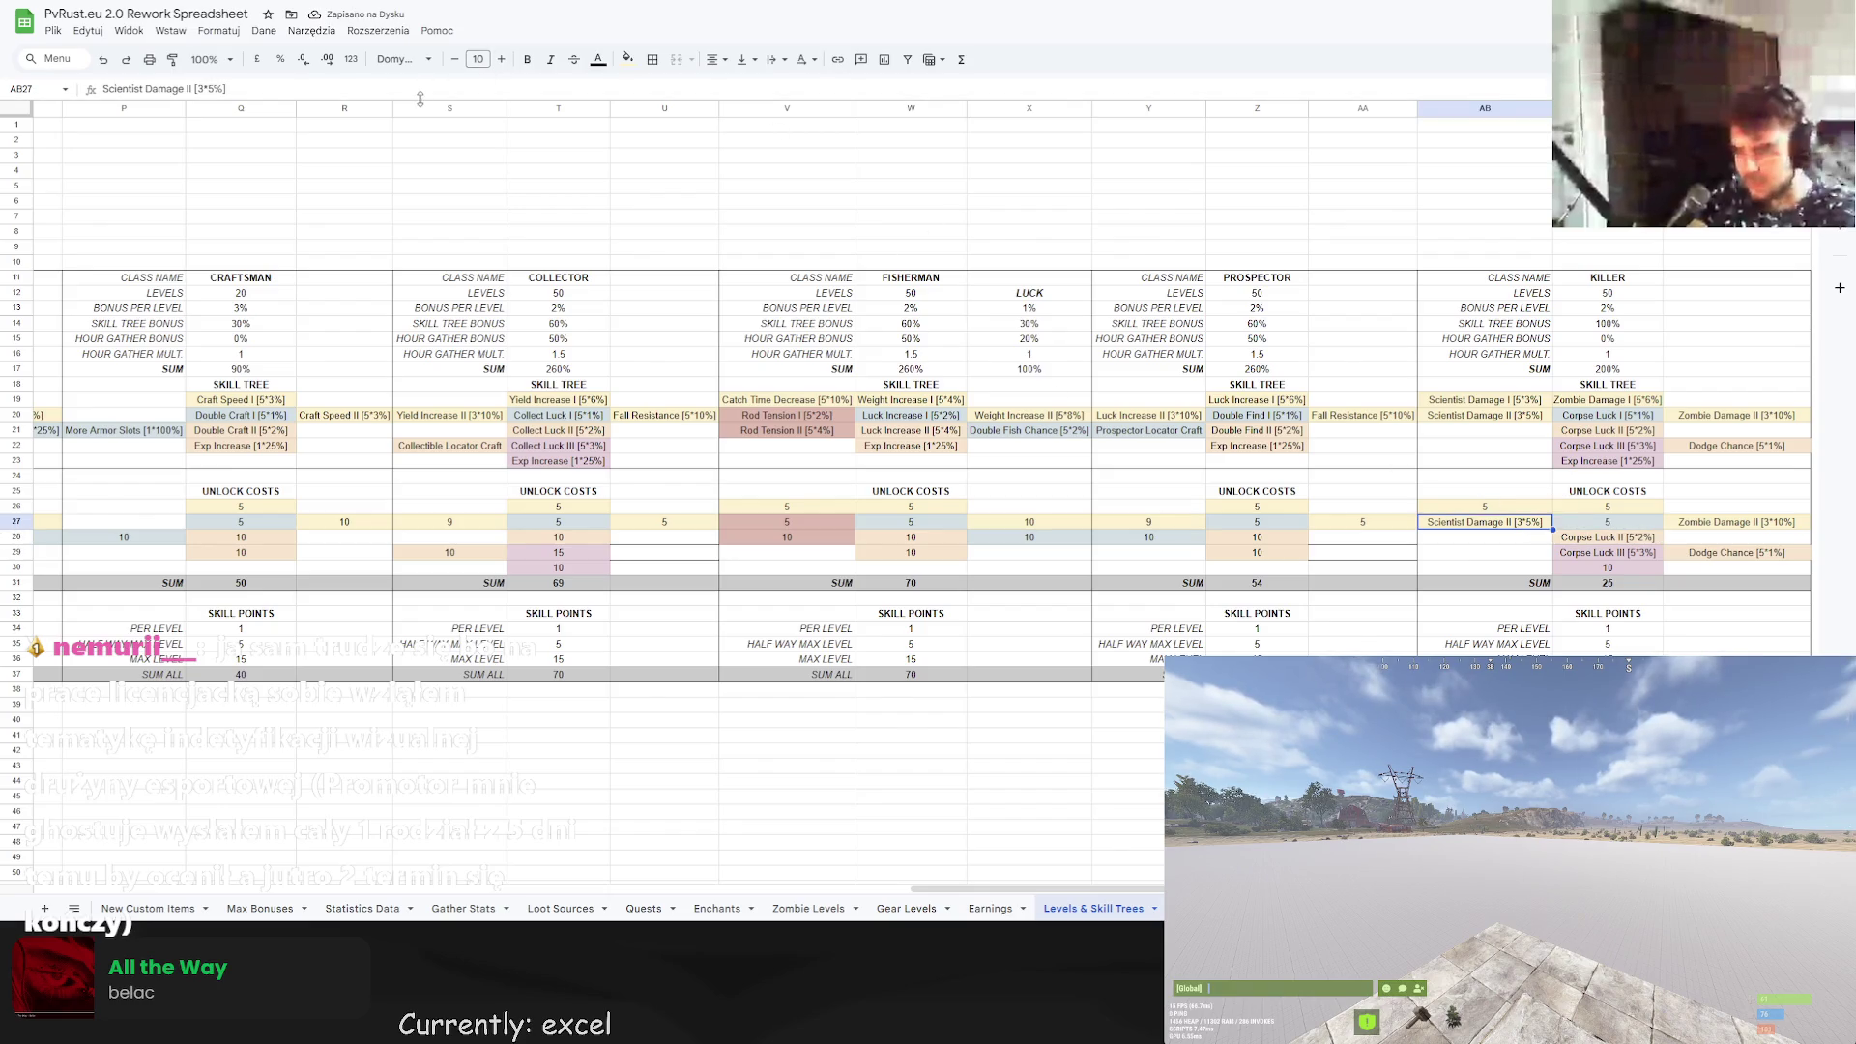
left_click_drag(226, 88, 107, 88)
type("=9")
key("Return")
left_click(1730, 522)
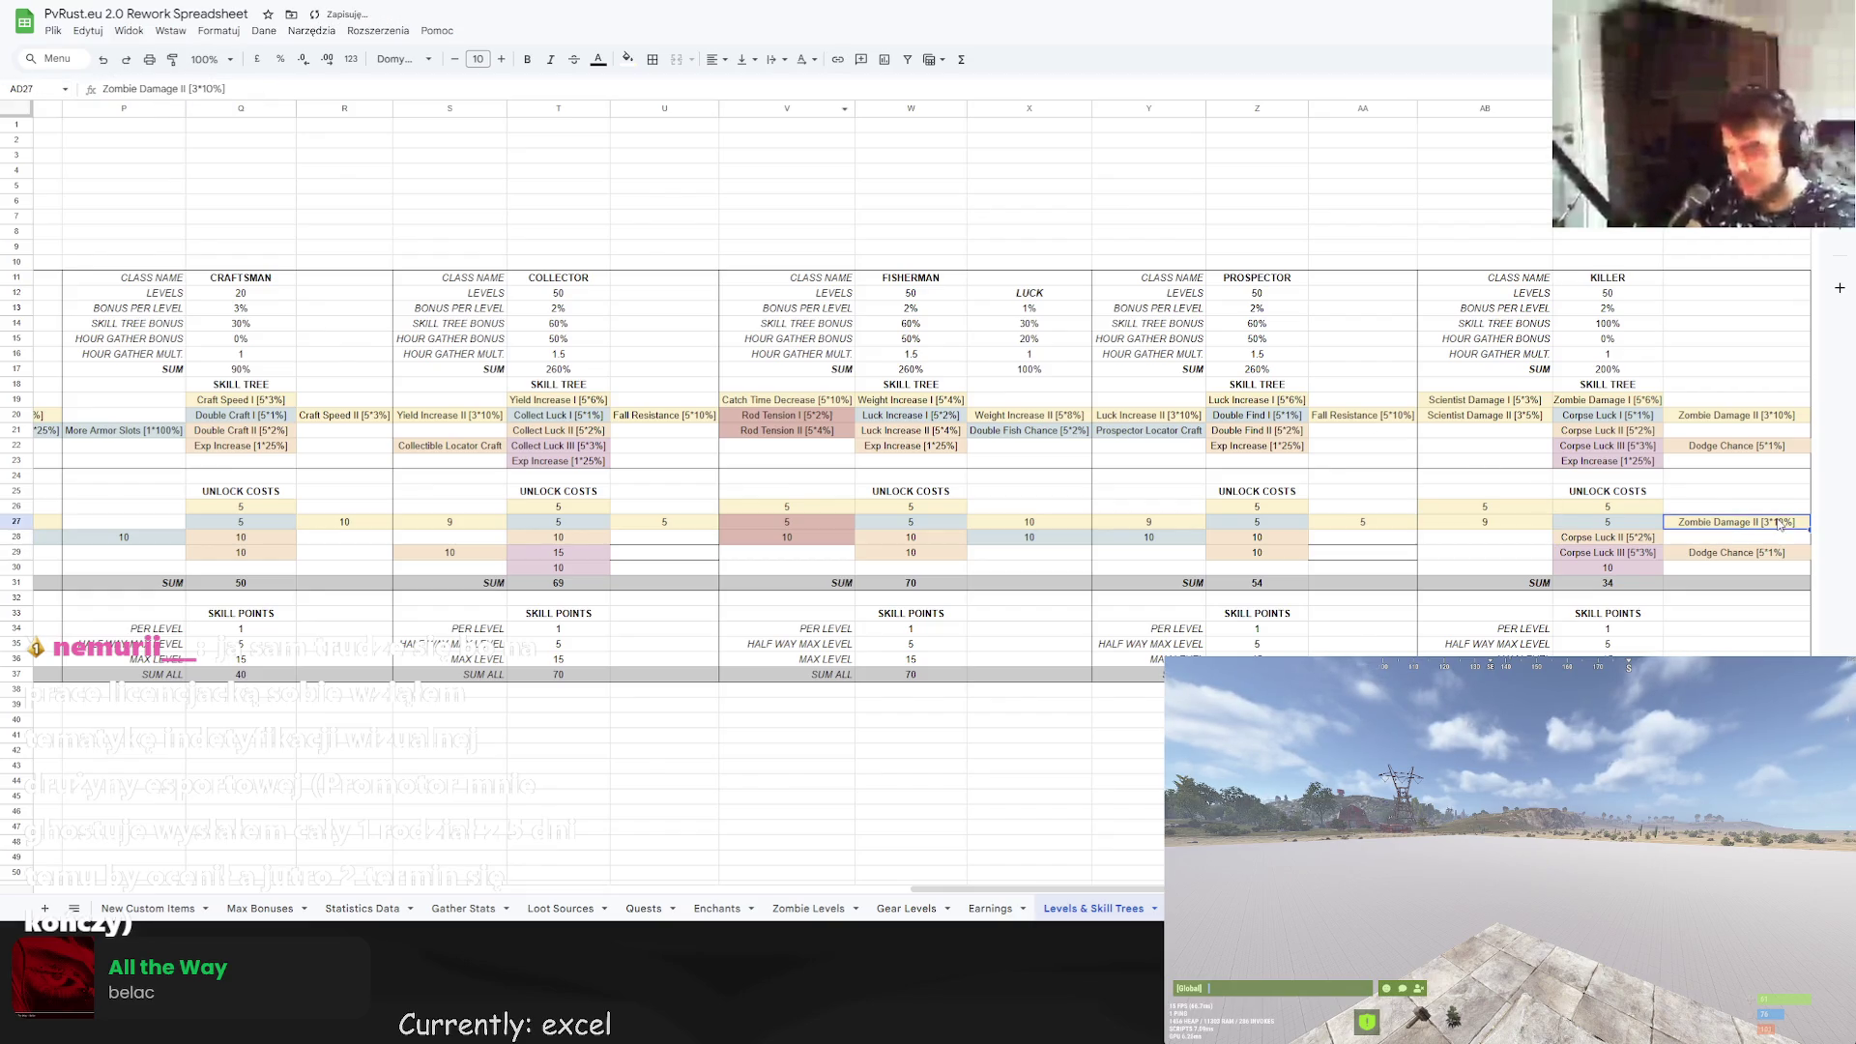
type("9")
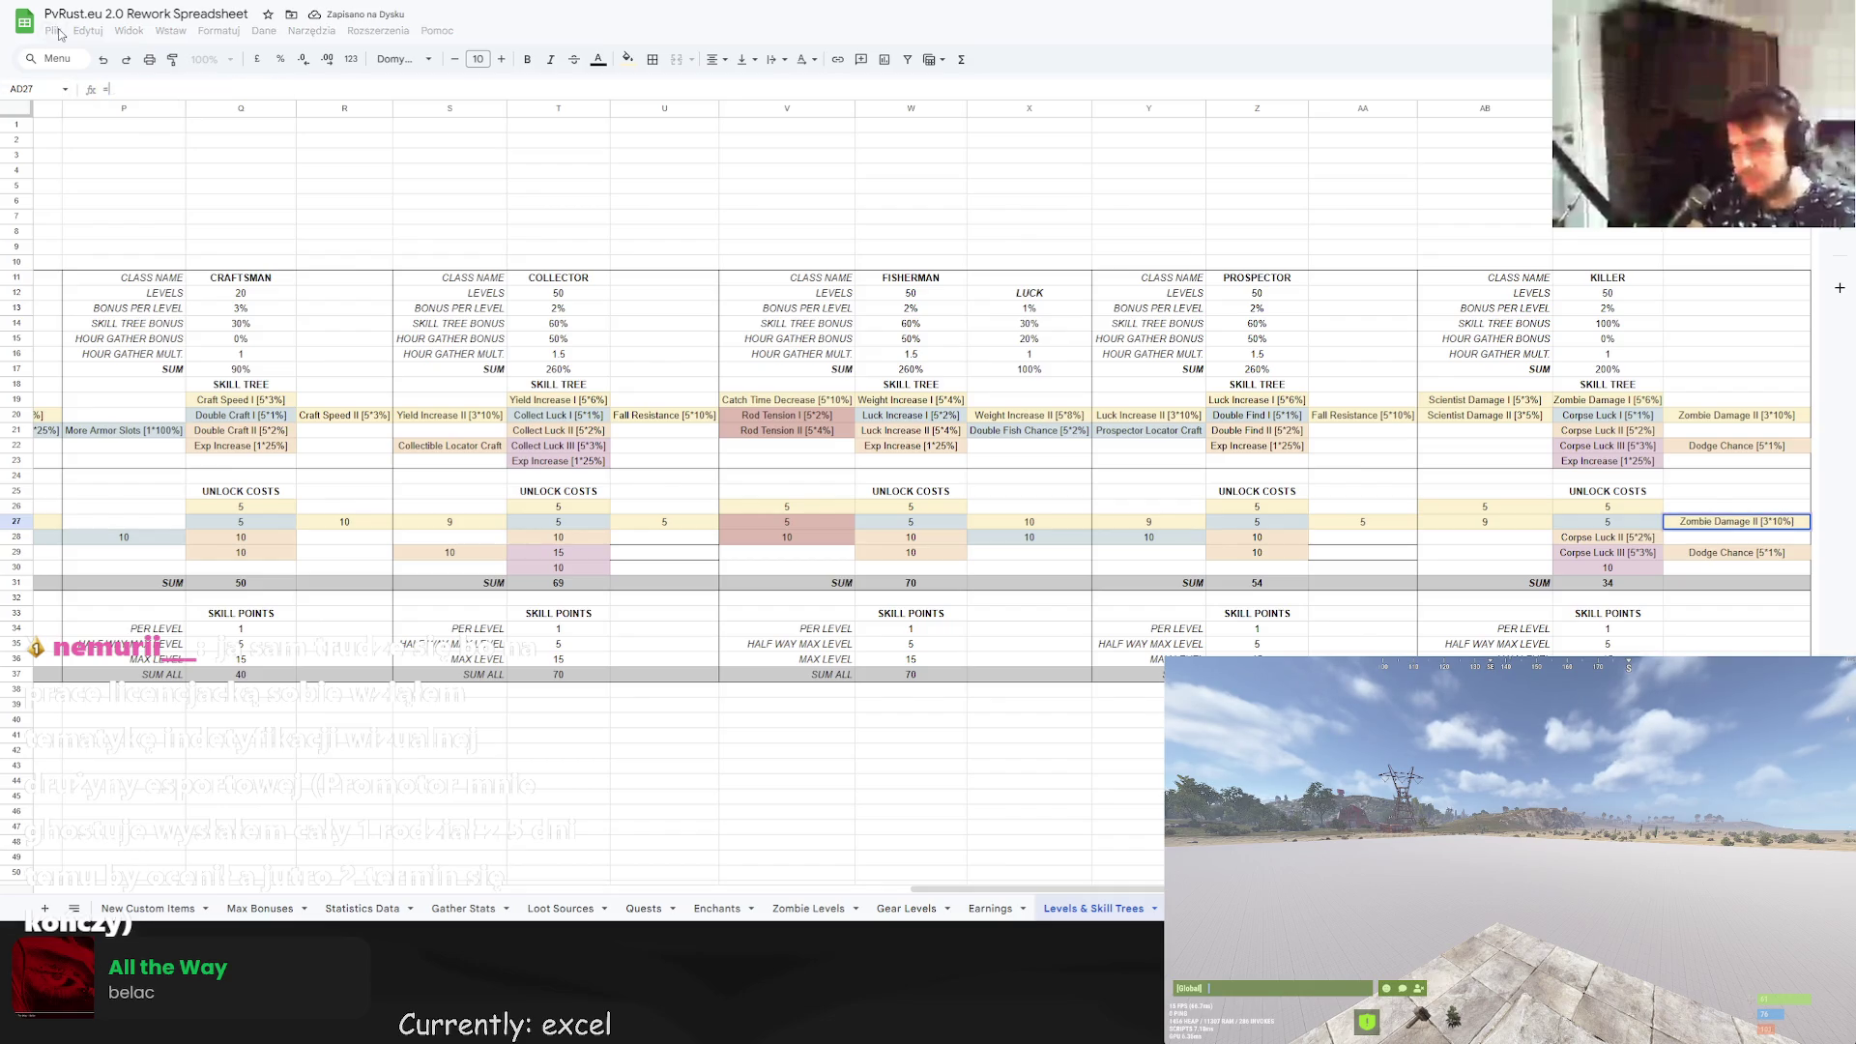
key("Return")
left_click(1656, 537)
type("=1")
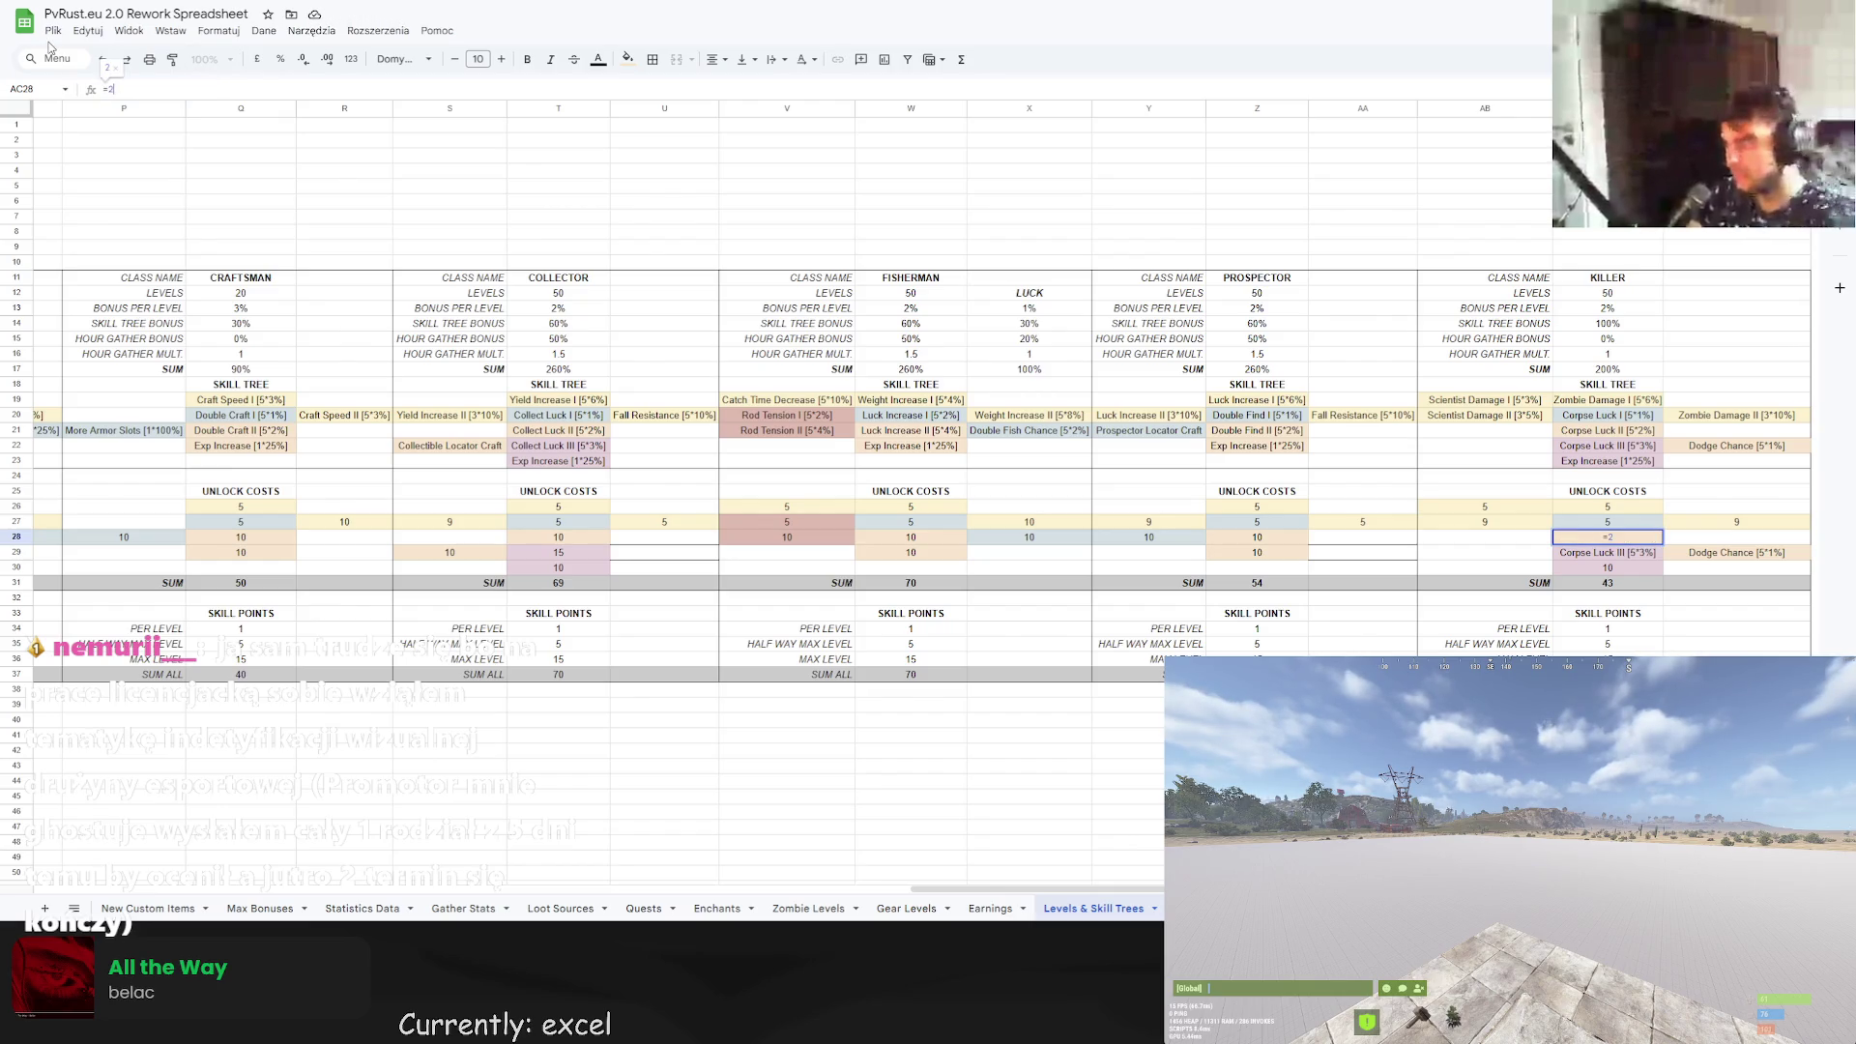
type("0")
key("Return")
type("=3*5")
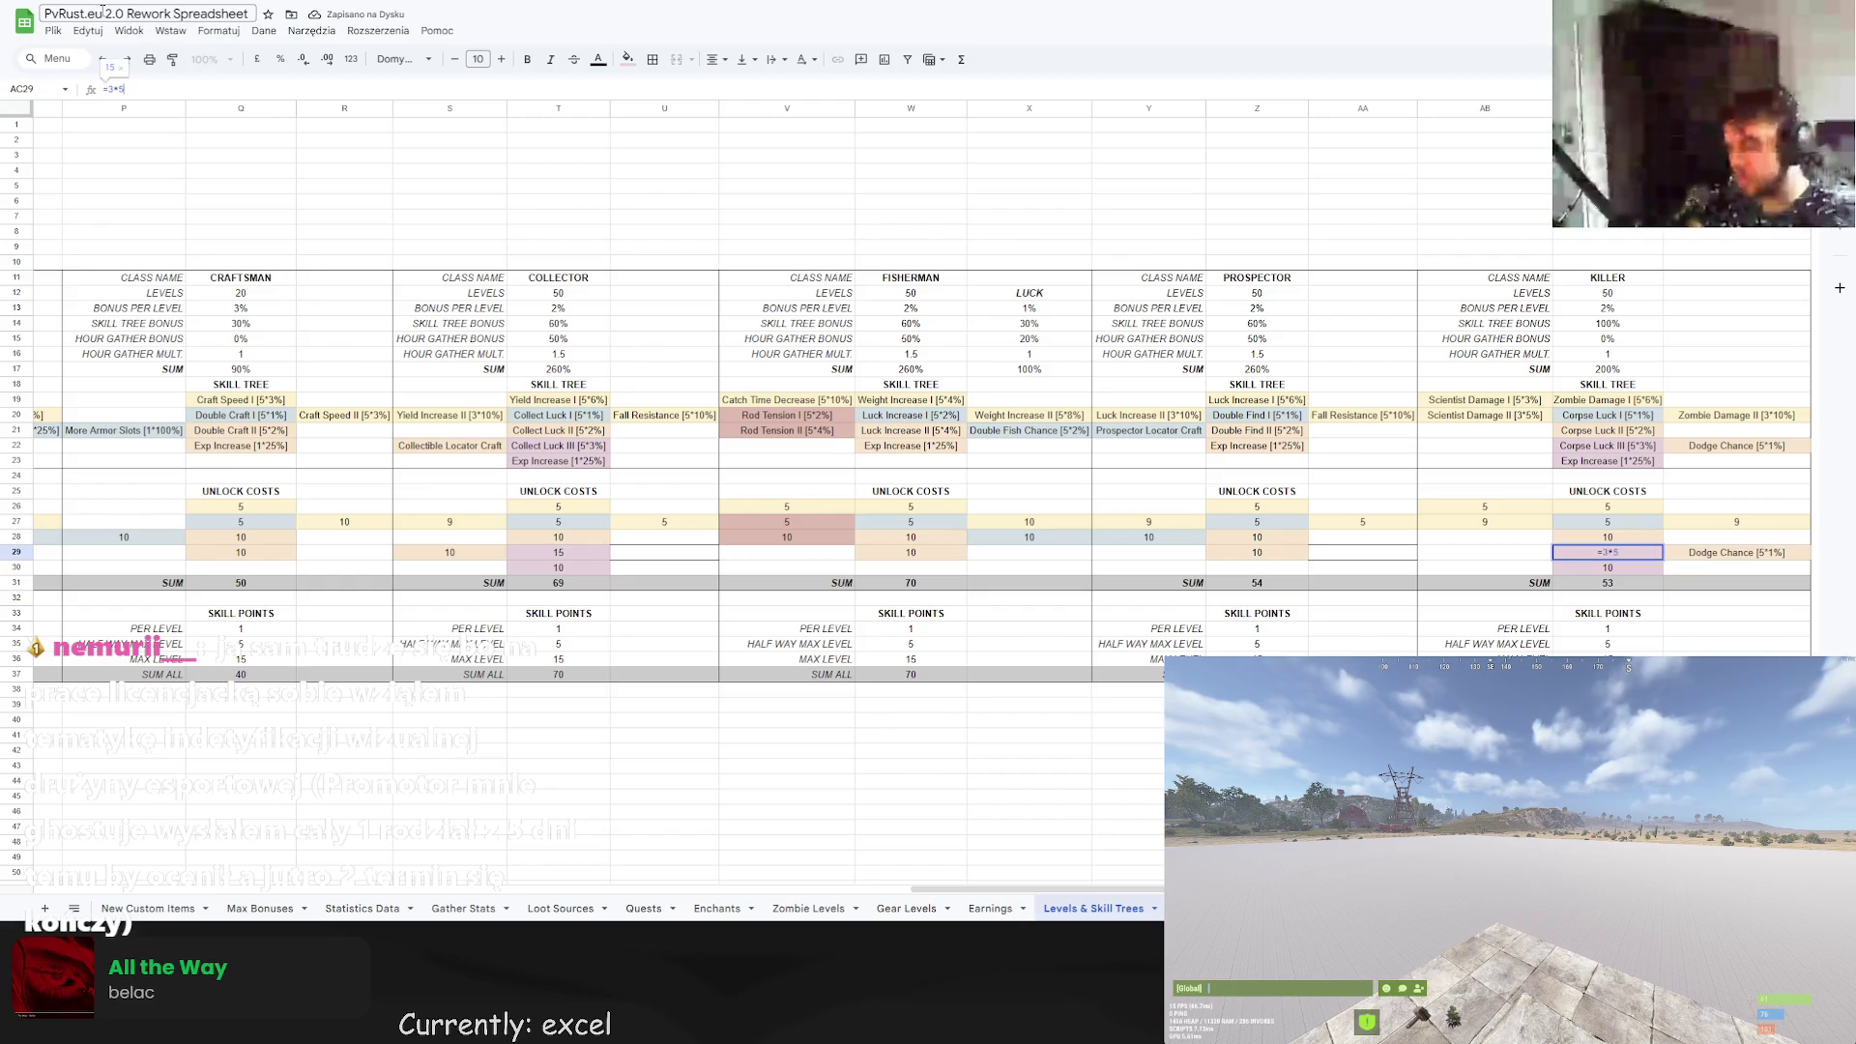
type("15")
key("Return")
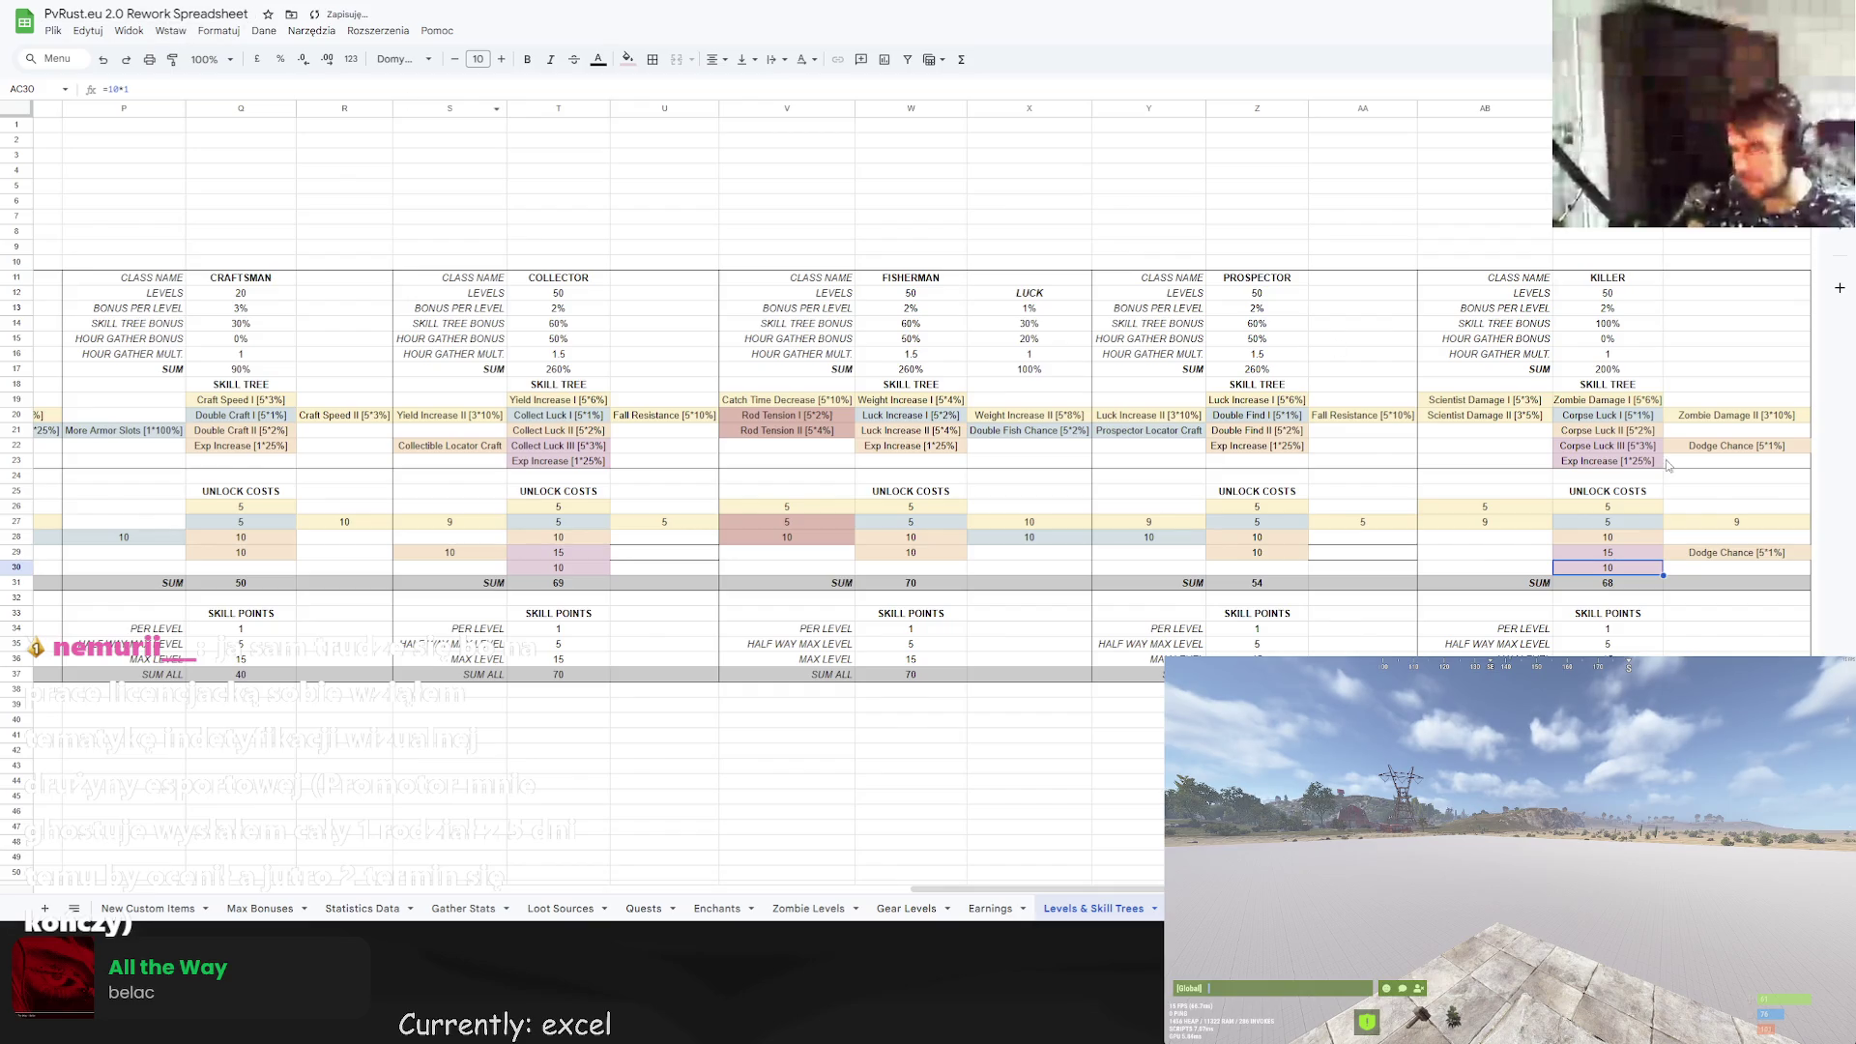
Enter the Dodge Chance cost as the formula =2*5, worth 10.
key("Up")
key("Right")
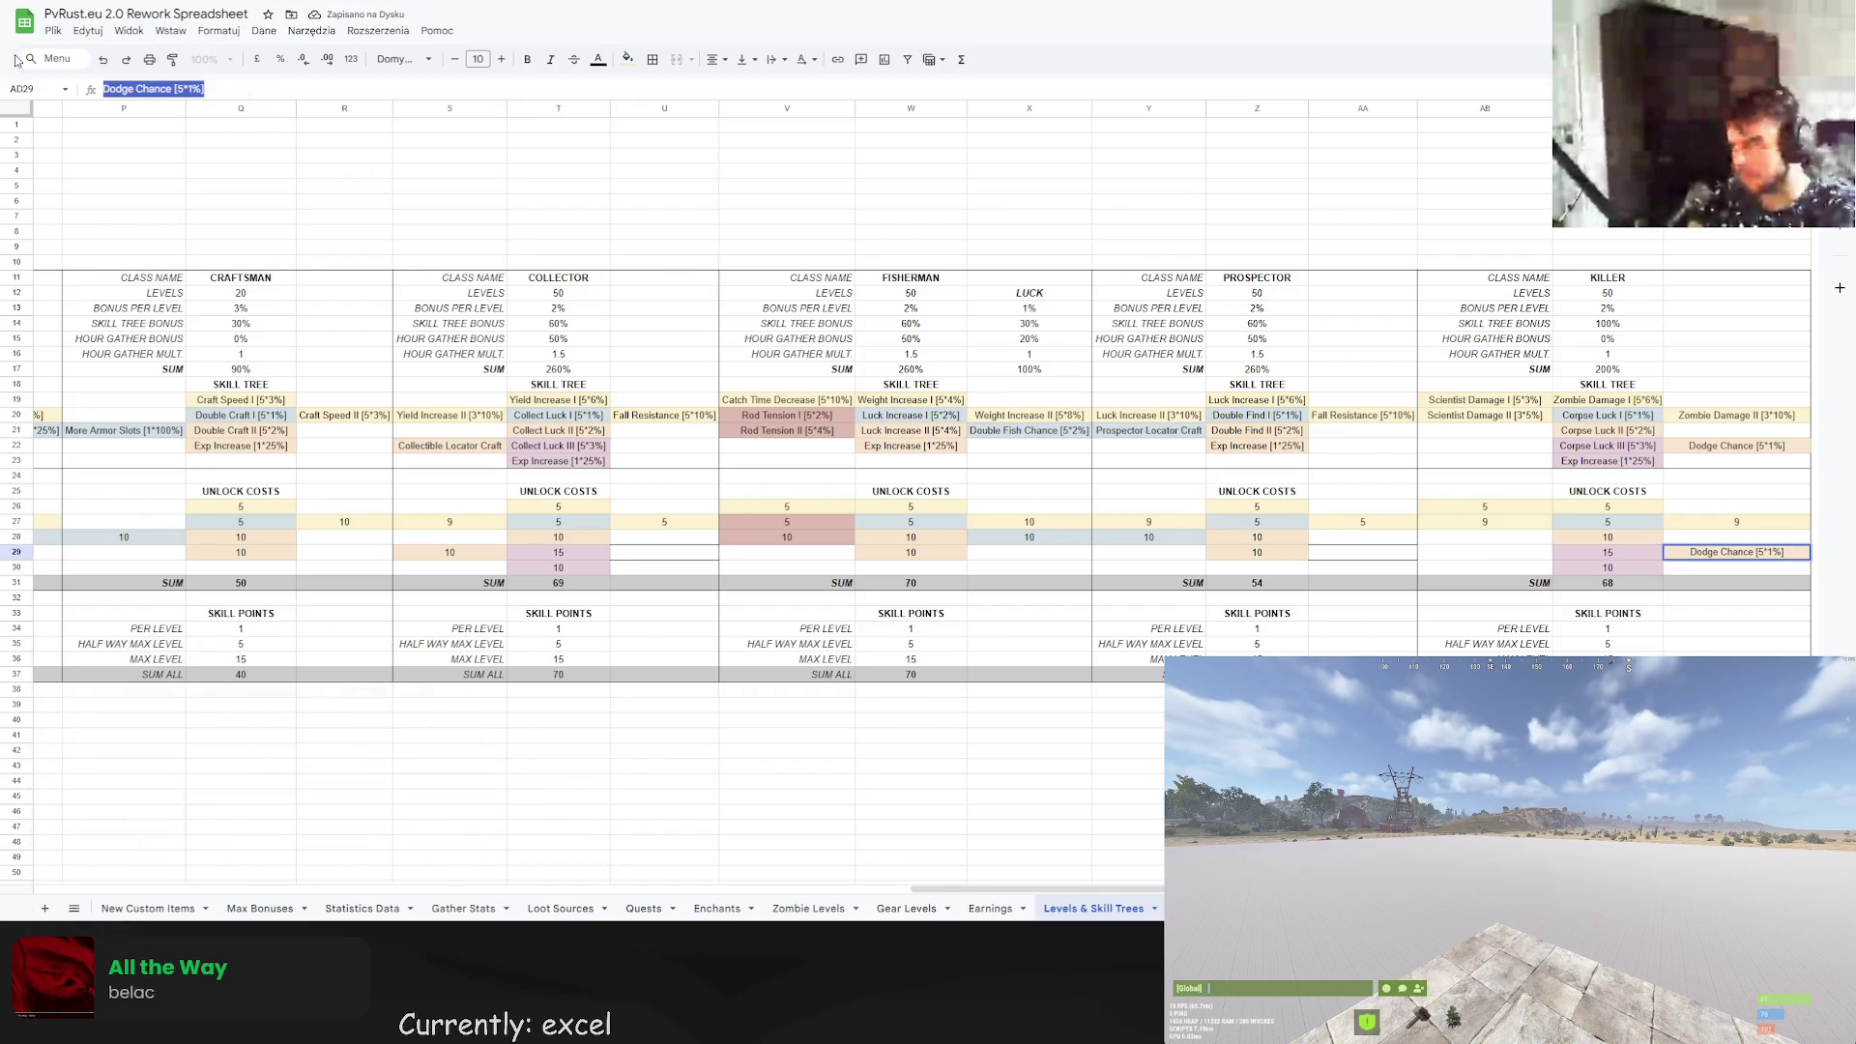
type("2")
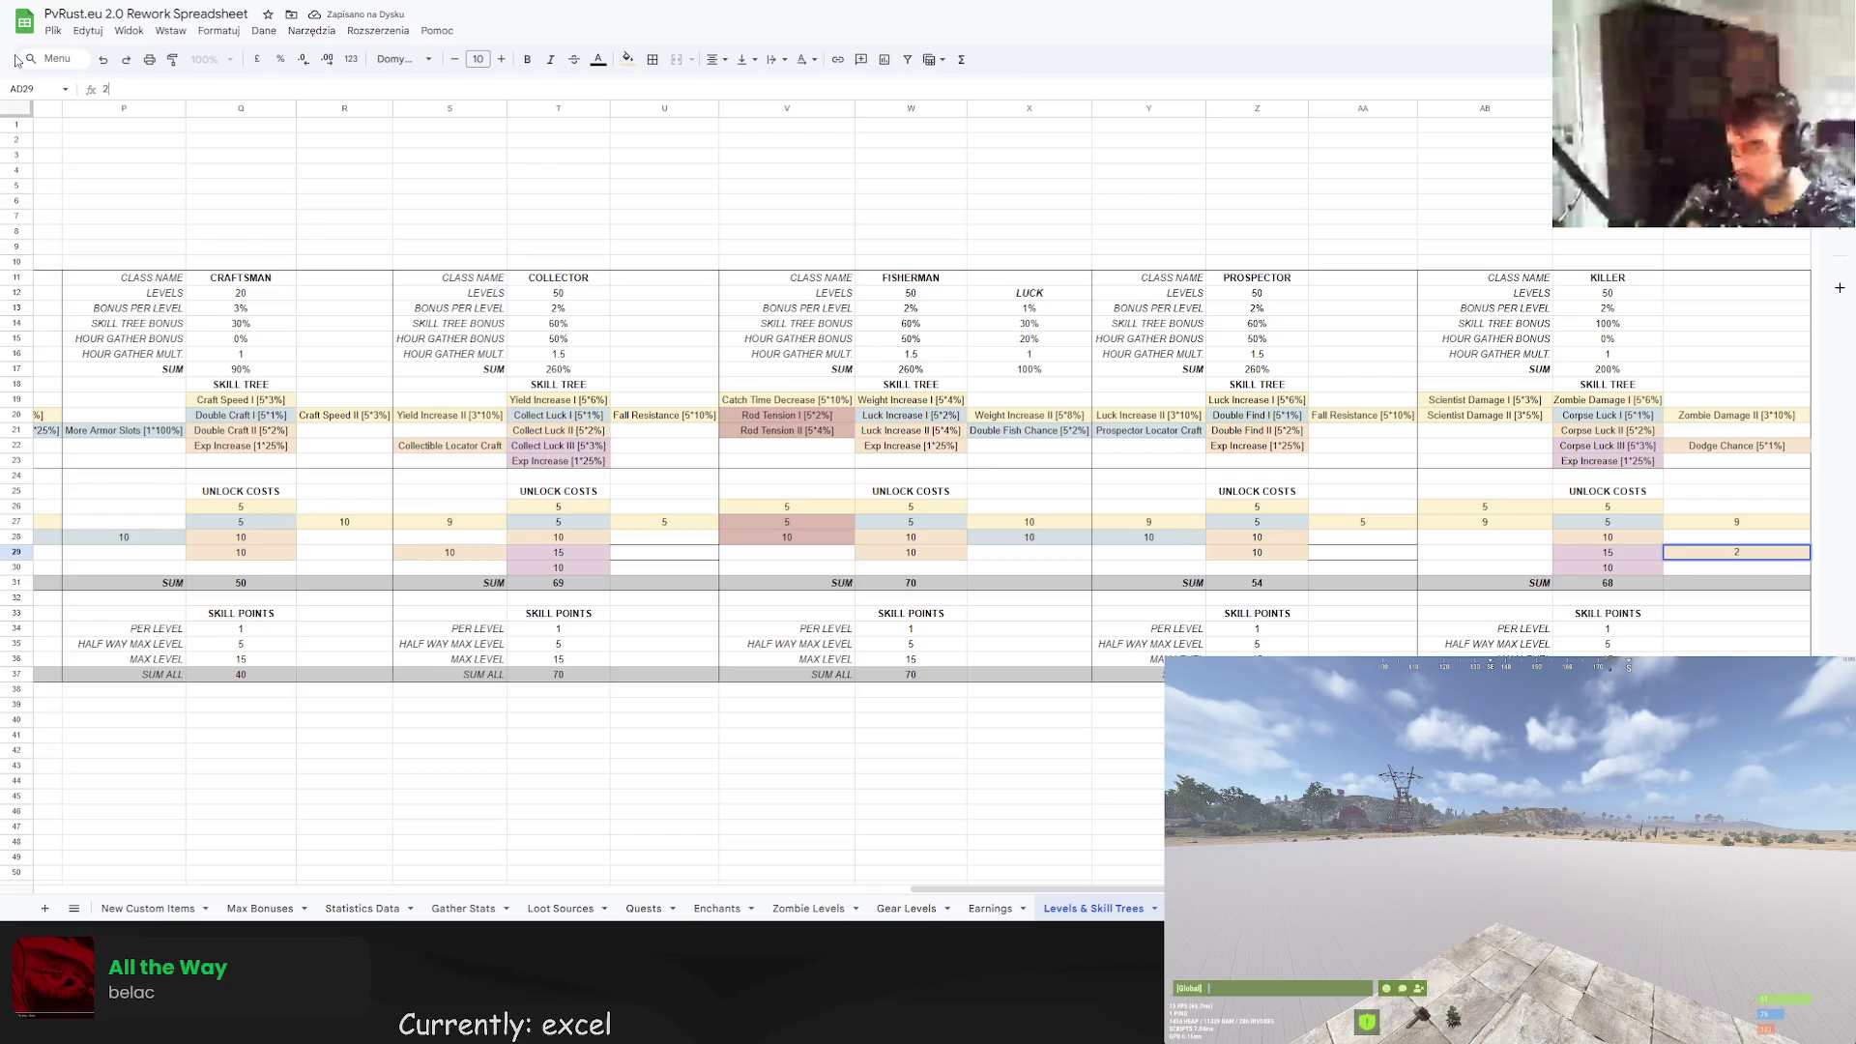
type("*5")
key("Return")
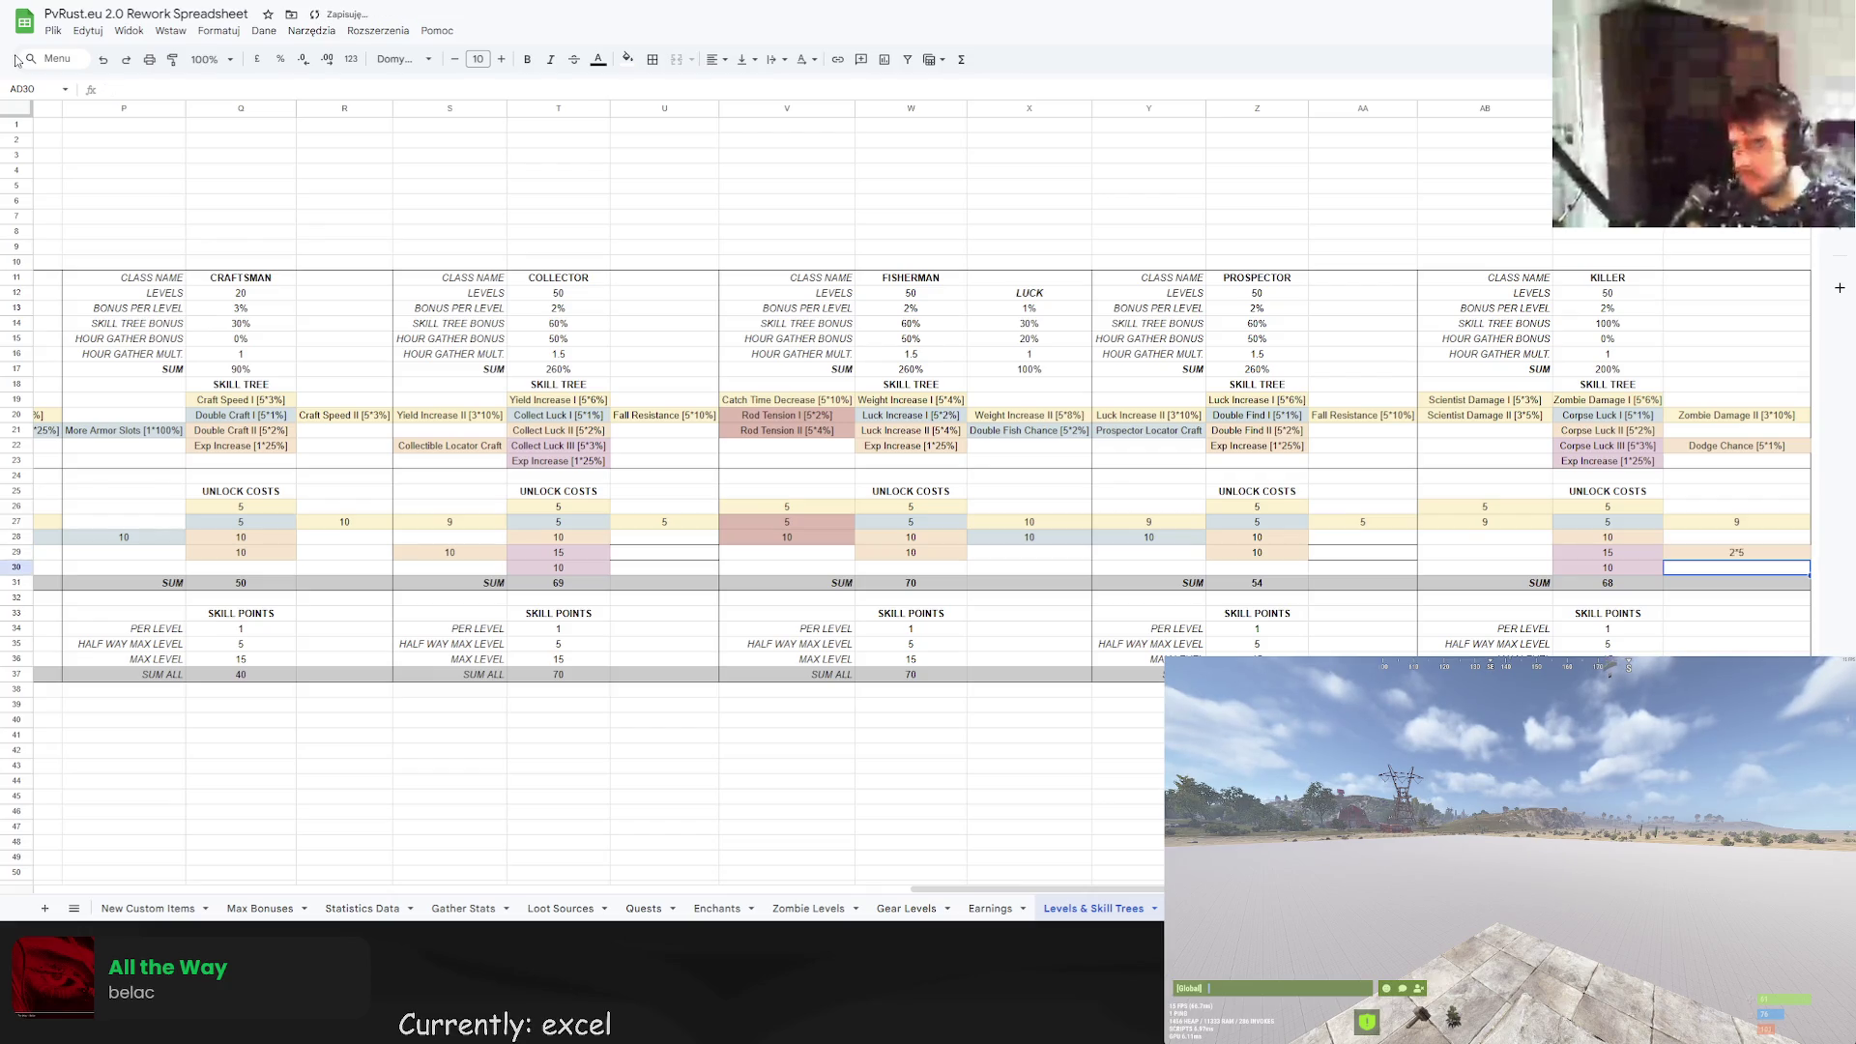
left_click(1713, 554)
key("Delete")
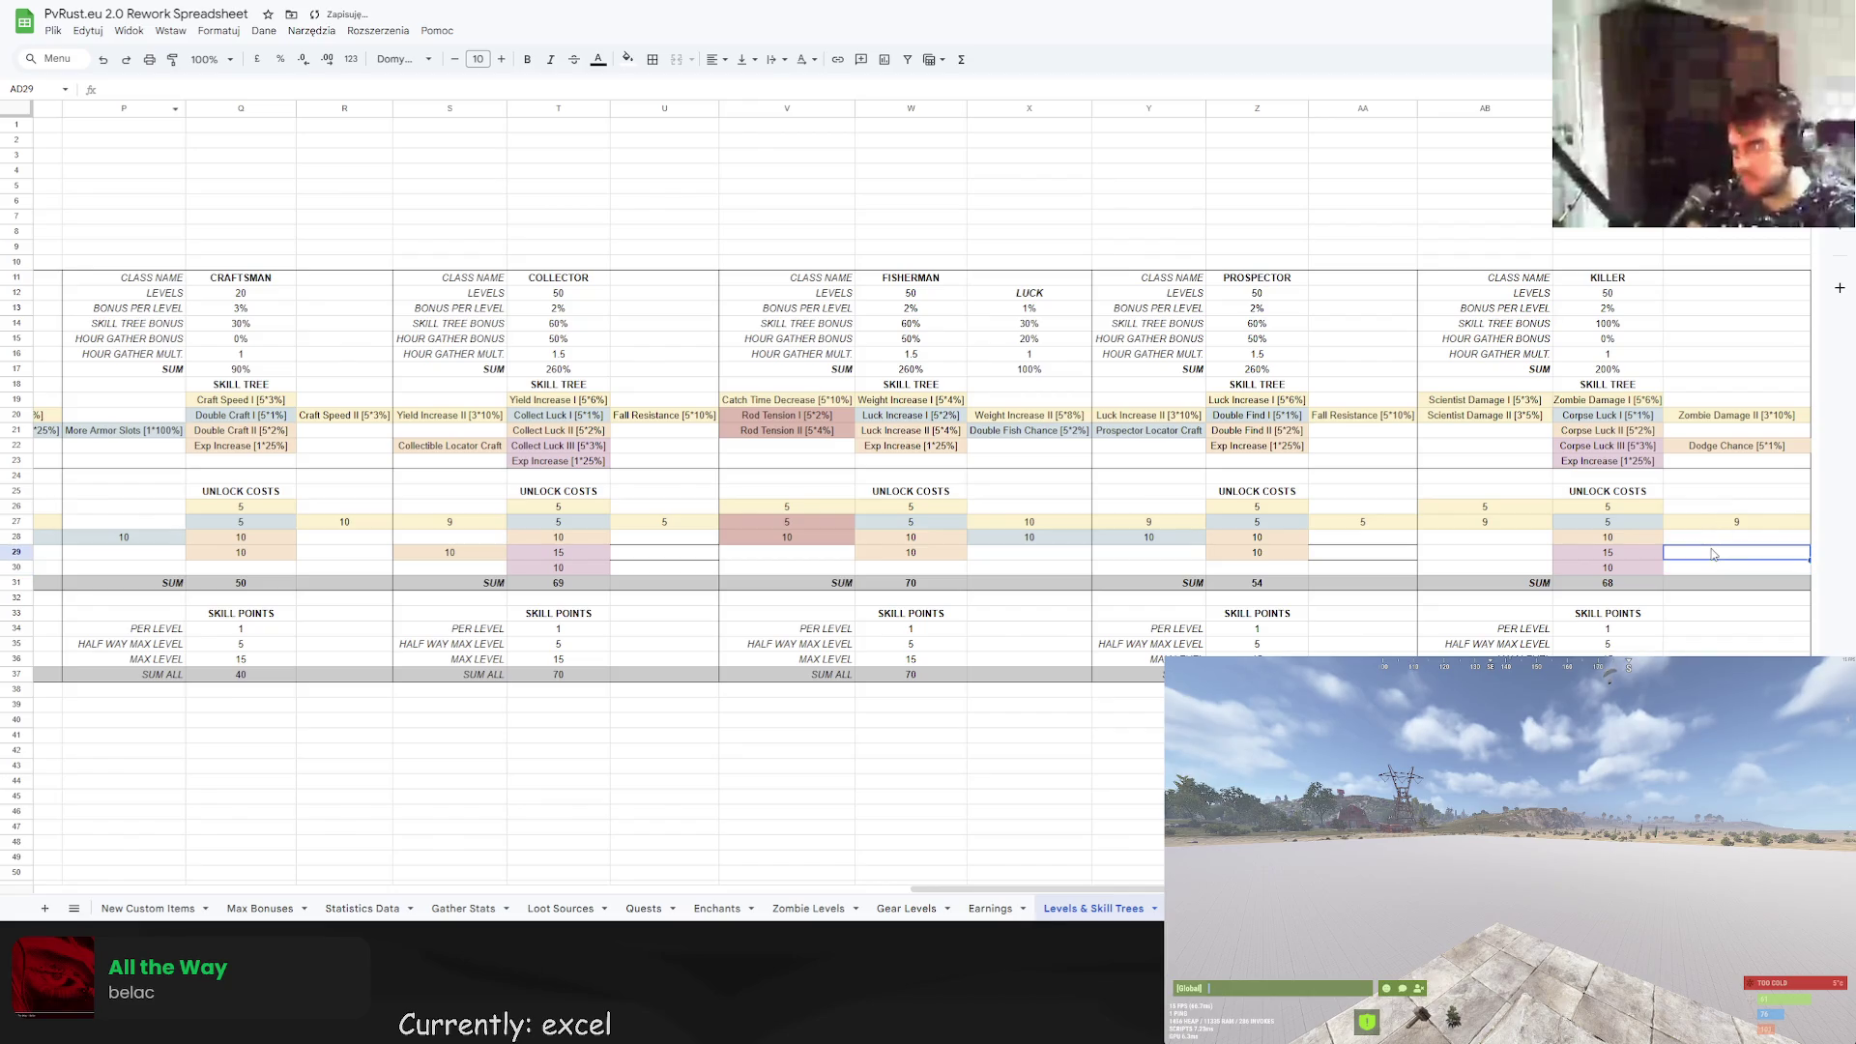
key("ctrl+z")
left_click(105, 89)
type("=")
key("Return")
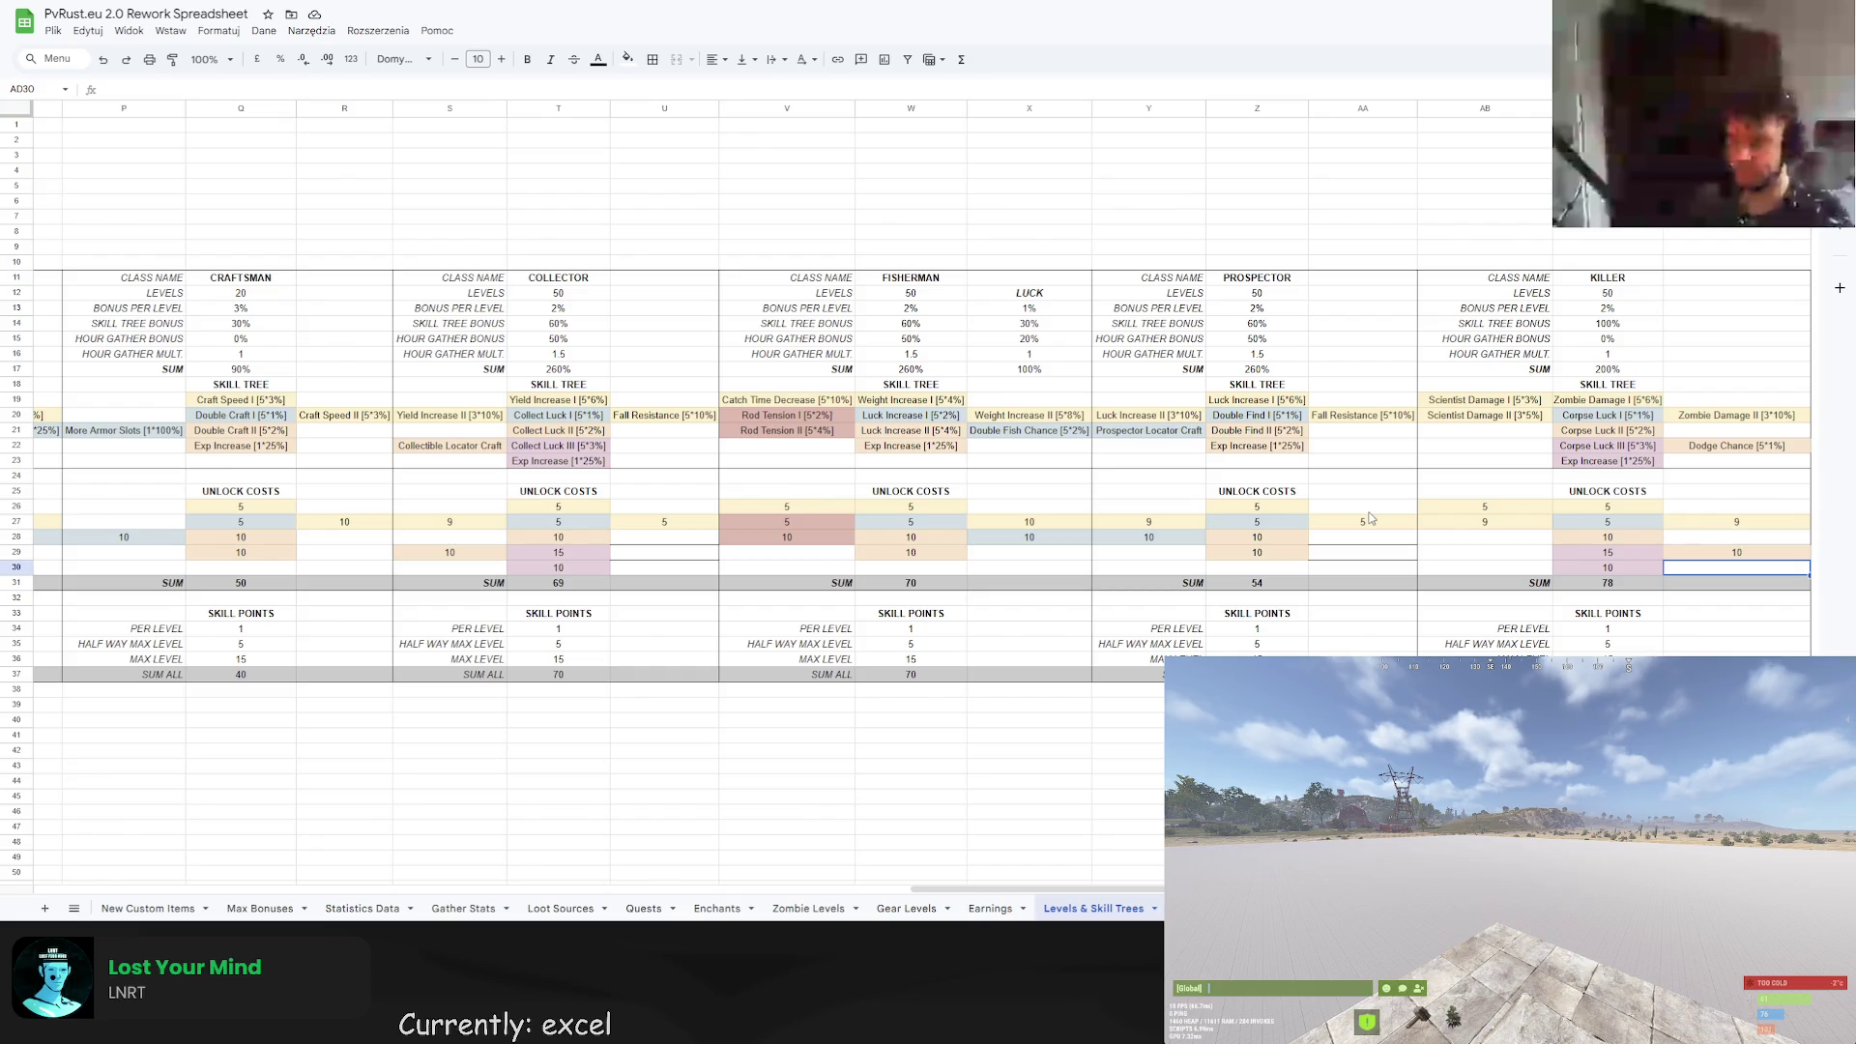
Copy rows 2–7 of column AB into column AC and narrow column AB to fit its labels.
left_click_drag(1510, 142, 1499, 221)
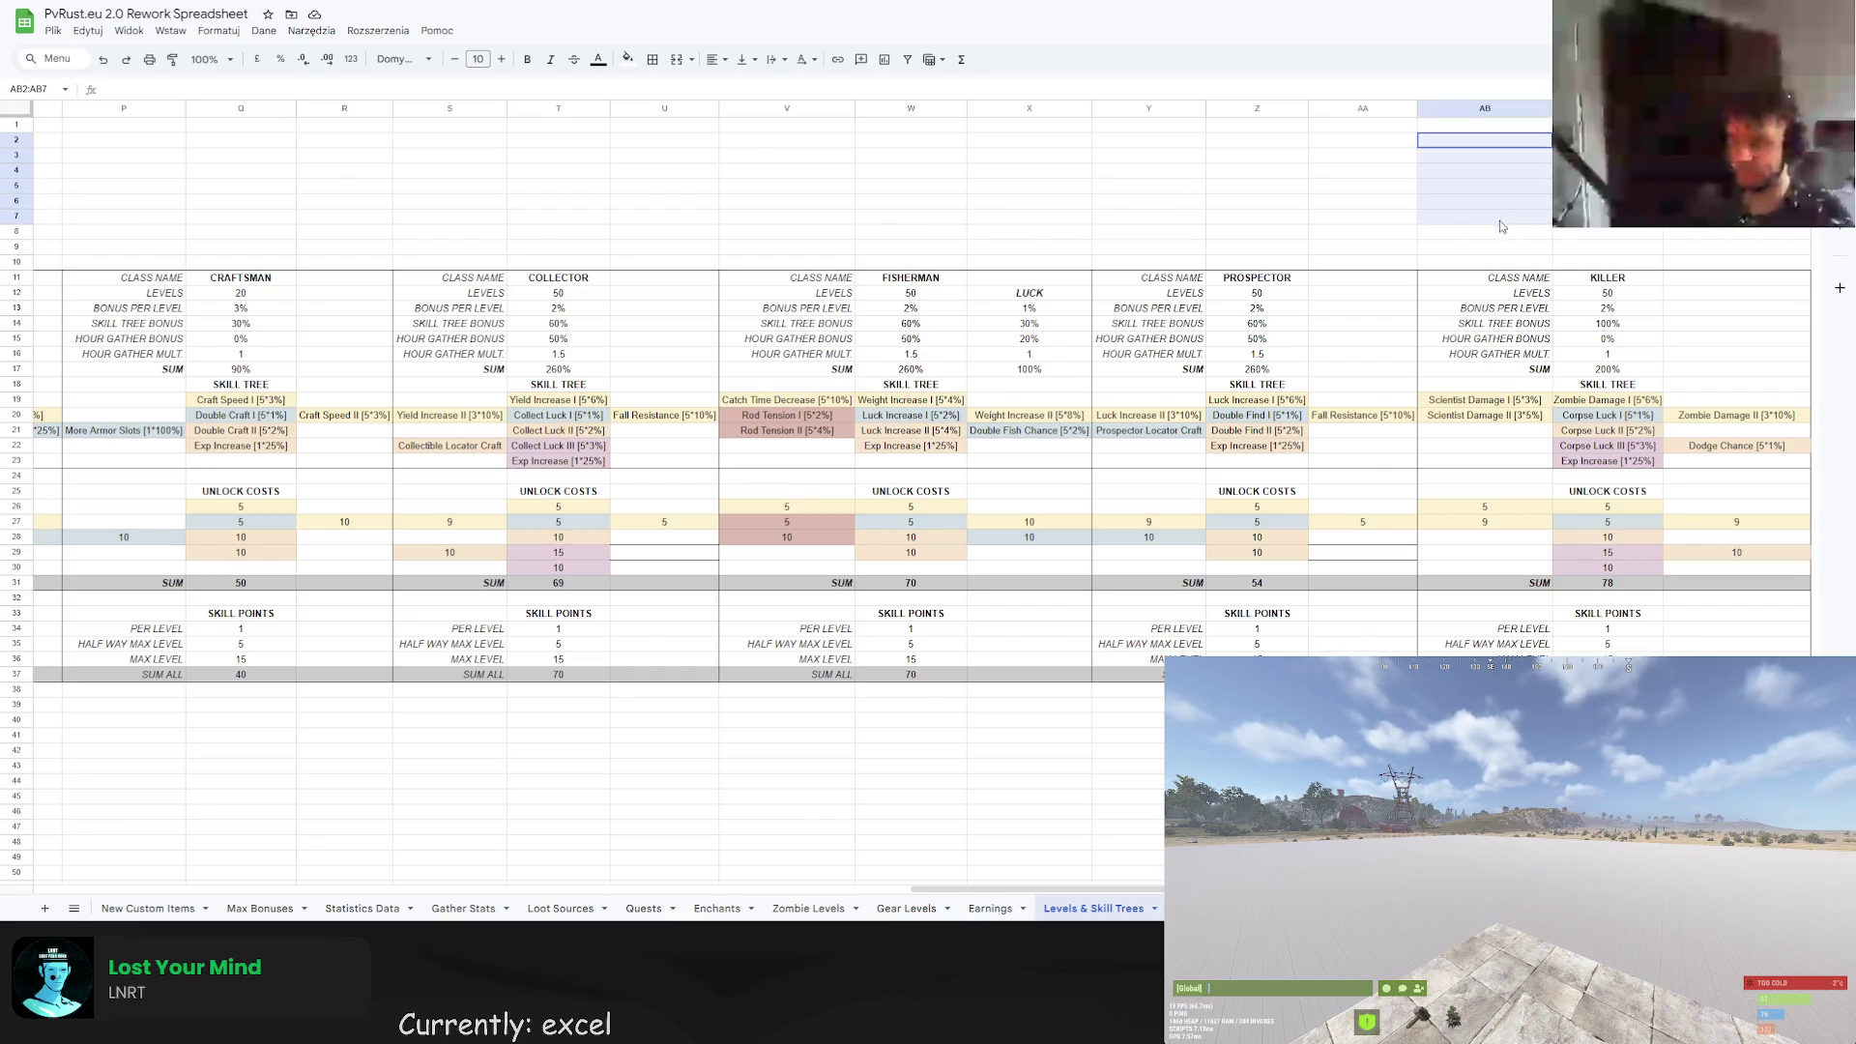
key("Right")
key("ctrl+v")
left_click(1677, 234)
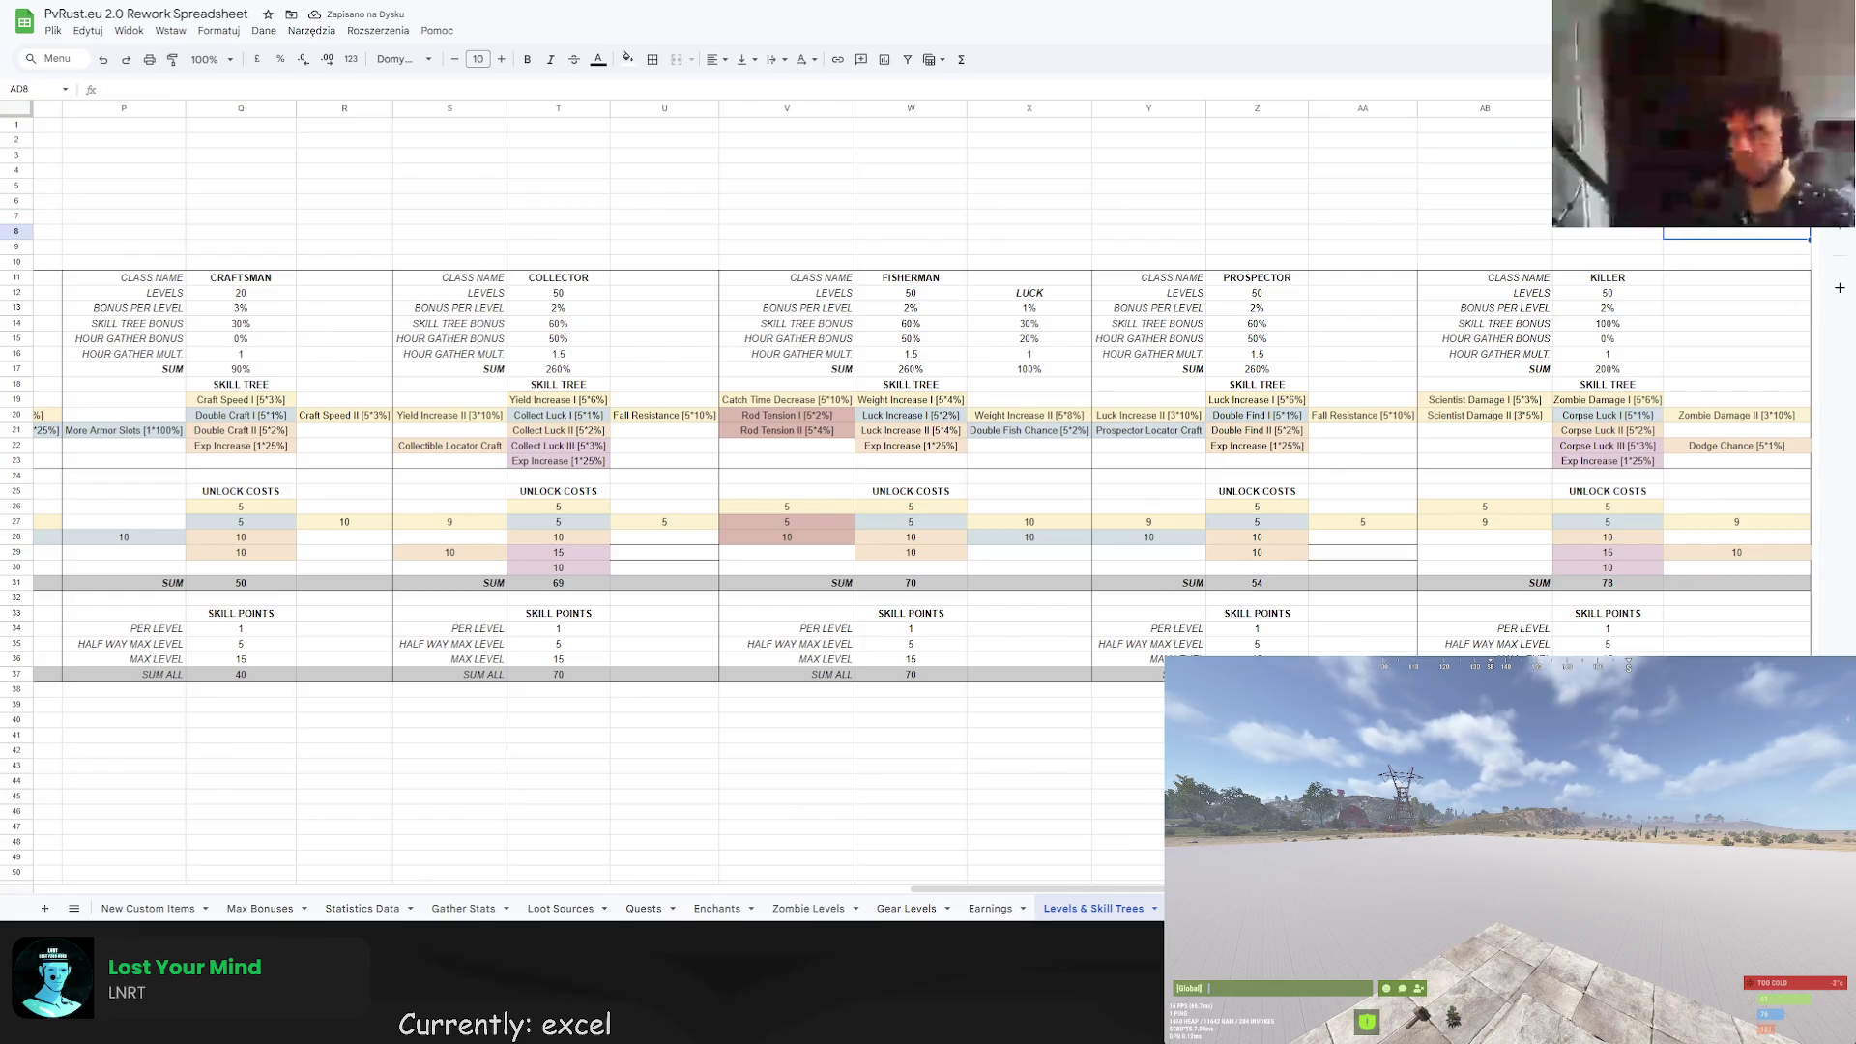
scroll(922, 387, "left", 1)
left_click_drag(1577, 109, 1563, 109)
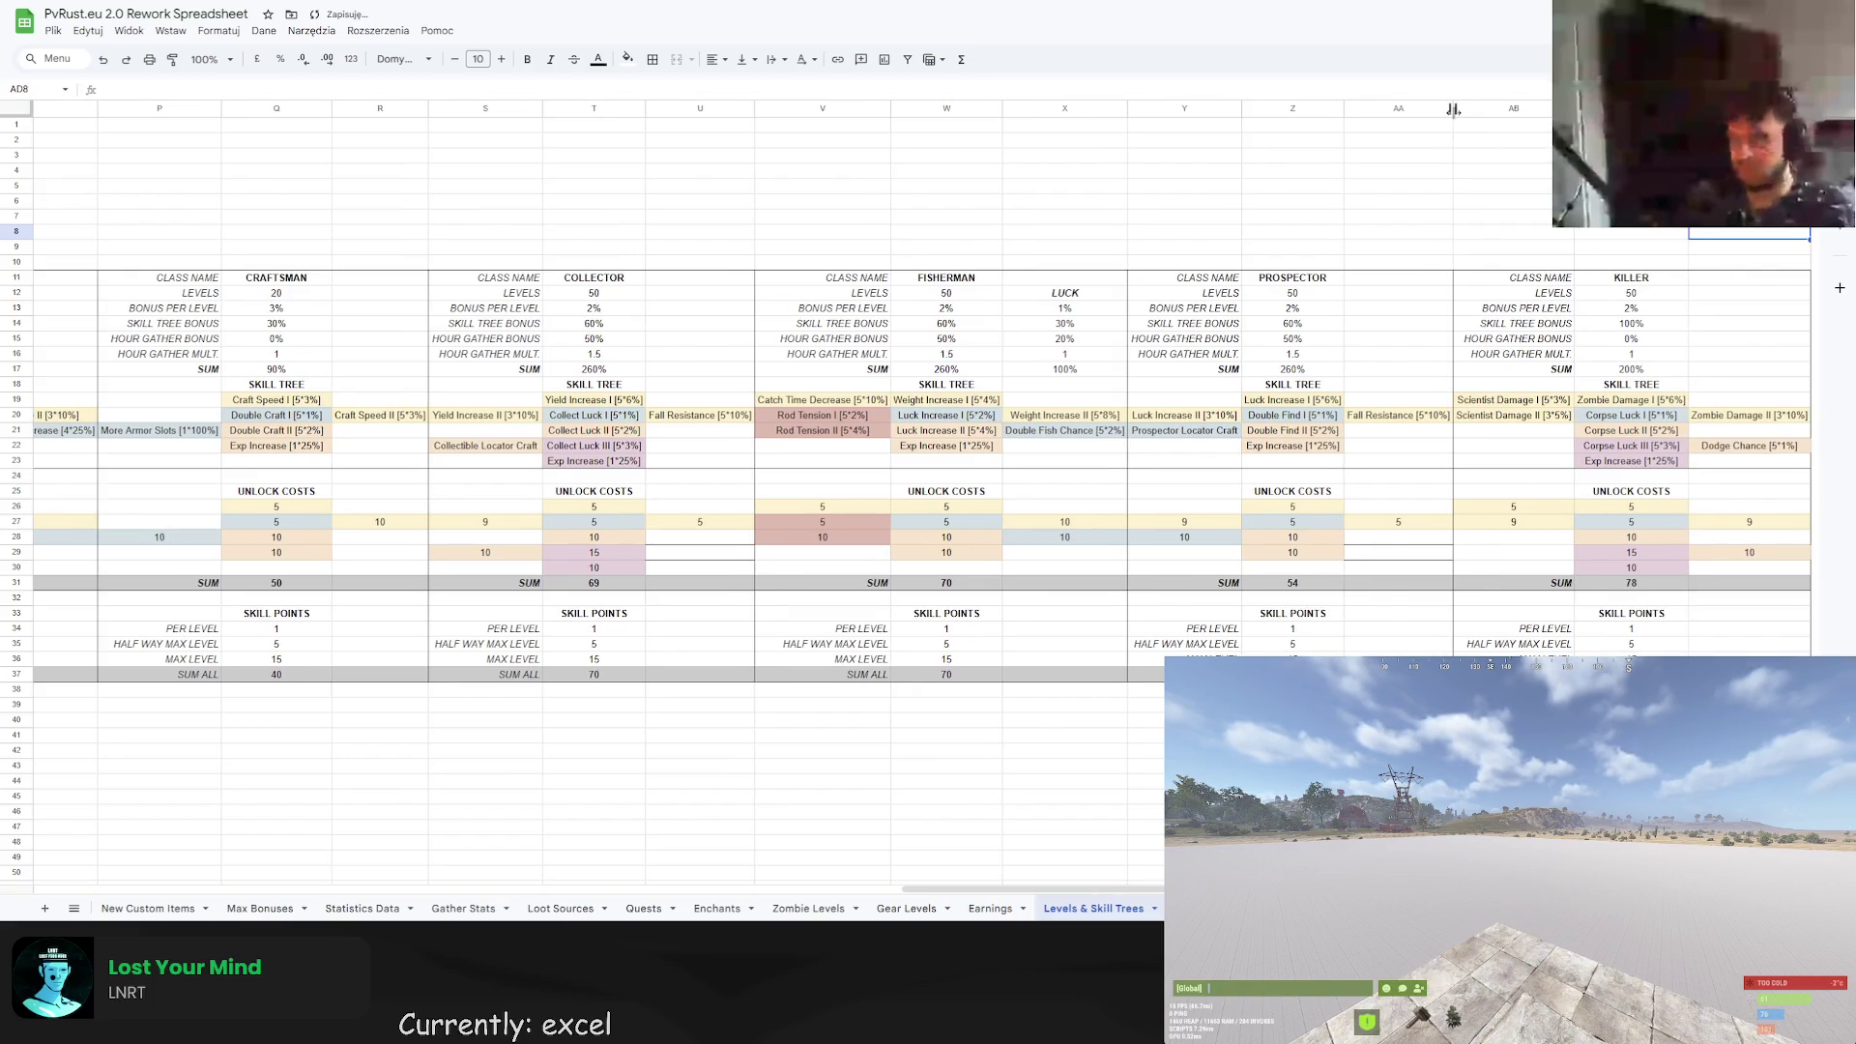
left_click(1501, 216)
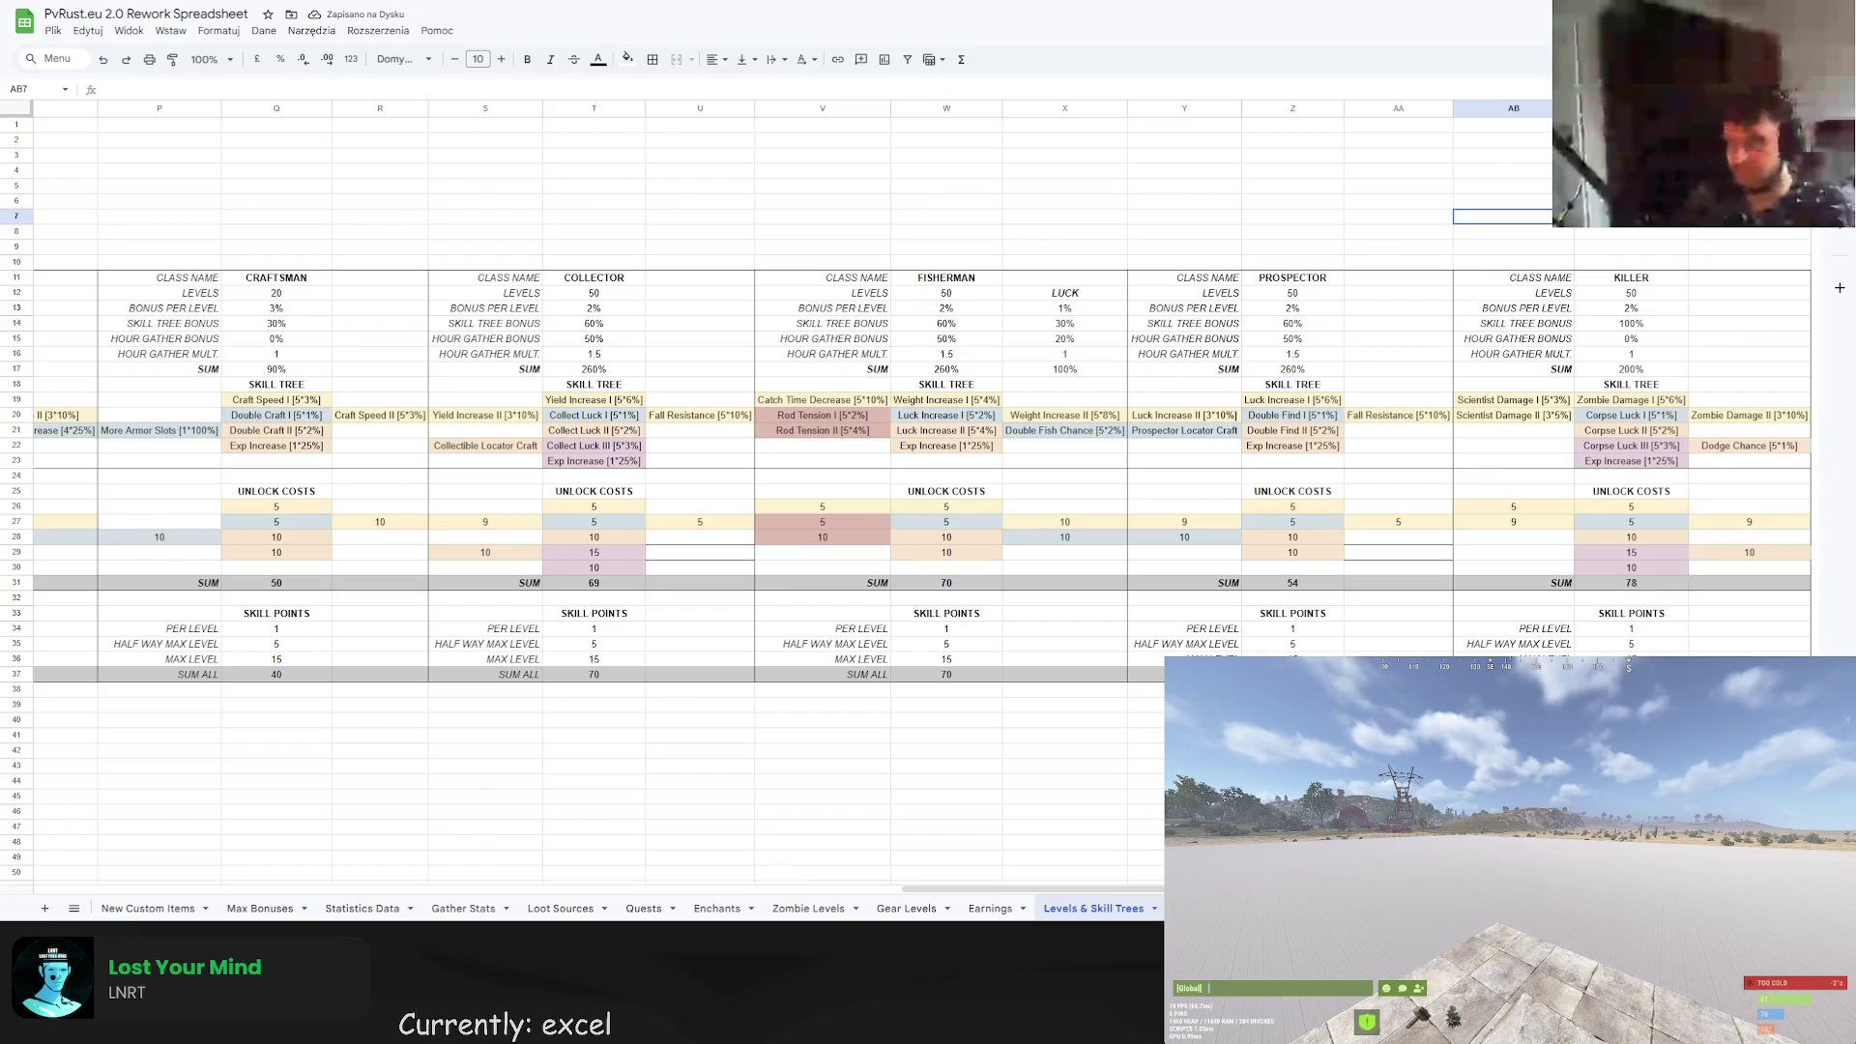
Insert an empty column to the right of AD and browse fill colours for its cells.
right_click(1749, 109)
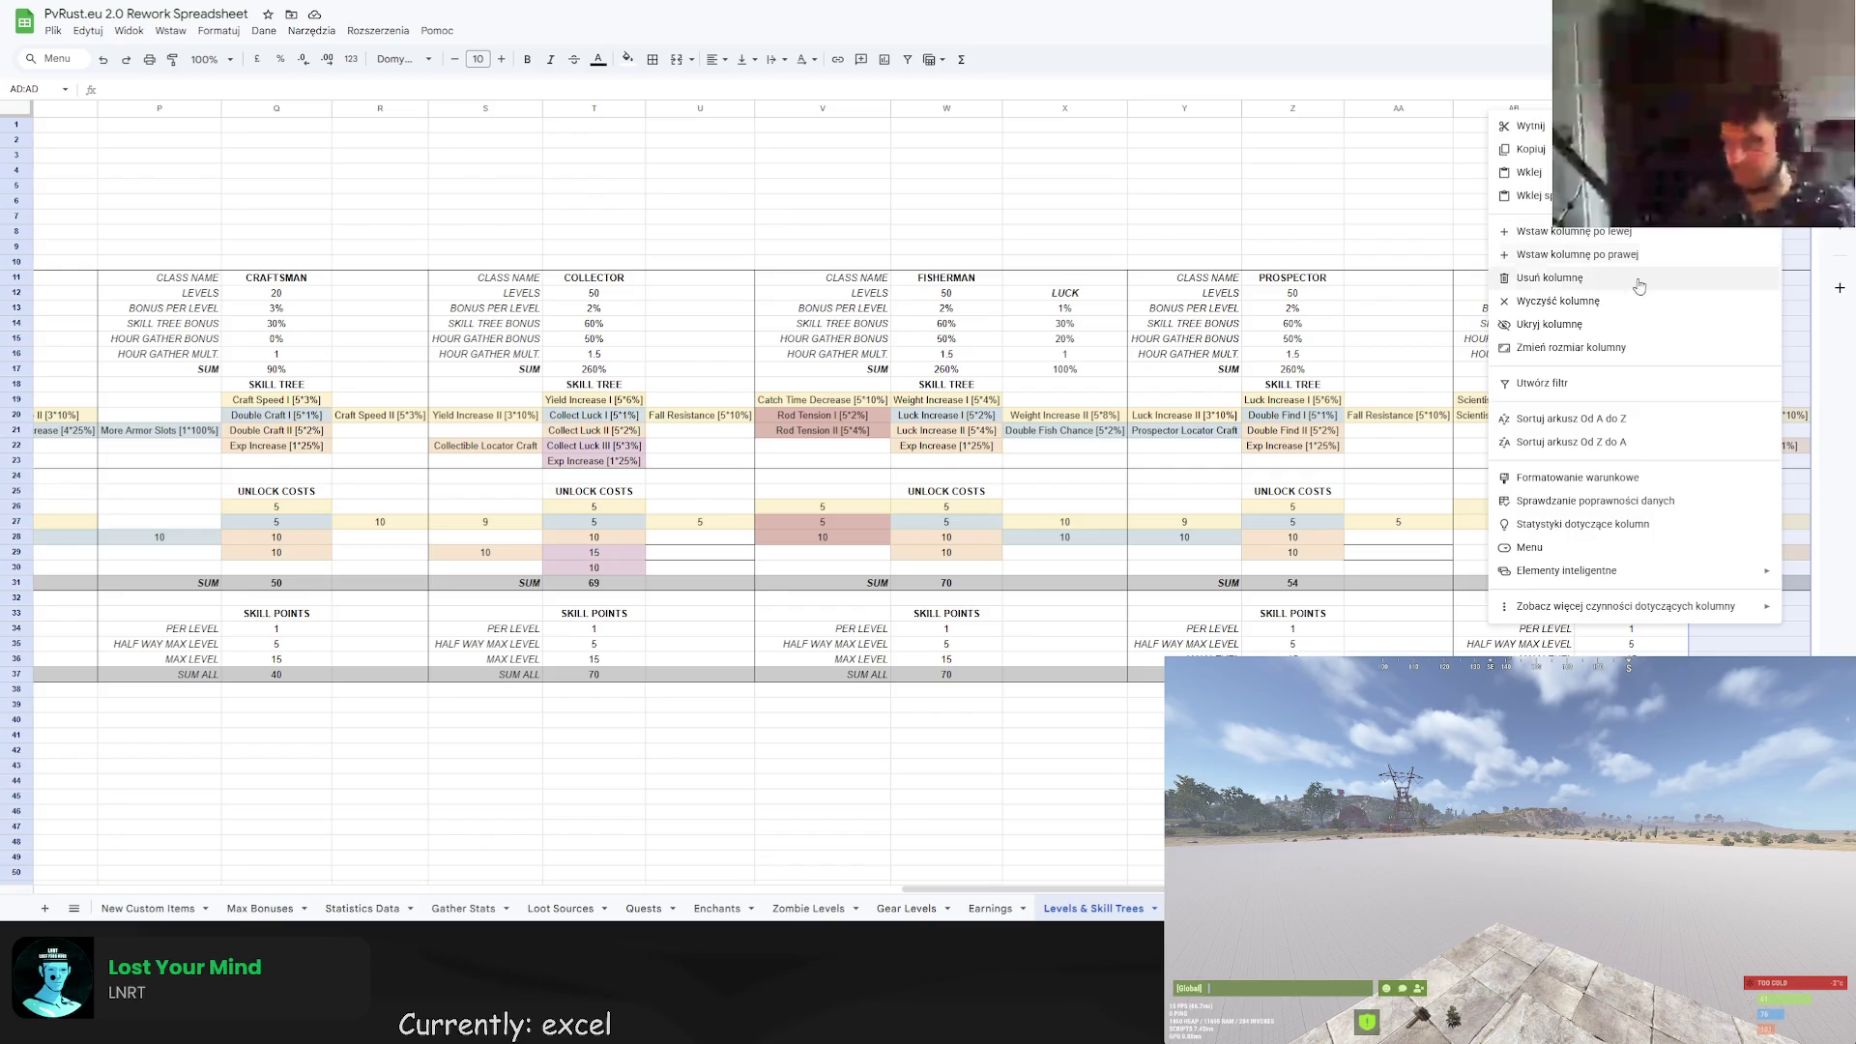
left_click(1596, 251)
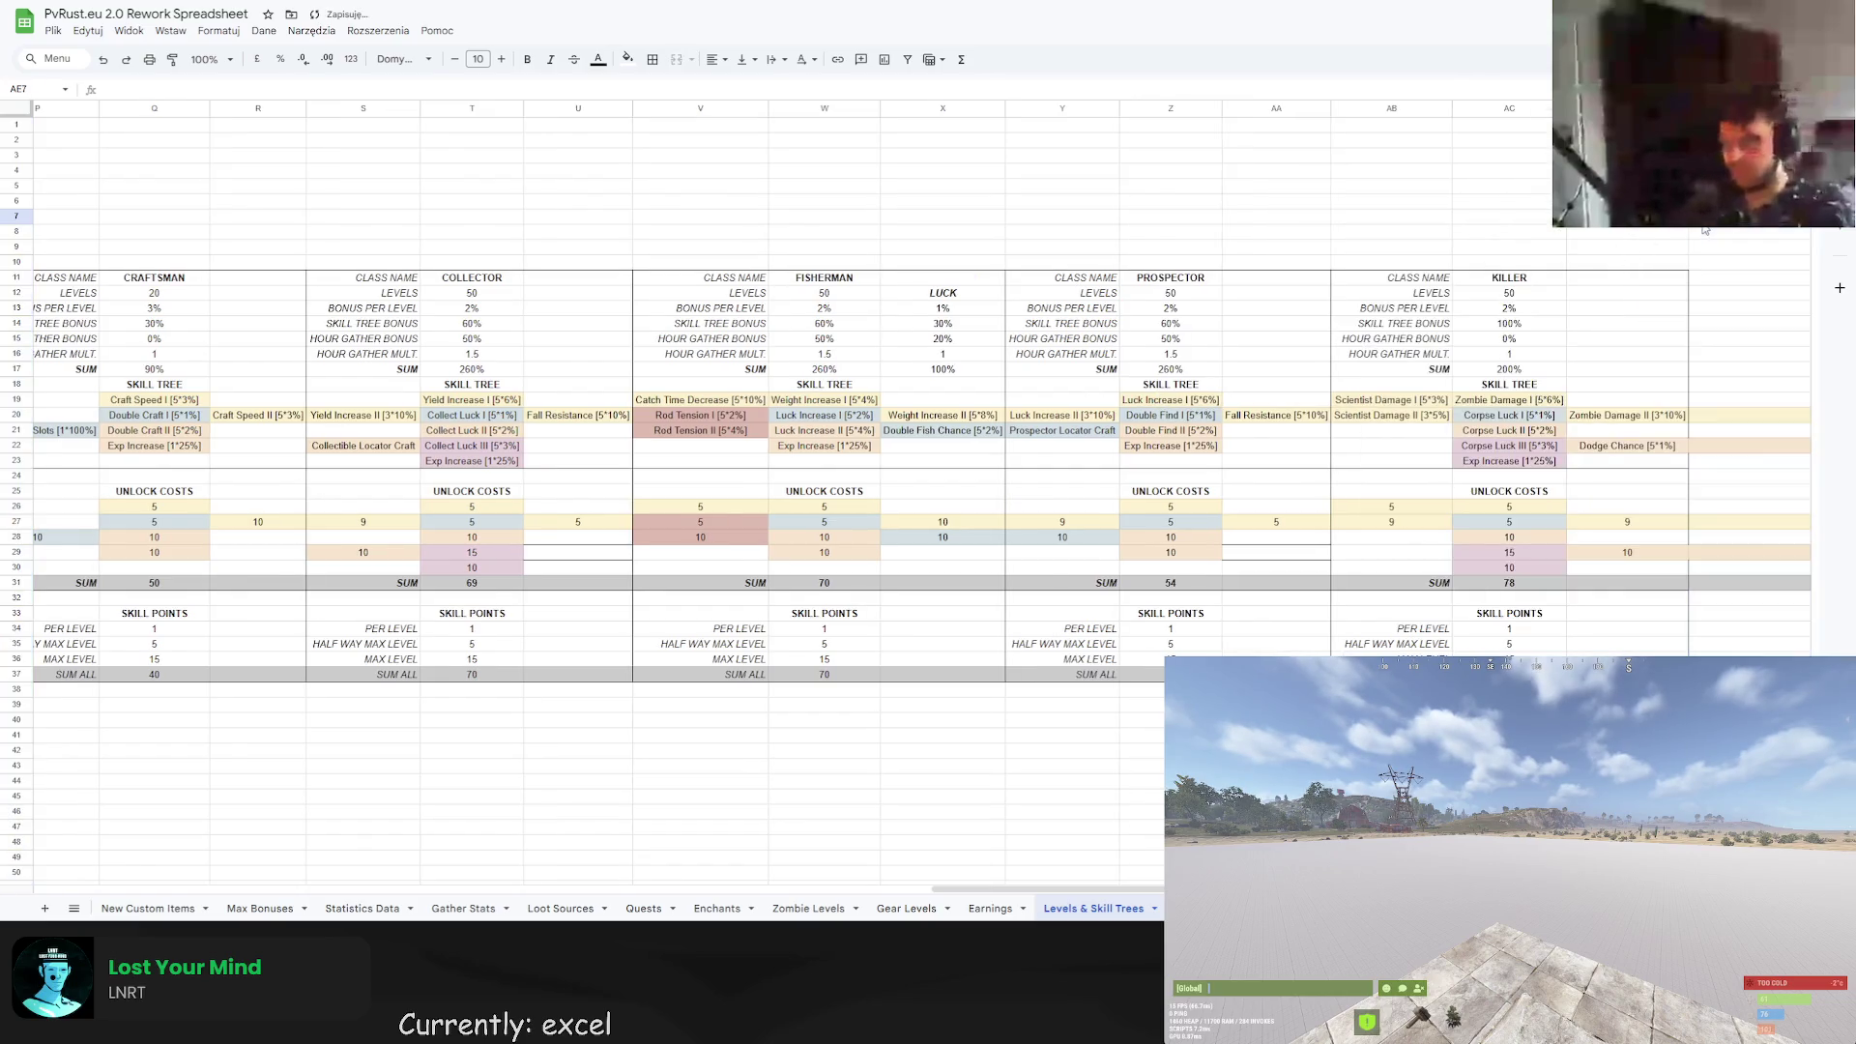
left_click_drag(1730, 278, 1739, 673)
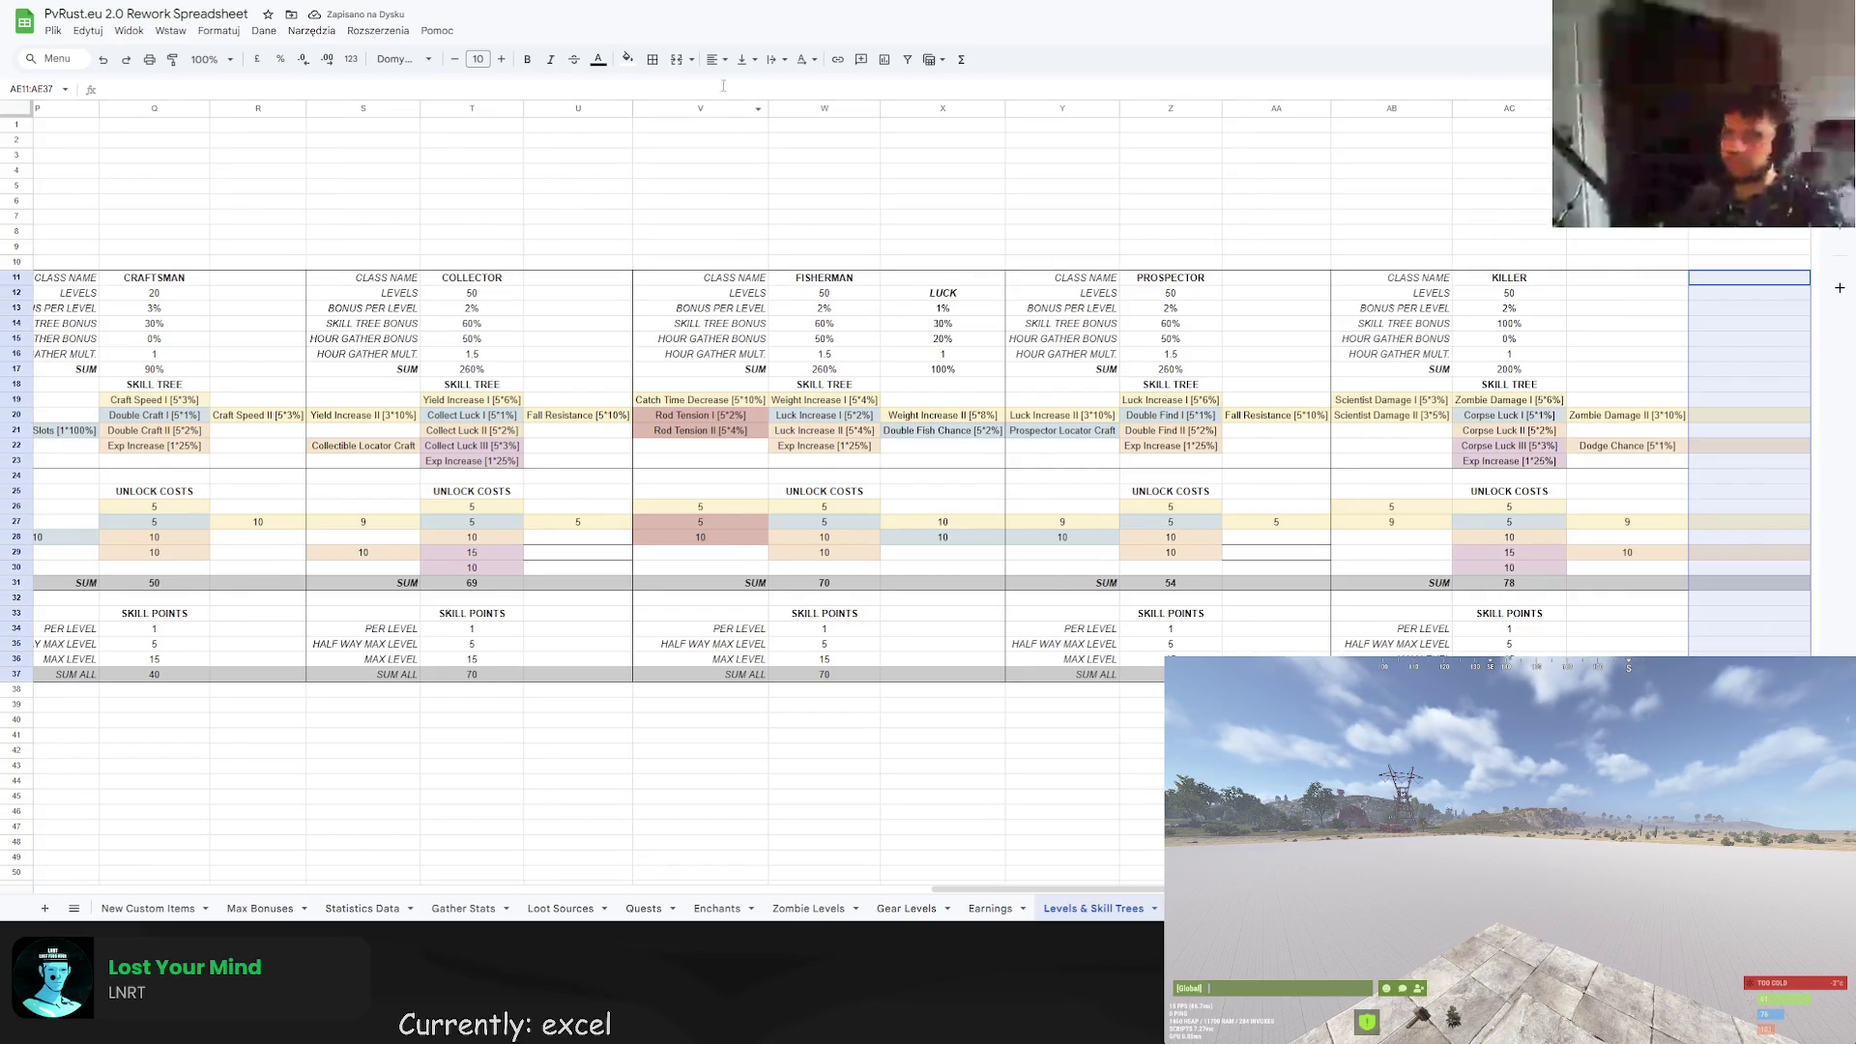
left_click(627, 59)
left_click(778, 92)
left_click(1378, 164)
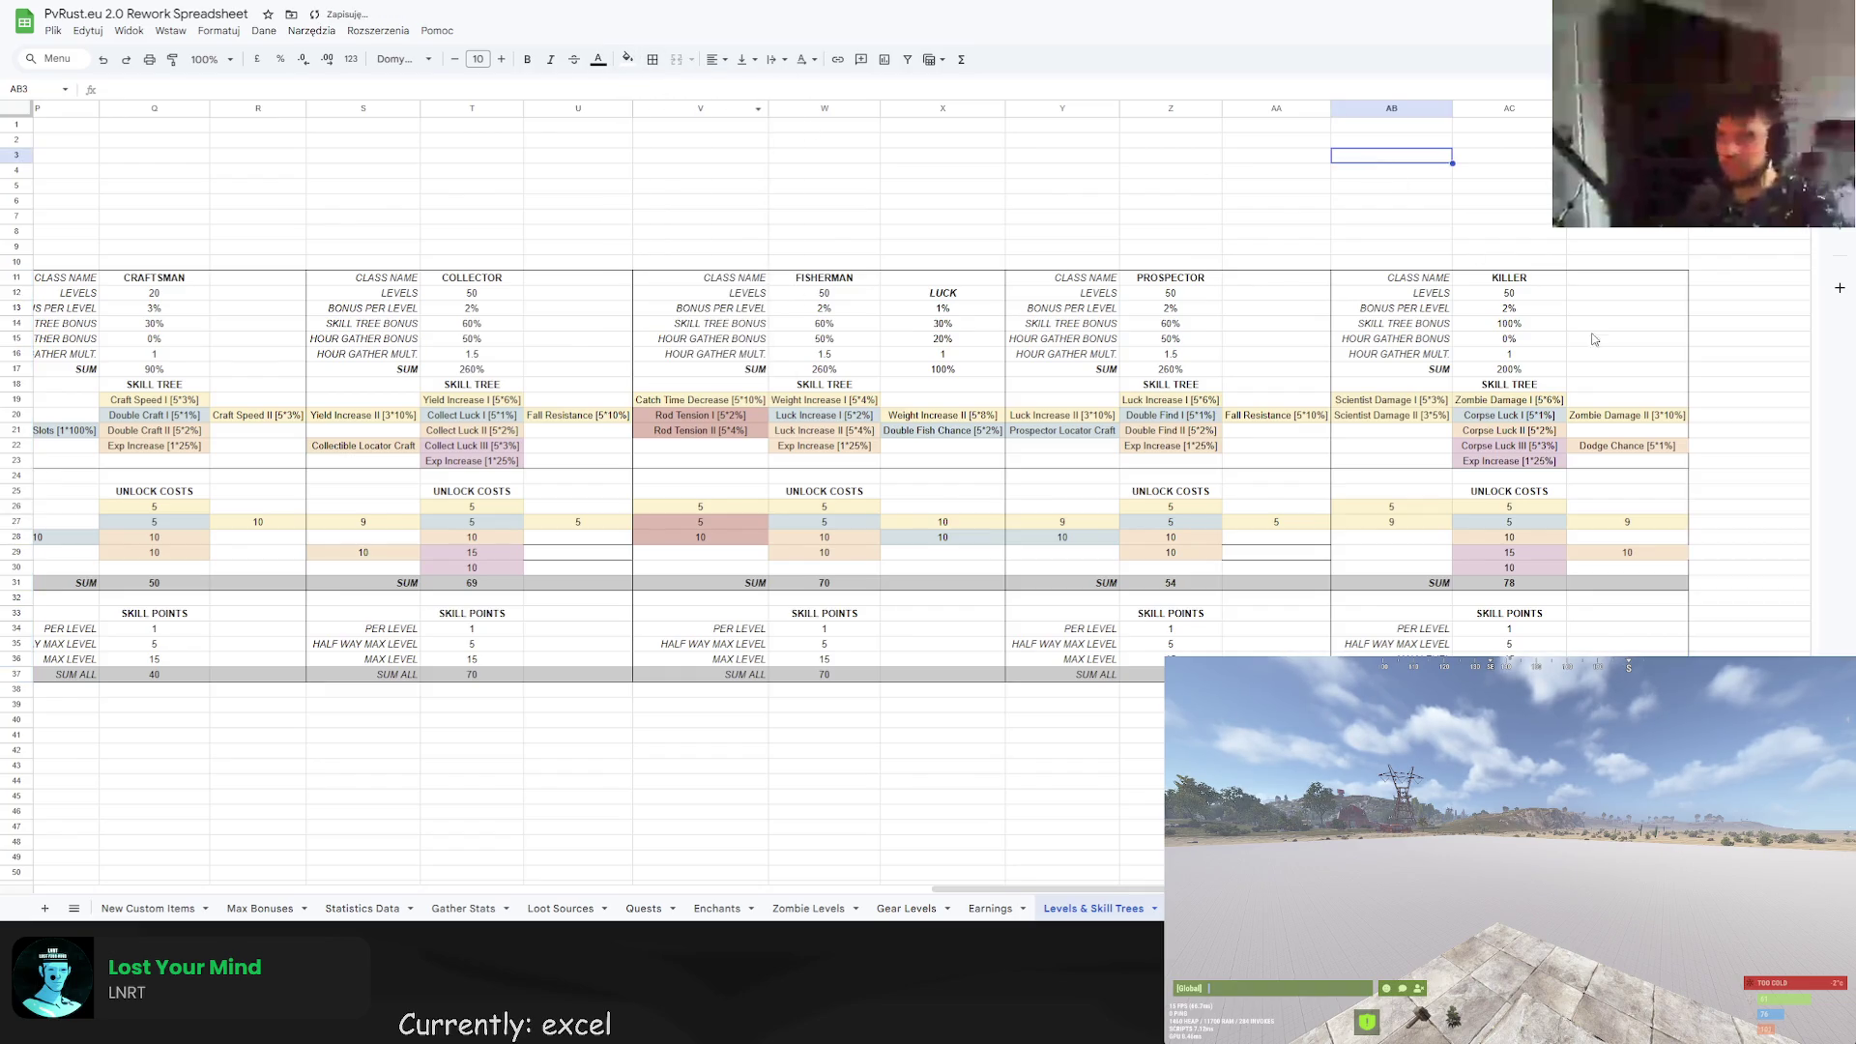
left_click_drag(1728, 282, 1740, 638)
left_click(1740, 432)
left_click_drag(1722, 294, 1720, 517)
left_click(1722, 446)
left_click(1666, 454)
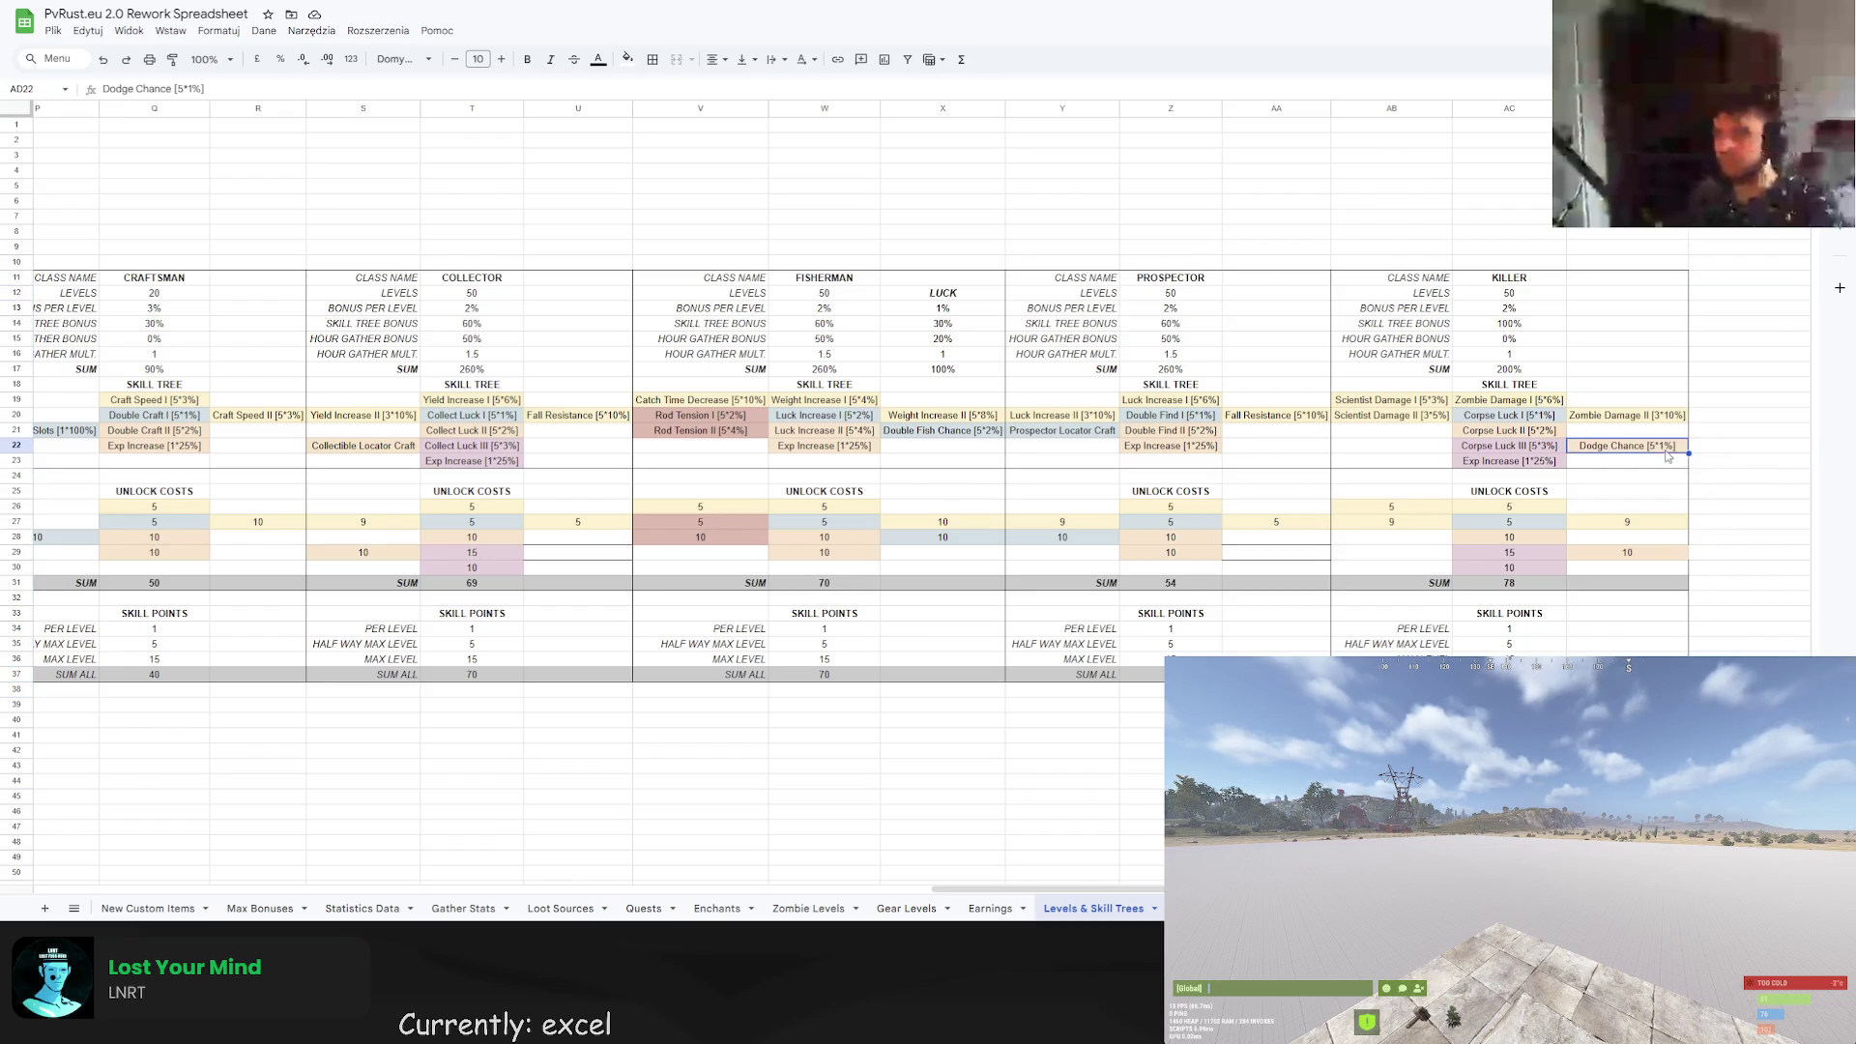
Apply a border to the Dodge Chance cells AD22 and AD29.
left_click(652, 59)
left_click(709, 116)
left_click(1501, 236)
left_click(1668, 556)
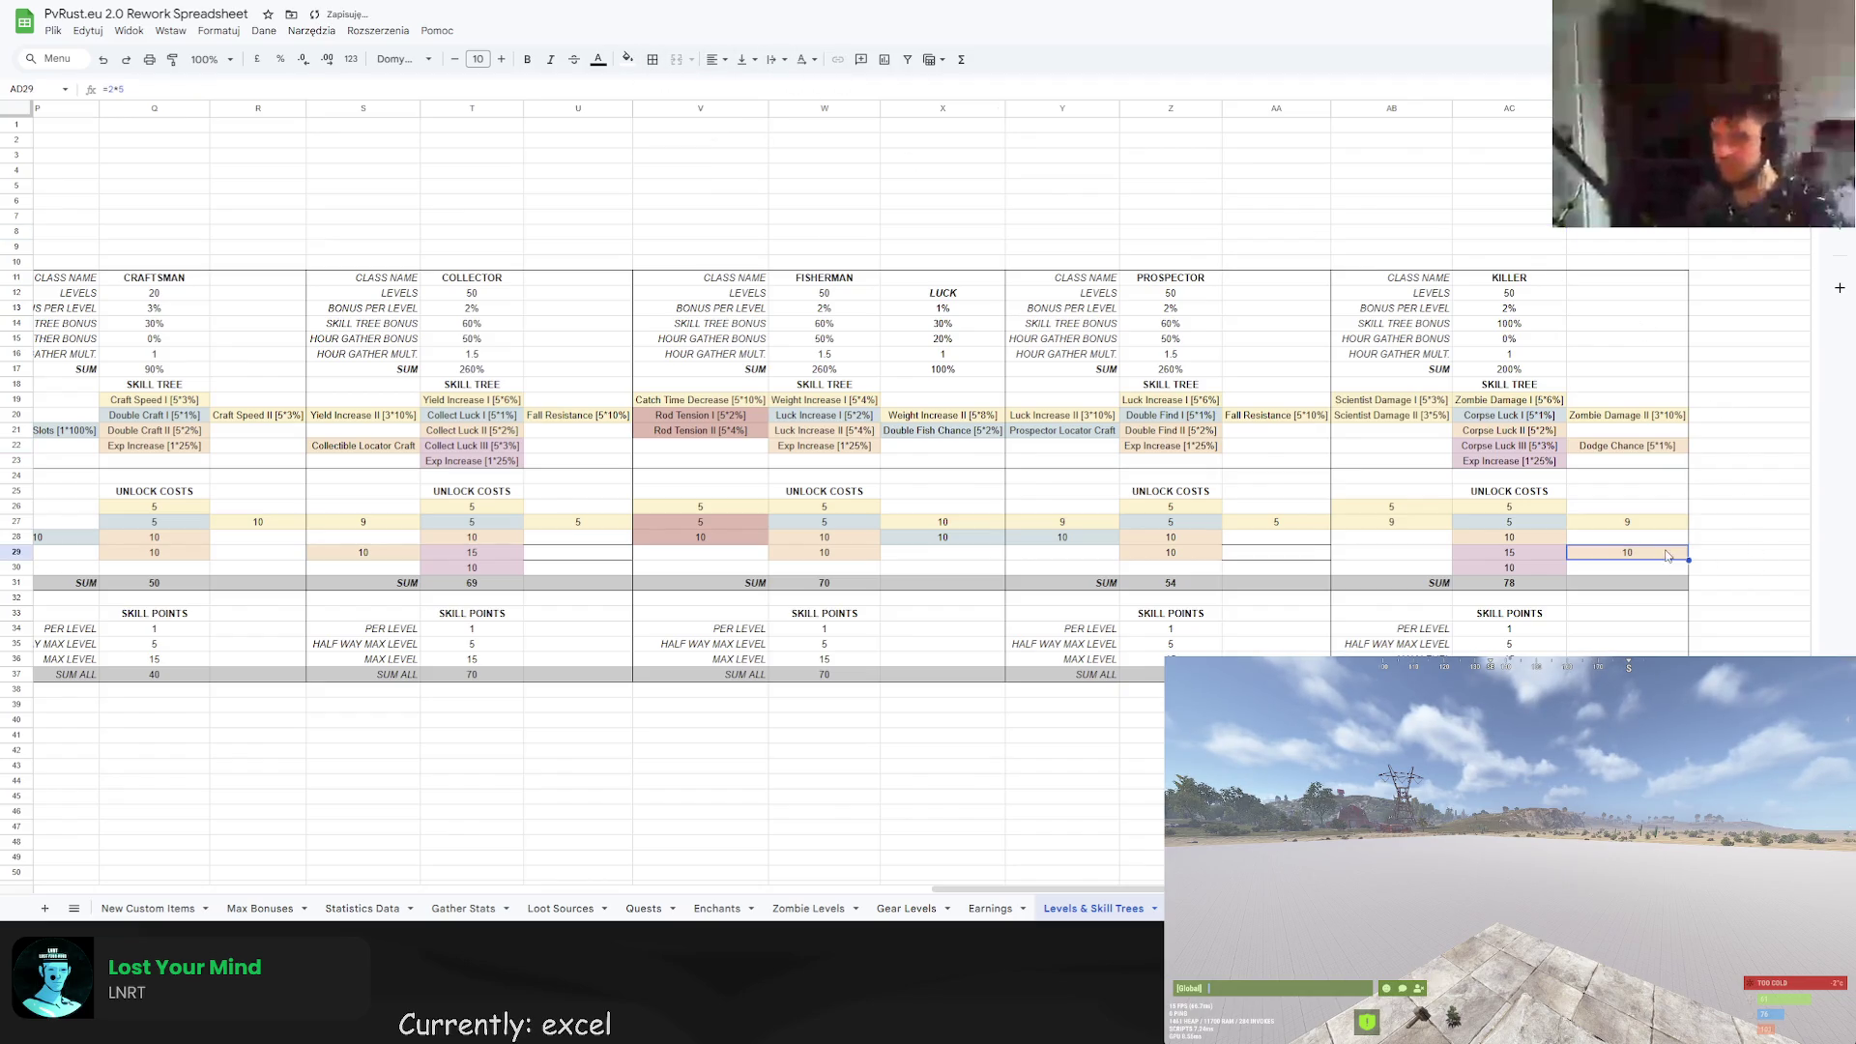
left_click(627, 59)
left_click(652, 59)
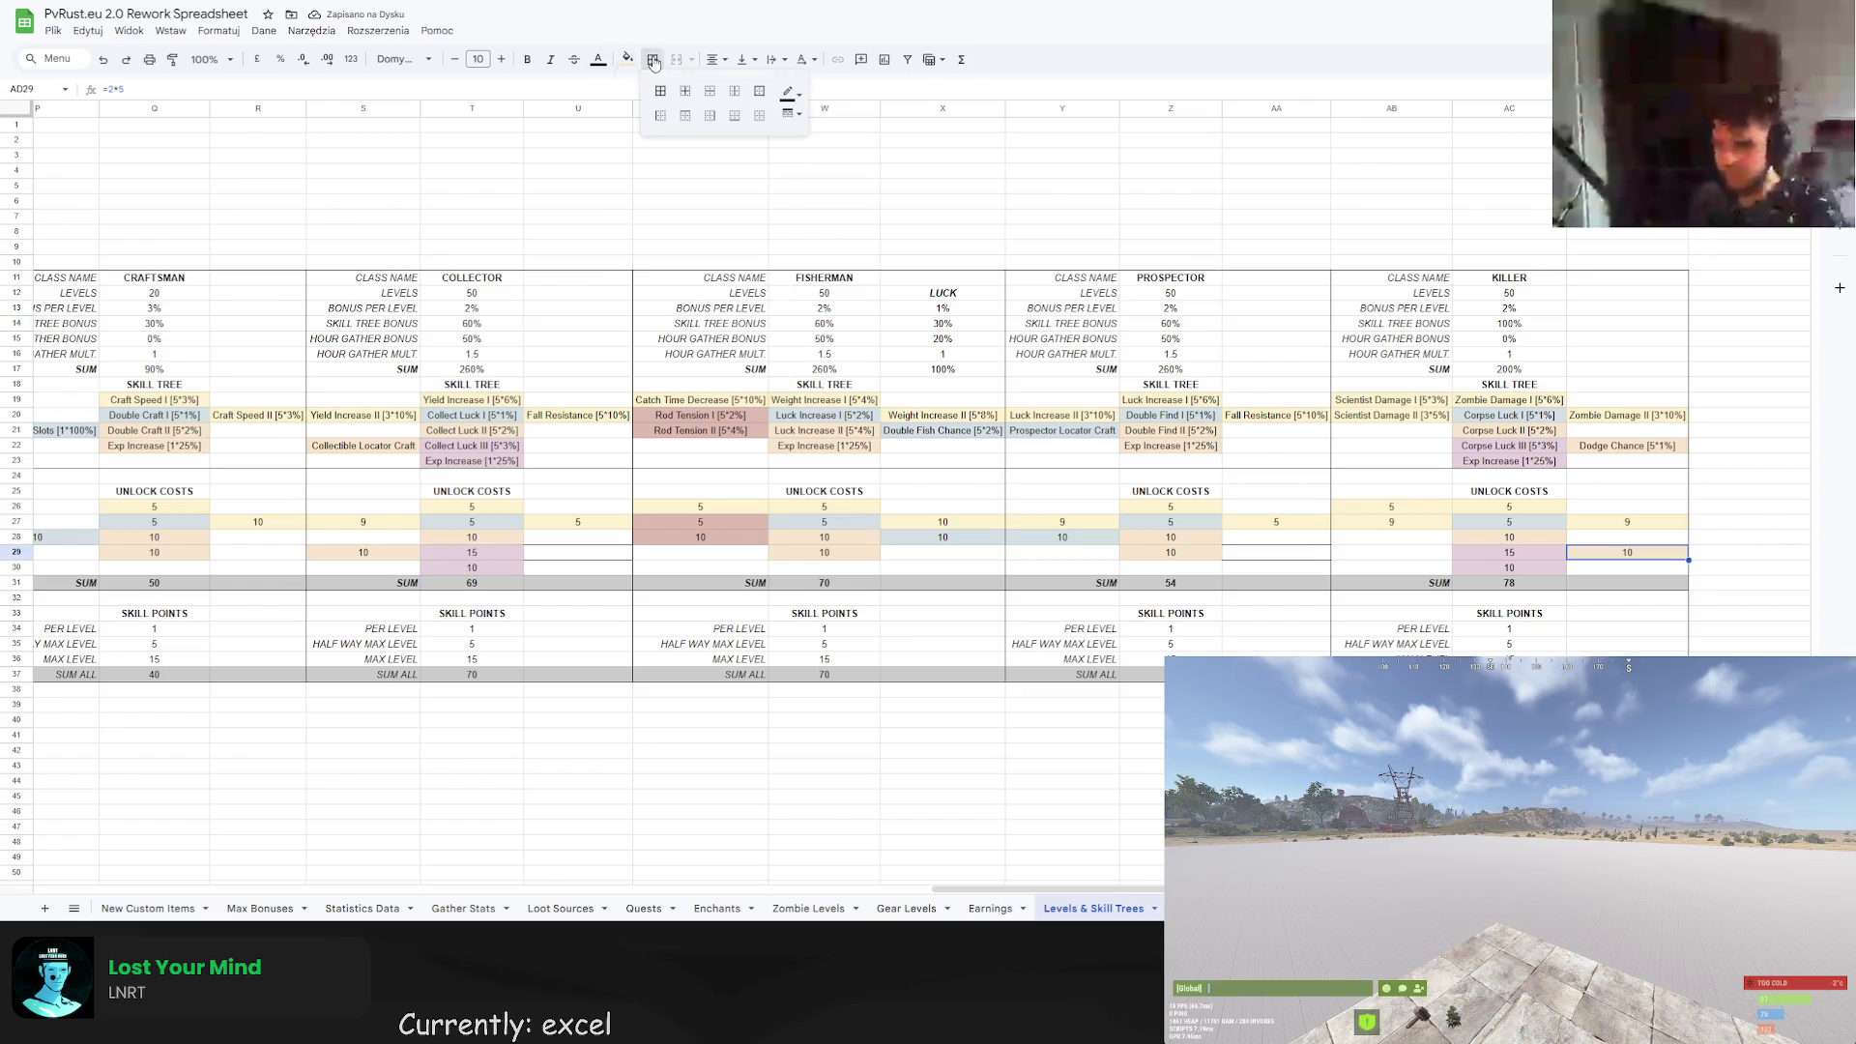
left_click(710, 118)
left_click(1314, 186)
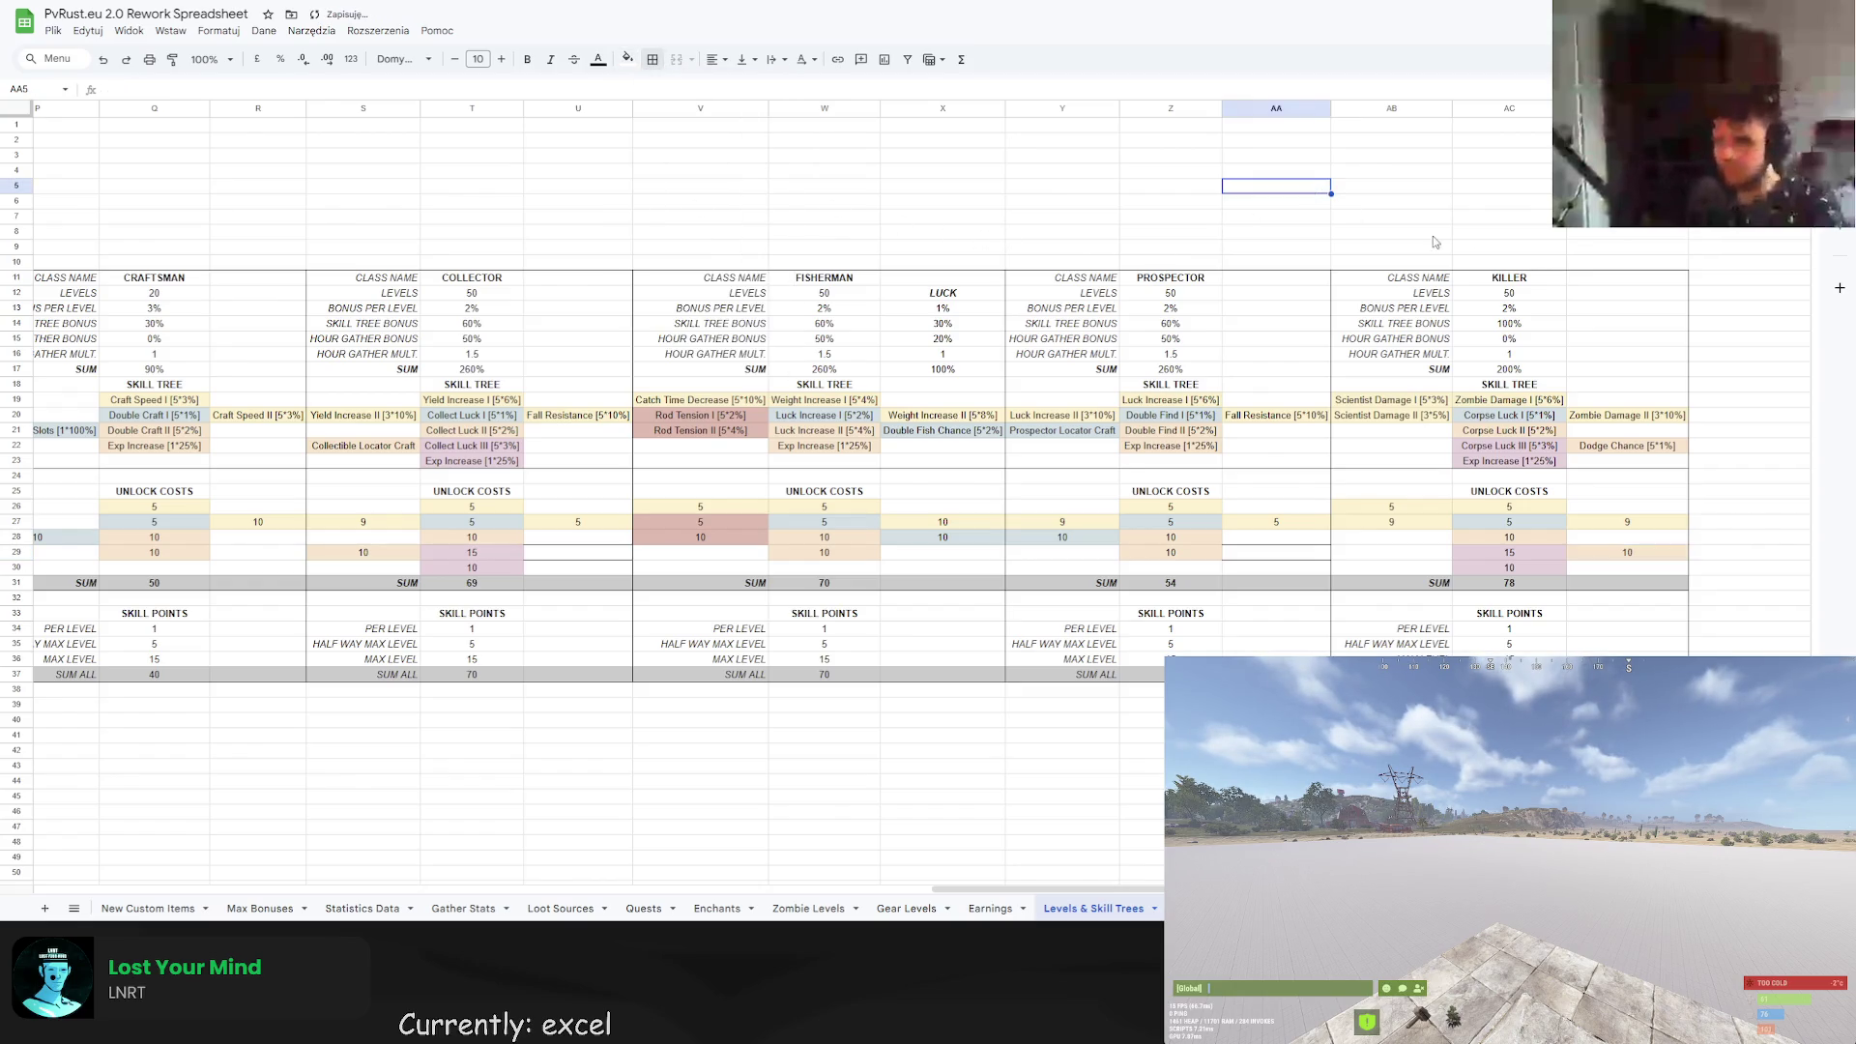
Paste the grey SUM-row formatting from AD31 into the new column's cell AE31.
left_click(1729, 482)
left_click(1730, 584)
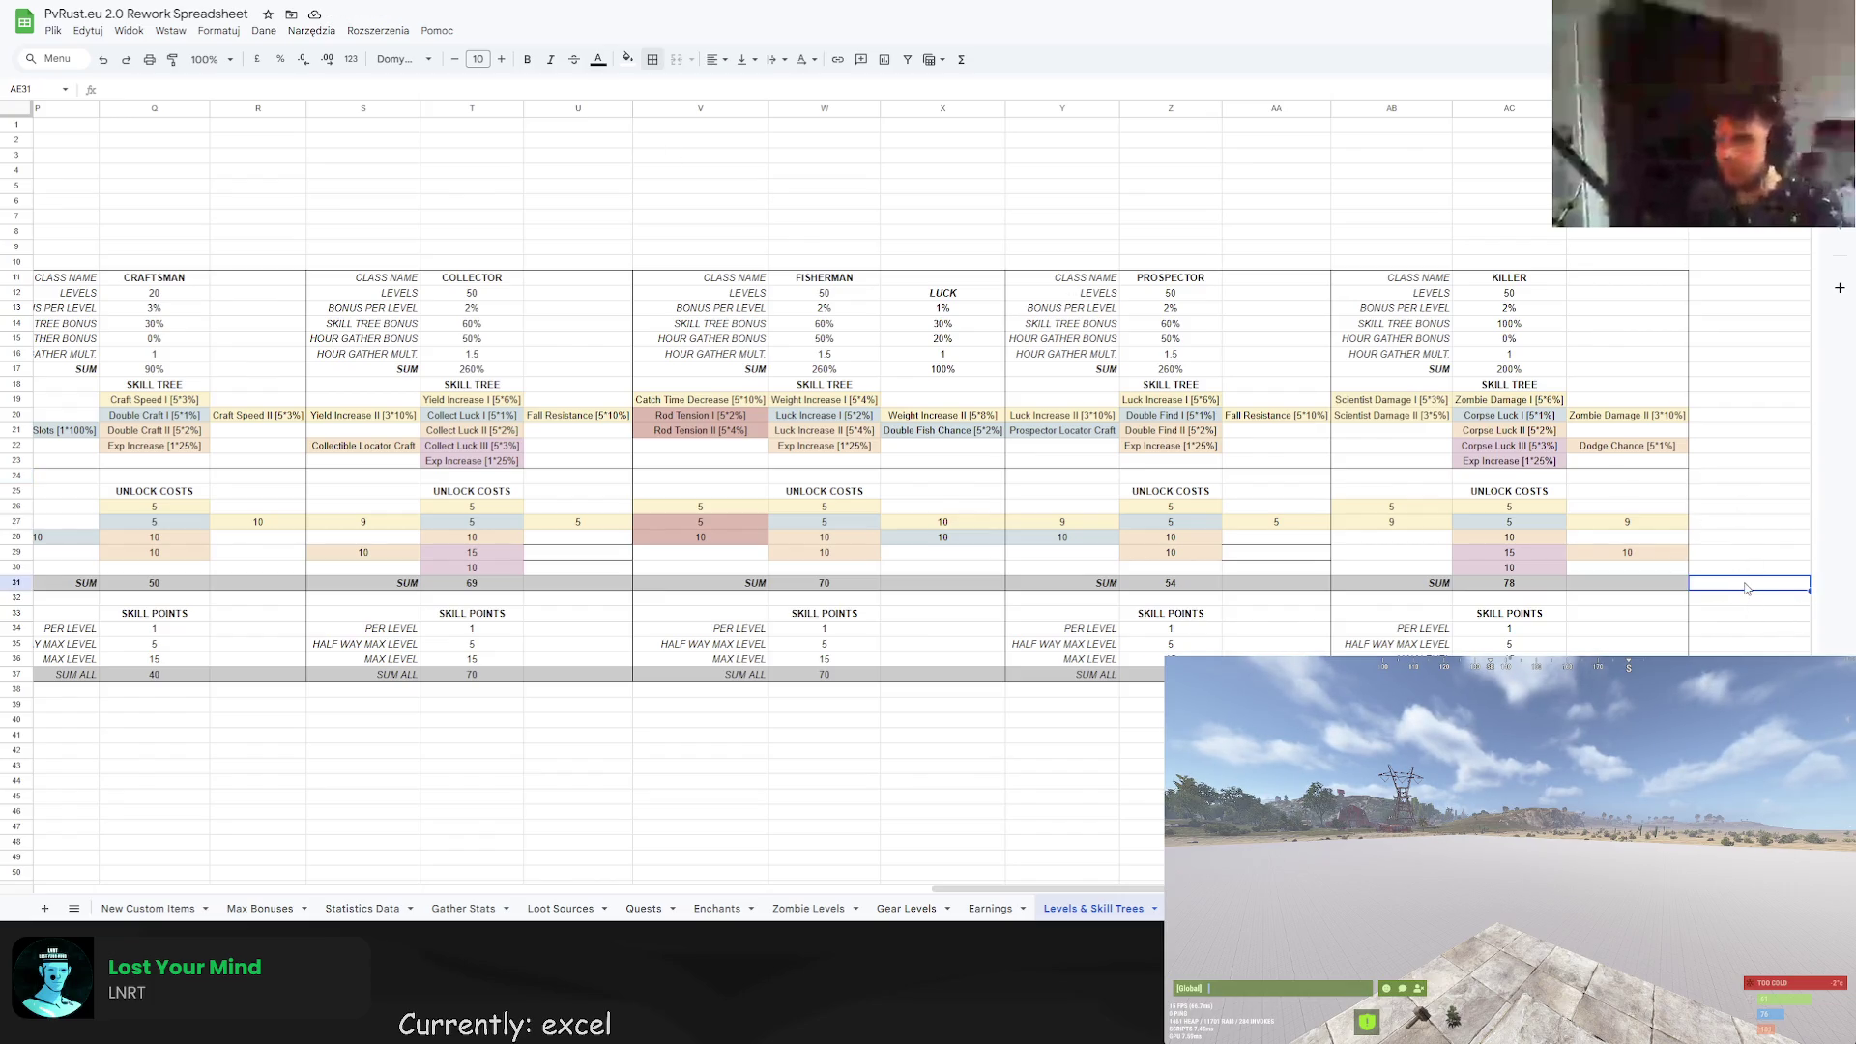
key("Left")
key("ctrl+c")
key("Right")
key("ctrl+v")
key("Up")
key("Up")
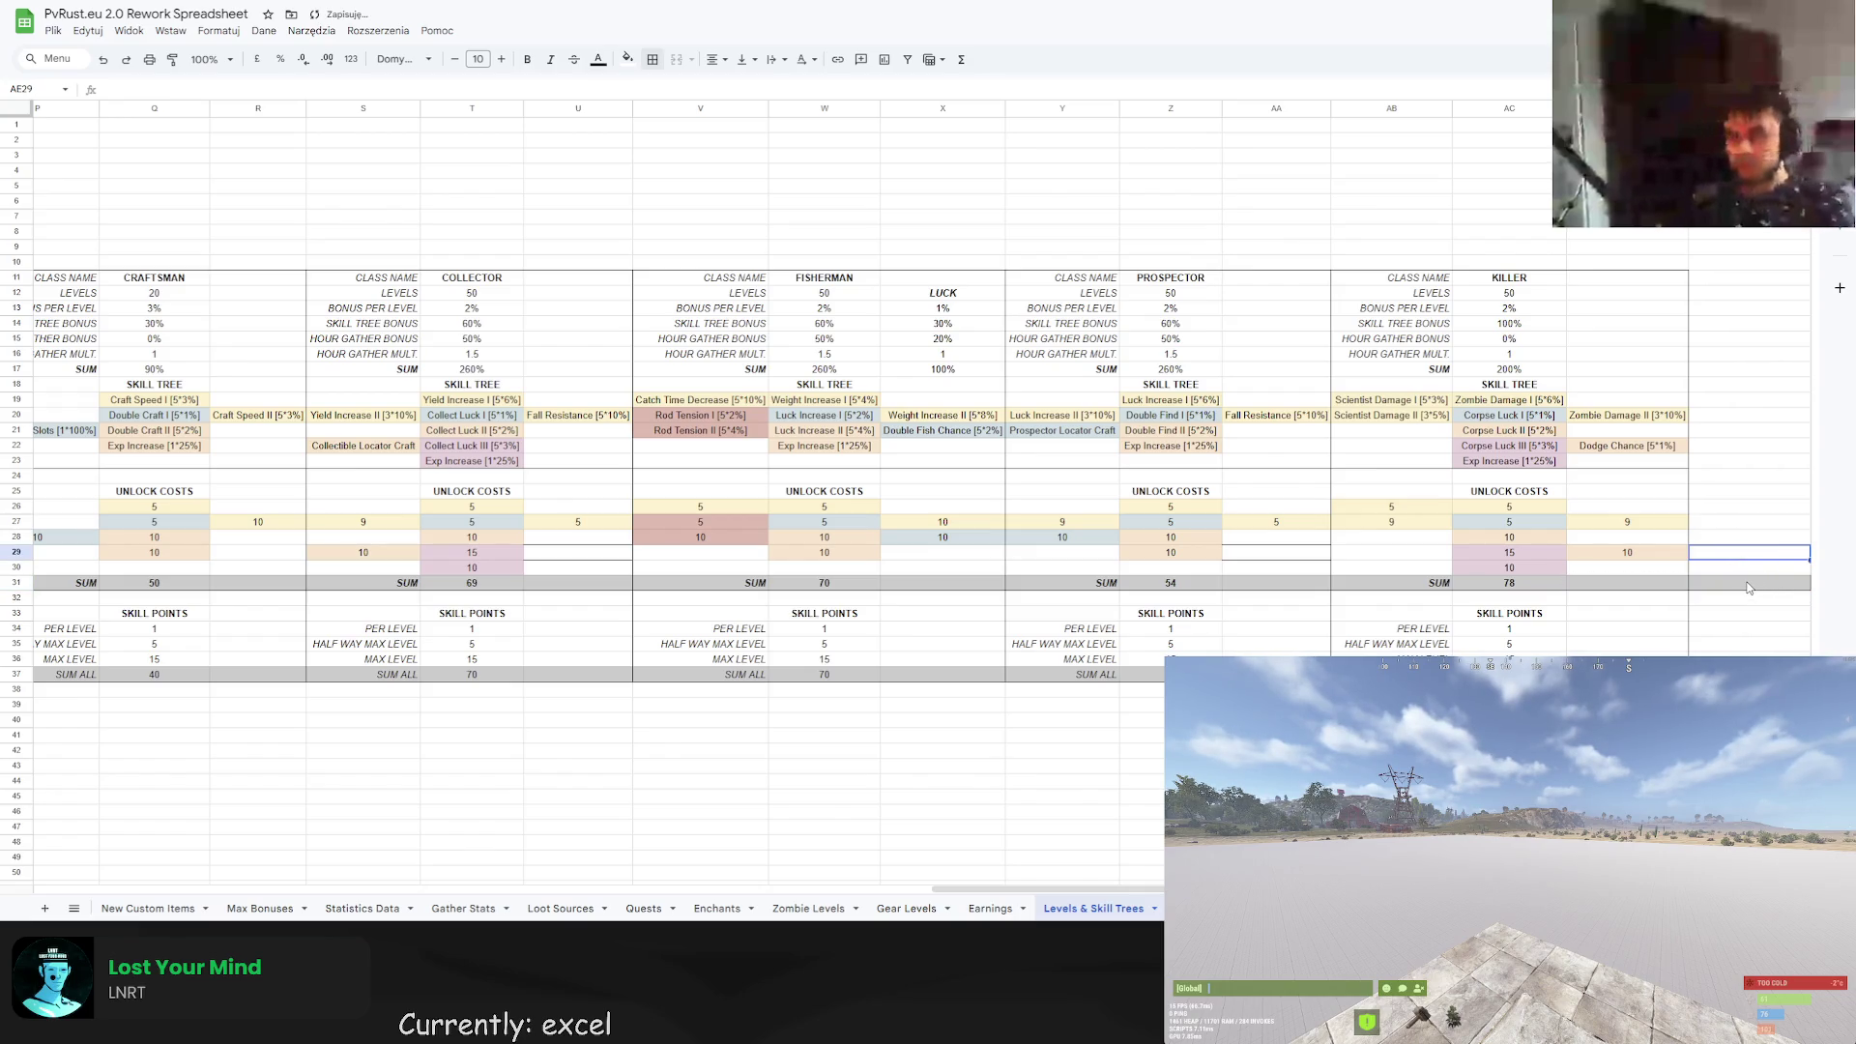
key("Down")
key("Down")
key("Down")
key("Down")
key("Down")
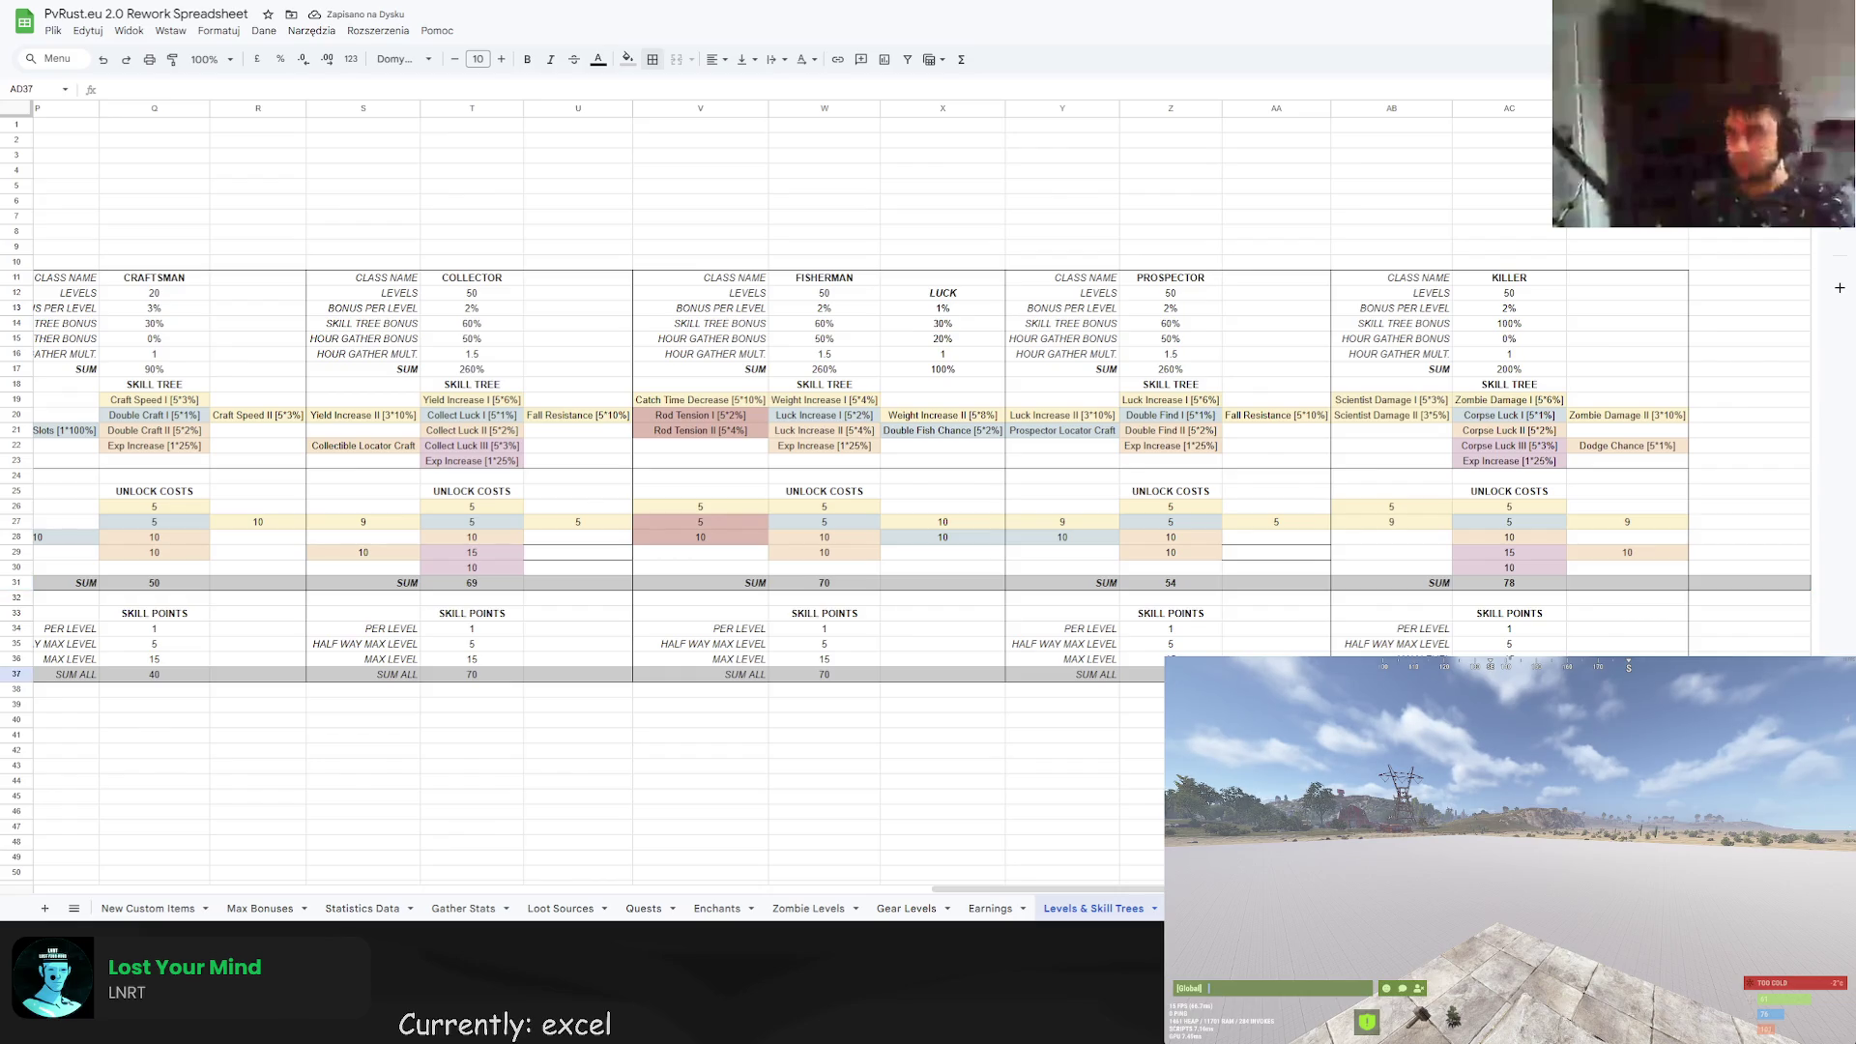
left_click(653, 60)
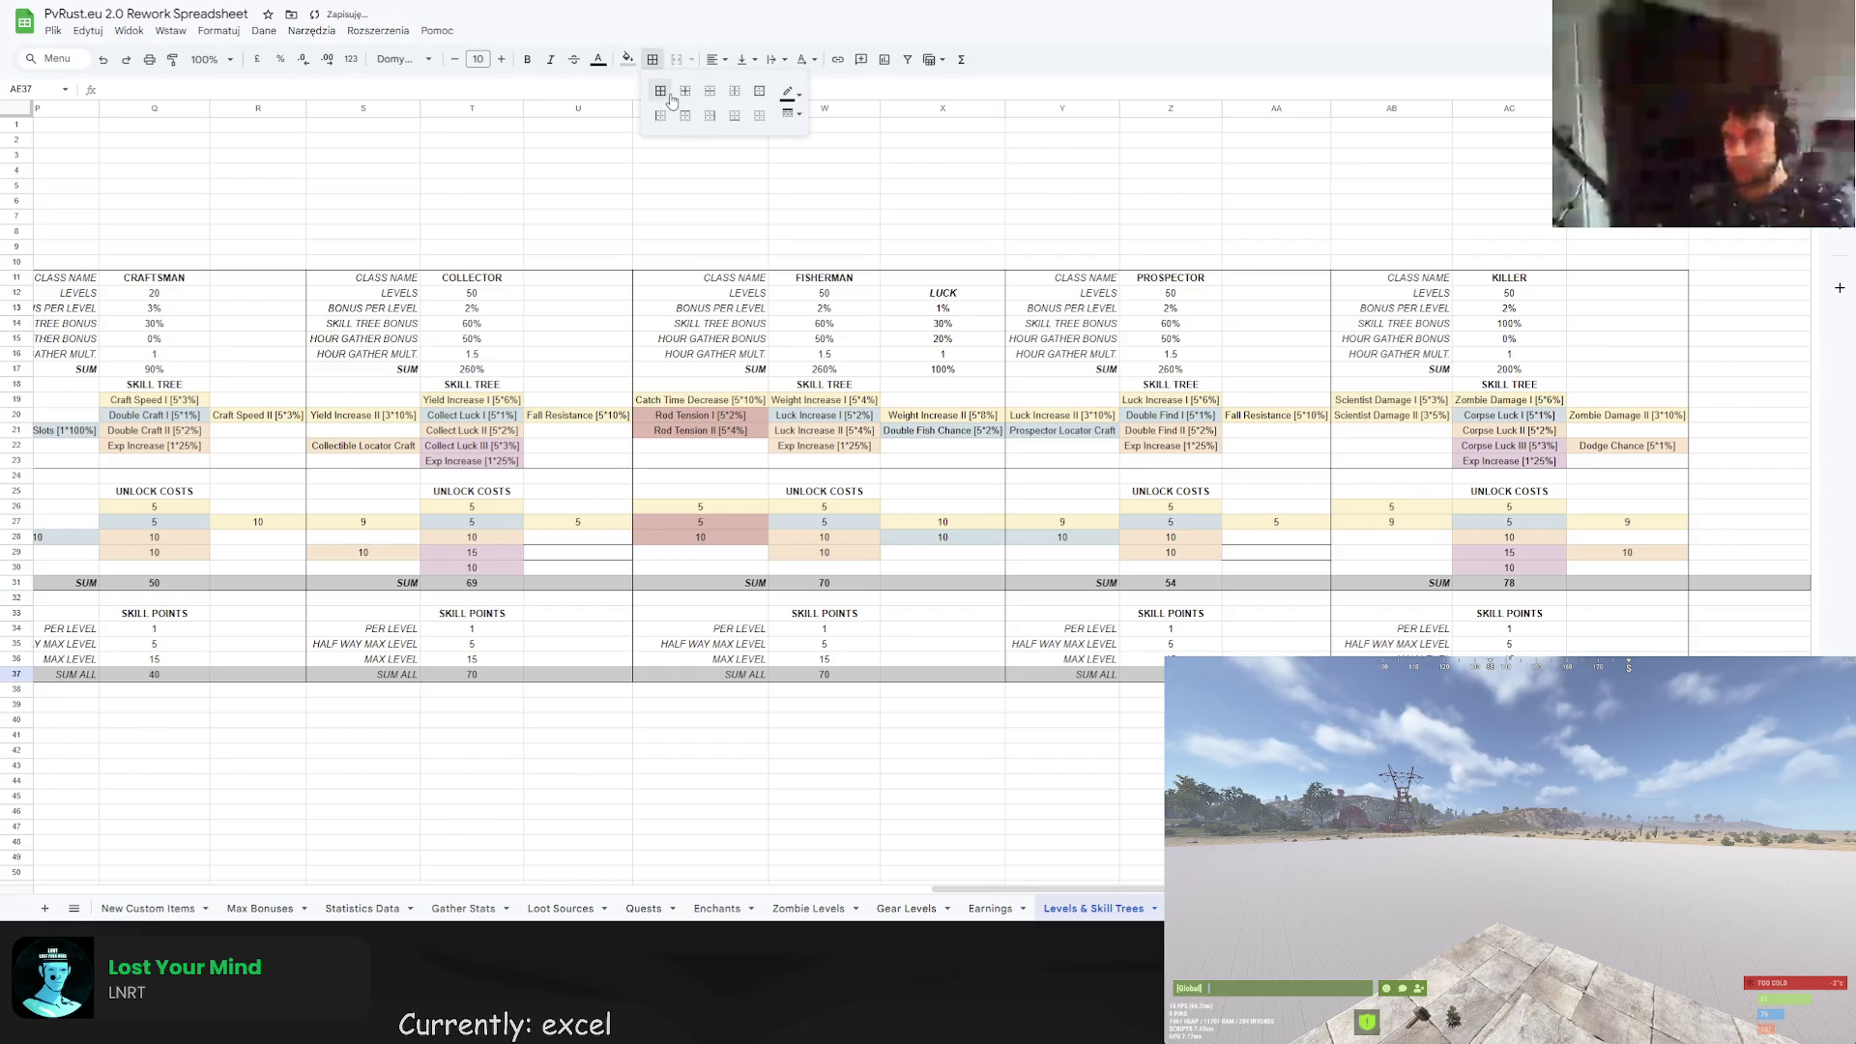
left_click(1732, 583)
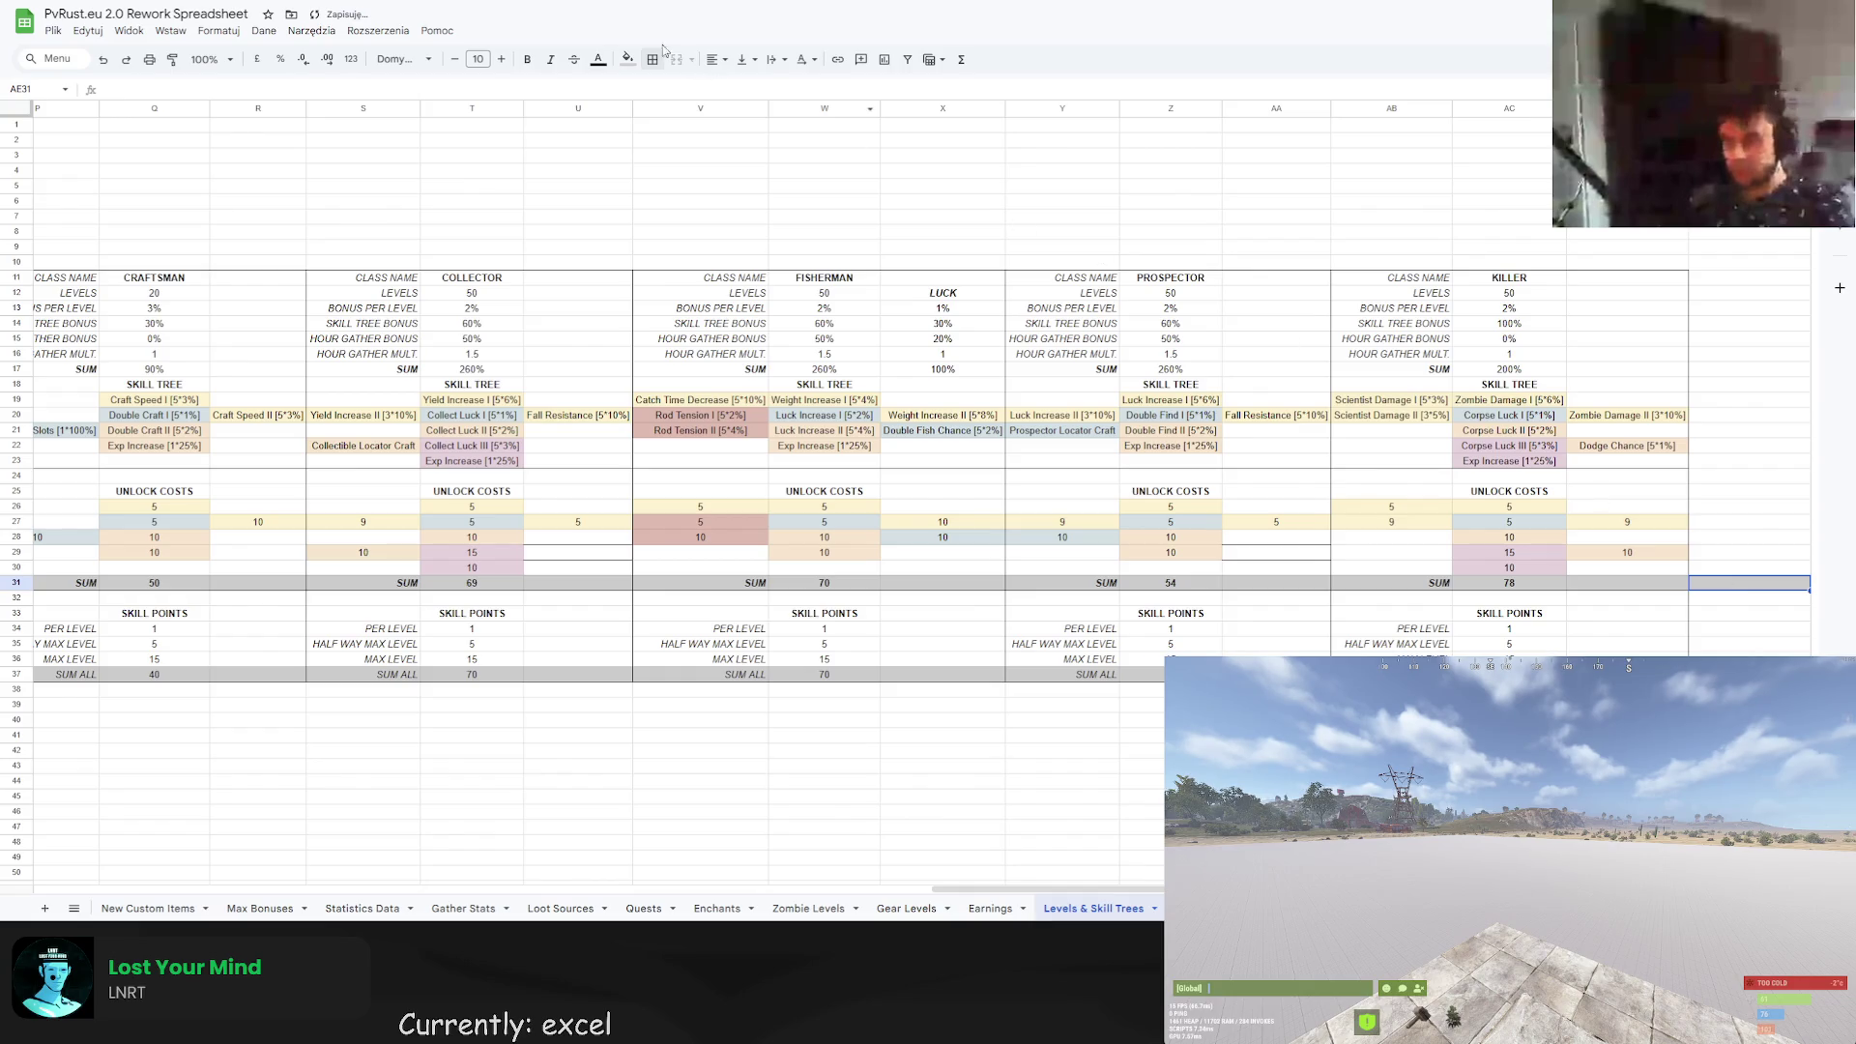
left_click(1661, 403)
left_click(1732, 583)
Begin a =SUM in AE31, then review each class's SUM-row total from Miner to Killer.
type("=SUM")
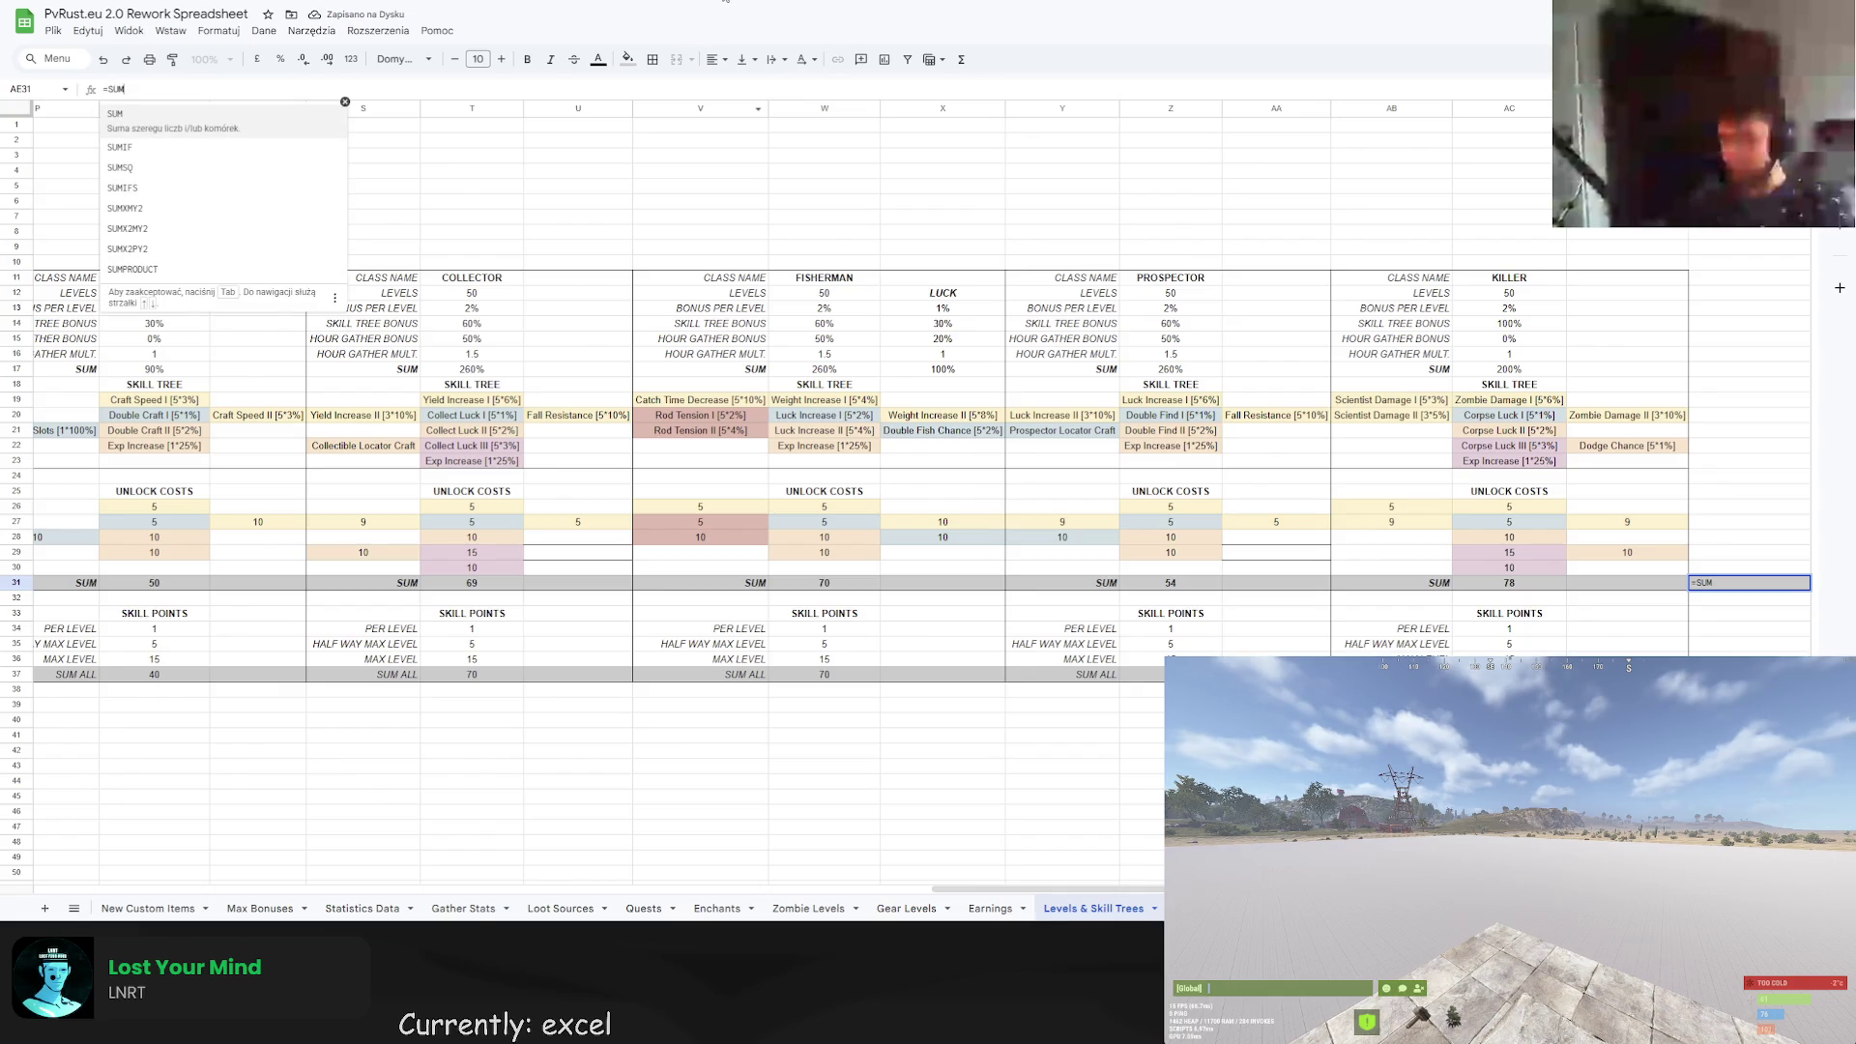
key("Down")
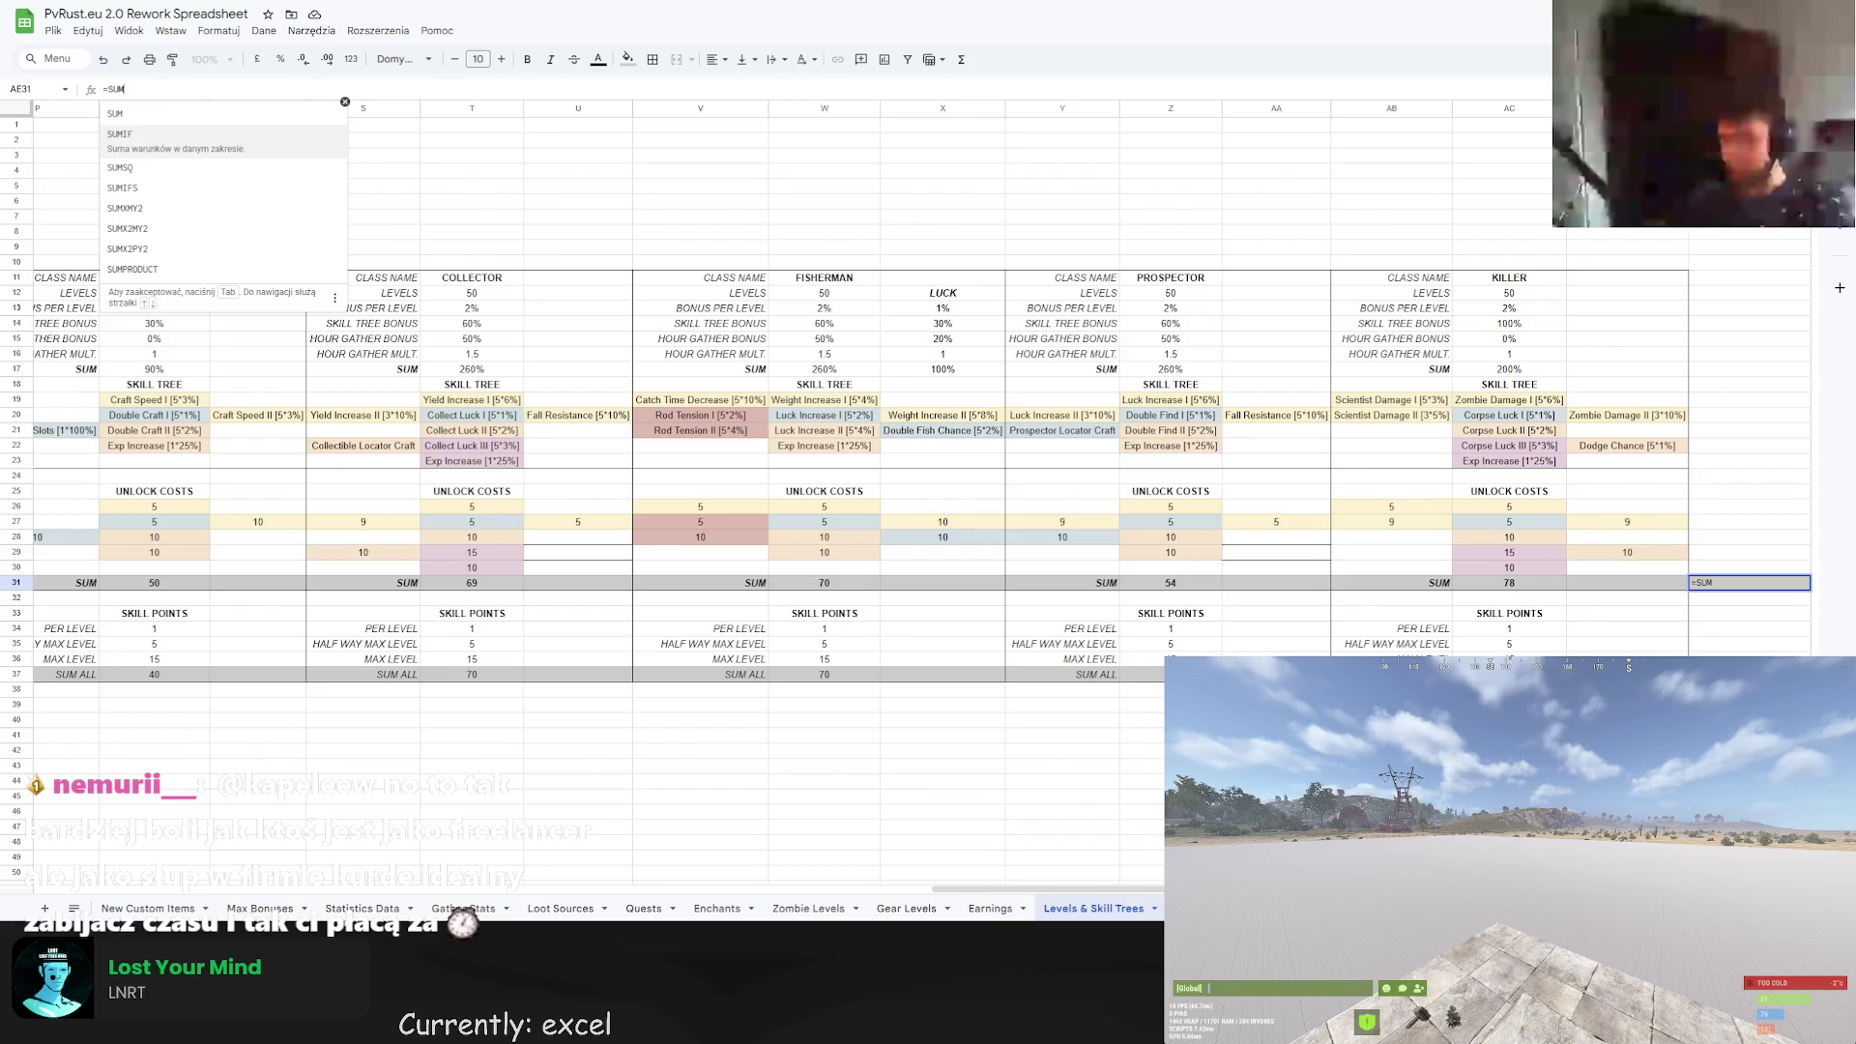
left_click_drag(1062, 888, 165, 833)
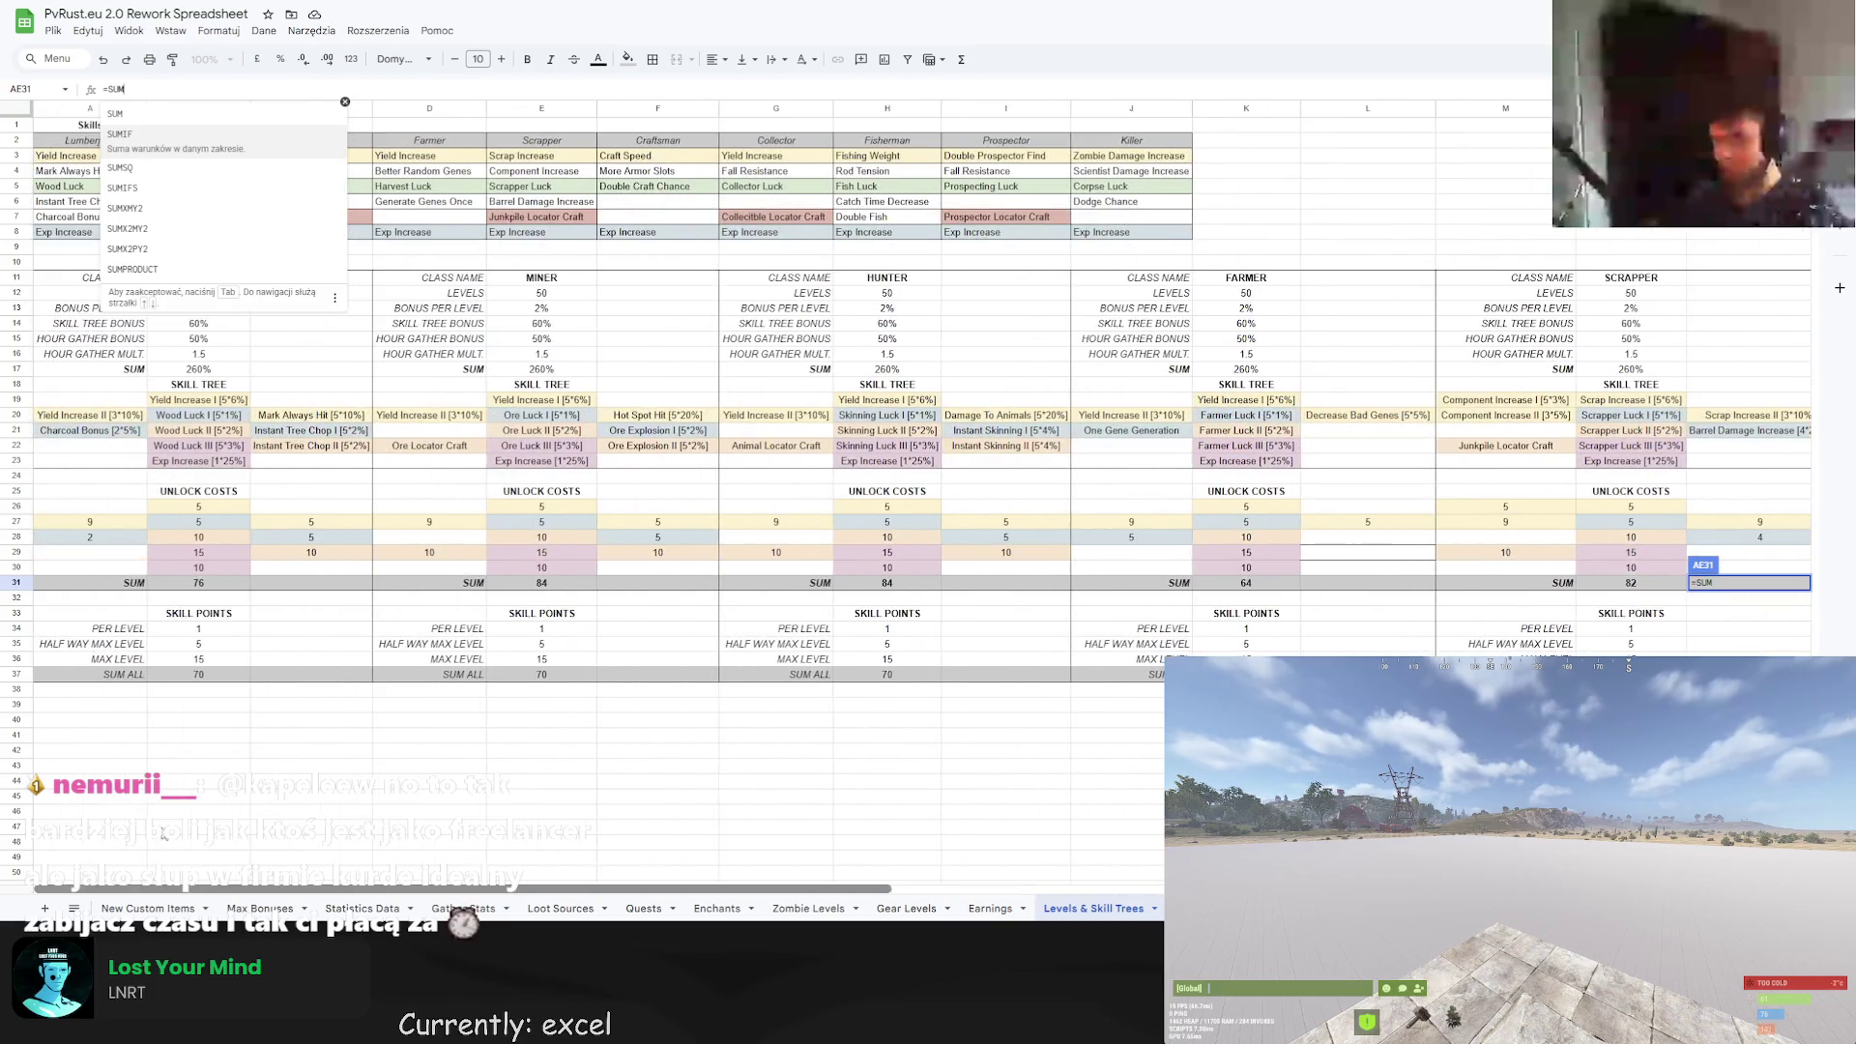
key("Escape")
left_click(541, 583)
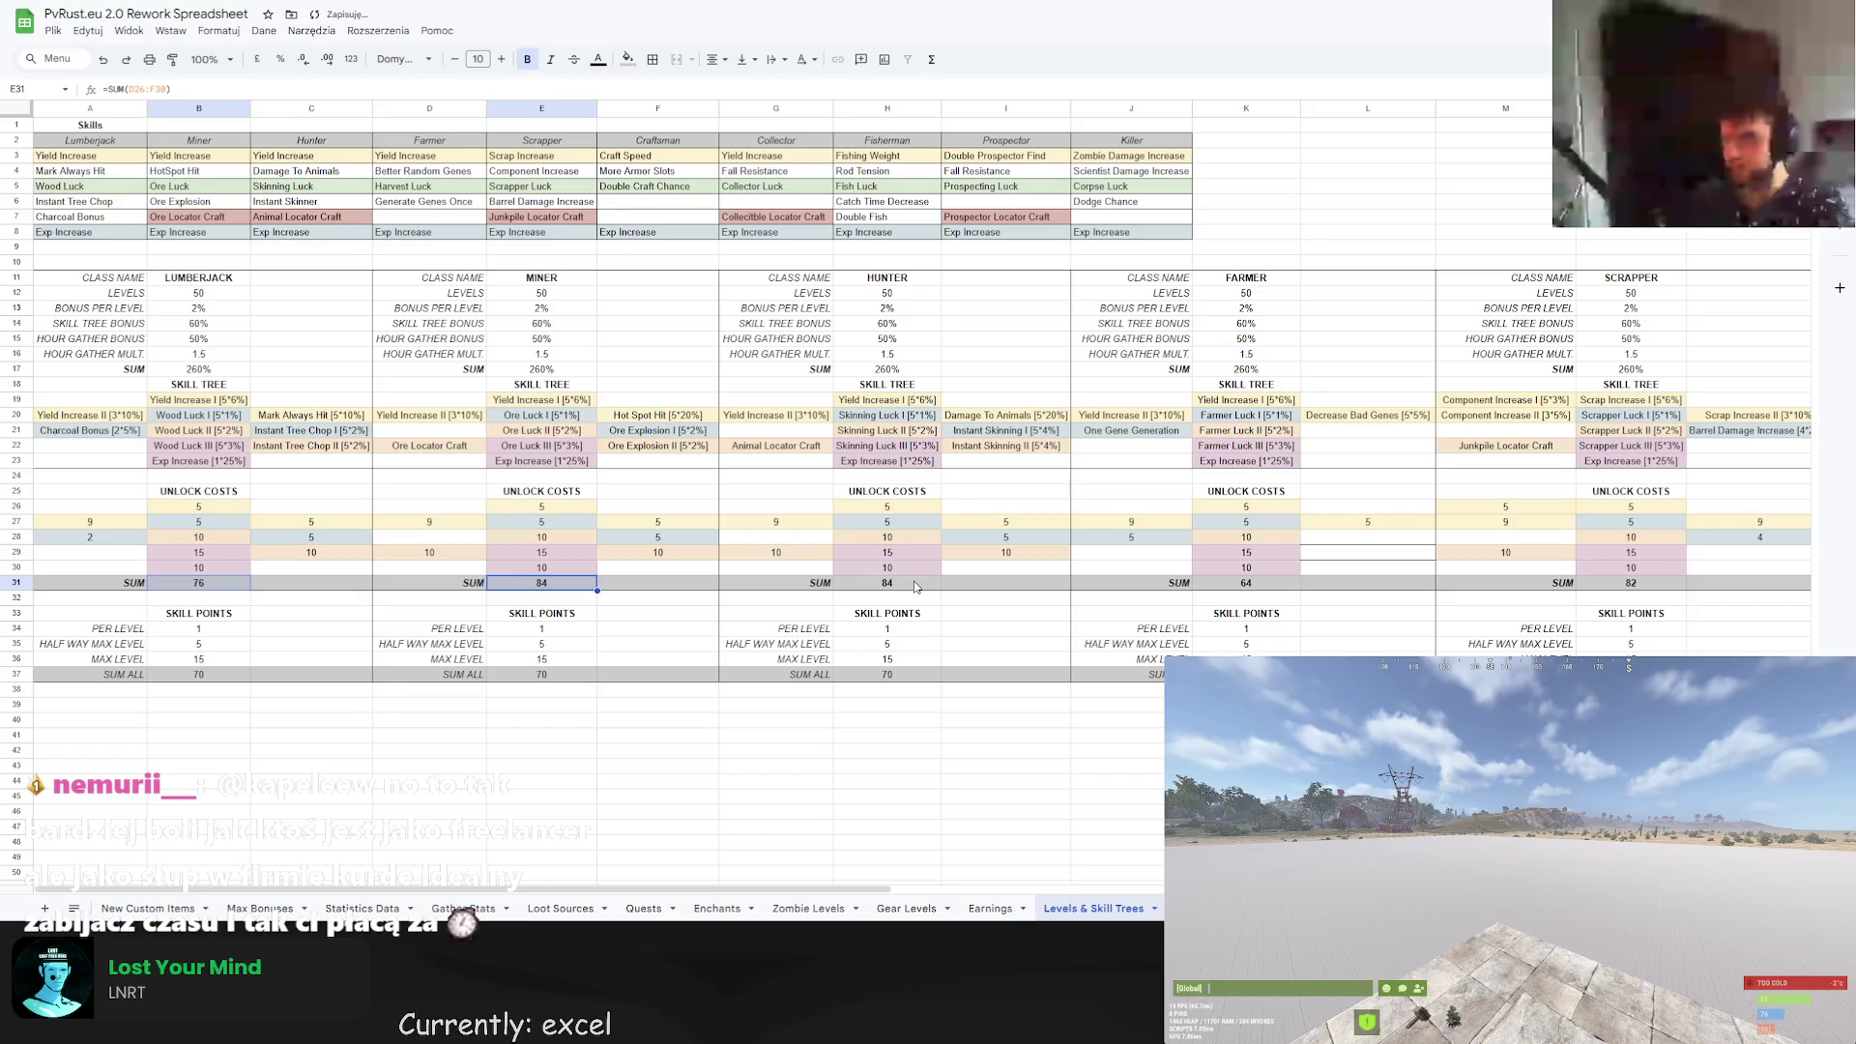
left_click(916, 585)
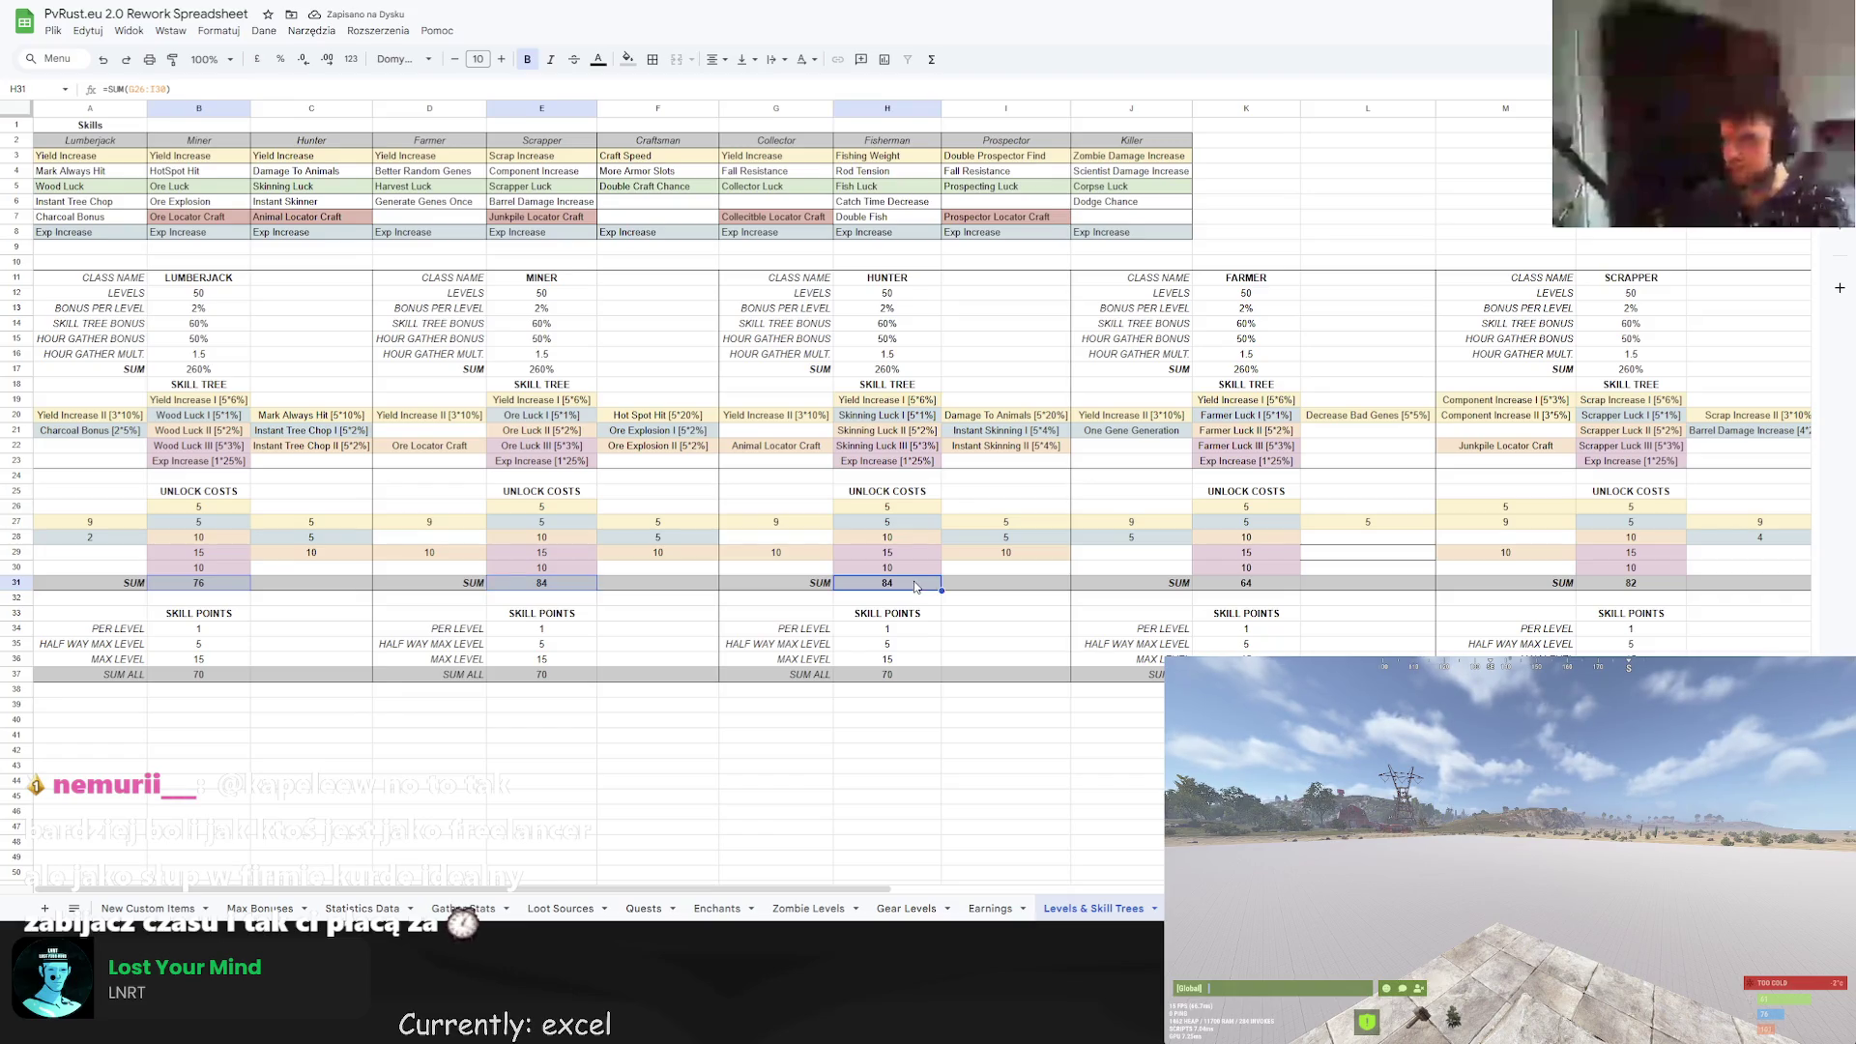
left_click(1253, 588)
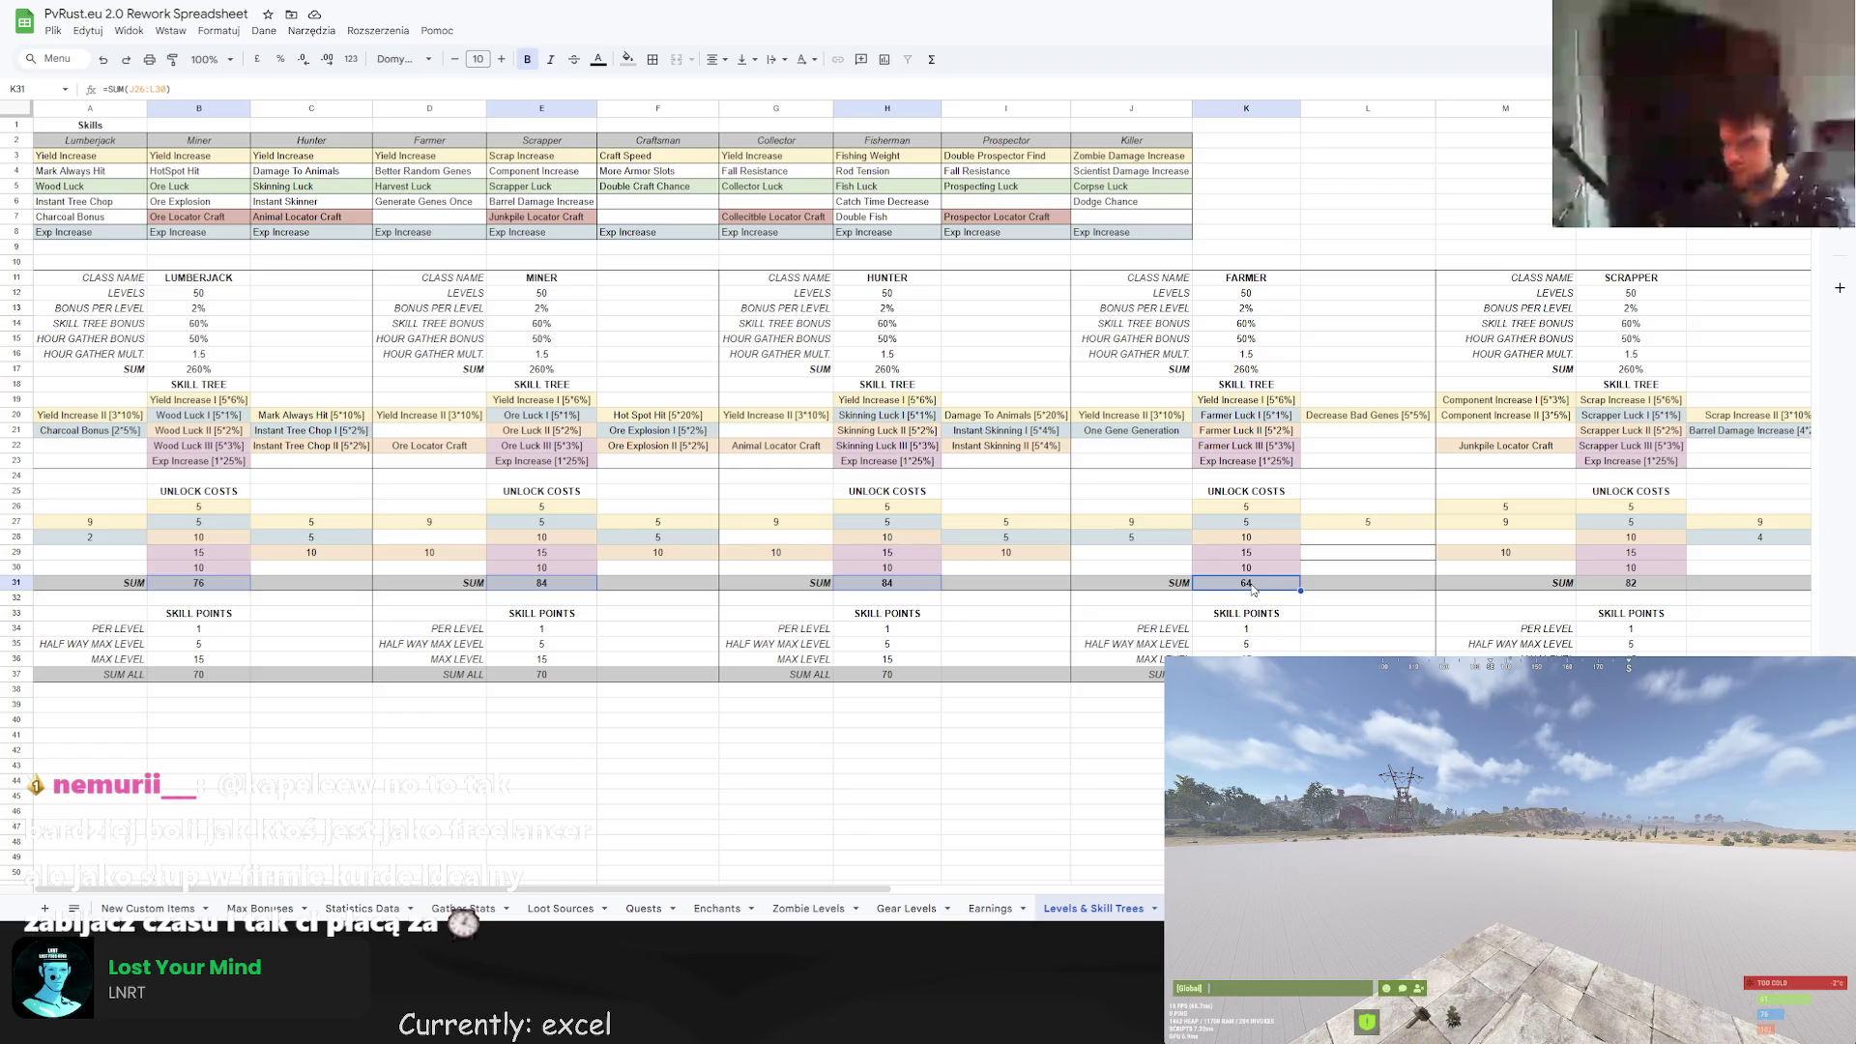
left_click(1601, 582)
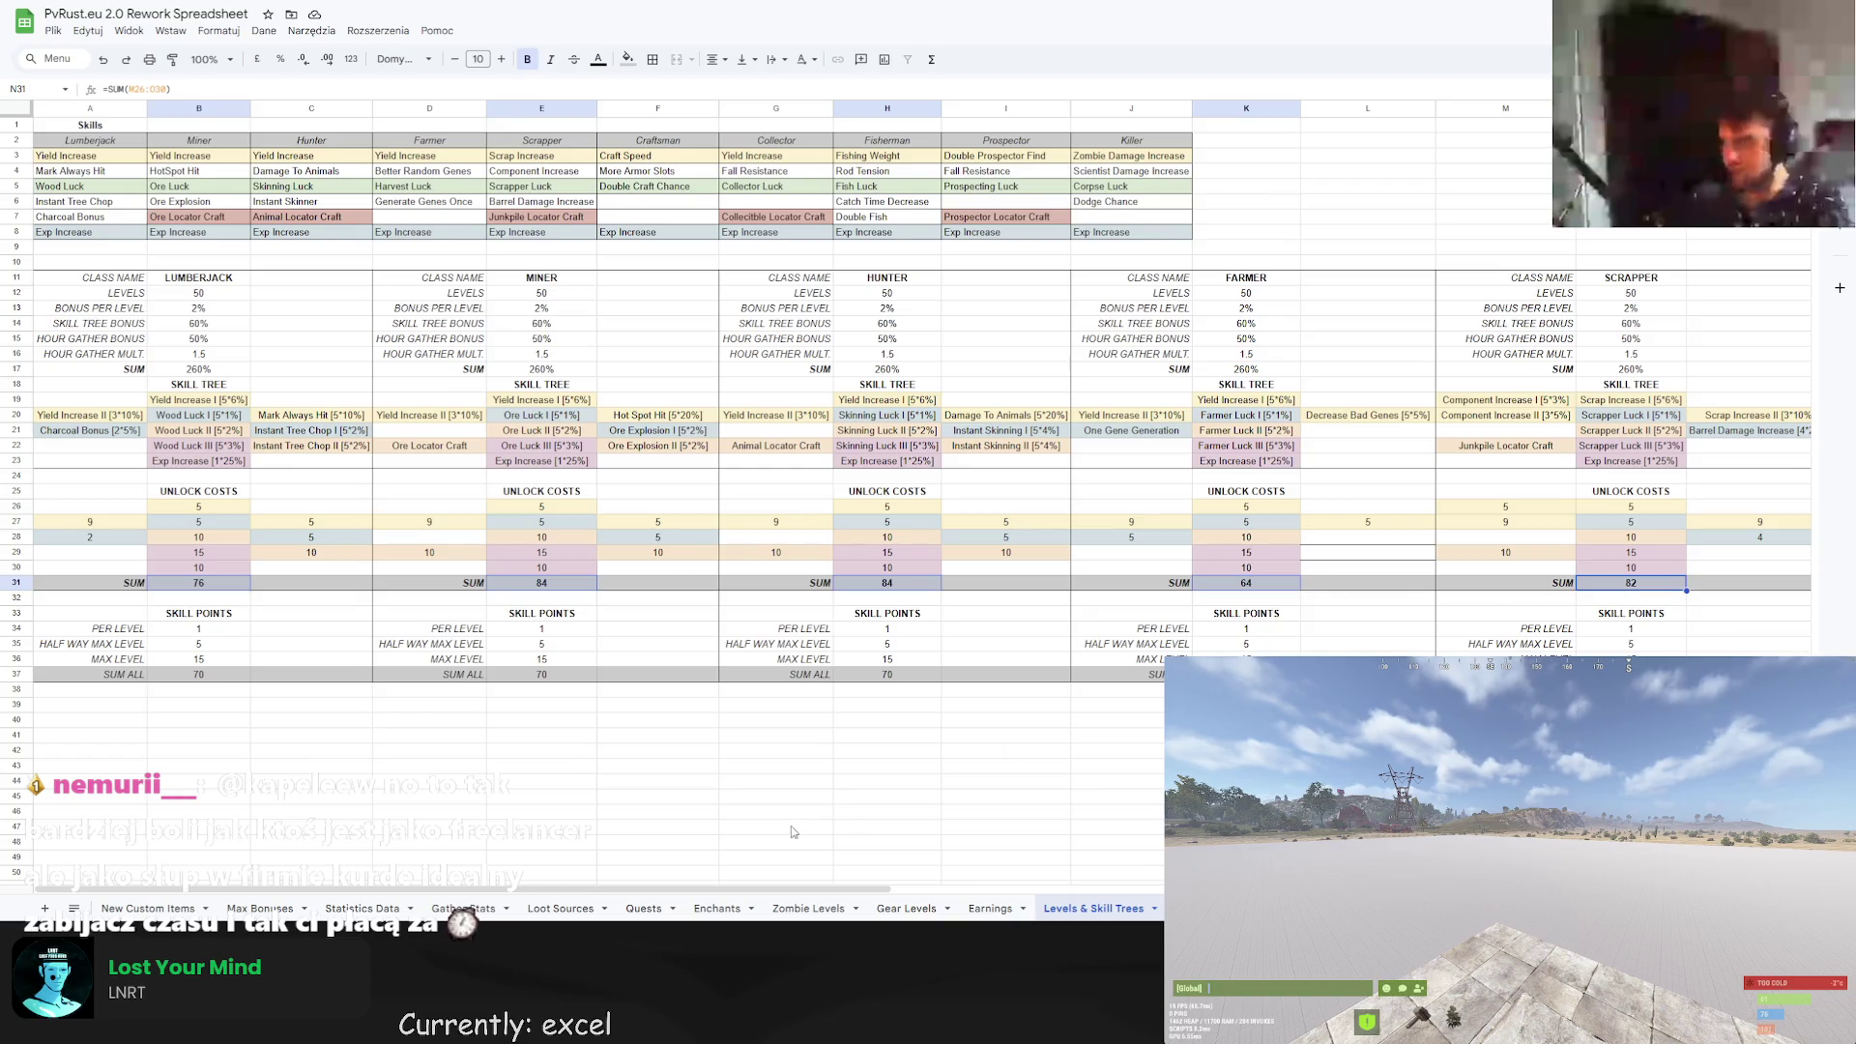
left_click_drag(577, 890, 1181, 891)
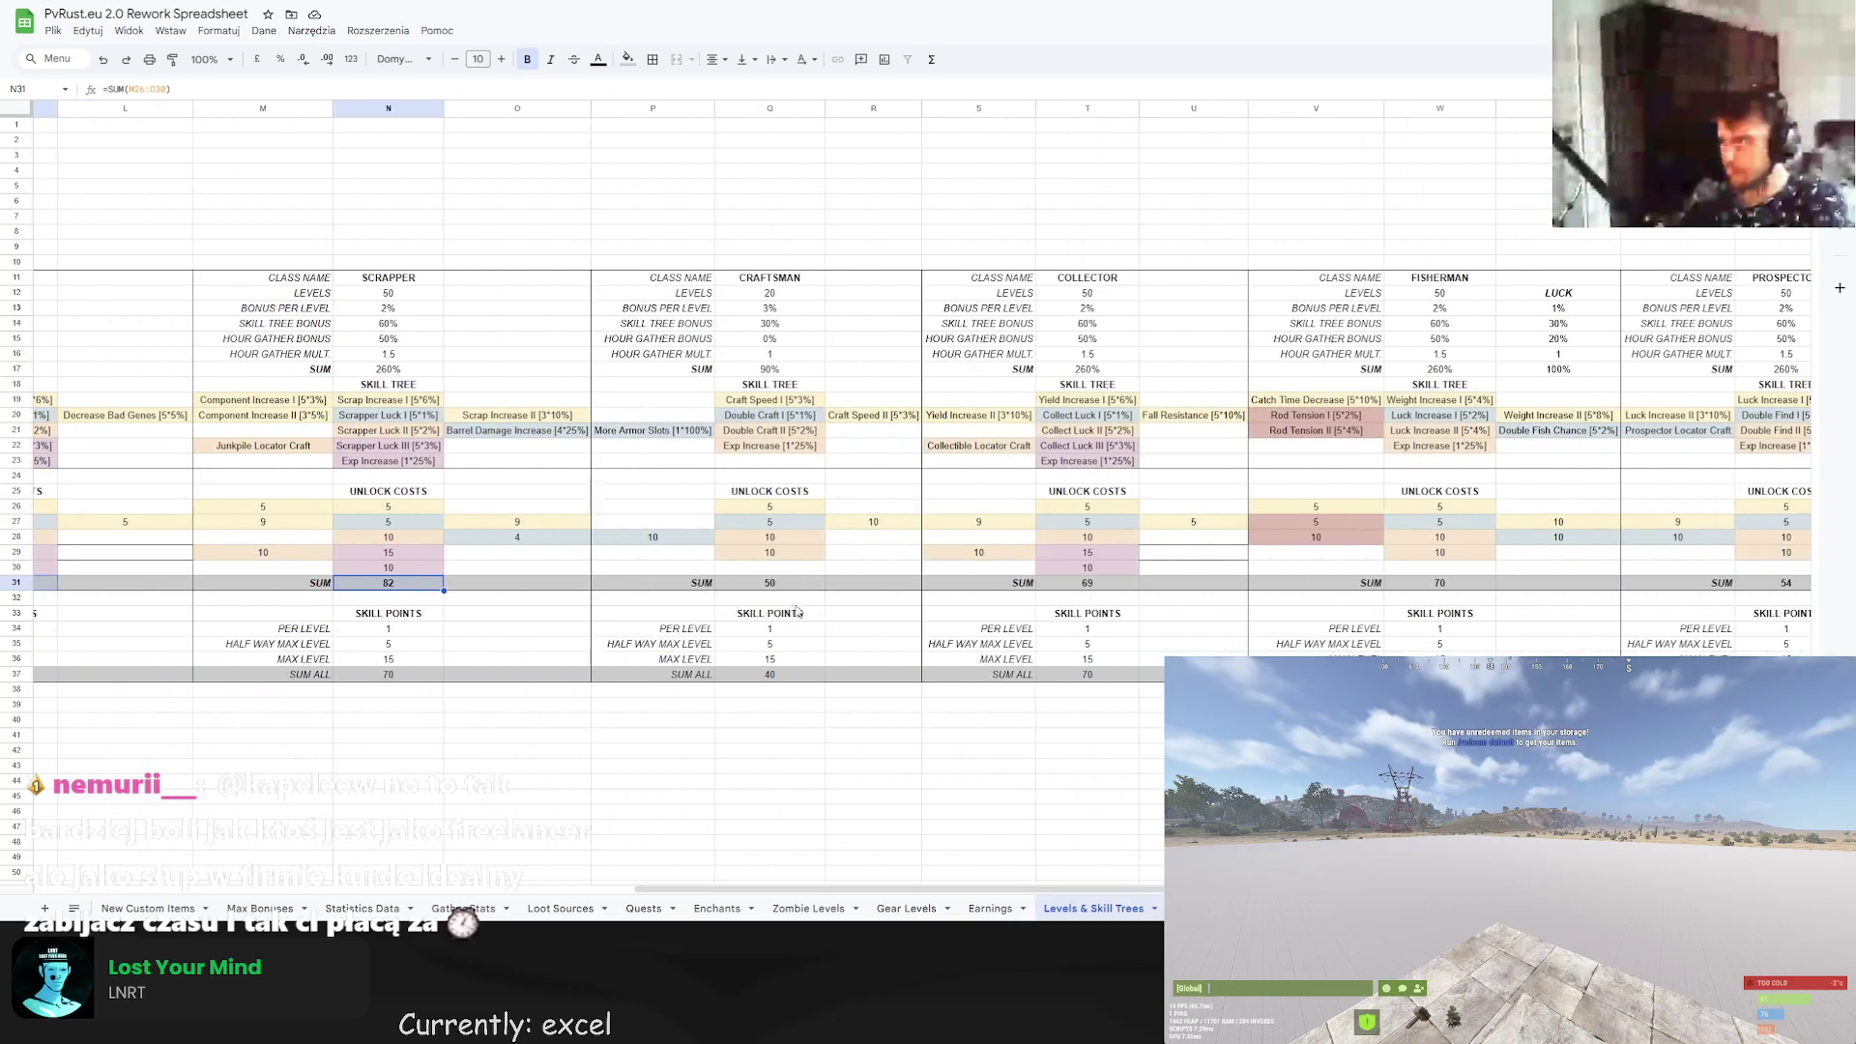
left_click(770, 583)
left_click(1131, 584)
left_click(1439, 582)
left_click_drag(966, 889, 1266, 889)
left_click(1177, 584, "ctrl")
left_click(1510, 580, "ctrl")
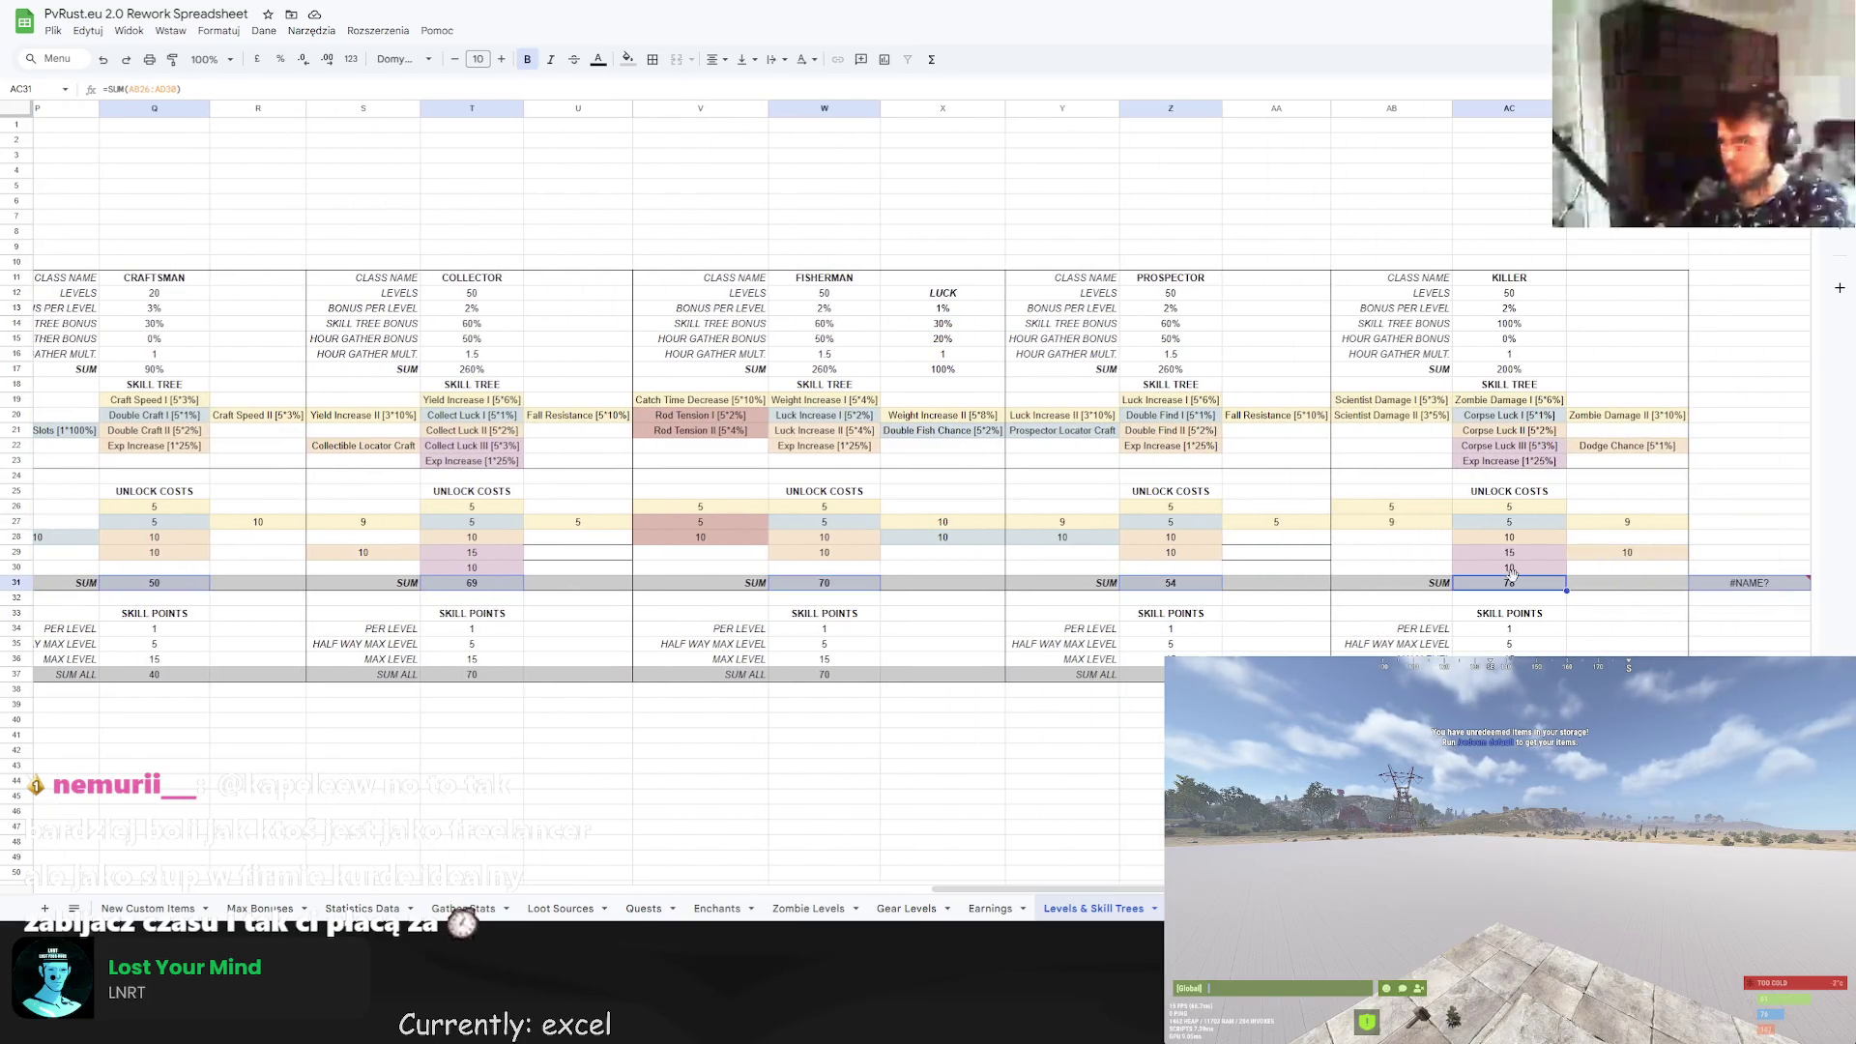
Start a grand-total formula picking Z31, W31 and T31, then abandon it.
key("Right")
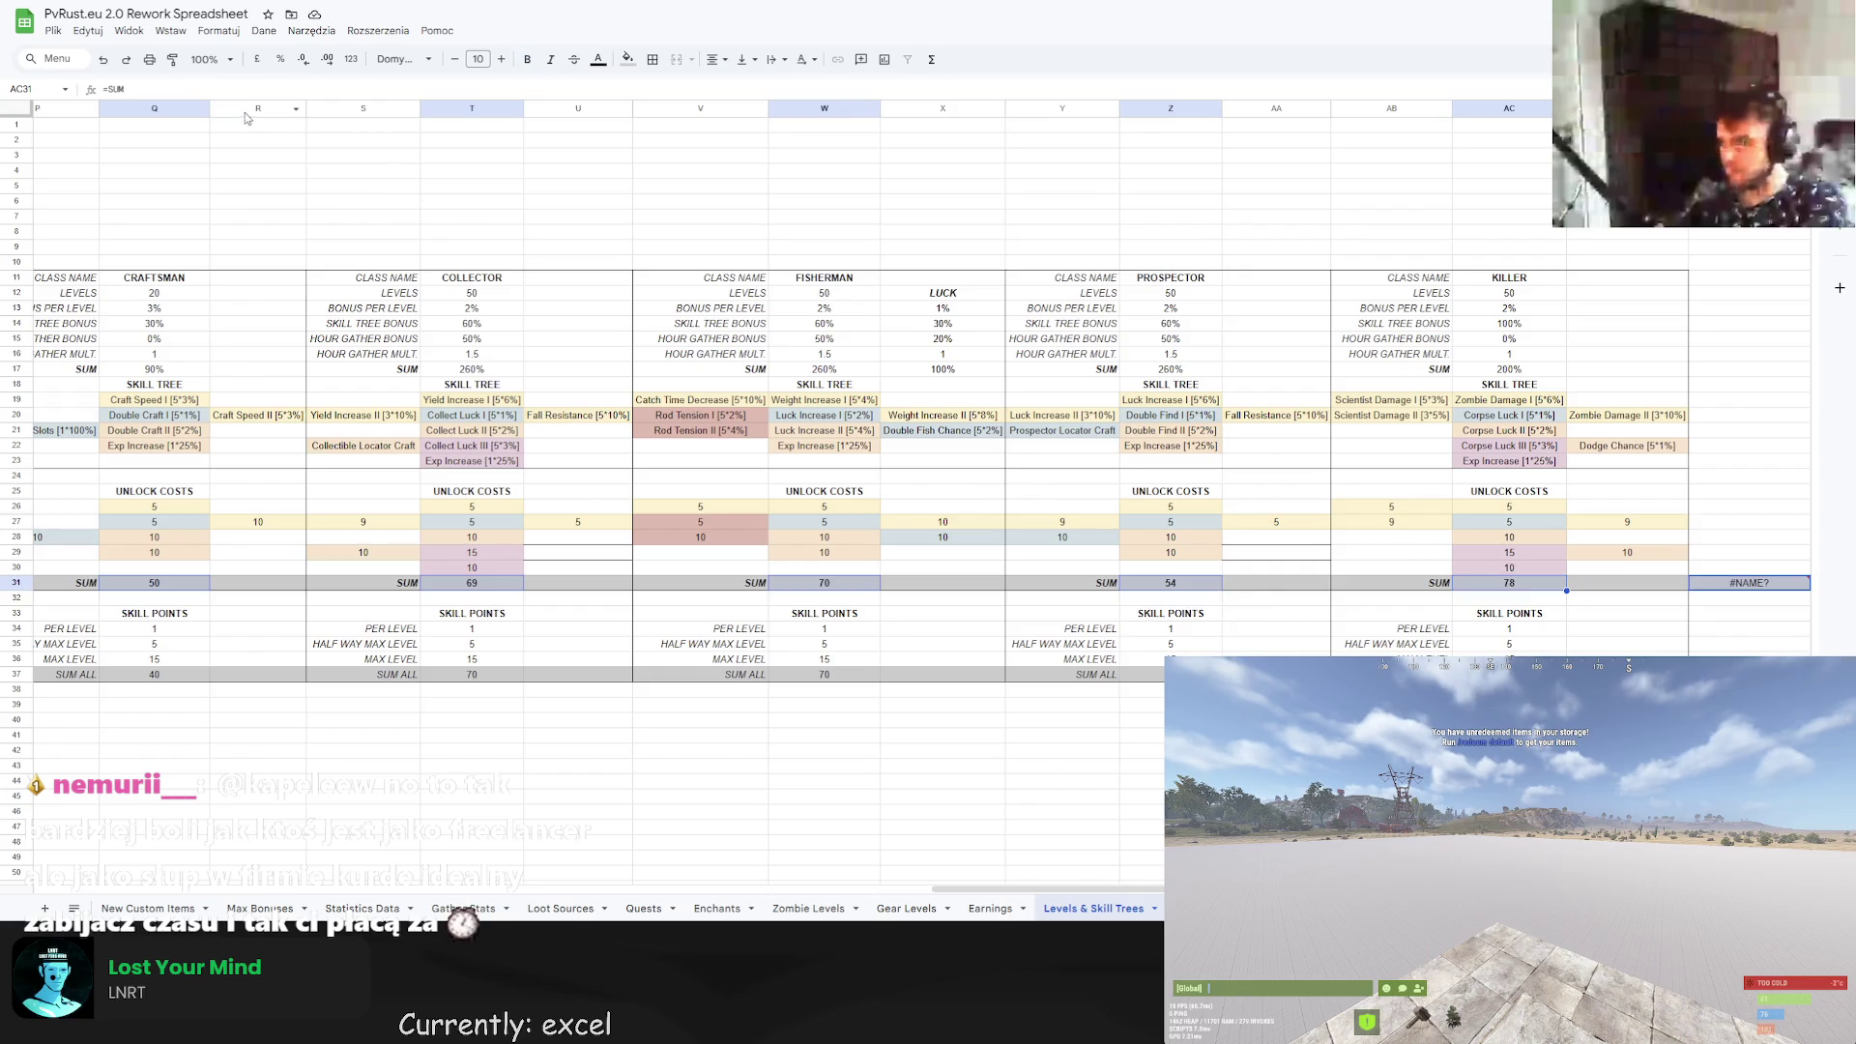
type("=SUM")
key("Down")
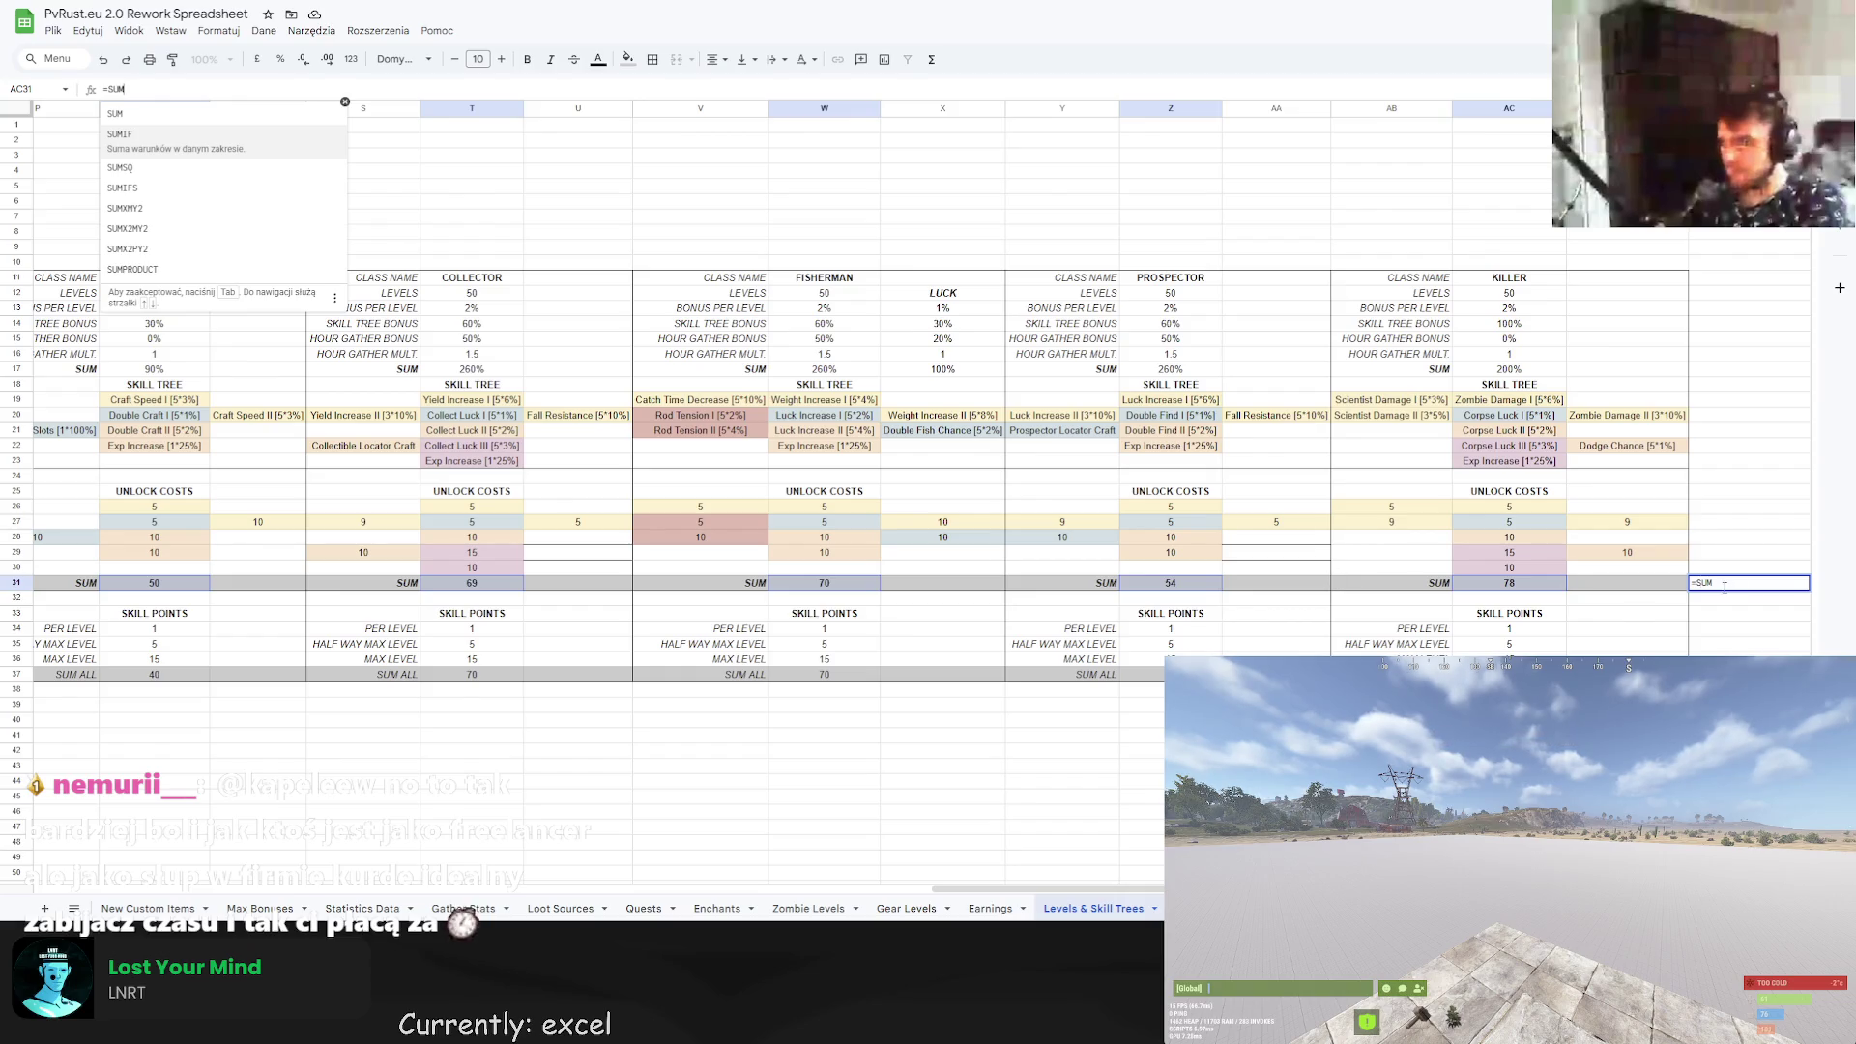
type("(")
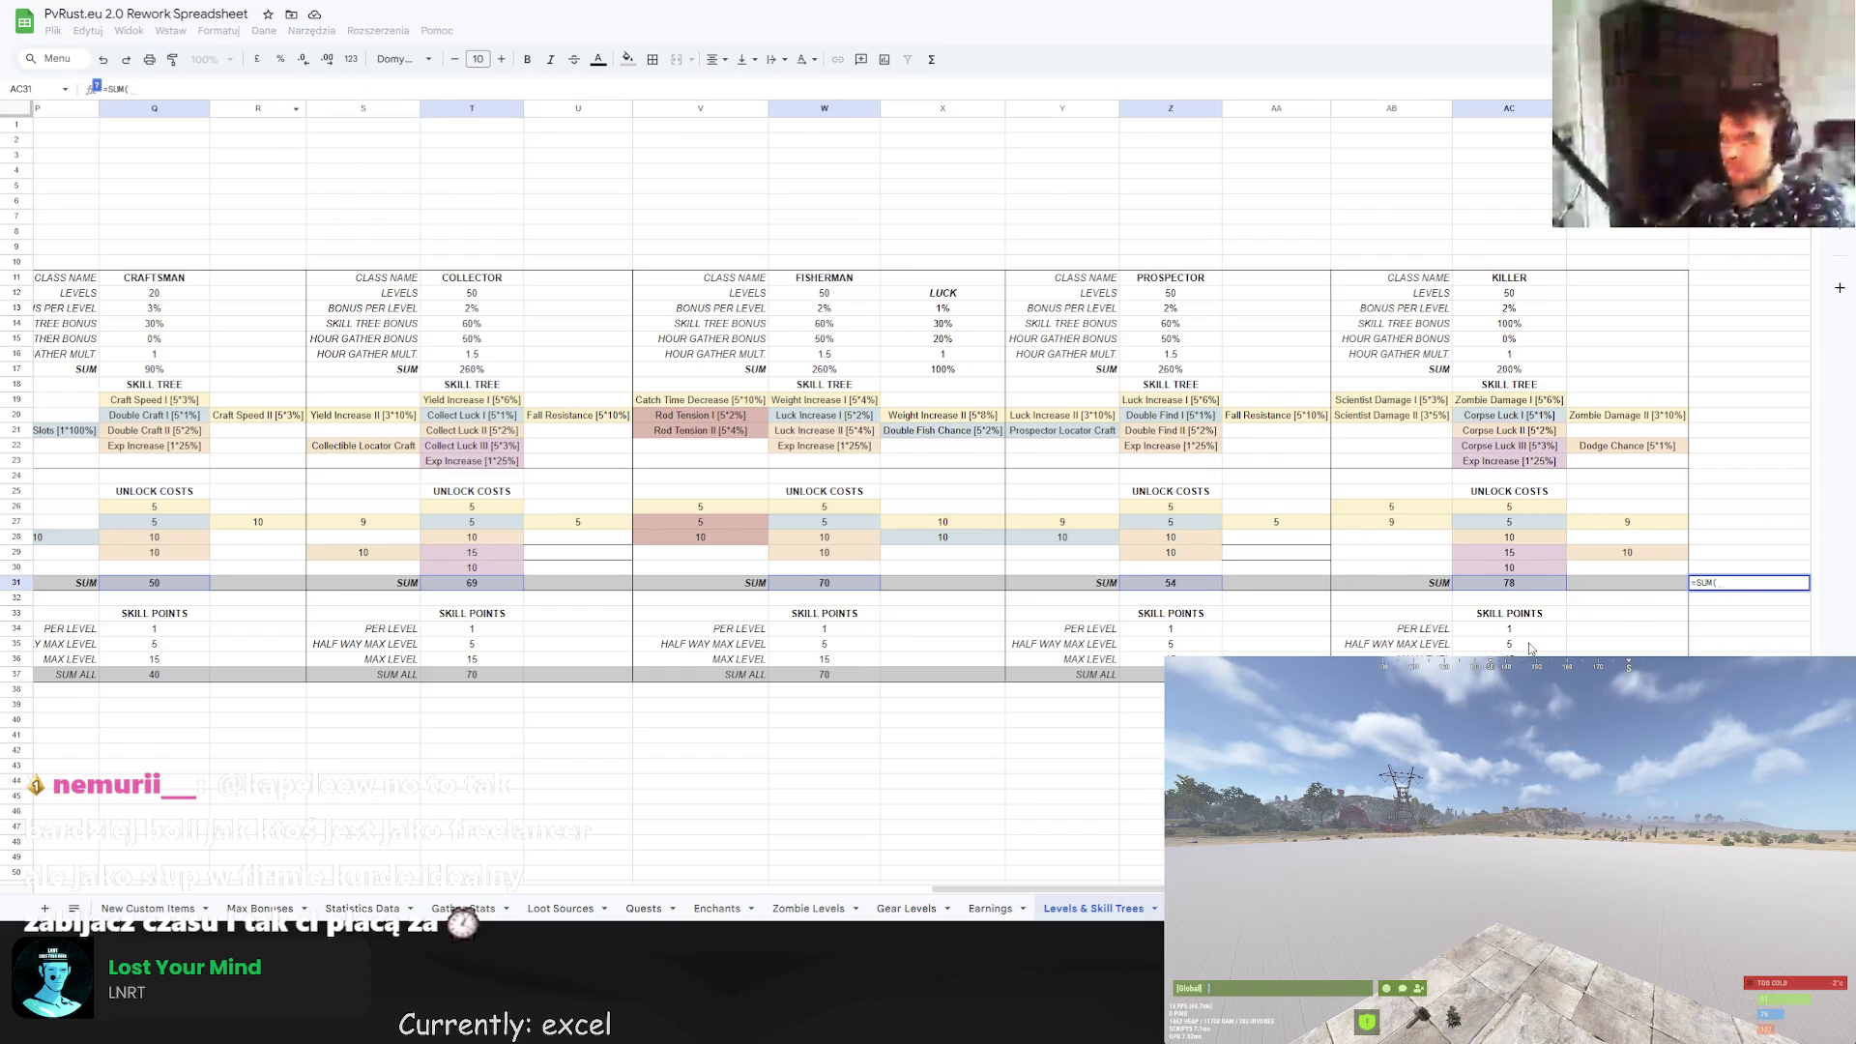
left_click(1516, 585)
type(",")
left_click(1204, 585)
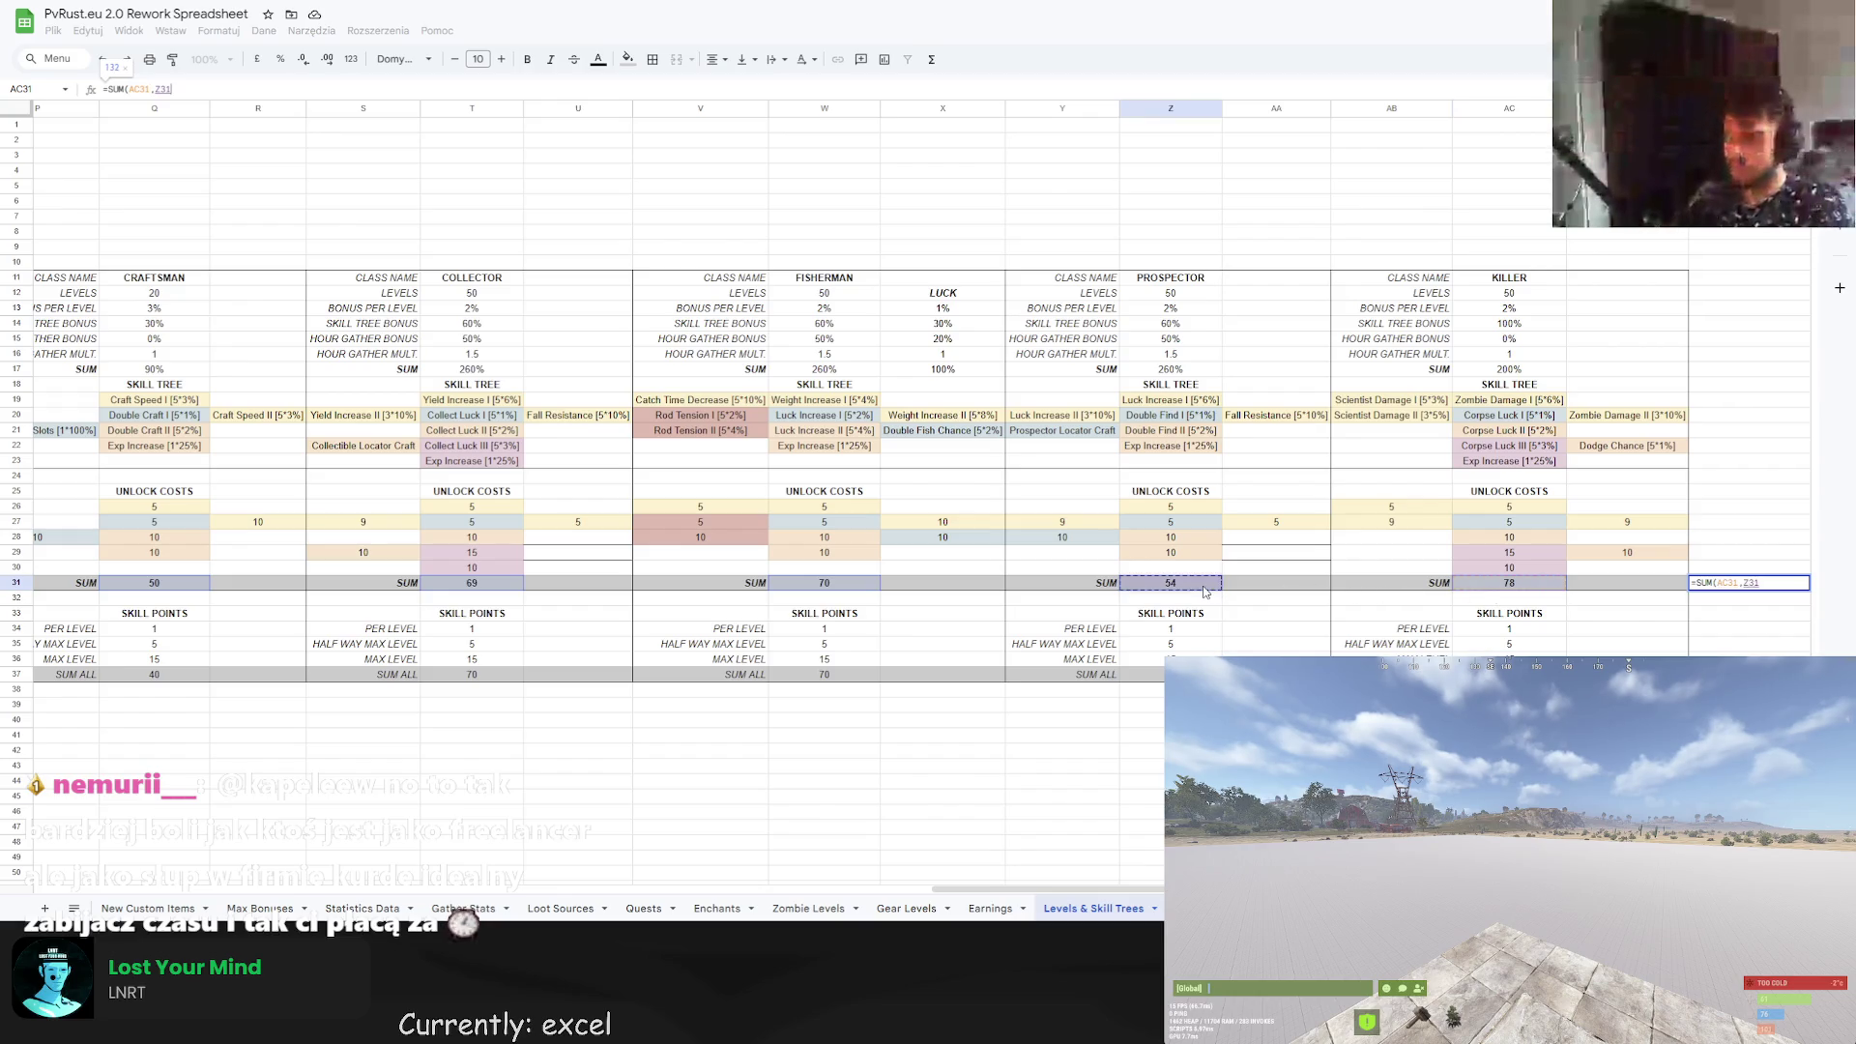
type(",")
left_click(824, 584)
type(",")
left_click(474, 584)
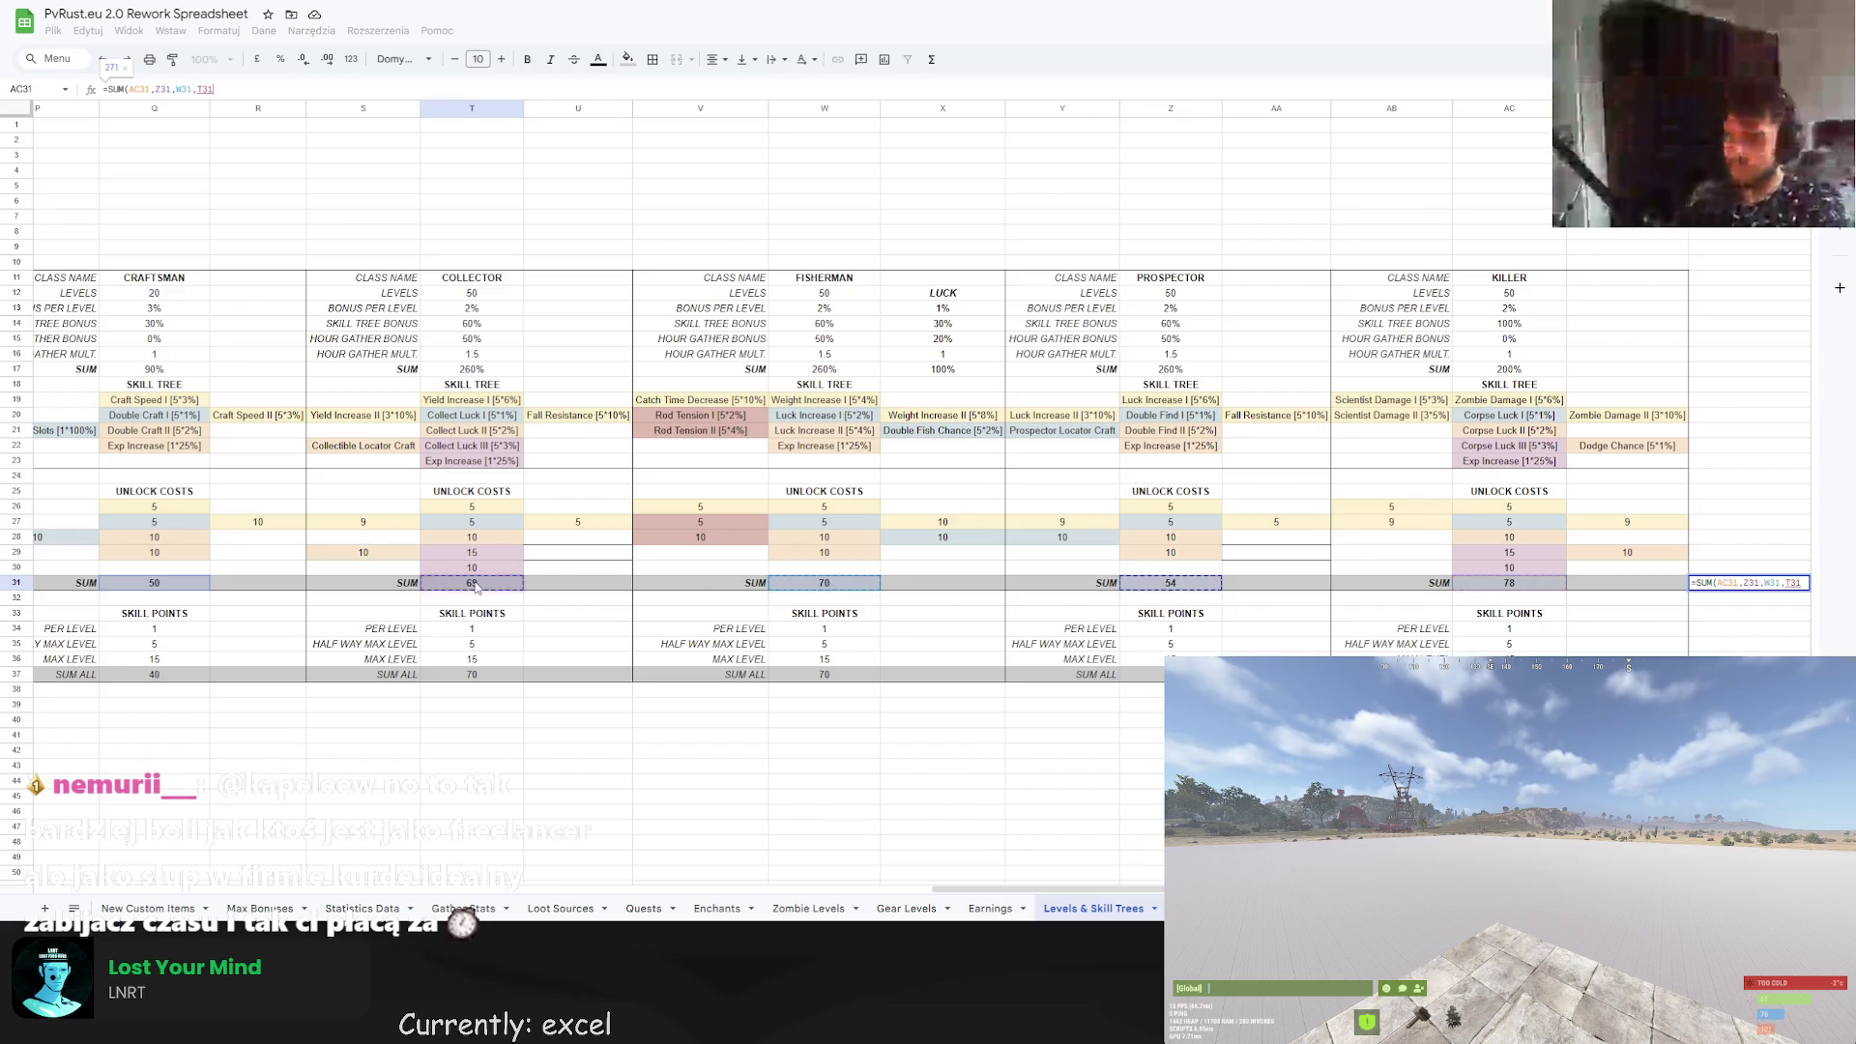
left_click(706, 571)
key("Escape")
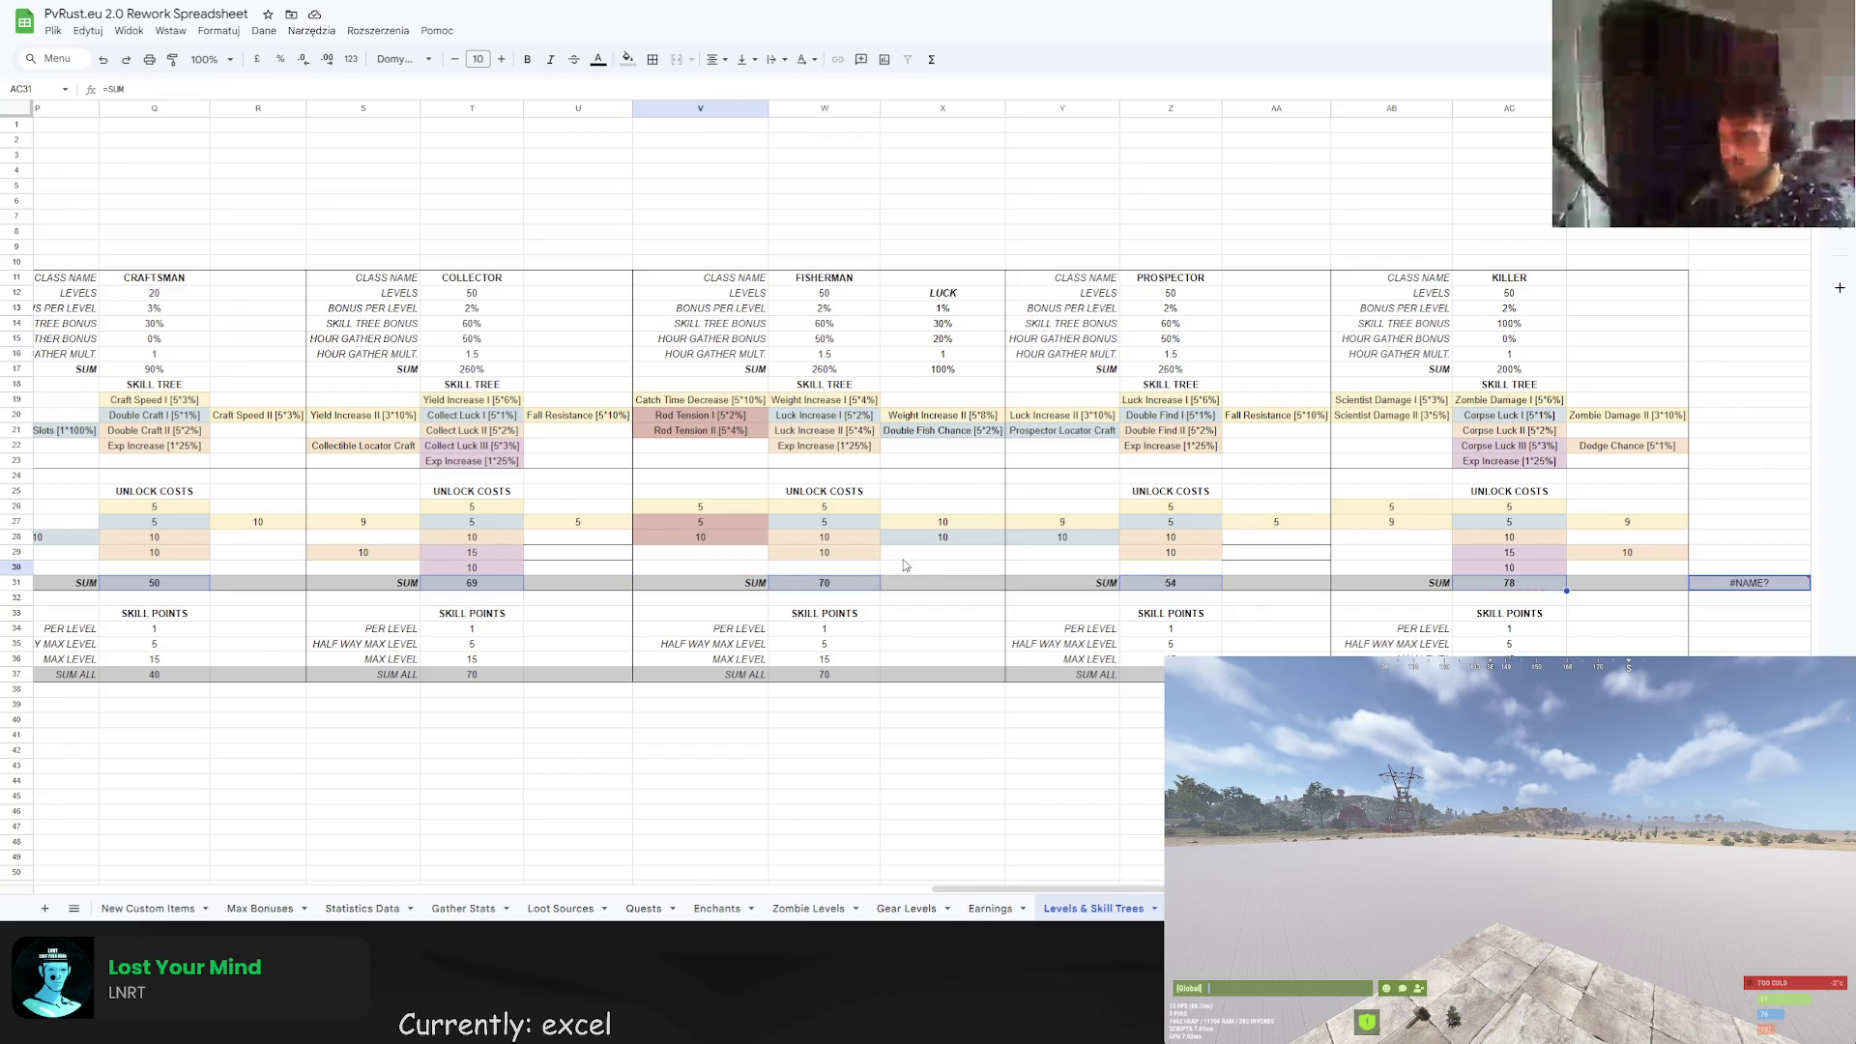
left_click(927, 570)
Edit AE31's SUM to include the B31, E31, H31, K31 and N31 class totals.
left_click(1701, 582)
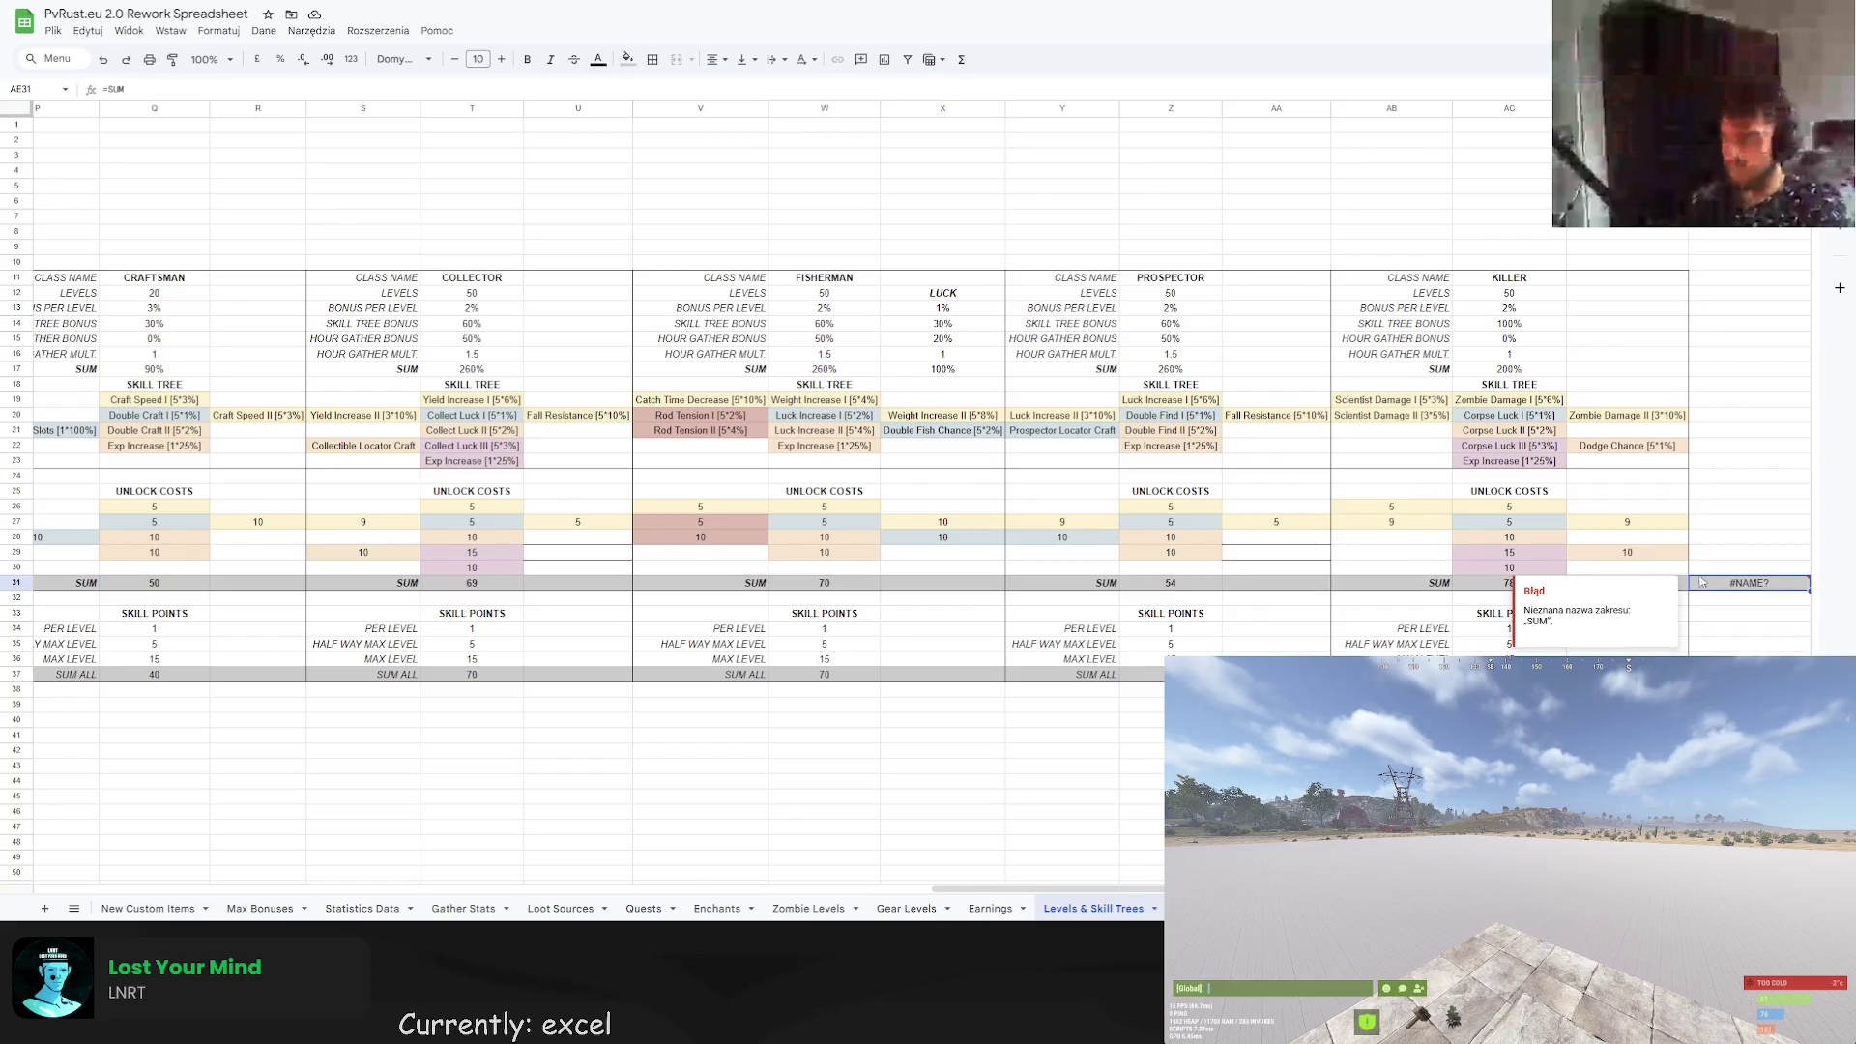
left_click(220, 89)
type("(")
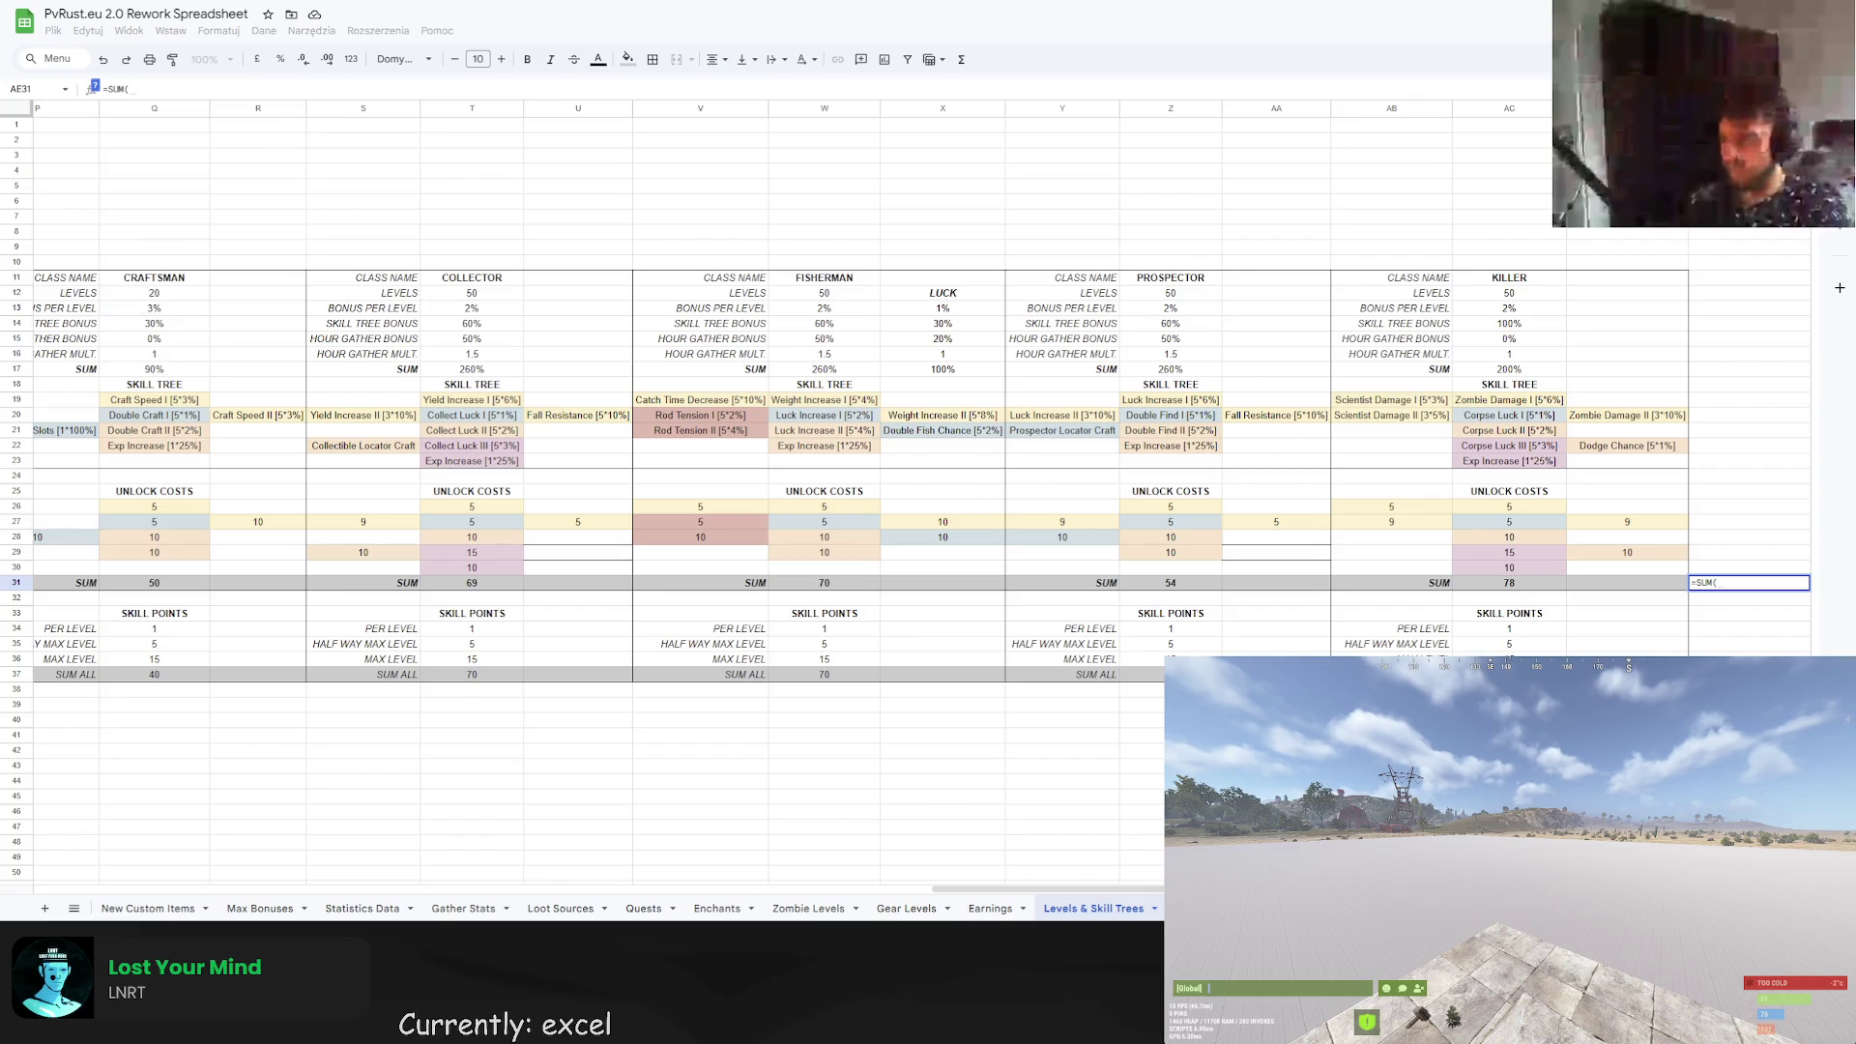
left_click_drag(1049, 888, 287, 889)
left_click(237, 581)
left_click(566, 585, "ctrl")
left_click(921, 585, "ctrl")
left_click(1243, 585, "ctrl")
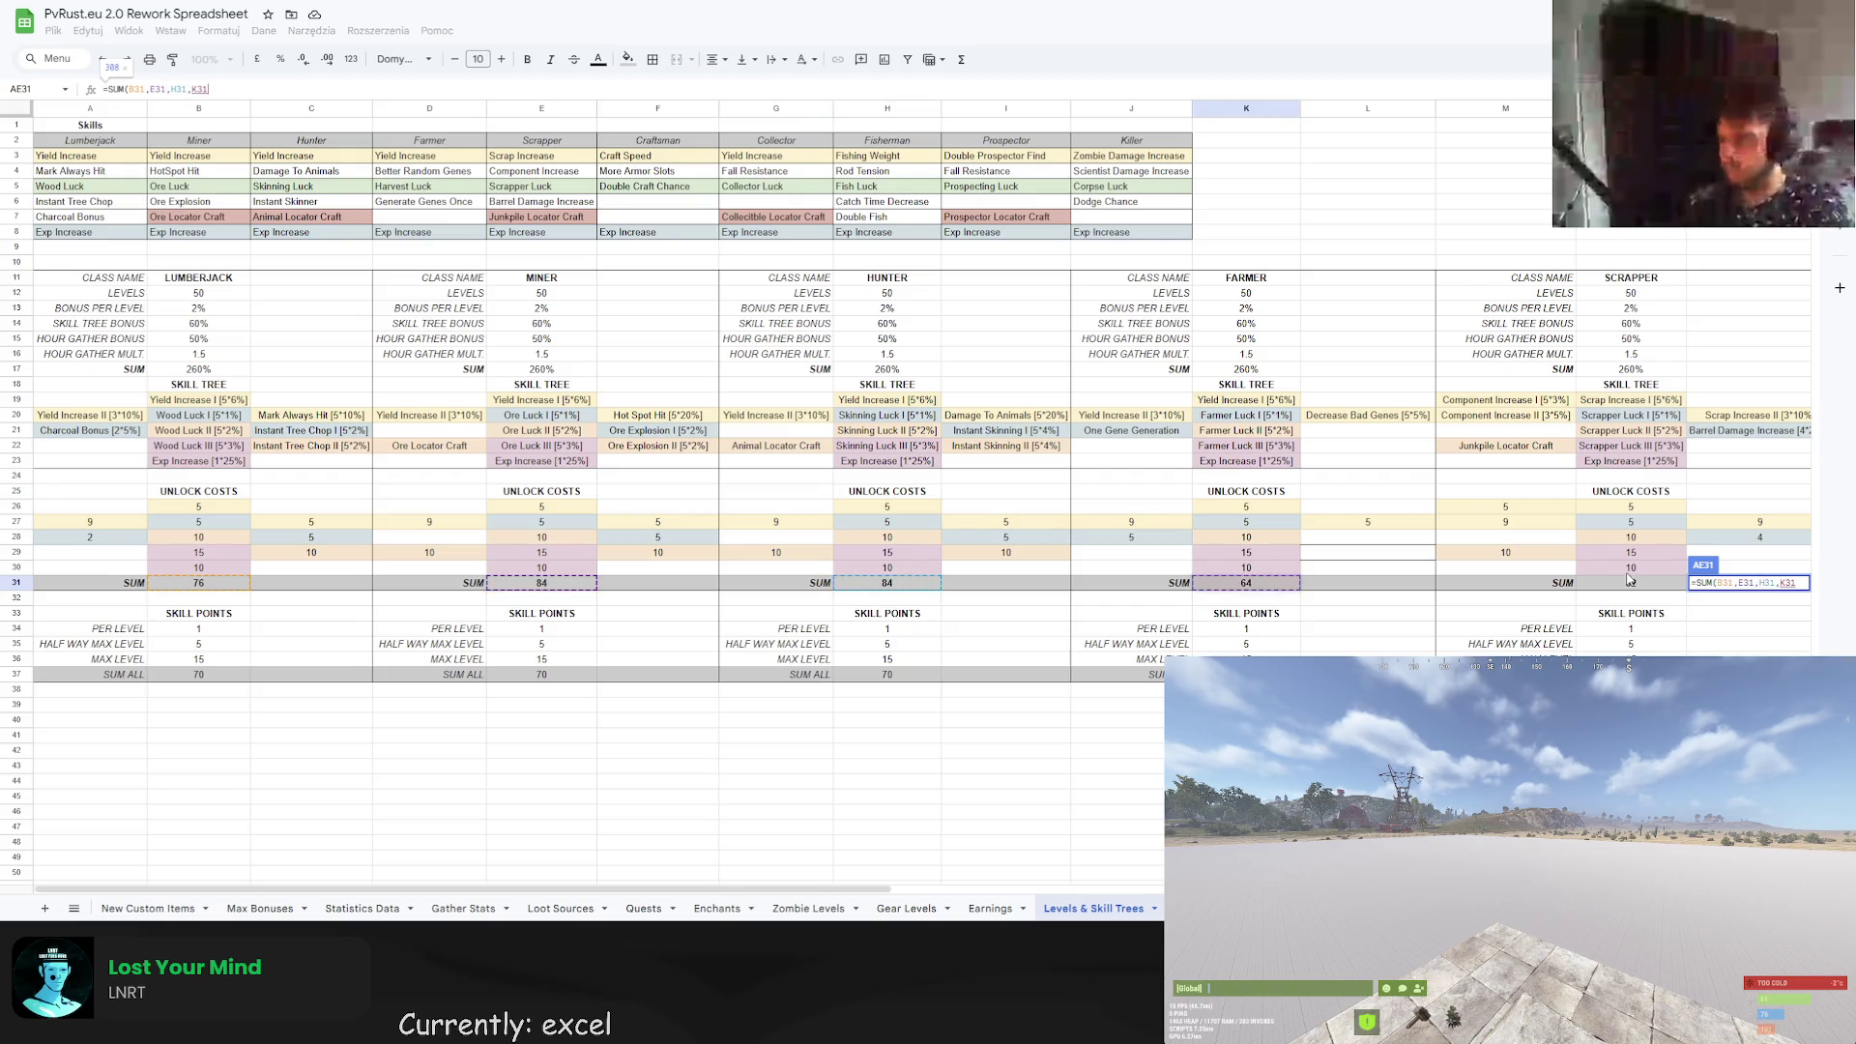
left_click(1629, 586, "ctrl")
Add Q31, T31, W31, Z31 and AC31 to the formula and commit it, giving 711.
left_click_drag(802, 890, 1585, 890)
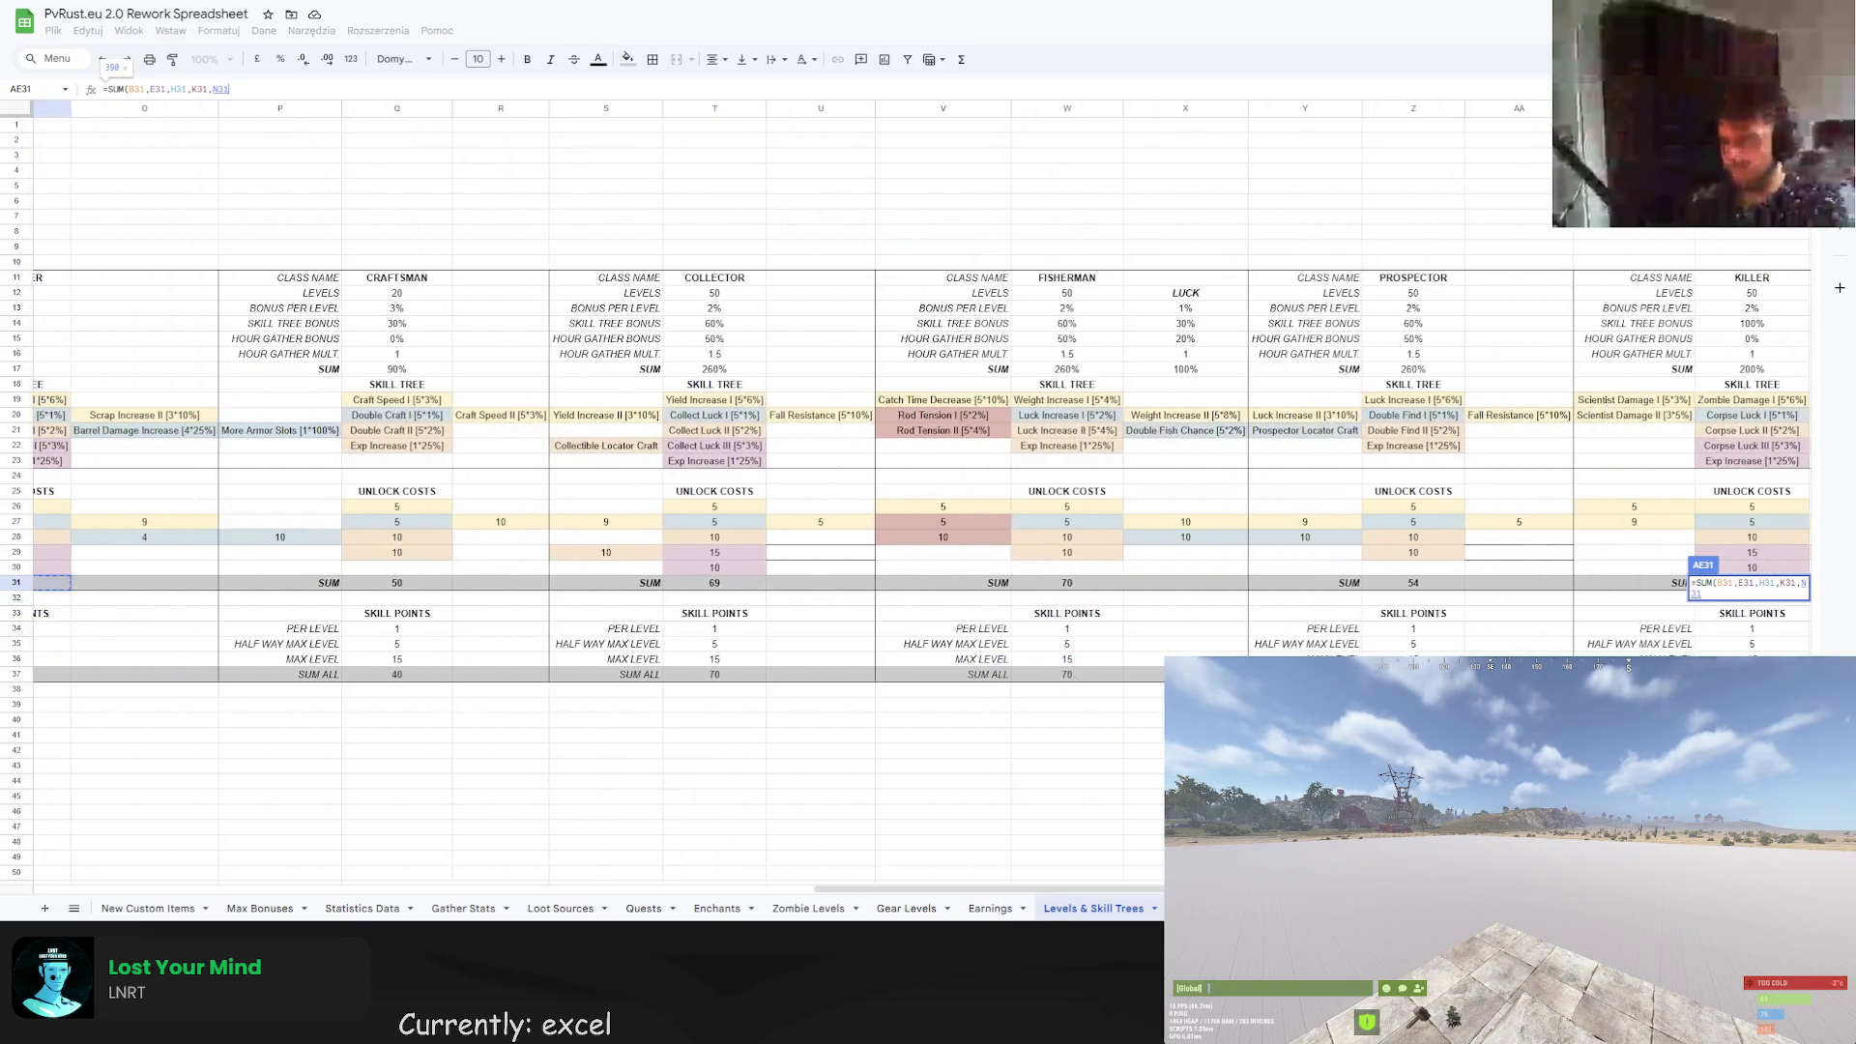
left_click(406, 582, "ctrl")
left_click(729, 585, "ctrl")
left_click(1054, 585, "ctrl")
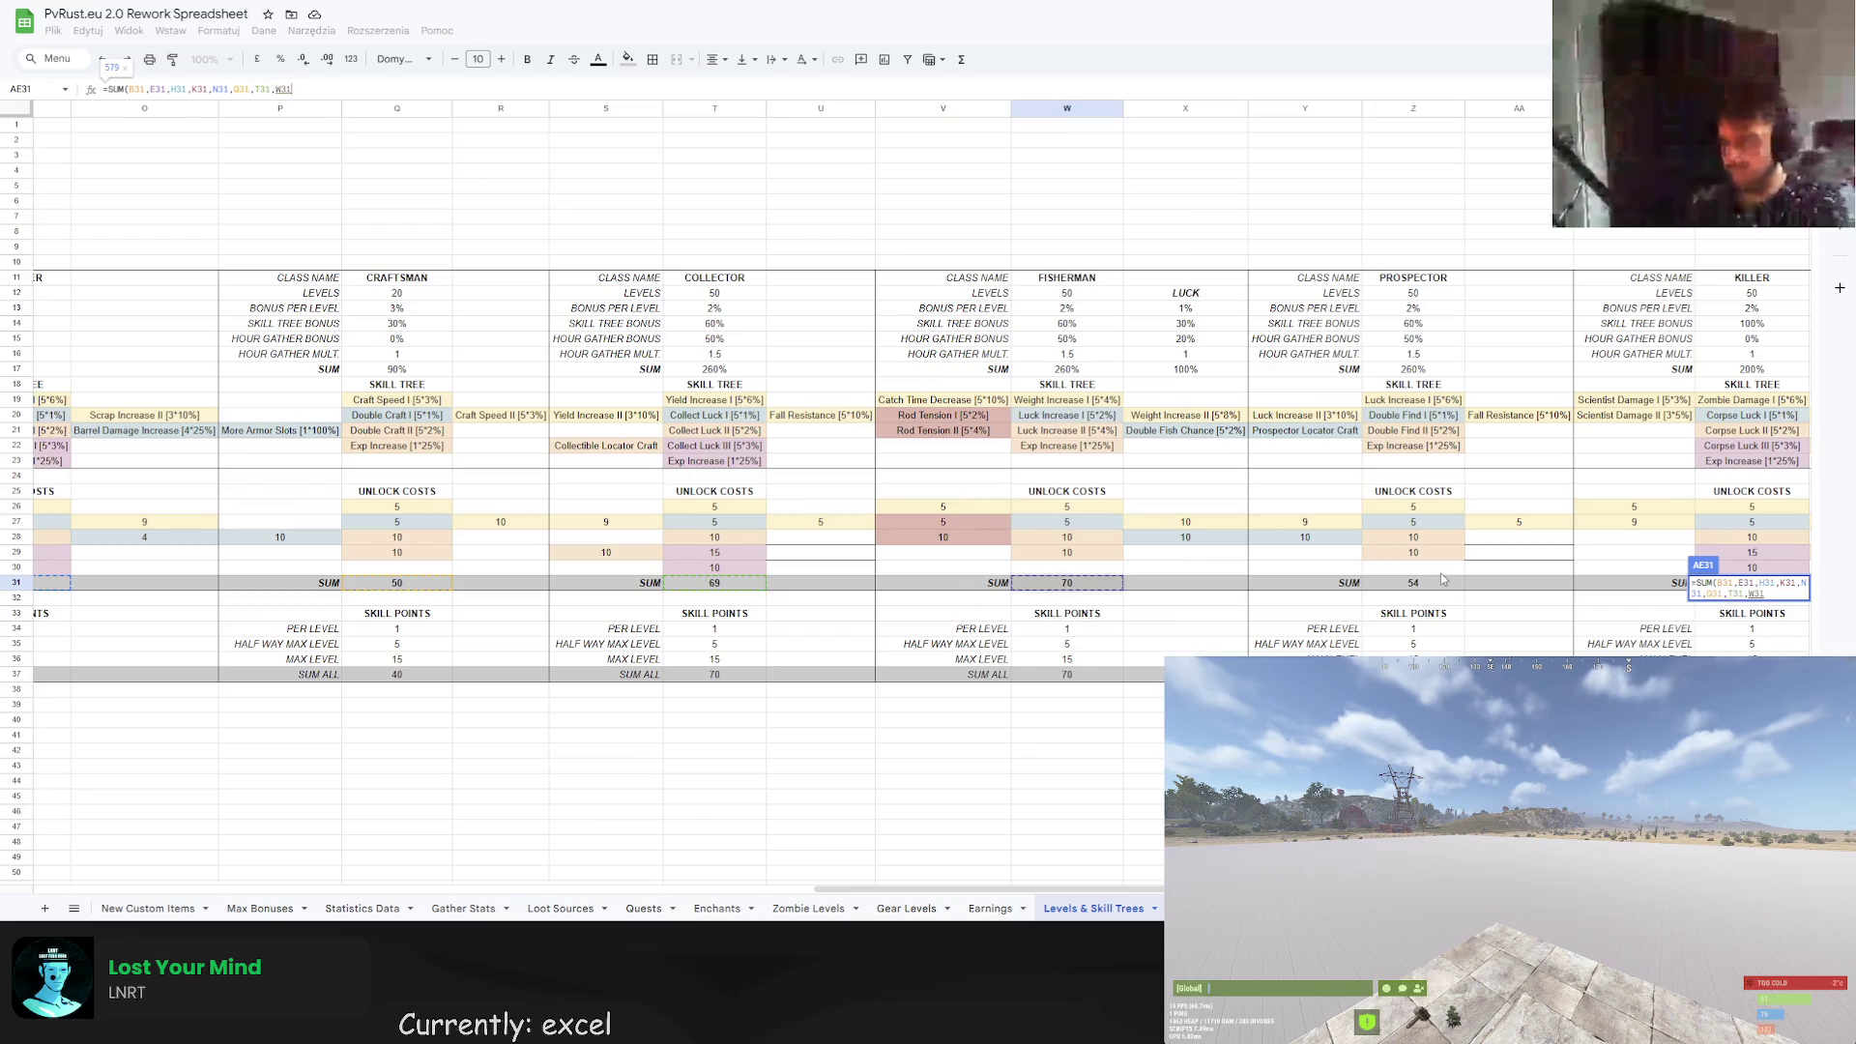
left_click(1424, 586, "ctrl")
left_click_drag(1005, 889, 1121, 889)
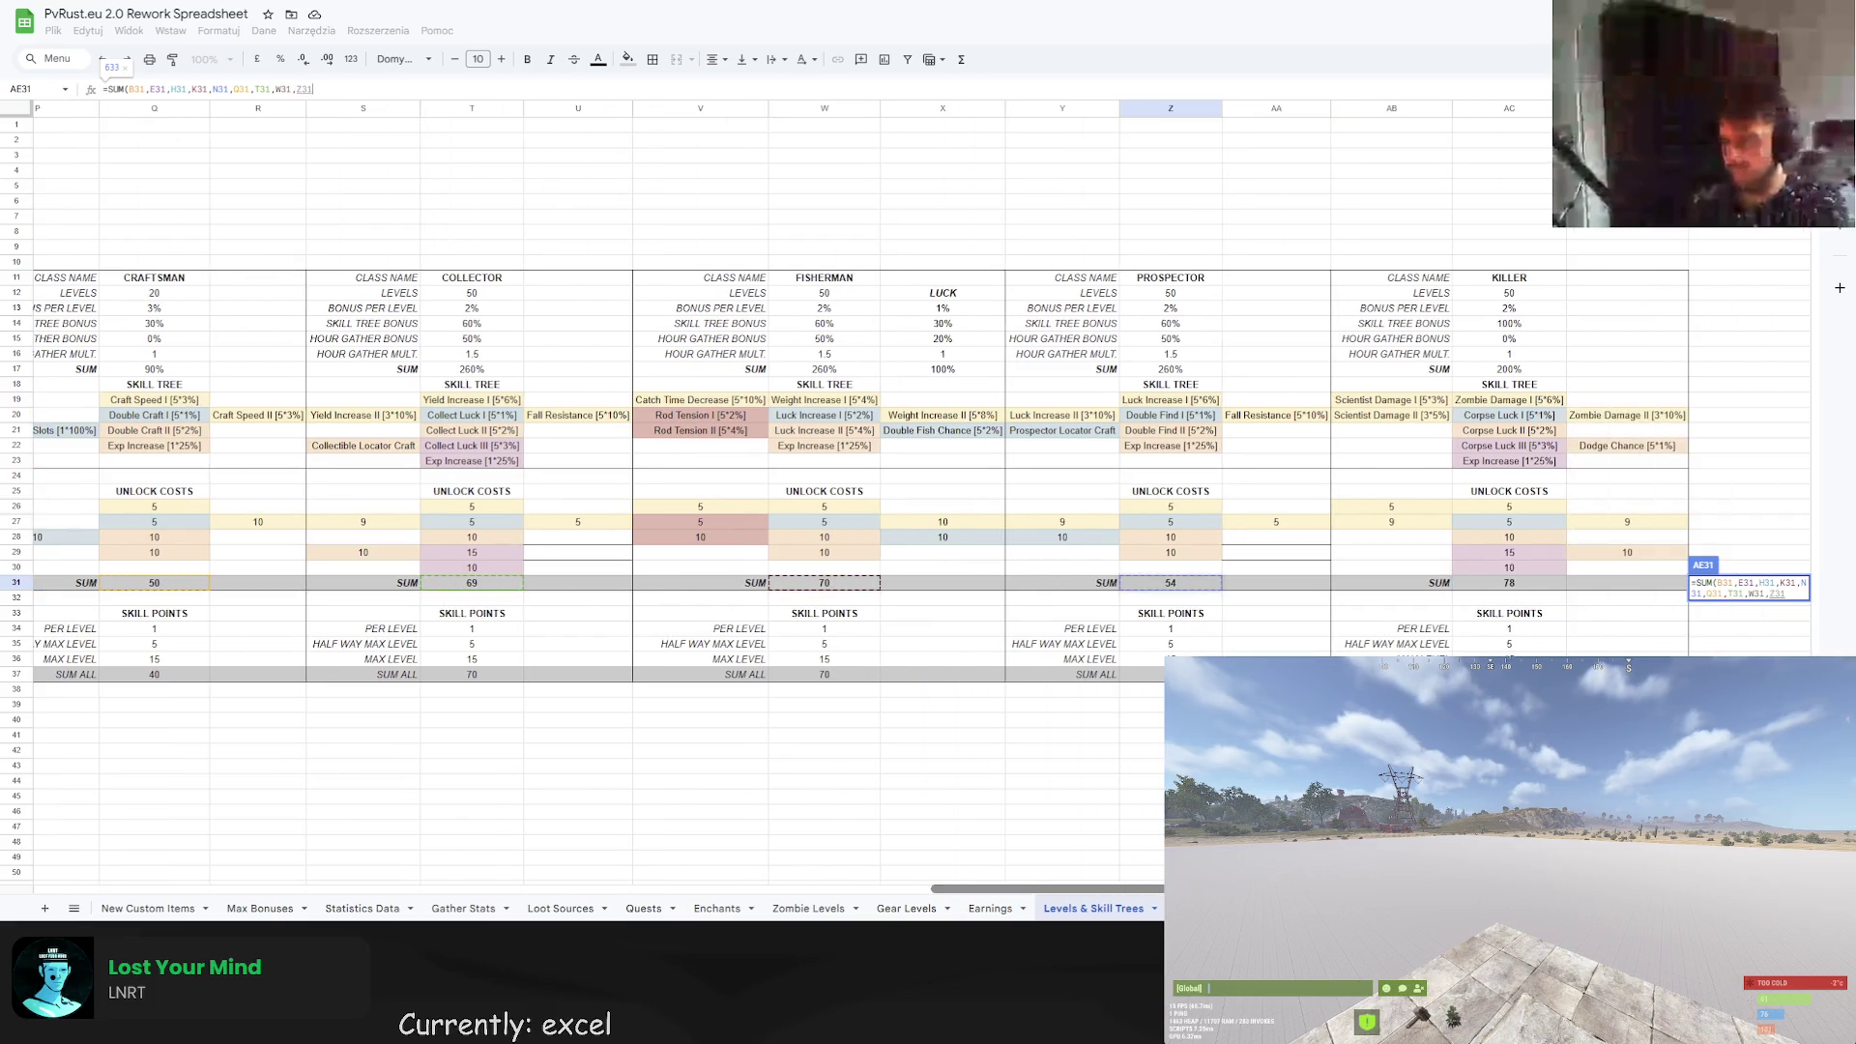
left_click(1508, 584, "ctrl")
left_click(387, 92)
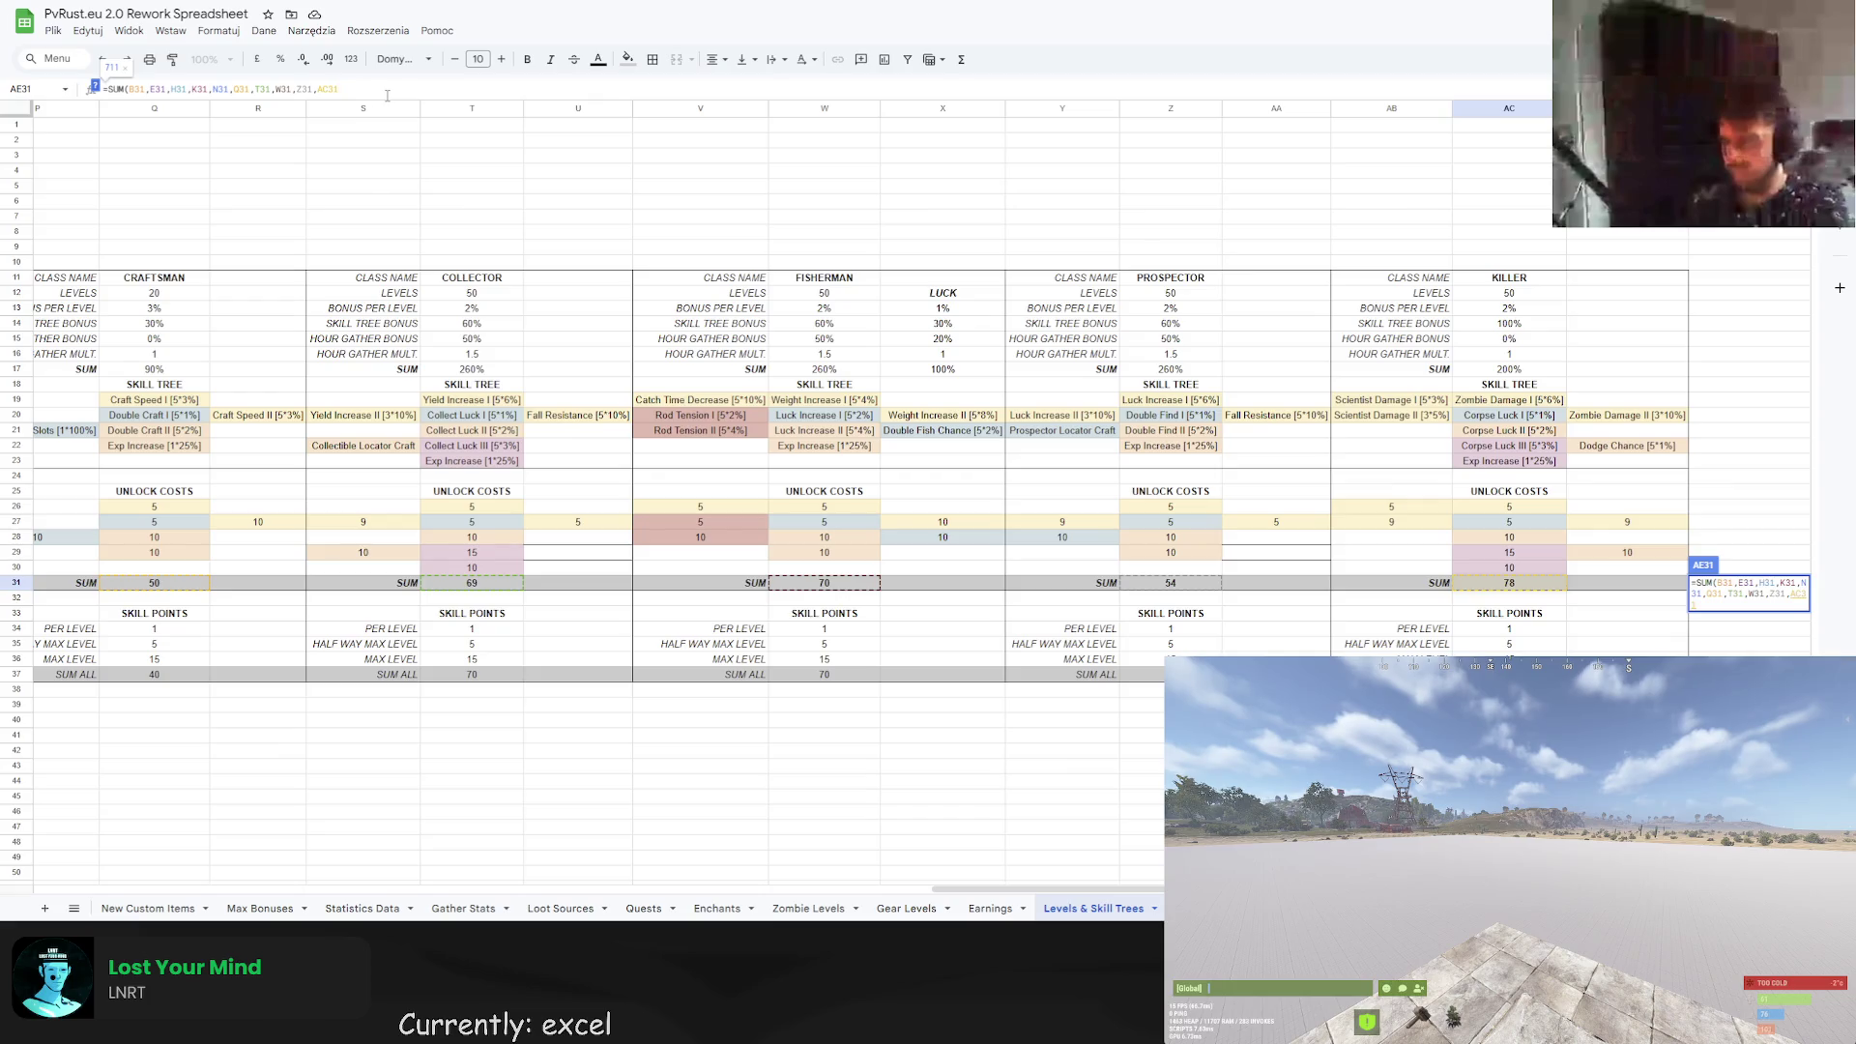
key("Return")
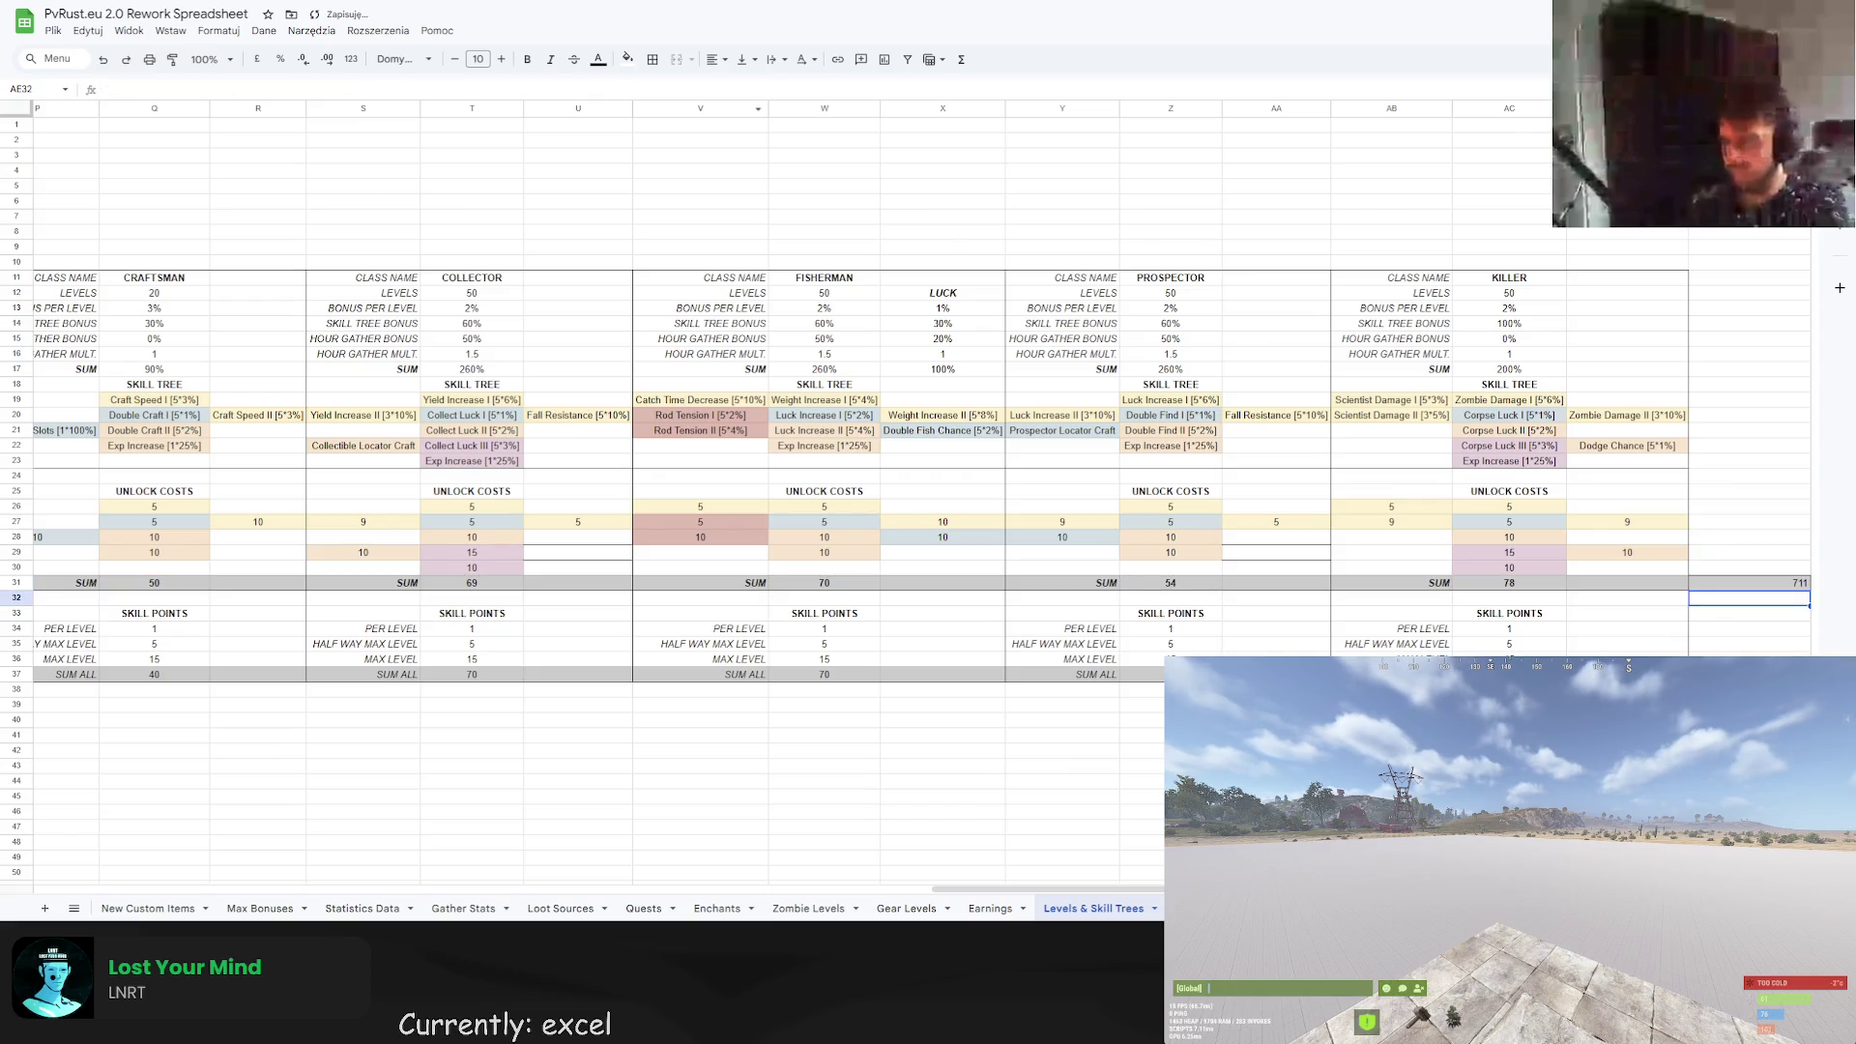
key("Up")
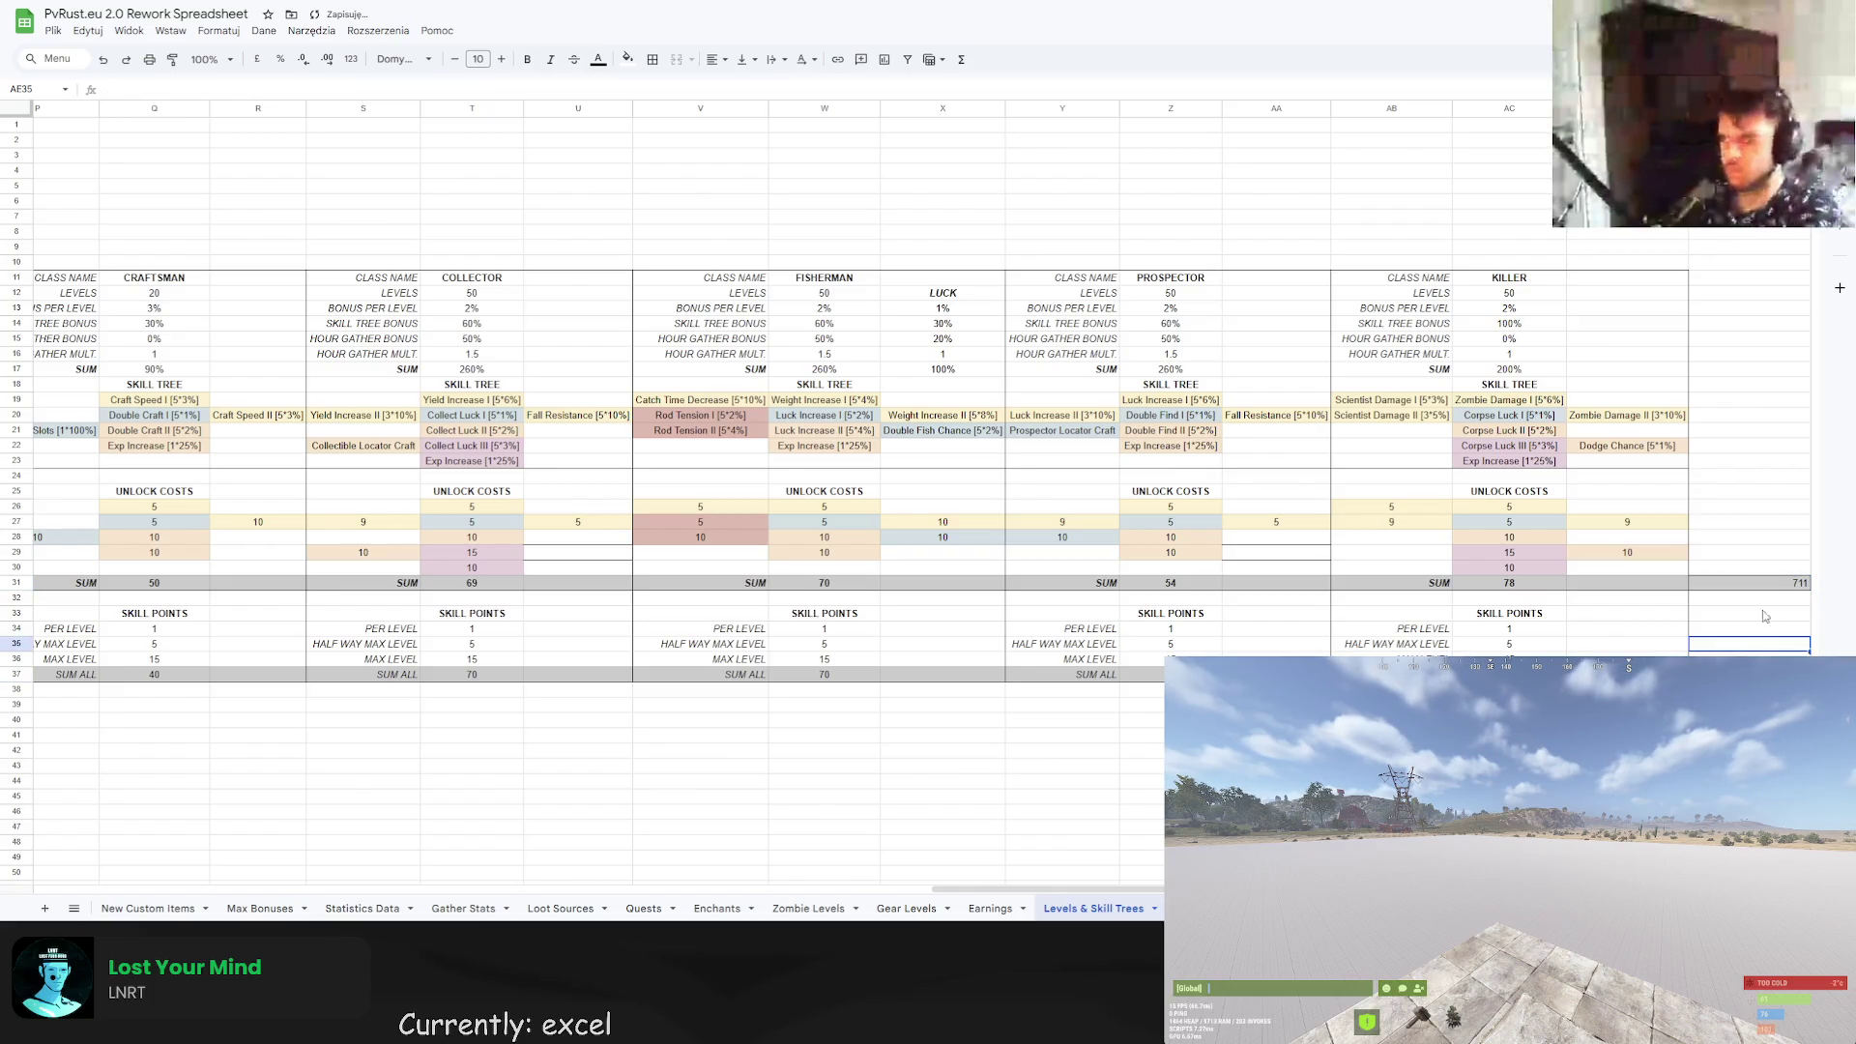
Centre-align the 711 grand total in AE31.
left_click(1764, 586)
left_click(711, 59)
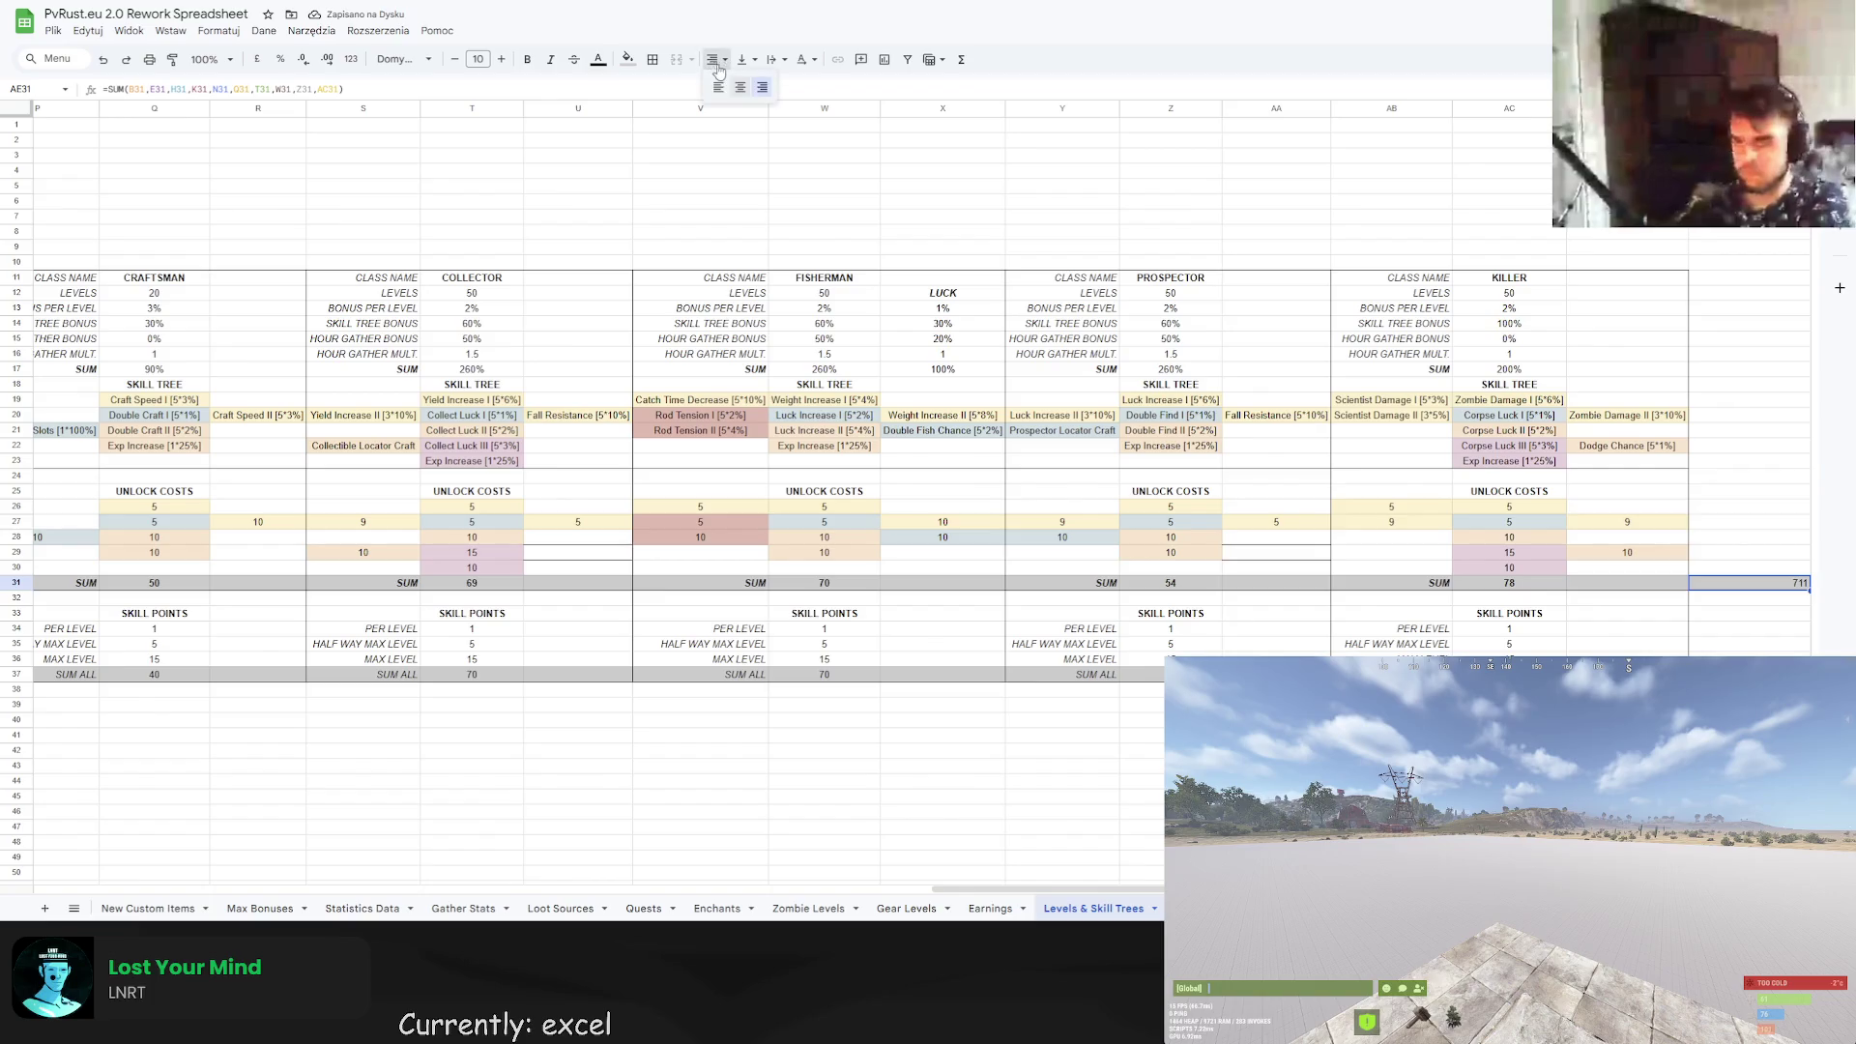
left_click(740, 90)
left_click(1749, 674)
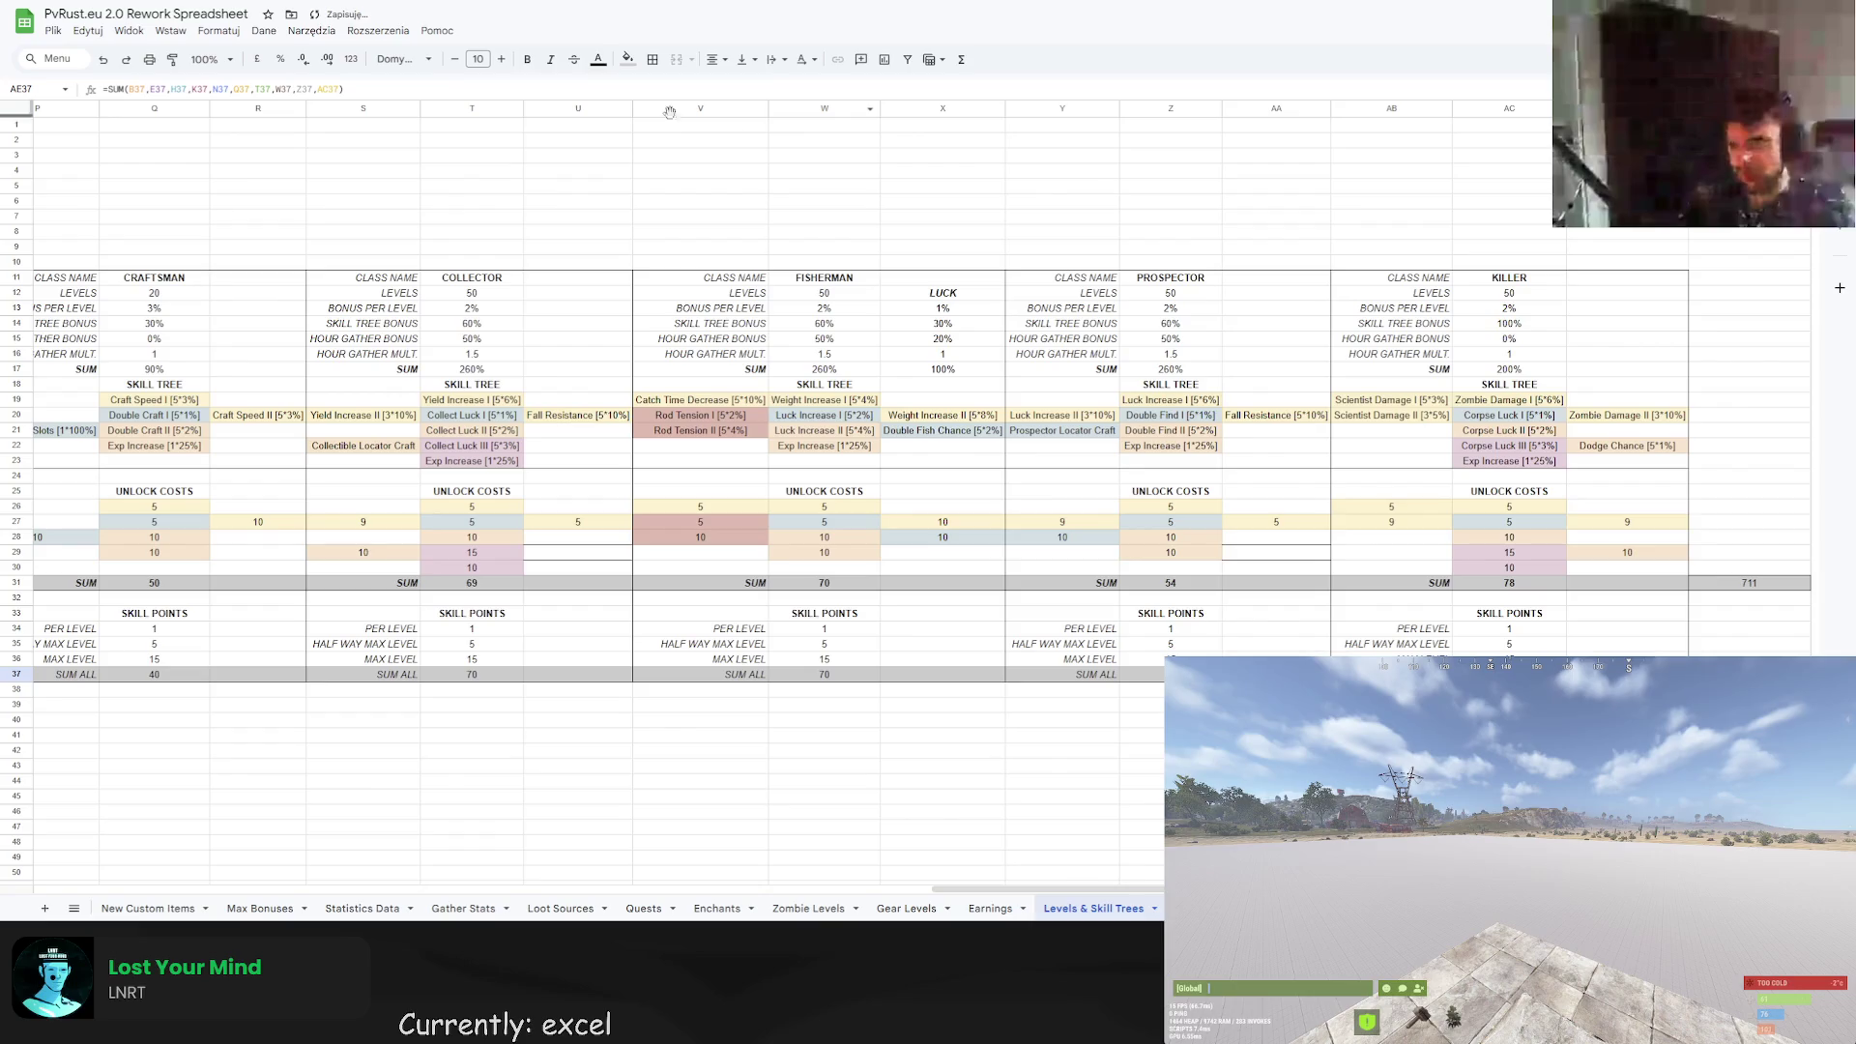
left_click(1749, 583)
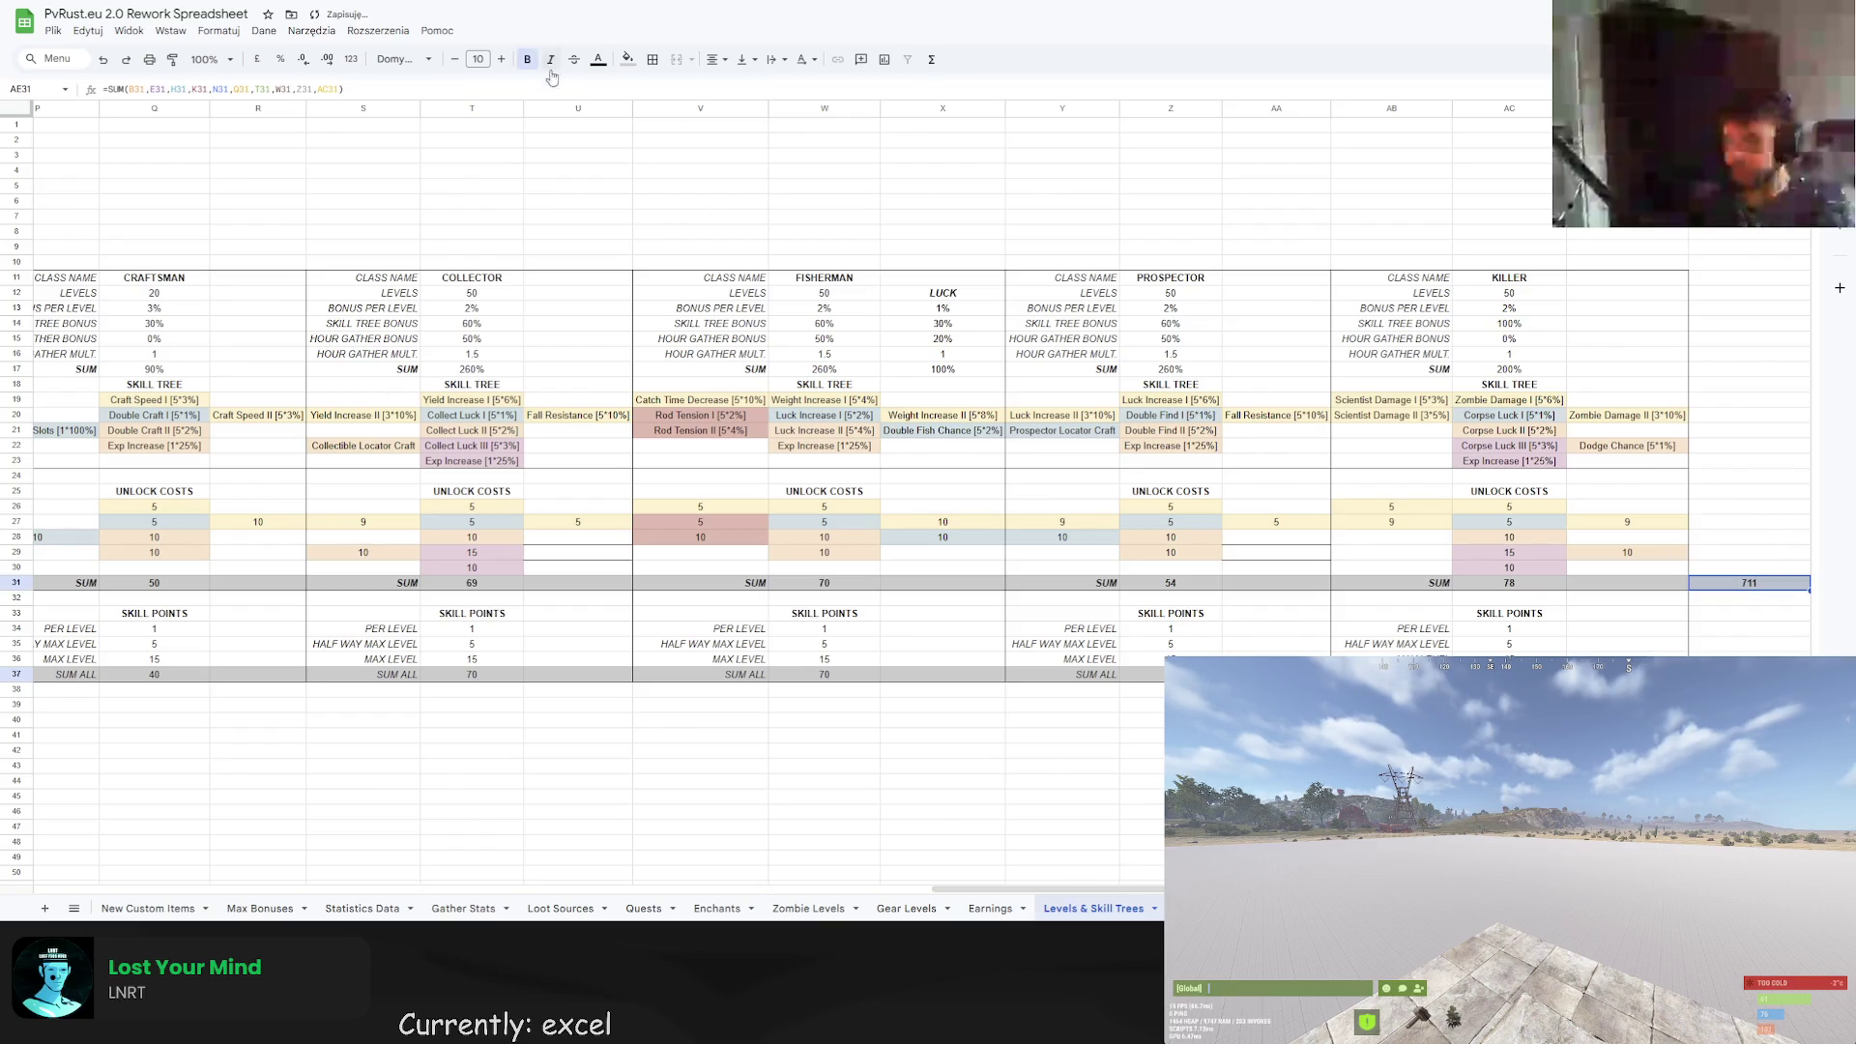
Undo the last edit and select cell AE30 above the grand total.
scroll(580, 387, "left", 2)
left_click(1727, 155)
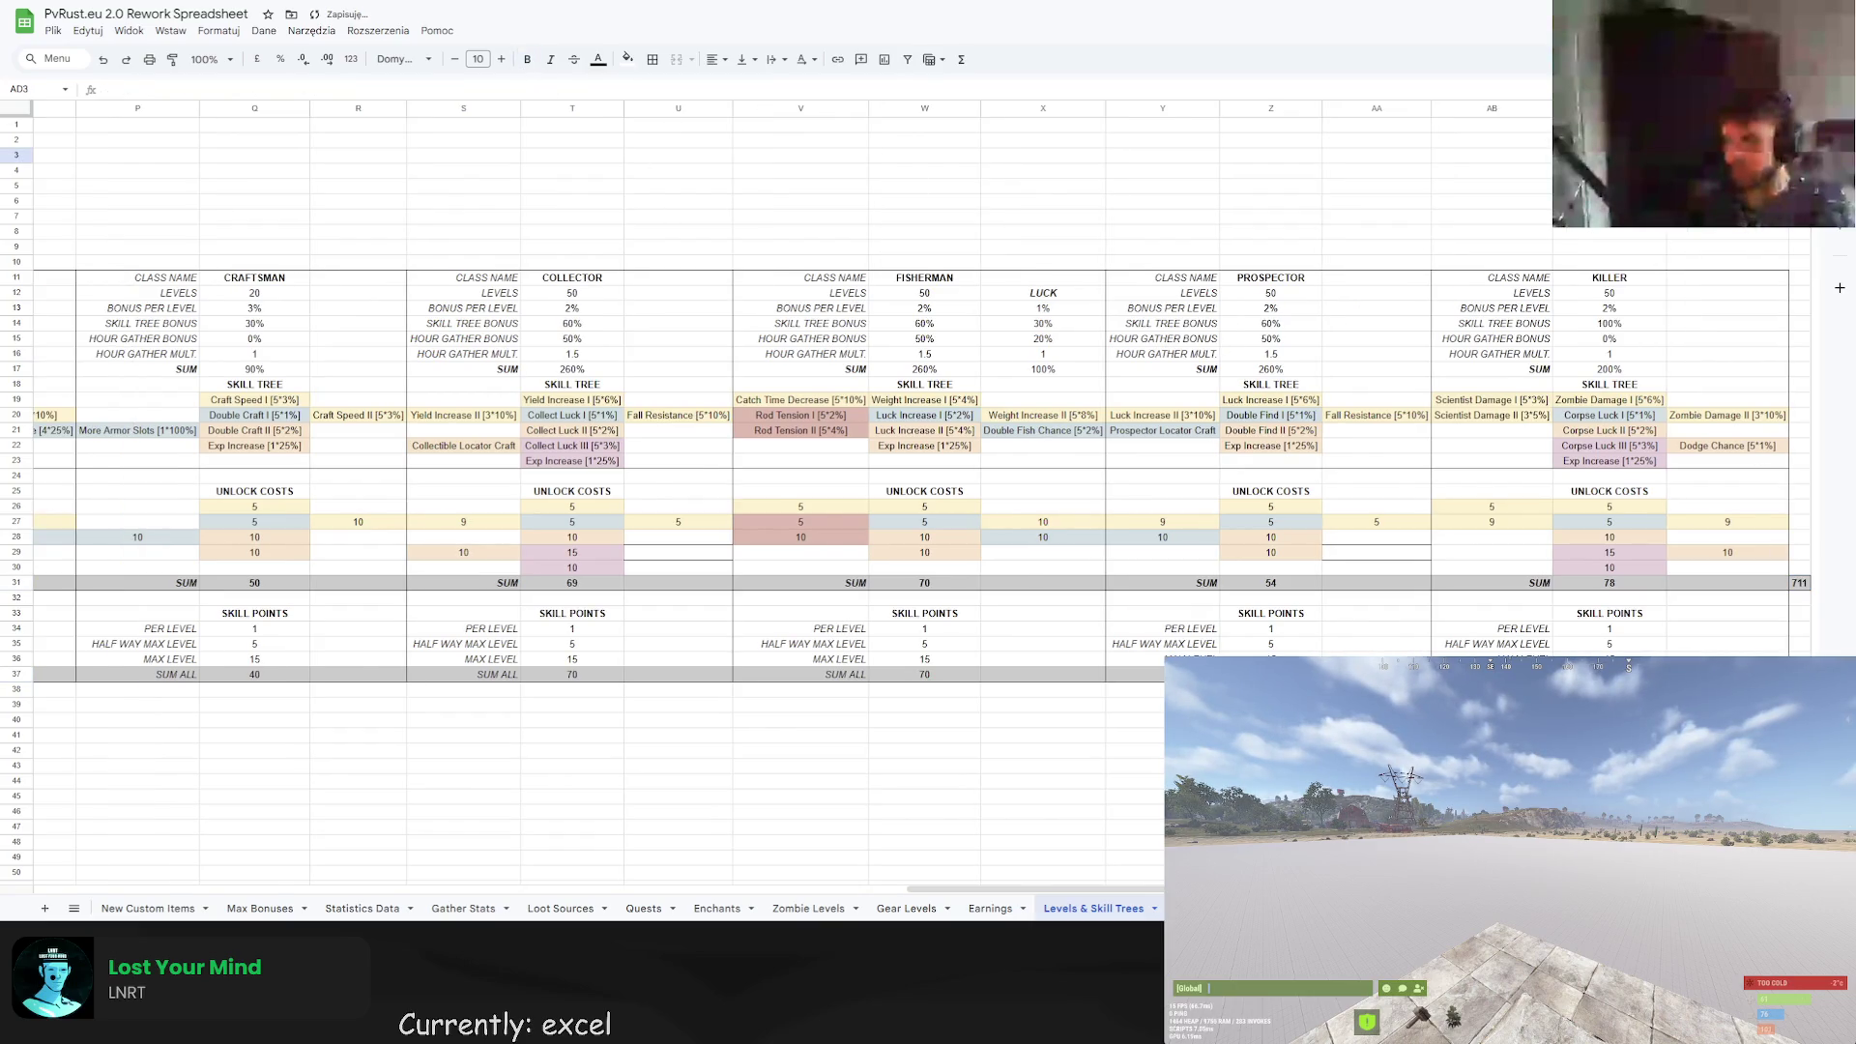
key("ctrl+z")
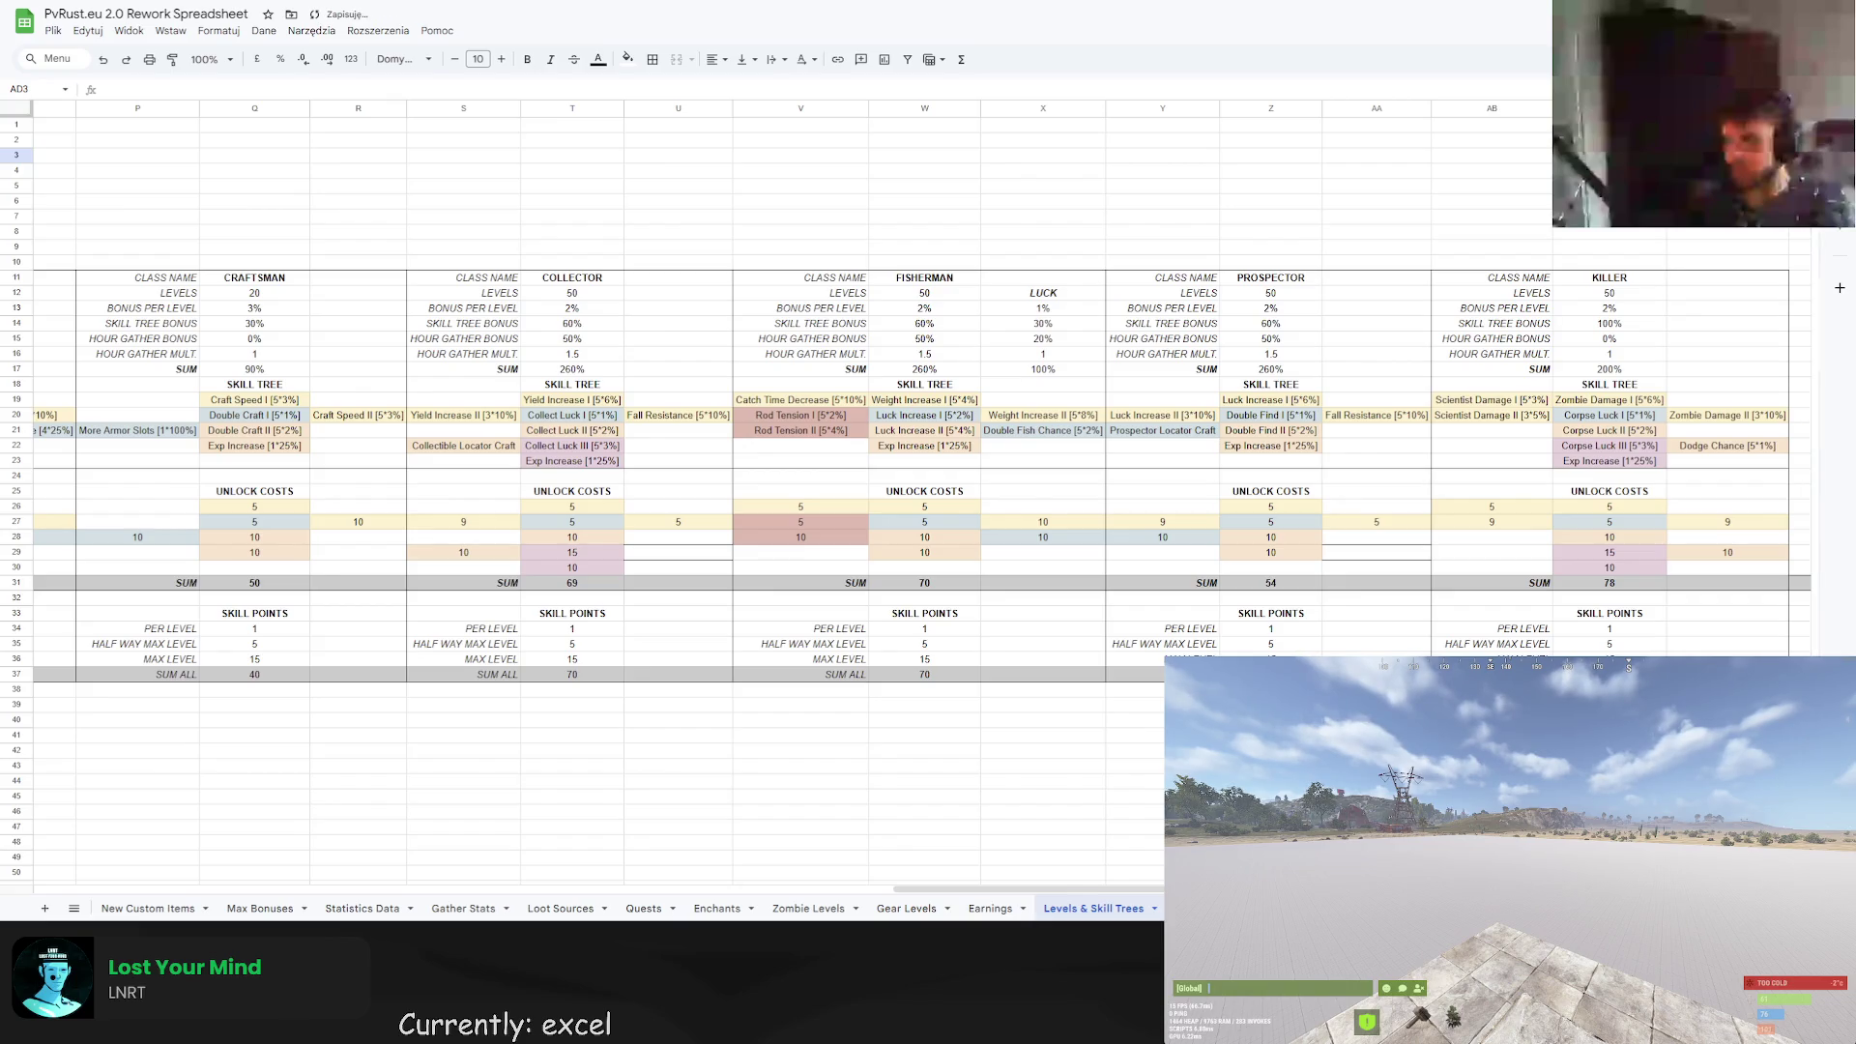
scroll(1546, 556, "right", 1)
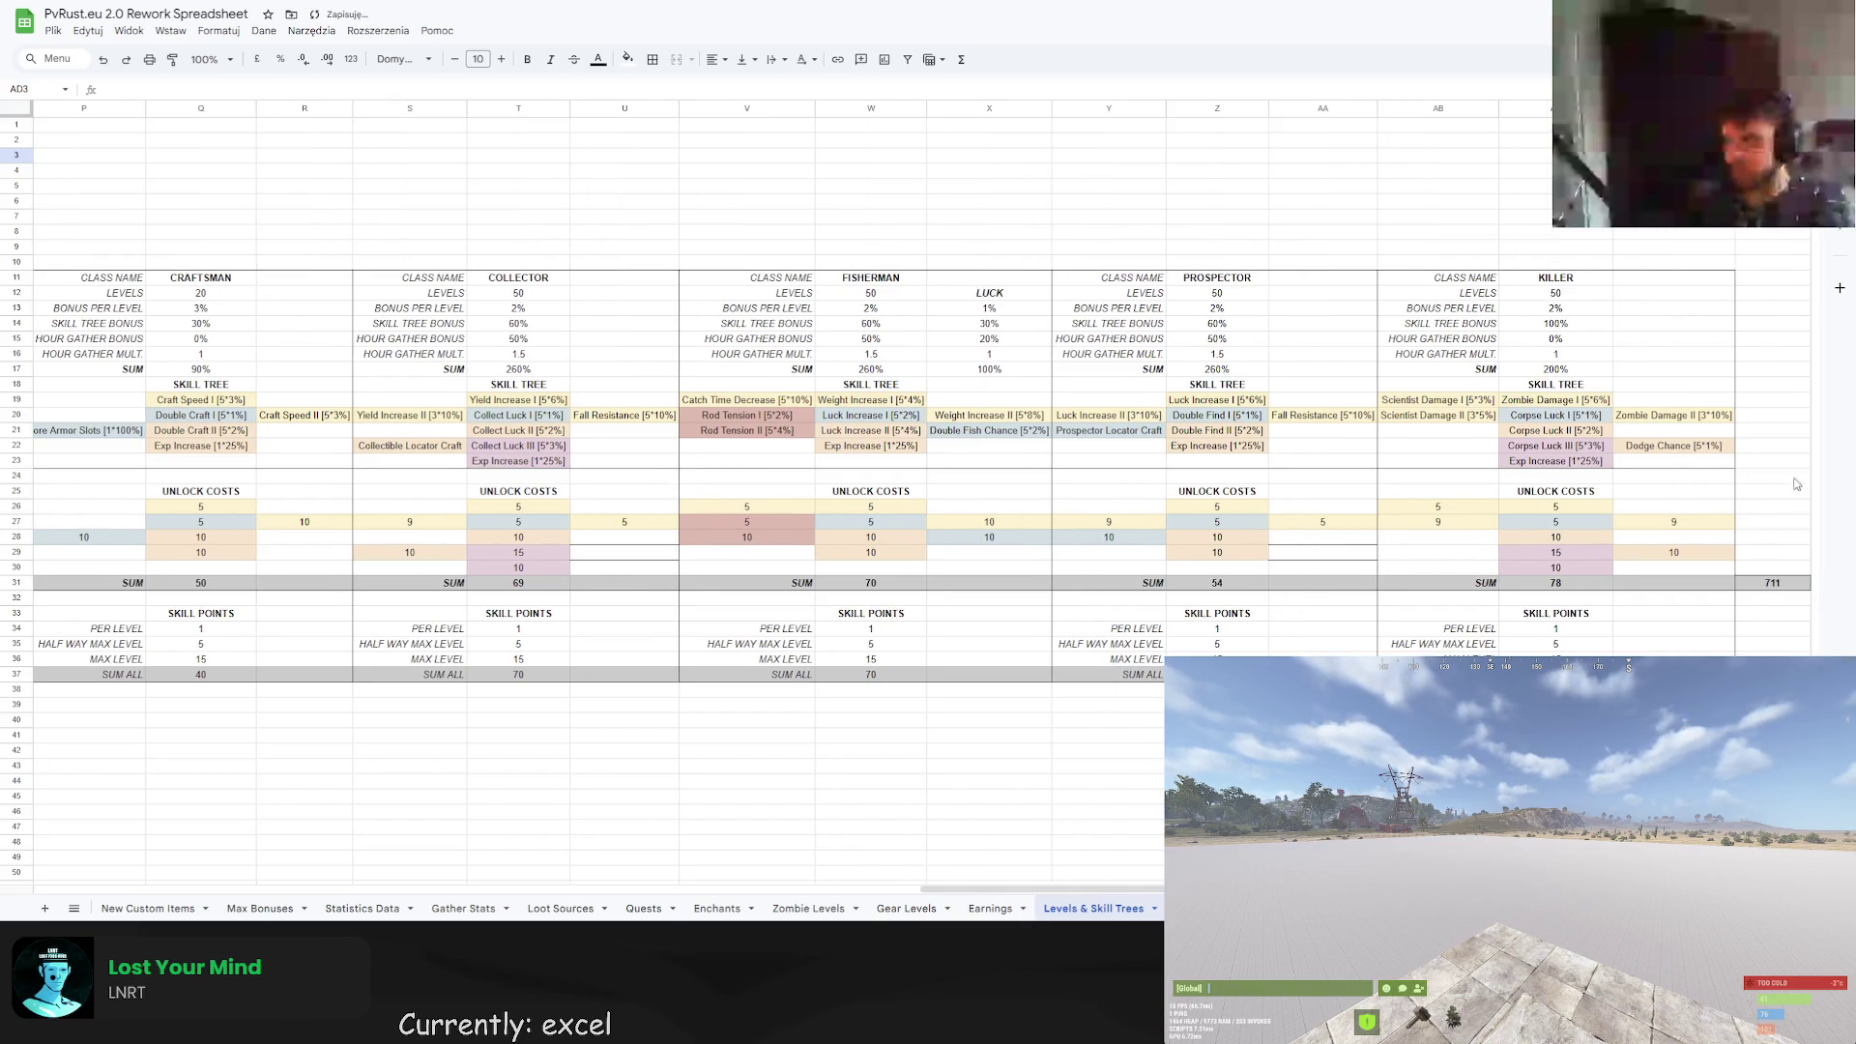
left_click(1772, 570)
type("SUM ALL")
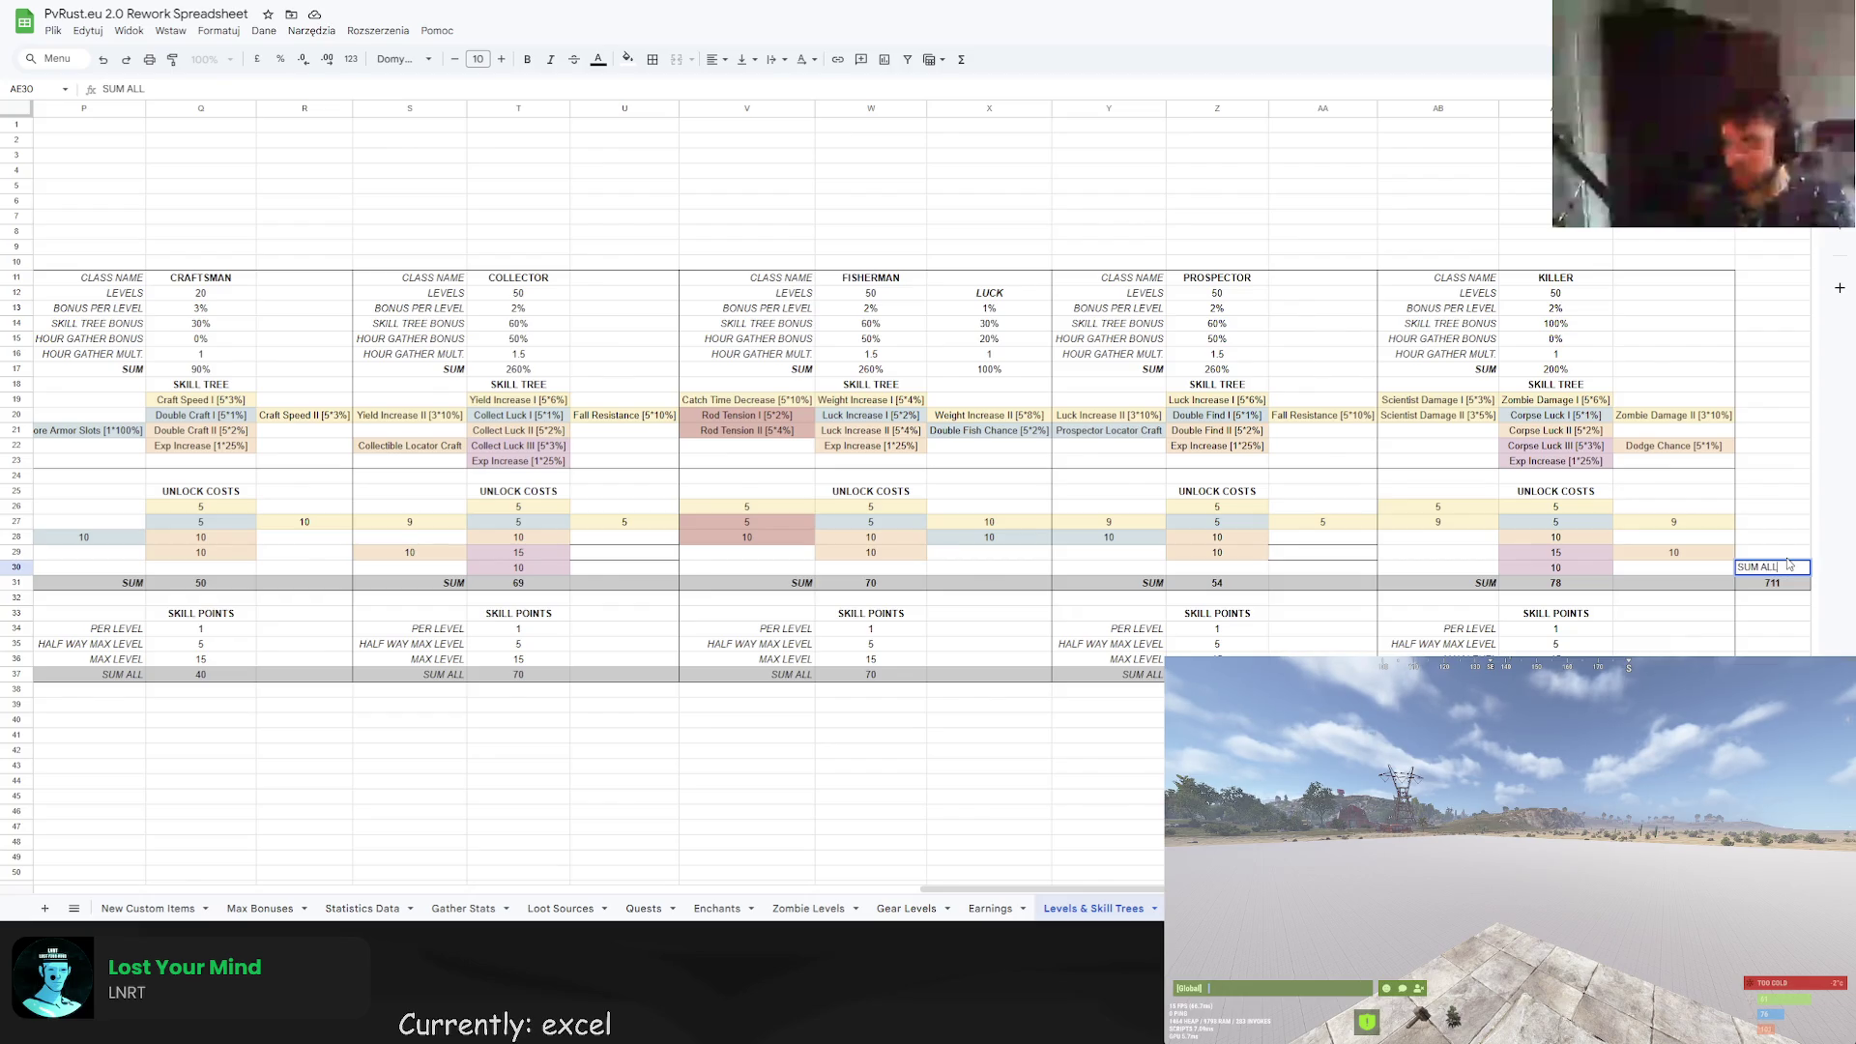
Enter the SUM ALL label in AE30, centred and bold.
key("Return")
key("Up")
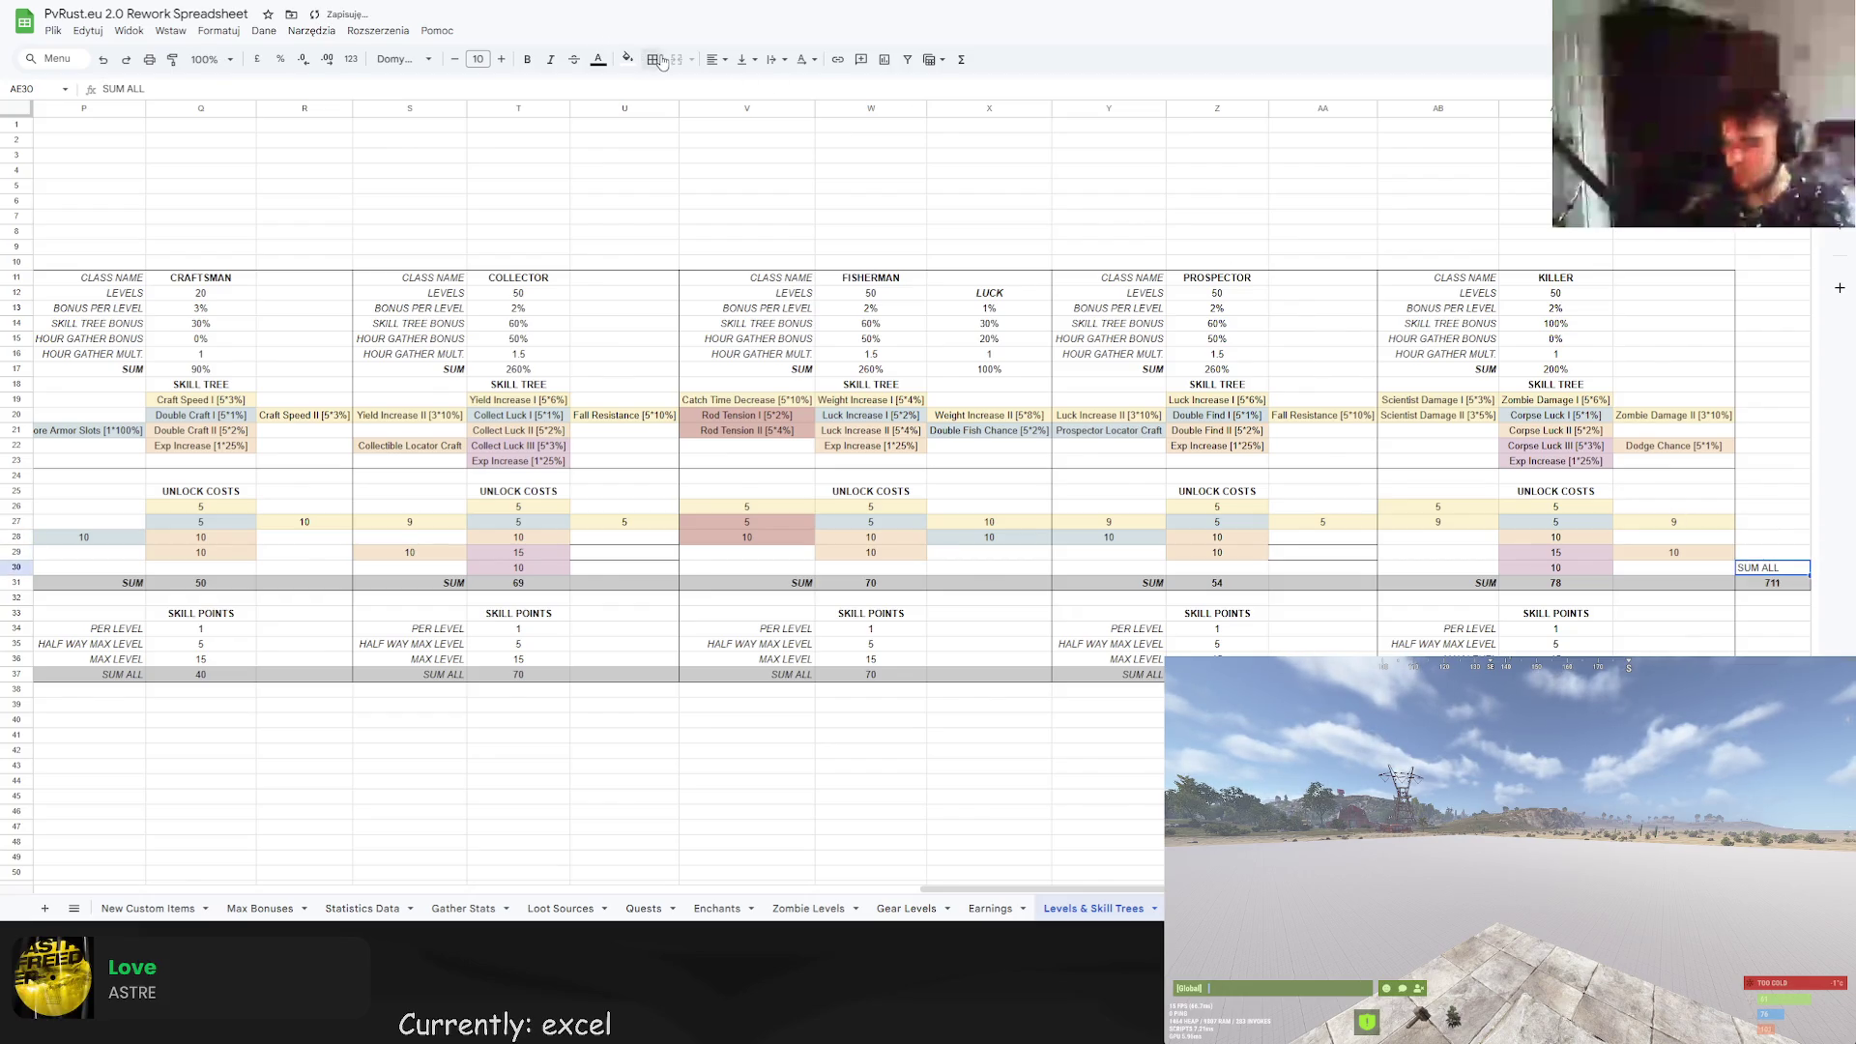
left_click(717, 59)
left_click(740, 90)
left_click(526, 59)
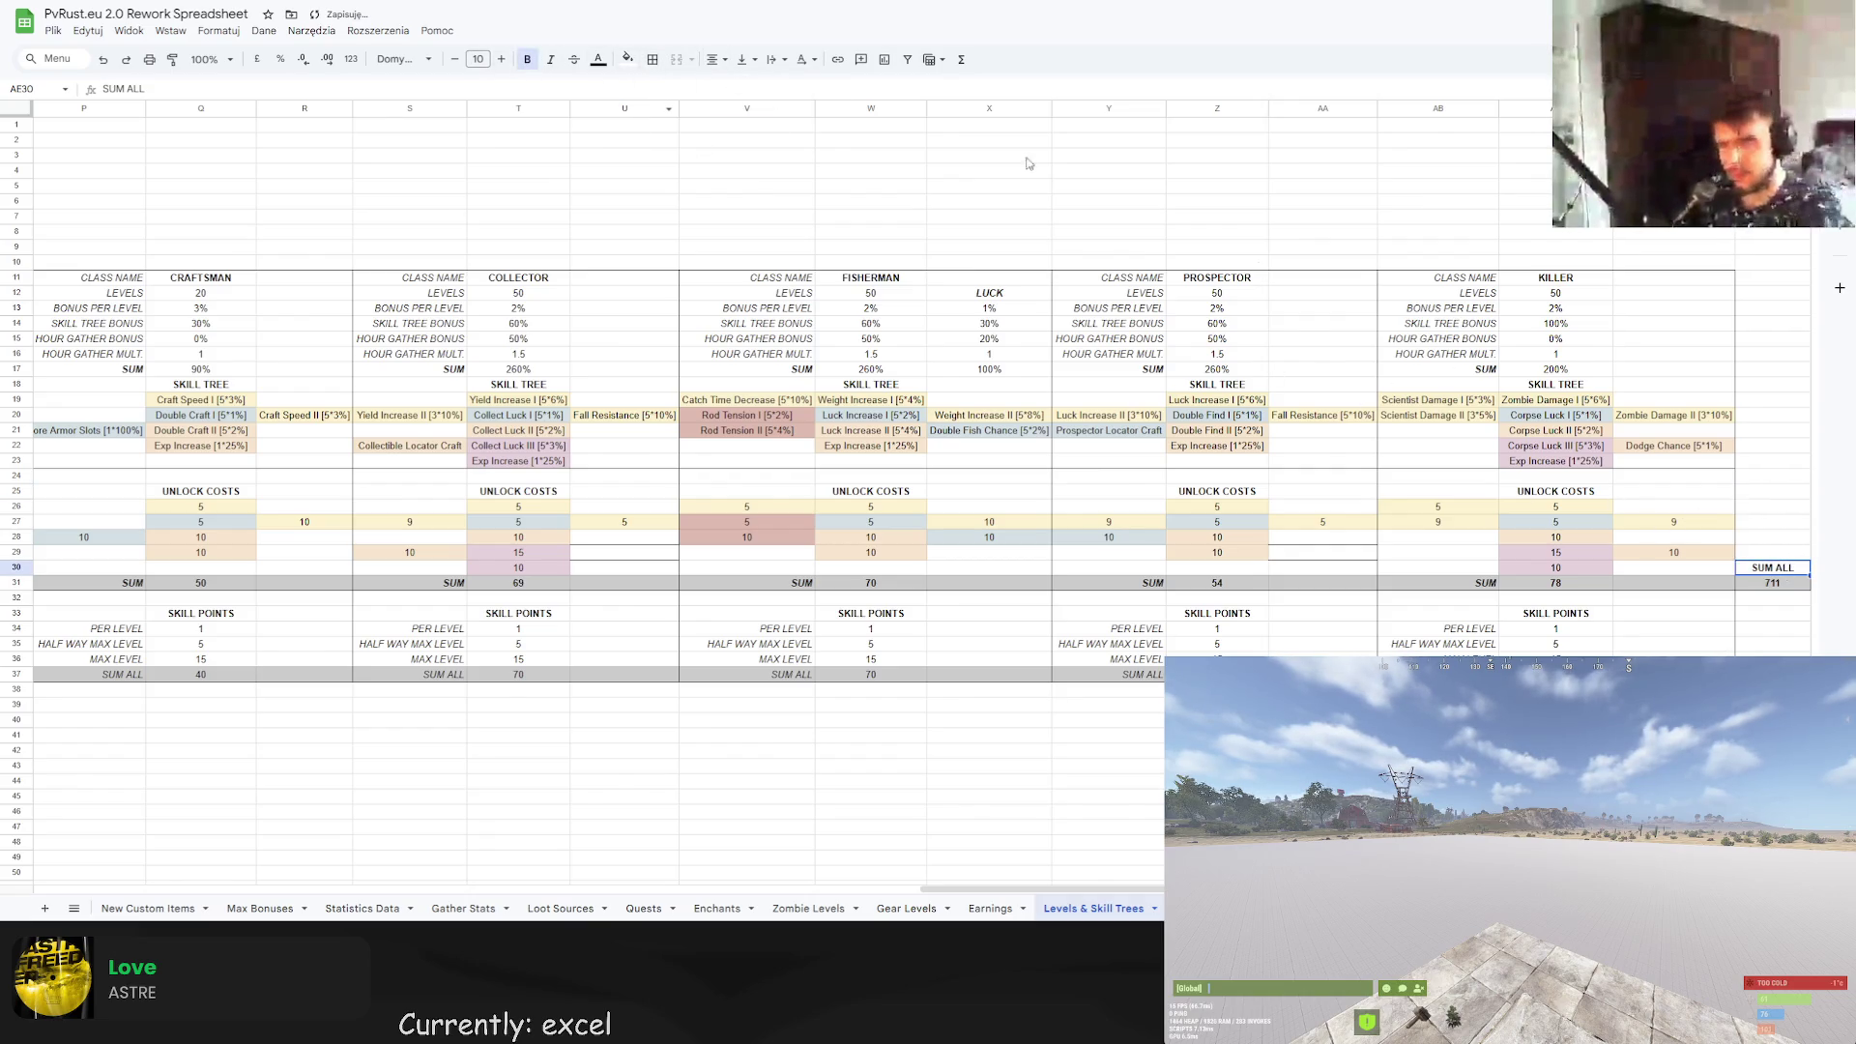
Shade the SUM ALL label and the 711 total (AE30:AE31) with a fill colour.
left_click(1779, 583)
key("shift+Up")
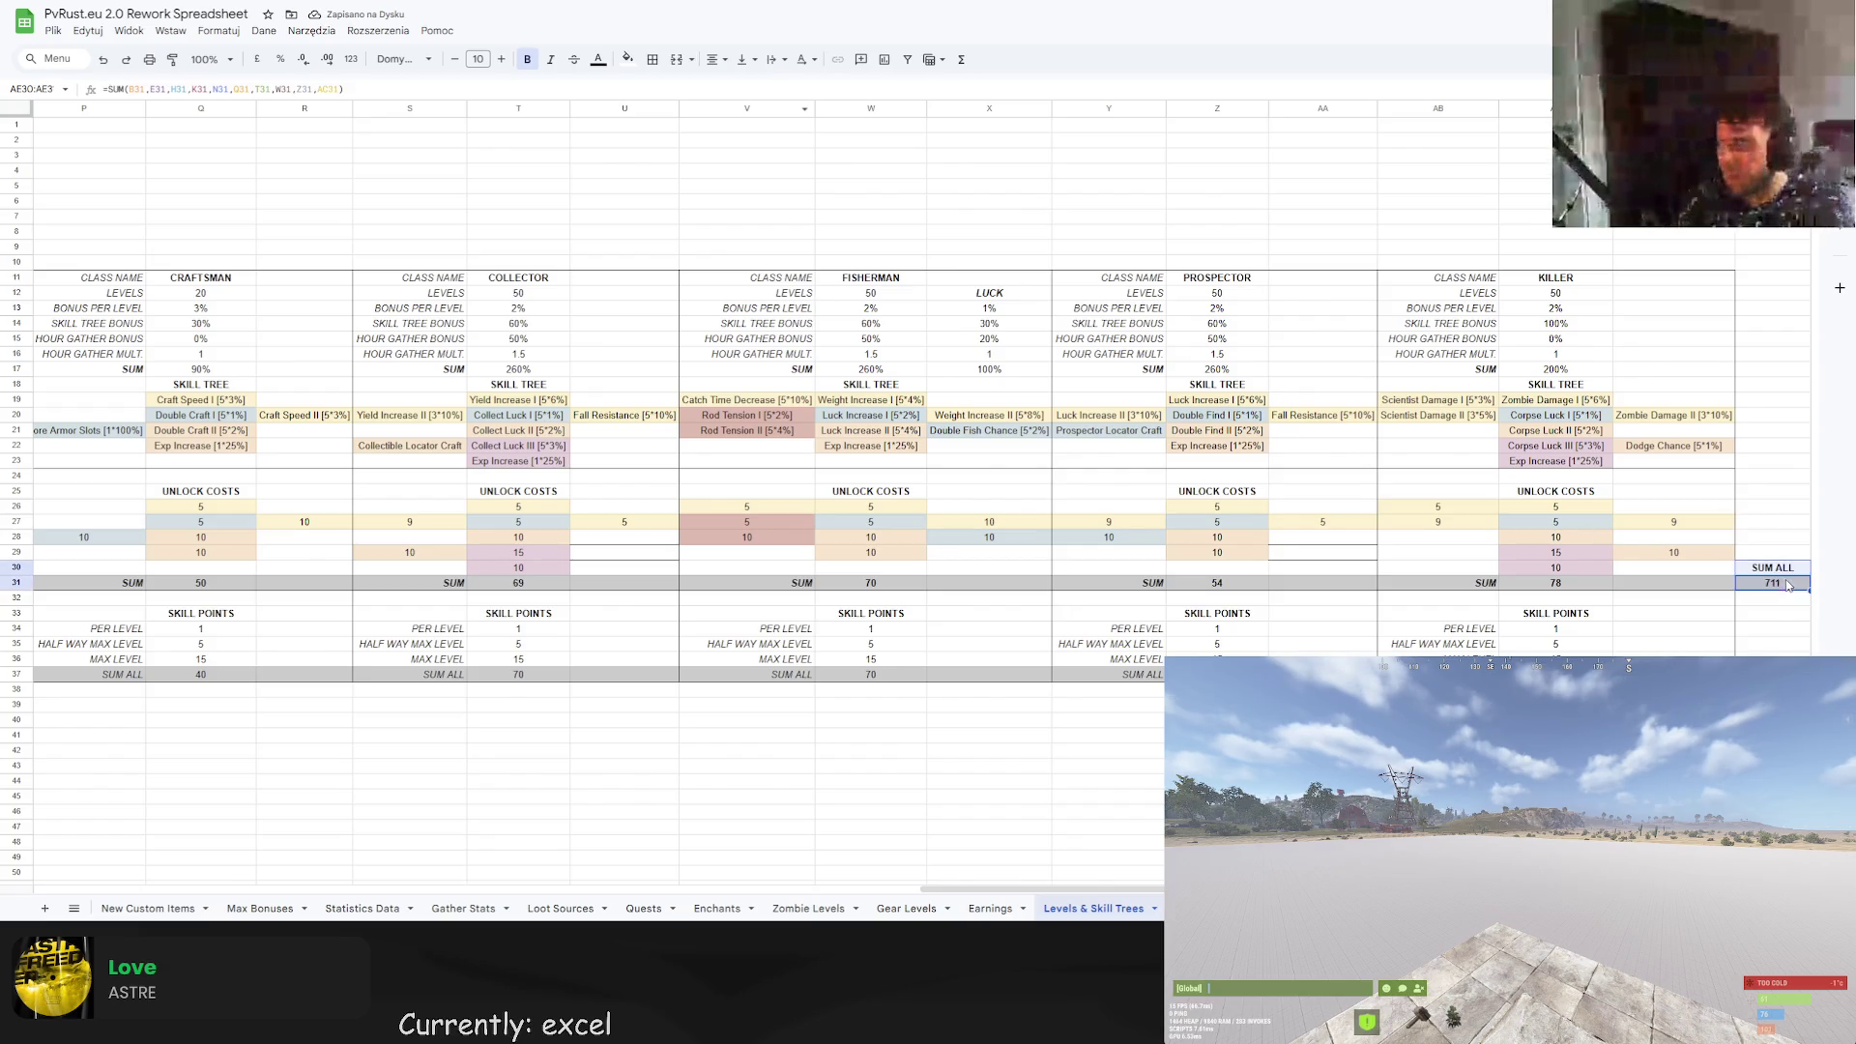
left_click(627, 59)
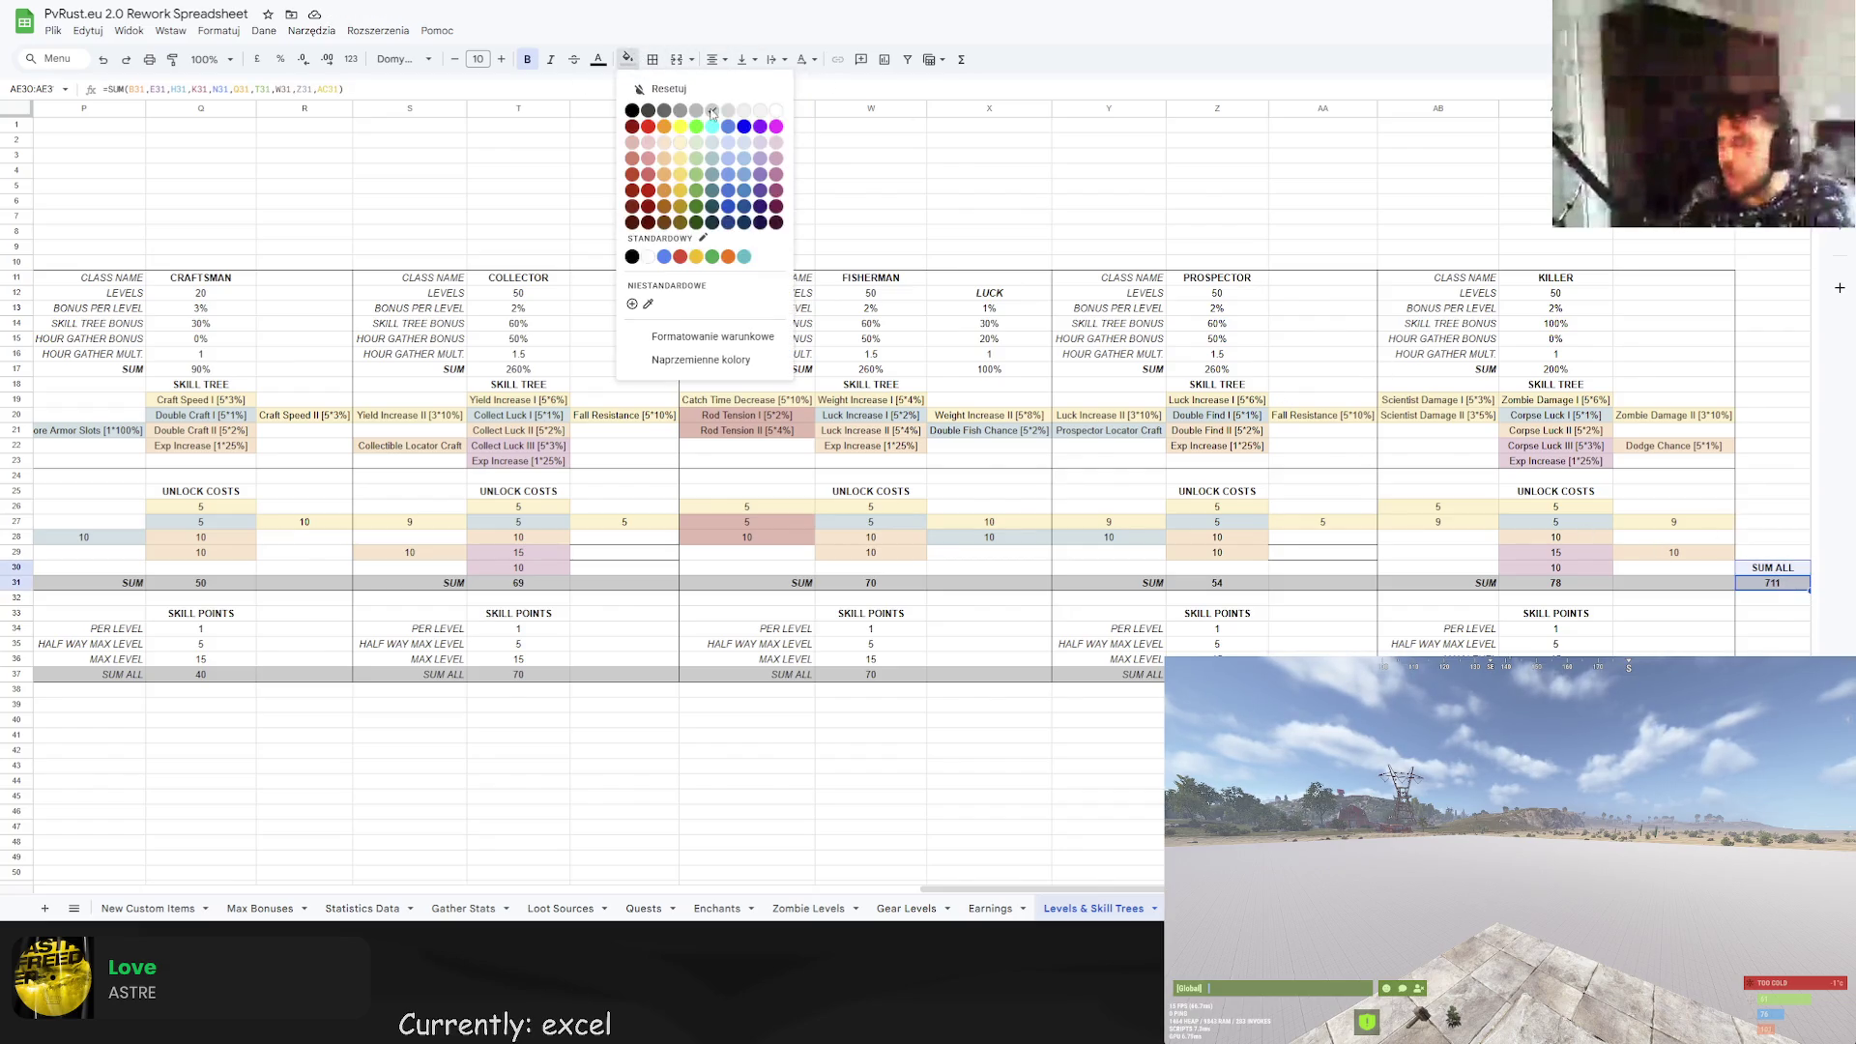
left_click(696, 109)
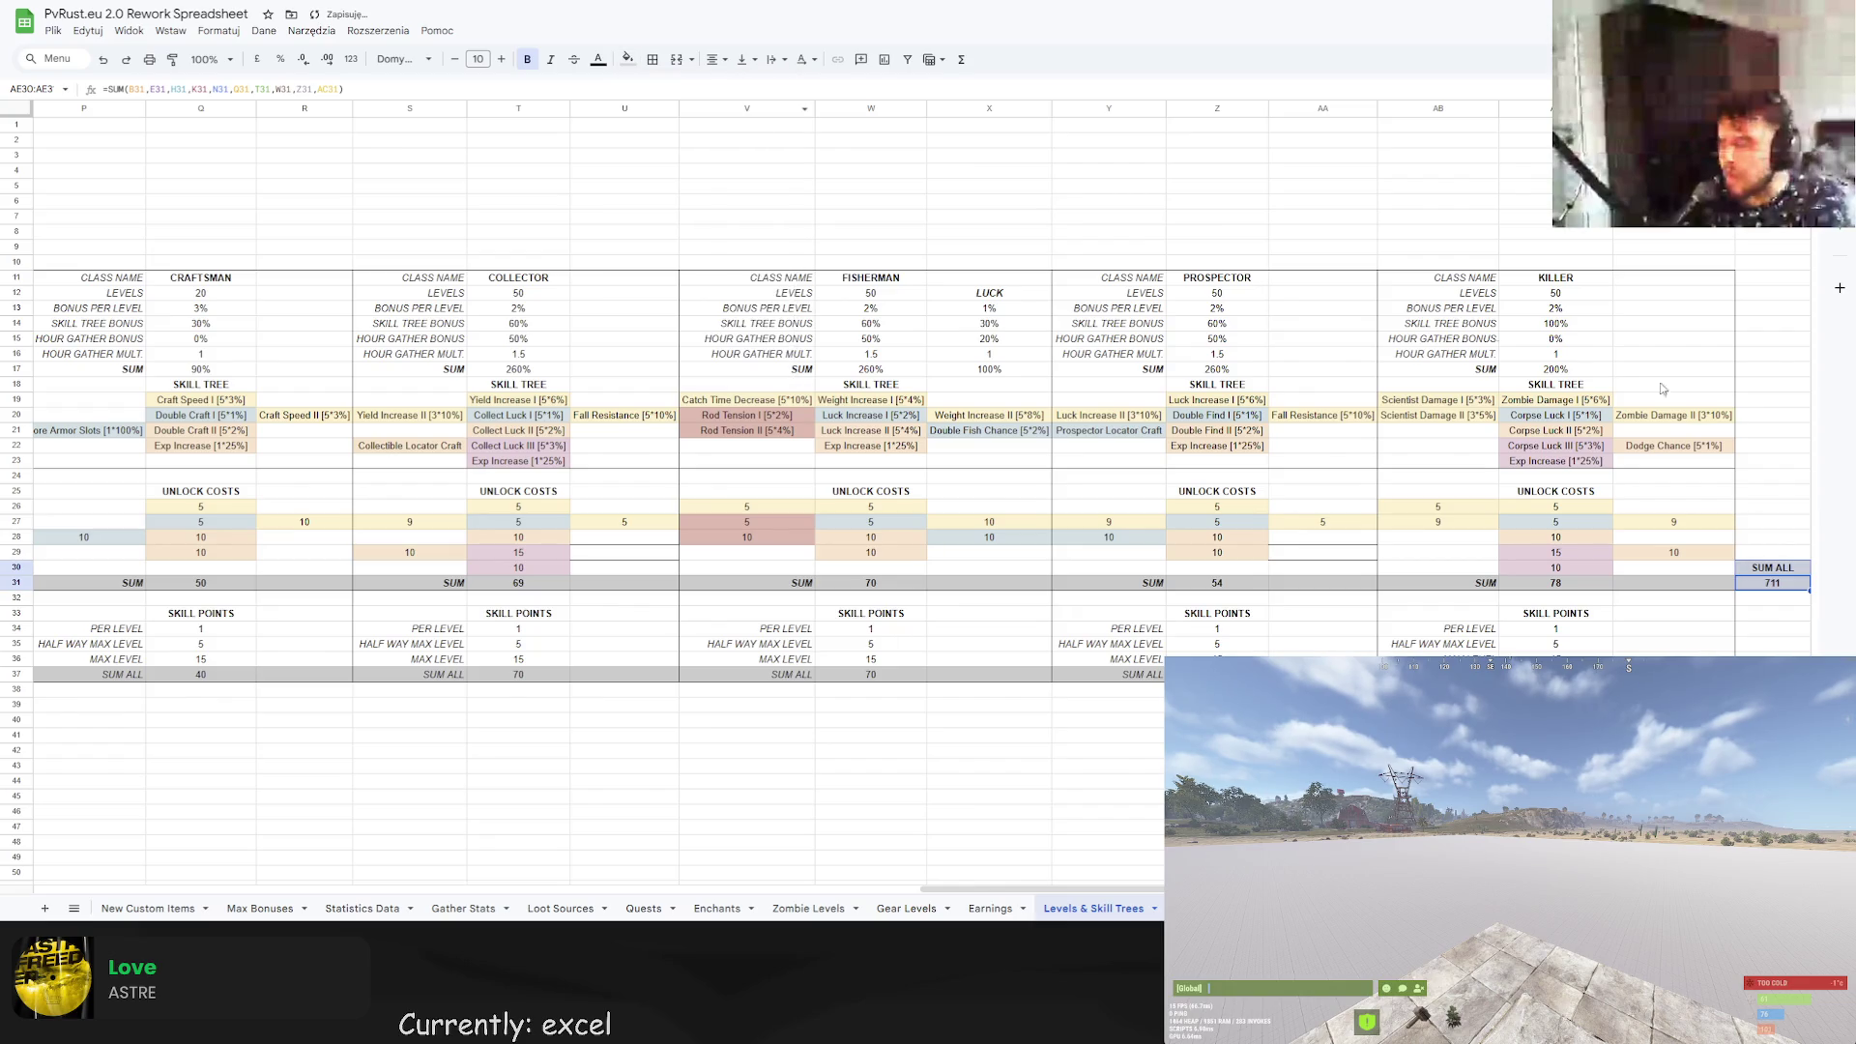
Copy the SUM ALL label and total pair down to AE36.
left_click(1777, 570)
left_click_drag(1776, 574, 1776, 585)
key("ctrl+c")
left_click(1771, 657)
key("ctrl+v")
left_click(1773, 628)
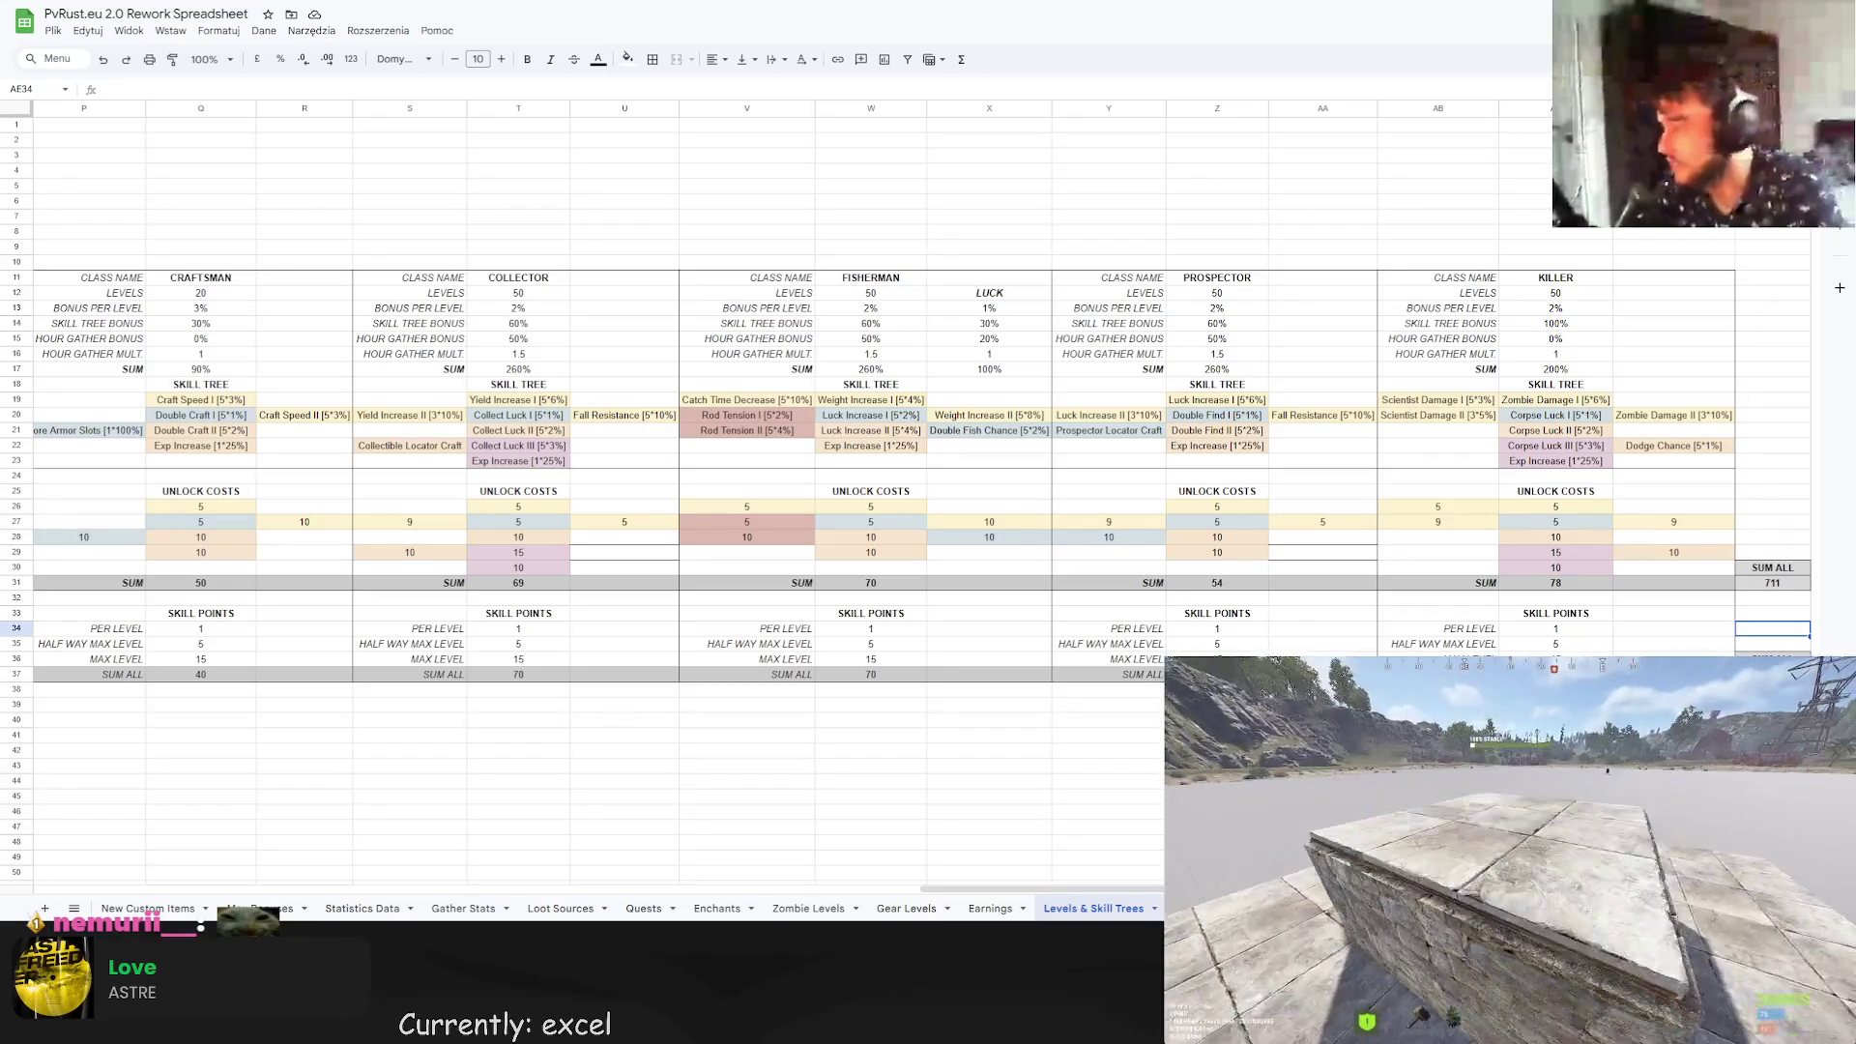
left_click(870, 232)
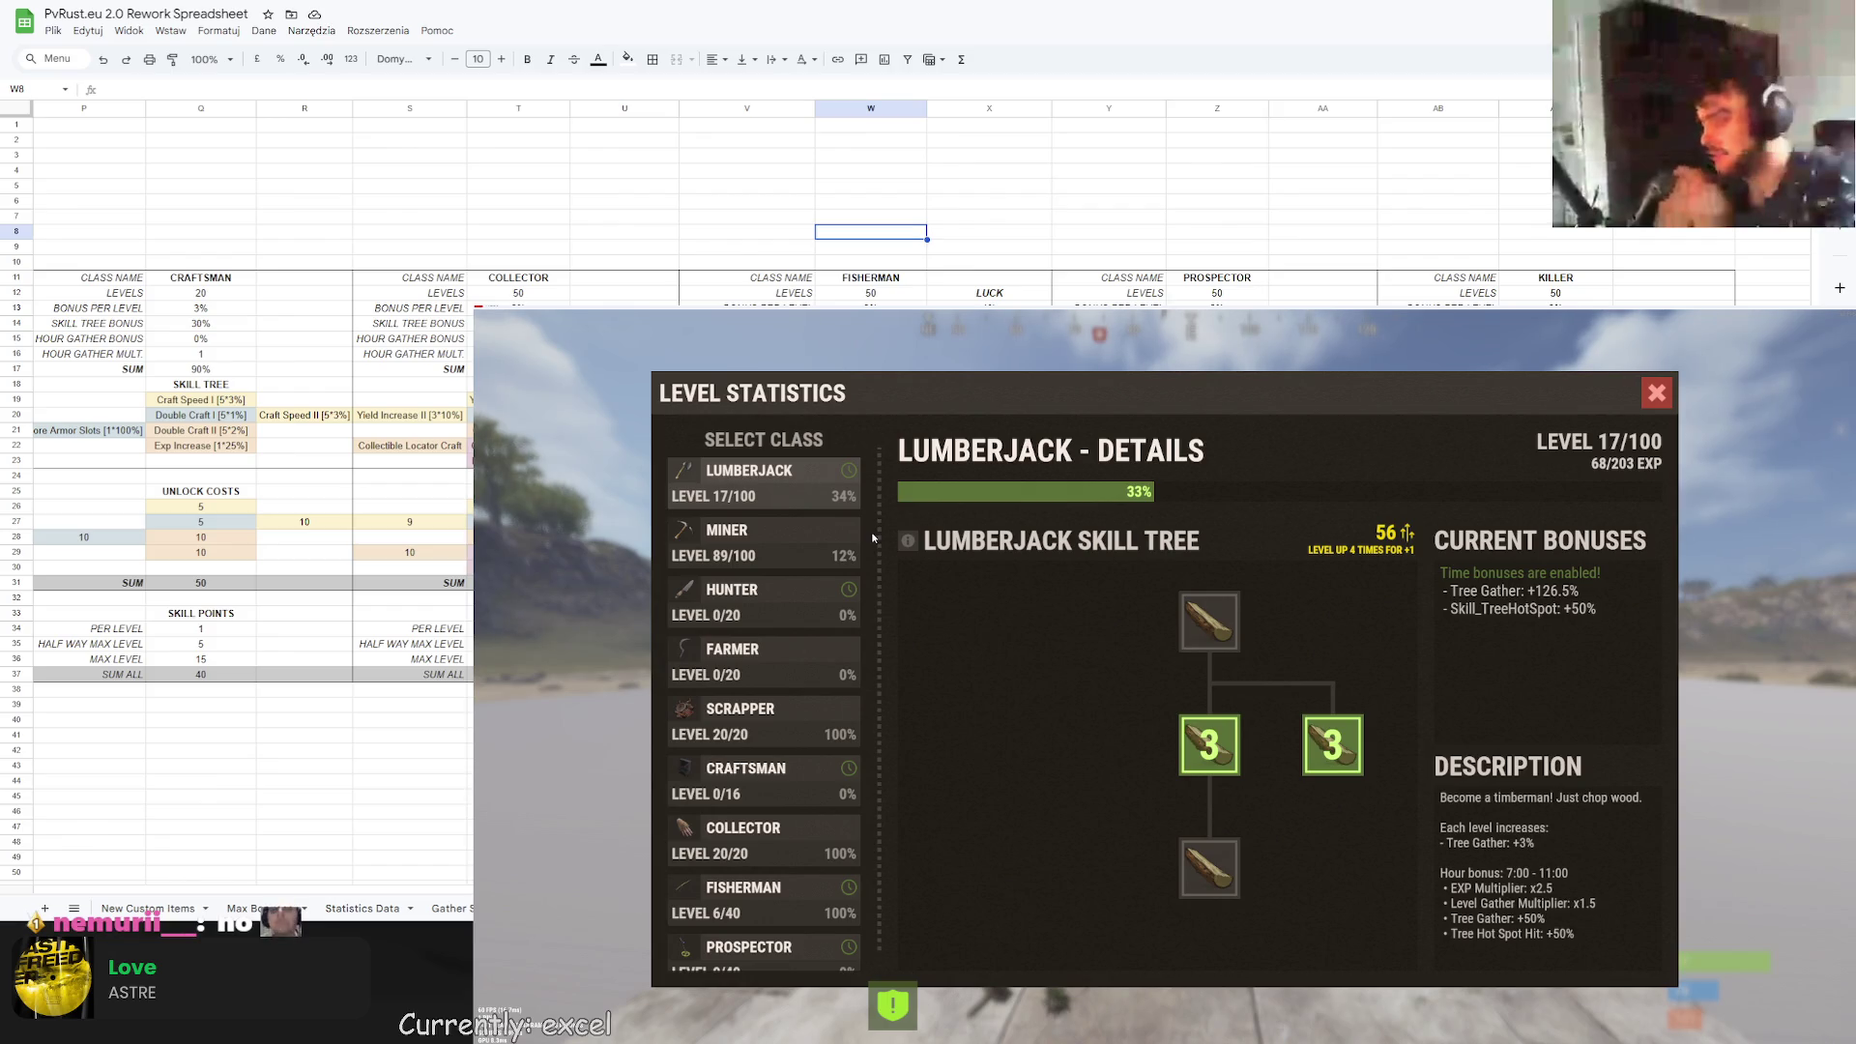
Browse the Miner, Farmer and Scrapper class details, ending on the Lumberjack skill tree.
left_click(774, 556)
left_click(789, 493)
left_click(738, 542)
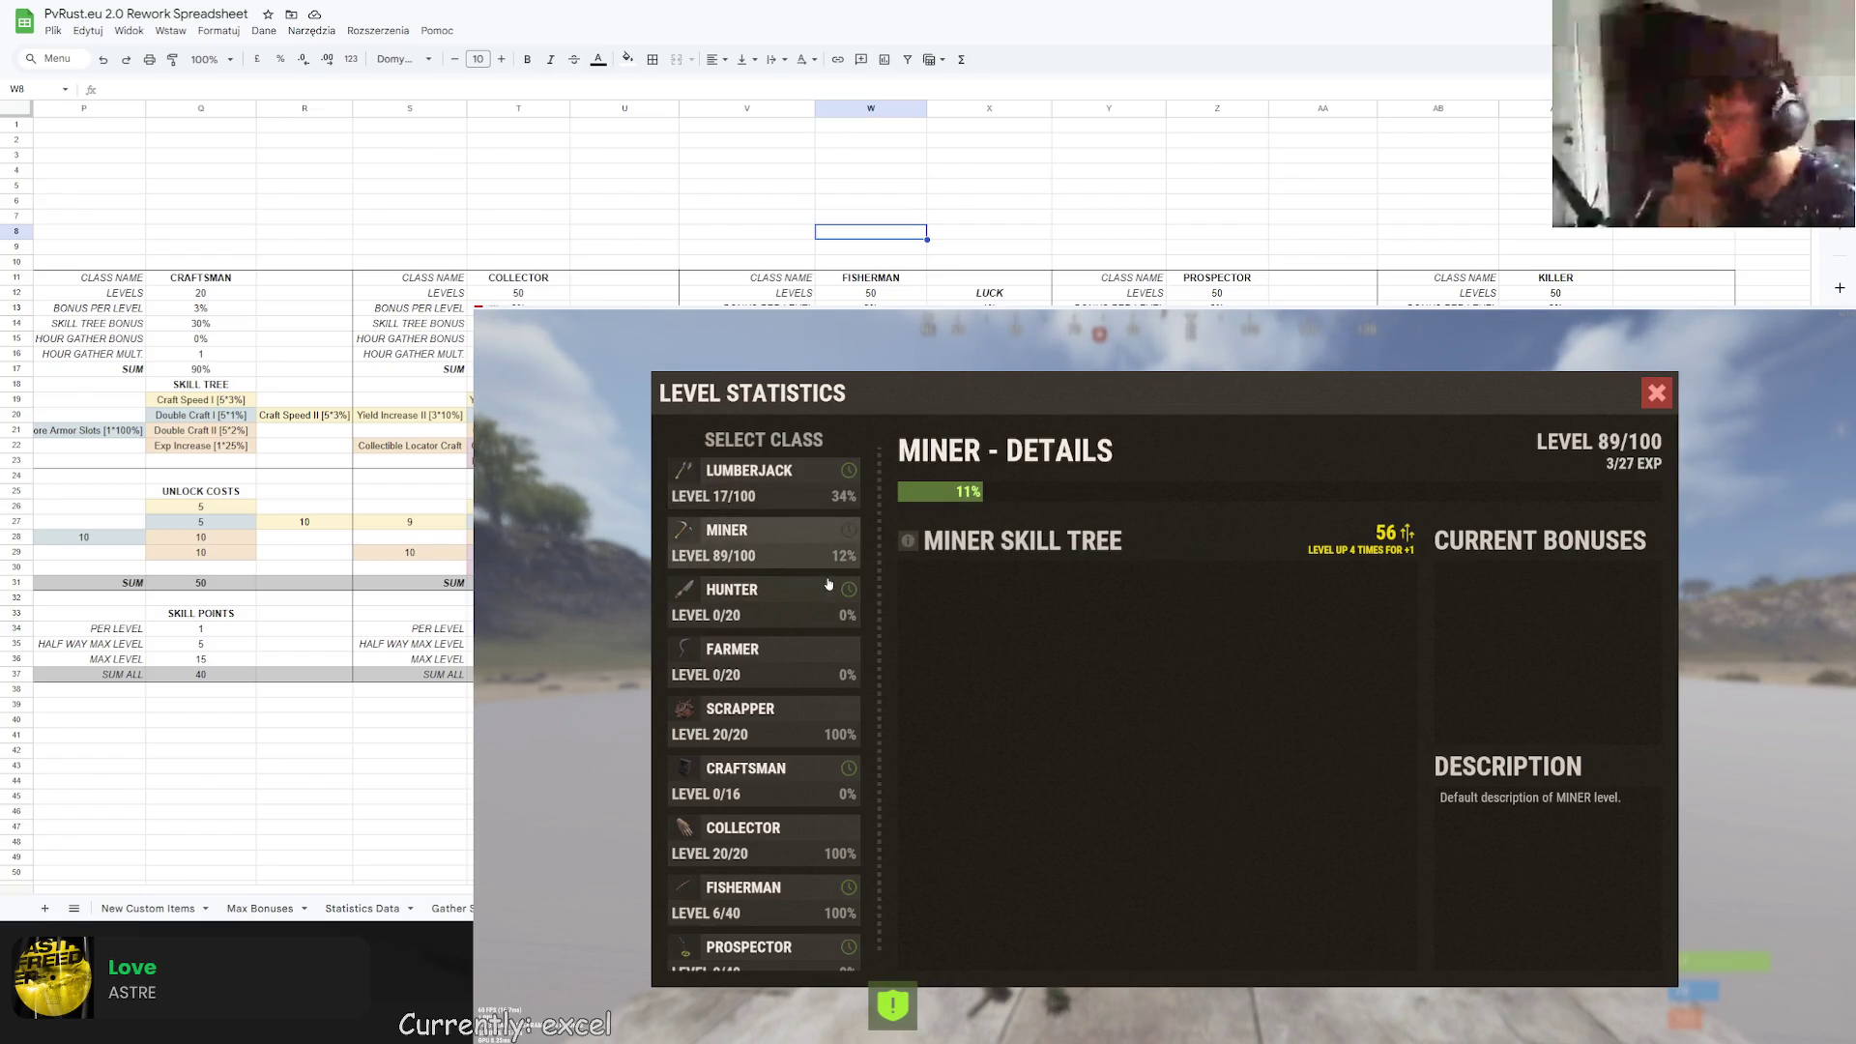
left_click(785, 601)
left_click(754, 536)
left_click(789, 642)
left_click(797, 726)
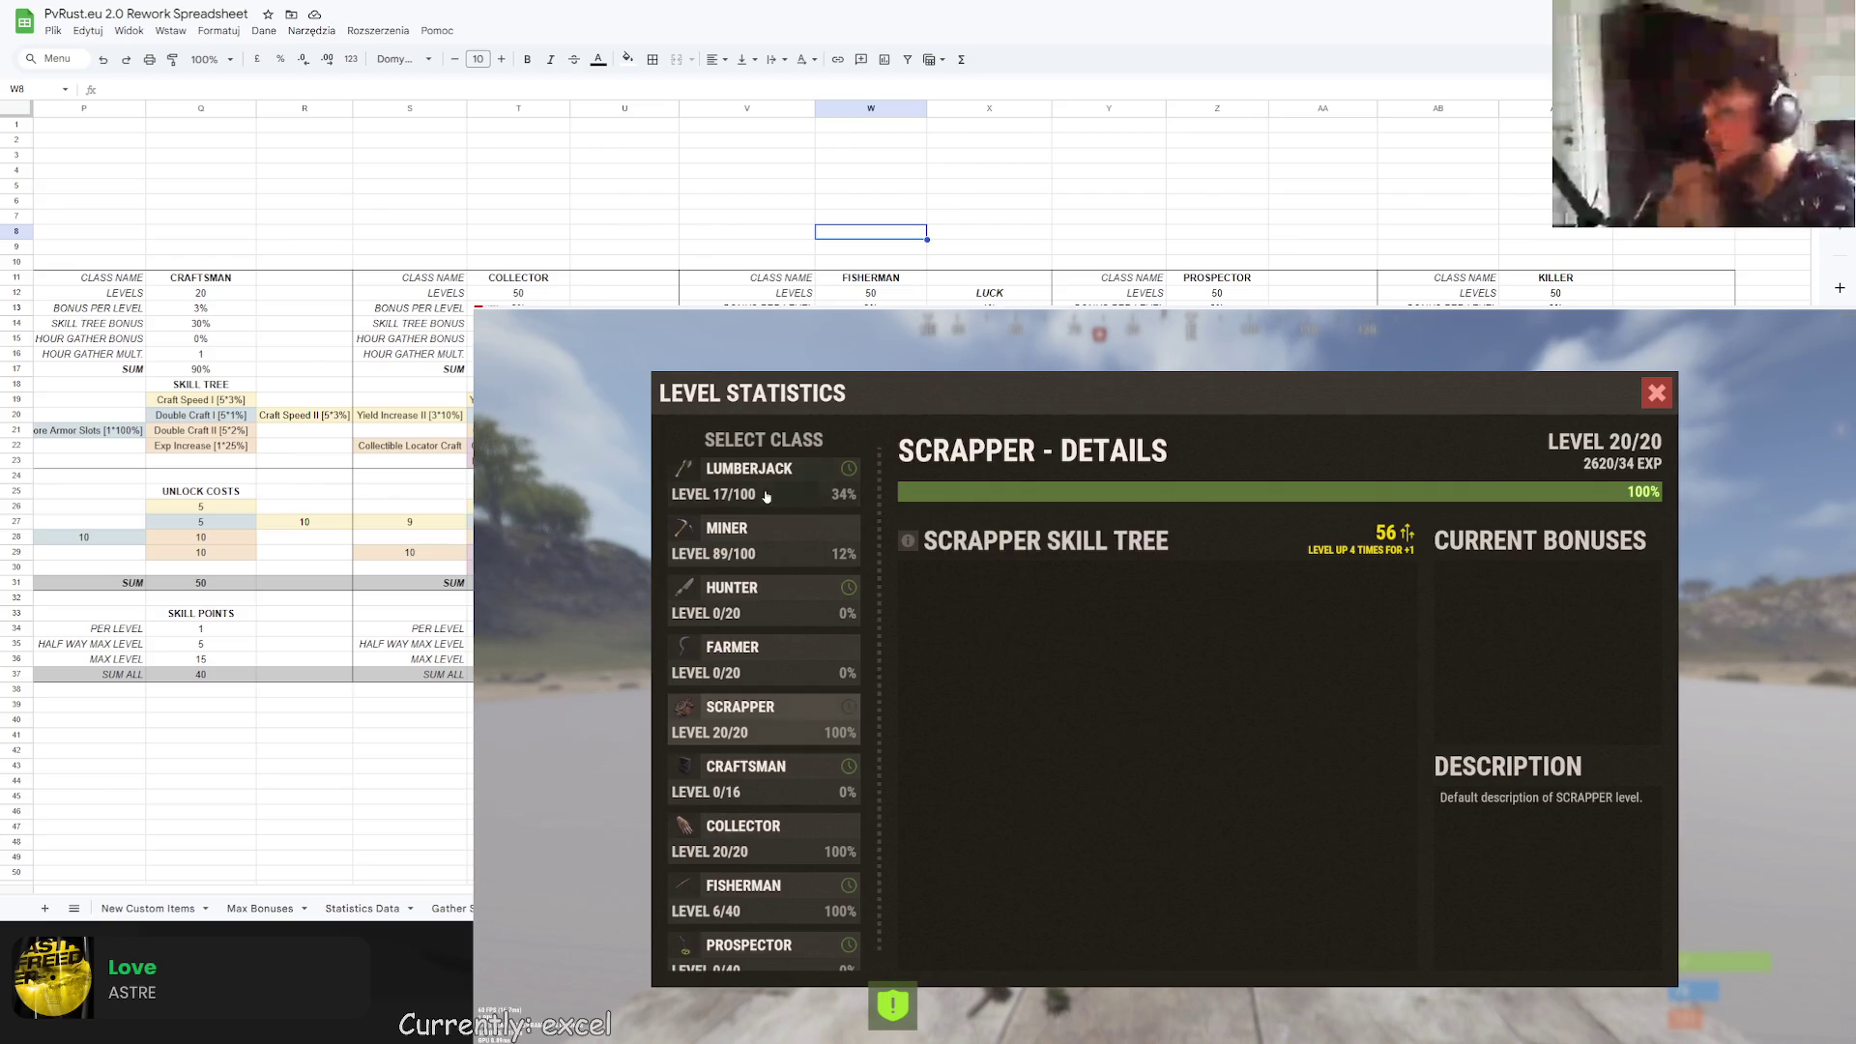
left_click(749, 537)
left_click(745, 480)
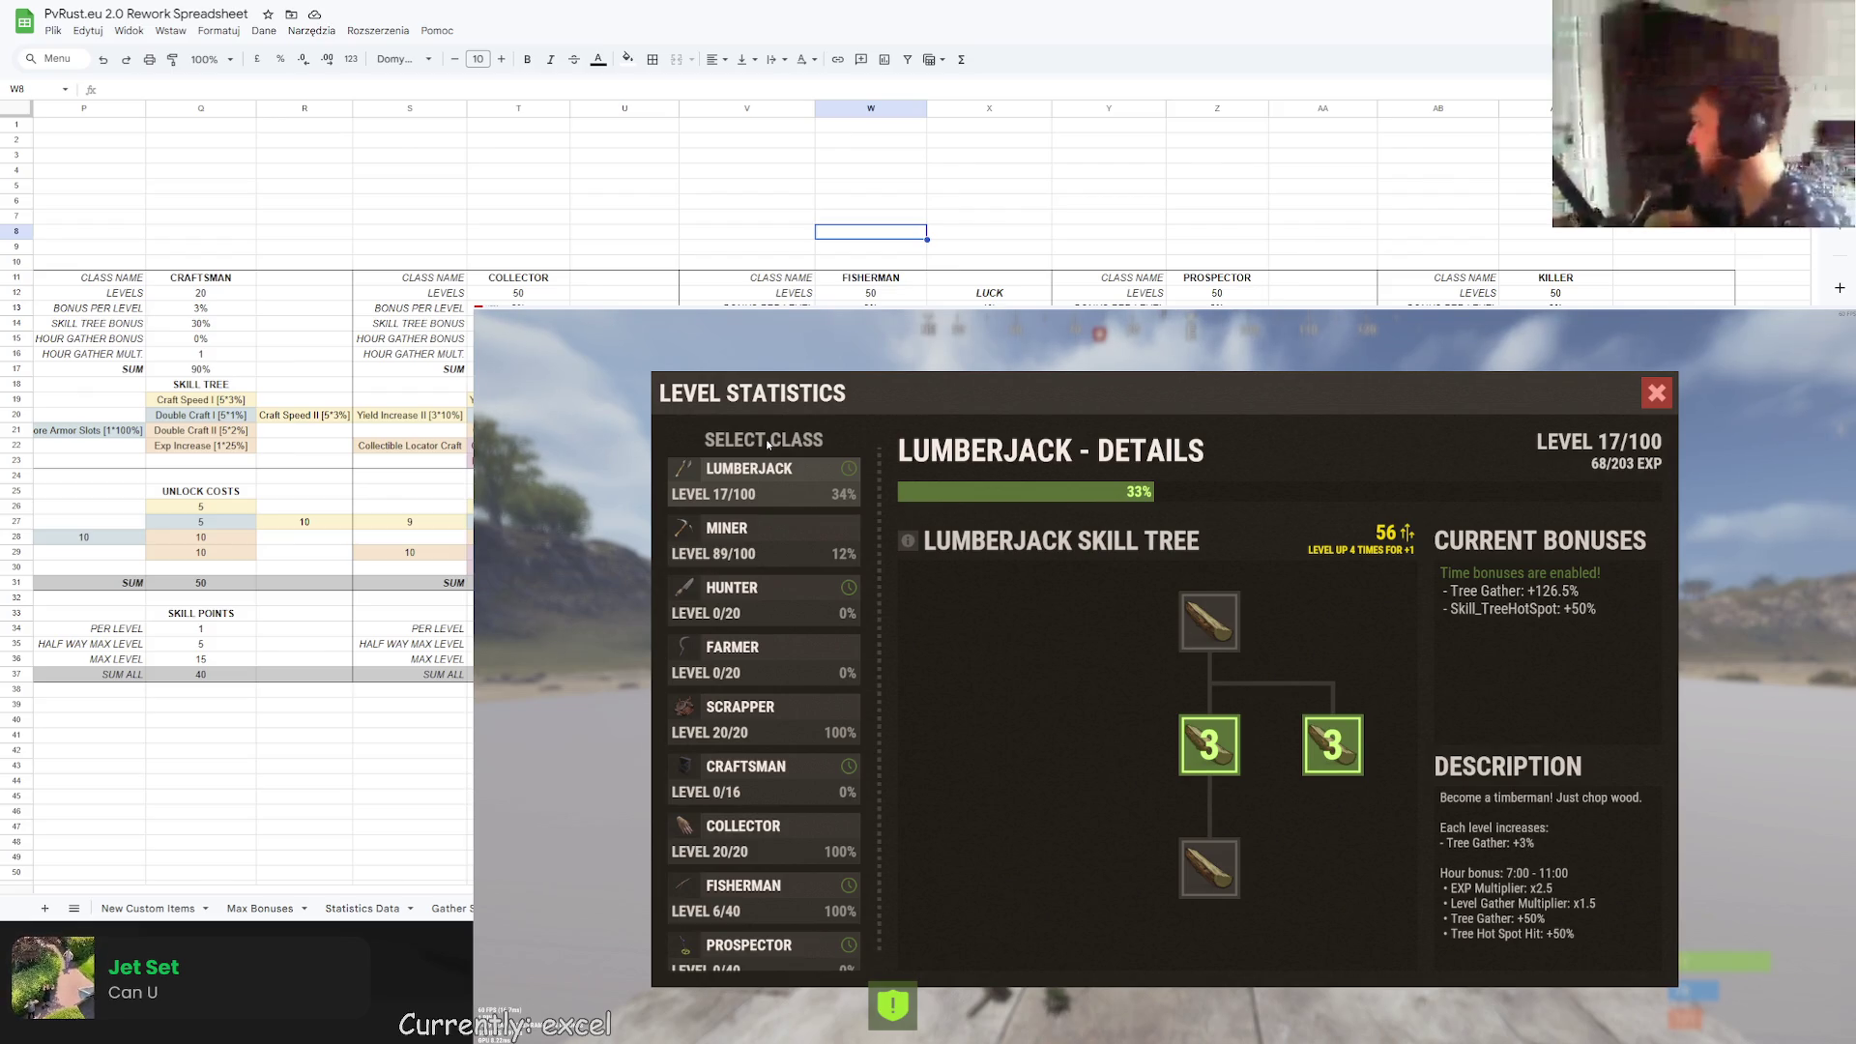
Pan around the Lumberjack skill tree, checking the Hunter and Miner details along the way.
mouse_move(970, 734)
left_mouse_down()
mouse_move(1064, 677)
mouse_move(1167, 767)
left_mouse_up()
mouse_move(1003, 732)
left_mouse_down()
mouse_move(1161, 773)
mouse_move(1032, 879)
mouse_move(1095, 689)
mouse_move(1193, 617)
mouse_move(1196, 691)
left_mouse_up()
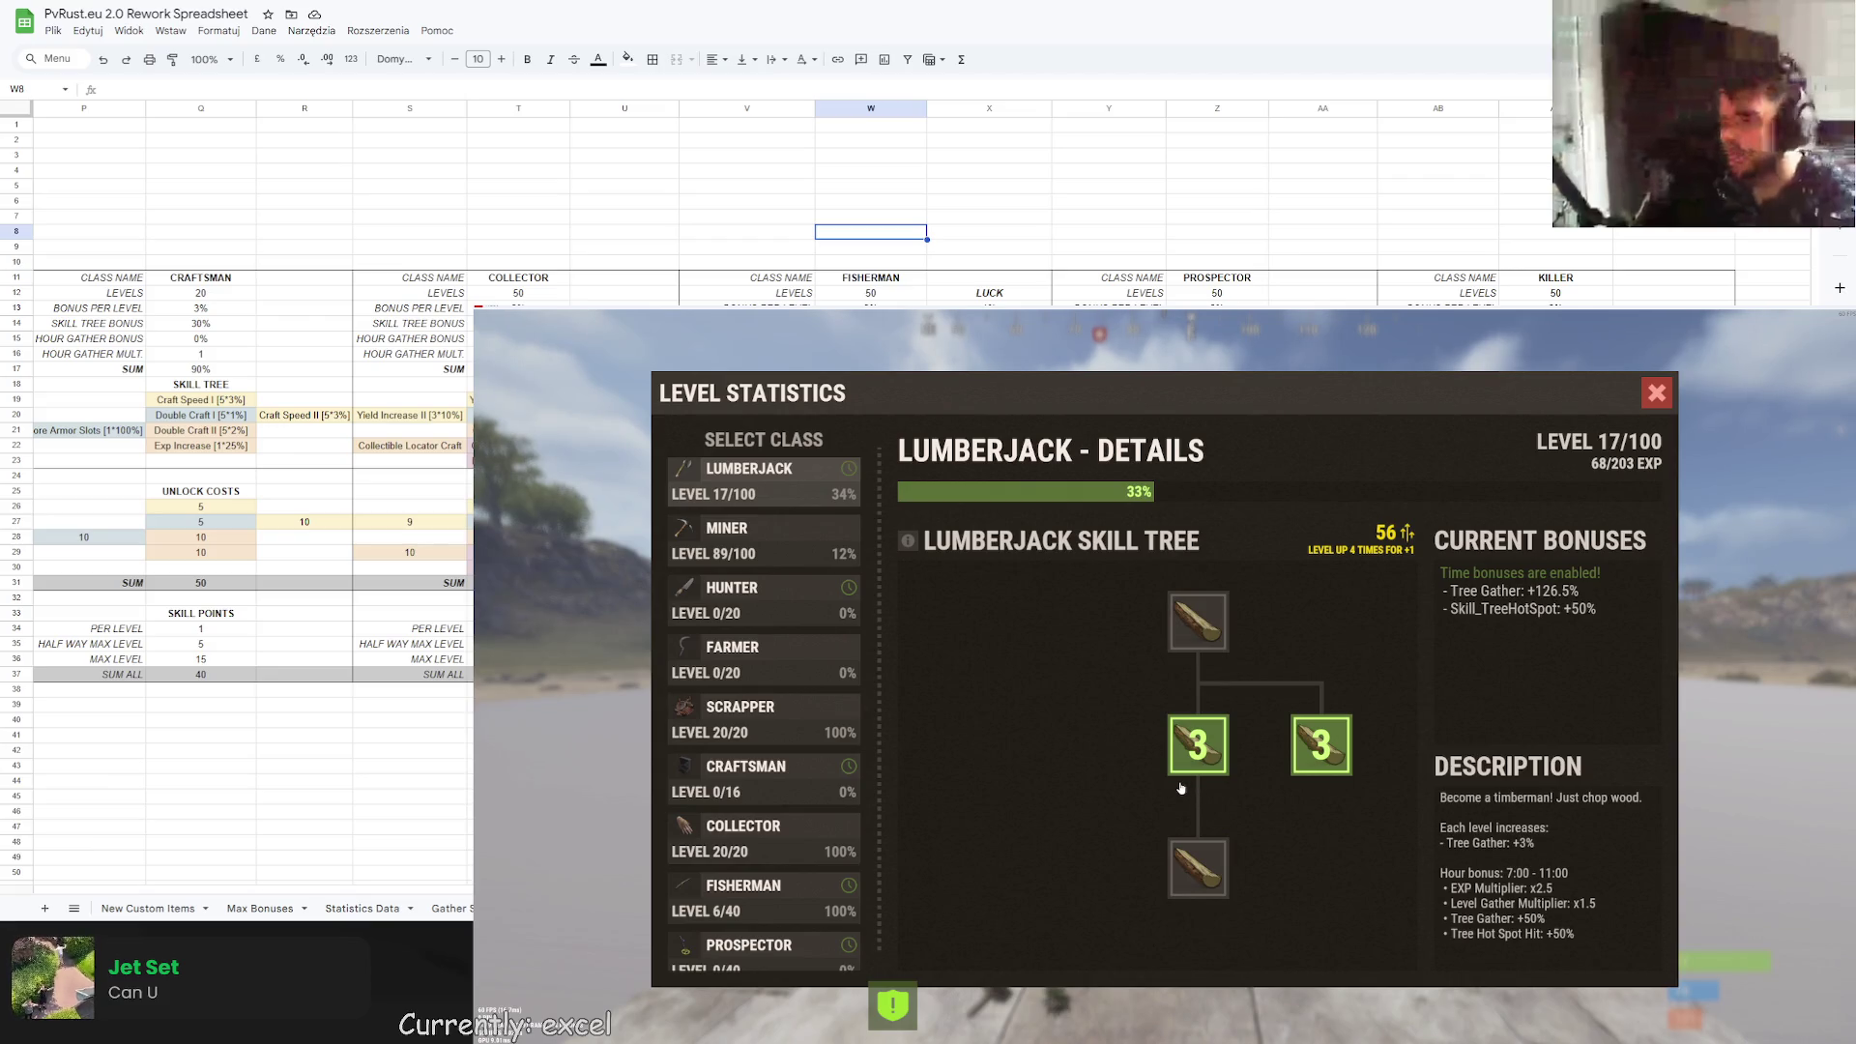
left_click(785, 609)
left_click(771, 527)
left_click(769, 488)
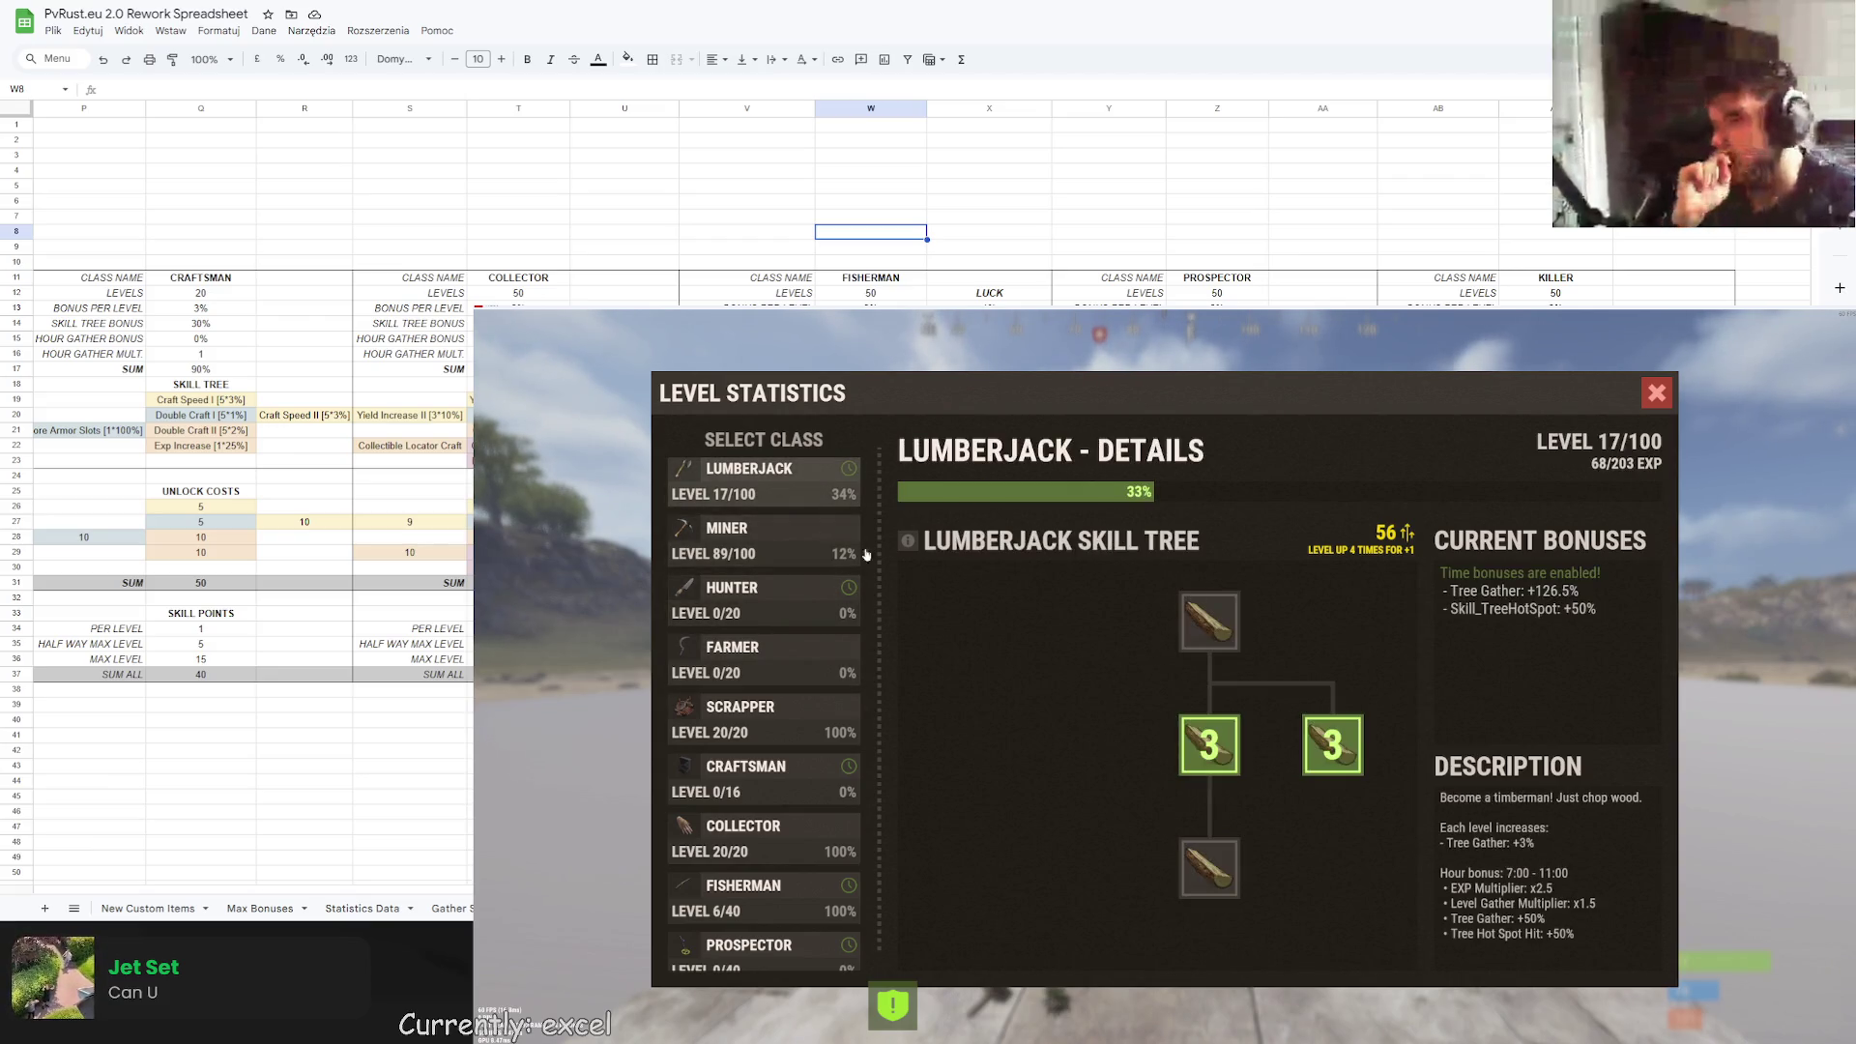
left_click_drag(1112, 774, 1041, 850)
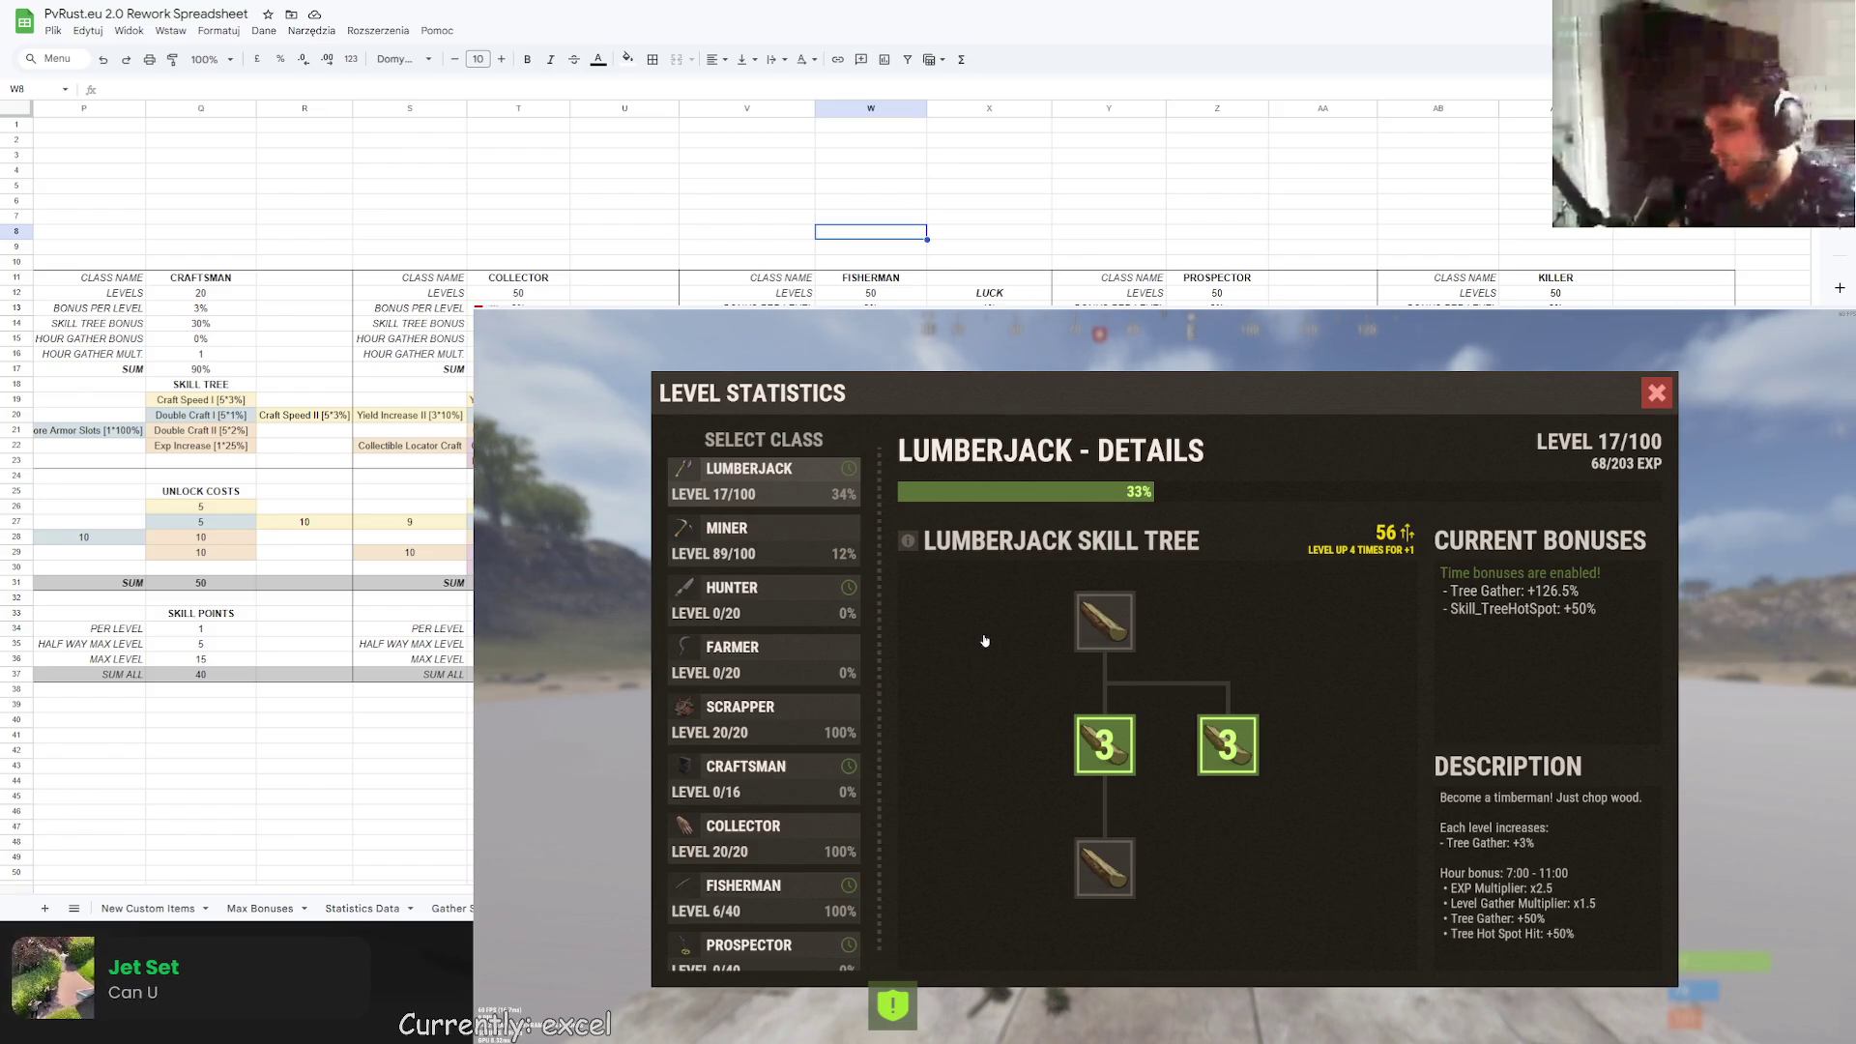
left_click_drag(984, 641, 1147, 745)
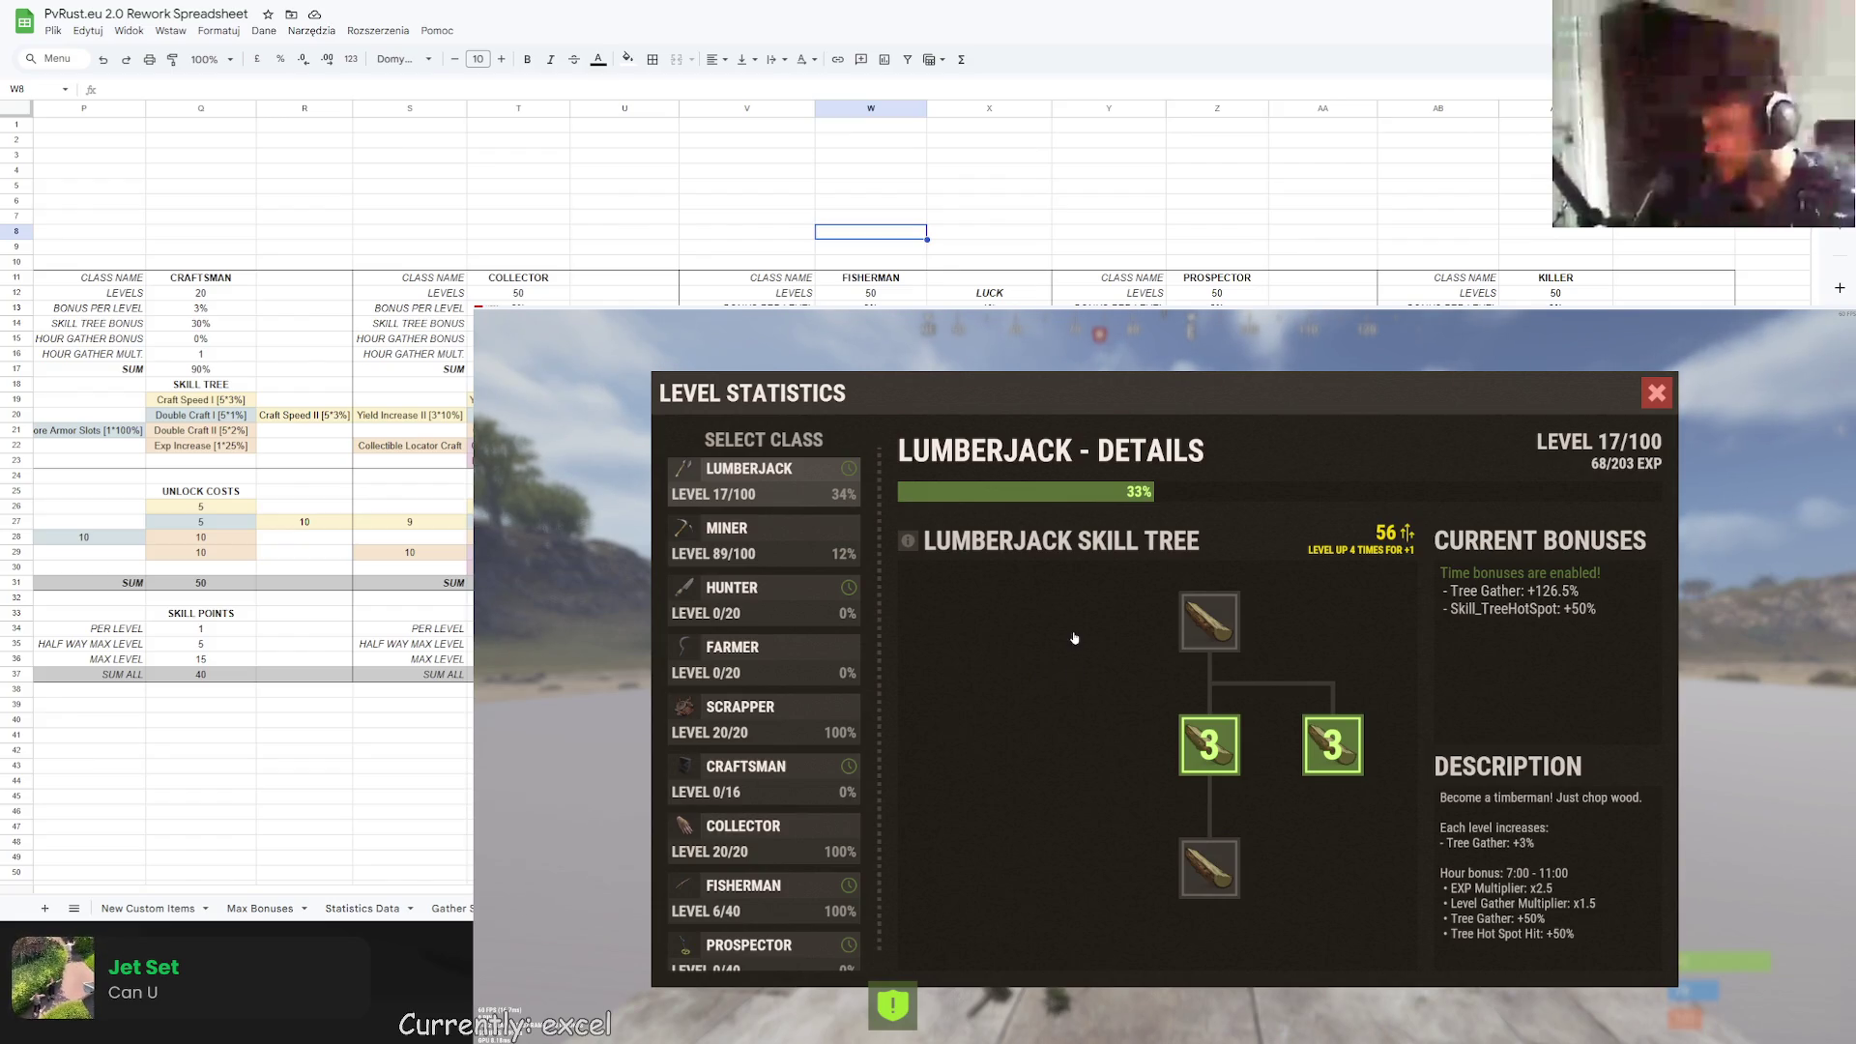
Close the Level Statistics window, equip the hammer and open the chat.
key("Escape")
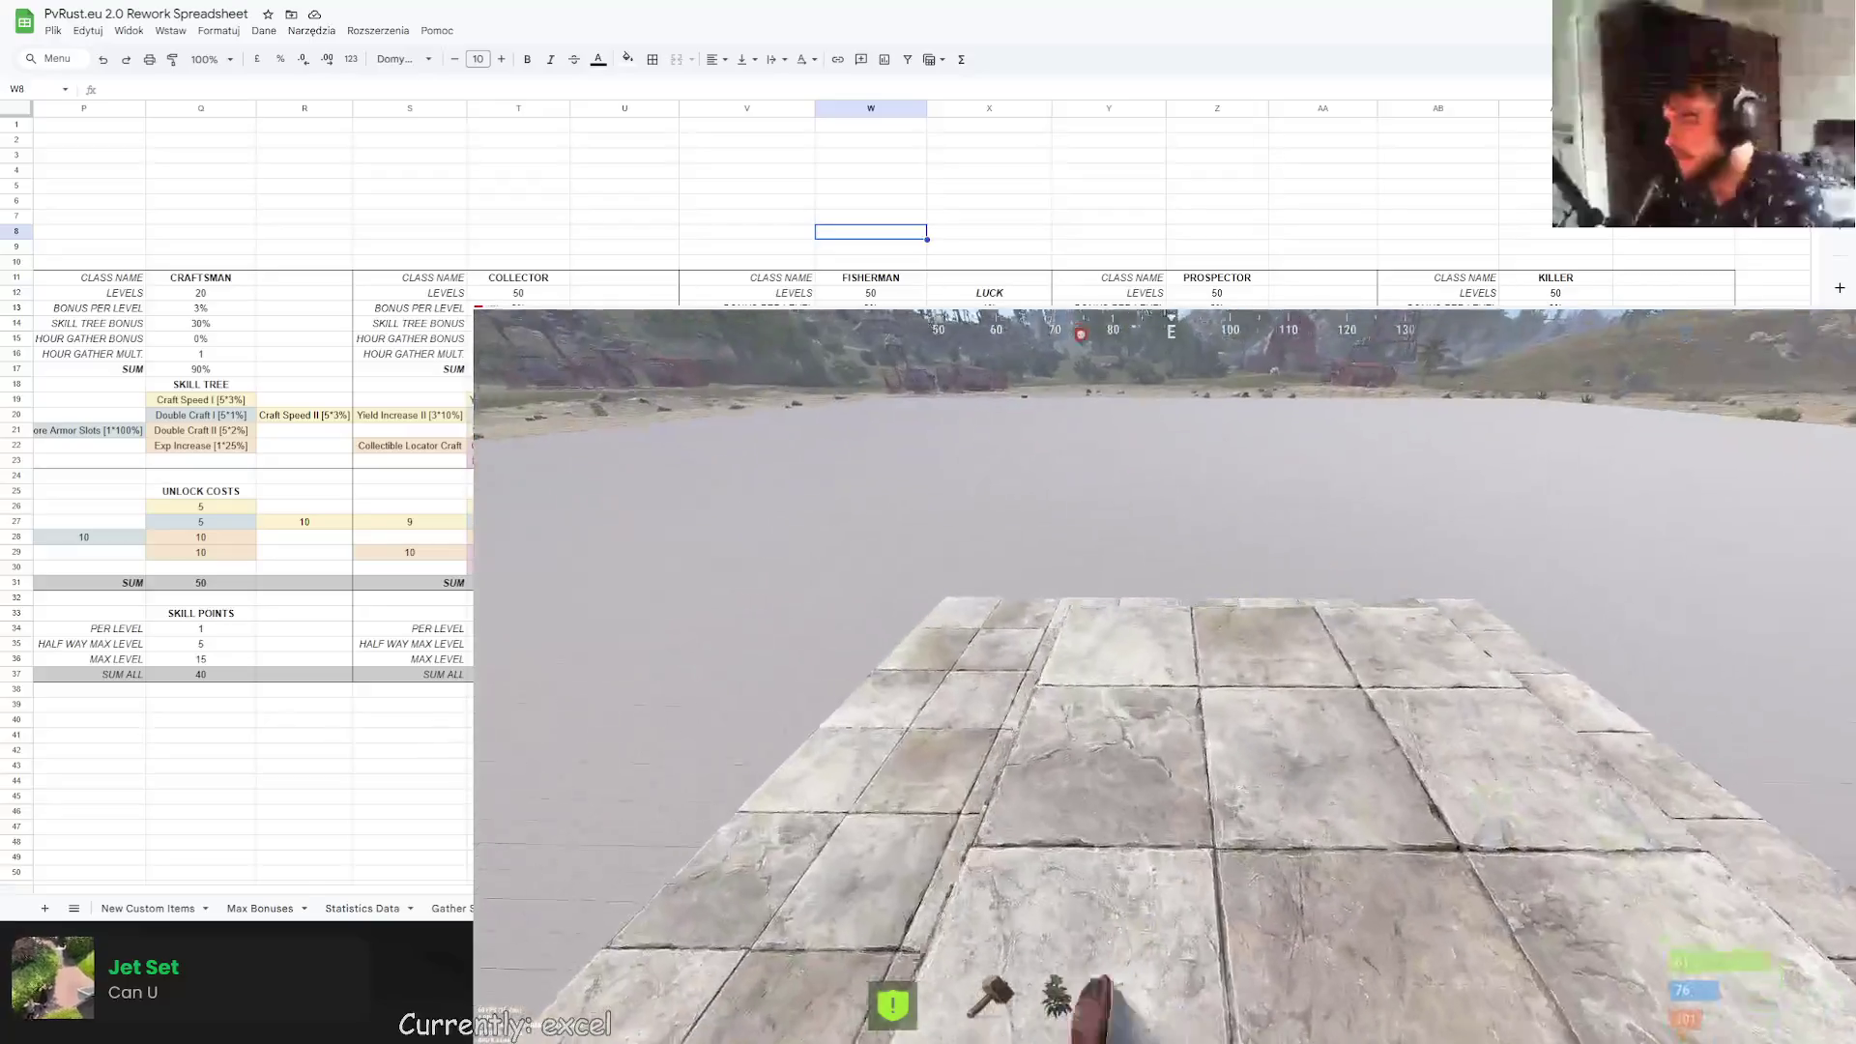
key("2")
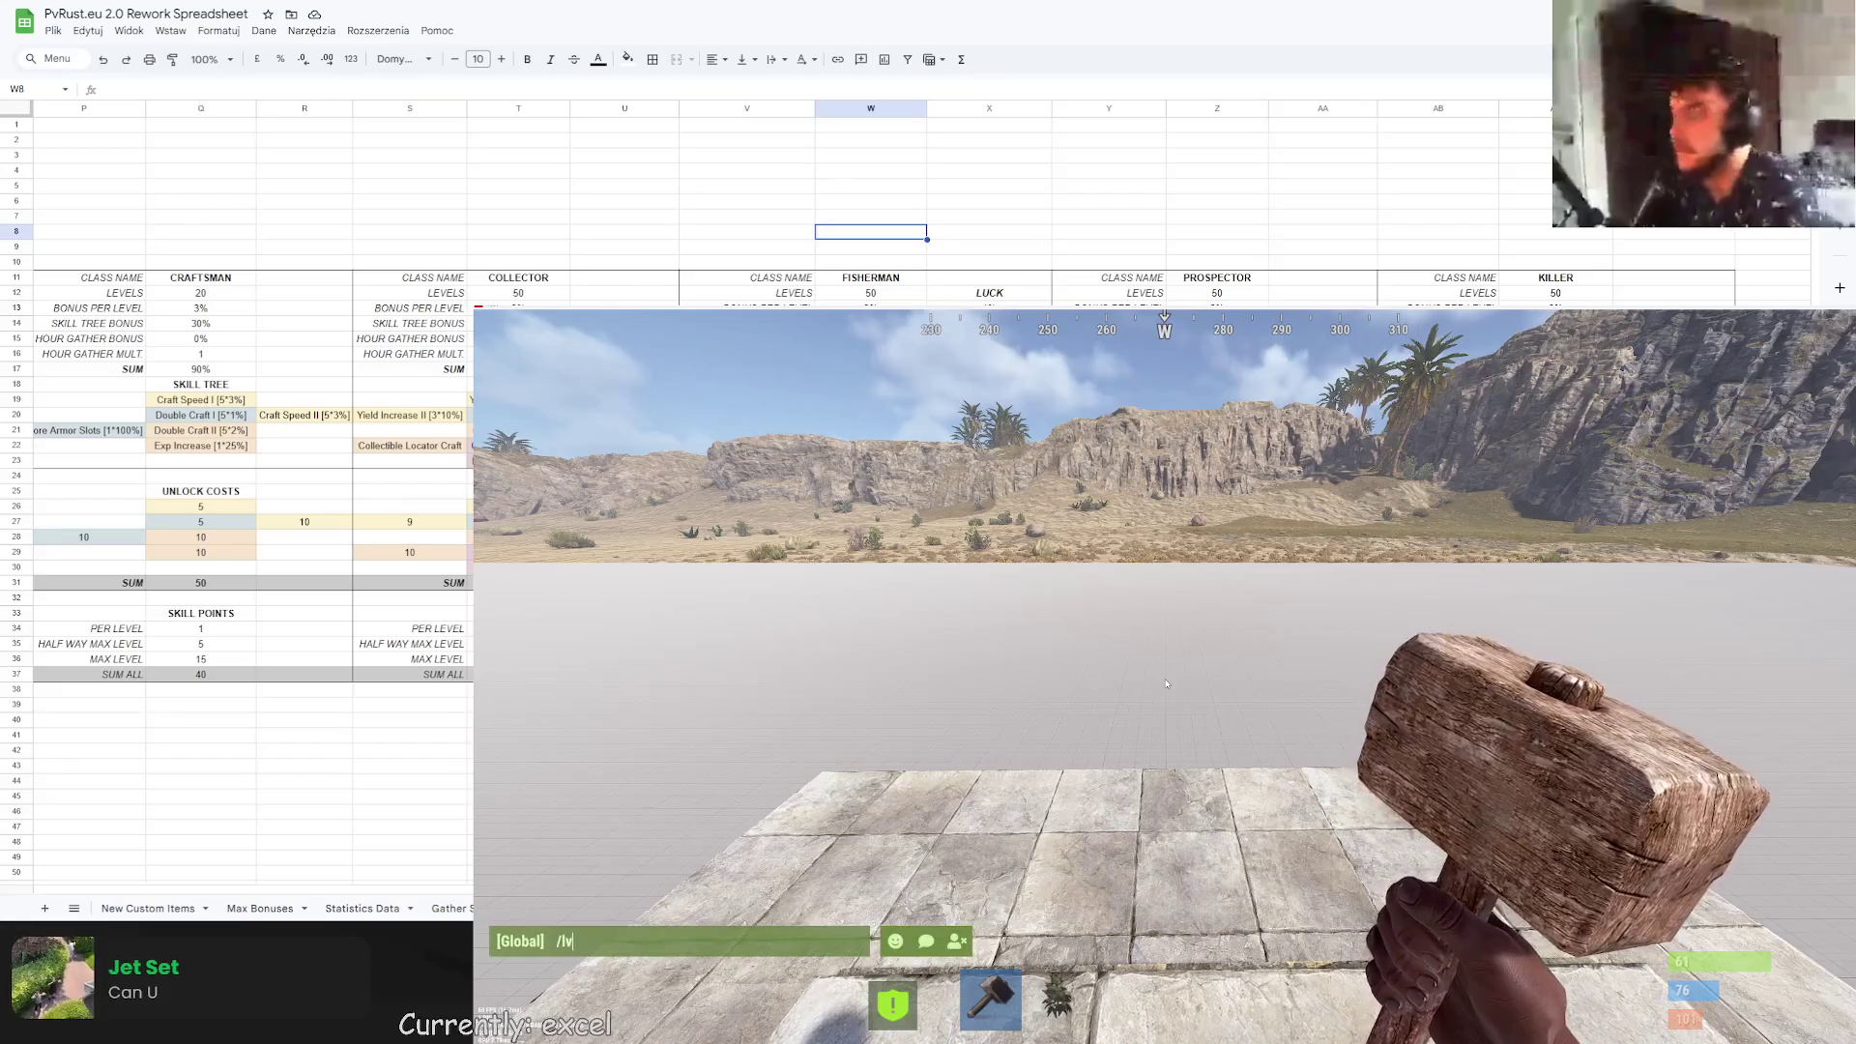
key("Return")
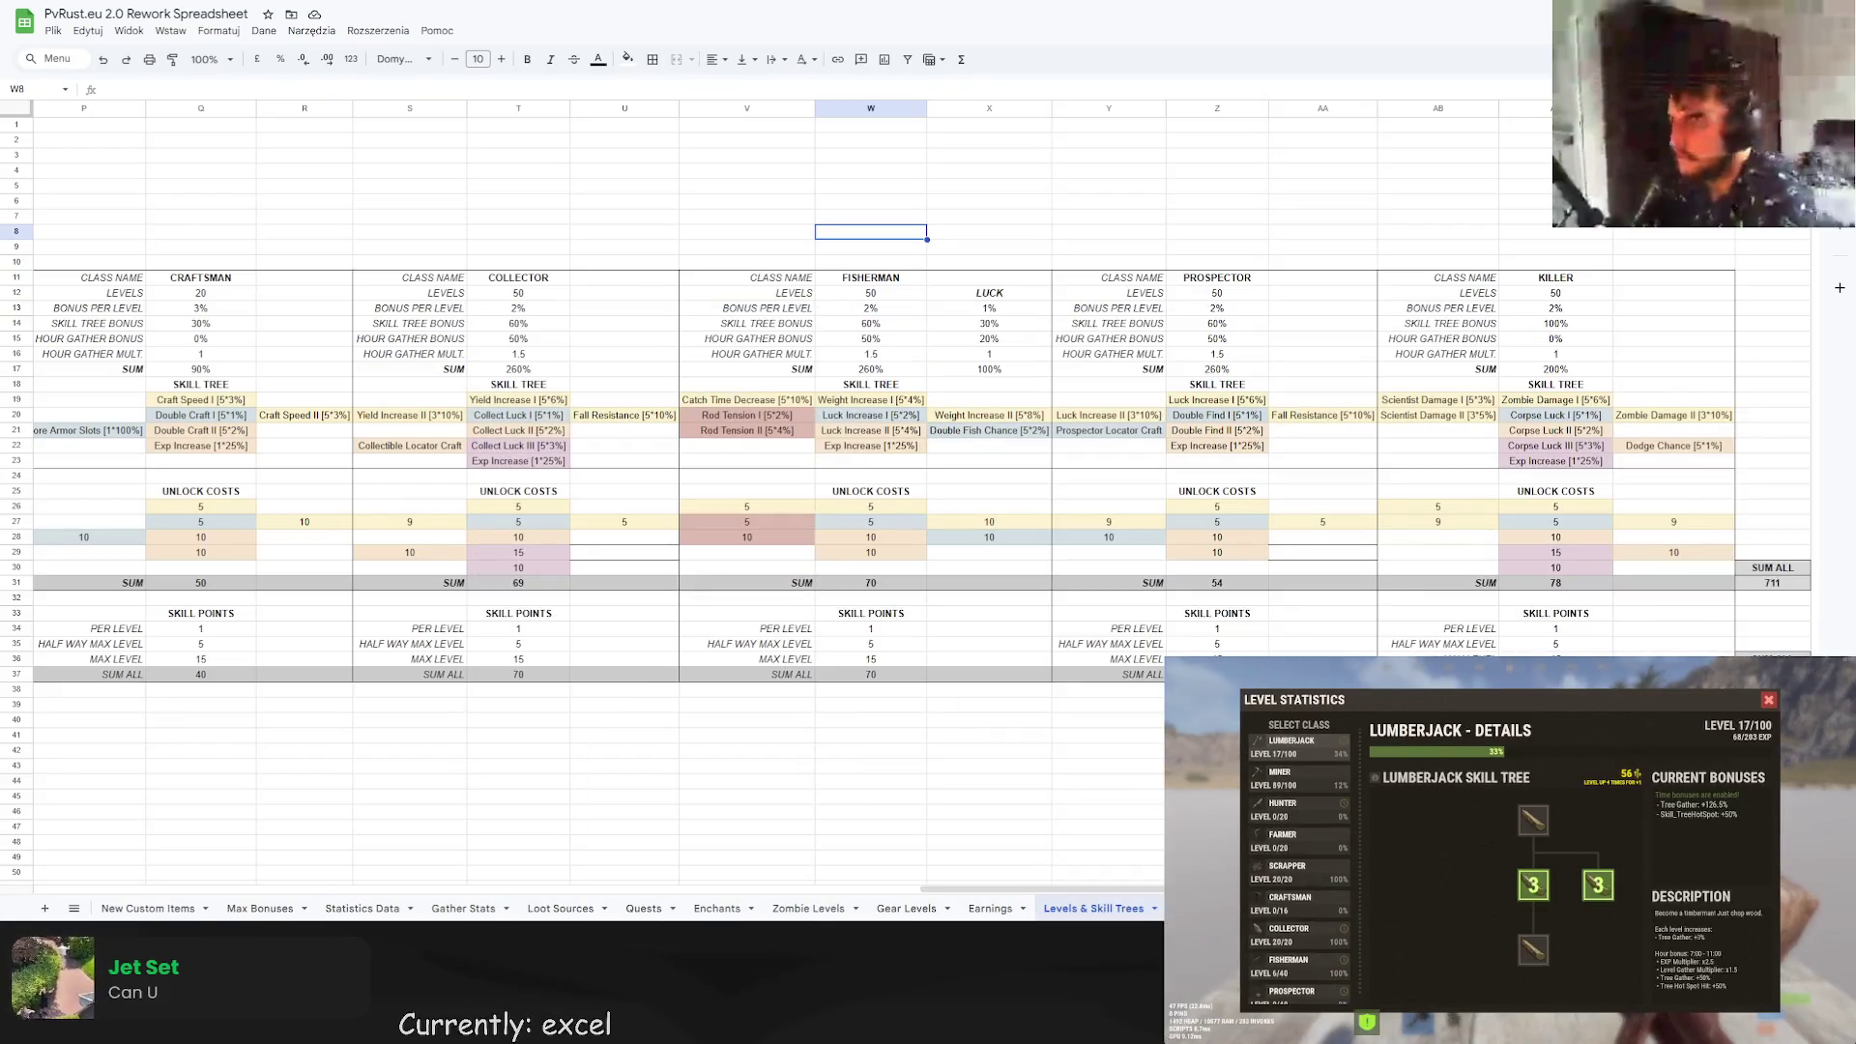
Close the Level Statistics panel and withdraw the Zombie Totem from the redeemable items.
left_click(746, 124)
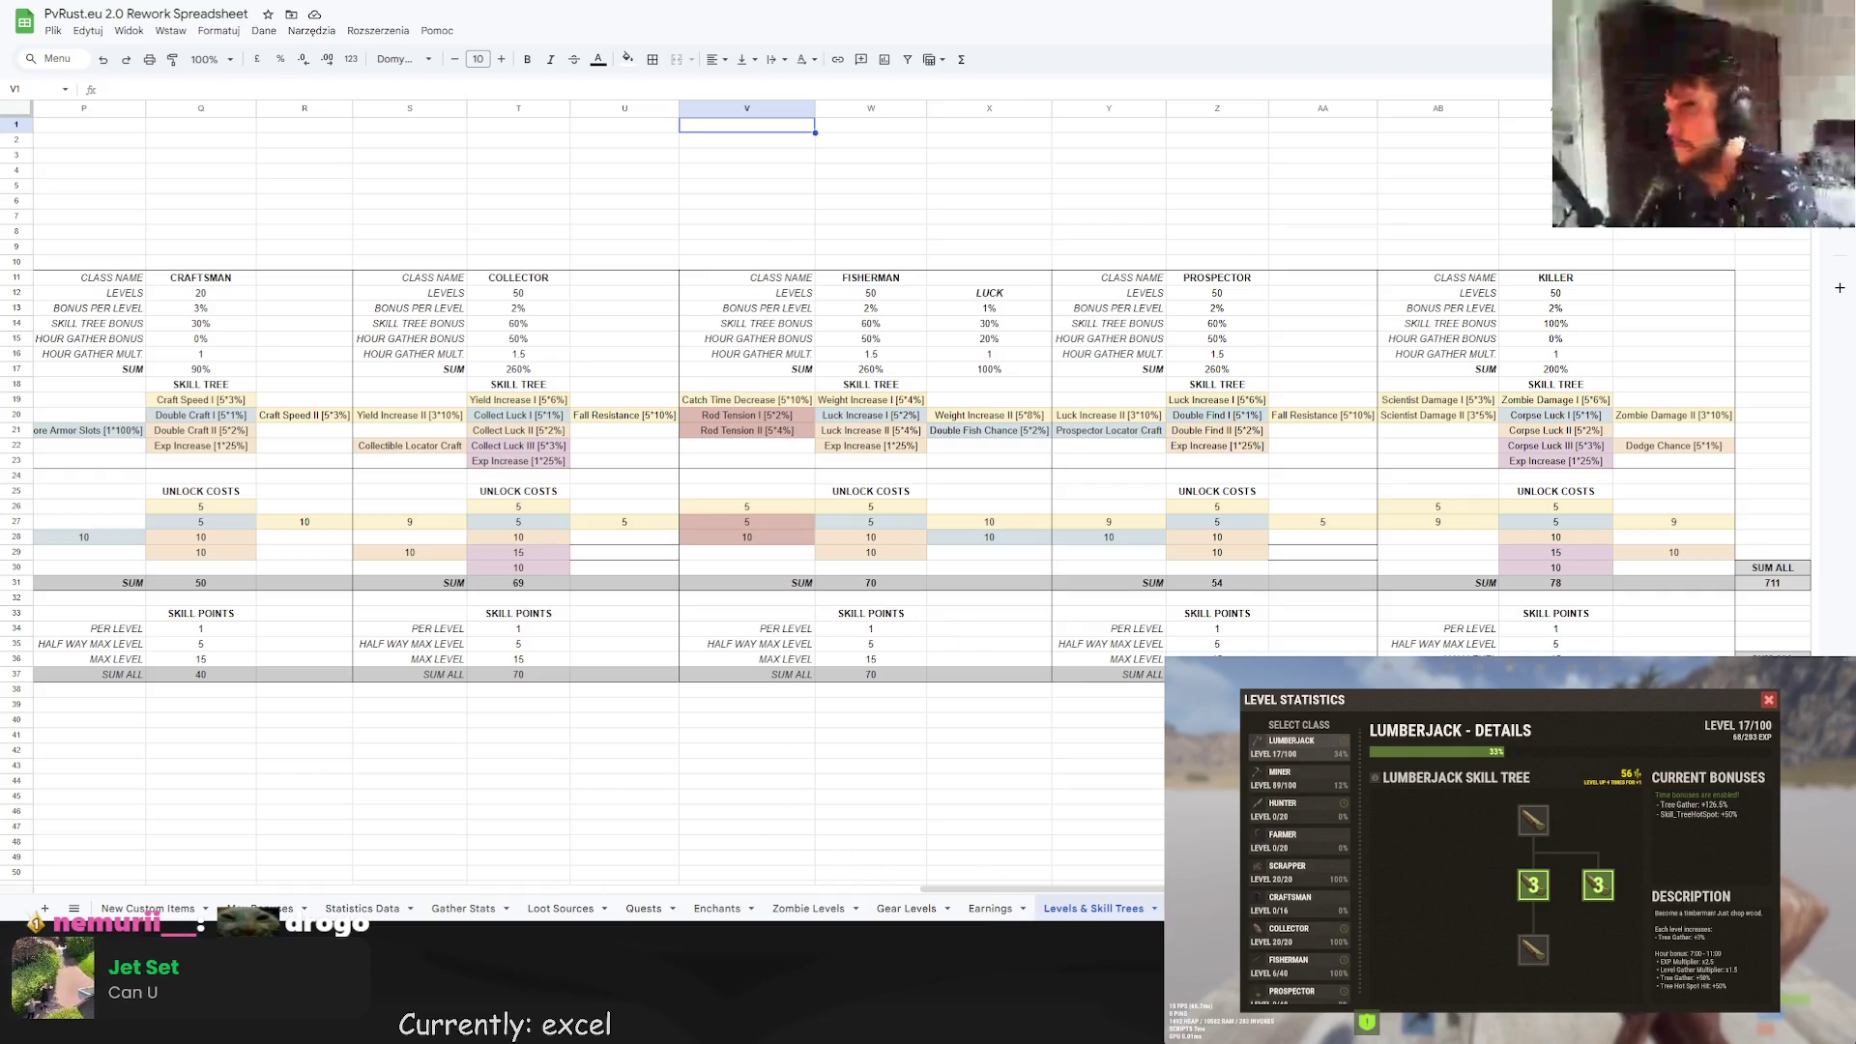
left_click(1767, 699)
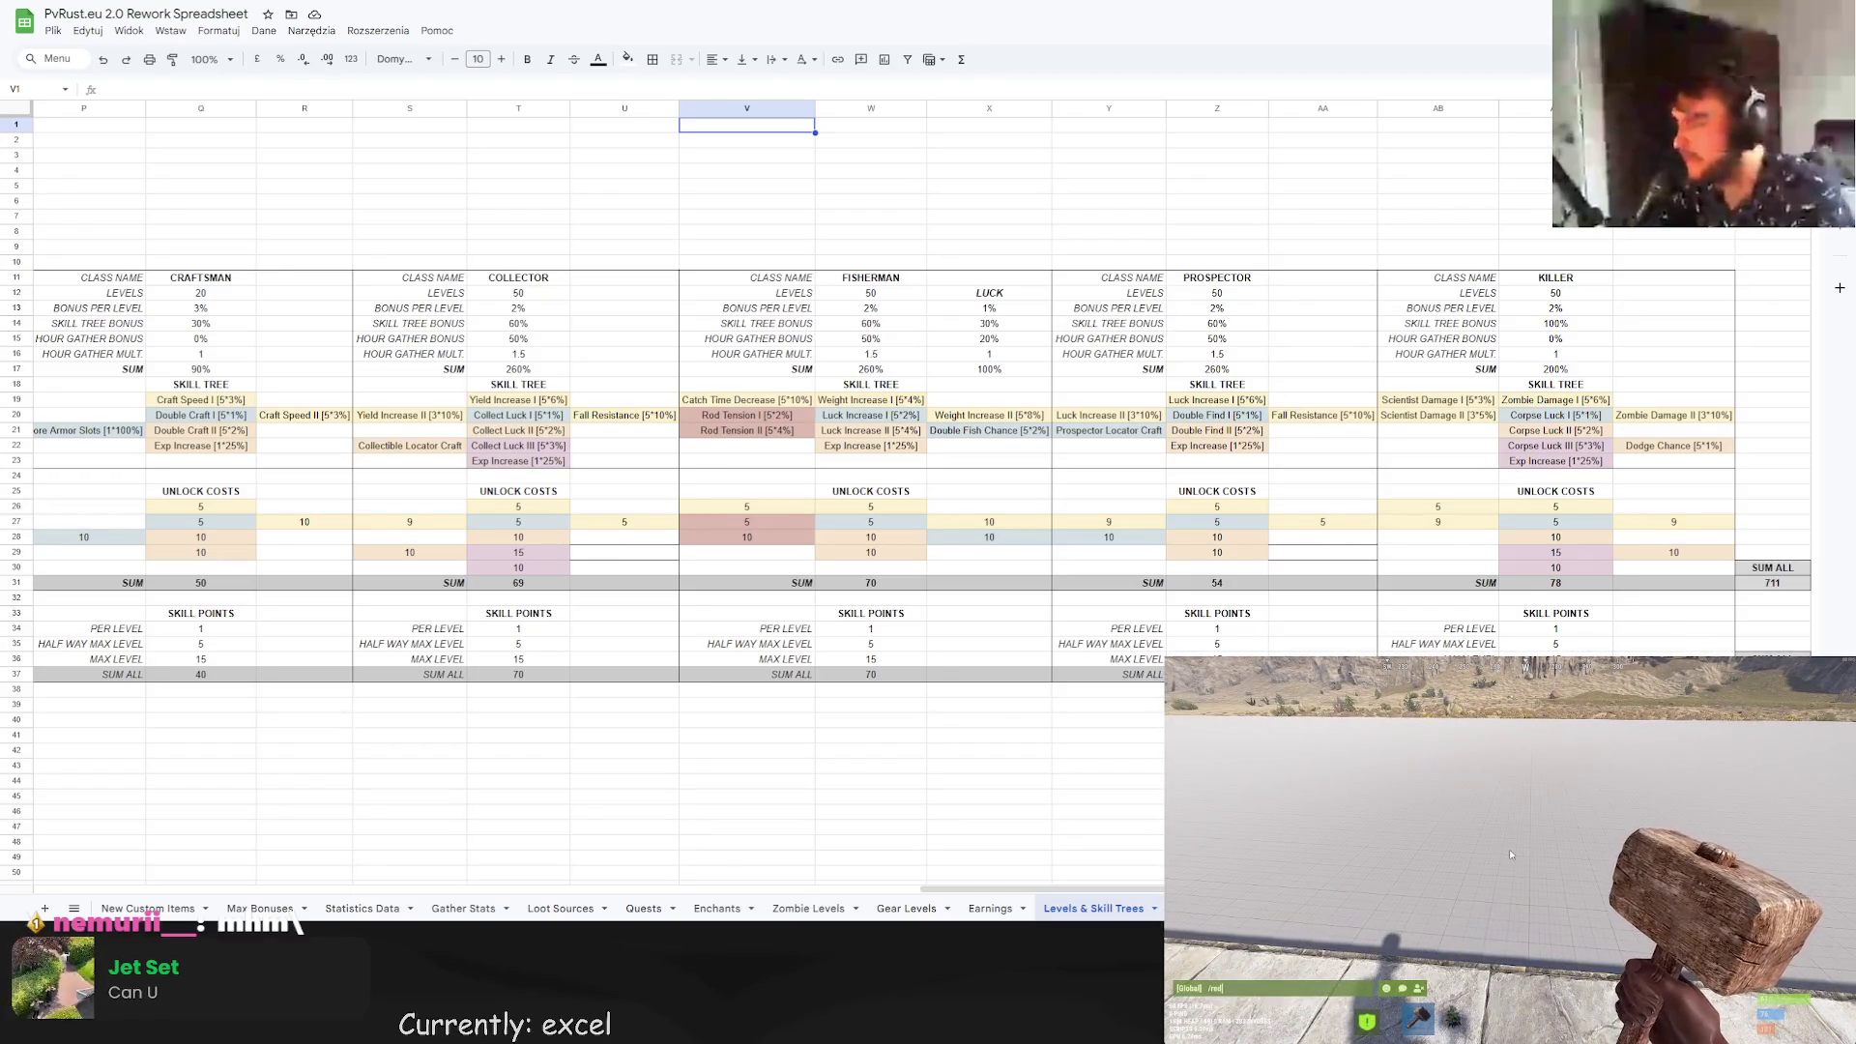
key("Tab")
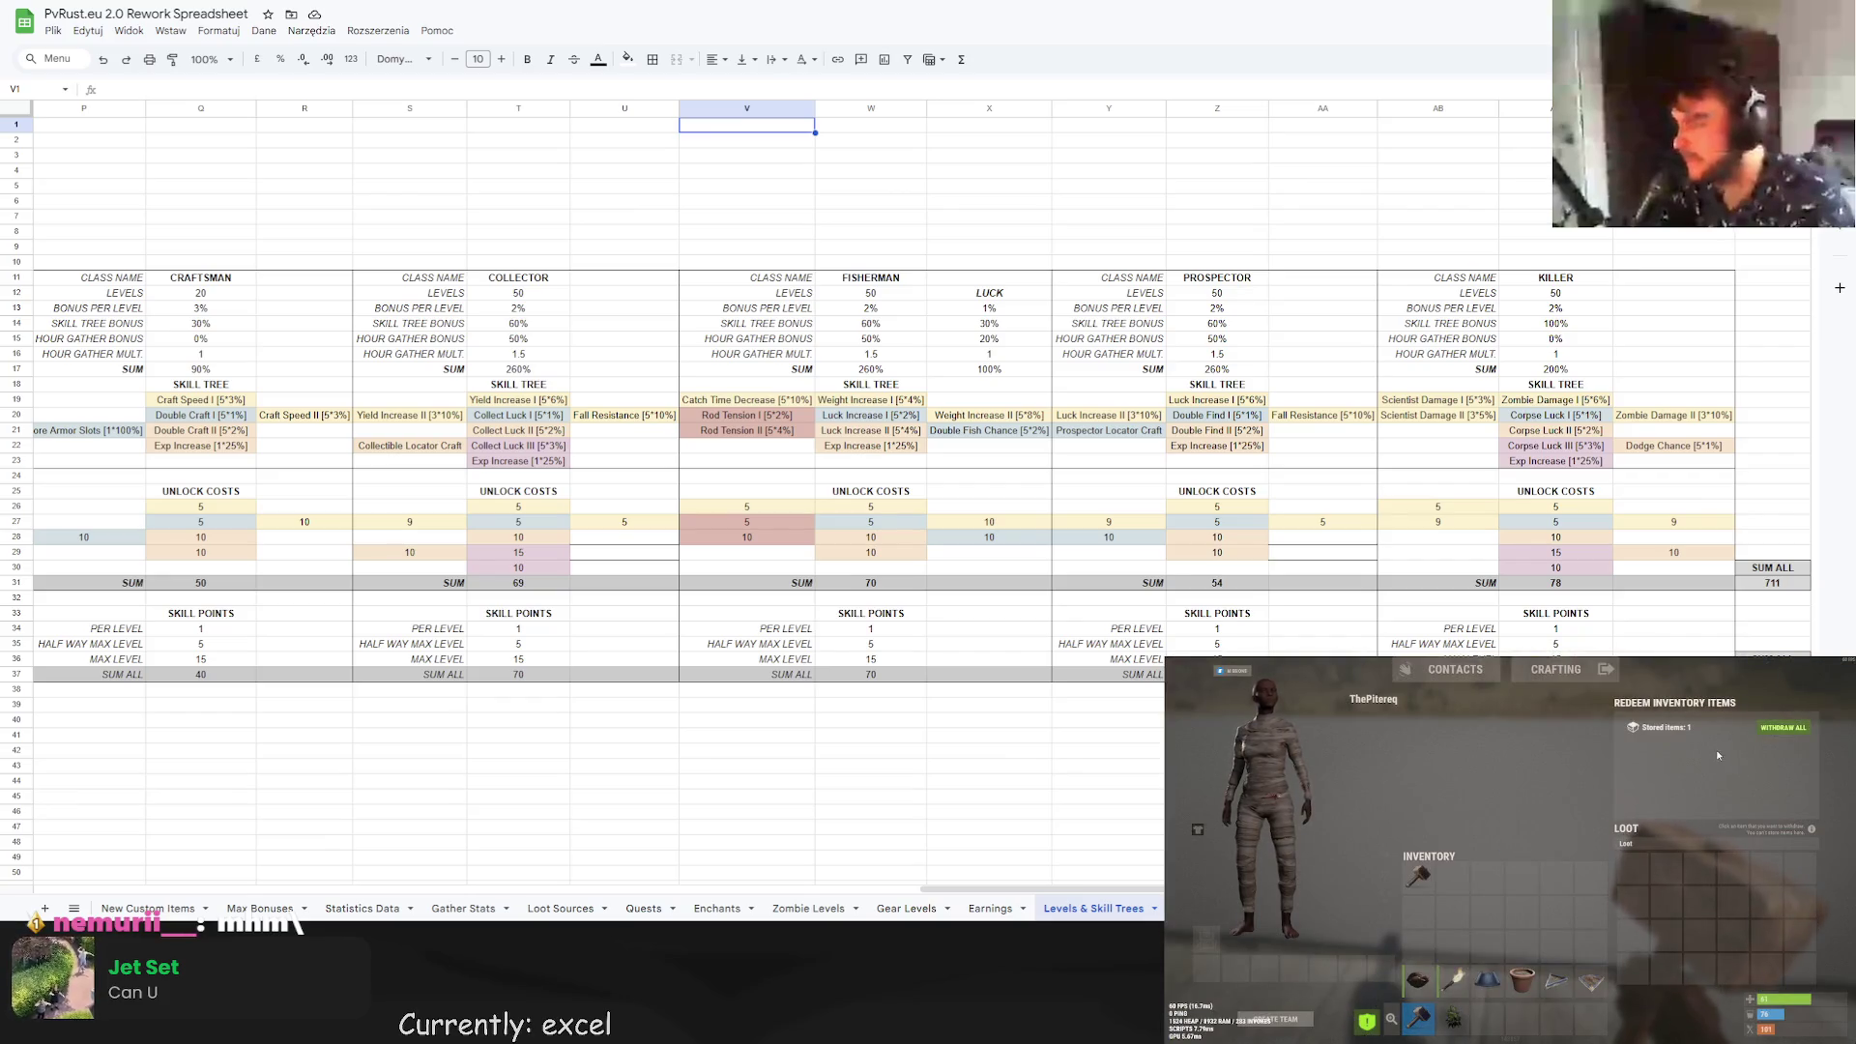
key("Tab")
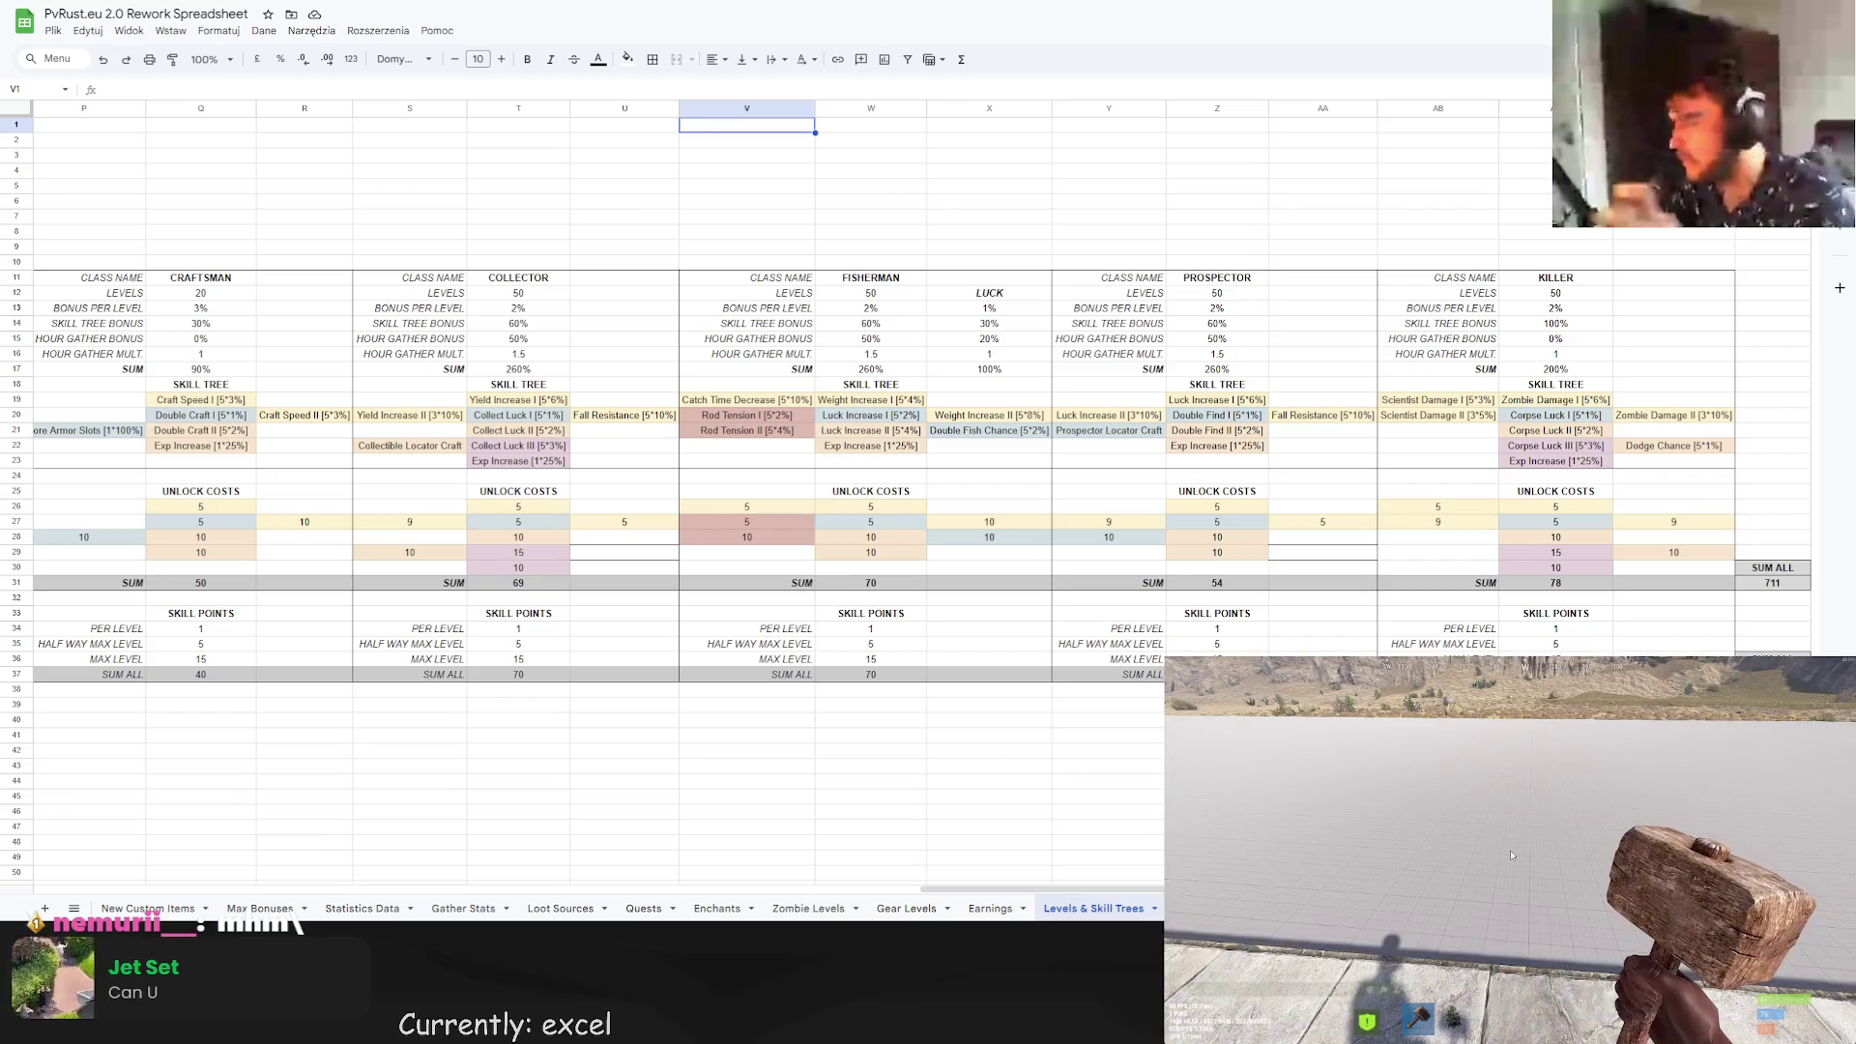
key("Tab")
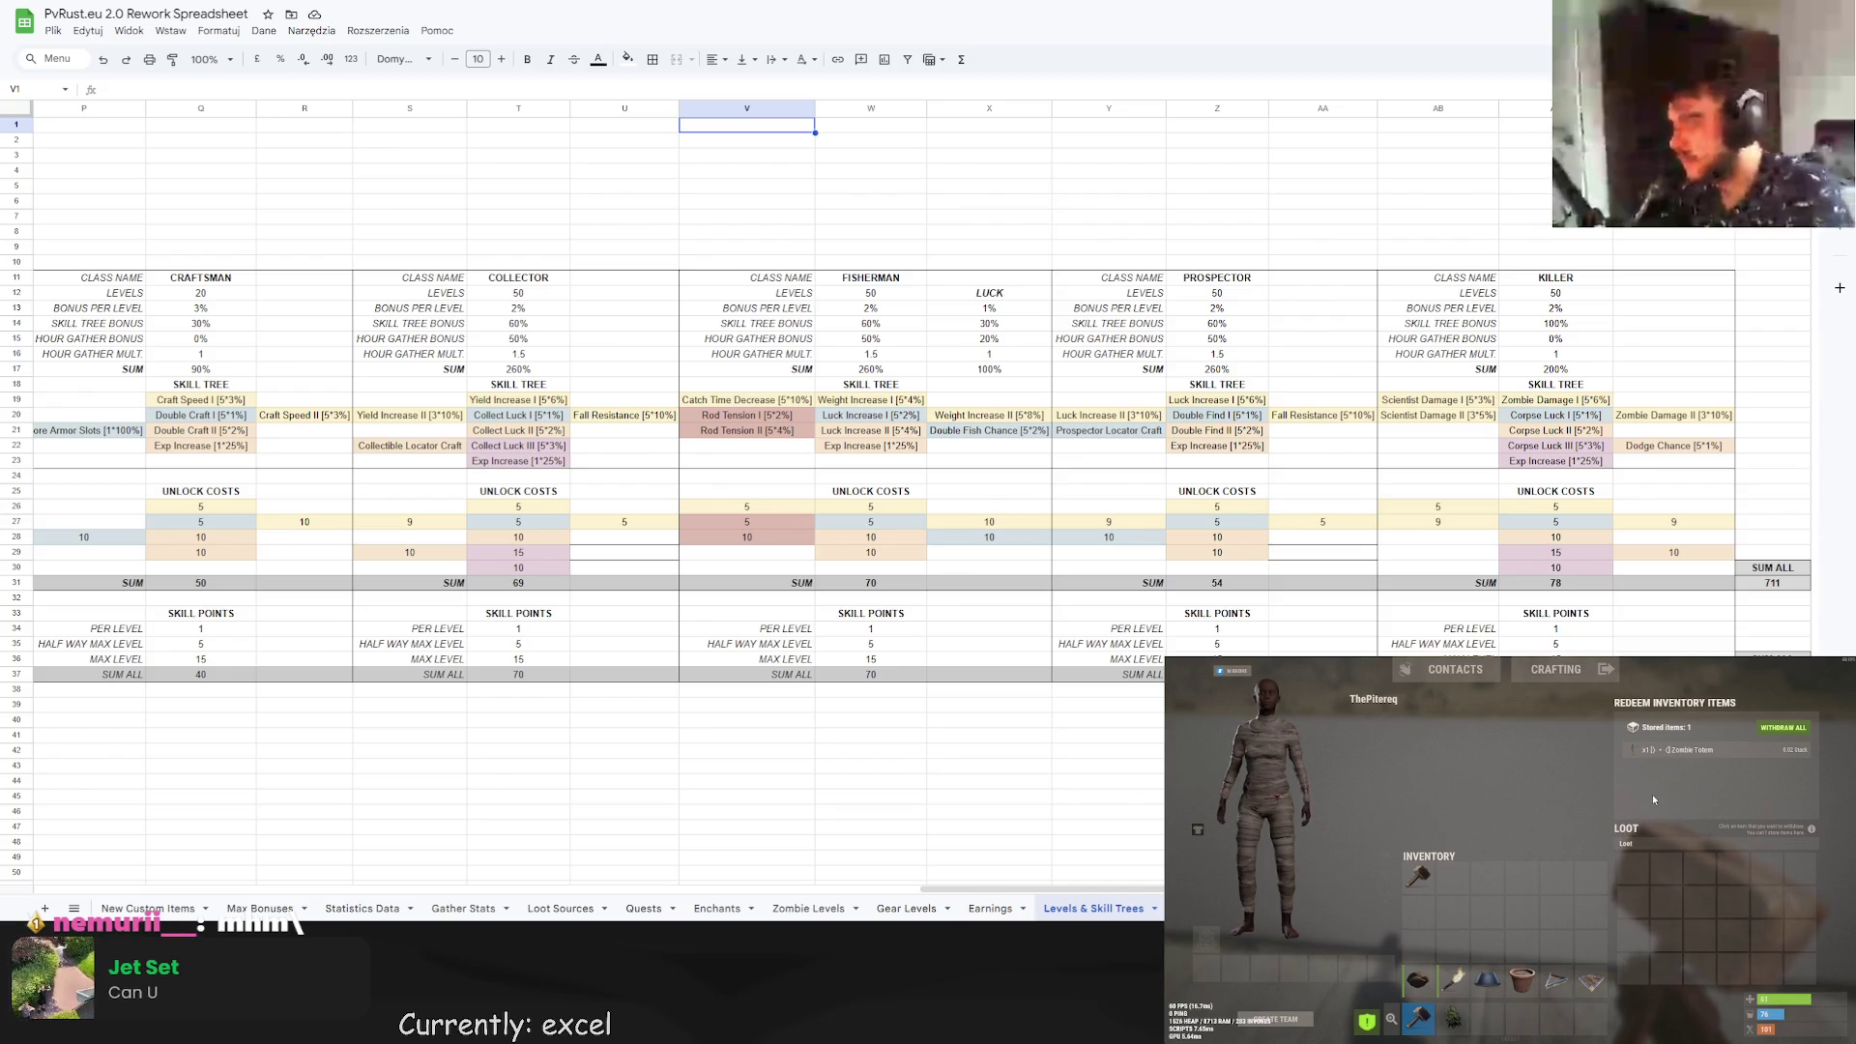
left_click(1682, 750)
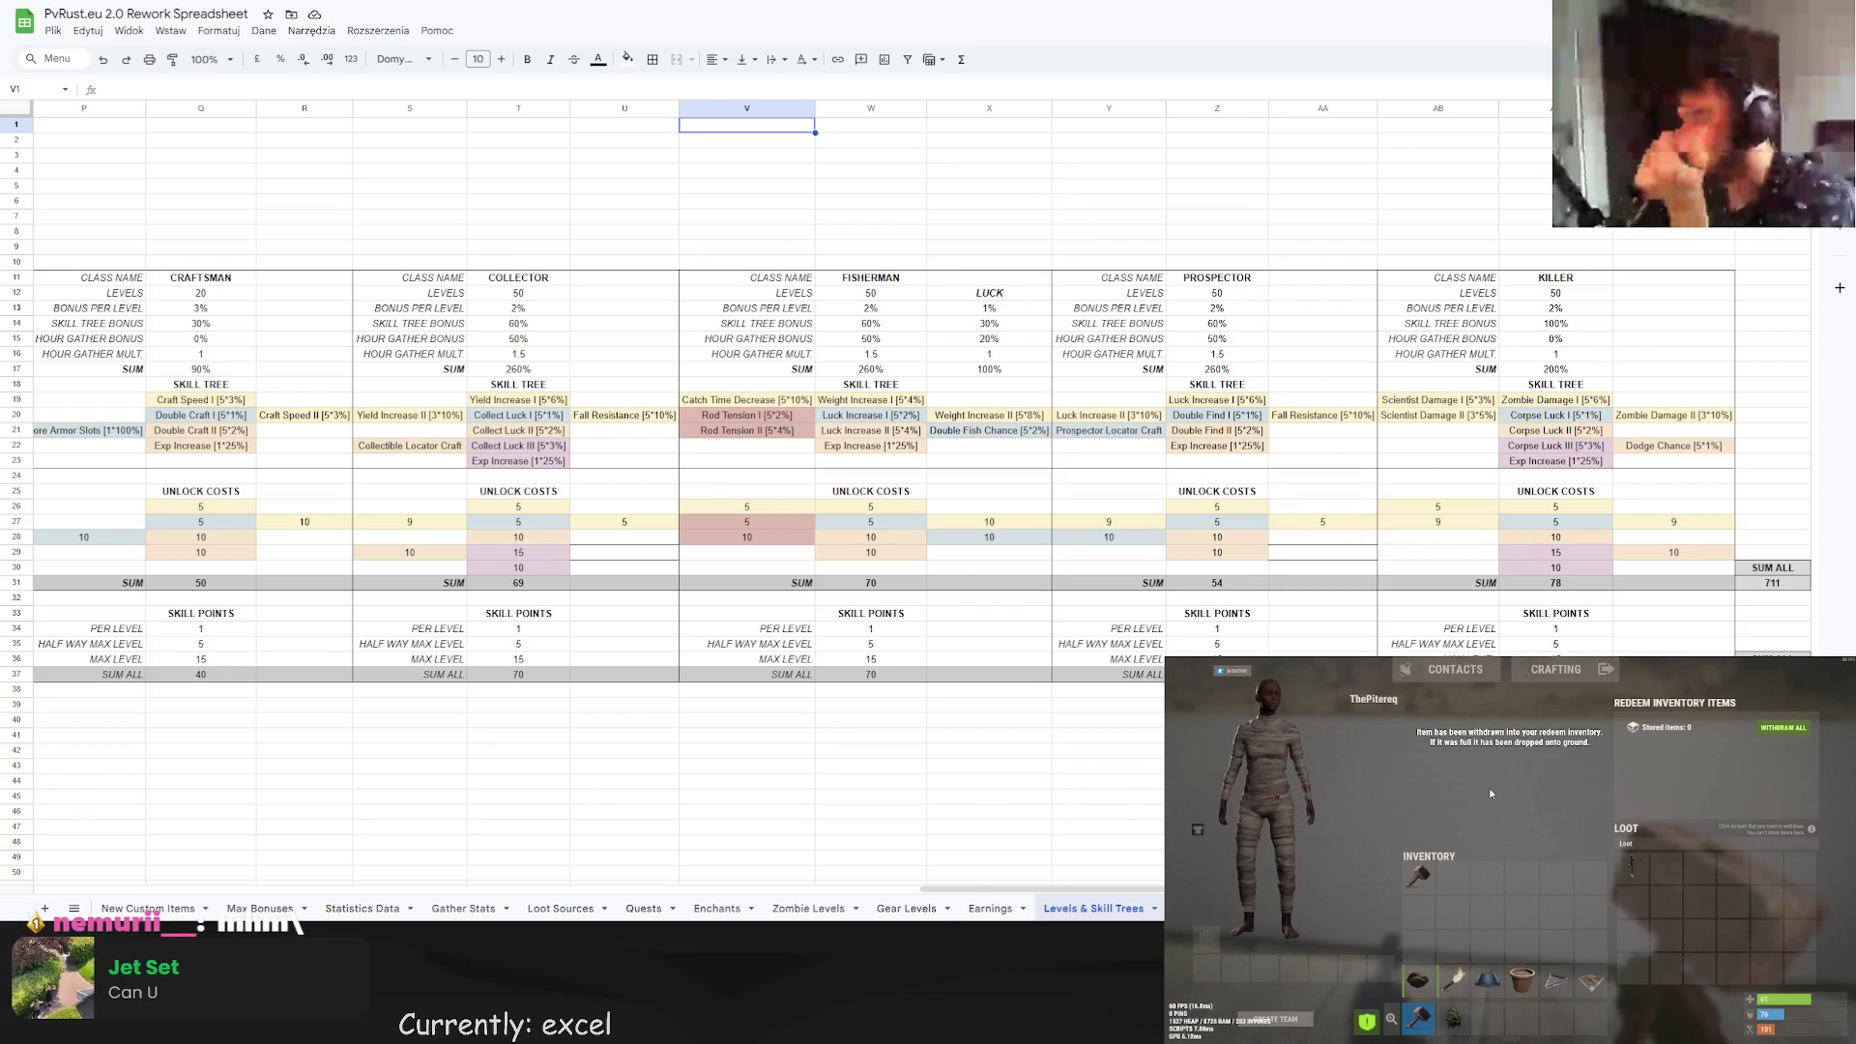
key("Tab")
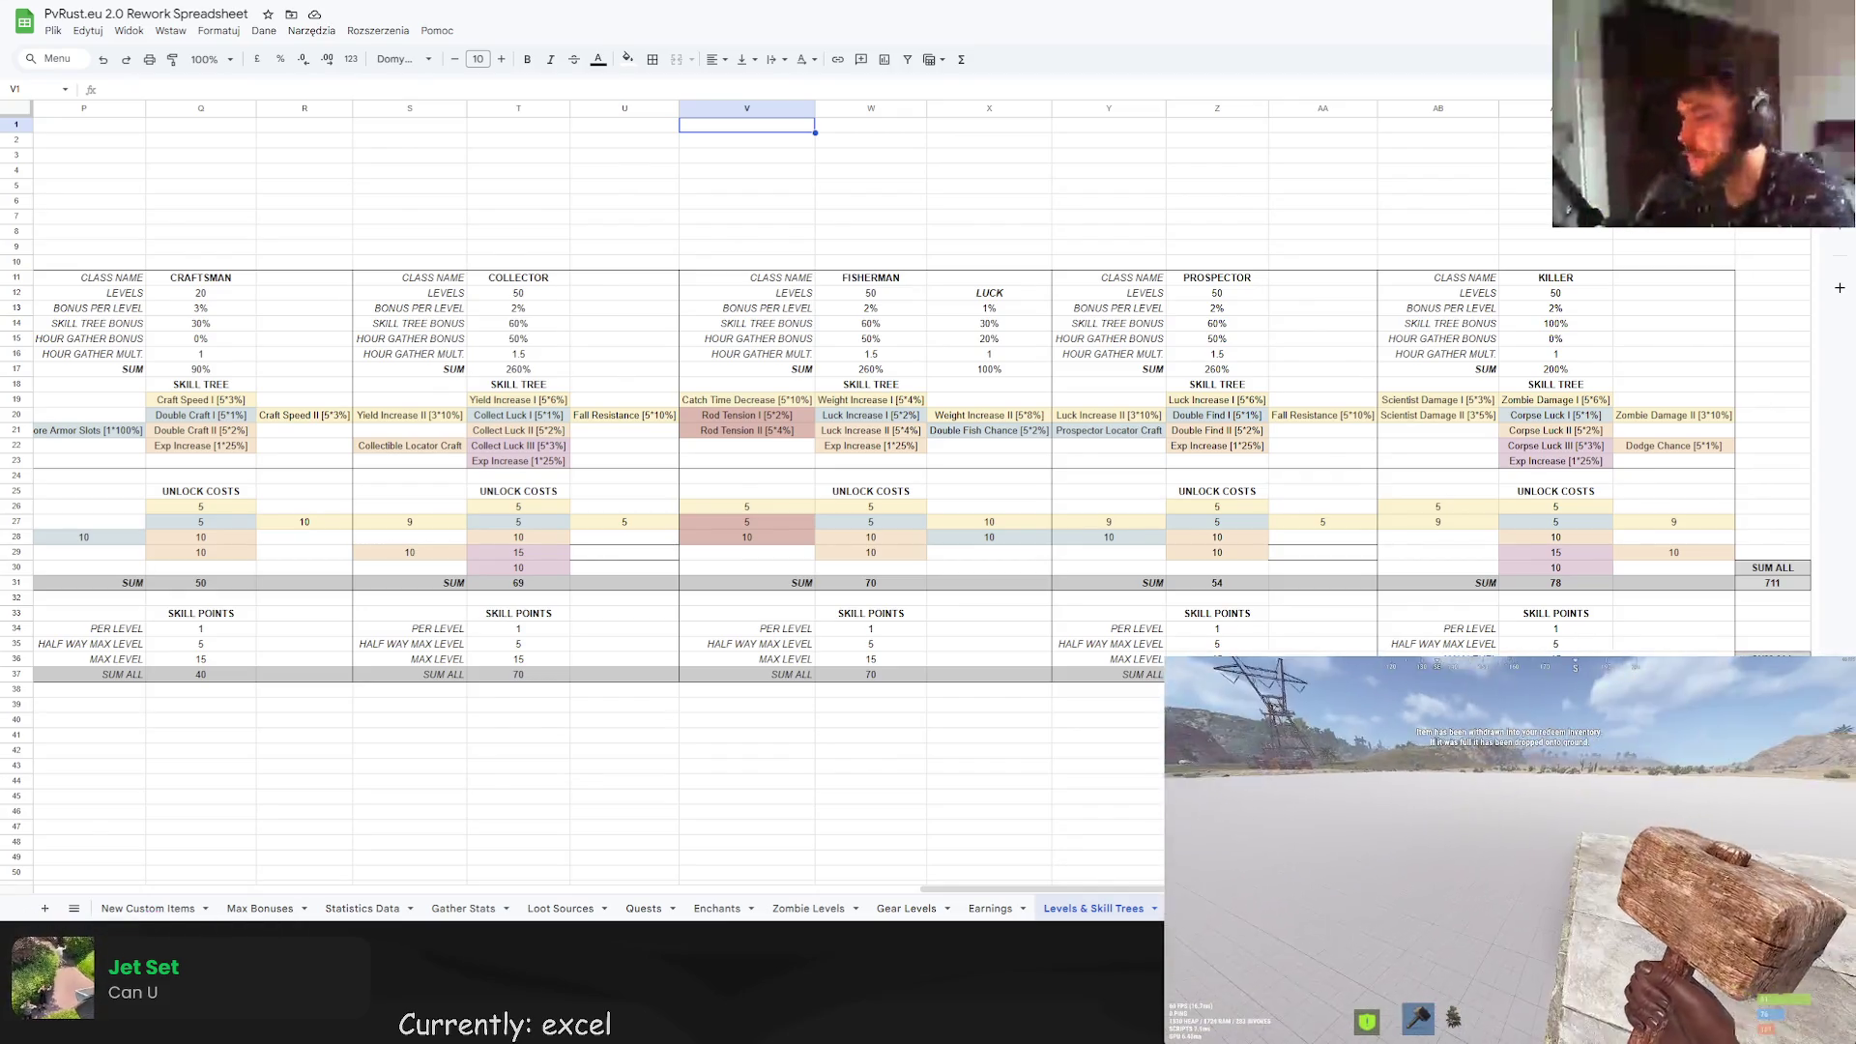
Run the /redeem chat command to view redeemable items, then start a new browser tab.
key("Tab")
key("Tab")
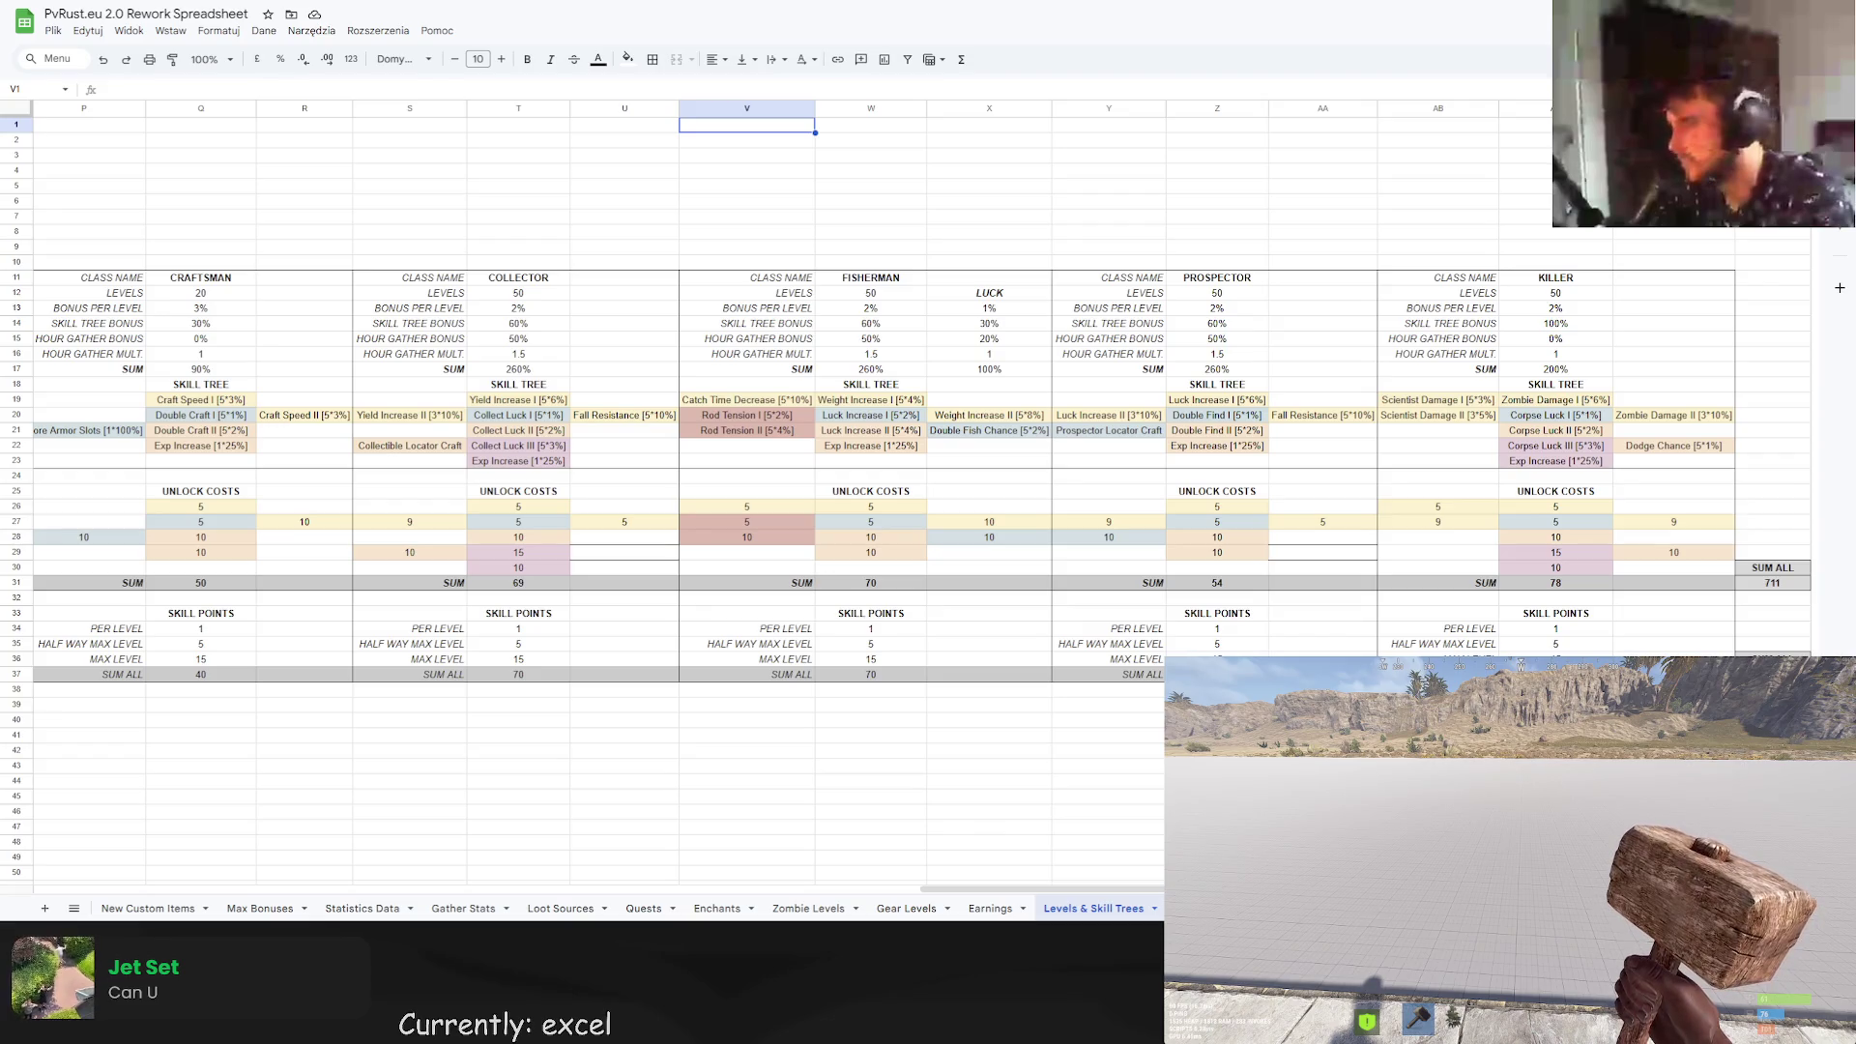
key("Return")
type("/redeem")
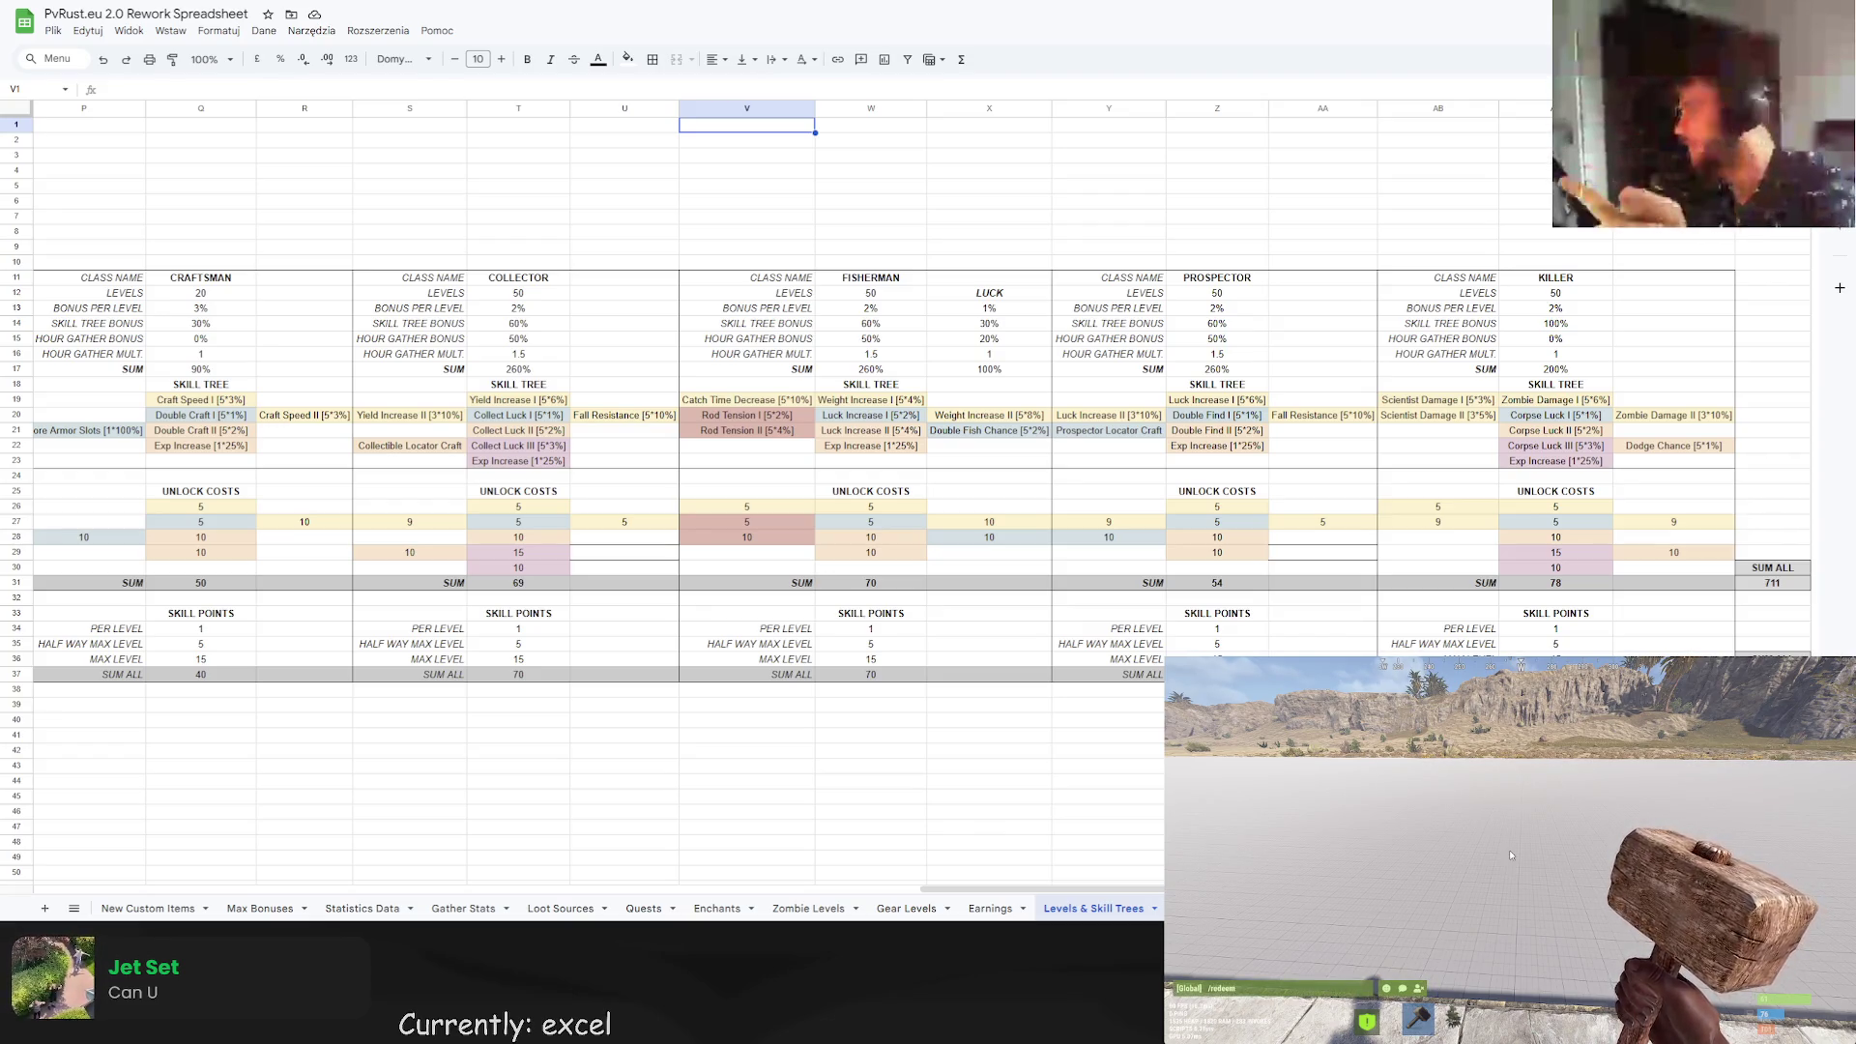
key("Return")
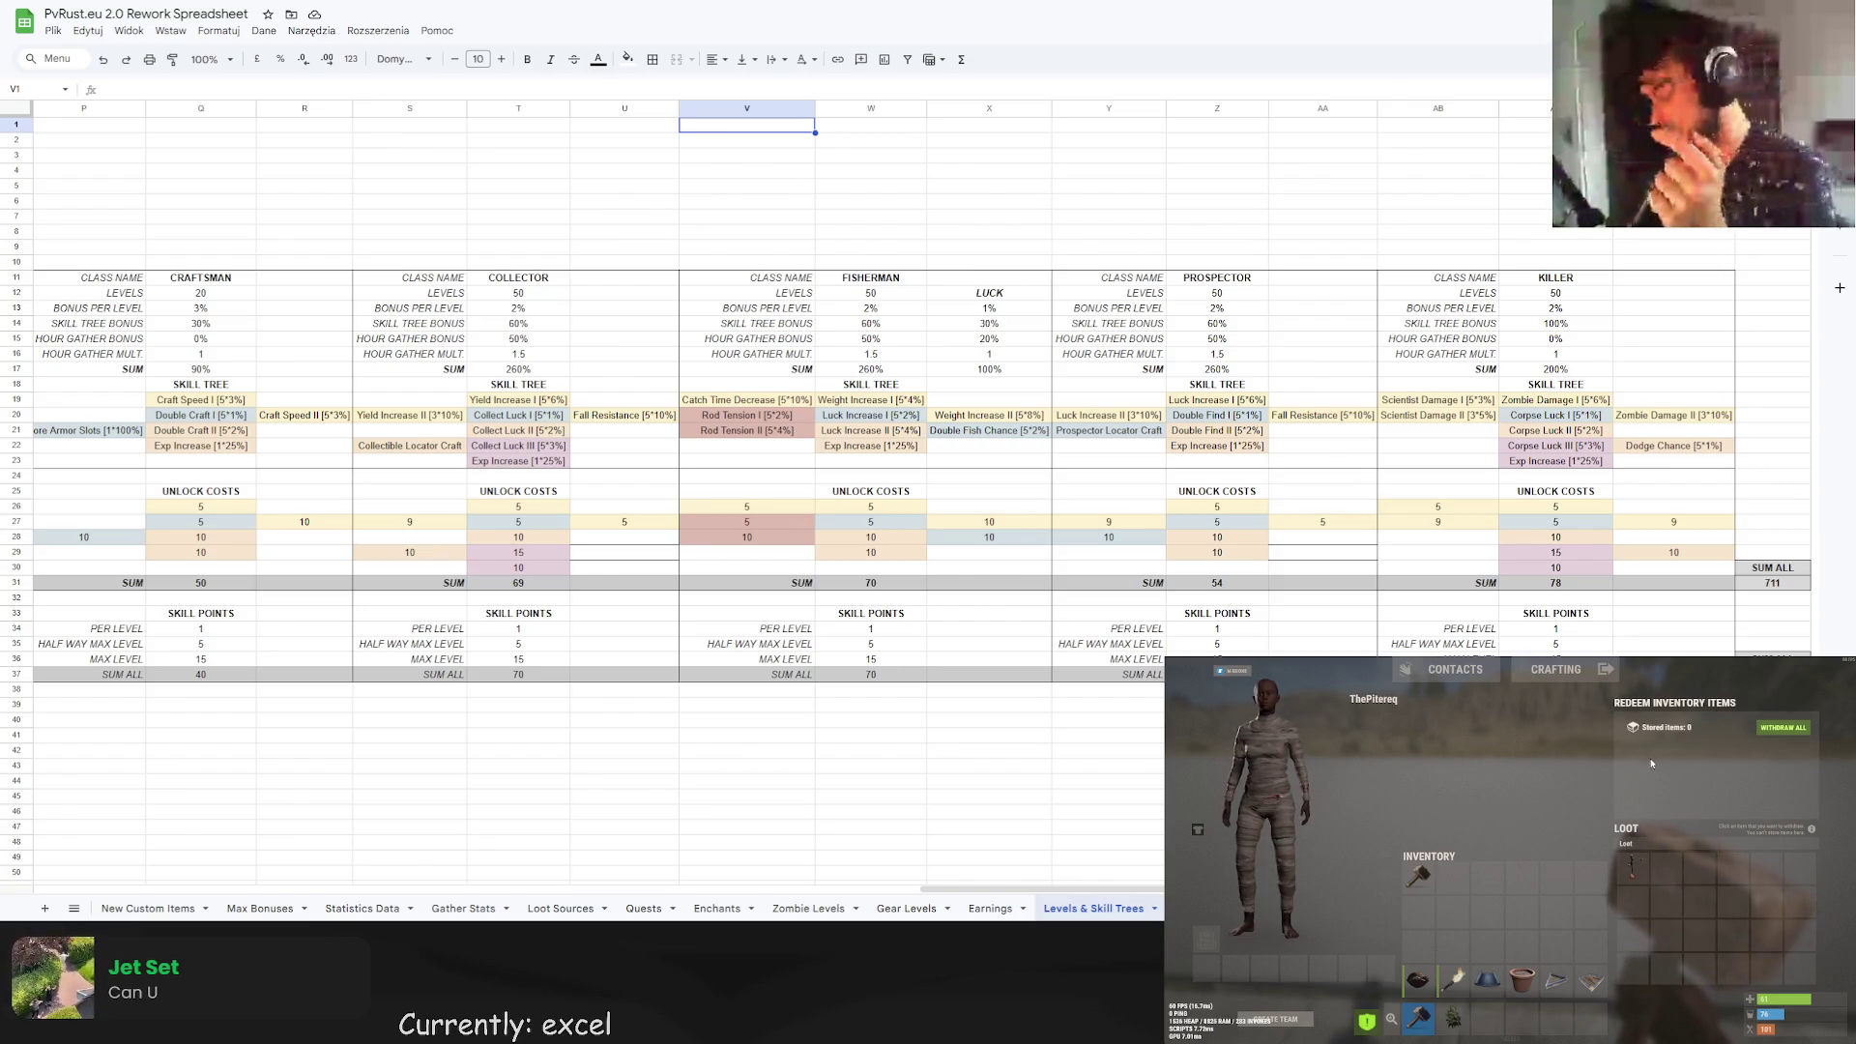
key("Tab")
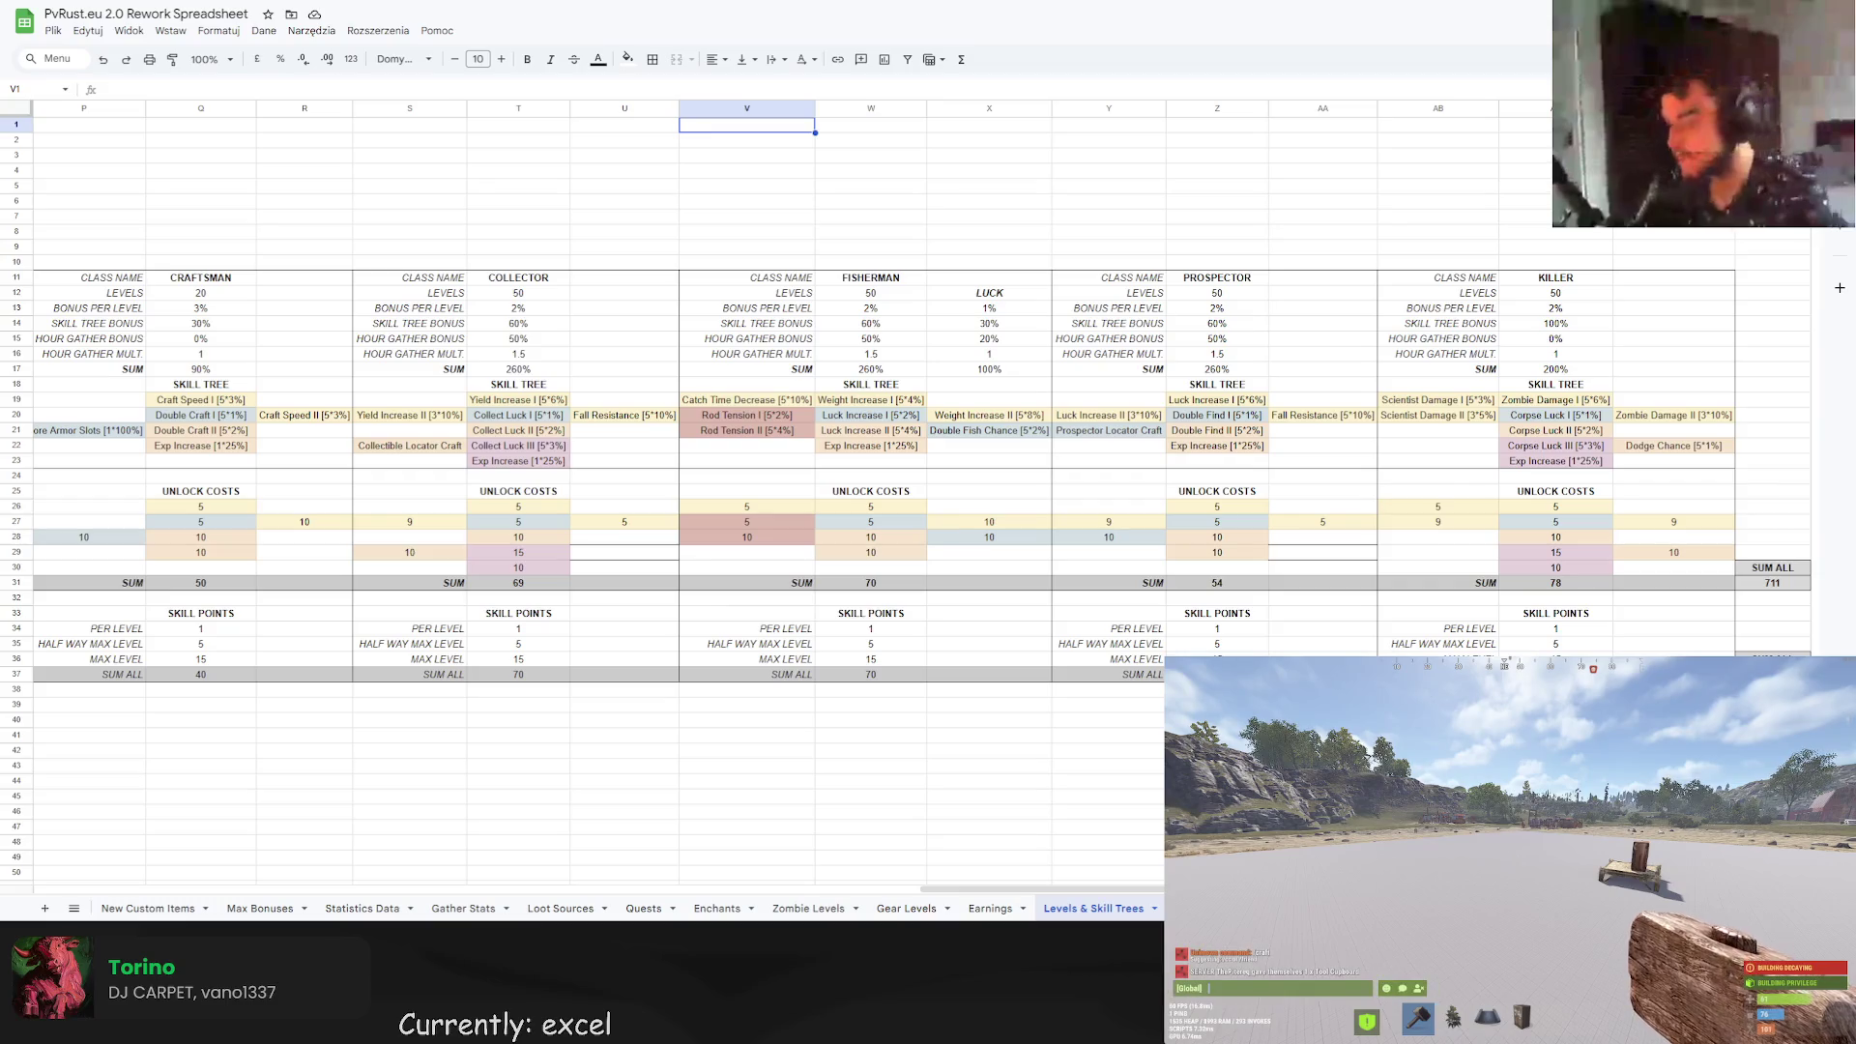
key("ctrl+t")
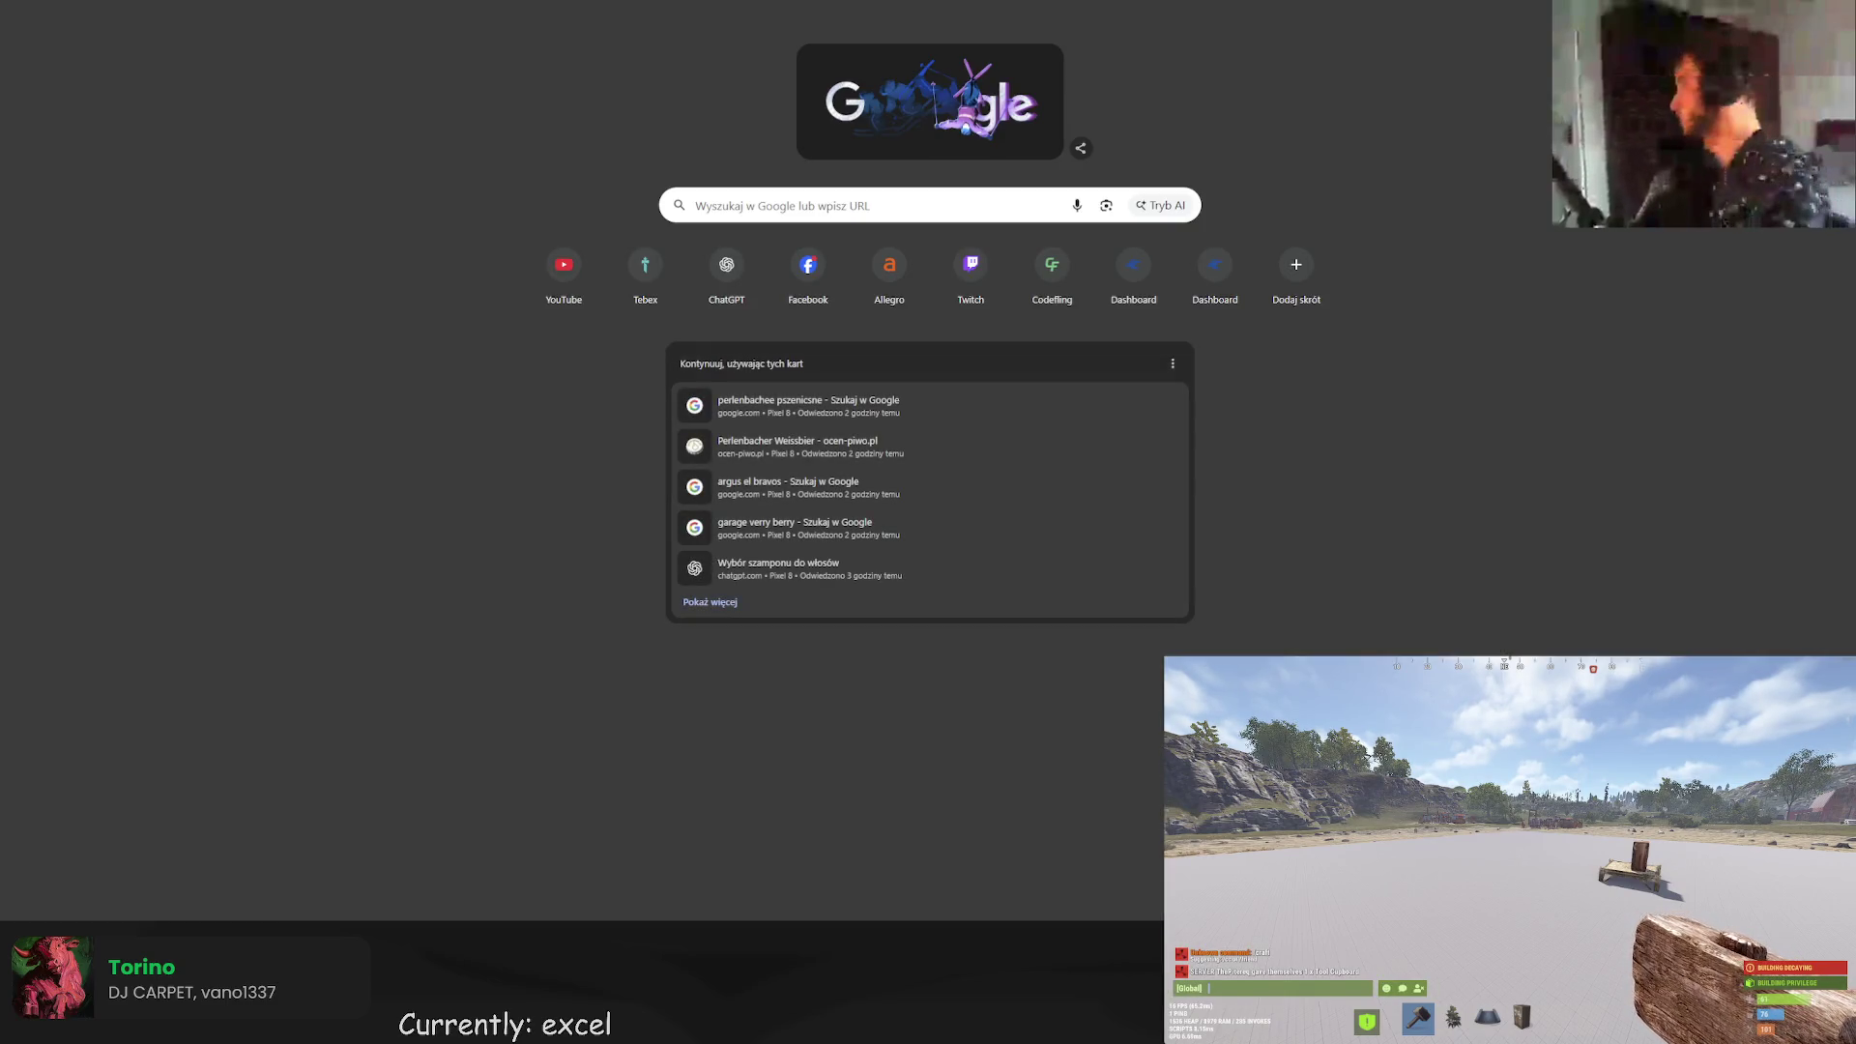
Search Google for codefling and load the Codefling plugin marketplace.
left_click(870, 205)
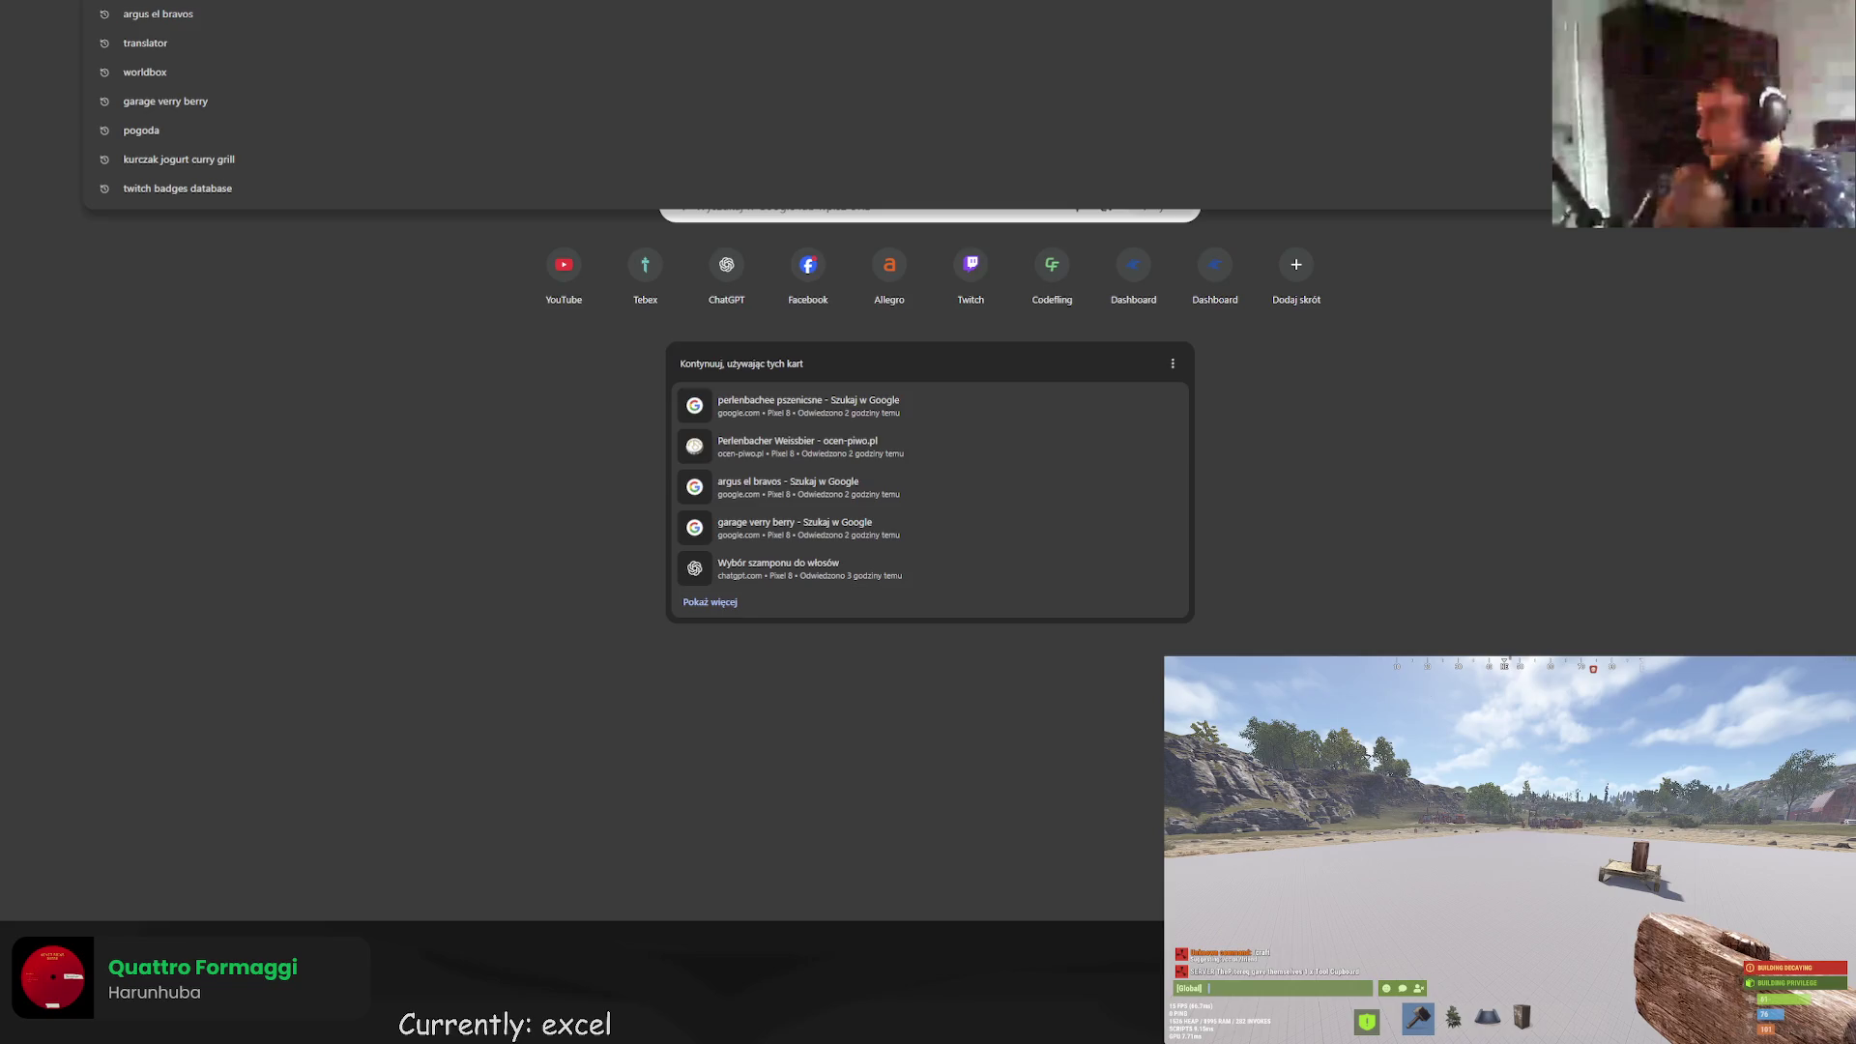
type("codefling")
key("Return")
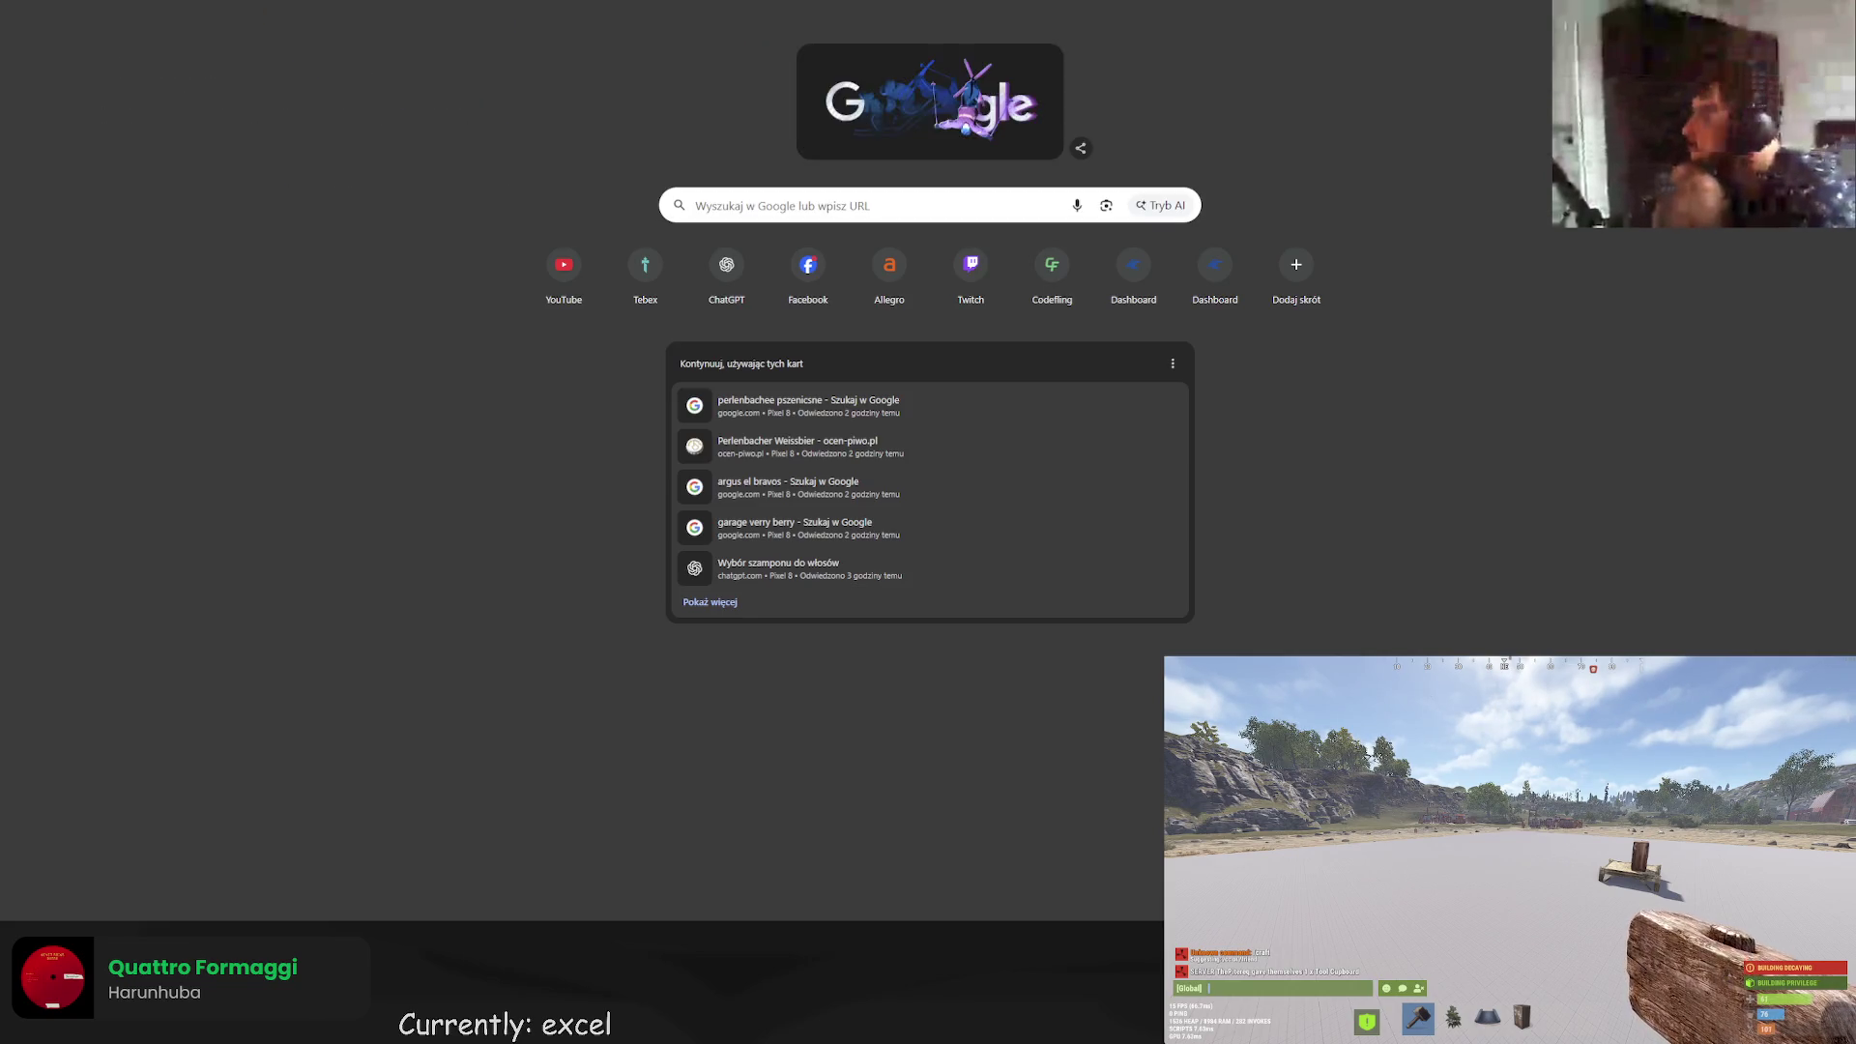
scroll(648, 170, "down", 2)
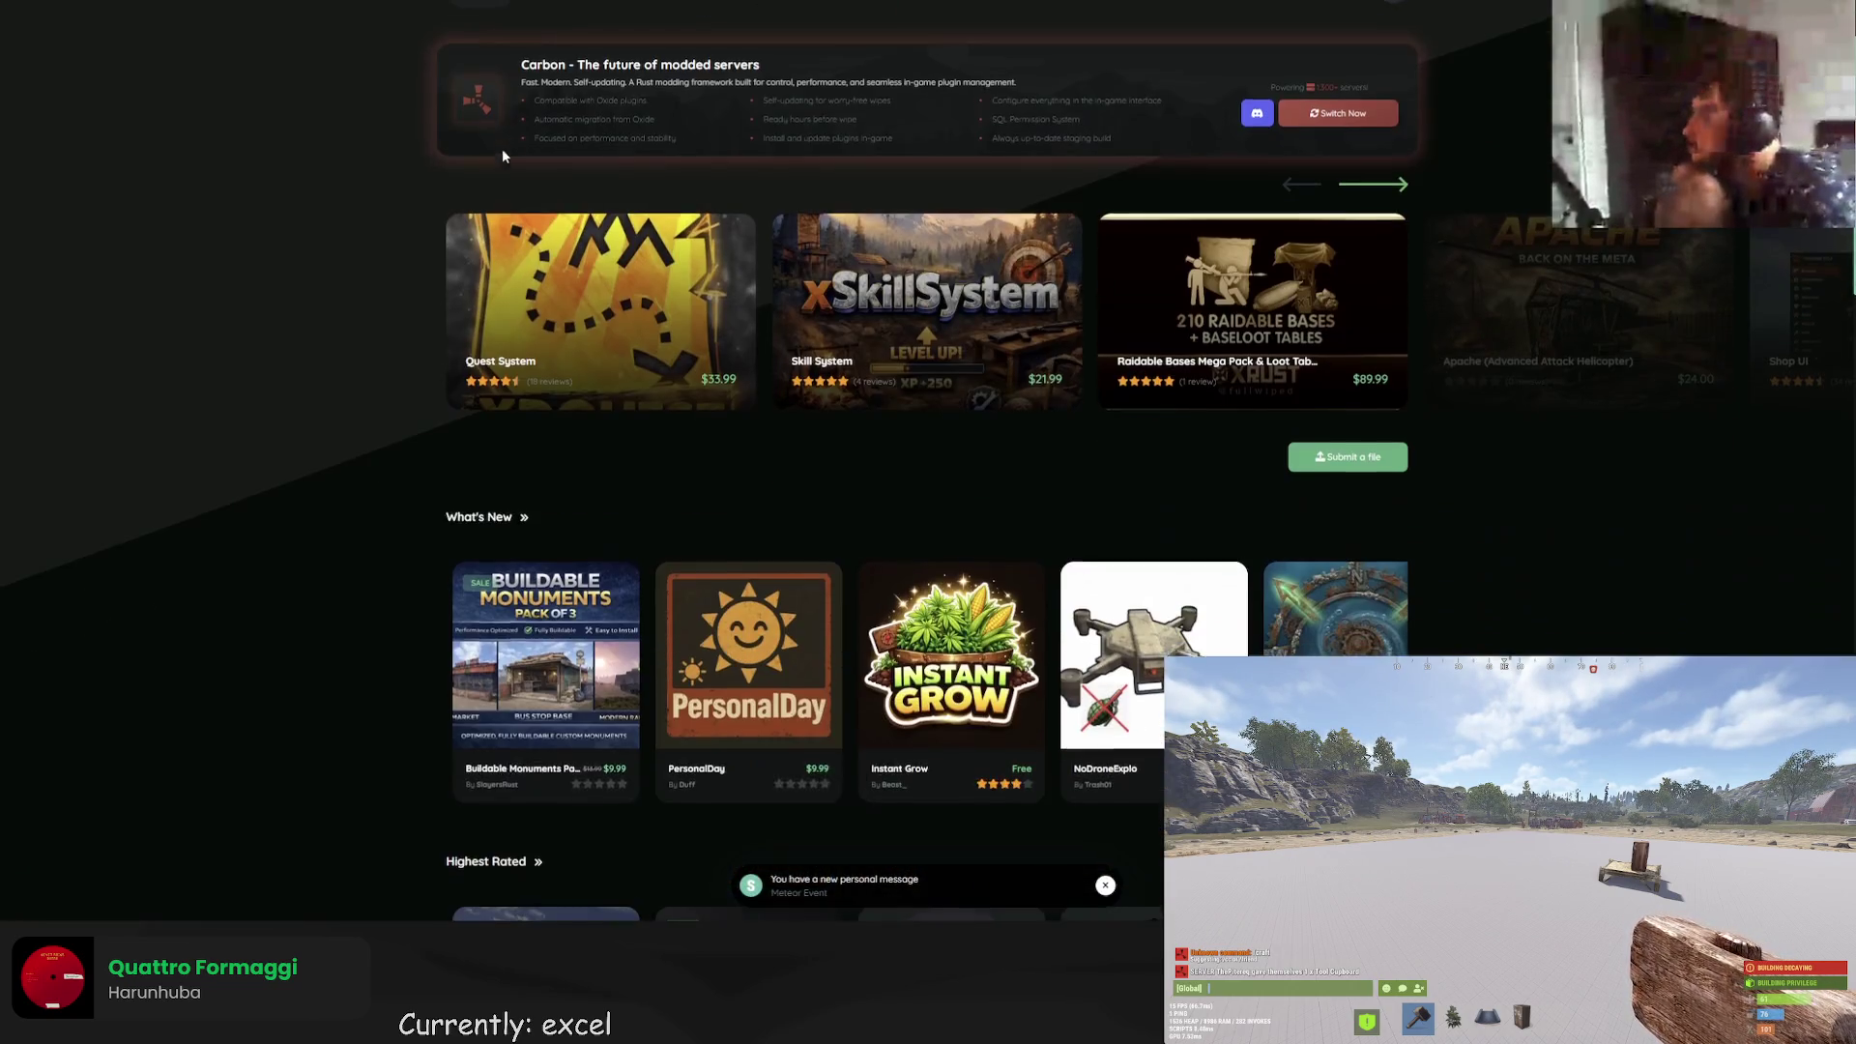
Search the Codefling files for 'sto'.
scroll(293, 152, "up", 2)
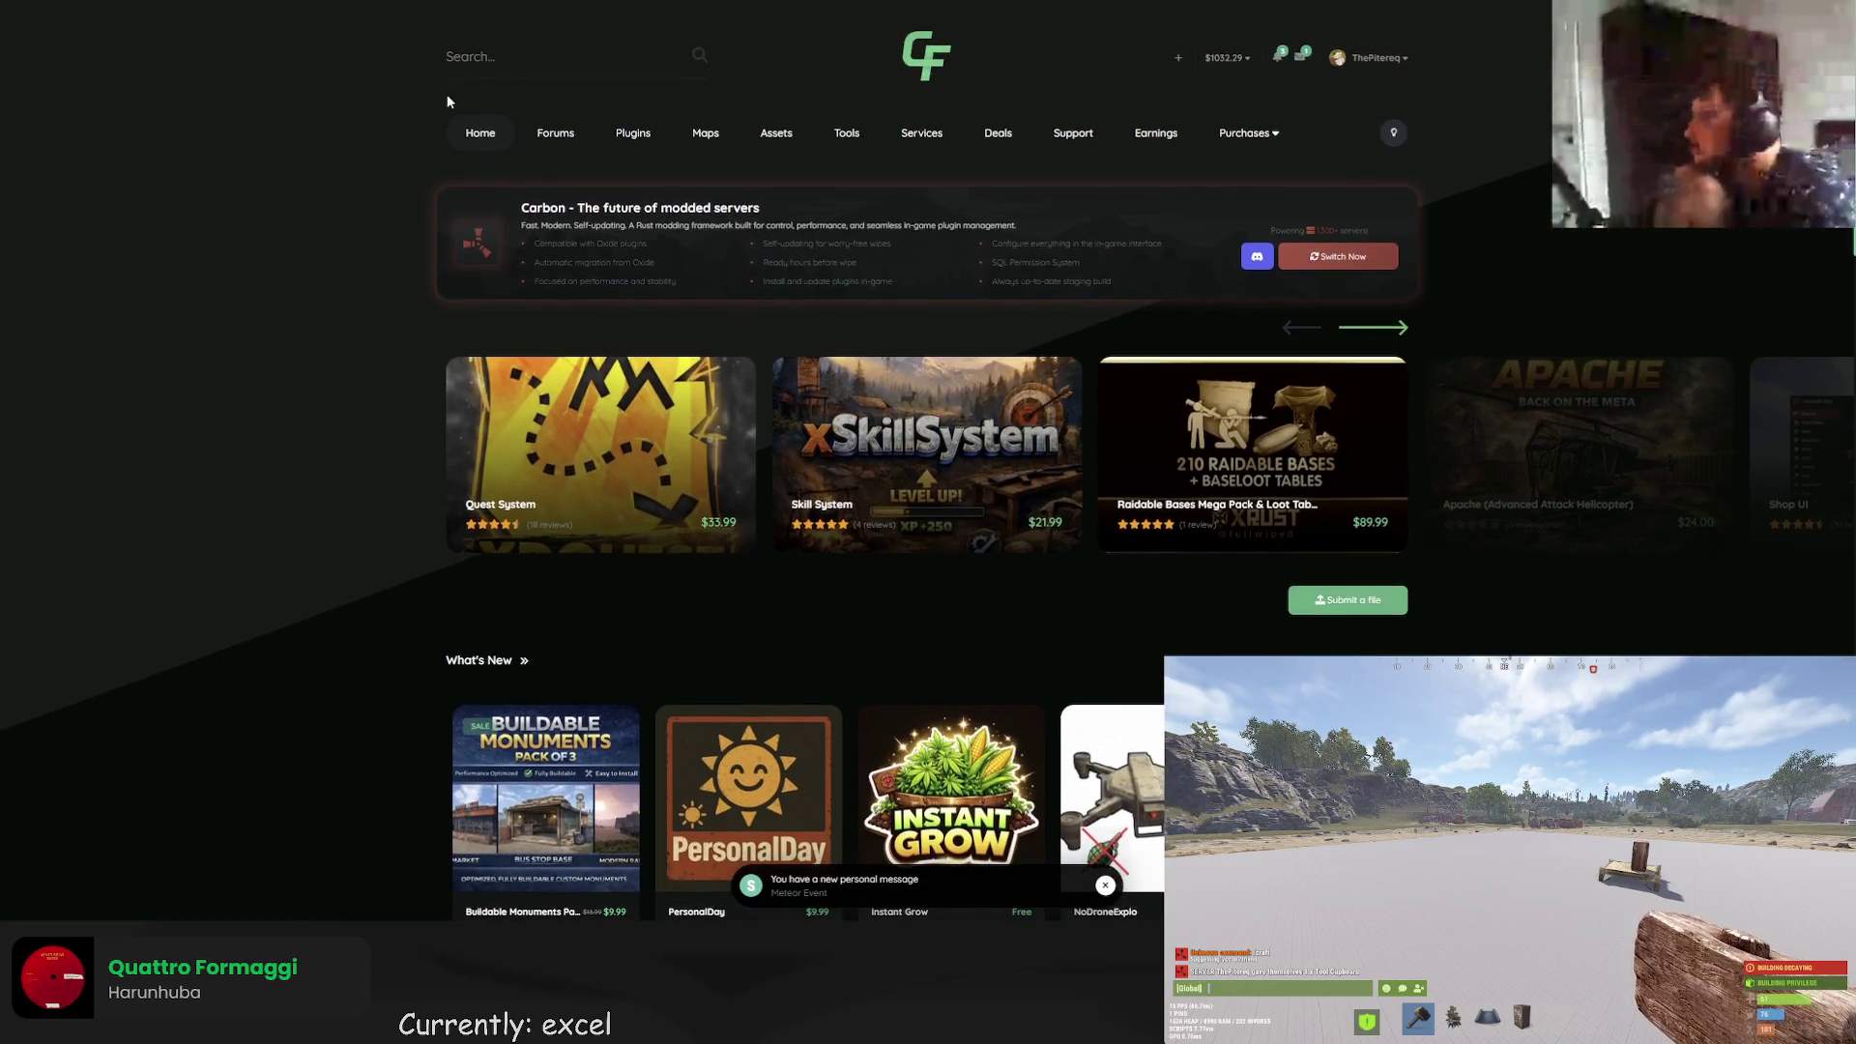
left_click(508, 63)
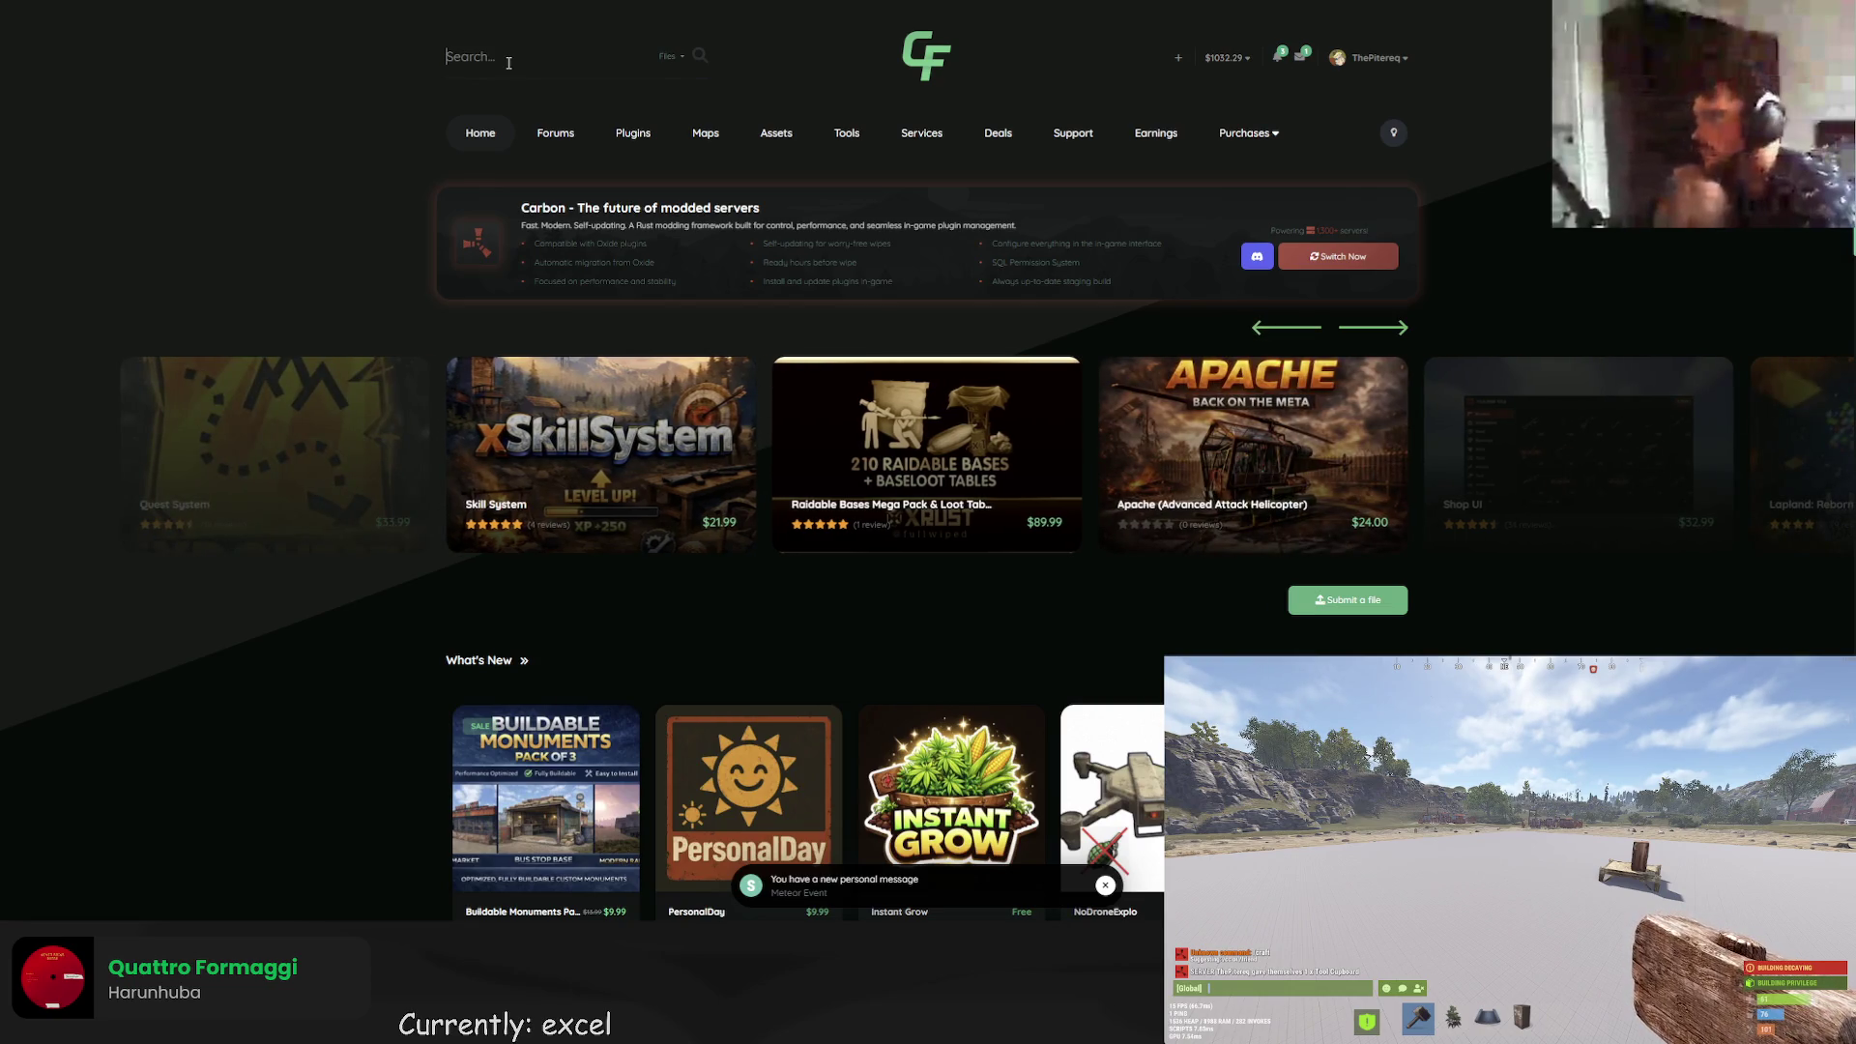
type("sto")
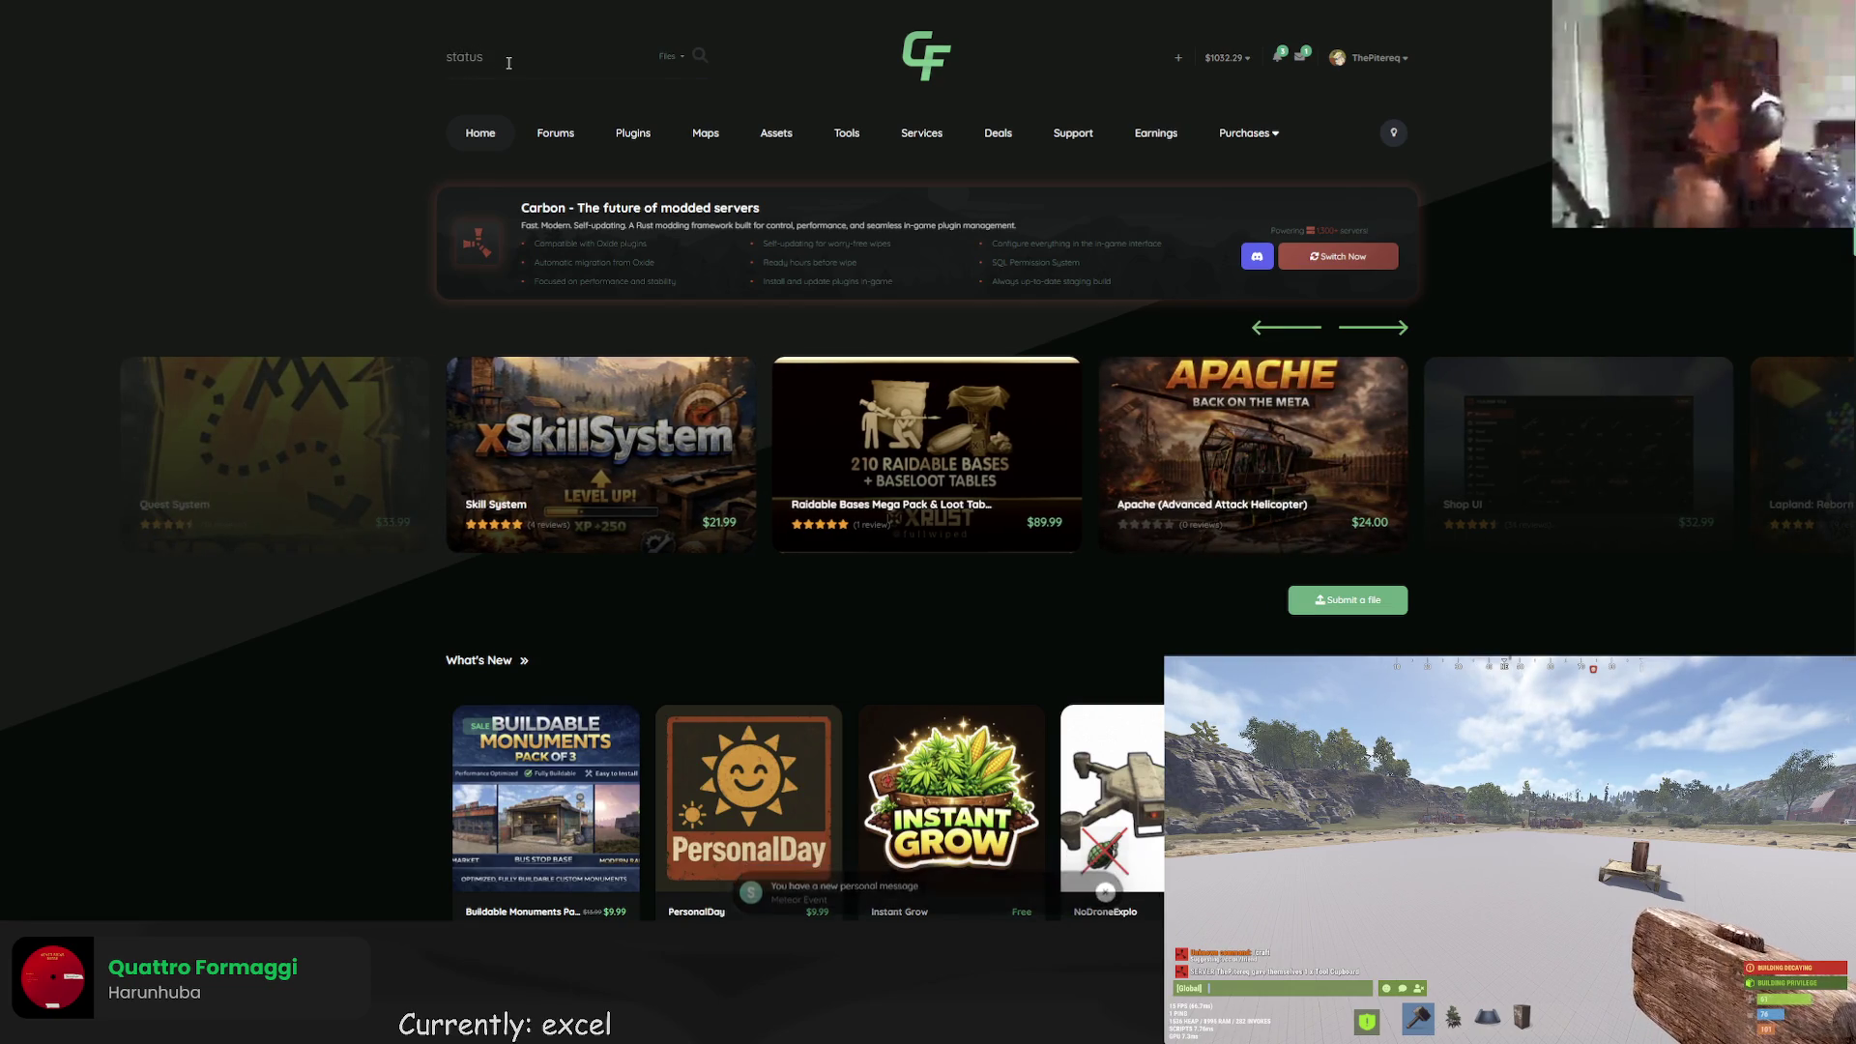
key("Return")
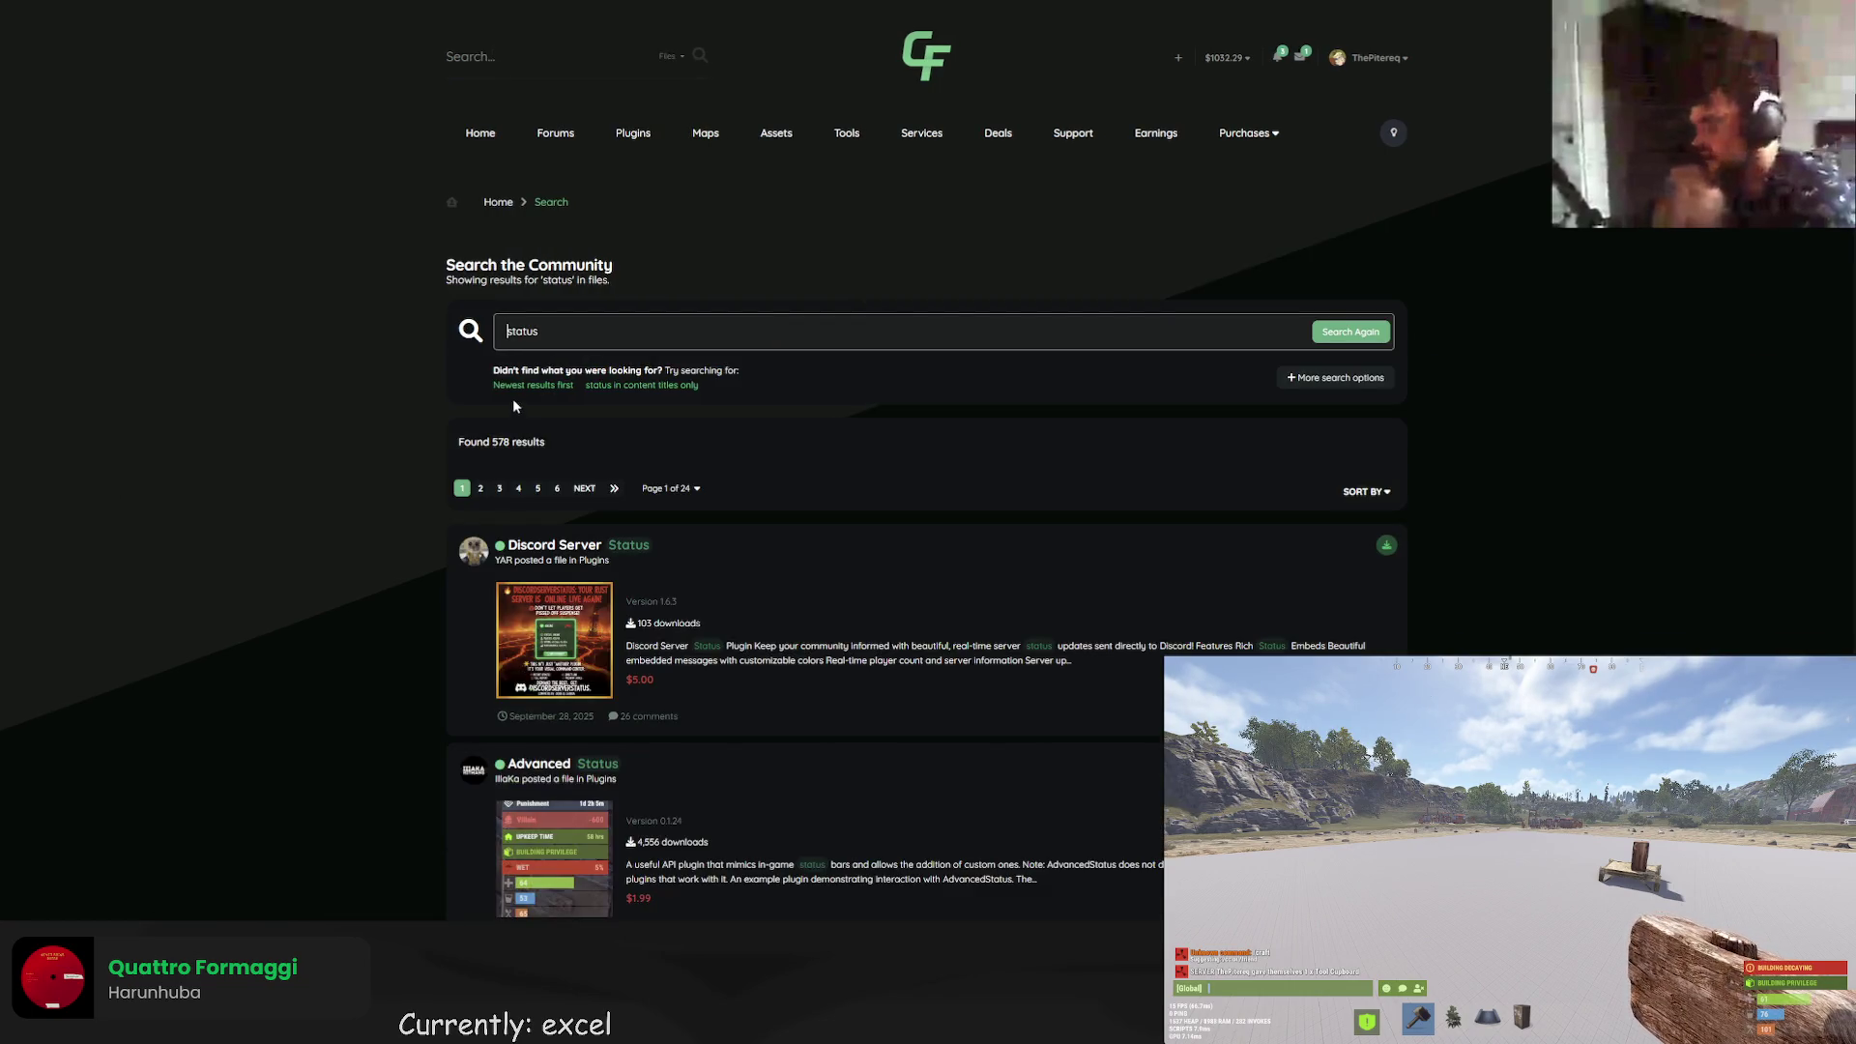
Open Restart Status from the results, then follow its link to Advanced Status 0.1.24.
scroll(505, 383, "down", 2)
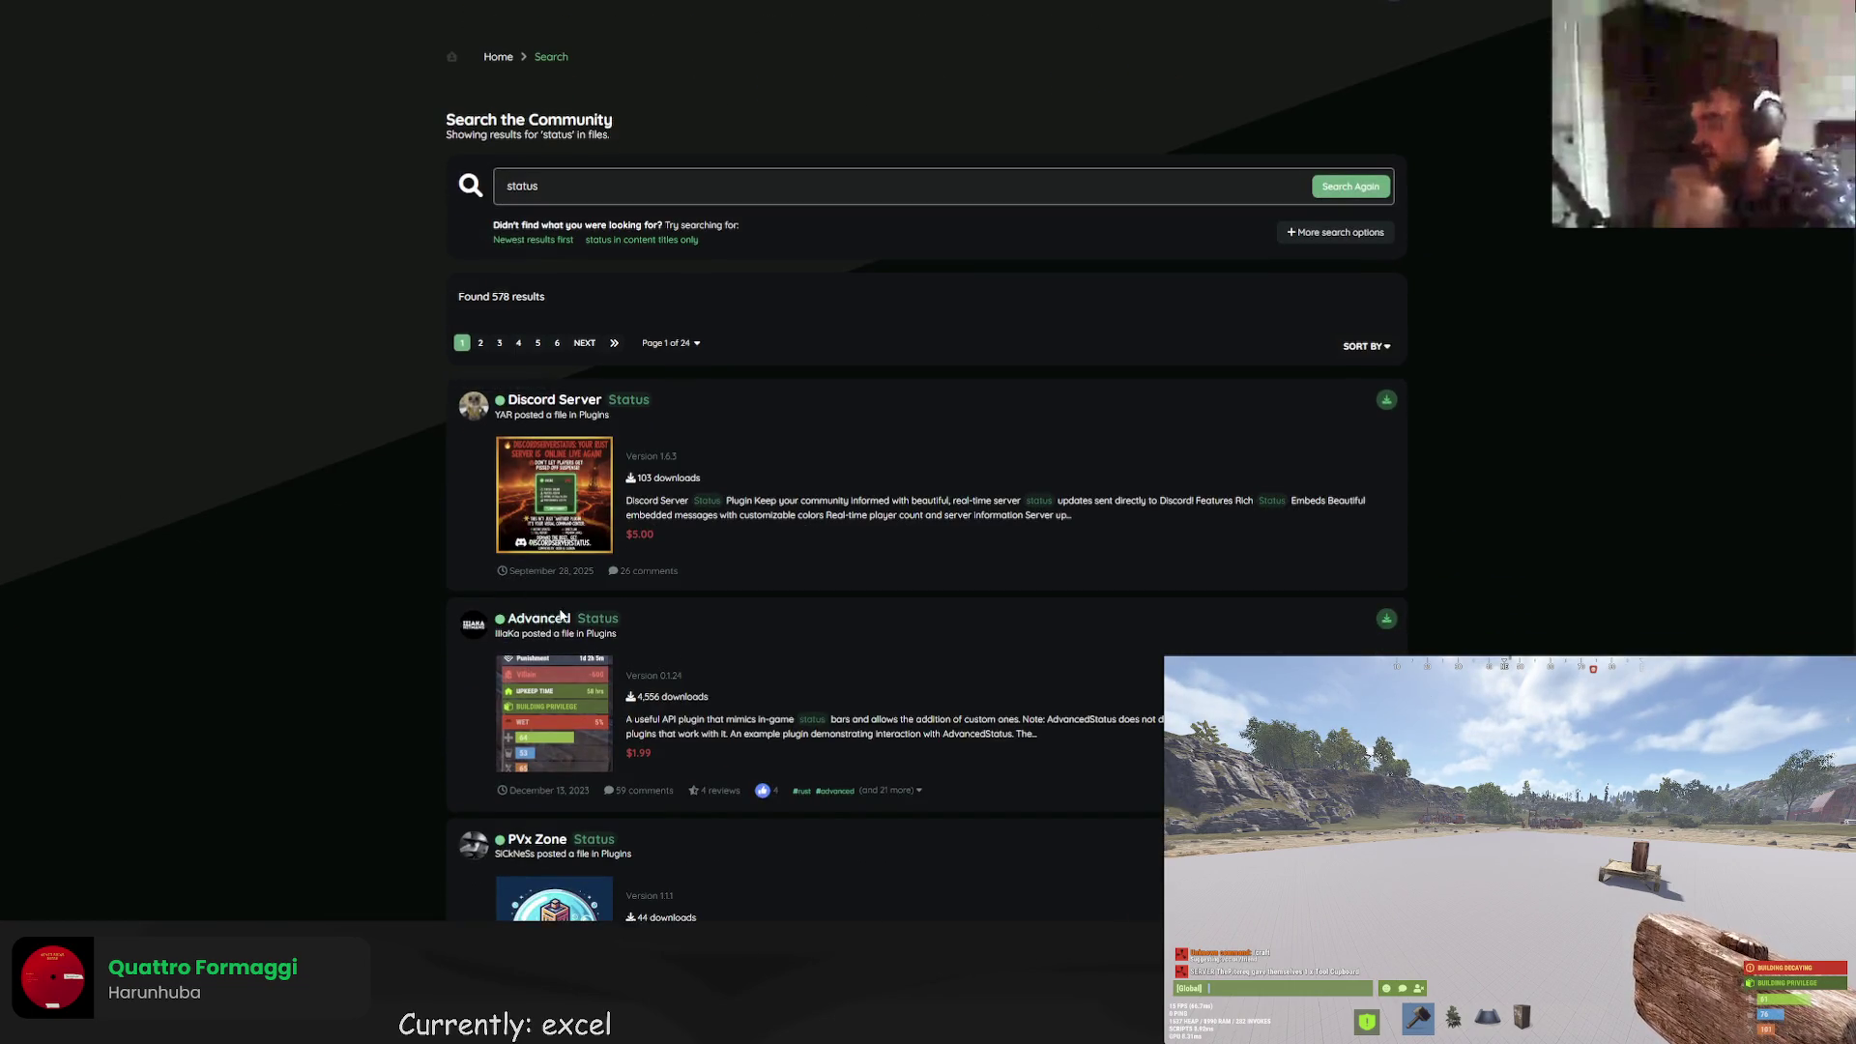
scroll(556, 621, "down", 5)
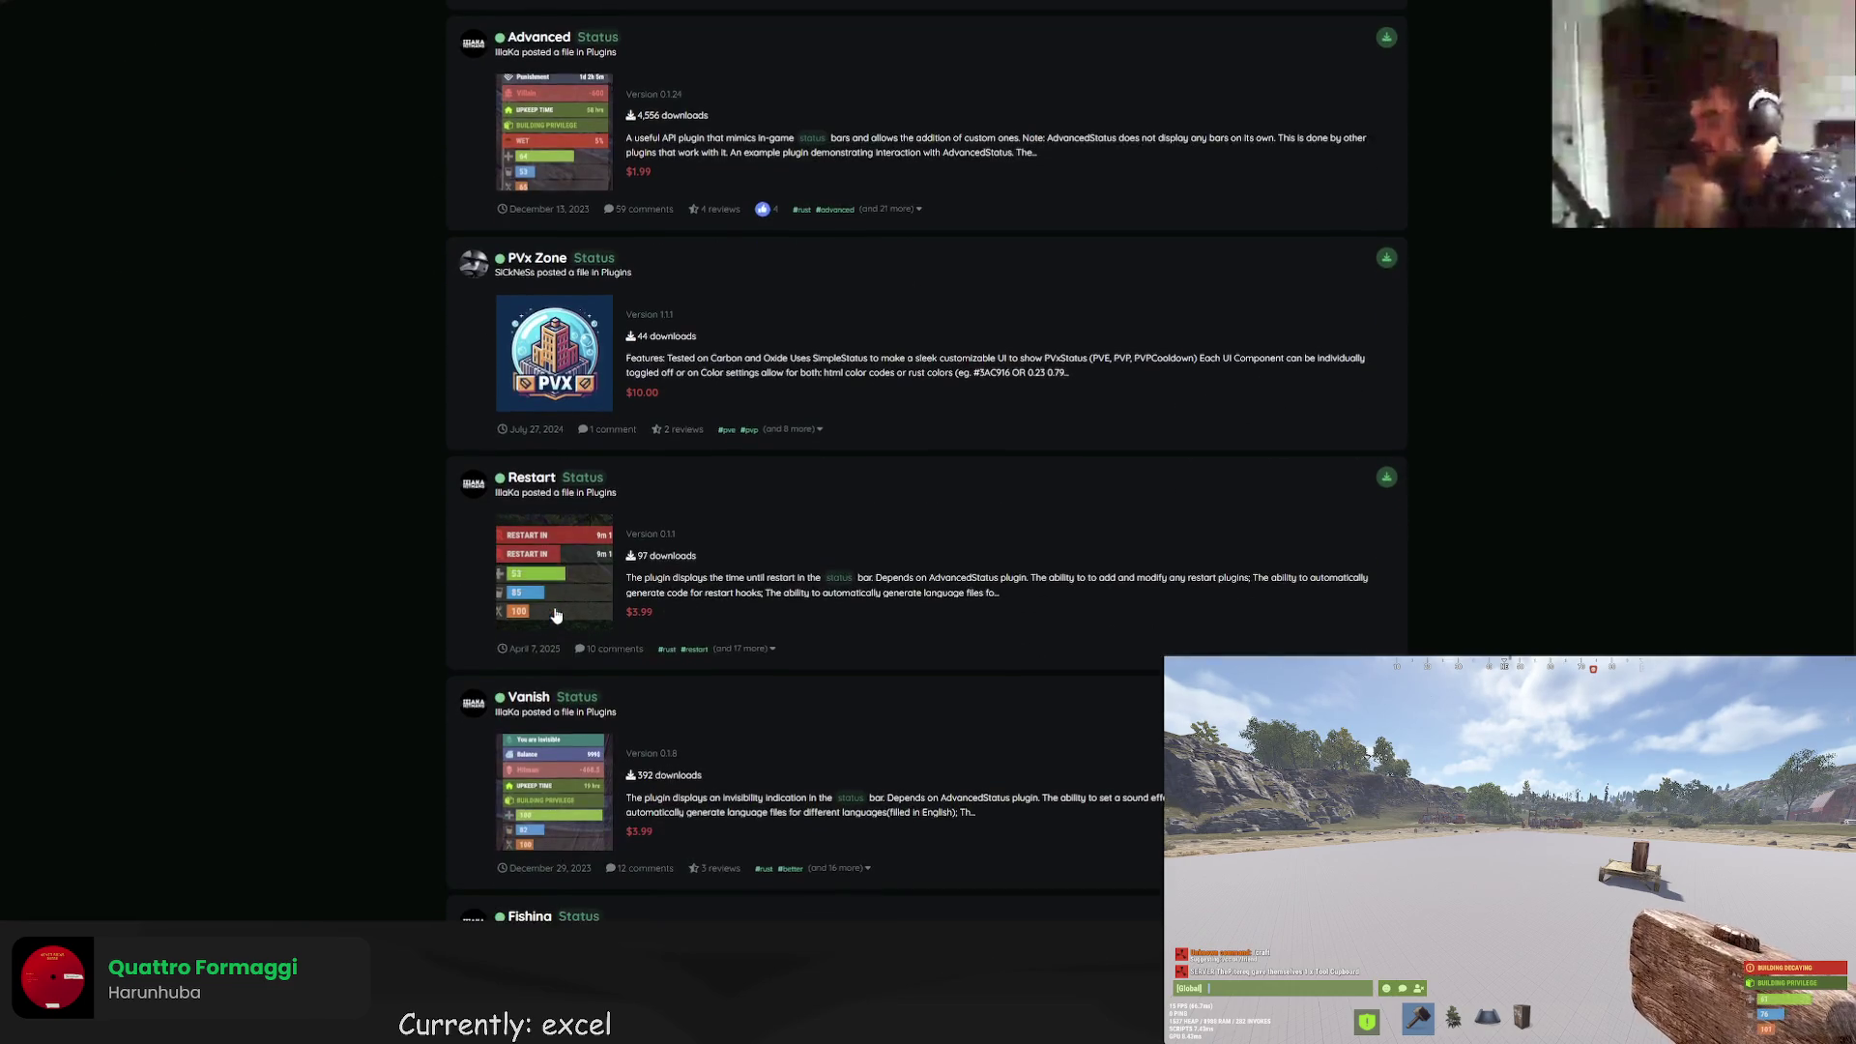
scroll(546, 497, "down", 2)
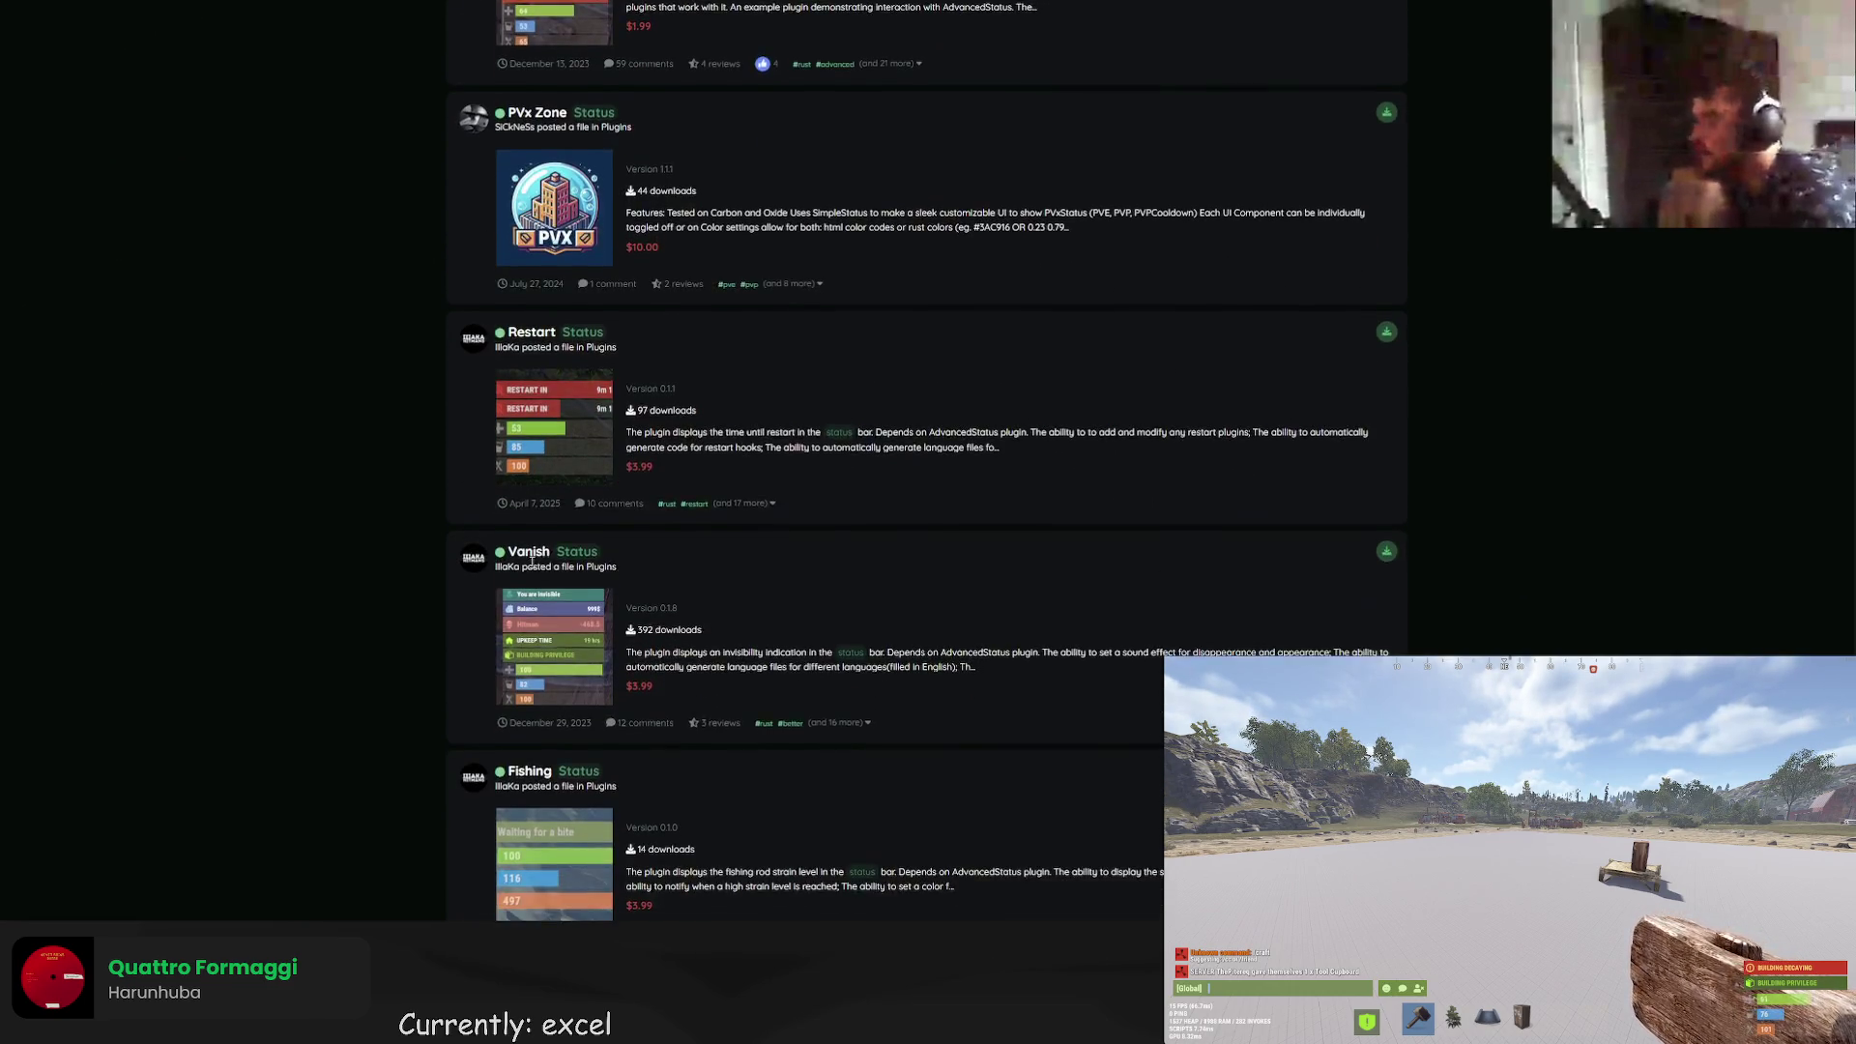
left_click(531, 259)
scroll(632, 583, "down", 2)
left_click(562, 737)
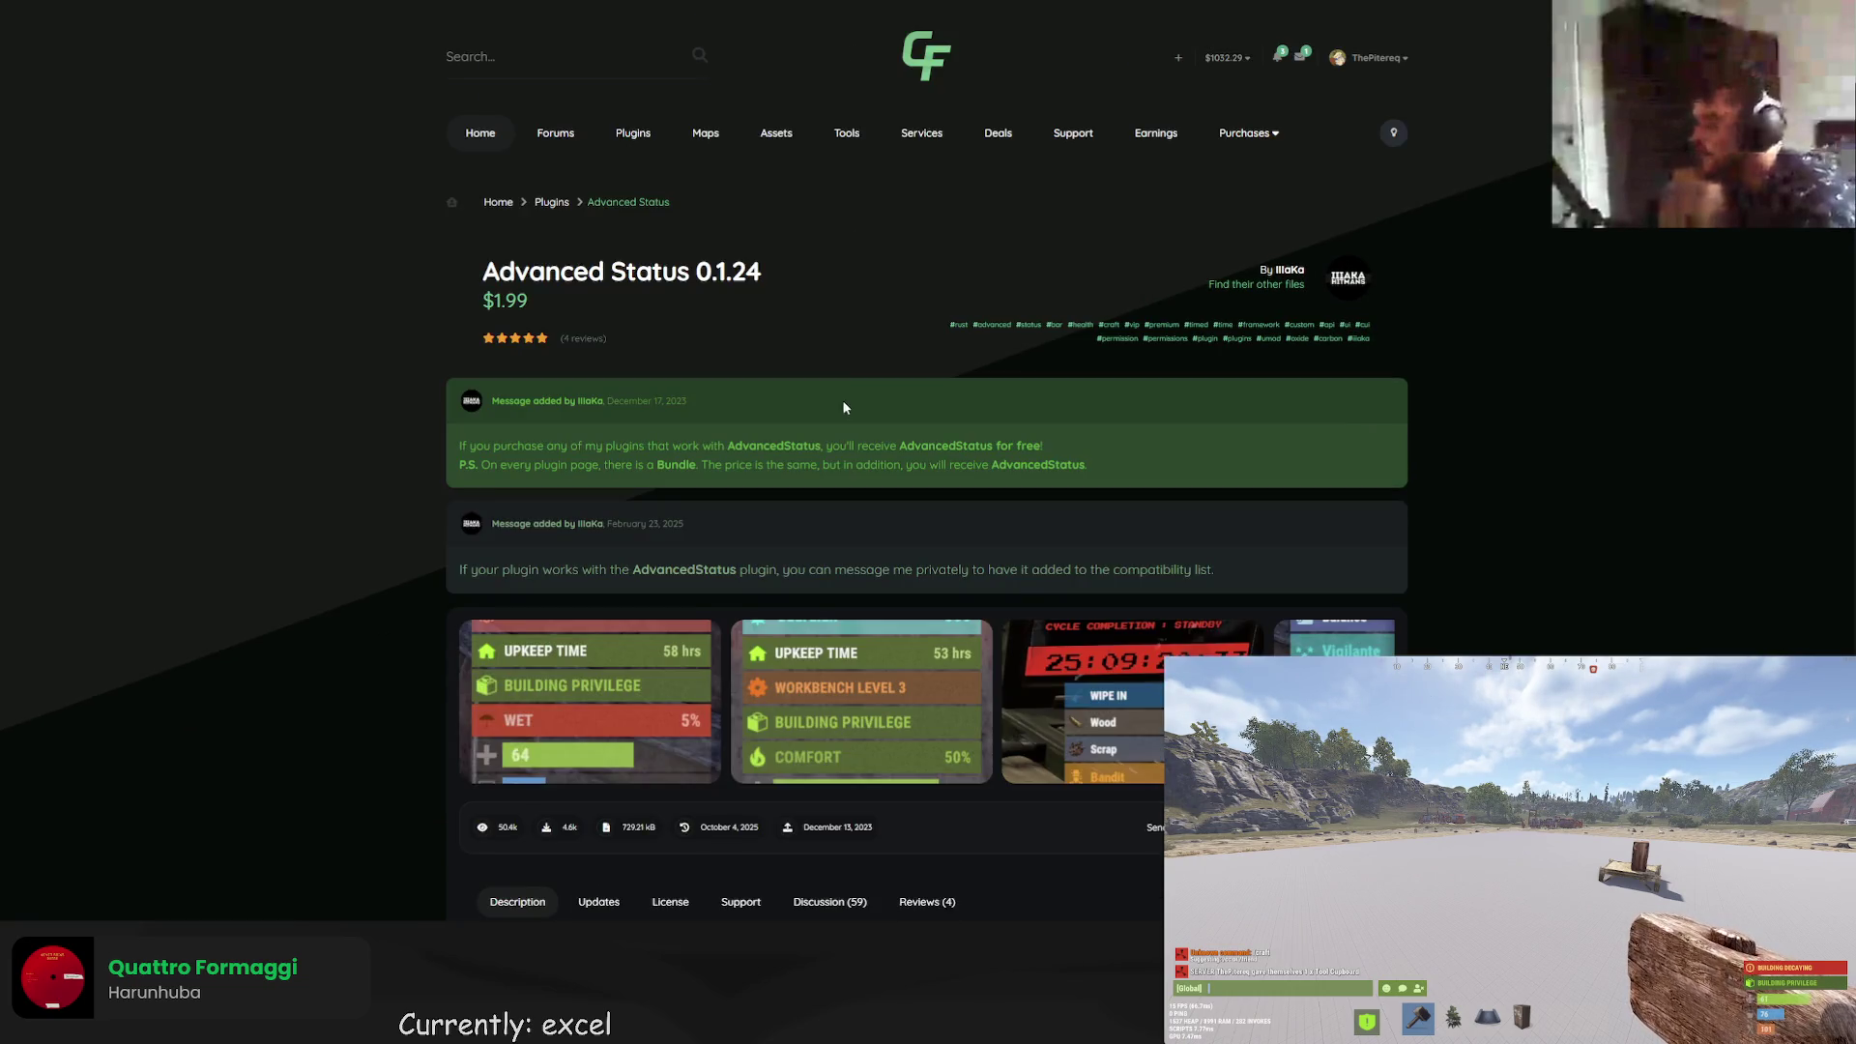
Read the AdvancedStatus config, hooks and methods, highlighting the note that it draws no bars itself.
scroll(844, 395, "down", 3)
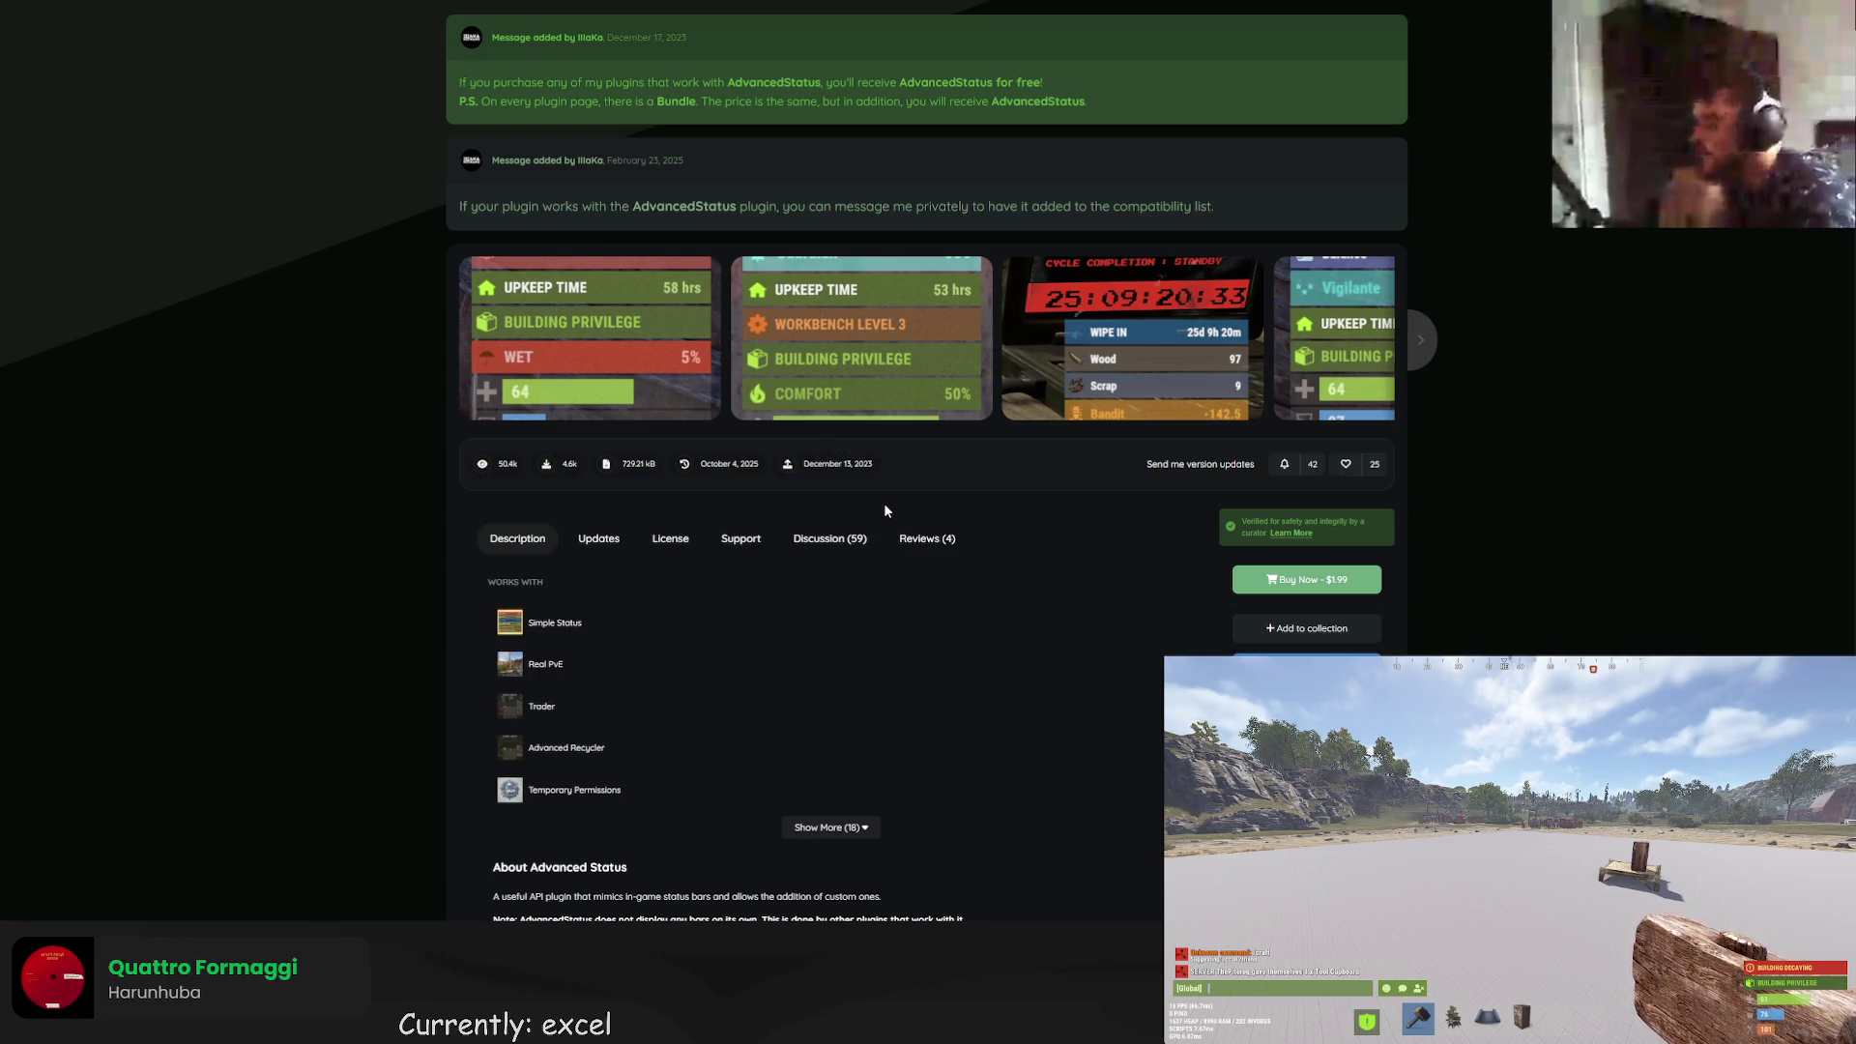
scroll(749, 529, "down", 1)
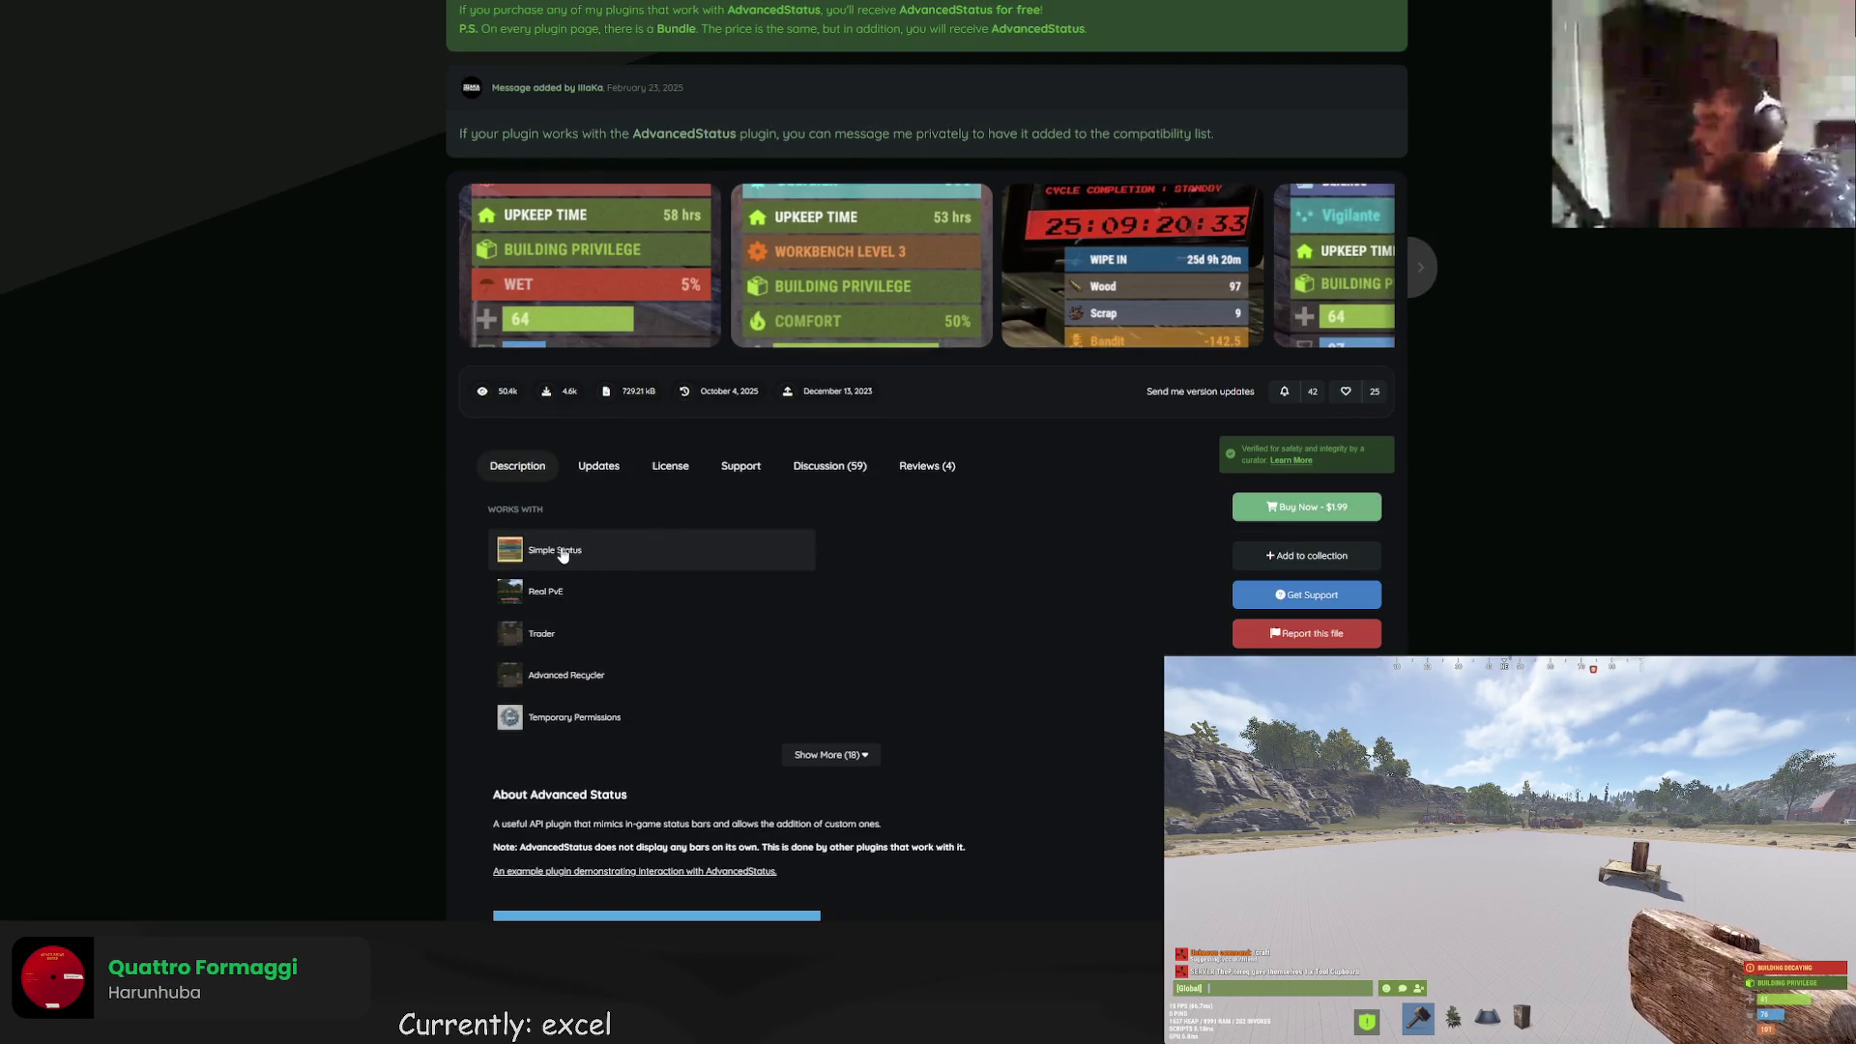
scroll(720, 453, "down", 2)
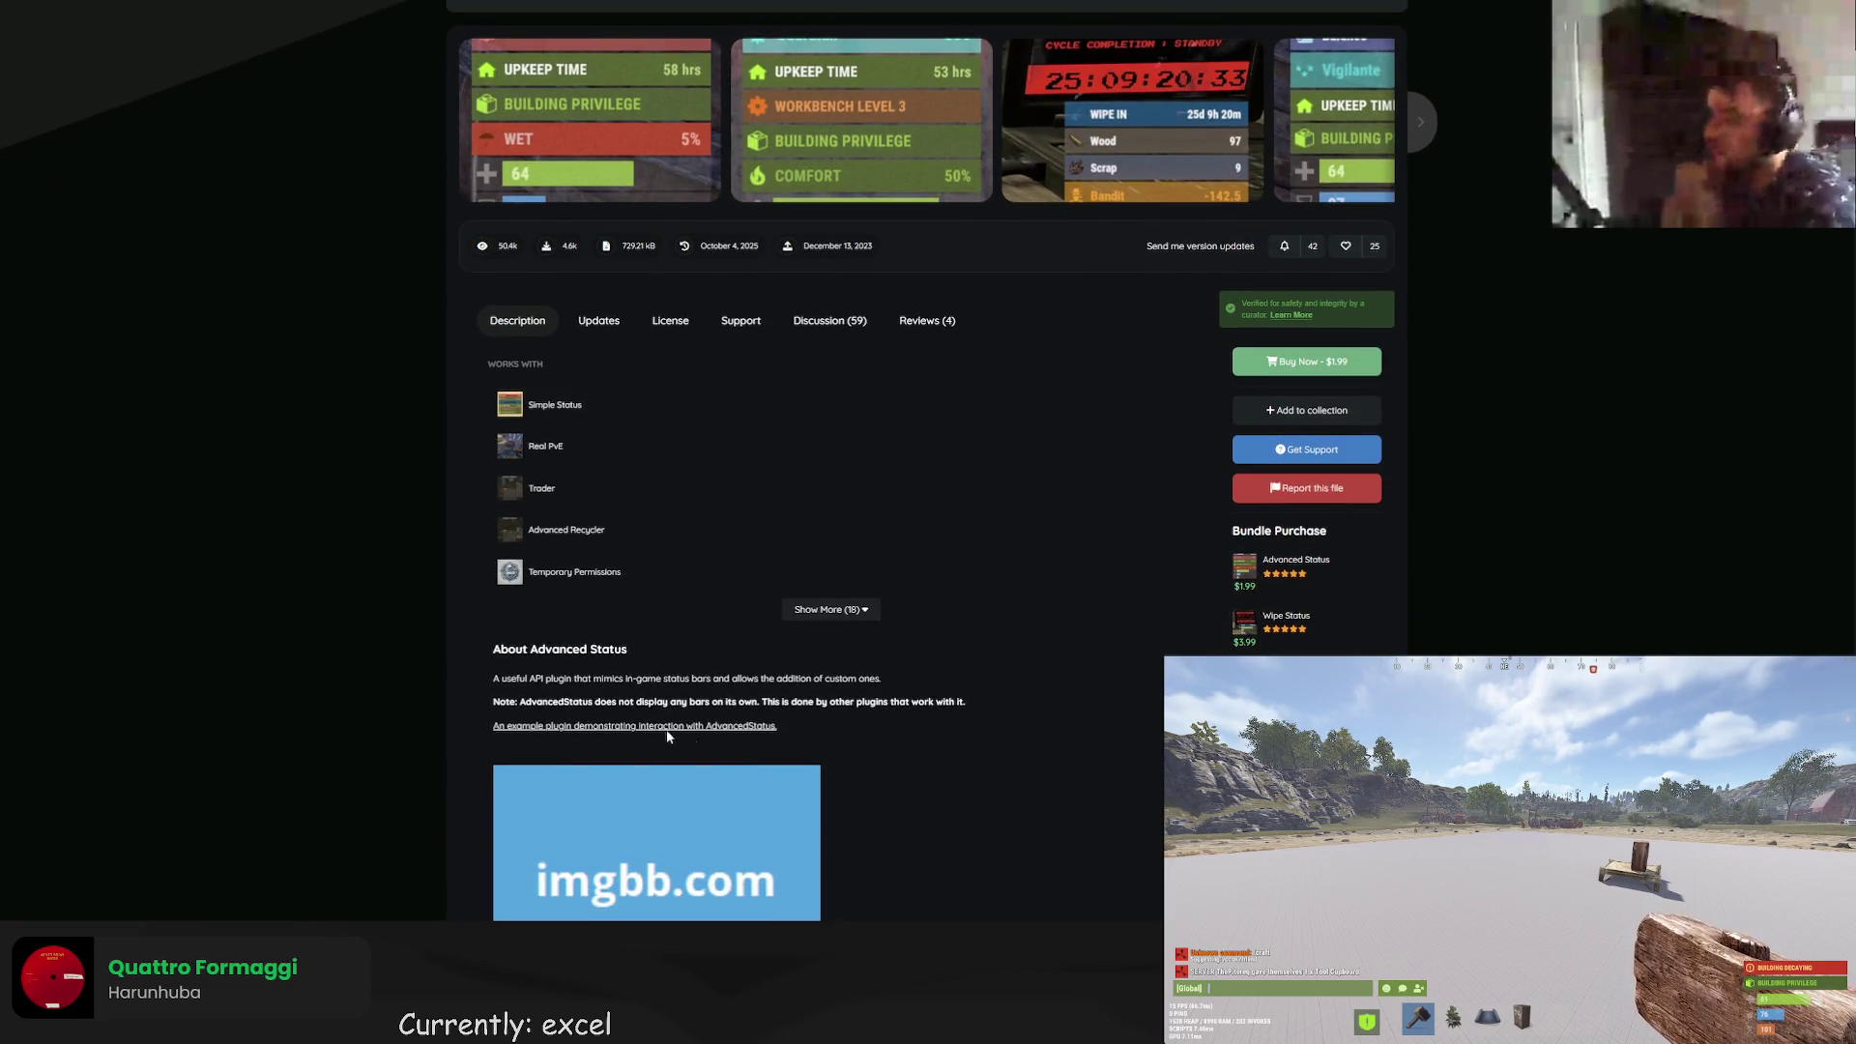
left_click_drag(568, 701, 853, 703)
scroll(846, 698, "down", 3)
scroll(628, 523, "down", 3)
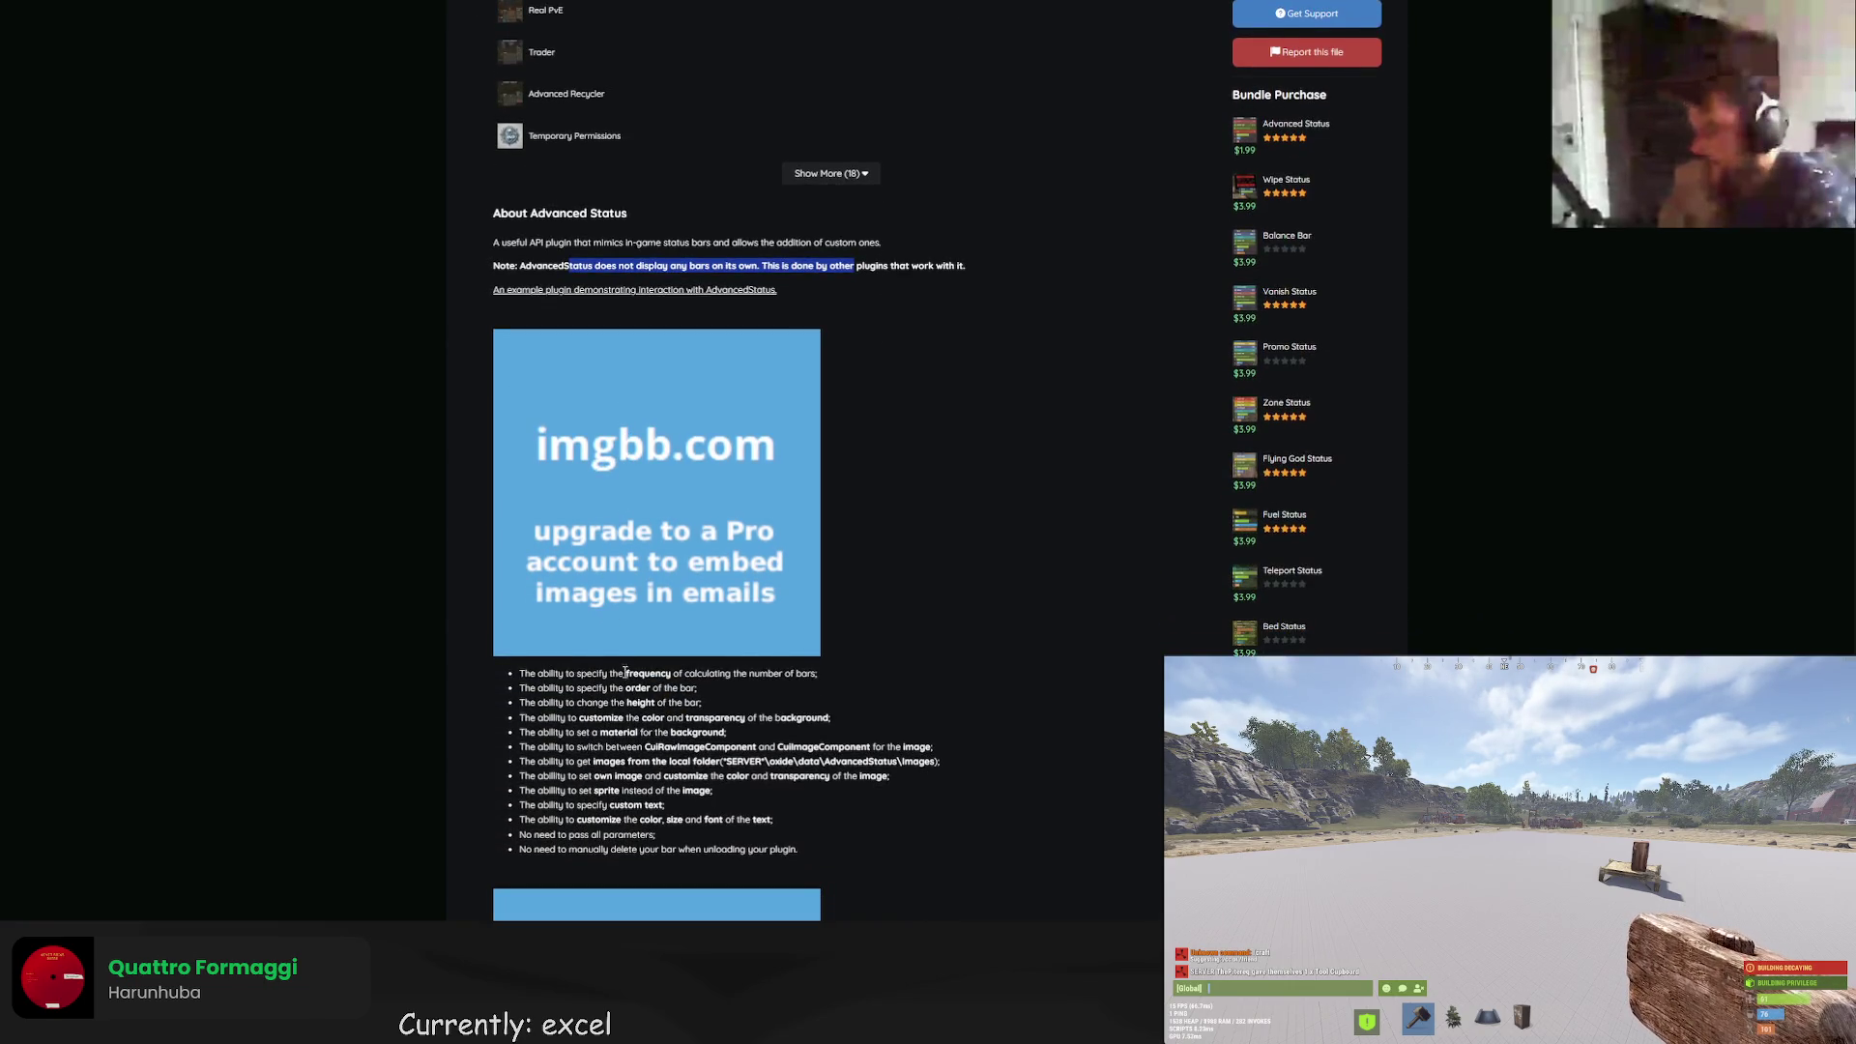
scroll(624, 669, "down", 1)
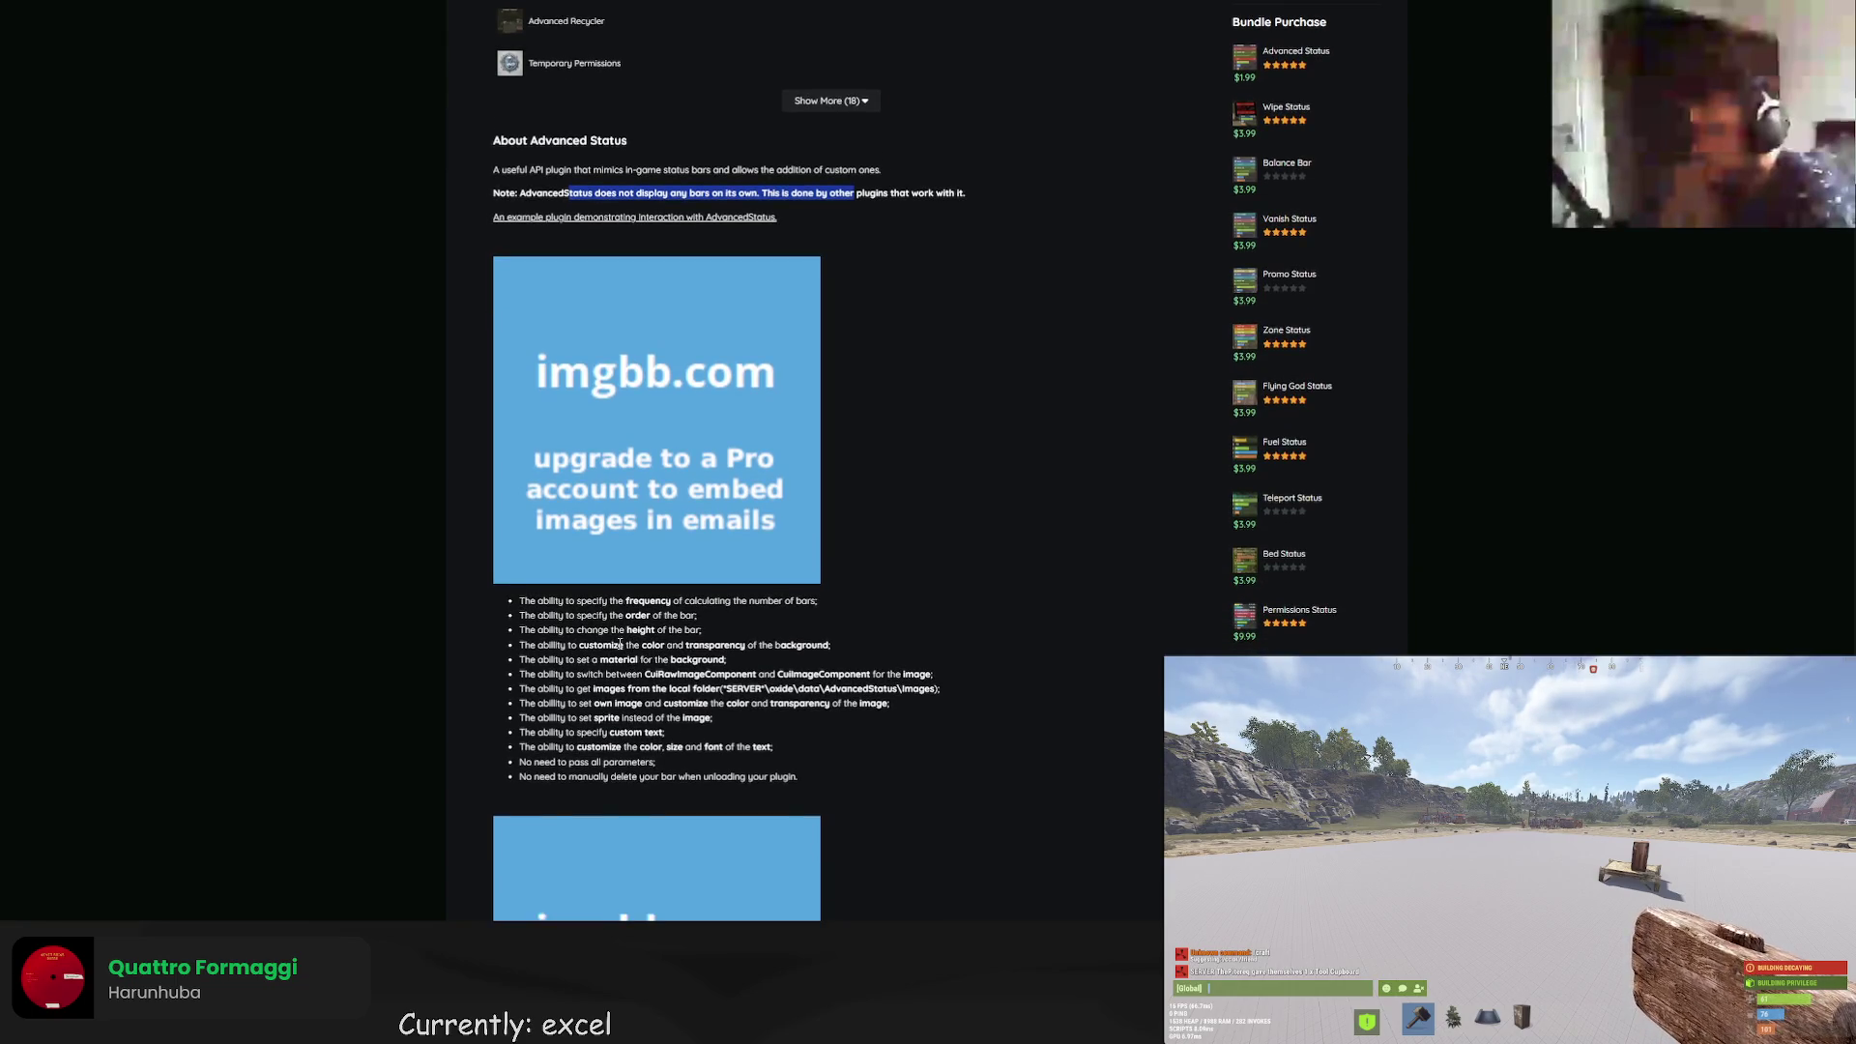
scroll(620, 645, "down", 1)
scroll(618, 648, "up", 5)
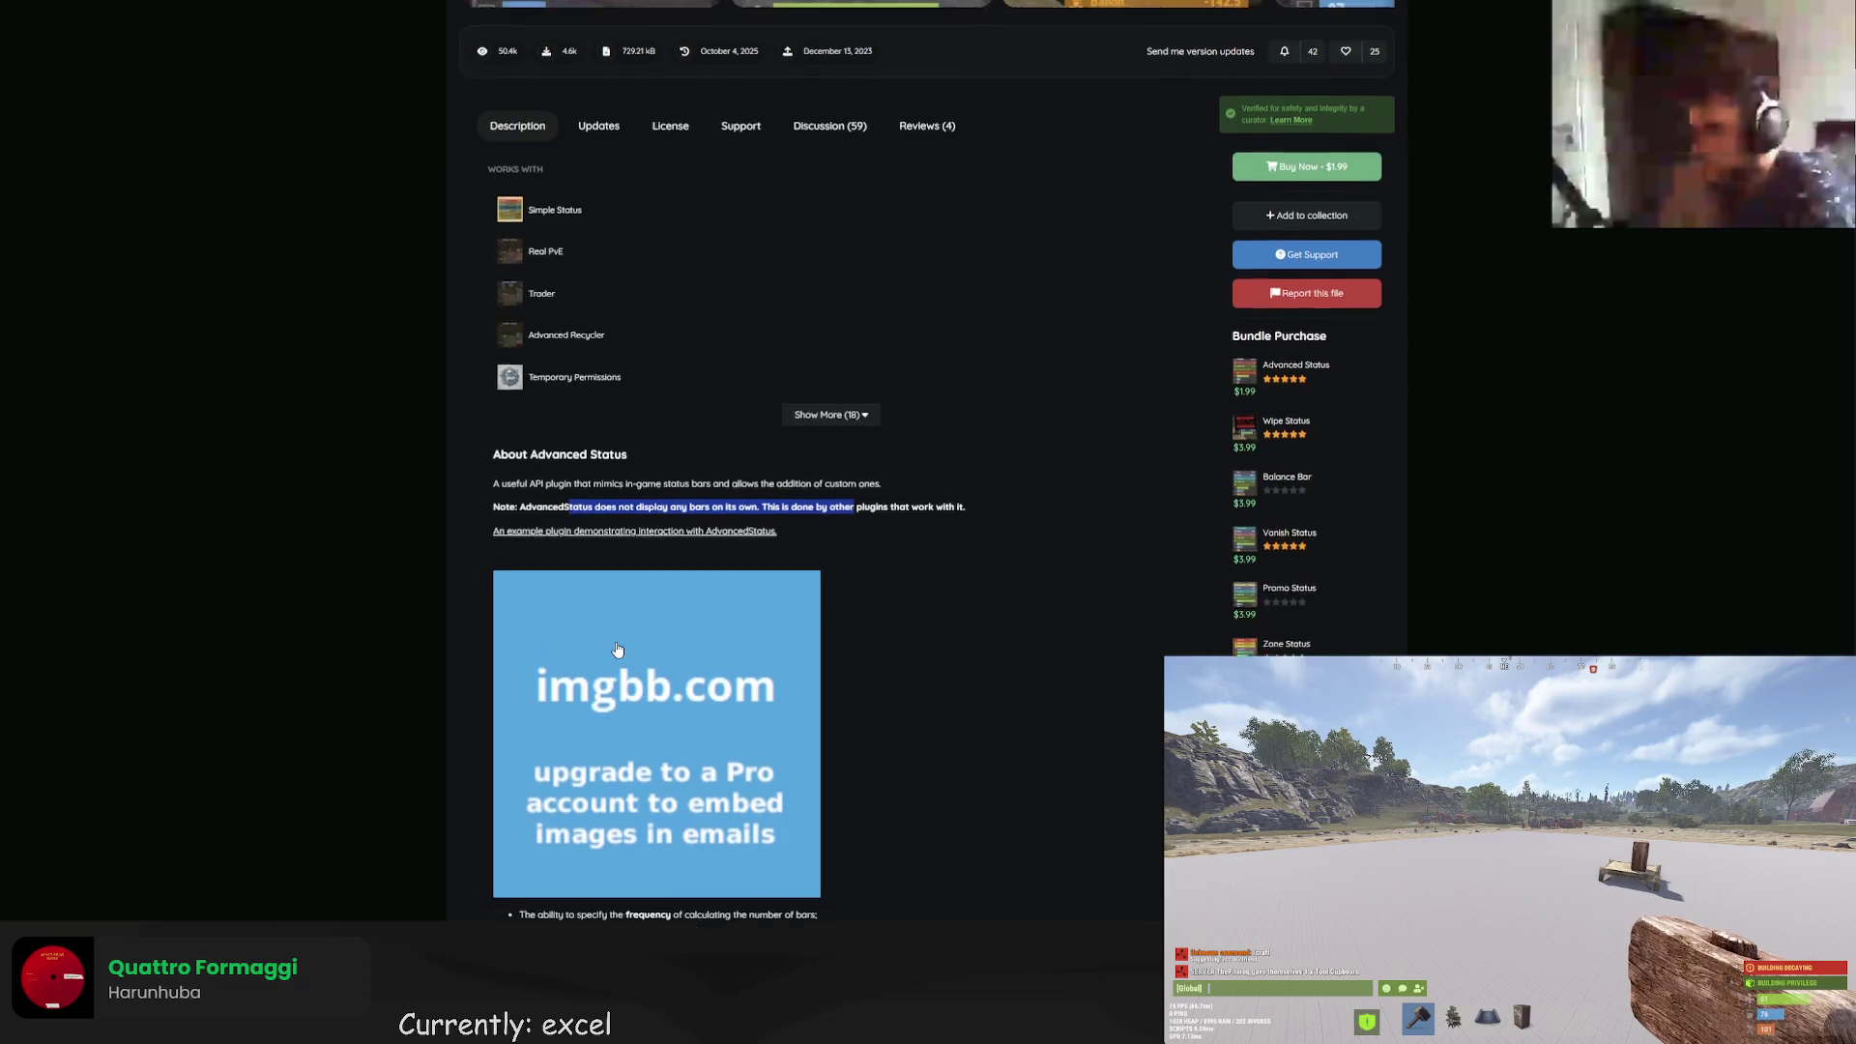
scroll(620, 650, "down", 12)
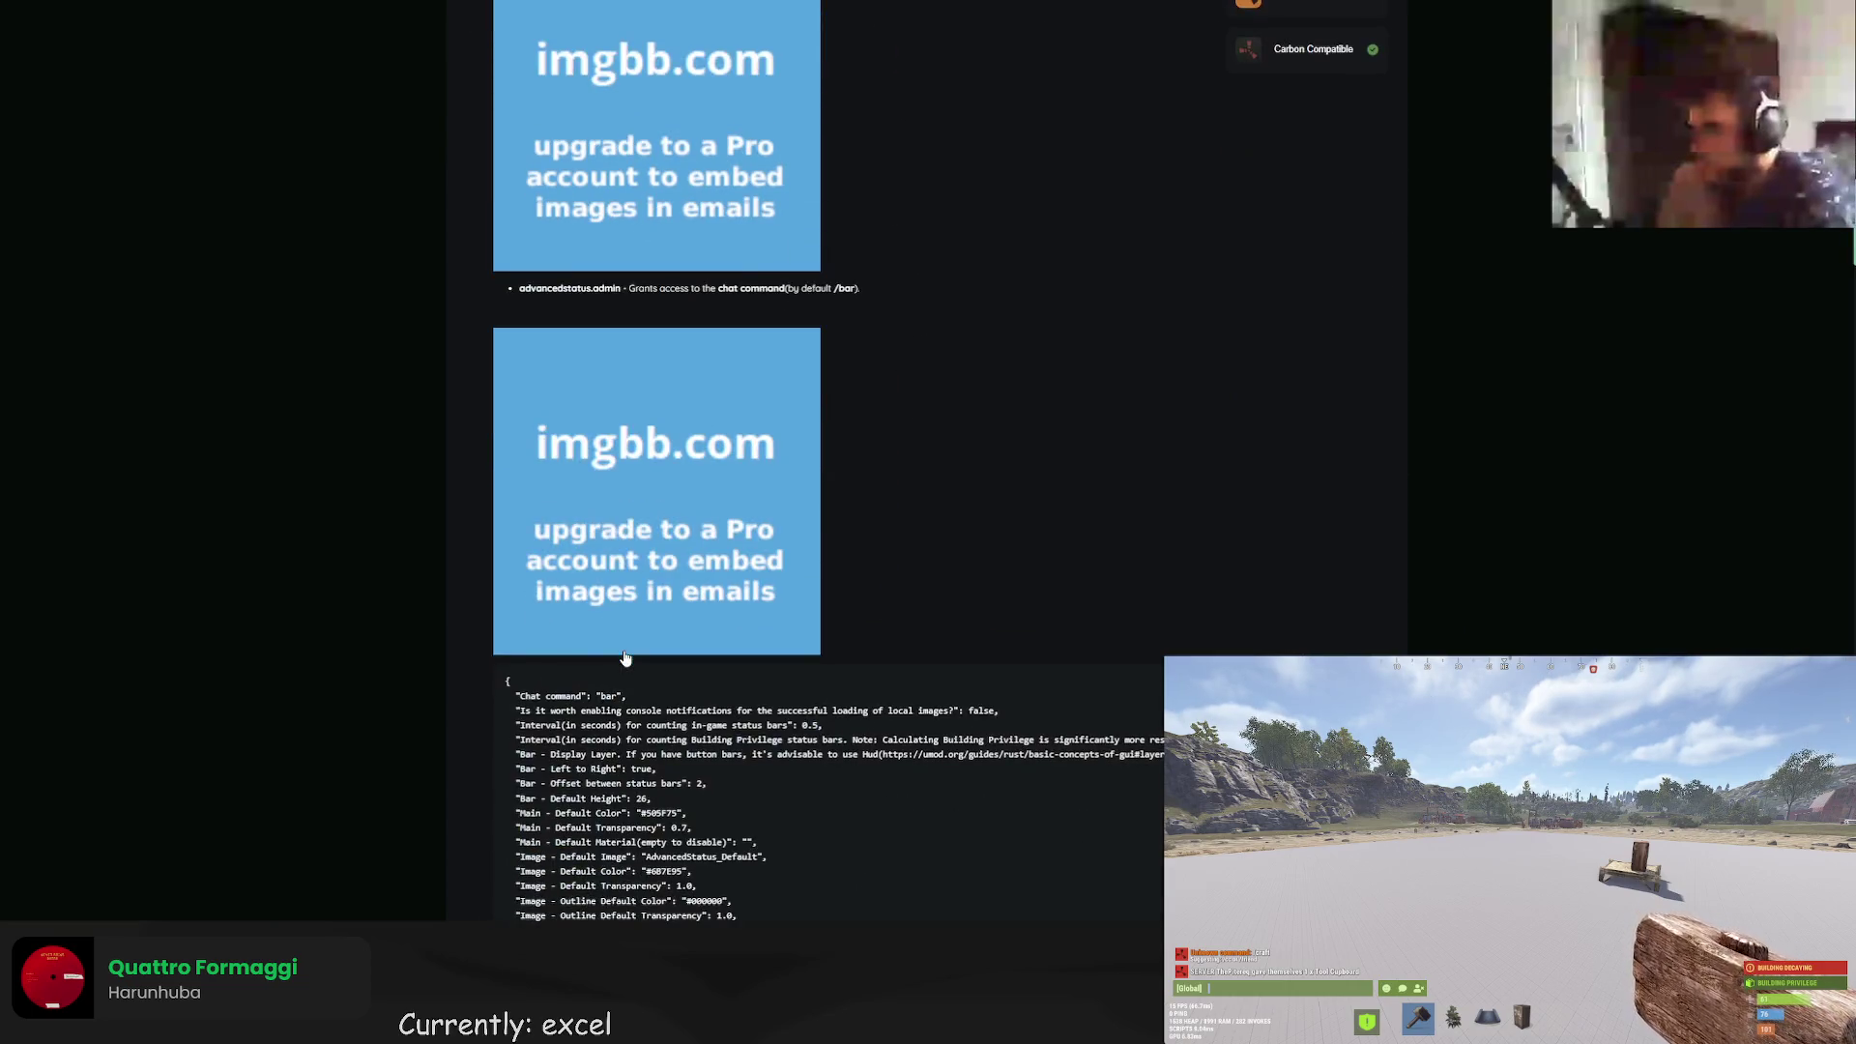
scroll(625, 658, "down", 5)
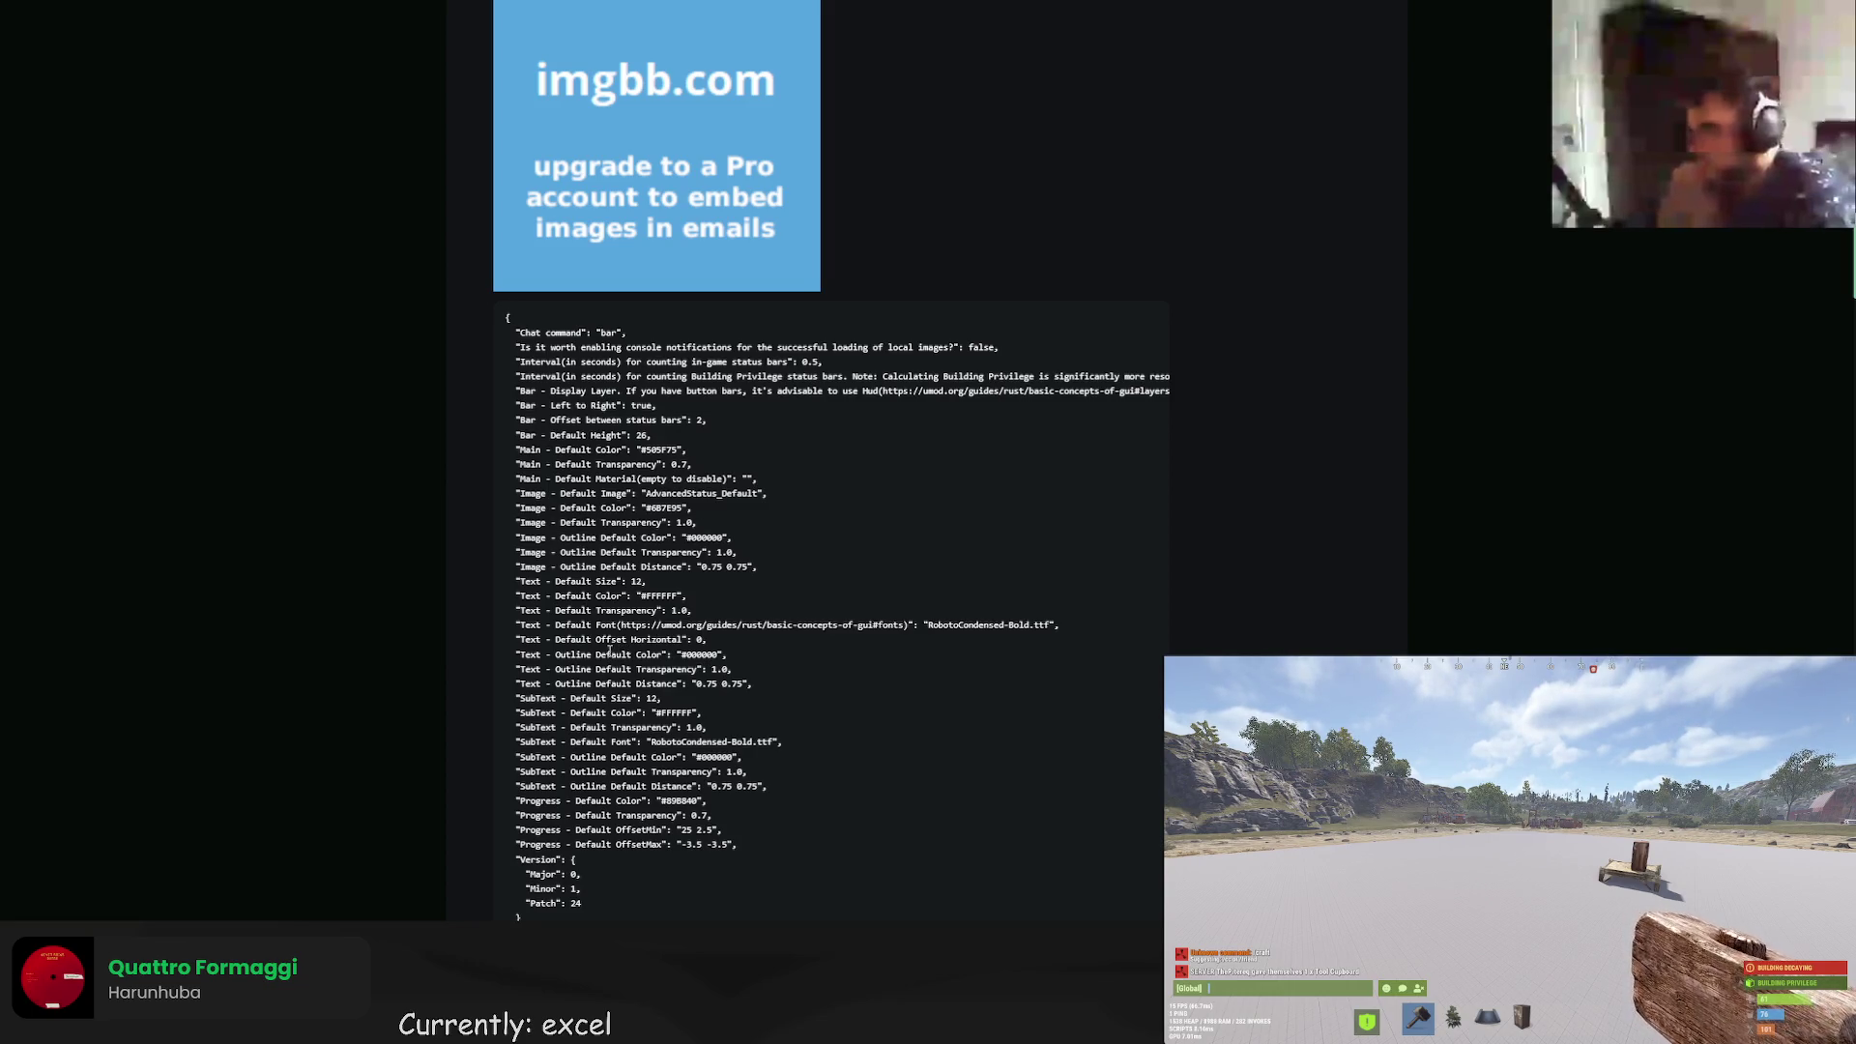
scroll(609, 650, "down", 1)
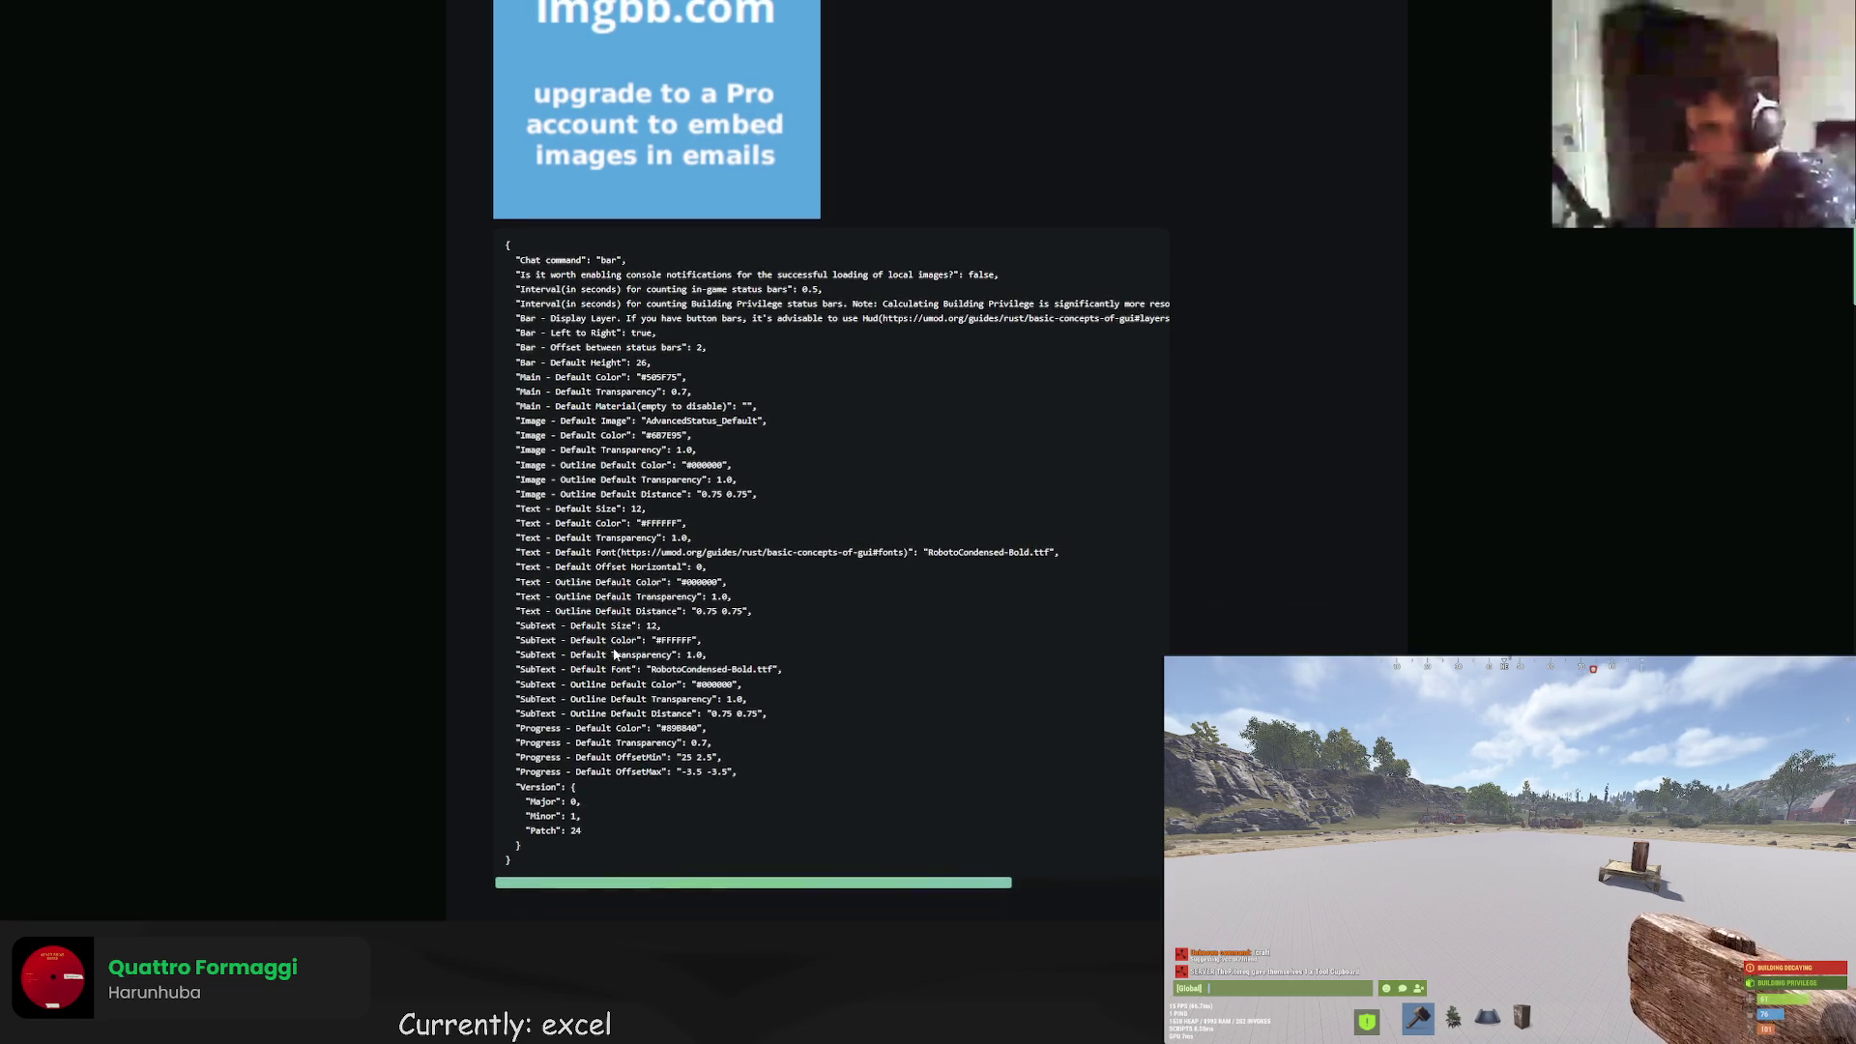
key("alt+Left")
Scroll through the Simple Status plugin page, then return to the Status plugins listing.
scroll(658, 469, "down", 7)
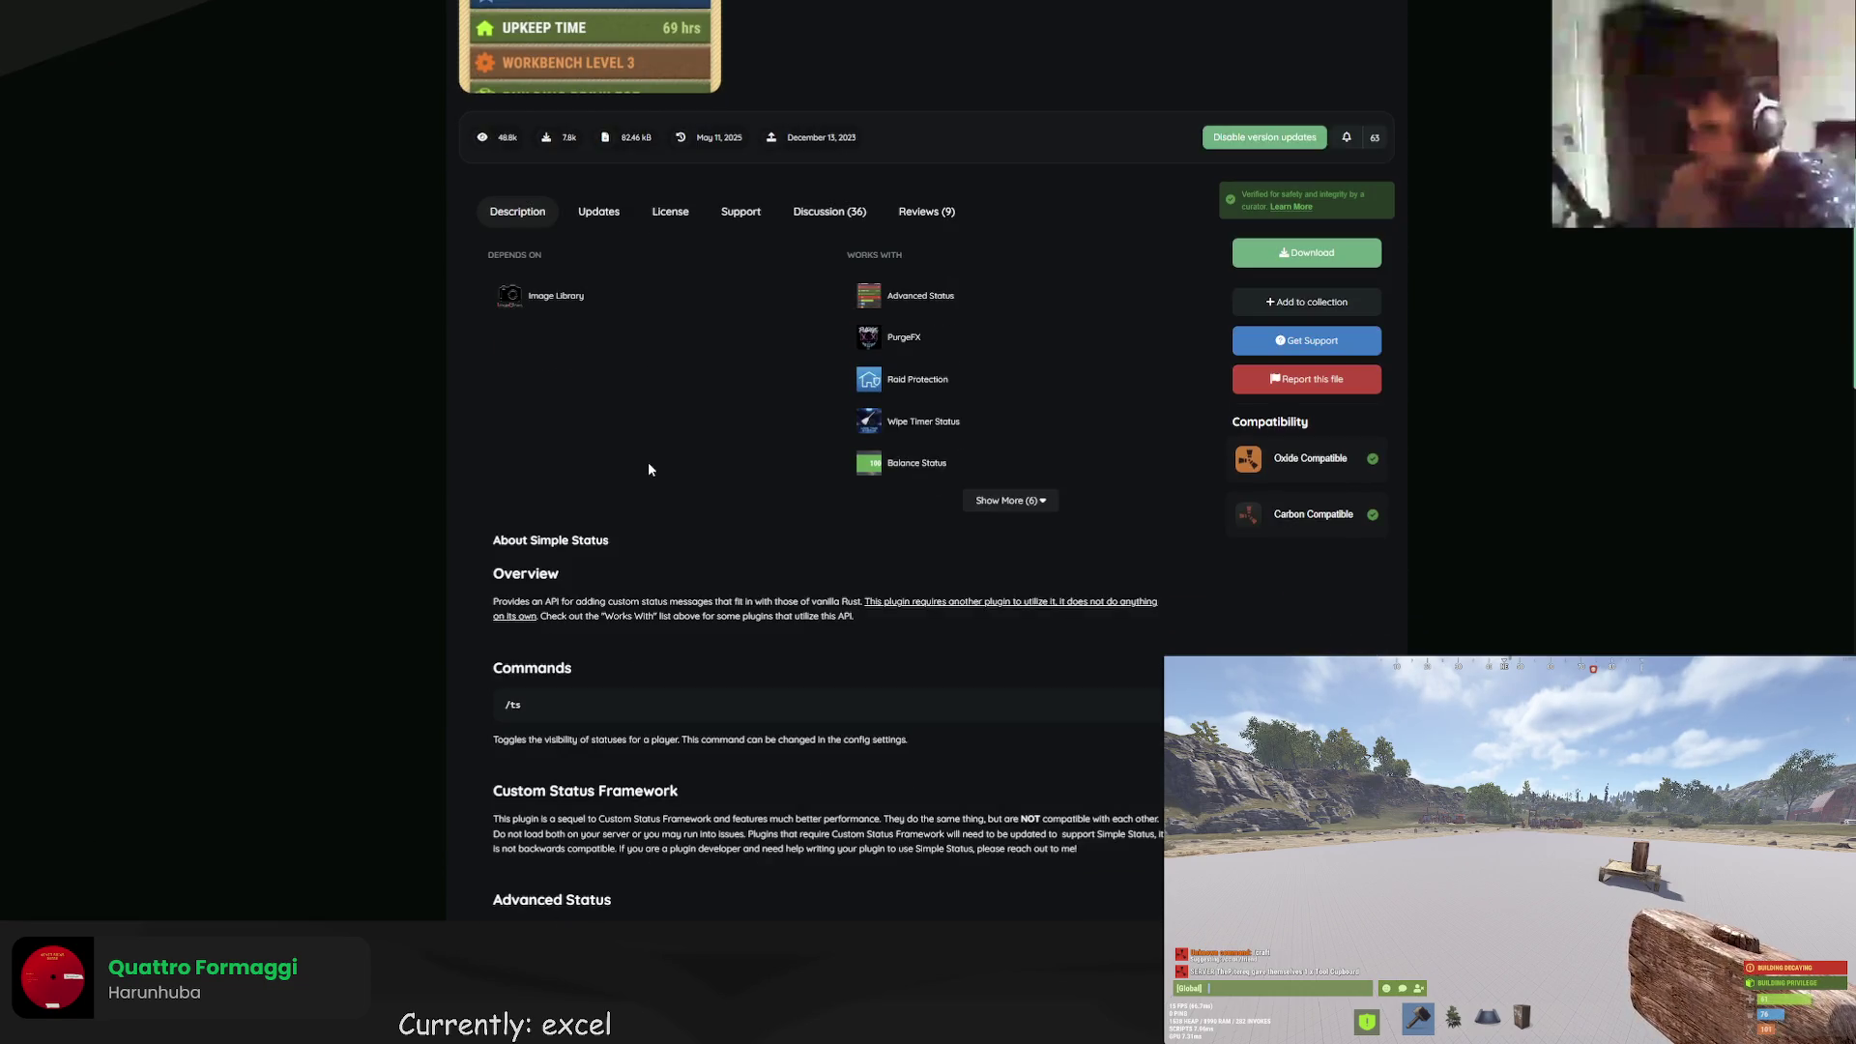
scroll(648, 470, "down", 2)
scroll(648, 461, "down", 15)
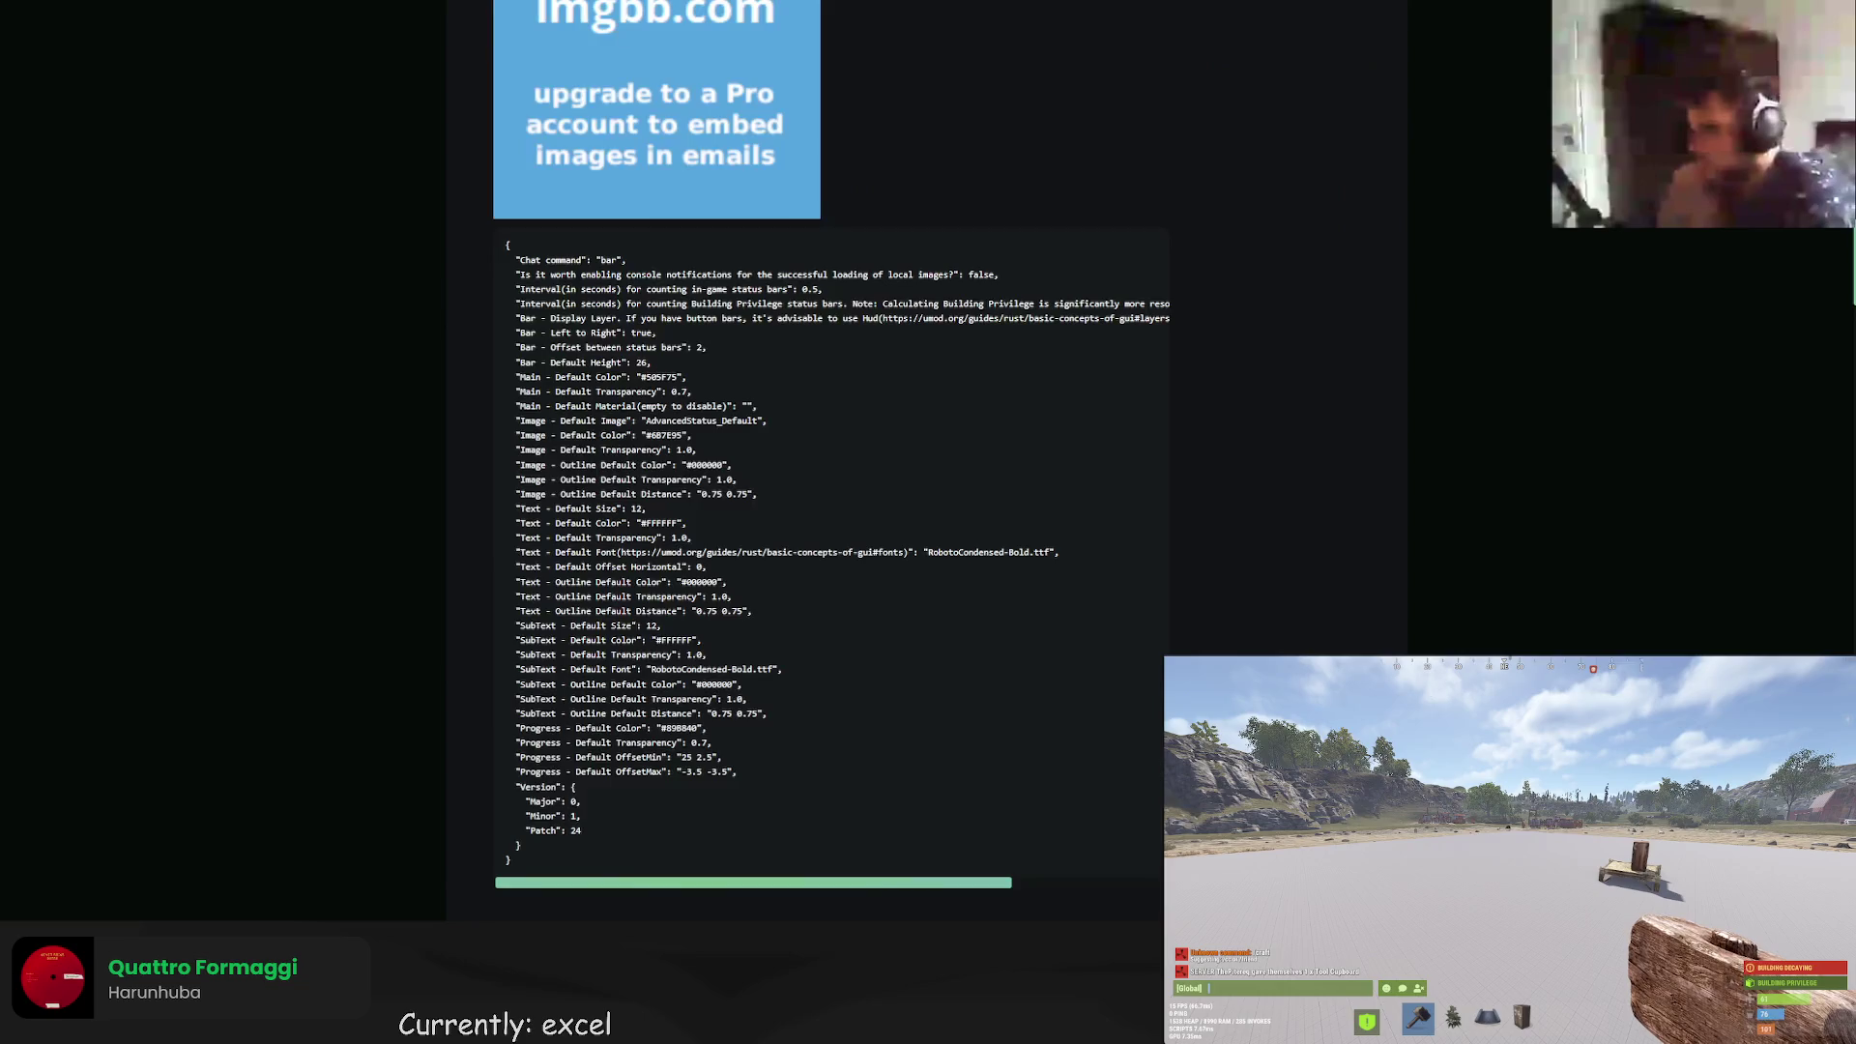
scroll(640, 526, "down", 2)
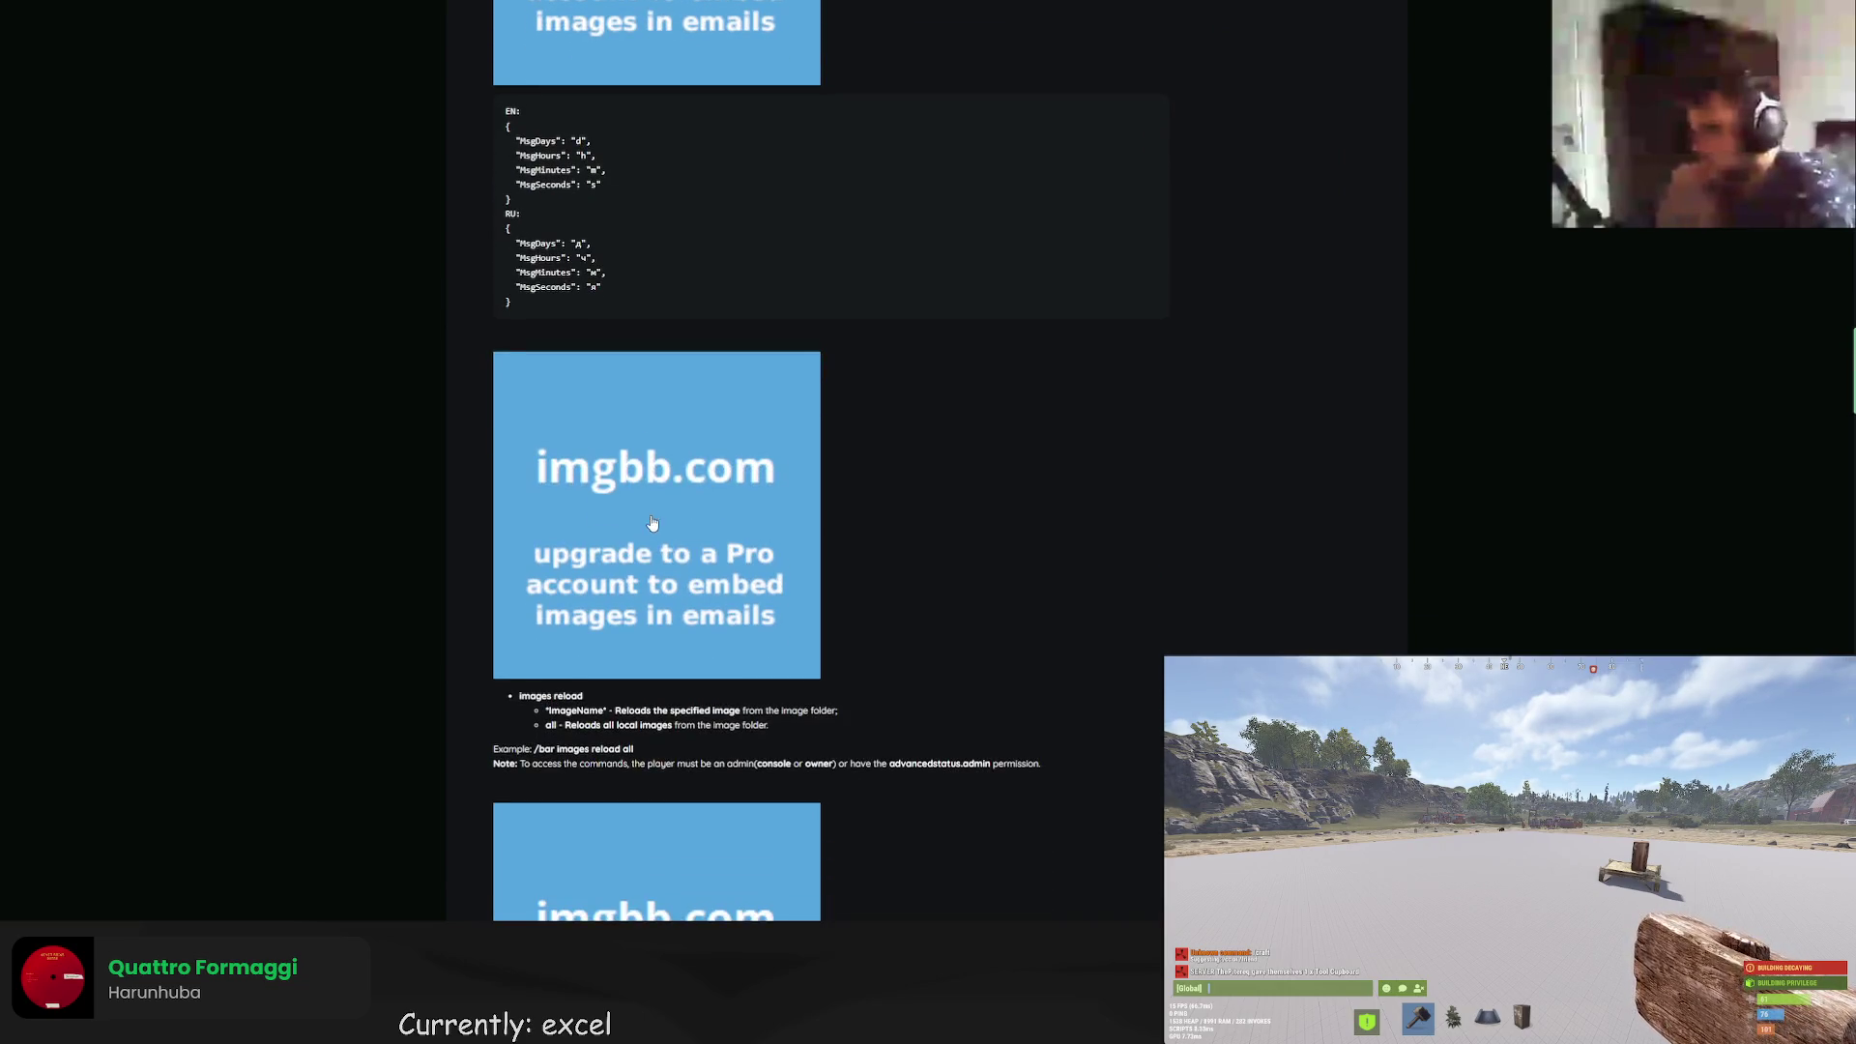
scroll(675, 539, "down", 9)
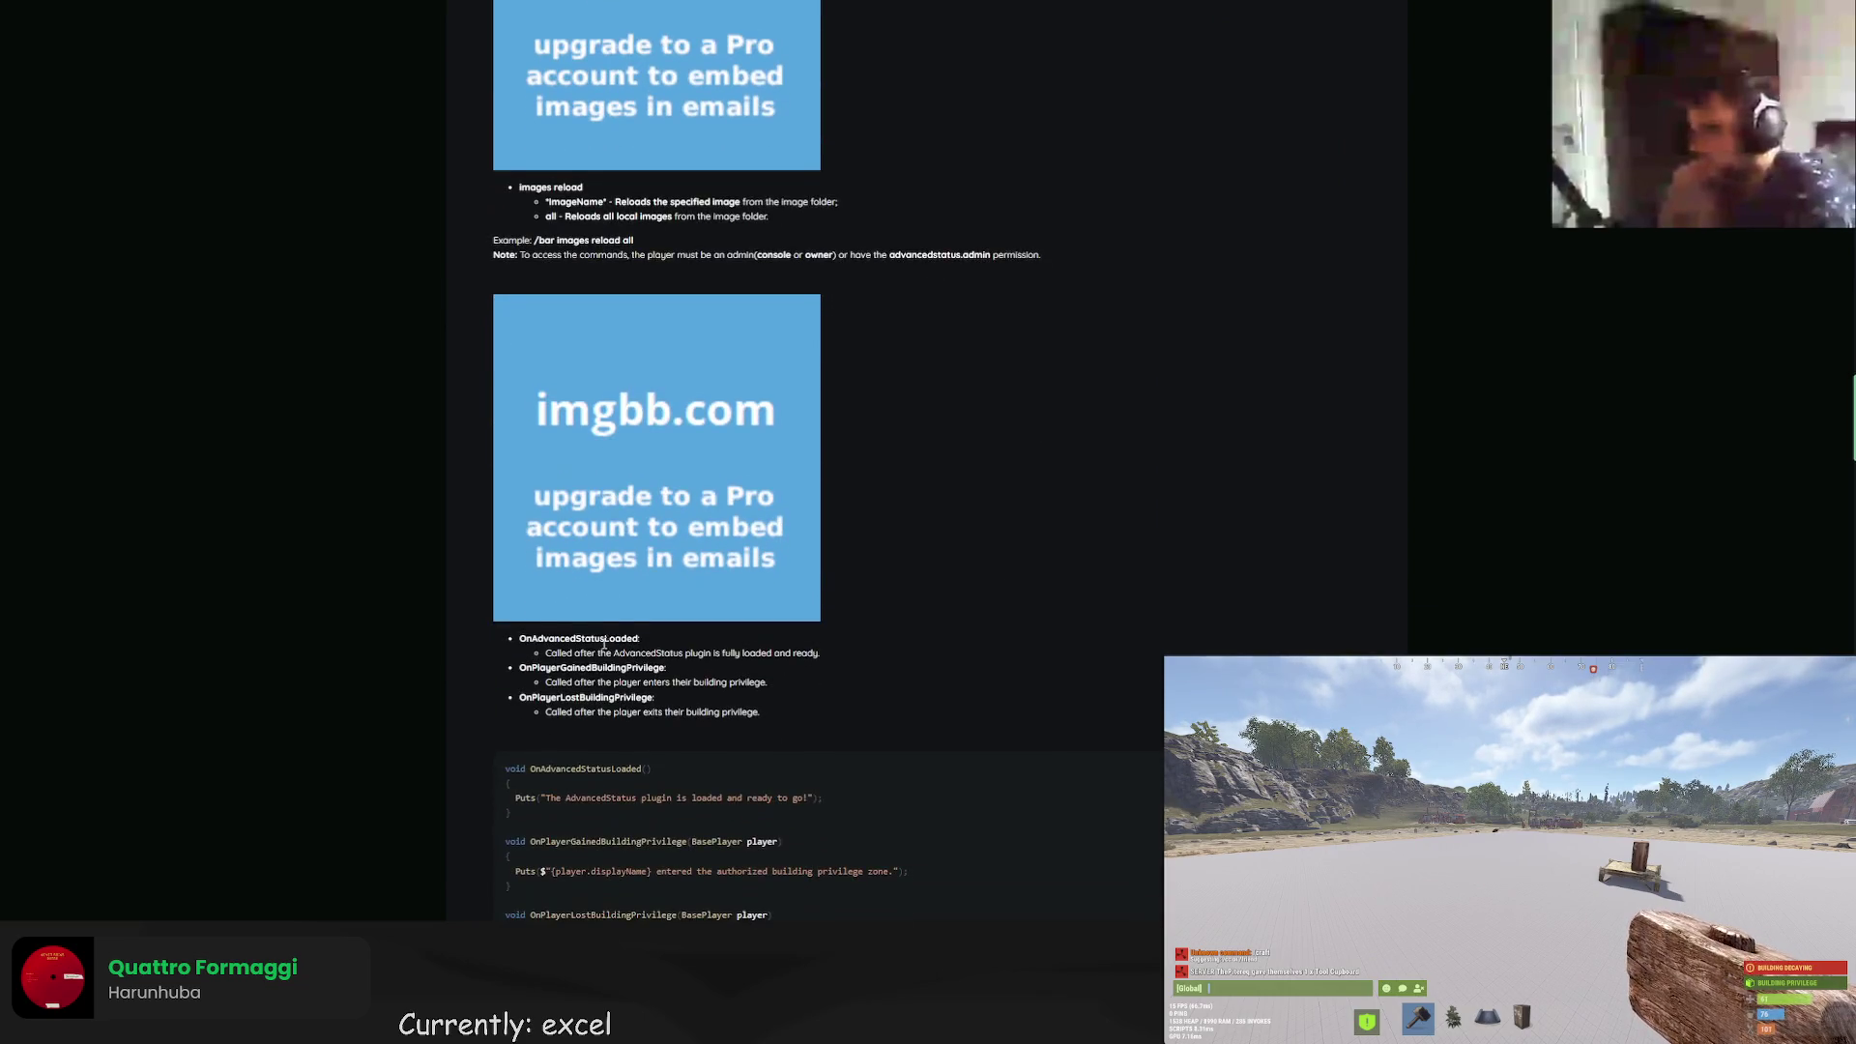
scroll(629, 641, "down", 11)
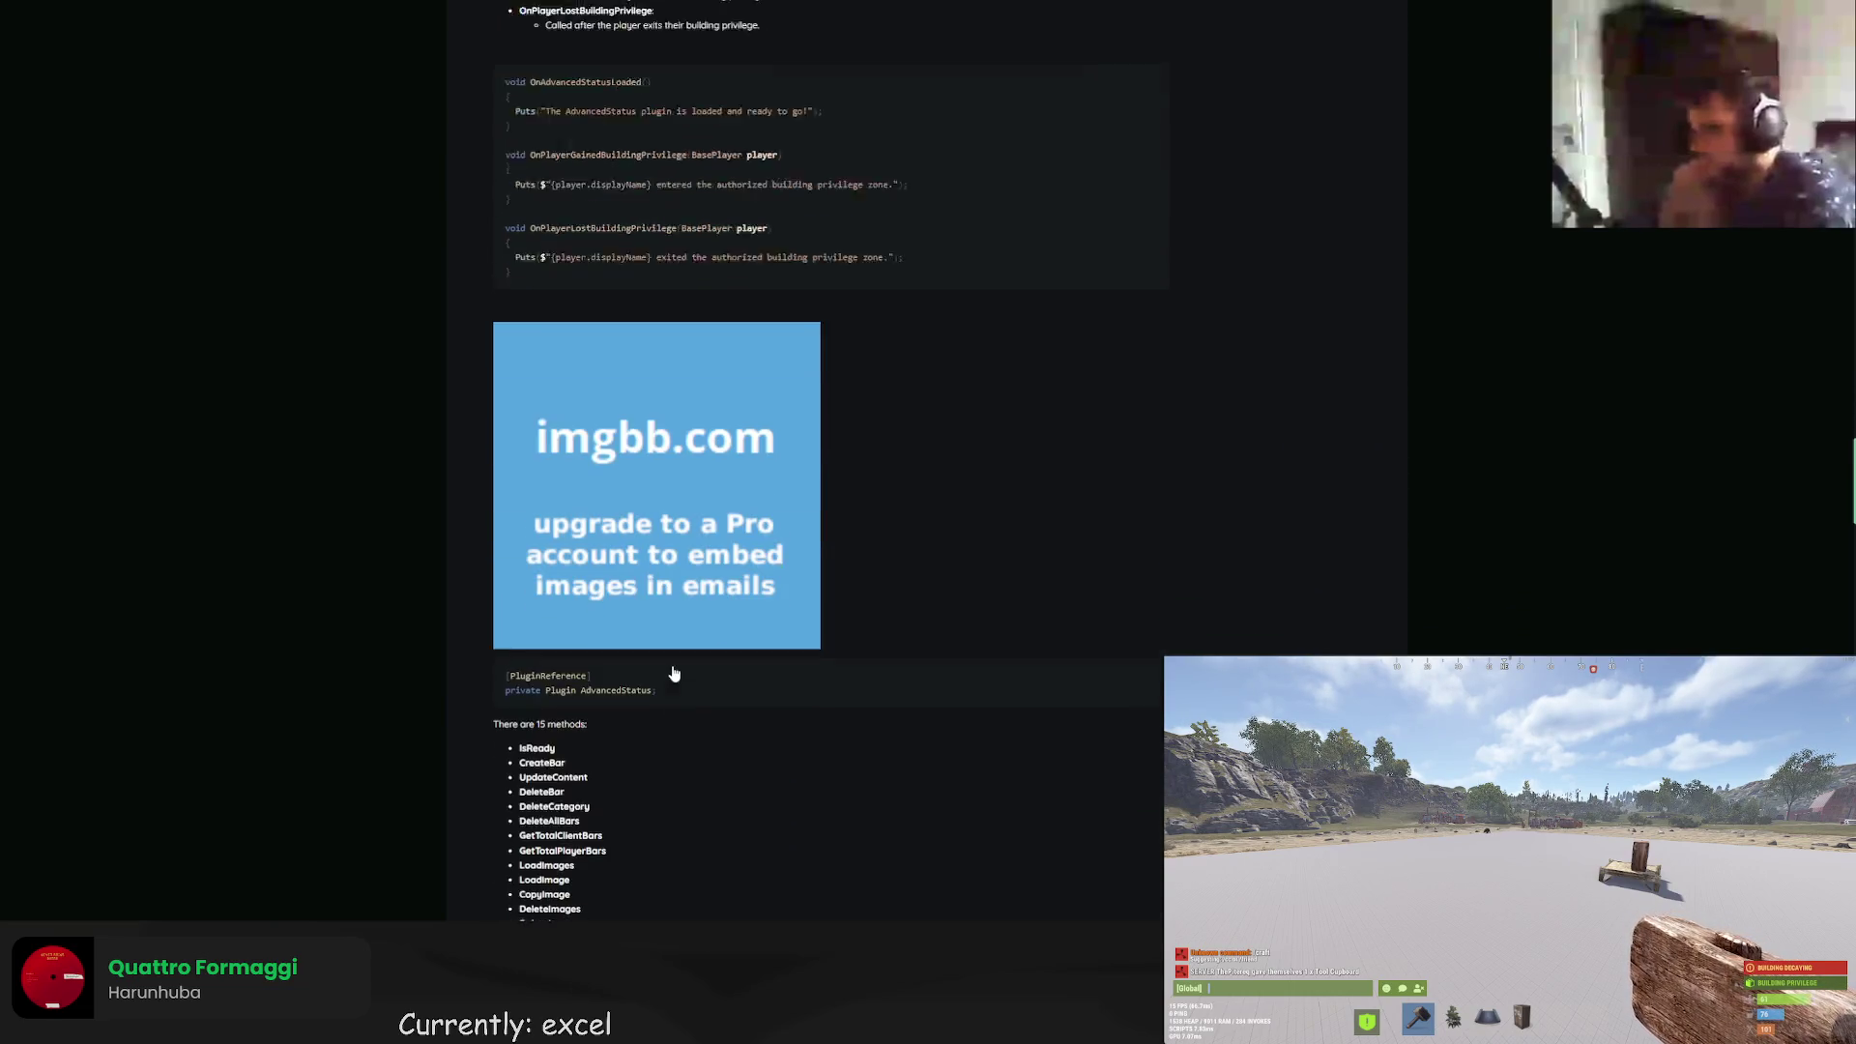
scroll(672, 669, "down", 2)
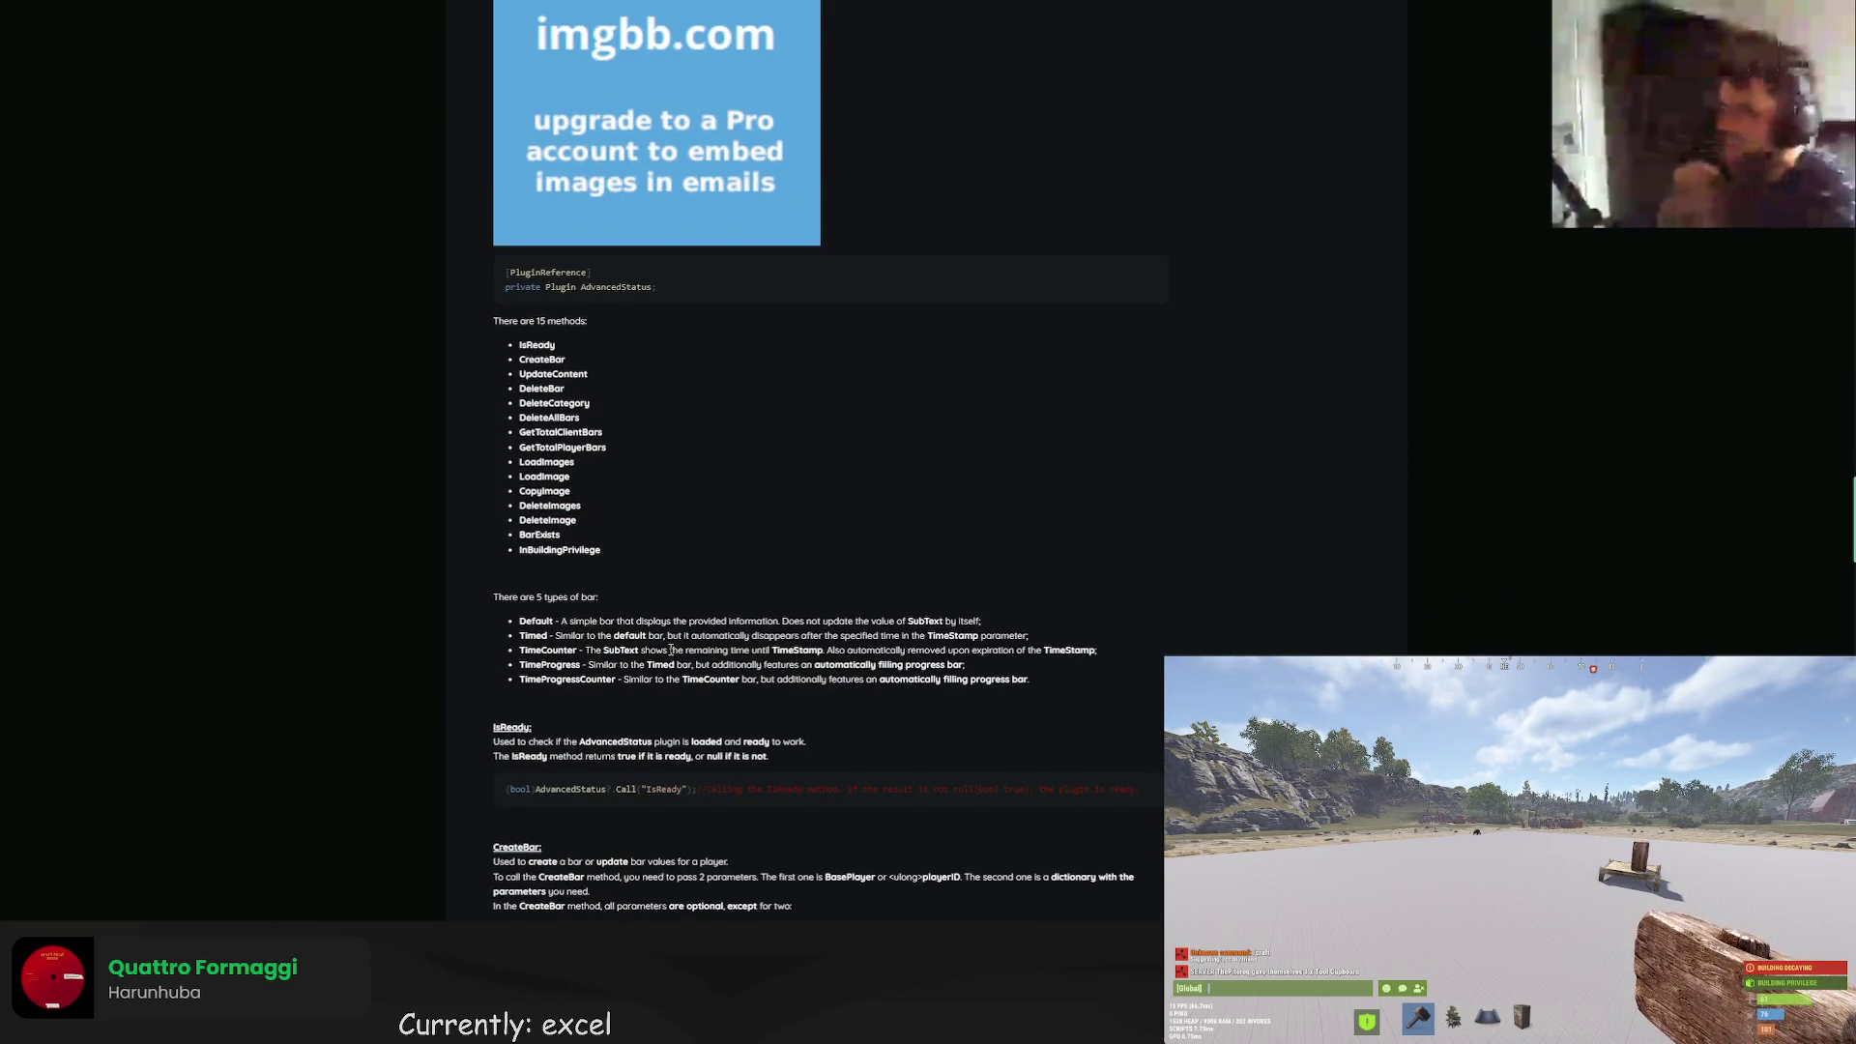
scroll(676, 630, "down", 1)
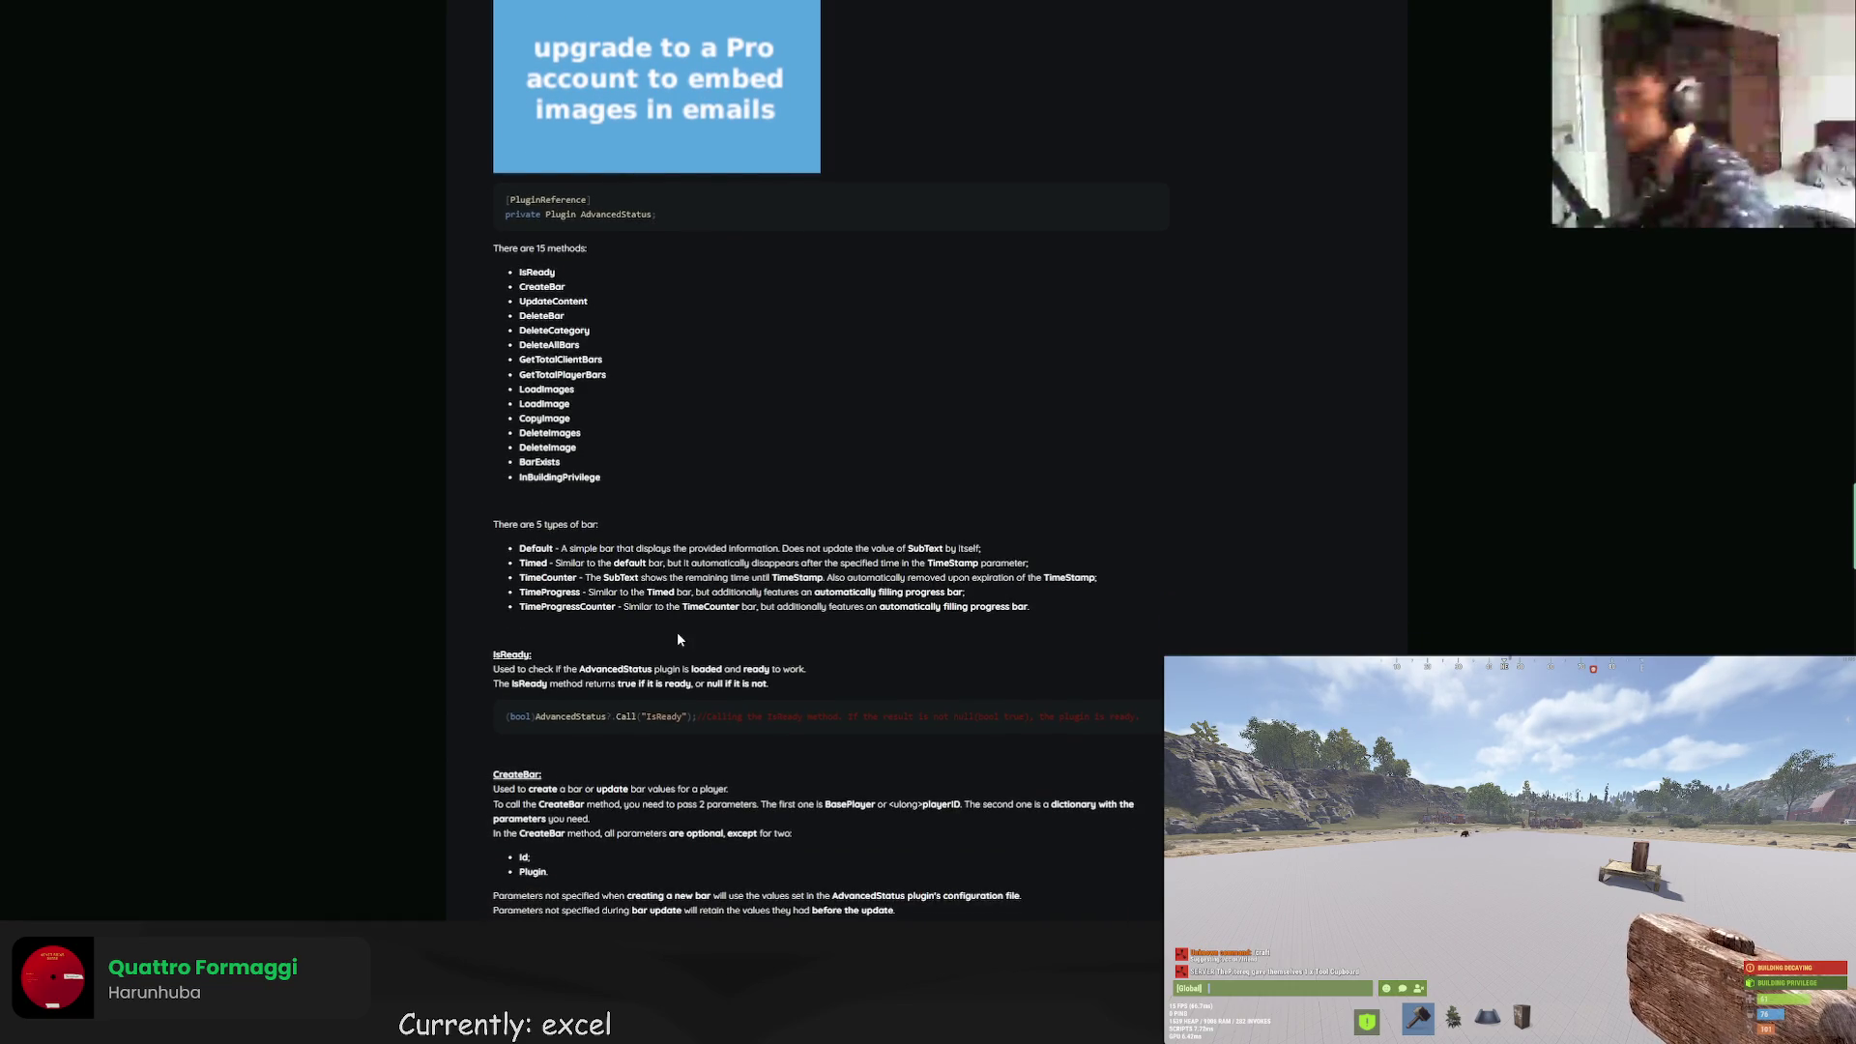
scroll(677, 630, "down", 4)
scroll(676, 630, "down", 11)
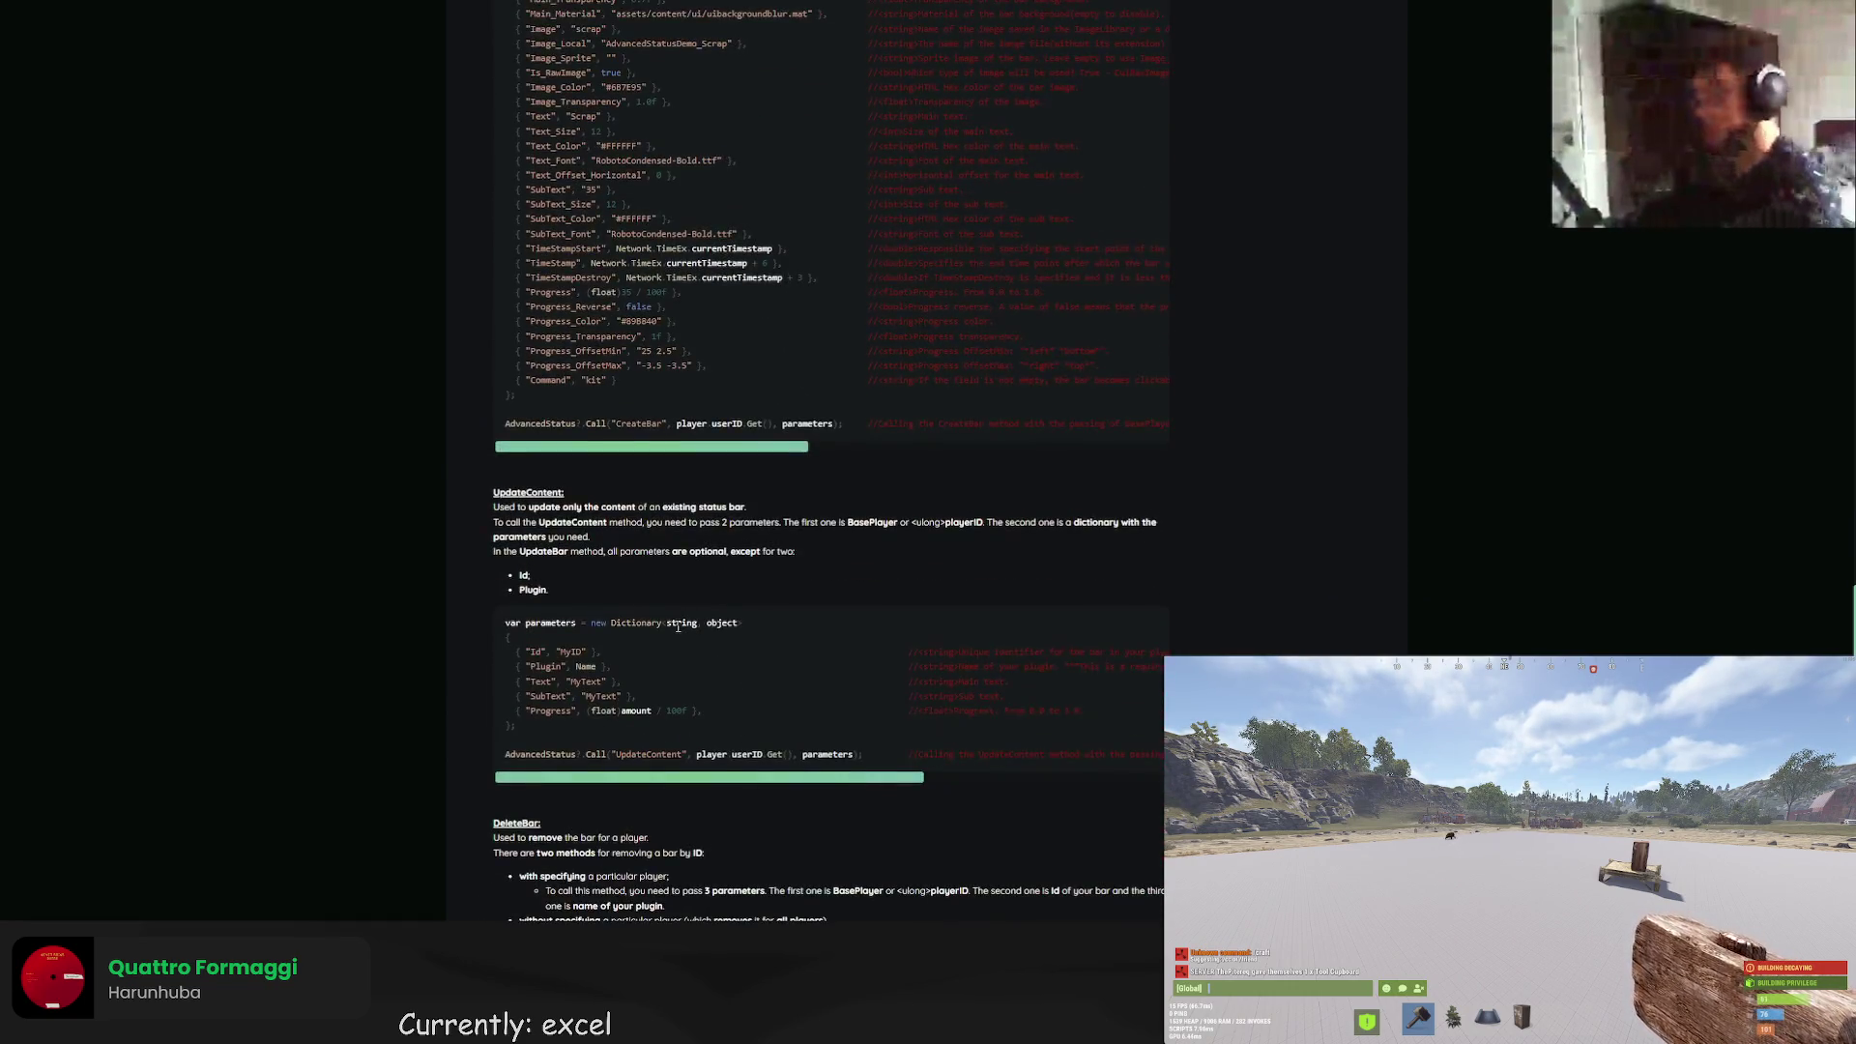
scroll(677, 627, "down", 9)
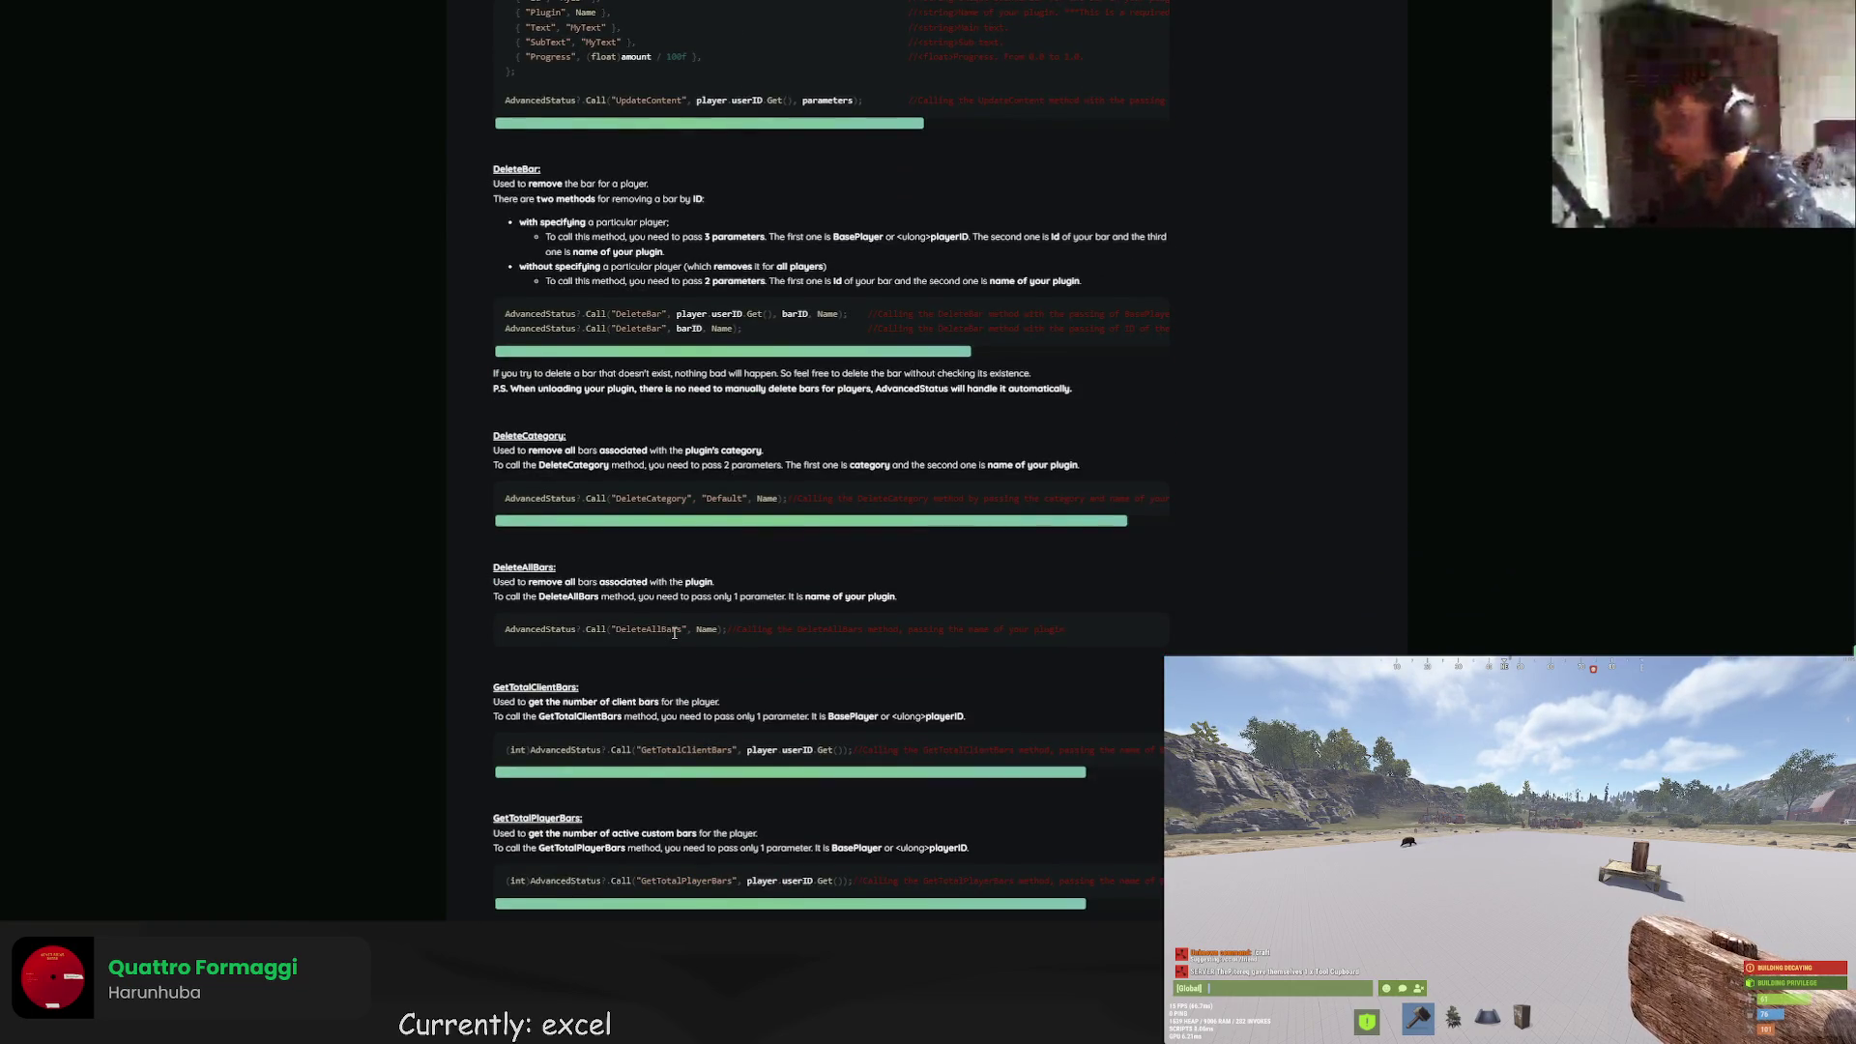
scroll(670, 627, "down", 20)
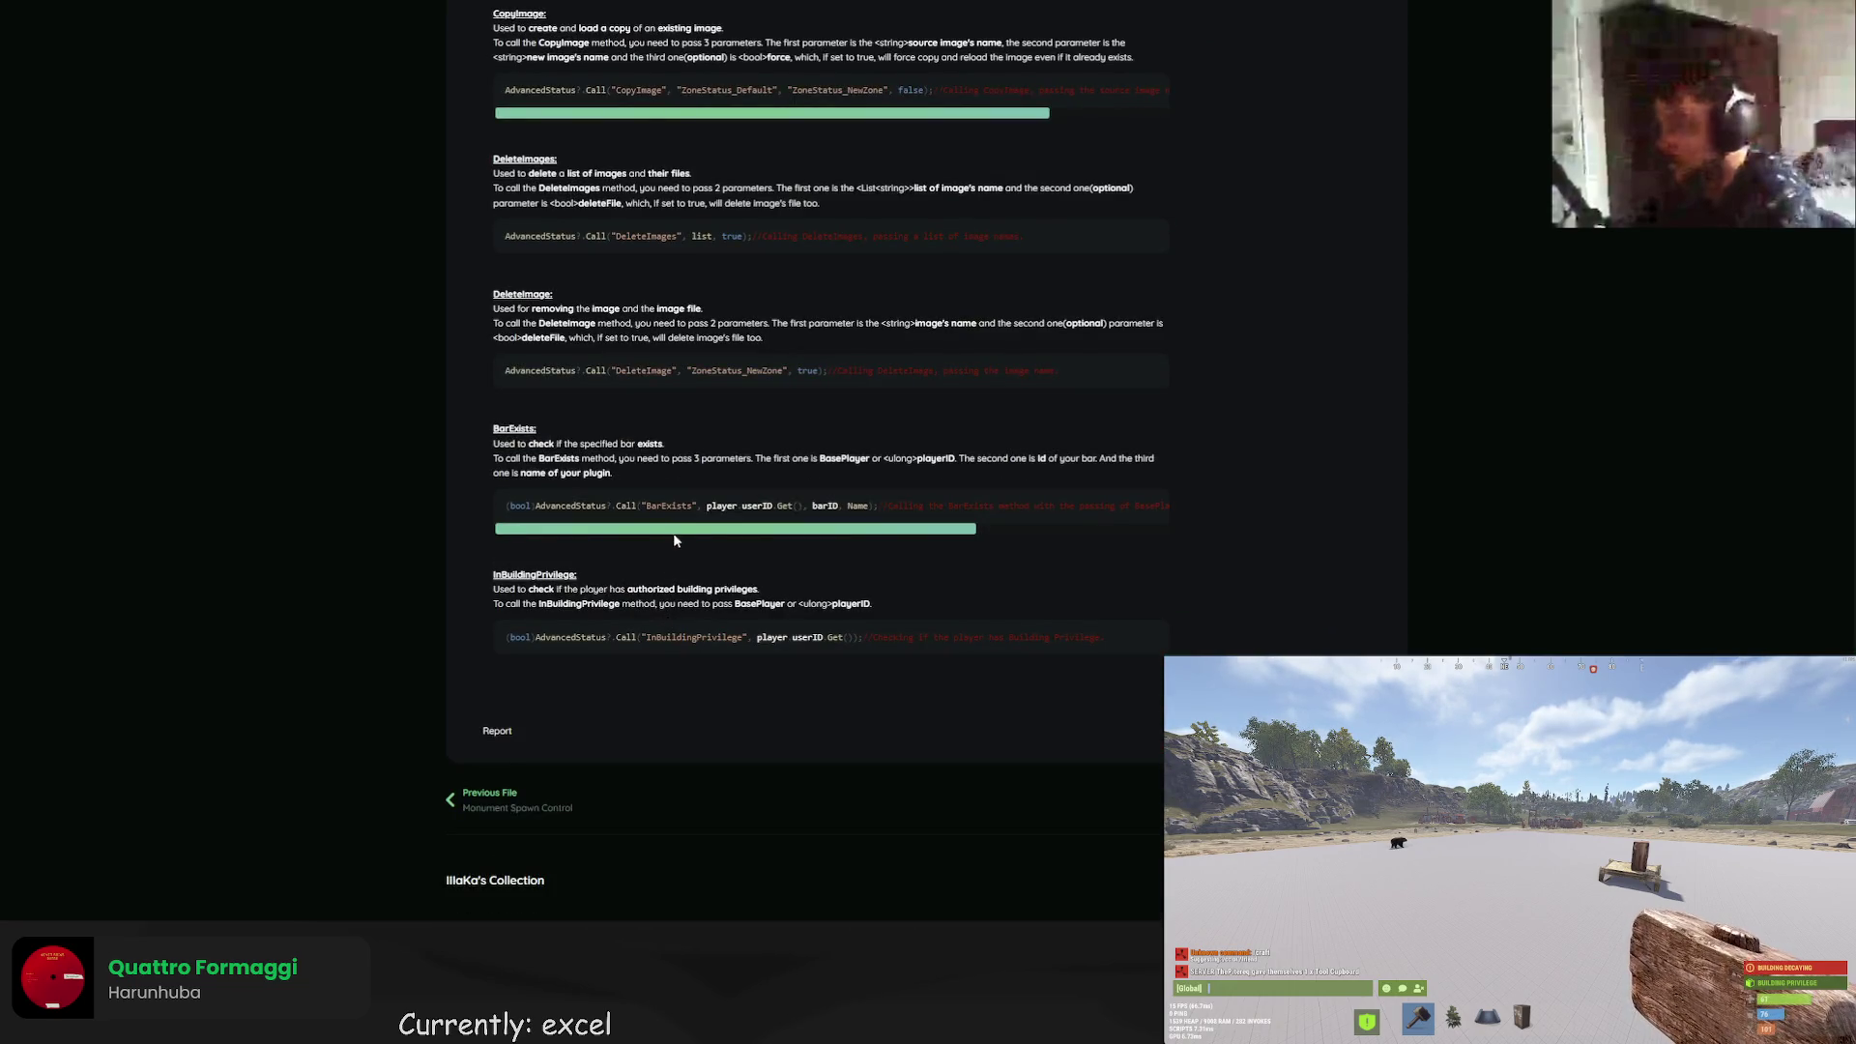
scroll(653, 505, "up", 20)
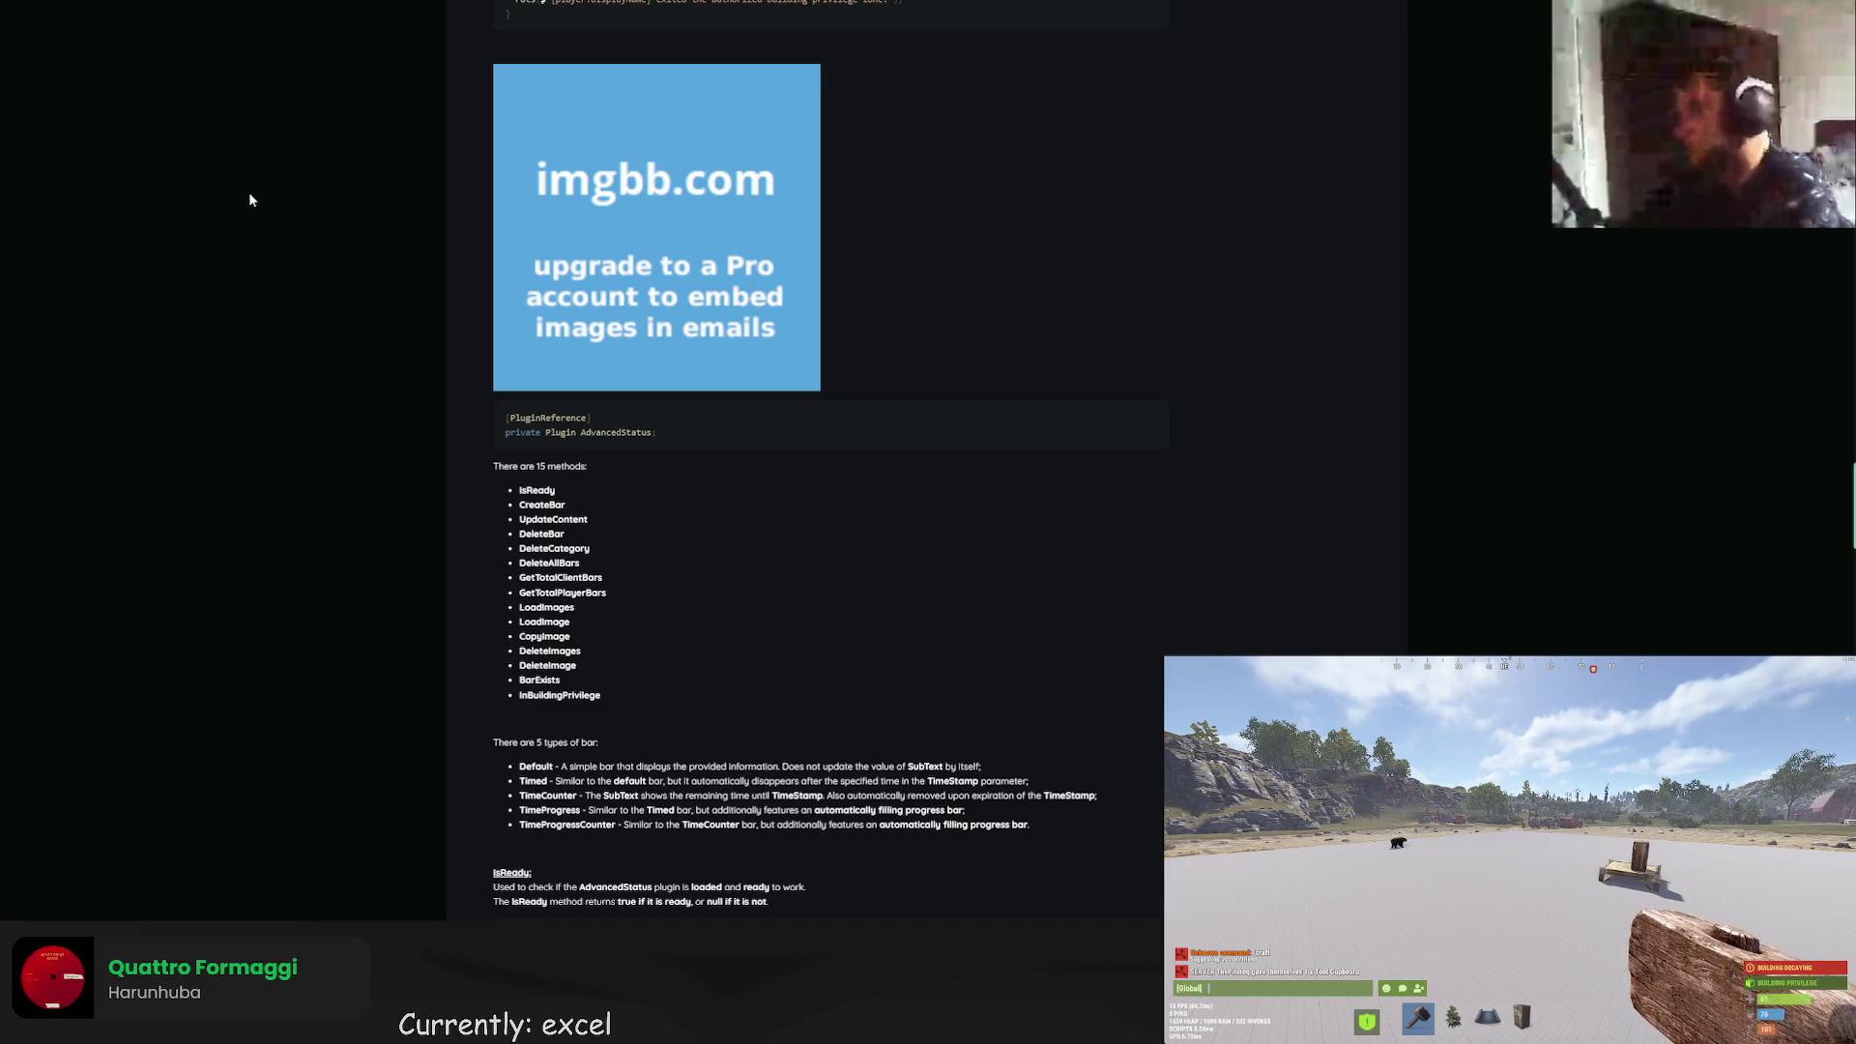
key("alt+Left")
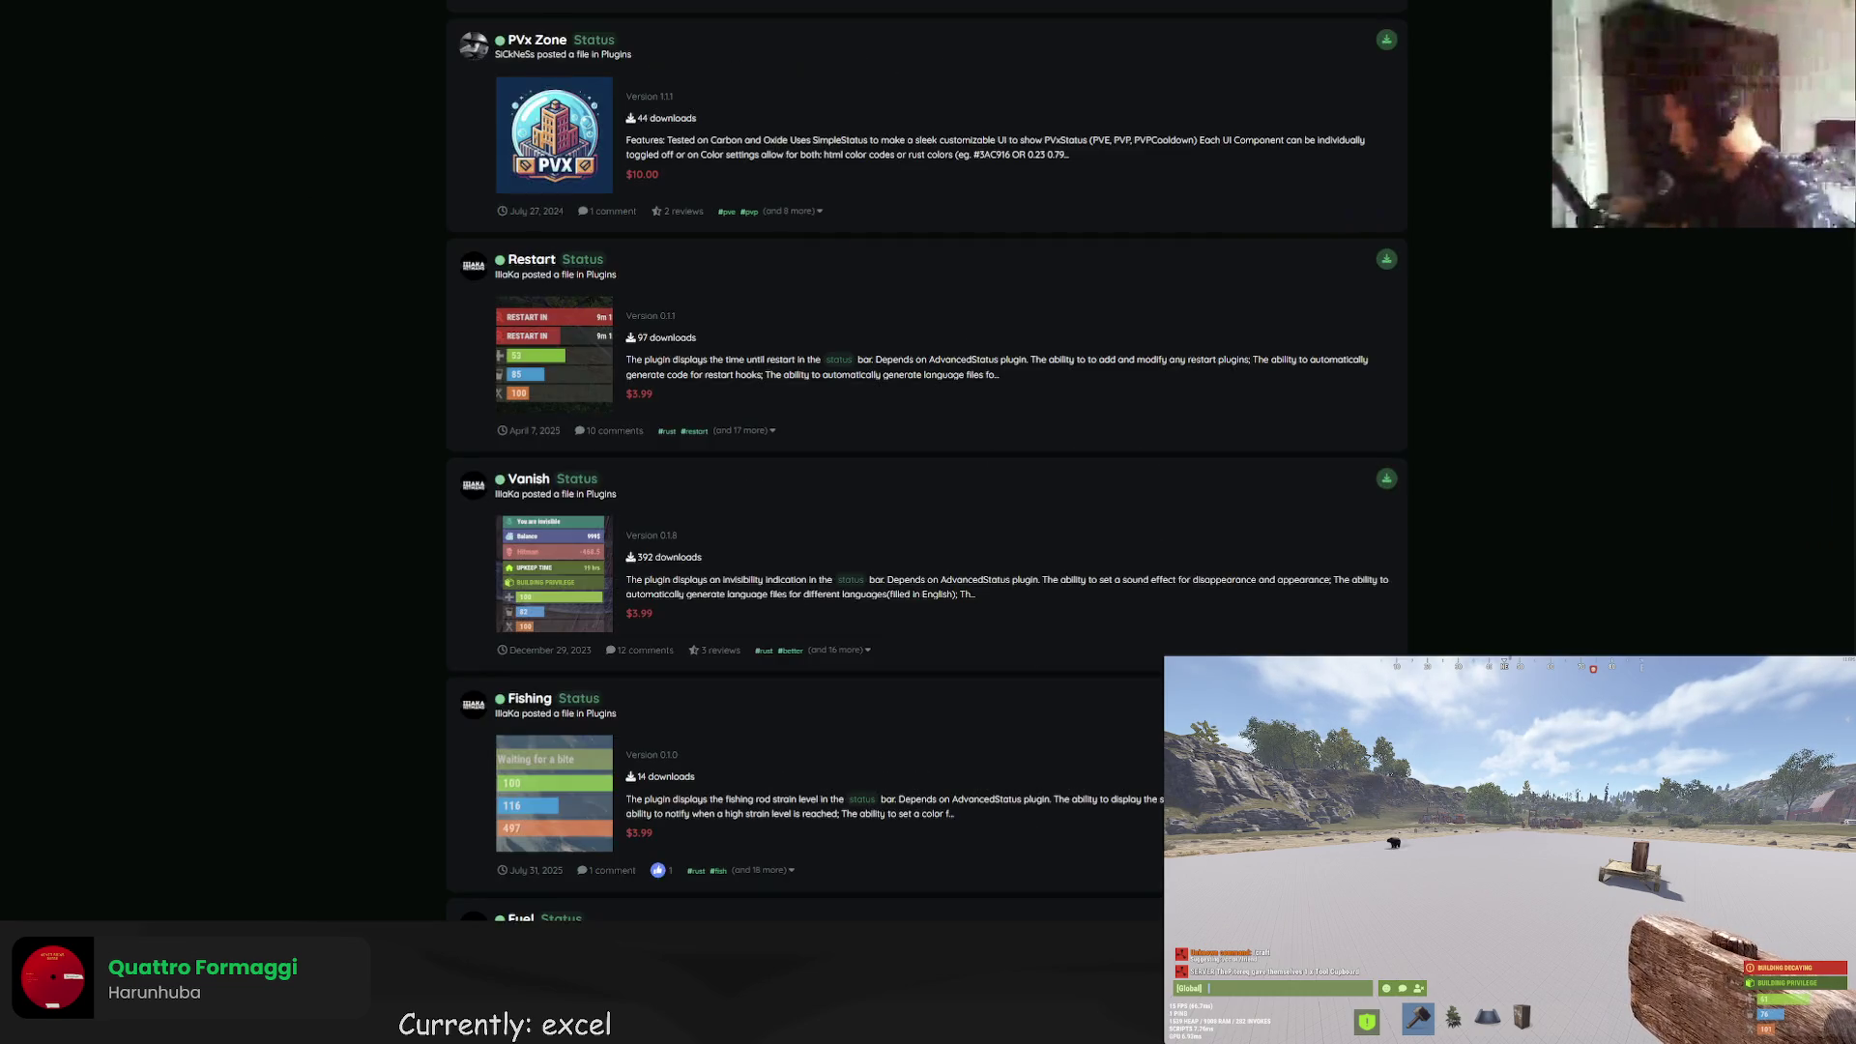
Switch to the ChatGPT tab with the corrected PvP tournament announcement.
key("ctrl+Tab")
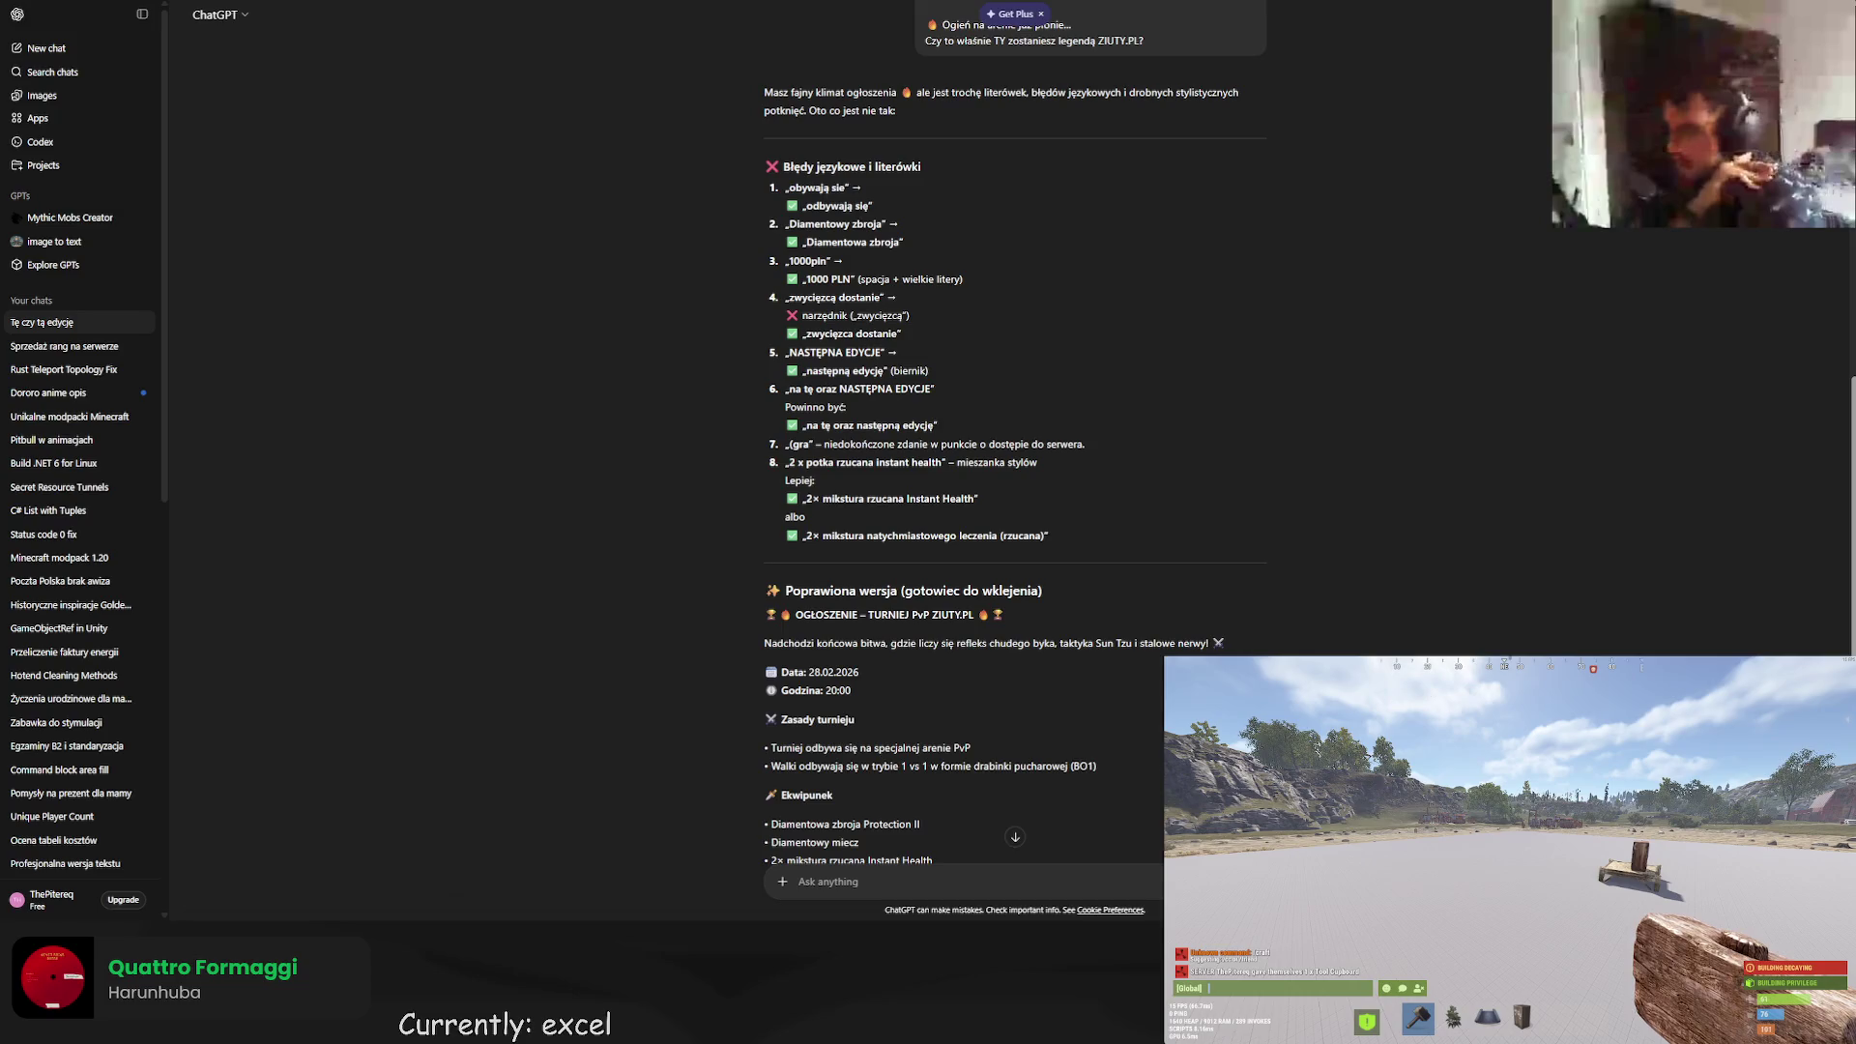
Switch back to the PvRust.eu rework spreadsheet window.
key("alt+Tab")
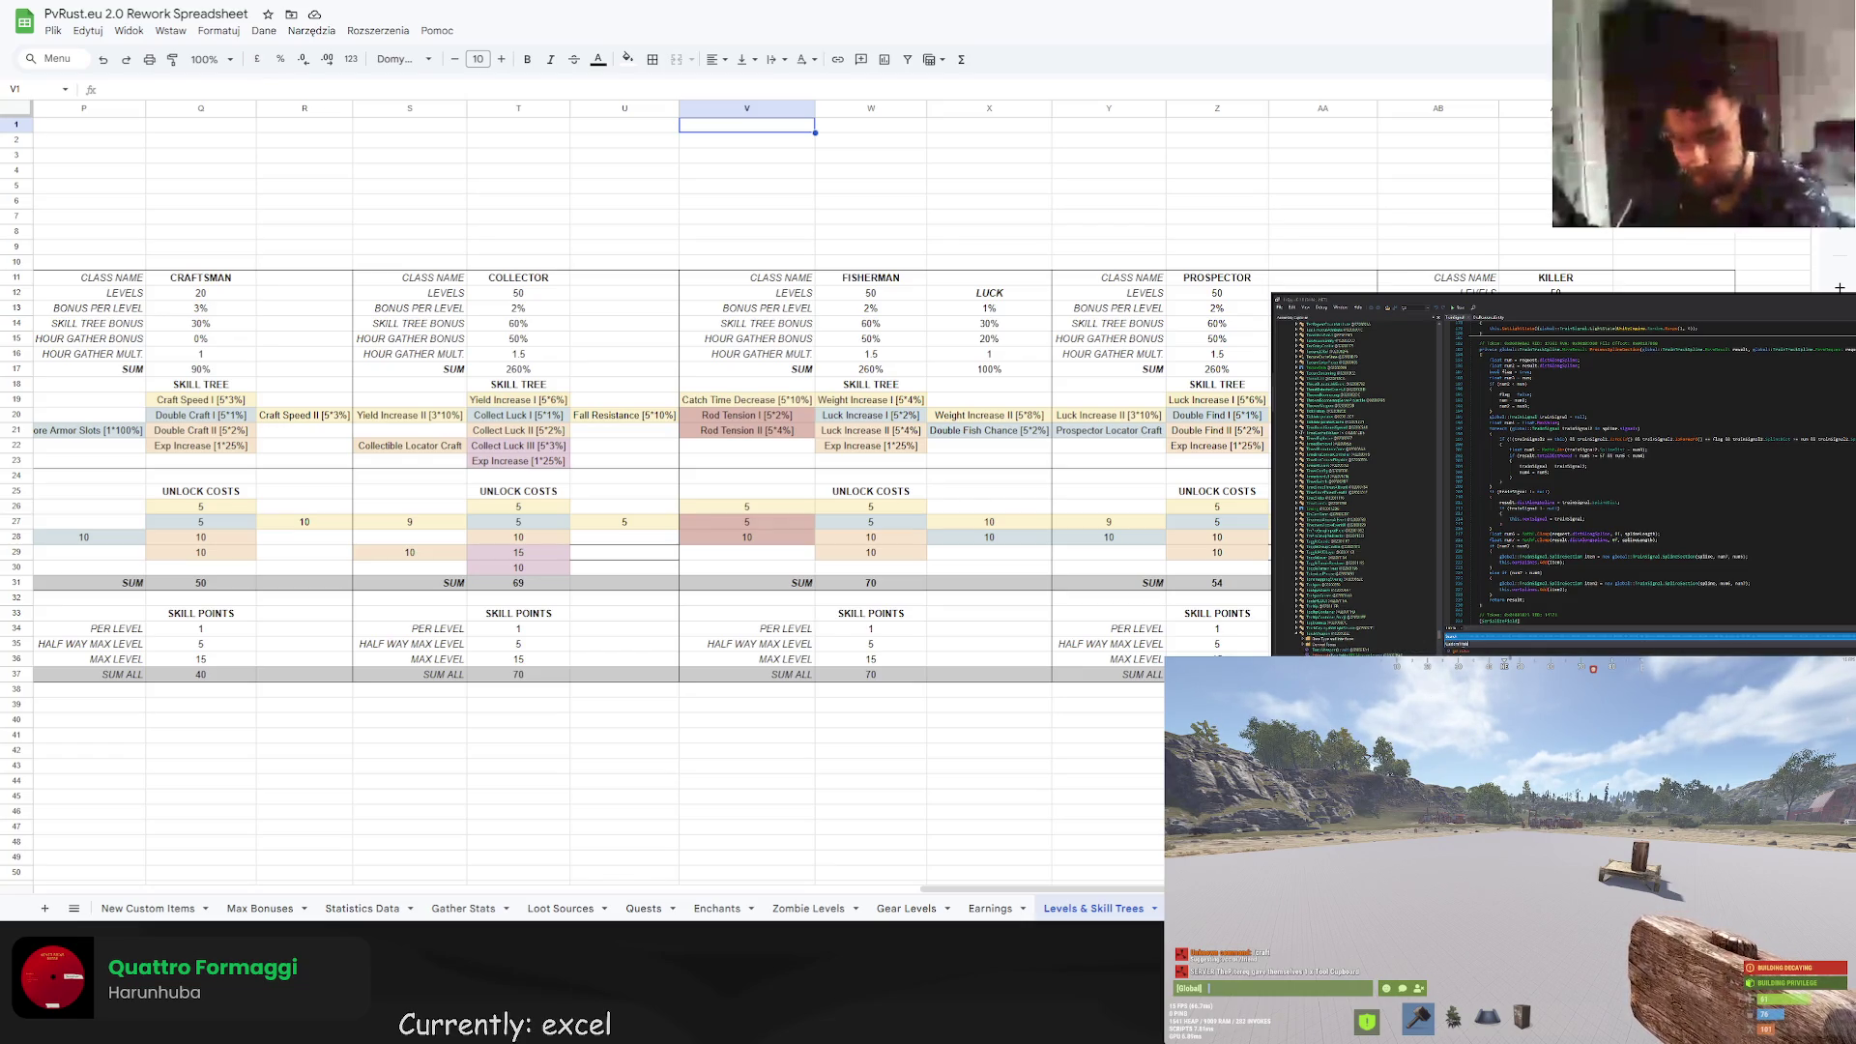
double_click(1469, 652)
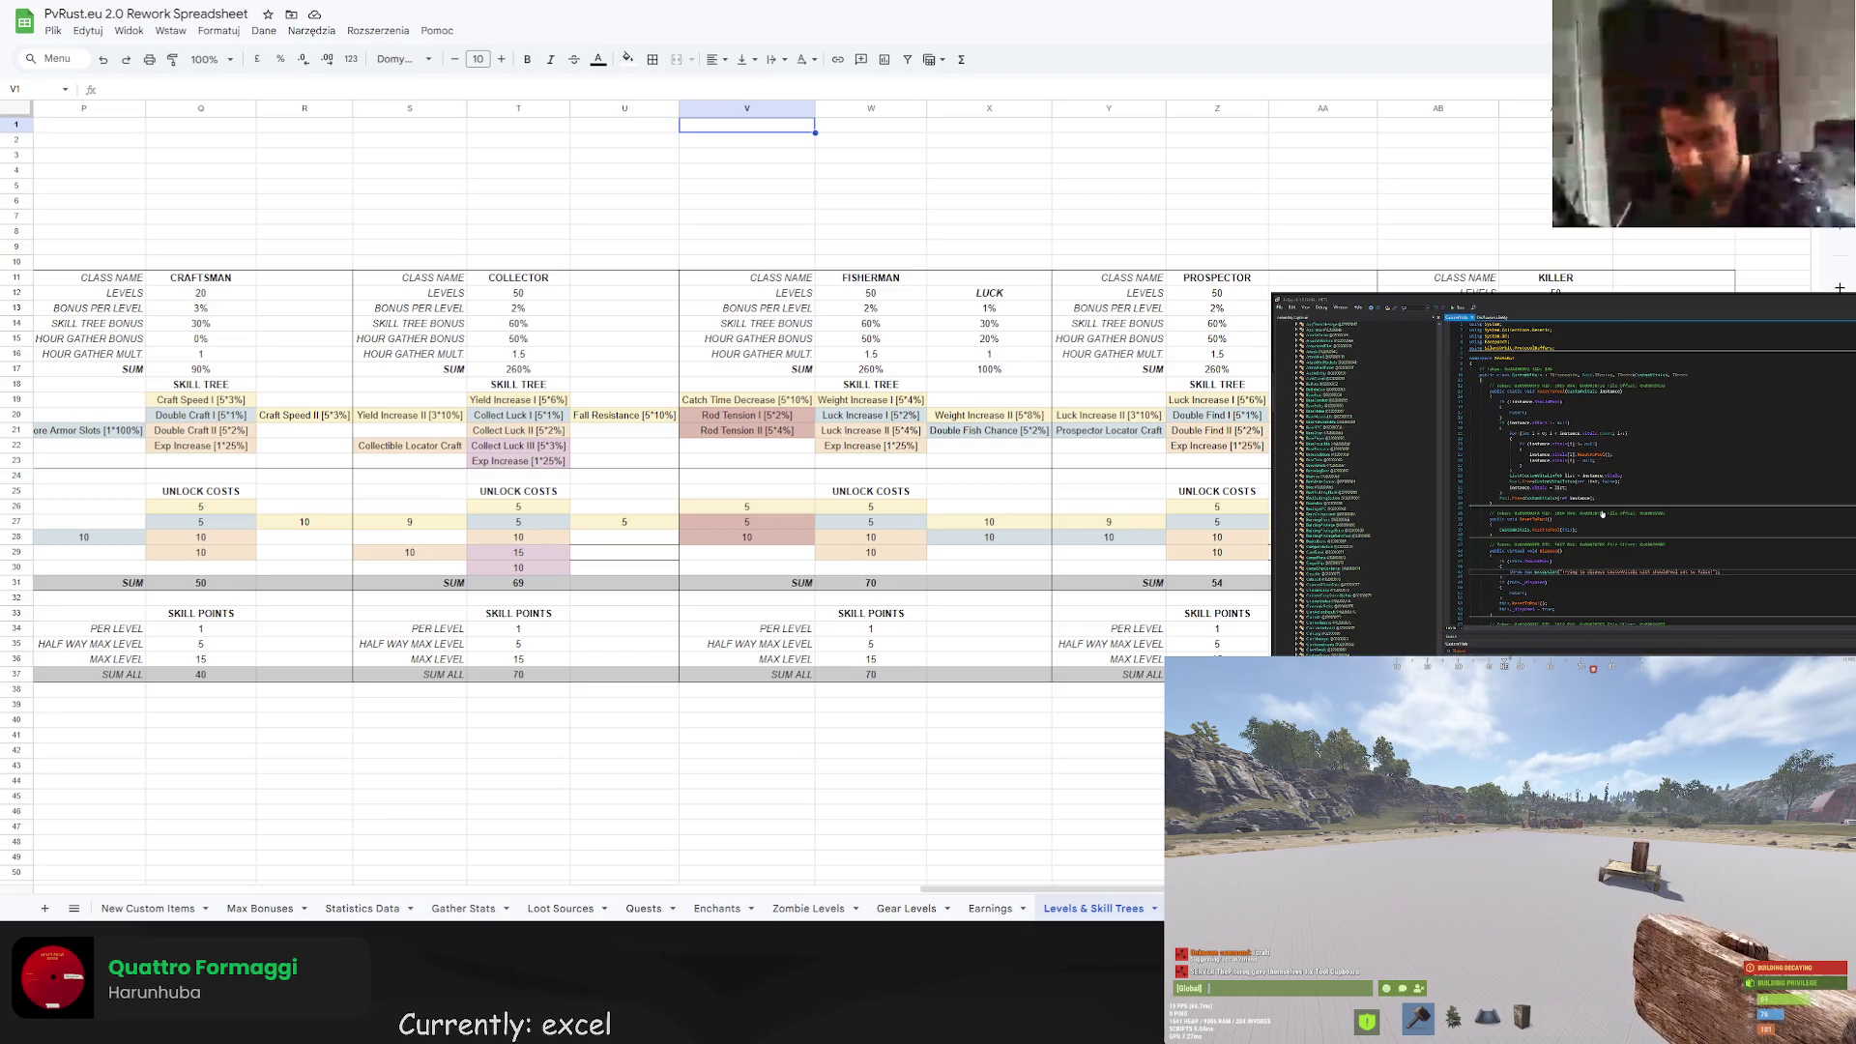
scroll(1656, 473, "down", 12)
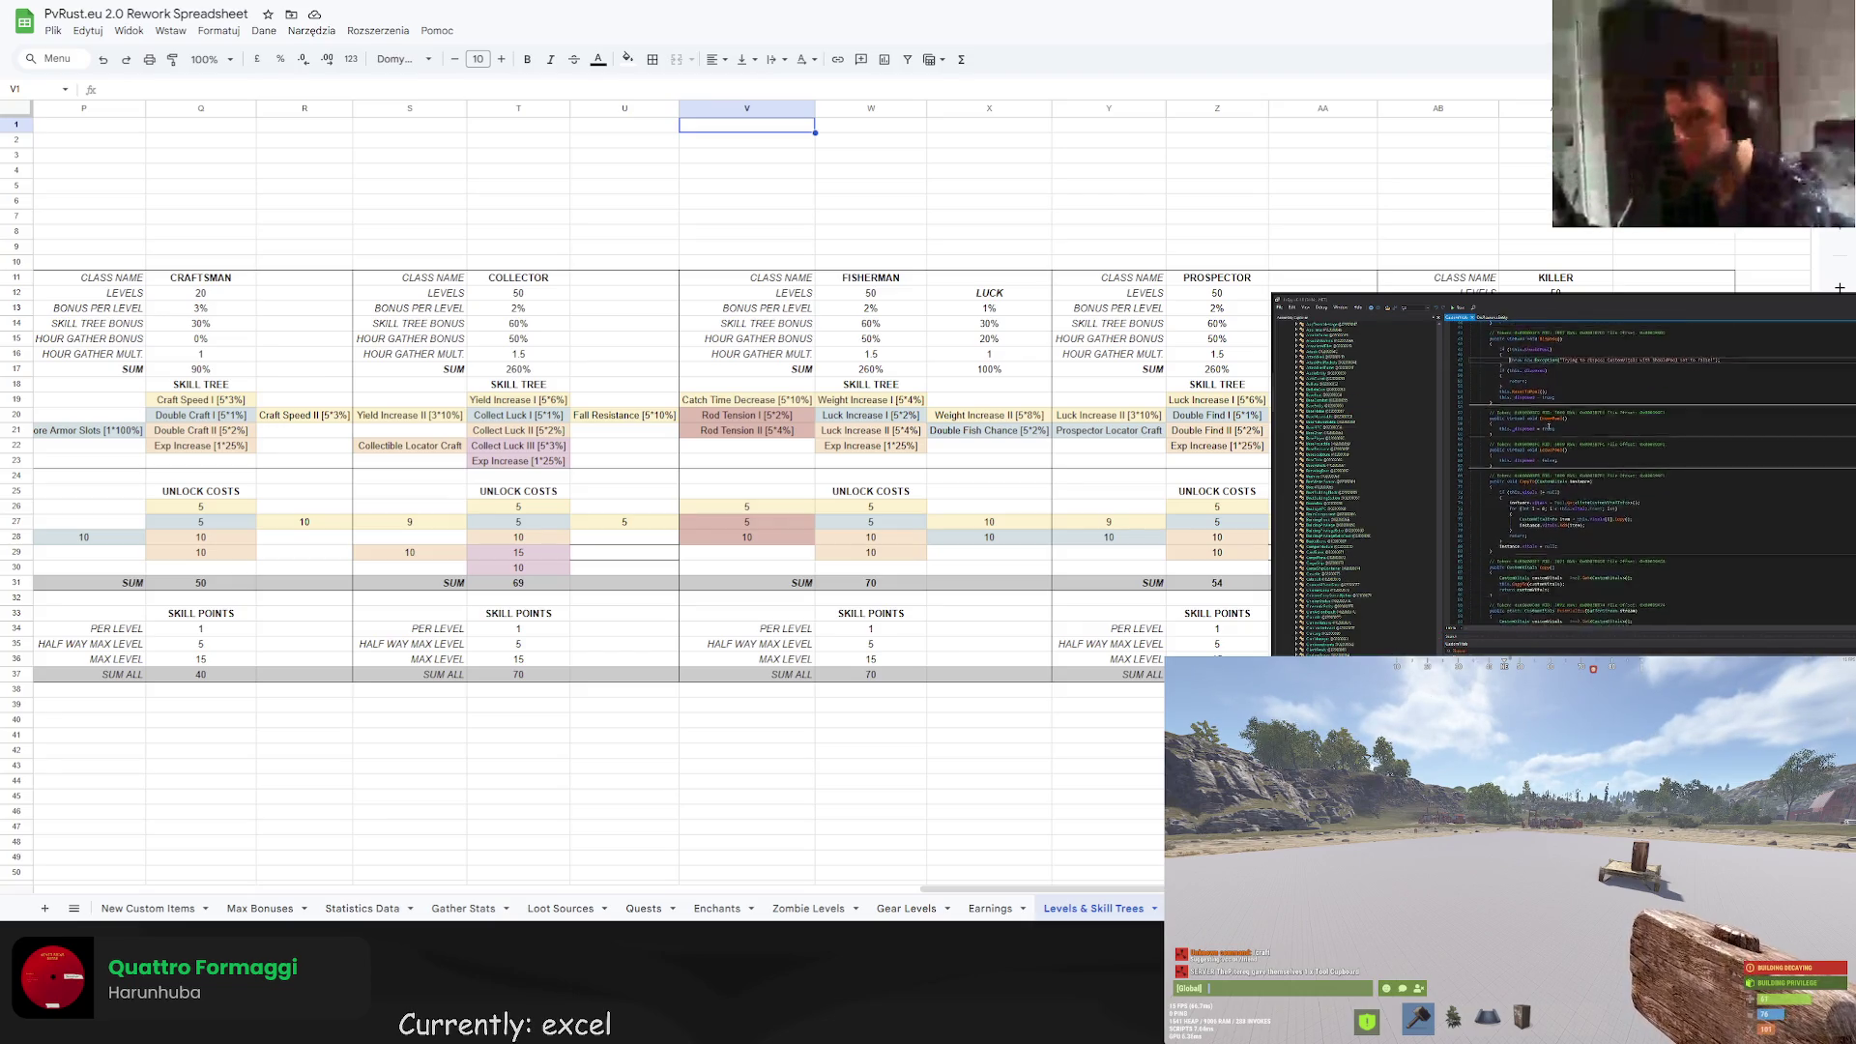
scroll(1656, 474, "up", 15)
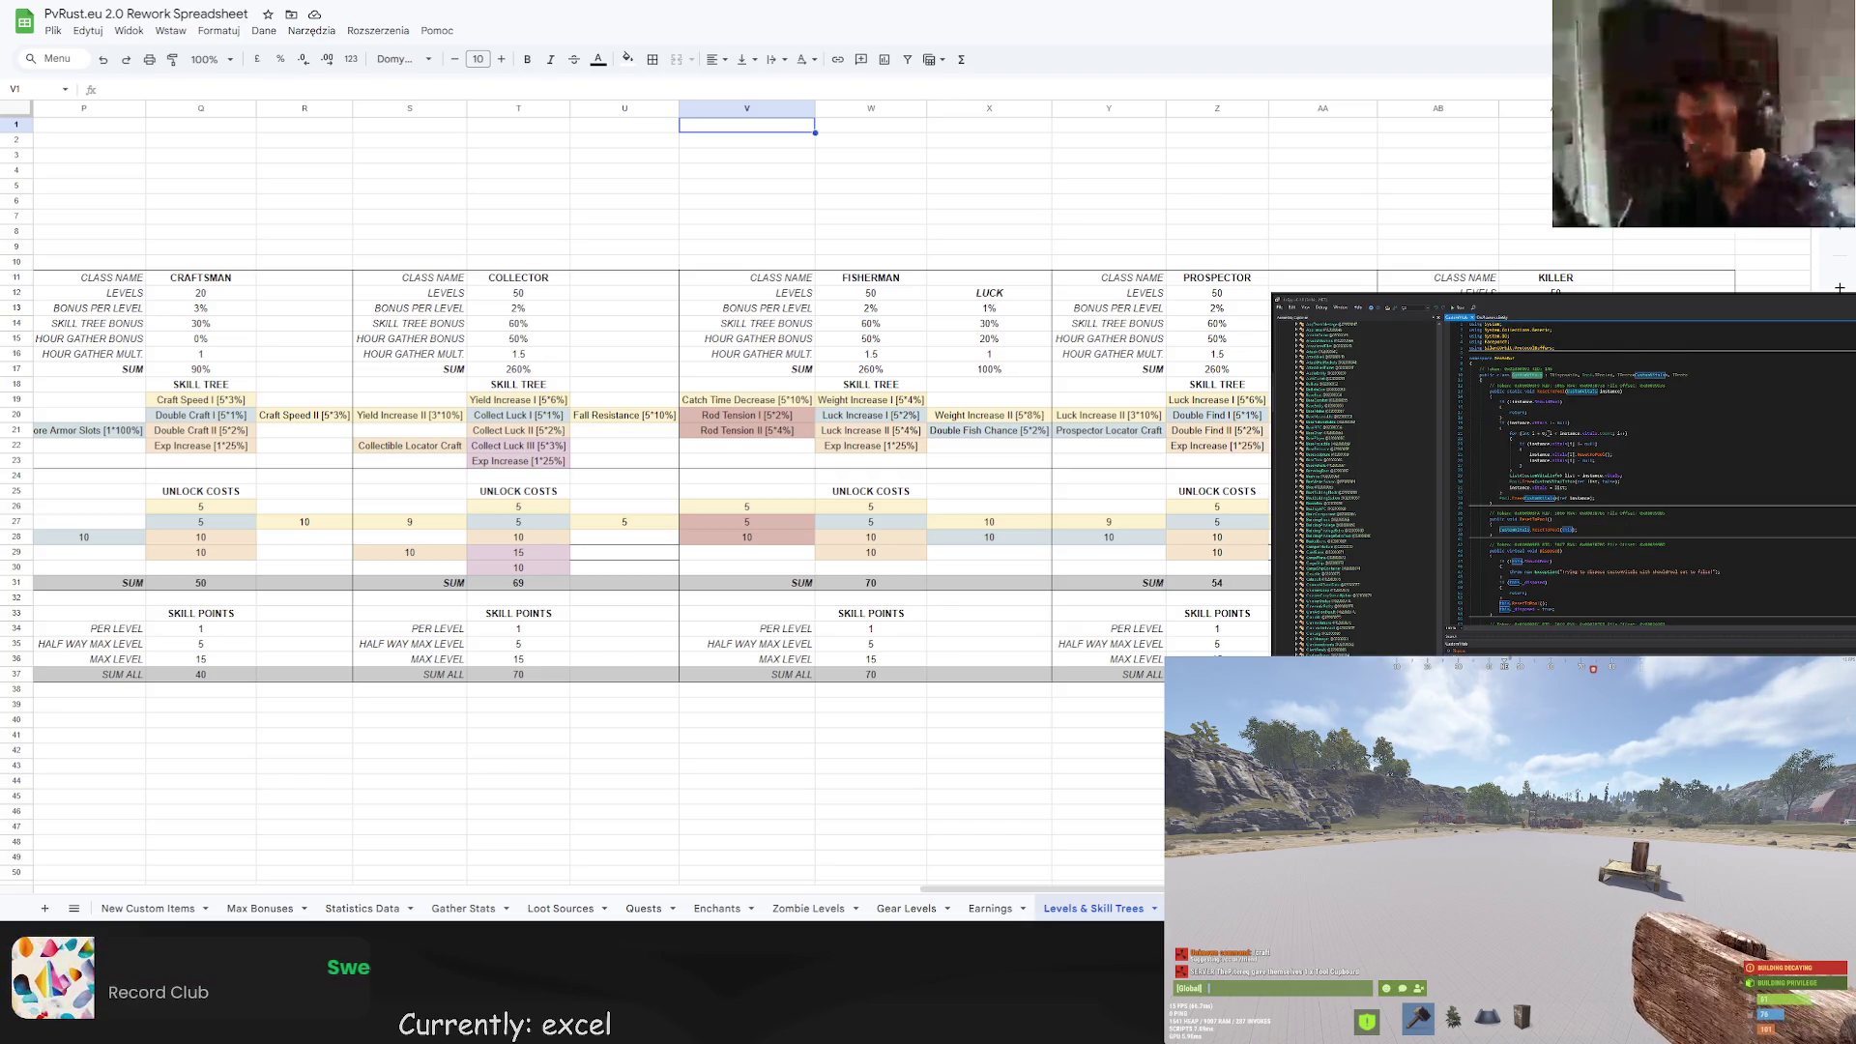
scroll(1640, 436, "down", 15)
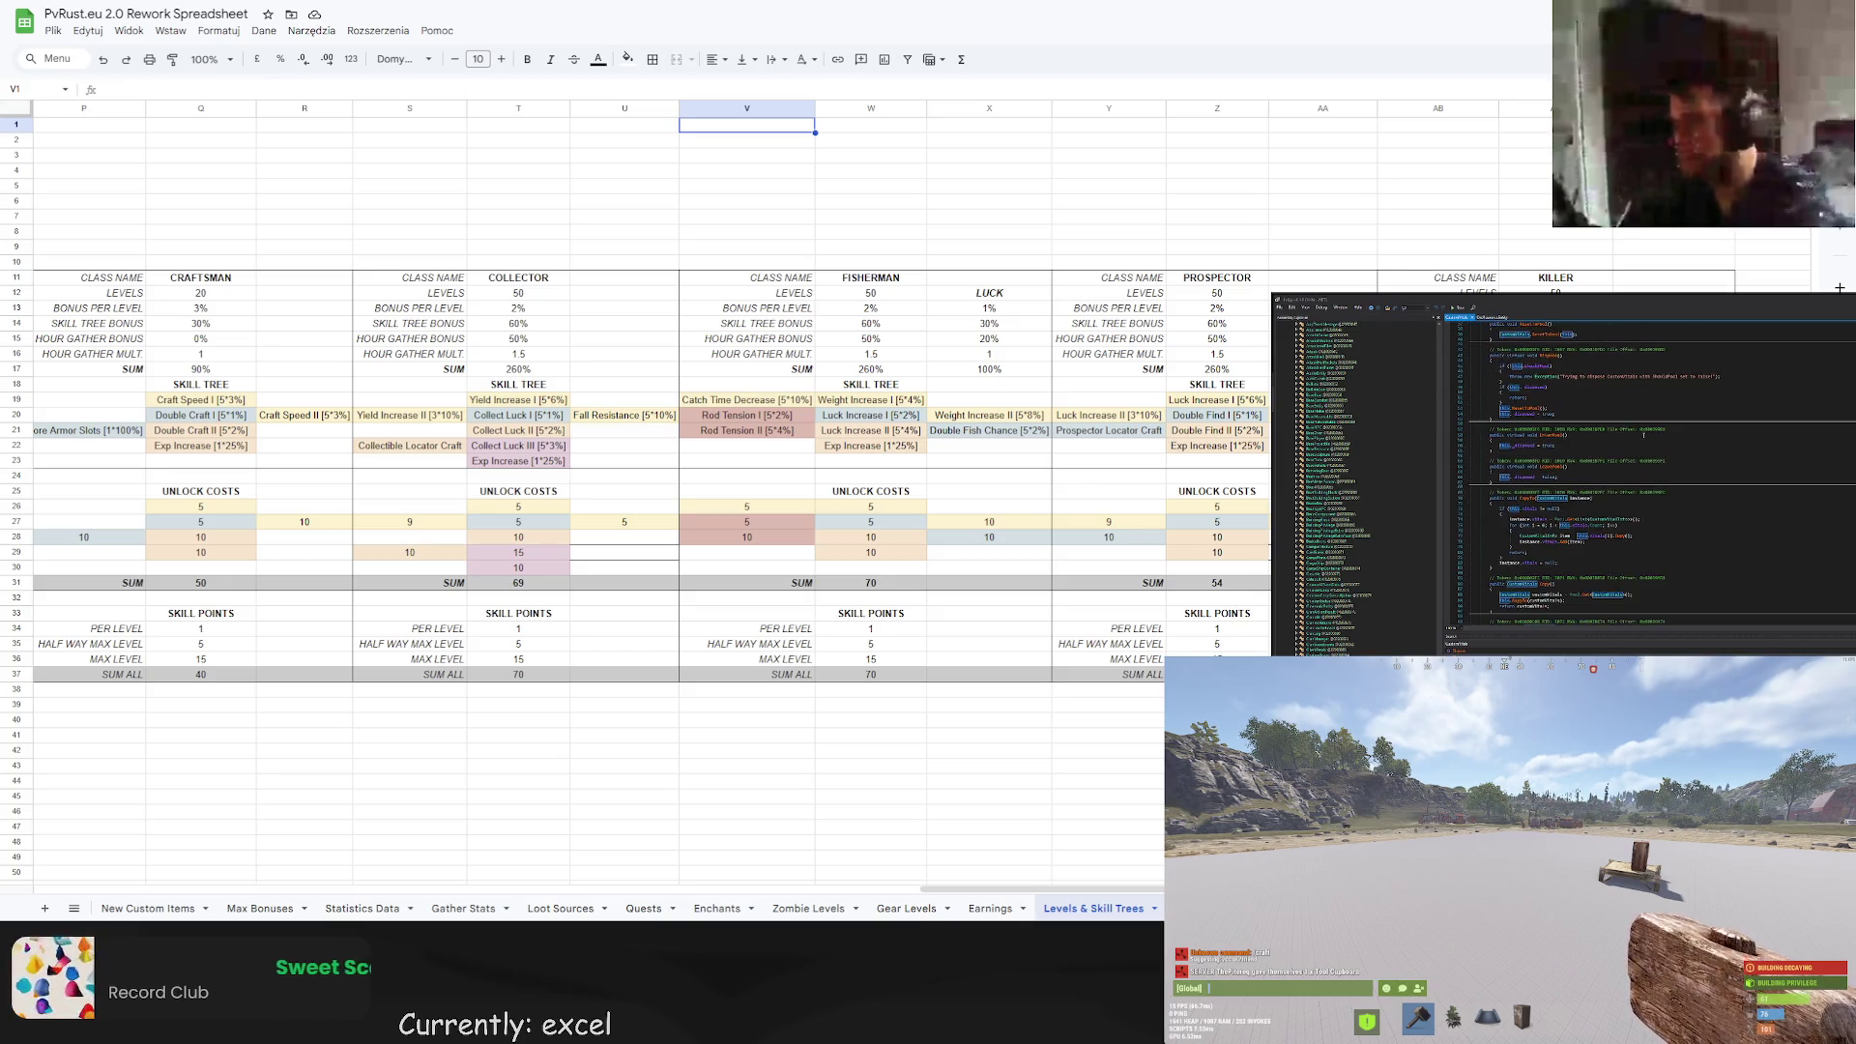
scroll(1639, 436, "down", 15)
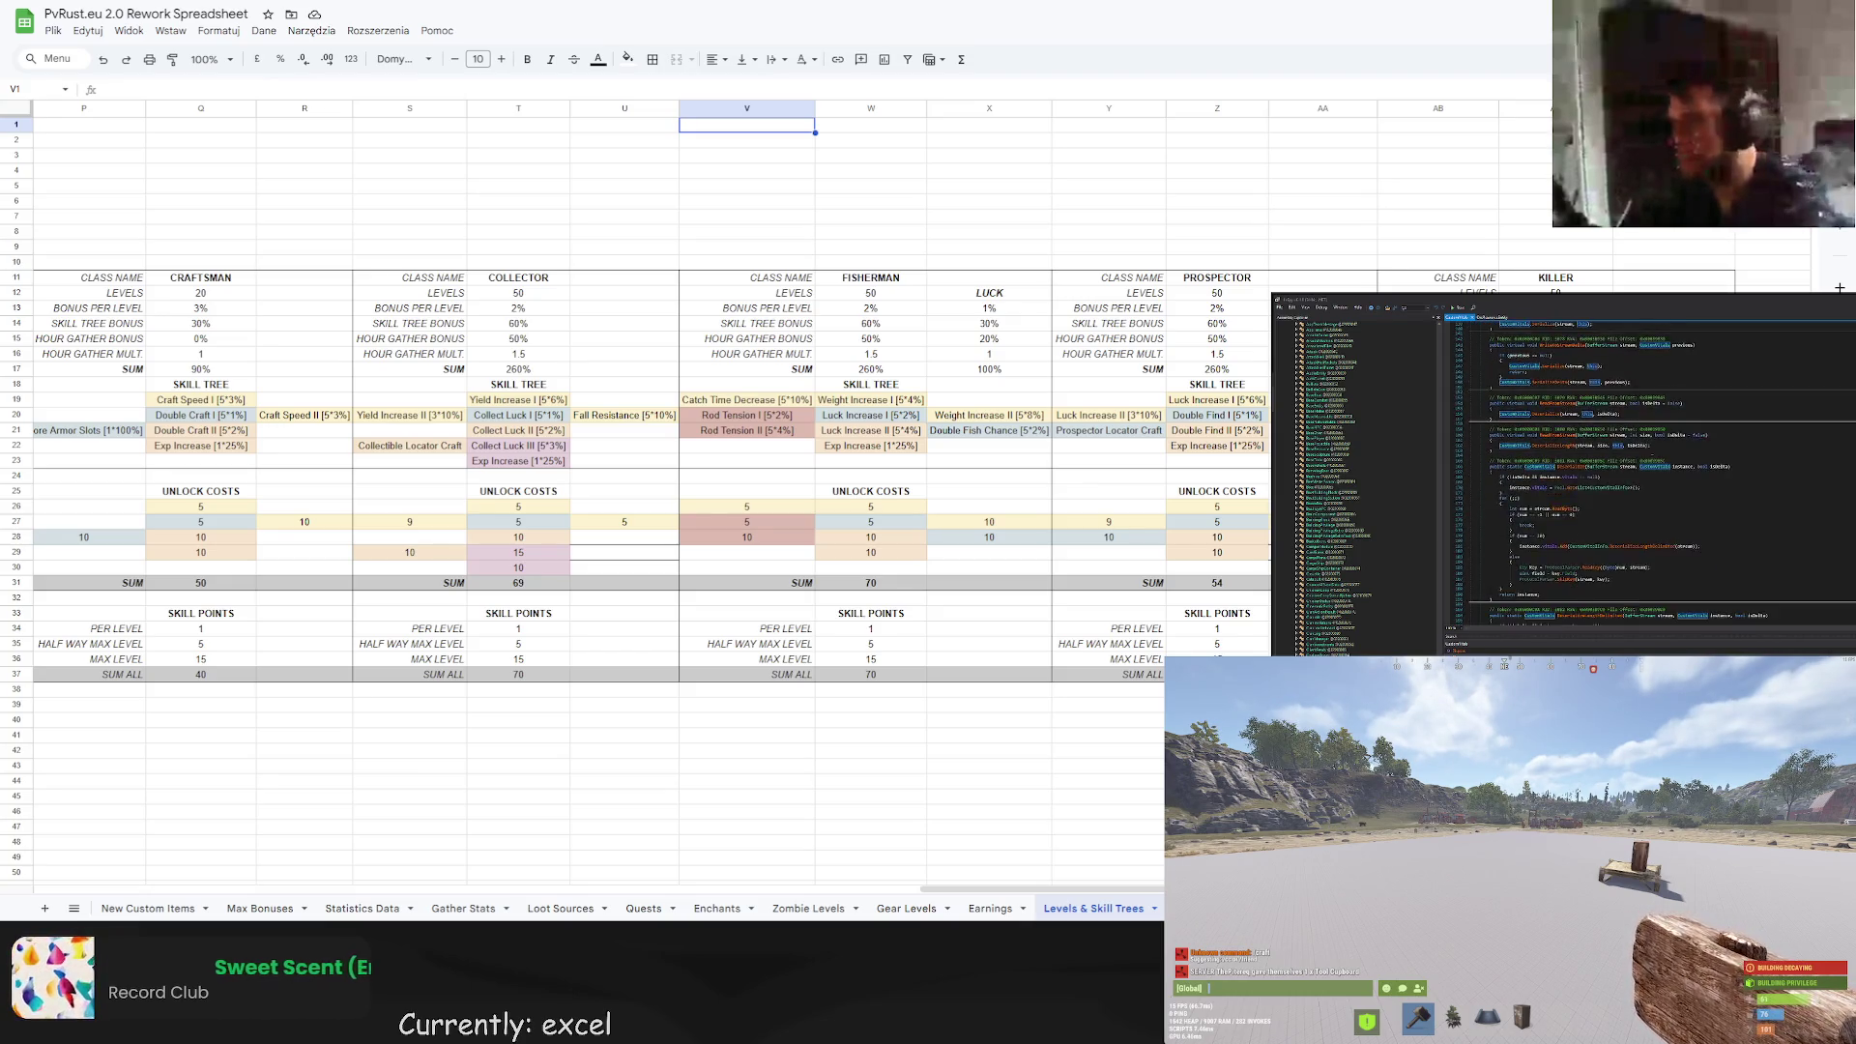
scroll(1644, 470, "down", 10)
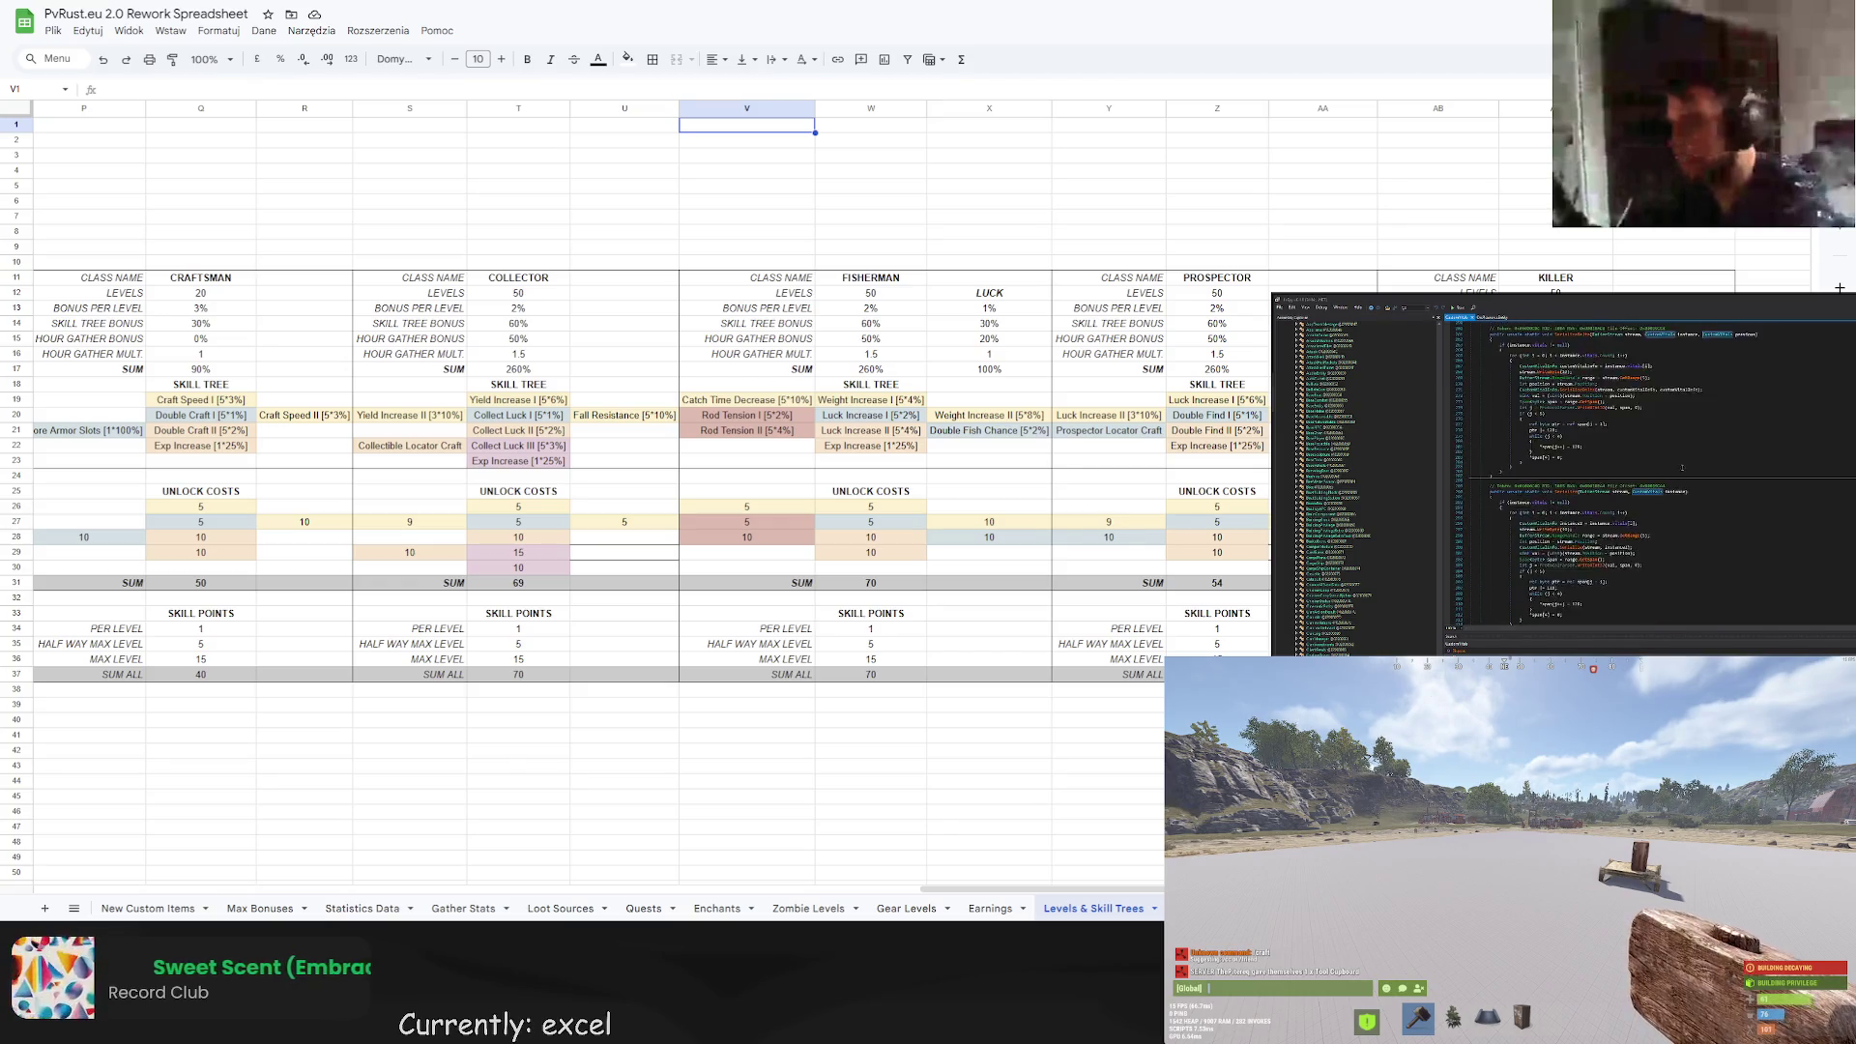
scroll(1658, 479, "down", 5)
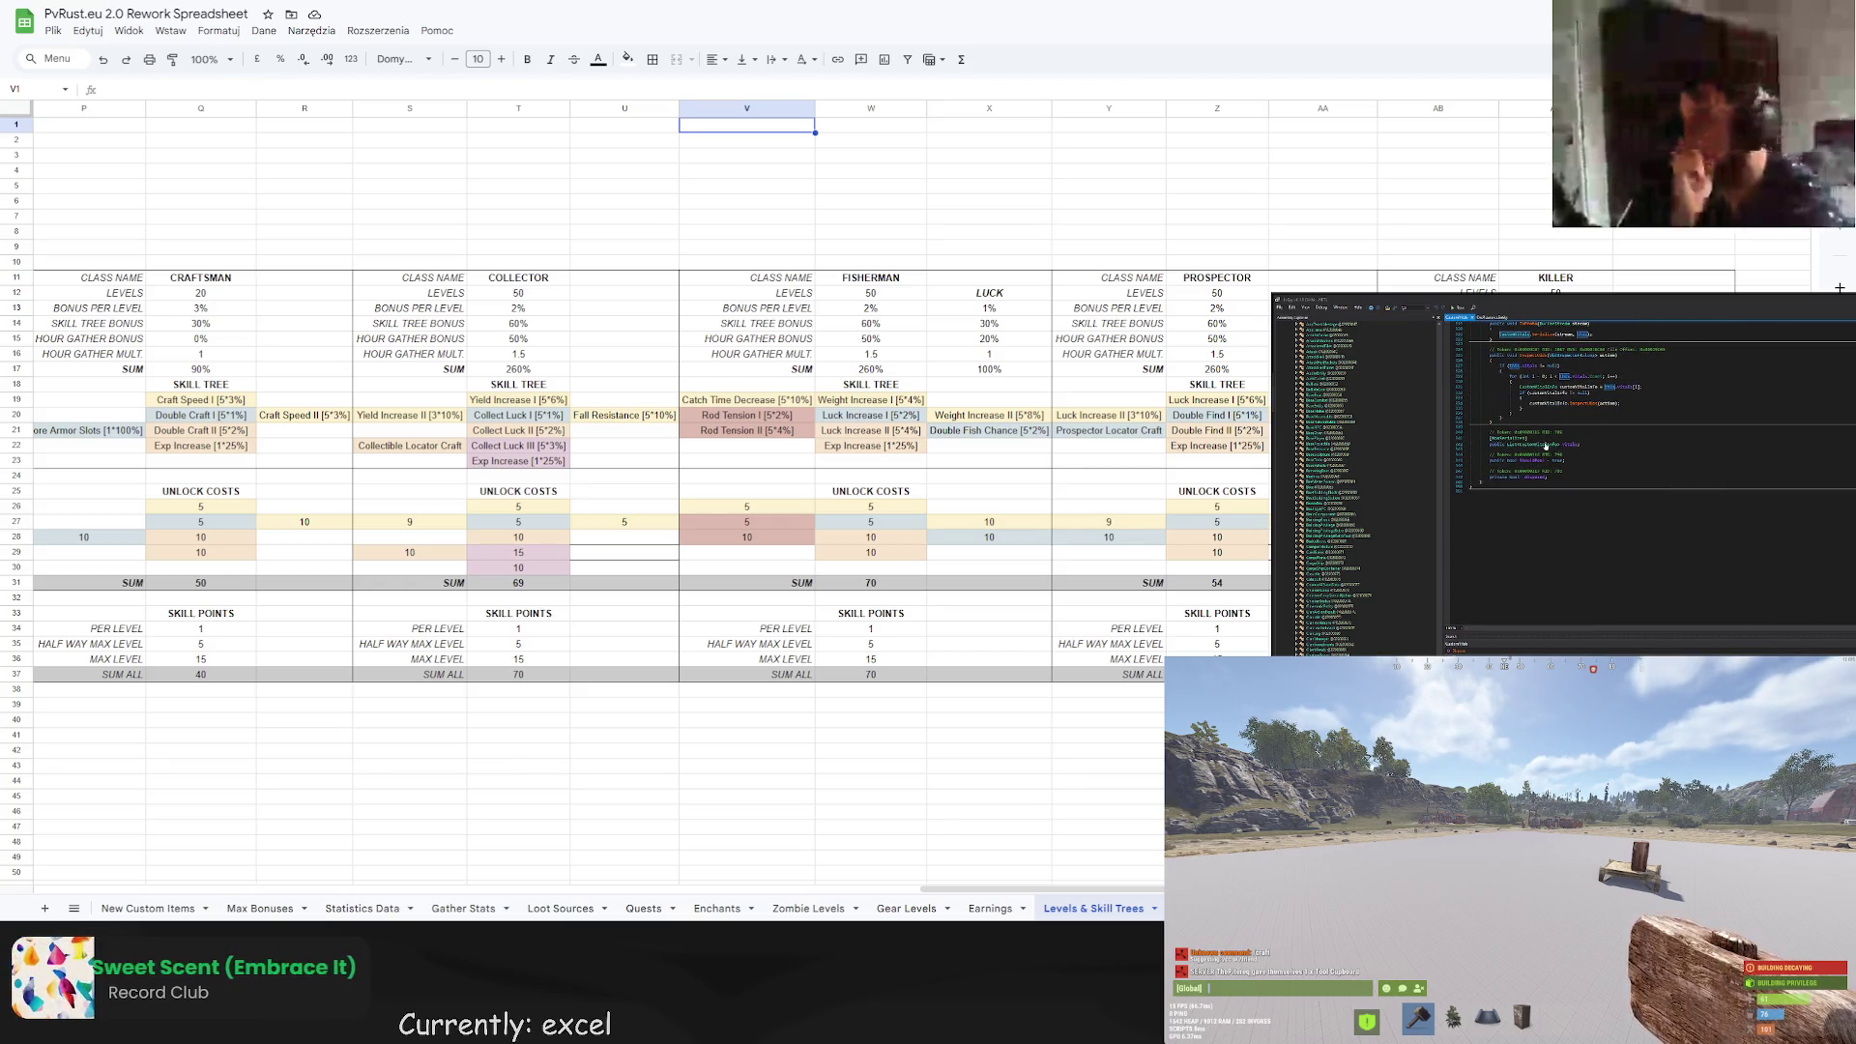
left_click(1544, 445)
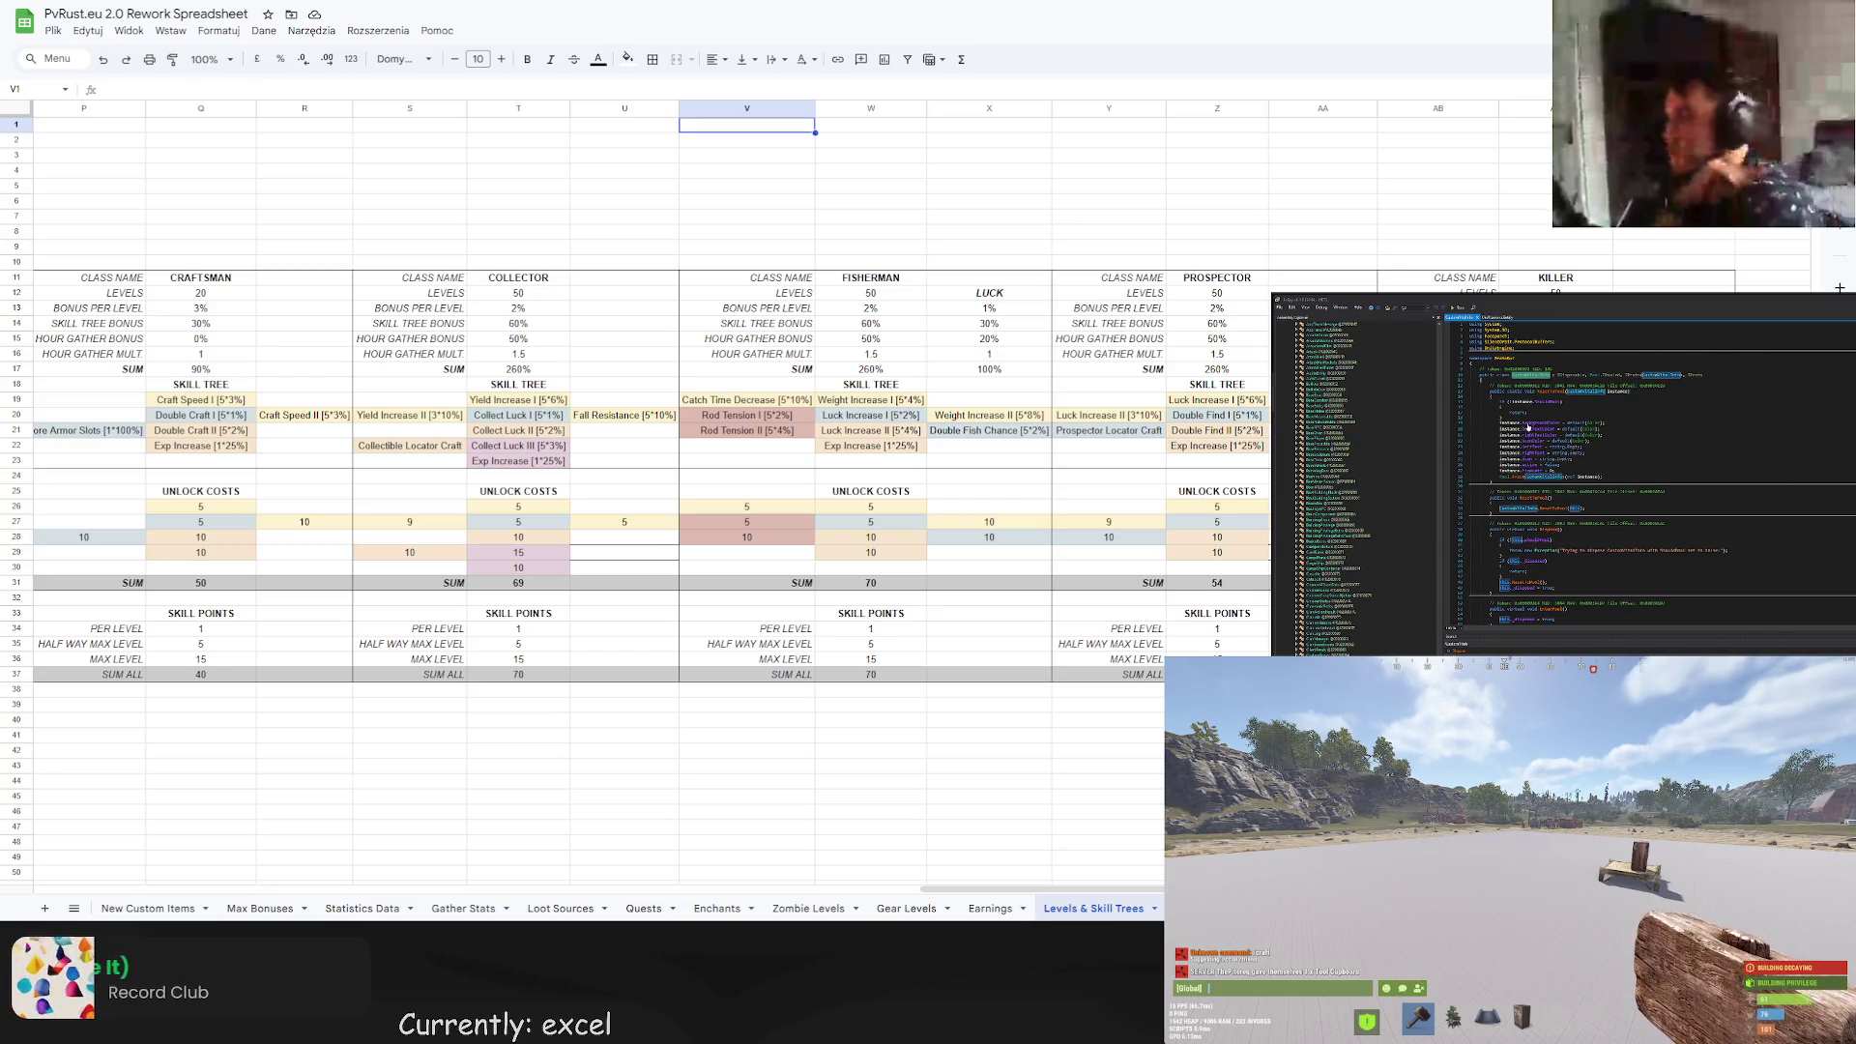
scroll(1631, 495, "down", 4)
scroll(1630, 495, "down", 6)
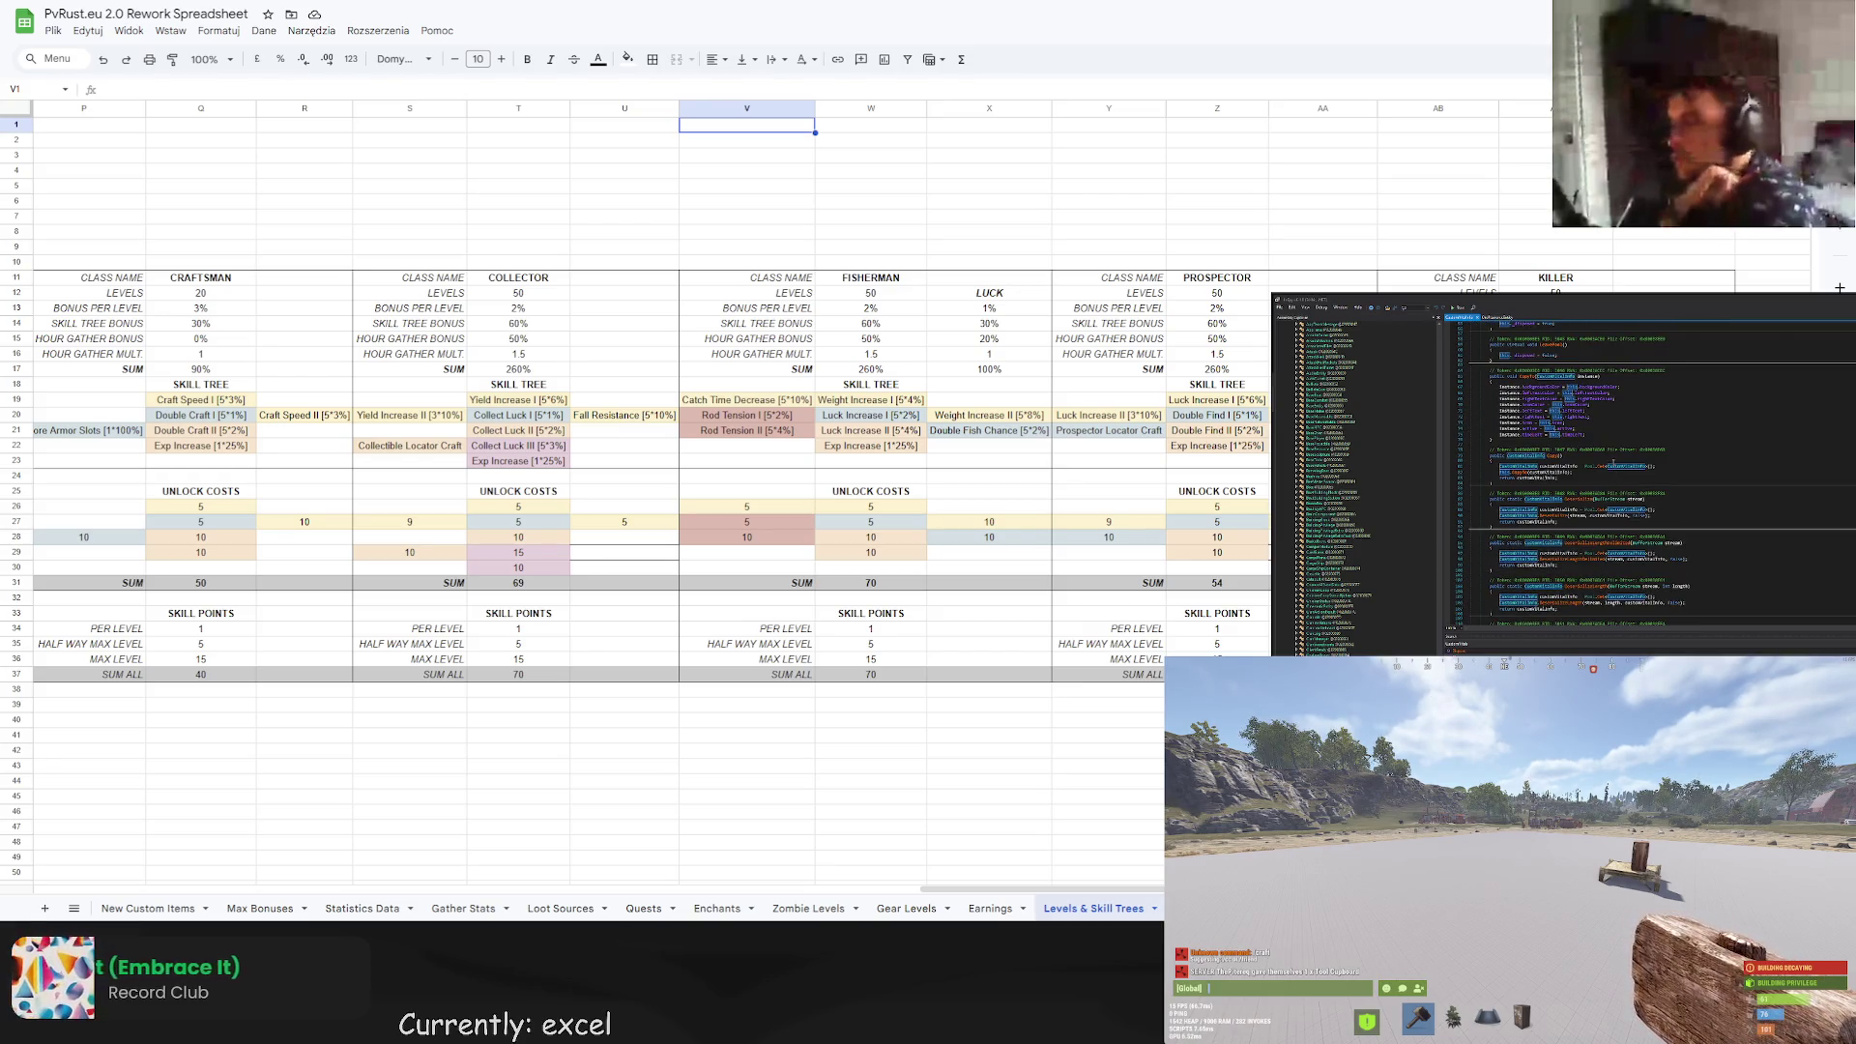
scroll(1631, 495, "down", 10)
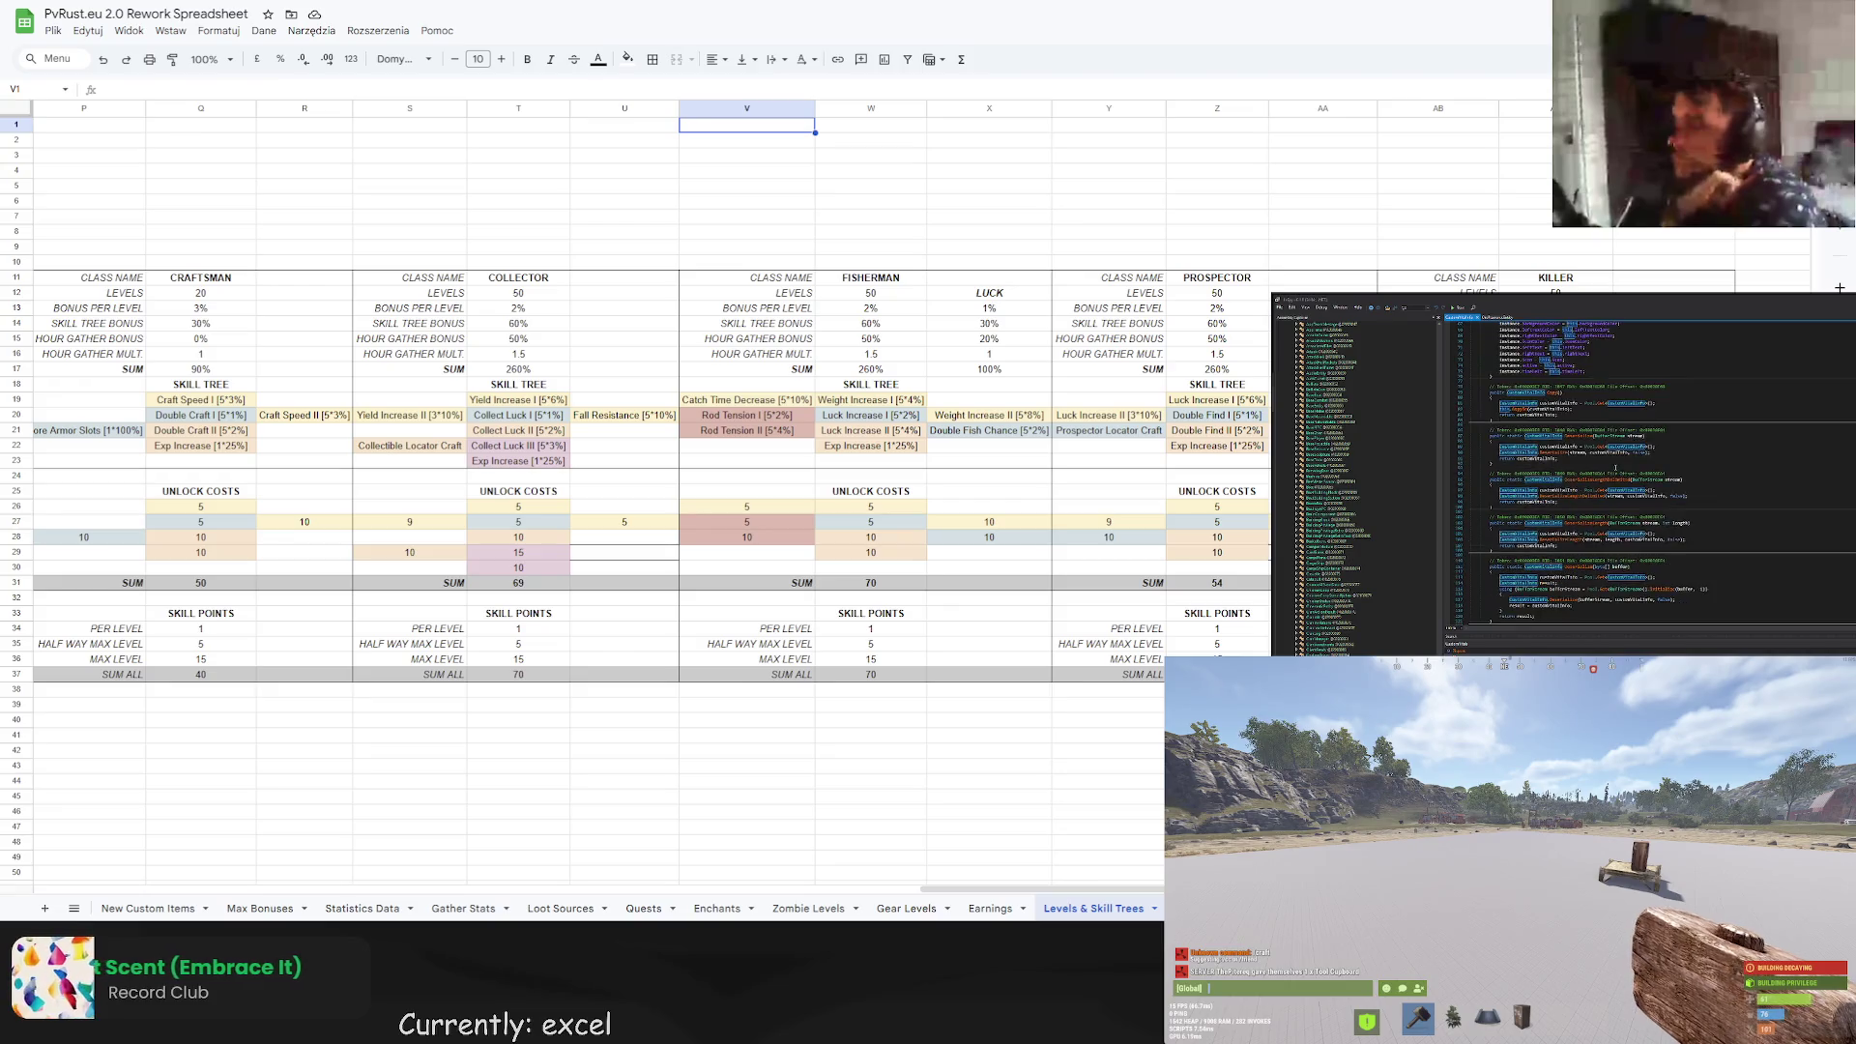
scroll(1632, 495, "down", 10)
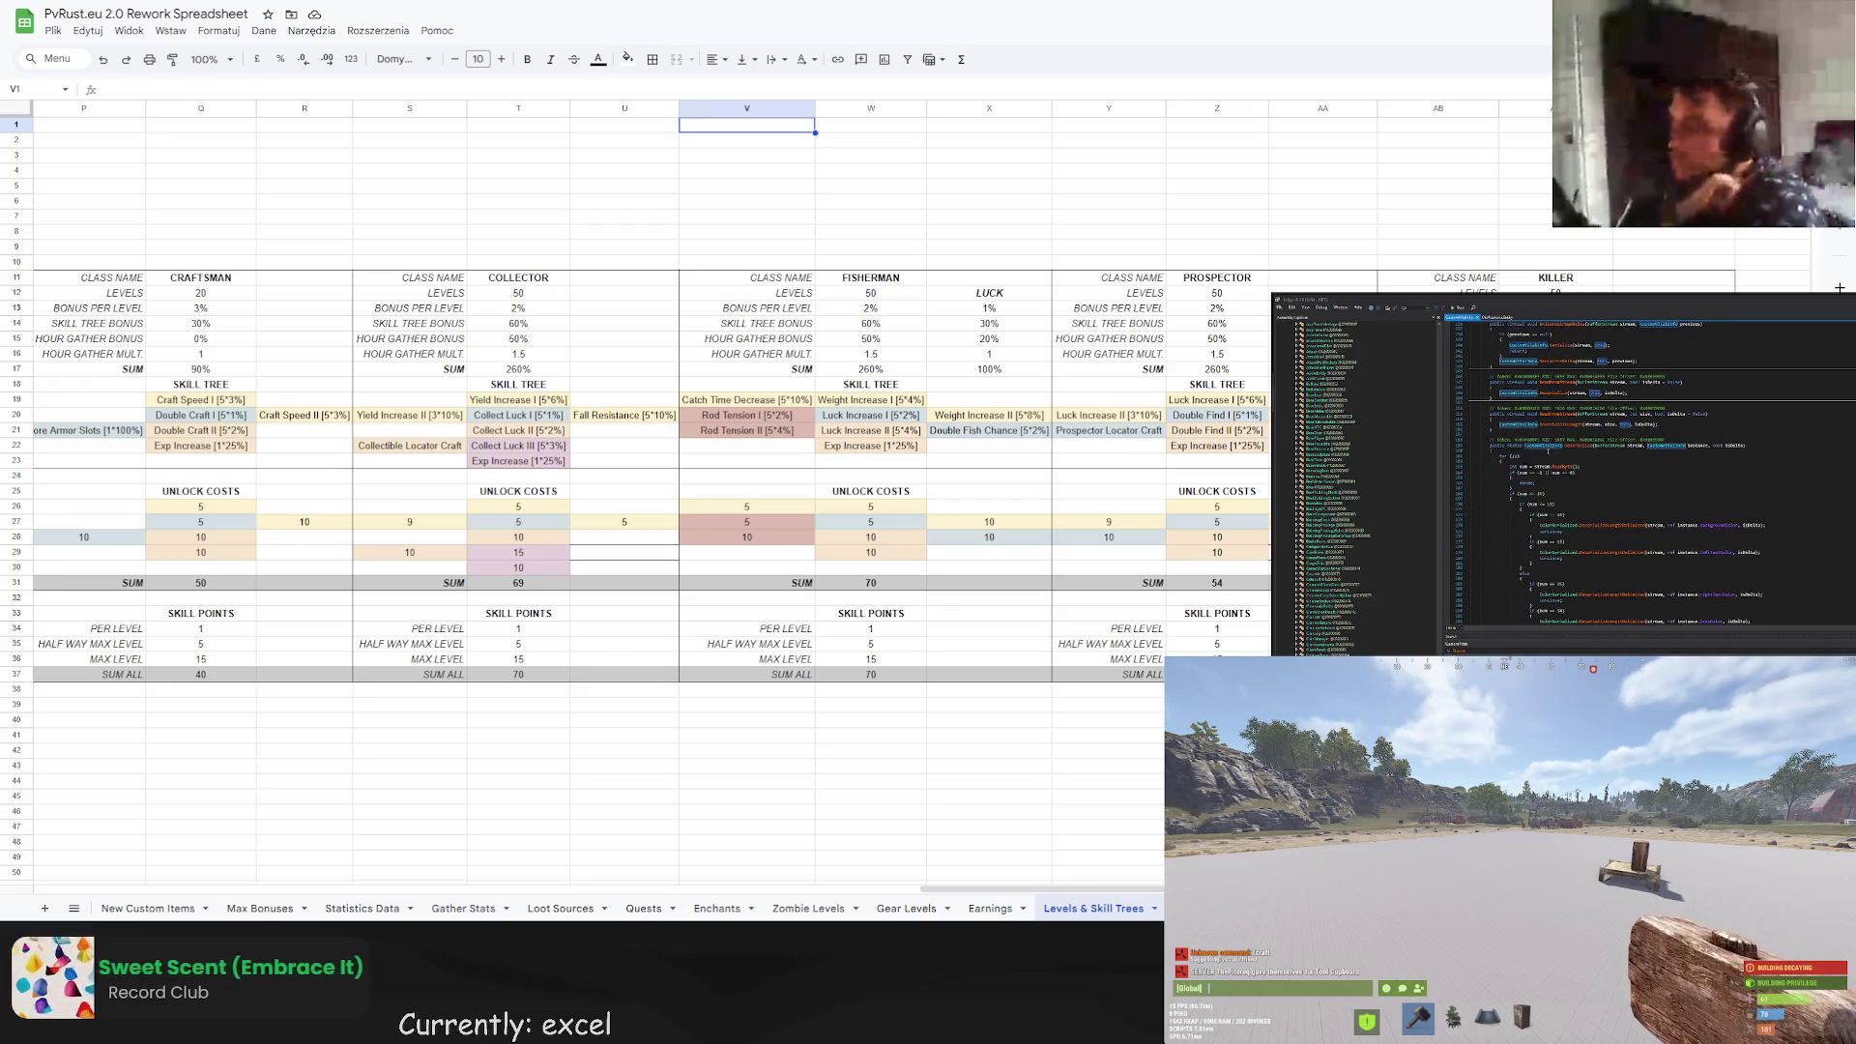
scroll(1631, 495, "down", 3)
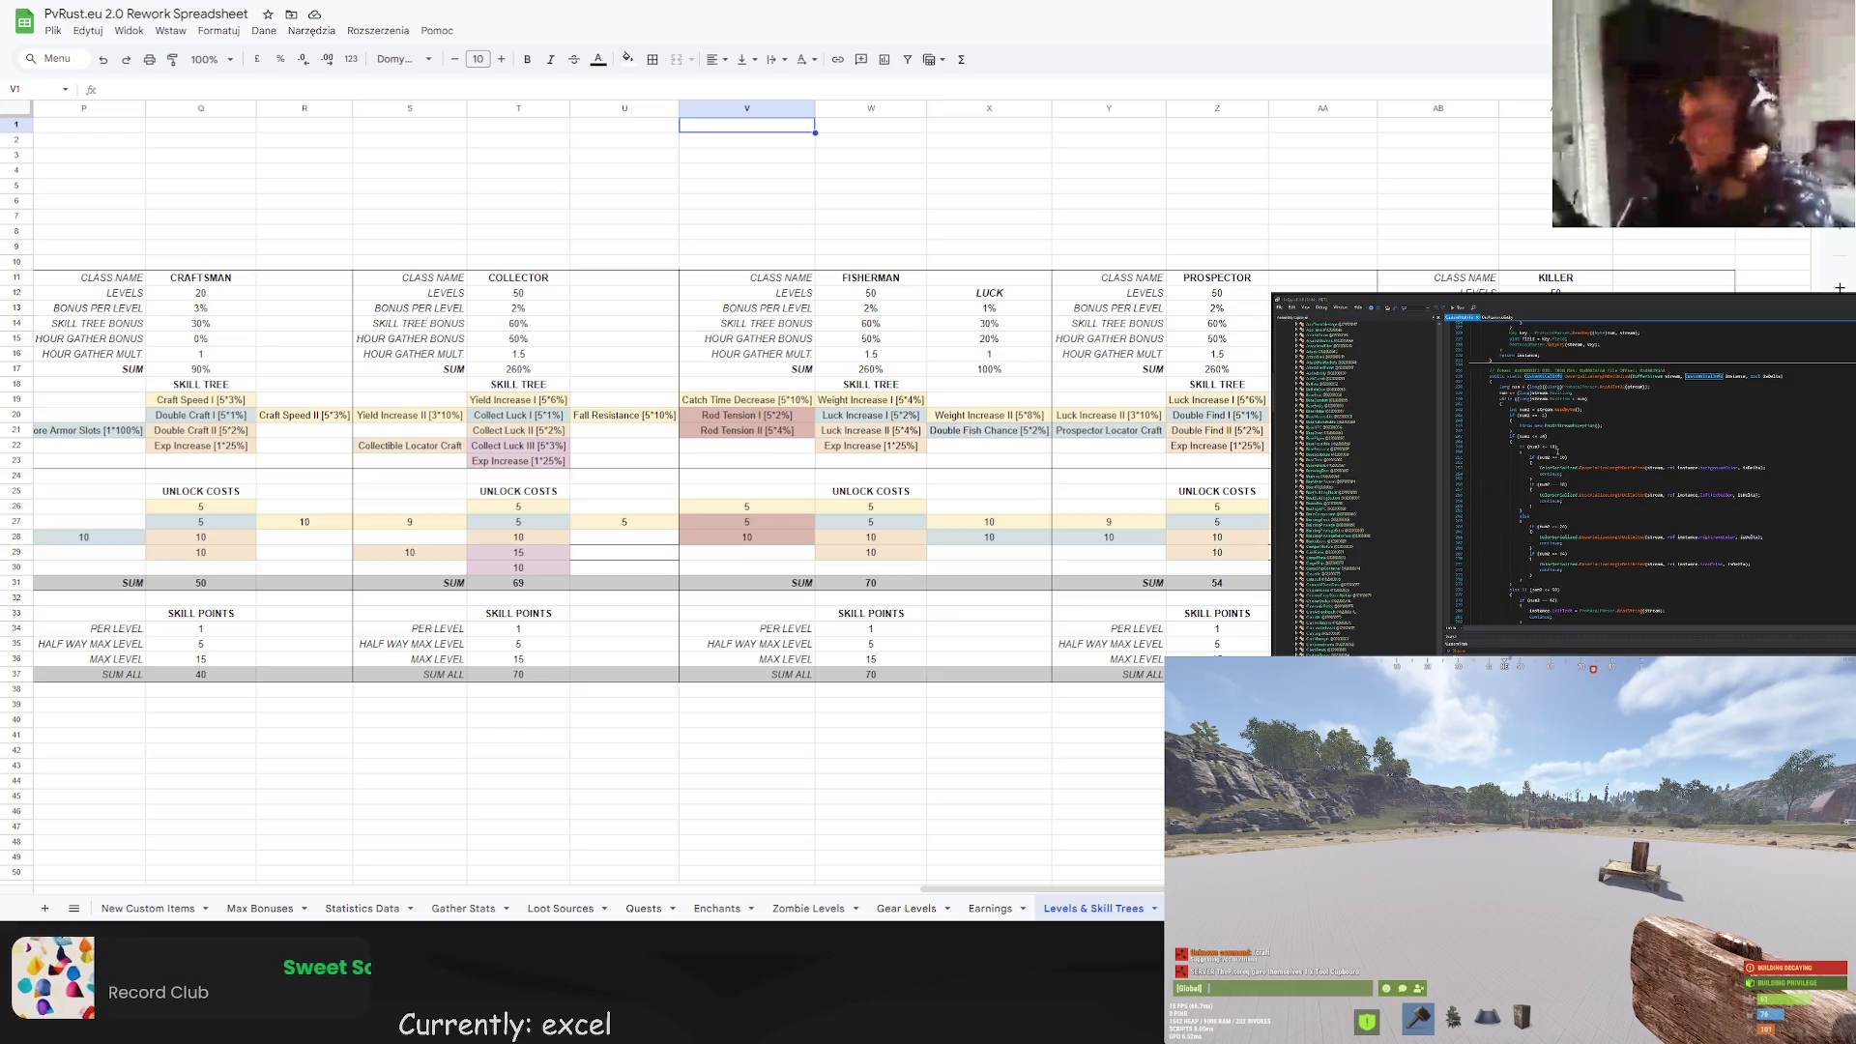
scroll(1603, 494, "down", 3)
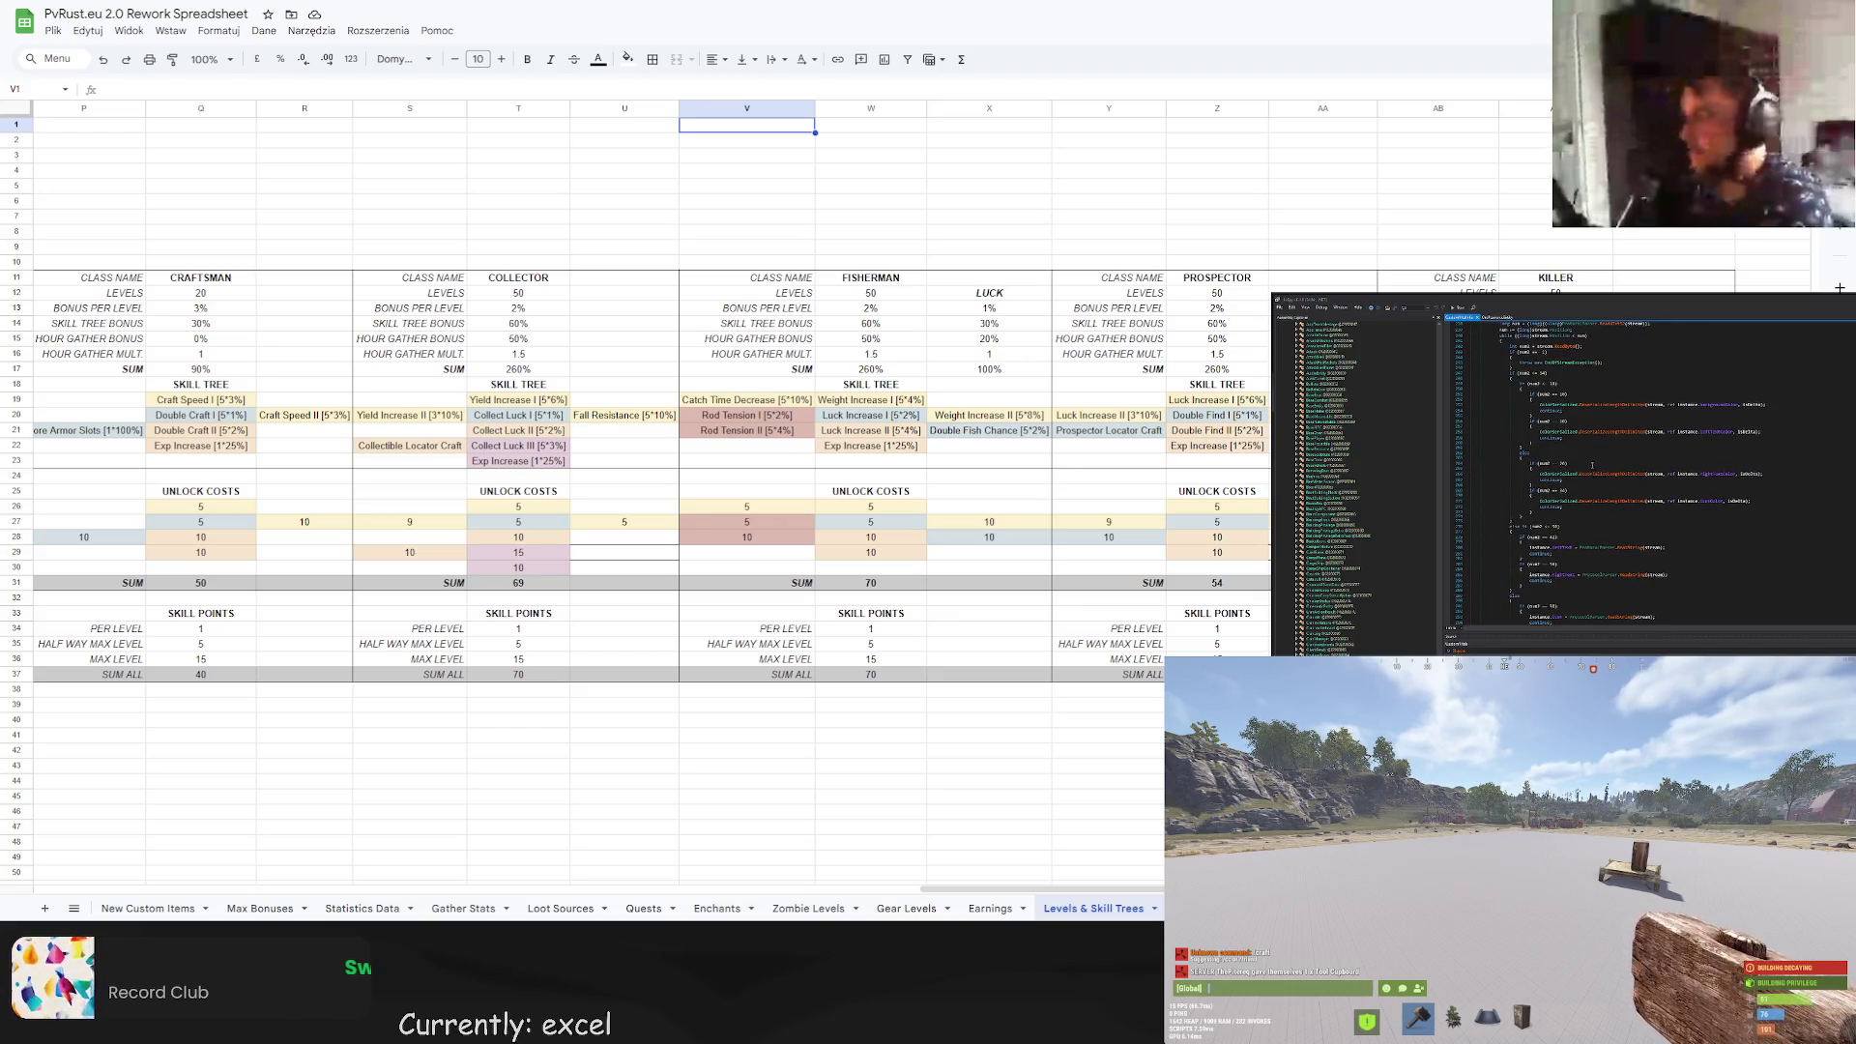
scroll(1603, 465, "down", 3)
scroll(1575, 452, "down", 15)
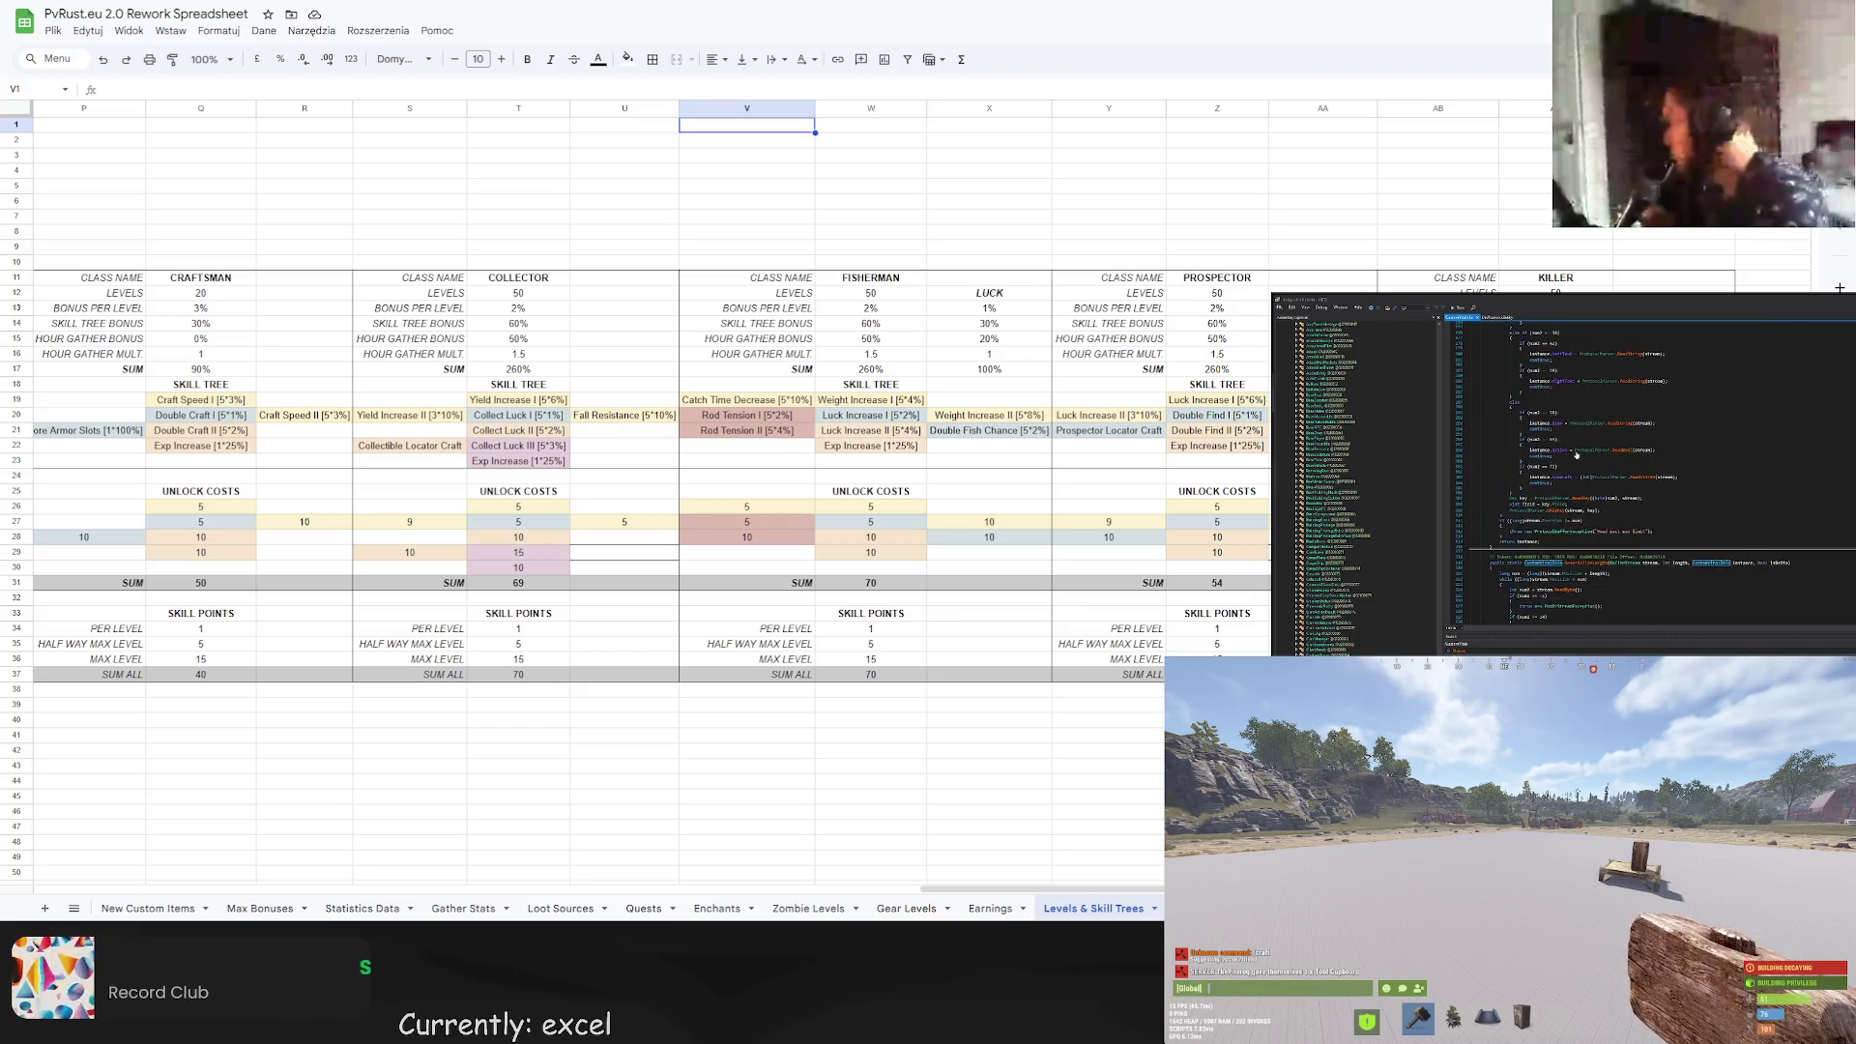
scroll(1586, 442, "down", 4)
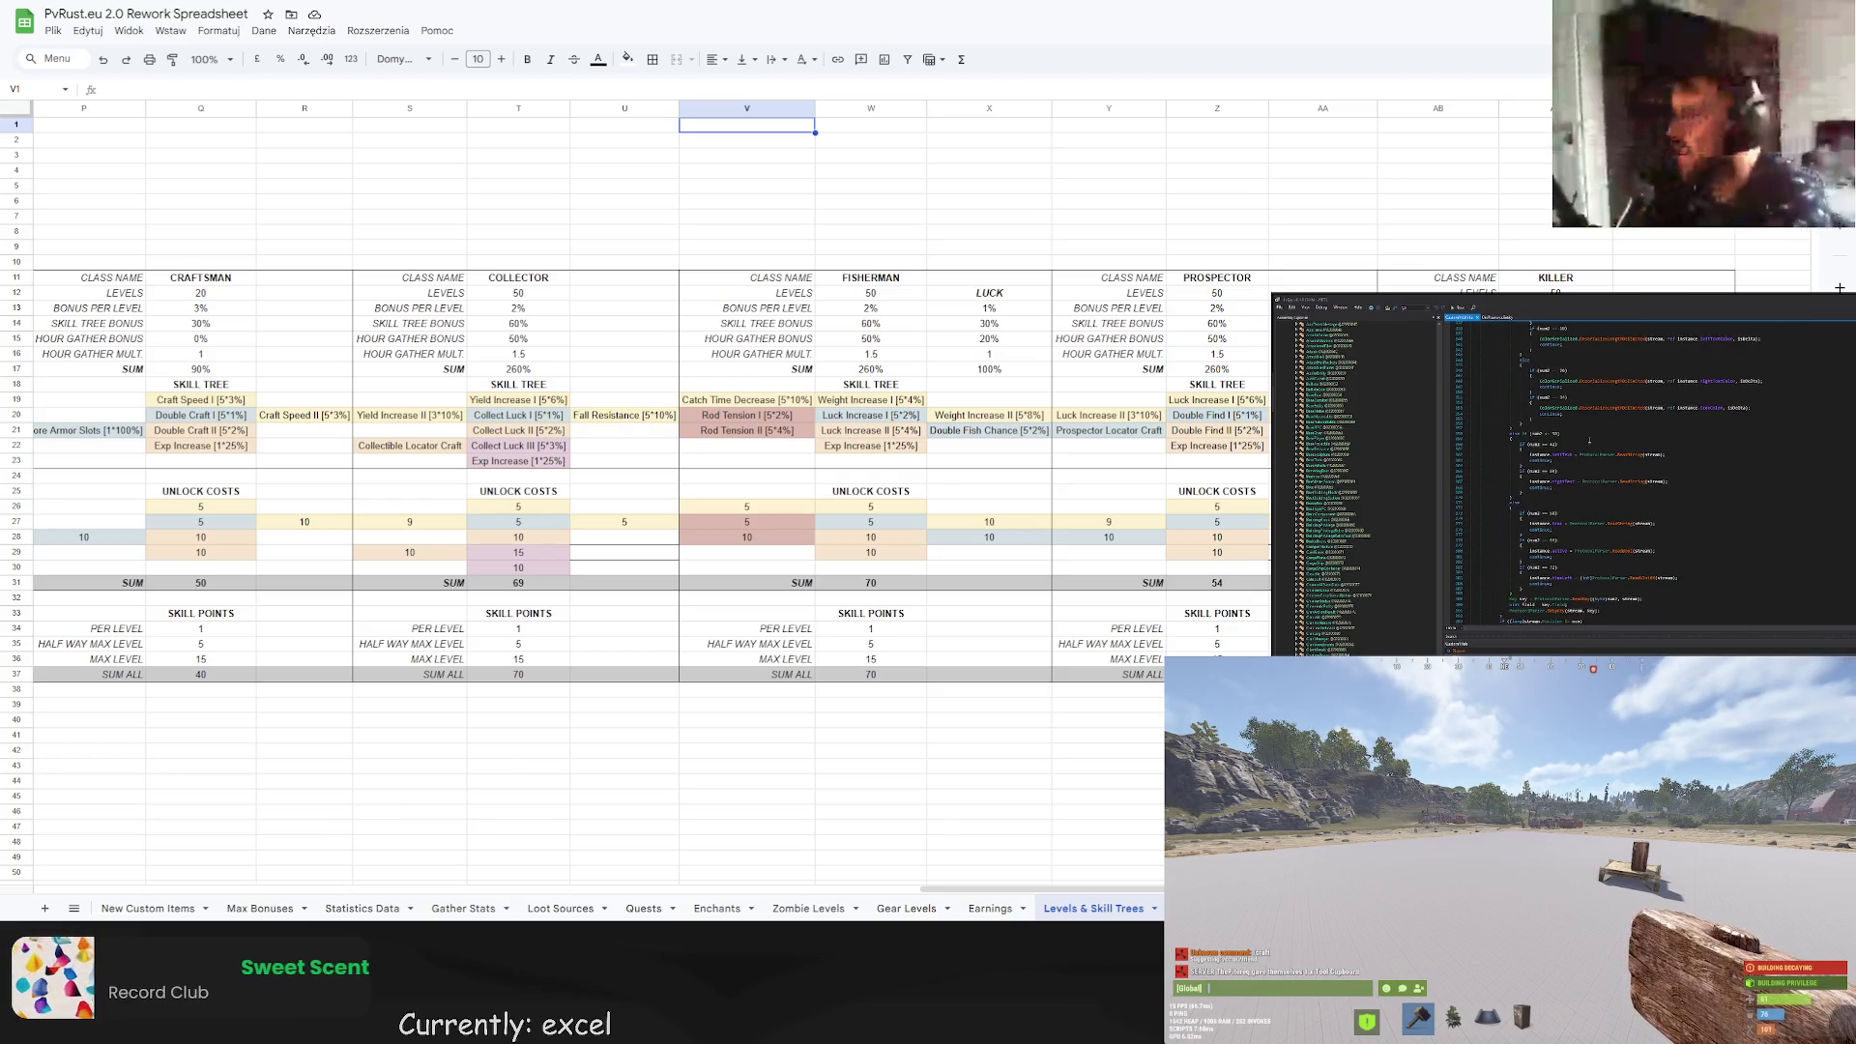
scroll(1588, 438, "down", 15)
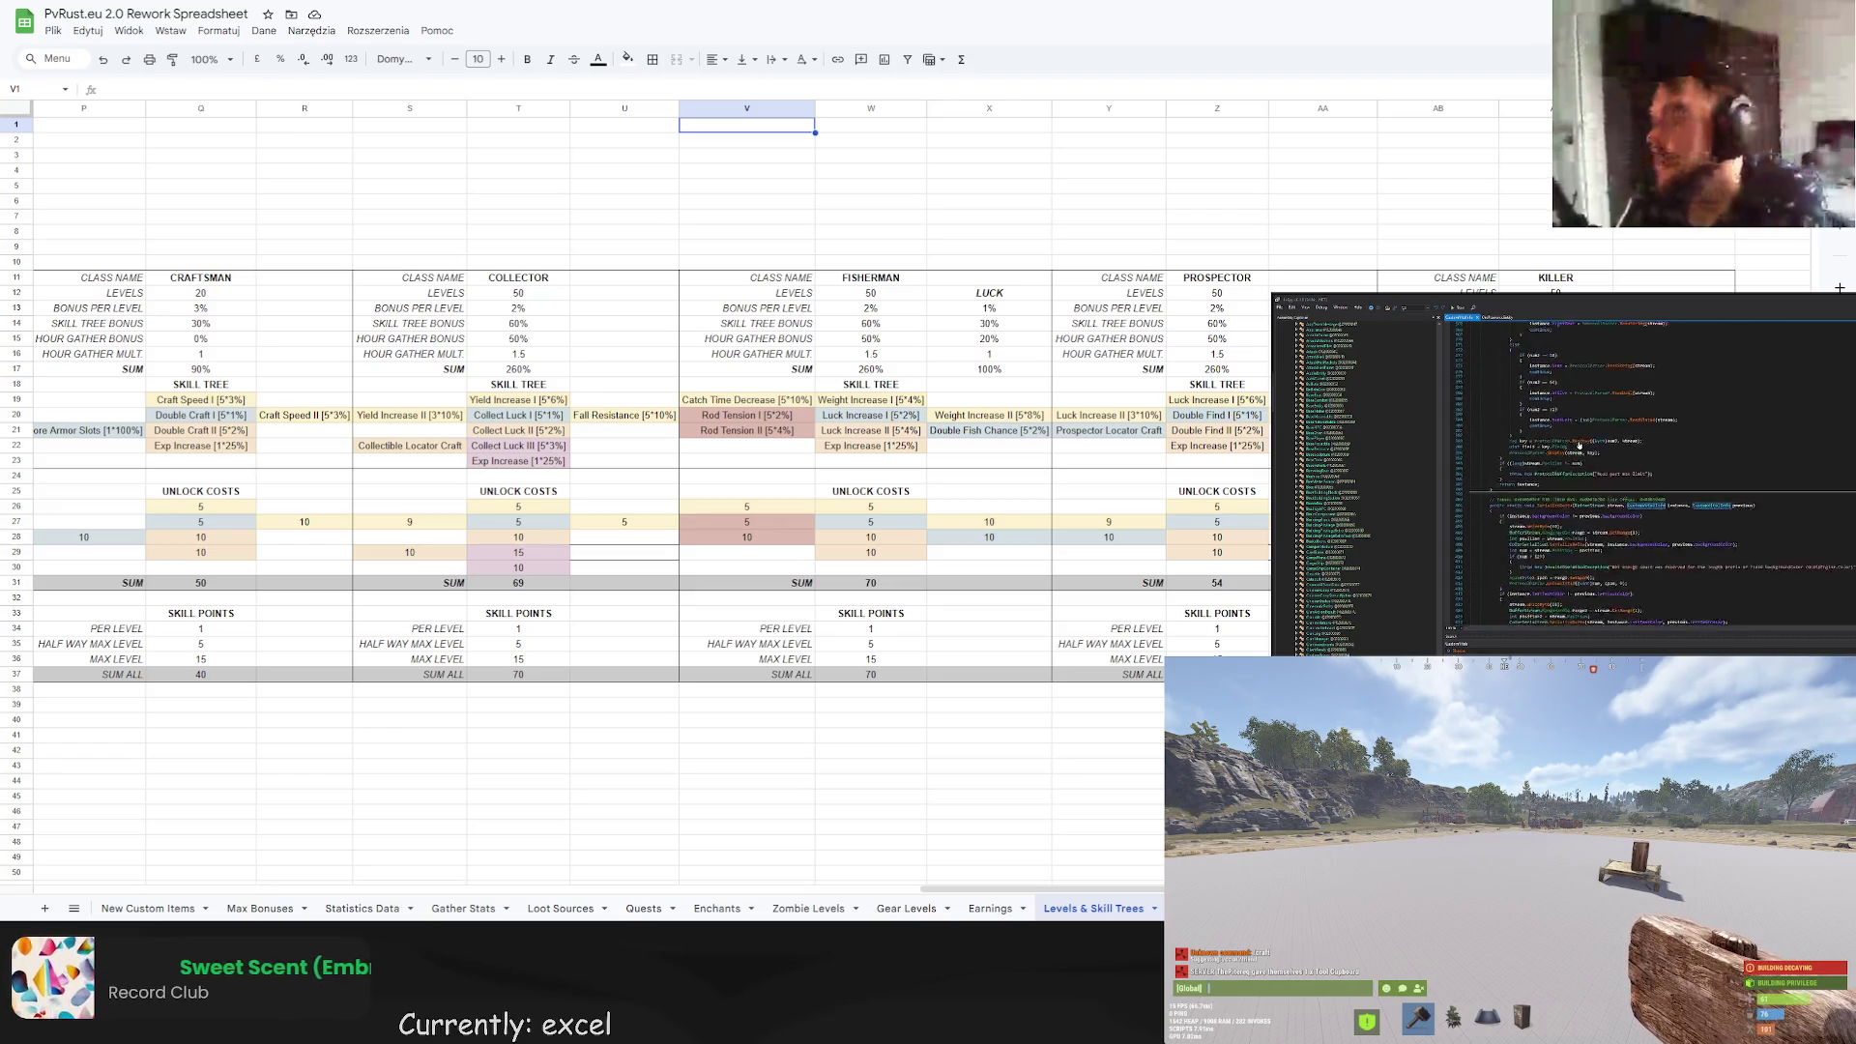
scroll(1607, 474, "down", 15)
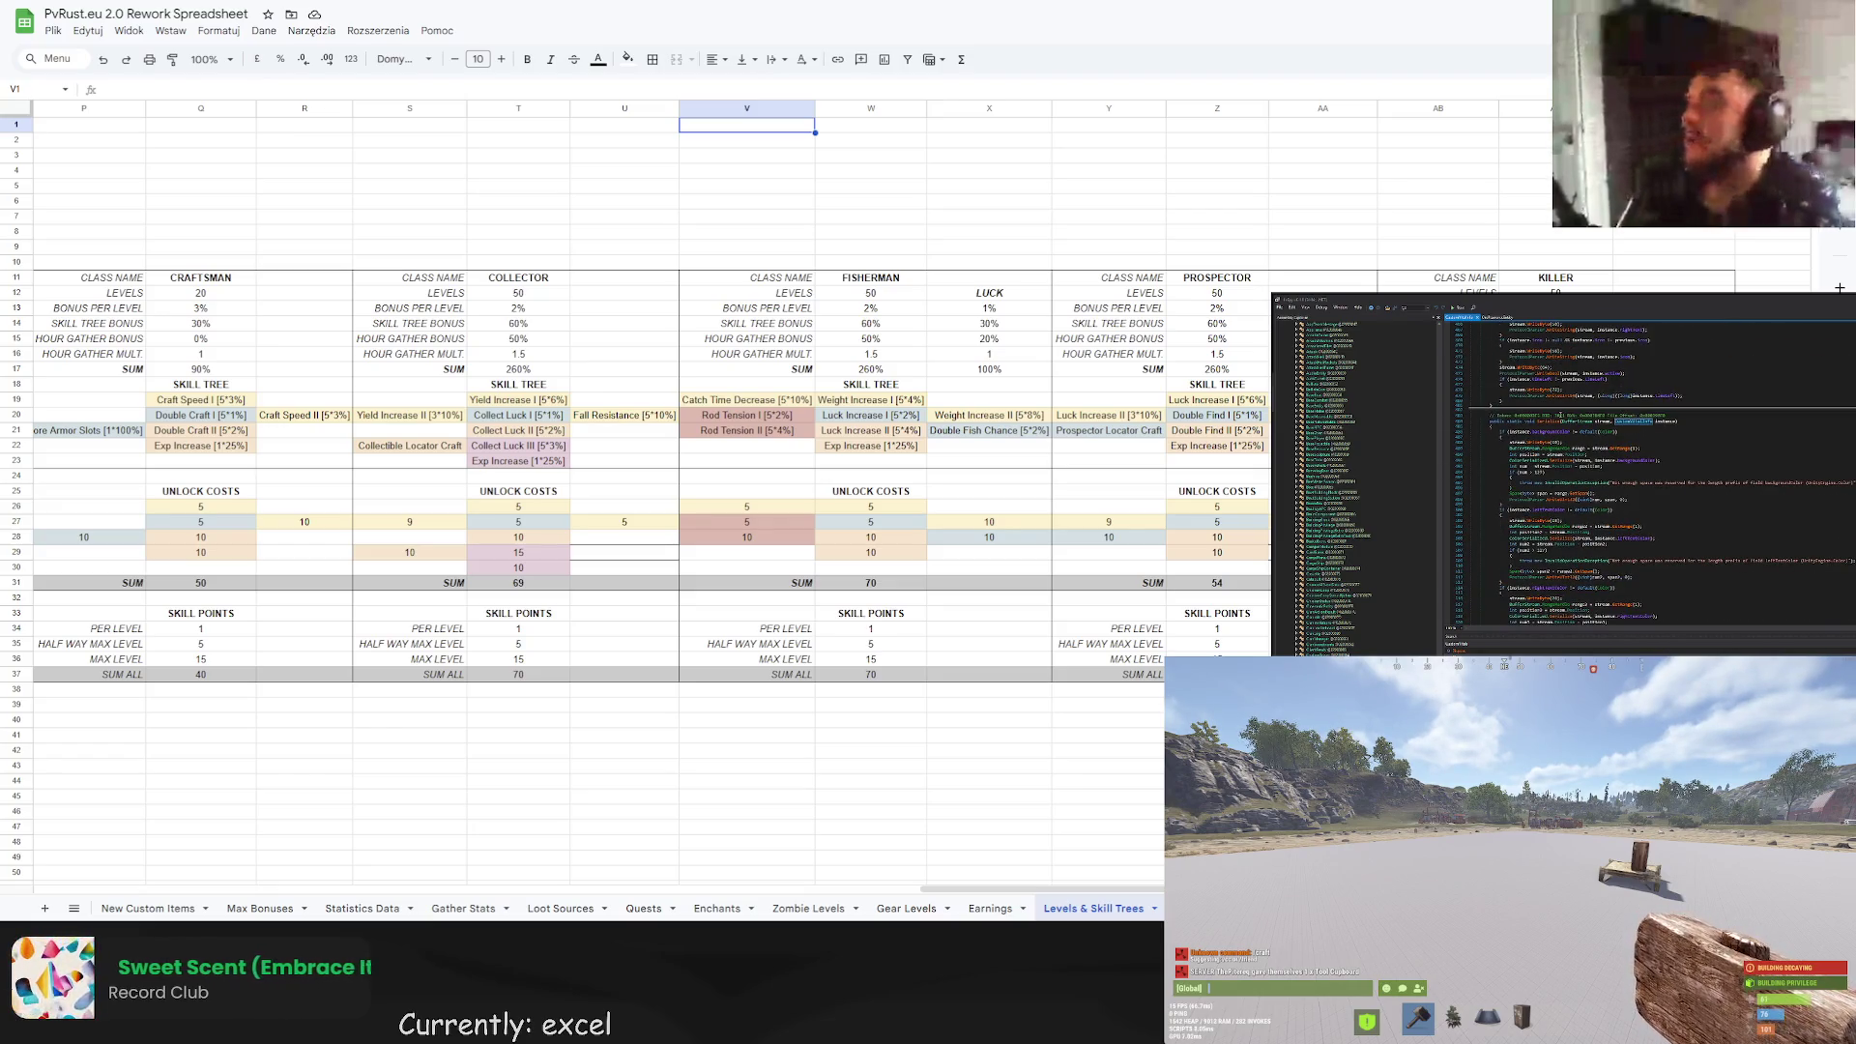
scroll(1565, 444, "down", 15)
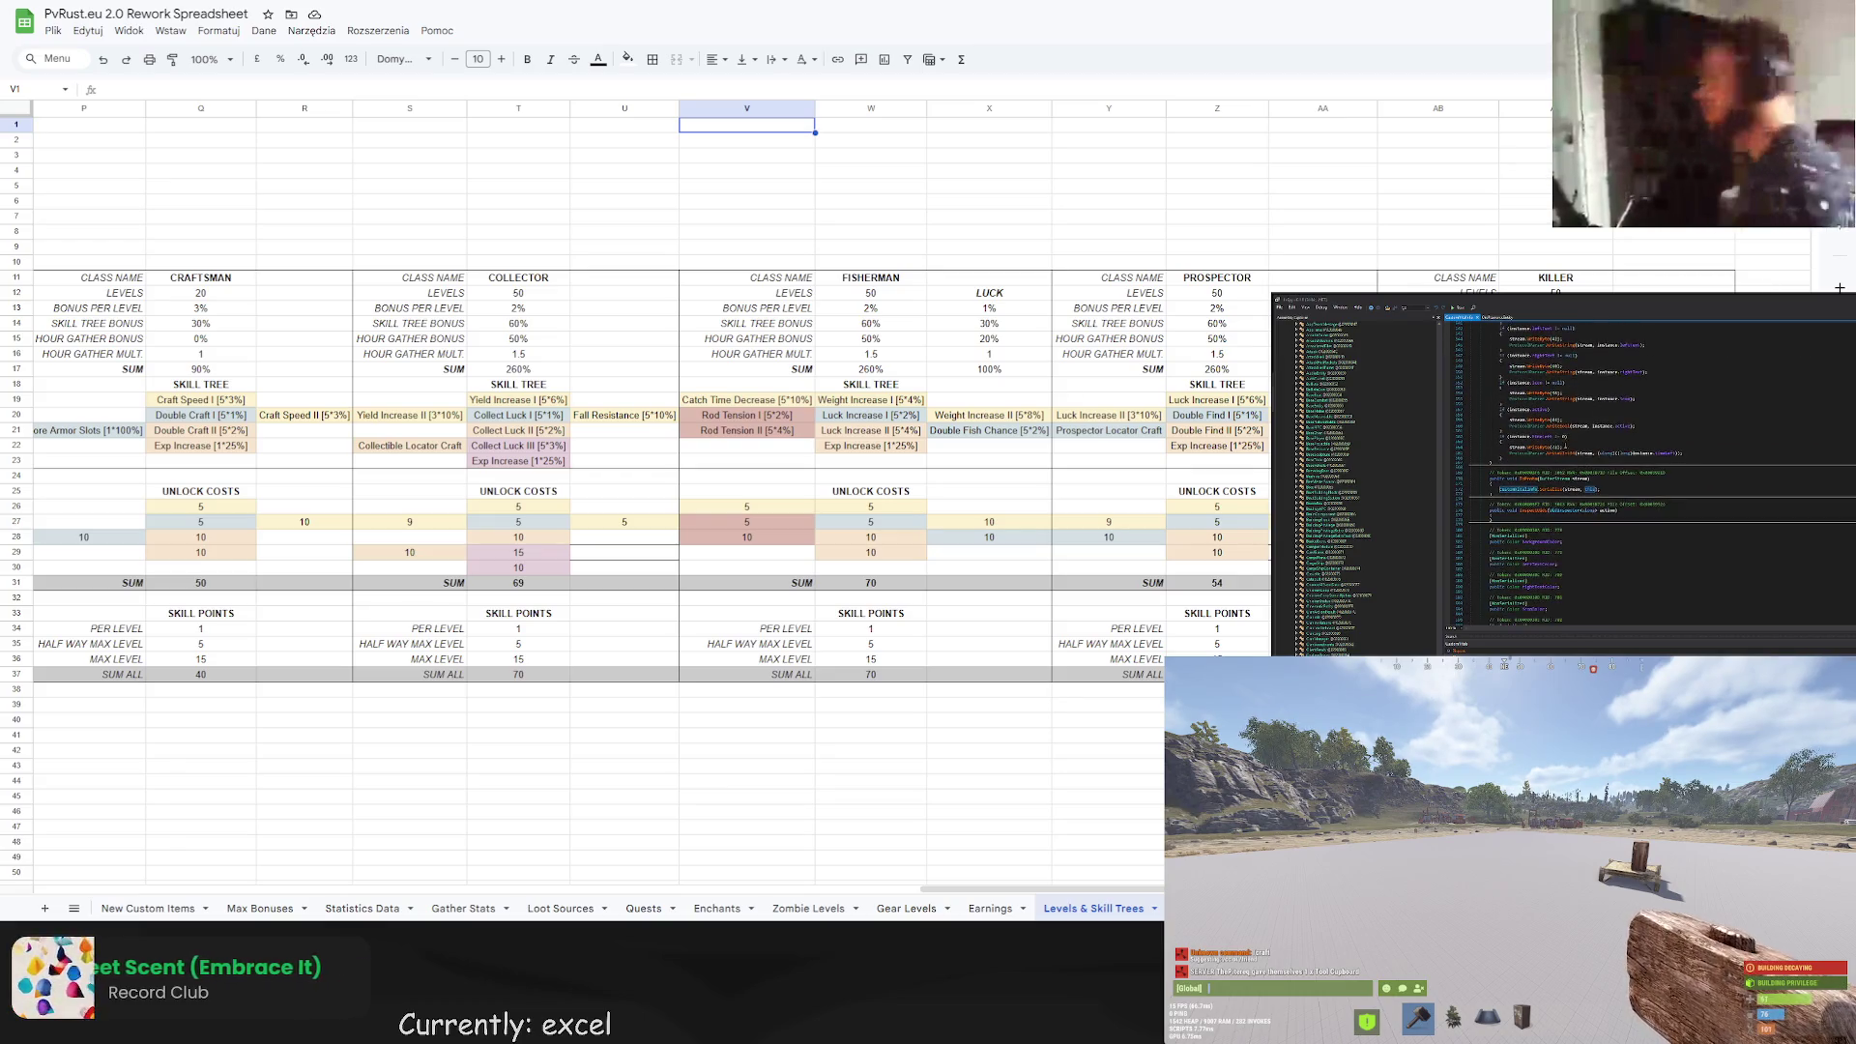
scroll(1565, 444, "down", 5)
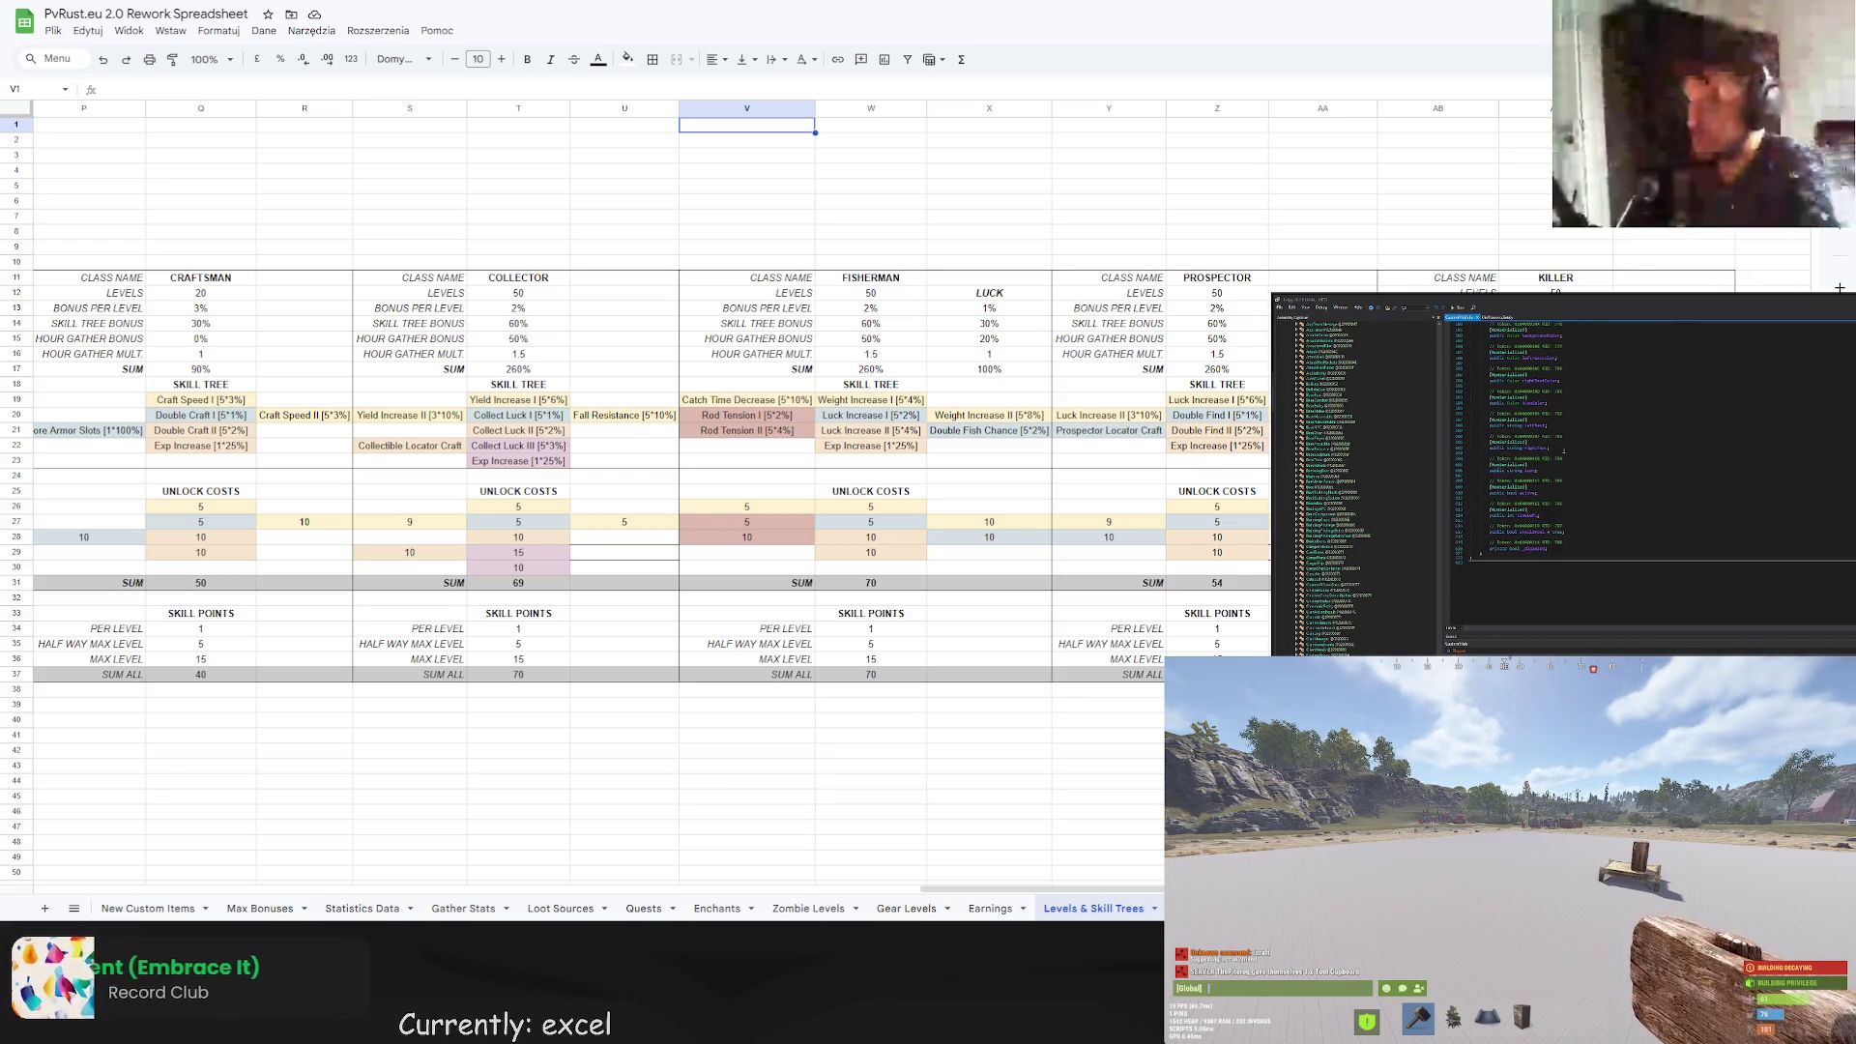
left_click(1541, 366)
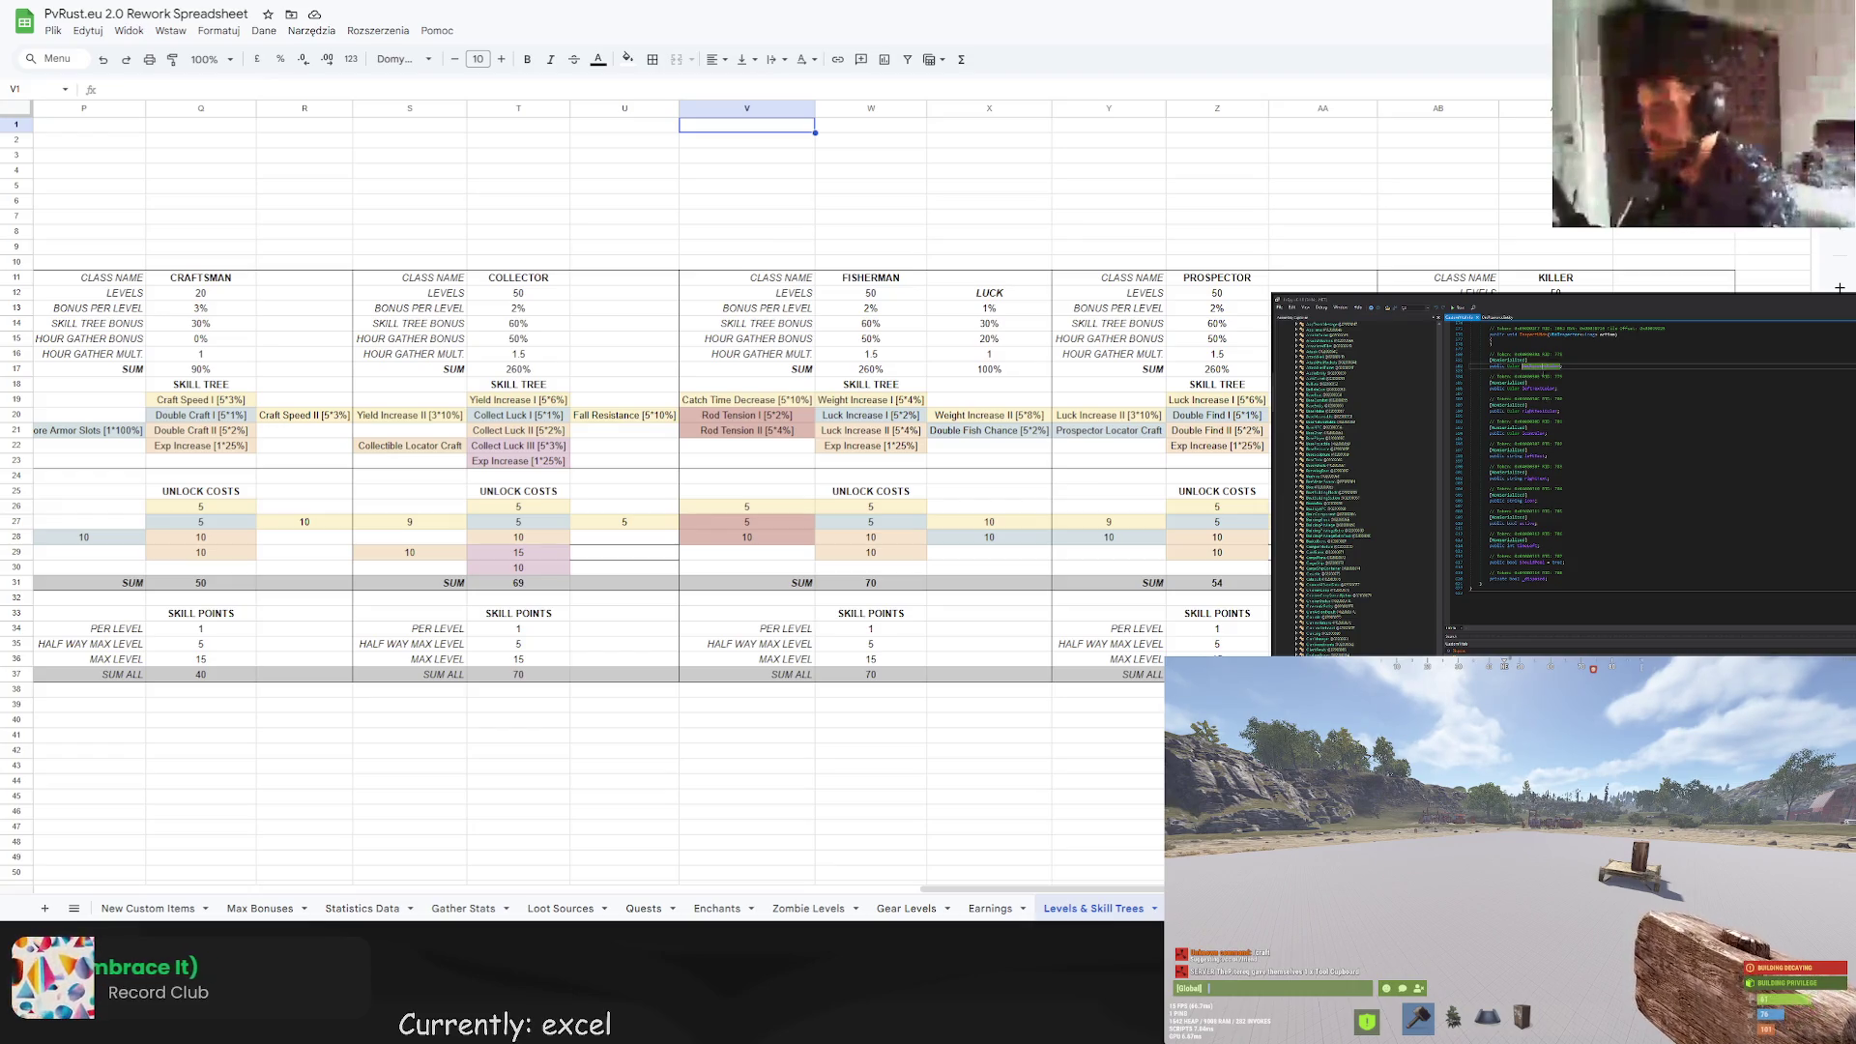
Step through the next four word matches and scroll through the plugin code in Visual Studio.
left_click(1534, 432)
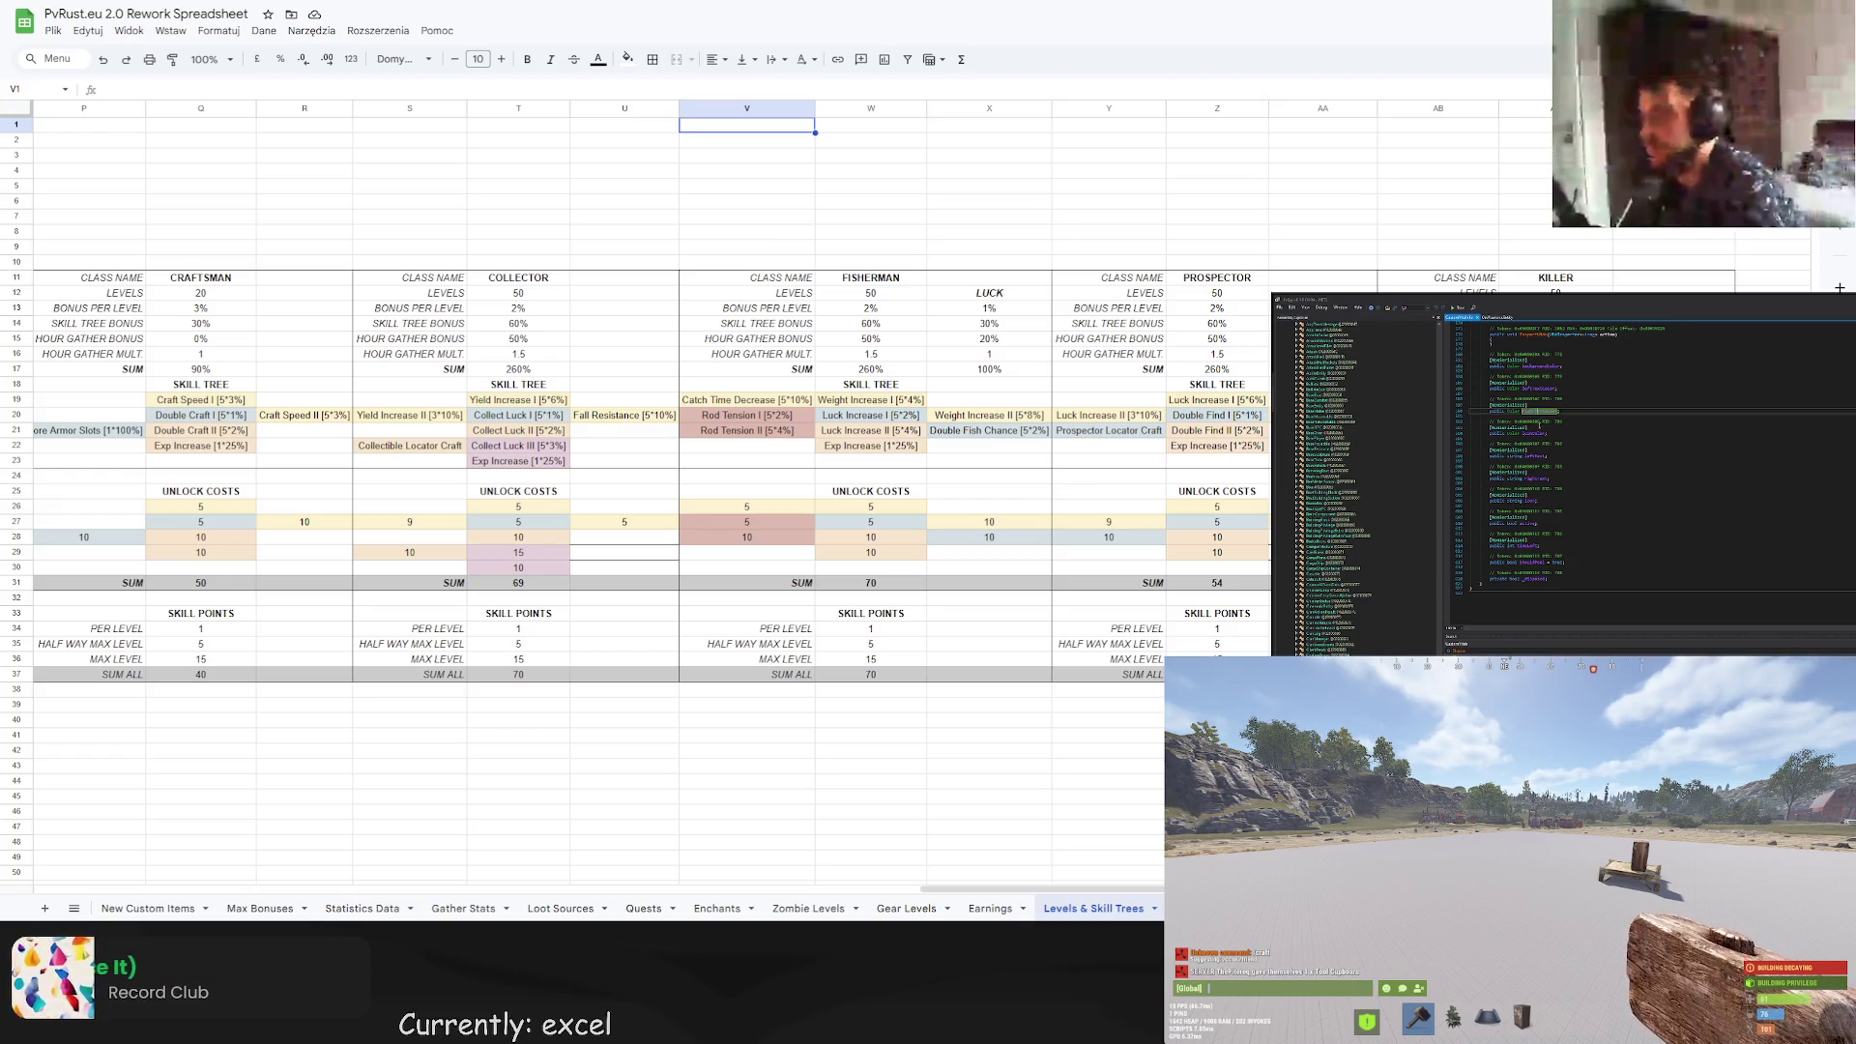
left_click(1537, 456)
left_click(1537, 478)
left_click(1531, 501)
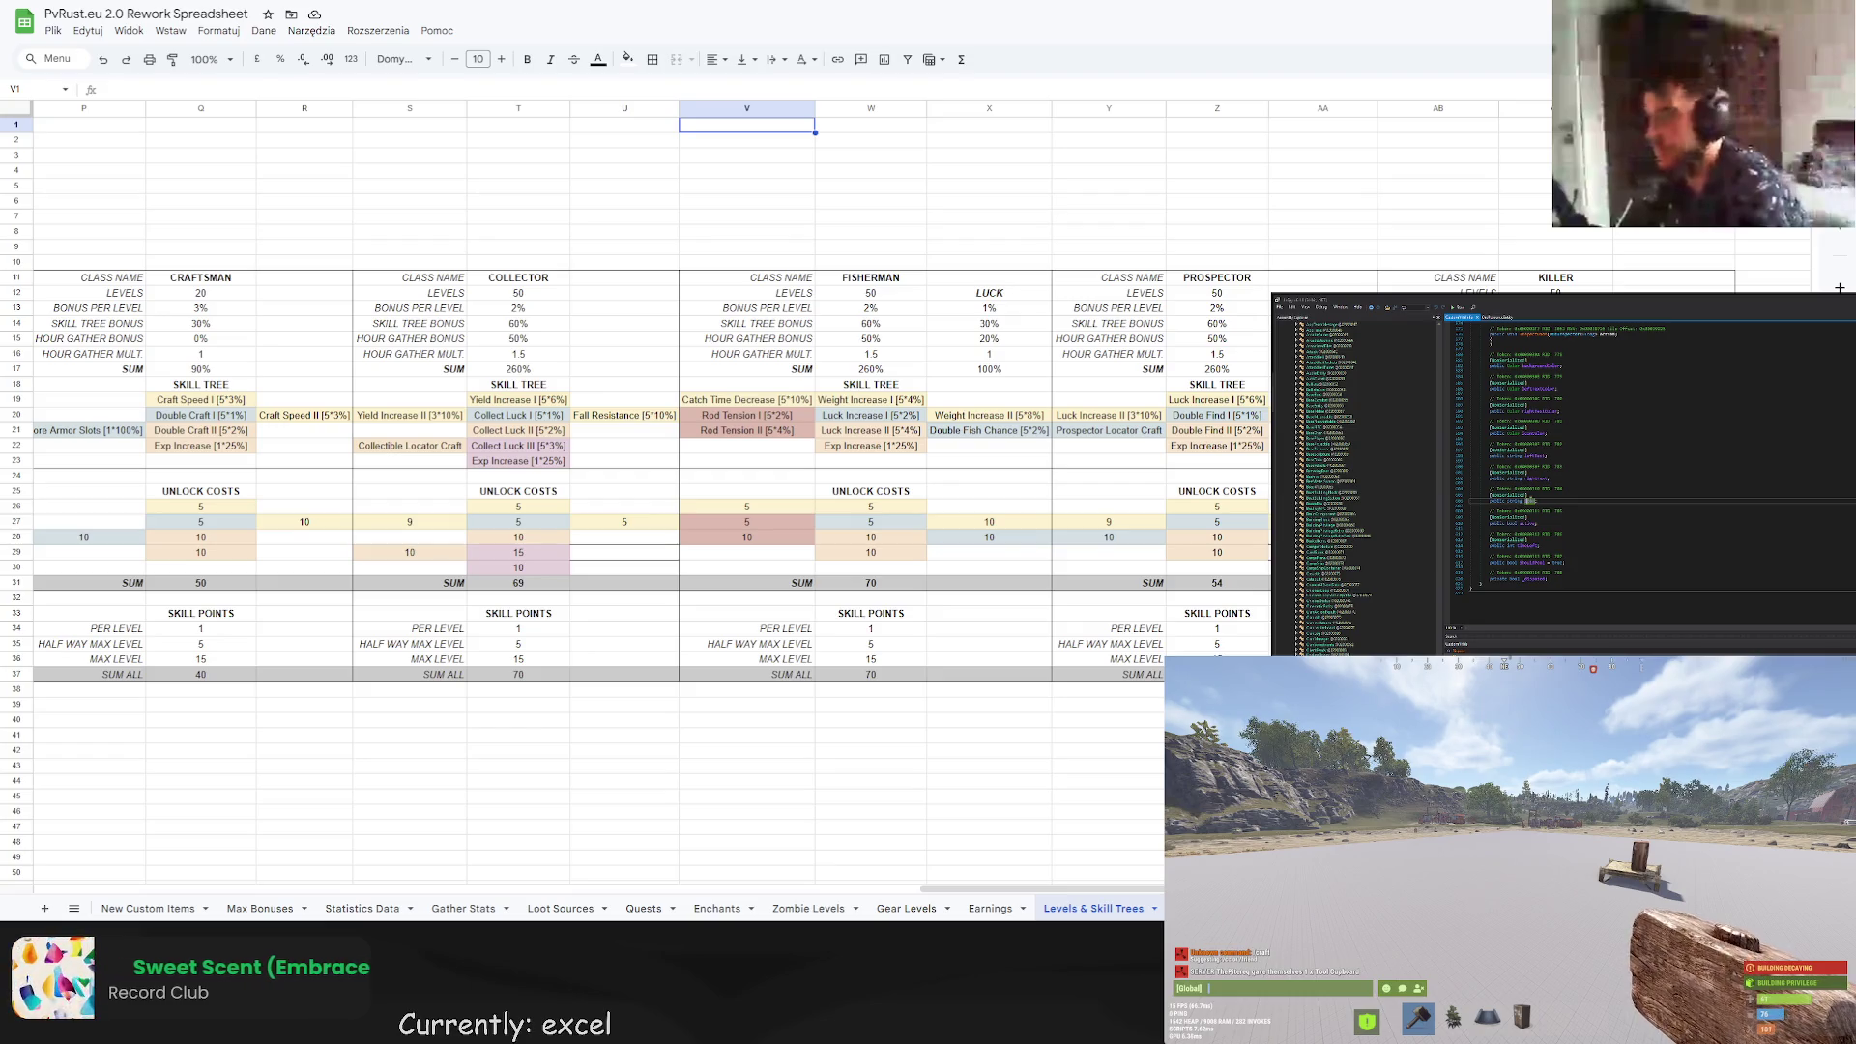
scroll(1562, 499, "up", 10)
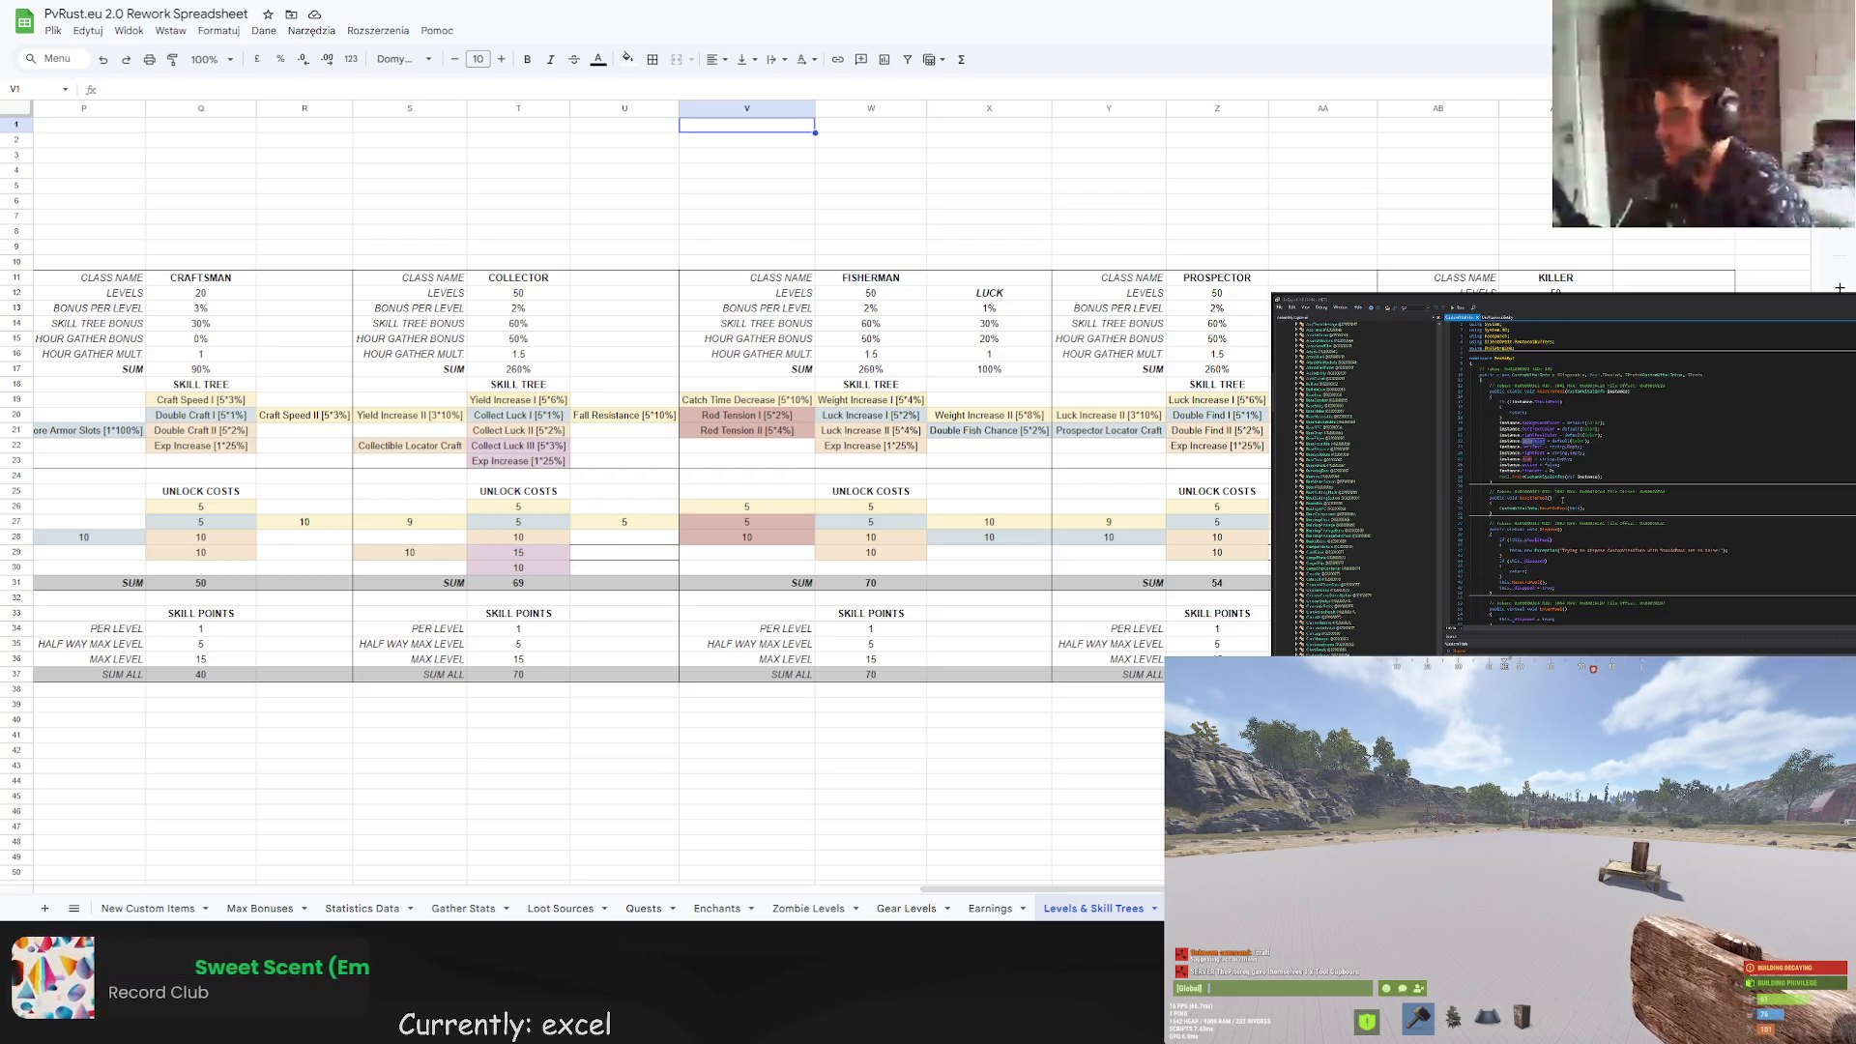
scroll(1562, 499, "up", 10)
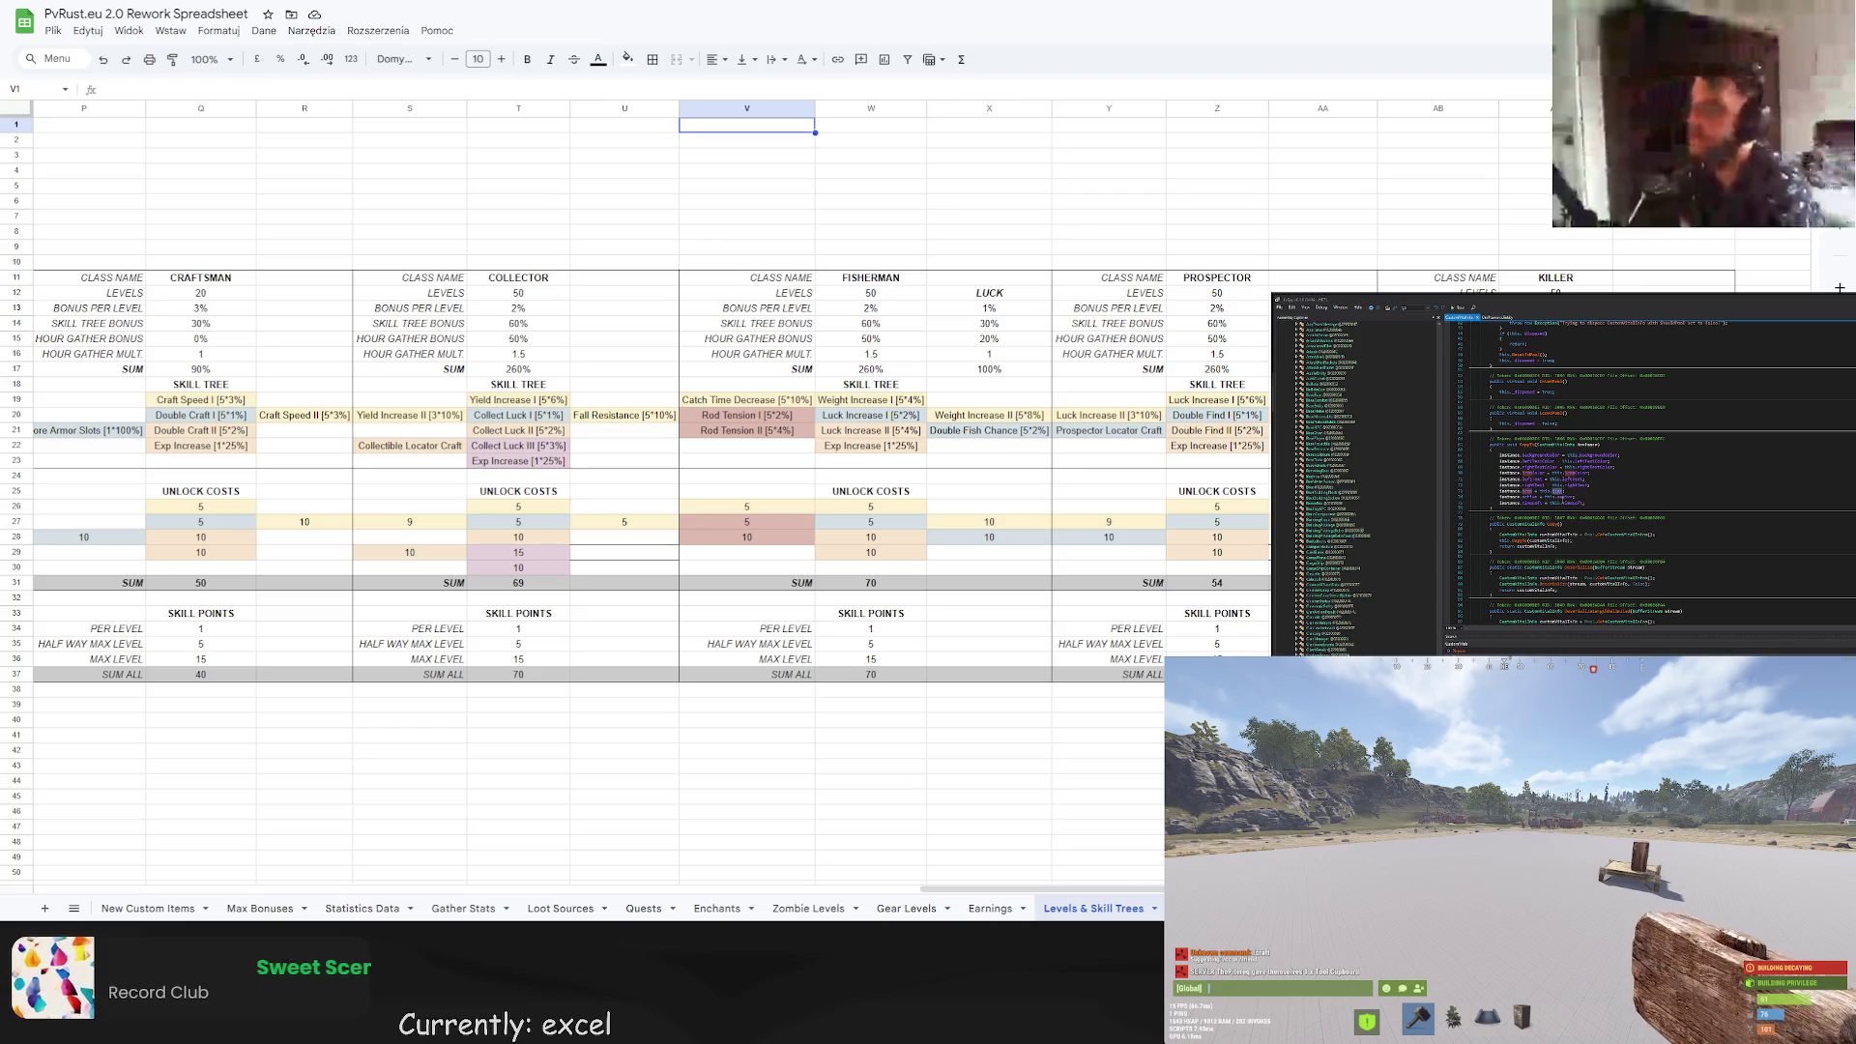
scroll(1562, 500, "down", 10)
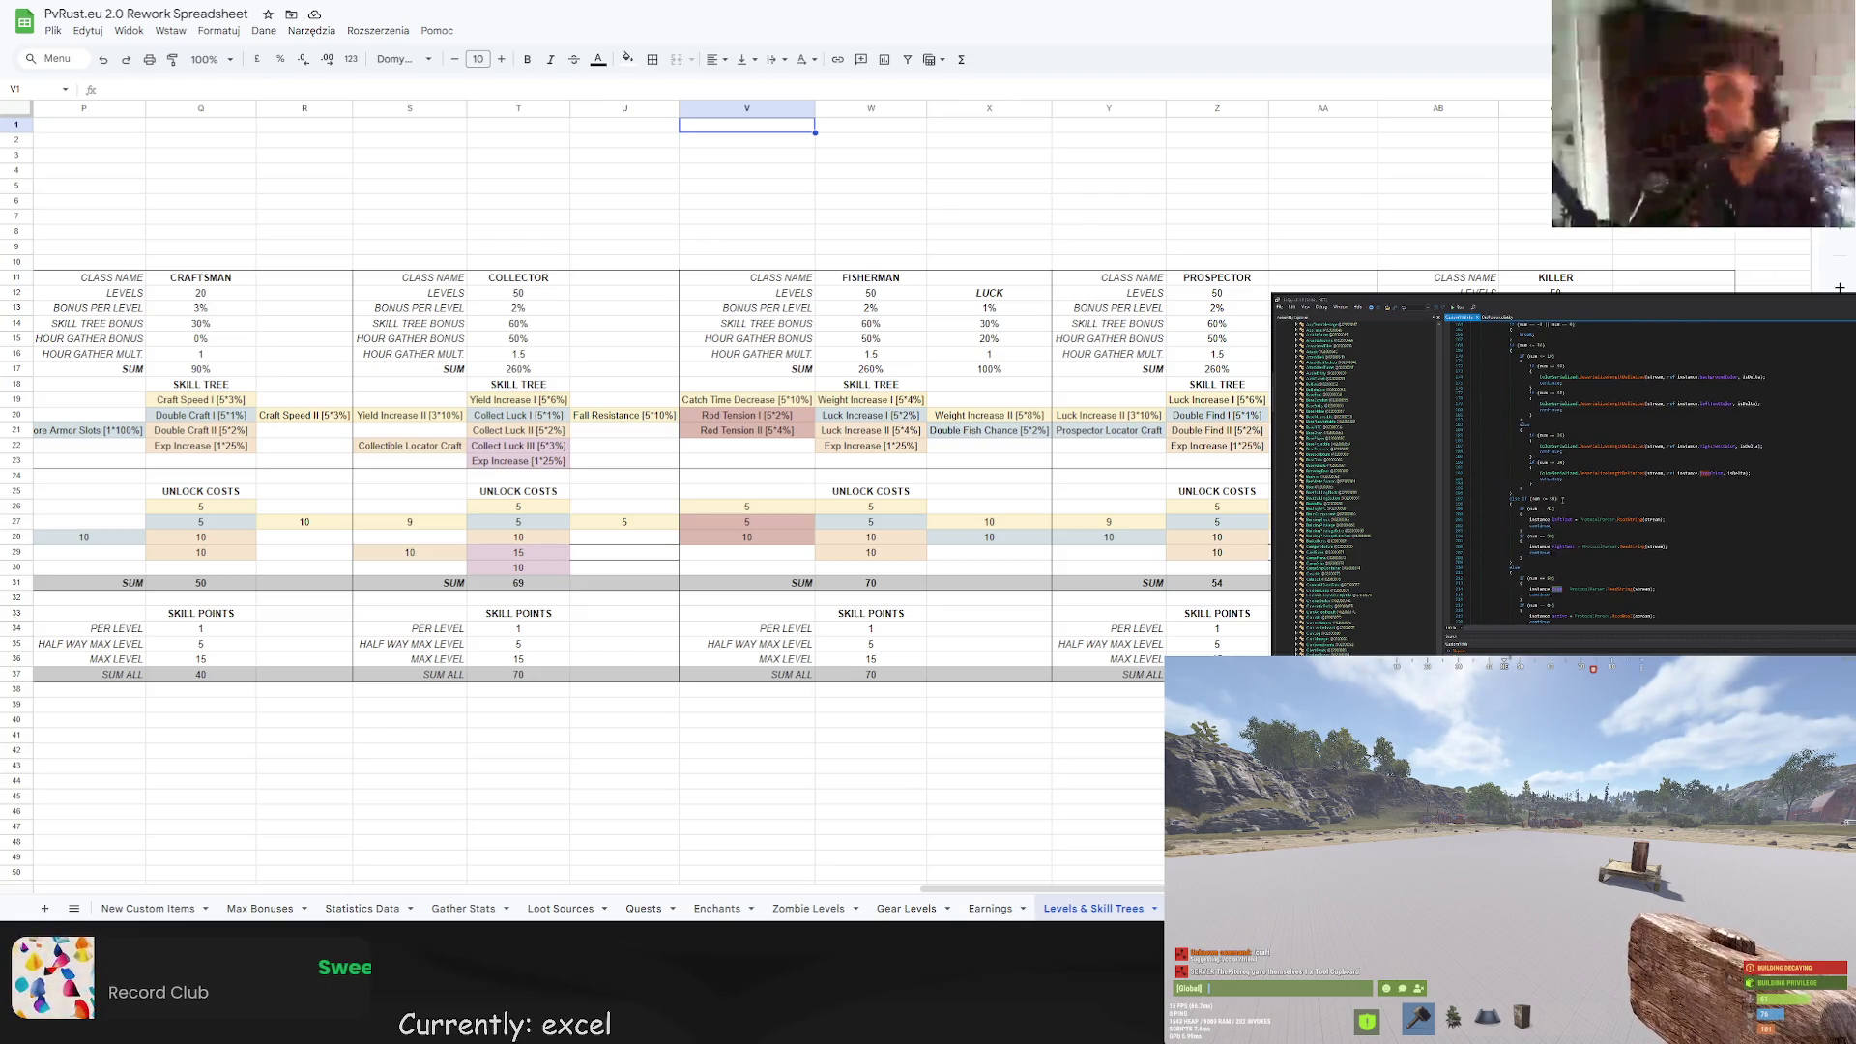
scroll(1561, 500, "down", 15)
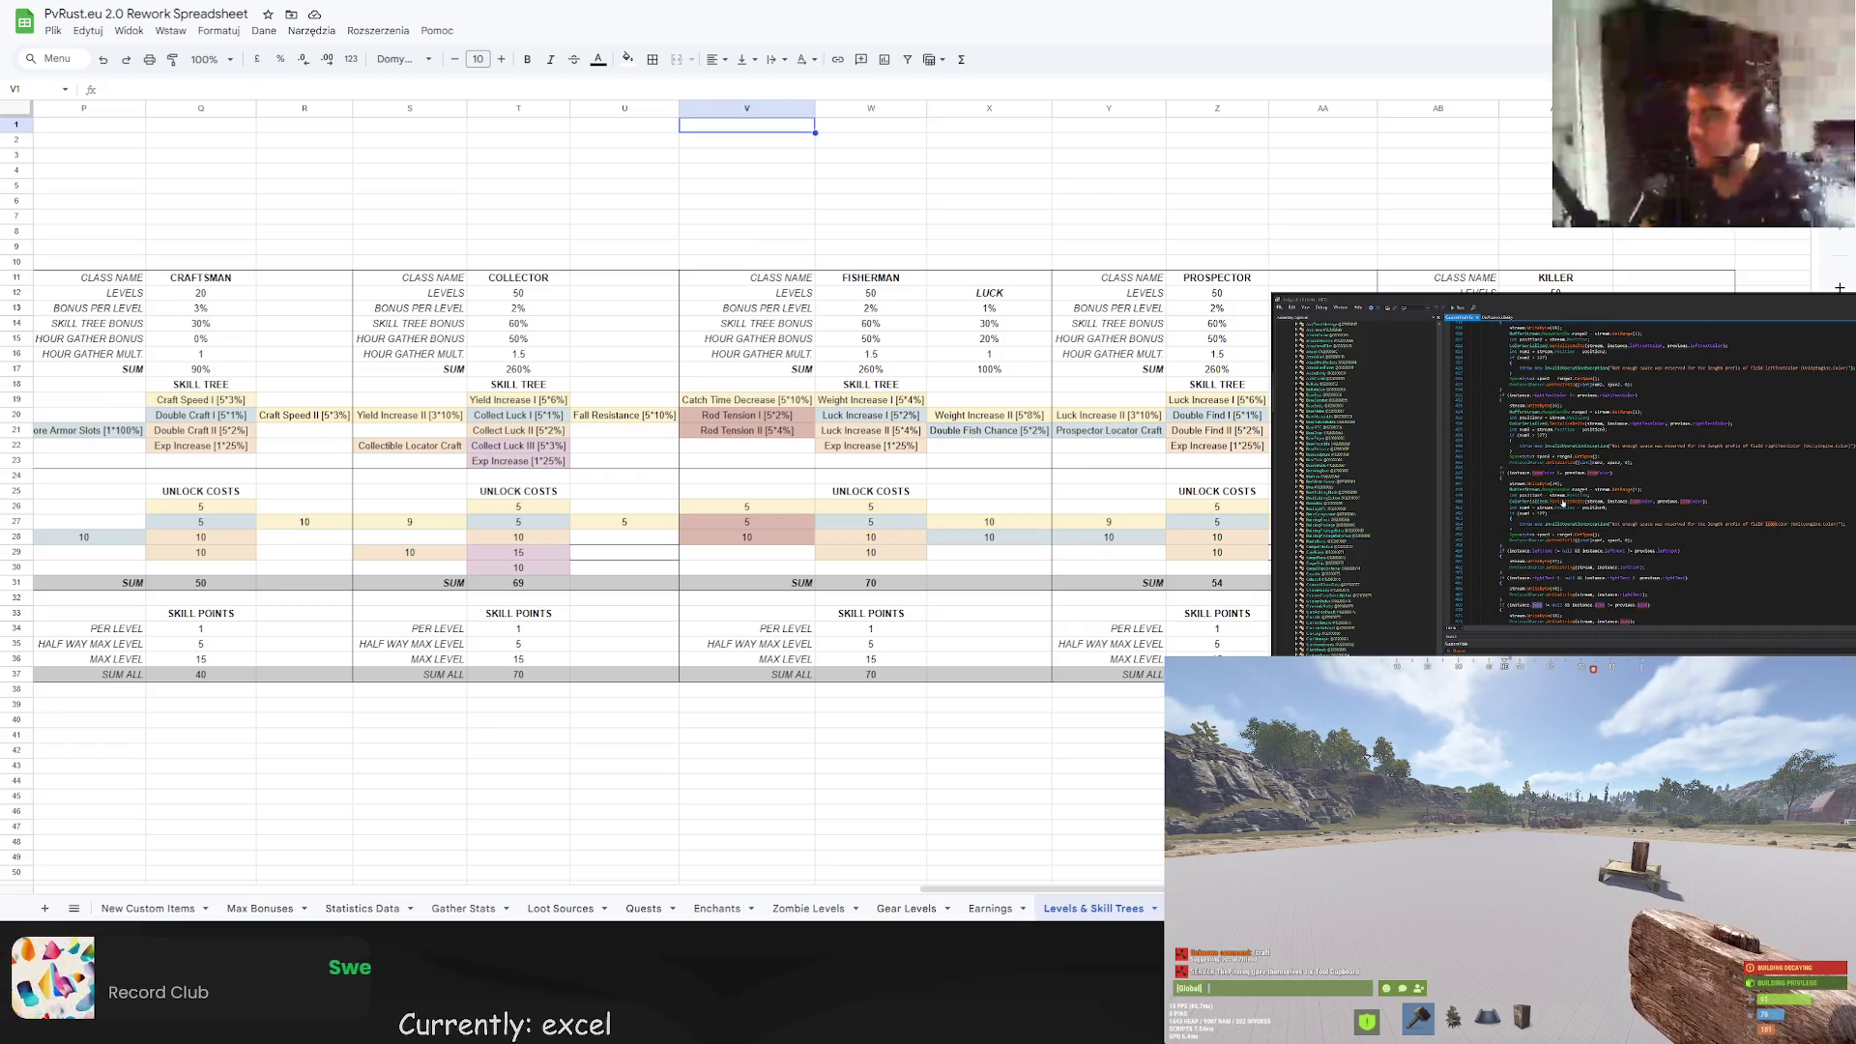
scroll(1562, 504, "down", 3)
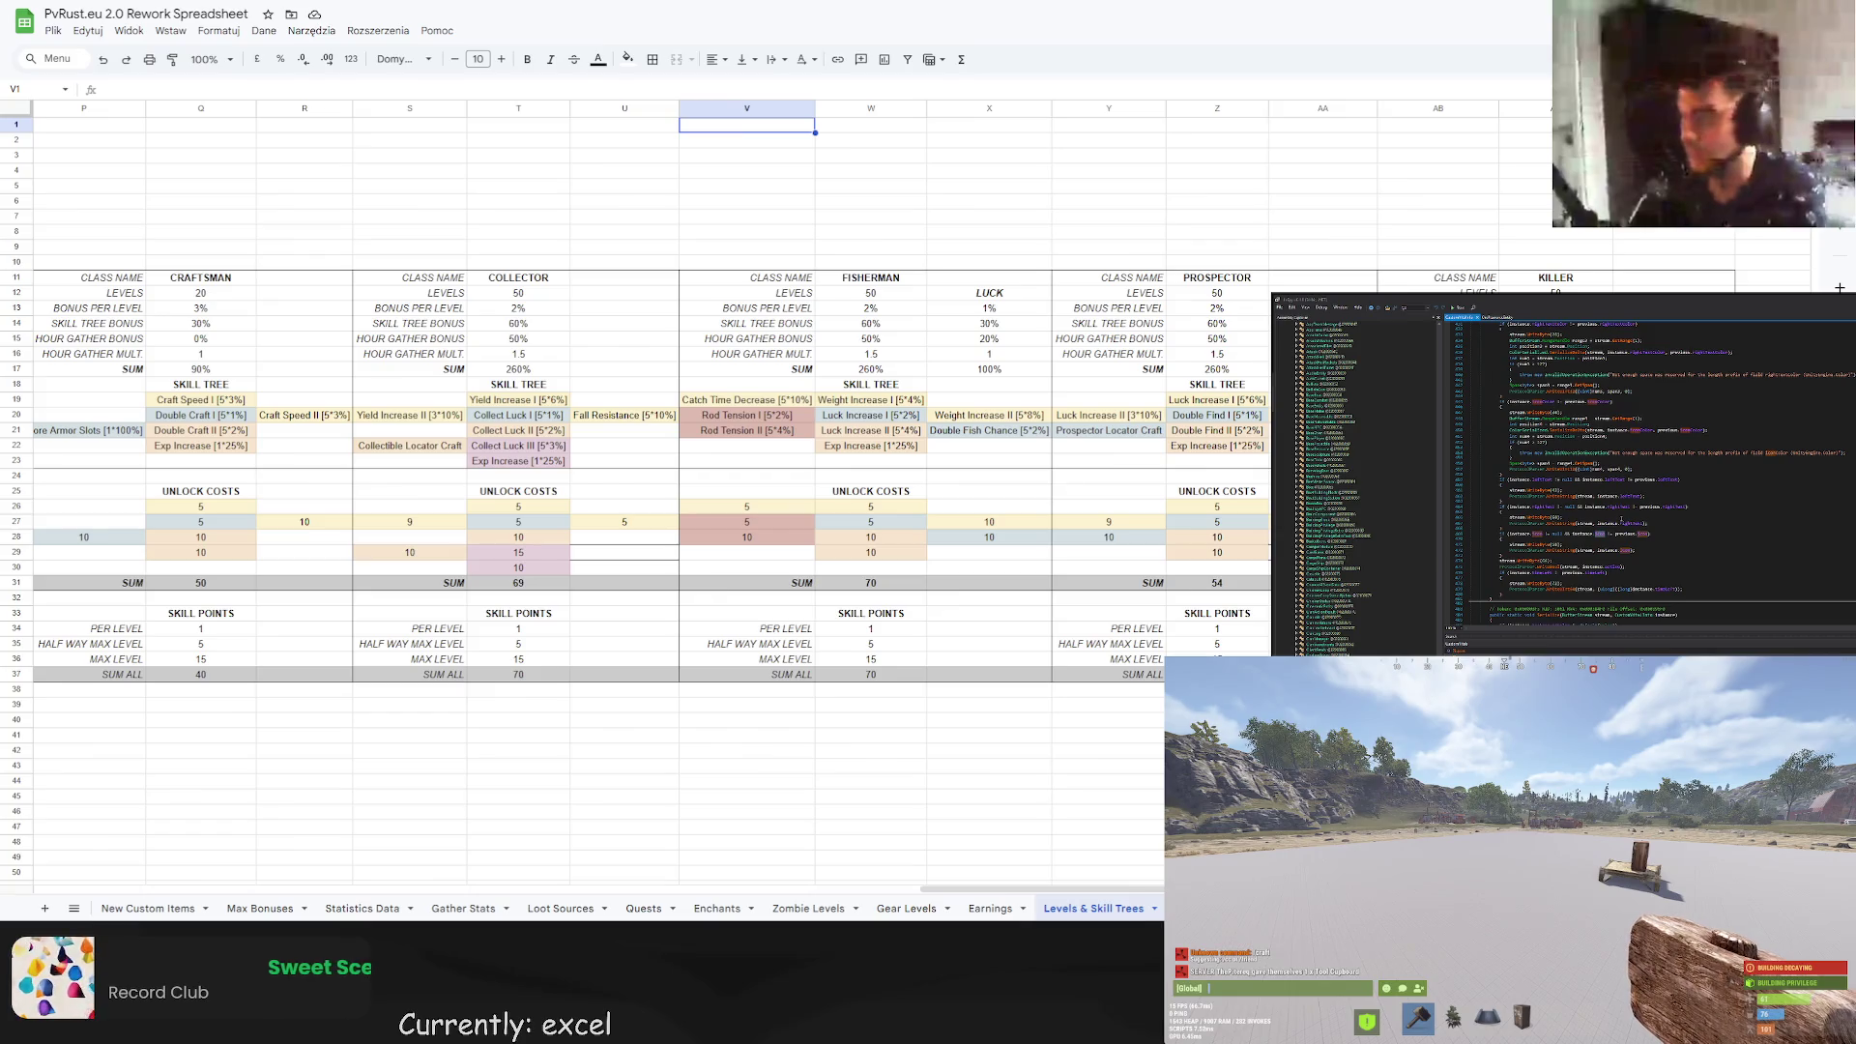
scroll(1619, 515, "down", 10)
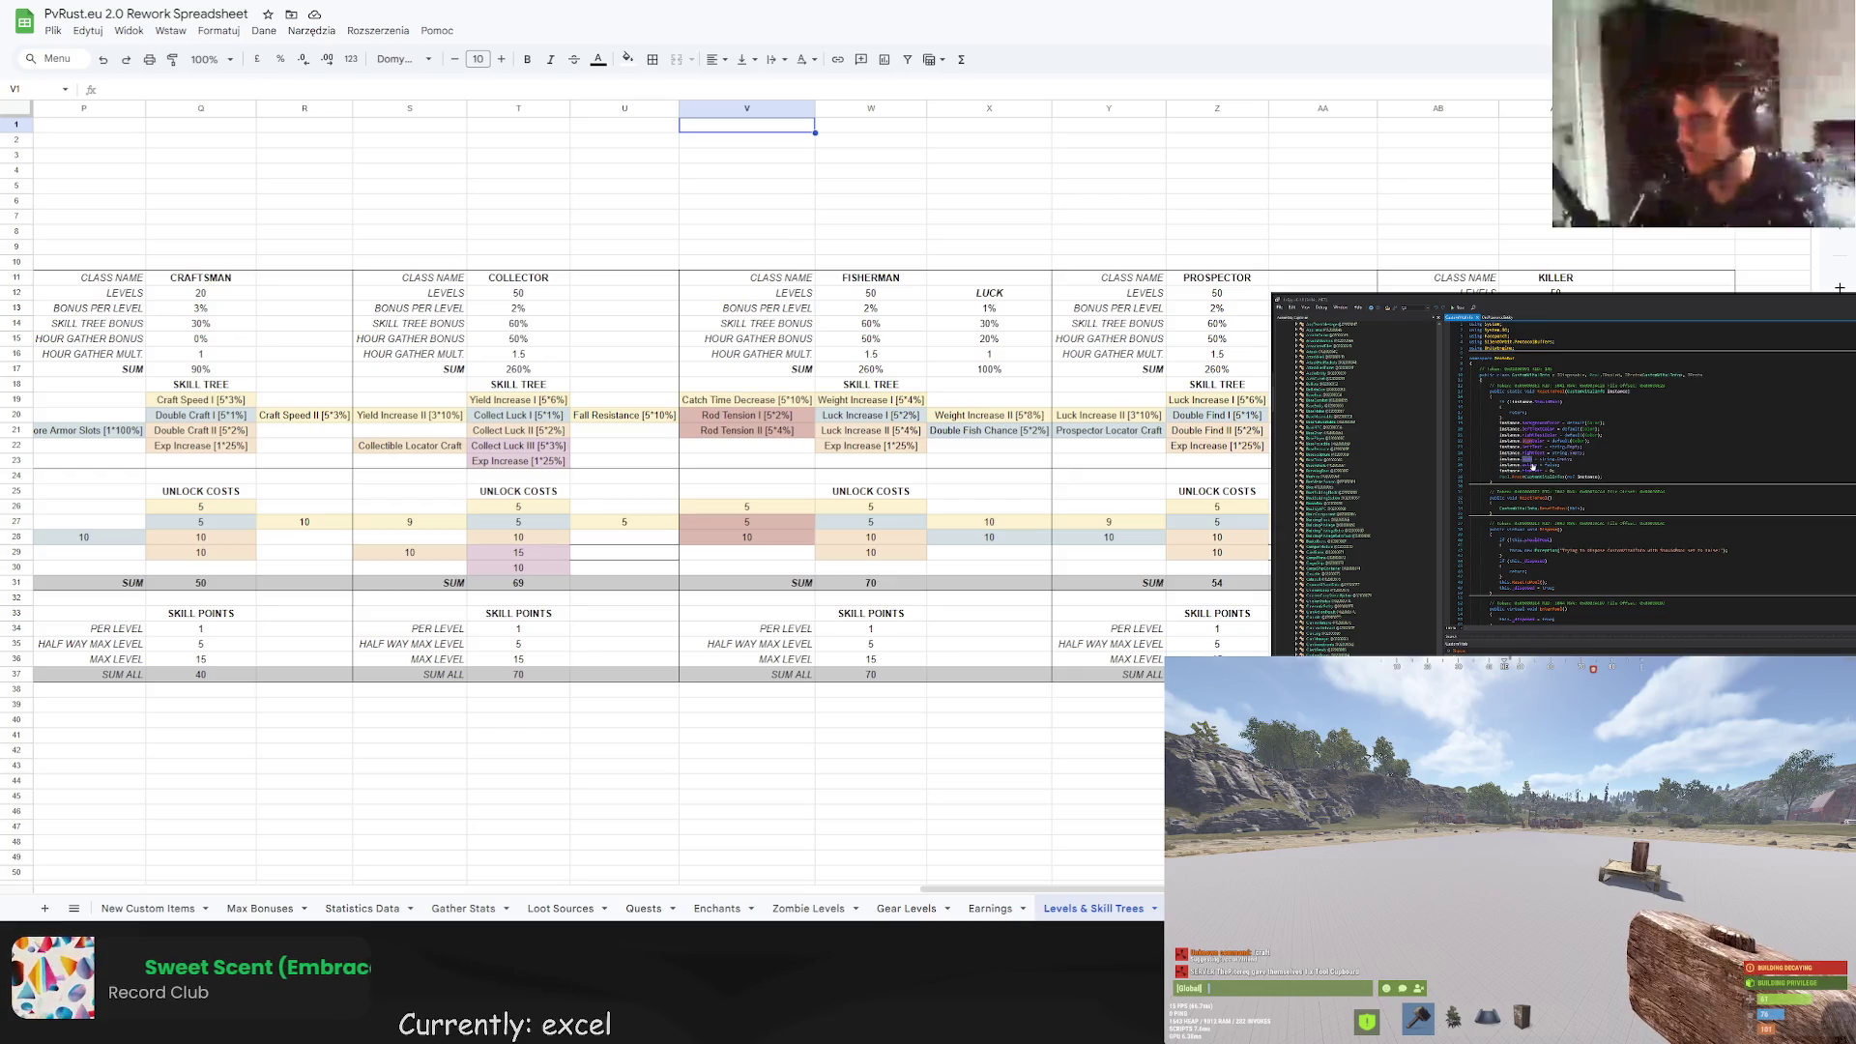
scroll(1532, 467, "down", 10)
scroll(1658, 473, "down", 15)
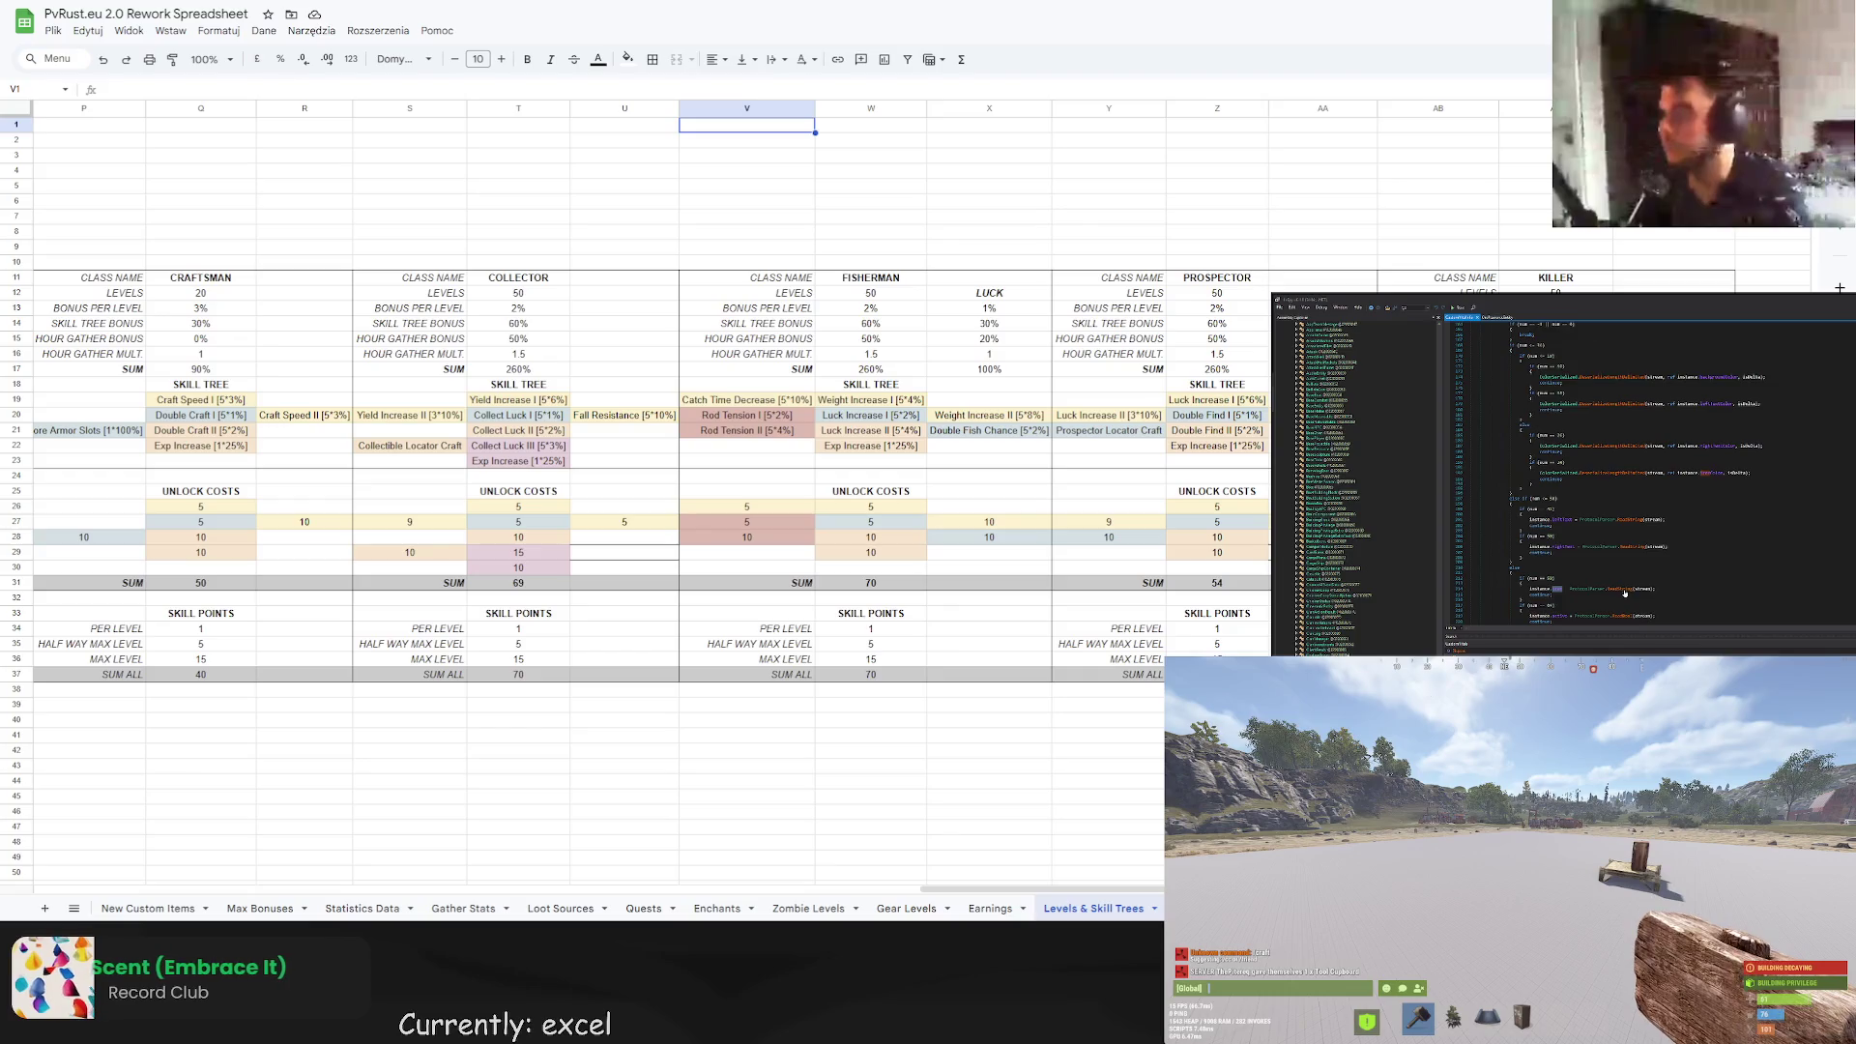
scroll(1623, 592, "down", 15)
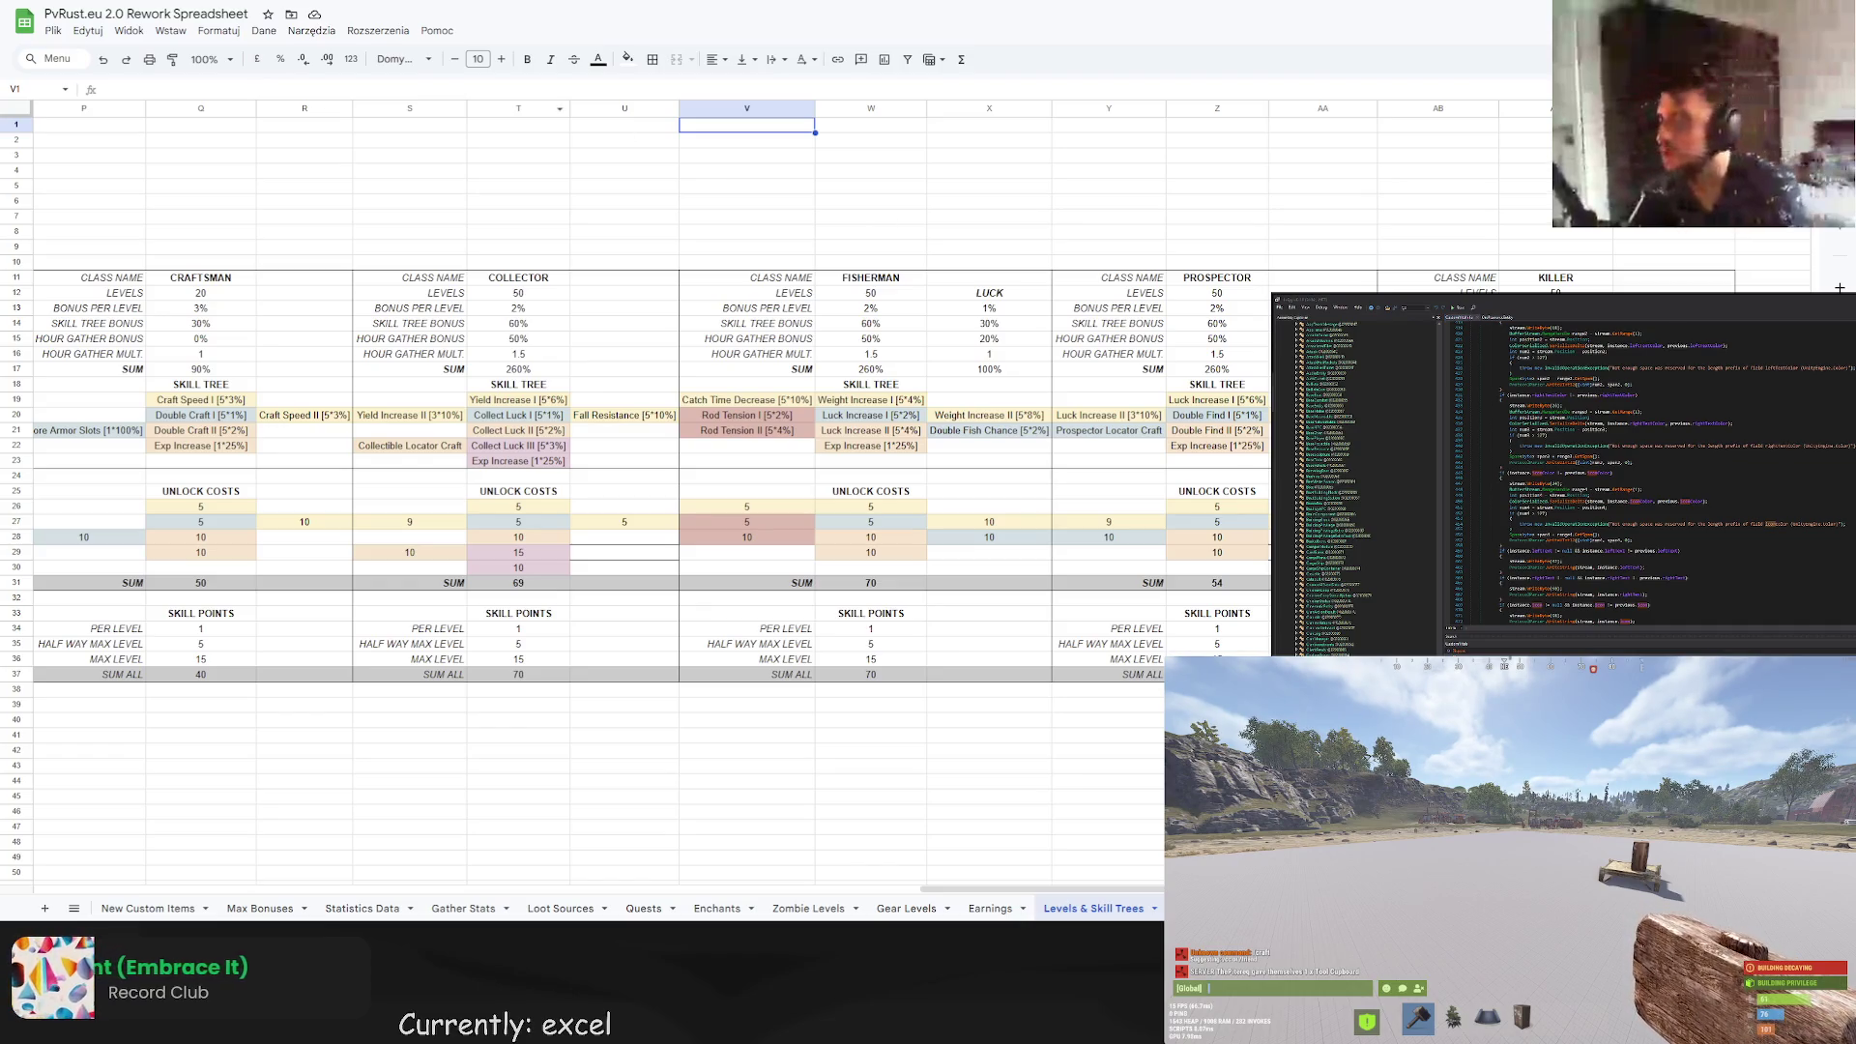
Load Rust.Community's CommunityEntity.UI.cs on GitHub via the 'face' address-bar suggestion.
key("ctrl+t")
type("face")
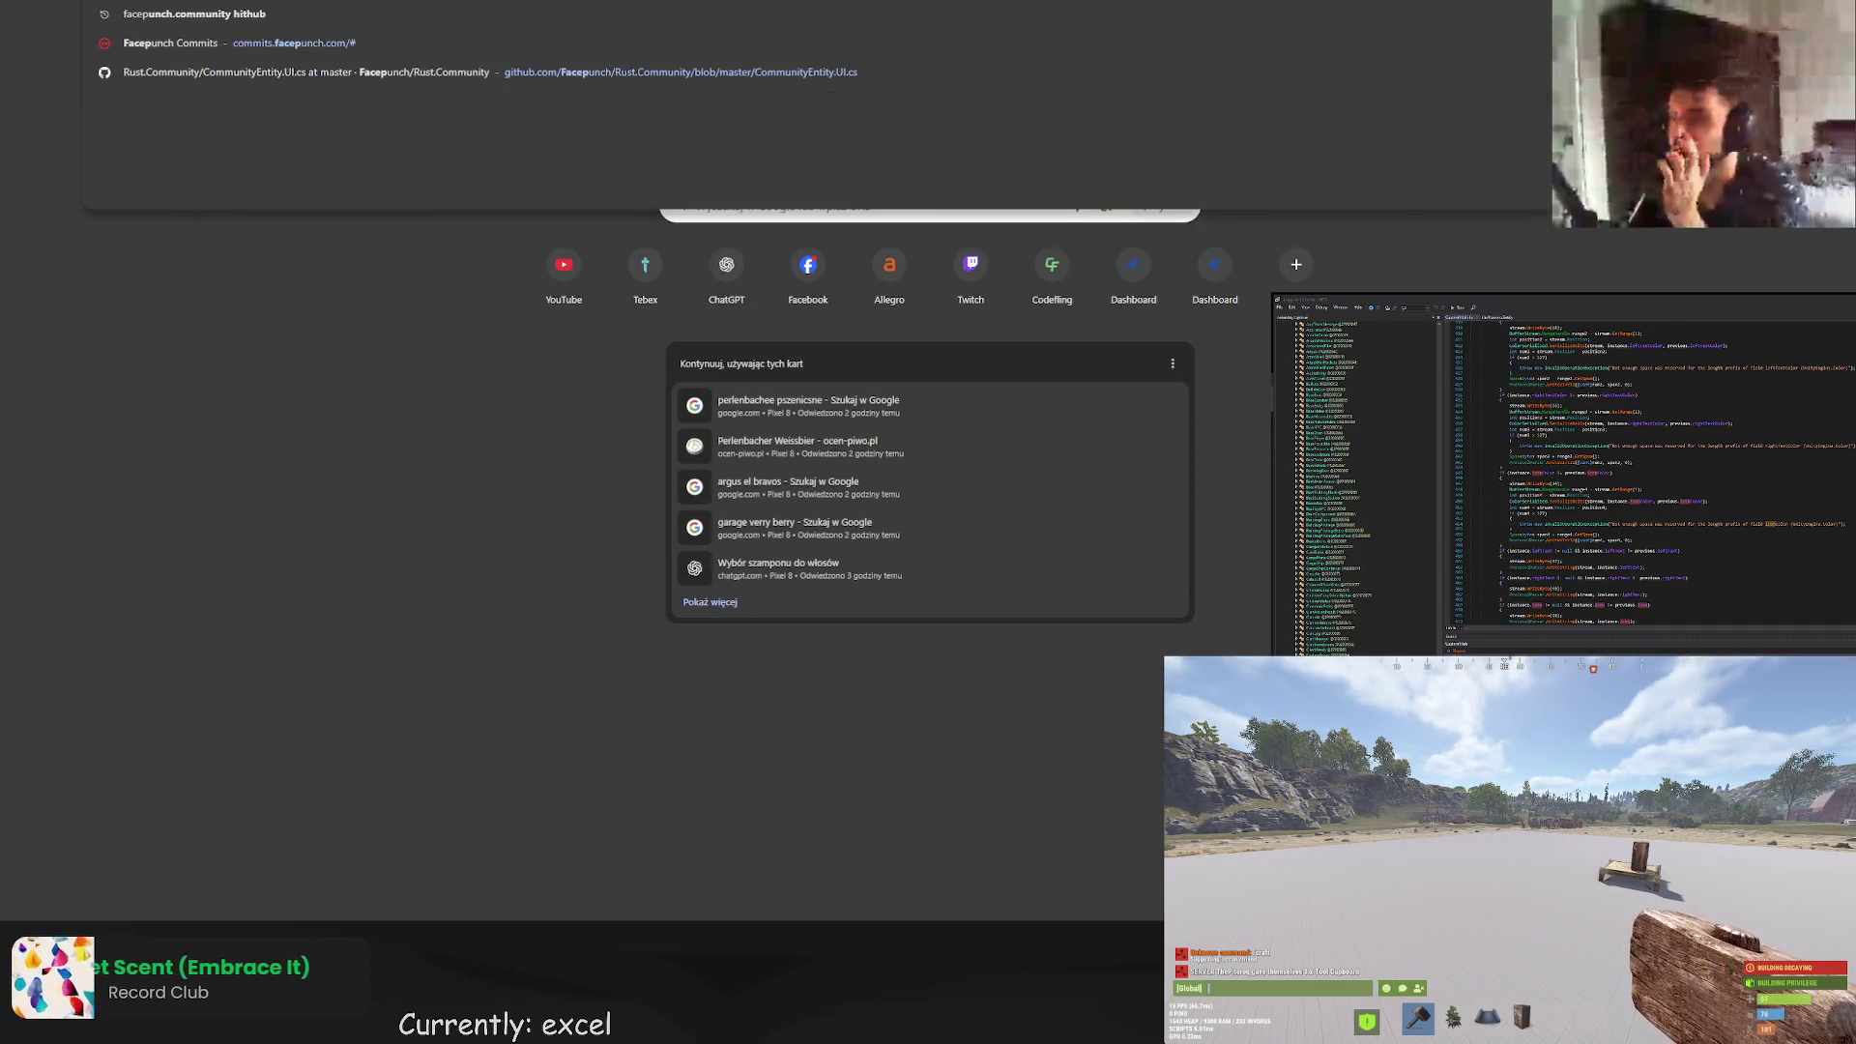
key("Down")
key("Down")
key("Down")
key("Return")
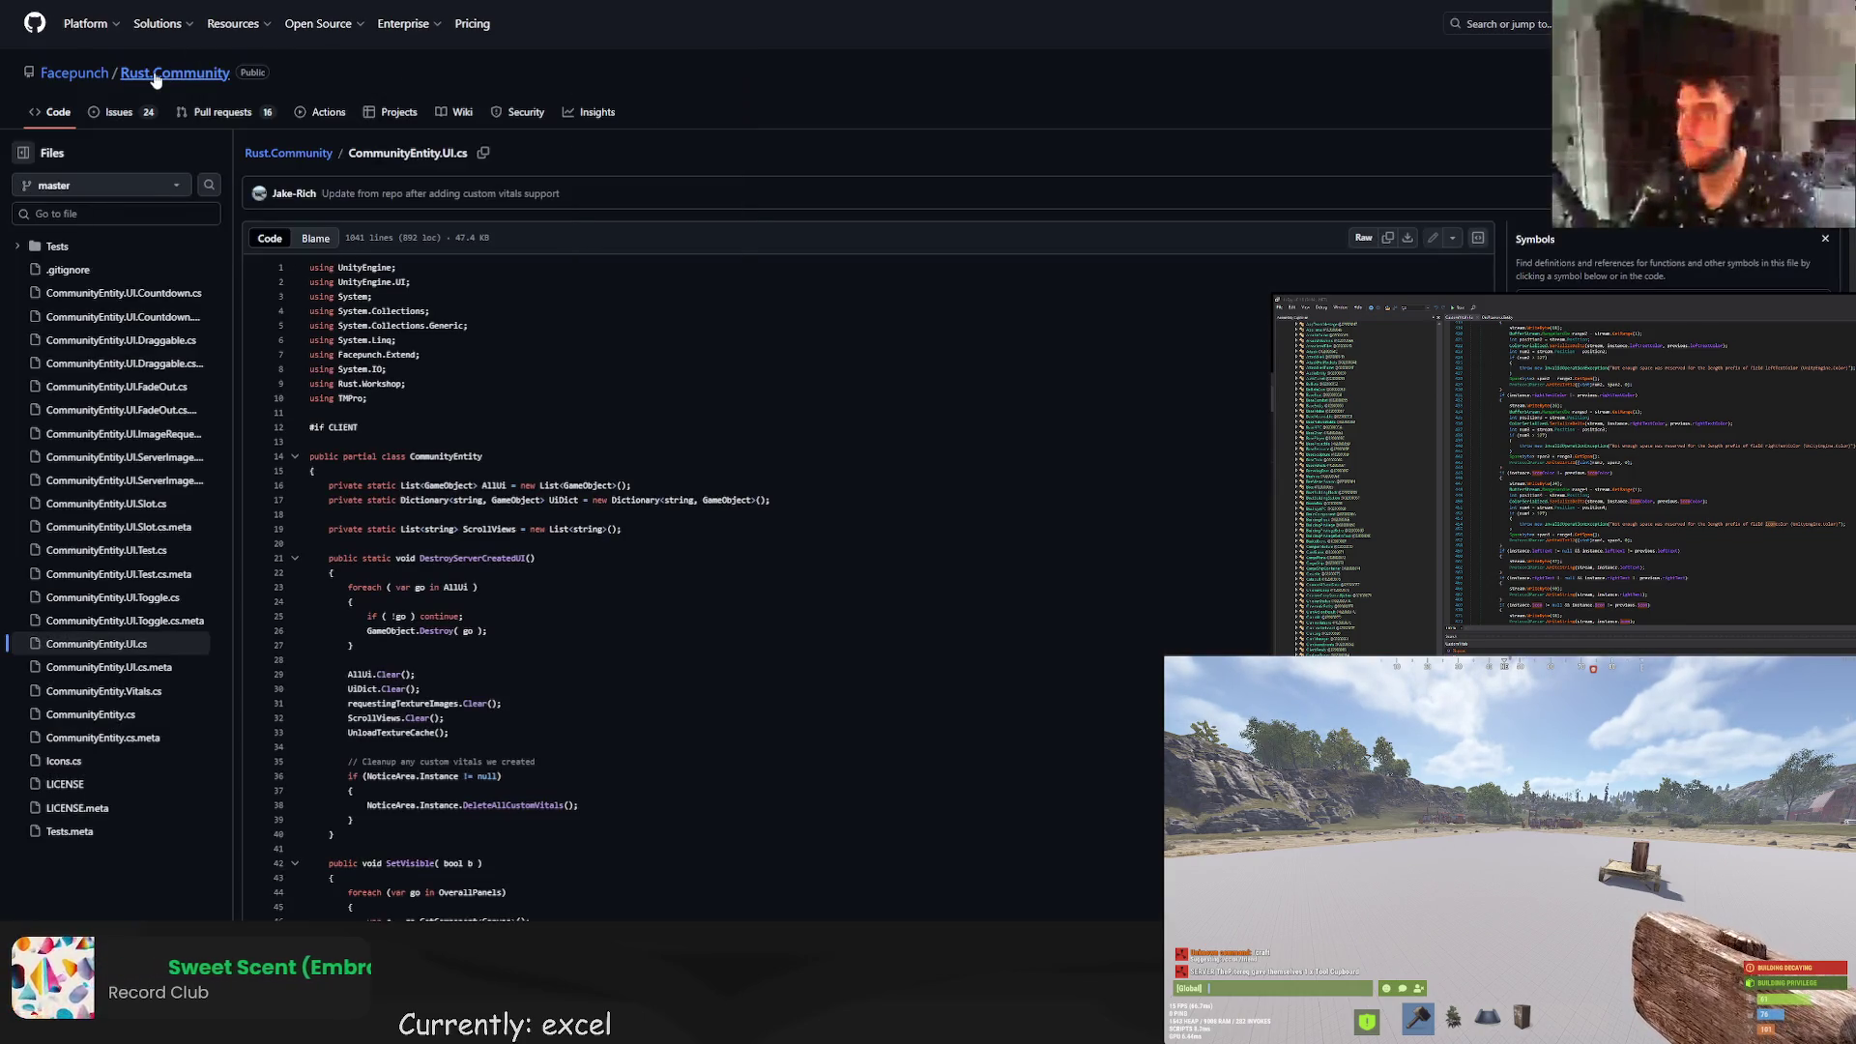
Go to the Rust.Community repository home and glance at CommunityEntity.Vitals.cs.
left_click(152, 73)
scroll(659, 399, "down", 3)
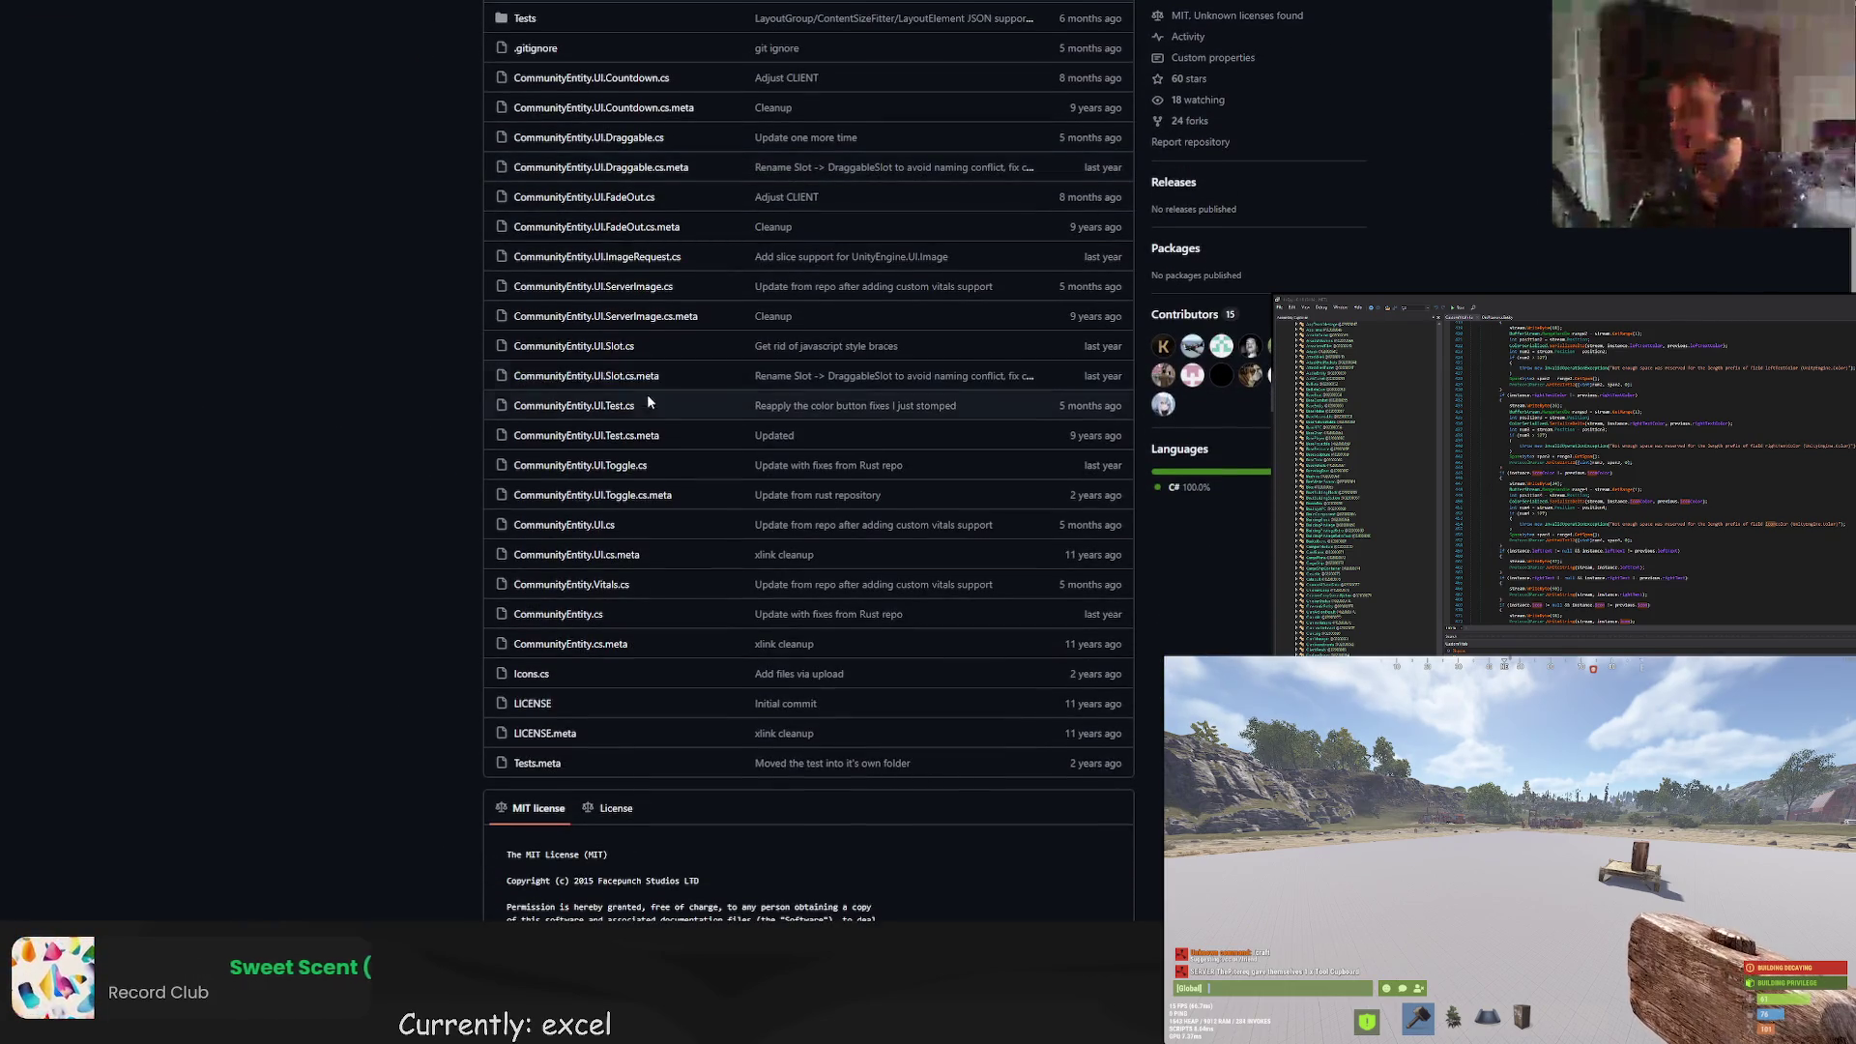
left_click(788, 527)
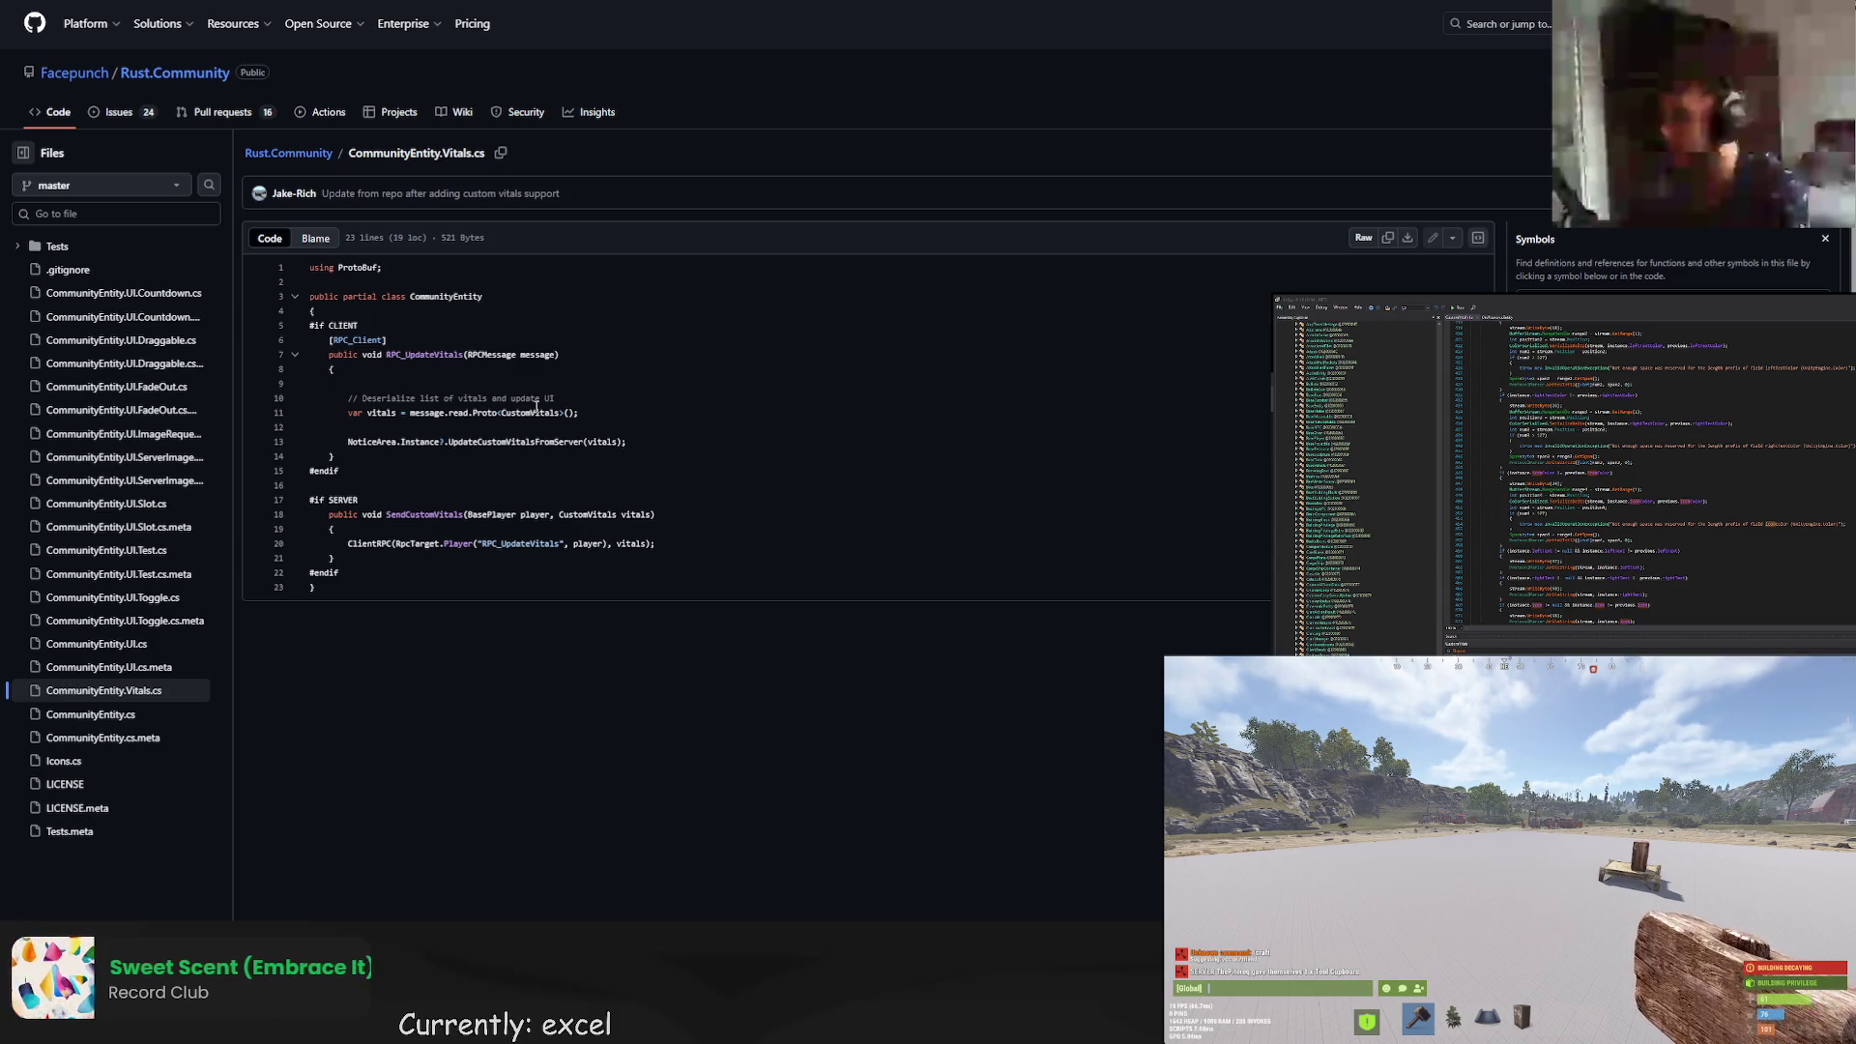
left_click(215, 75)
scroll(567, 476, "down", 3)
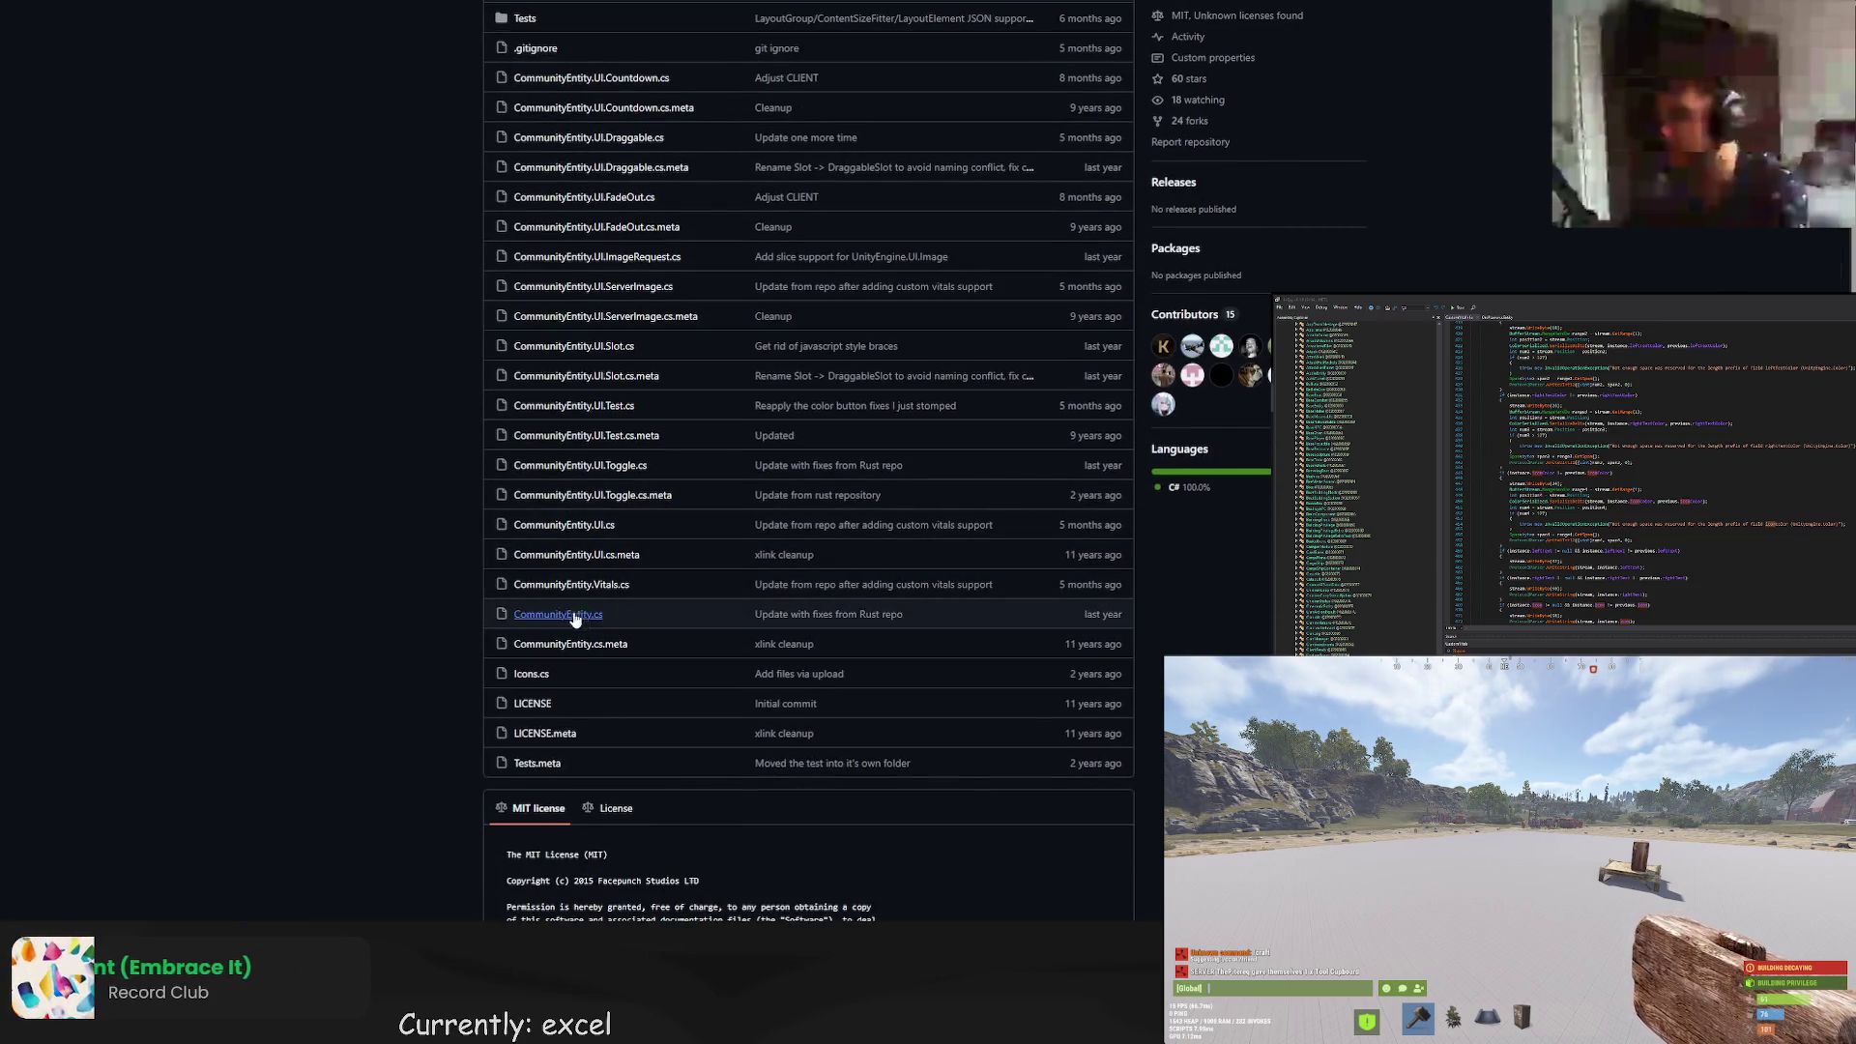
scroll(589, 582, "up", 1)
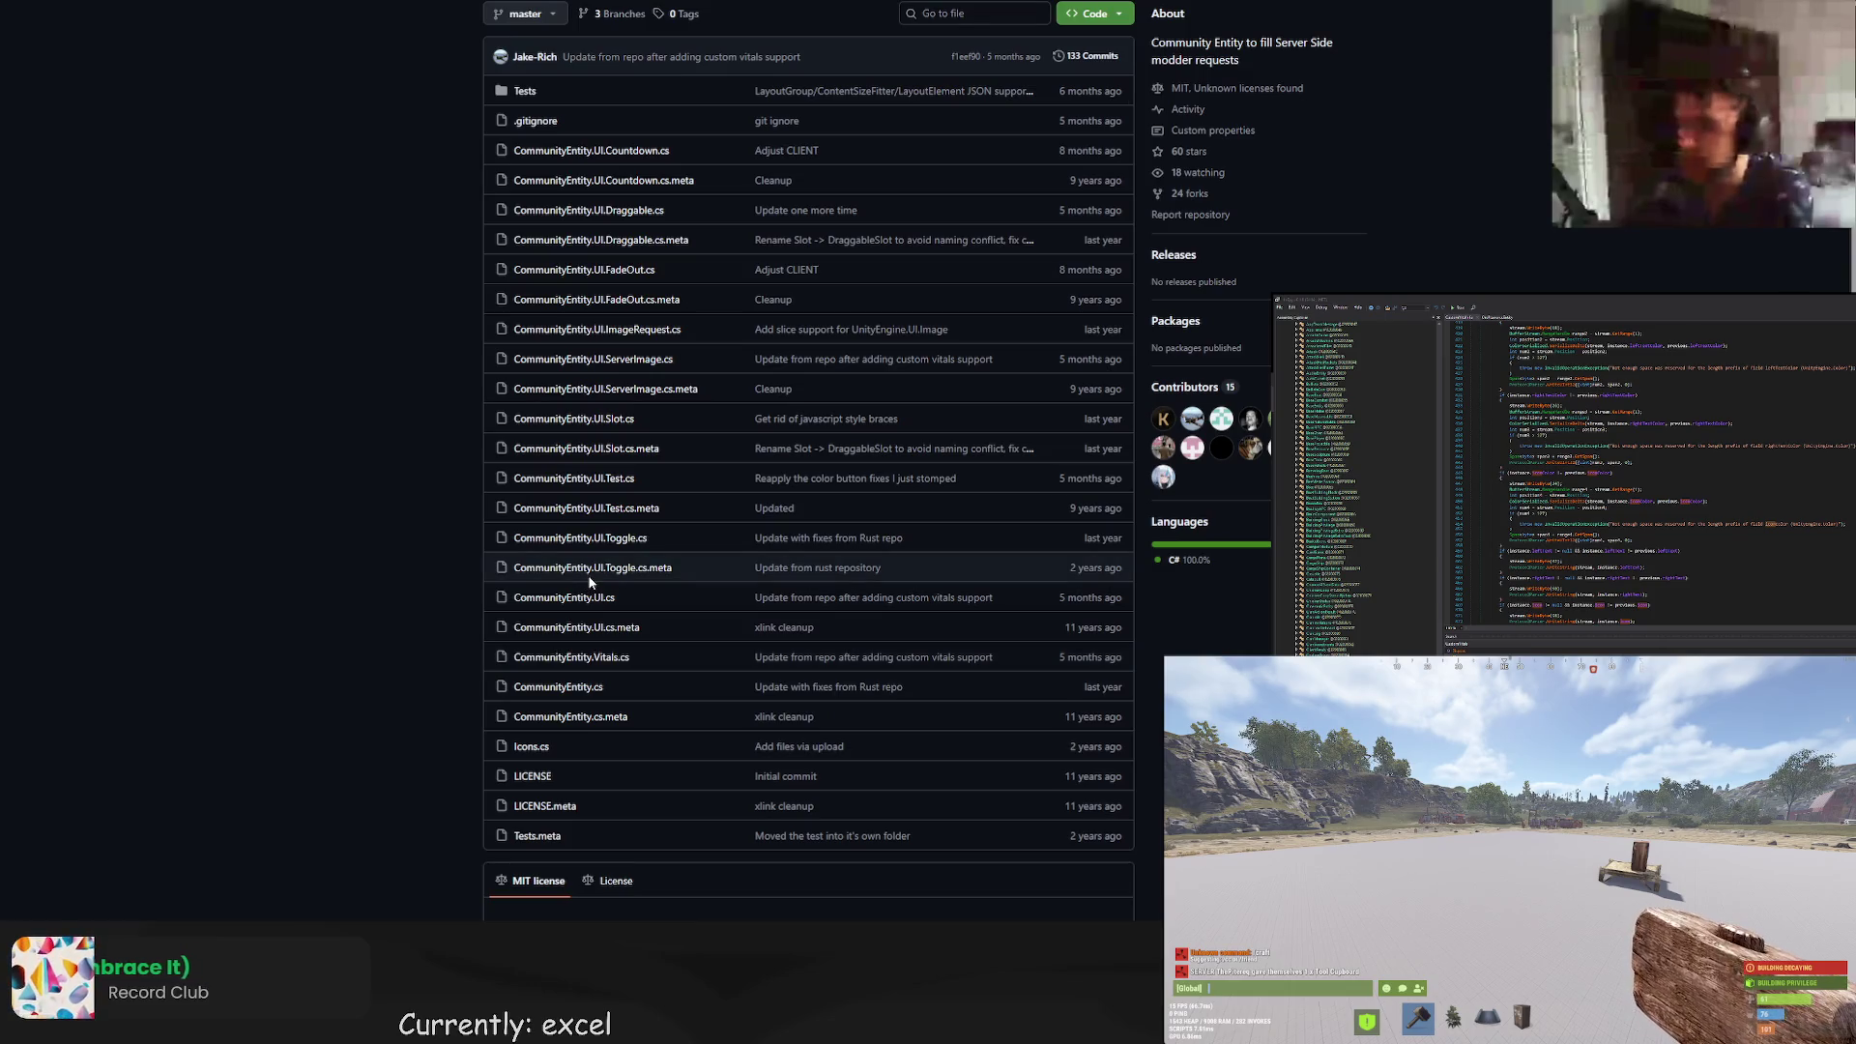
left_click(583, 658)
key("alt+Left")
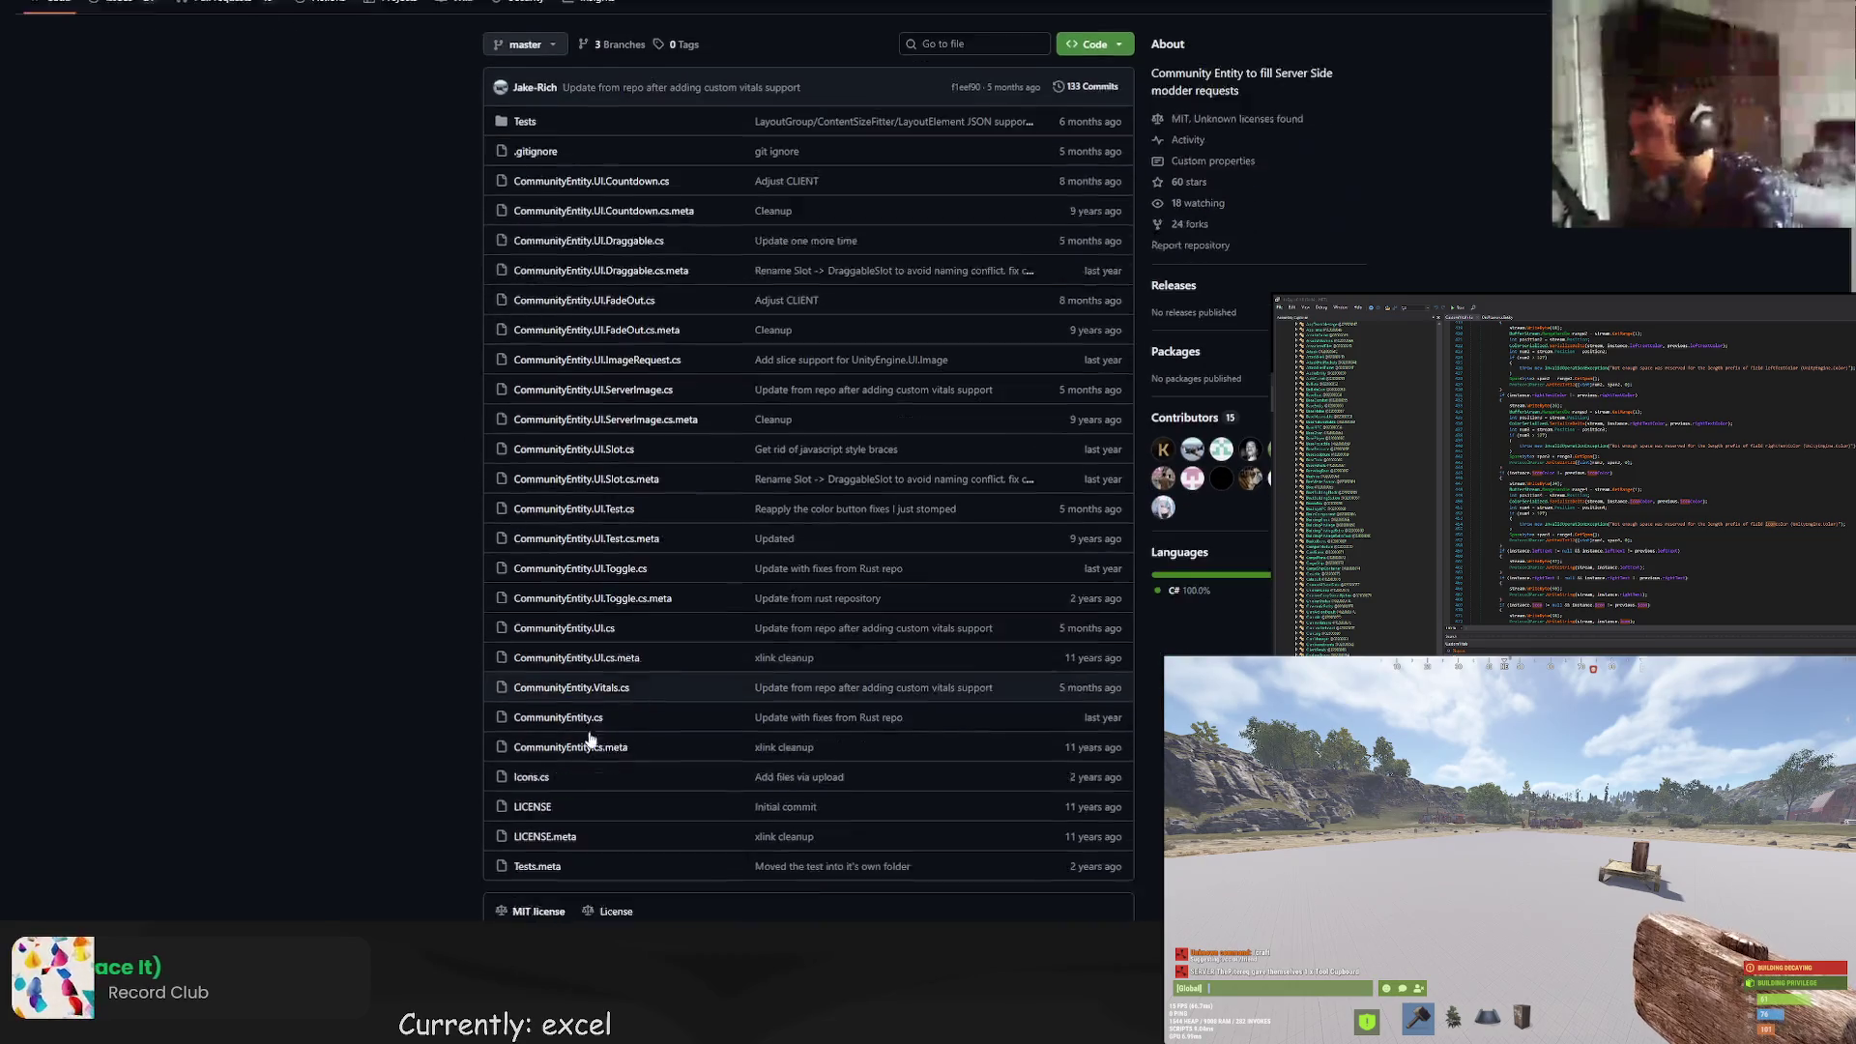
Check CommunityEntity.cs, then open CommunityEntity.Vitals.cs from the file list.
left_click(587, 690)
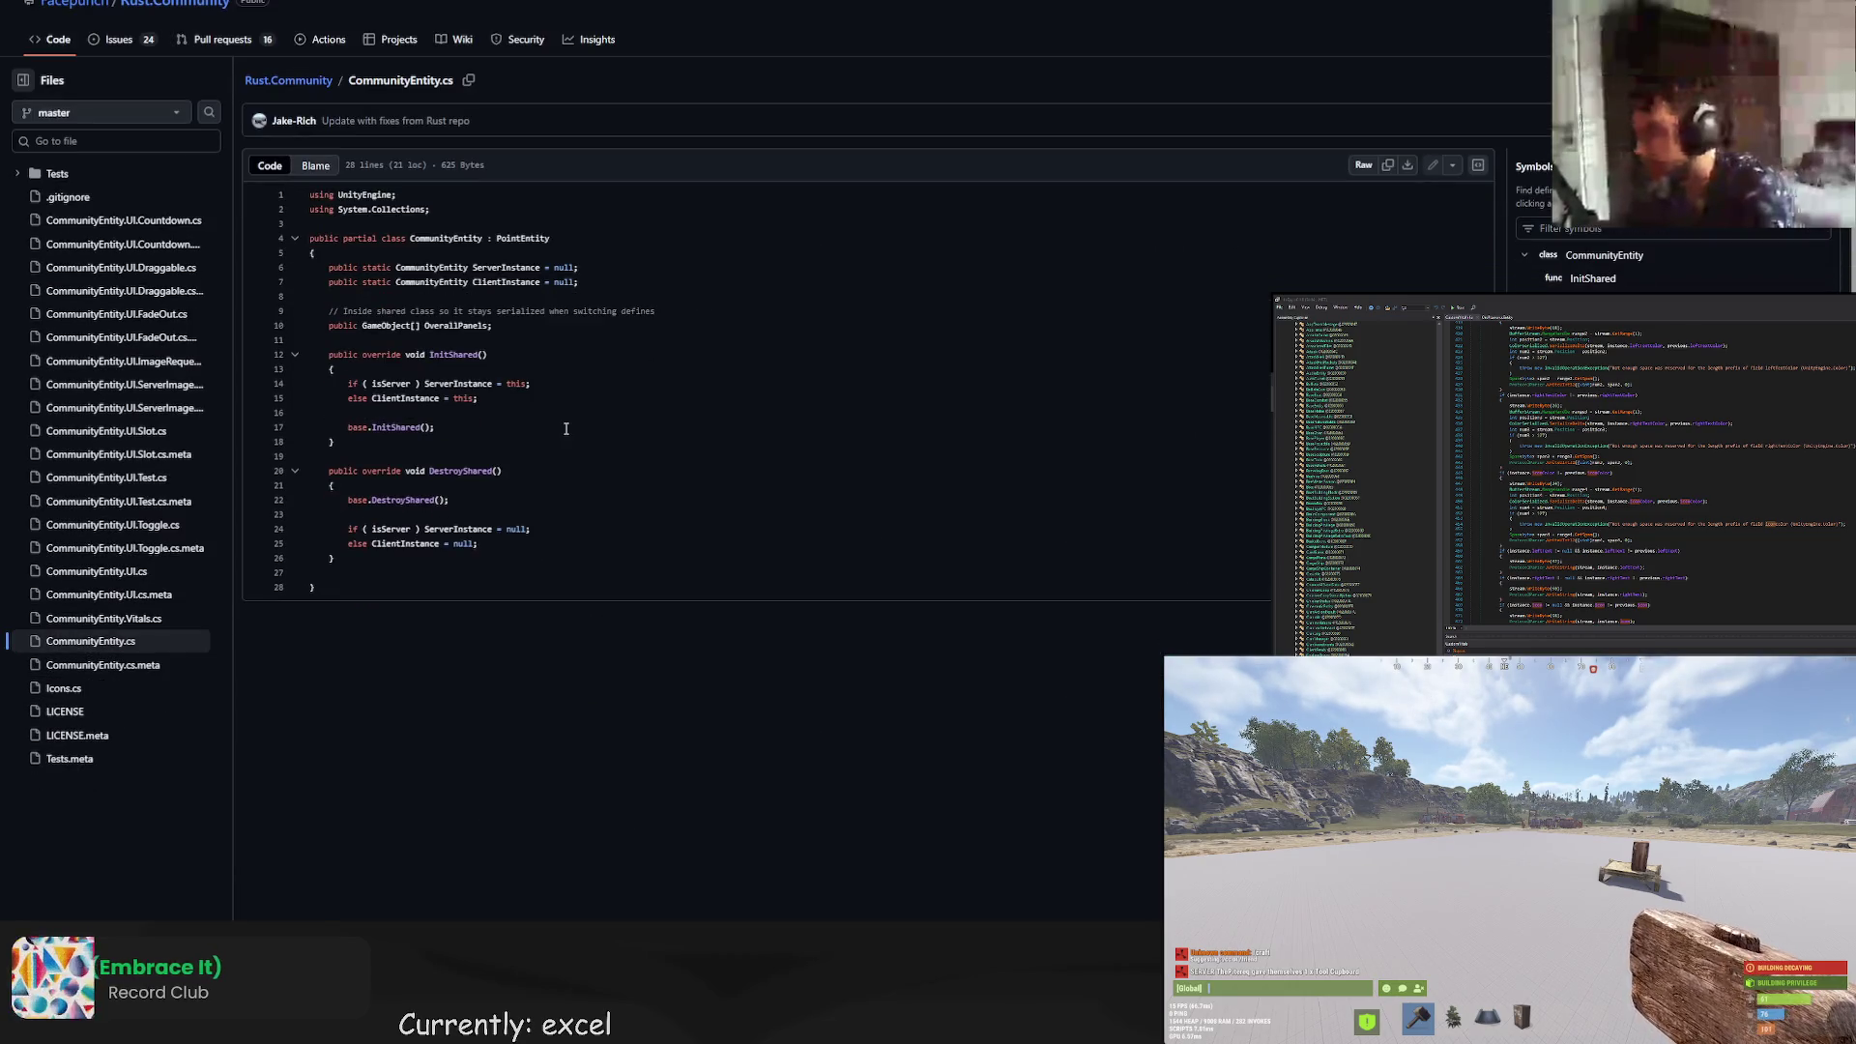
key("alt+Left")
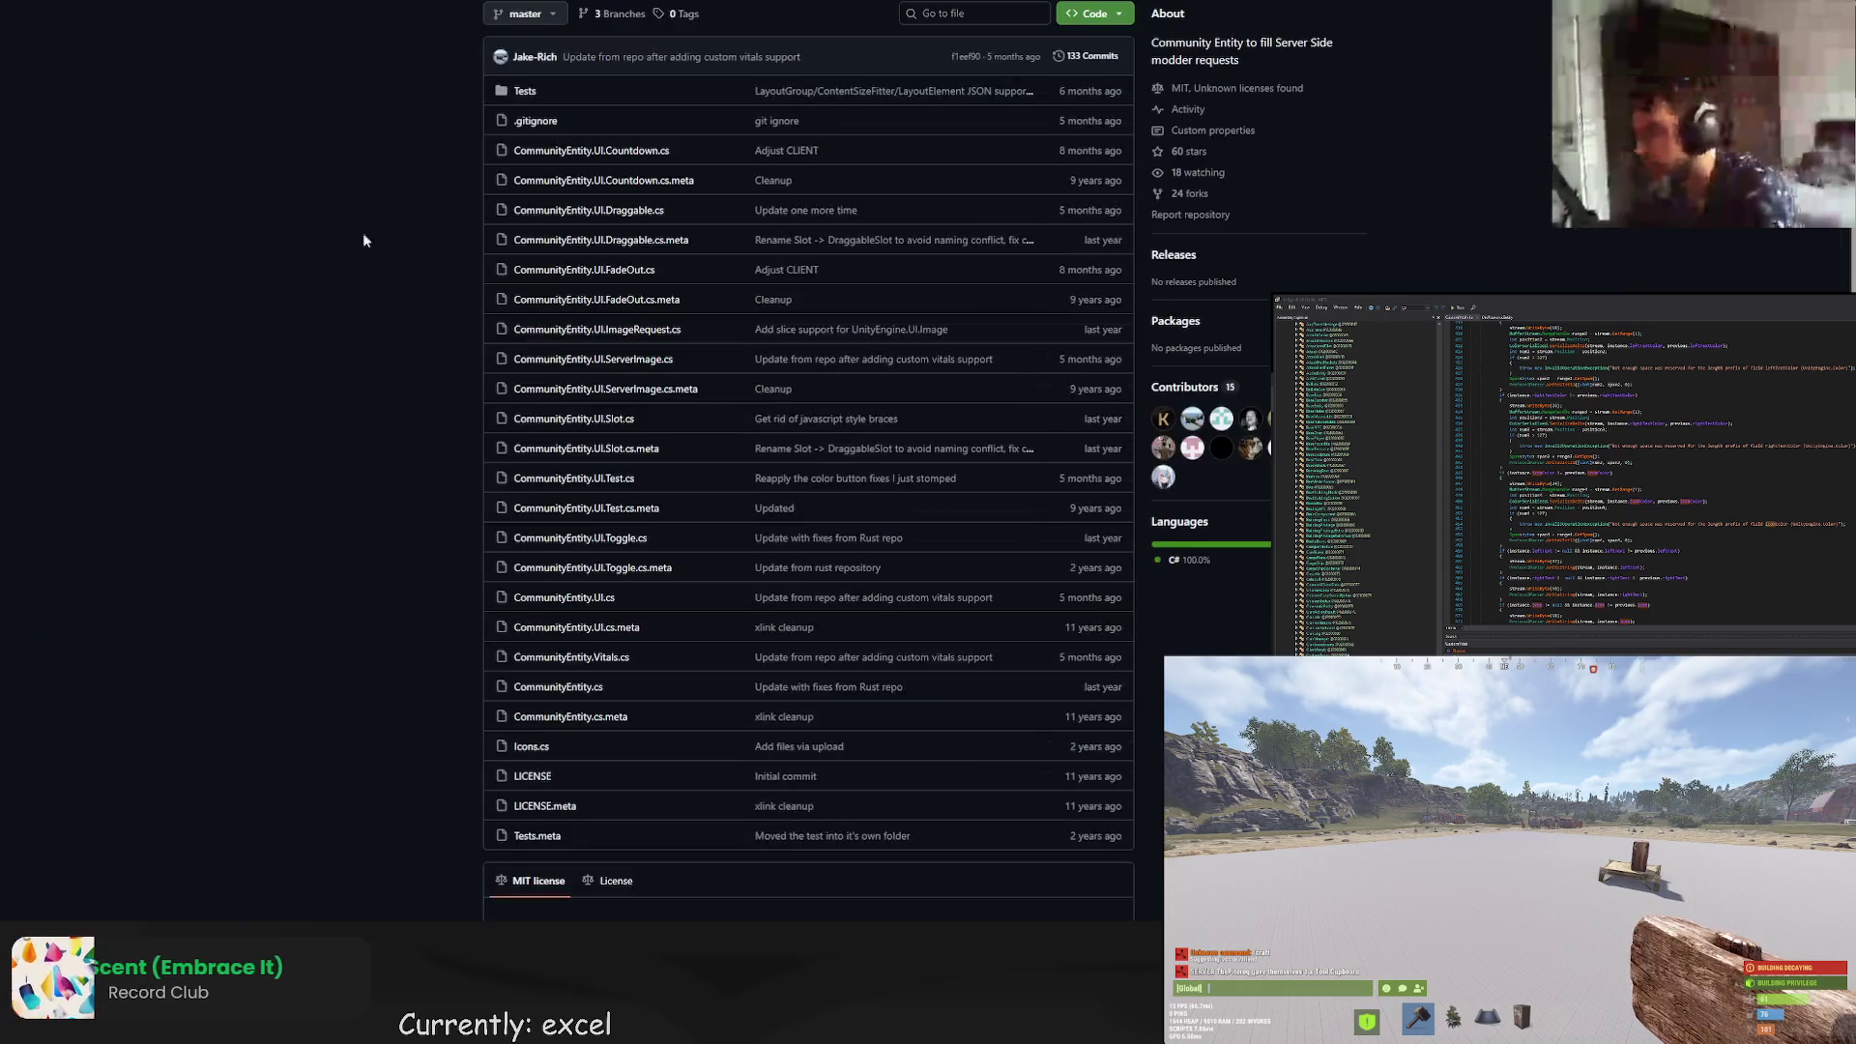
scroll(571, 518, "down", 5)
left_click(574, 514)
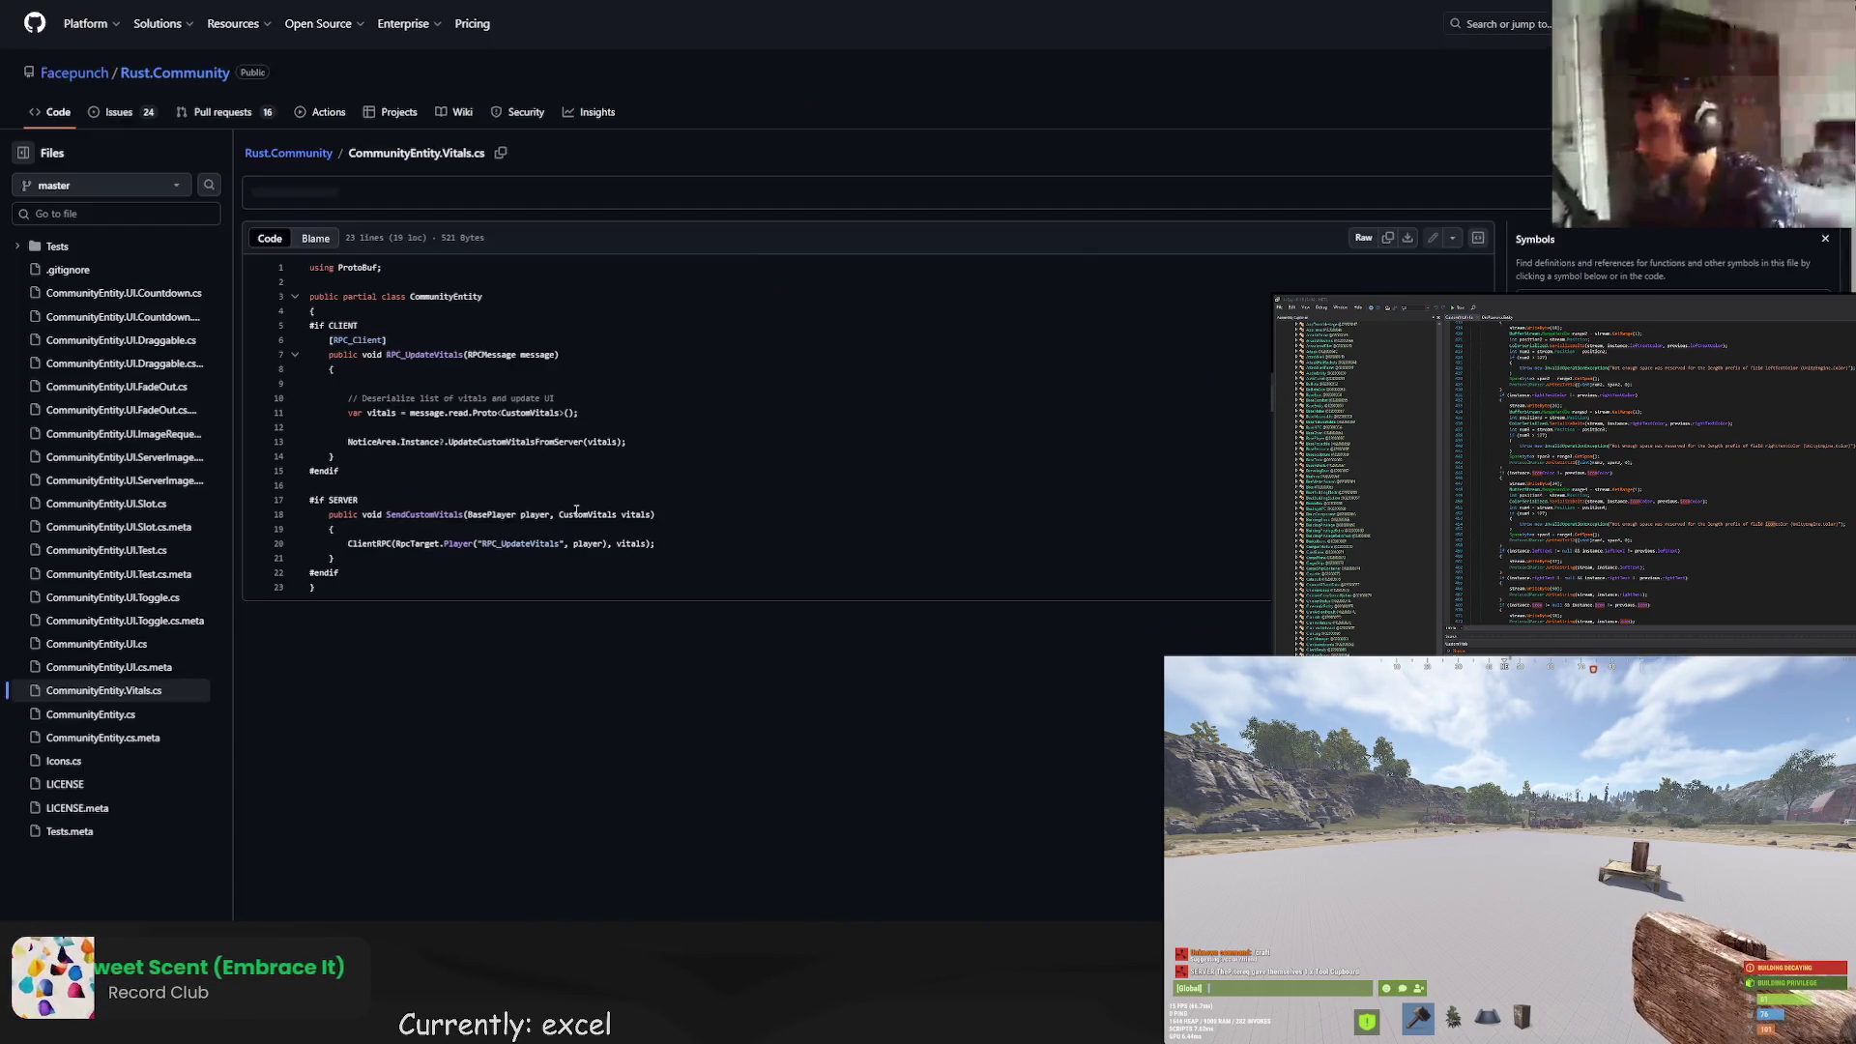
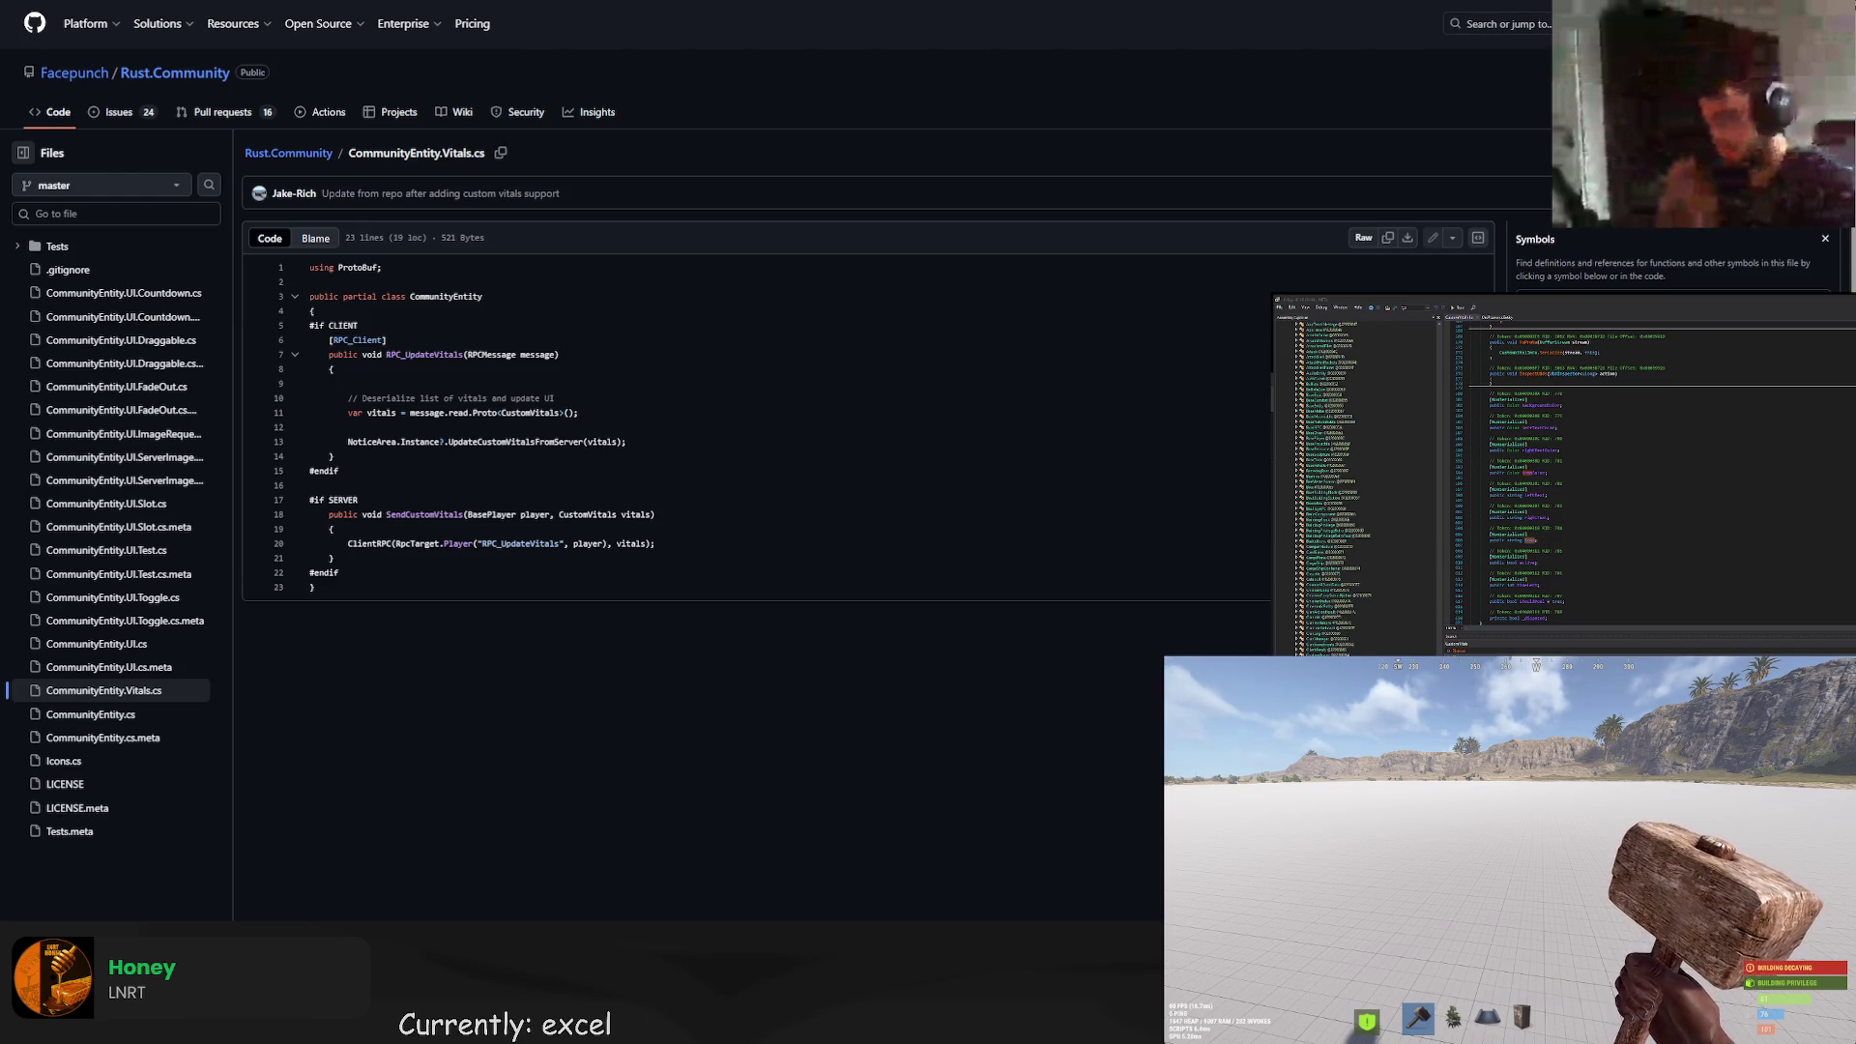
Go to the CarbonCommunity/Carbon repository on GitHub.
key("Return")
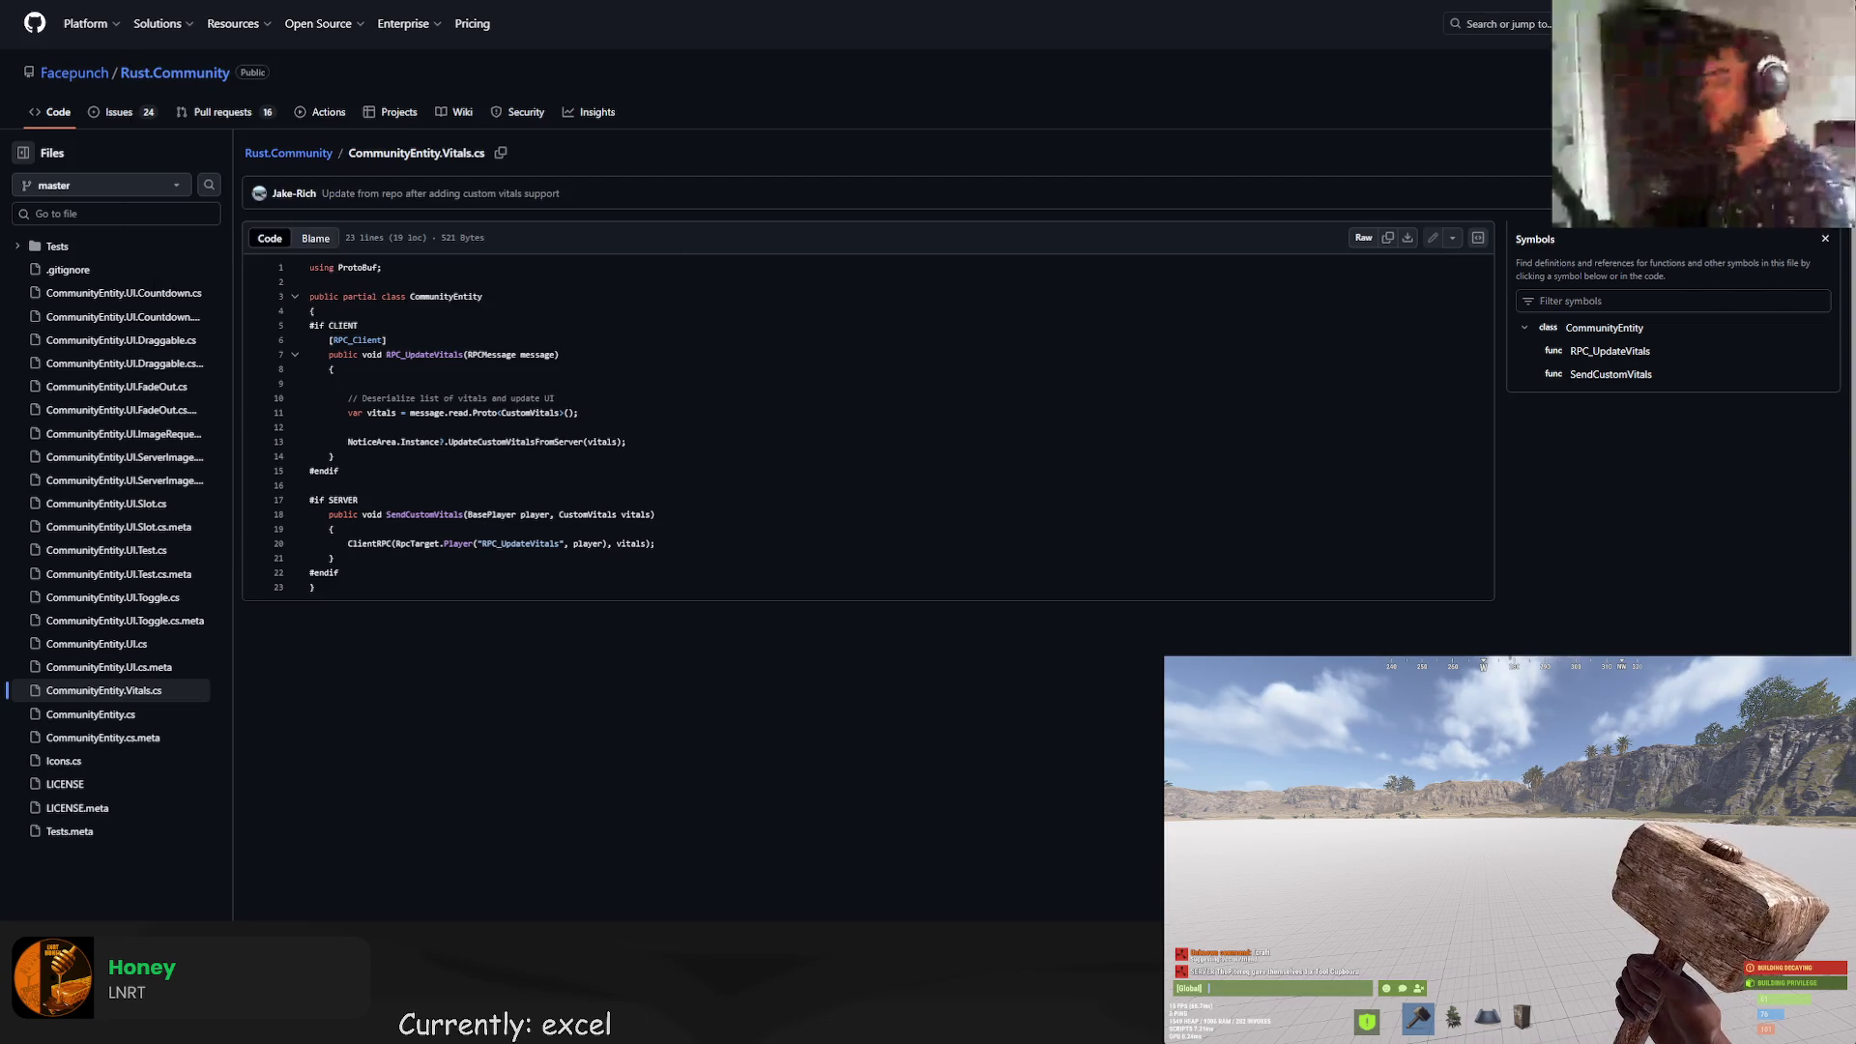
key("ctrl+l")
key("Return")
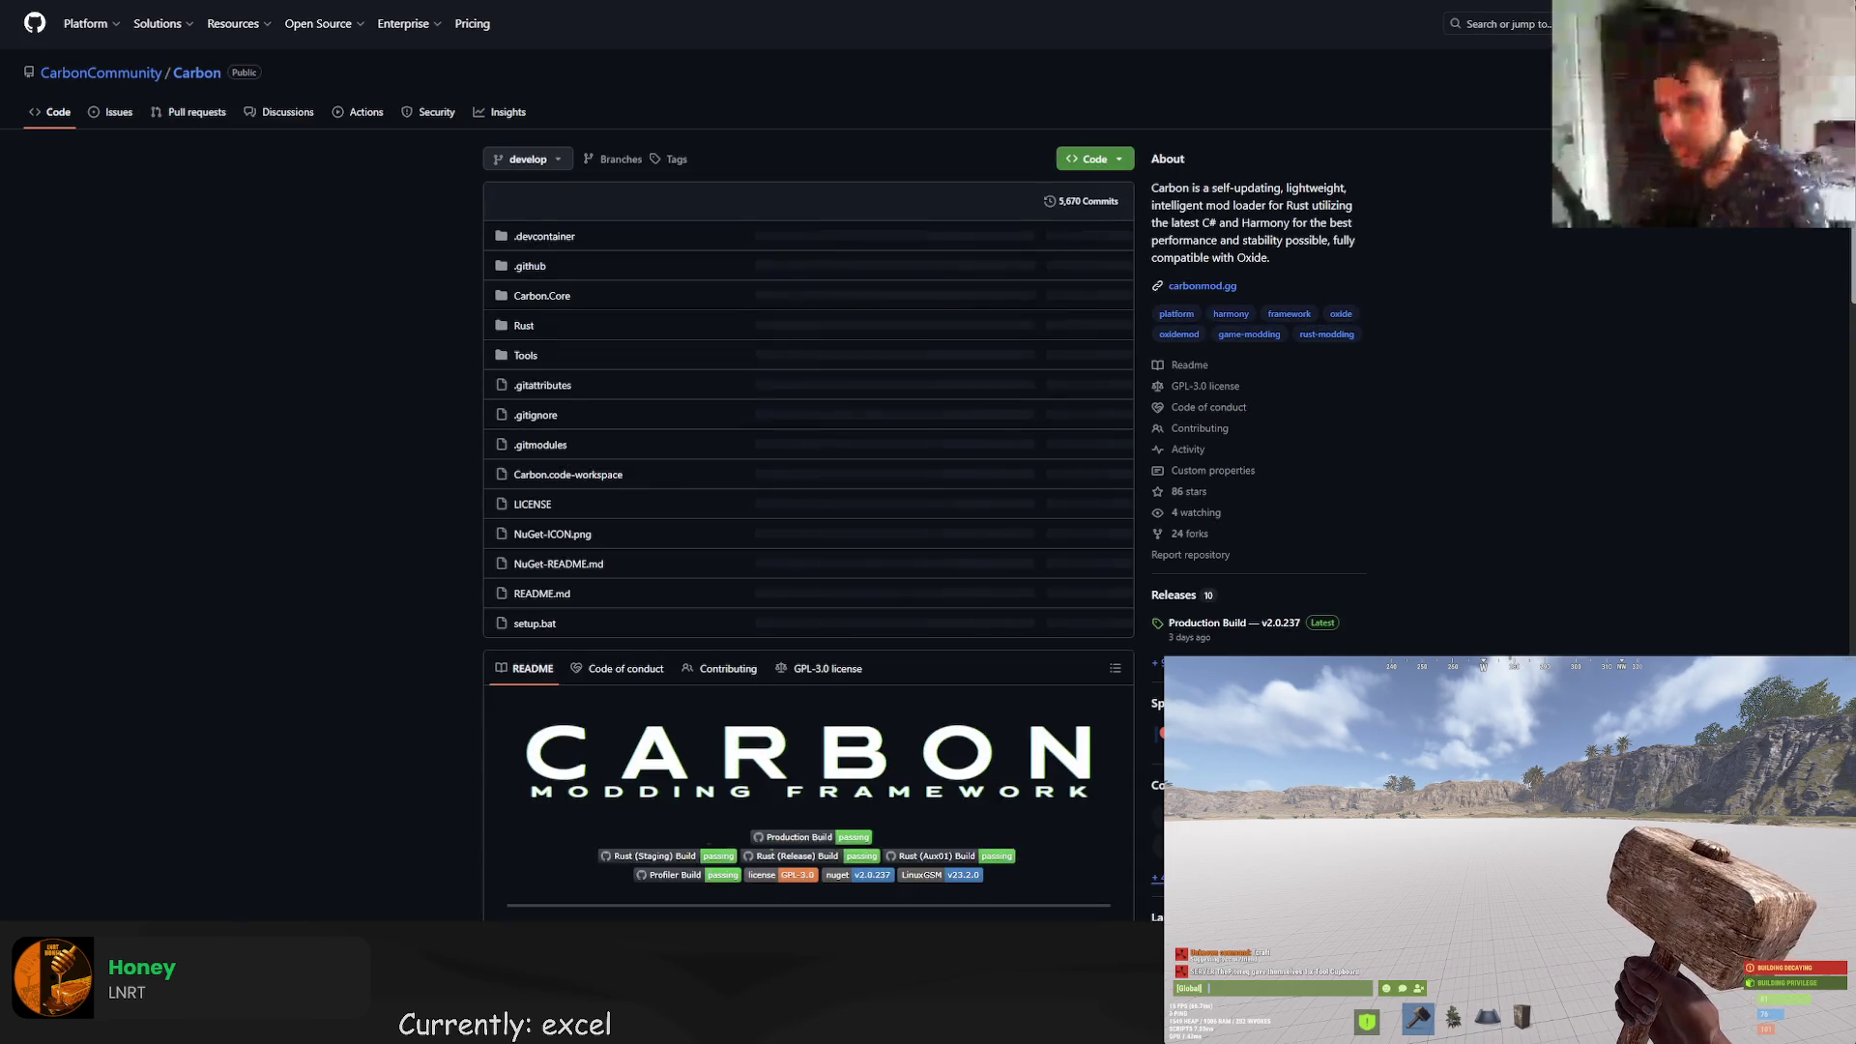
Search the Carbon repository for Vitals, which finds 0 matching issues.
key("slash")
type("V")
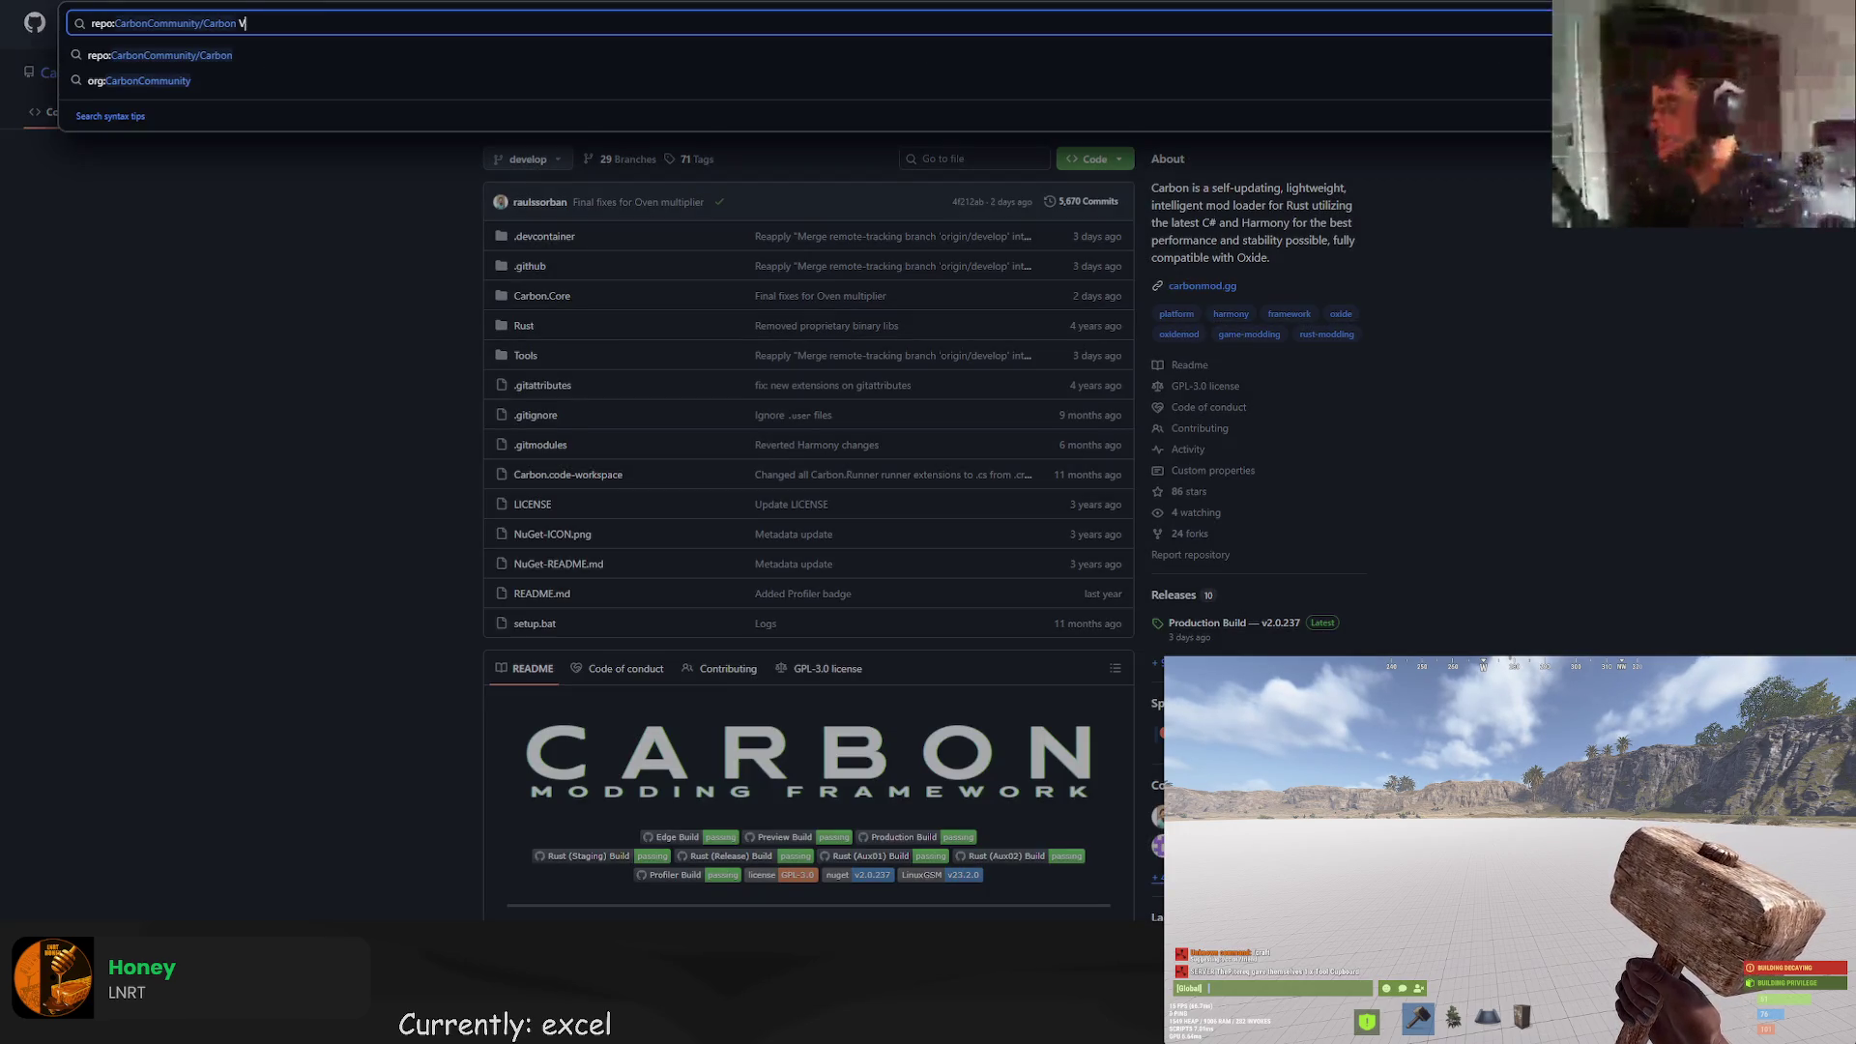
type("an")
key("Return")
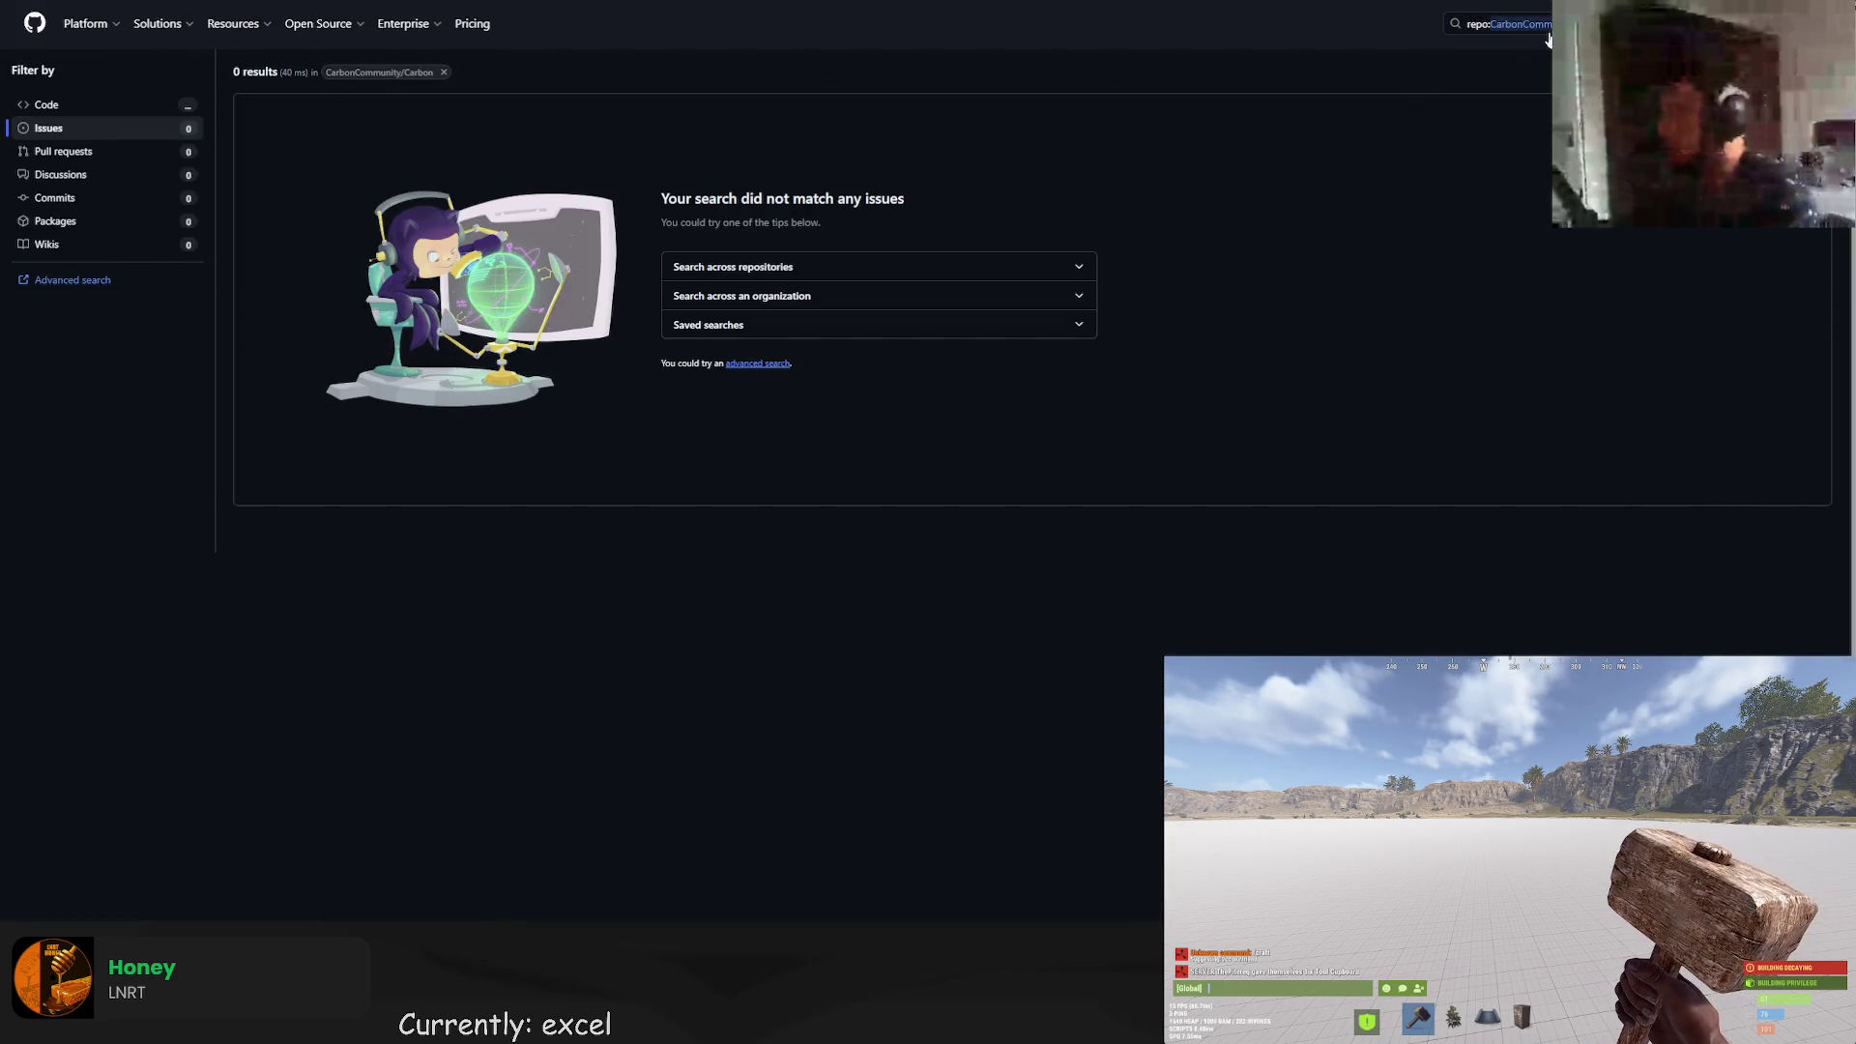
Search the whole CarbonCommunity organisation for 'Vital', then return to the Rework spreadsheet.
key("slash")
left_click(207, 81)
key("BackSpace")
key("Return")
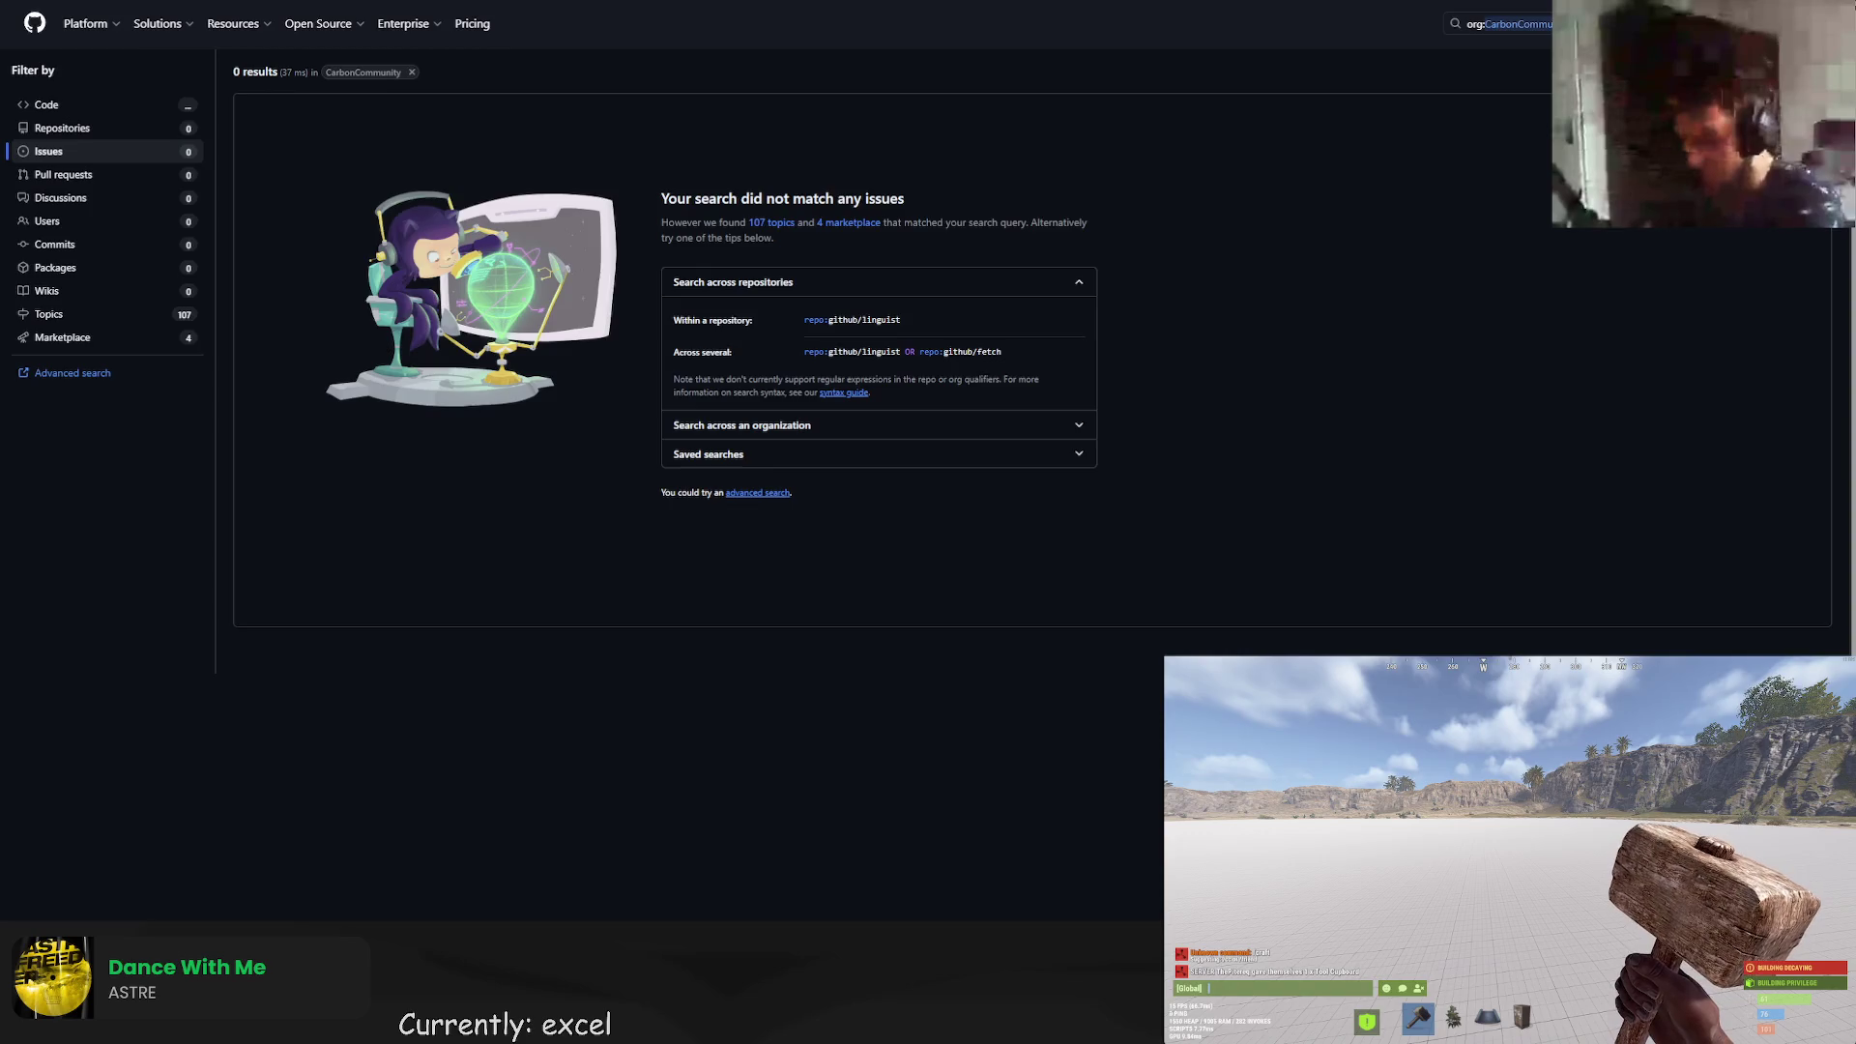
key("alt+Tab")
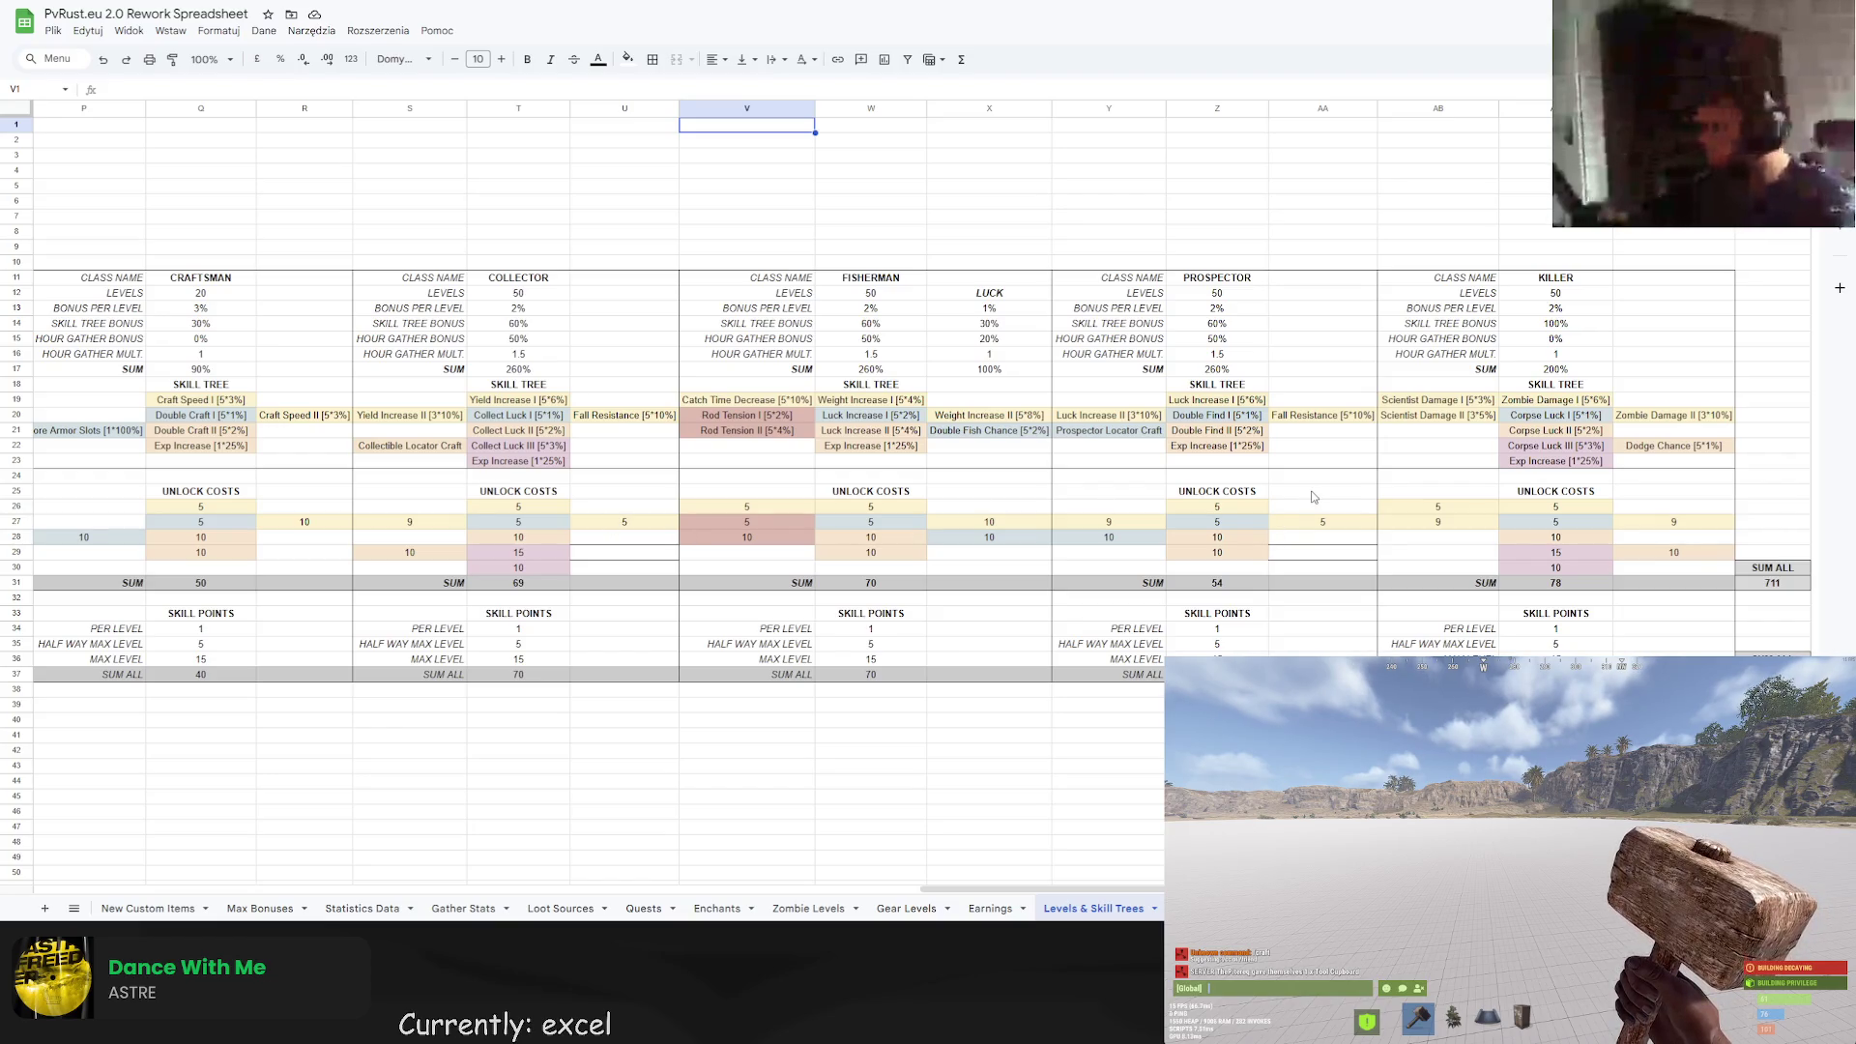
Inspect the Dodge Chance [5*1%] skill cell, then scroll to the other class skill trees.
left_click(1673, 445)
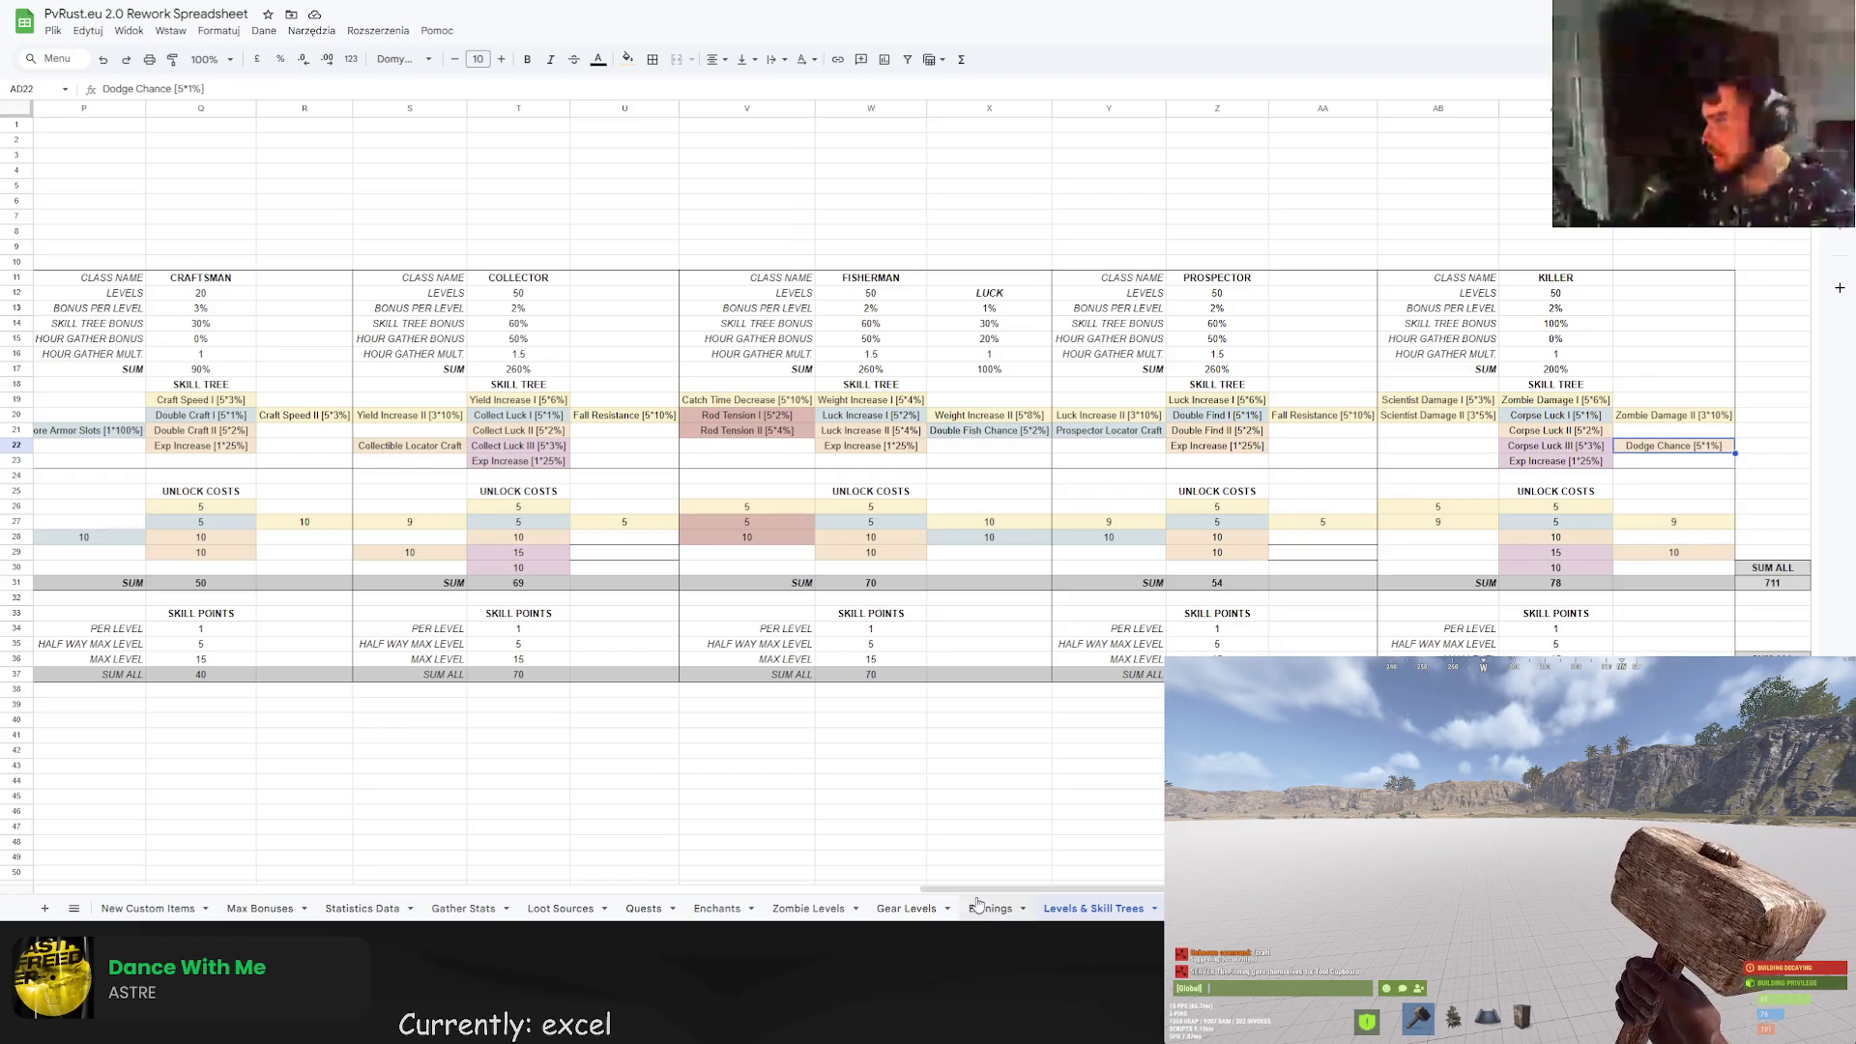
left_click(1773, 449)
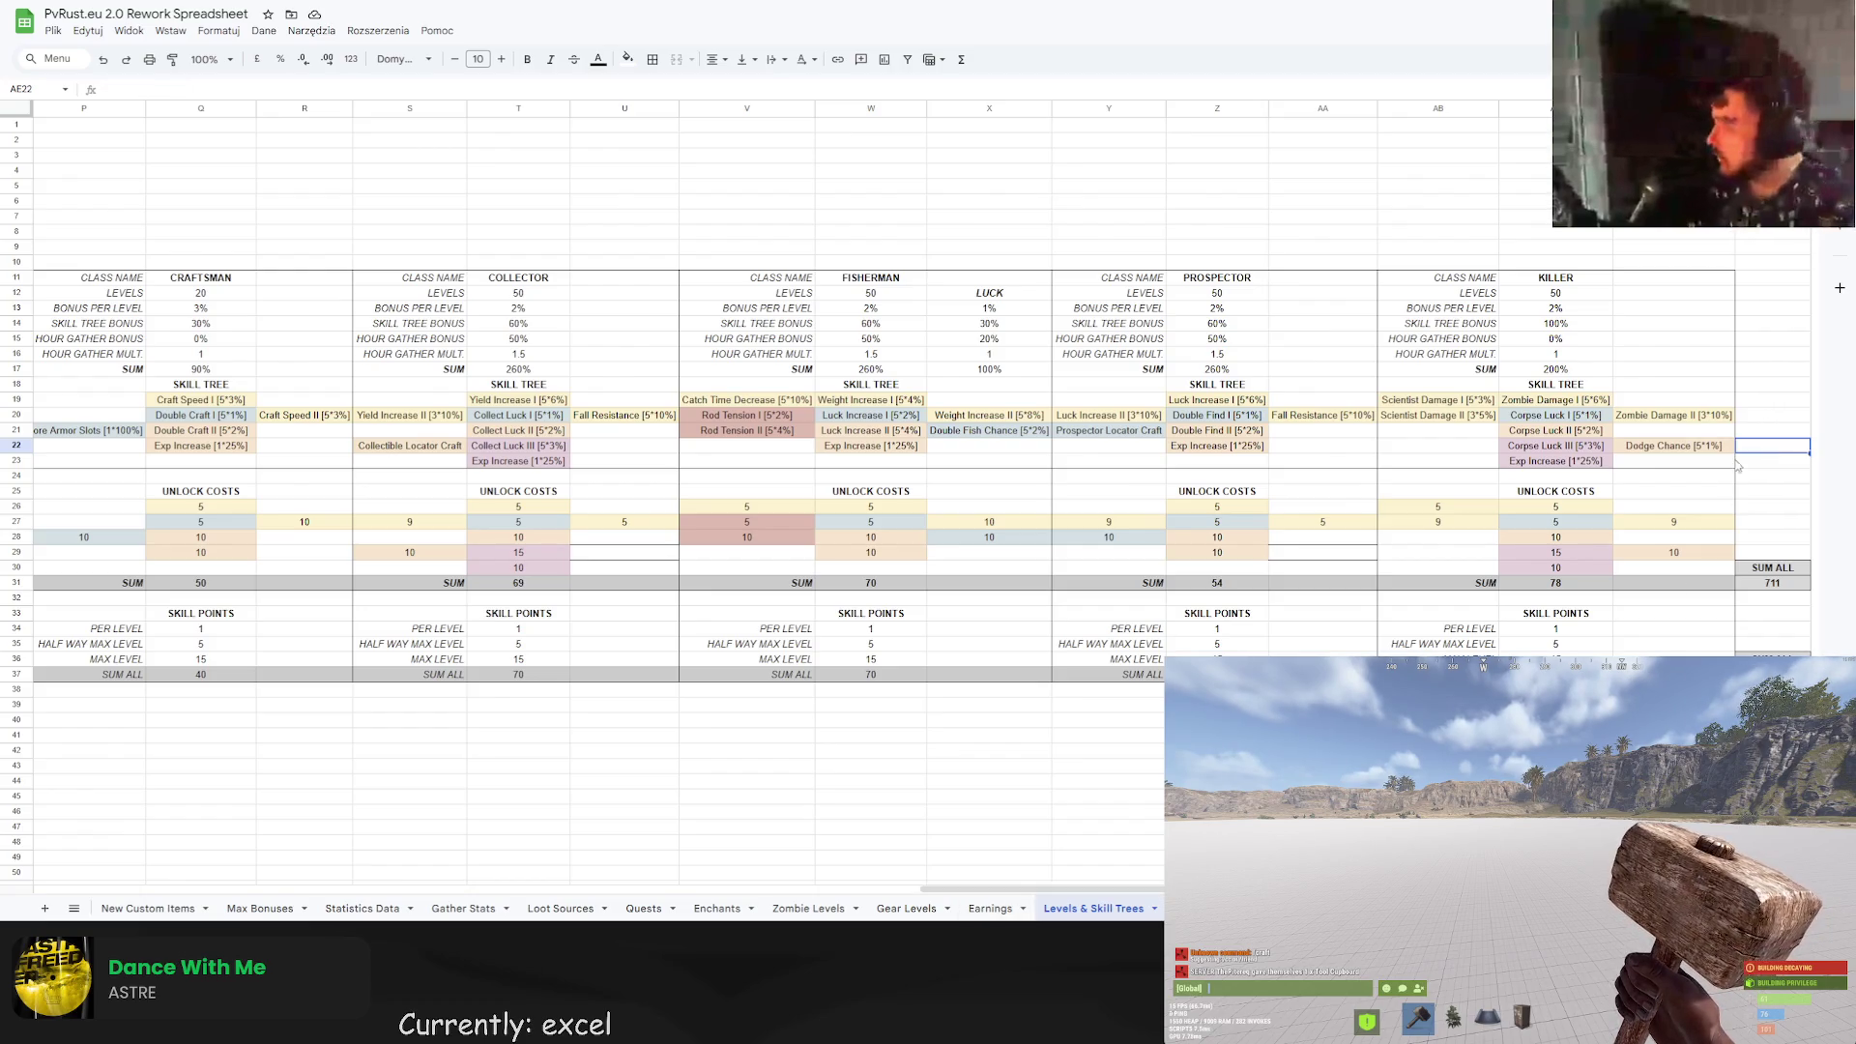
scroll(1241, 636, "down", 1)
left_click_drag(944, 888, 57, 868)
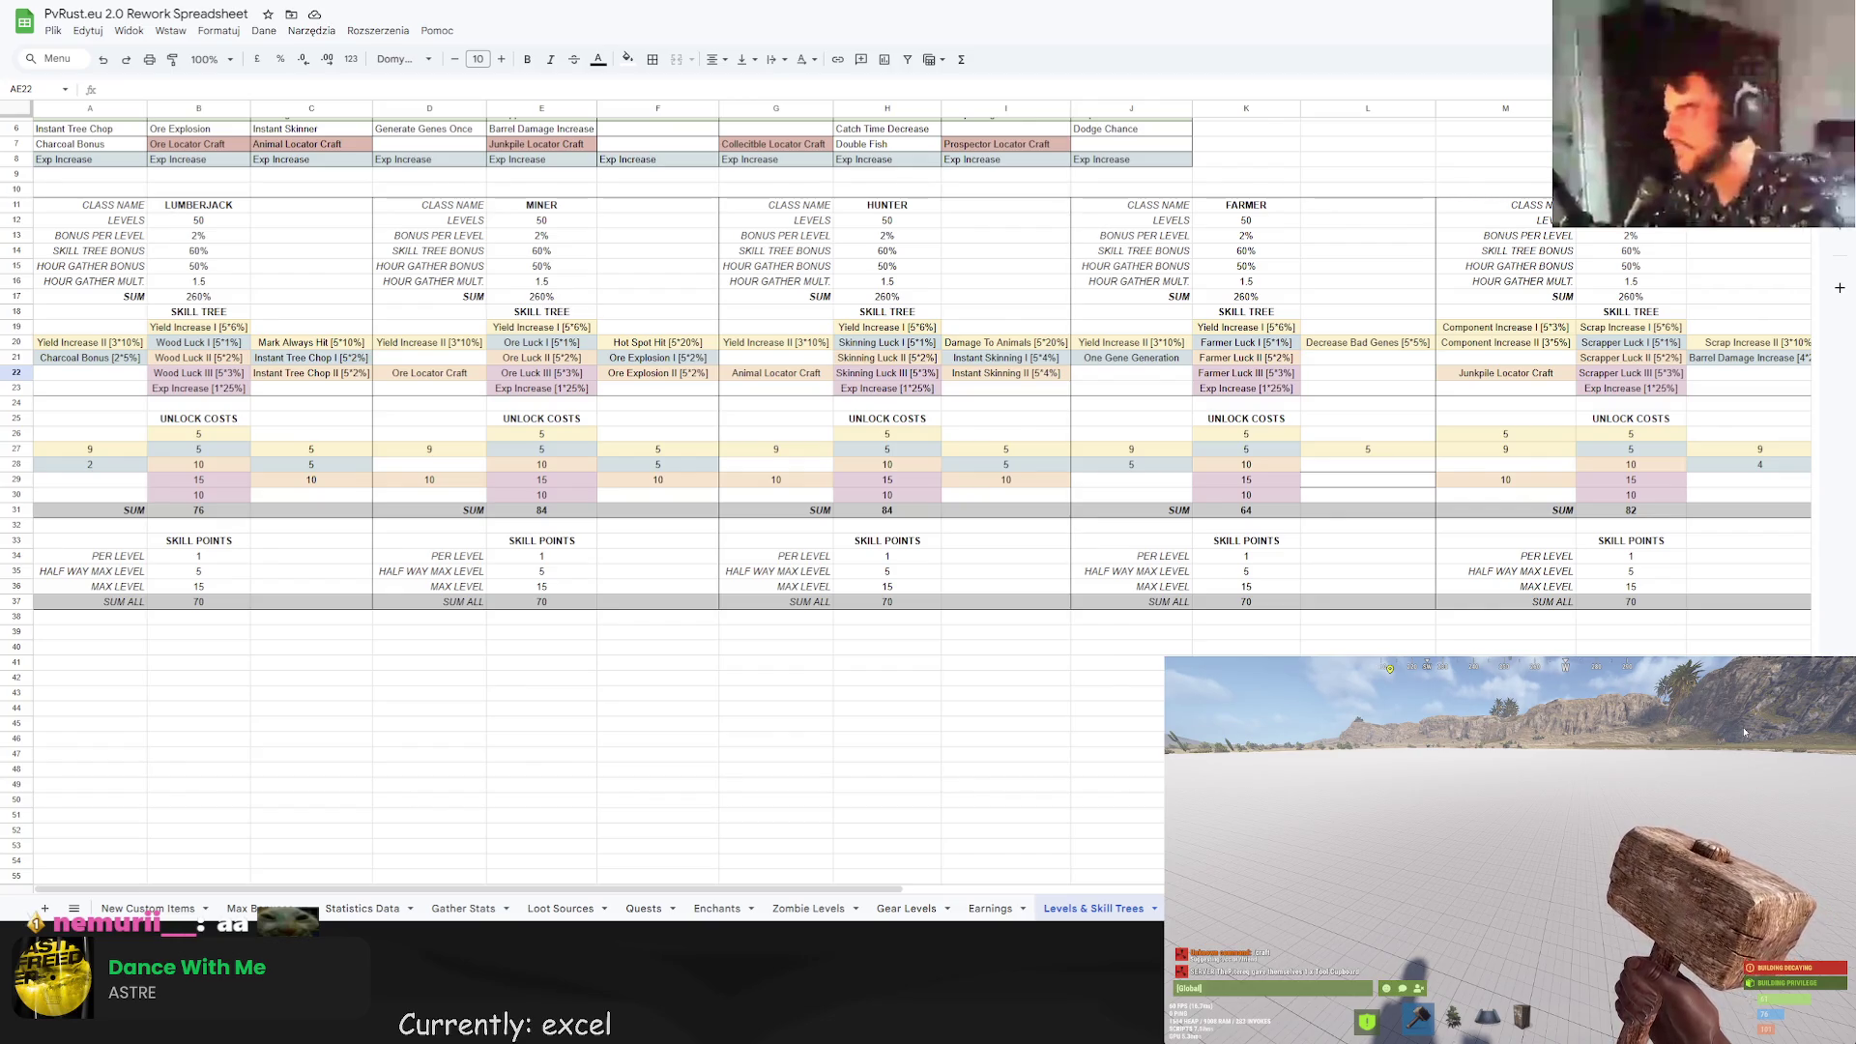
Show the Lumberjack, Miner, Hunter and Farmer skill trees (unlock totals 76, 84, 84, 64).
left_click(1505, 692)
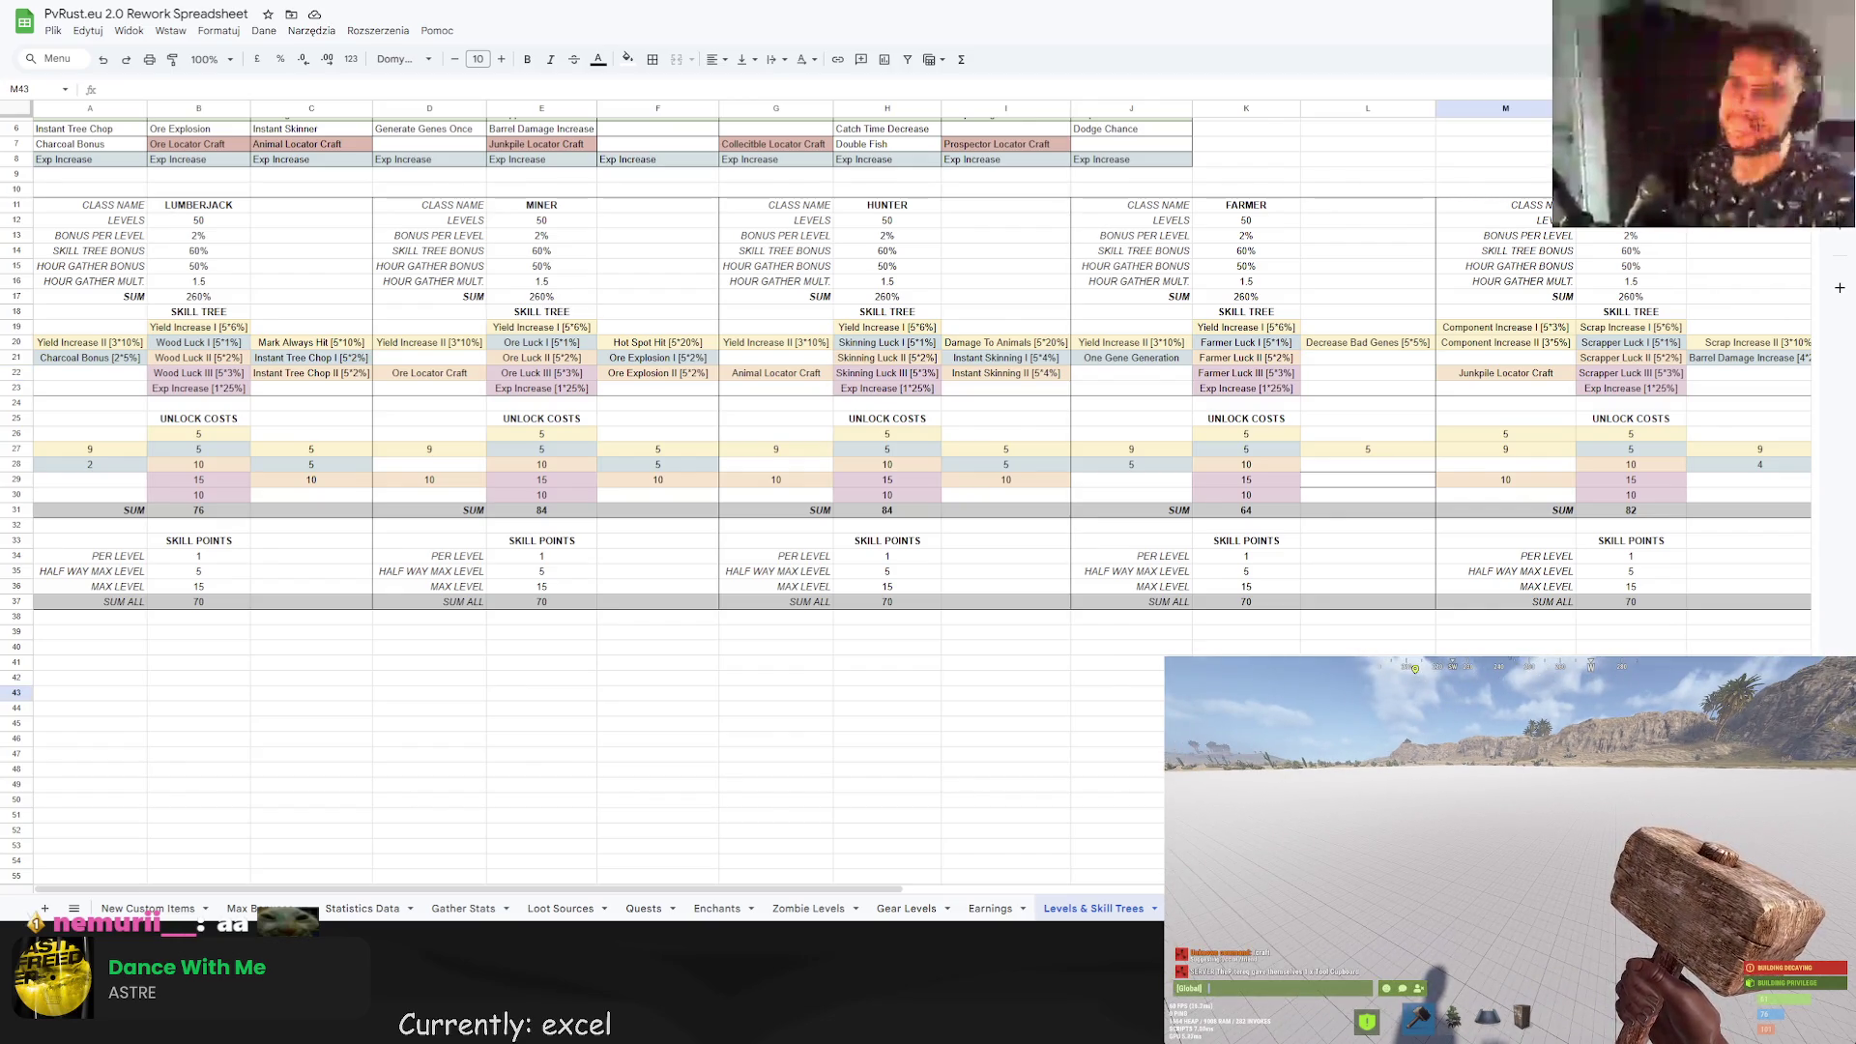
scroll(923, 403, "right", 15)
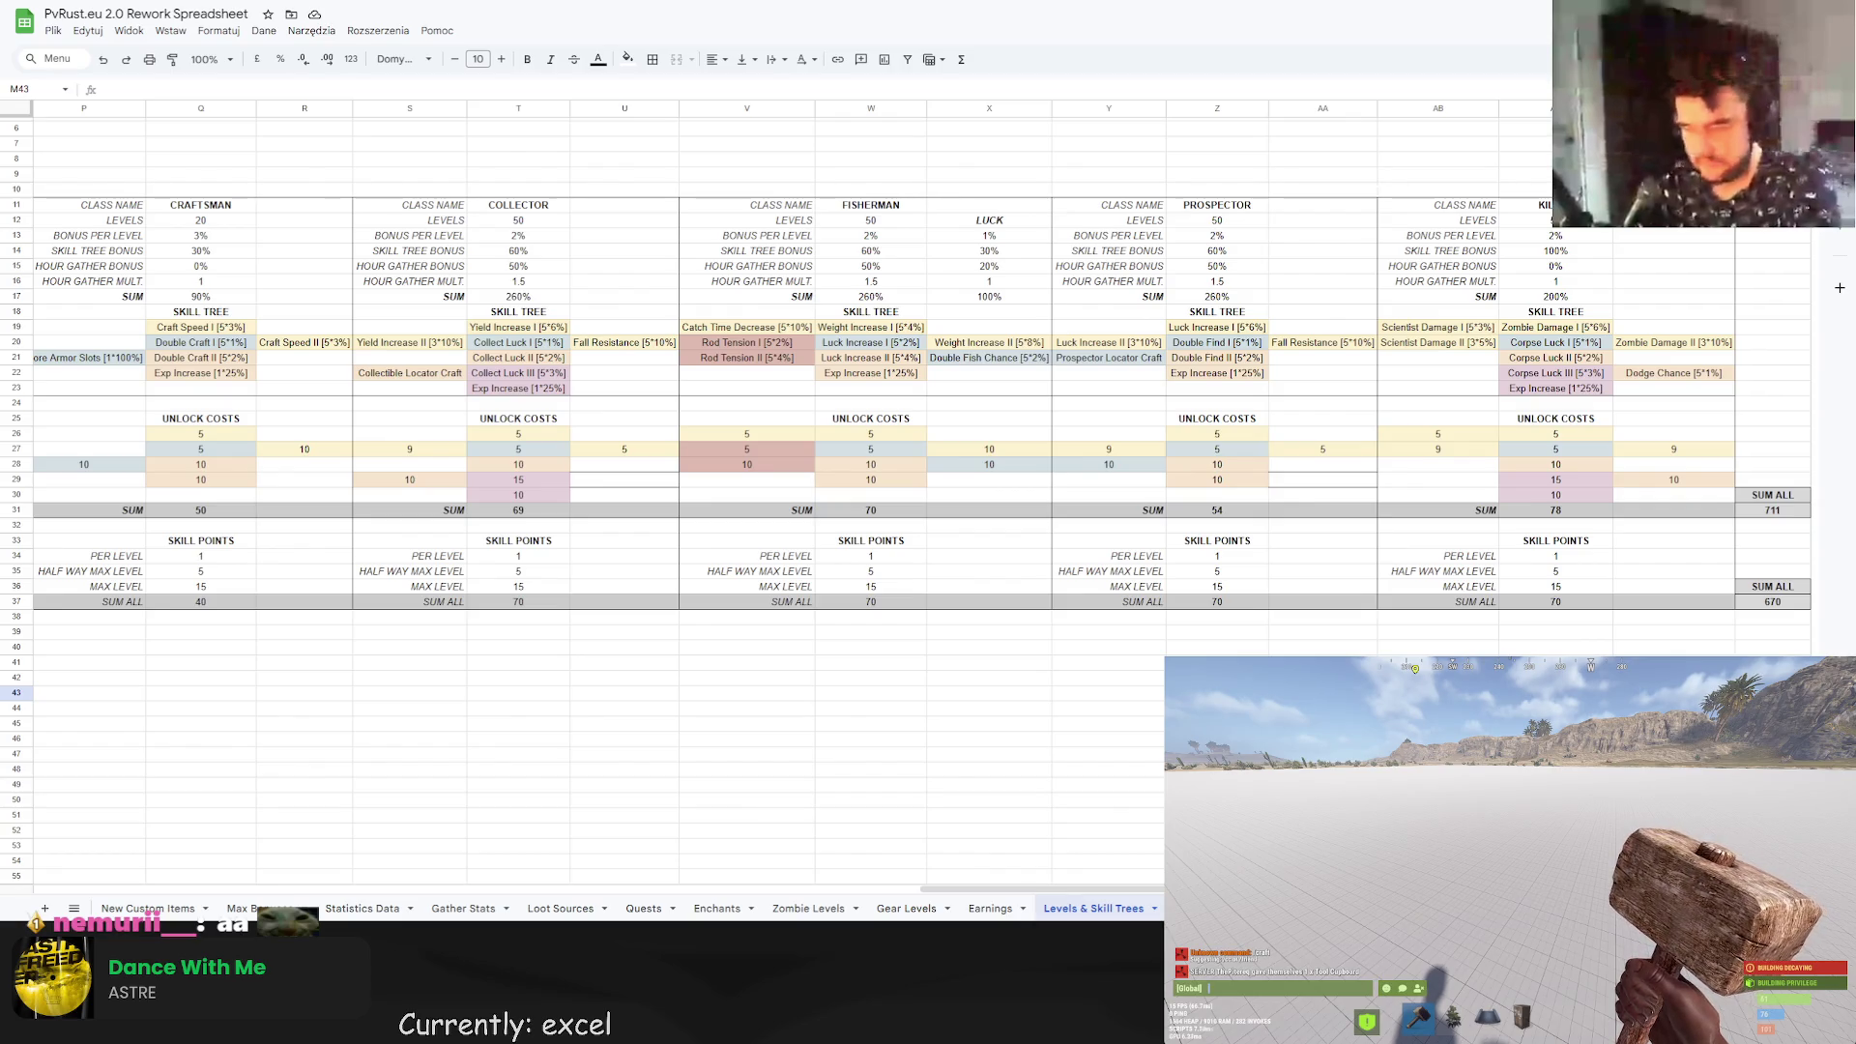
left_click(1217, 723)
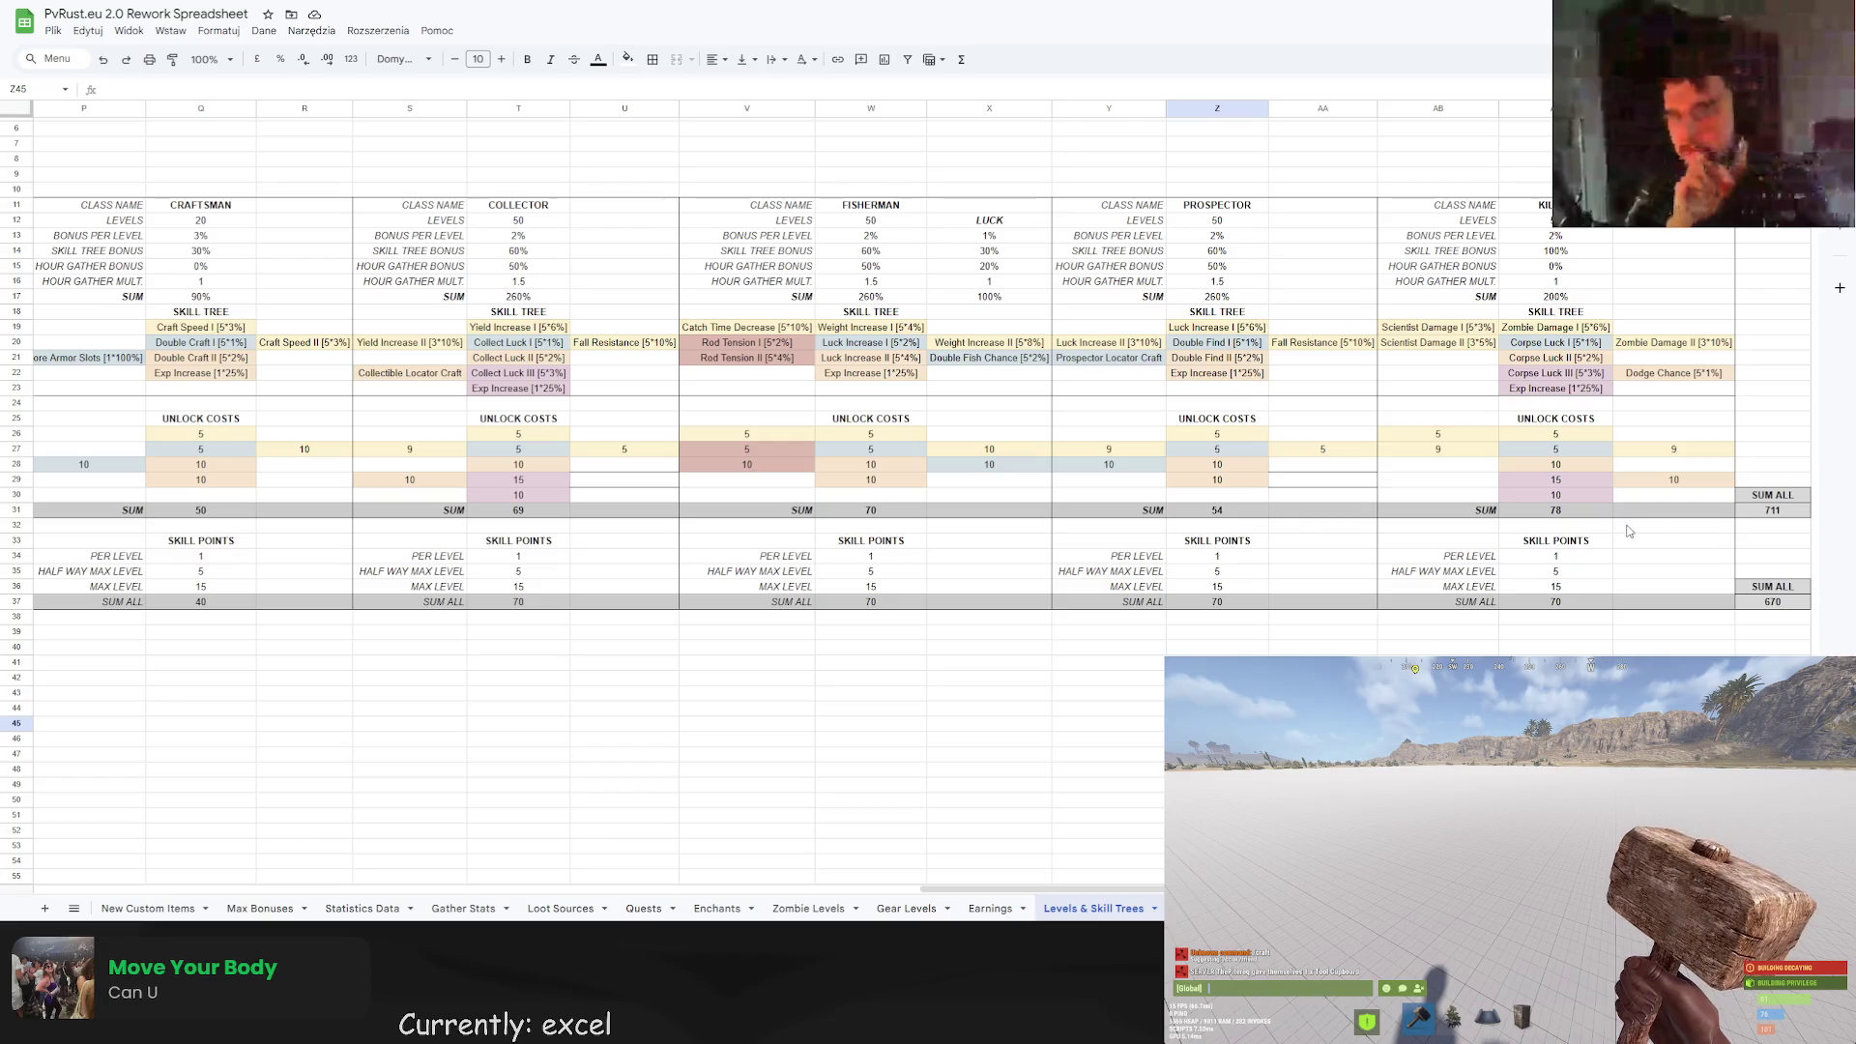
scroll(1706, 568, "down", 3)
left_click_drag(1021, 888, 38, 859)
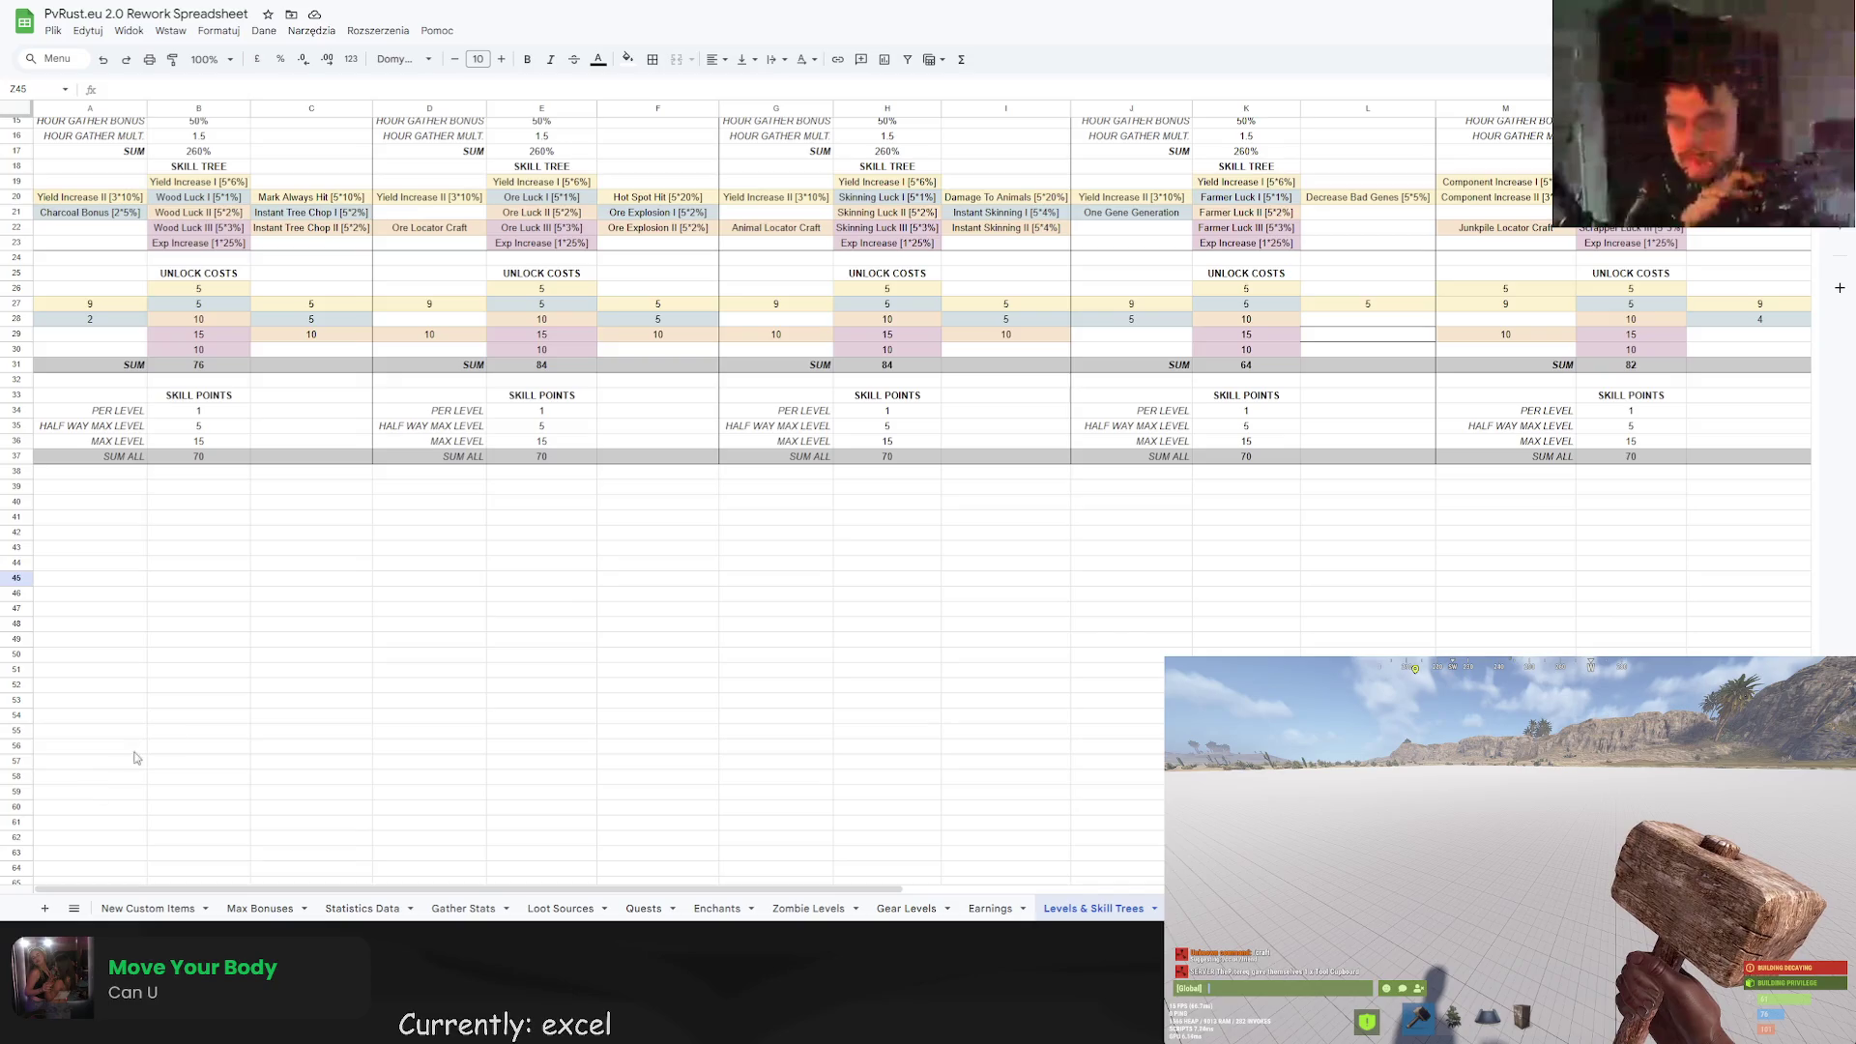
scroll(331, 686, "up", 3)
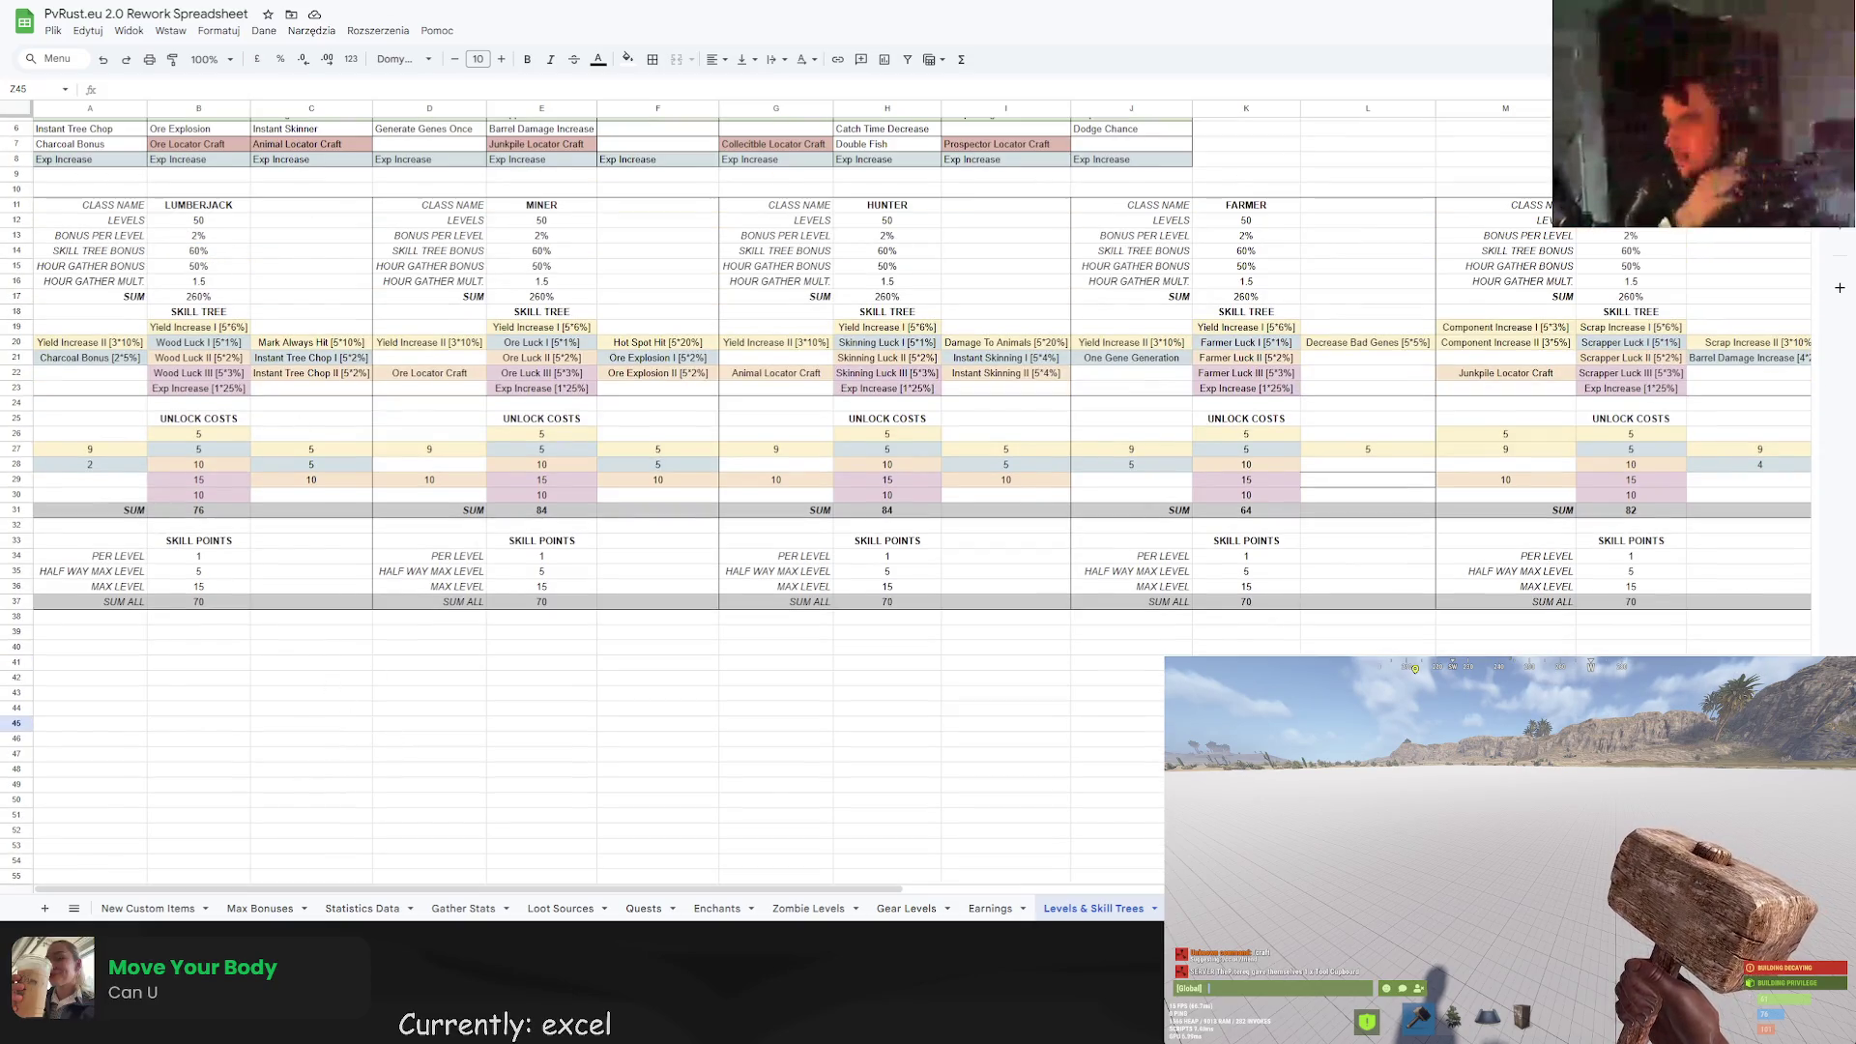
Open Levels And Economy Rework V2 in a new tab and review its Leveling and Stats sheets.
key("ctrl+t")
type("docs")
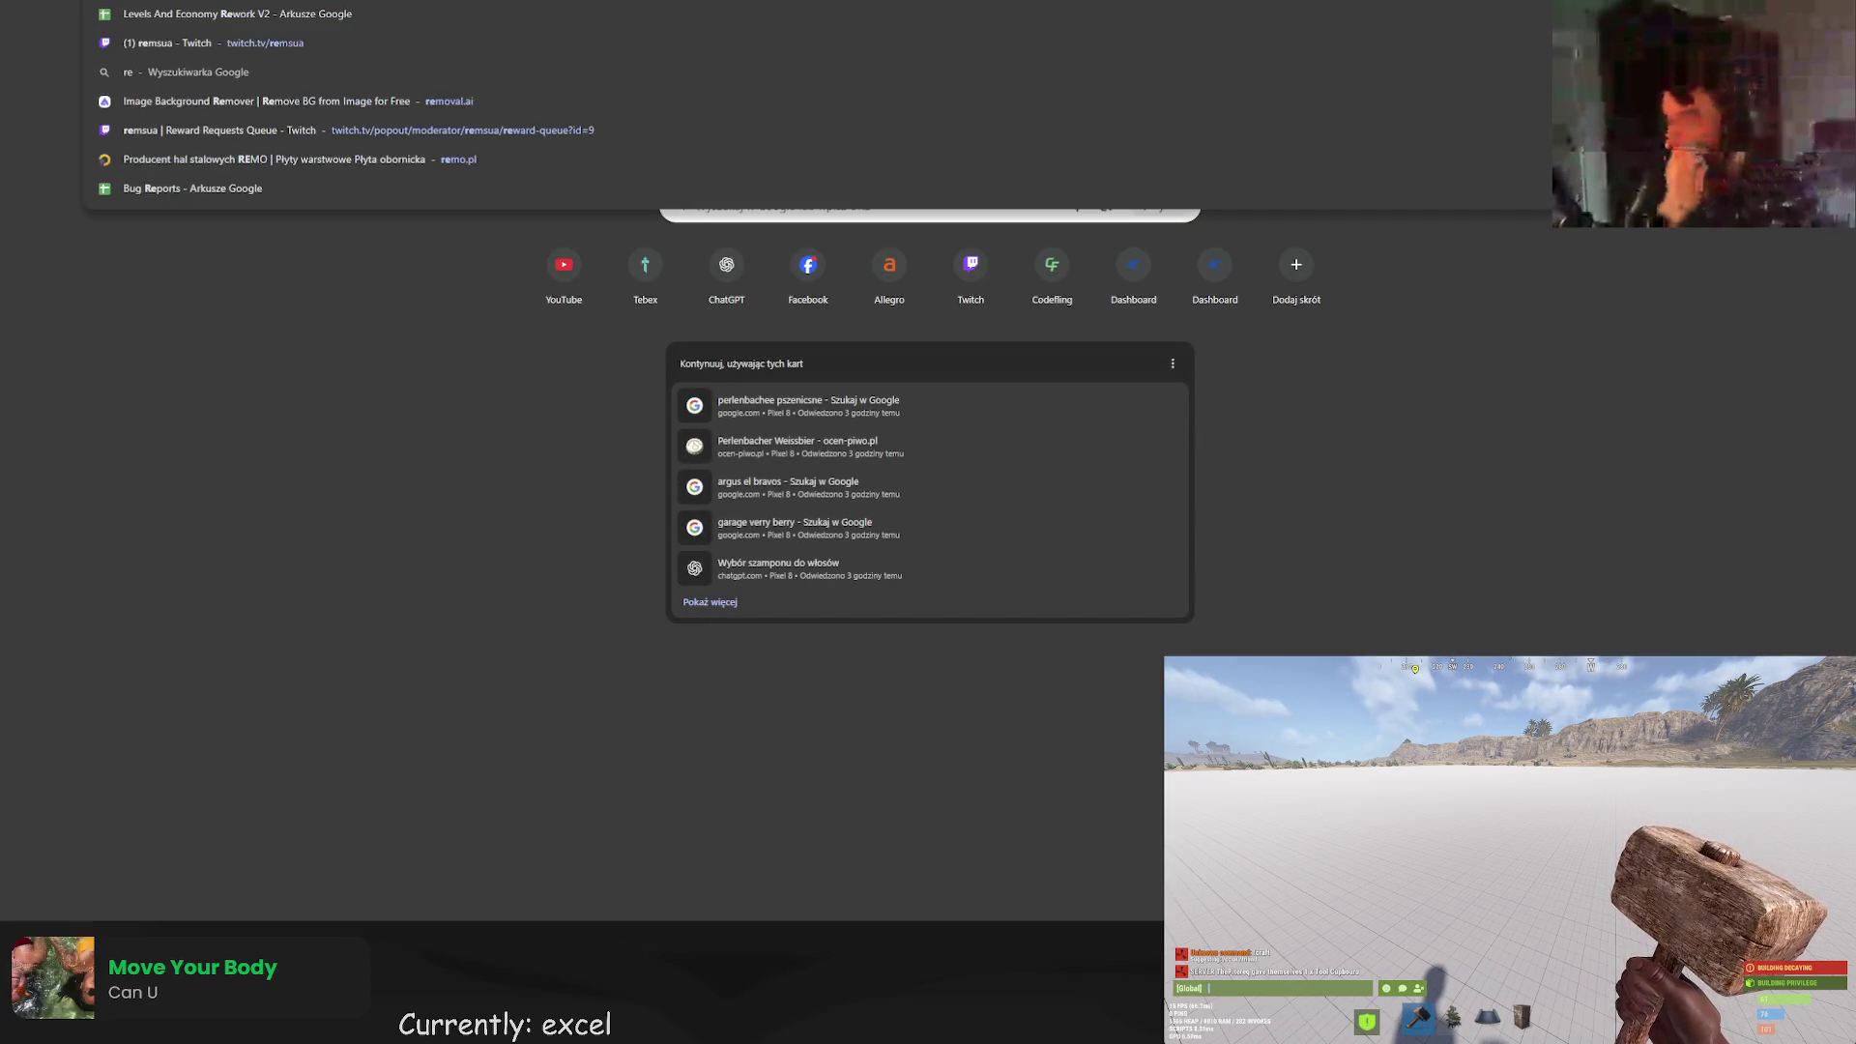
key("Return")
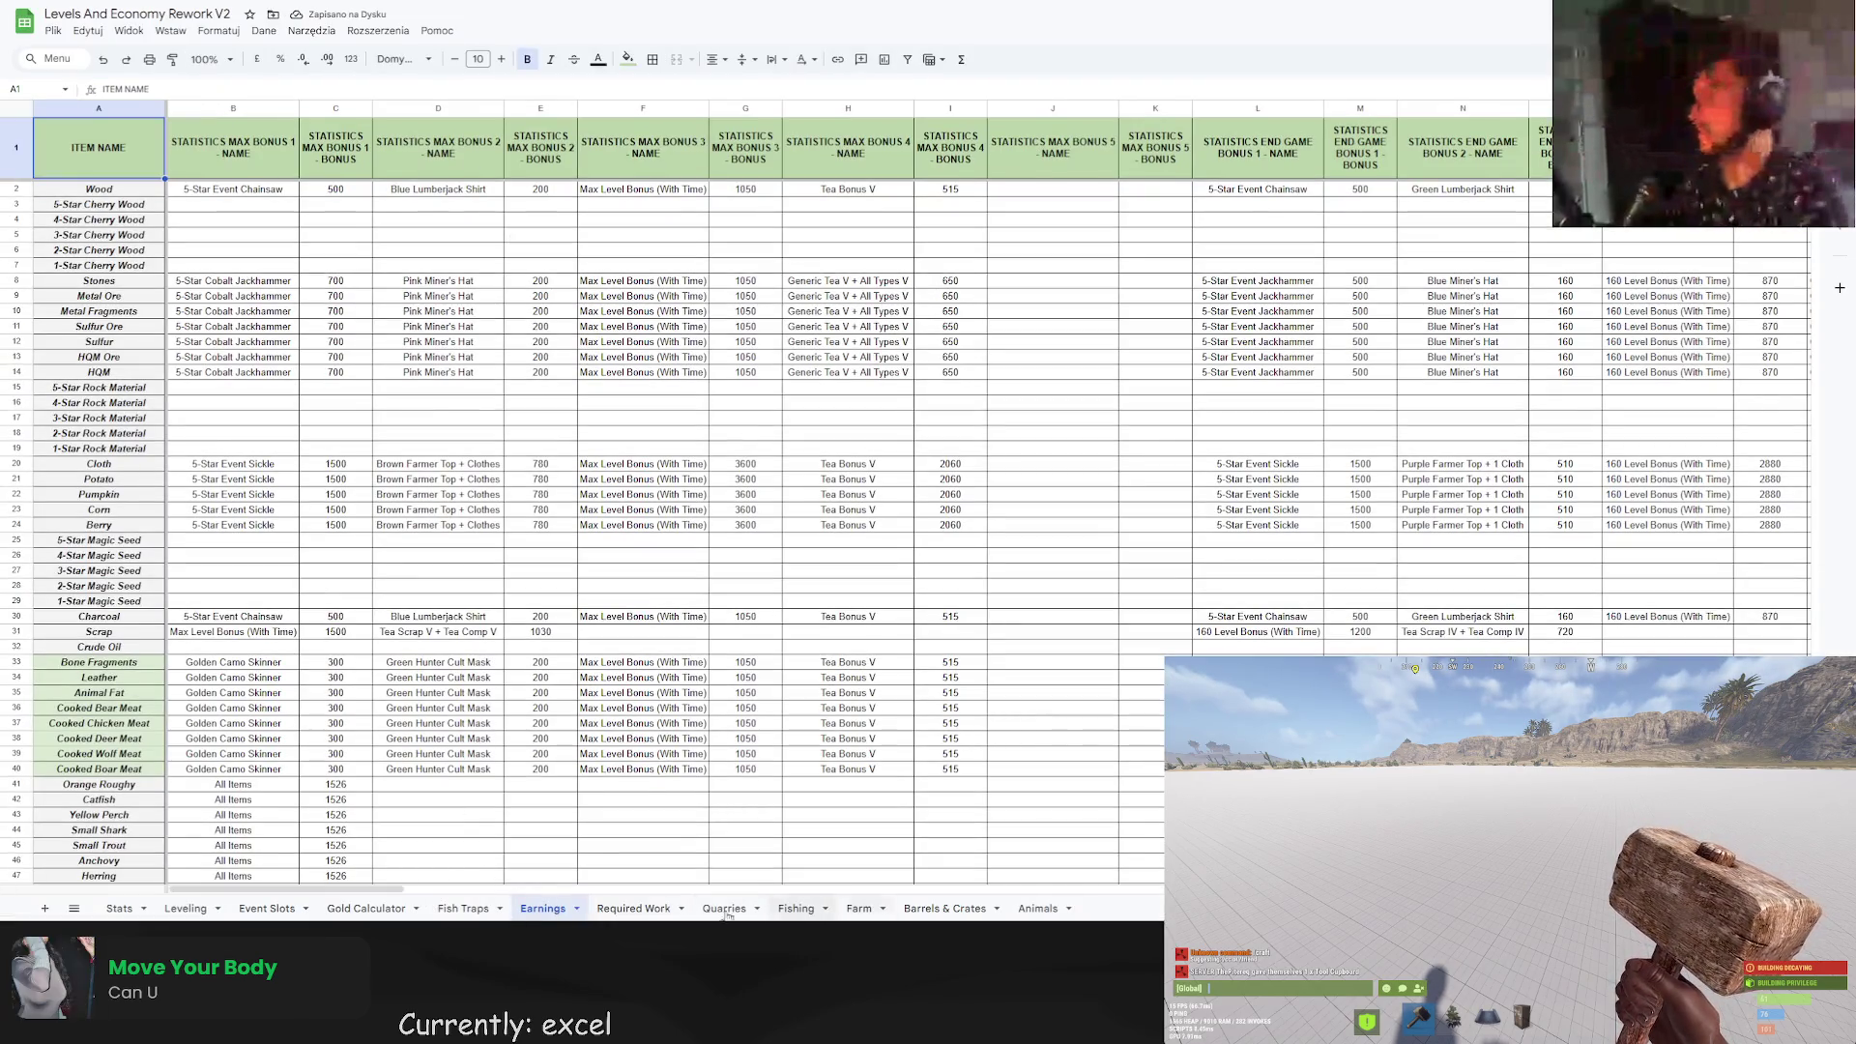
left_click(185, 908)
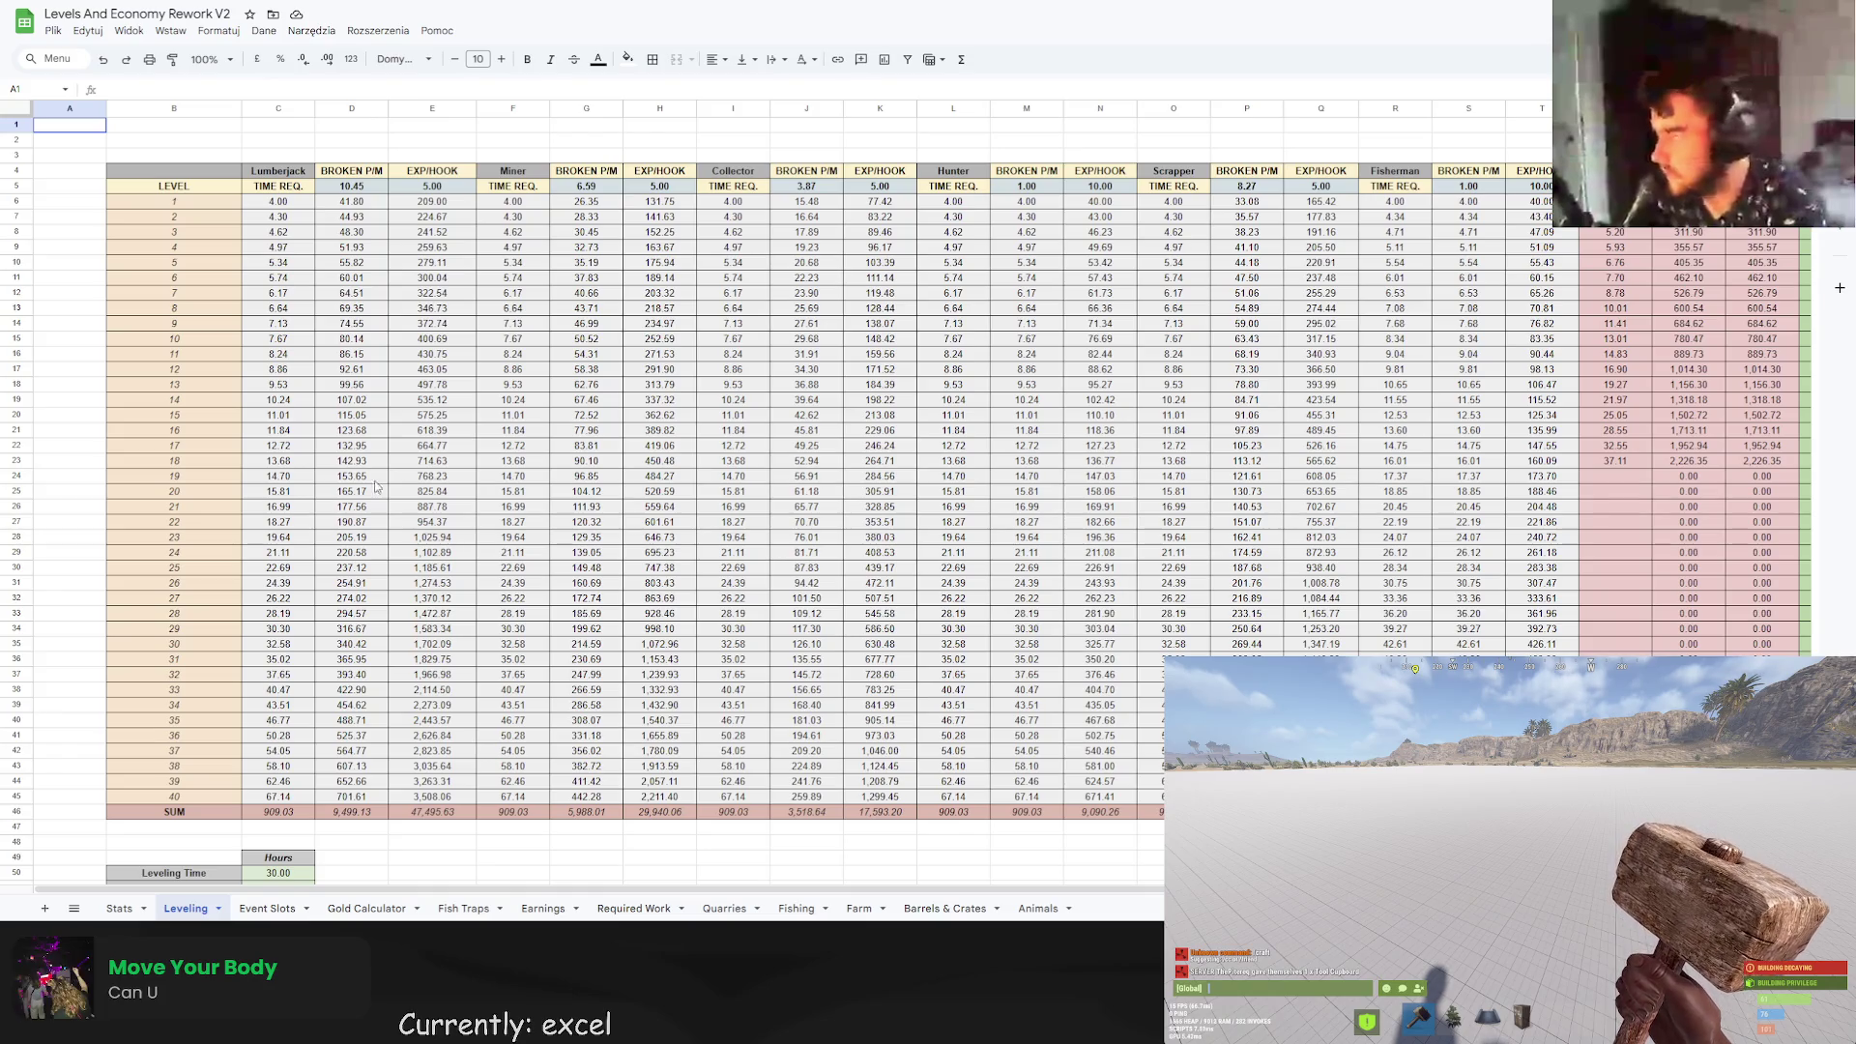
left_click(116, 910)
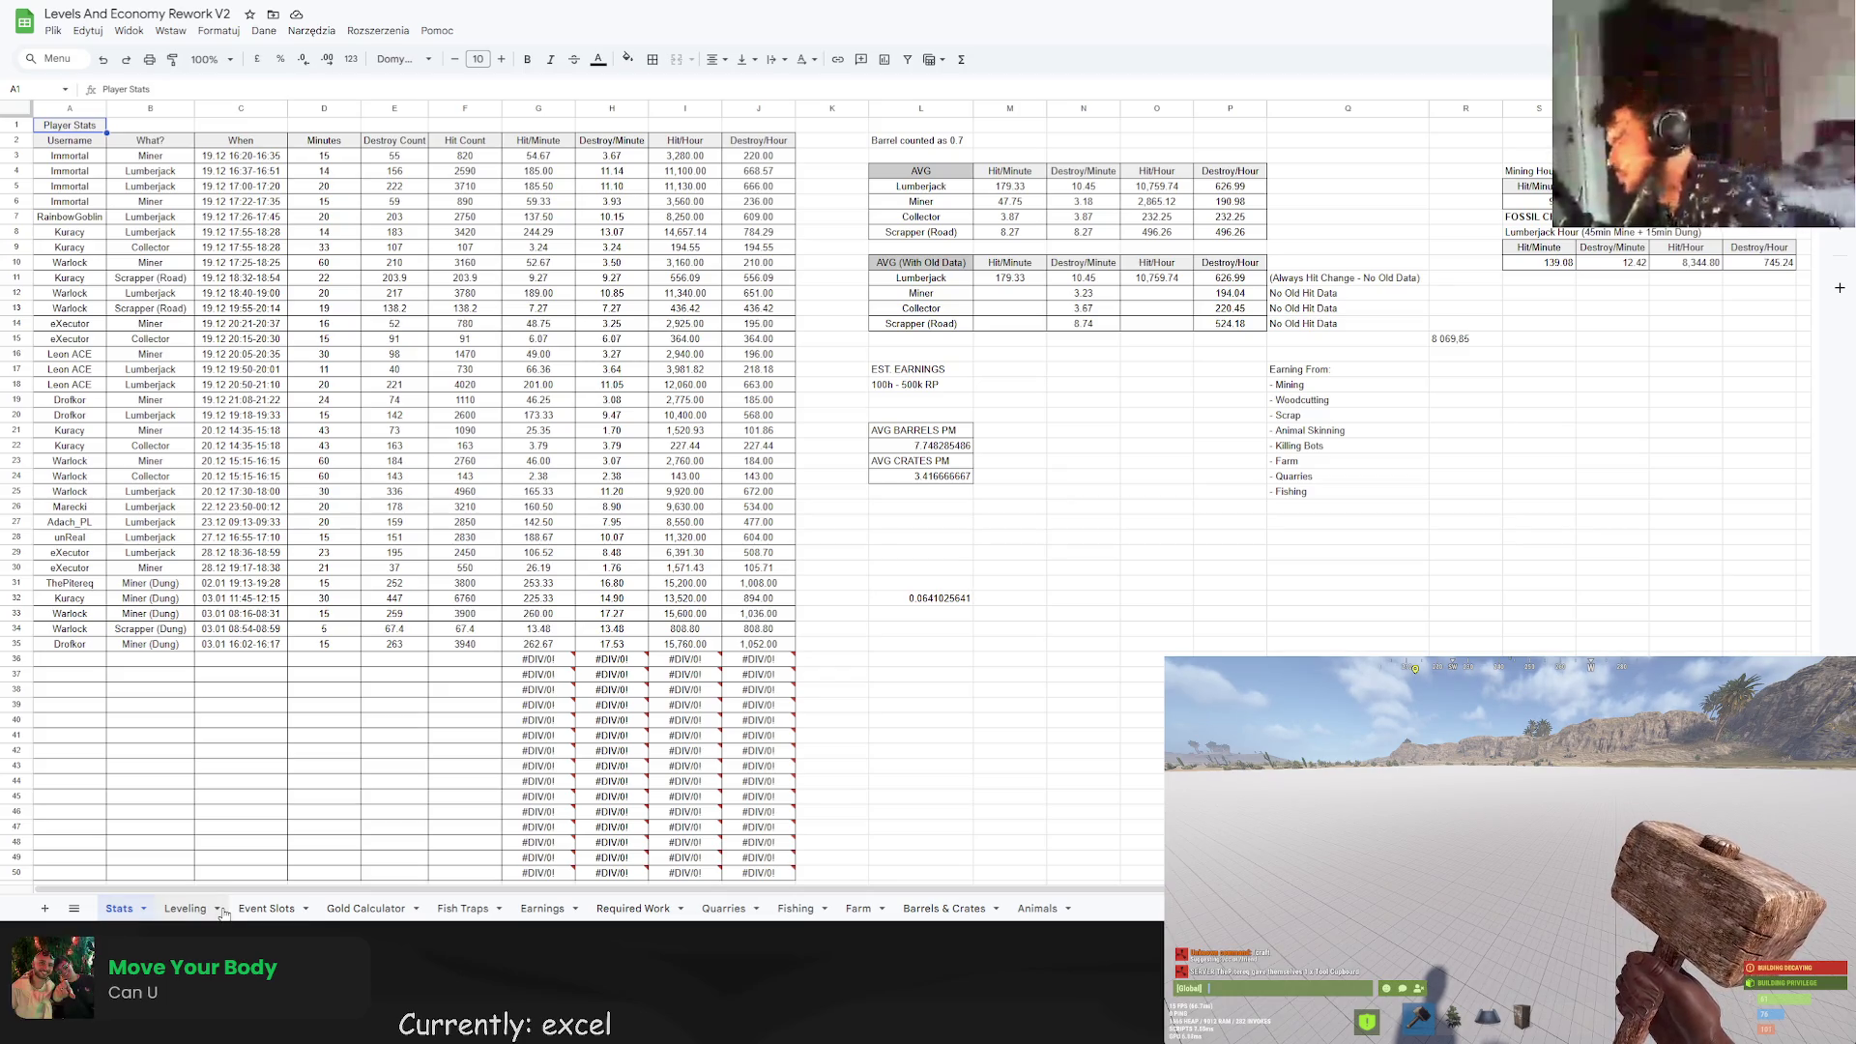
Return to the Rework Spreadsheet's skill trees and select cell B39.
key("ctrl+Tab")
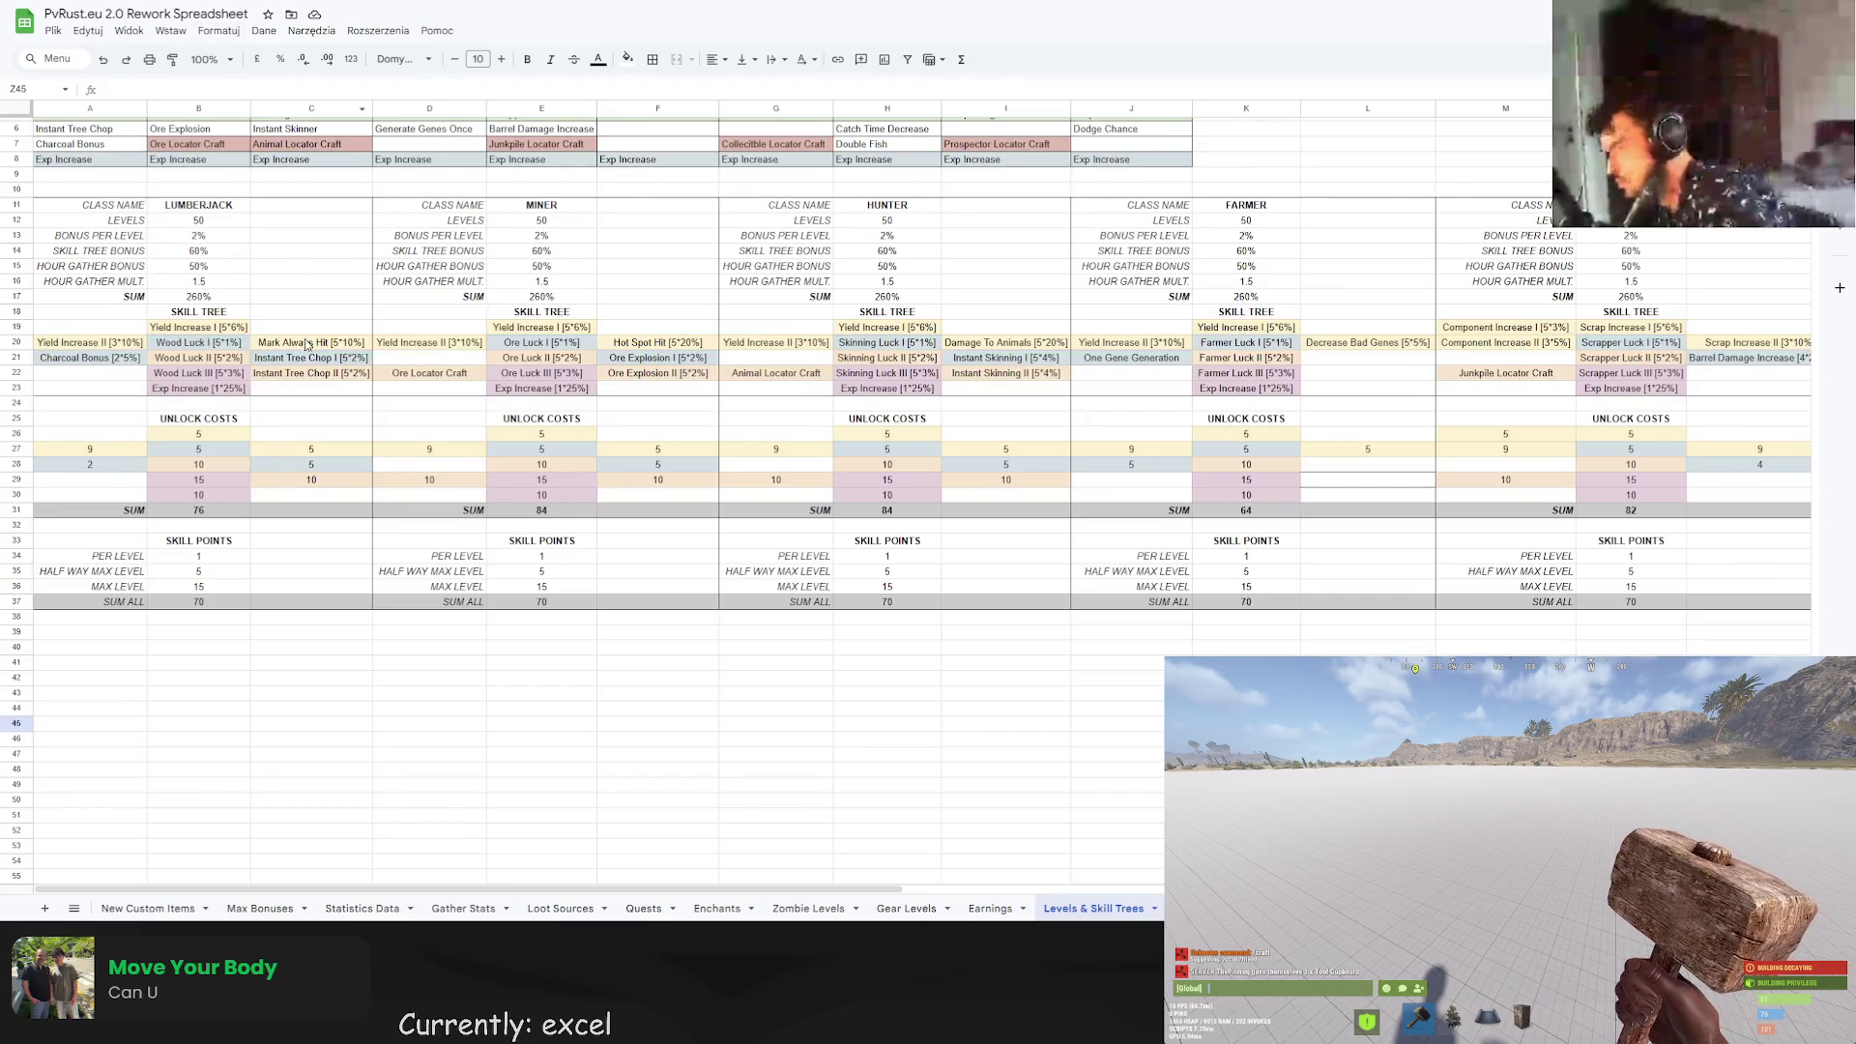
scroll(357, 566, "down", 1)
left_click(223, 577)
left_click(190, 564)
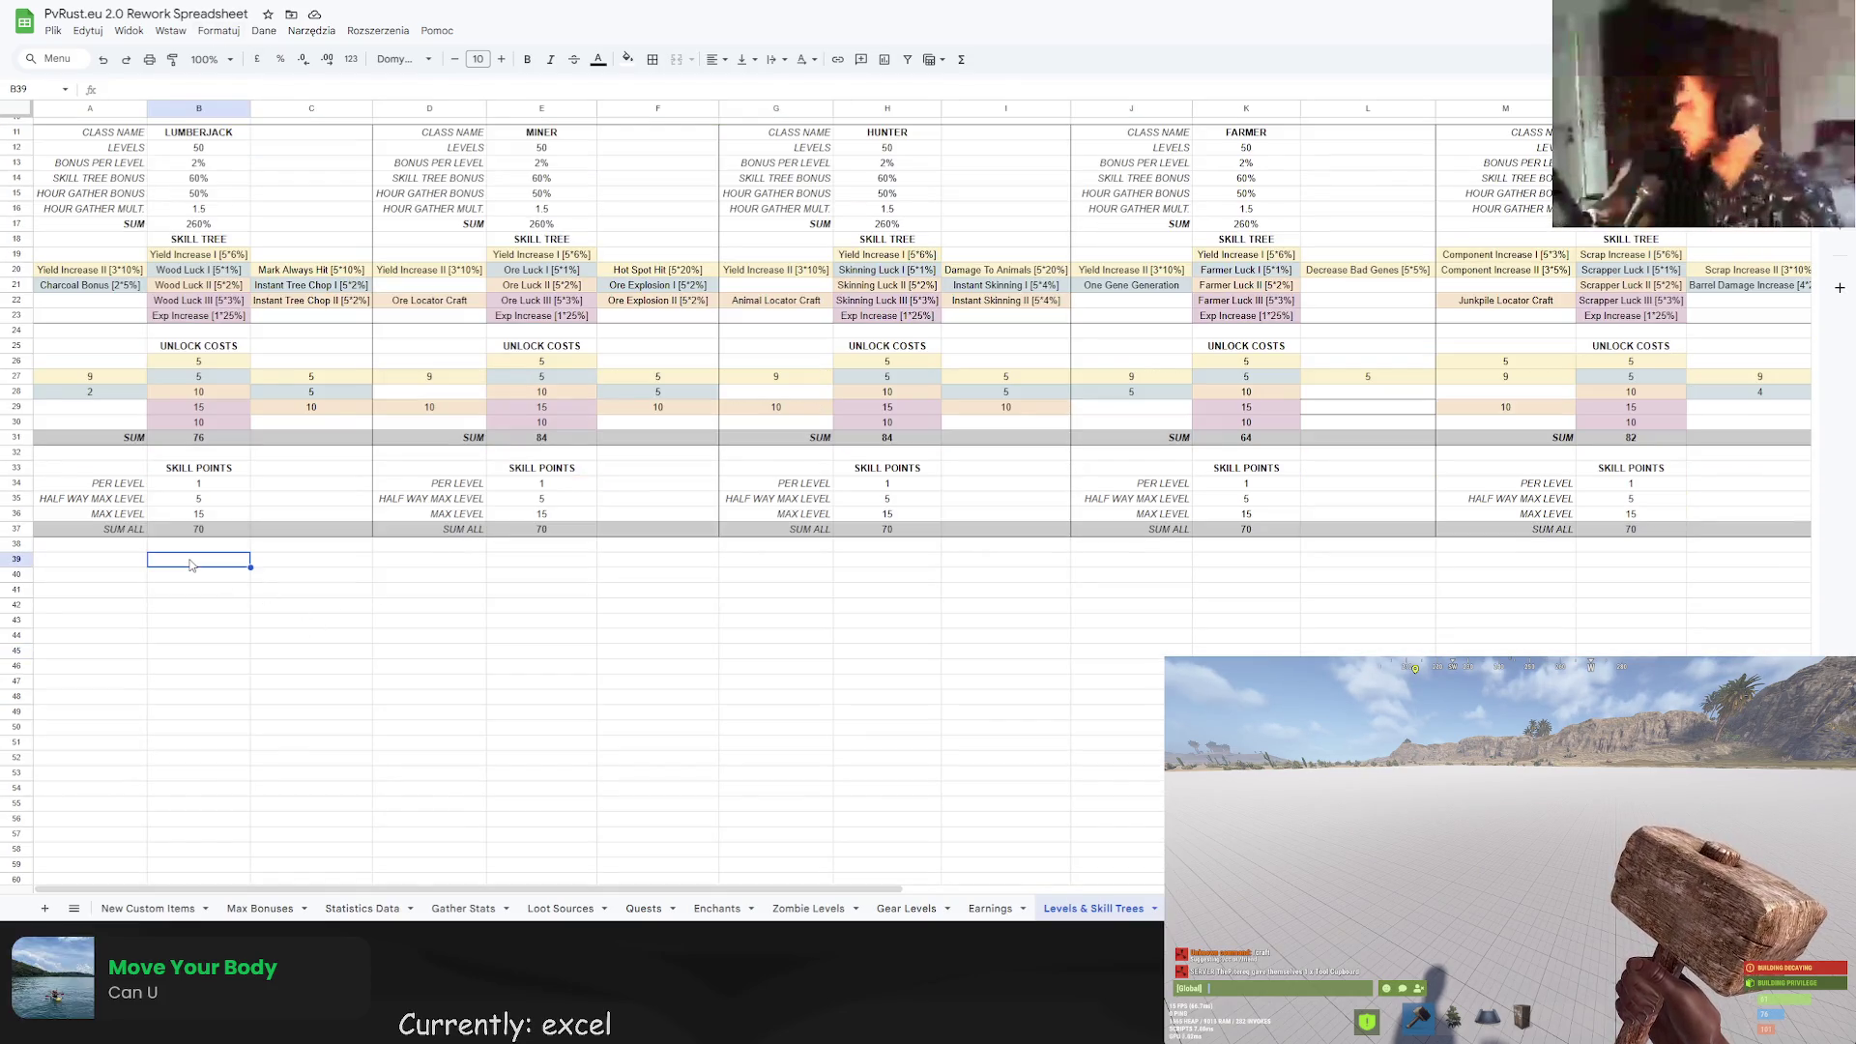